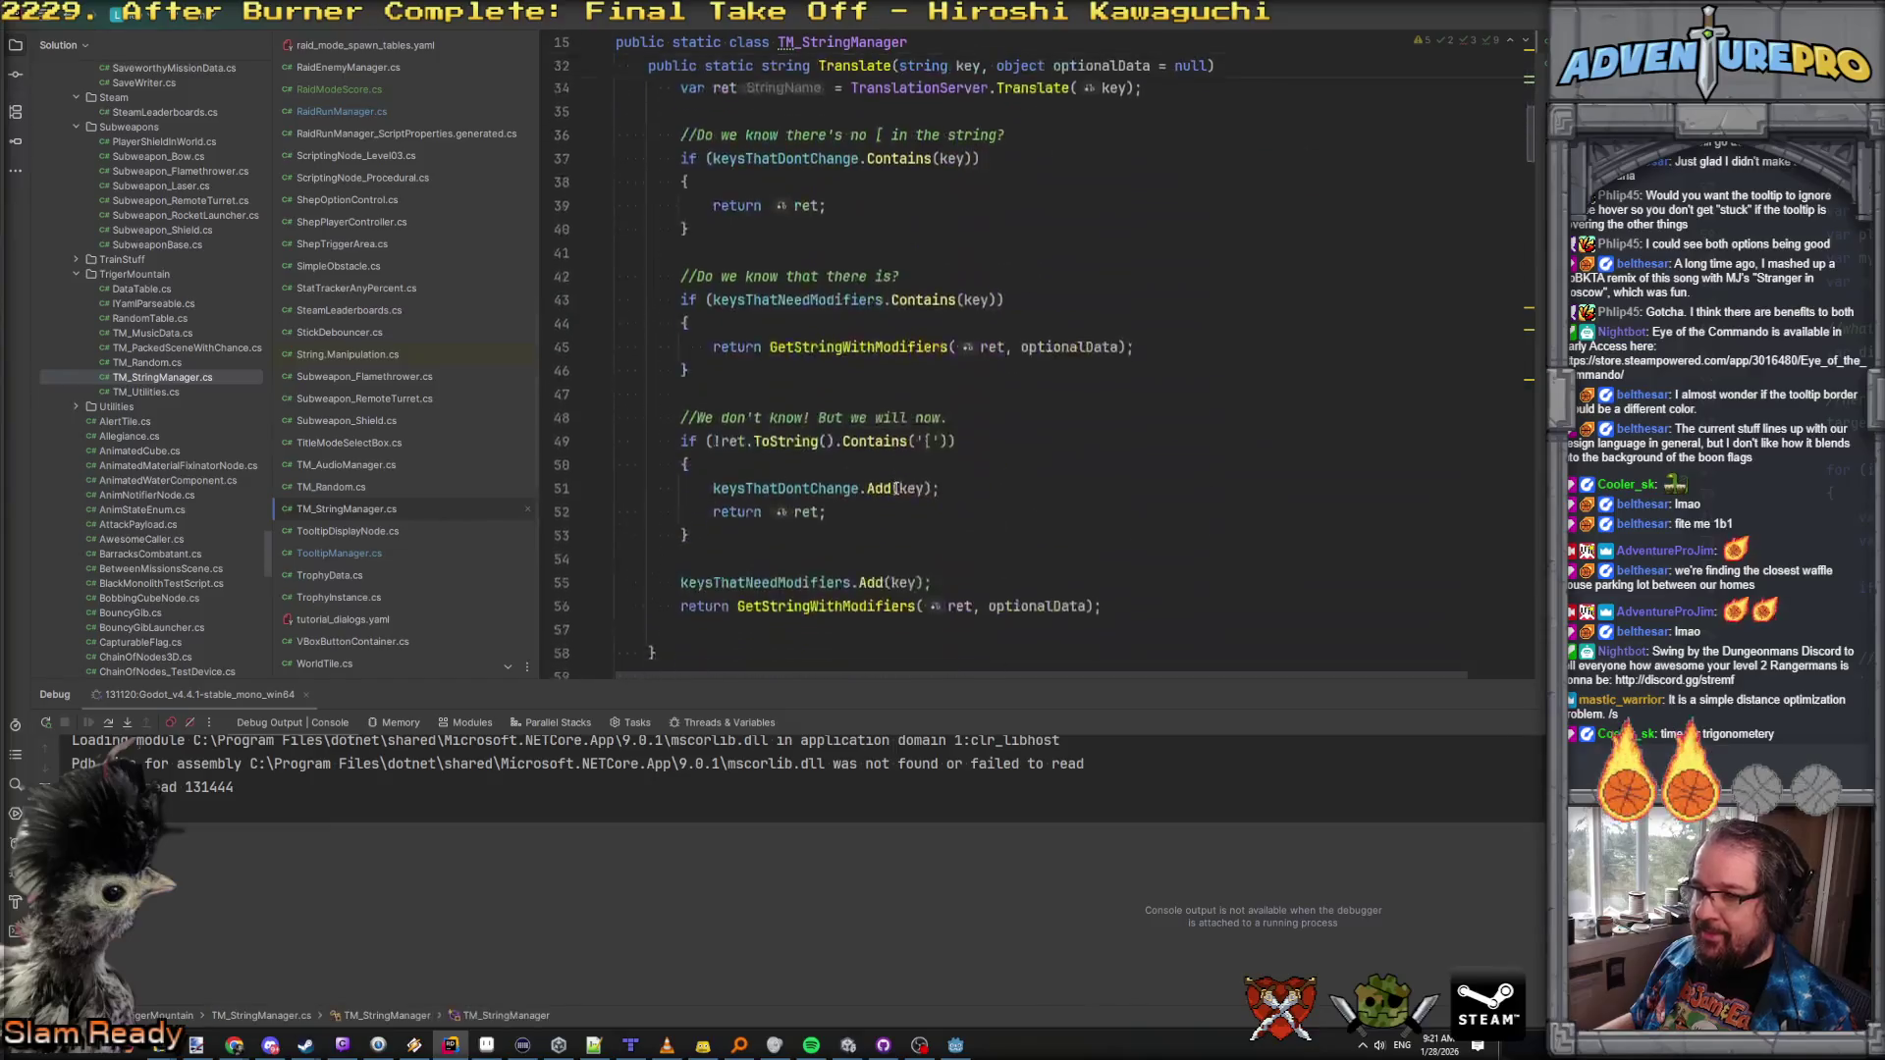
scroll(892, 505, "down", 20)
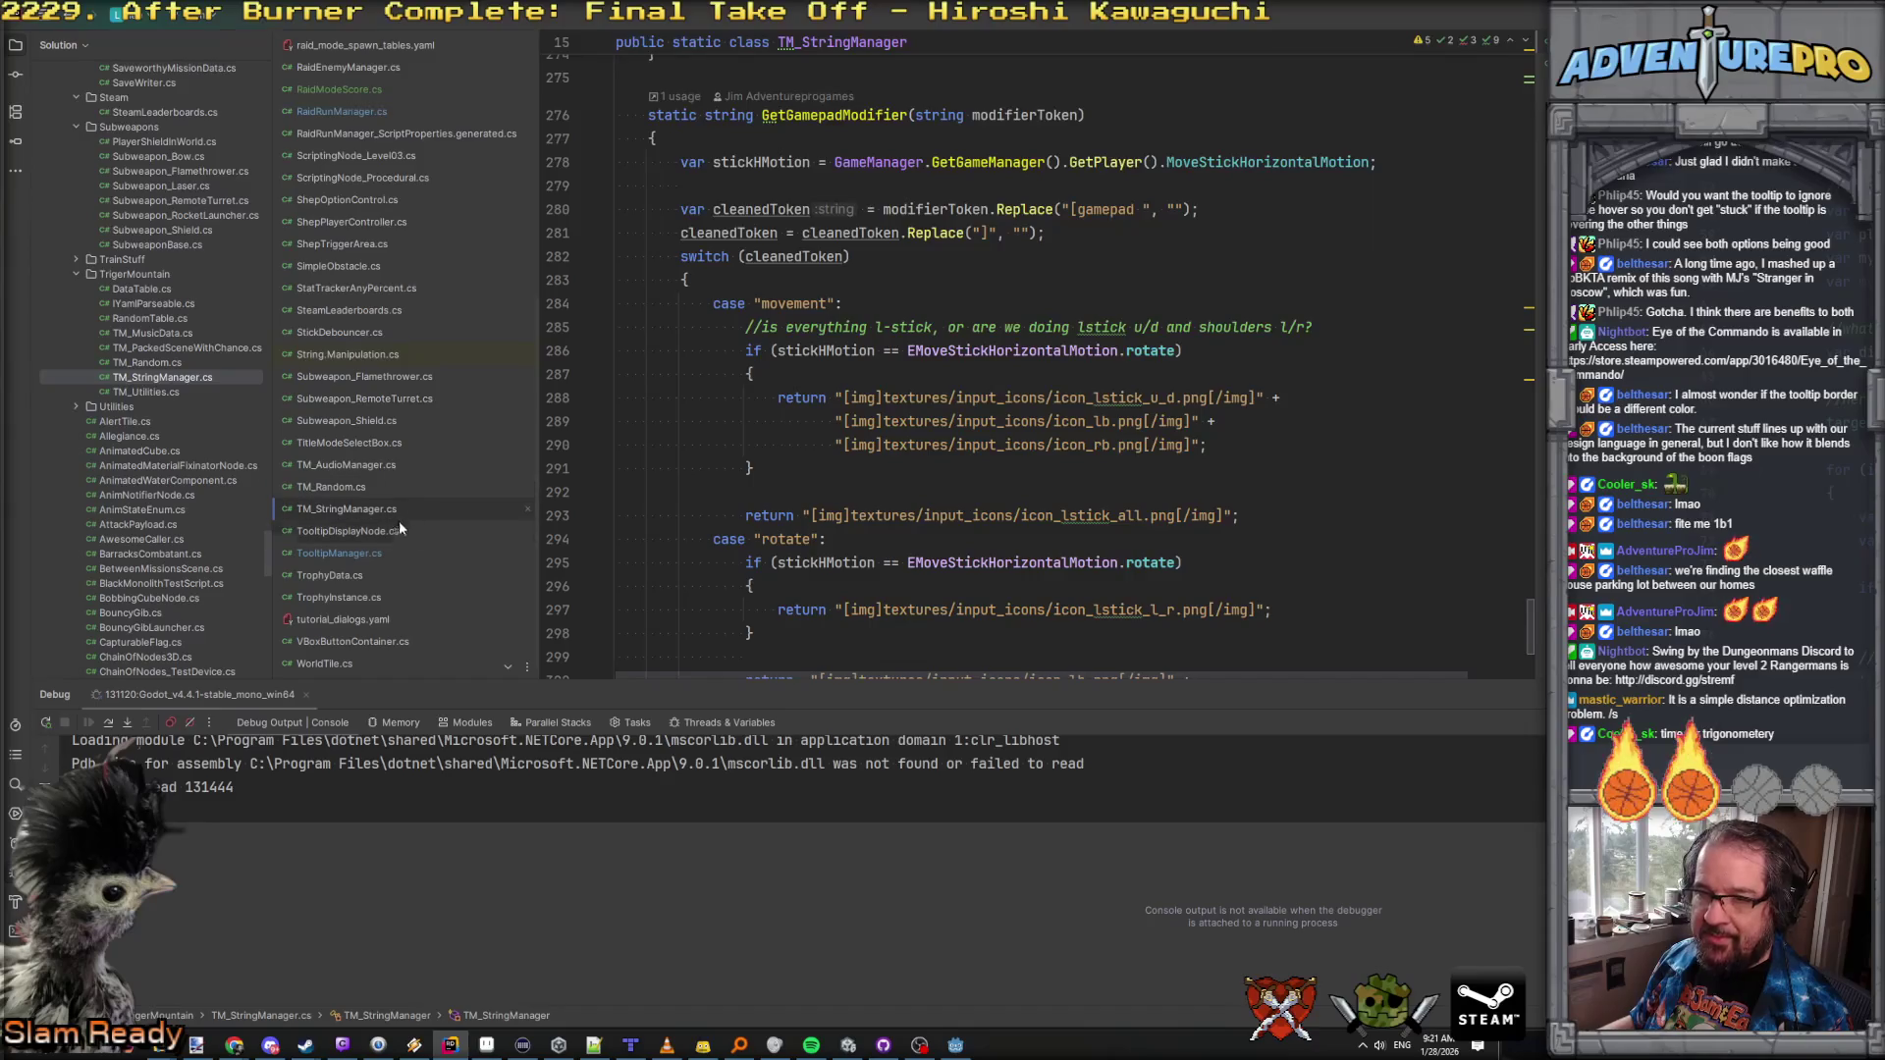
Step: Open TooltipManager.cs and place the caret in the NINJUTSU case of FigureOutPayload
scroll(880, 405, "up", 7)
scroll(881, 405, "up", 10)
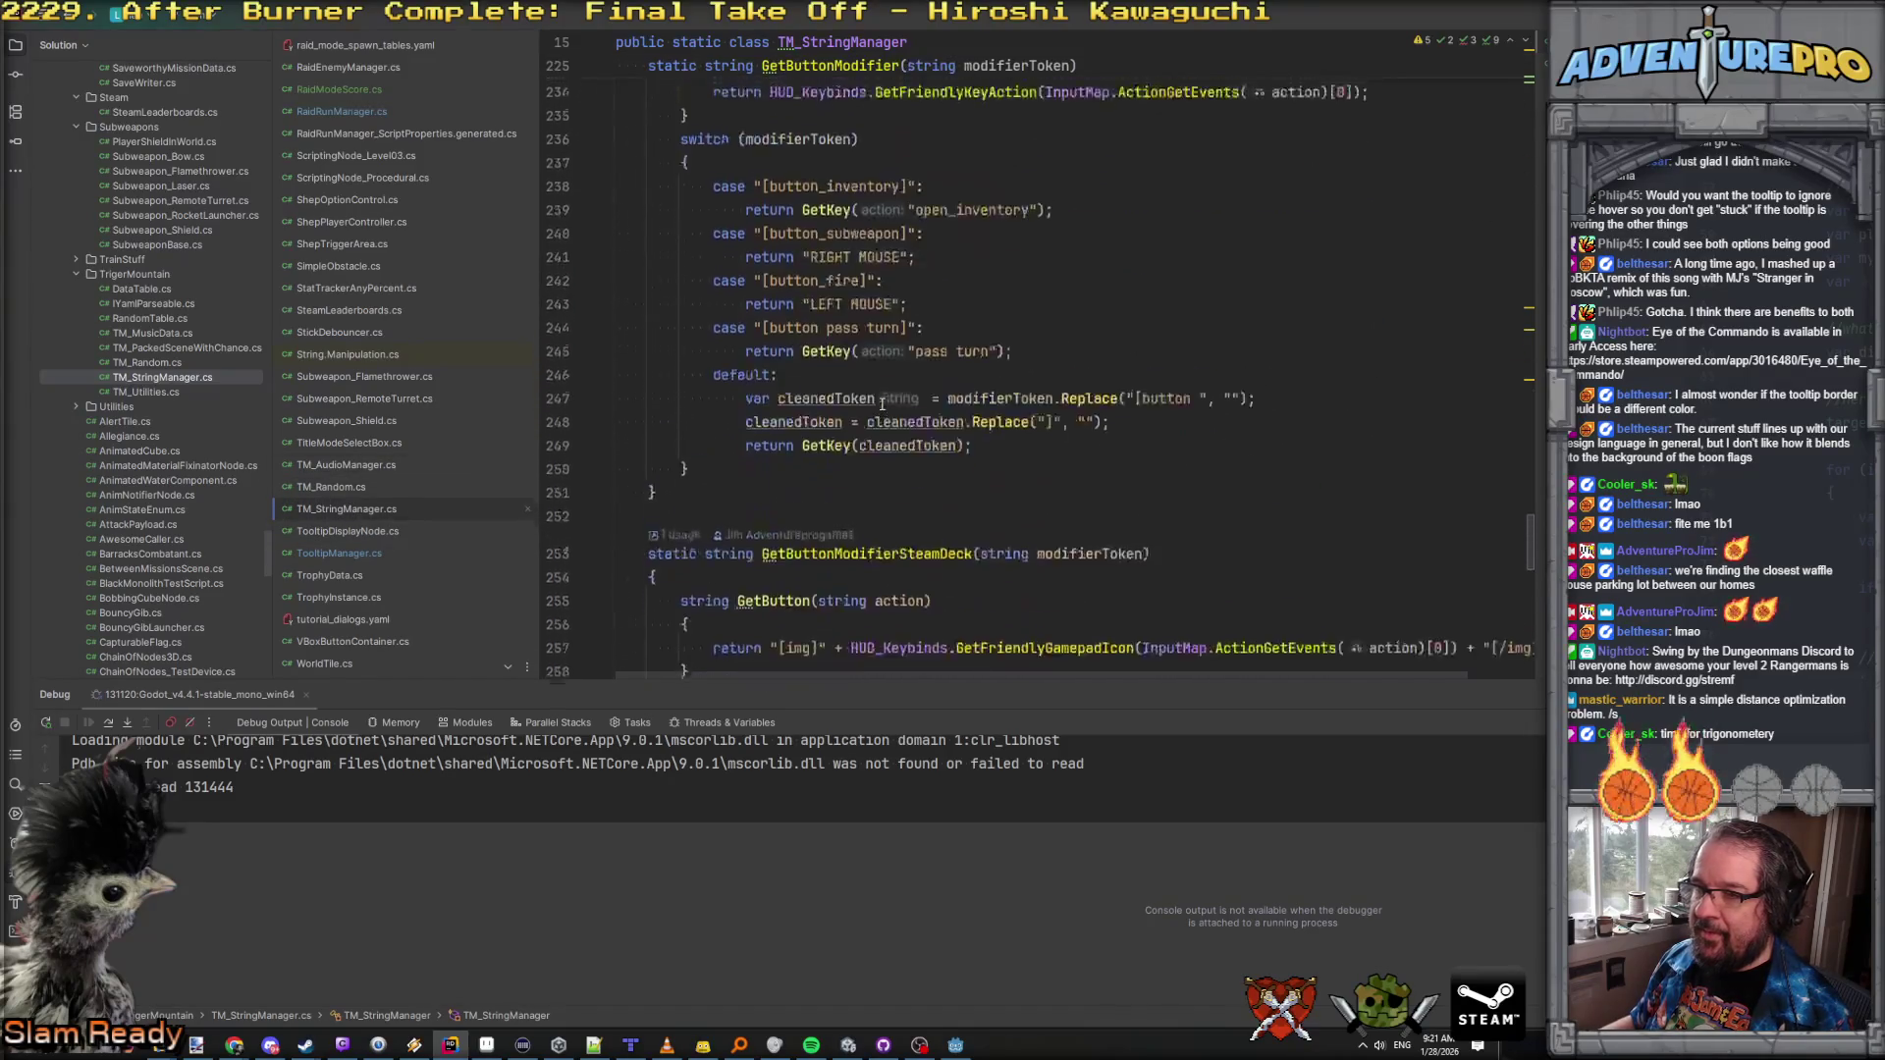
left_click(472, 552)
scroll(828, 548, "down", 20)
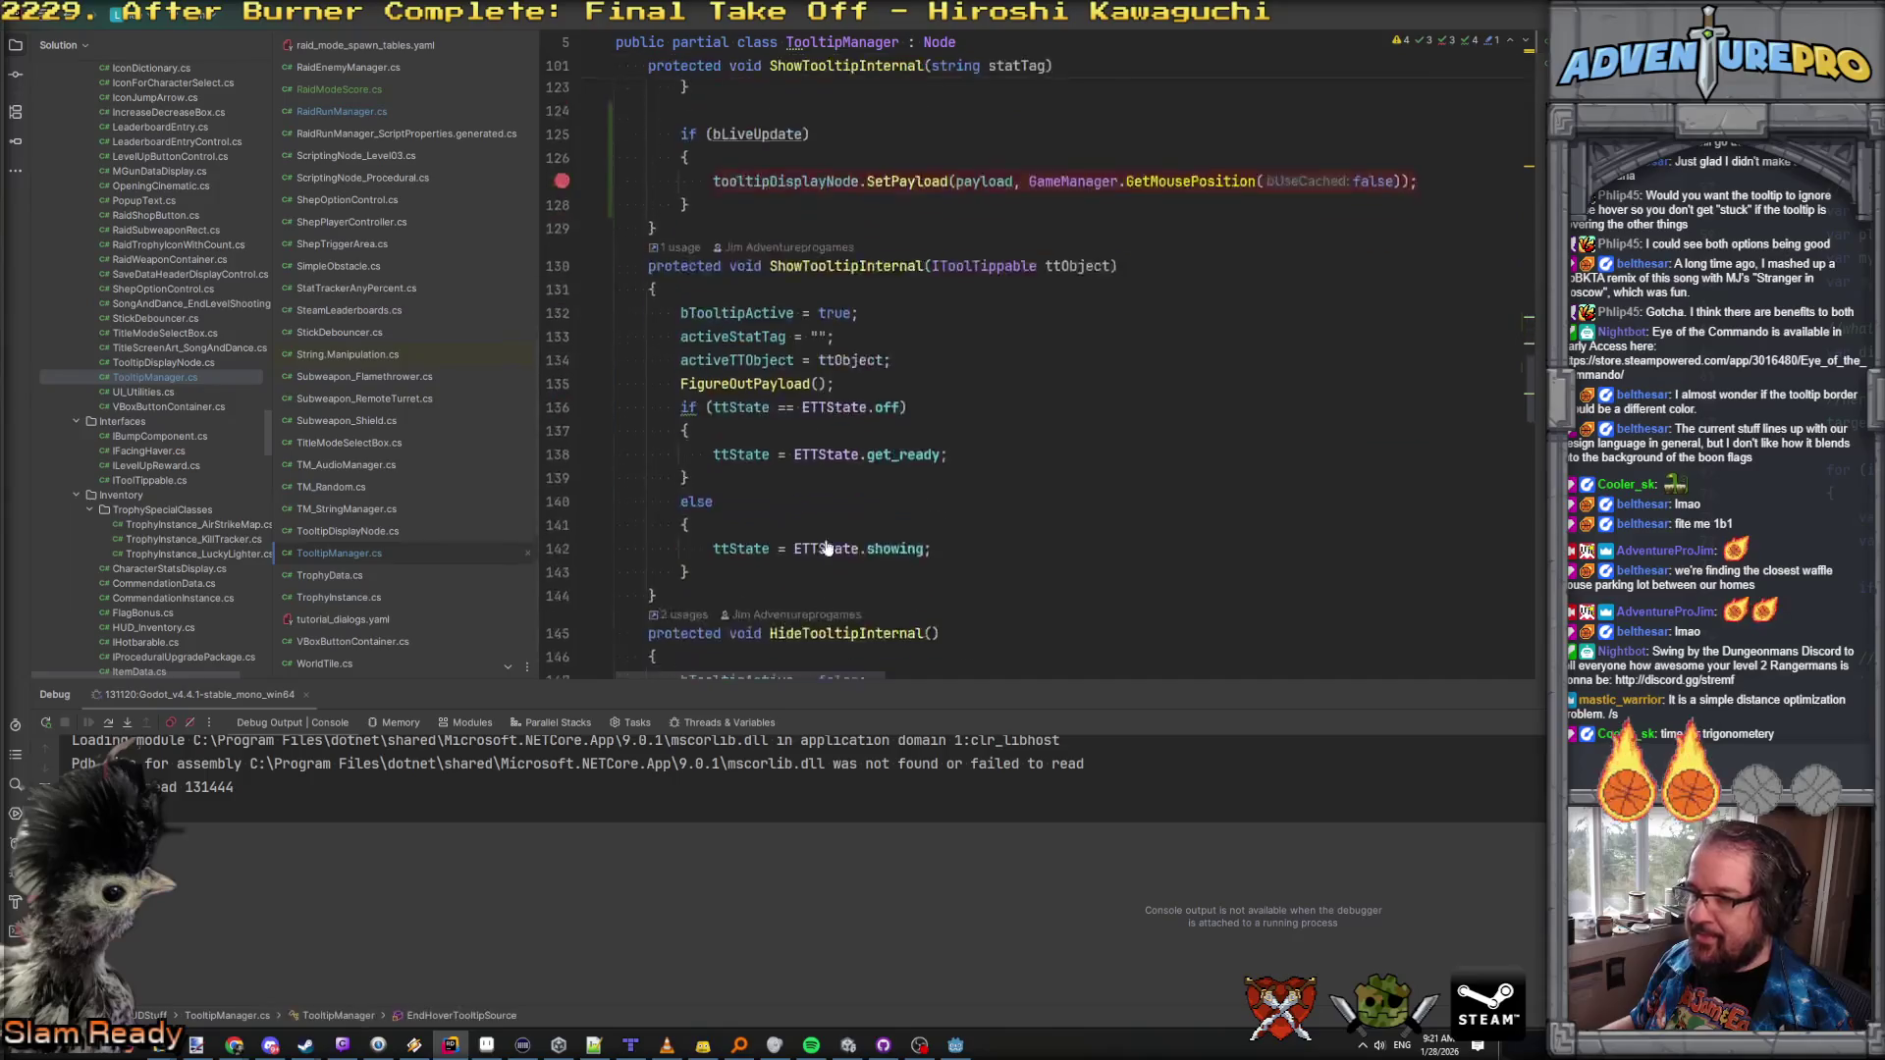
scroll(828, 547, "down", 2)
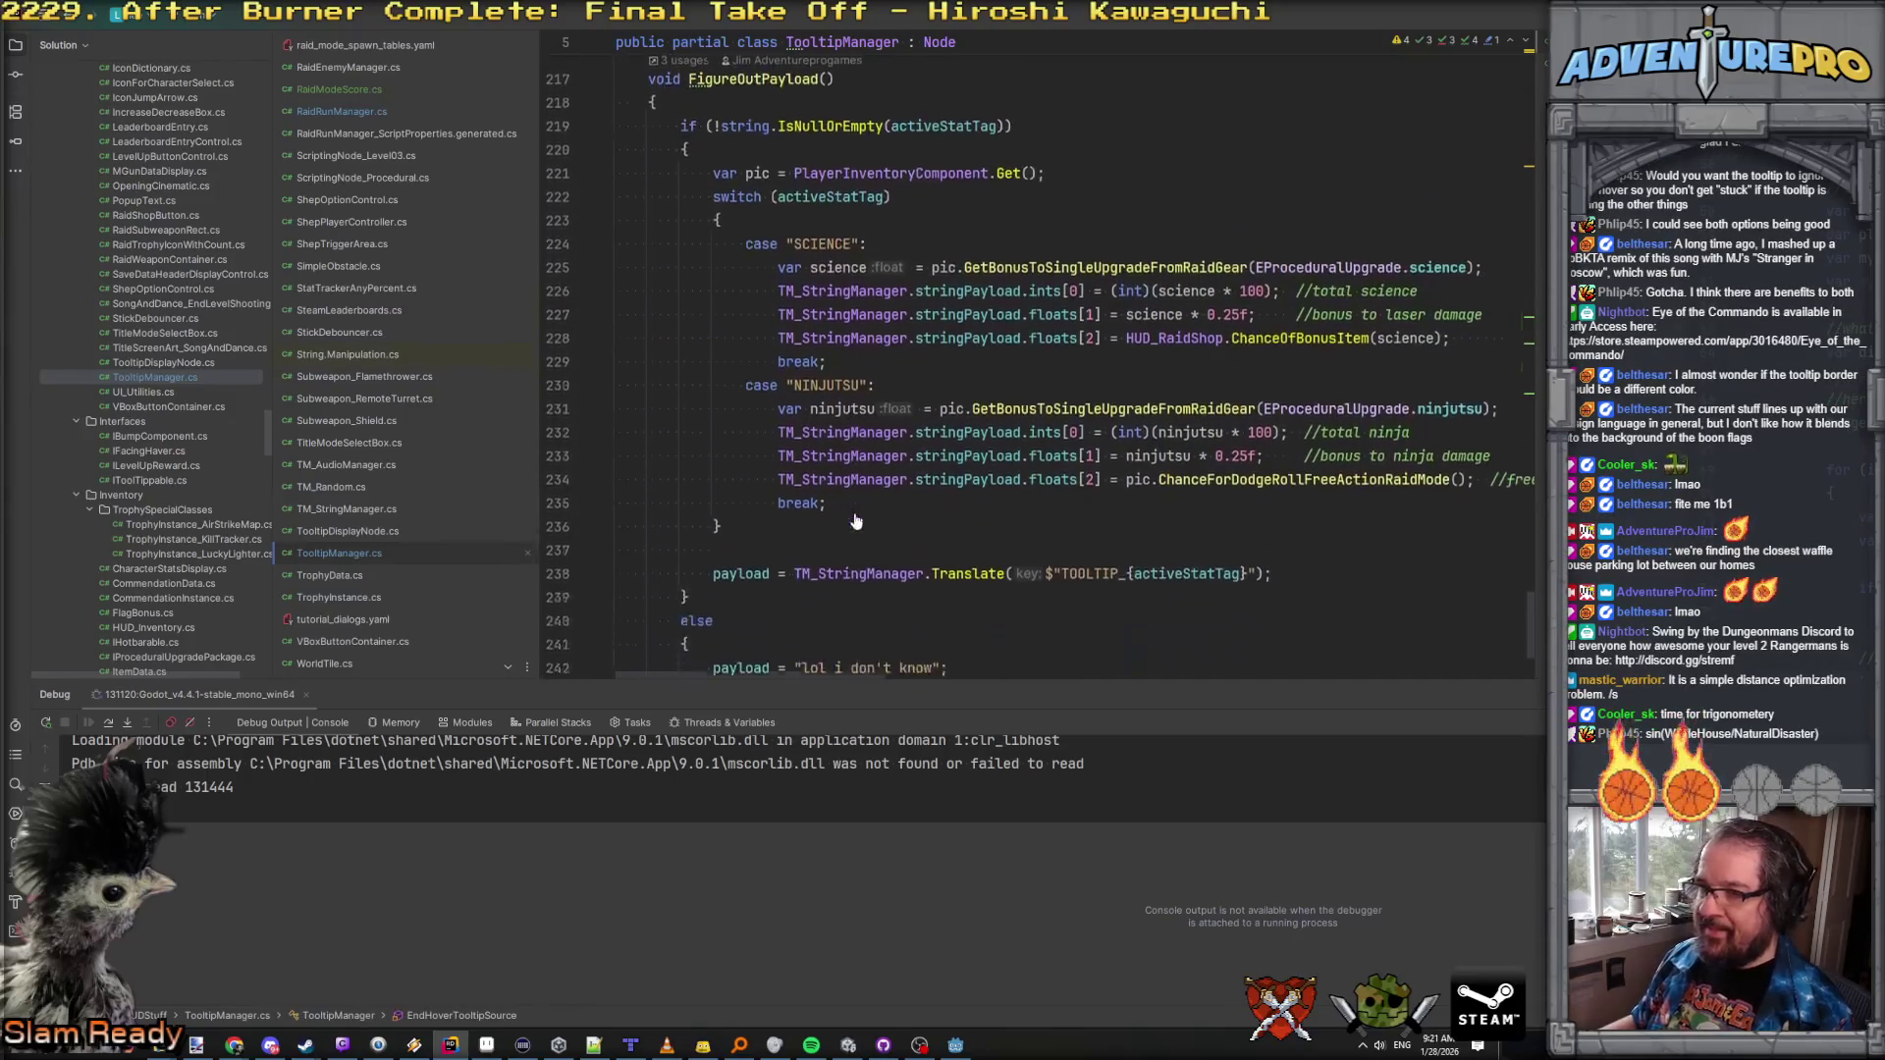
left_click(837, 448)
left_click(857, 430)
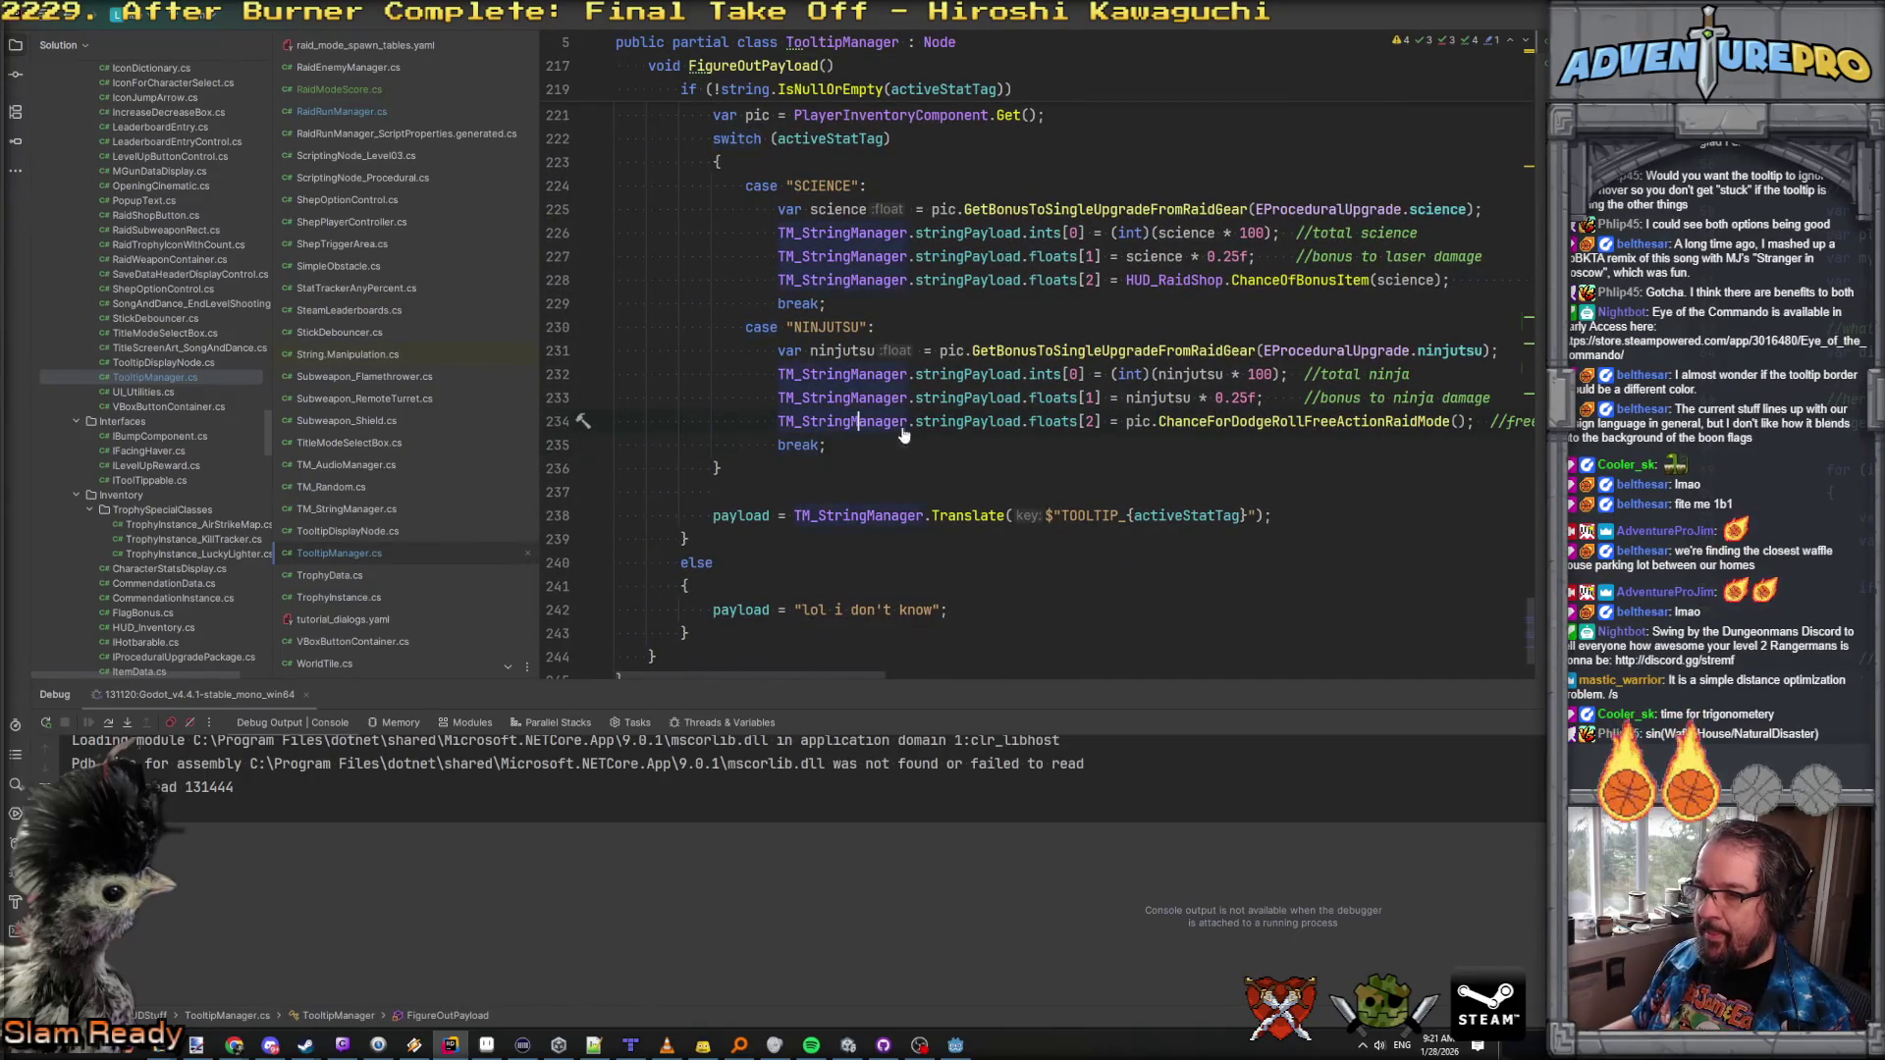
Step: Duplicate the NINJUTSU case below itself, relabel the copy SCORE, then enlarge the browser video
mouse_move(864, 447)
left_mouse_down()
mouse_move(712, 422)
mouse_move(556, 311)
left_mouse_up()
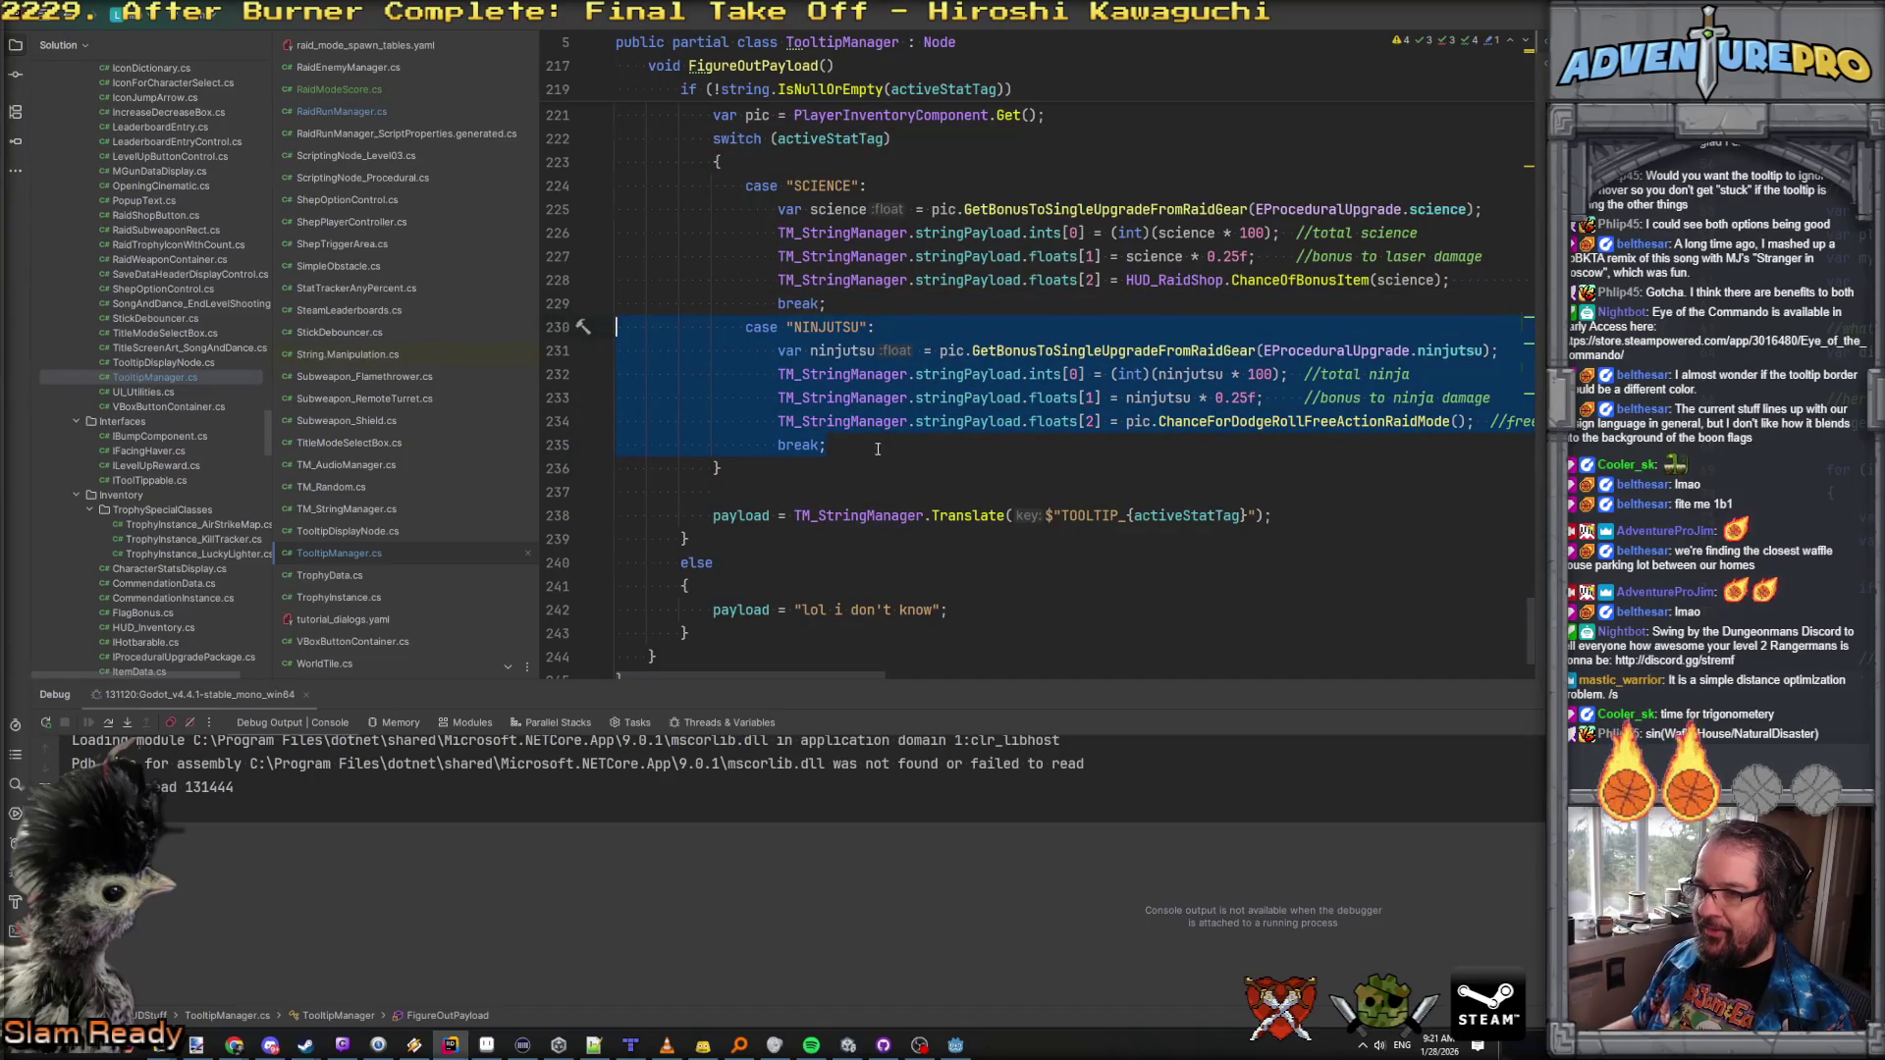
key("ctrl+v")
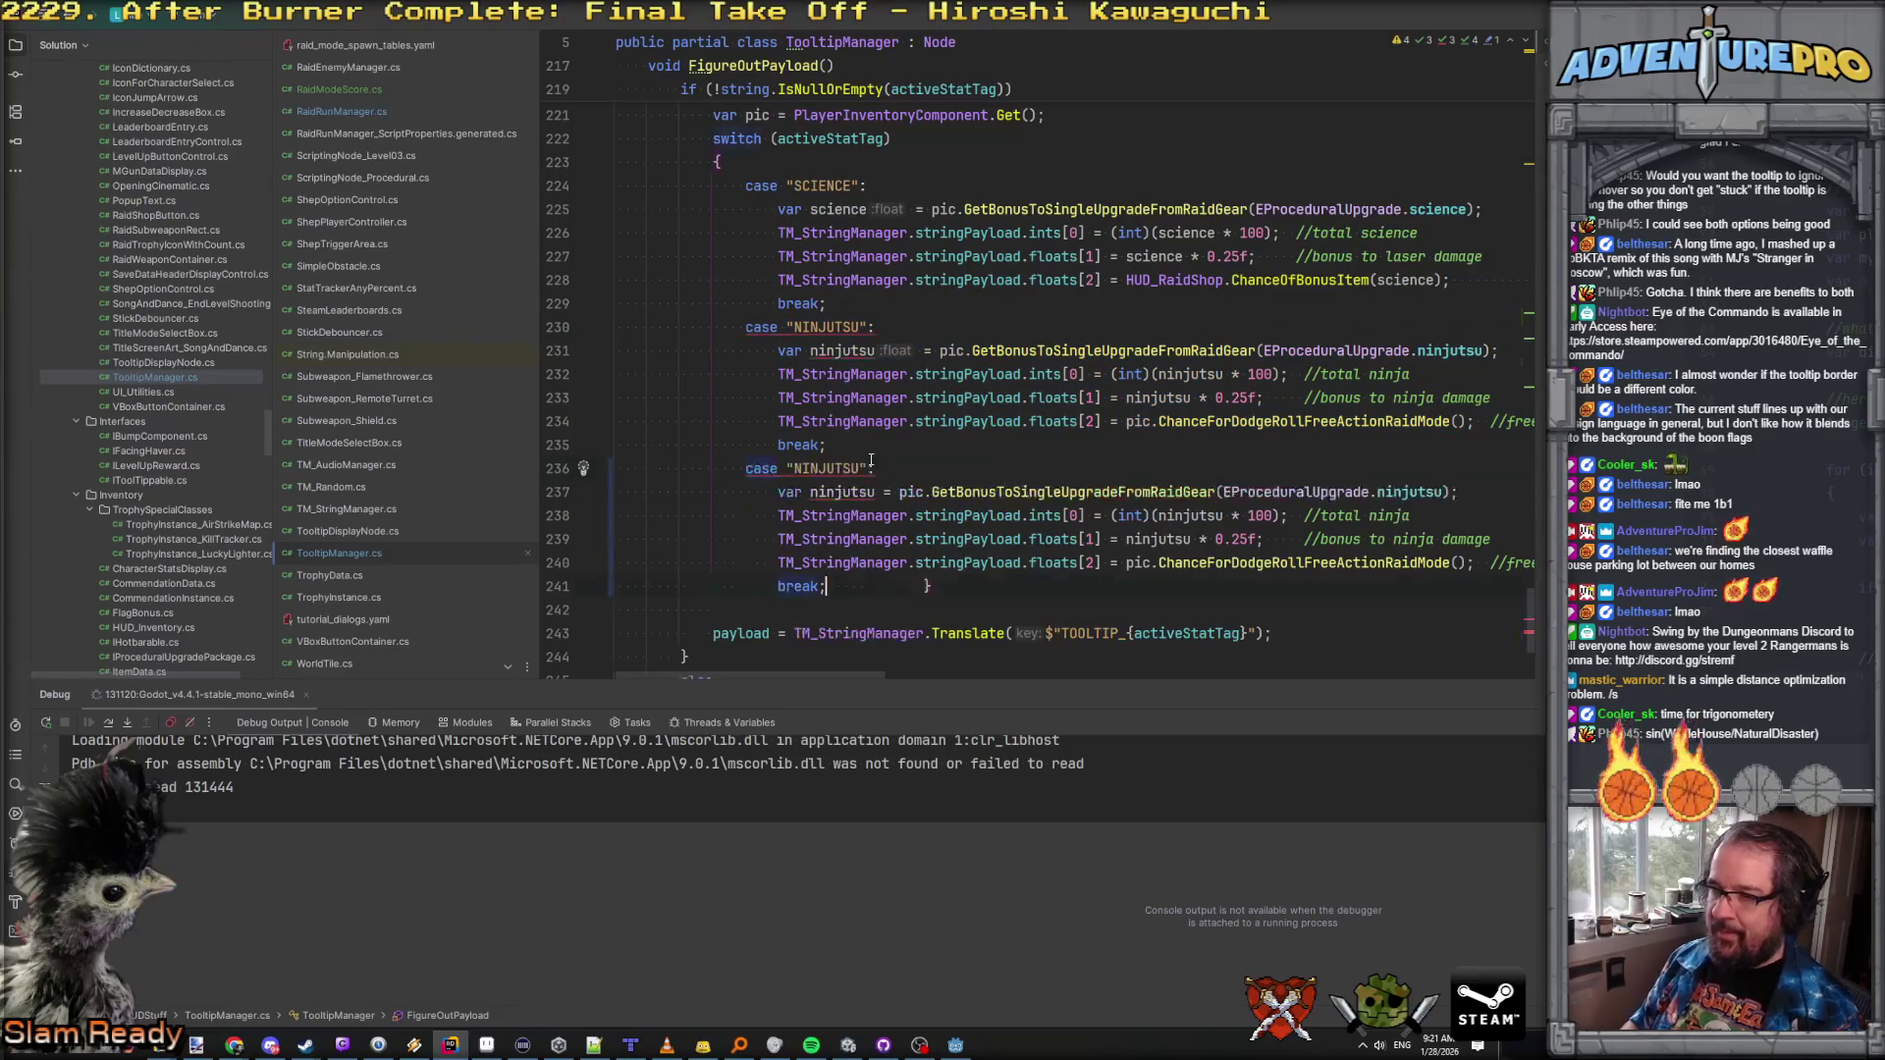
key("Return")
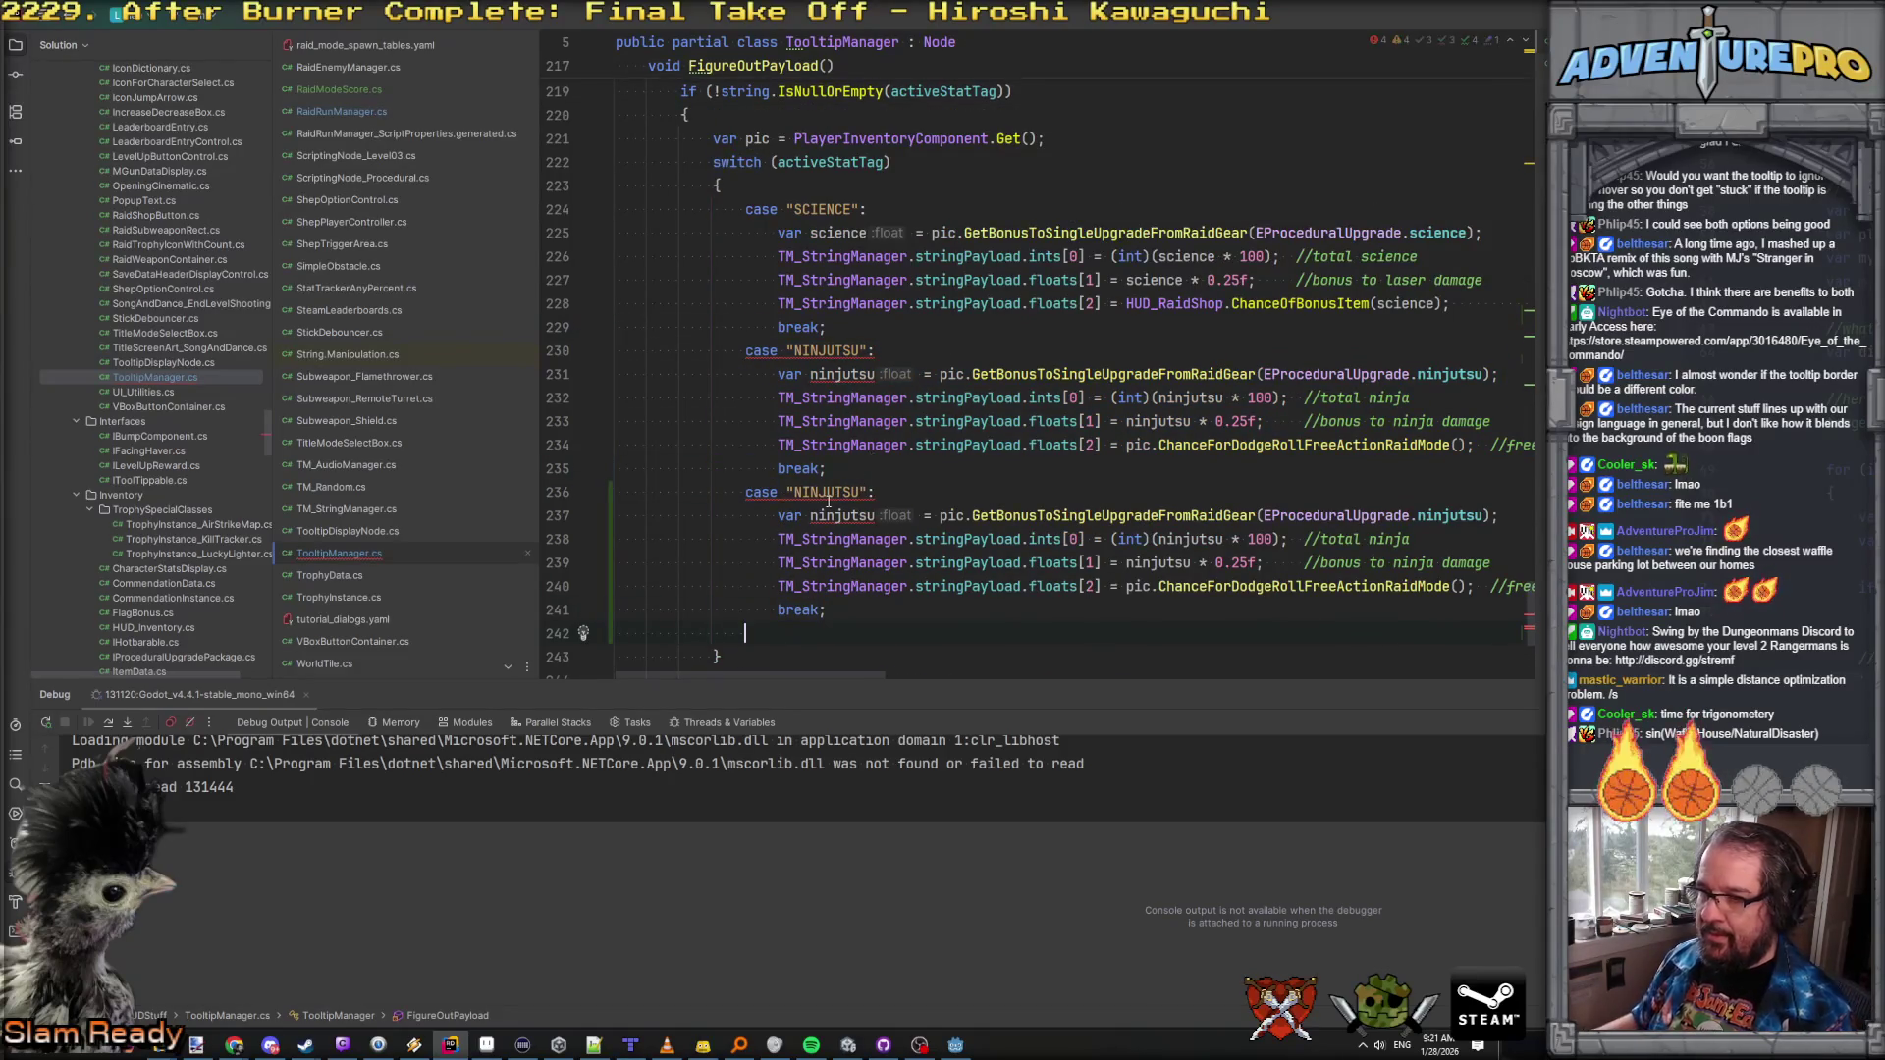
double_click(825, 496)
type("SCORE")
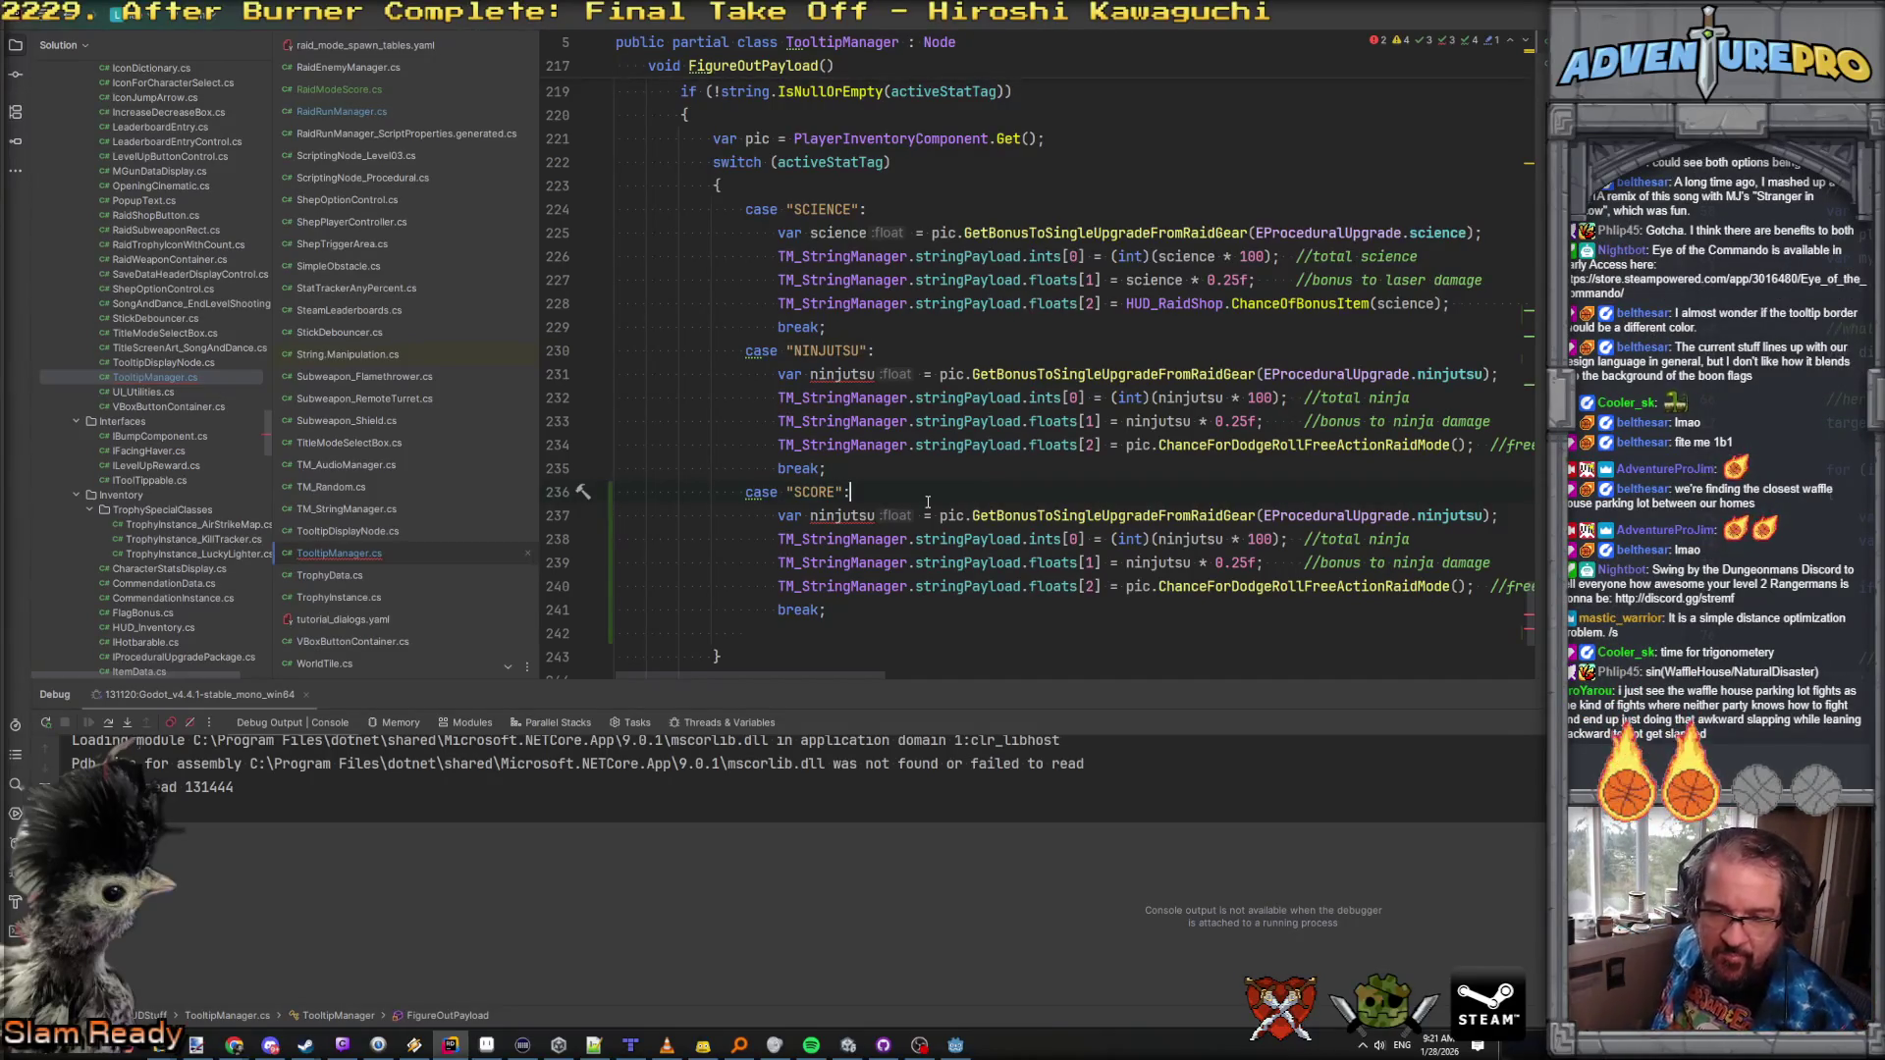
key("alt+Tab")
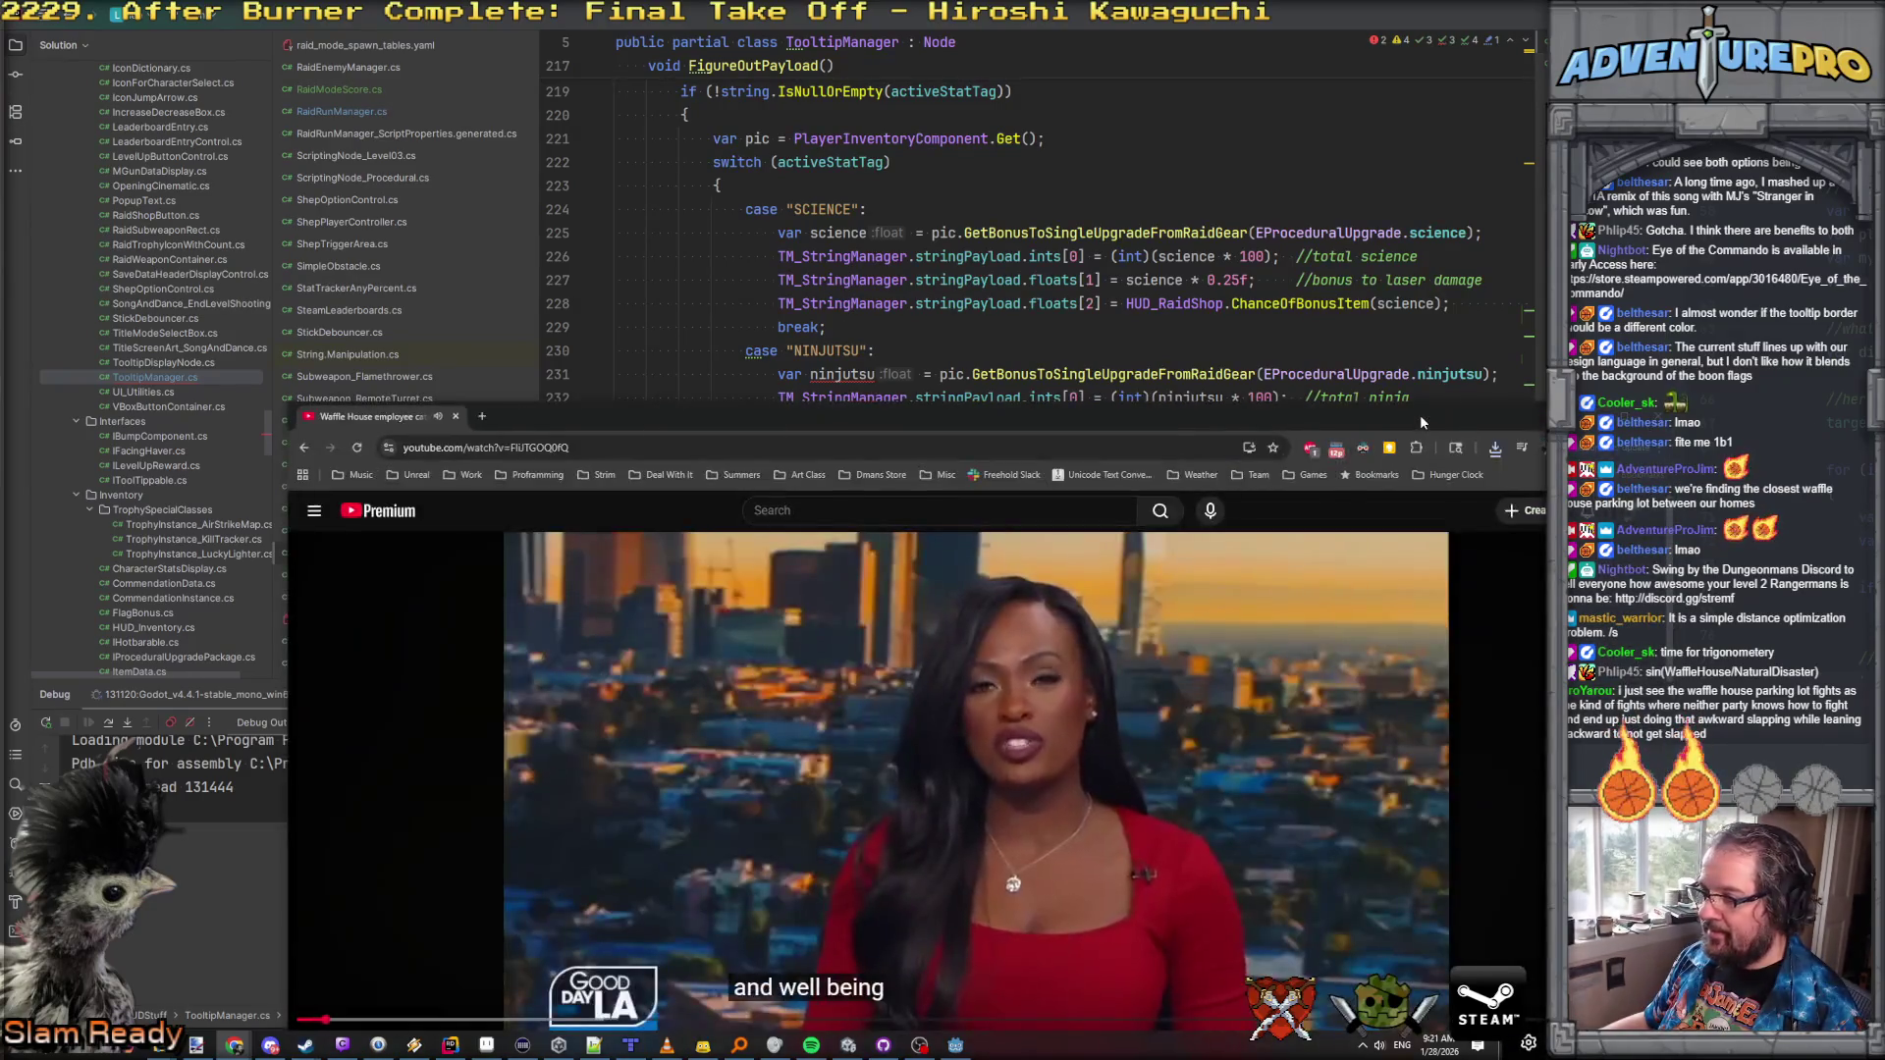
double_click(1419, 415)
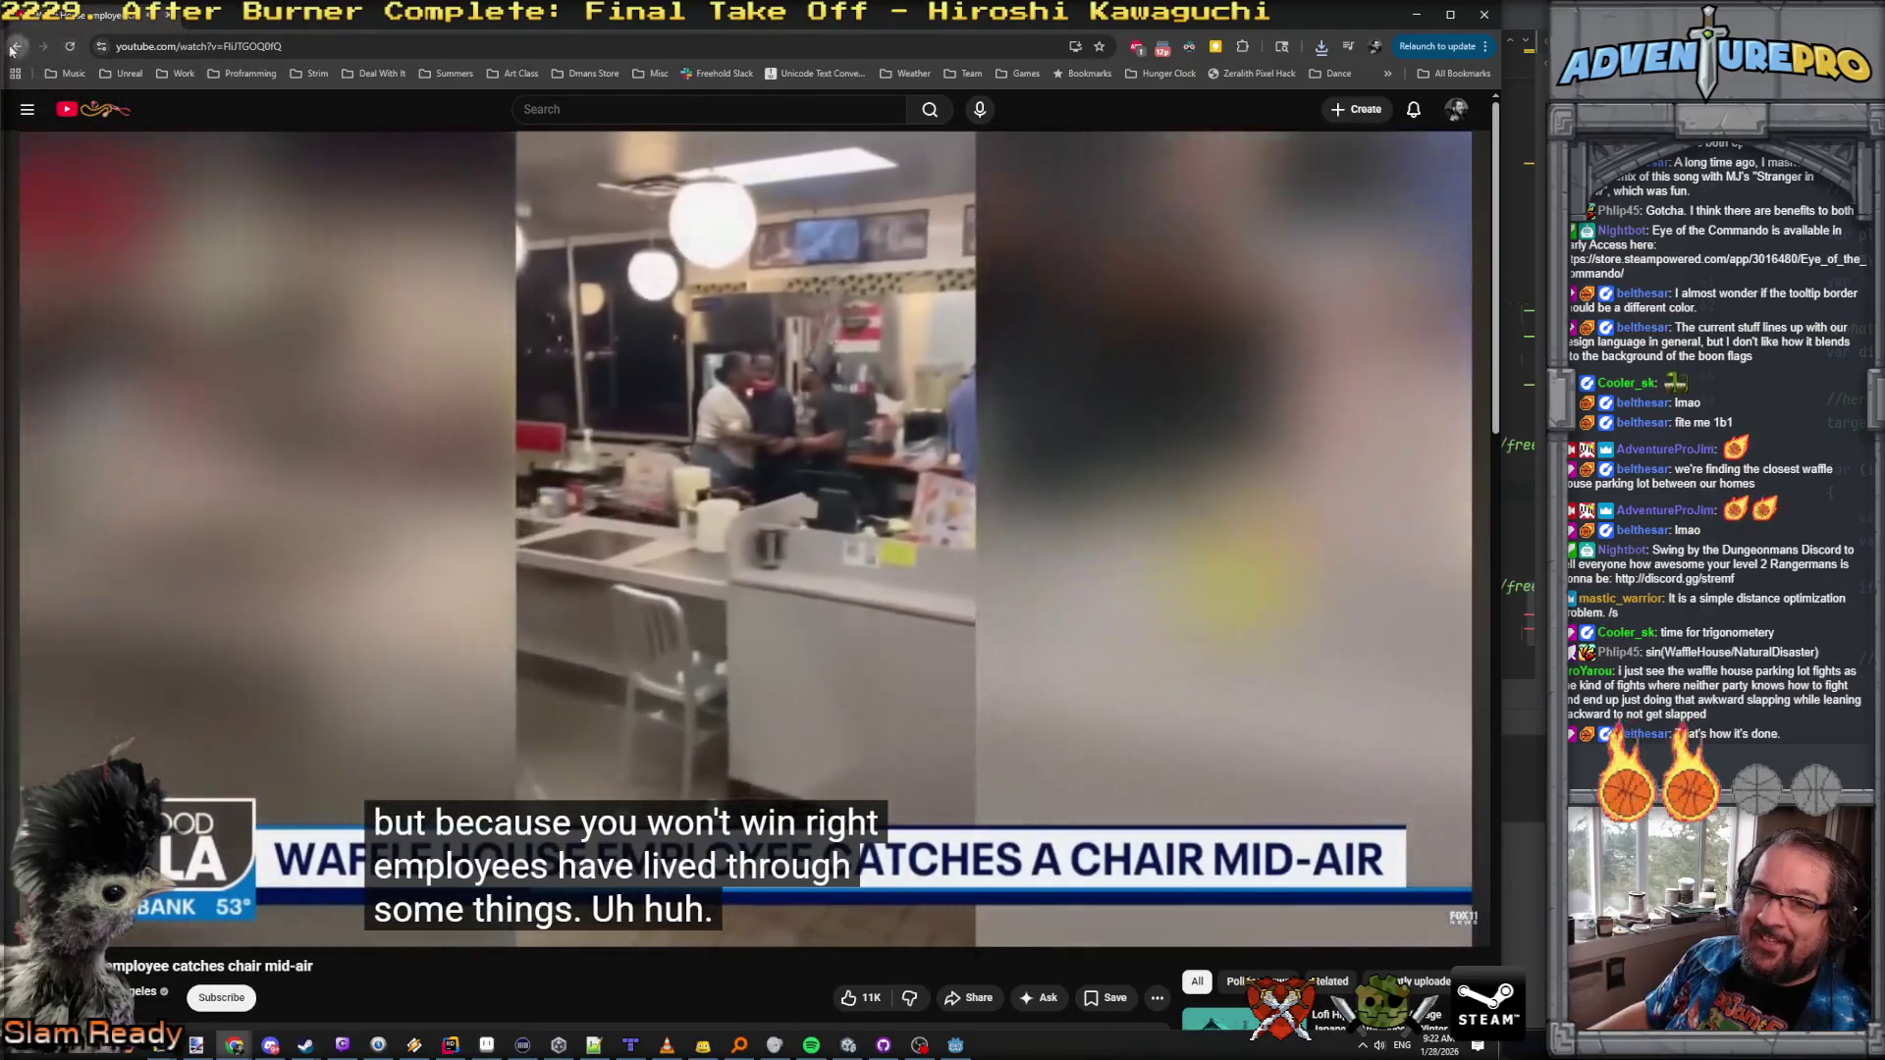
Step: Go back from the chair-catch video to the 'waffle house parry' search results
left_click(14, 47)
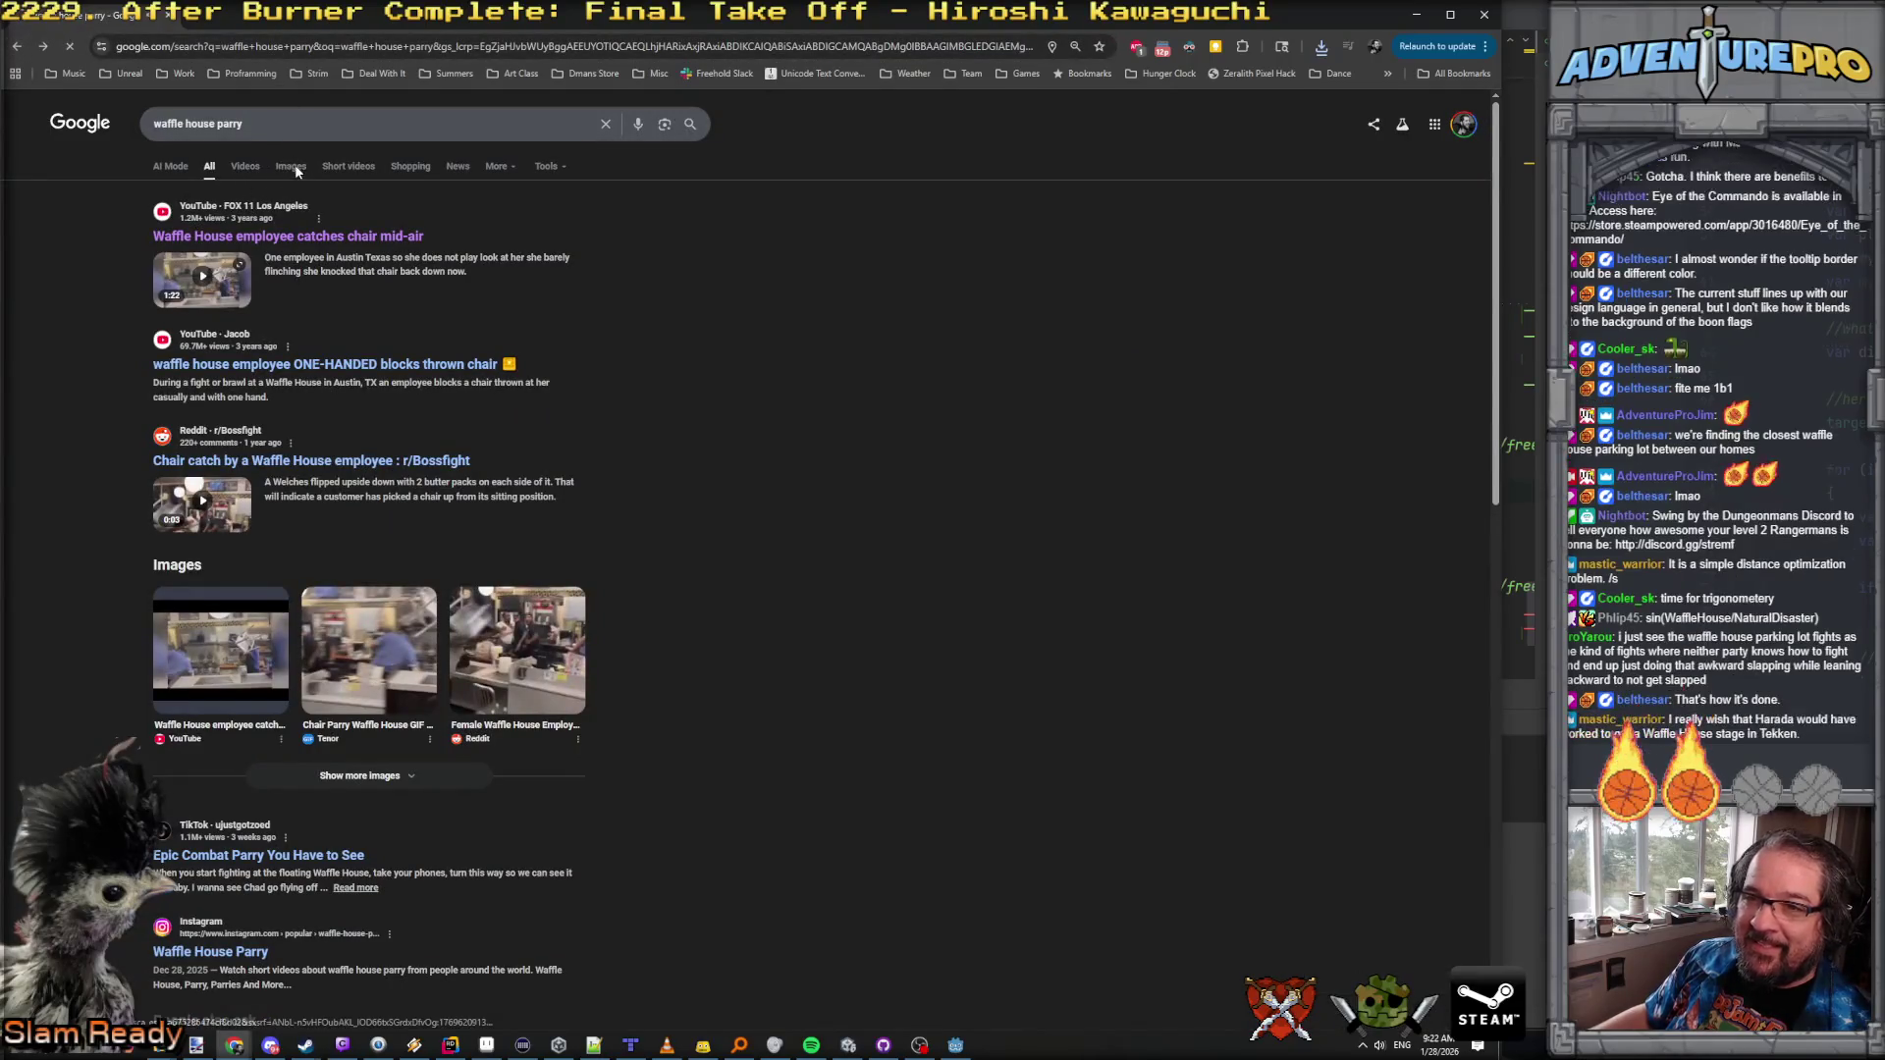
Step: Show image results for 'waffle house parry' and preview the Reddit waitress image
left_click(293, 167)
left_click(248, 304)
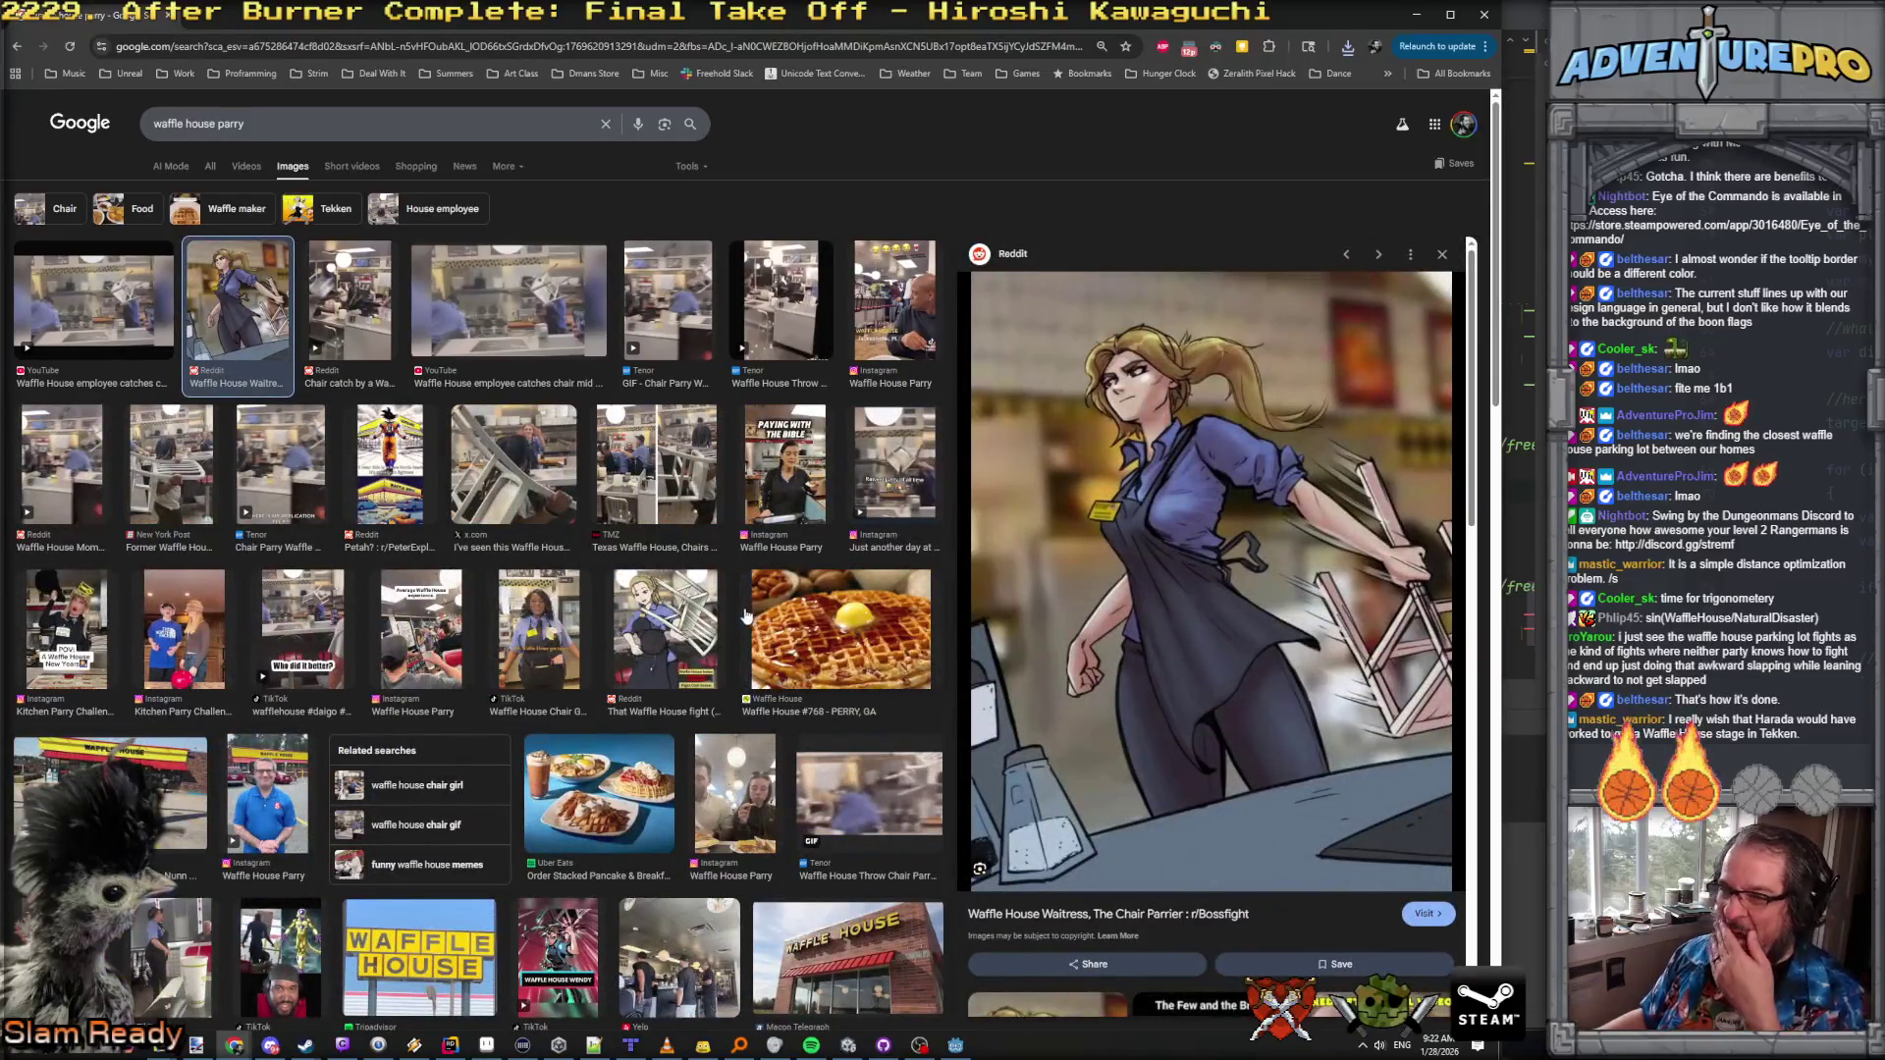
scroll(614, 521, "down", 5)
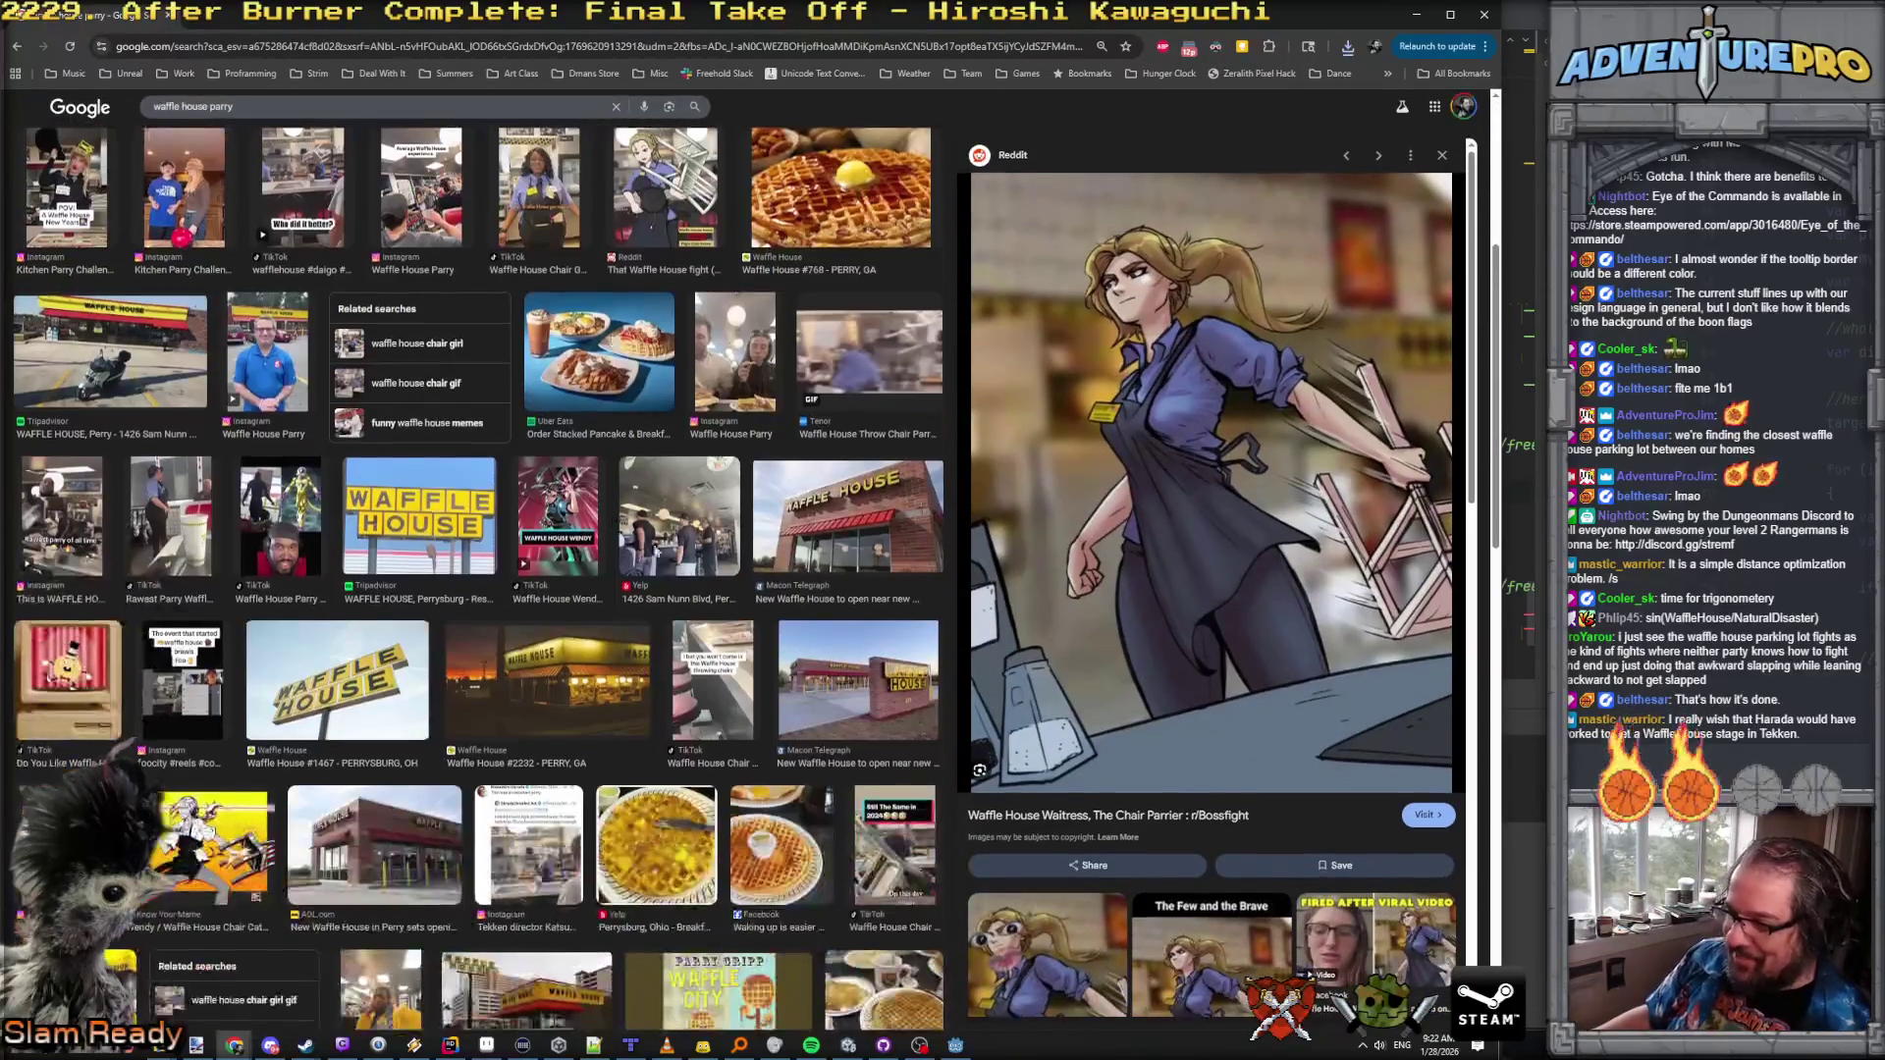
scroll(1239, 919, "down", 10)
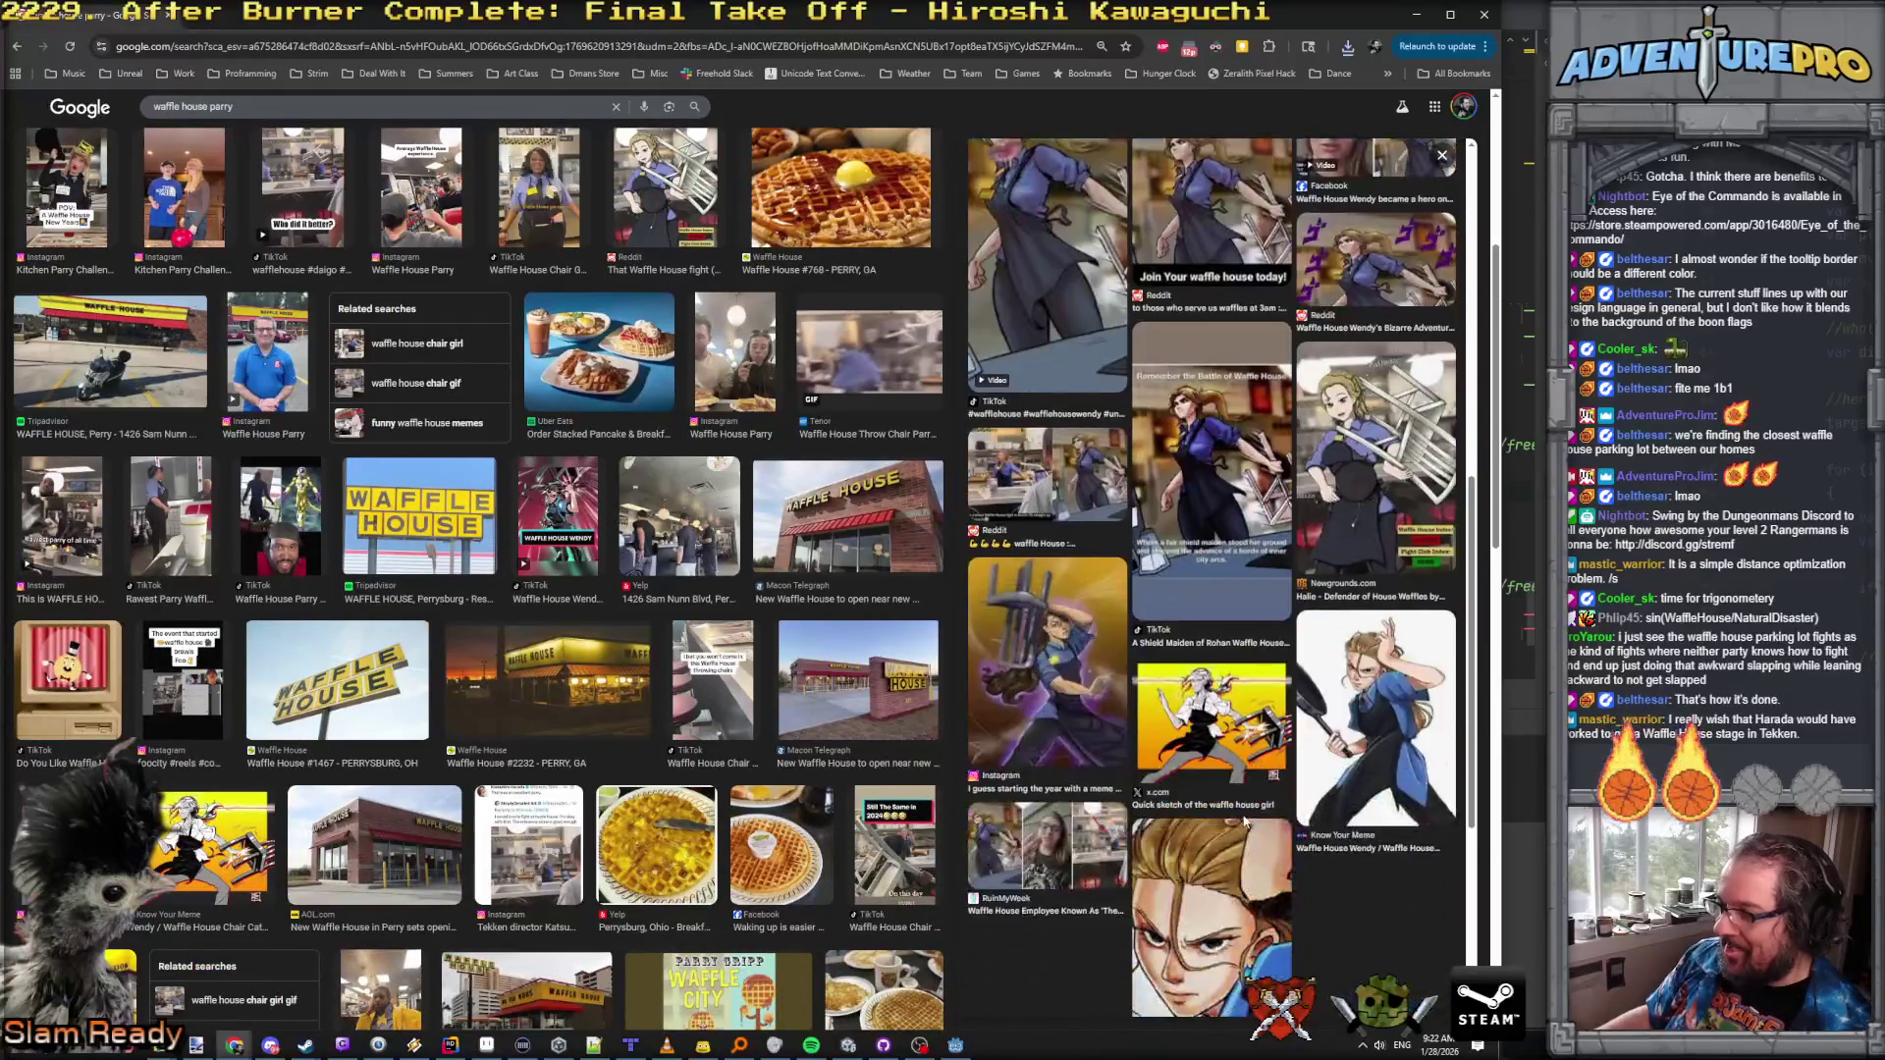
left_click(1372, 707)
key("alt+Left")
Step: Preview the Instagram chair-deflecting, x.com Wendy and Fight Inspired artworks
left_click(1067, 665)
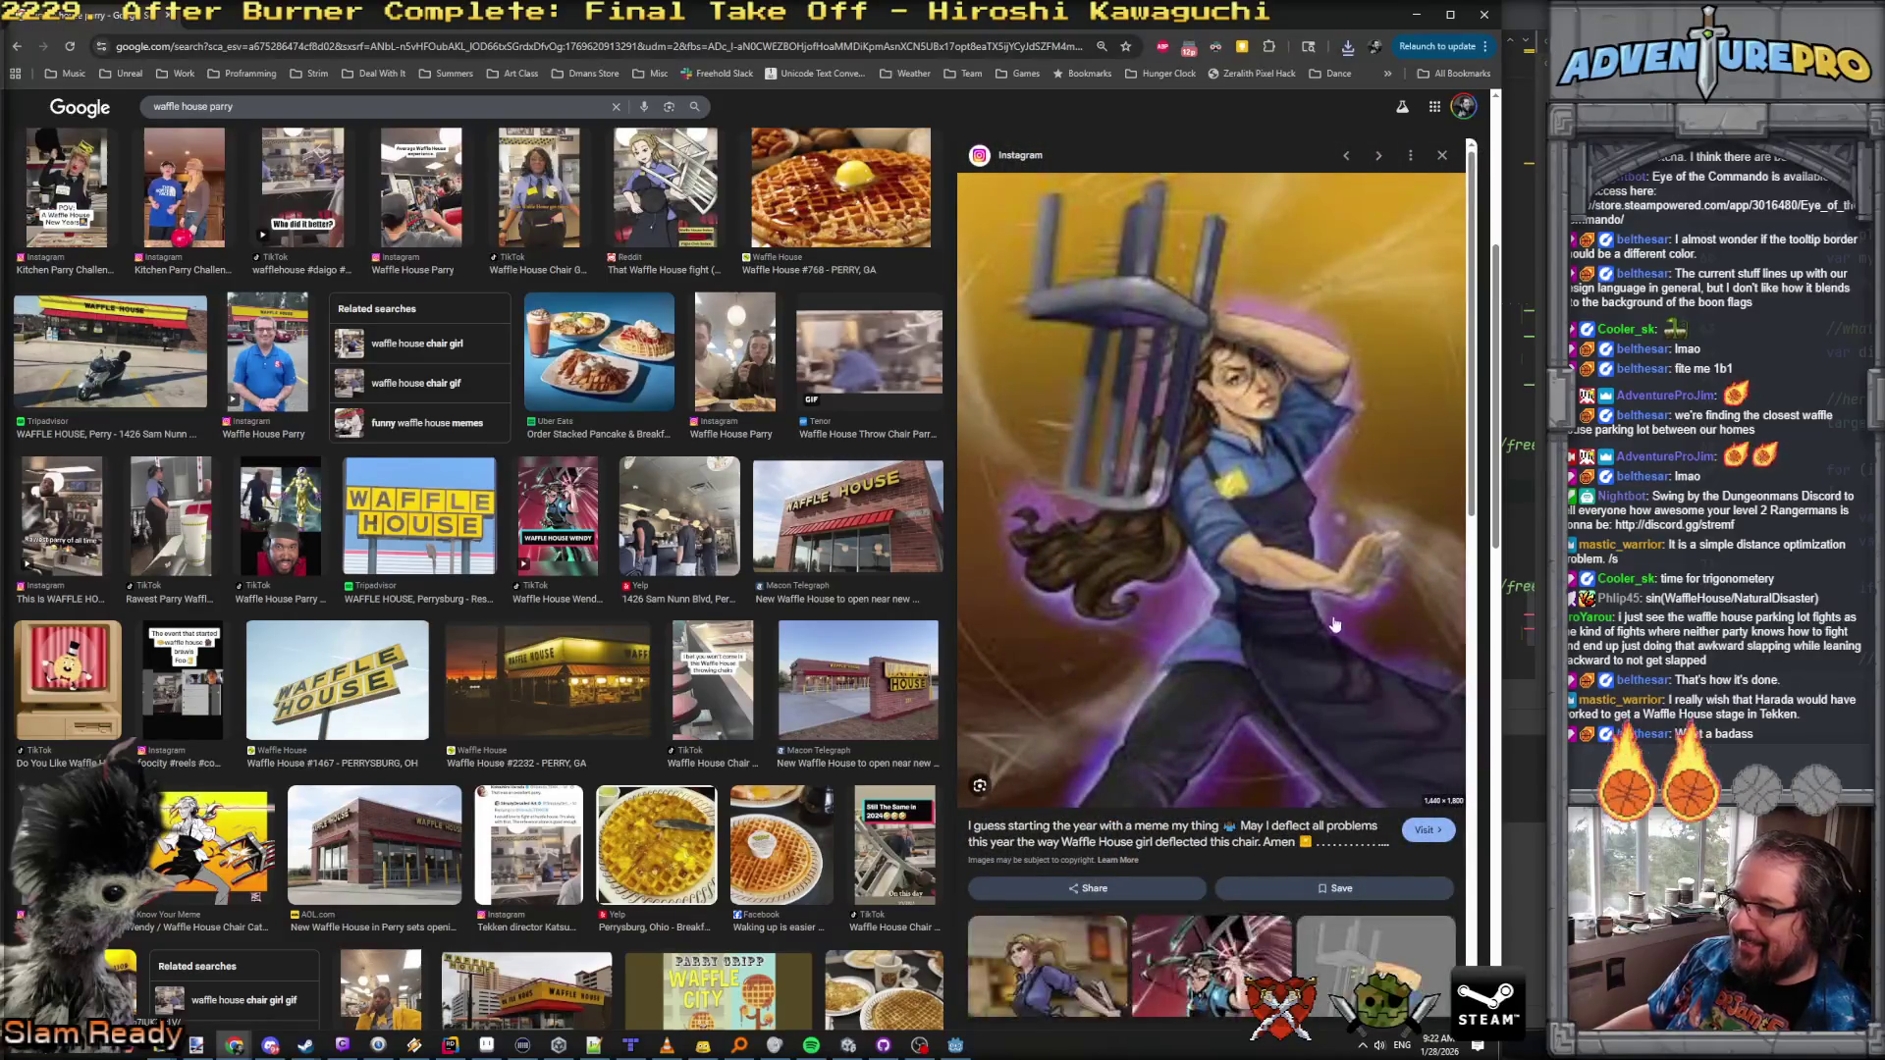
scroll(1338, 619, "down", 3)
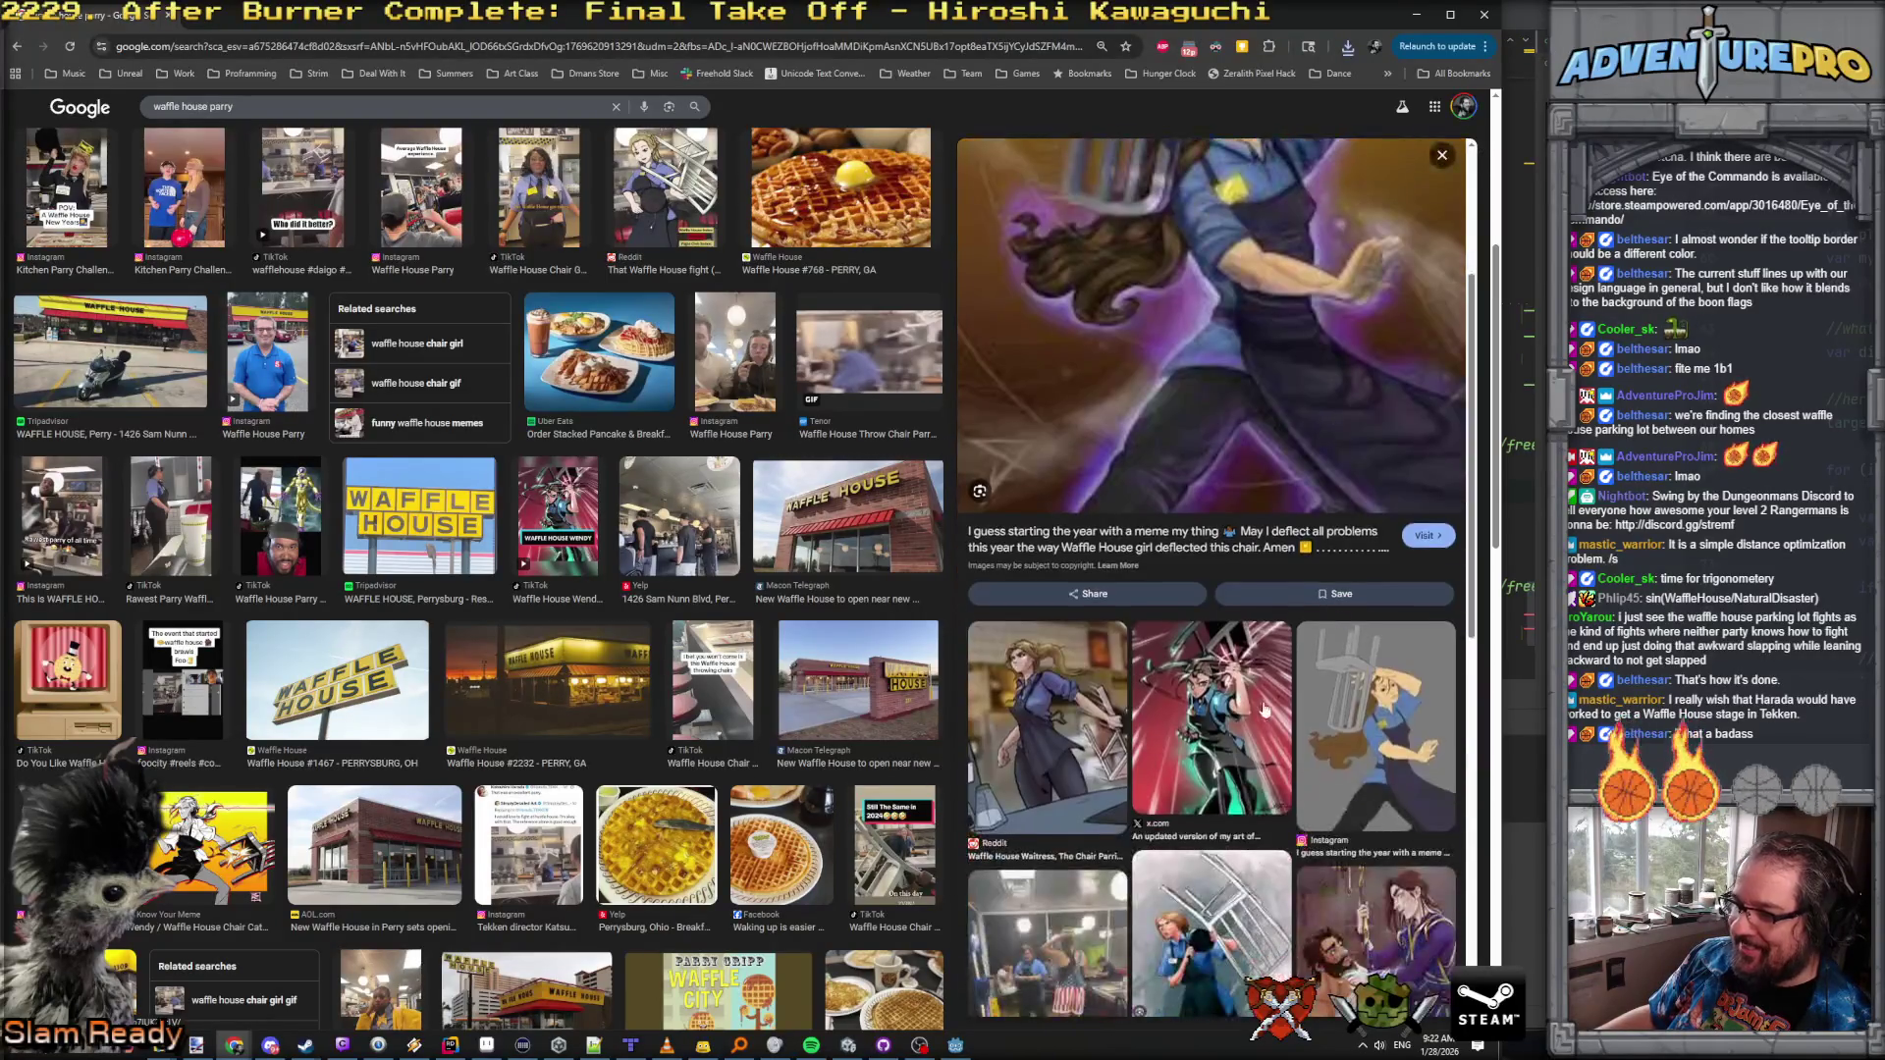
left_click(1265, 710)
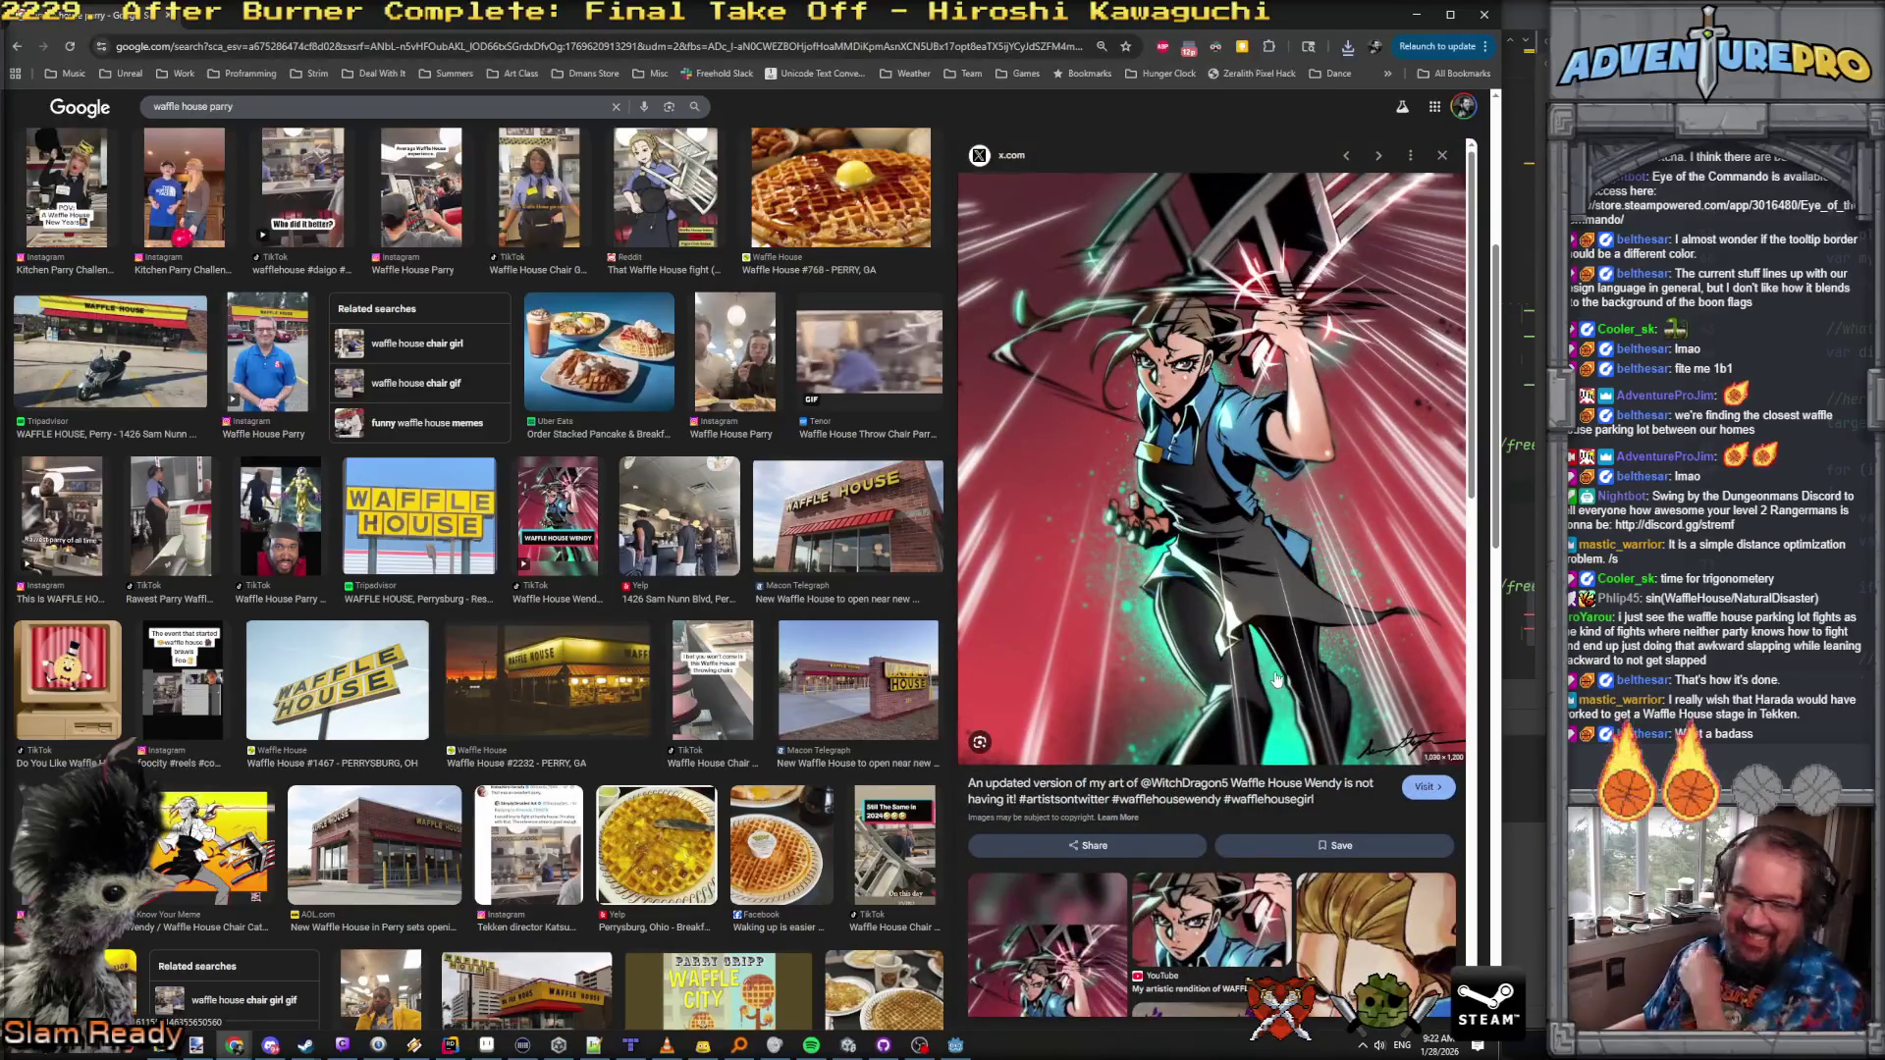
scroll(1217, 697, "down", 6)
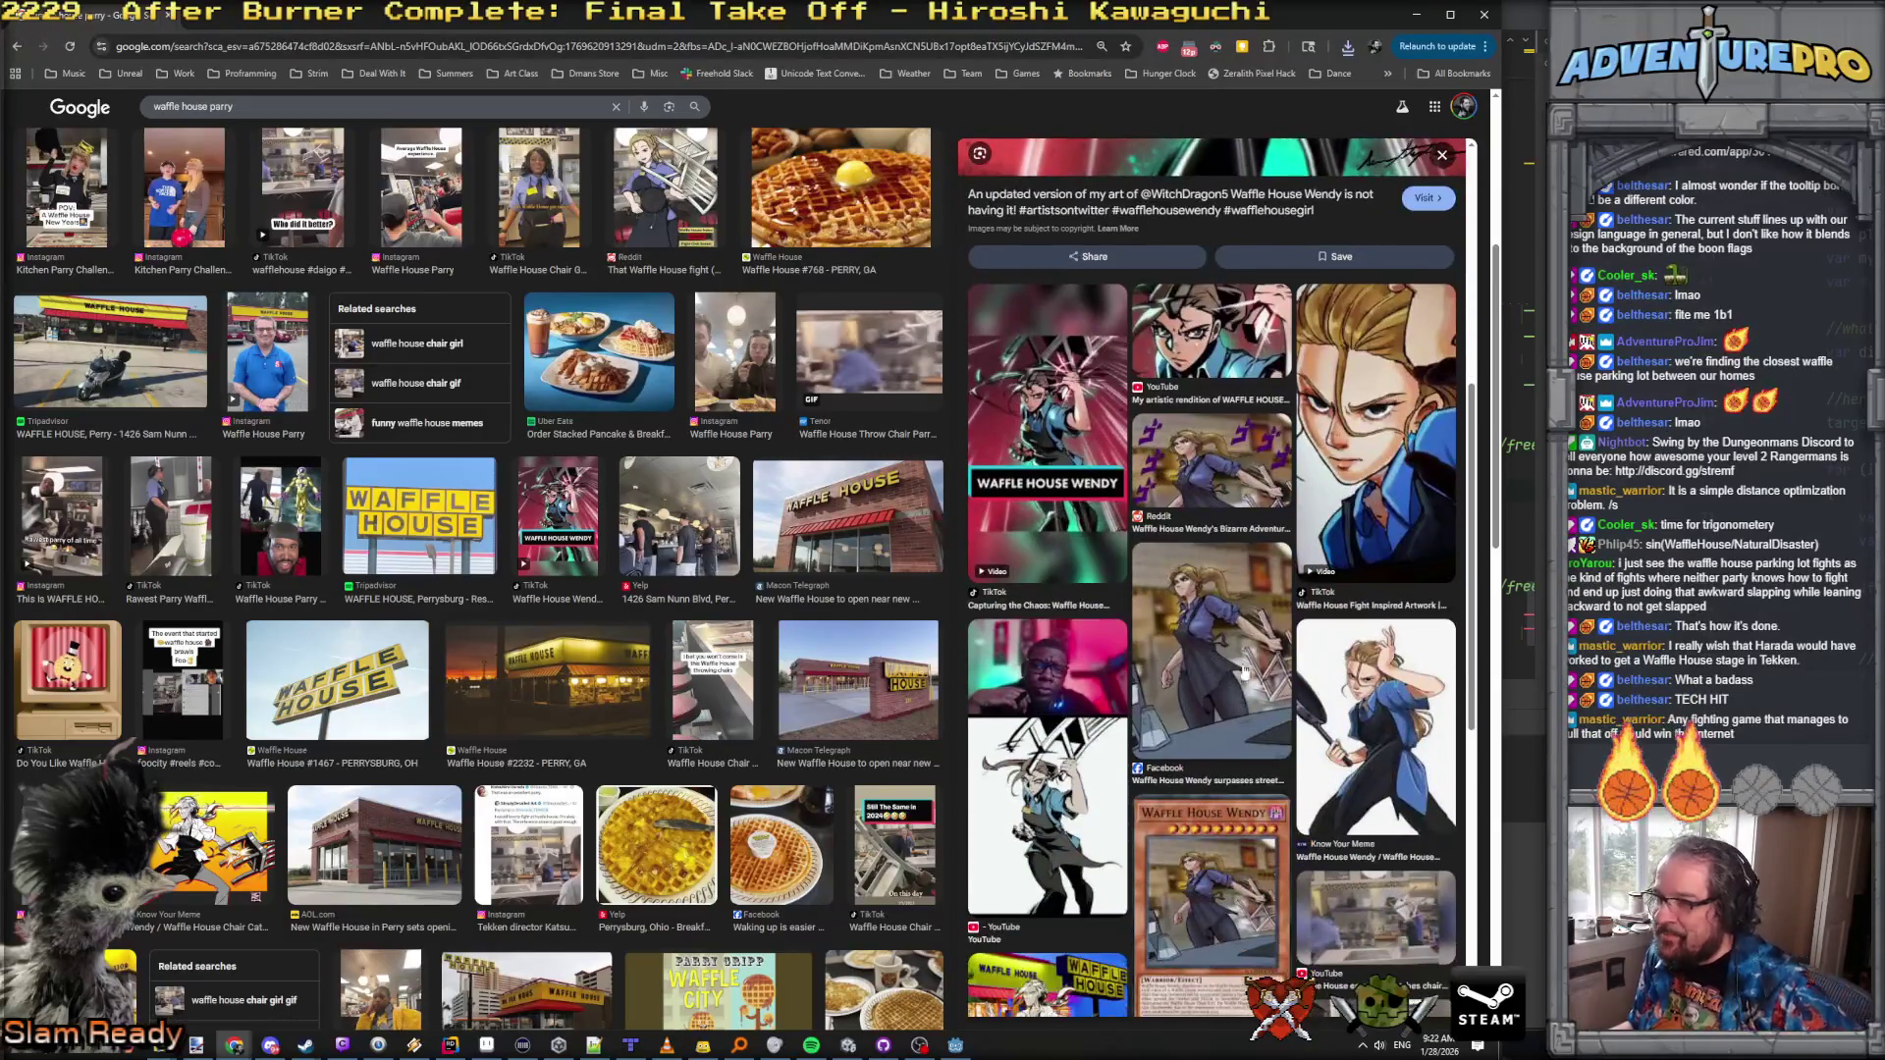
left_click(1362, 475)
scroll(1215, 502, "down", 5)
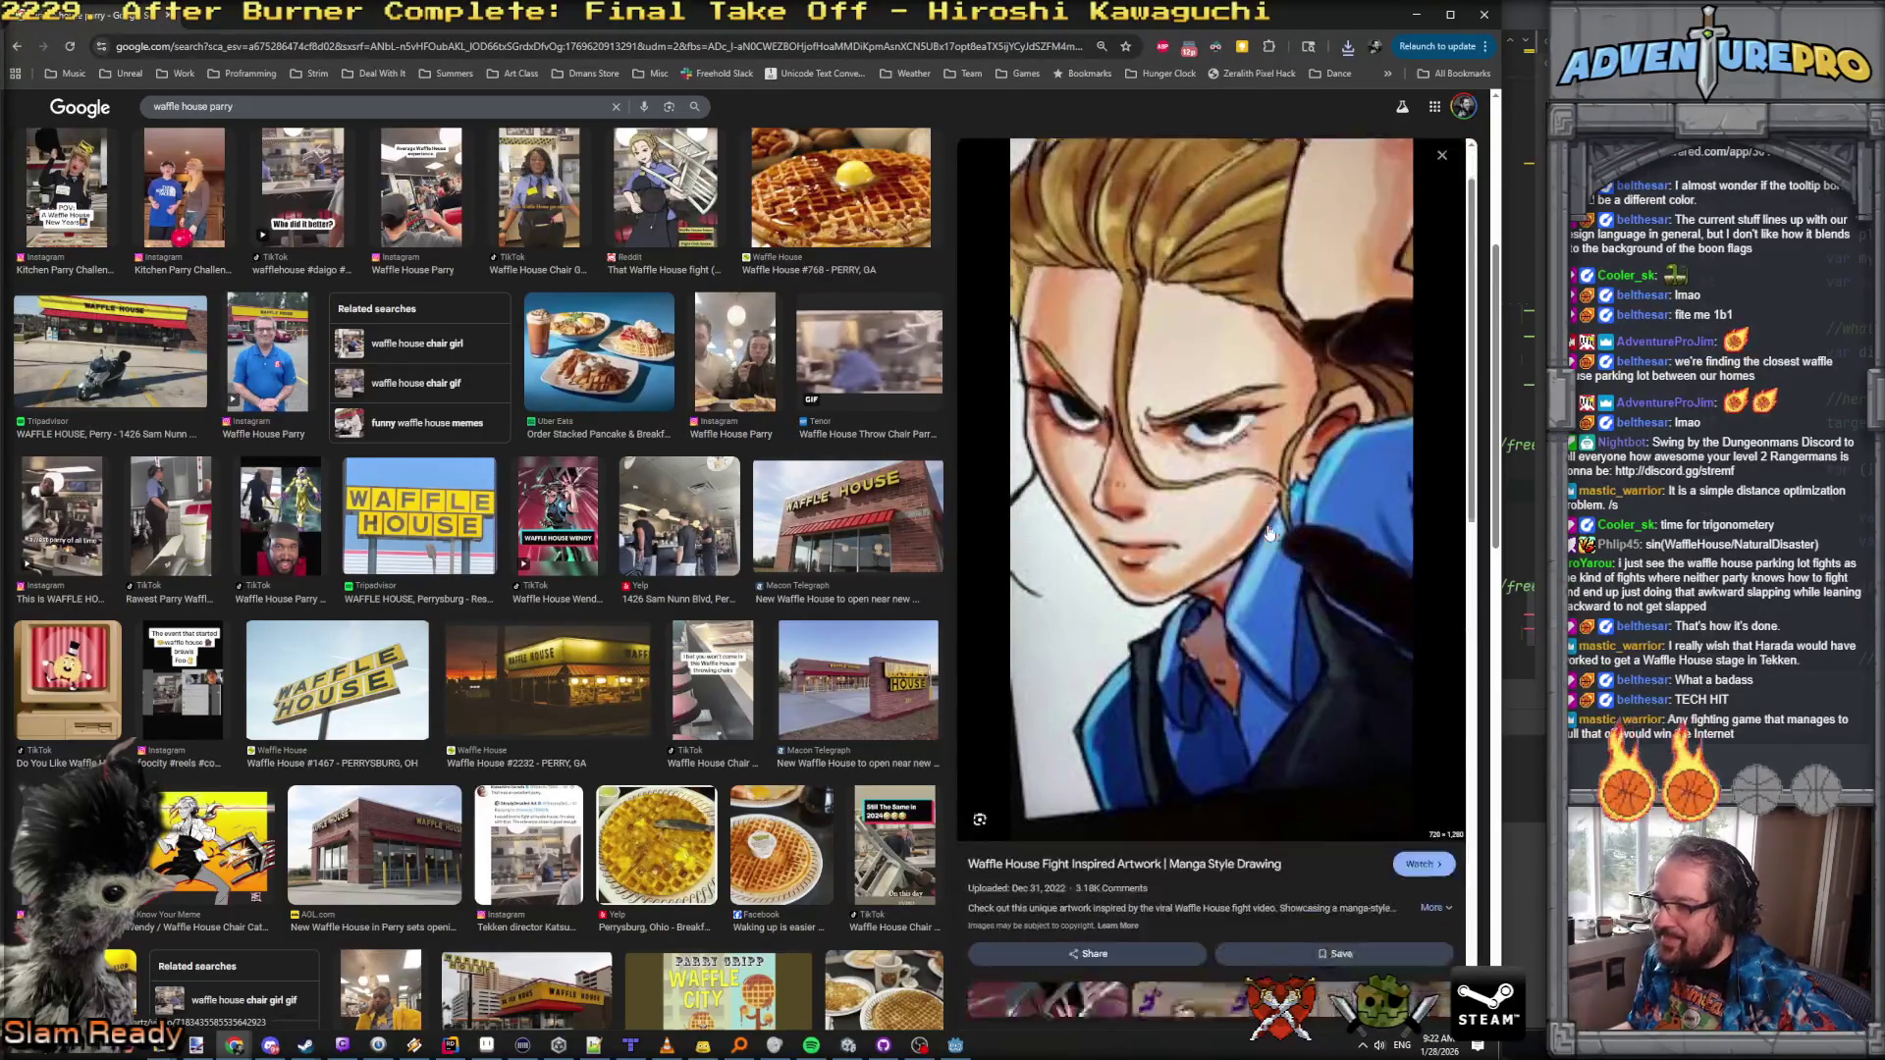
Step: Preview the Reddit sketch, Wendy trading card and Waffle Warrior shirt images
left_click(1215, 501)
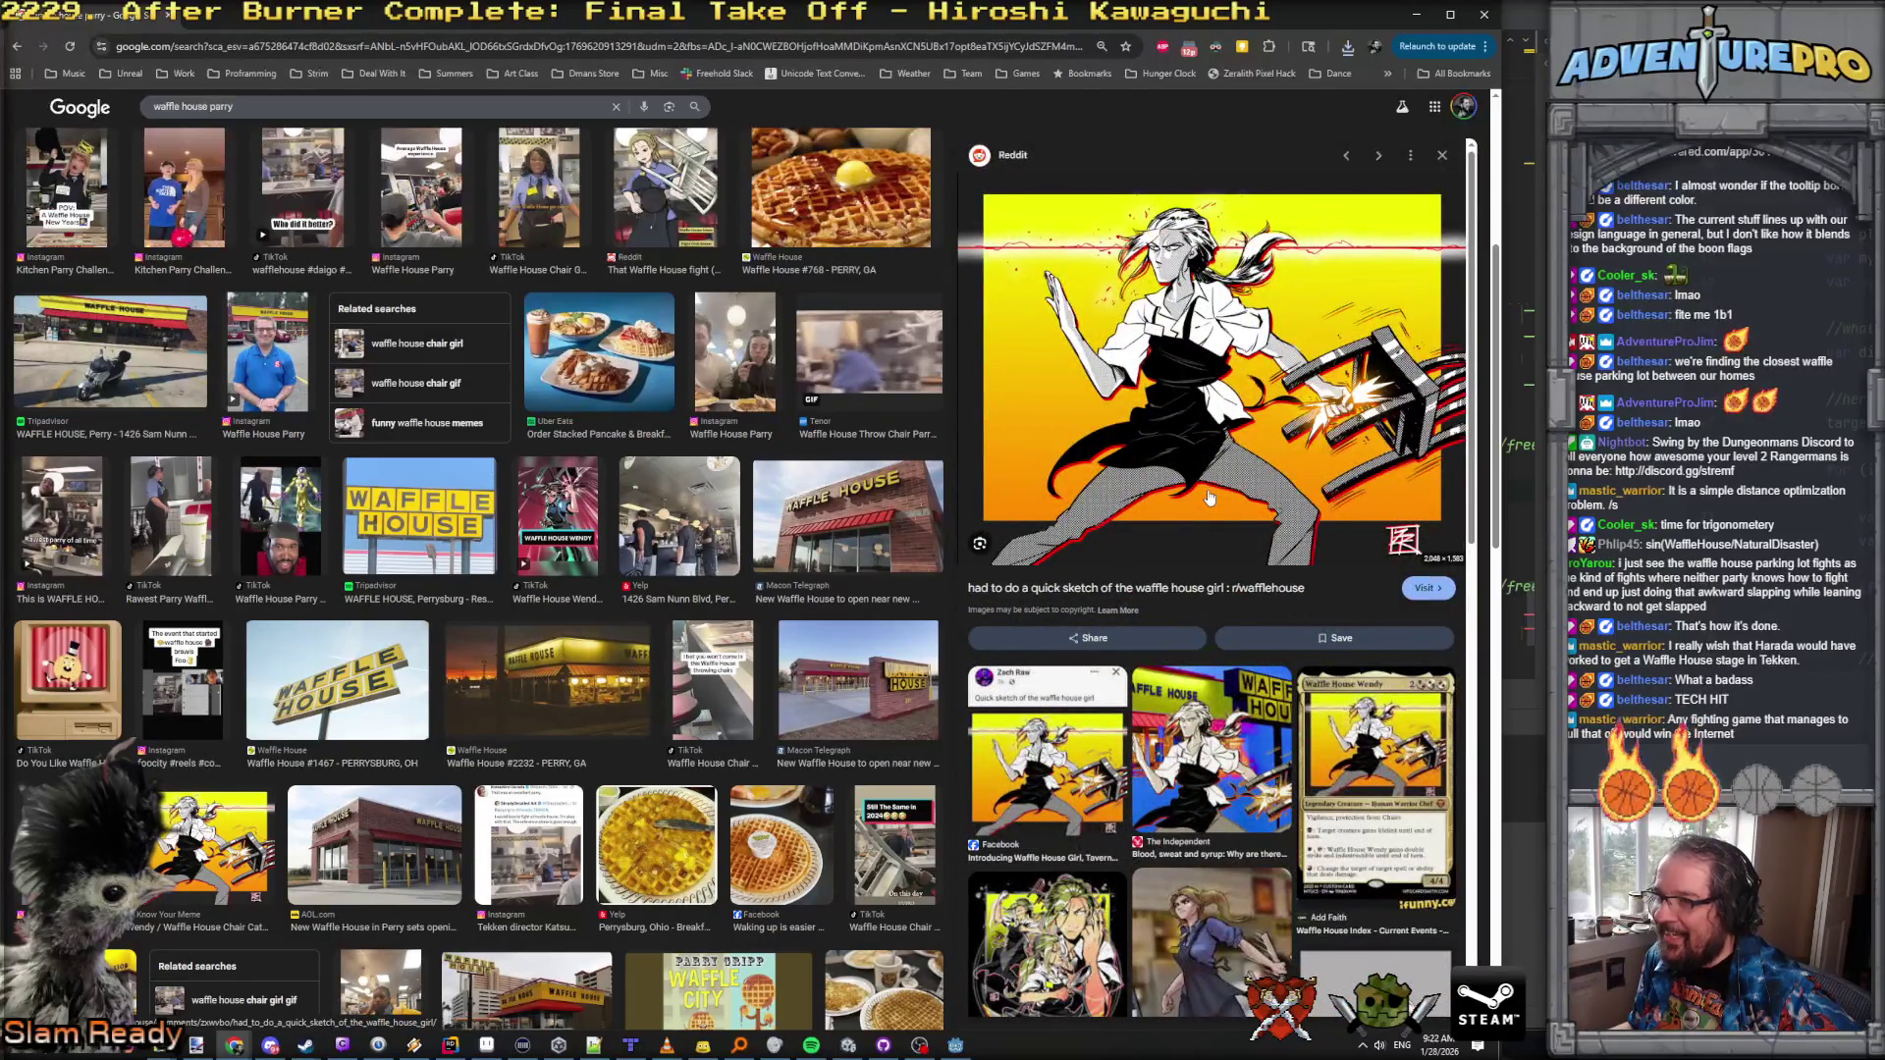
scroll(1202, 527, "down", 4)
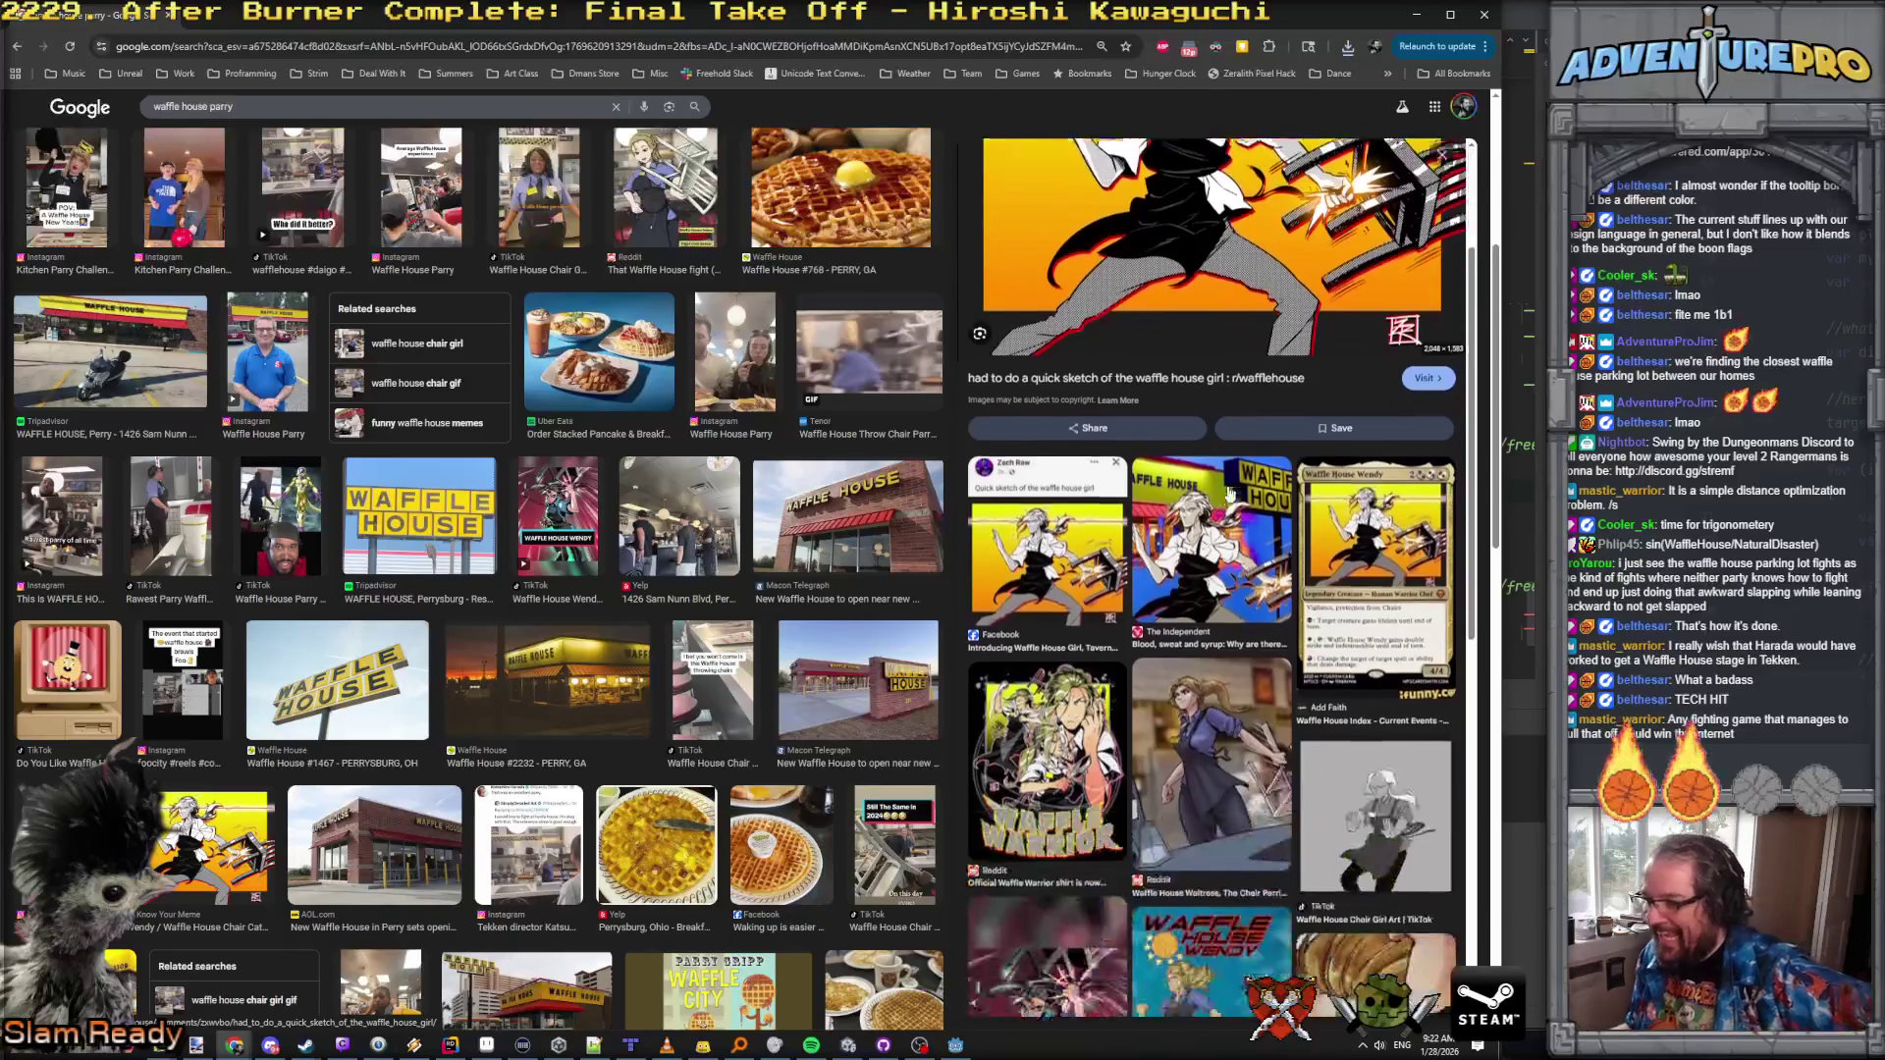
left_click(1313, 405)
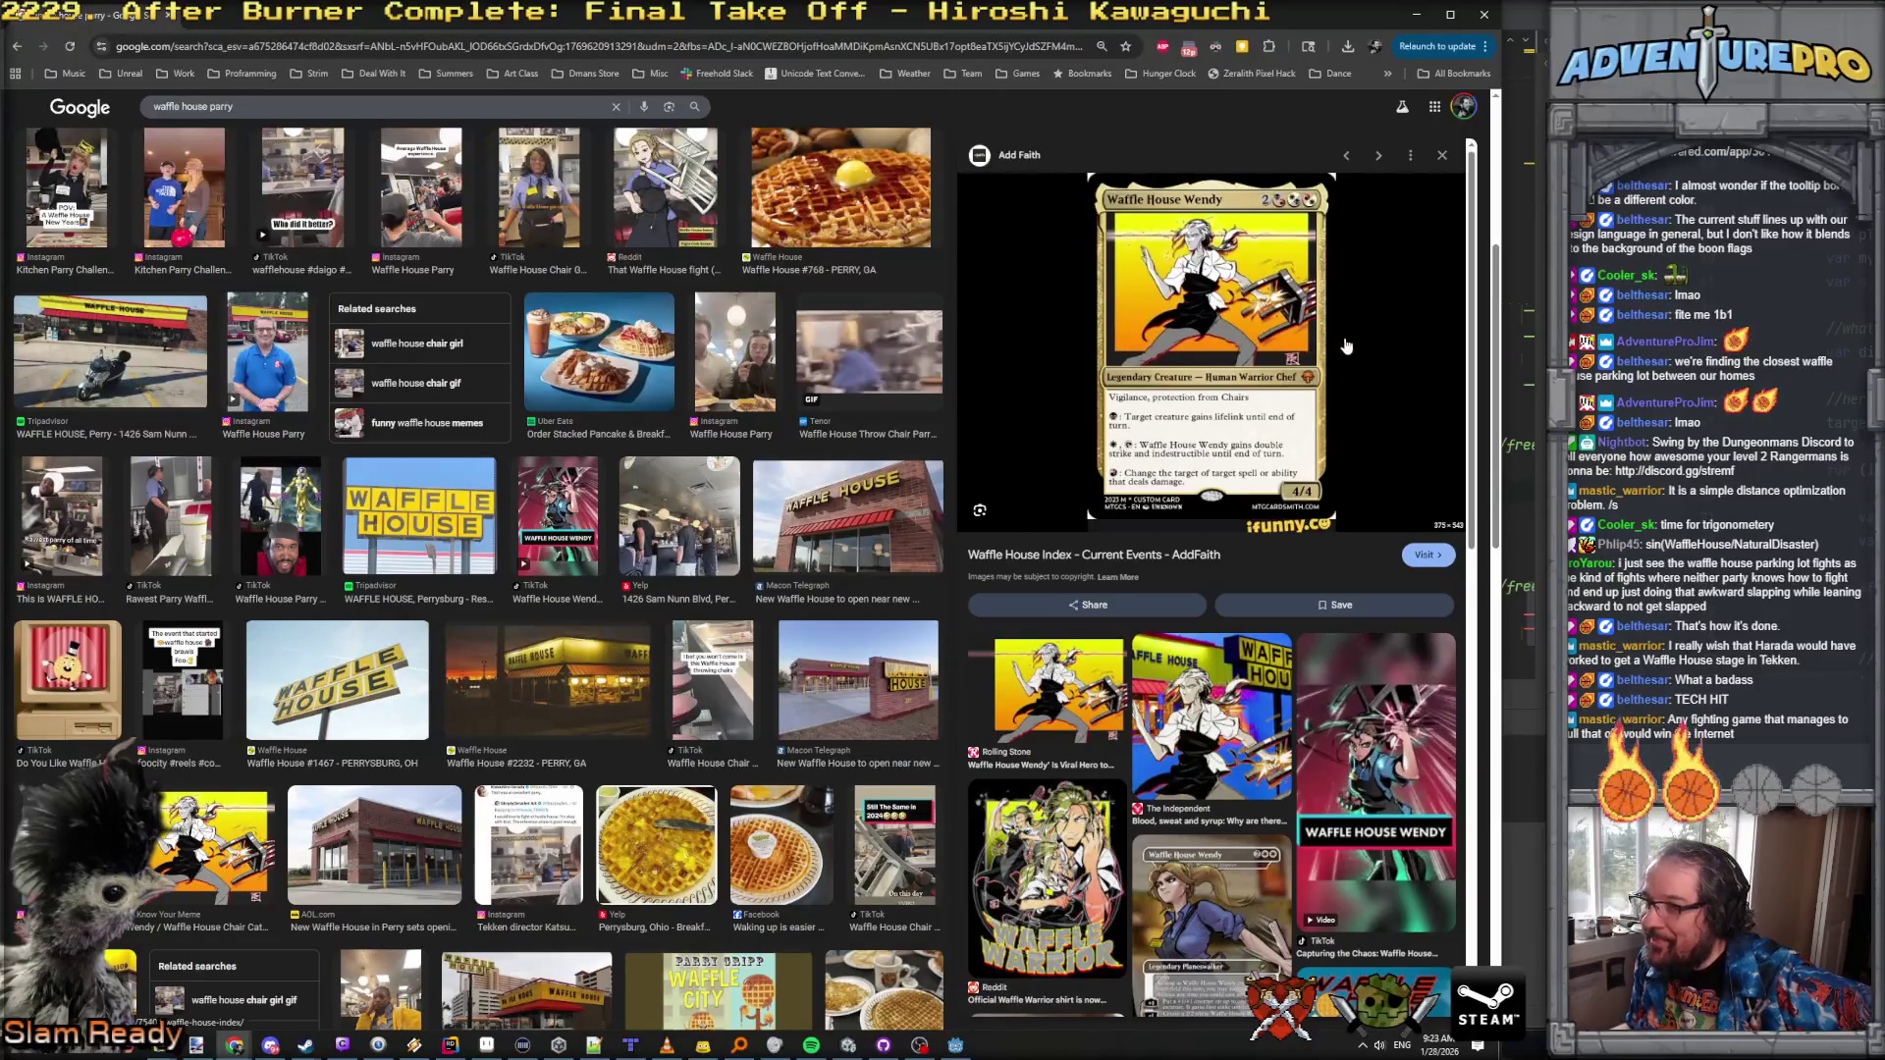
scroll(1279, 410, "down", 4)
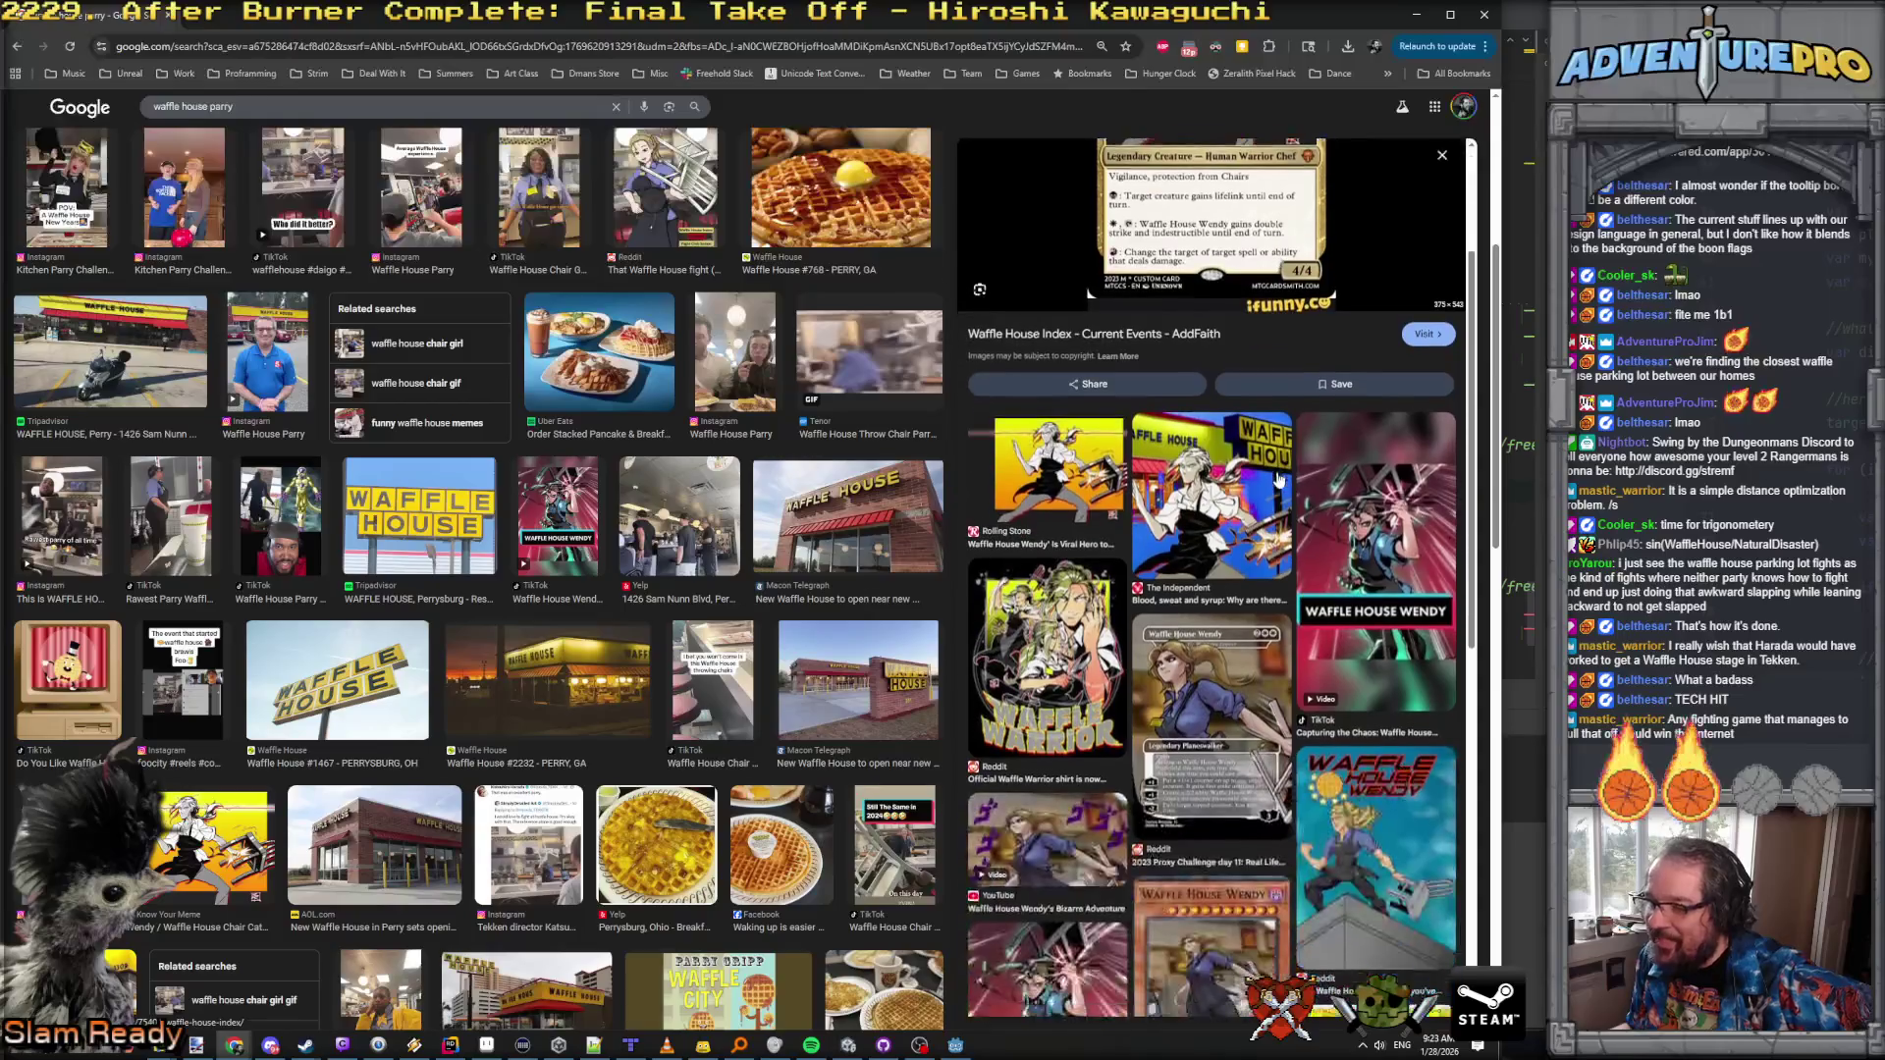
left_click(1017, 510)
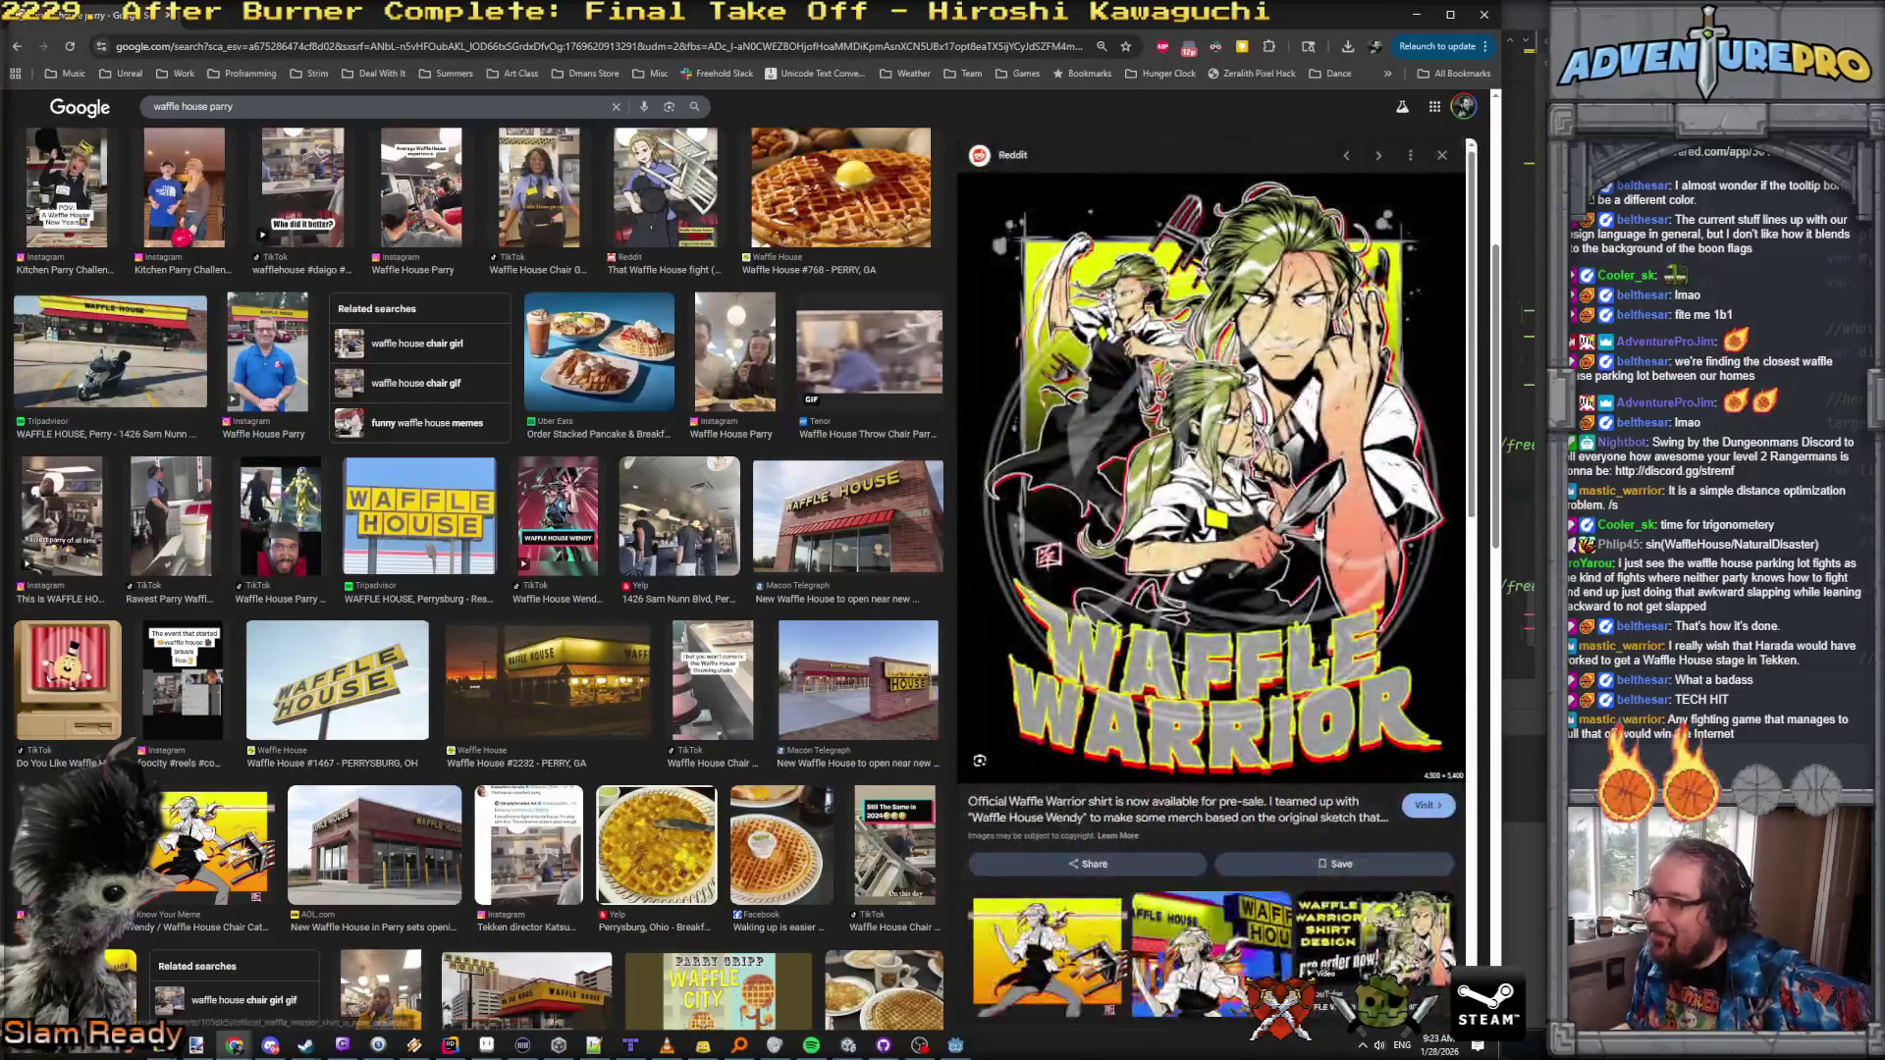
Step: Preview the Waffle House Wendy's Bizarre Adventure image, scroll back up, and return to Rider
scroll(1319, 531, "down", 4)
scroll(1317, 532, "down", 4)
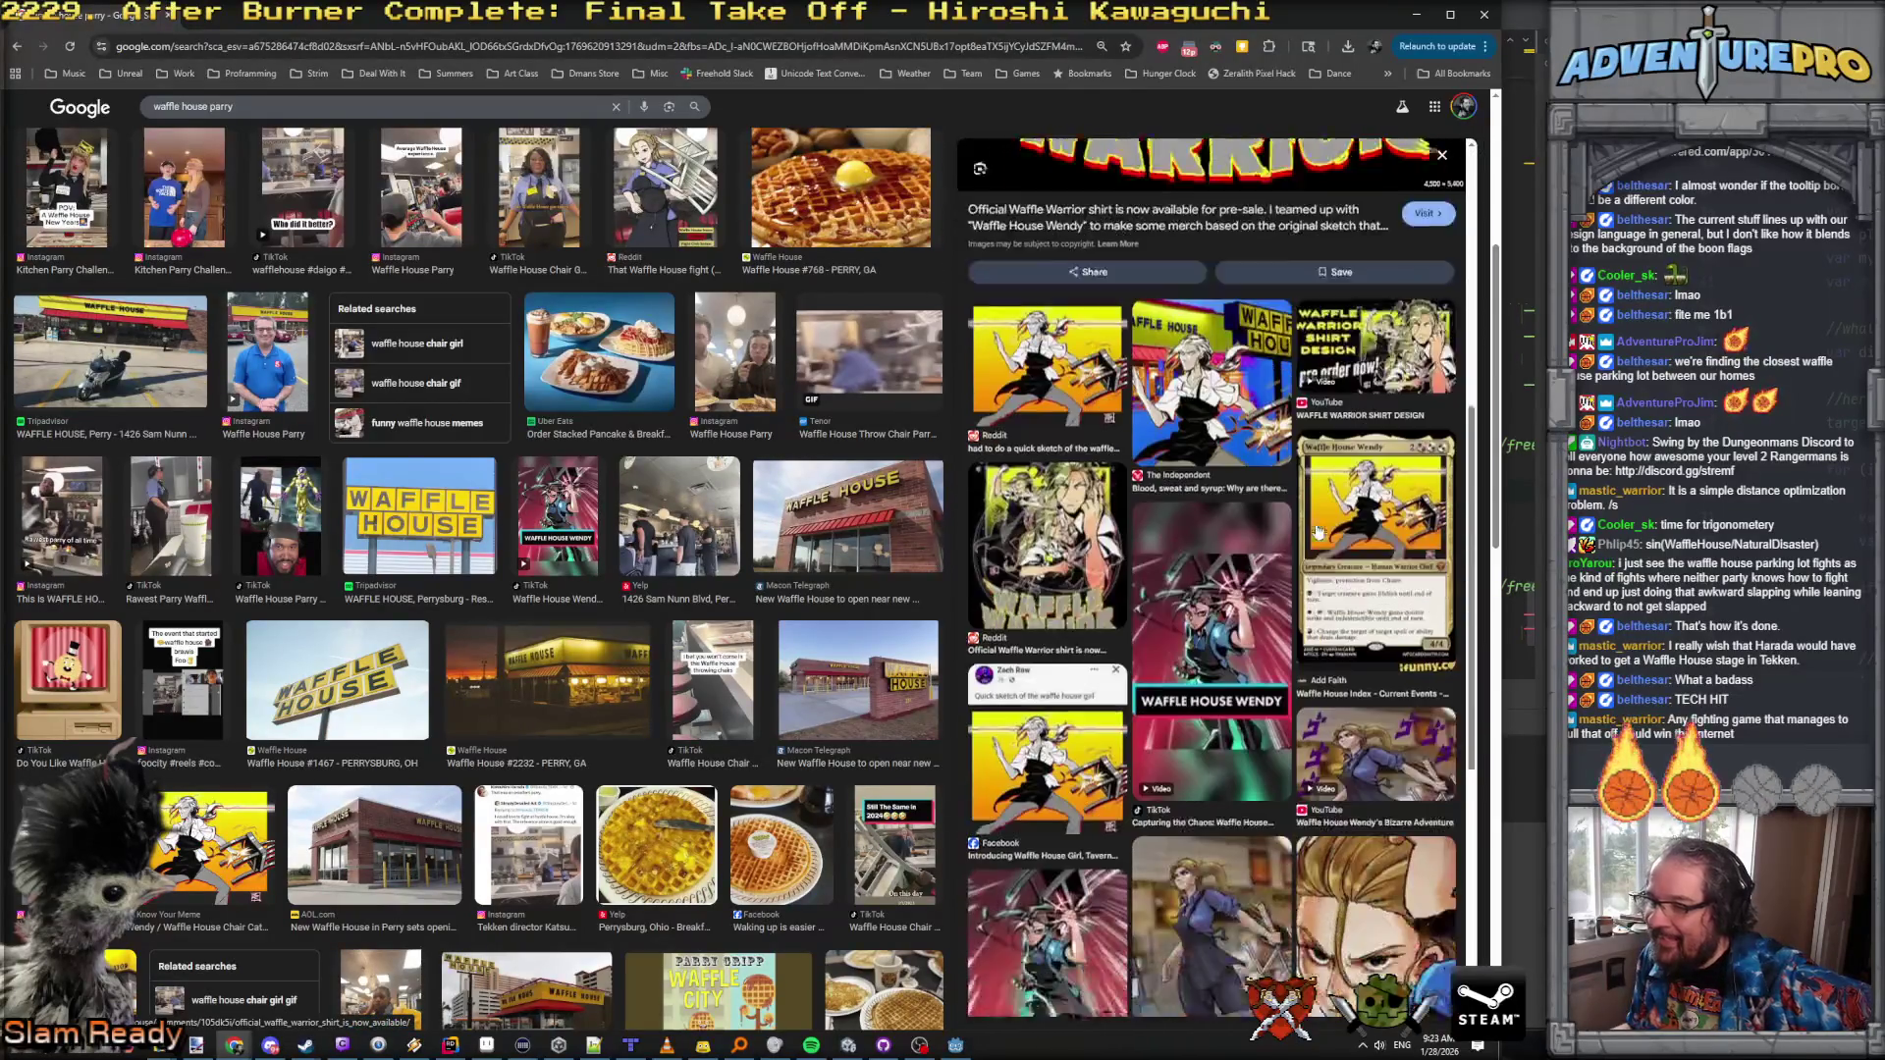
scroll(1170, 488, "up", 10)
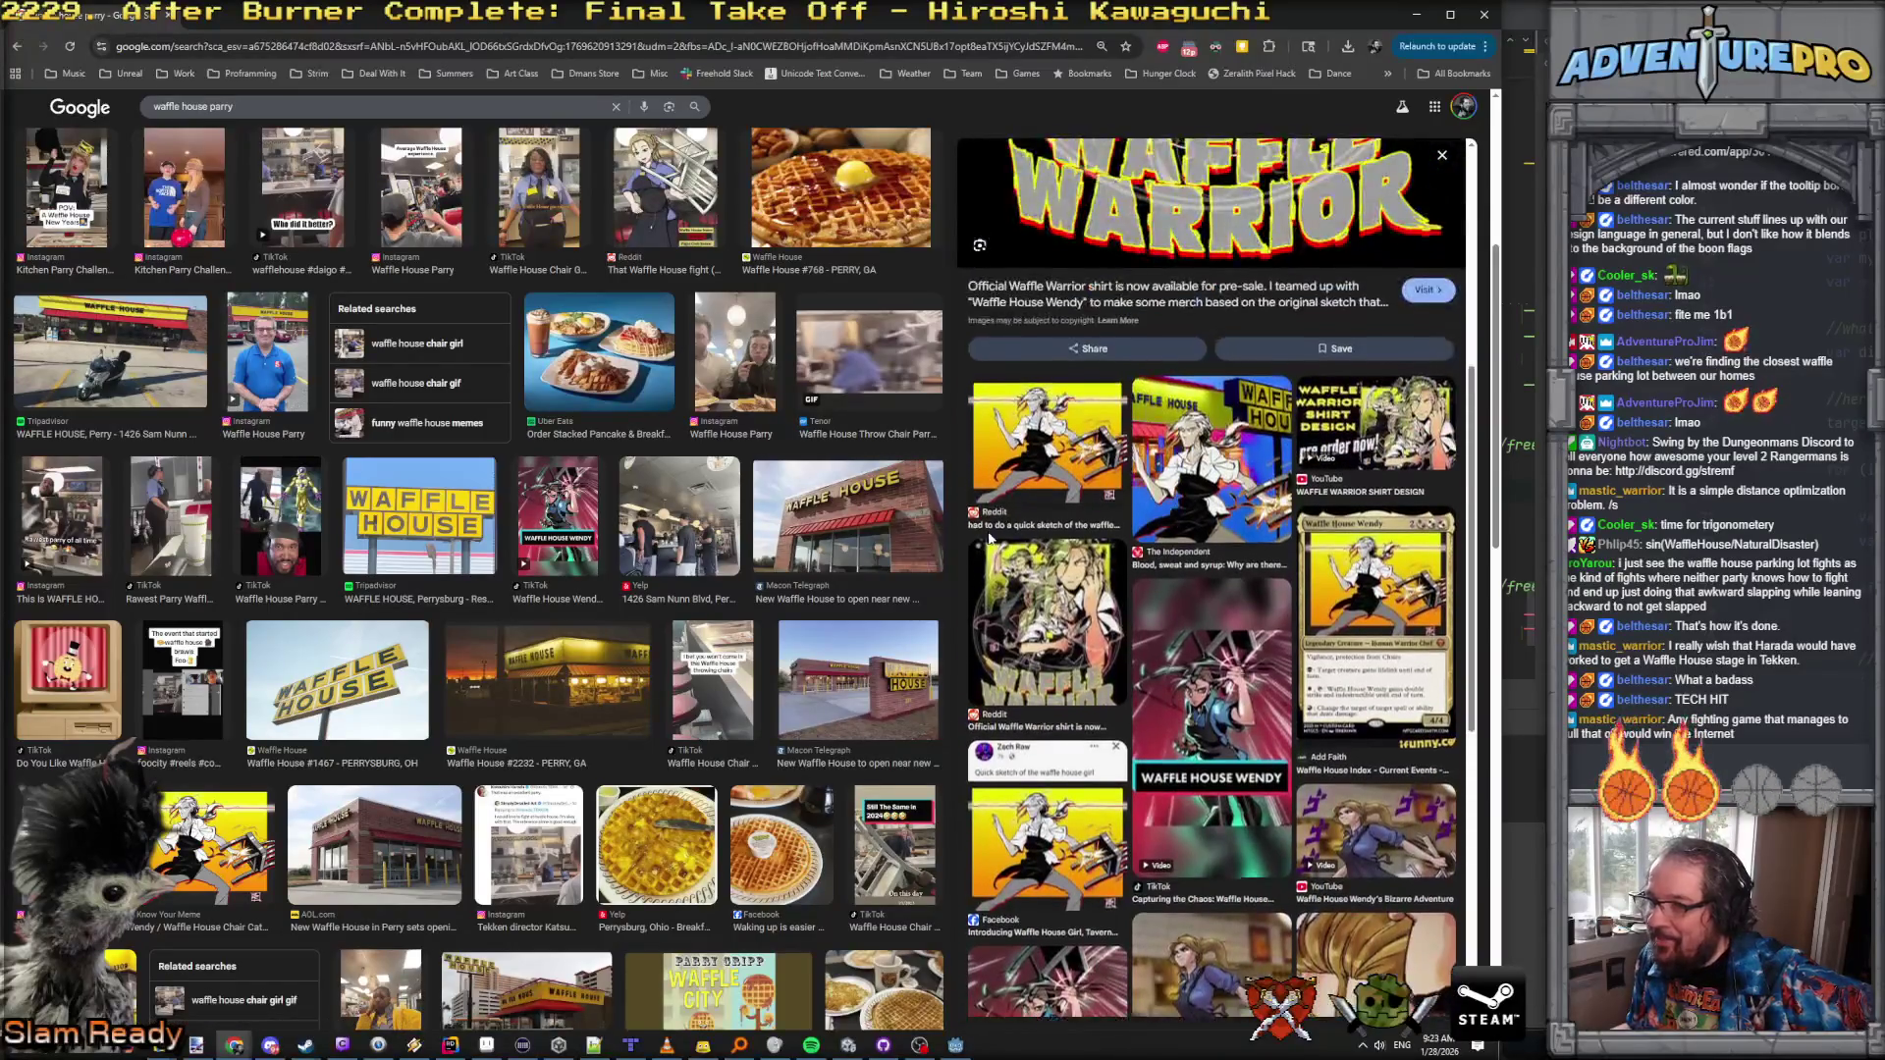
scroll(1156, 366, "down", 10)
scroll(1157, 366, "down", 2)
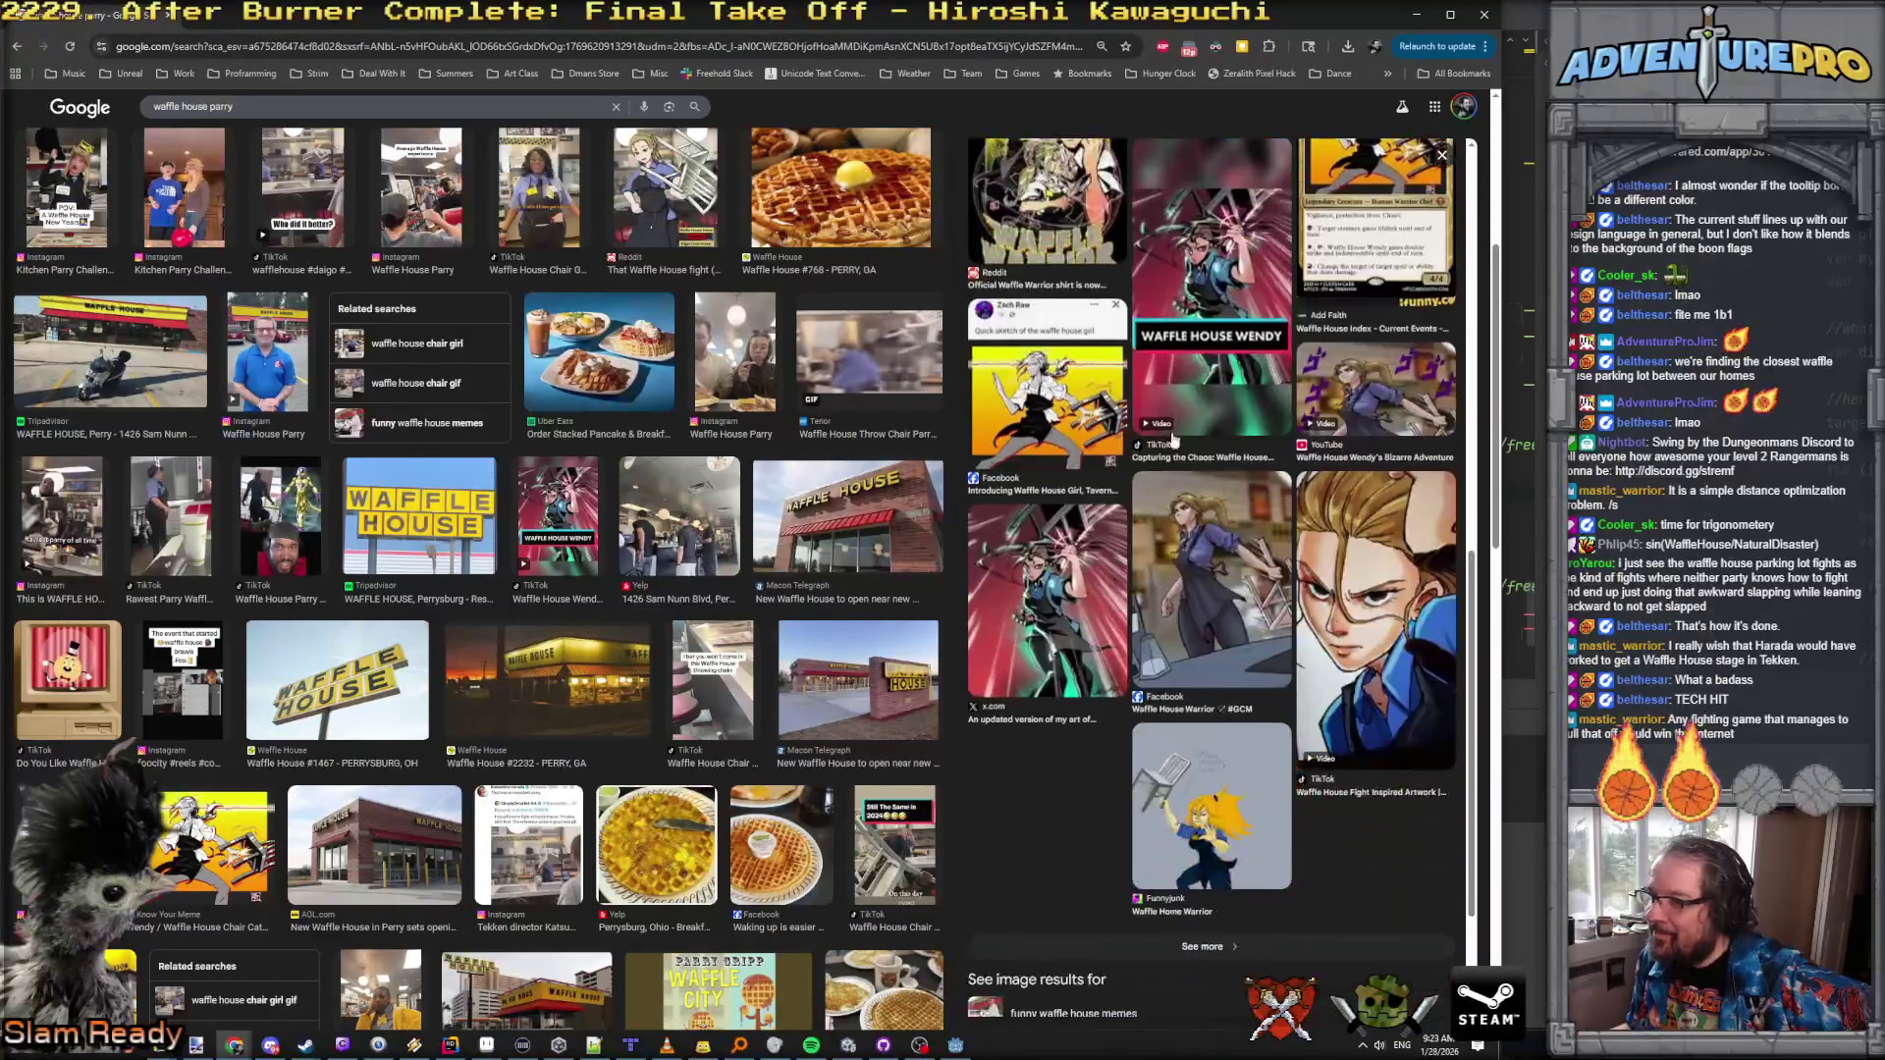
left_click(1355, 398)
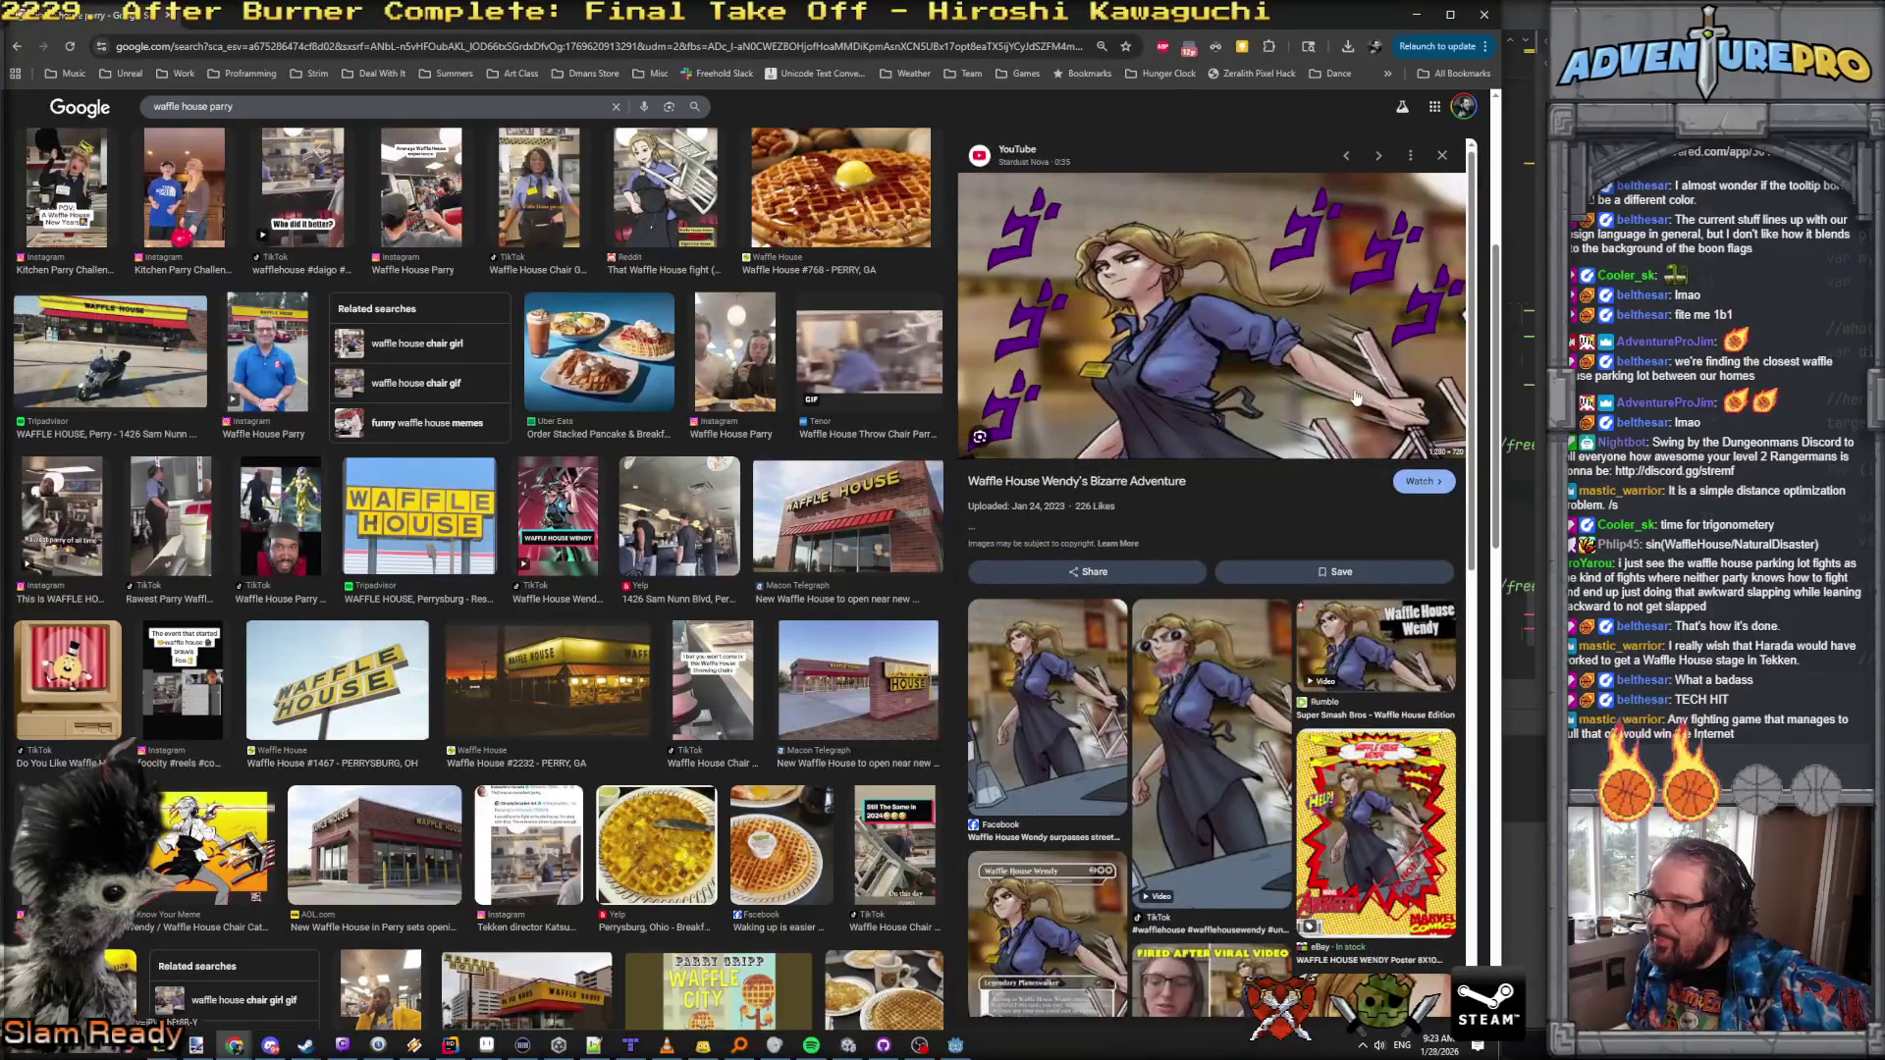
scroll(1269, 416, "down", 7)
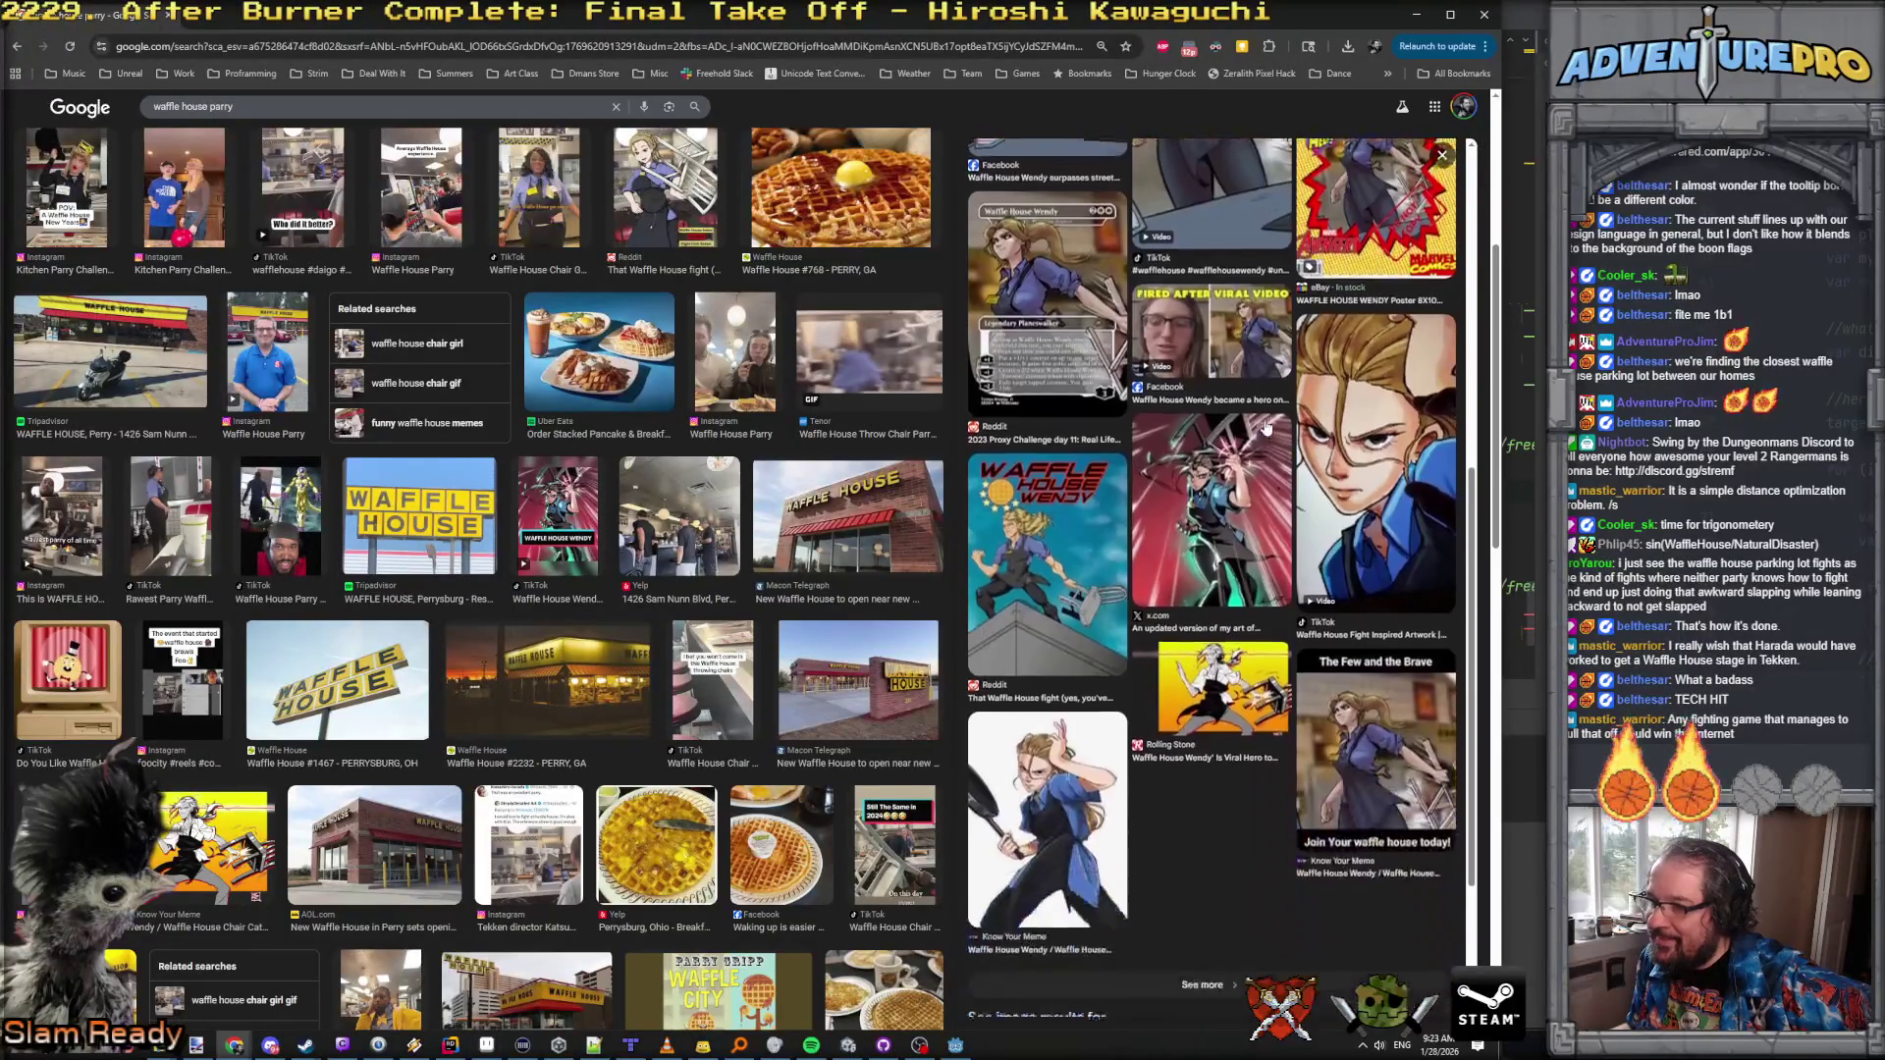
scroll(1256, 432, "down", 1)
scroll(1240, 449, "up", 8)
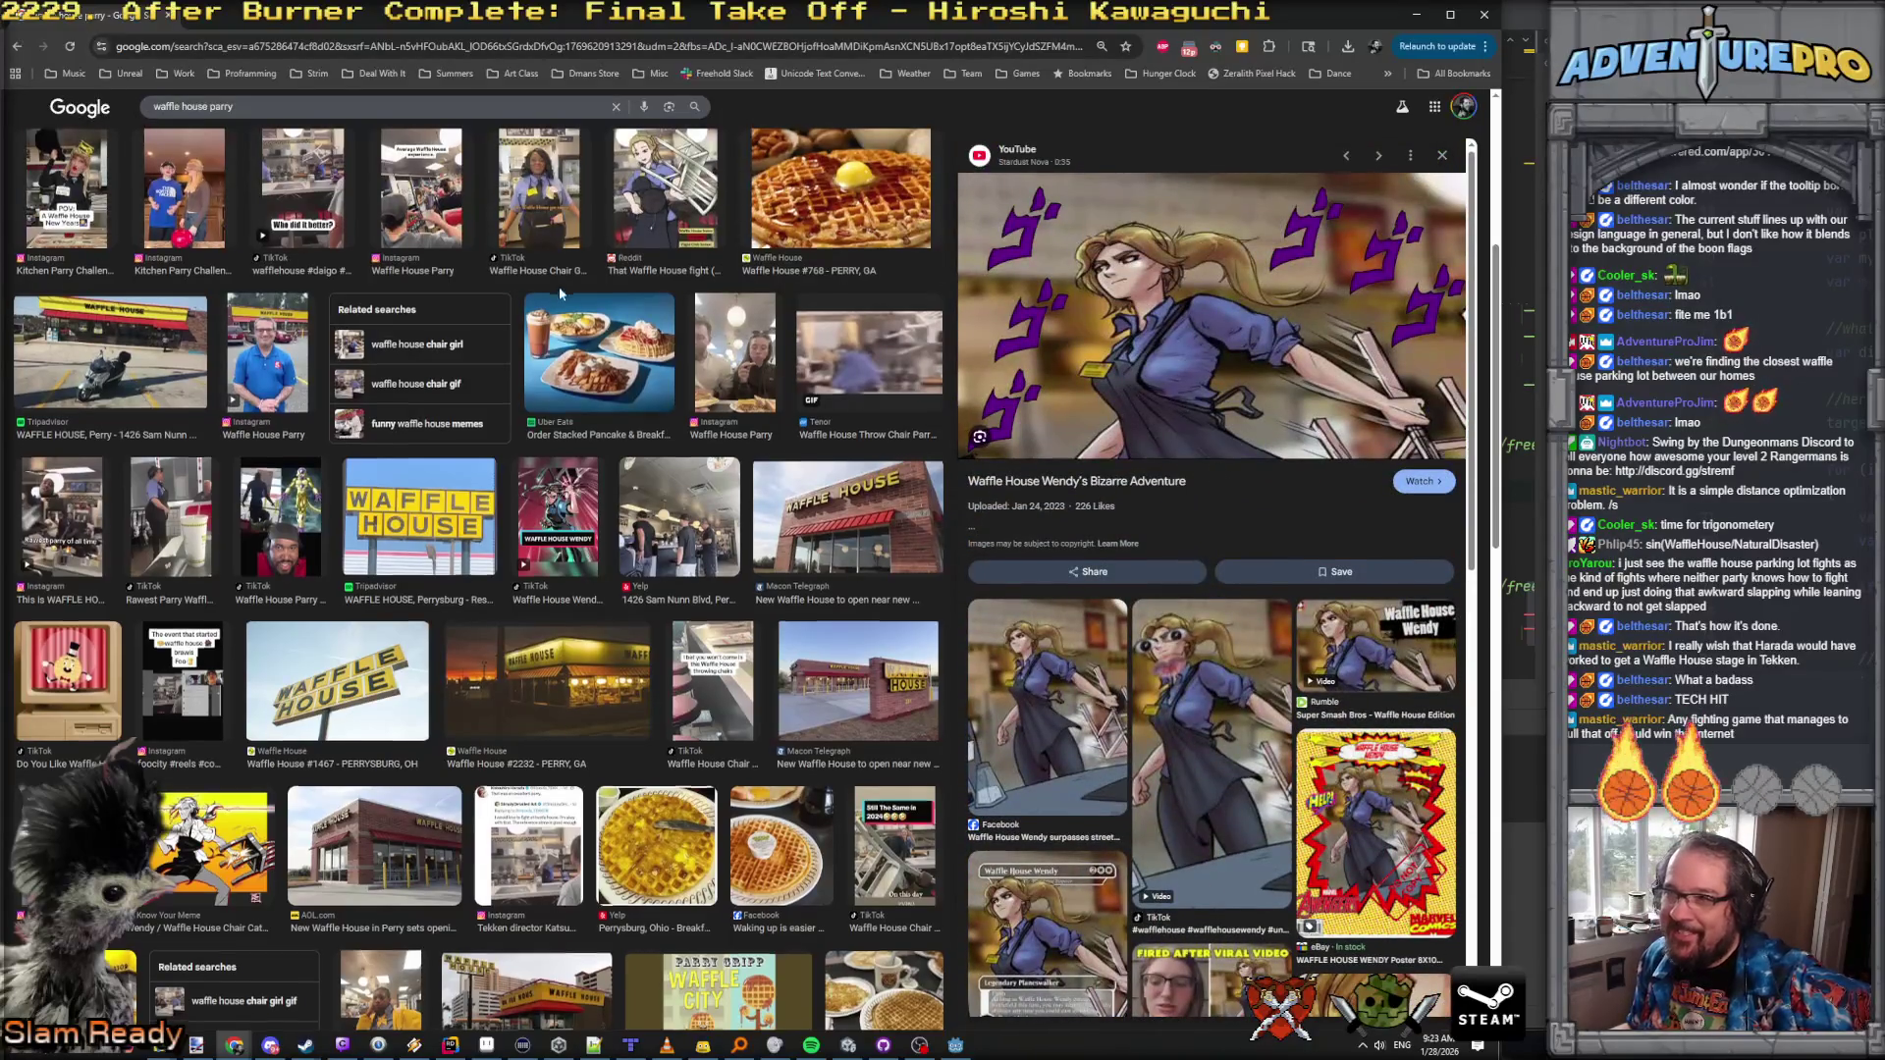
scroll(559, 294, "up", 5)
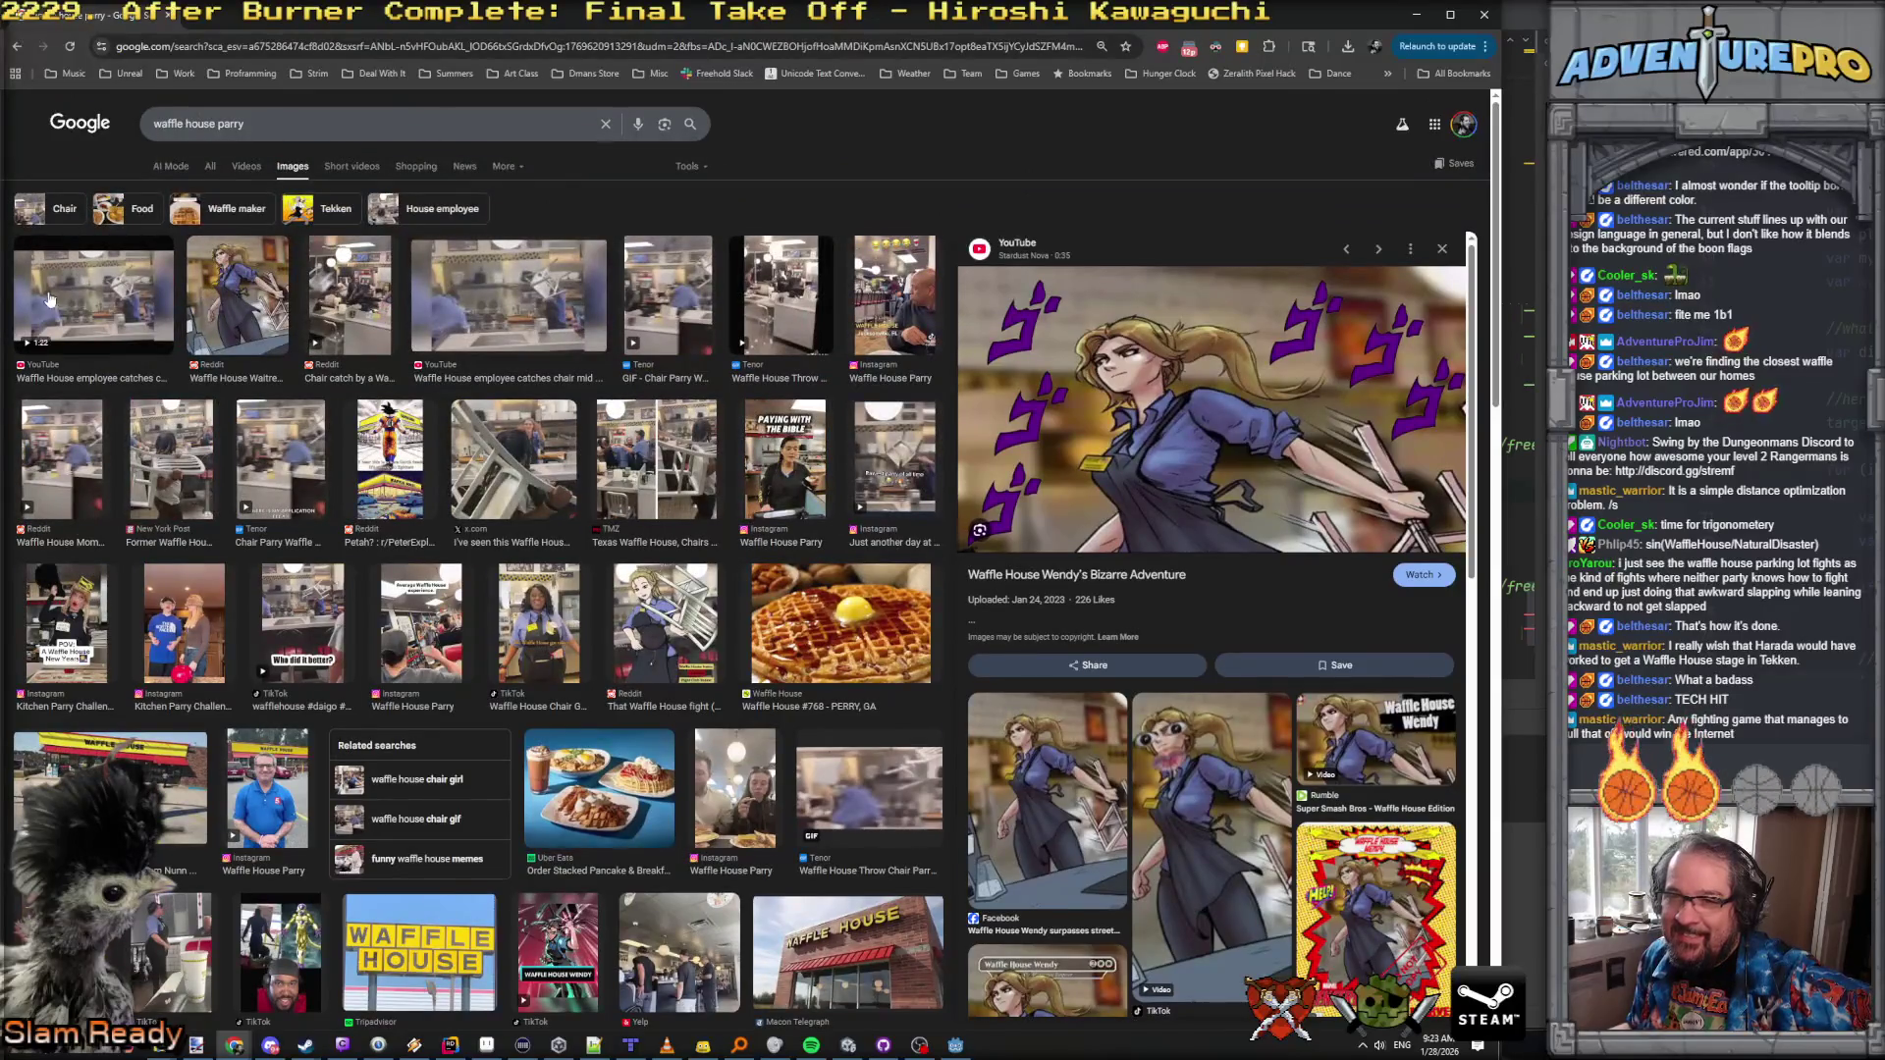
key("alt+Tab")
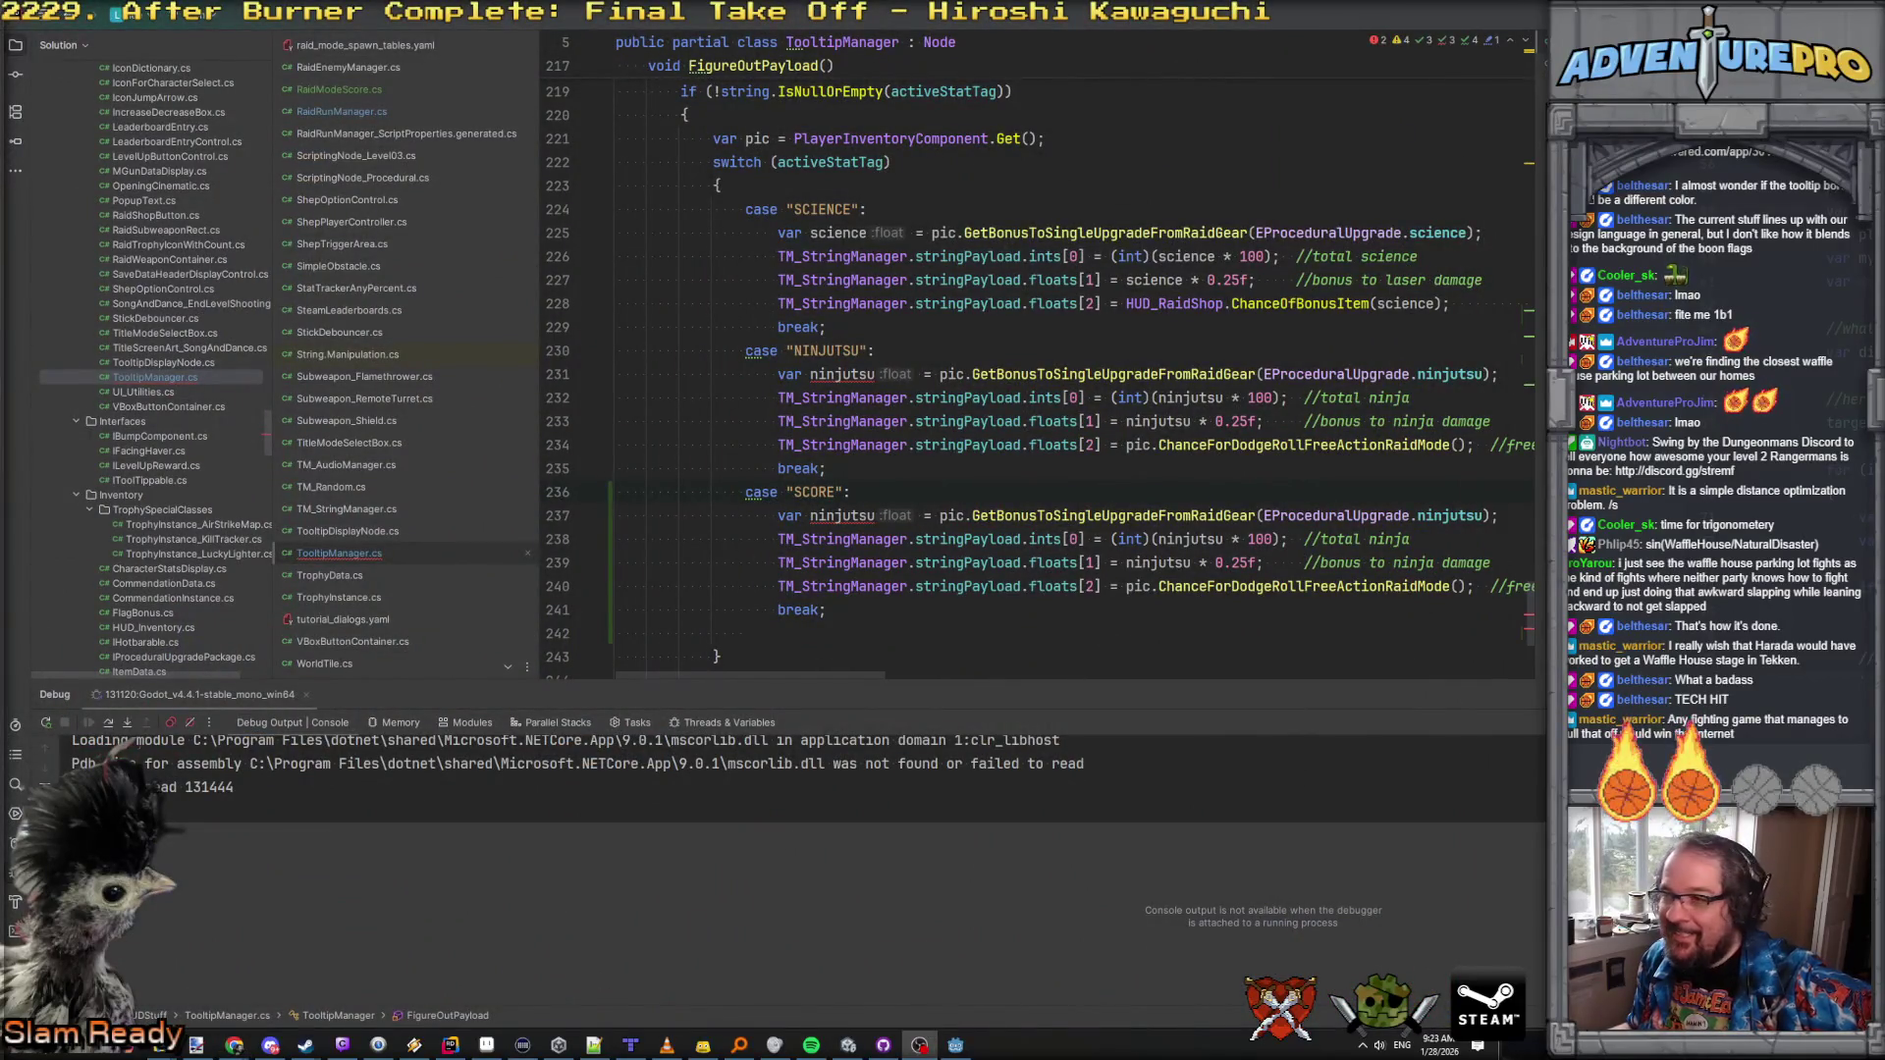
Step: Make the SCORE case read the flags_captured upgrade into a variable named flagsCapped
left_click(875, 515)
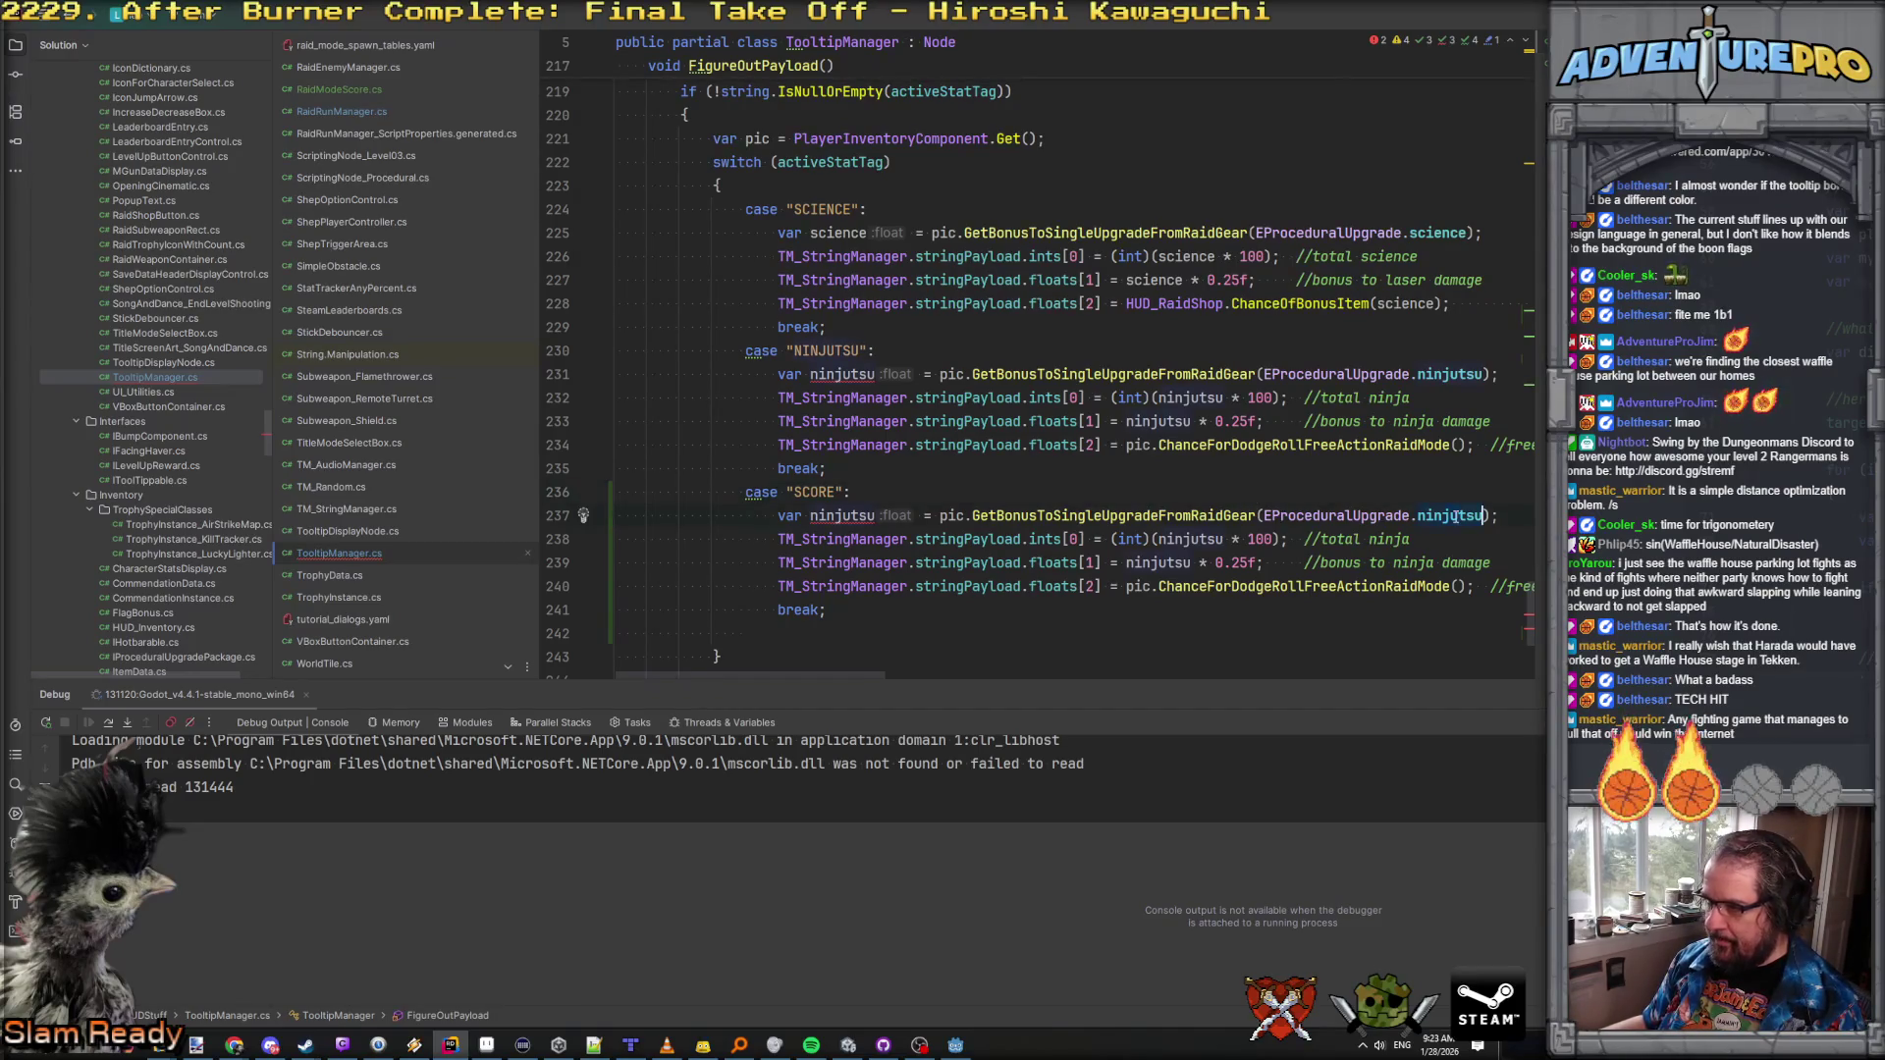
type("fl")
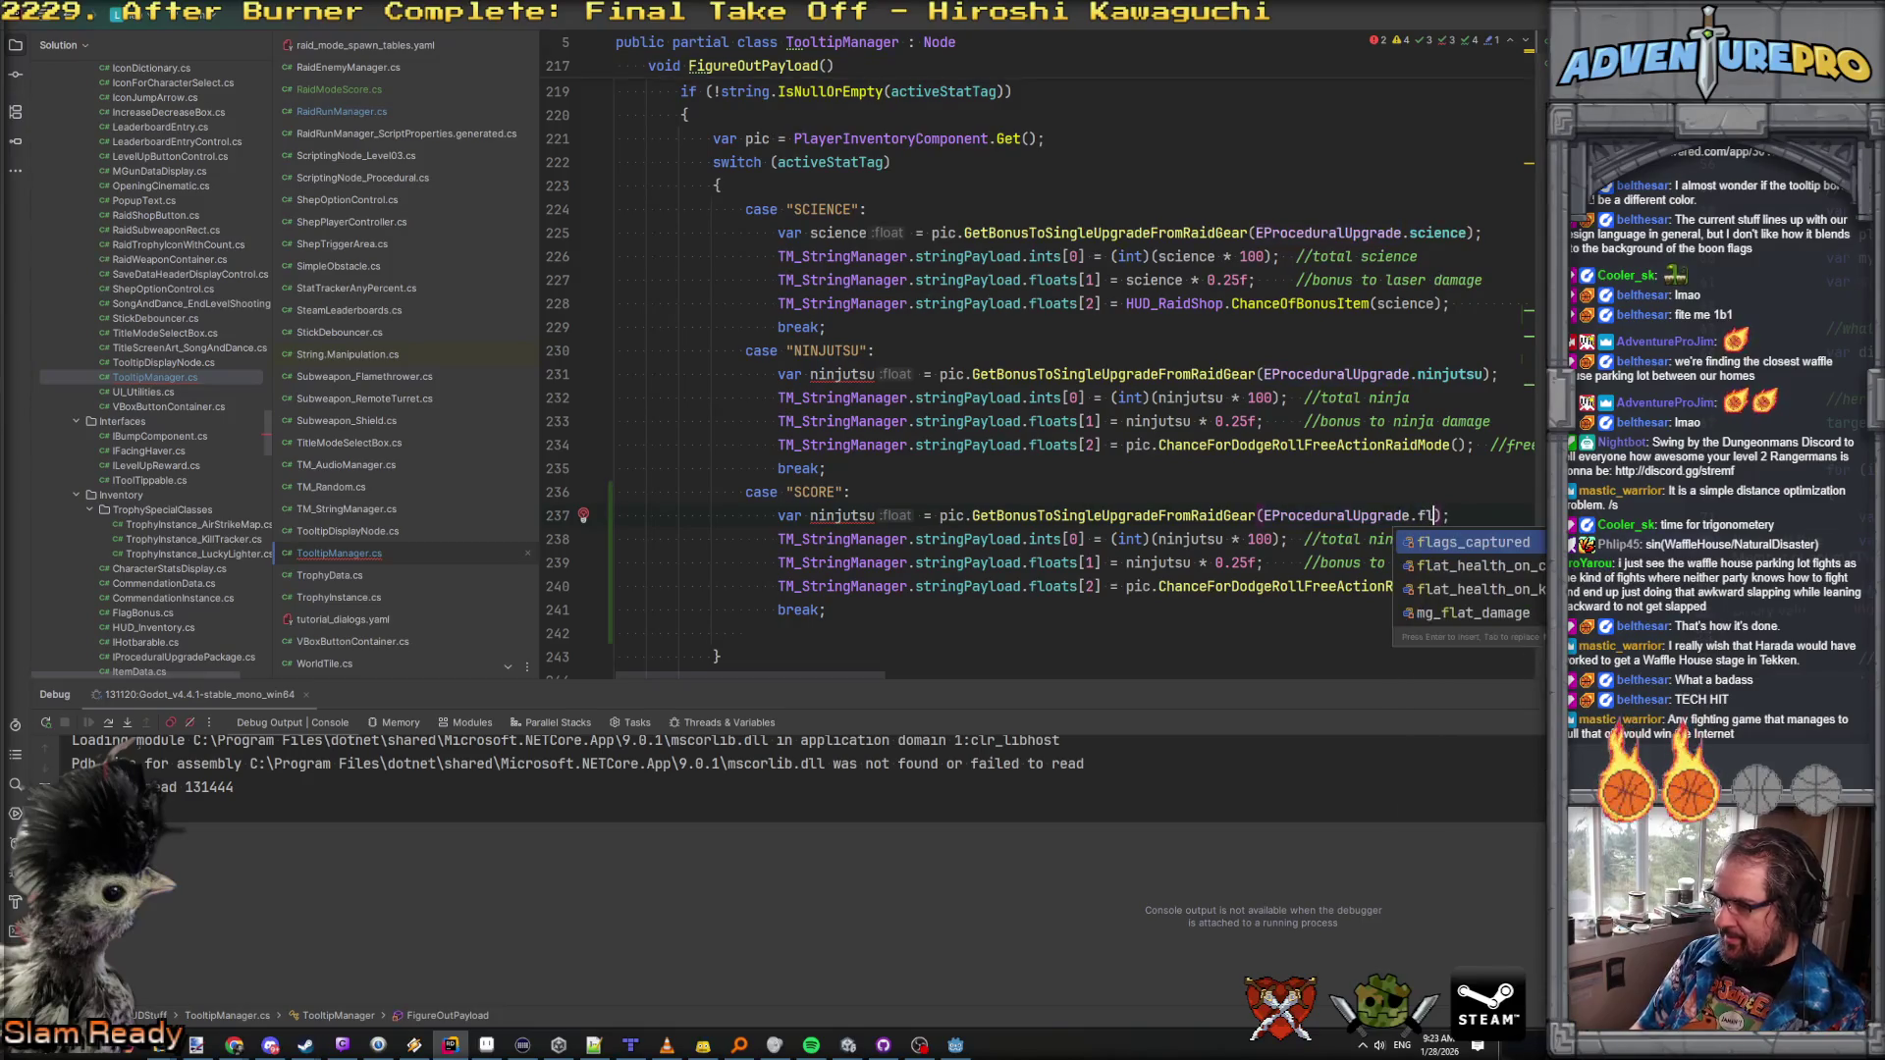
key("Return")
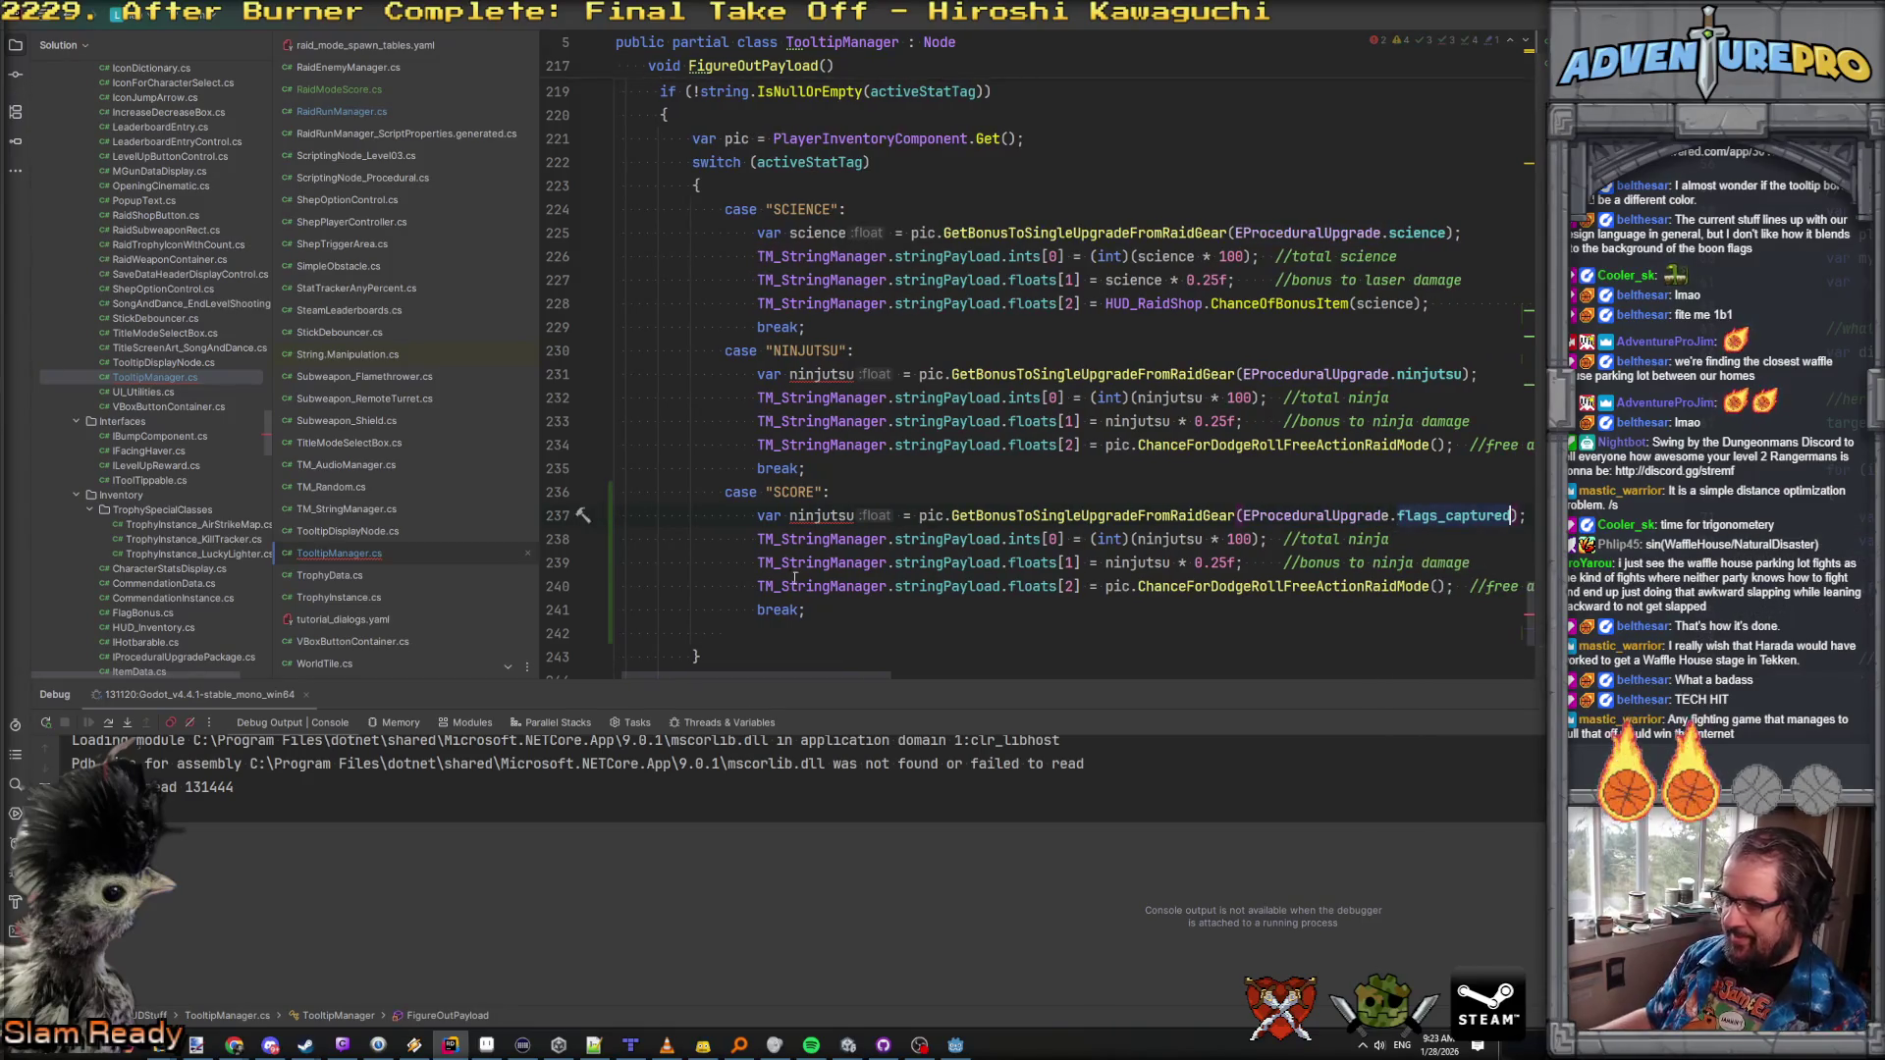
double_click(805, 518)
type("flags")
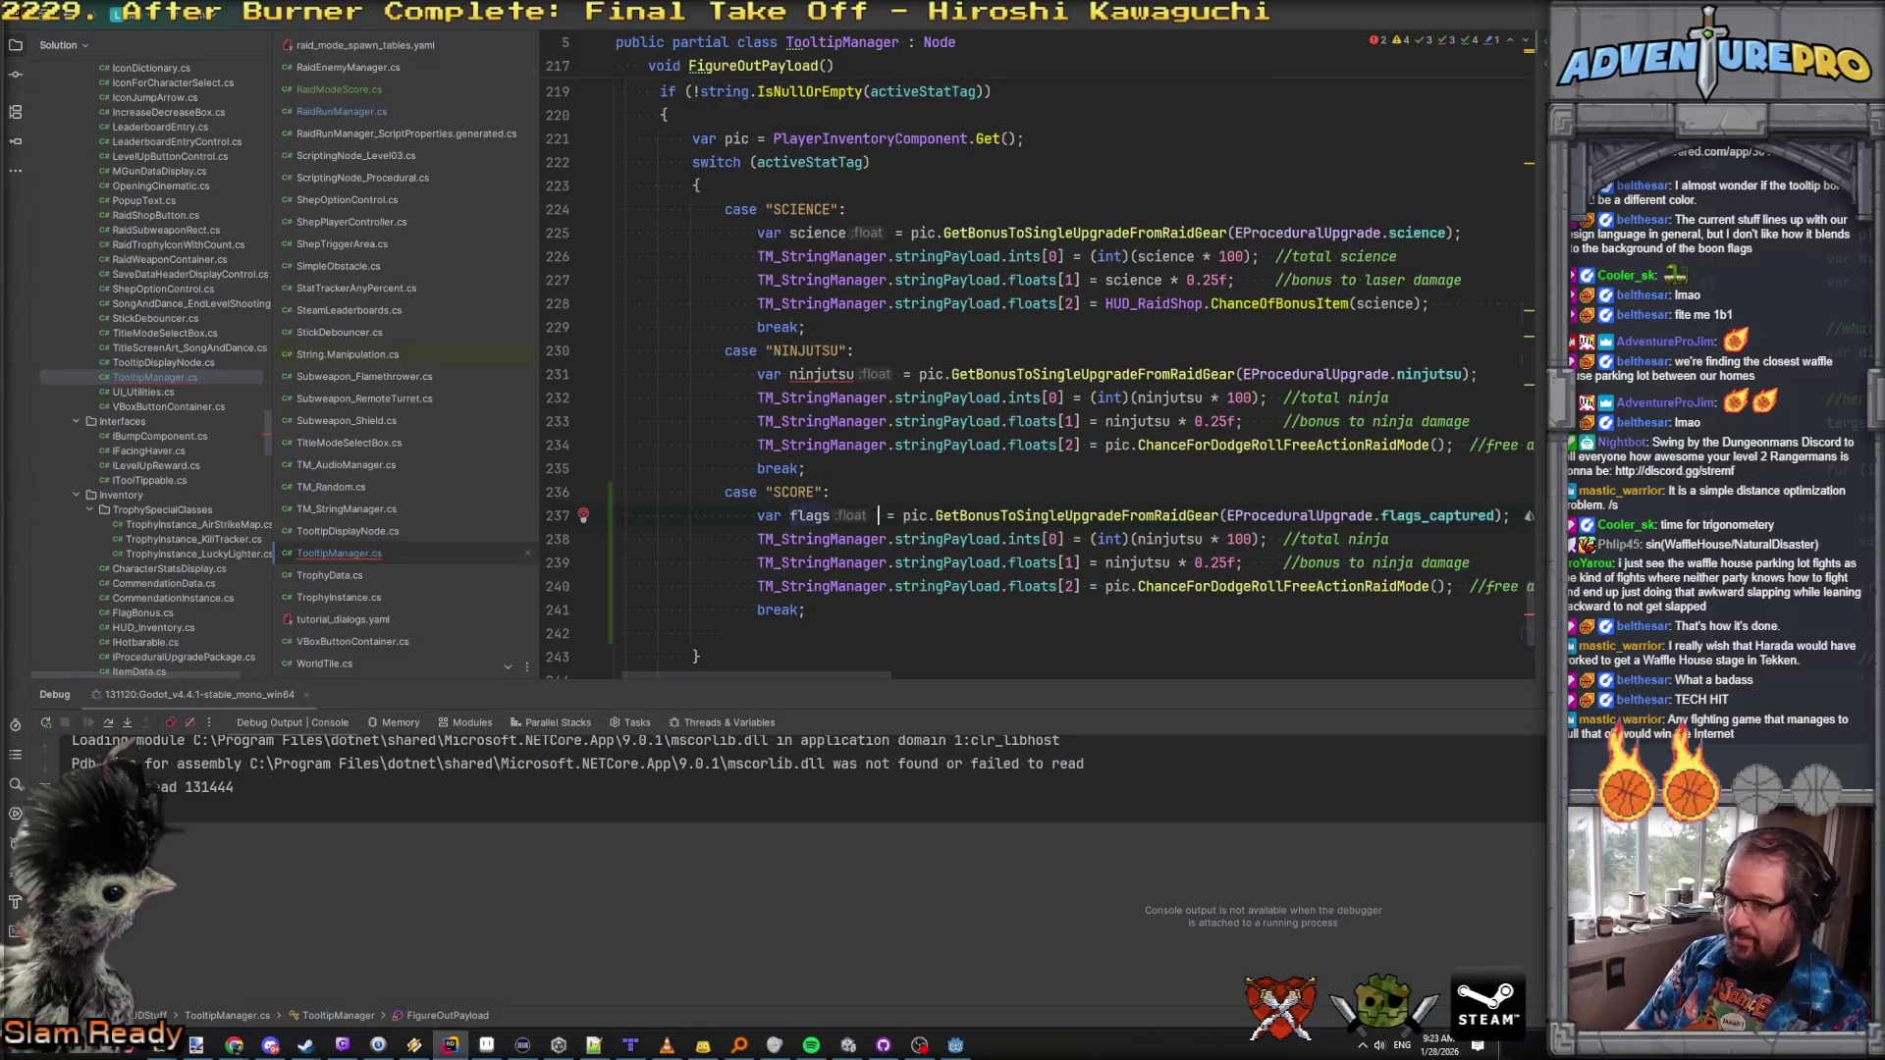
type("Cap")
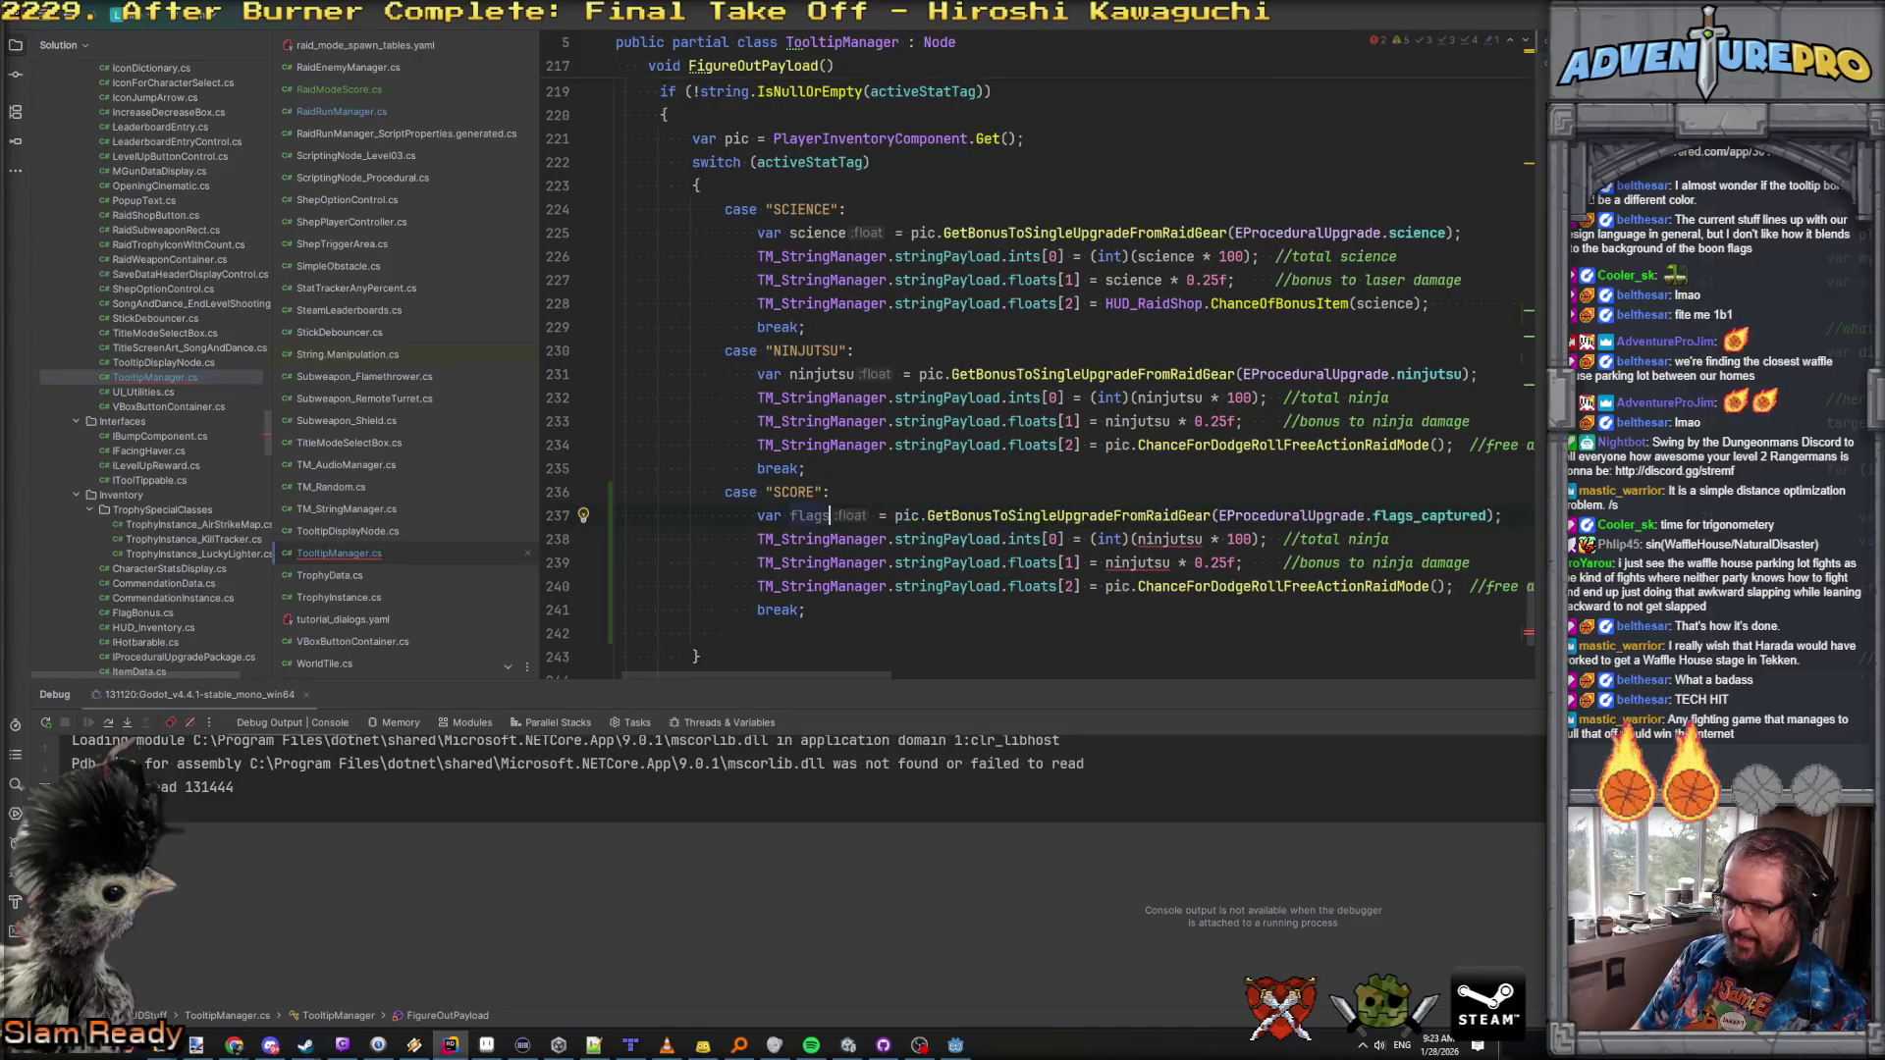
type("ped")
Step: Duplicate that line with Ctrl+D and switch the copy to the score_multiplier upgrade
key("ctrl+d")
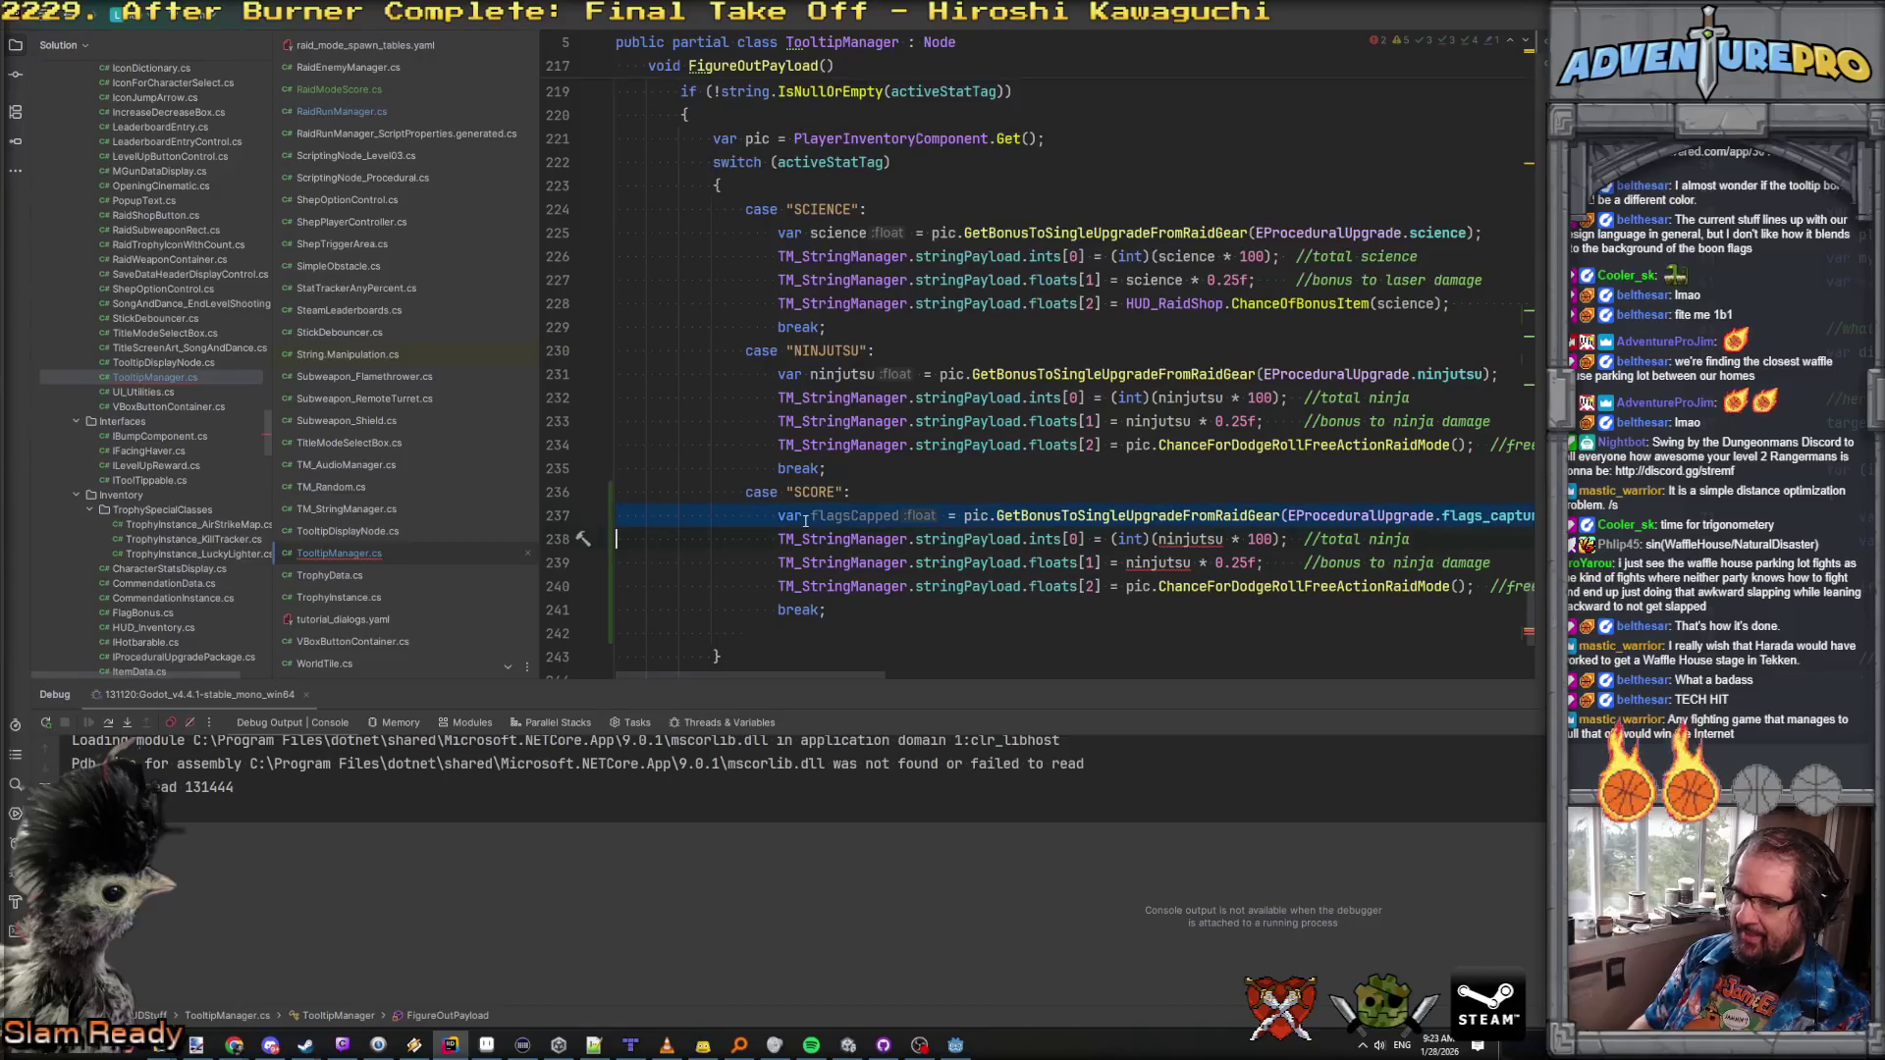
double_click(1485, 539)
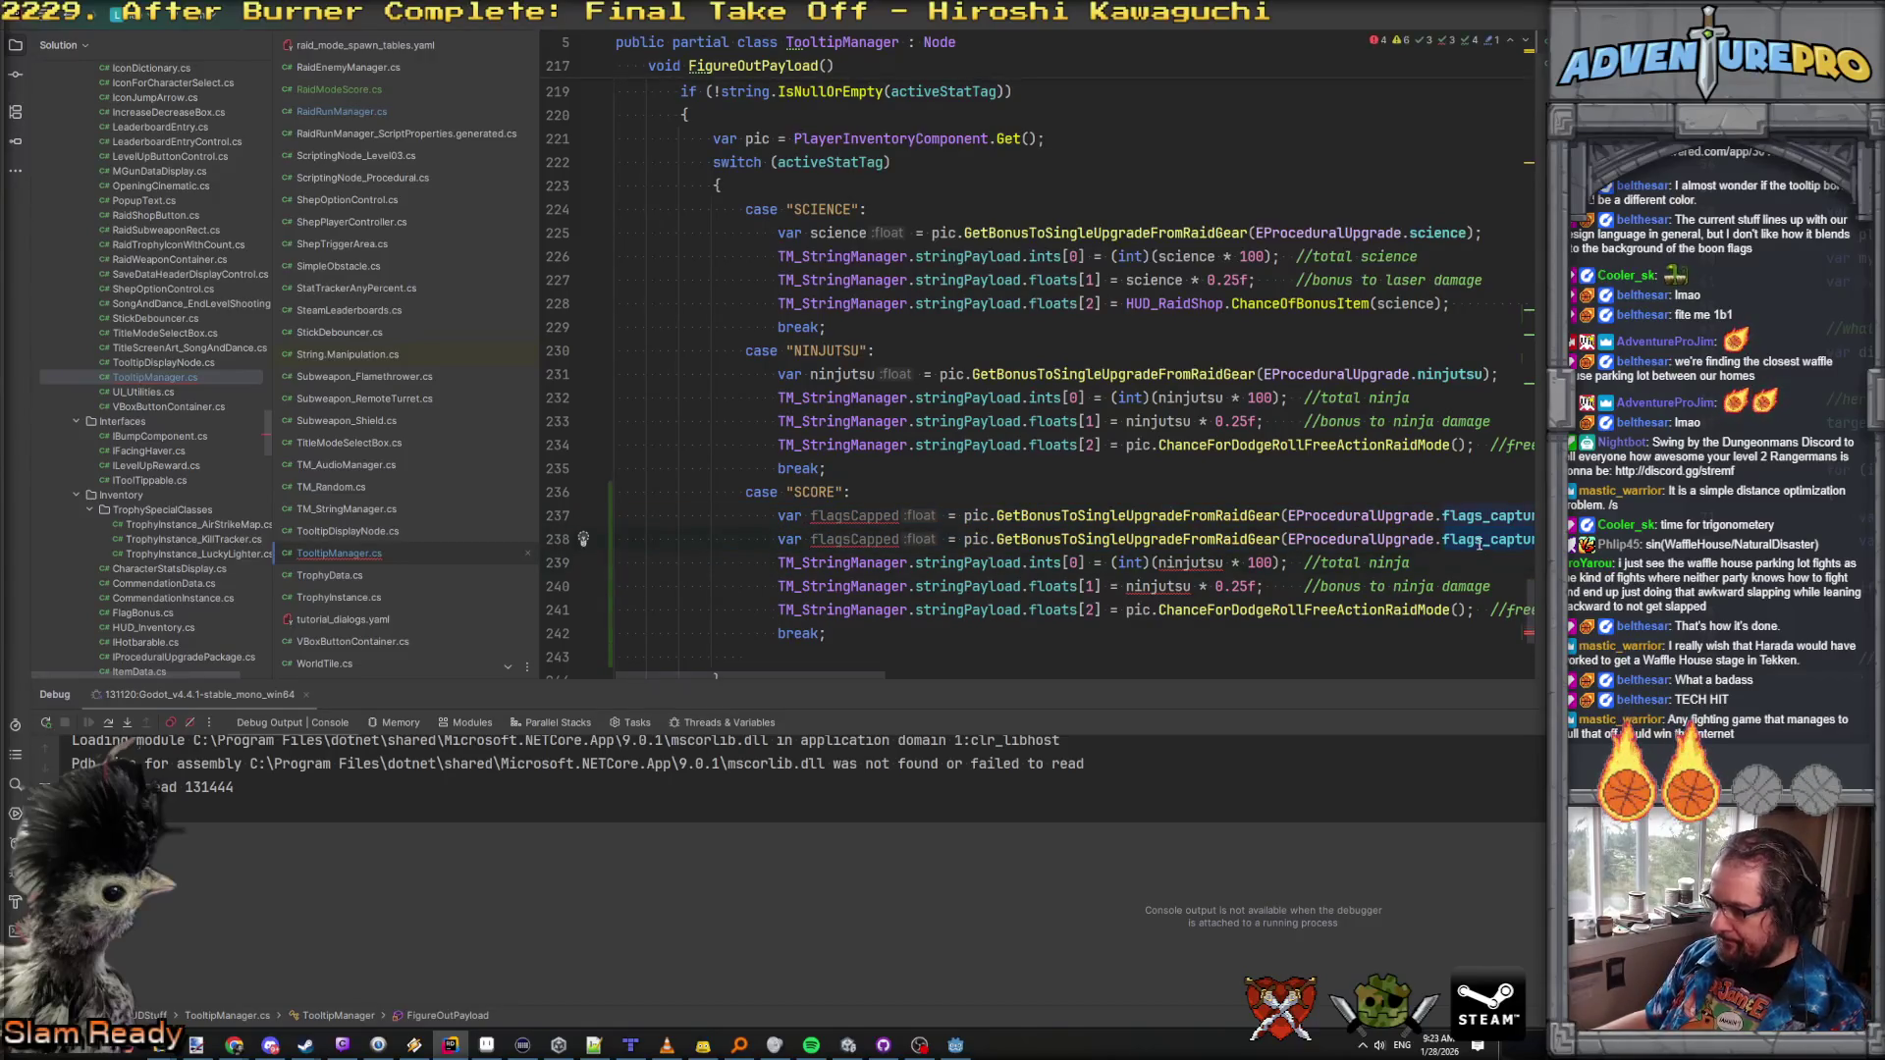
type("sco")
key("Return")
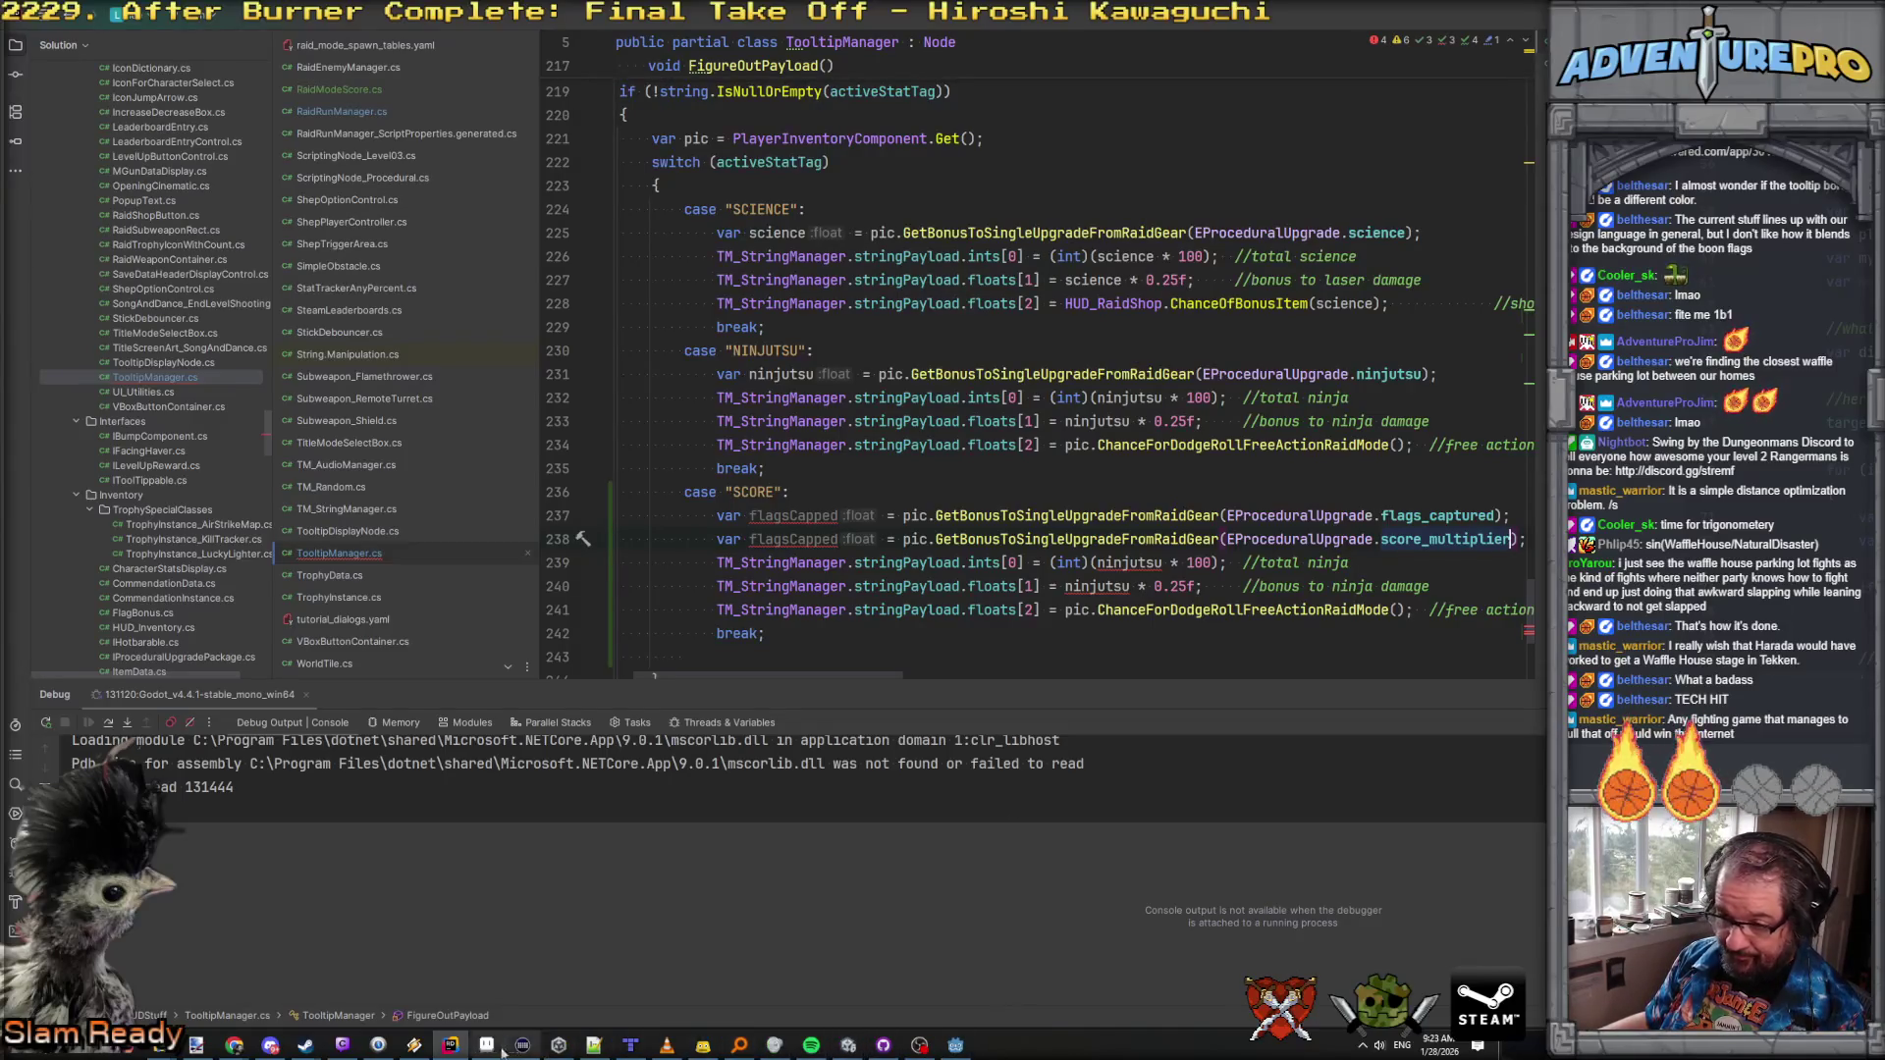
mouse_move(234, 1045)
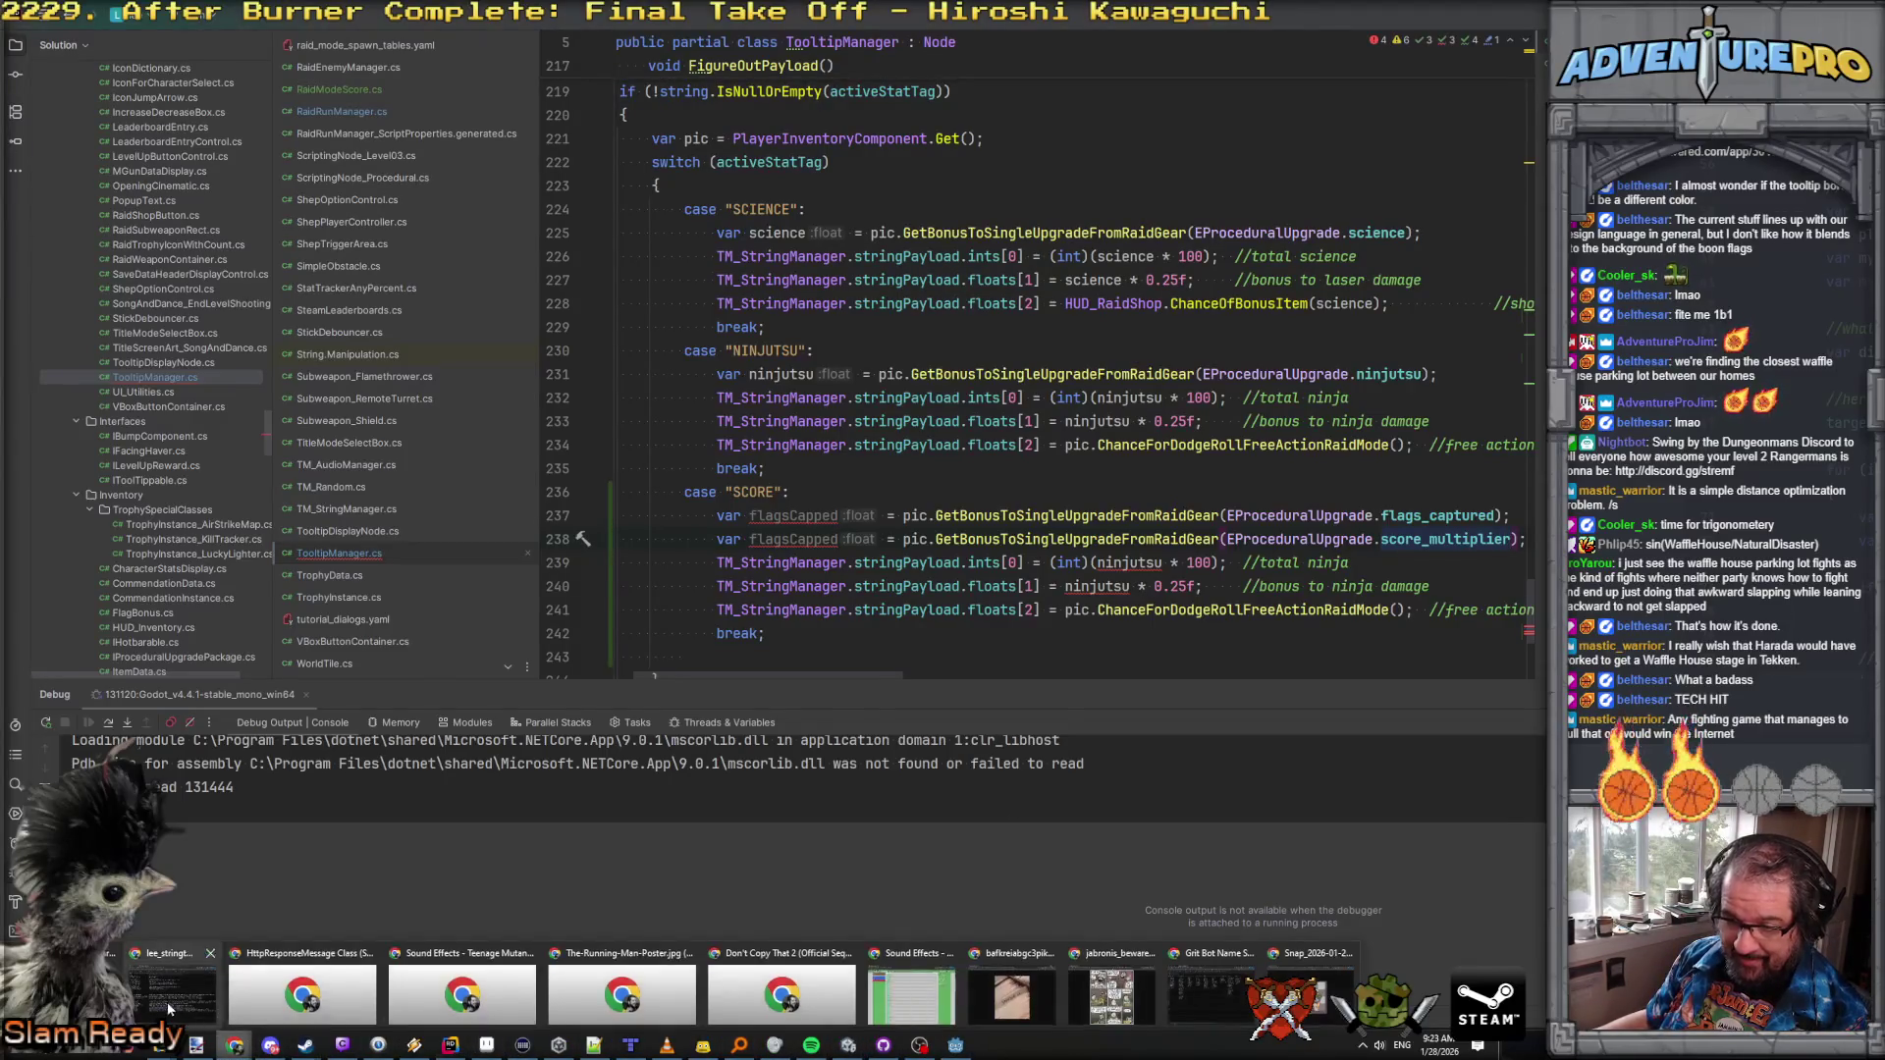
left_click(177, 987)
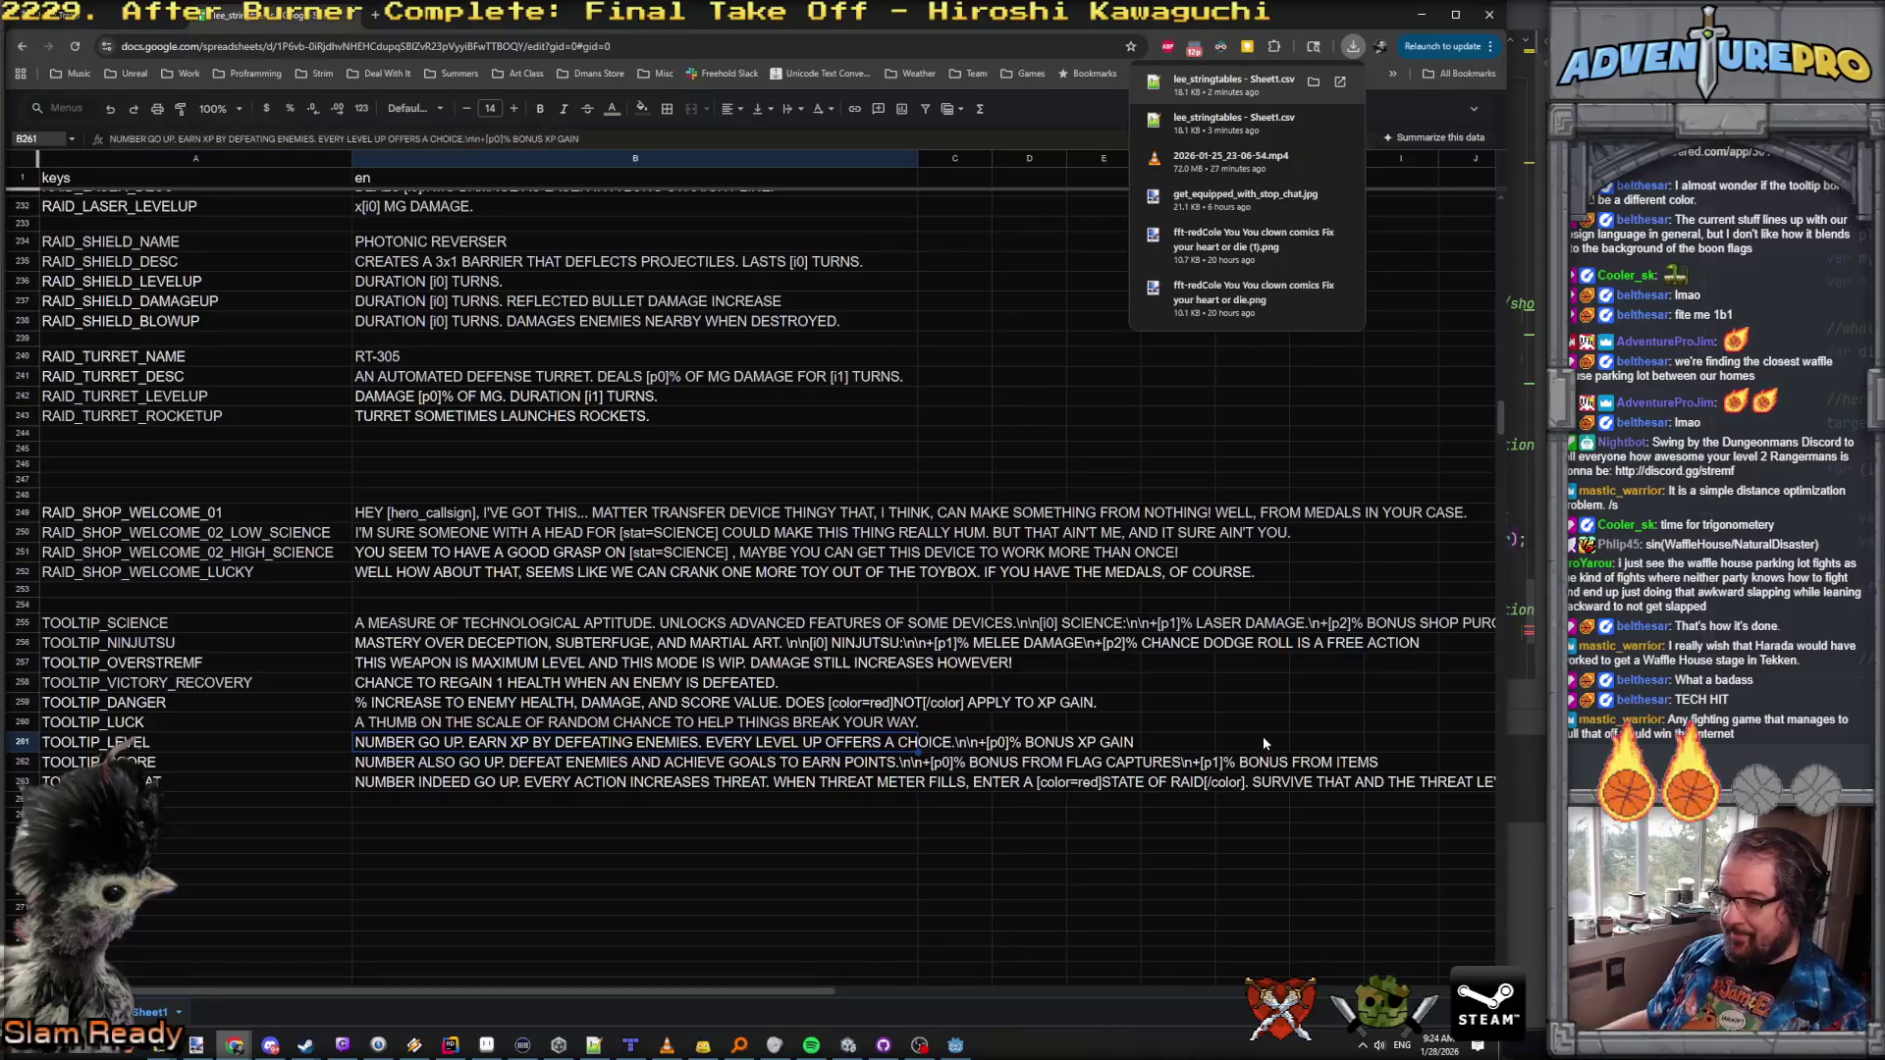
Step: After checking the score tooltip string, return to Rider and select ints on line 239
key("alt+Tab")
double_click(985, 562)
Step: Change the first payload line to floats[0] = flagsCapped * 0.05f
type("floats")
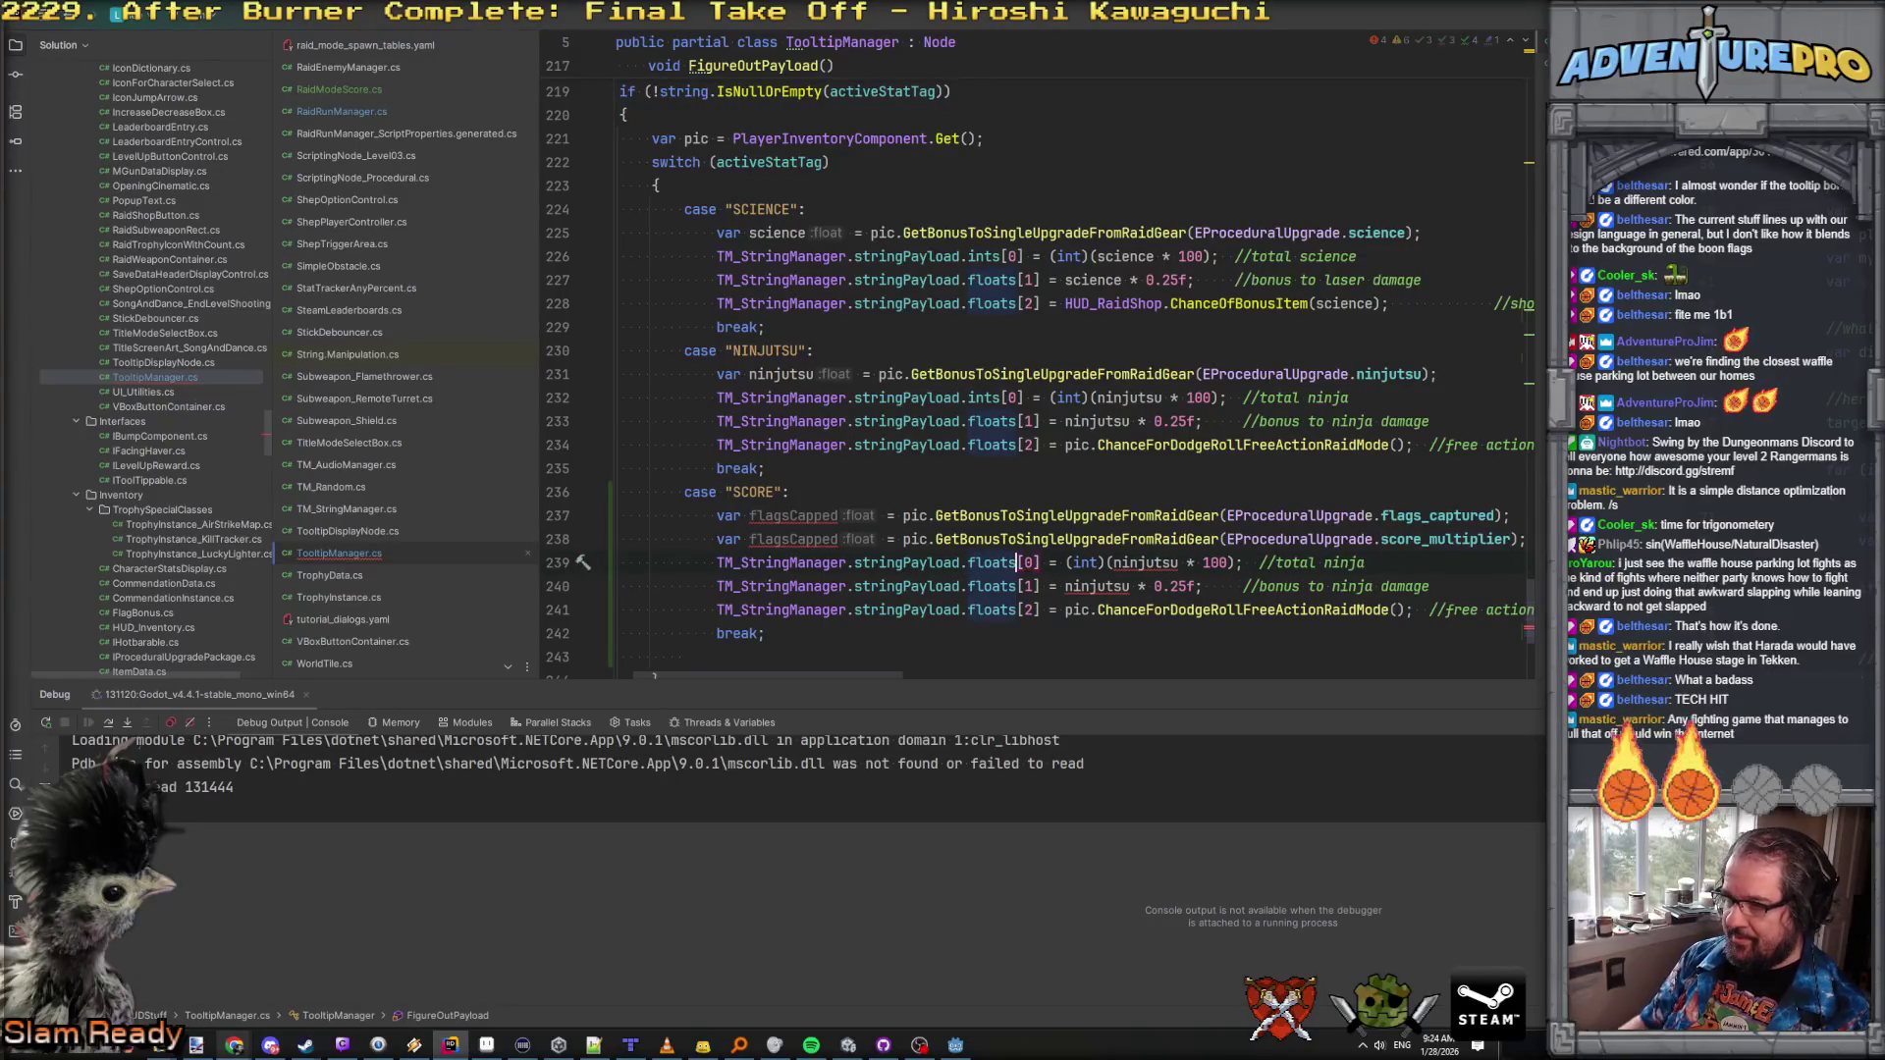
left_click_drag(1066, 562, 1416, 559)
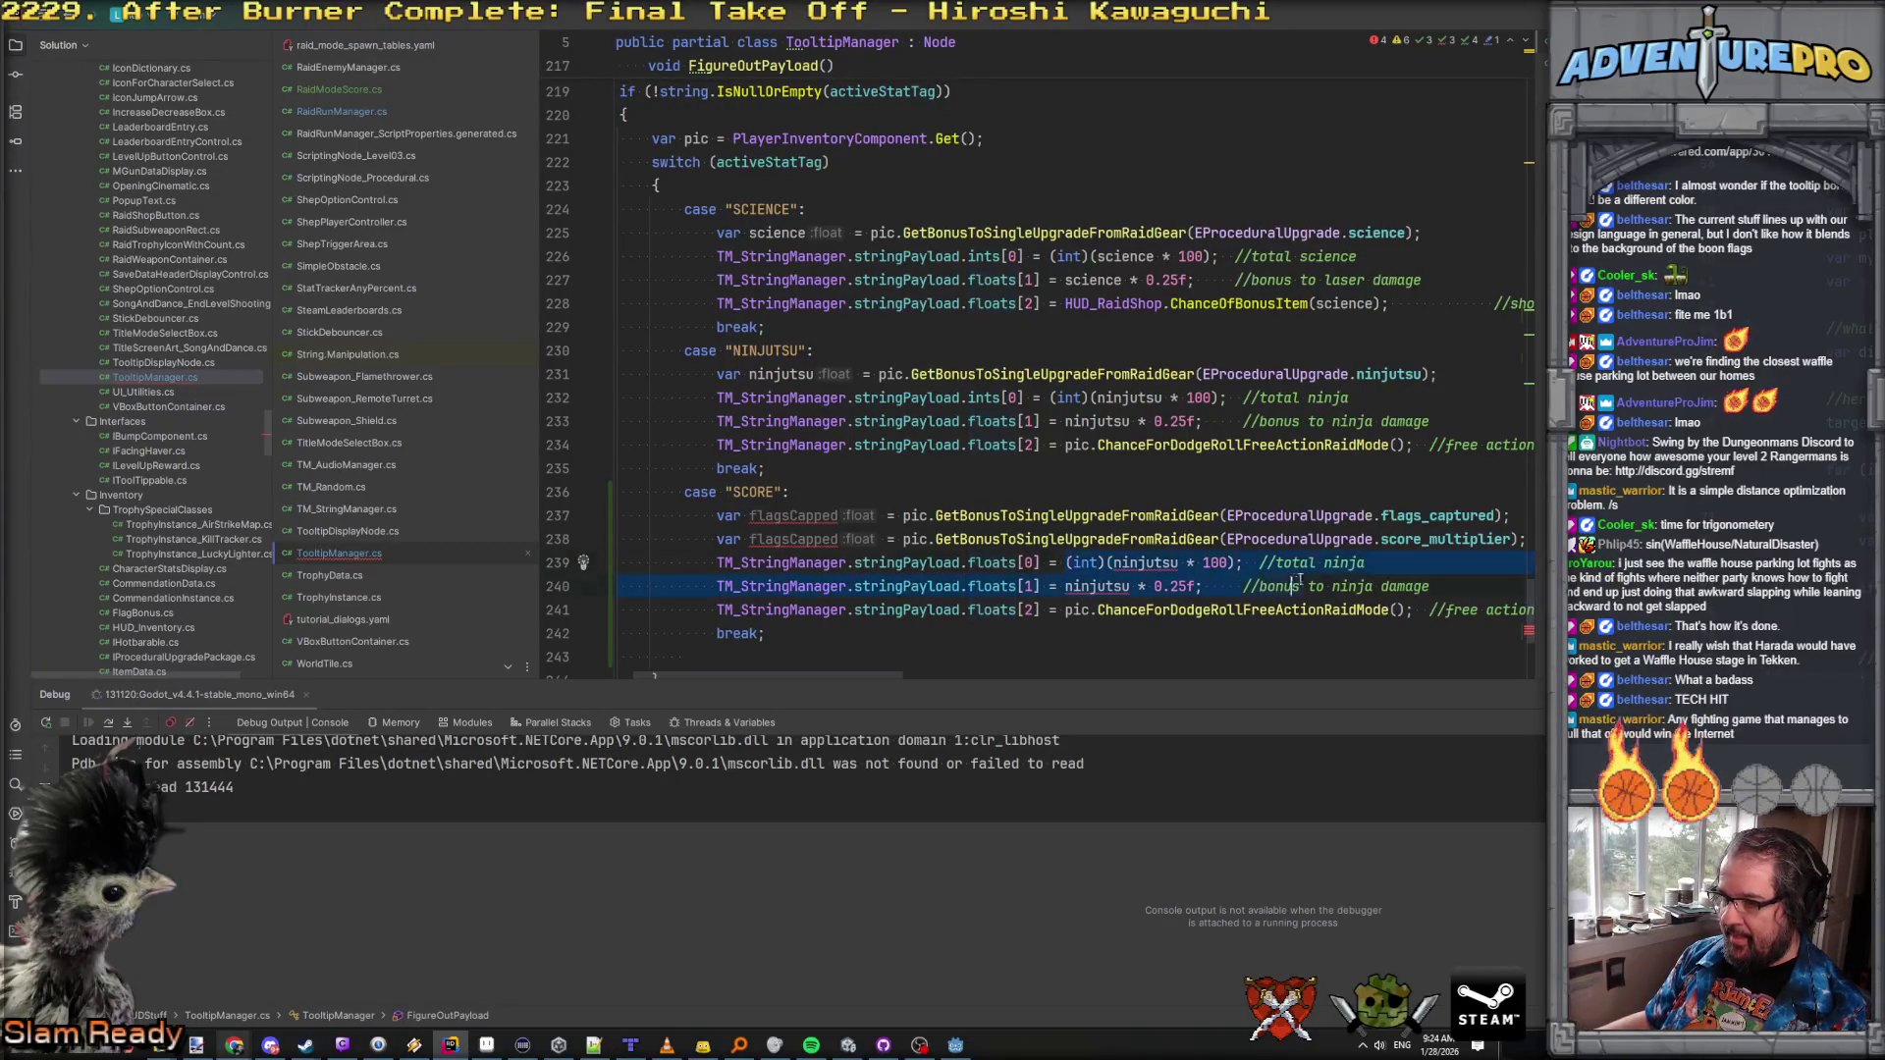
type("flagsCapped")
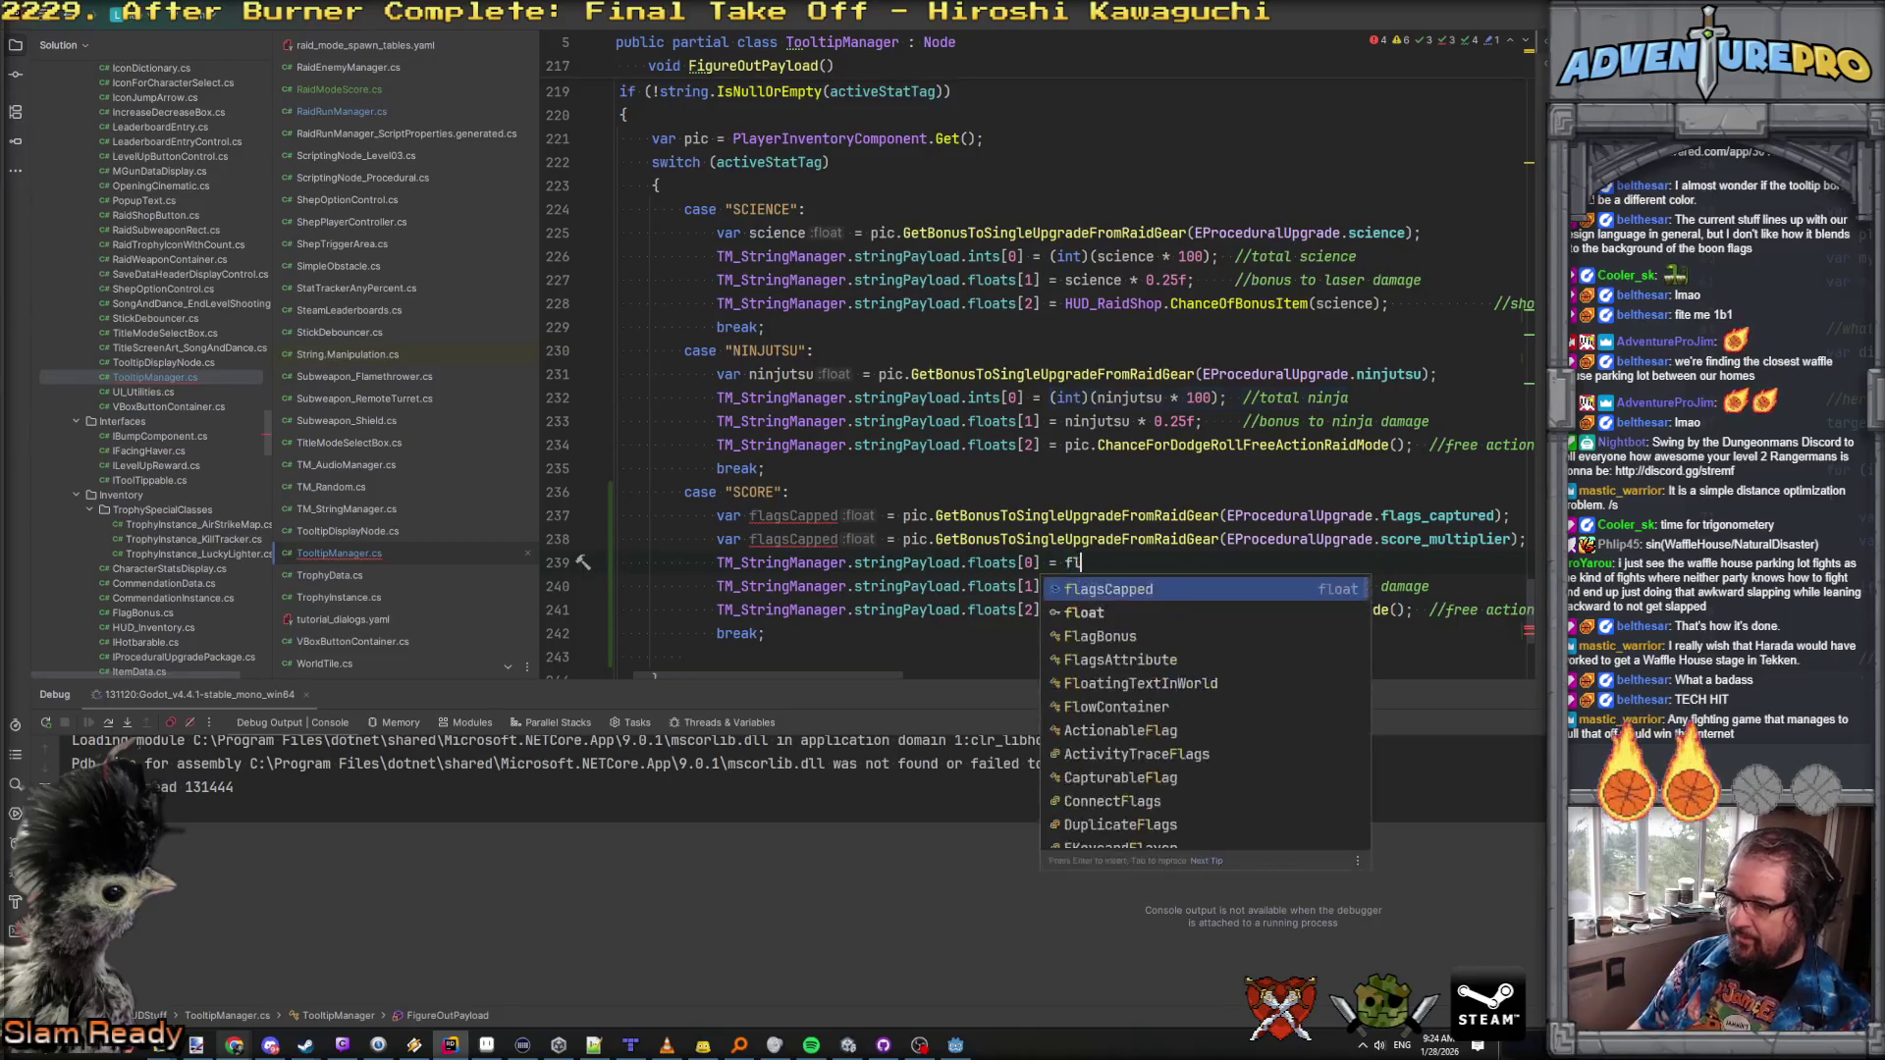
key("BackSpace")
type("* 0.05f;")
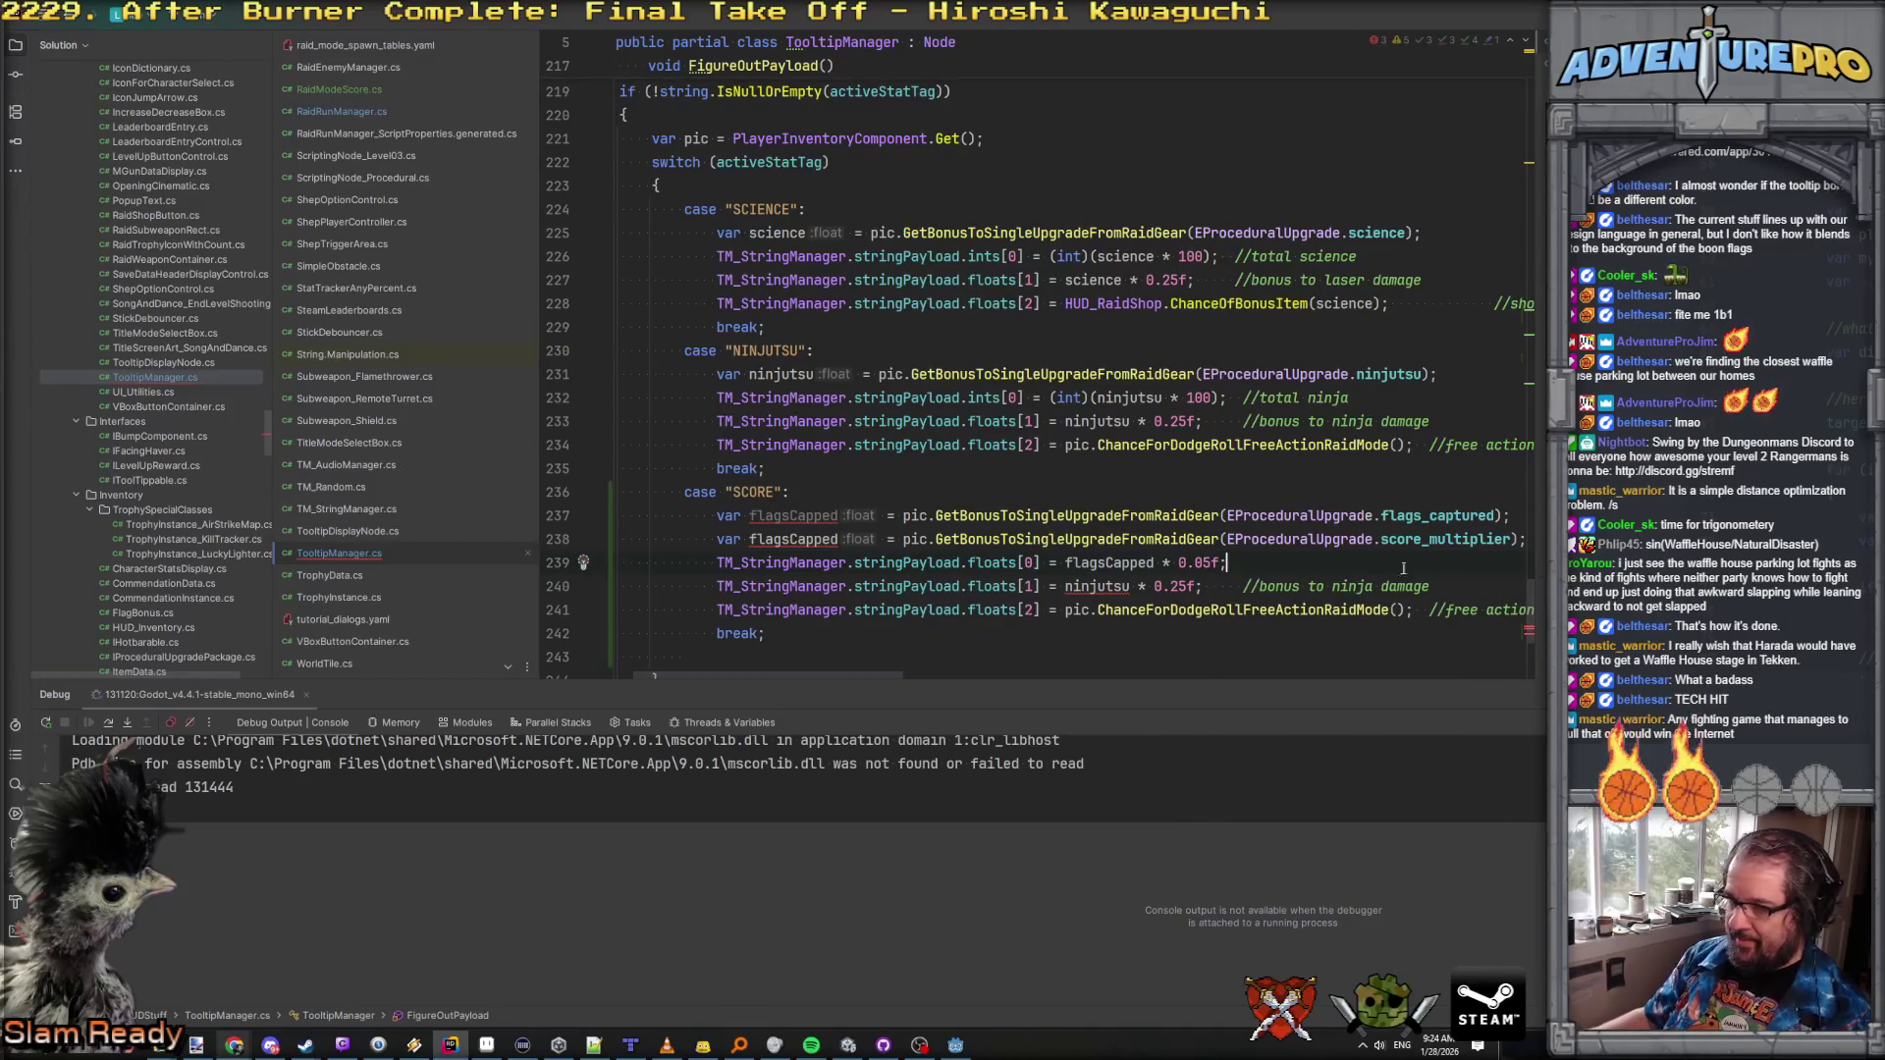
Step: Set floats[1] to scoreBonus and delete the floats[2] dodge-roll line
double_click(1090, 586)
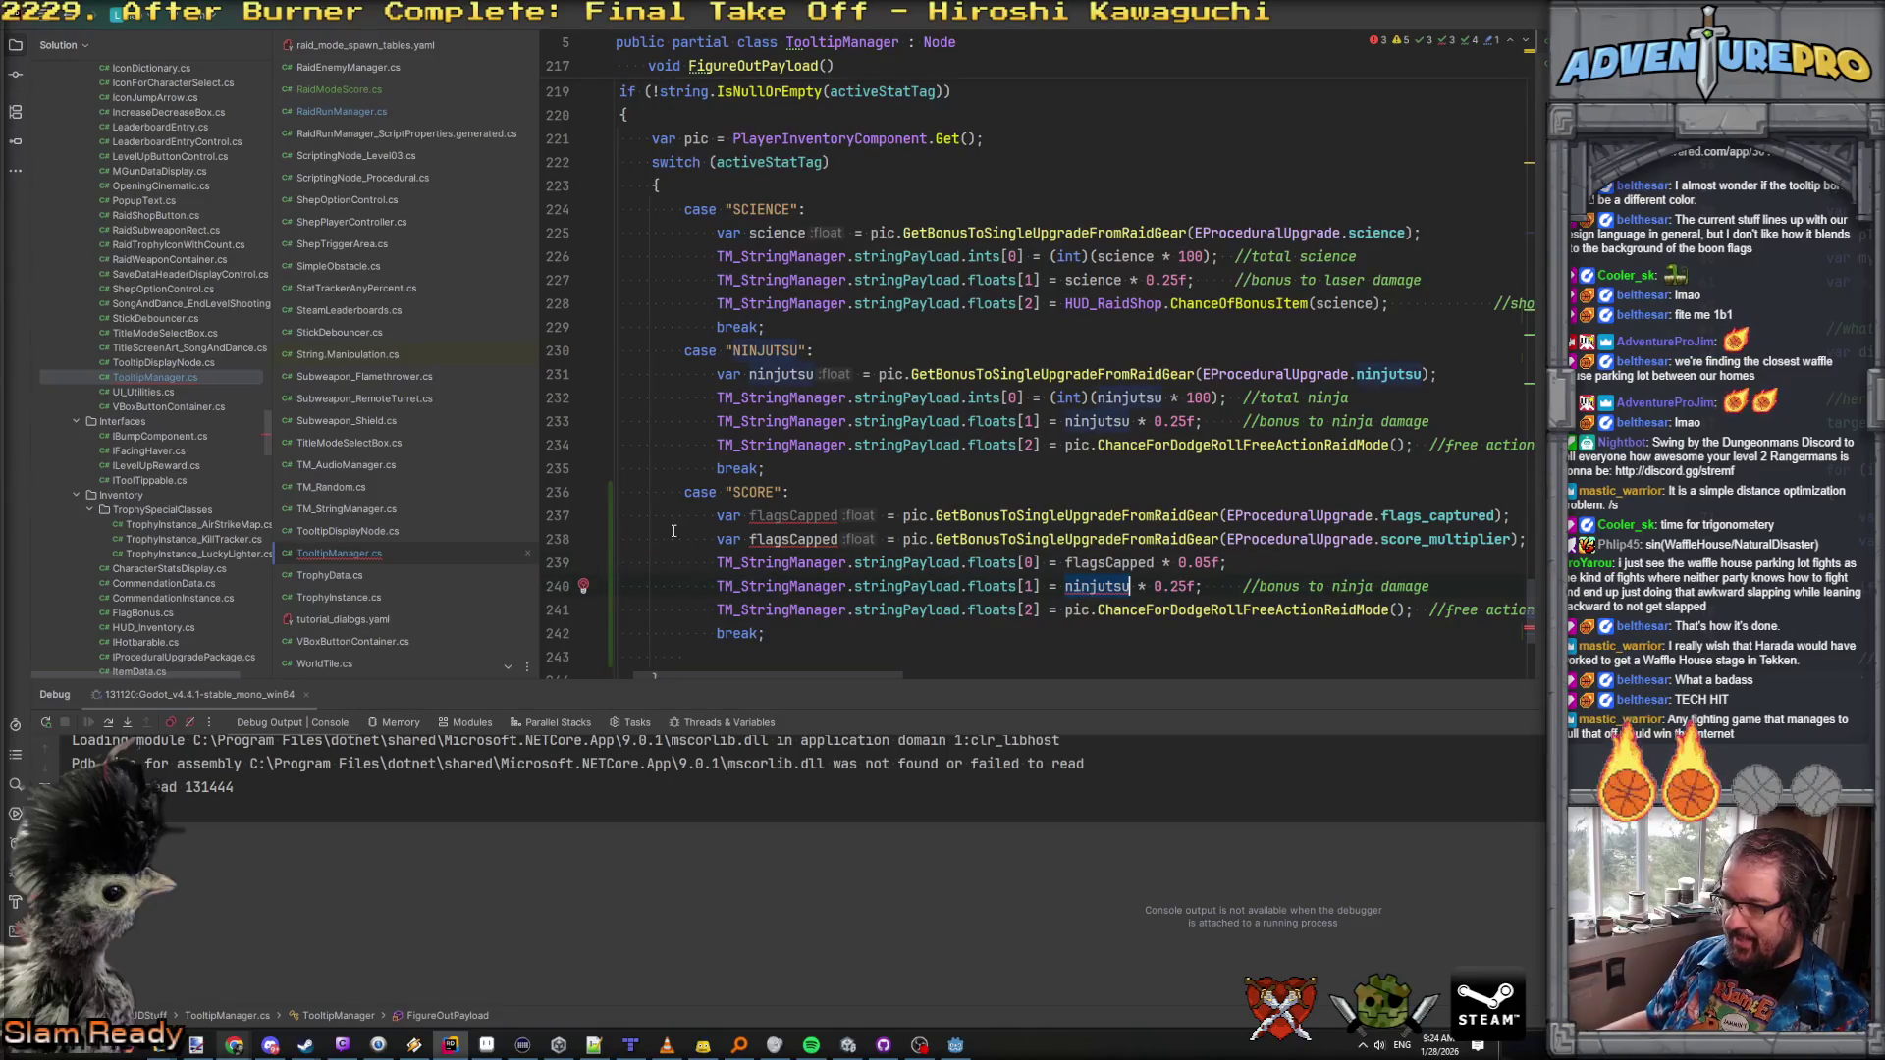
type("flatBonus")
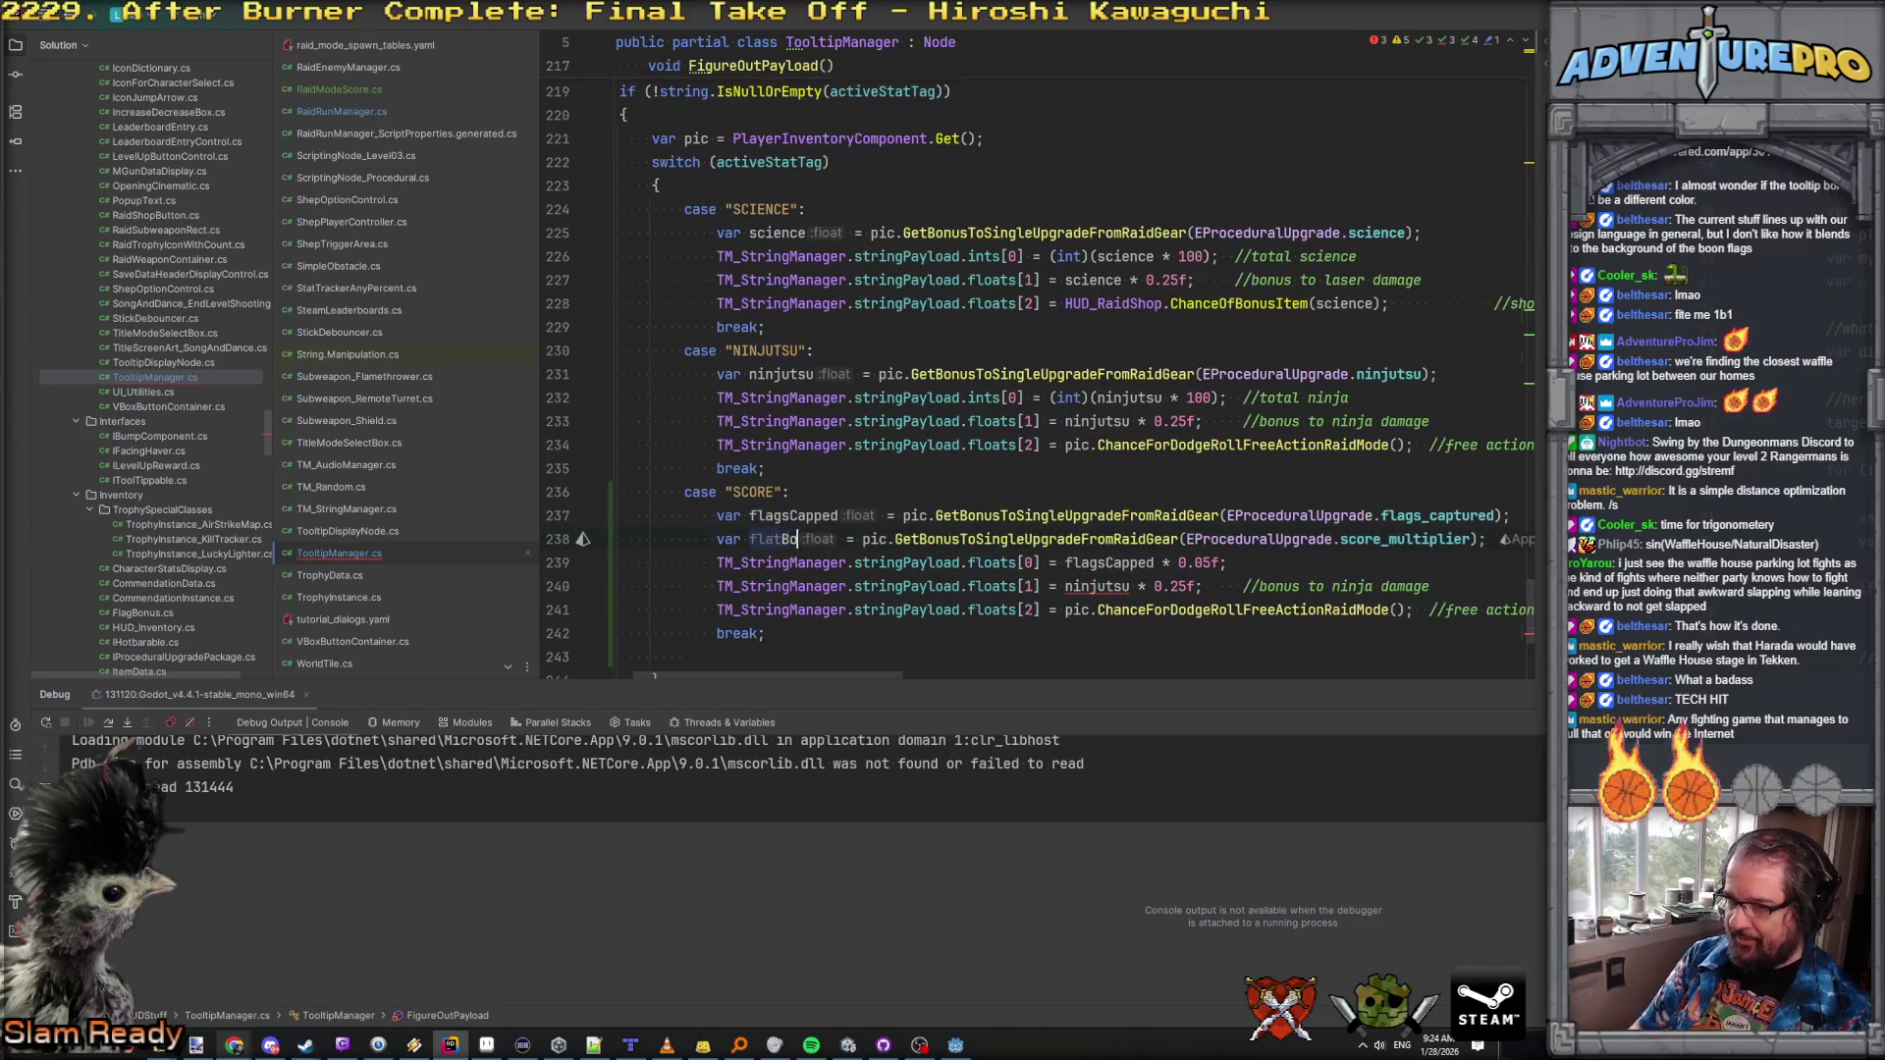
double_click(1088, 586)
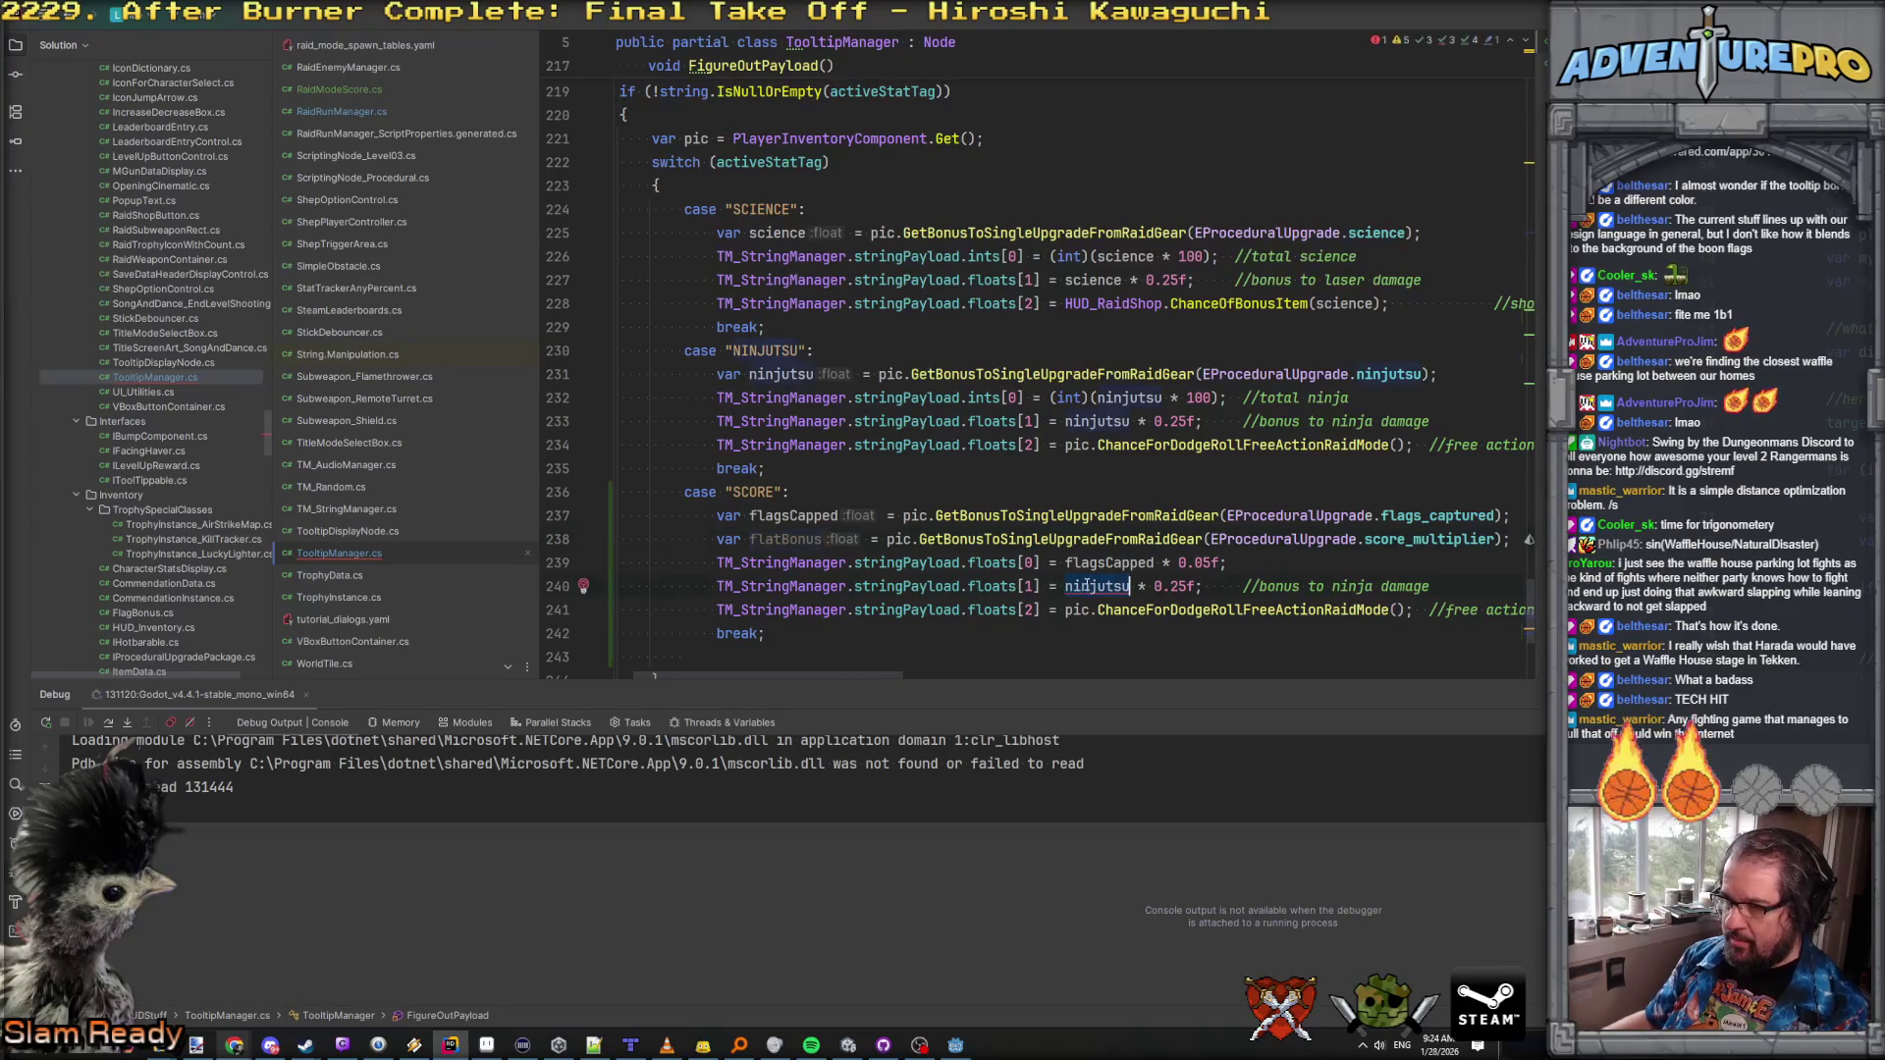
type("scoreBonus")
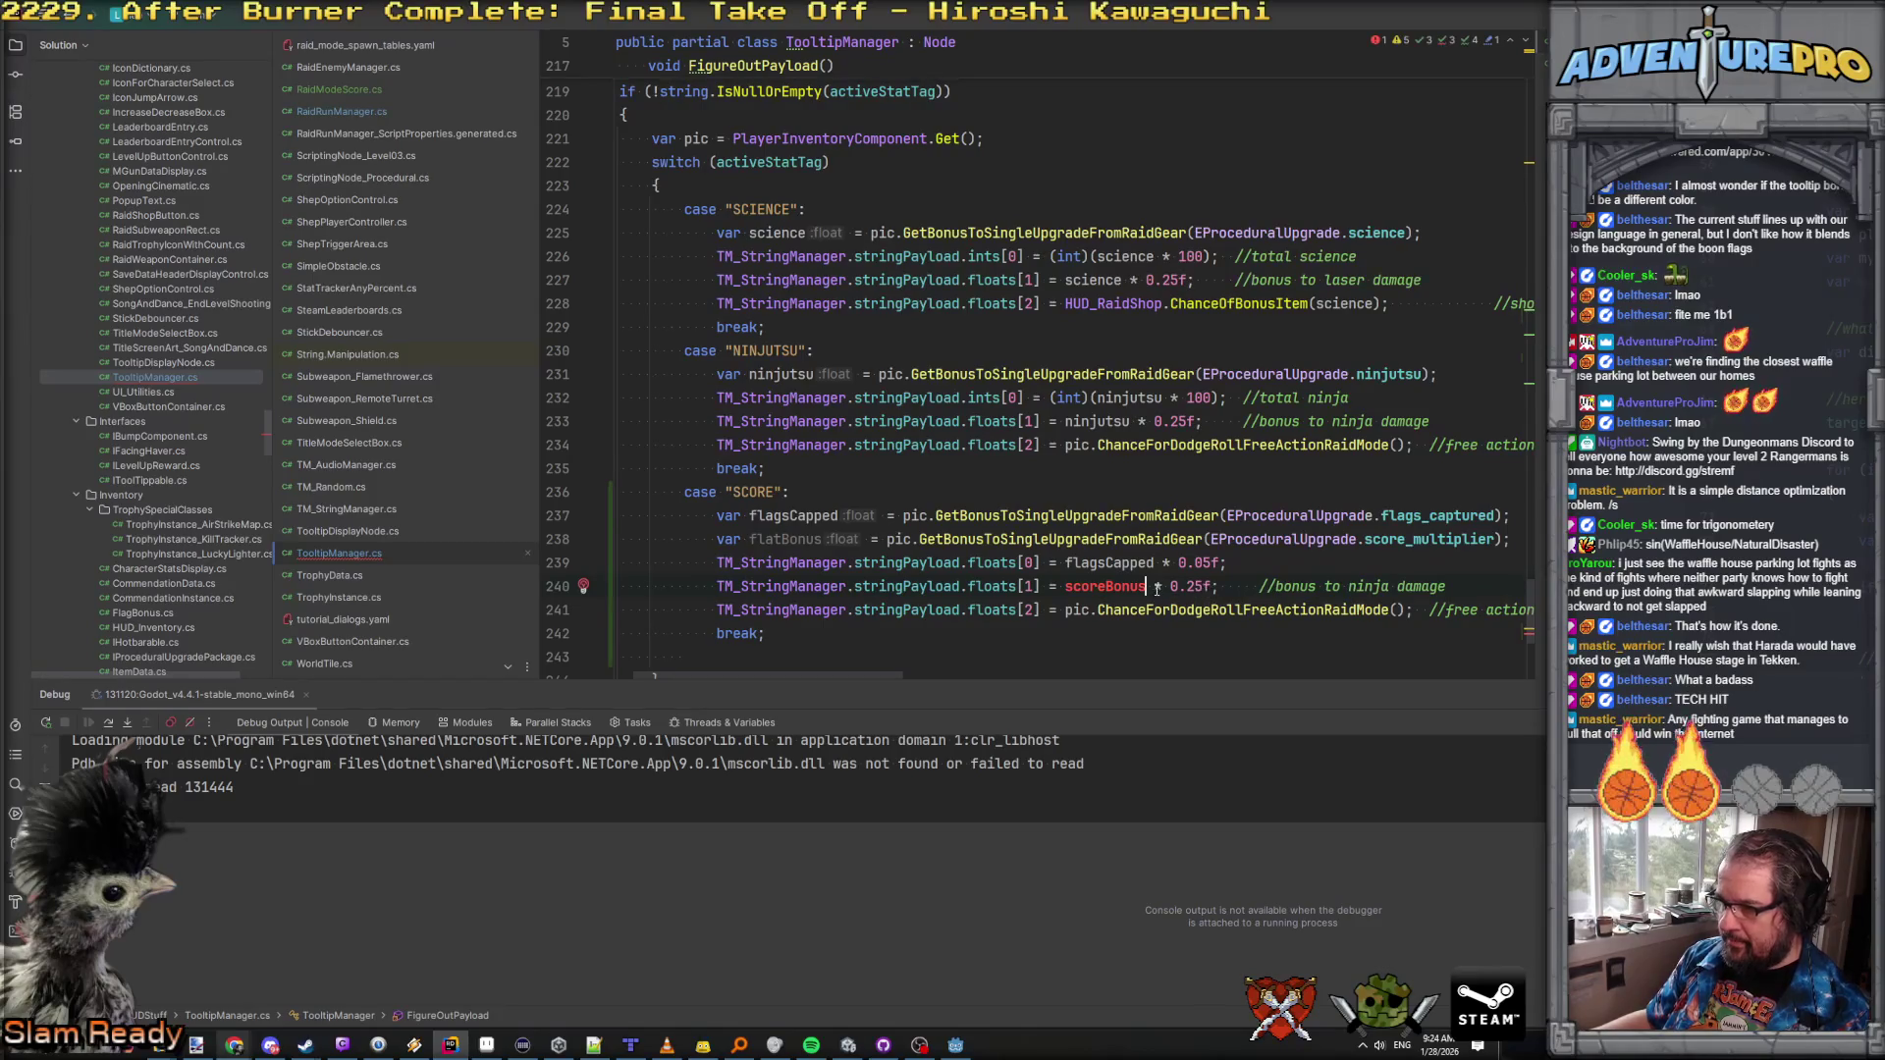
left_click_drag(1147, 586, 1475, 587)
type(";")
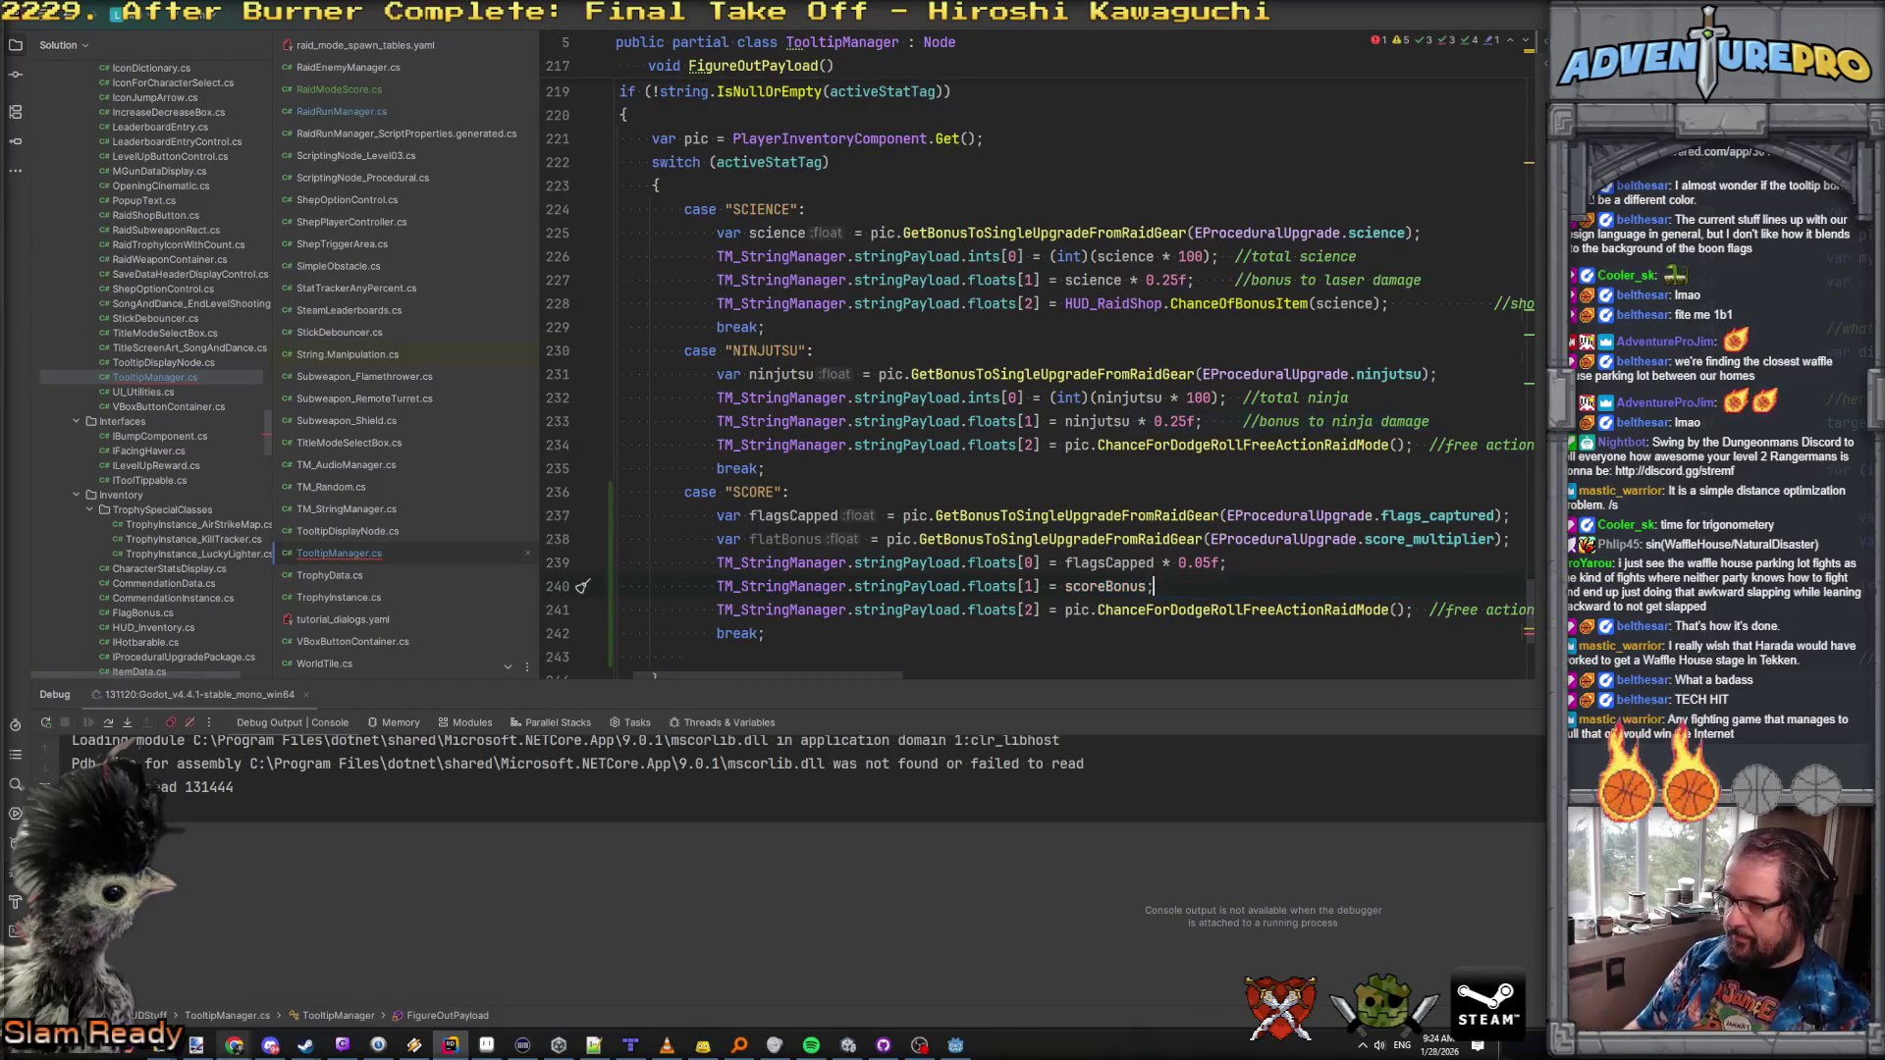
key("Down")
key("ctrl+y")
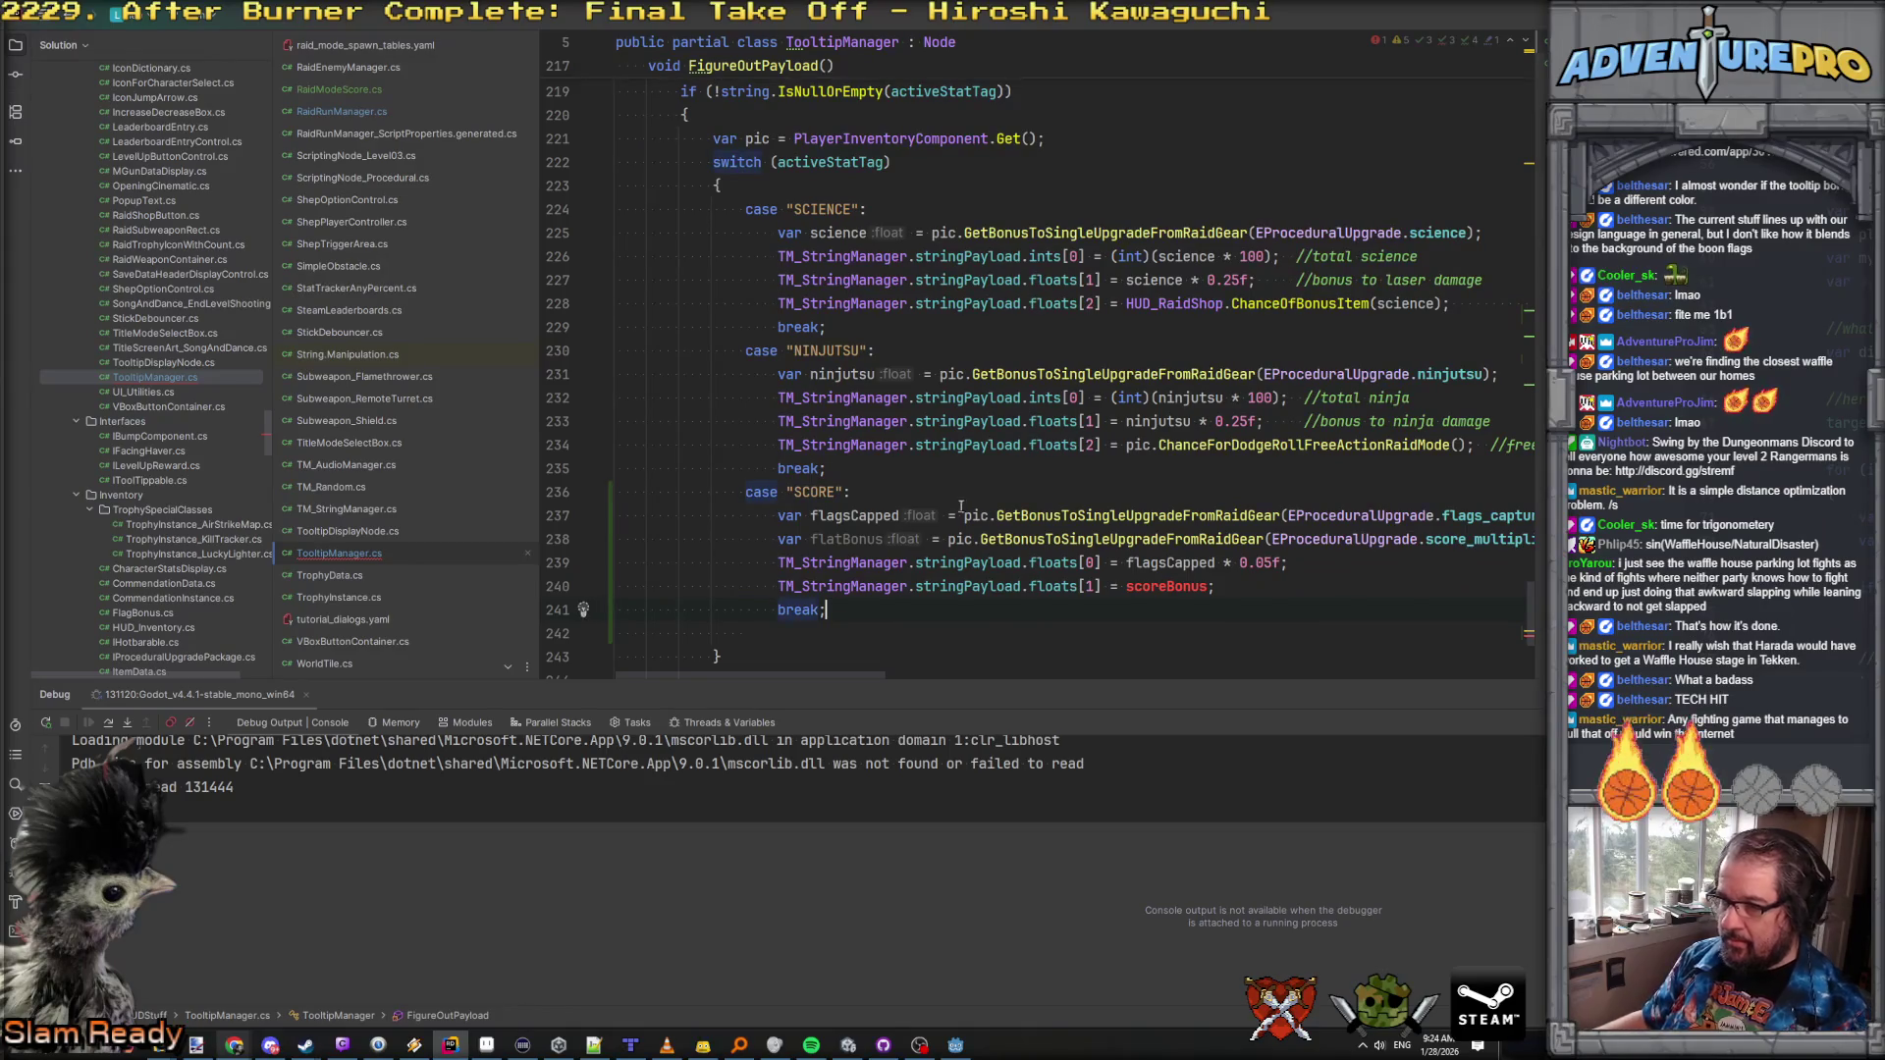
Step: Rename the flatBonus variable to scoreBonus and duplicate the whole SCORE case block
double_click(834, 538)
type("scoreBonus")
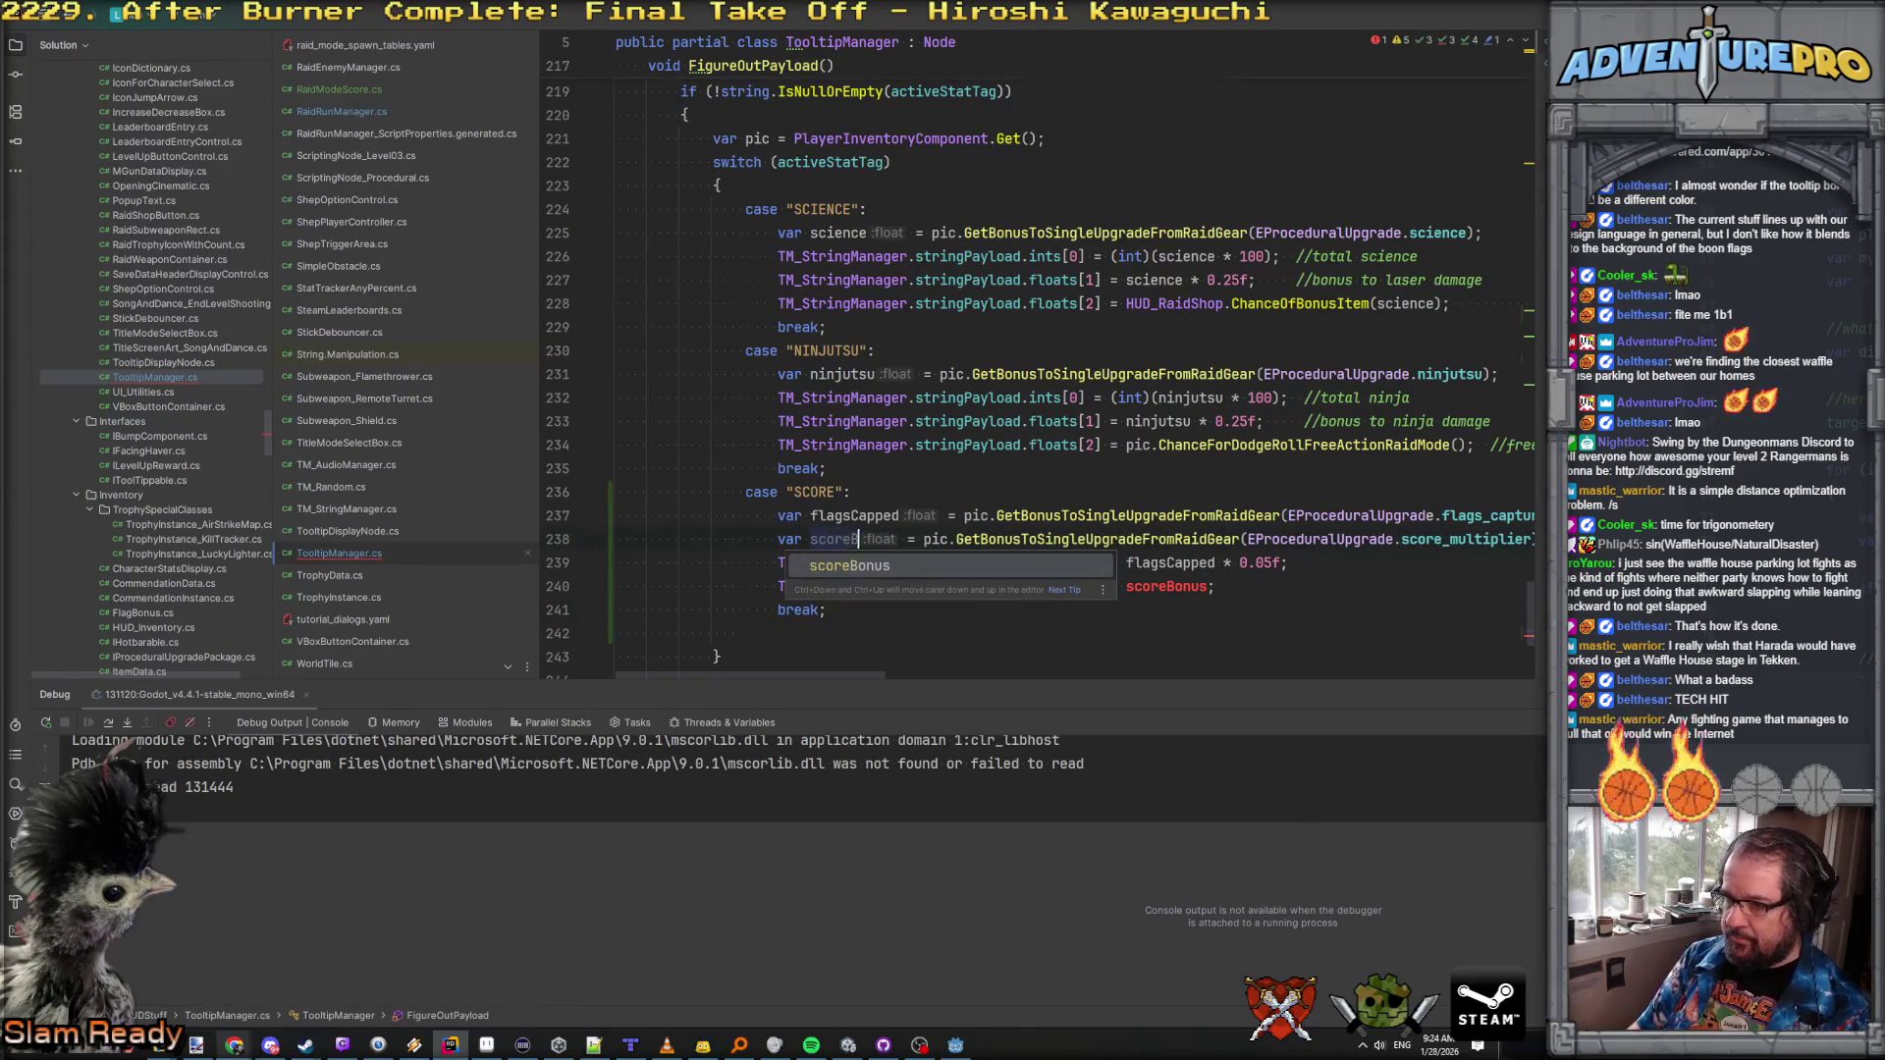
scroll(965, 532, "down", 1)
left_click(1046, 468)
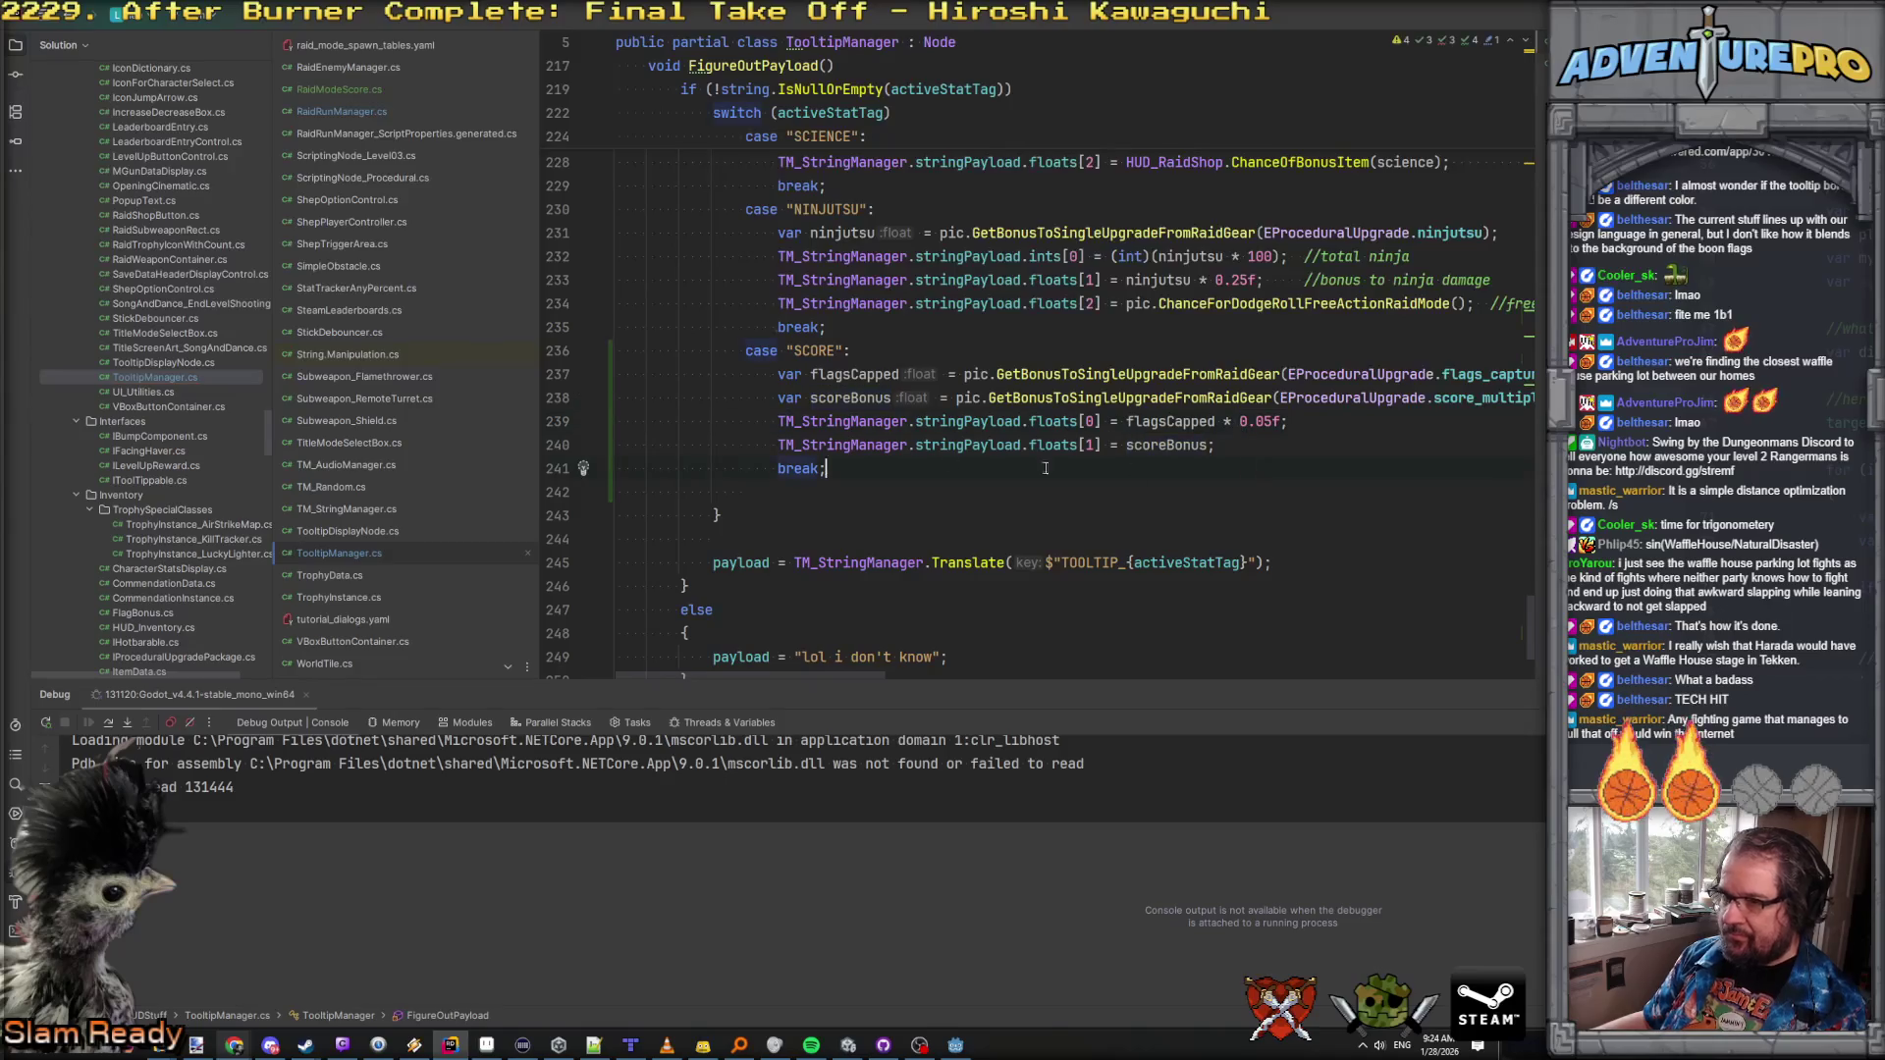
left_click_drag(850, 470, 575, 355)
key("ctrl+v")
Step: Relabel the duplicated case LEVEL and have it read xp_gain into xpBonus
left_click(835, 351)
double_click(815, 350)
type("LEVEL")
double_click(838, 374)
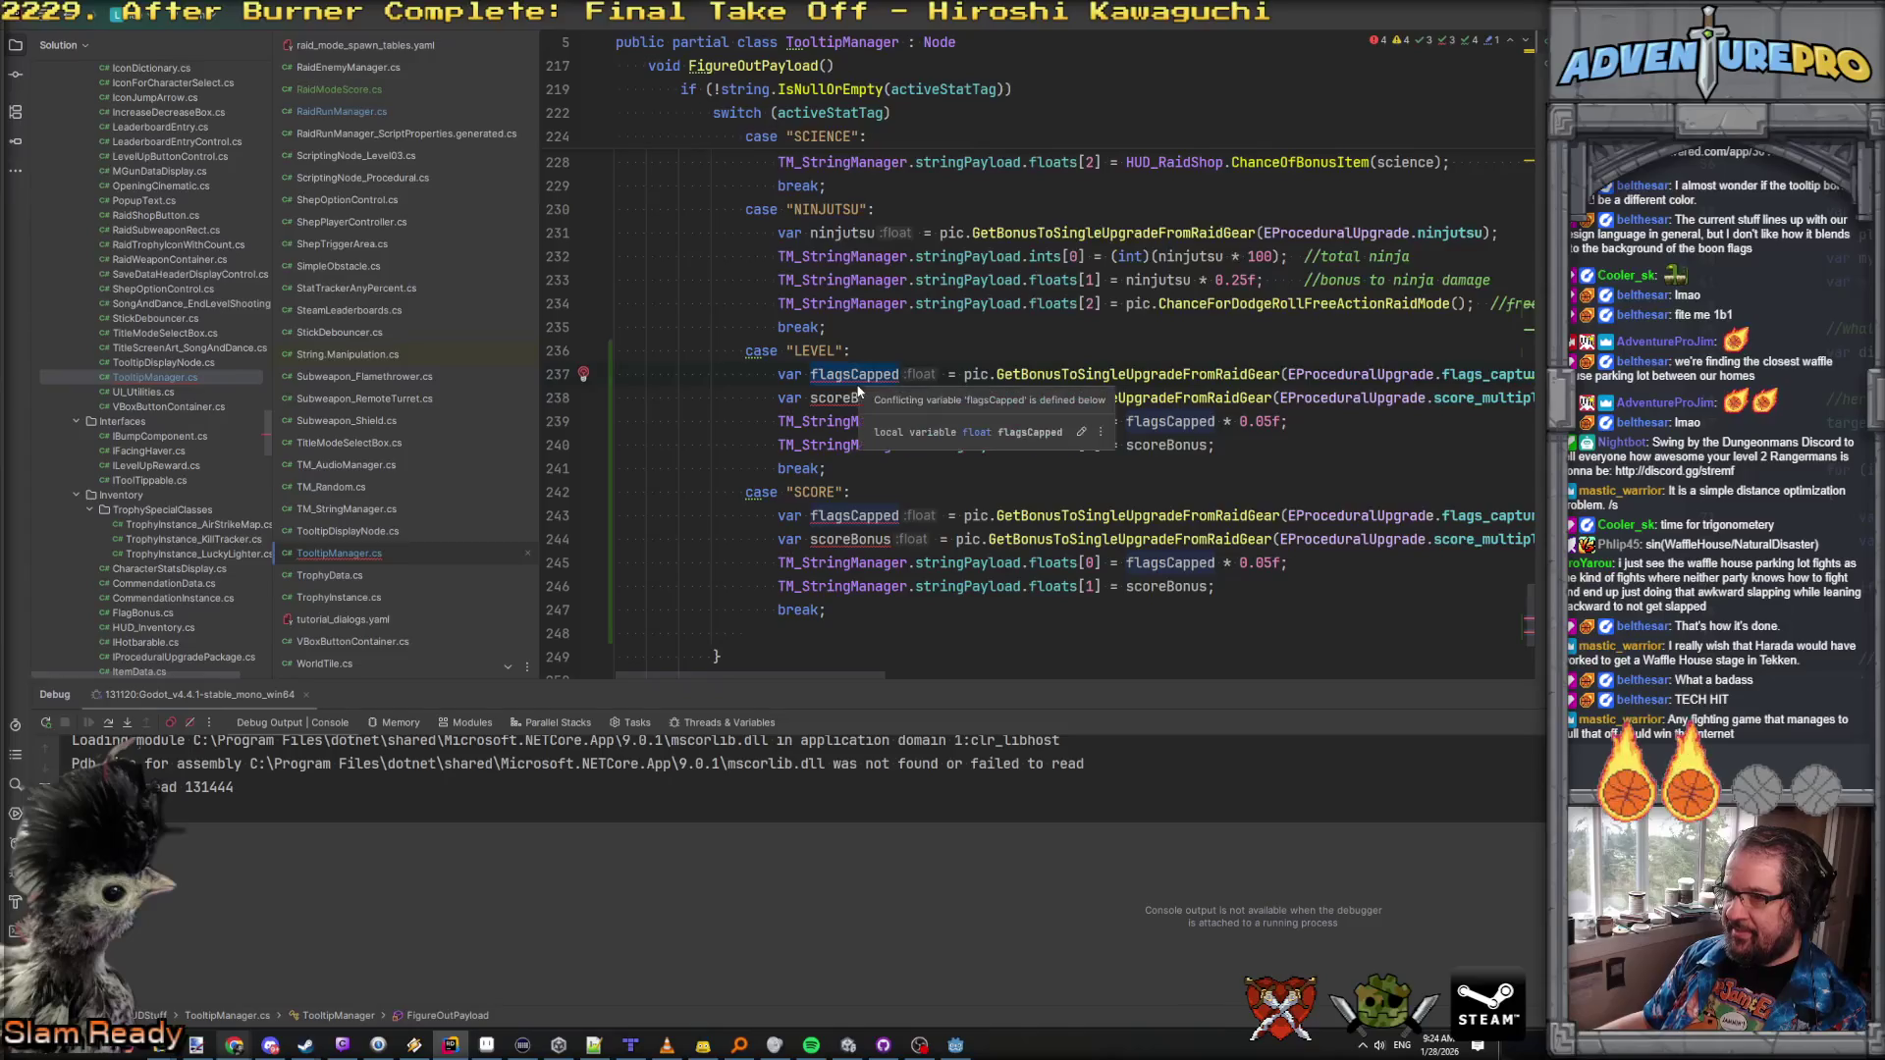
type("xpBonus")
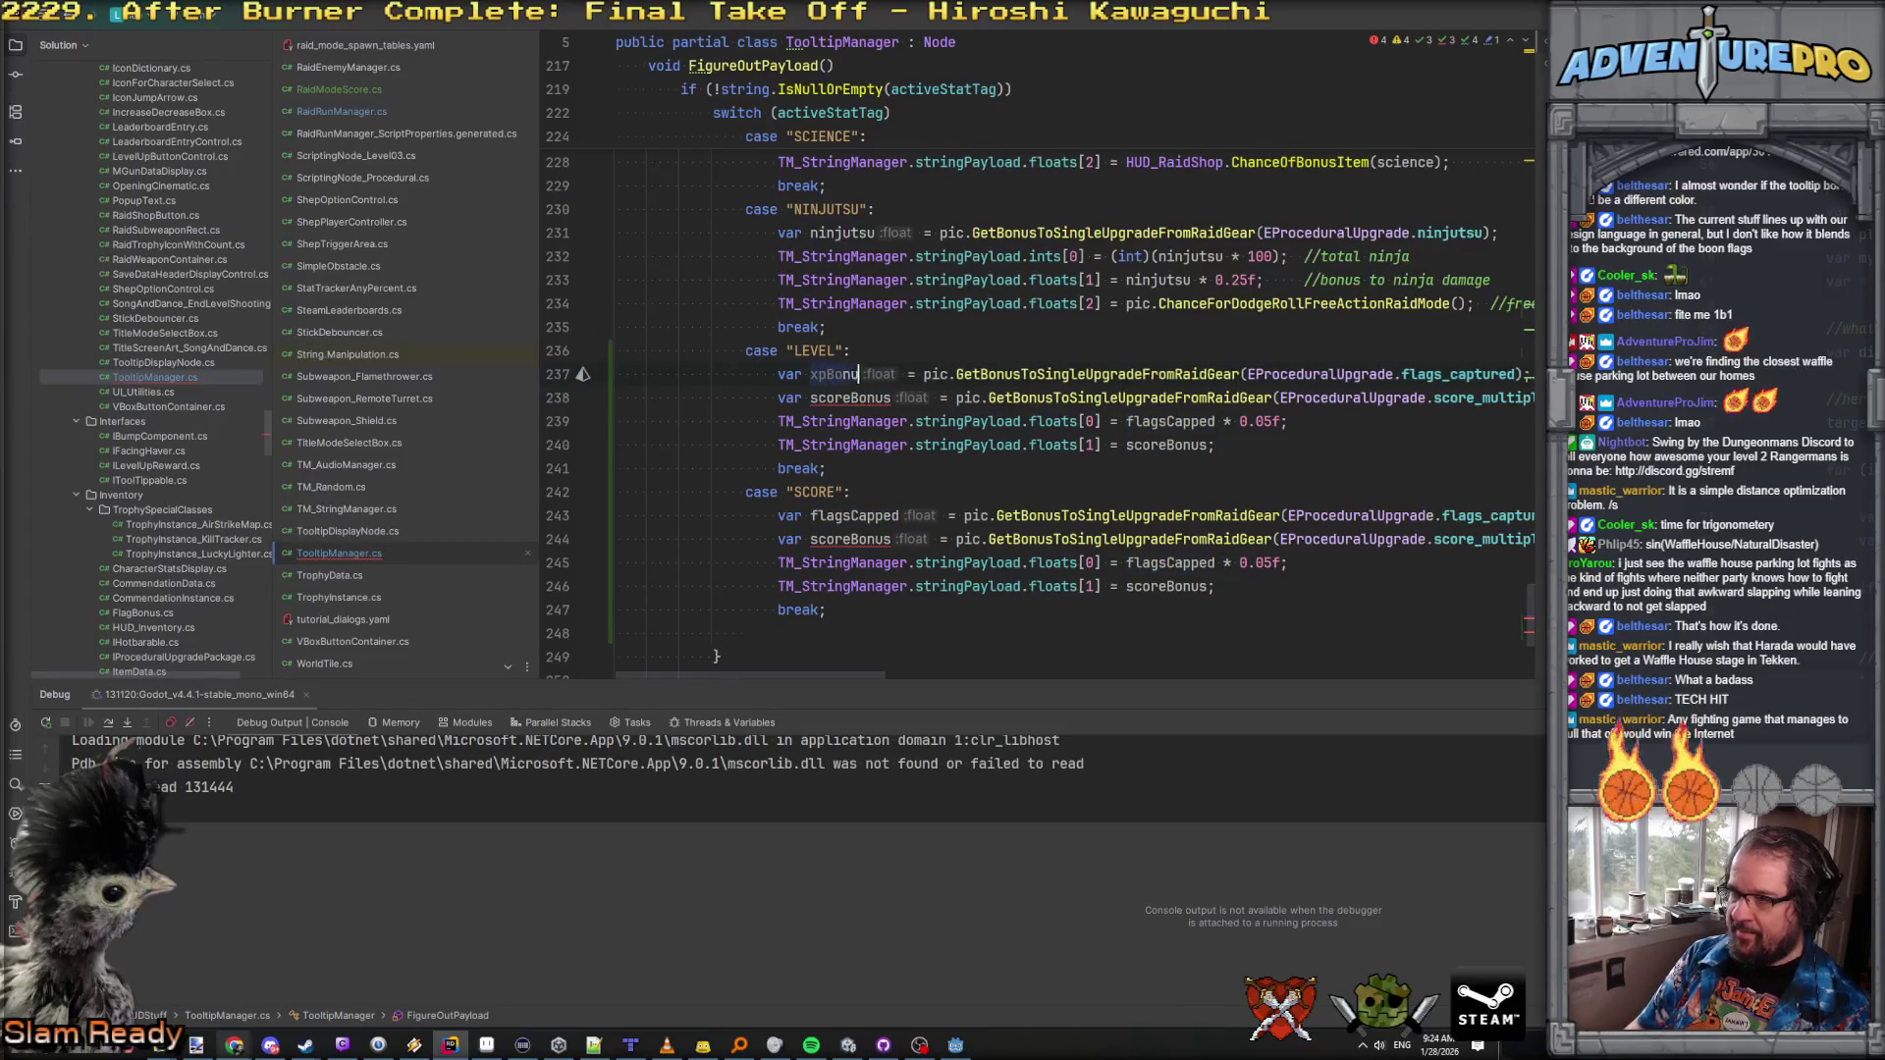
double_click(1467, 374)
type("xp")
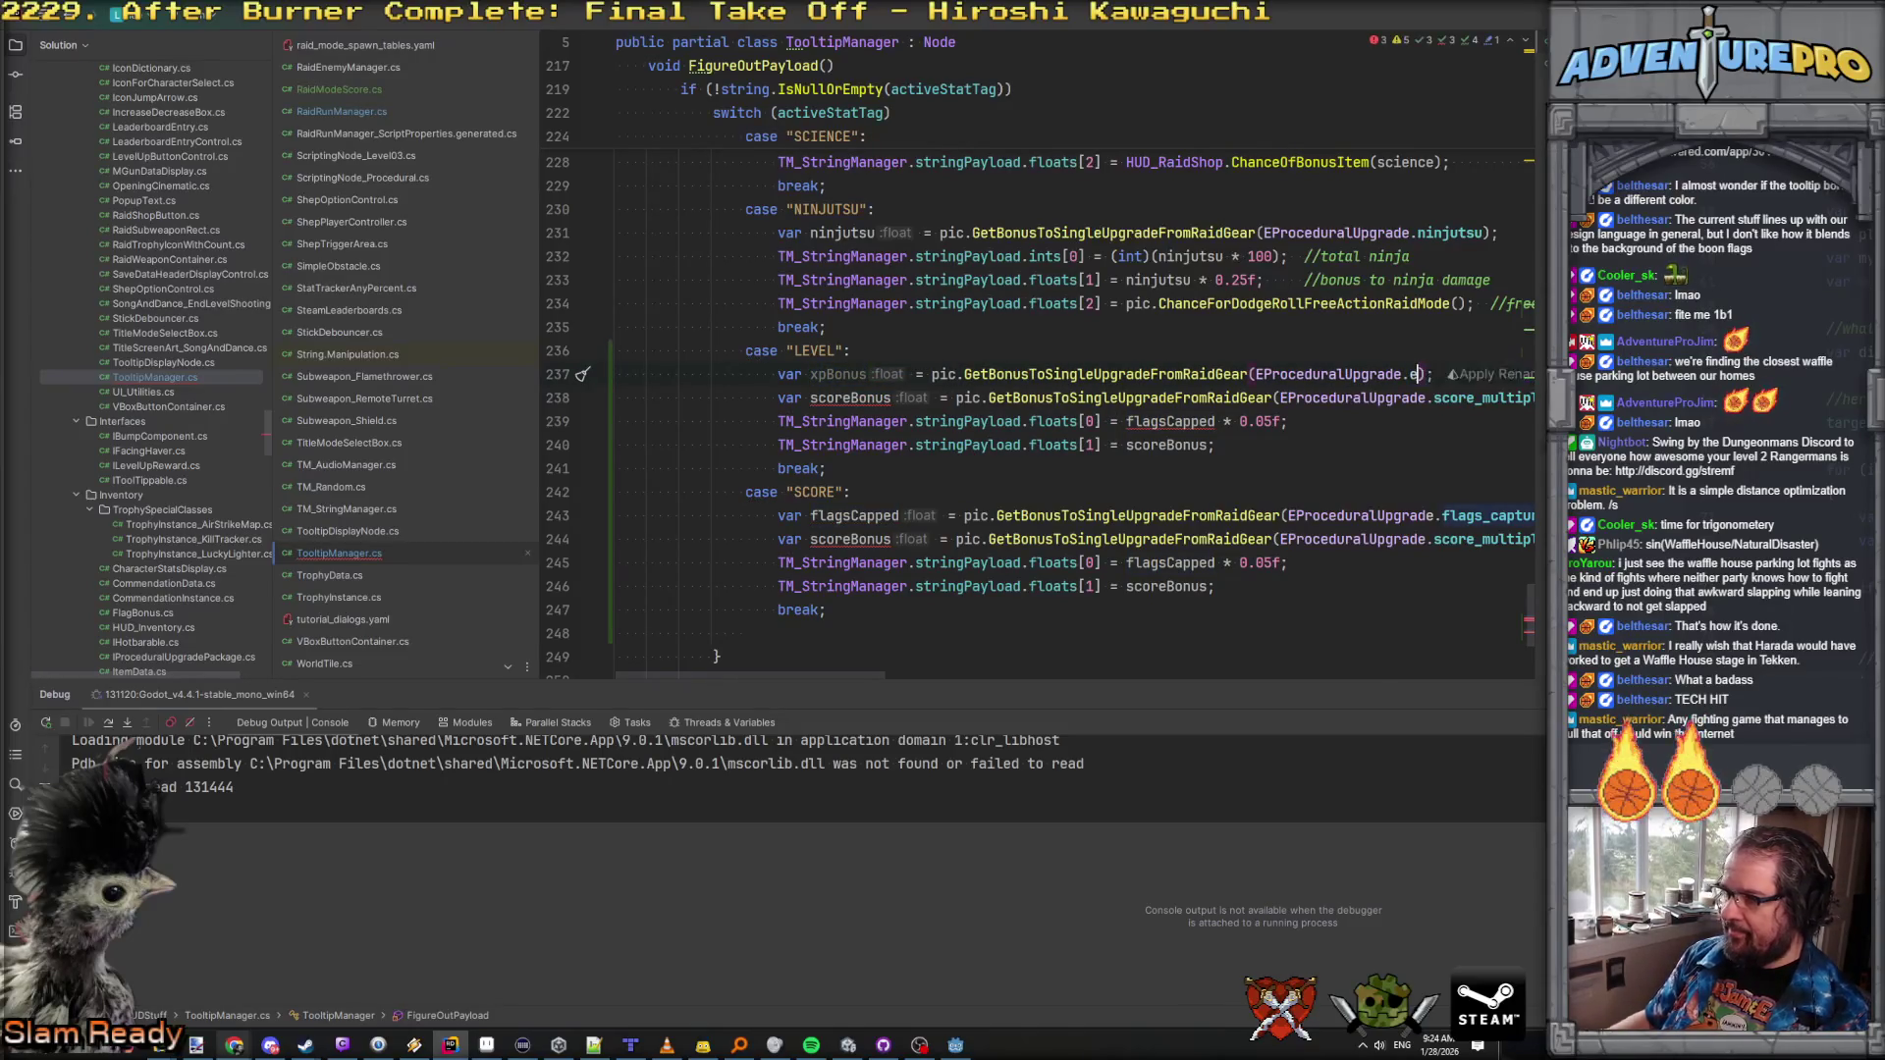
key("Return")
Step: Remove the scoreBonus and floats[1] lines from LEVEL and set floats[0] to xpBonus
key("shift+Down")
key("Delete")
key("shift+Down")
key("Delete")
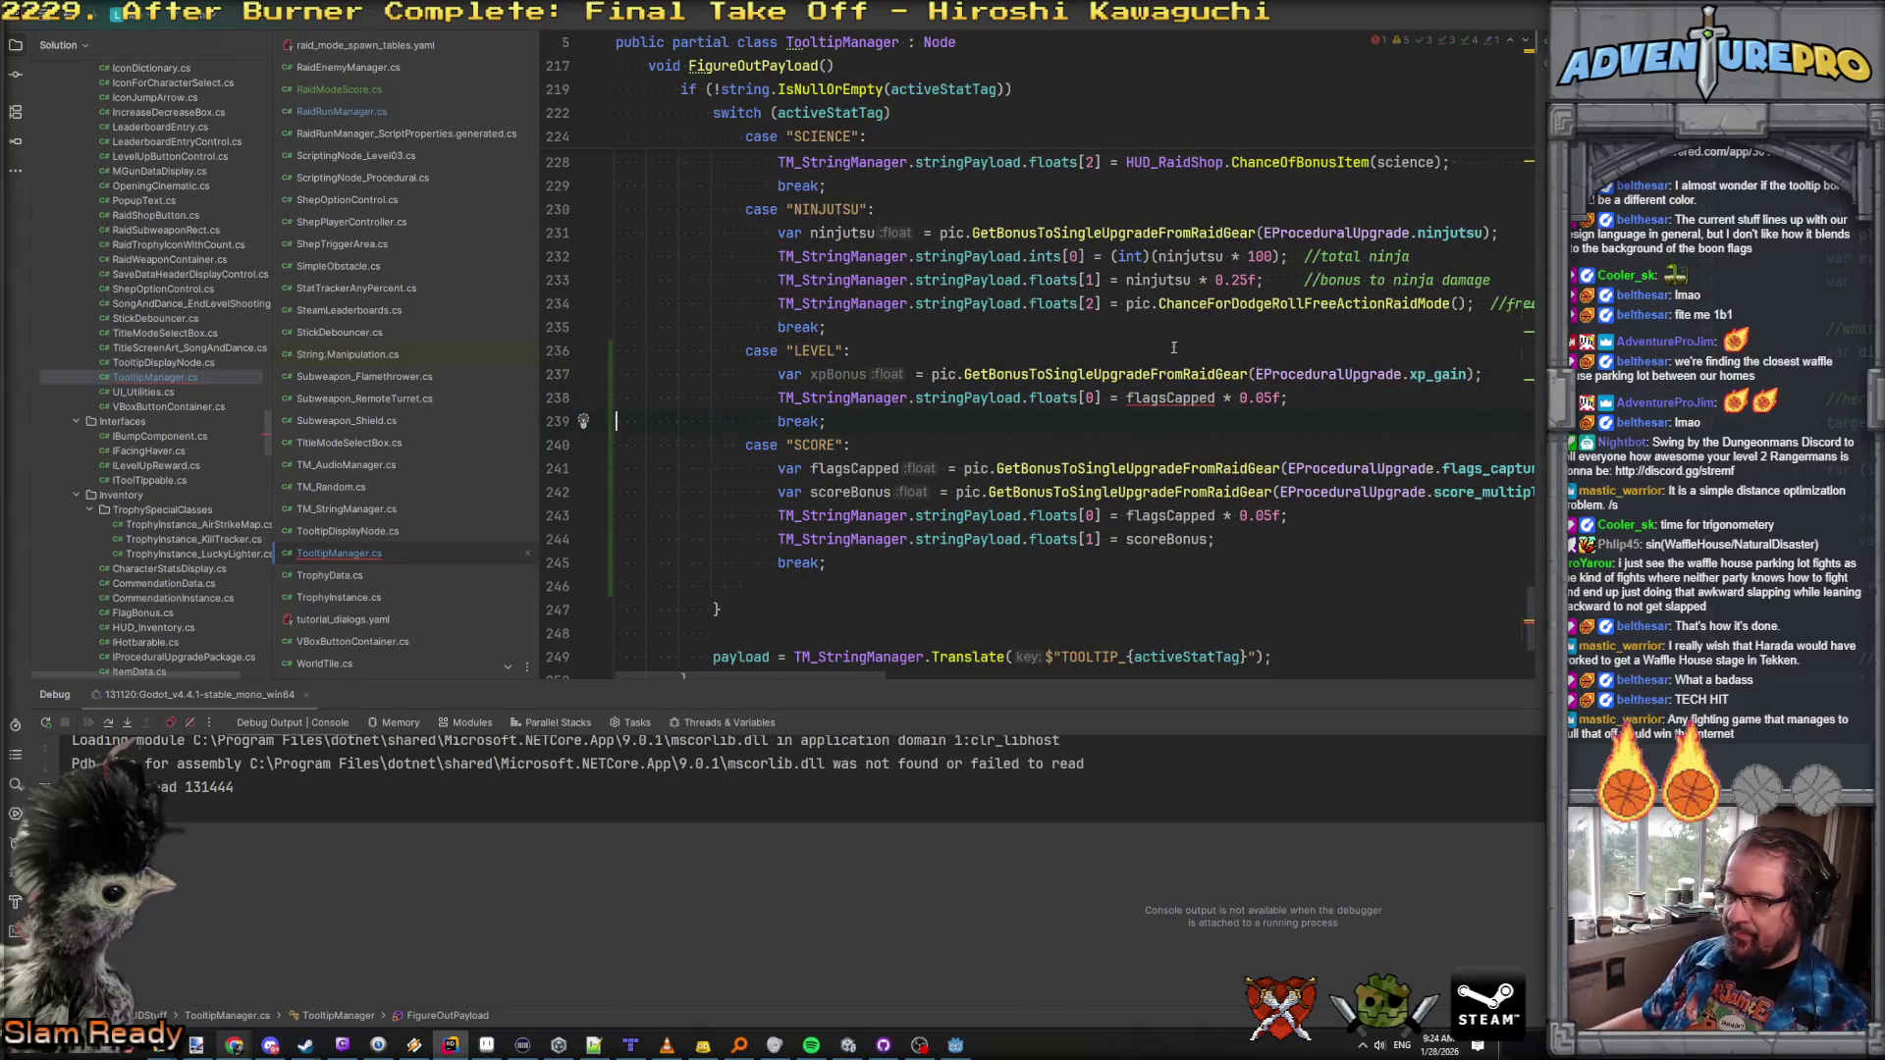
double_click(840, 374)
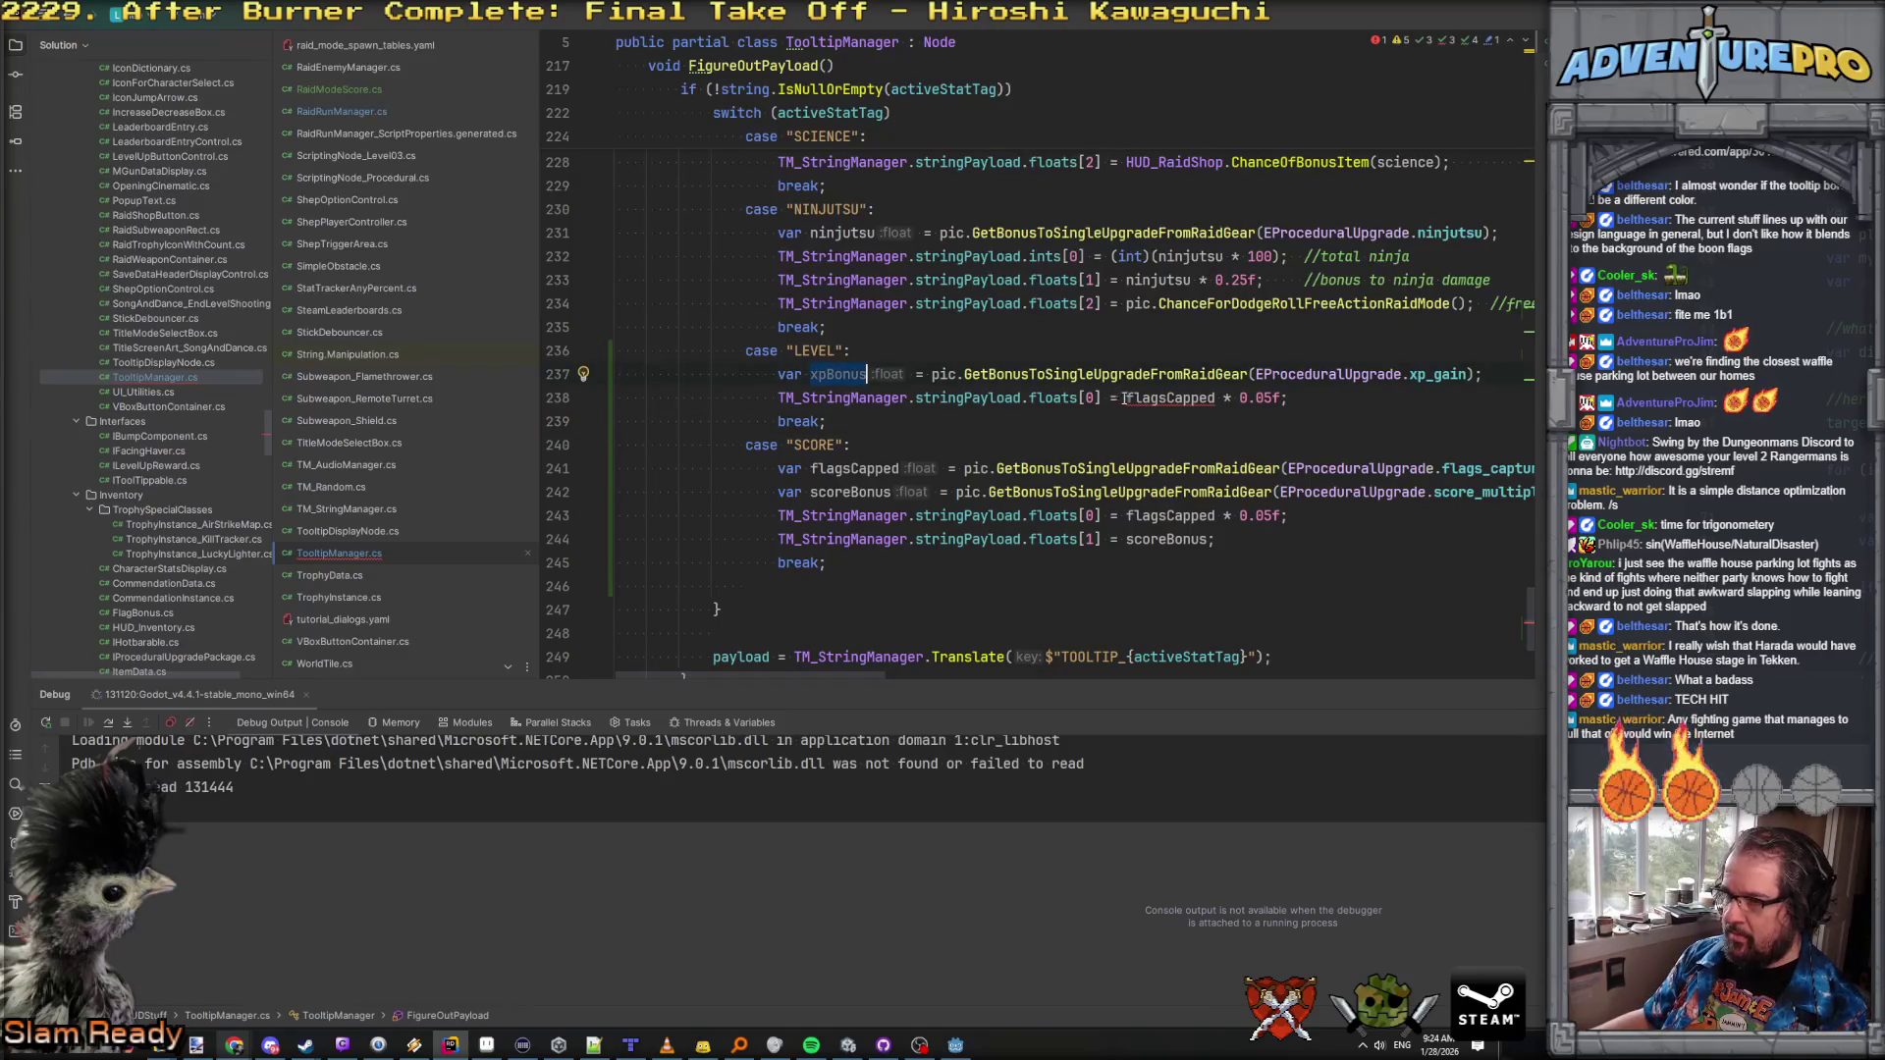
type("xpBonus")
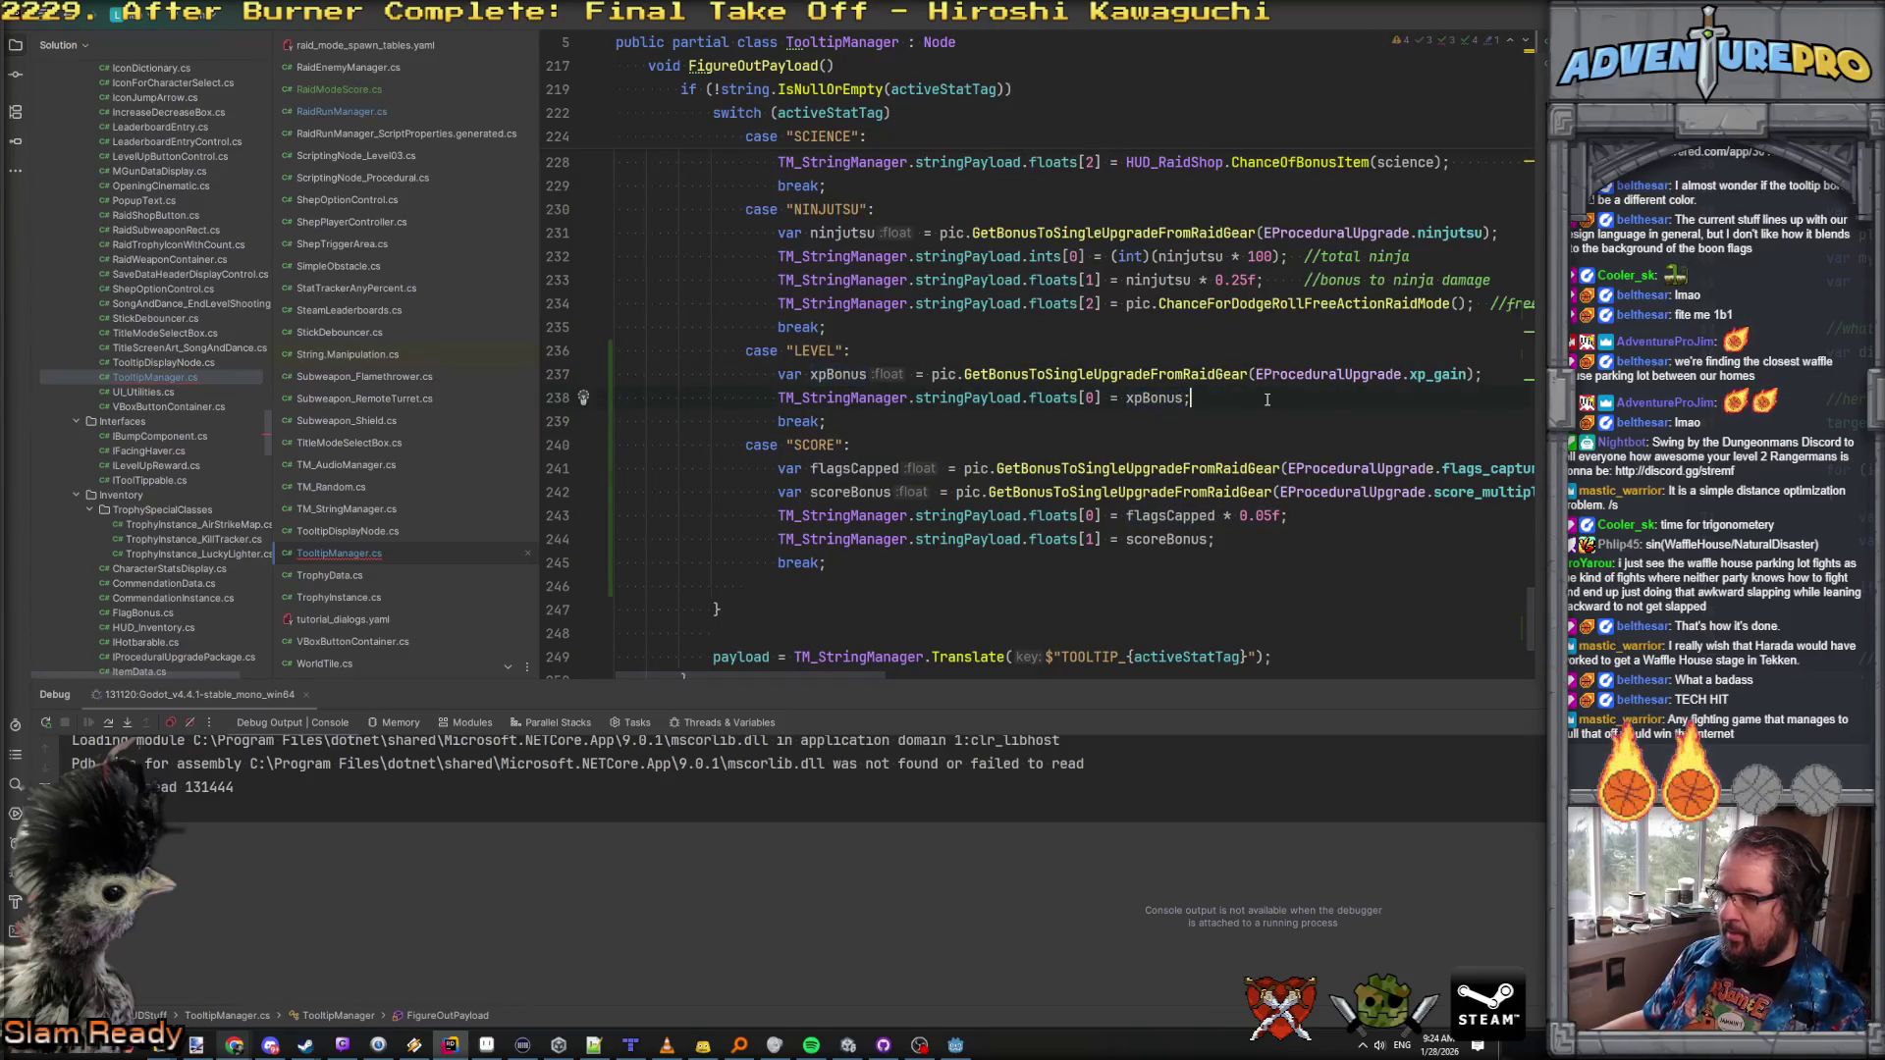
key("alt+Tab")
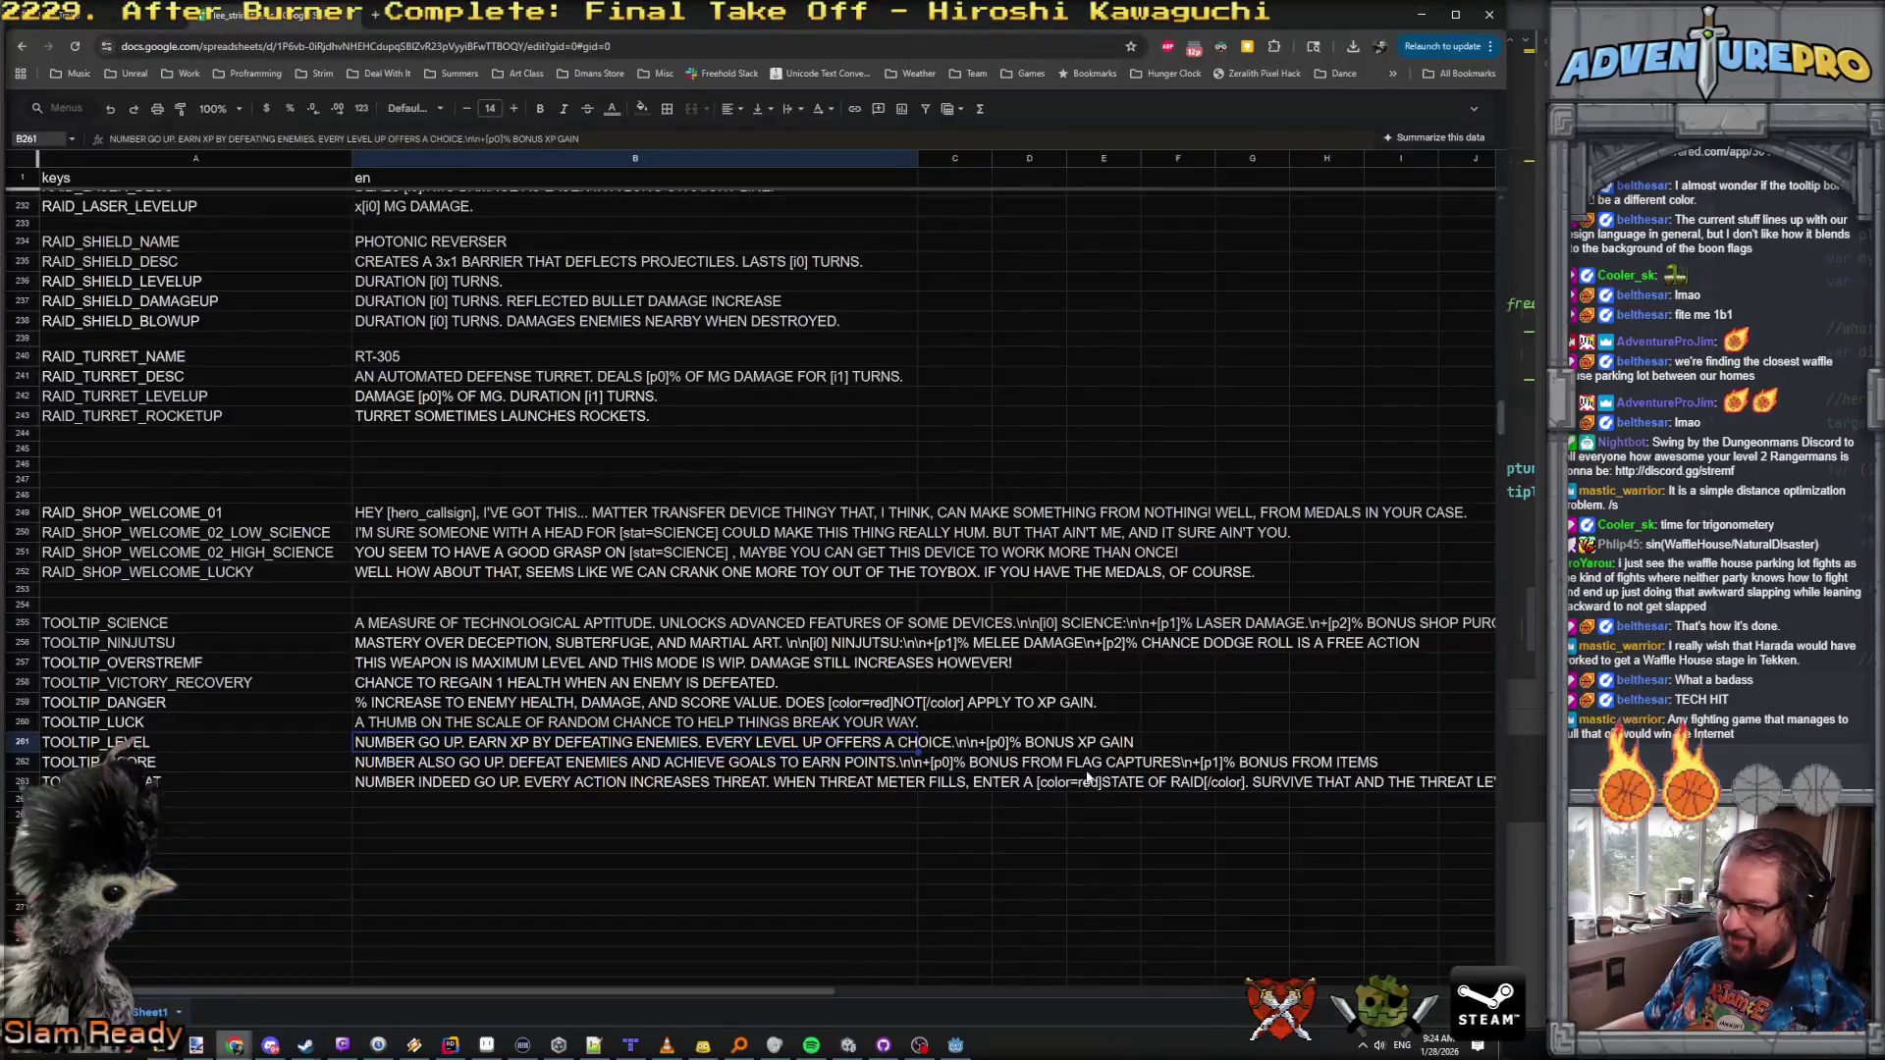
Step: Append '\n\n[i0] DANGER:\n\nENEMIES ARE [p1]% STRONGER' to the TOOLTIP_DANGER text in B259
scroll(1074, 781, "right", 5)
scroll(1083, 787, "left", 5)
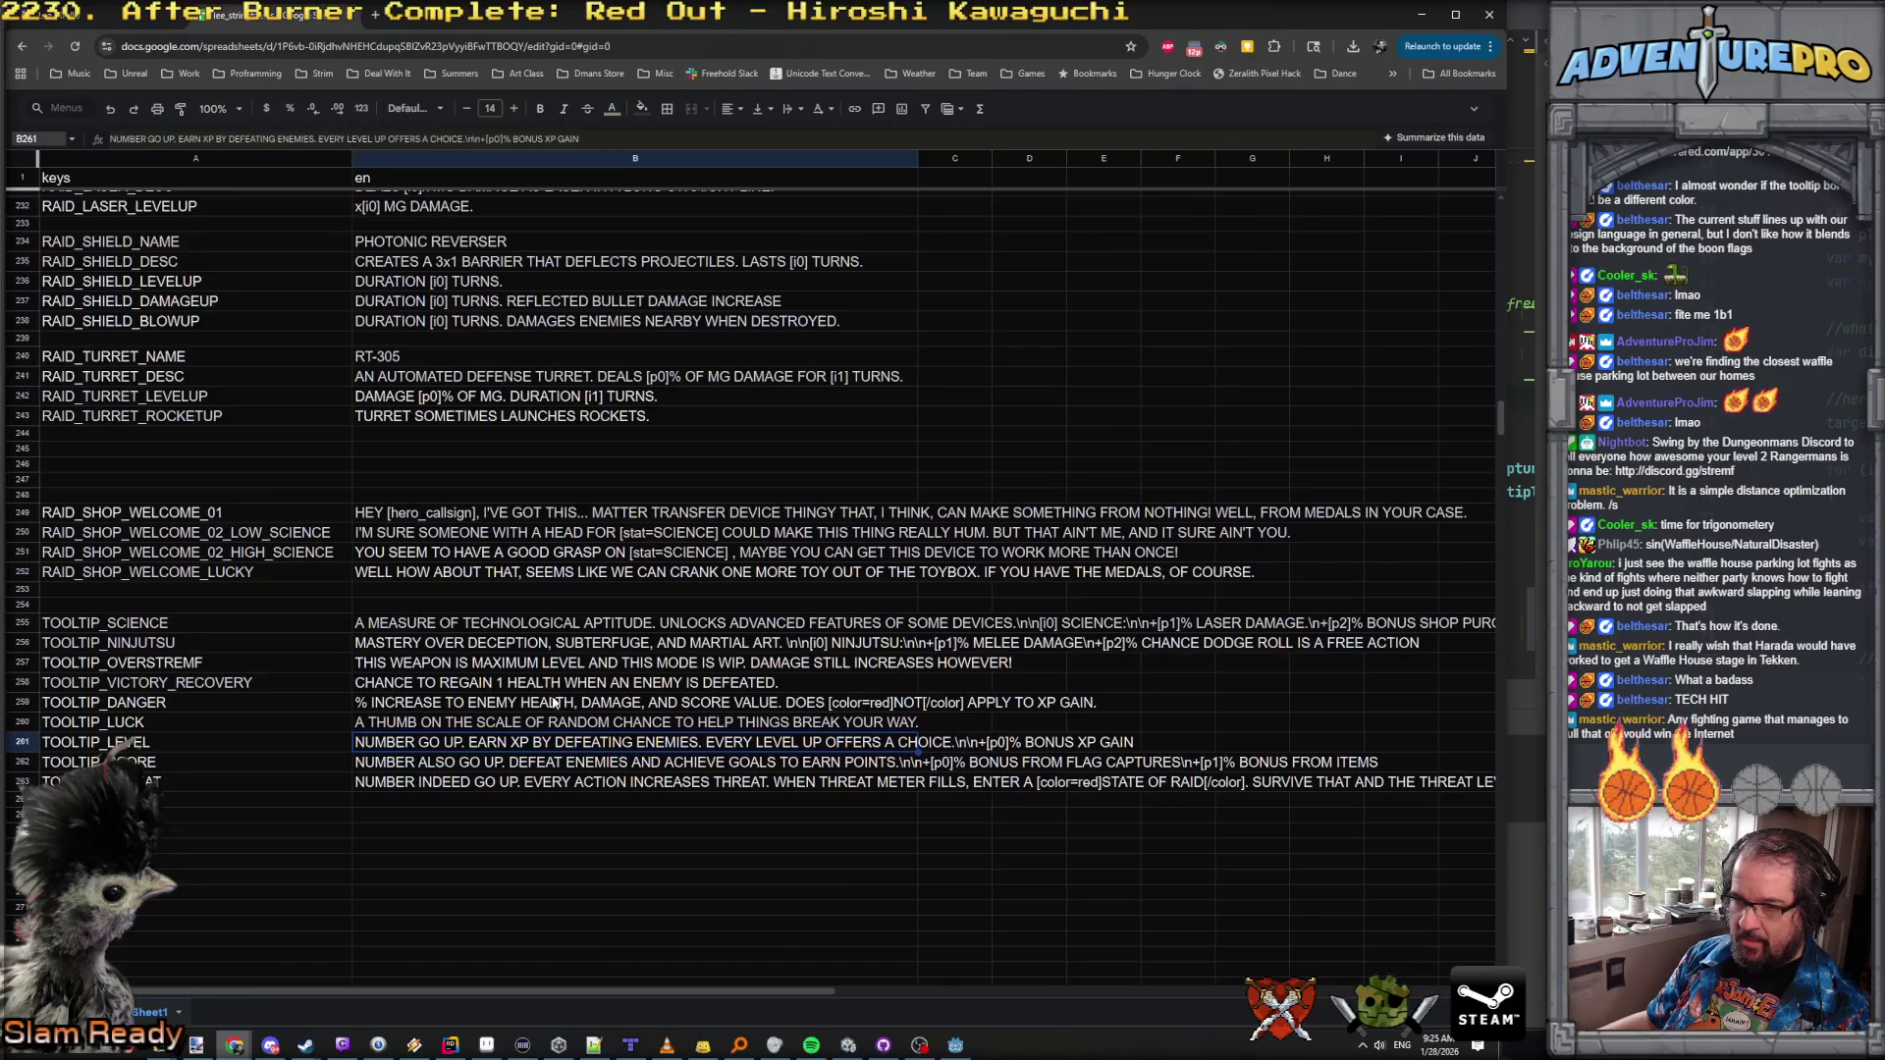
key("Up")
key("Up")
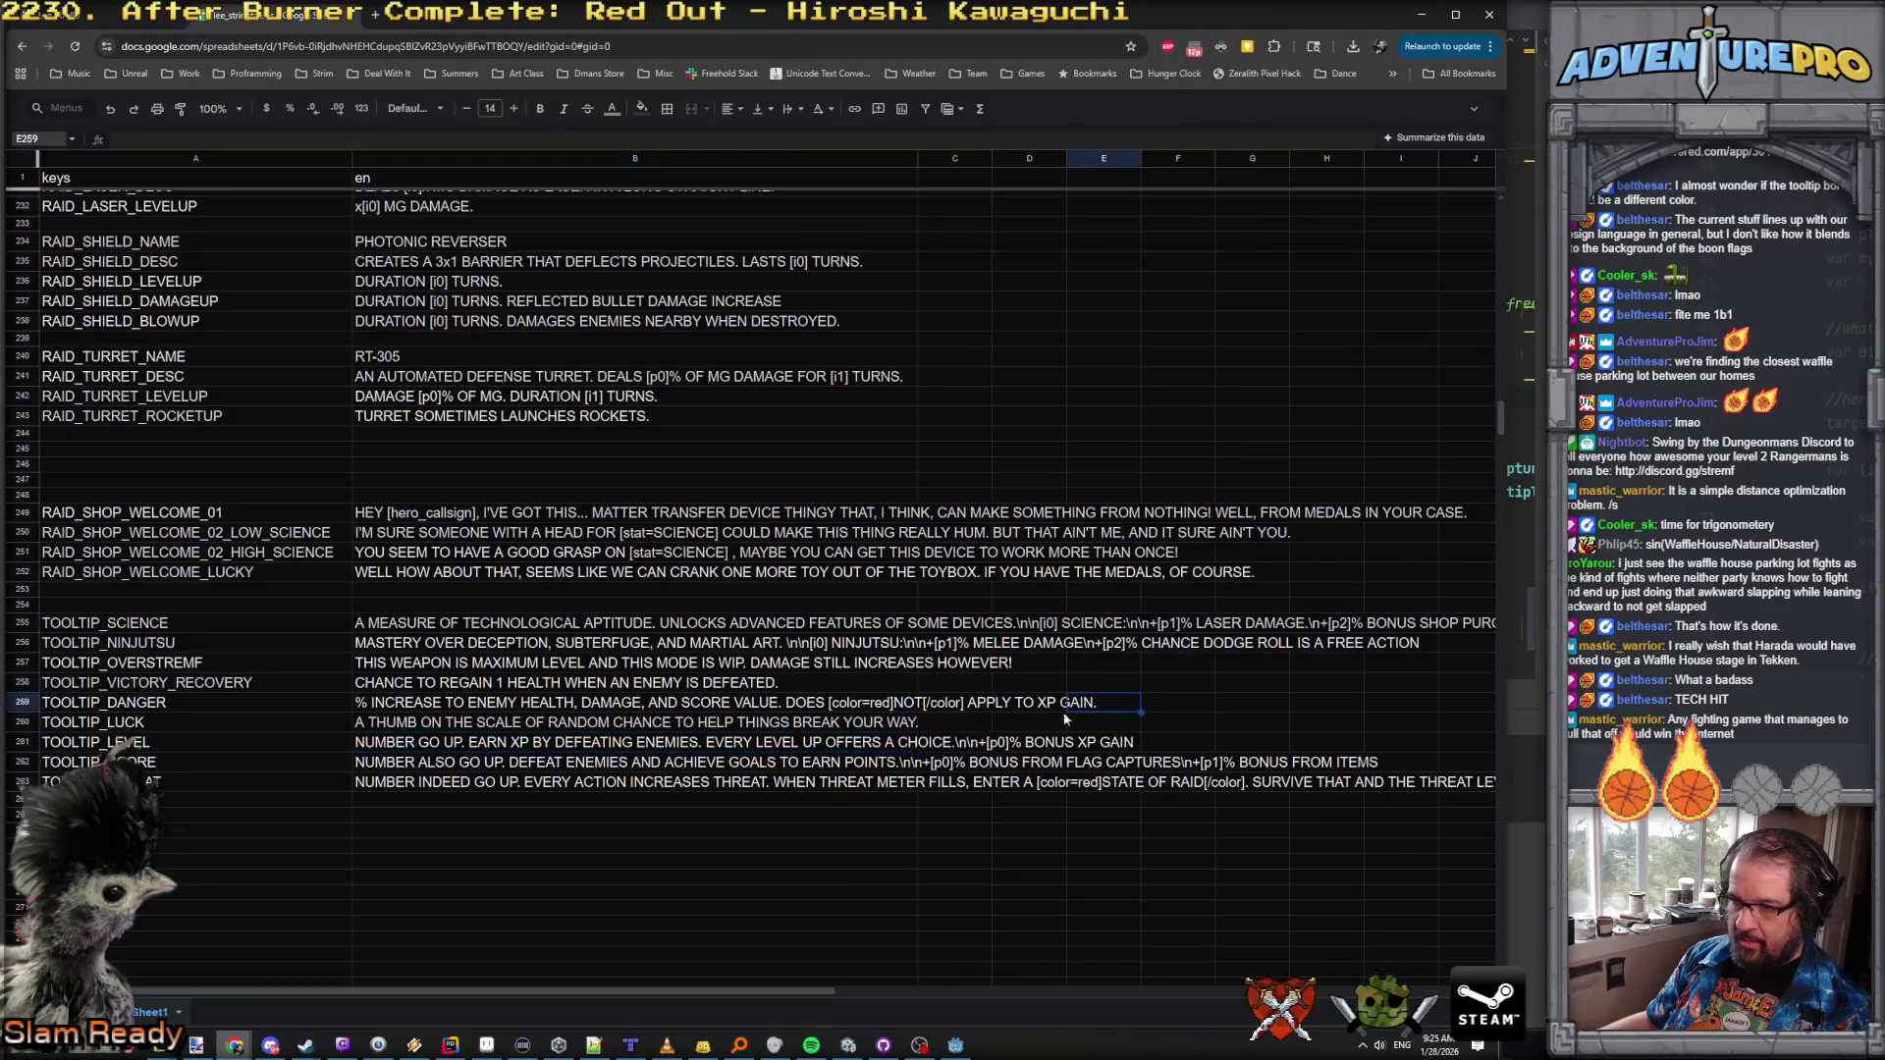
double_click(436, 705)
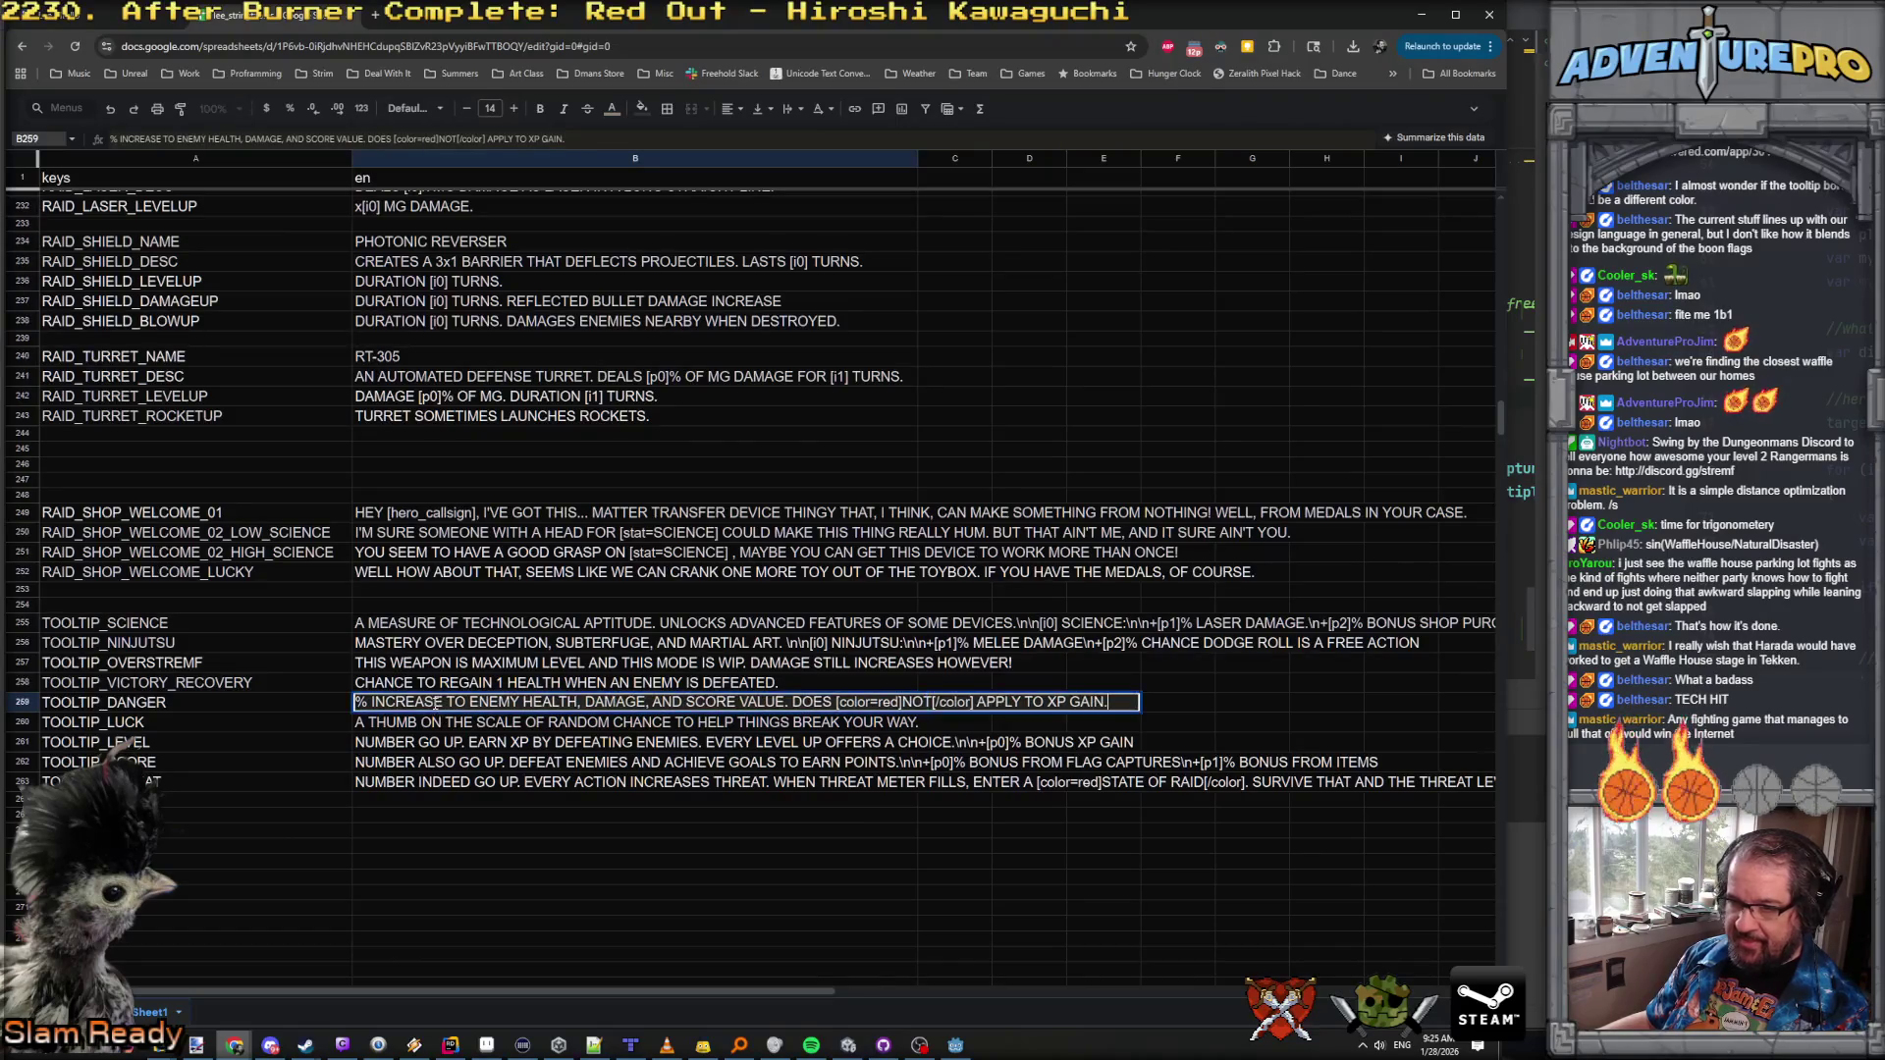
left_click(1120, 704)
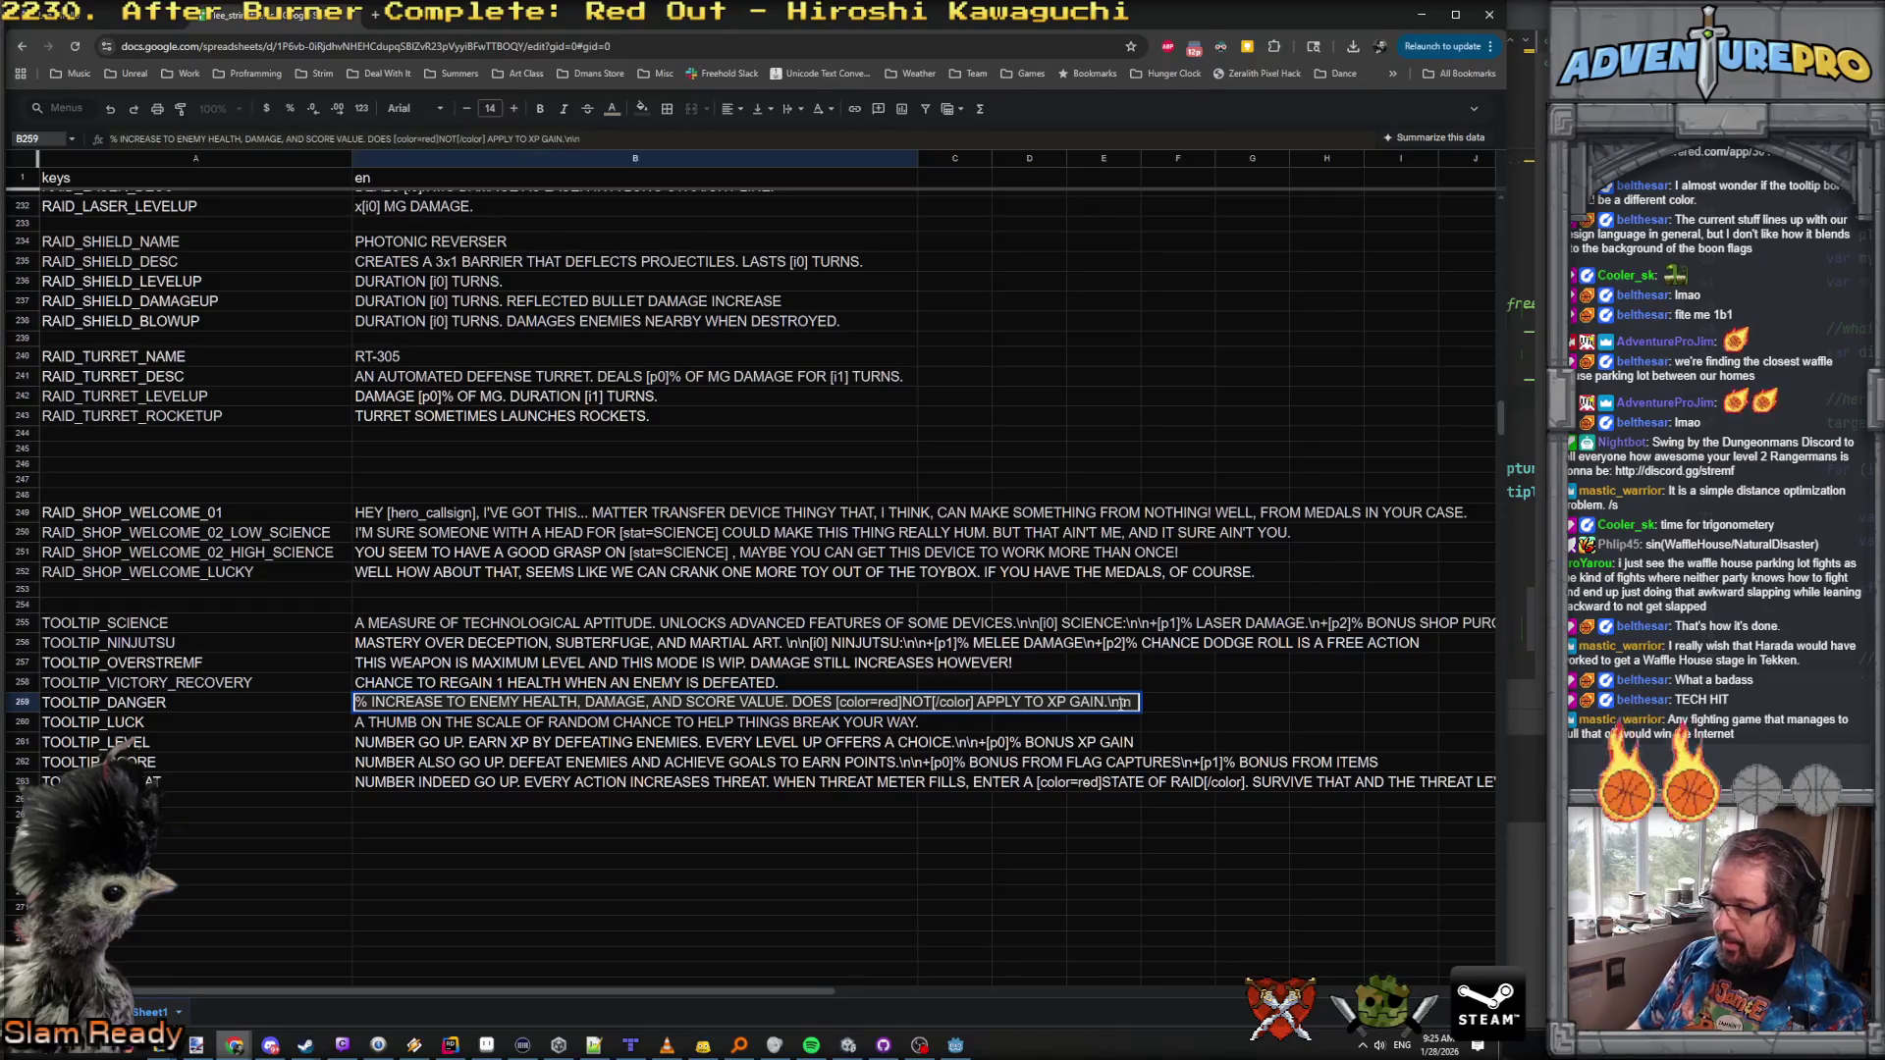
type("ENEMIES ARE ")
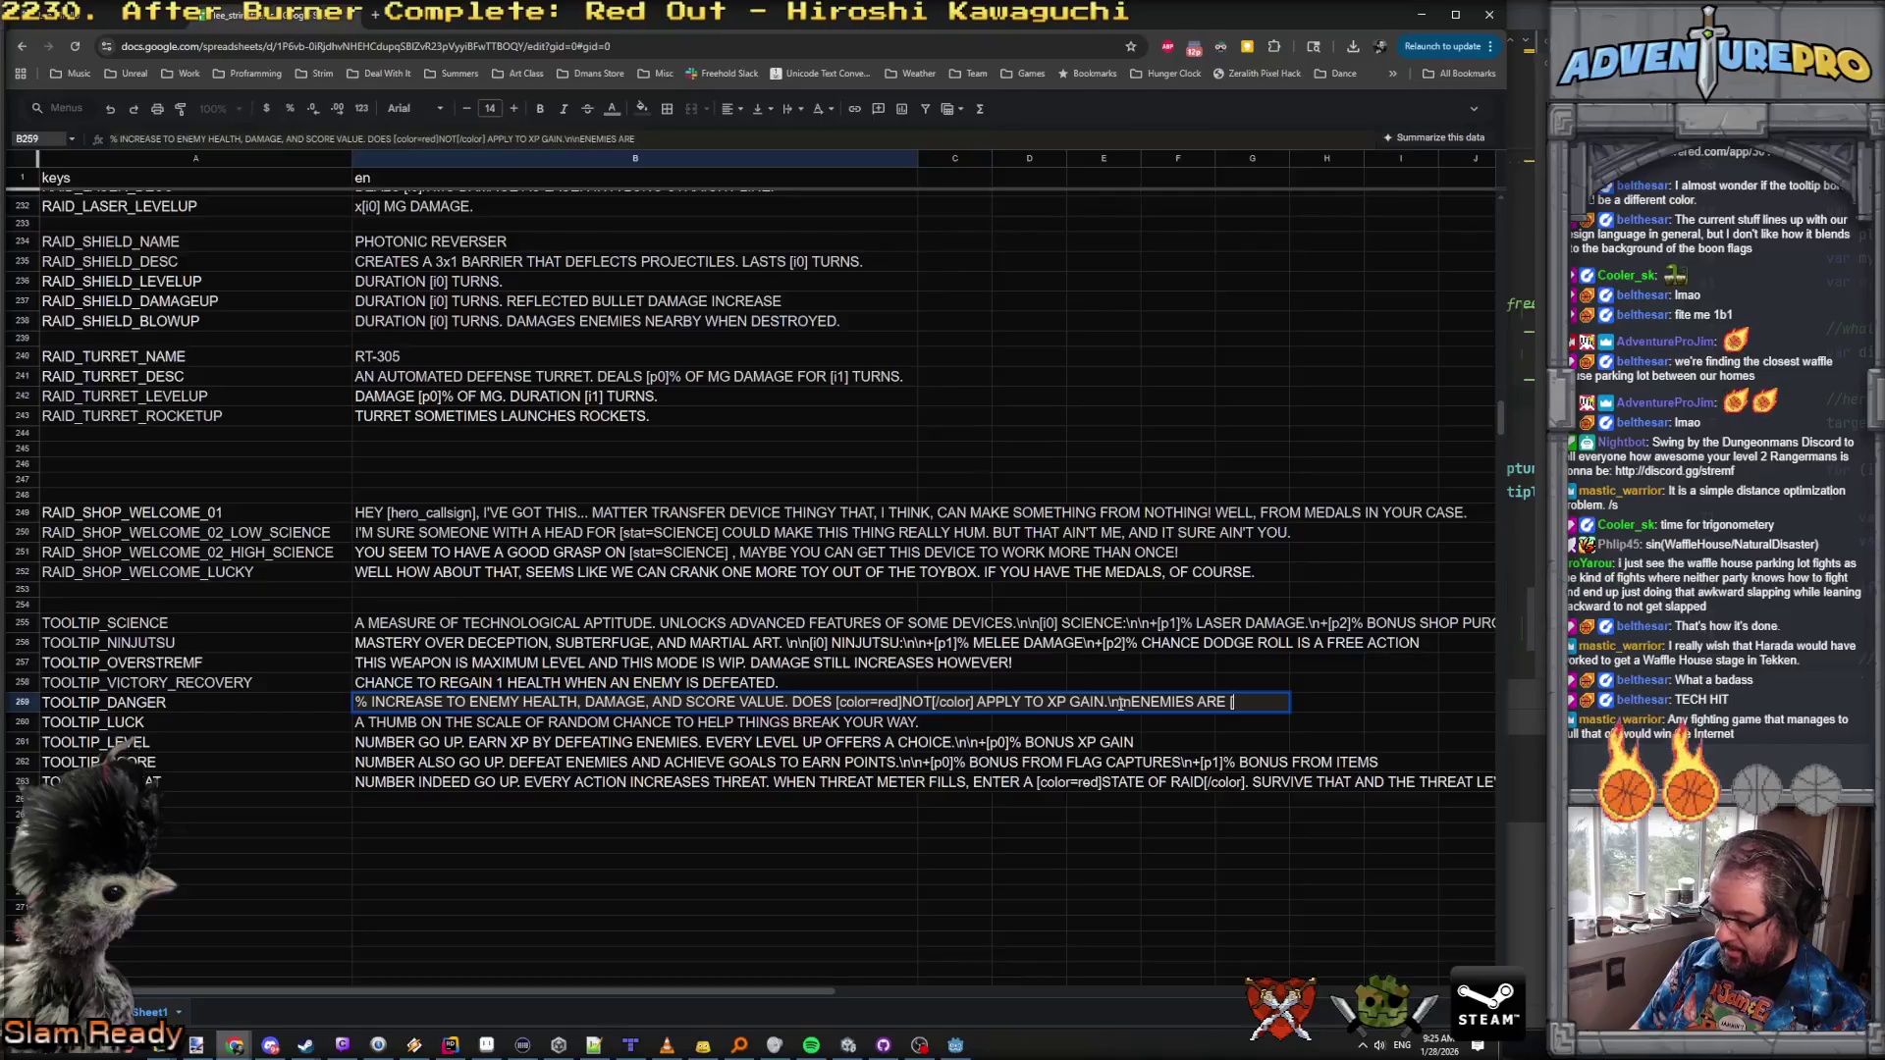
type("[p0")
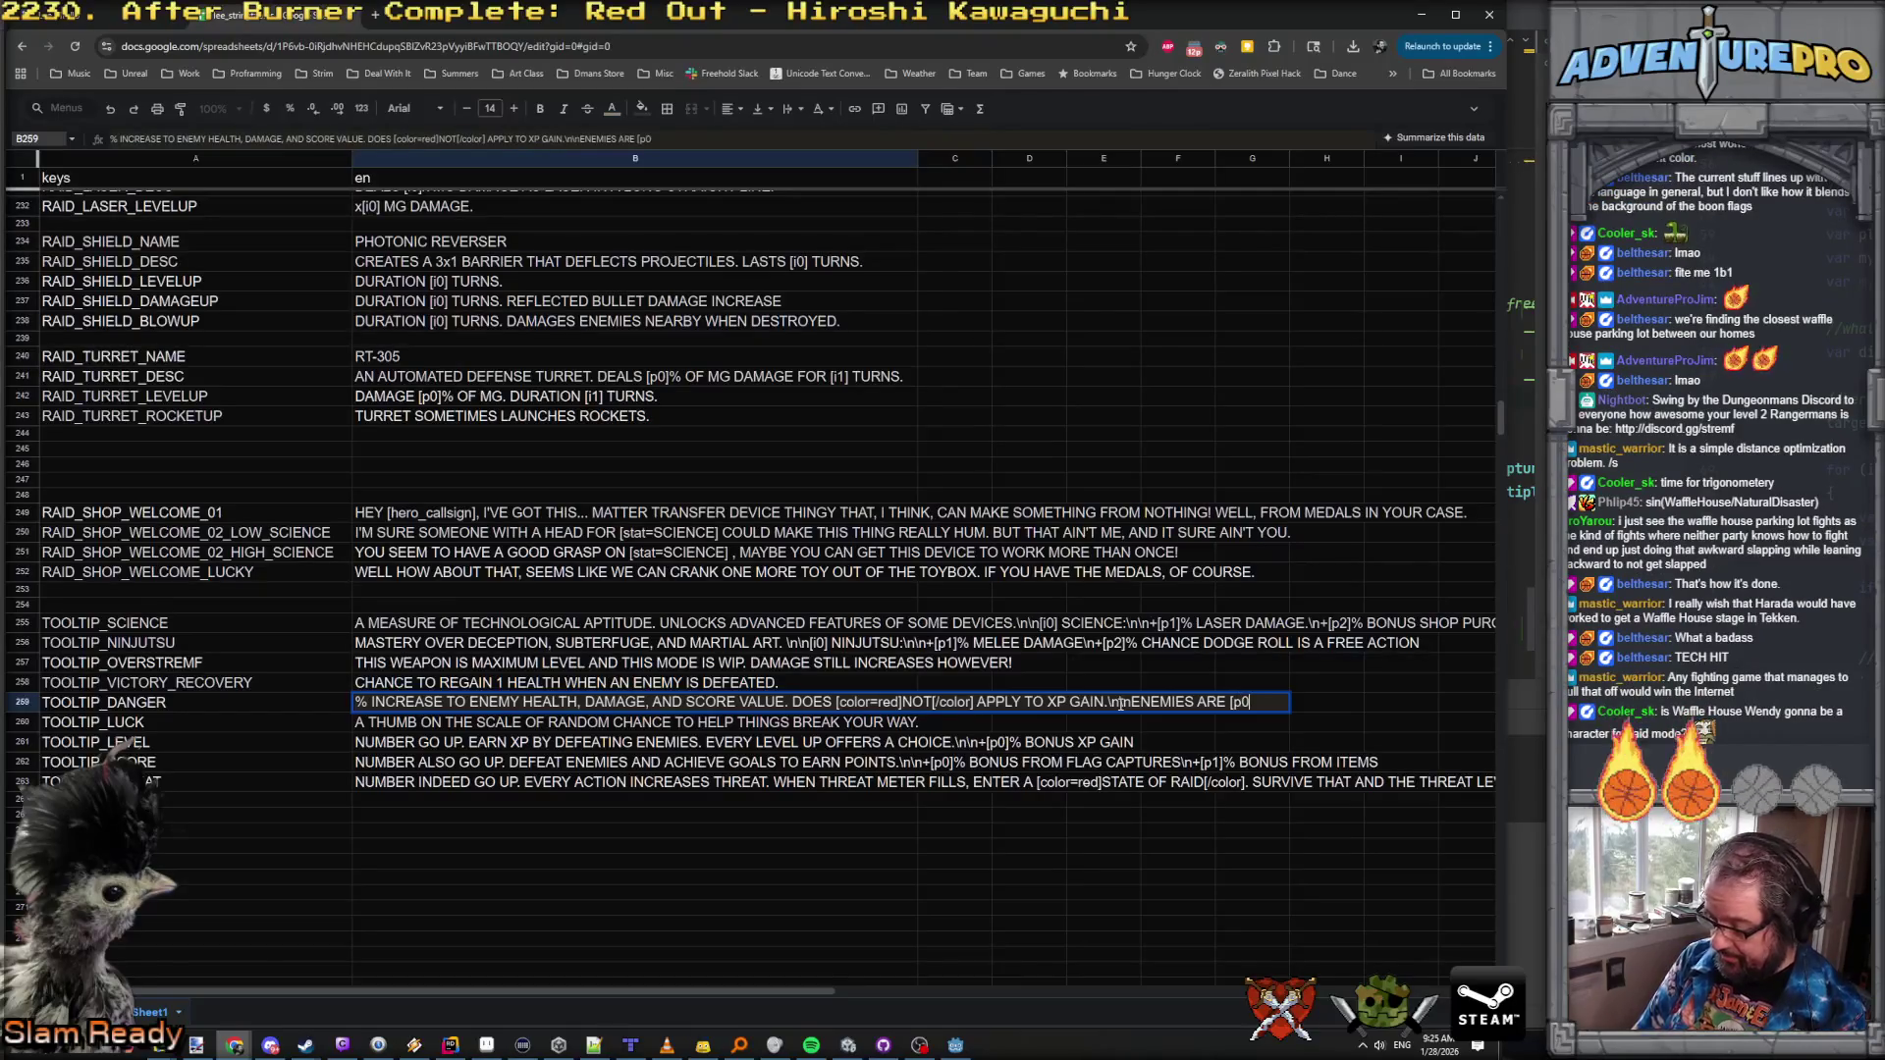
type("% STRONGER")
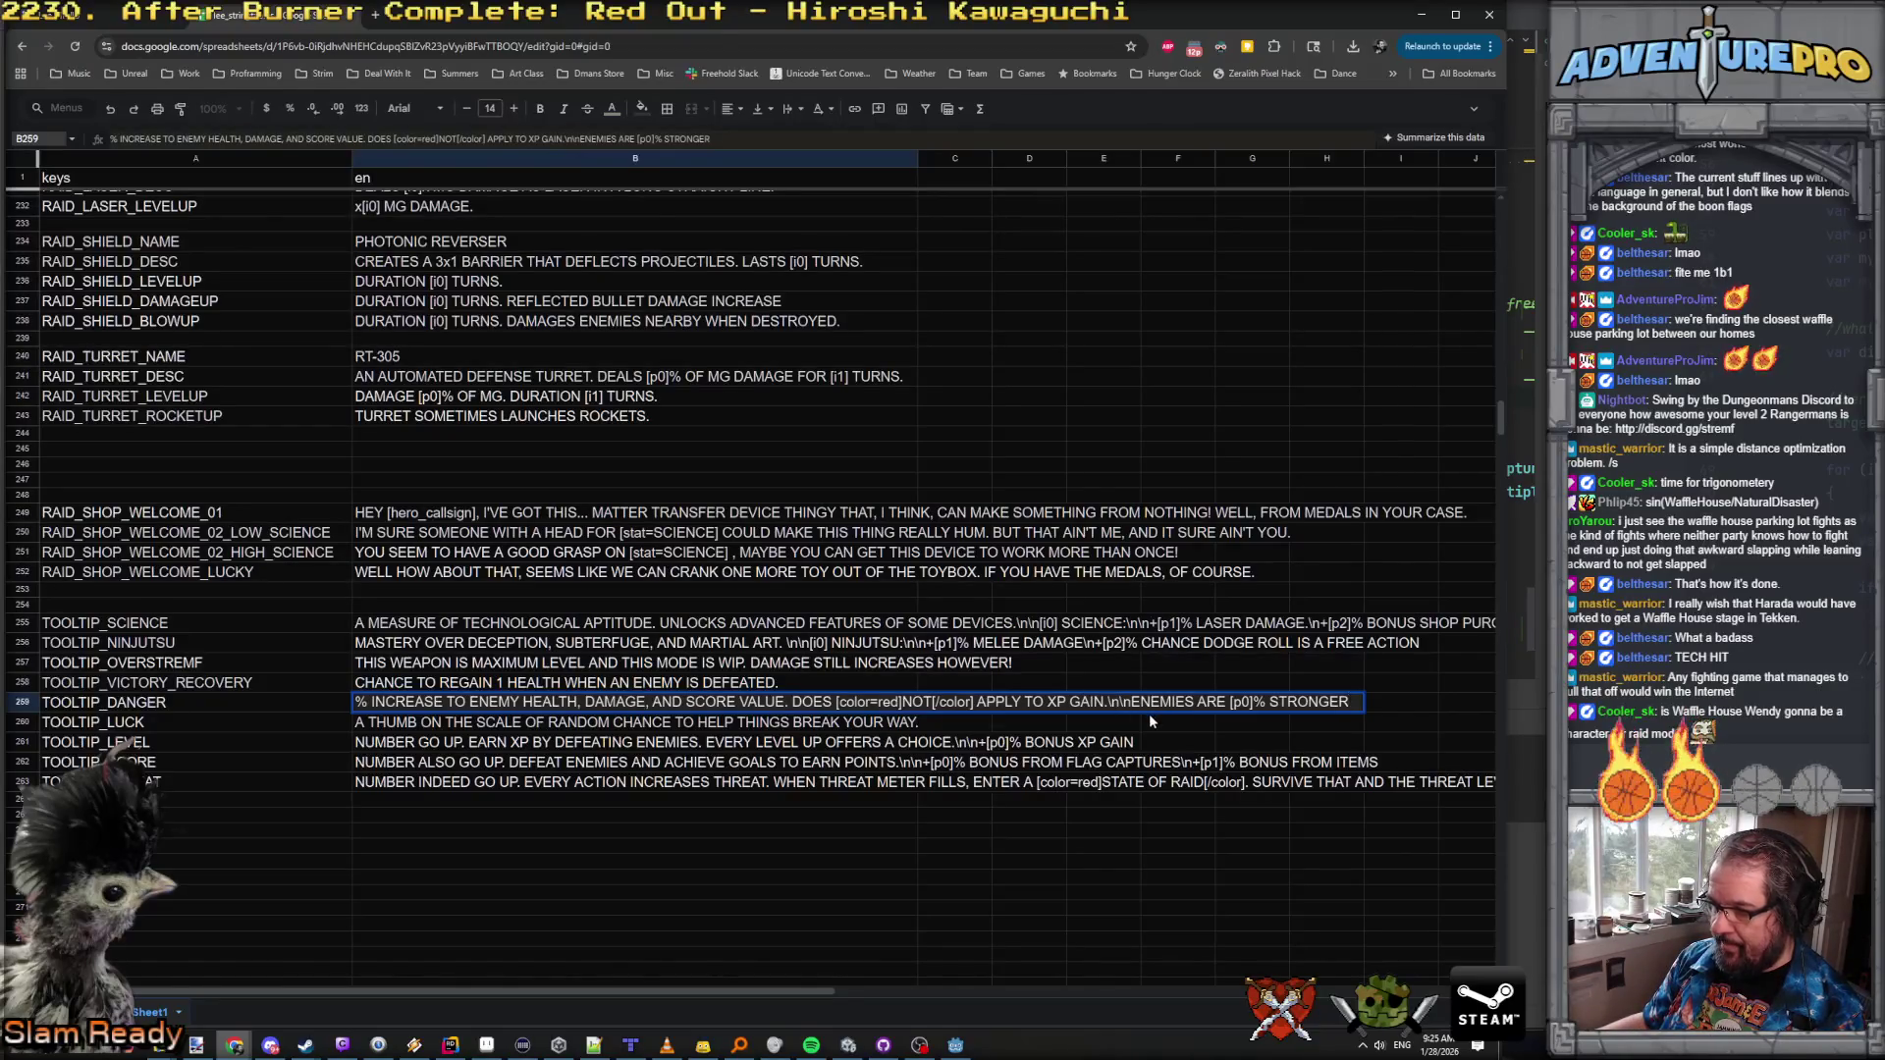
type("[i0] D")
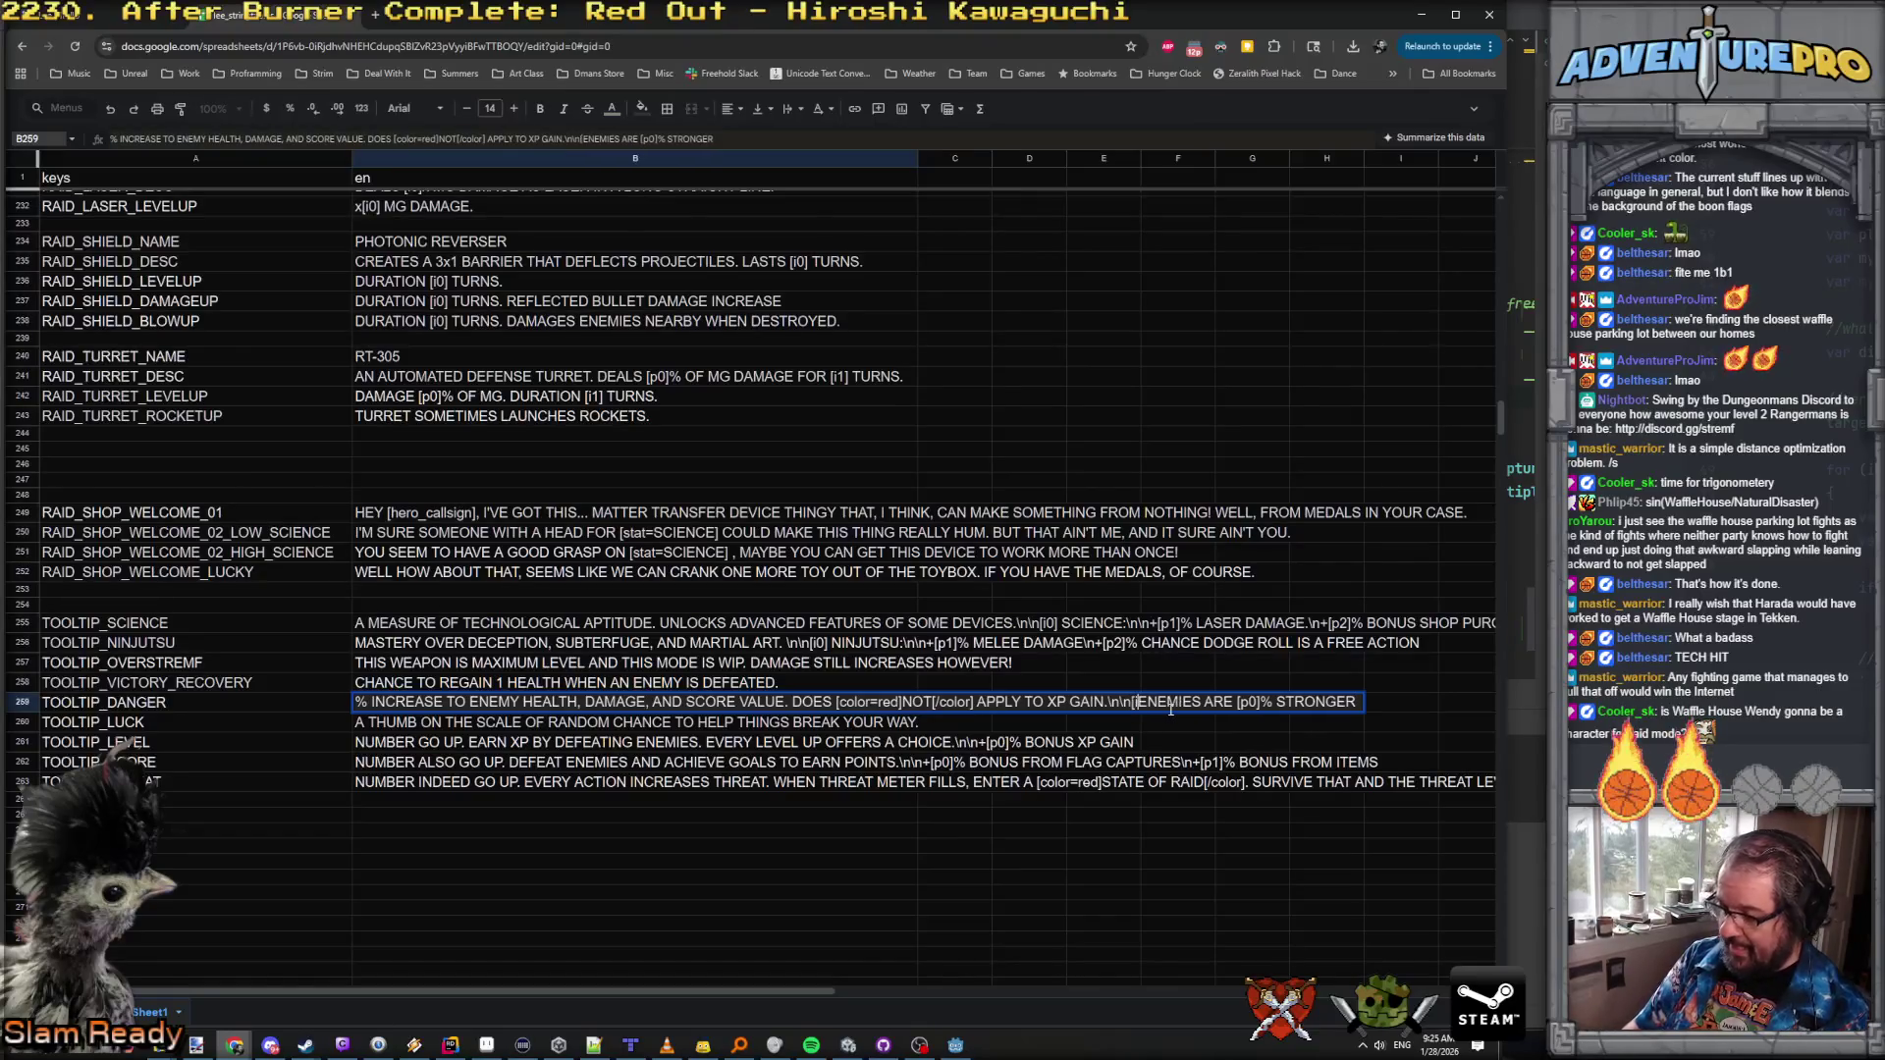
type("ANGER:\\n\\n")
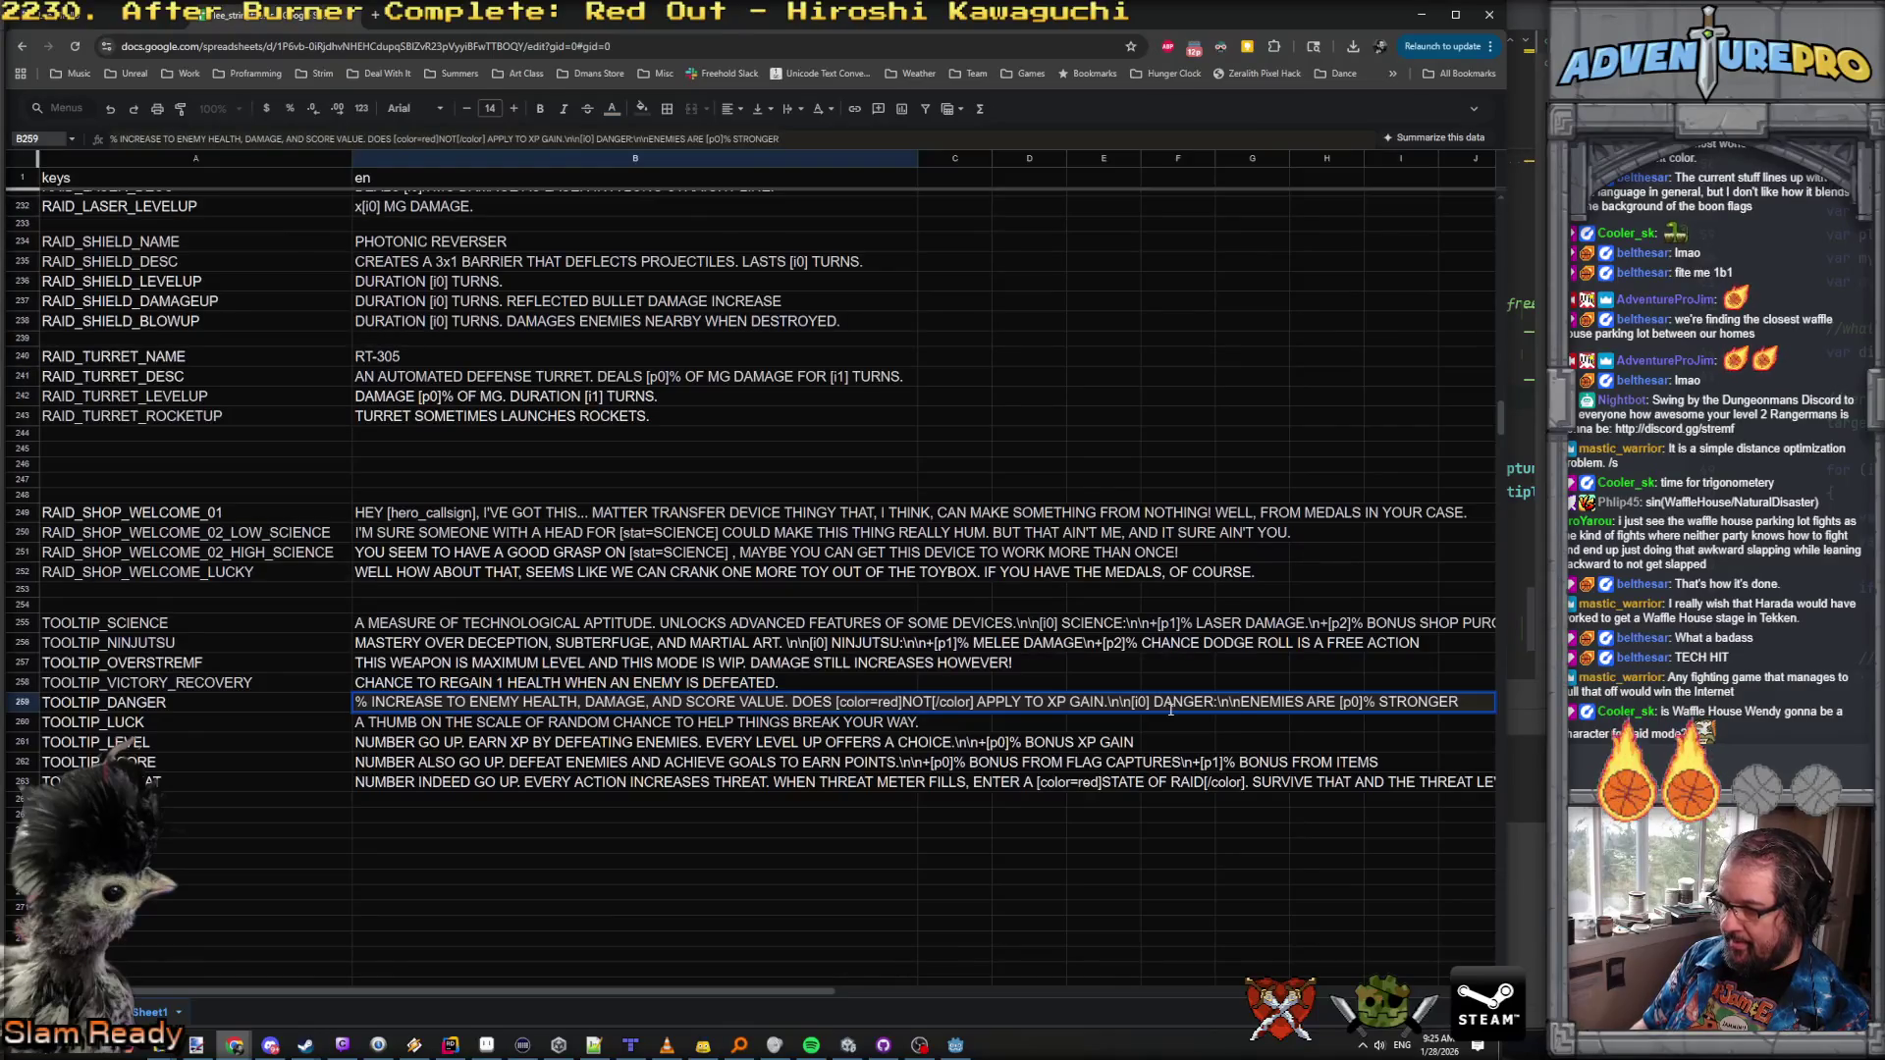
key("BackSpace")
type("1")
key("Return")
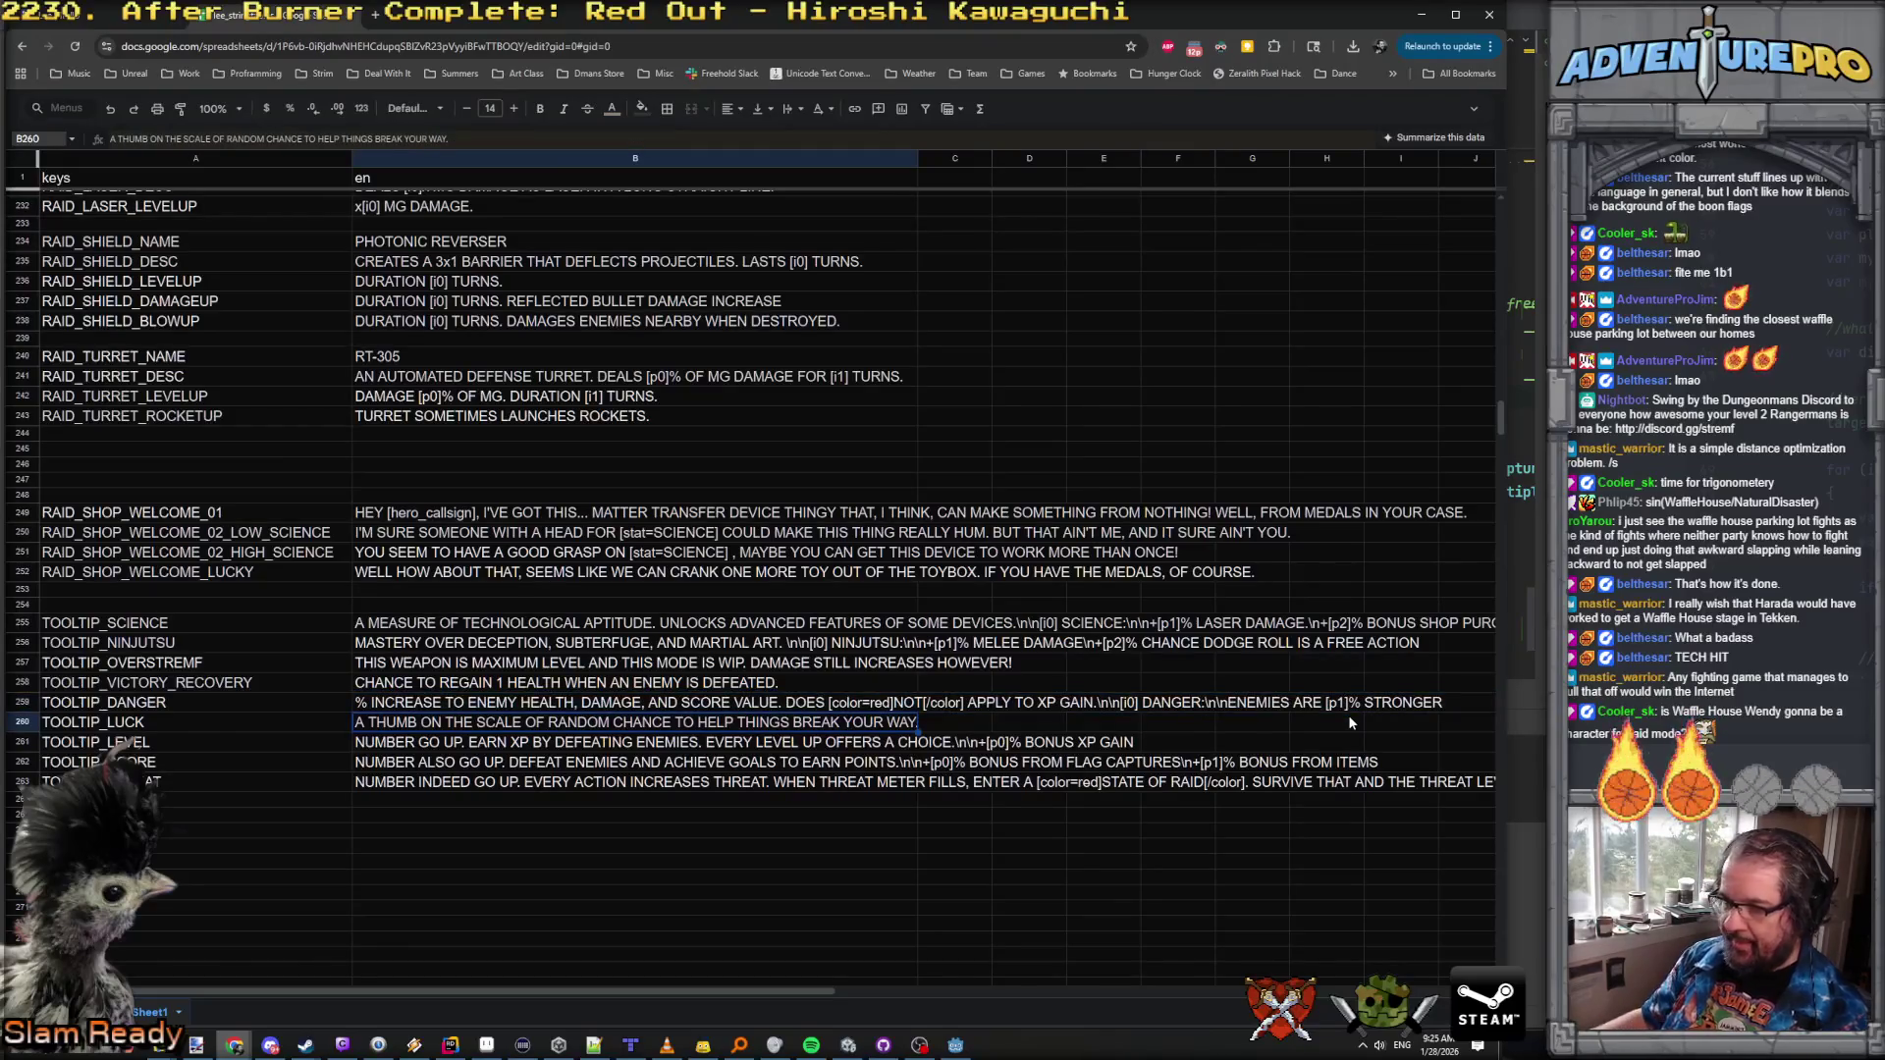
key("ctrl+l")
key("Down")
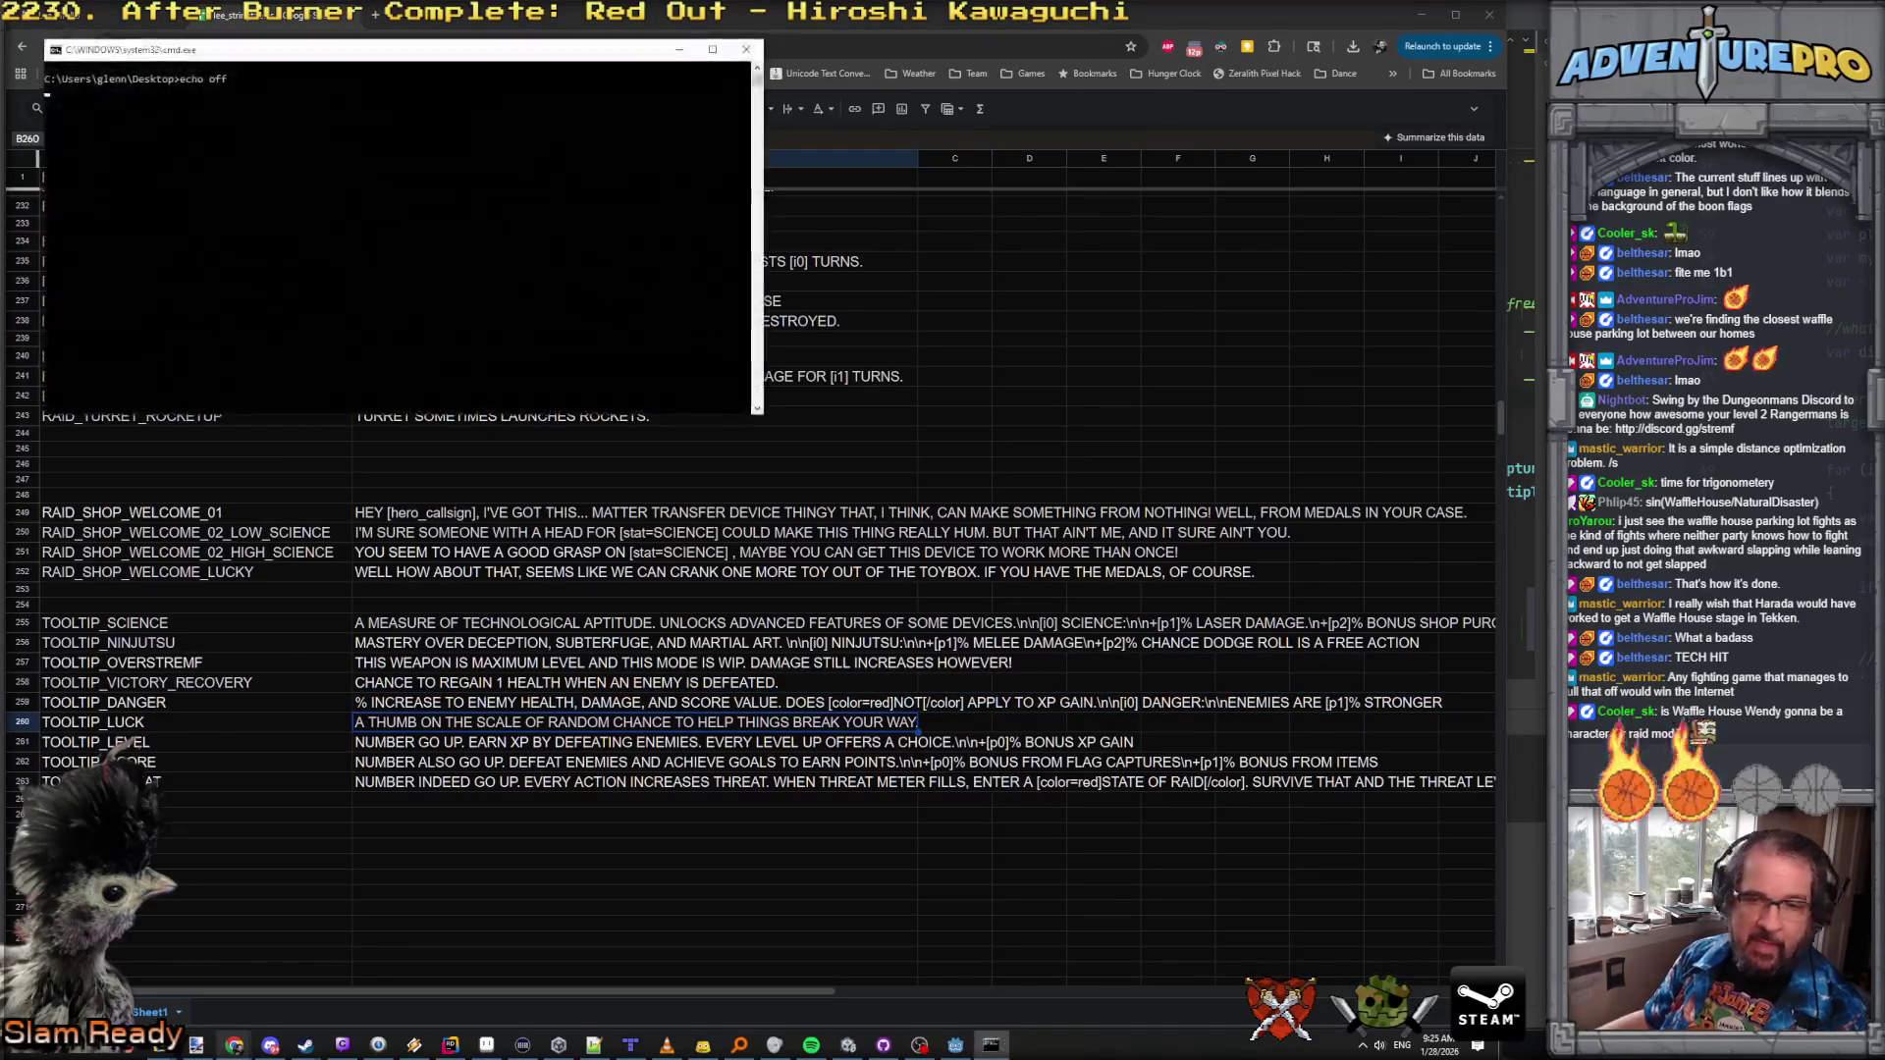
Step: Download the string table as a CSV file and minimize Chrome to show Rider
key("Return")
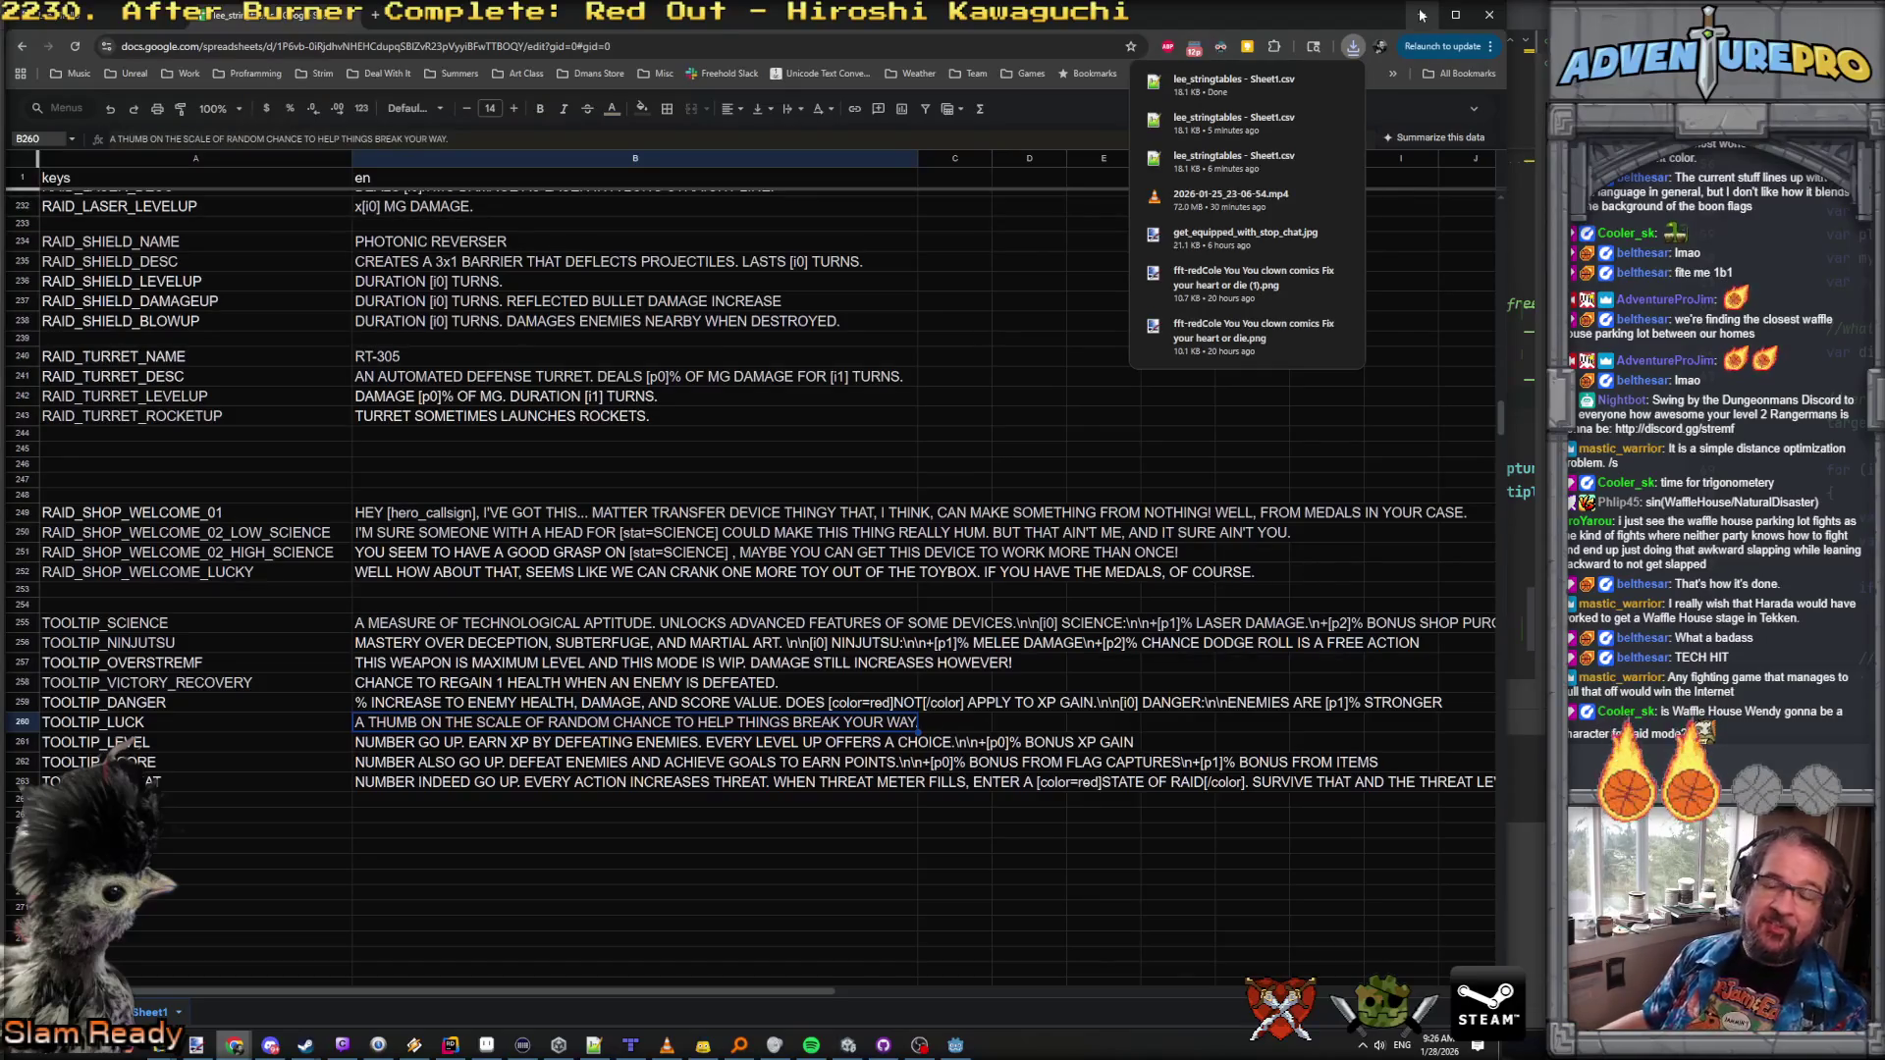
left_click(1420, 15)
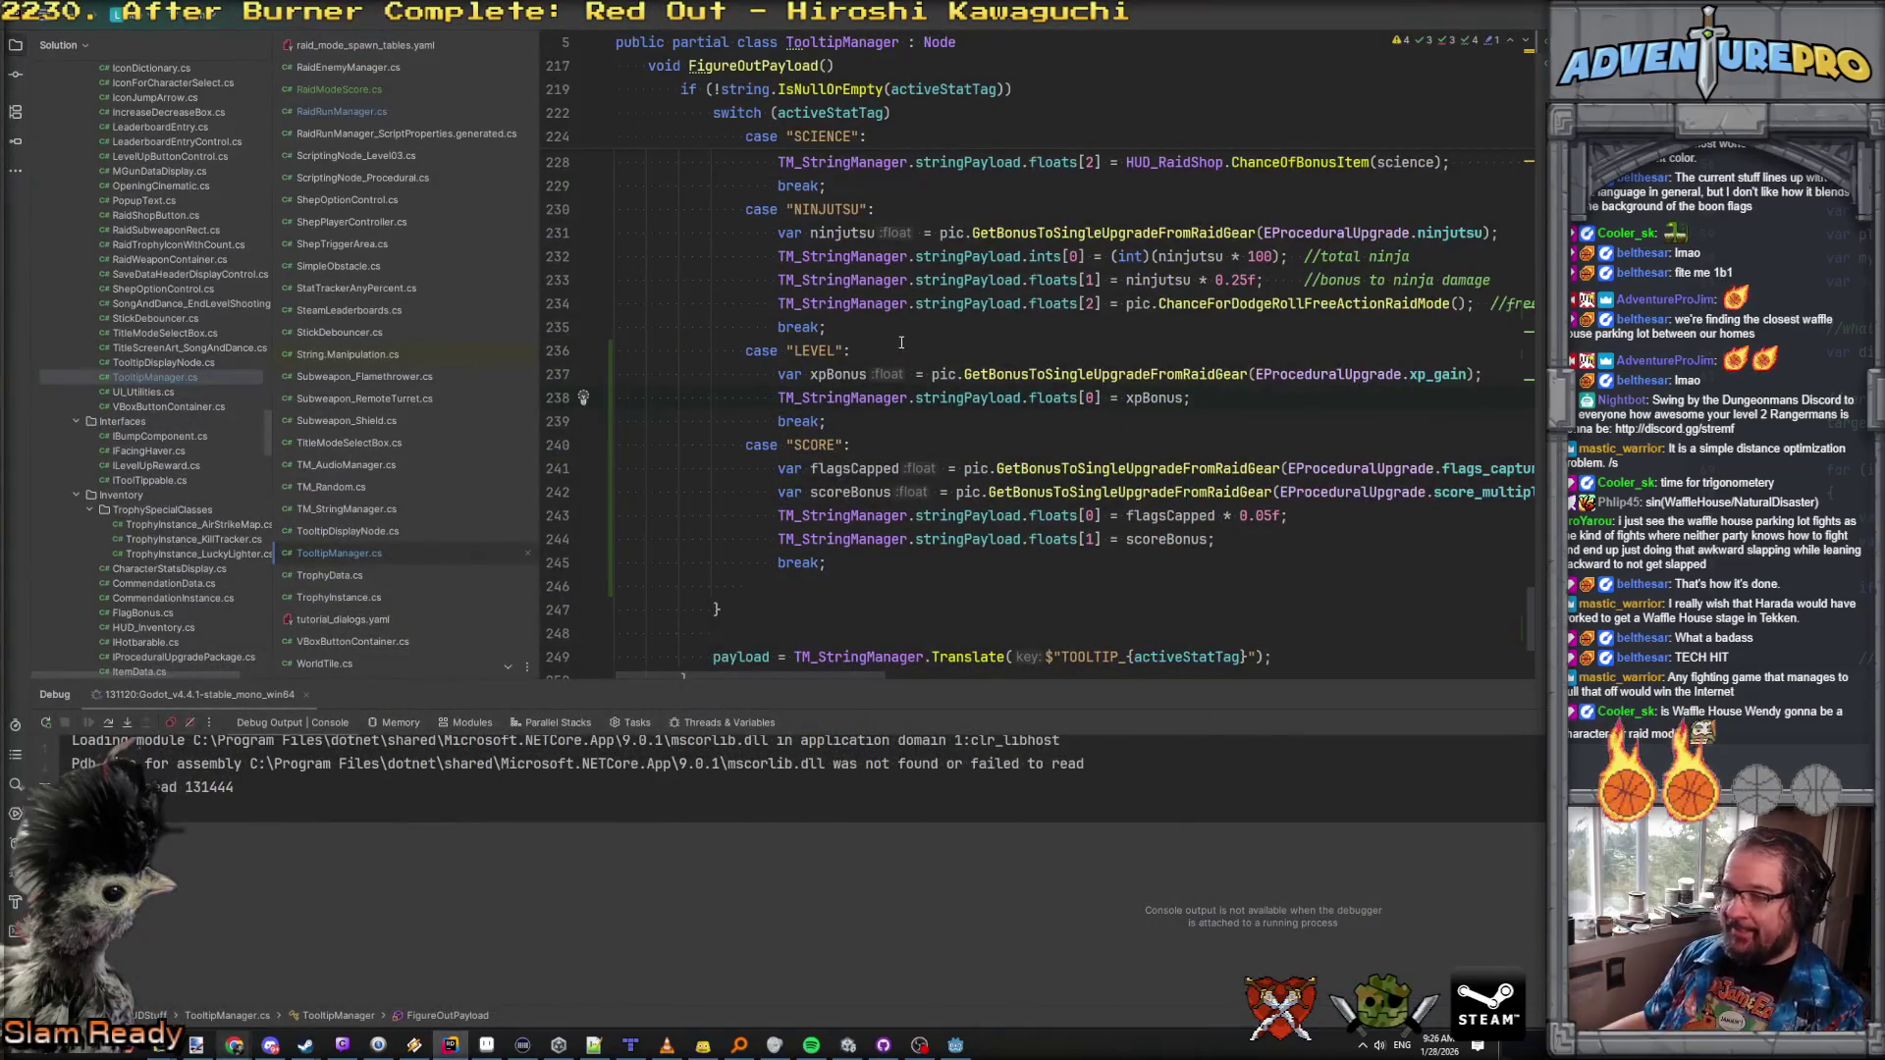
Step: Duplicate the LEVEL case as a DANGER case using EProceduralUpgrade.danger and a danger variable
key("Down")
key("Home")
key("shift+Down")
key("shift+Down")
key("shift+Down")
key("ctrl+d")
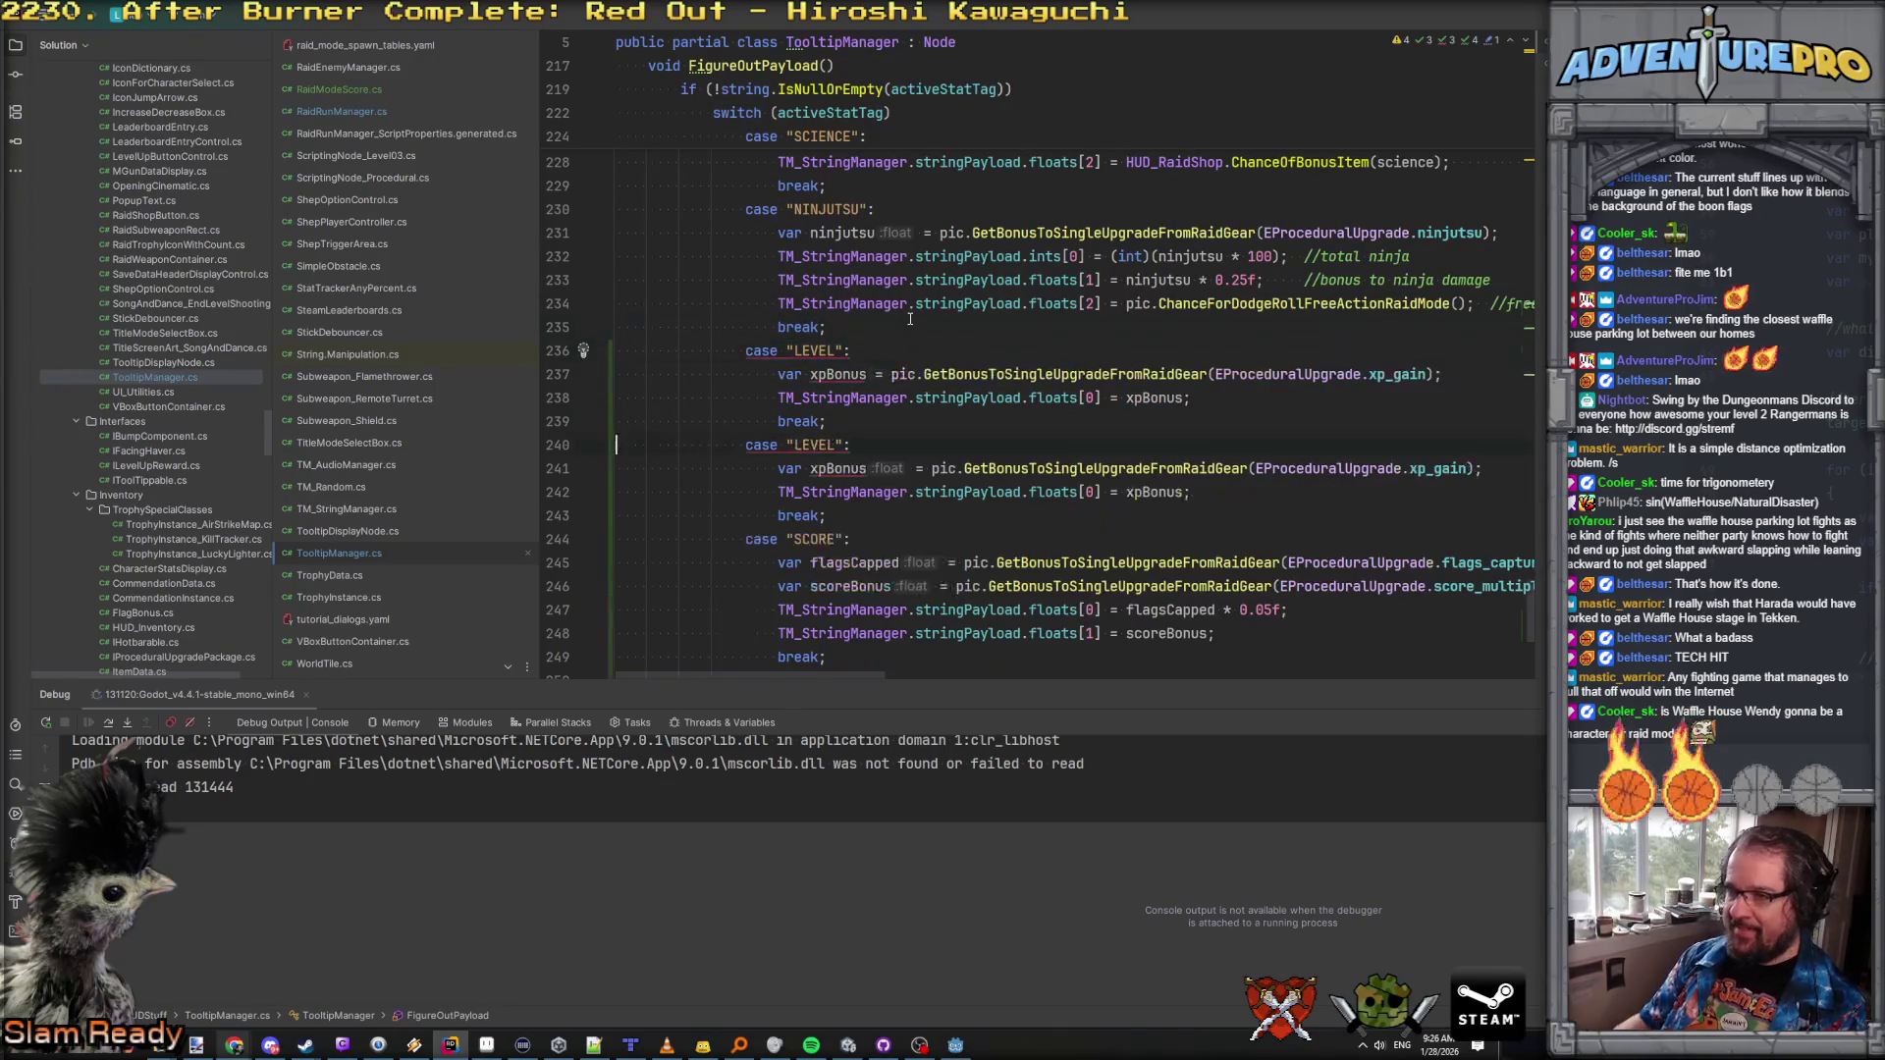
double_click(811, 351)
type("DANGER")
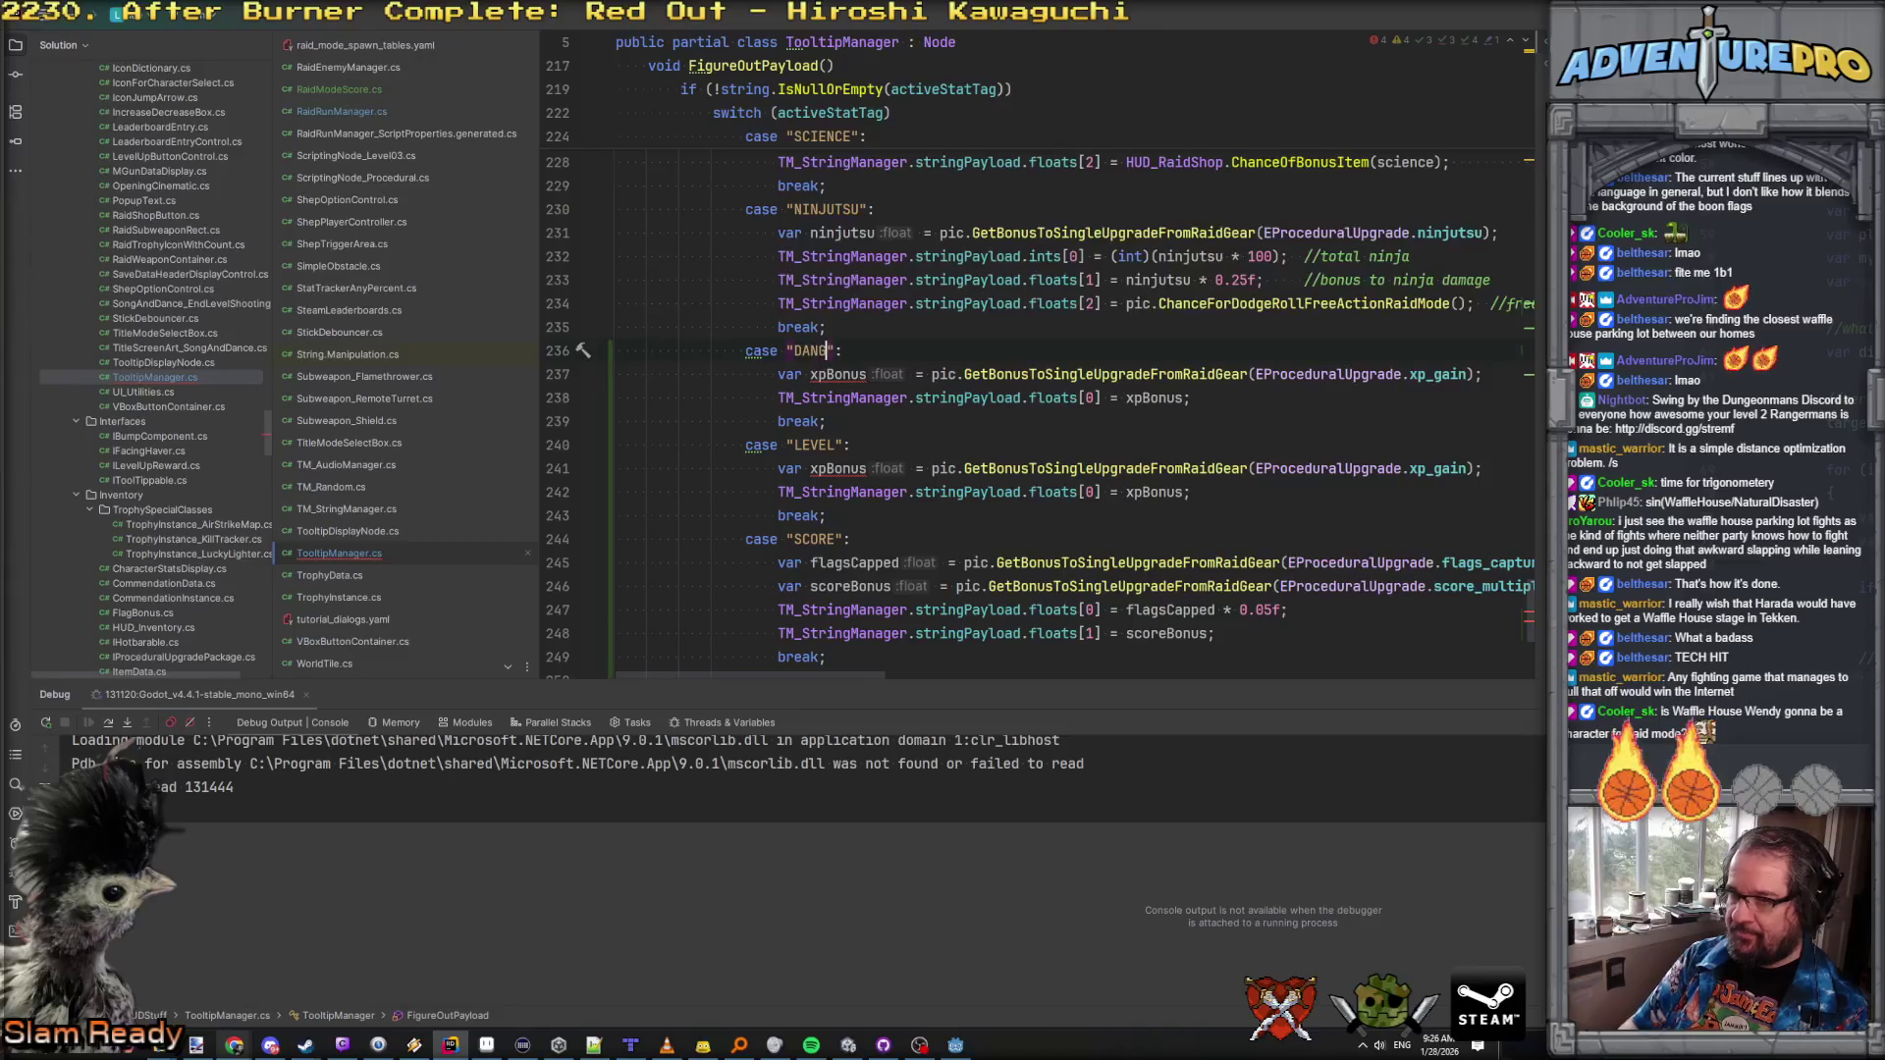
double_click(1438, 374)
type("dan")
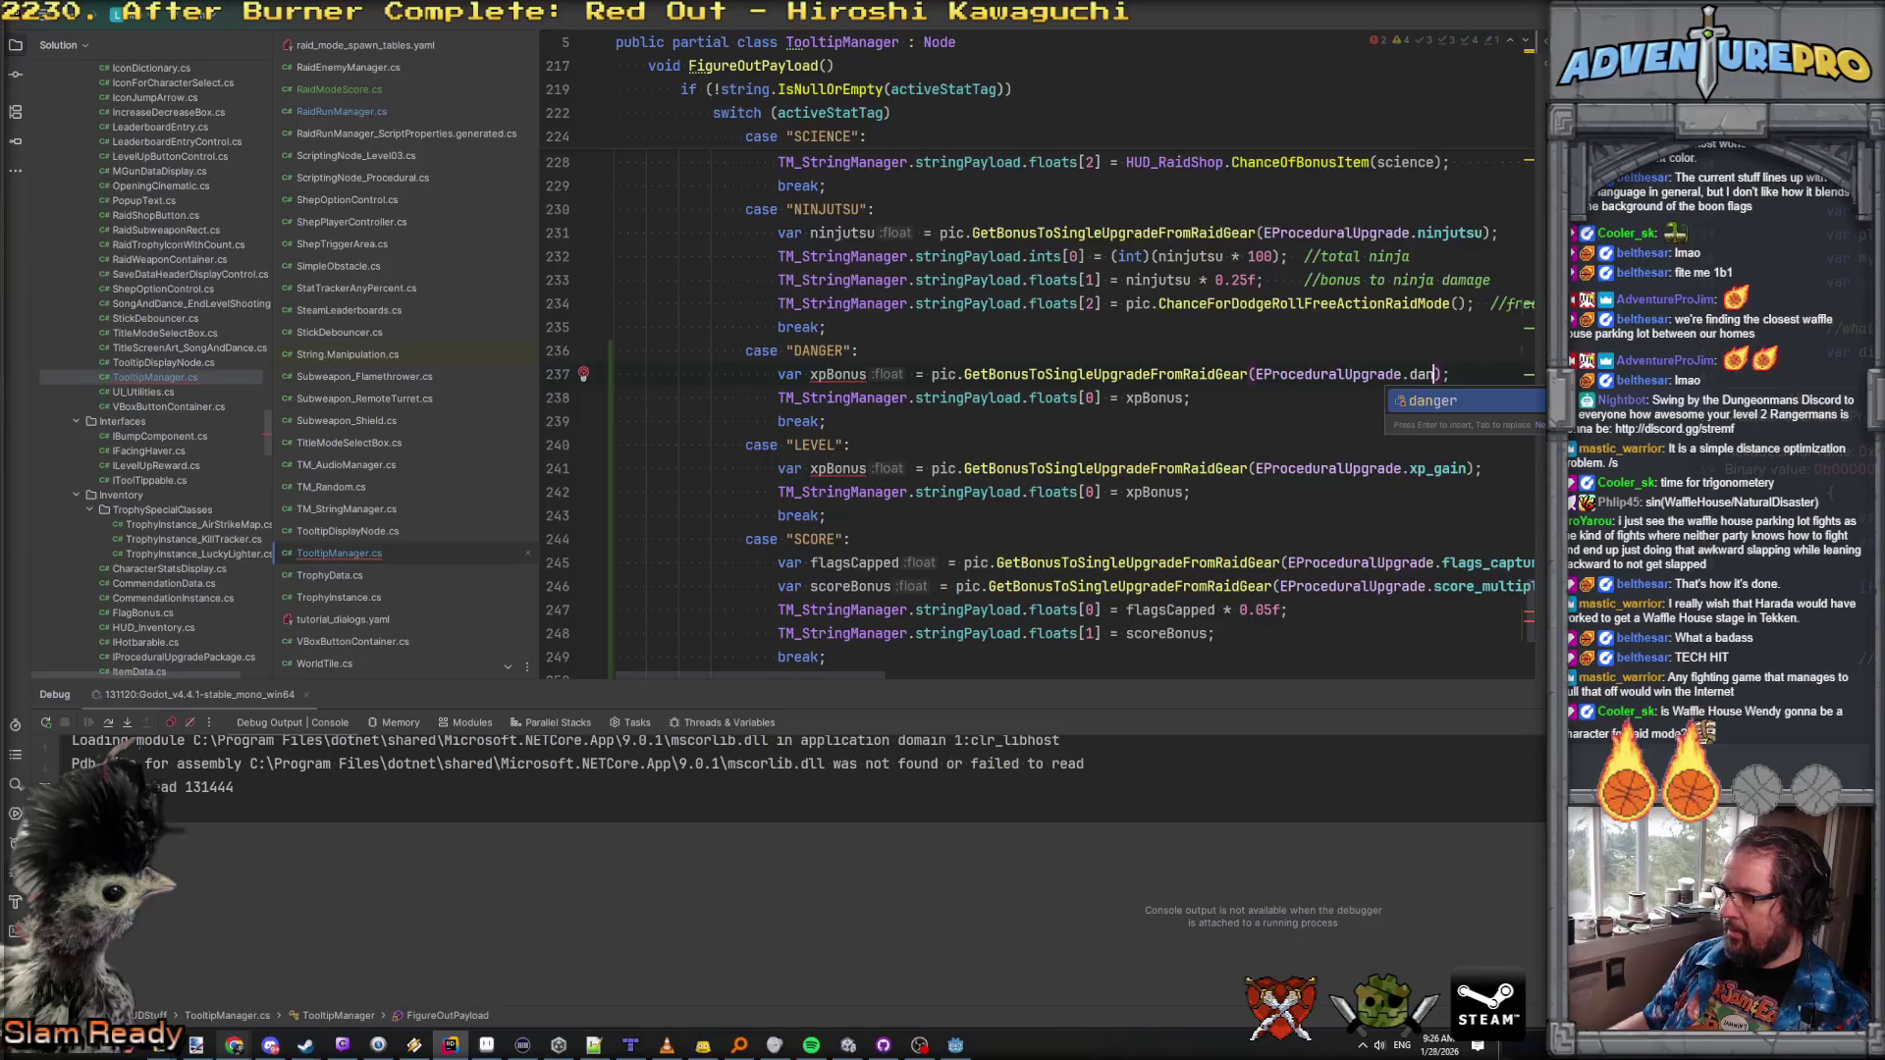
key("Return")
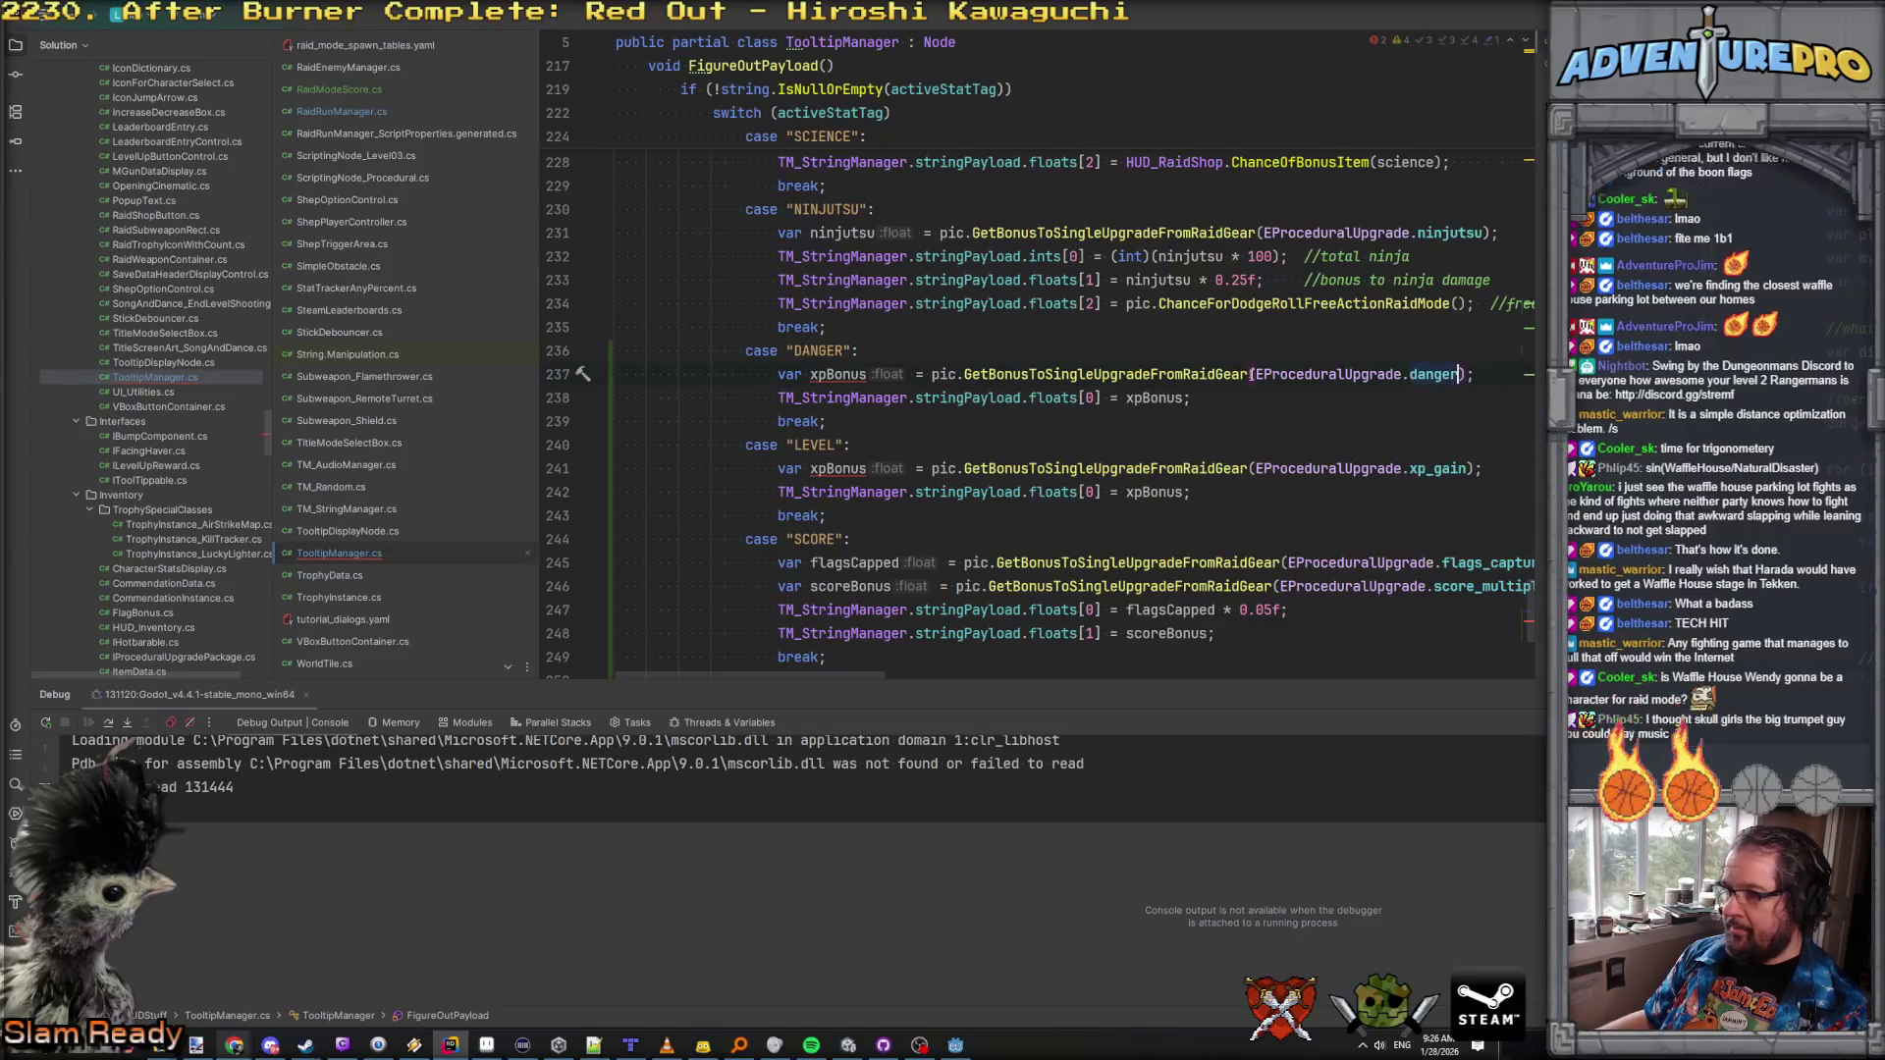
double_click(836, 373)
type("danger")
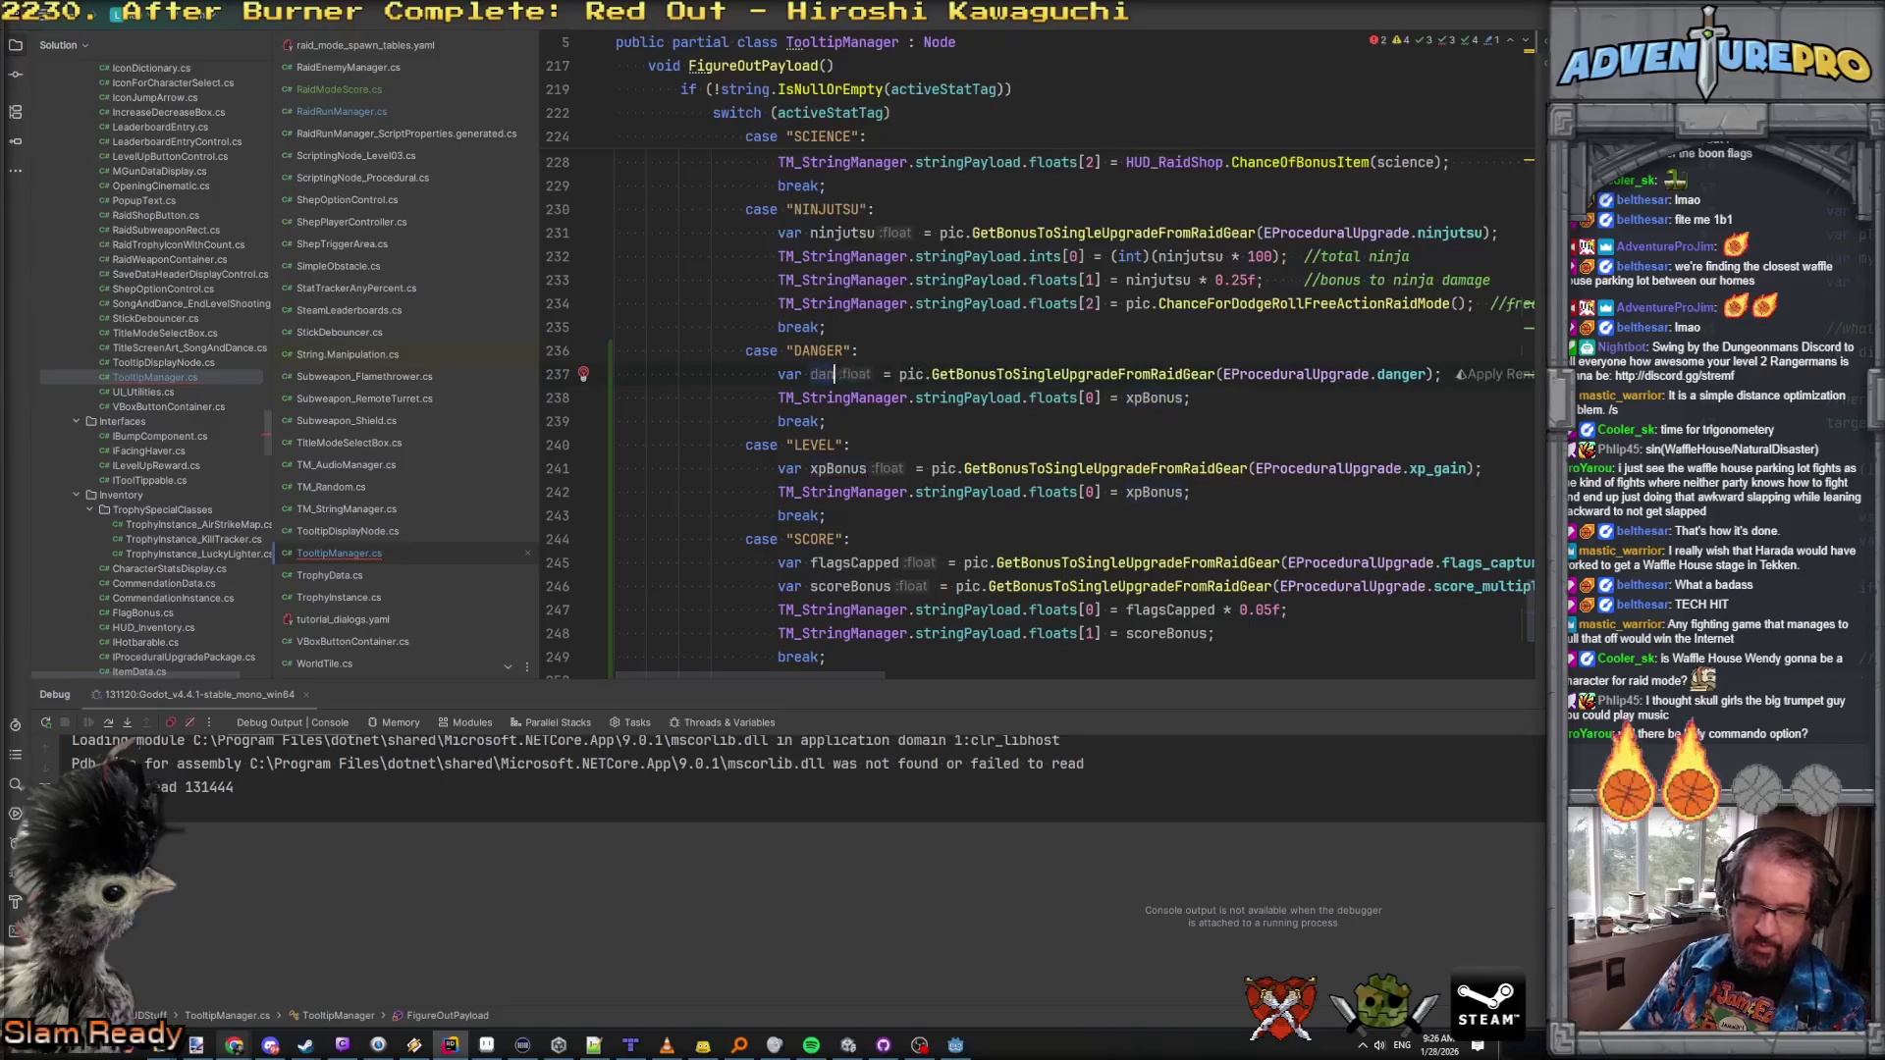
left_click(617, 420)
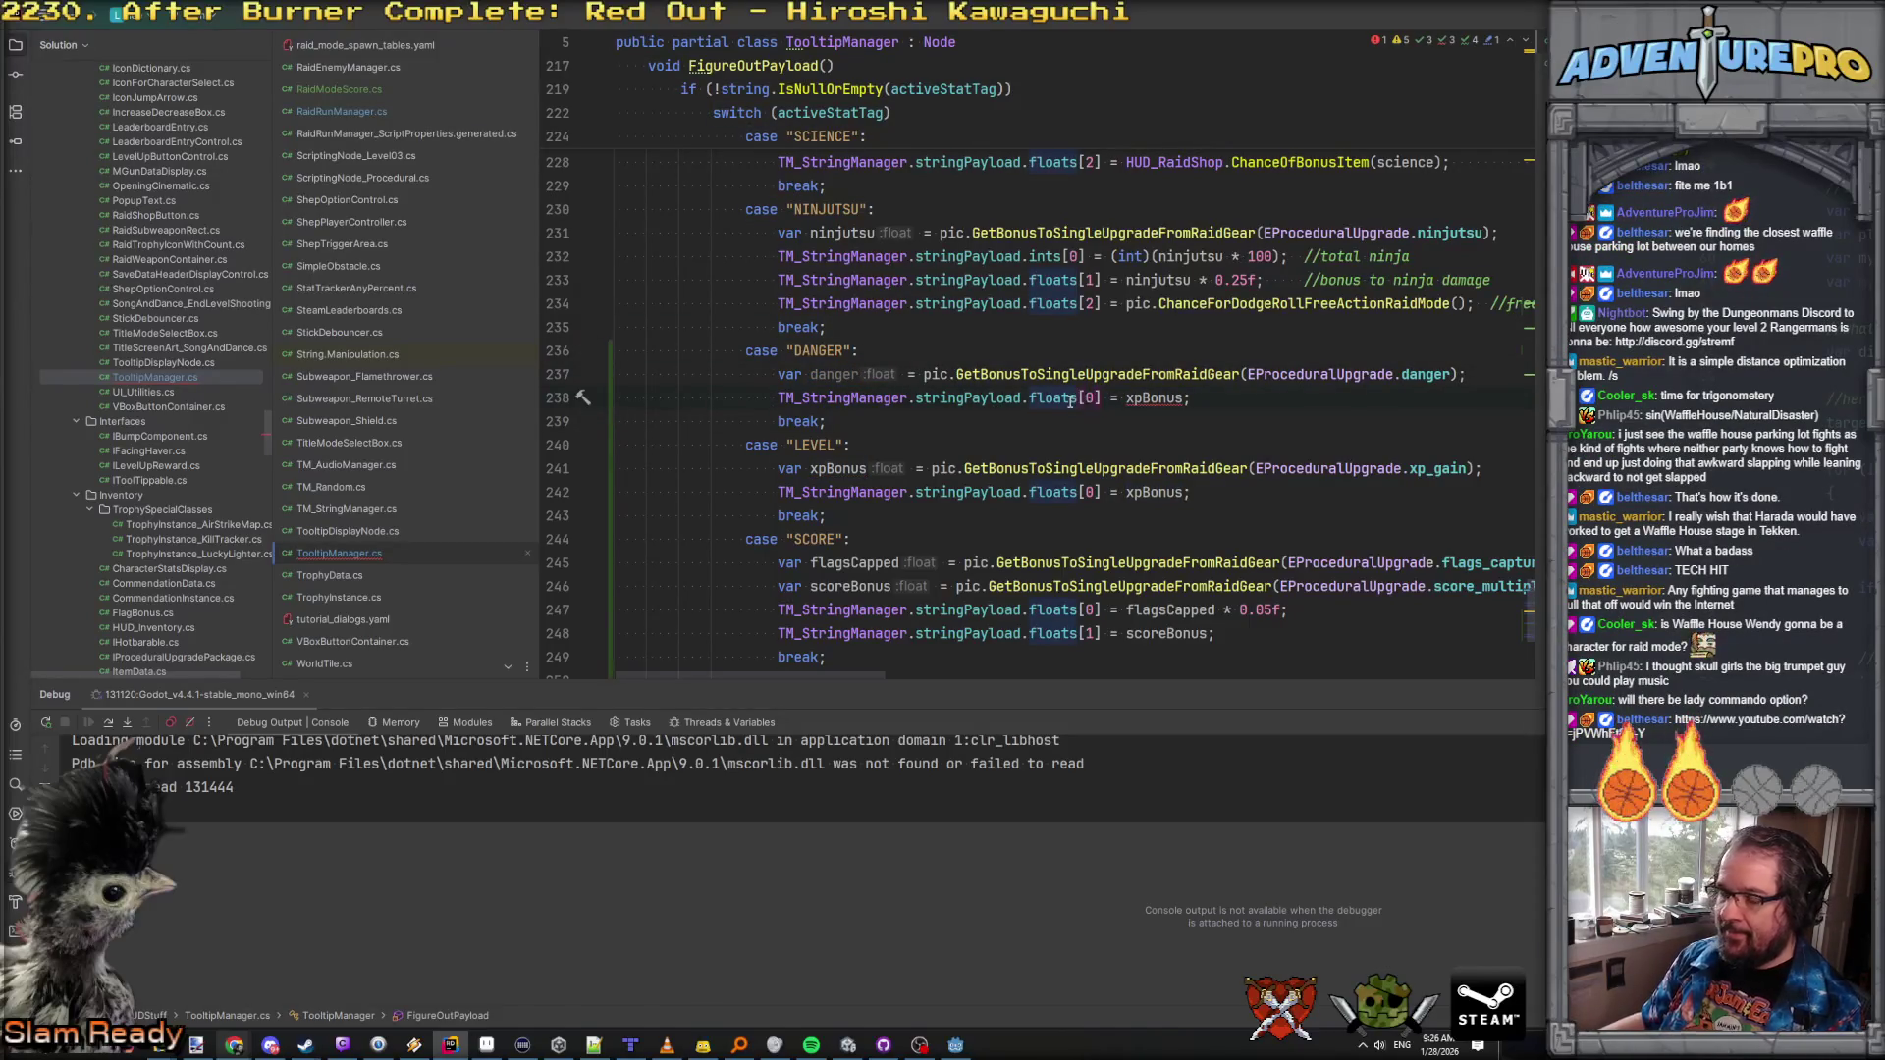
Step: Set ints[0] to (int)(danger * 100) in the DANGER case
key("alt+Tab")
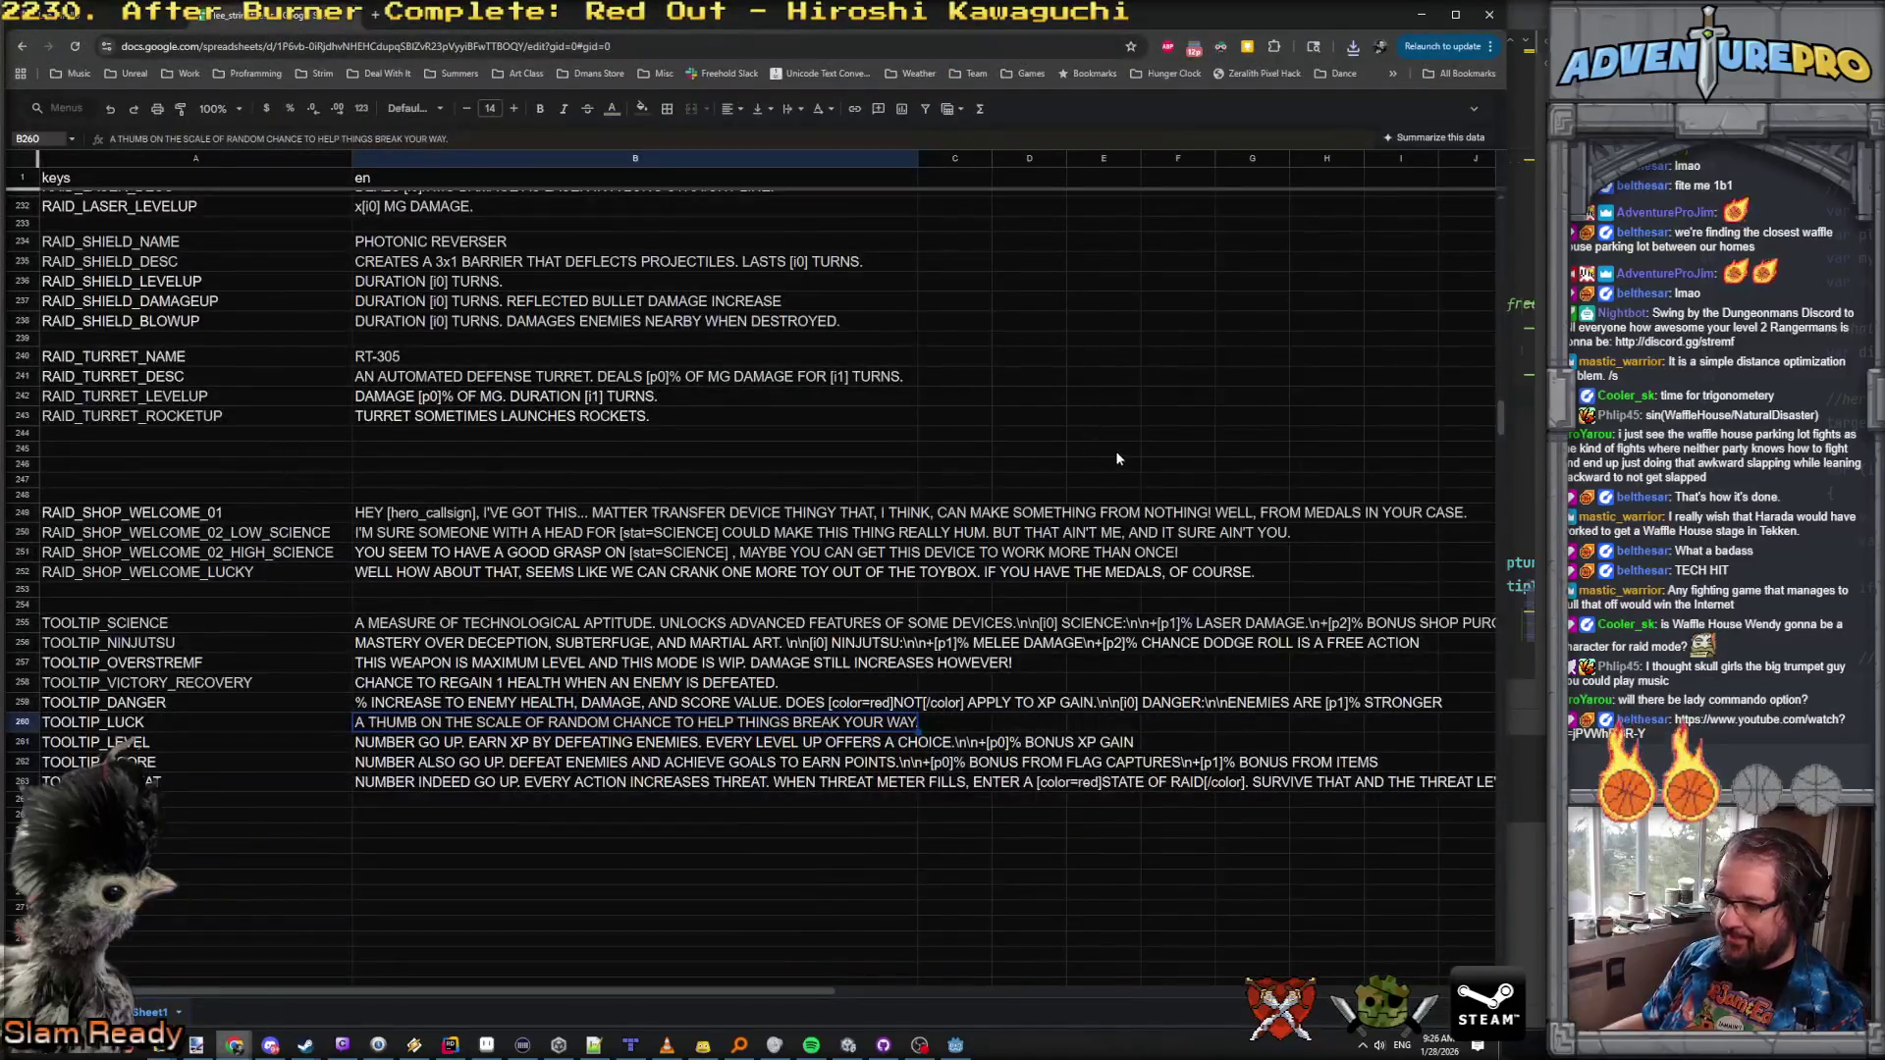
key("alt+Tab")
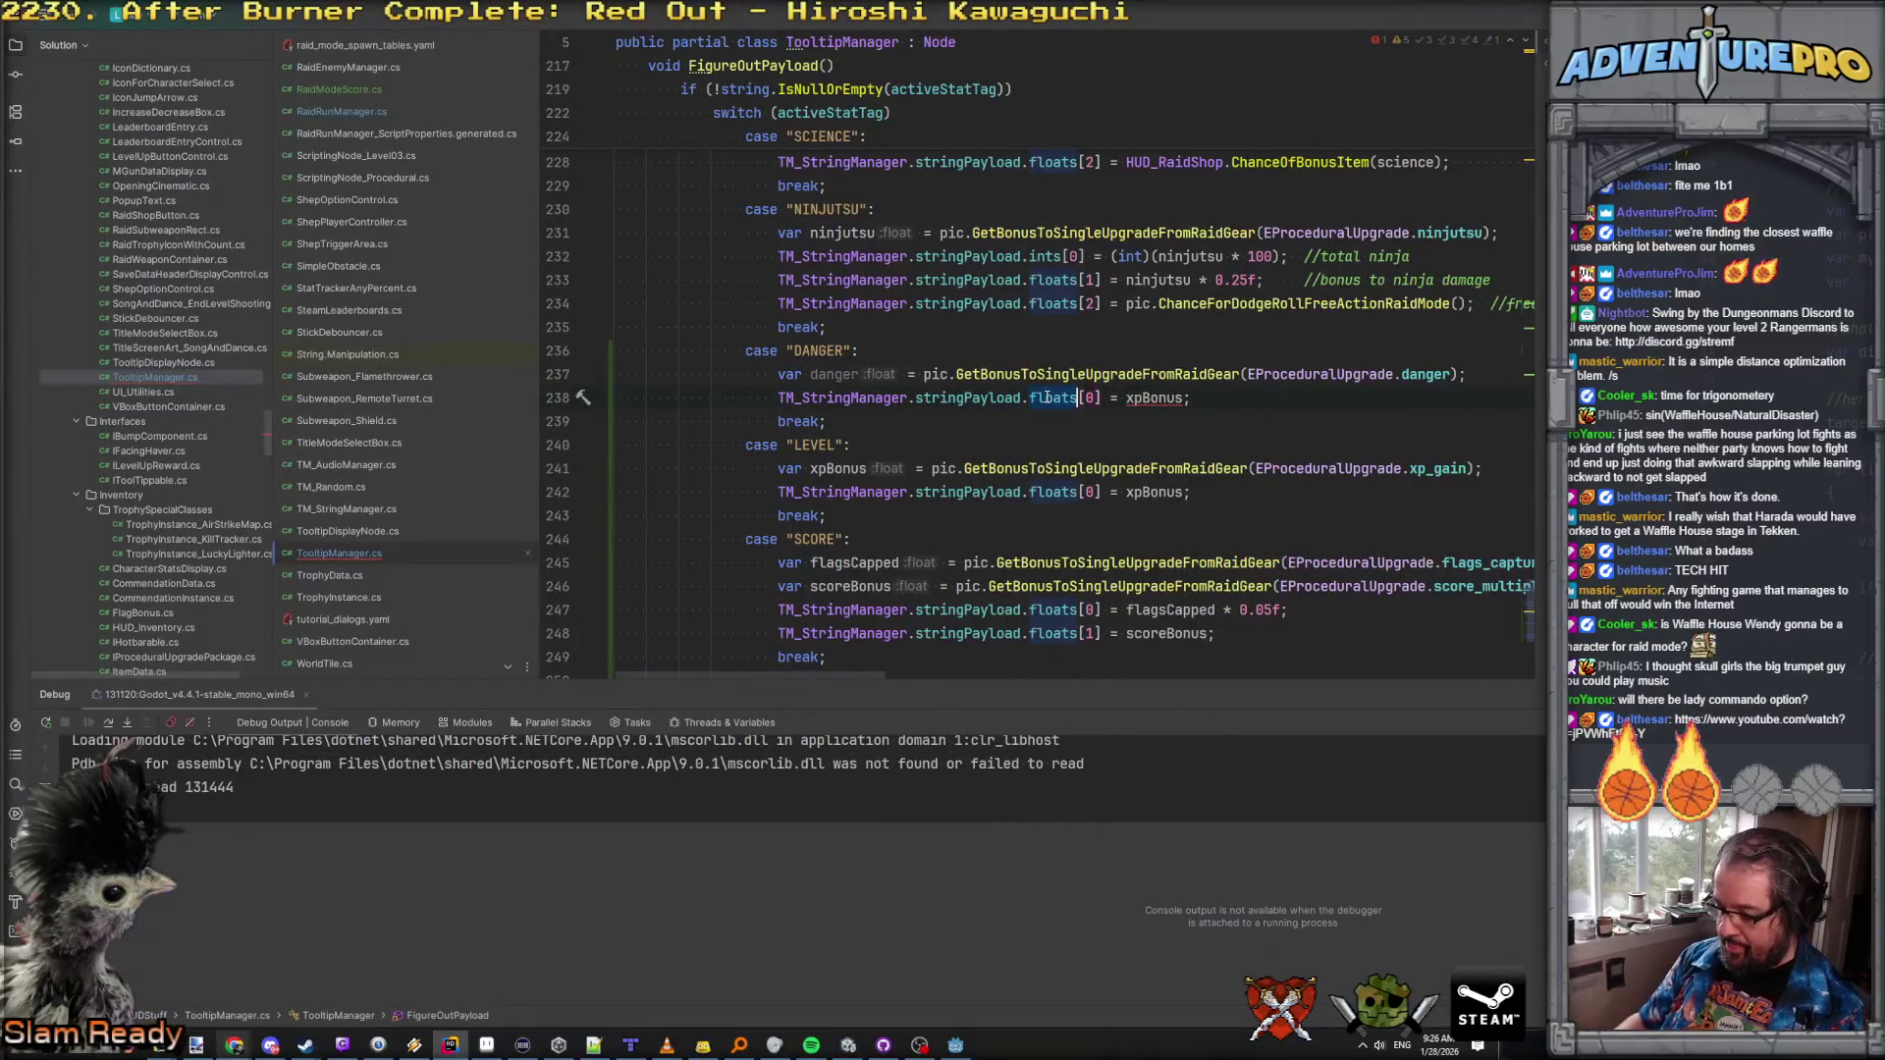
double_click(1046, 398)
type("ints")
key("Right")
key("Right")
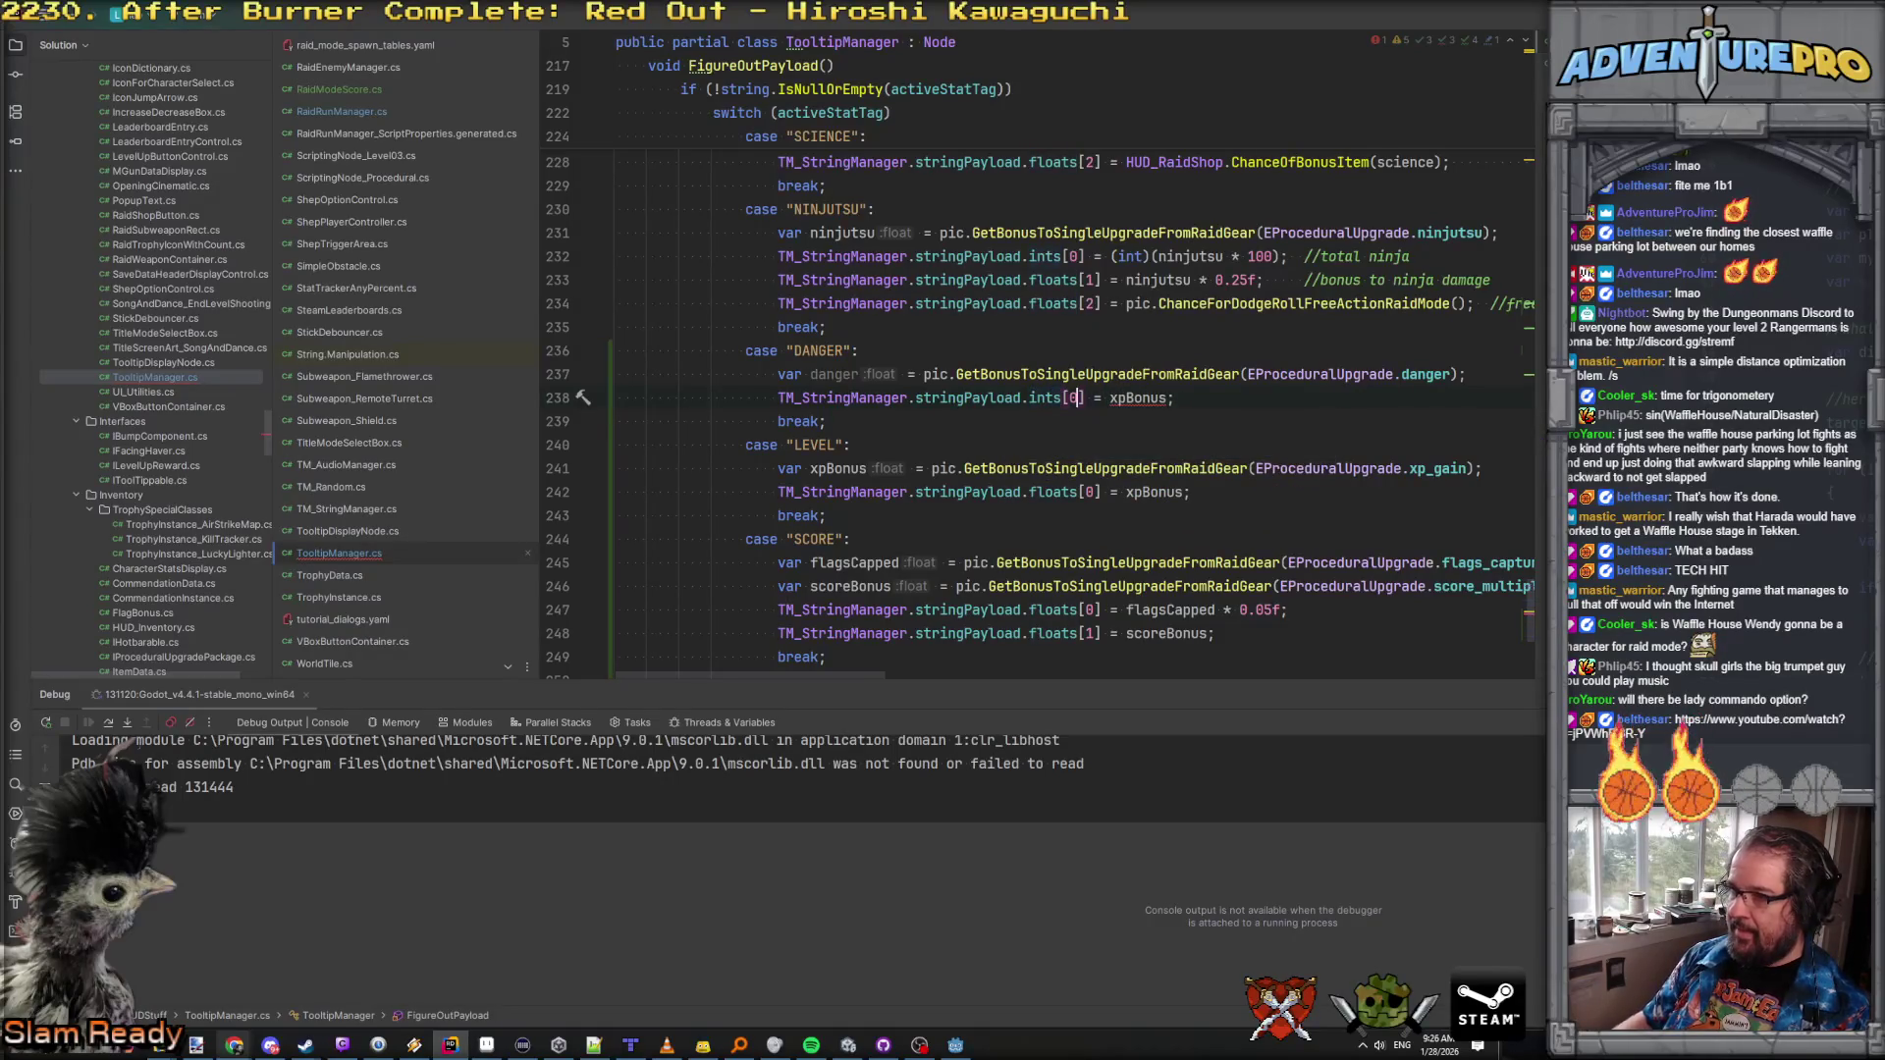
double_click(826, 374)
key("ctrl+c")
double_click(1139, 398)
key("ctrl+v")
left_click(1109, 398)
type("(int)(danger")
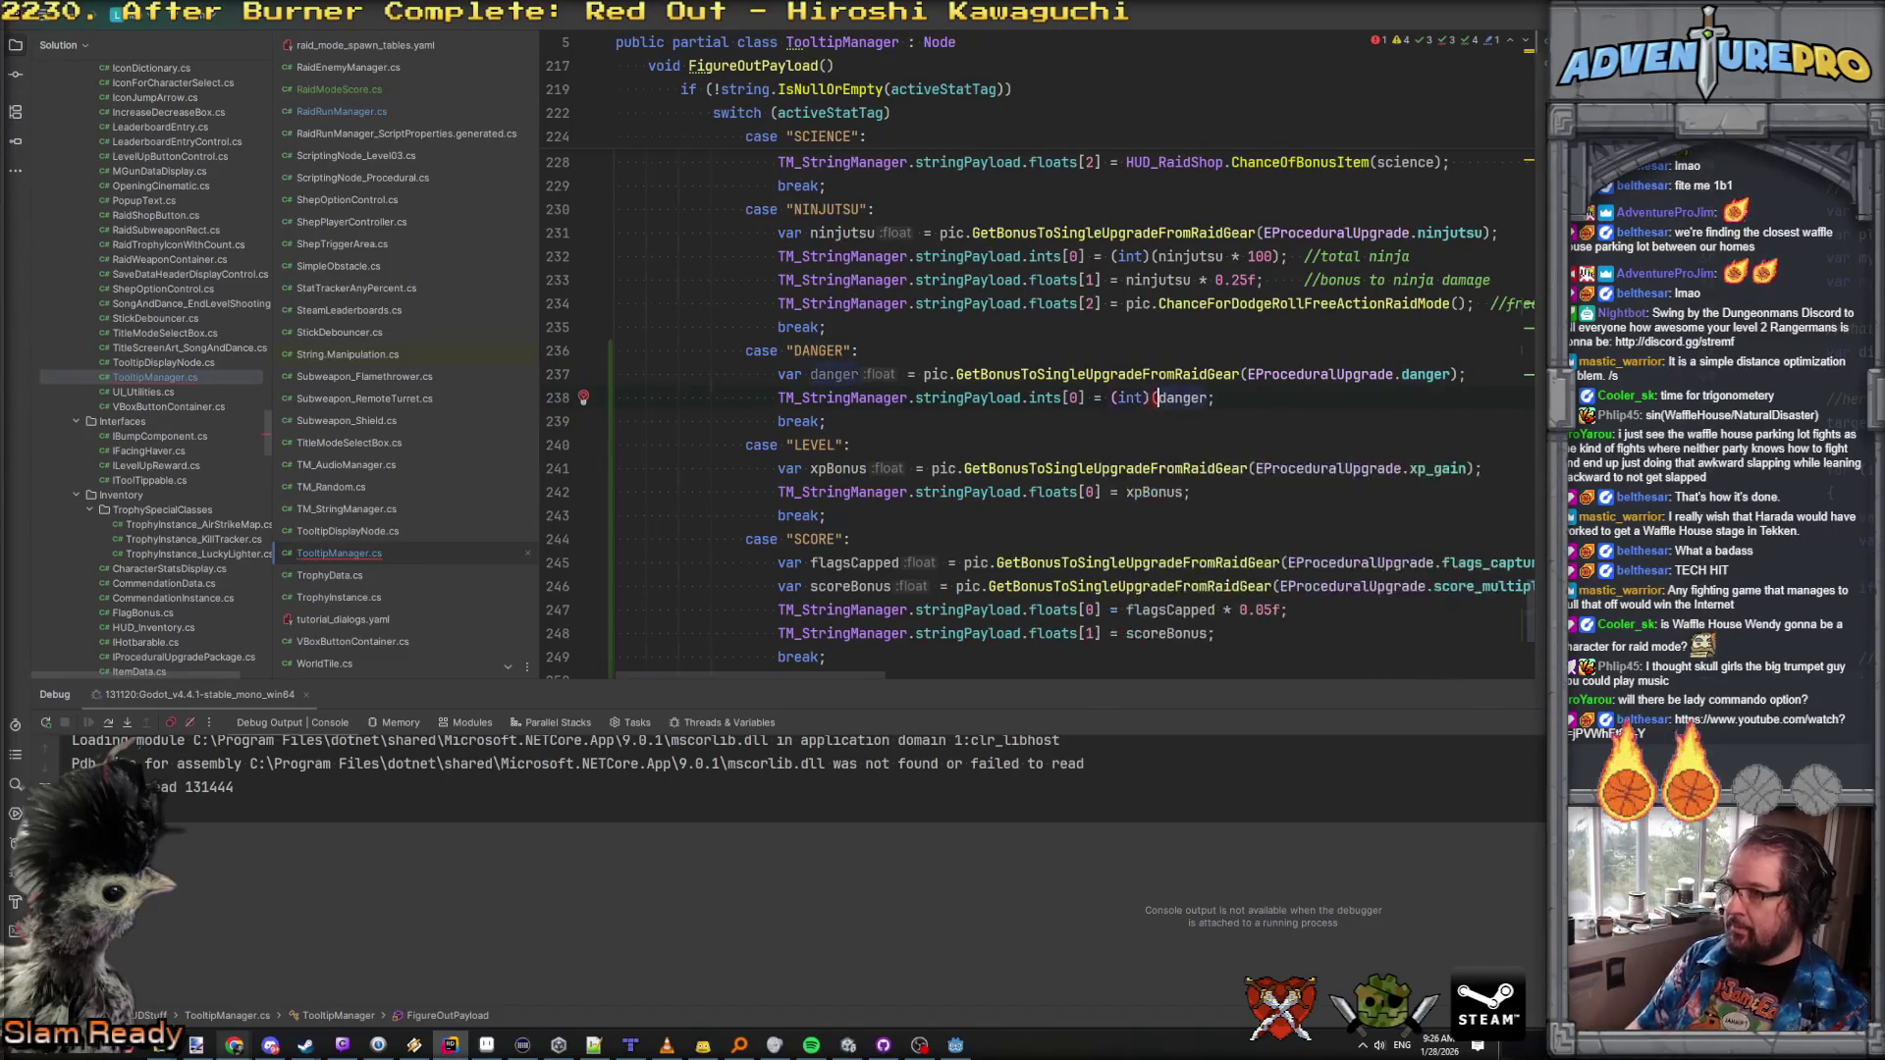
type(" * 100)")
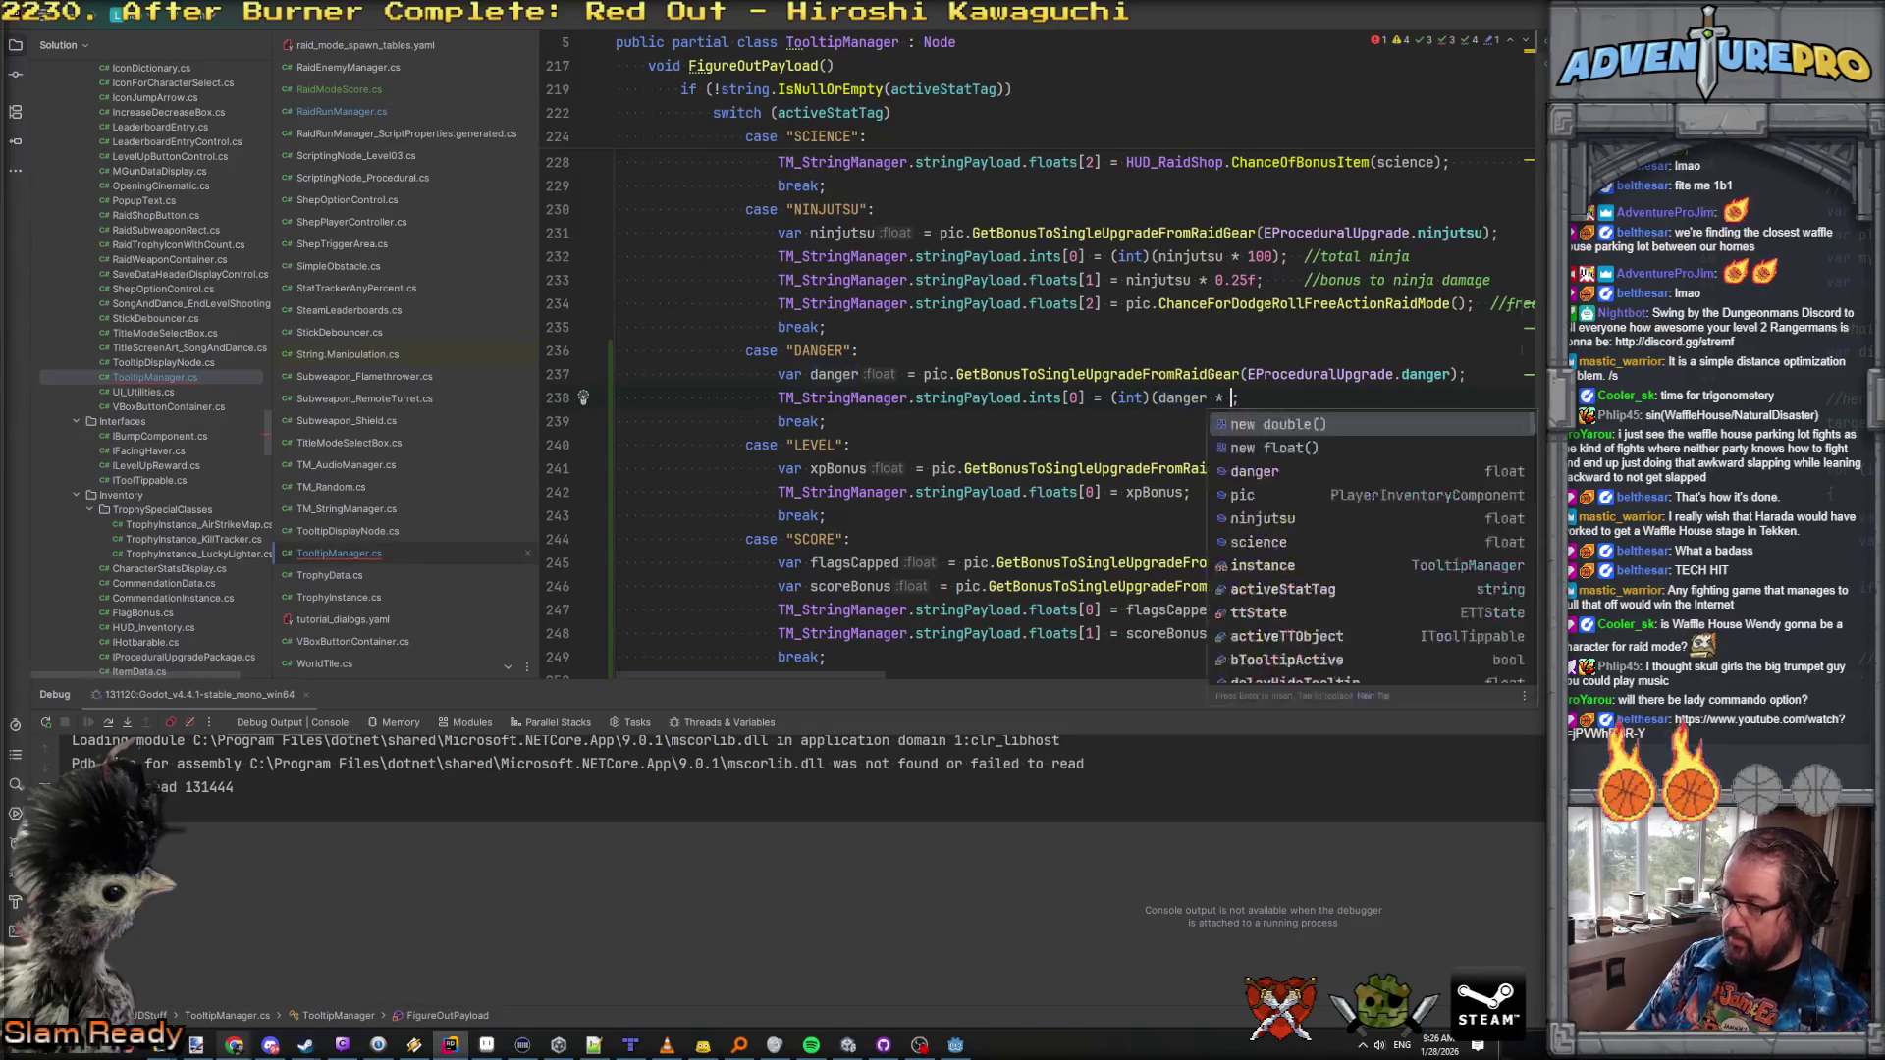
Step: Add a second payload line setting floats[1] = danger
triple_click(1179, 397)
type("TM_StringManager.stringPayload.ints[0] = (int)(danger * 100);")
double_click(1042, 421)
type("floats")
key("Right")
key("shift+Right")
type("1")
key("Right")
key("Right")
key("Right")
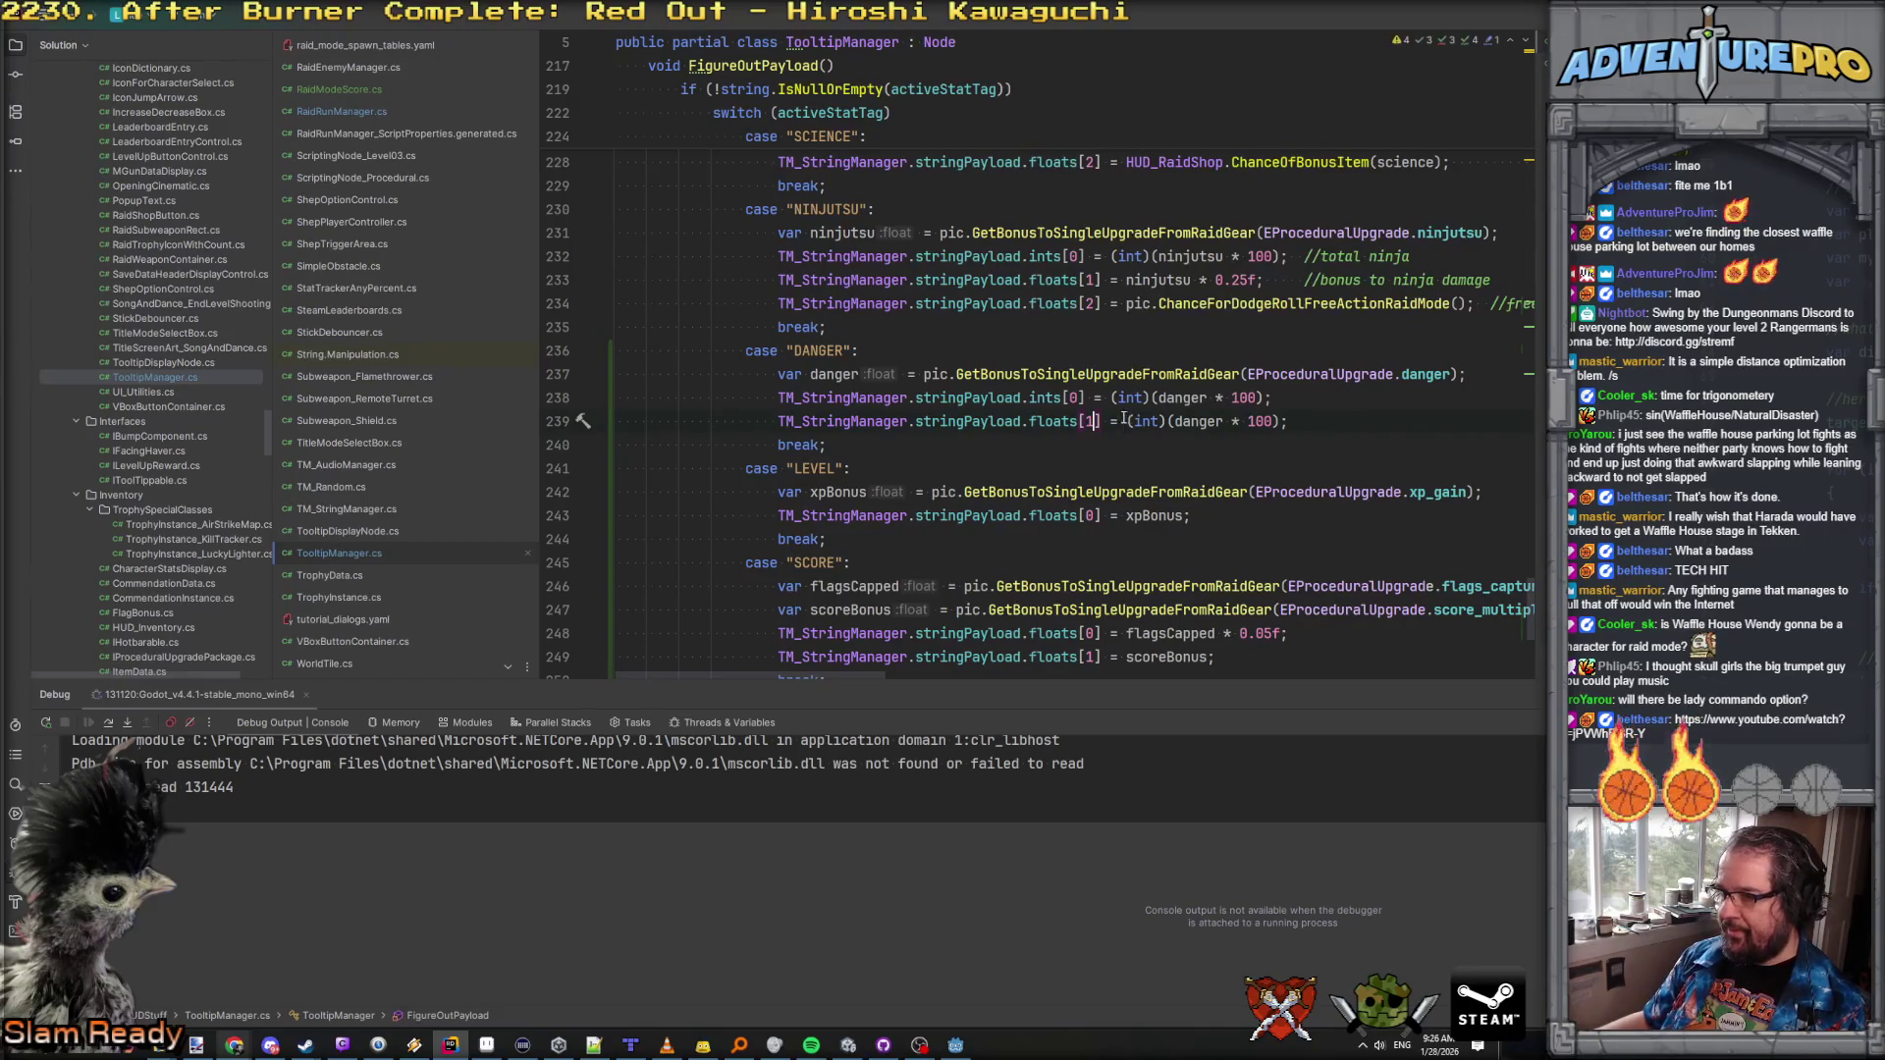
key("shift+End")
type("danger;")
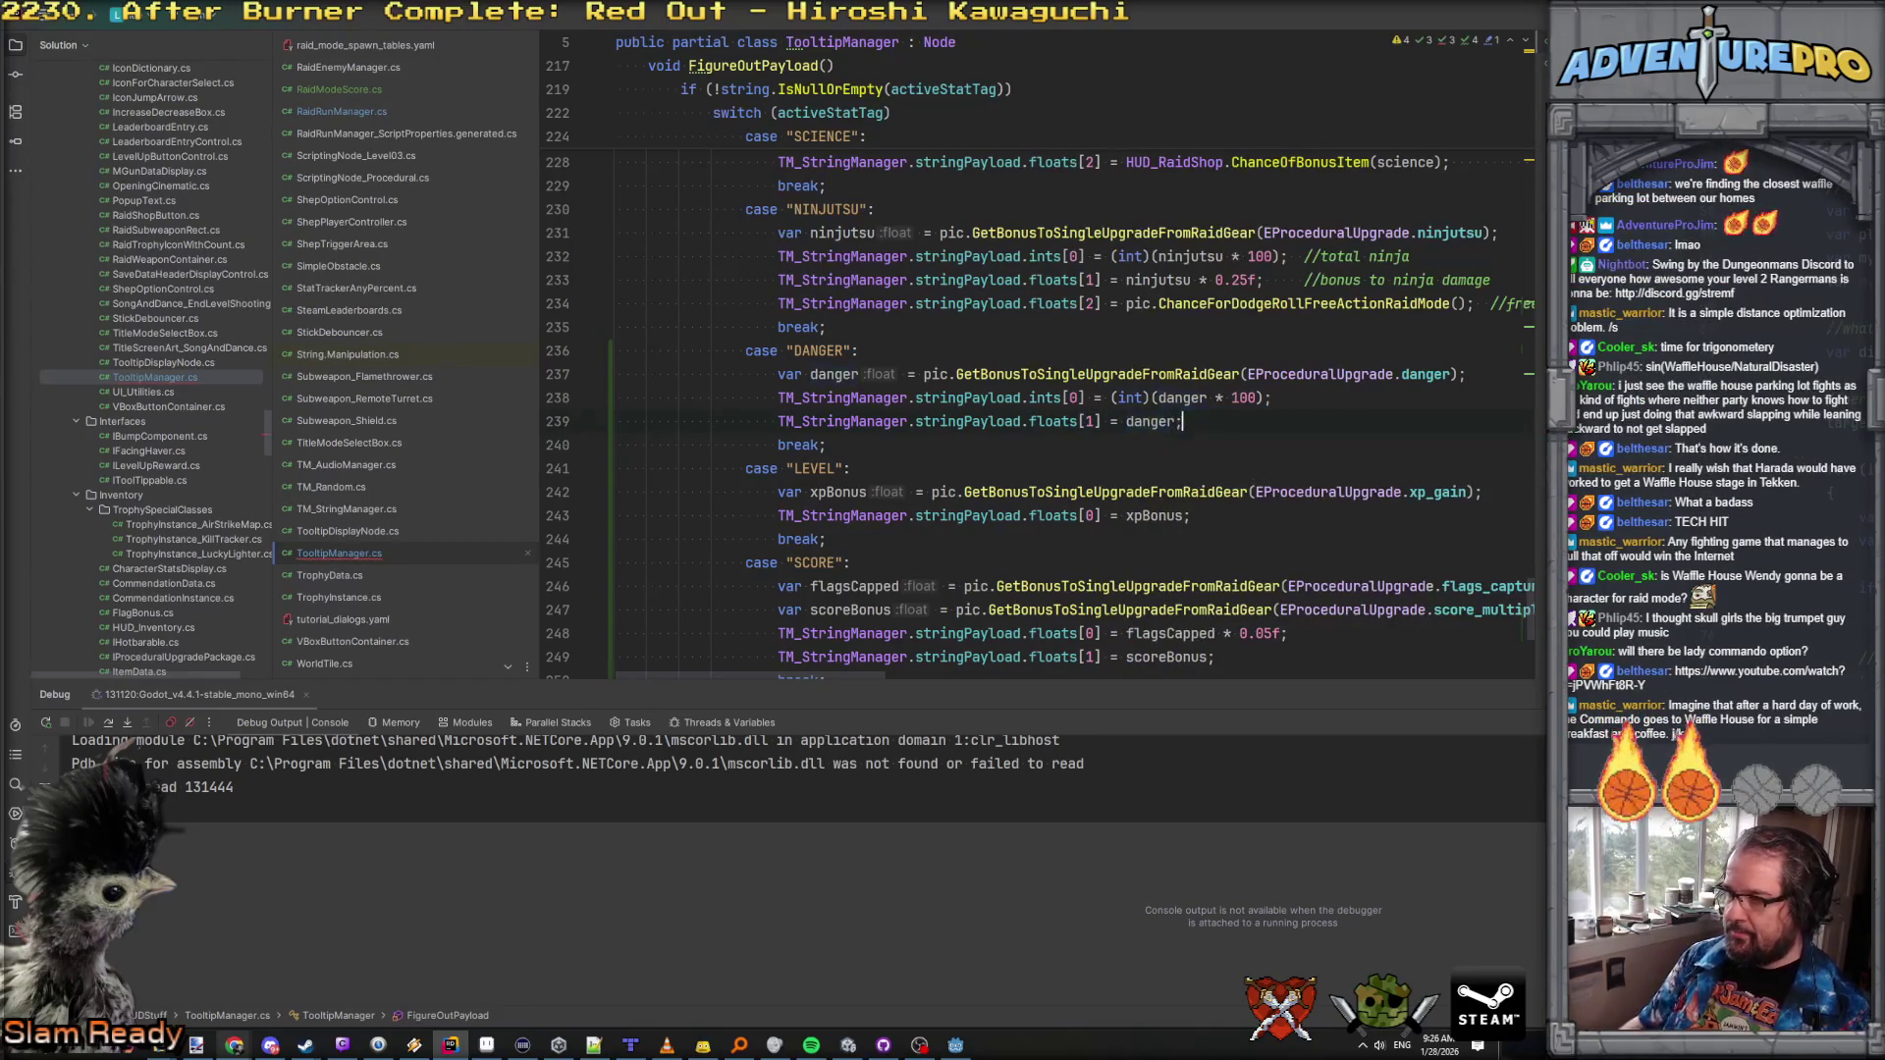
scroll(1233, 444, "down", 1)
scroll(1233, 443, "down", 3)
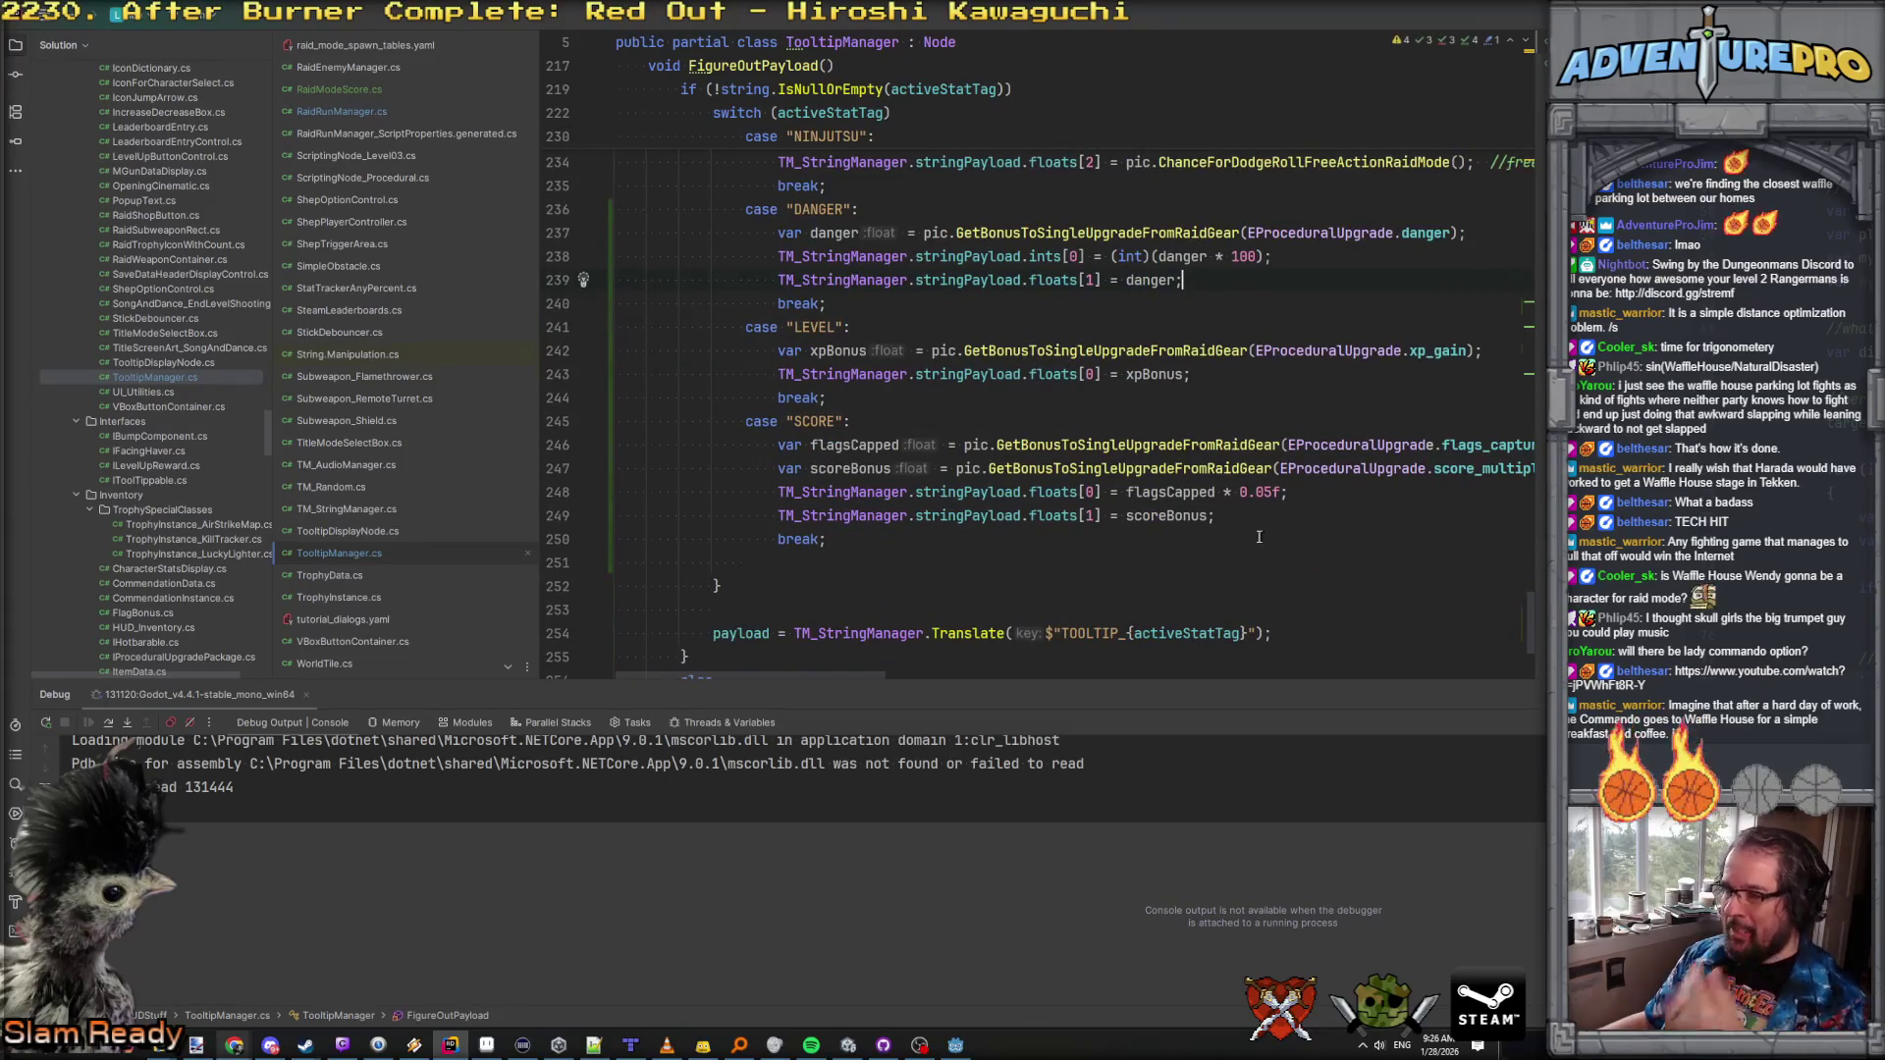
left_click(1055, 419)
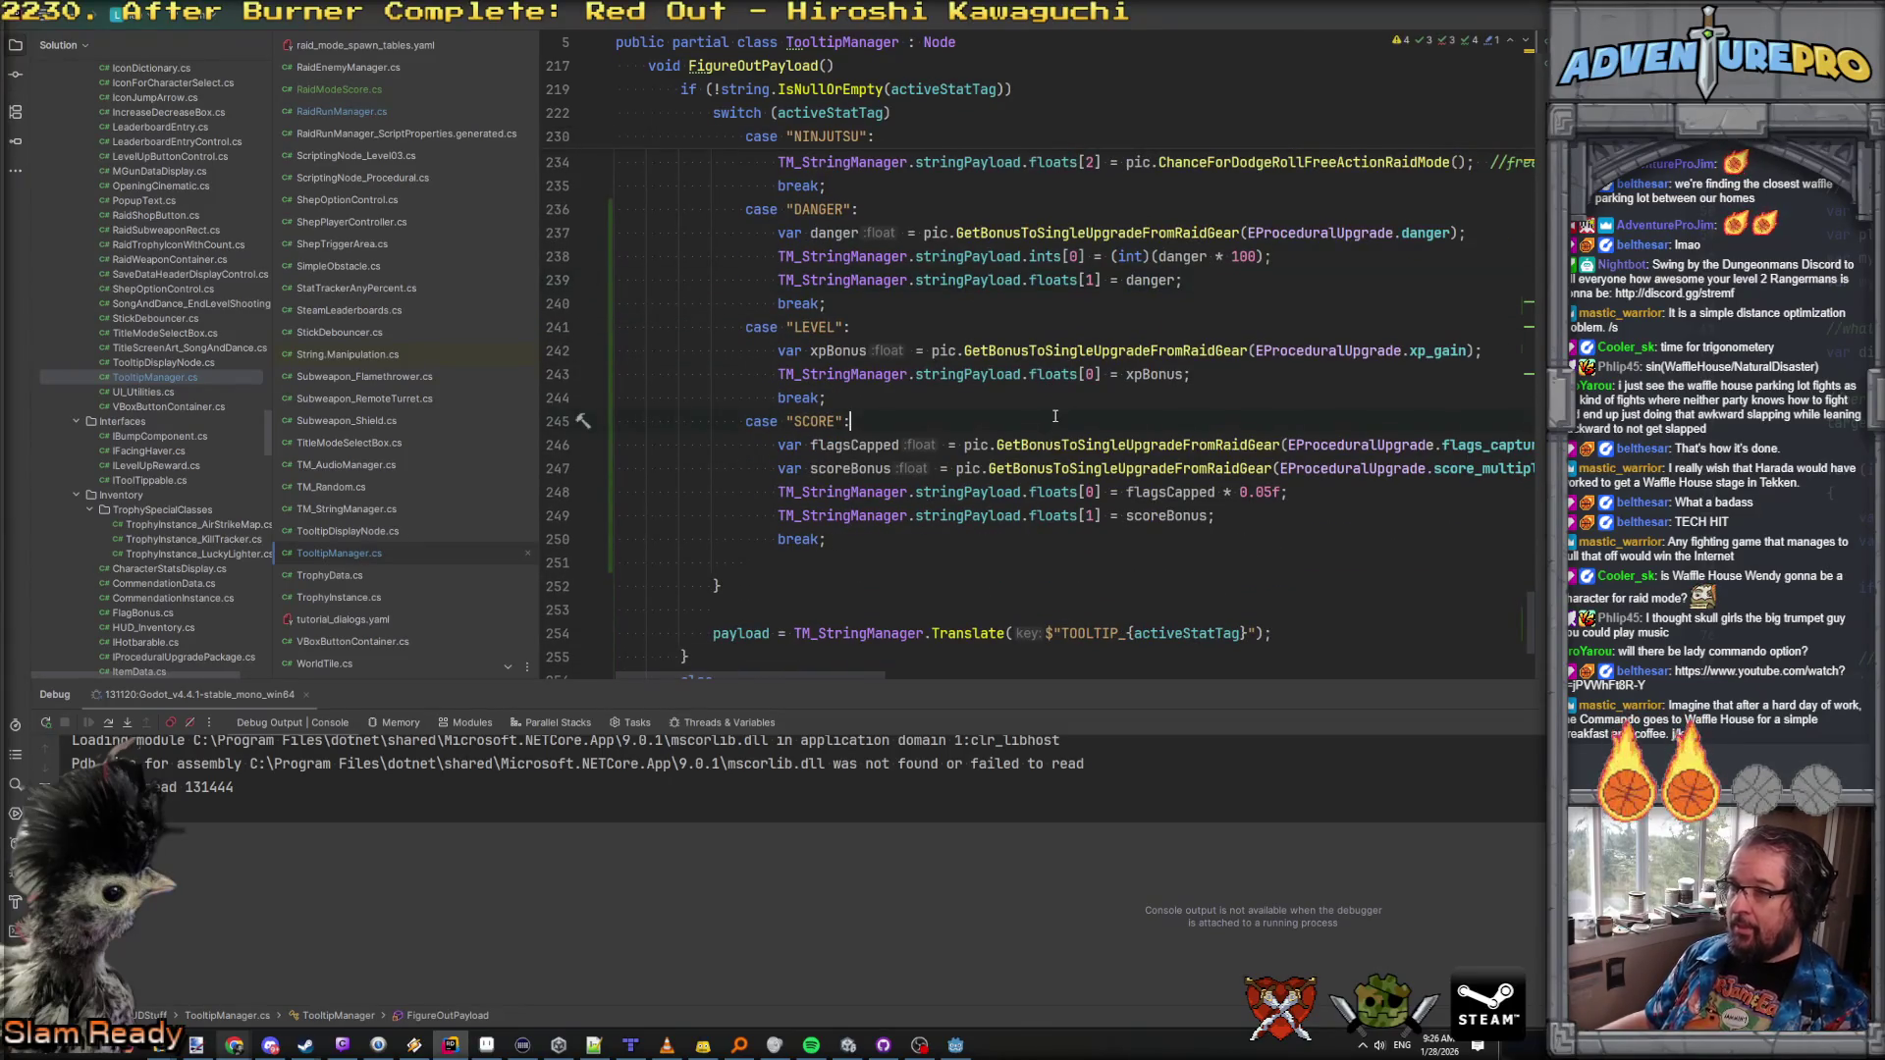
mouse_move(955, 1045)
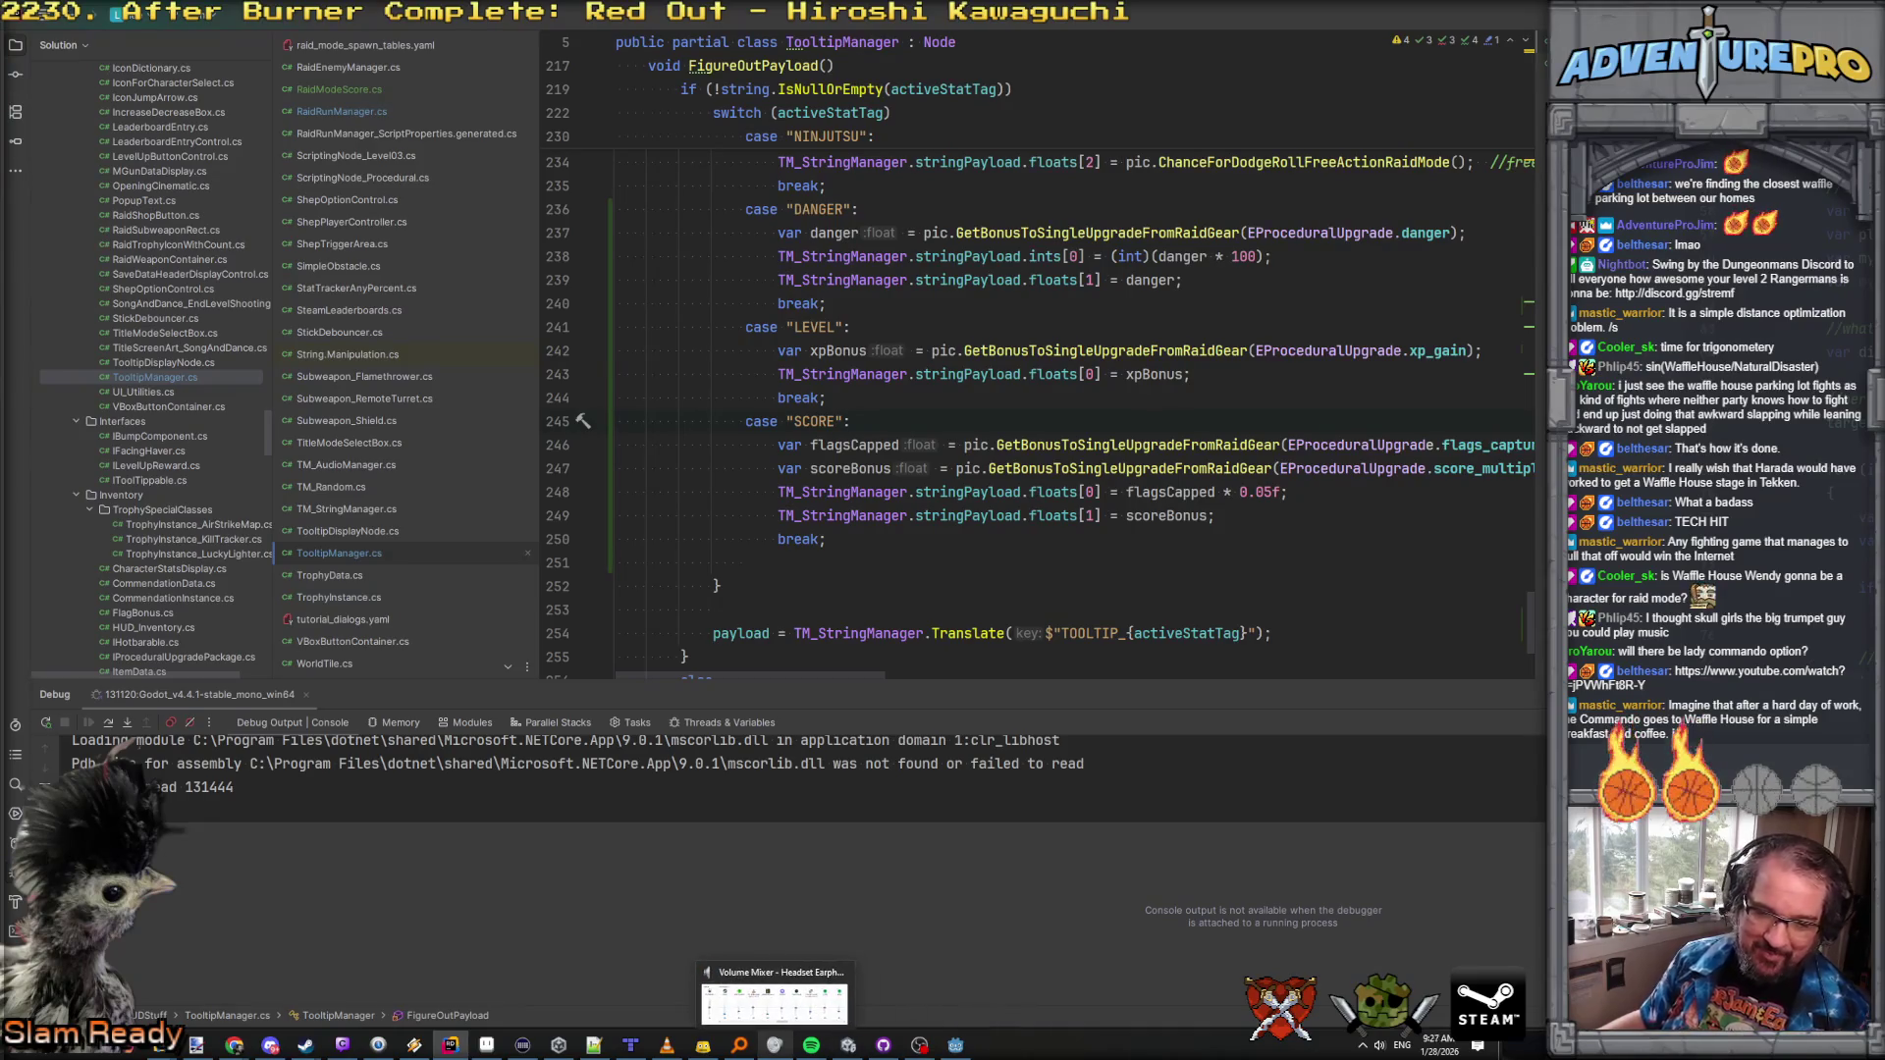
Step: Watch the 'Waffle House Wendy's Bizarre Adventure' video in Chrome, then close its tab
left_click(234, 1044)
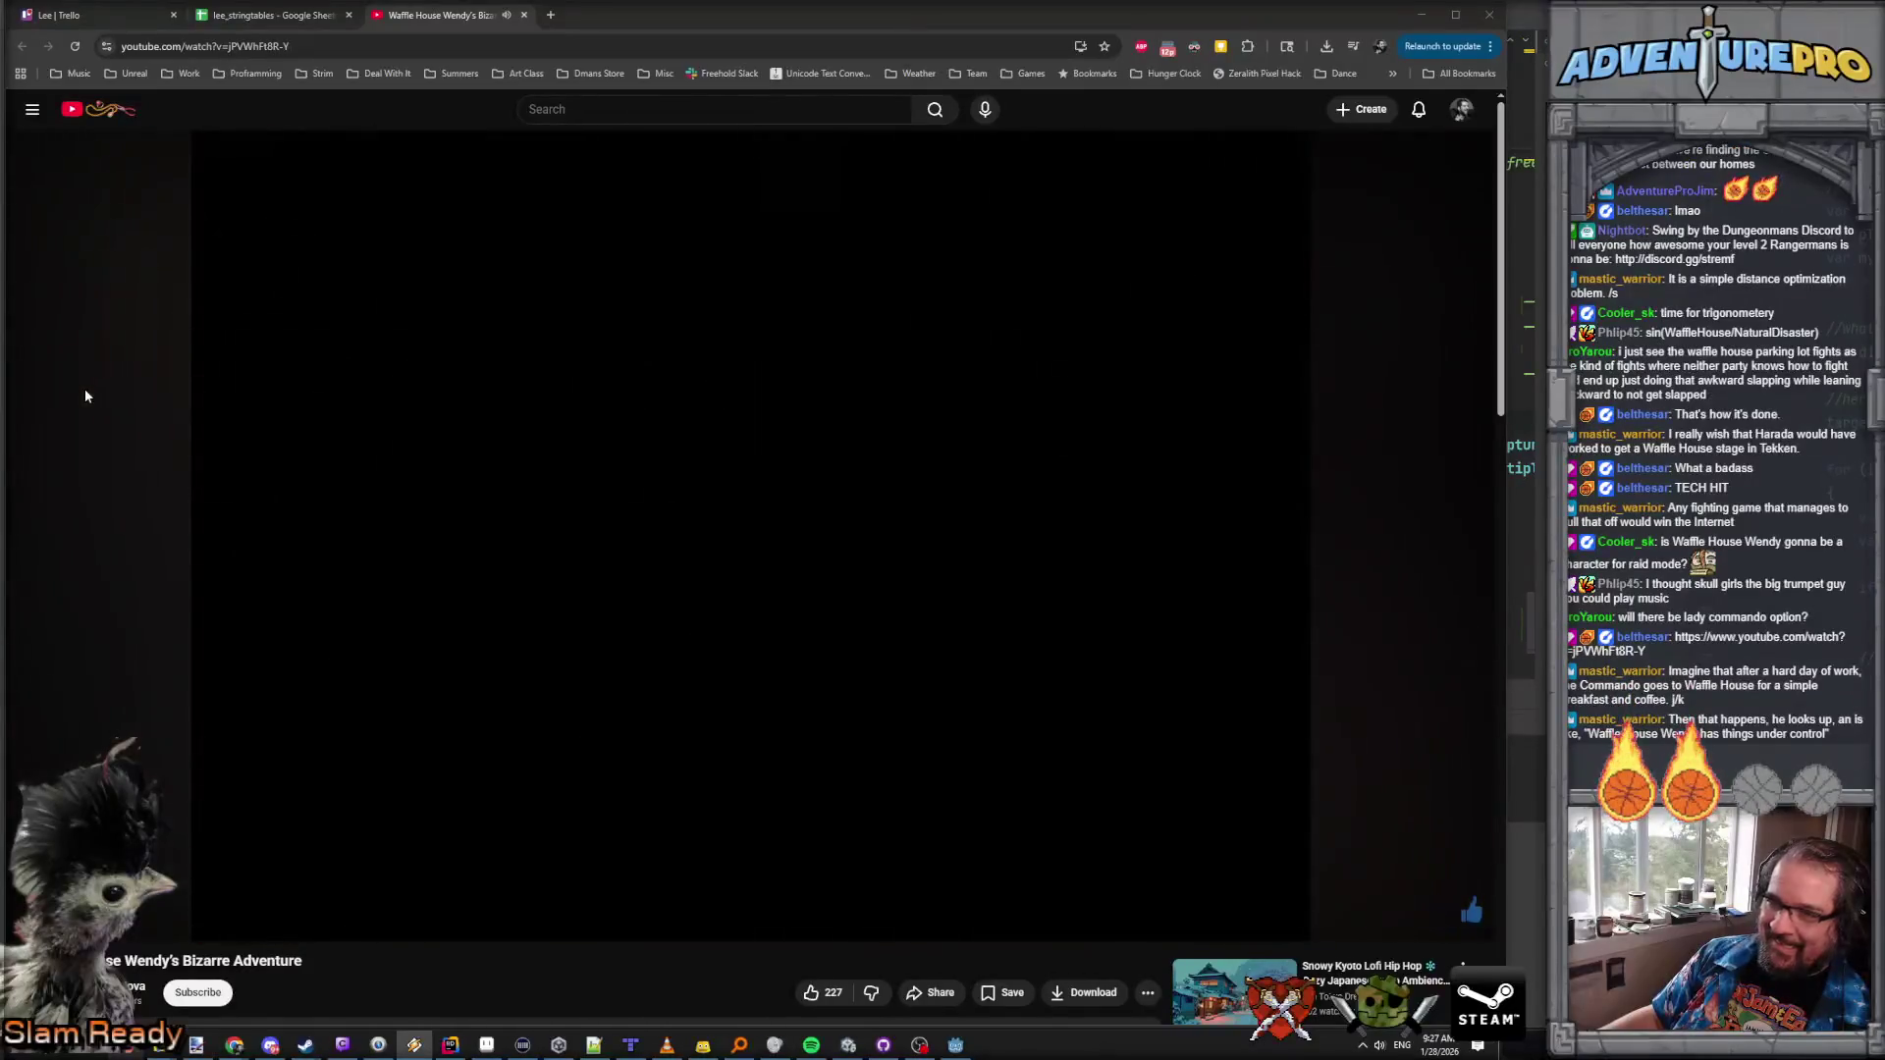
left_click(524, 15)
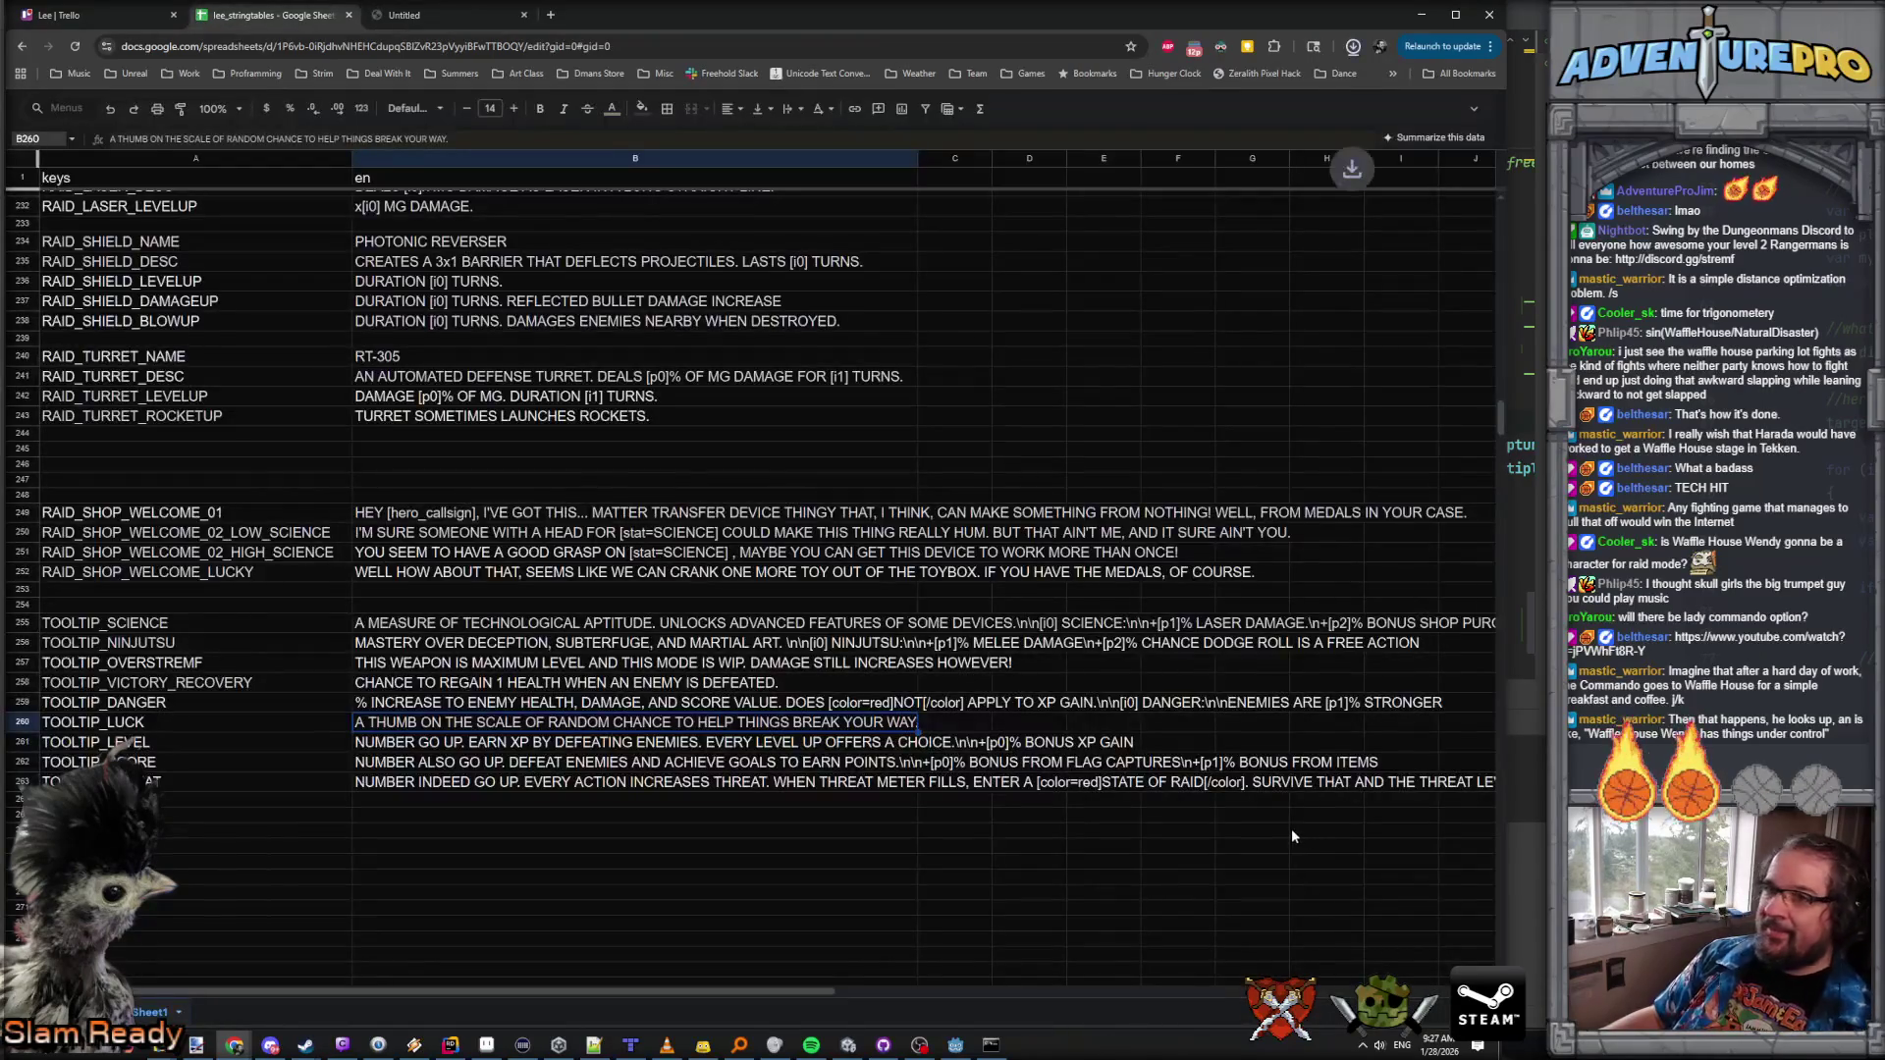
Step: Bring the Godot editor with hud_raid_mode.tscn back to the front
left_click(956, 1045)
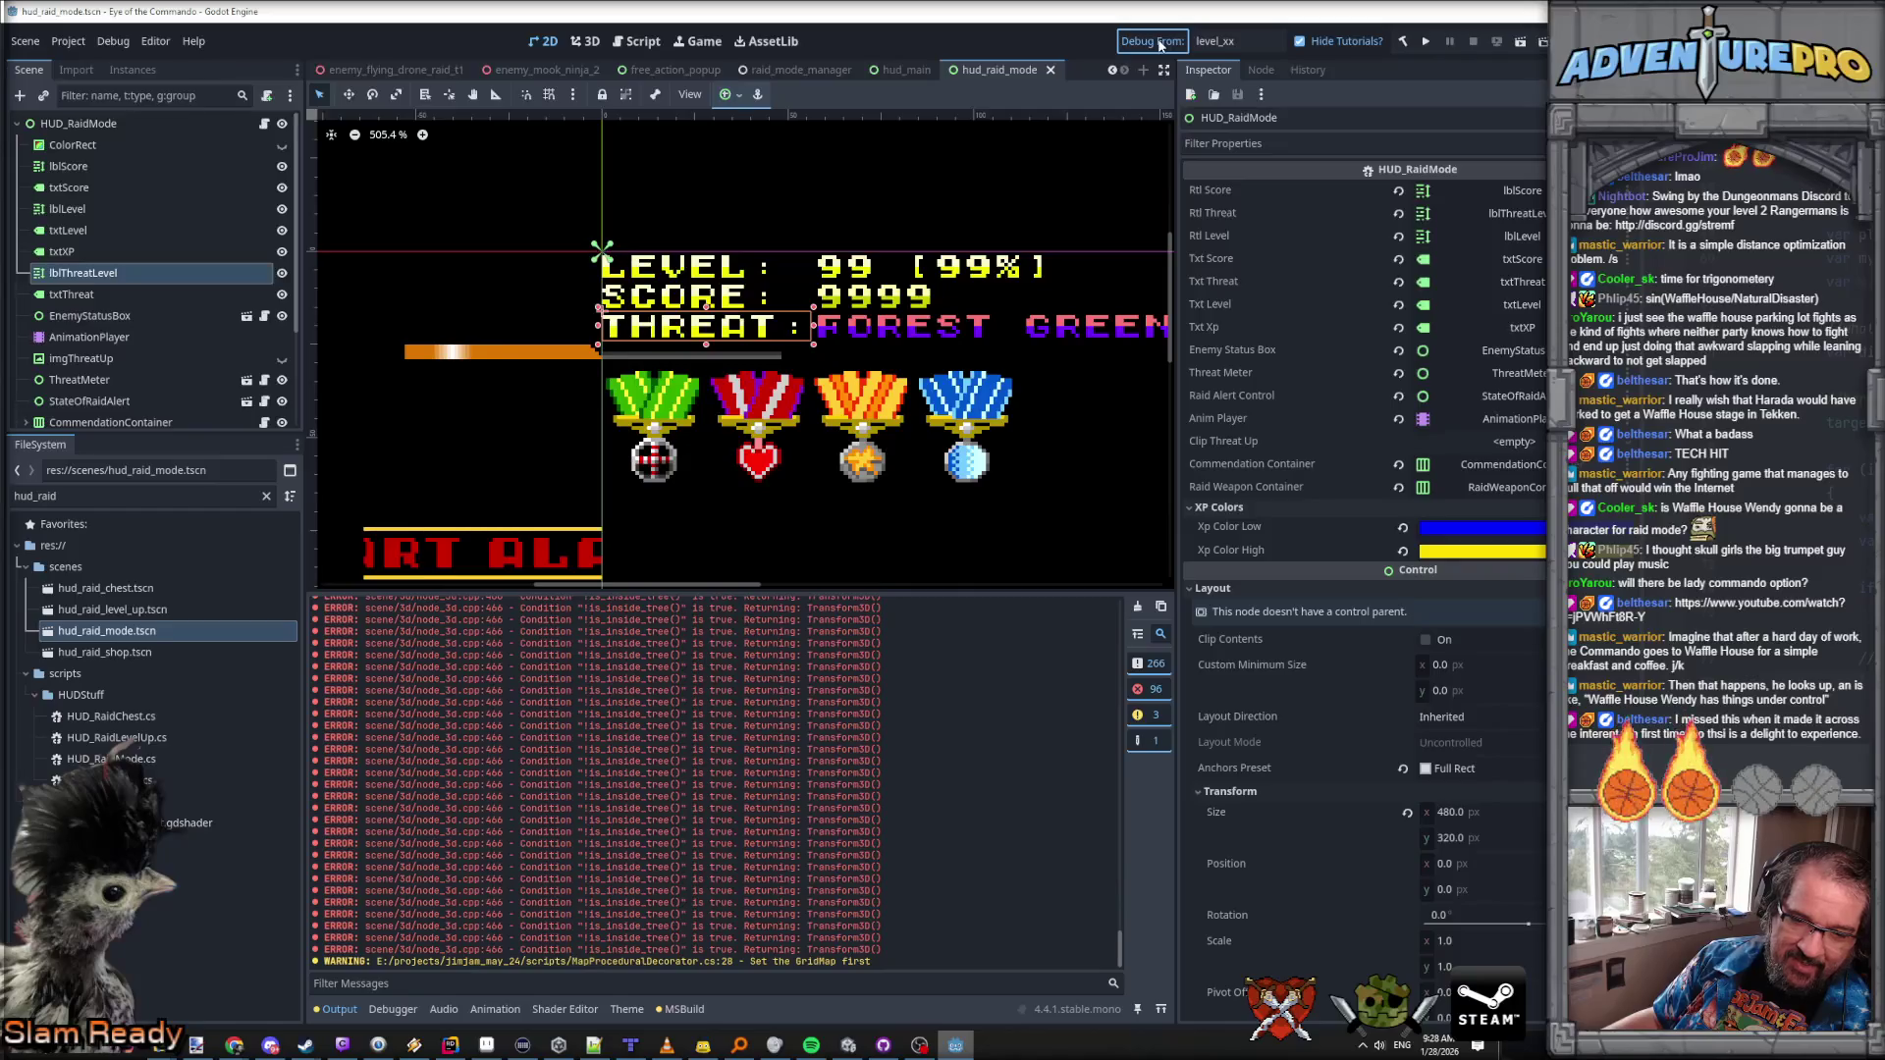
Step: Save and run the game, then hover the HUD readouts to check the LEVEL and SCORE tooltips
key("ctrl+s")
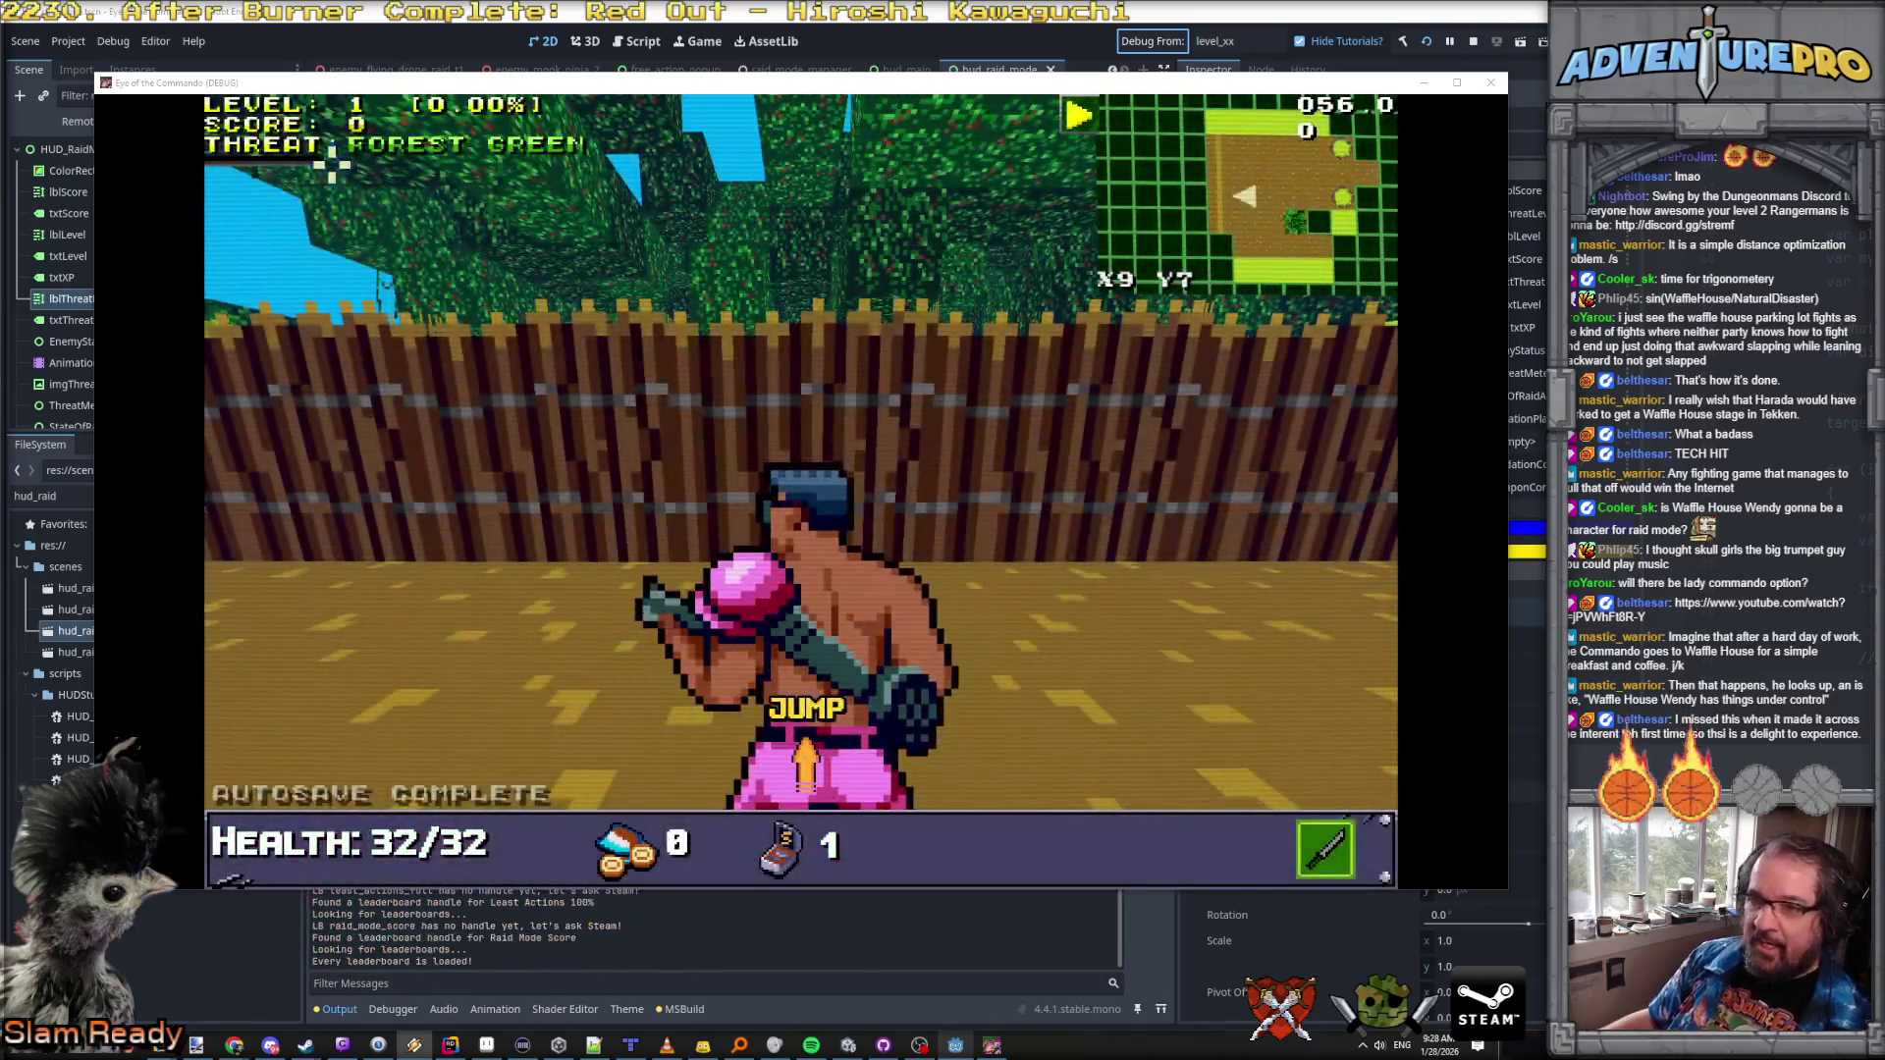
mouse_move(300, 155)
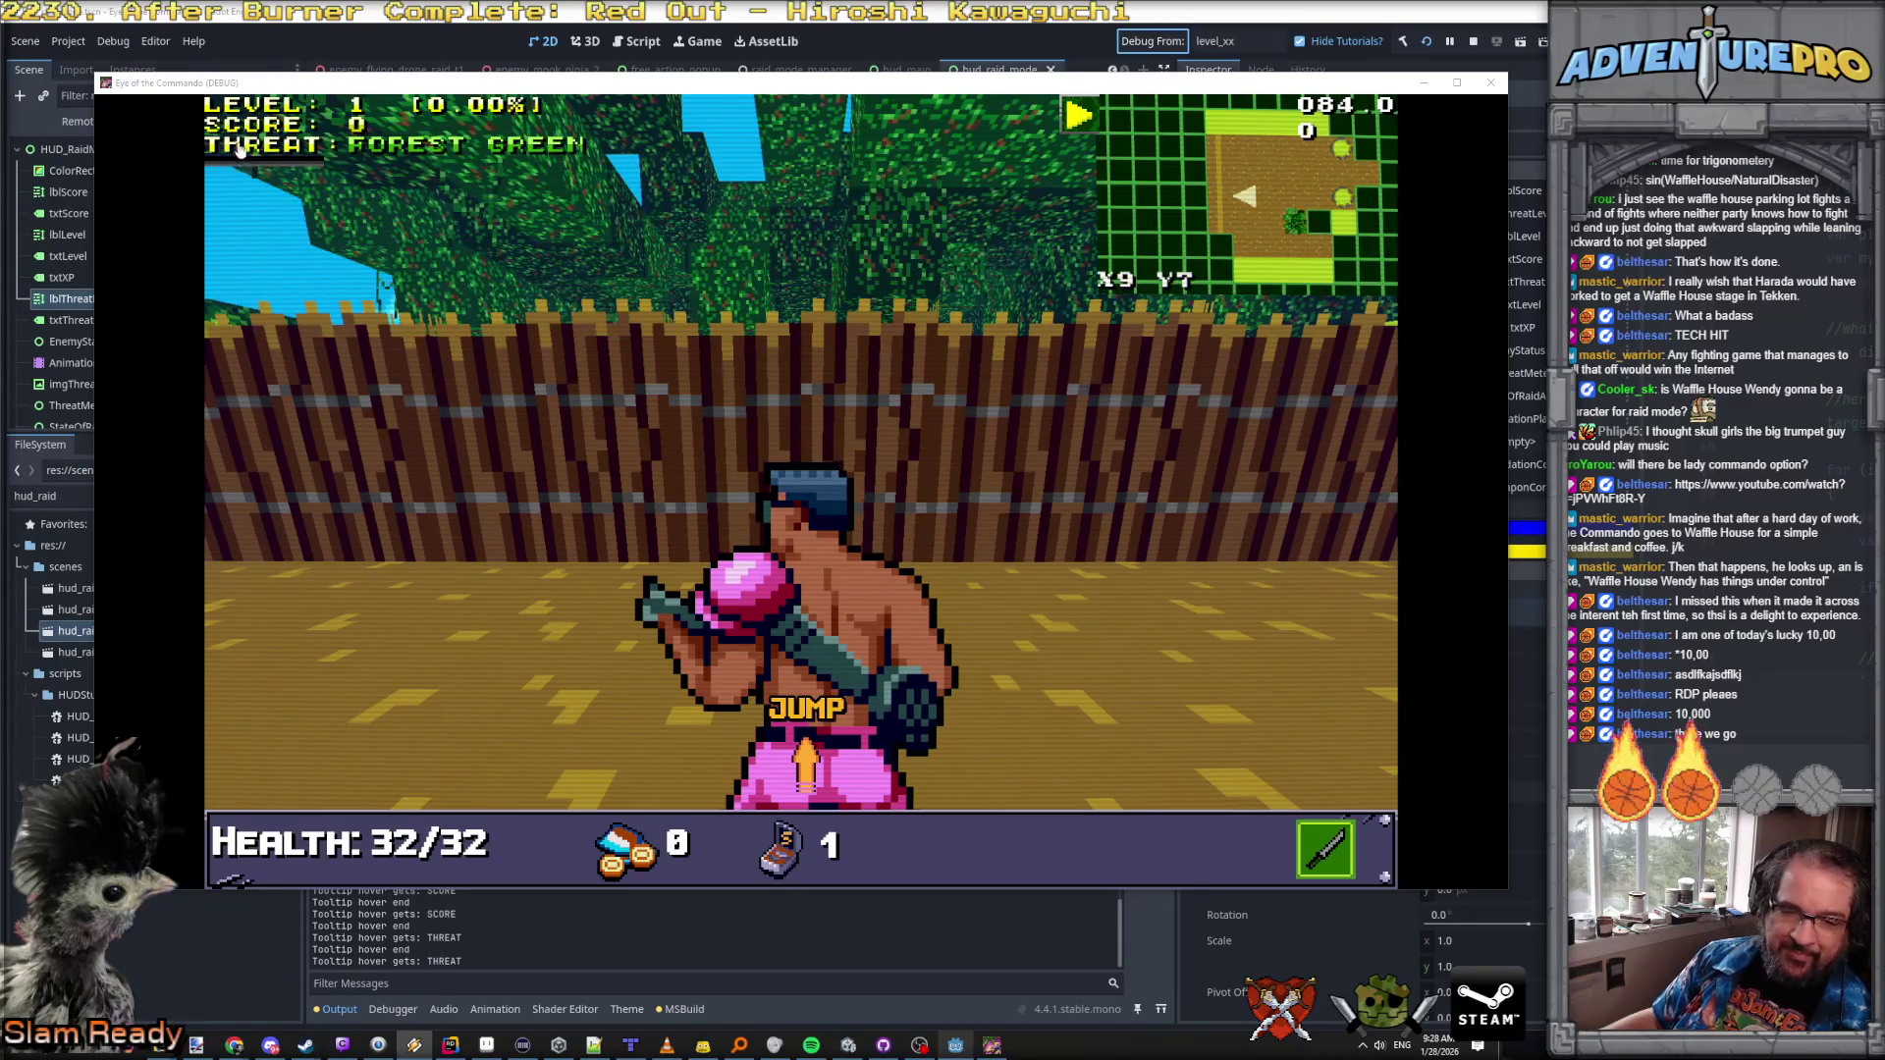
mouse_move(299, 484)
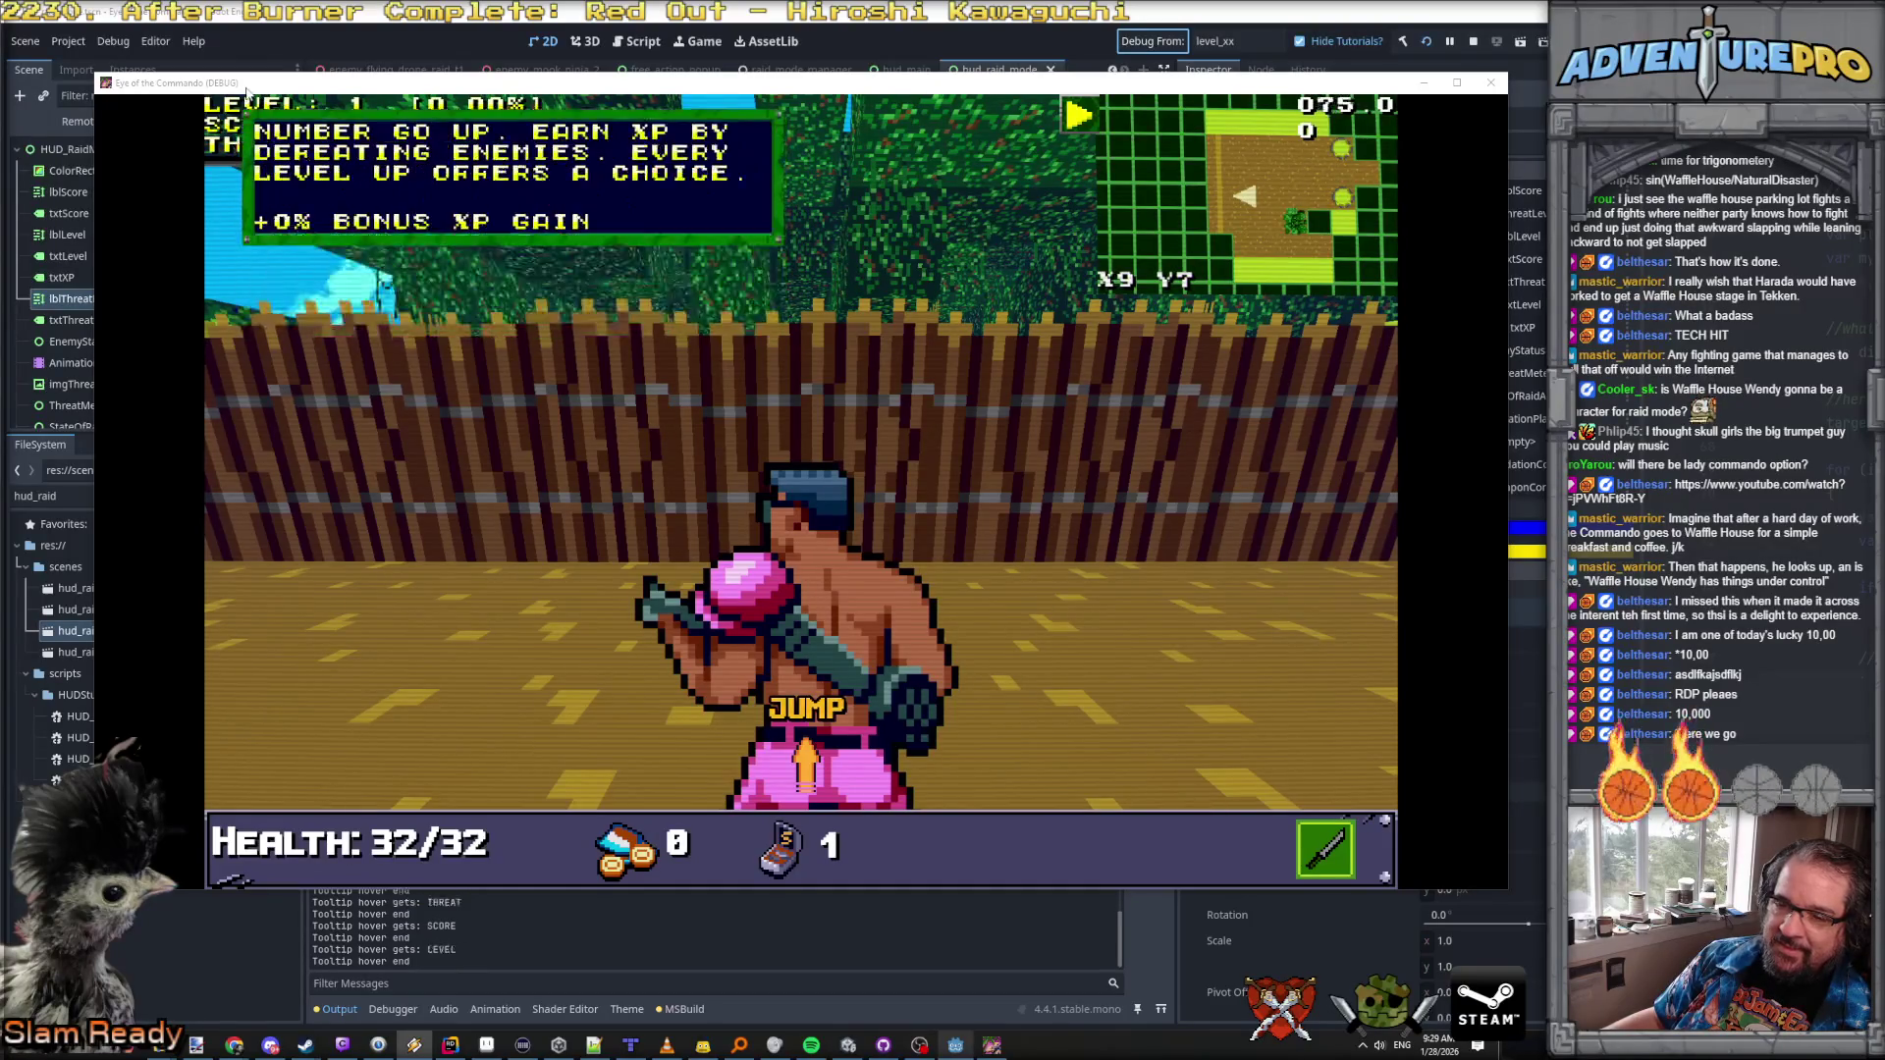
key("alt+Tab")
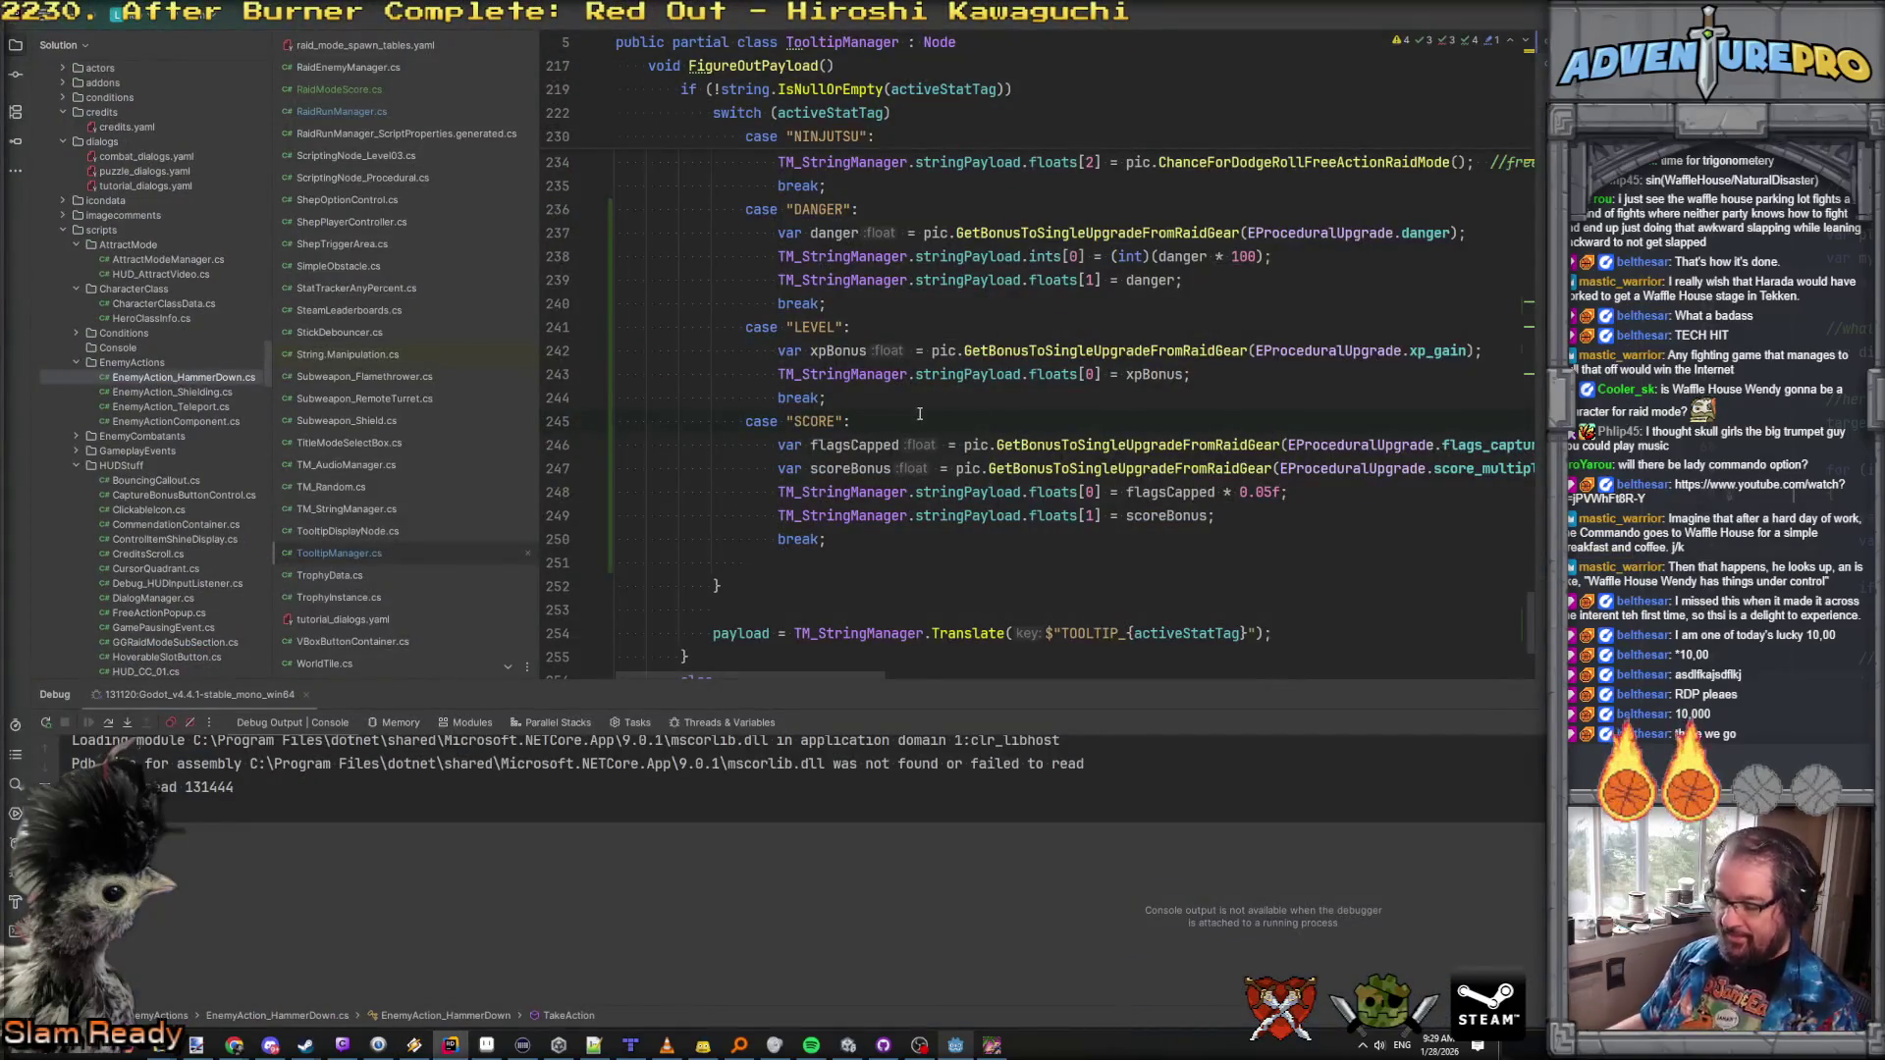
Step: Find 'tooltip hover' in files and comment out both Tooltip hover GD.Print lines
key("ctrl+shift+f")
type("tooltipho")
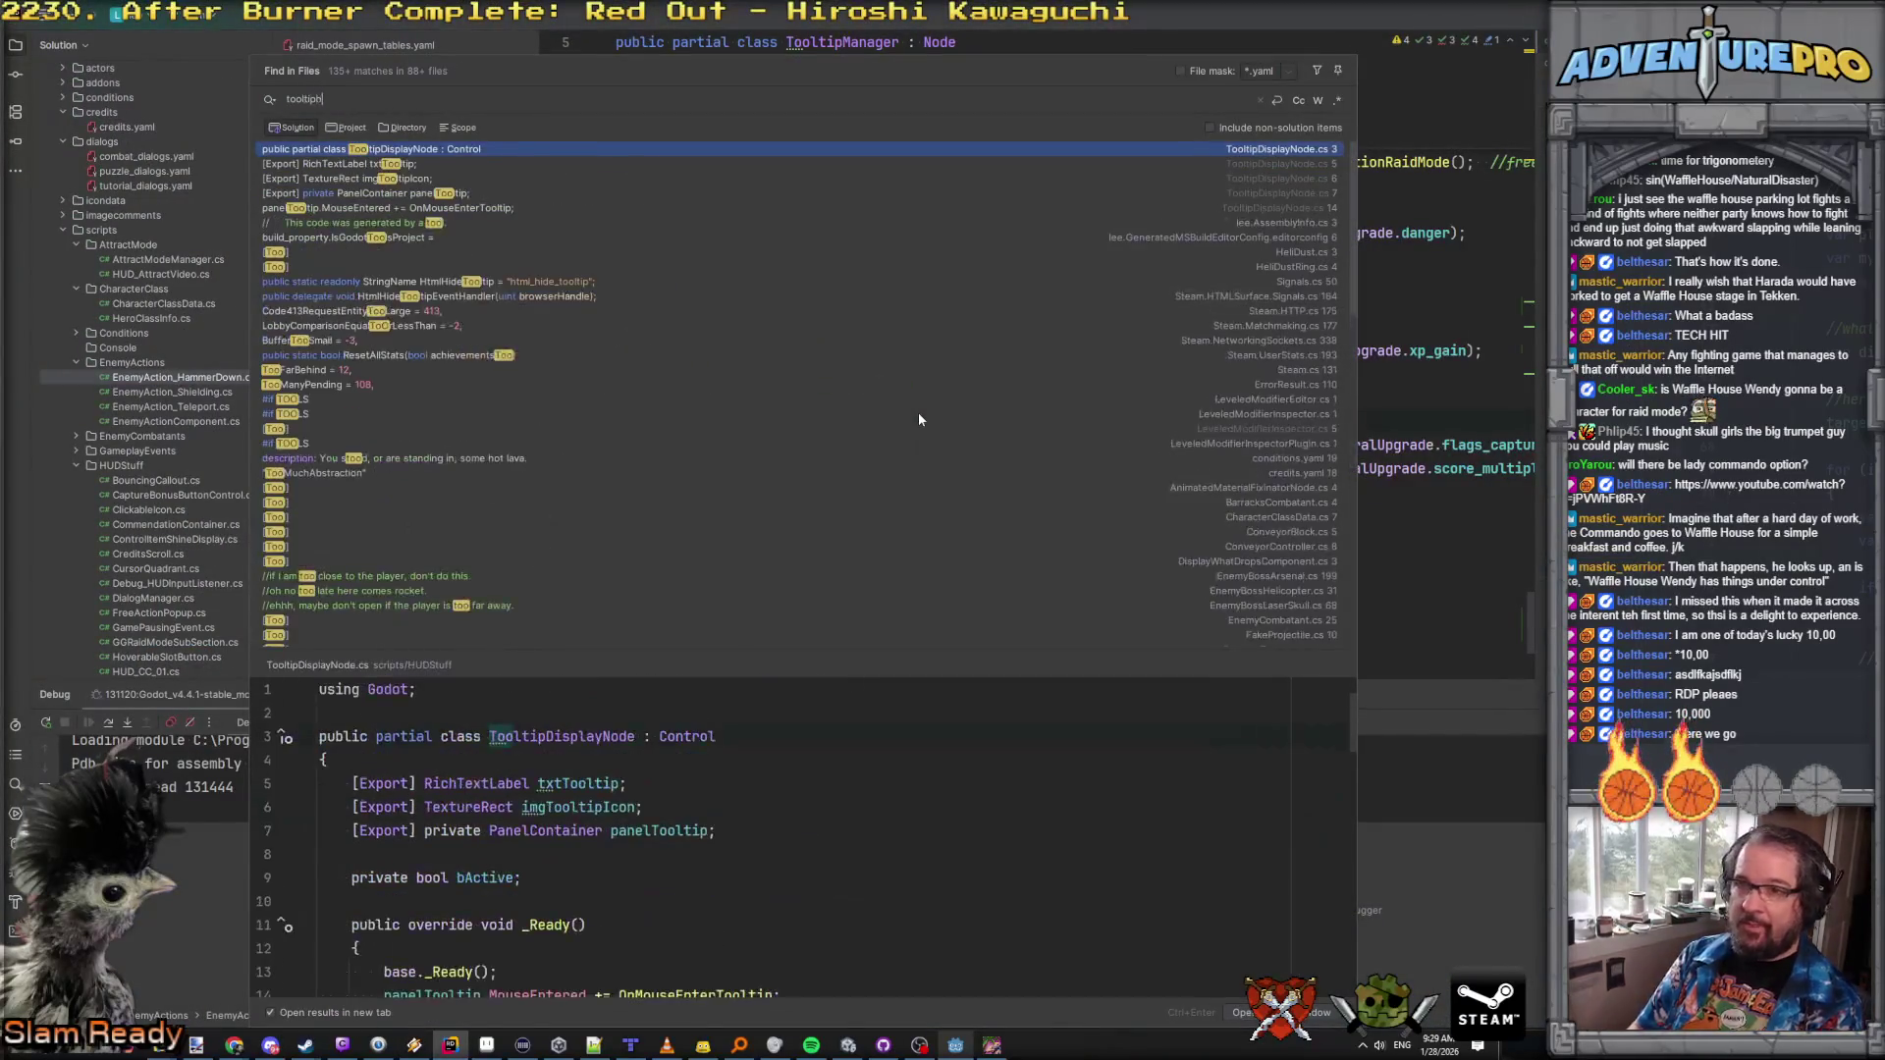
key("BackSpace")
key("BackSpace")
type("hover")
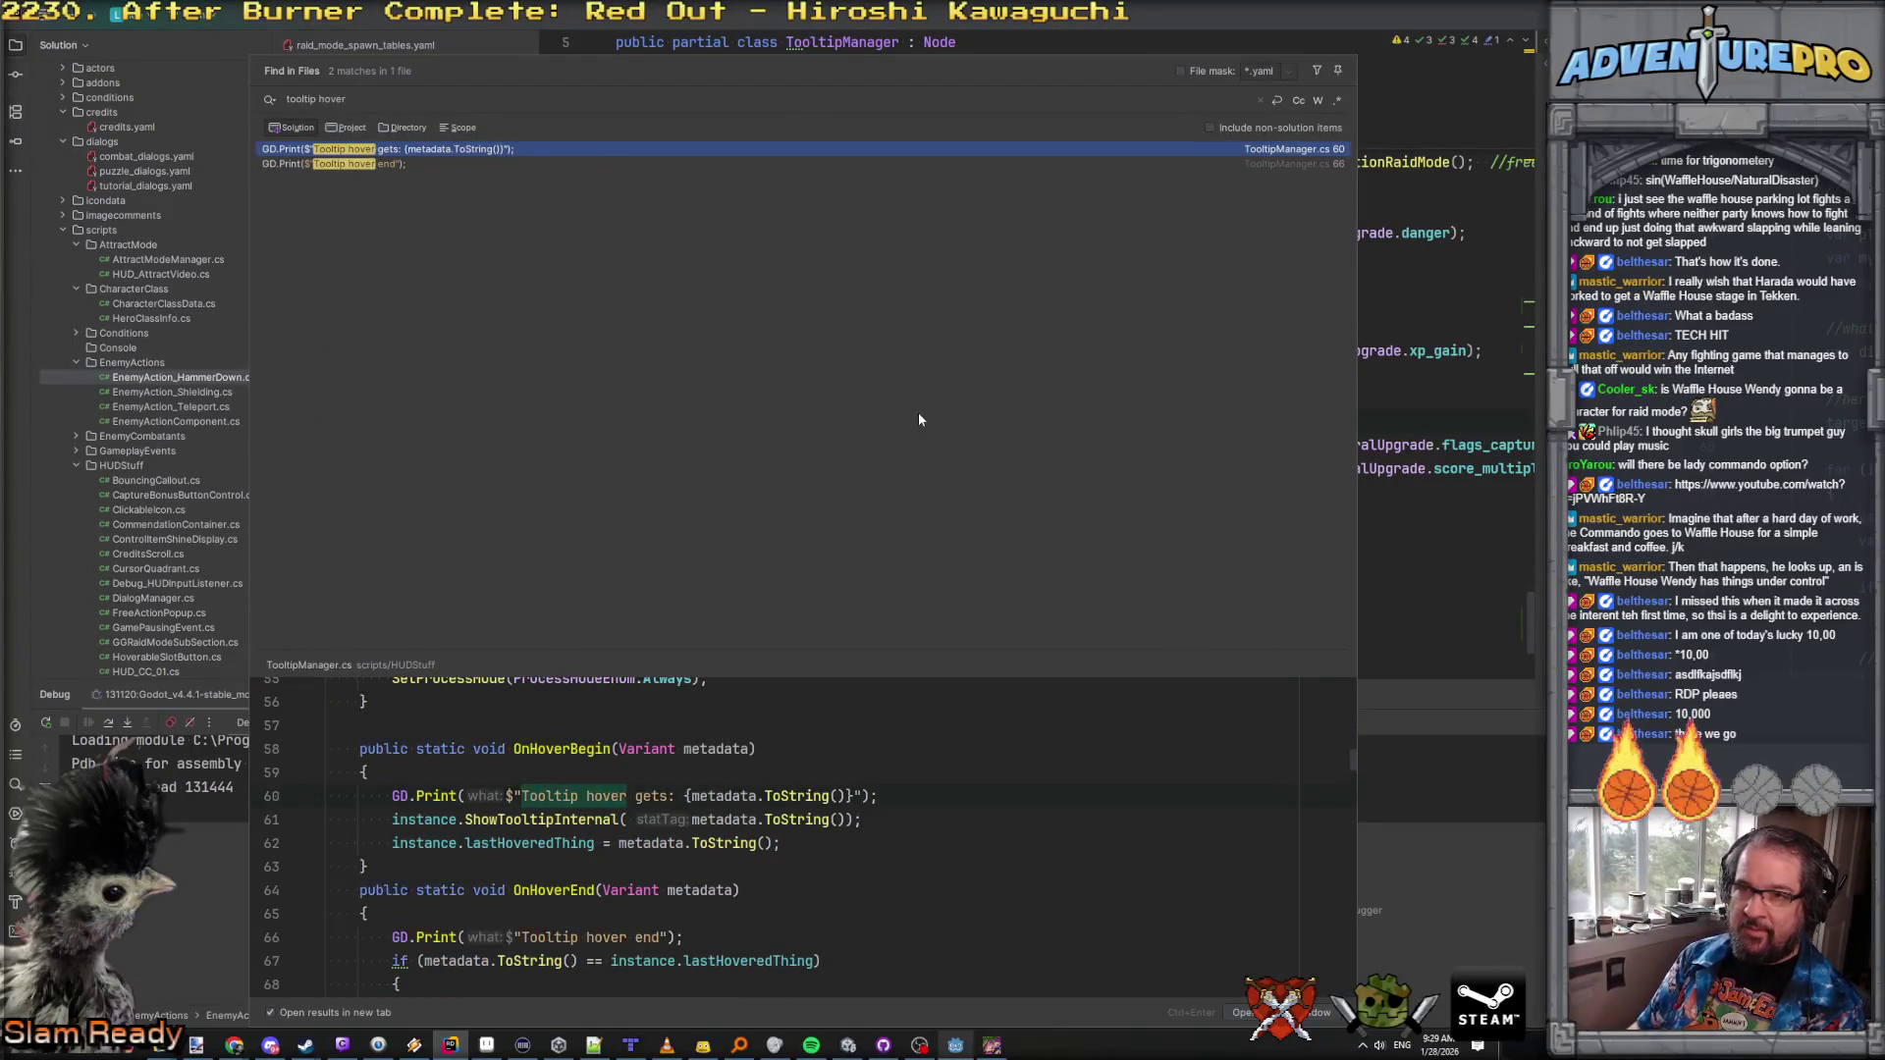
key("Return")
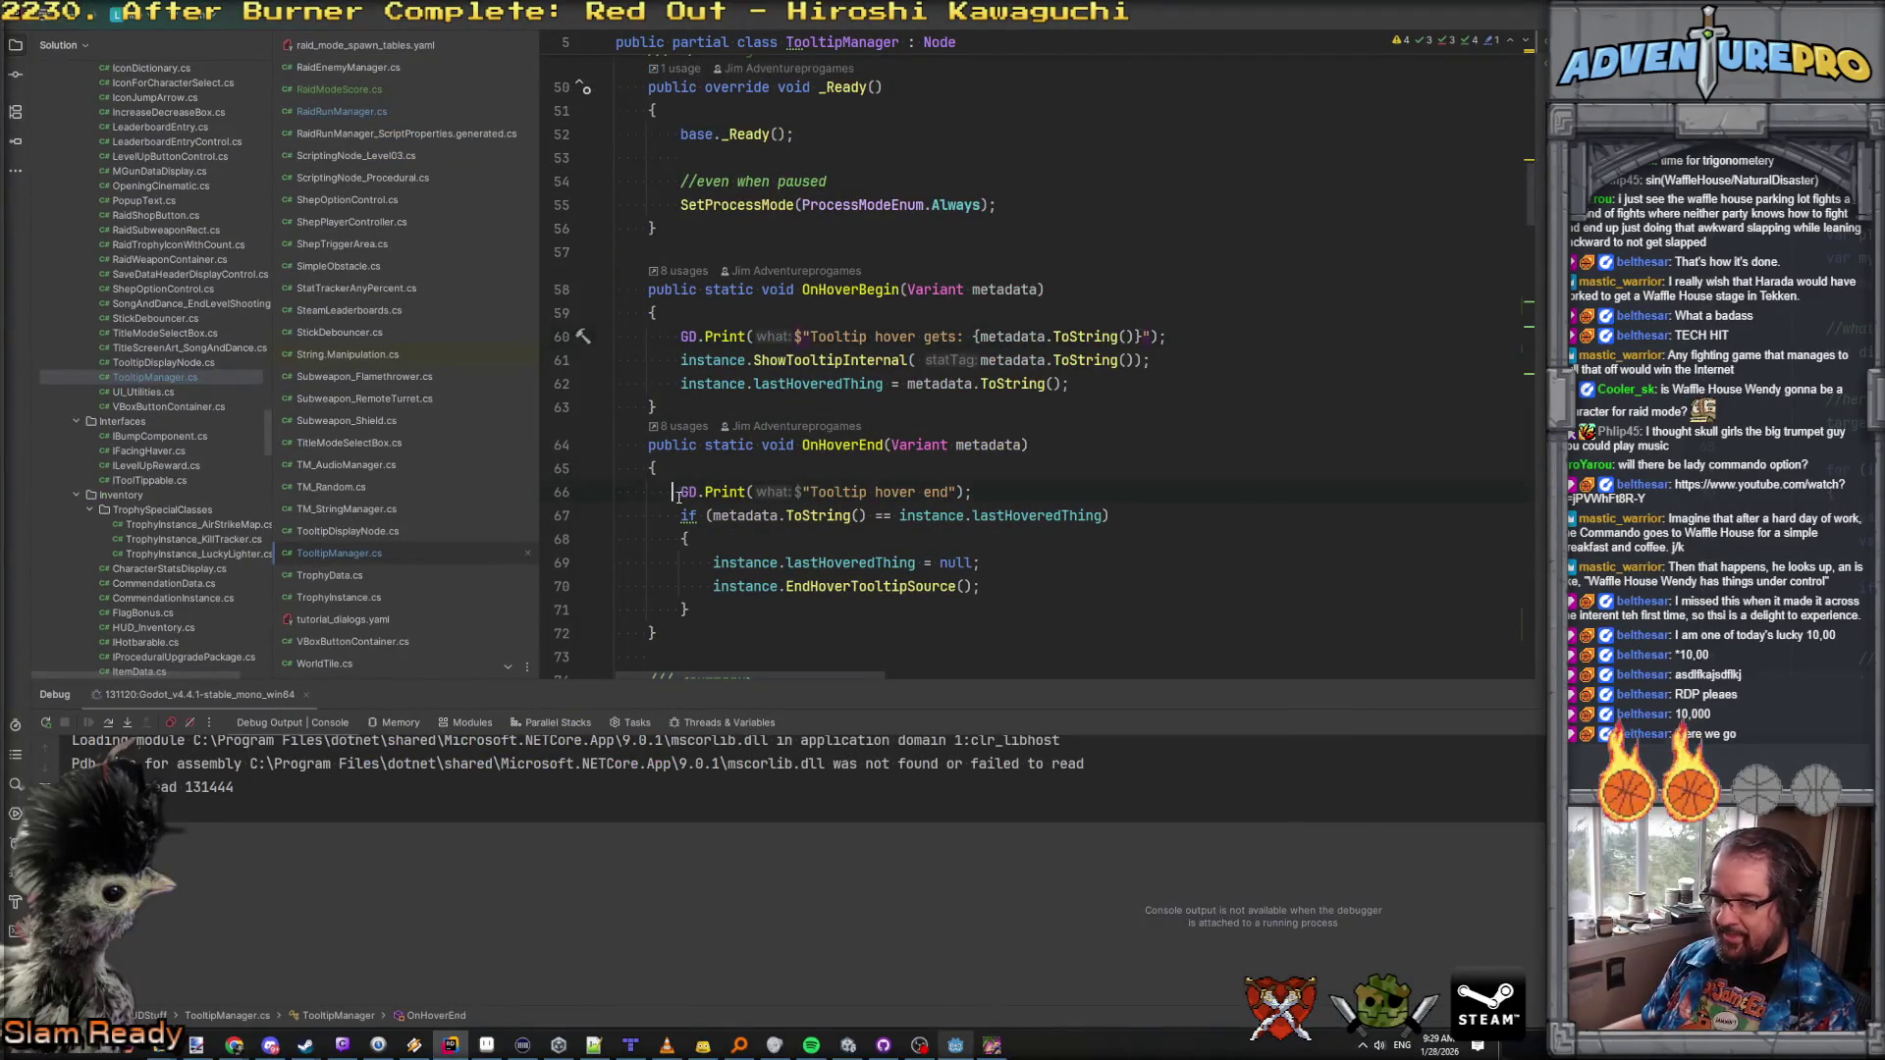
type("//")
left_click(684, 337)
type("//")
left_click(985, 292)
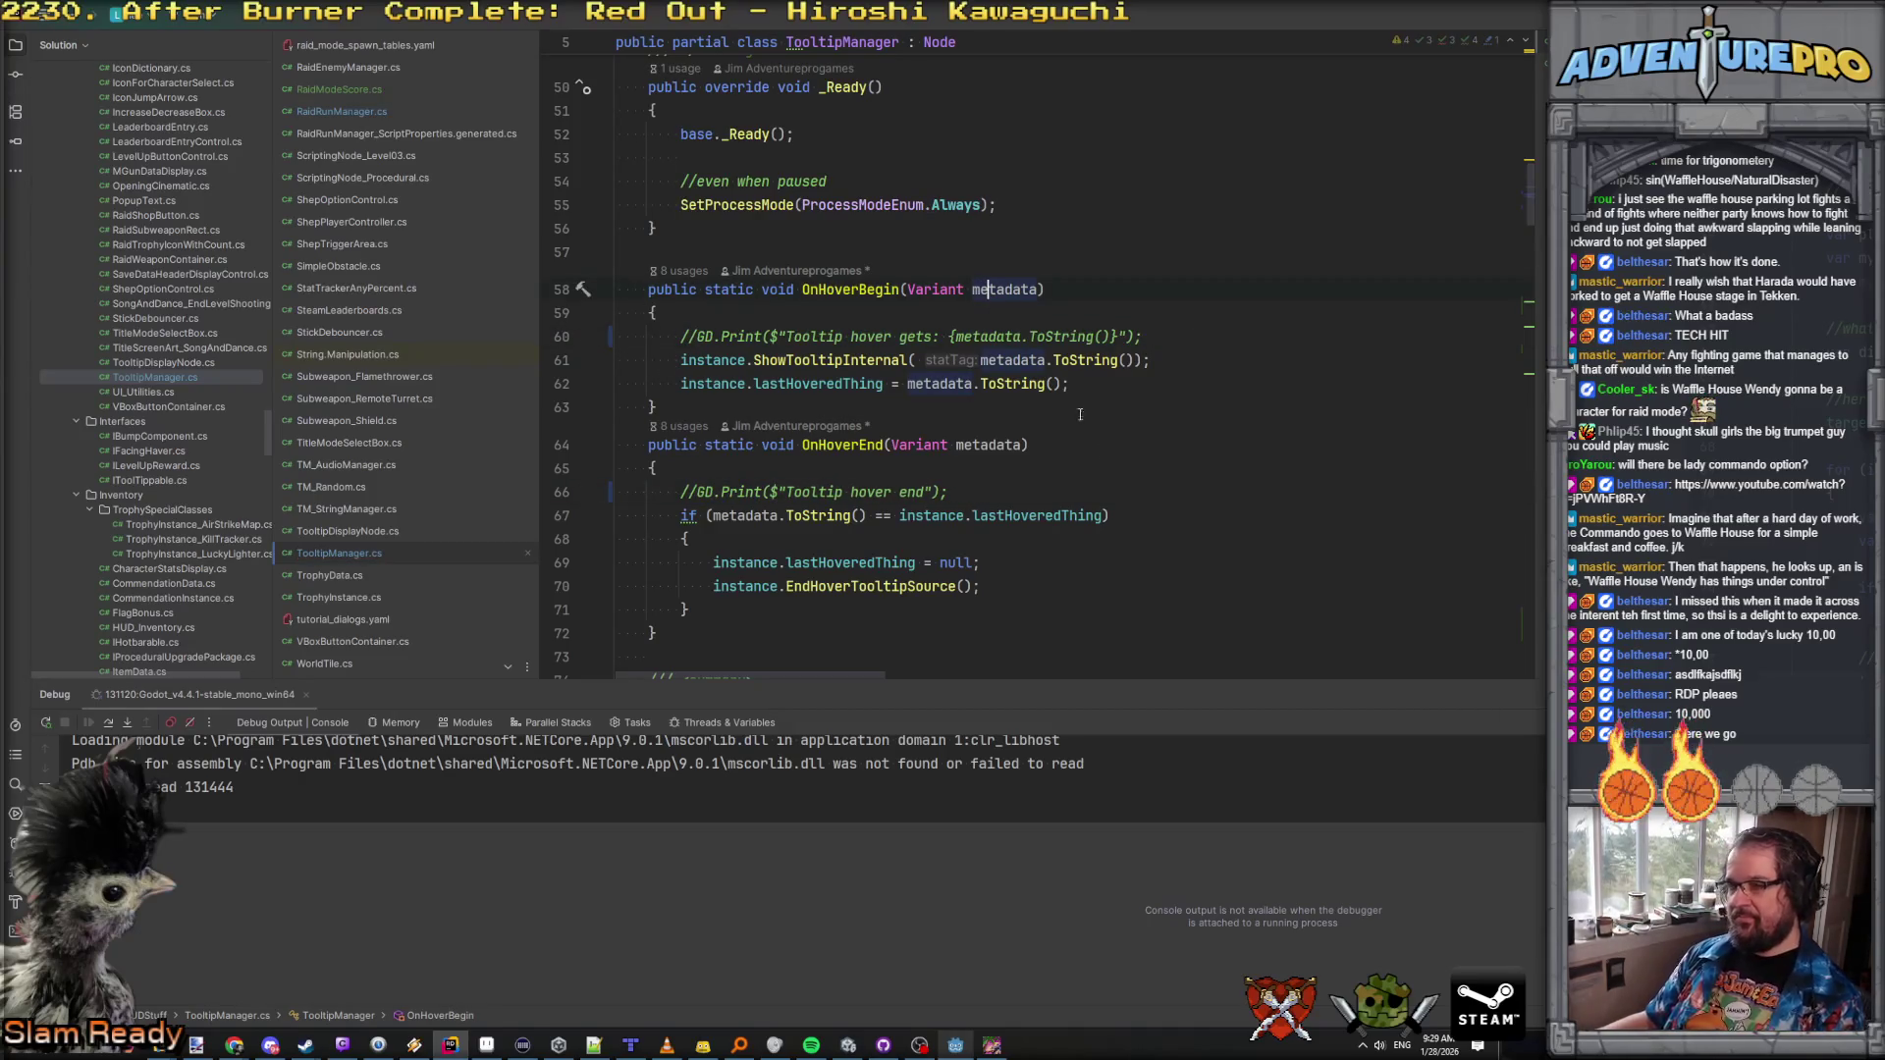
scroll(1124, 482, "down", 10)
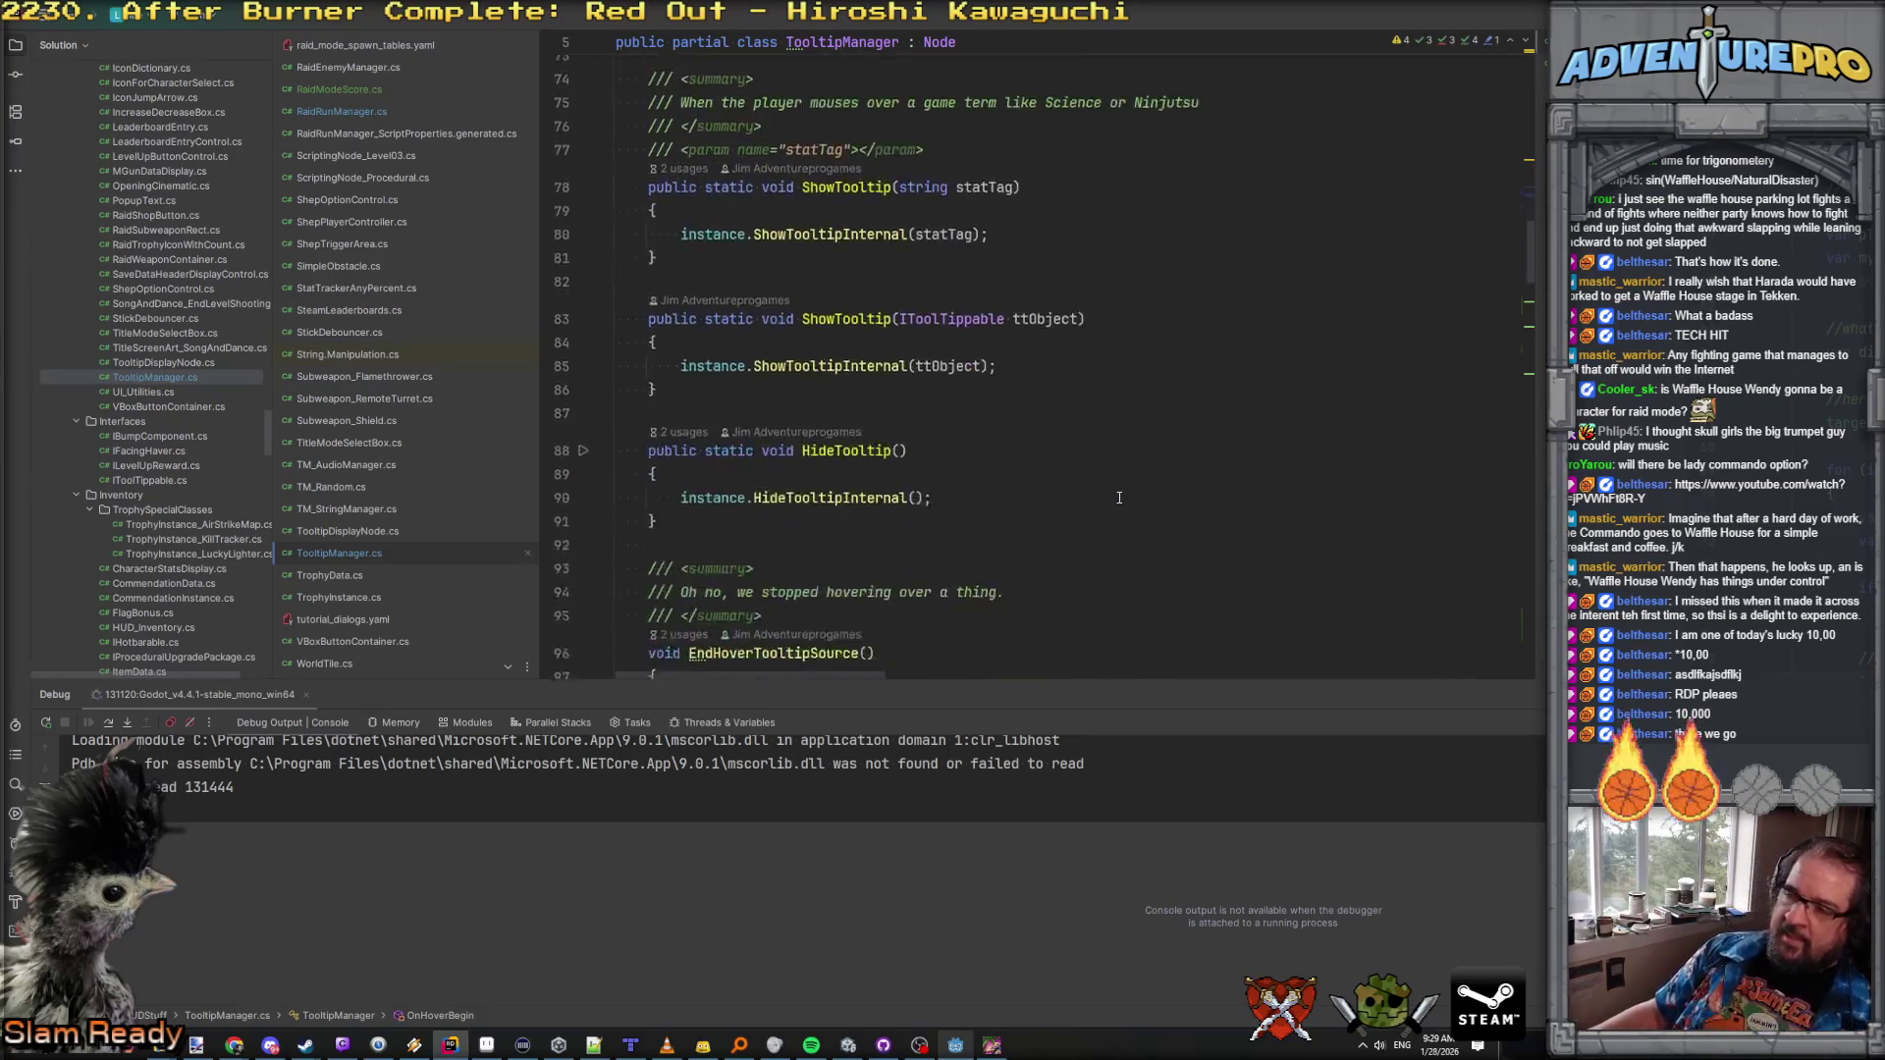
Step: Play the running game briefly, shooting the Evil Barricade and a terrorist, then close it
left_click(992, 1046)
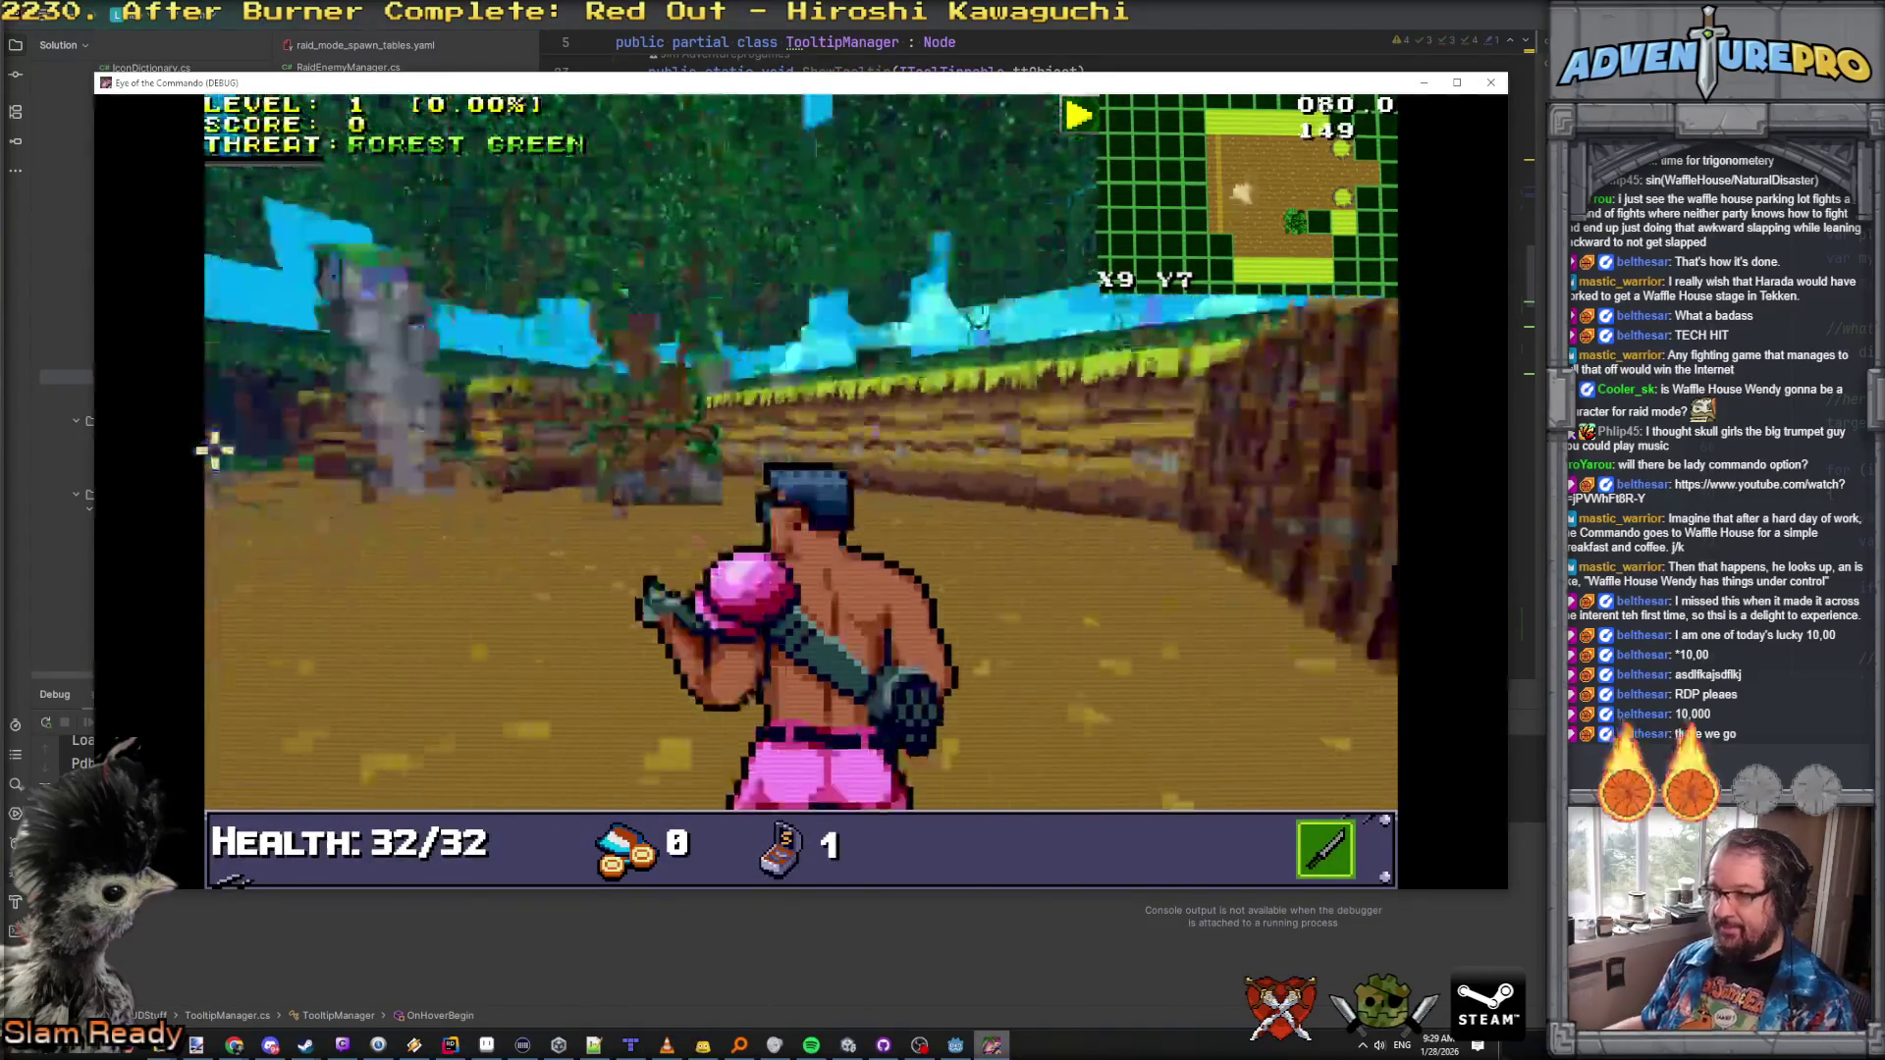
left_click(825, 358)
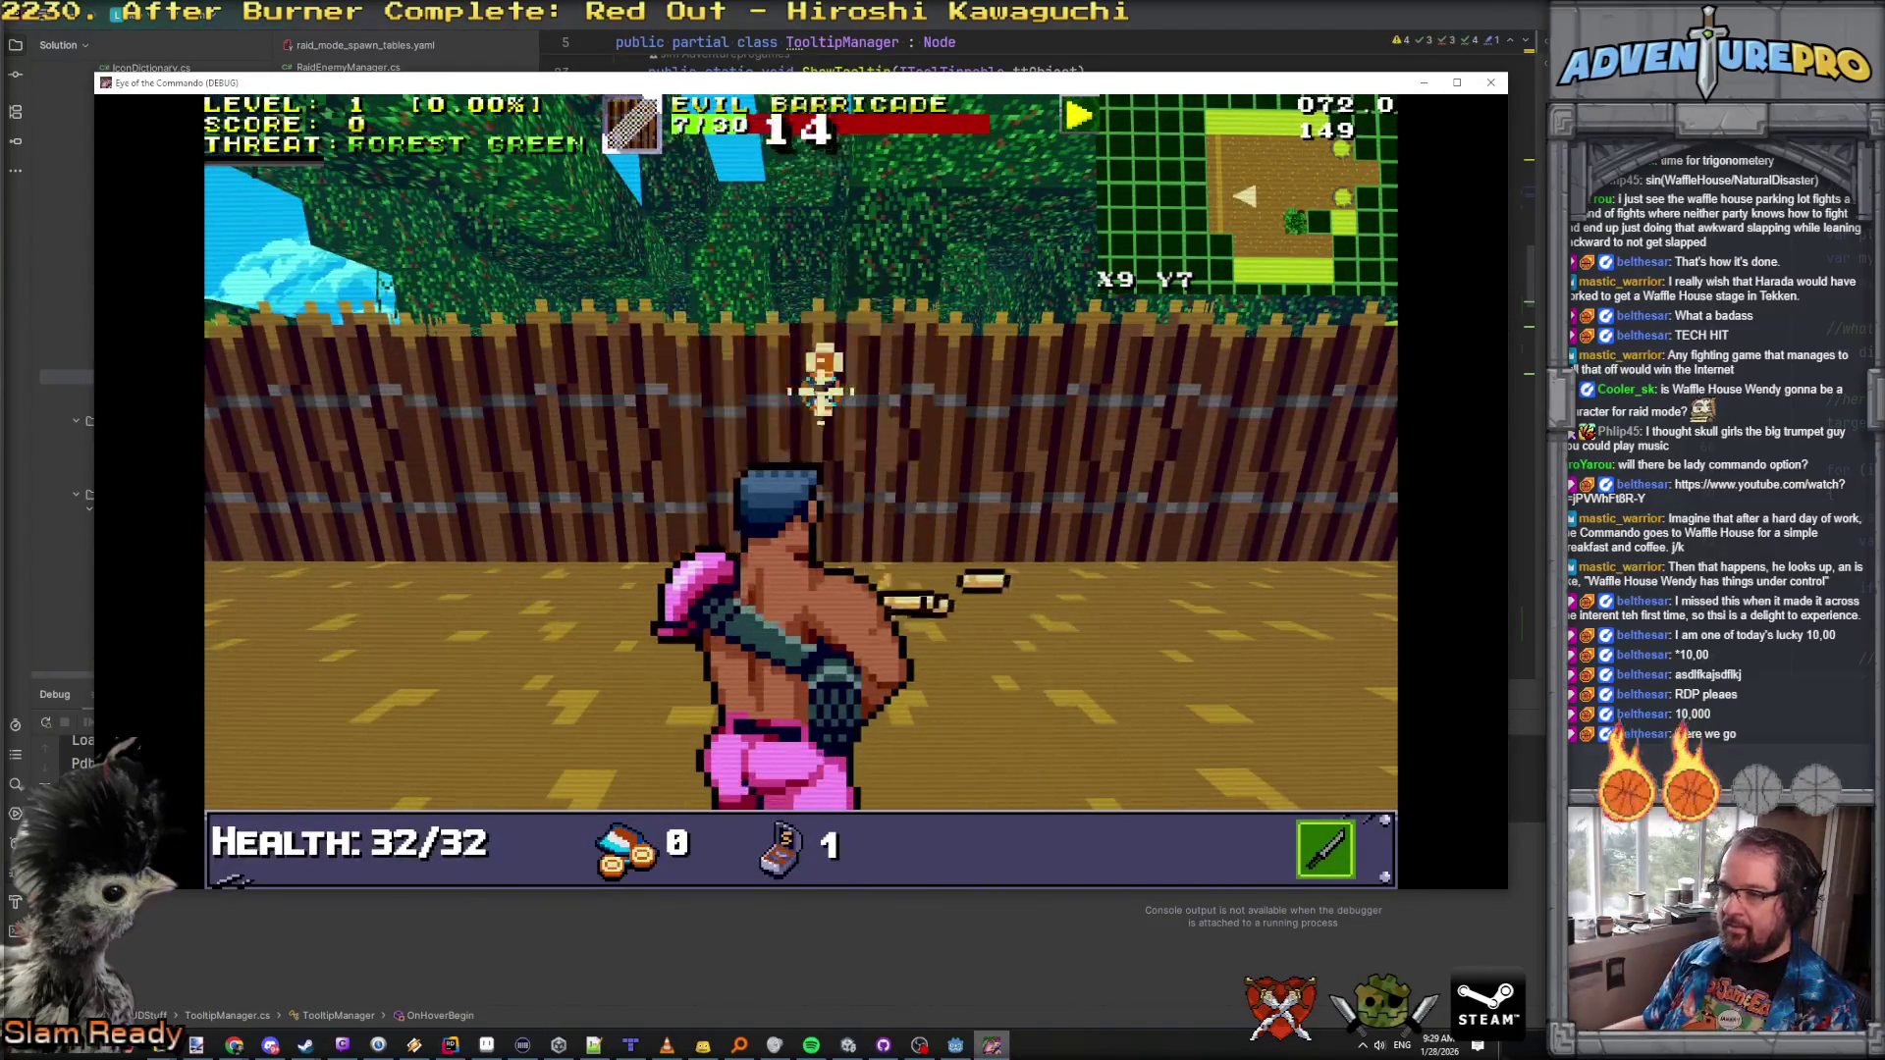
left_click(834, 369)
left_click(1357, 453)
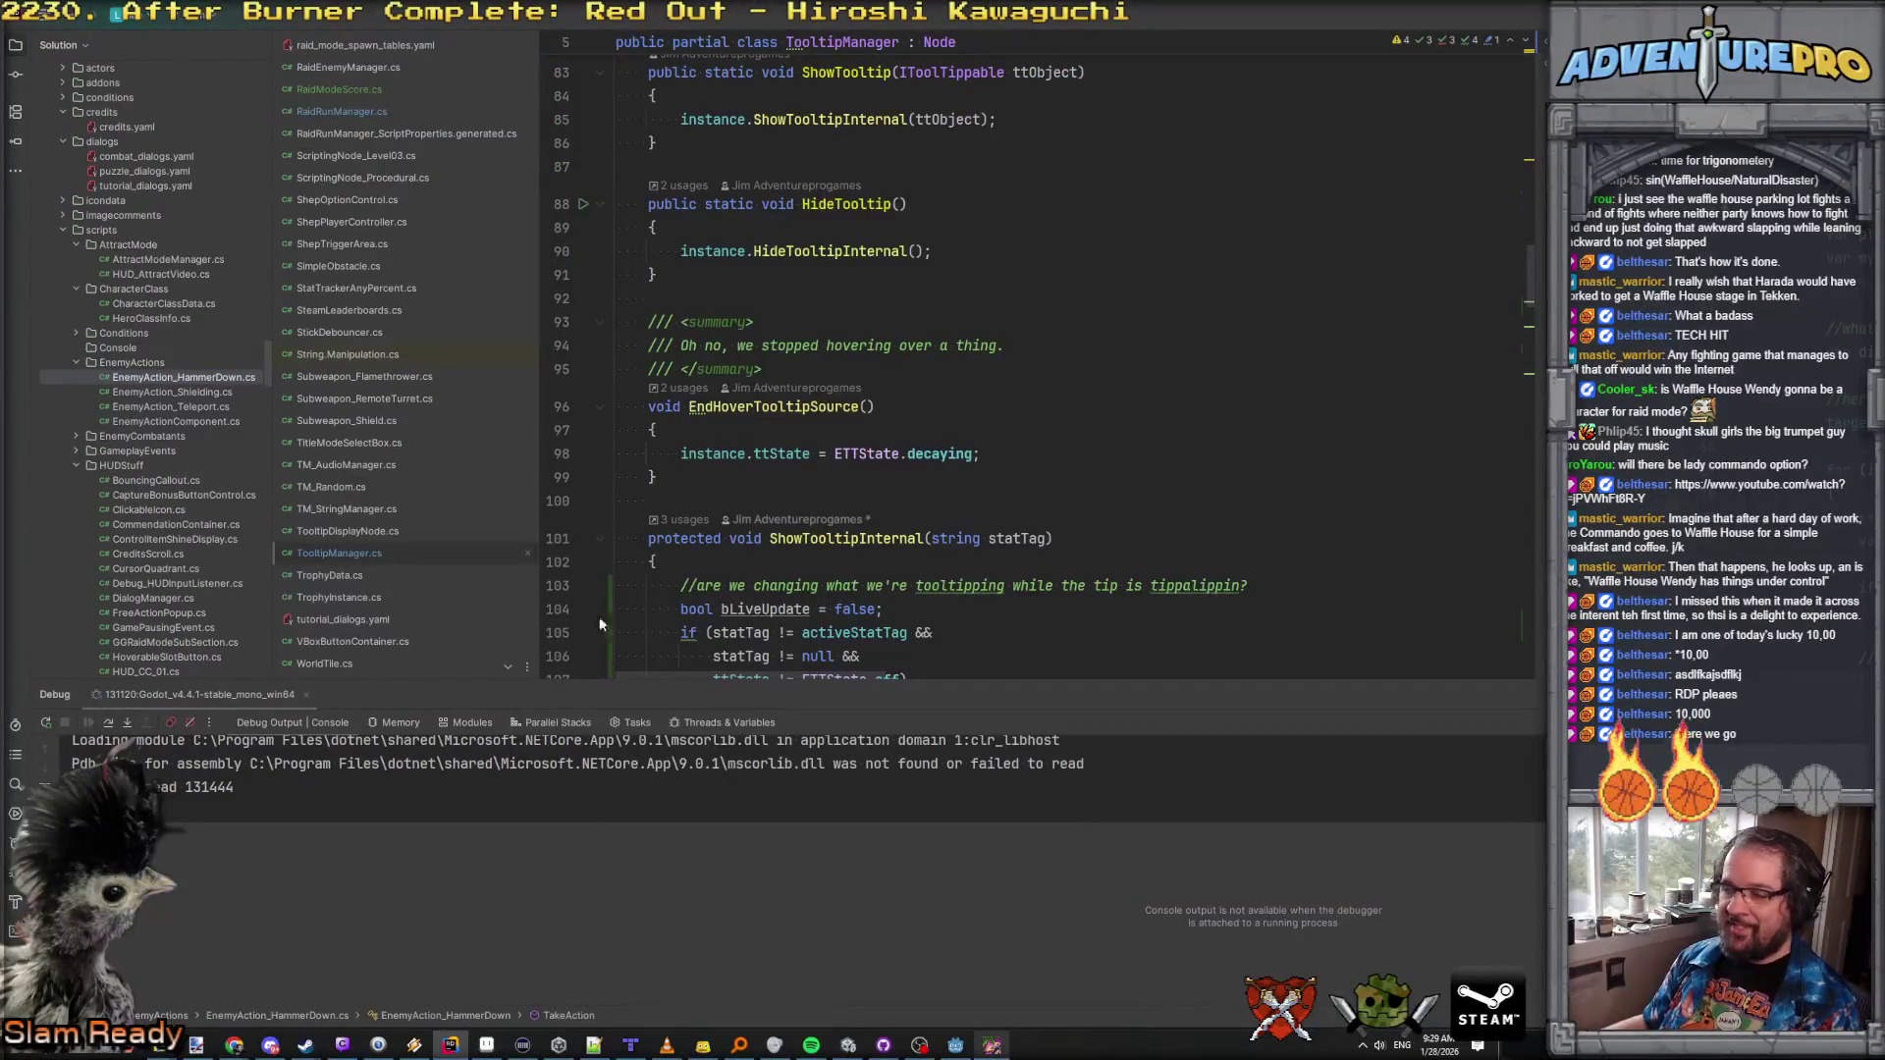
left_click(955, 1046)
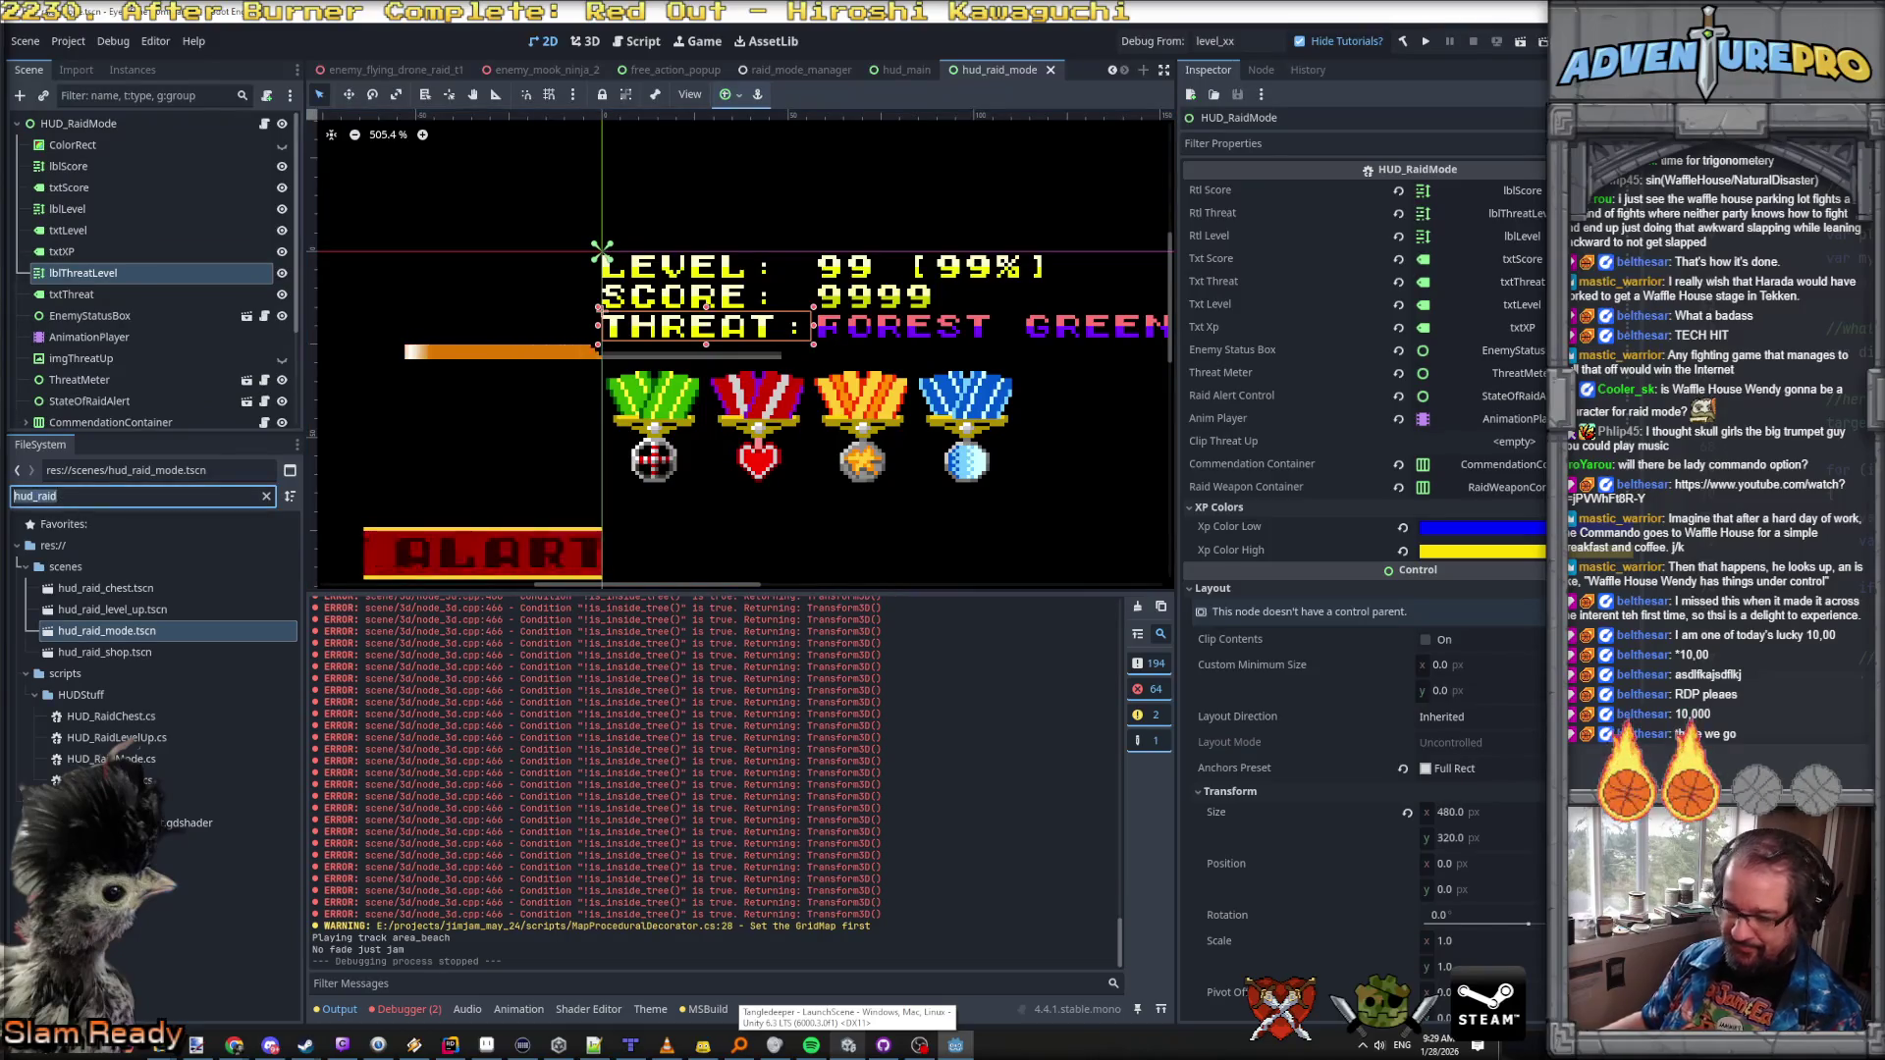
Step: Hide the rtlJump label in start_game_scene.tscn and save the scene
double_click(59, 496)
type("start")
double_click(85, 695)
scroll(157, 297, "down", 5)
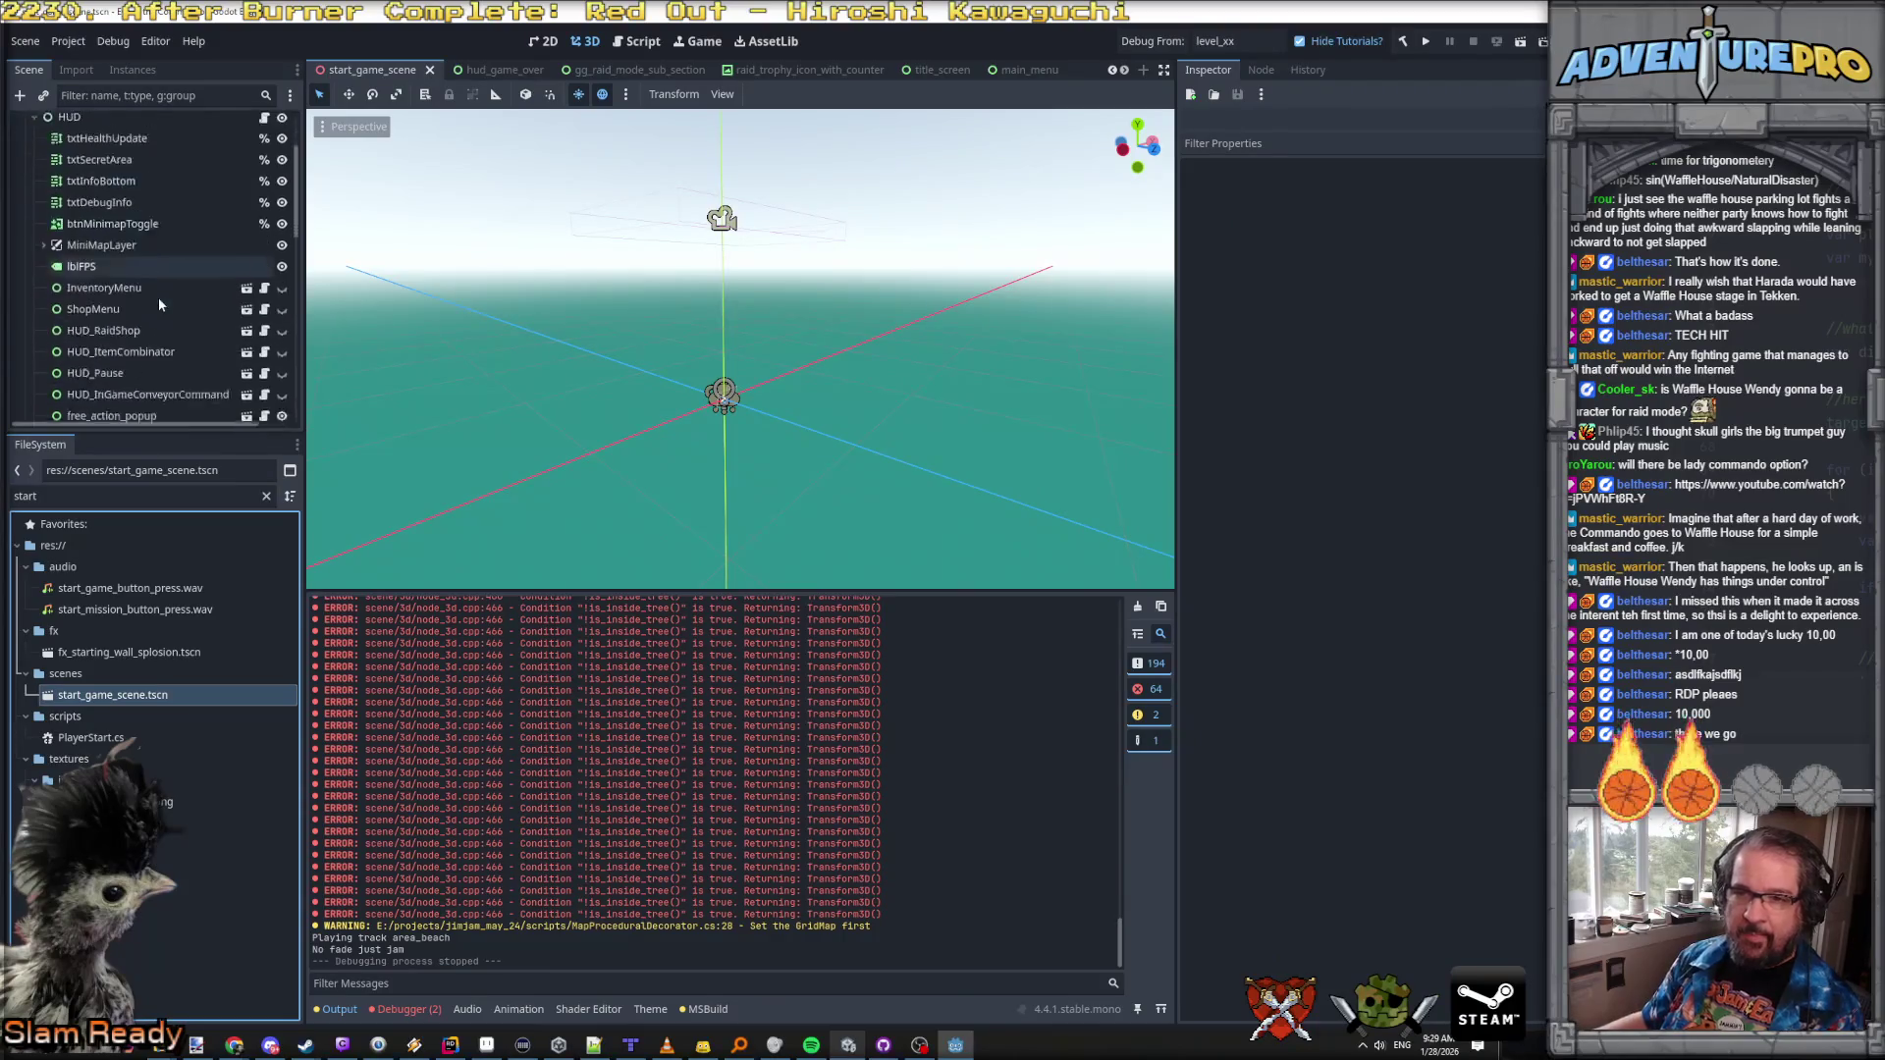
scroll(159, 305, "down", 5)
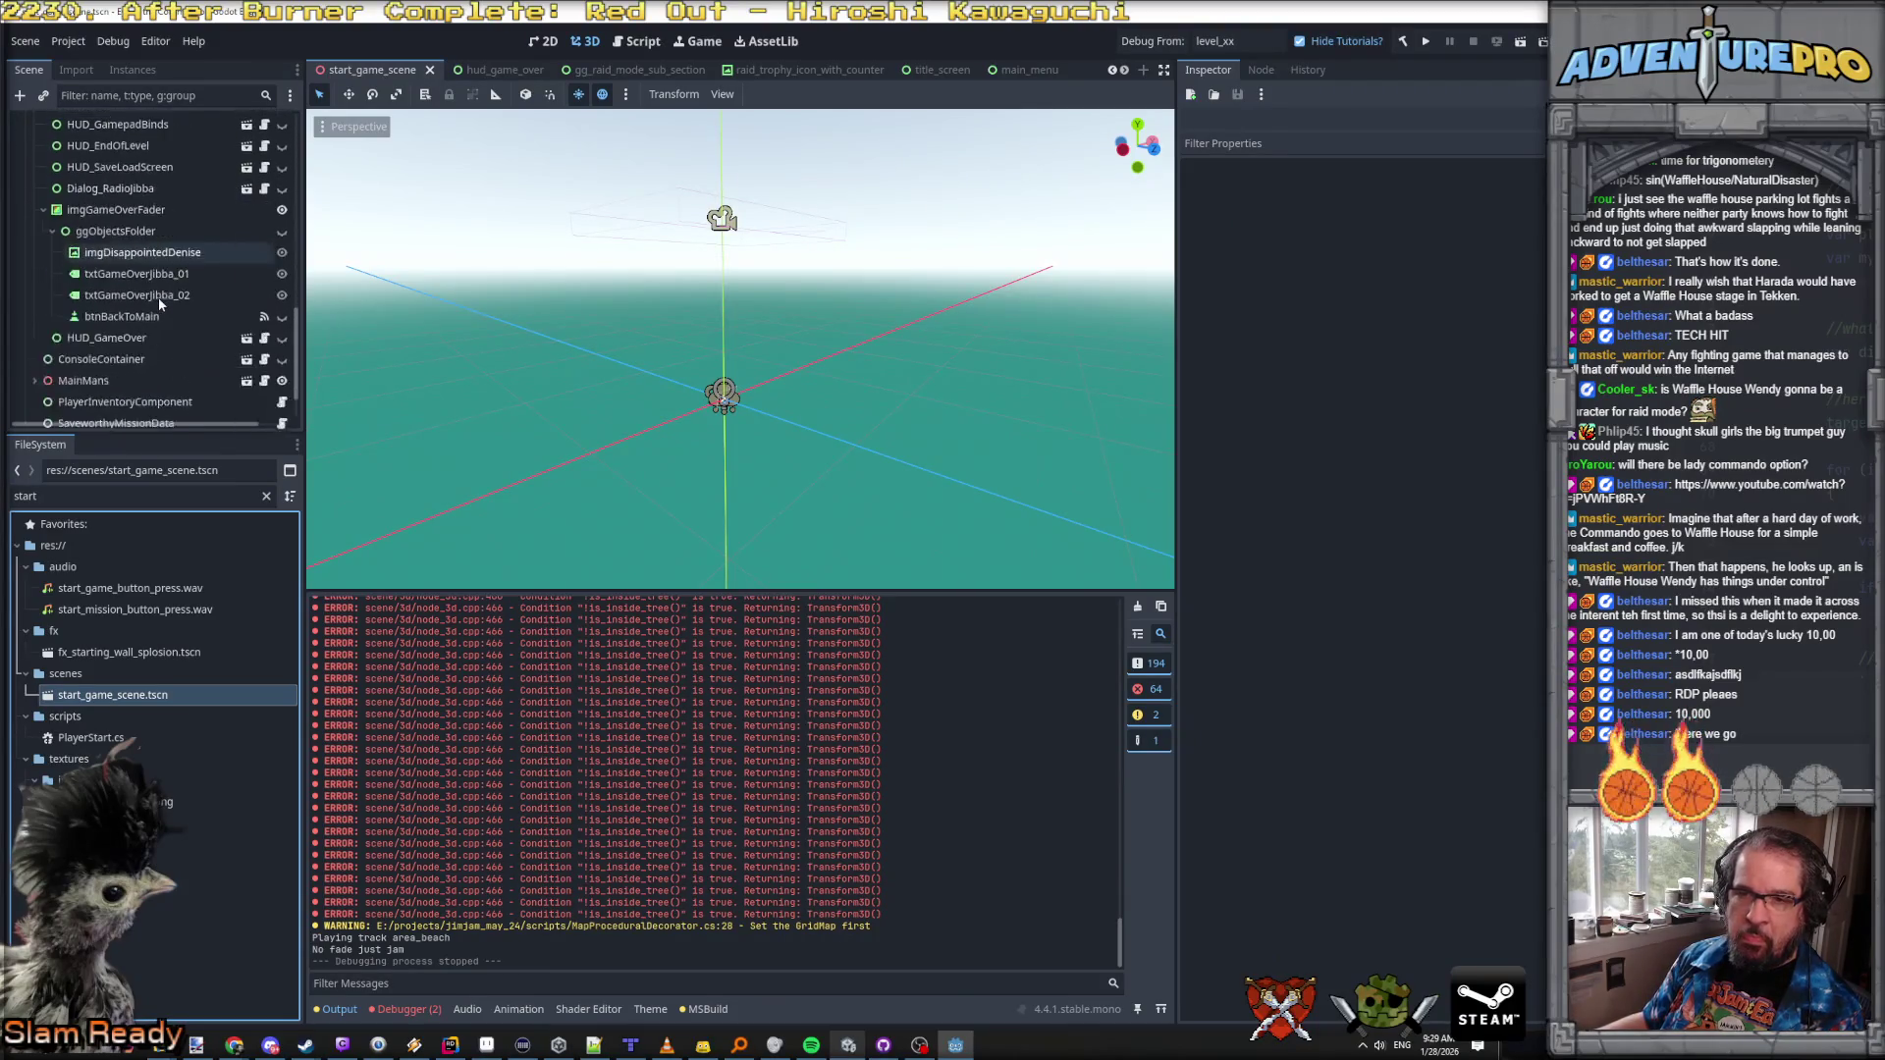
scroll(157, 297, "up", 5)
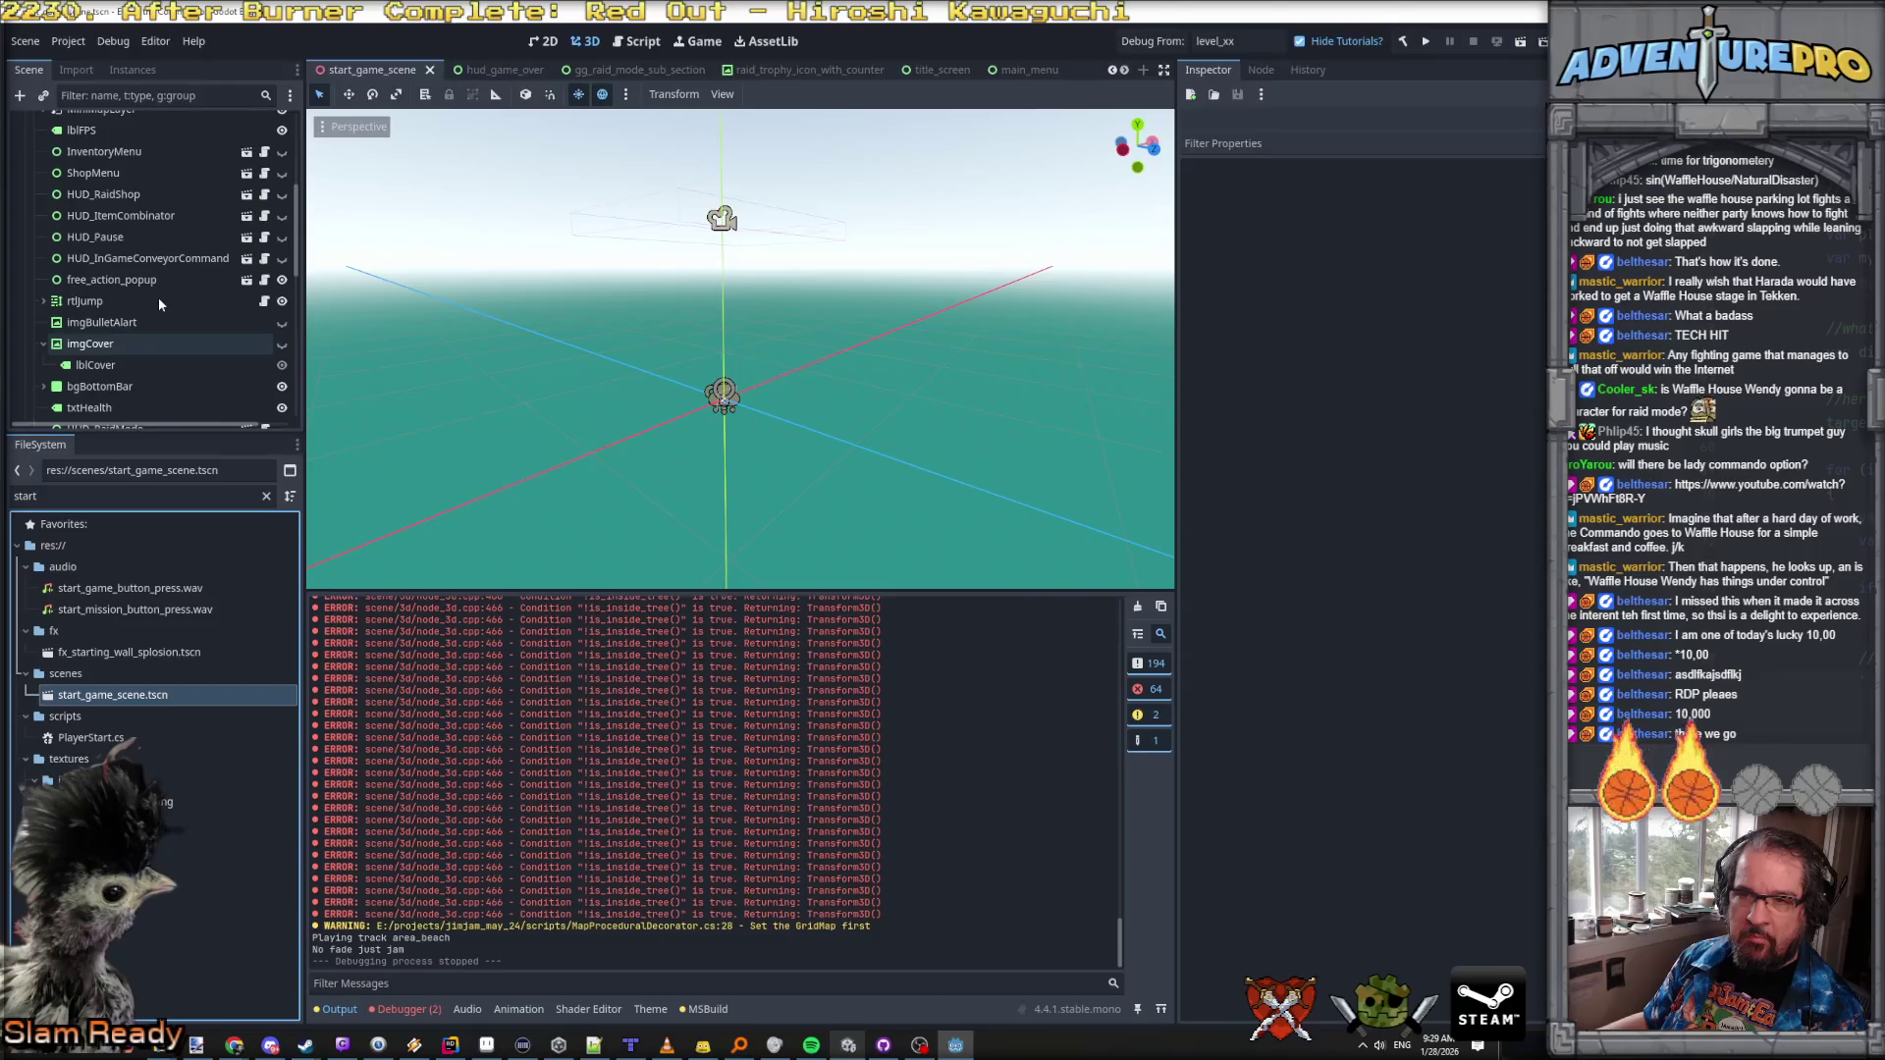
left_click(283, 301)
key("ctrl+s")
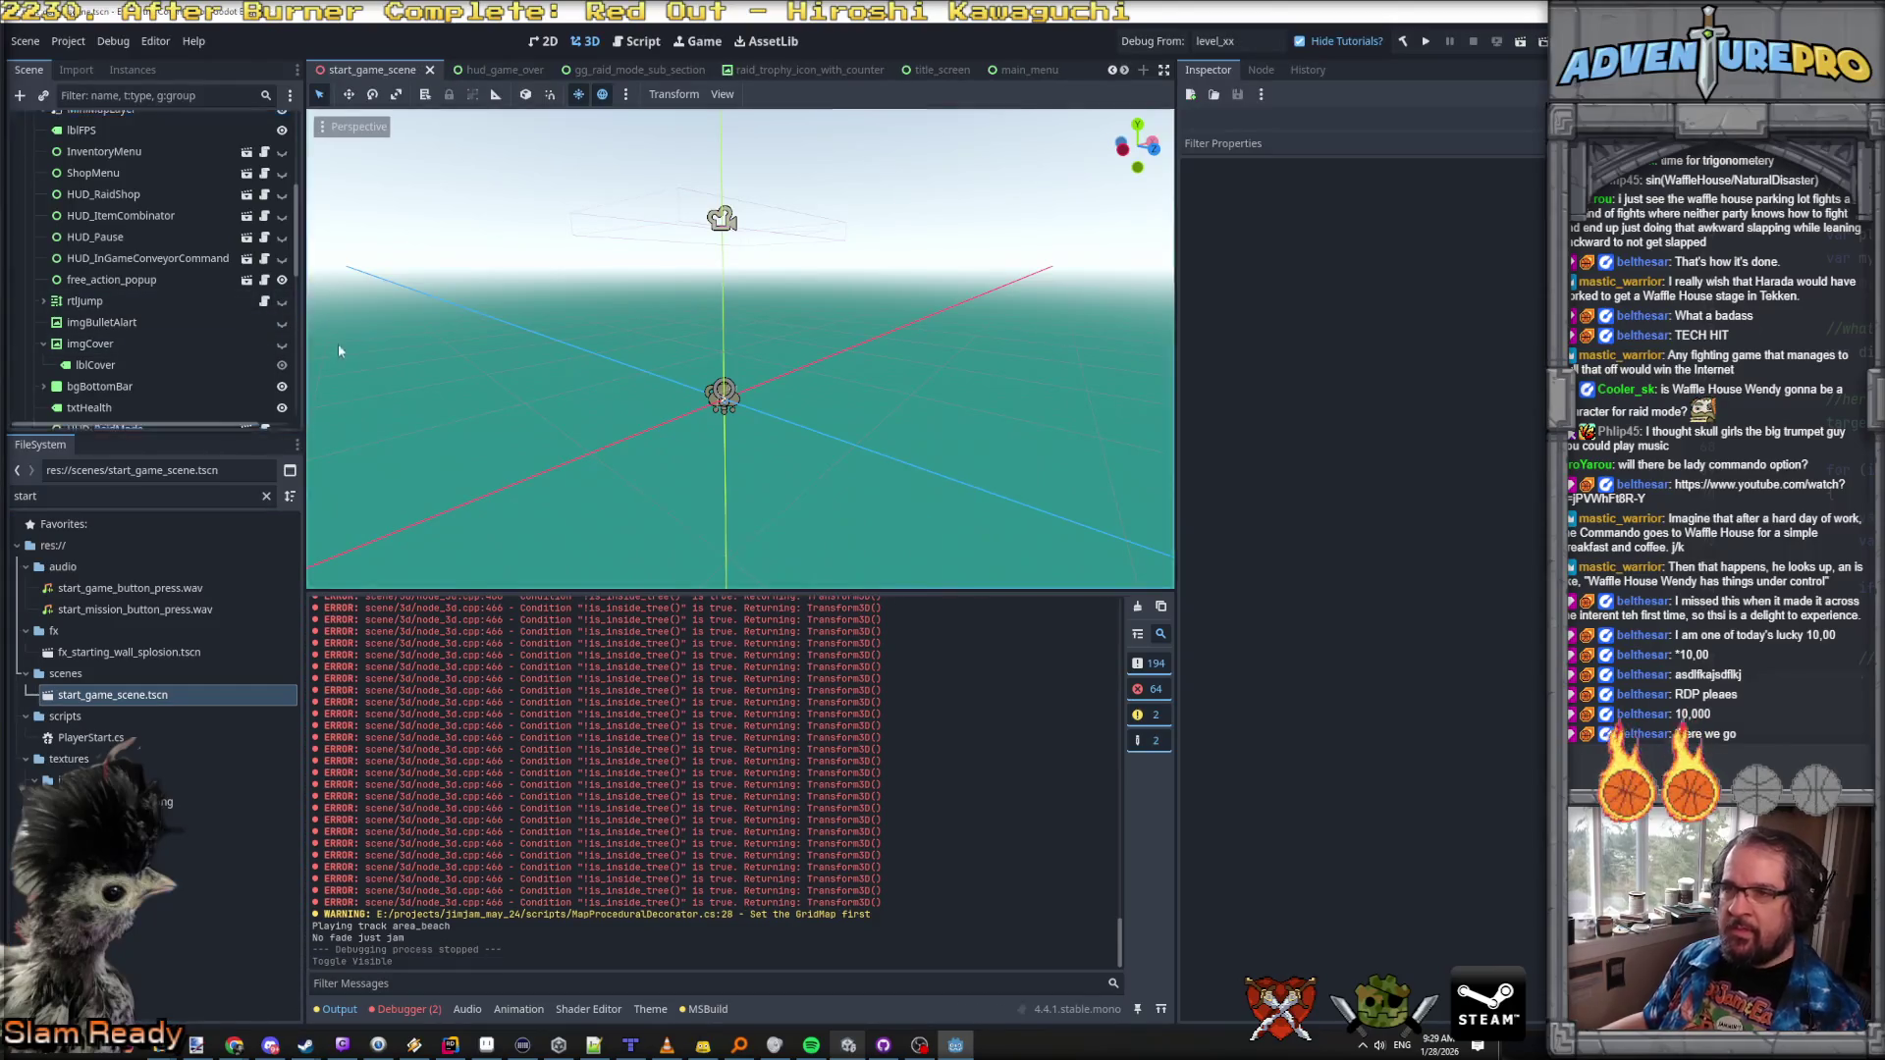
Step: Open exploding_barrel.tscn and set its Status Box Display Name to EXPLODING_BARREL
double_click(85, 496)
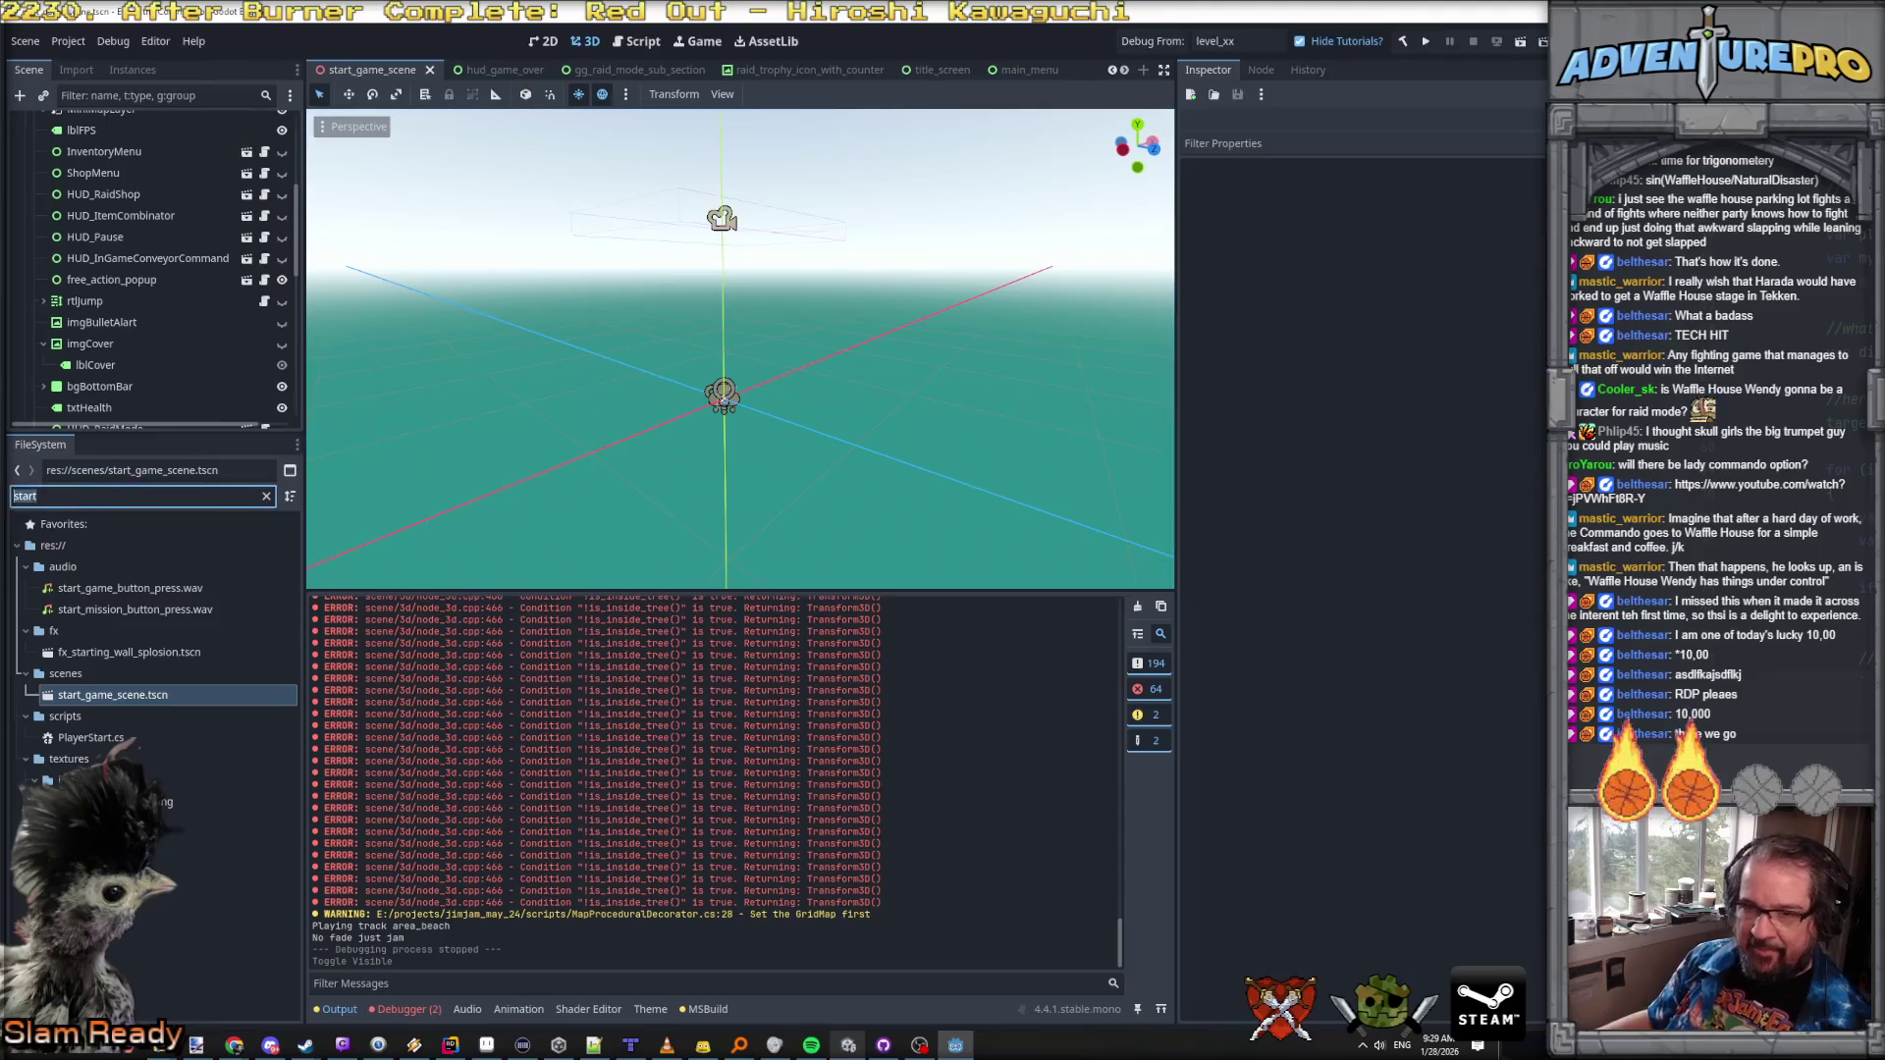
type("barrel")
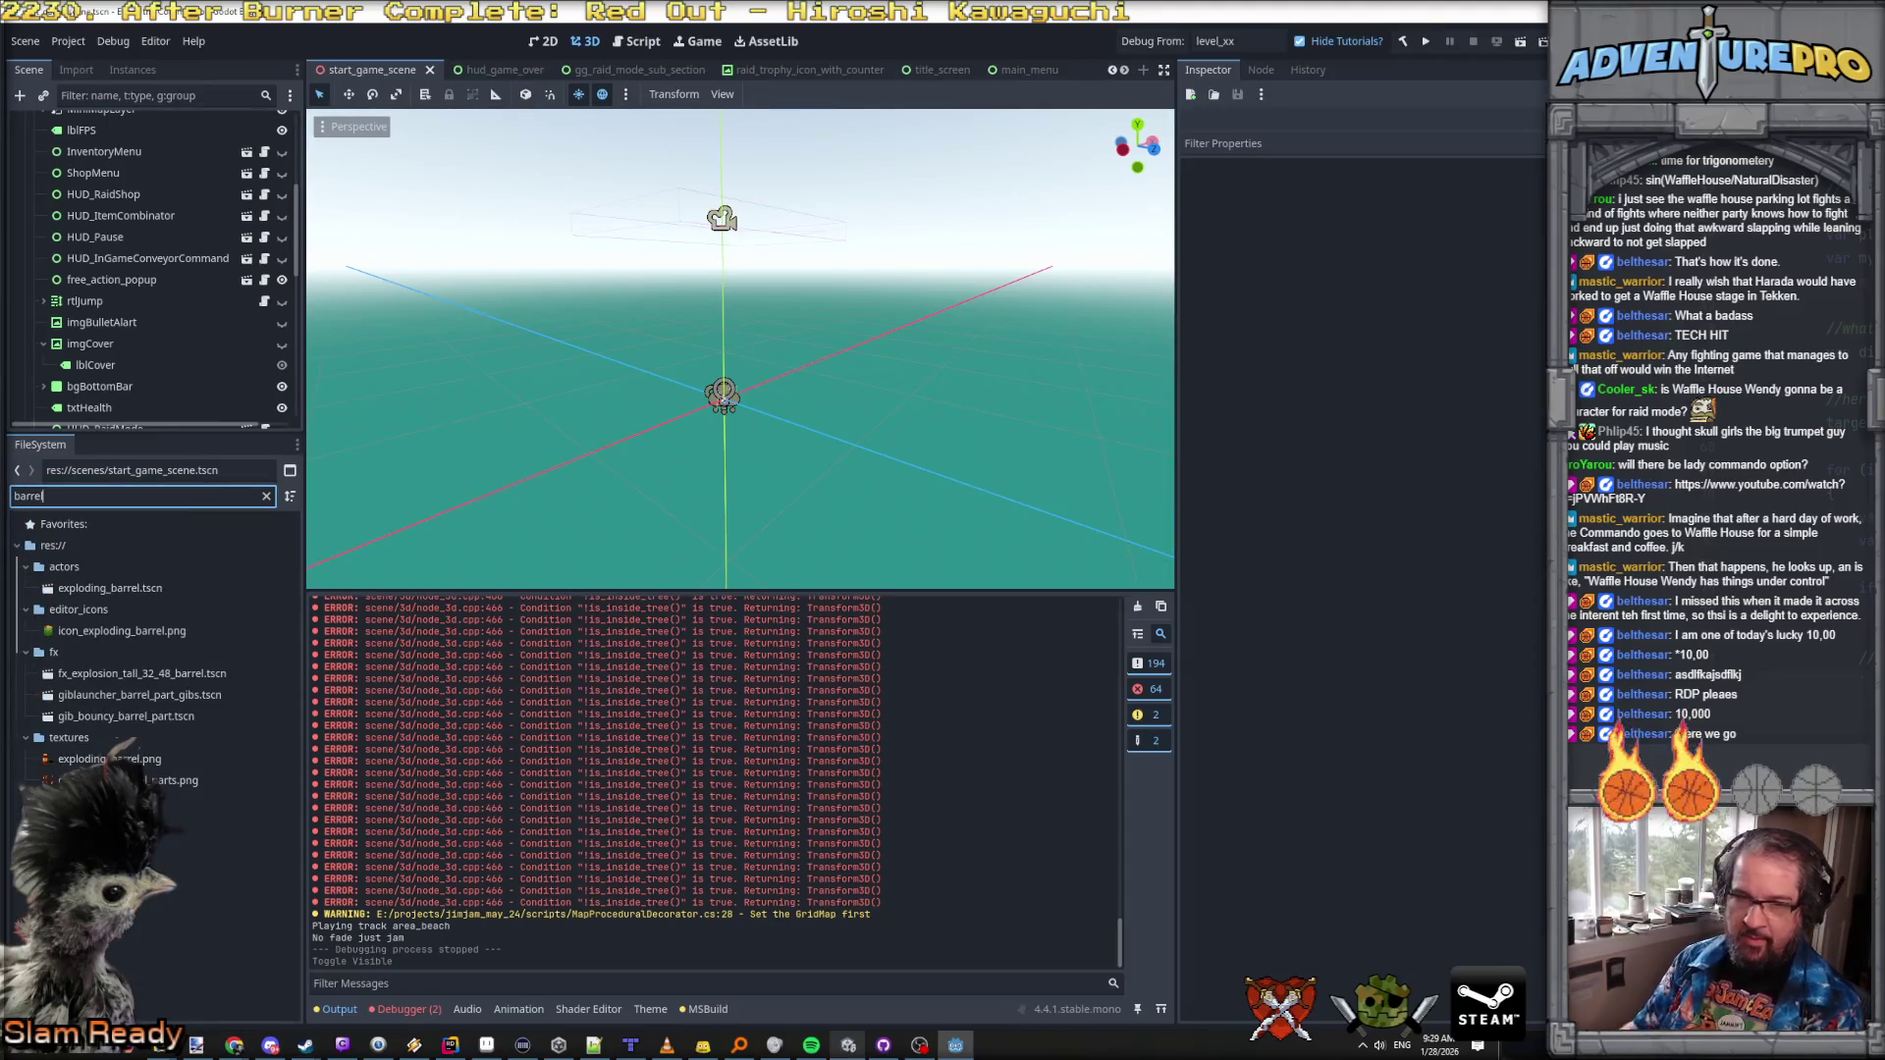
double_click(87, 589)
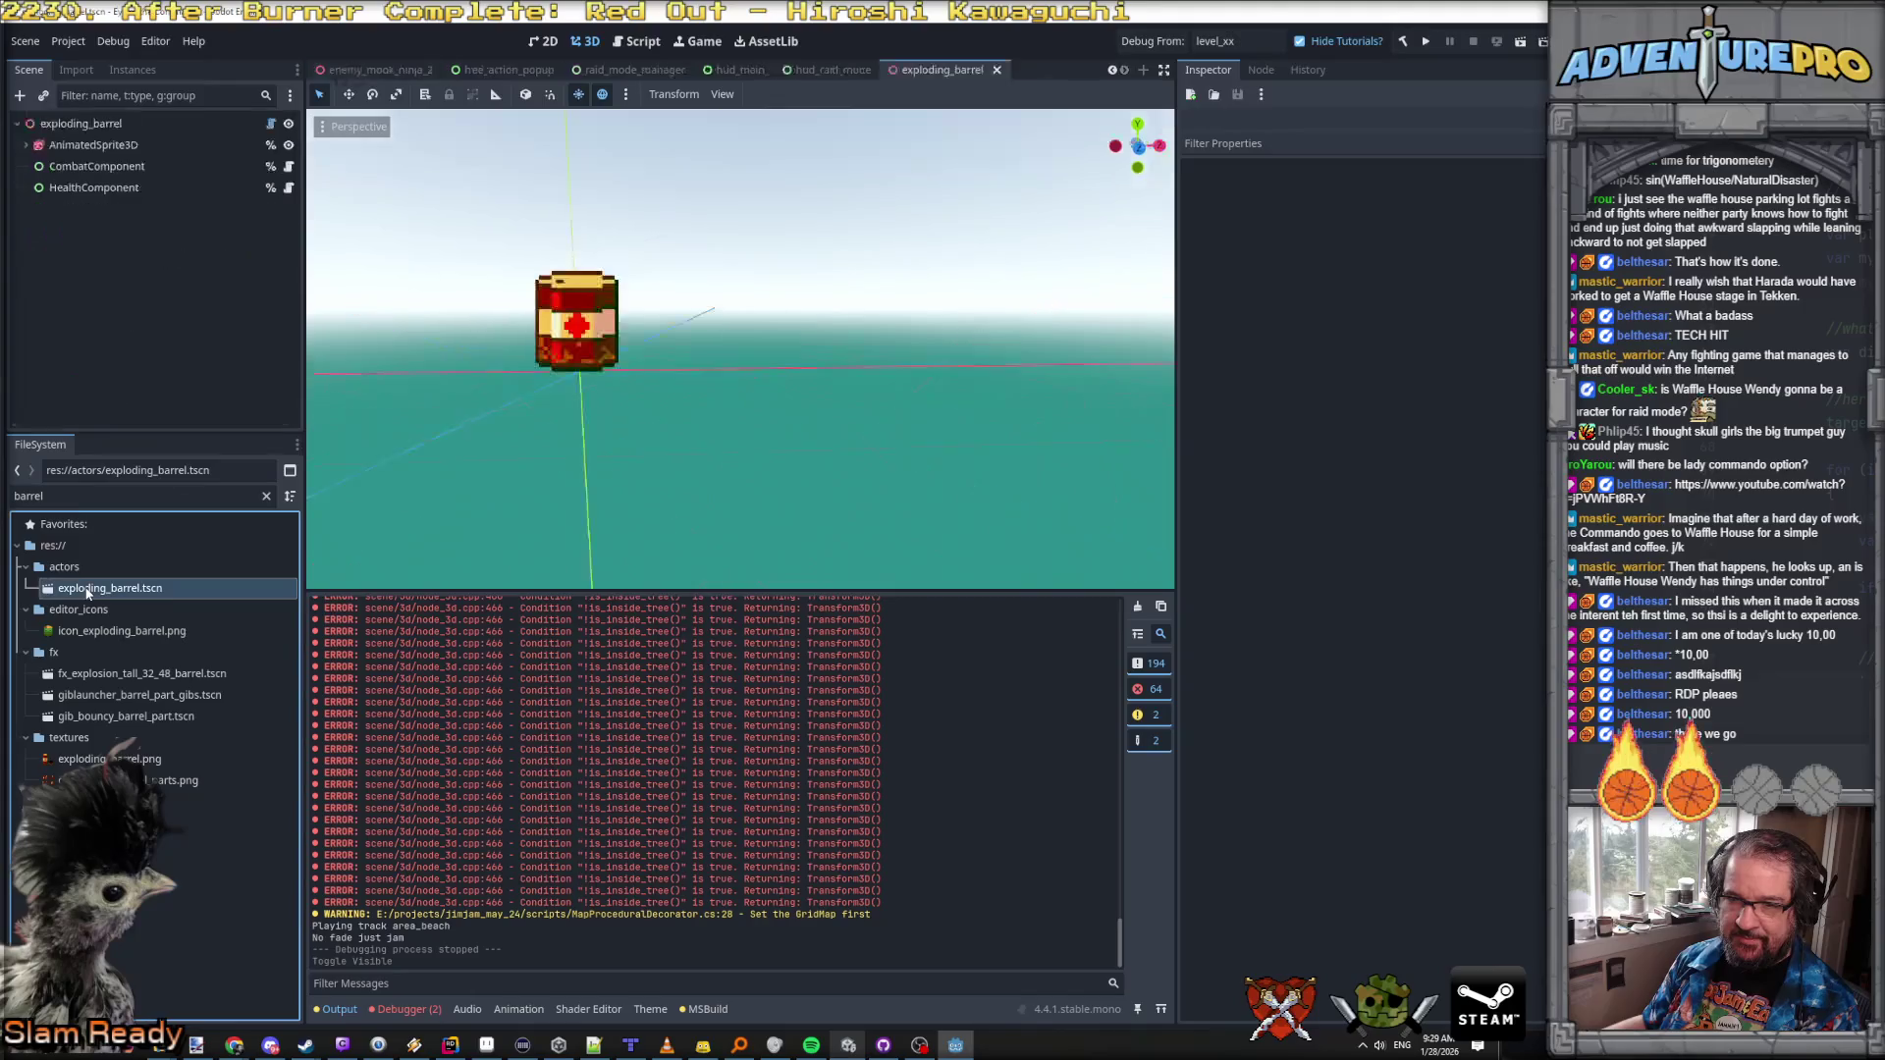
left_click(67, 125)
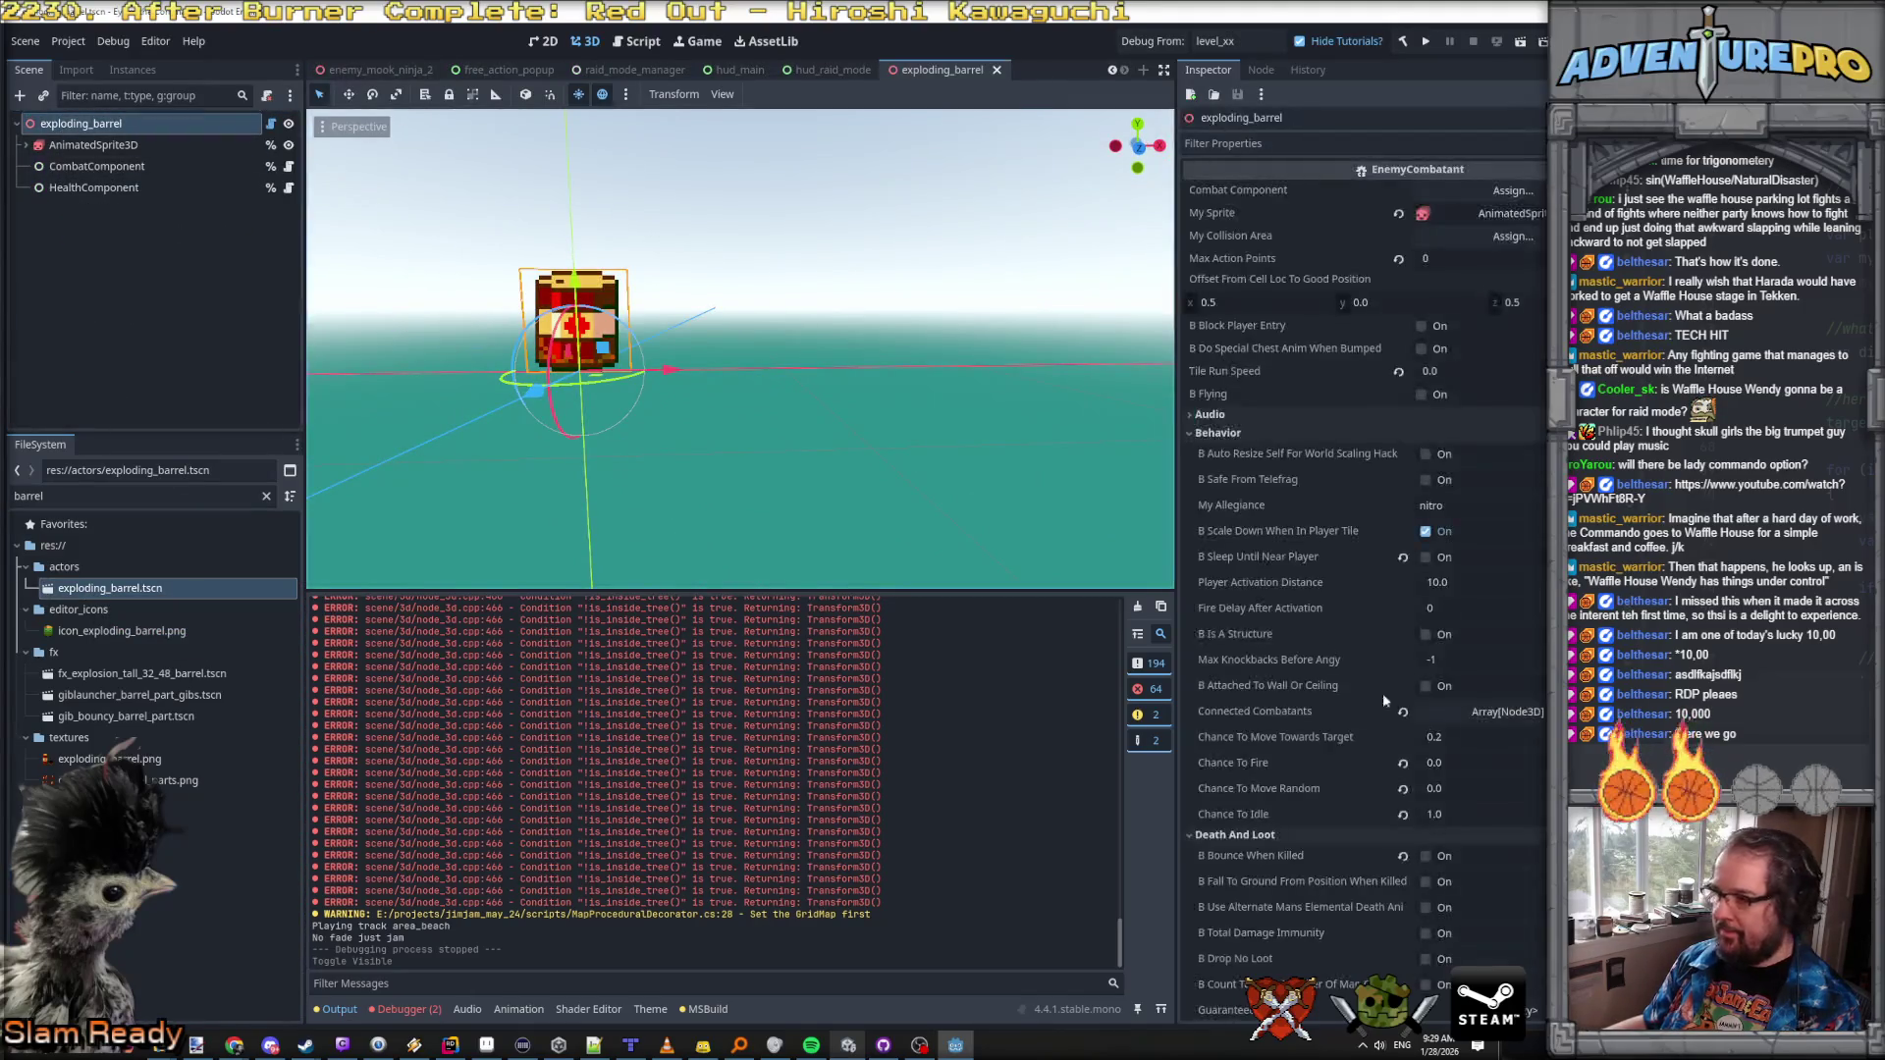
scroll(1382, 693, "down", 5)
scroll(1417, 723, "down", 5)
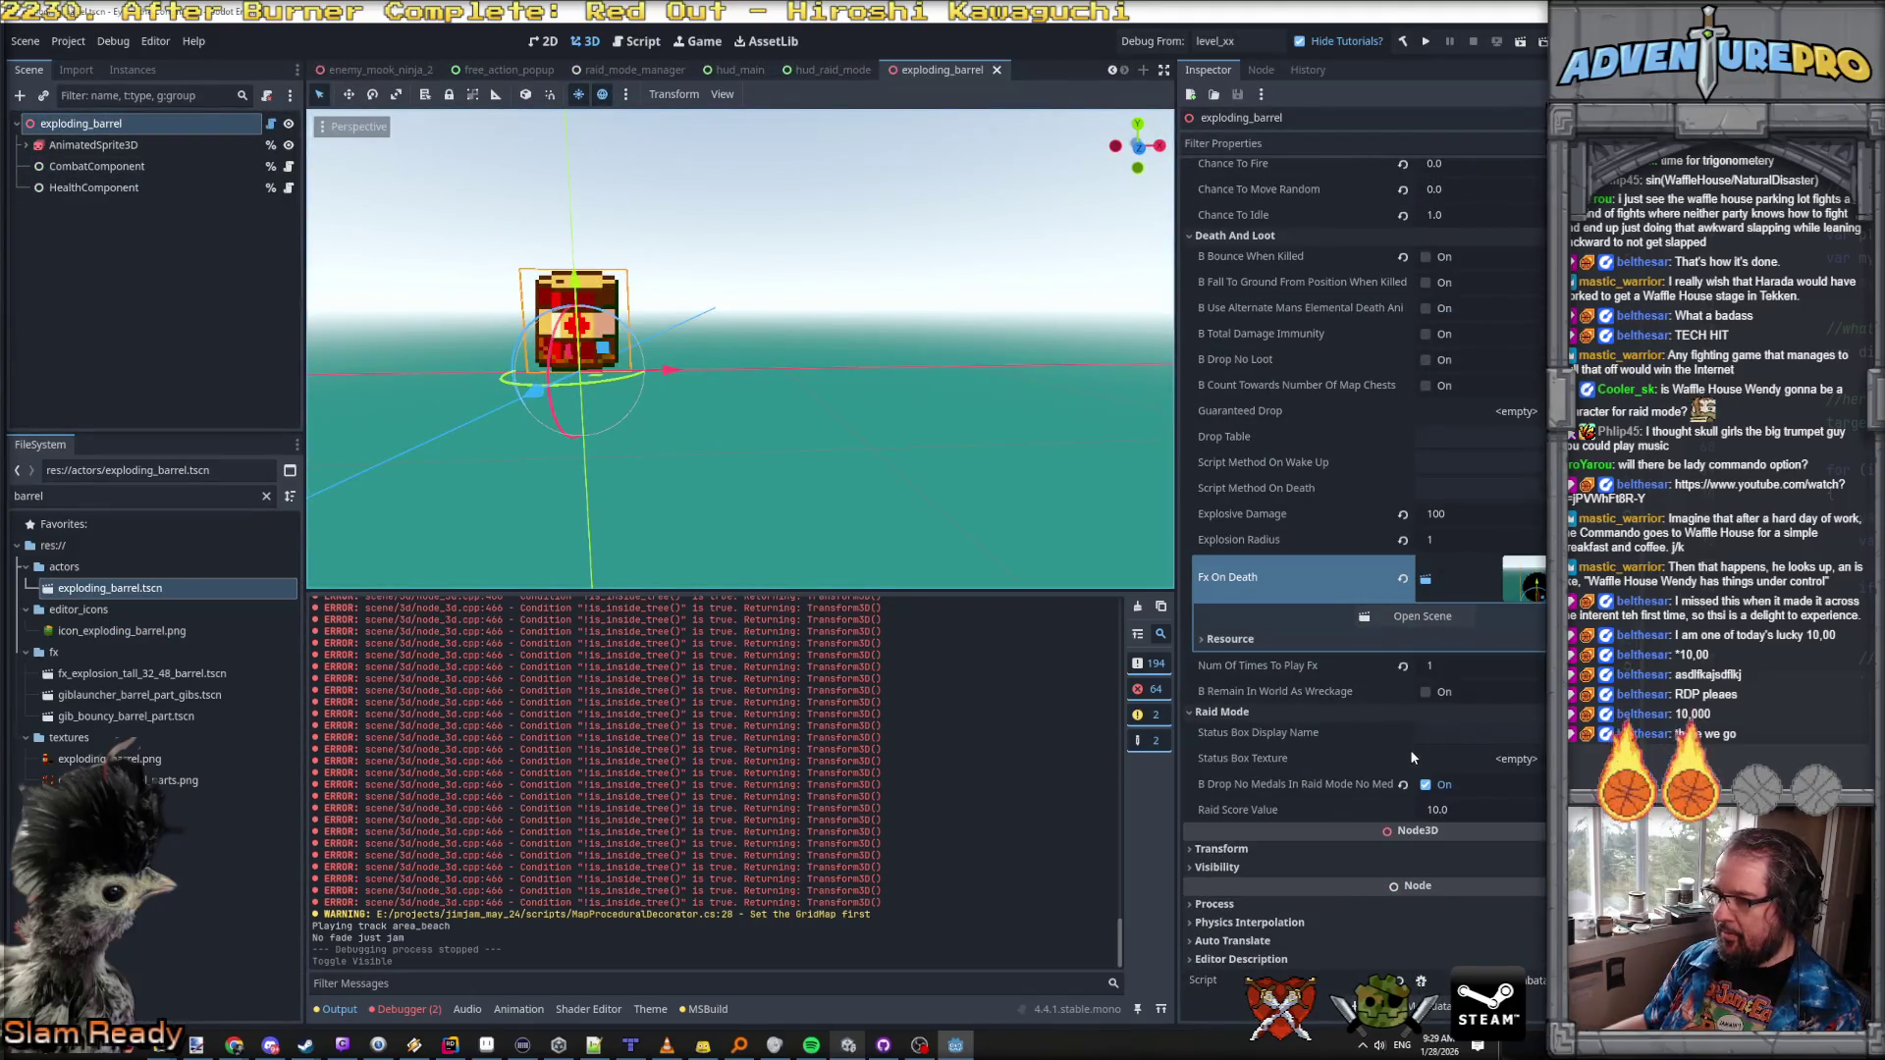
left_click(1458, 735)
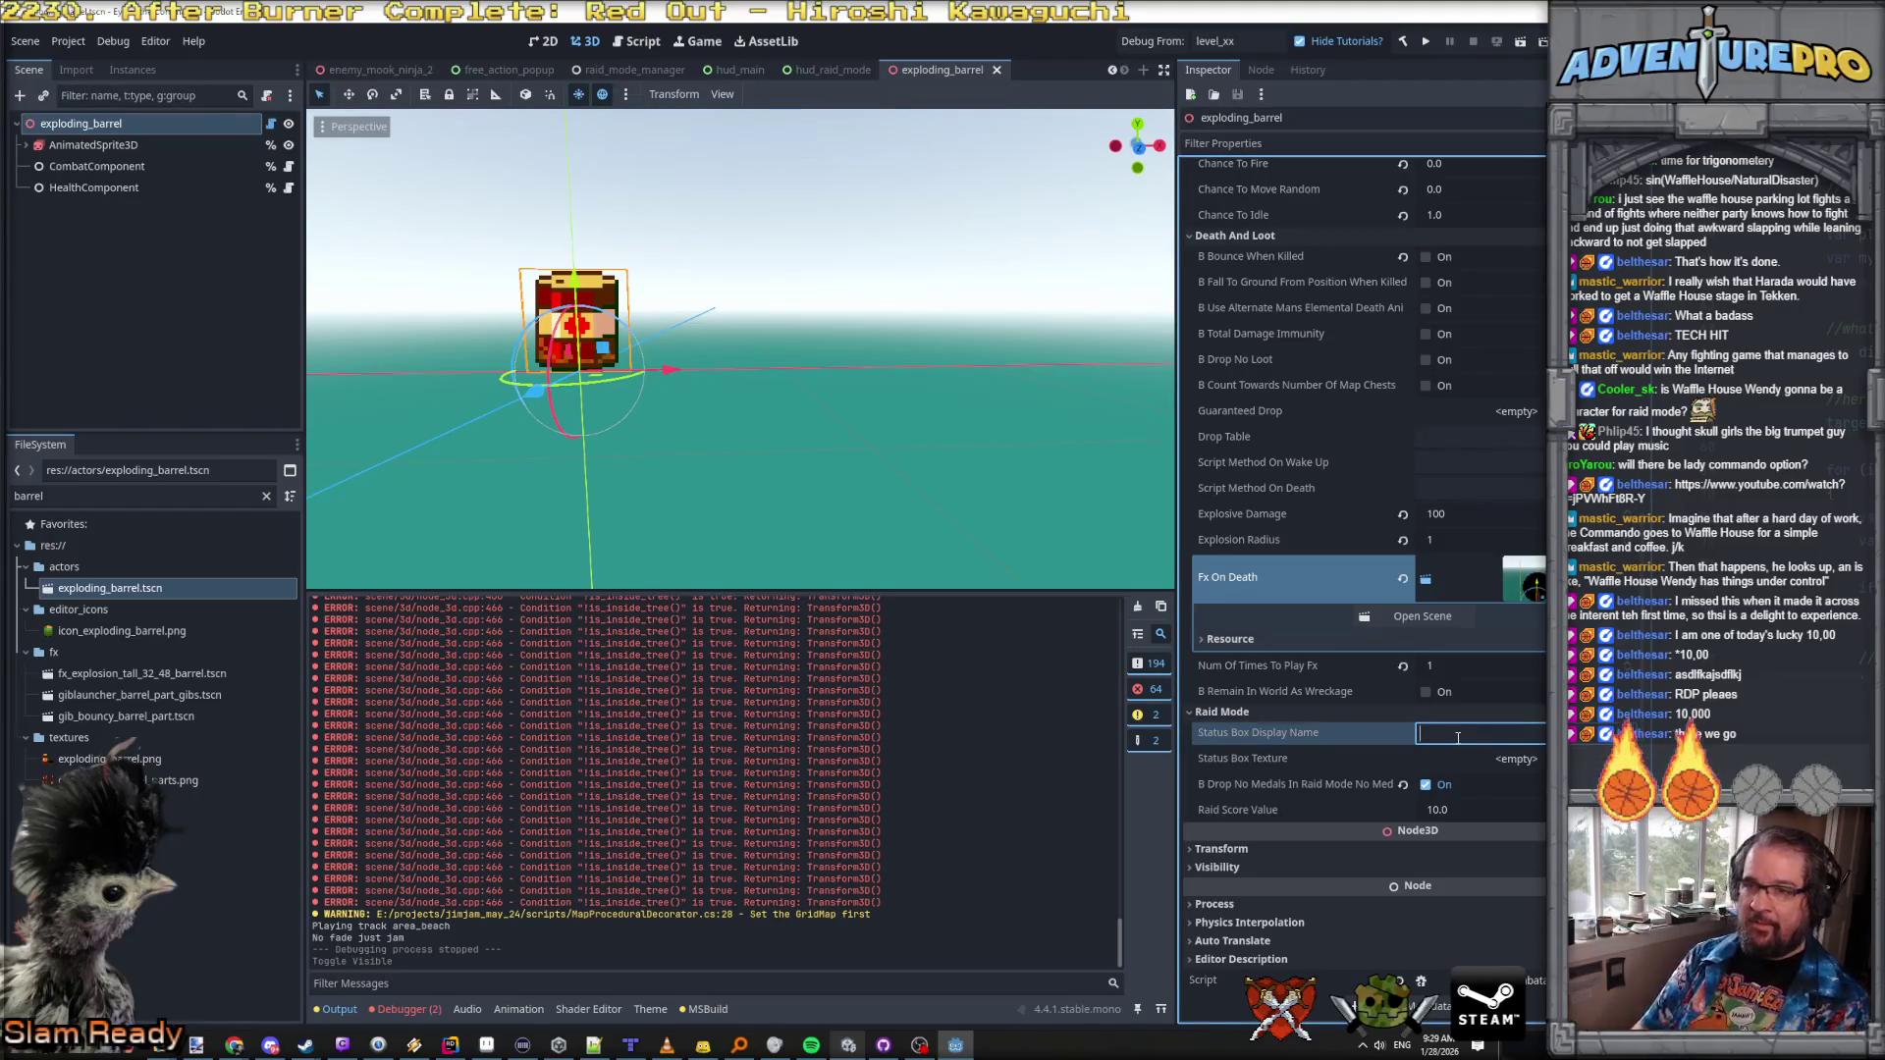
type("EXPLODING_BARREL")
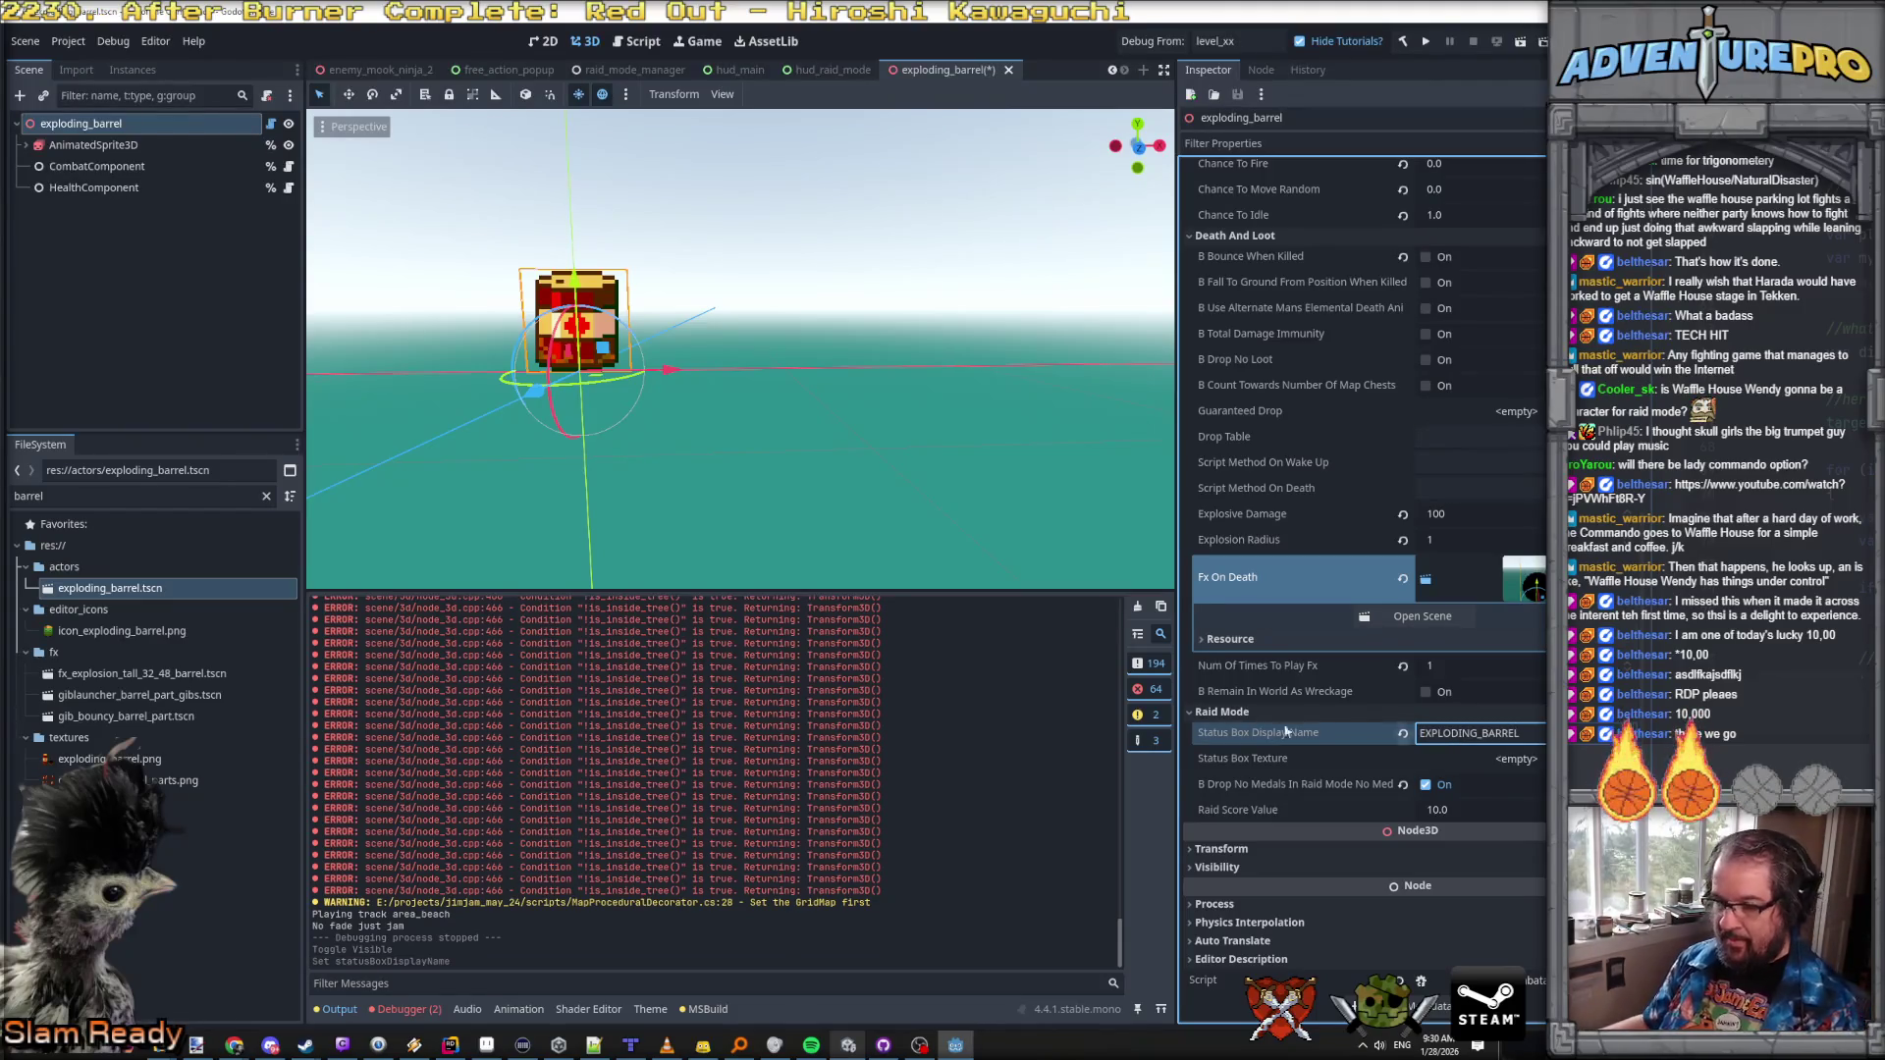
Step: Load the exploding_barrel texture as the Status Box Texture
left_click(1517, 759)
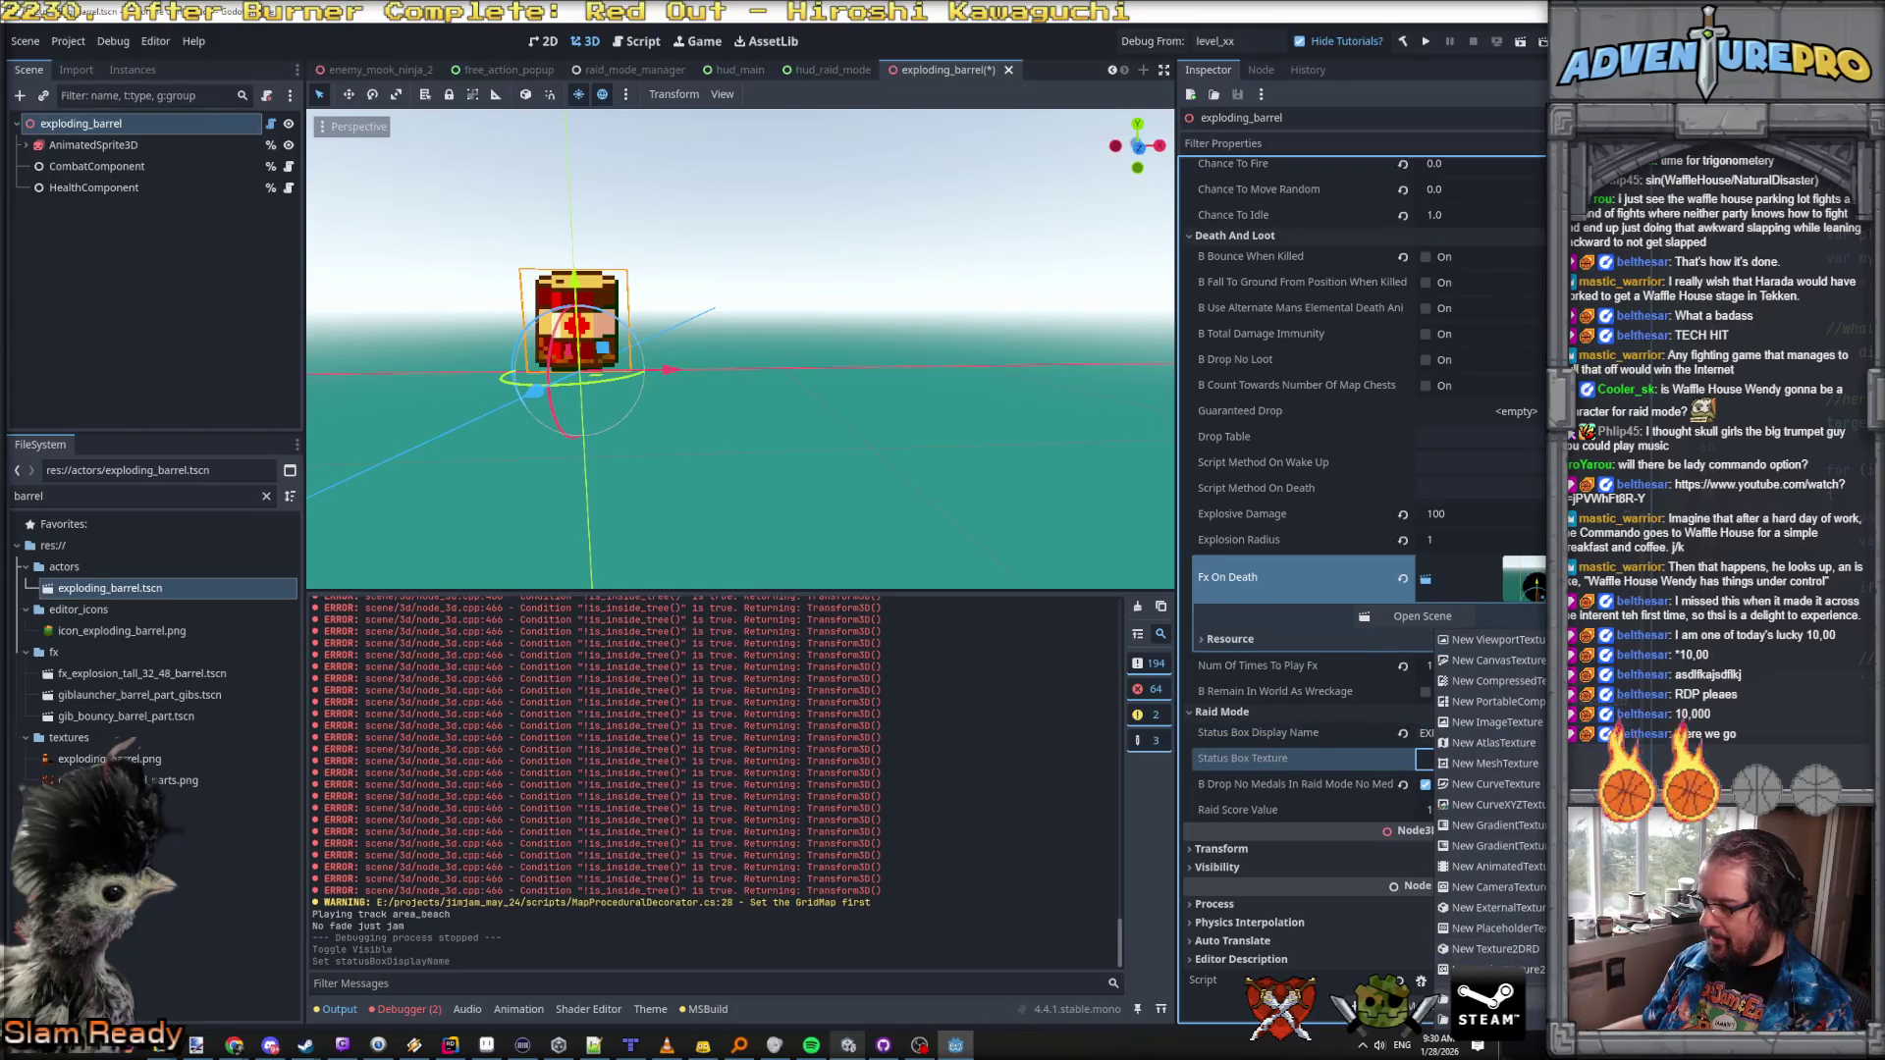
left_click(1537, 967)
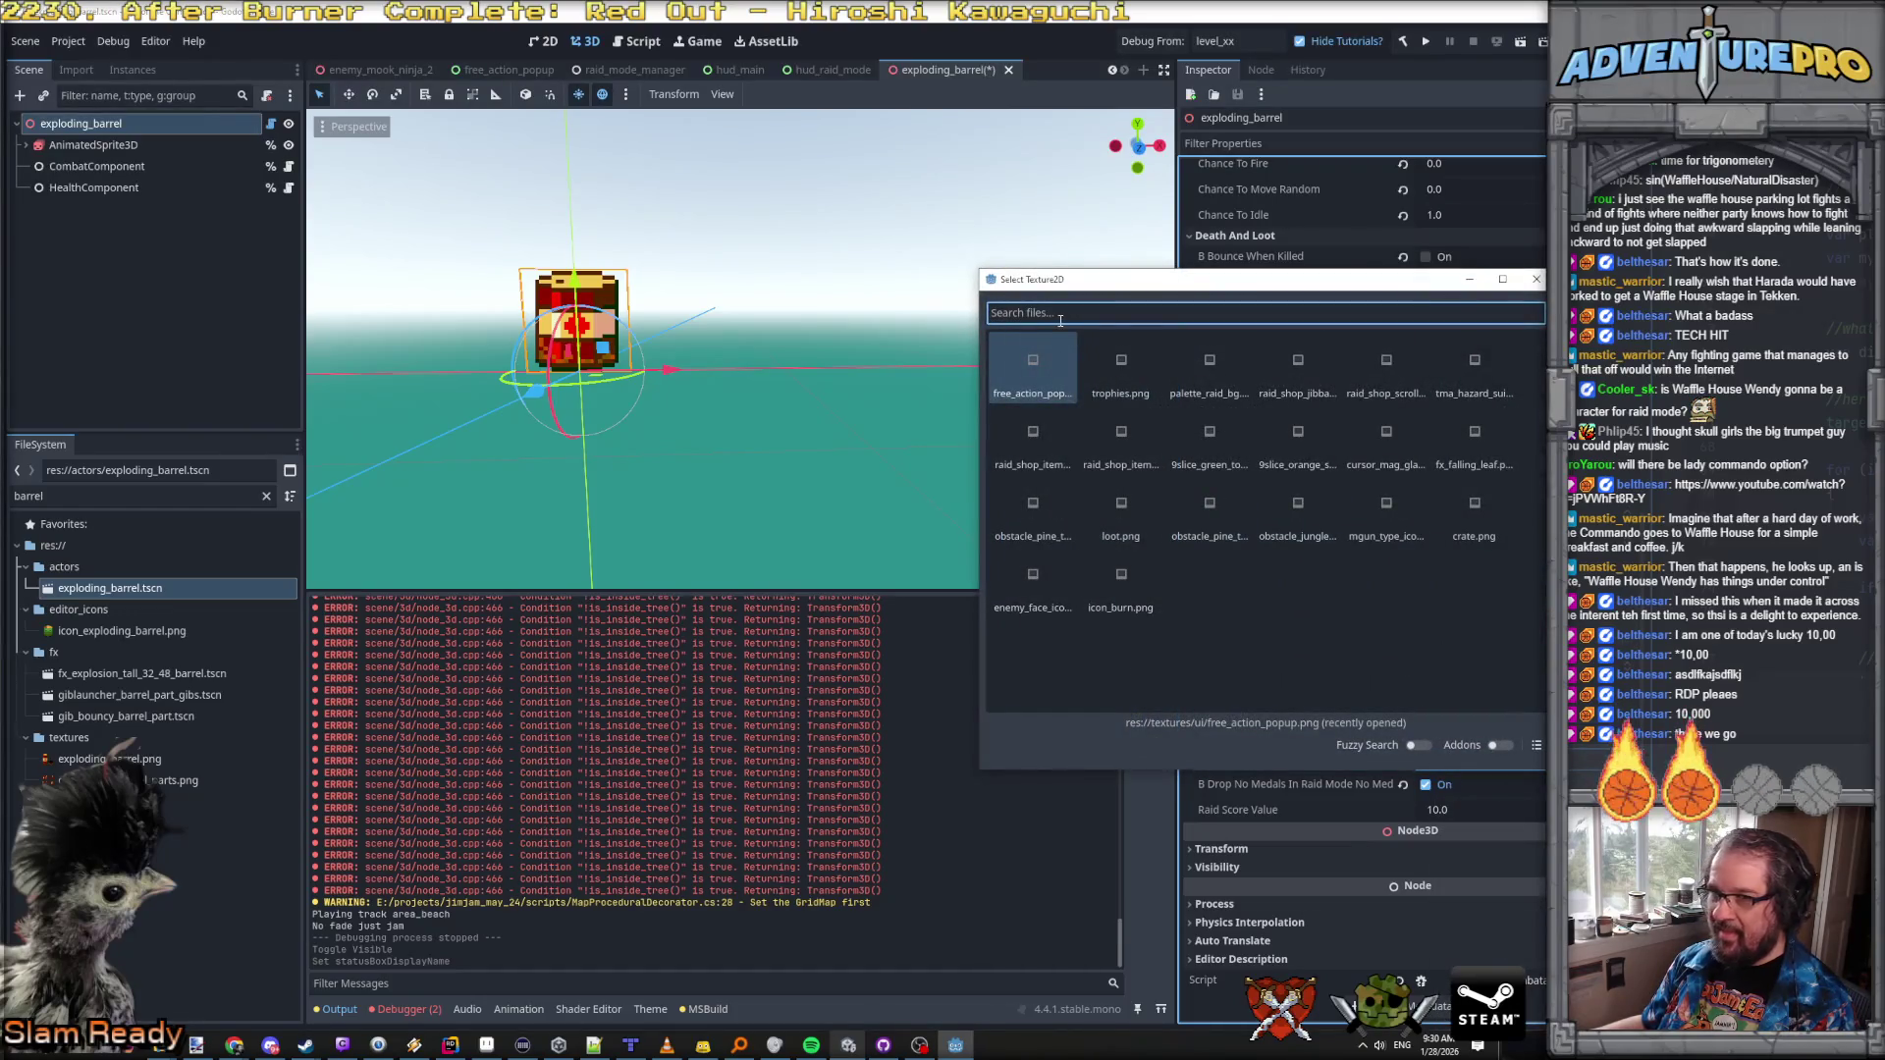
type("barrel")
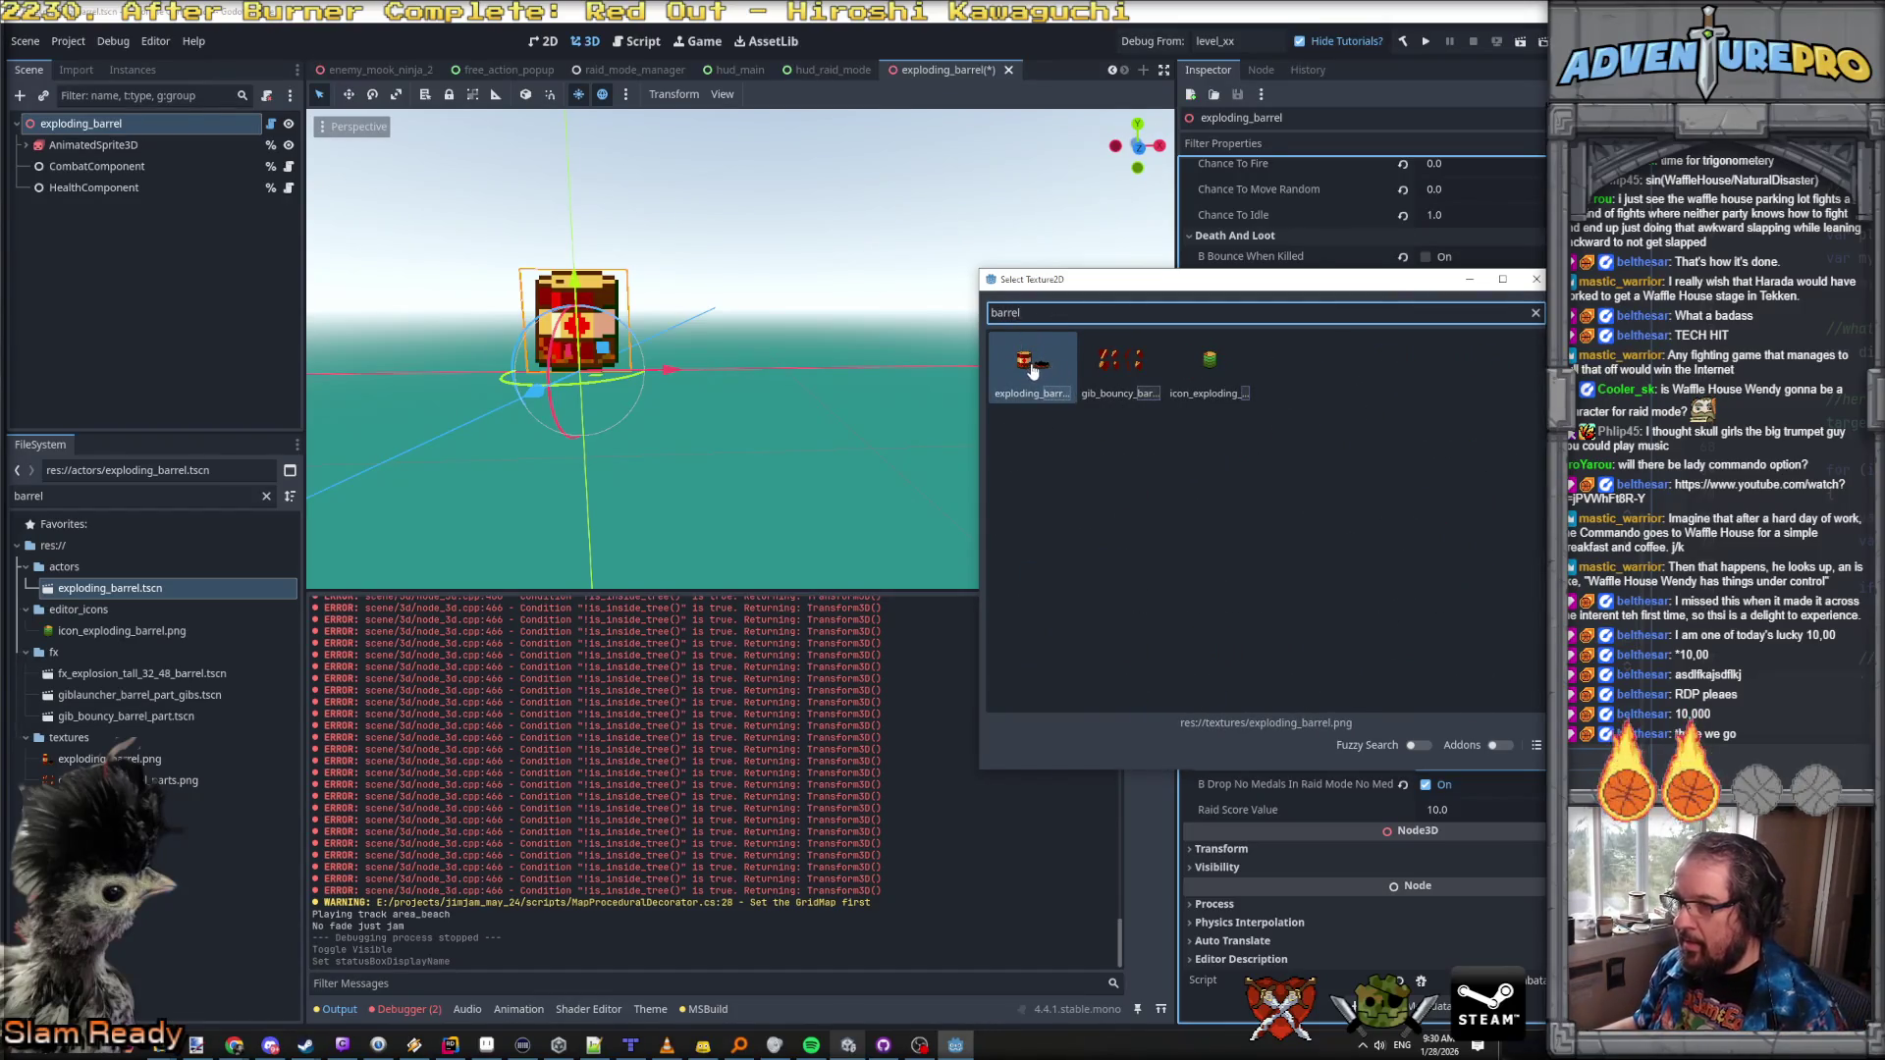
double_click(1058, 368)
left_click(1503, 771)
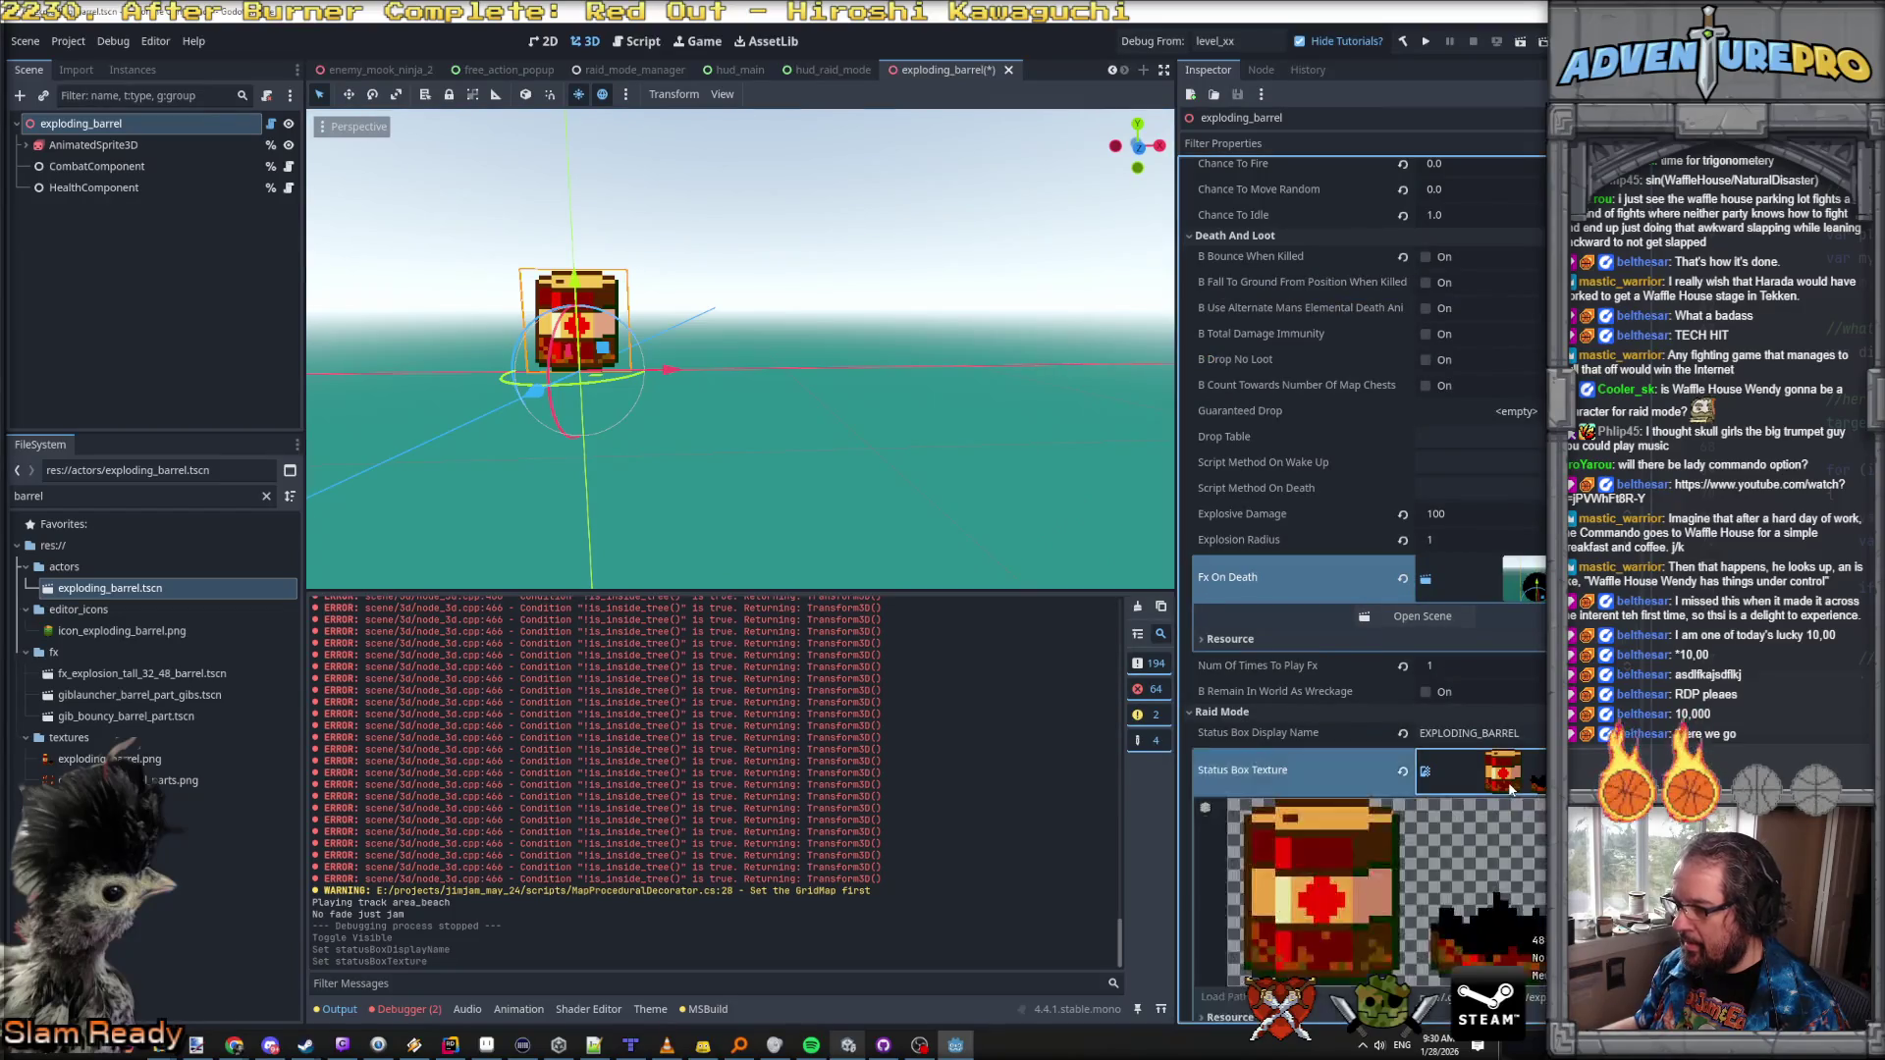
scroll(1365, 638, "down", 3)
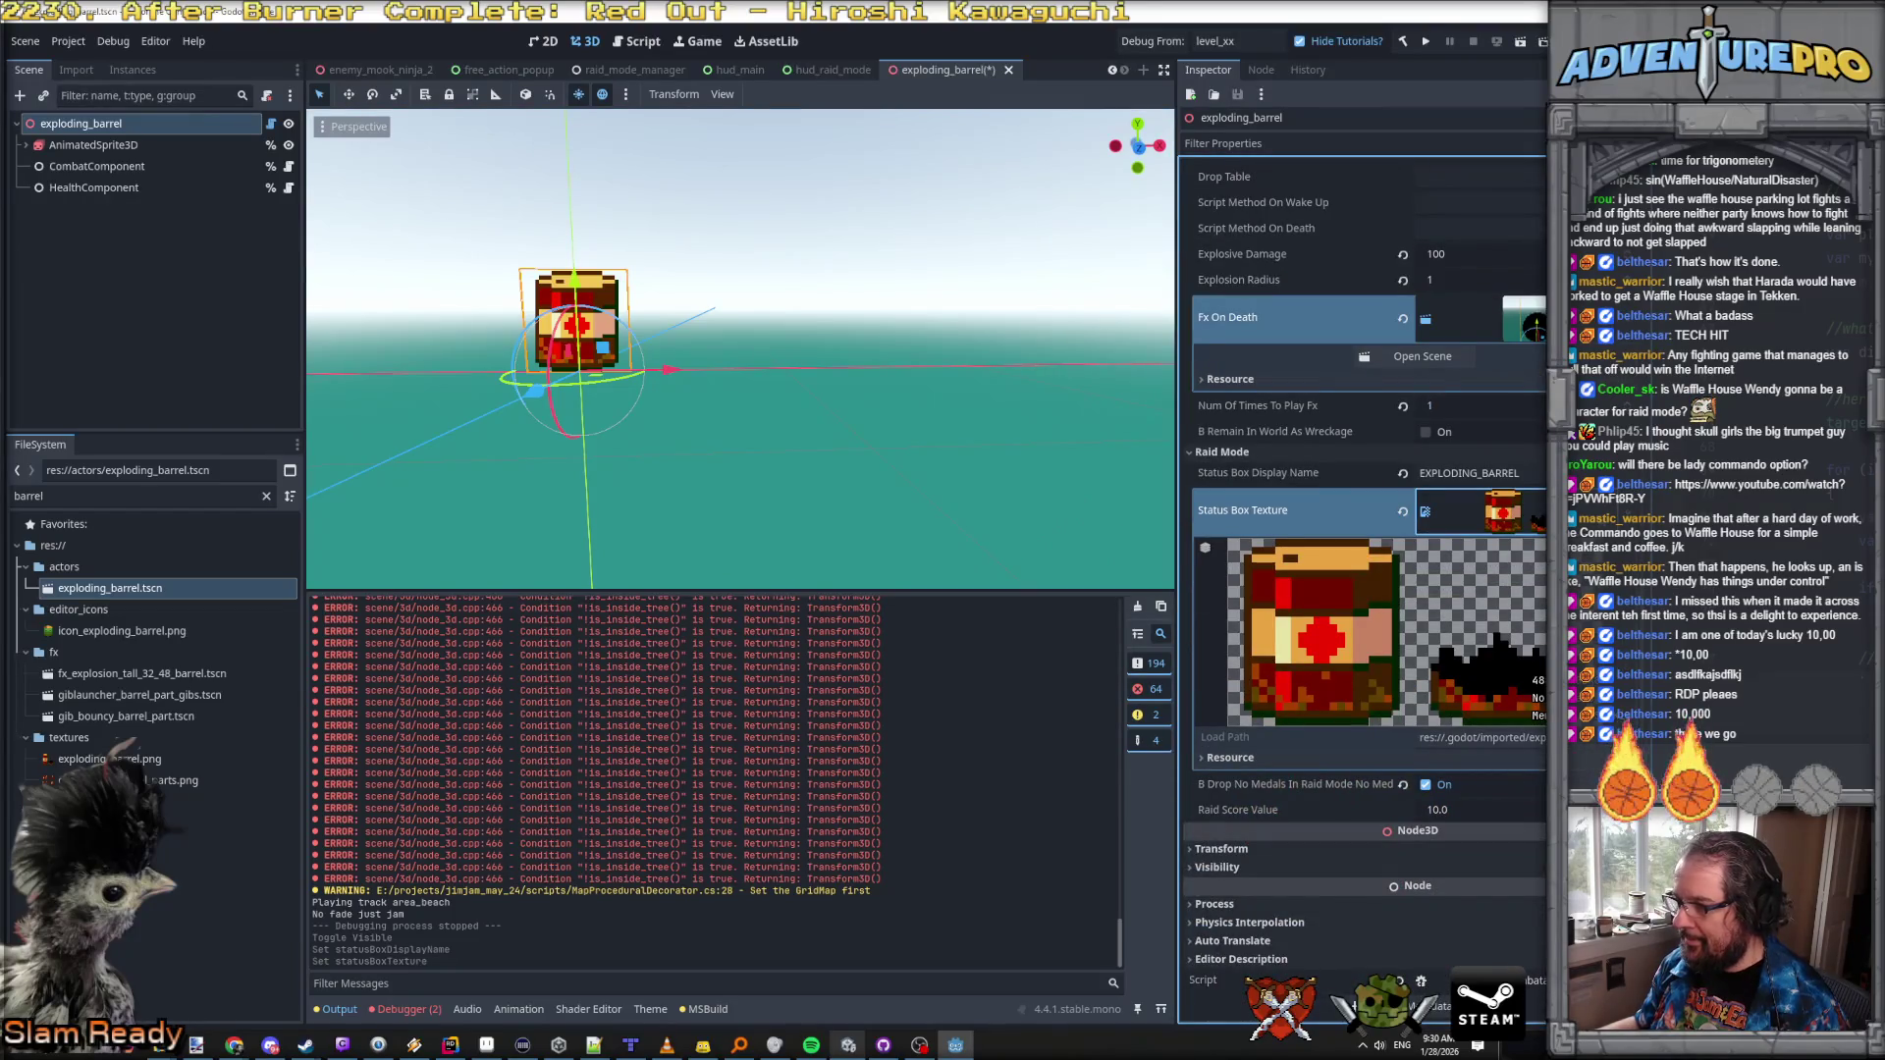
Step: Replace the status box texture with a new AtlasTexture using the barrel image as atlas
left_click(1532, 511)
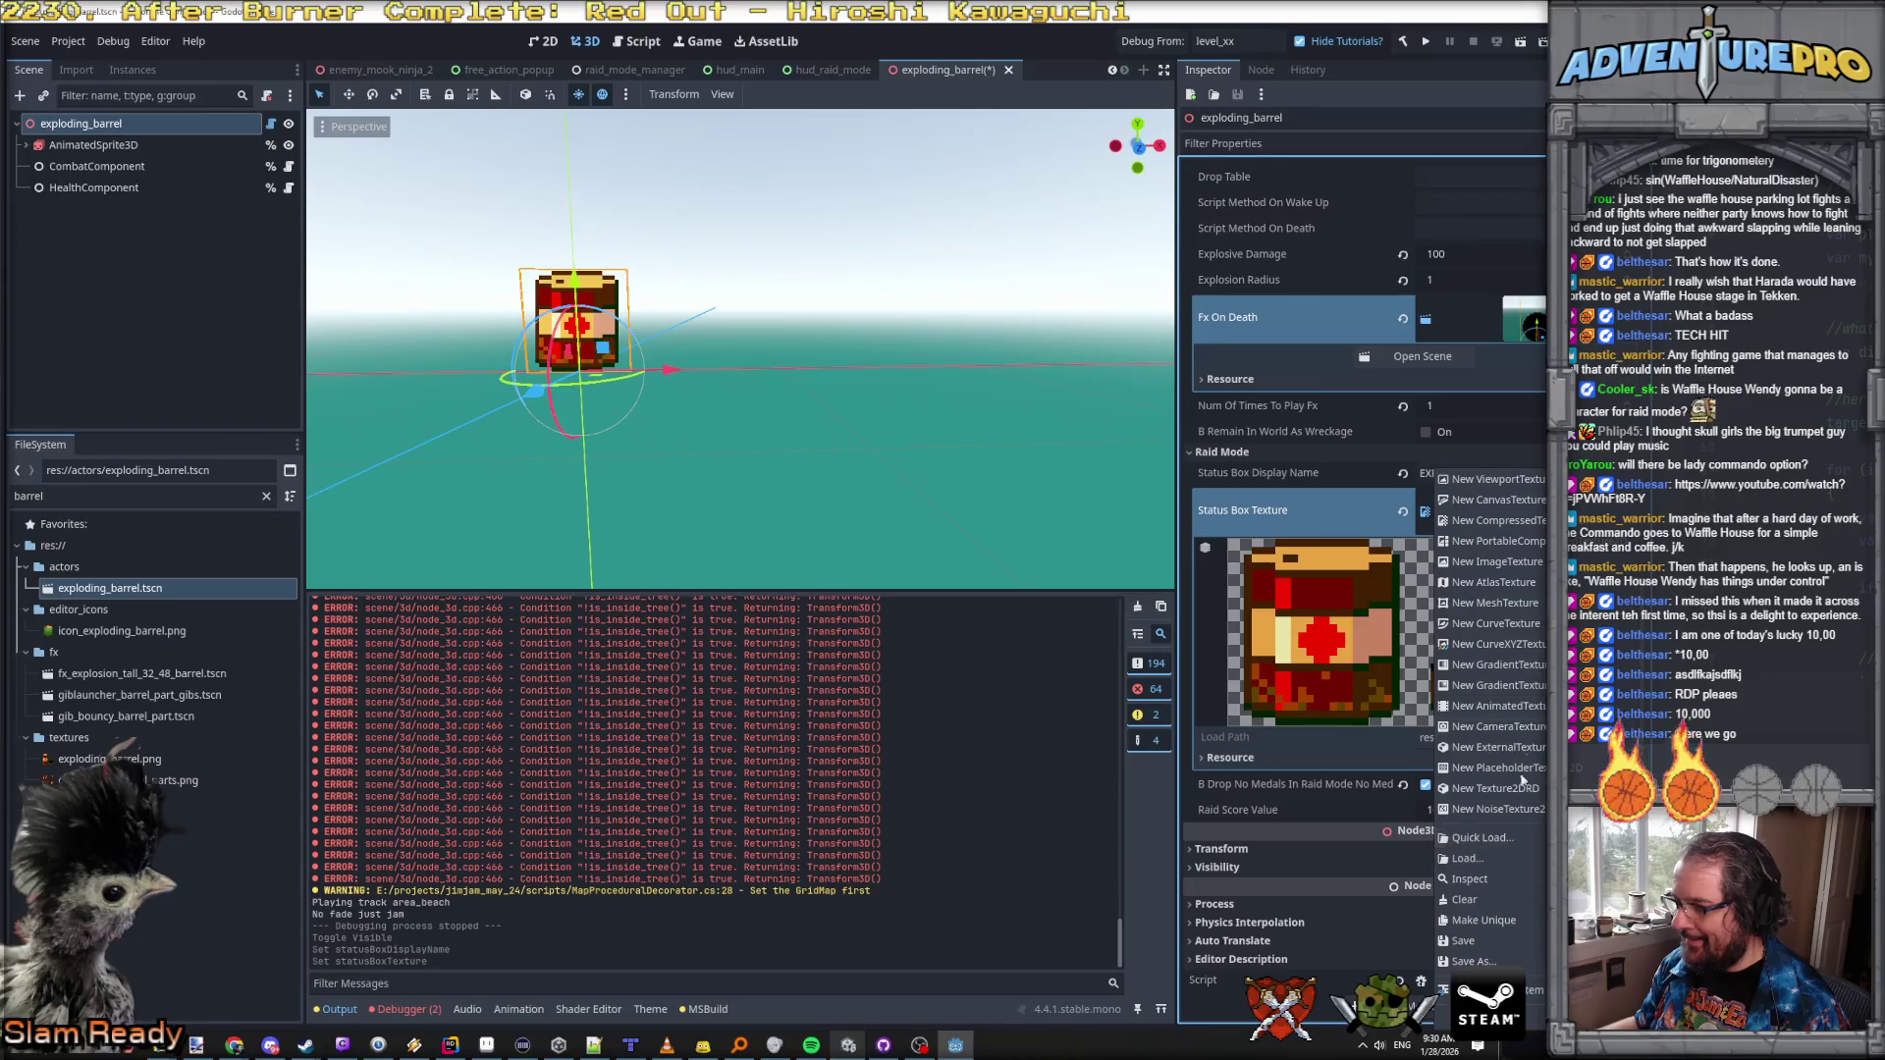
left_click(1518, 582)
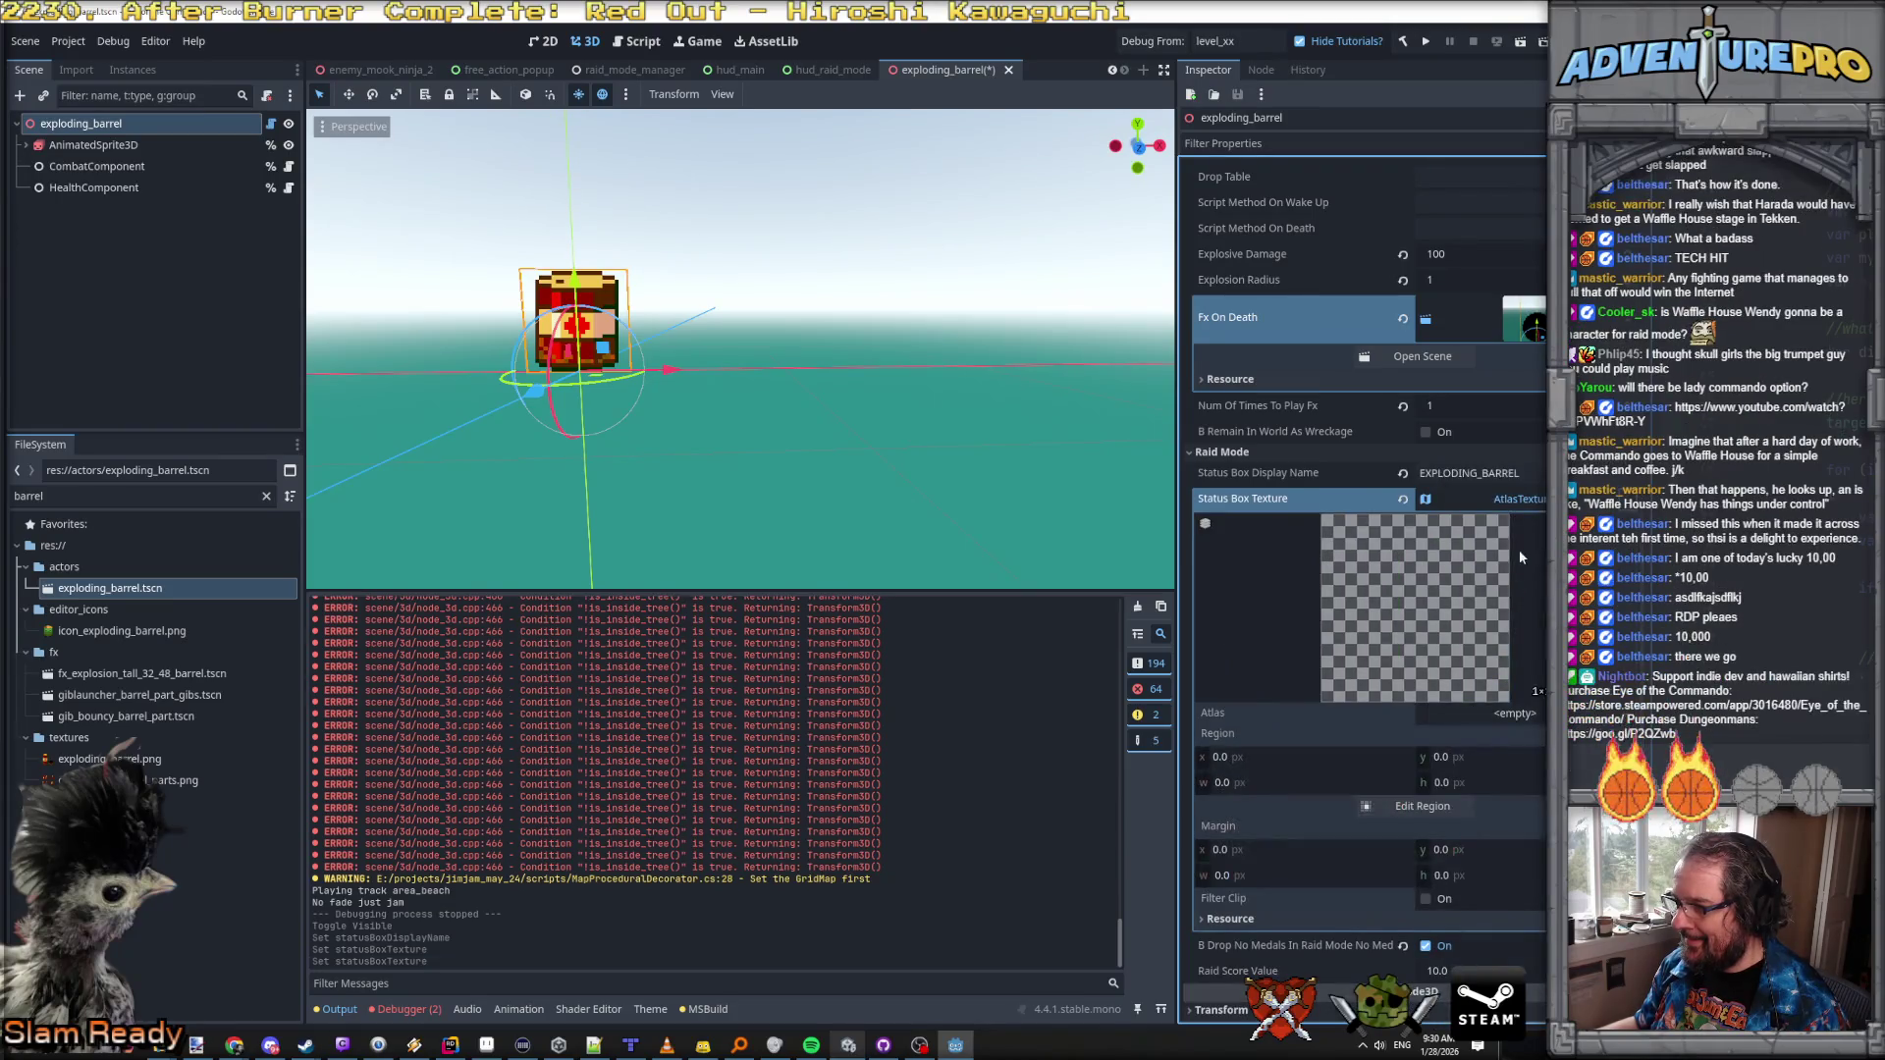
left_click(1477, 711)
left_click(1476, 1011)
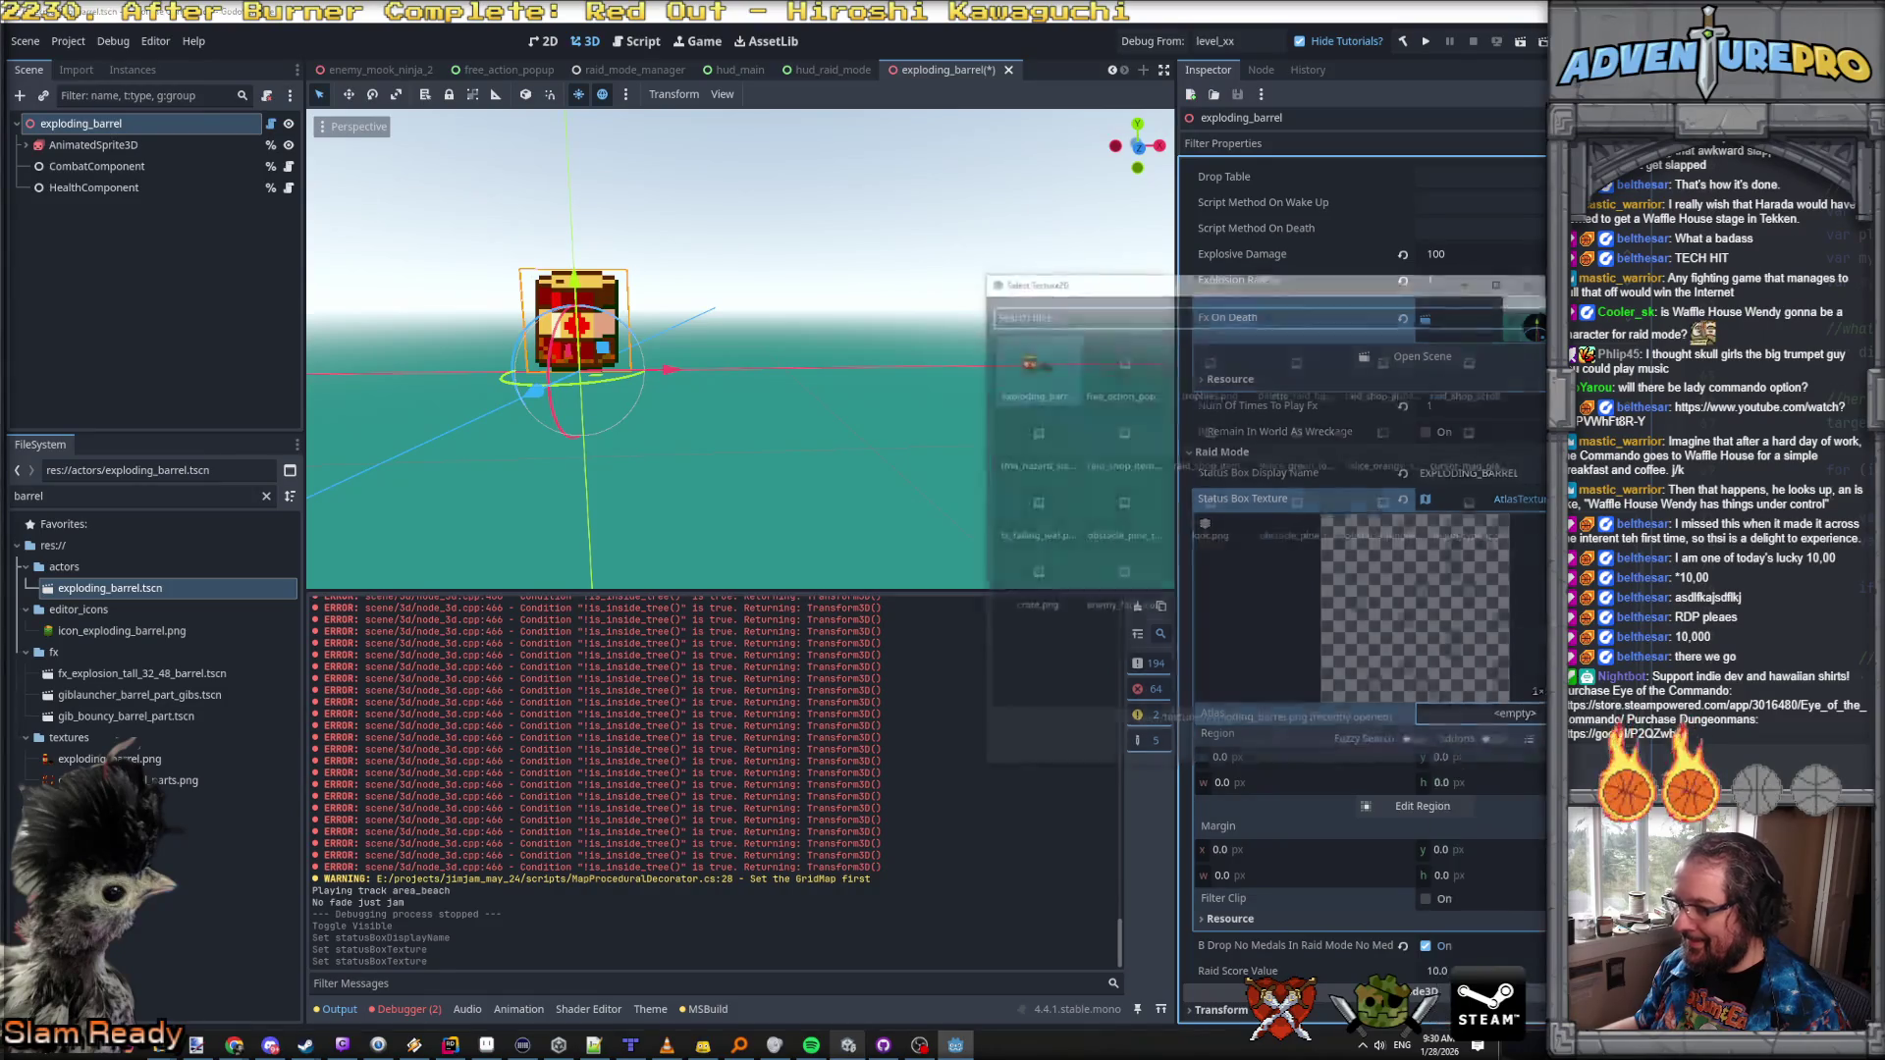
double_click(1039, 360)
left_click(1059, 397)
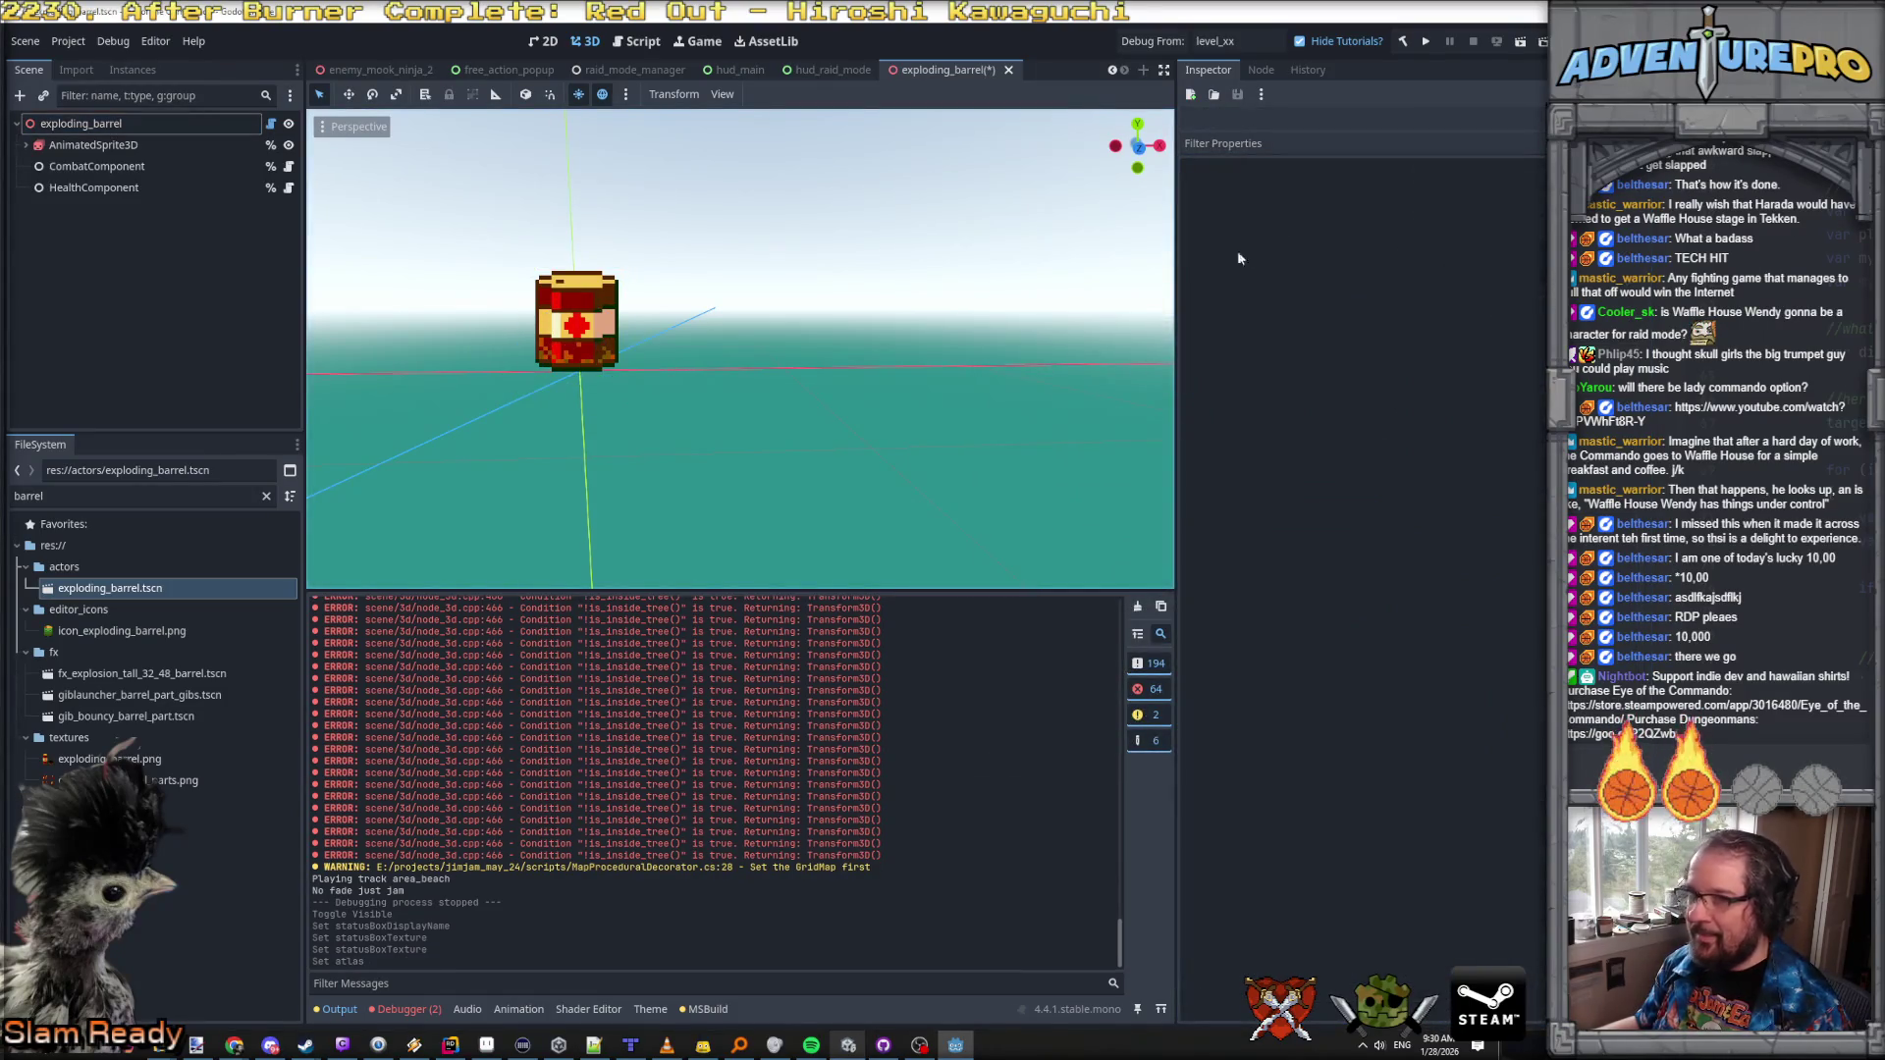
left_click(144, 126)
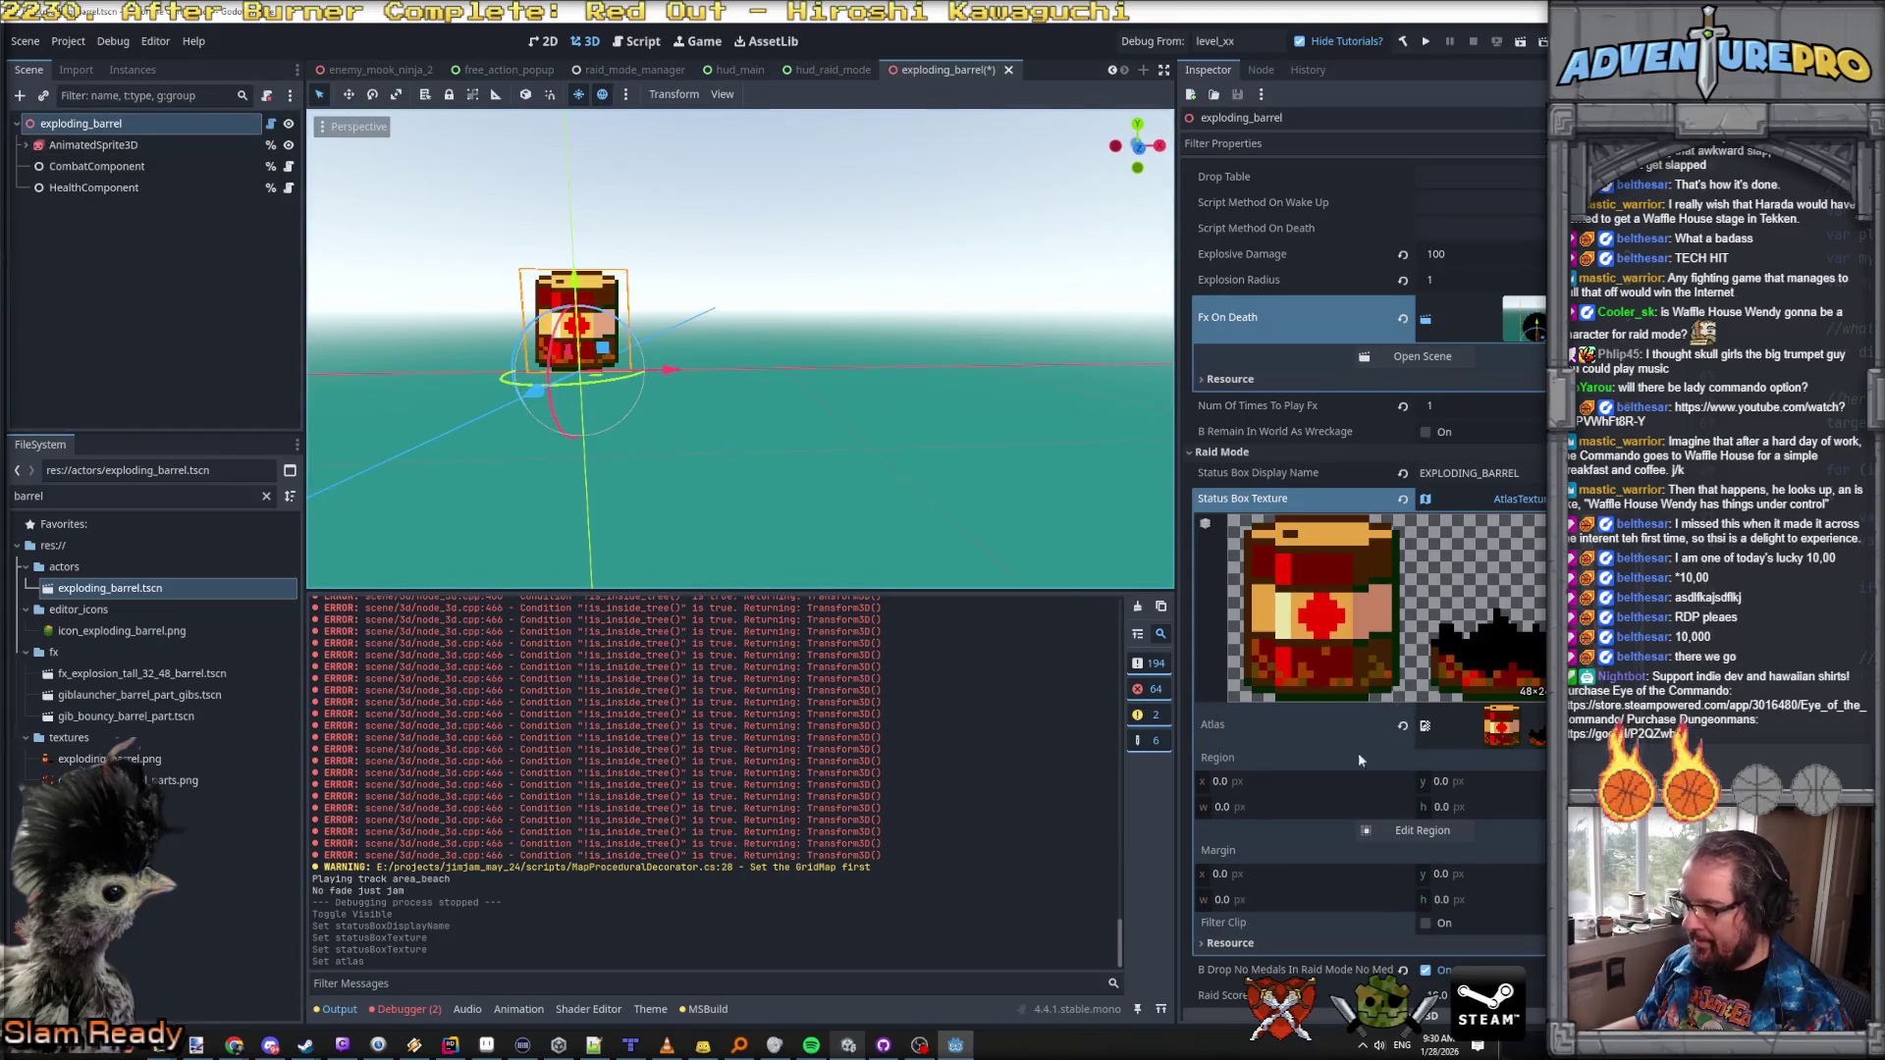
Step: Set the atlas region width and height to 24 and save the barrel scene
left_click(1288, 813)
type("24")
key("Tab")
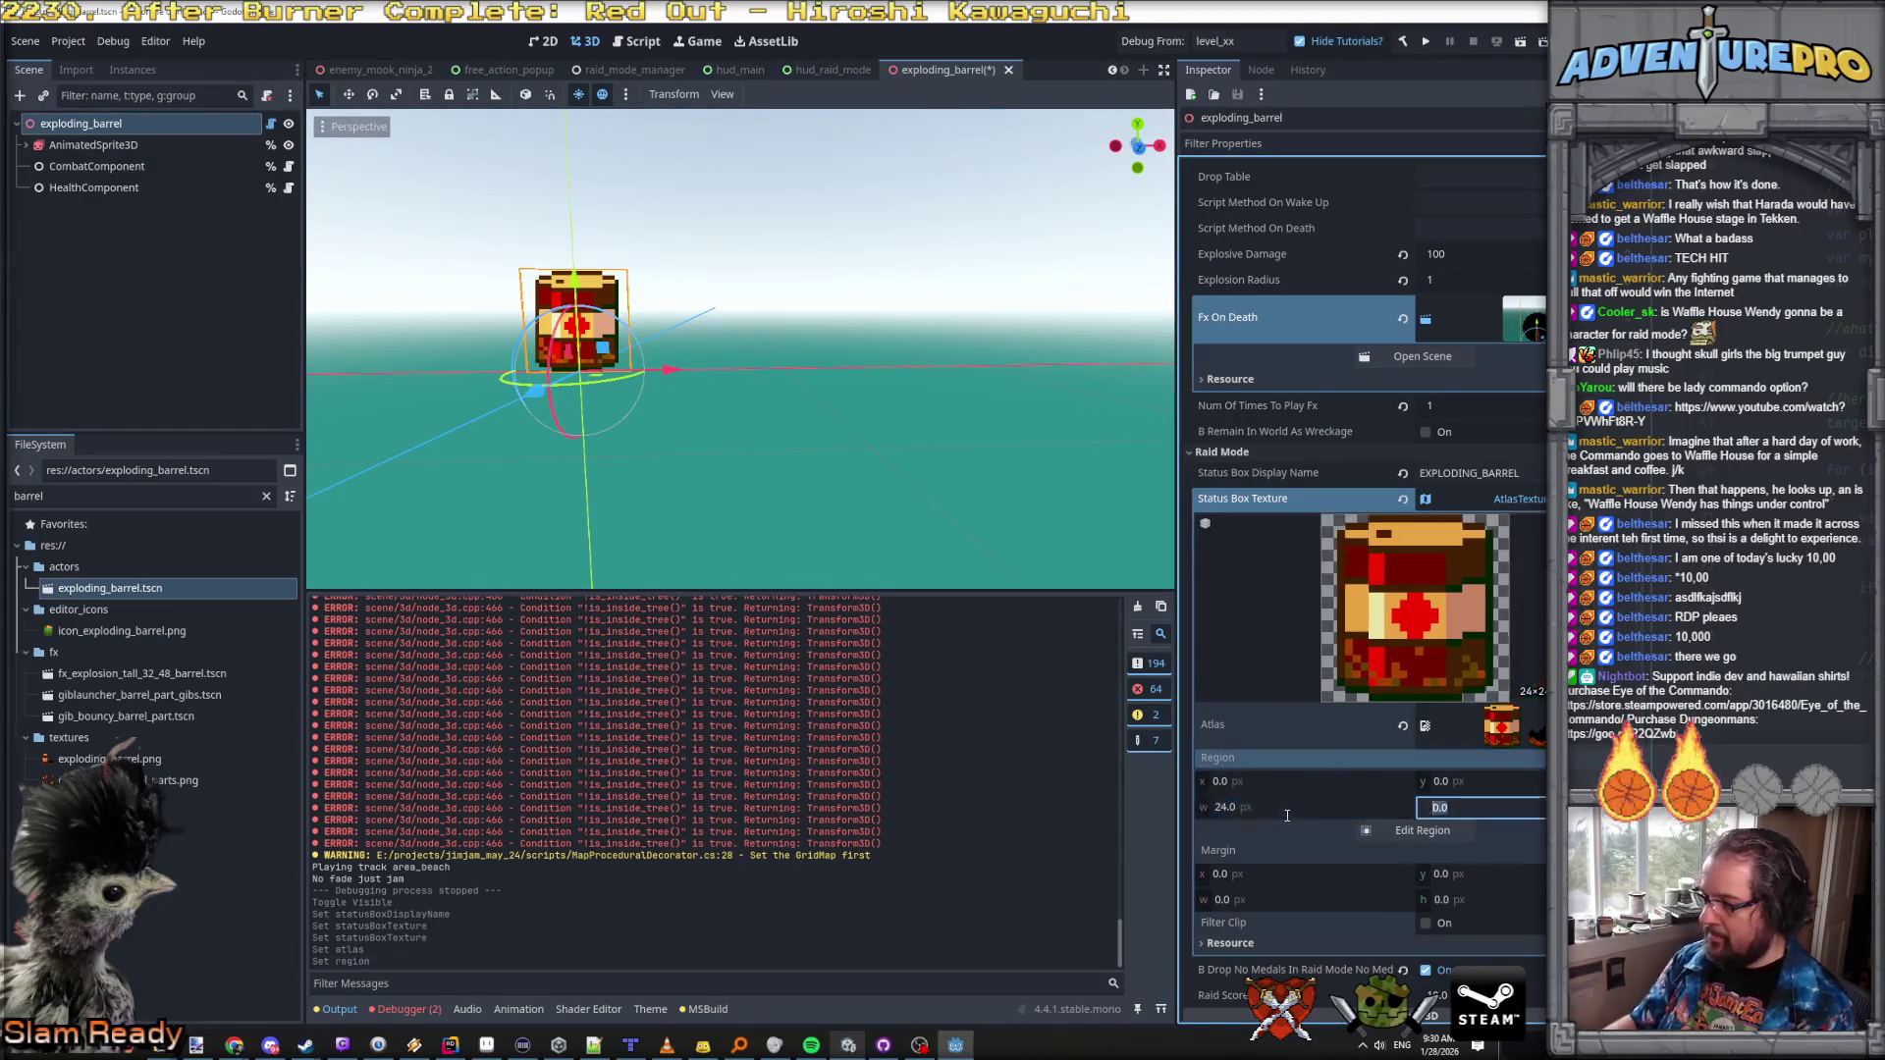
type("24")
key("Return")
key("ctrl+s")
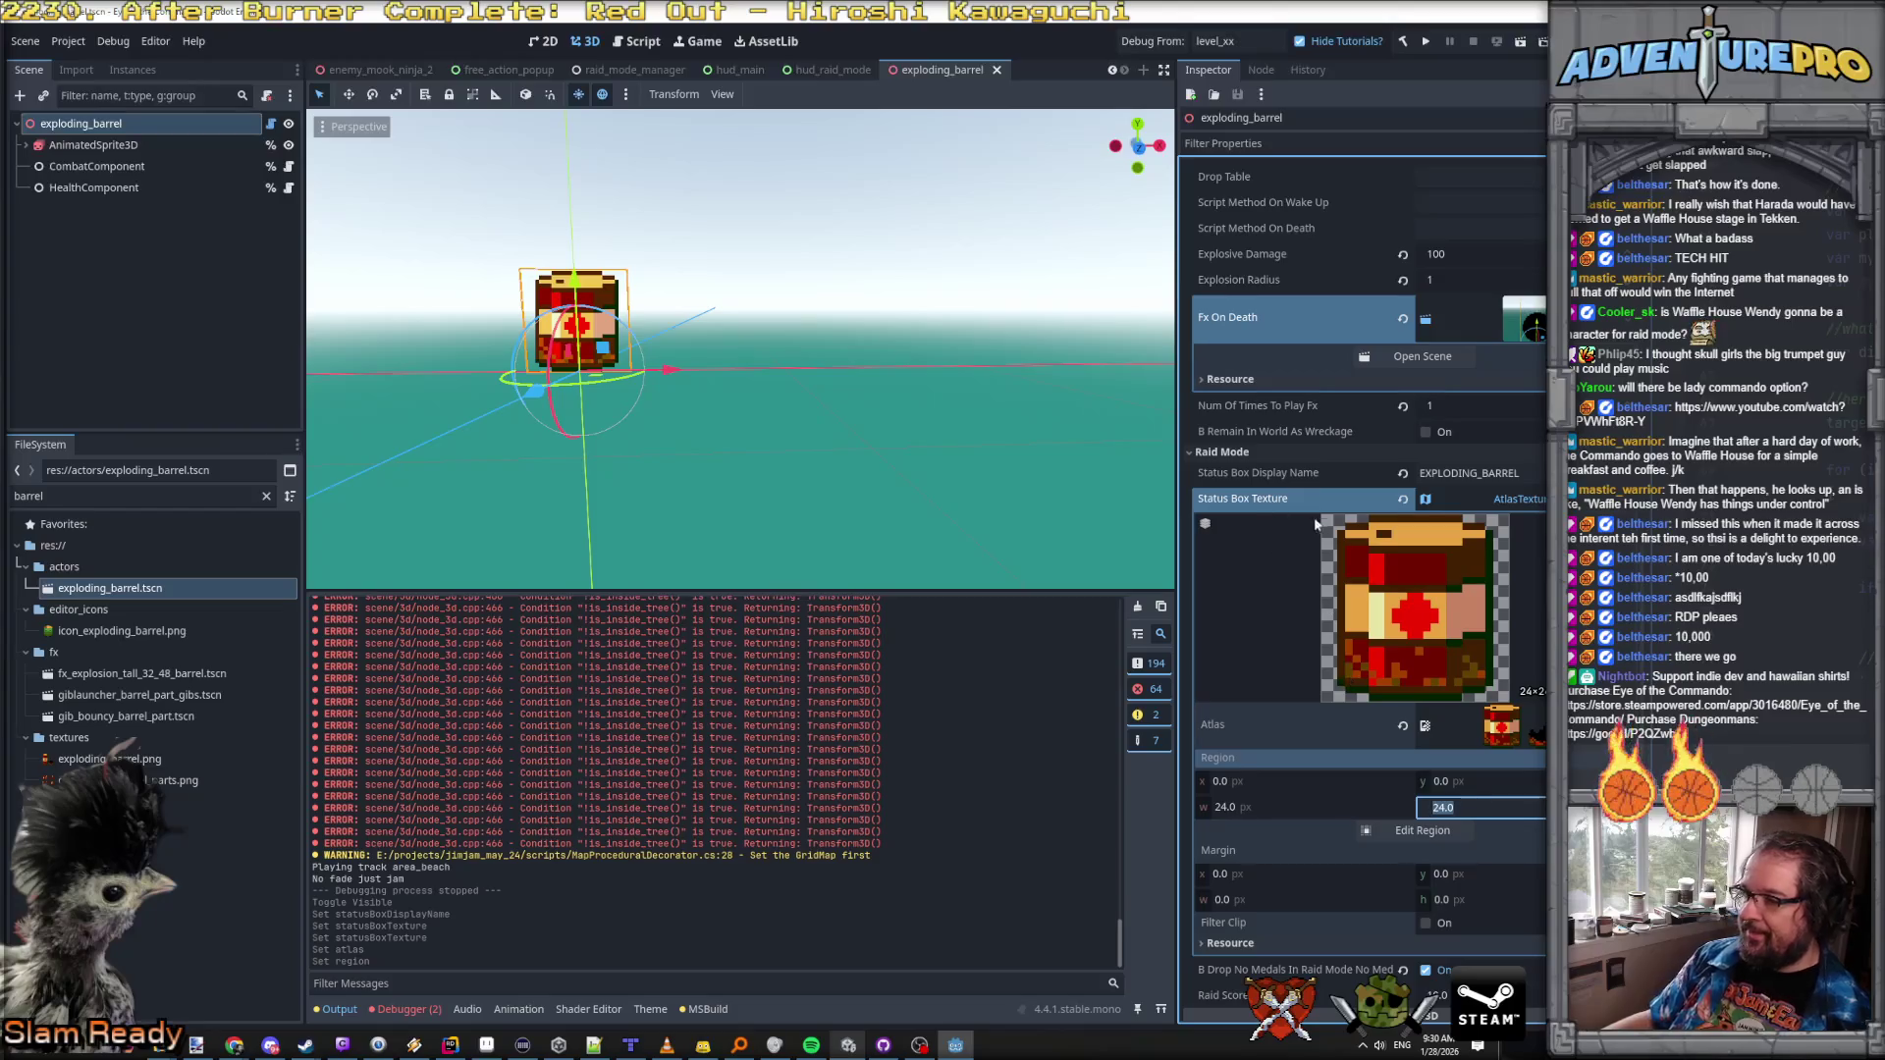
left_click(454, 1046)
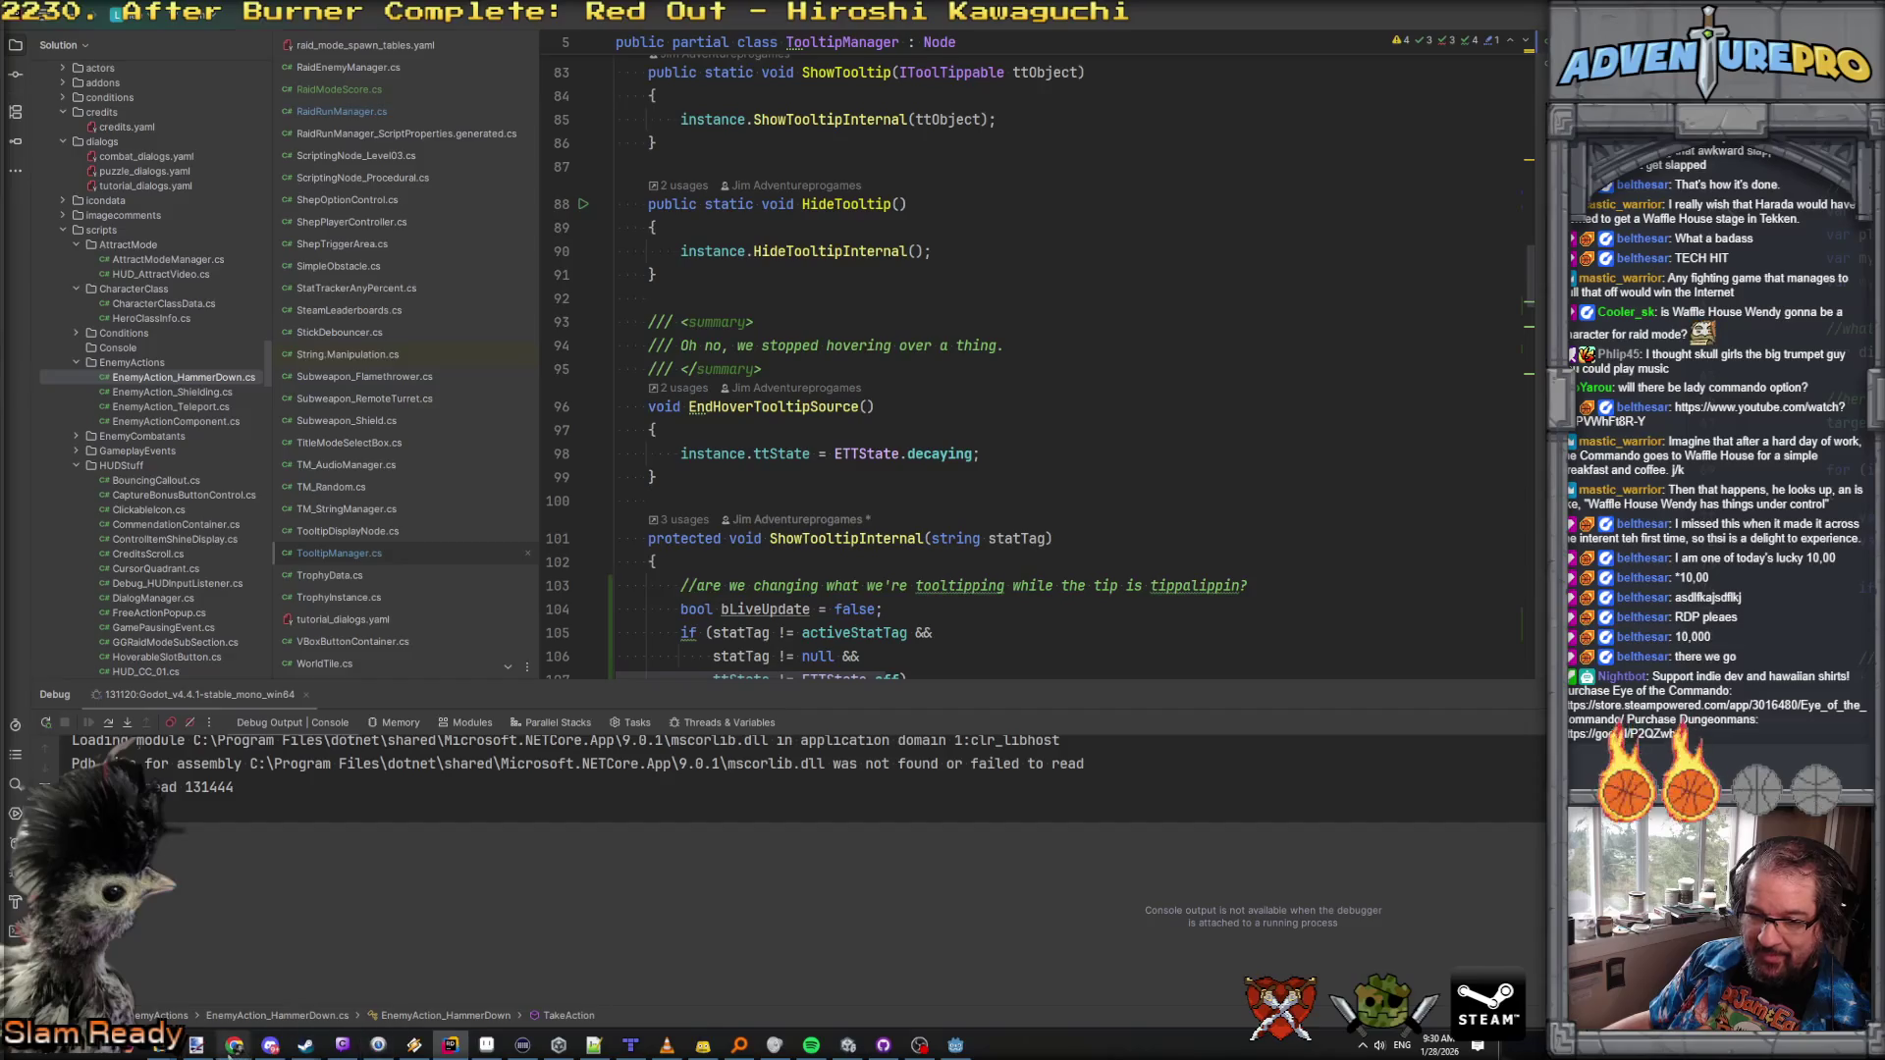
mouse_move(233, 1045)
left_click(354, 982)
scroll(317, 456, "up", 10)
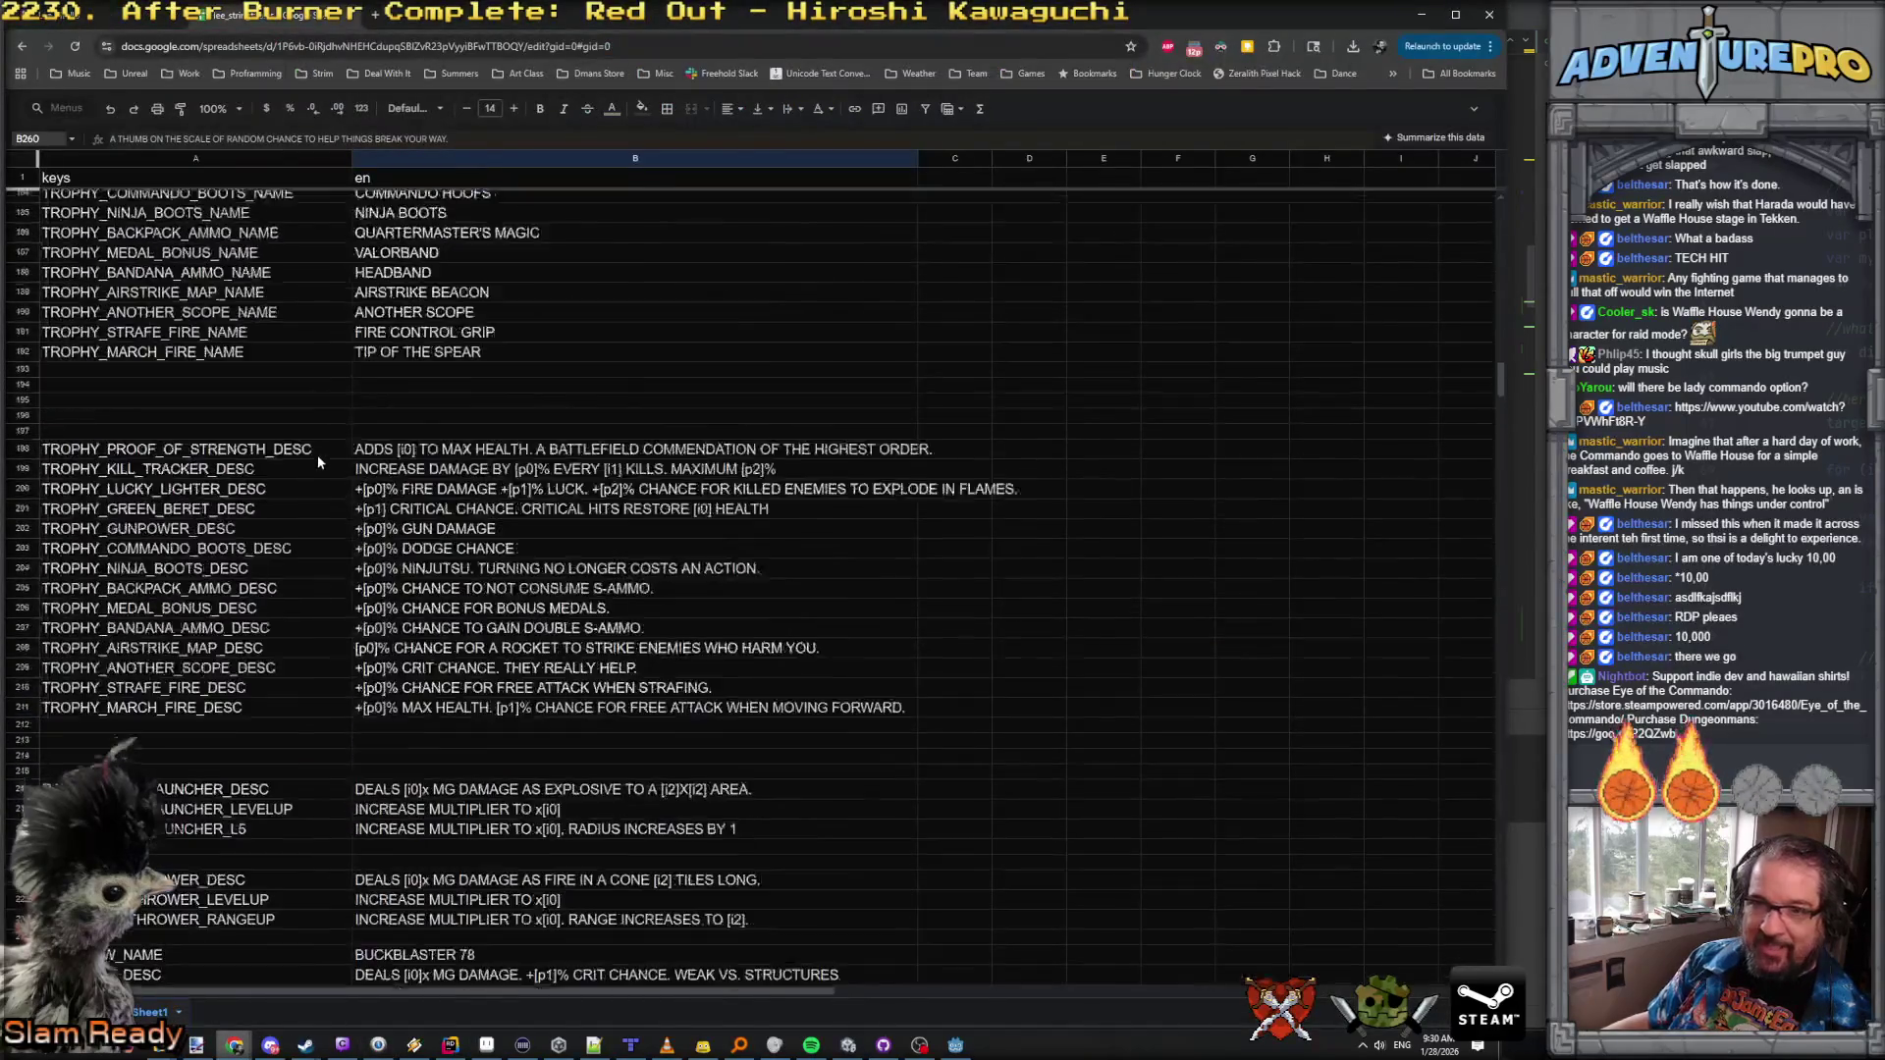
scroll(316, 455, "up", 5)
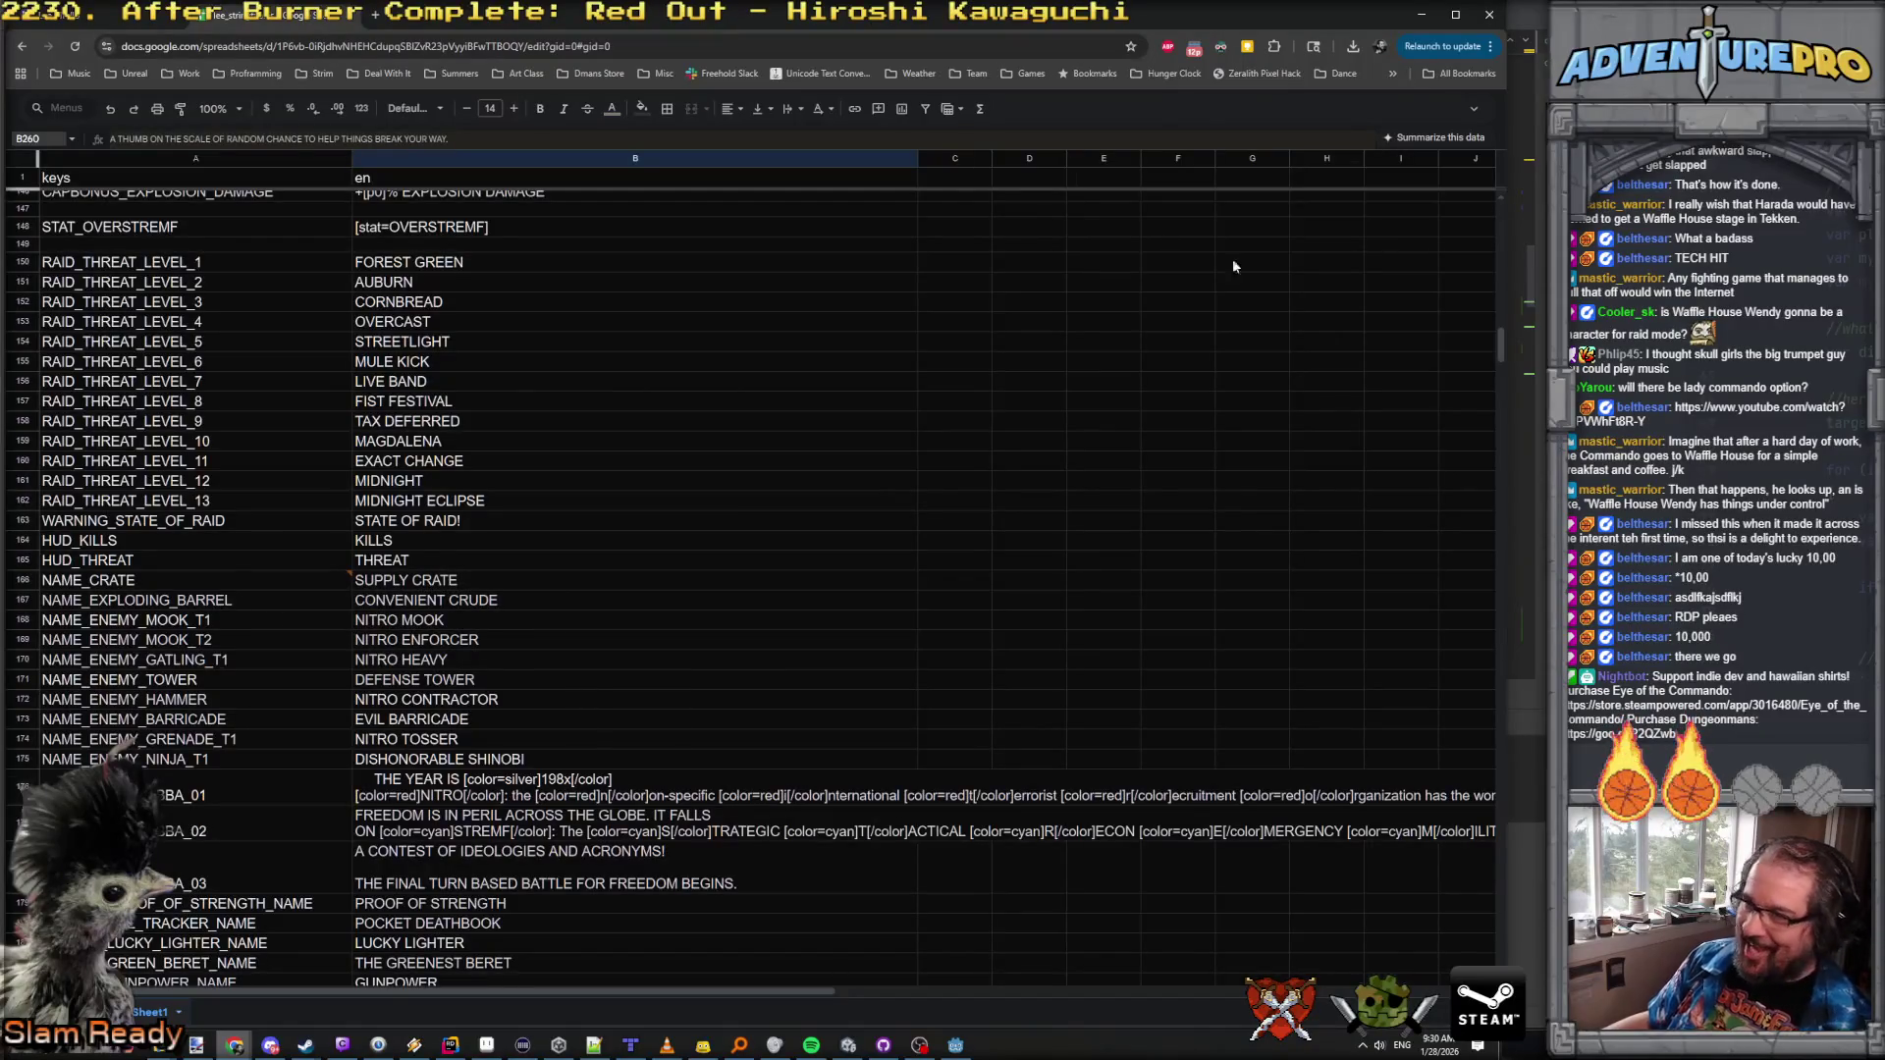
left_click(450, 1045)
mouse_move(919, 1044)
left_click(668, 992)
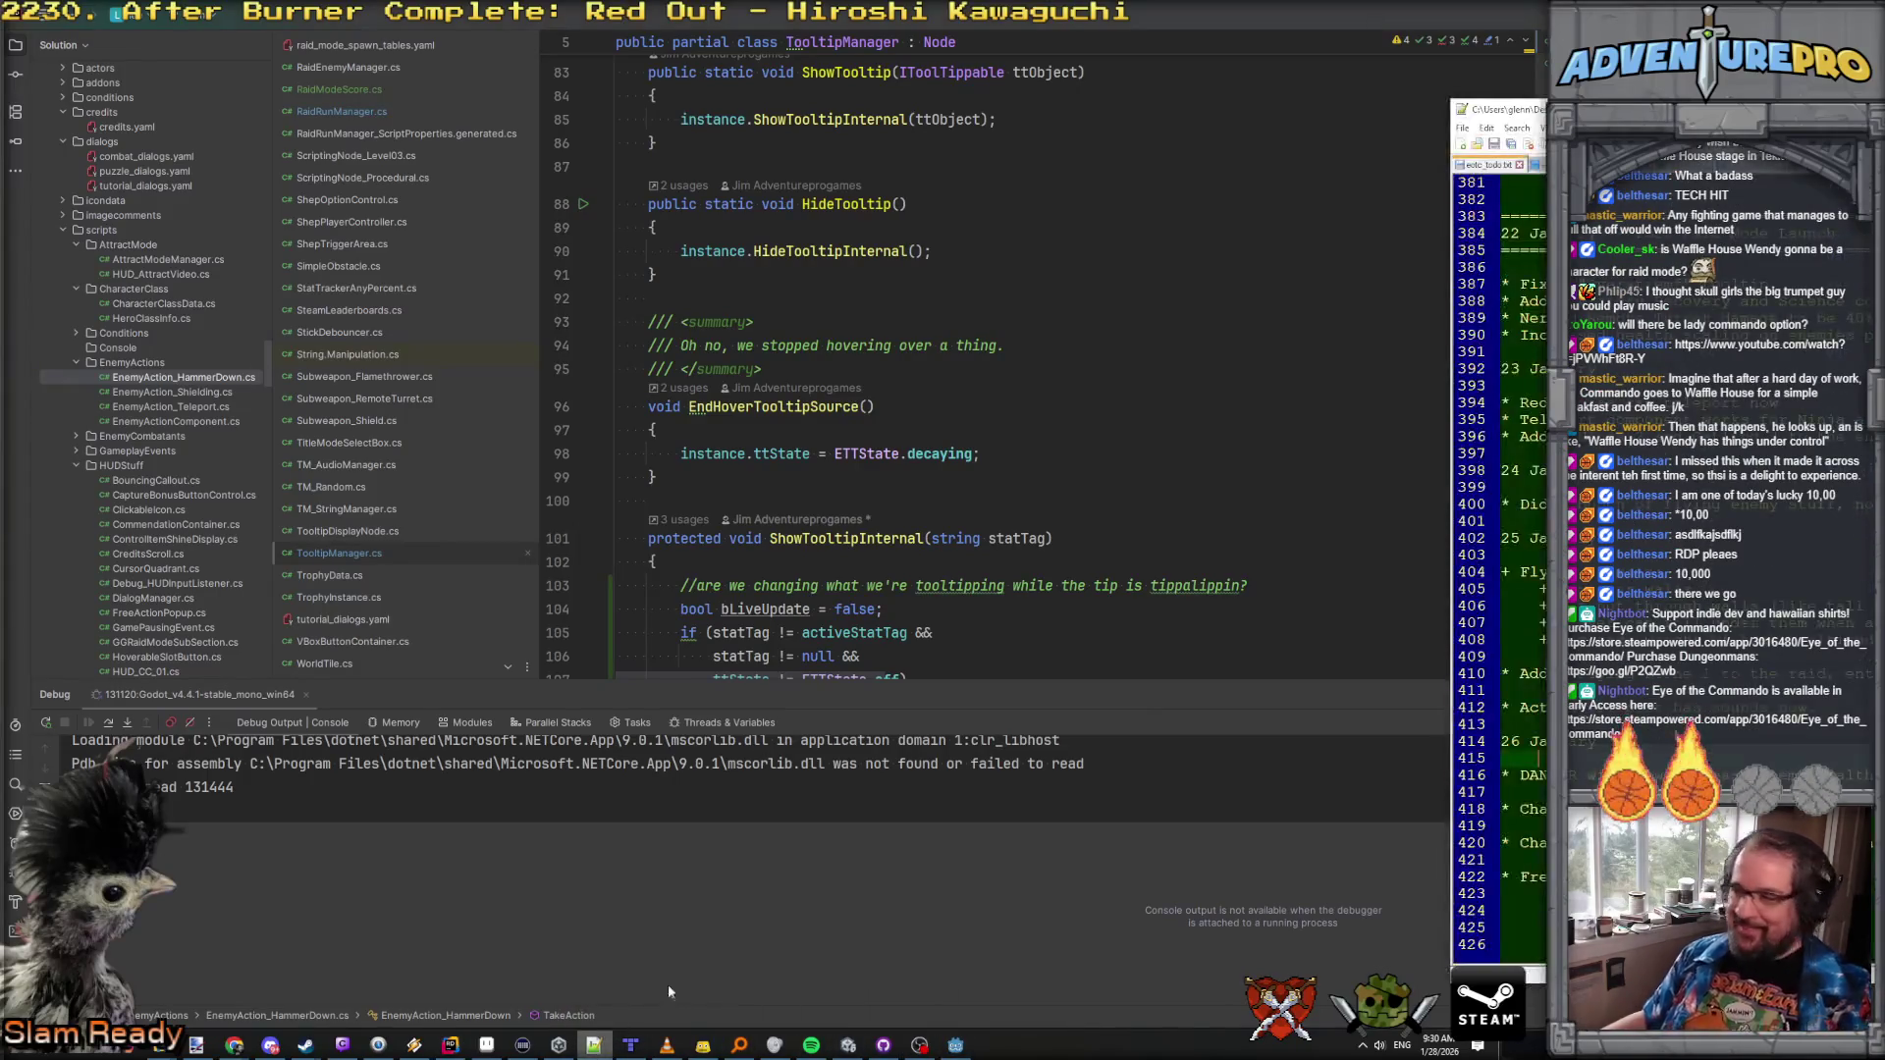
Step: Add a '28' date heading to eotc_todo.txt with notes starting 'Too' and 'Ea'
key("Return")
type("28 Ja")
key("Return")
type("* Too")
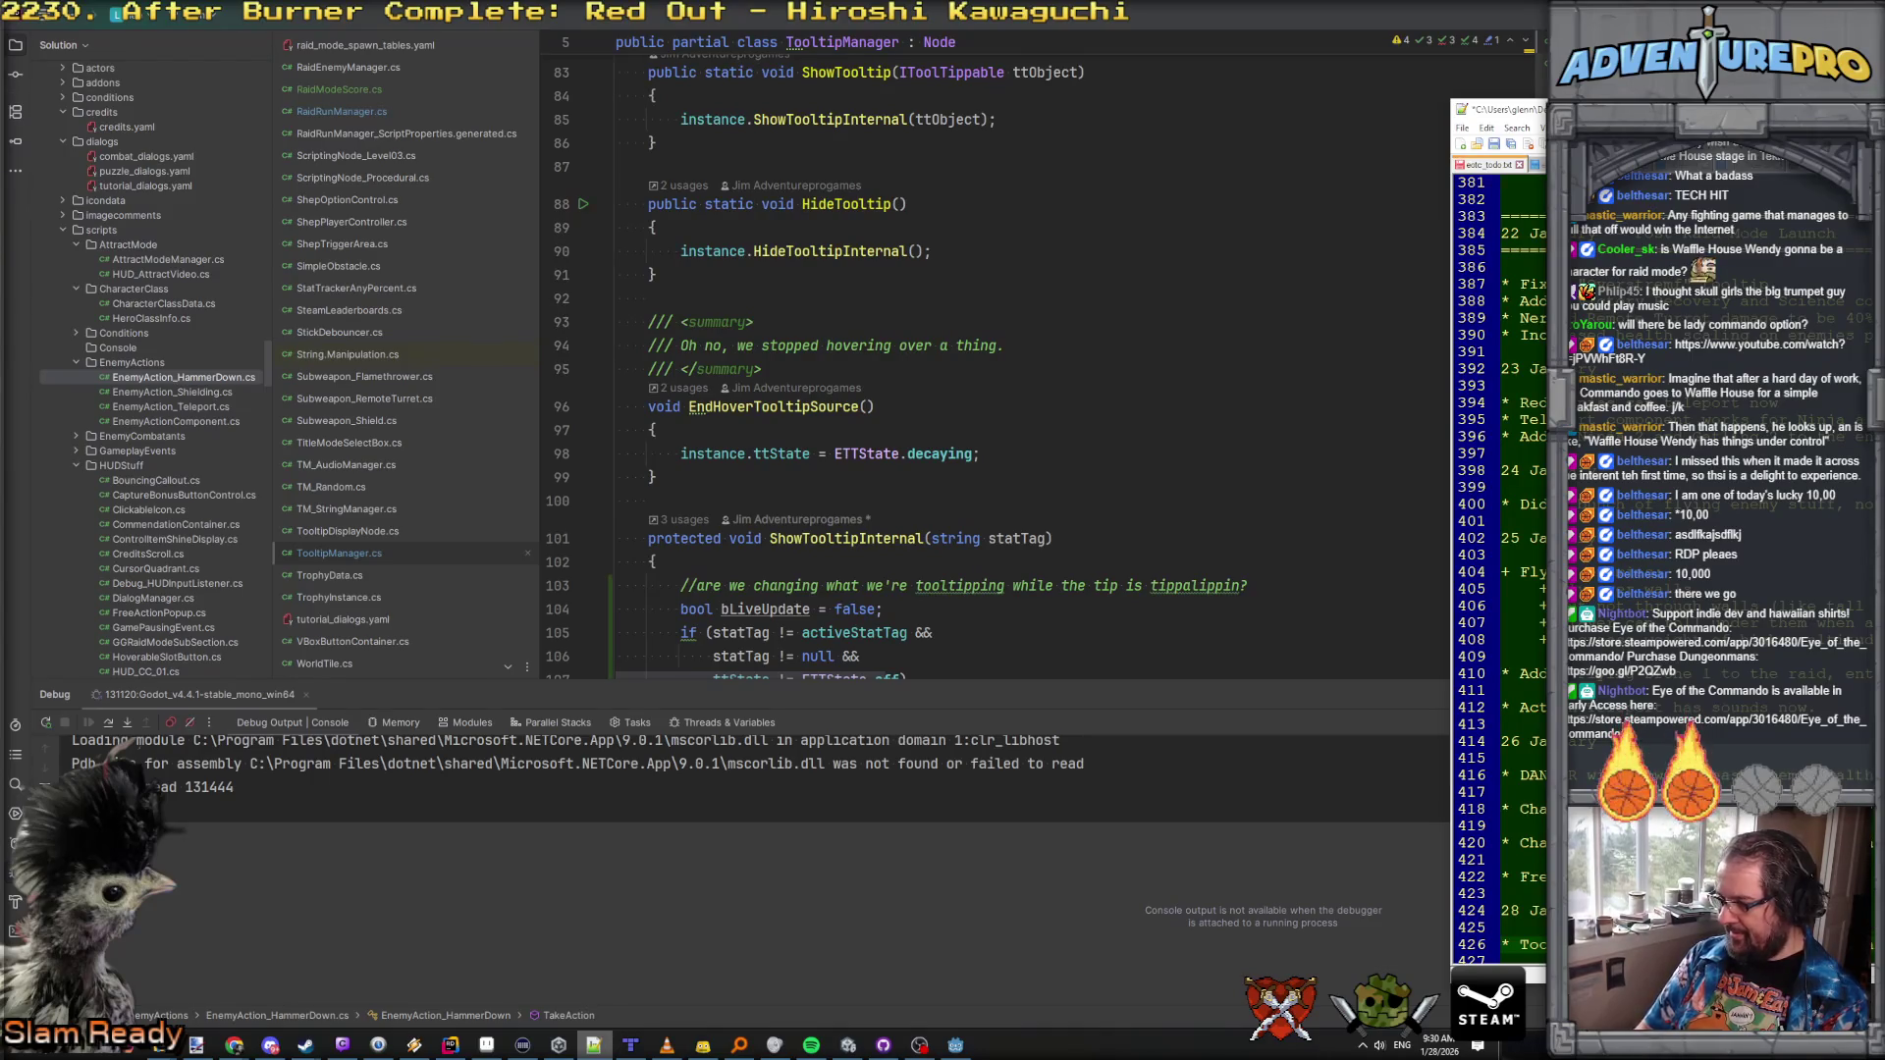
key("Return")
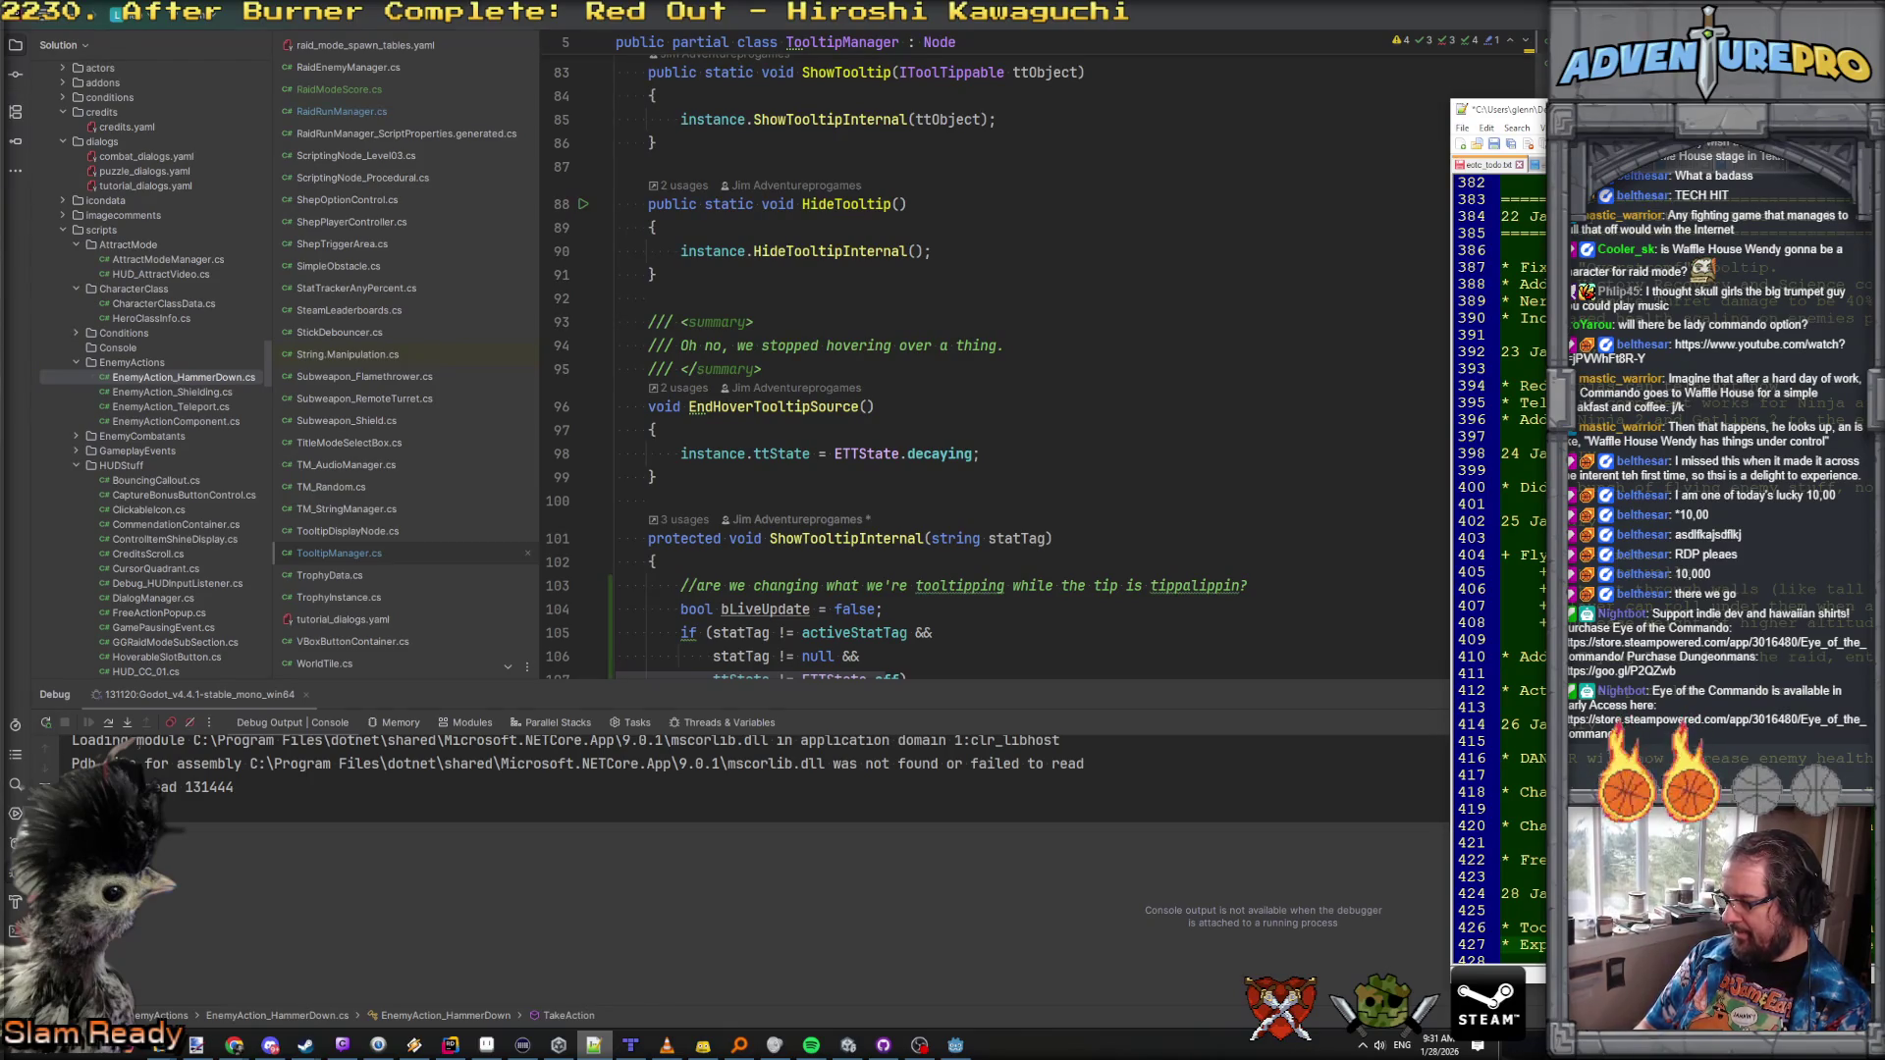
left_click(1522, 961)
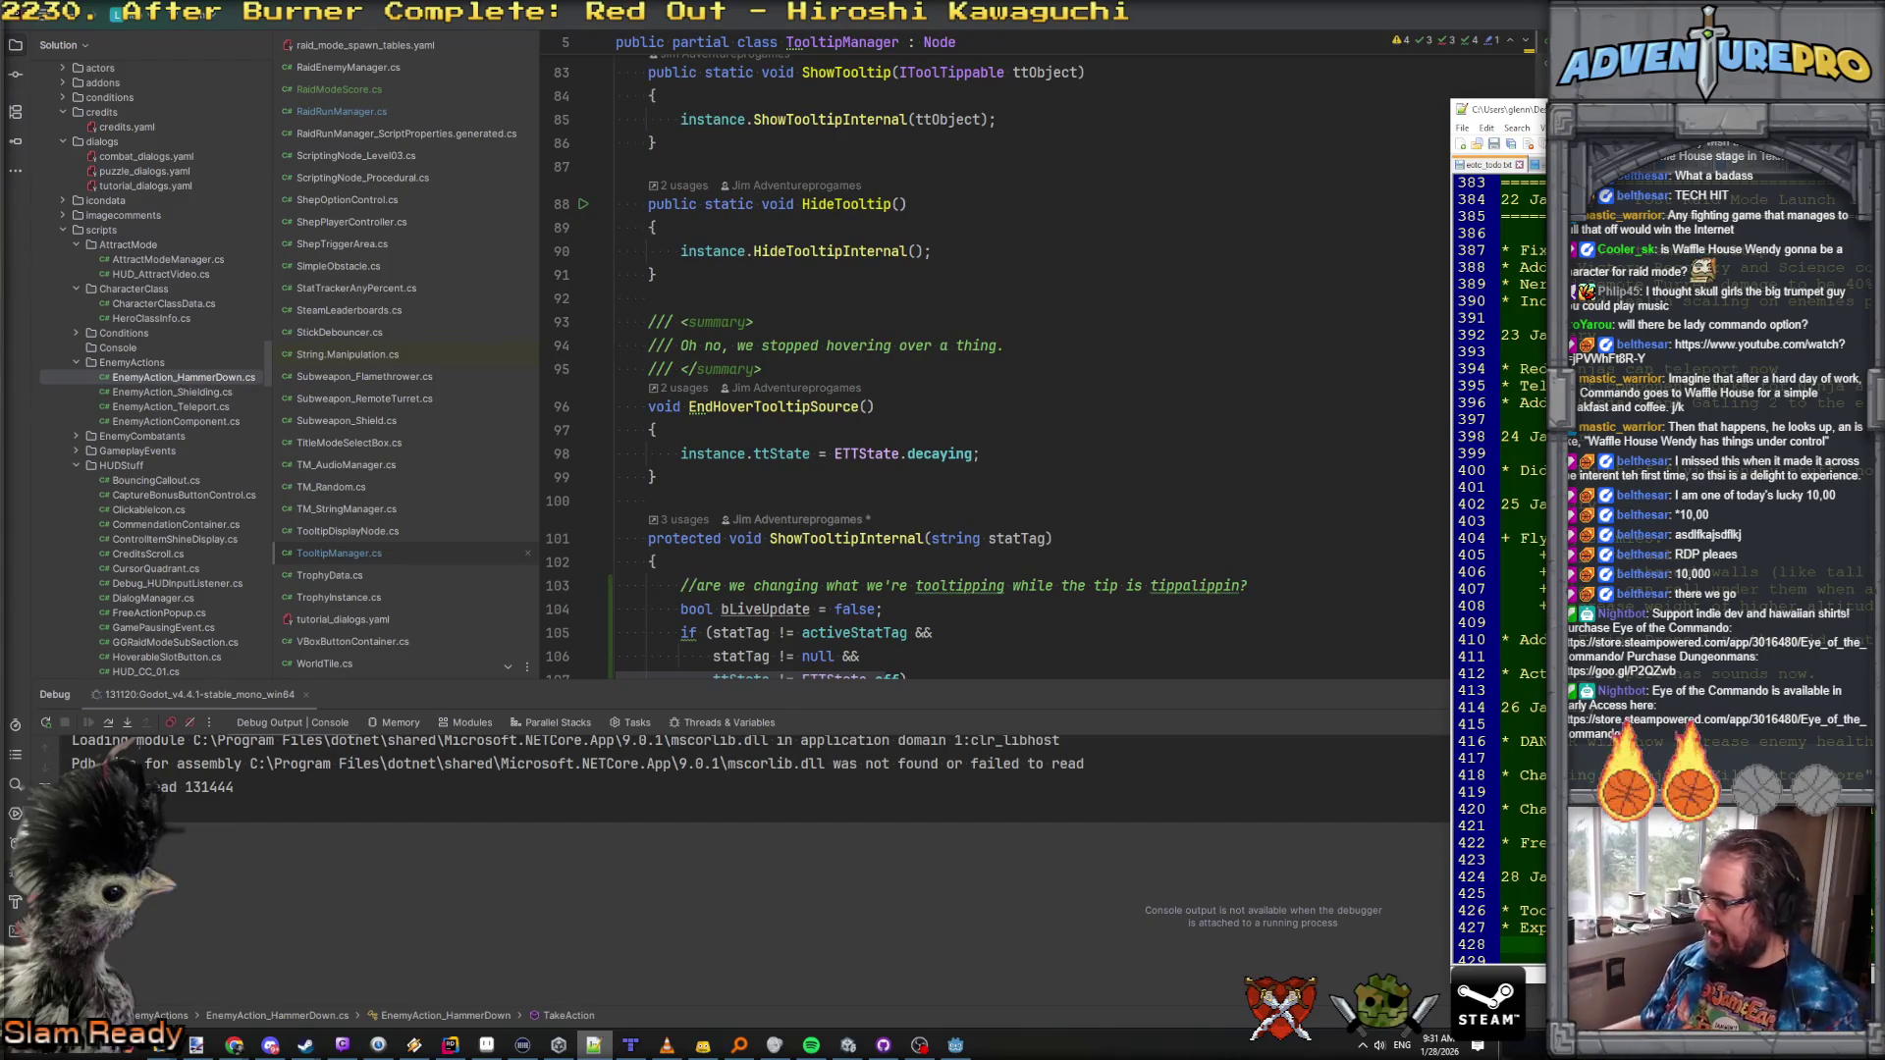
scroll(1500, 570, "down", 1)
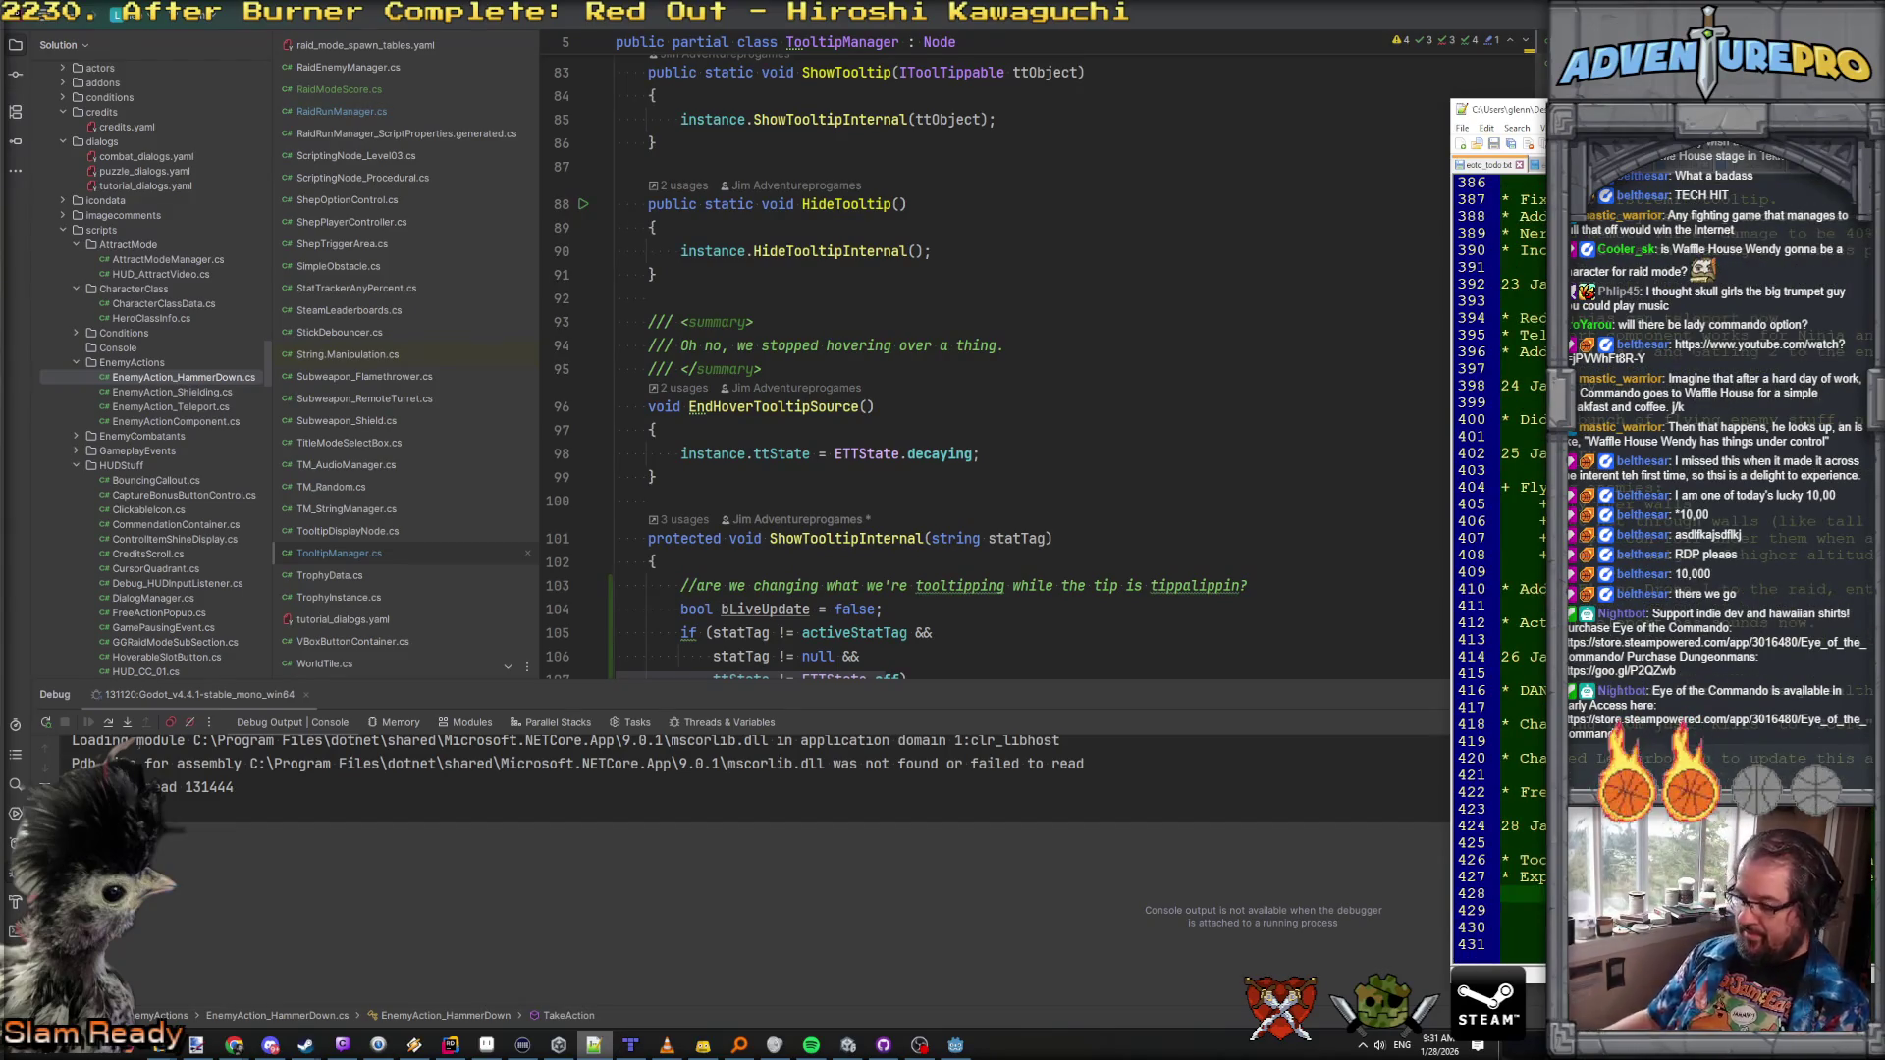
type("* Eac")
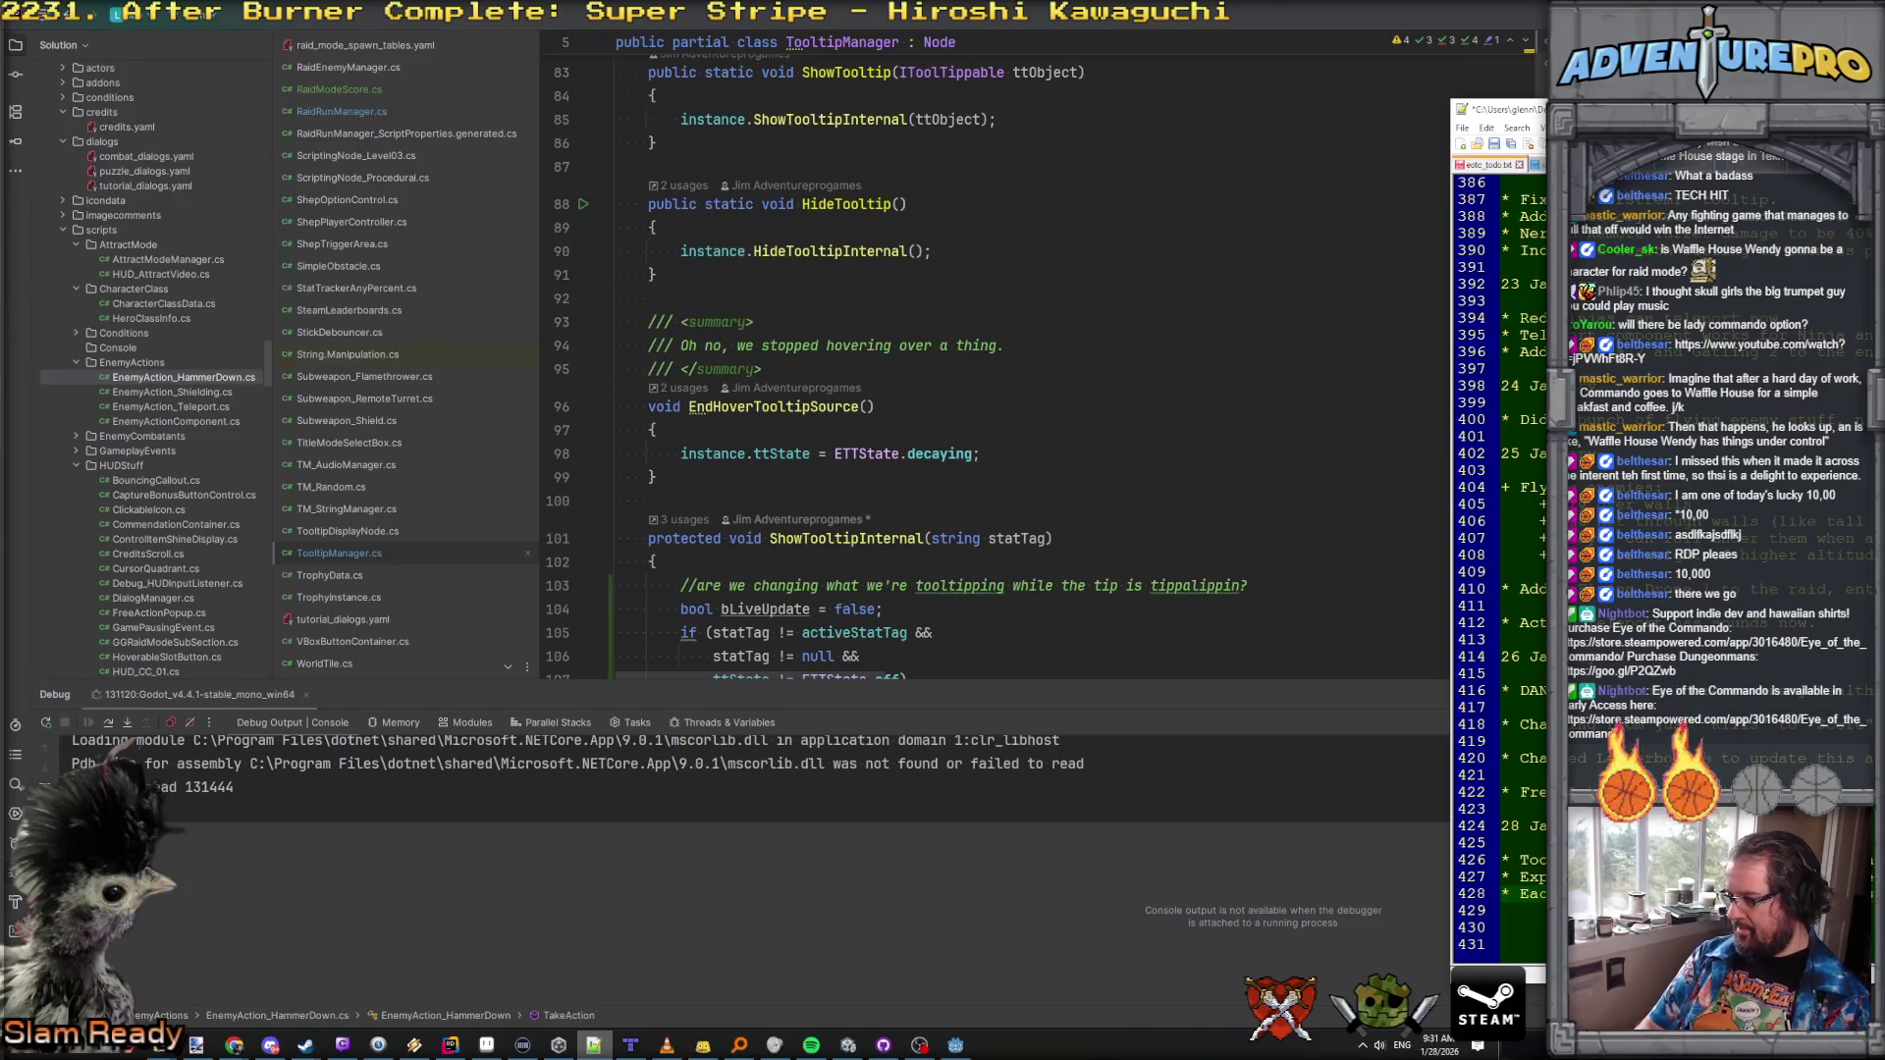
left_click(877, 365)
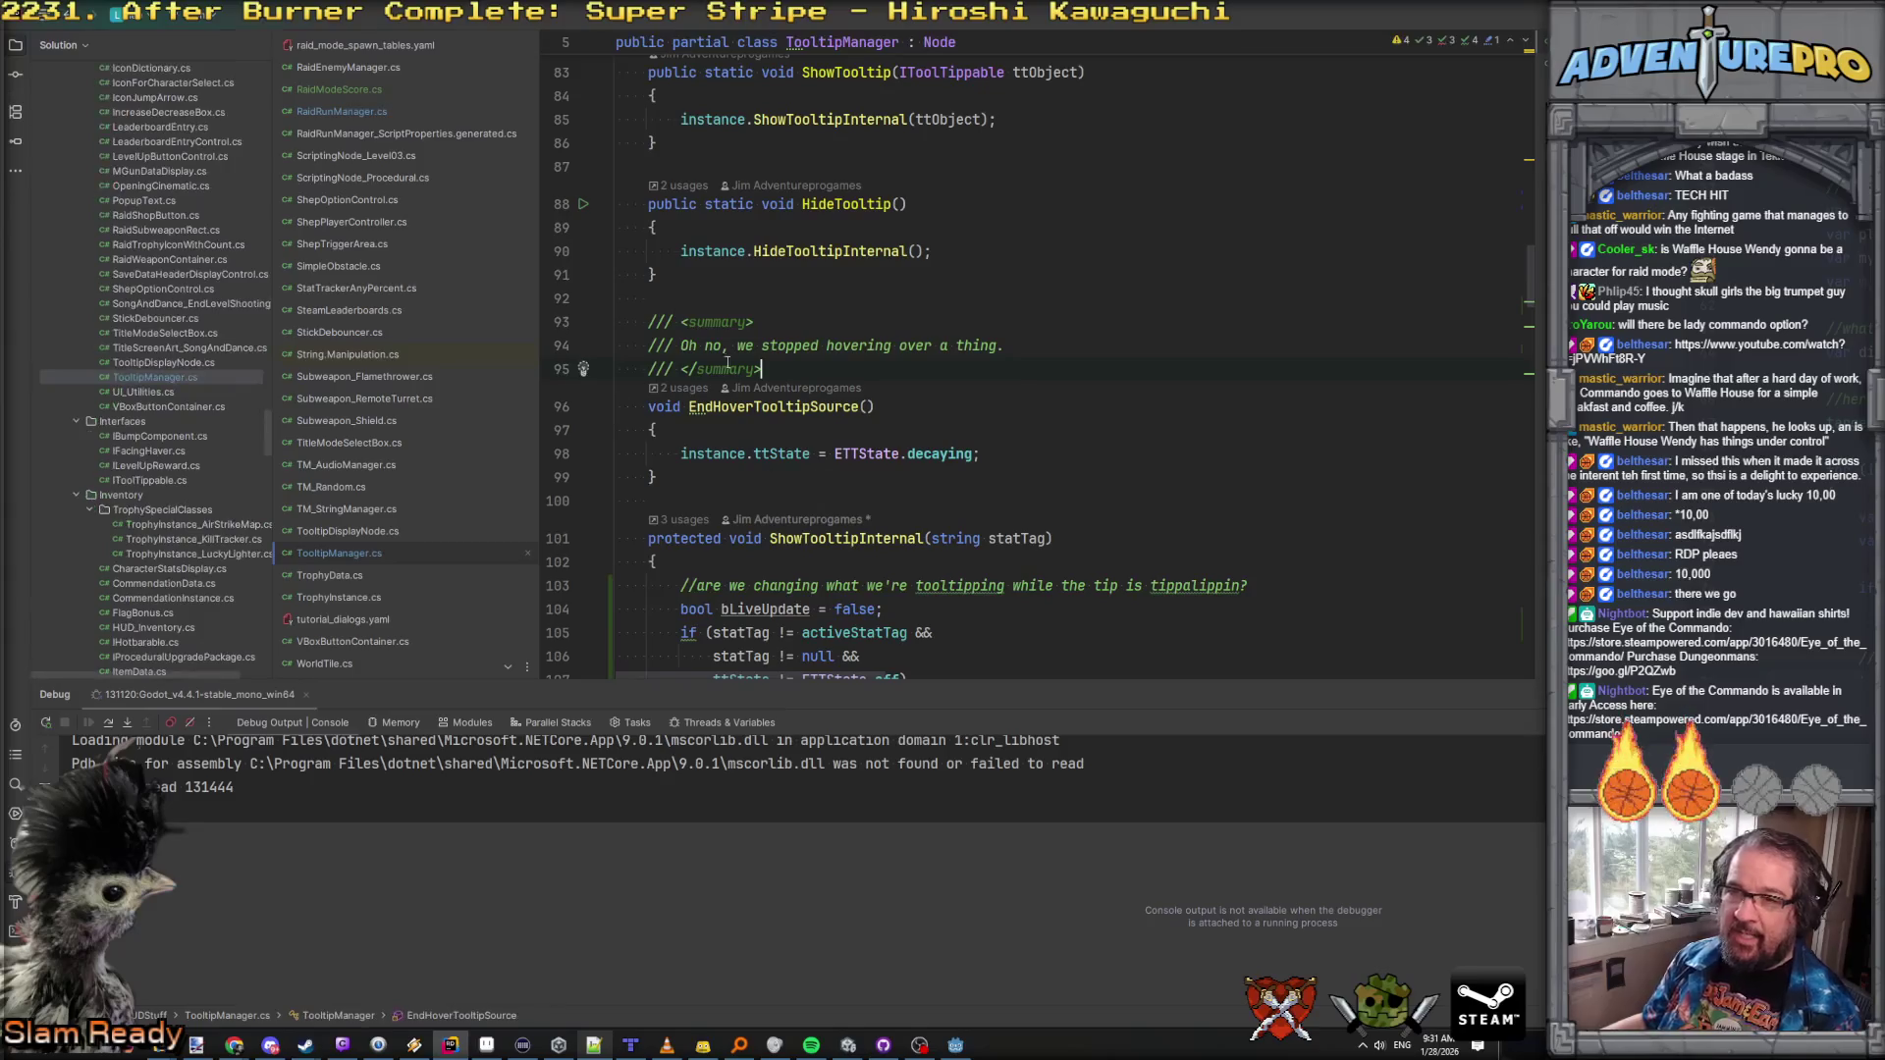
scroll(877, 363, "up", 10)
scroll(877, 363, "up", 4)
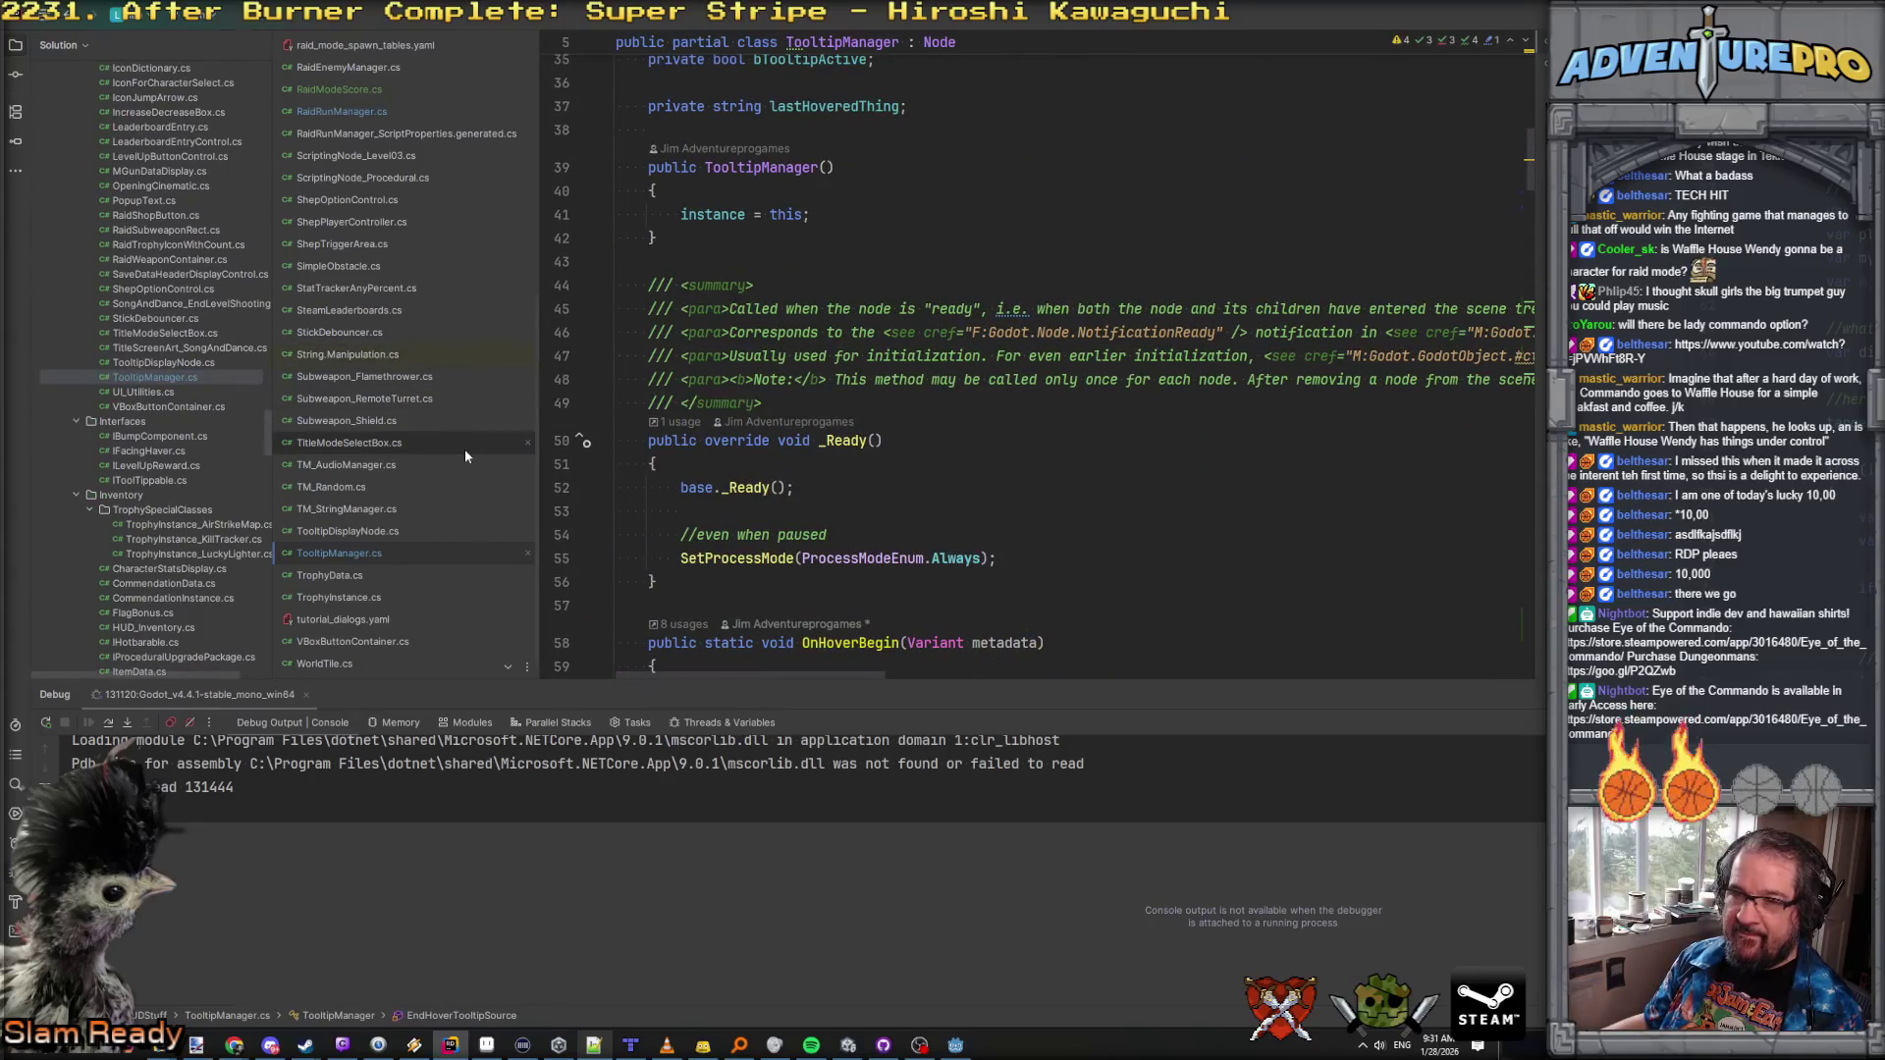
Step: Replace killCount with DisplayScore in UpdateHUDWithTruth's SetScore call in RaidRunManager
key("shift")
key("shift")
type("updatehud")
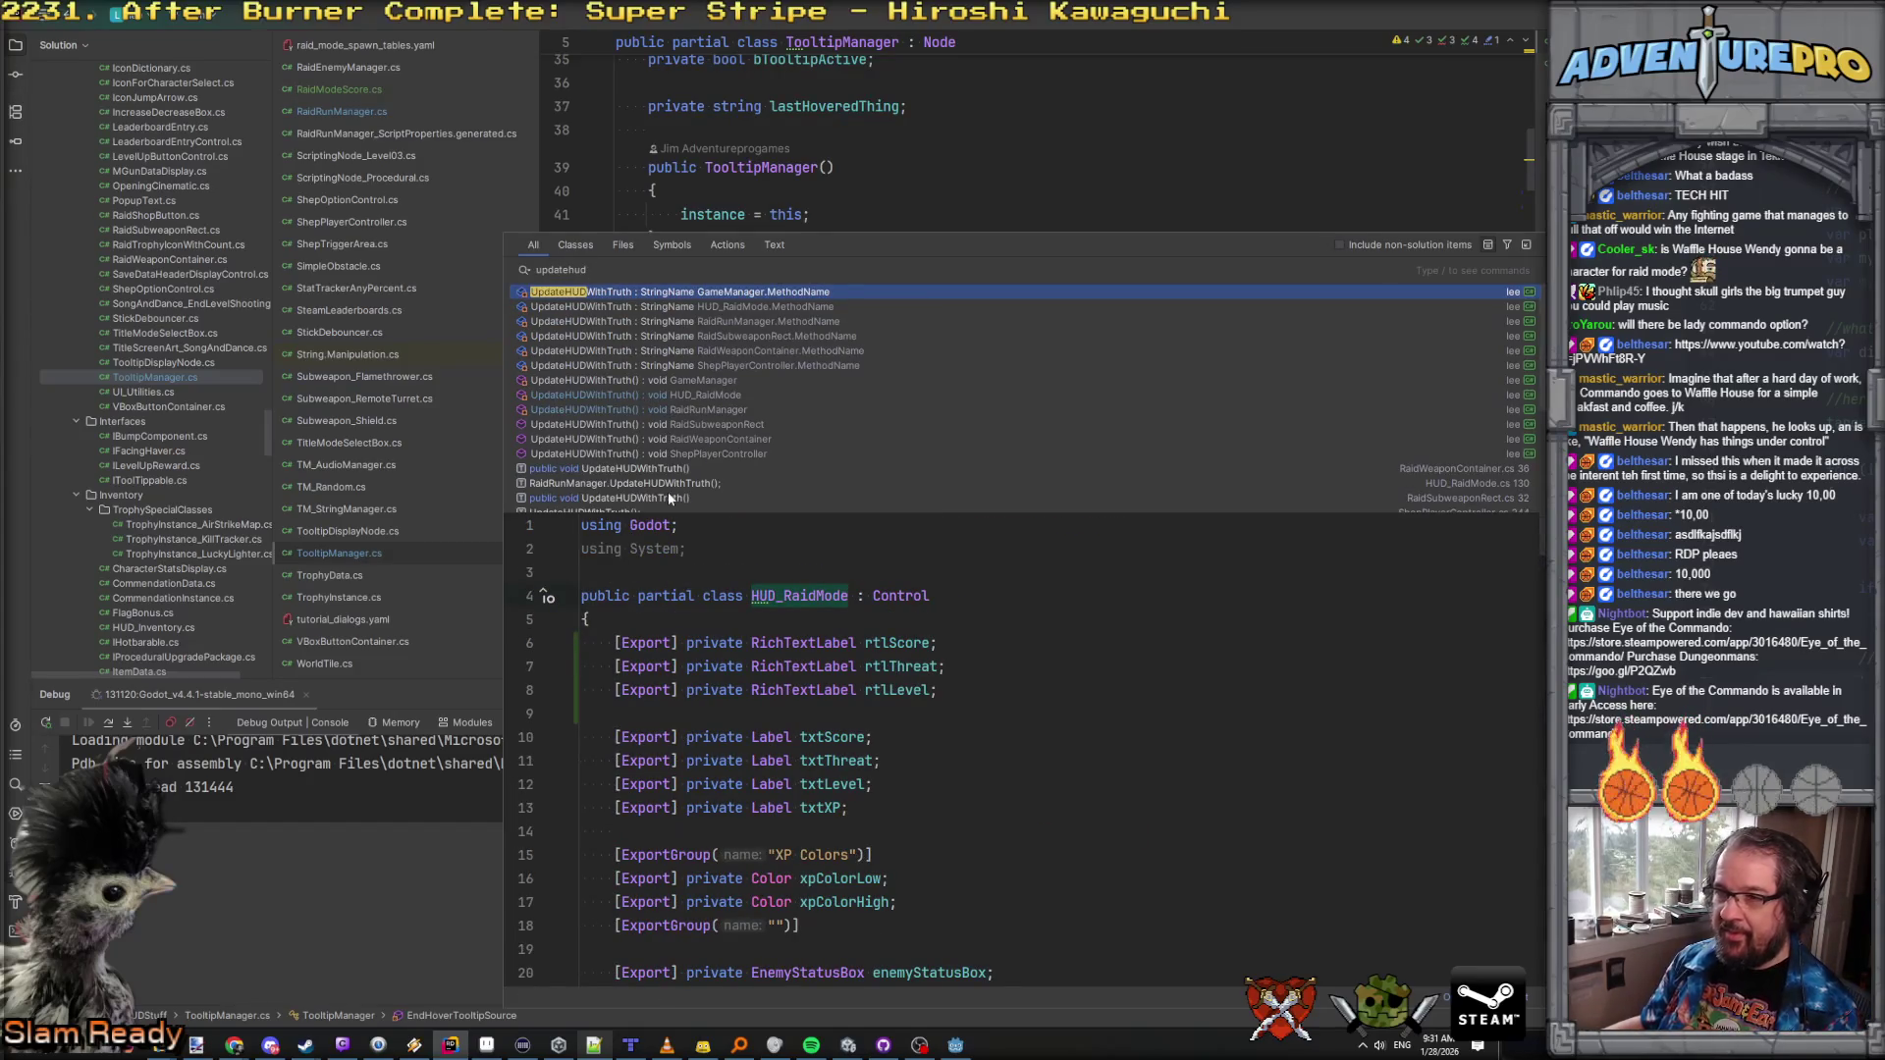
scroll(624, 456, "down", 3)
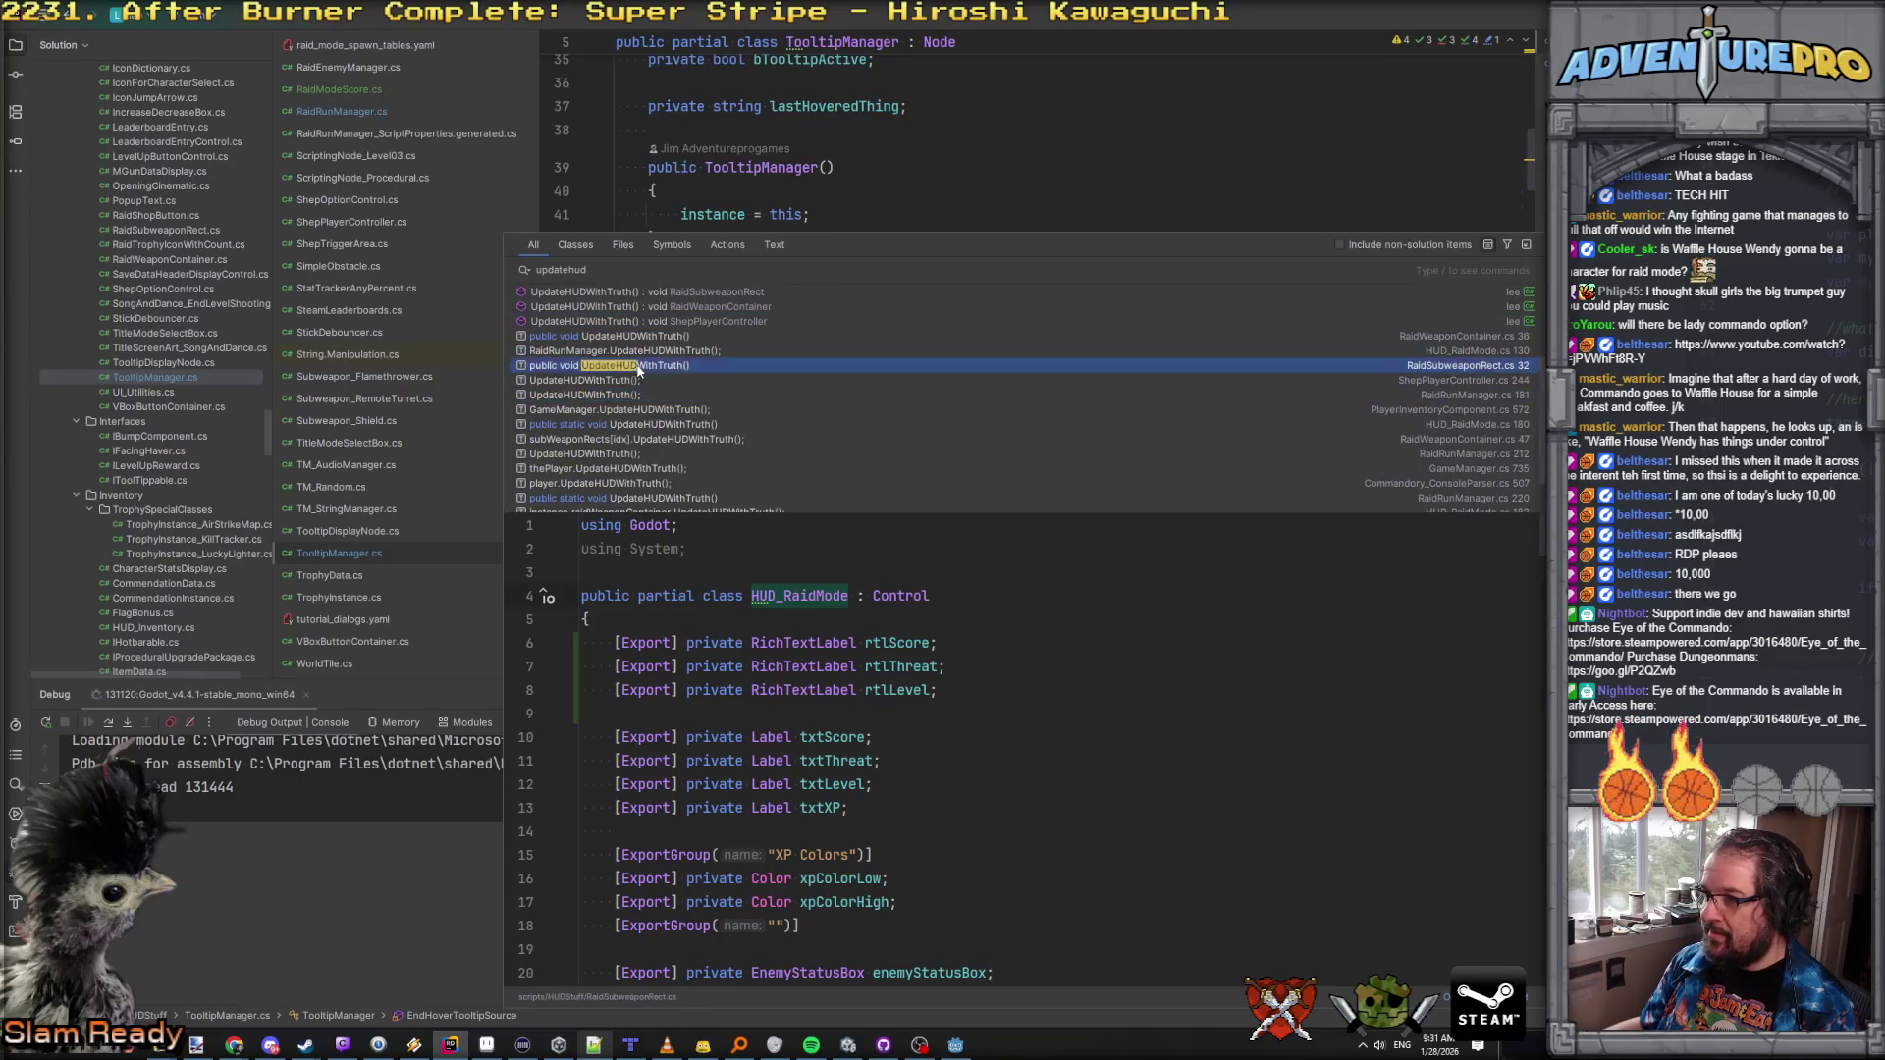
left_click(635, 358)
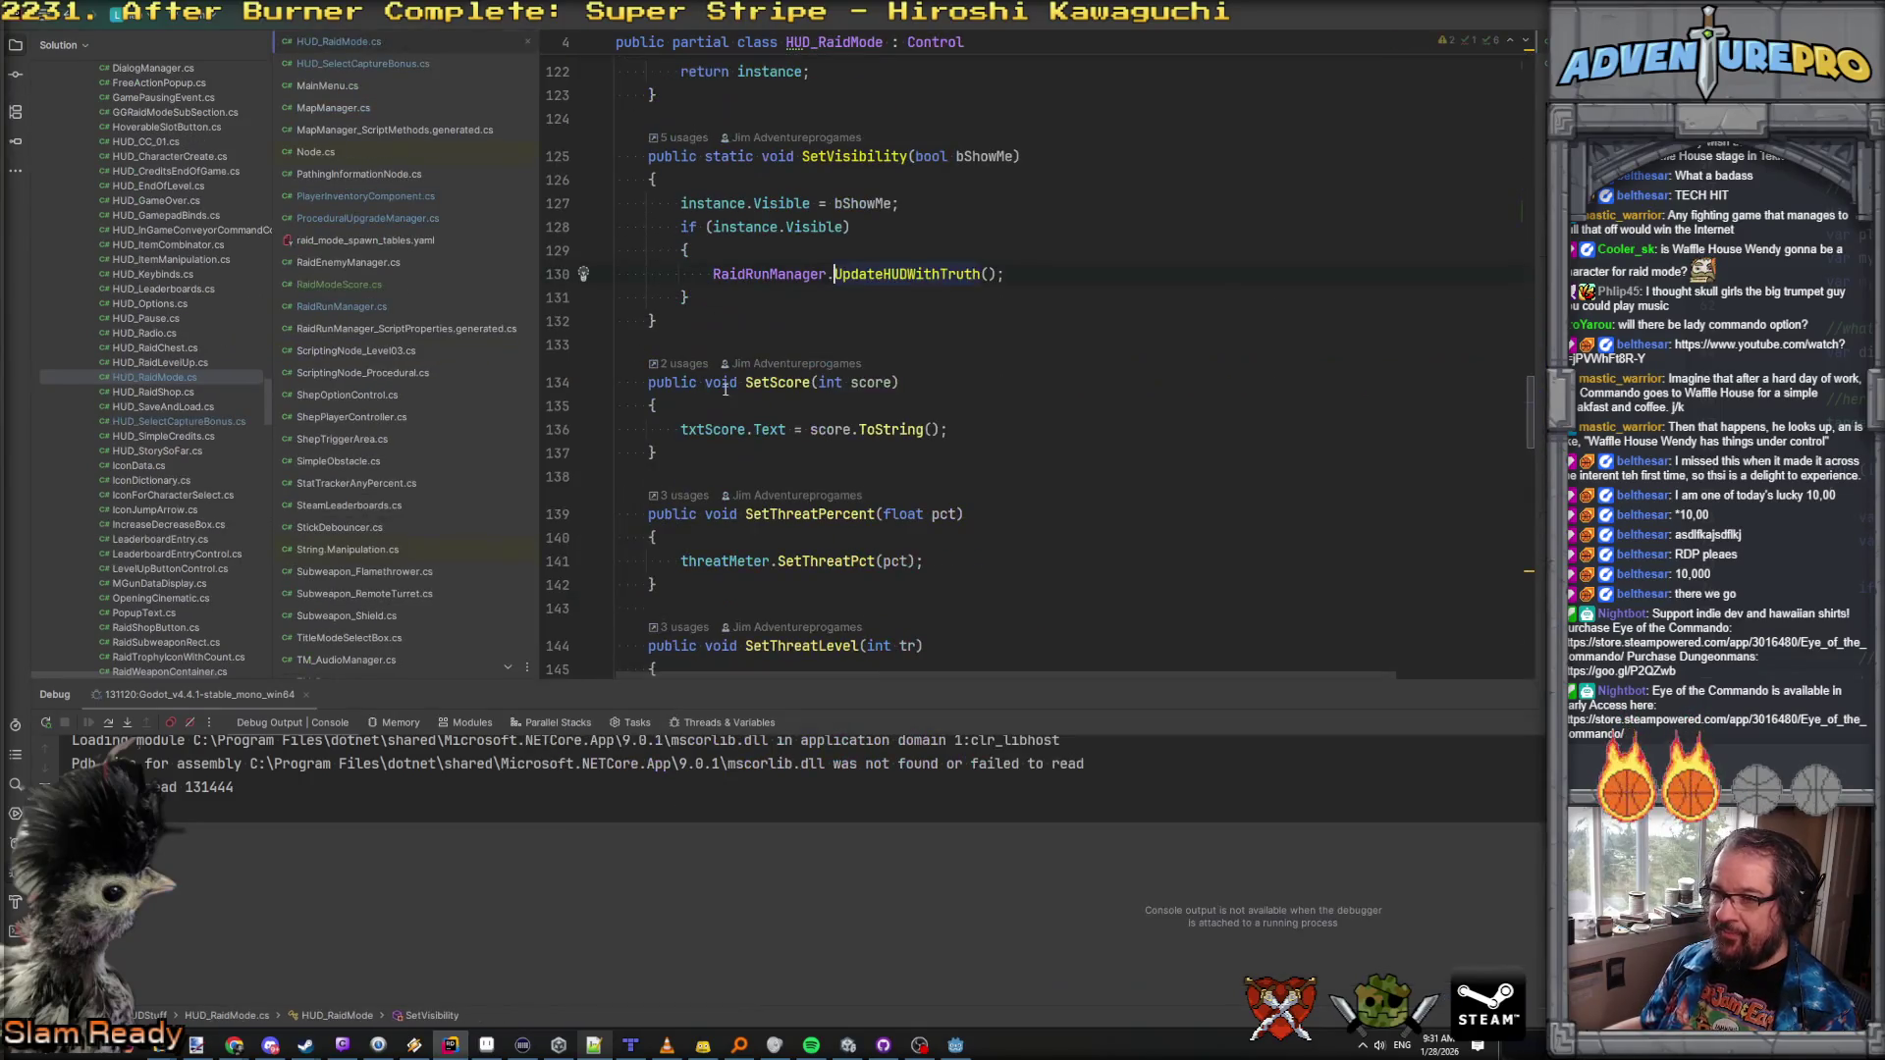
left_click(890, 277, "ctrl")
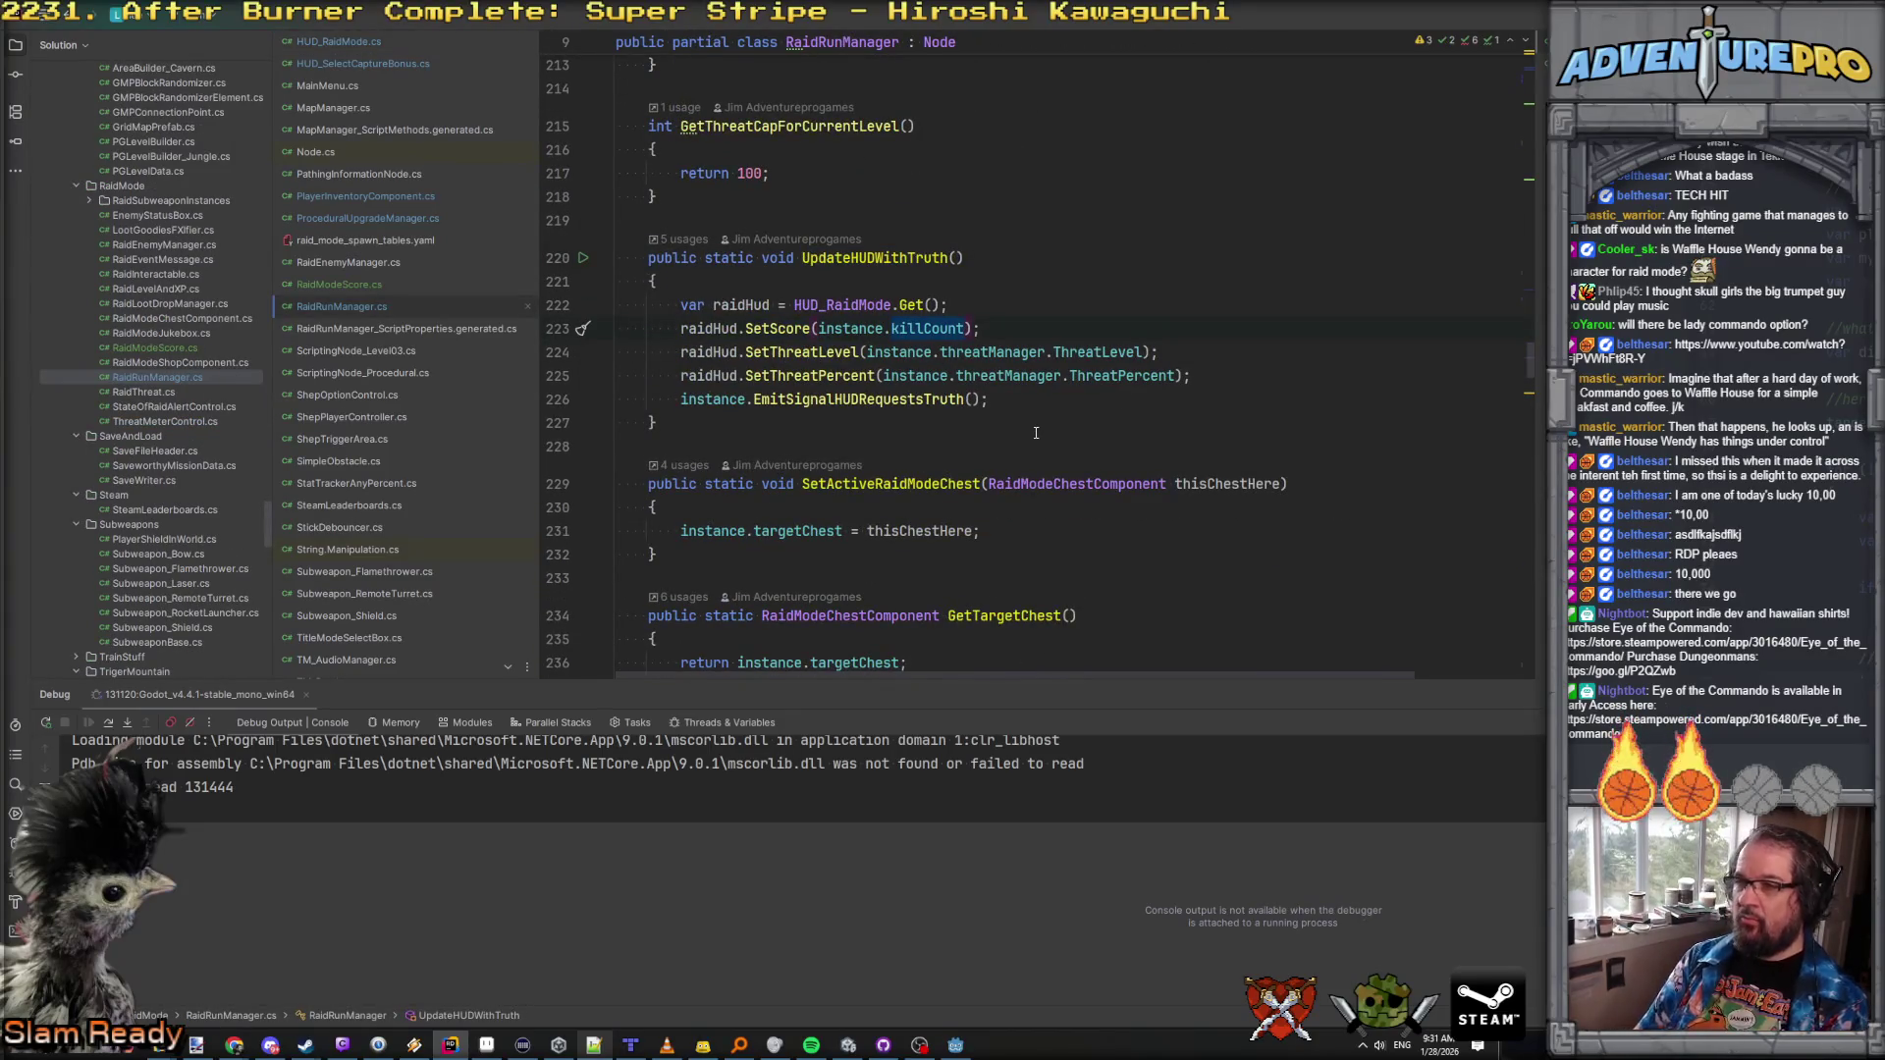
type("Disp")
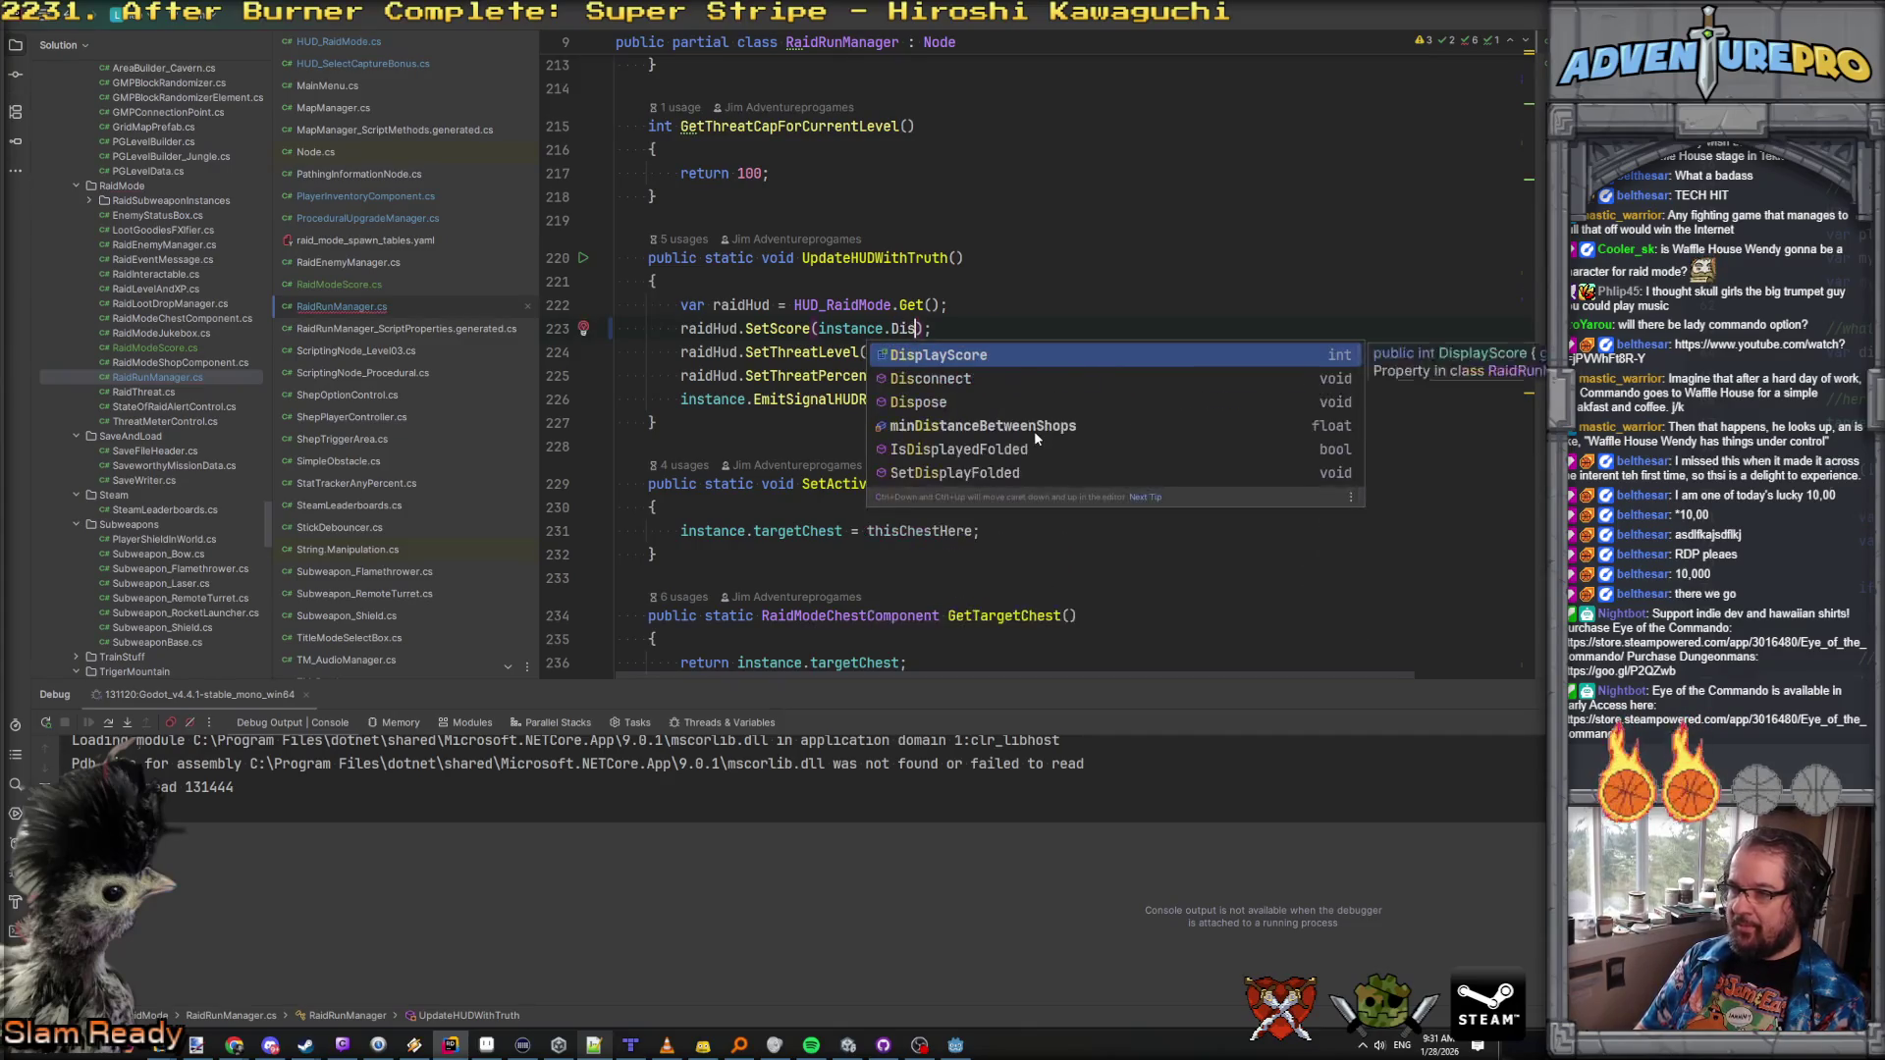
key("Return")
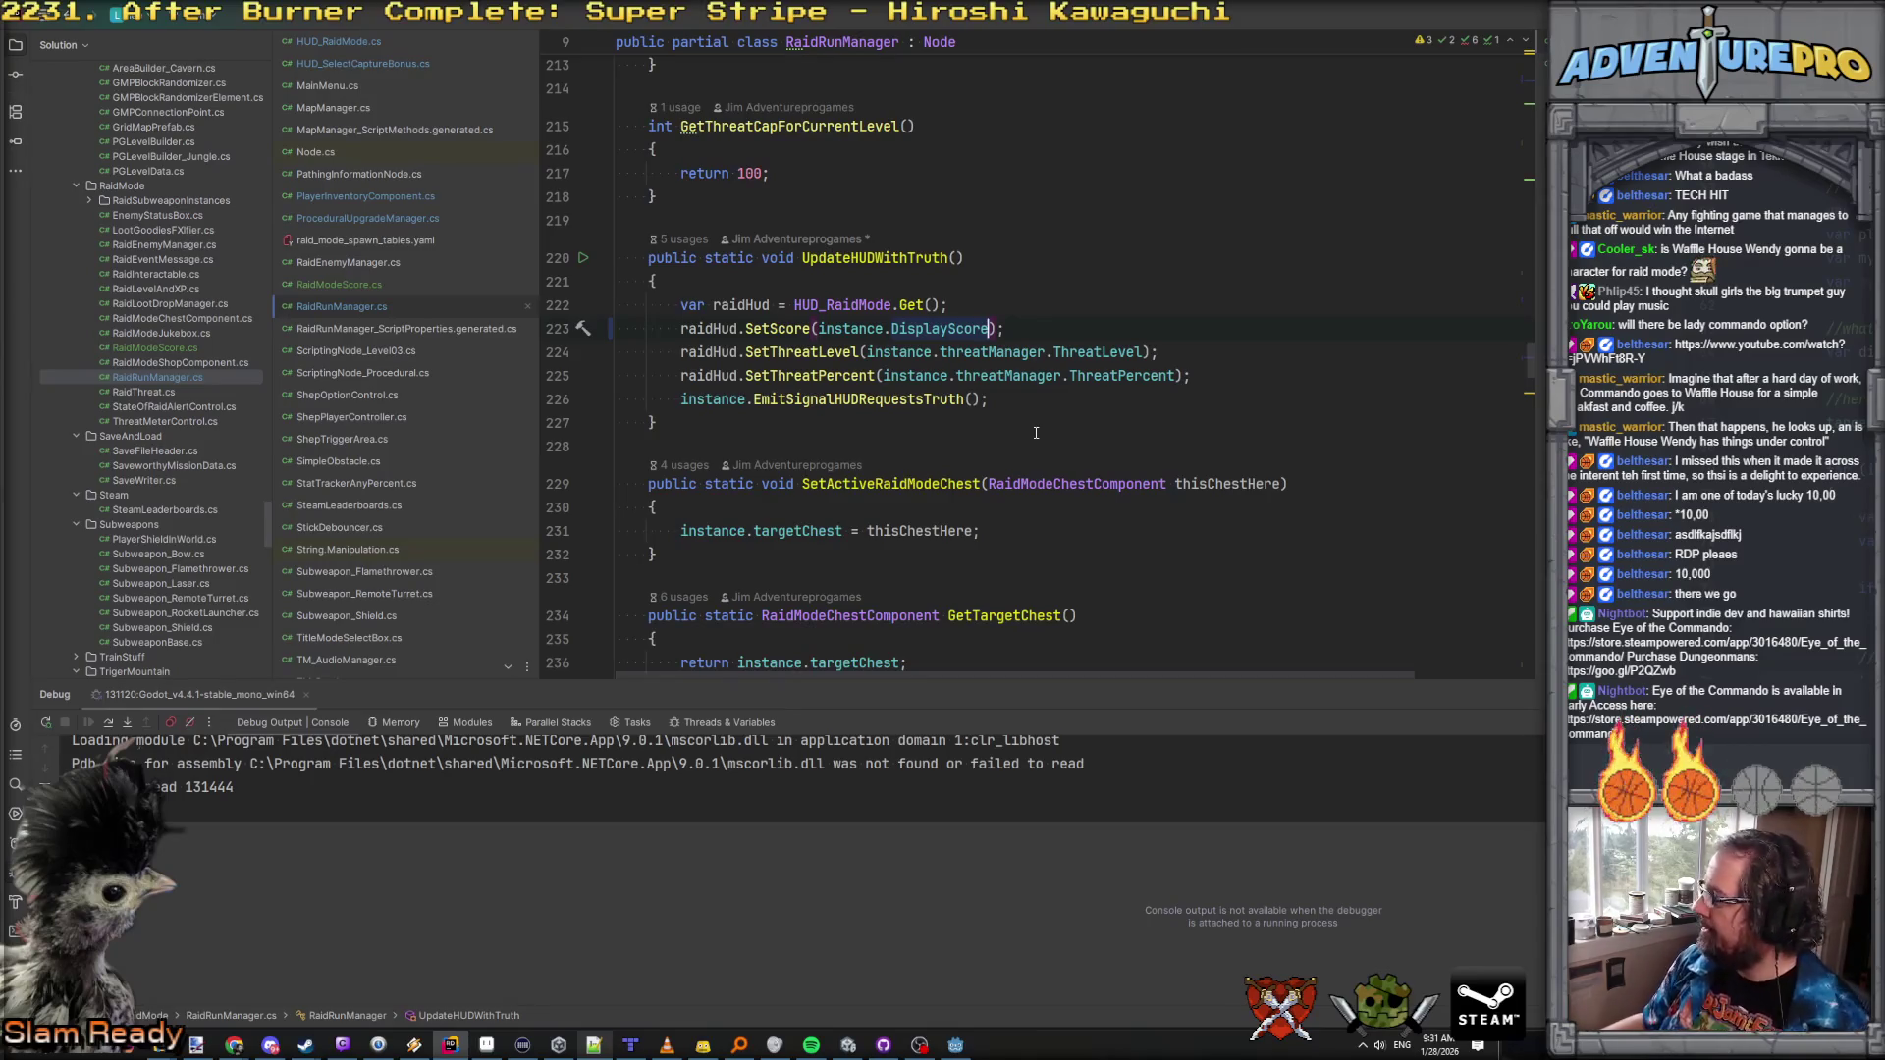
key("alt+Tab")
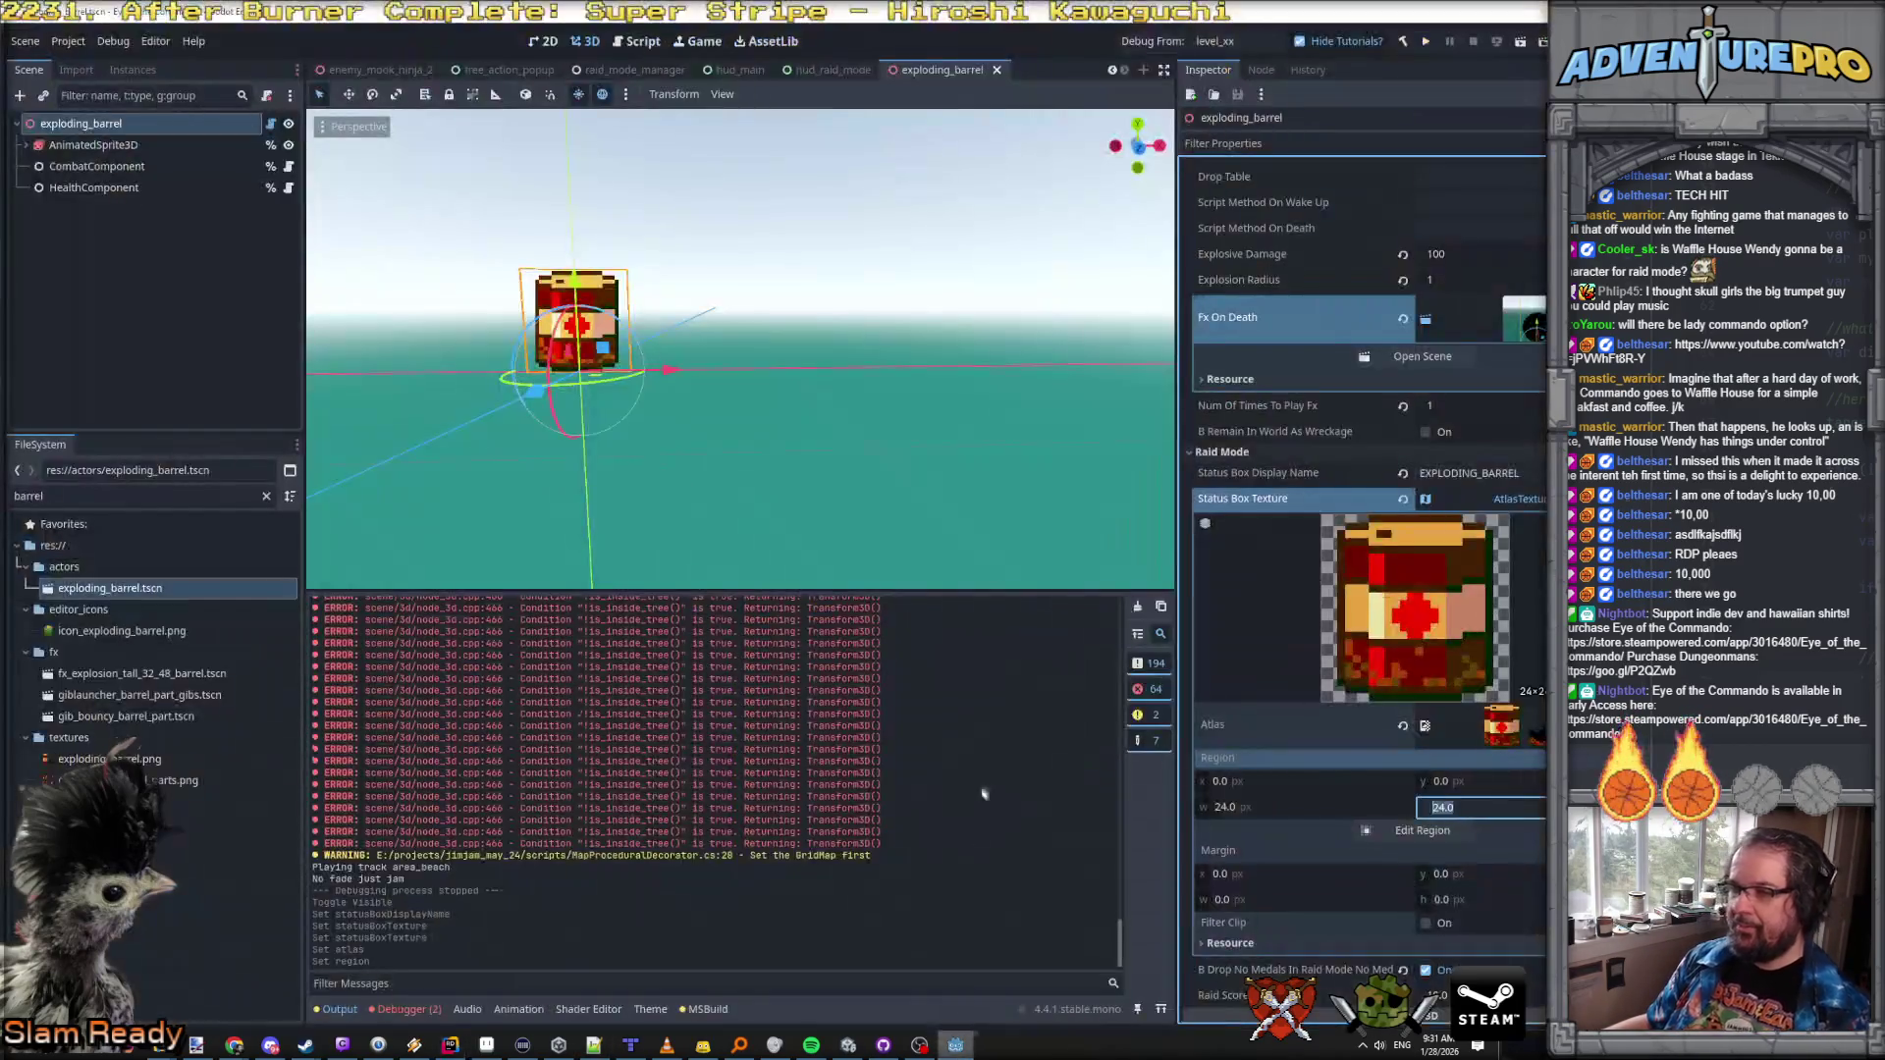
Step: Confirm the 24 region height, then save and run the game
key("Return")
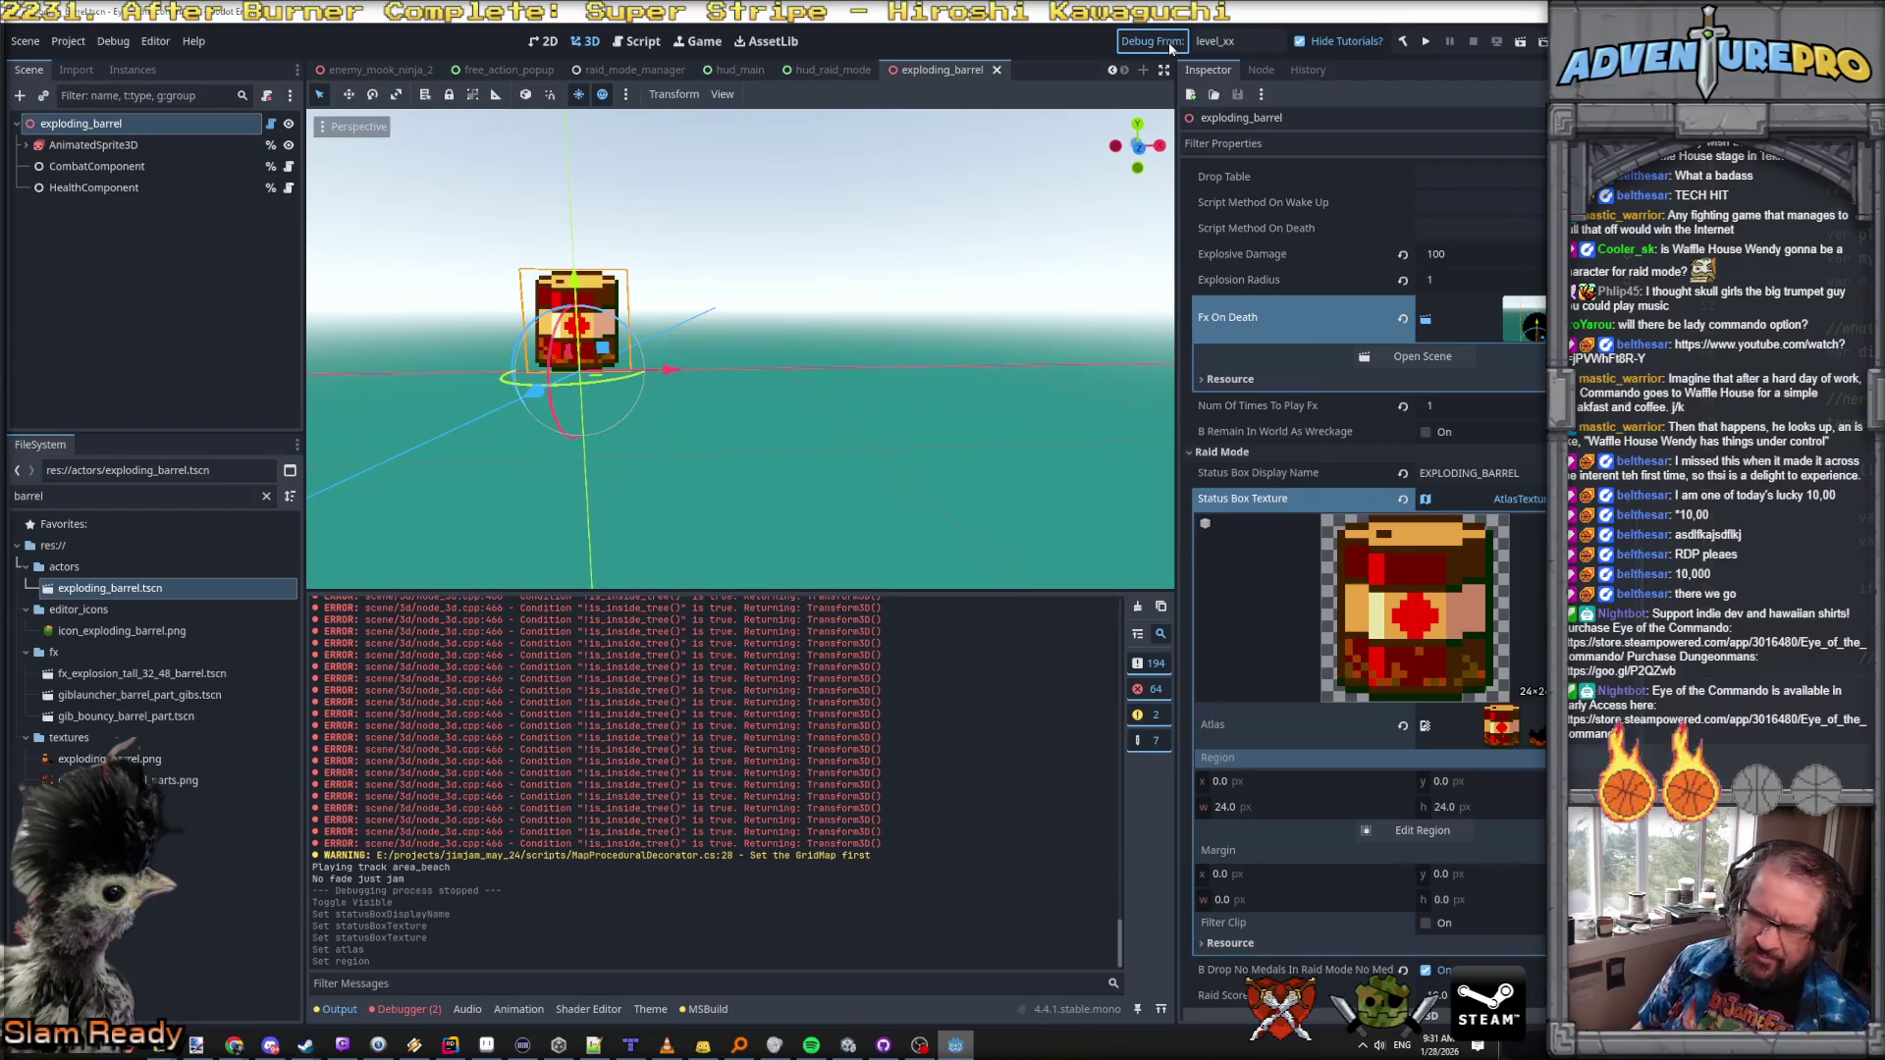
key("ctrl+s")
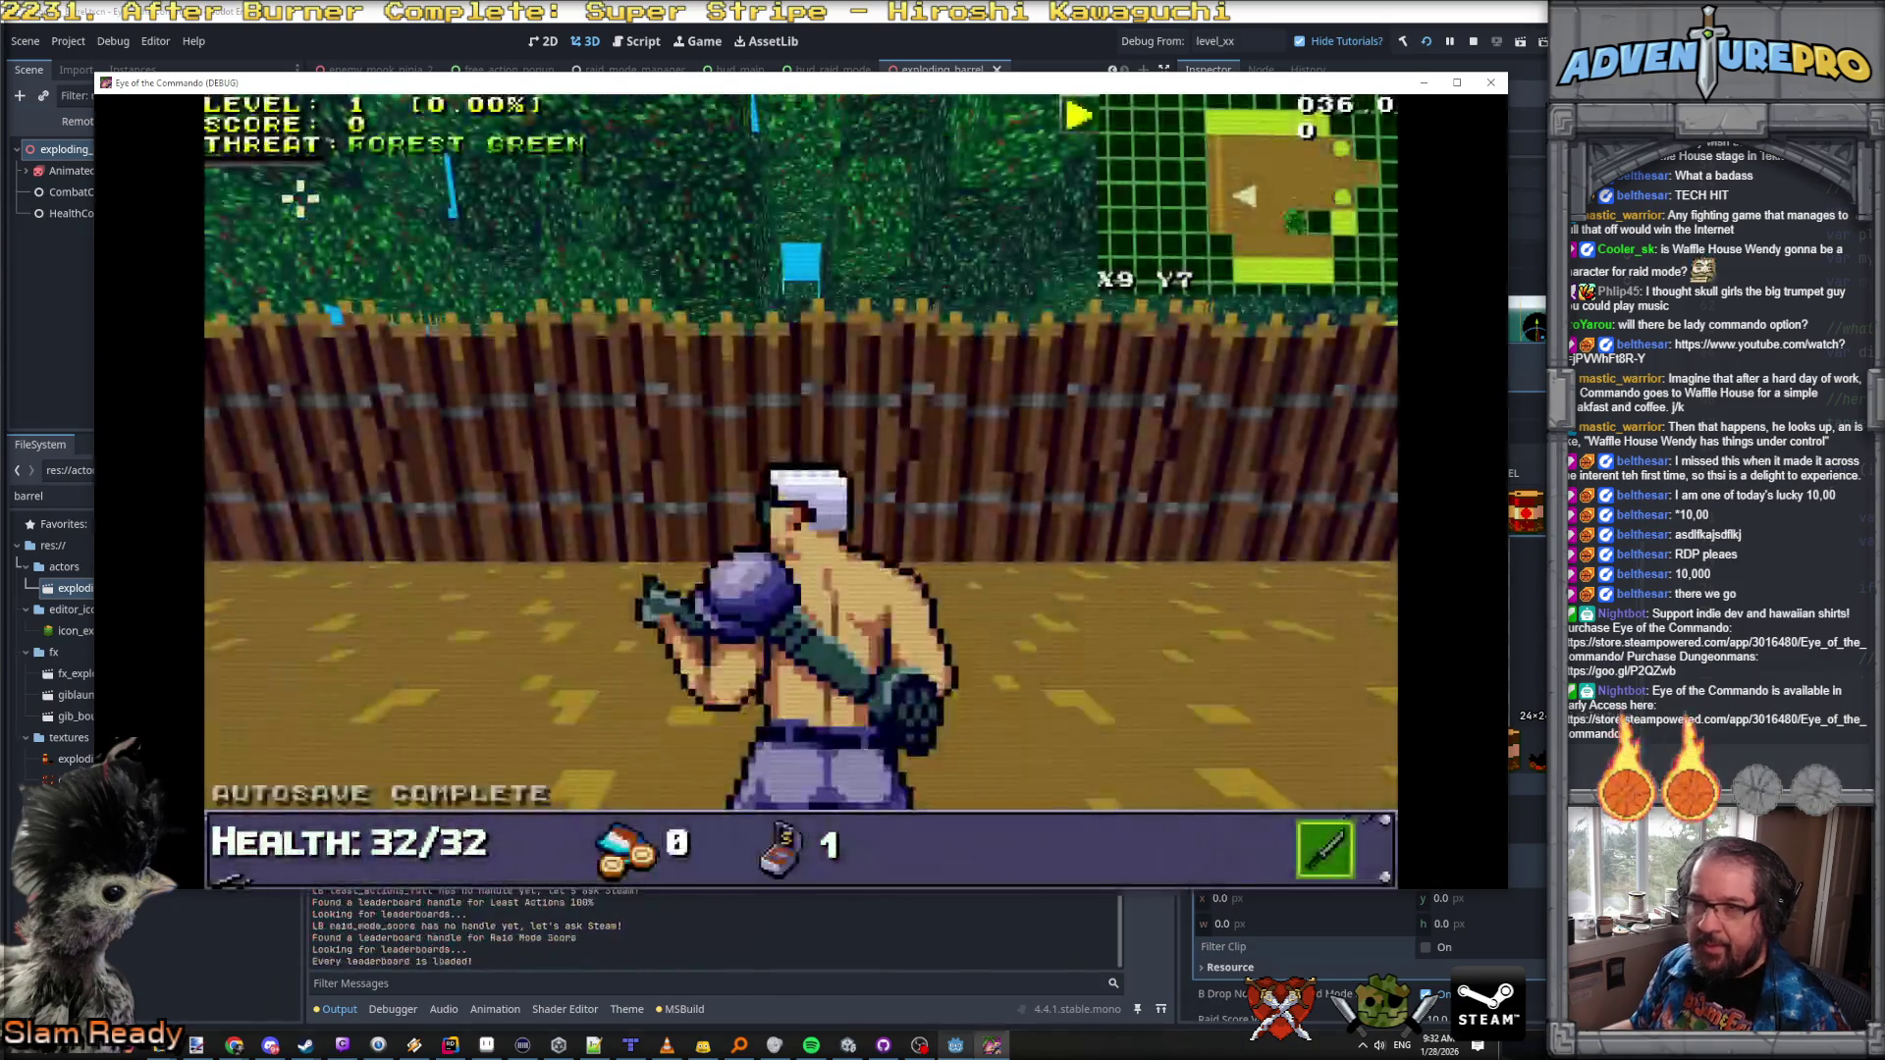
Step: Destroy the barricade, exploding barrel and supply crate, then collect the Battle Chicken pickup
mouse_move(277, 157)
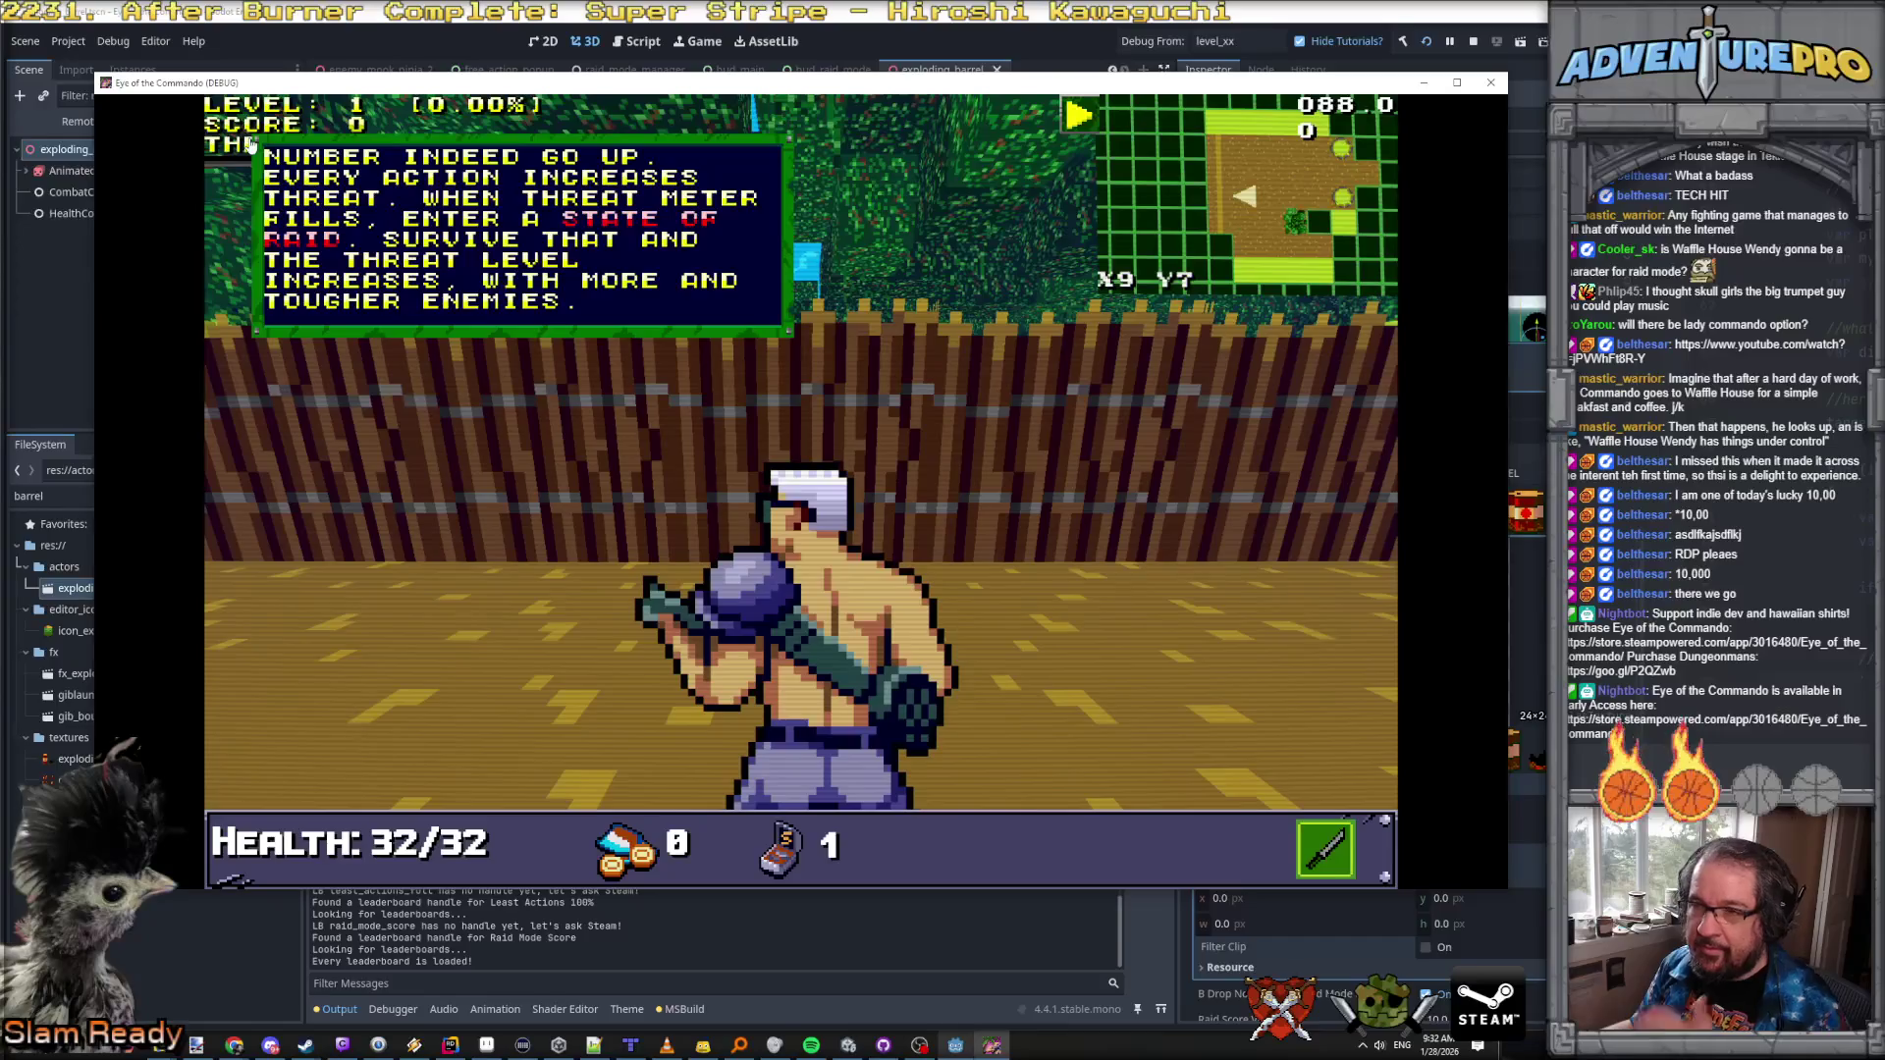
left_click(843, 448)
left_click(812, 438)
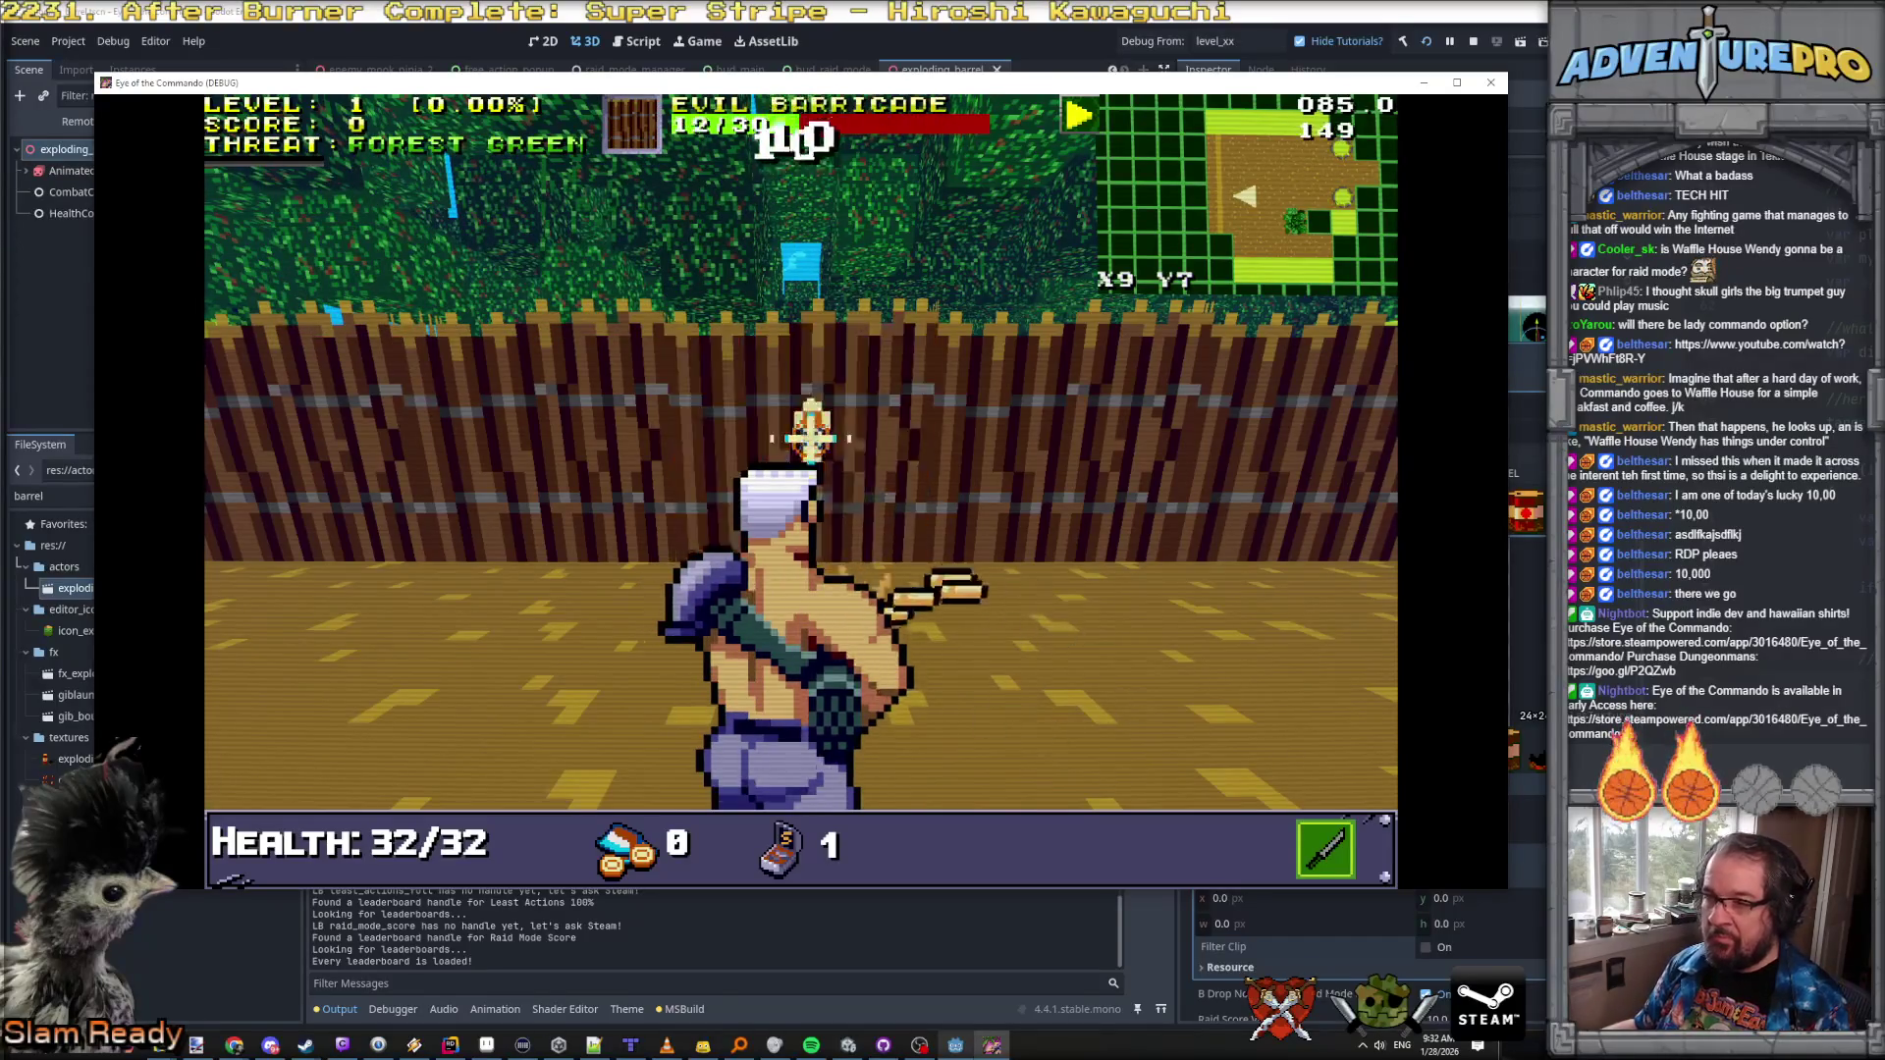
left_click(812, 438)
key("w")
key("w")
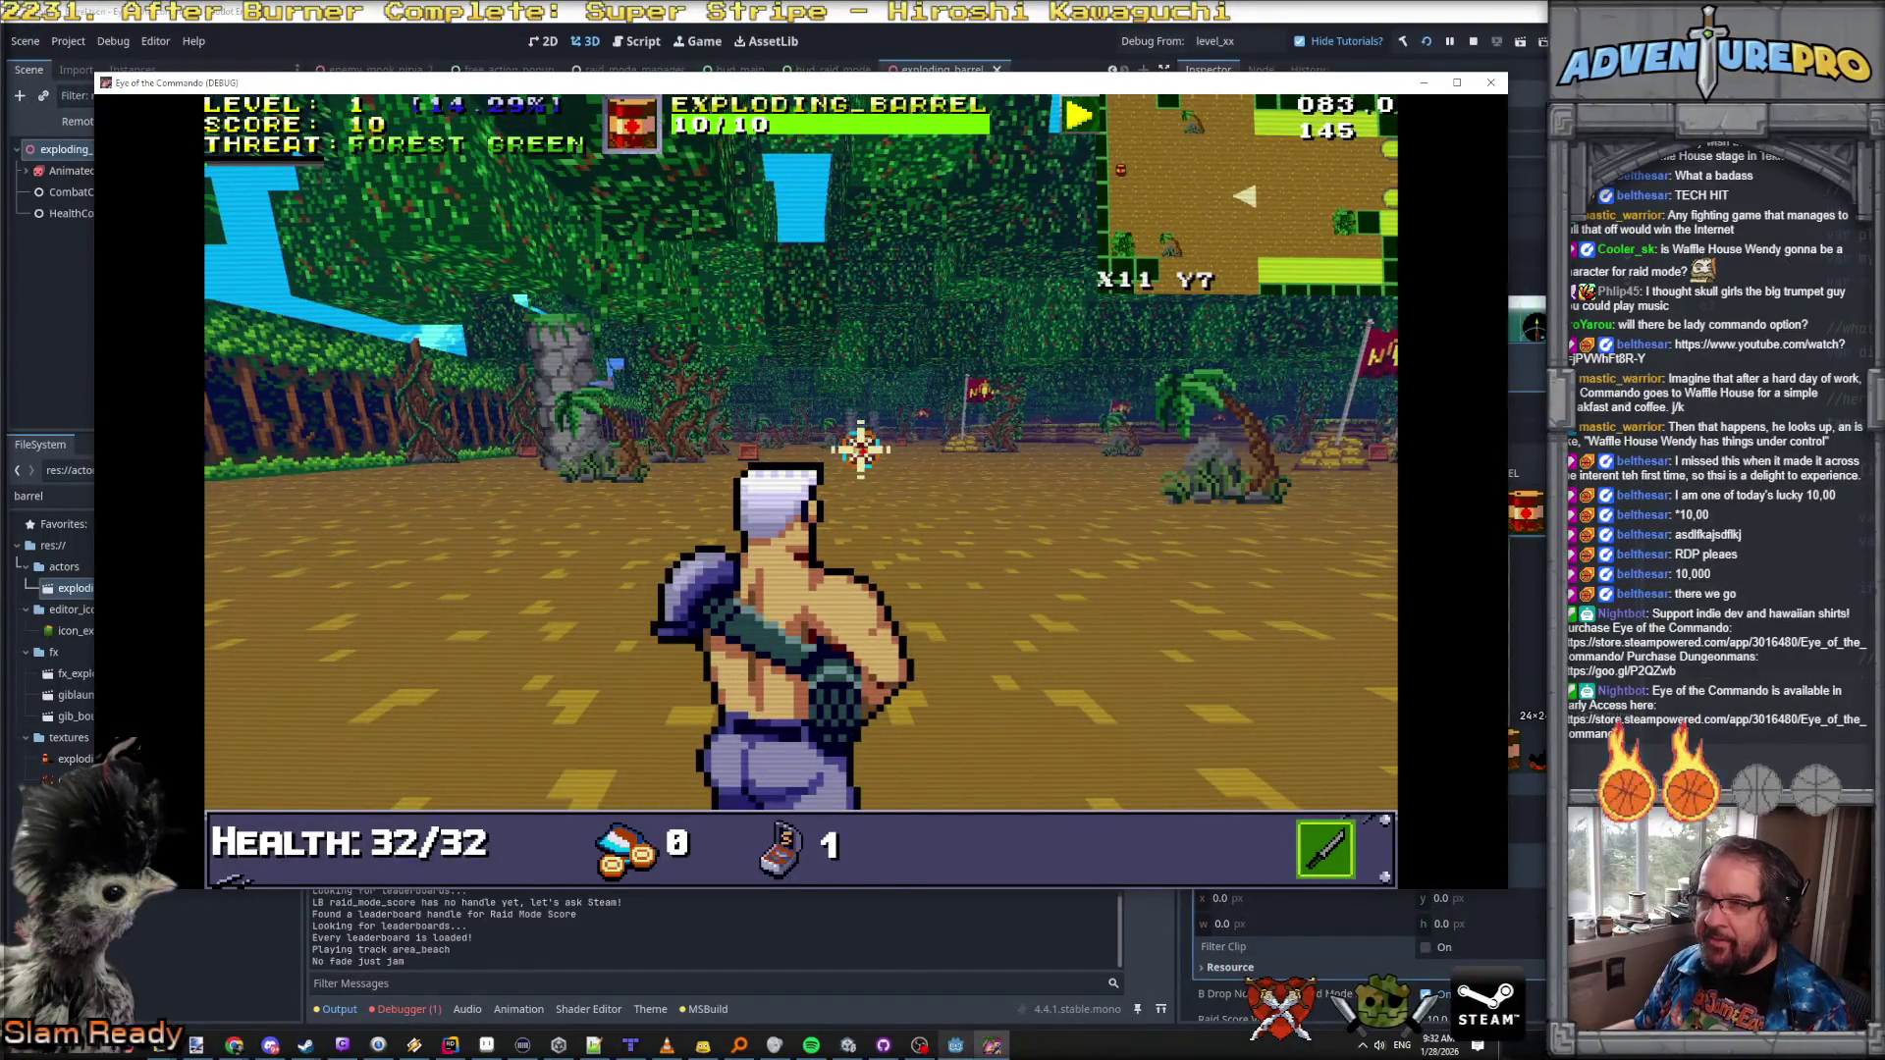
left_click(860, 449)
key("w")
key("w")
left_click(725, 452)
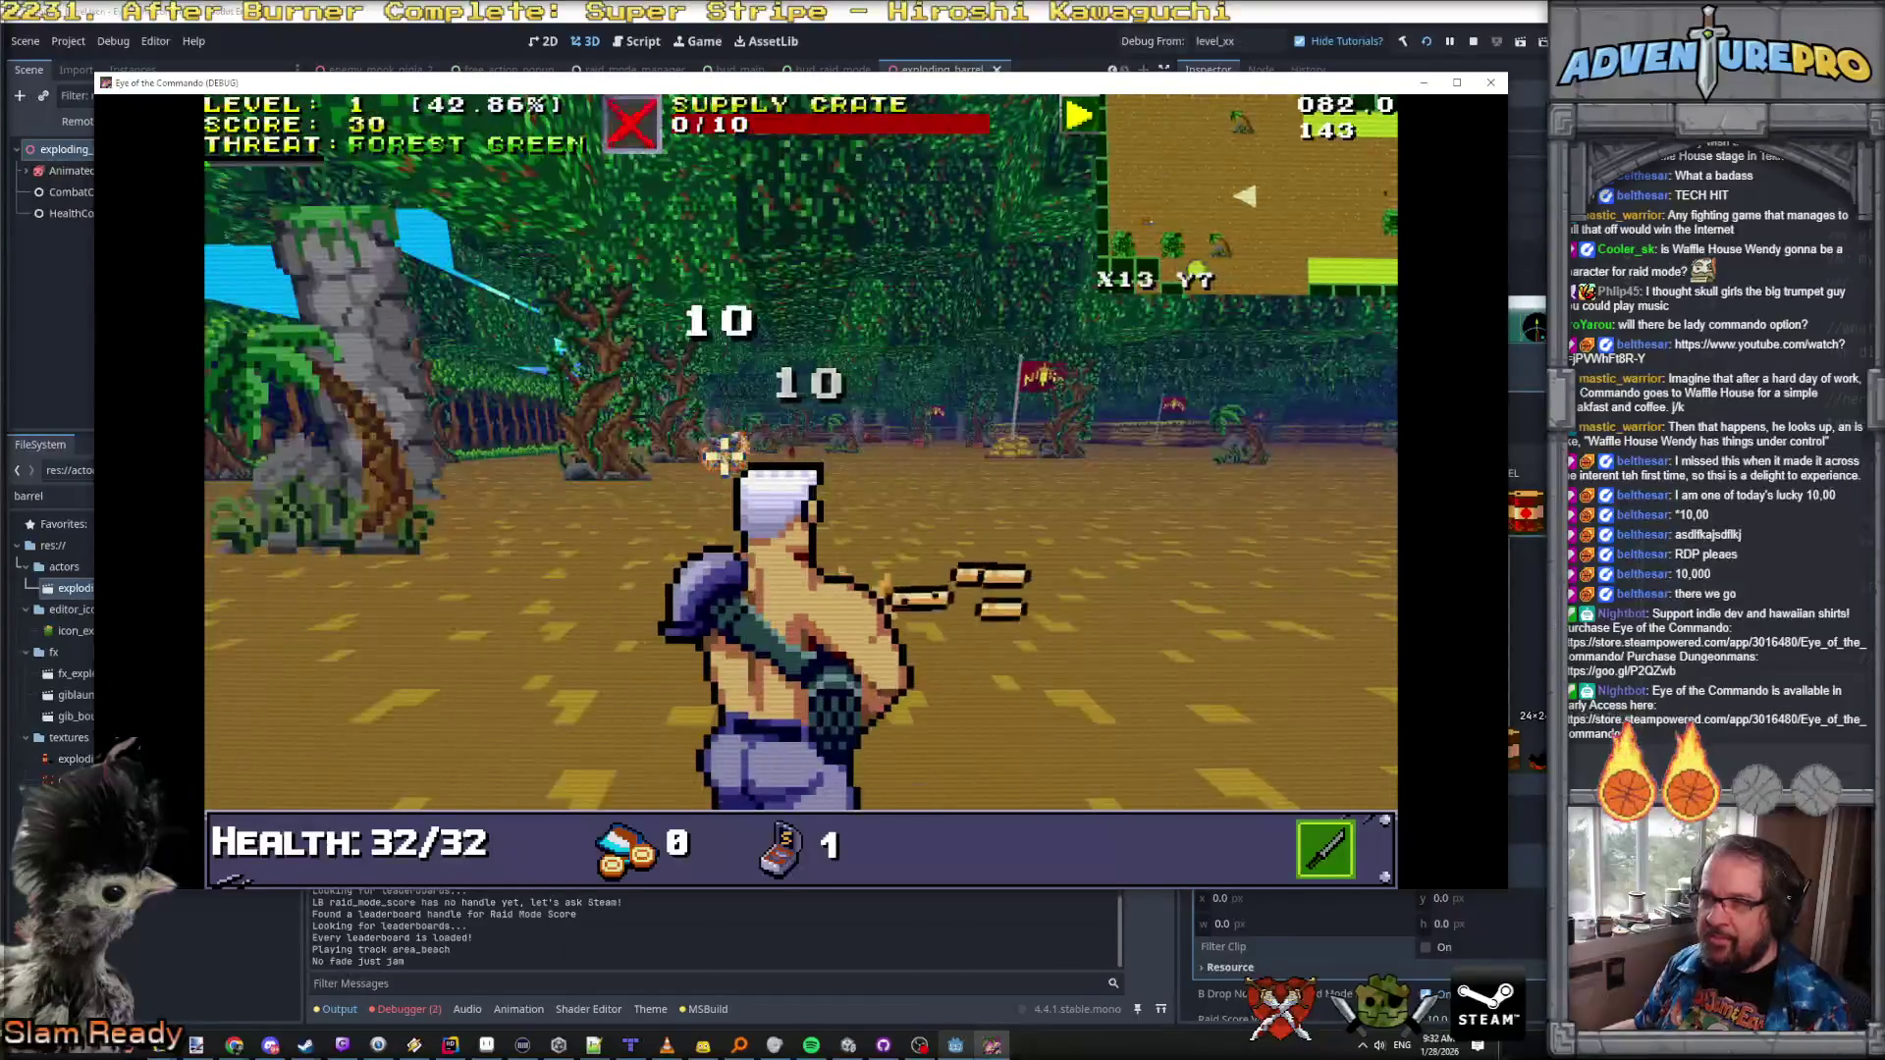
key("w")
key("w")
key("w")
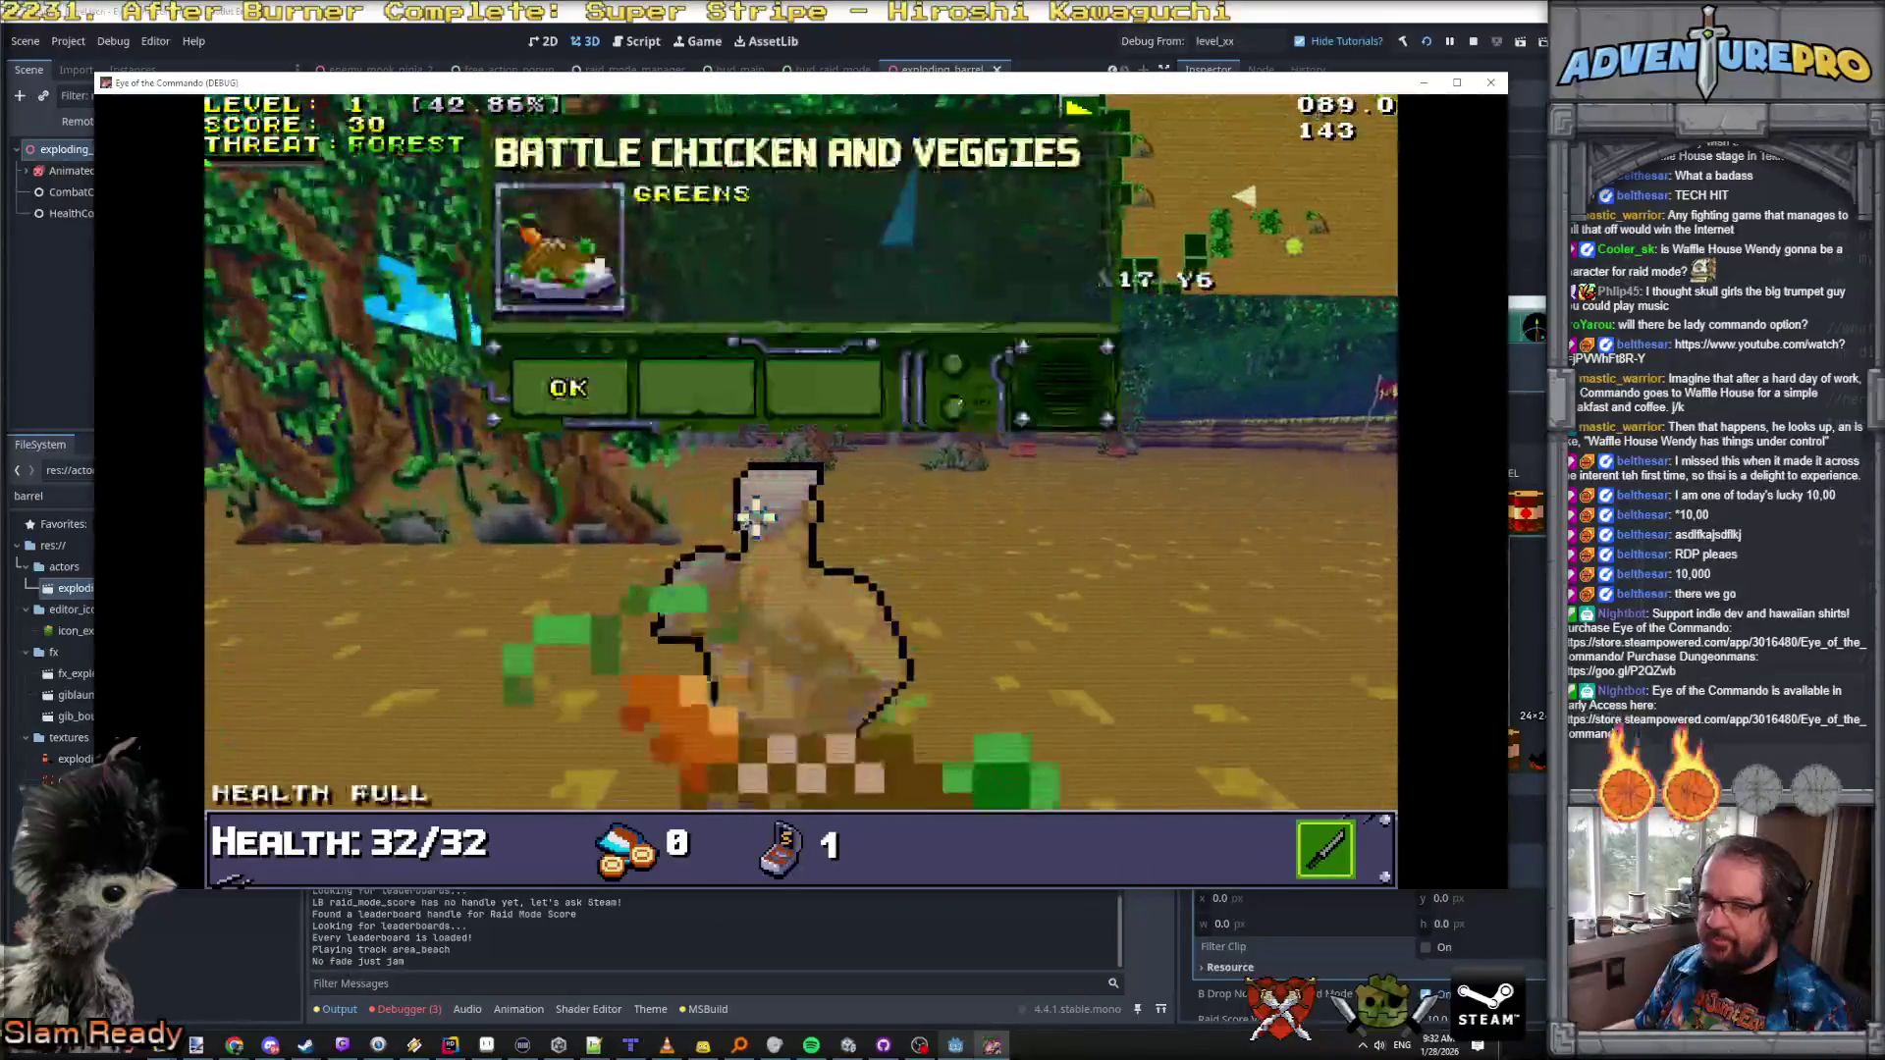
key("Return")
Step: Advance to the flag, capture it, and take the +17.5% Max Health bonus
key("e")
key("w")
key("w")
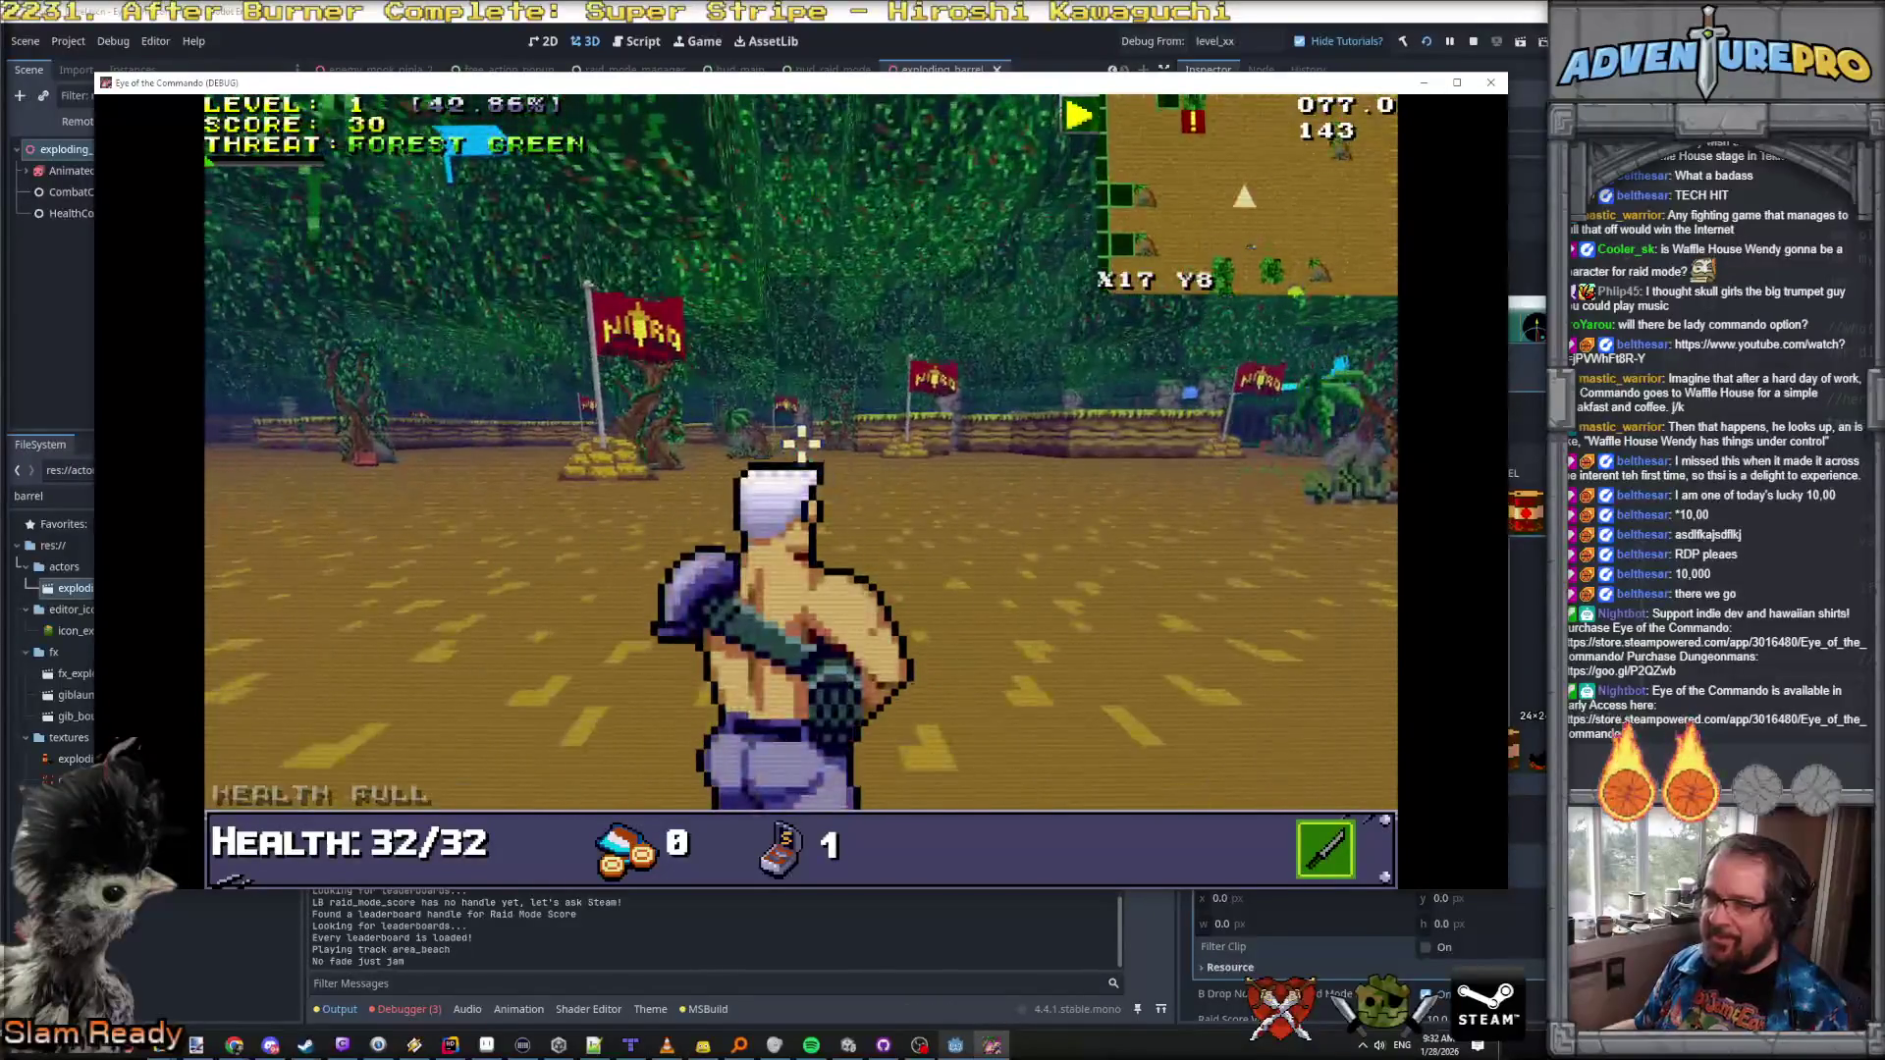
left_click(801, 443)
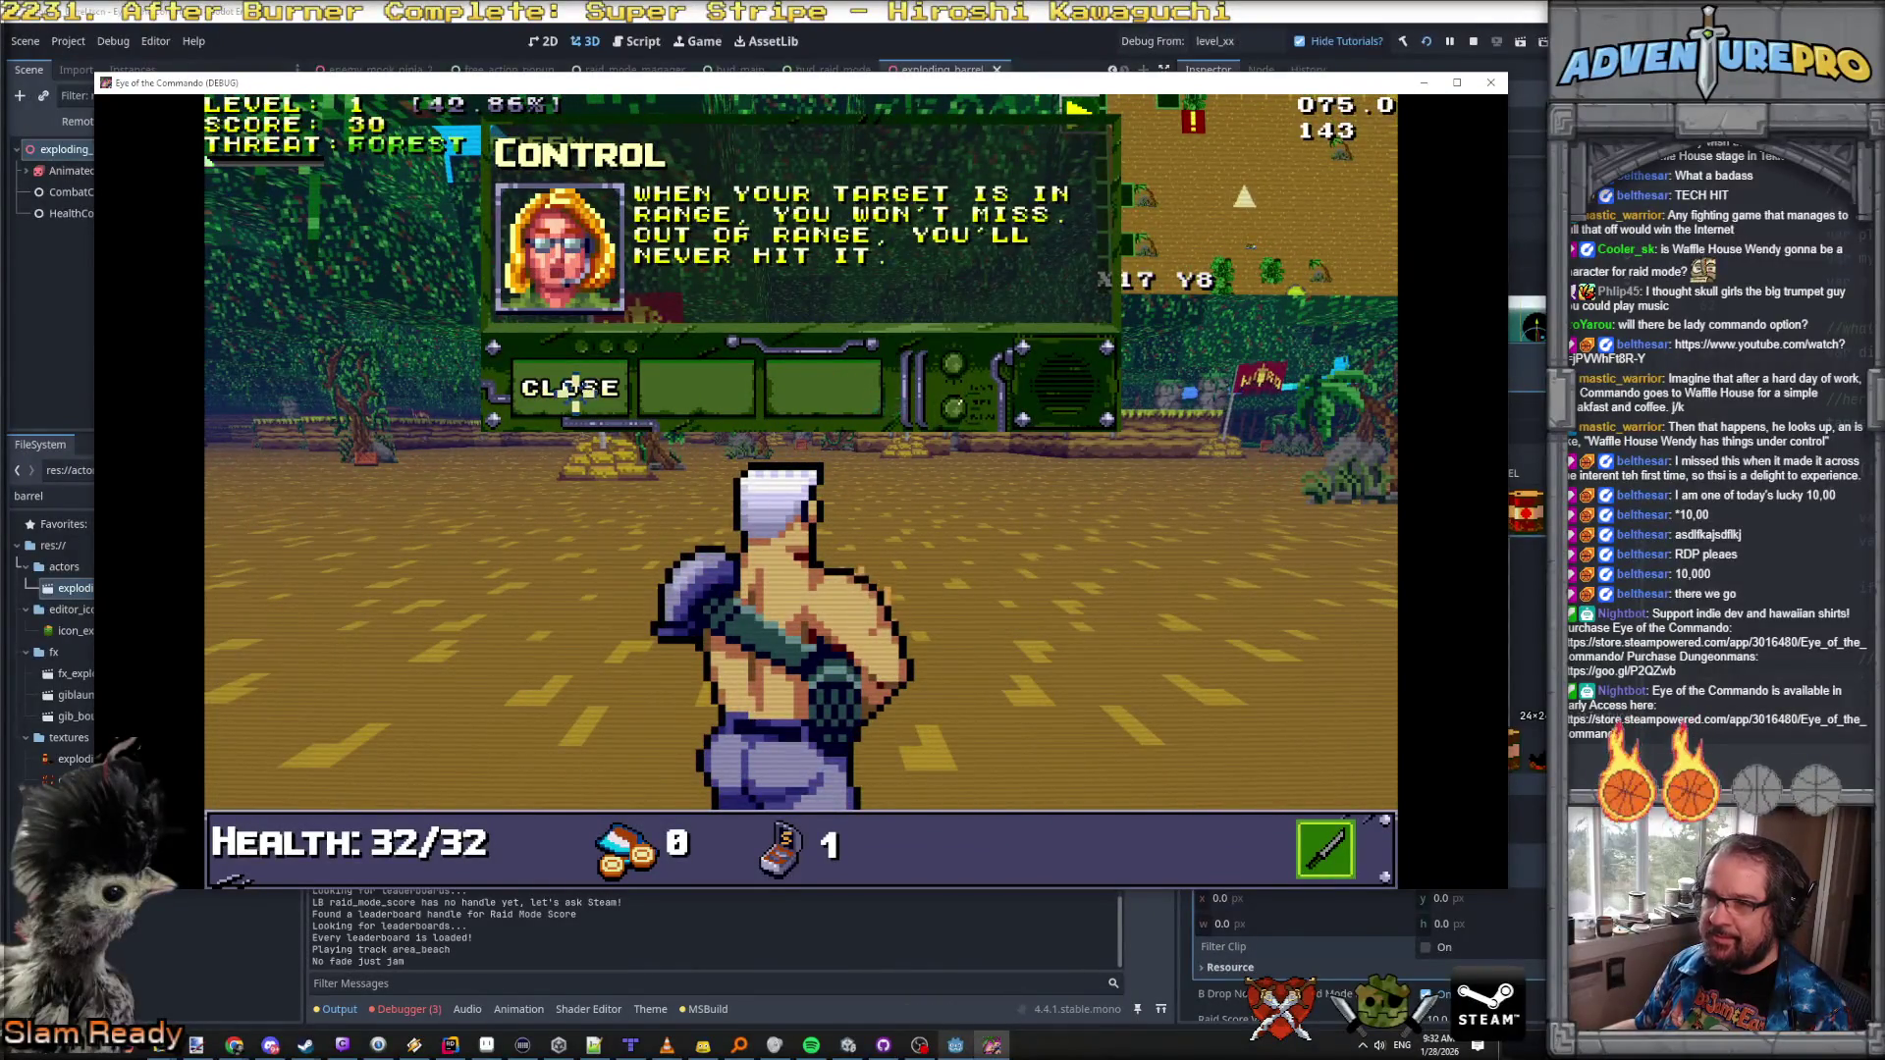
left_click(572, 391)
key("w")
key("w")
key("d")
key("d")
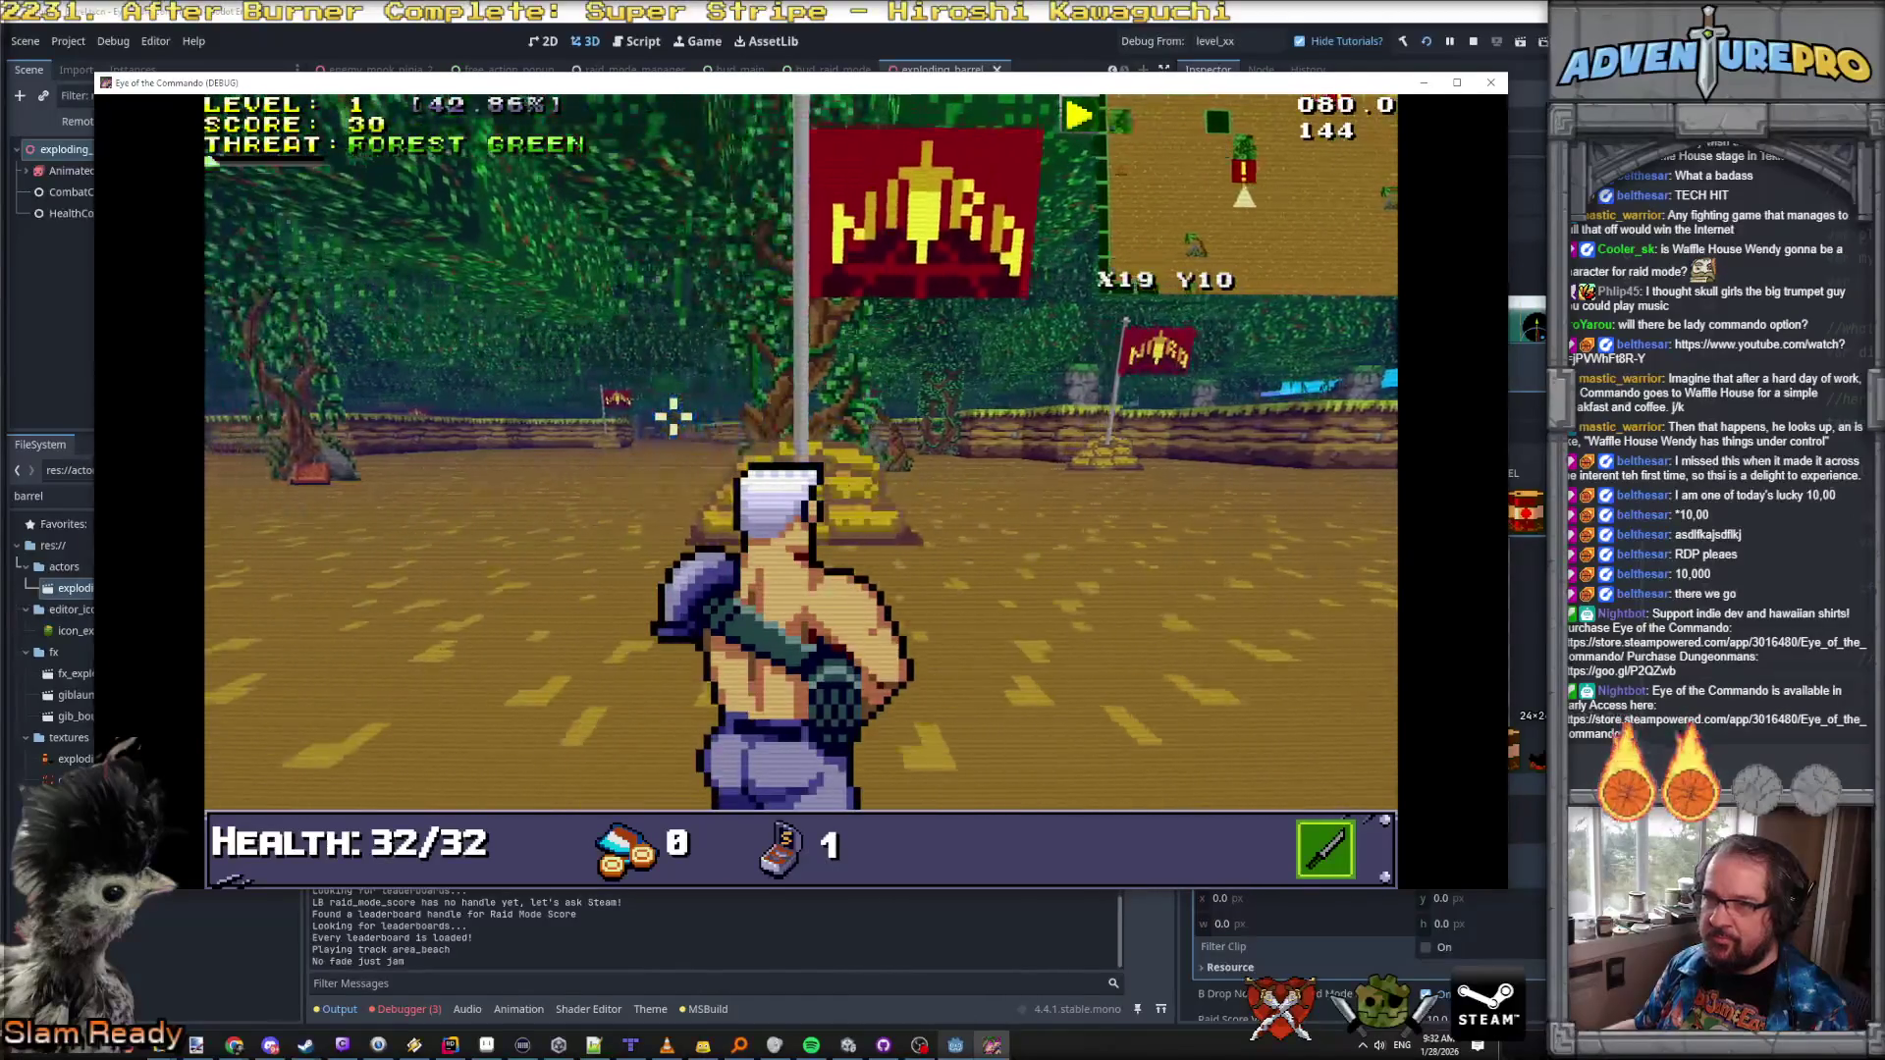
key("e")
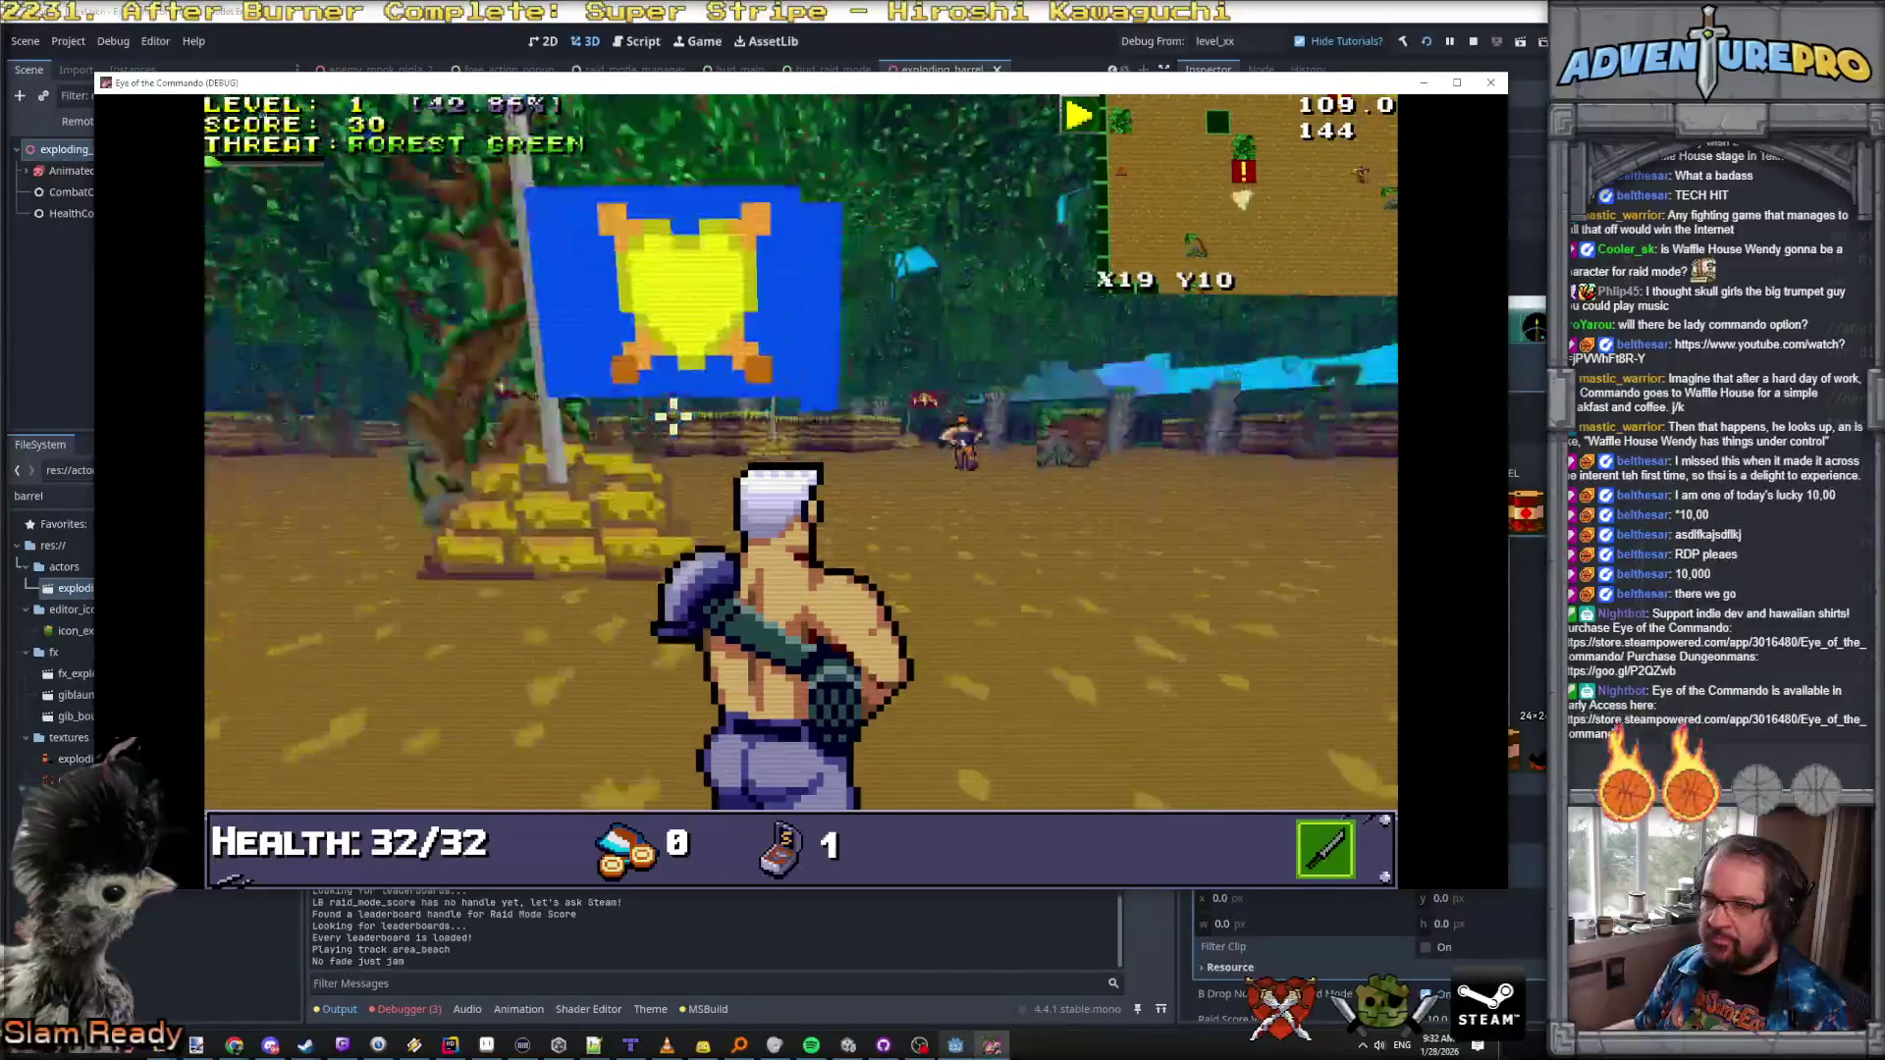
key("w")
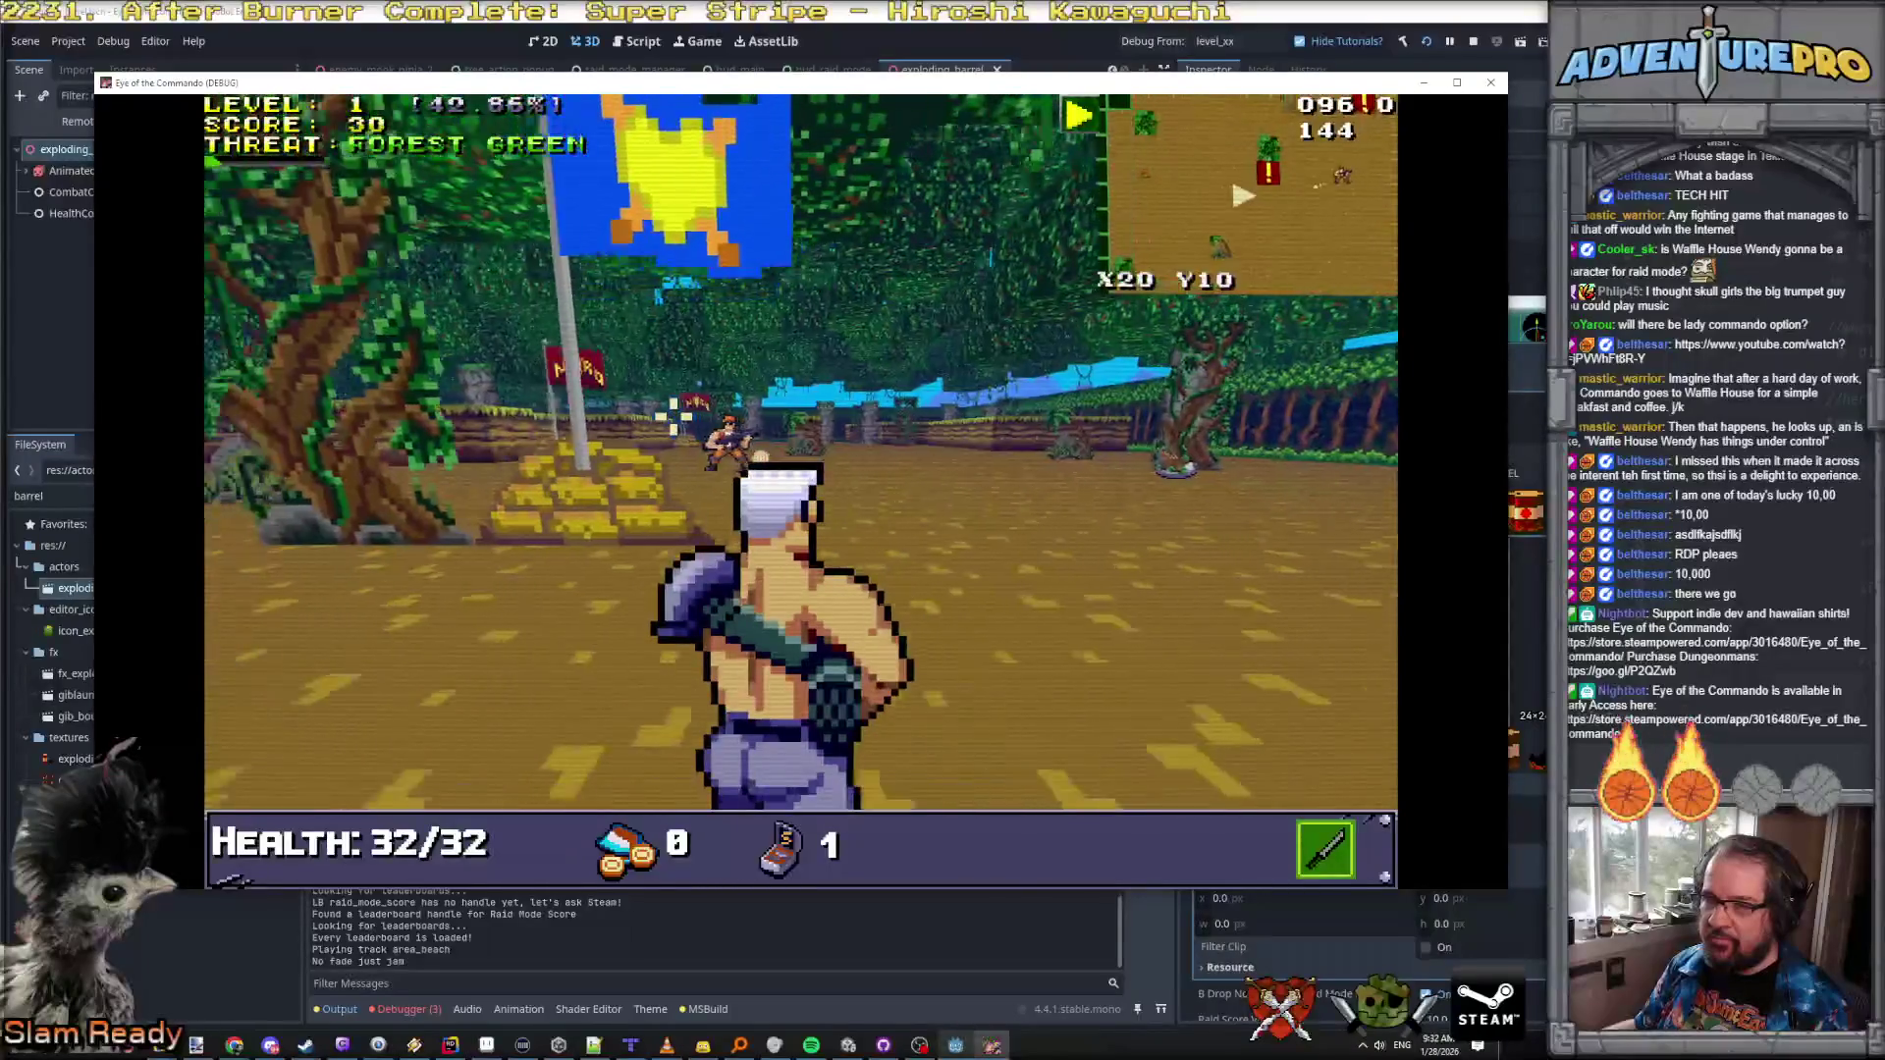
key("a")
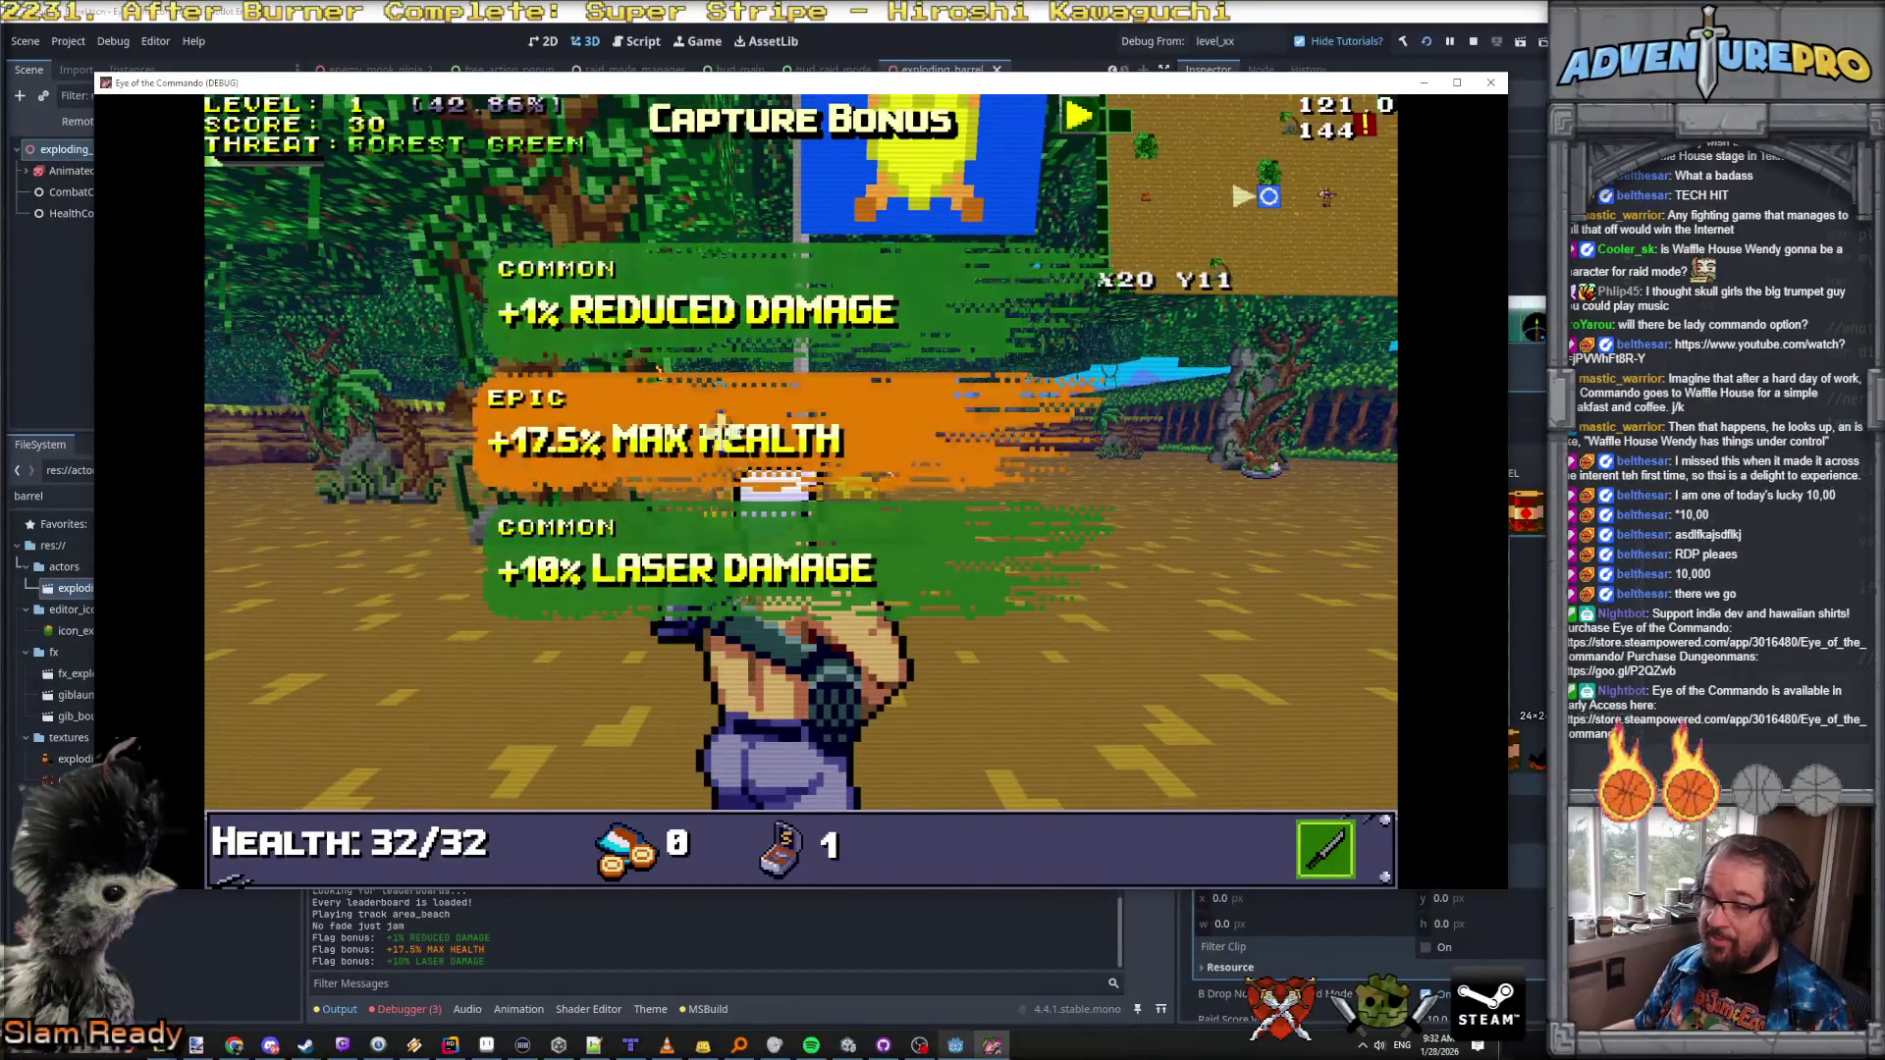
key("w")
key("w")
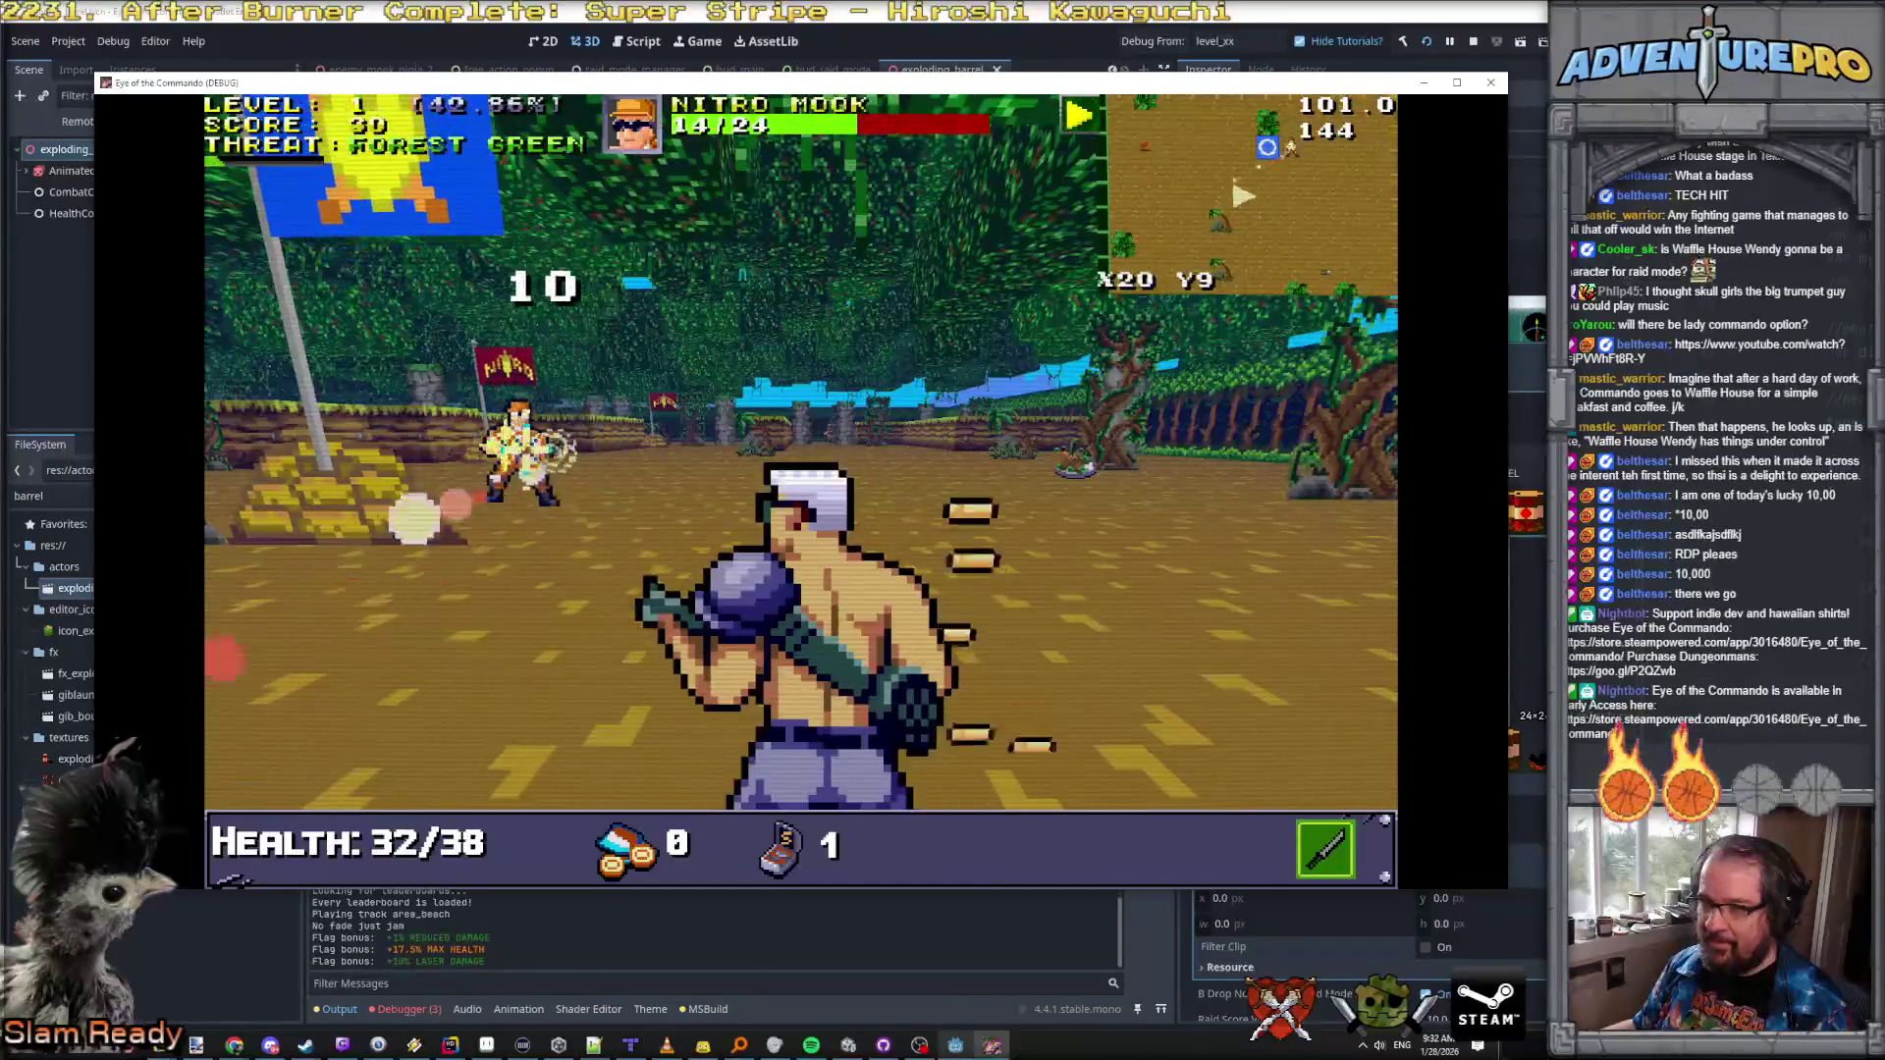
Step: Kill the Nitro Mook, collect the Freedom Medal, and return to the Godot editor
key("w")
key("a")
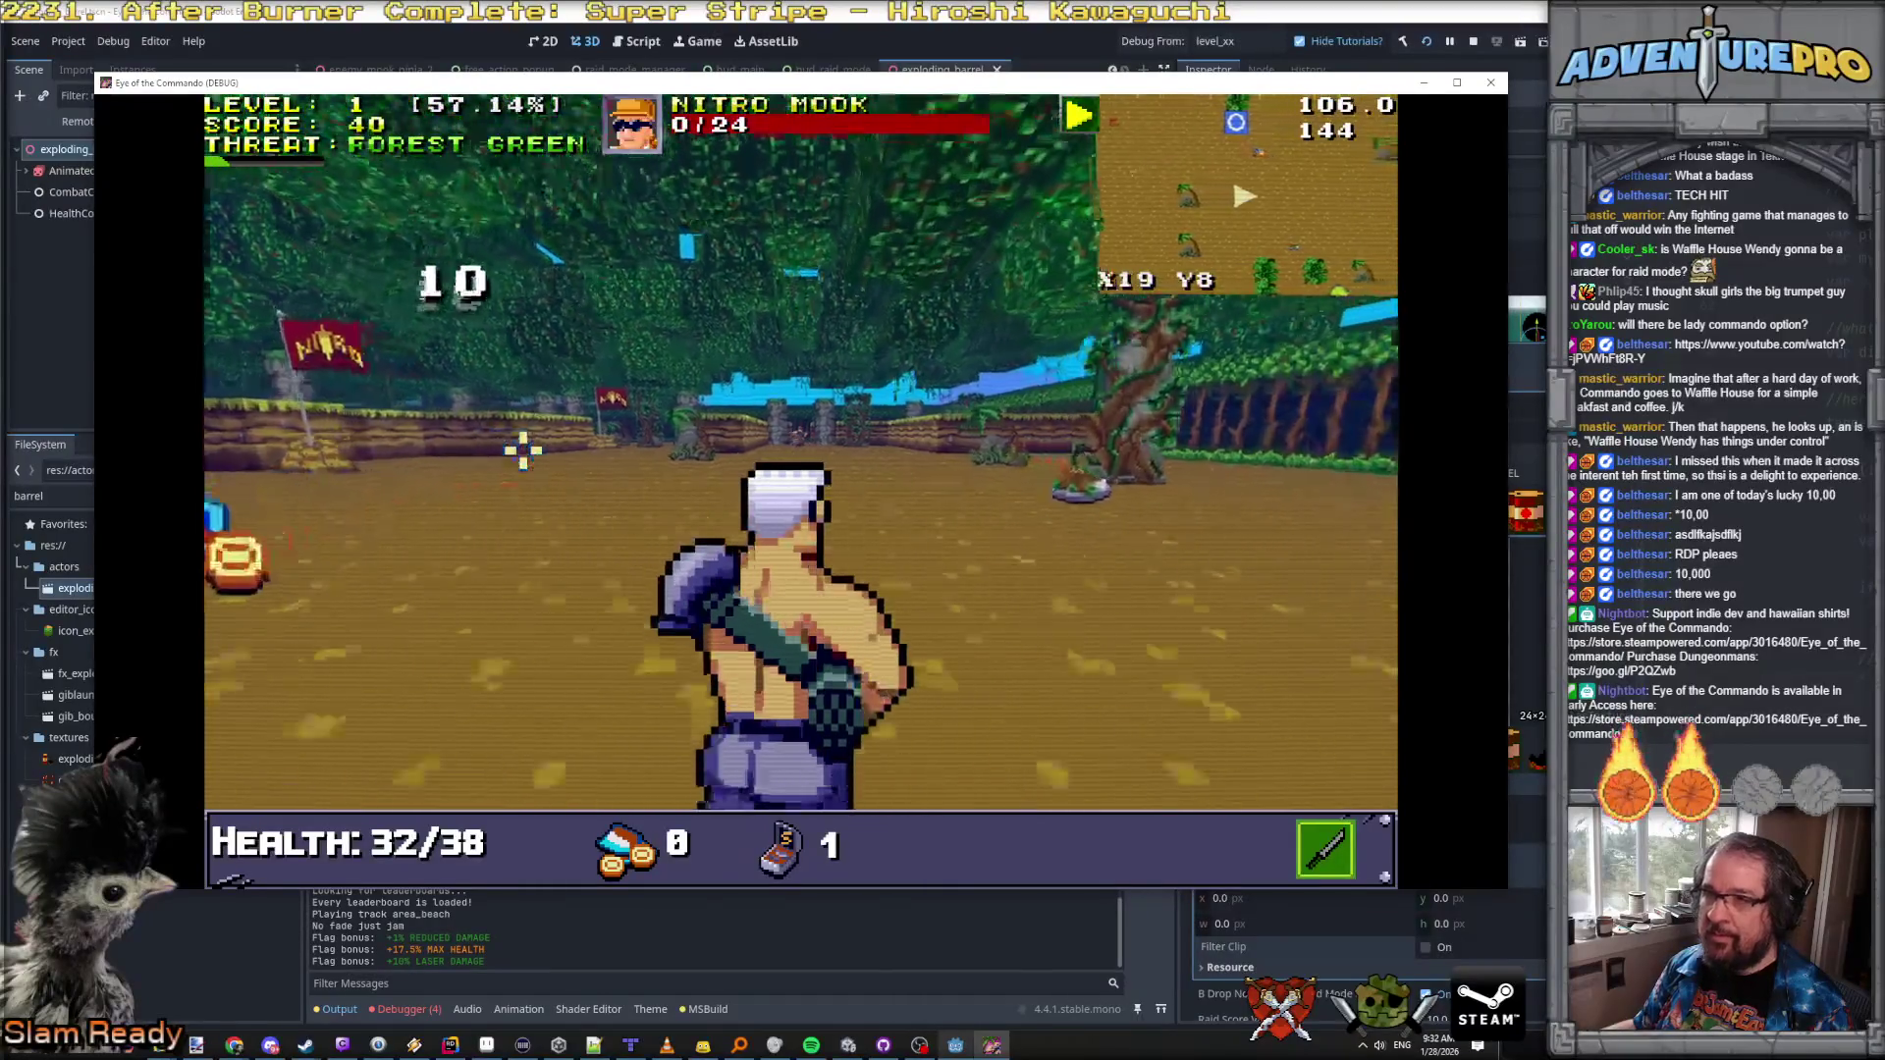
key("w")
key("w")
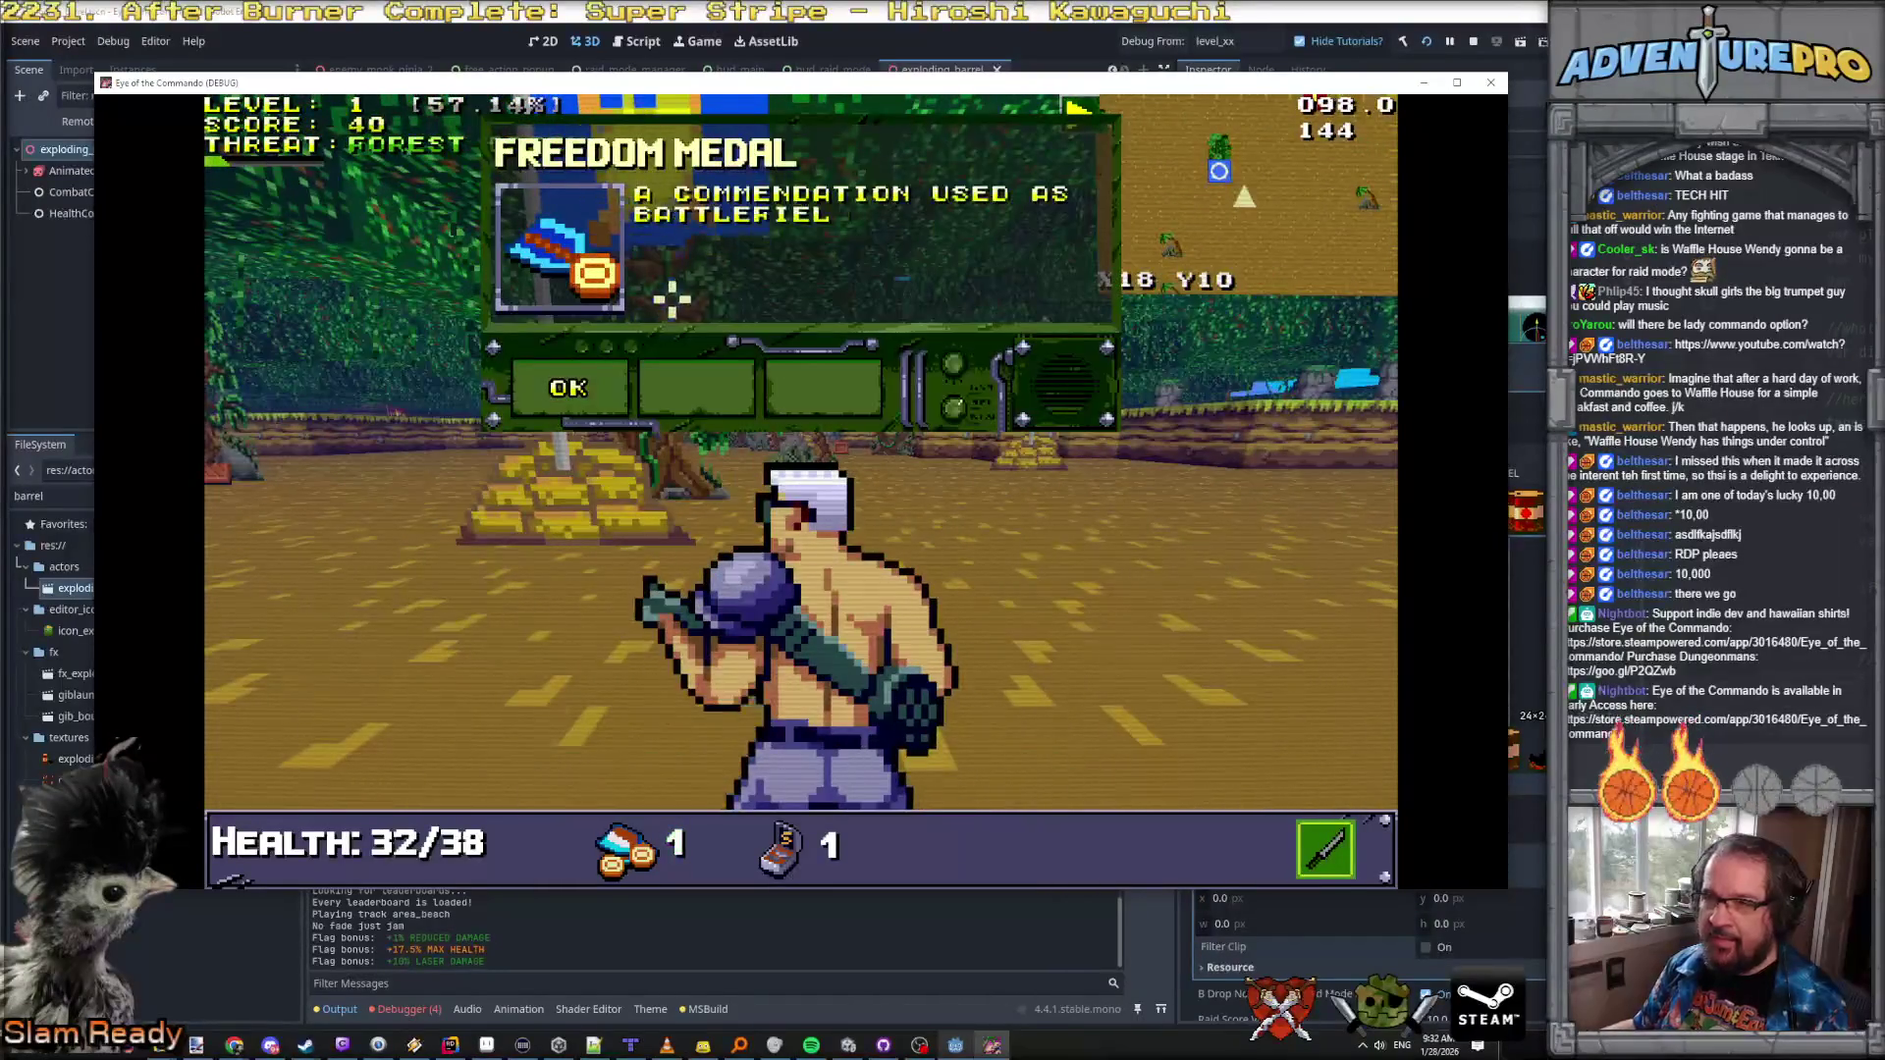
left_click(579, 378)
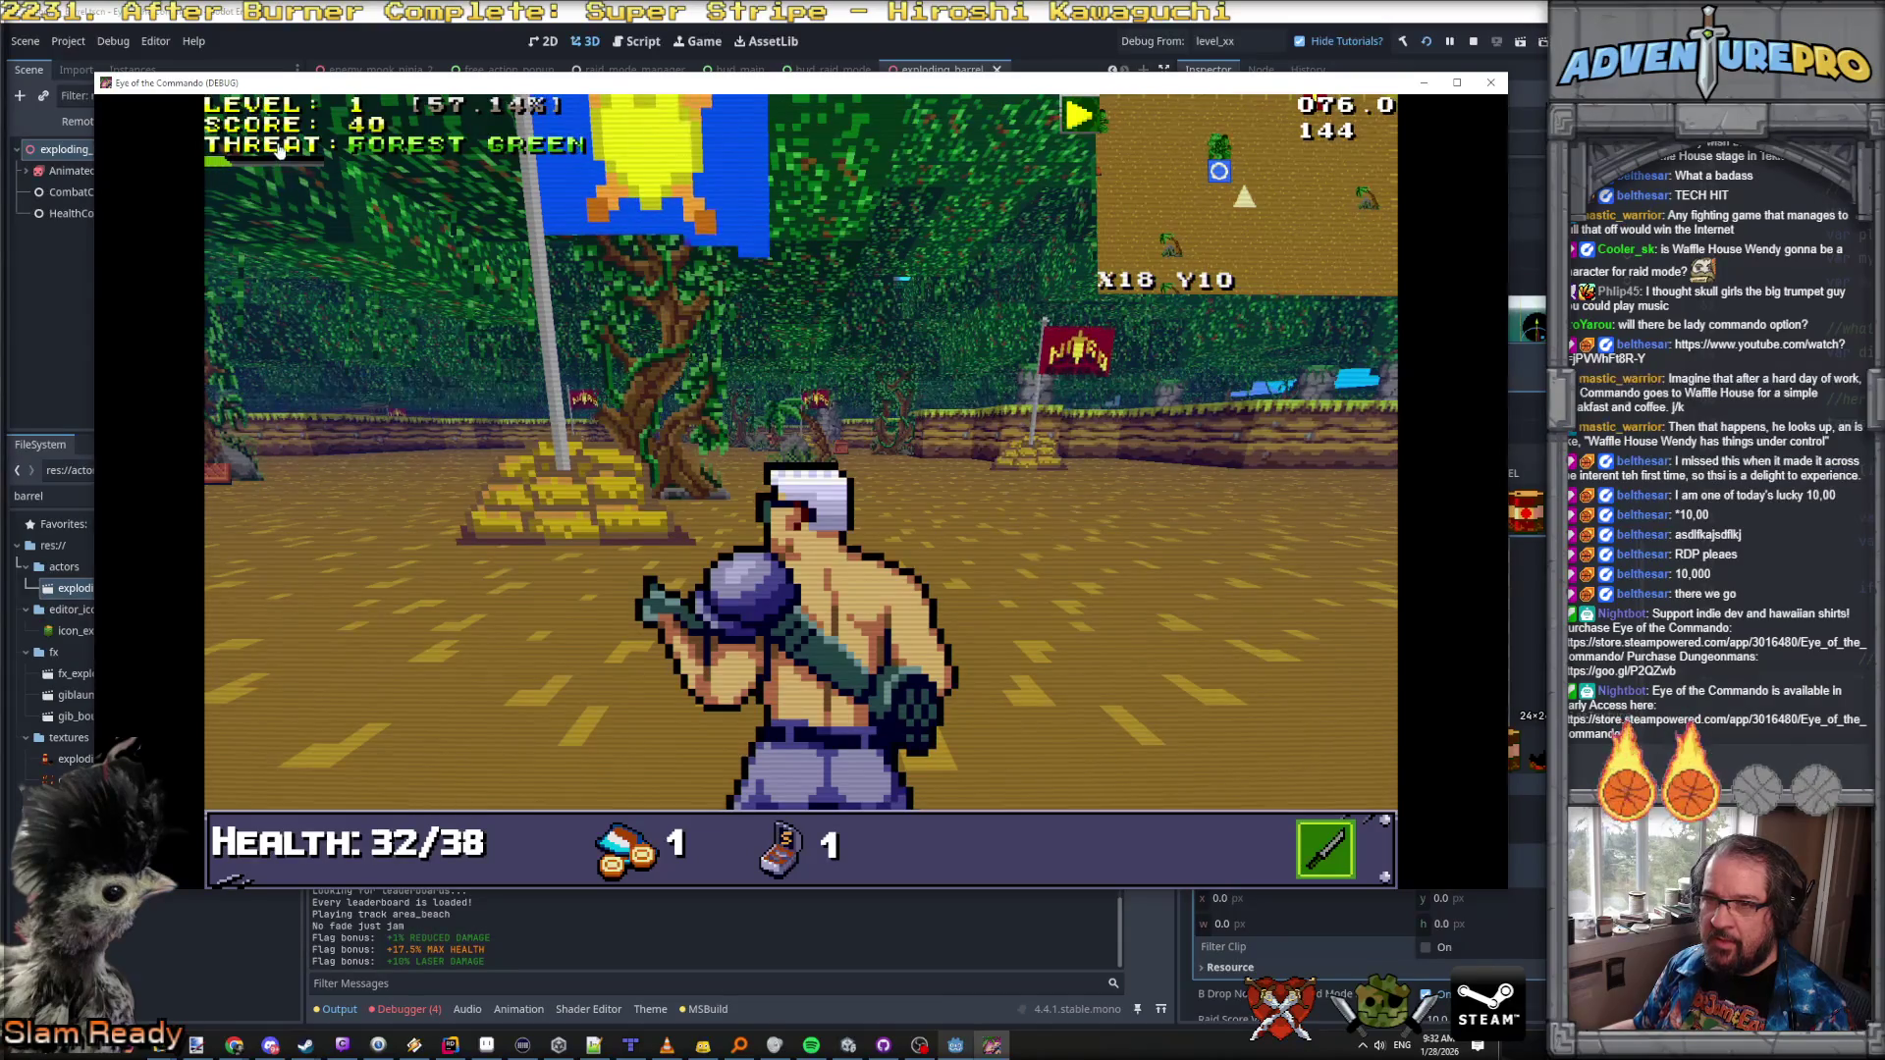
mouse_move(276, 123)
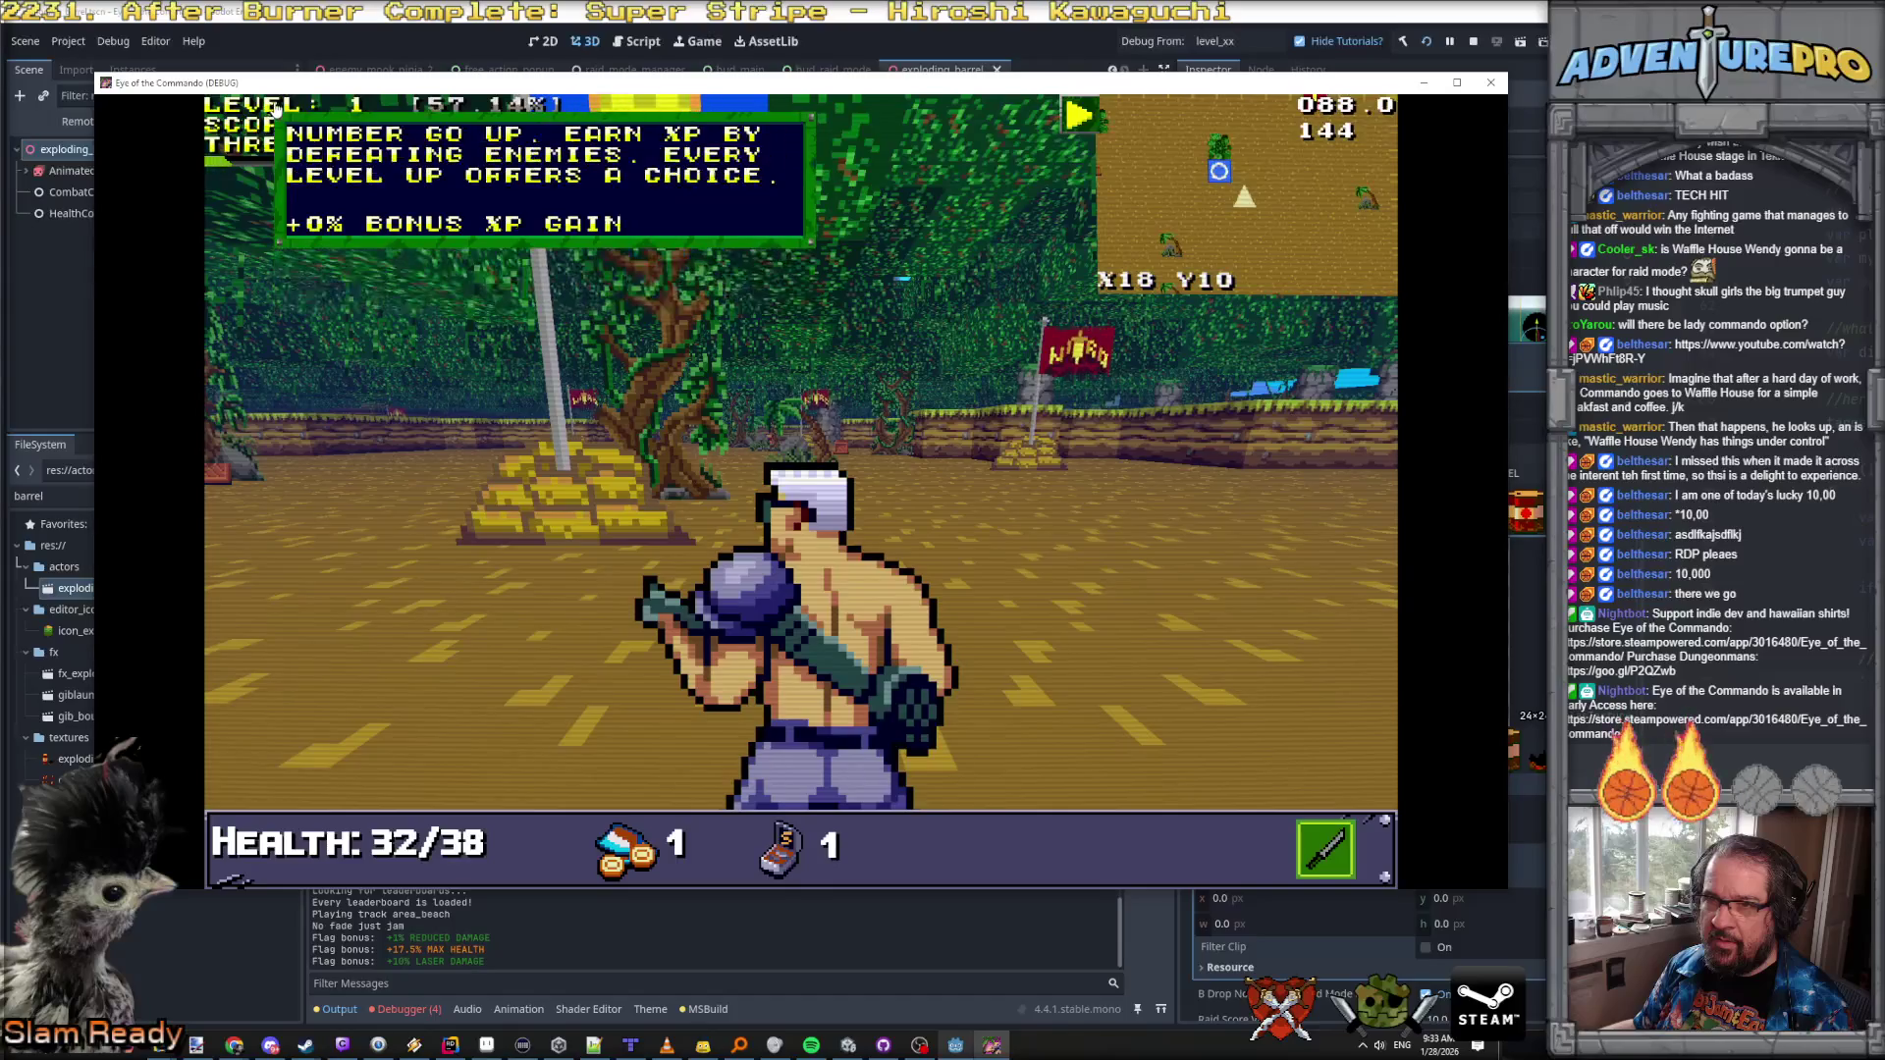
key("F8")
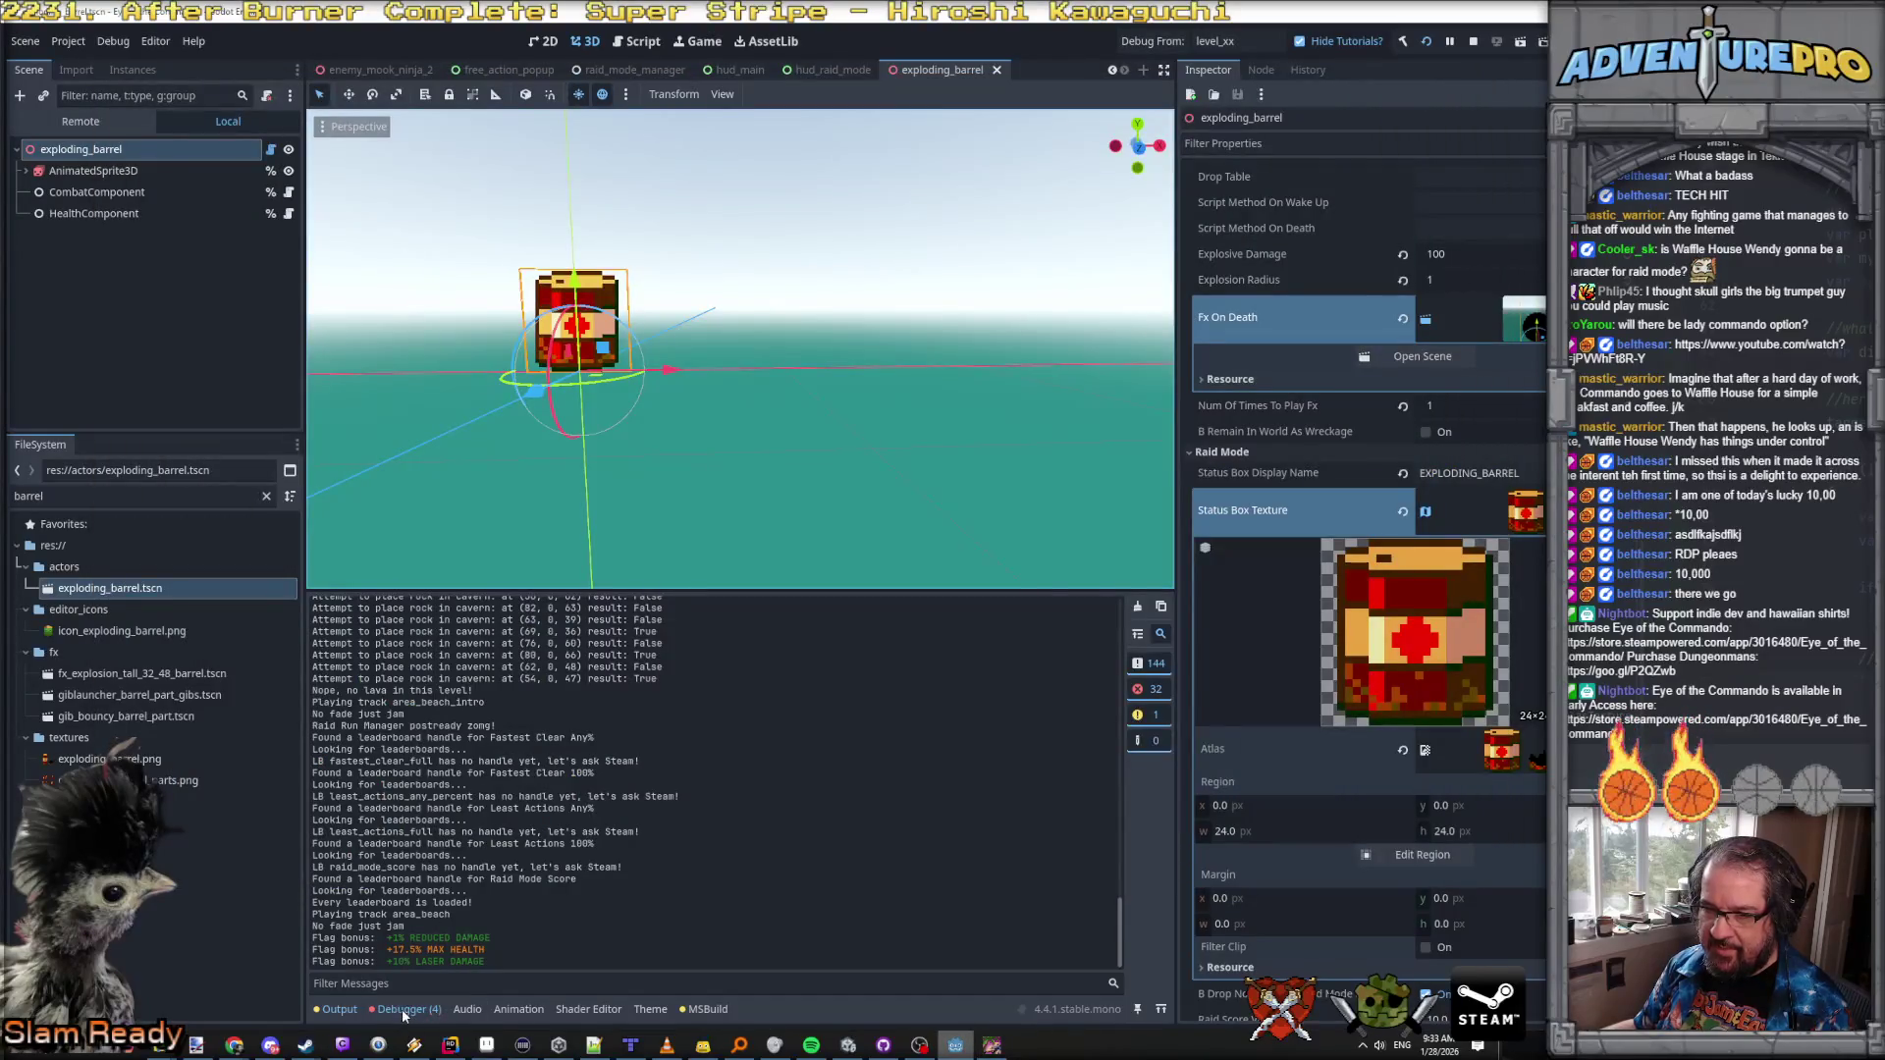
Step: Expand the first runtime error in the Debugger's Errors list and jump to its RaidModeScore.cs line
left_click(403, 1012)
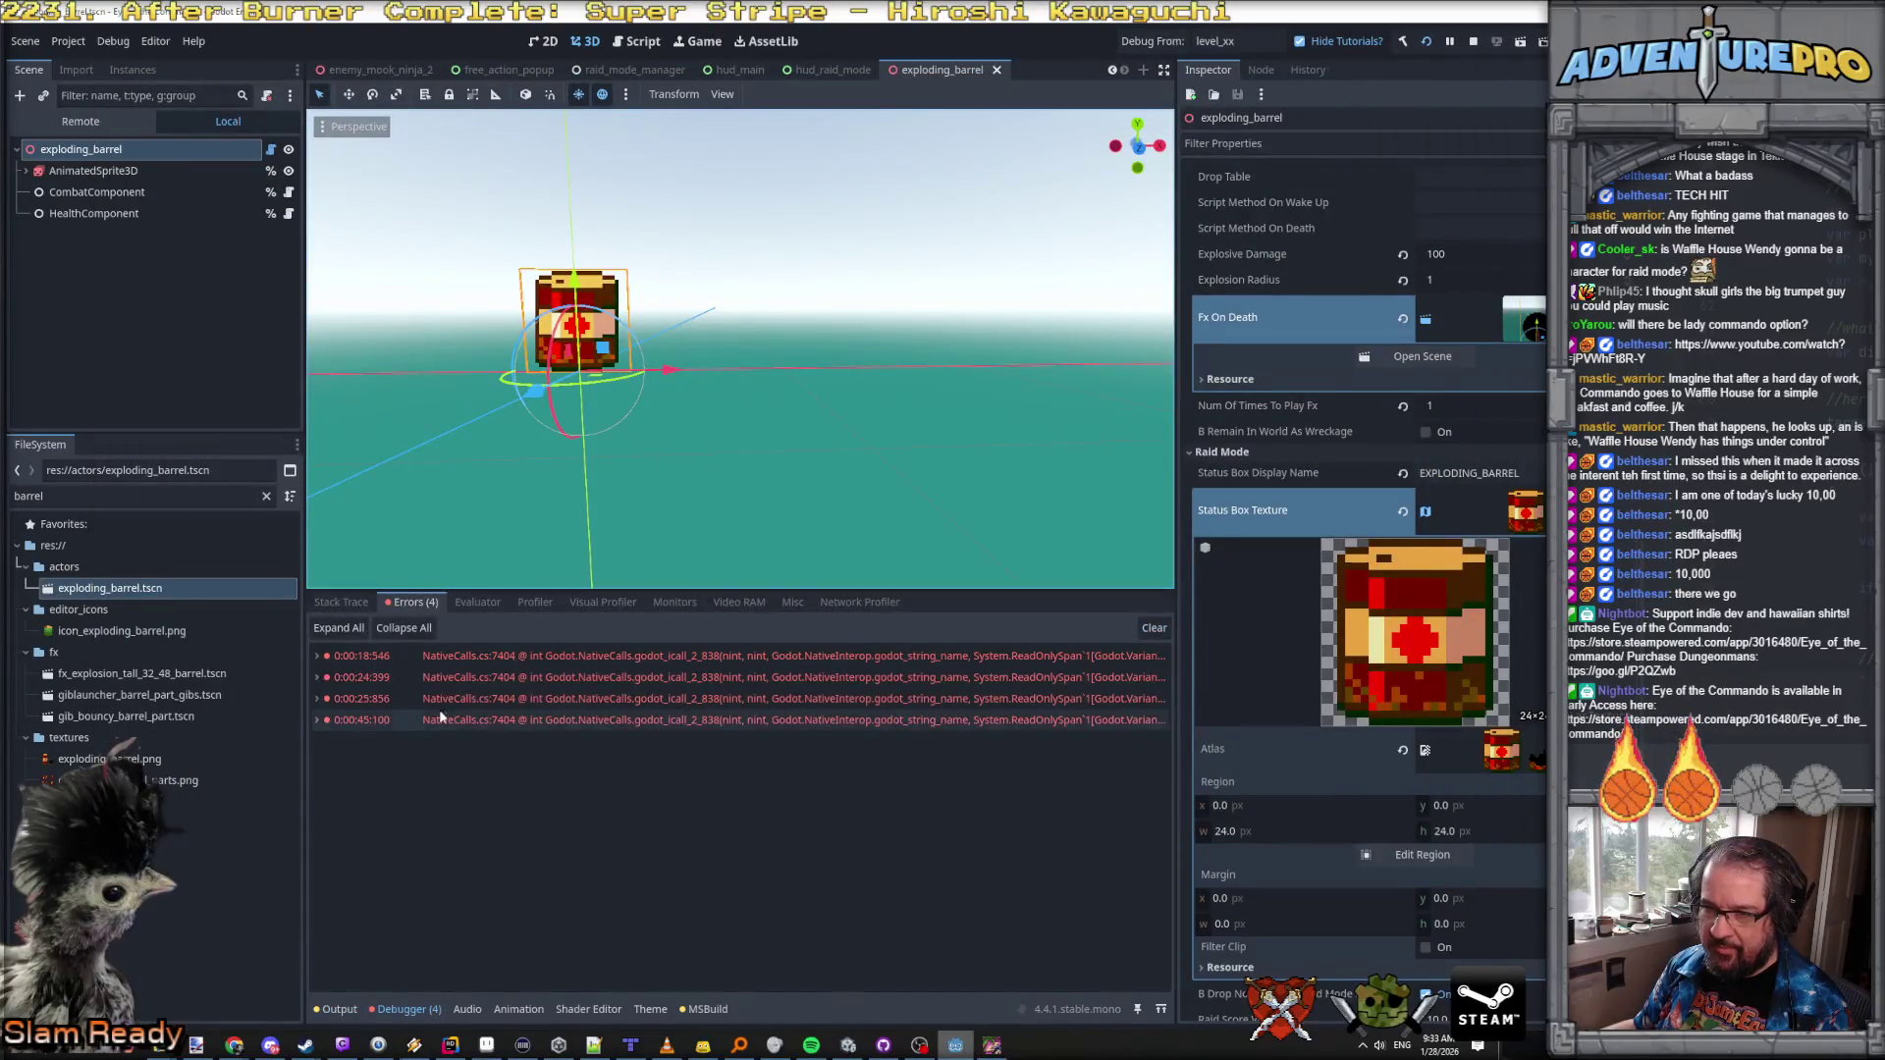
left_click(316, 656)
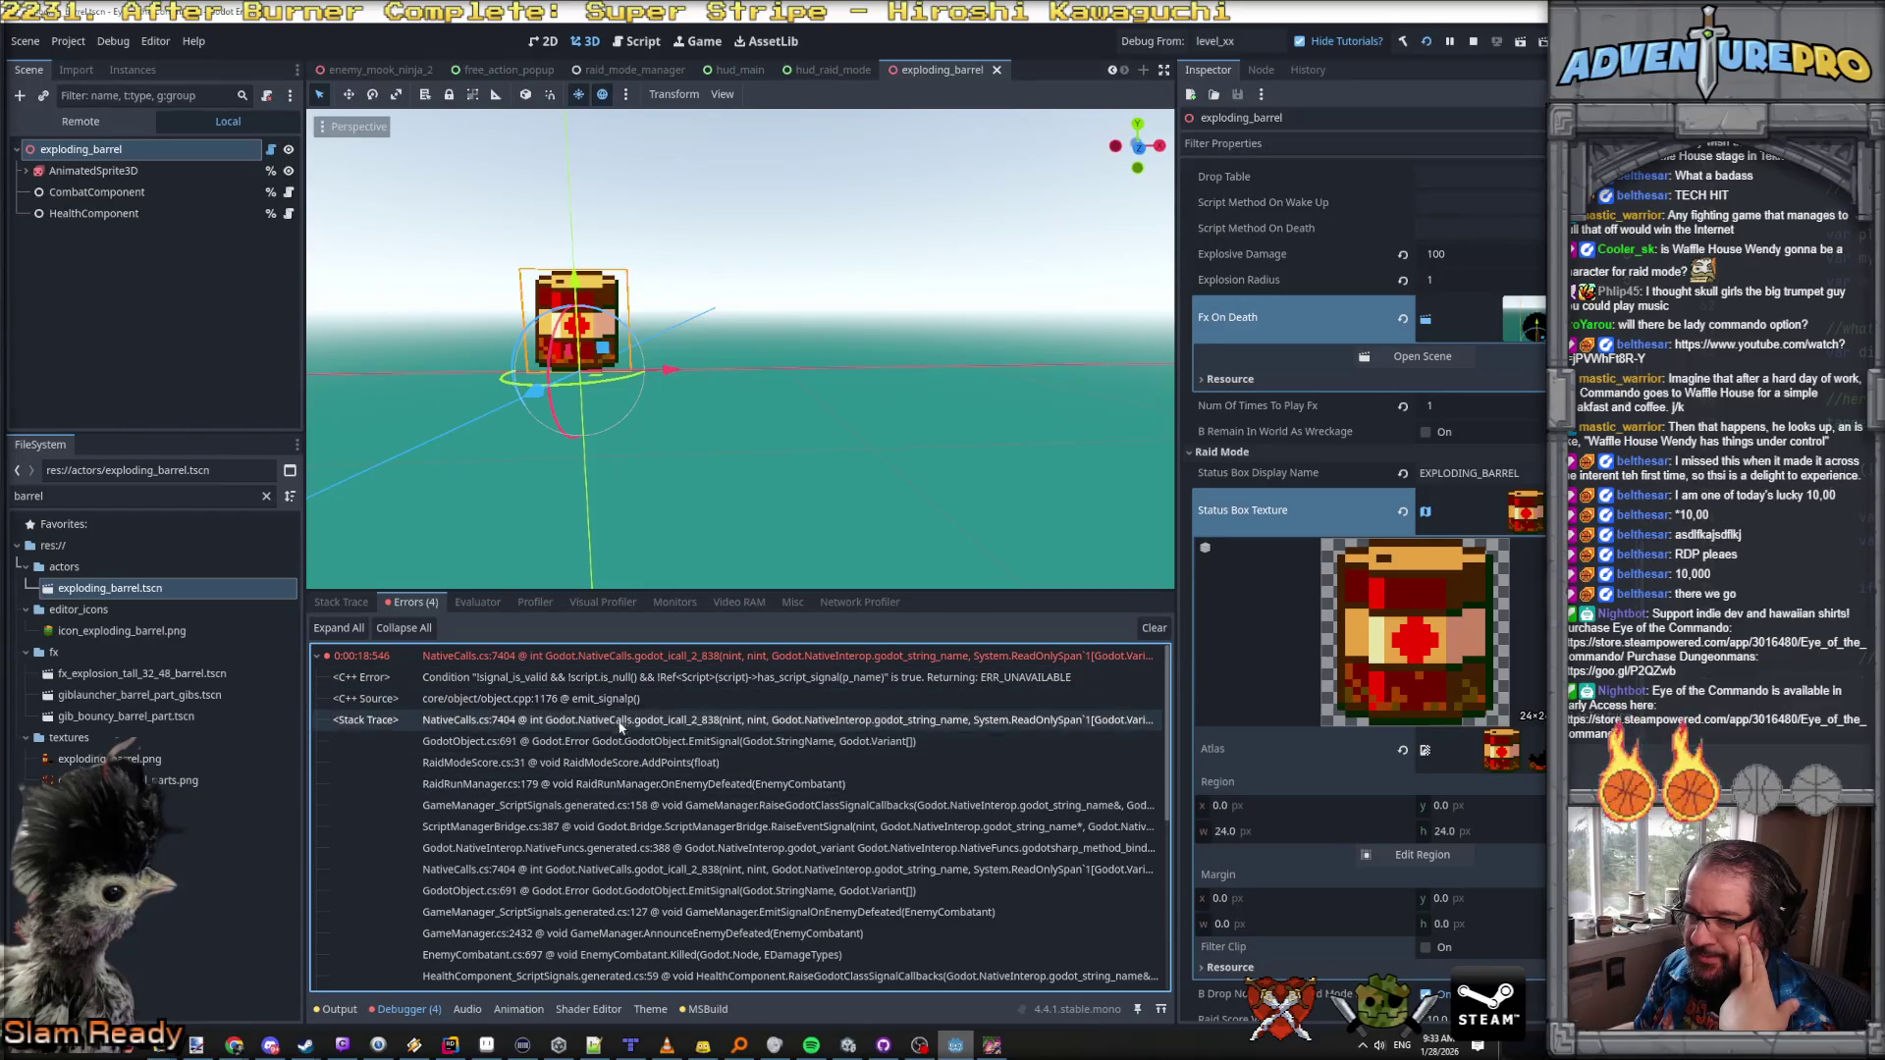
left_click(625, 765)
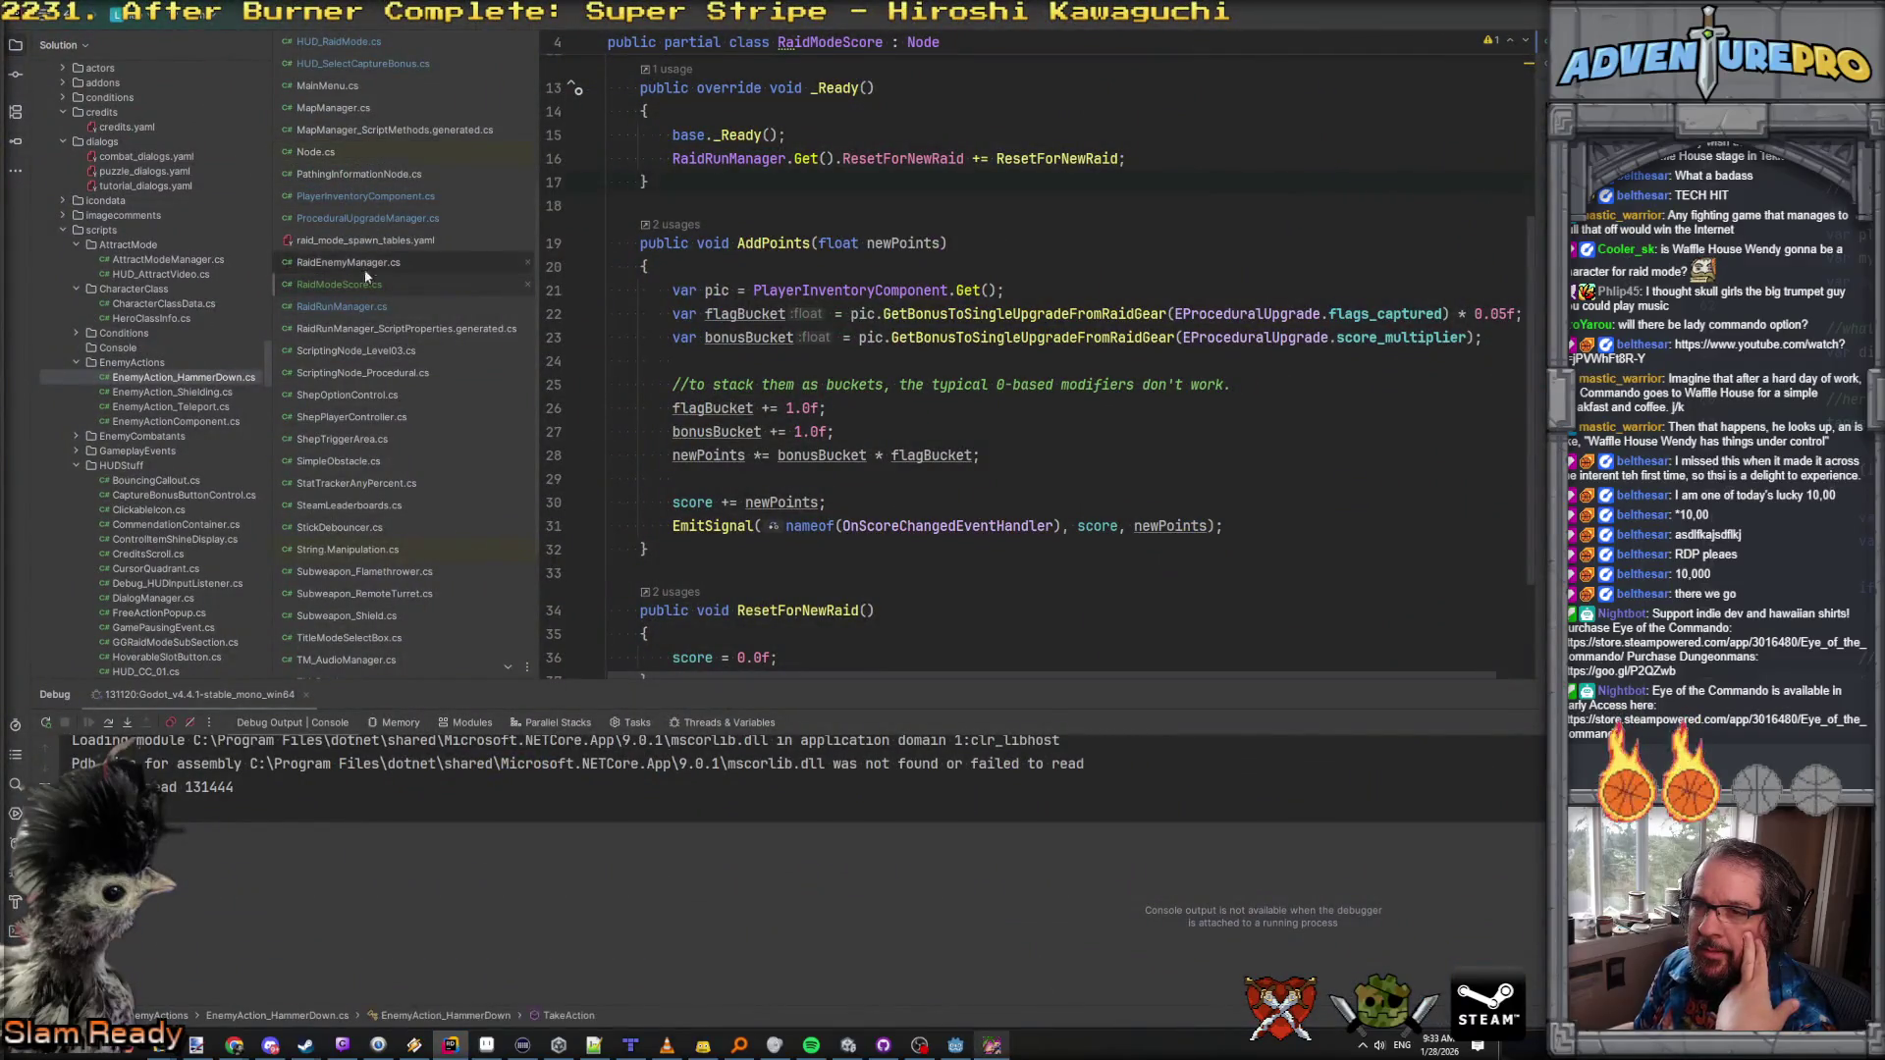
Step: Add EmitSignalOnScoreChanged(score, newPoints) right after score += newPoints in AddPoints
scroll(832, 402, "down", 3)
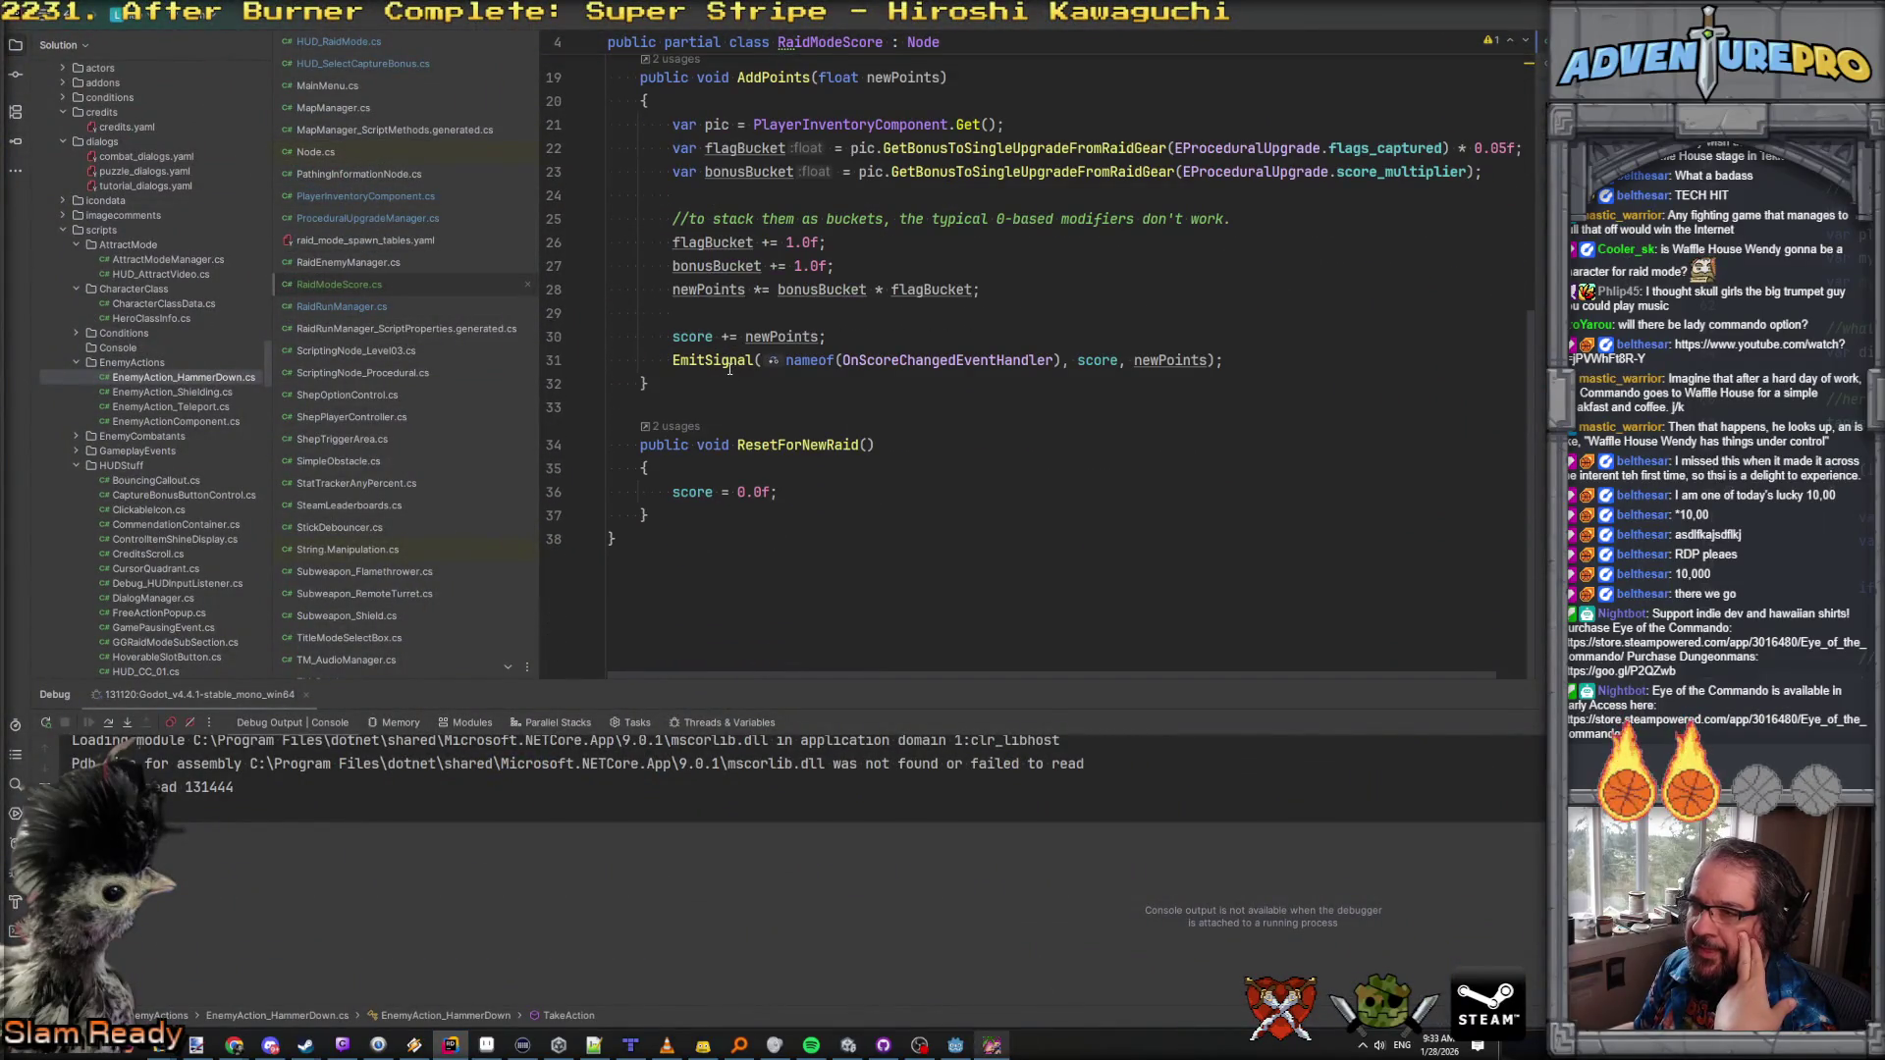
scroll(730, 368, "up", 7)
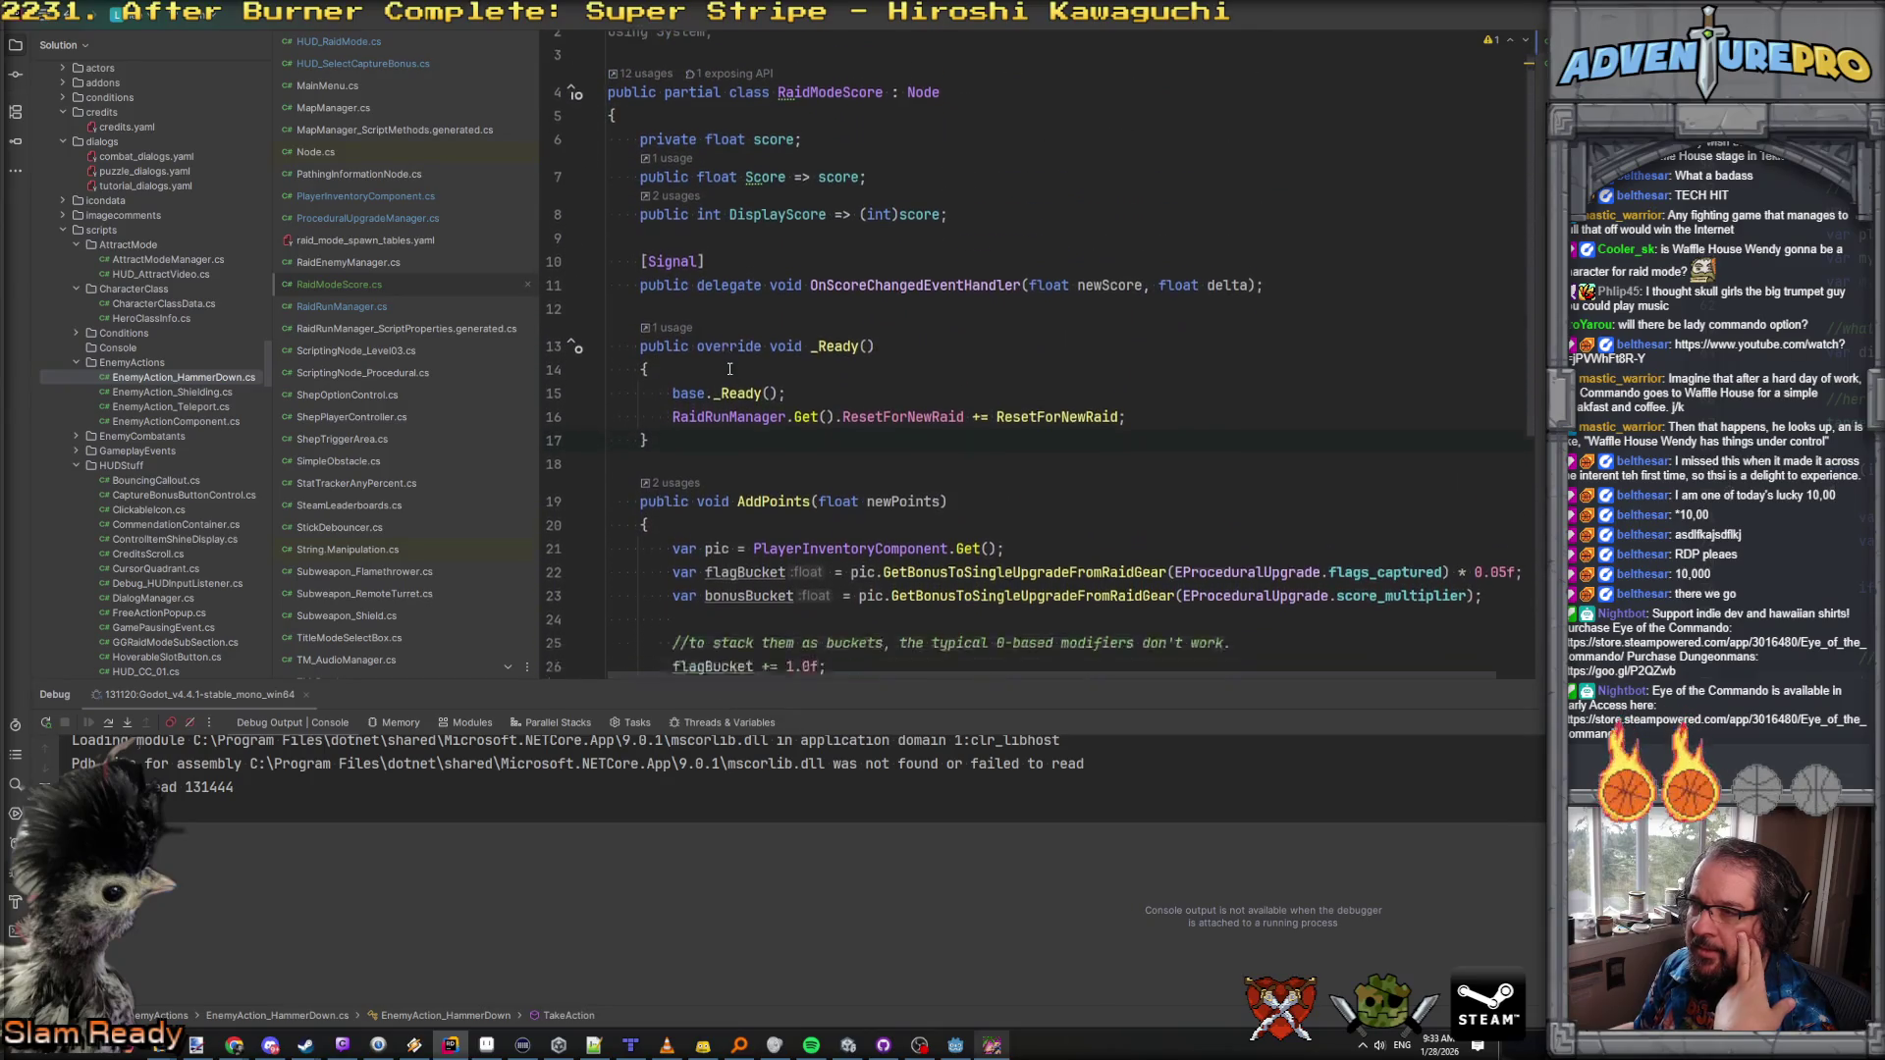
scroll(730, 368, "down", 4)
scroll(990, 251, "up", 5)
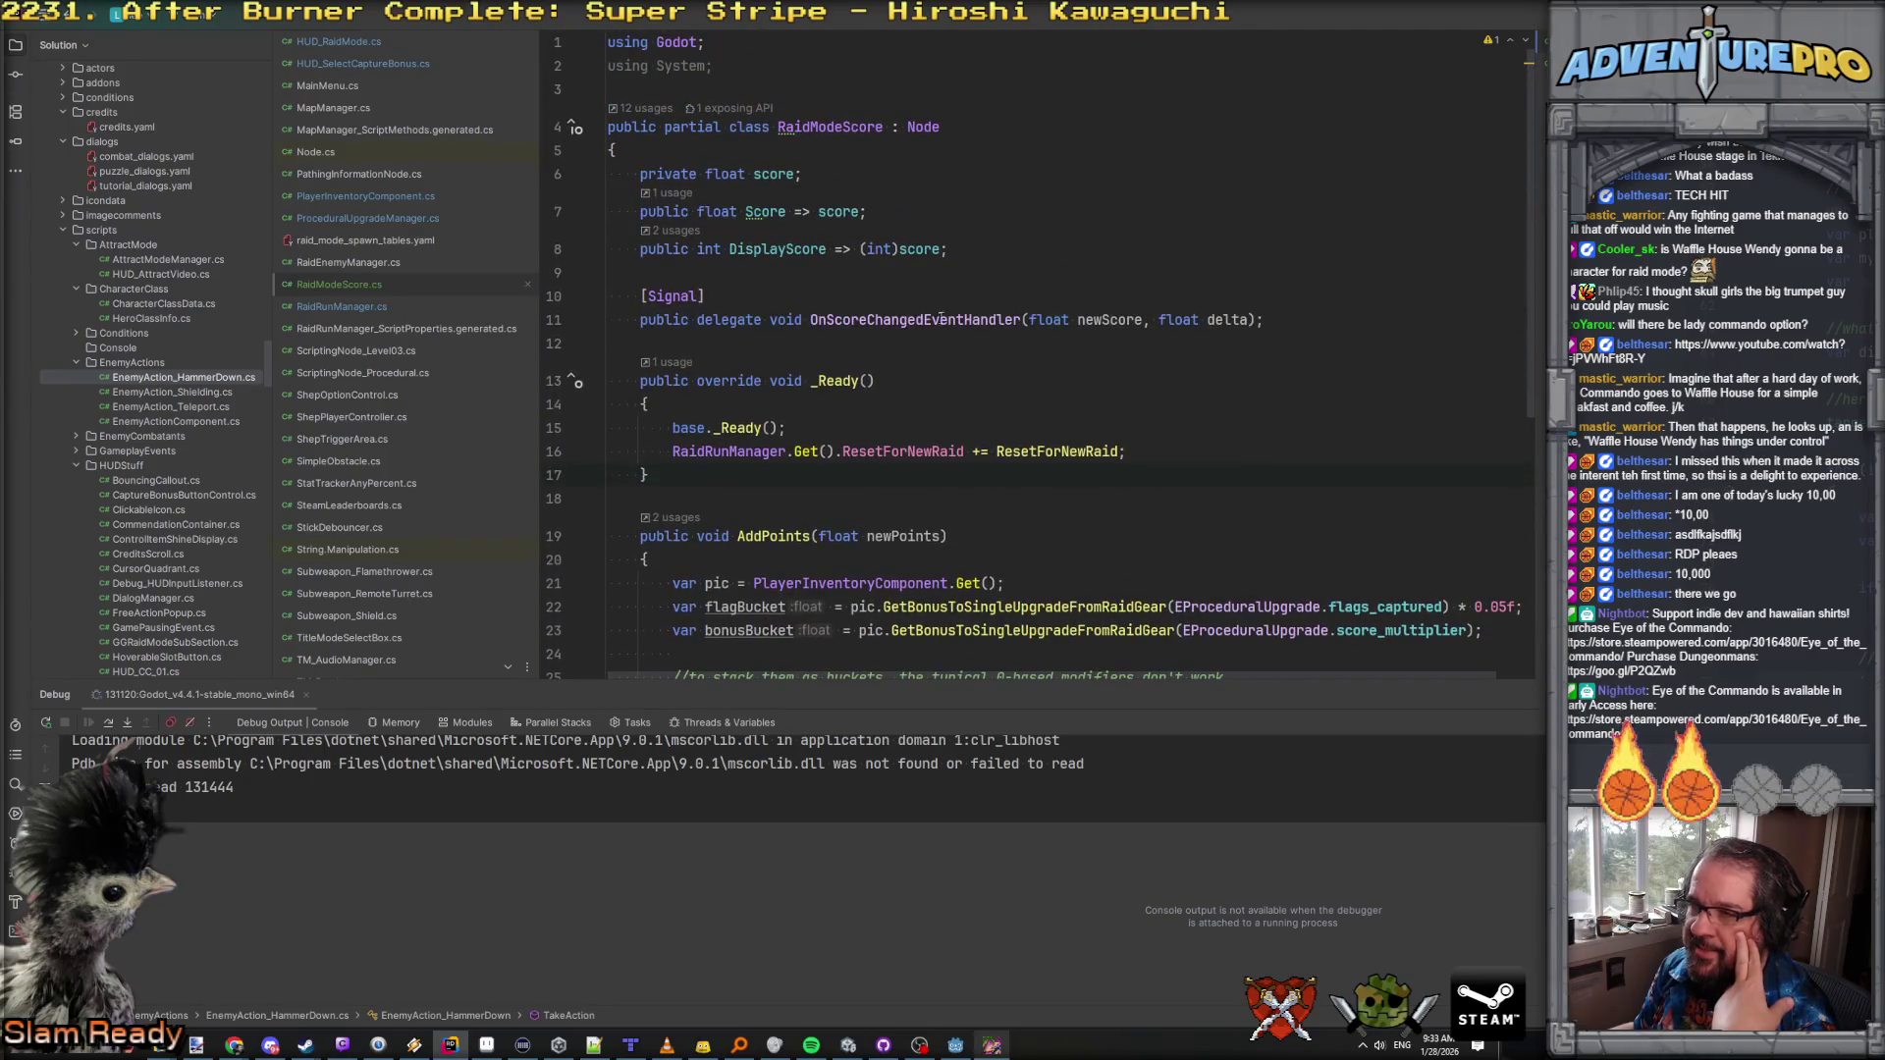
scroll(795, 488, "down", 6)
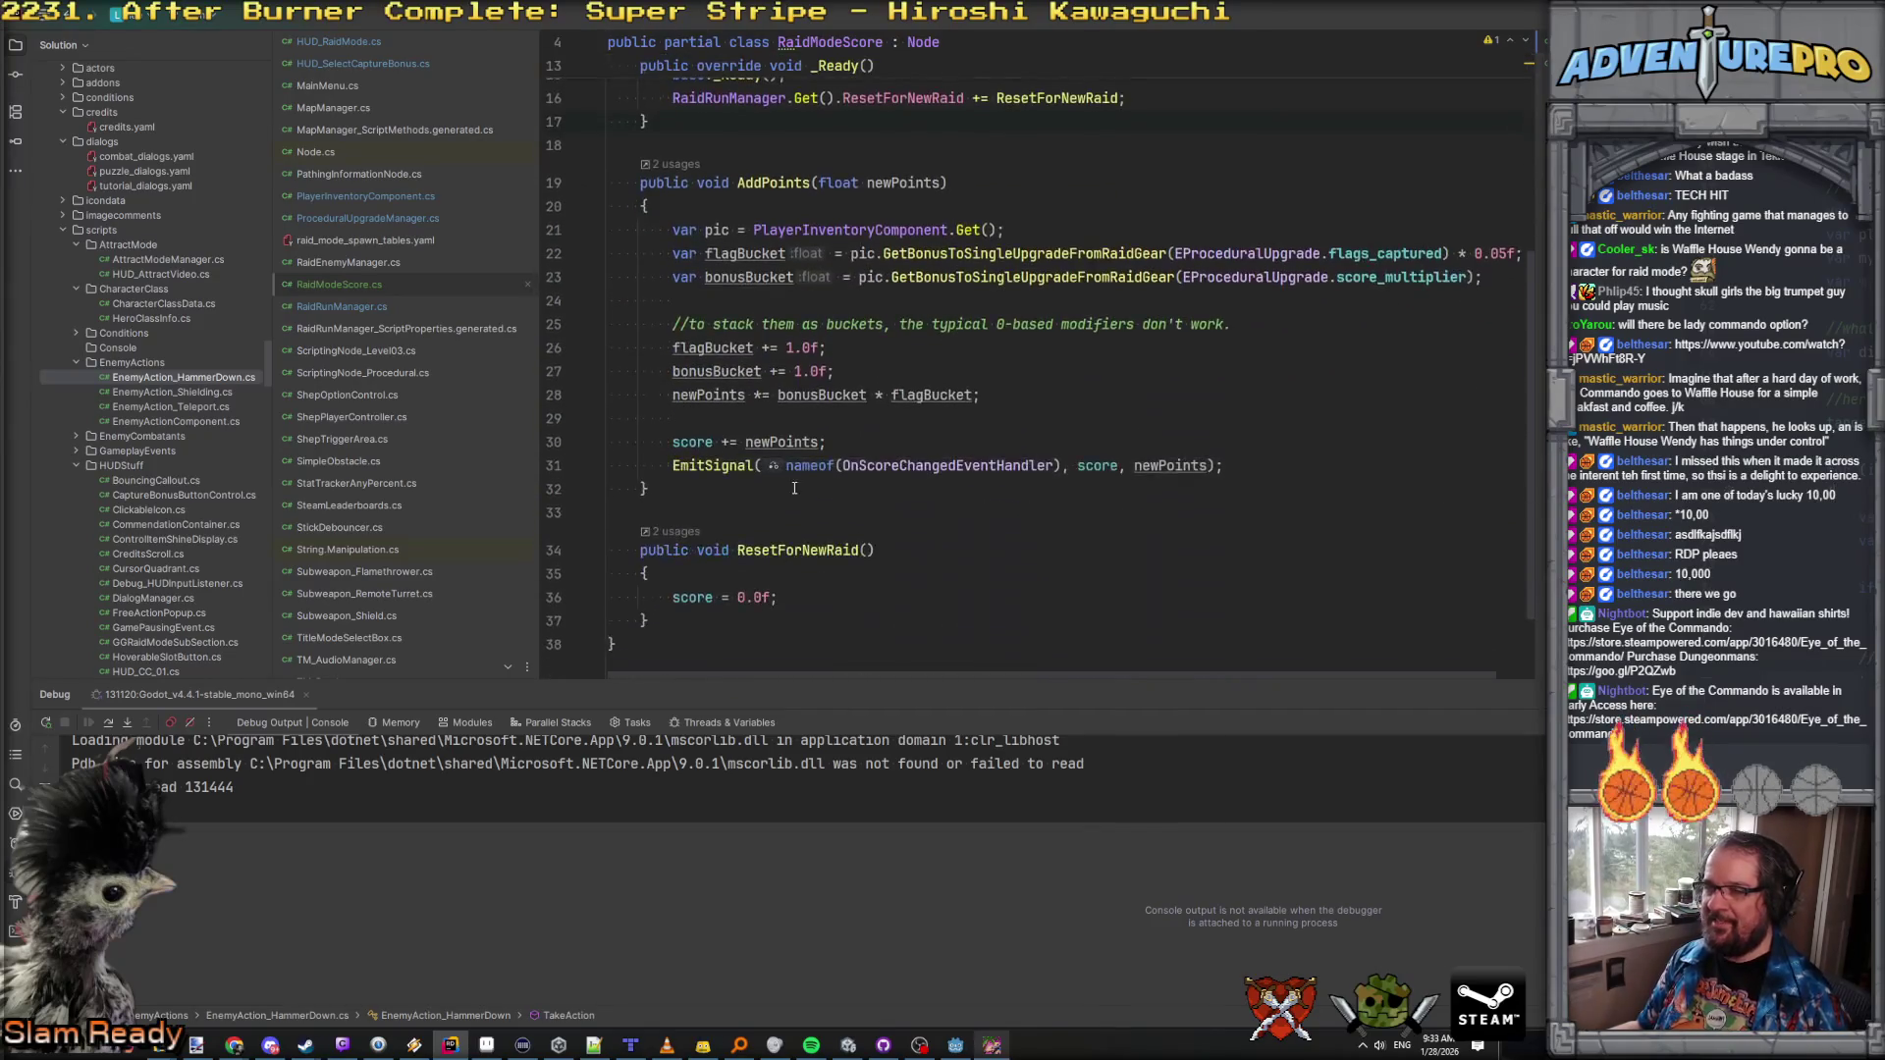
left_click(833, 442)
key("Return")
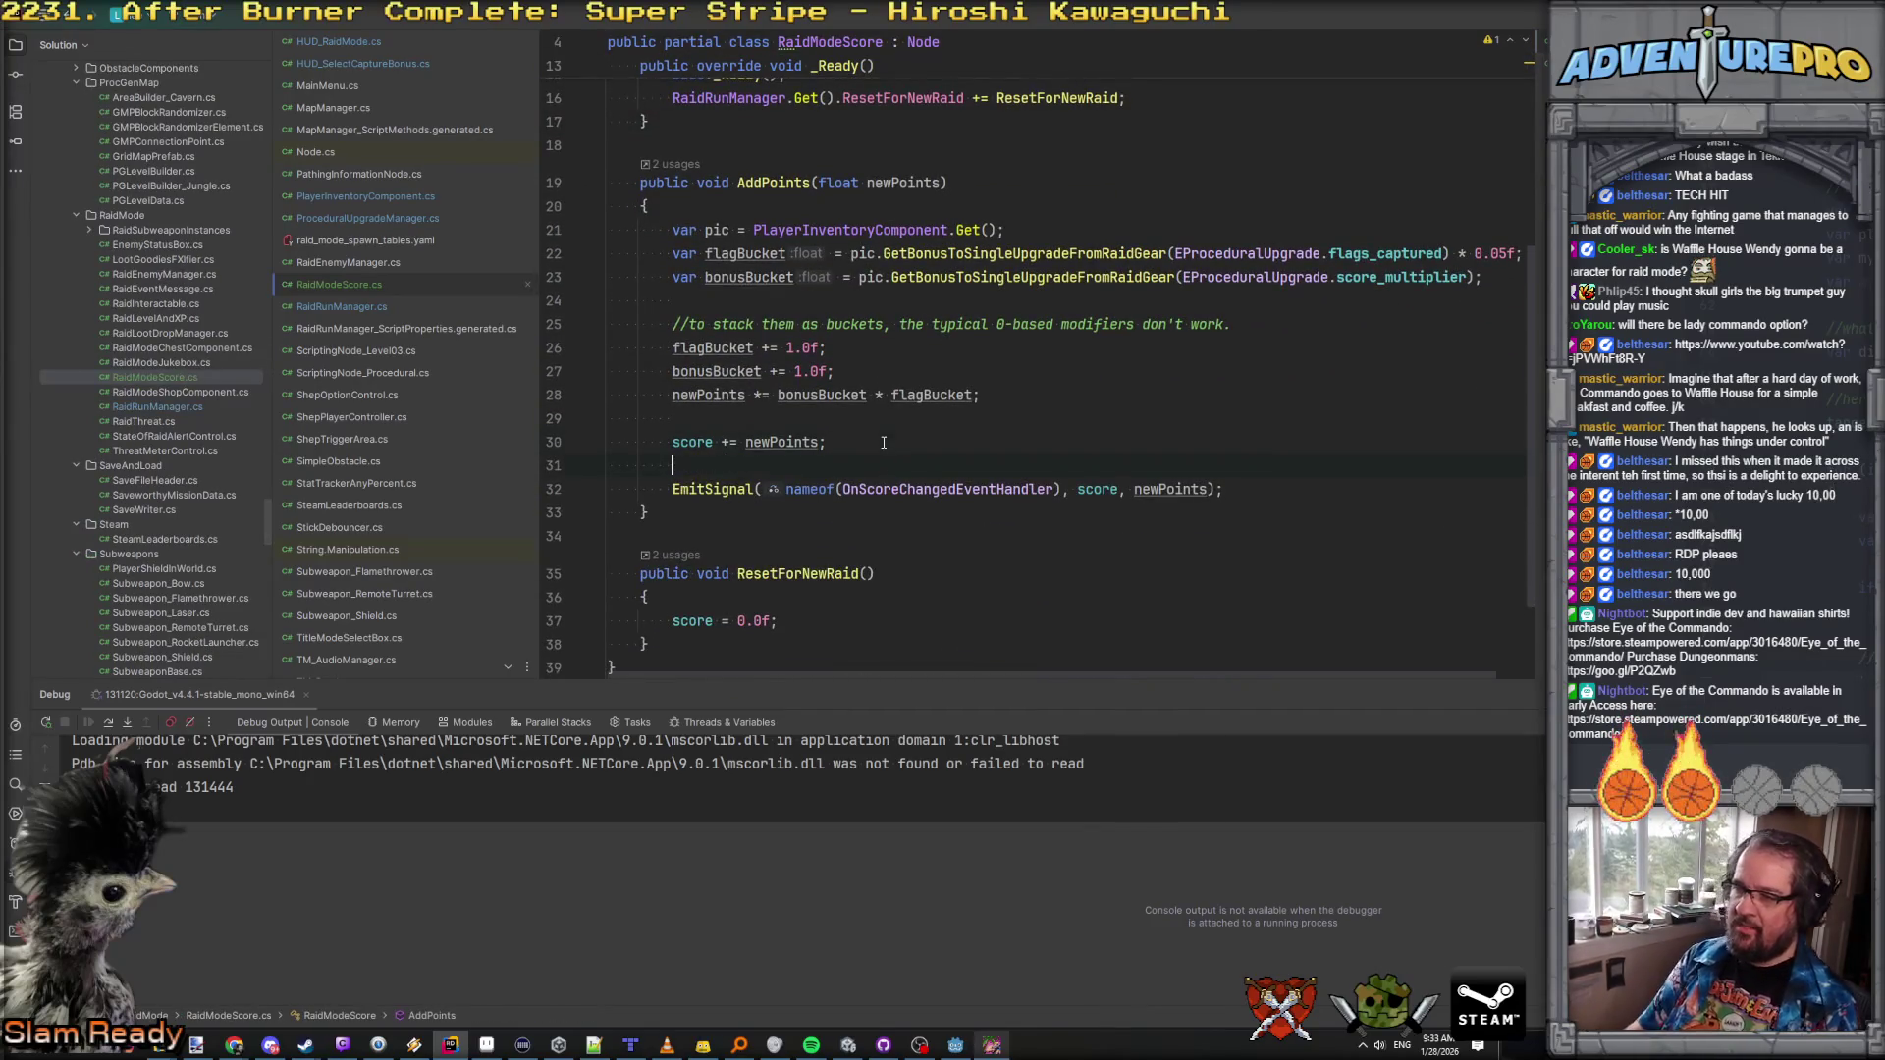
type("On")
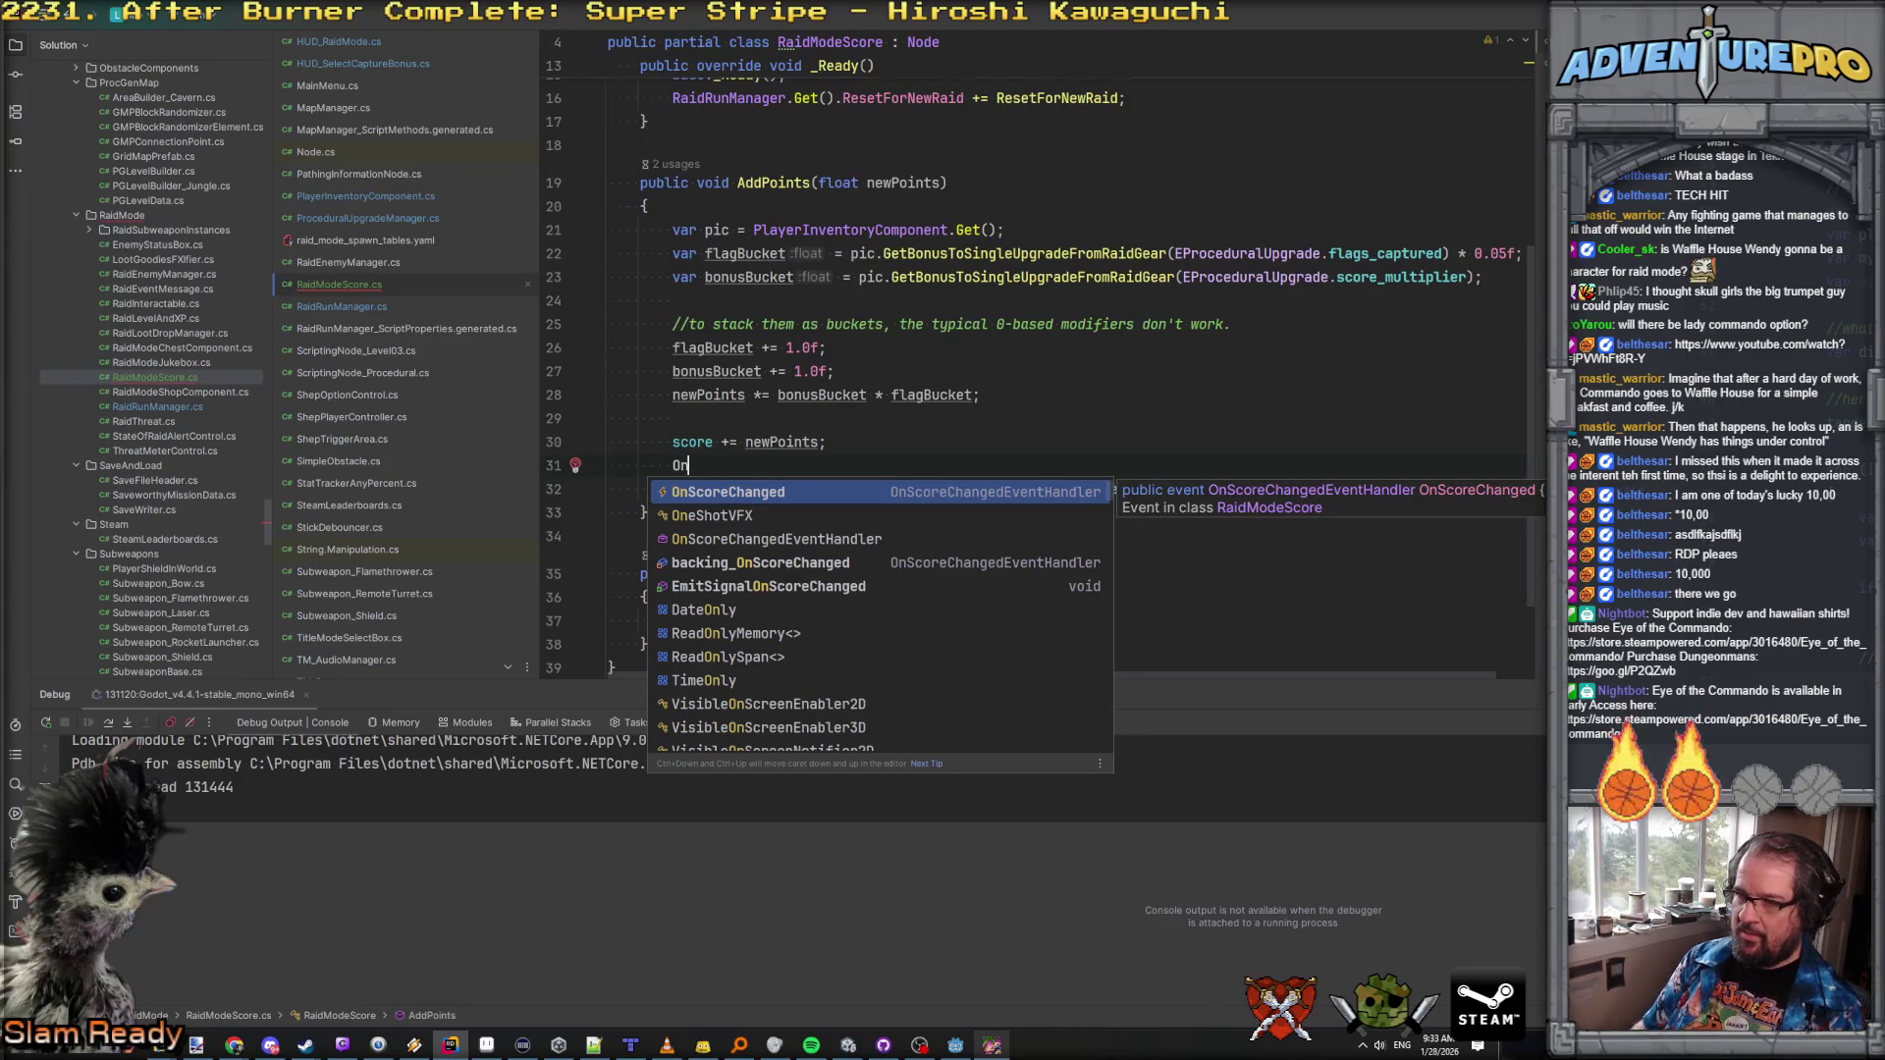
key("Down")
key("Down")
key("Down")
key("Return")
type("scor);")
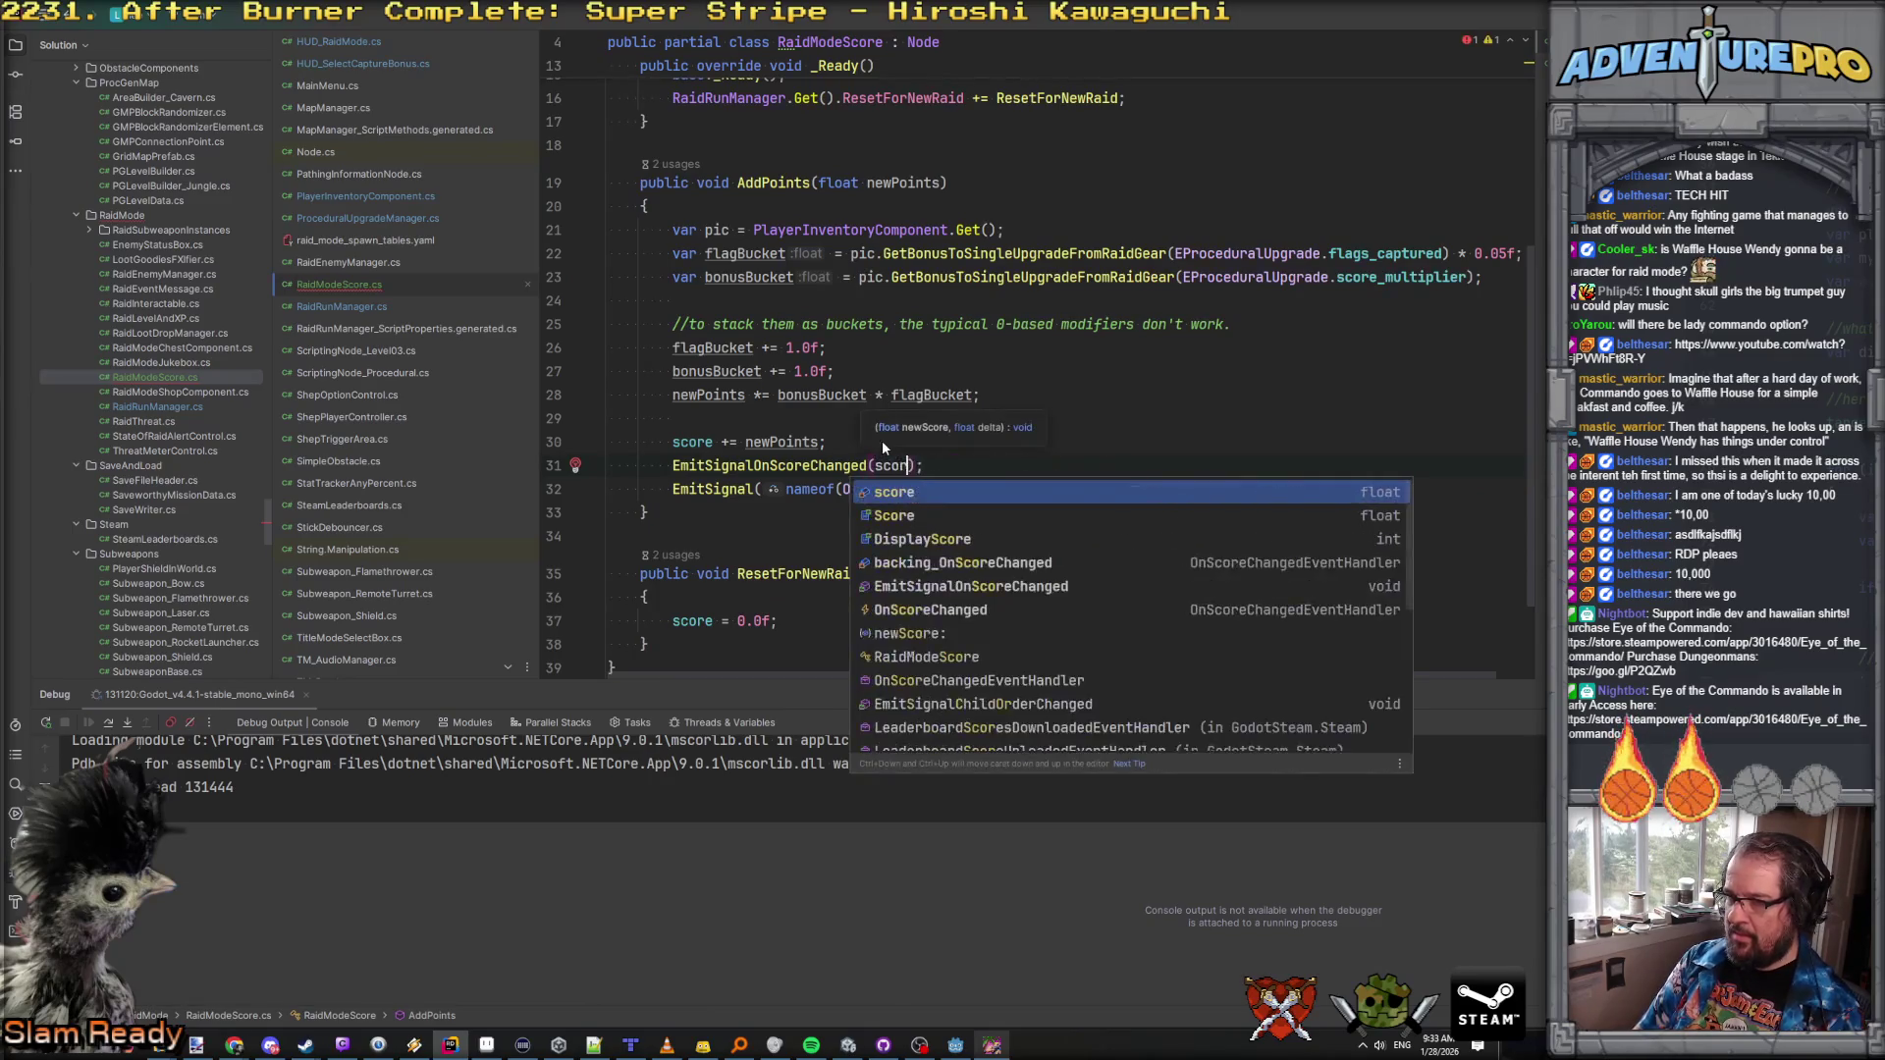
key("Return")
type(", new")
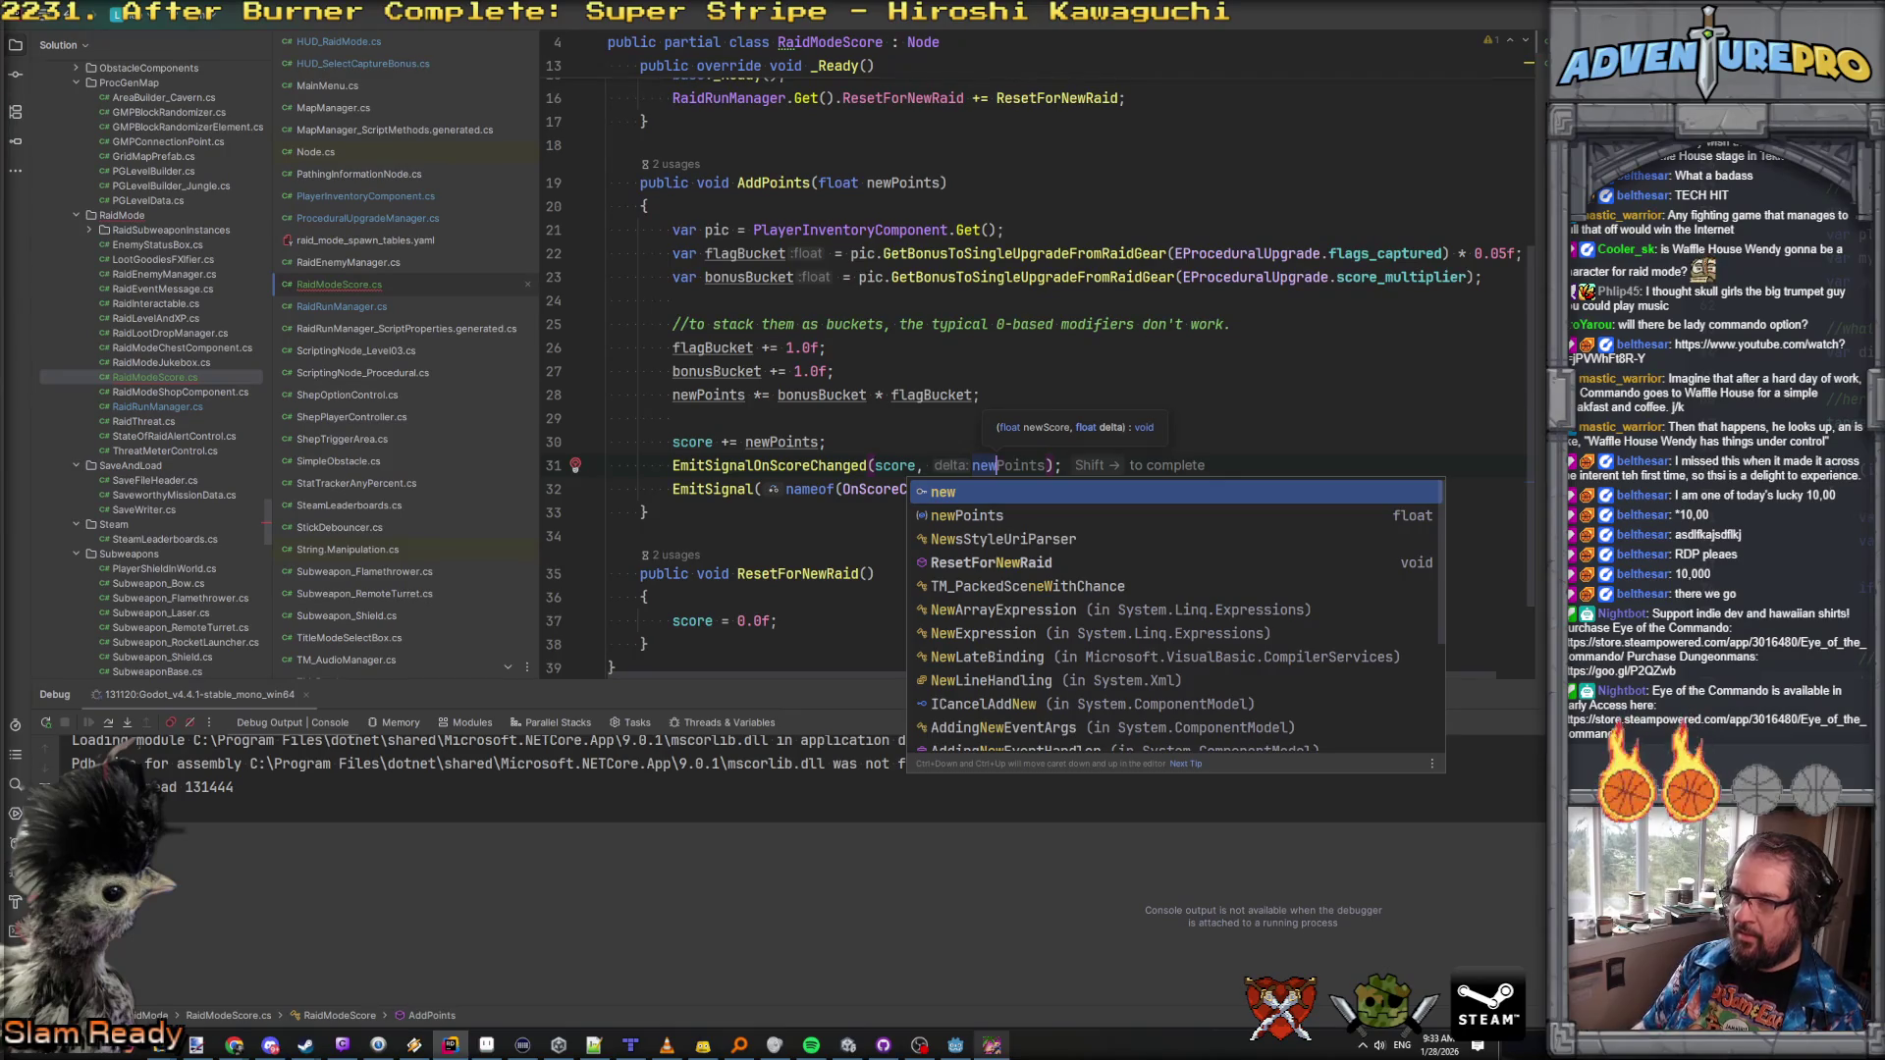
key("BackSpace")
Step: Delete the old EmitSignal(nameof(...)) line below the new call
key("Return")
key("Down")
key("Home")
key("Home")
key("shift+Down")
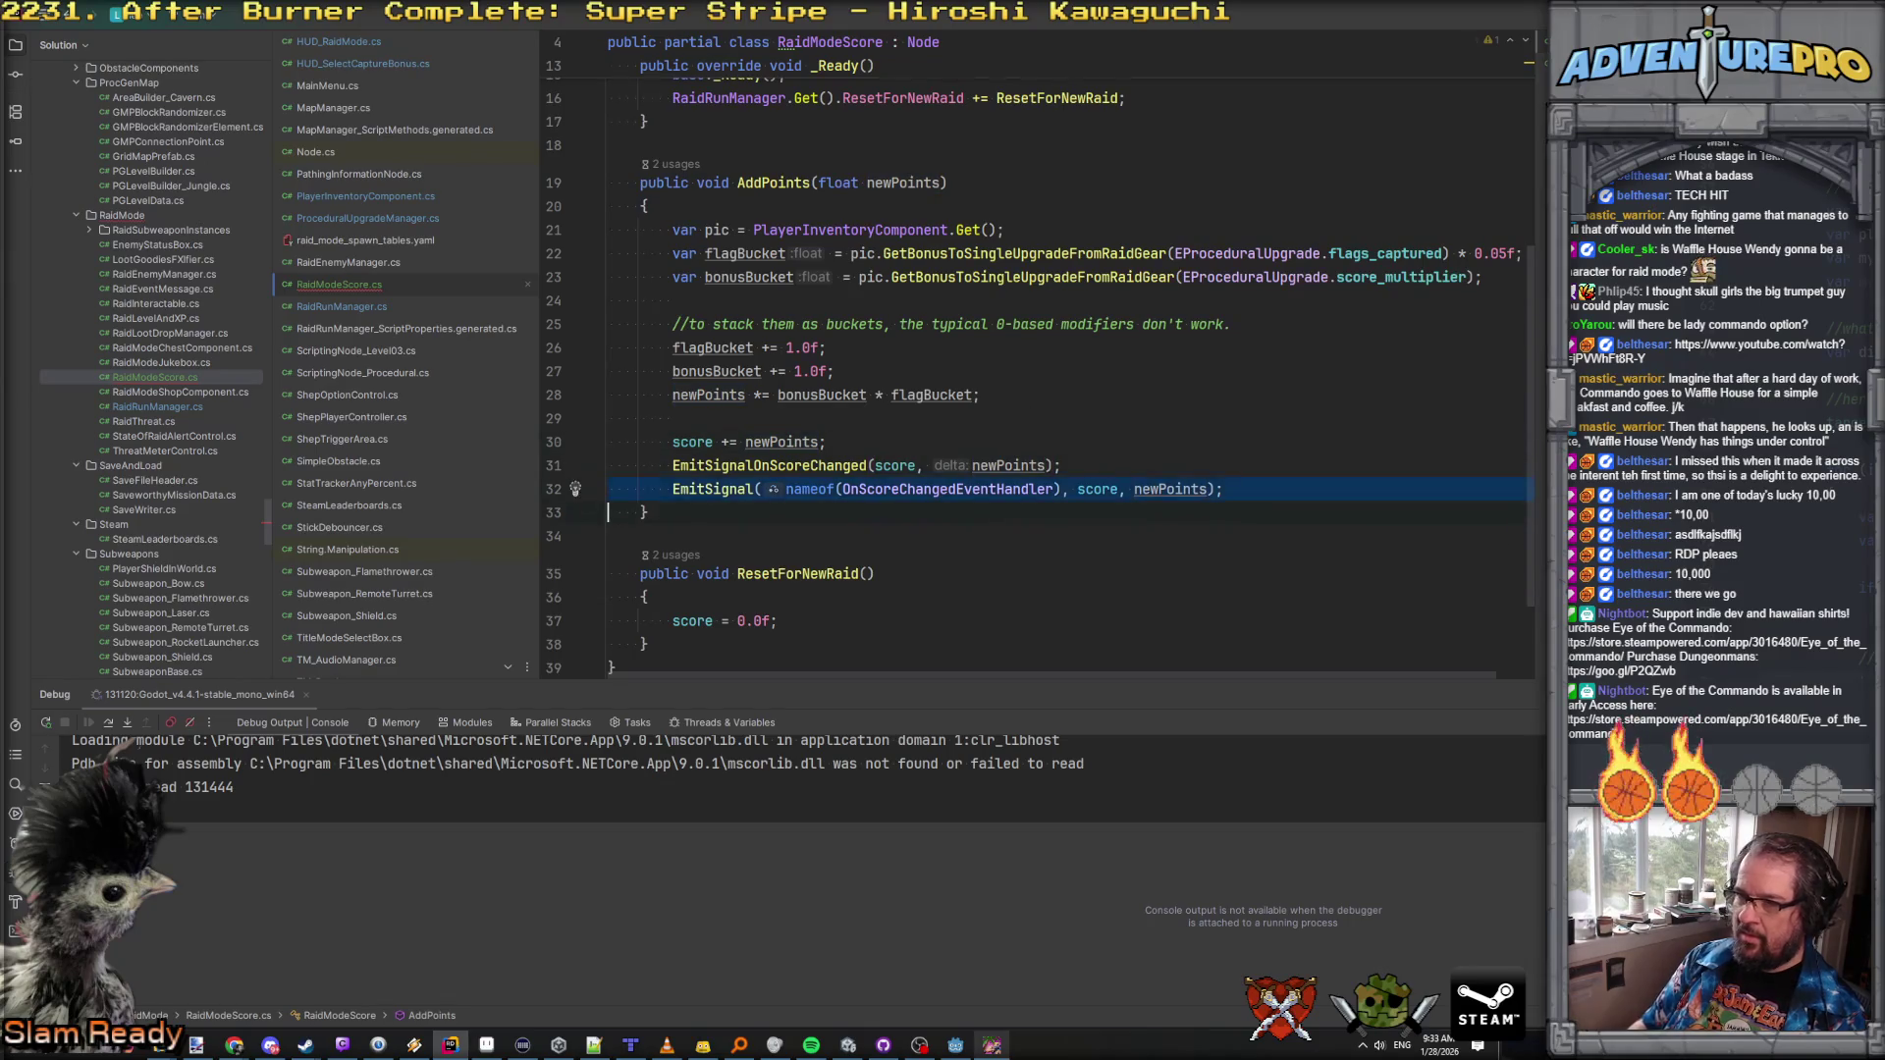
key("Delete")
scroll(899, 493, "up", 5)
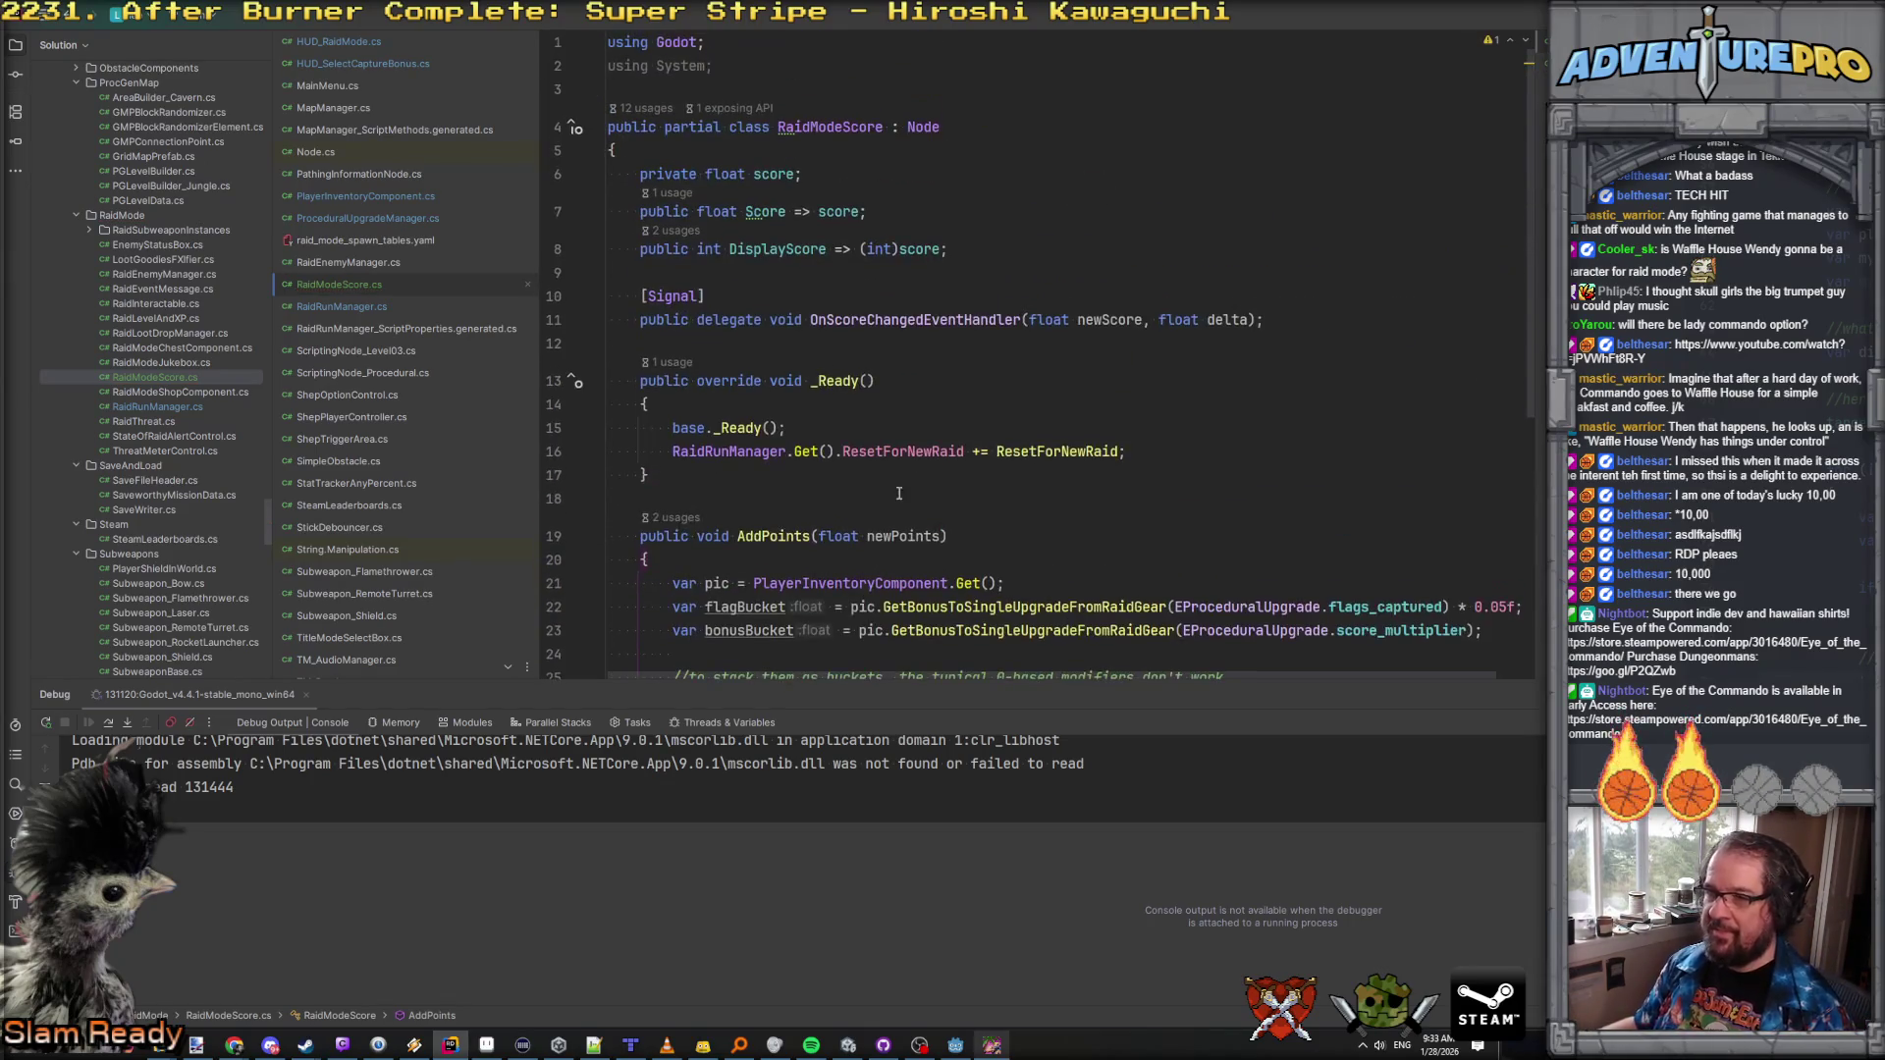
Step: Bring the game back to the front, advance along the path and pick a capture bonus
left_click(943, 321)
scroll(942, 323, "down", 4)
key("alt+Tab")
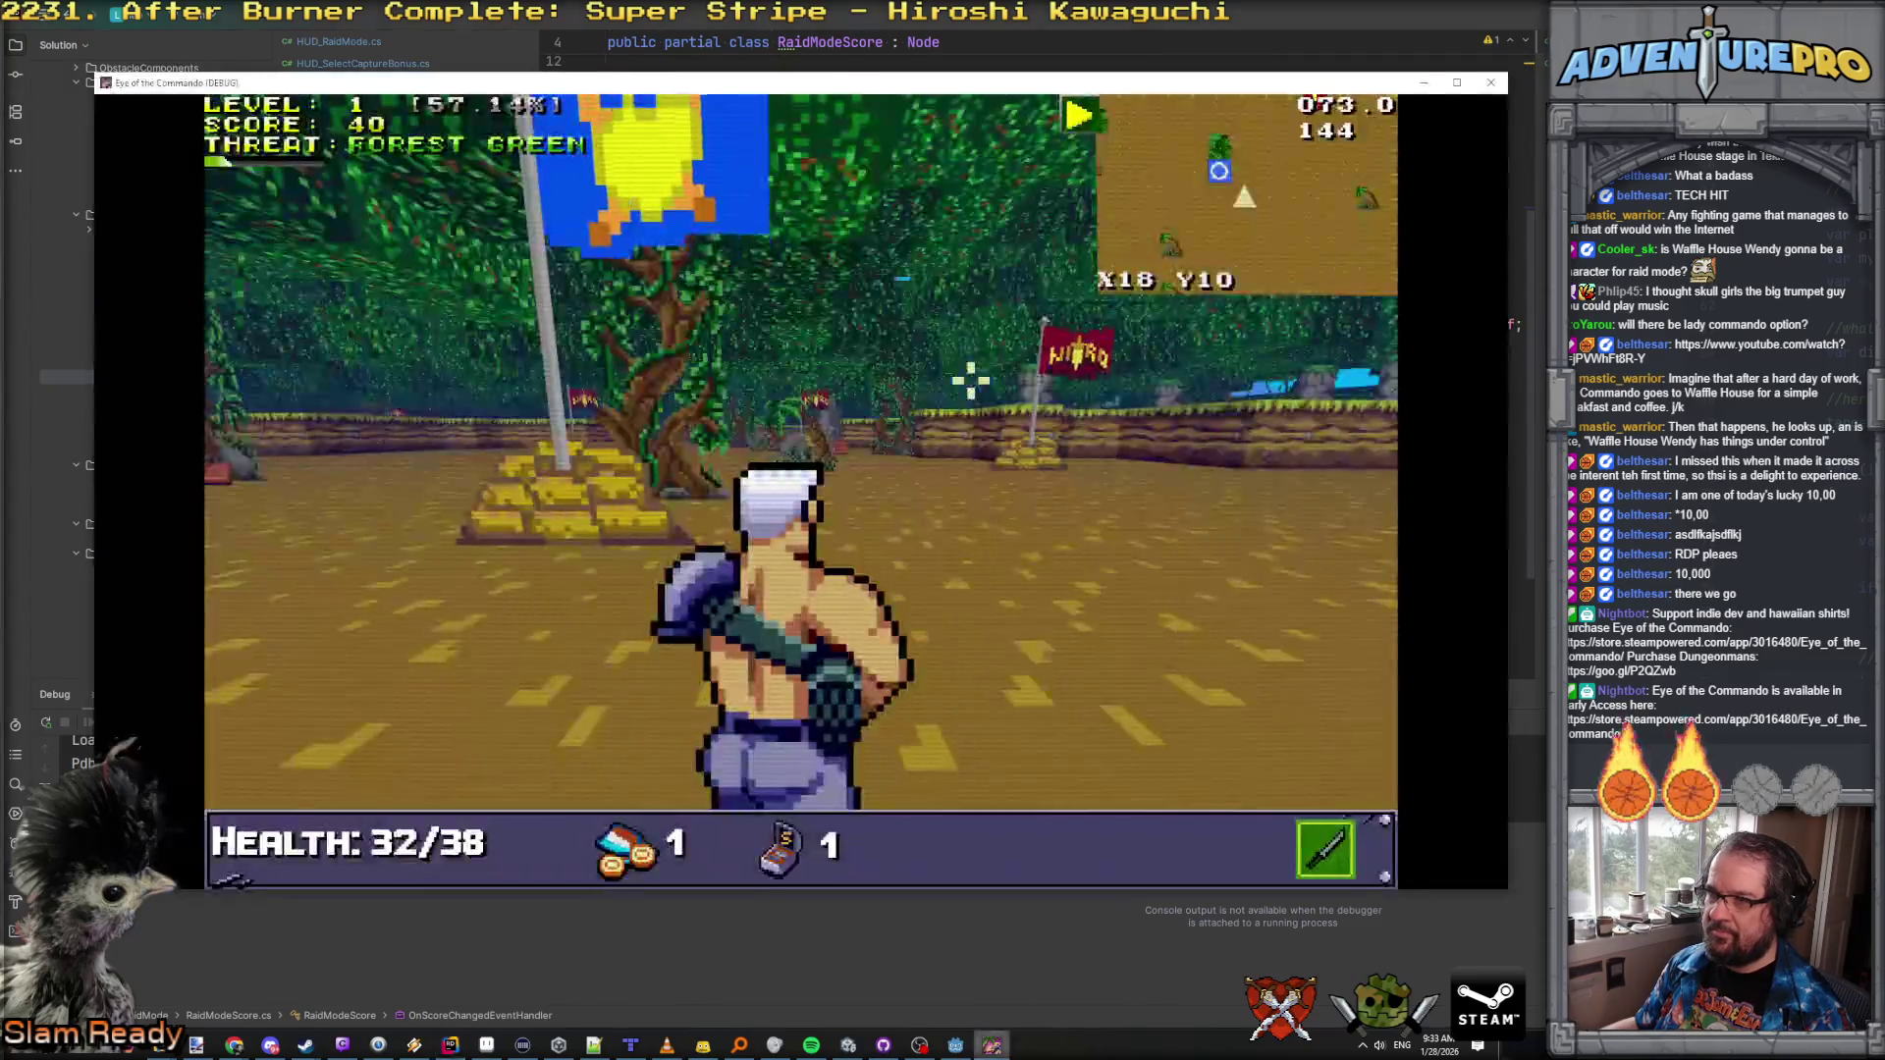
key("w")
key("Left")
key("w")
key("w")
key("w")
key("w")
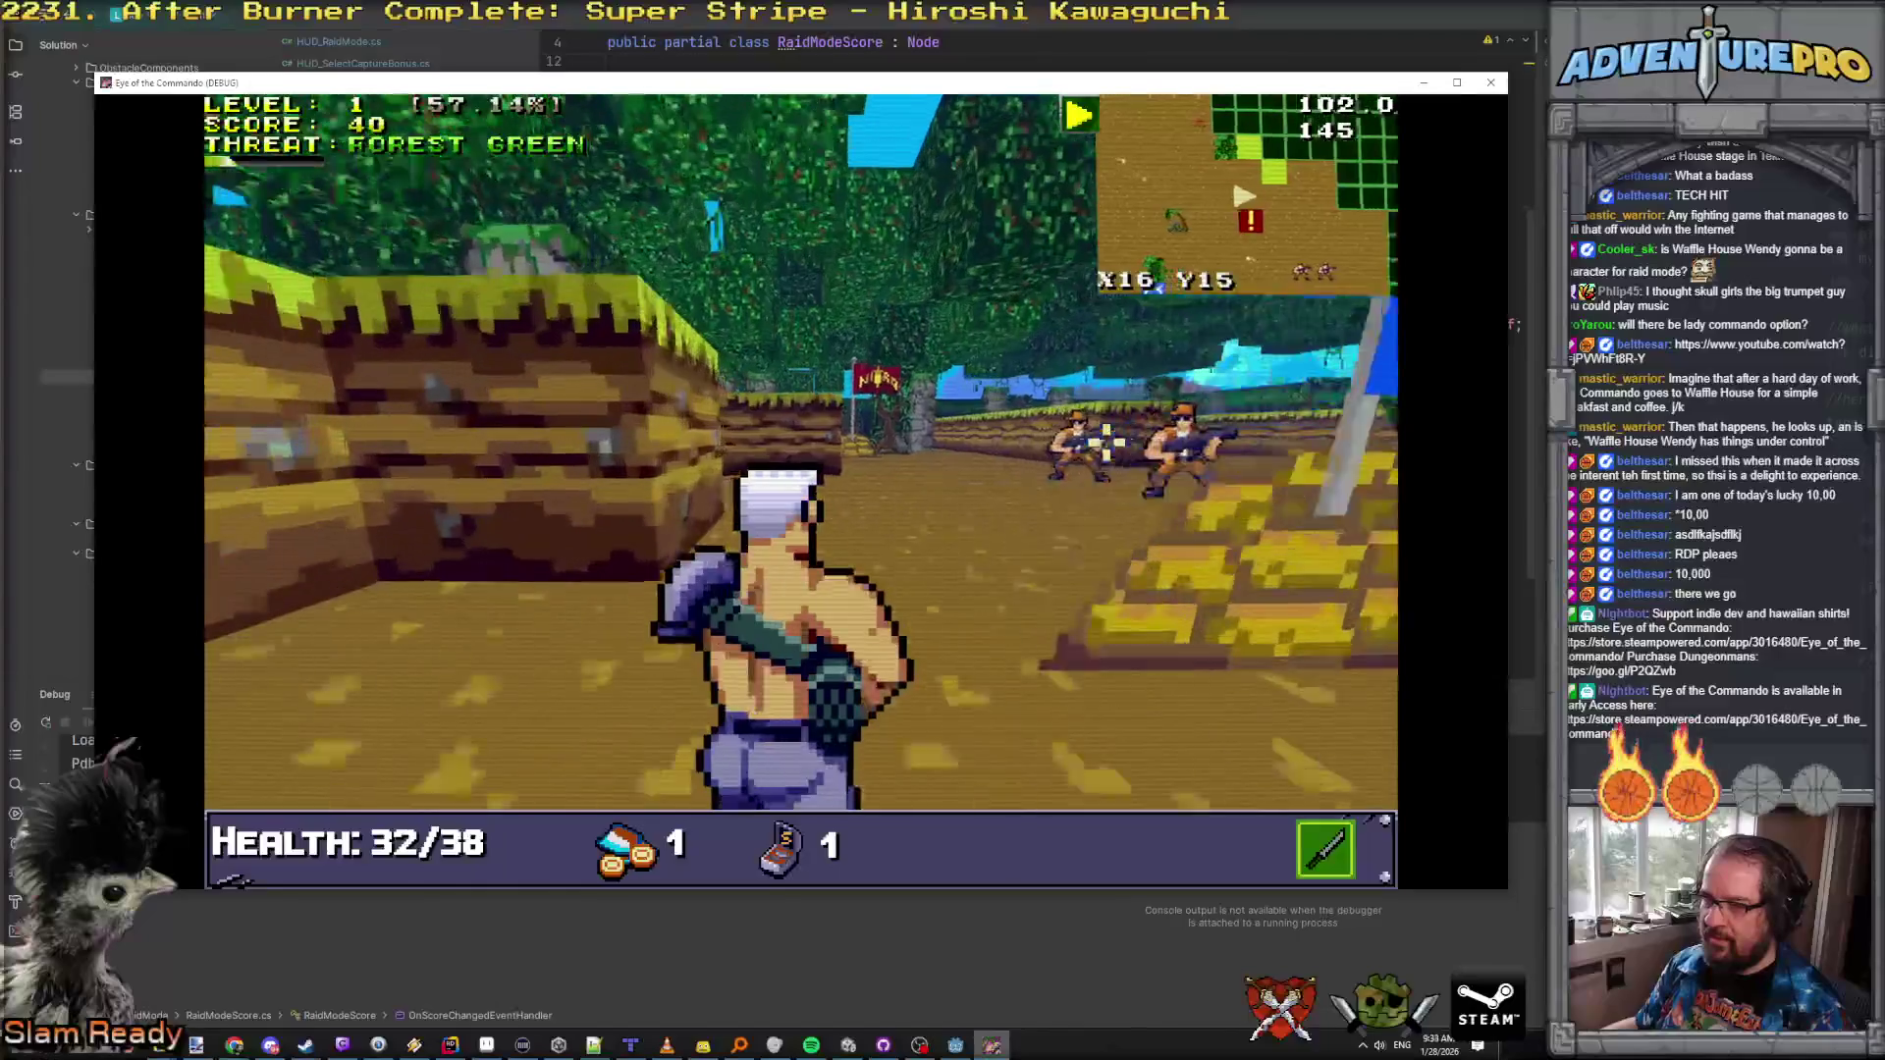
key("Left")
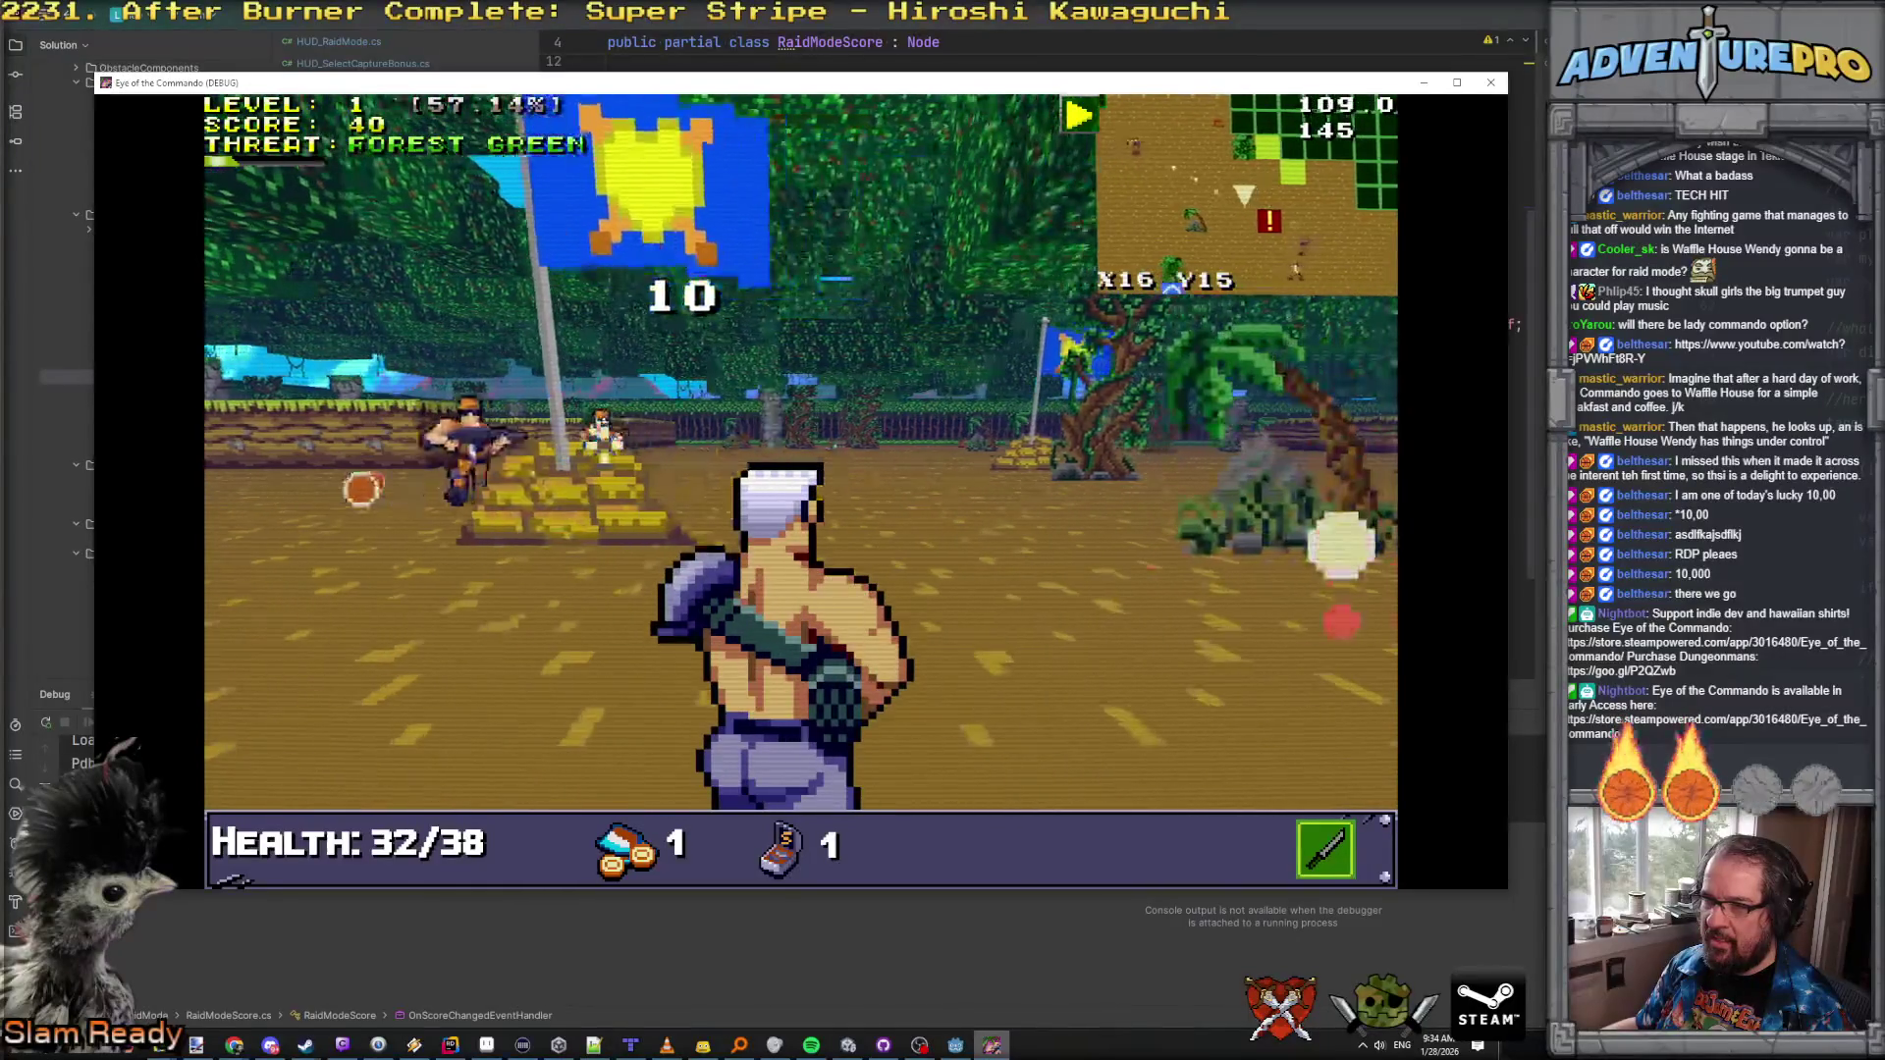
mouse_move(720, 309)
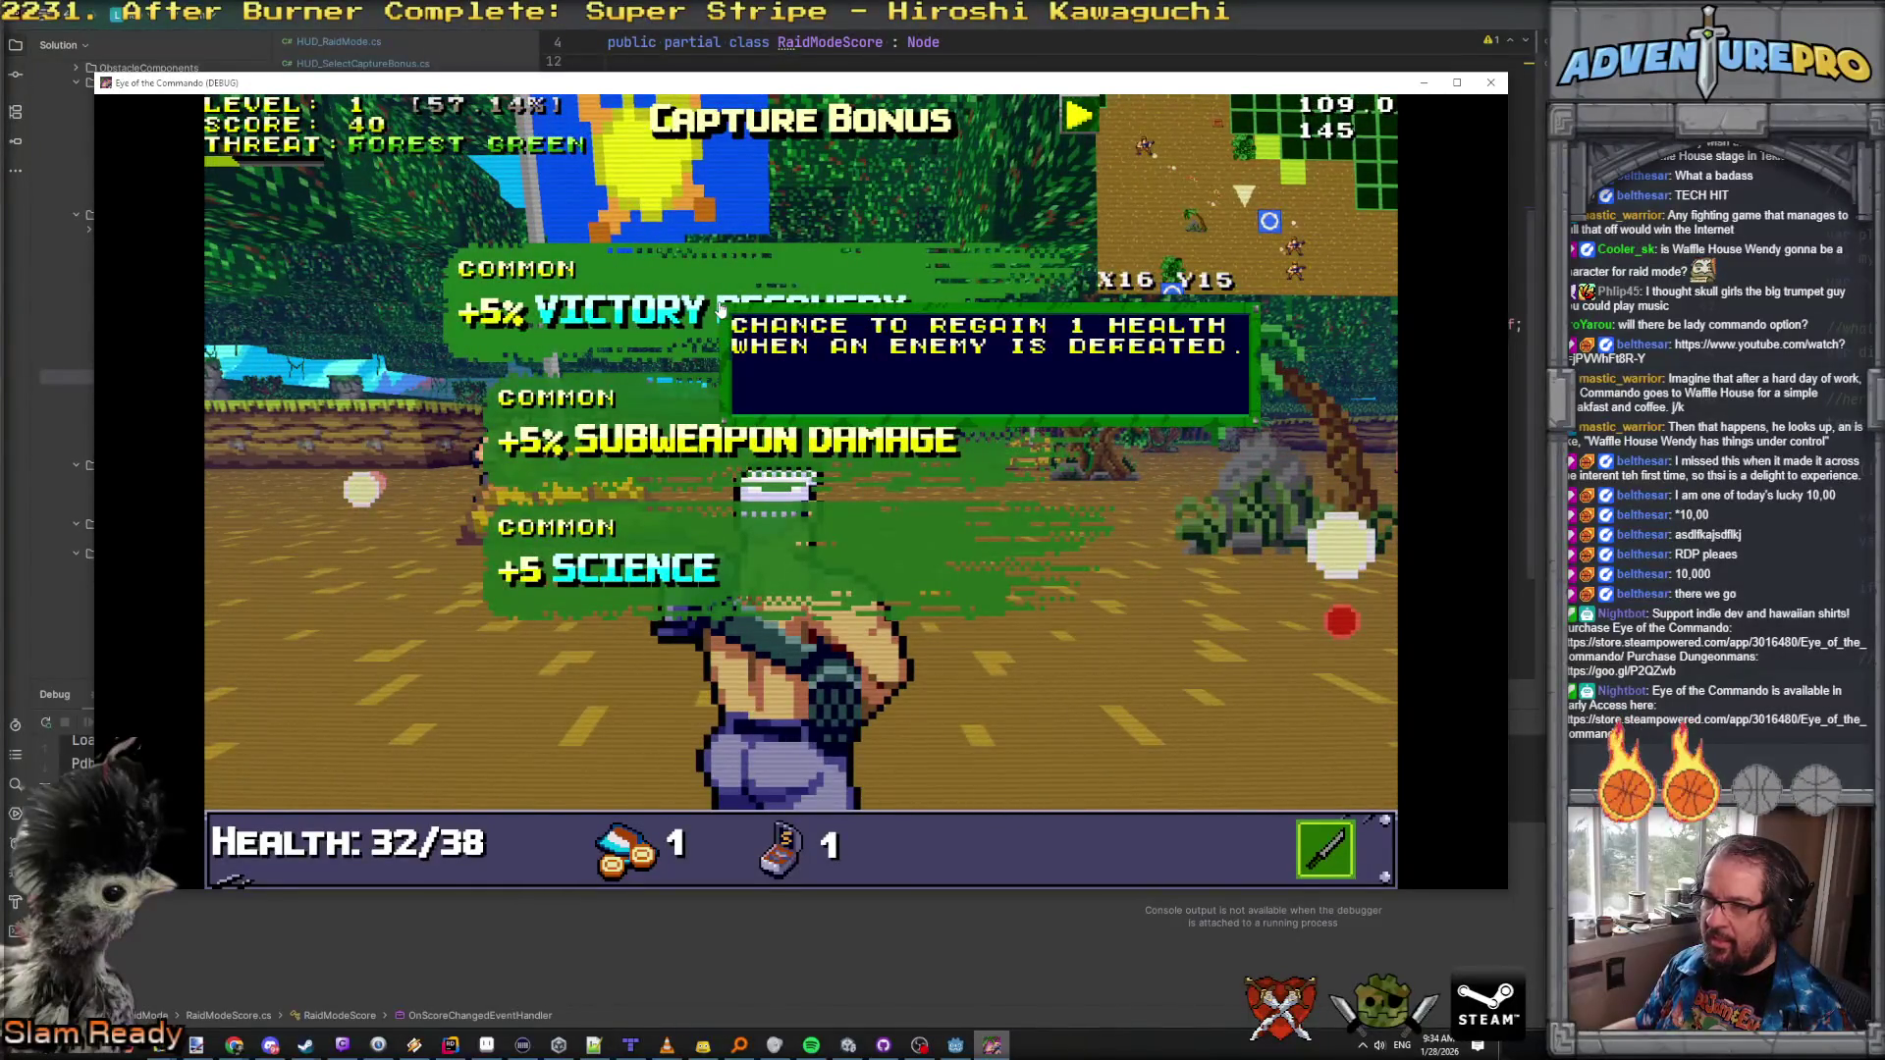
mouse_move(653, 581)
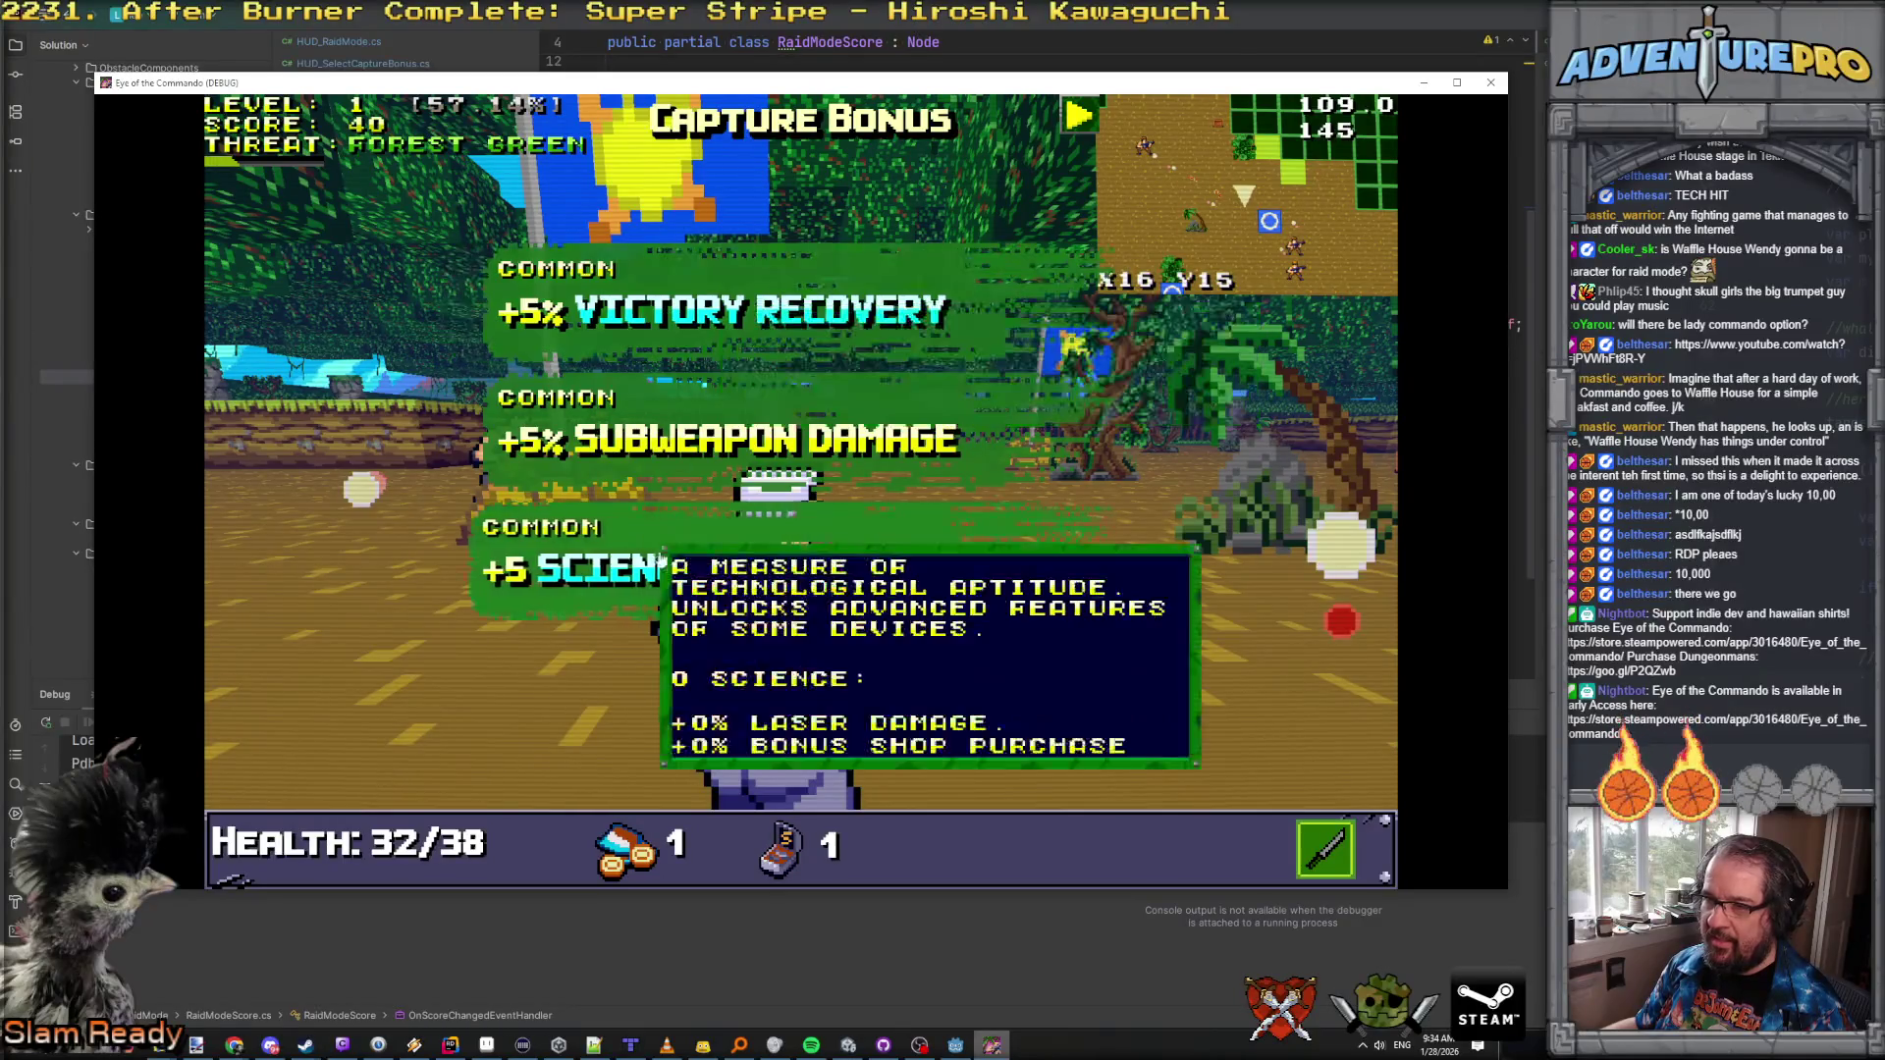
left_click(622, 580)
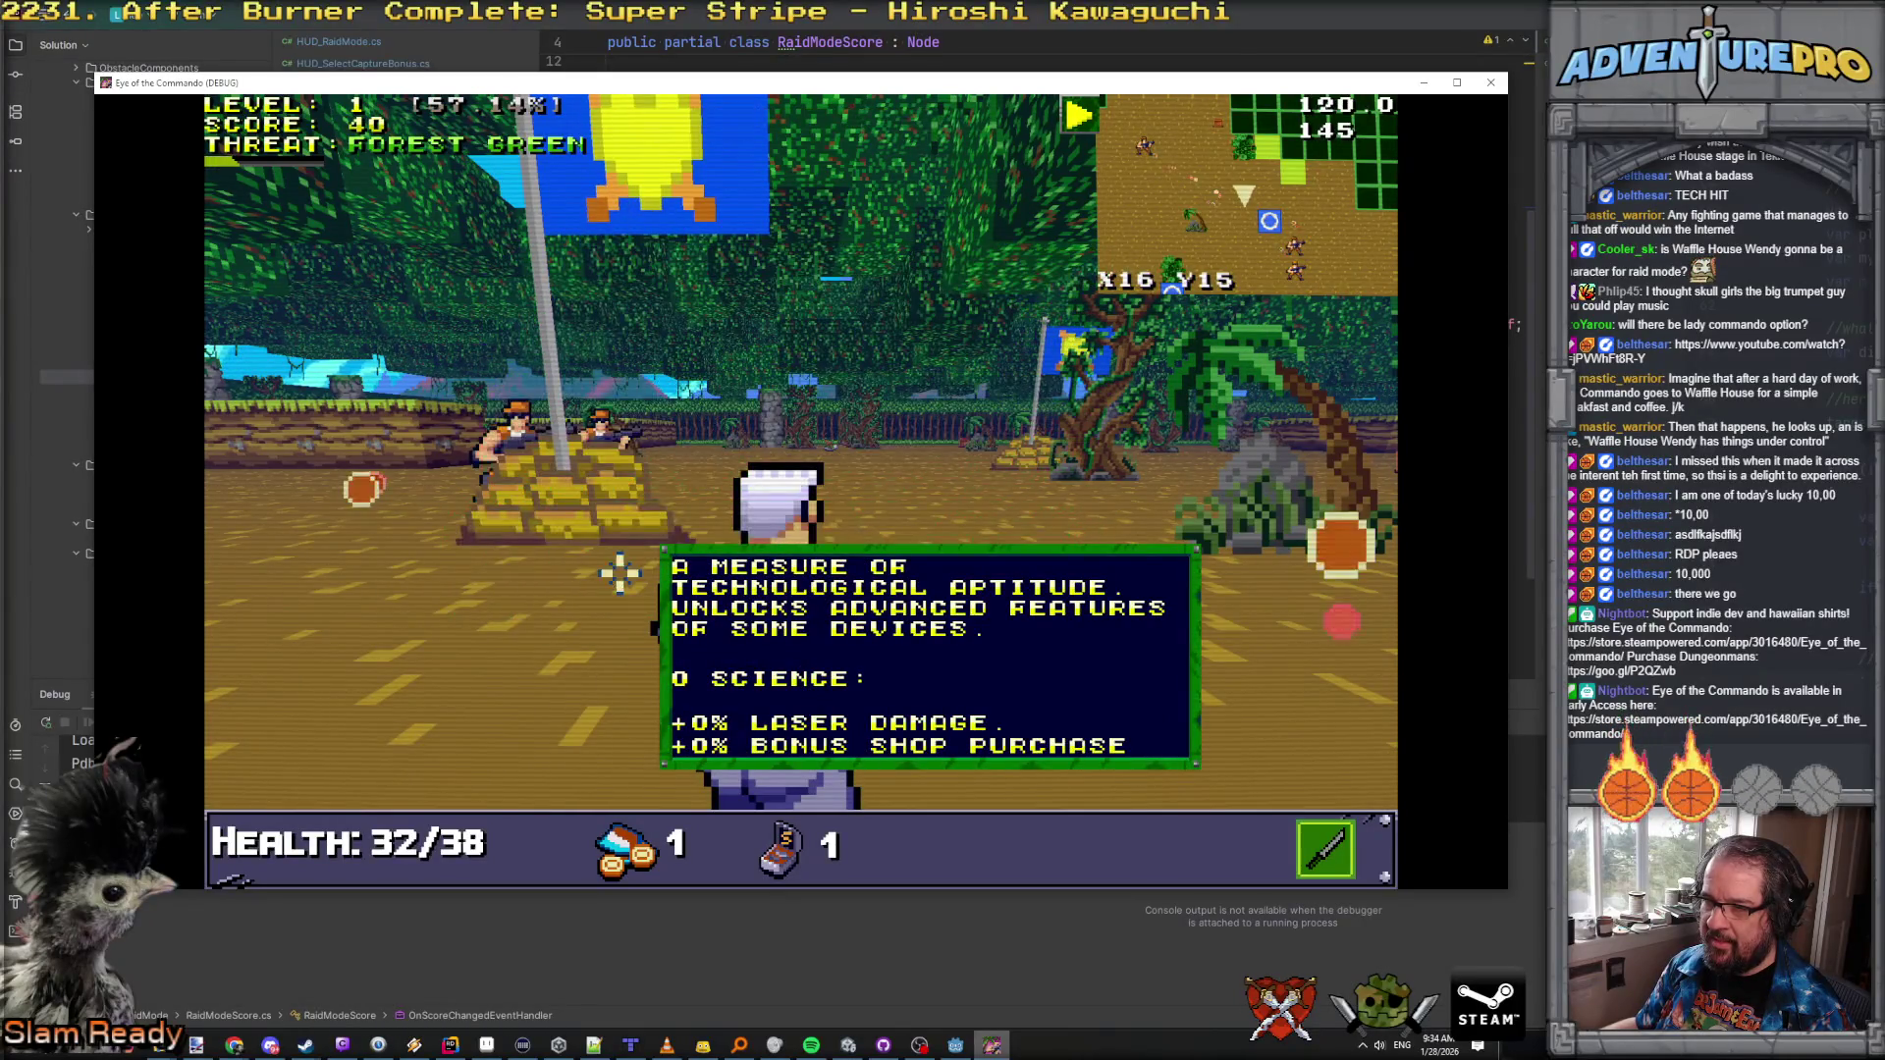
Step: Shoot the Nitro Mook and the soldiers ahead, then pick up the Commando Knife
left_click(609, 420)
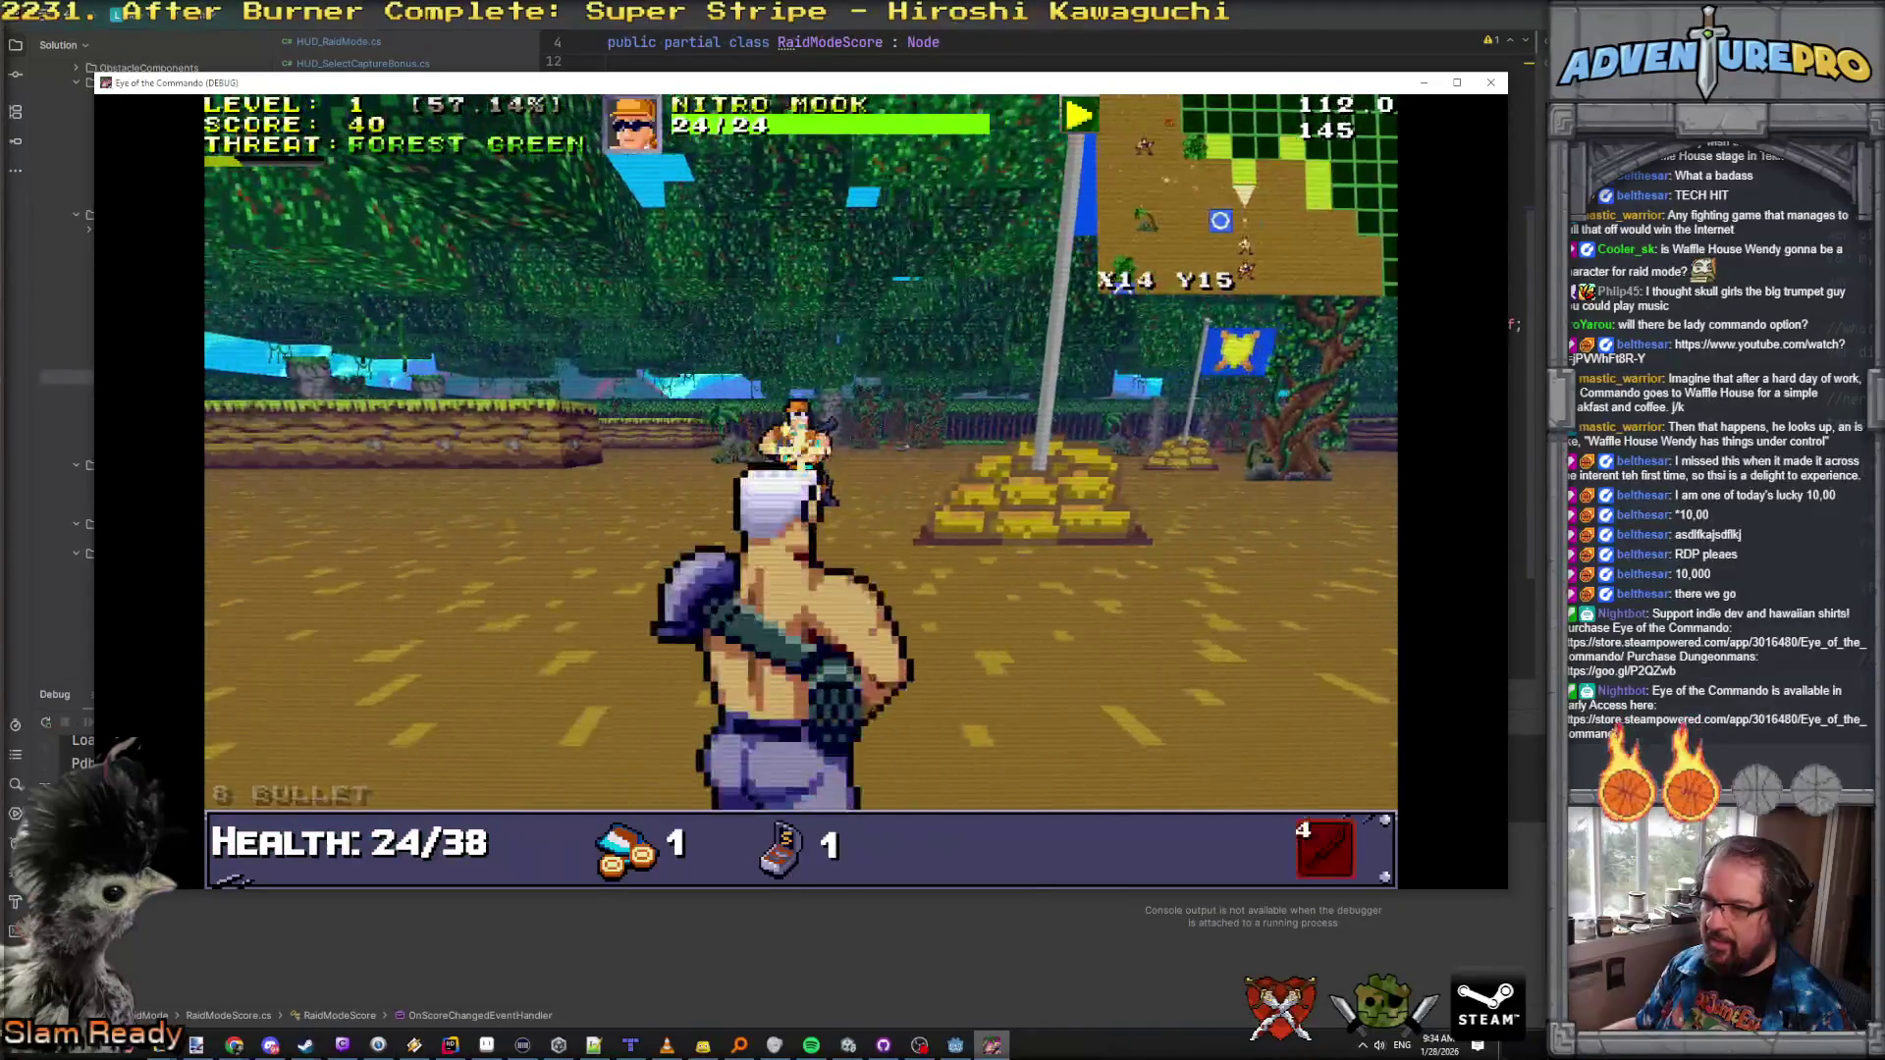
left_click(939, 454)
key("w")
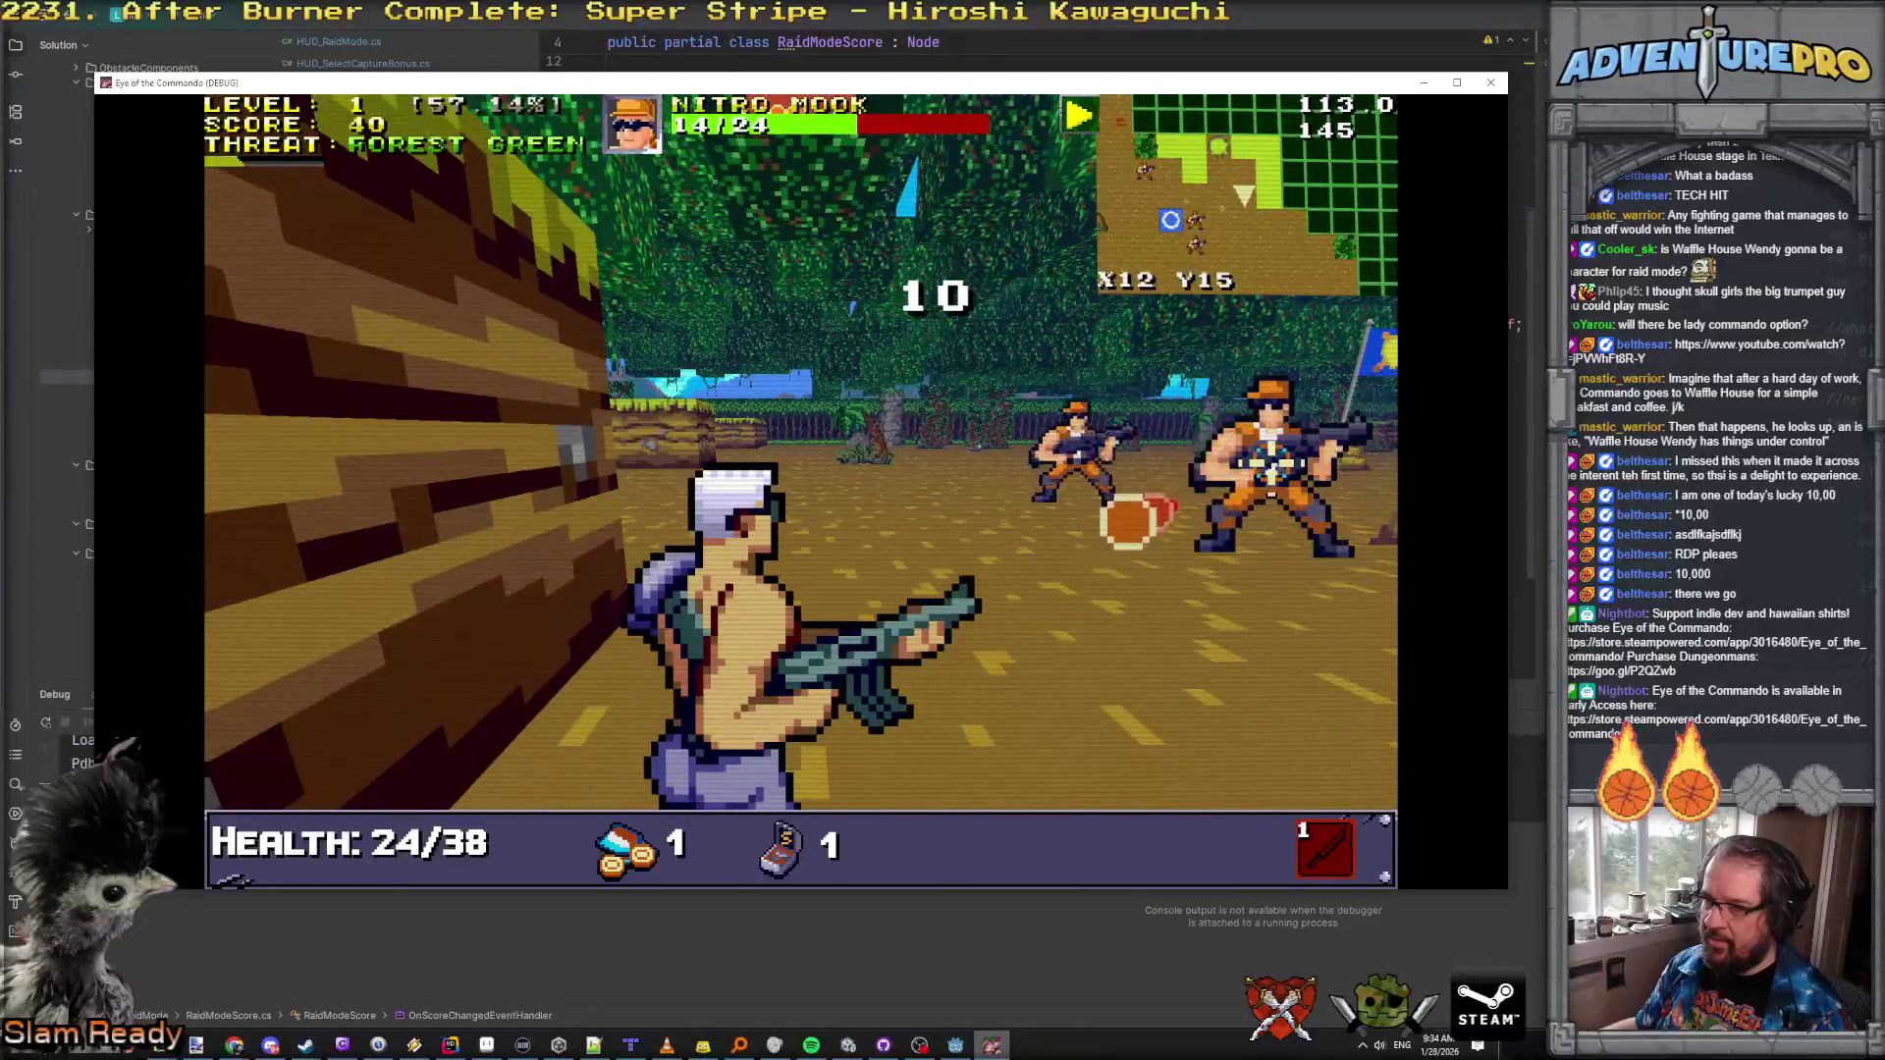
key("a")
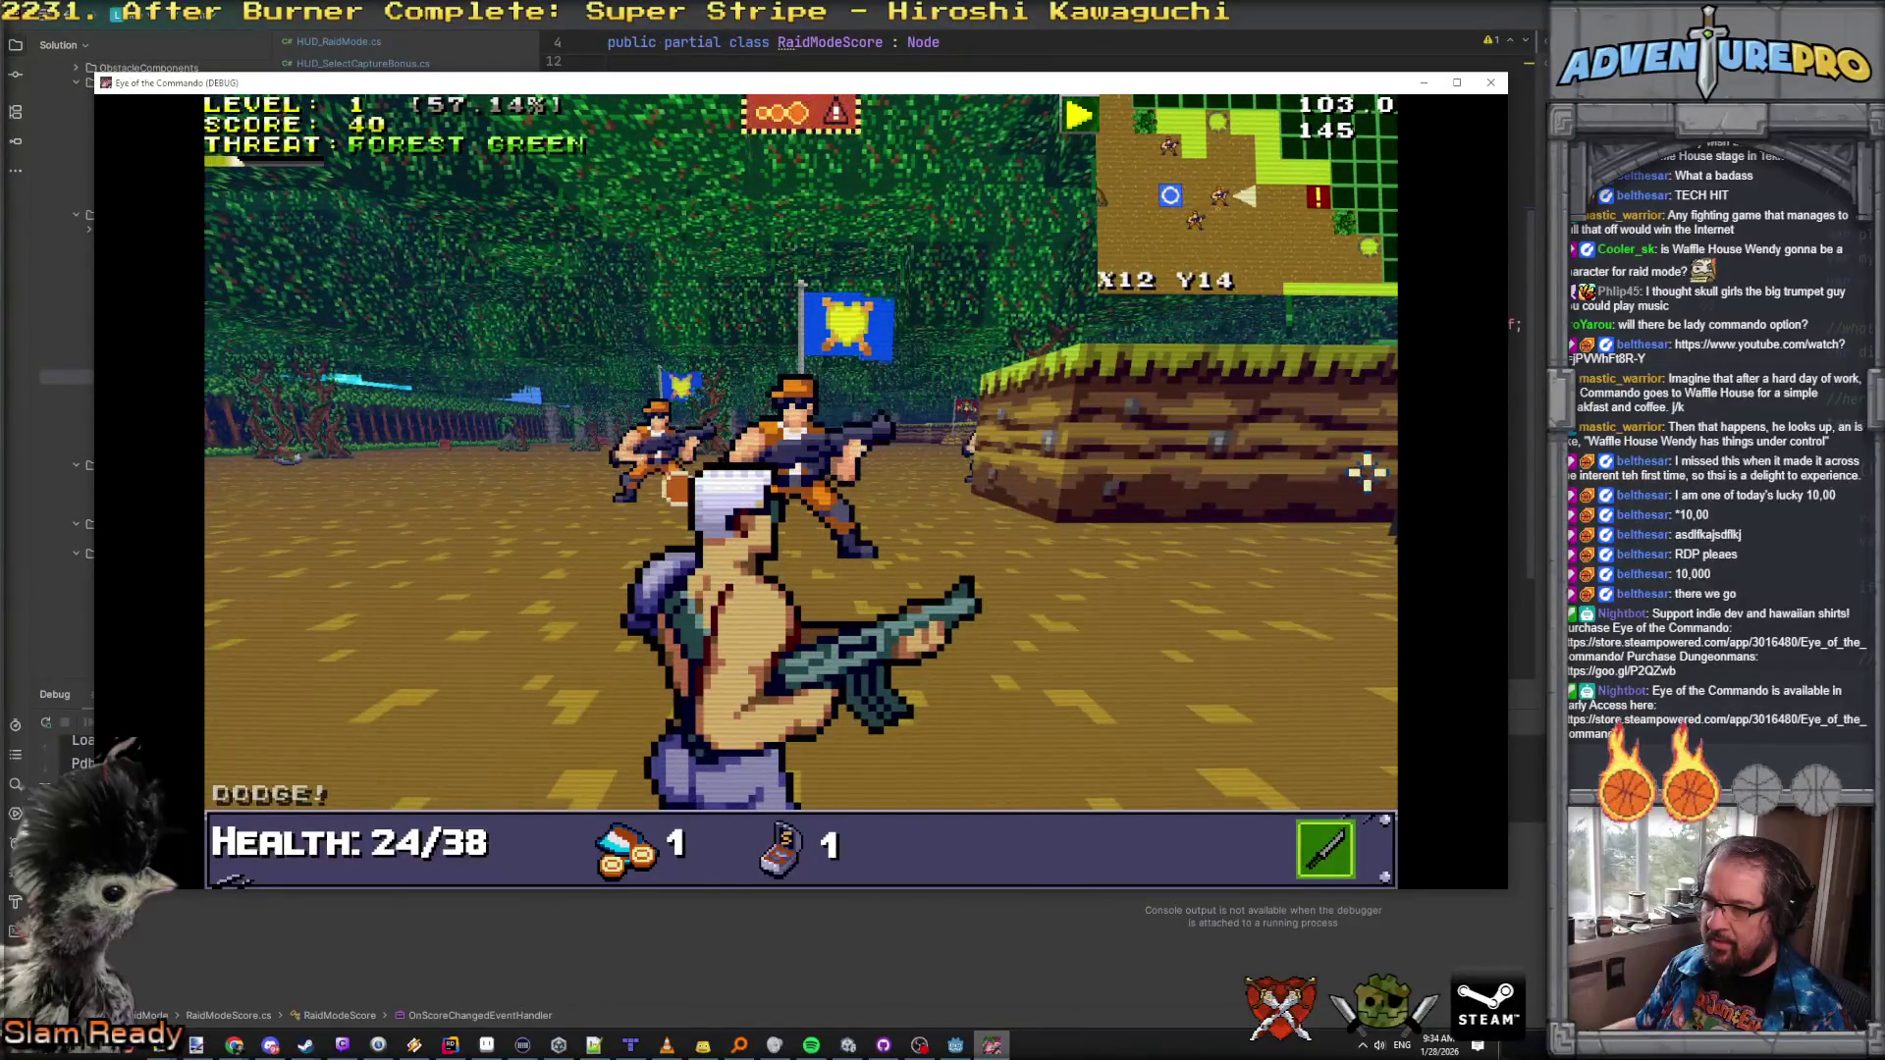
key("w")
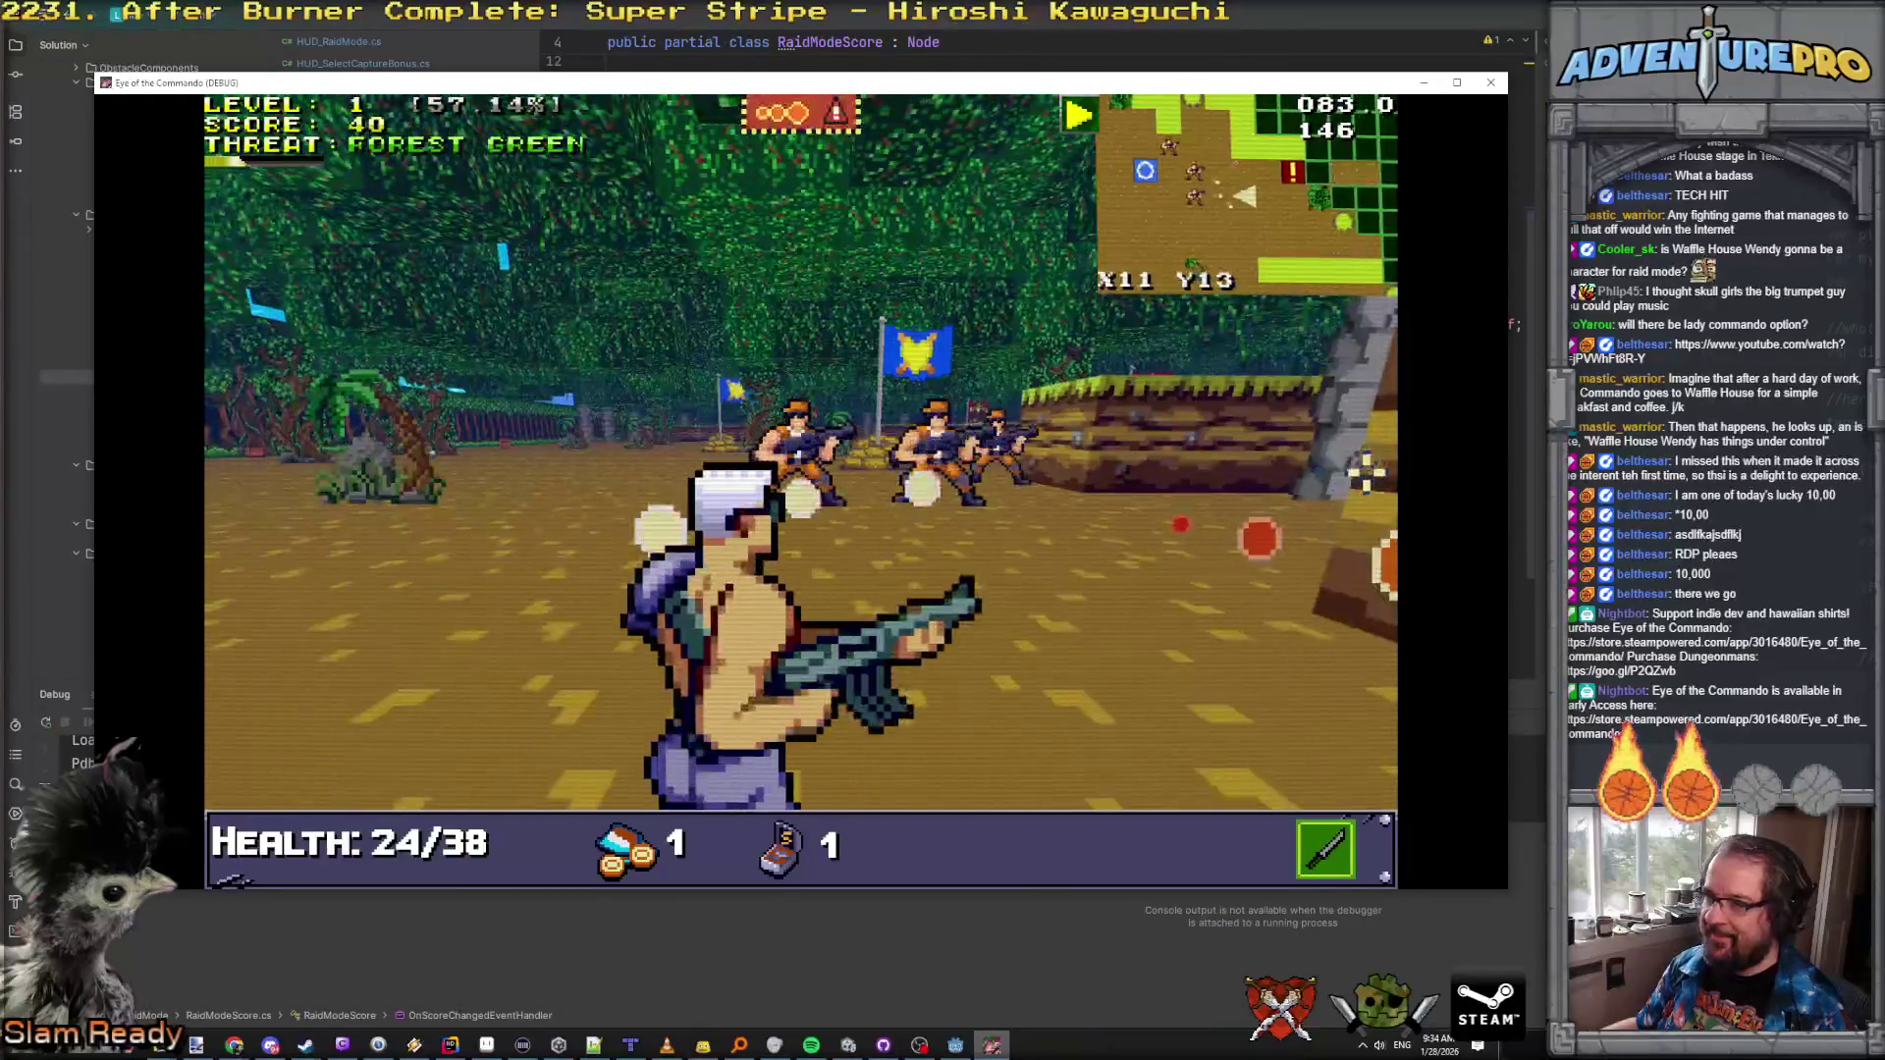
left_click(1366, 473)
key("w")
left_click(1036, 449)
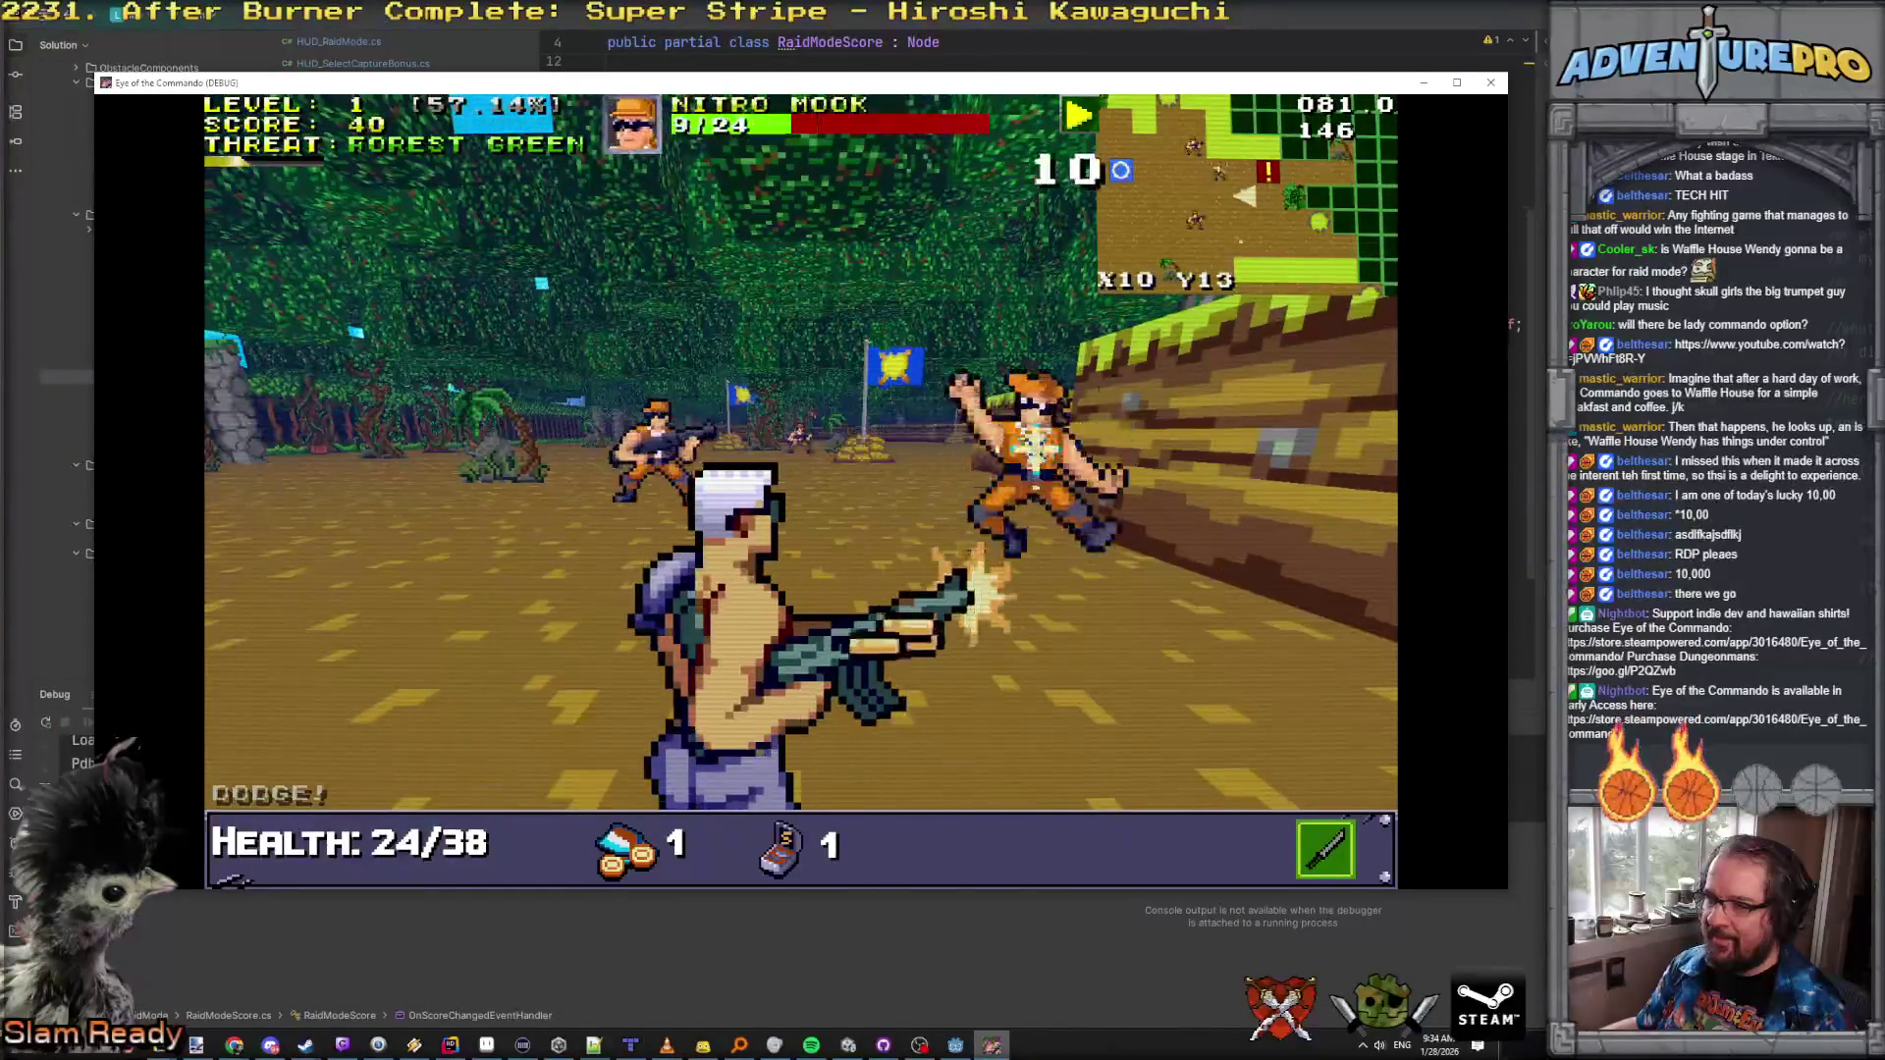
left_click(1036, 449)
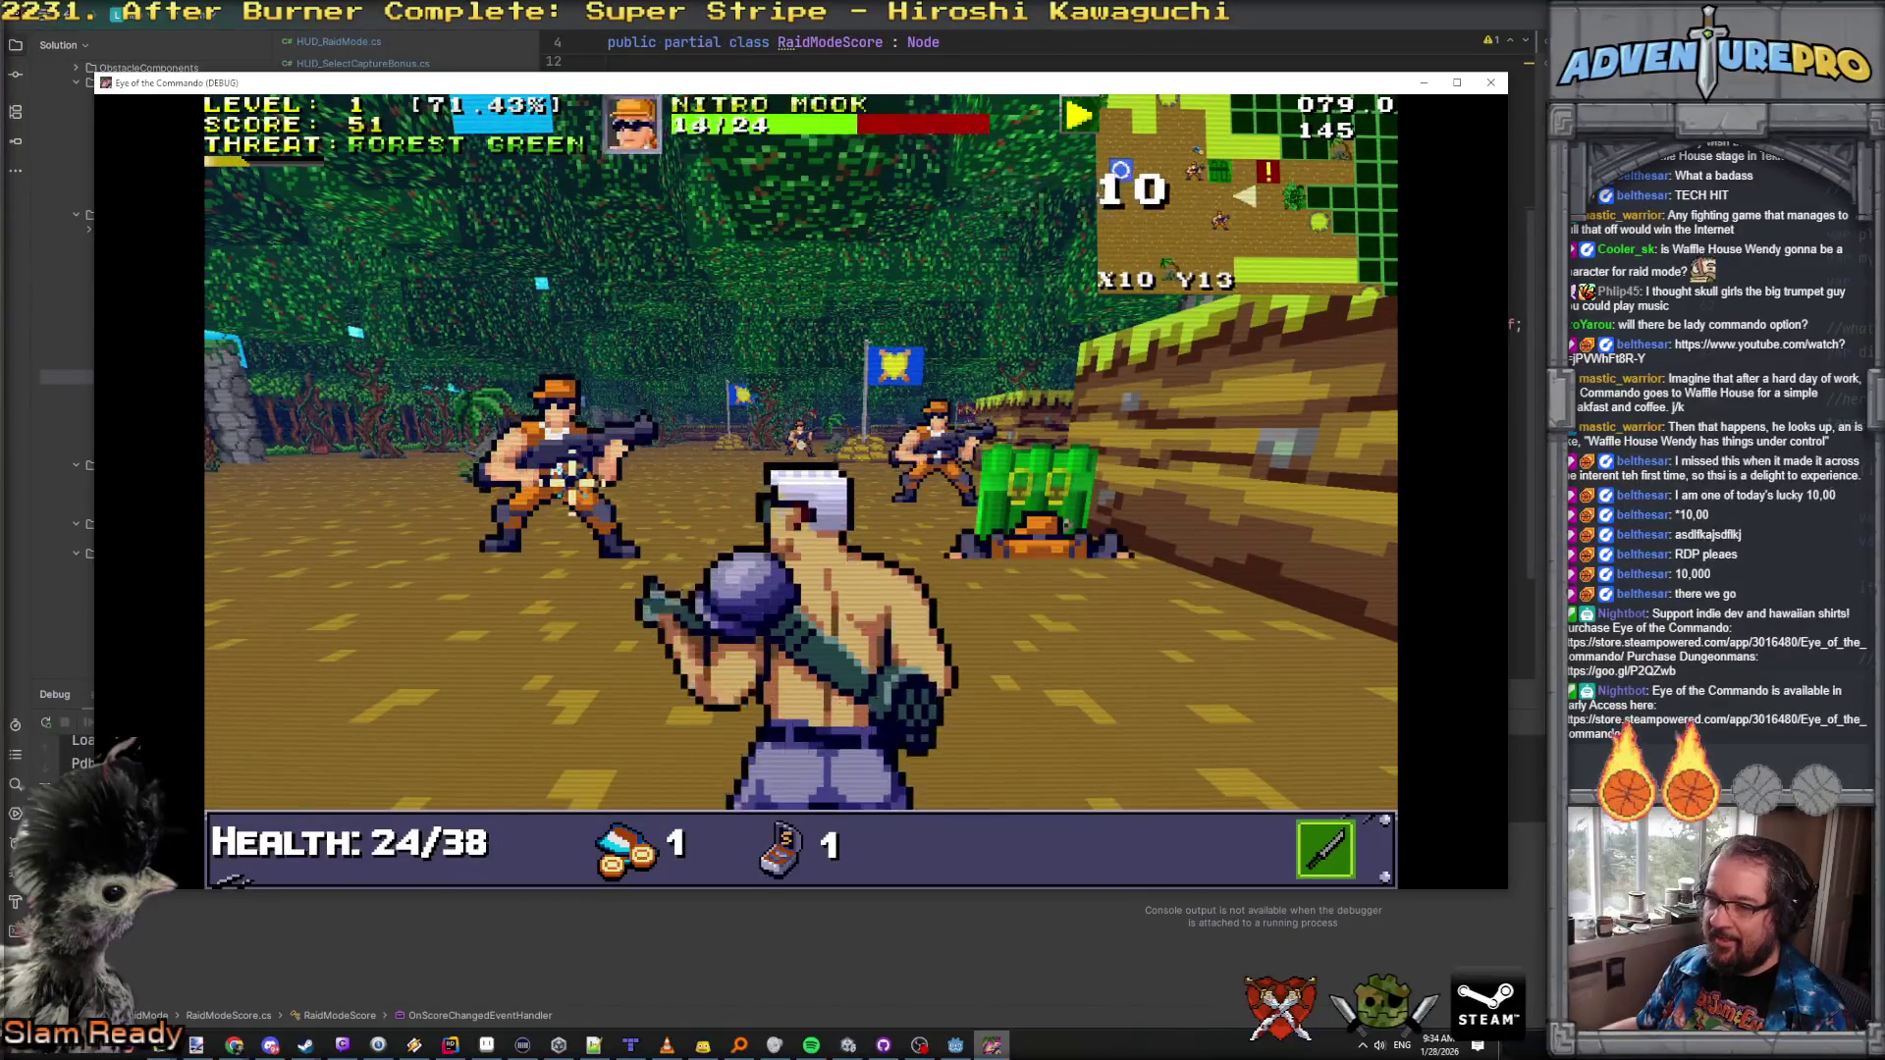
left_click(559, 472)
key("w")
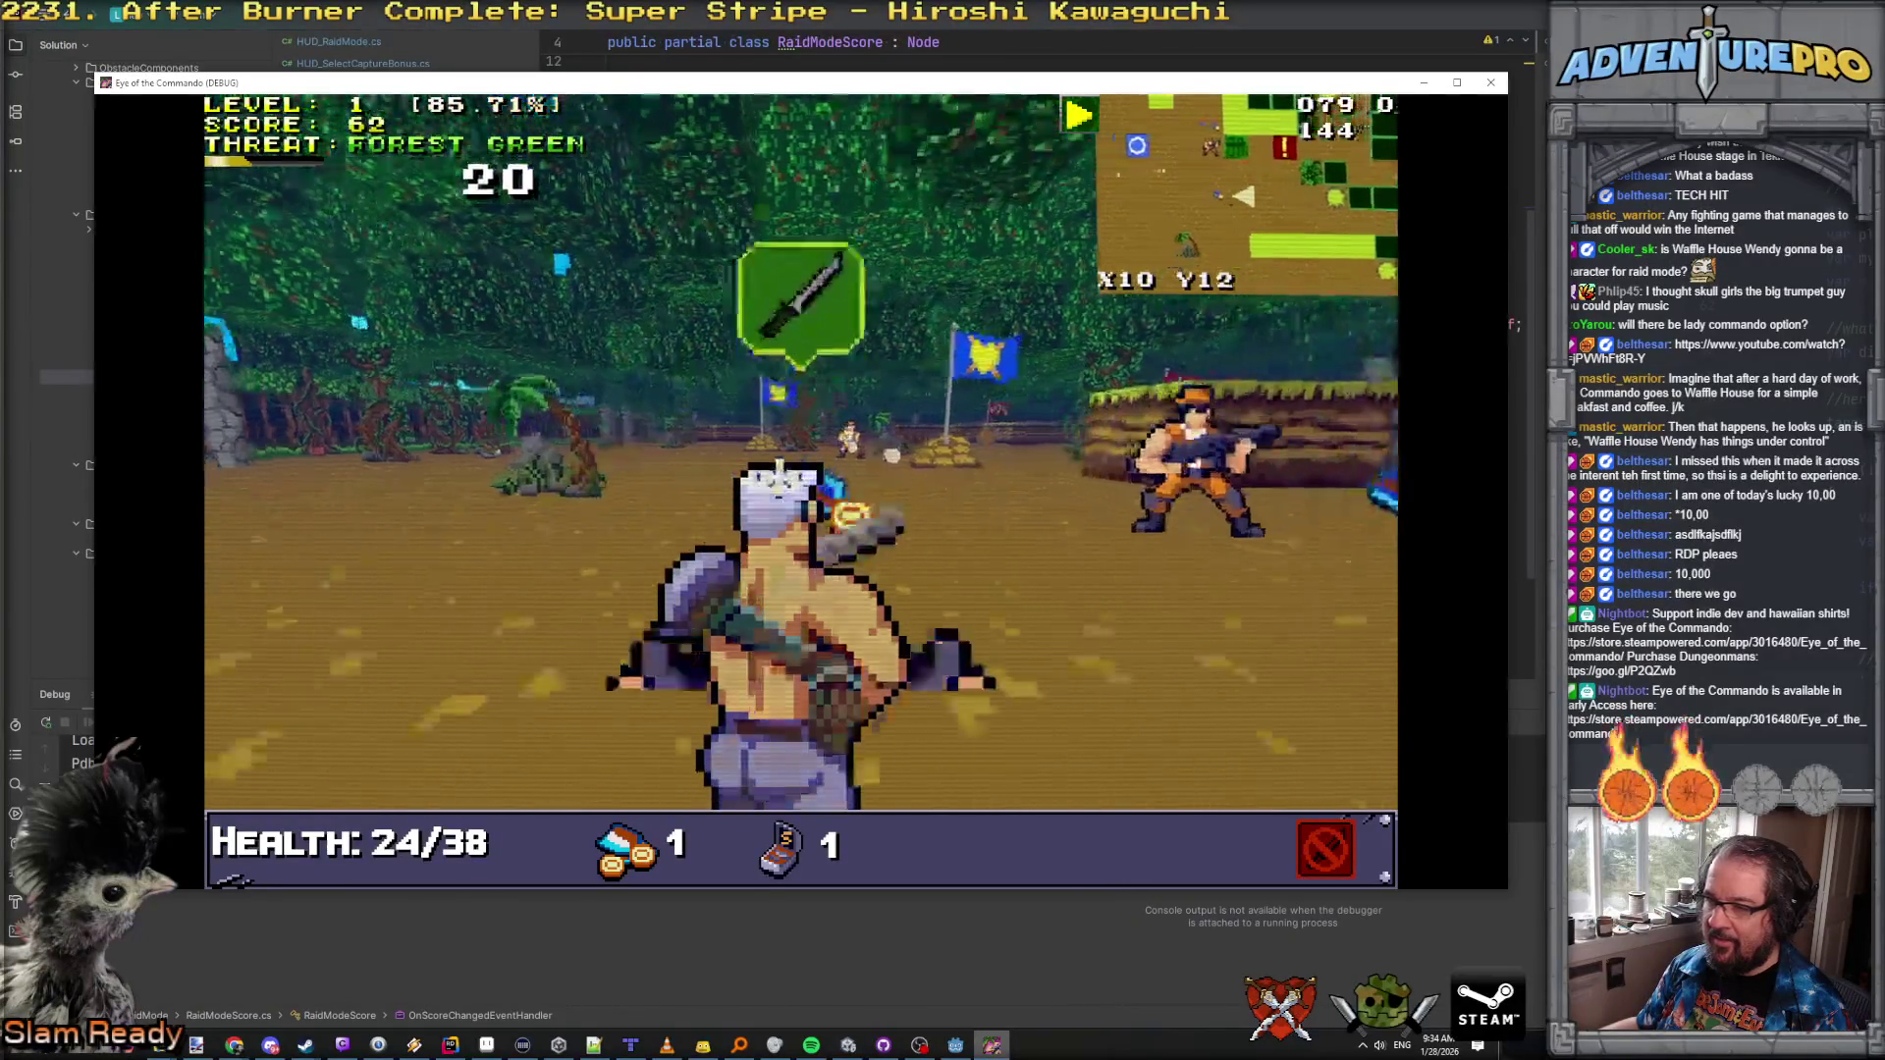
left_click(551, 387)
Step: Knife the last Nitro Mook and choose the Commando Cannon upgrade on level-up
key("d")
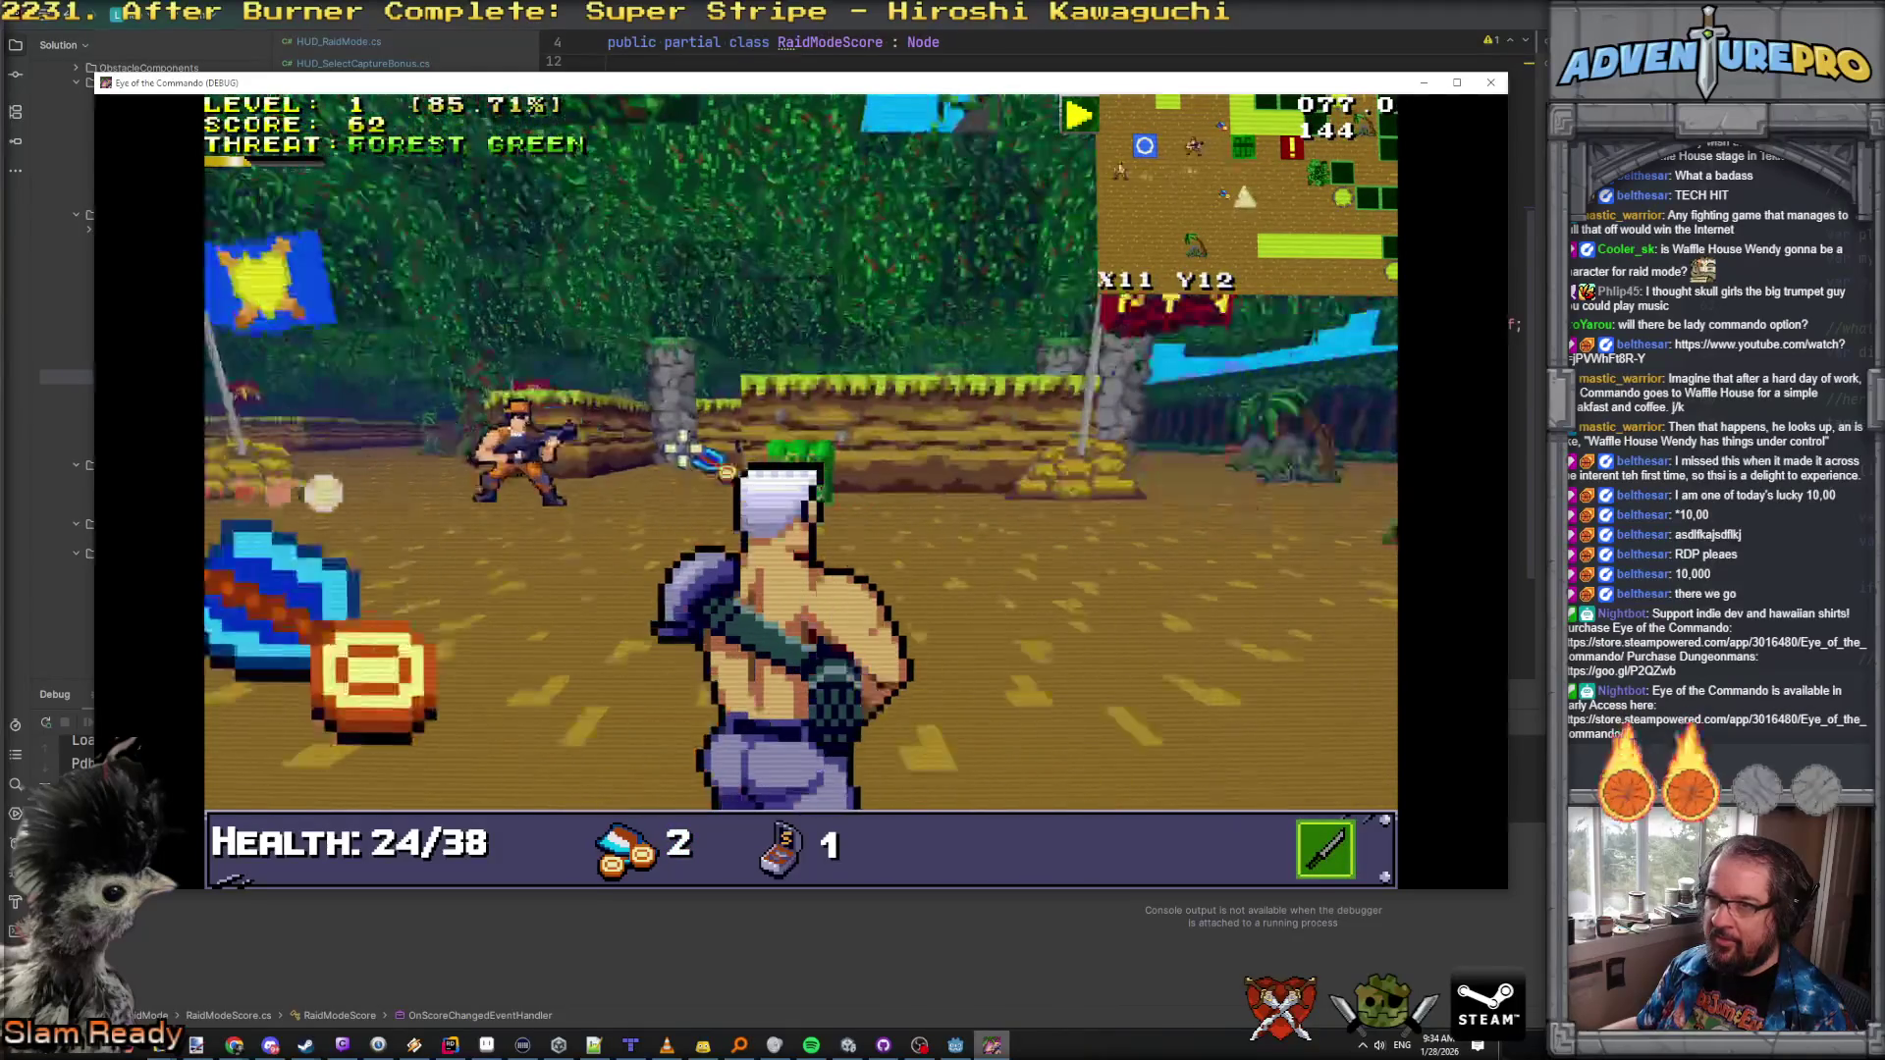
left_click(564, 462)
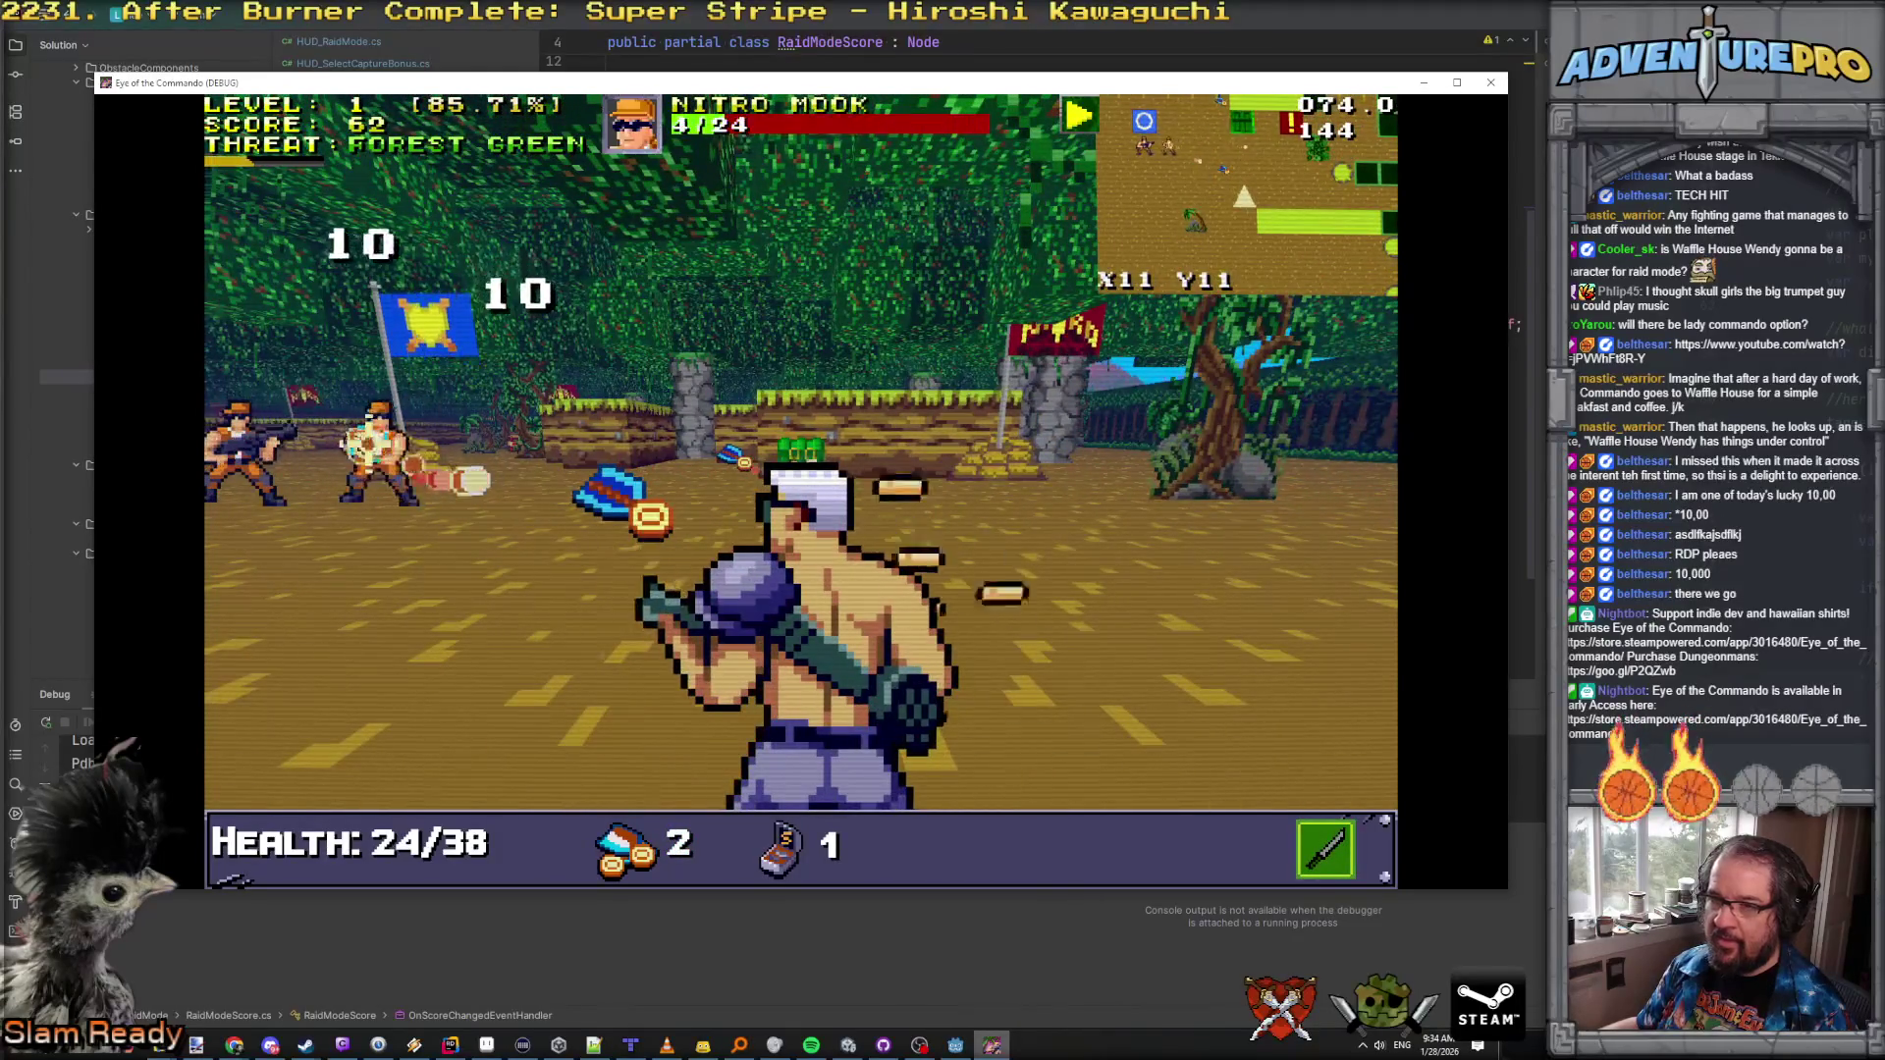
left_click(368, 442)
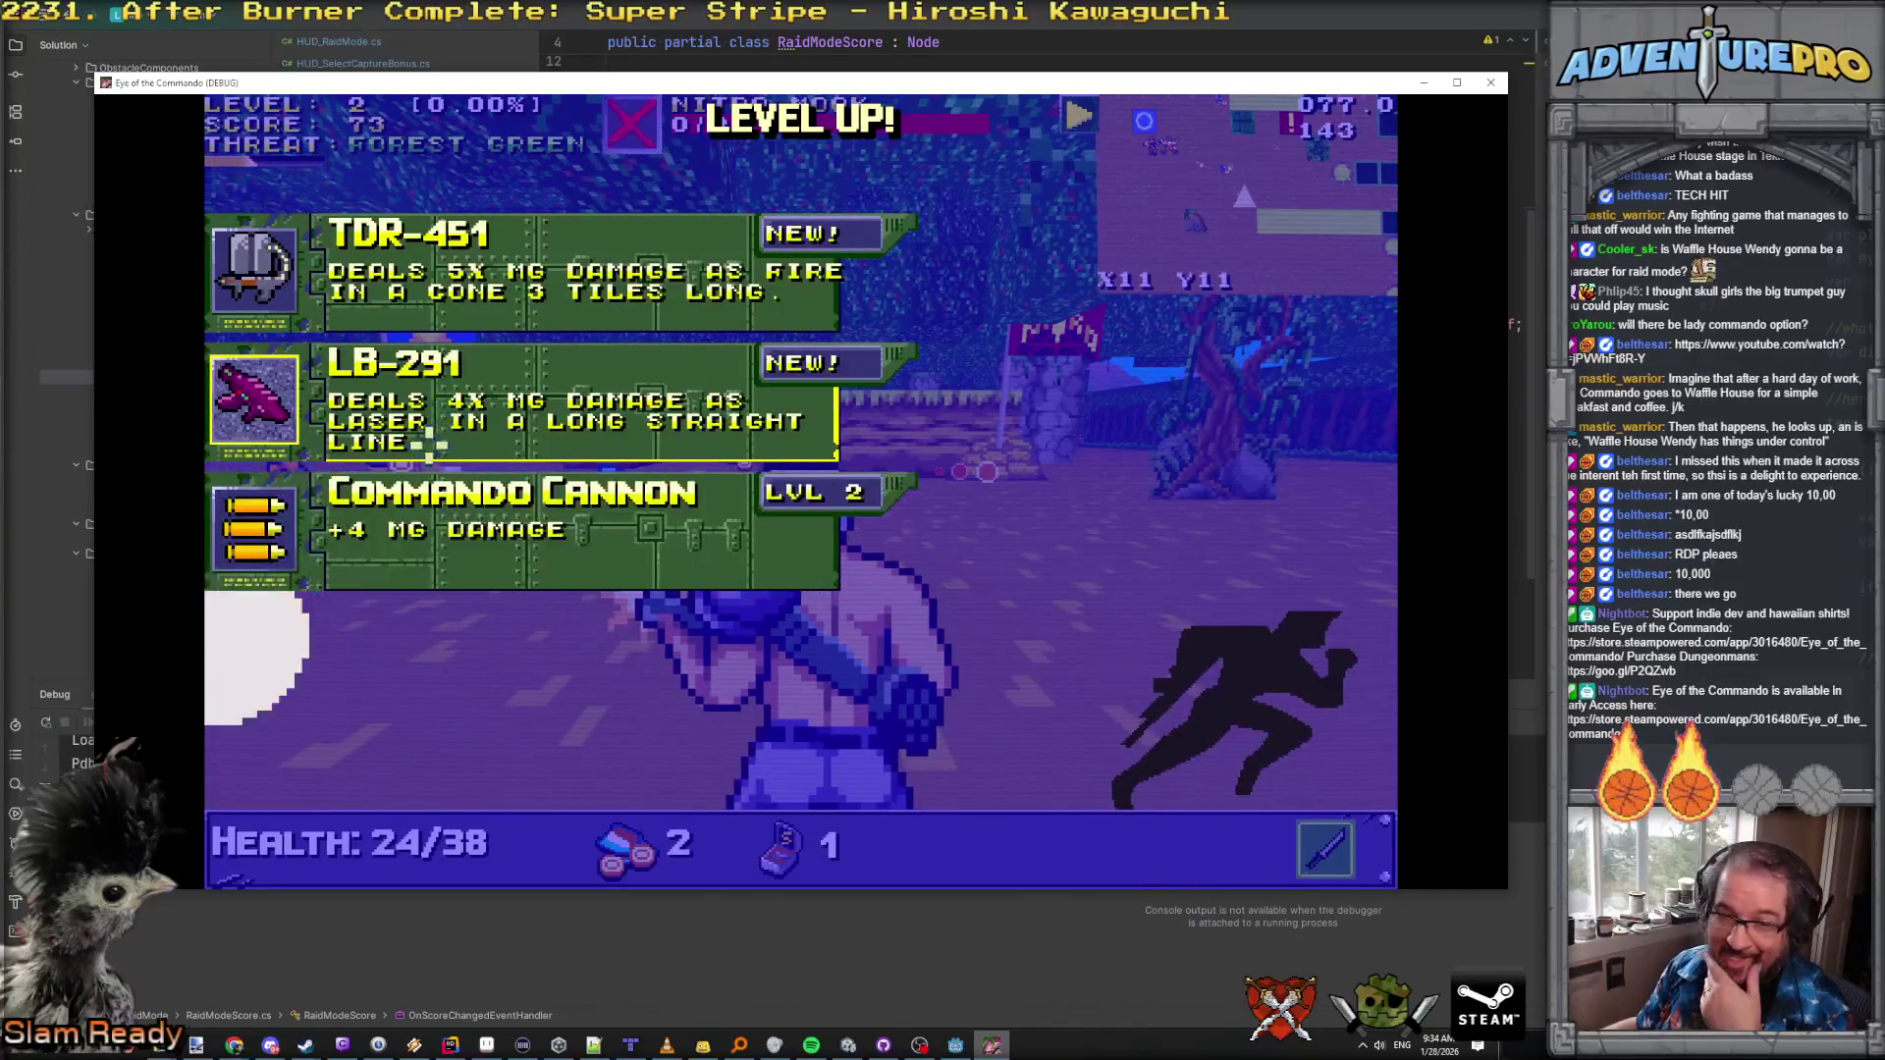
left_click(526, 569)
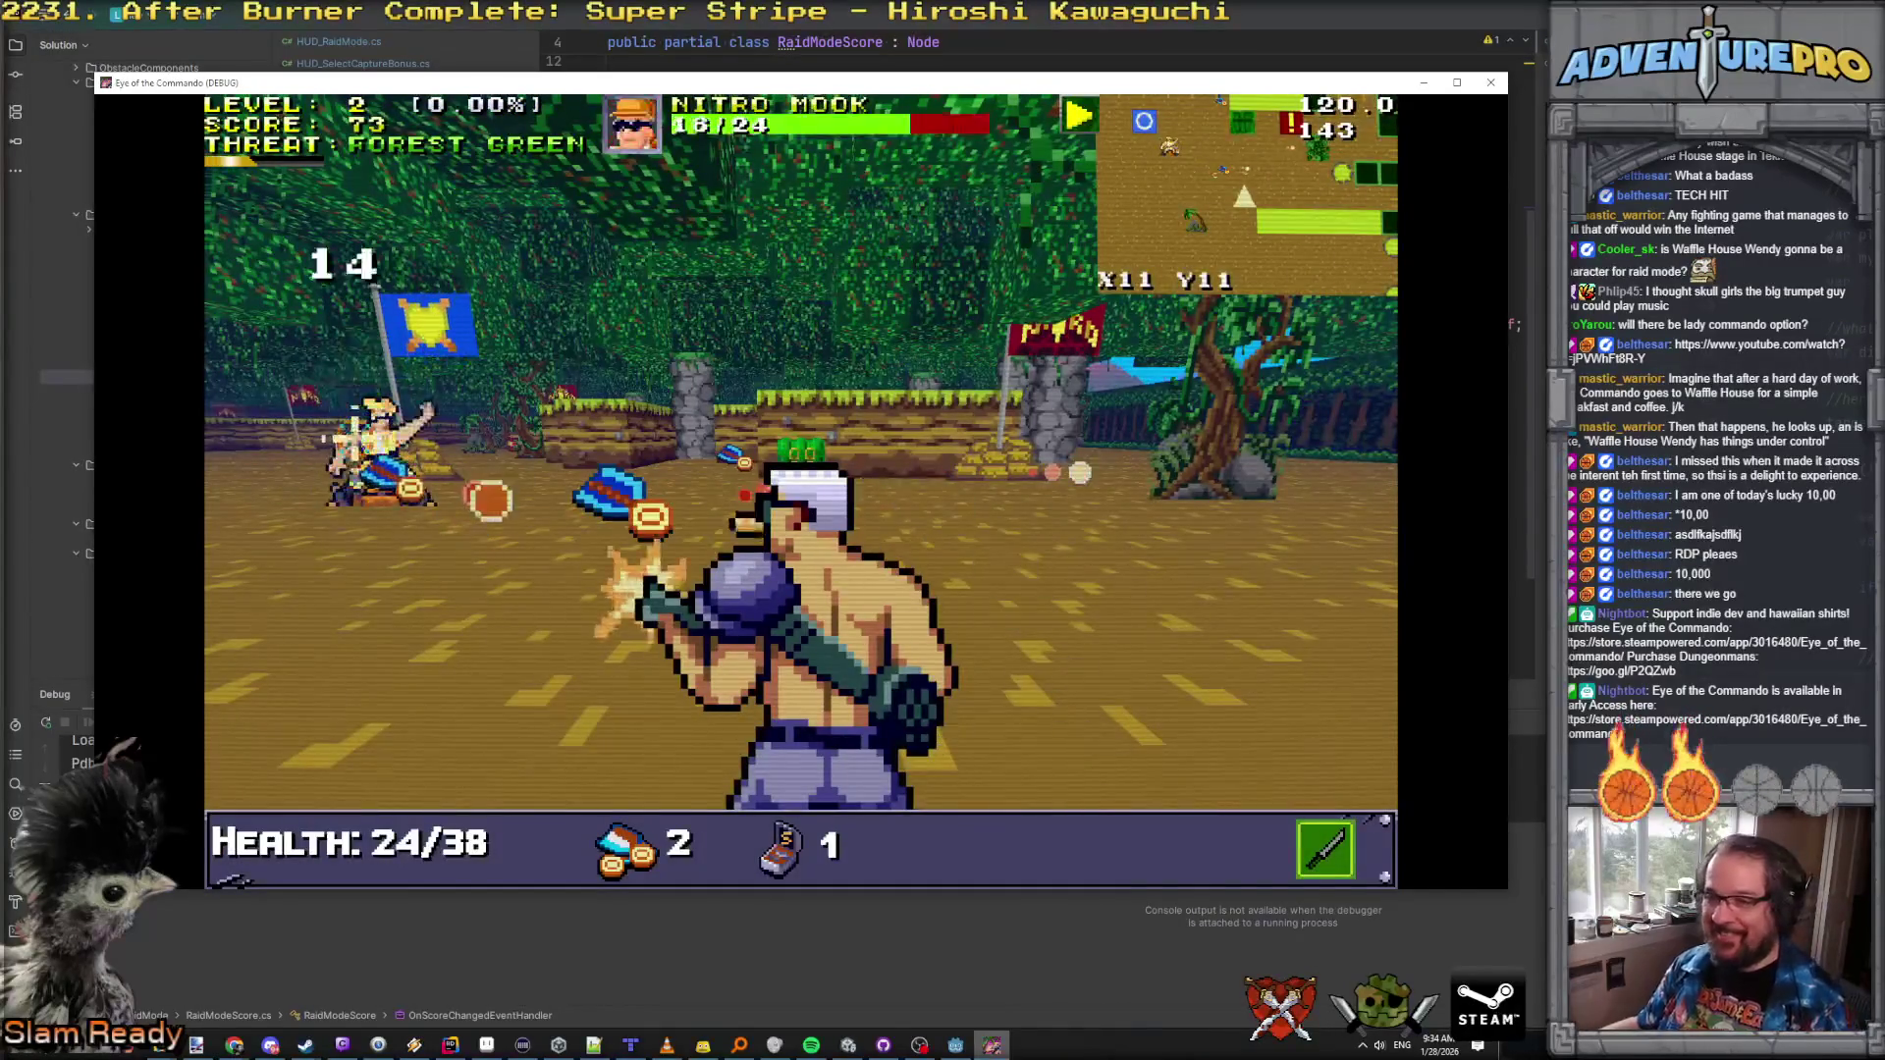
Step: Collect the dropped ammo and Pocket Deathbook, then walk onto the flag
key("w")
key("w")
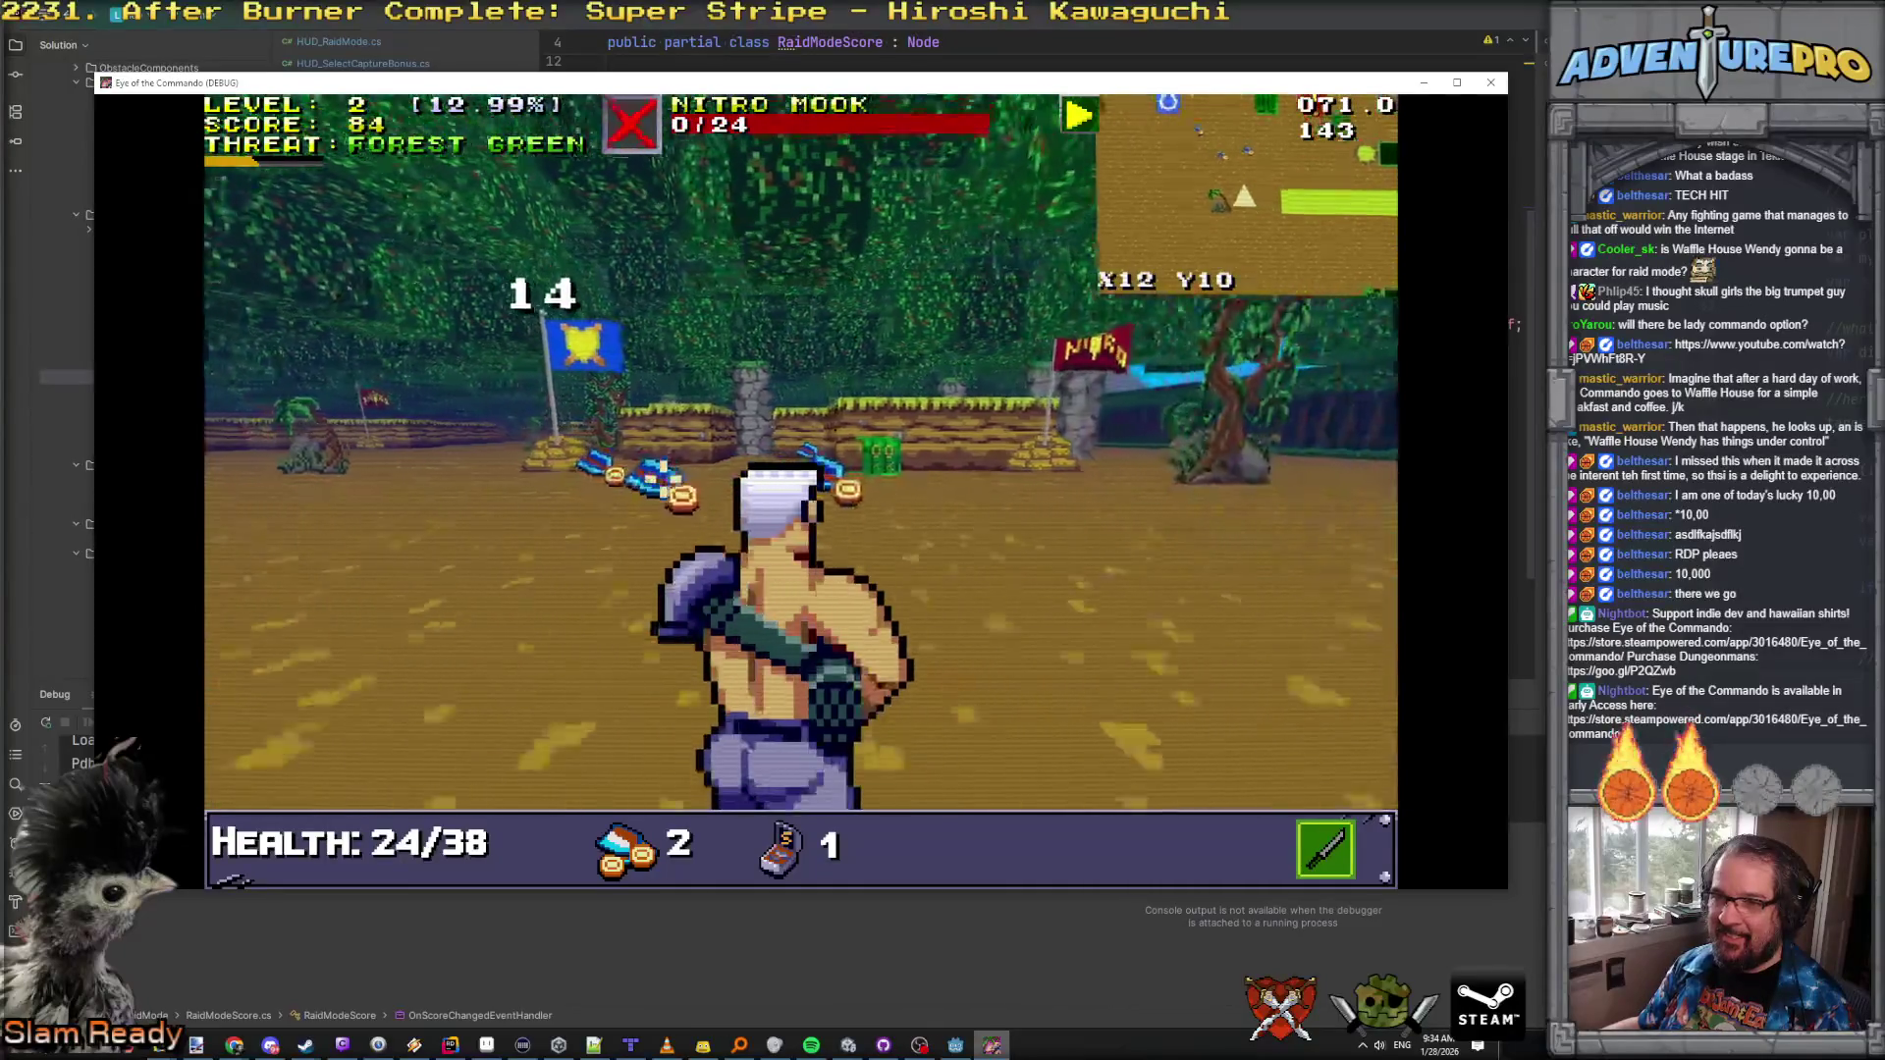
key("w")
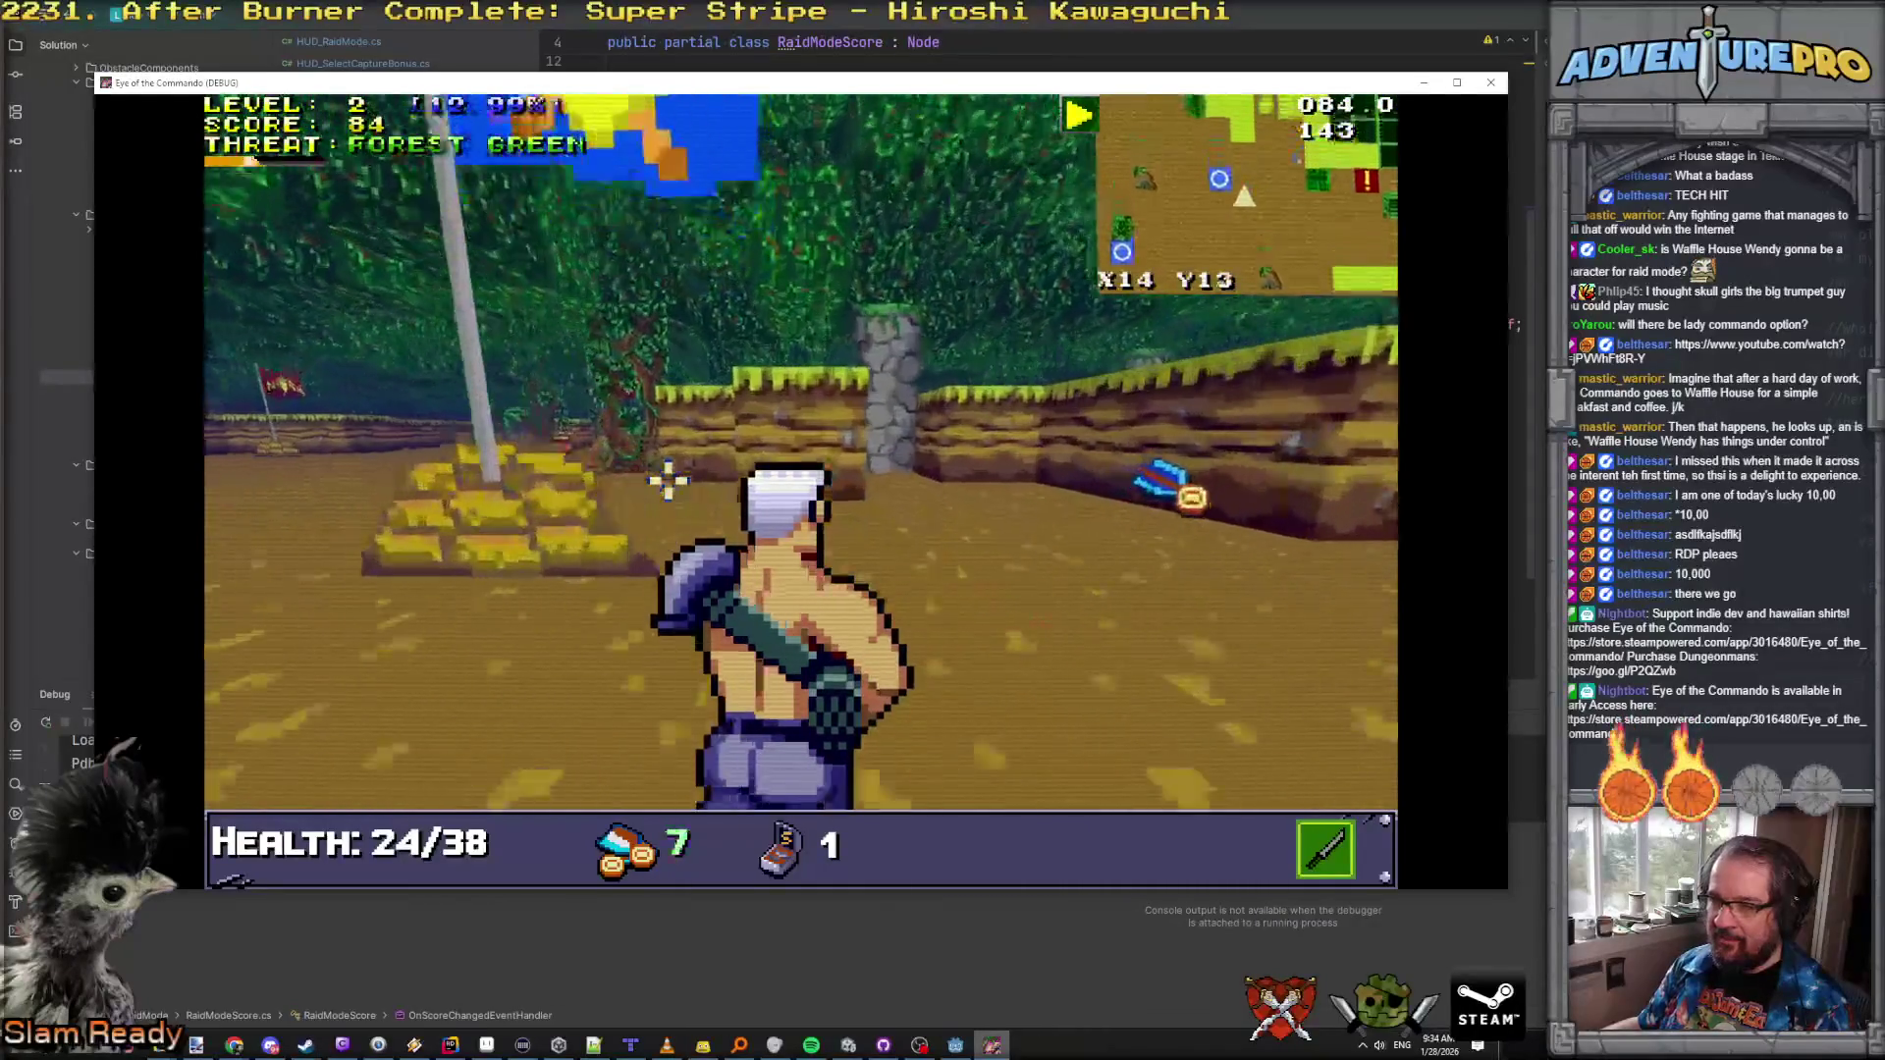
key("w")
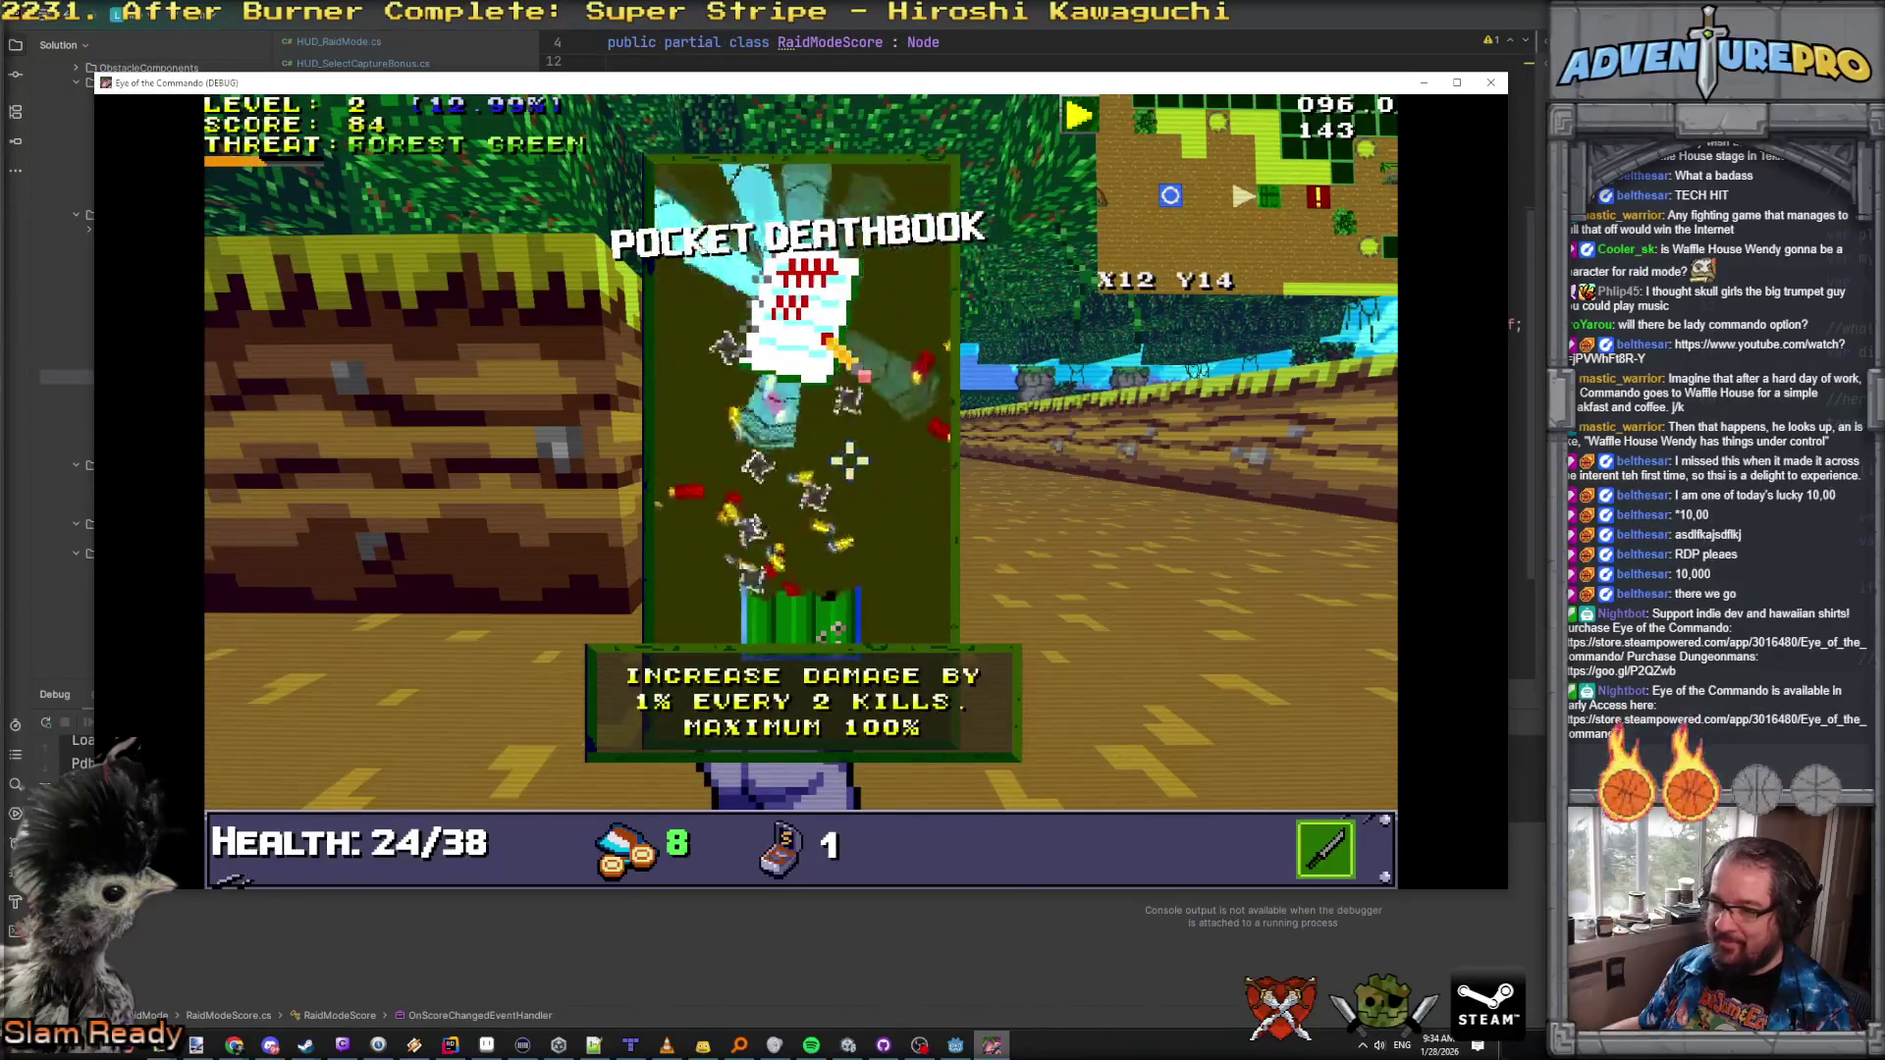
key("w")
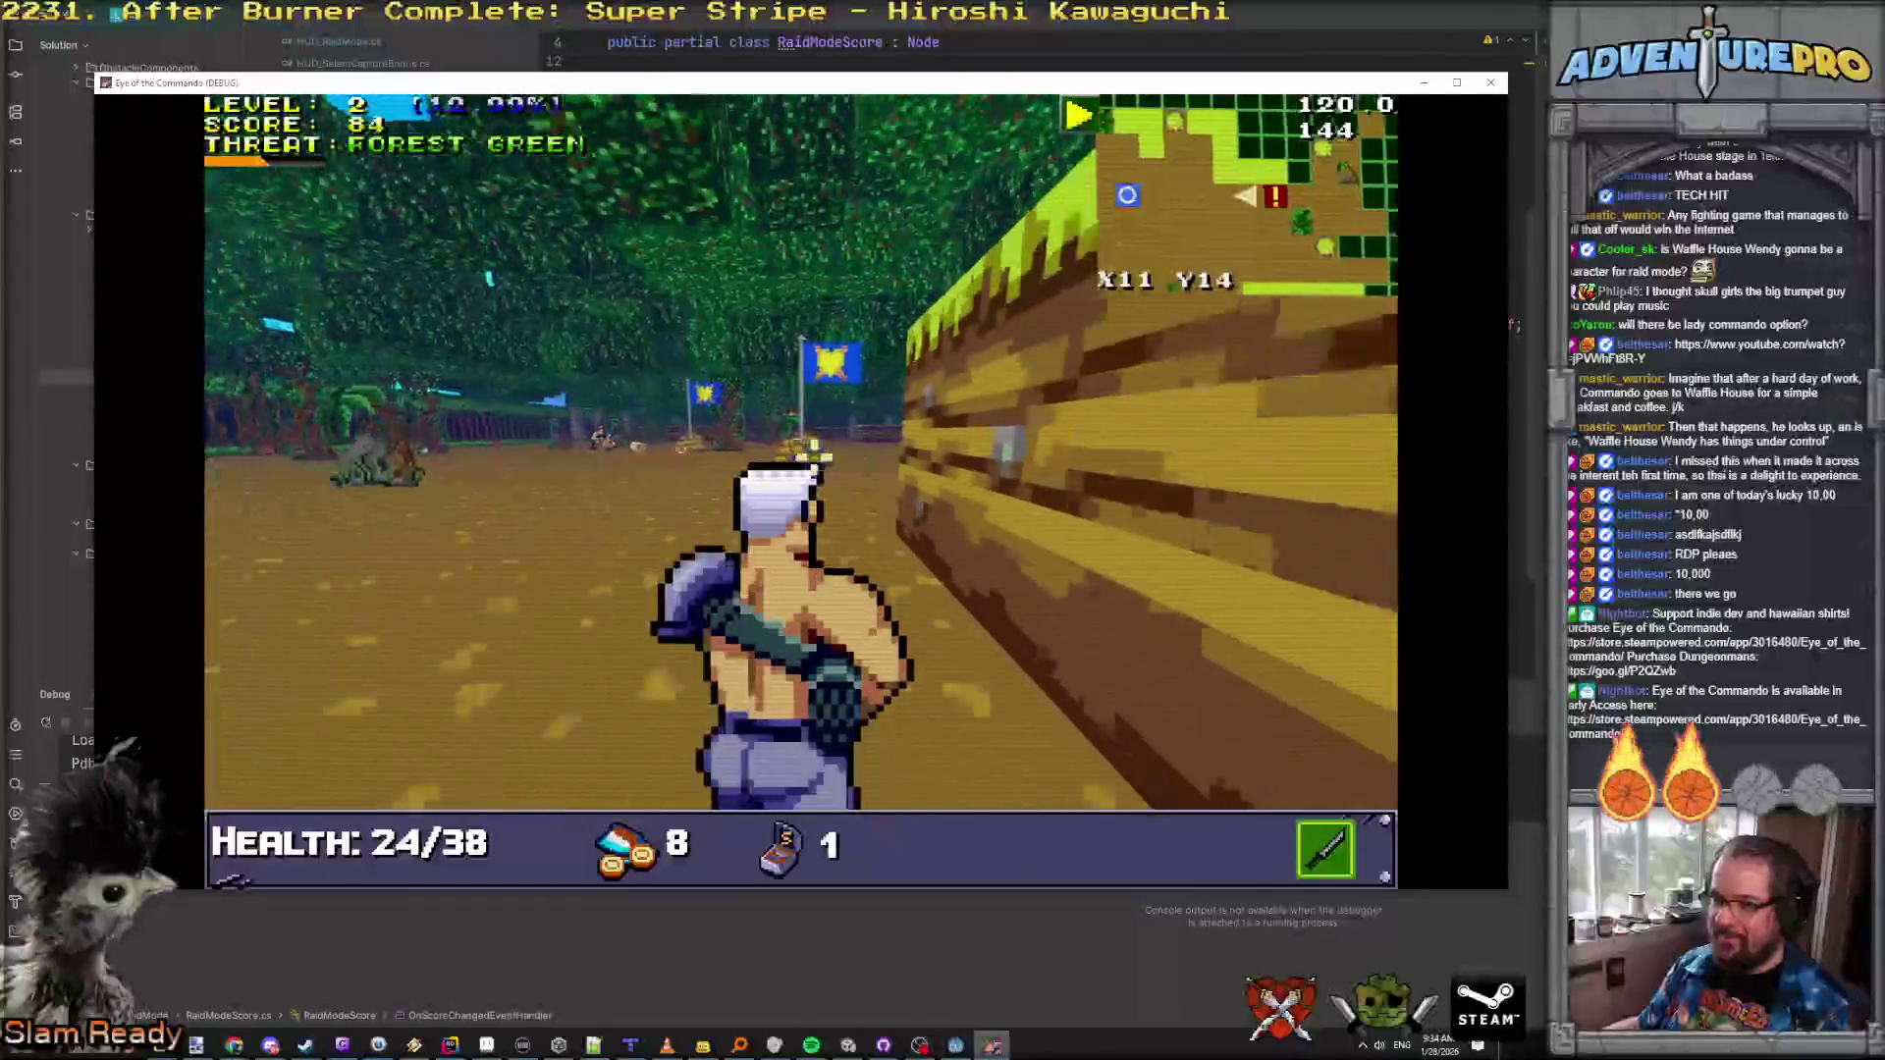
key("w")
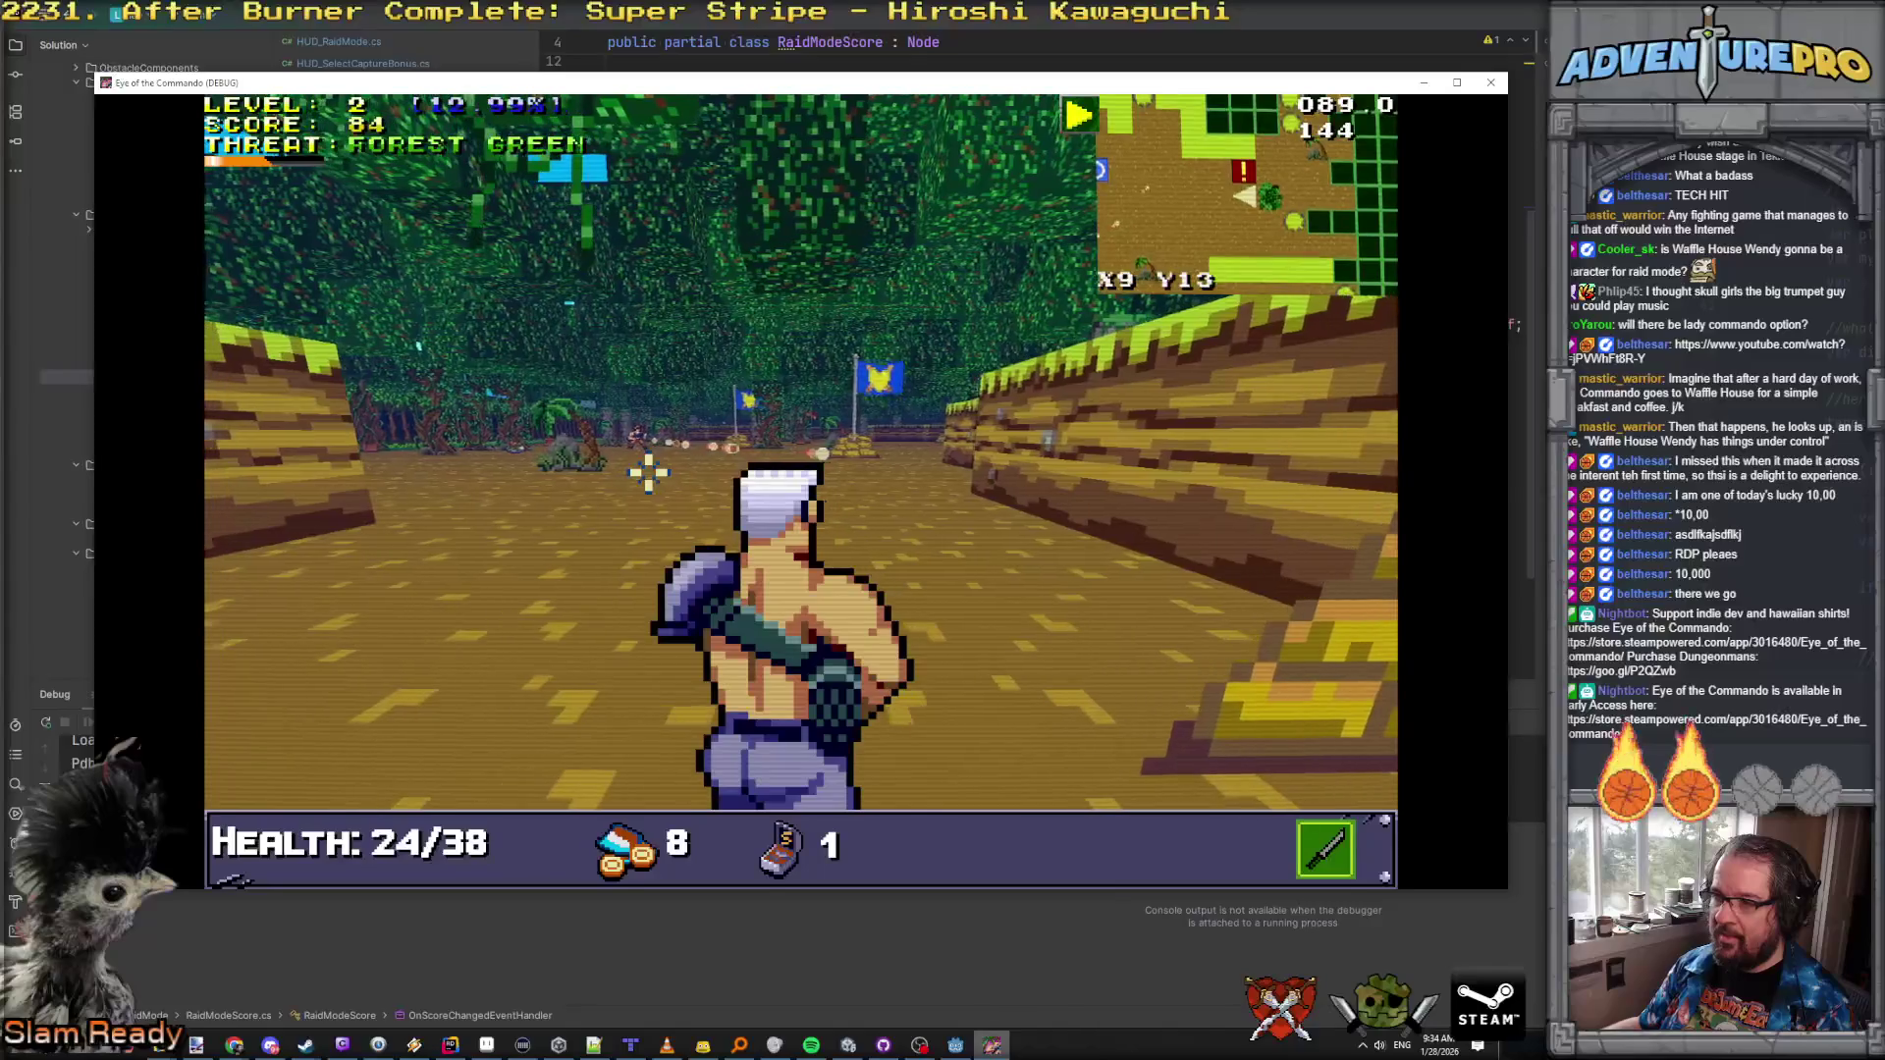
key("w")
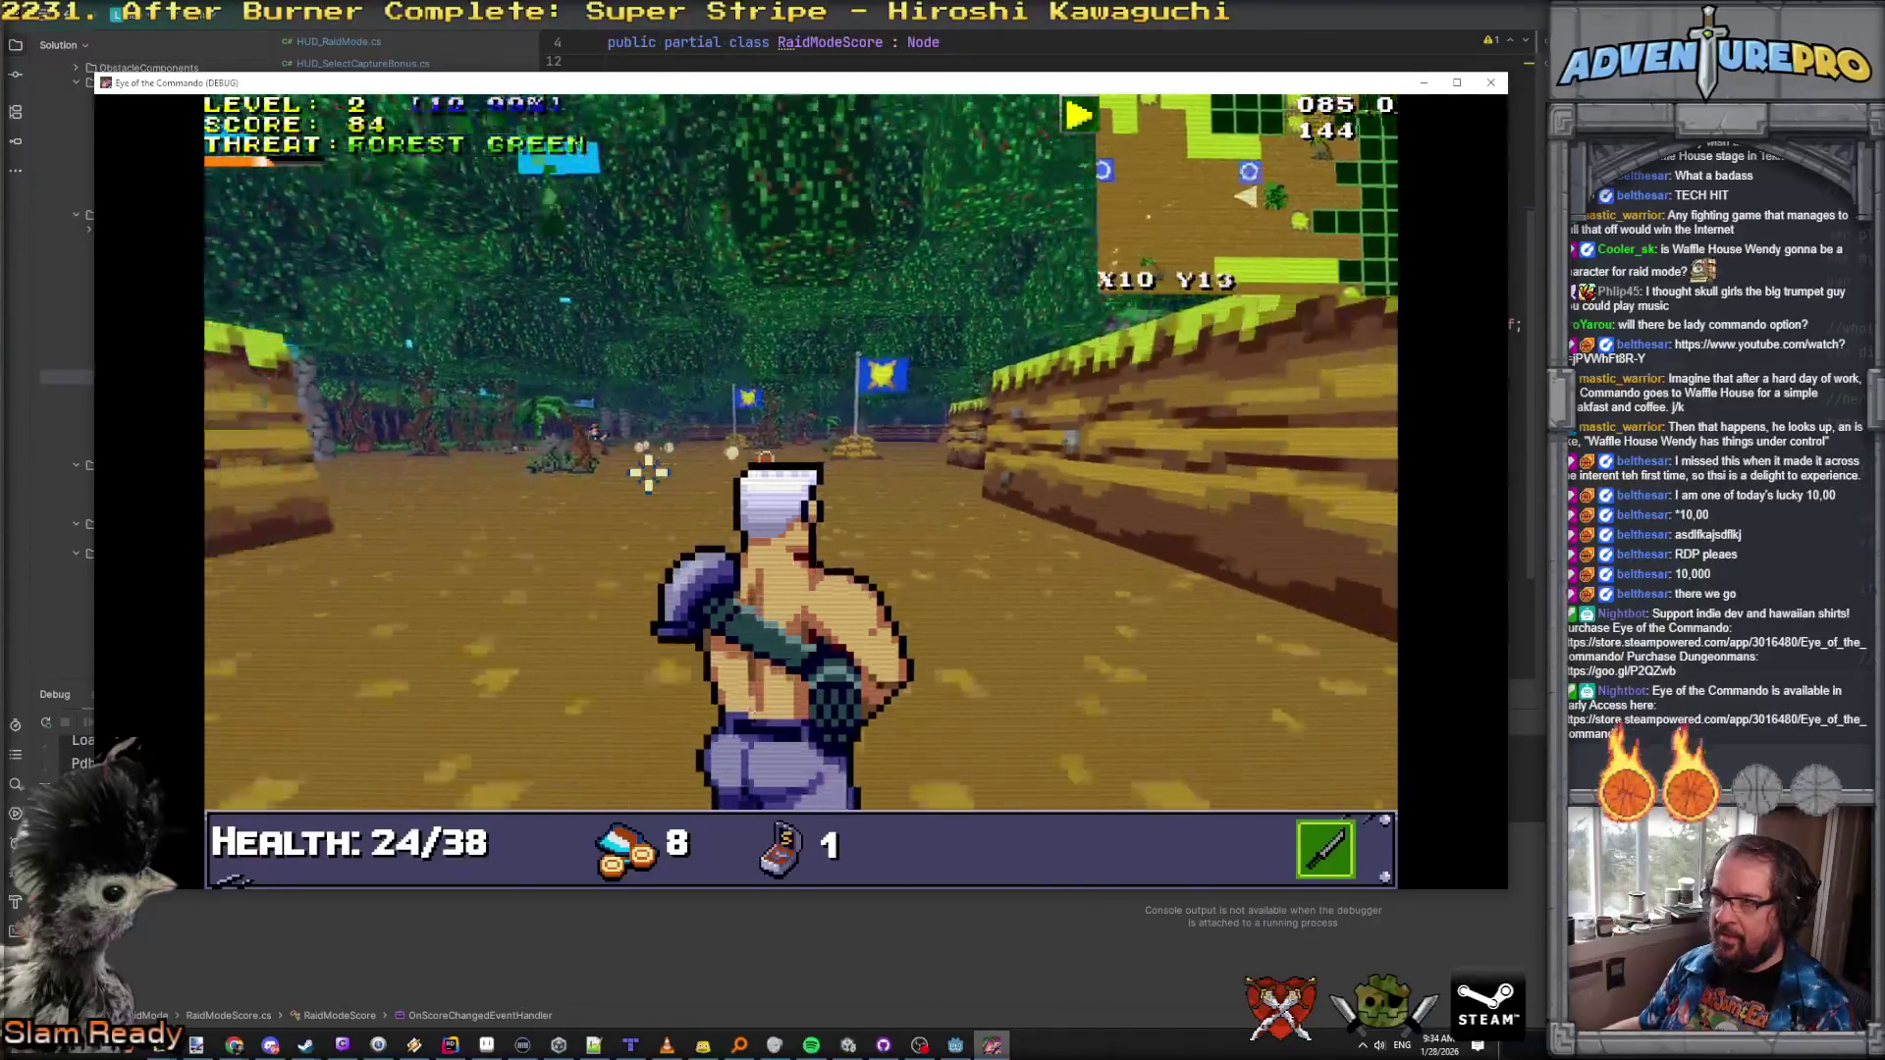
key("w")
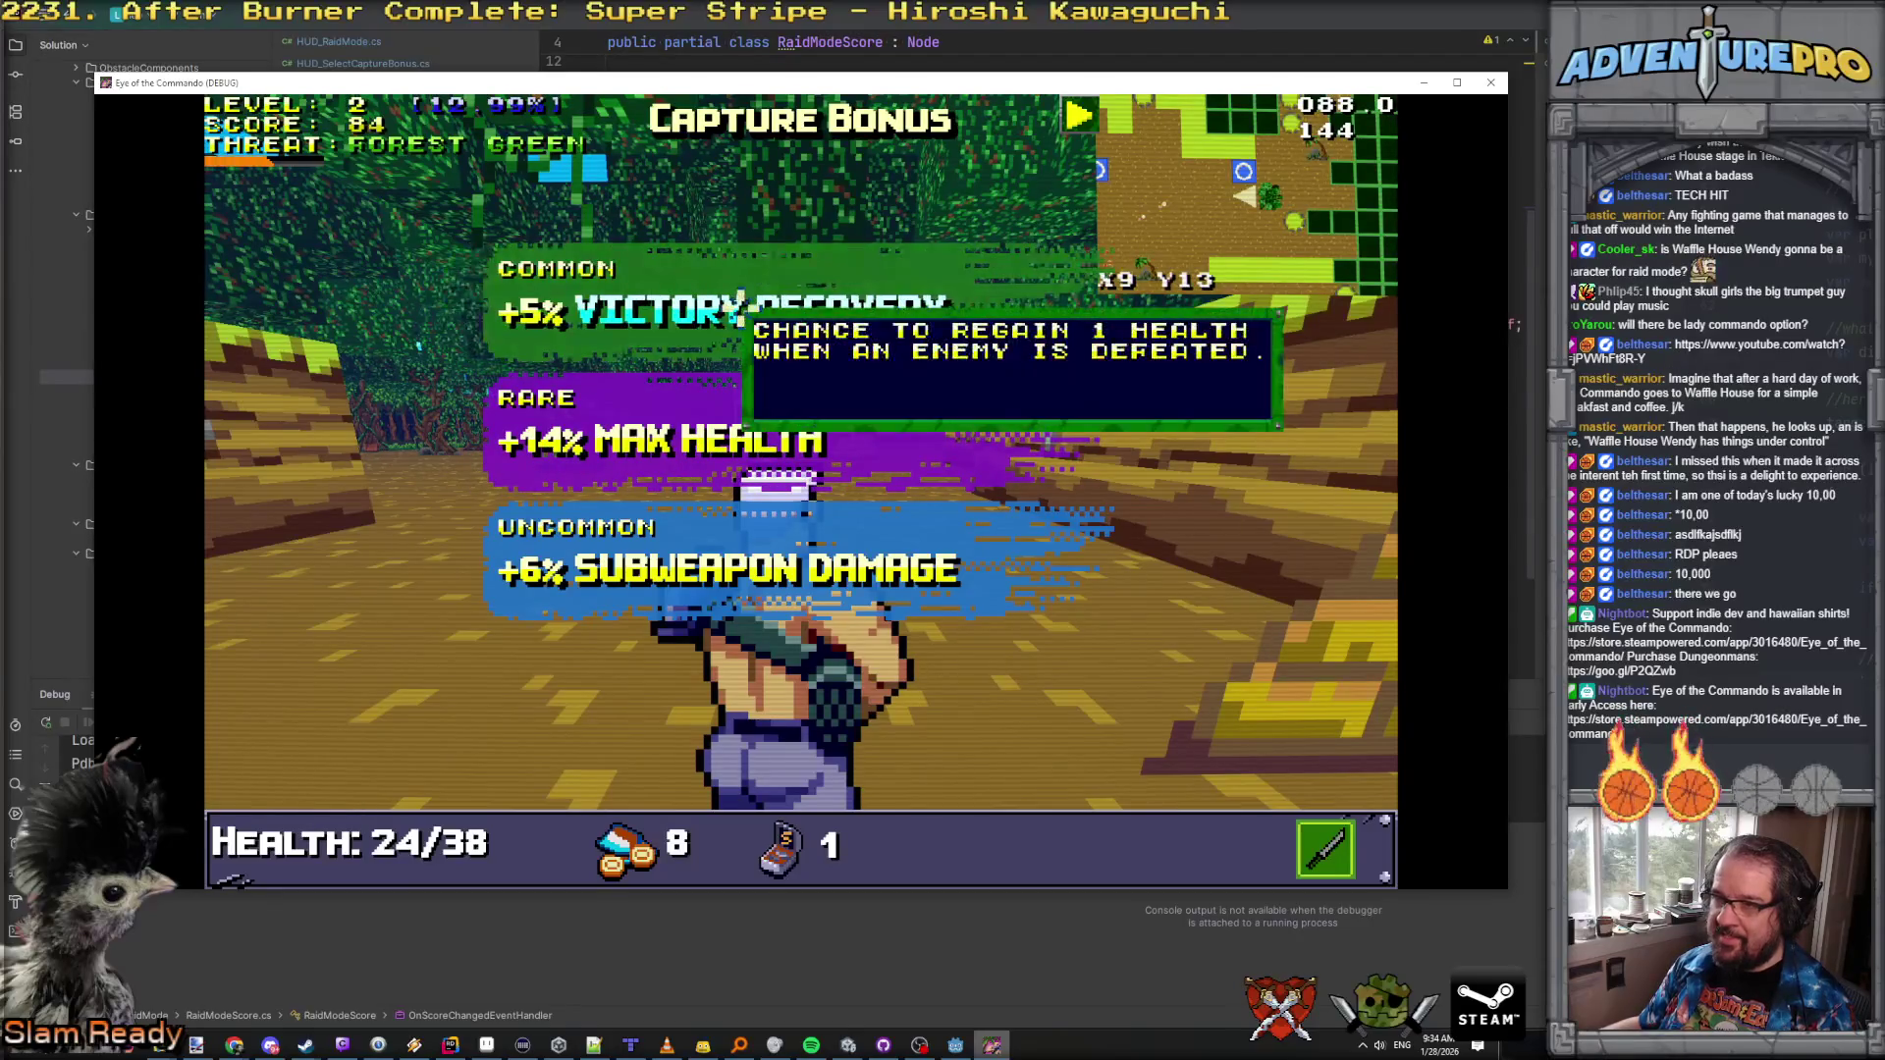
Step: Pick a capture bonus, shoot two Nitro Mooks and collect the ammo pickups
left_click(702, 306)
key("w")
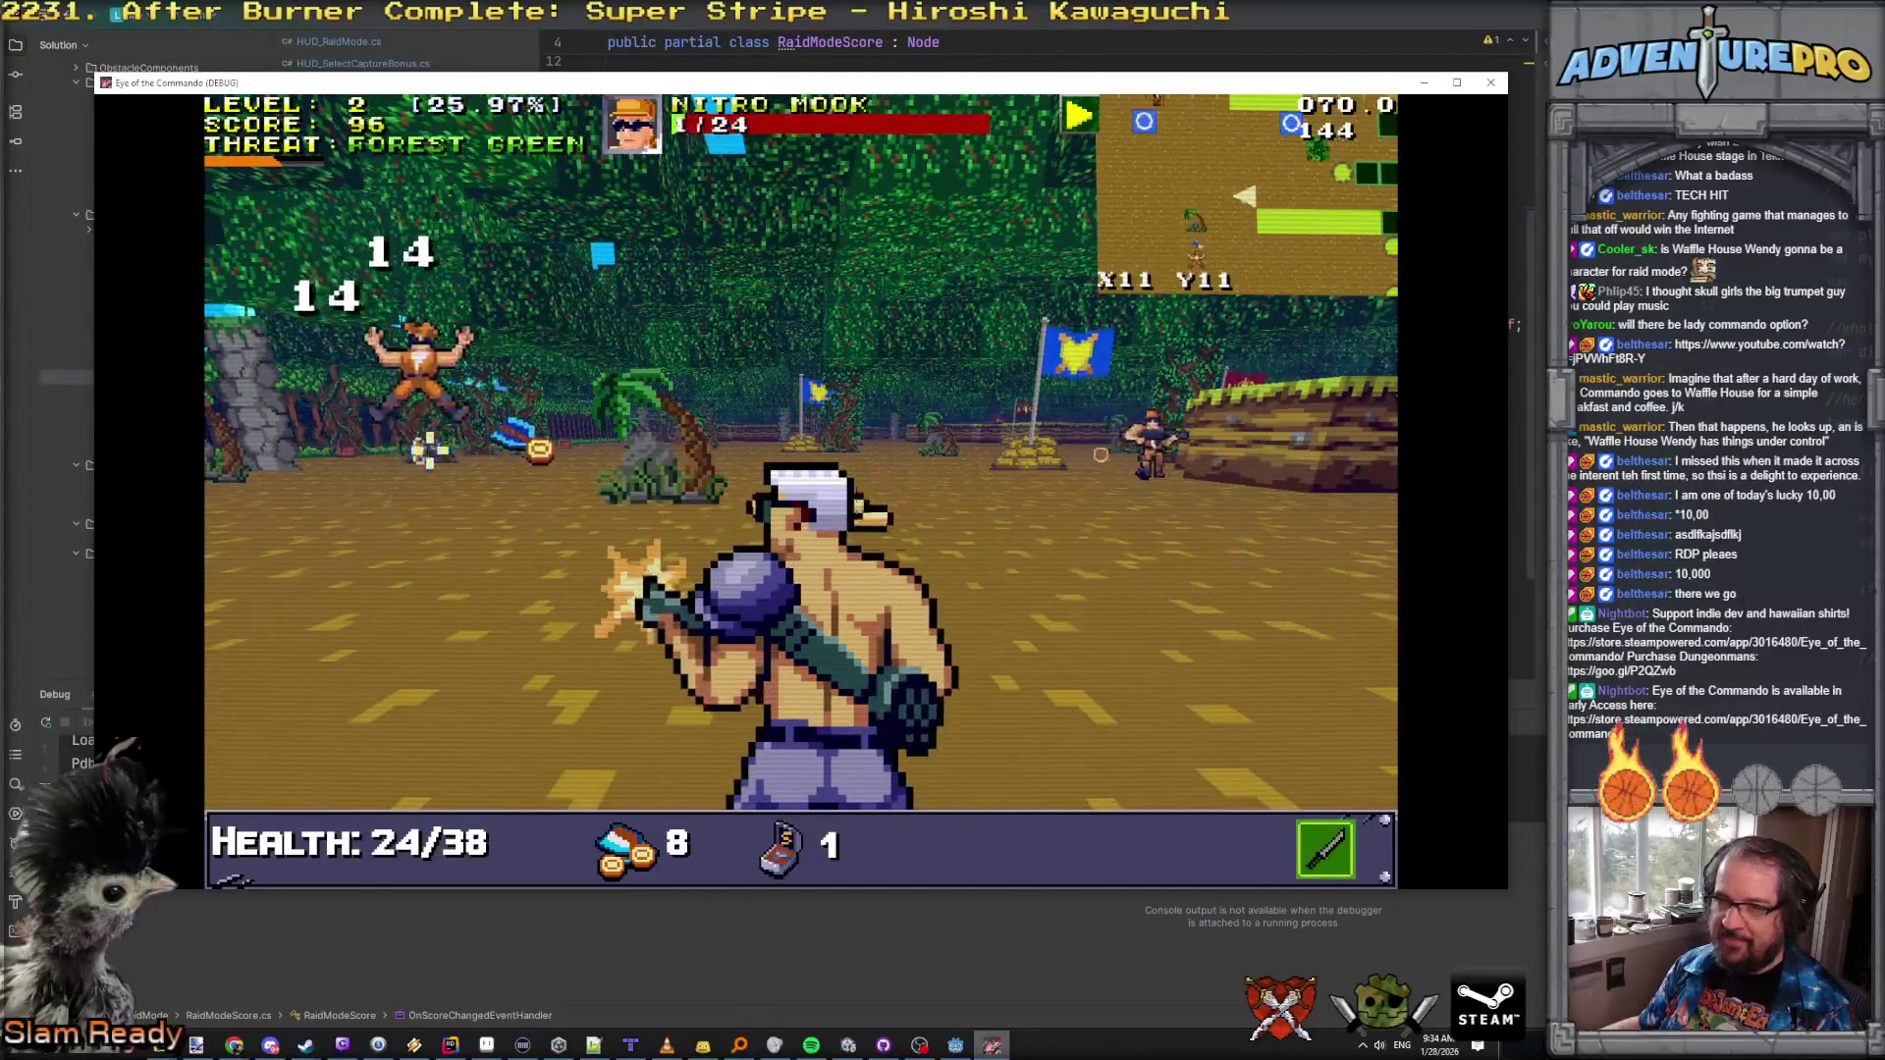
key("w")
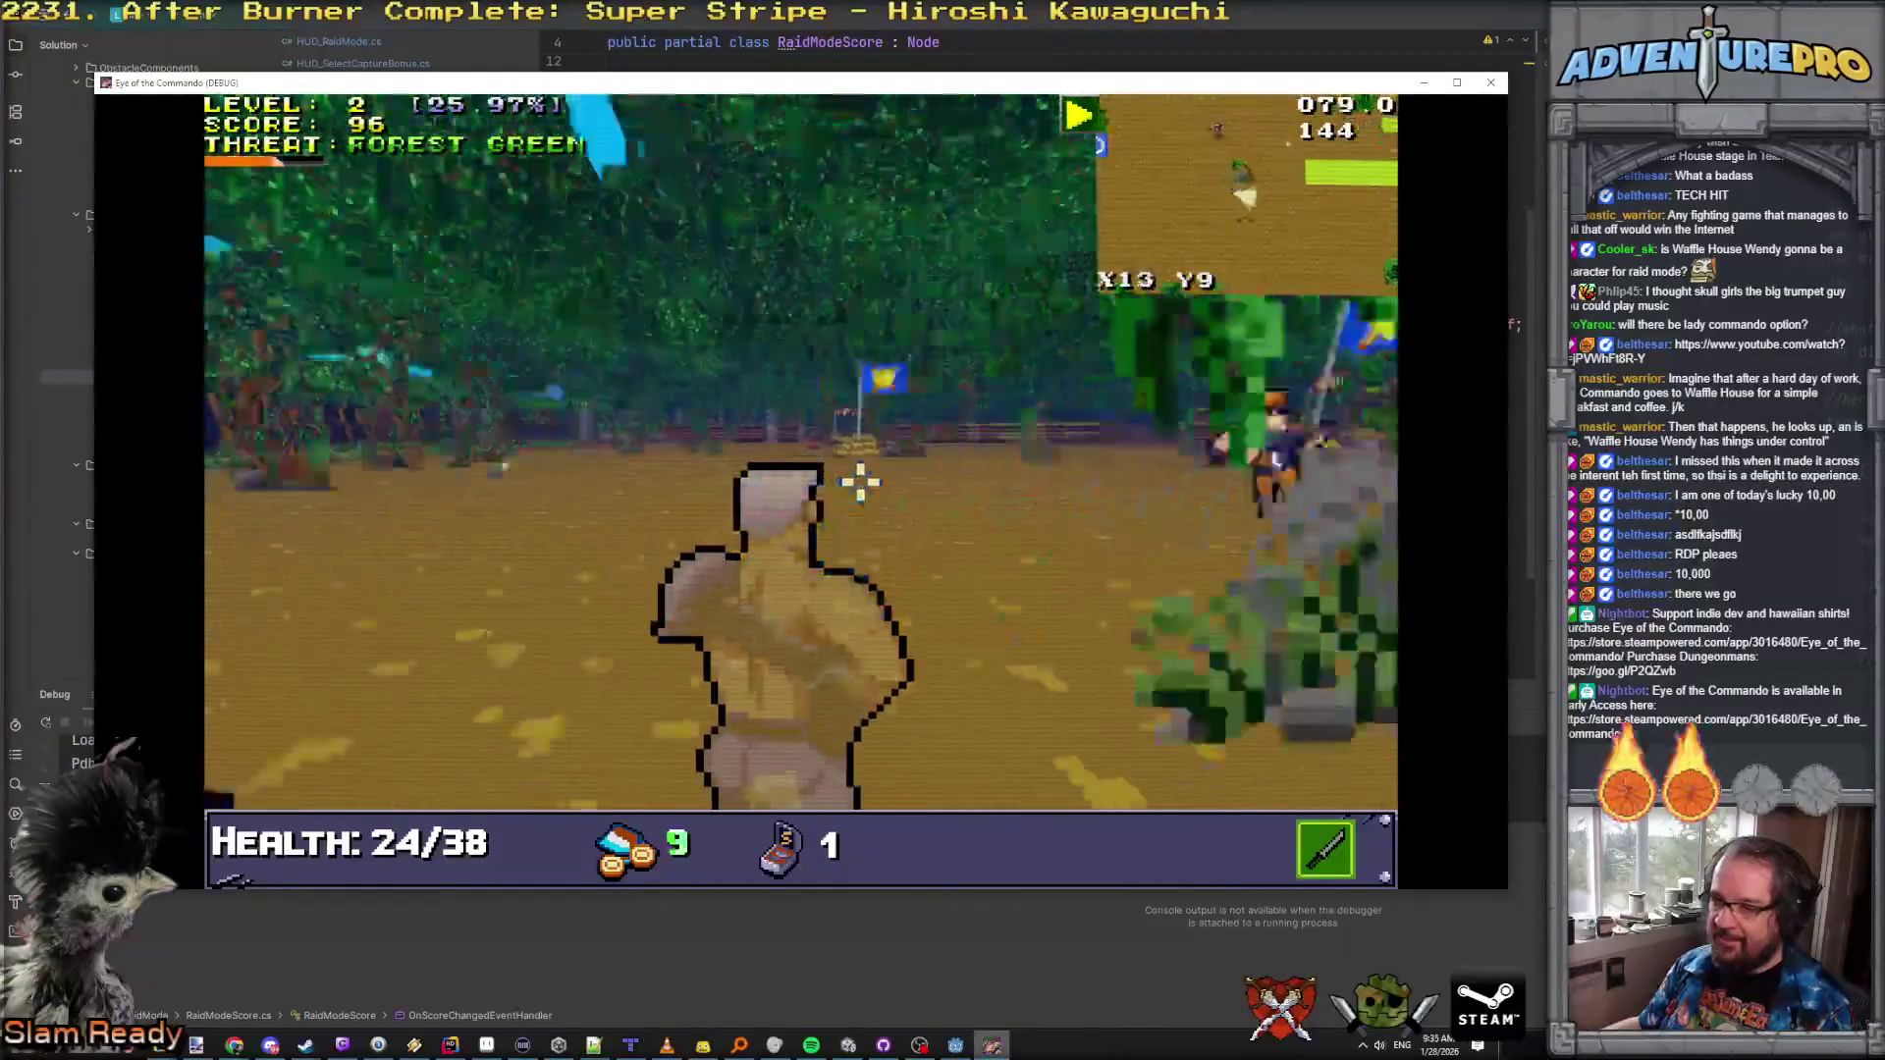
left_click(628, 471)
key("w")
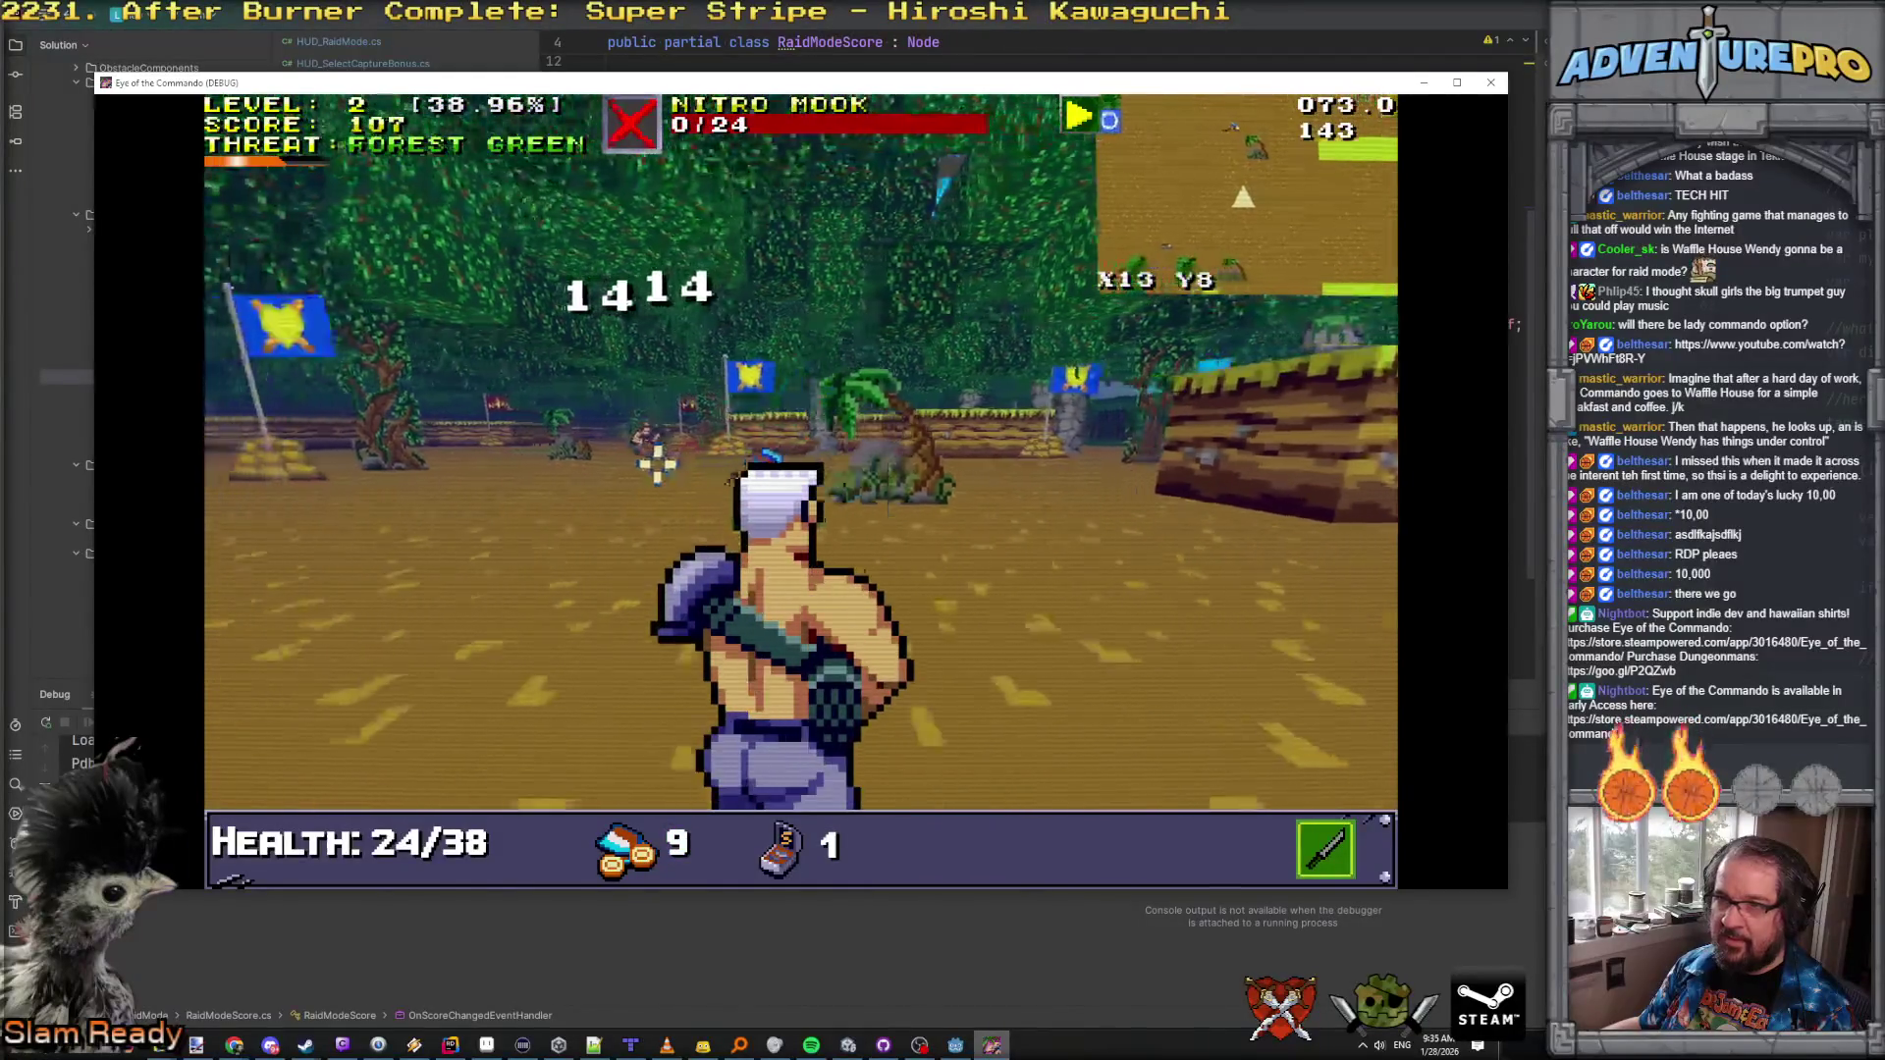
left_click(564, 439)
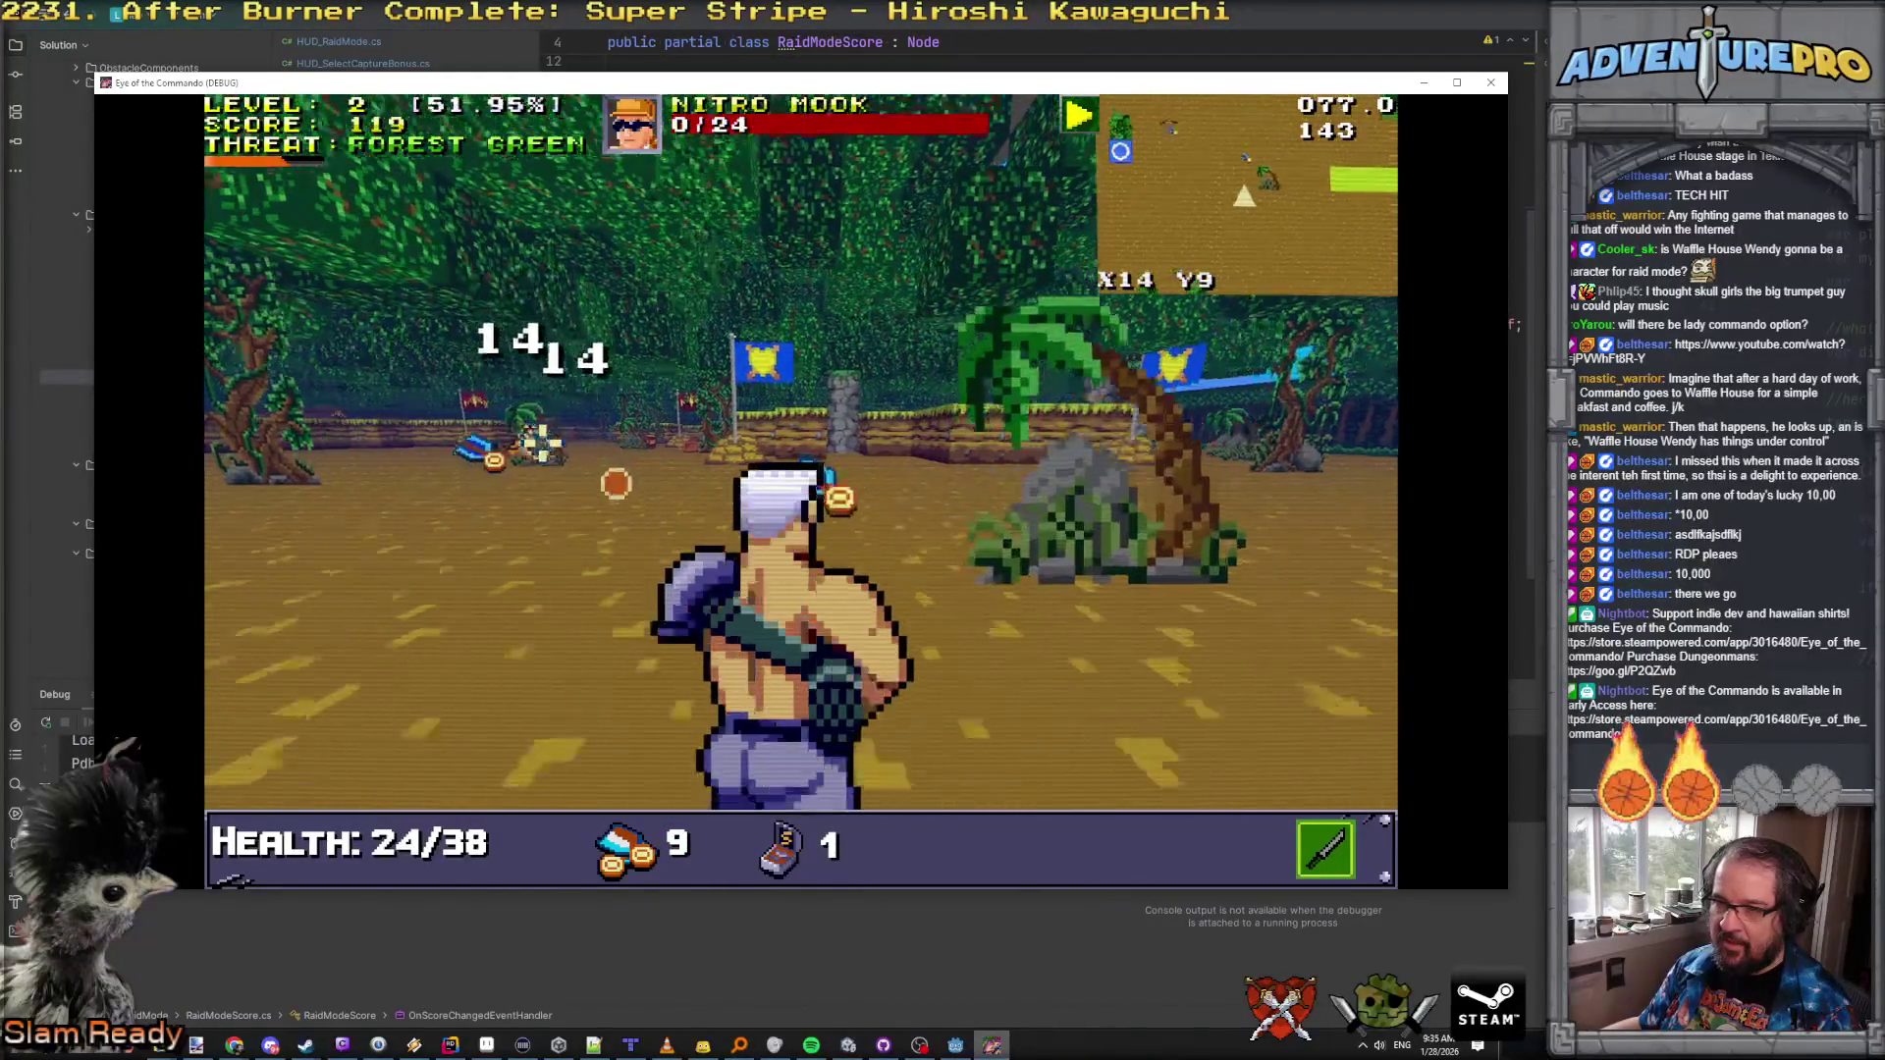
key("w")
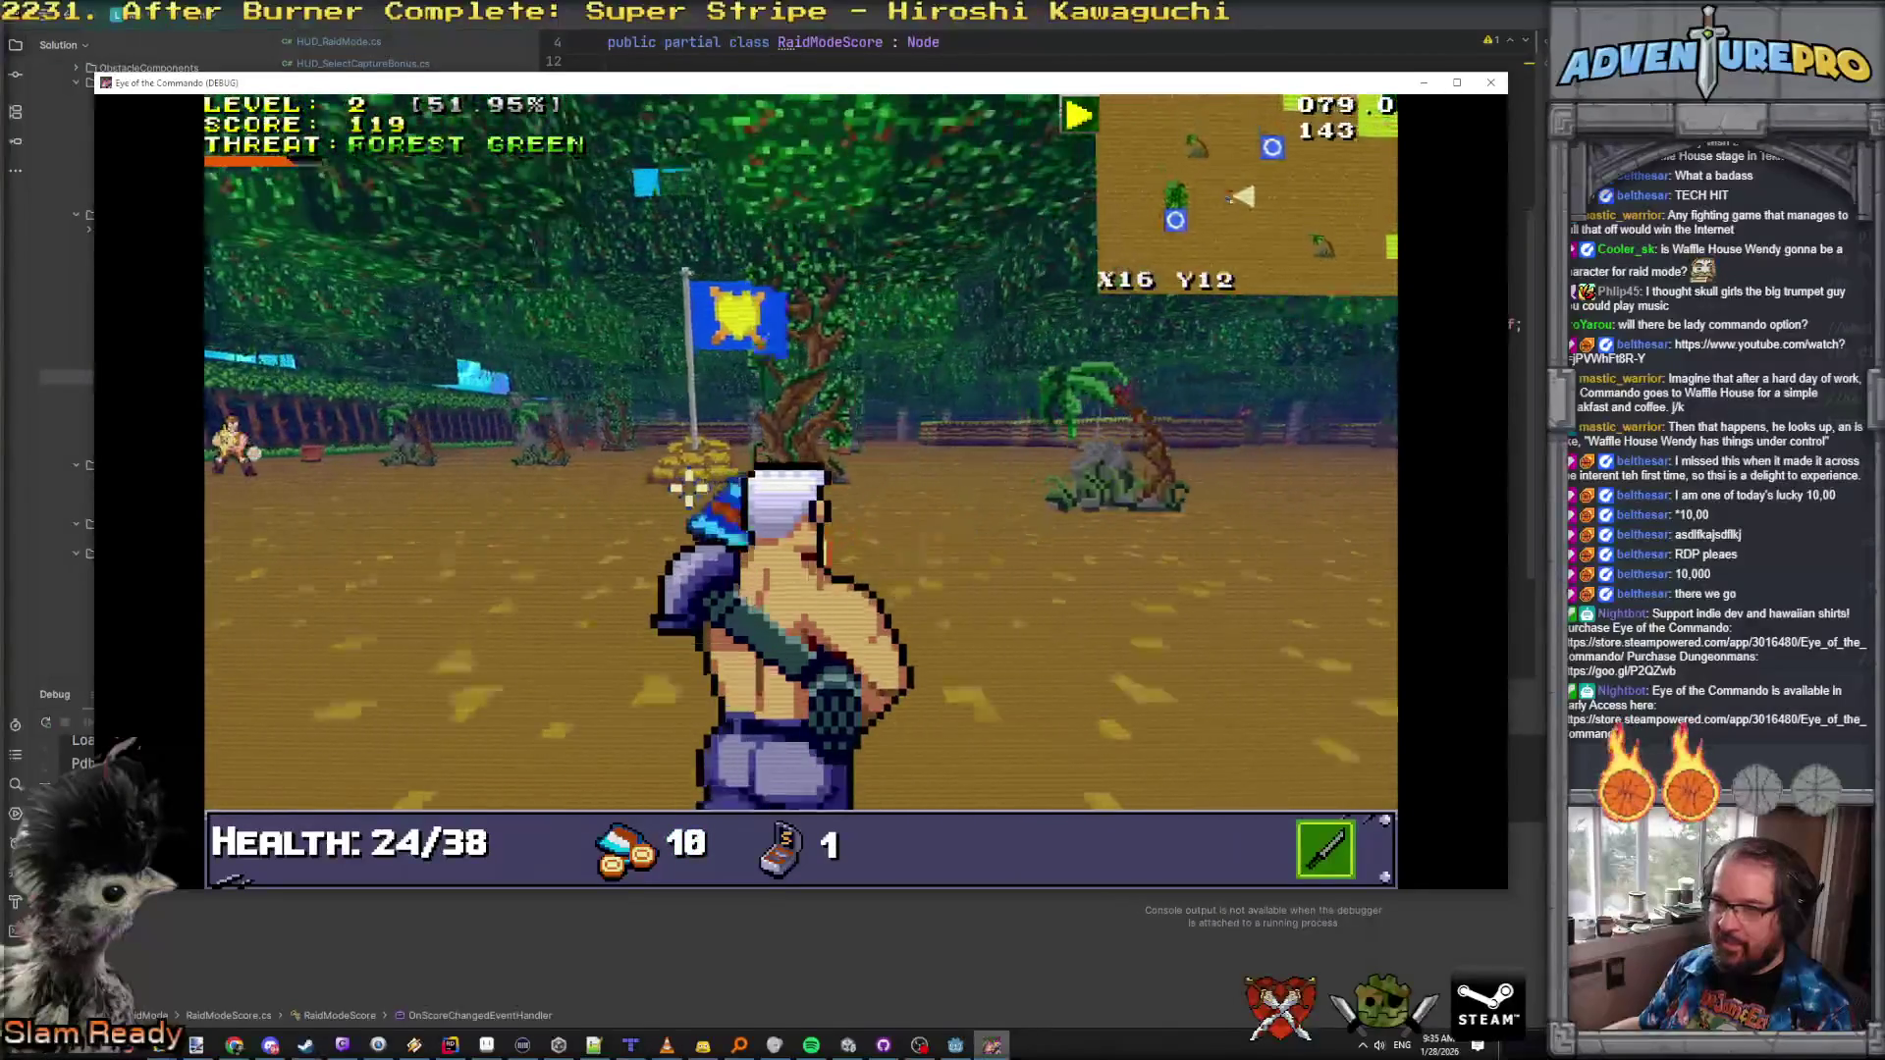
key("w")
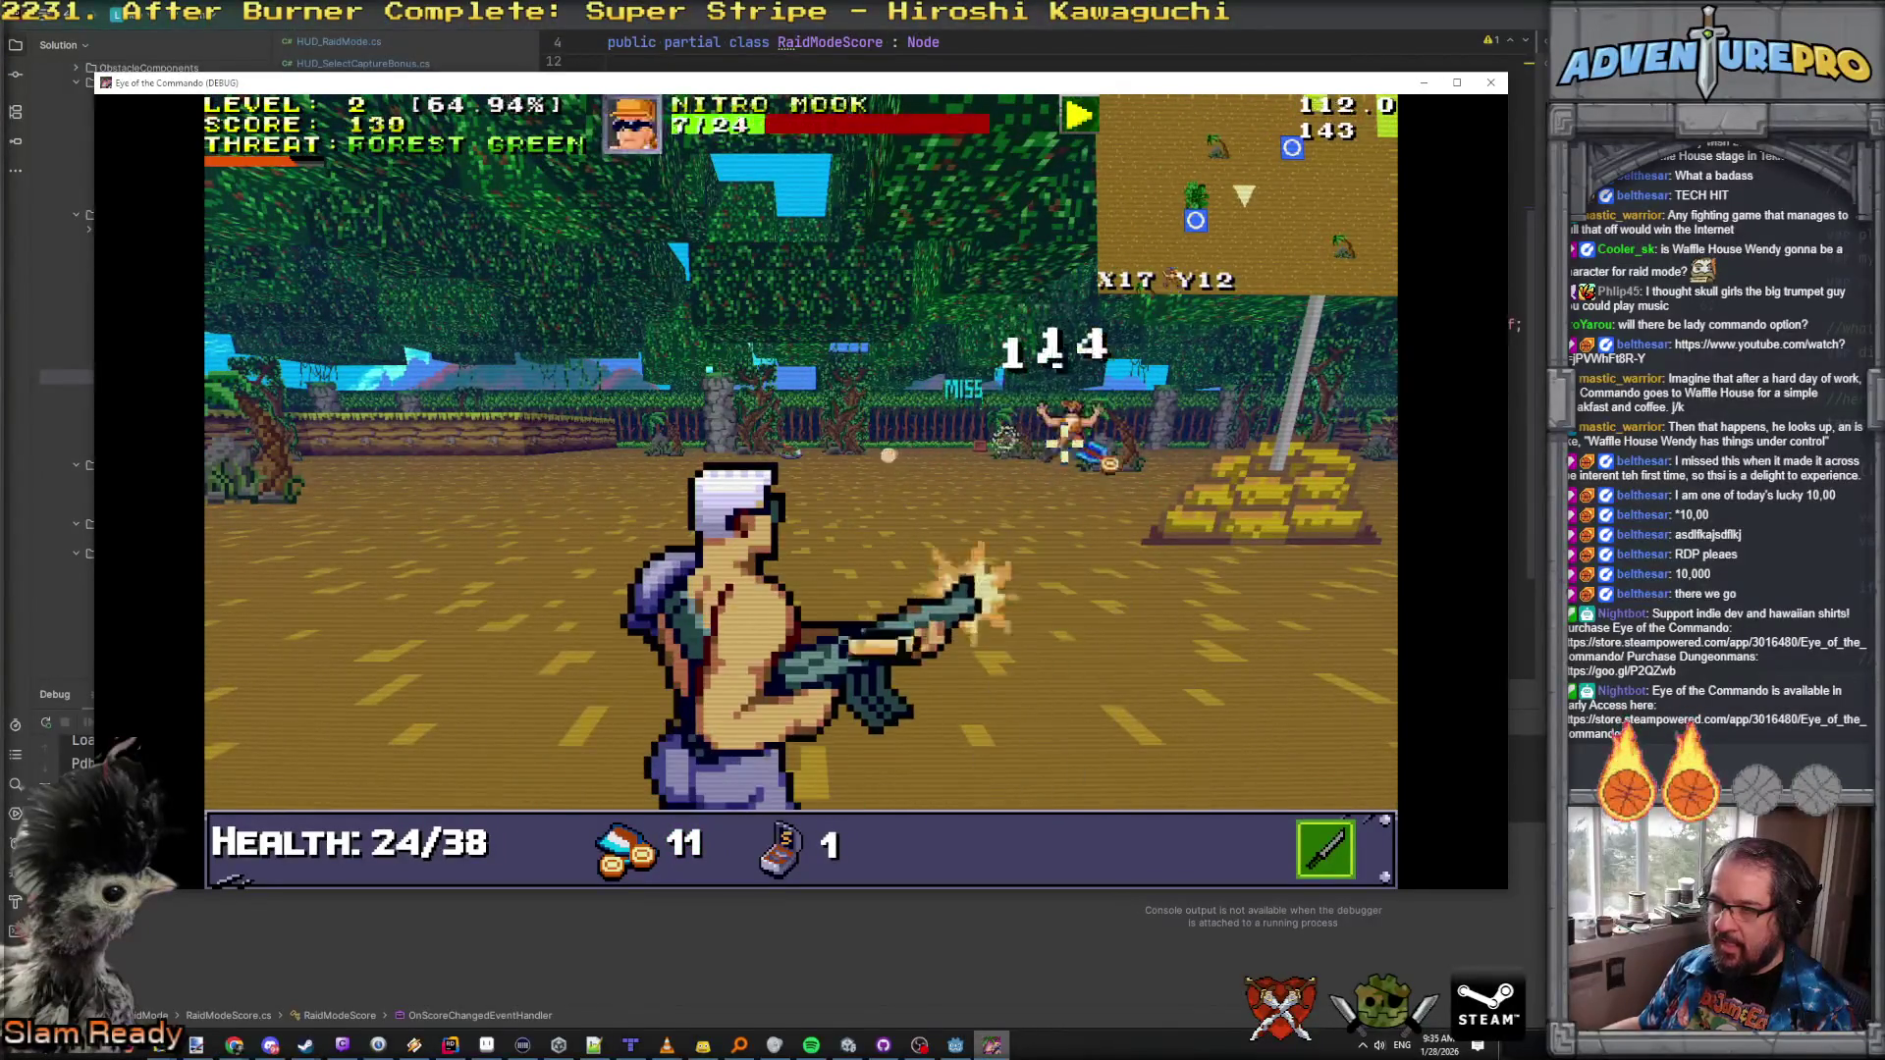
key("w")
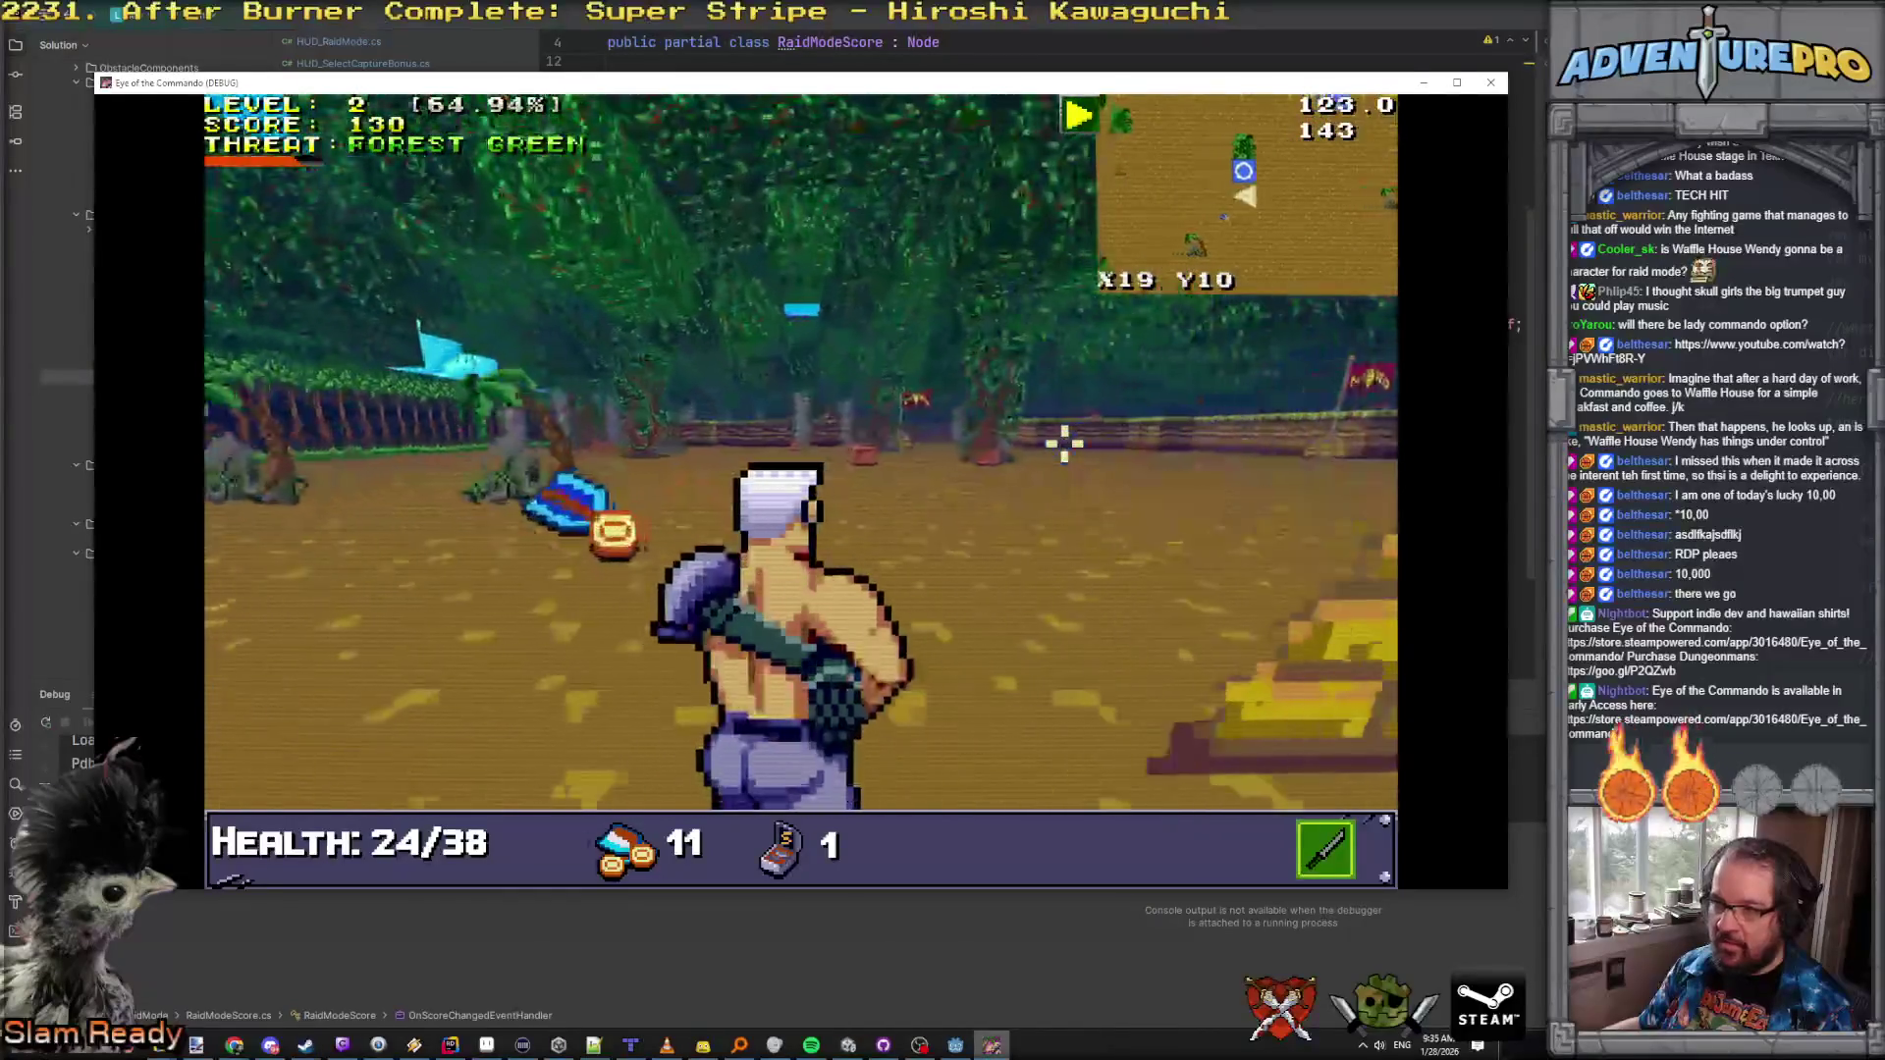
key("w")
Step: Break the supply crate, collect the S ammo and medkit, and take Karateka's Medal
left_click(1077, 478)
left_click_drag(1196, 470, 1072, 509)
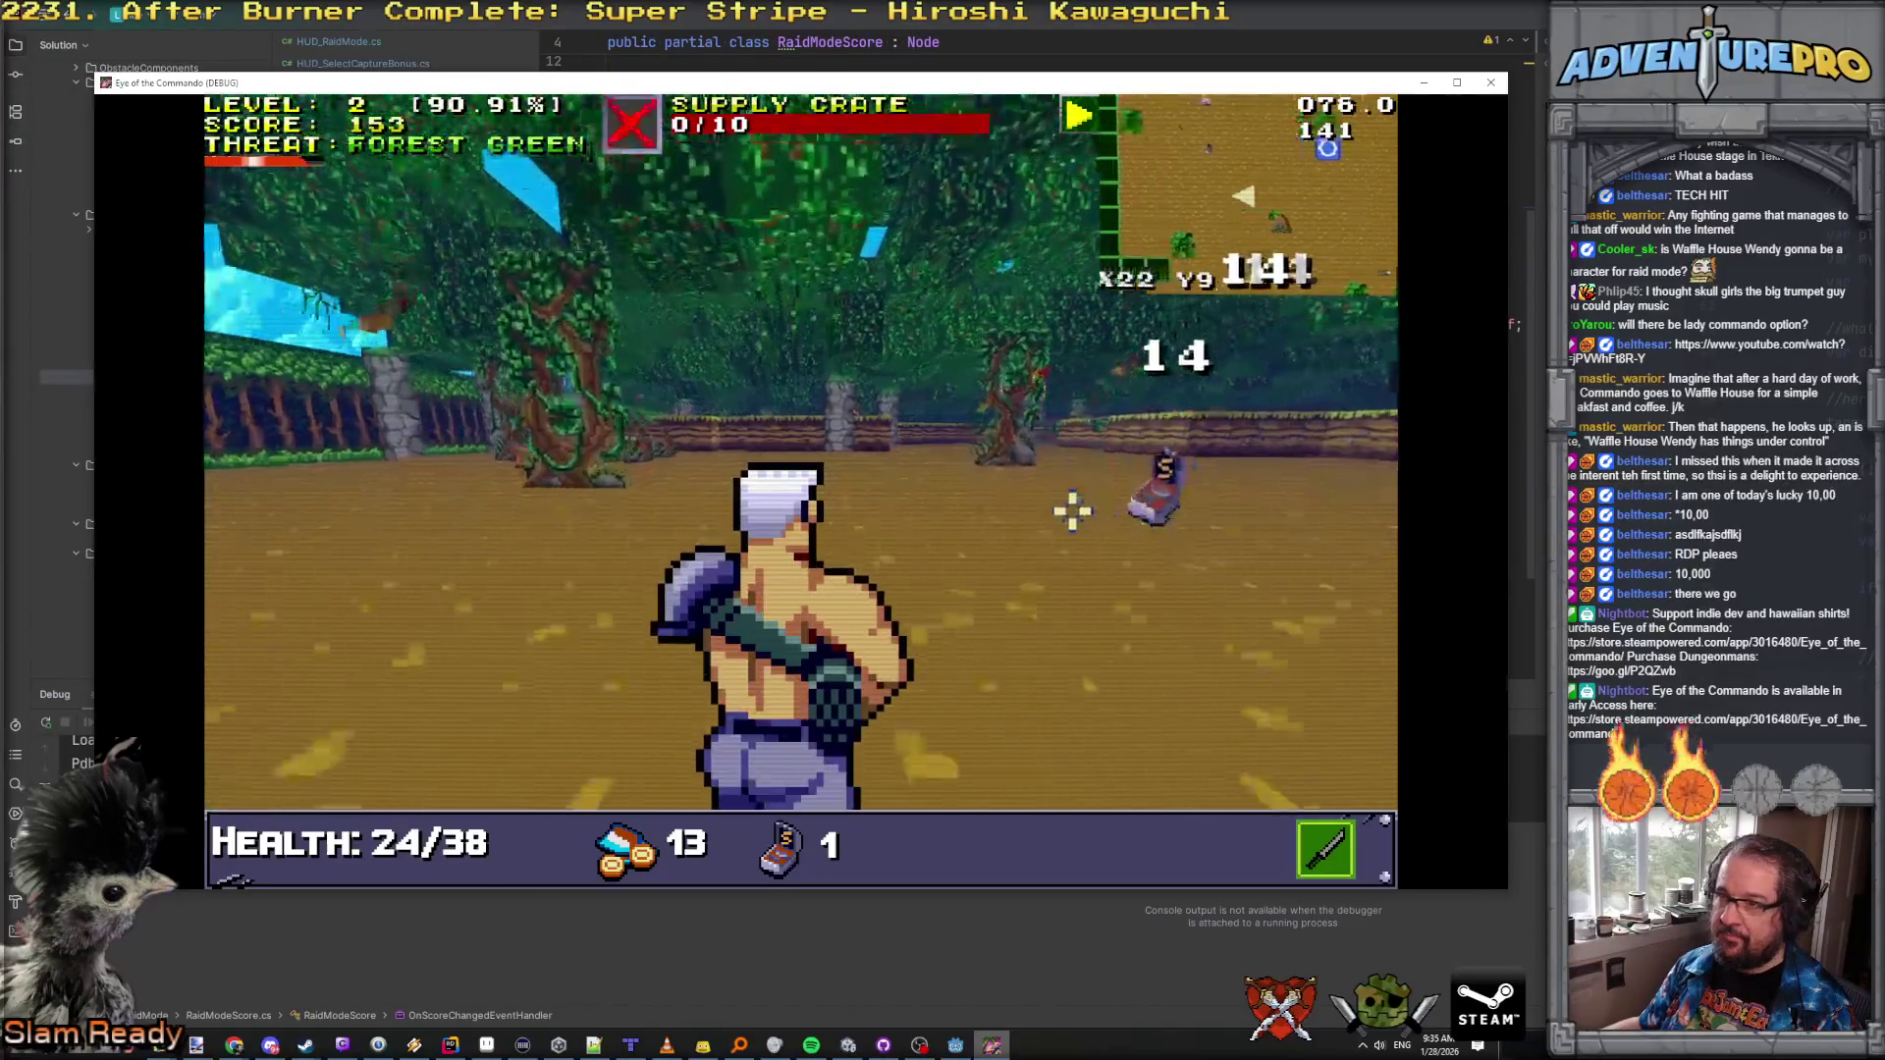
key("w")
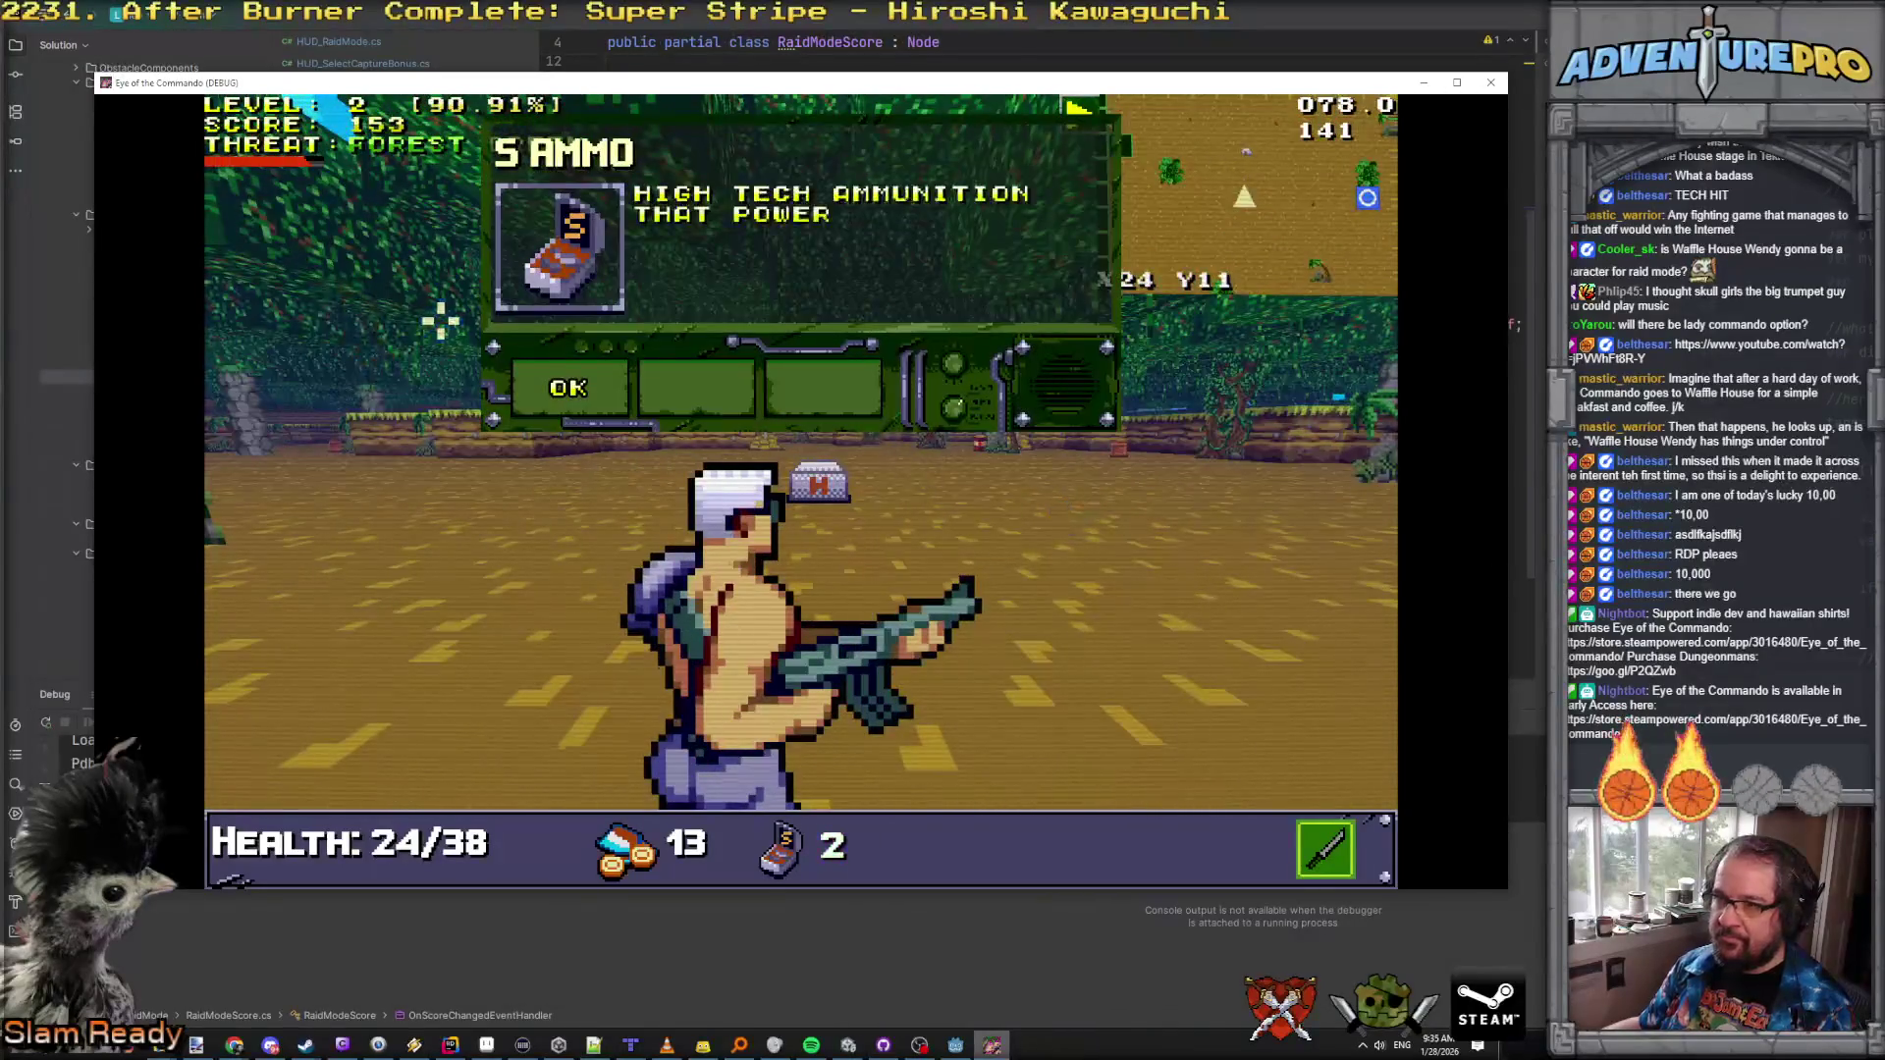
left_click(614, 386)
key("w")
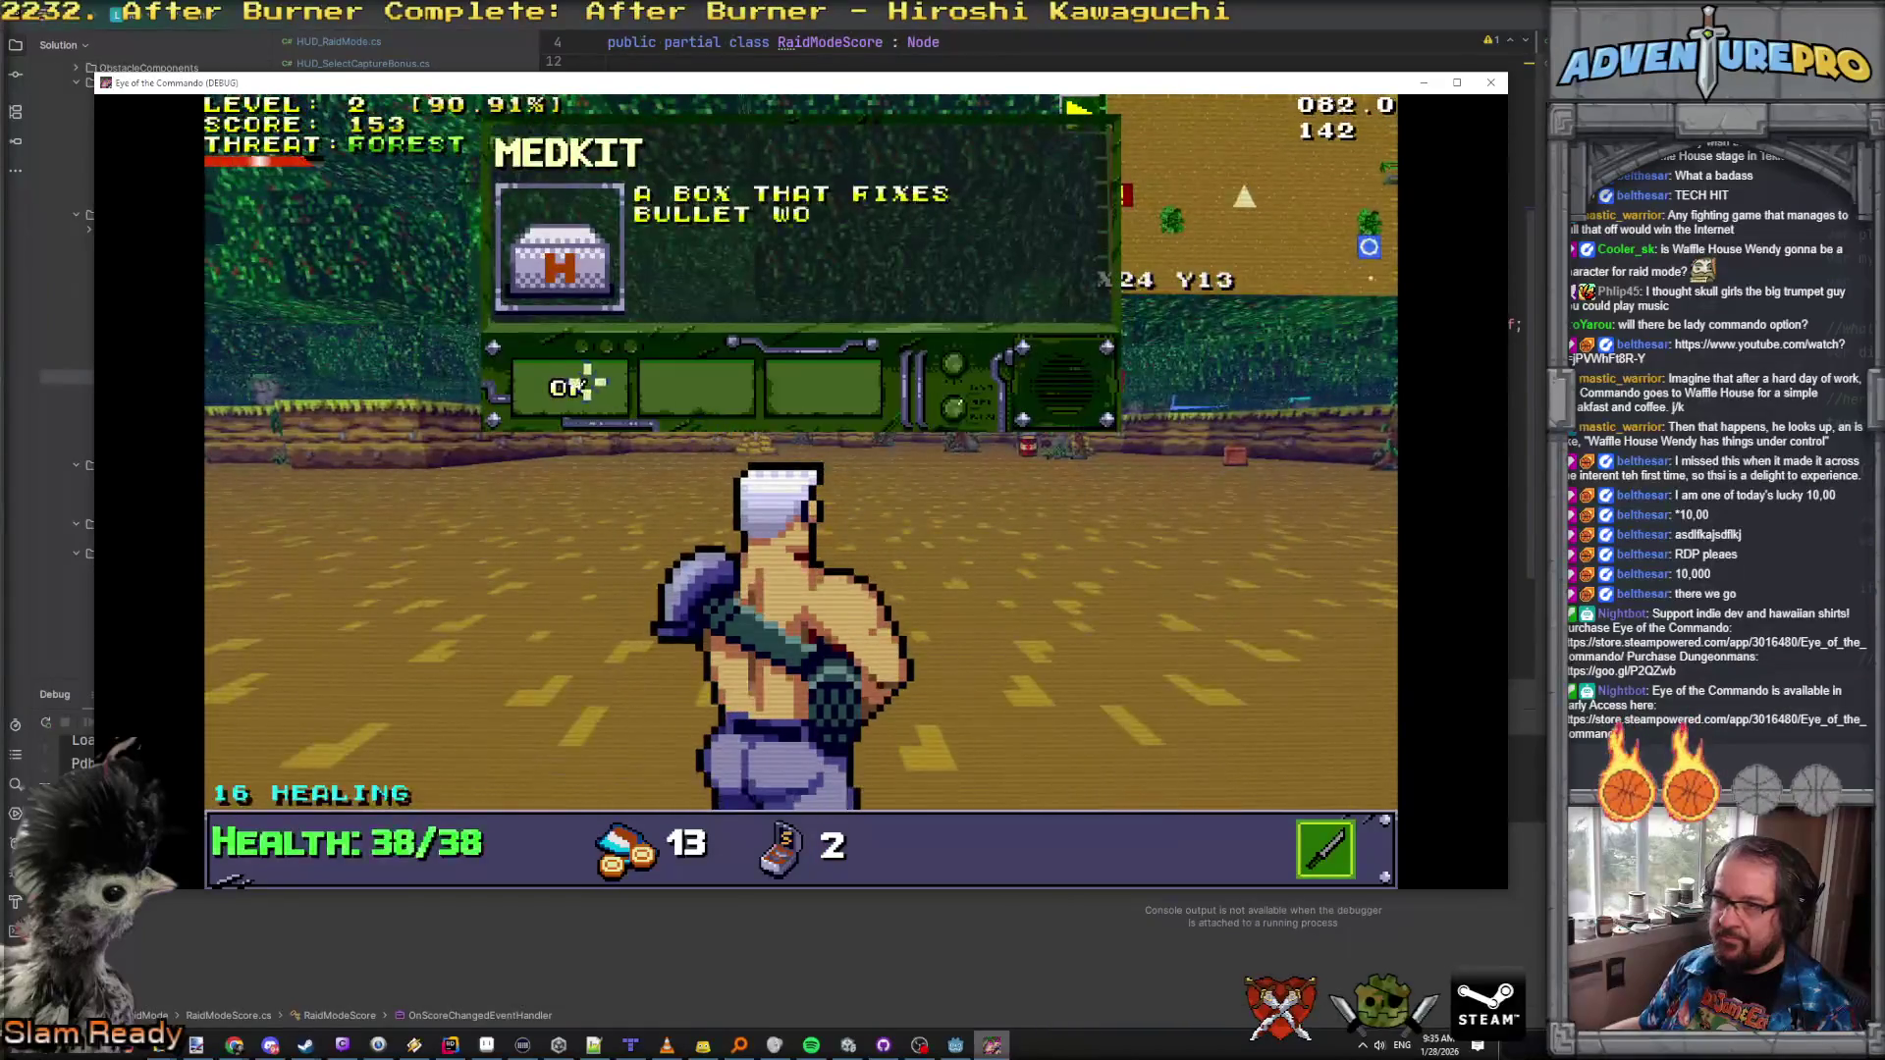
left_click(569, 386)
mouse_move(1027, 455)
left_mouse_down()
mouse_move(1102, 433)
mouse_move(1158, 460)
mouse_move(1137, 438)
left_mouse_up()
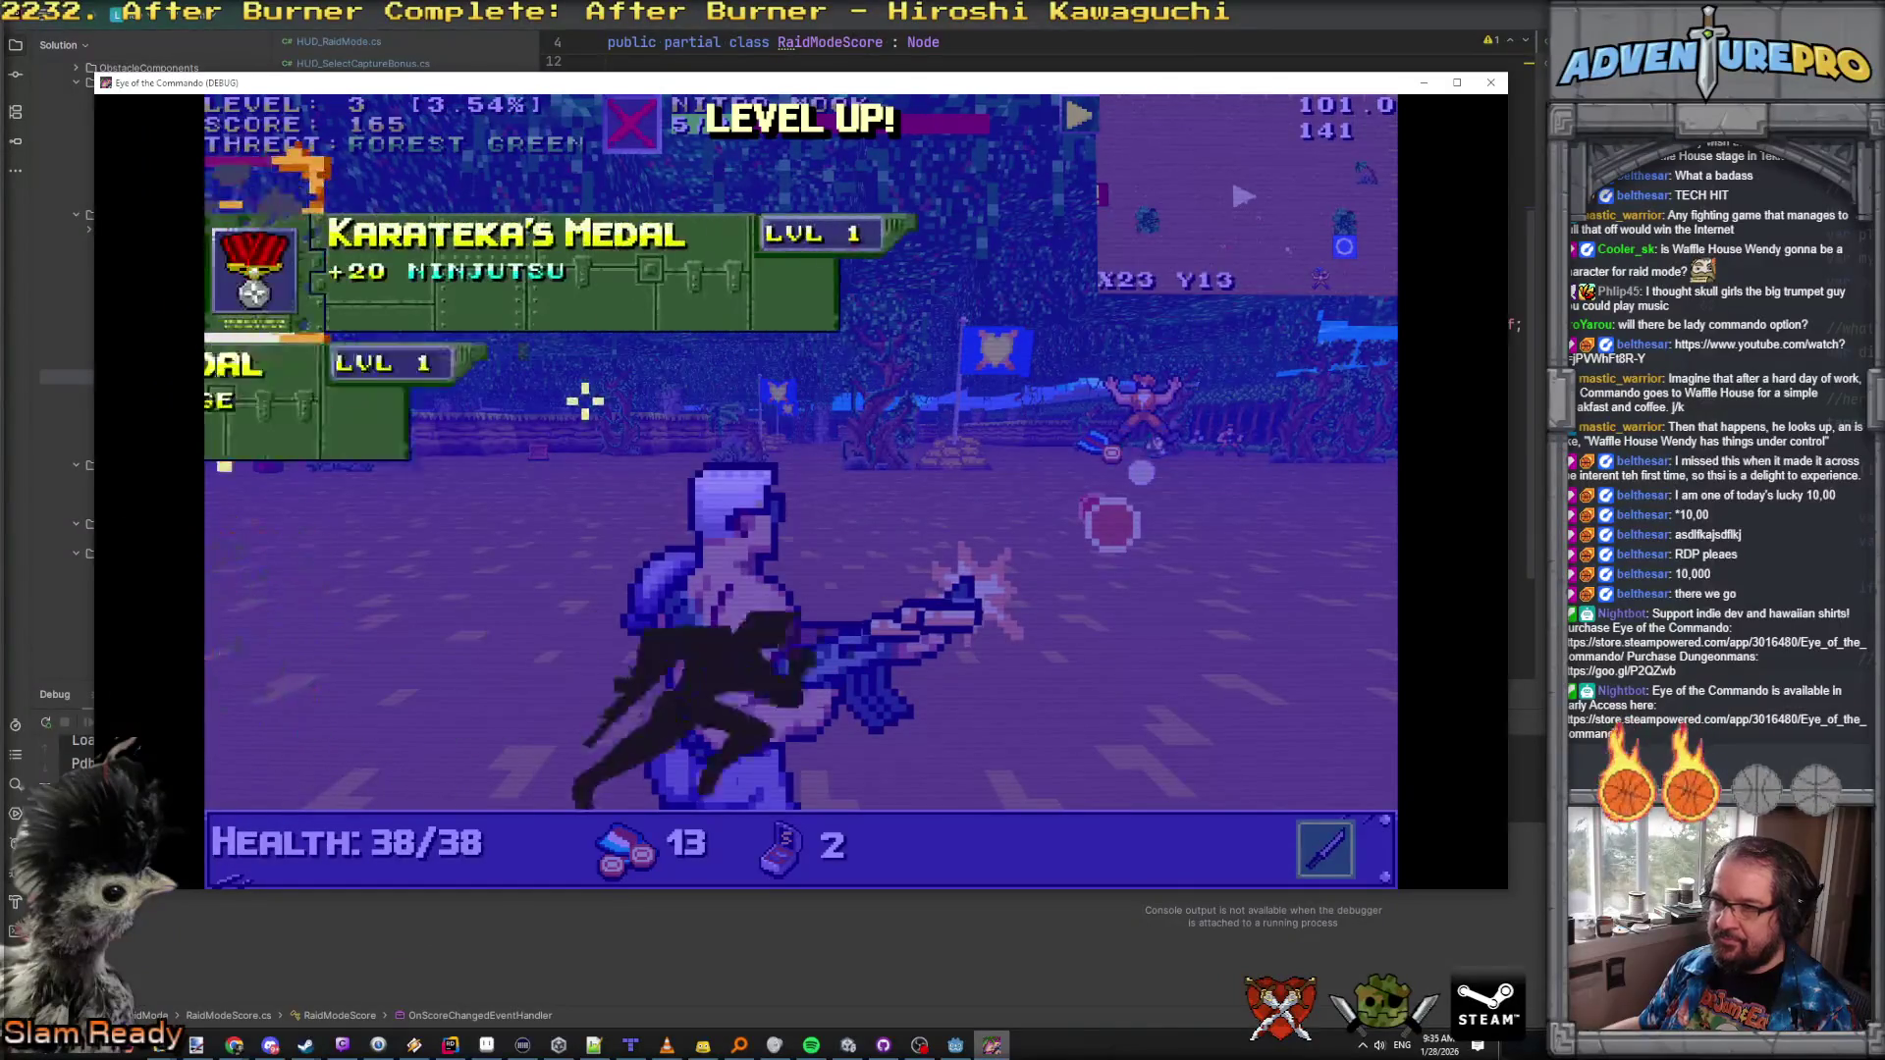
mouse_move(528, 275)
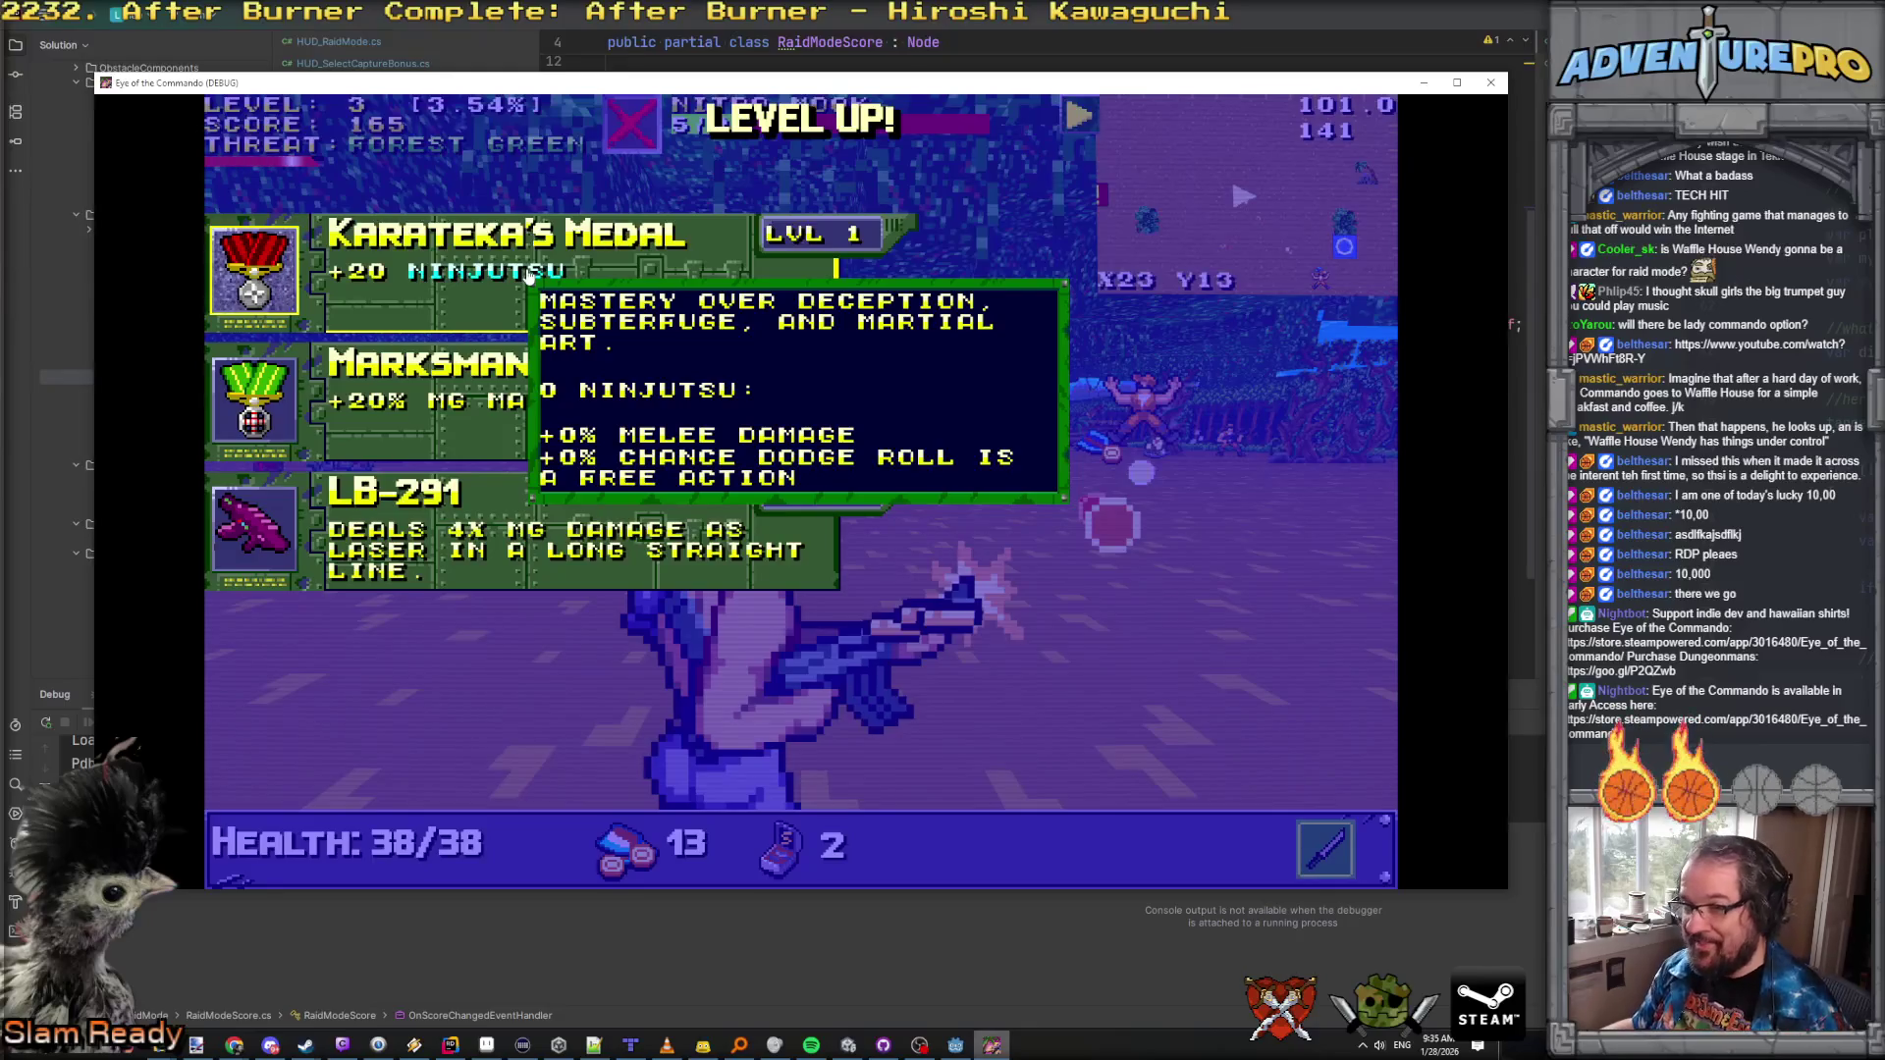
left_click(528, 275)
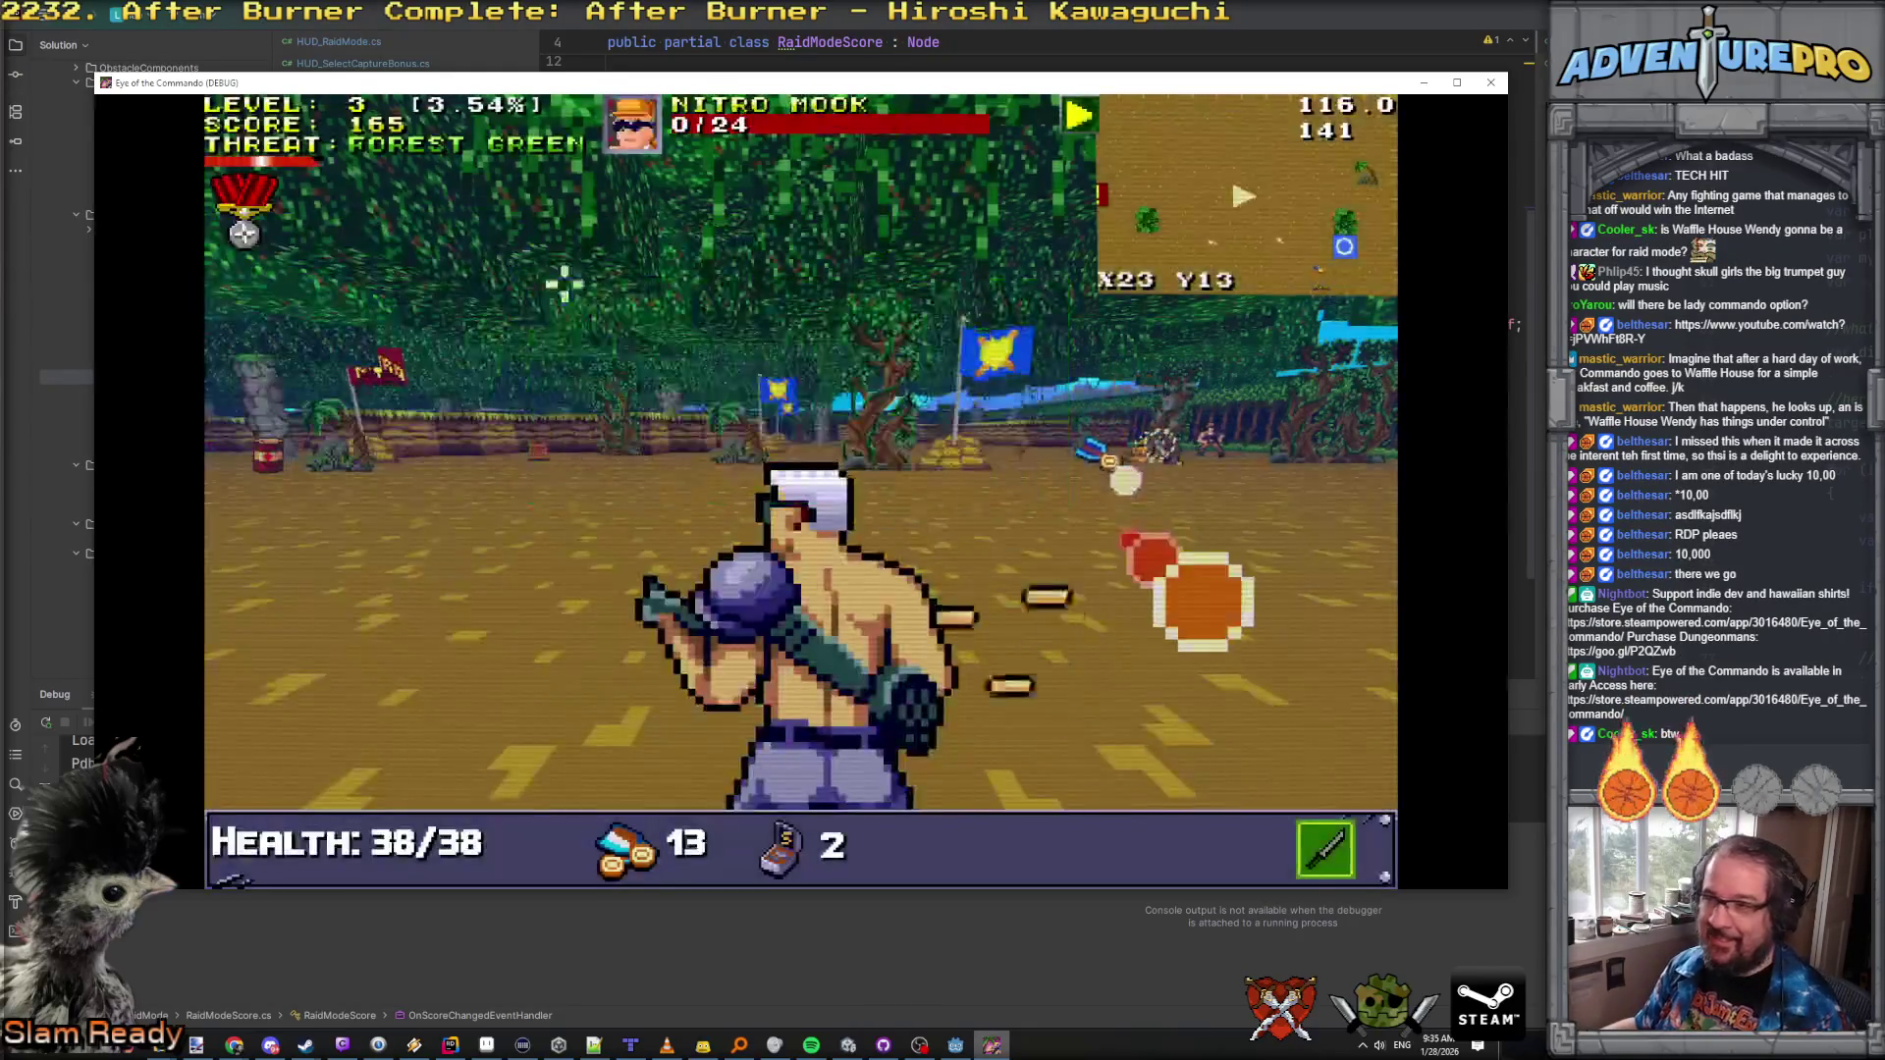
Step: Kill the Nitro Mook and fire at the enemies ahead while advancing, reaching score 188
key("w")
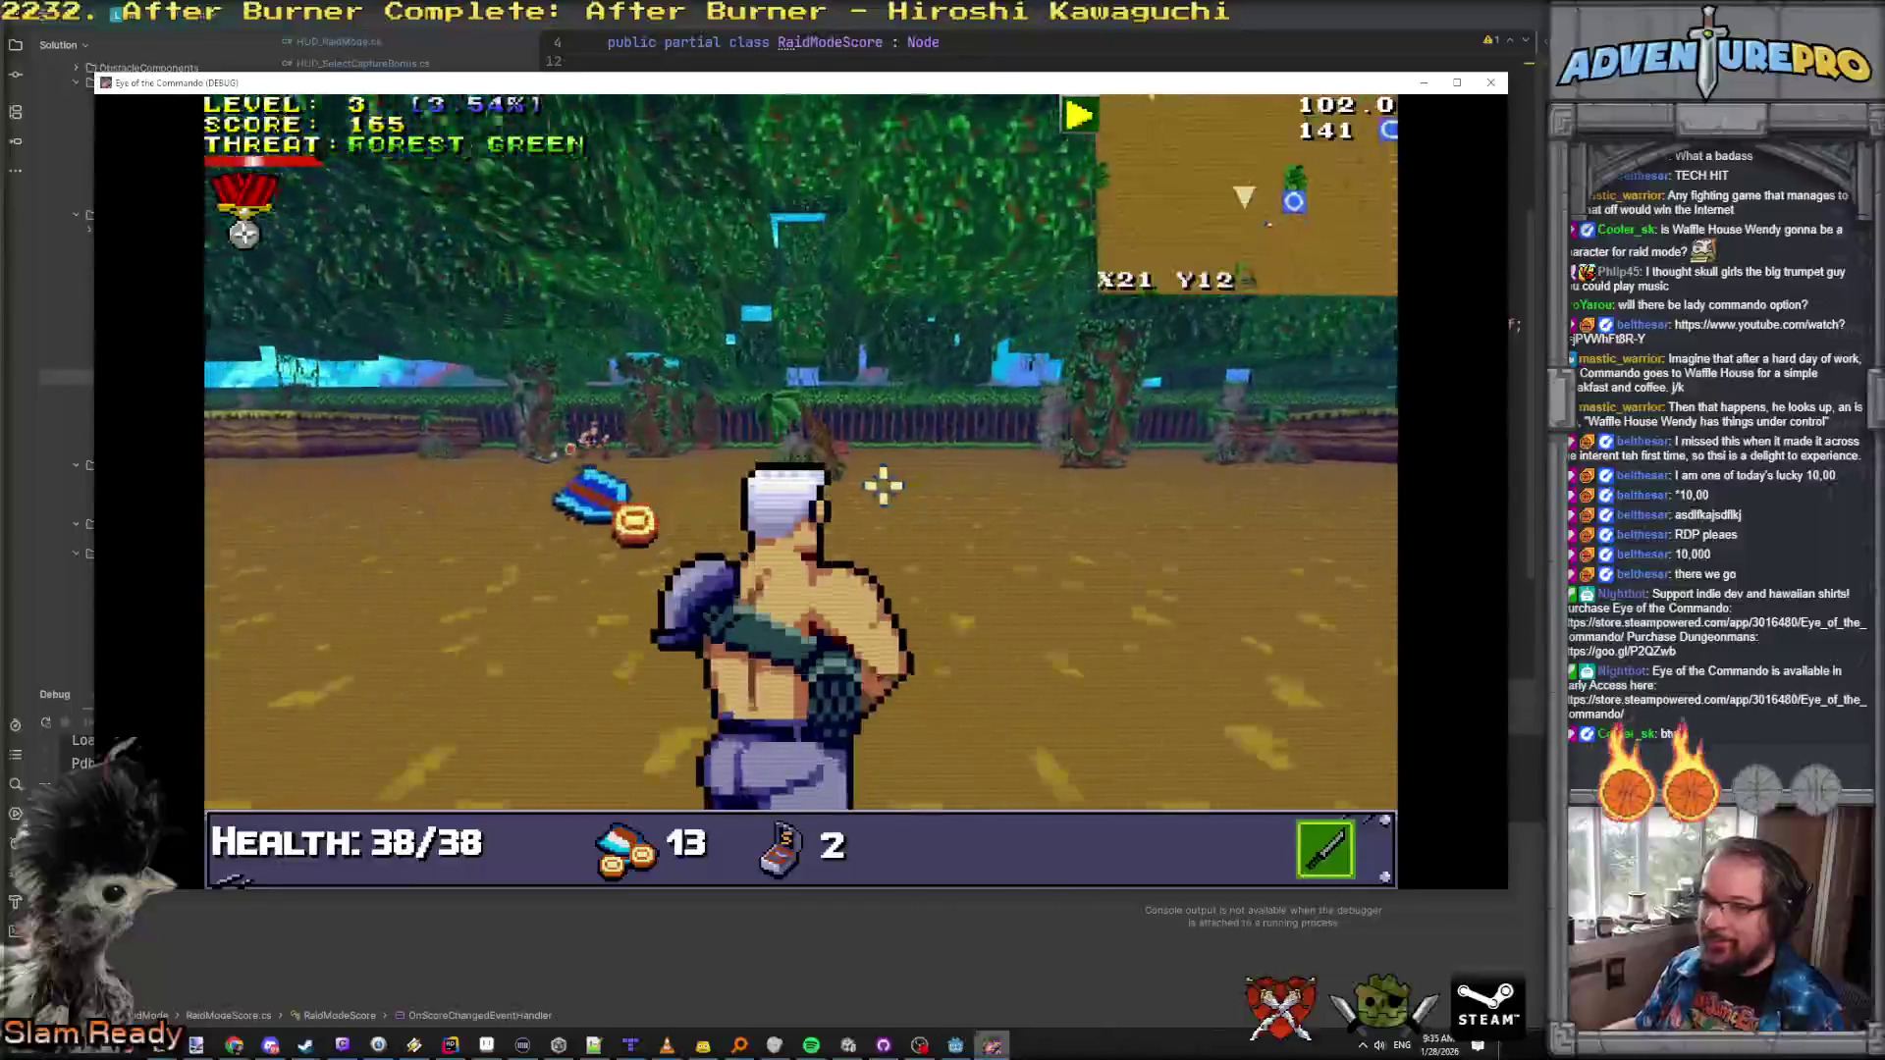
left_click(640, 429)
left_click(613, 444)
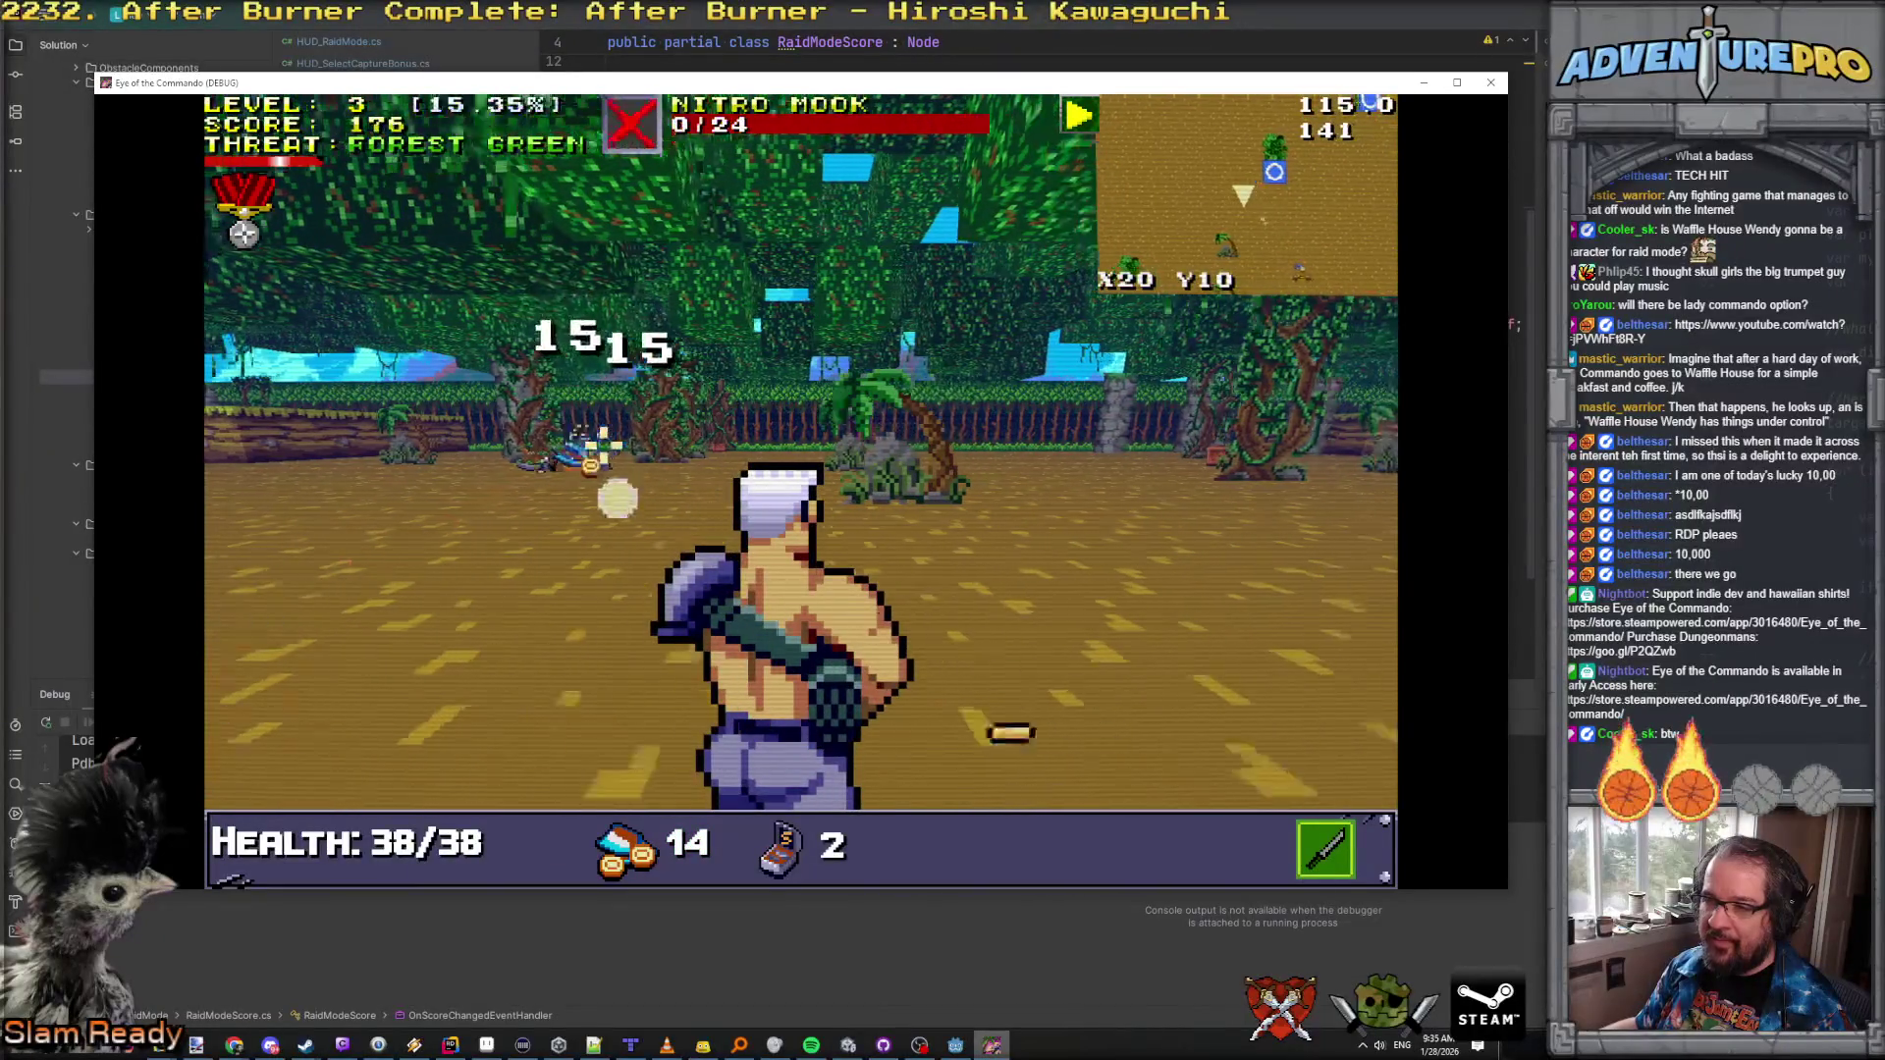
key("w")
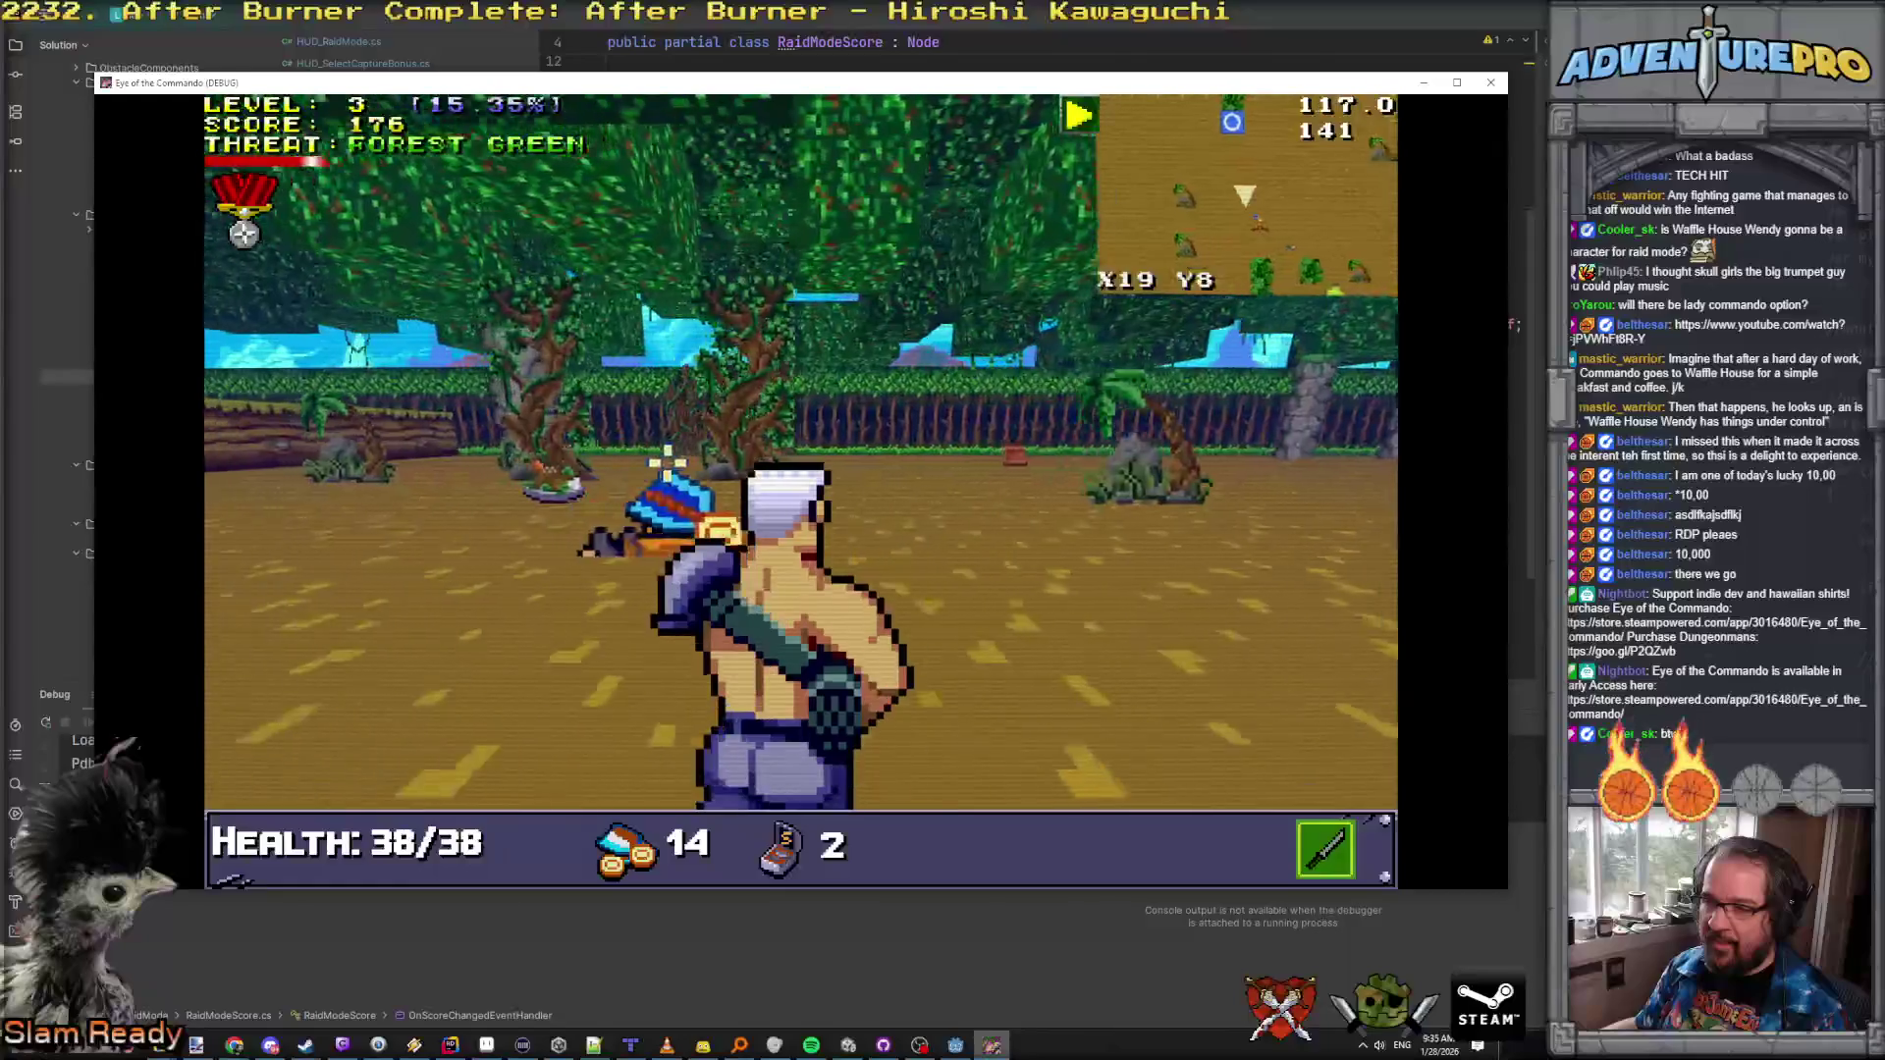
left_click(798, 442)
key("w")
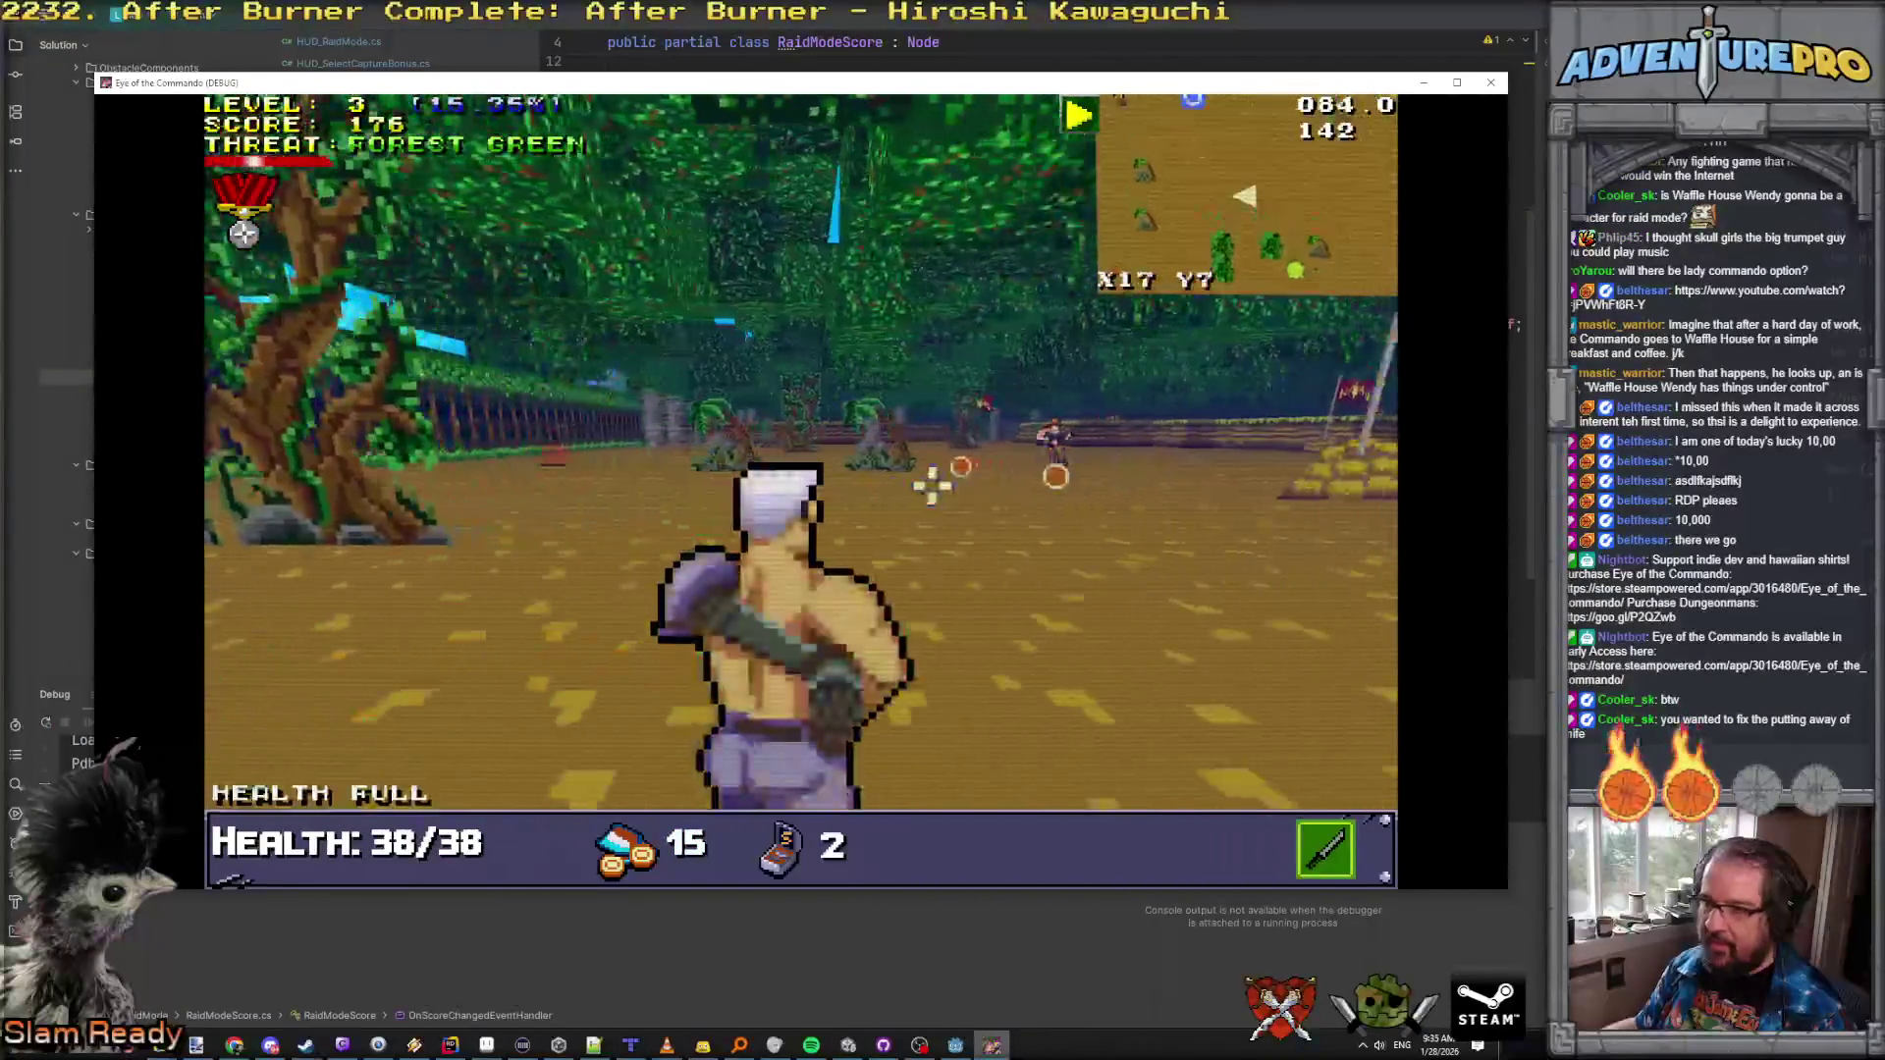
left_click(1012, 447)
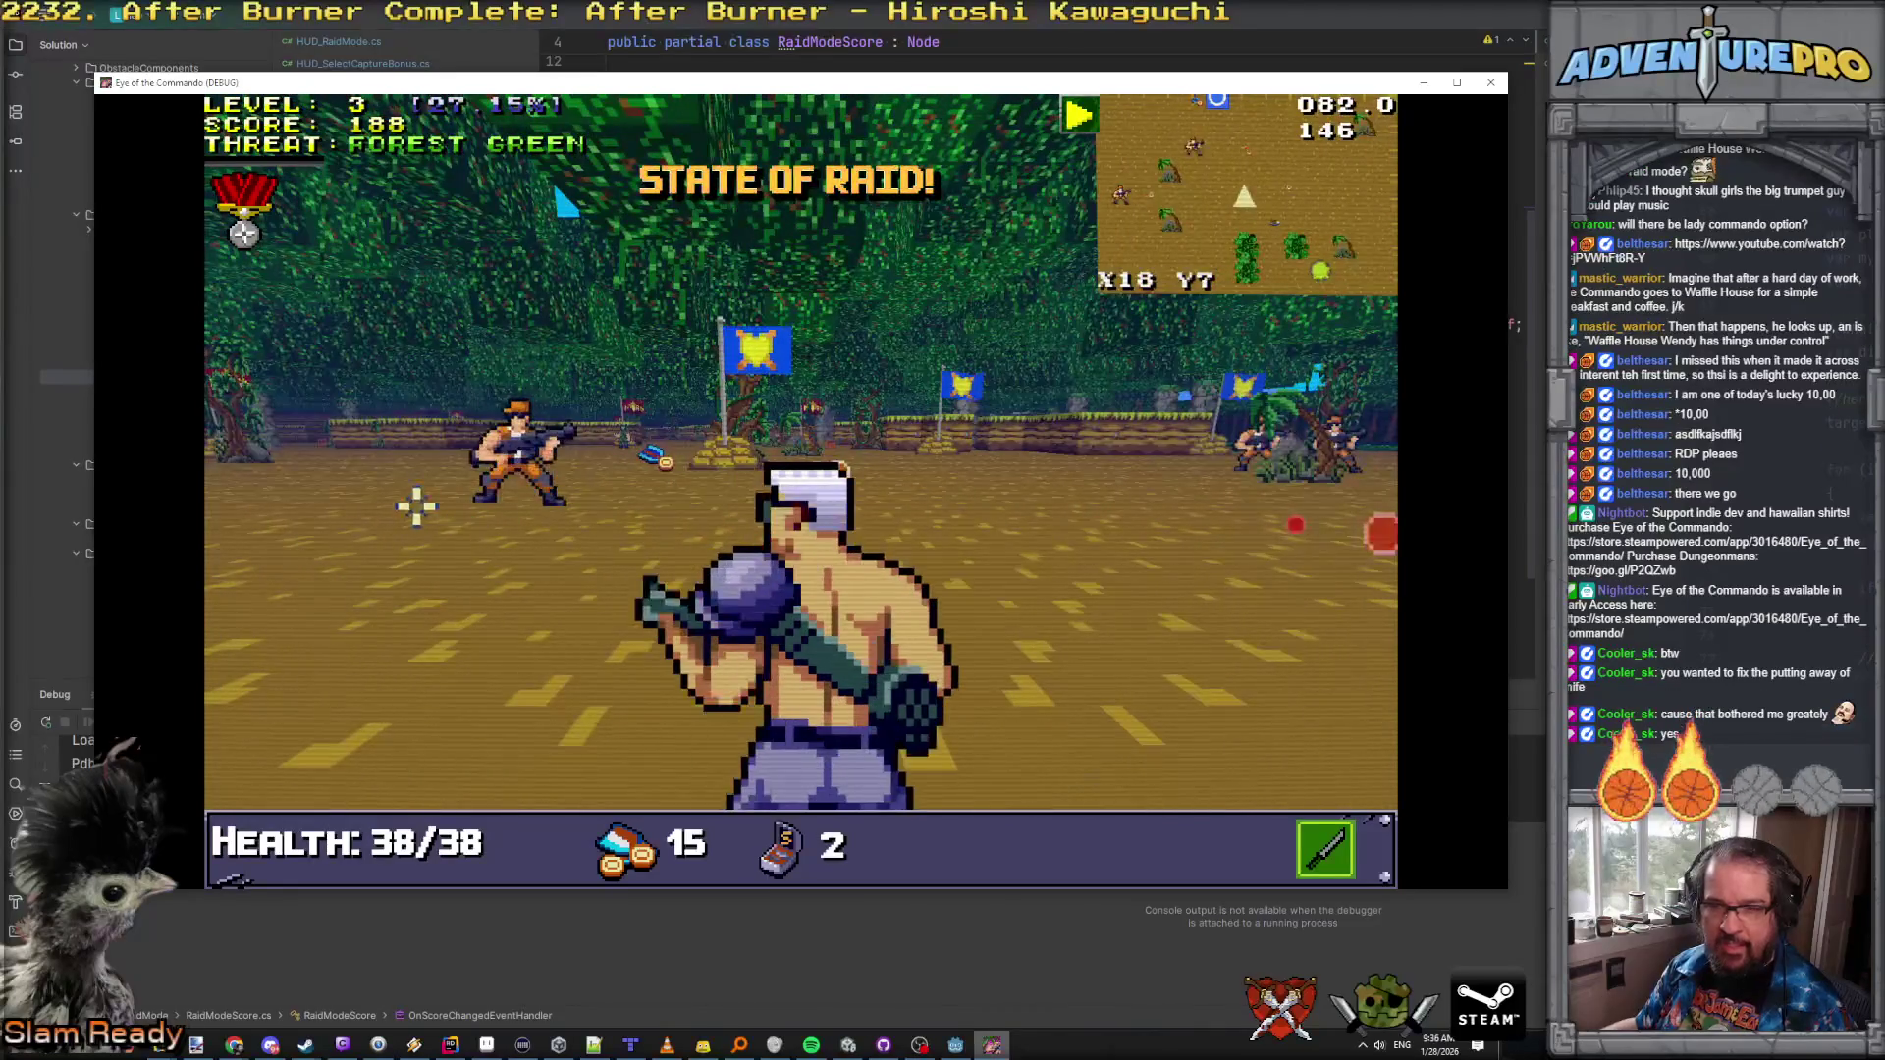
Step: Shoot the Nitro Mook and Nitro Tosser, then collect the dropped knife
left_click(531, 452)
left_click(1191, 433)
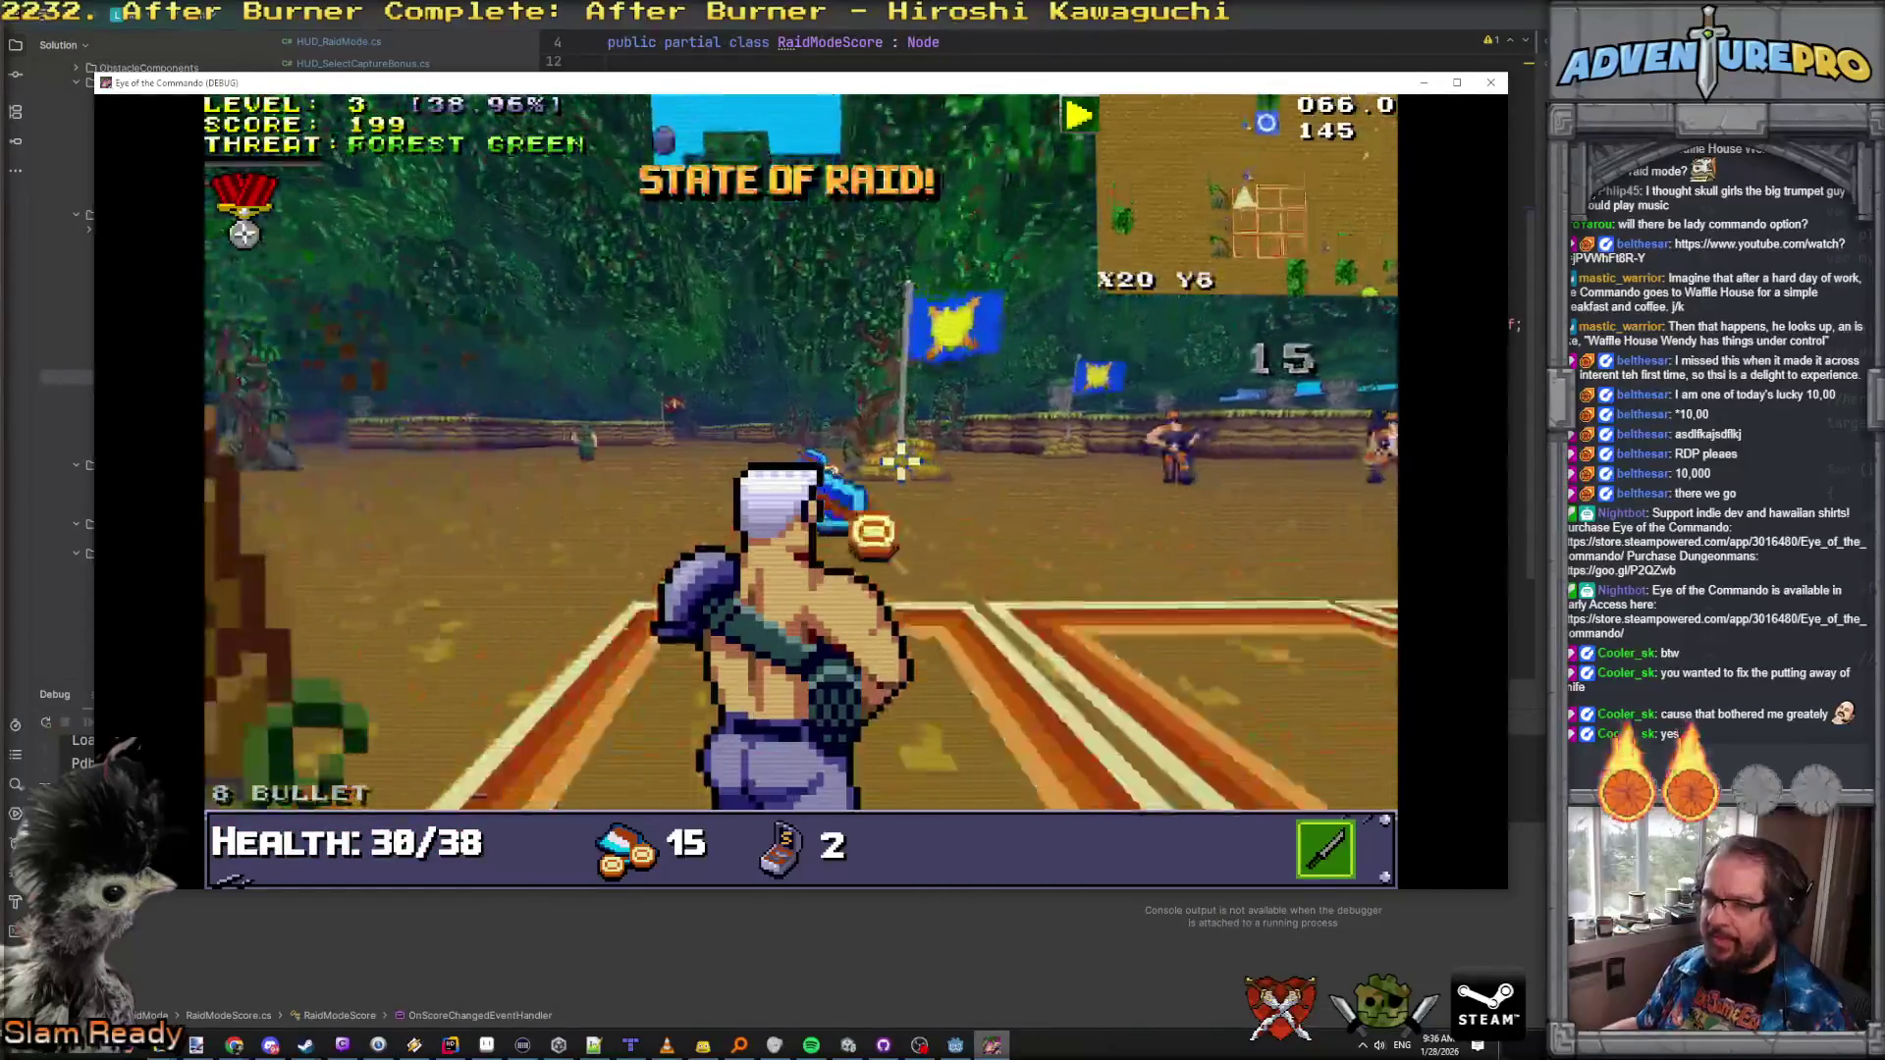
left_click(385, 442)
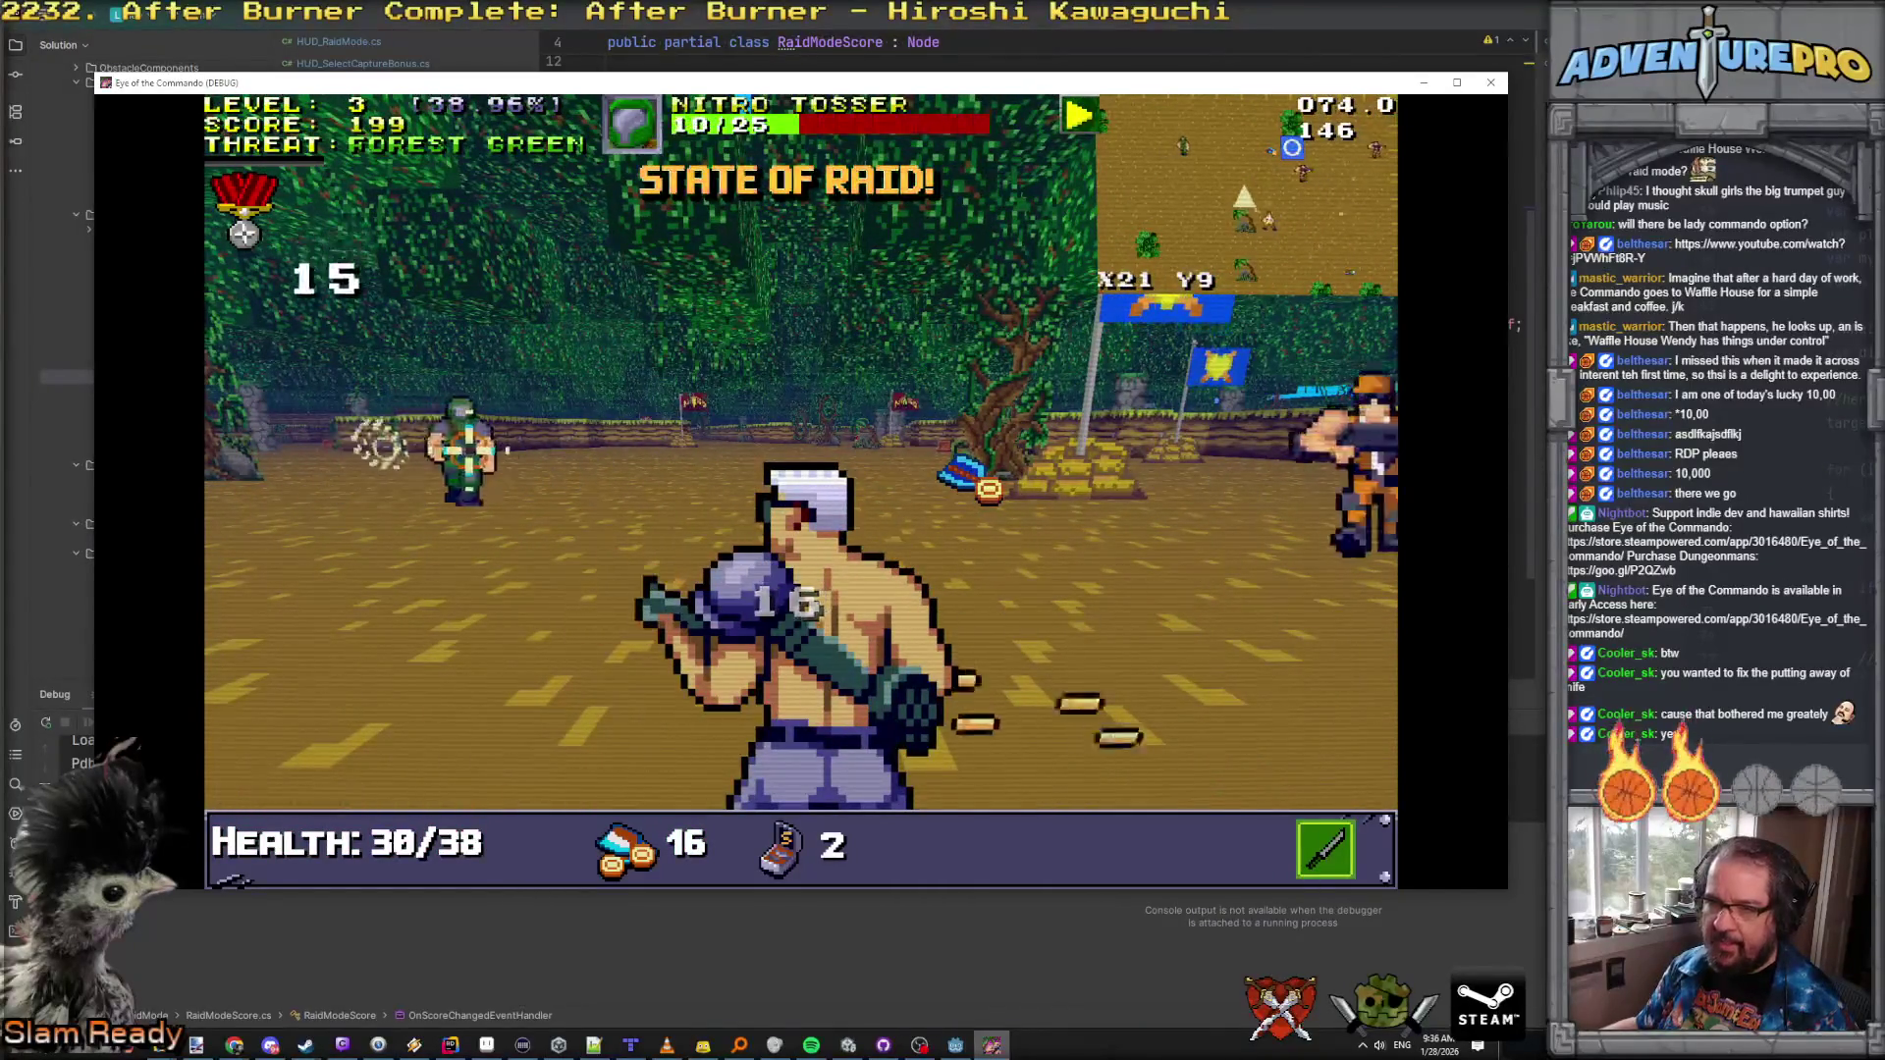
left_click(531, 451)
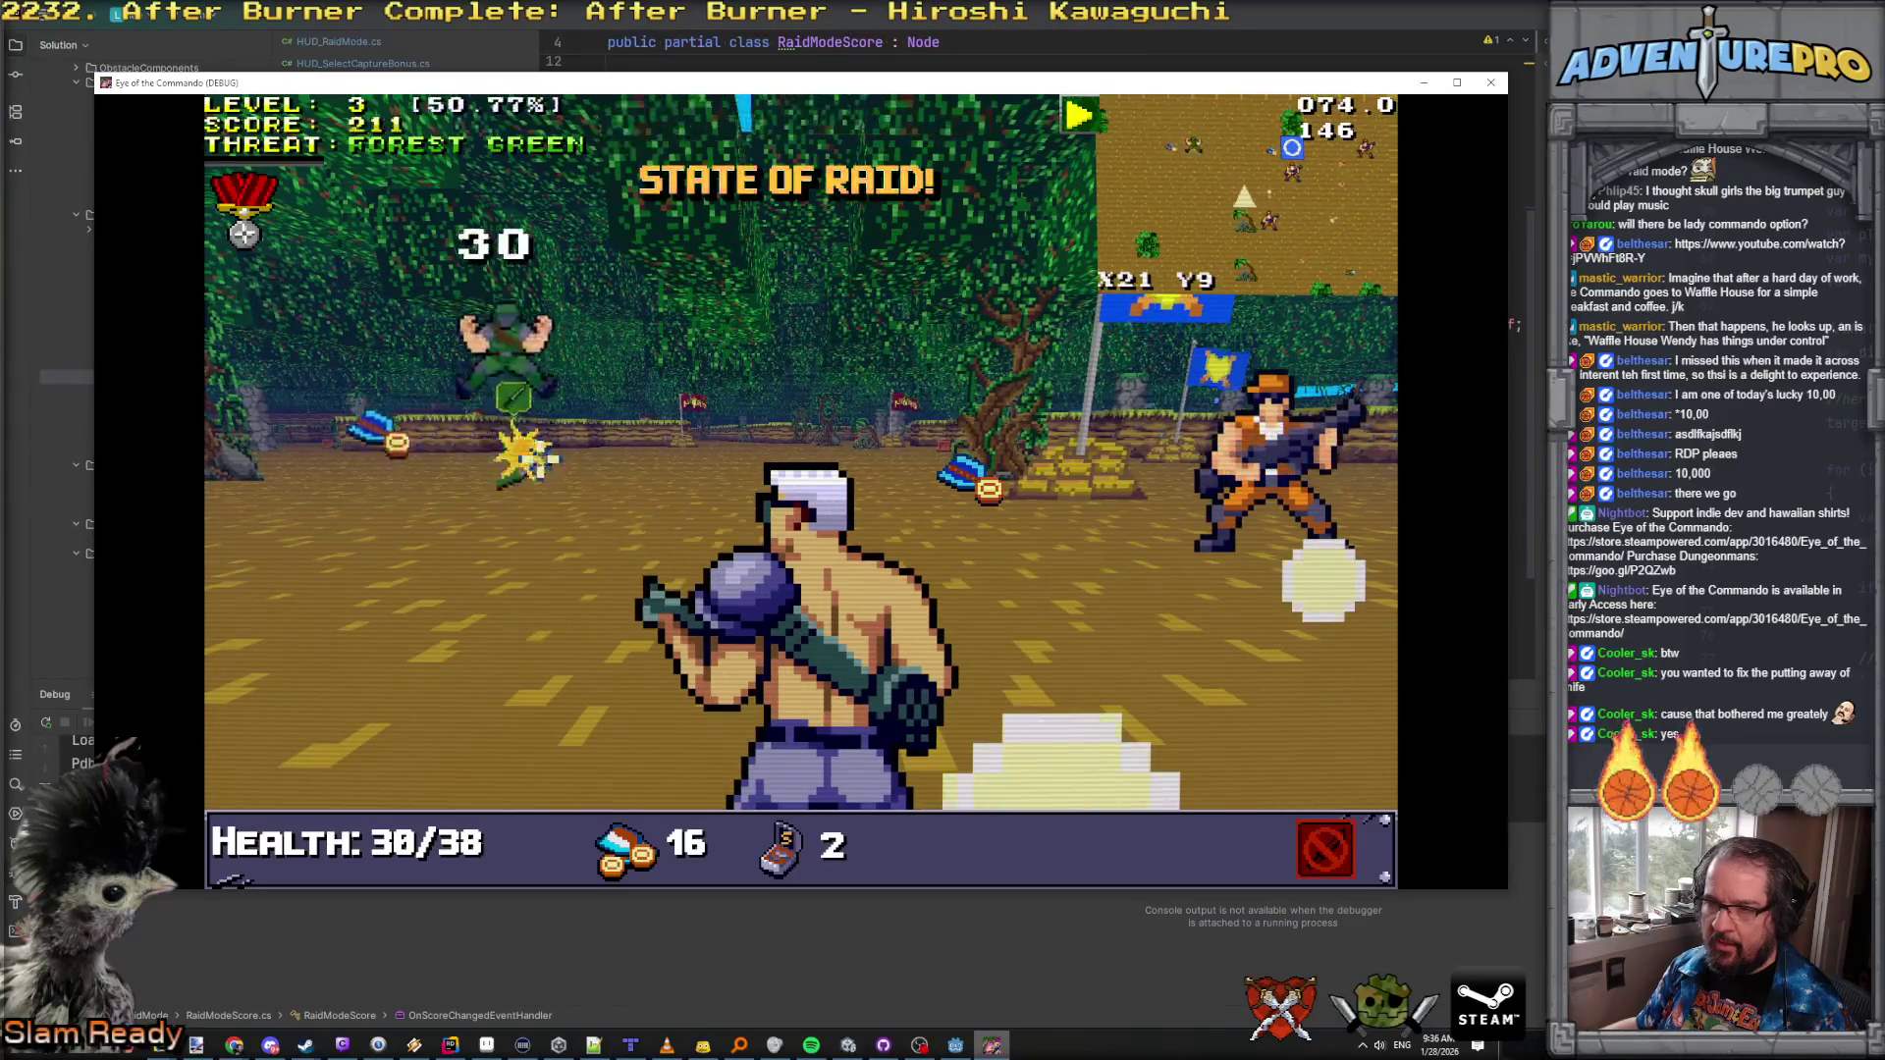
key("w")
key("w")
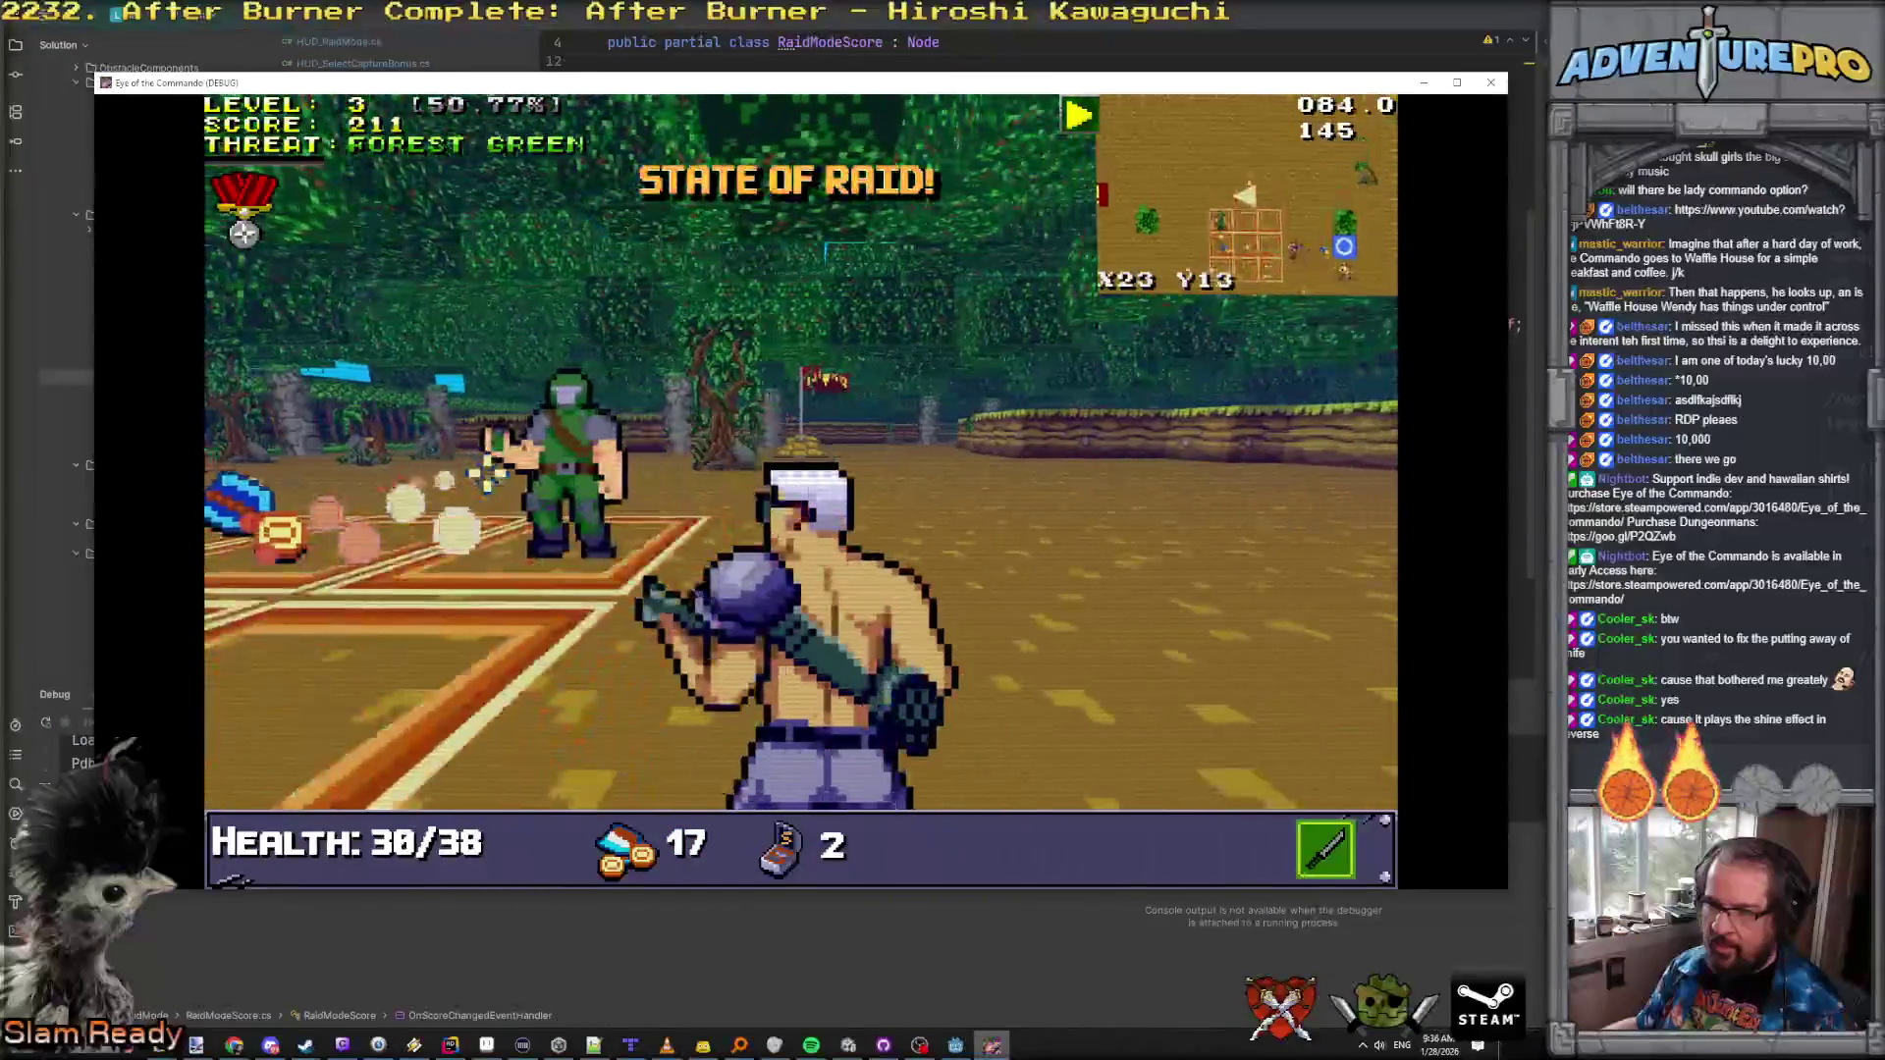
key("w")
key("w")
key("w")
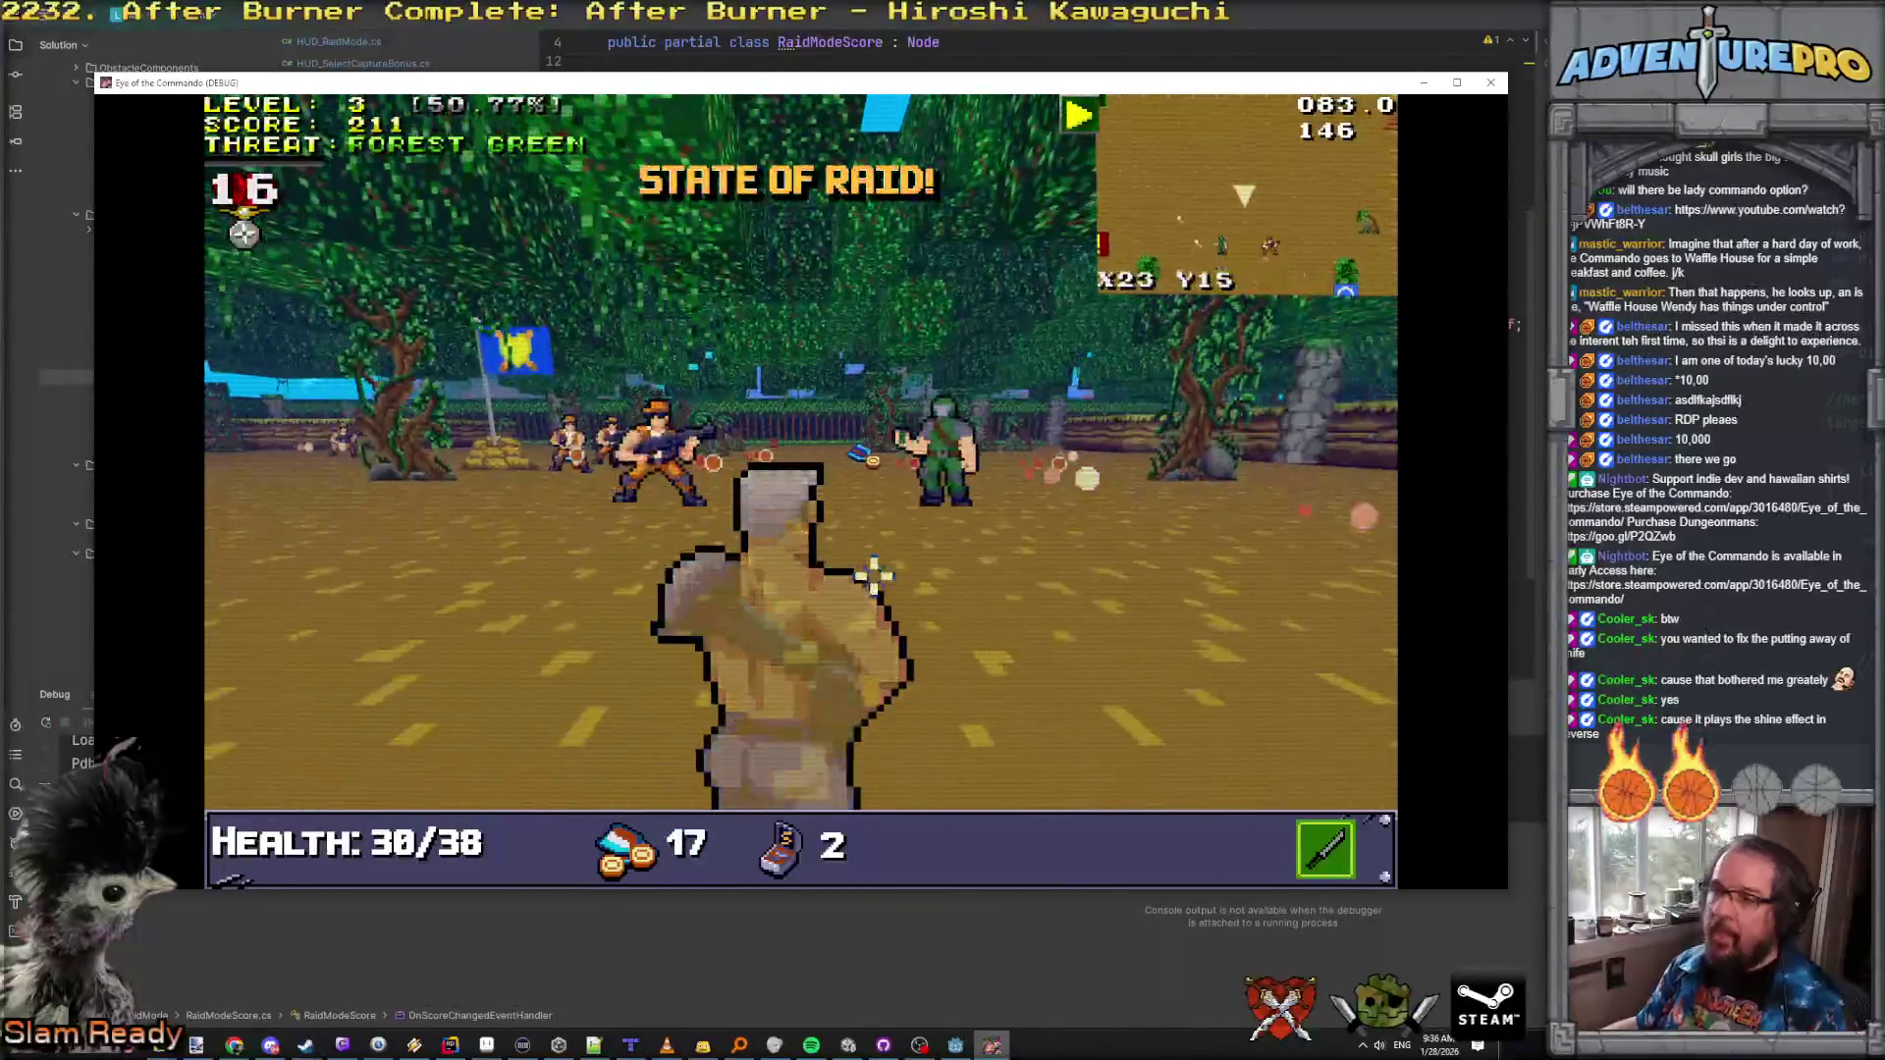
Step: Draw and swing the combat knife, then close the game with Alt+F4
left_click(1149, 622)
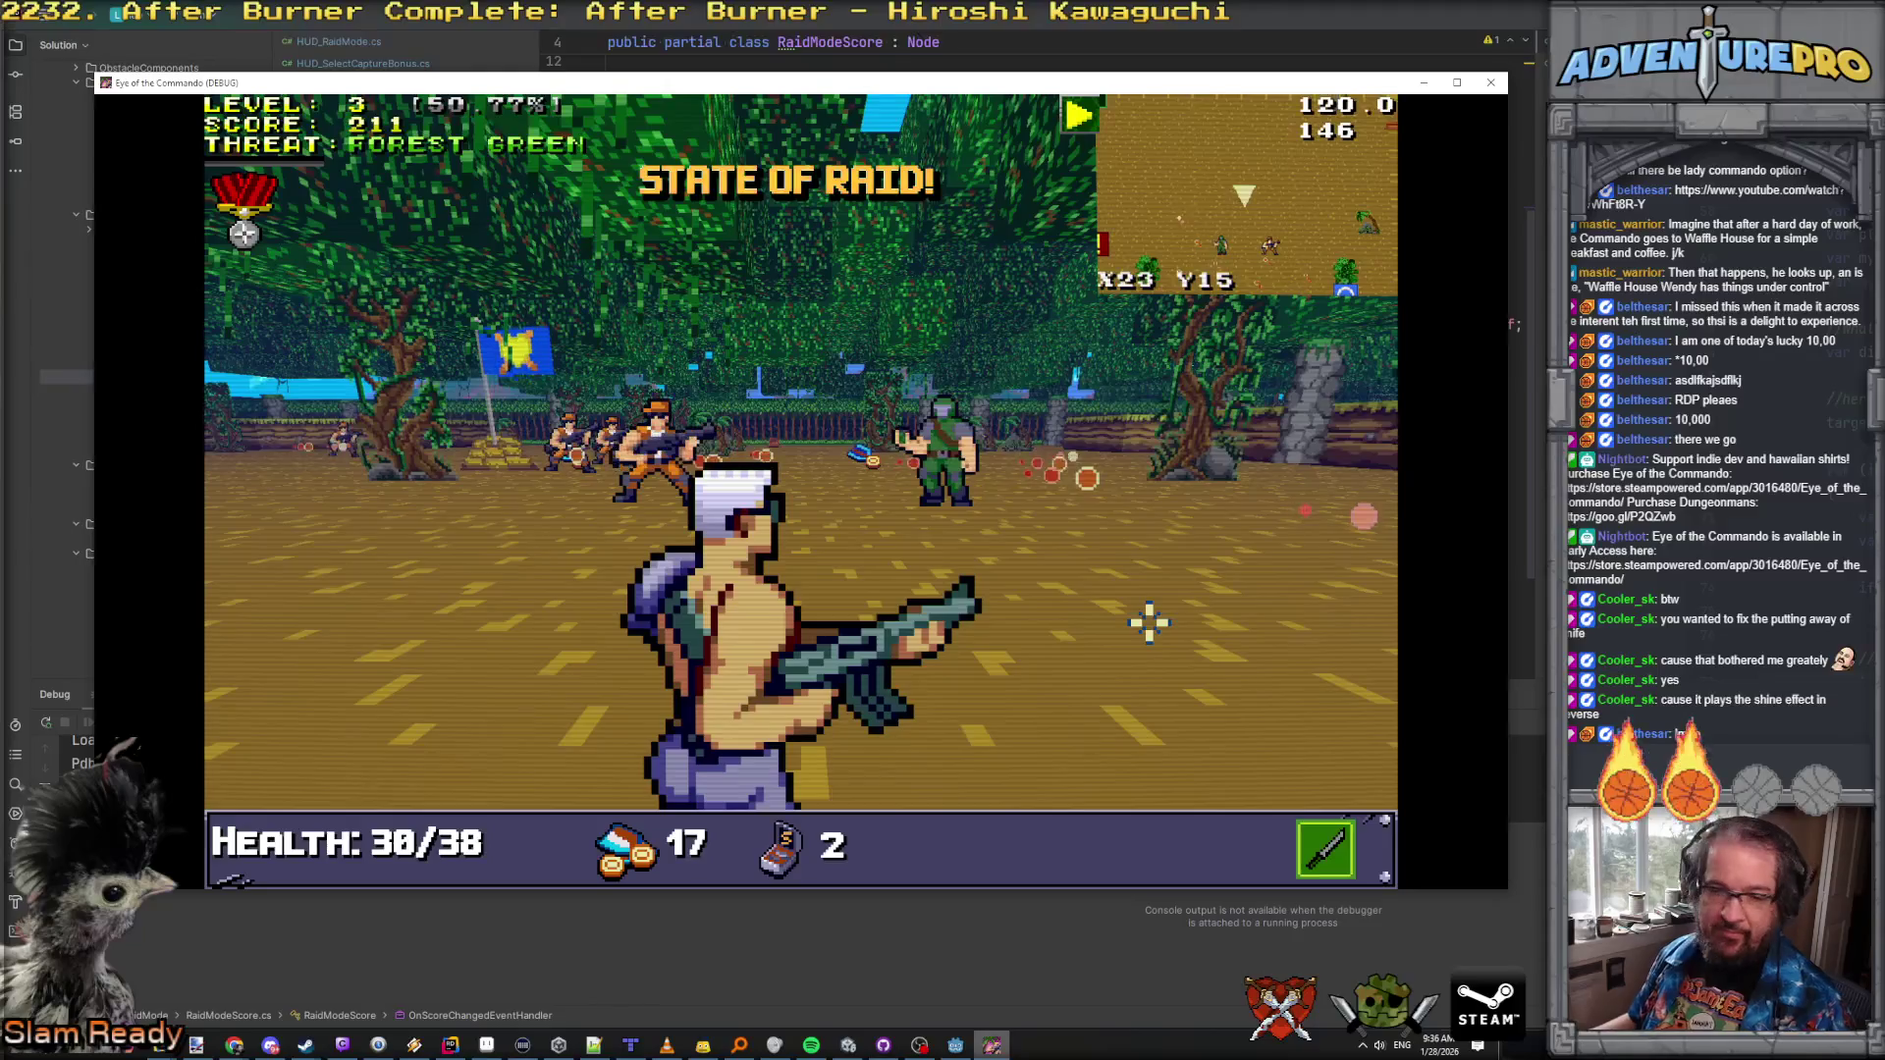
left_click(1149, 621)
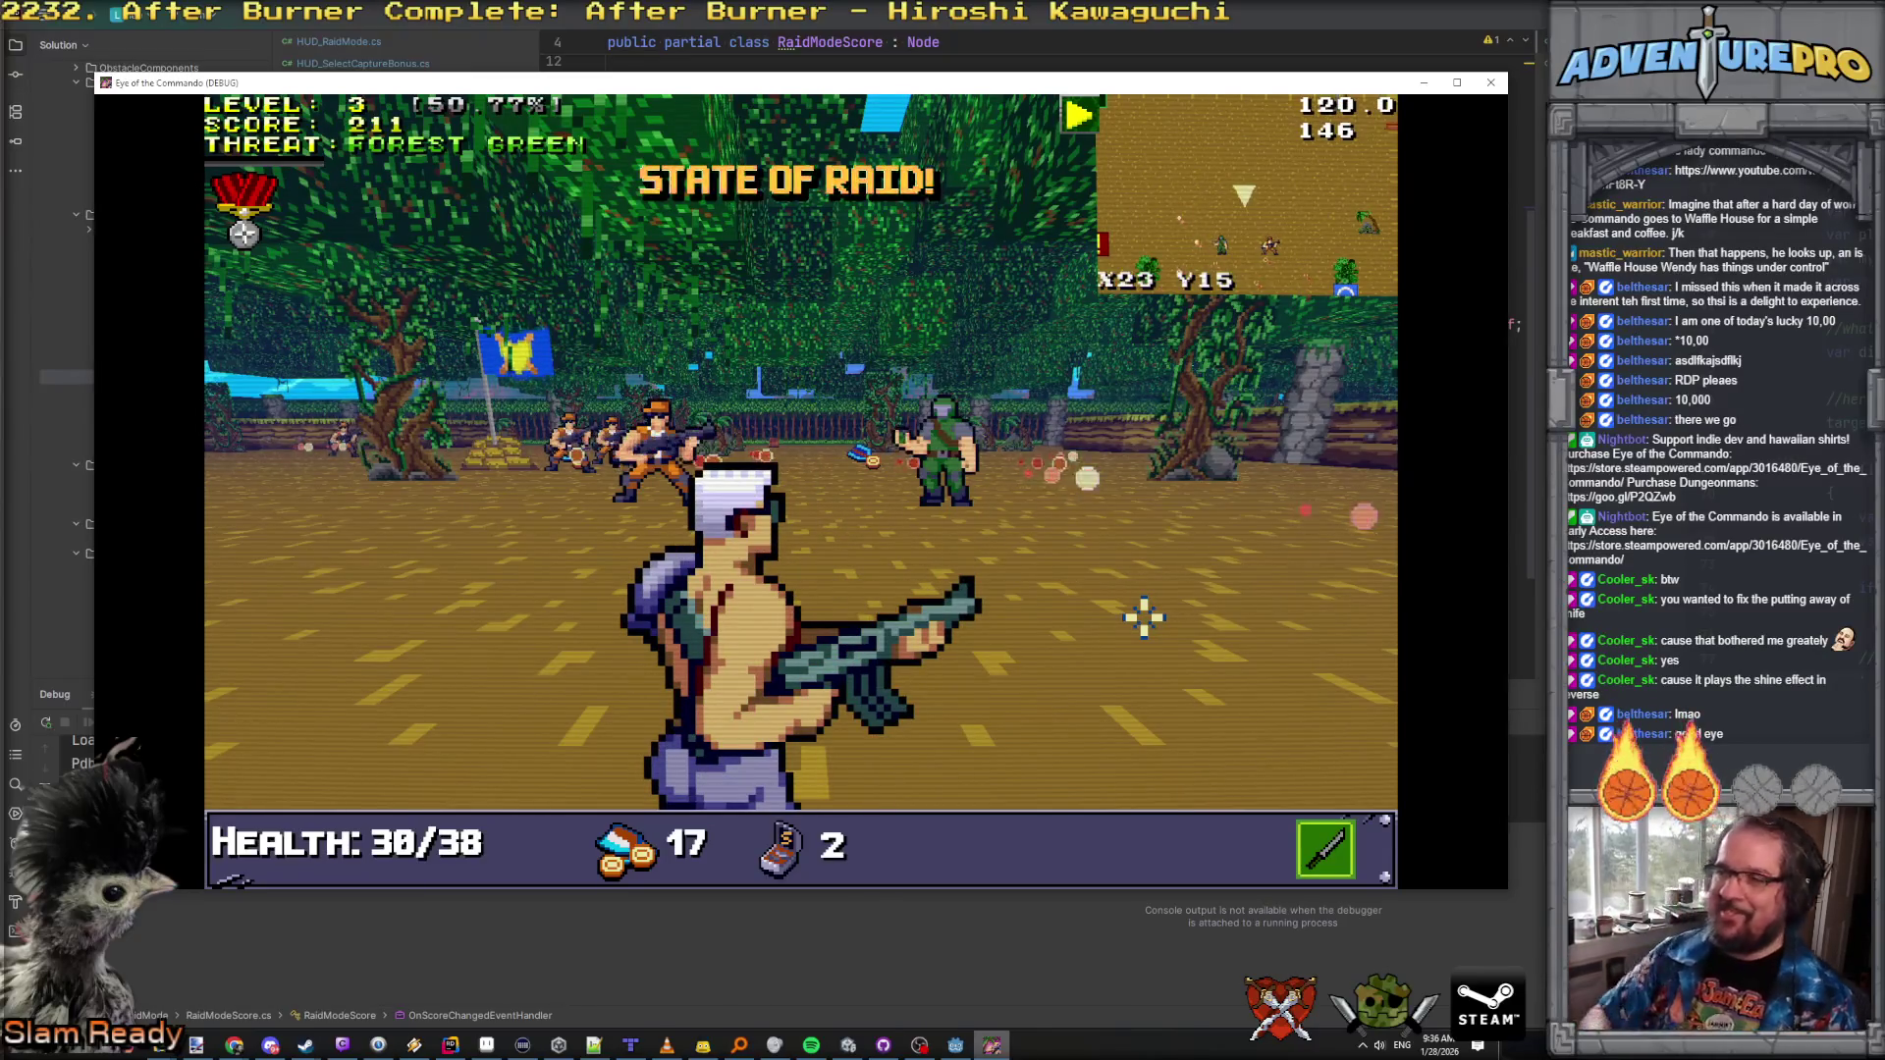
key("alt+F4")
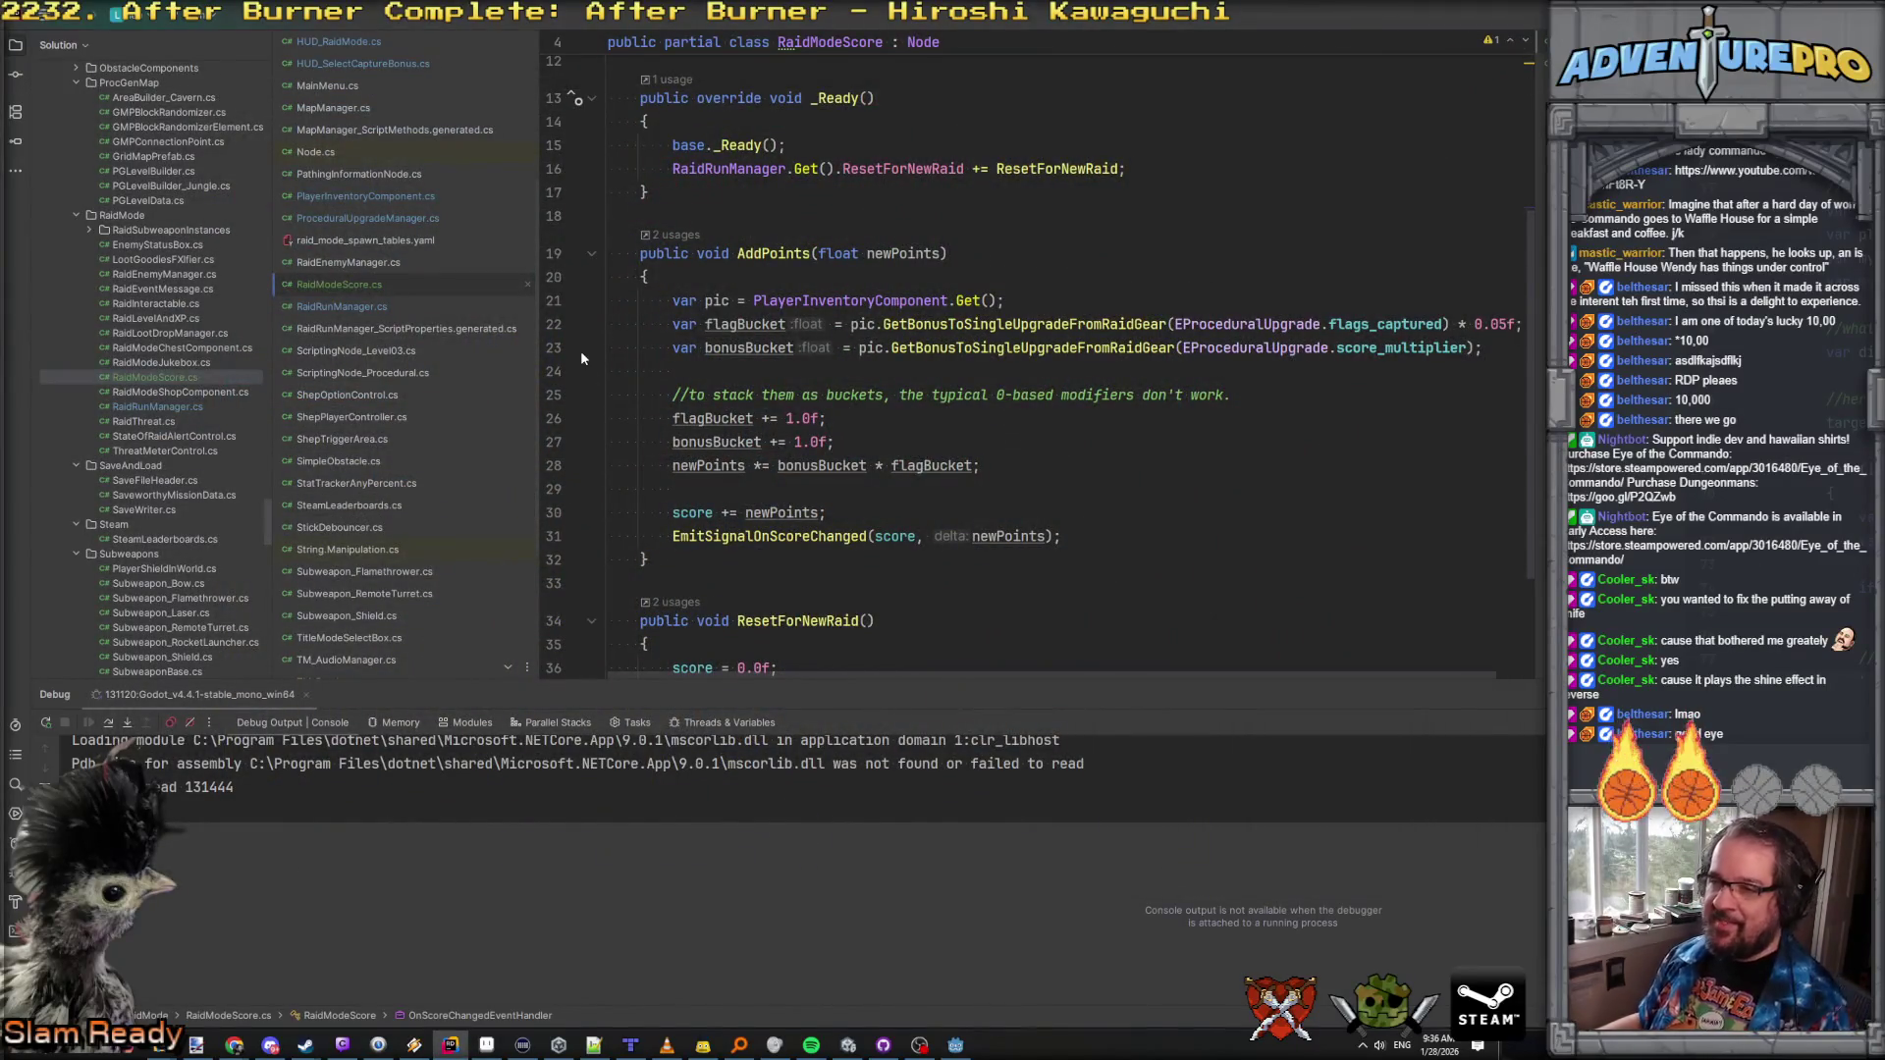
Step: Open CommandoKnifeData.cs in Rider and scroll through its code
scroll(580, 350, "down", 3)
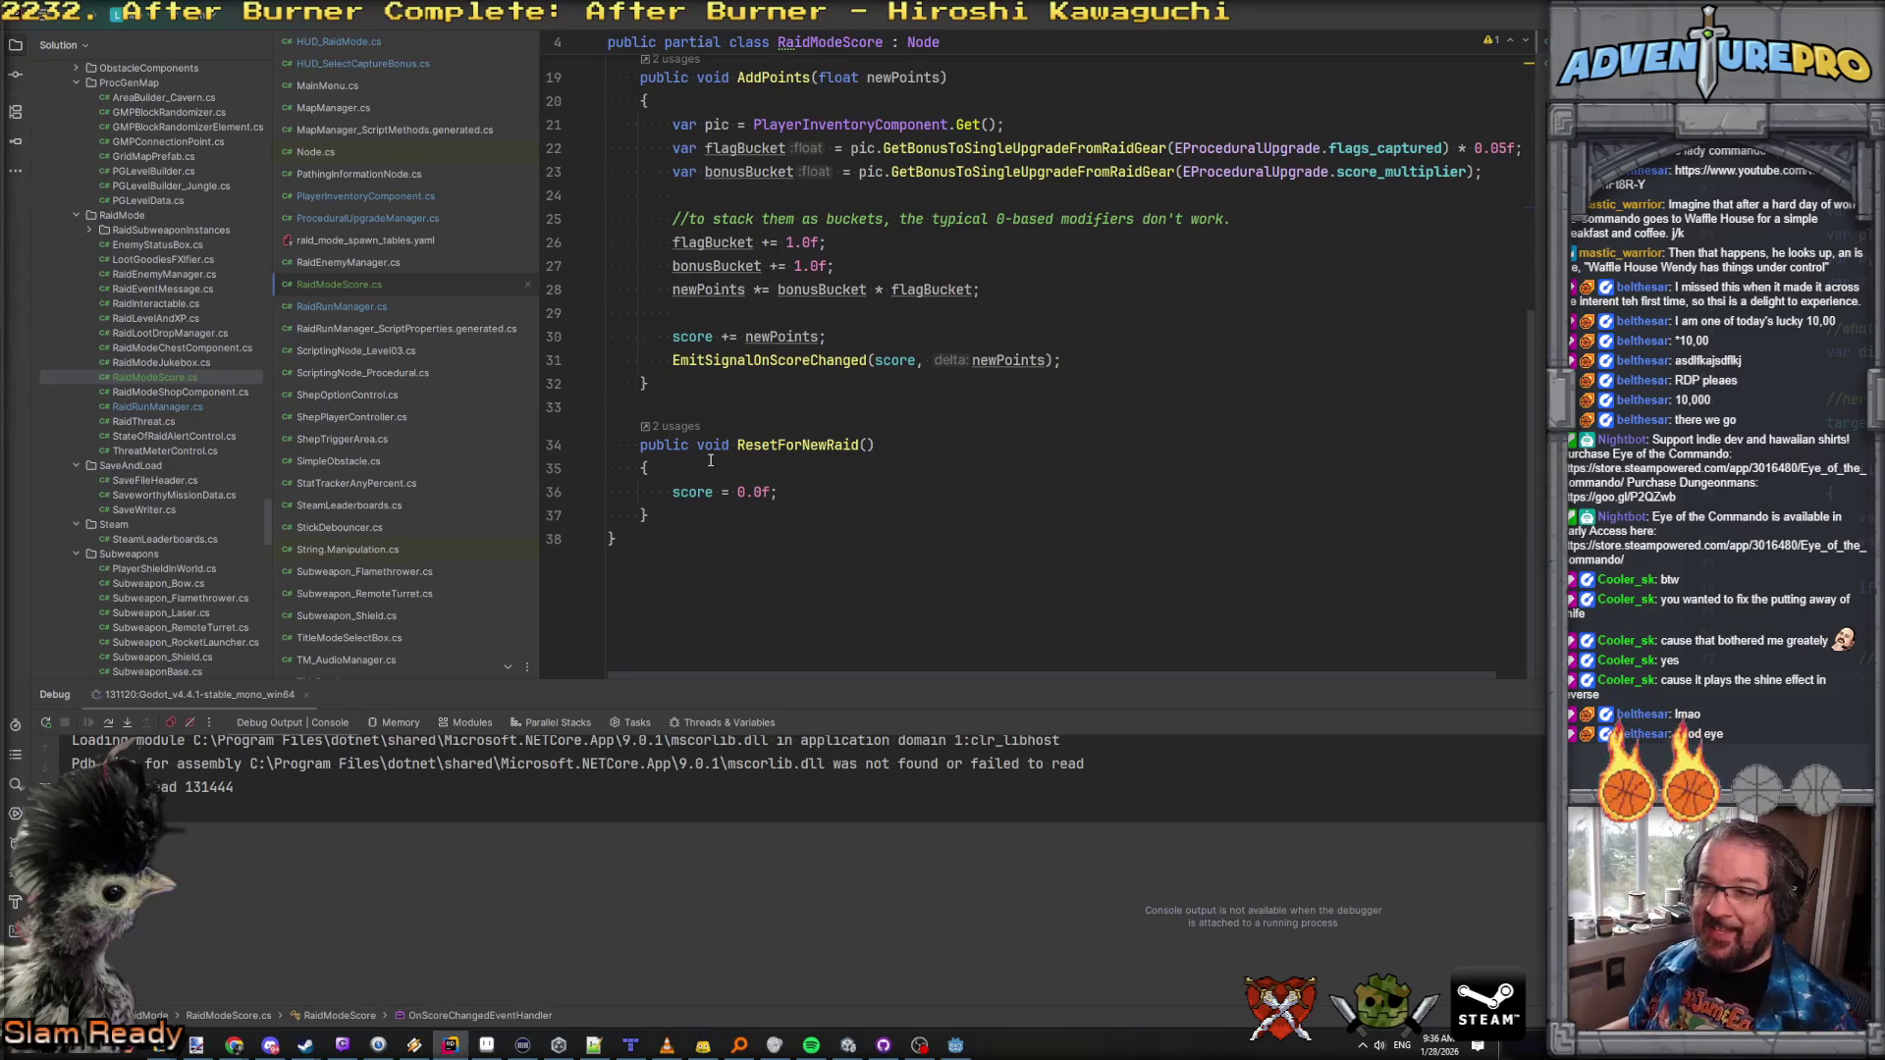
scroll(326, 408, "up", 4)
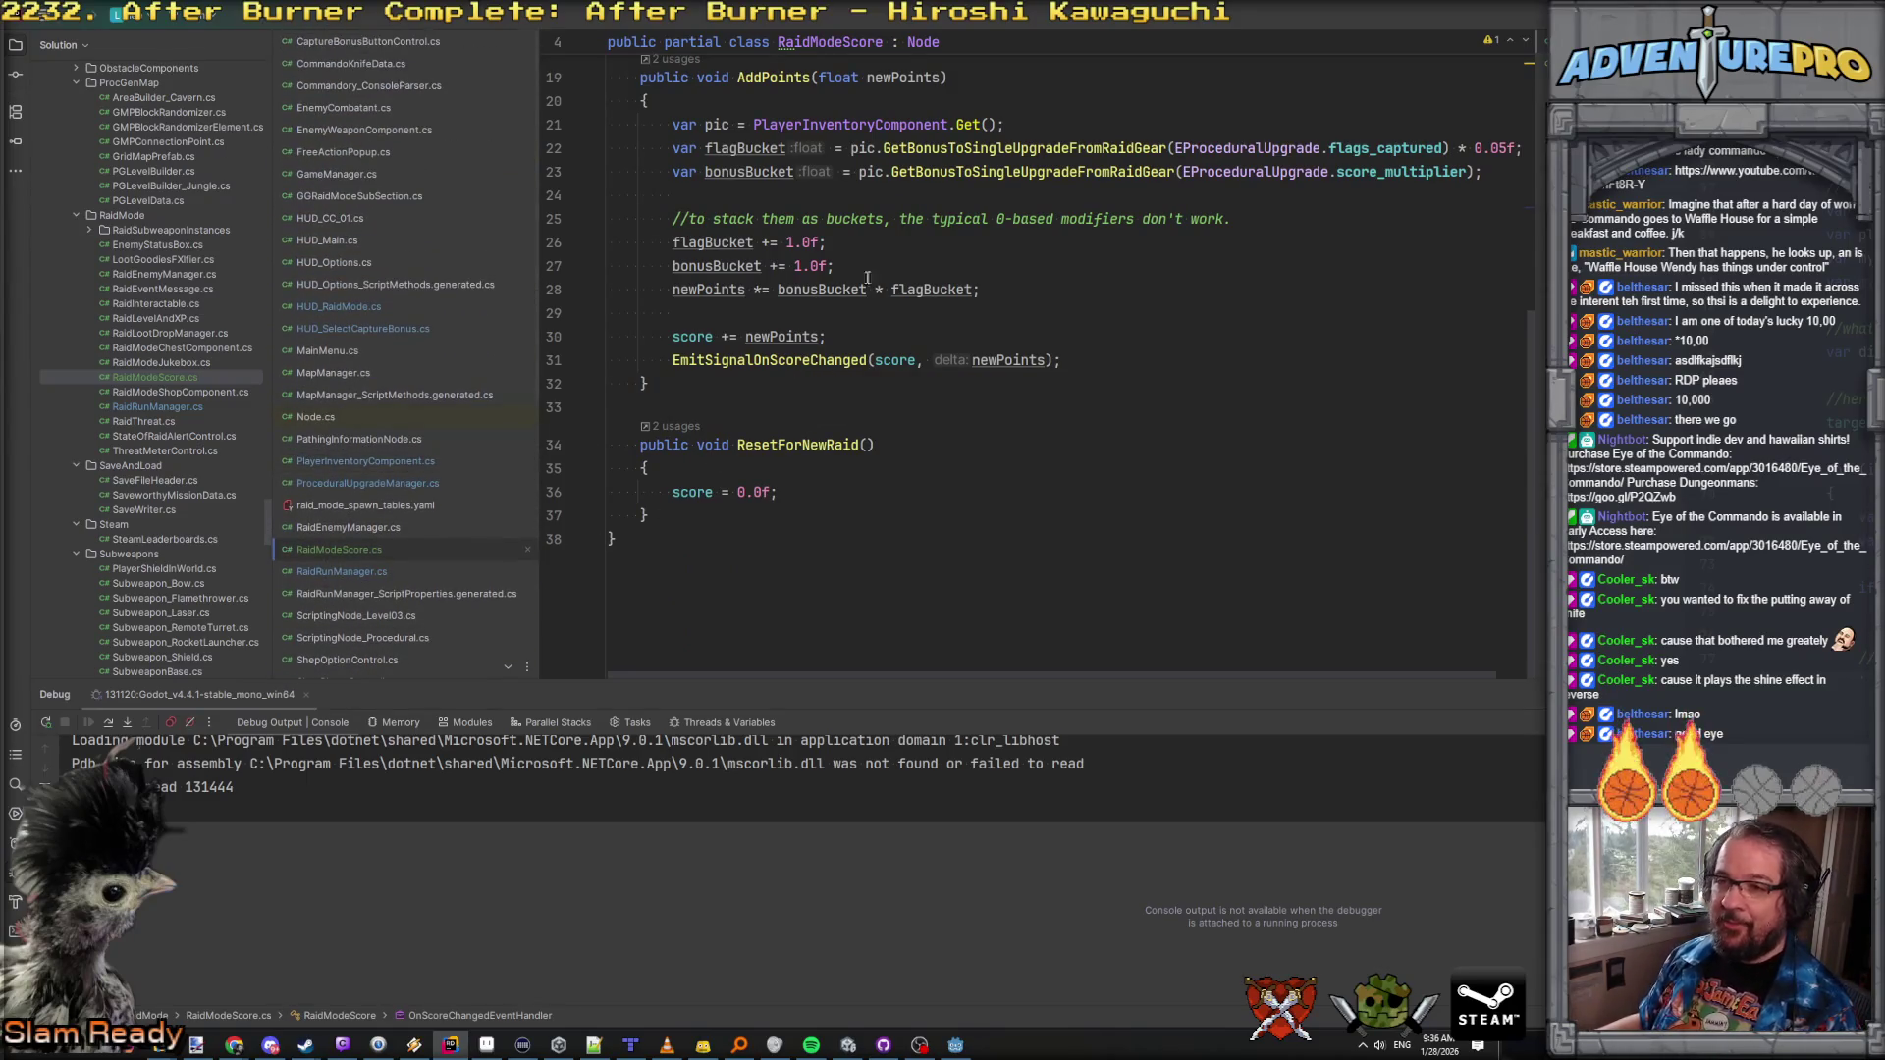
left_click(350, 63)
scroll(1072, 381, "down", 5)
scroll(1072, 381, "down", 20)
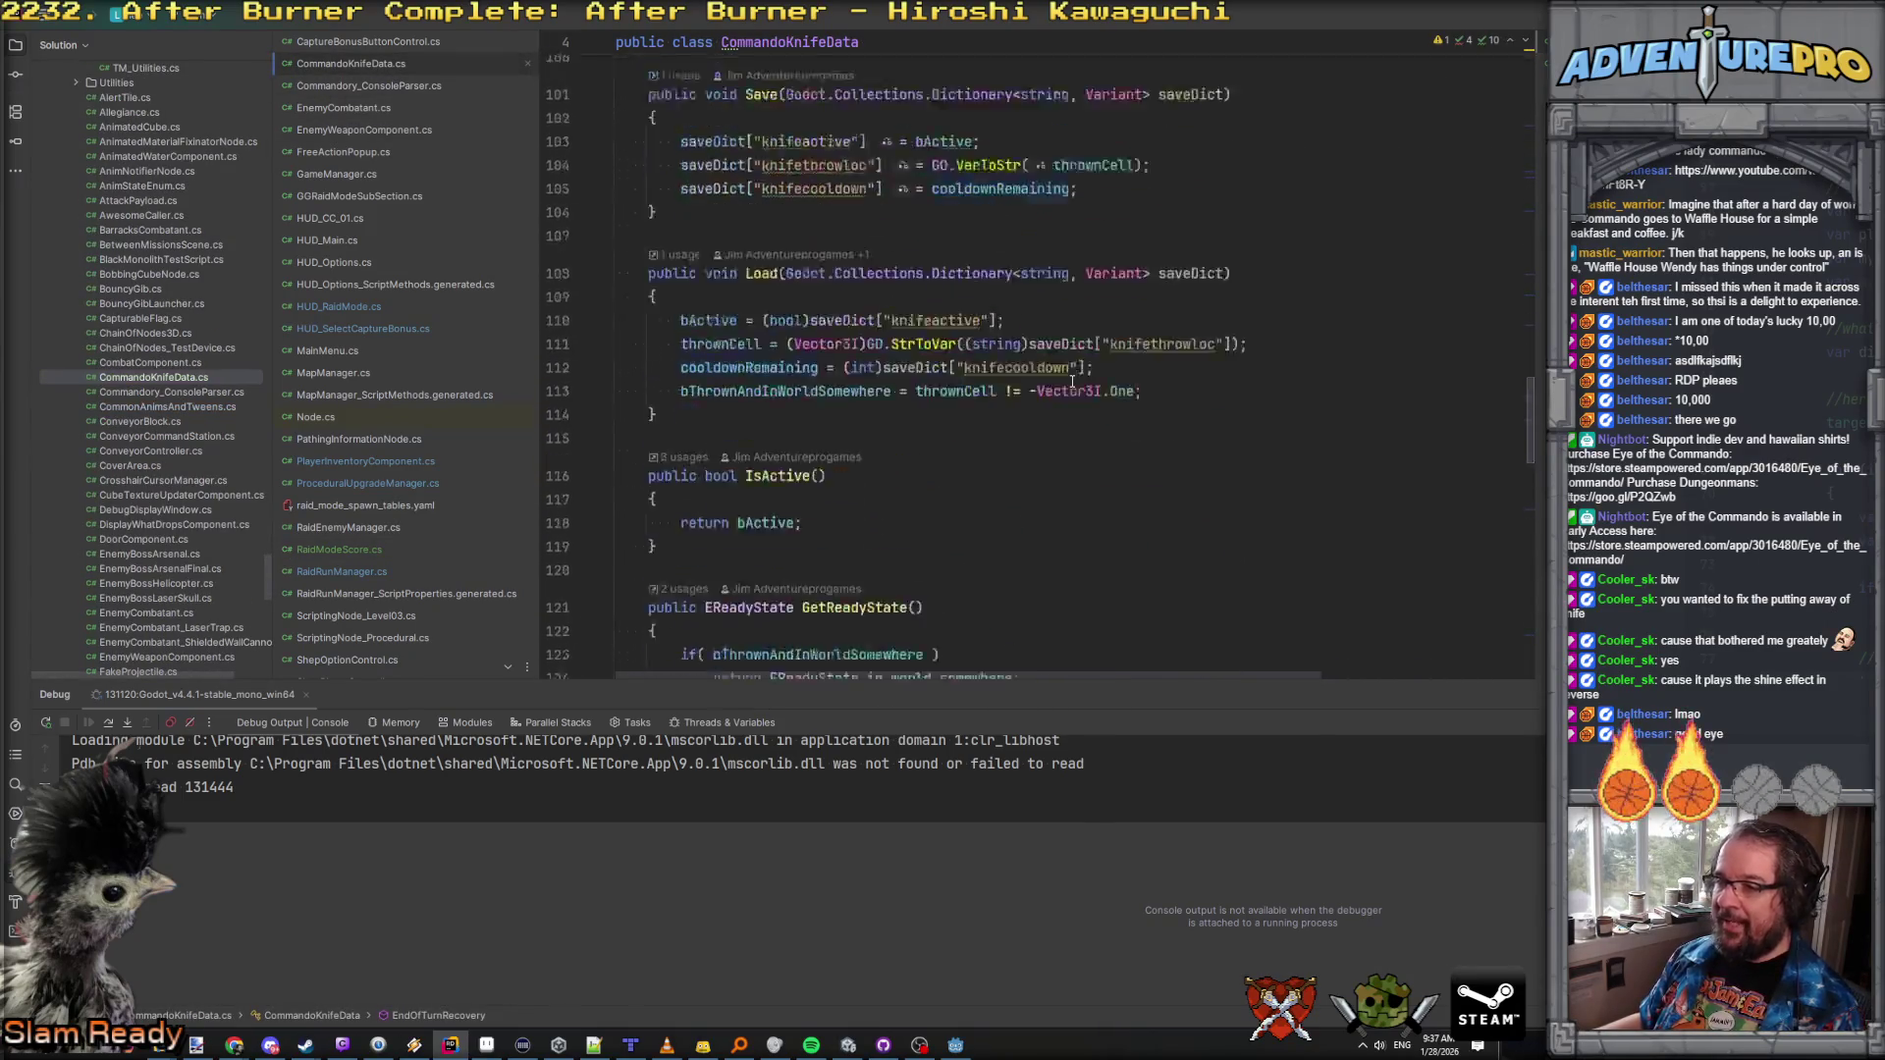
scroll(1072, 381, "down", 5)
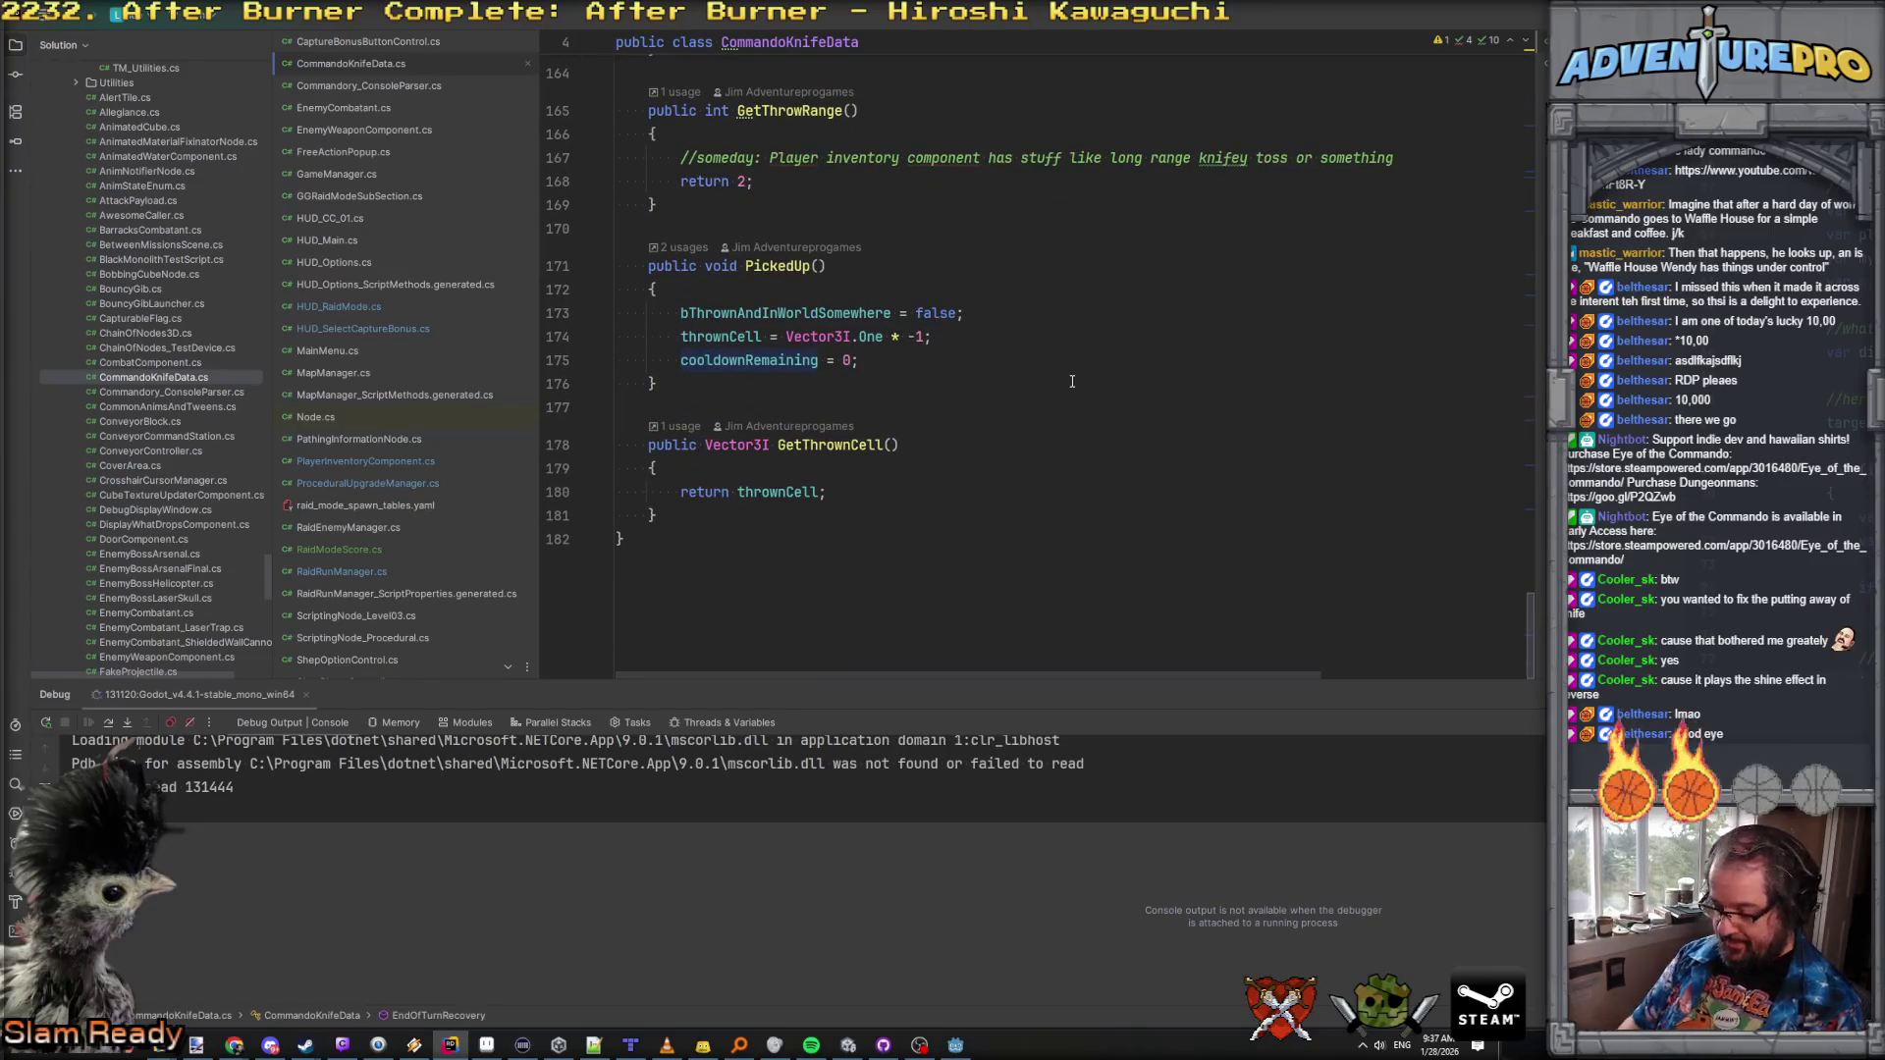
Step: Search all files for play("k and jump to SheatheKnife in ShepPlayerController.cs, then return to Godot
key("ctrl+shift+f")
type("play(\"")
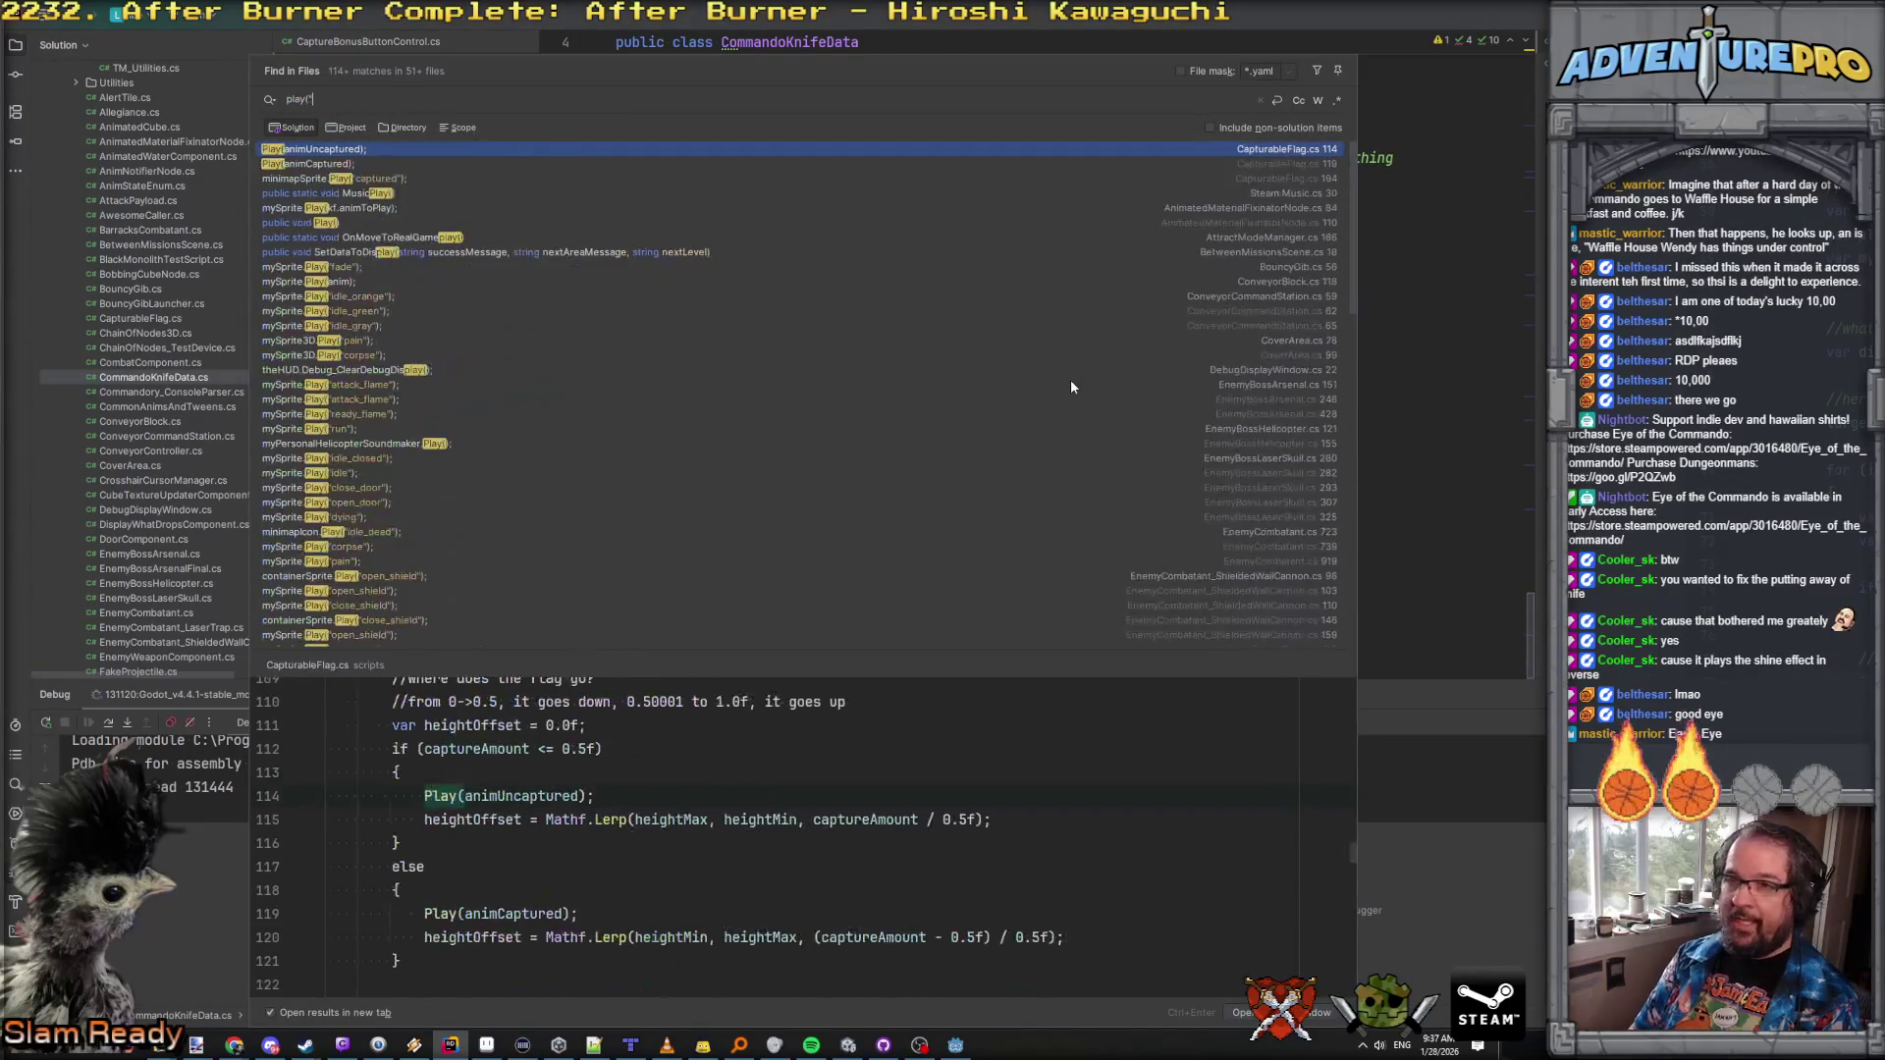
type("k")
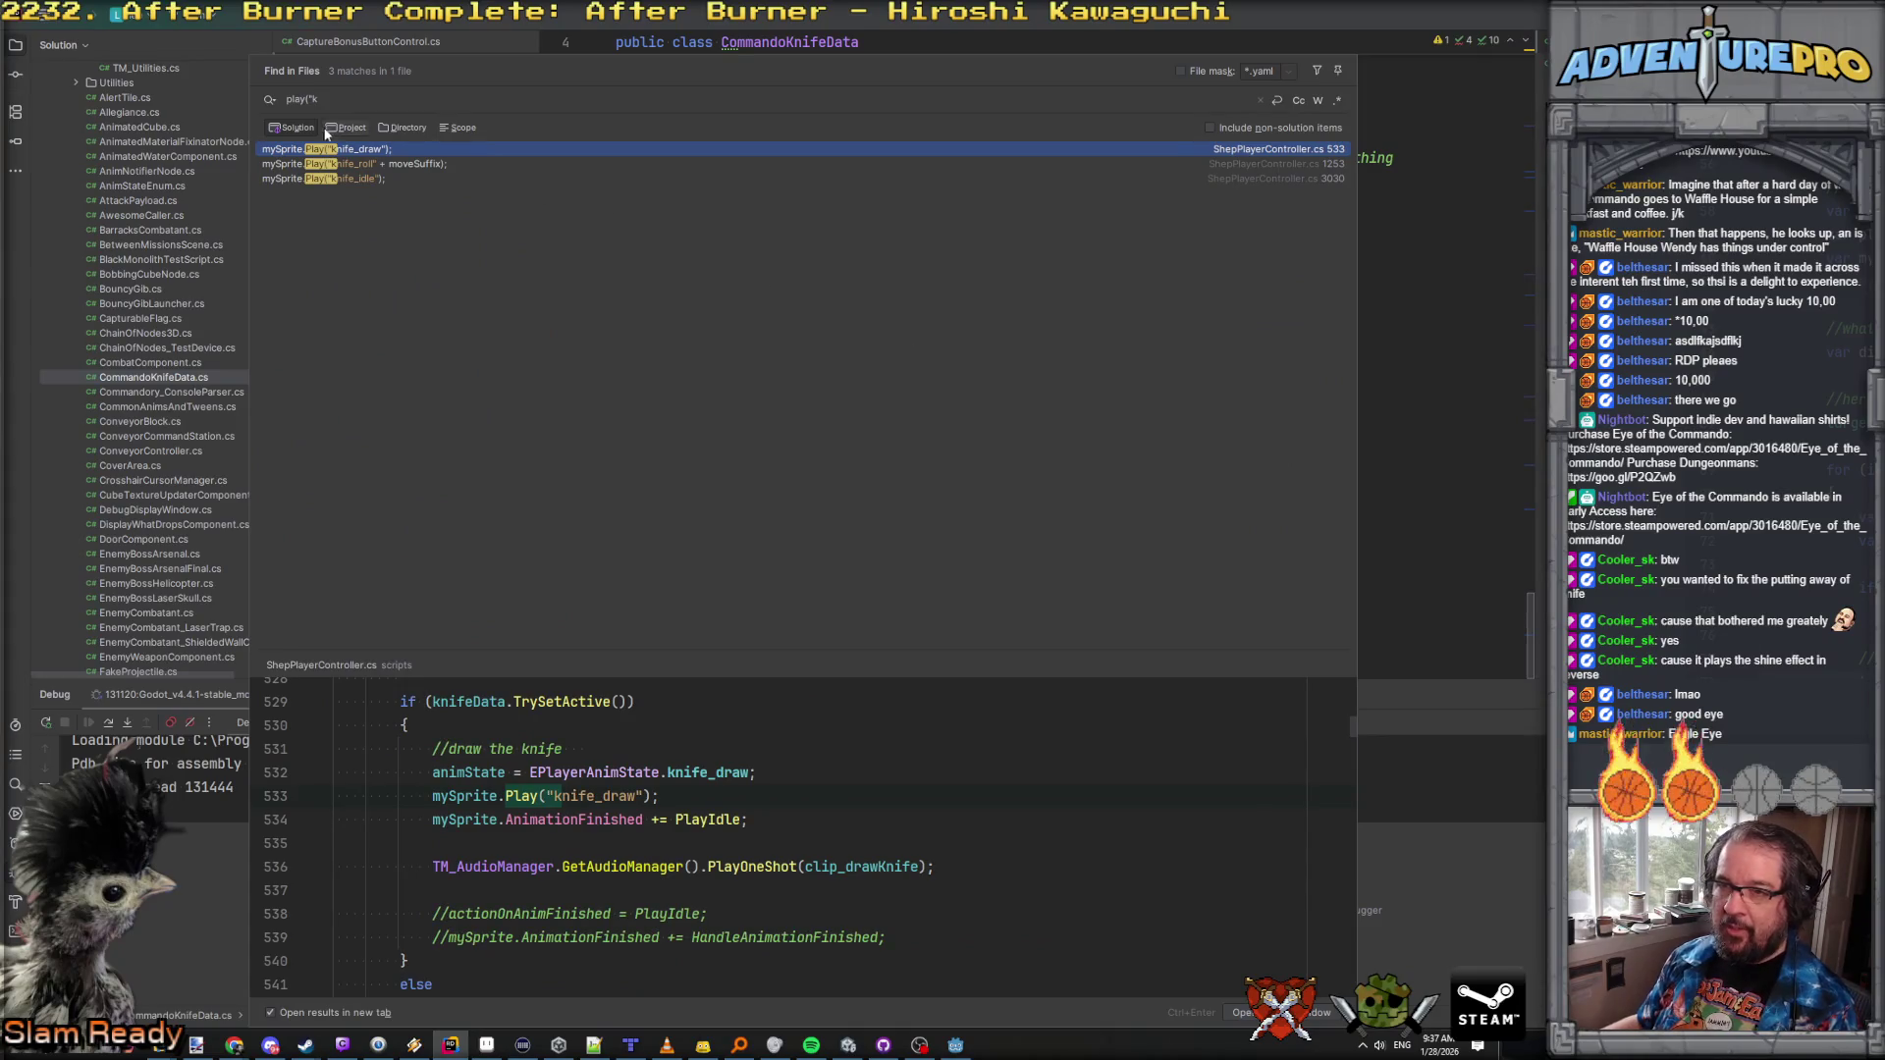
double_click(308, 149)
scroll(1021, 279, "up", 2)
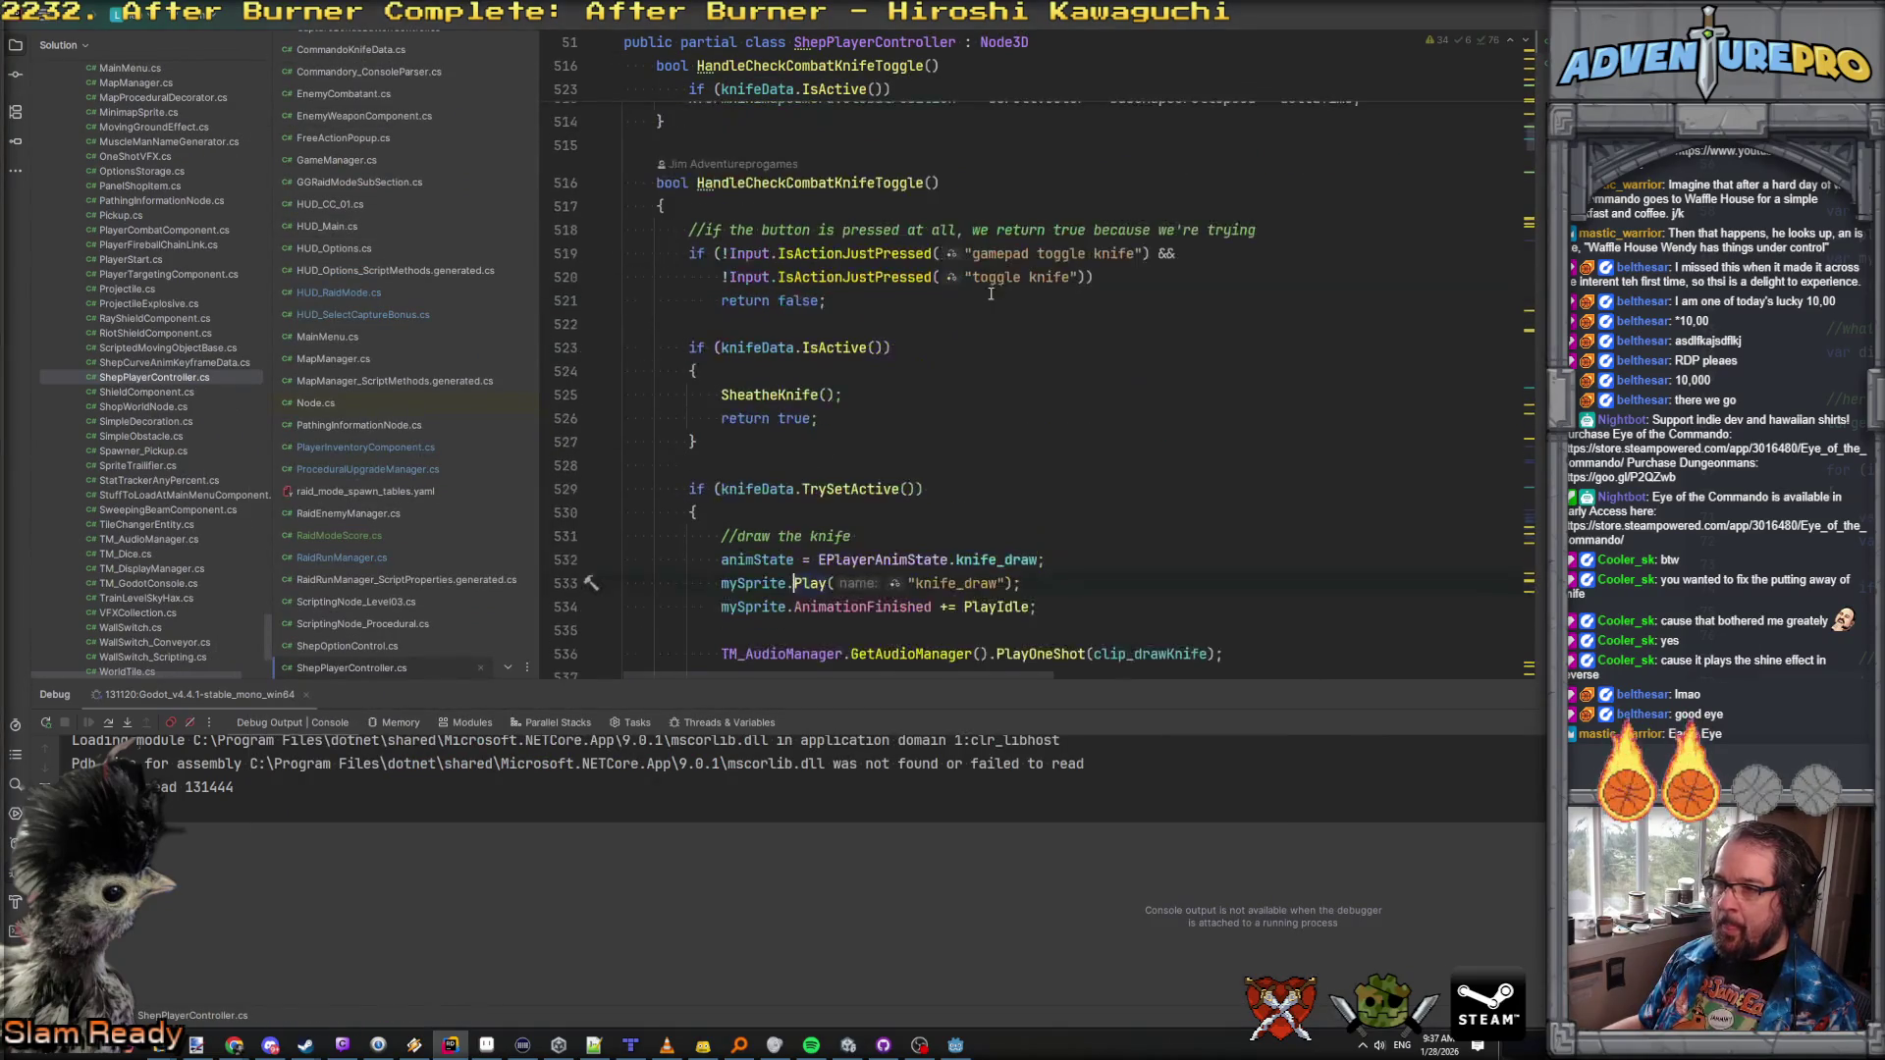
scroll(987, 360, "down", 4)
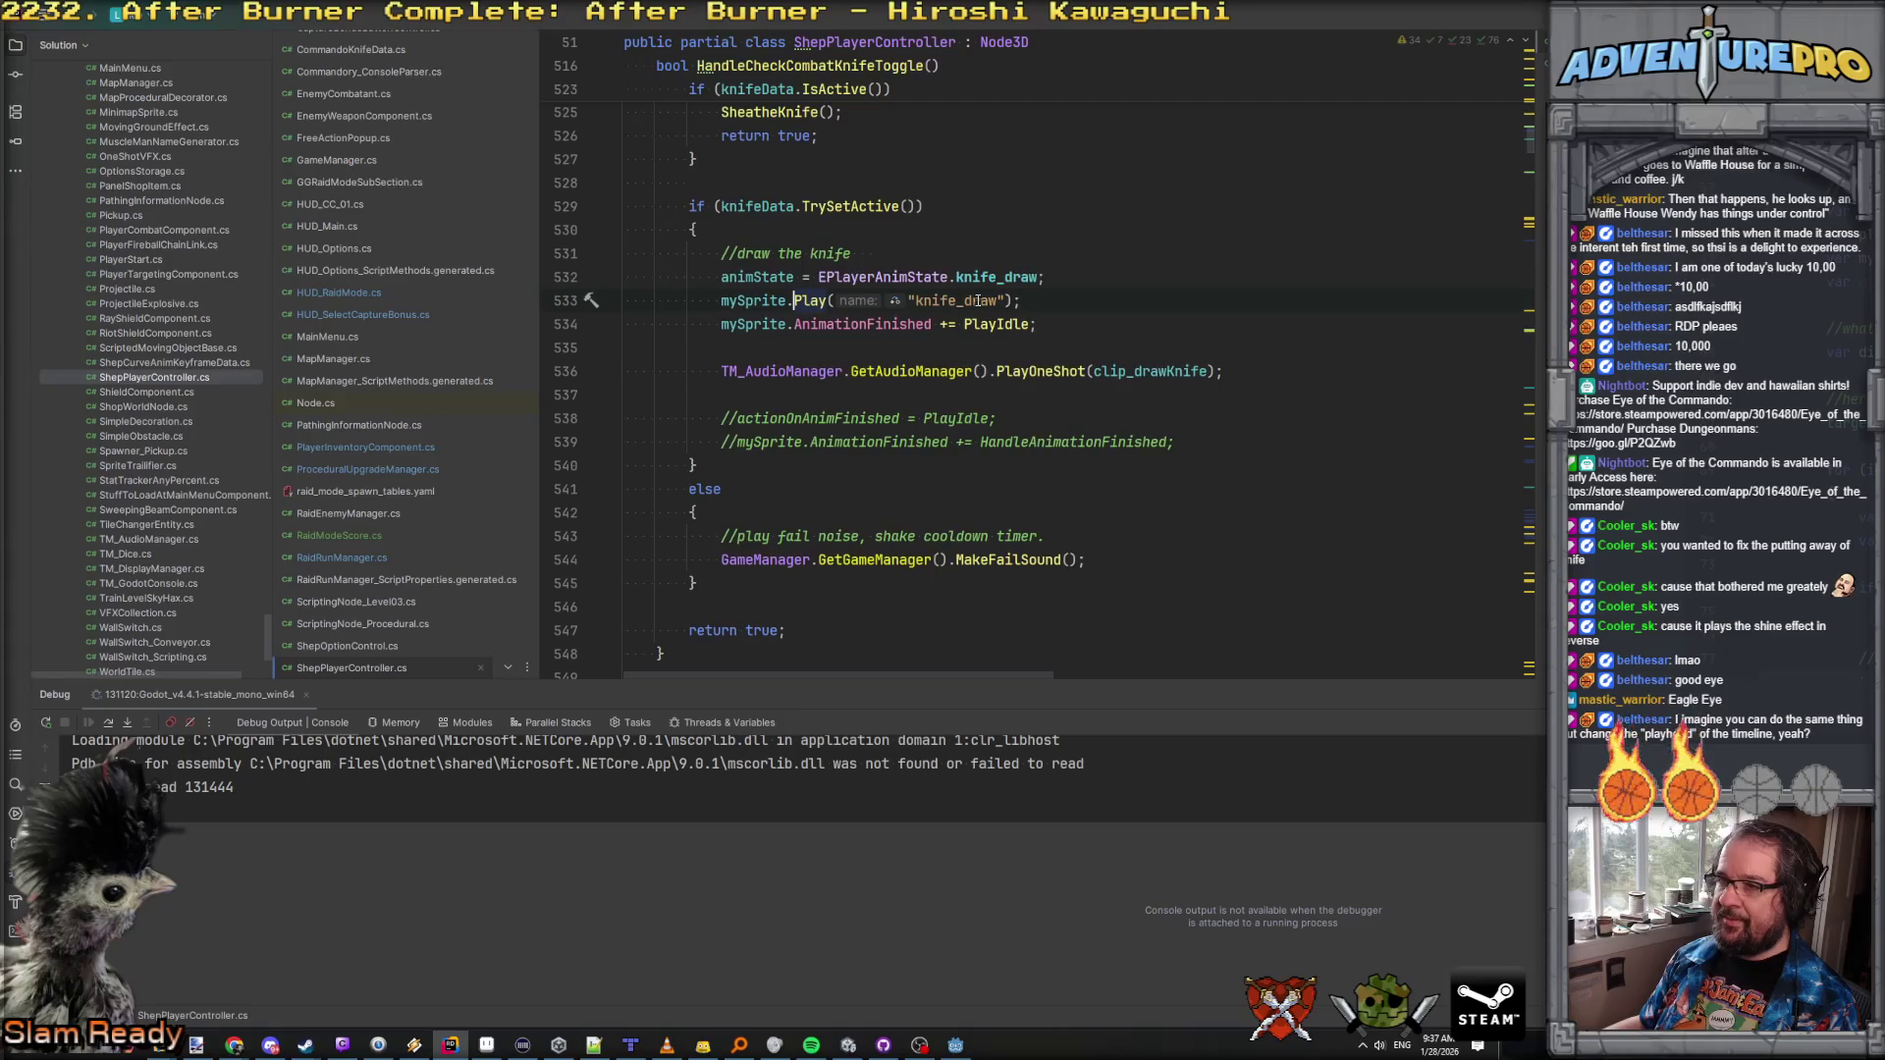
key("Page_Down")
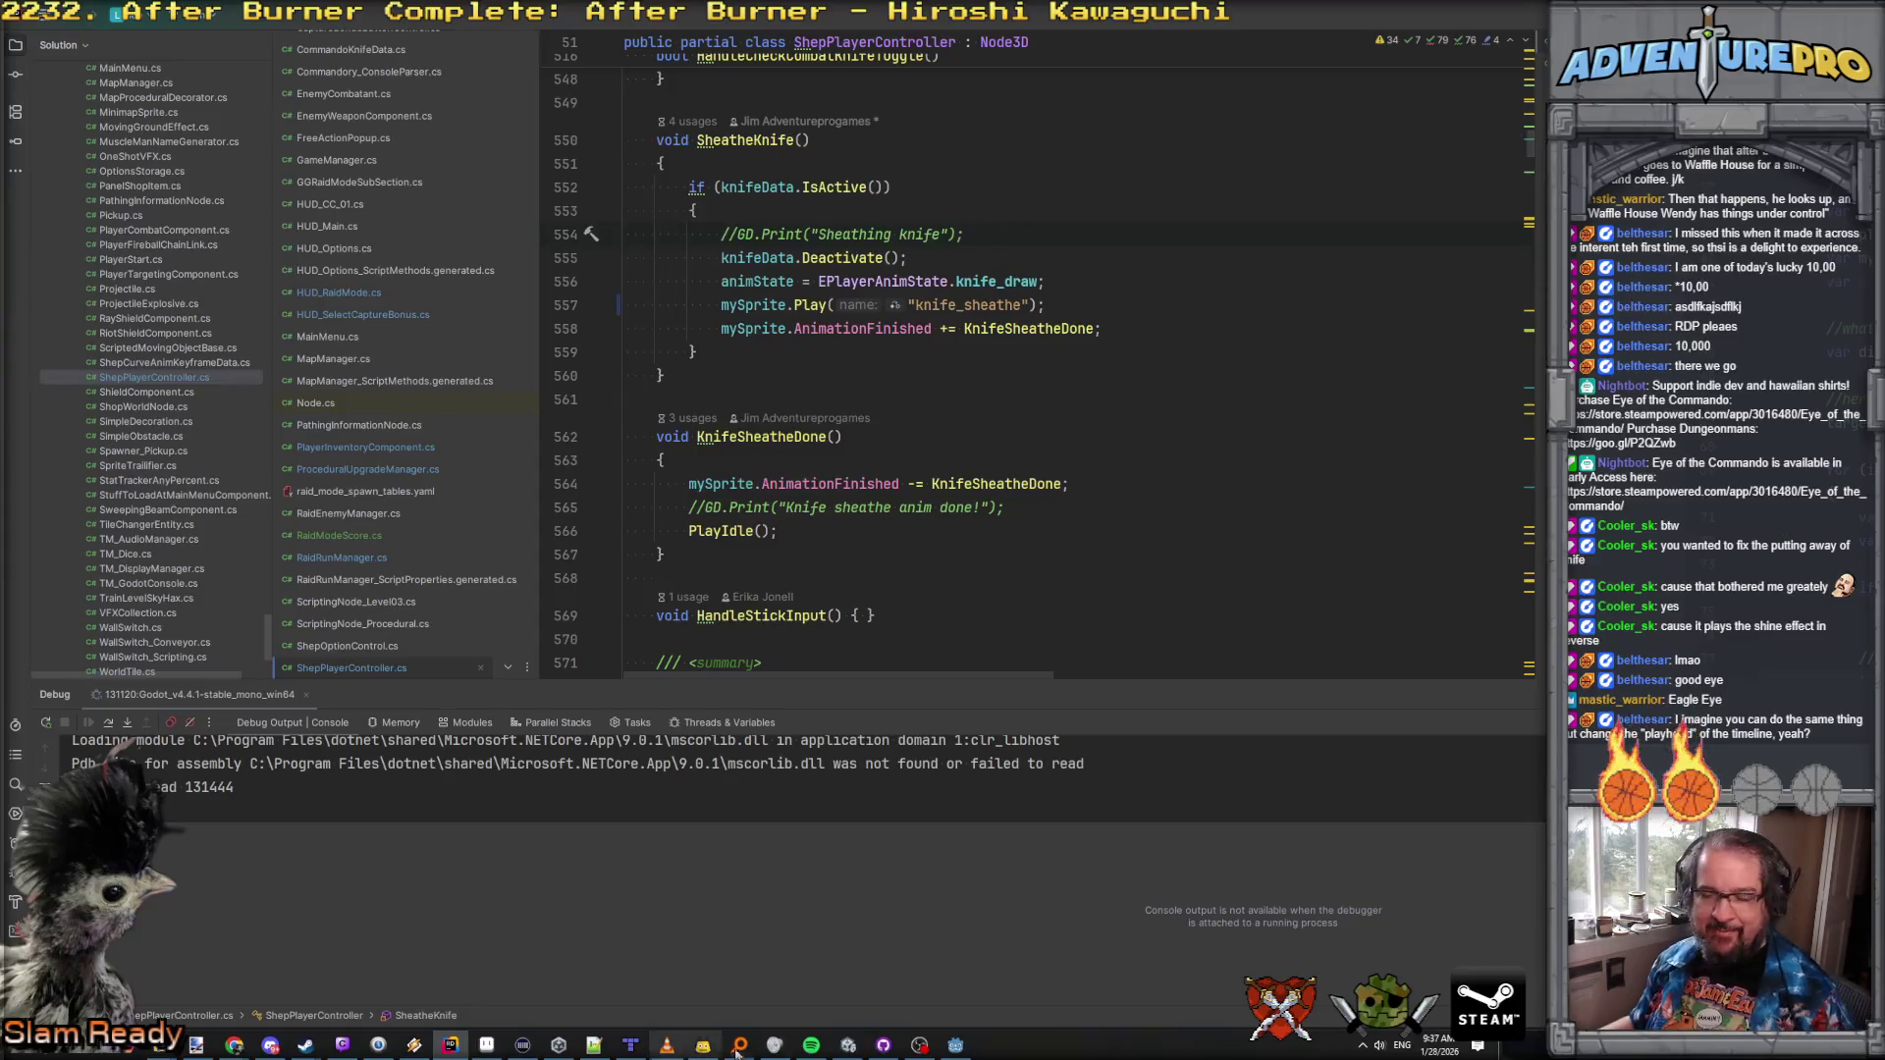
left_click(956, 1046)
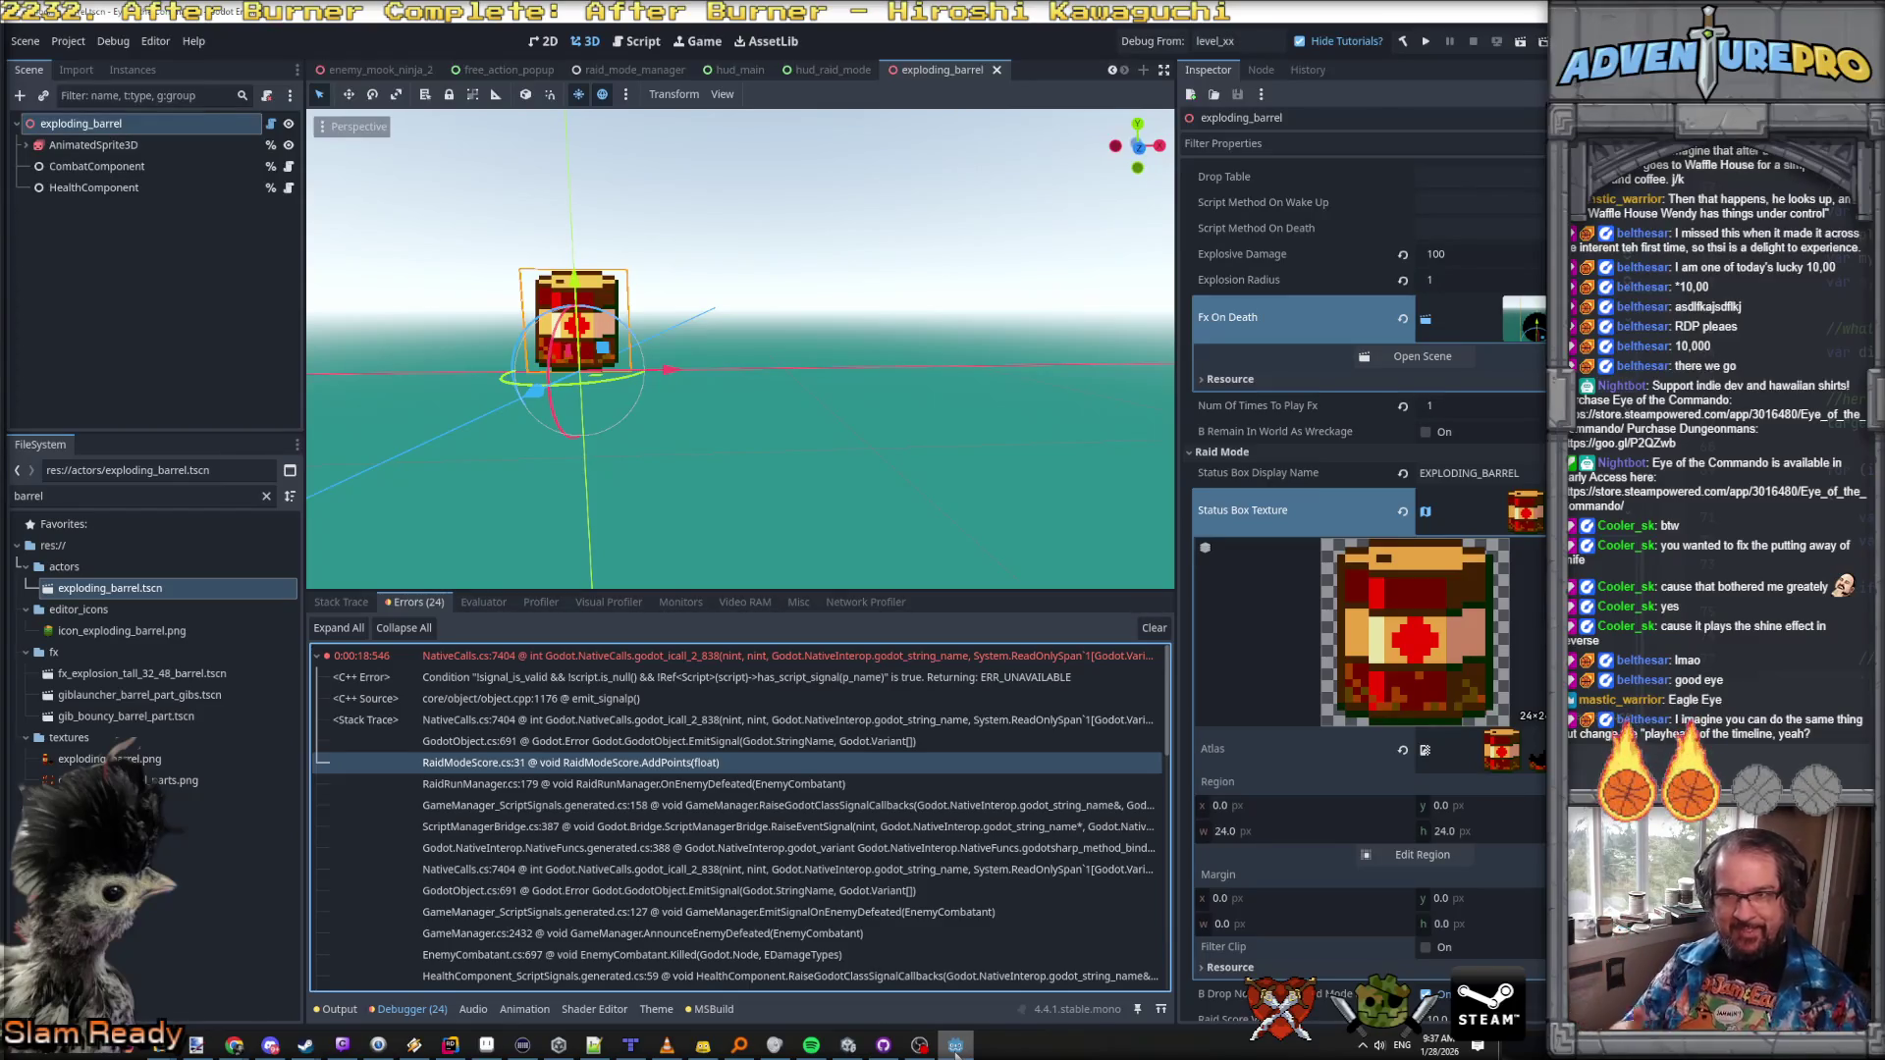
Step: Filter FileSystem for 'mans', open main_mans.tscn, and select sprite_main to show its SpriteFrames
left_click(69, 495)
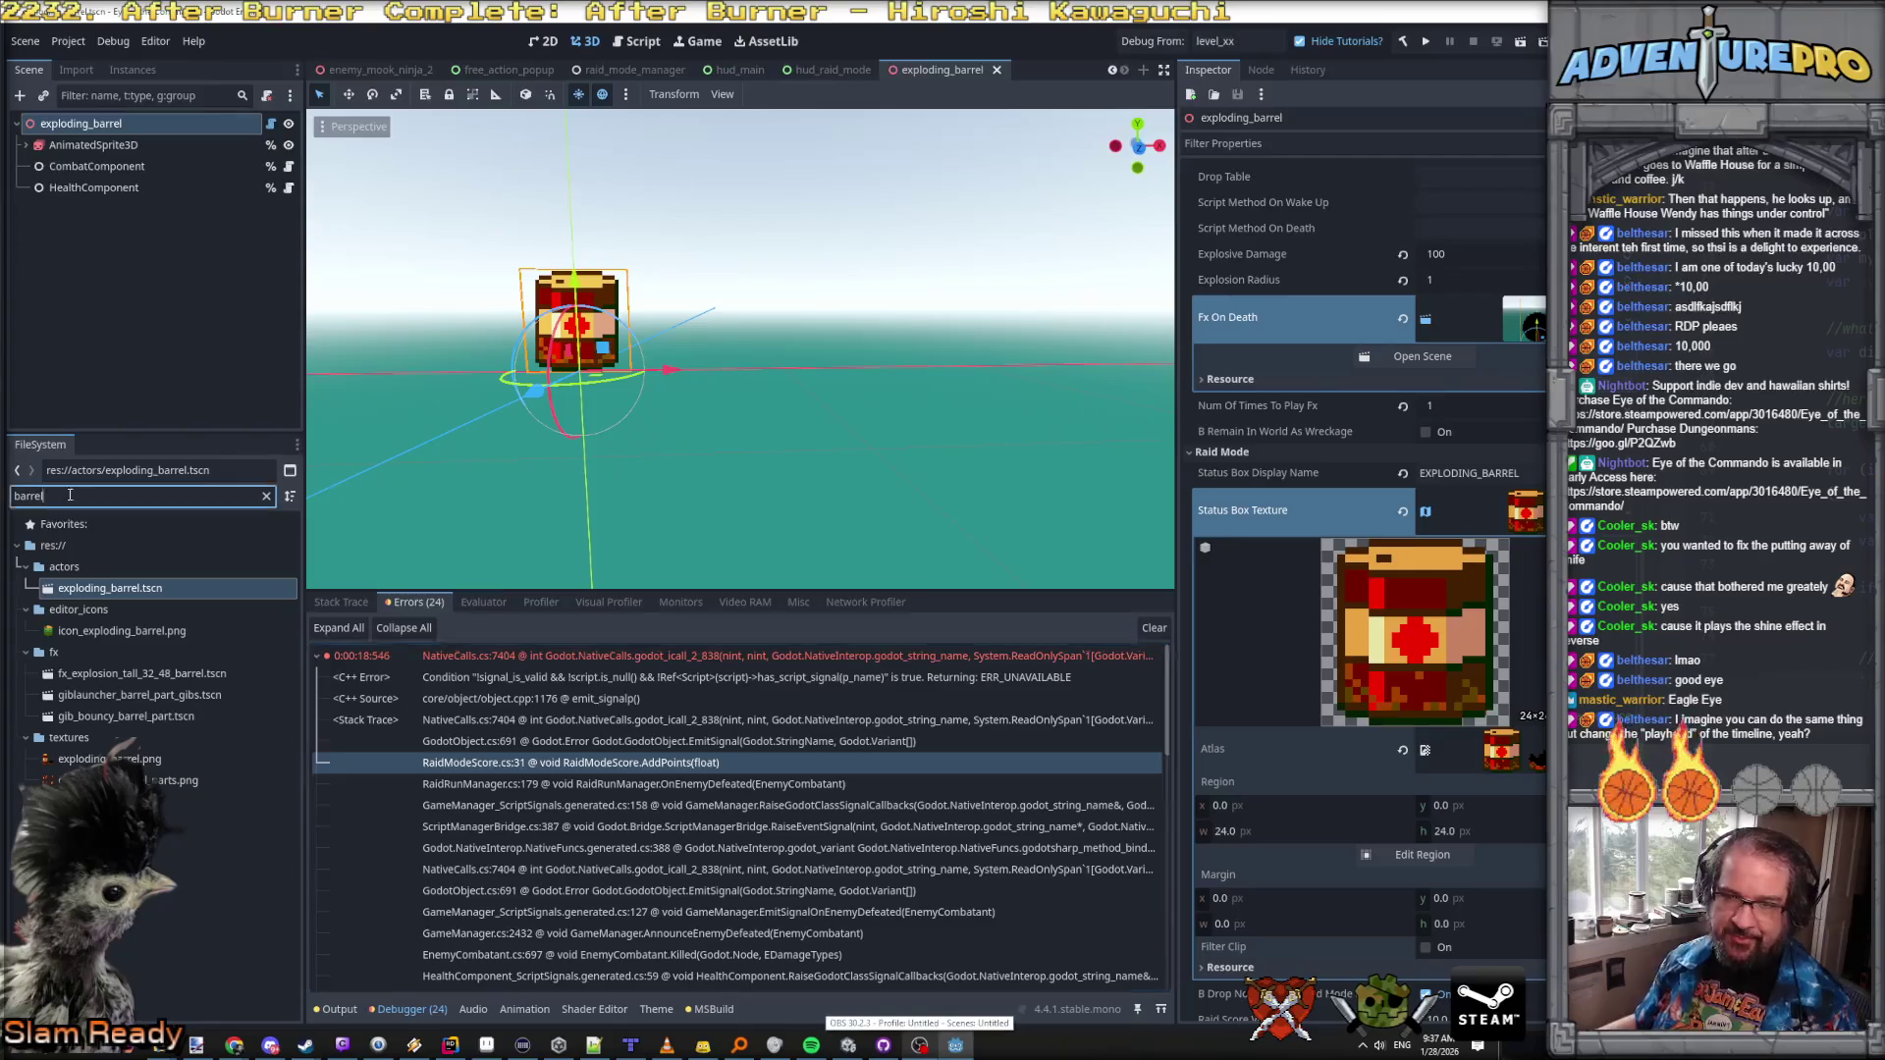
type("ma")
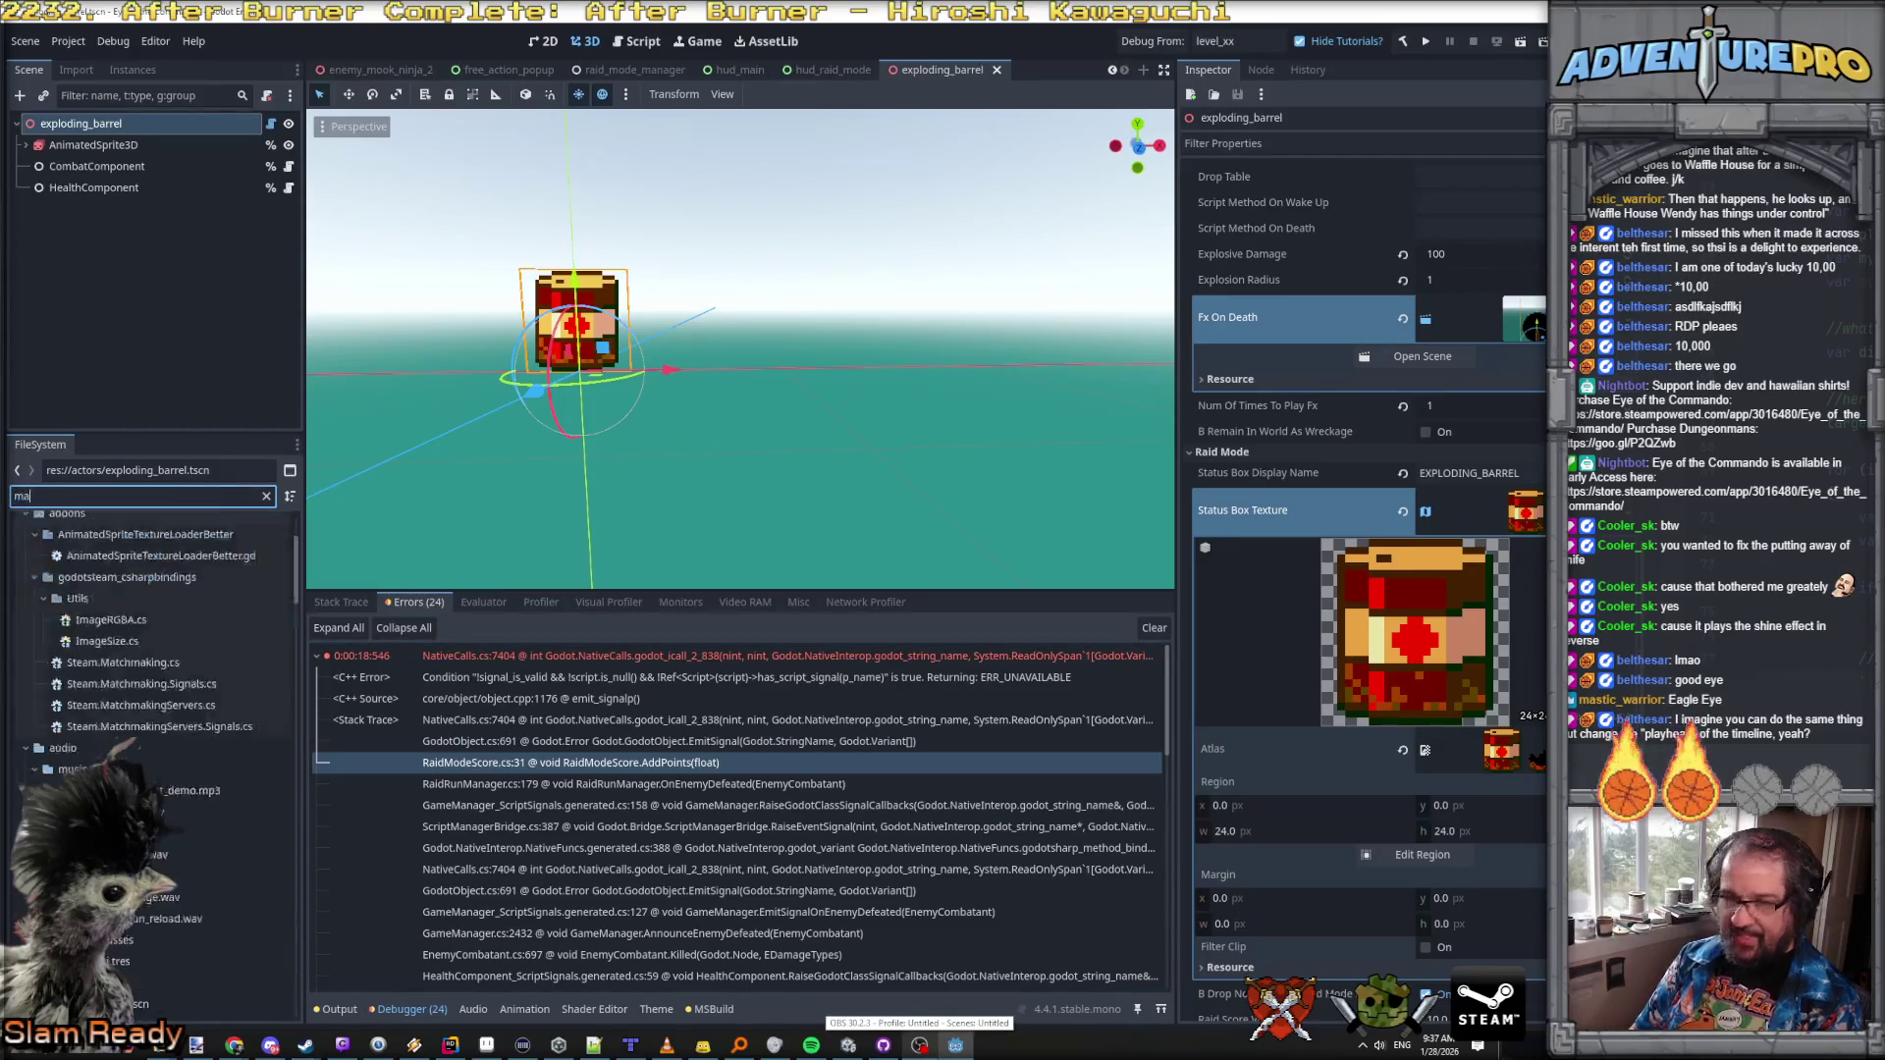
type("inm")
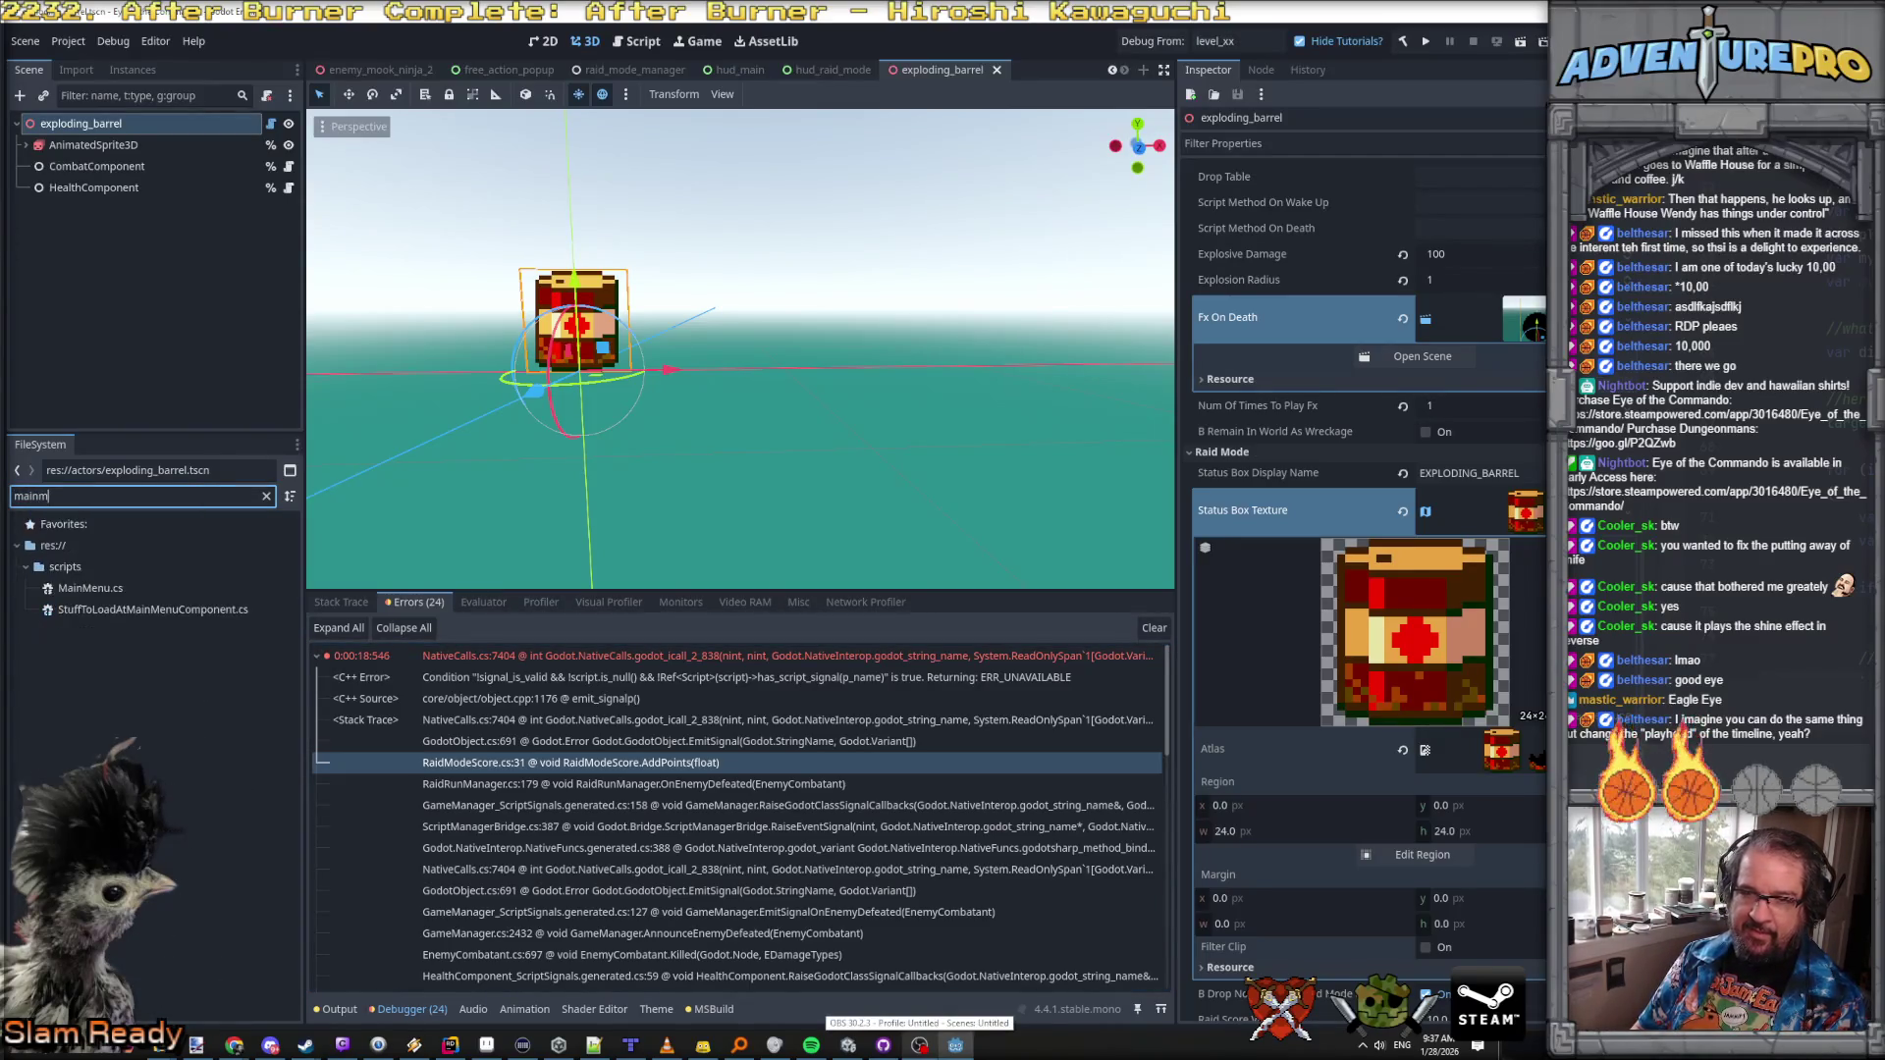
key("BackSpace")
key("BackSpace")
key("BackSpace")
type("ns")
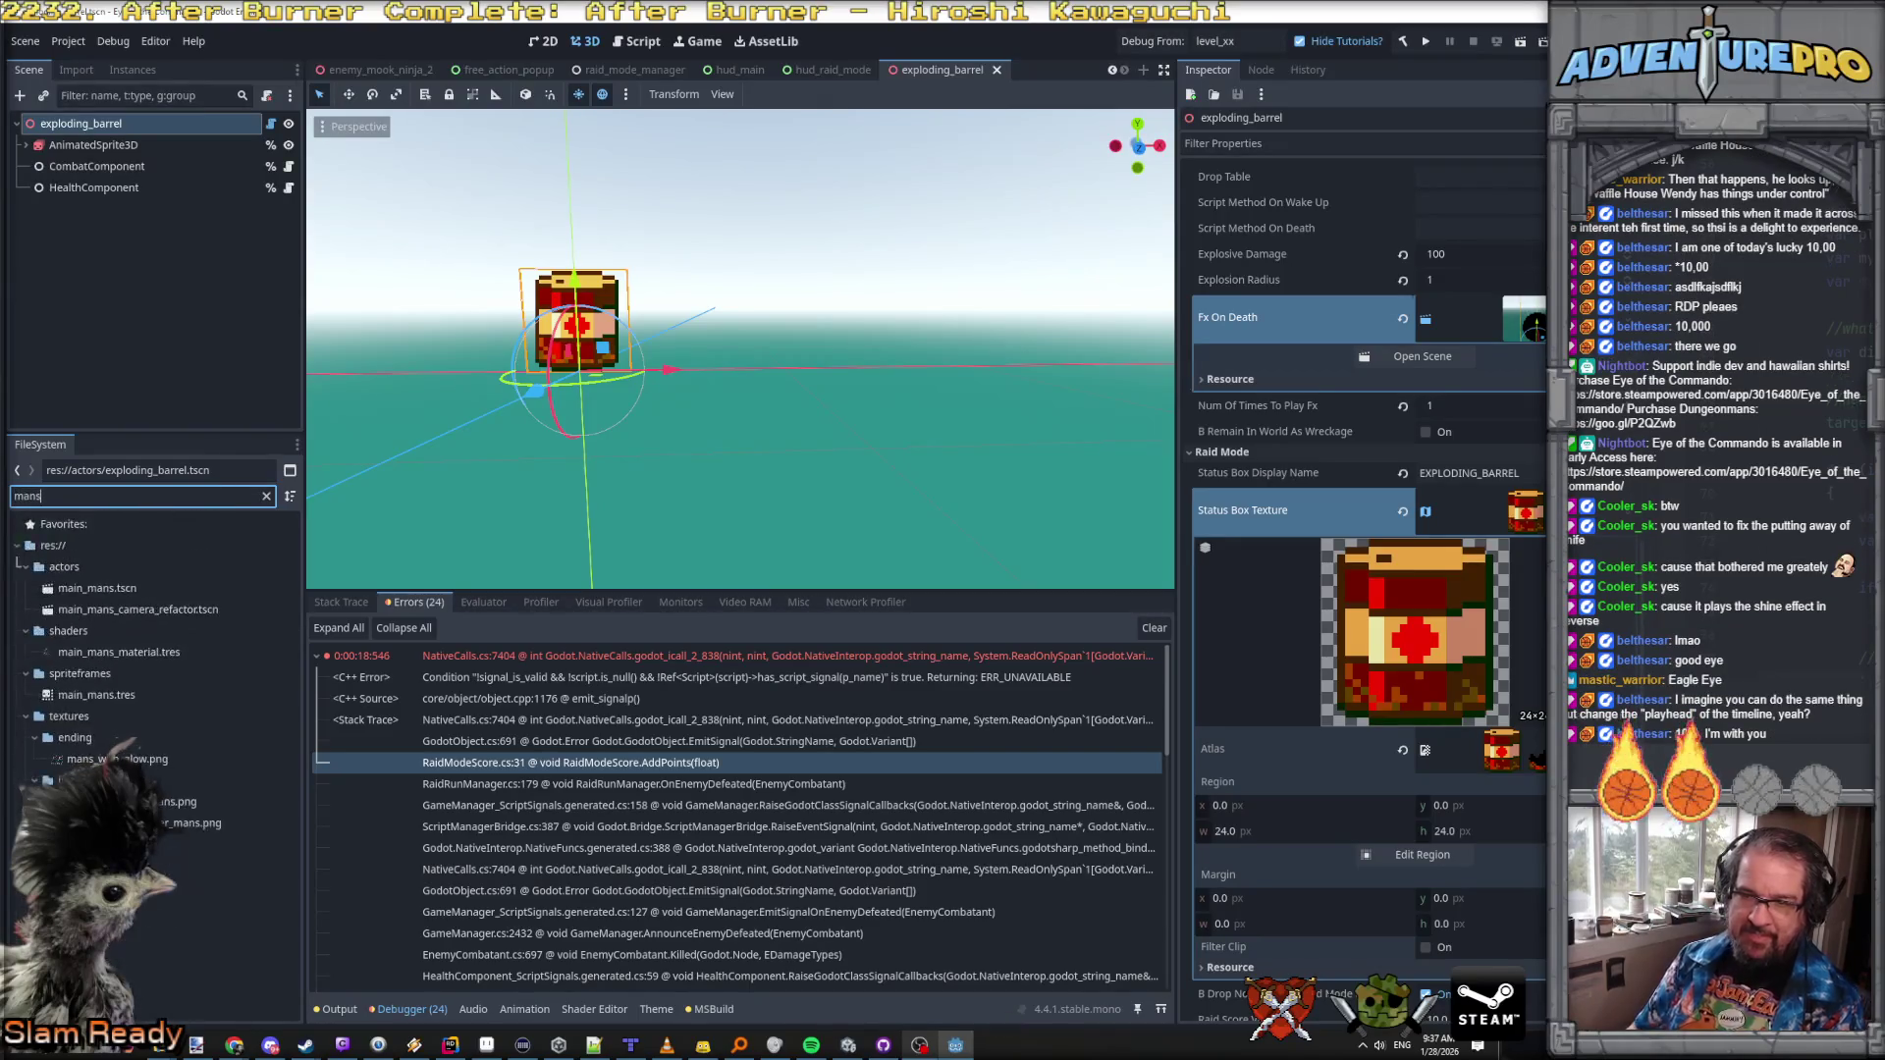
double_click(69, 589)
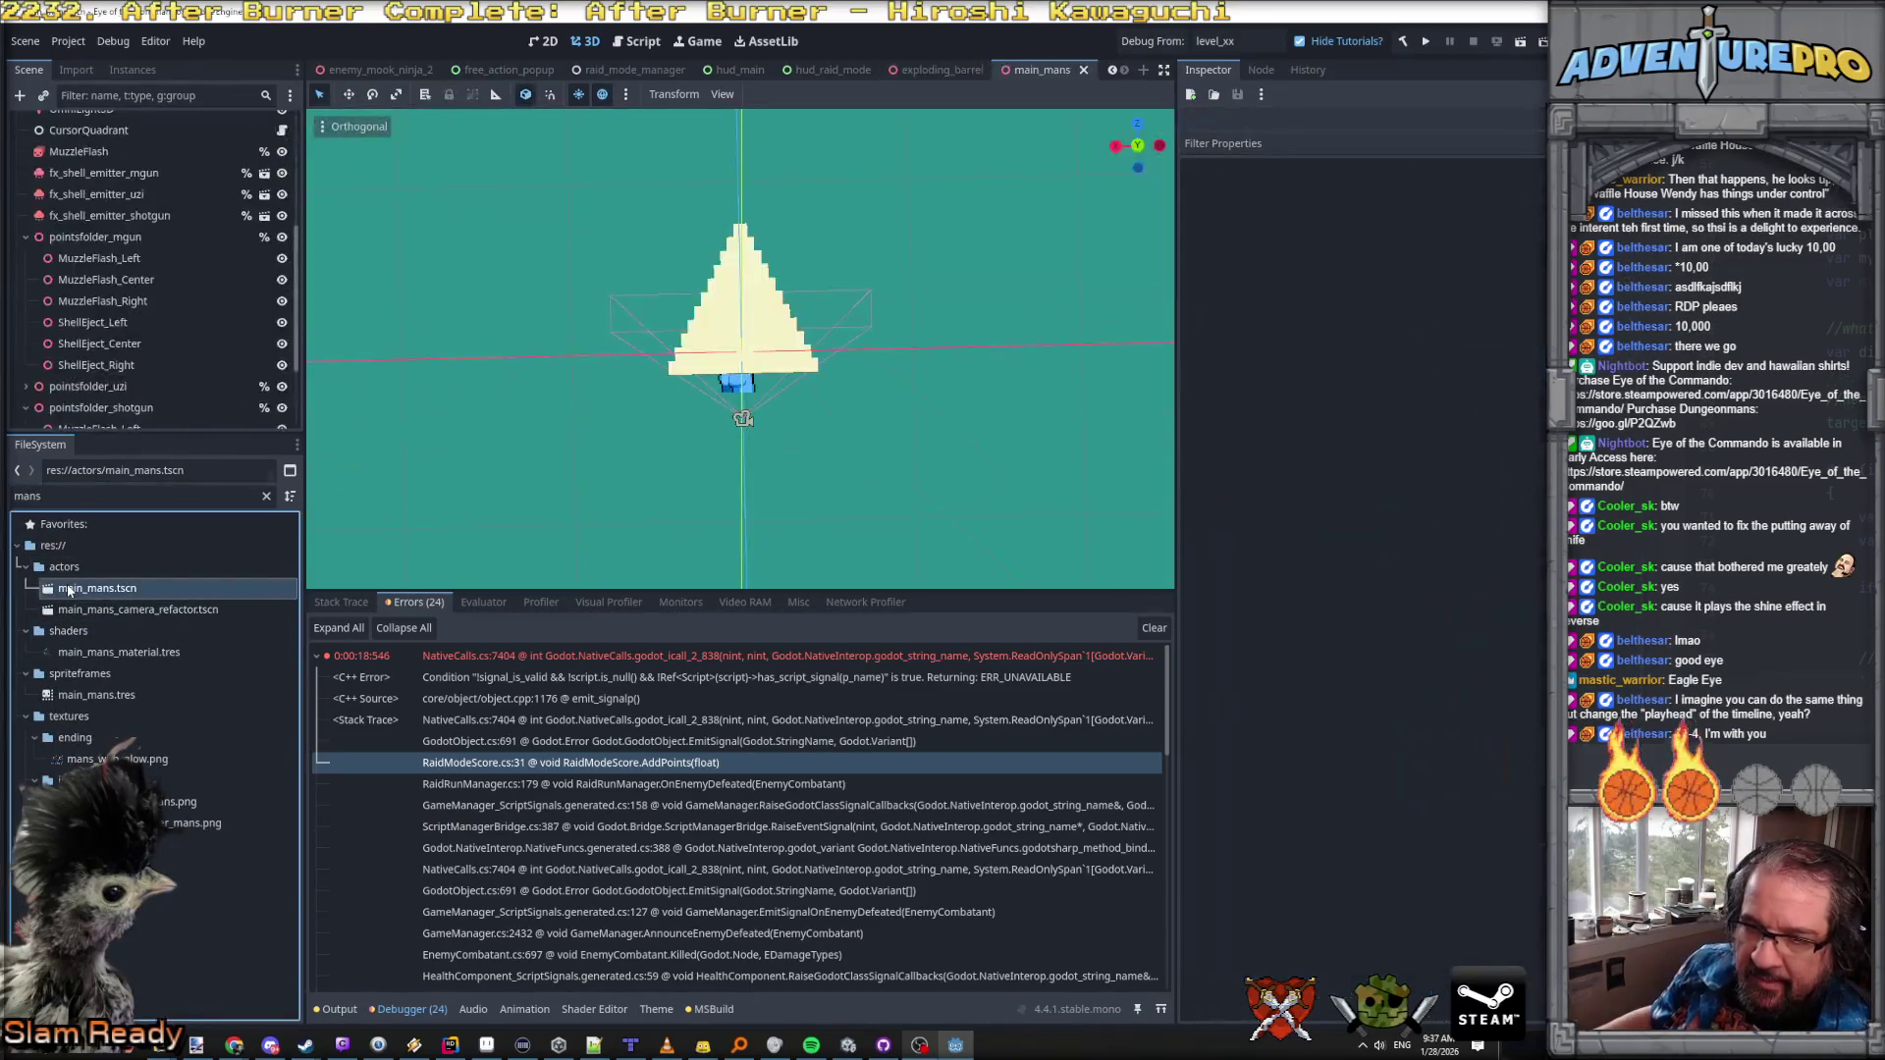
scroll(128, 324, "up", 5)
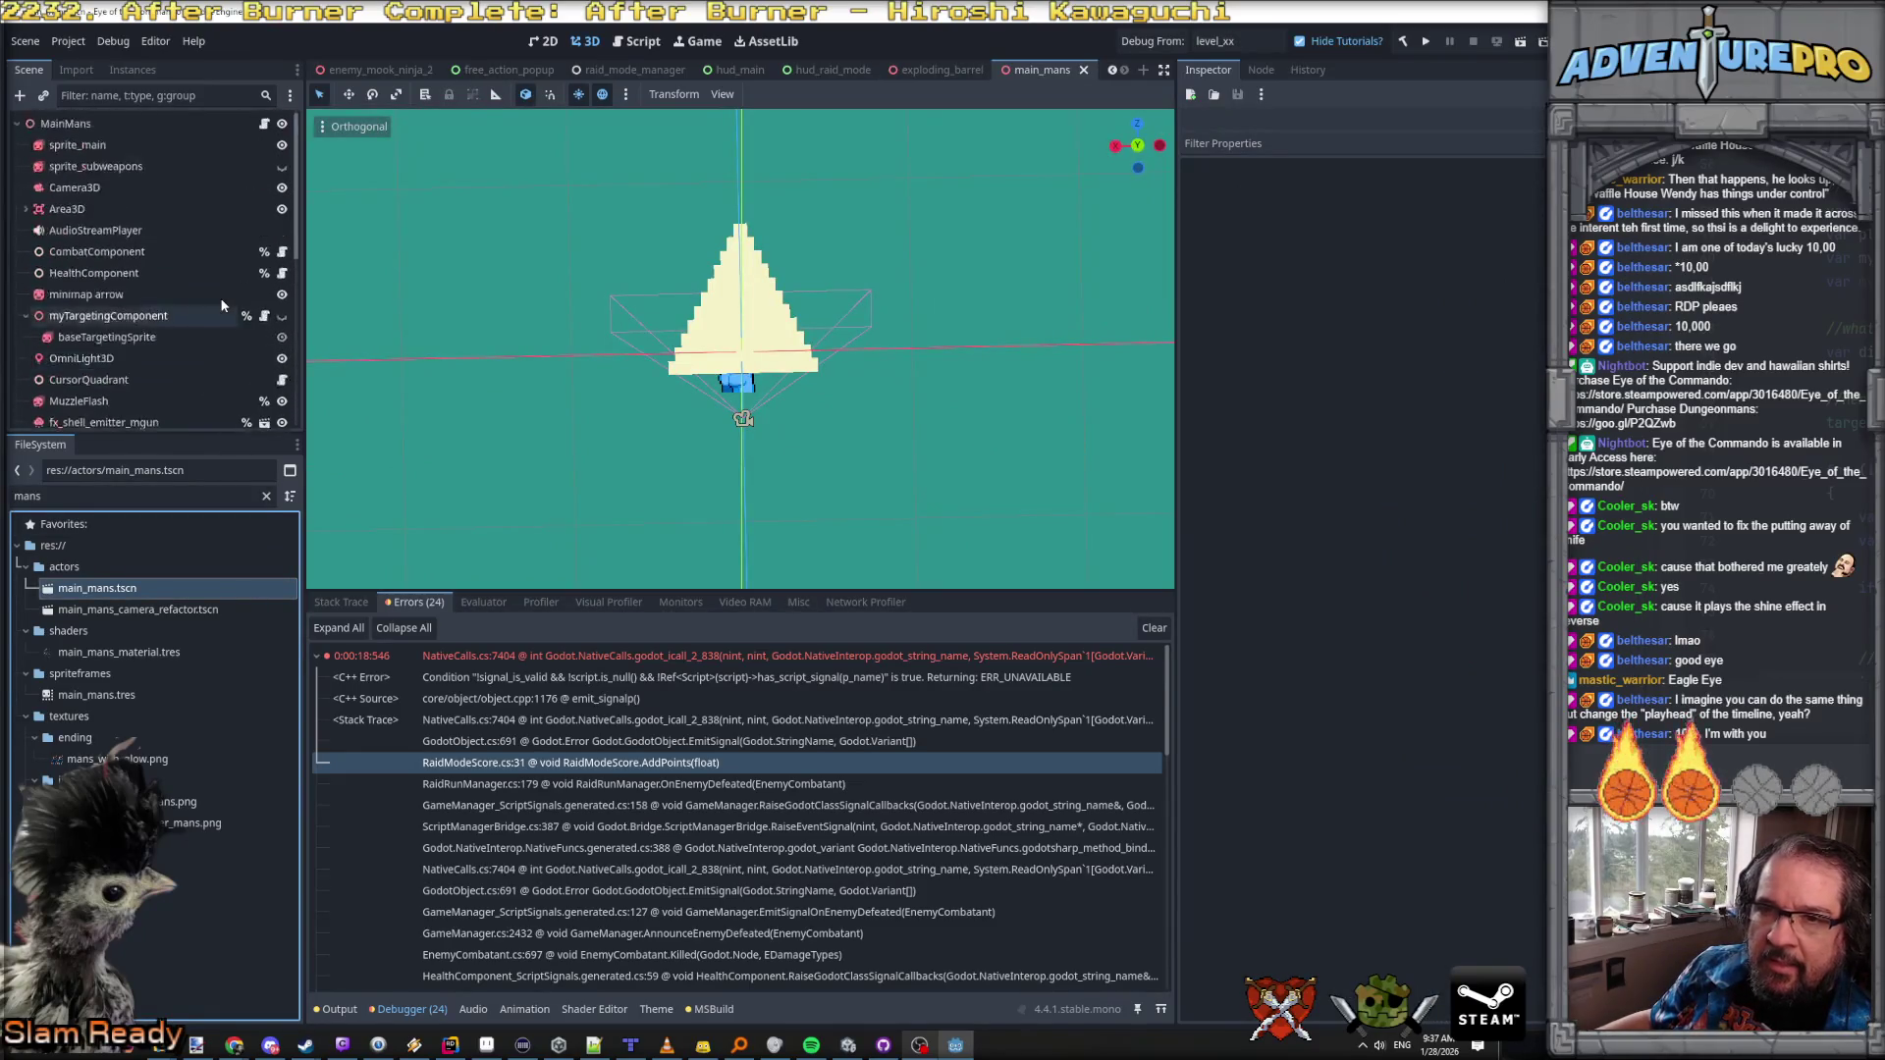
left_click(123, 145)
scroll(408, 775, "down", 3)
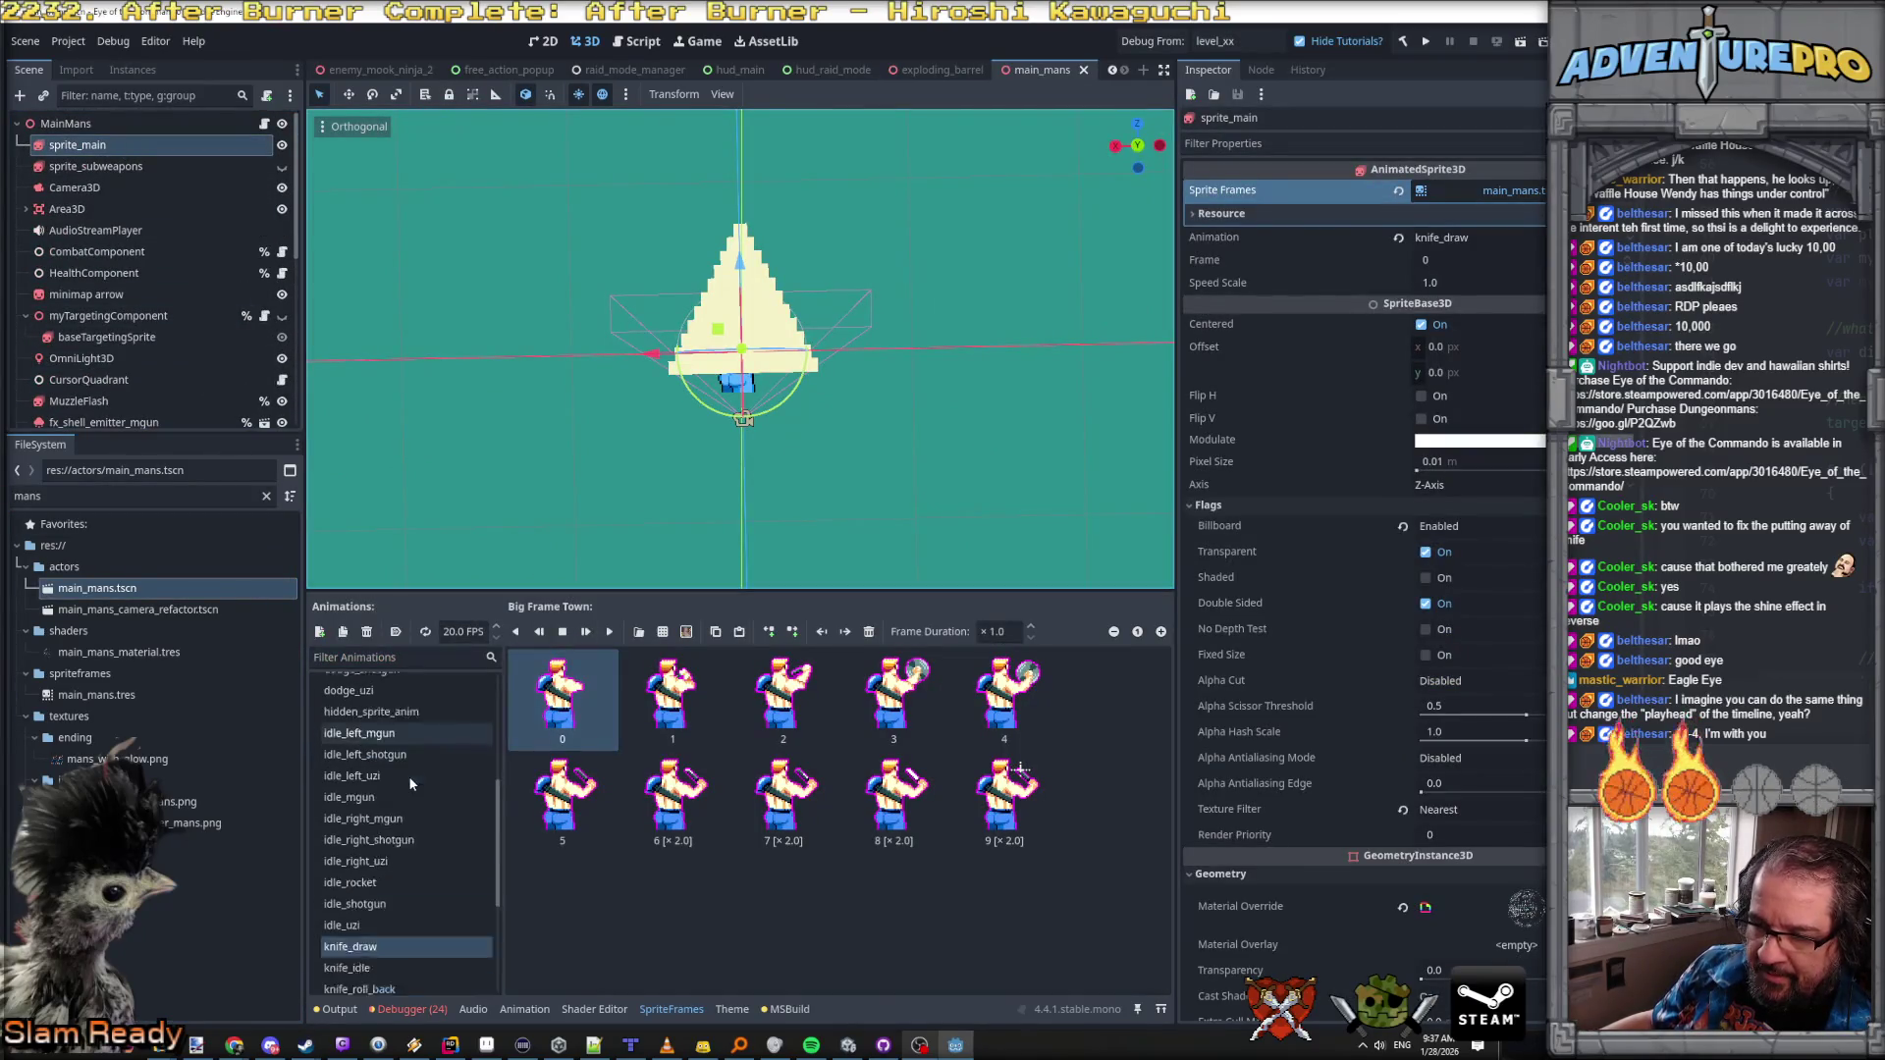
Step: Add a new animation to the SpriteFrames and name it knife_sheathe
left_click(377, 807)
left_click(377, 788)
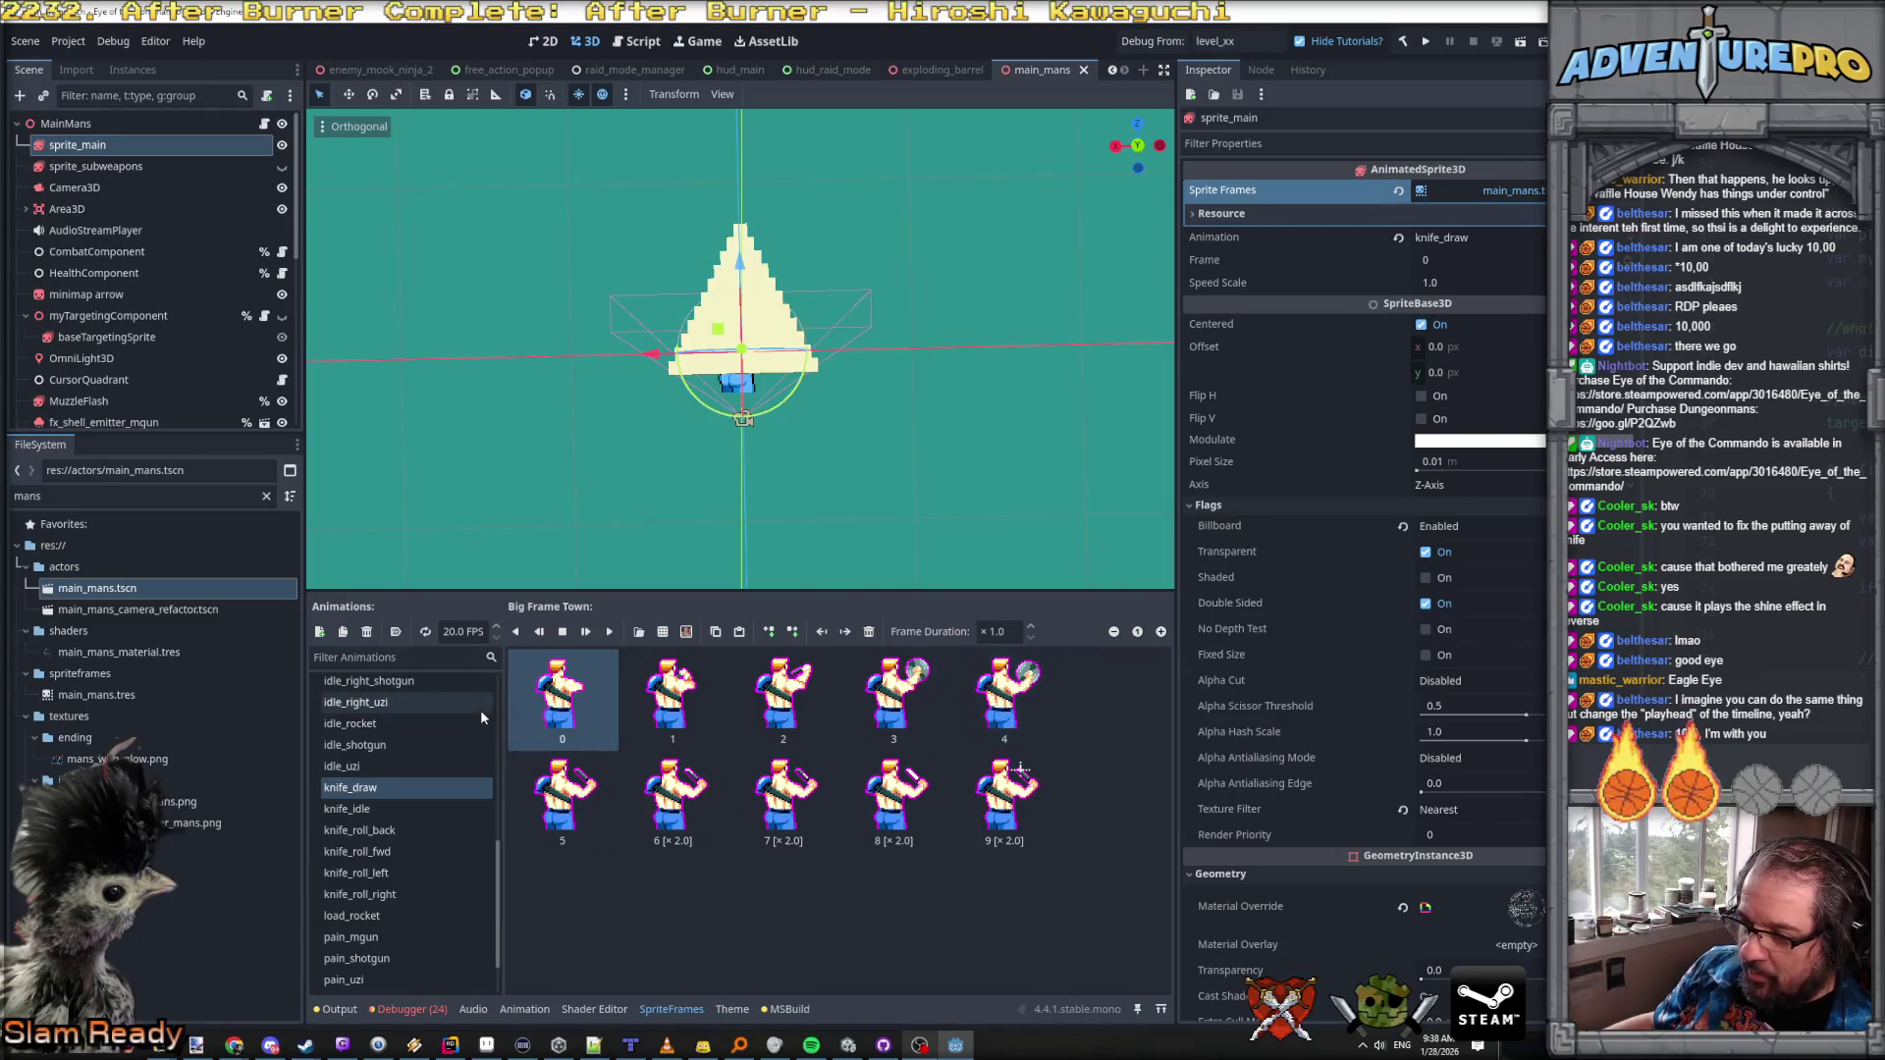
left_click(342, 631)
double_click(355, 787)
type("knife_sheathe")
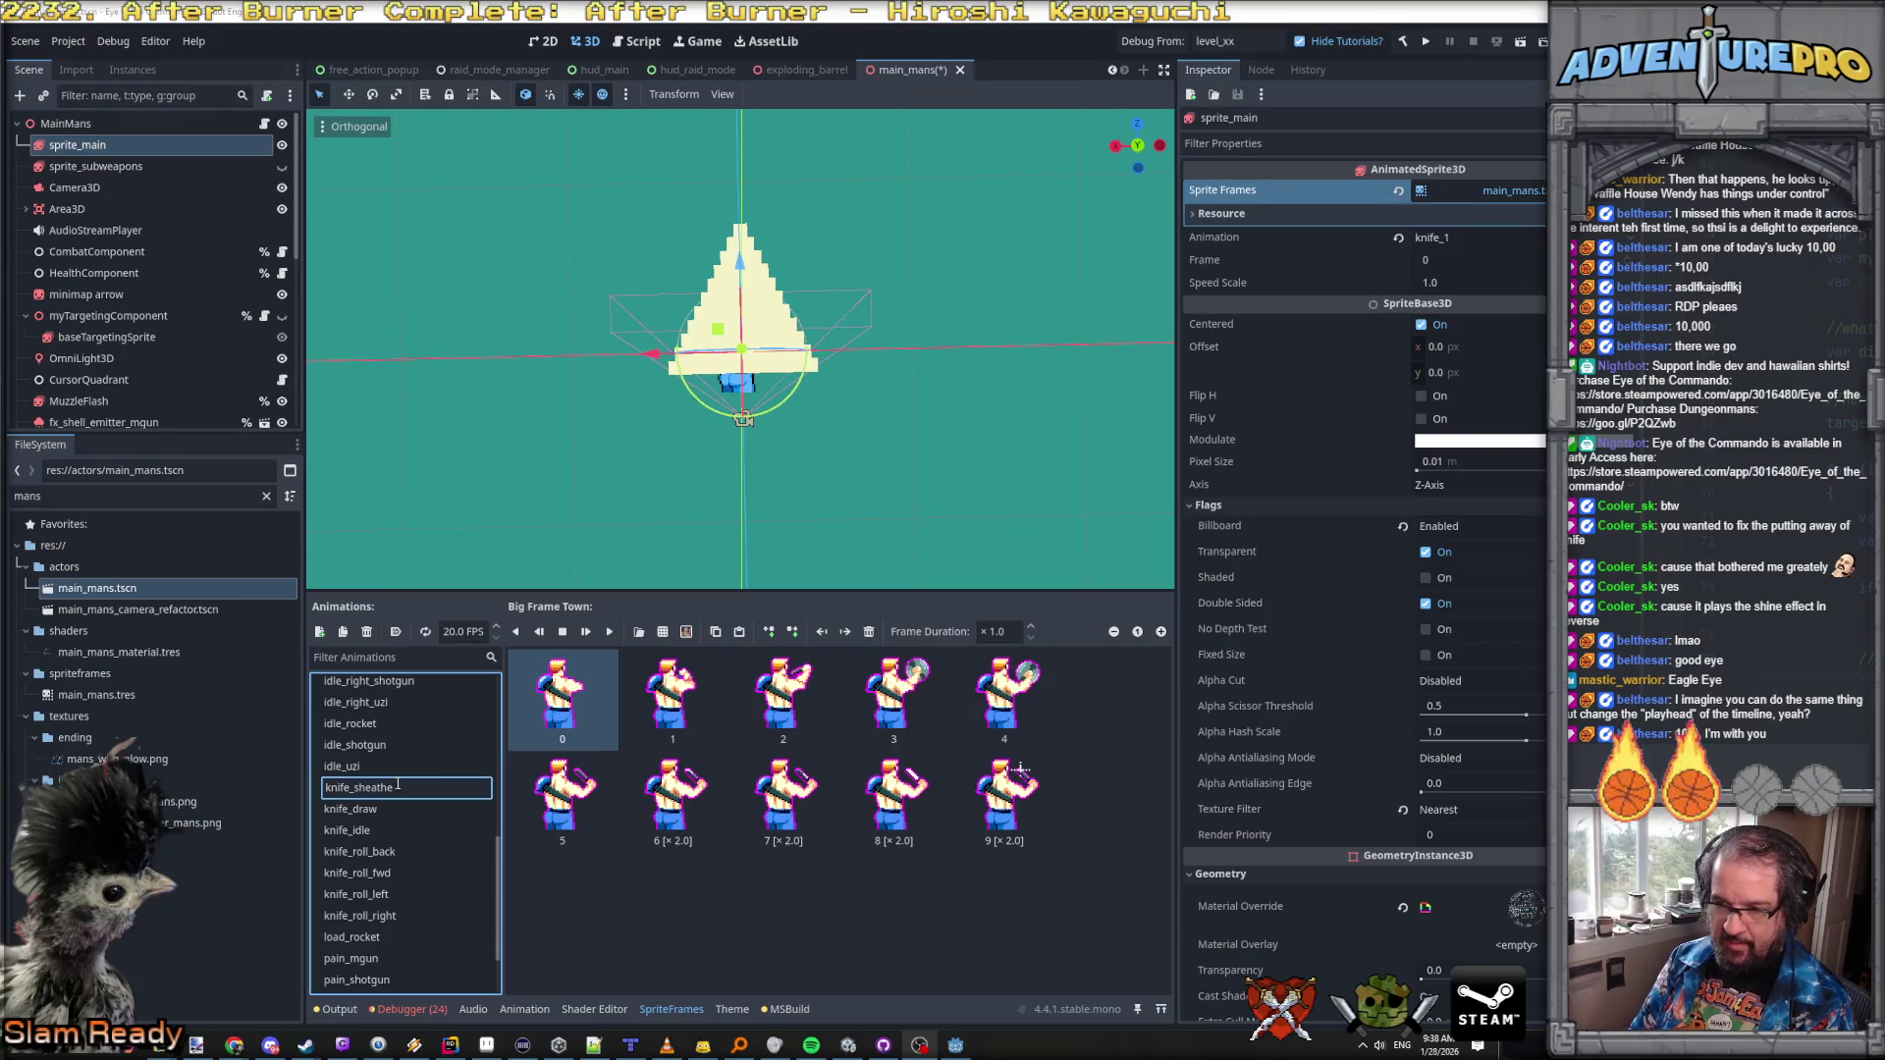
key("Return")
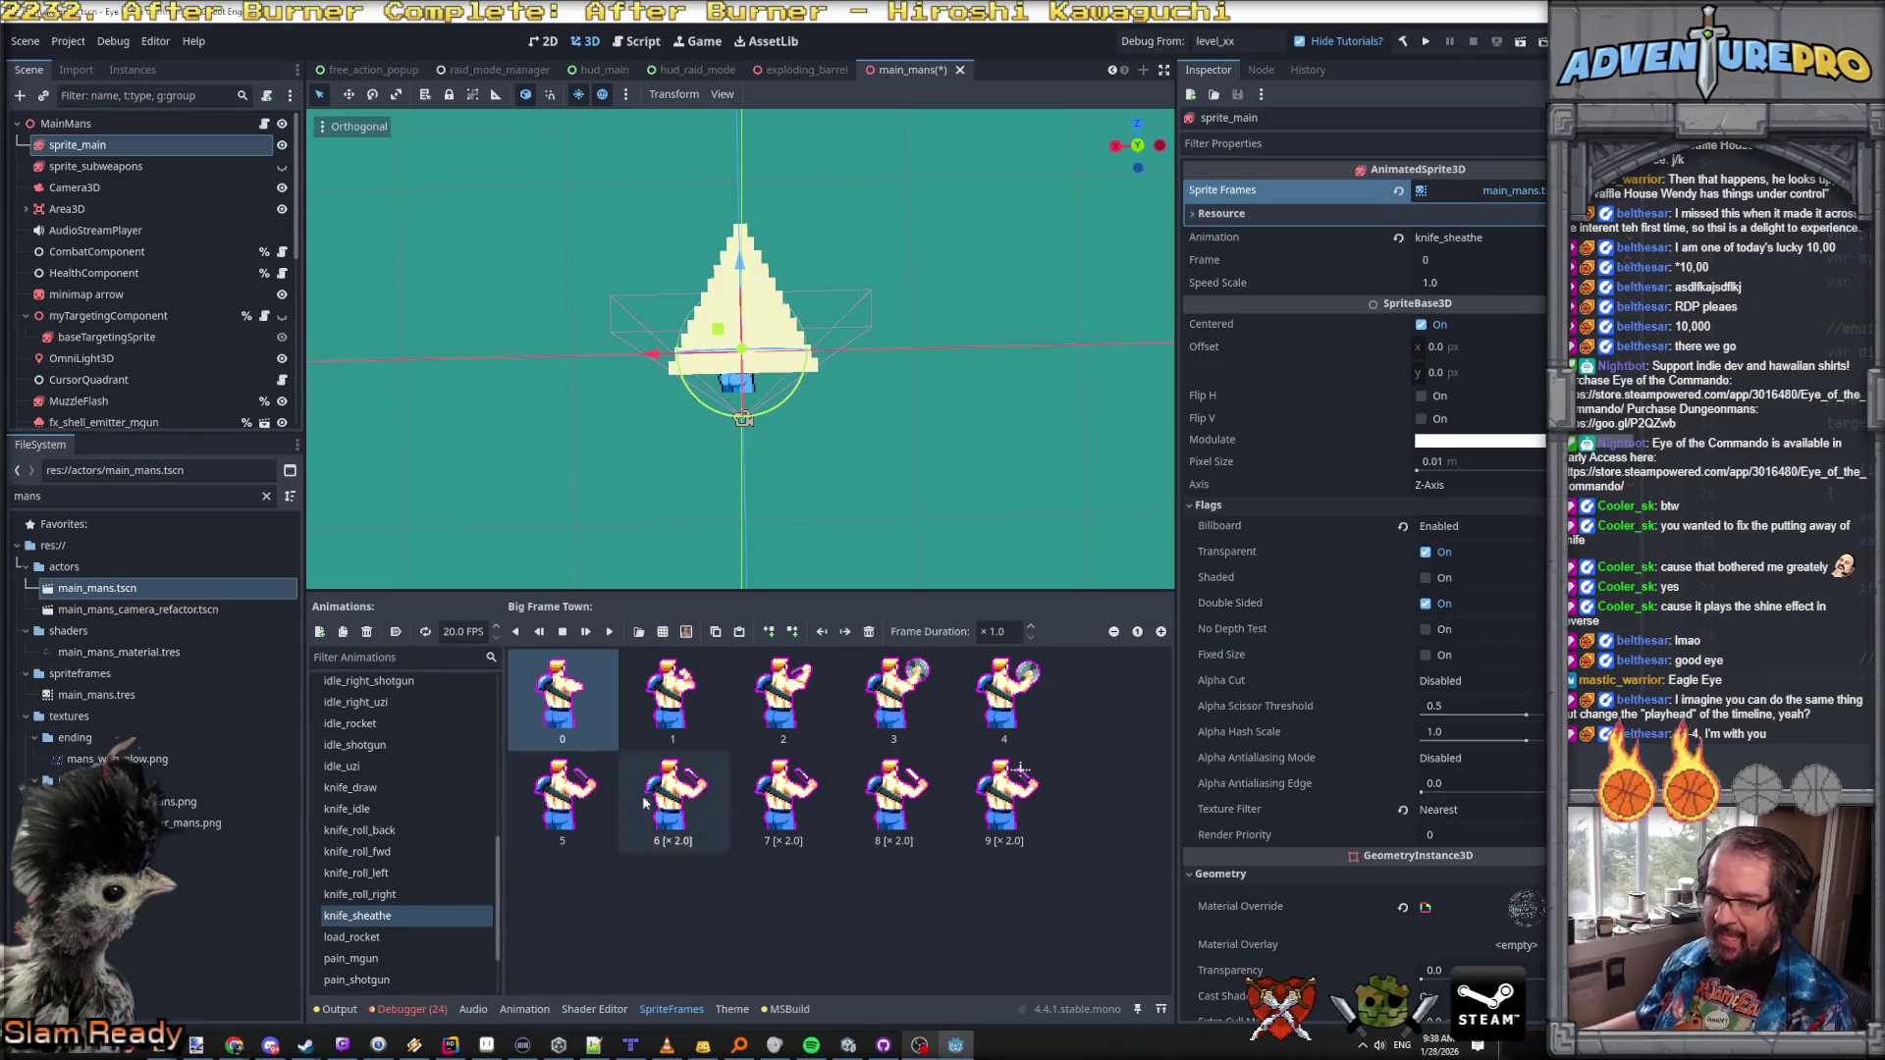
Step: Delete frame 9, undoing an accidental deletion of the sprite_main node
left_click(383, 895)
left_click(383, 921)
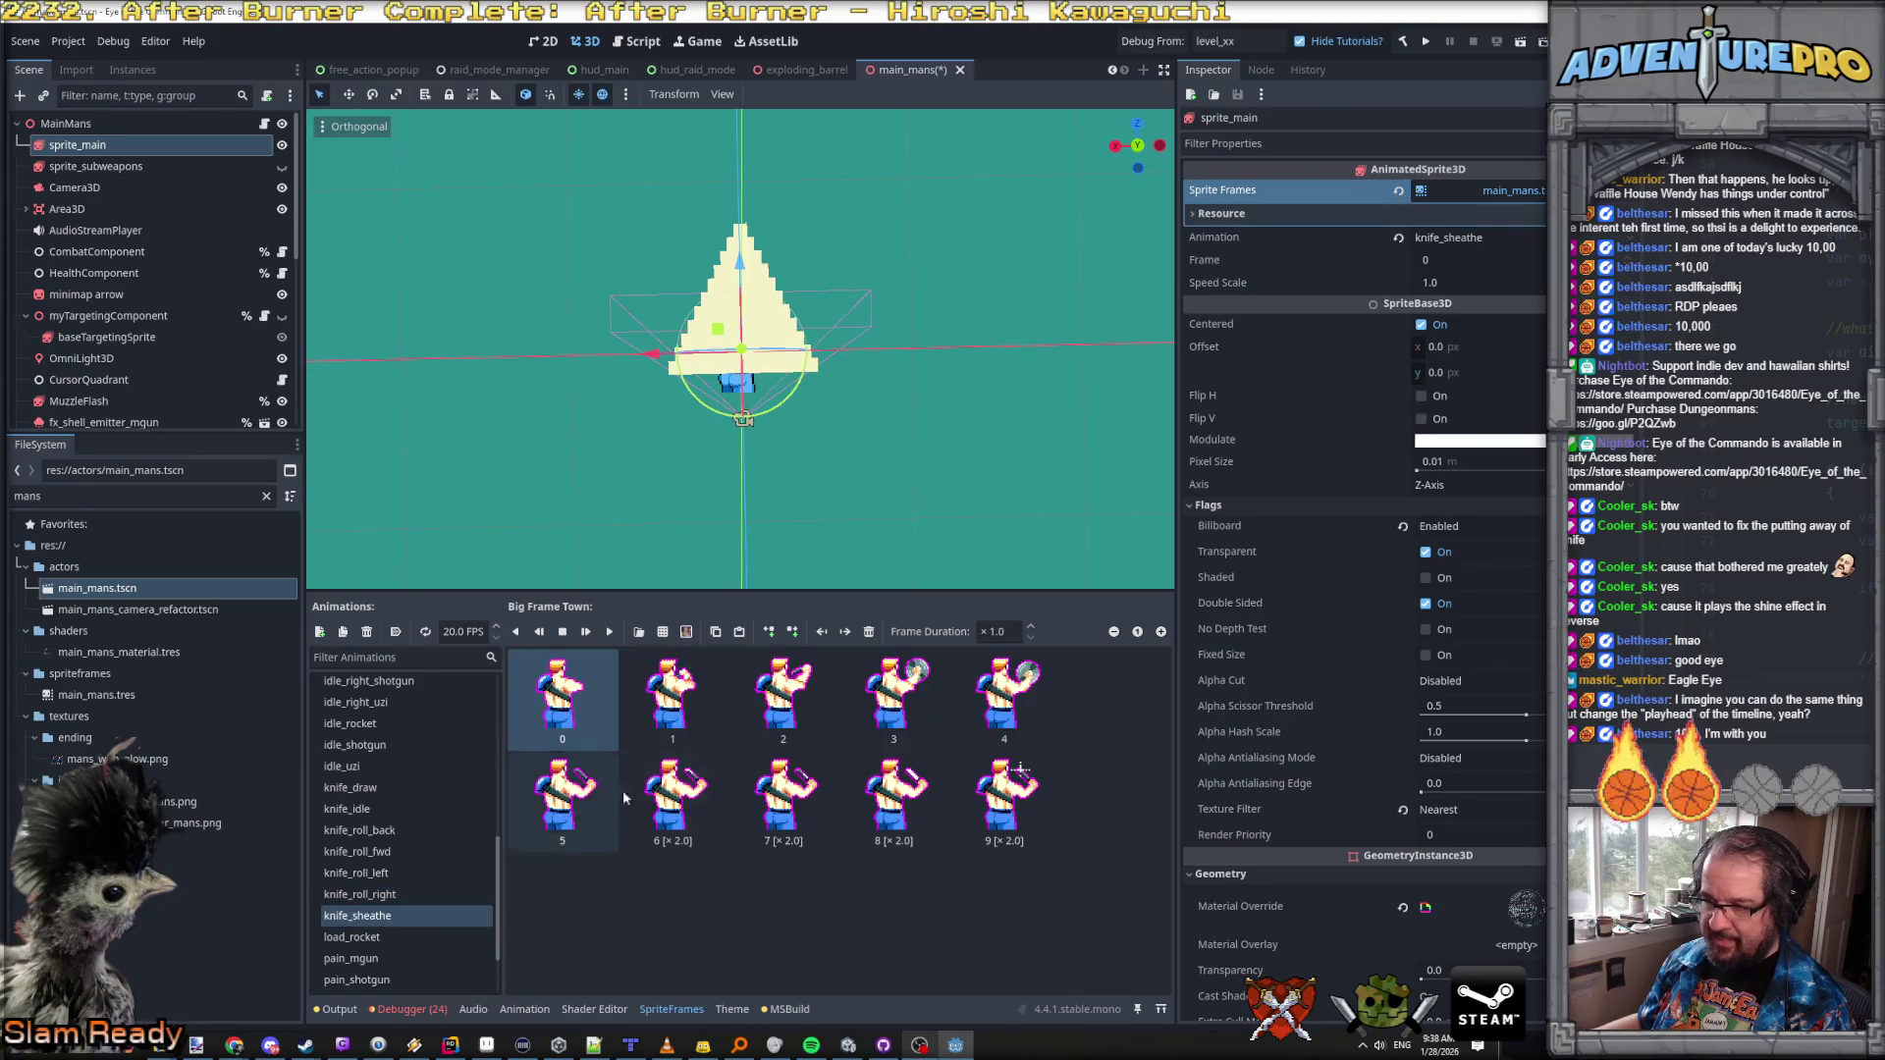
left_click(1032, 811)
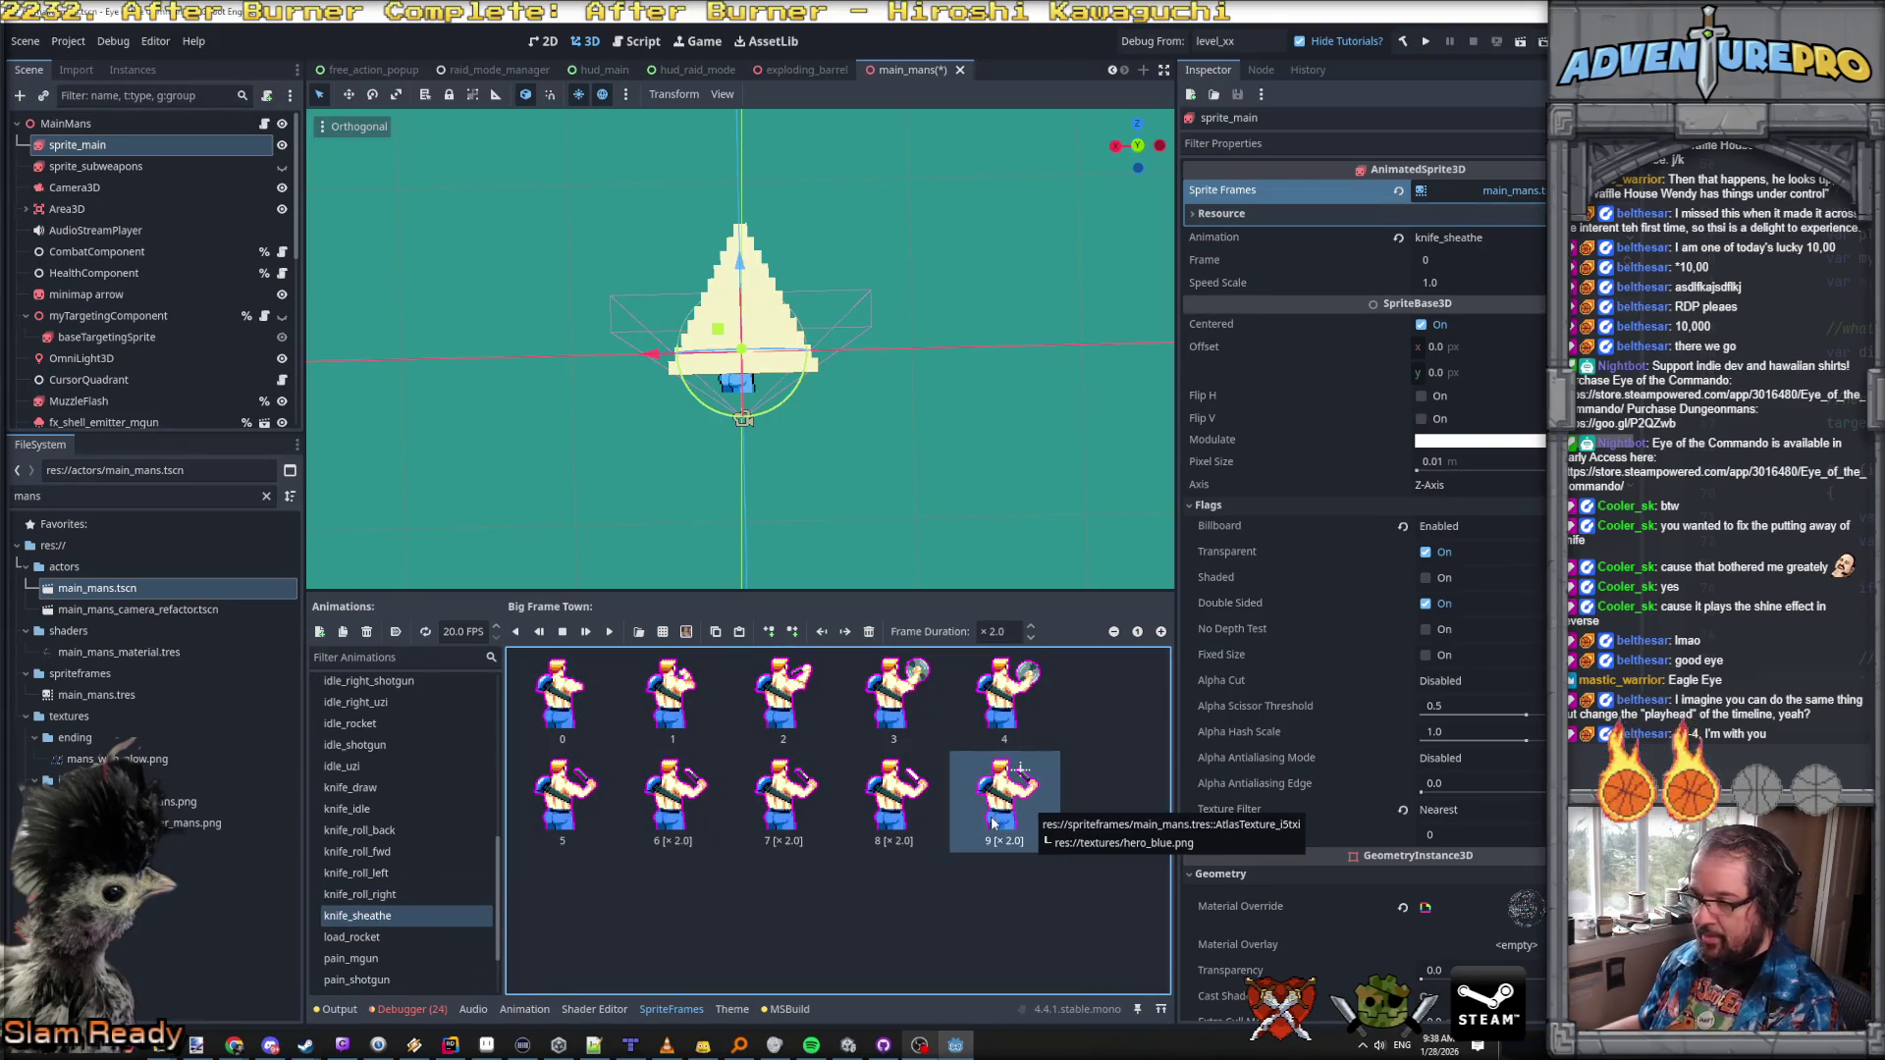
key("Delete")
key("Delete")
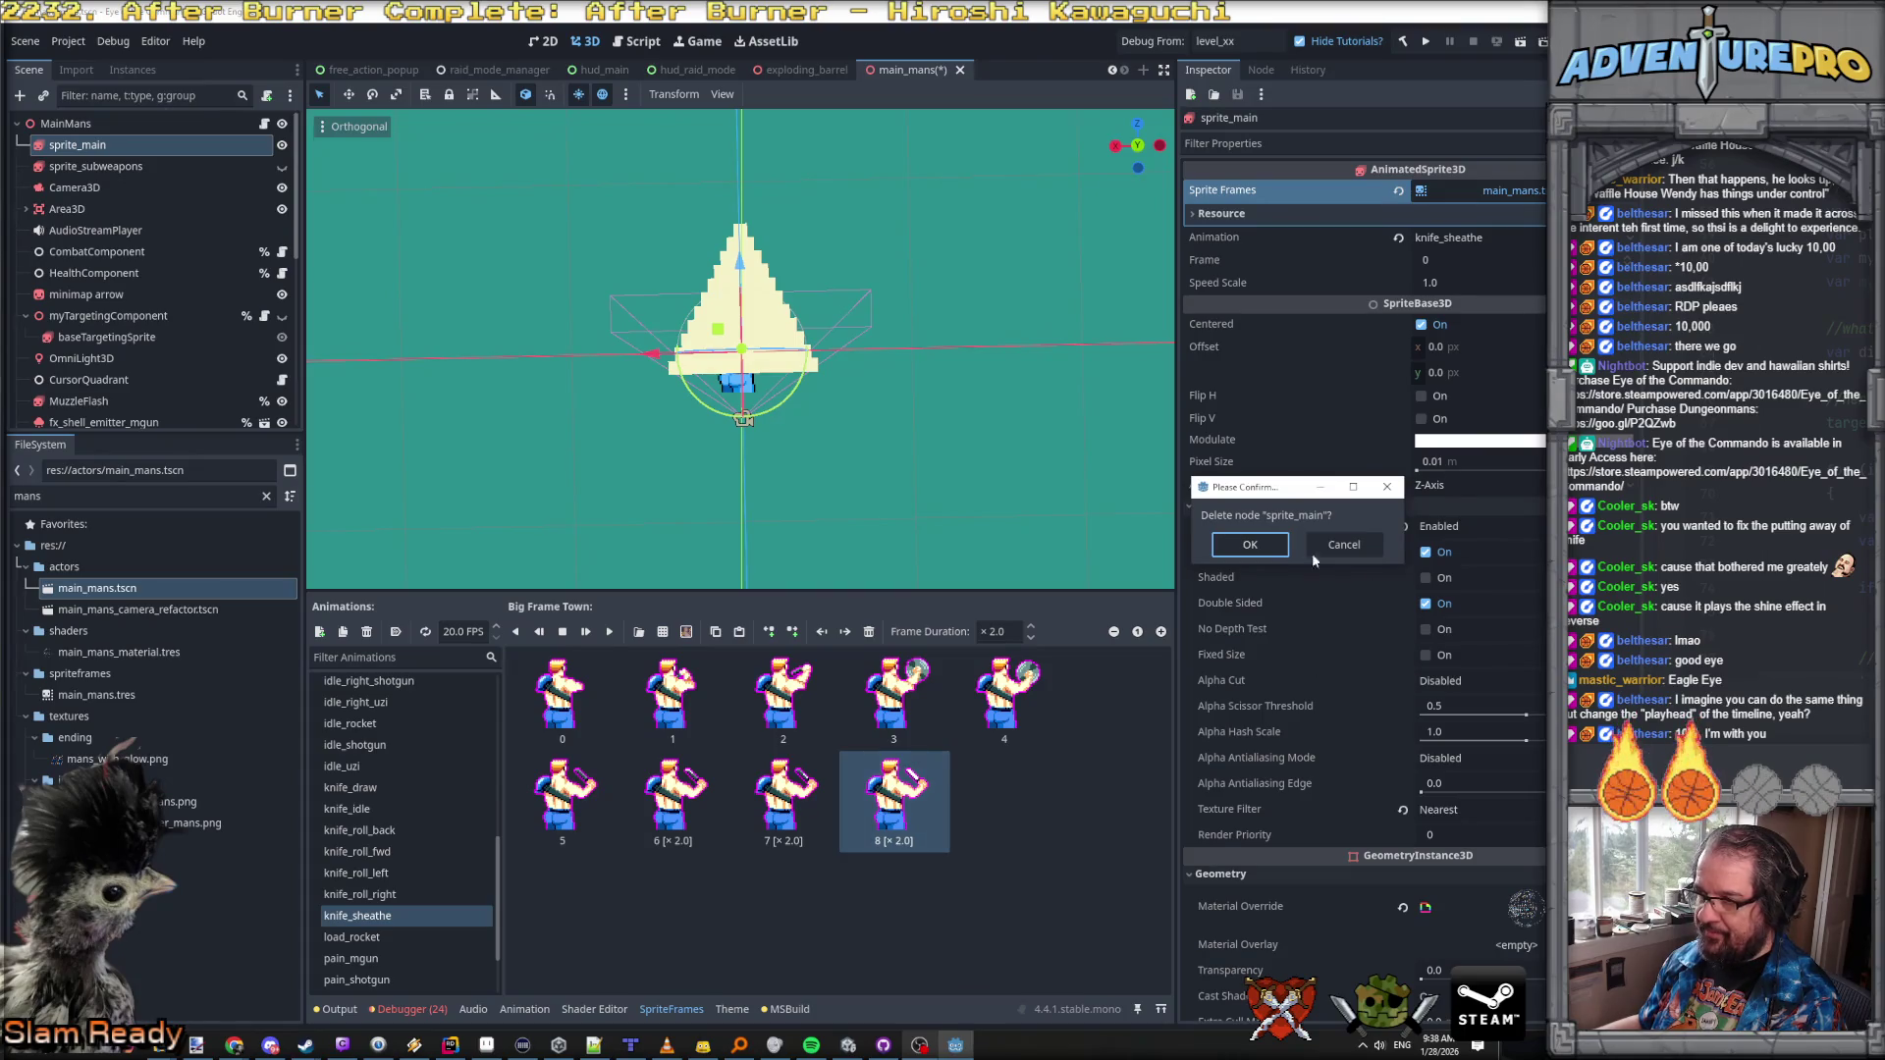
left_click(1241, 546)
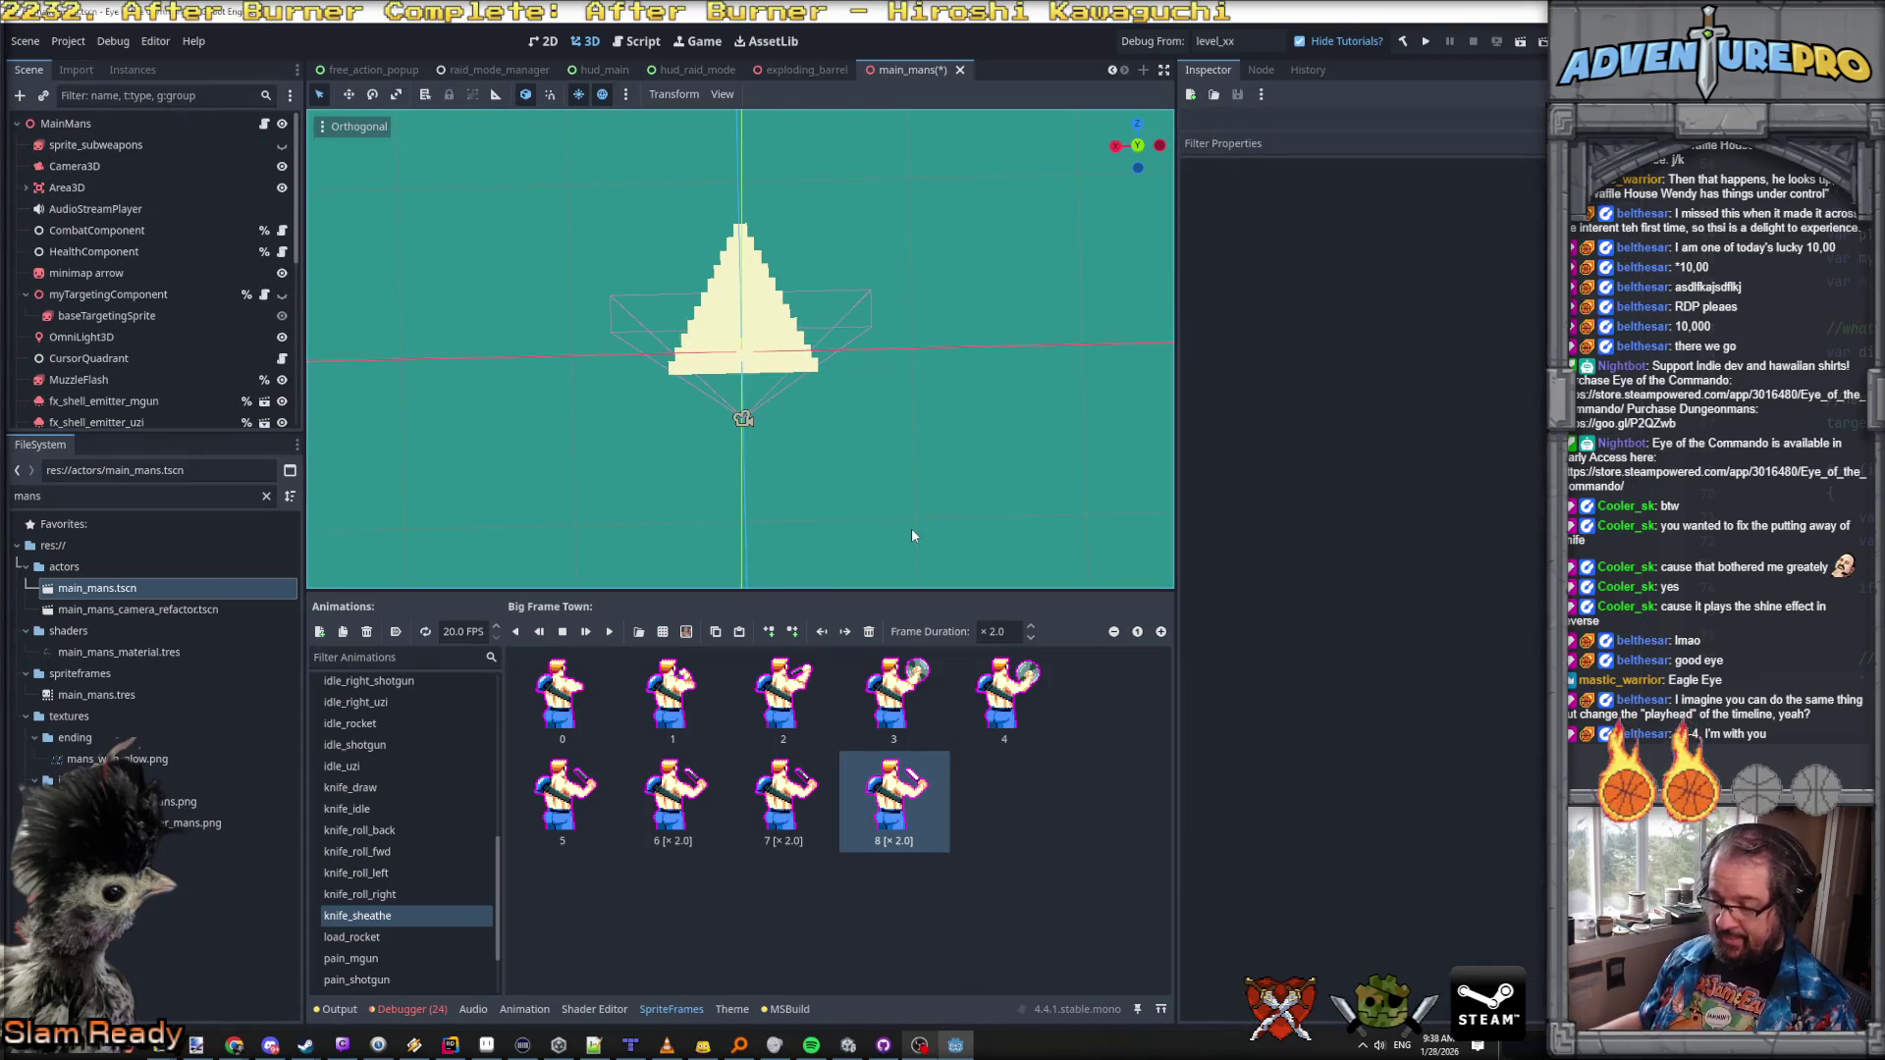
key("ctrl+z")
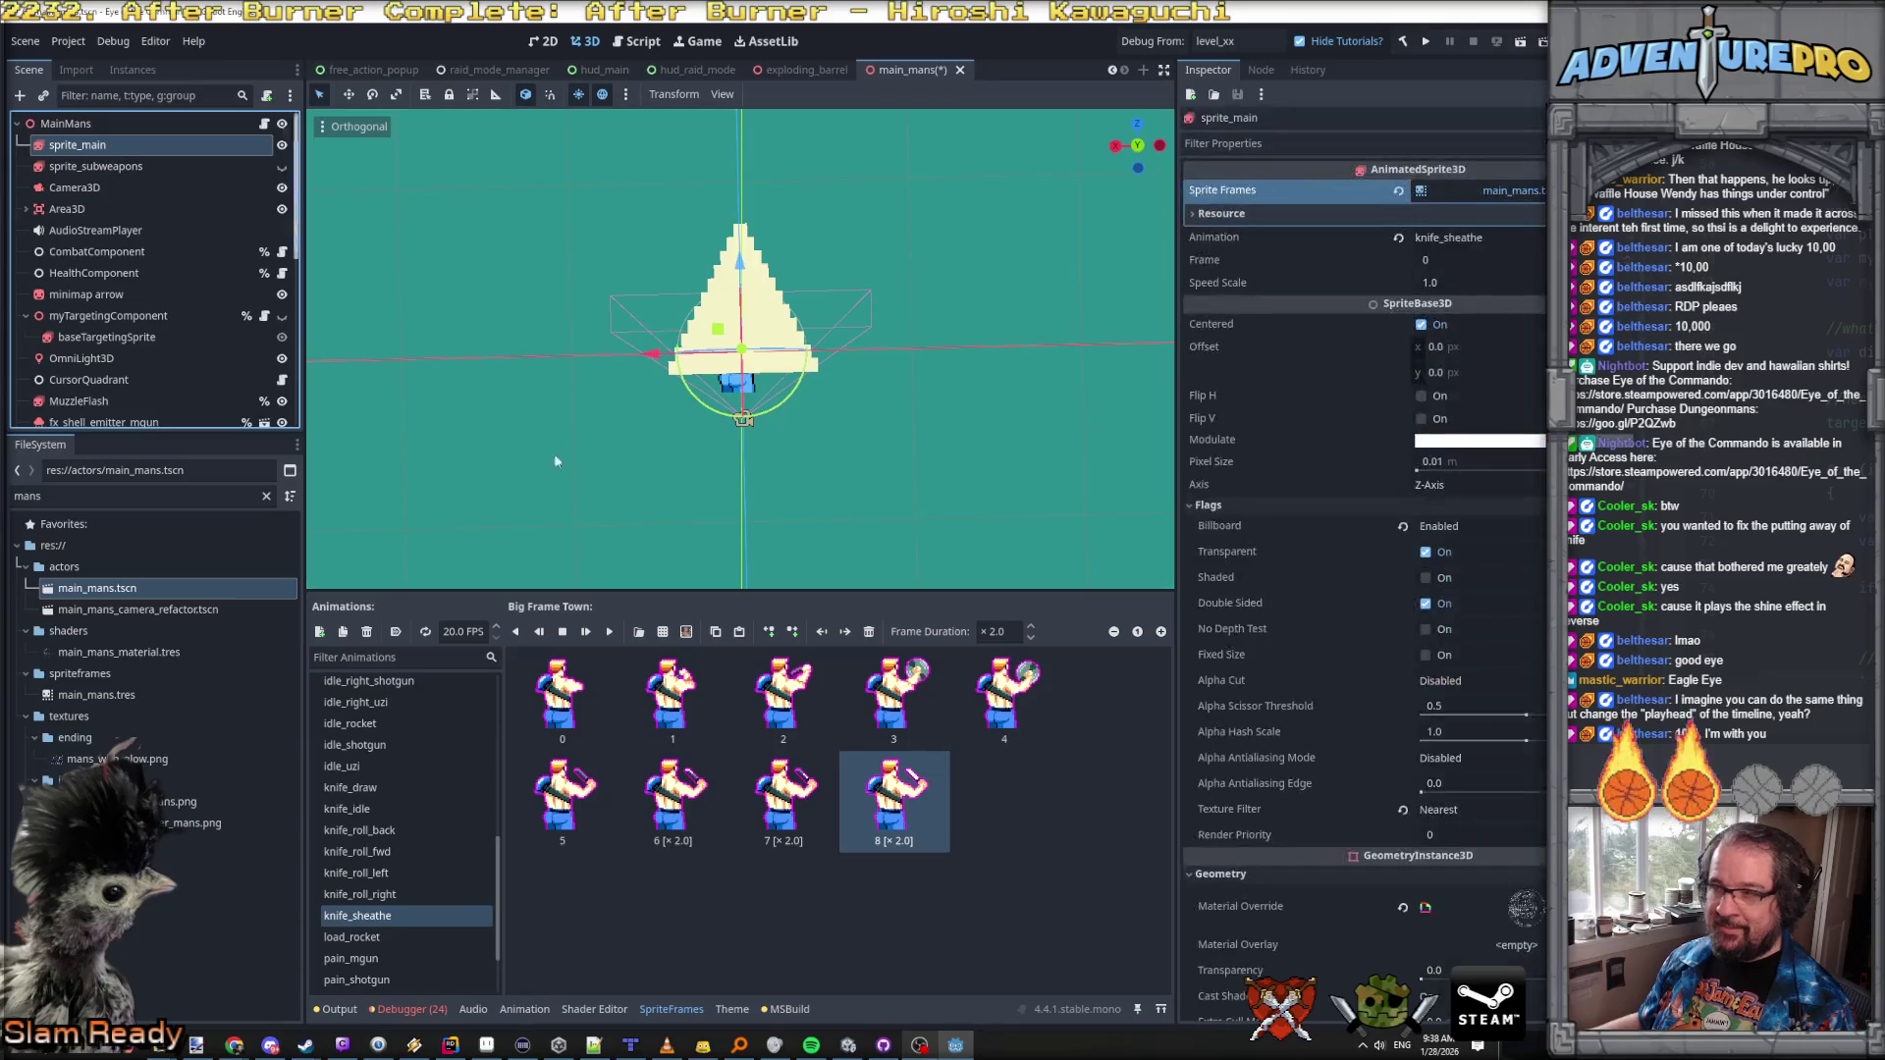
Step: Remove frames 8 through 5, leaving five frames numbered 0–4
left_click(885, 794)
key("Delete")
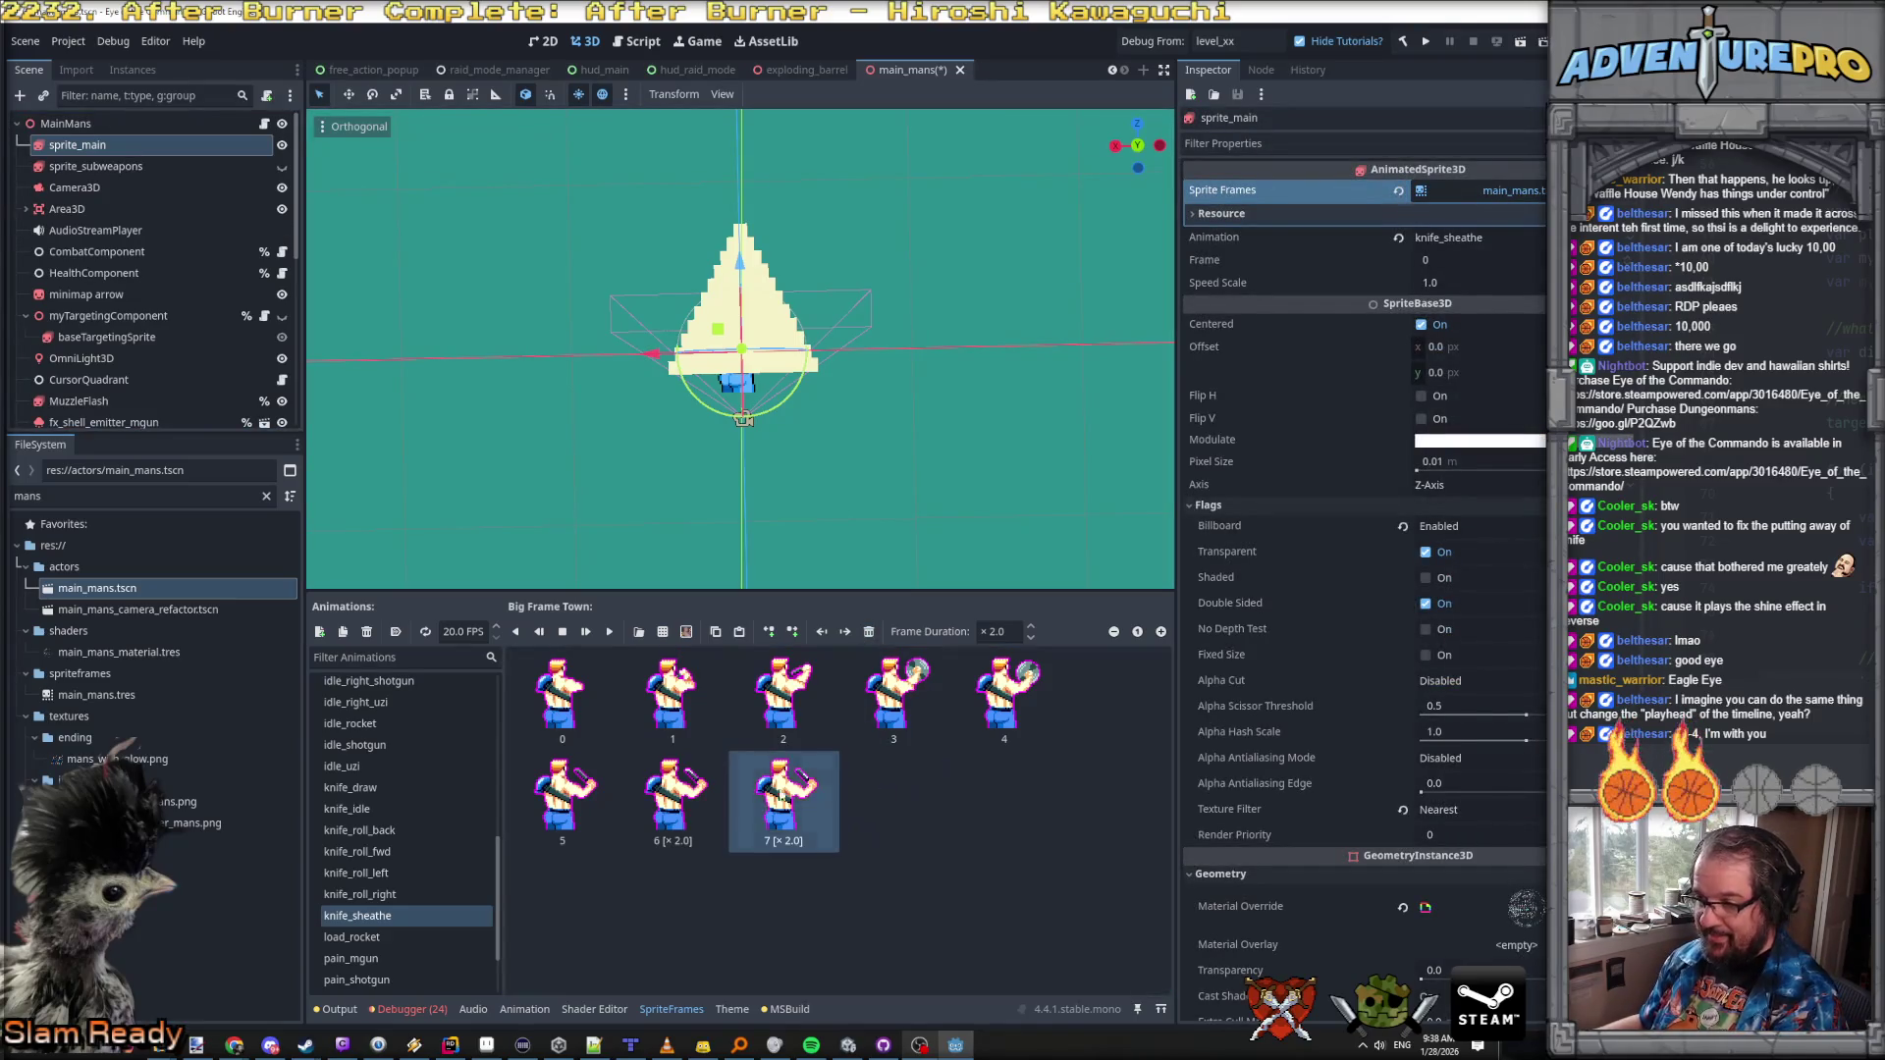
key("Delete")
key("Delete")
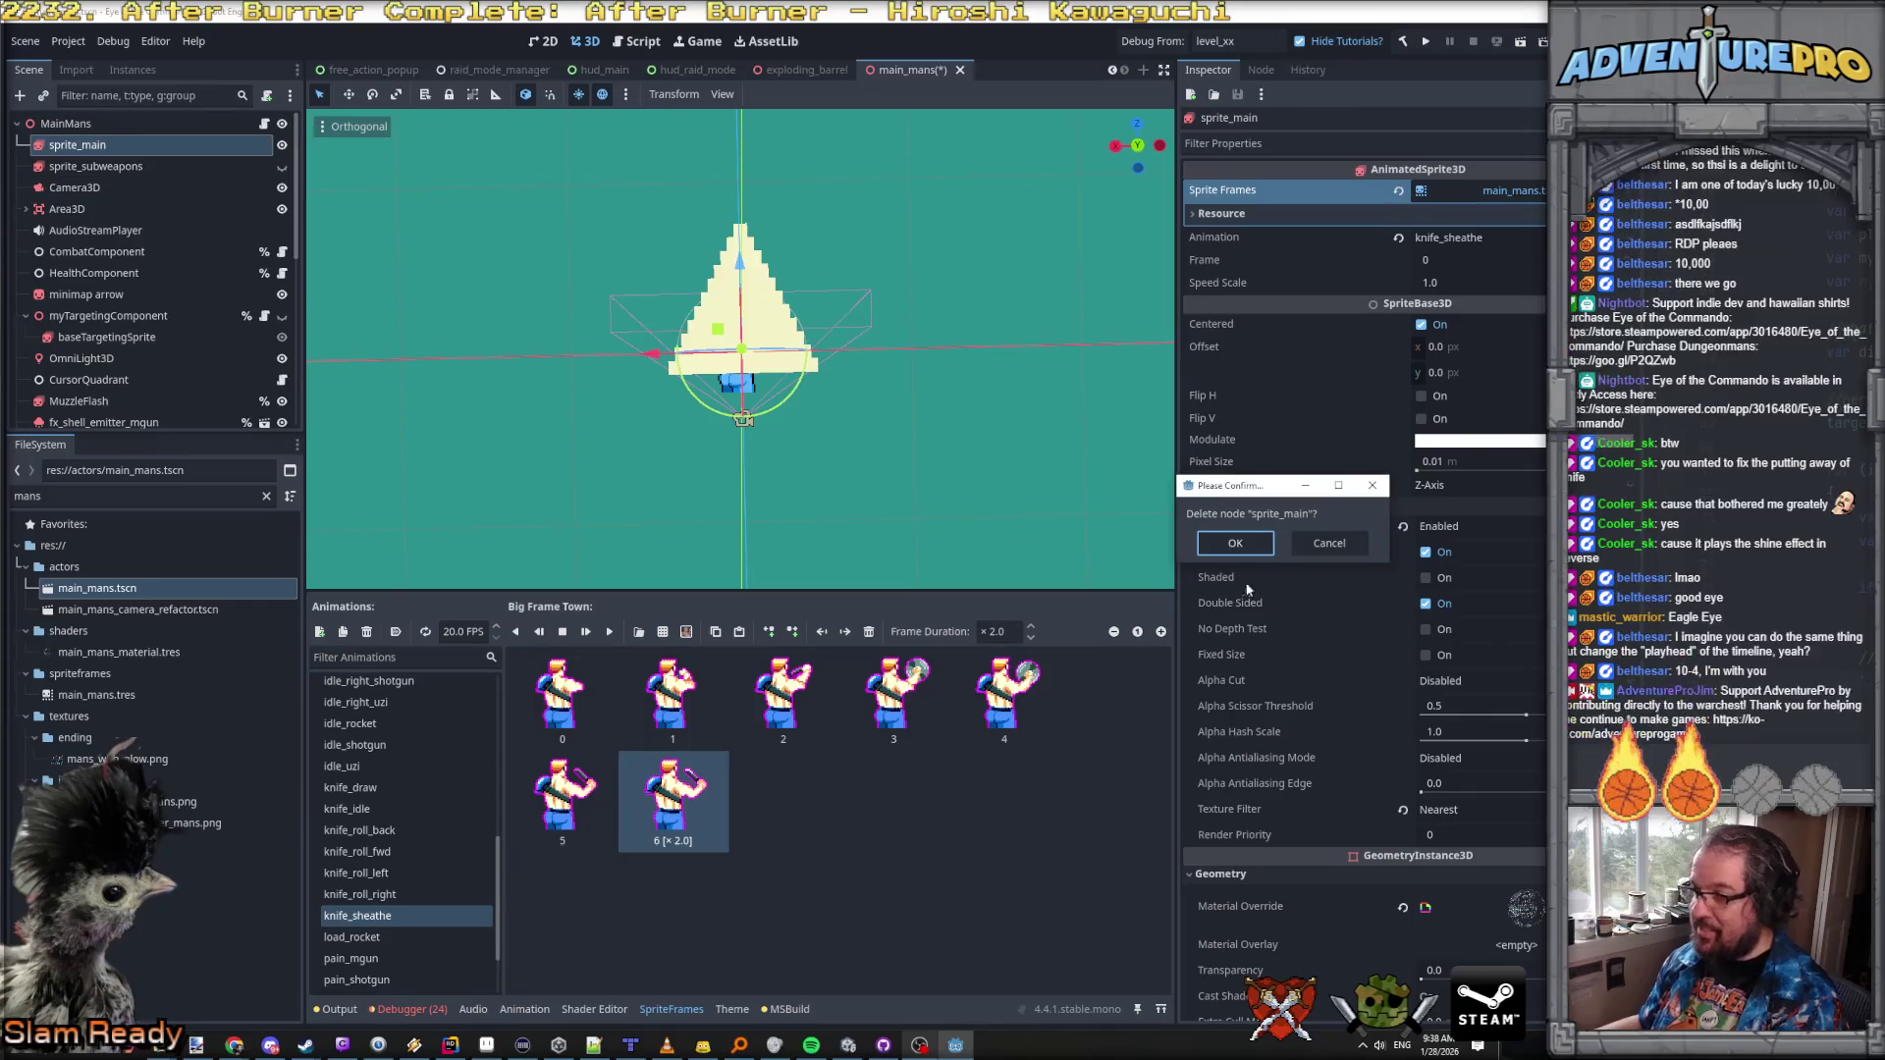
left_click(1327, 544)
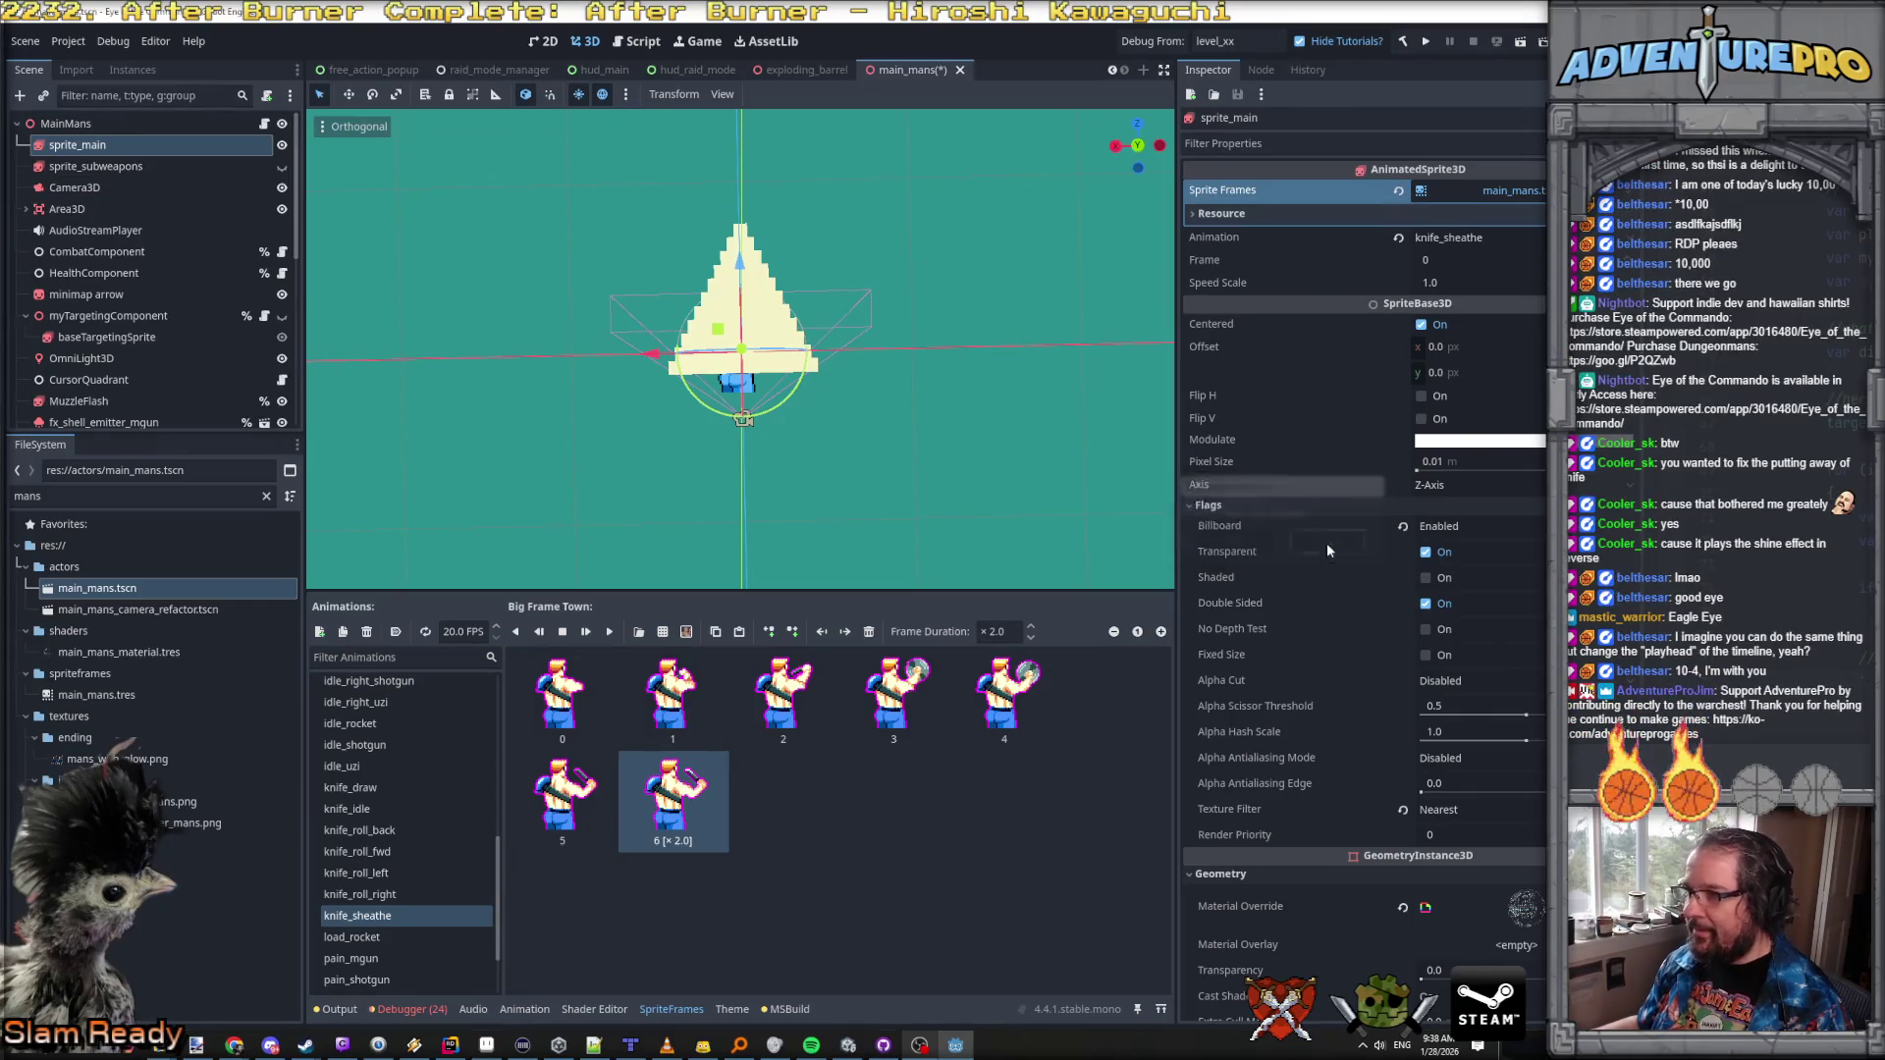
left_click(721, 797)
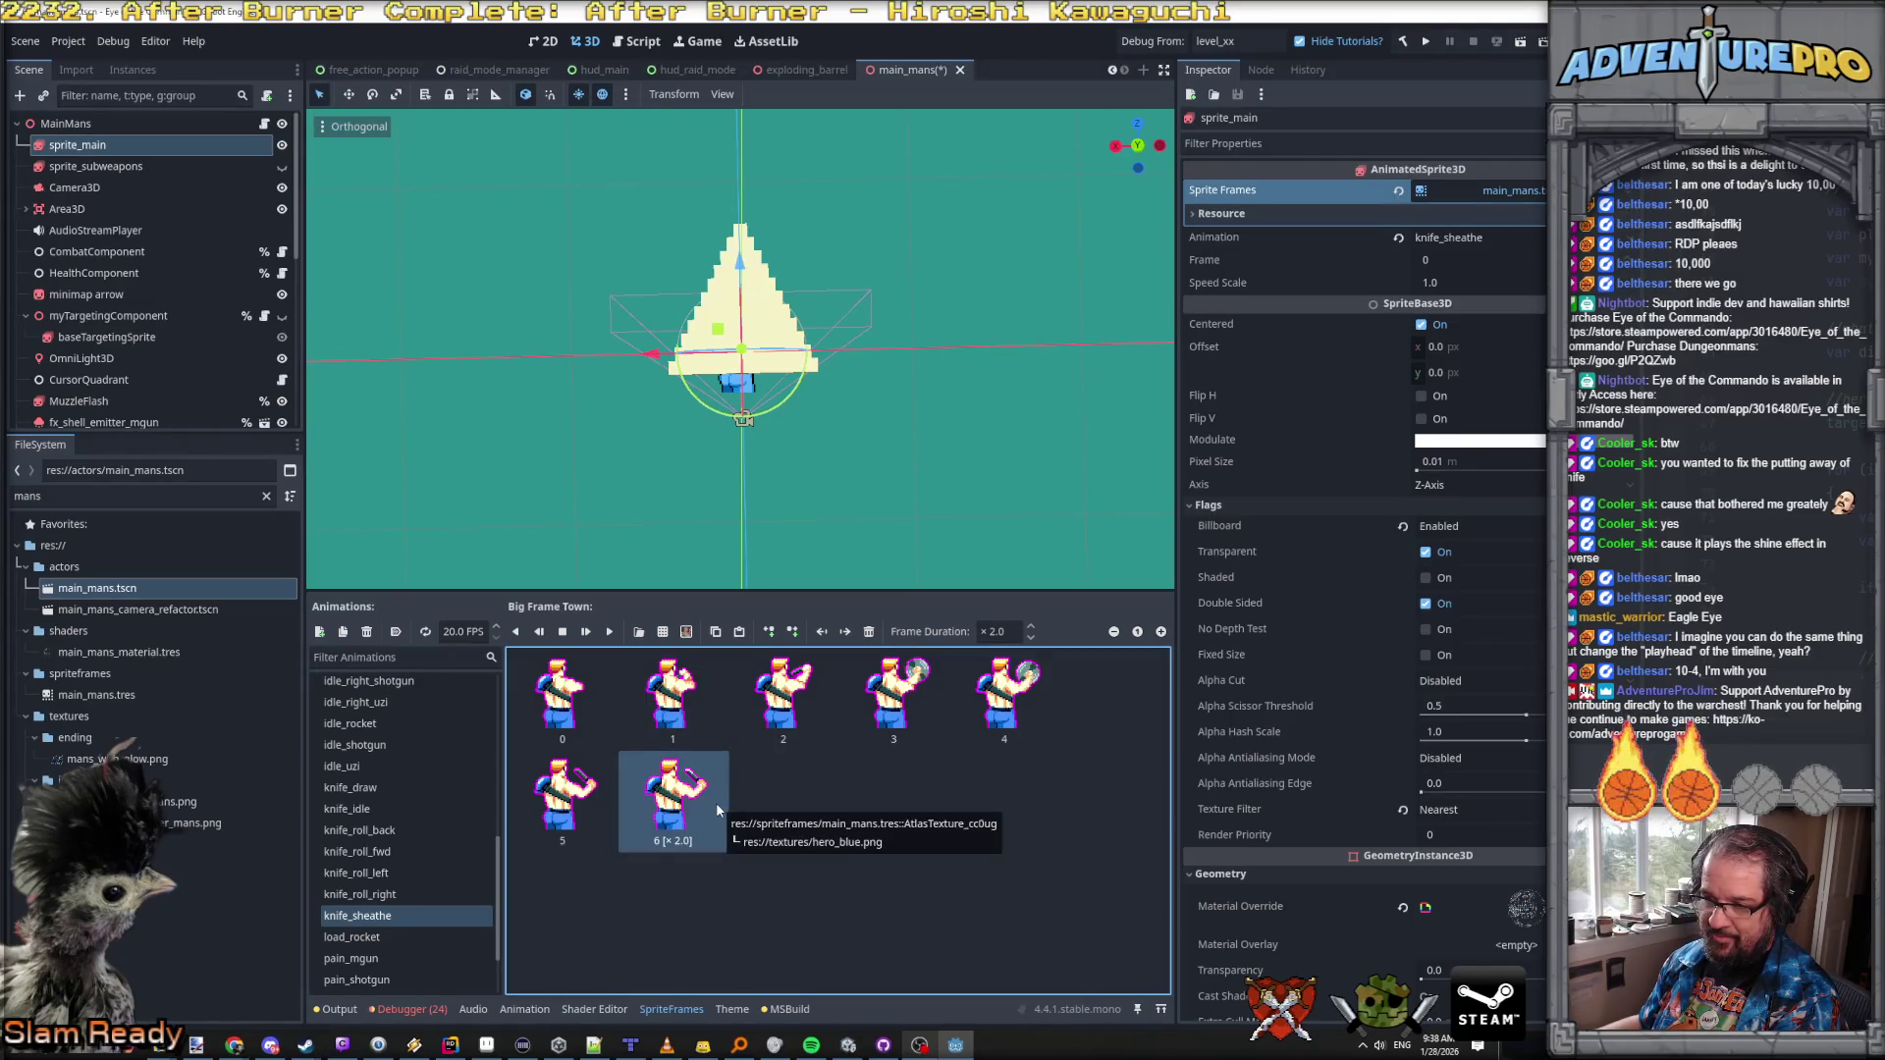
key("Delete")
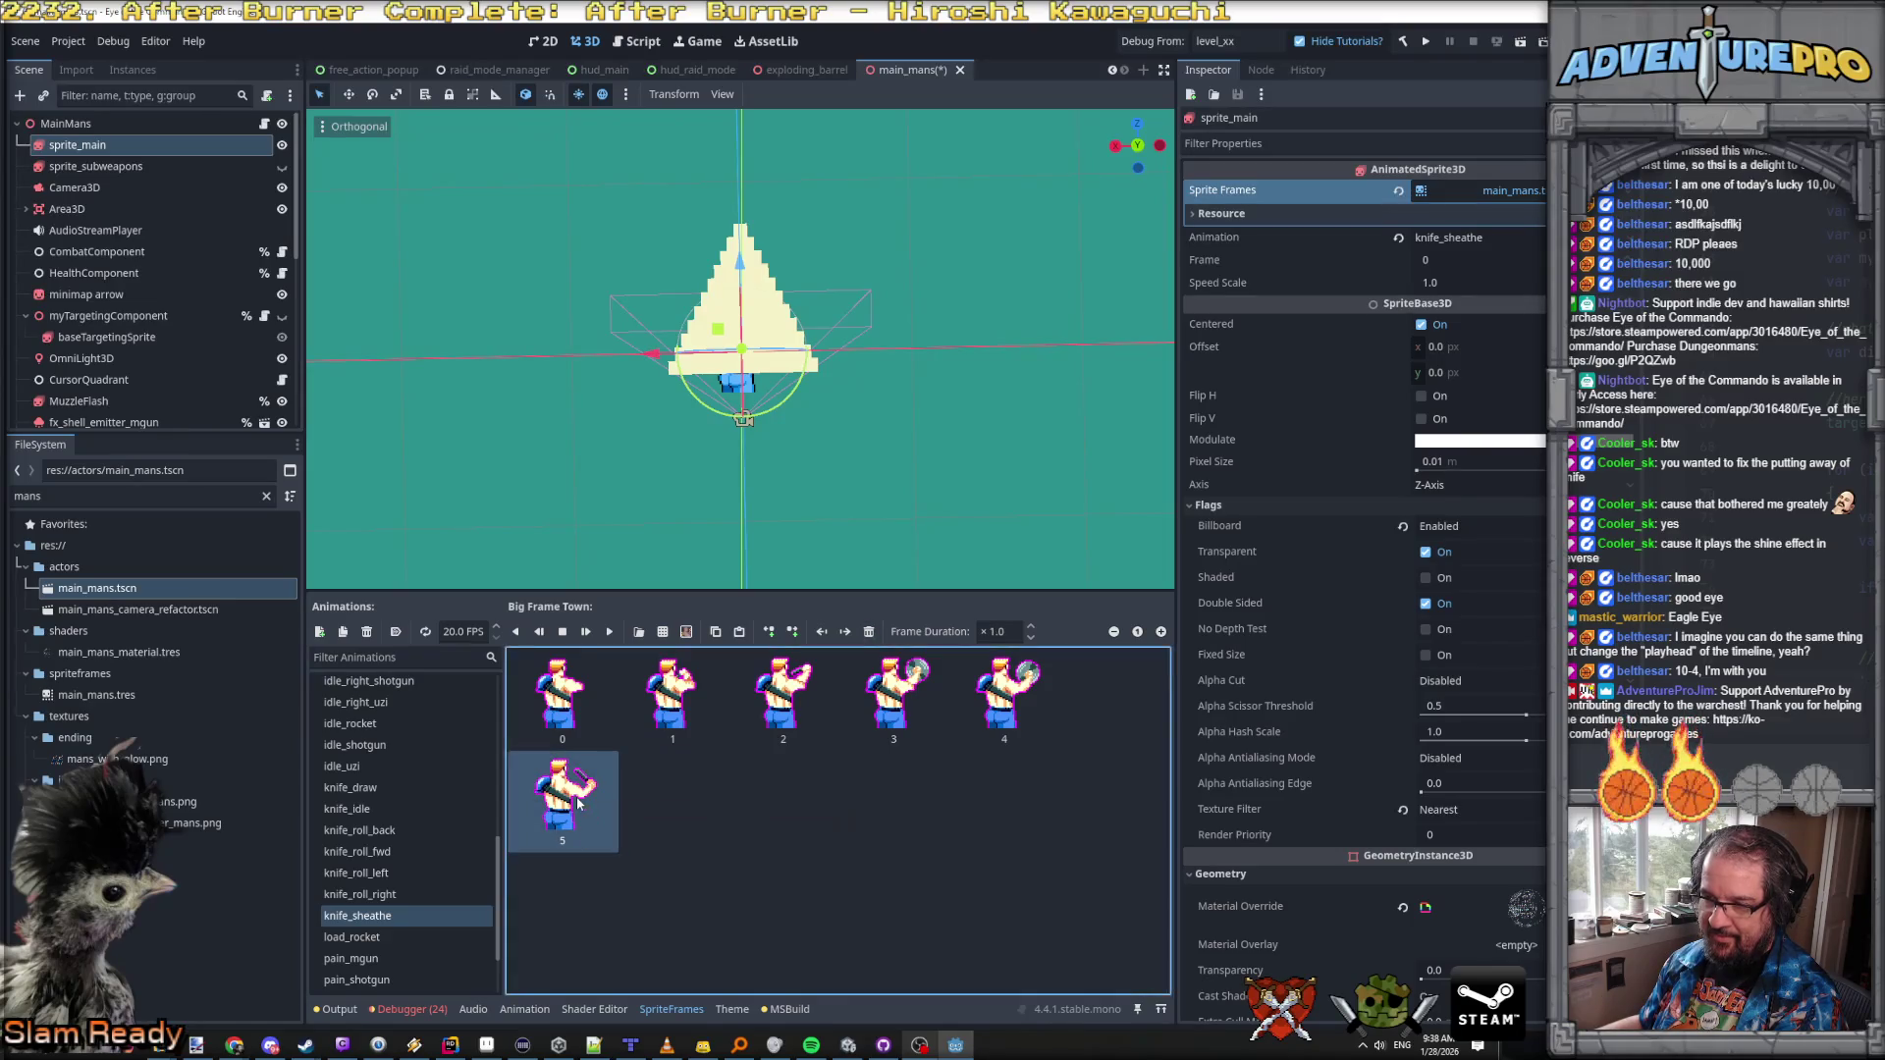
key("Delete")
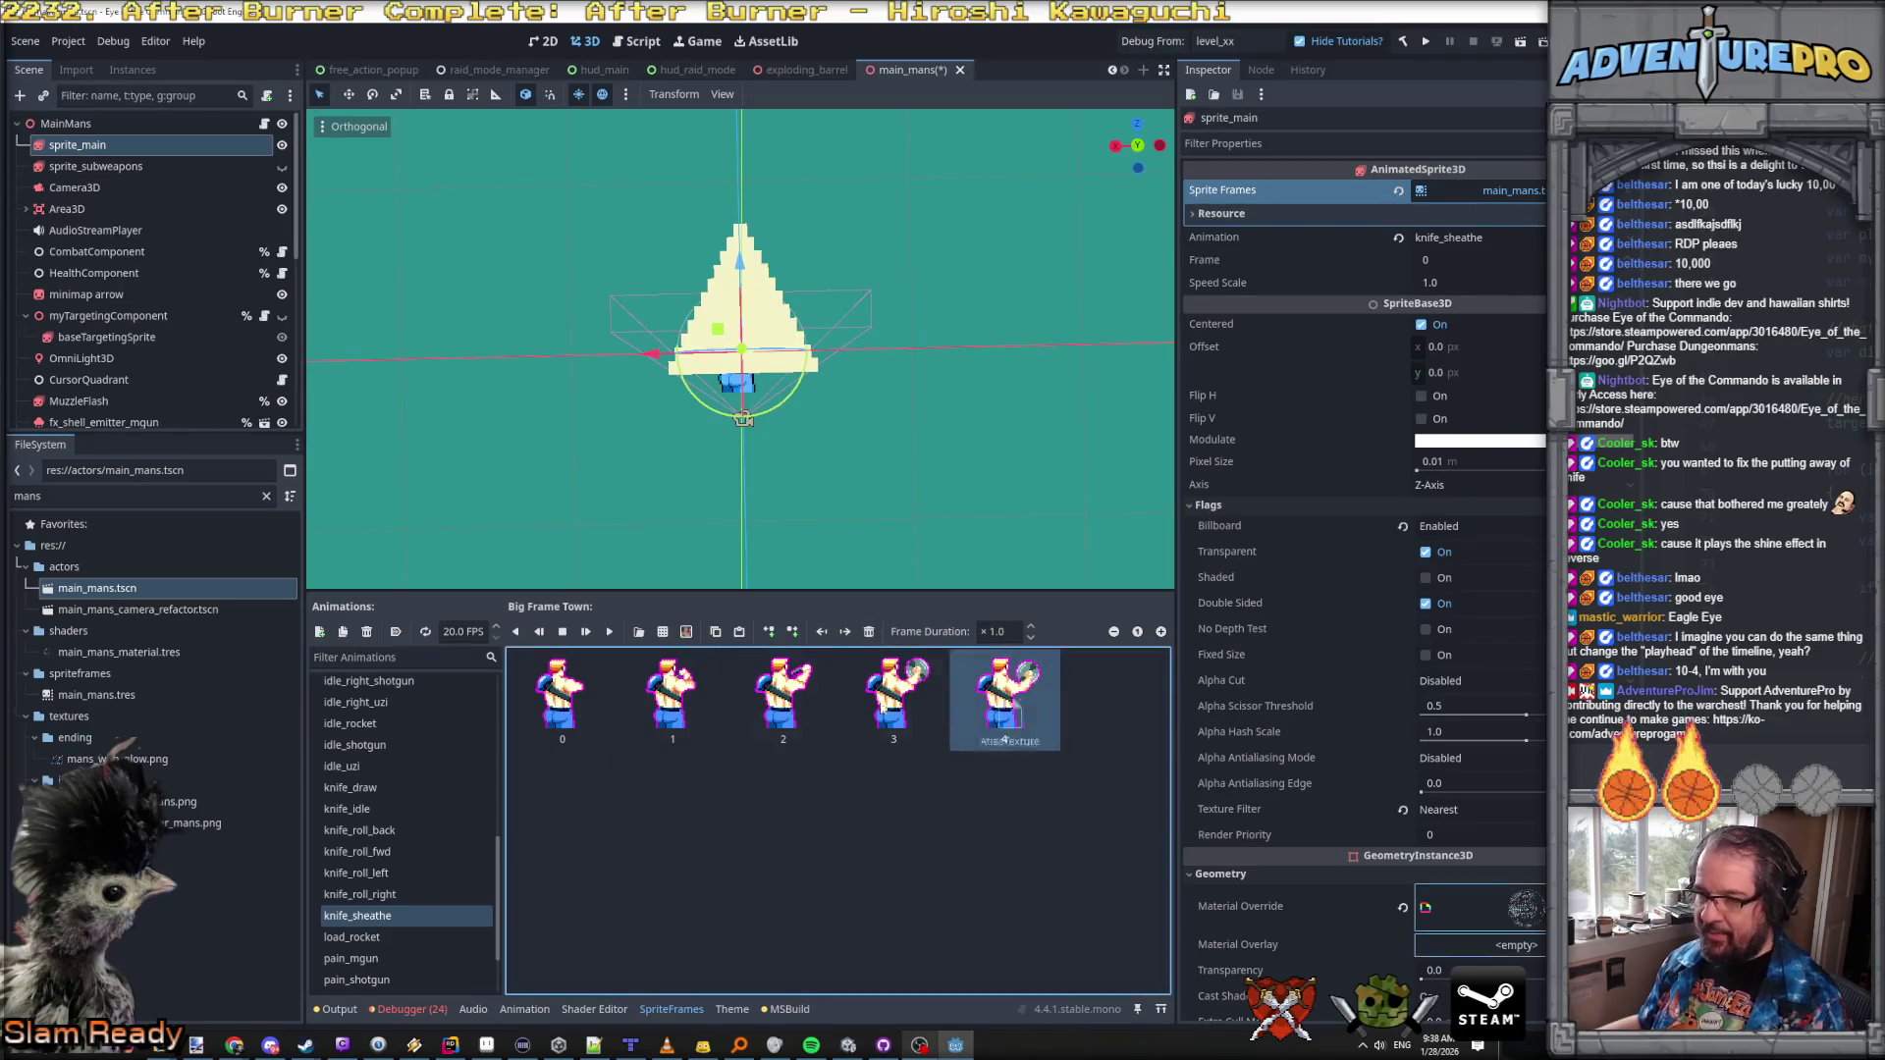
Step: Drag the shield frame to the start to reverse the knife_sheathe frame order
mouse_move(541, 699)
left_mouse_down()
mouse_move(548, 752)
mouse_move(1026, 707)
mouse_move(680, 743)
left_mouse_up()
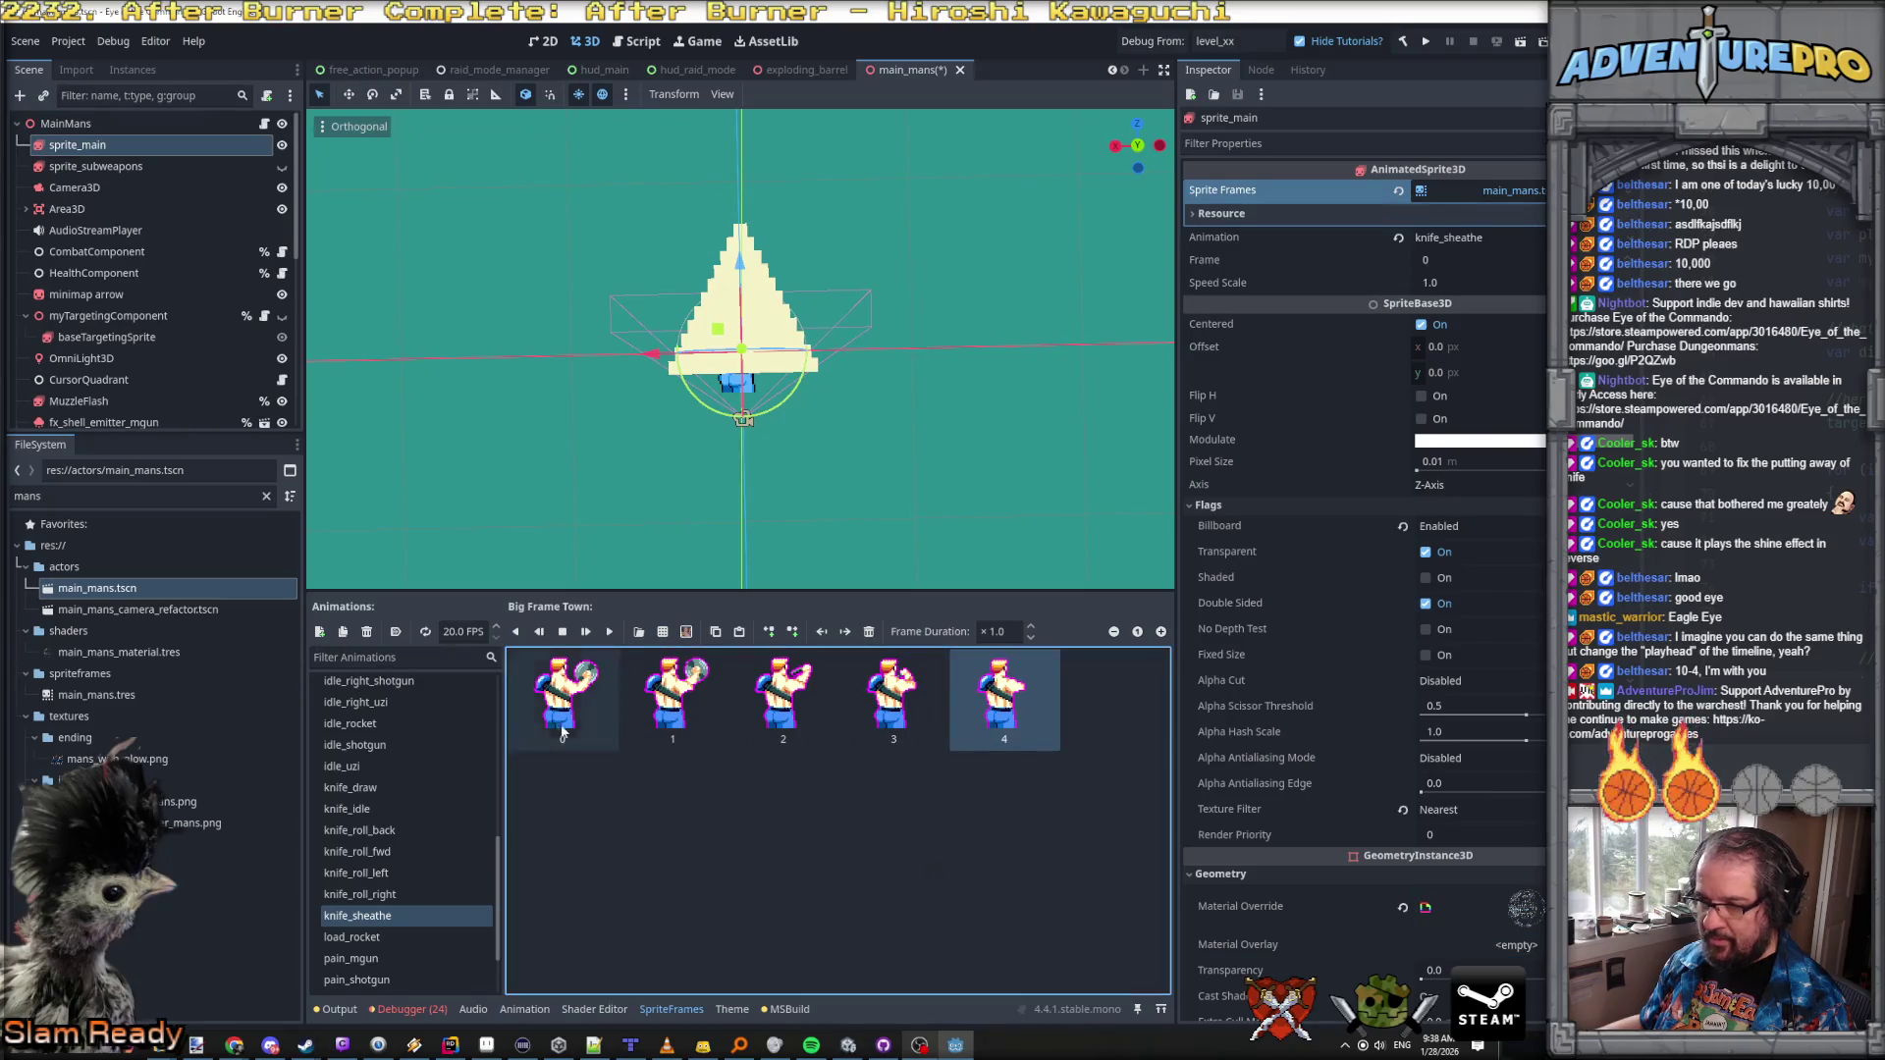
left_click(565, 694)
left_click(610, 632)
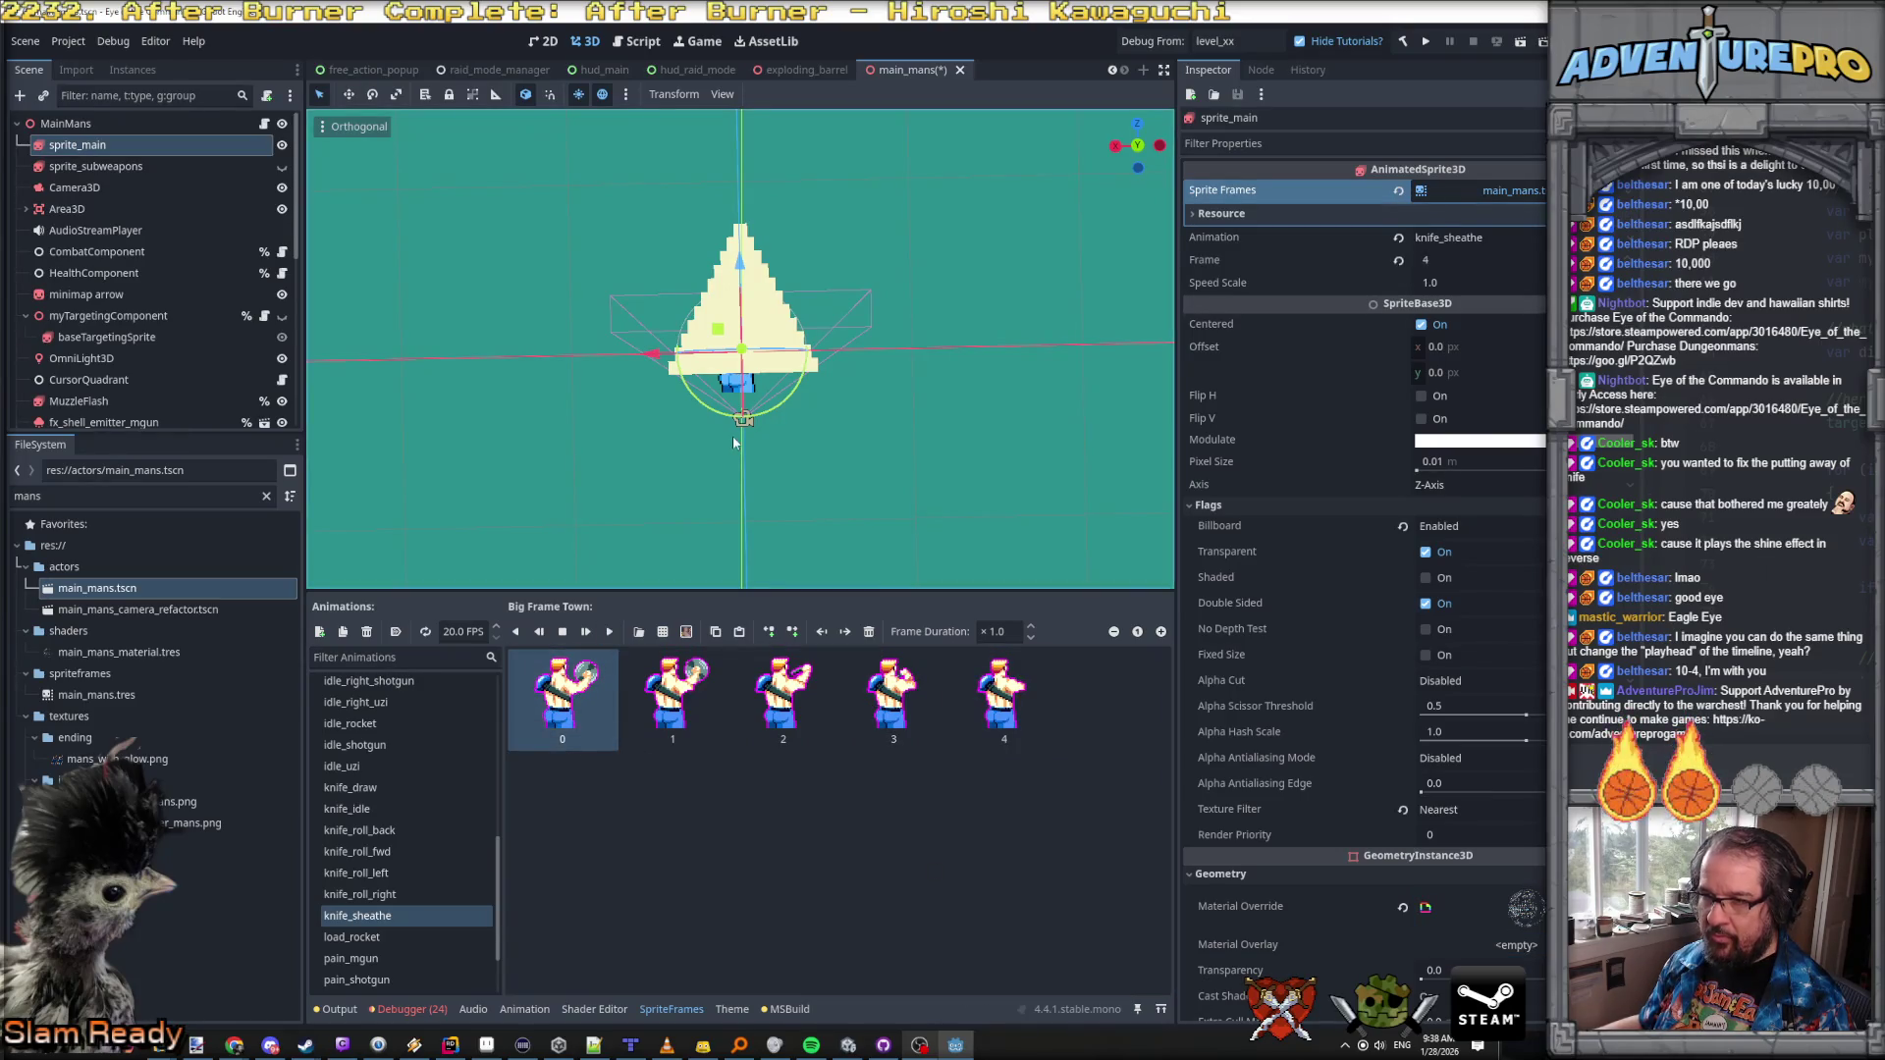
scroll(734, 492, "down", 2)
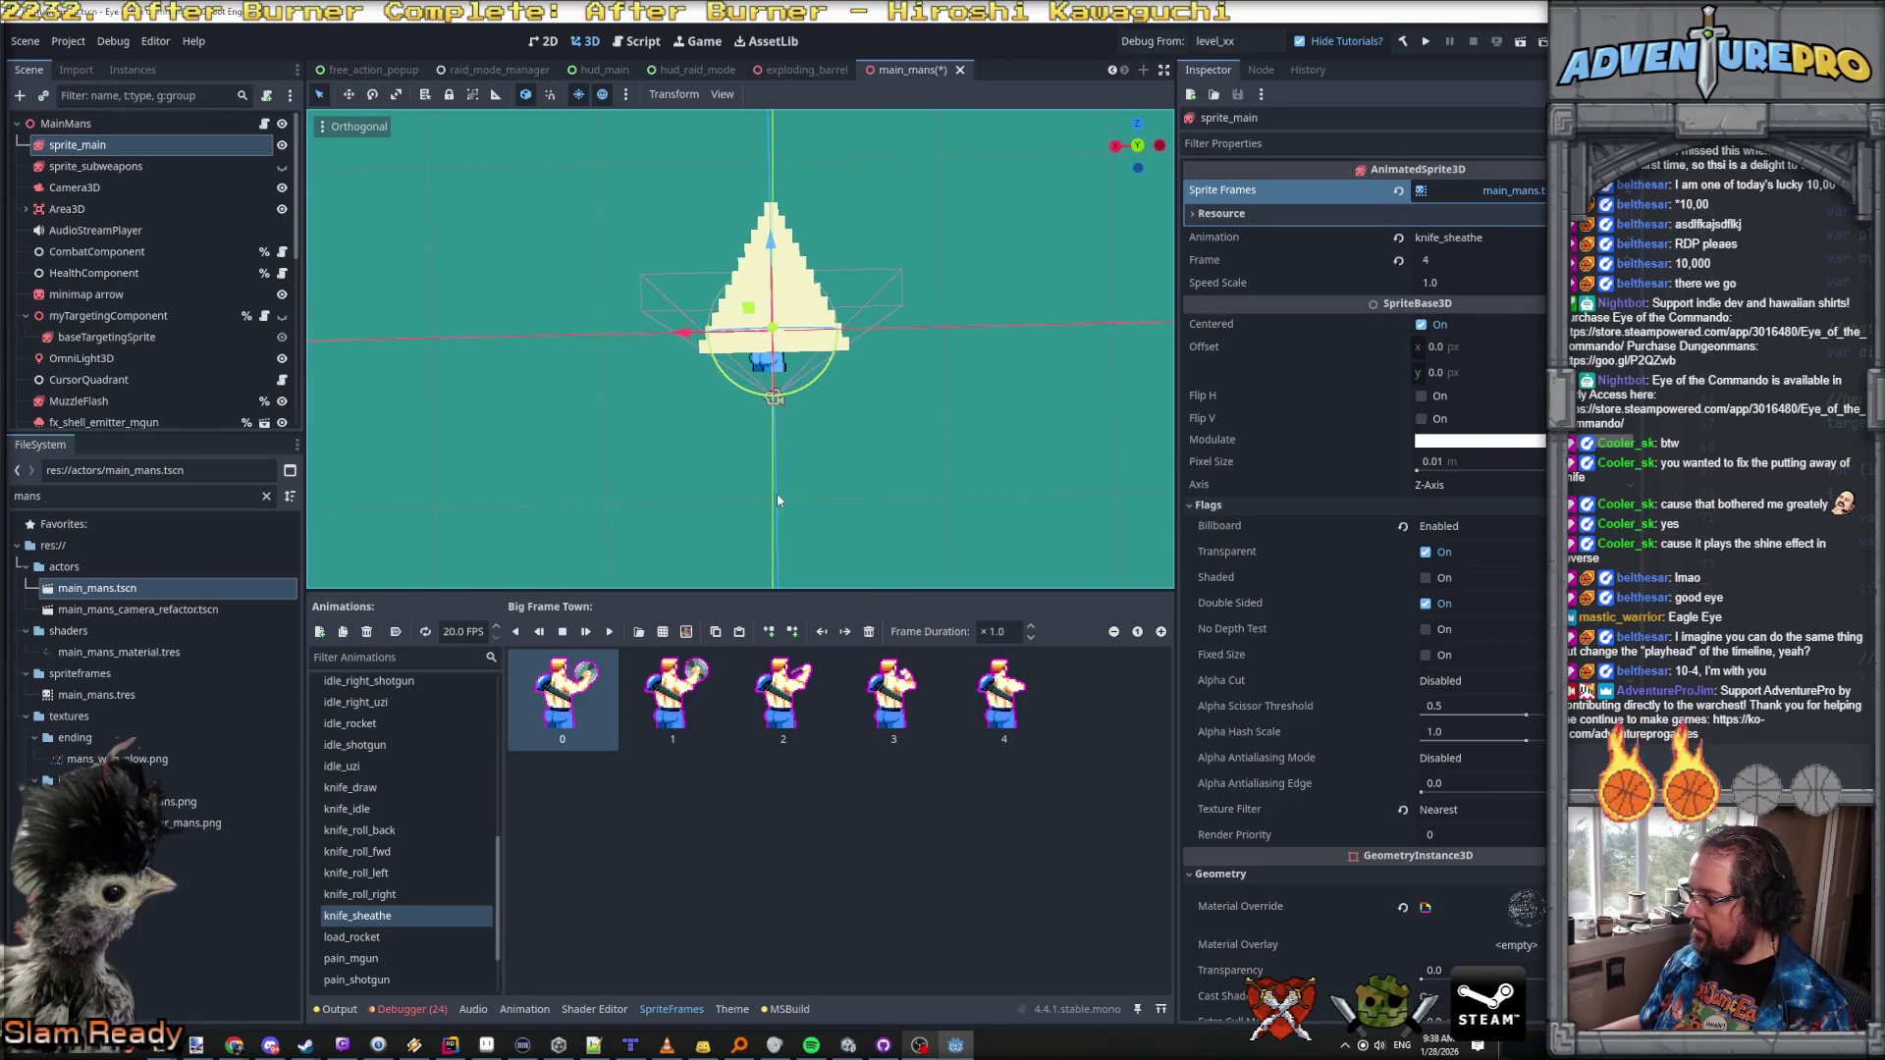
scroll(780, 512, "down", 2)
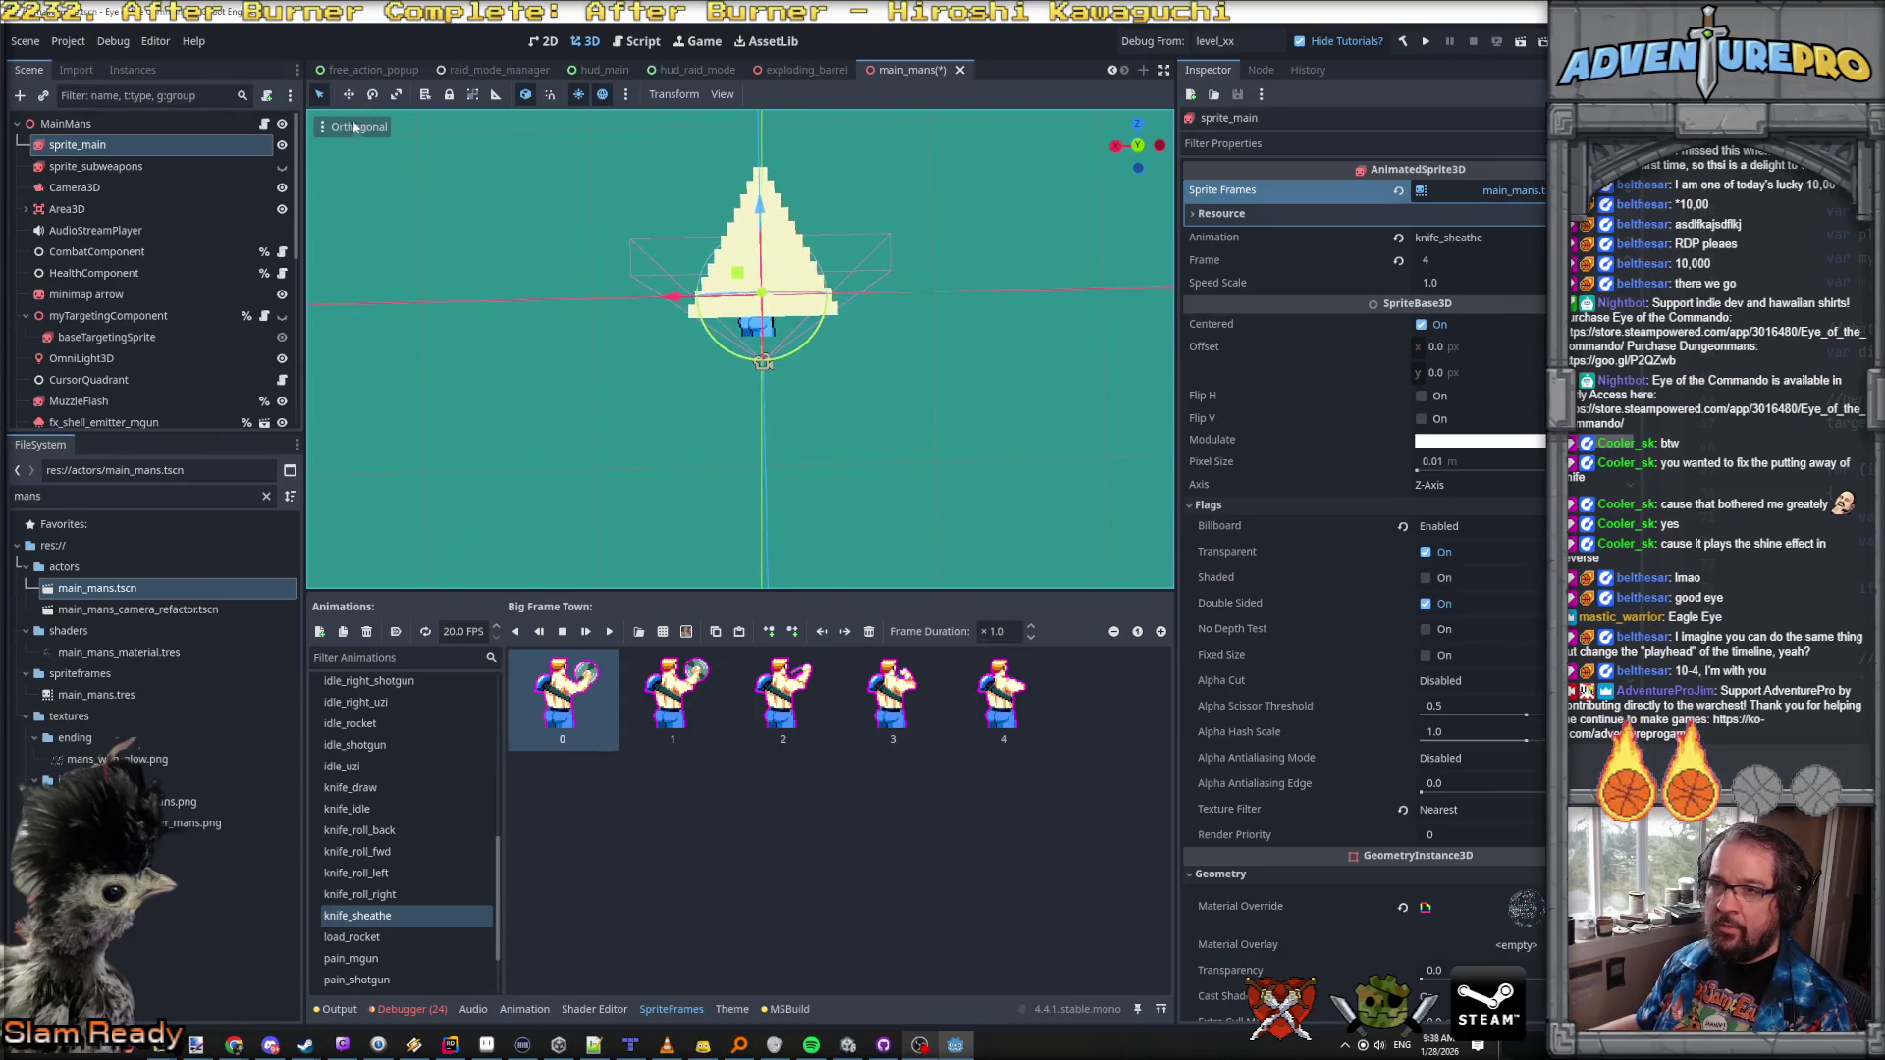
Step: Switch the viewport to Front view and play knife_sheathe twice
left_click(356, 128)
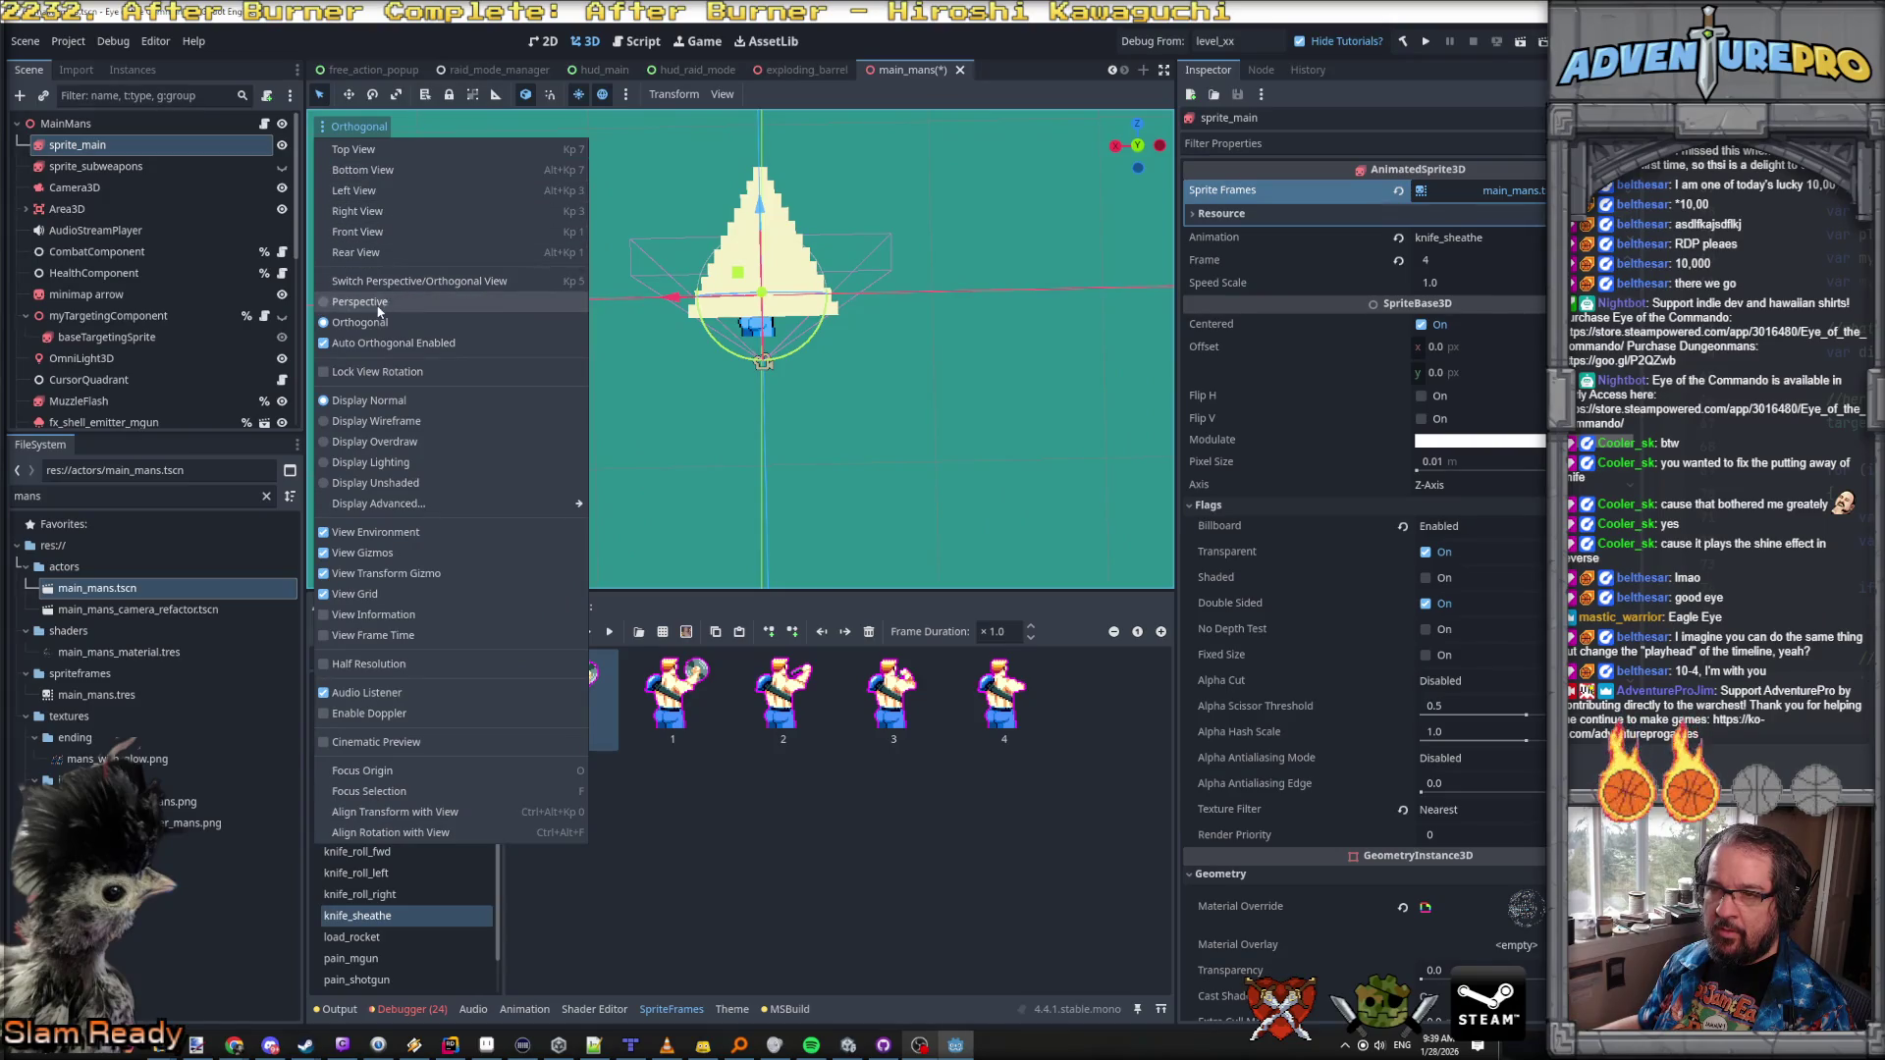
left_click(385, 230)
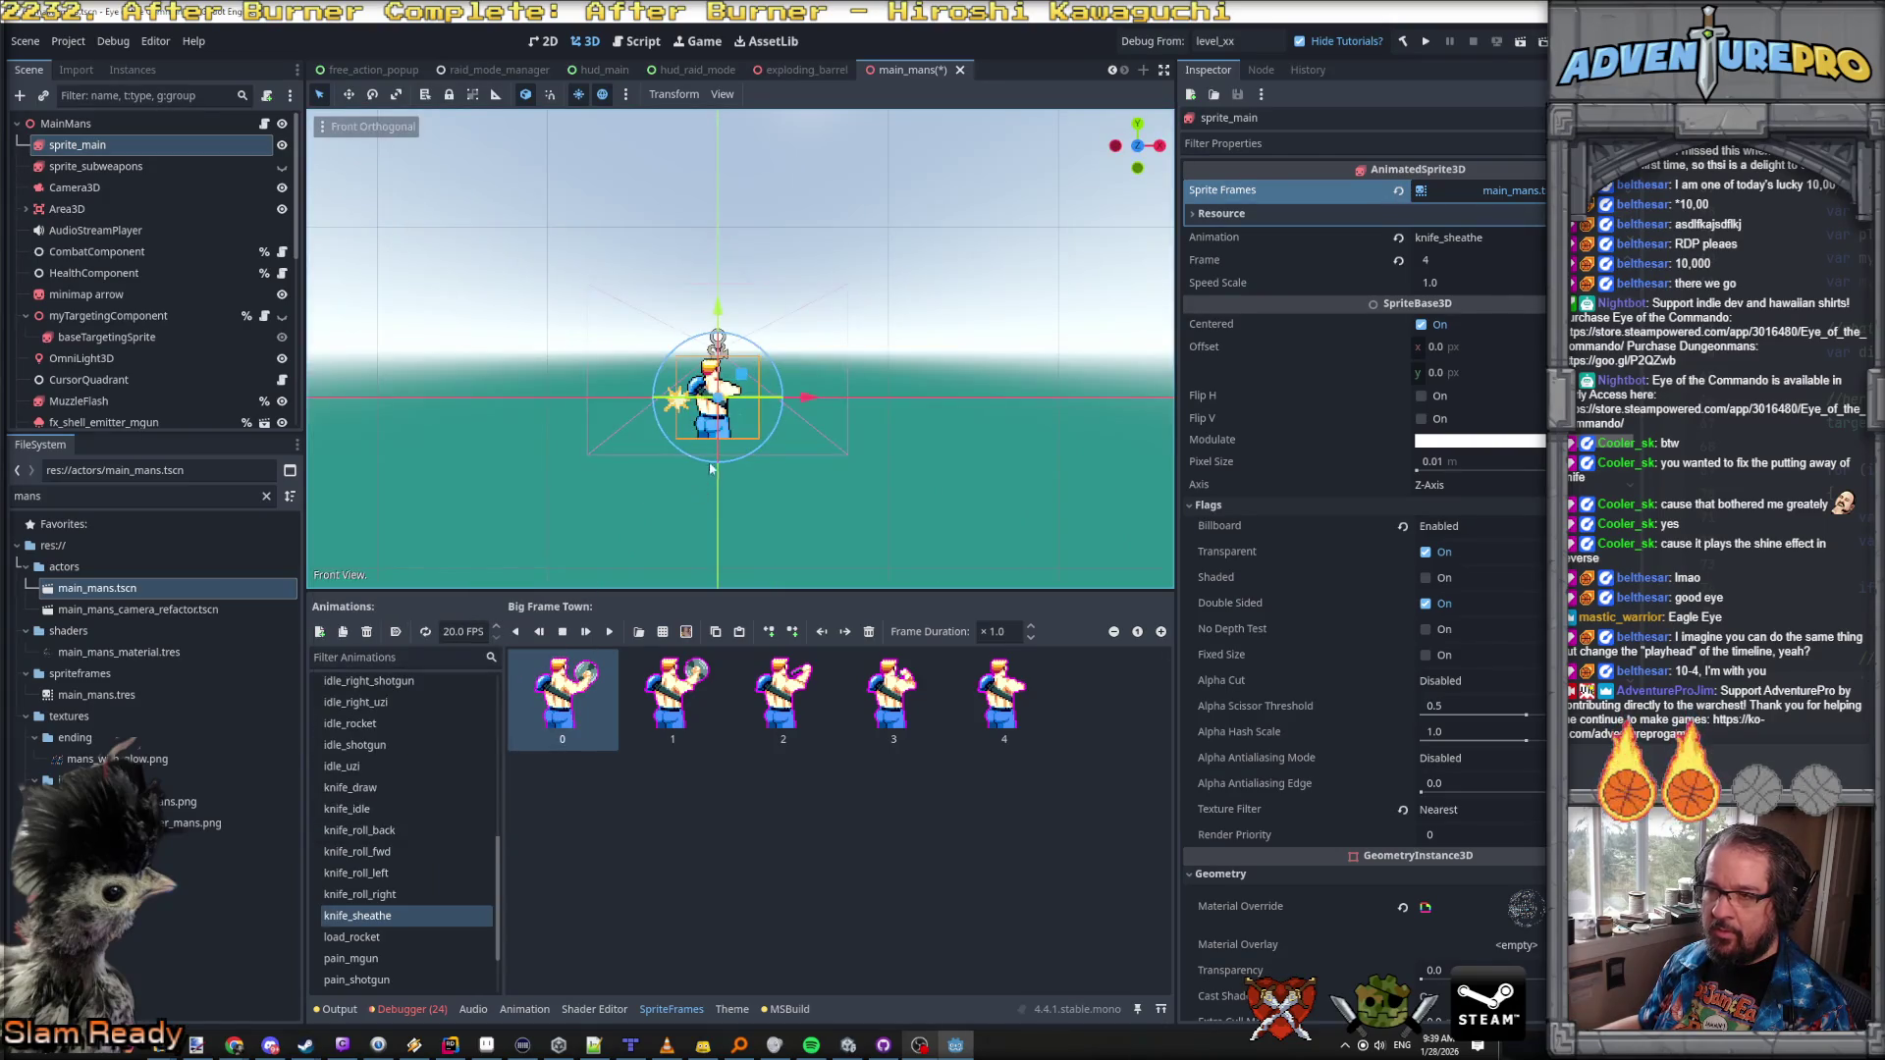
scroll(711, 468, "up", 4)
left_click(609, 633)
left_click(610, 633)
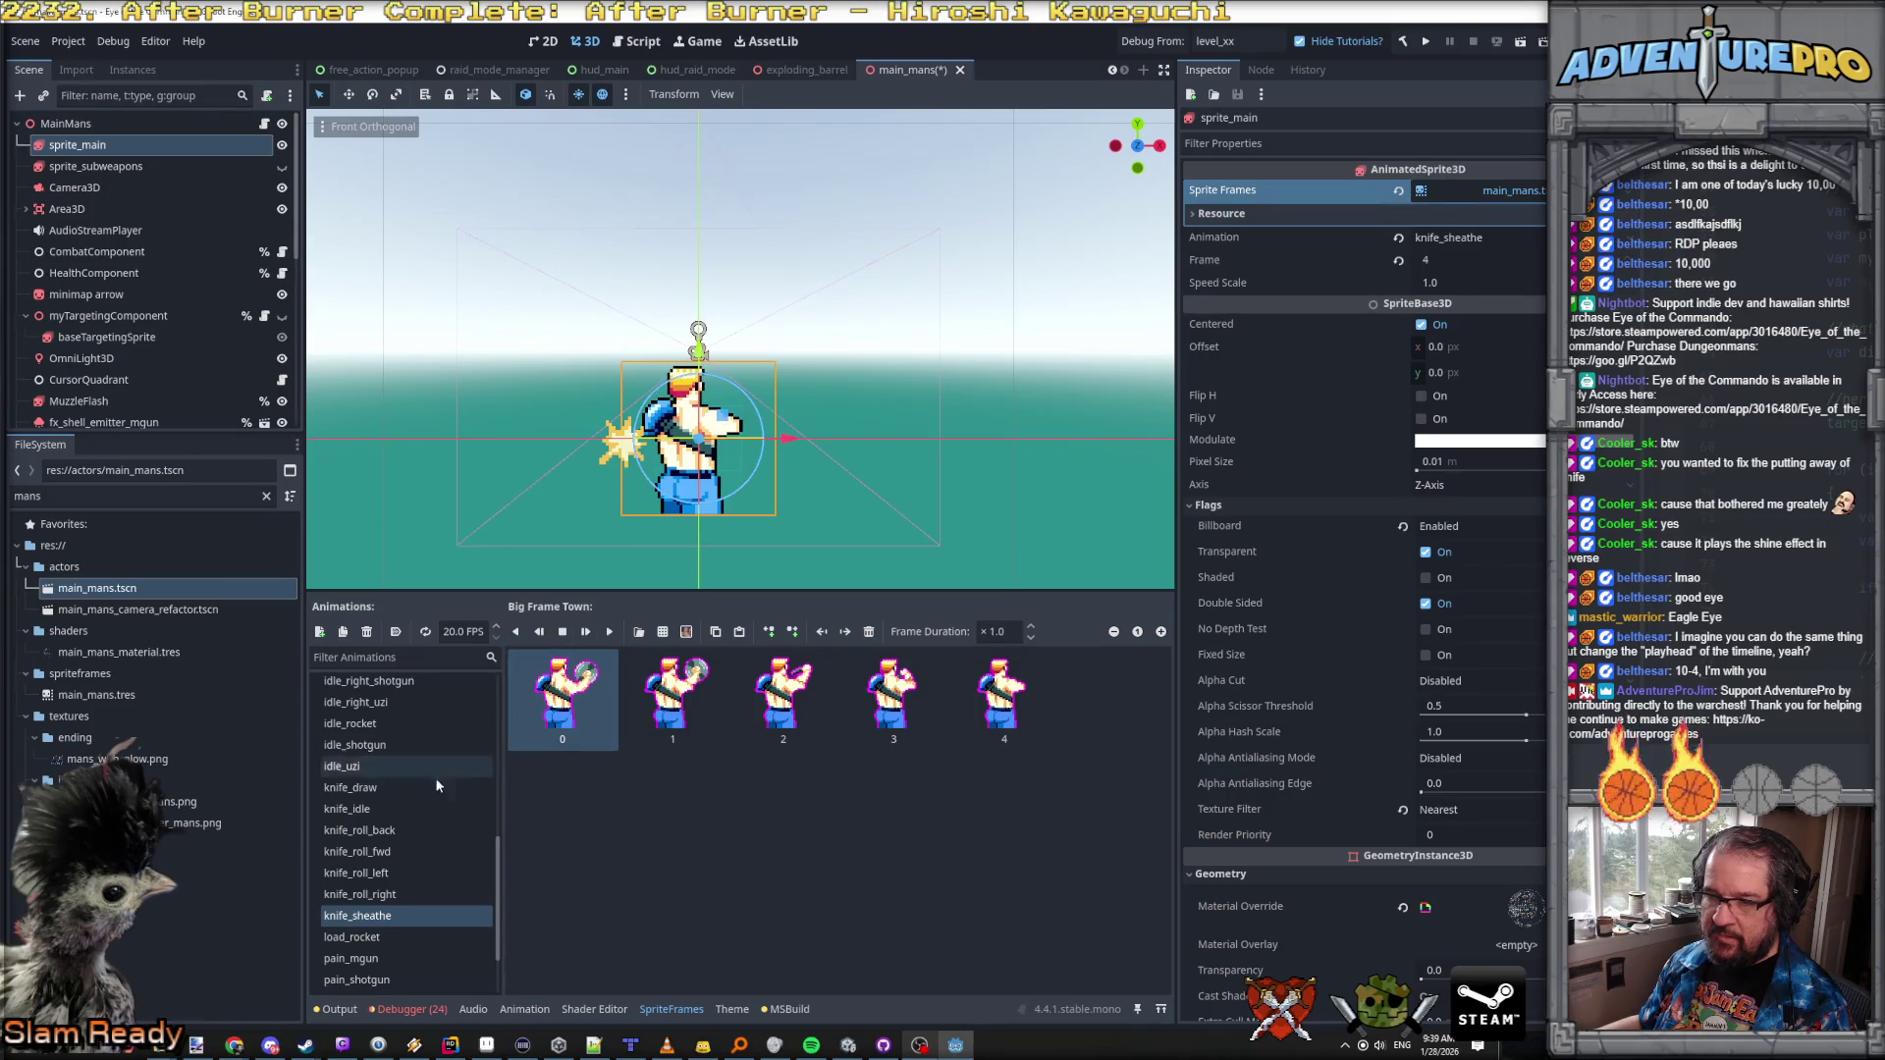
Step: Compare against knife_idle, replay knife_sheathe, and save main_mans.tscn
left_click(373, 808)
left_click(610, 633)
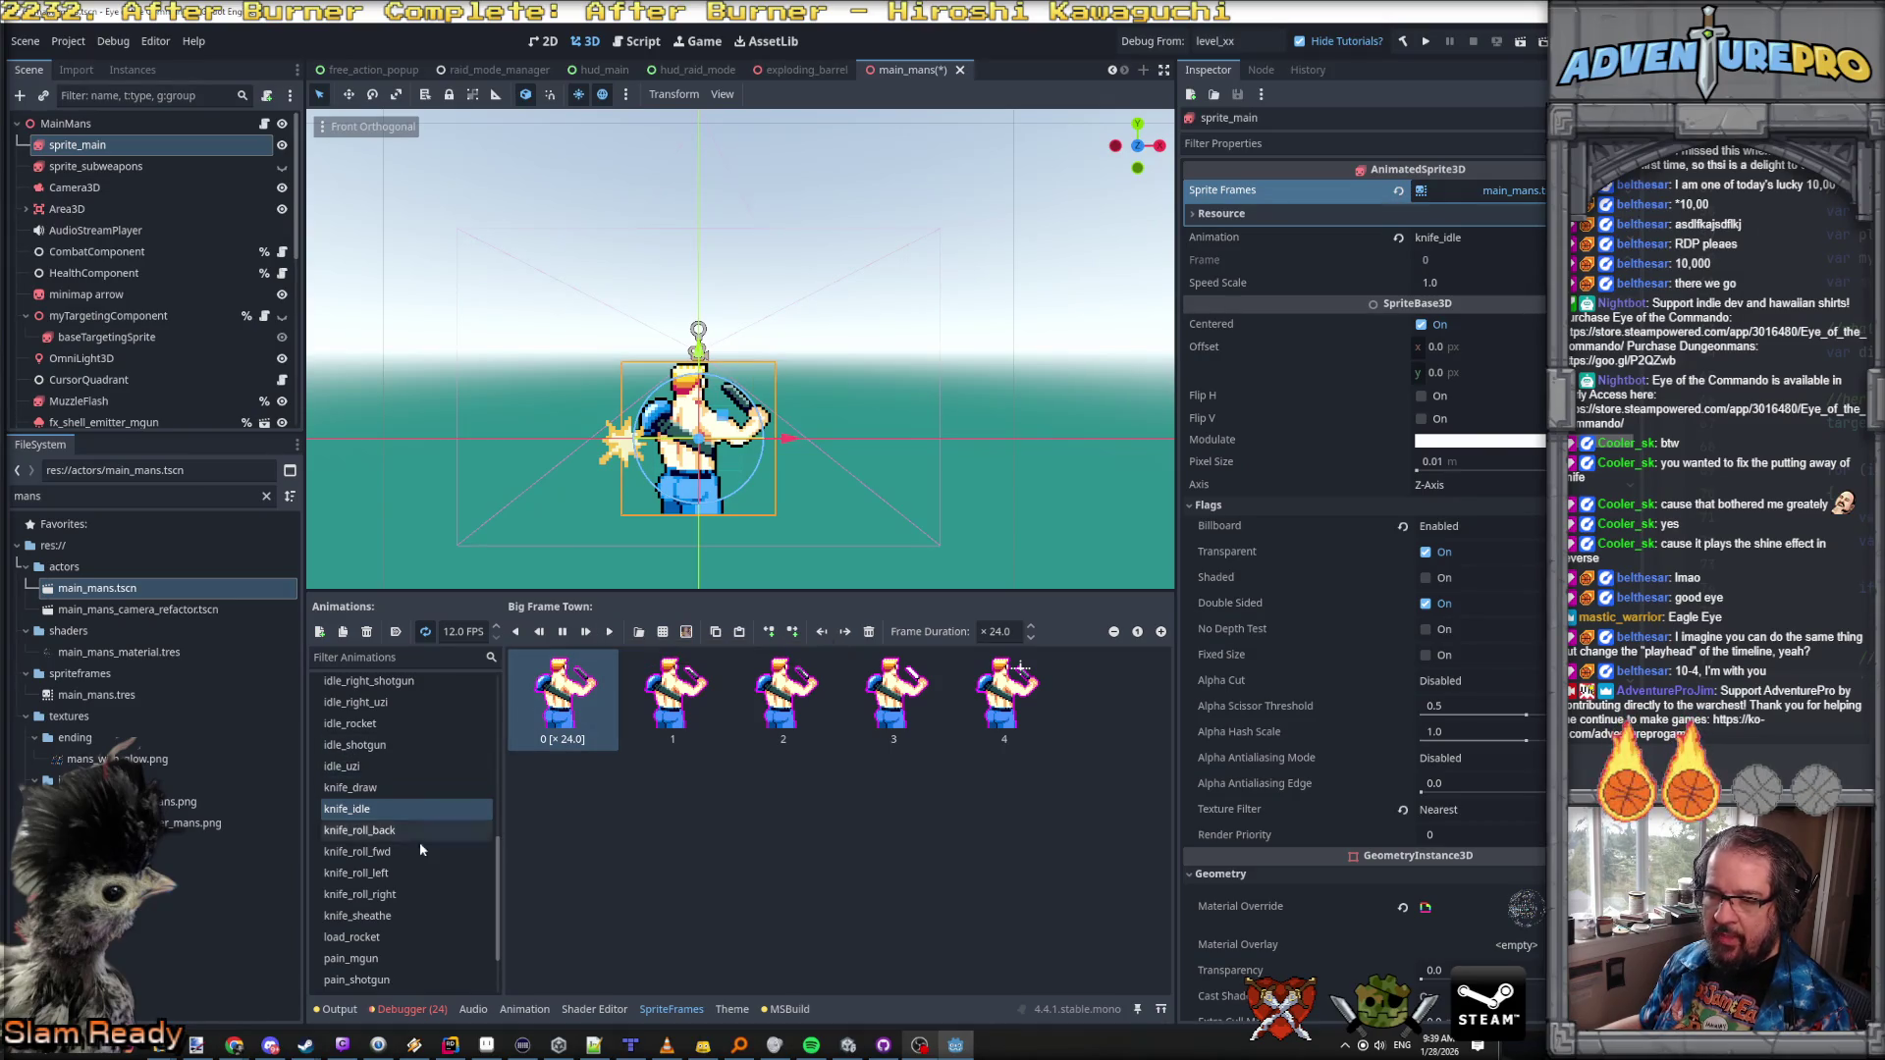
left_click(363, 915)
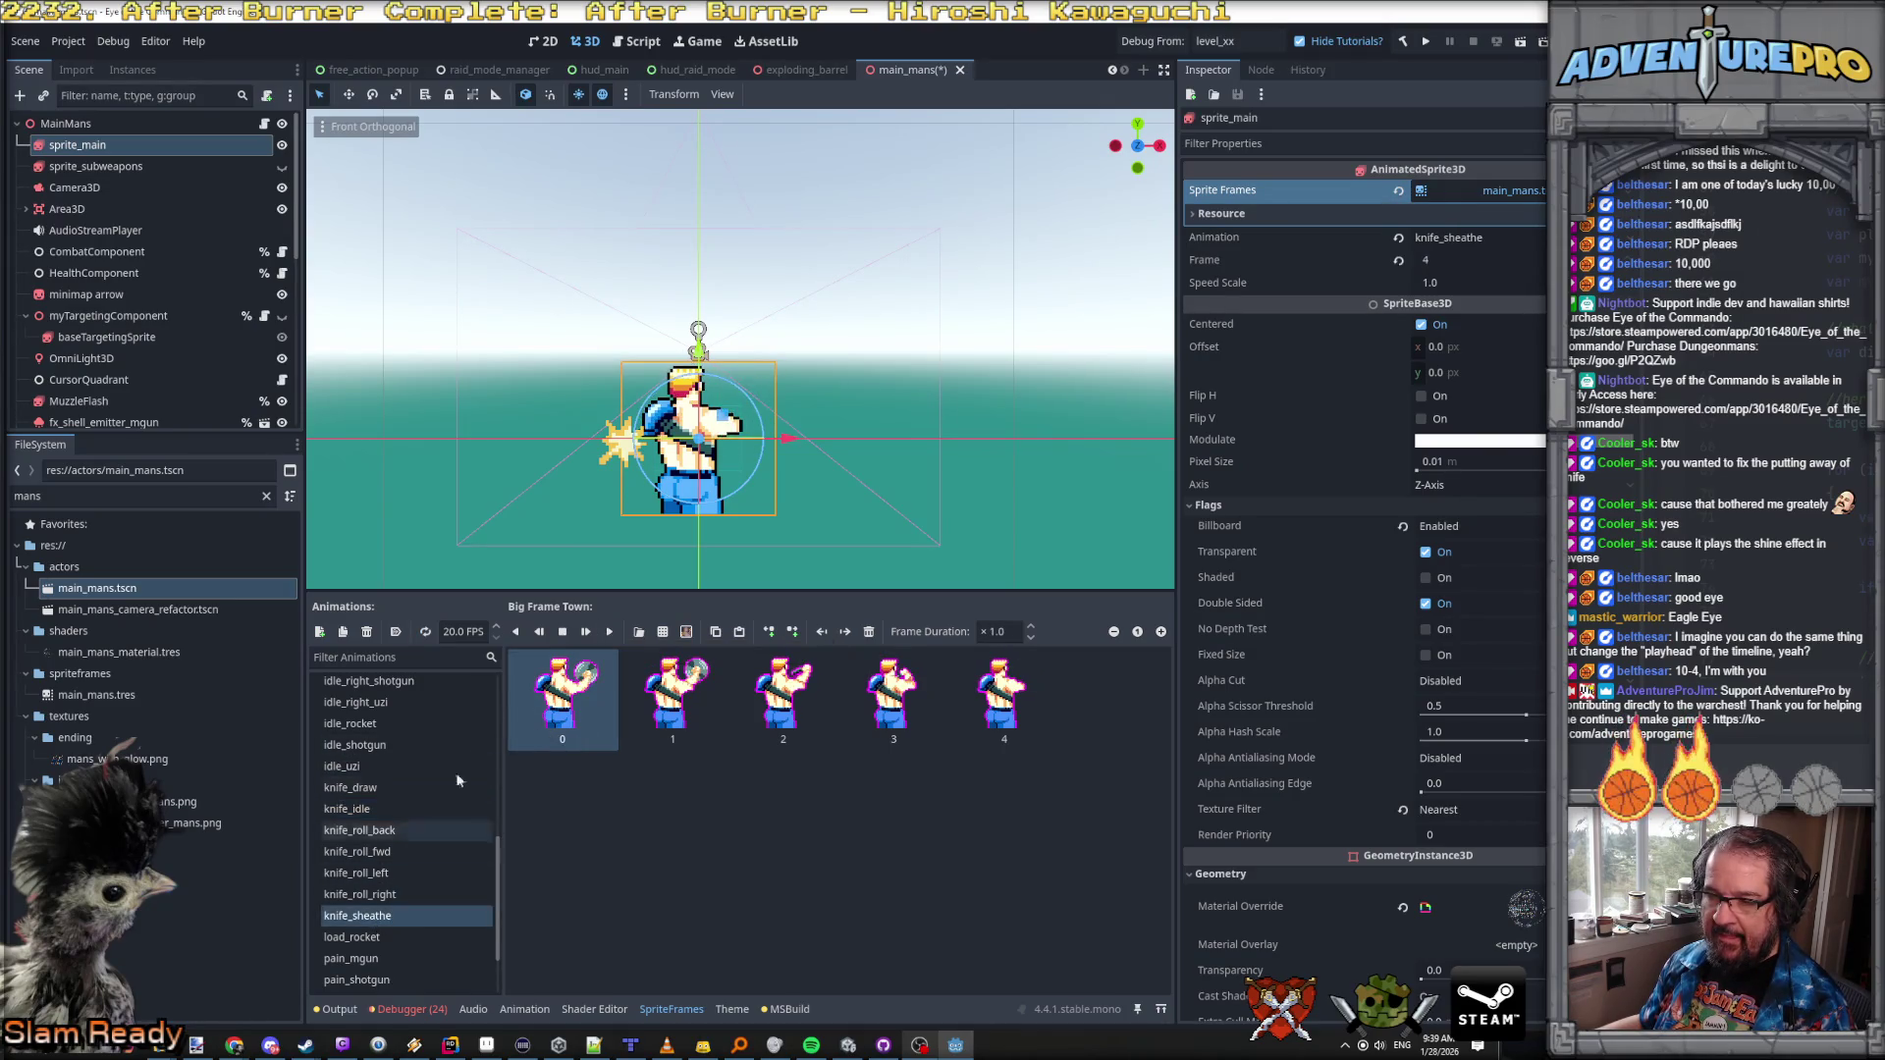
left_click(609, 633)
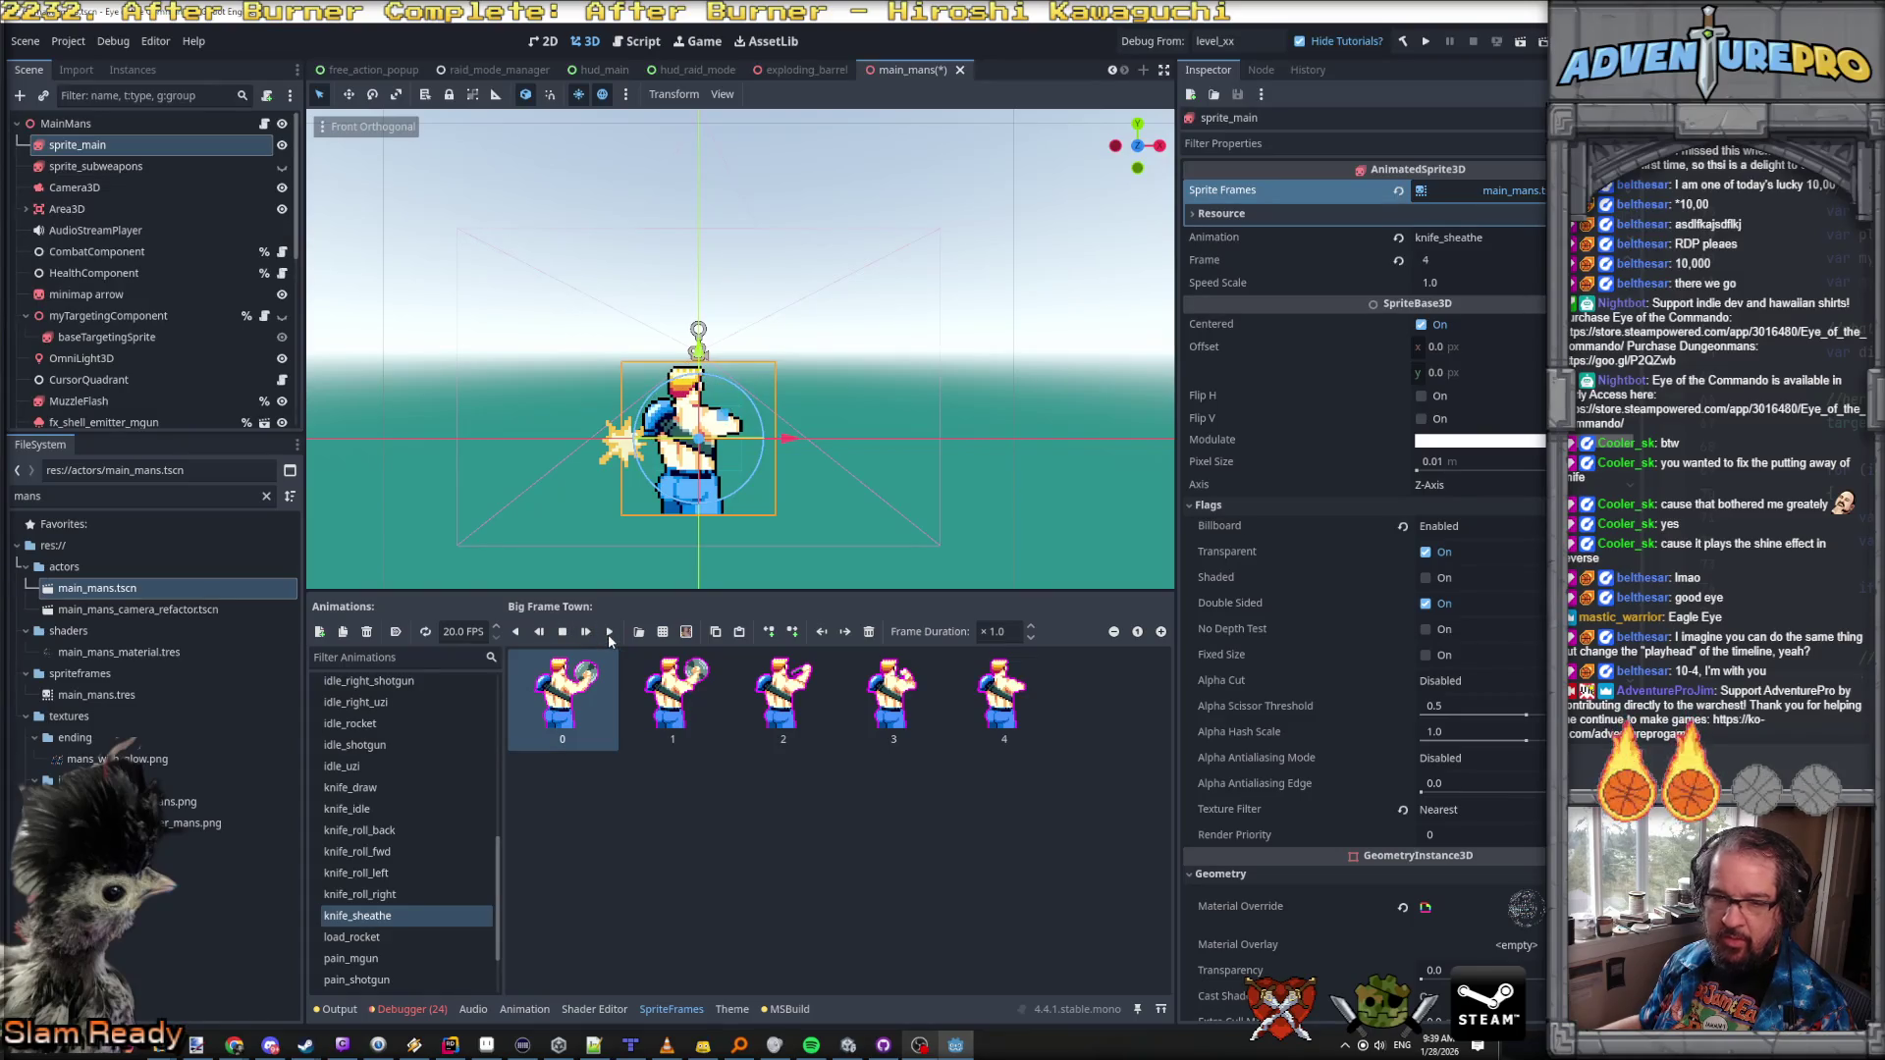
key("ctrl+s")
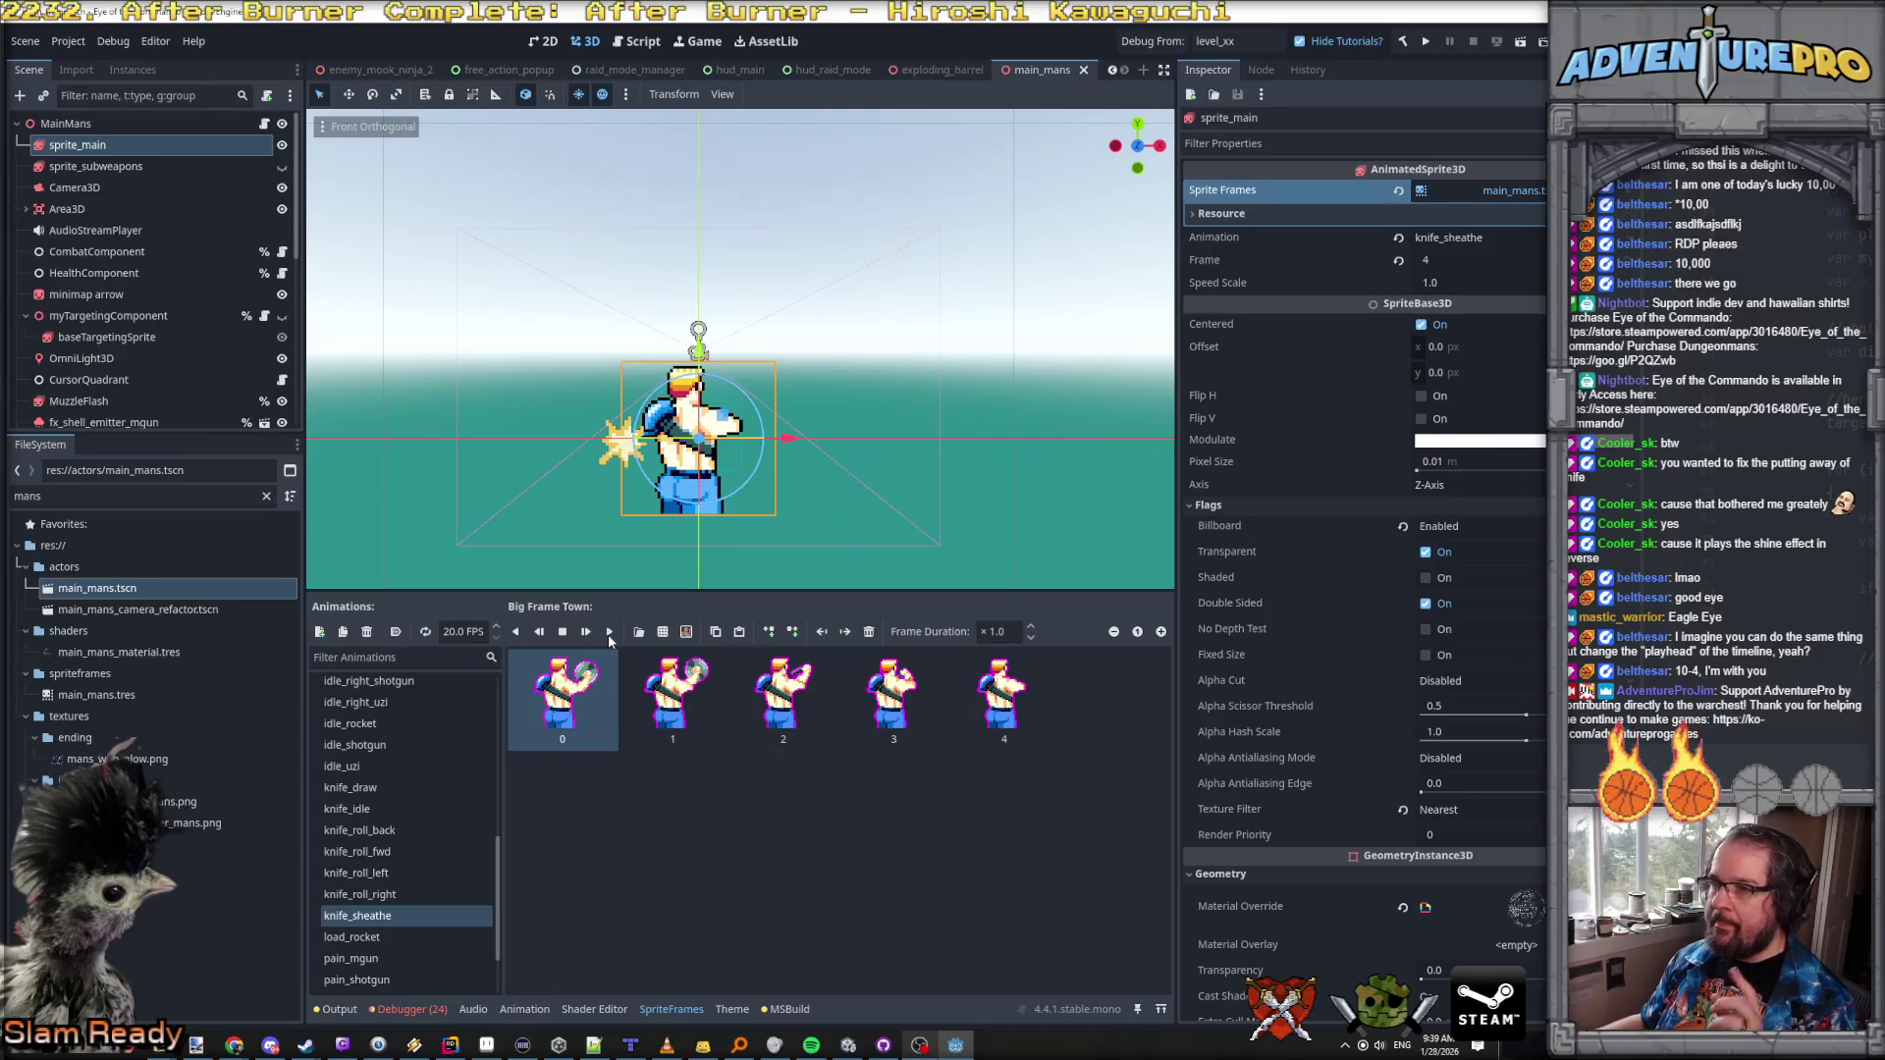
Step: Add a new line to etc_todo.txt in Notepad++ and save it
left_click(594, 1045)
key("Return")
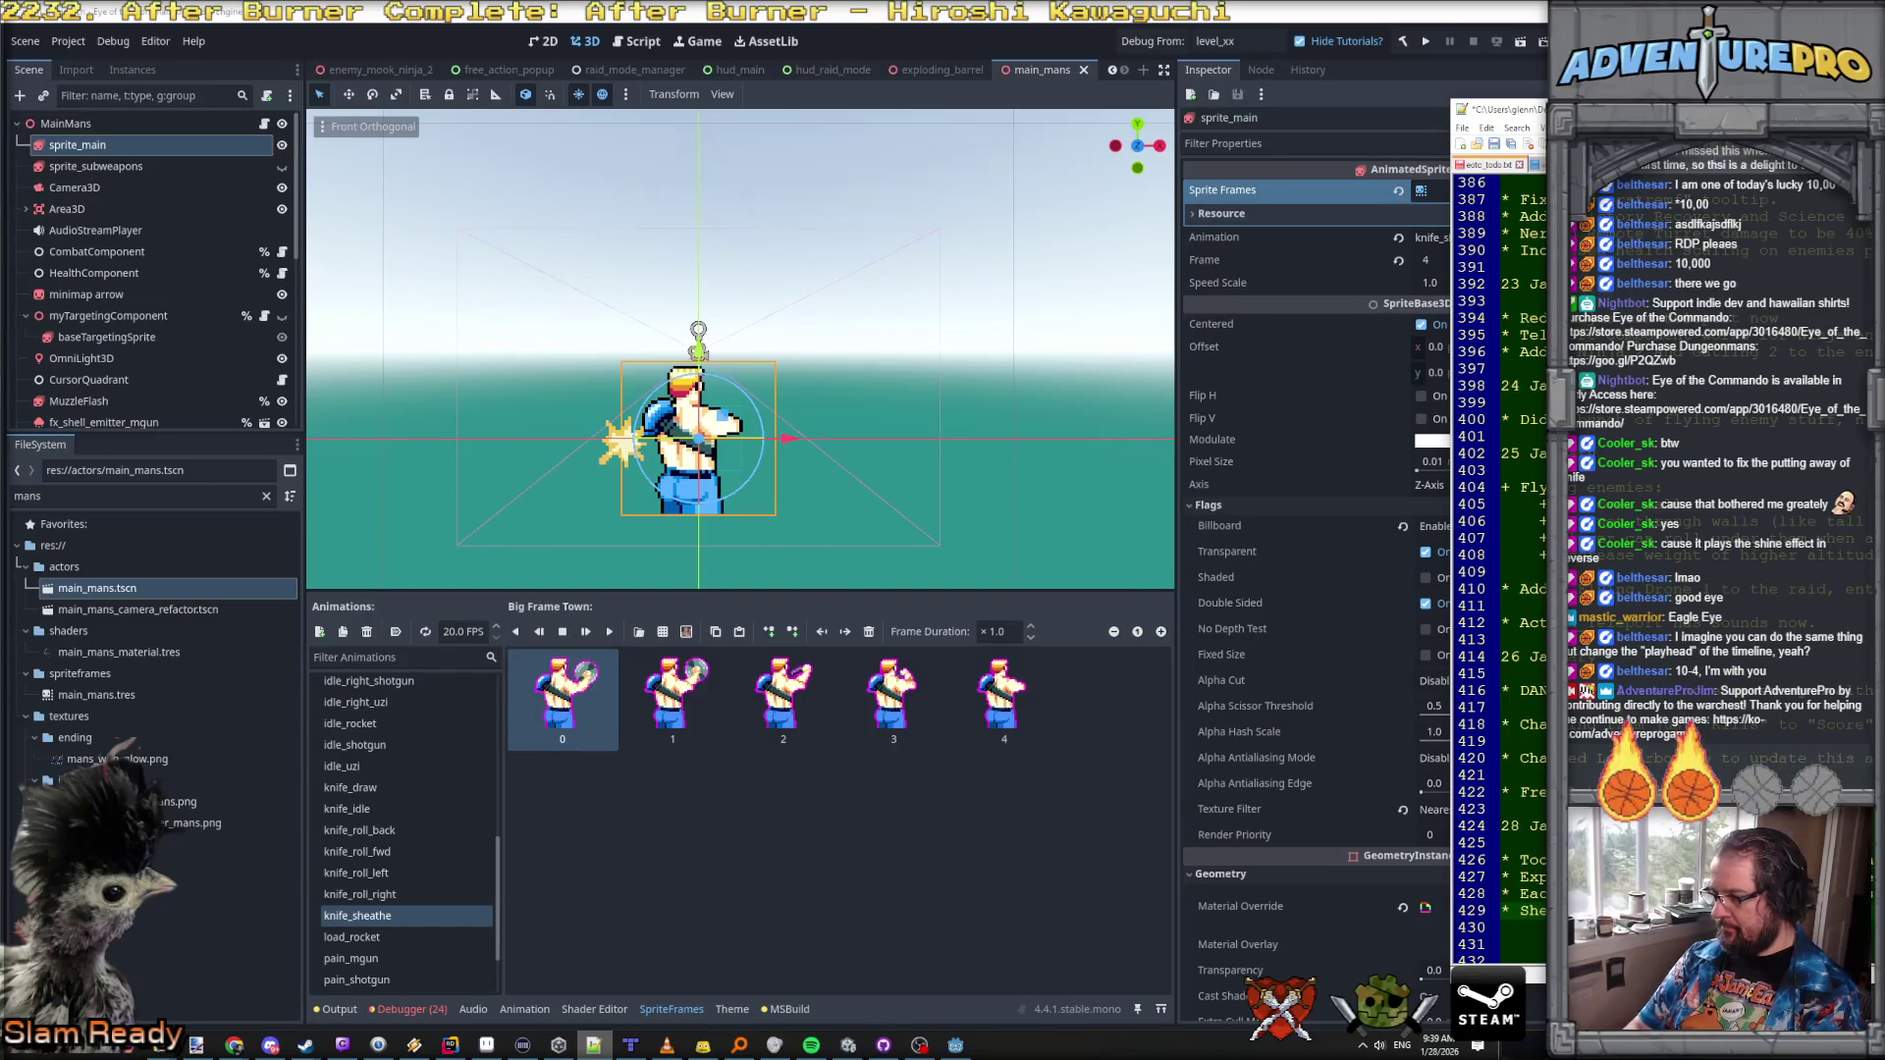
key("ctrl+s")
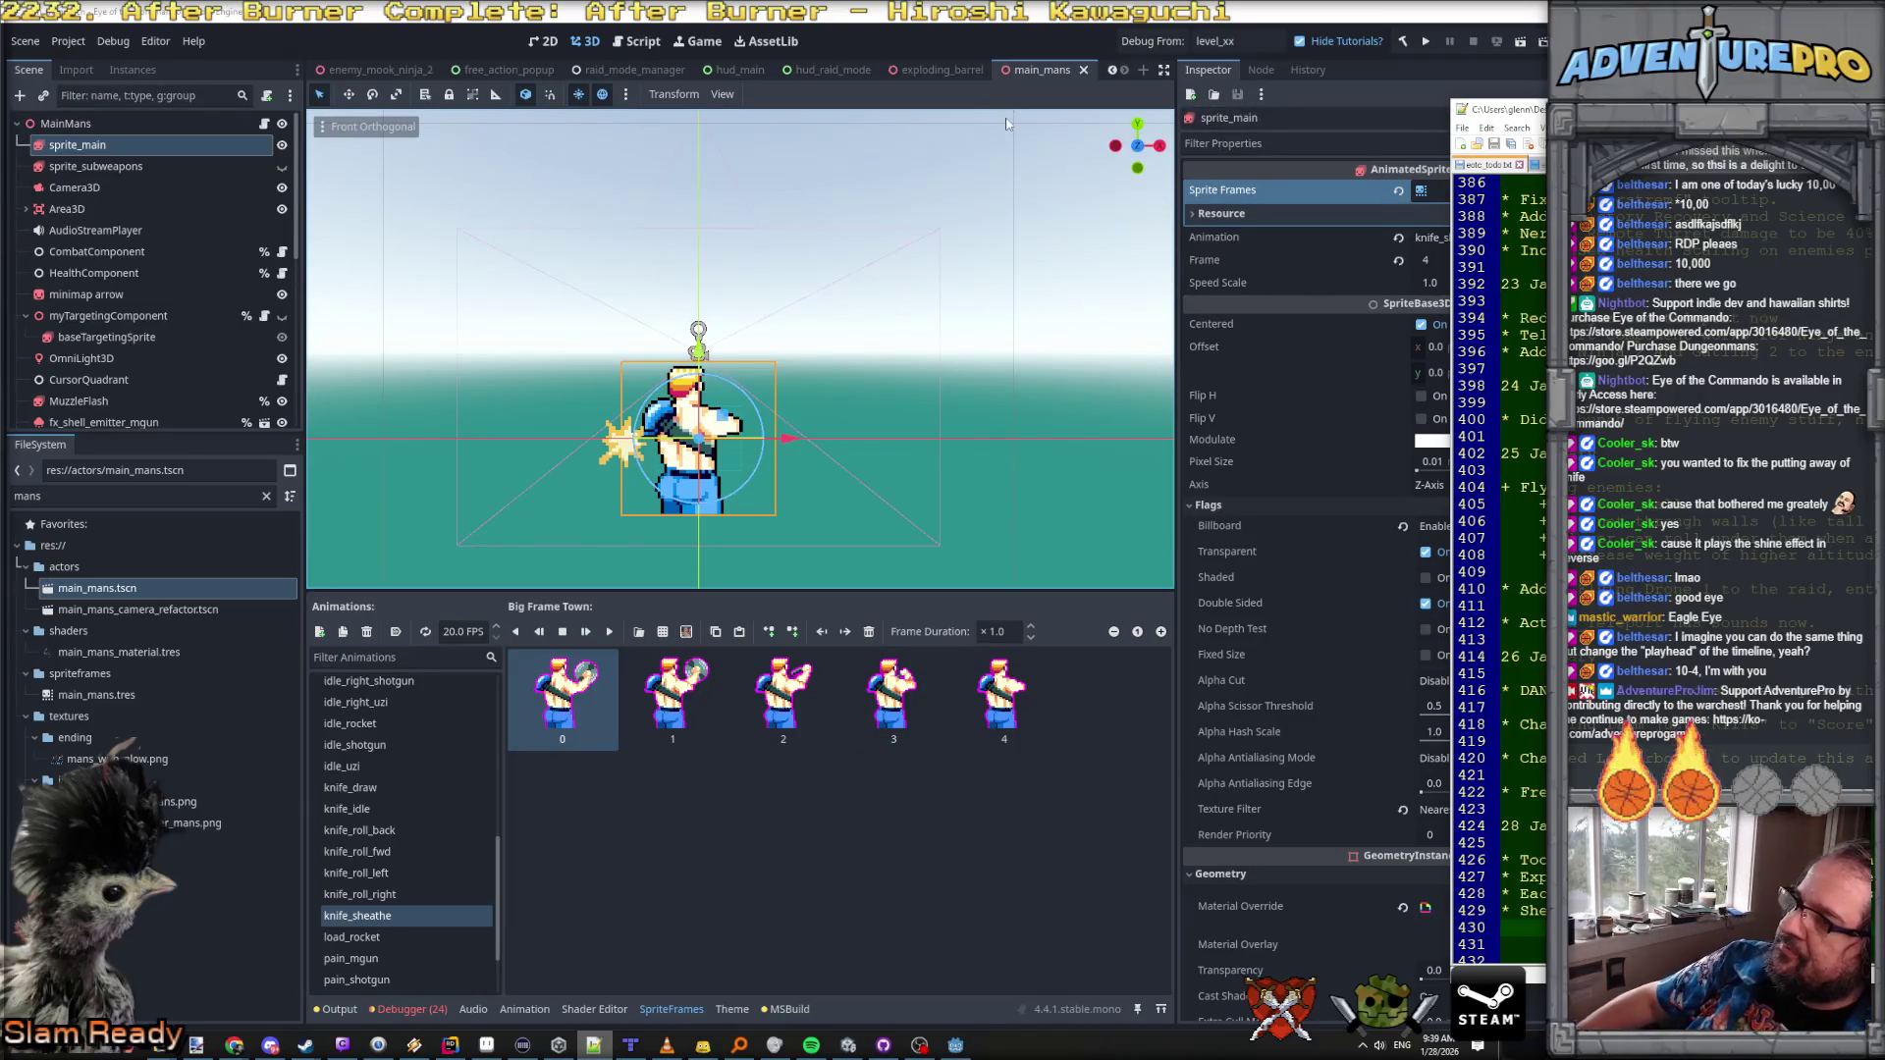
Step: Back in Godot, save the scene and launch the game
left_click(1136, 46)
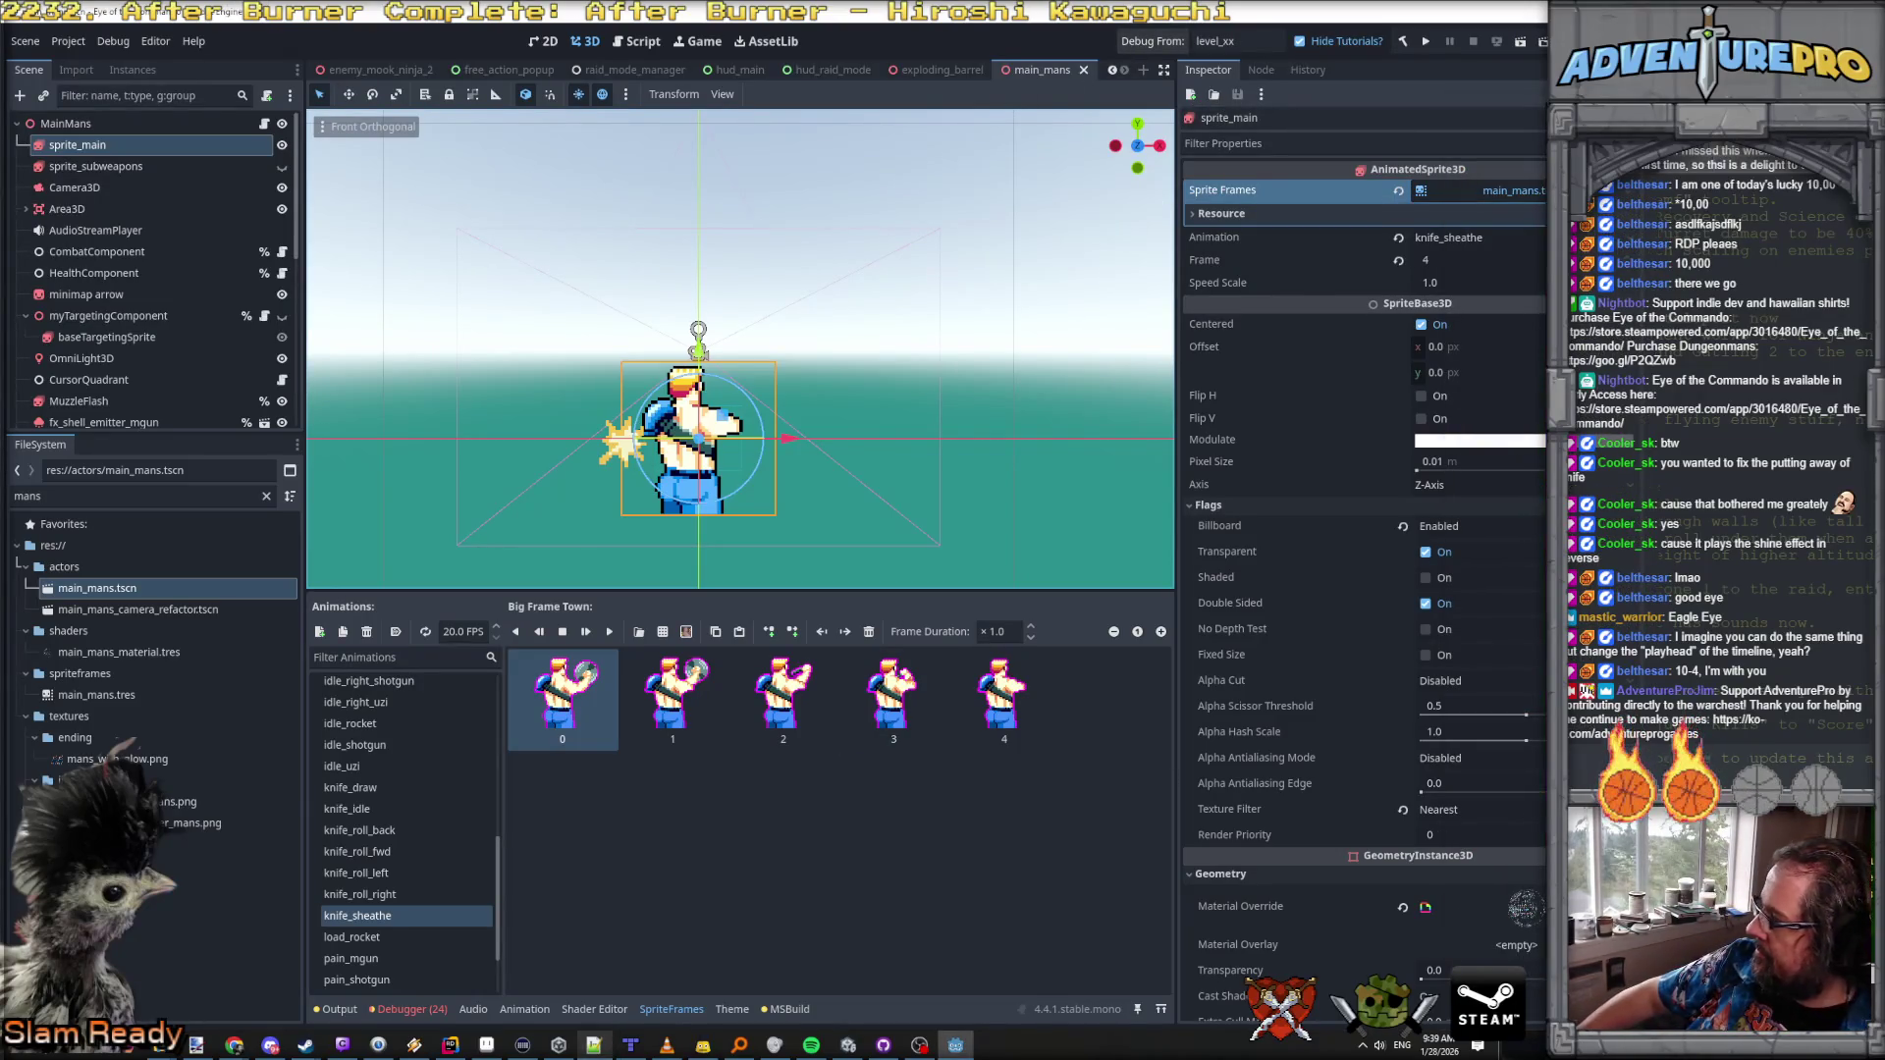
key("alt+Tab")
key("alt+Tab")
key("alt+Tab")
key("ctrl+s")
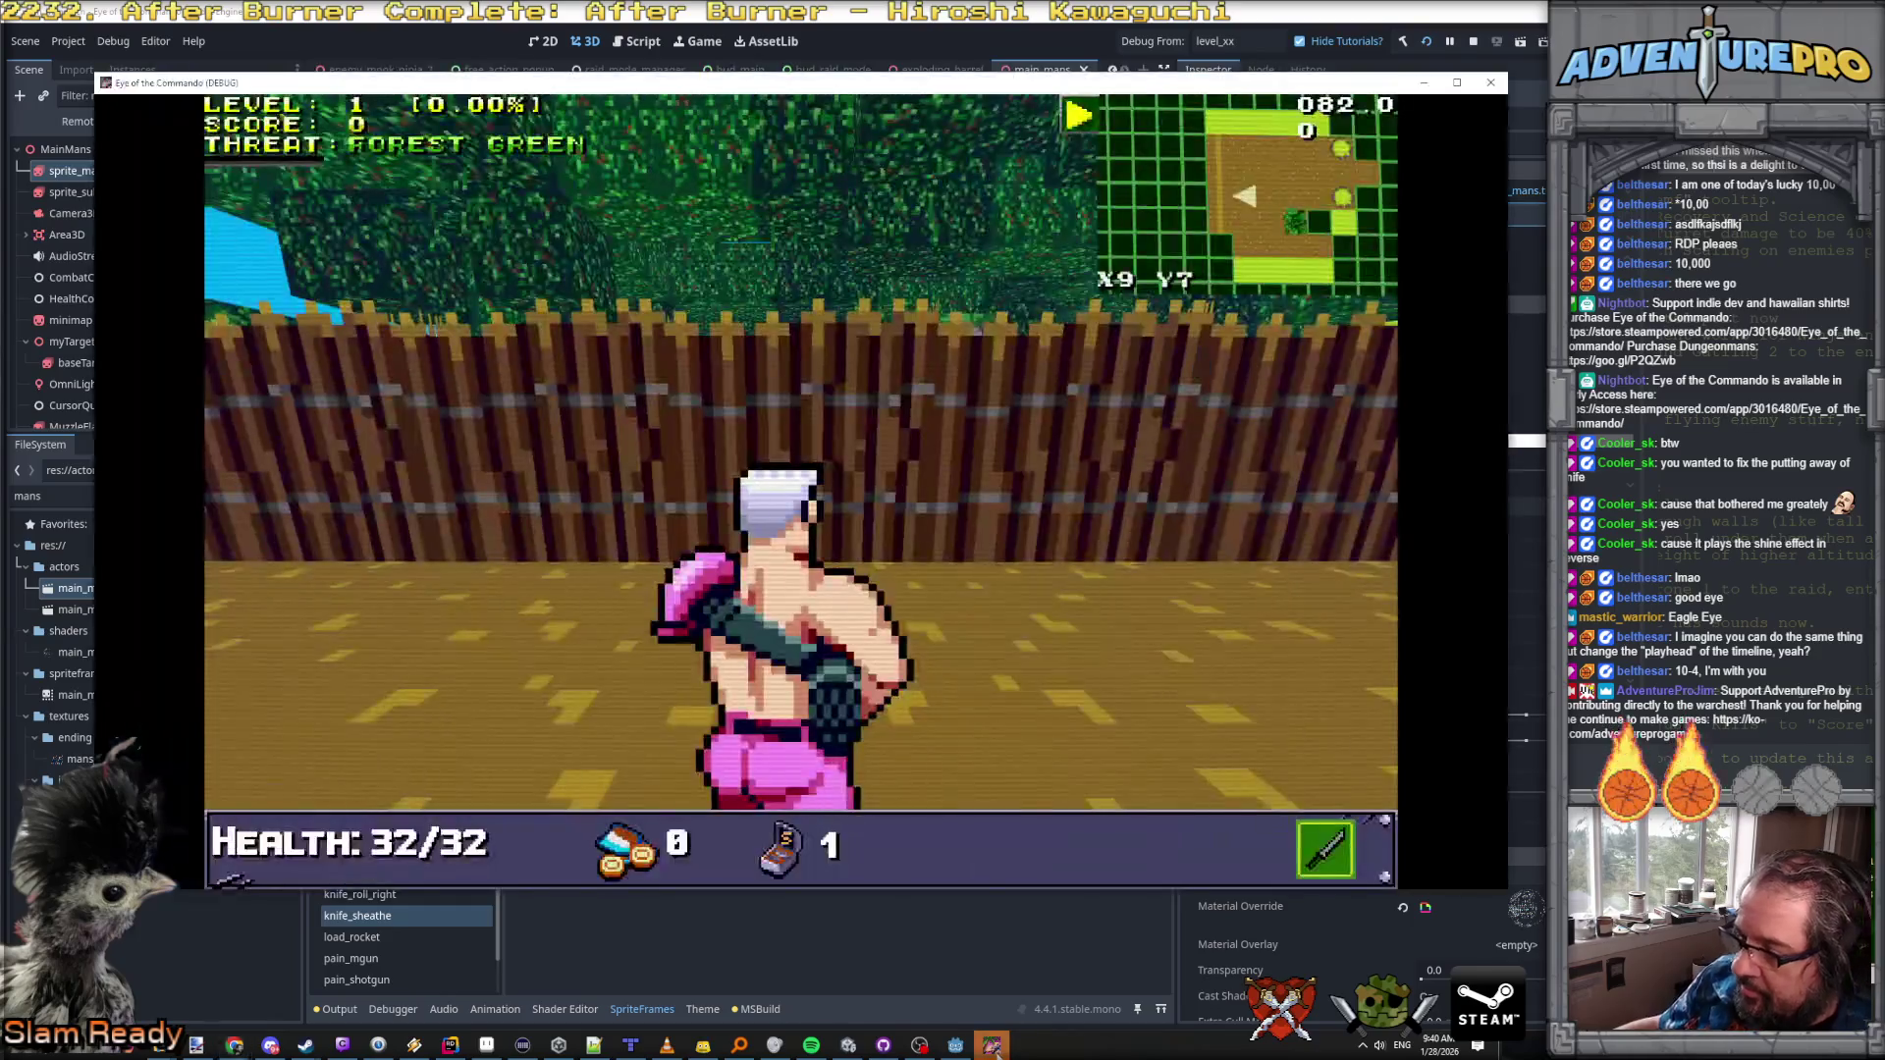
Step: Knife the Evil Barricade twice until it explodes, raising the score to 10
left_click(705, 392)
left_click(708, 395)
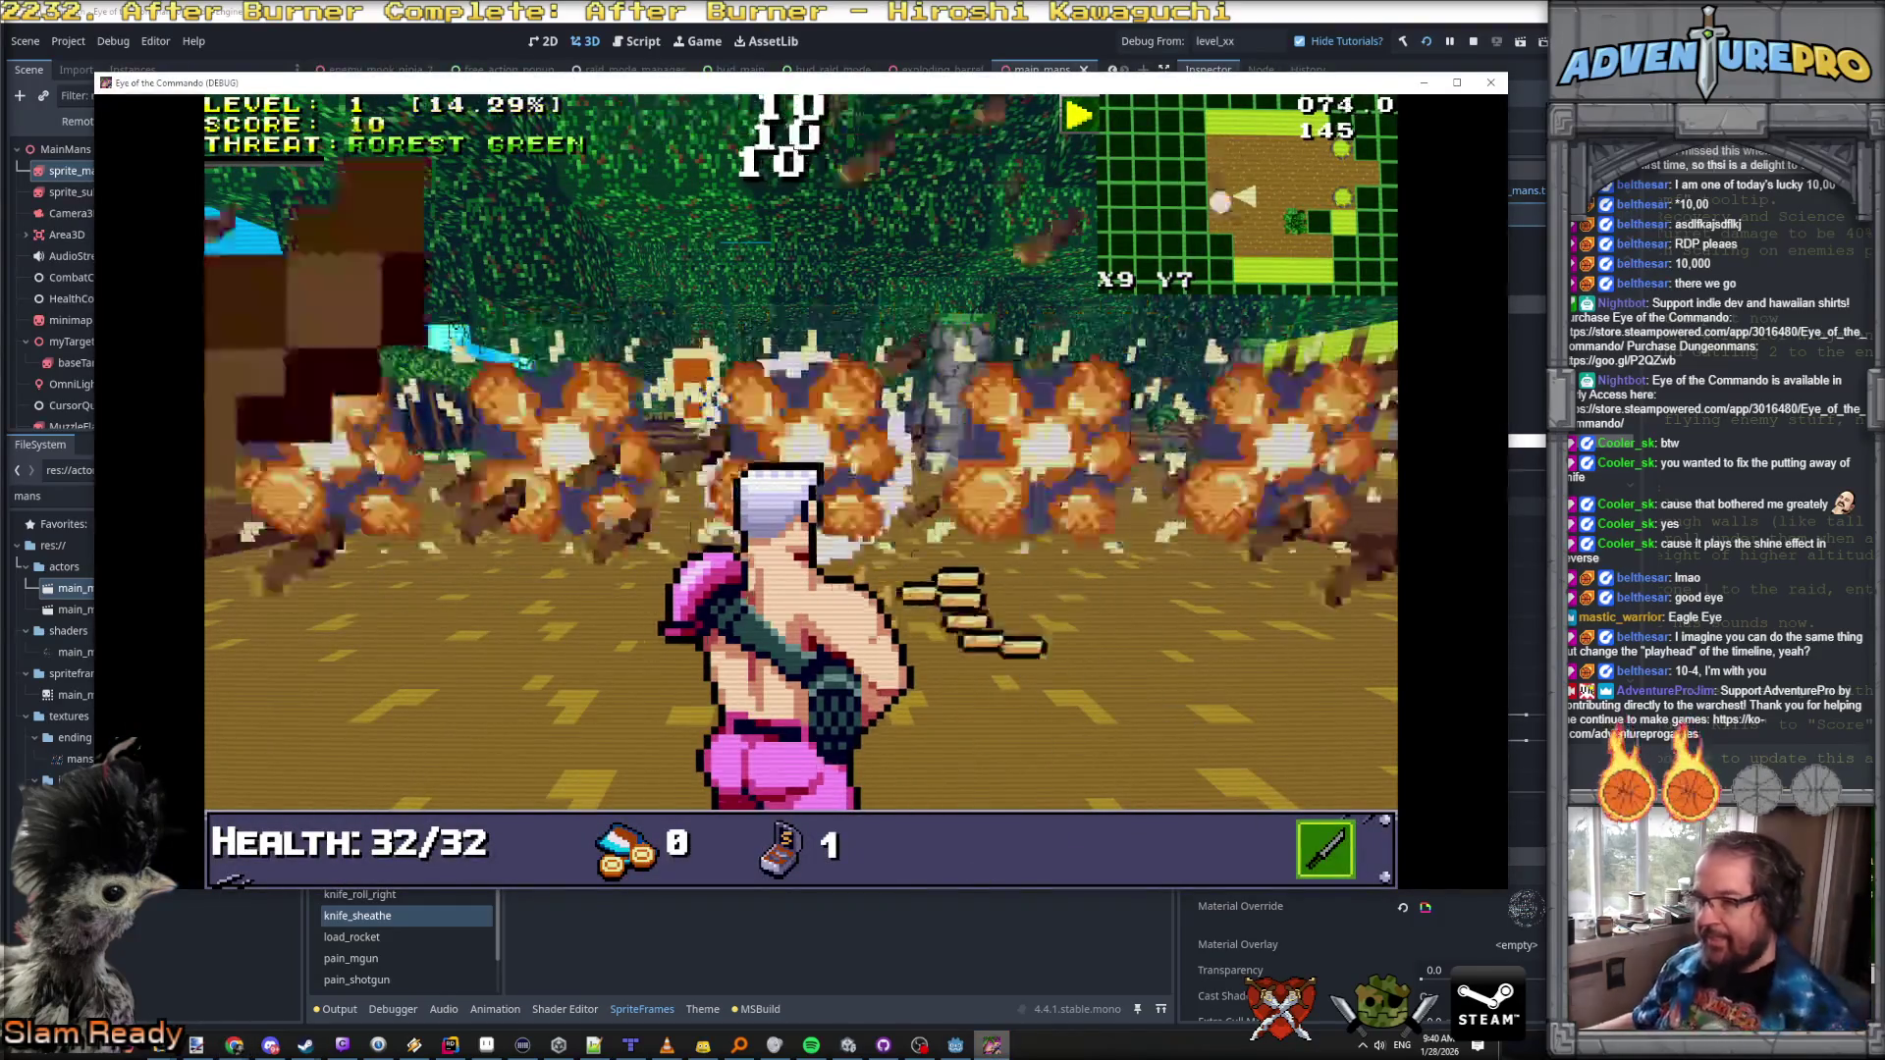
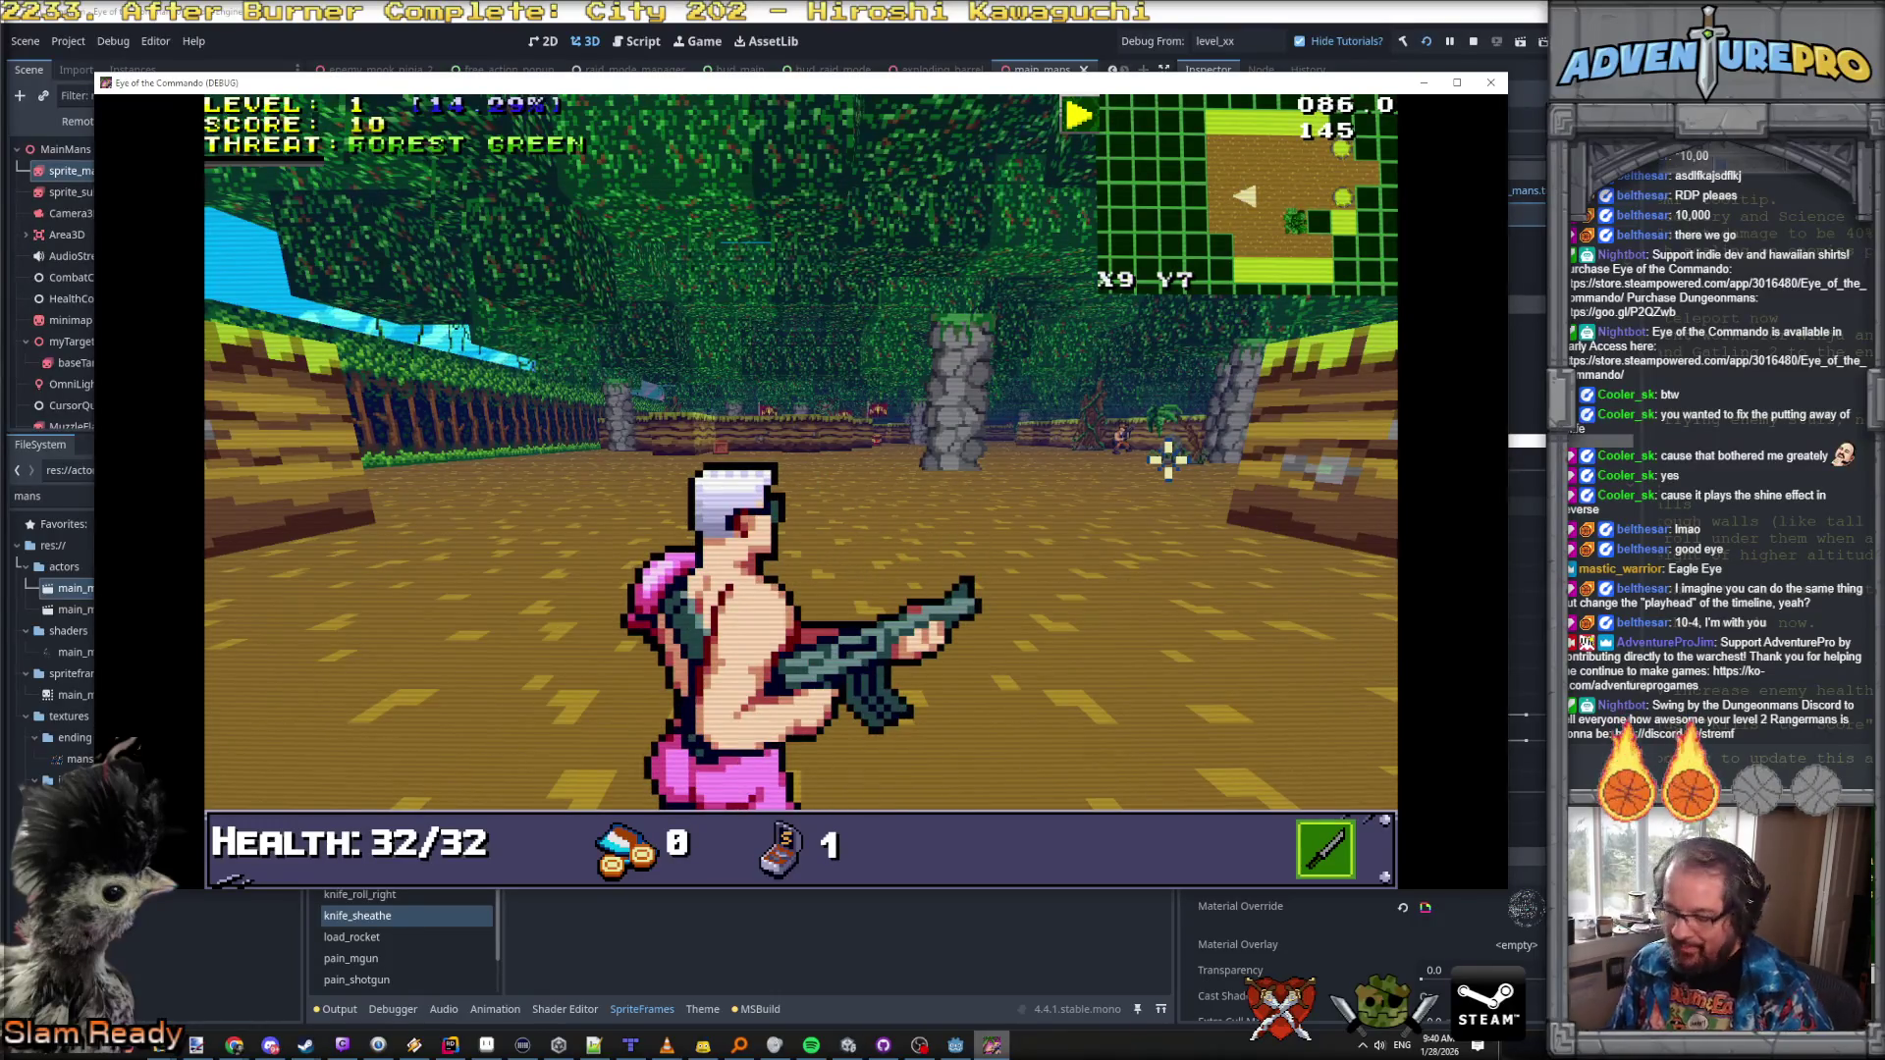
Step: Advance through the forest and kill the Nitro Mook with a grenade
key("w")
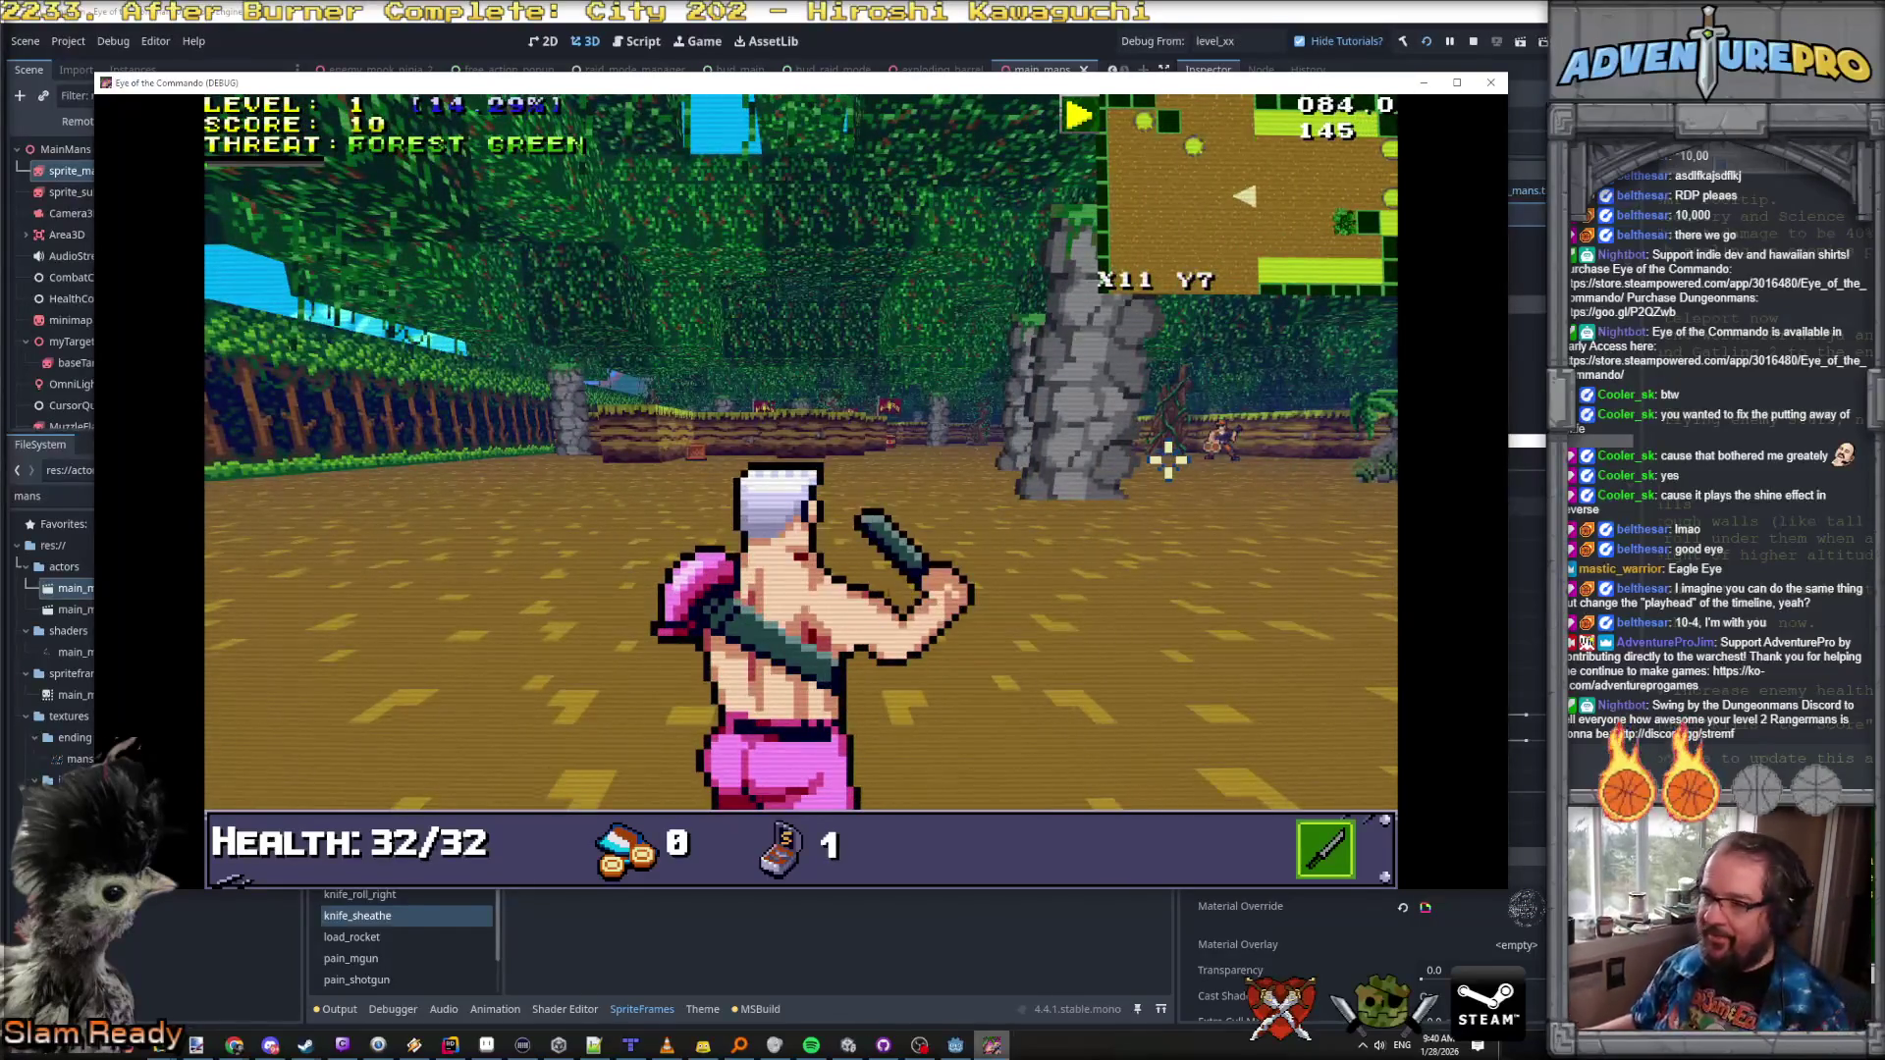
key("w")
key("d")
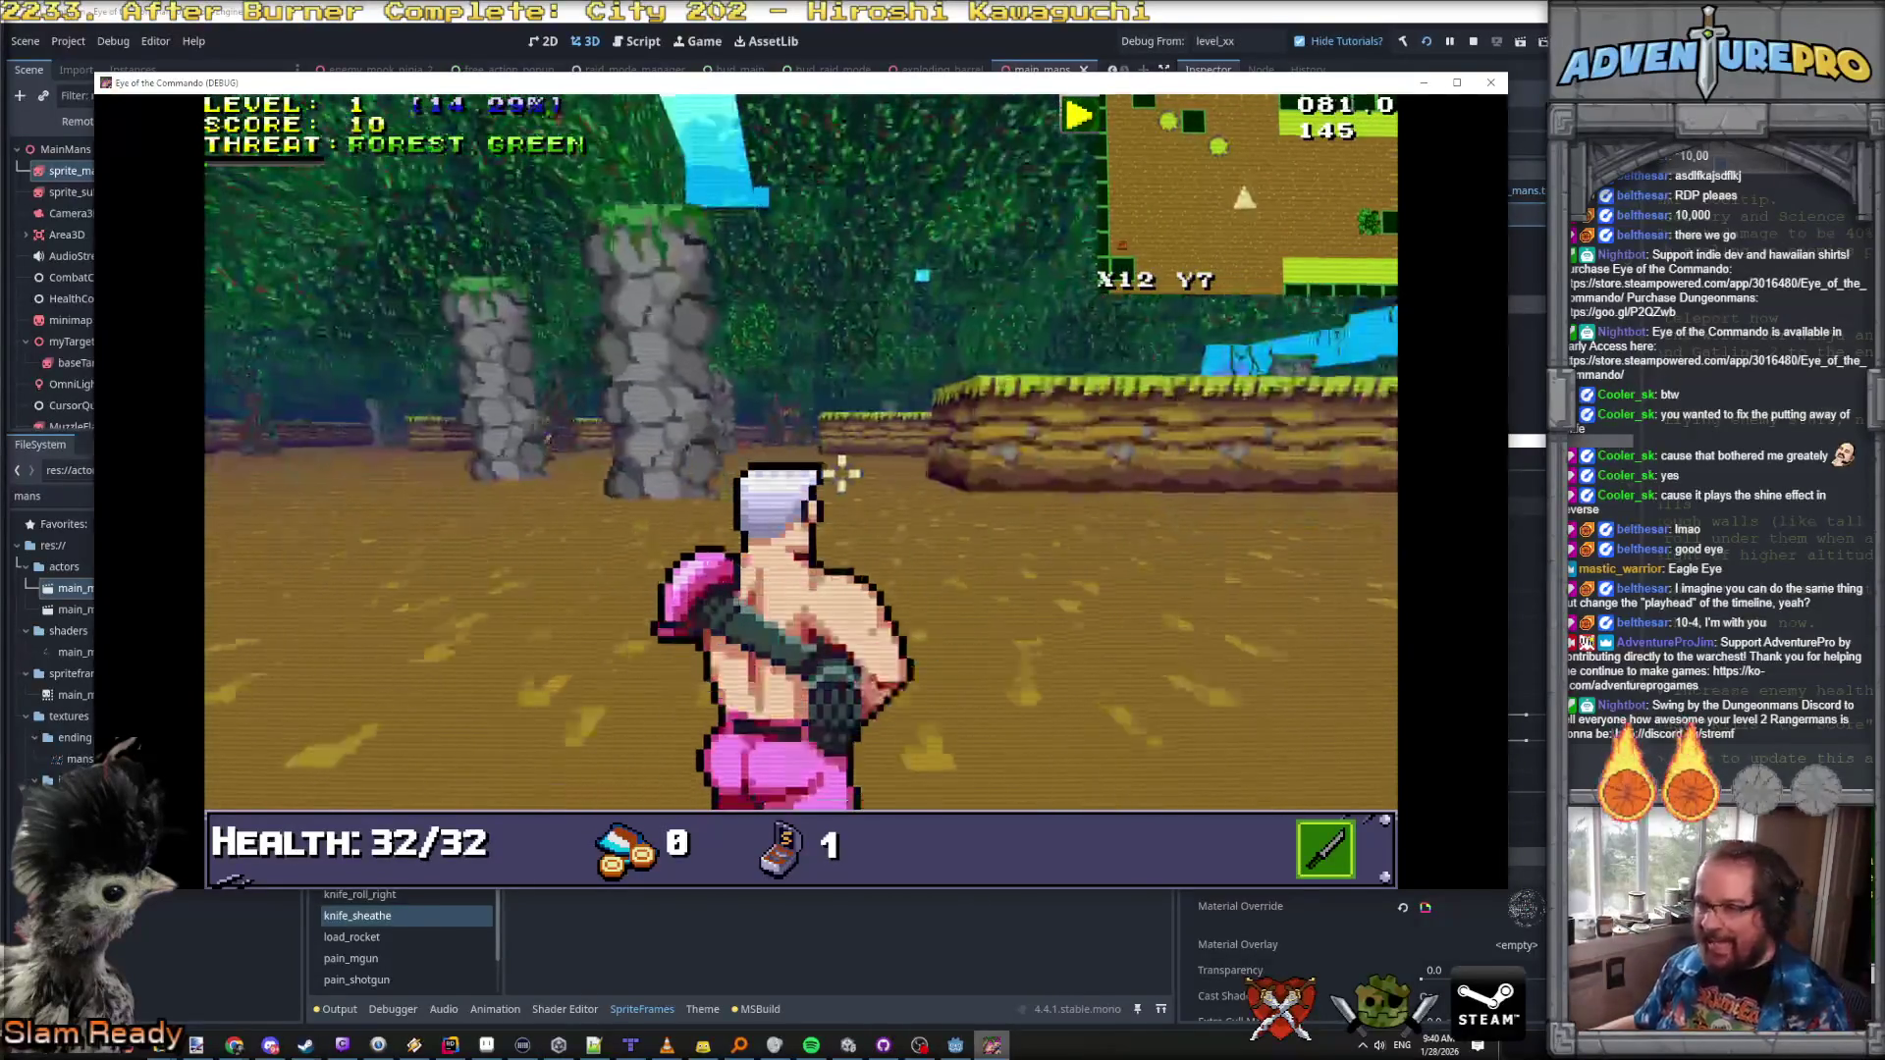
key("w")
key("w")
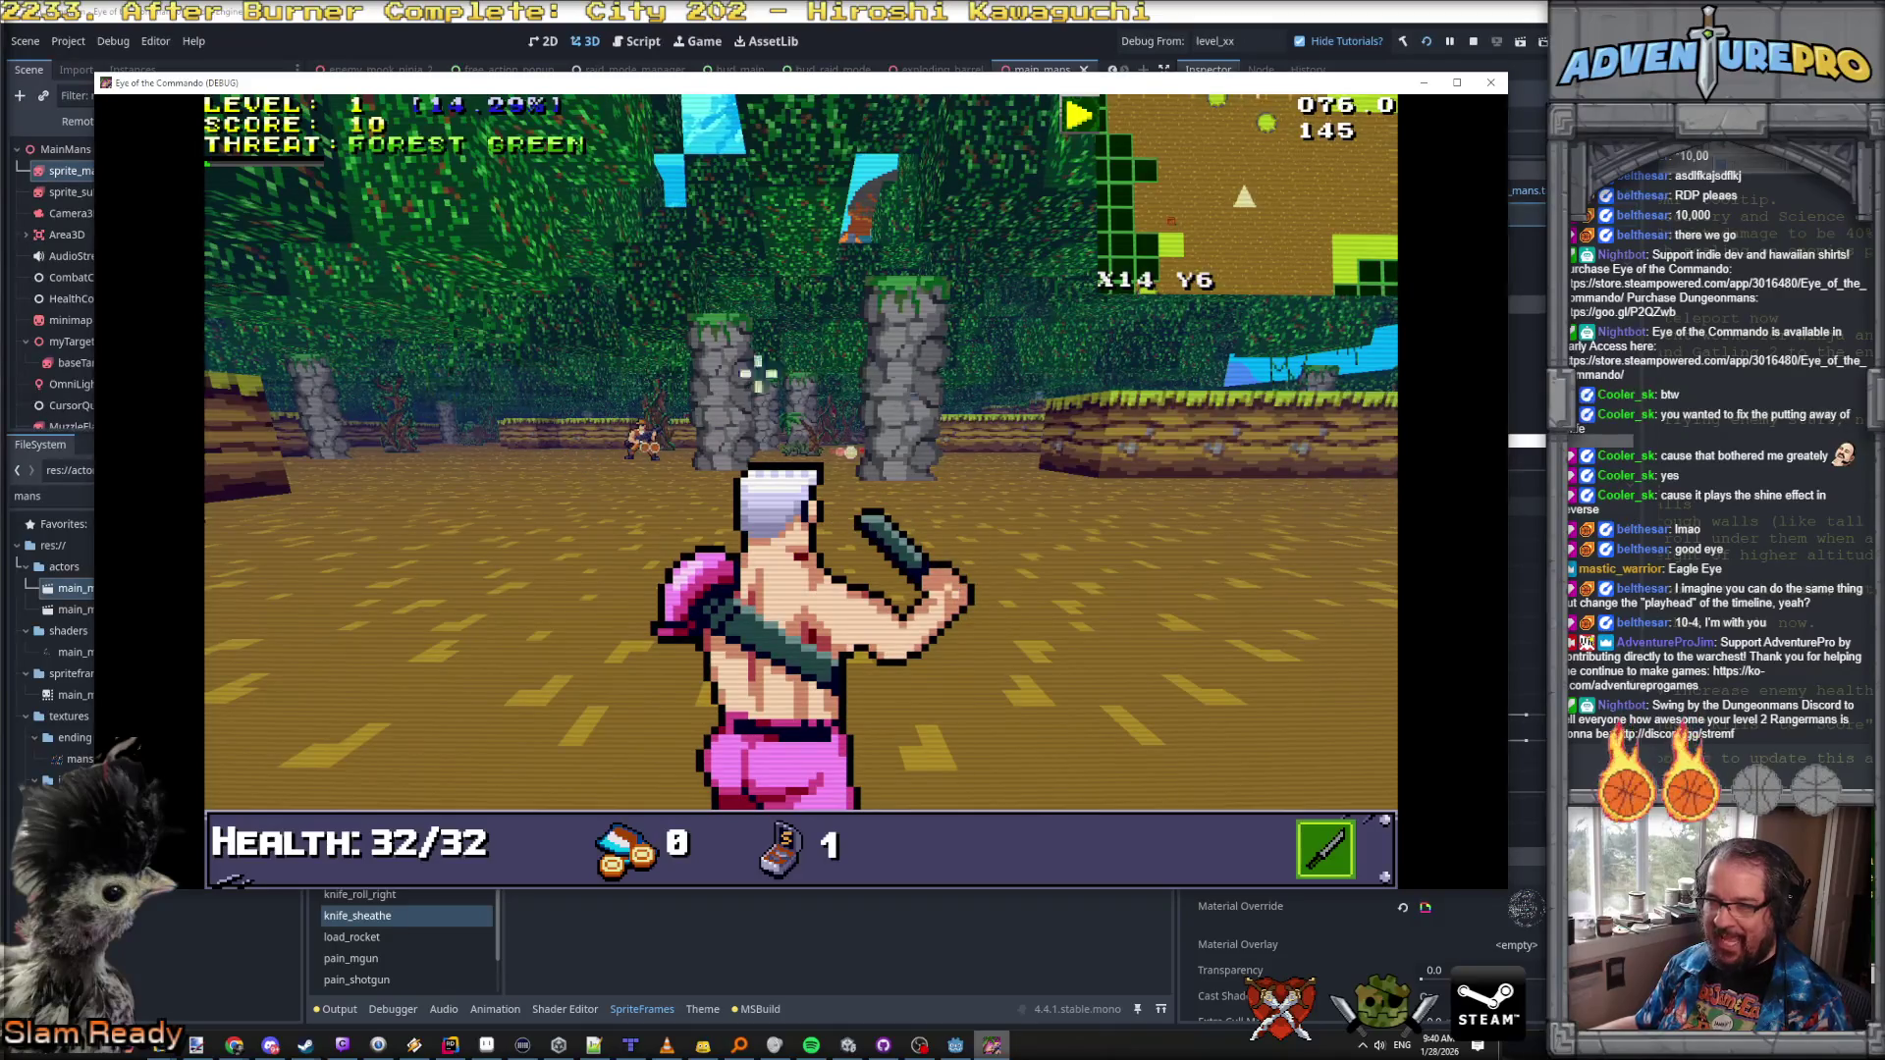
key("g")
left_click(995, 374)
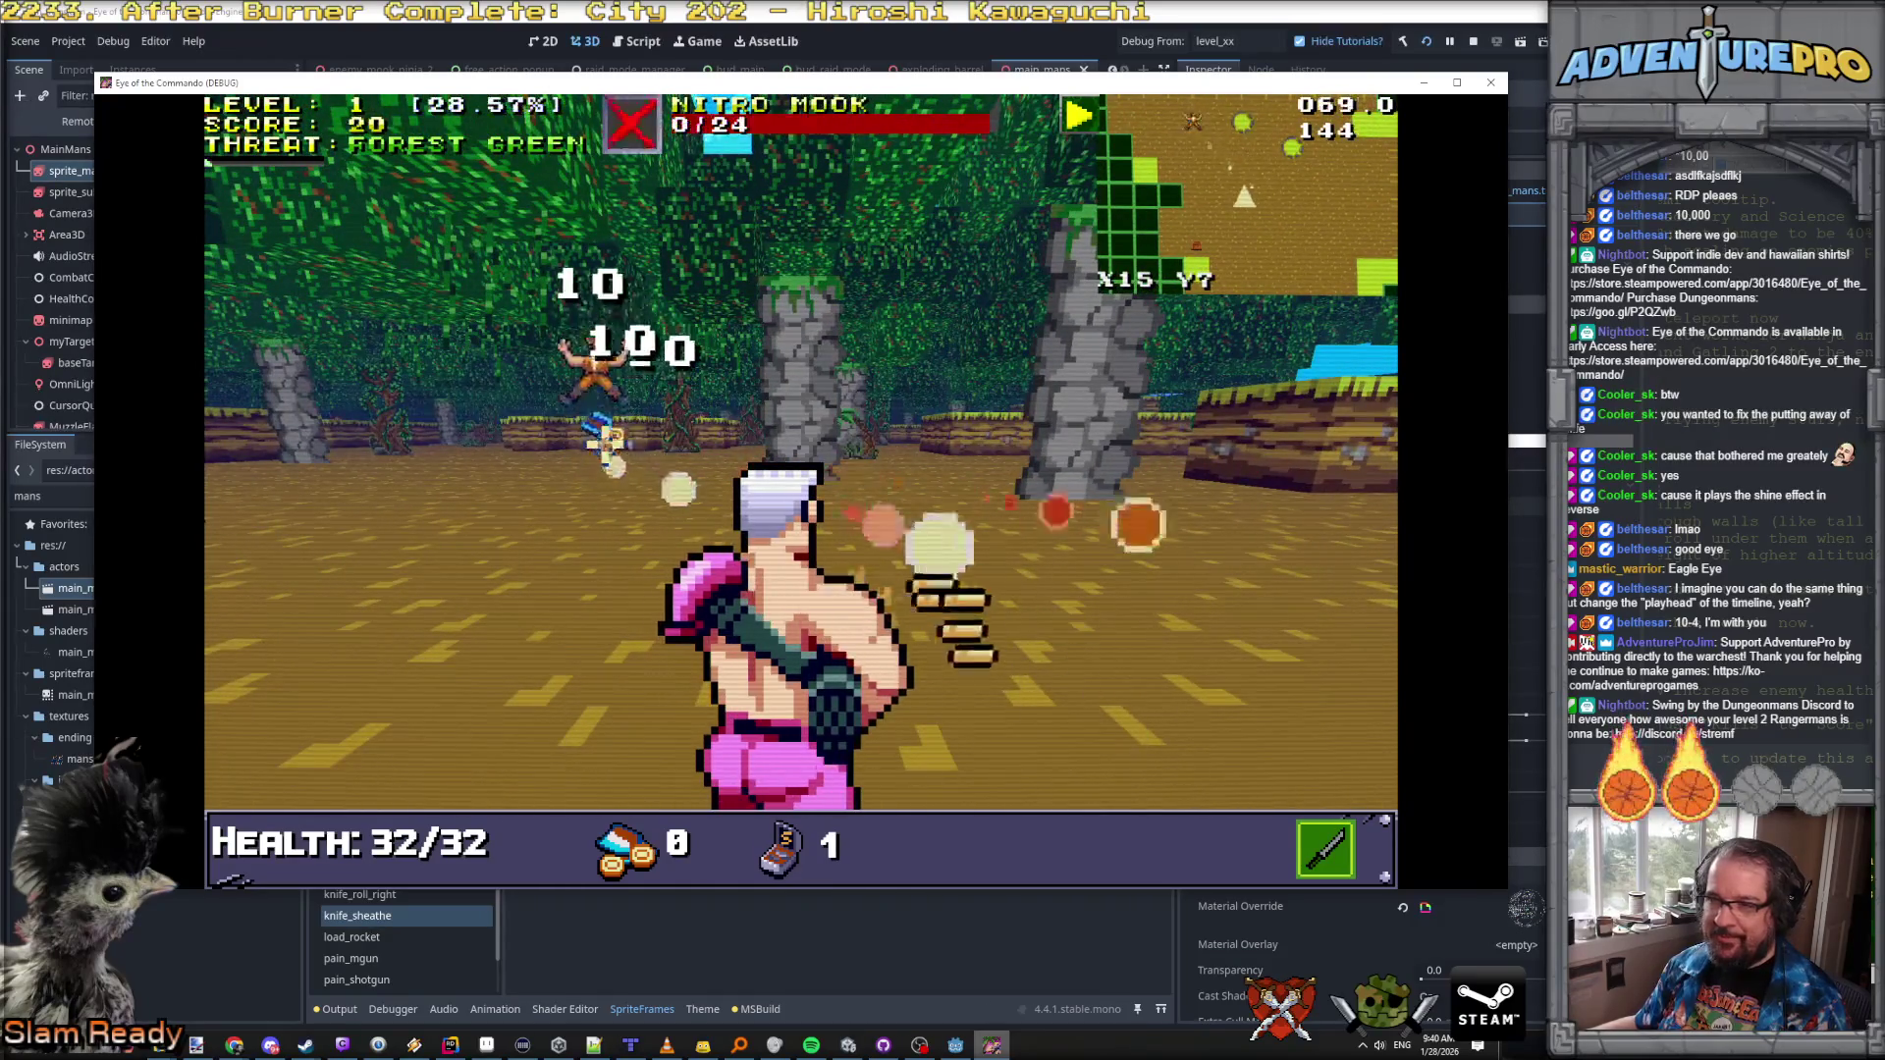
Step: Pick up the Freedom Medal, switch to the machine gun, and close the game window
key("w")
key("w")
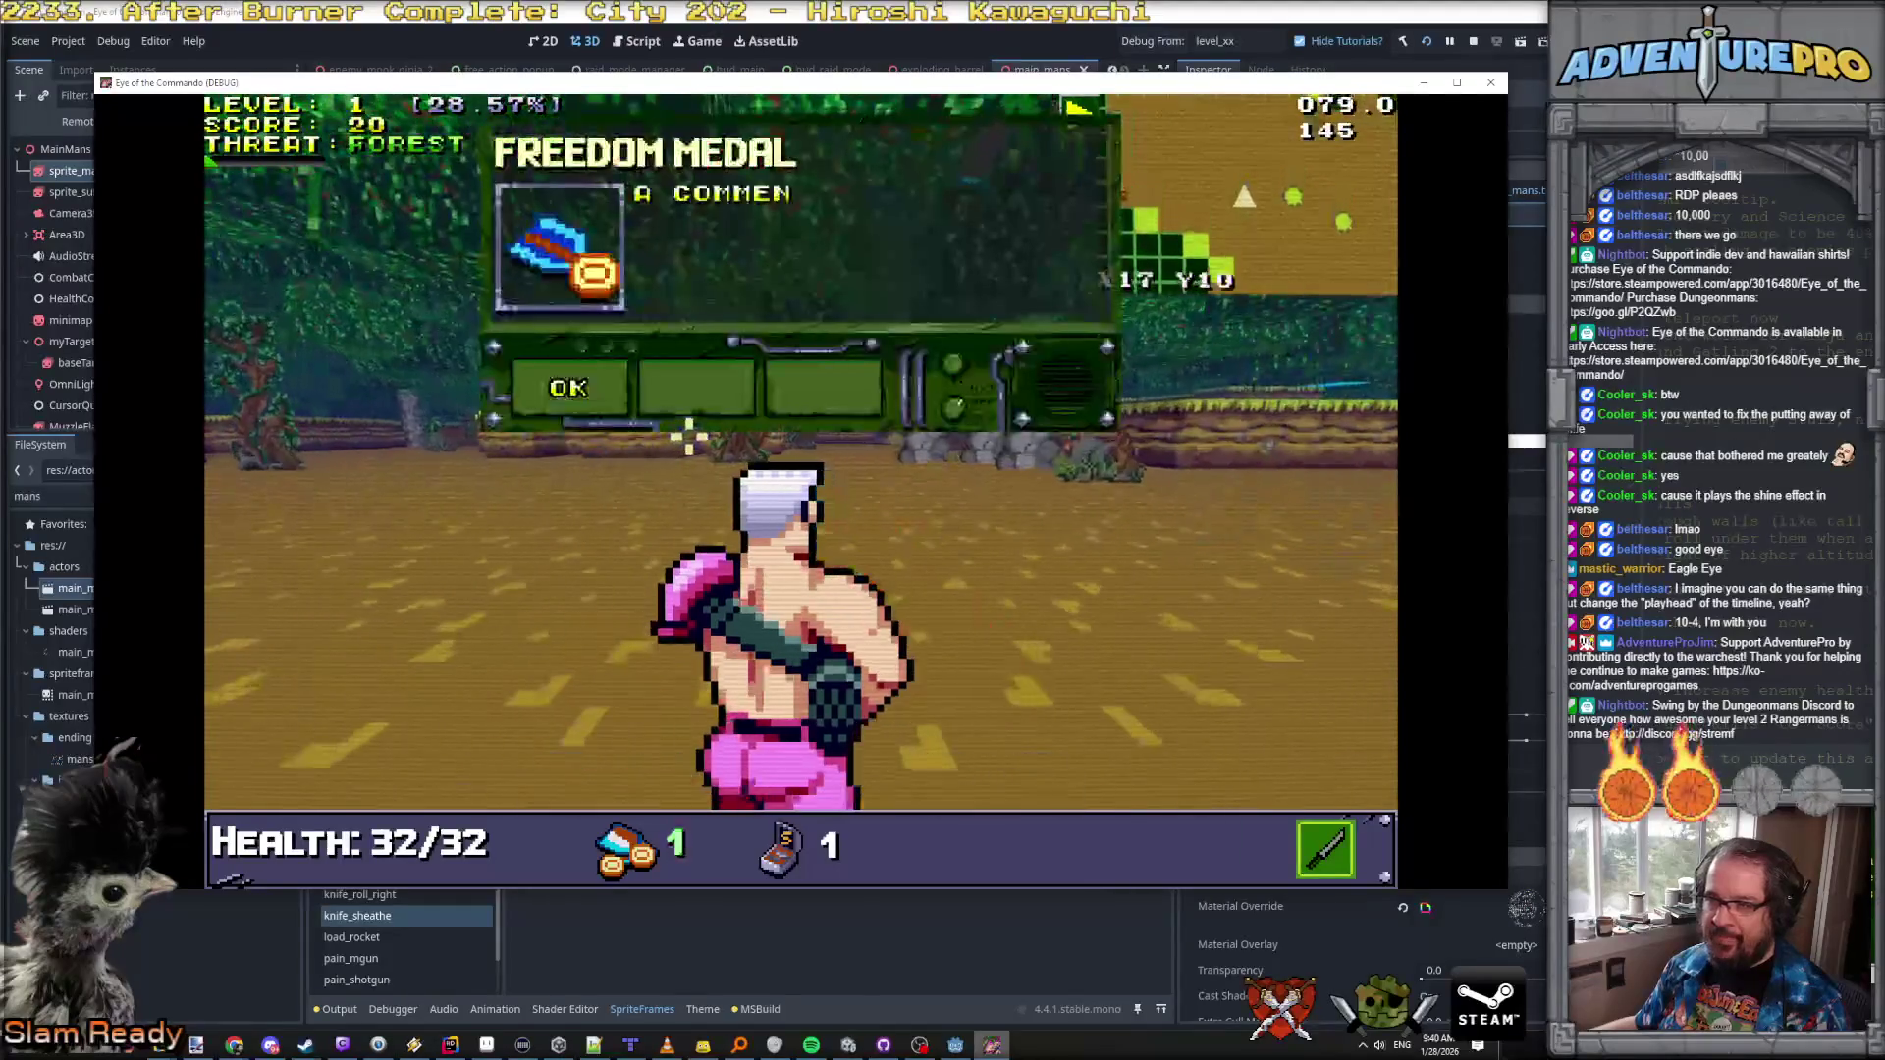
key("w")
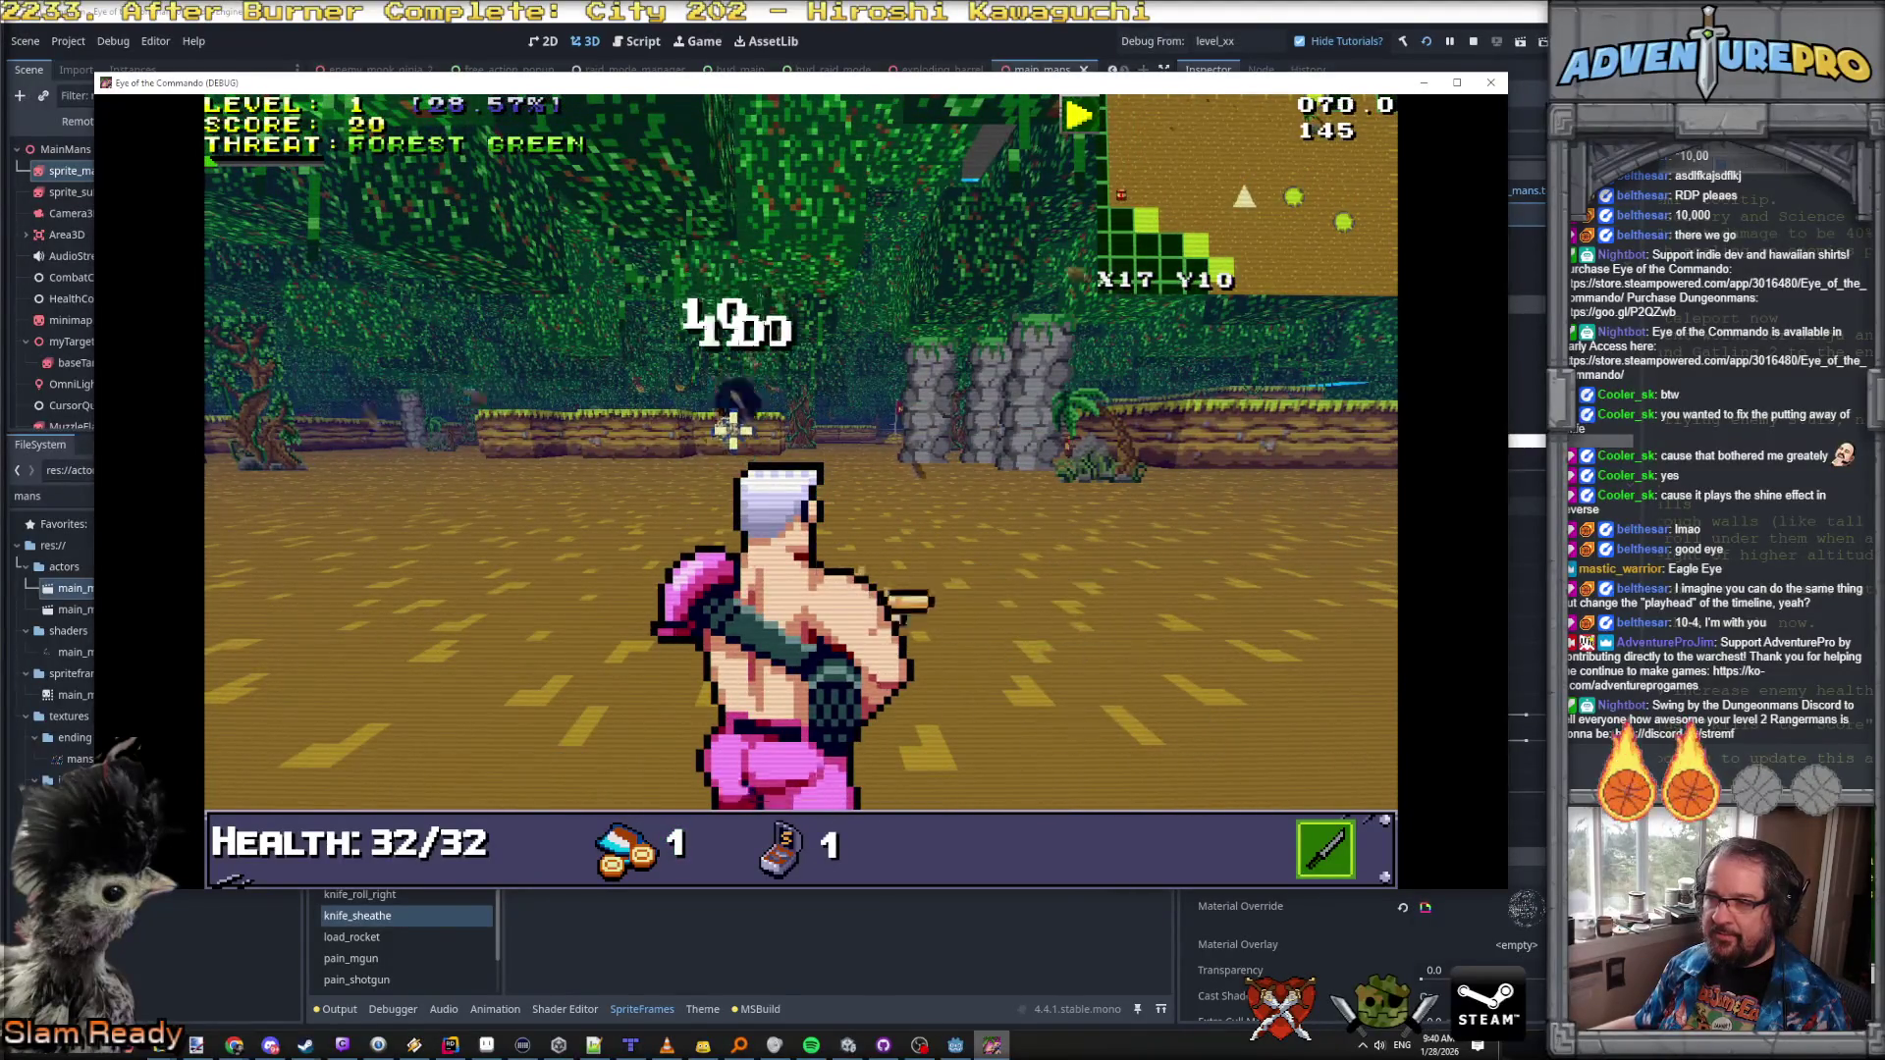
key("2")
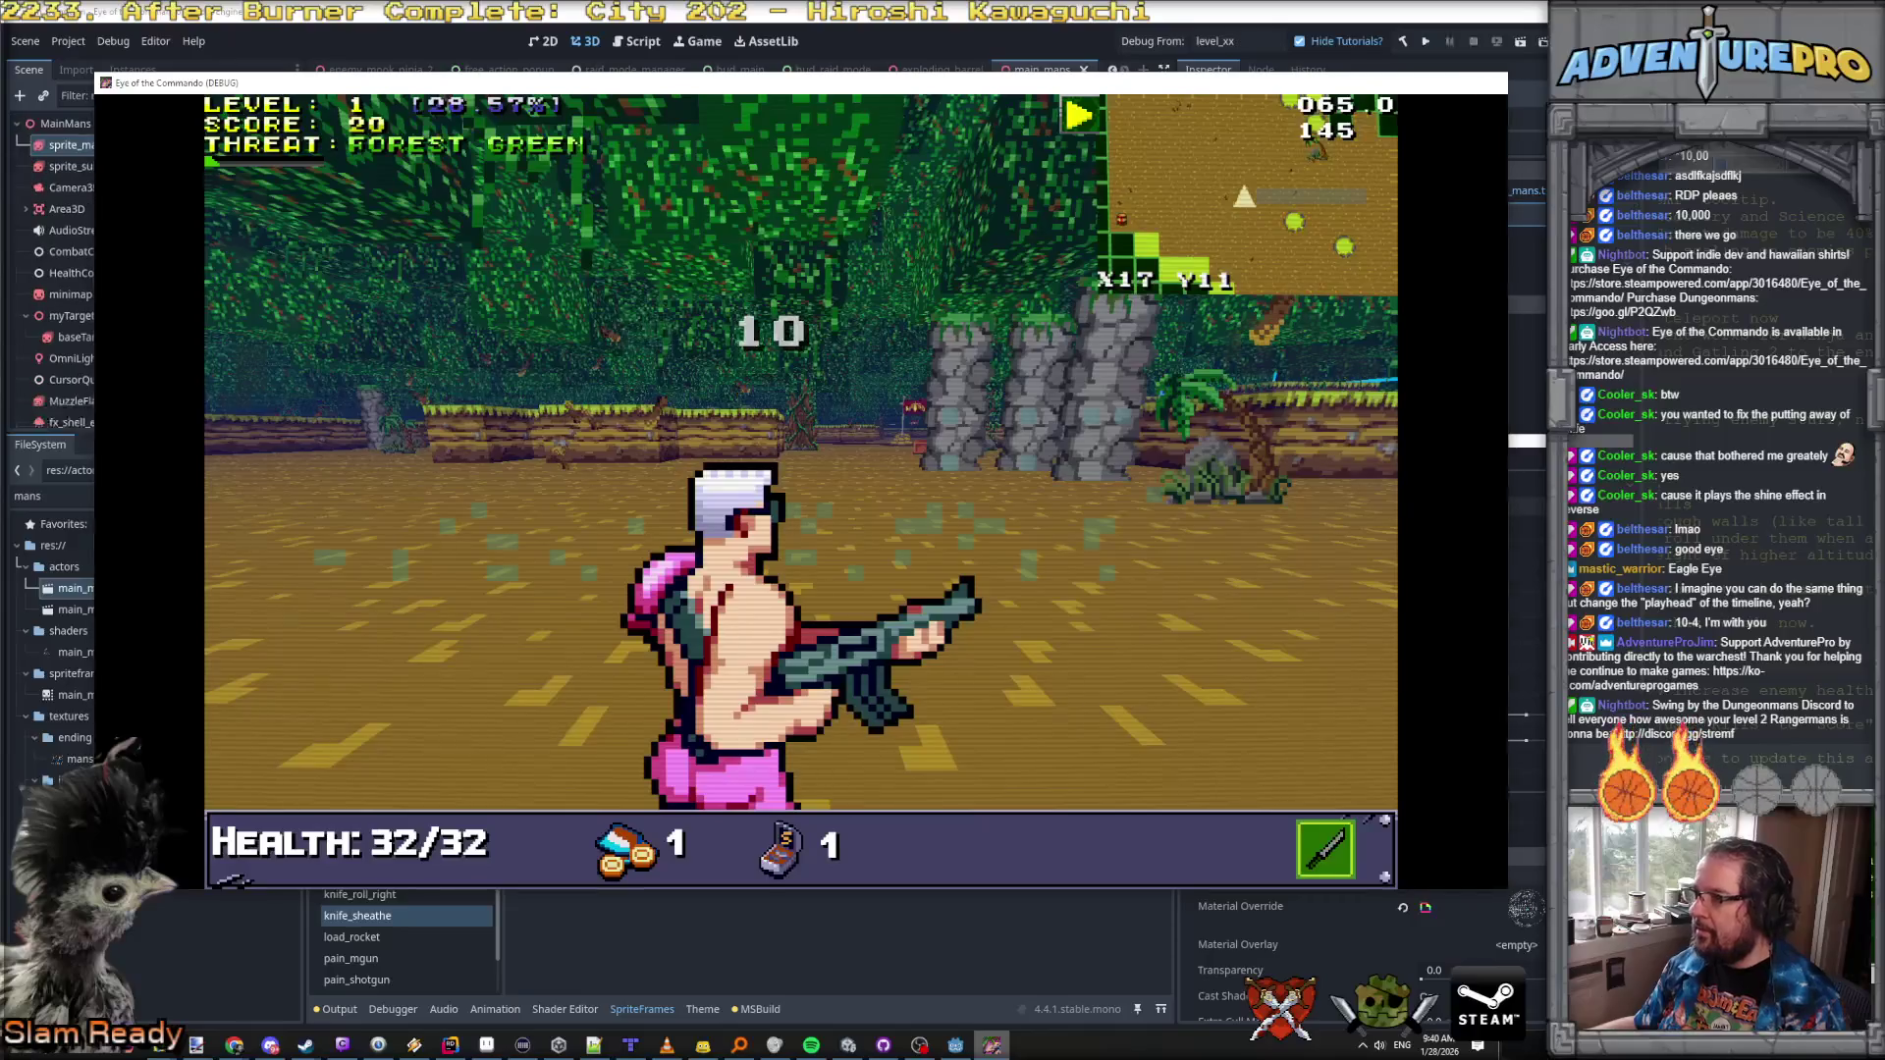
left_click(1491, 83)
Step: Filter FileSystem for 'explodin', open exploding_barrel.tscn, set Status Box Display Name to NAME_EXPLODING_BARREL, and save
double_click(27, 495)
type("explodin")
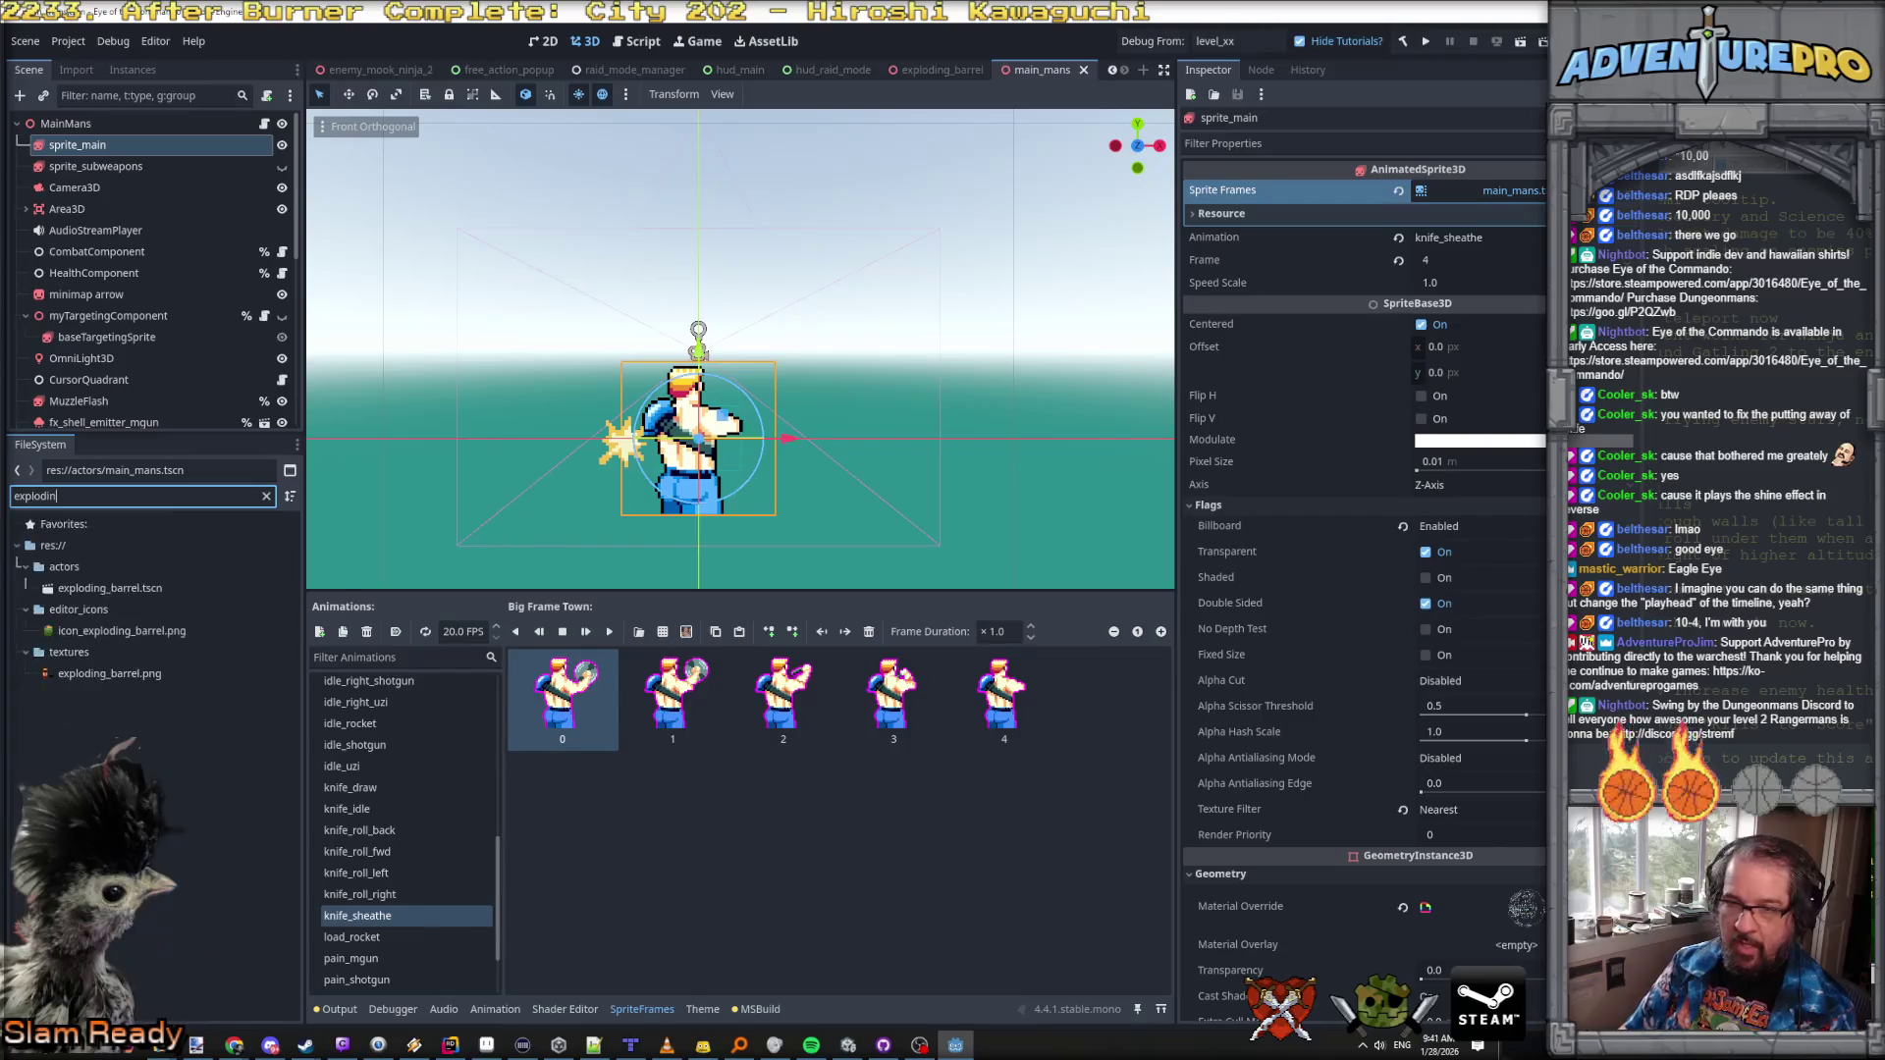
double_click(122, 589)
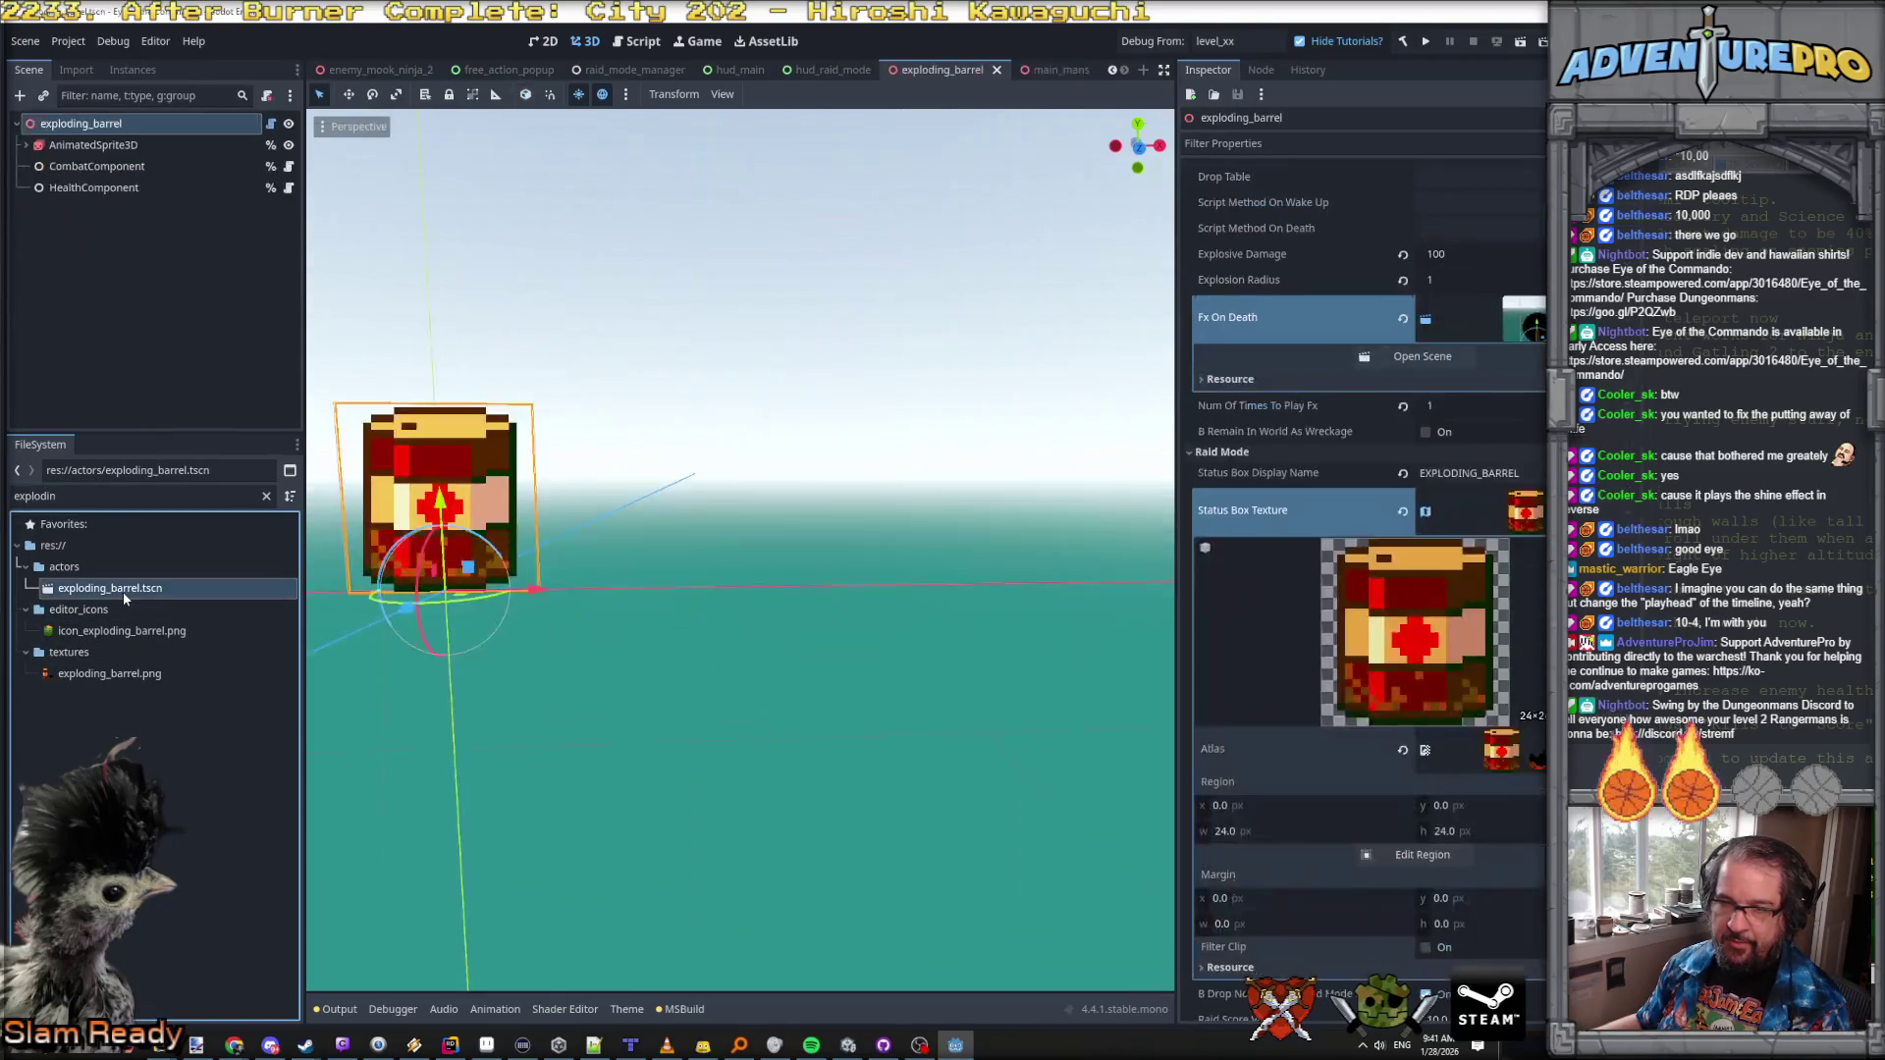
scroll(1475, 838, "up", 5)
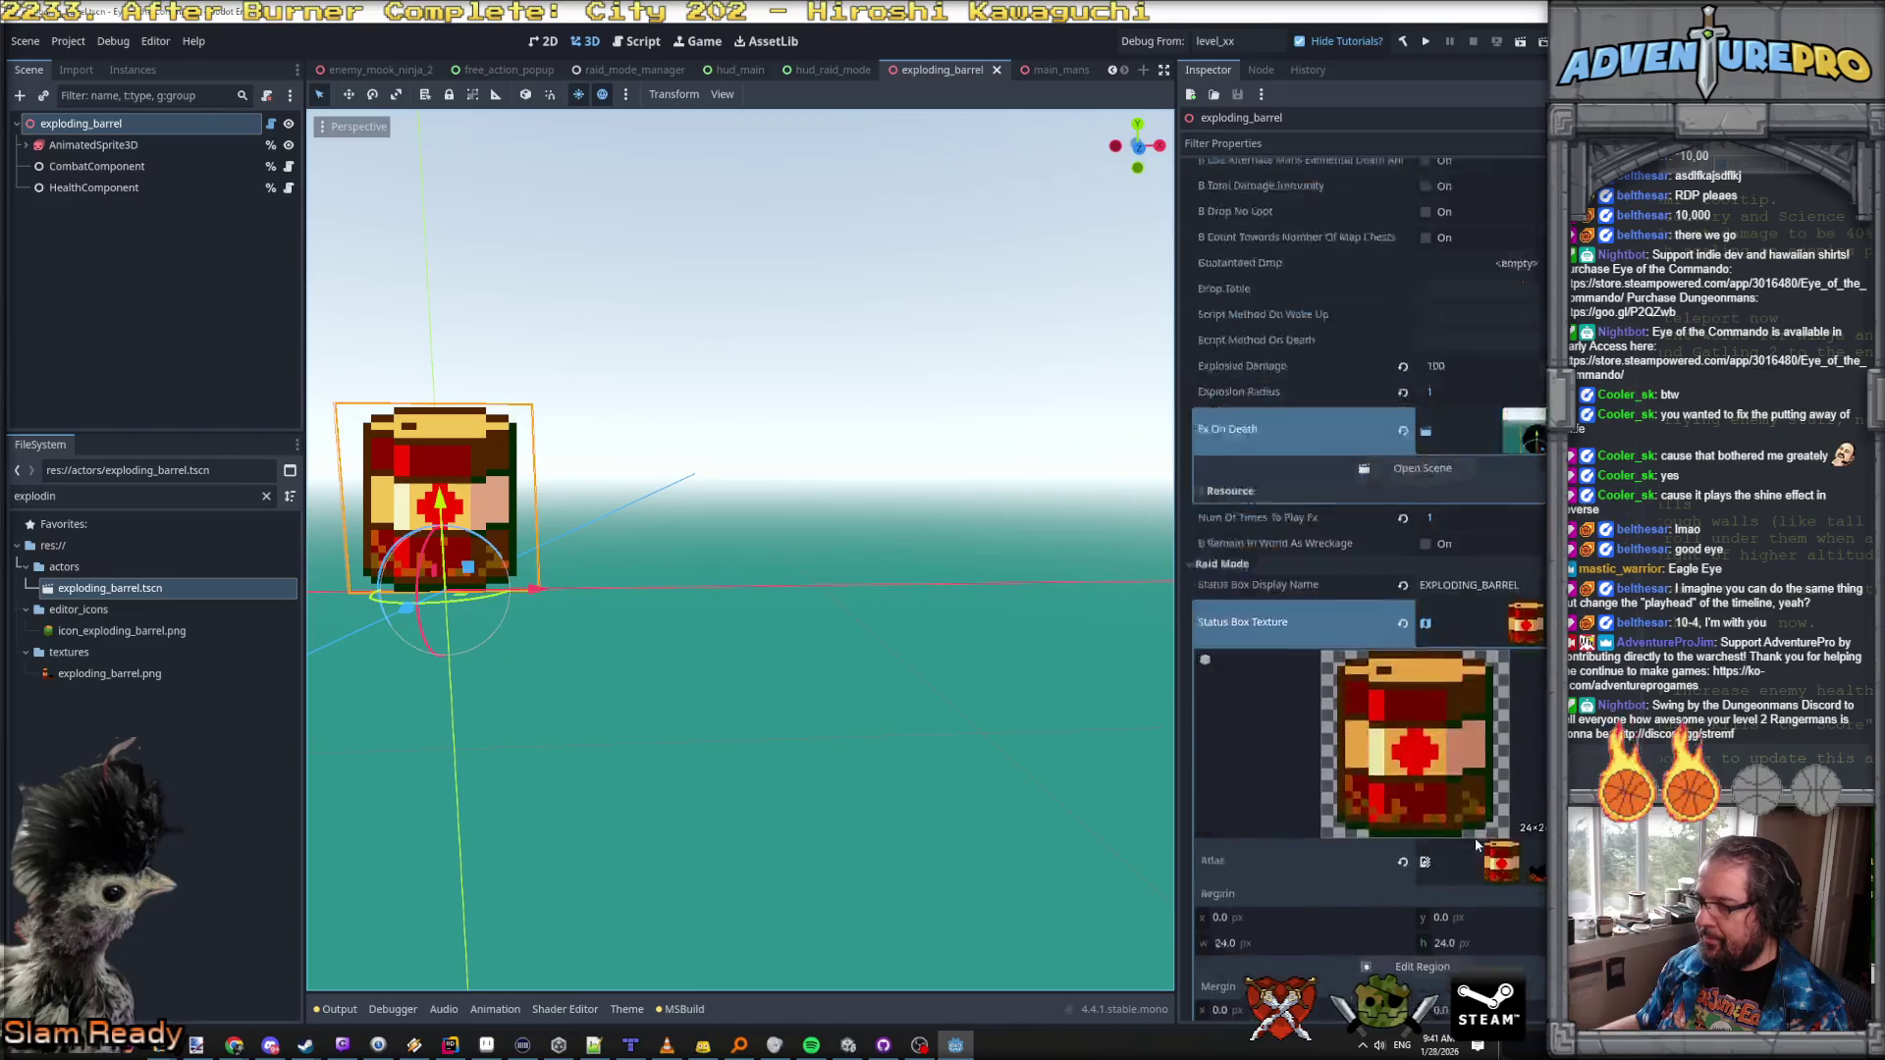
left_click(1423, 801)
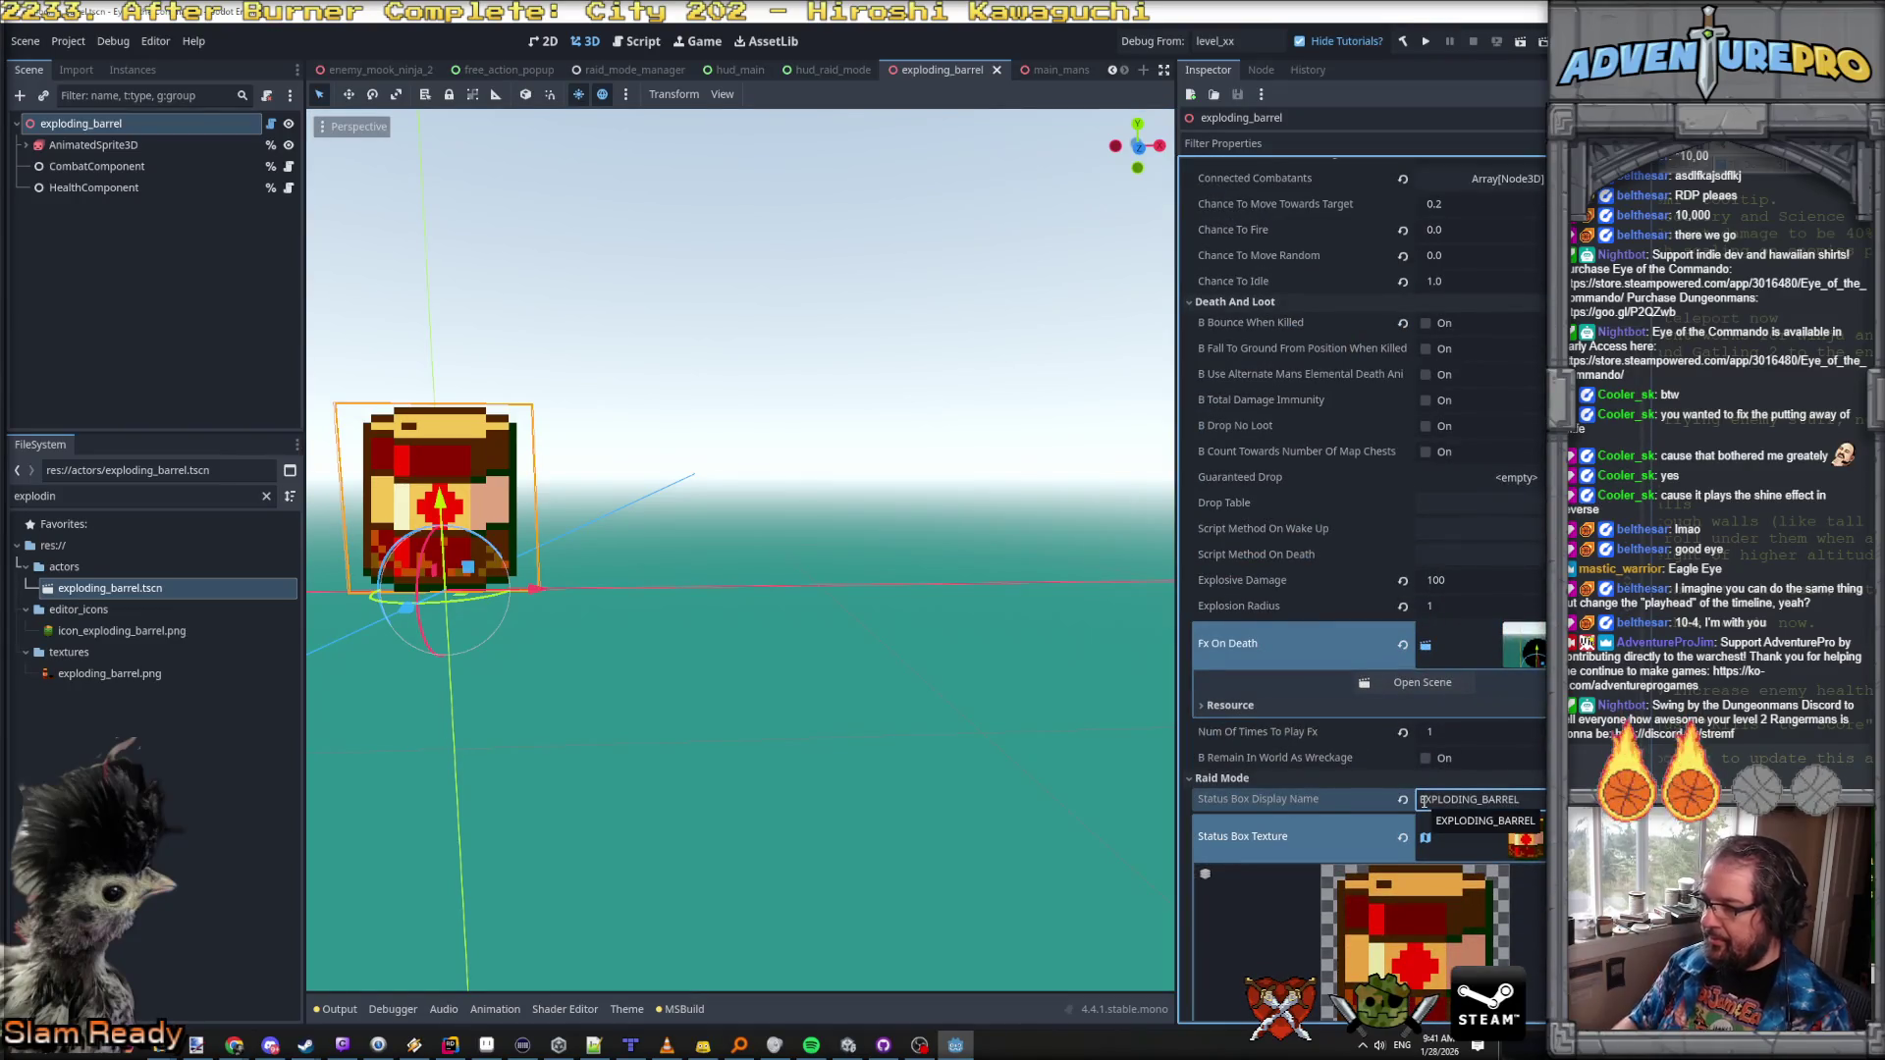
type("NAME_")
key("ctrl+s")
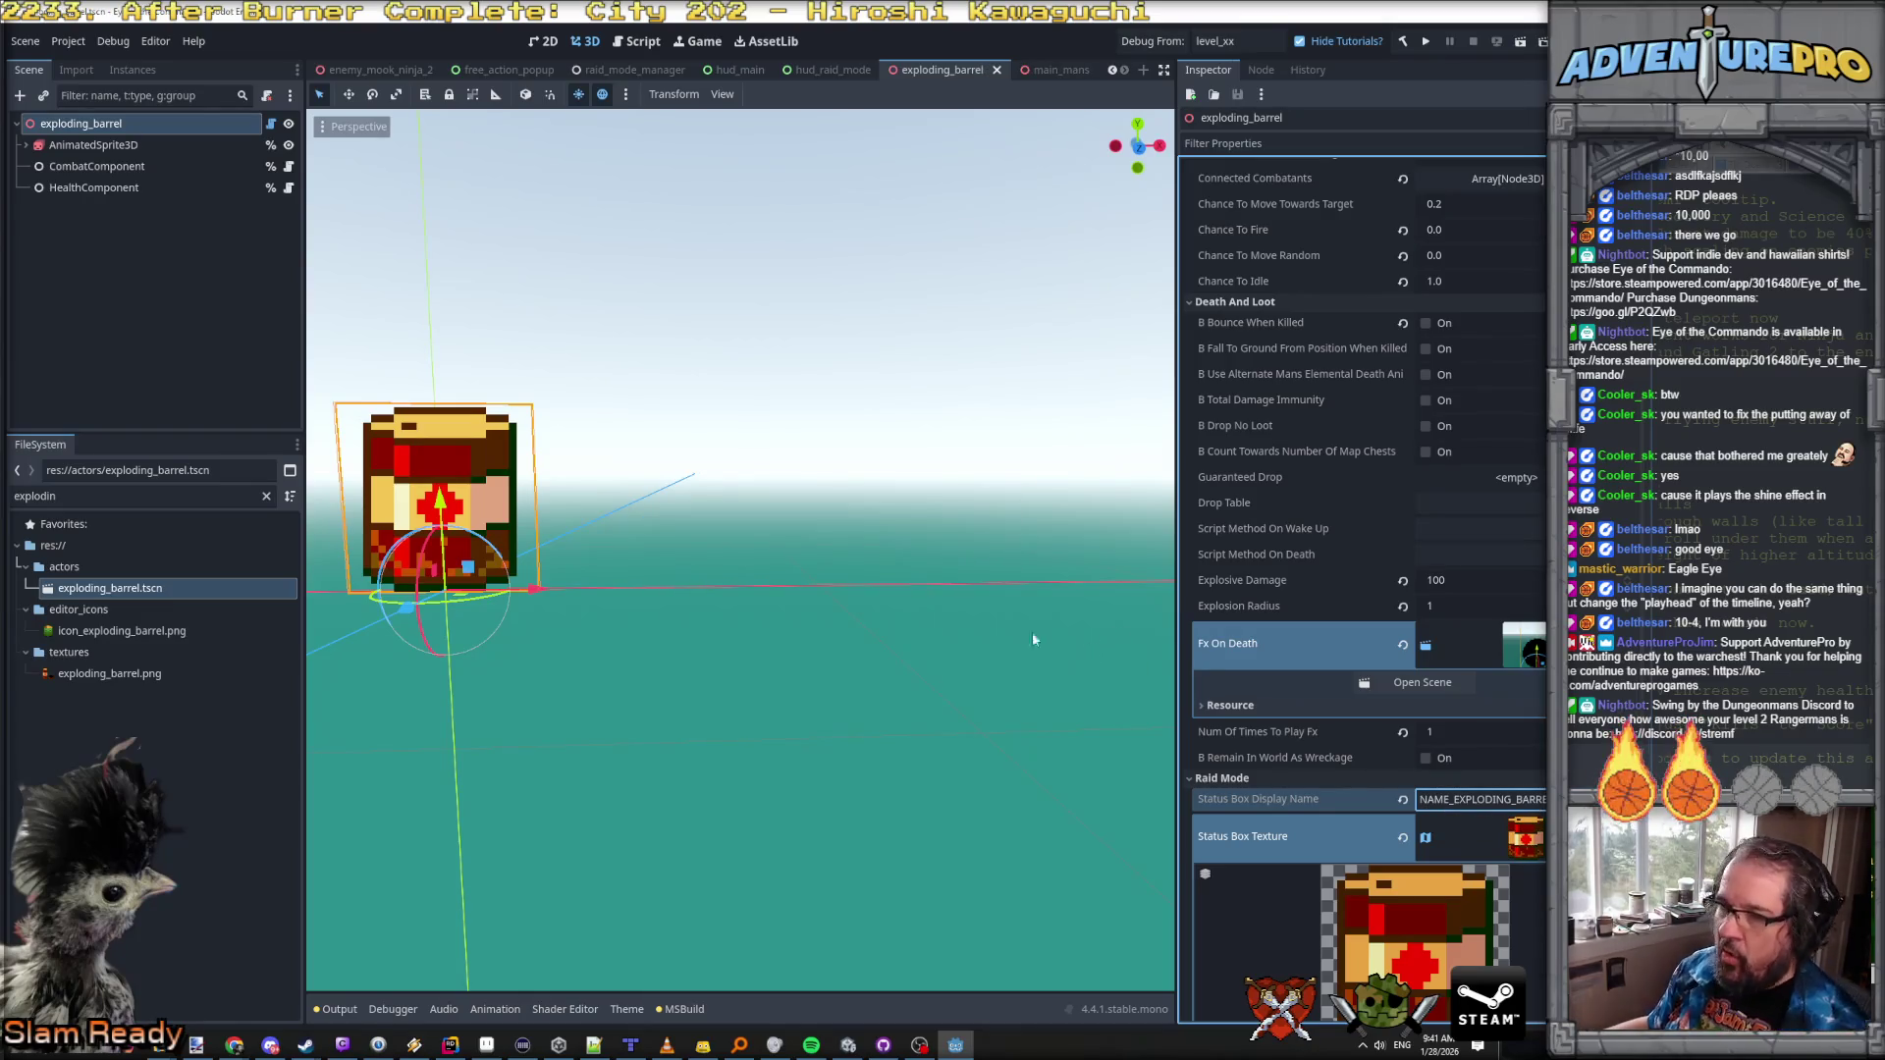
Step: Check the Notepad++ notes, then save the scene again to launch the game
scroll(838, 674, "down", 3)
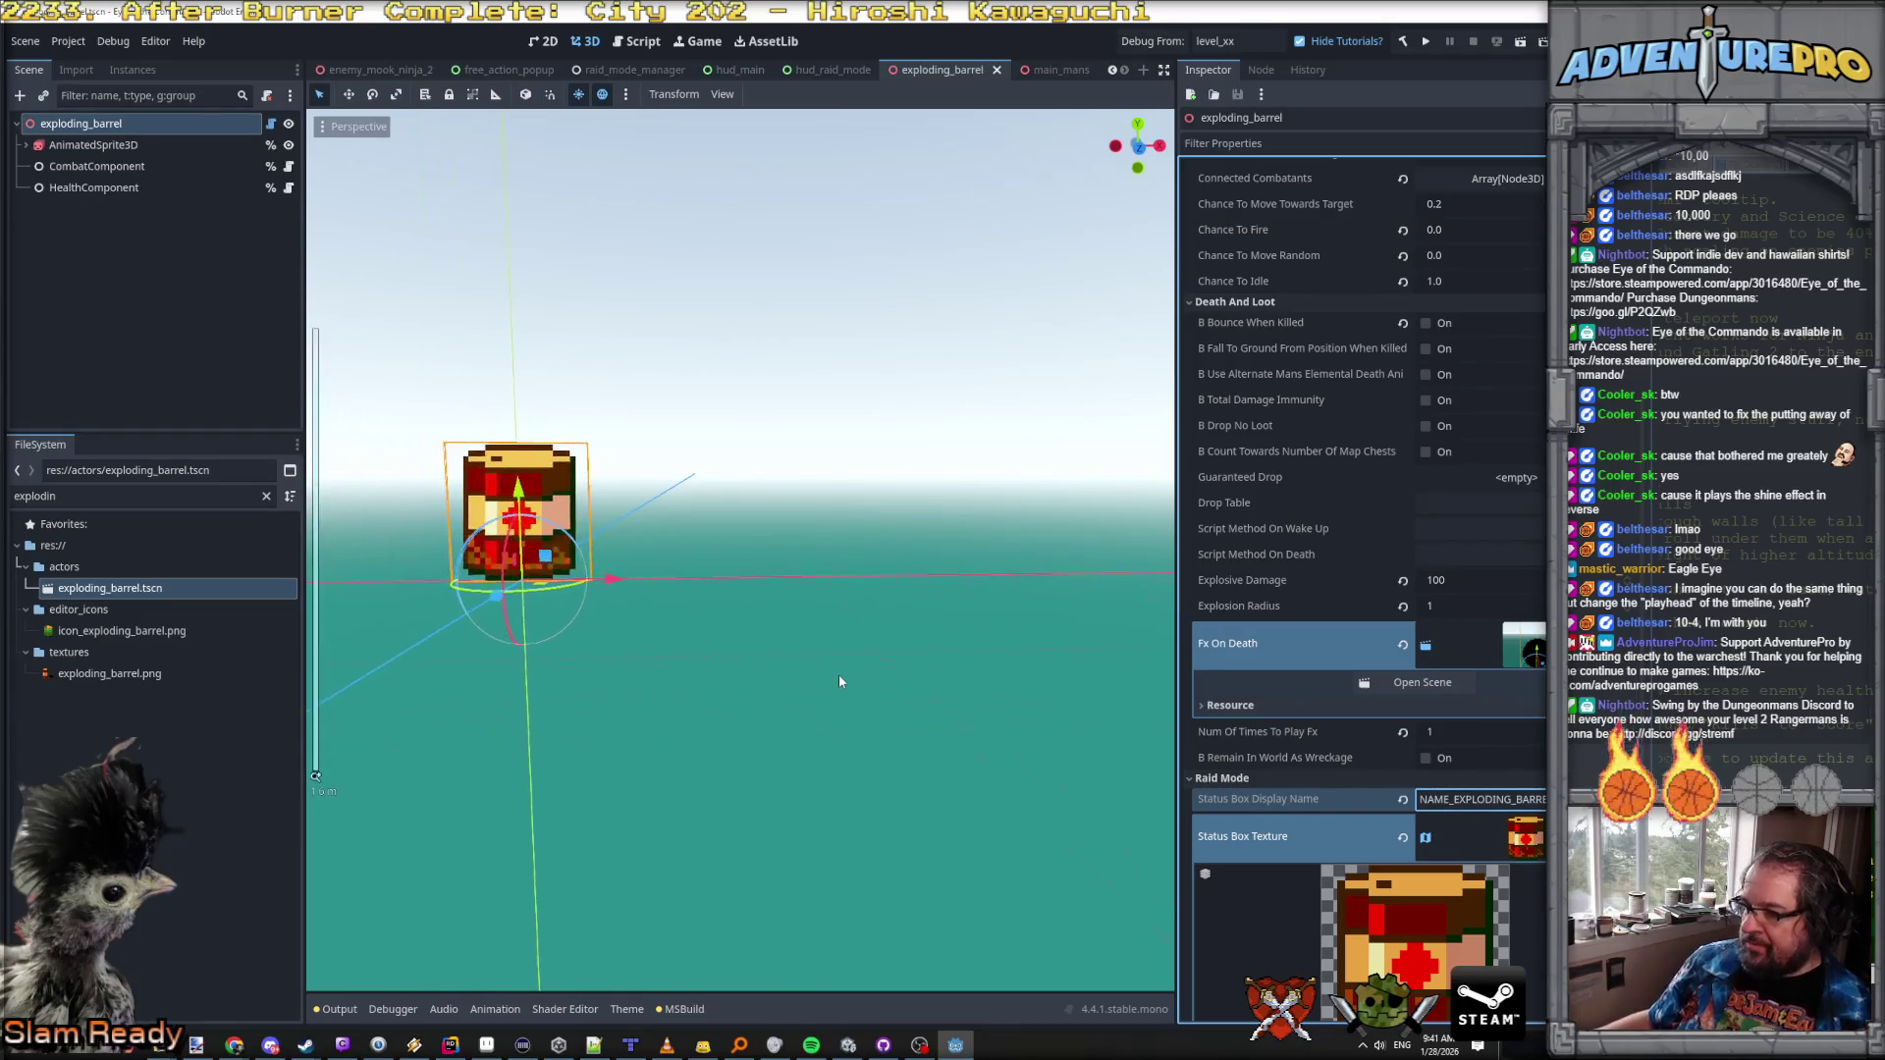
scroll(838, 675, "up", 4)
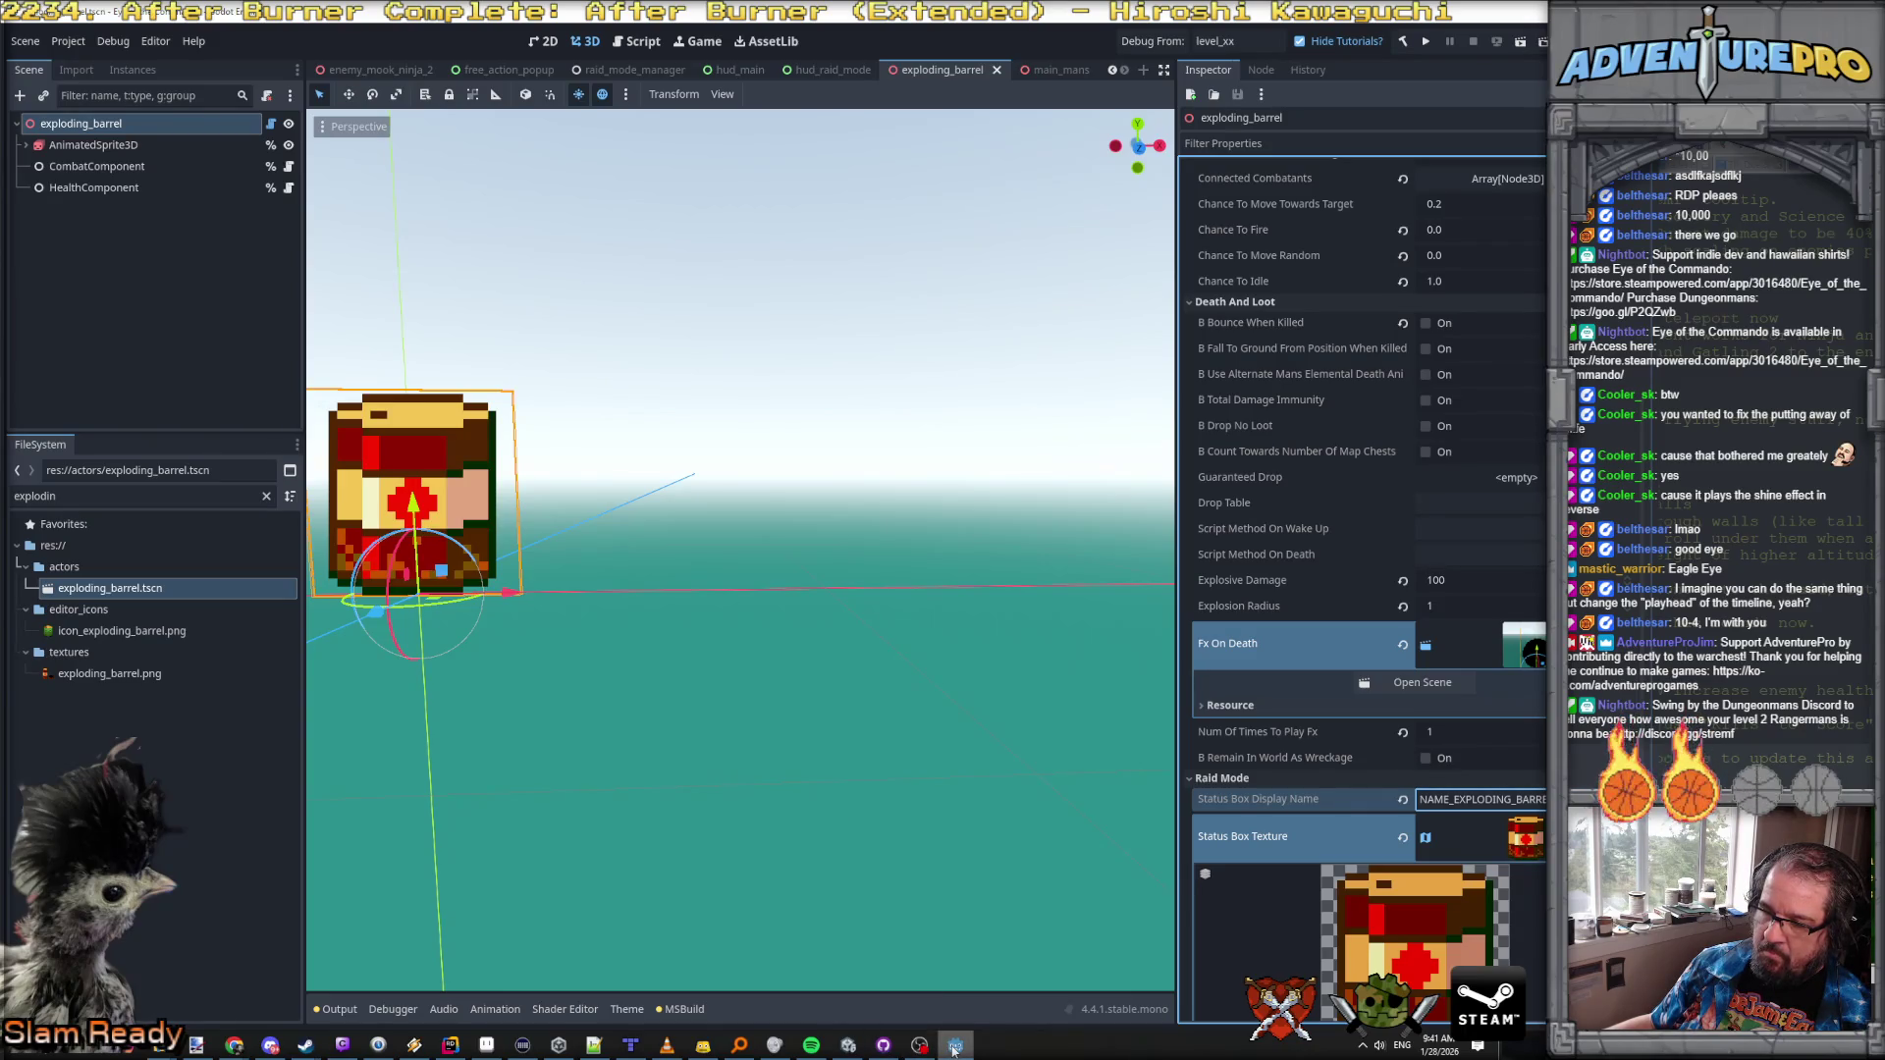
key("alt+Tab")
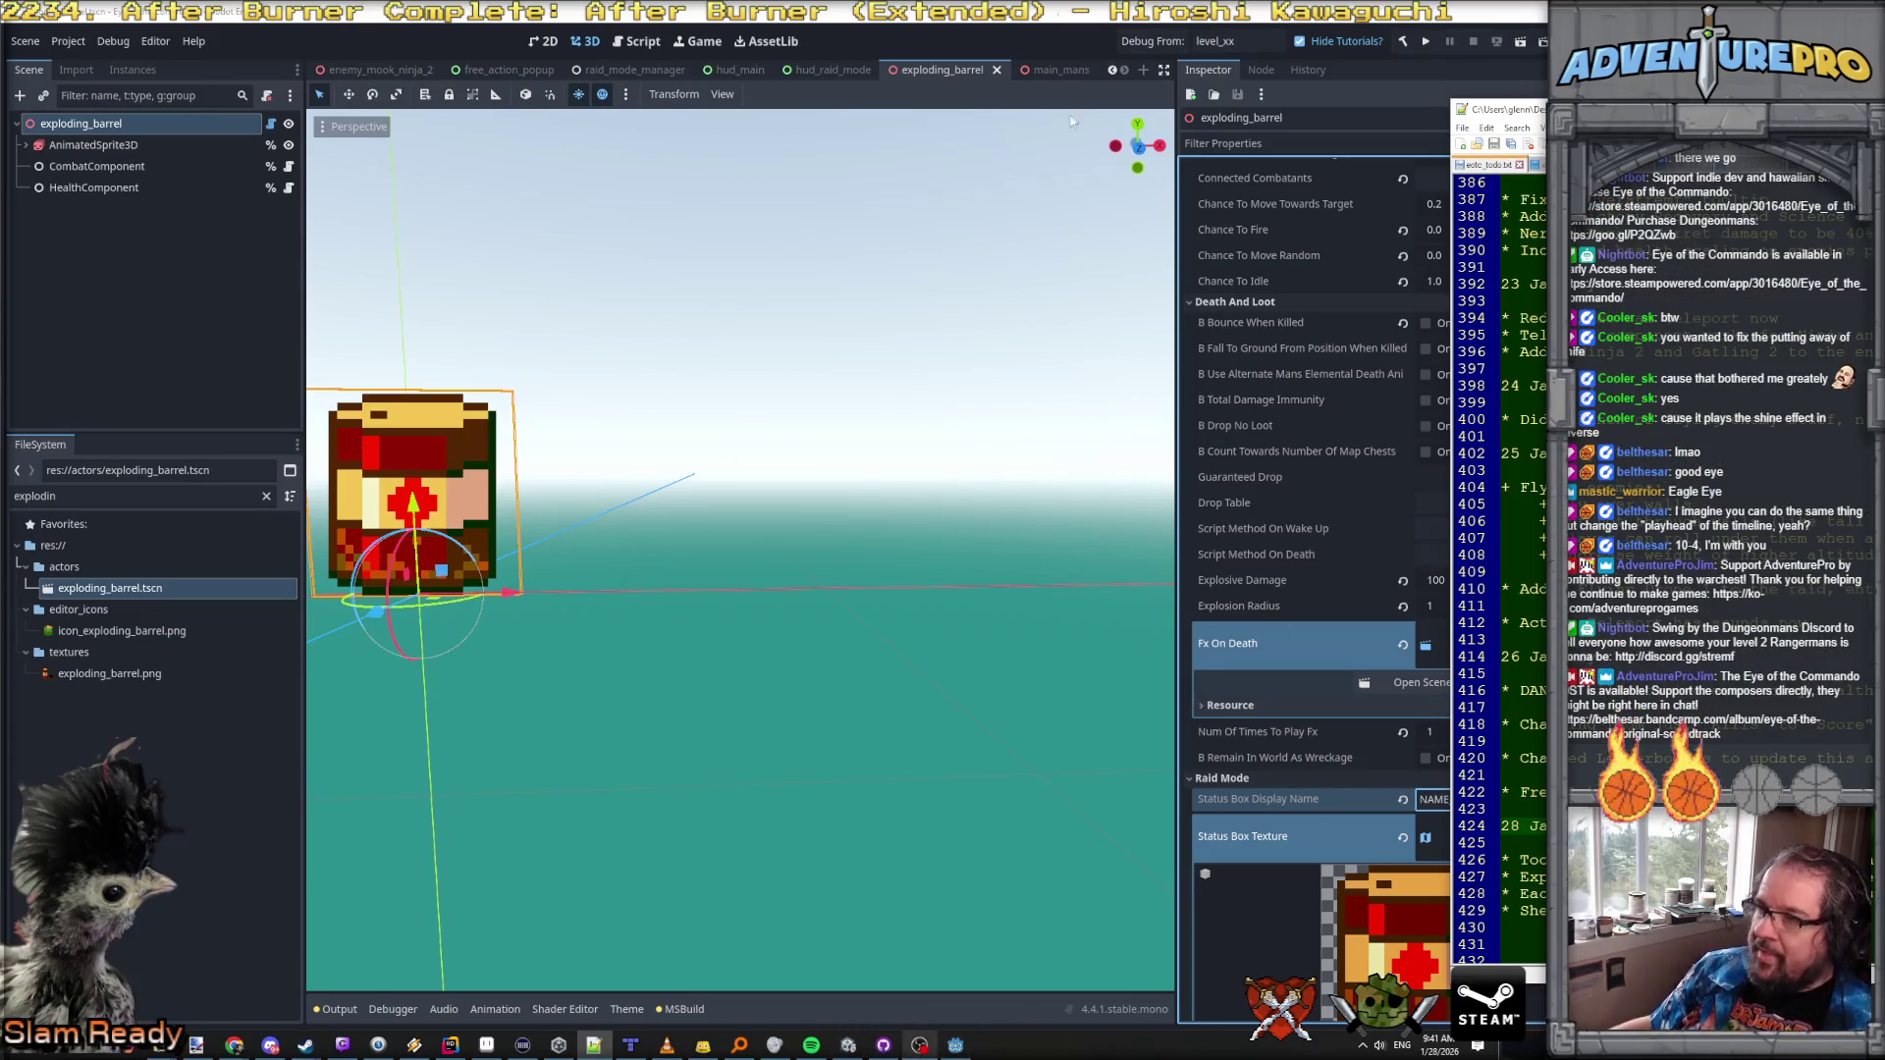
left_click(1145, 41)
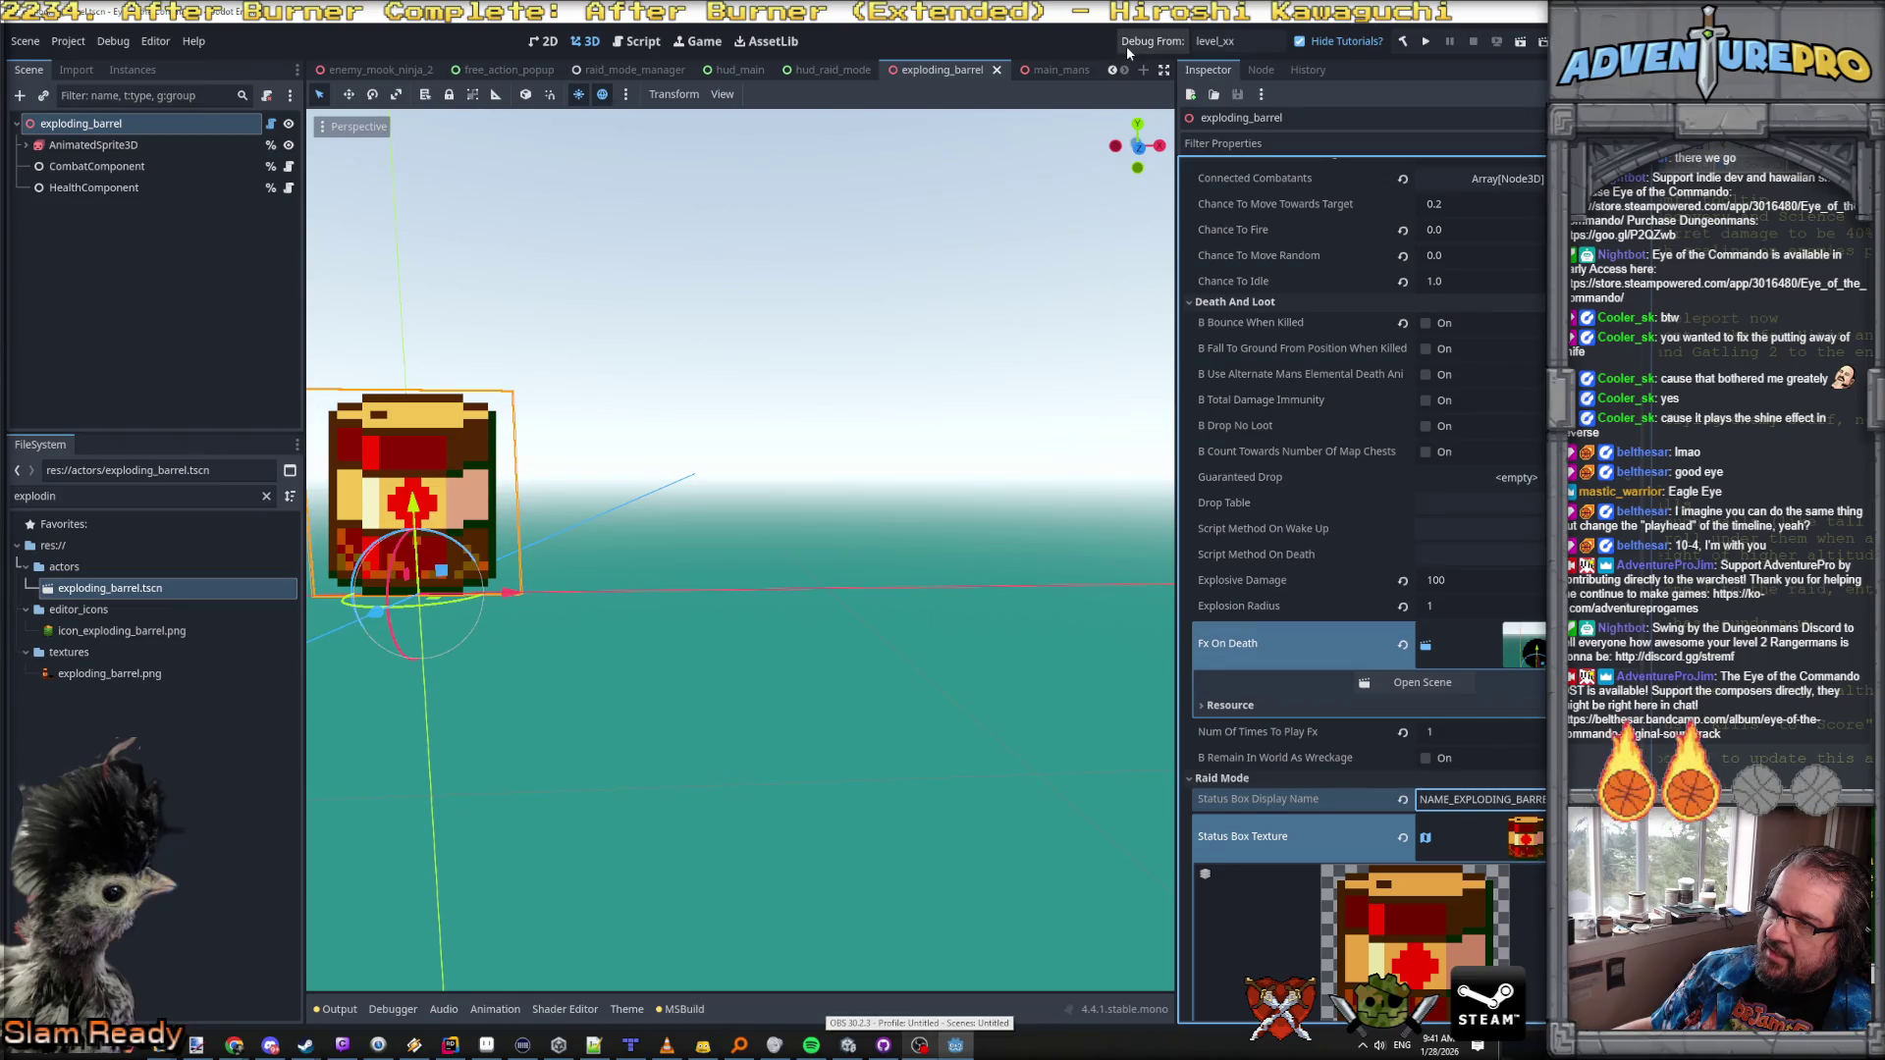
key("ctrl+s")
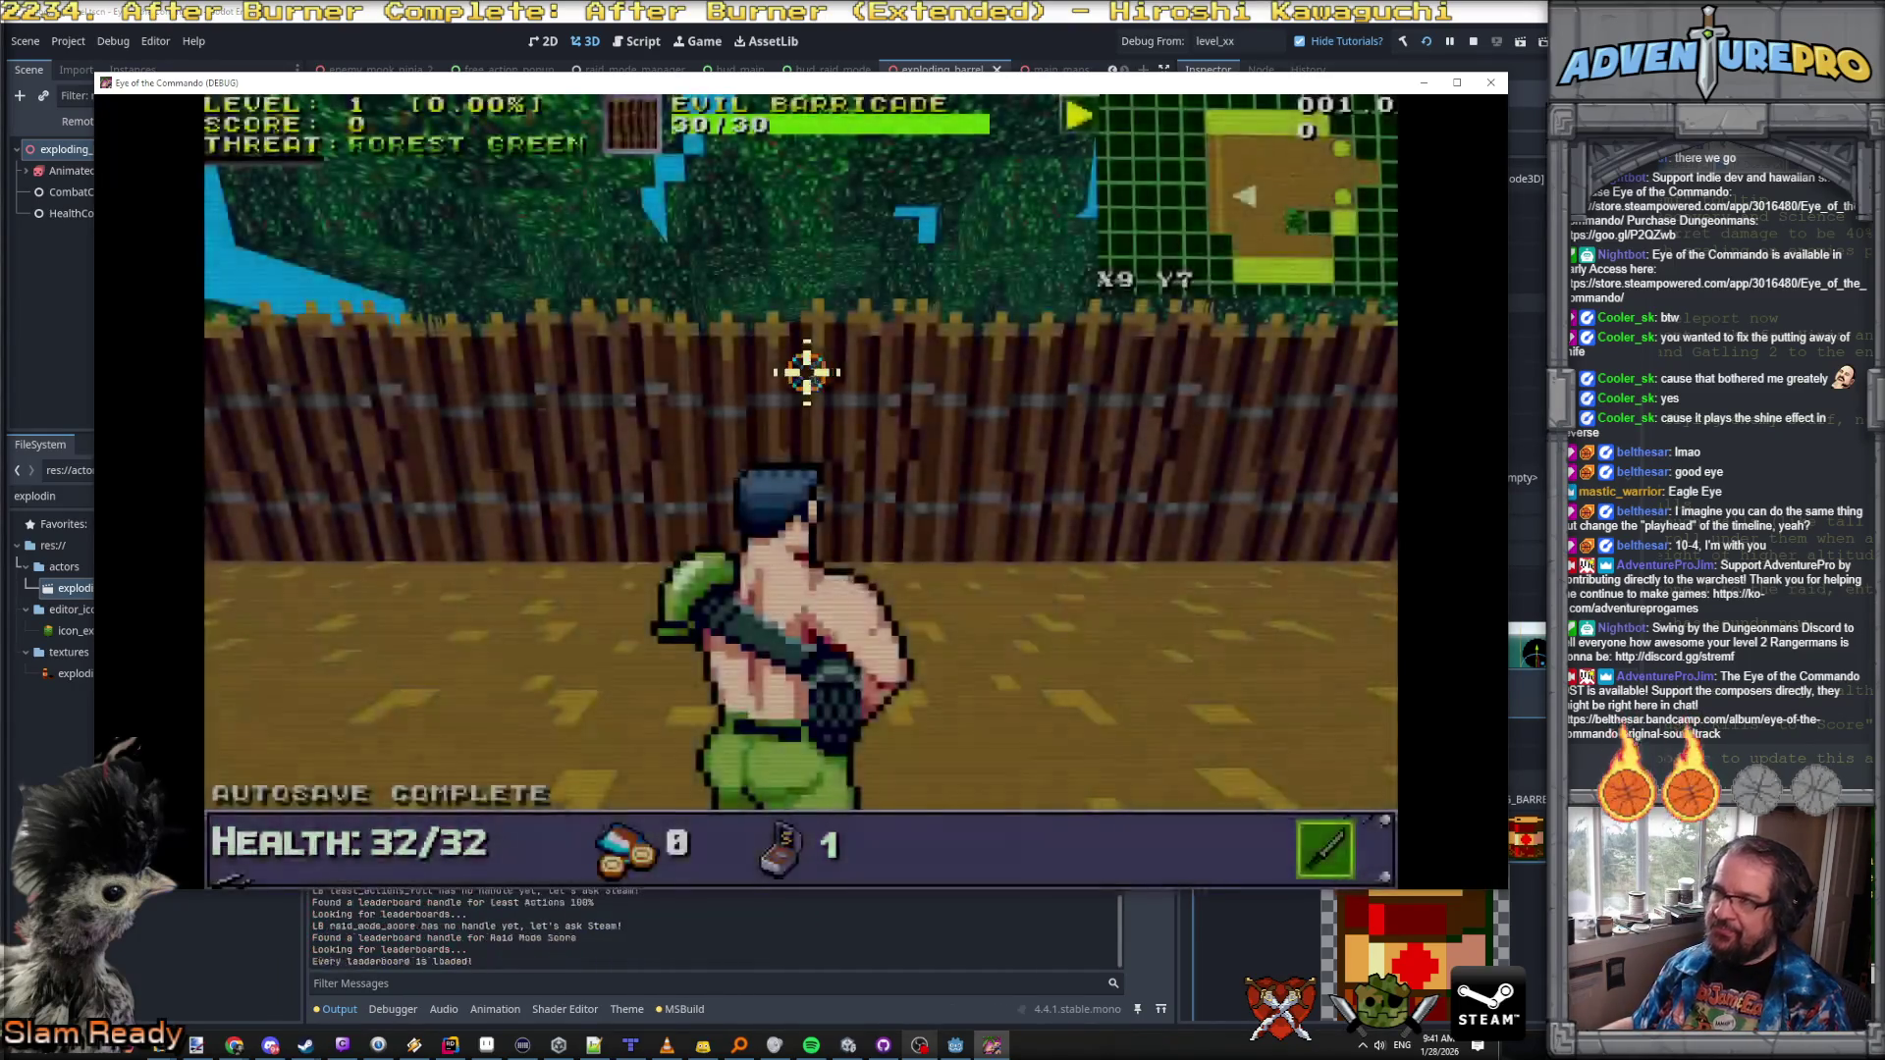
Step: Shoot down the barricade, the exploding barrel and the supply crates
left_click(807, 371)
left_click(807, 372)
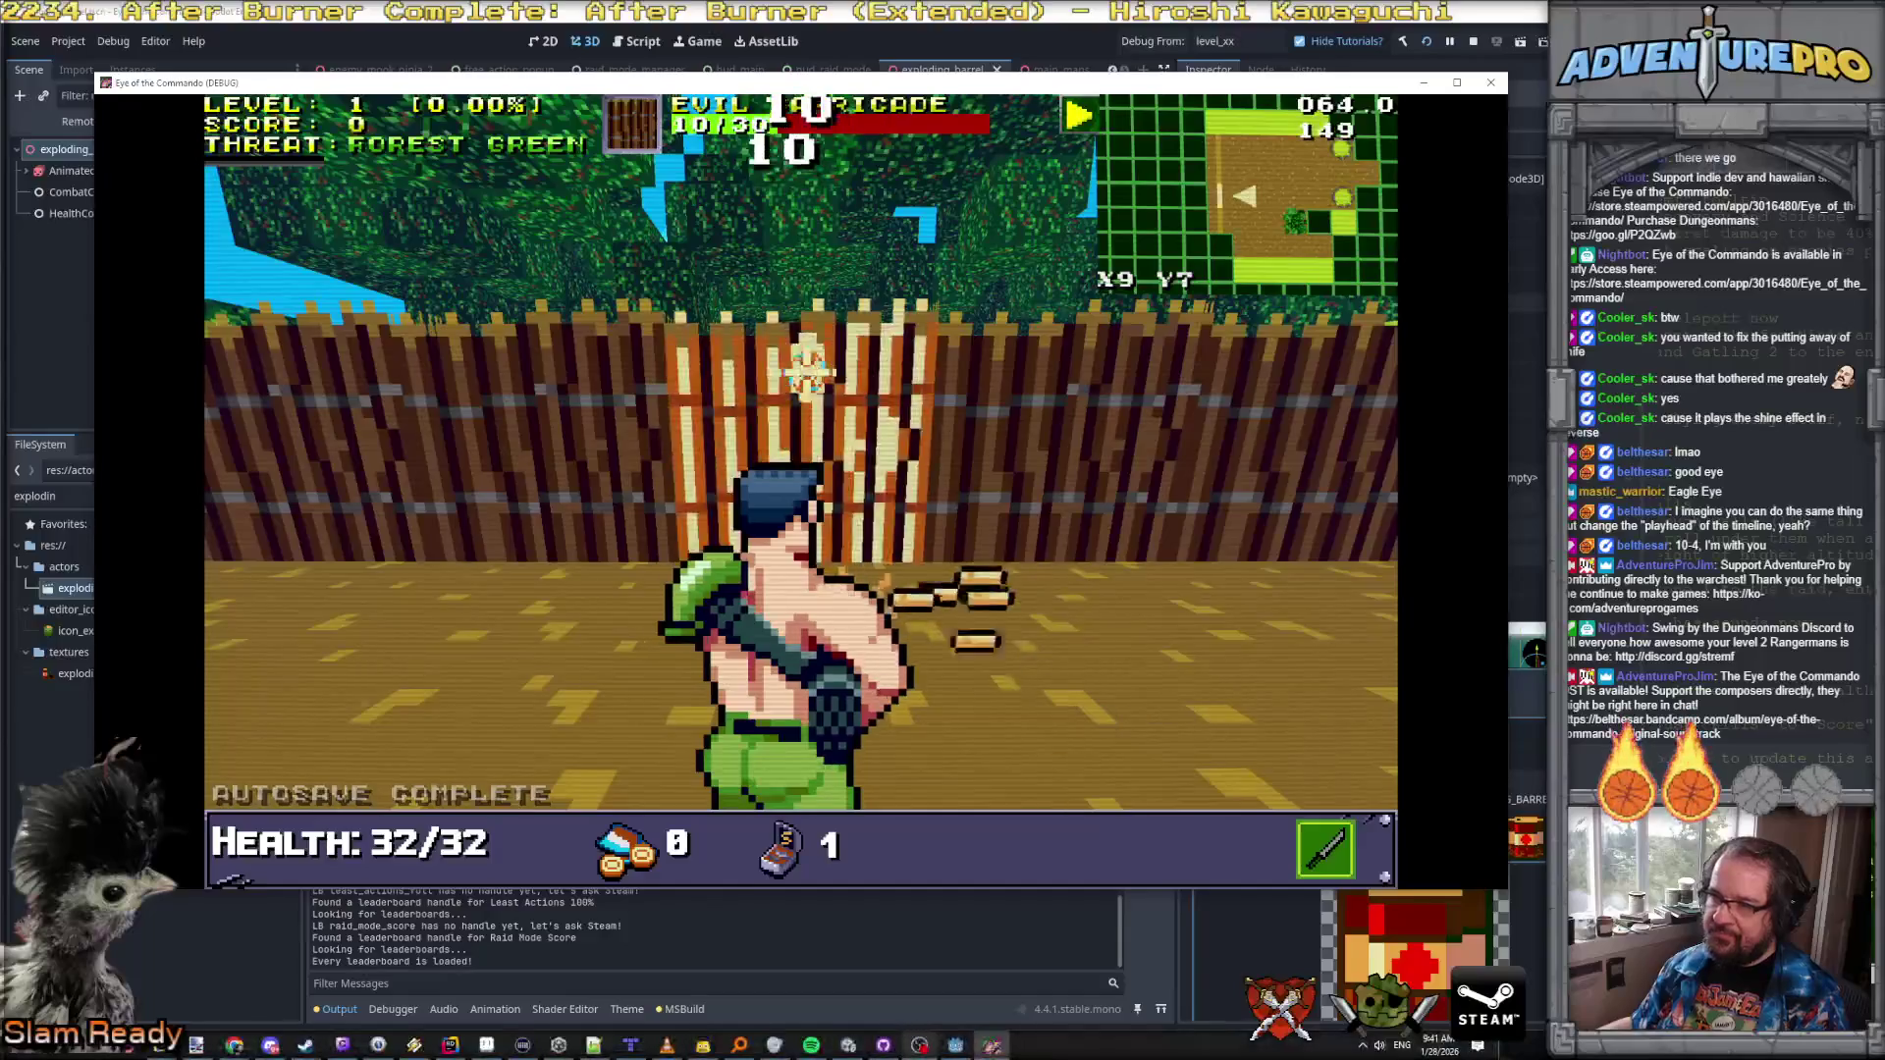
left_click(807, 372)
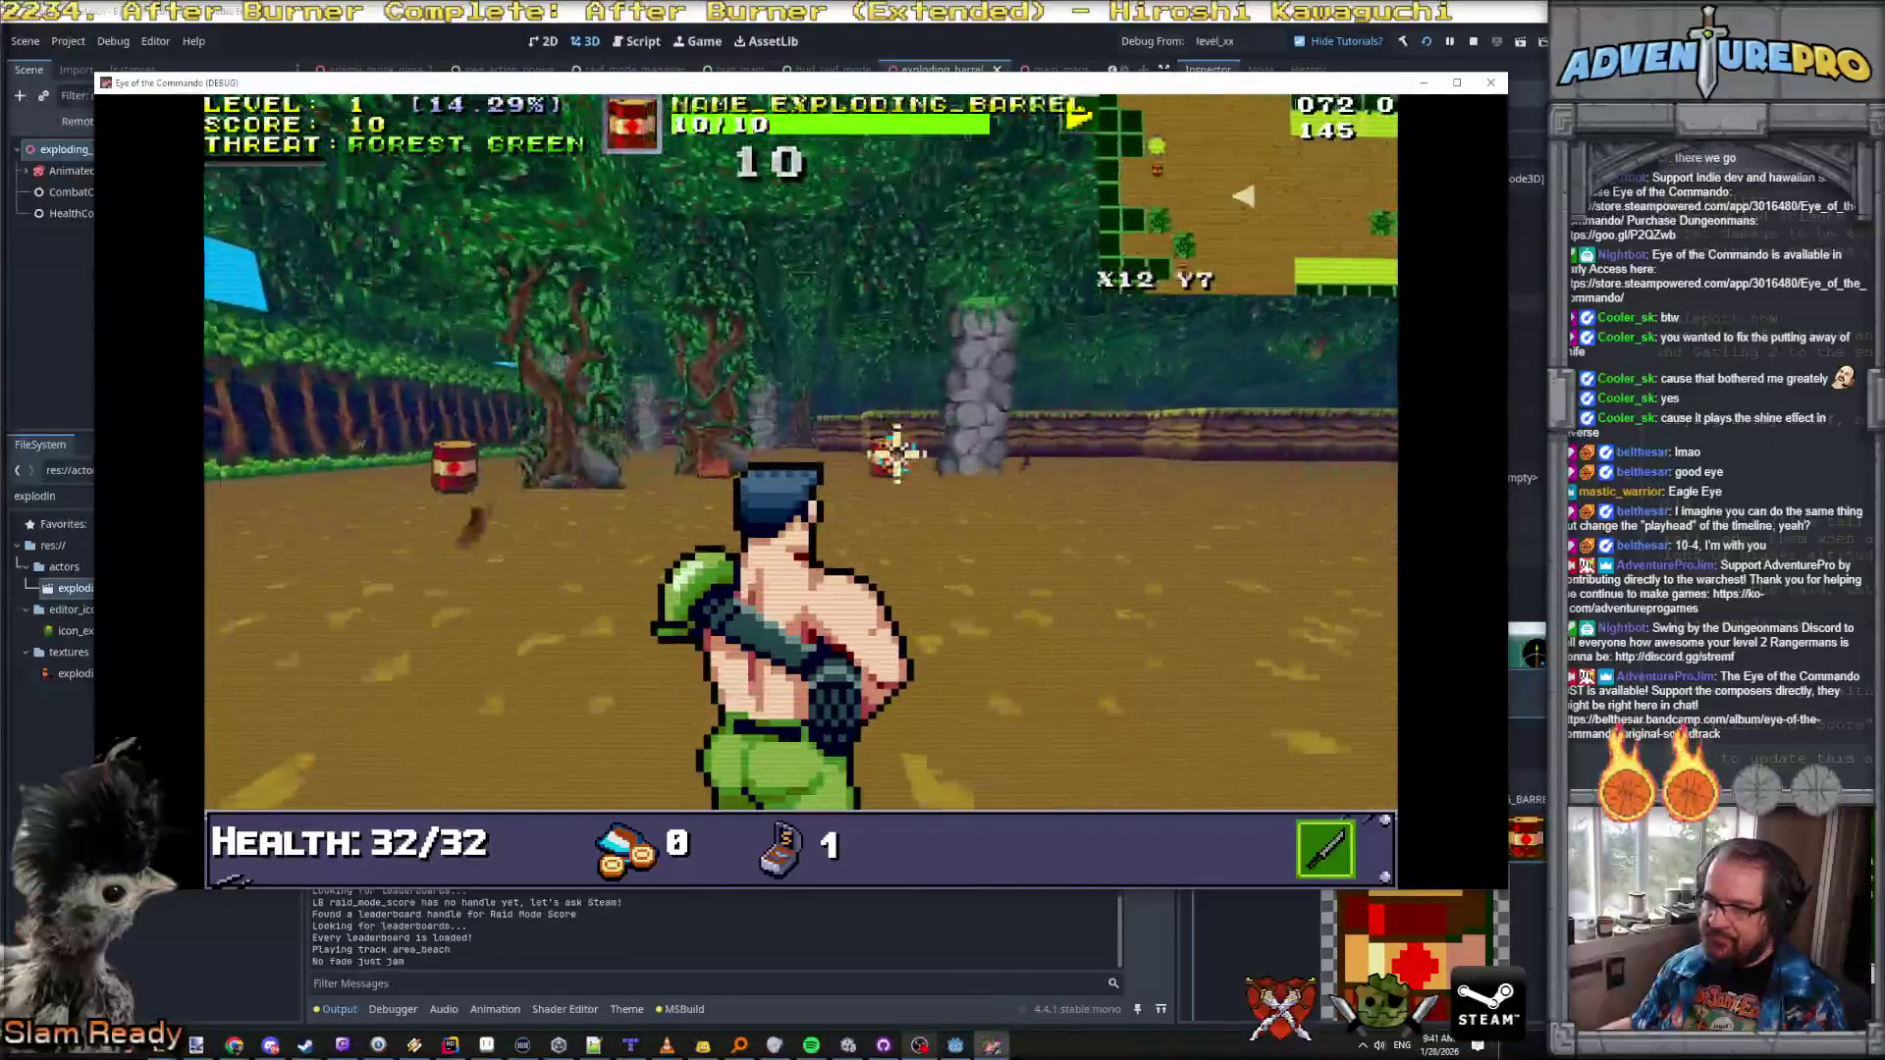
left_click(896, 454)
left_click(704, 470)
left_click(704, 470)
left_click(736, 433)
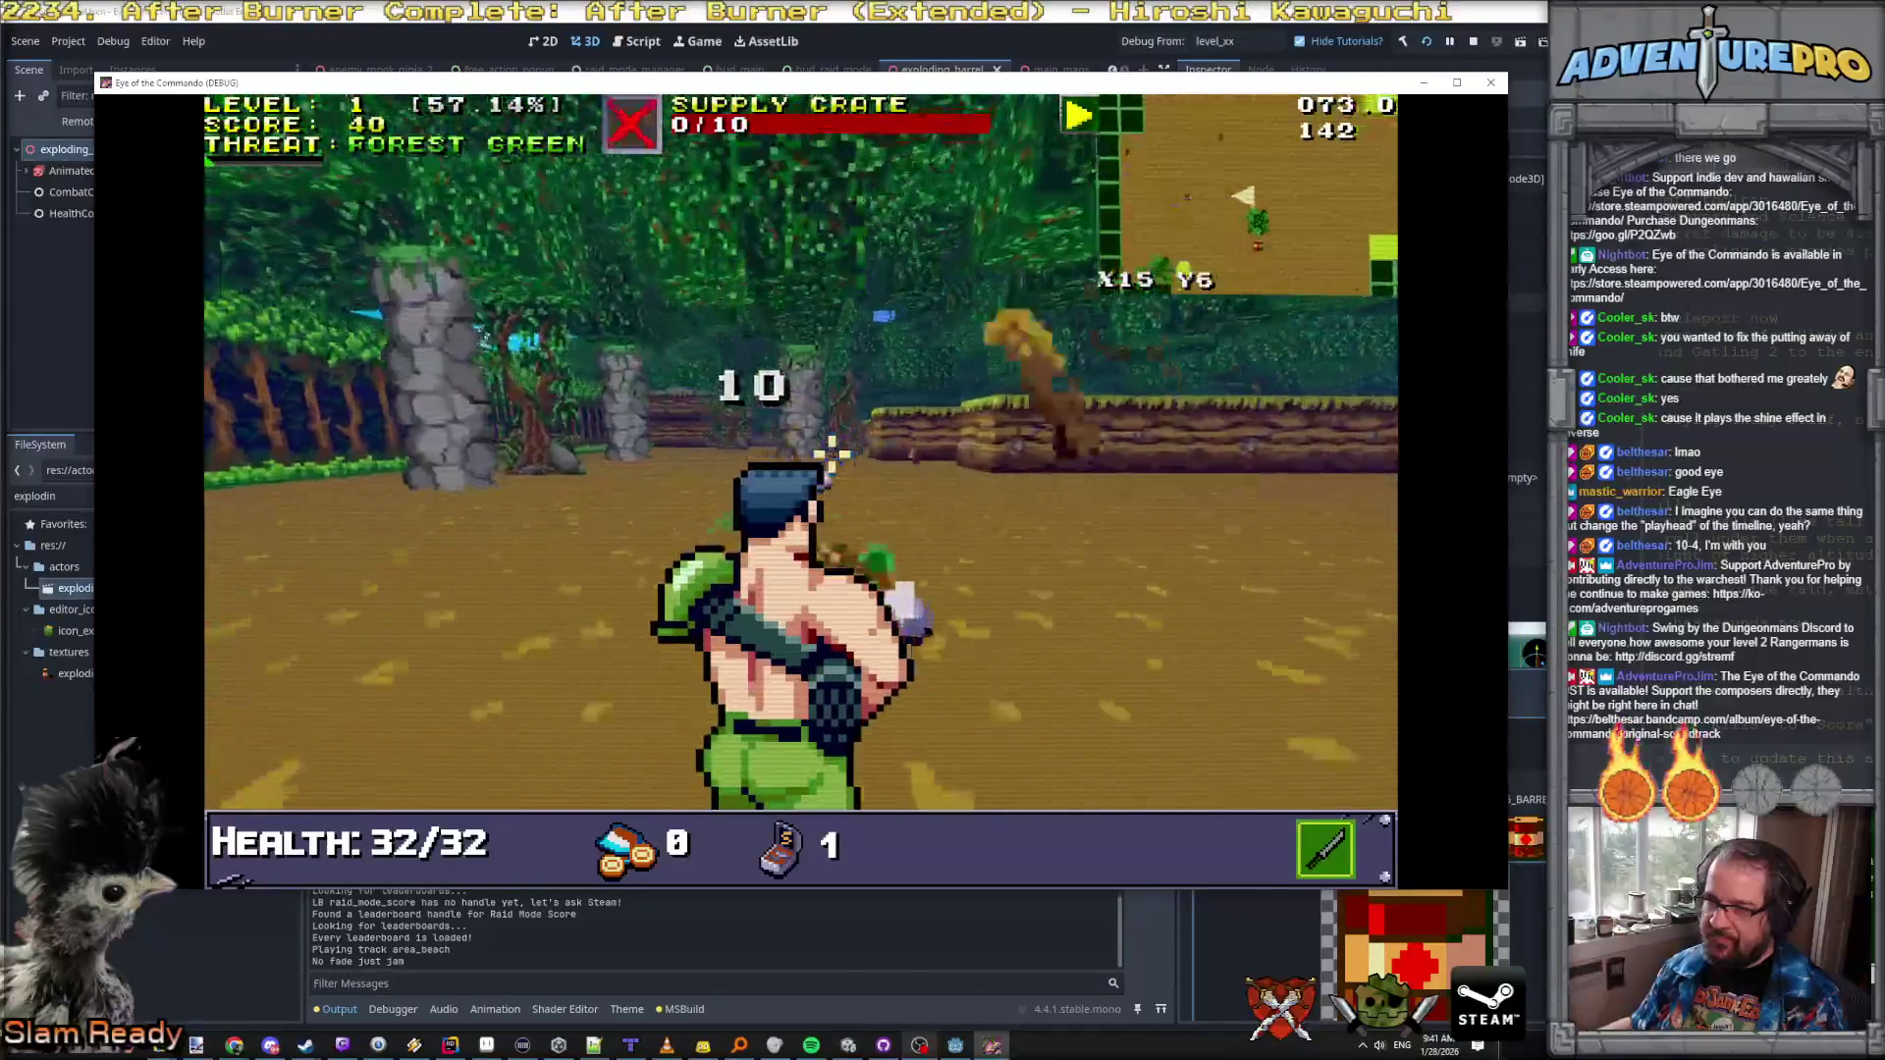
Step: Dismiss the food and Battle Chicken popups, then machine-gun the enemy and Nitro Mook
left_click(815, 424)
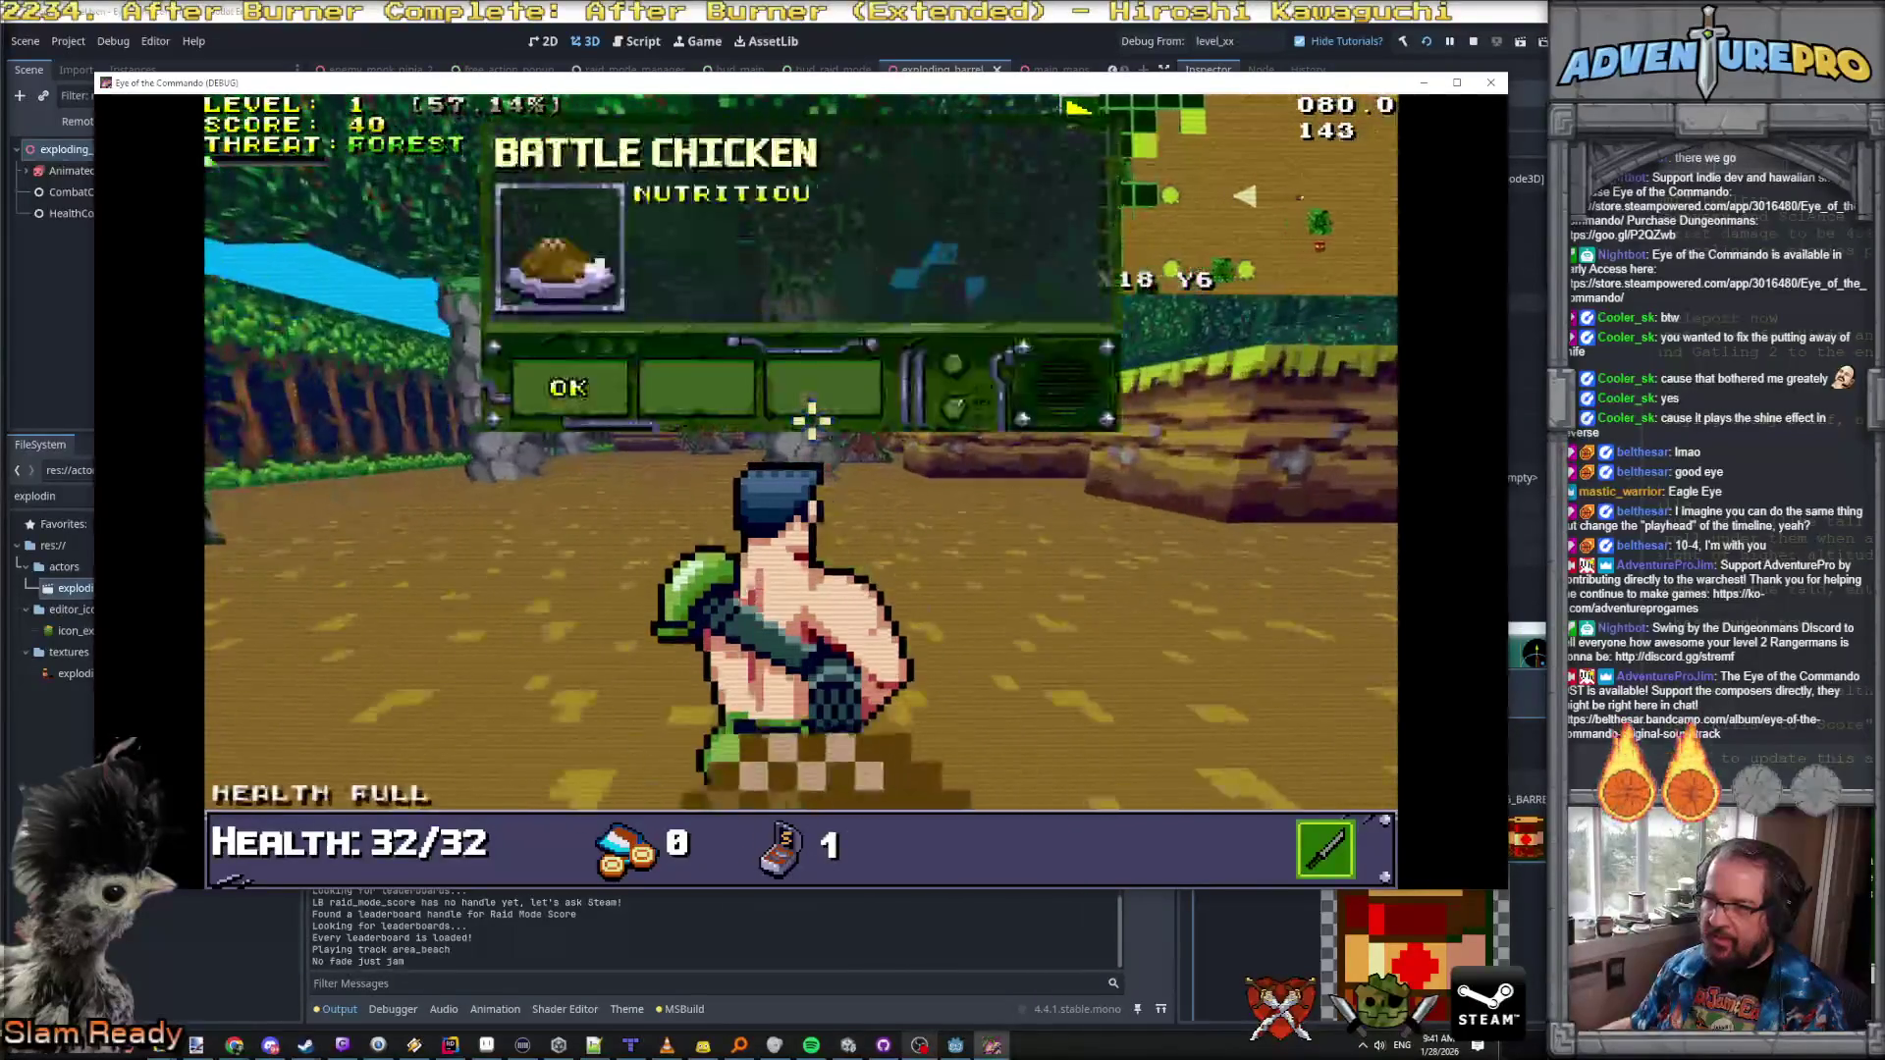
left_click(815, 424)
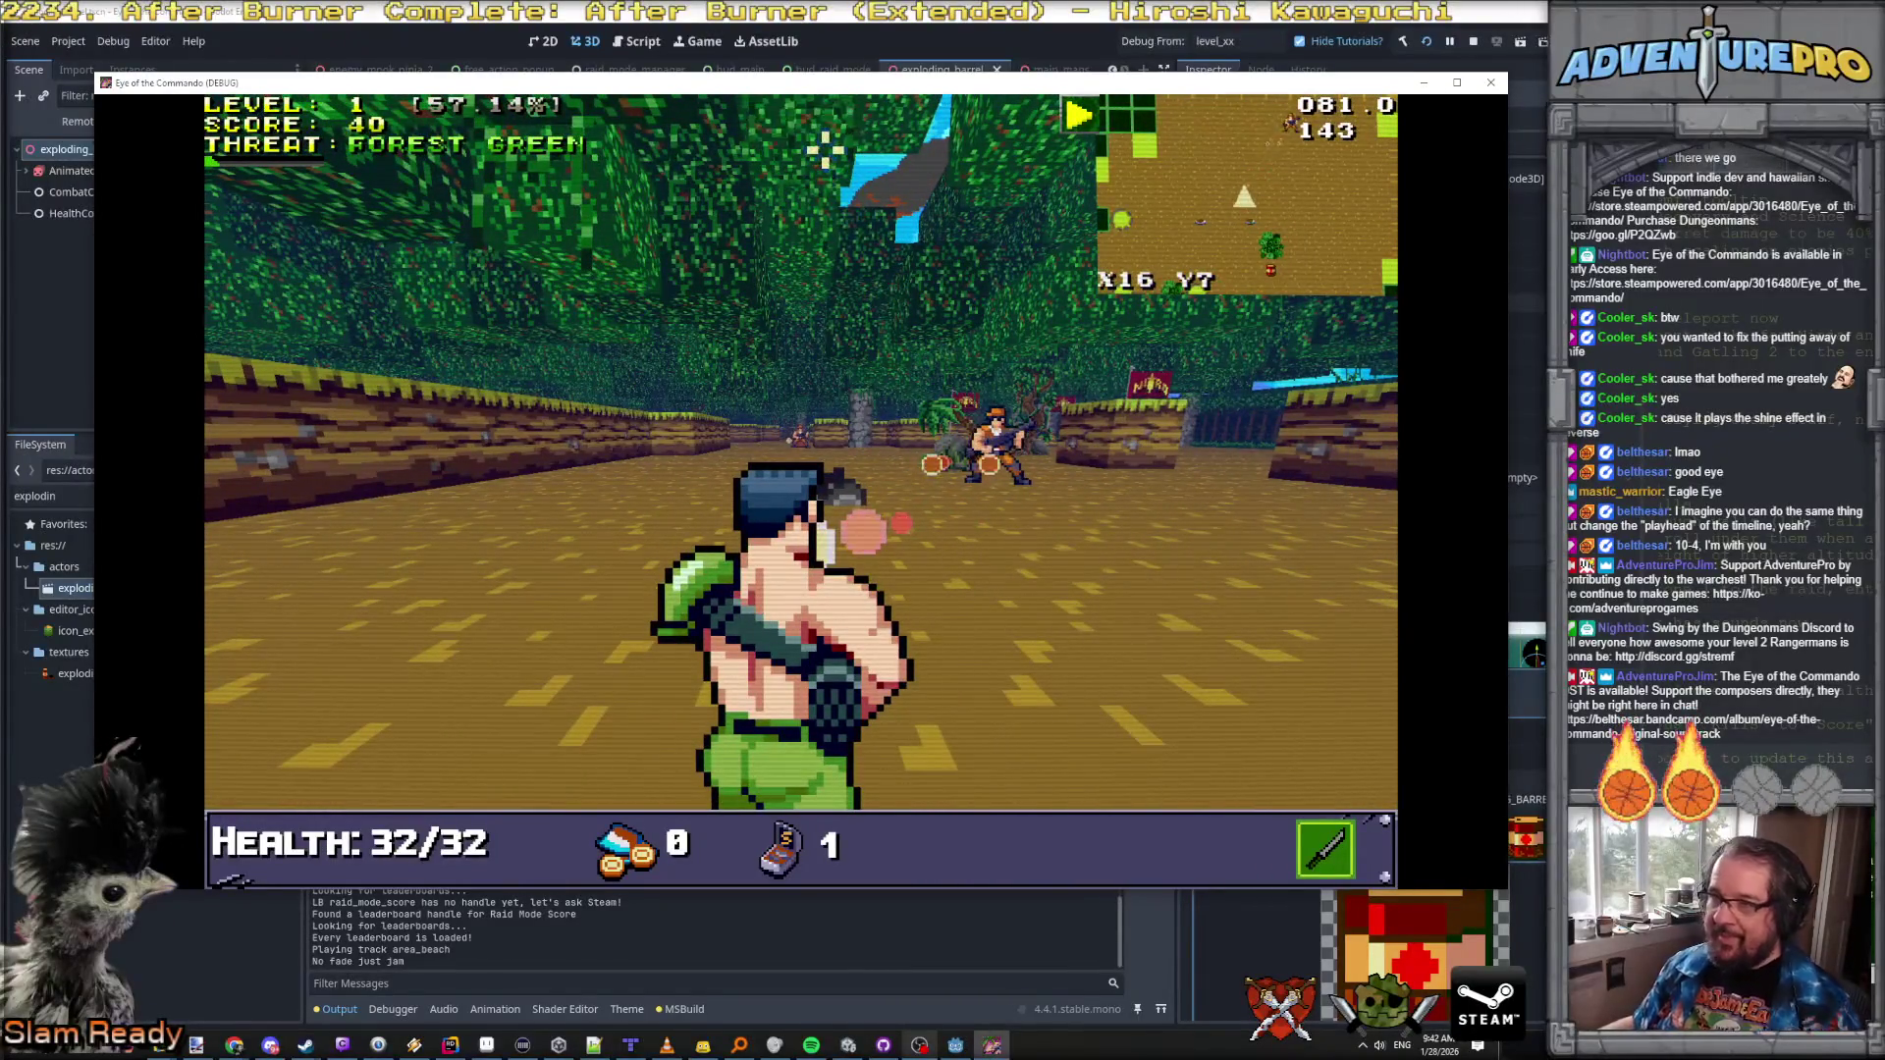
mouse_move(993, 420)
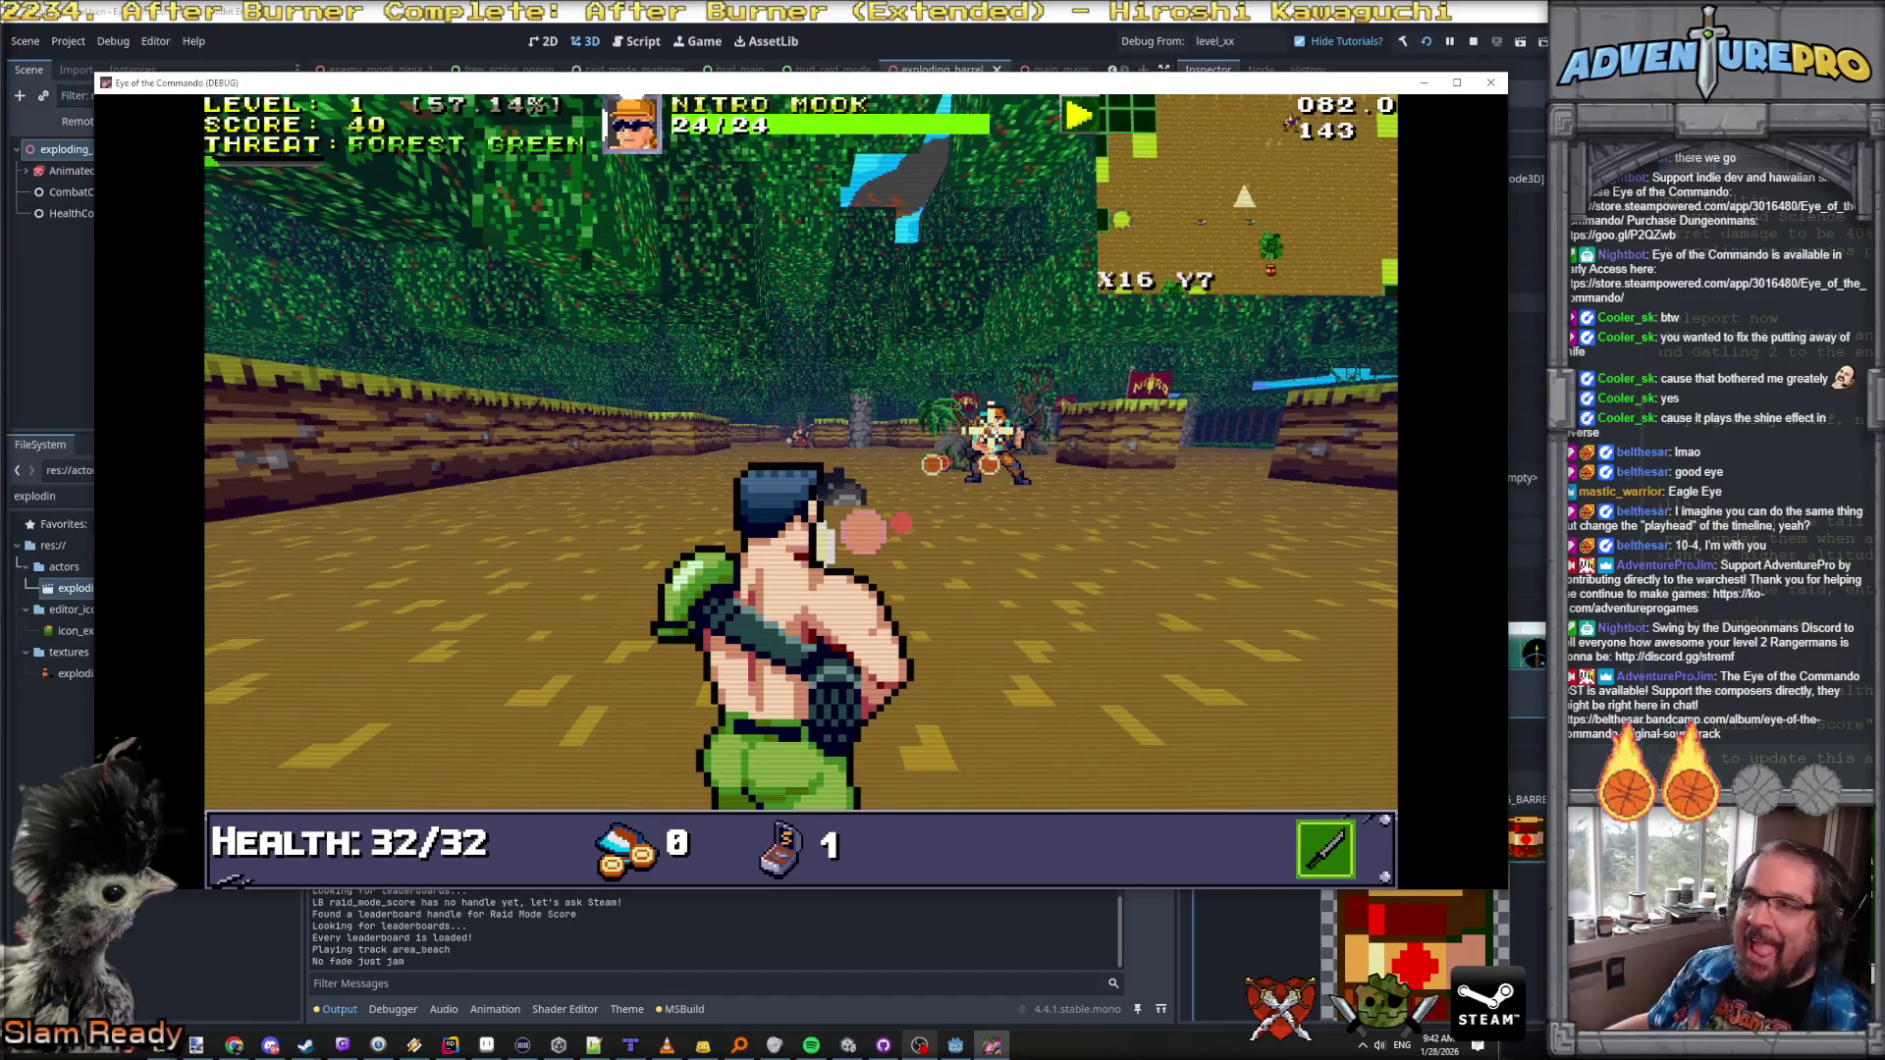
left_click(1007, 439)
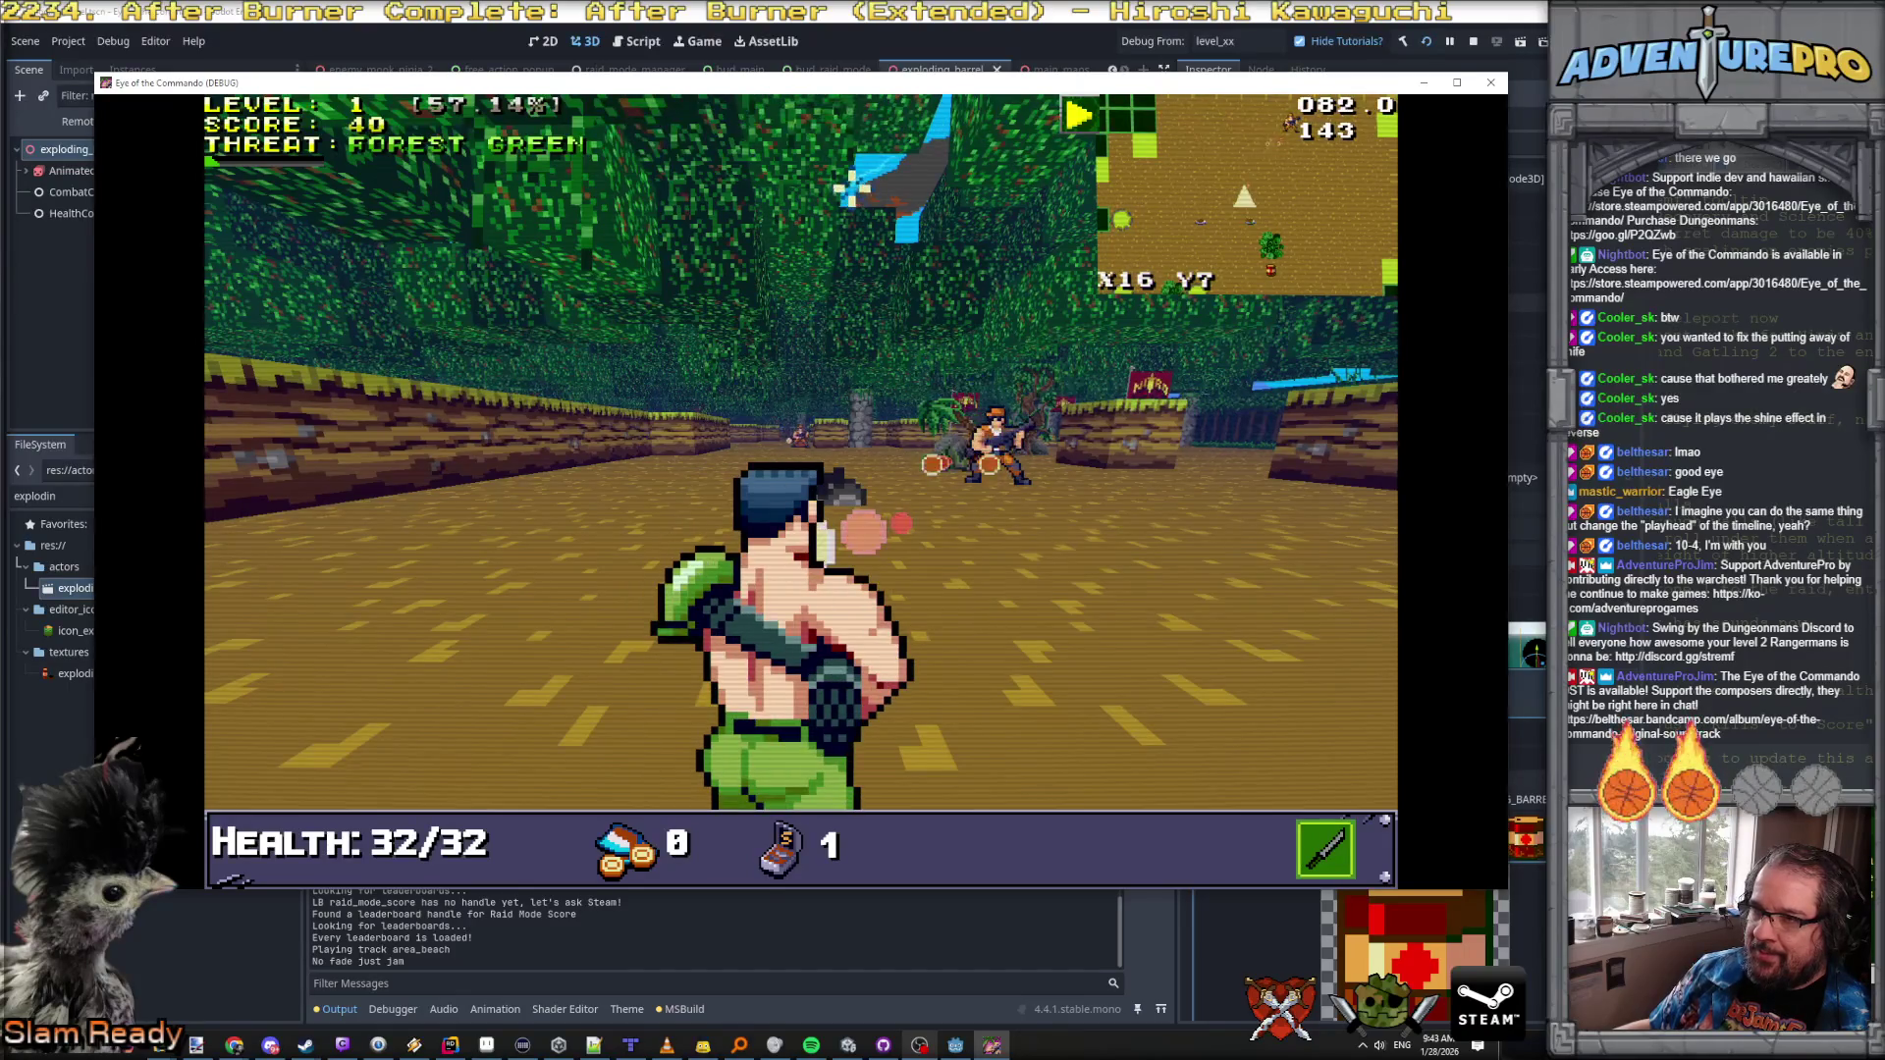
left_click(989, 432)
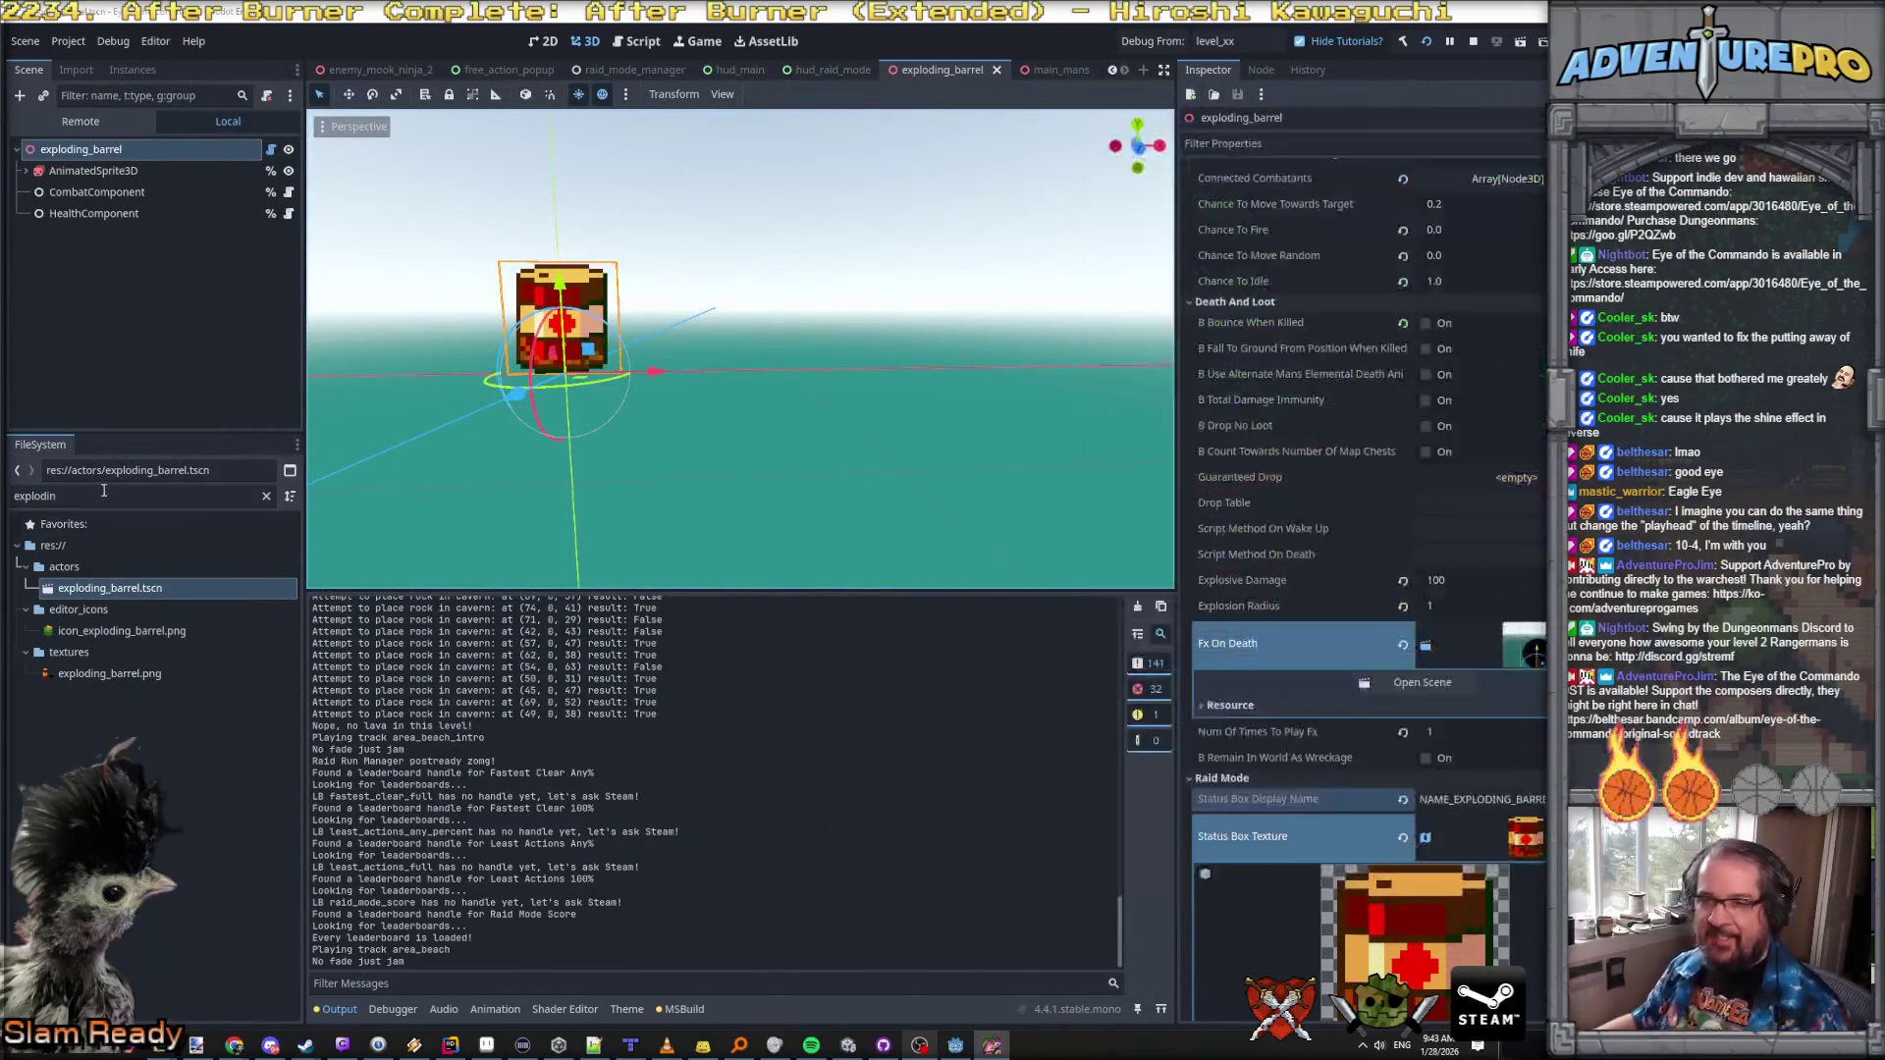
Step: Clear the file filter and close exploding_barrel, main_mans, hud_raid_mode, raid_mode_manager, free_action_popup and enemy_mook_ninja_2 tabs
left_click(138, 496)
key("BackSpace")
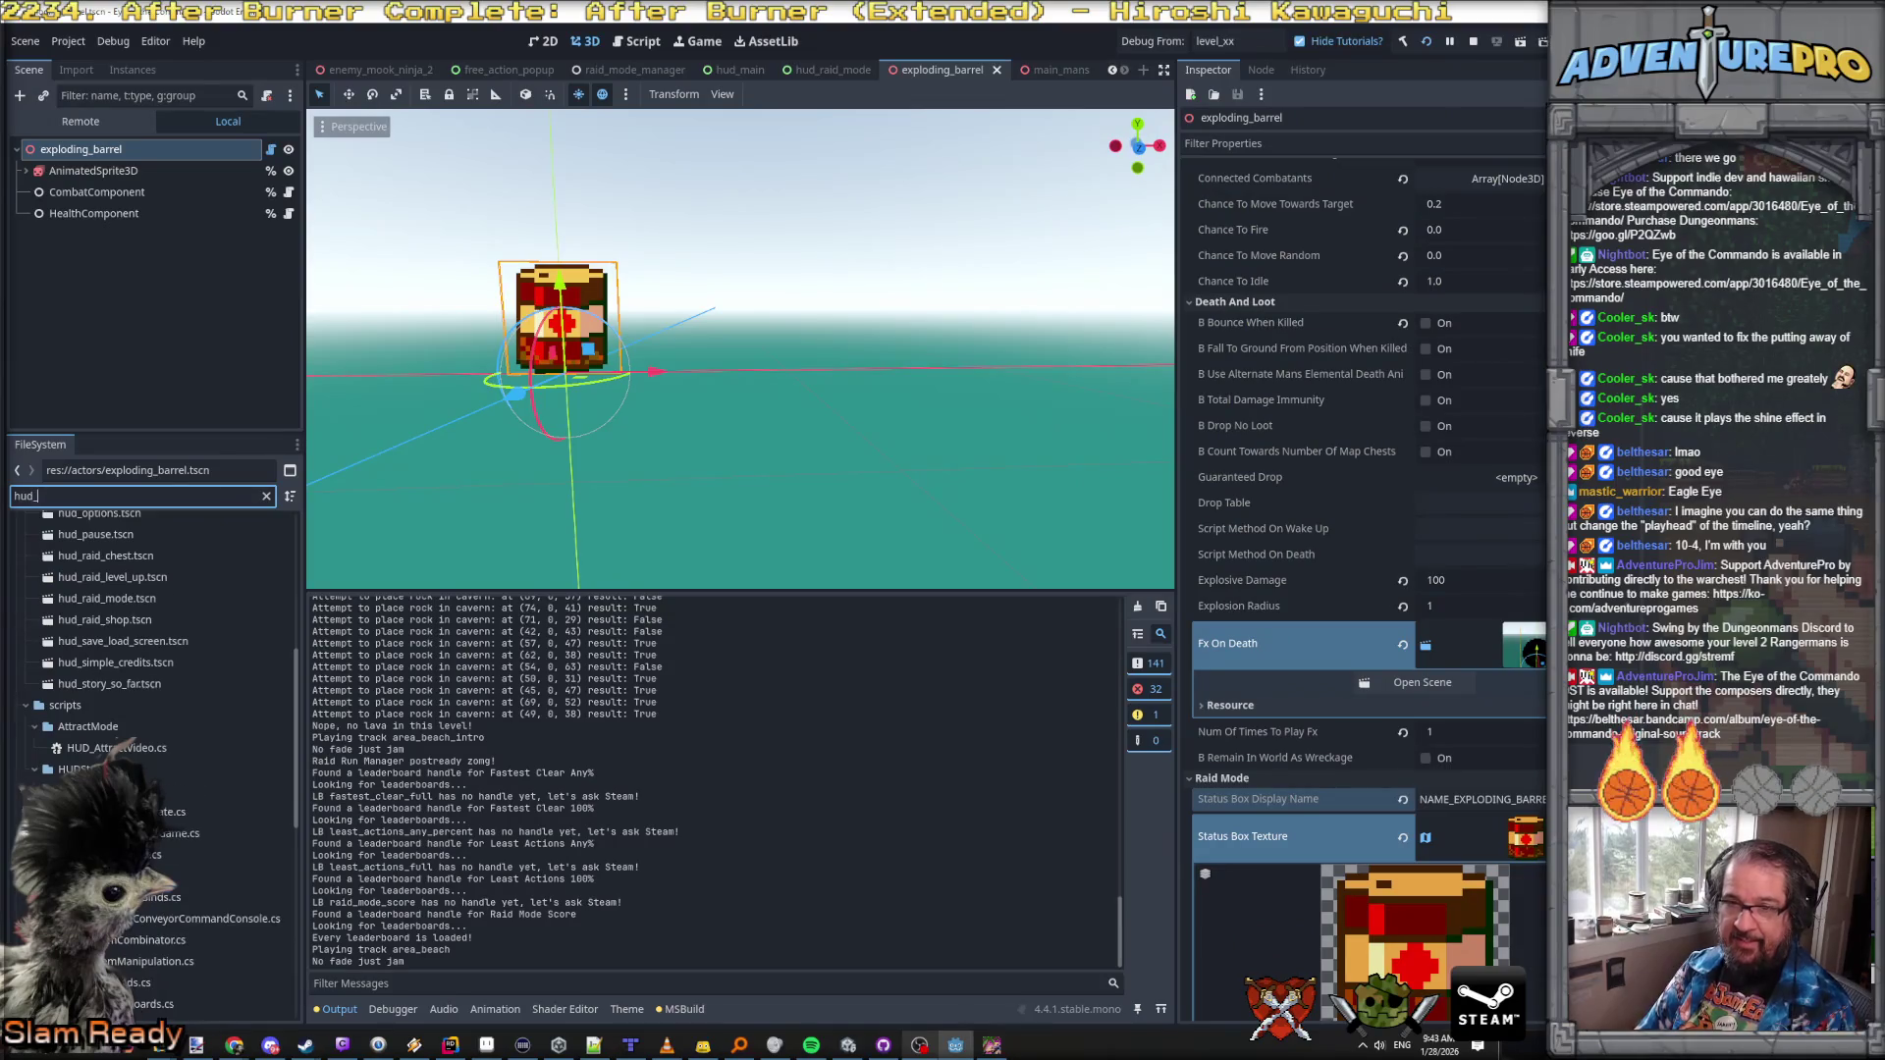
left_click(994, 69)
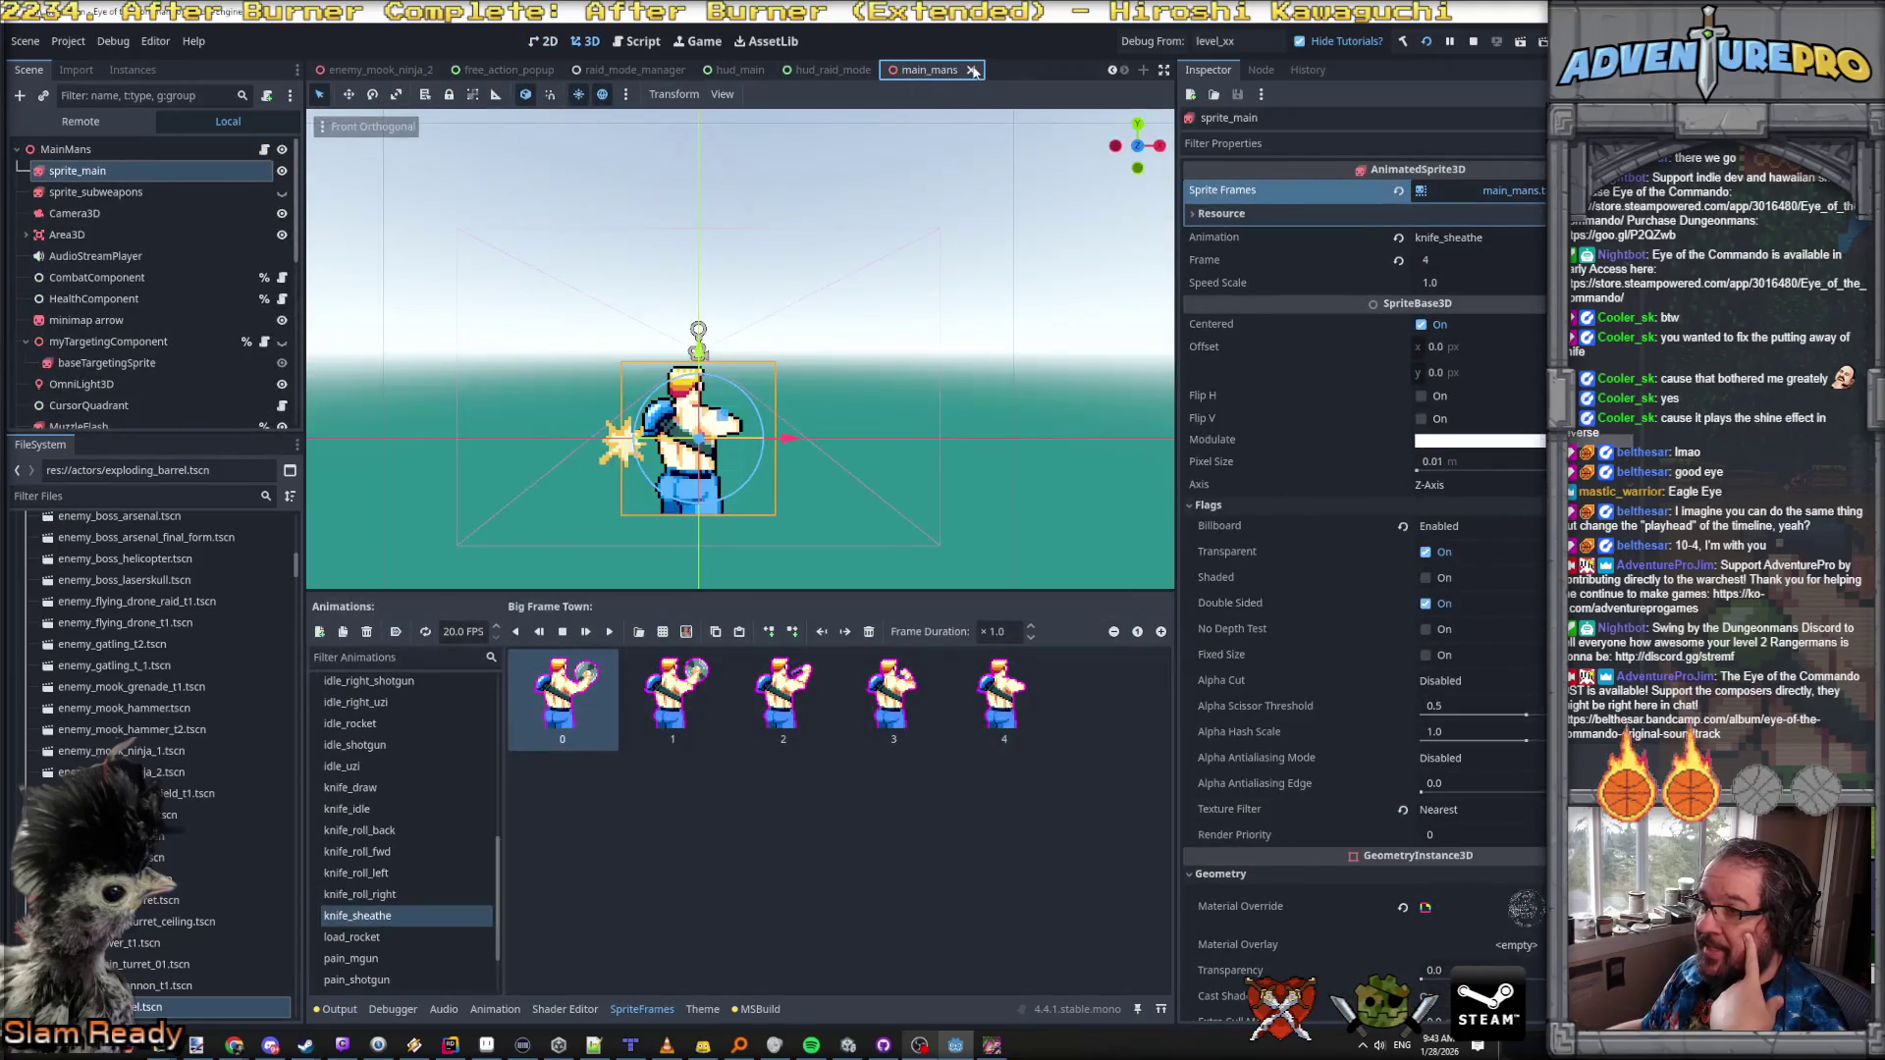
left_click(971, 69)
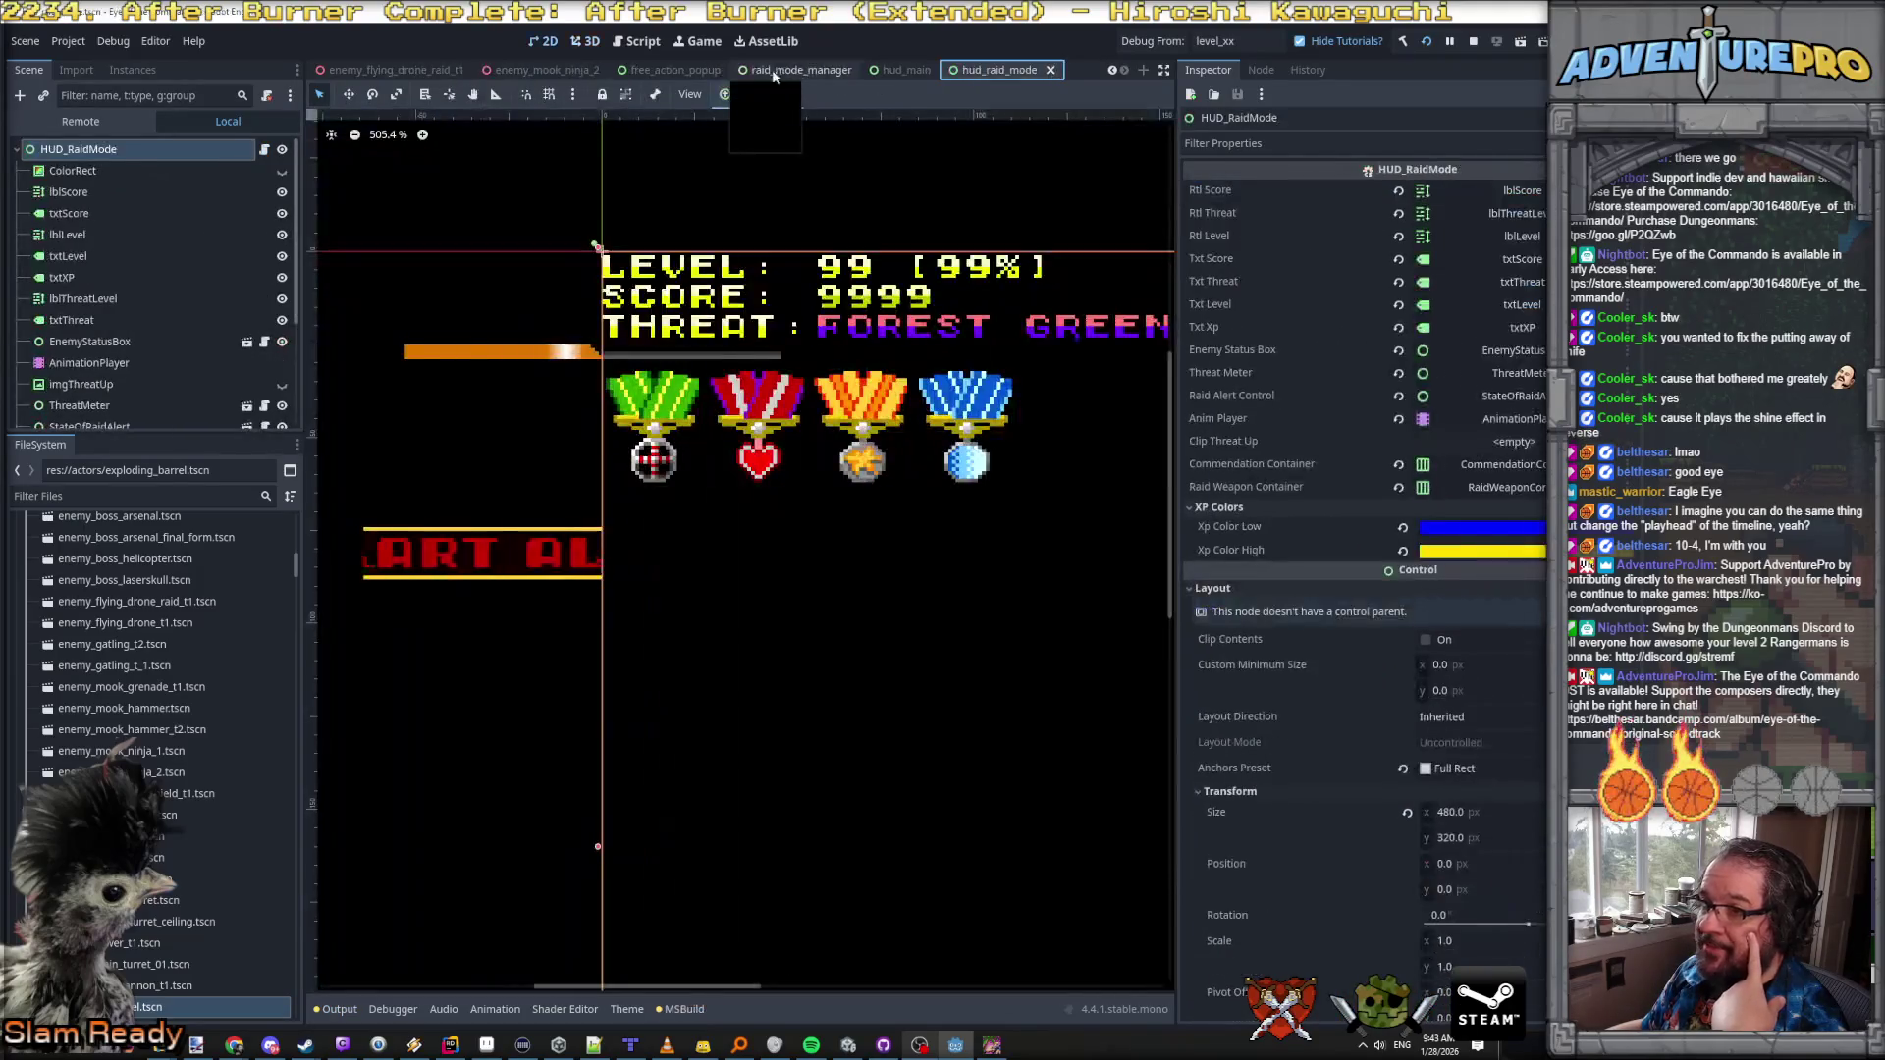
left_click(842, 77)
left_click(865, 70)
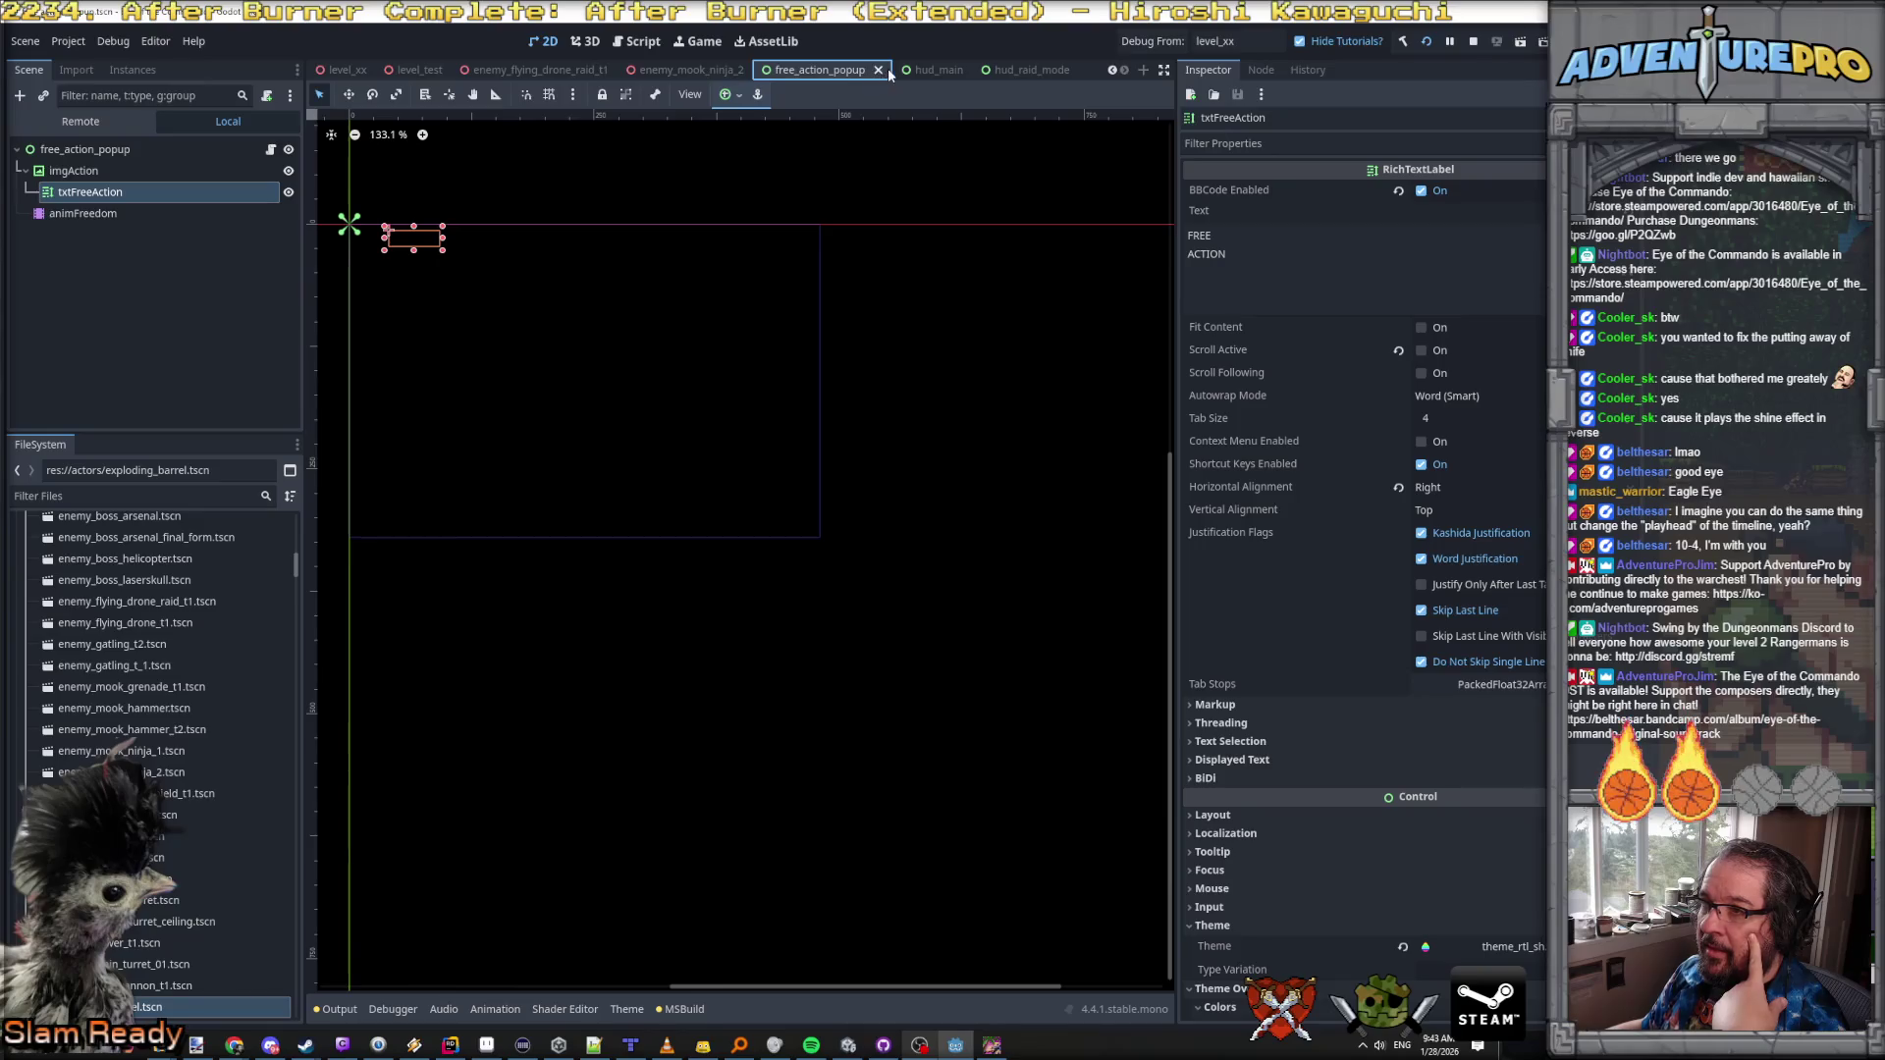
left_click(879, 70)
left_click(895, 70)
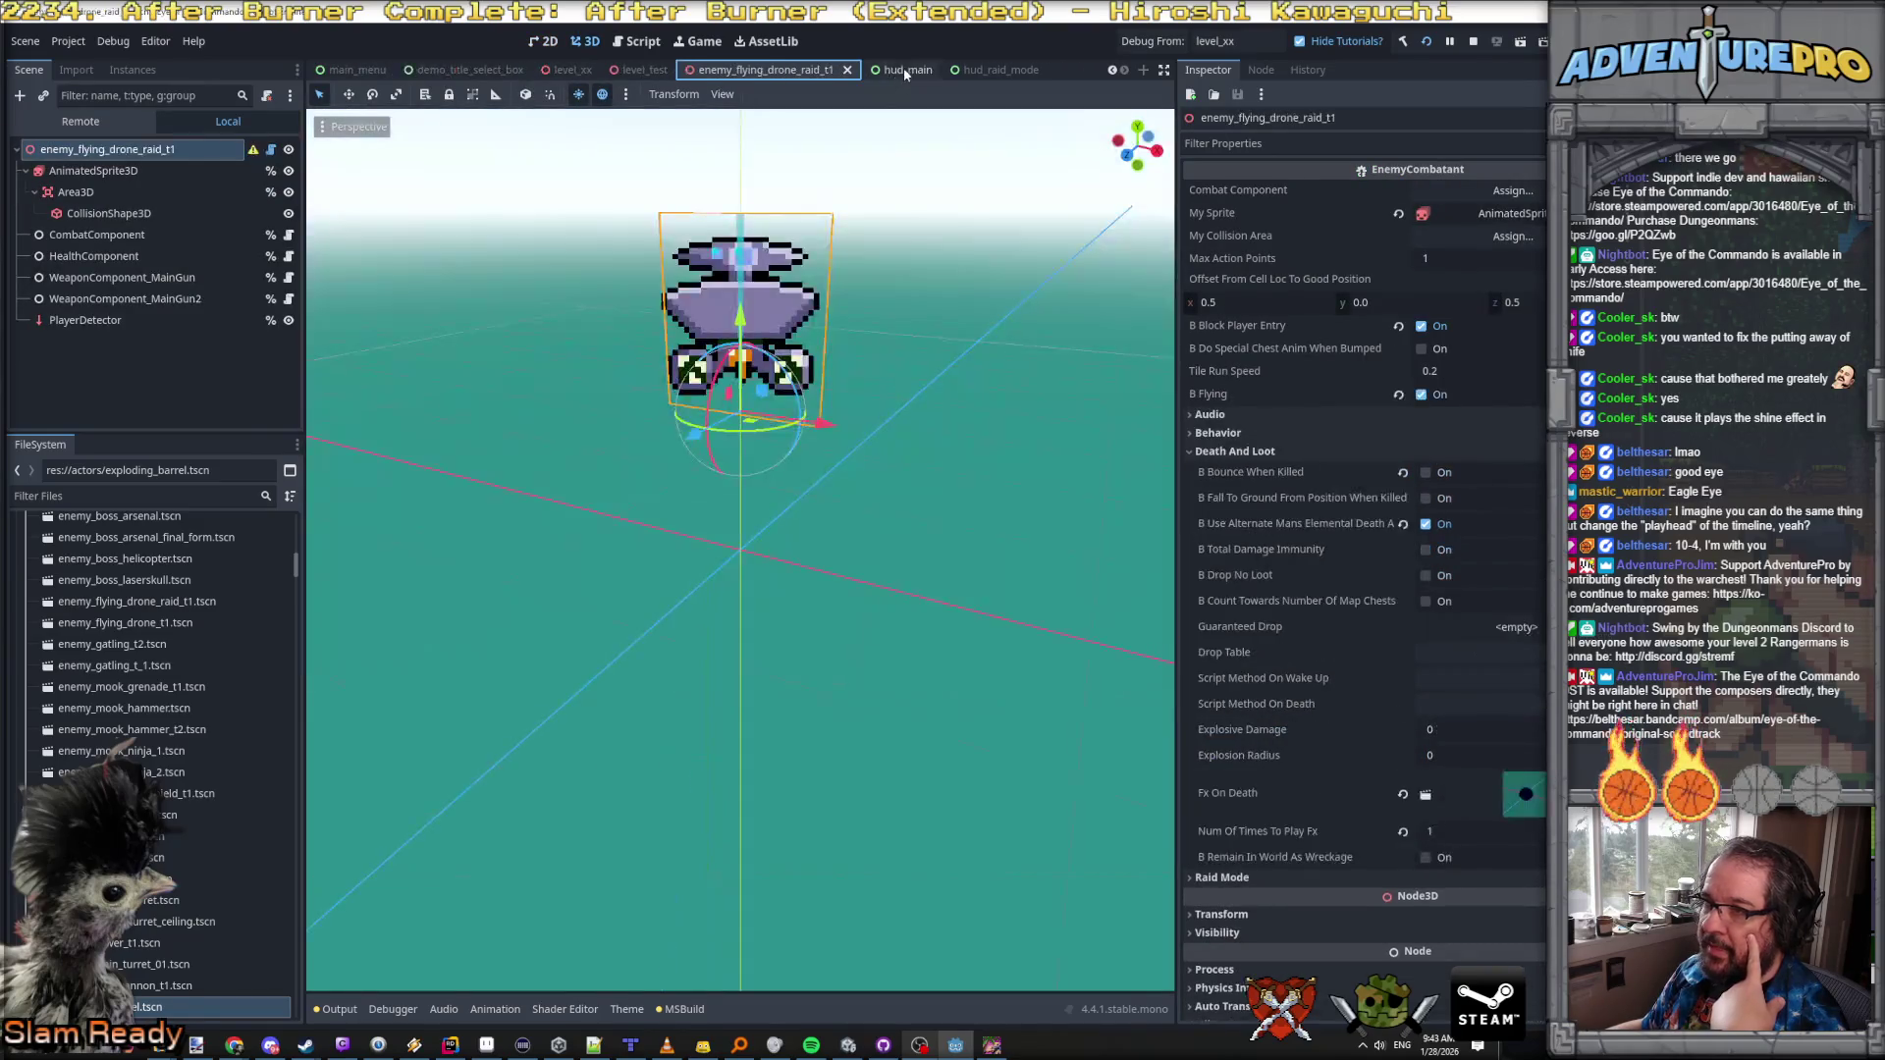
left_click(903, 66)
scroll(162, 222, "down", 10)
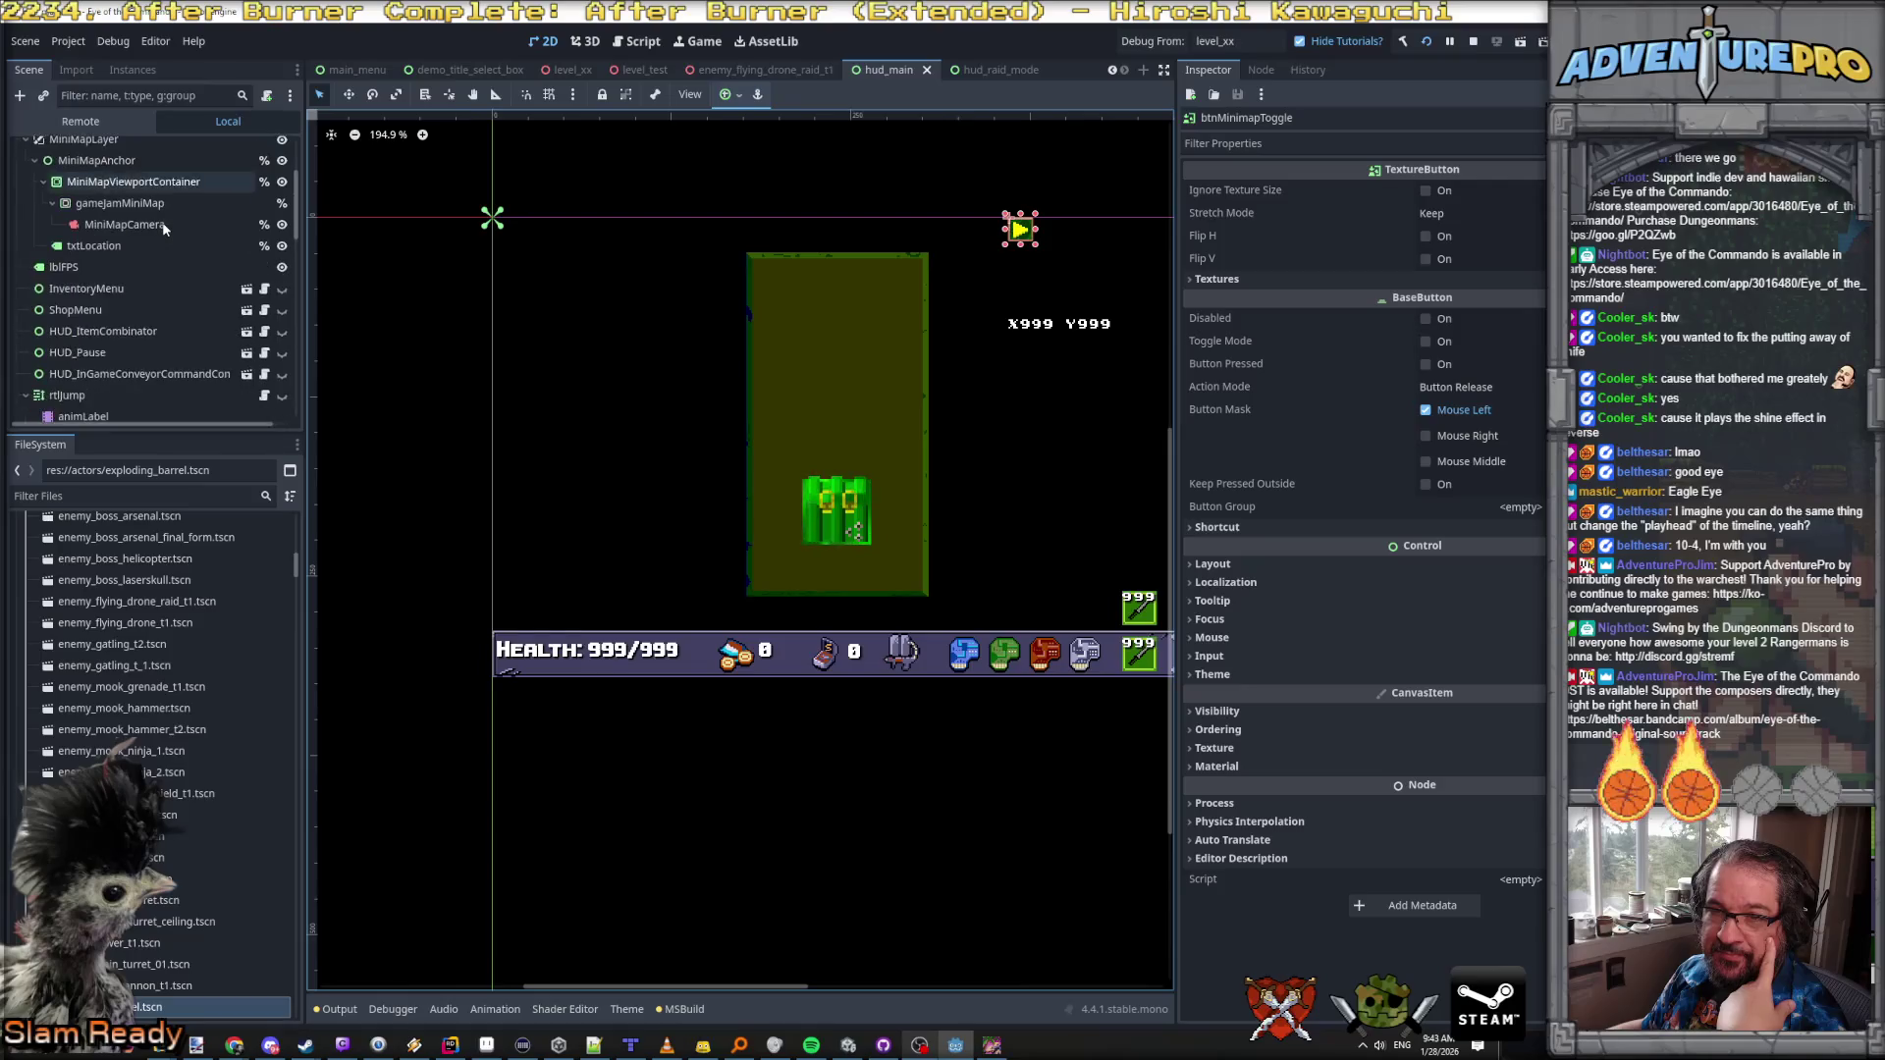
Step: Find and select the imgBulletAlart node in the hud_main Scene dock
scroll(162, 222, "down", 10)
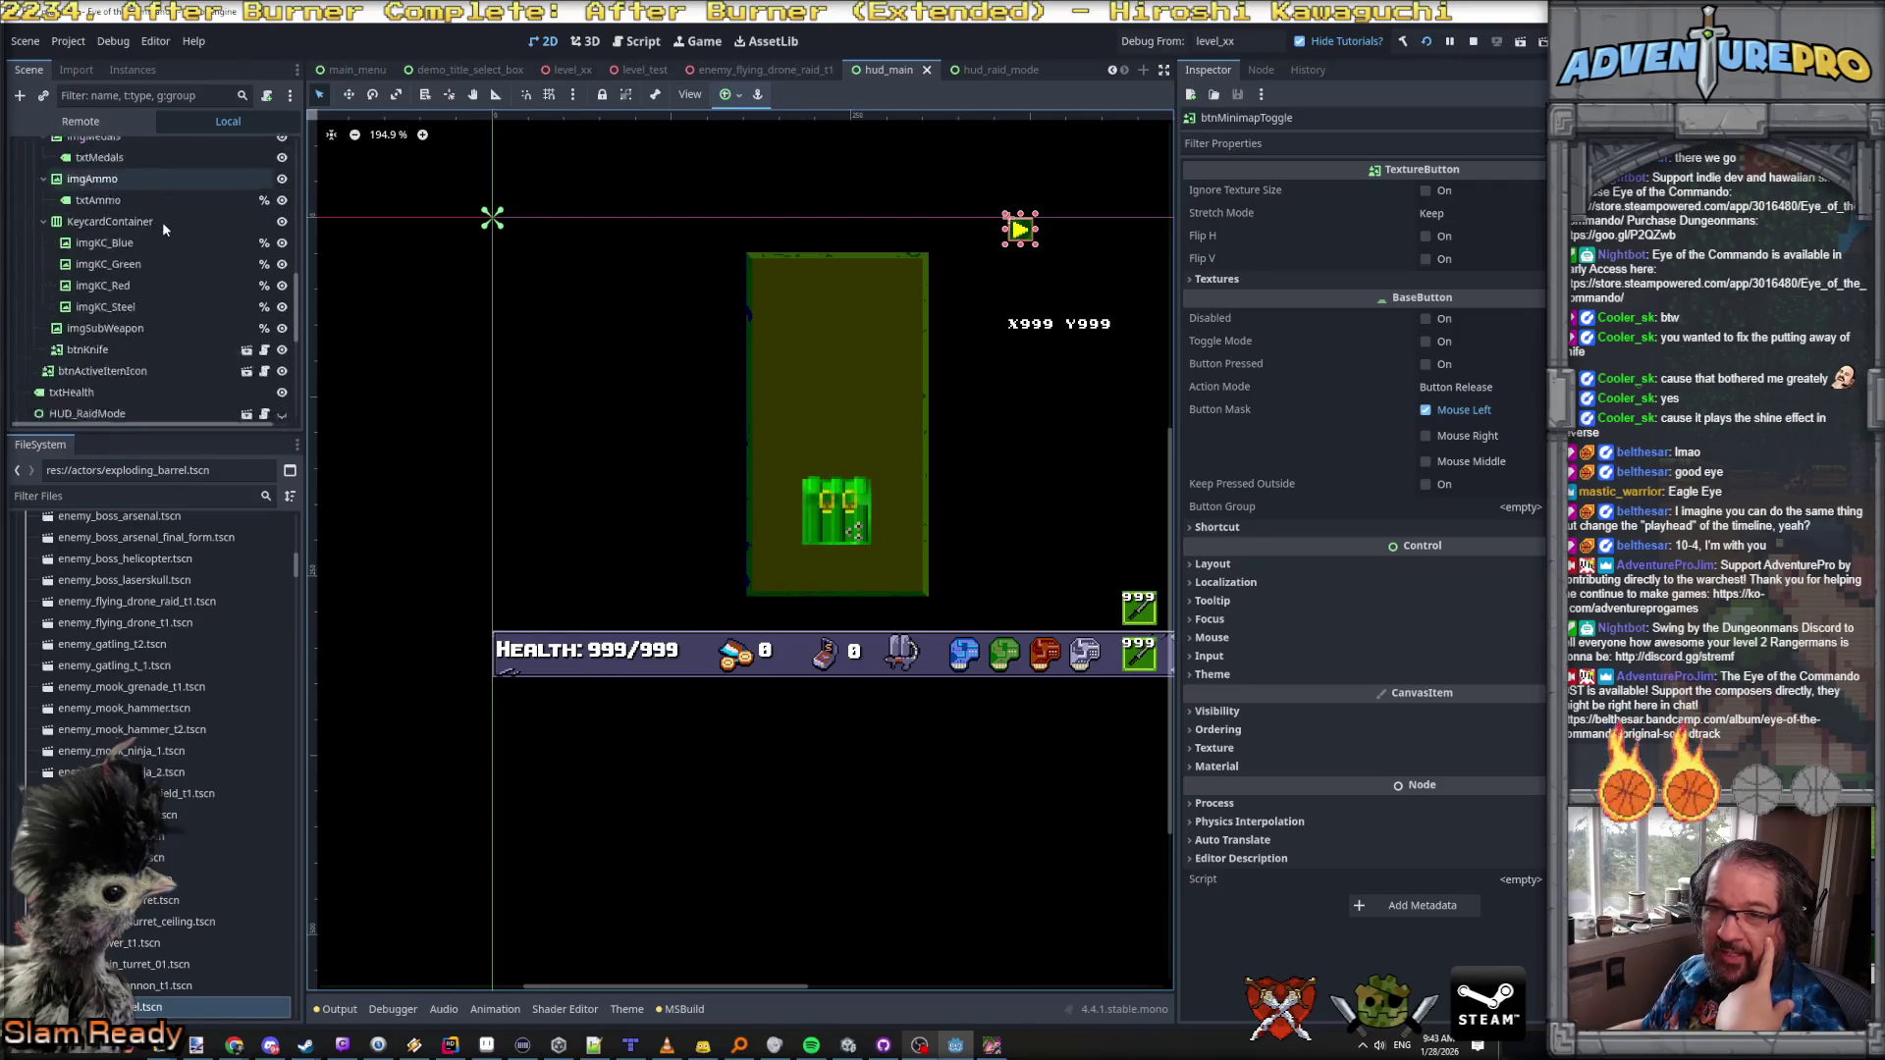
scroll(162, 222, "up", 5)
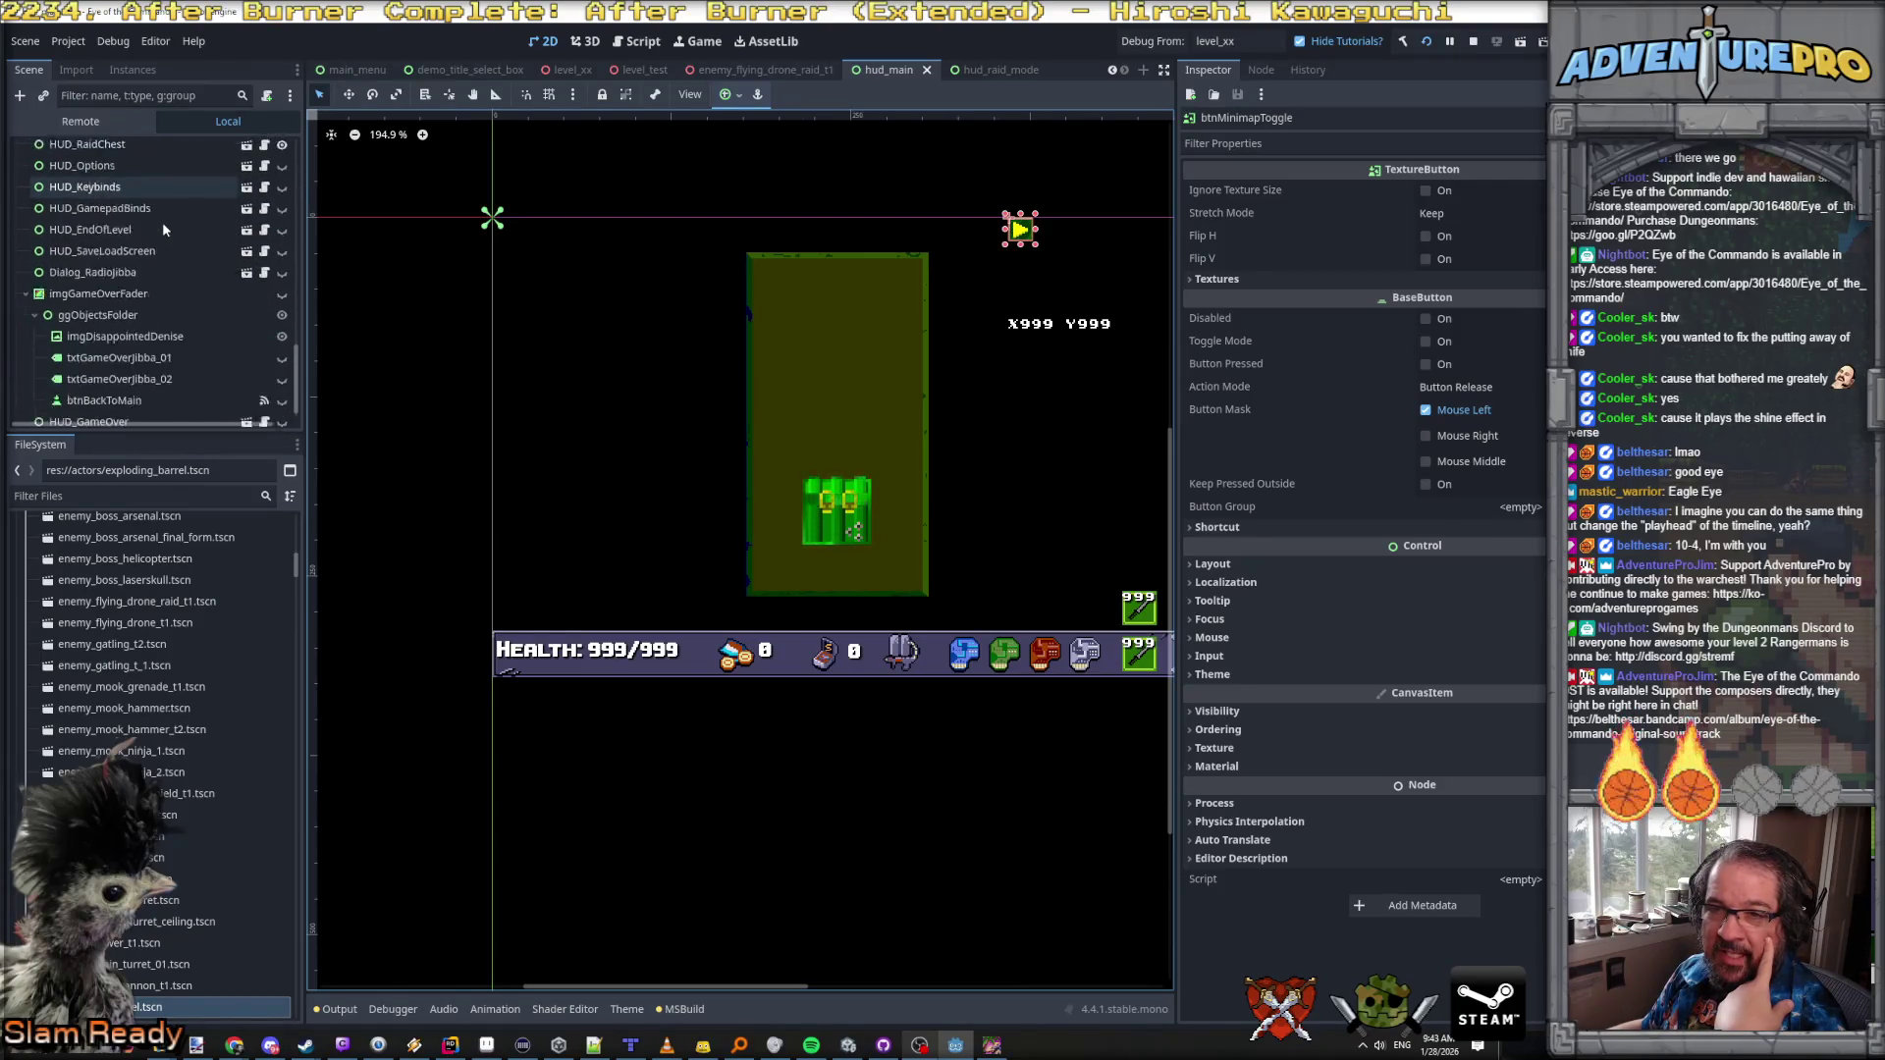
scroll(163, 225, "down", 10)
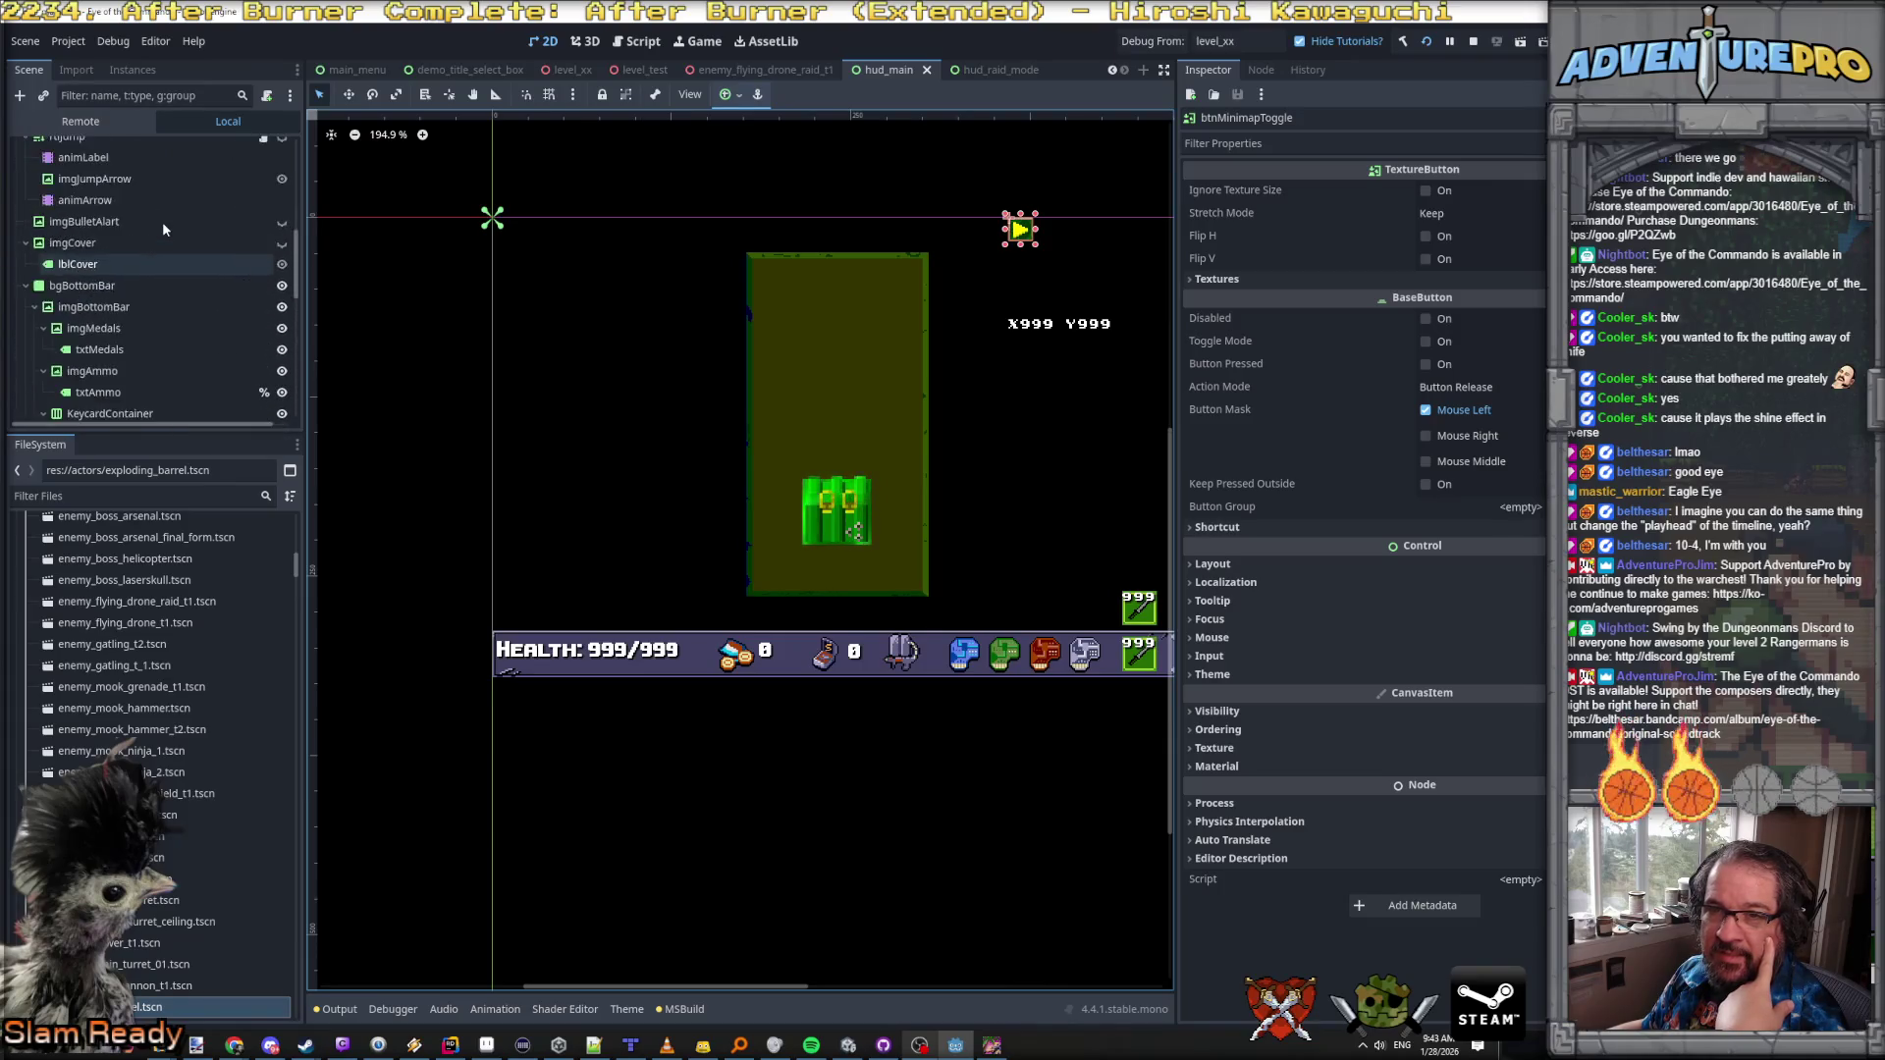
scroll(163, 229, "down", 4)
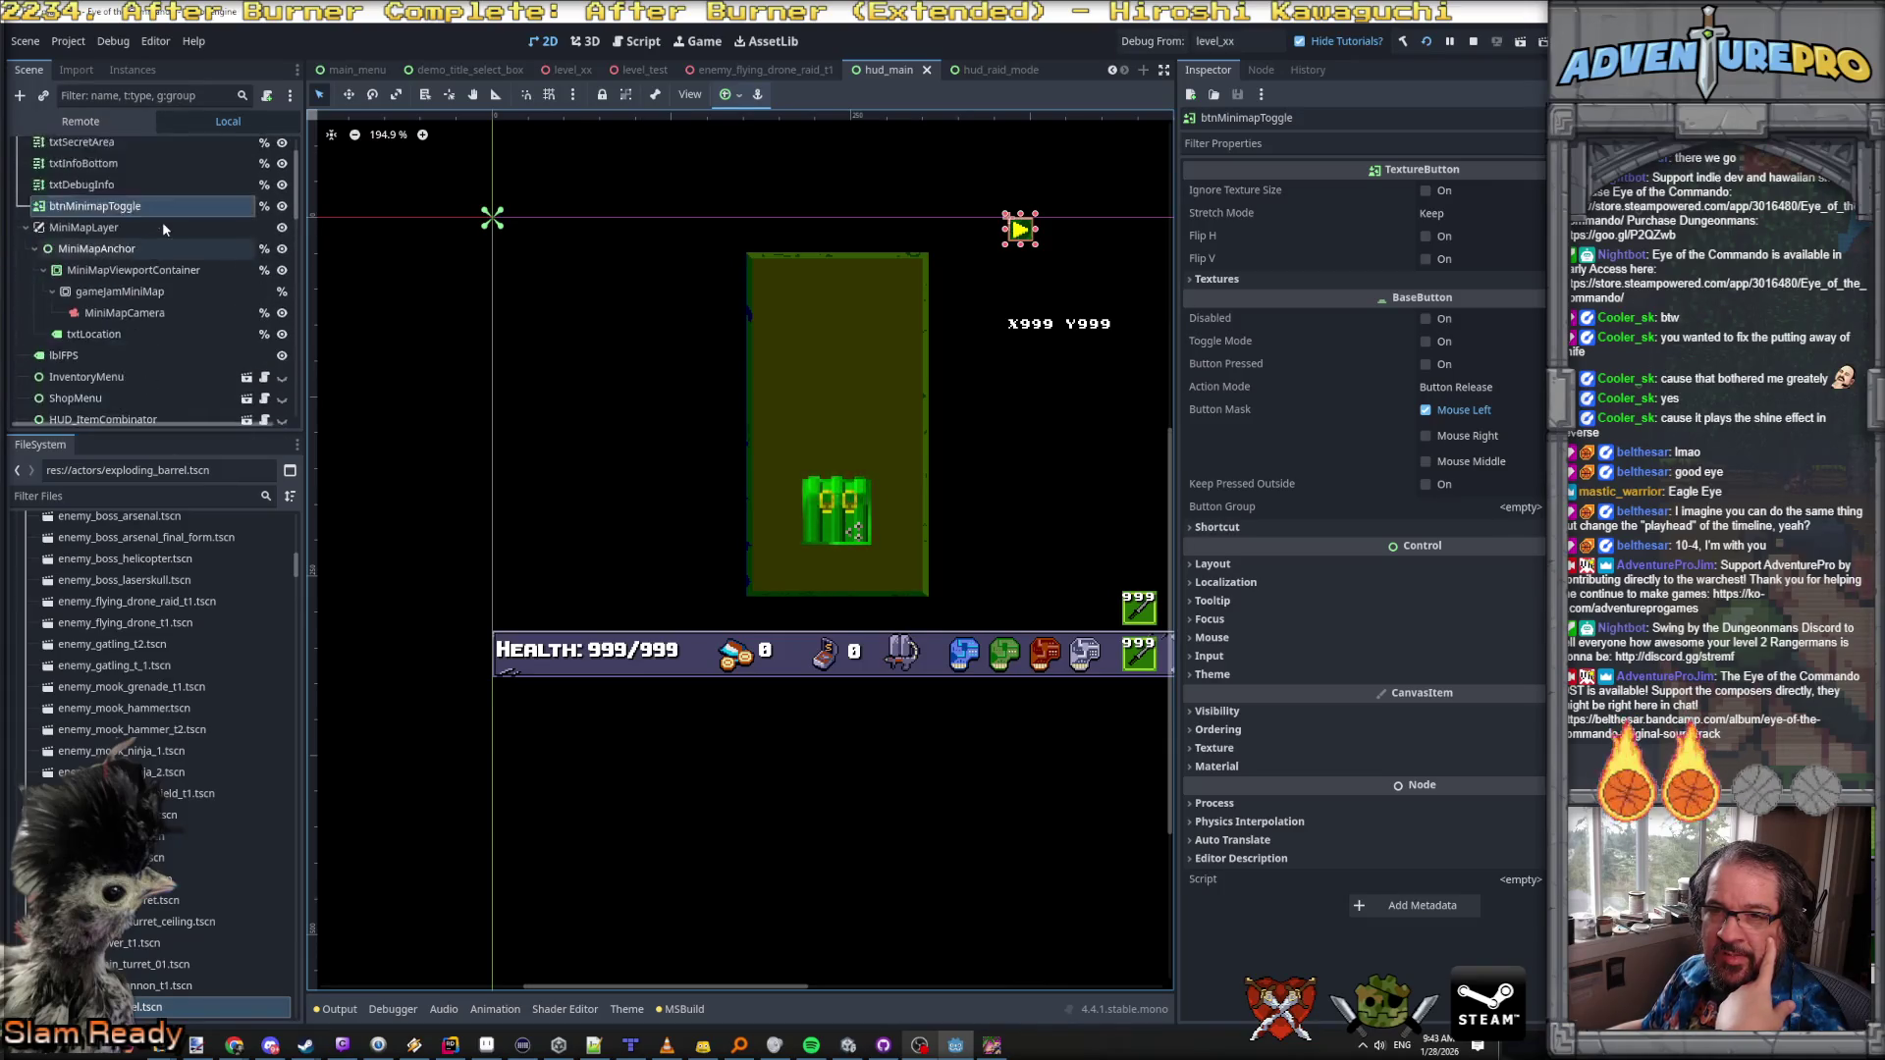
scroll(163, 228, "down", 3)
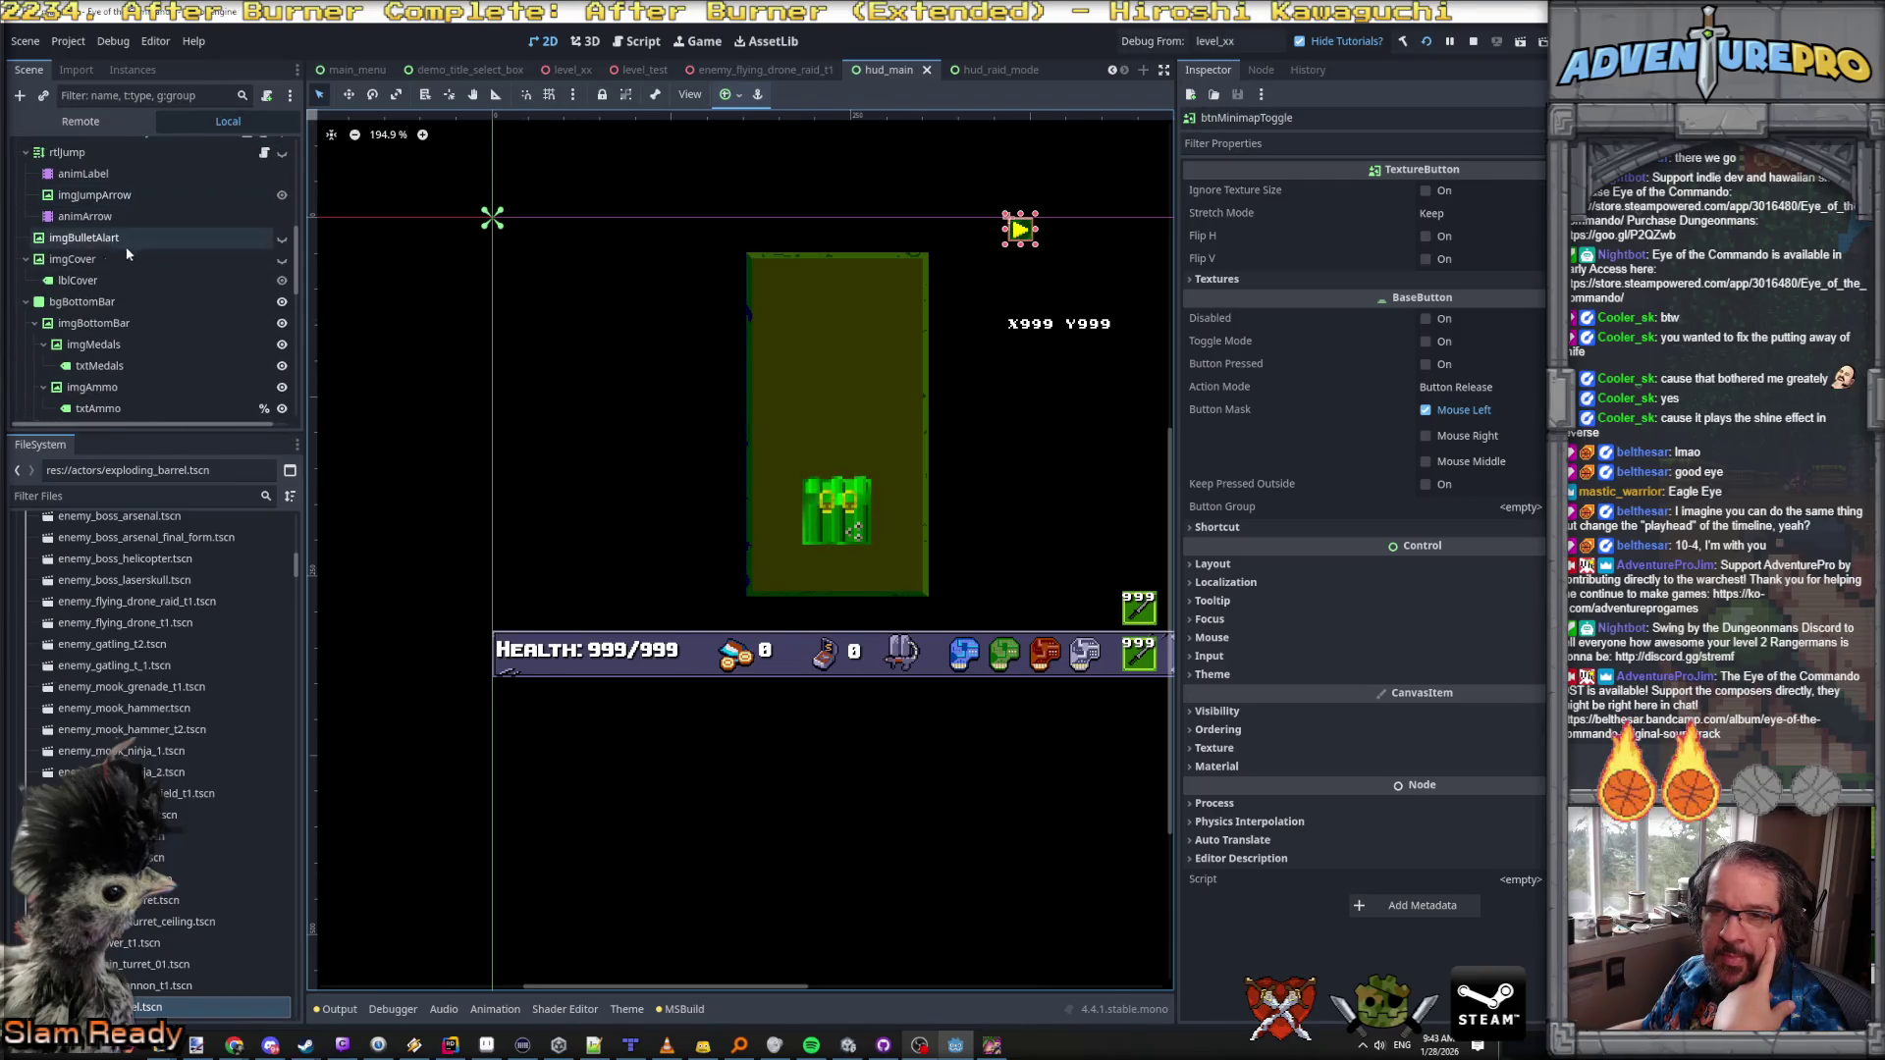
left_click(220, 234)
Step: Toggle imgBulletAlart until it shows above the HUD, then start a new empty scene
left_click(281, 241)
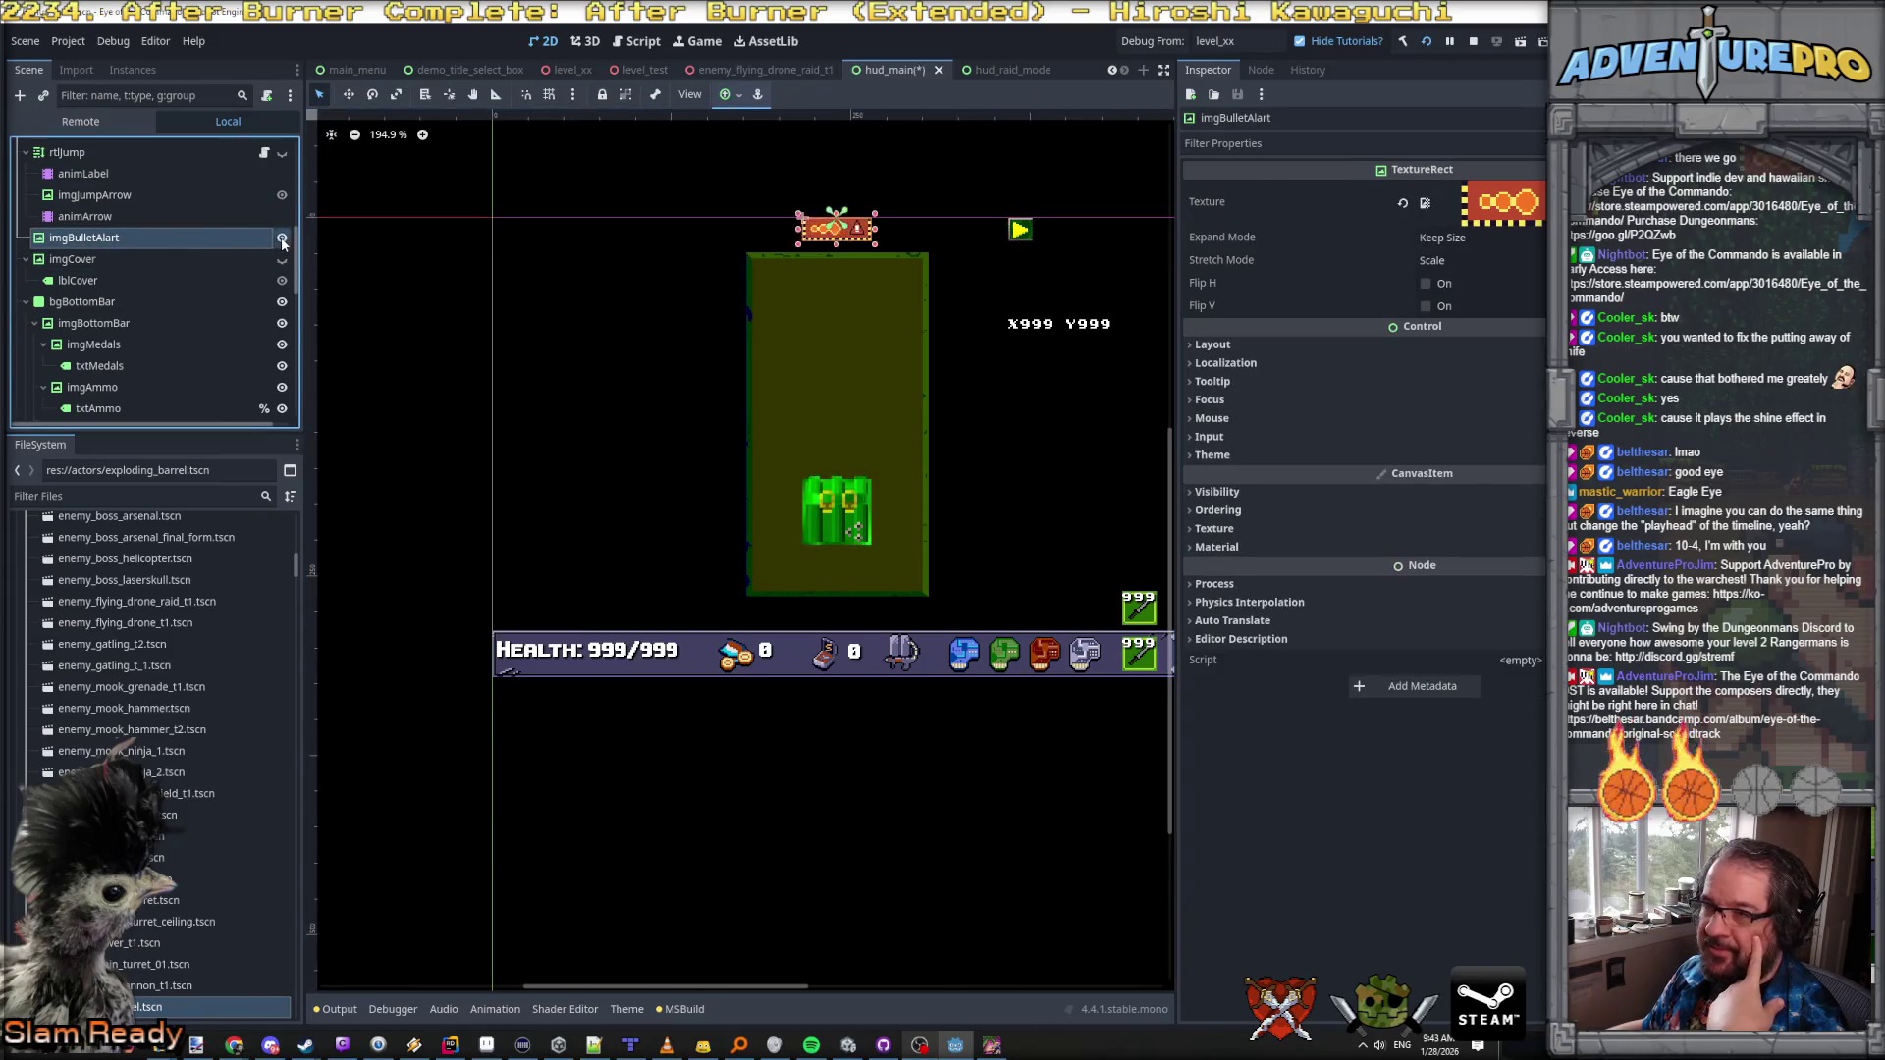
left_click(282, 241)
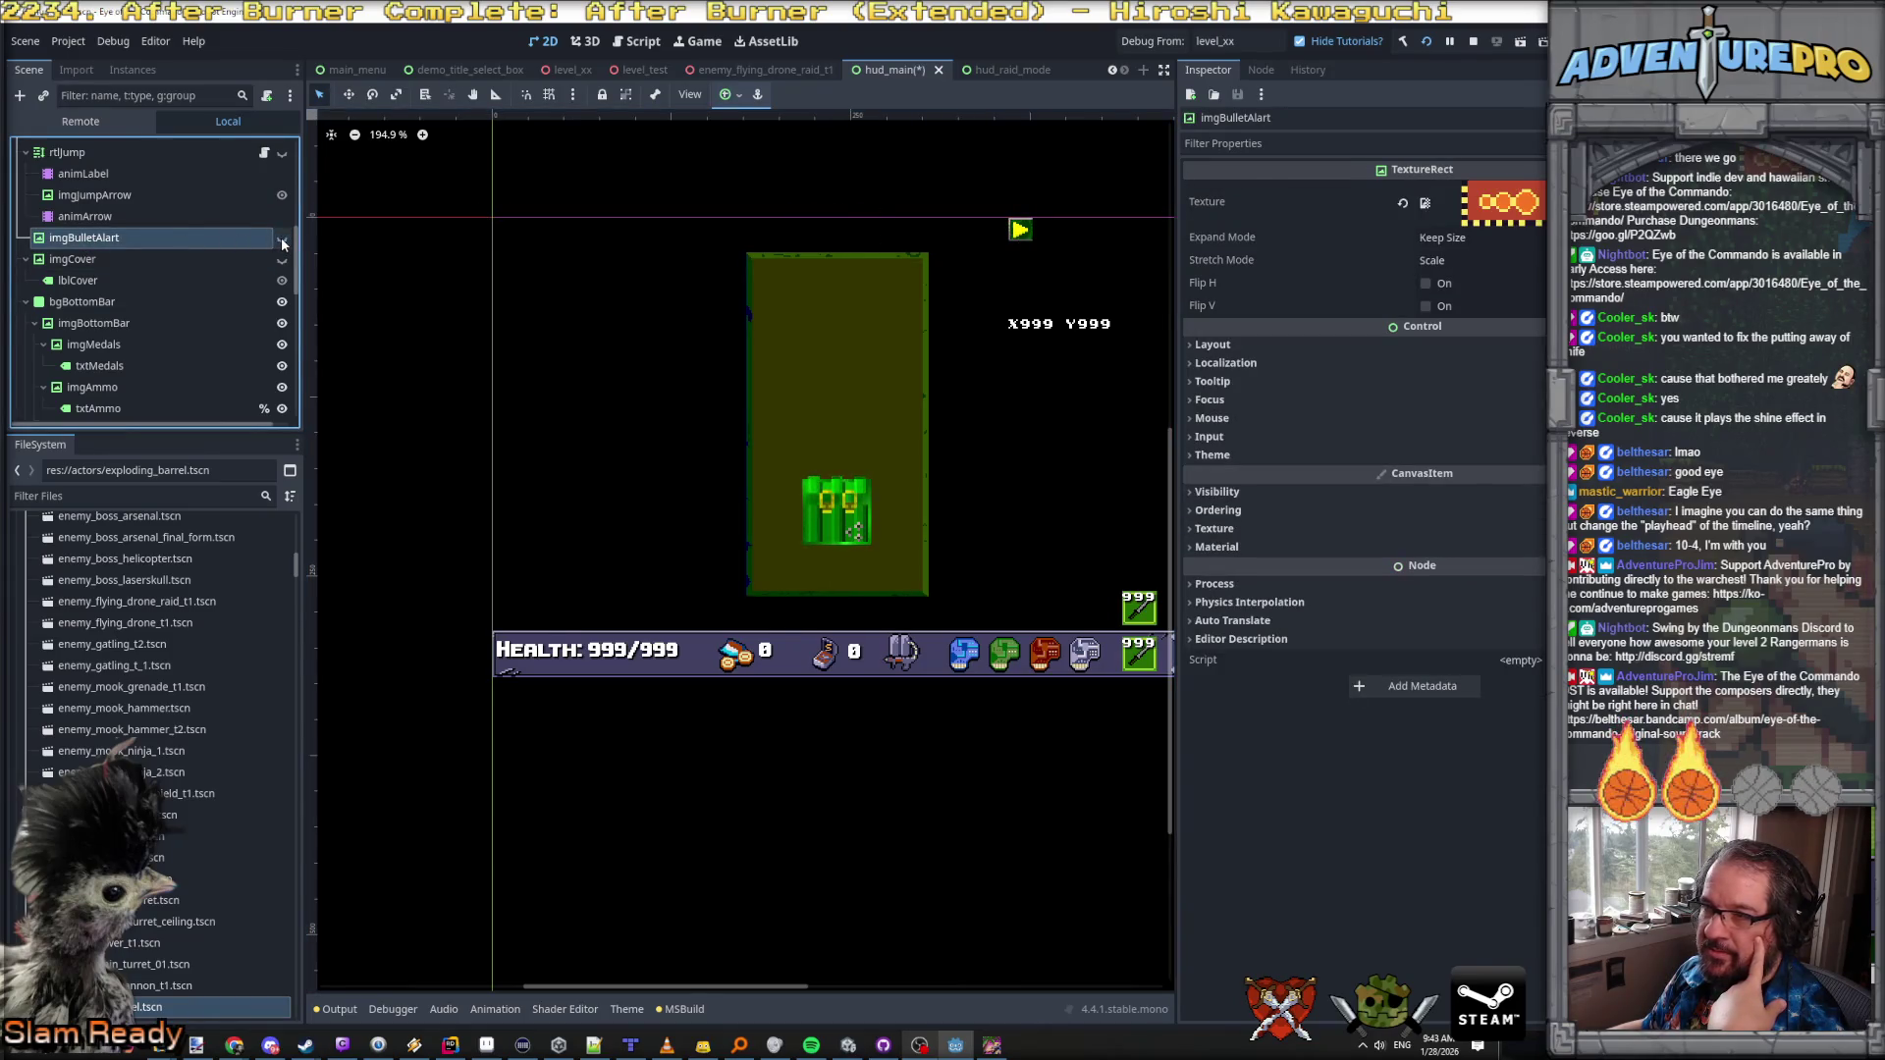
left_click(282, 241)
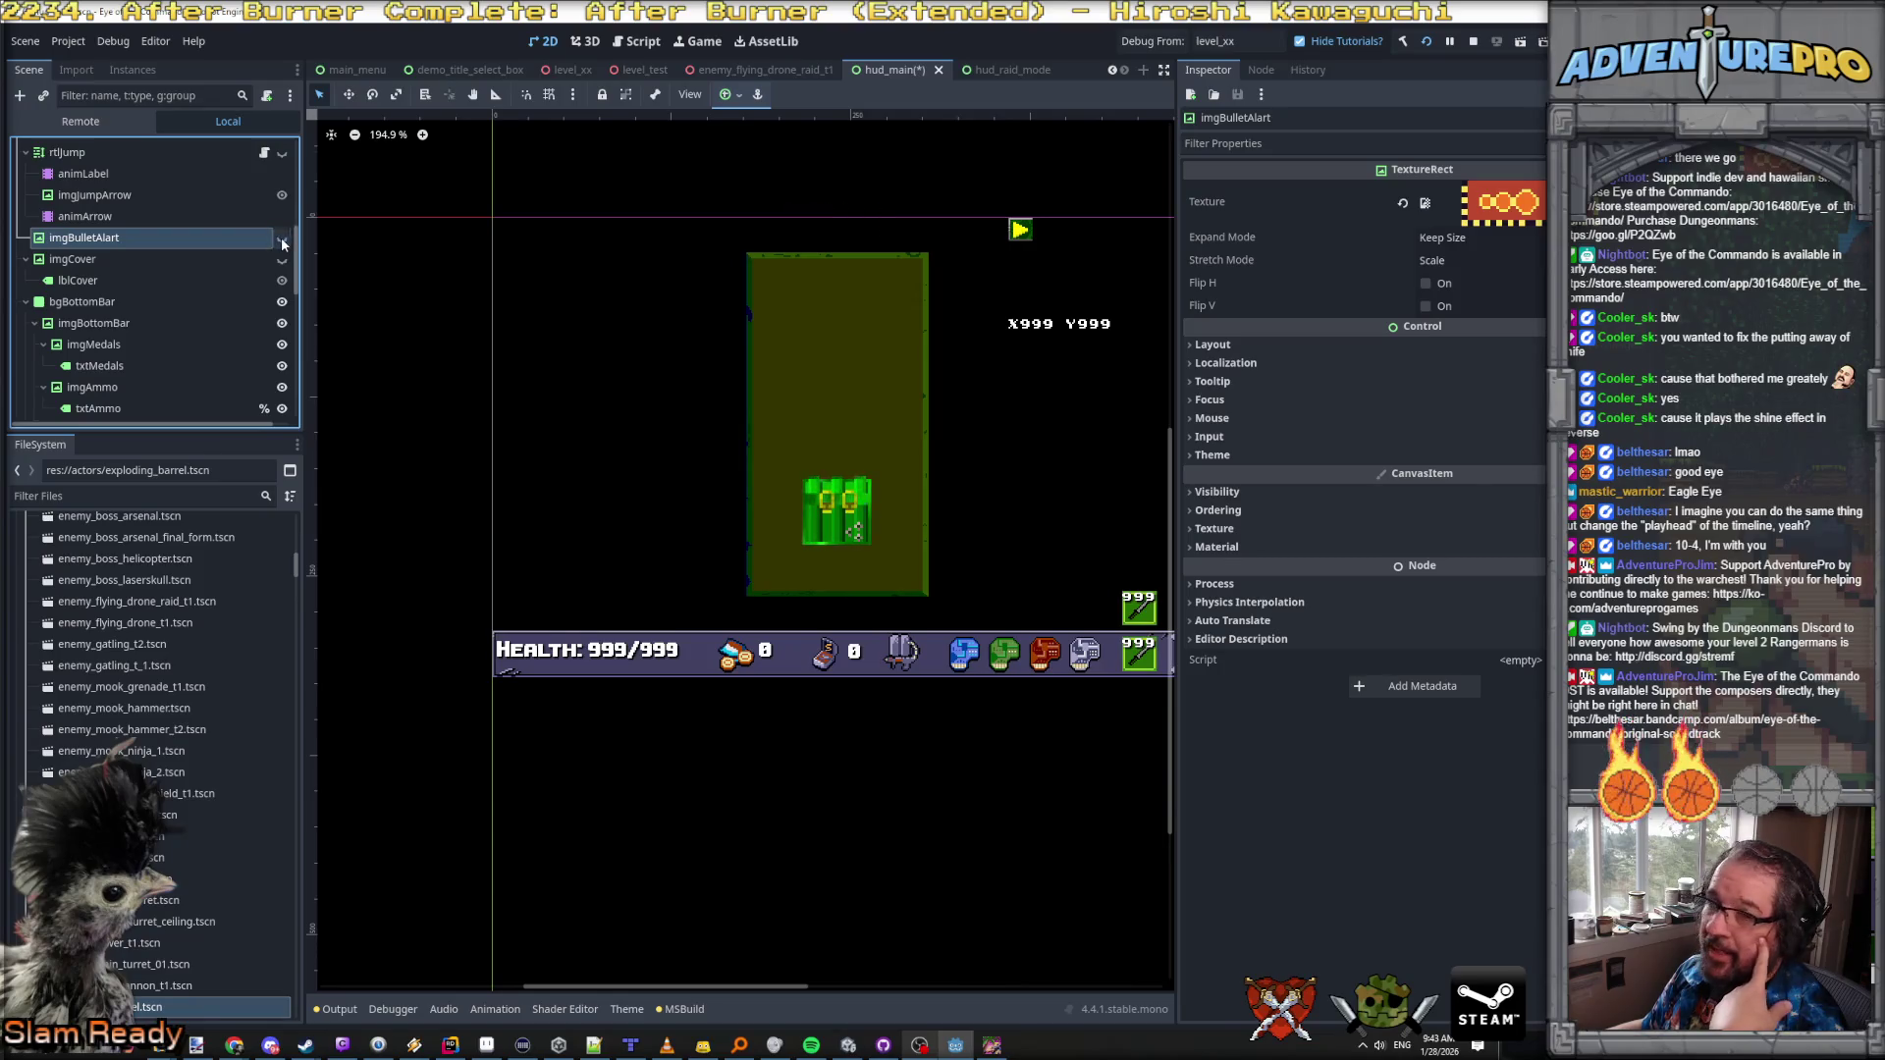
left_click(281, 239)
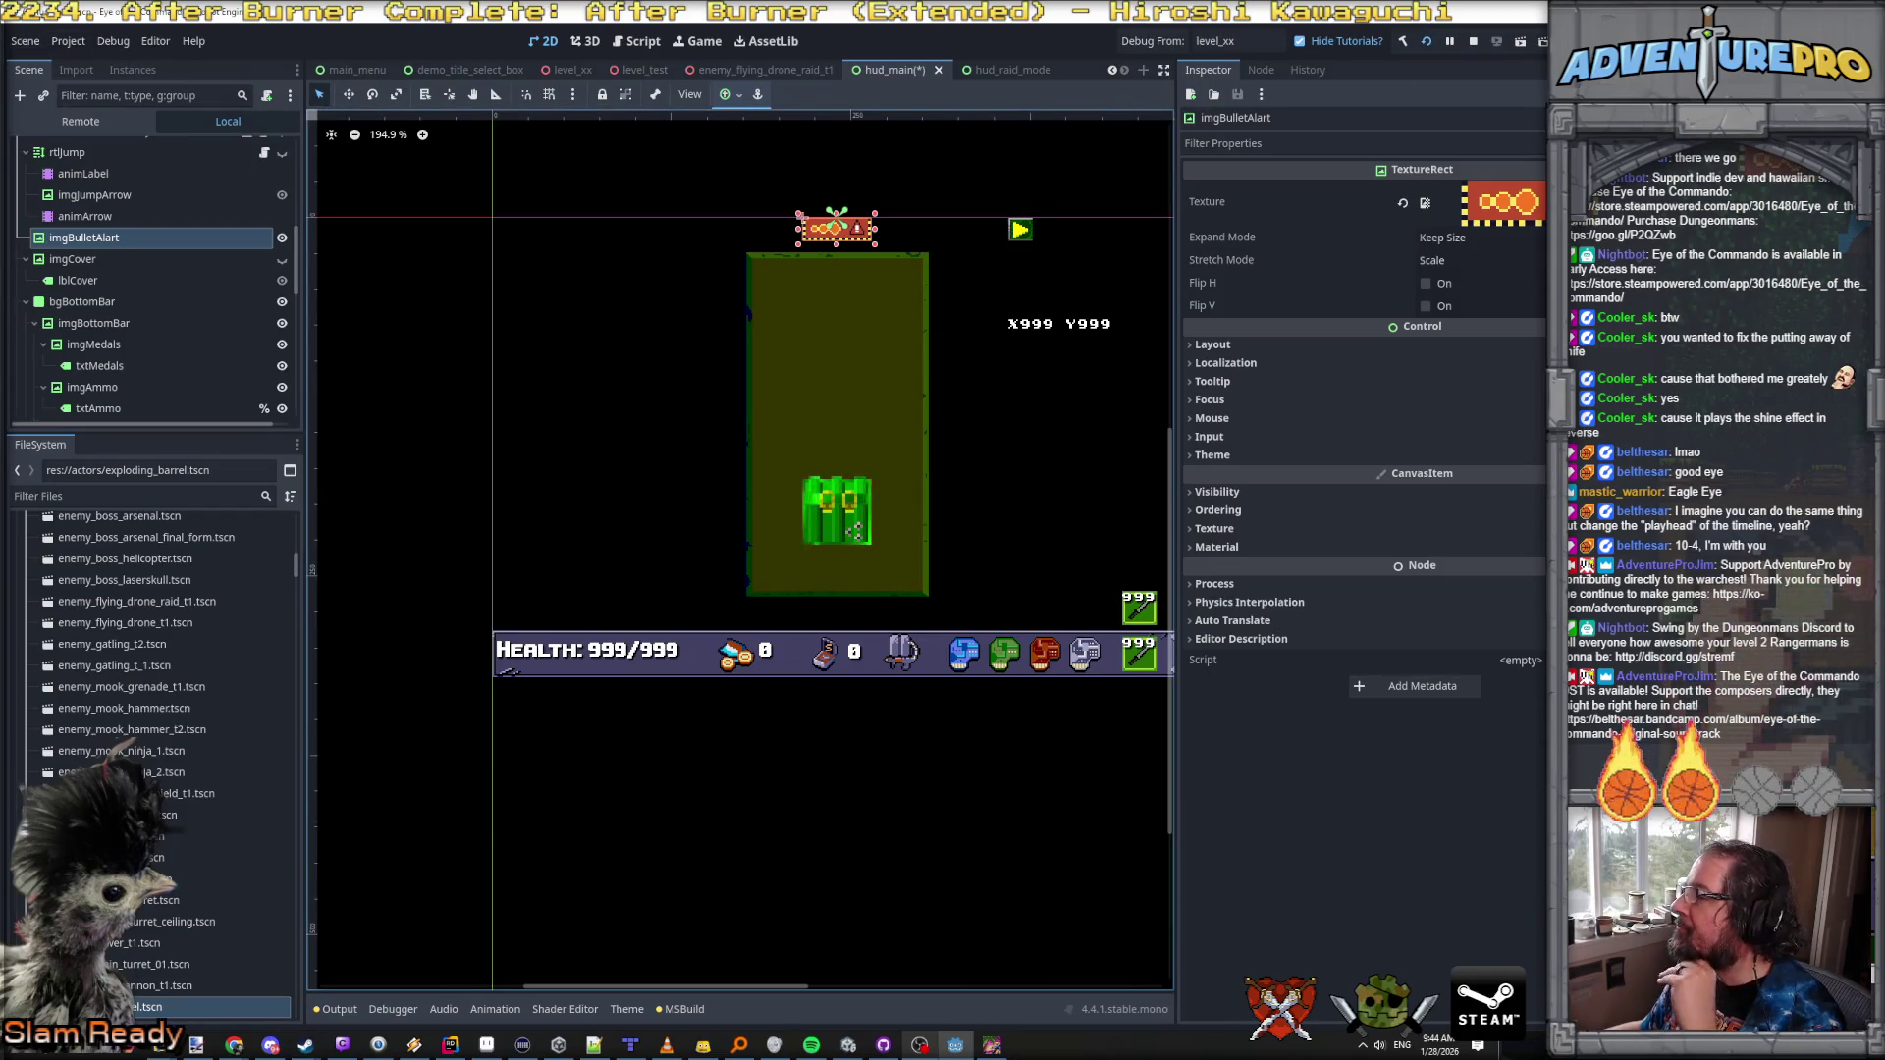
left_click(25, 41)
left_click(39, 63)
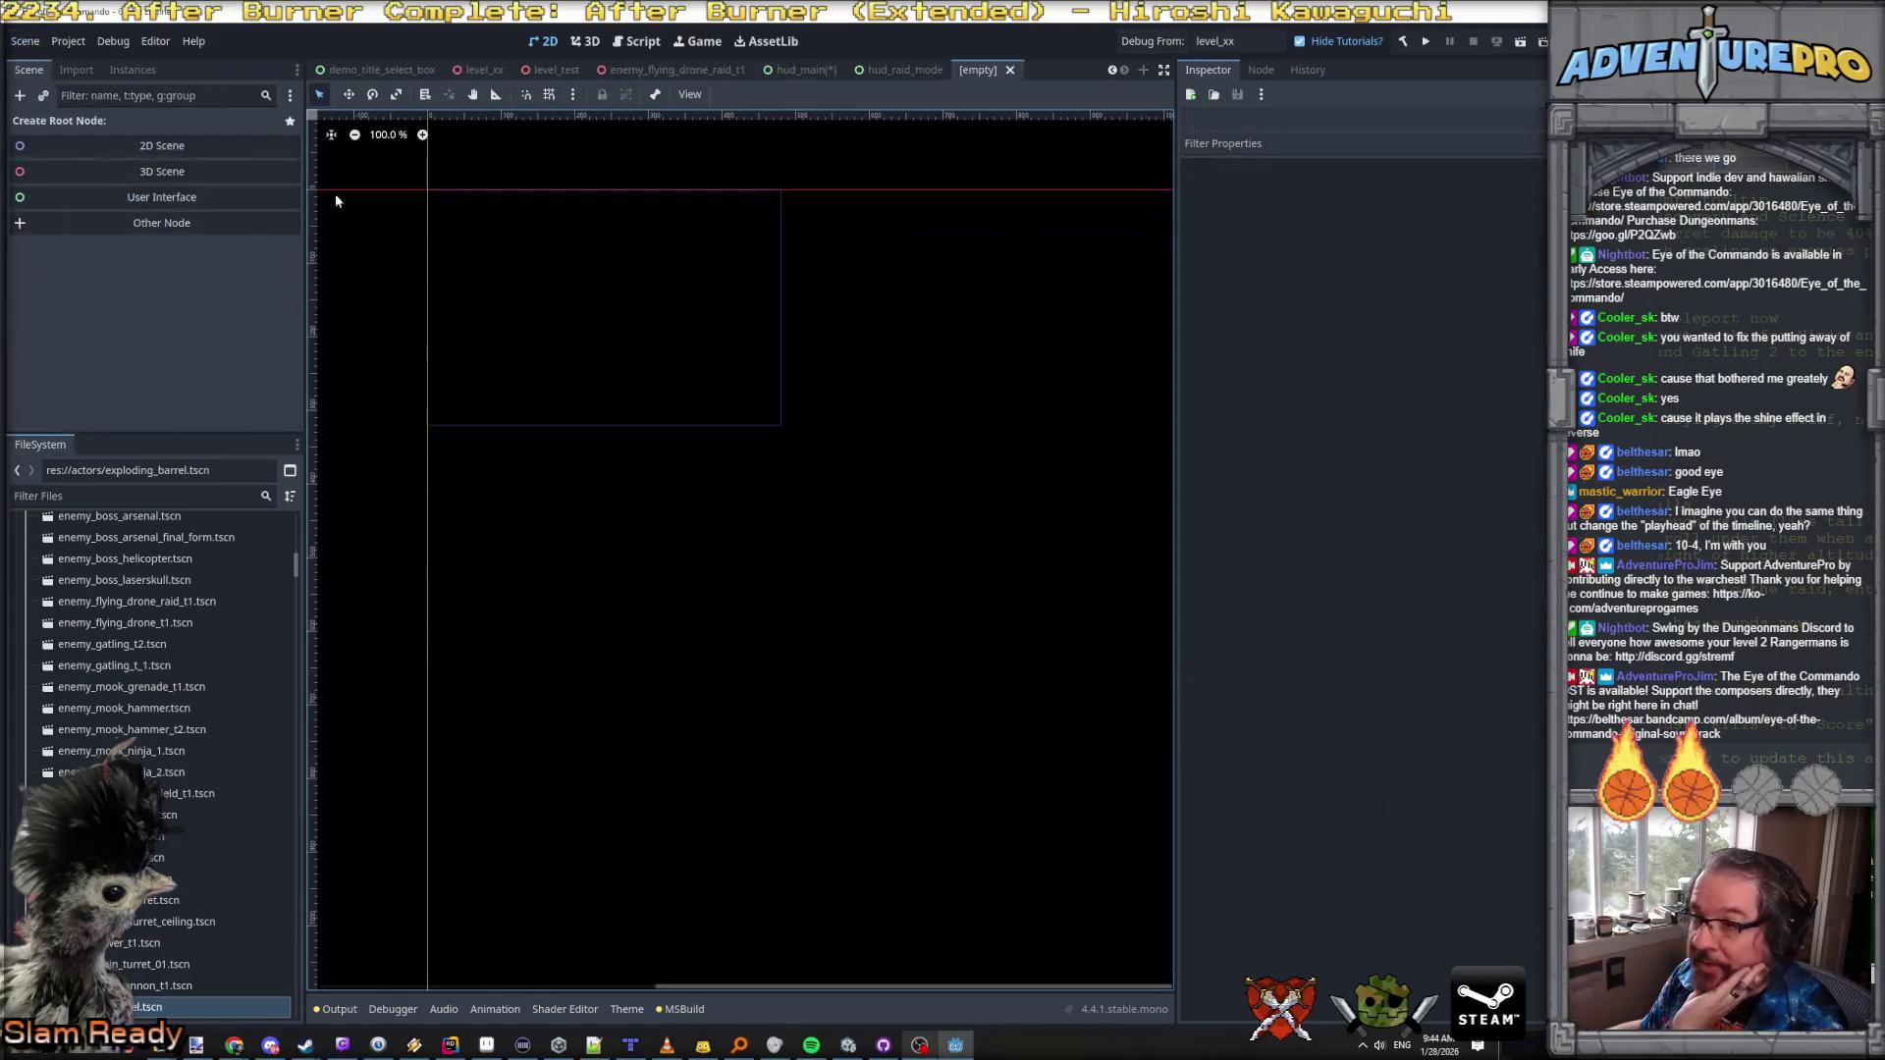
Step: Create a User Interface Control root node and rename it IncomingBulletAlart
left_click(108, 197)
double_click(102, 118)
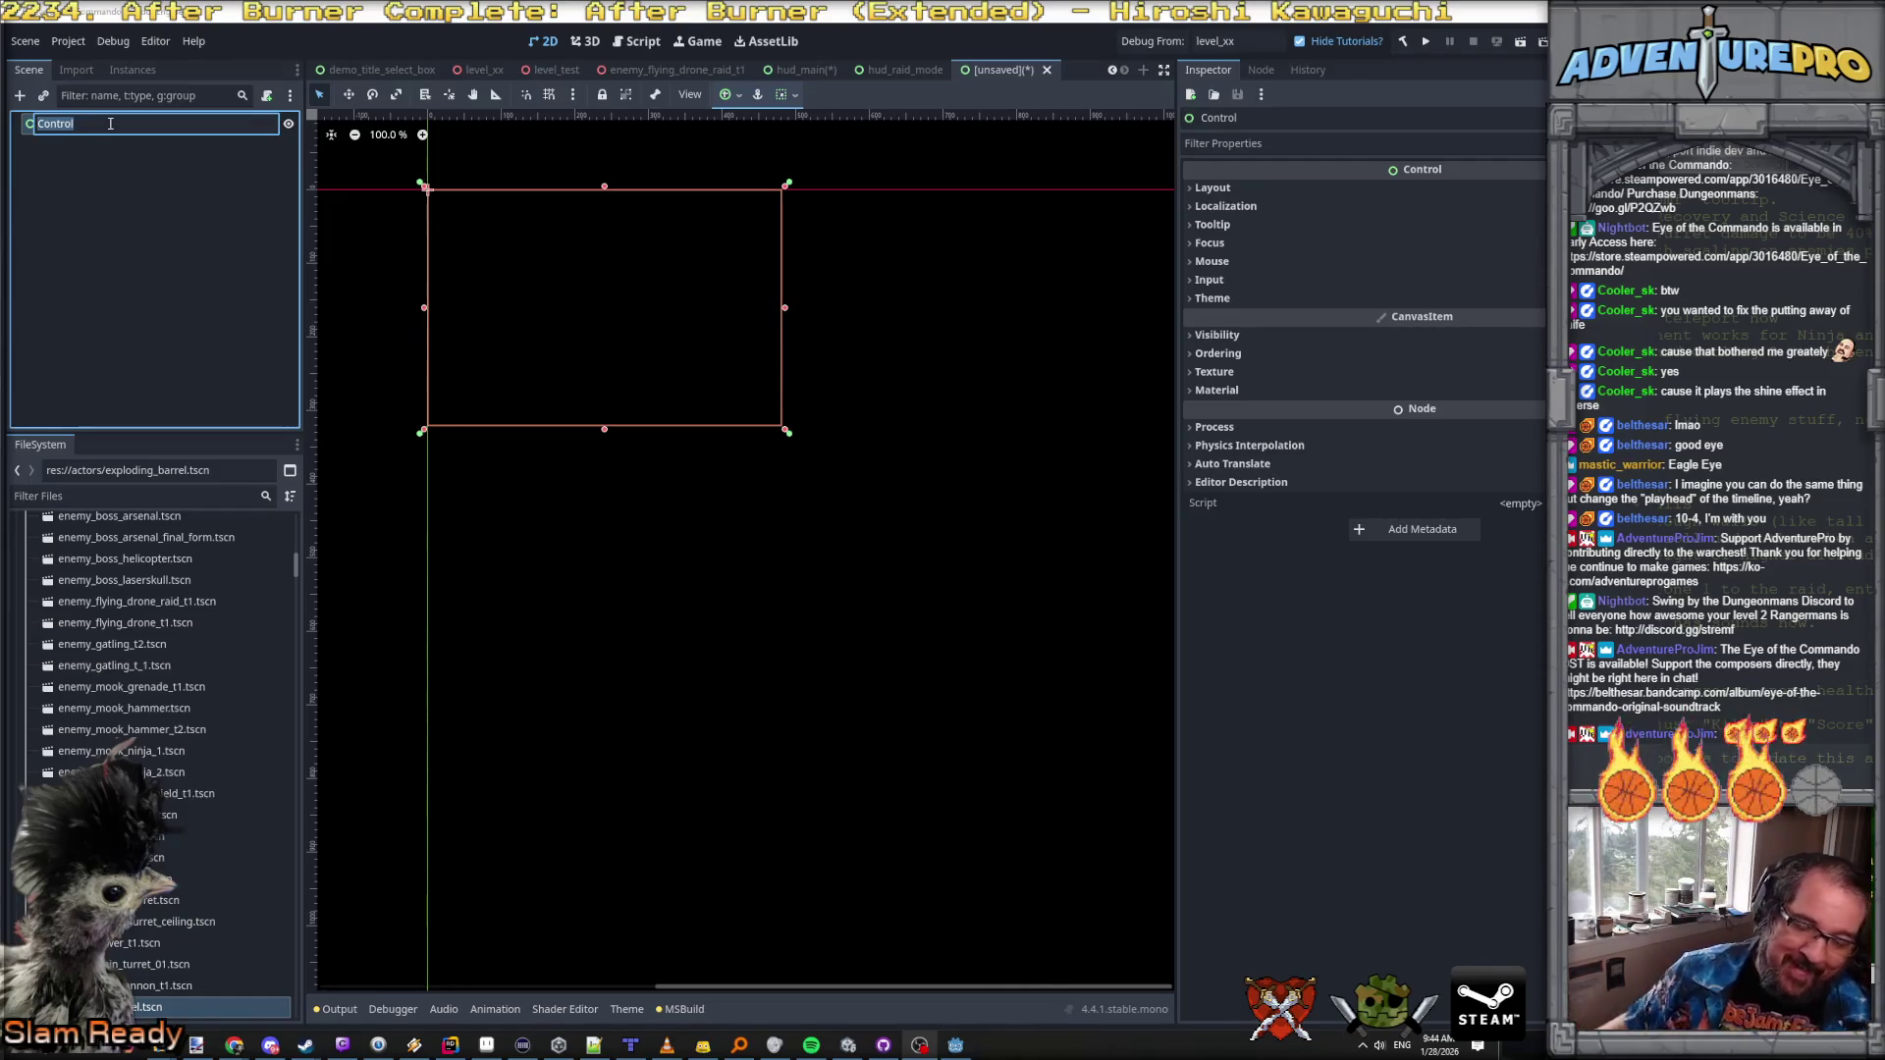
key("Return")
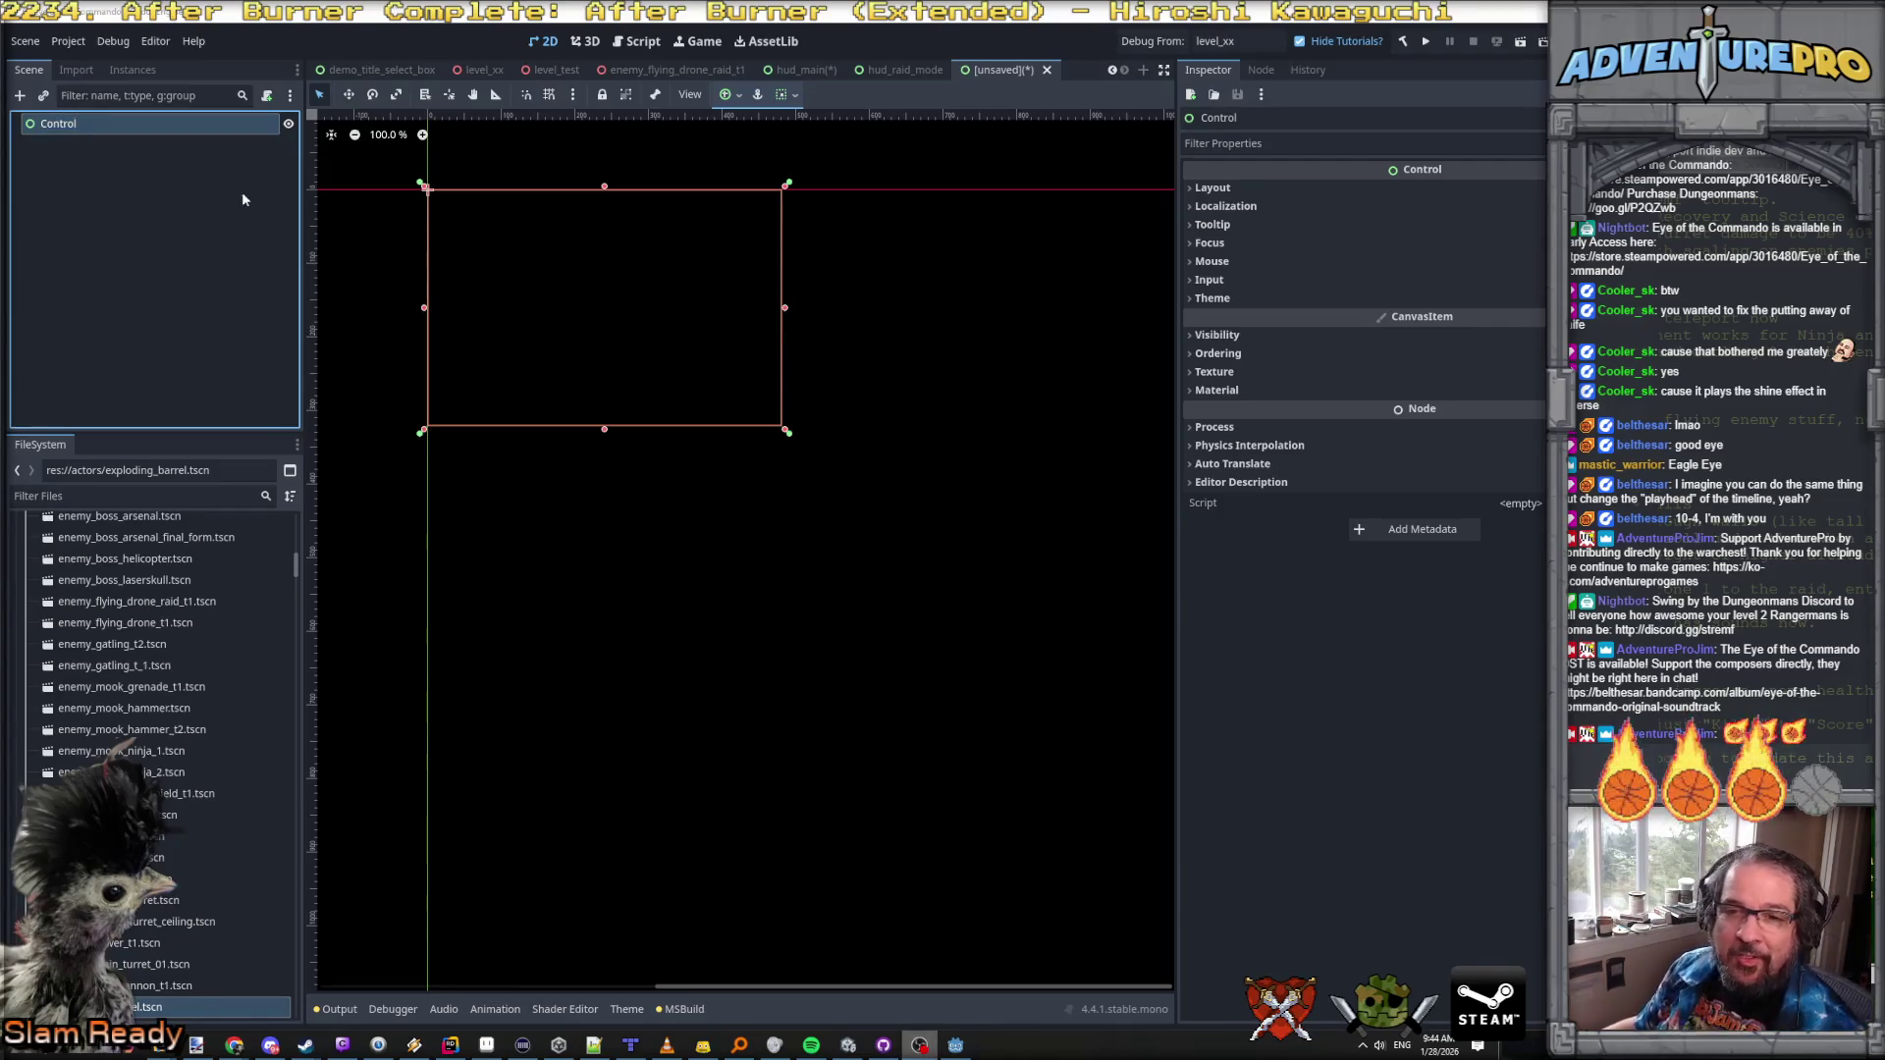
left_click(108, 126)
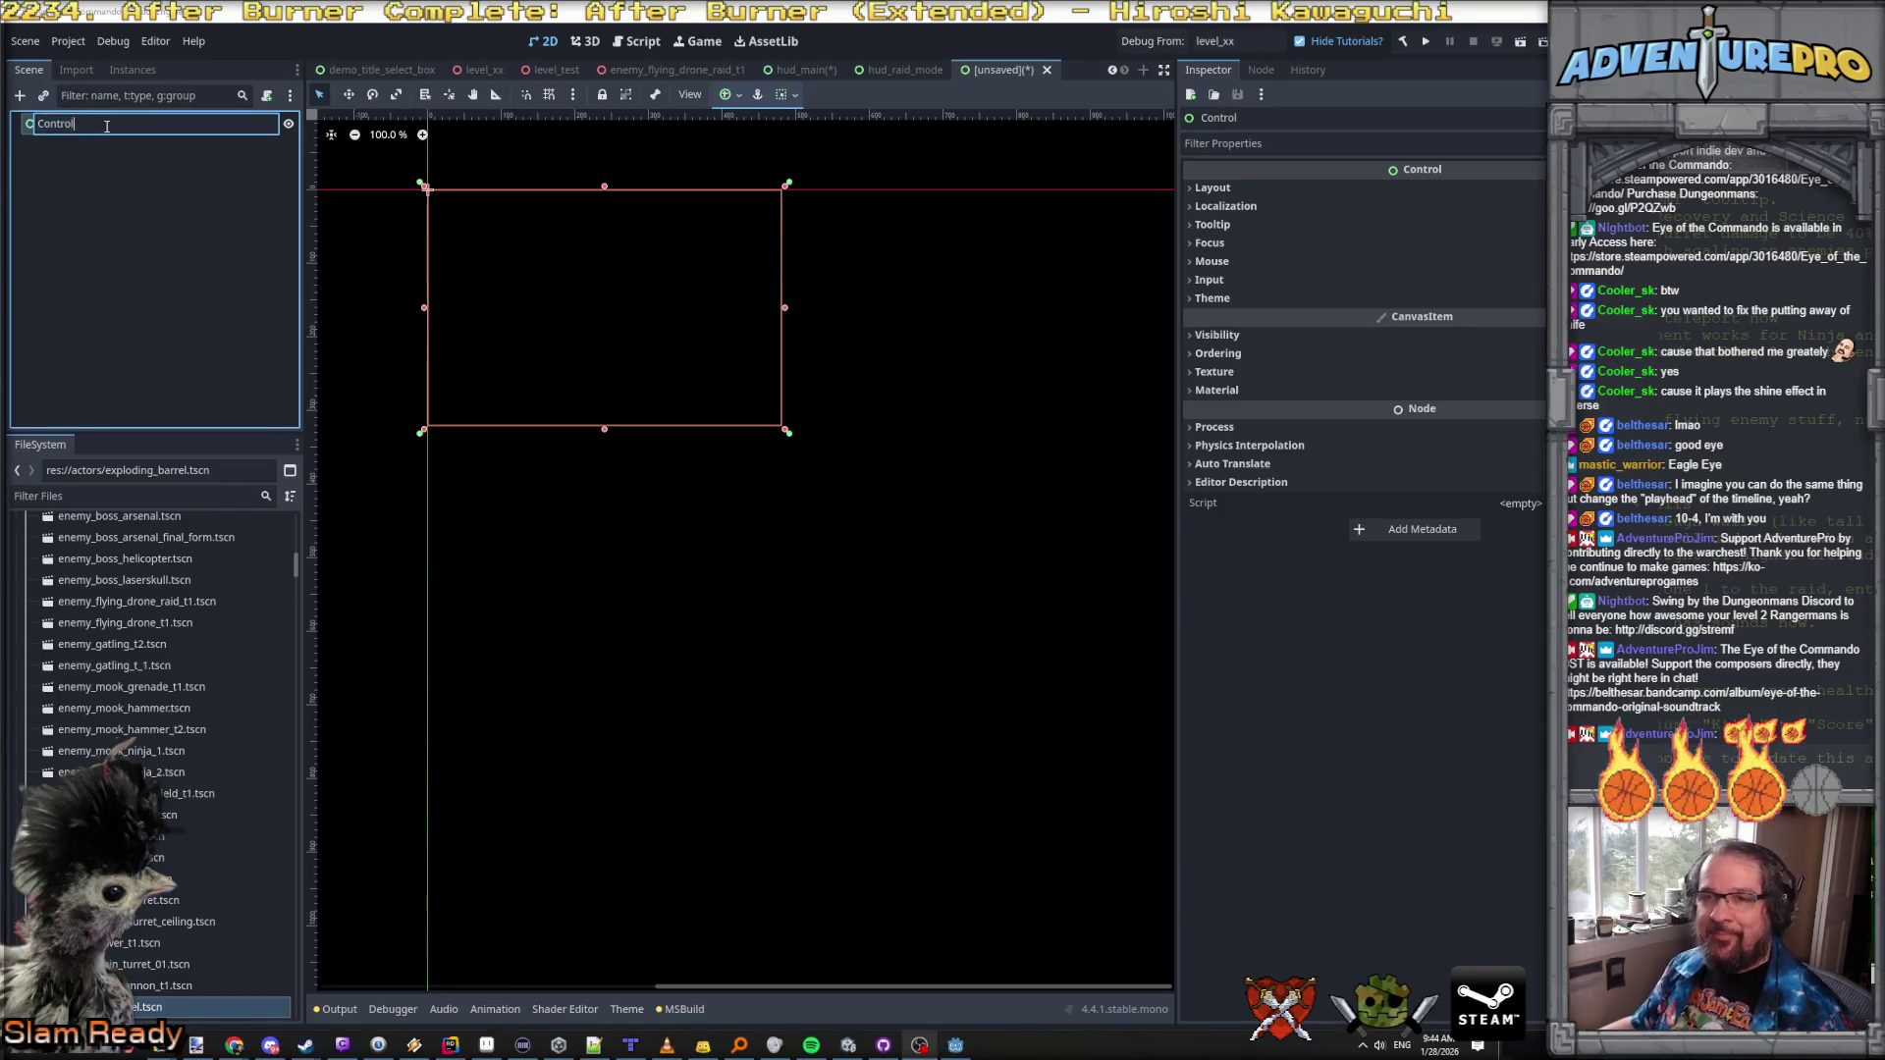
left_click_drag(106, 126, 3, 118)
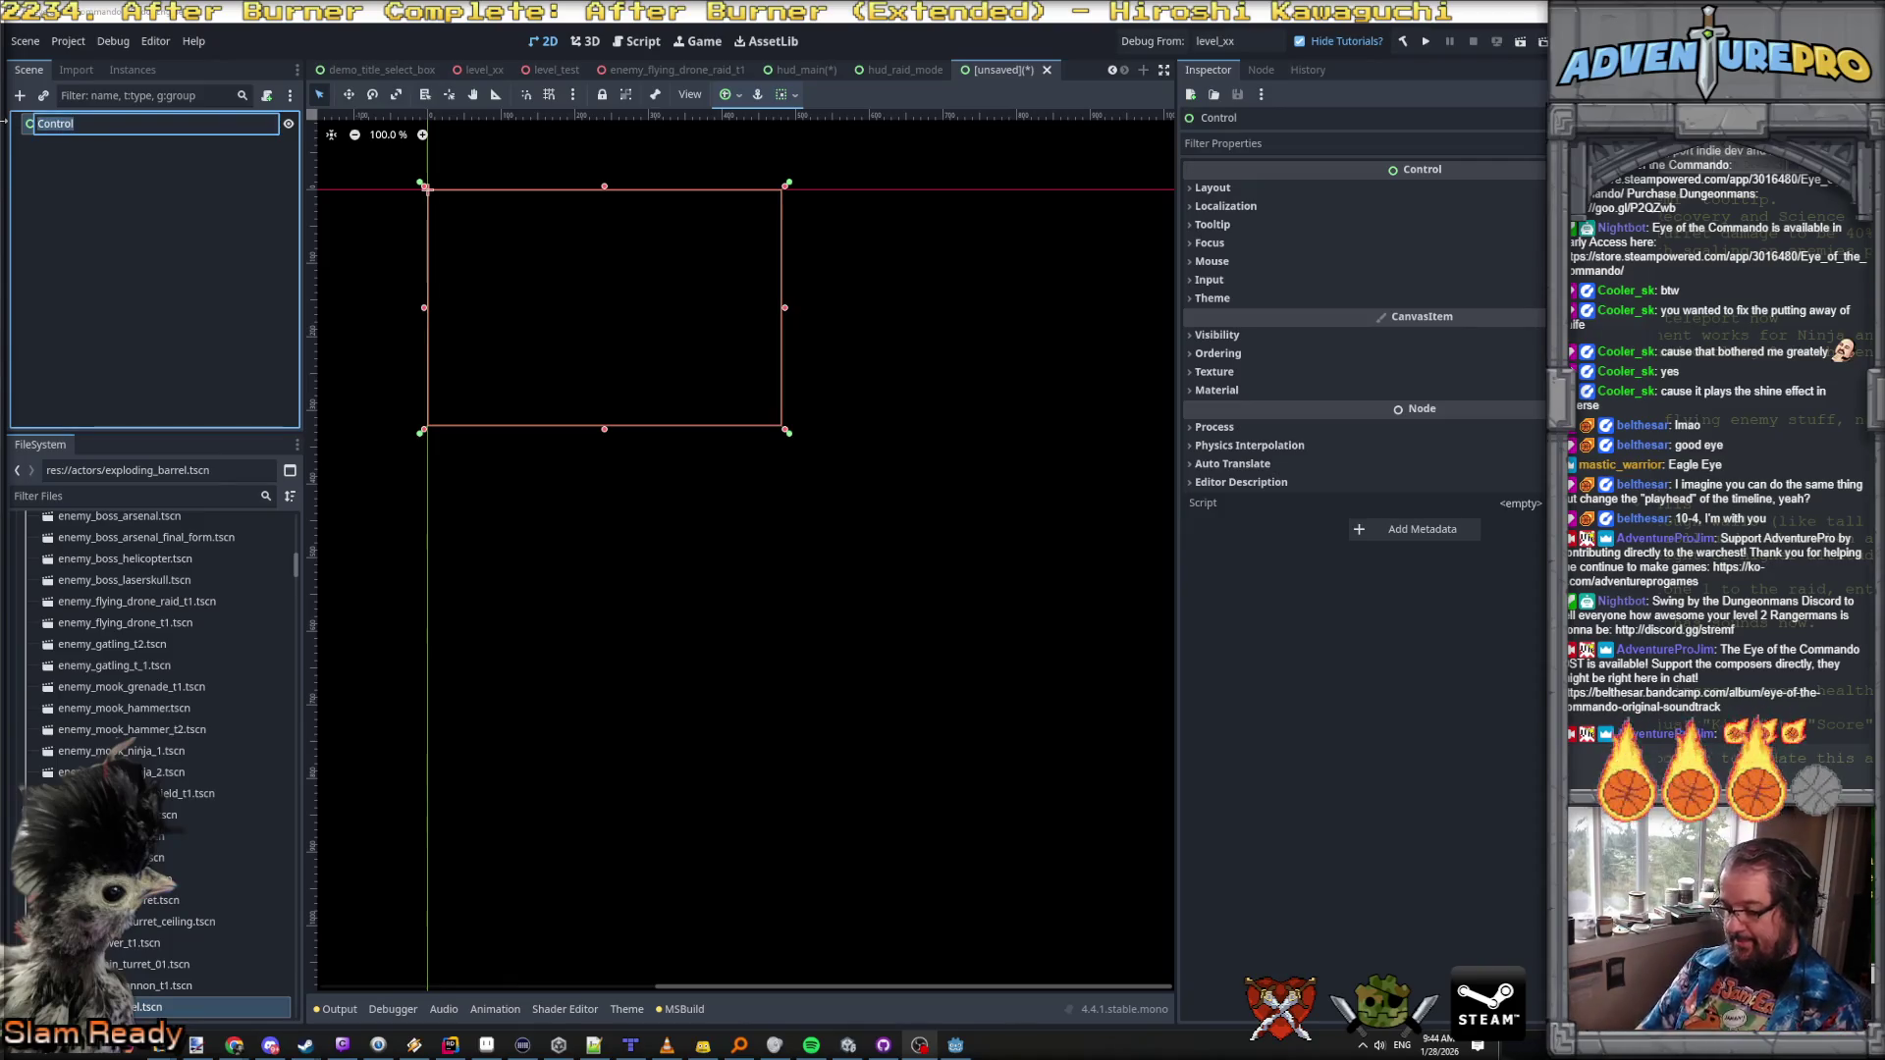
type("Incoming")
key("BackSpace")
type("Byu")
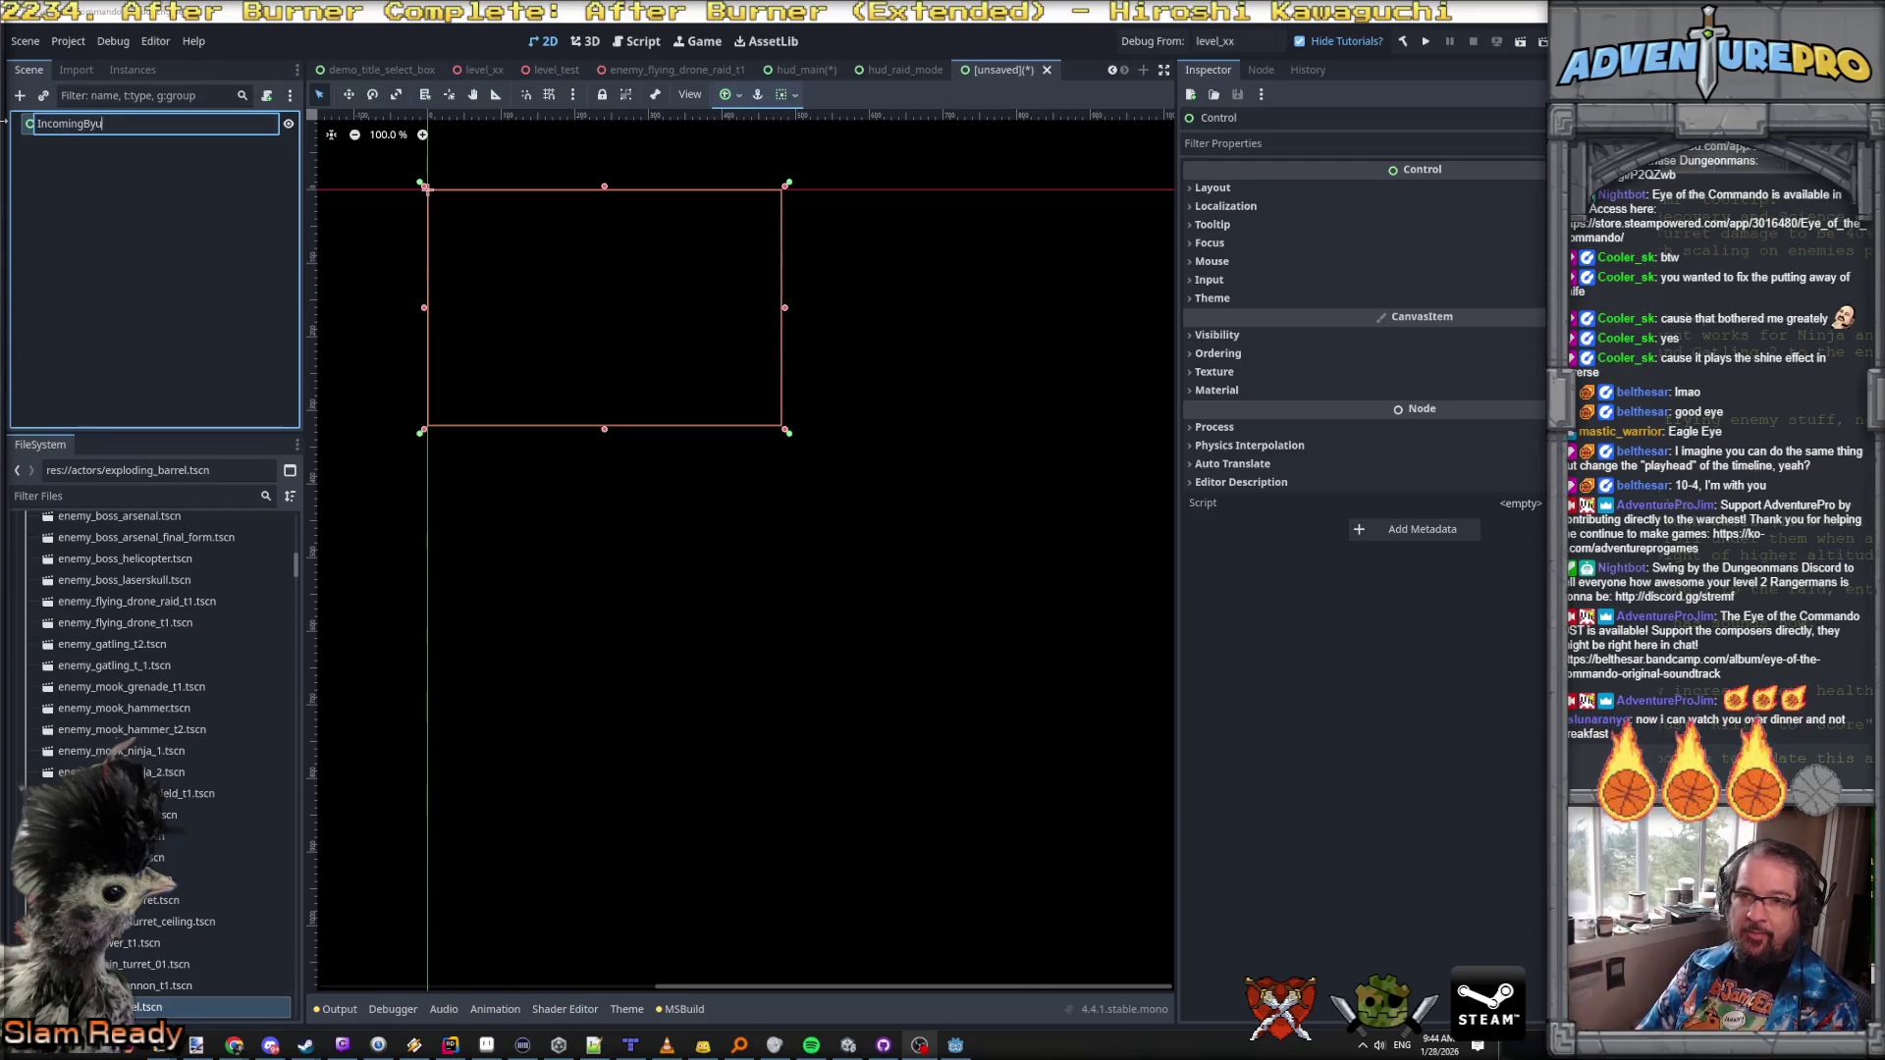
key("BackSpace")
key("BackSpace")
type("ulletAlart")
key("Return")
right_click(86, 123)
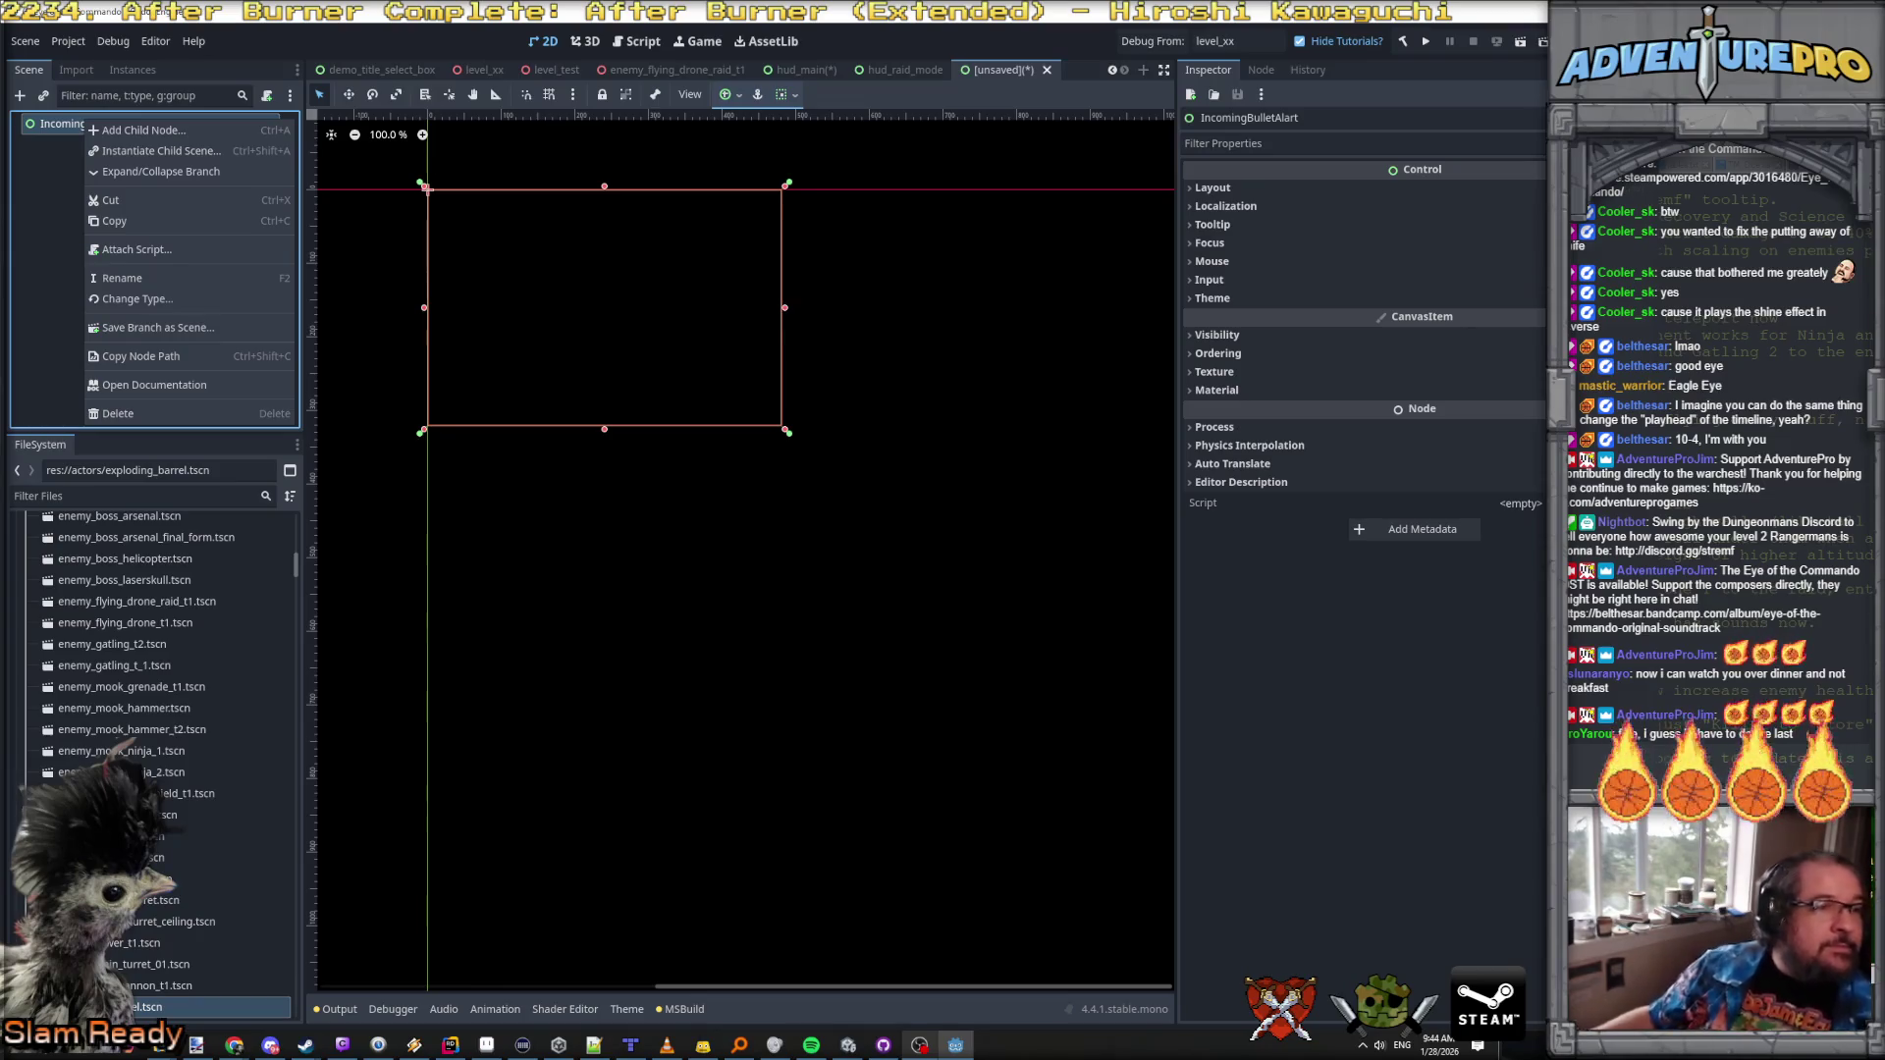
key("Escape")
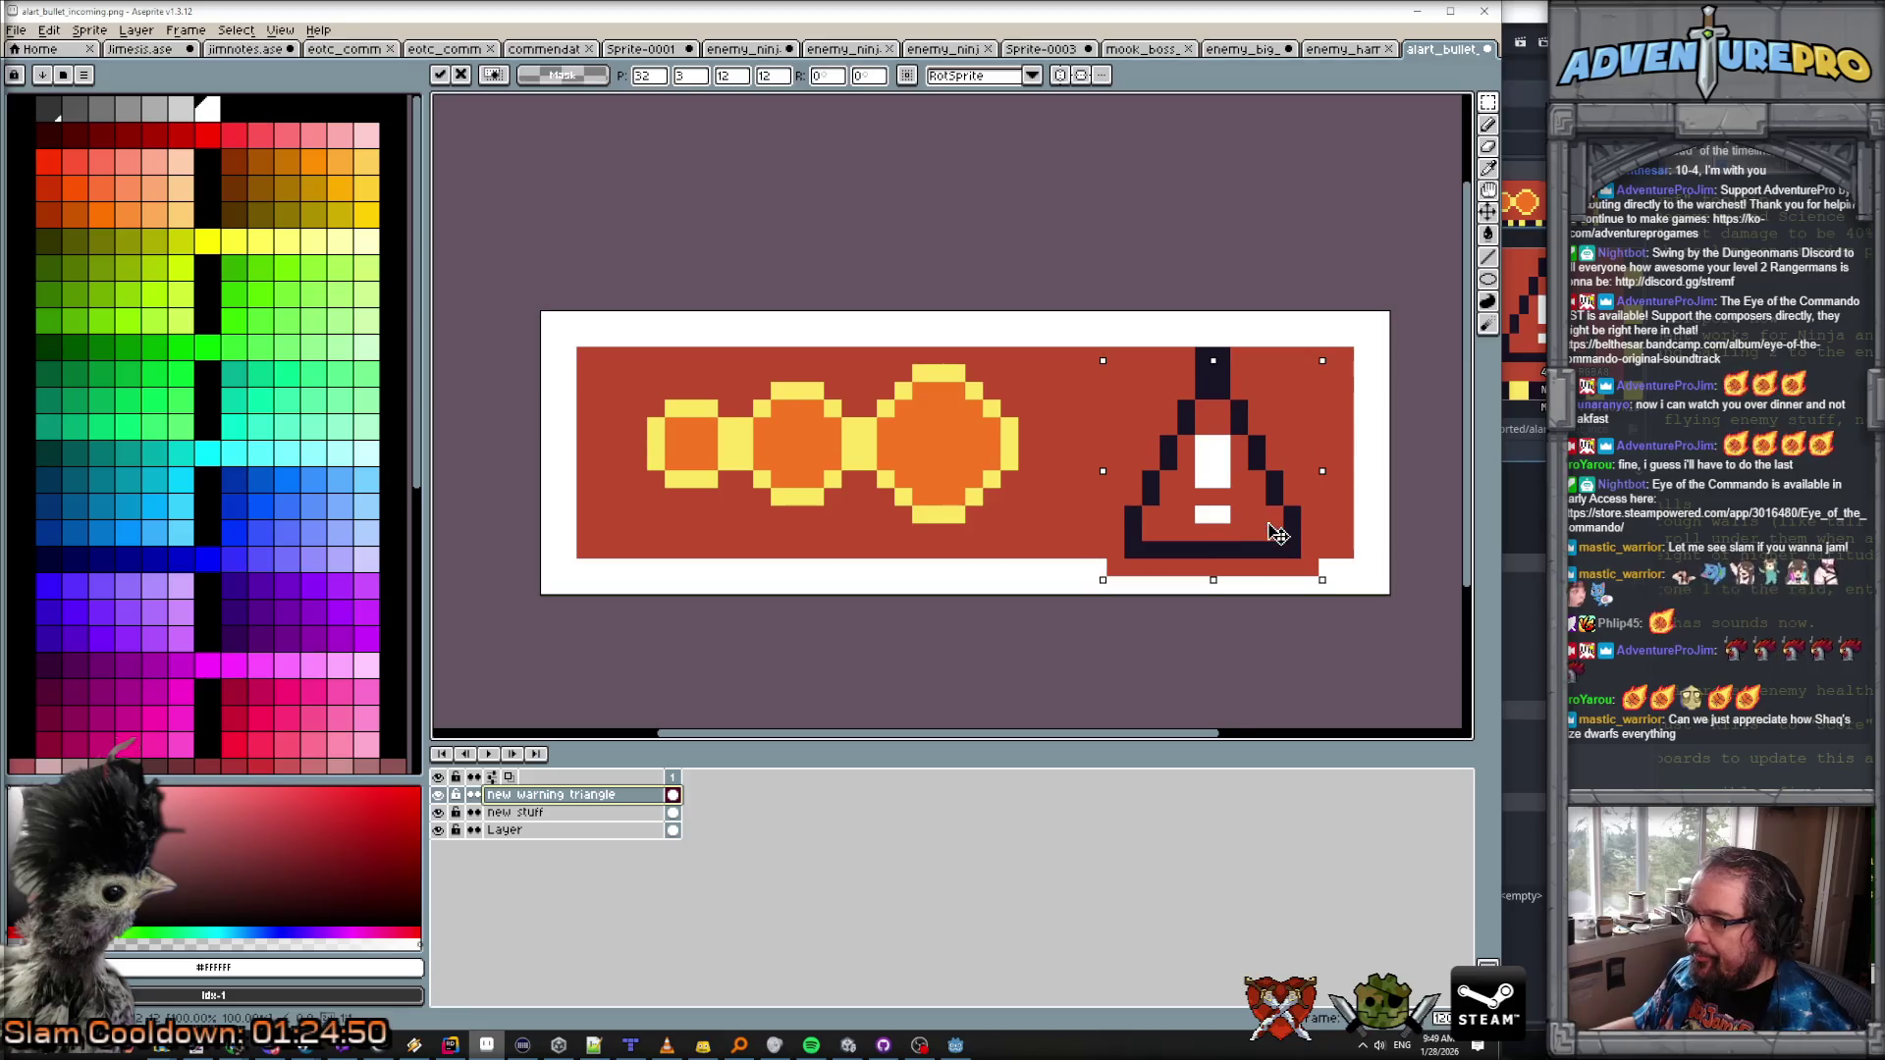
Step: Move the lower triangle piece up to complete the warning triangle and touch up its dark outline
mouse_move(1227, 609)
left_mouse_down()
mouse_move(1282, 522)
mouse_move(1074, 525)
mouse_move(1290, 524)
left_mouse_up()
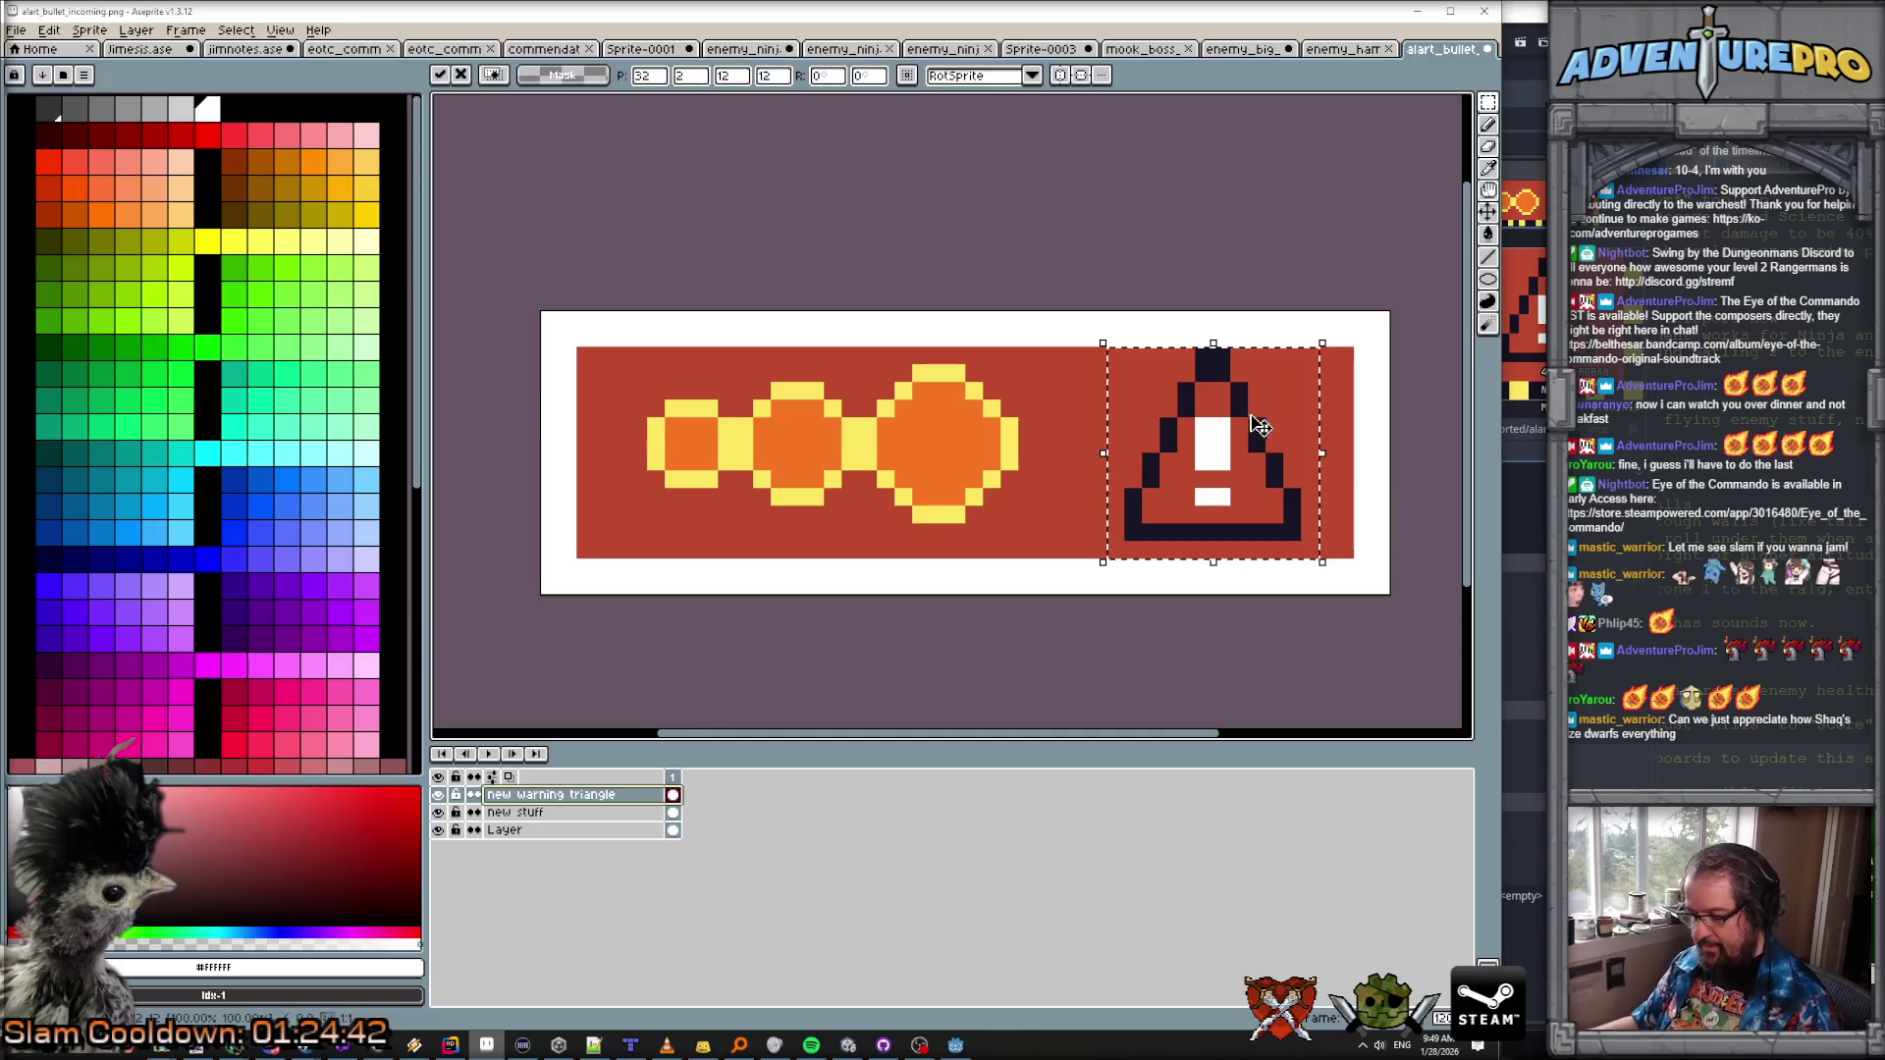
key("b")
left_click(1218, 358, "alt")
left_click(1200, 365)
key("ctrl+z")
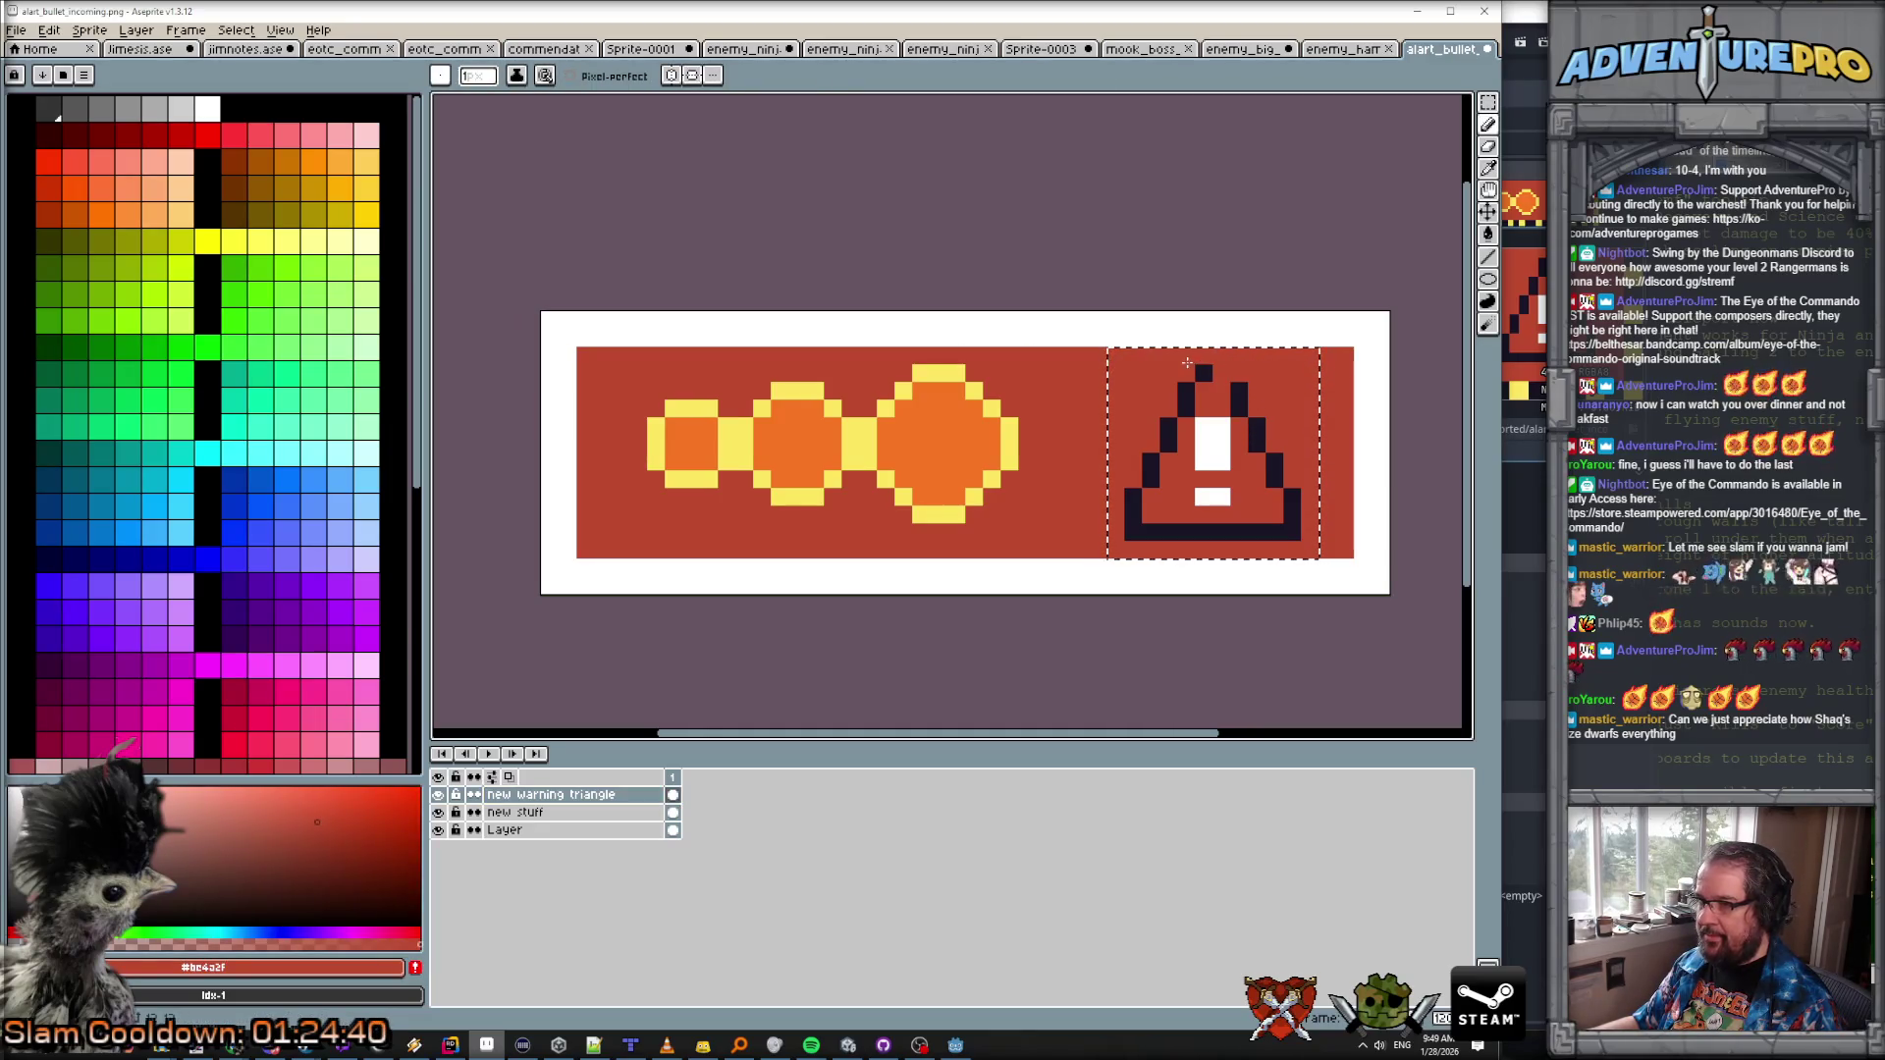
left_click(1273, 466, "alt")
left_click(1272, 442)
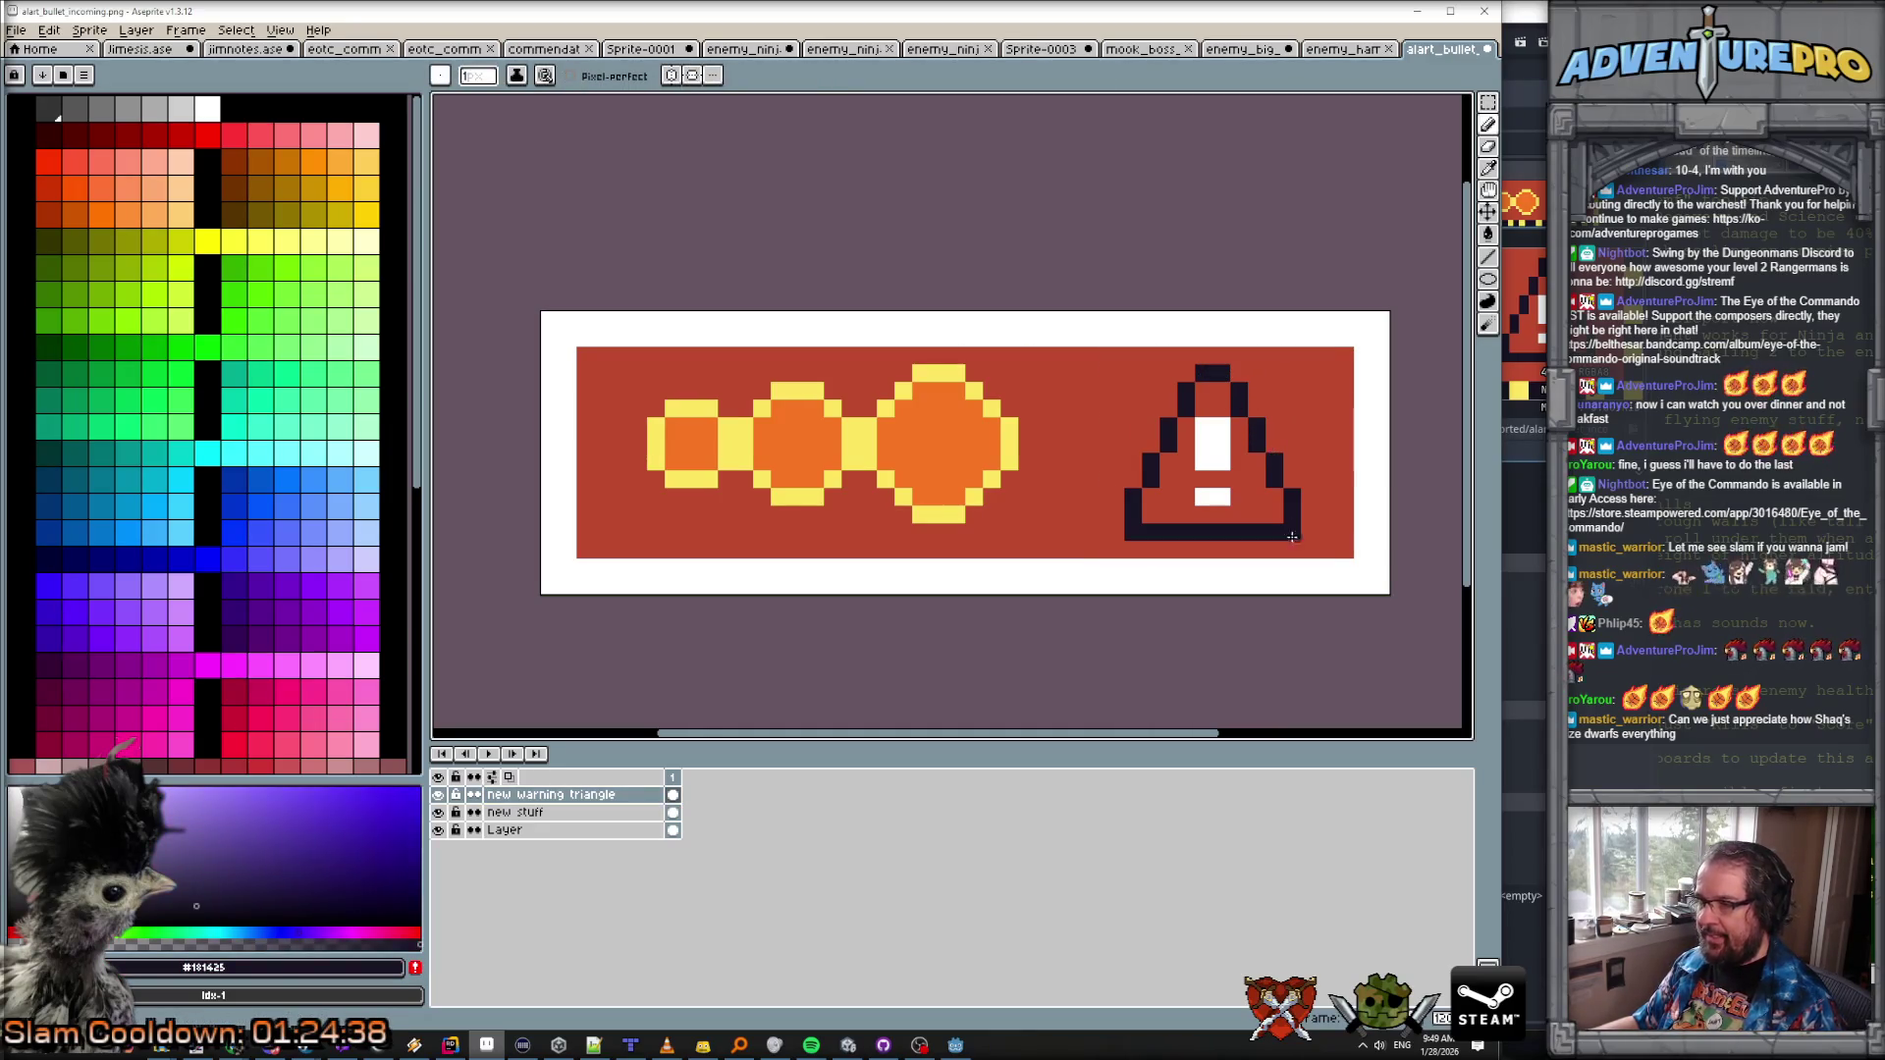
Step: Check the triangle with the bottom layer hidden and choose a brighter red than #bc4a2f
left_click(439, 831)
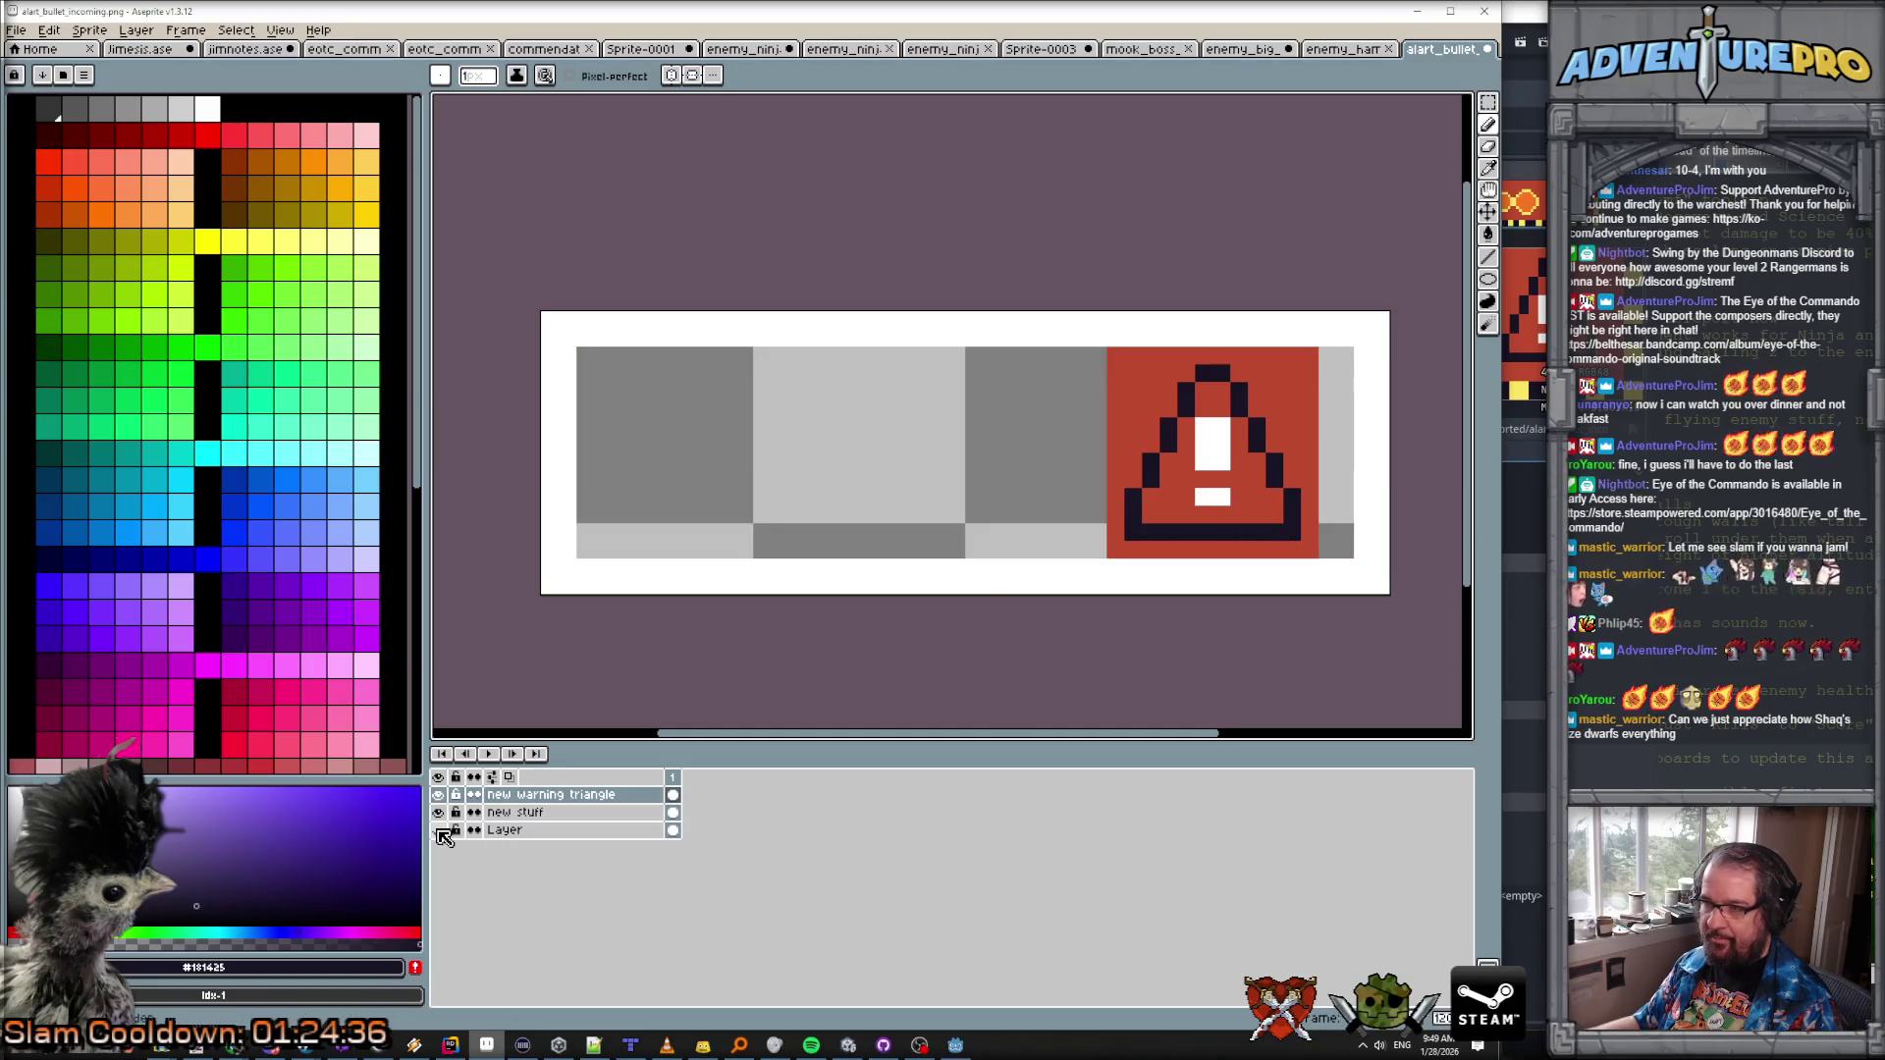
left_click(440, 832)
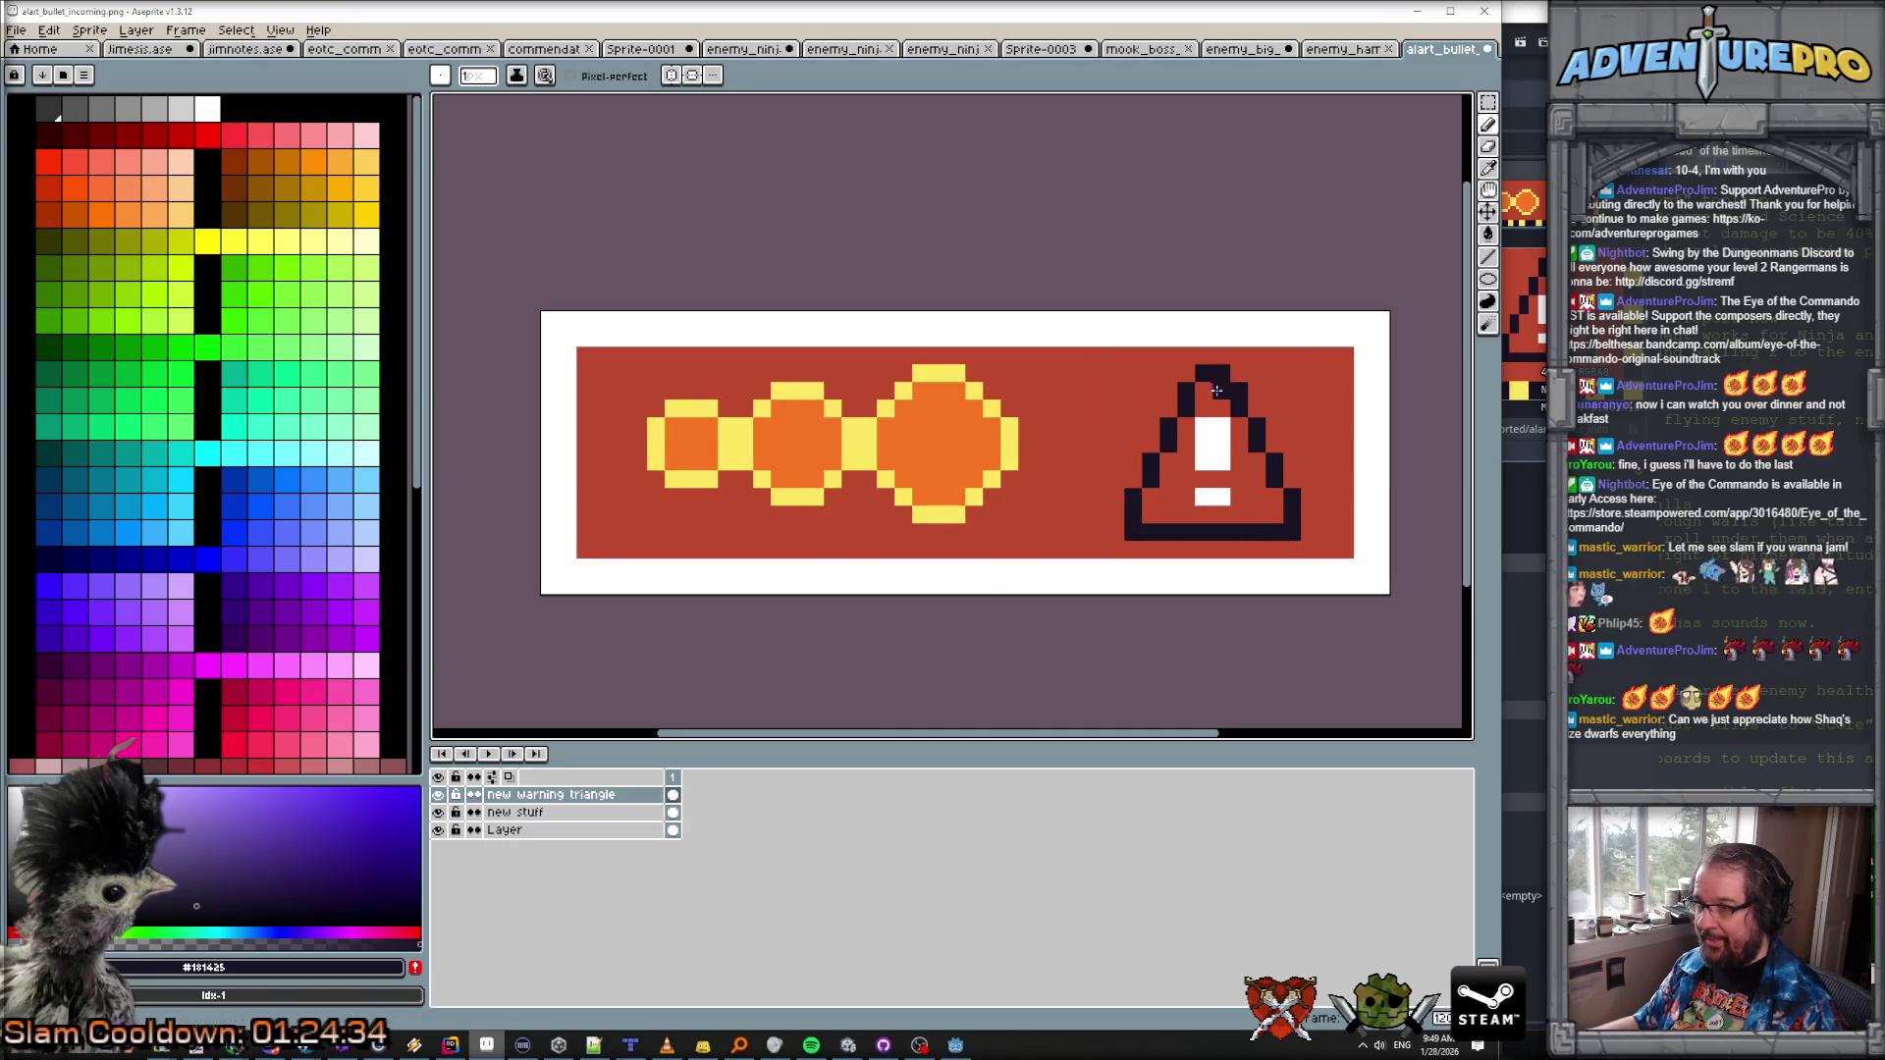
left_click(1153, 393, "alt")
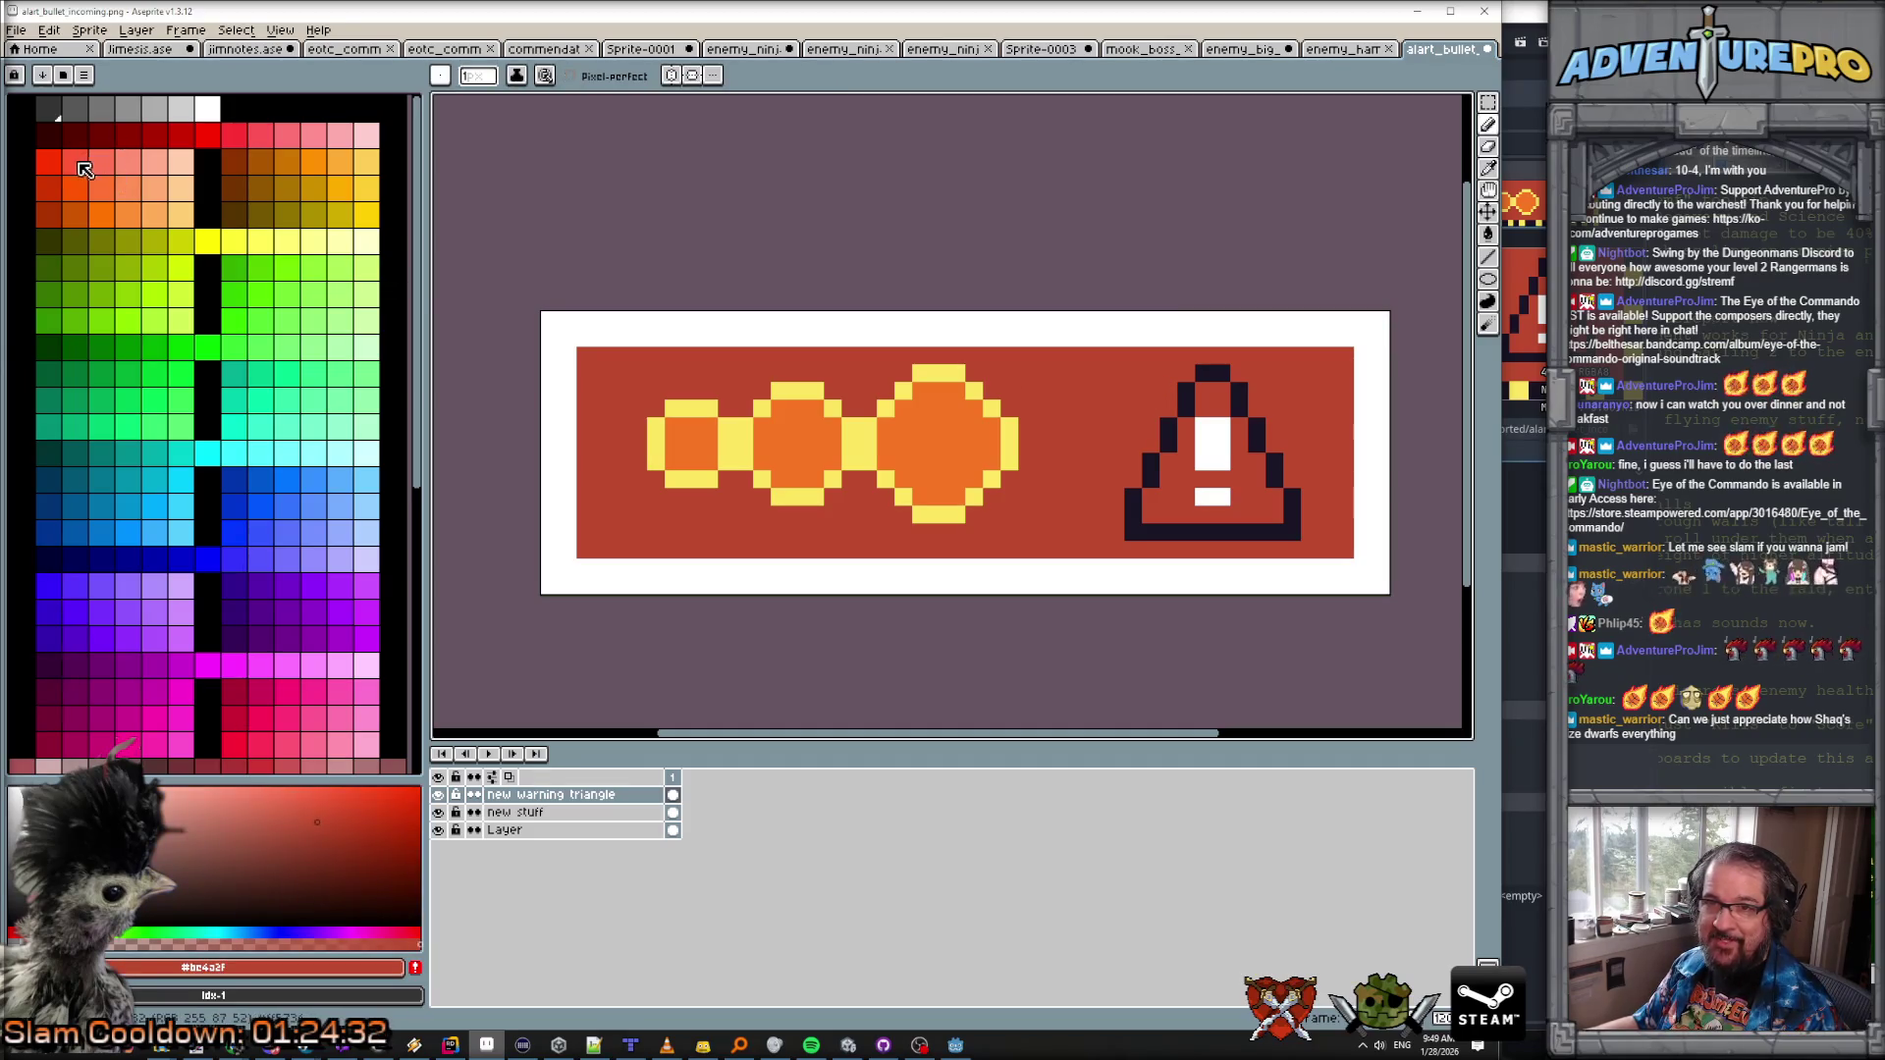
left_click(46, 186)
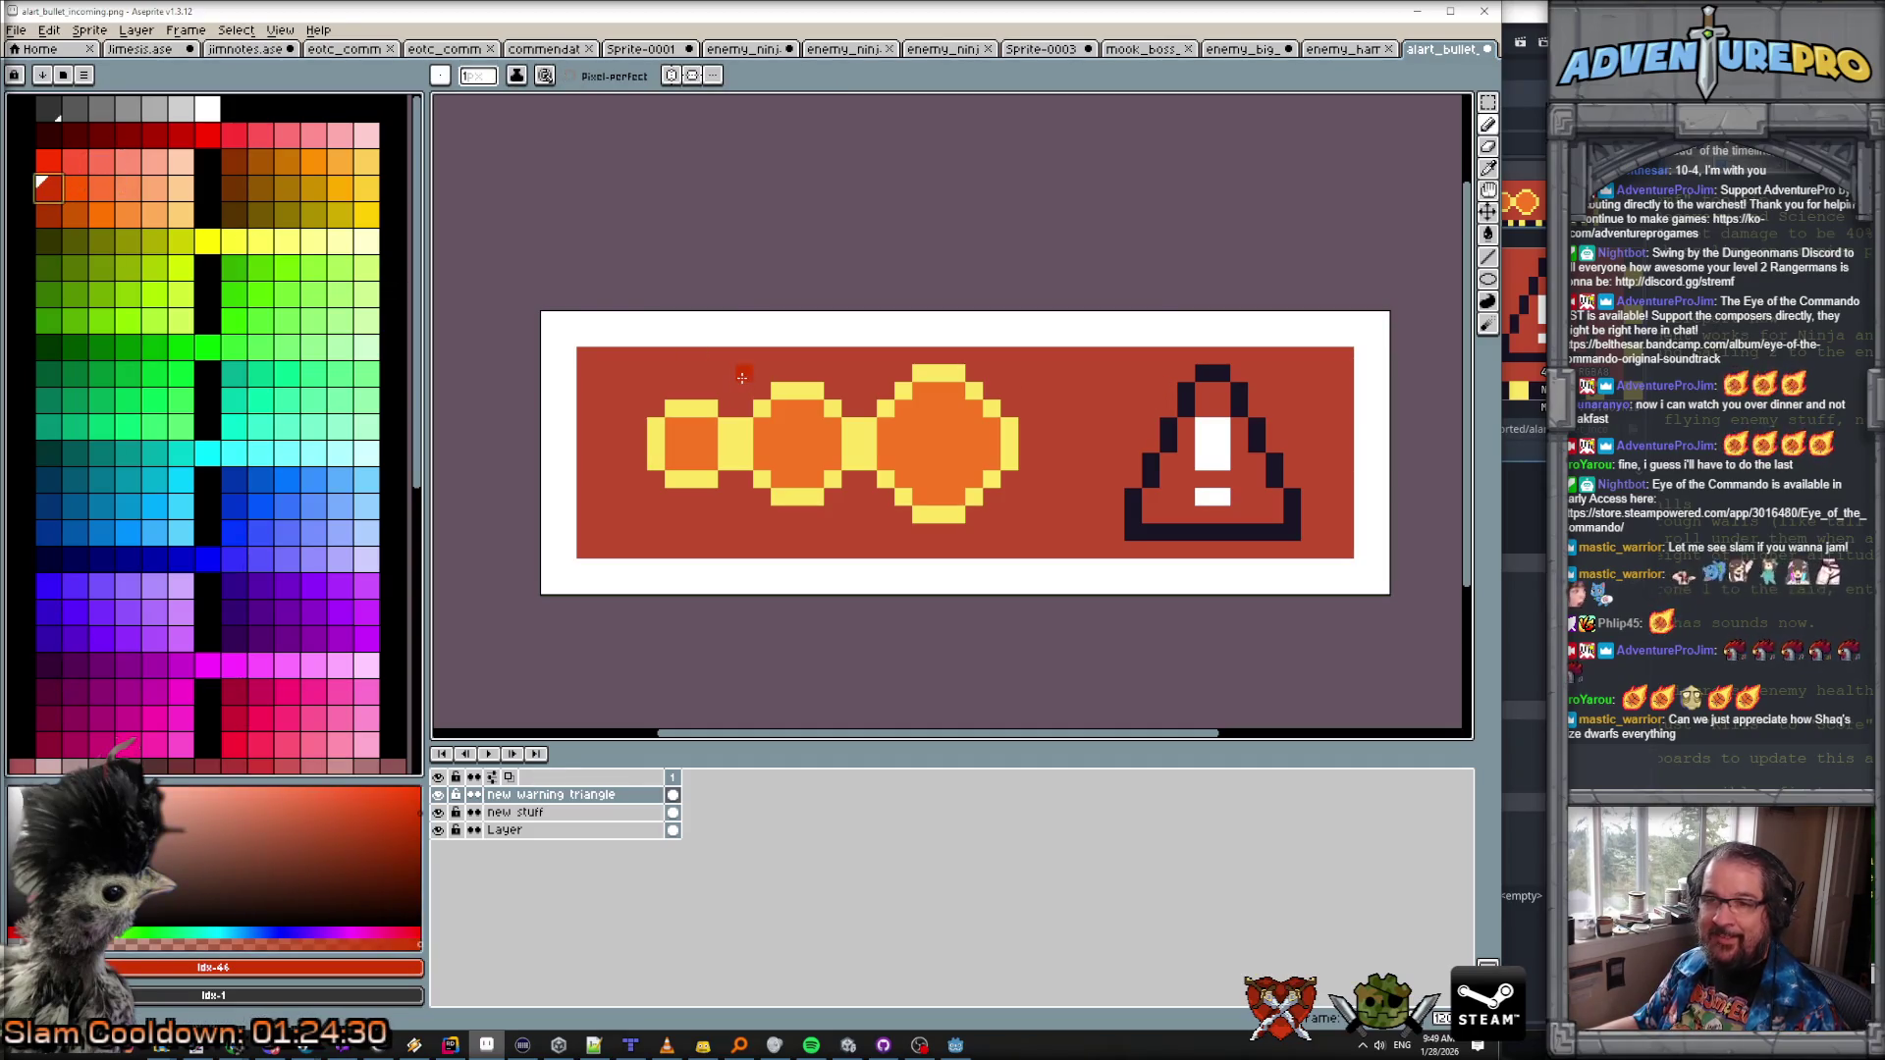
Step: Bucket-fill the banner background and the area around the warning triangle with the brighter red
key("Down")
key("Down")
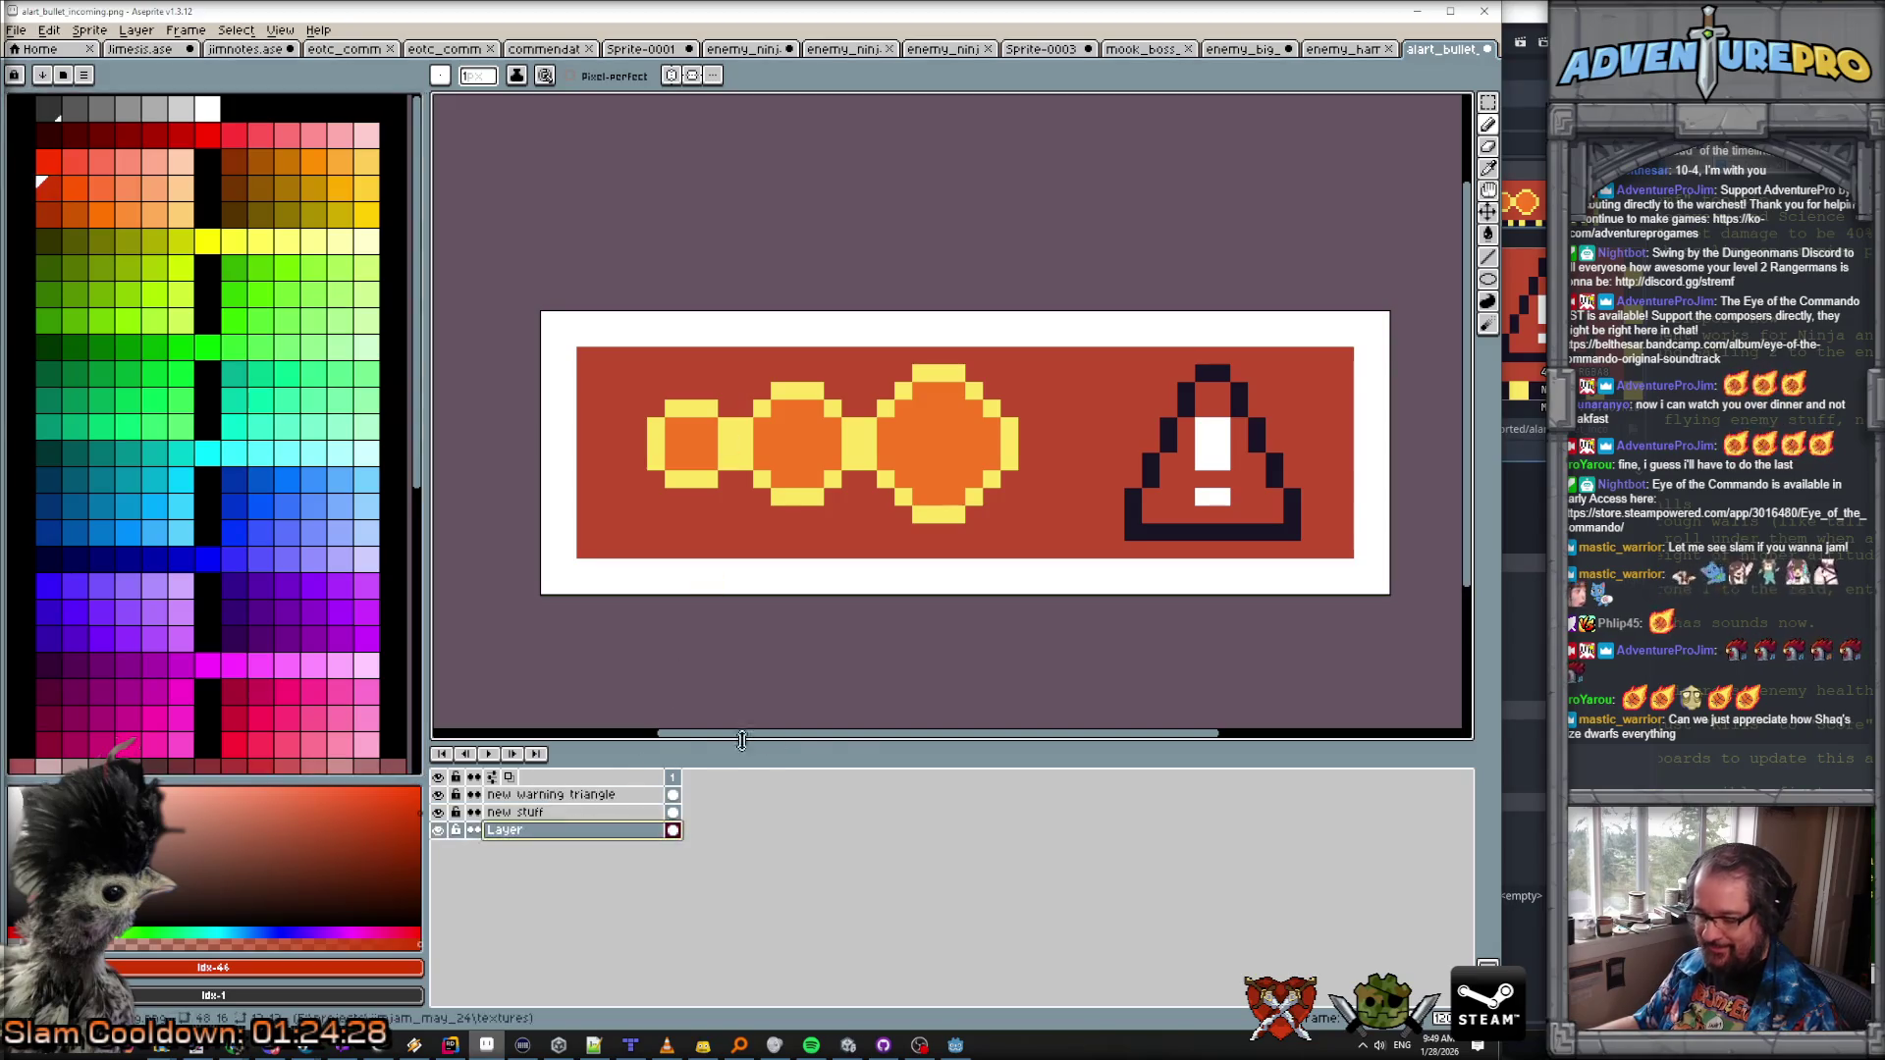
key("g")
left_click(1090, 508)
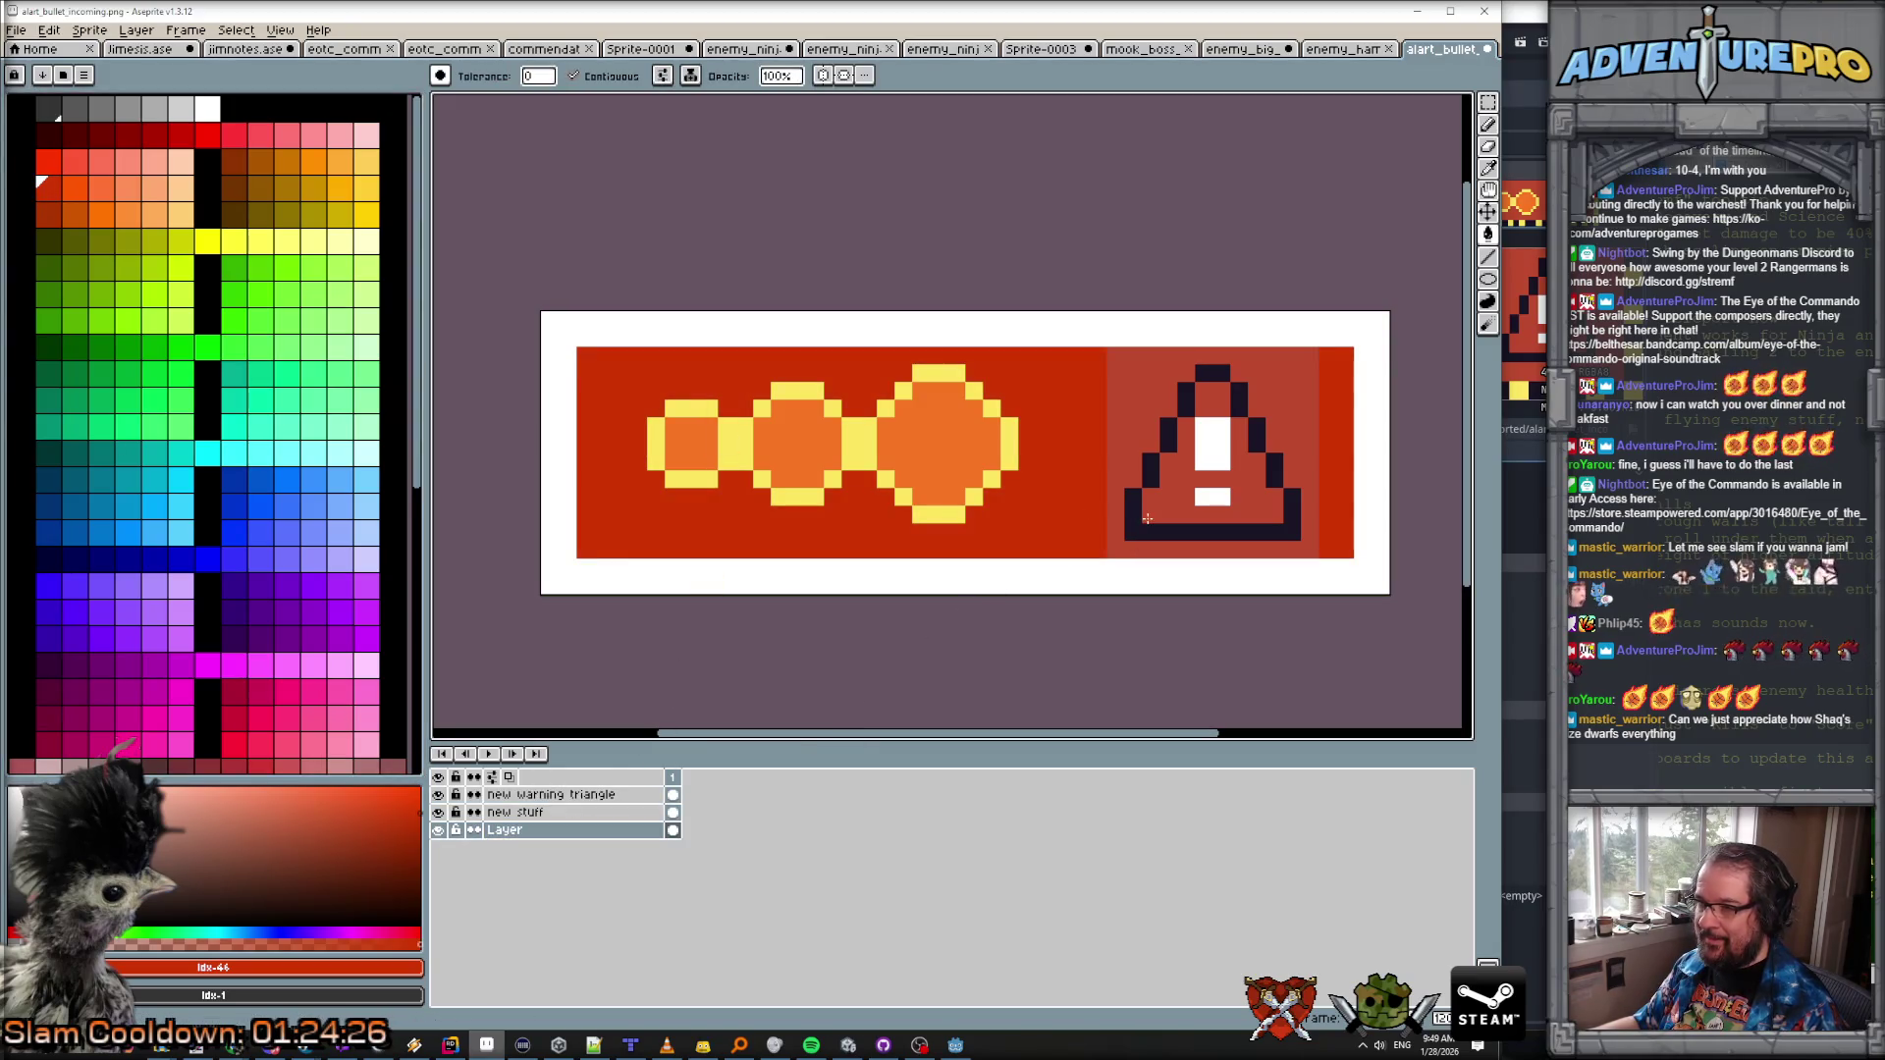
left_click(681, 794)
left_click(1123, 387)
left_click(1169, 499)
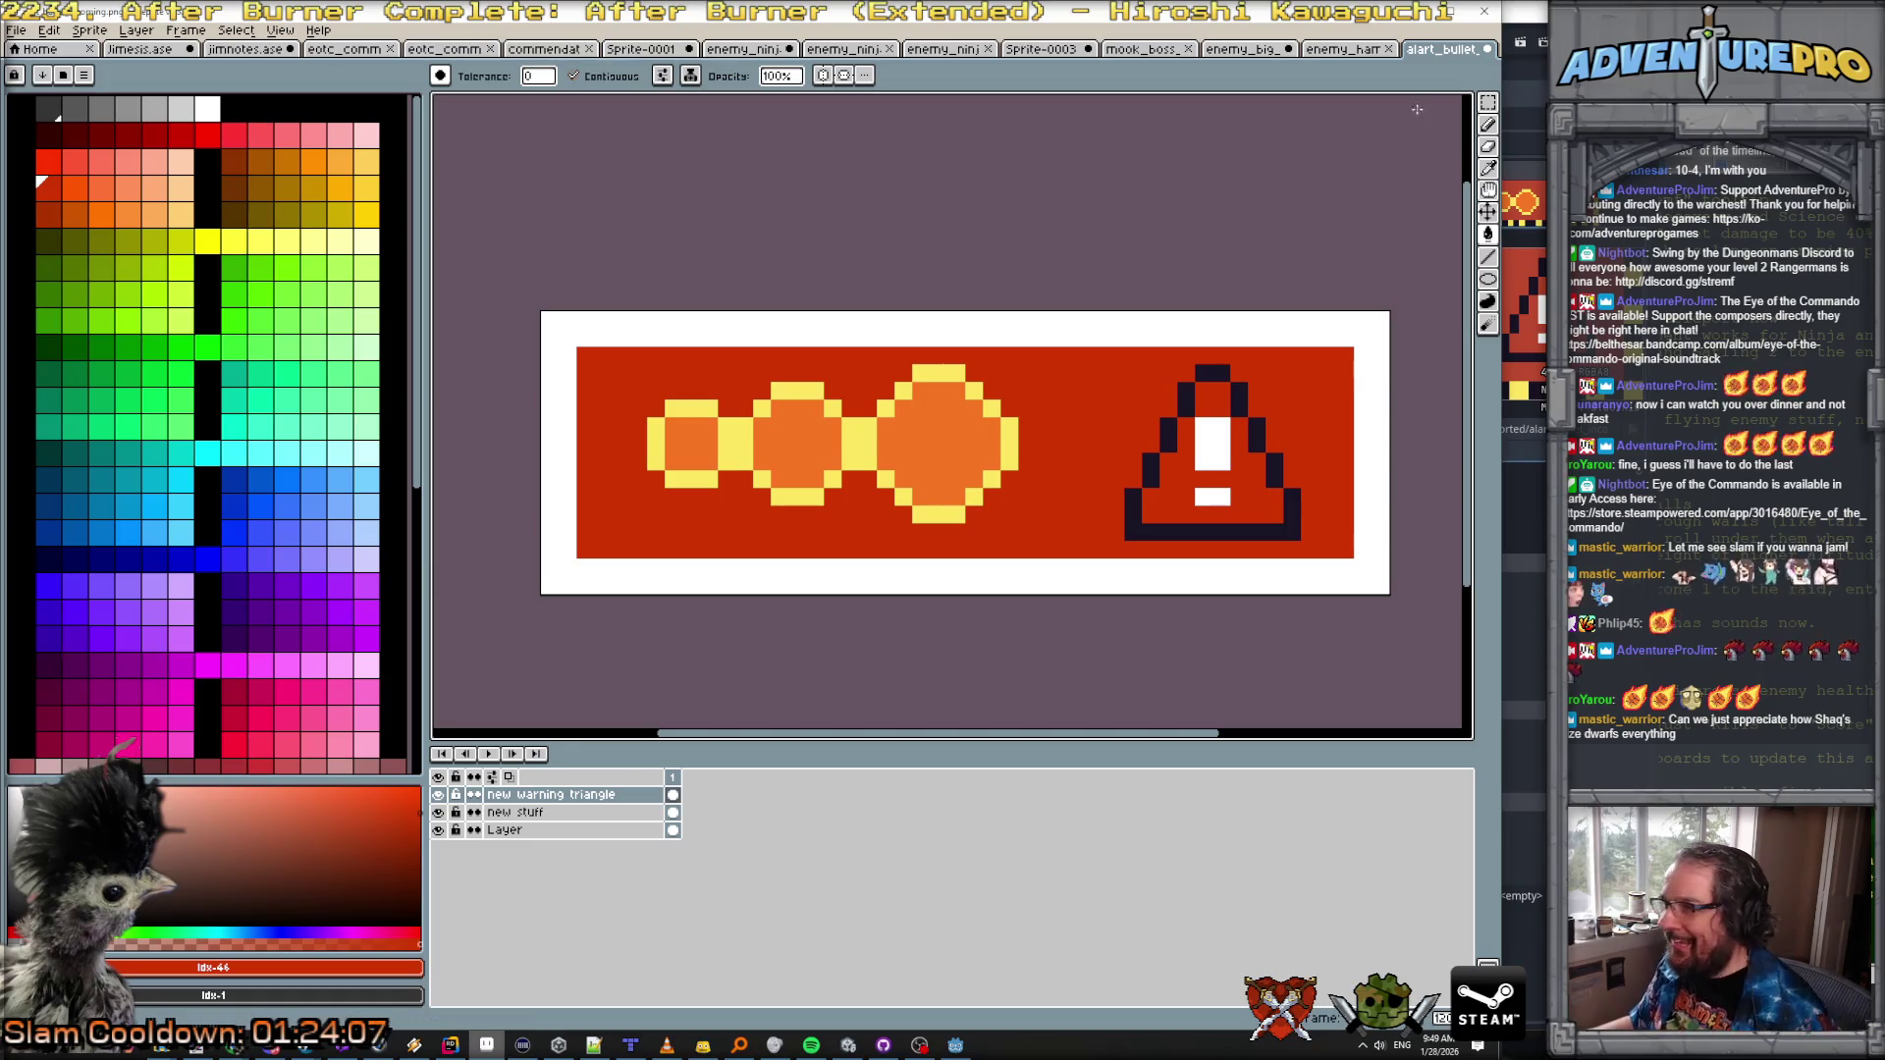
Step: Select the three circles on the bottom Layer, nudge them down one pixel, and deselect
key("m")
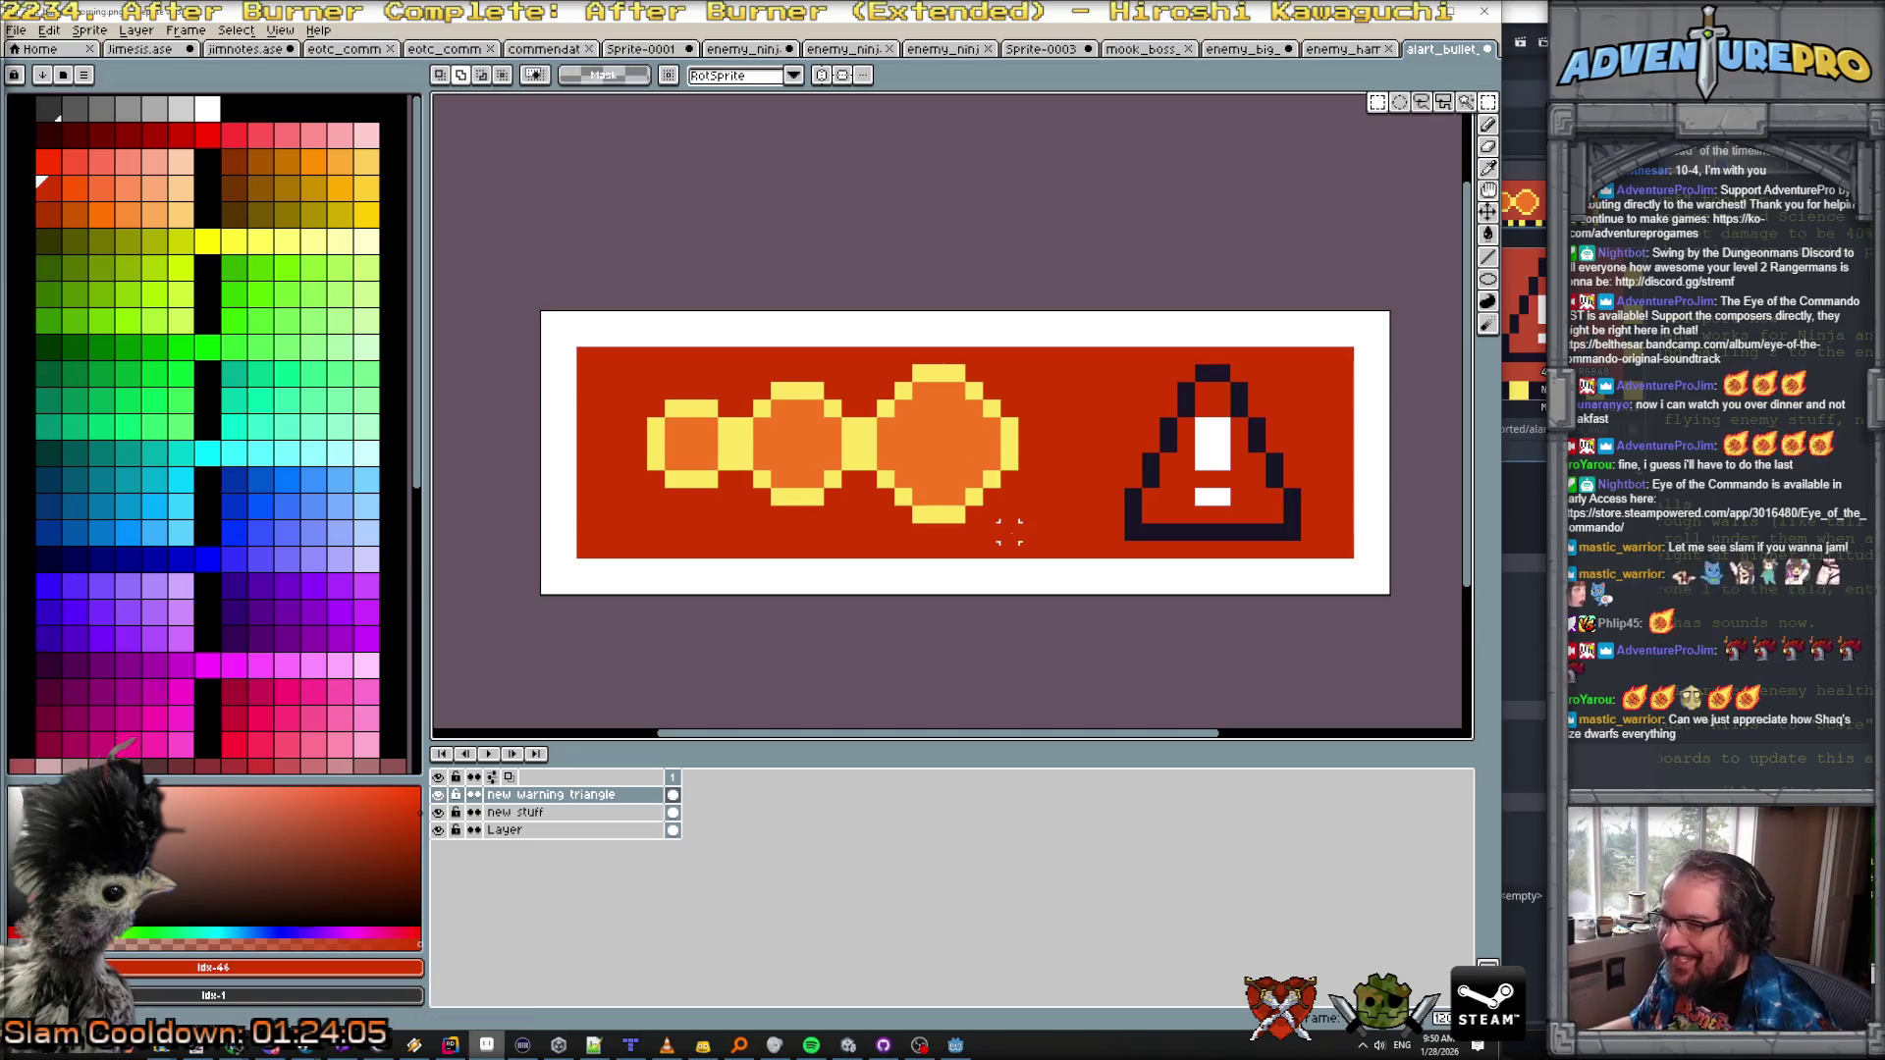
left_click(590, 830)
mouse_move(1022, 527)
left_mouse_down()
mouse_move(783, 363)
mouse_move(626, 362)
left_mouse_up()
left_click_drag(733, 457, 736, 457)
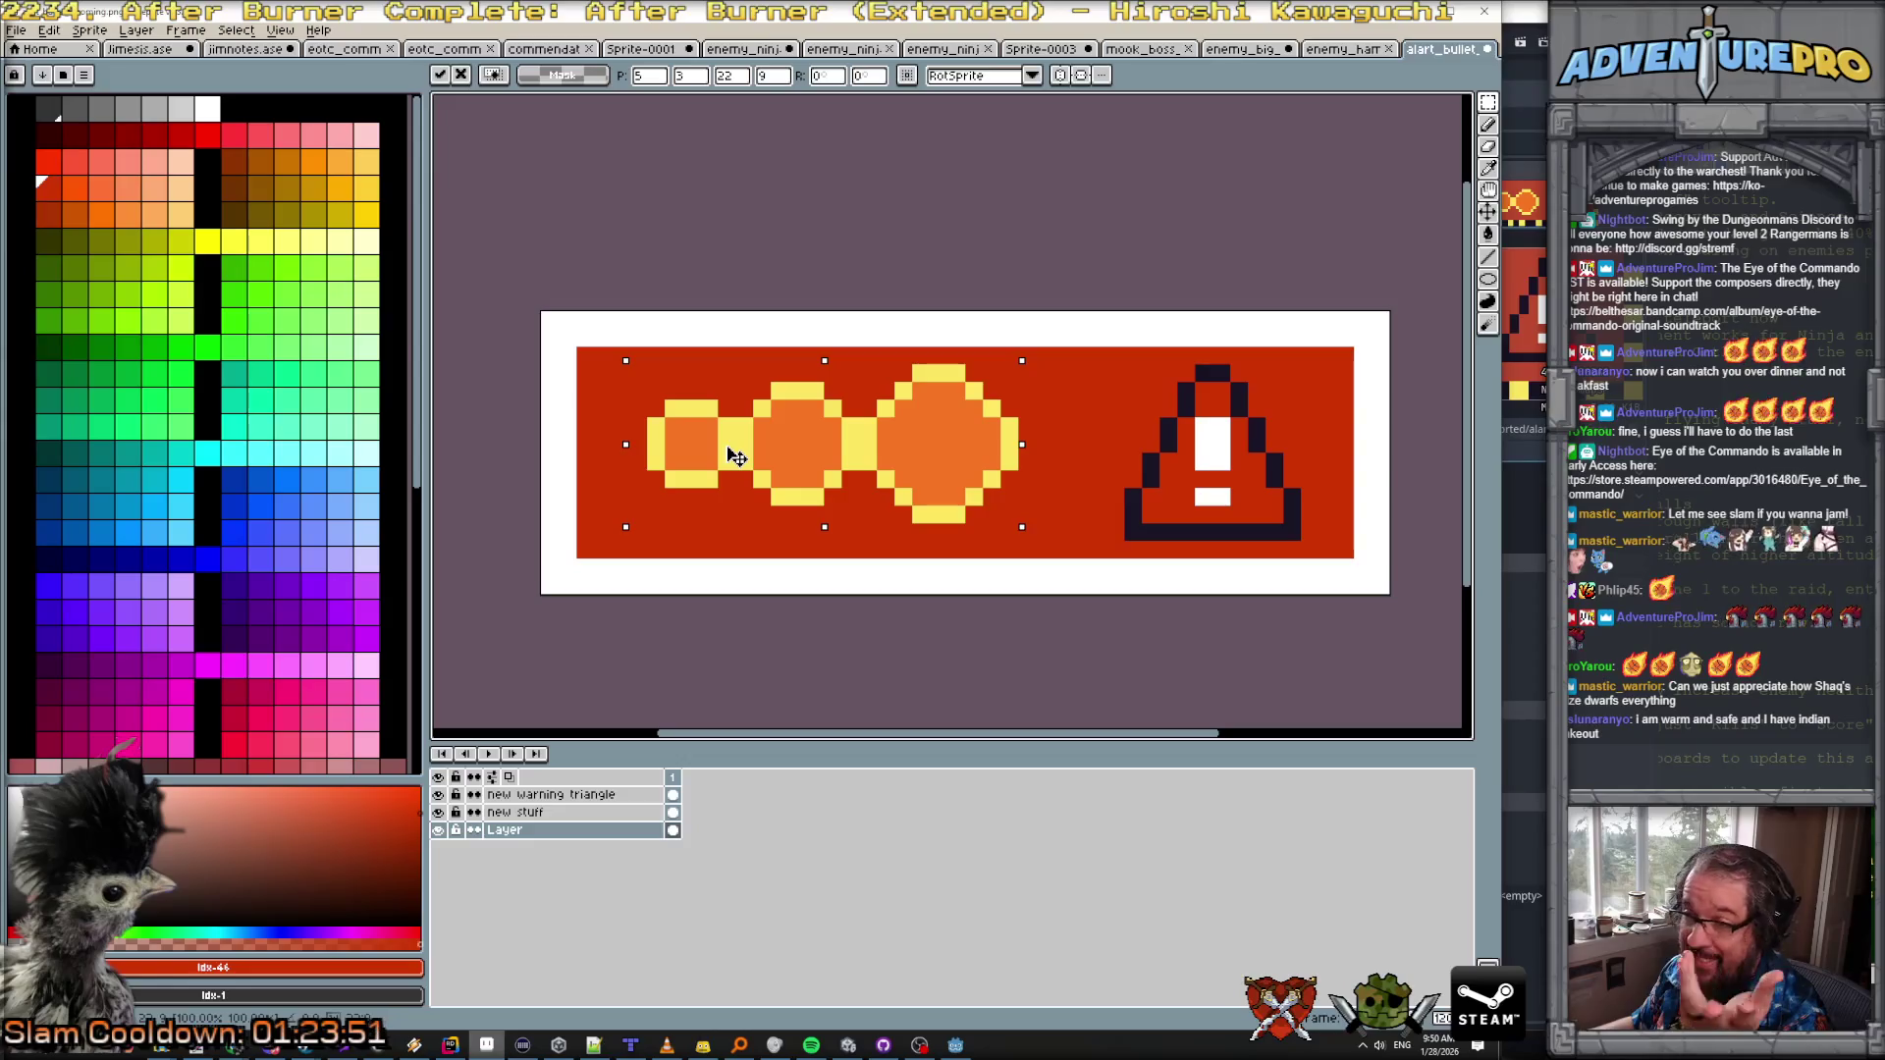
left_click_drag(730, 458, 736, 457)
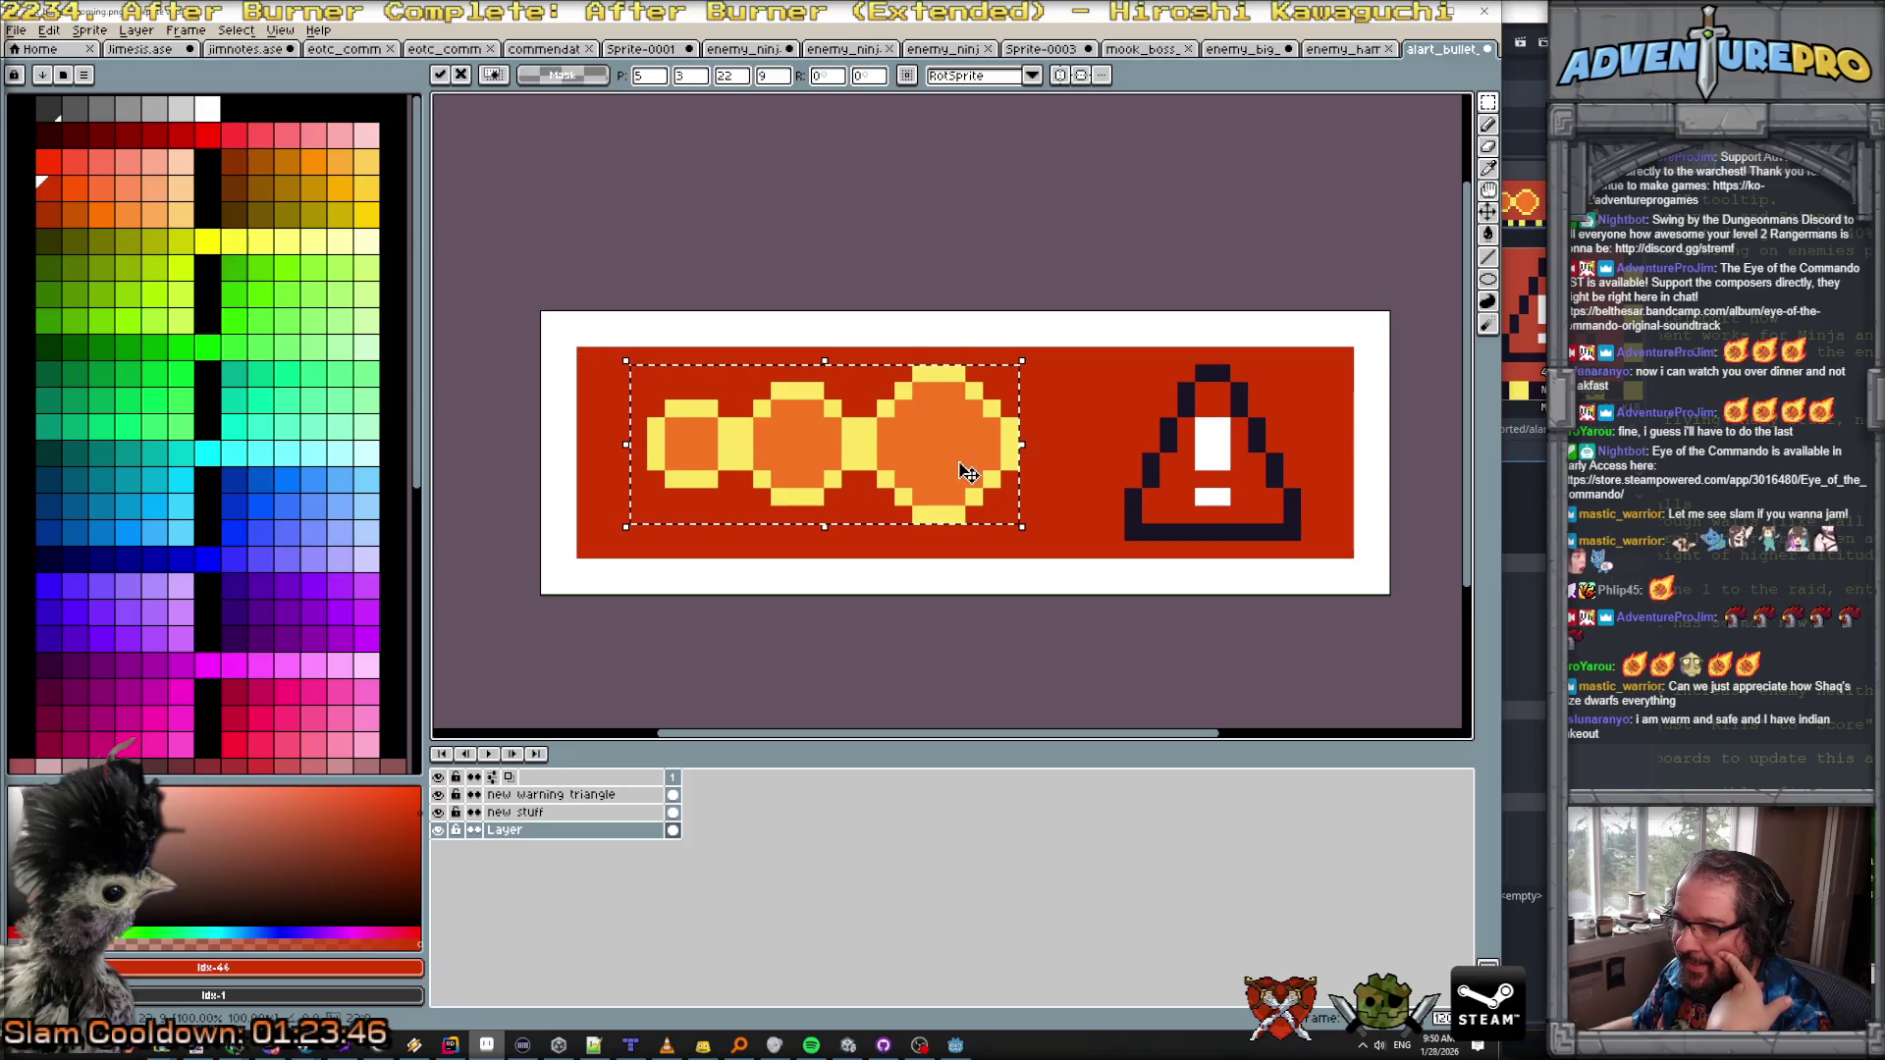
key("ctrl+d")
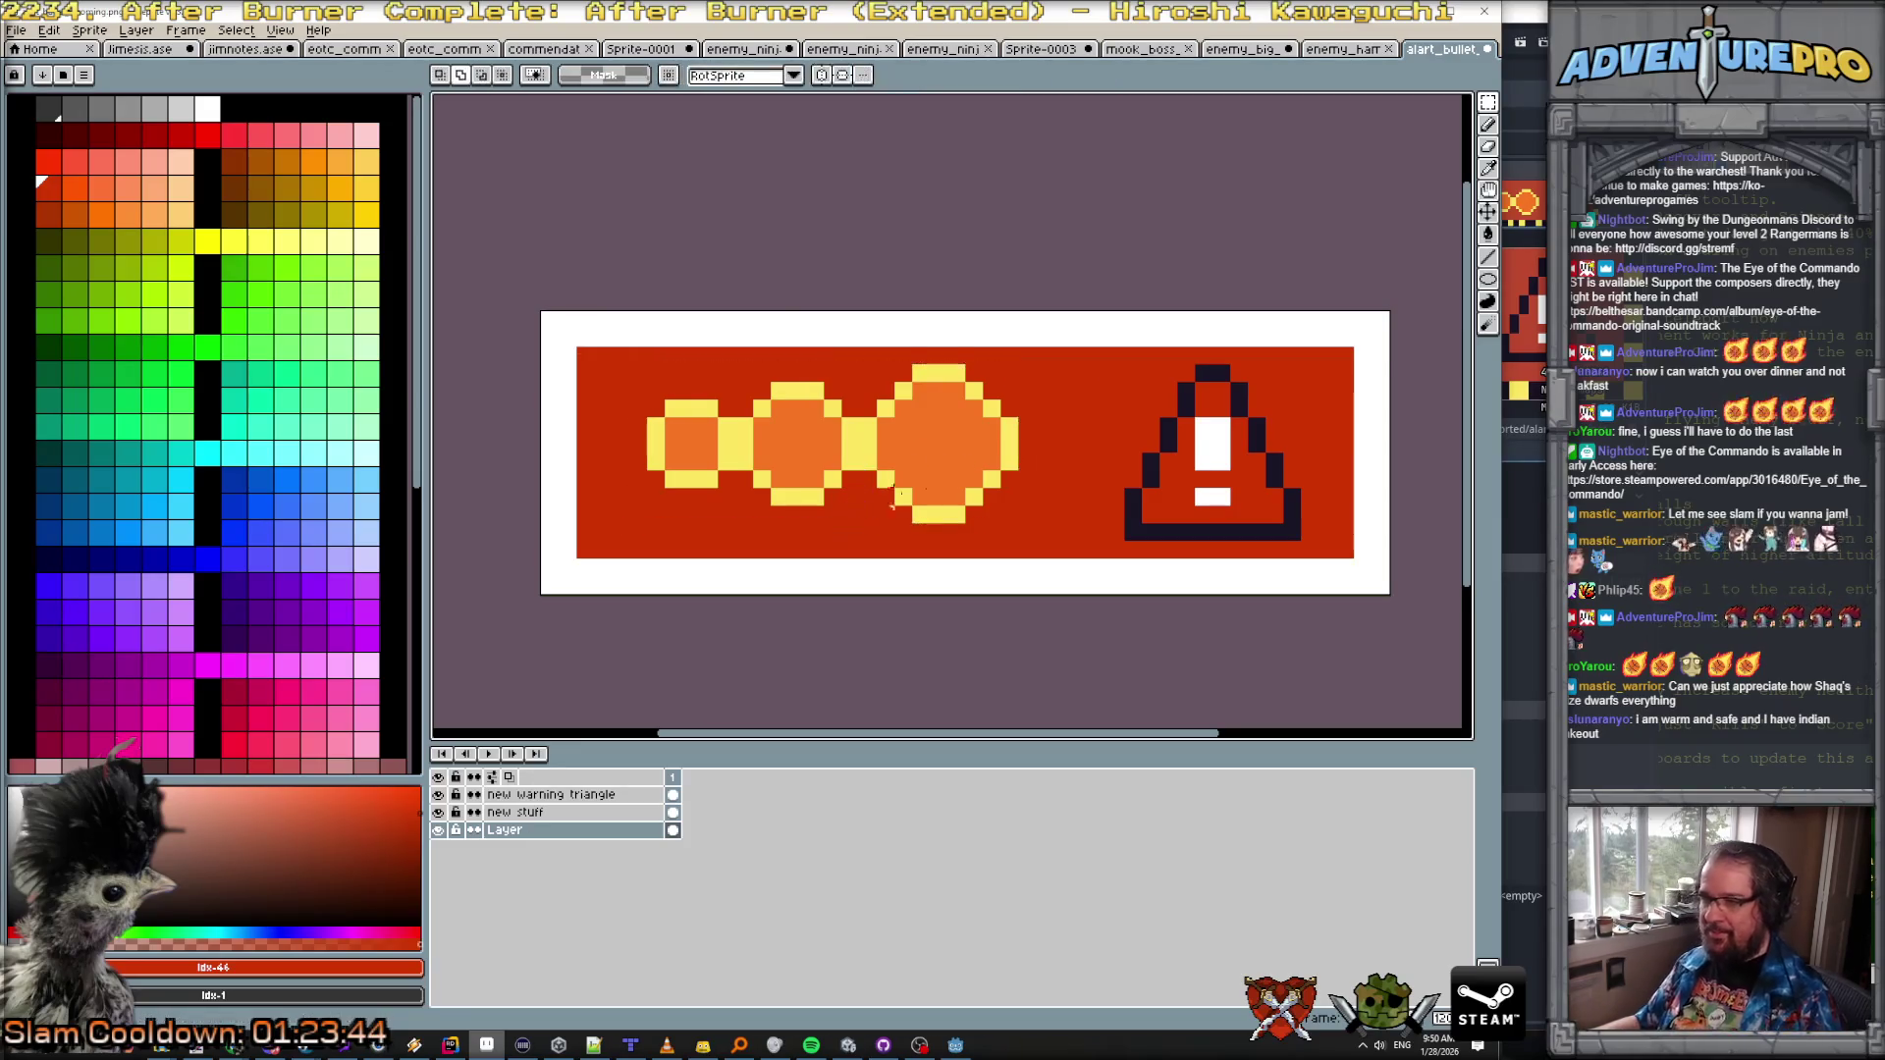
scroll(954, 481, "up", 1)
scroll(972, 366, "down", 1)
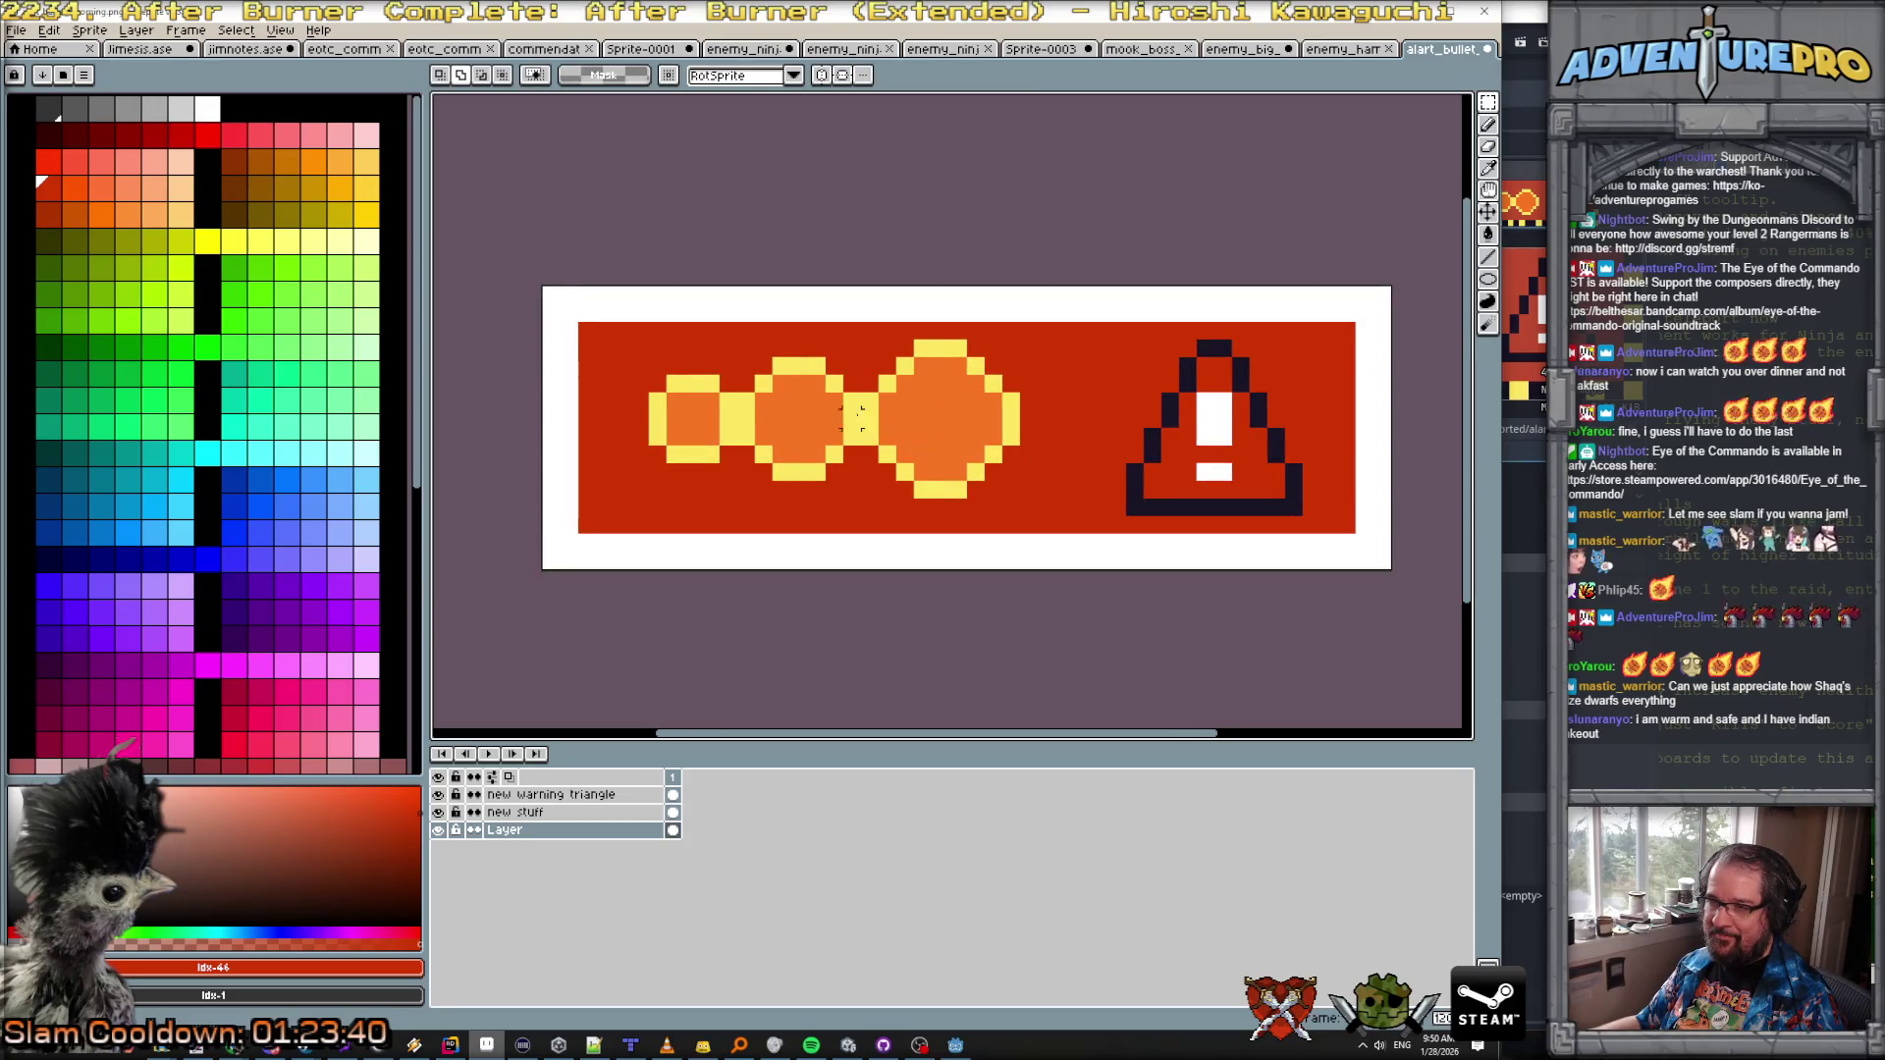
left_click(550, 794)
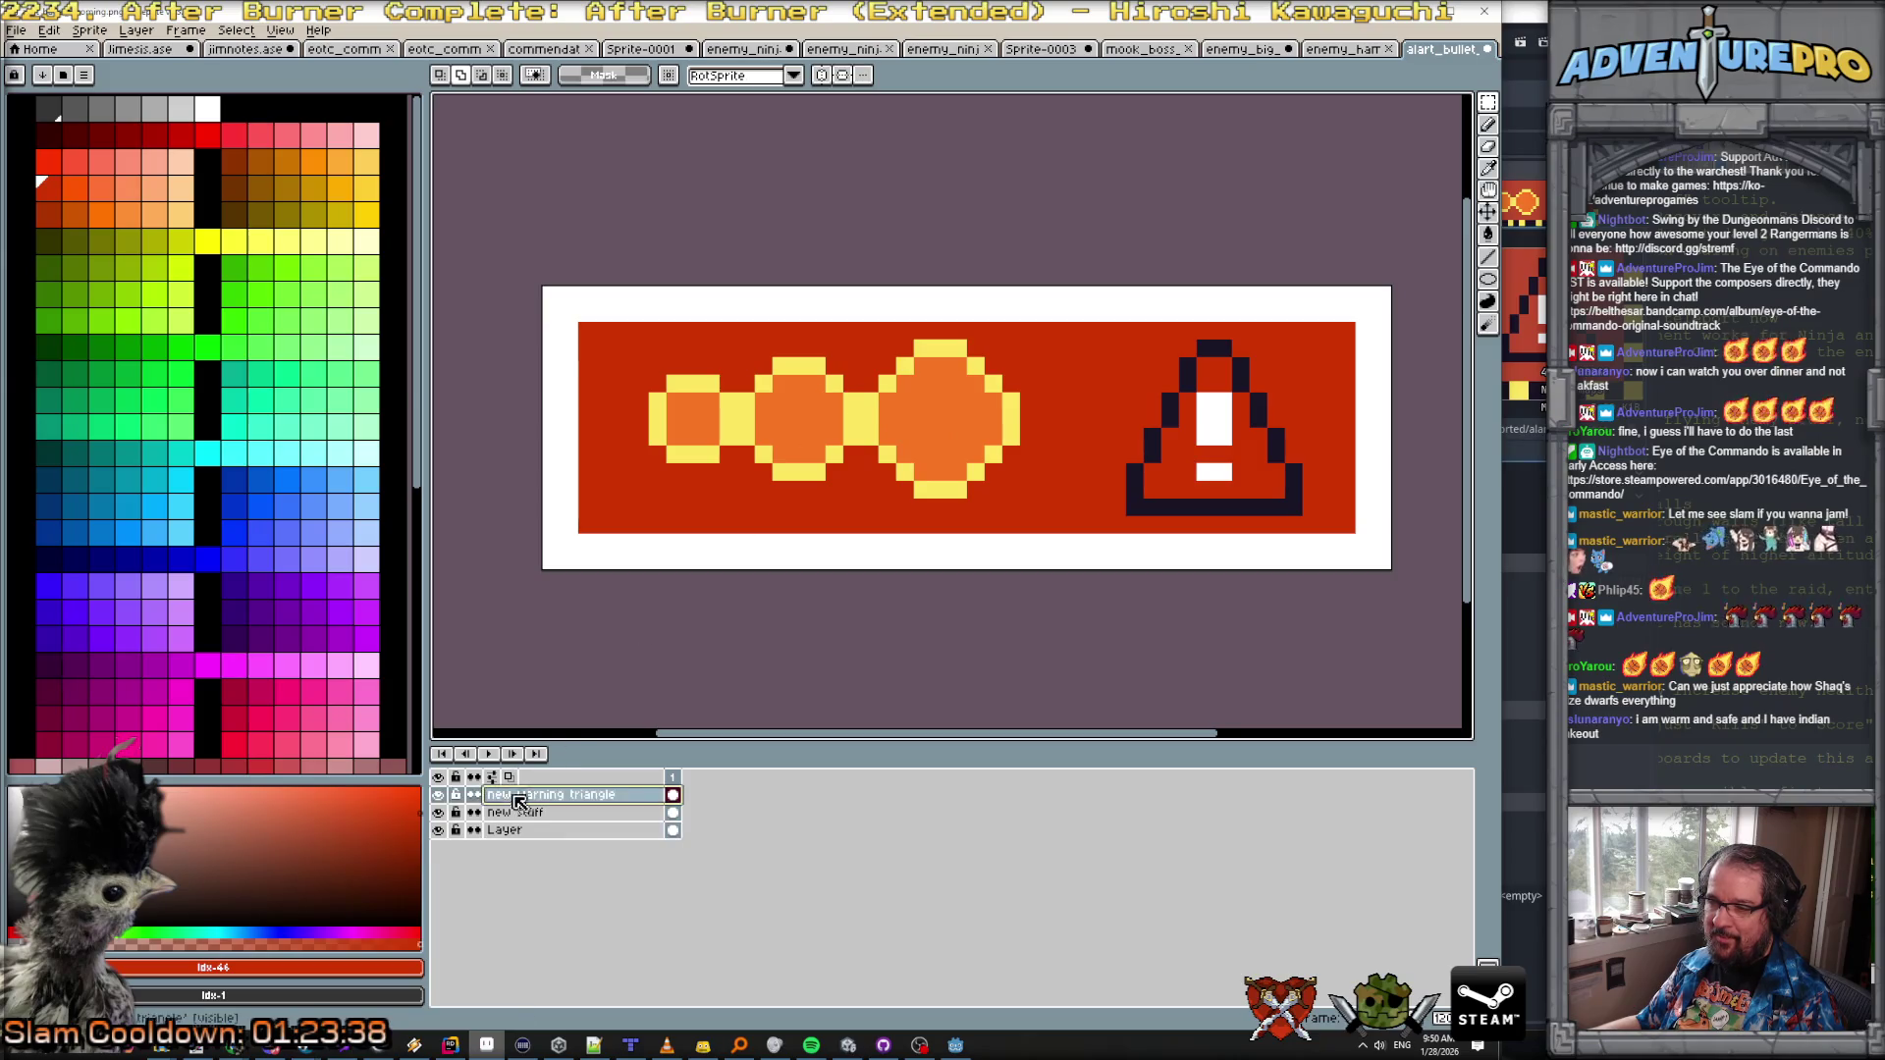
Step: Add a layer named new bg below new stuff and fill it red
left_click(438, 830)
left_click(538, 813)
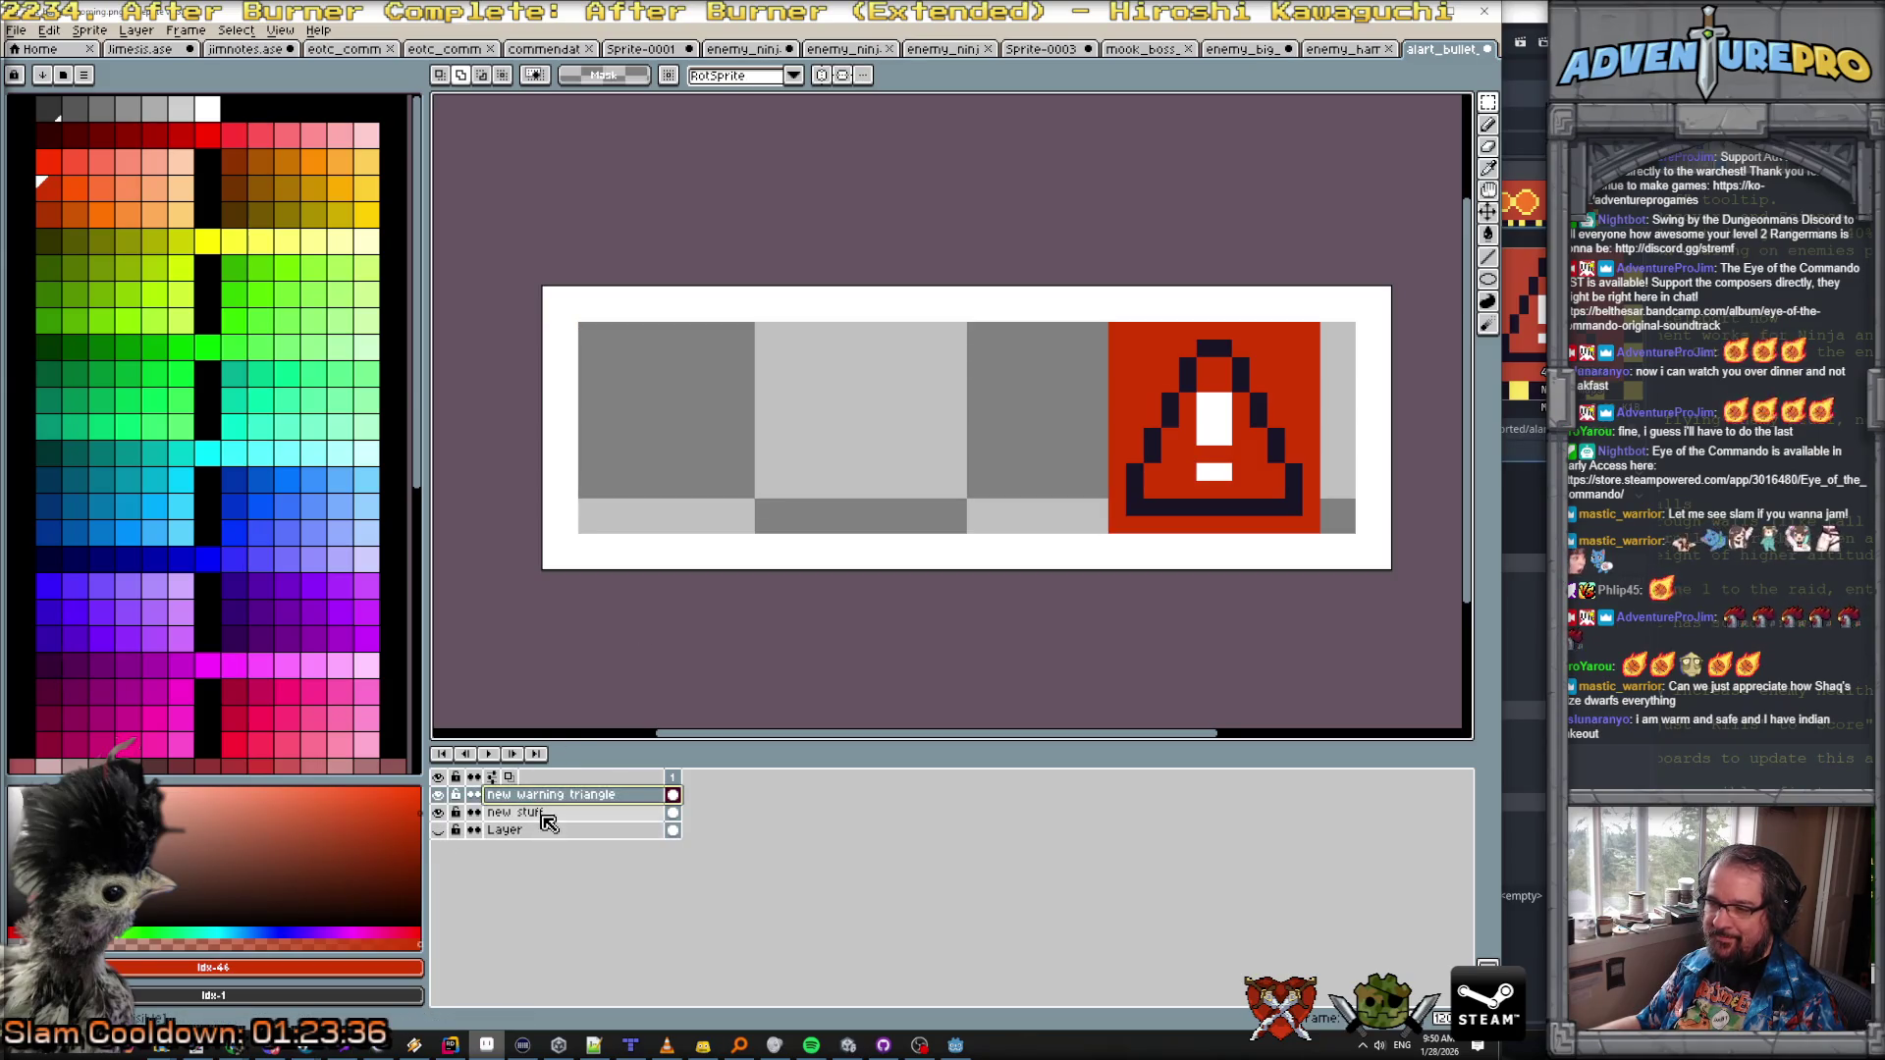
left_click(137, 30)
mouse_move(236, 121)
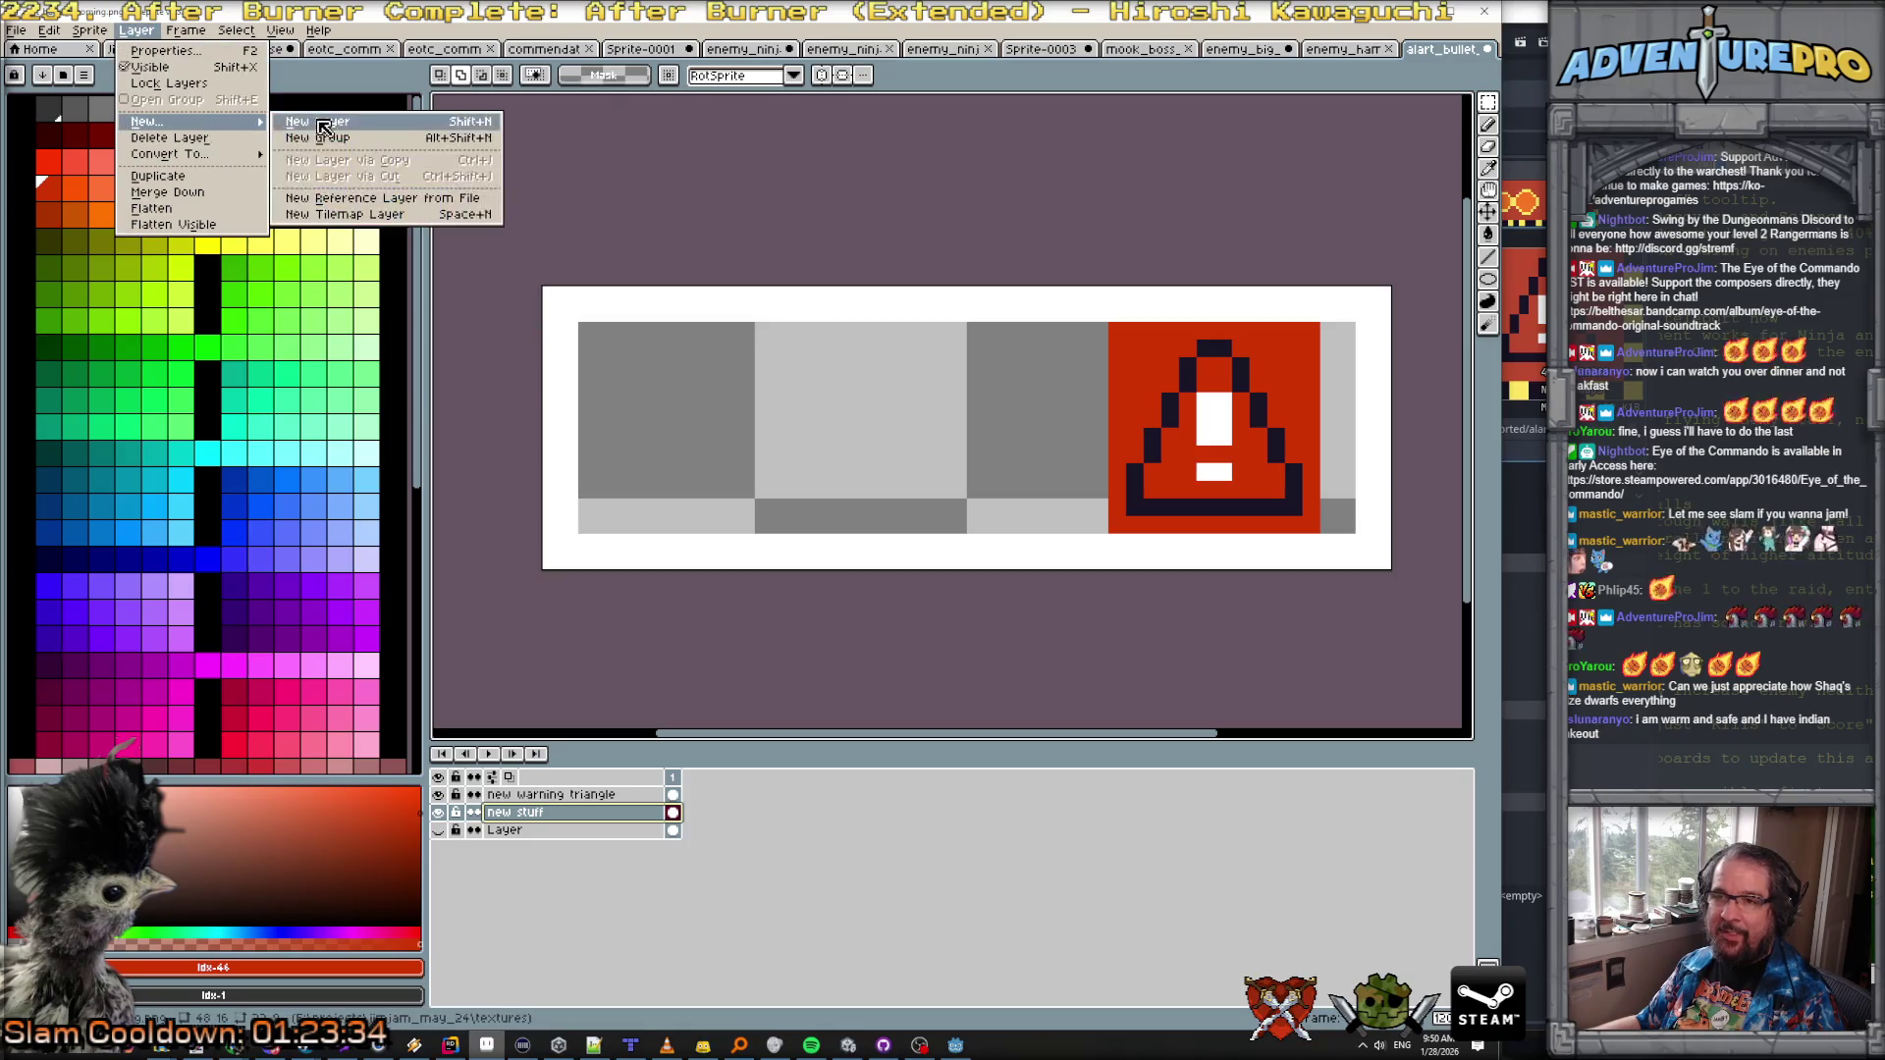
left_click(324, 122)
left_click_drag(575, 820, 577, 838)
double_click(579, 837)
type("new bg")
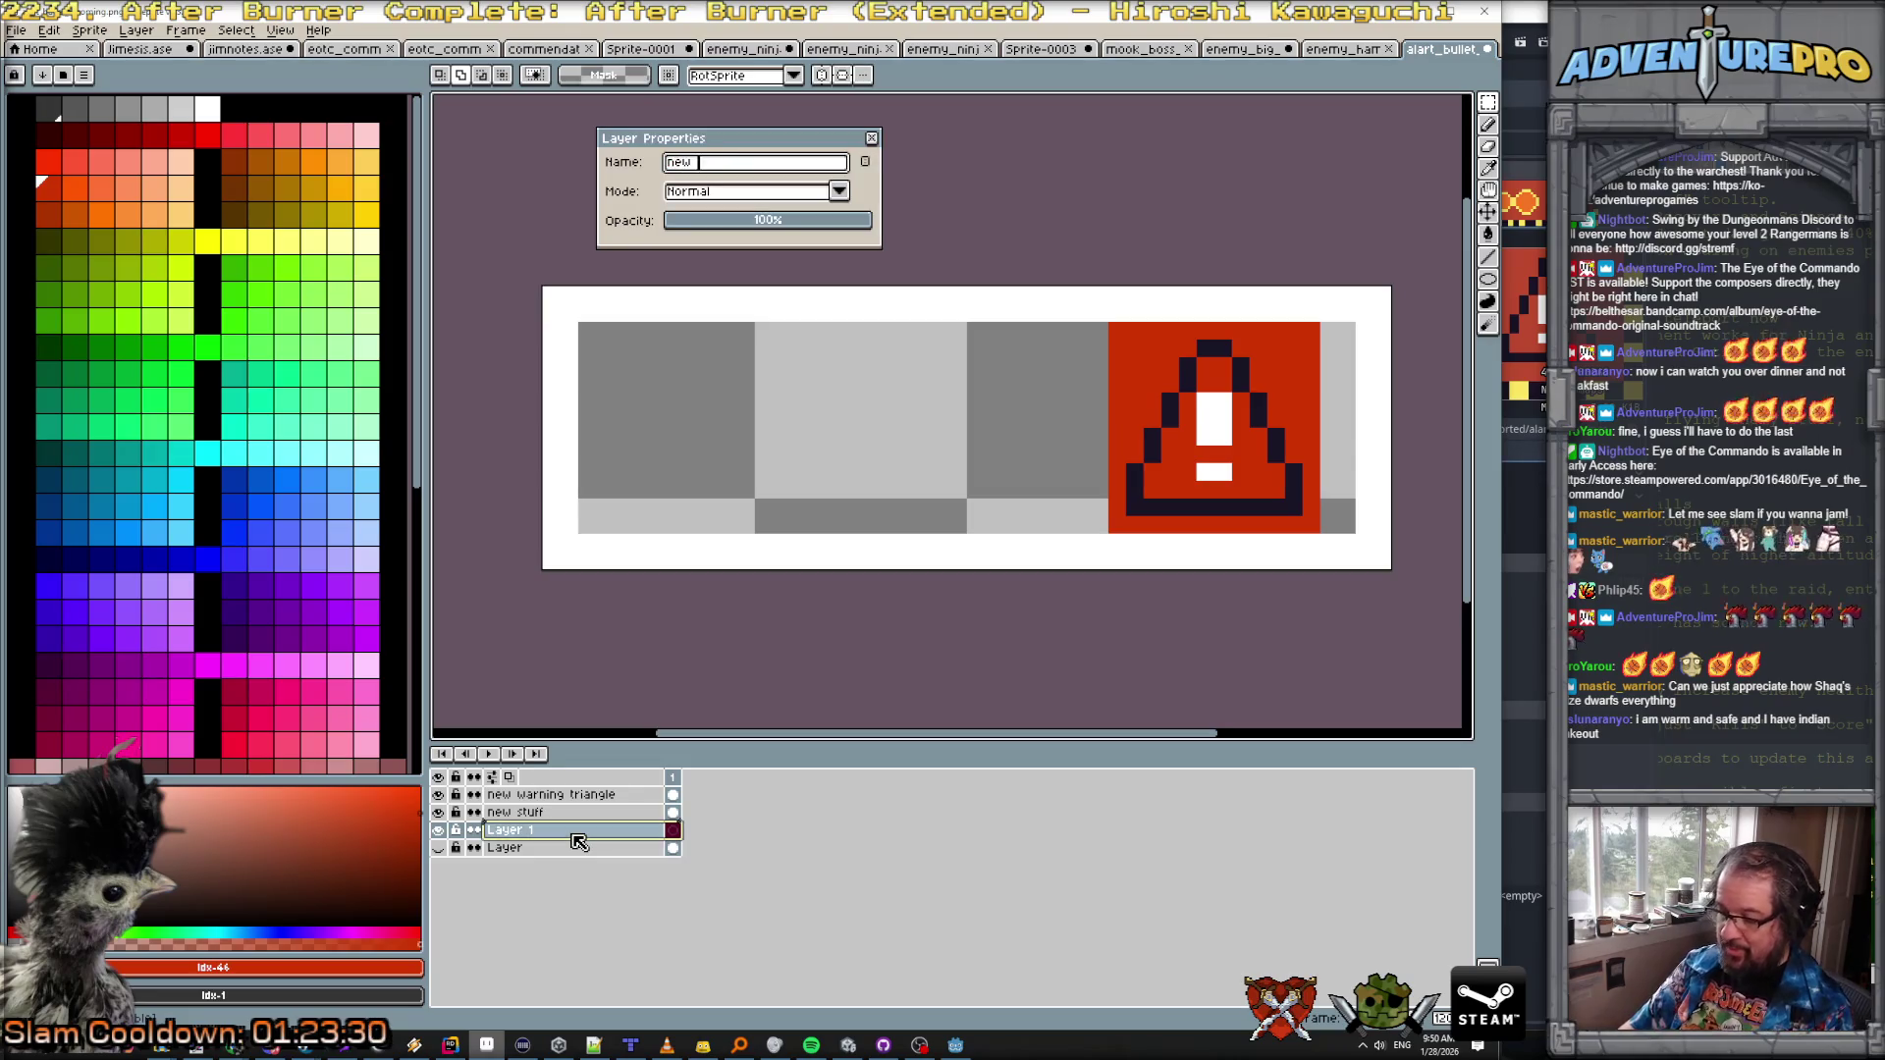
key("Return")
key("b")
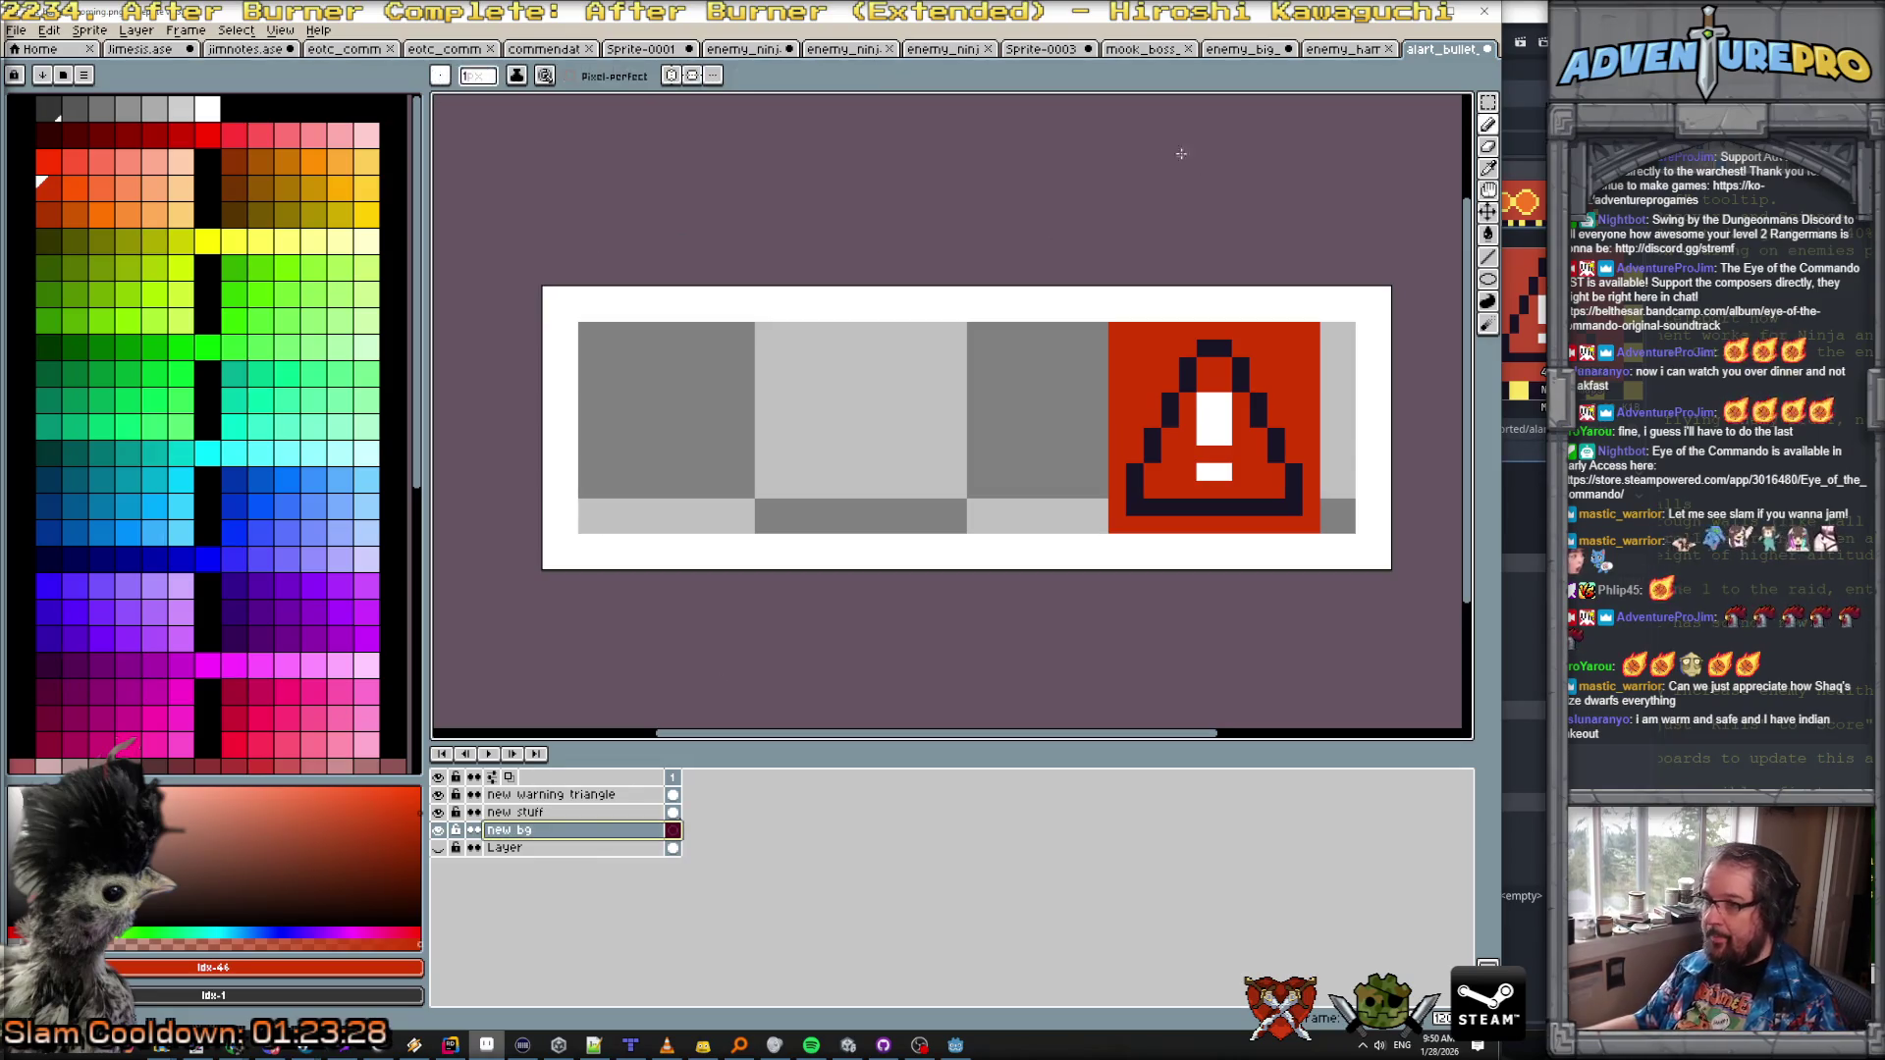
key("g")
left_click(950, 420)
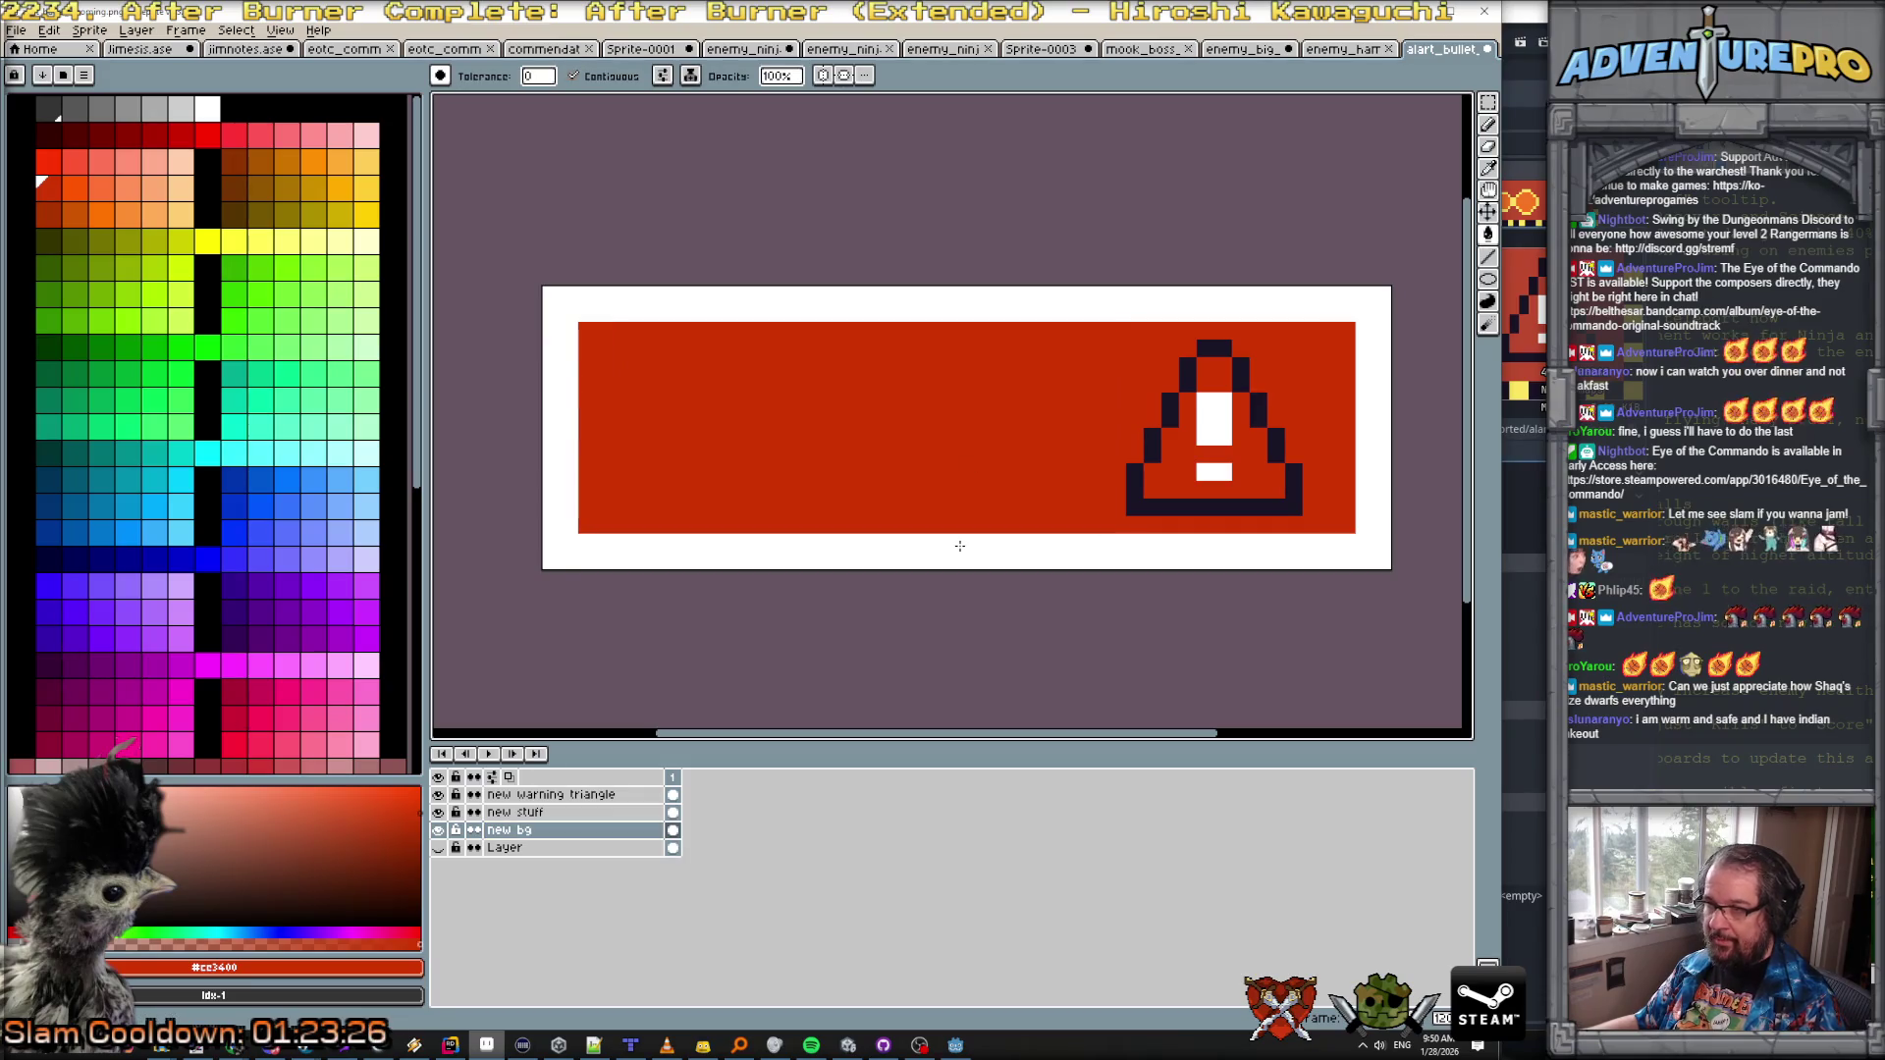
Step: Add a layer named new bullet above new bg, hiding new bg and showing the original bullets
left_click(137, 30)
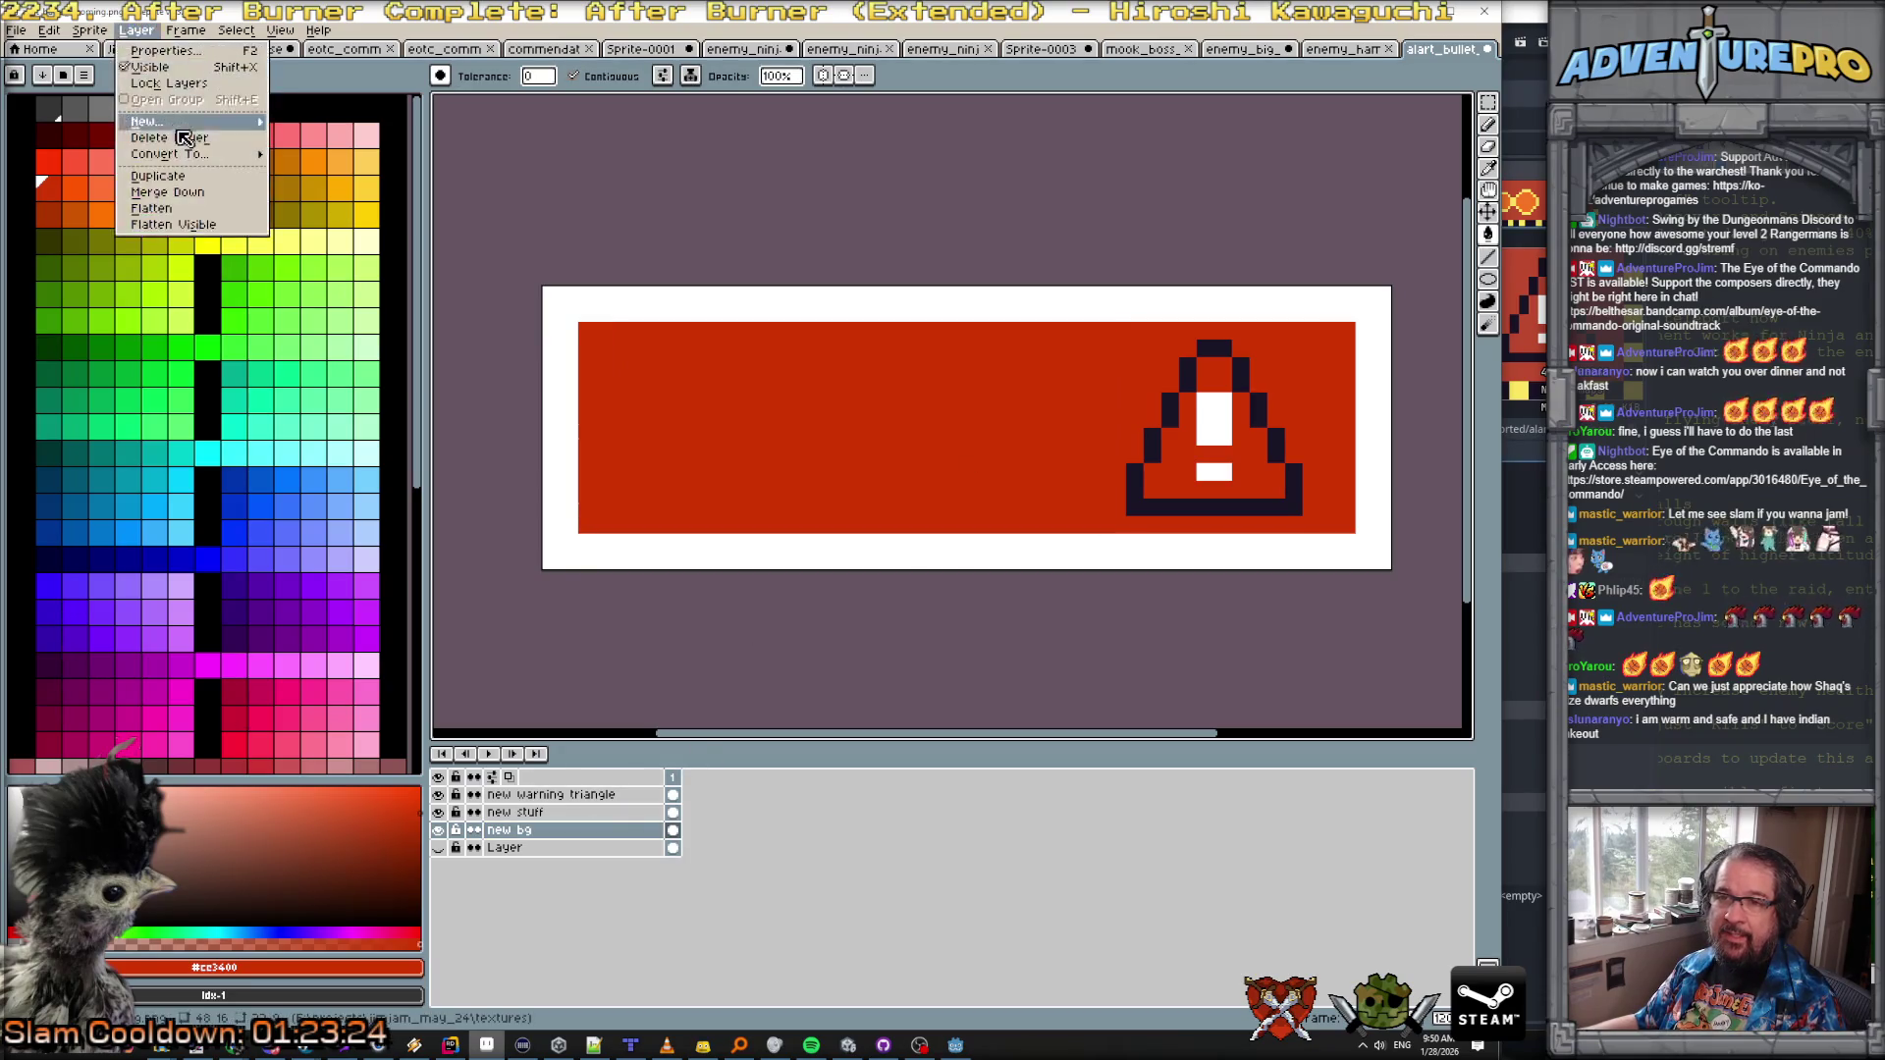
left_click(305, 122)
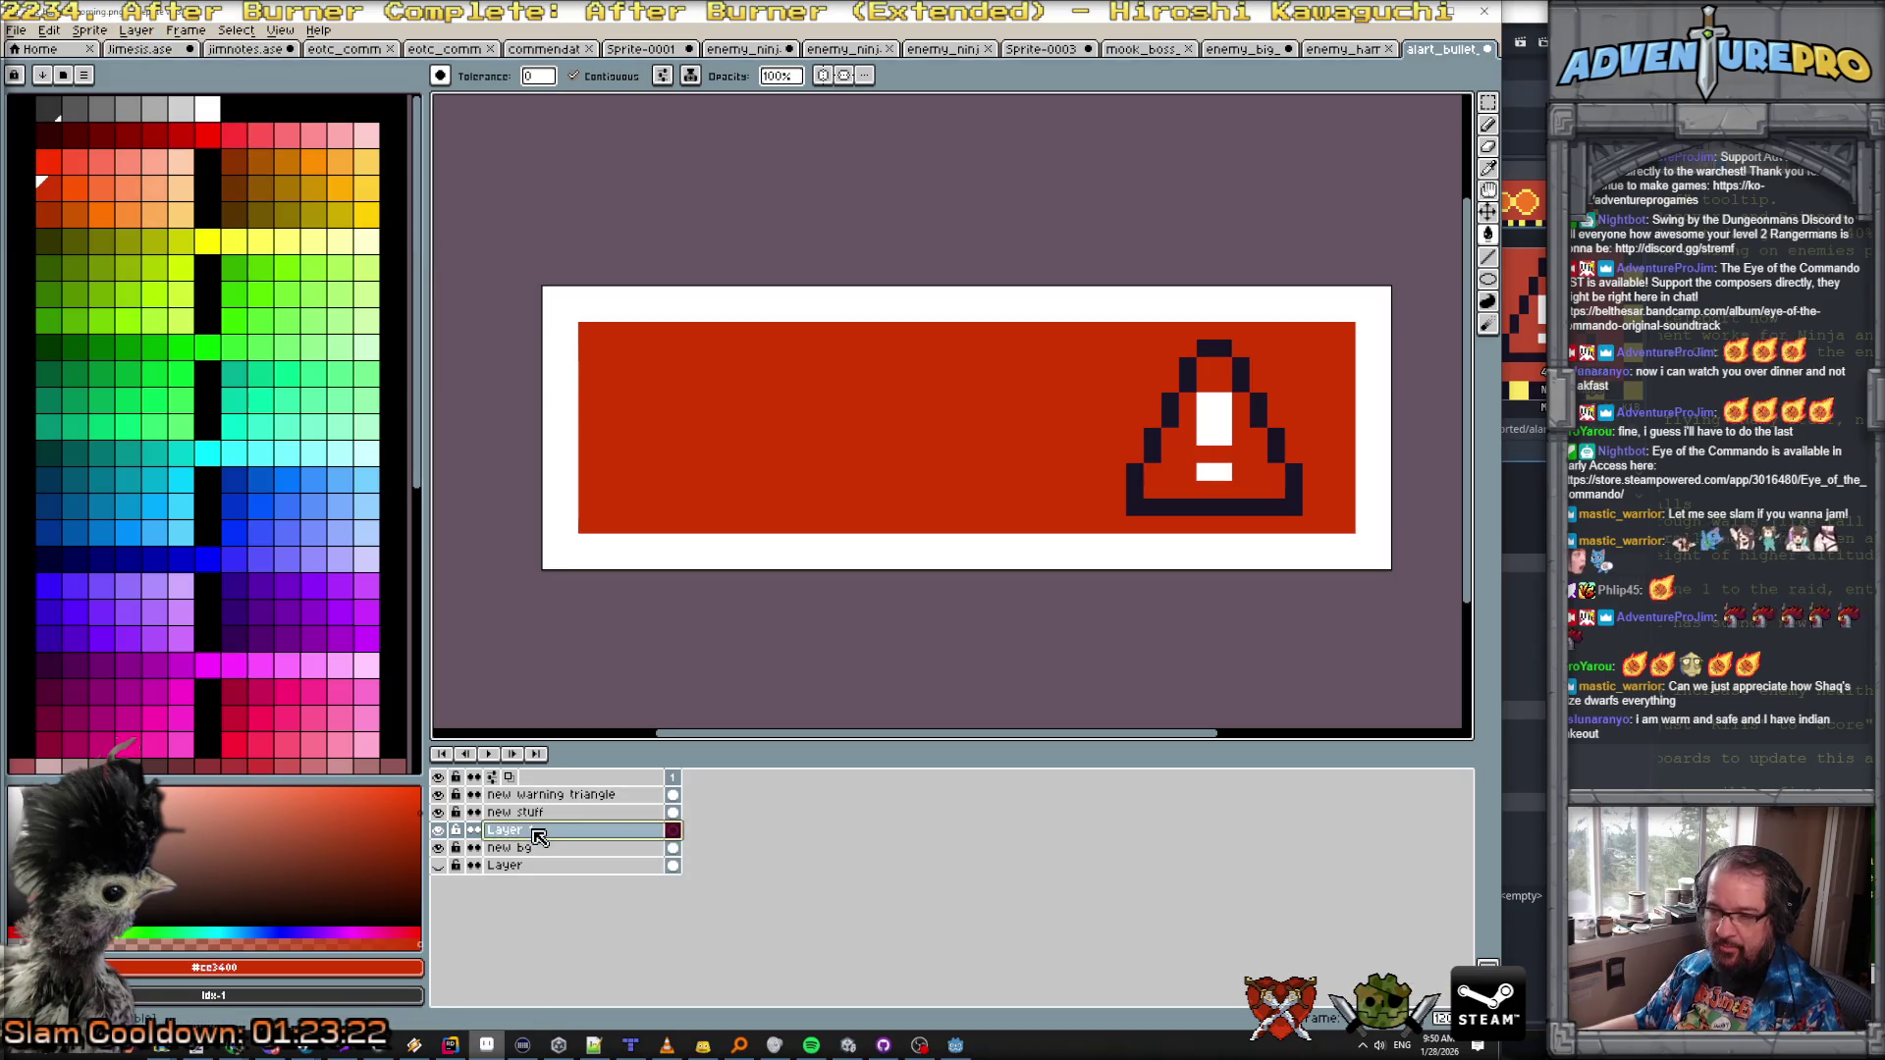
double_click(539, 835)
type("new bull")
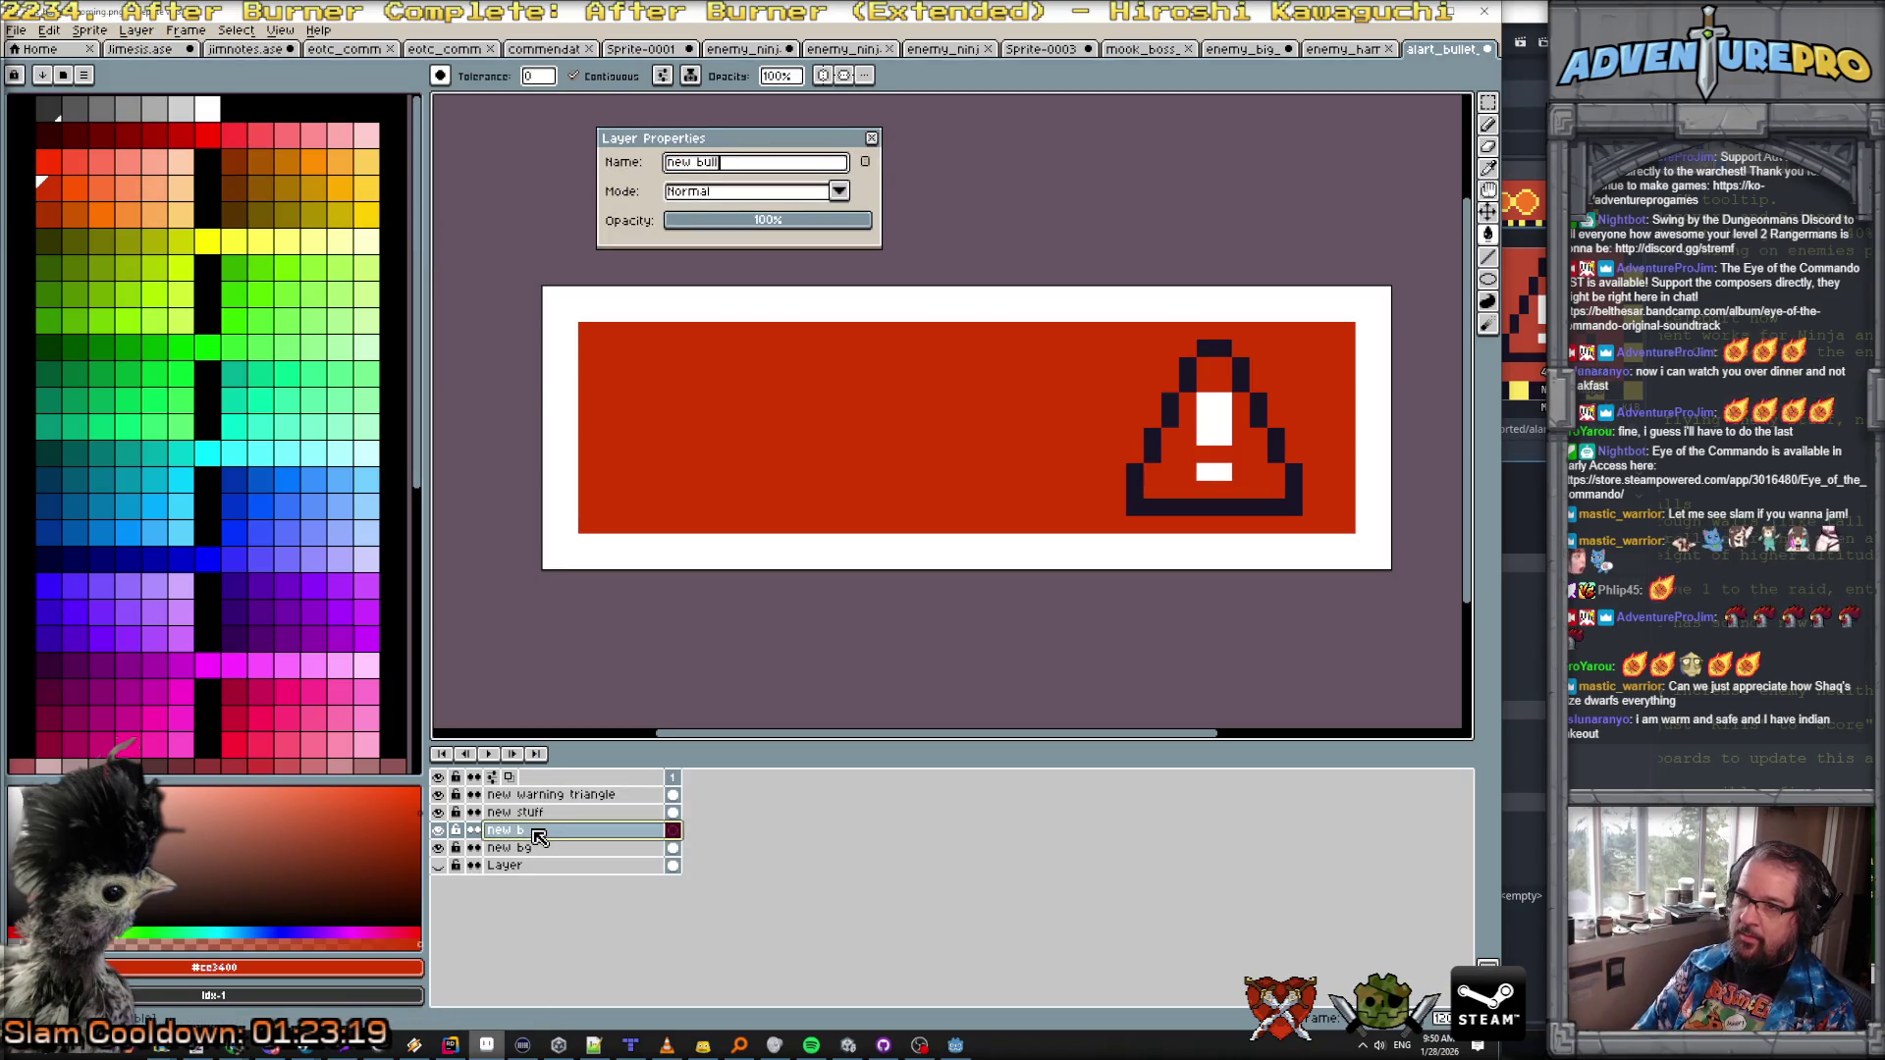
key("Return")
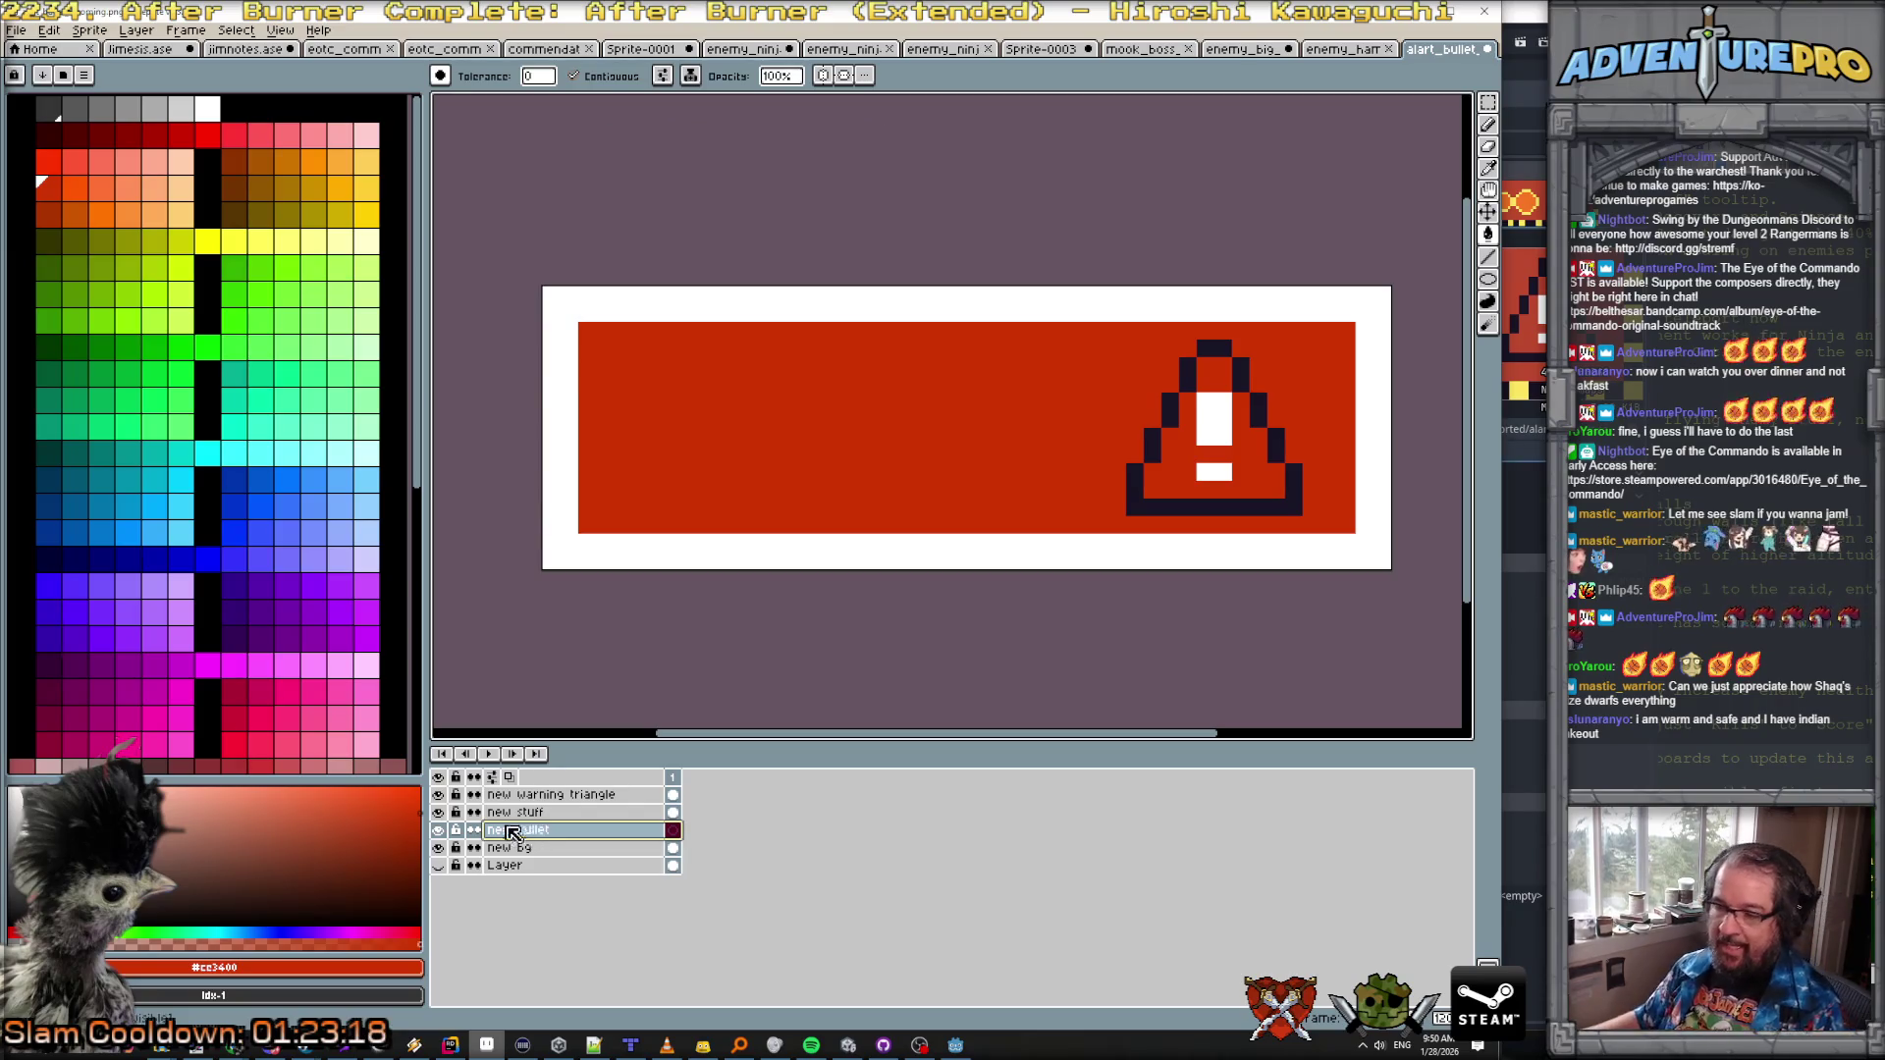
left_click(438, 847)
left_click(437, 865)
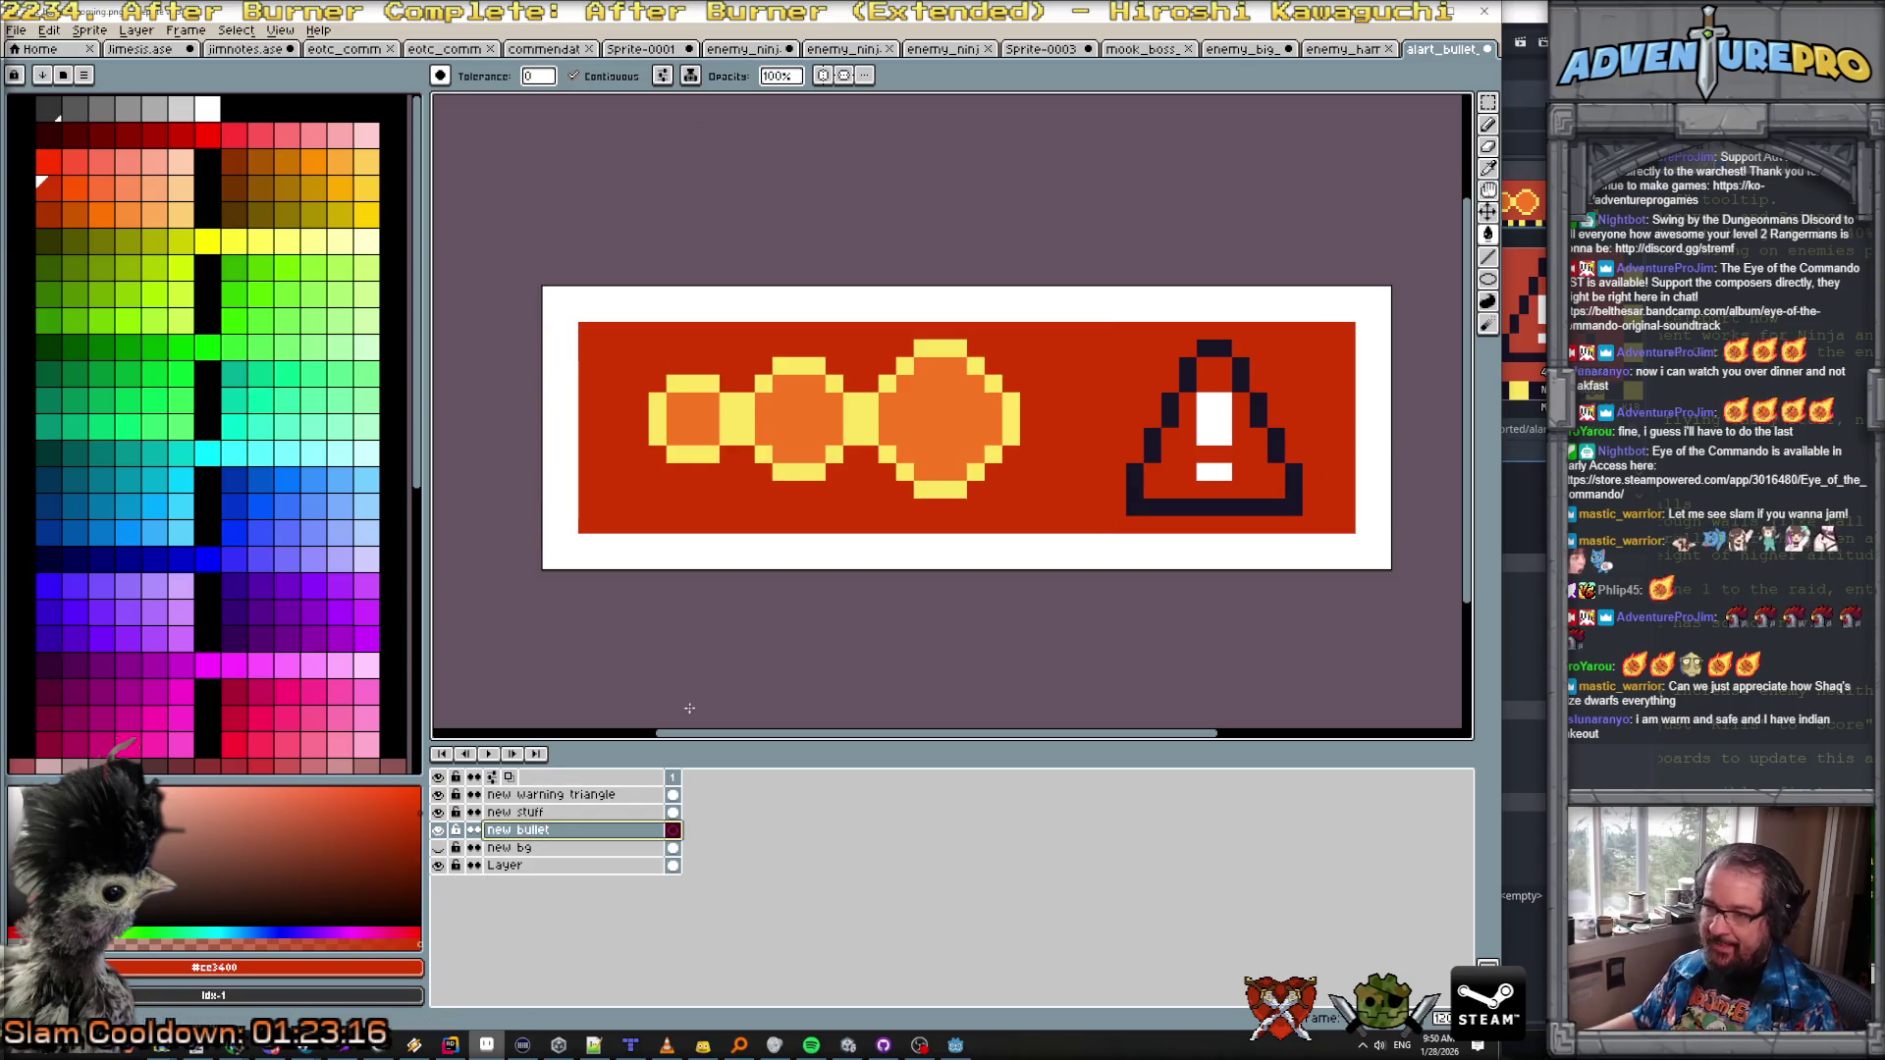
Step: Pencil a bright yellow outline along the large circle's bottom and right side
left_click(887, 387, "alt")
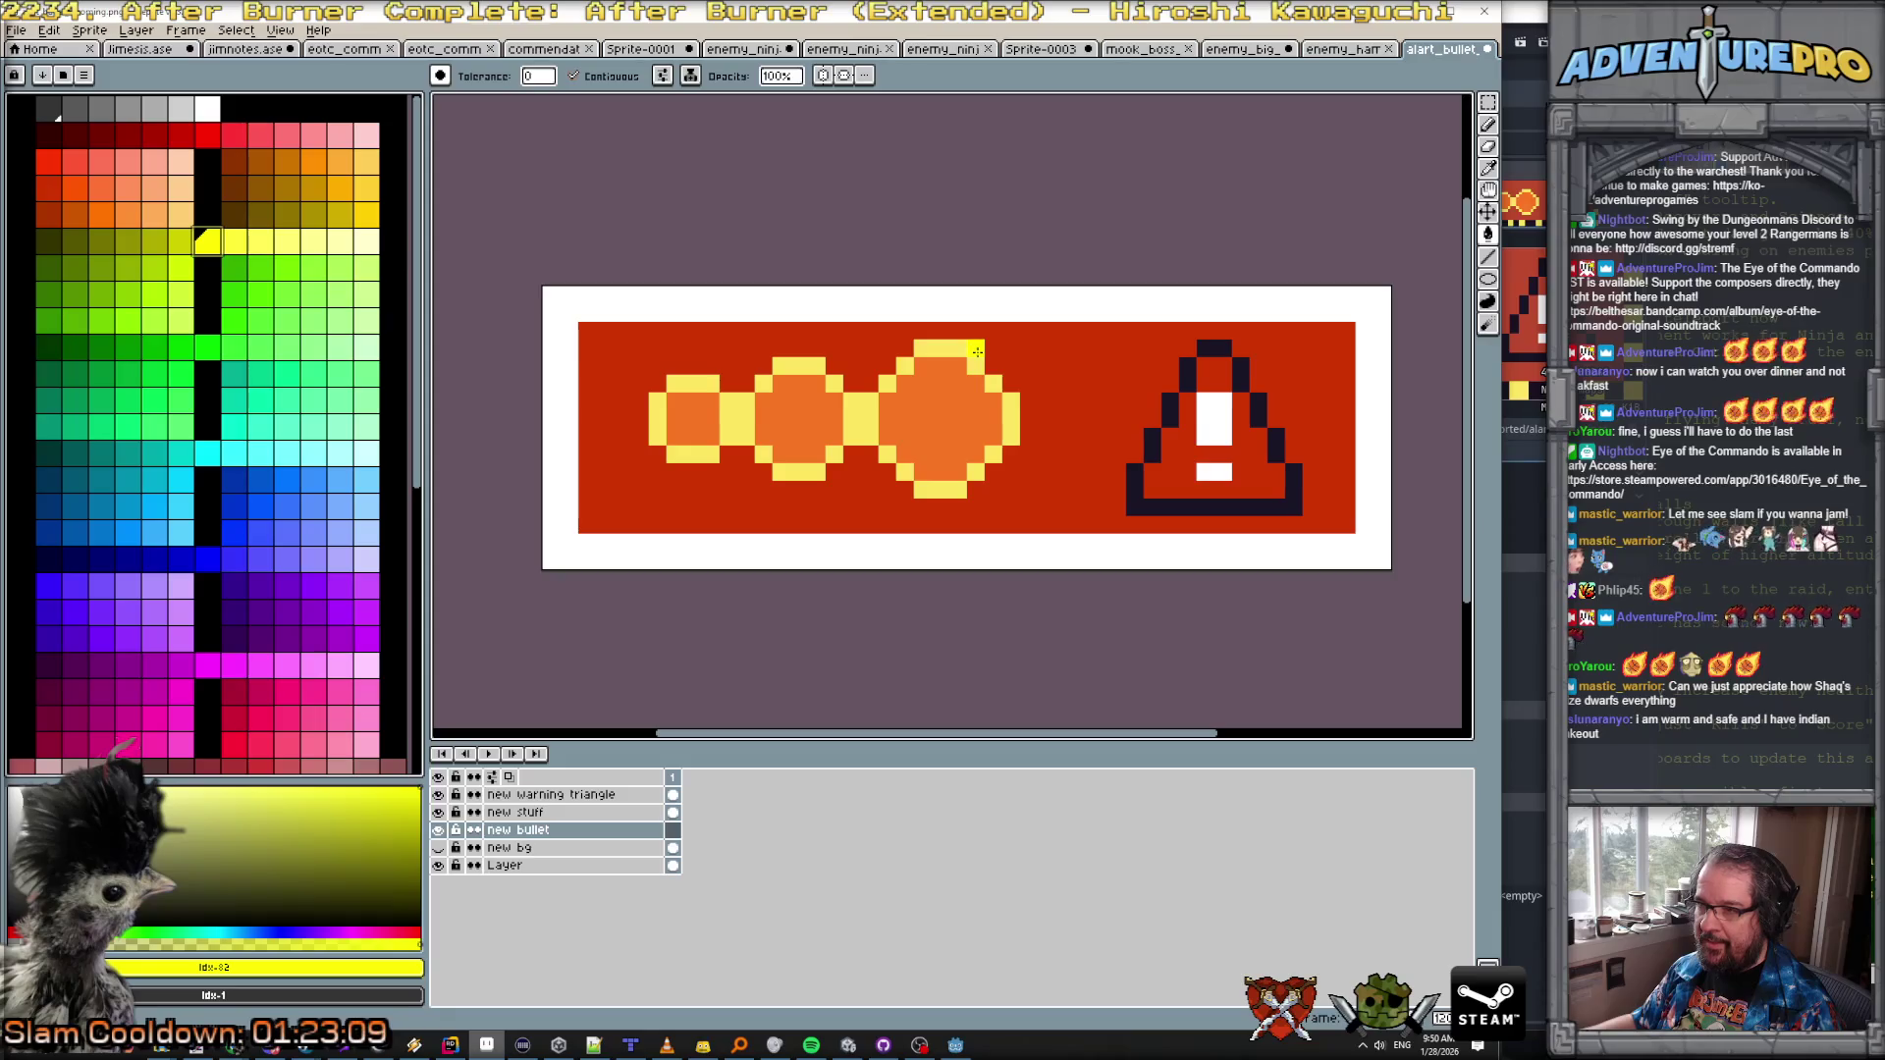
left_click(929, 351)
key("ctrl+z")
key("b")
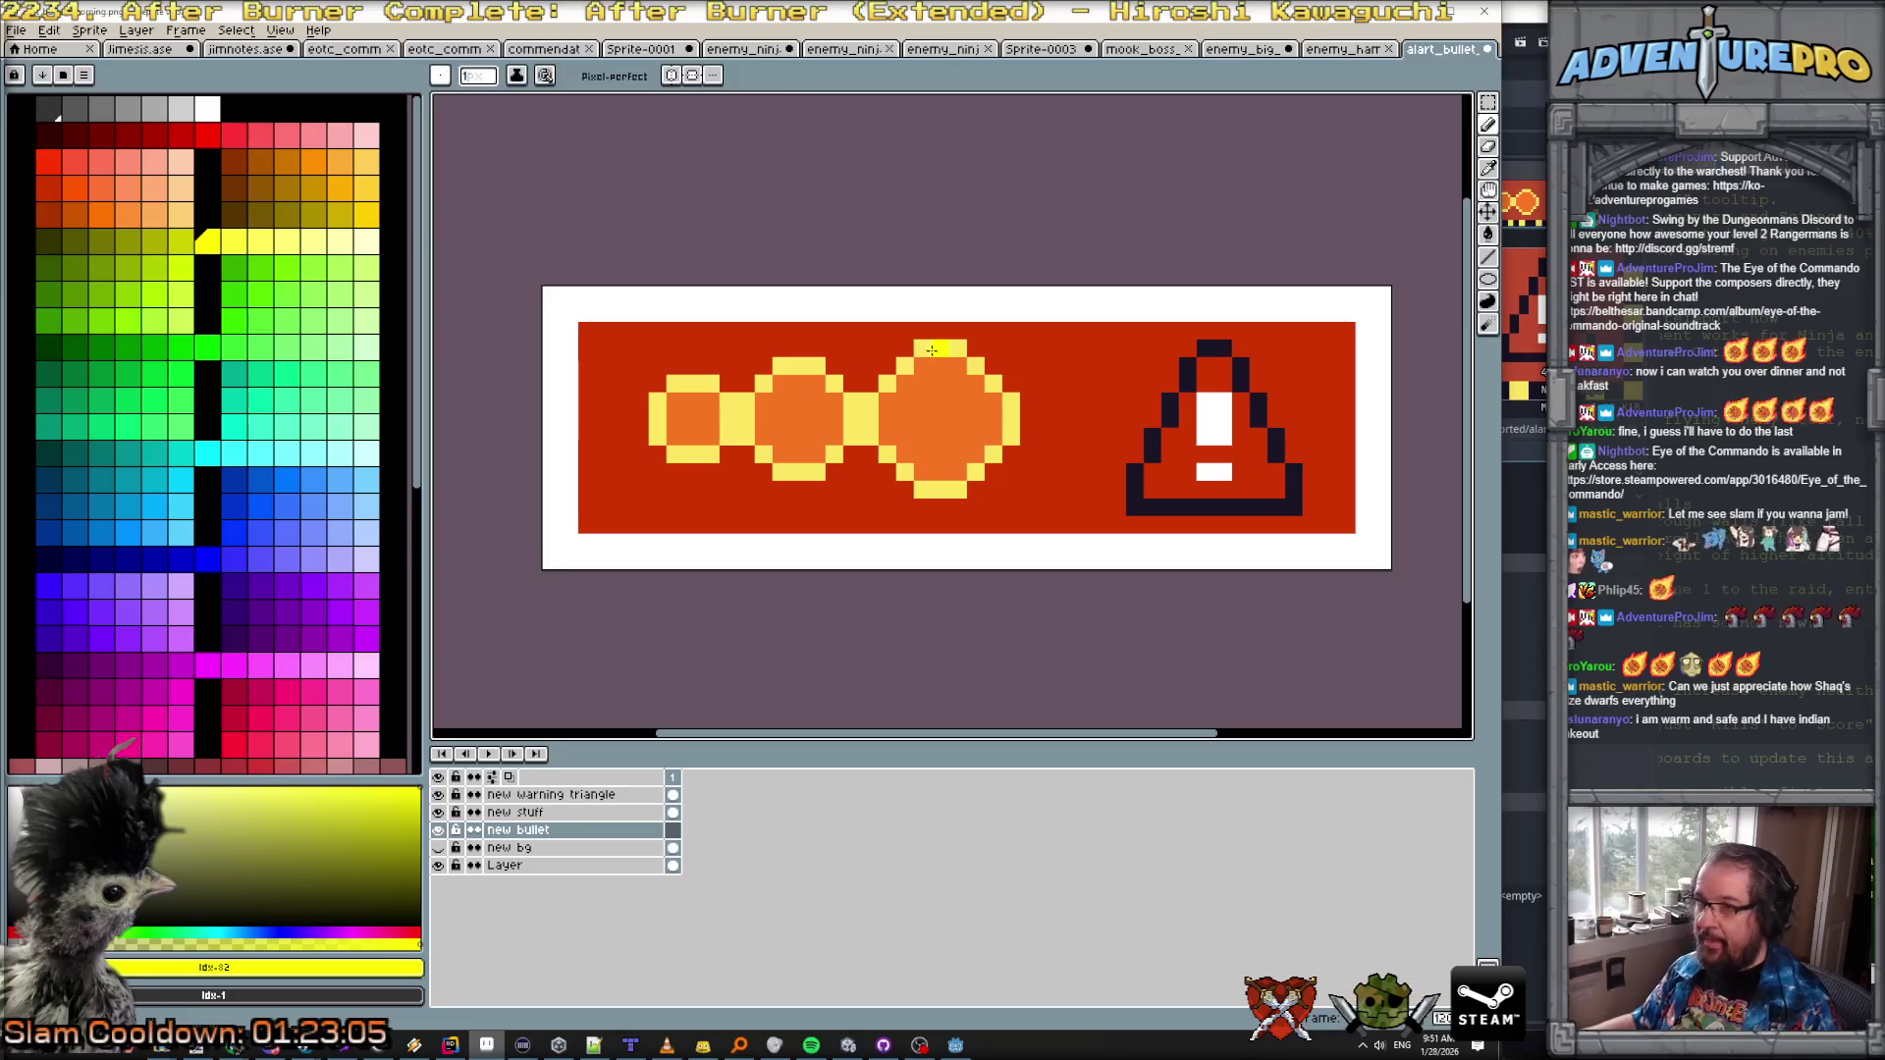
left_click(925, 490)
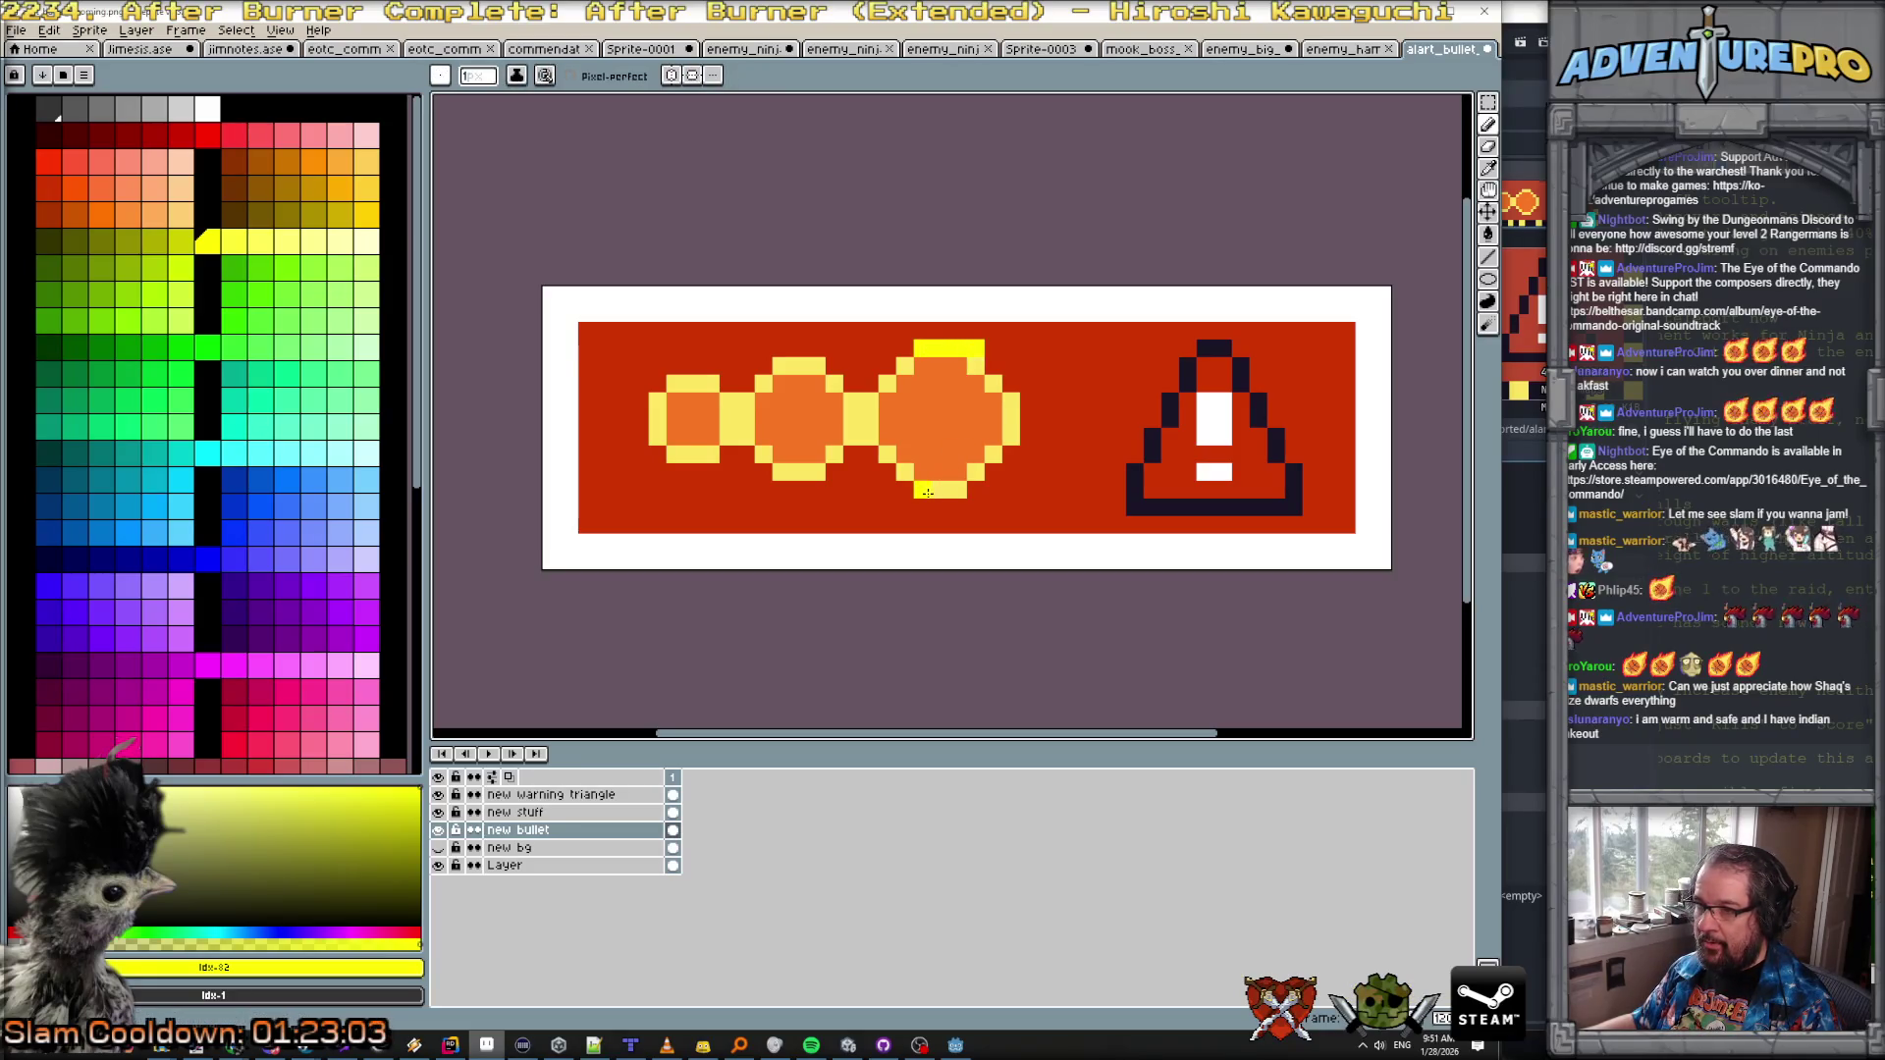
key("ctrl+z")
mouse_move(922, 506)
left_mouse_down()
mouse_move(978, 507)
mouse_move(1005, 481)
left_mouse_up()
left_click(1027, 452)
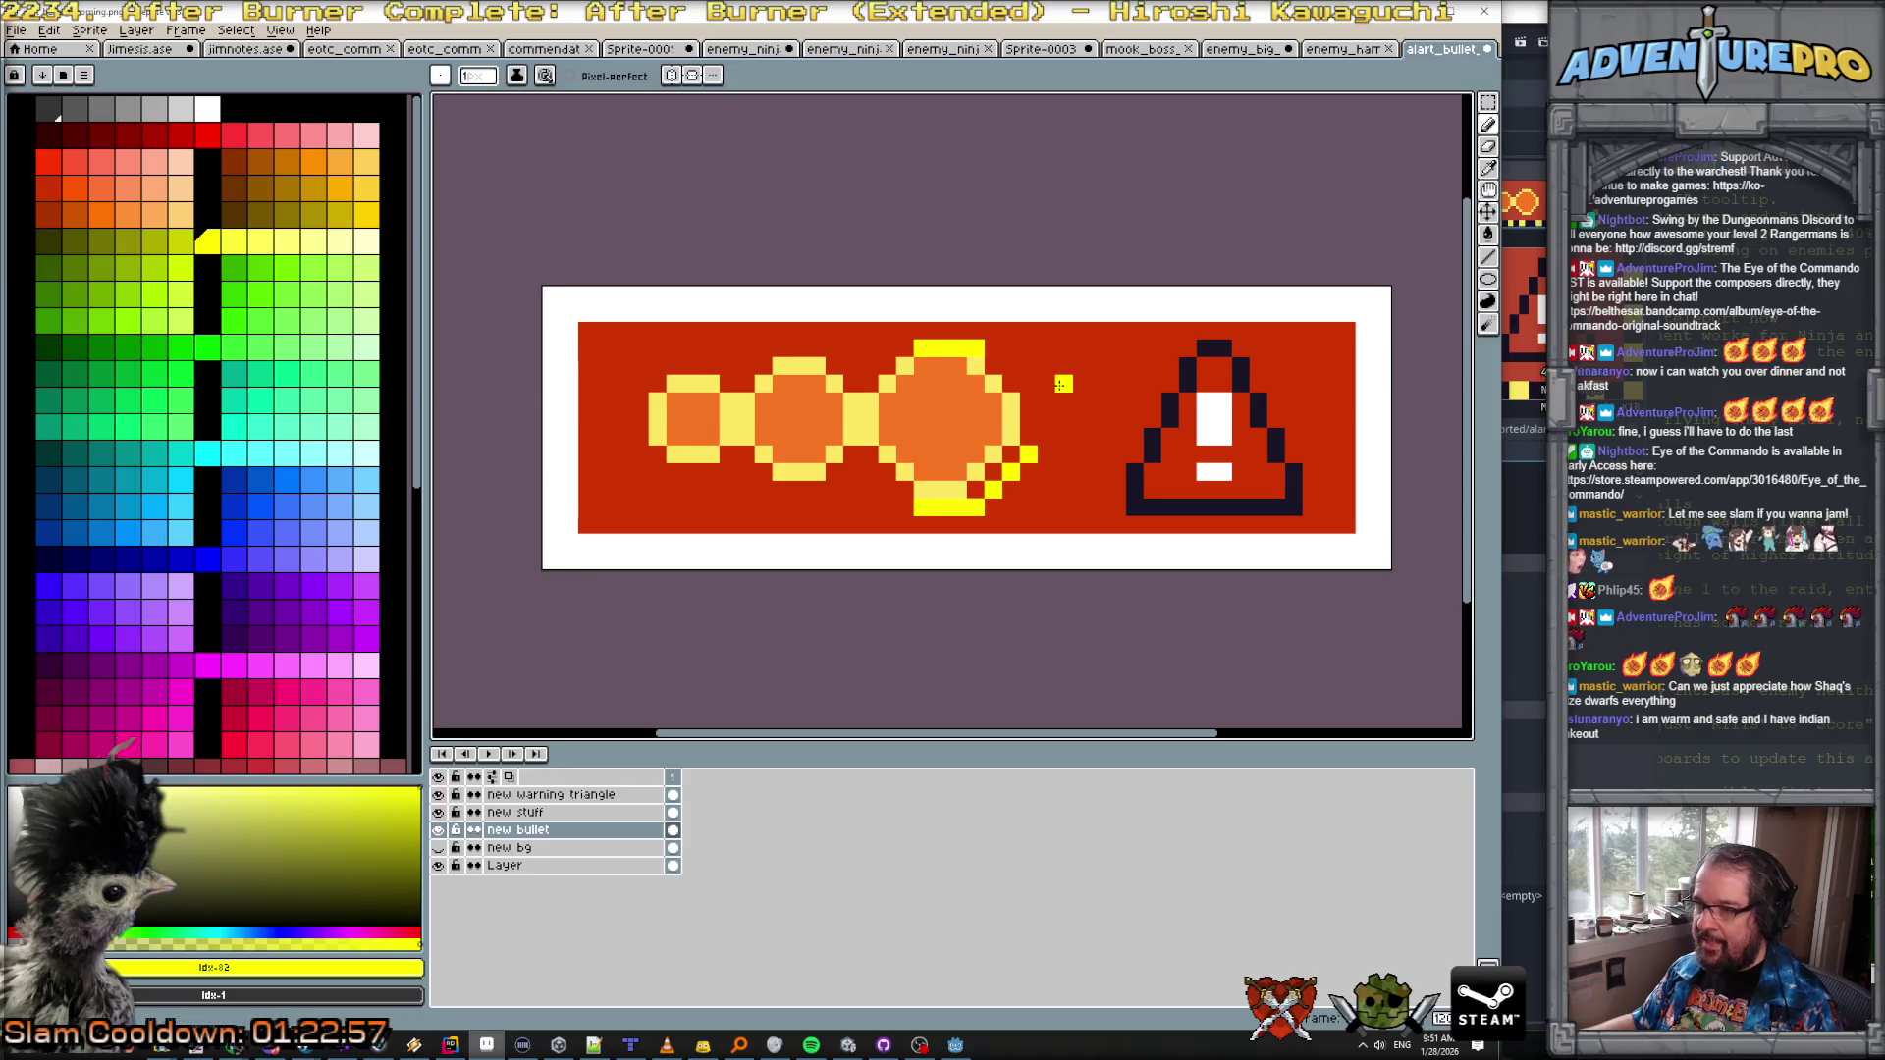
key("ctrl+z")
left_click_drag(1011, 471, 1025, 468)
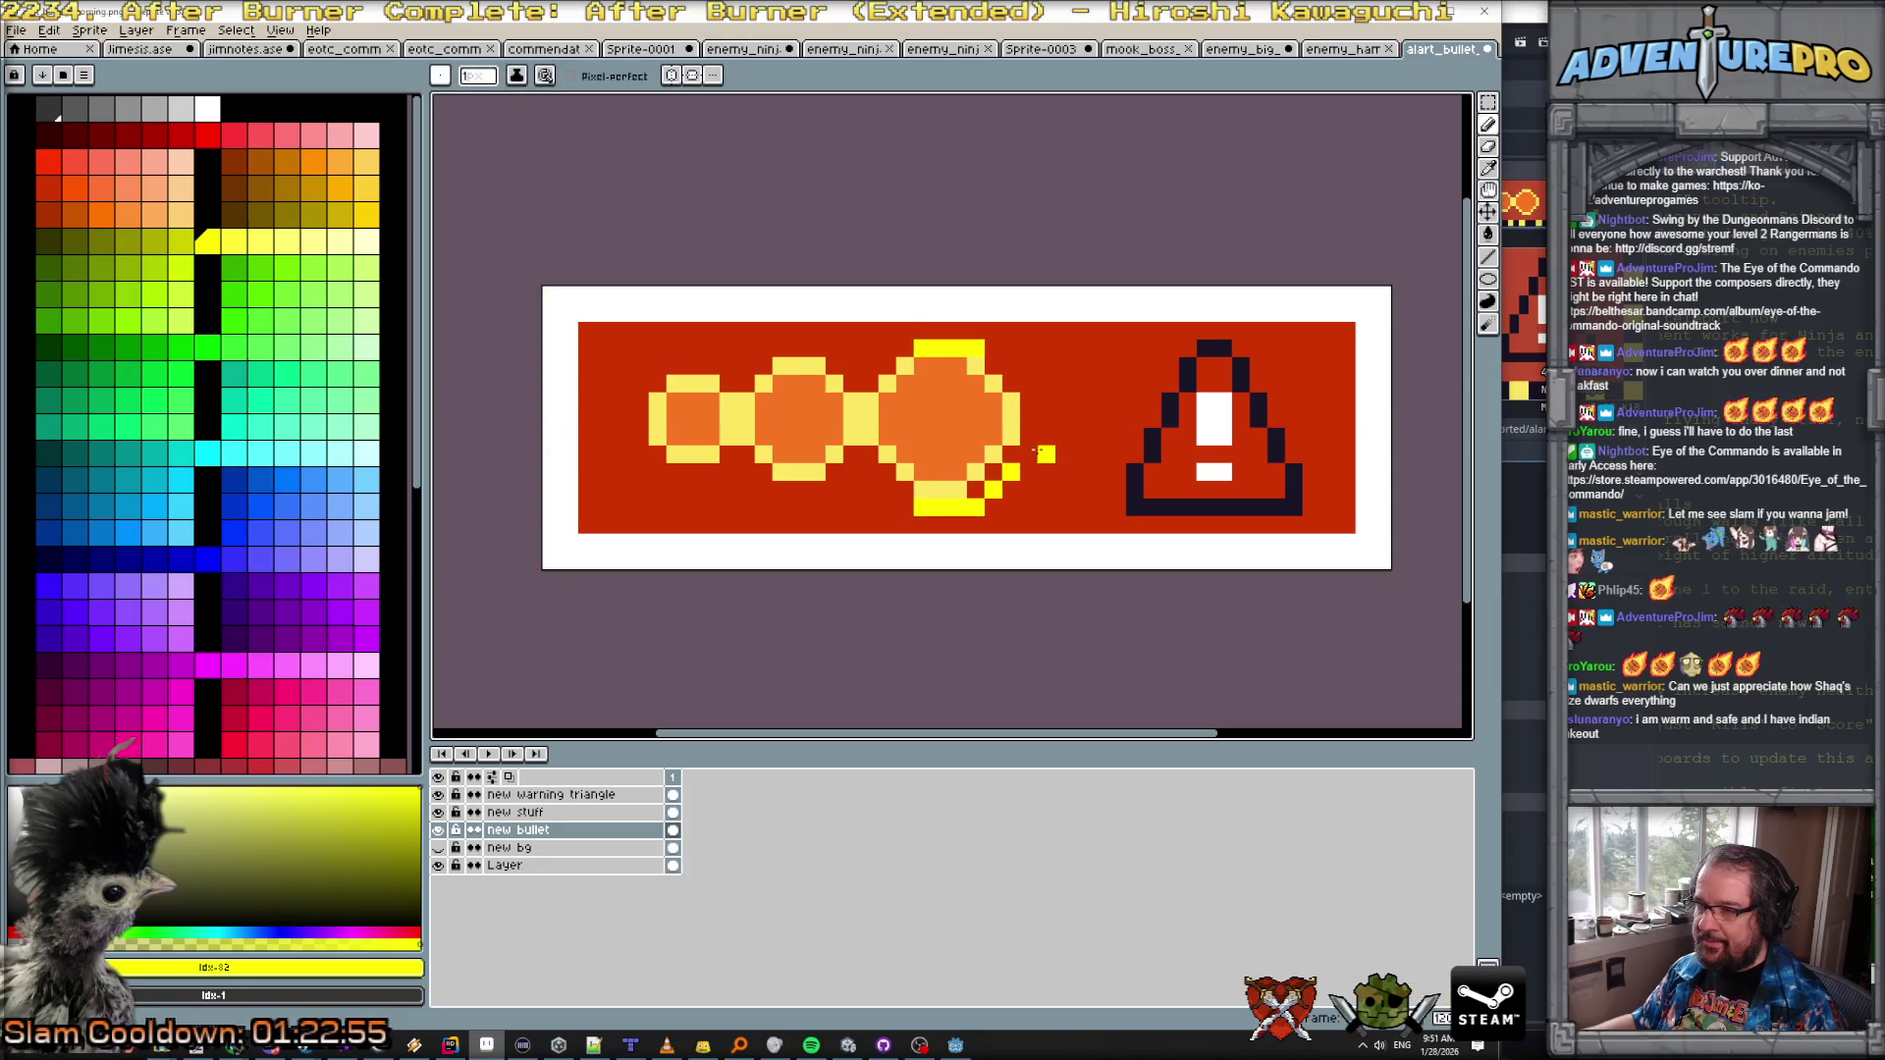
key("ctrl+z")
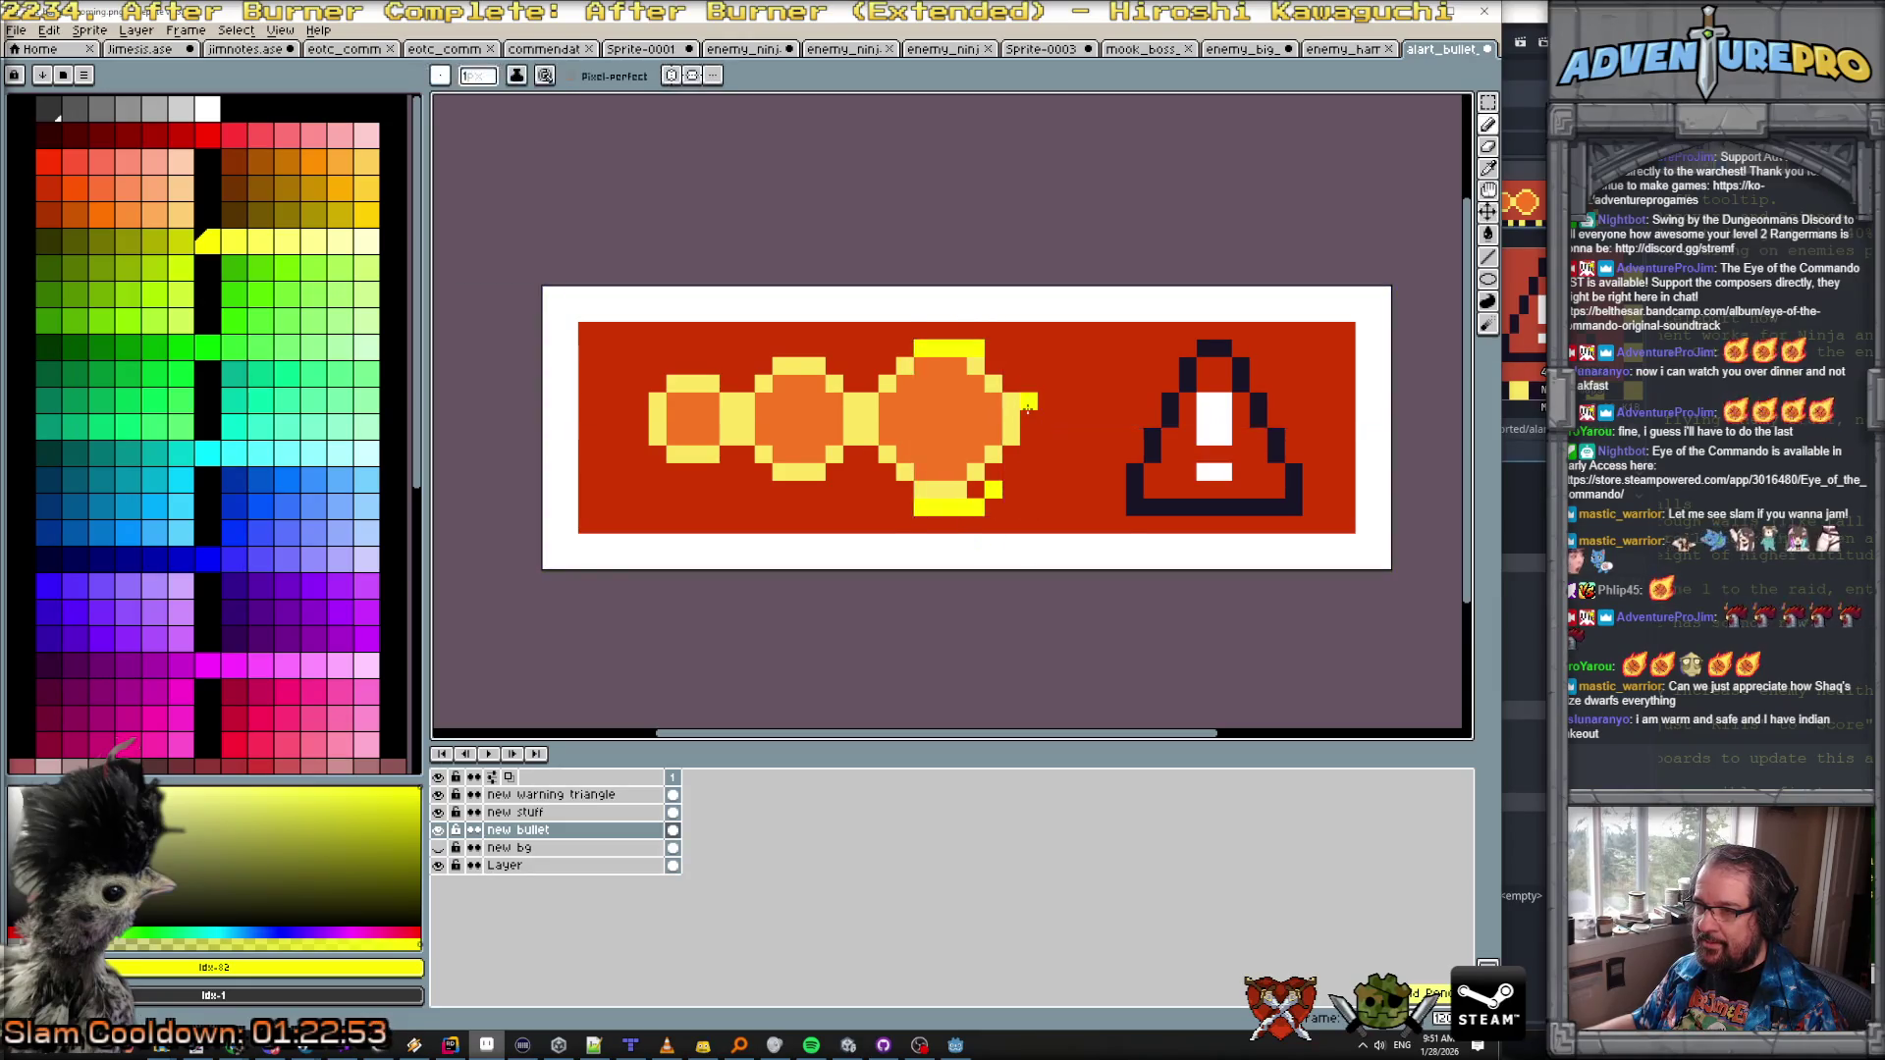
left_click_drag(1028, 401, 1028, 438)
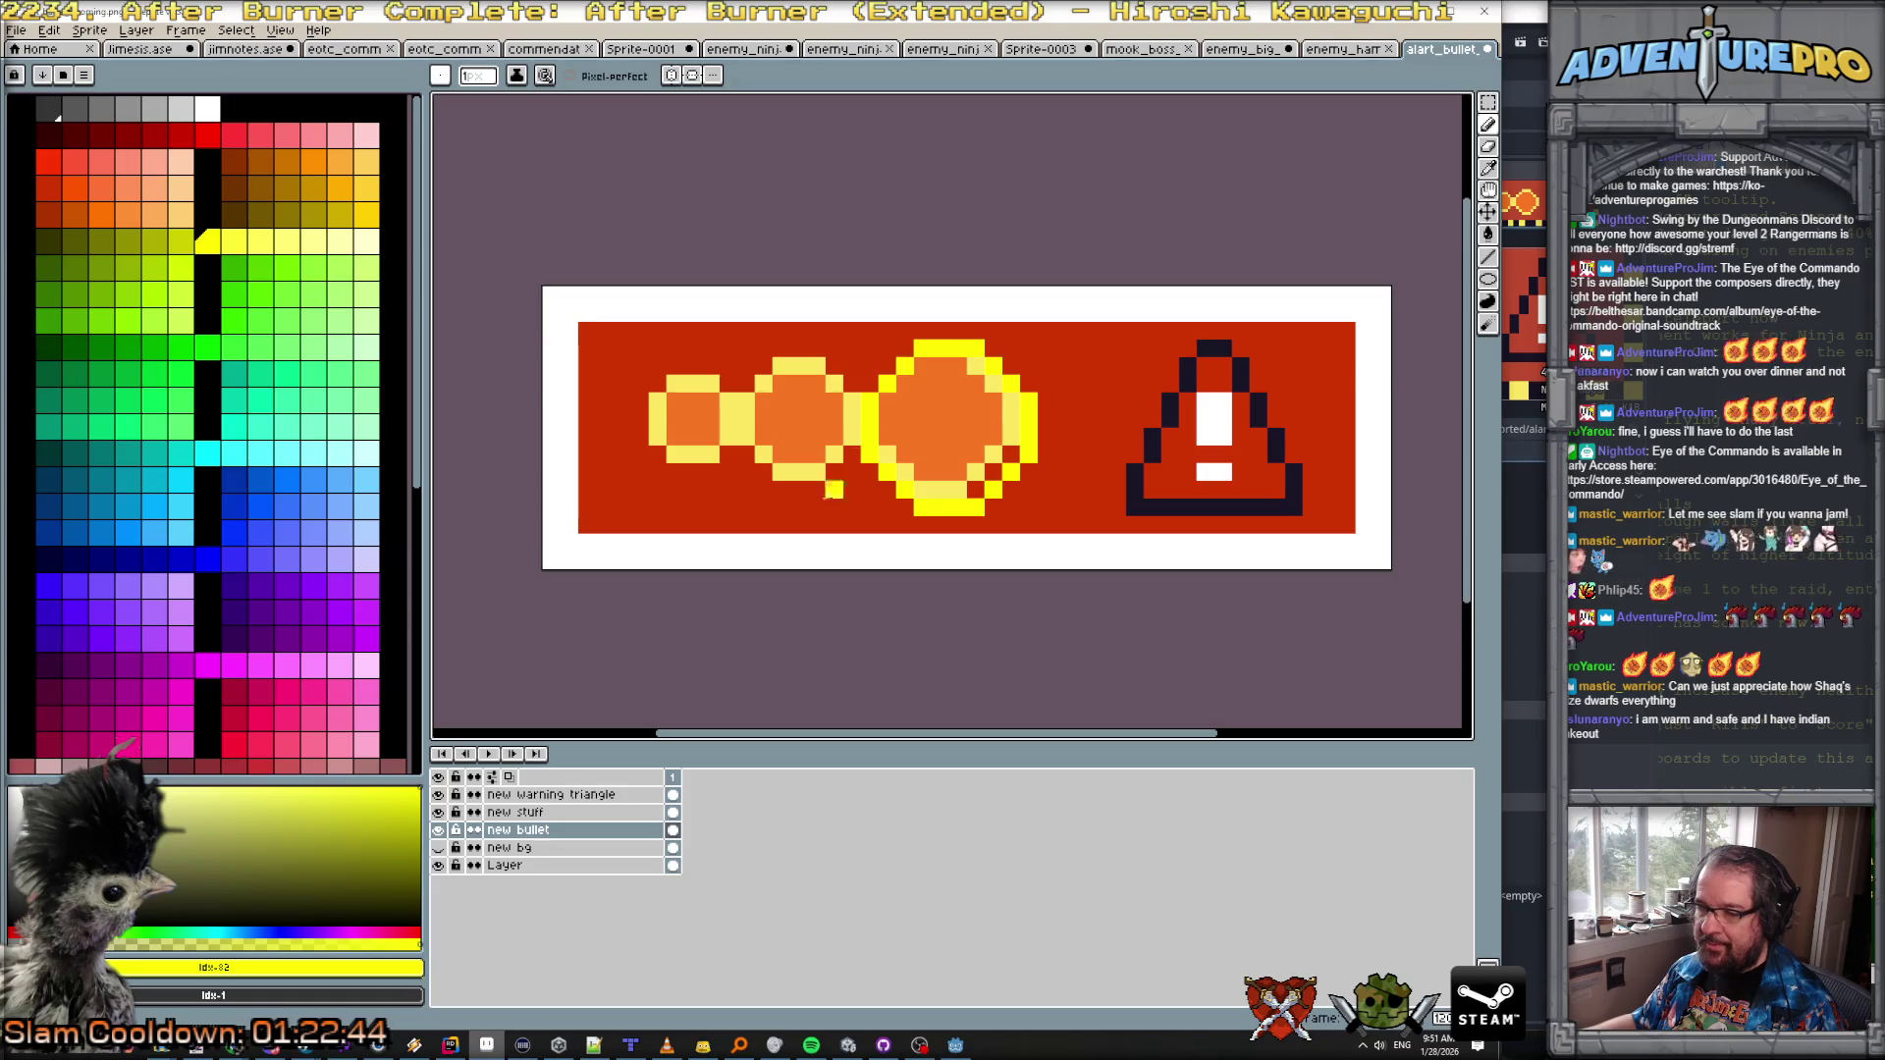
Step: Compare against the original artwork and paint the middle circle's yellow outline
left_click(438, 866)
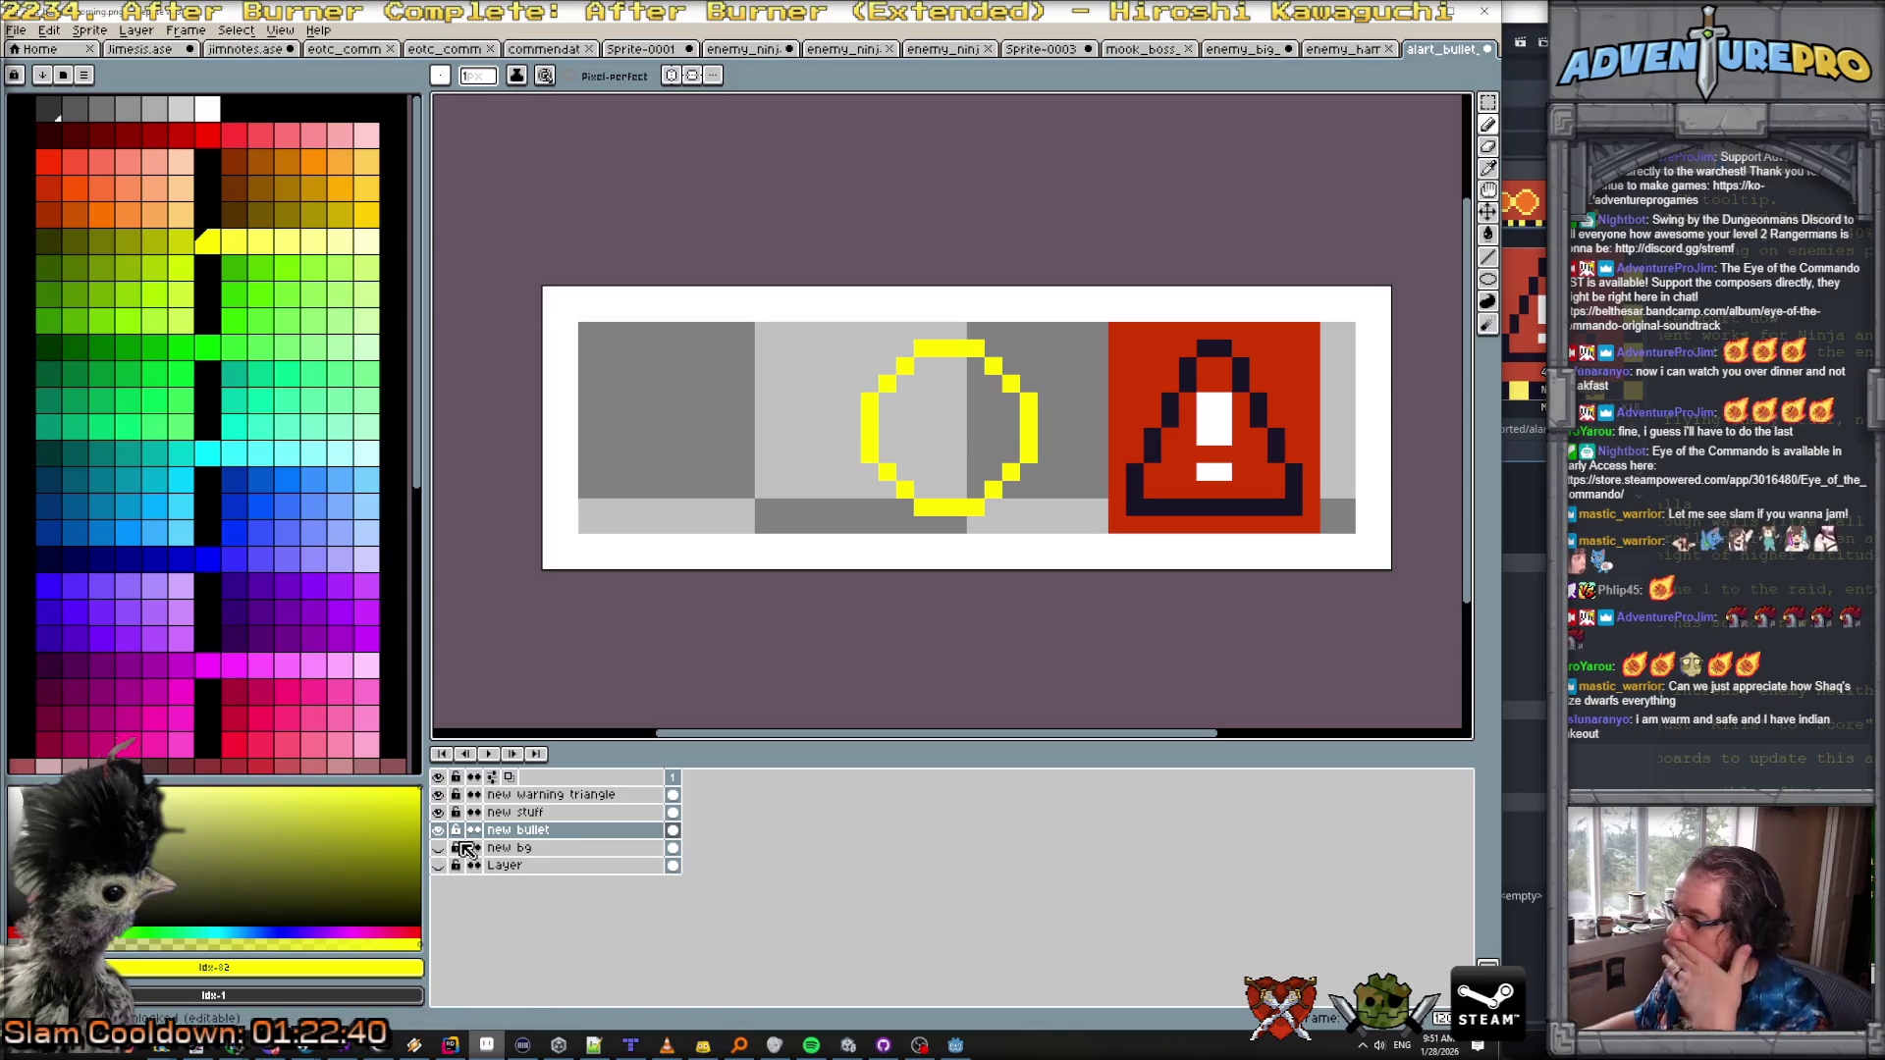
left_click(439, 866)
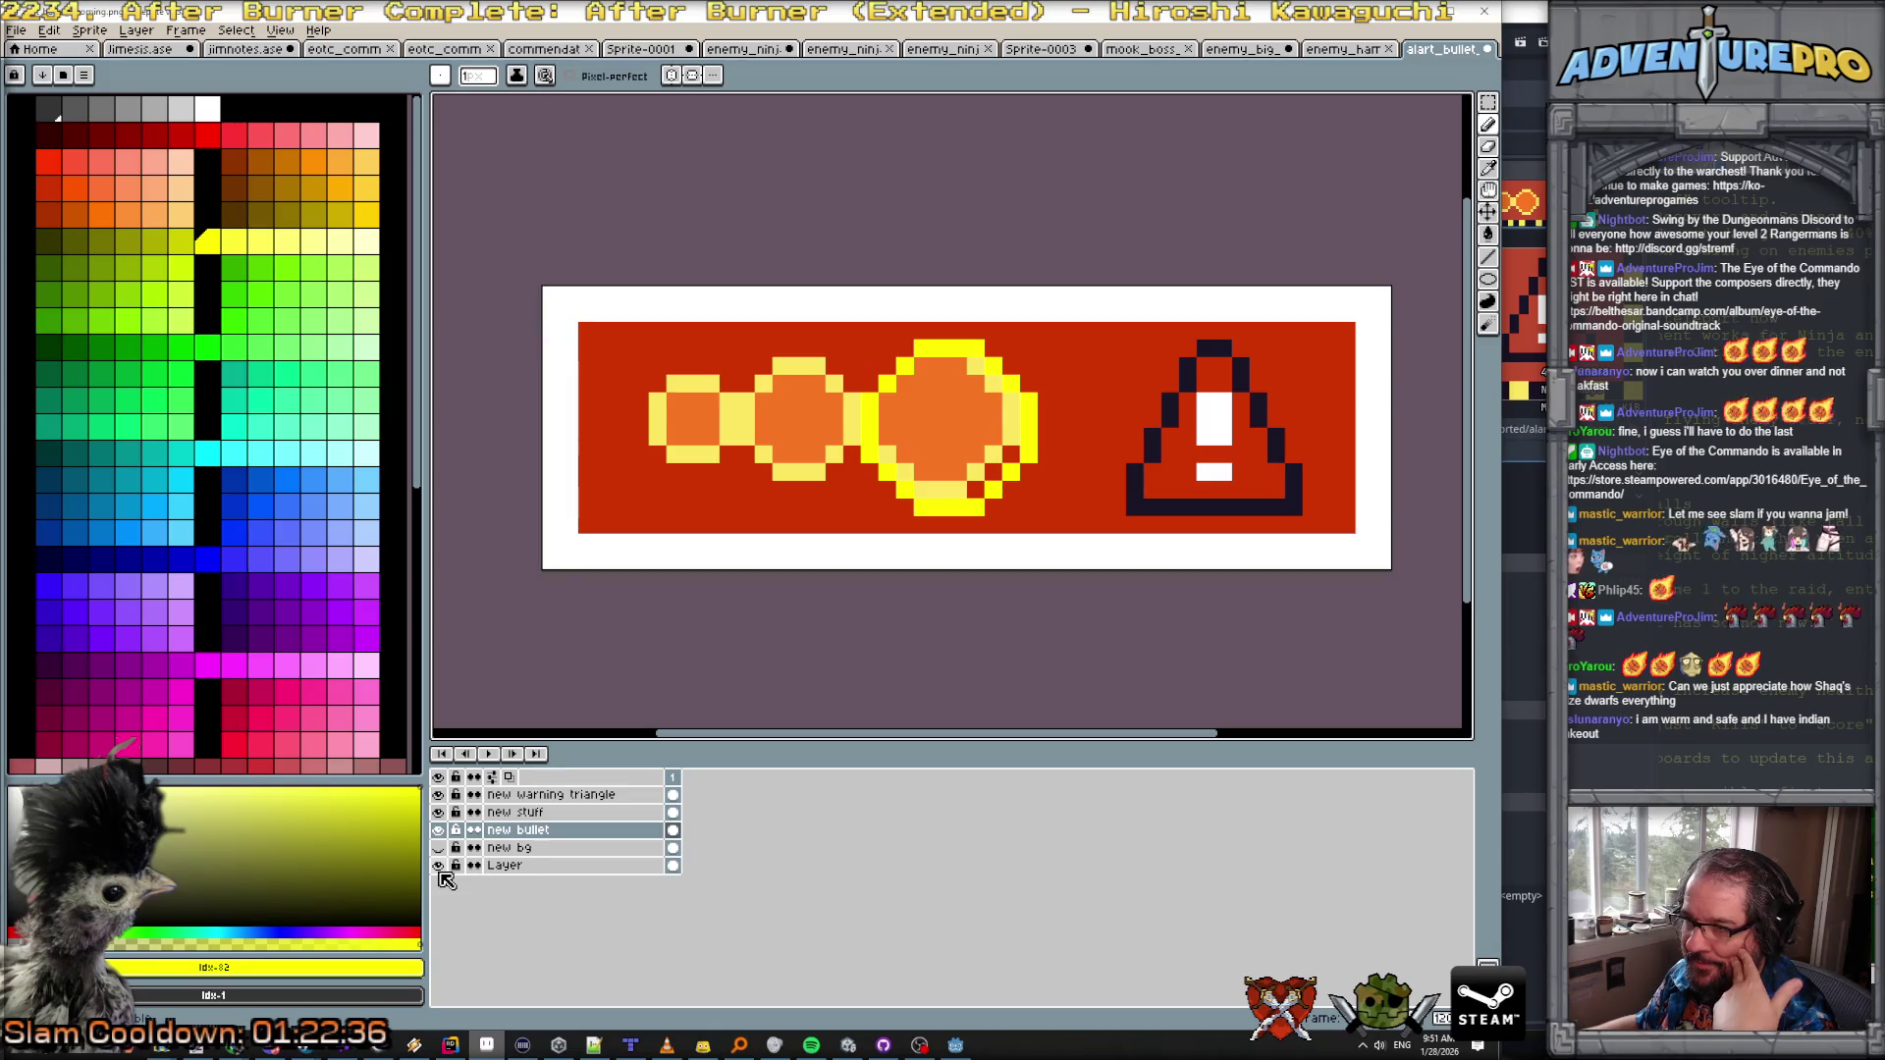
left_click(438, 866)
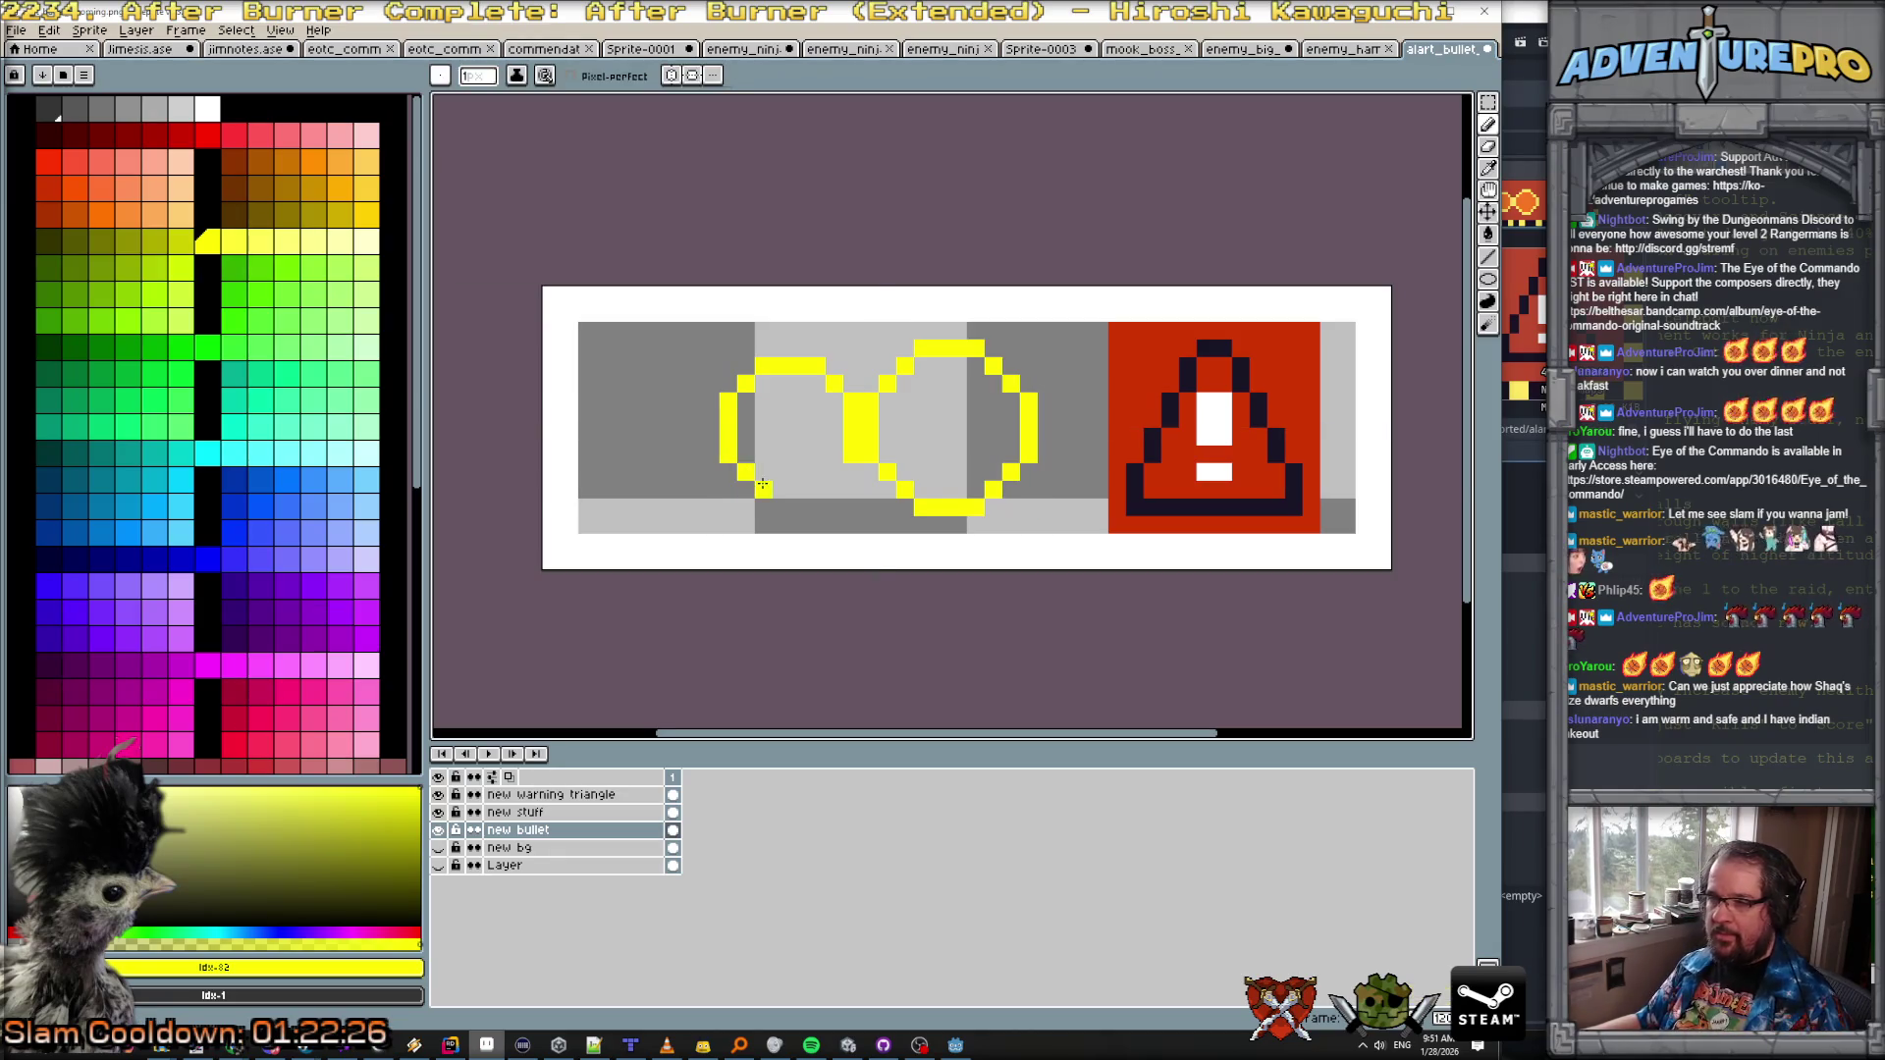
left_click(817, 490)
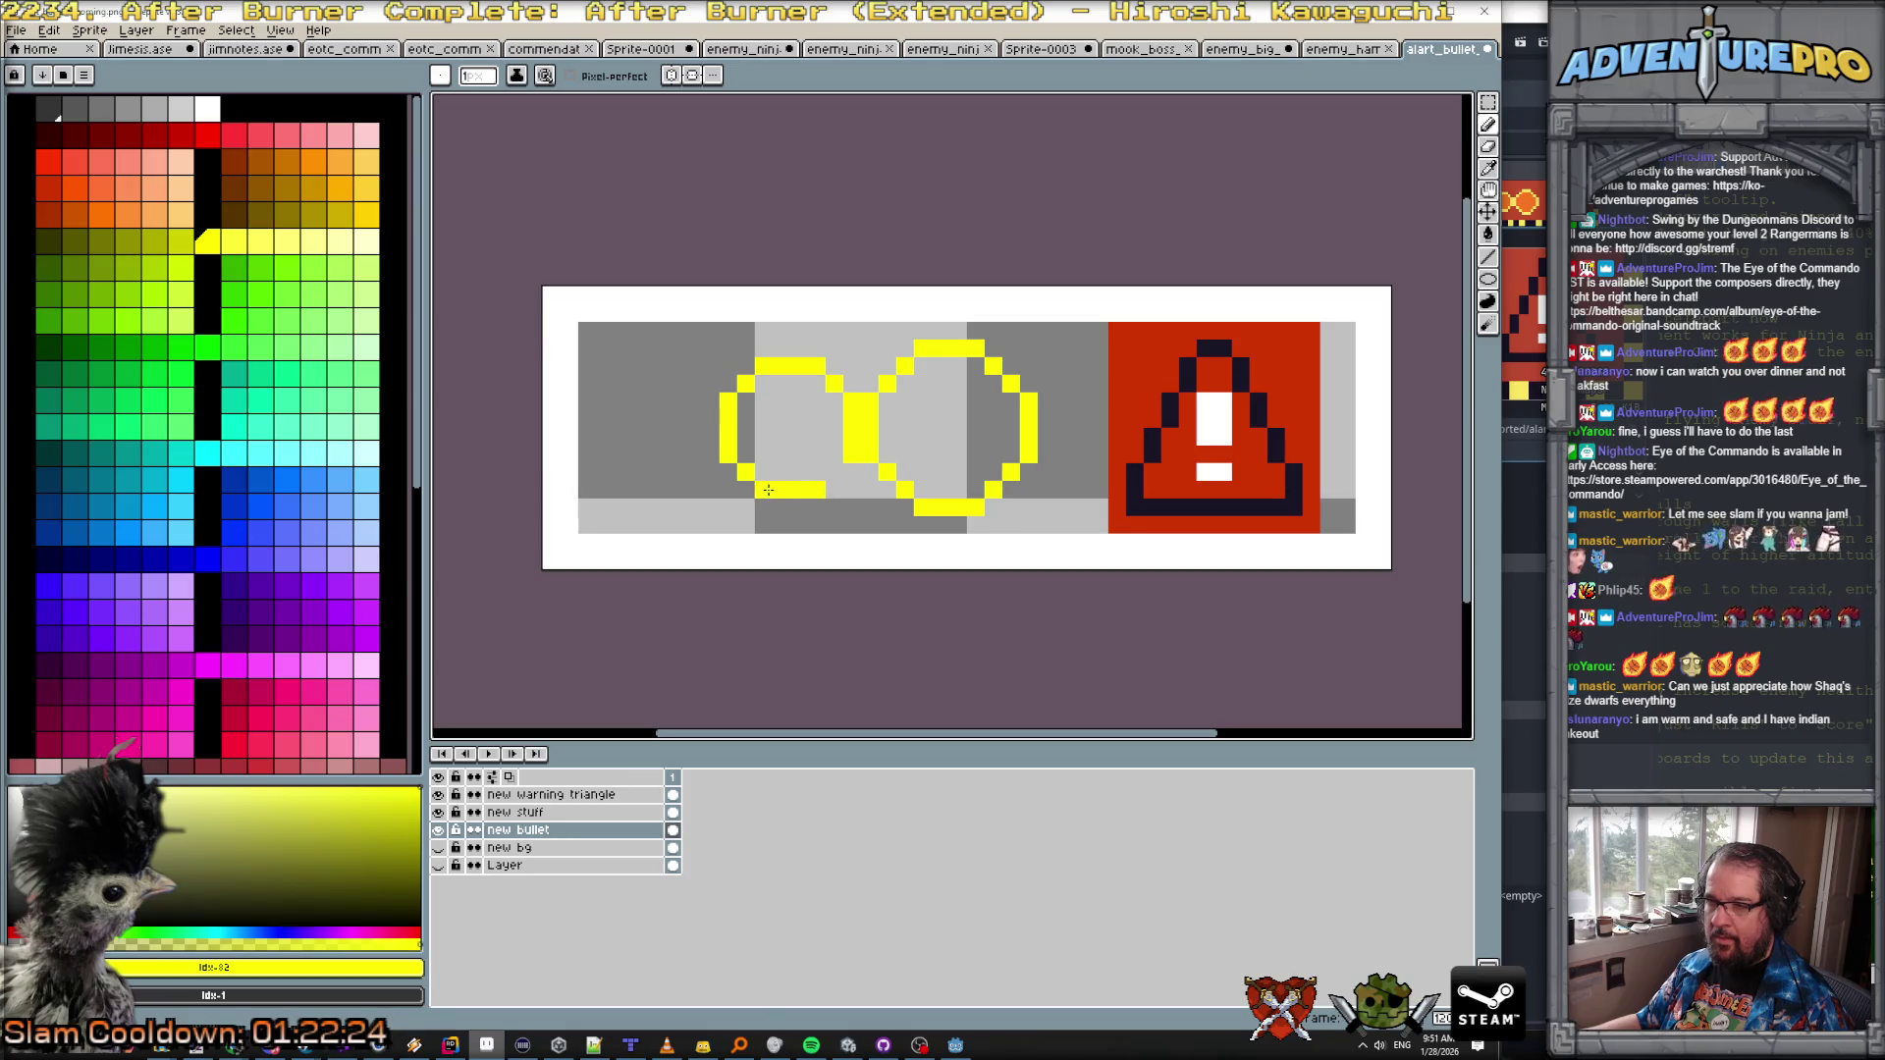
Step: Trace the left circle's yellow outline, show the red background, and pick orange
left_click_drag(438, 848, 438, 865)
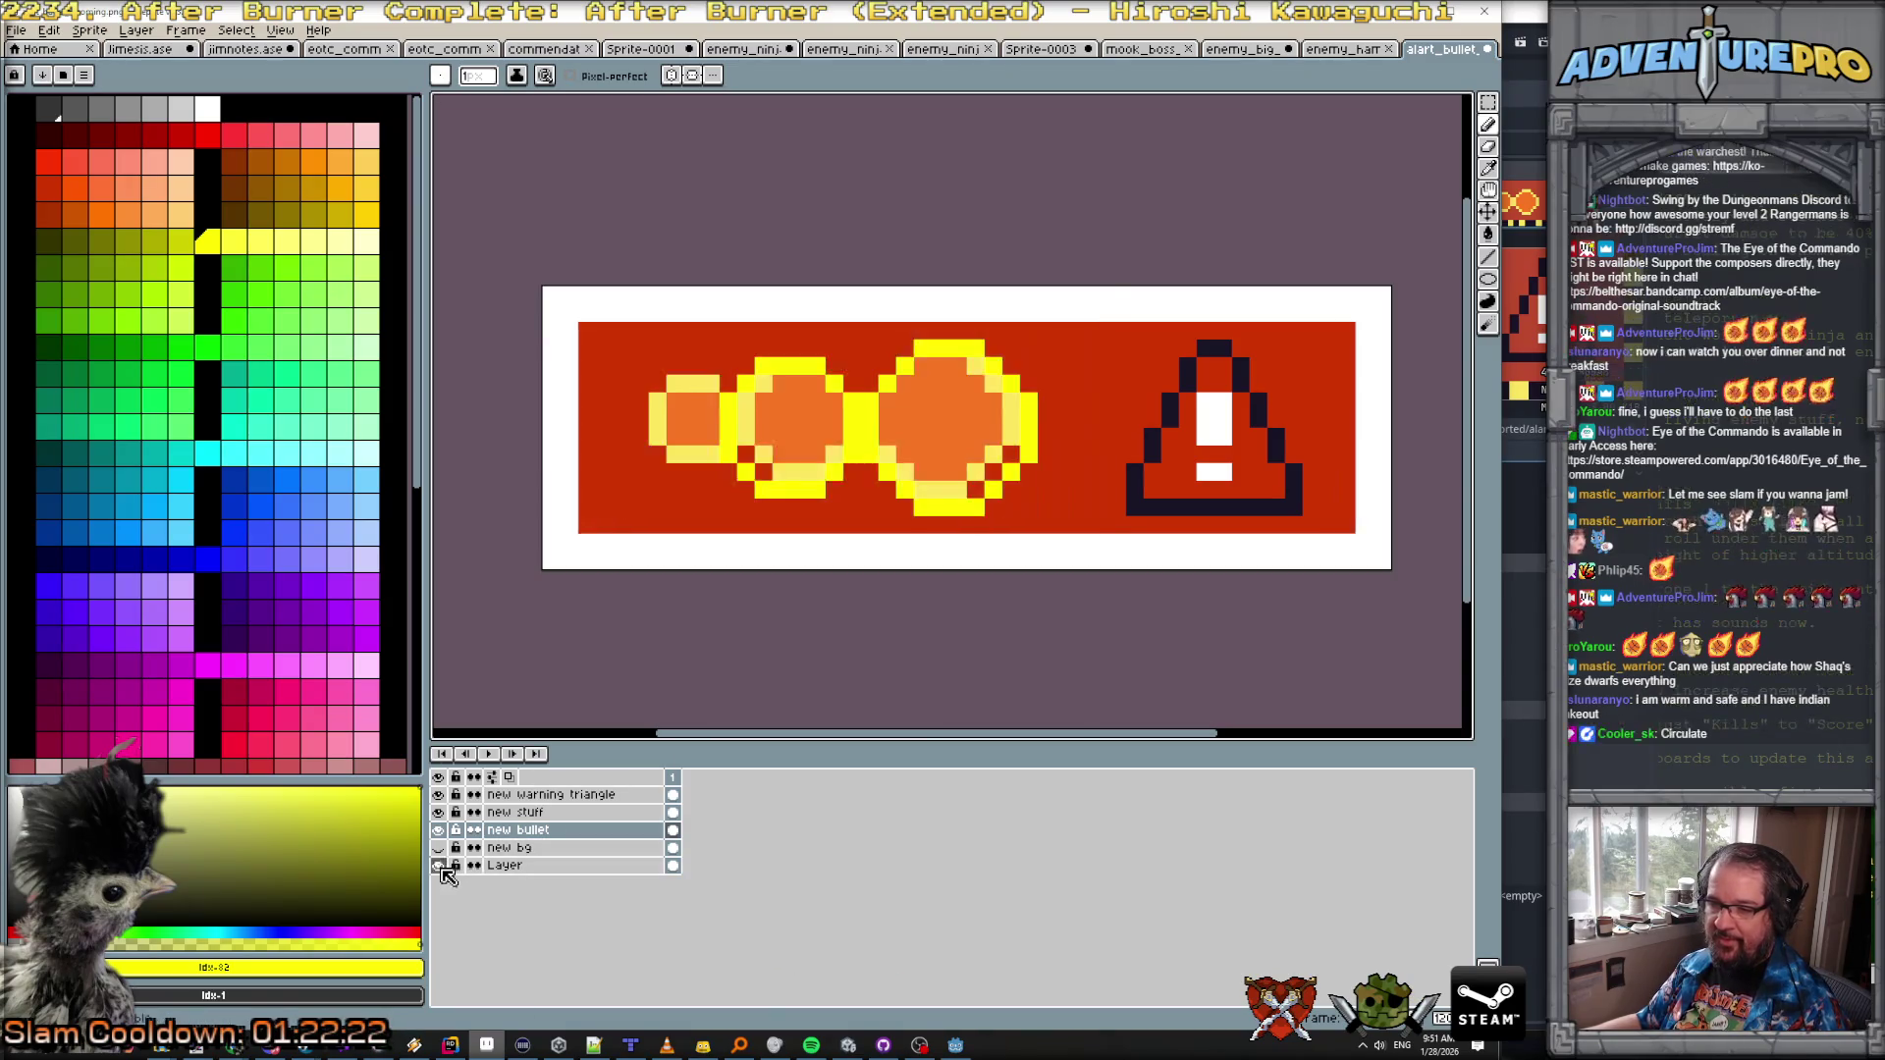
left_click(438, 830)
left_click(438, 830)
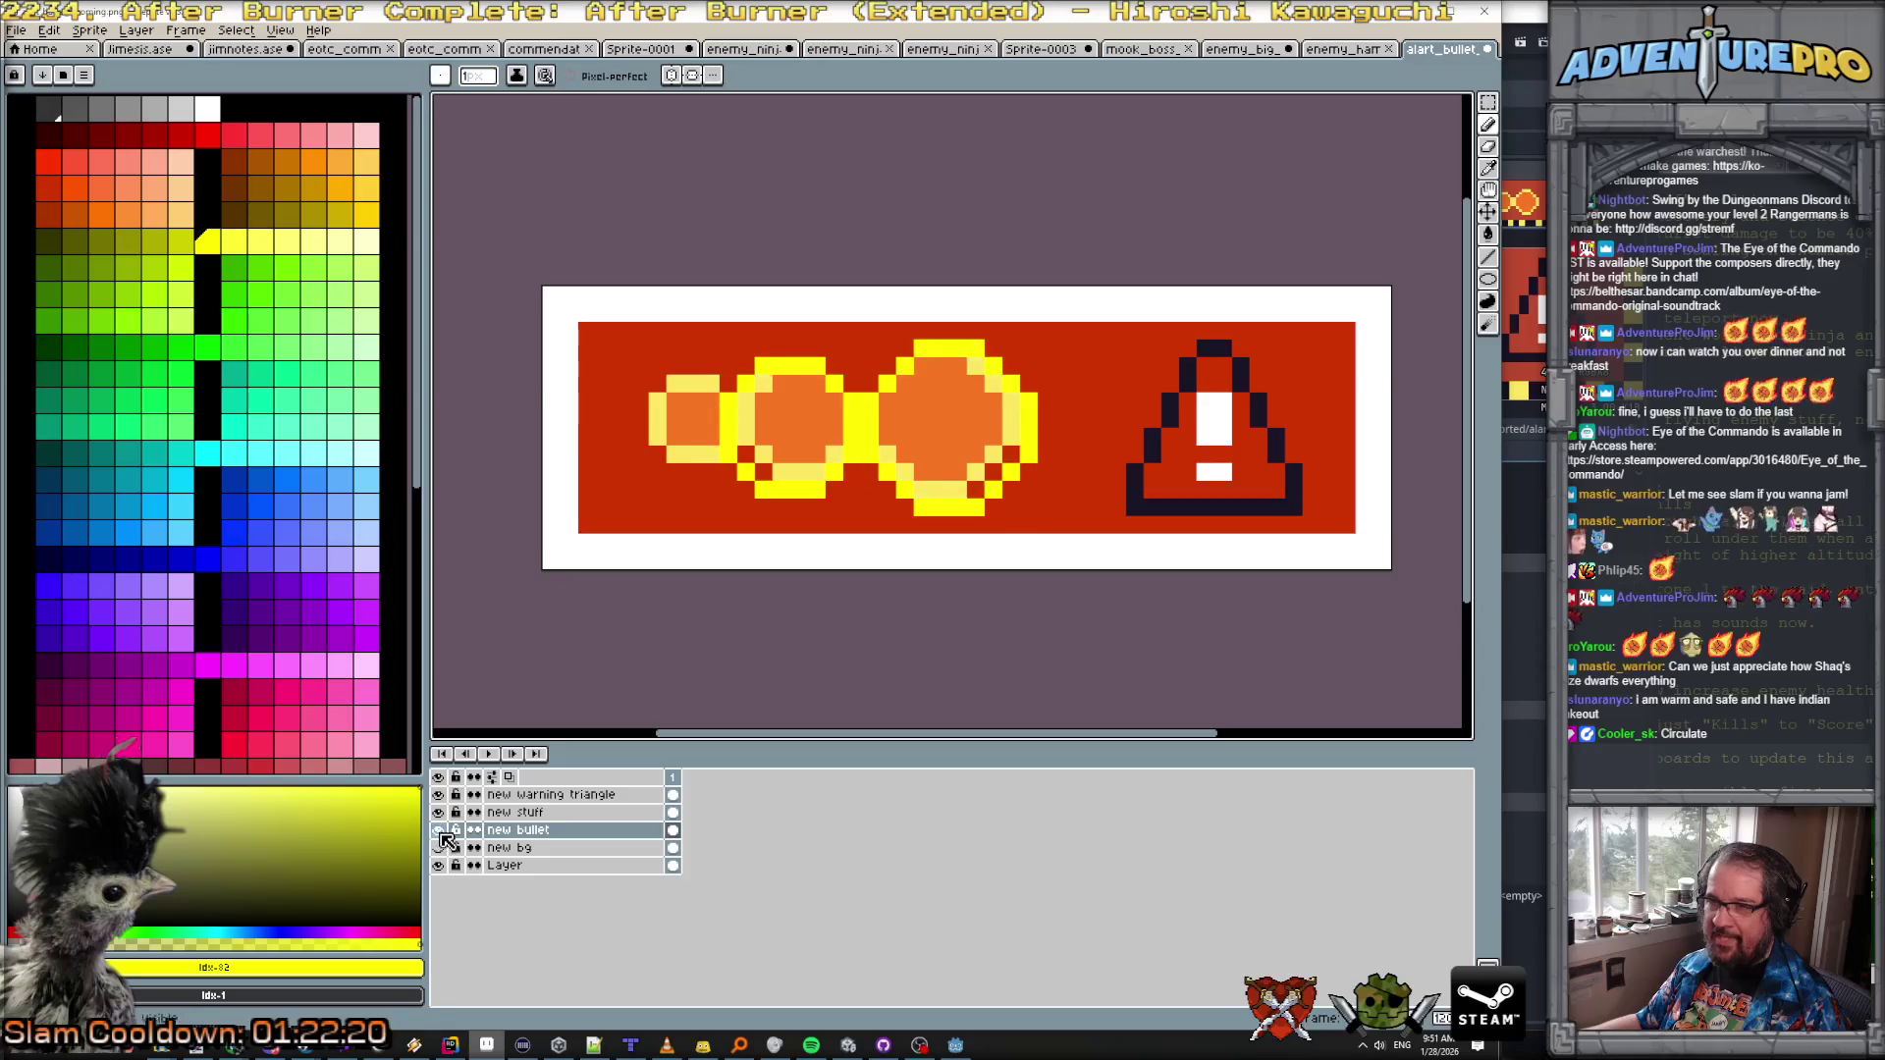
left_click_drag(438, 865, 438, 847)
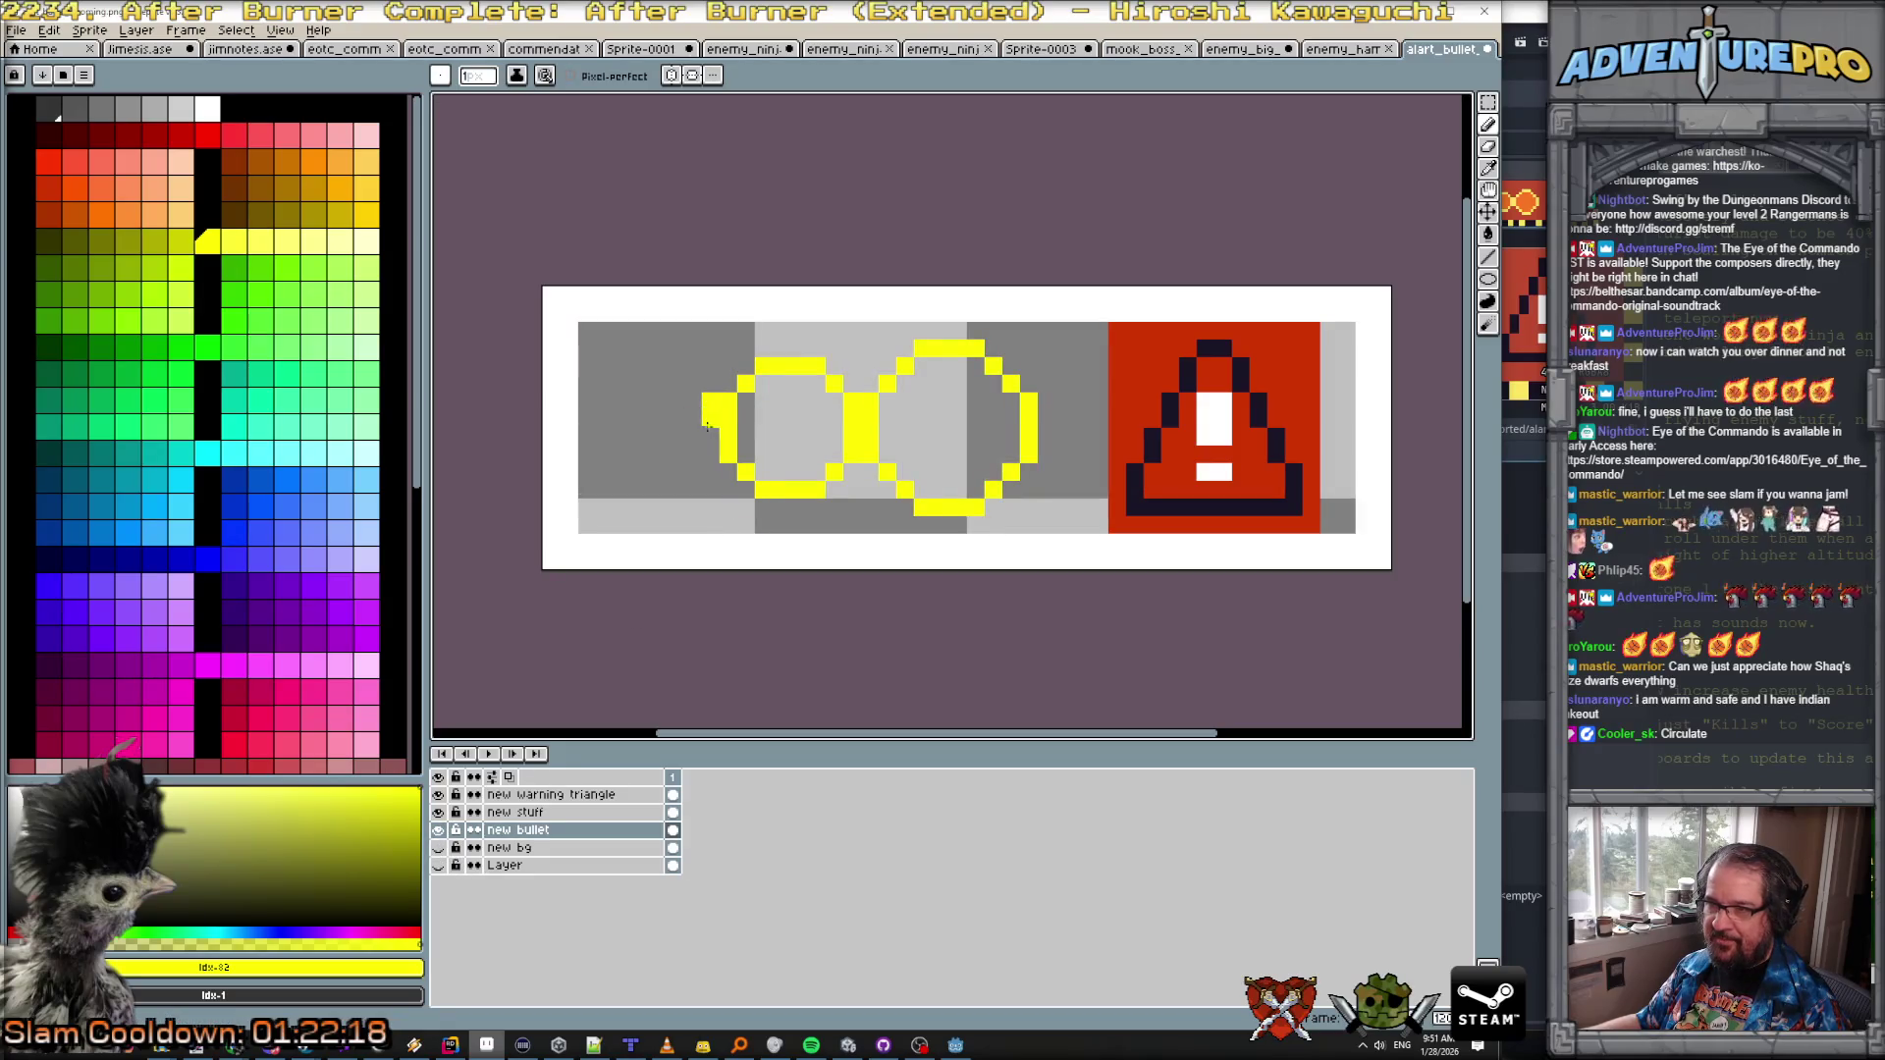
mouse_move(648, 384)
left_mouse_down()
mouse_move(622, 410)
mouse_move(628, 454)
mouse_move(690, 470)
left_mouse_up()
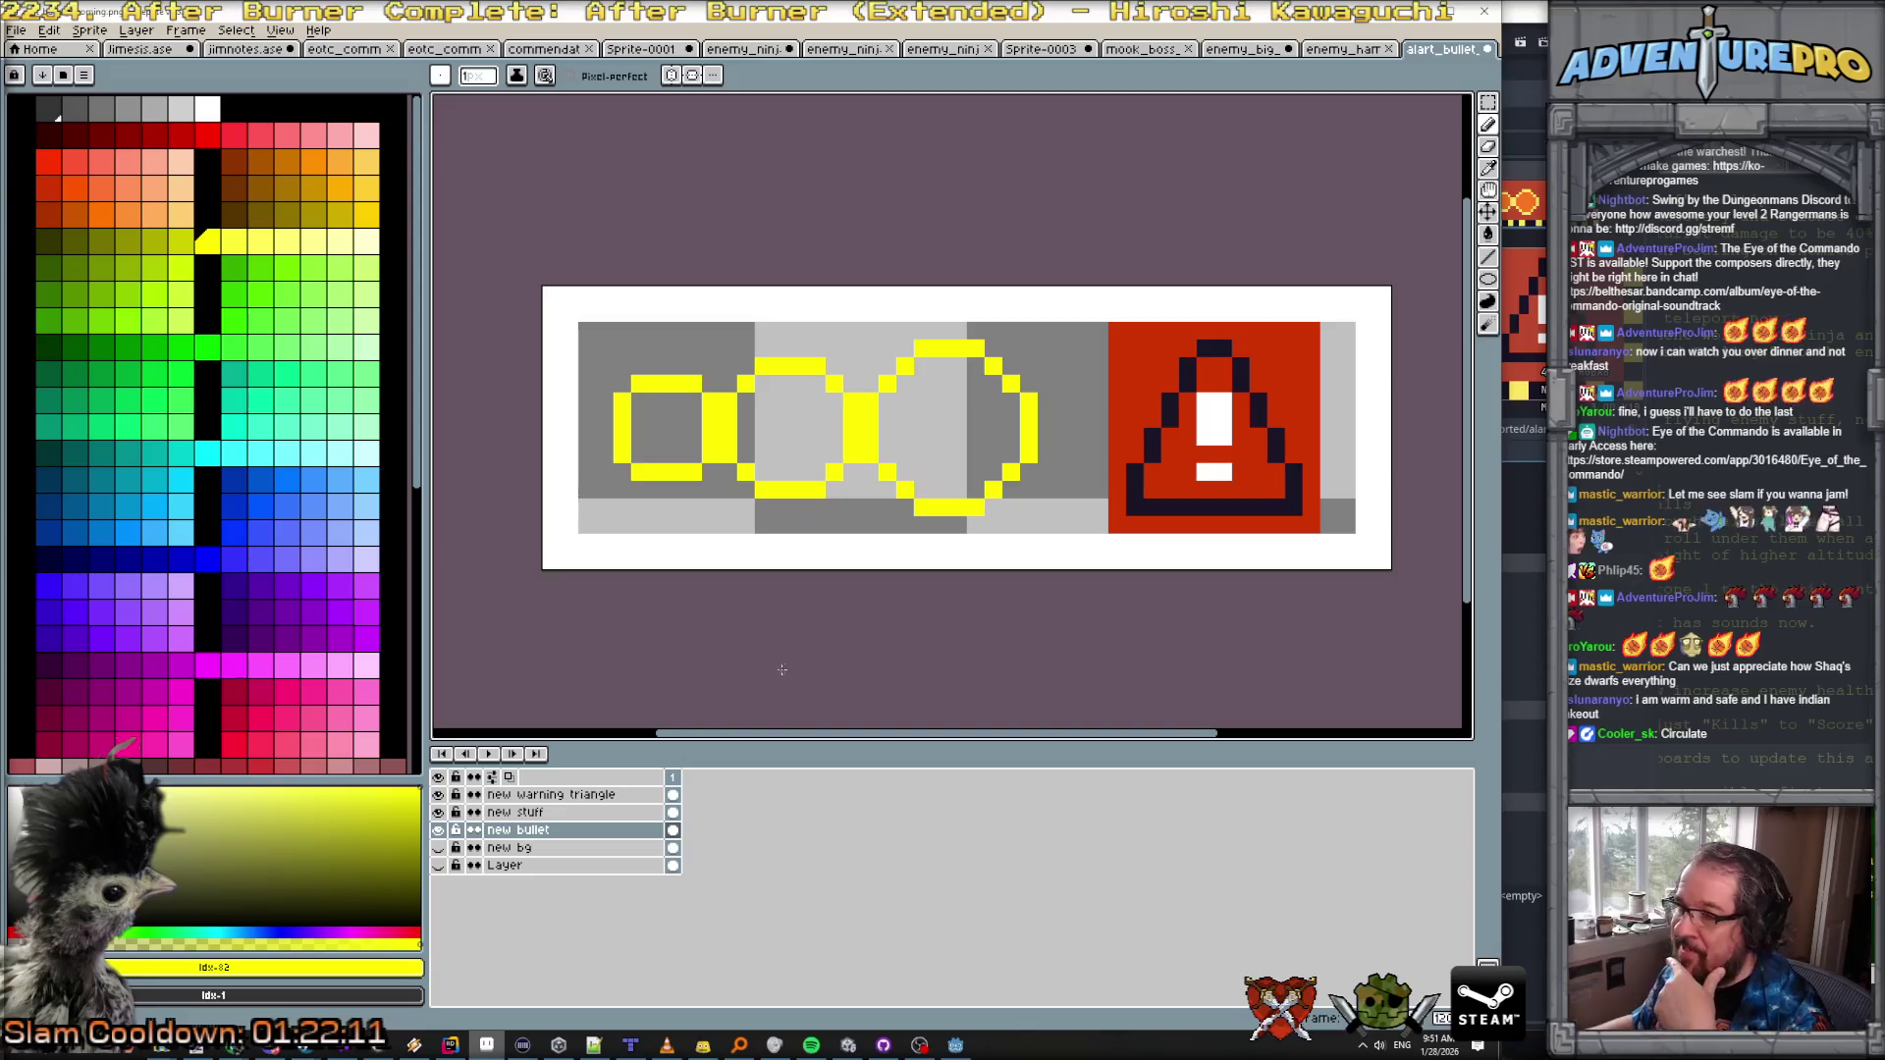
left_click(437, 847)
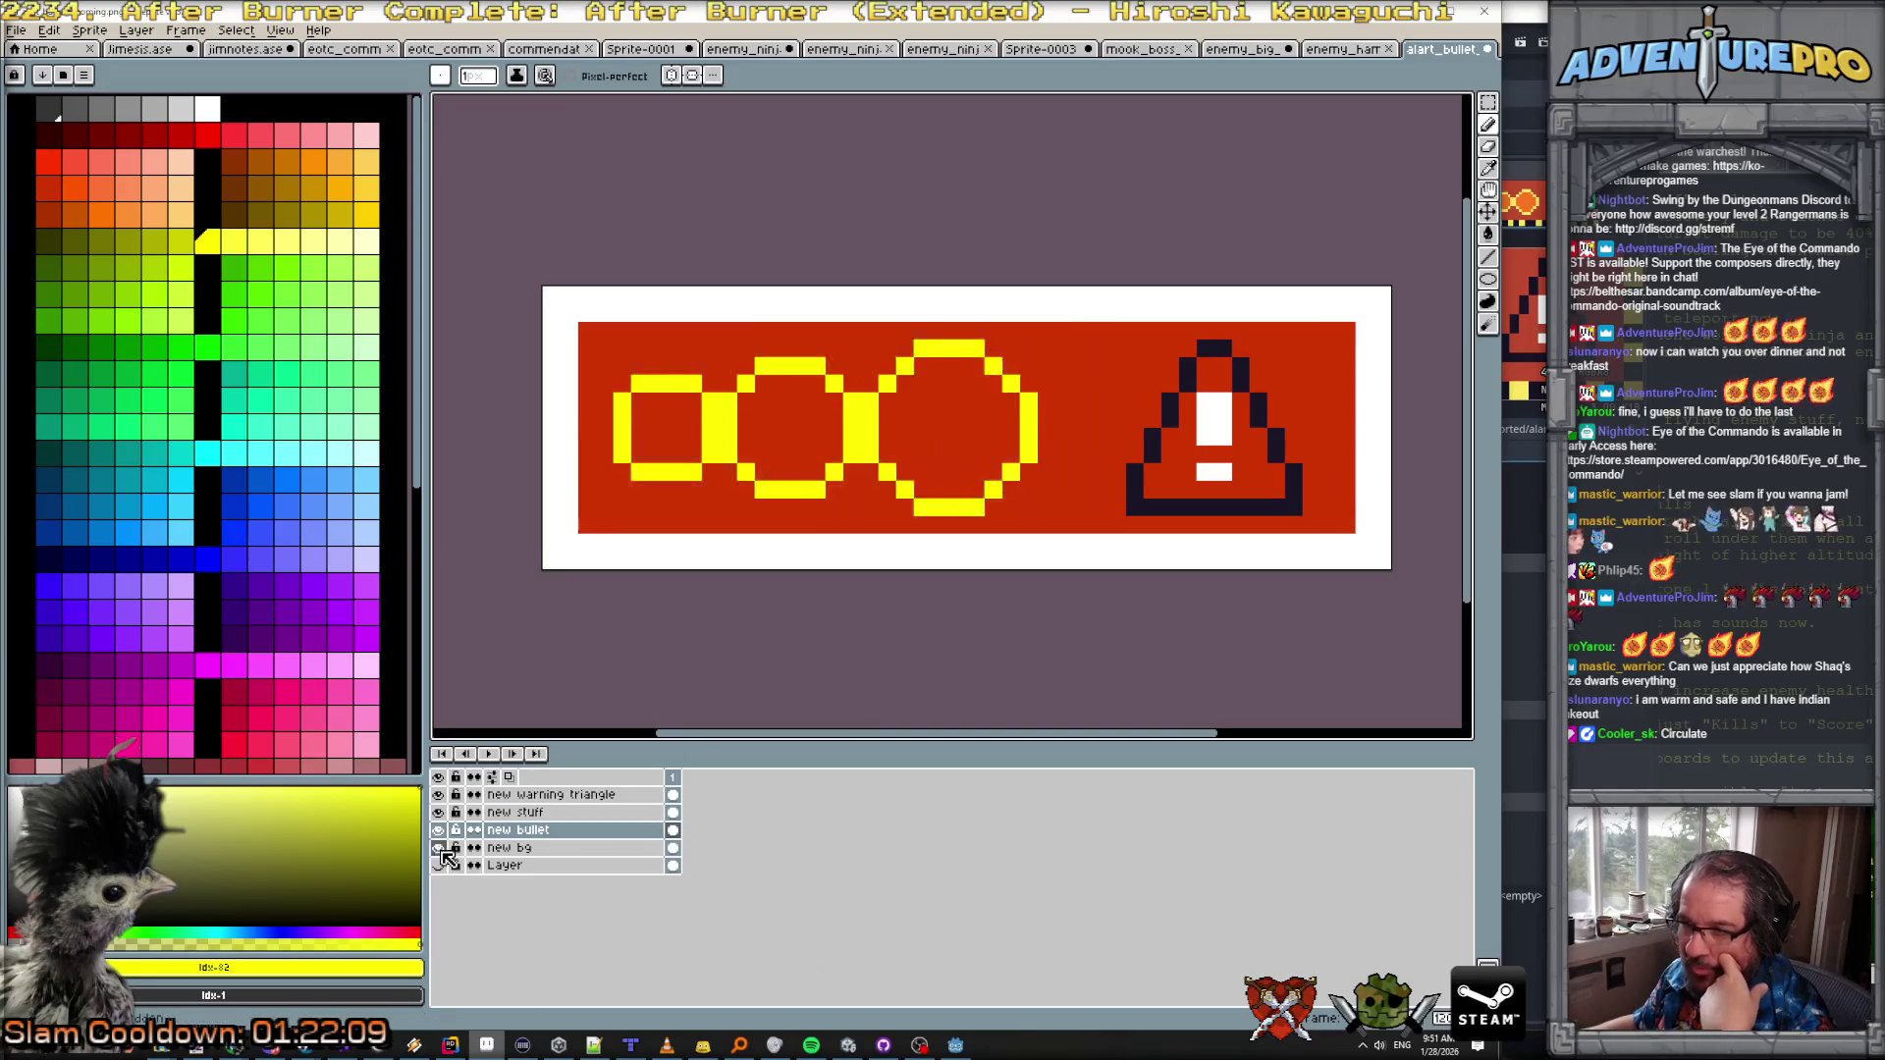
left_click(314, 160)
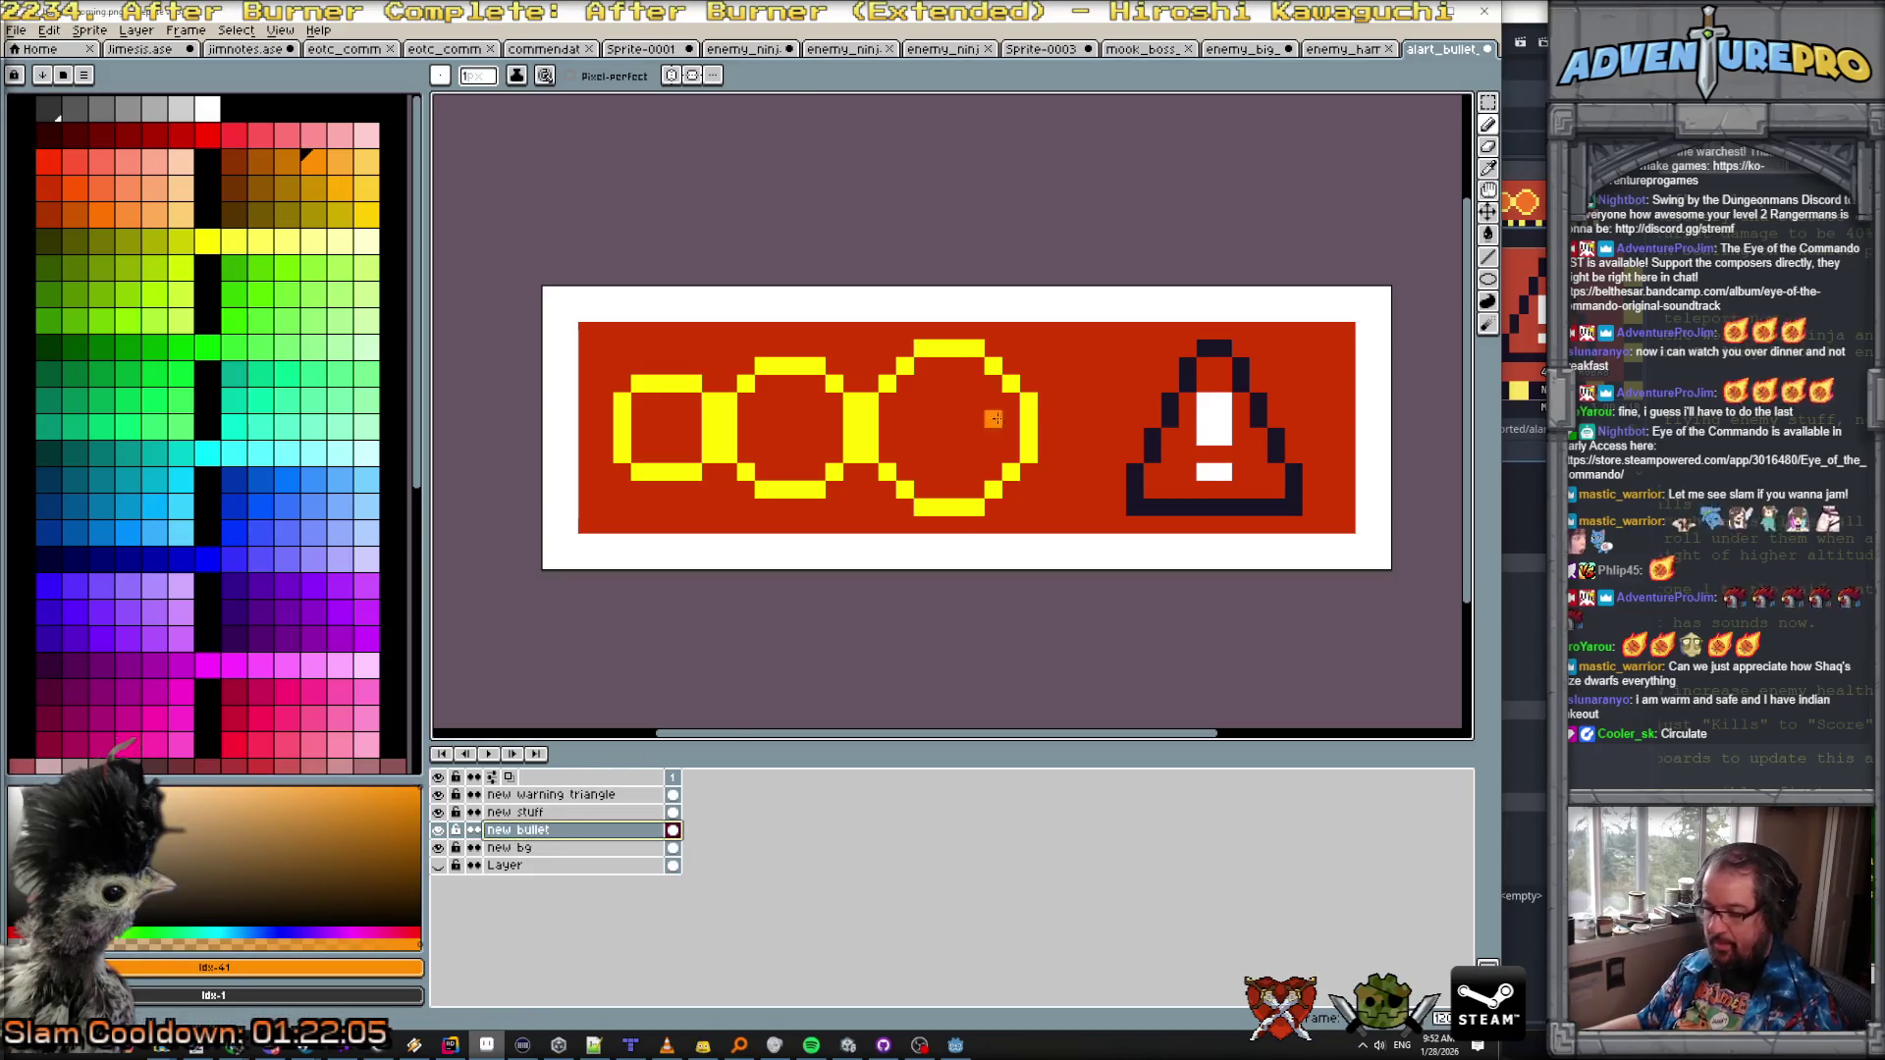
key("g")
left_click(959, 422)
left_click(757, 443)
left_click(657, 439)
scroll(853, 492, "down", 6)
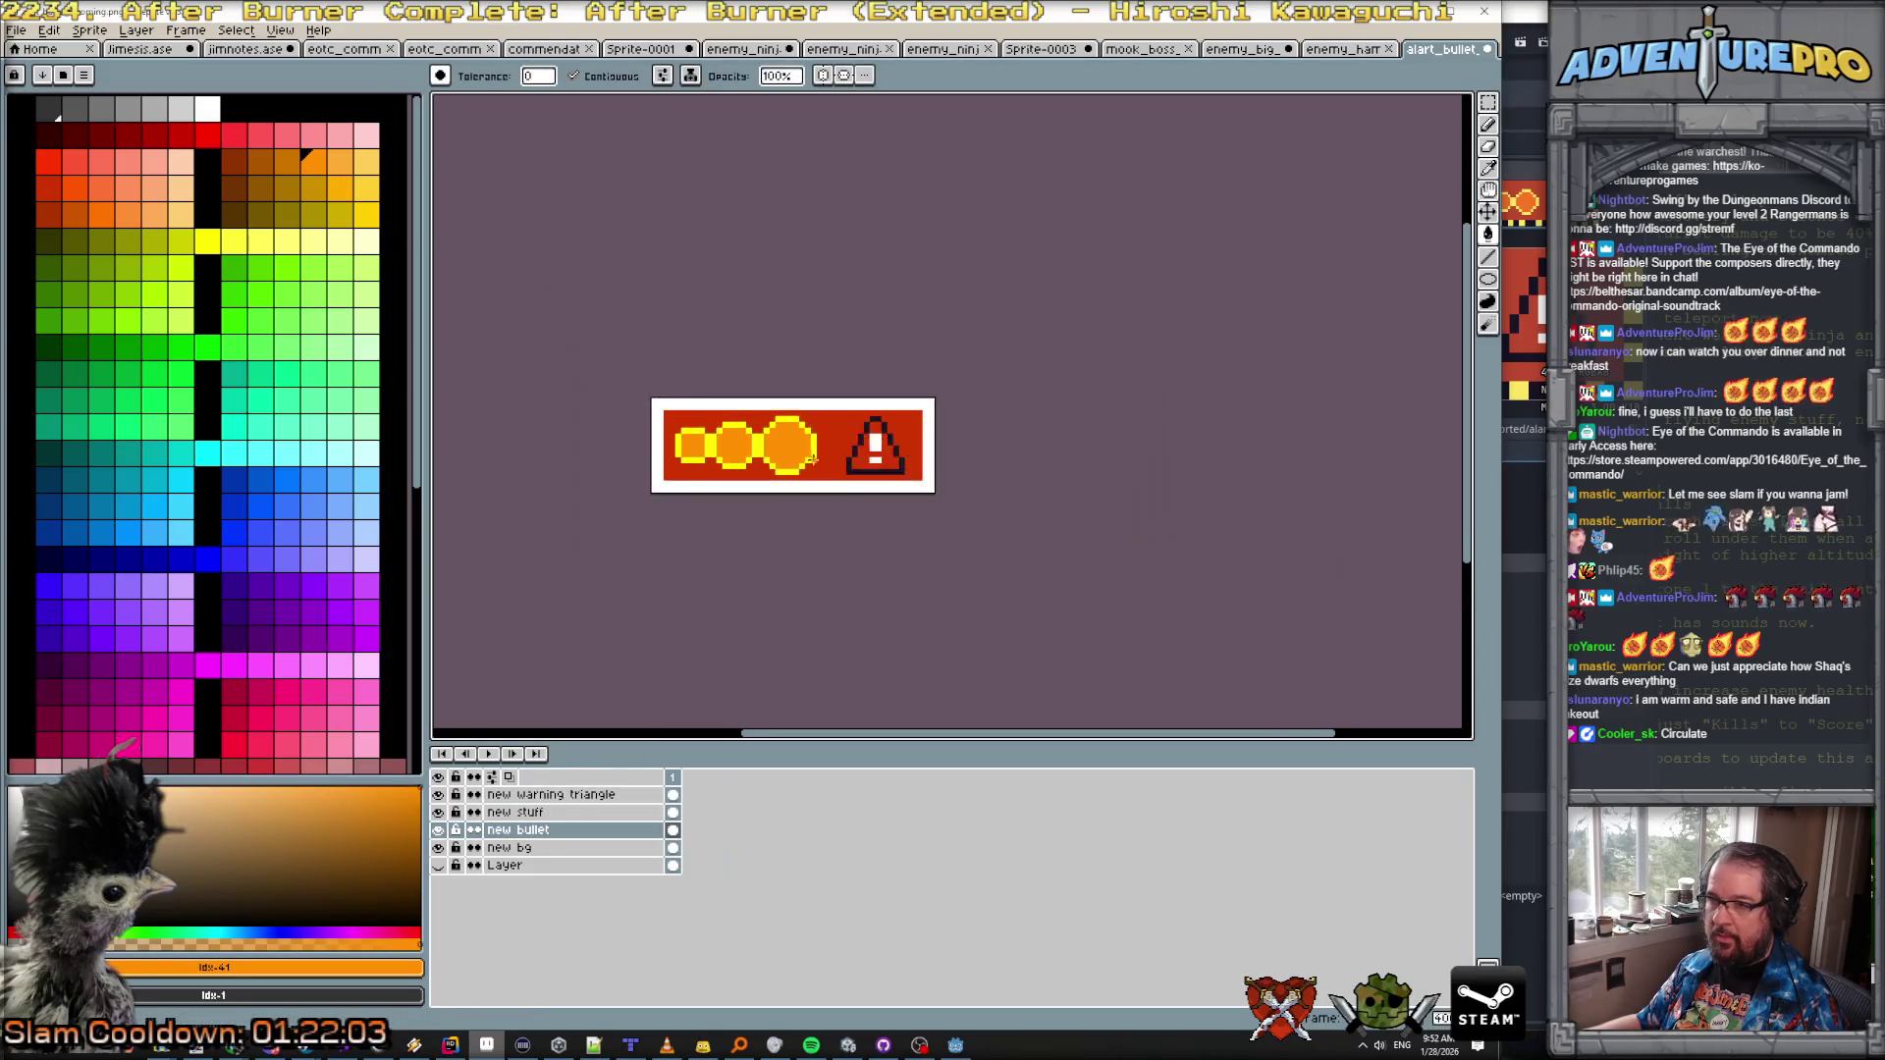
scroll(853, 491, "up", 1)
scroll(853, 492, "up", 1)
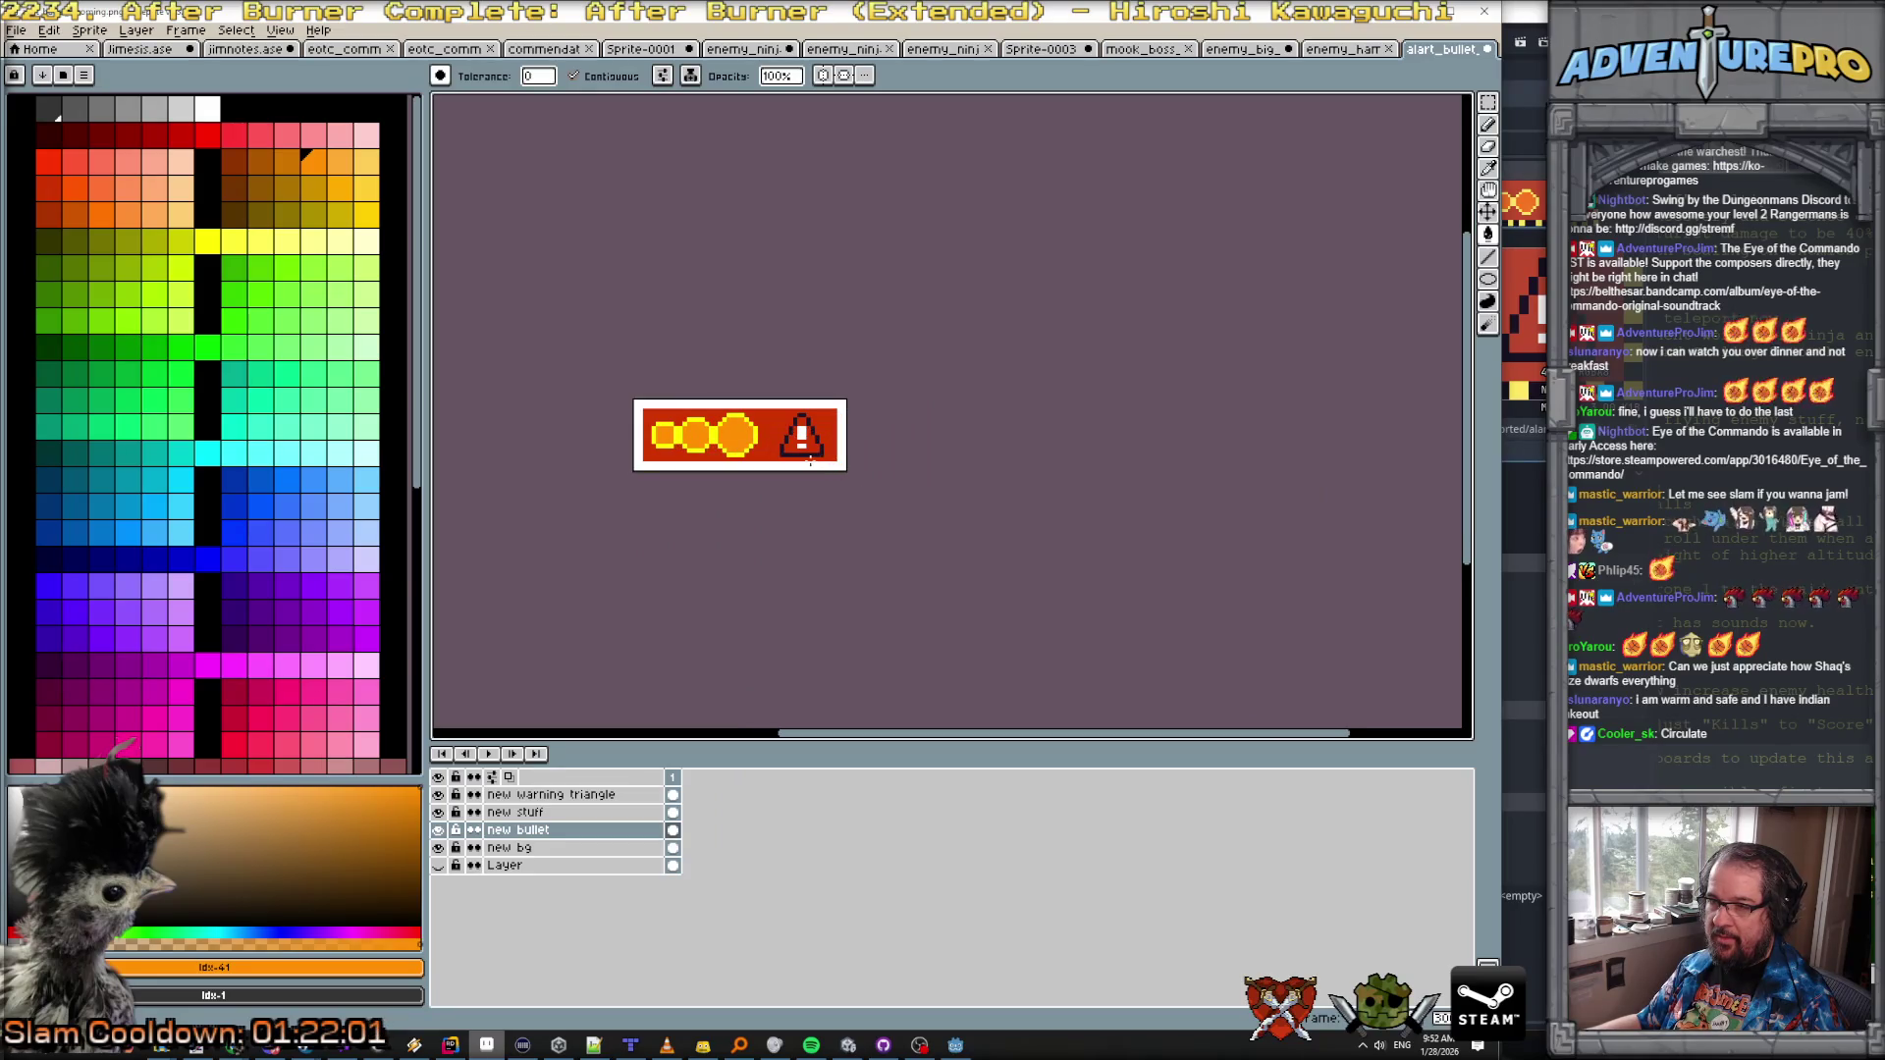
scroll(810, 461, "up", 1)
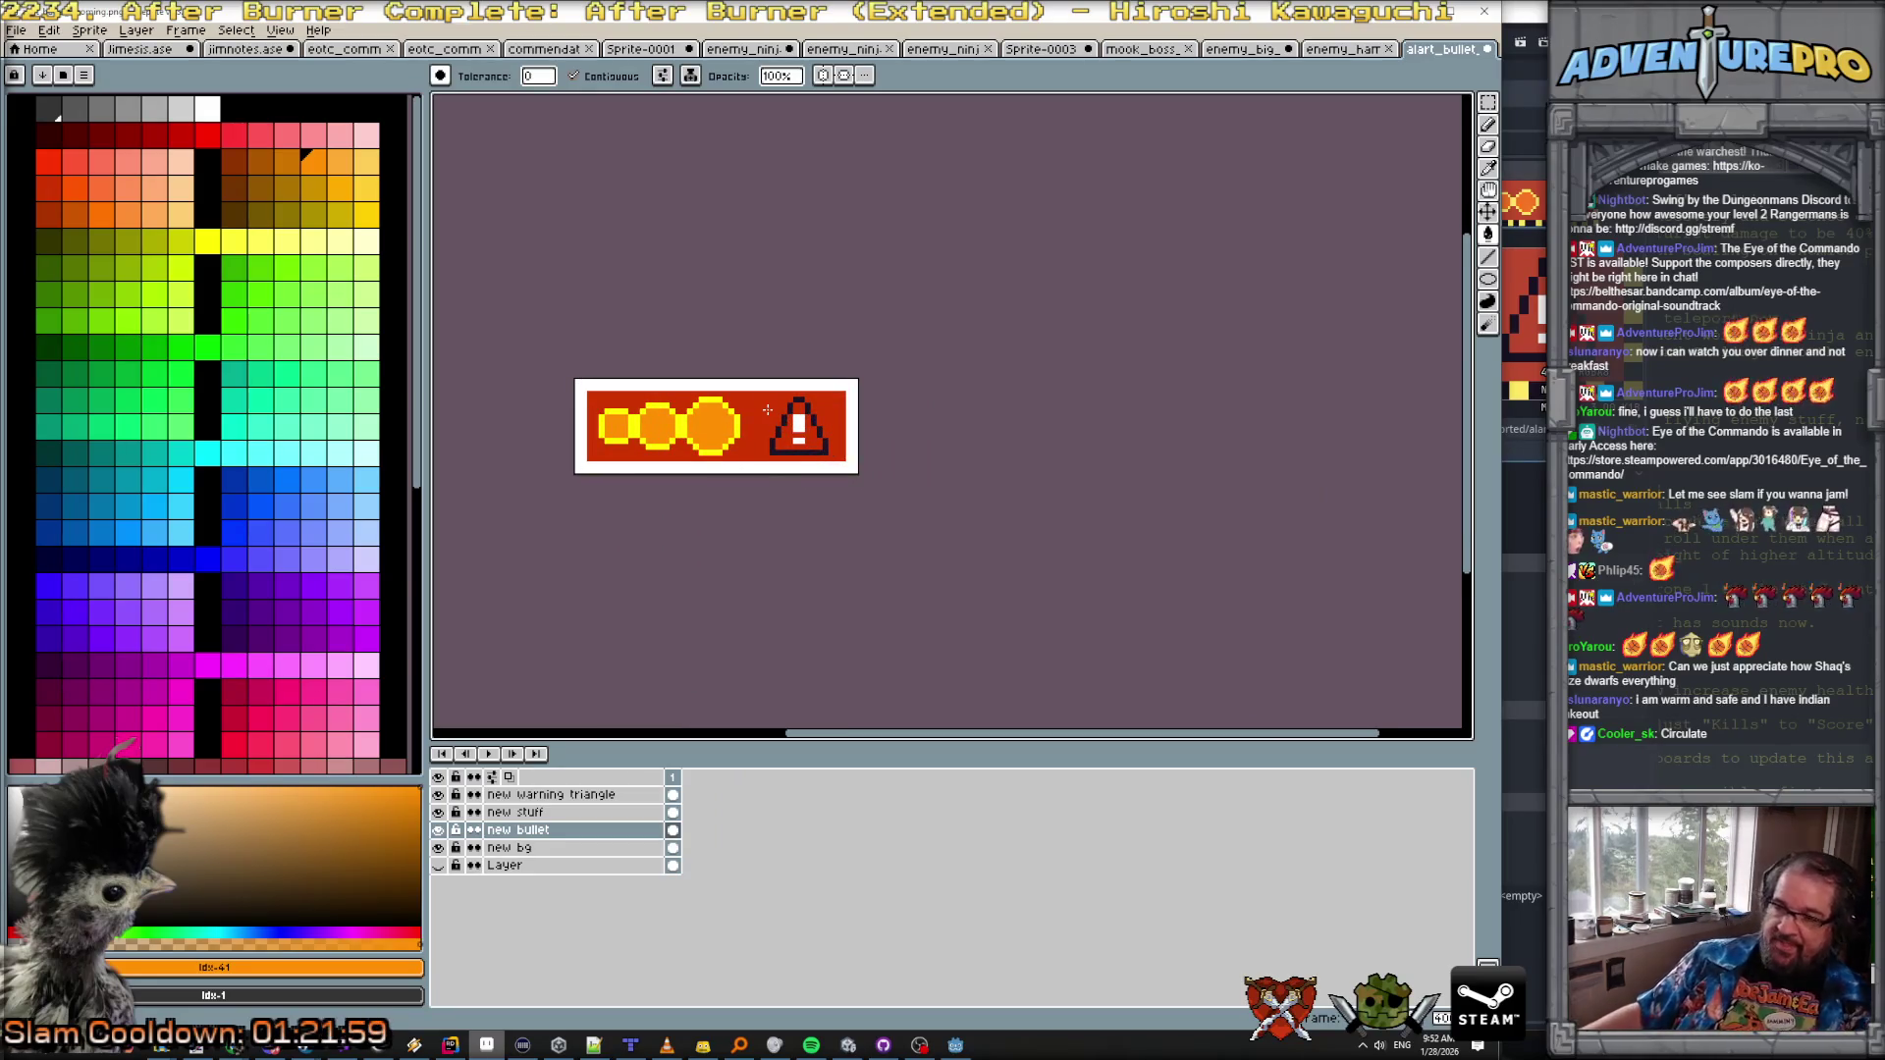
scroll(823, 443, "up", 3)
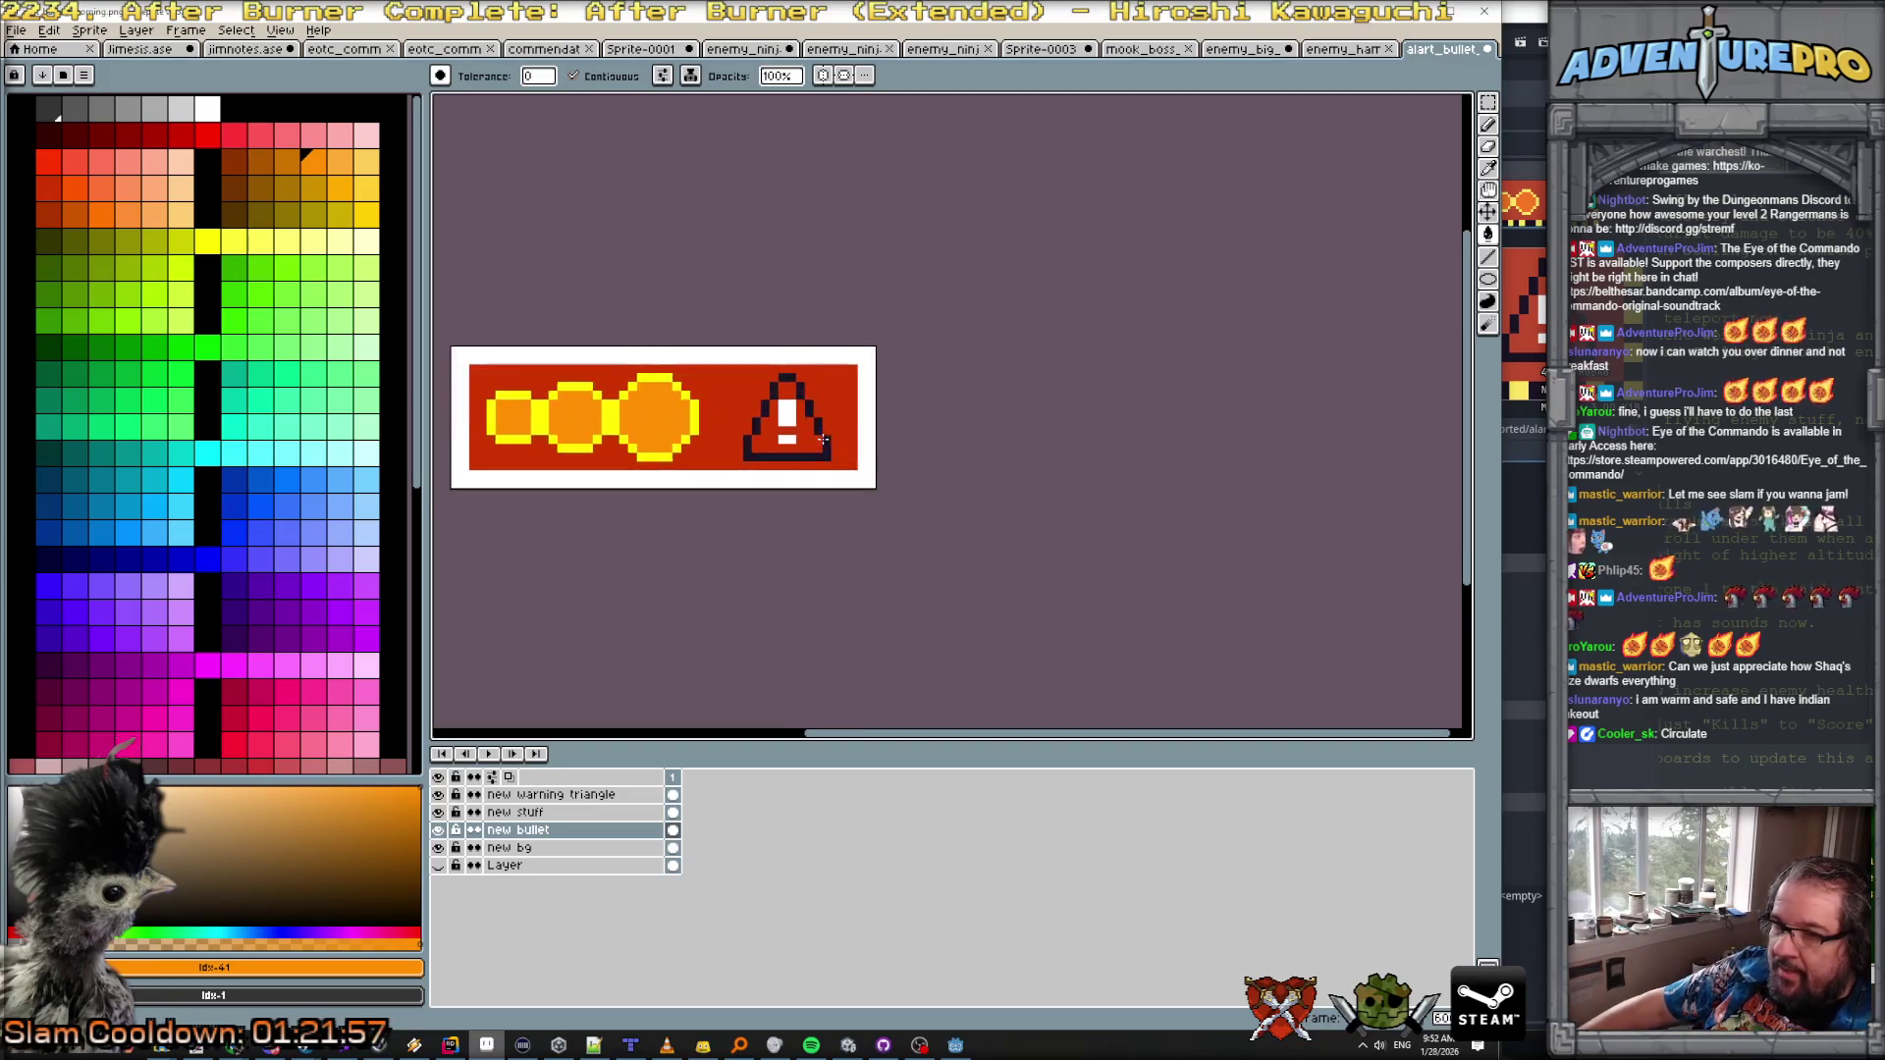
left_click(808, 438, "alt")
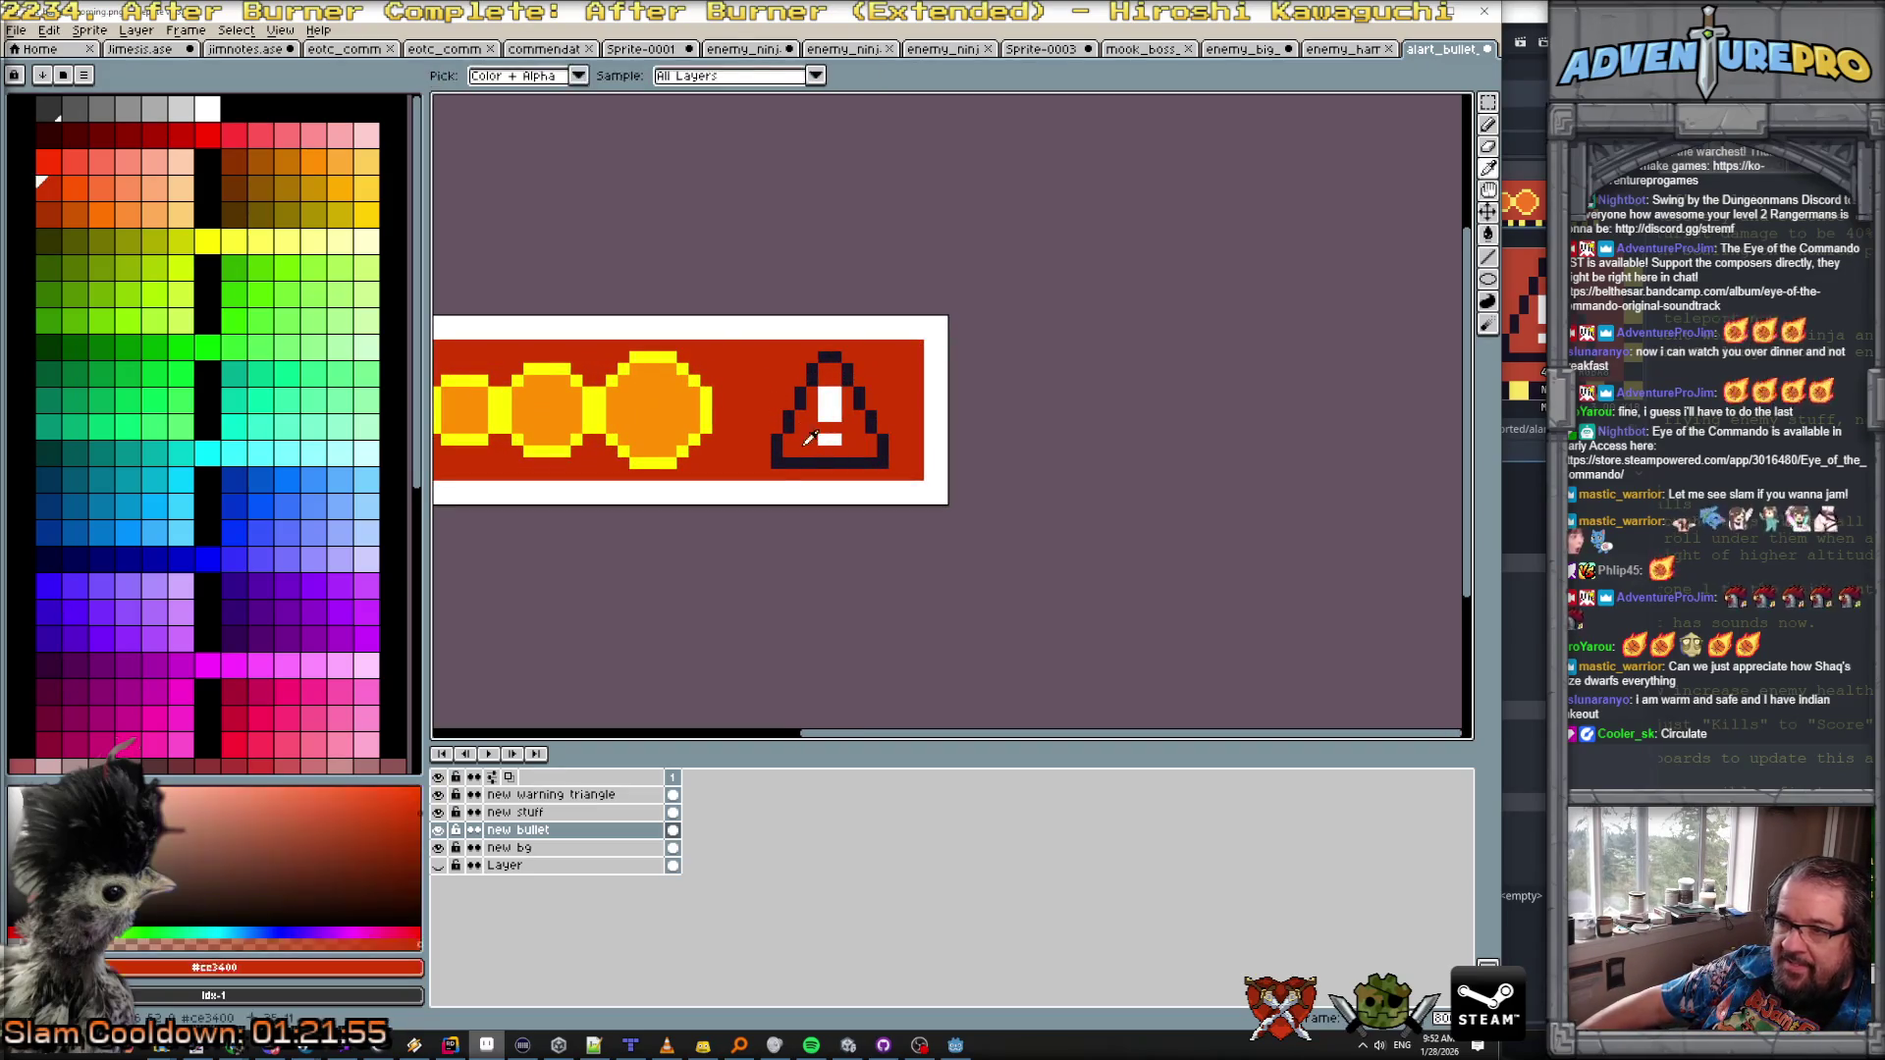
left_click(565, 794)
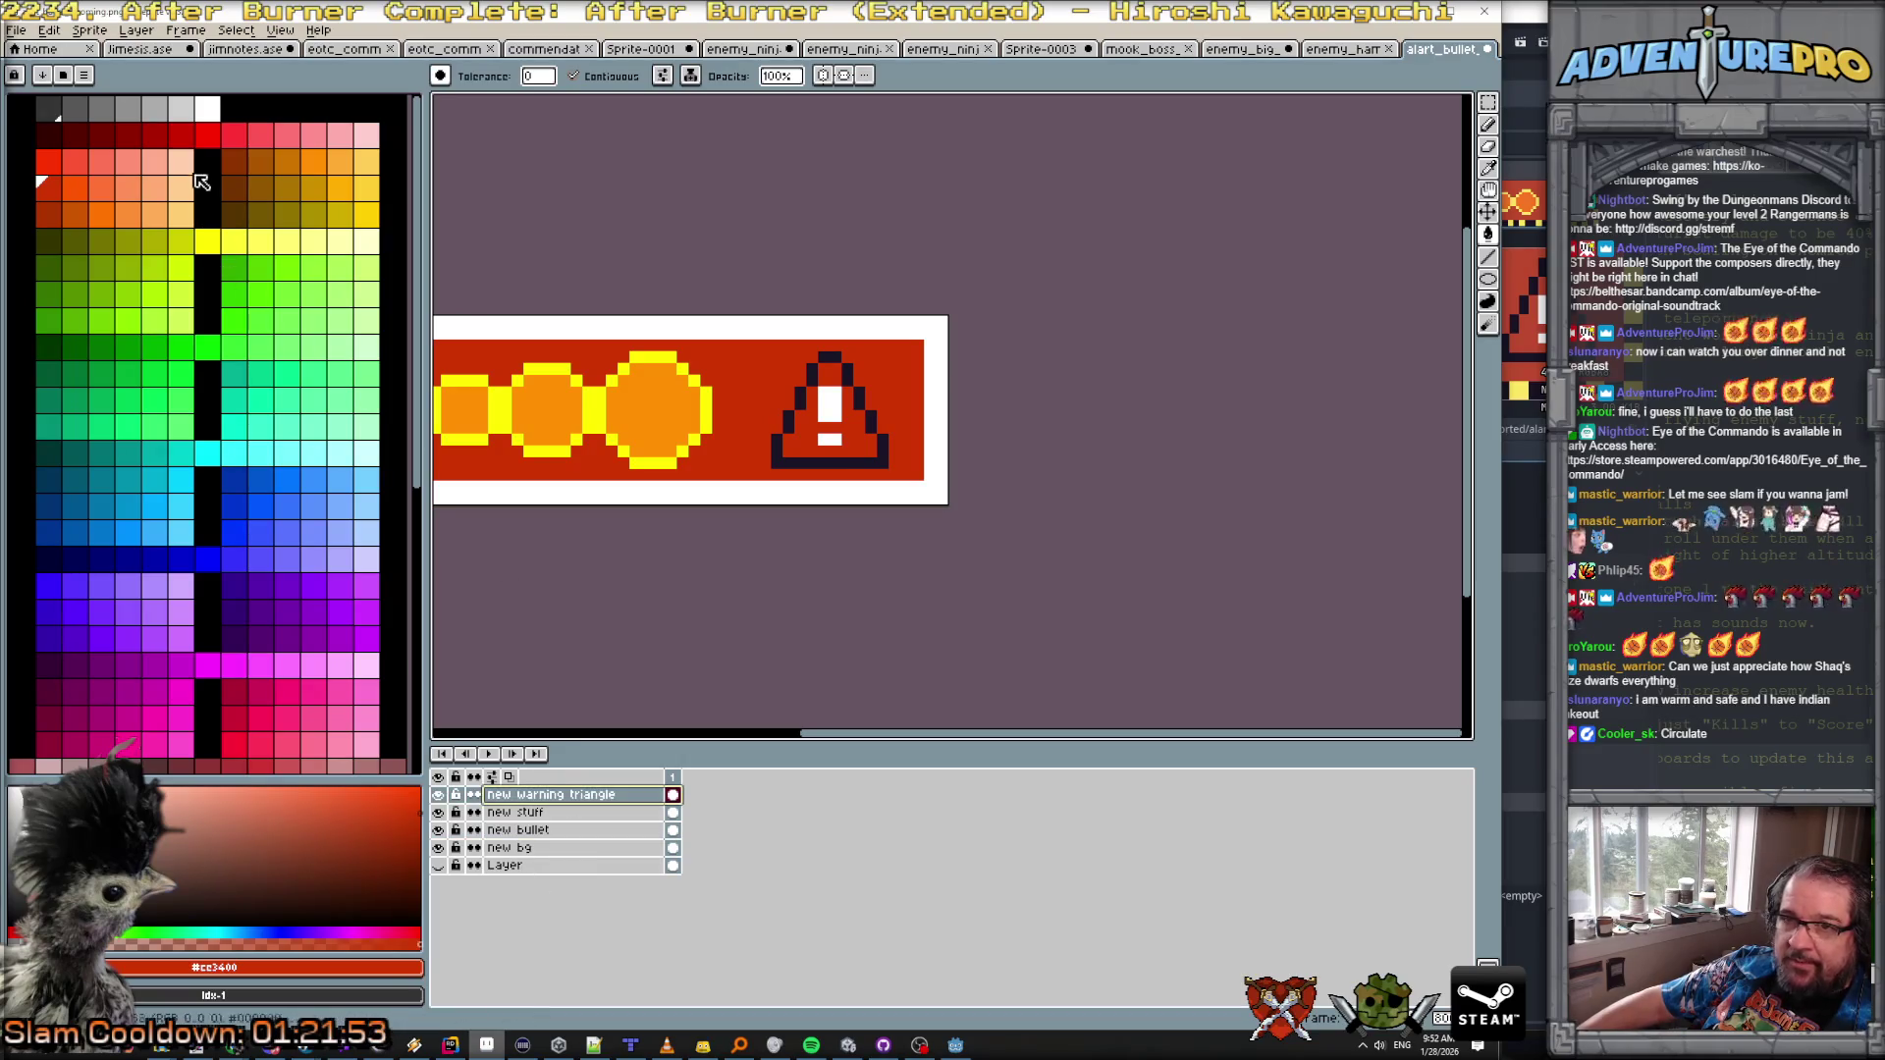
left_click(180, 132)
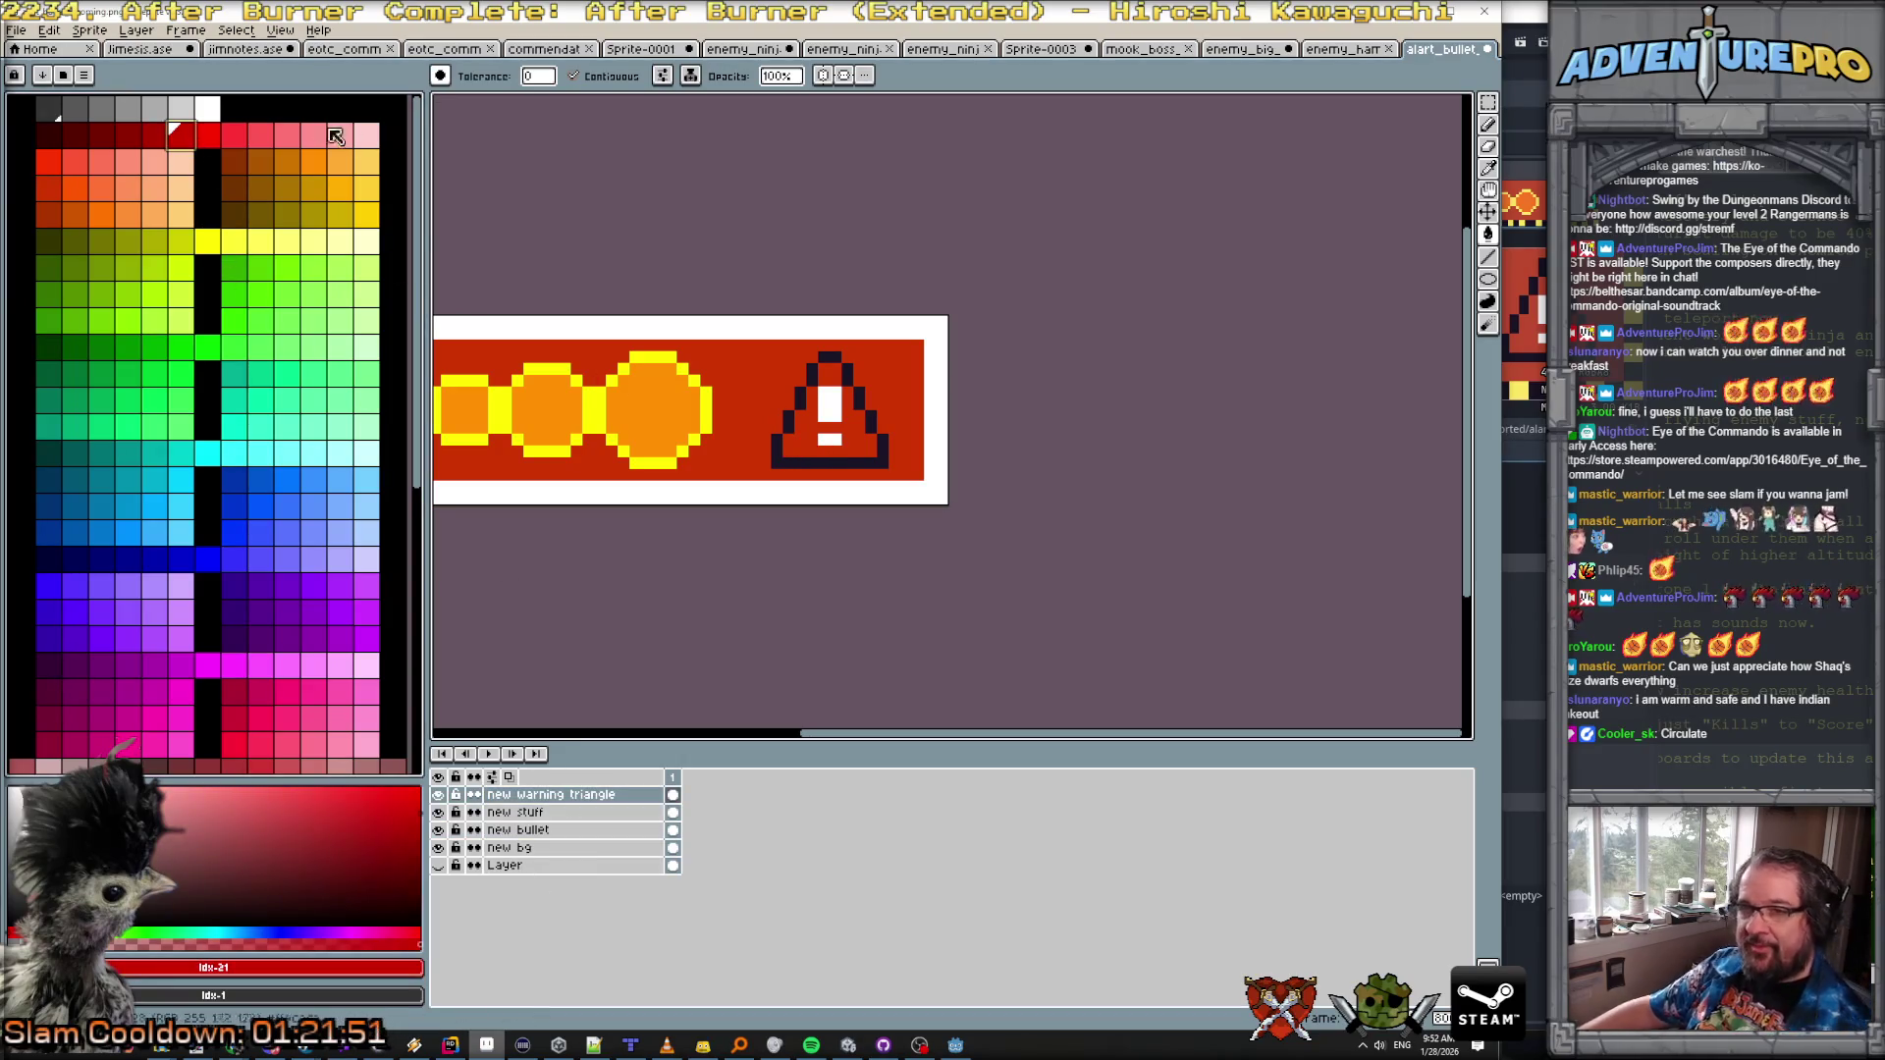
left_click(207, 132)
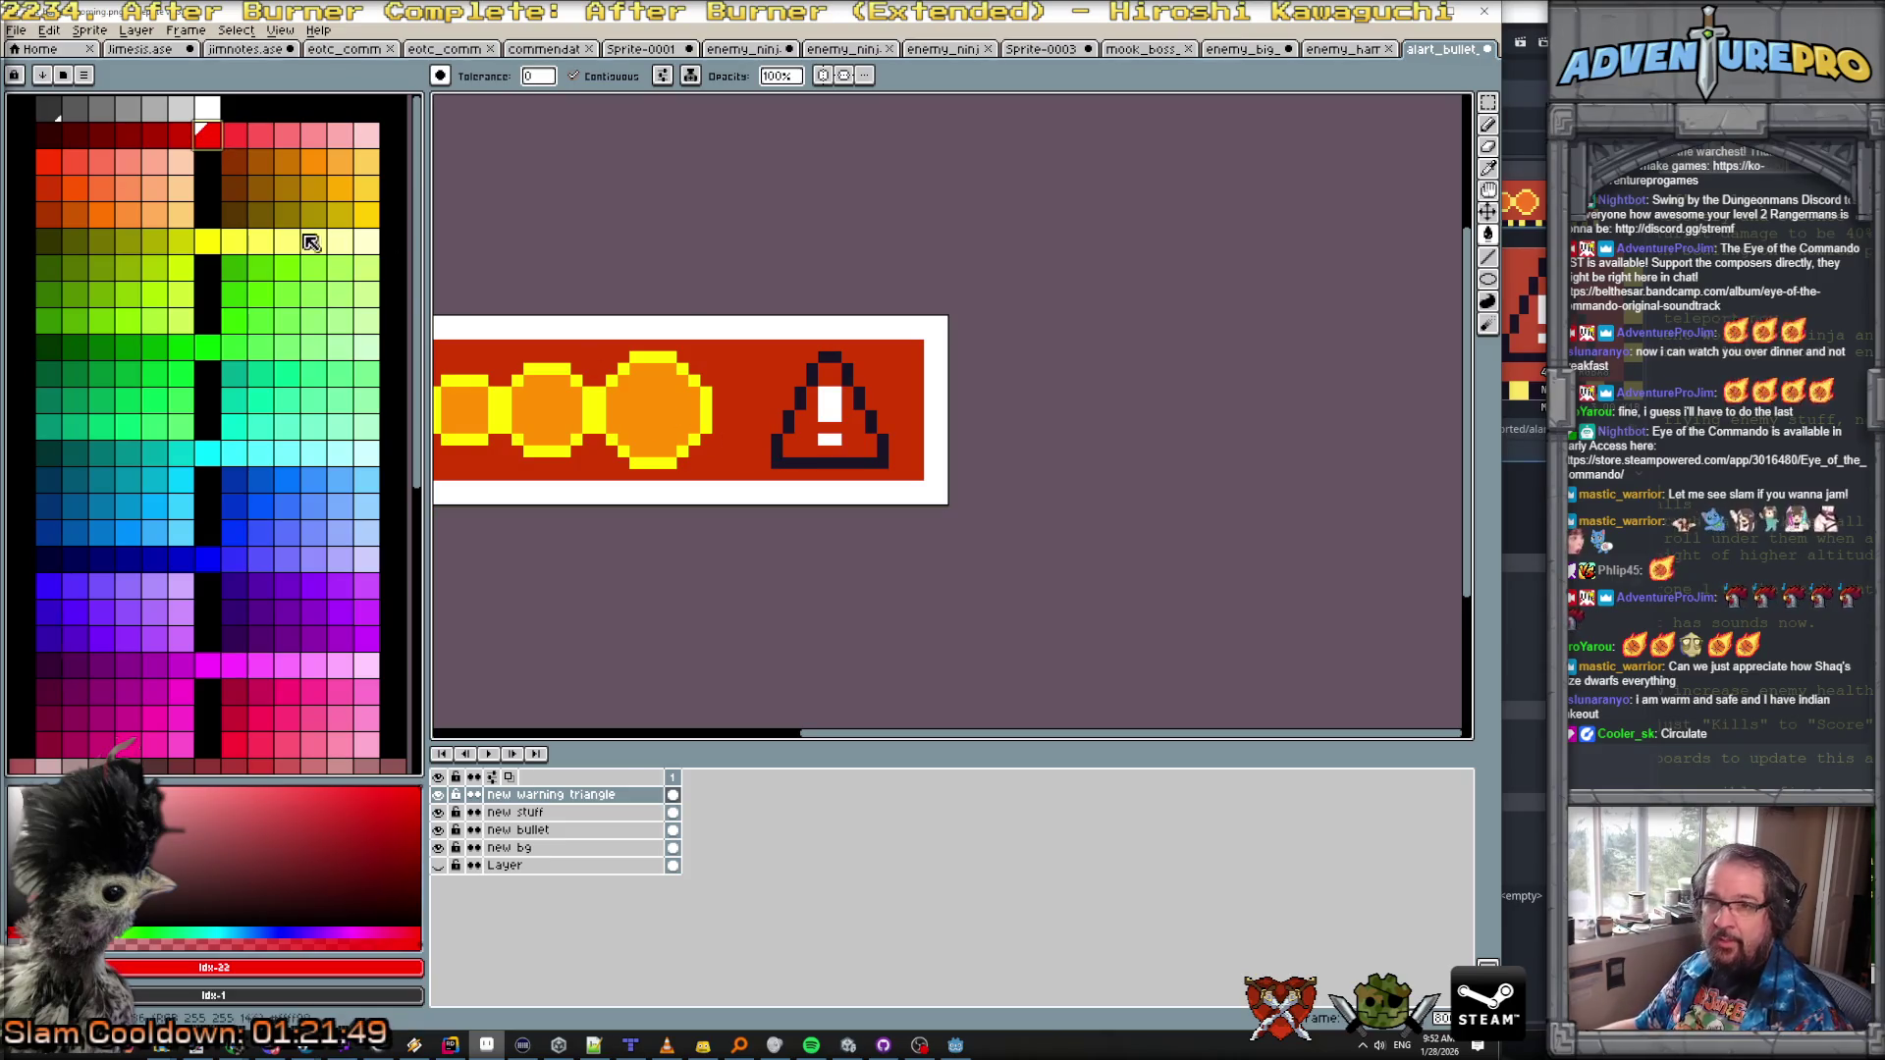
left_click(208, 241)
left_click(813, 439)
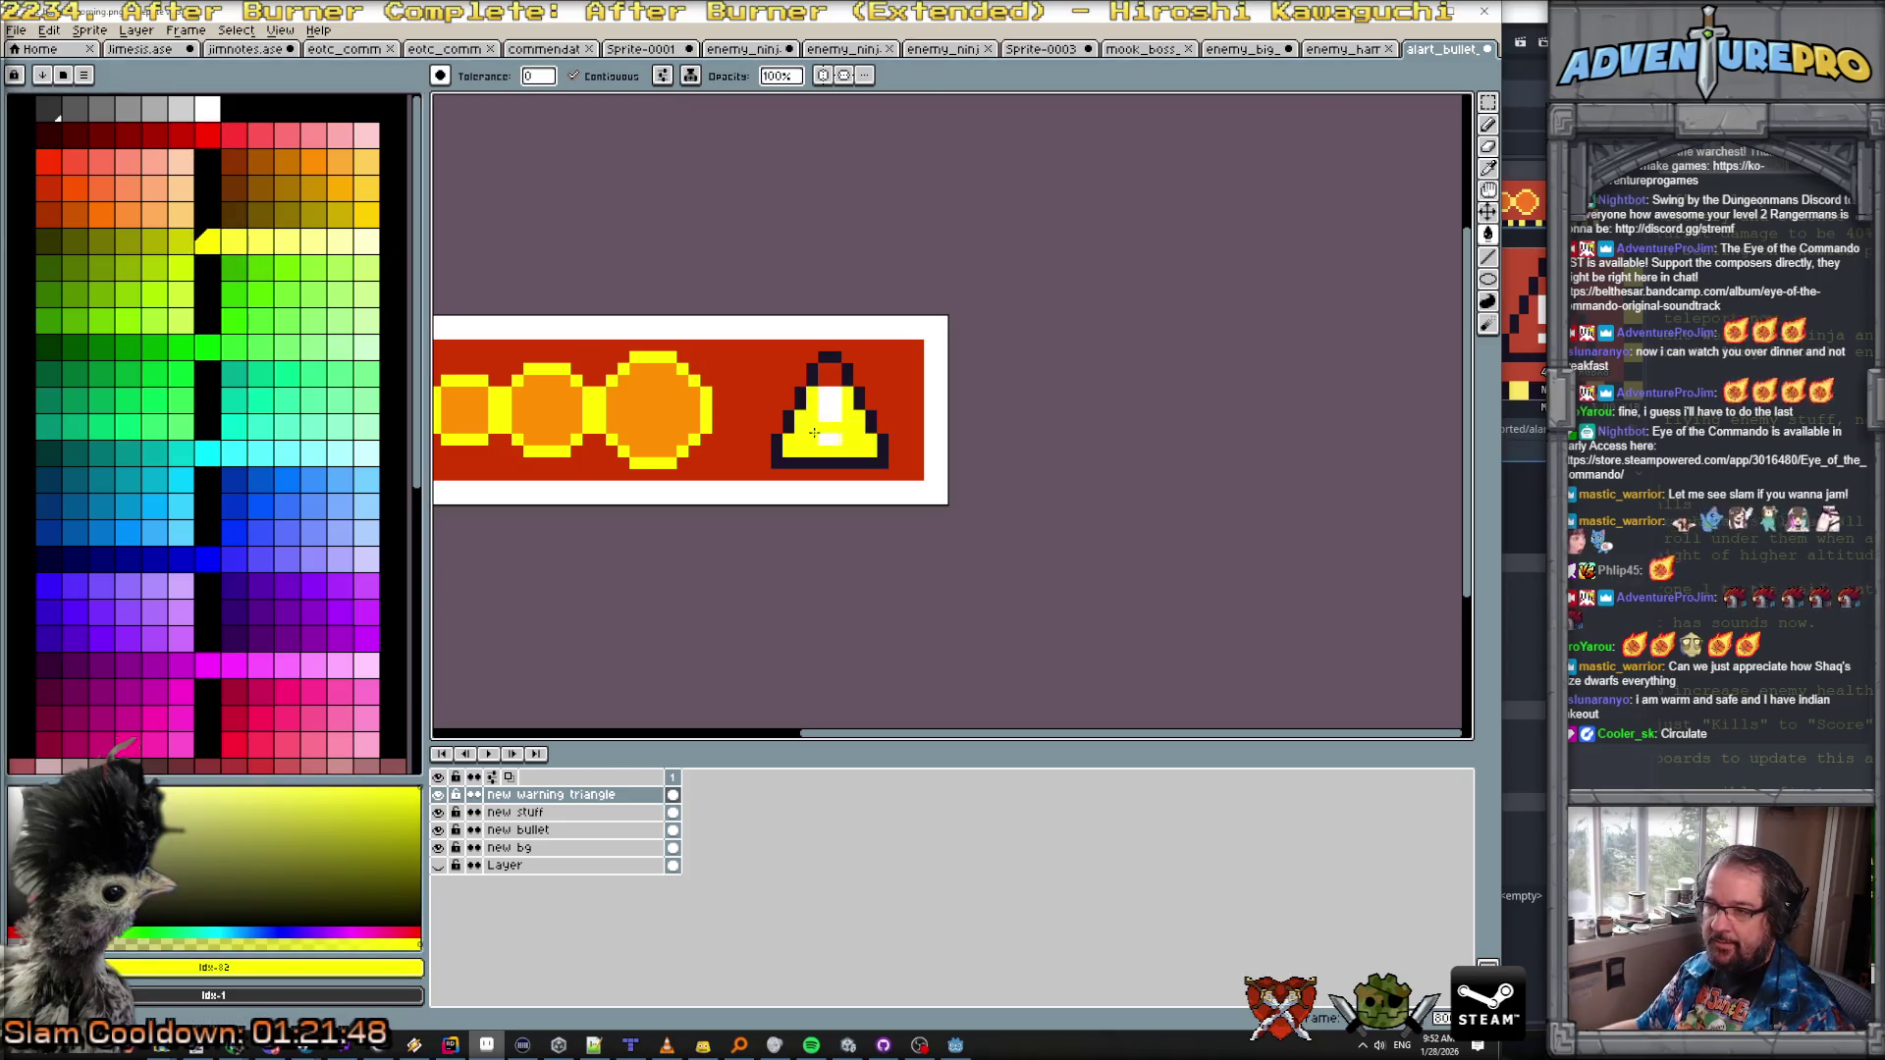
key("ctrl+z")
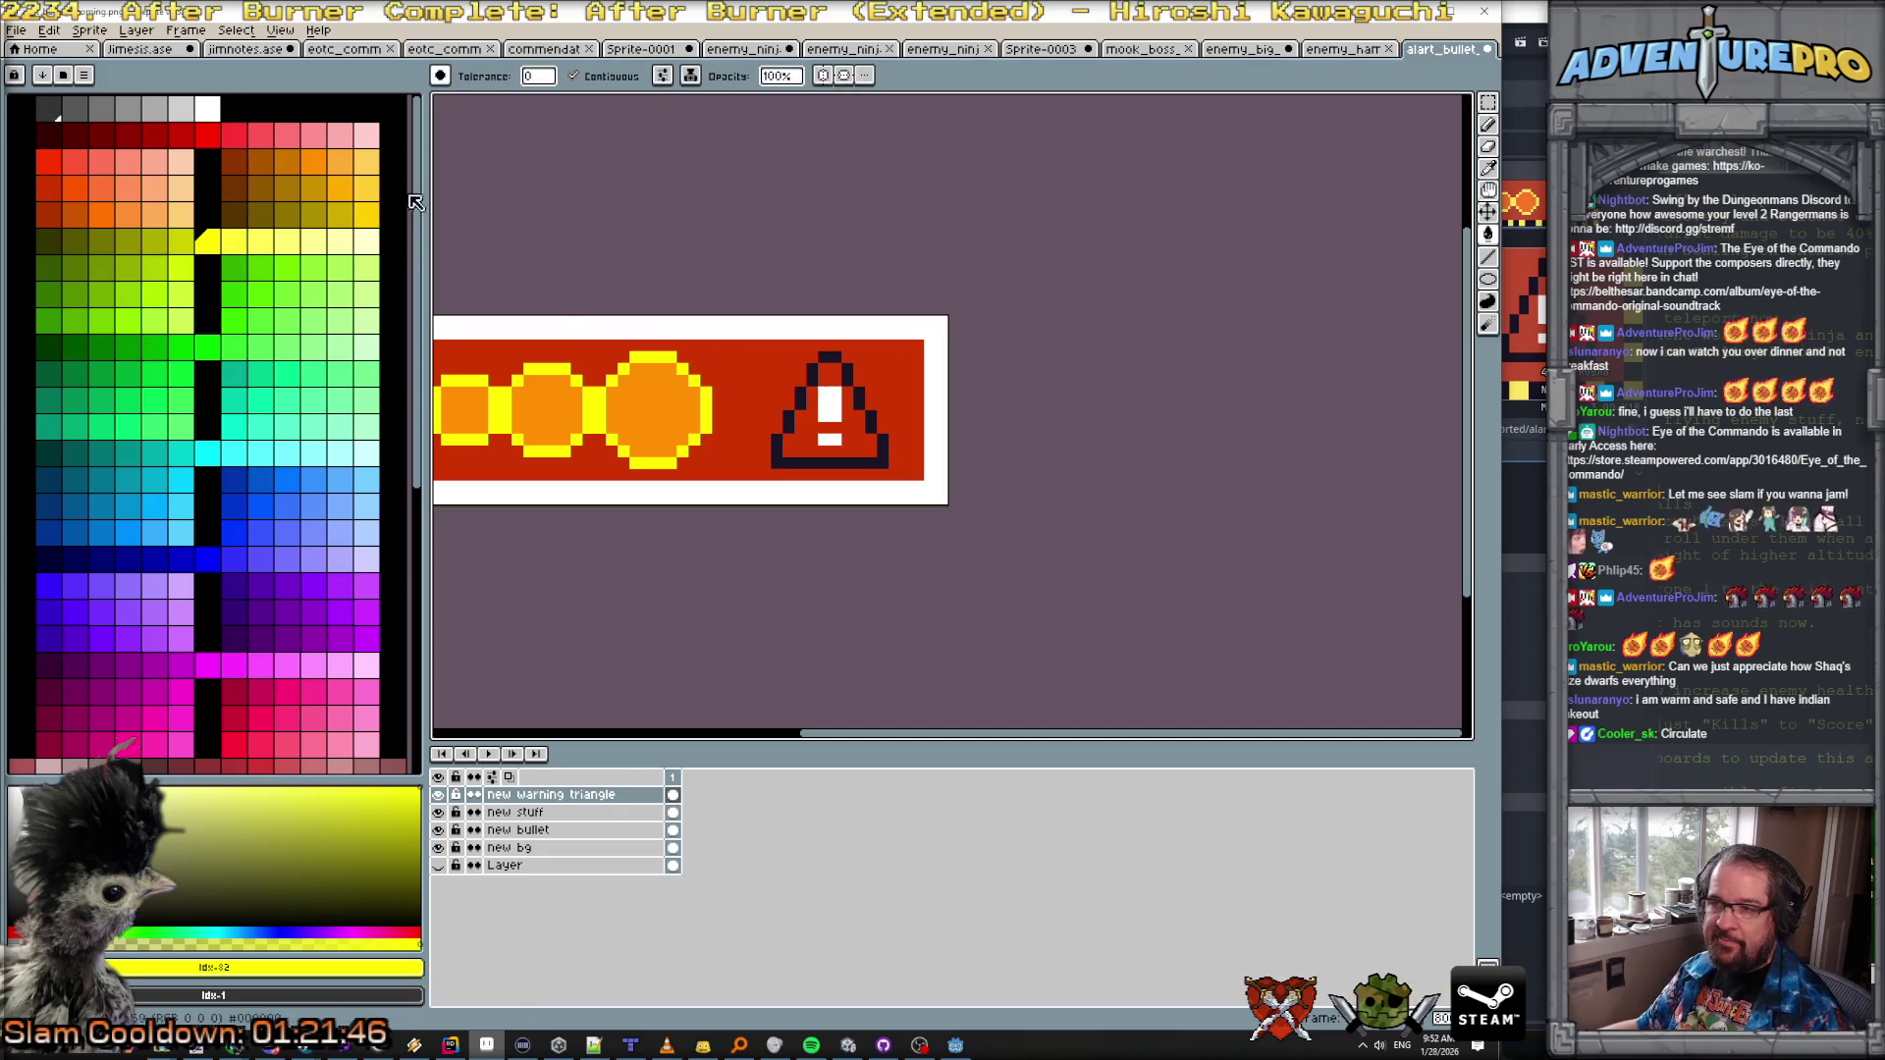
left_click(76, 136)
left_click(805, 445)
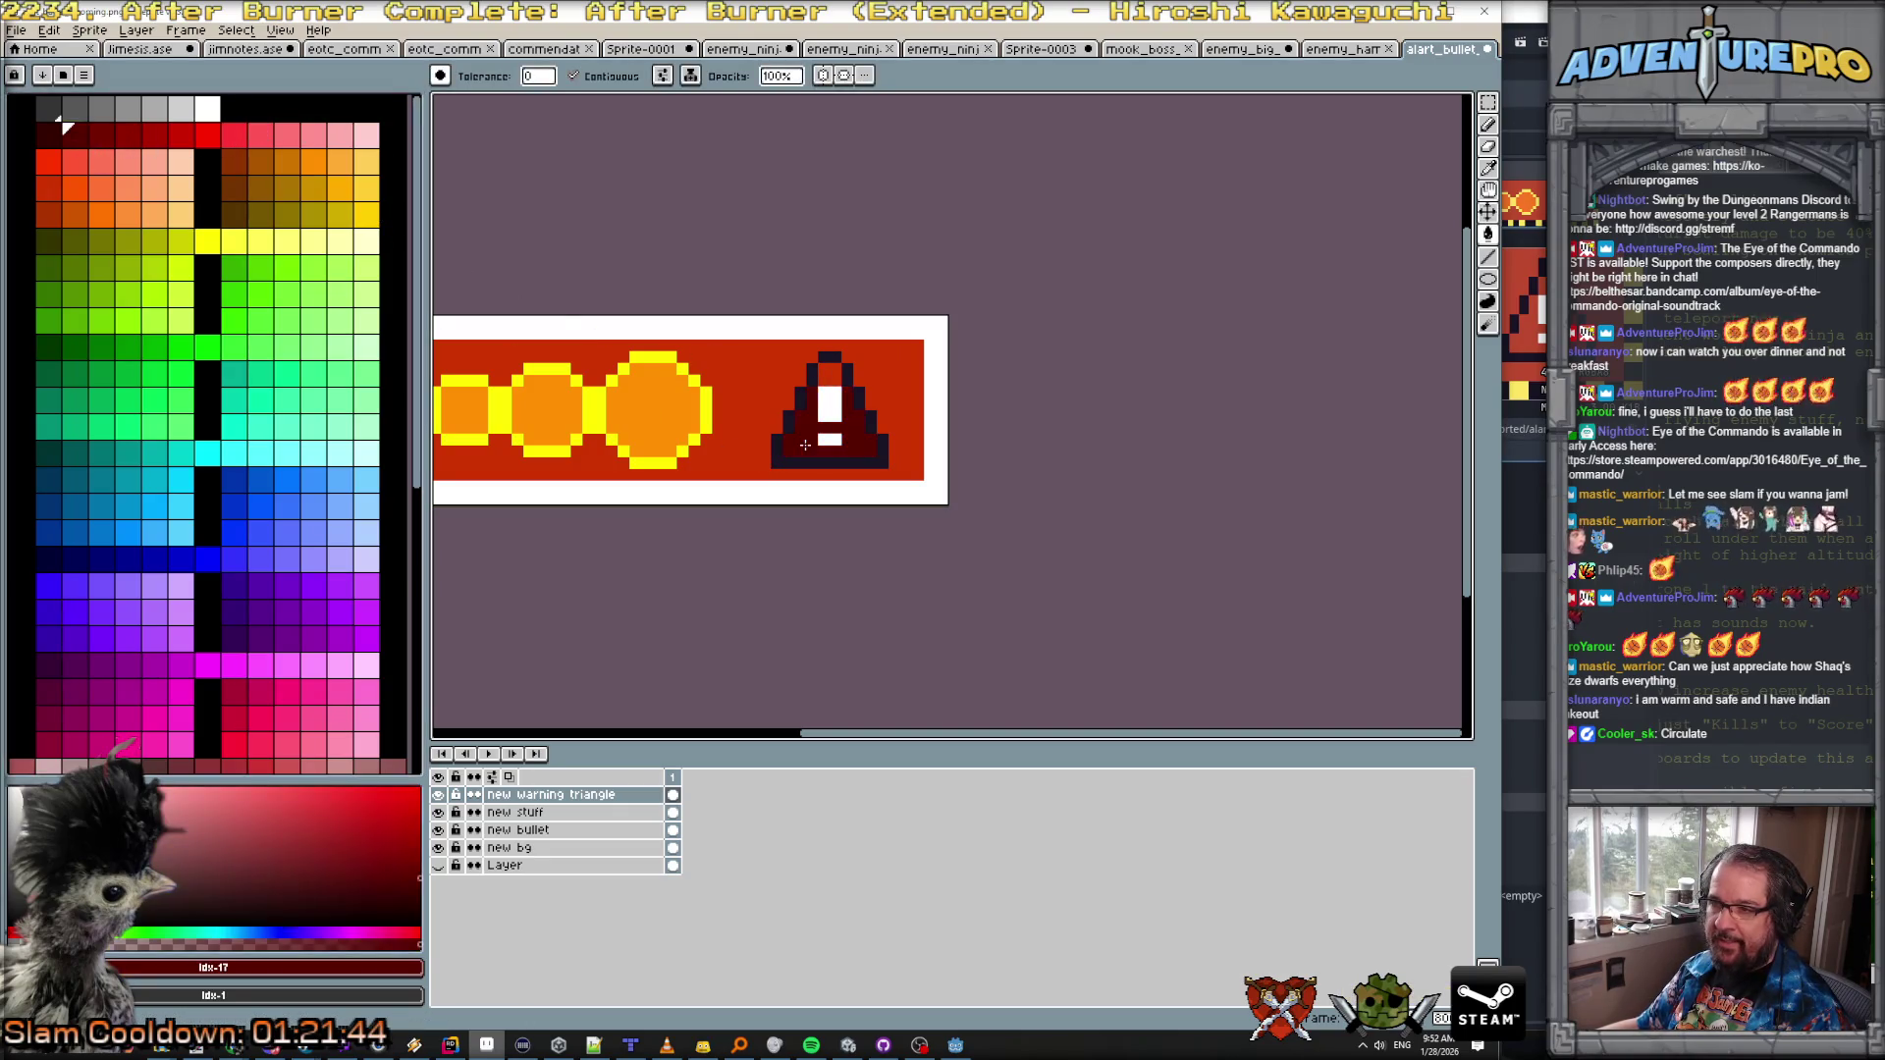
scroll(914, 495, "down", 2)
scroll(914, 496, "up", 1)
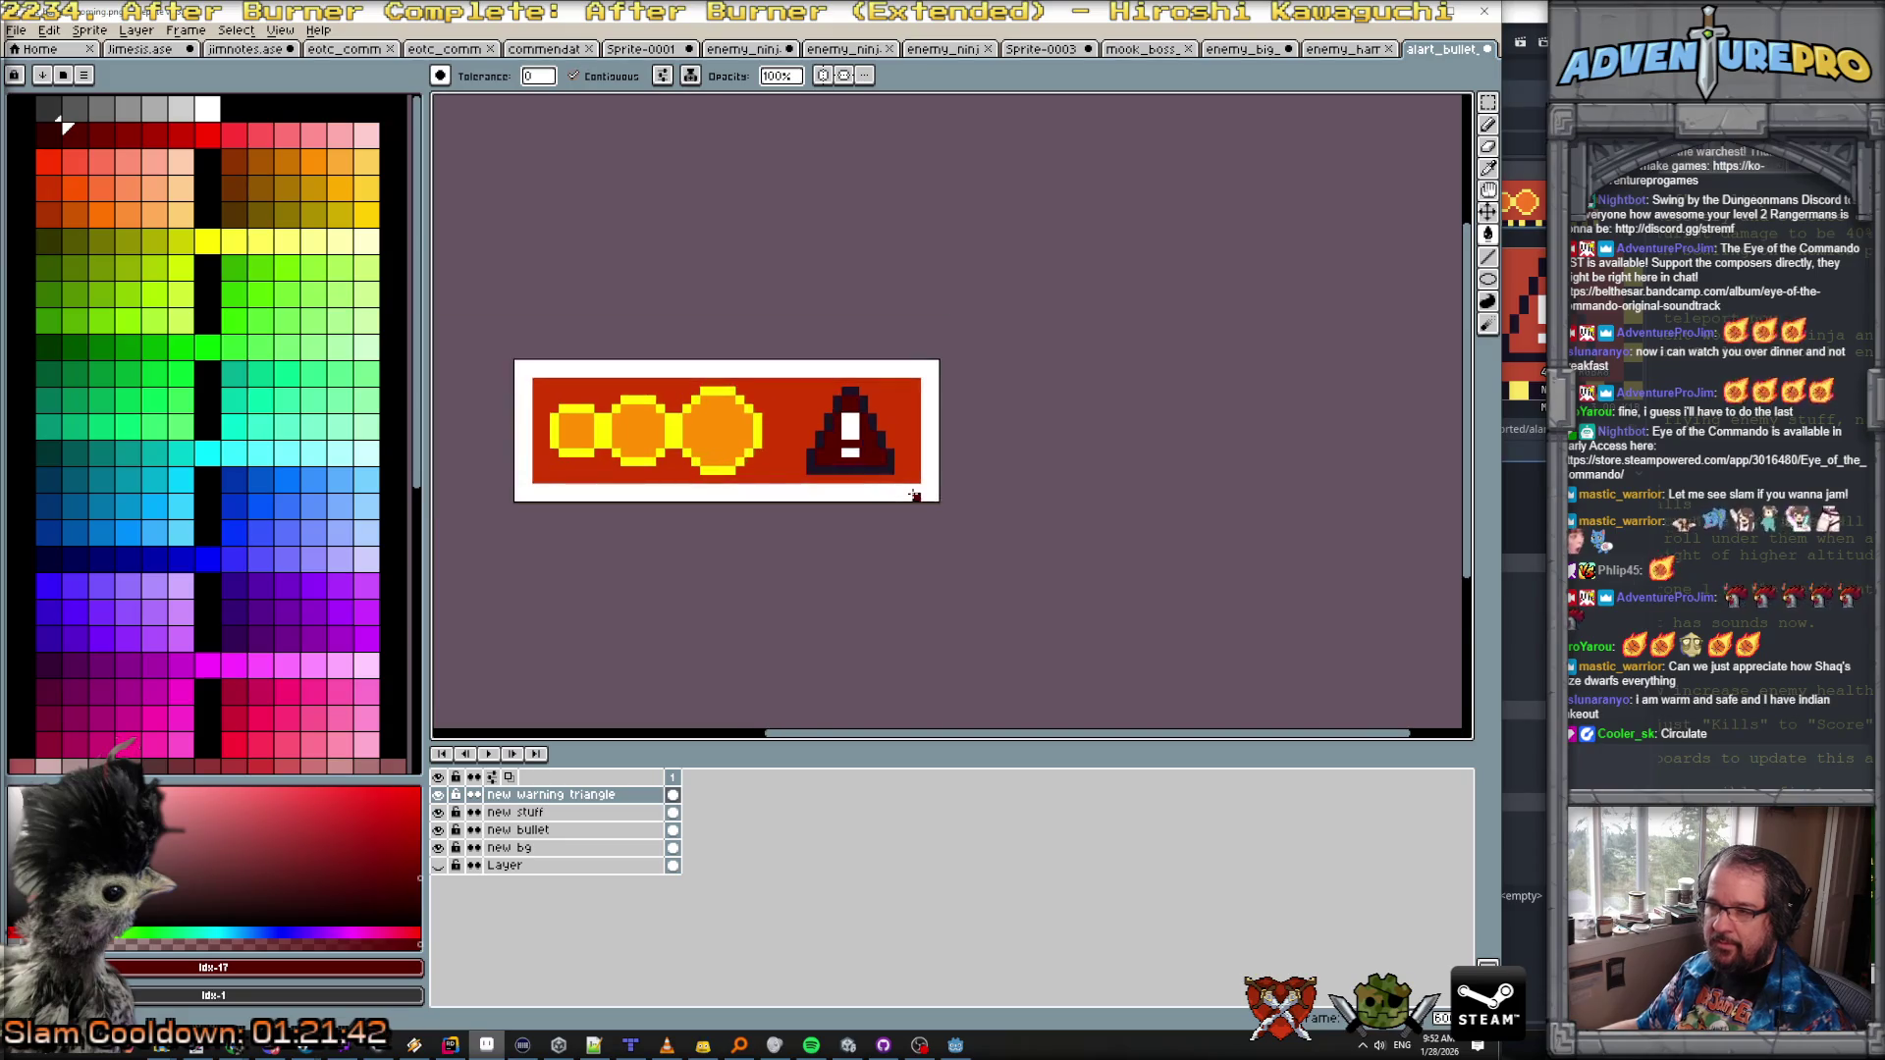
key("ctrl+z")
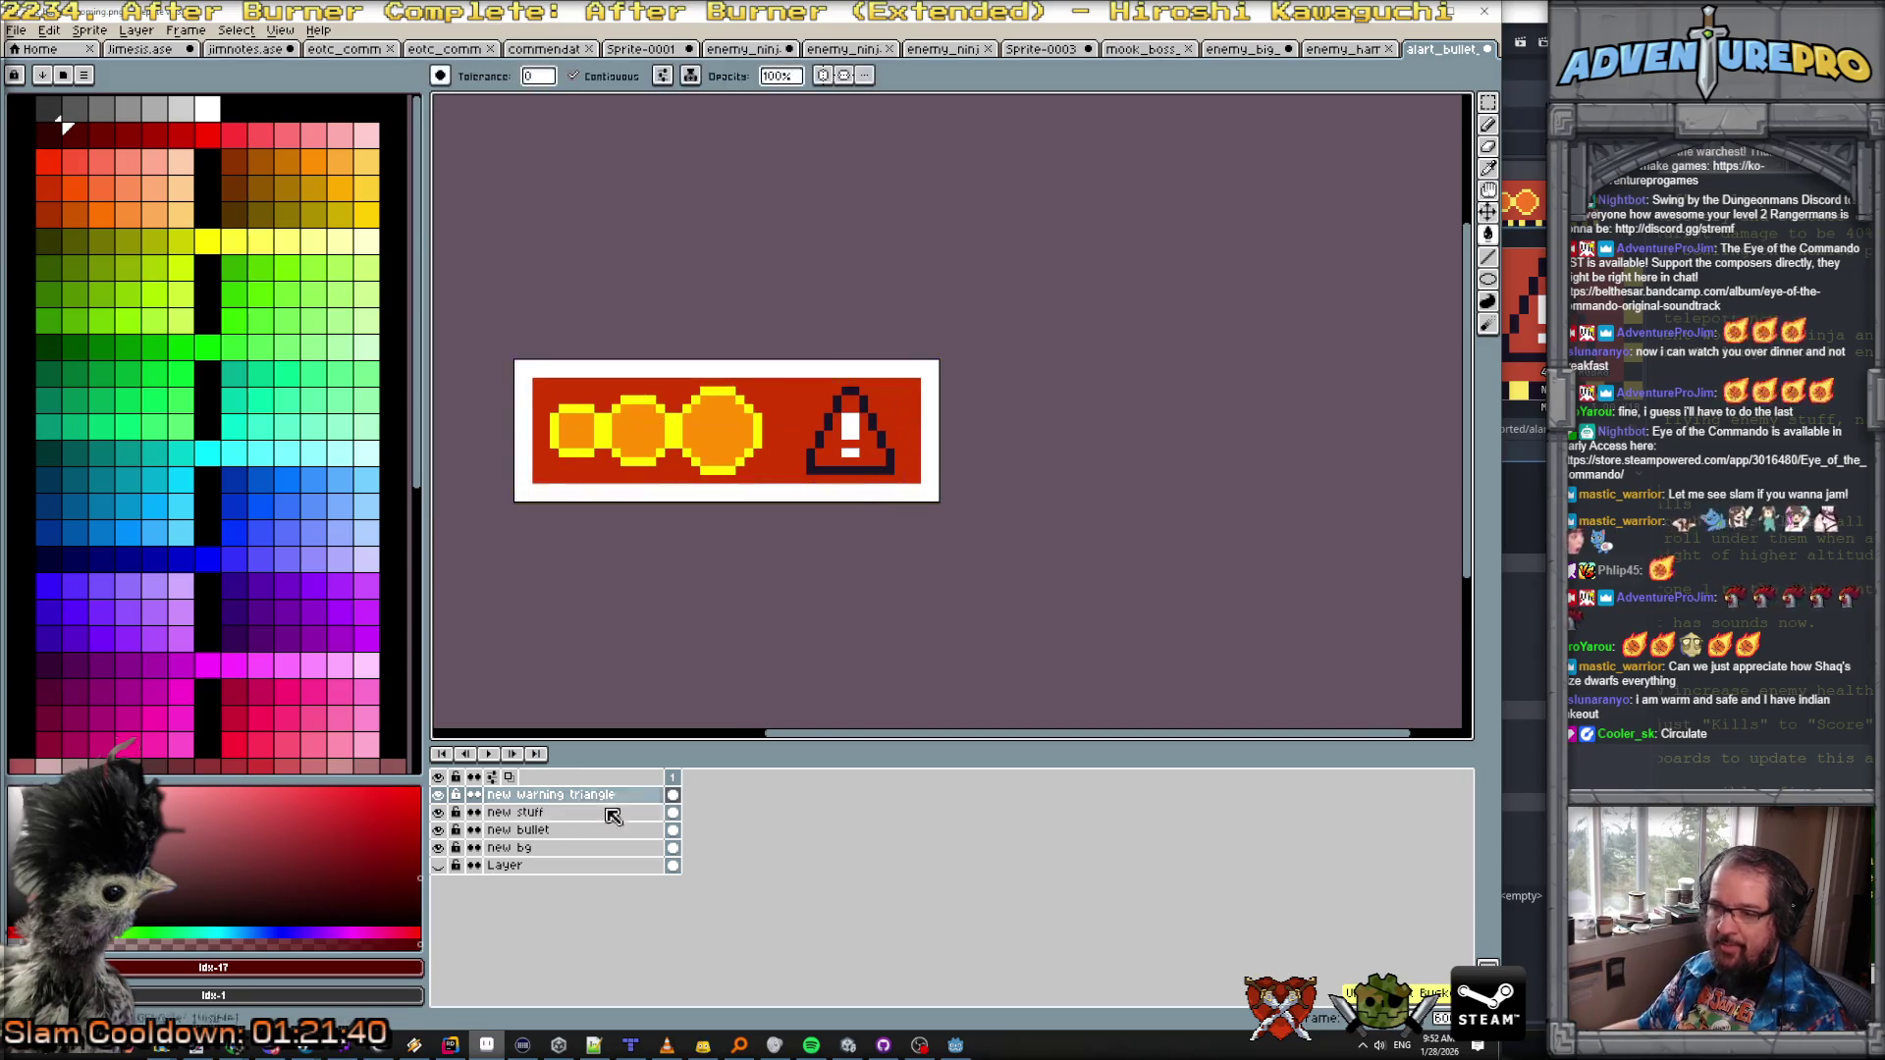
Step: Bucket-fill the bg layer and the warning triangle layer's red background with dark maroon
left_click(521, 848)
left_click(784, 467)
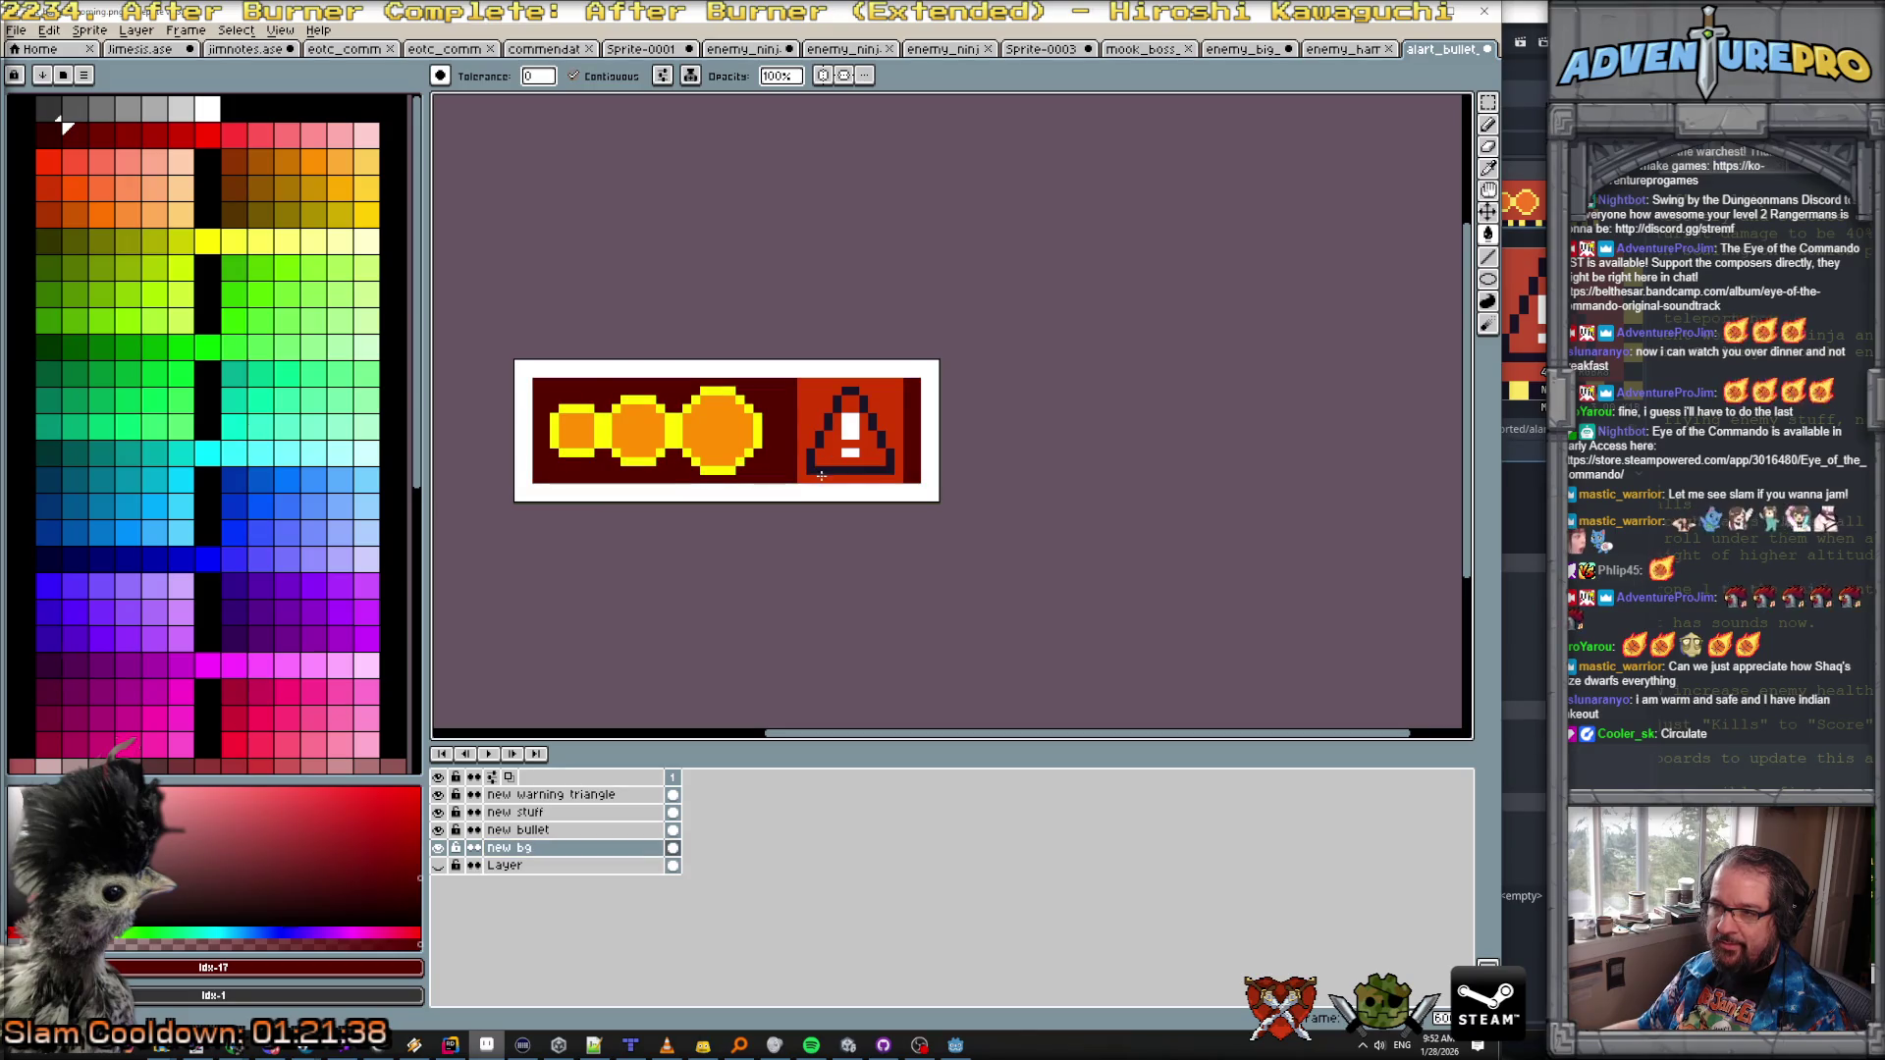
left_click(549, 795)
left_click(823, 435)
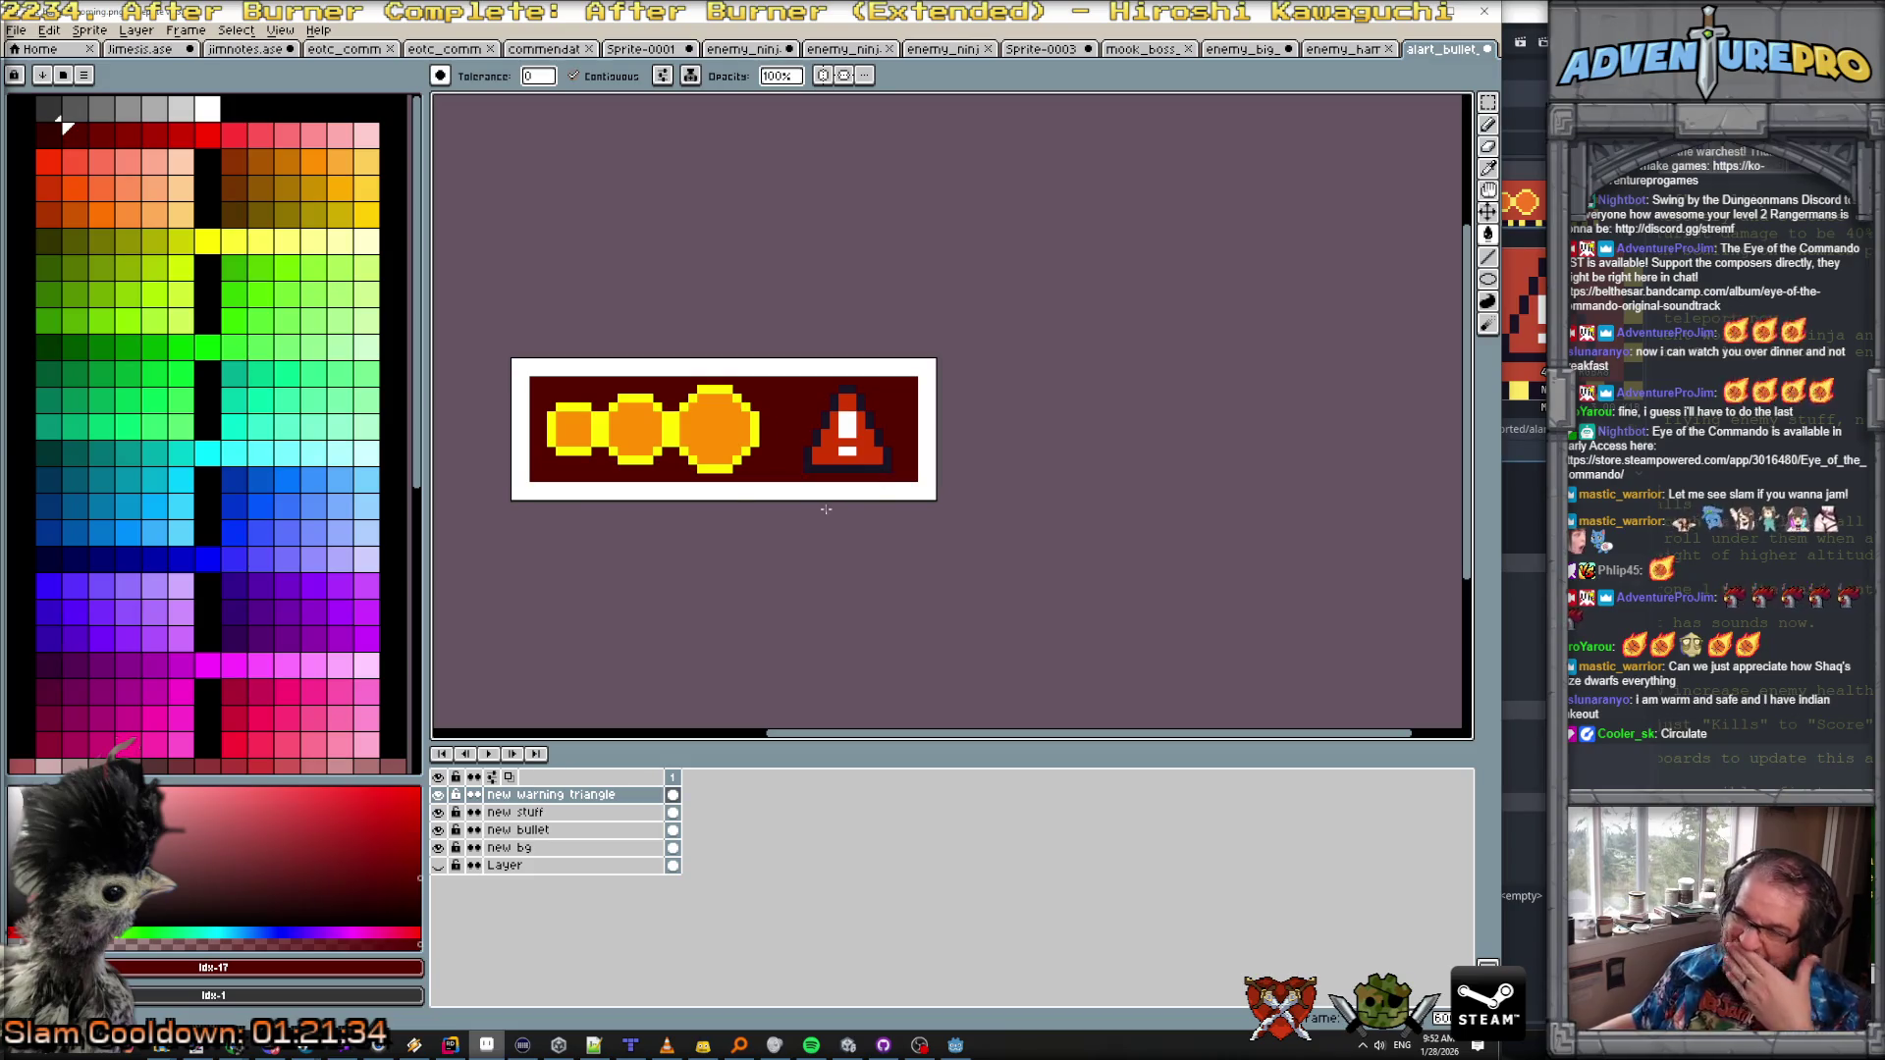
scroll(703, 475, "down", 1)
scroll(687, 471, "up", 2)
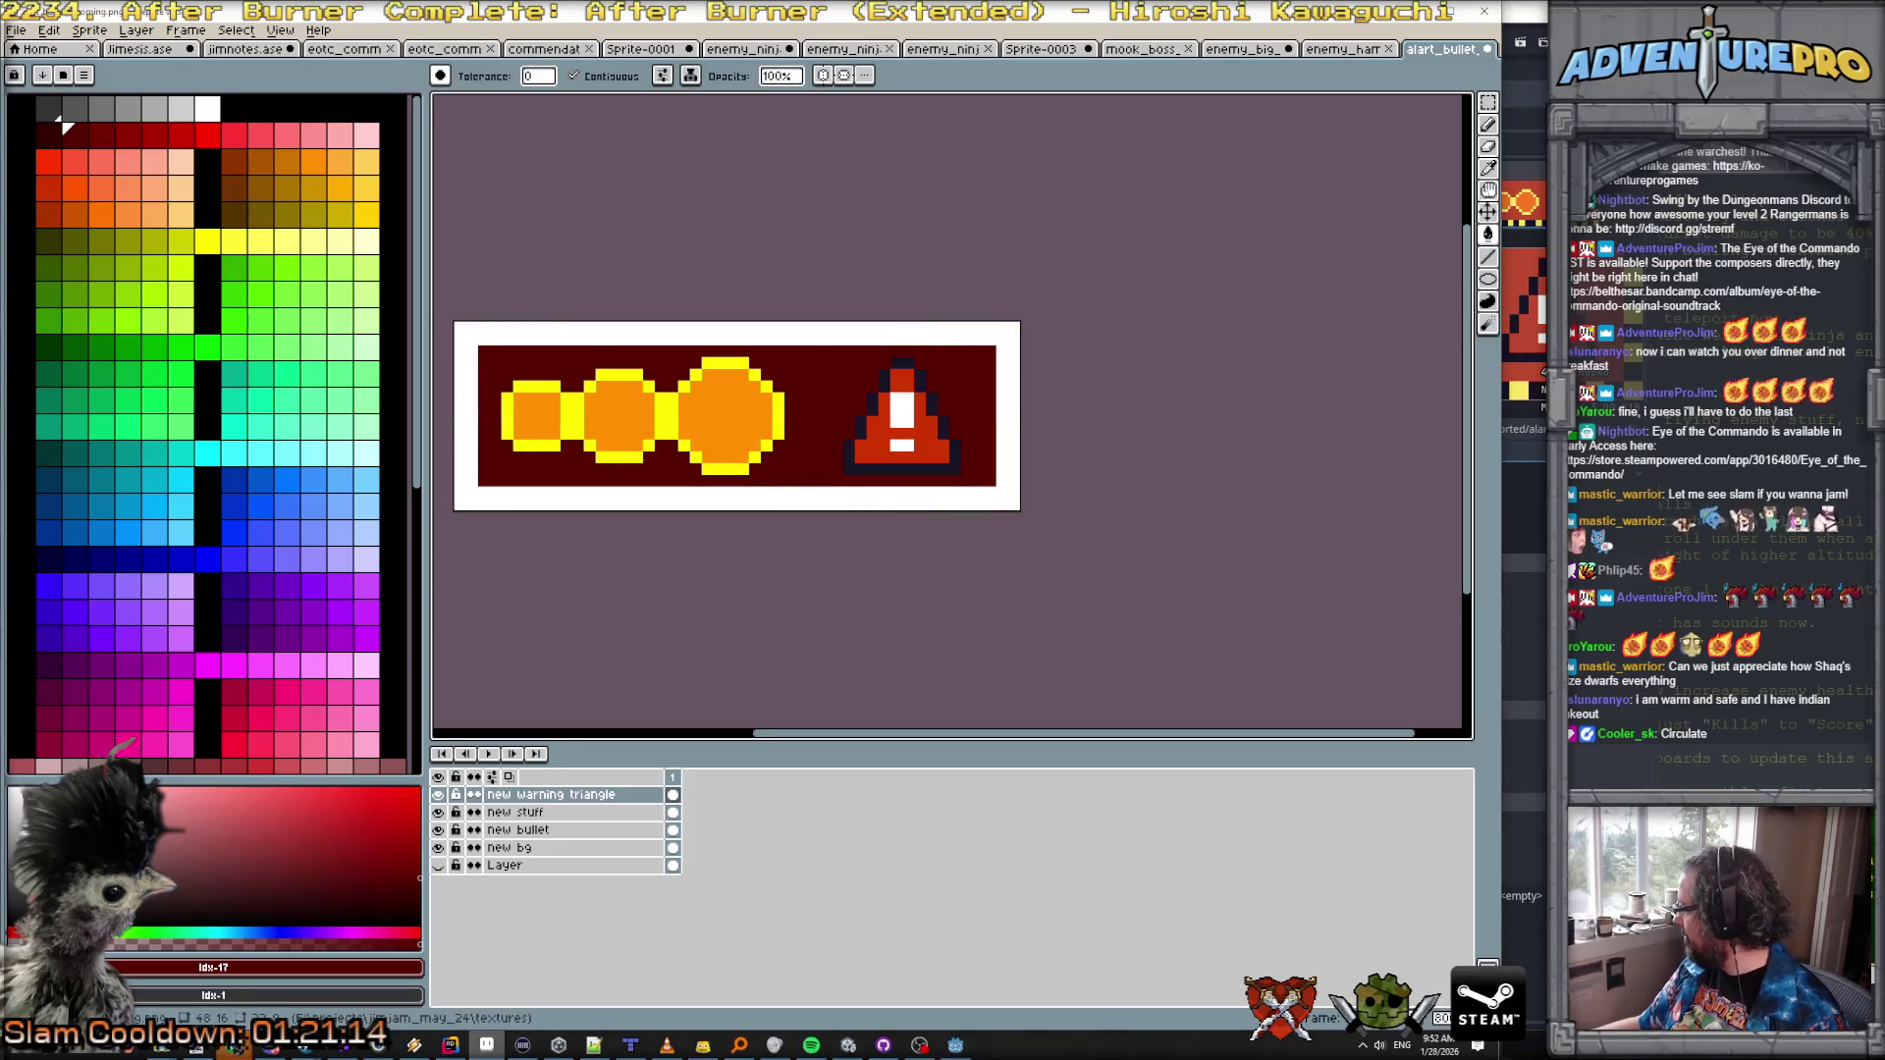
key("ctrl")
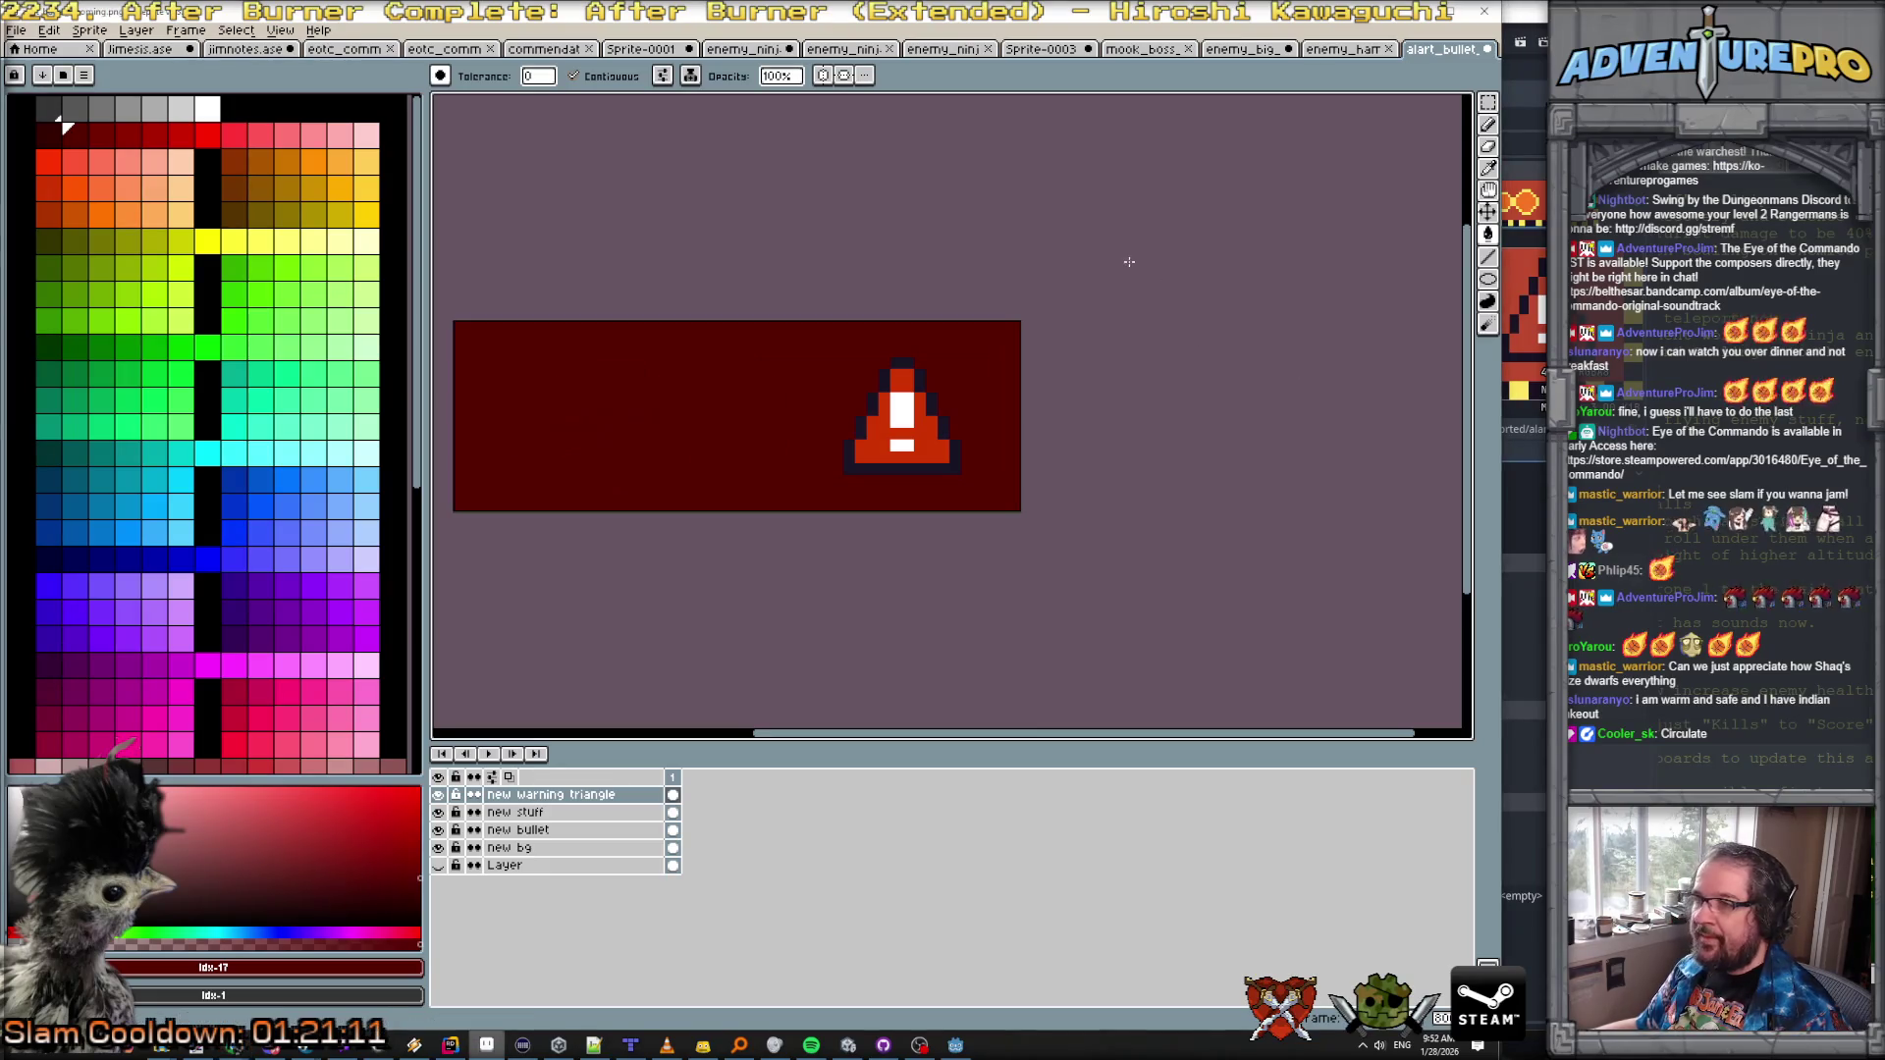
left_click_drag(828, 212, 933, 193)
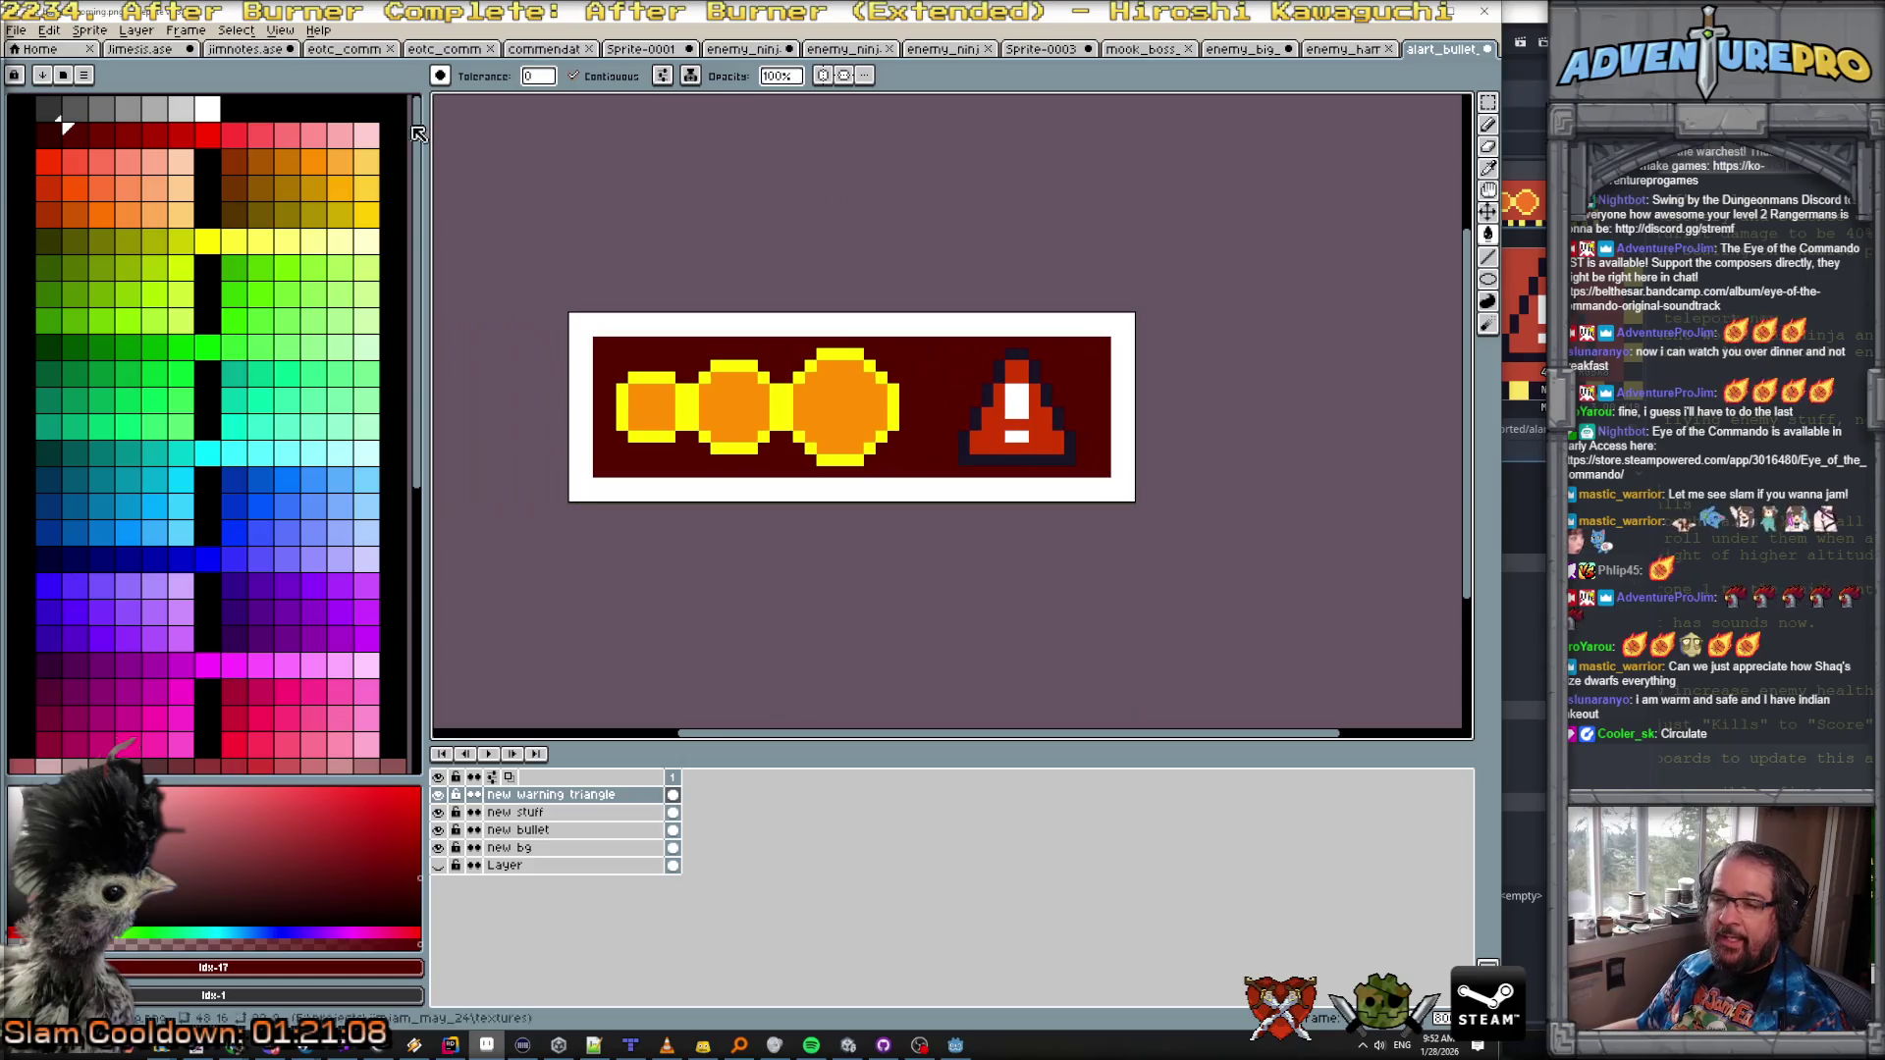
Step: Add a layer named 'danger stripes' and flood-fill it solid yellow
left_click(136, 31)
mouse_move(162, 121)
left_click(369, 126)
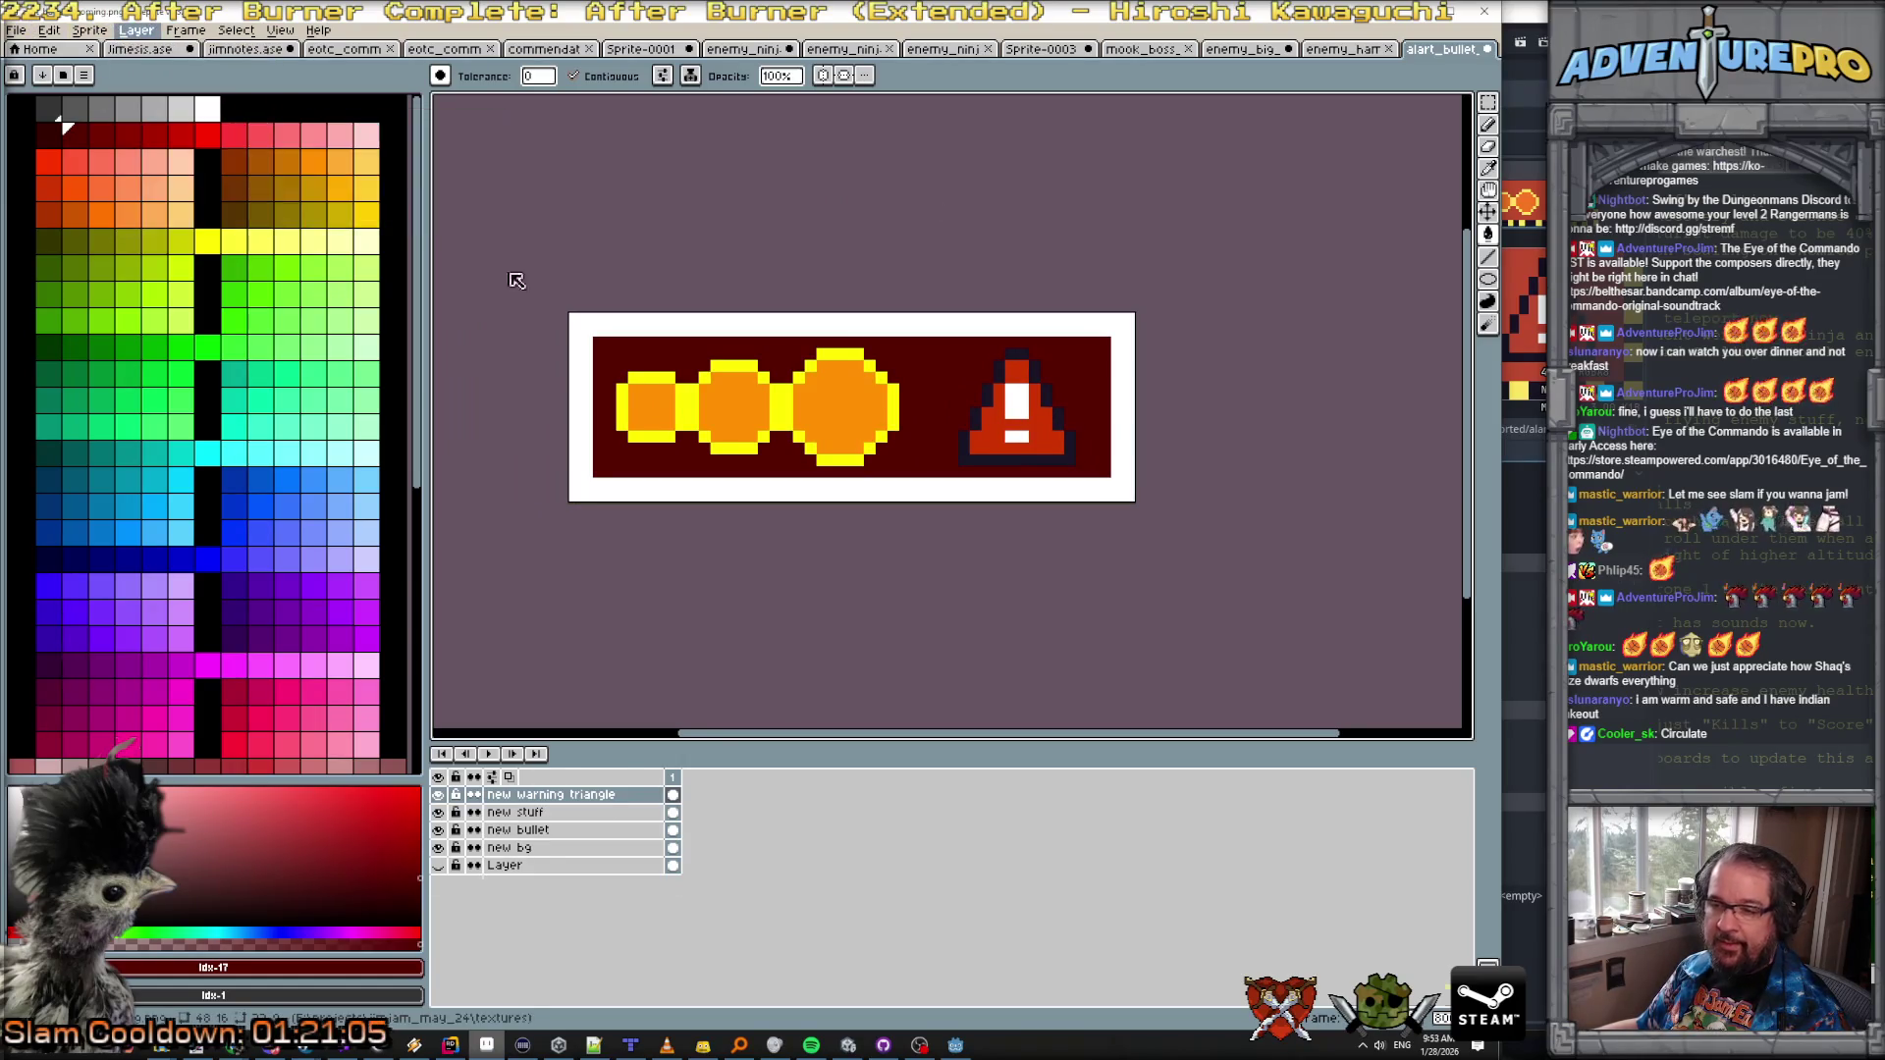
double_click(568, 796)
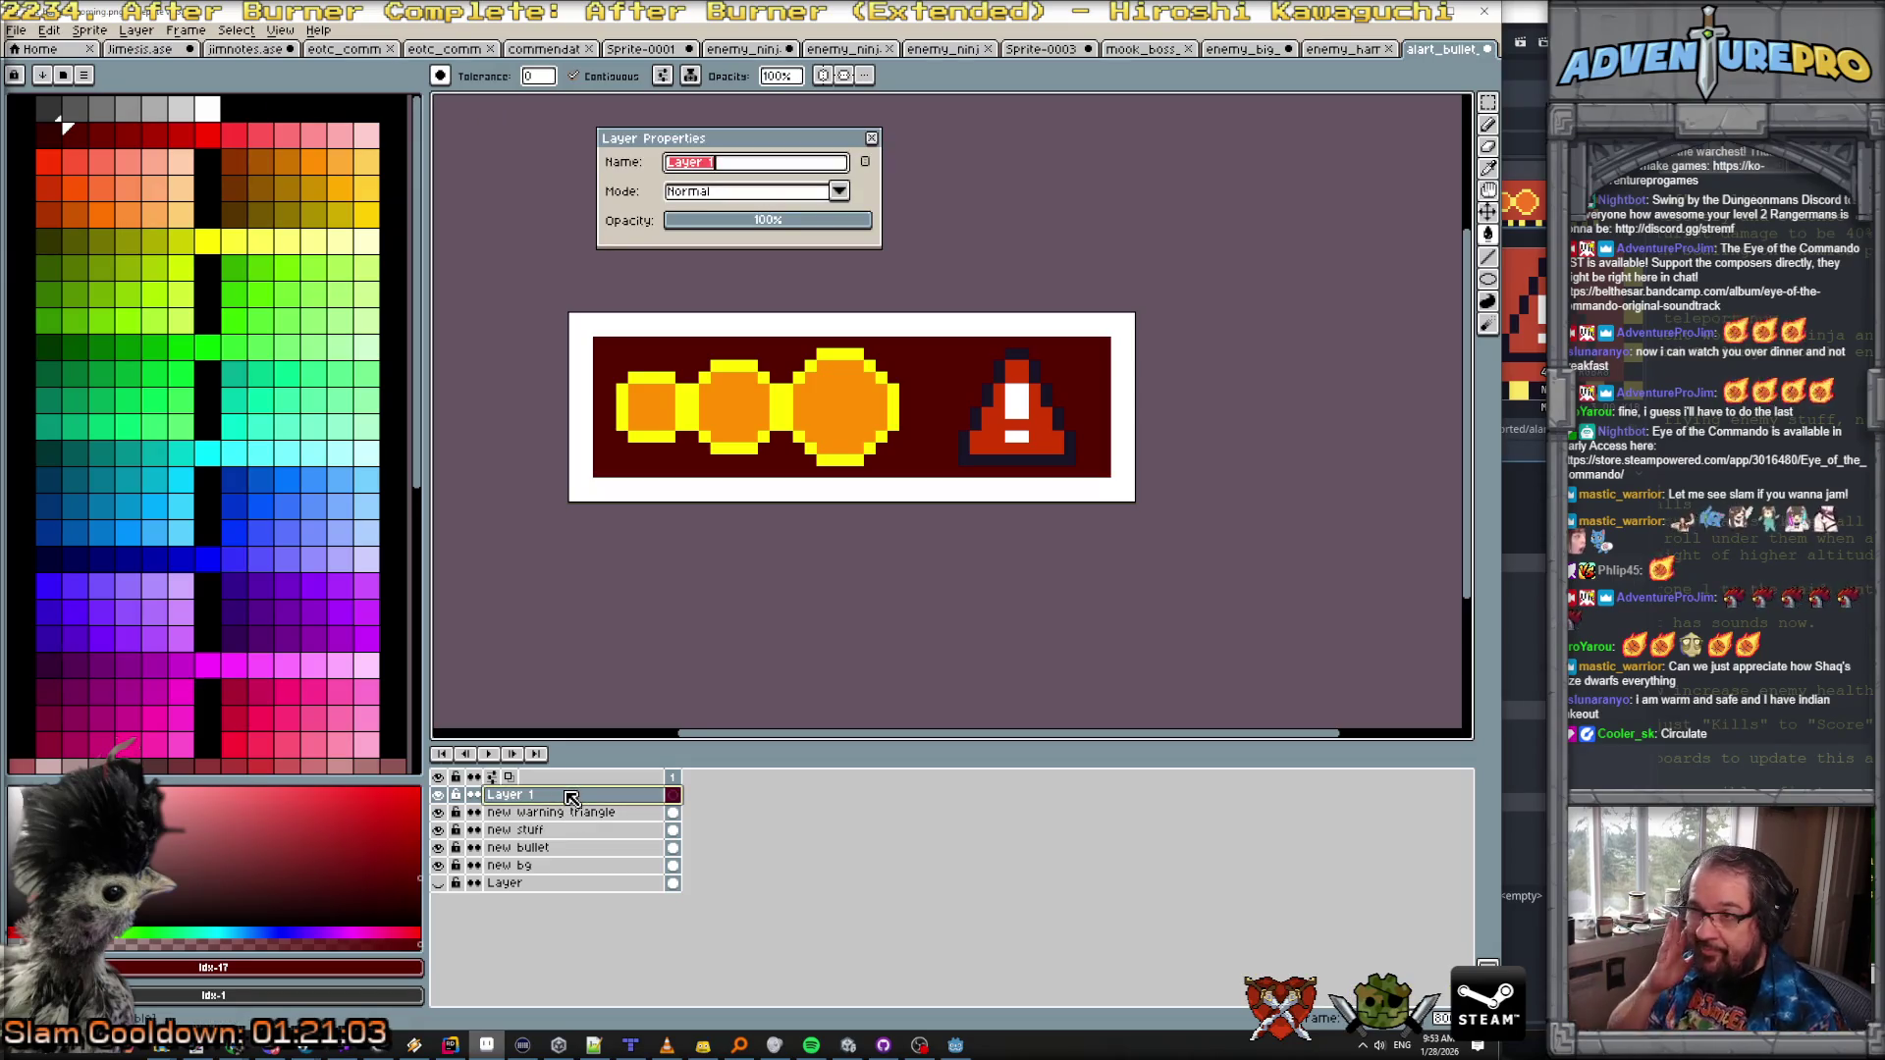
type("dan")
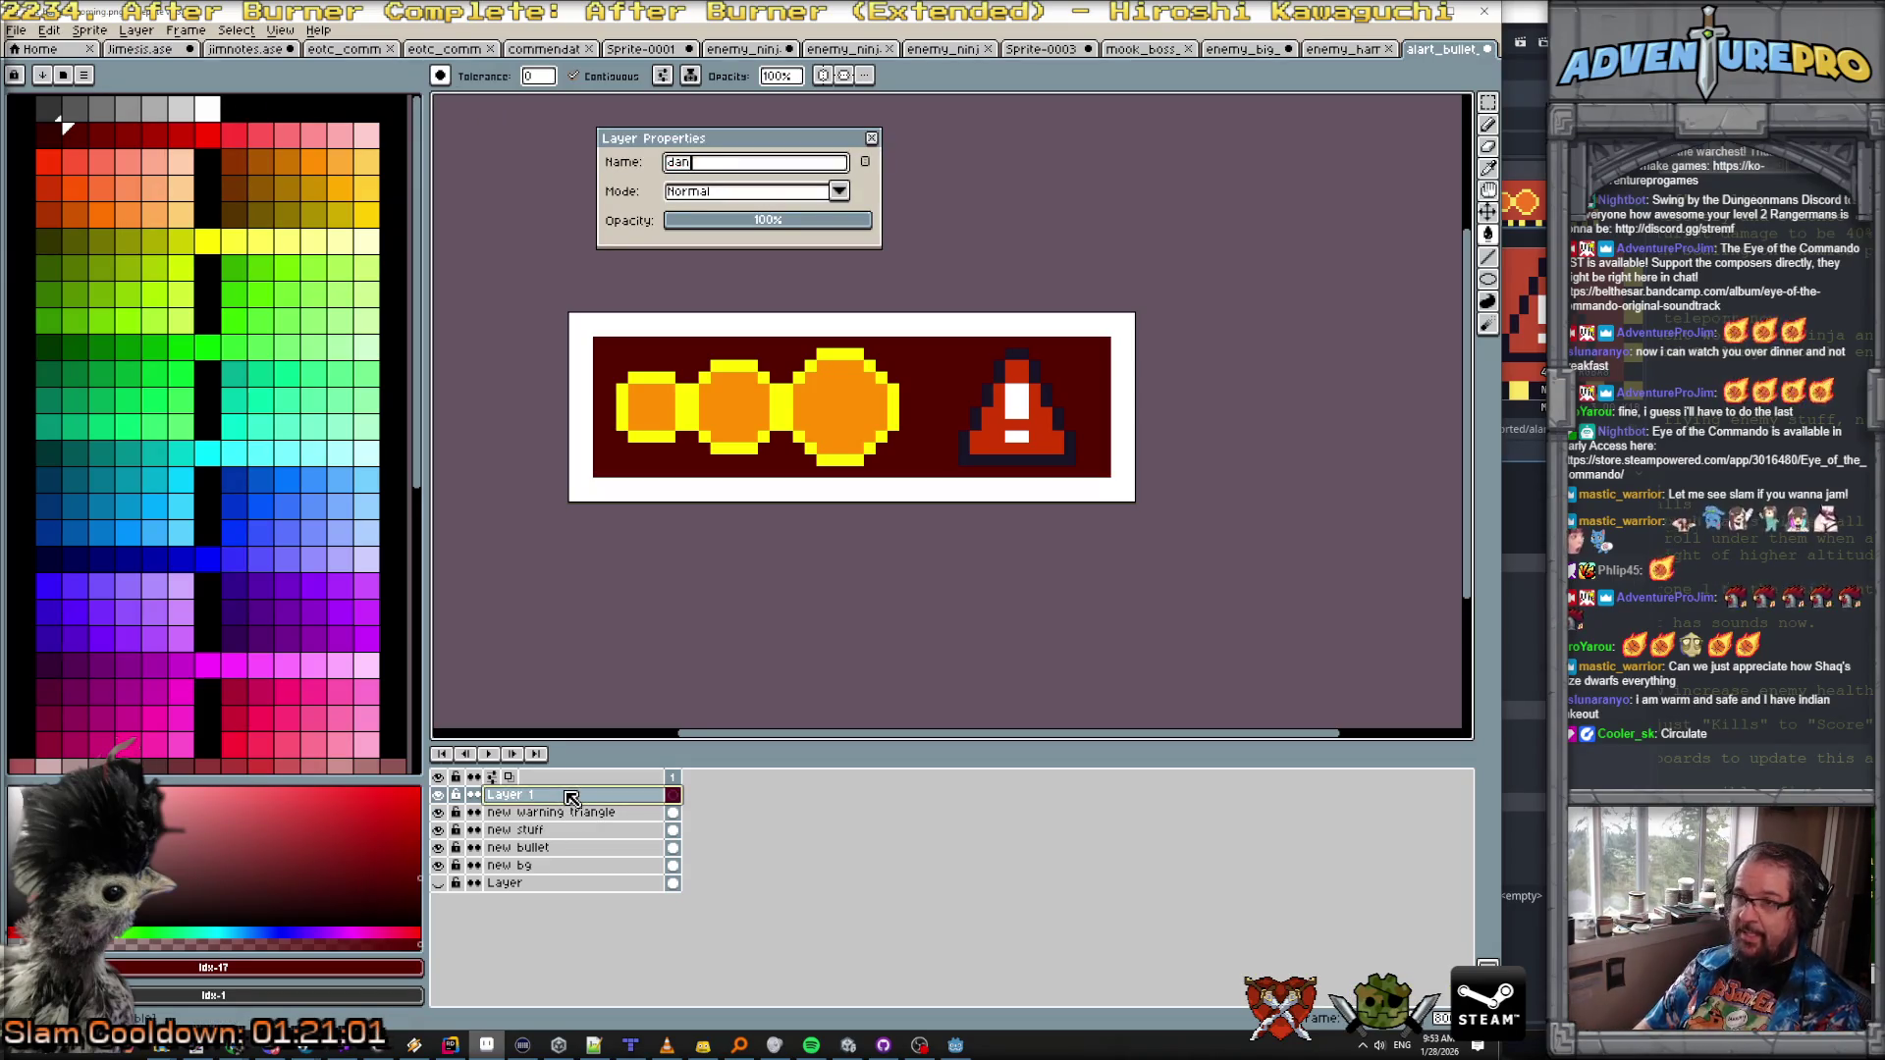
type("ger stripes")
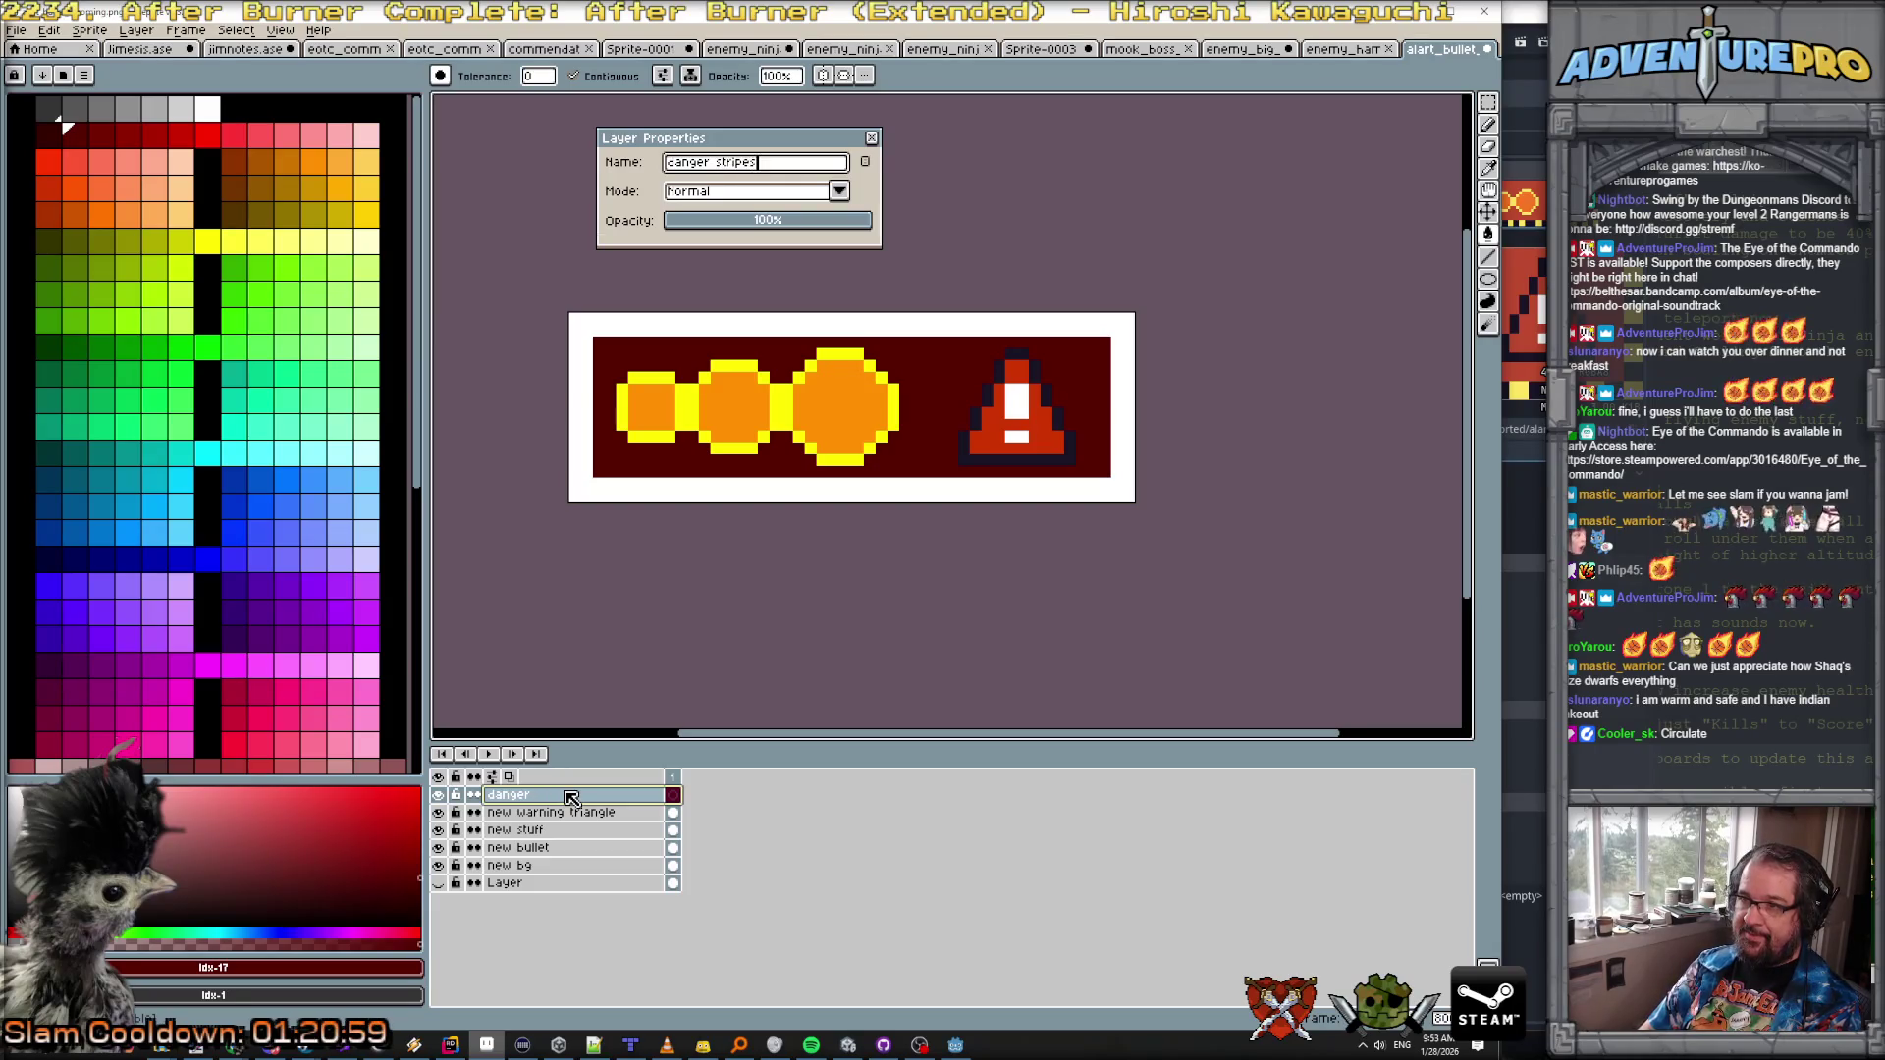
key("Return")
type("es")
key("Return")
left_click(207, 241)
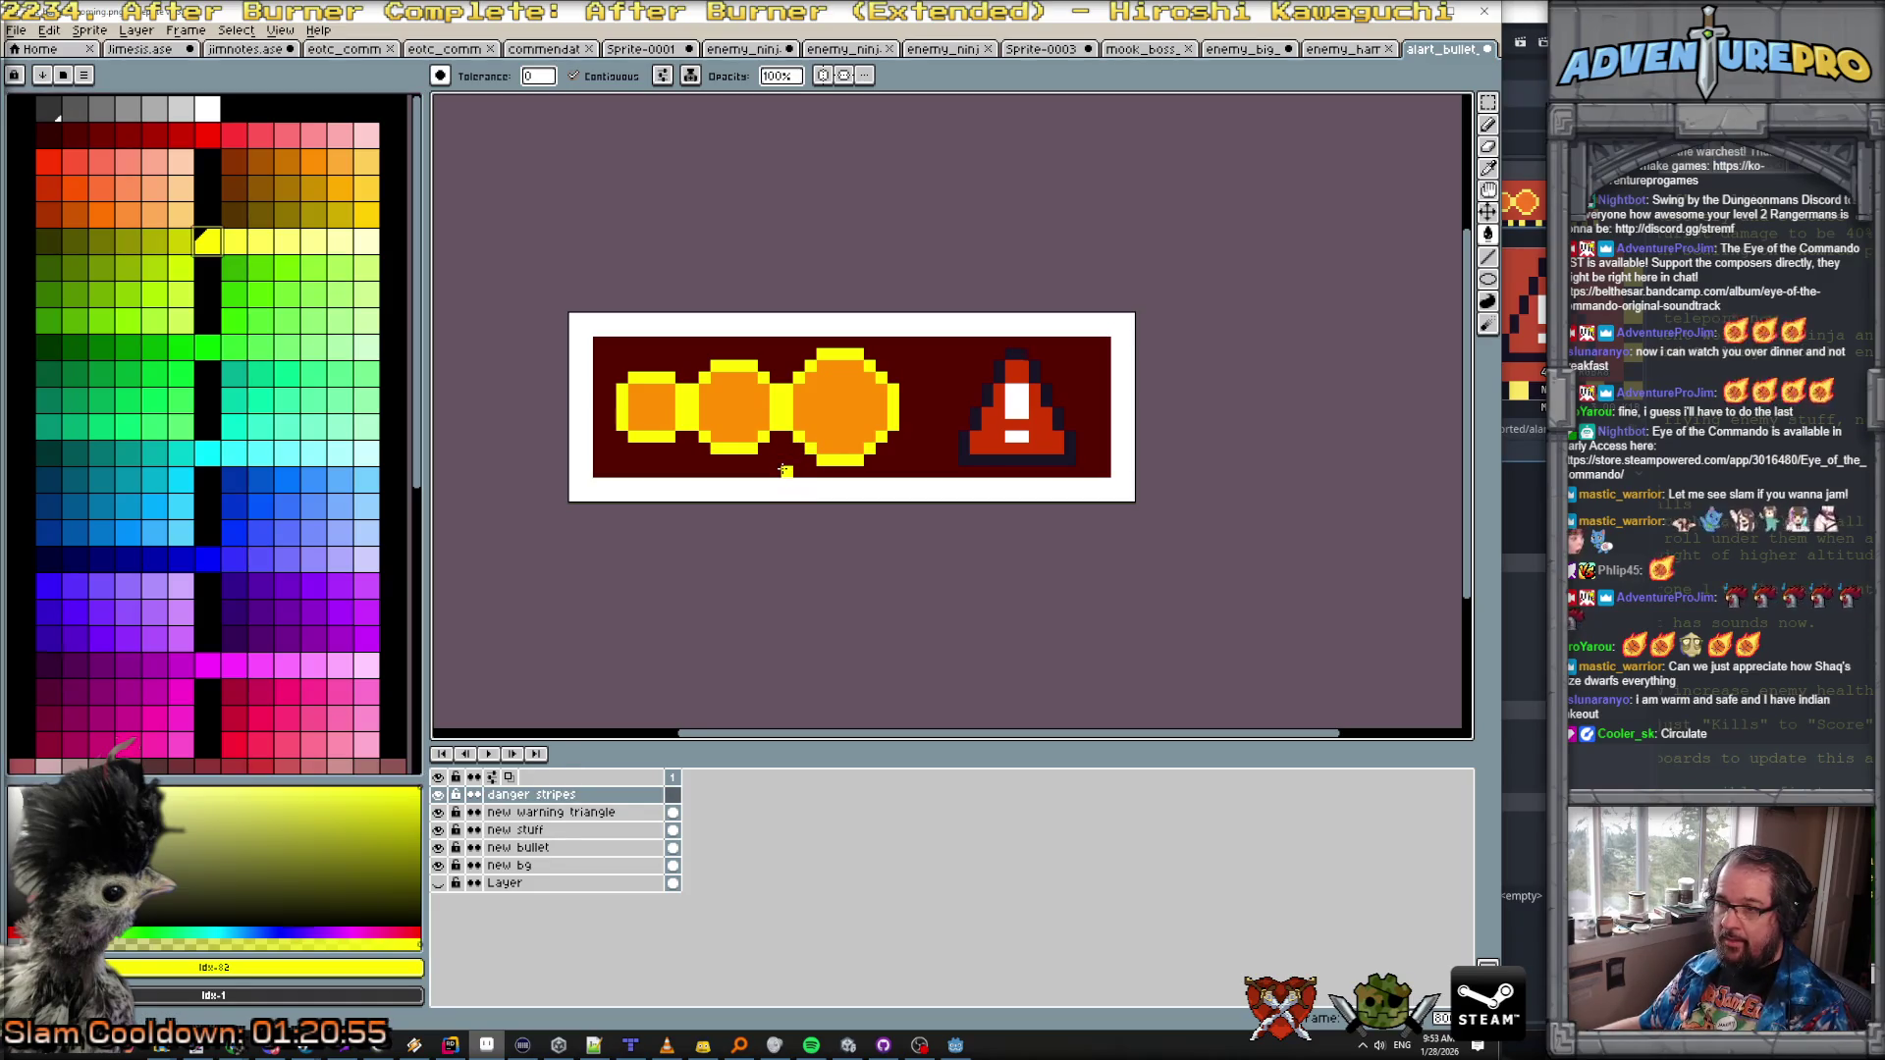
left_click(783, 470)
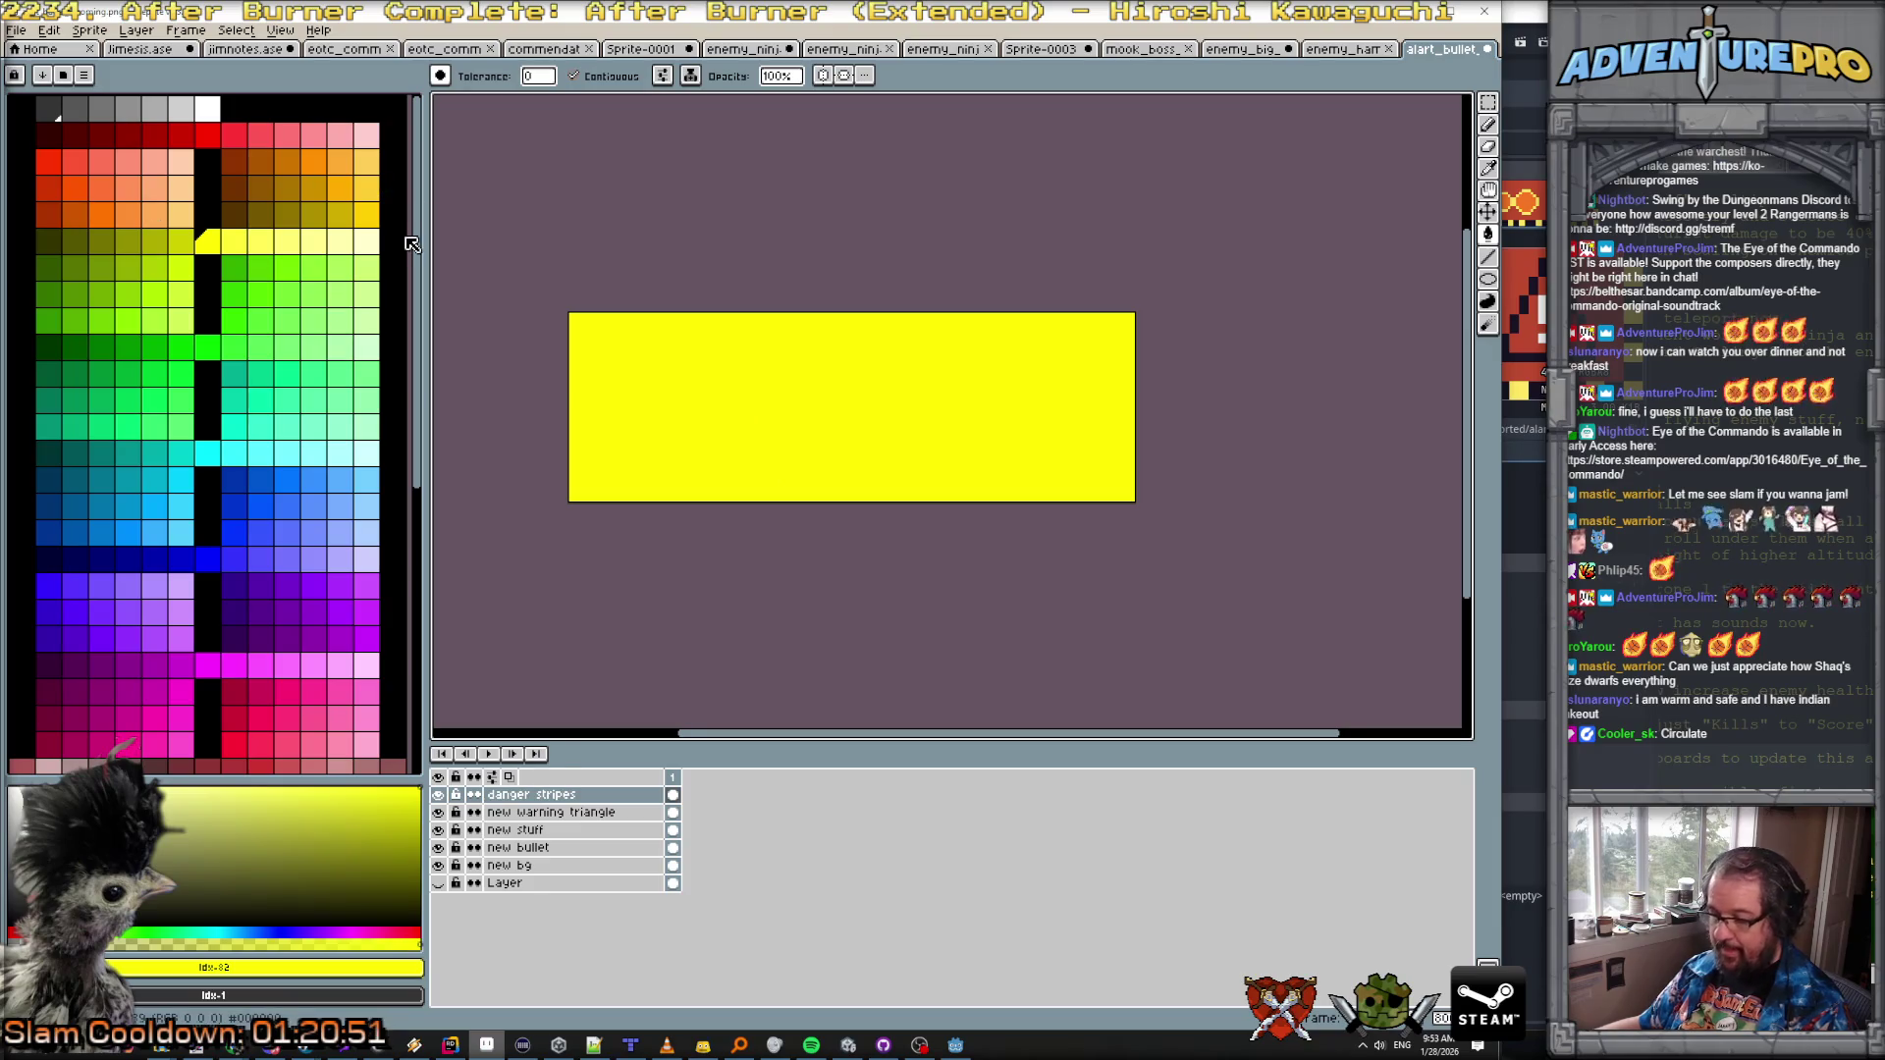
Step: Paint black blocks along the banner's top edge with the pencil
key("b")
left_click(235, 108)
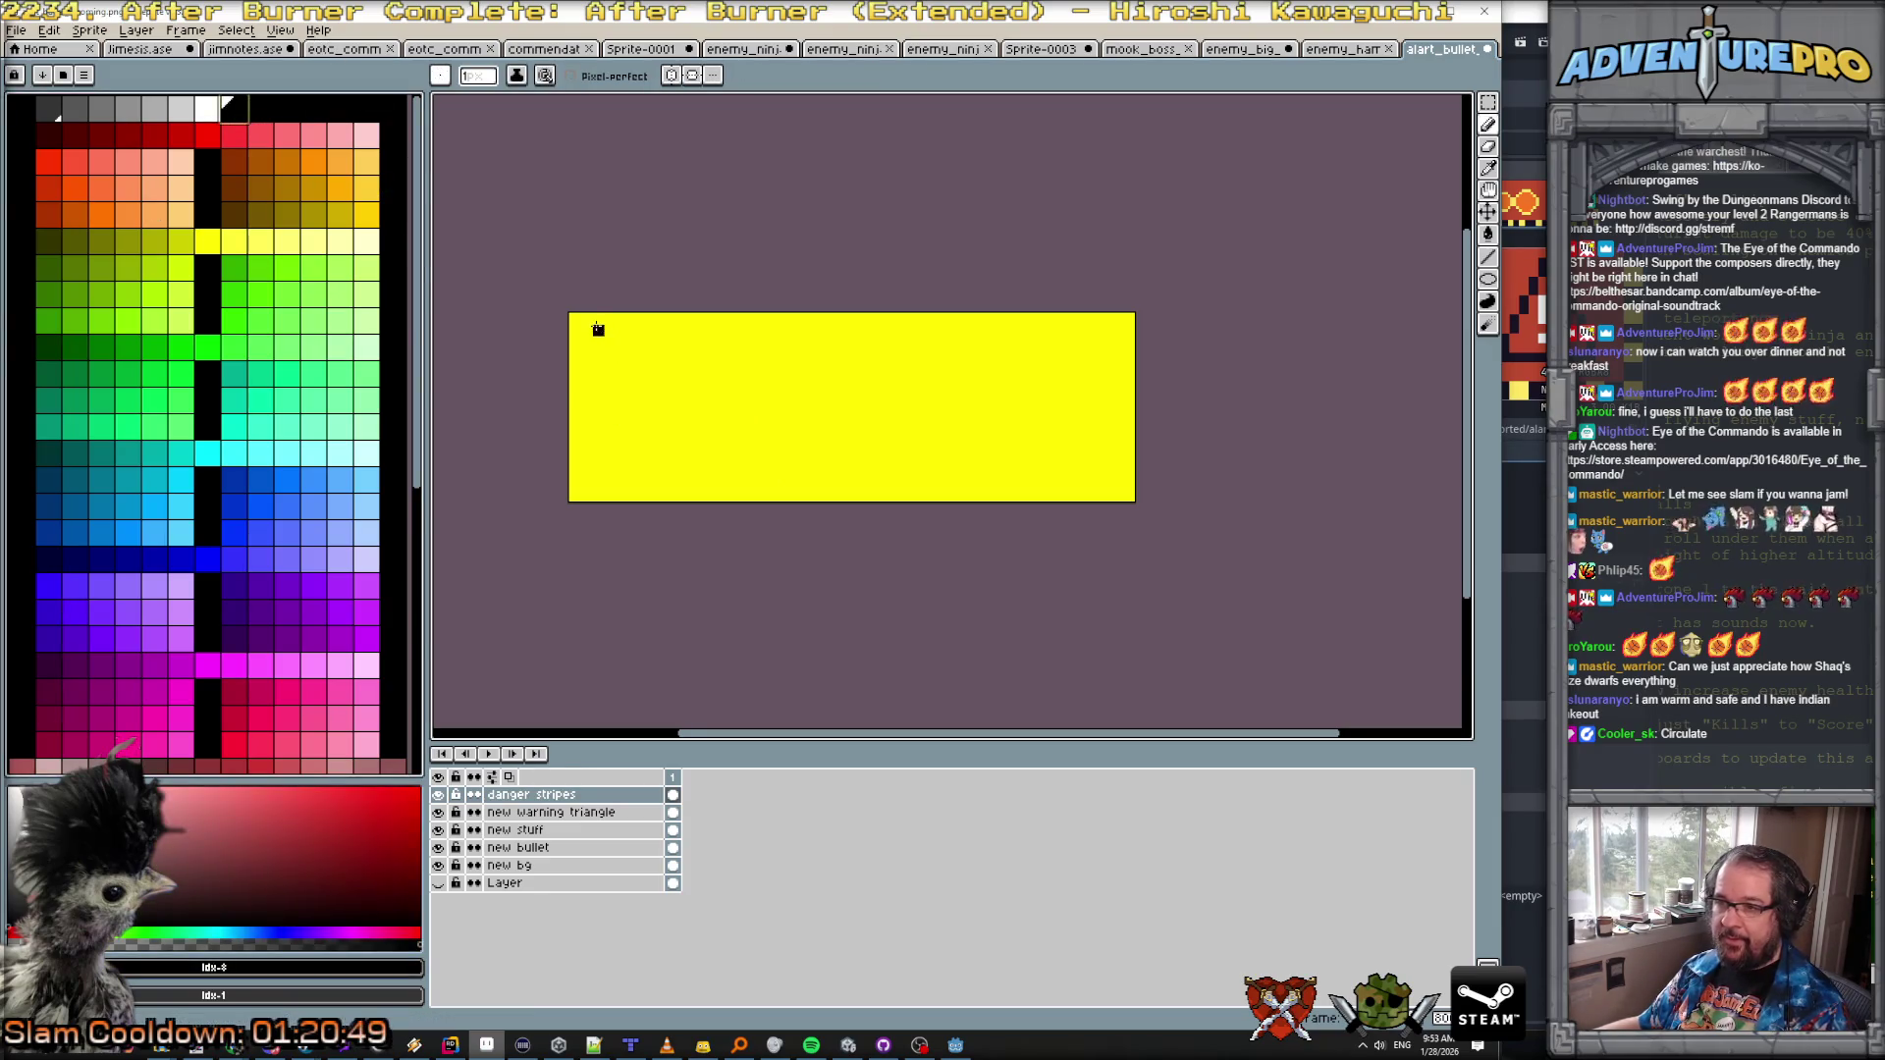
scroll(589, 322, "up", 2)
left_click_drag(601, 309, 620, 310)
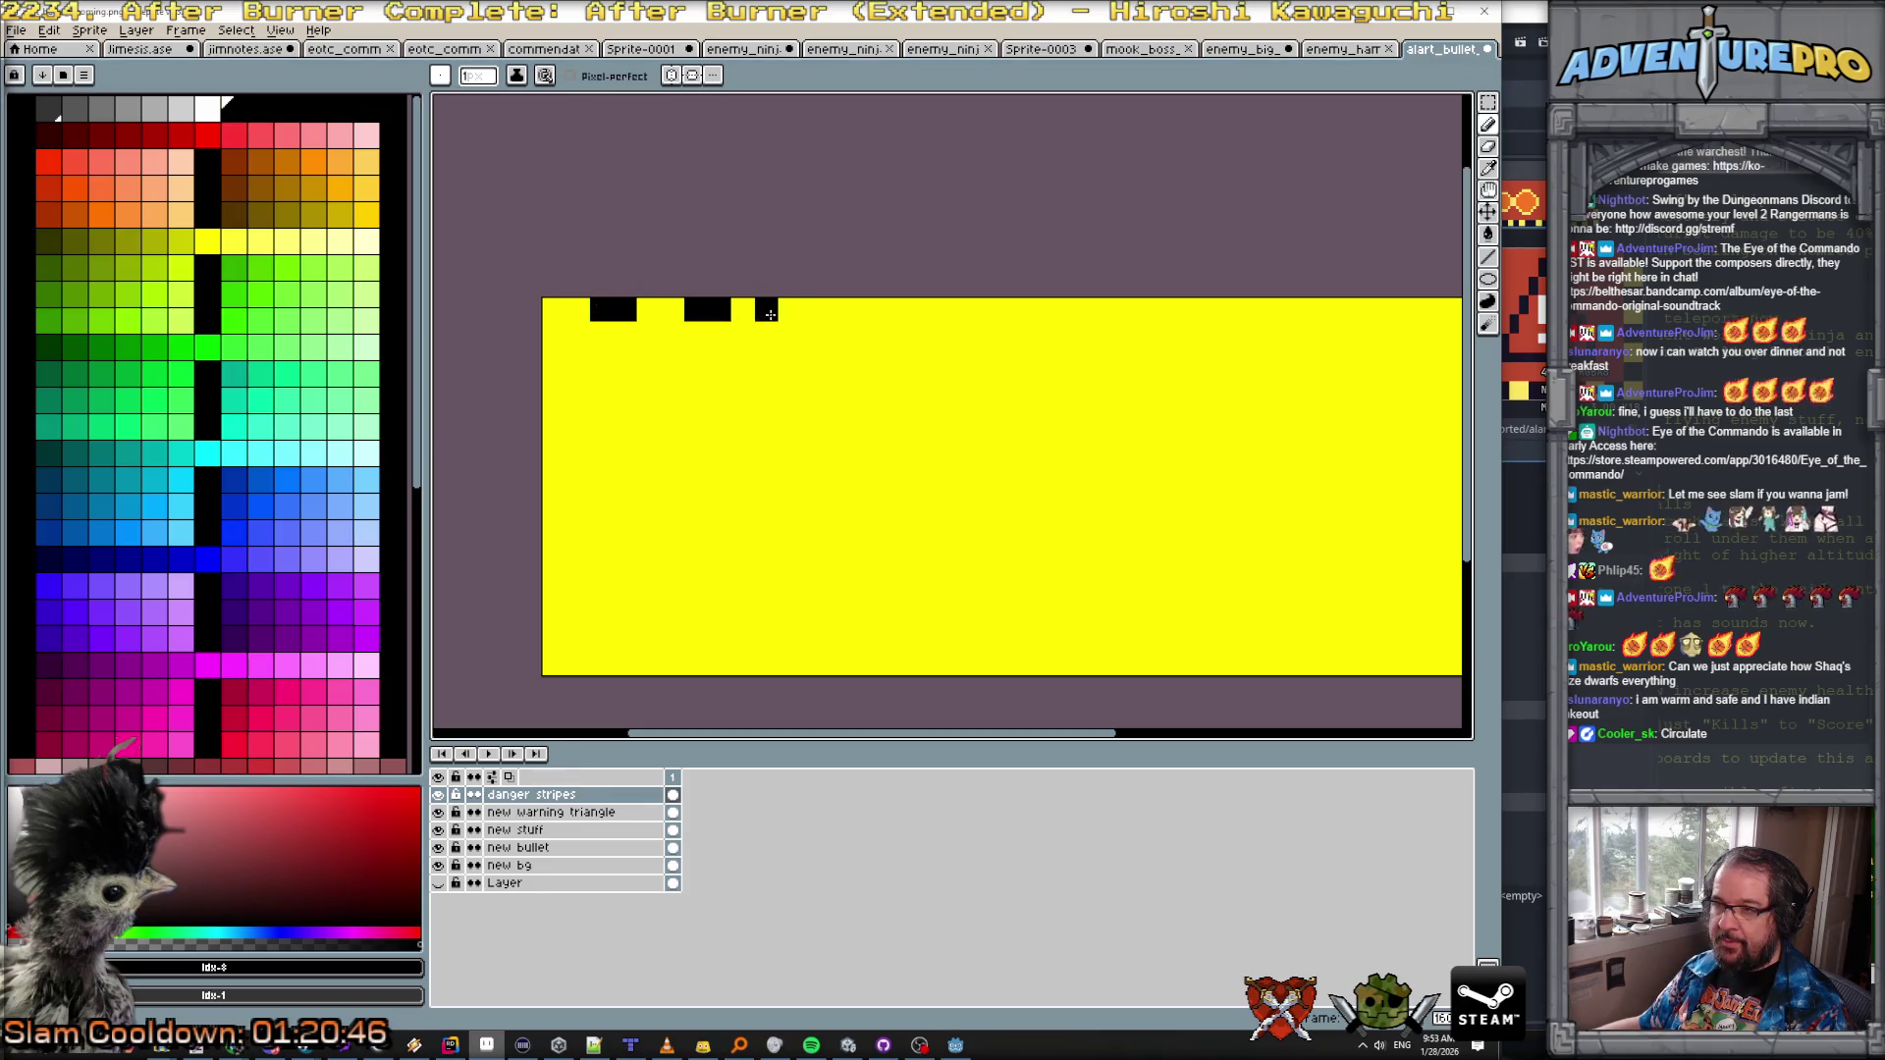
left_click_drag(877, 314, 902, 313)
scroll(1090, 309, "down", 2)
Step: Select the top row of black blocks and stamp copies further right to extend it
left_click(1488, 102)
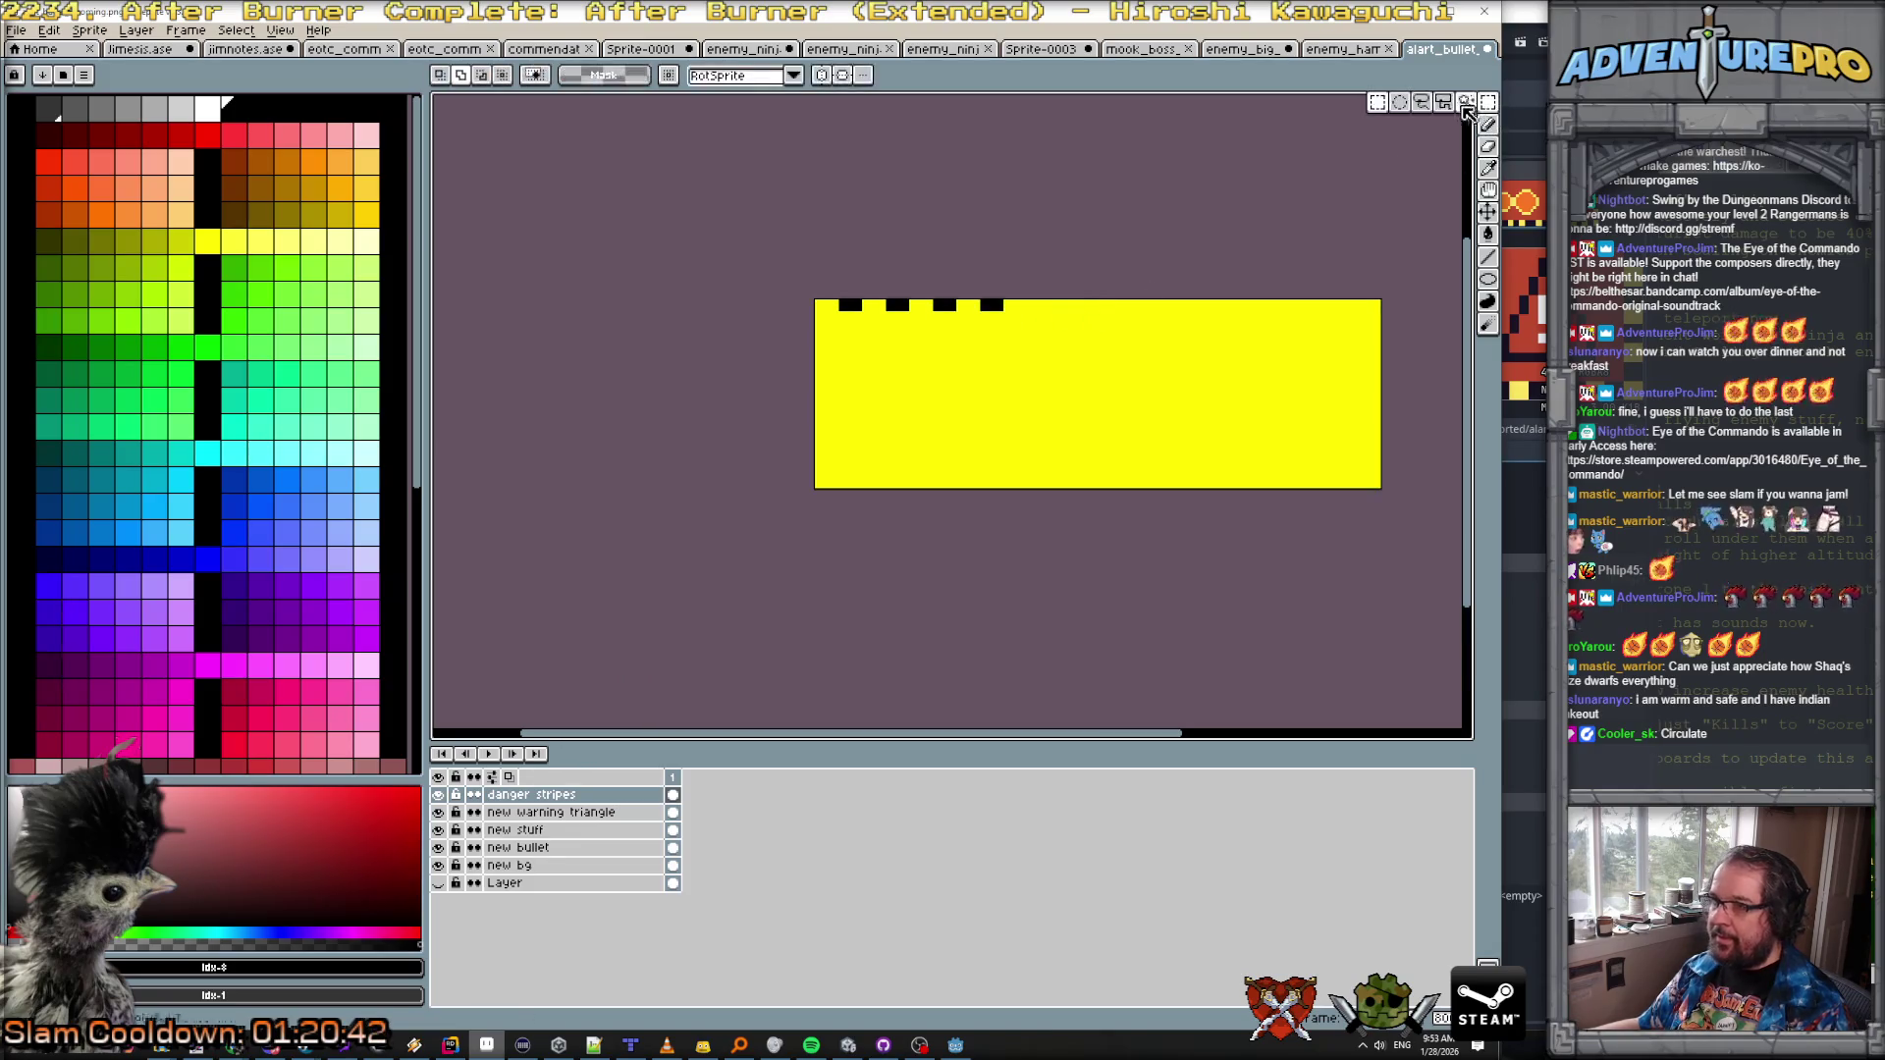
scroll(1041, 305, "up", 2)
left_click_drag(437, 287, 1080, 328)
scroll(996, 388, "down", 2)
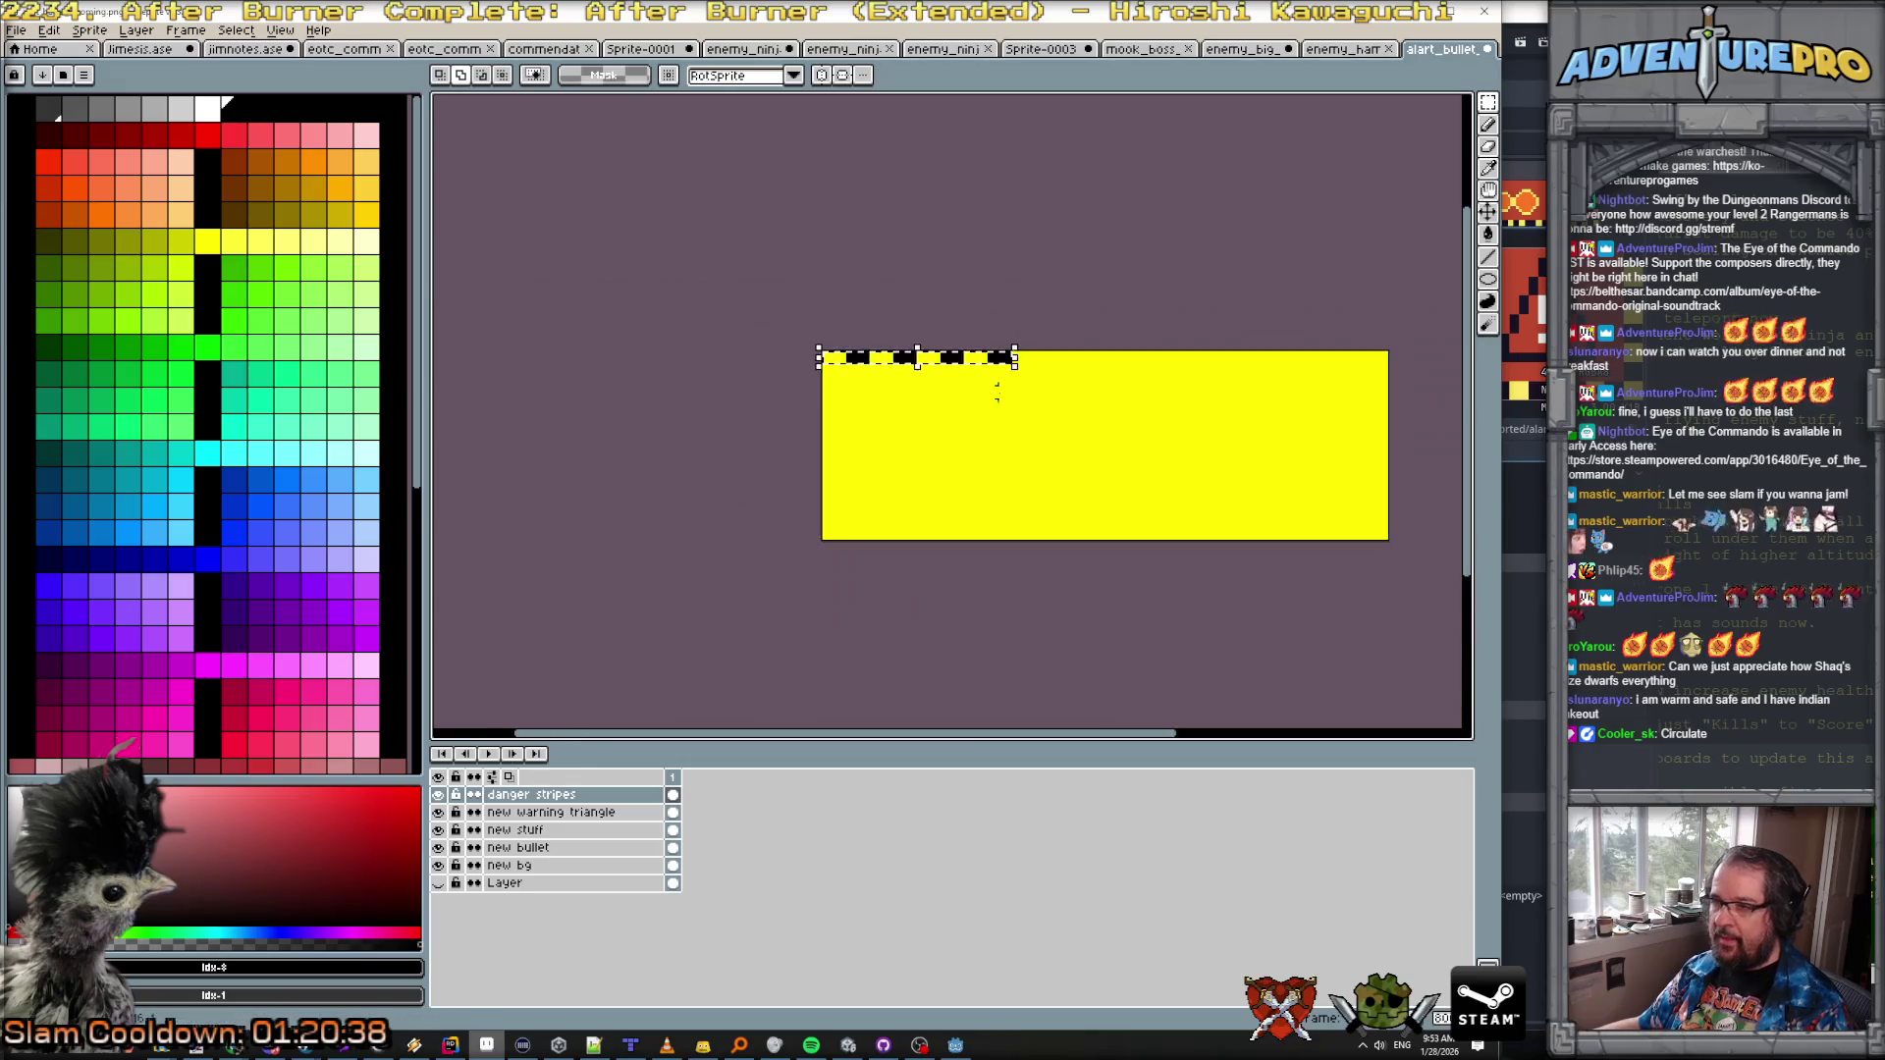
key("ctrl+t")
mouse_move(1000, 371)
left_mouse_down()
mouse_move(1211, 360)
mouse_move(1175, 374)
left_mouse_up()
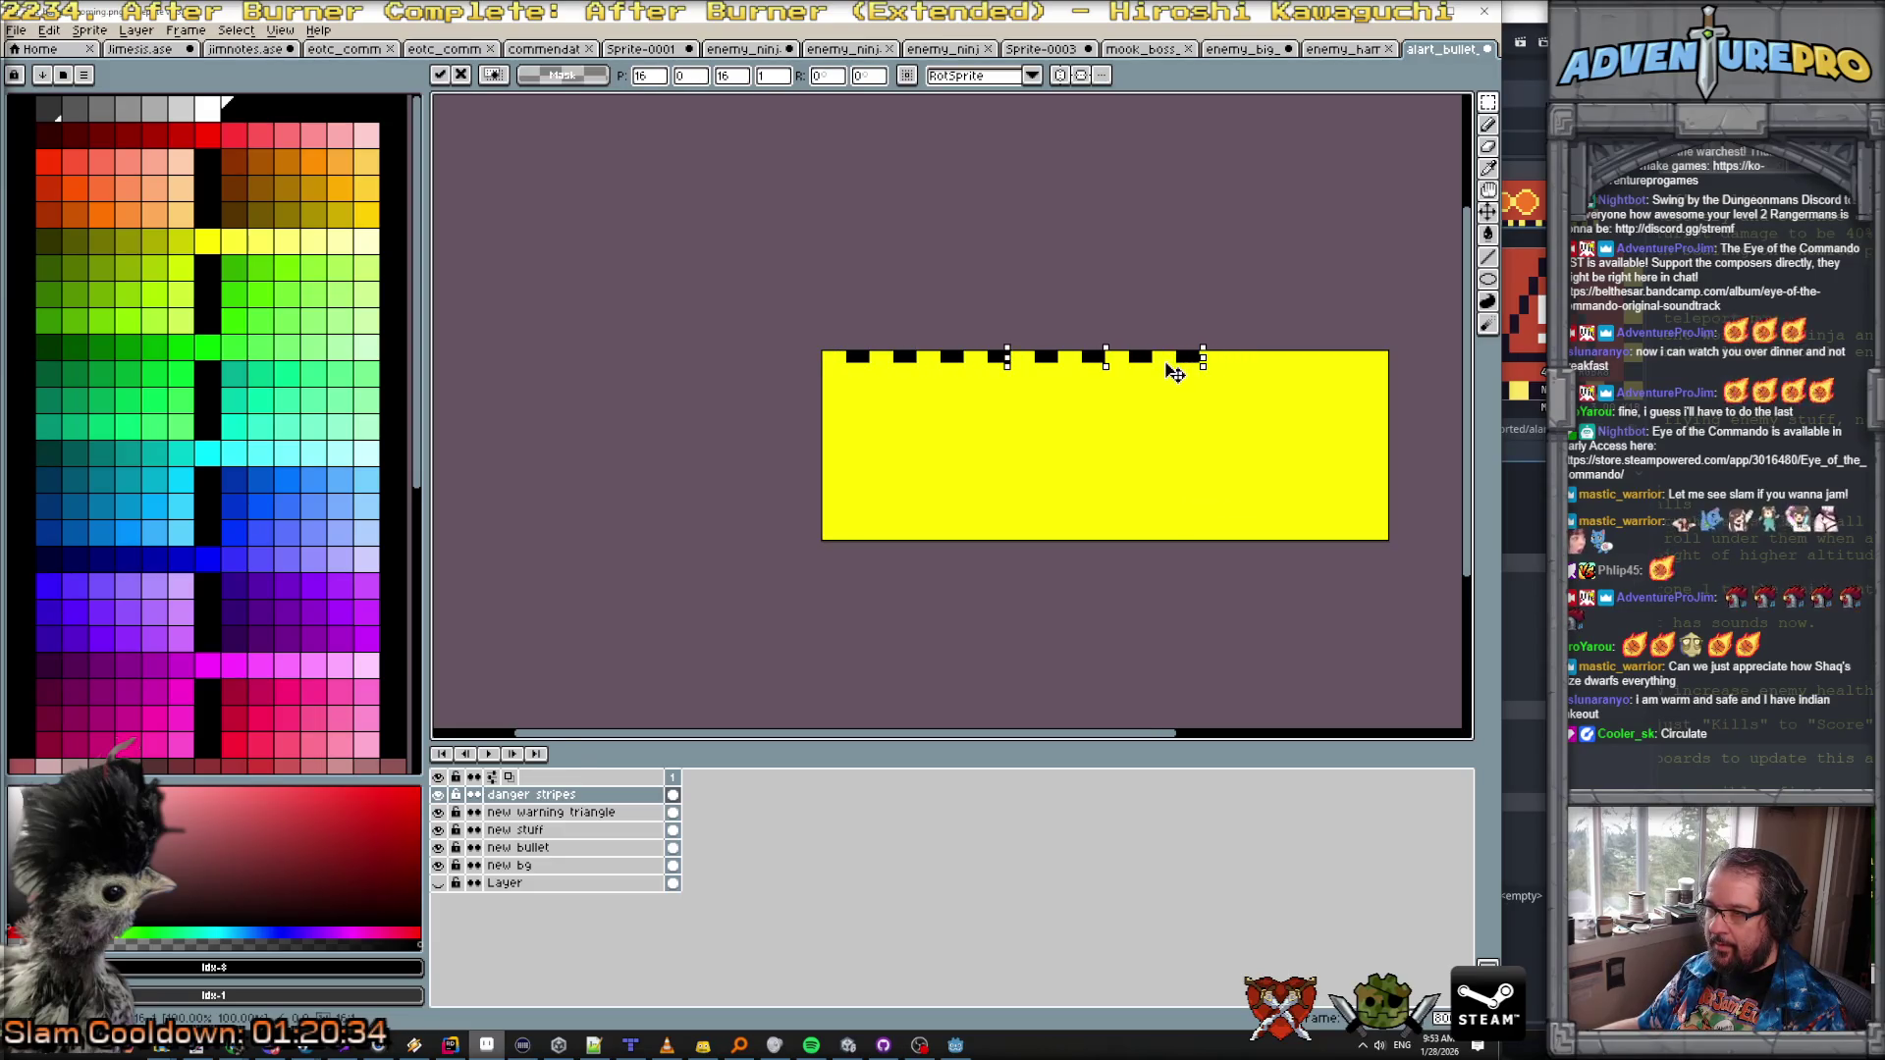
key("ctrl+c")
key("ctrl+v")
mouse_move(961, 359)
left_mouse_down()
mouse_move(1411, 370)
mouse_move(1335, 369)
left_mouse_up()
key("Return")
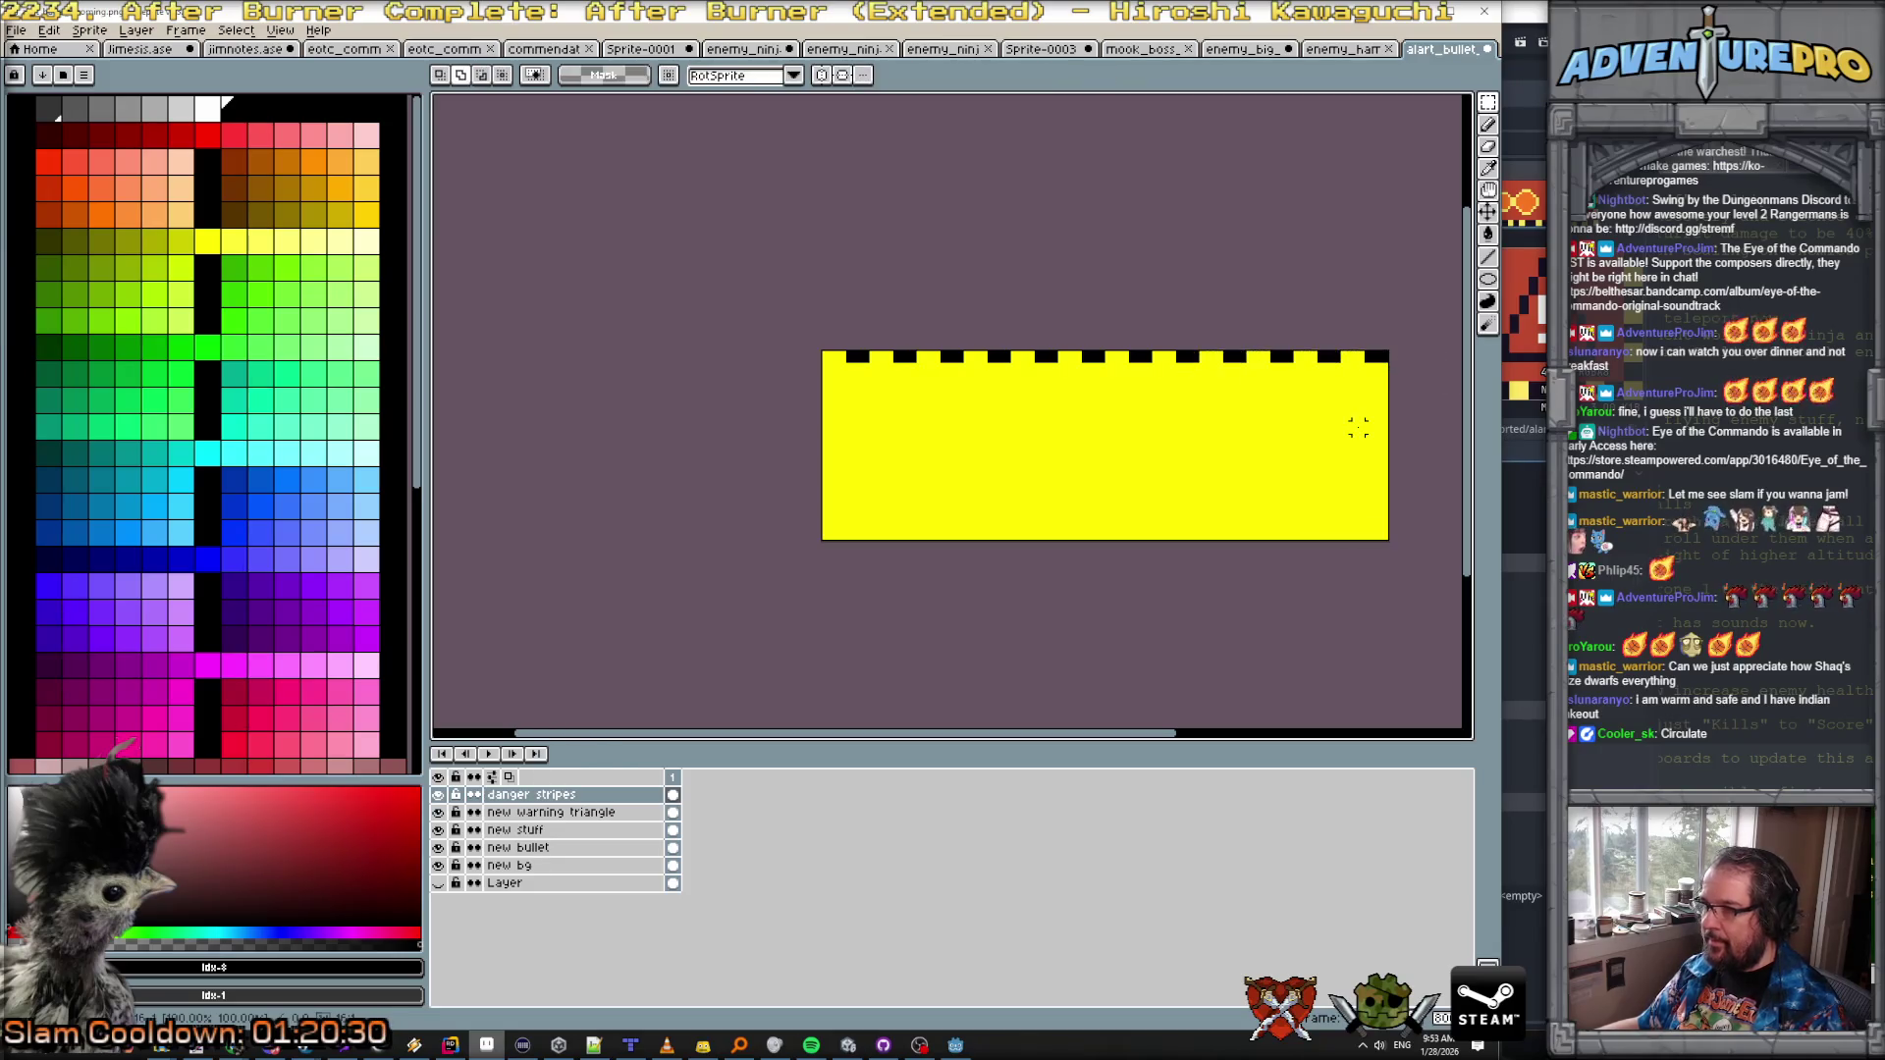
Step: Shift a copy of the canvas down-left to stack the blocks into diagonal stripes
key("ctrl+a")
mouse_move(1277, 440)
left_mouse_down()
mouse_move(1243, 451)
mouse_move(1241, 505)
mouse_move(1208, 497)
mouse_move(1240, 543)
mouse_move(1189, 543)
left_mouse_up()
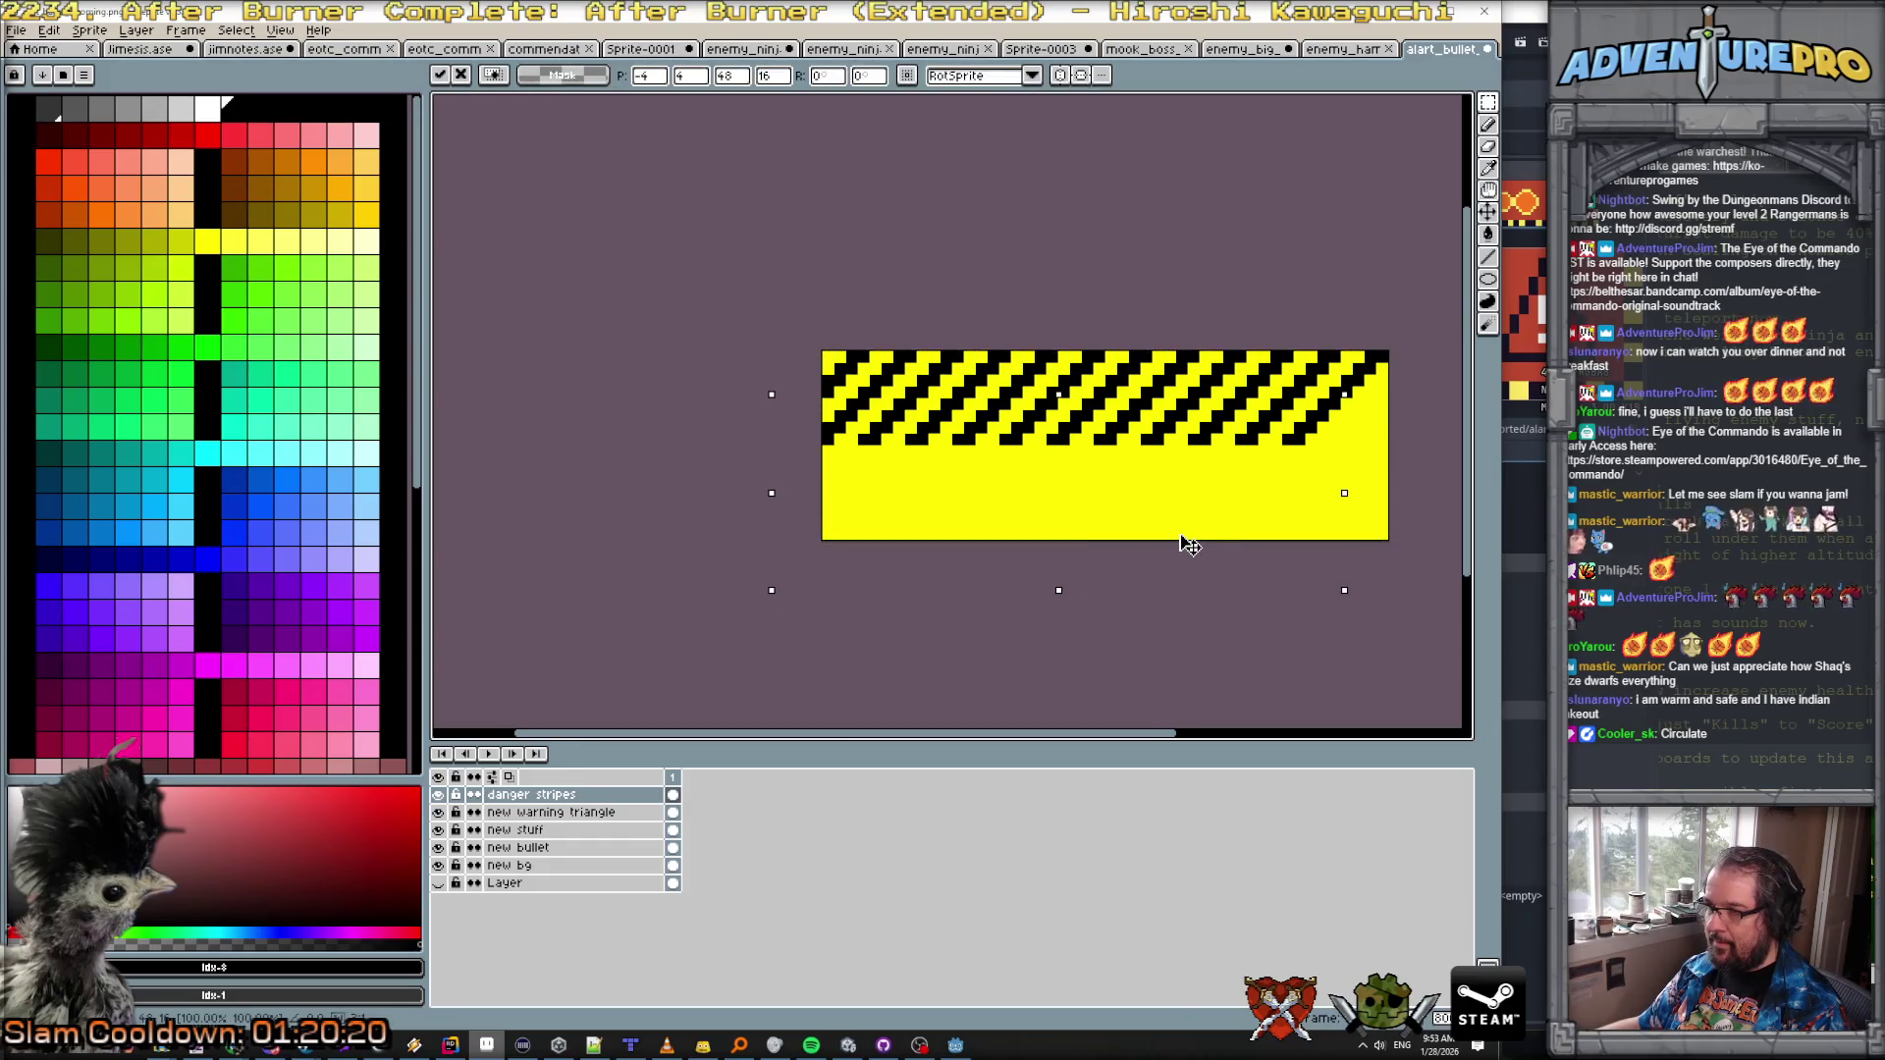
key("Escape")
mouse_move(1234, 548)
left_mouse_down()
mouse_move(1262, 593)
mouse_move(1183, 603)
left_mouse_up()
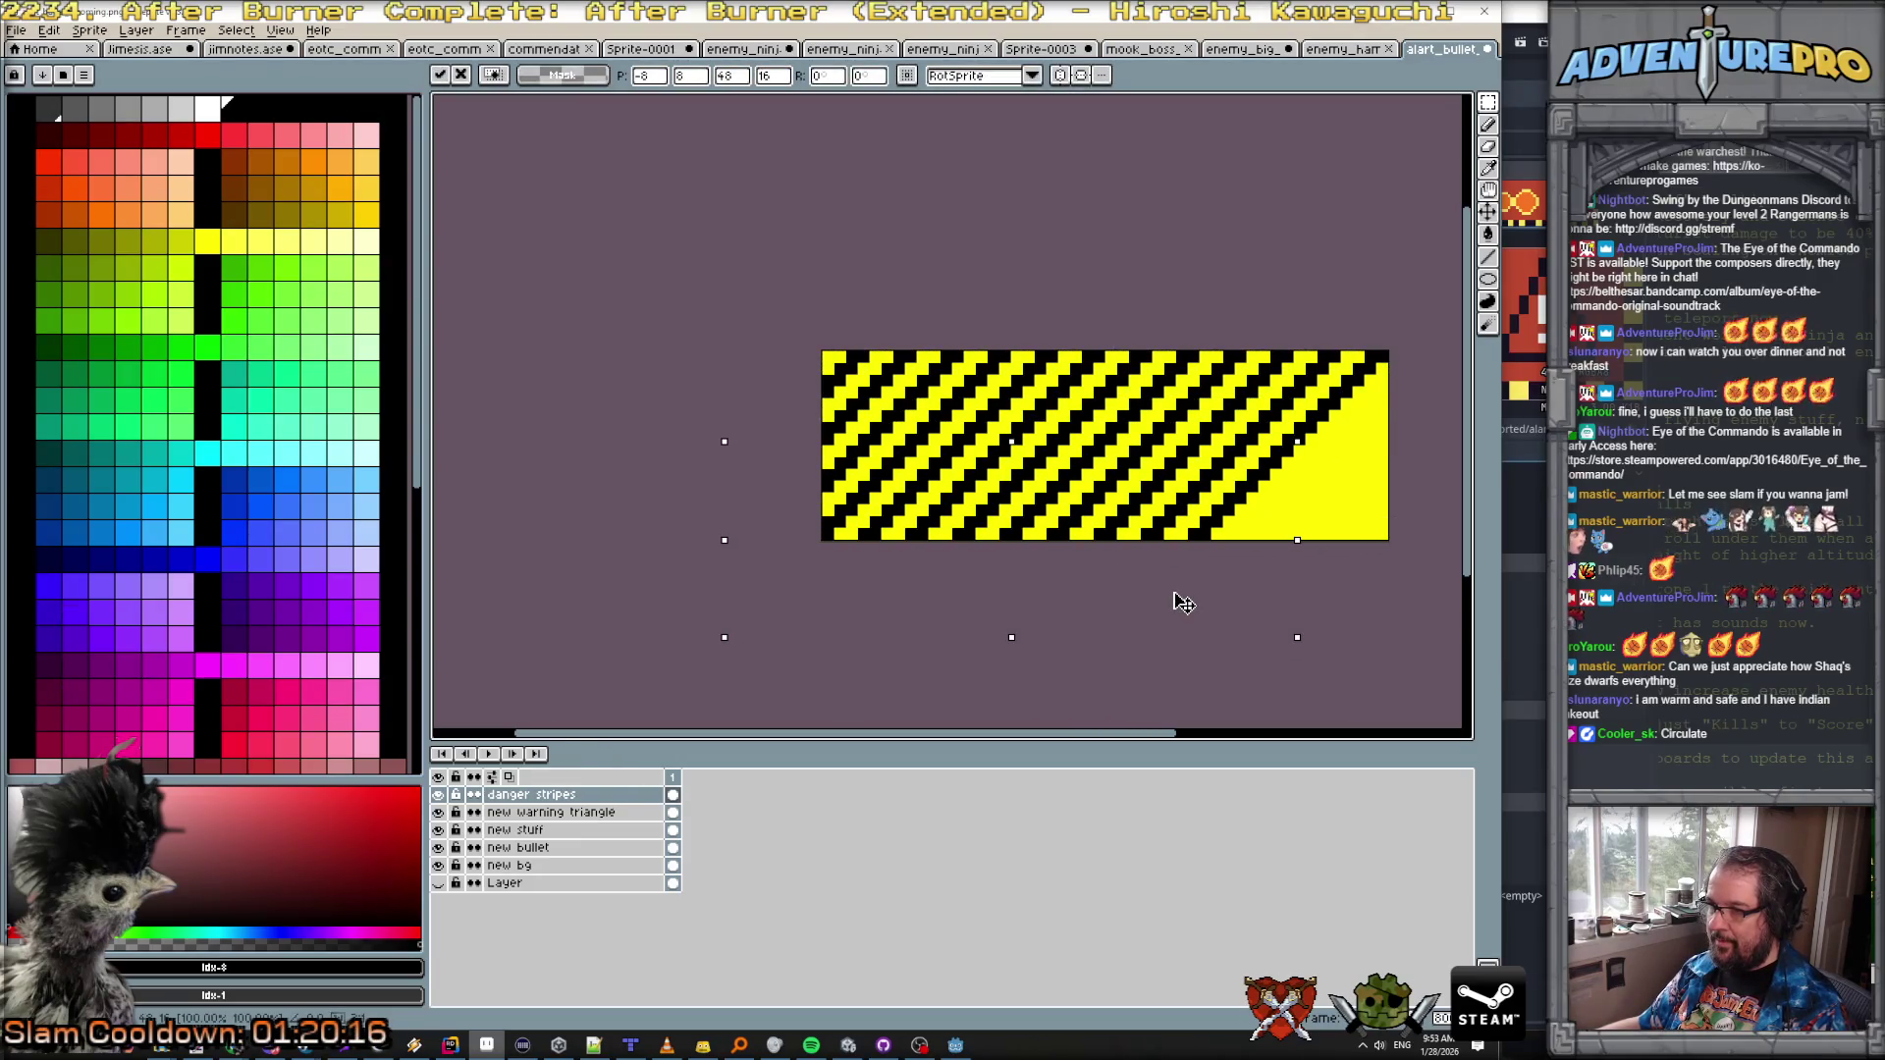
key("Return")
Step: Draw thick black pixel-perfect staircase stripes in the bottom-right corner, undoing stray pixels
scroll(1352, 400, "up", 1)
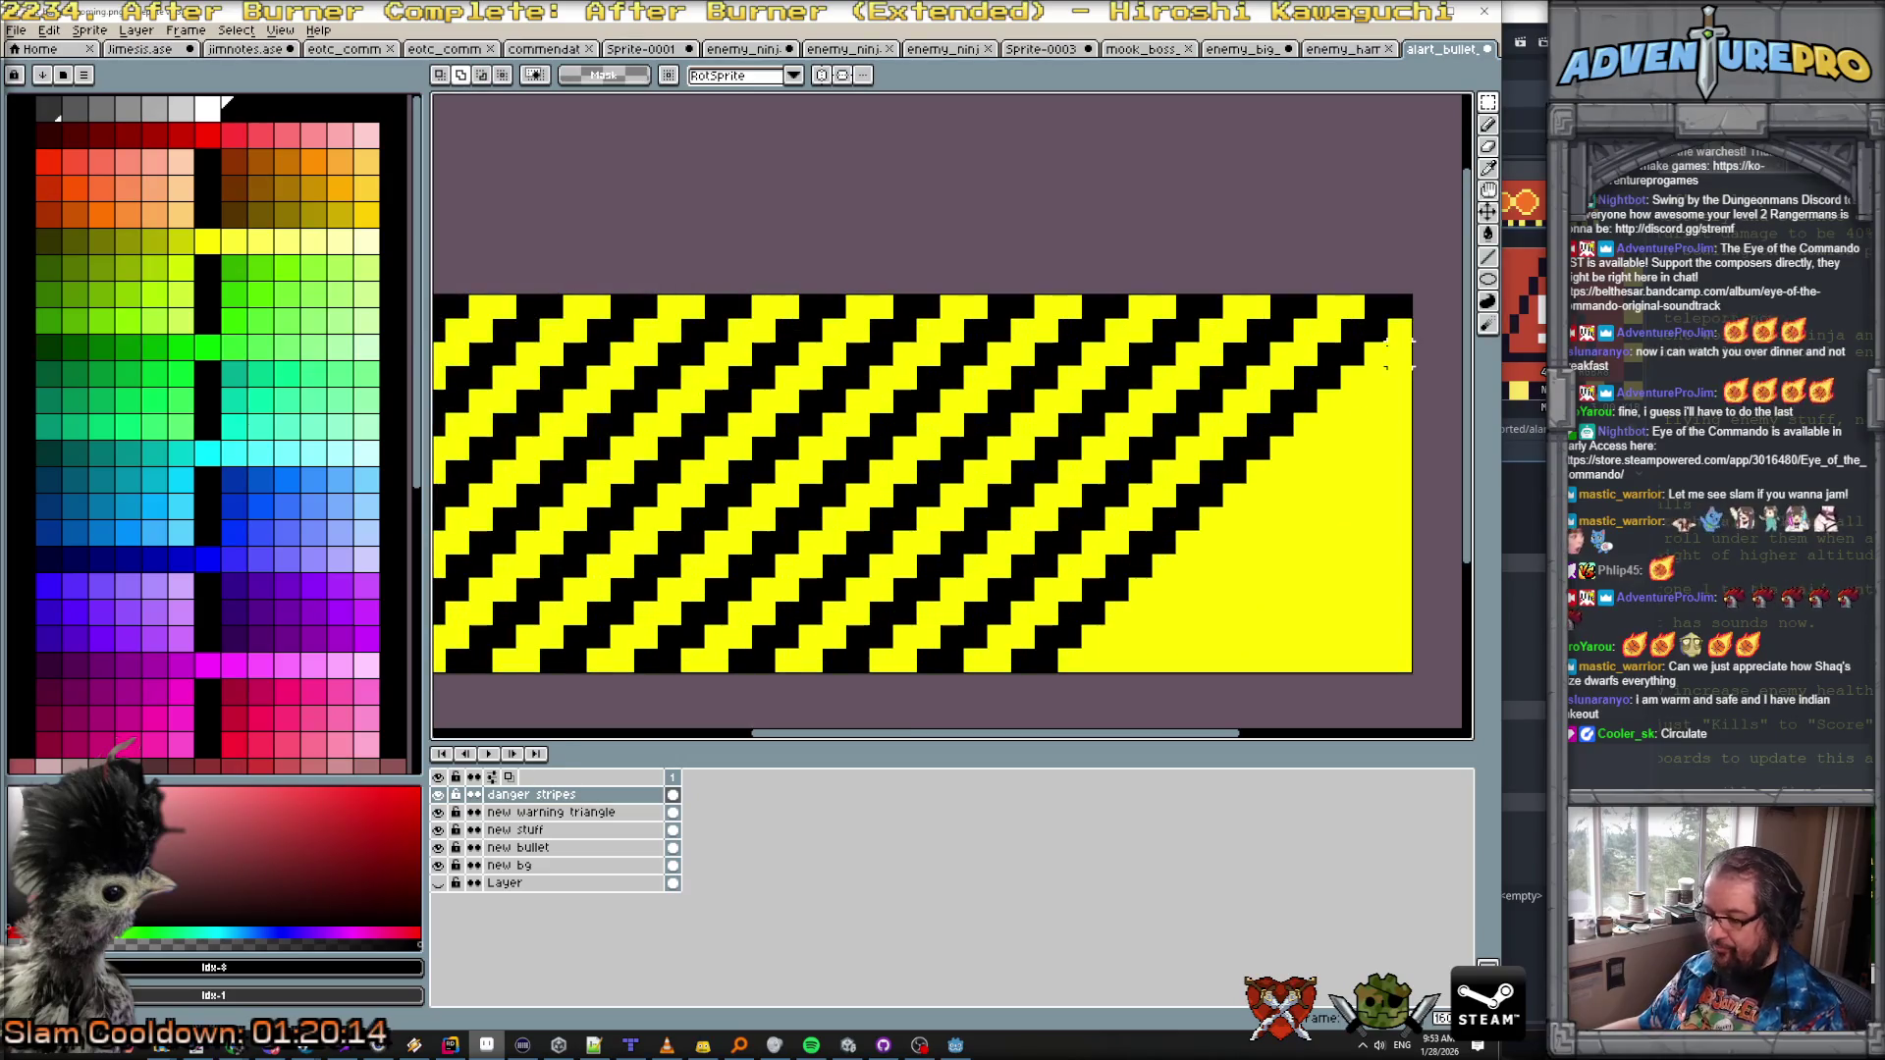
key("b")
mouse_move(1400, 346)
left_mouse_down()
mouse_move(1399, 371)
mouse_move(1164, 666)
left_mouse_up()
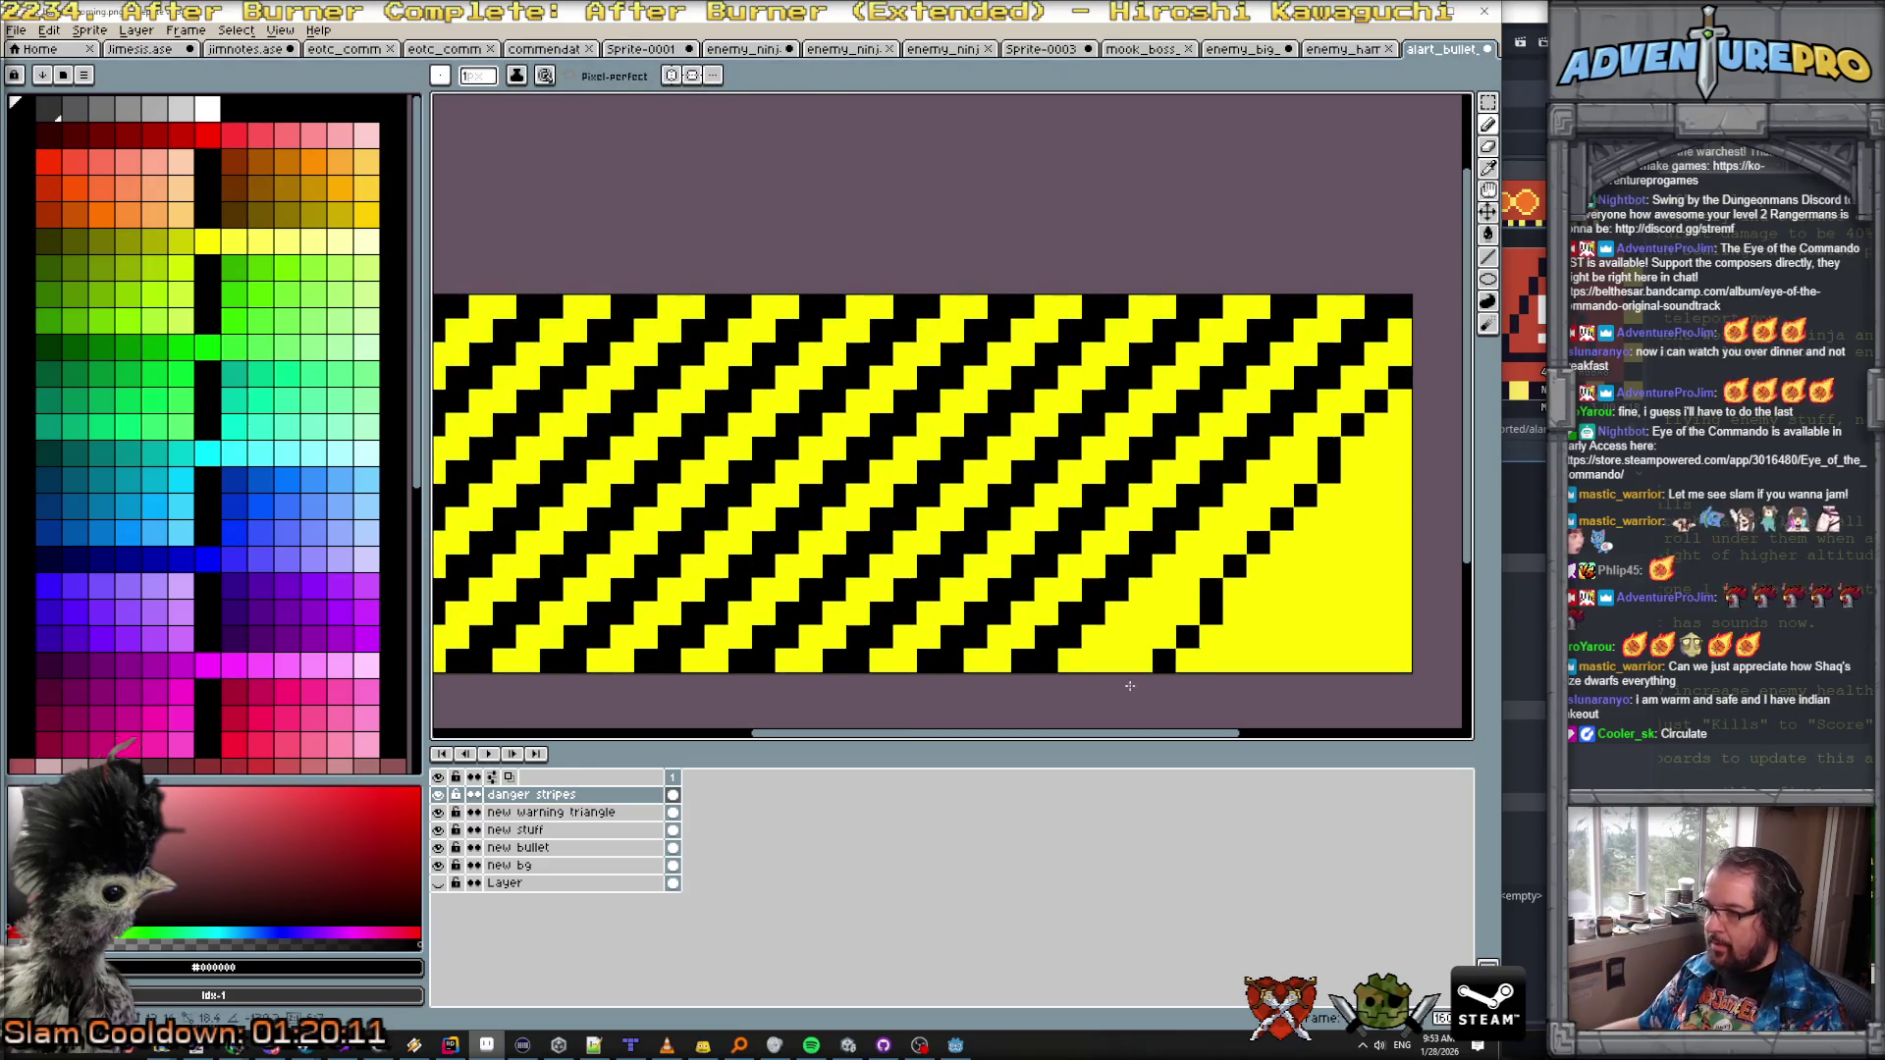
left_click_drag(1399, 403, 1102, 722)
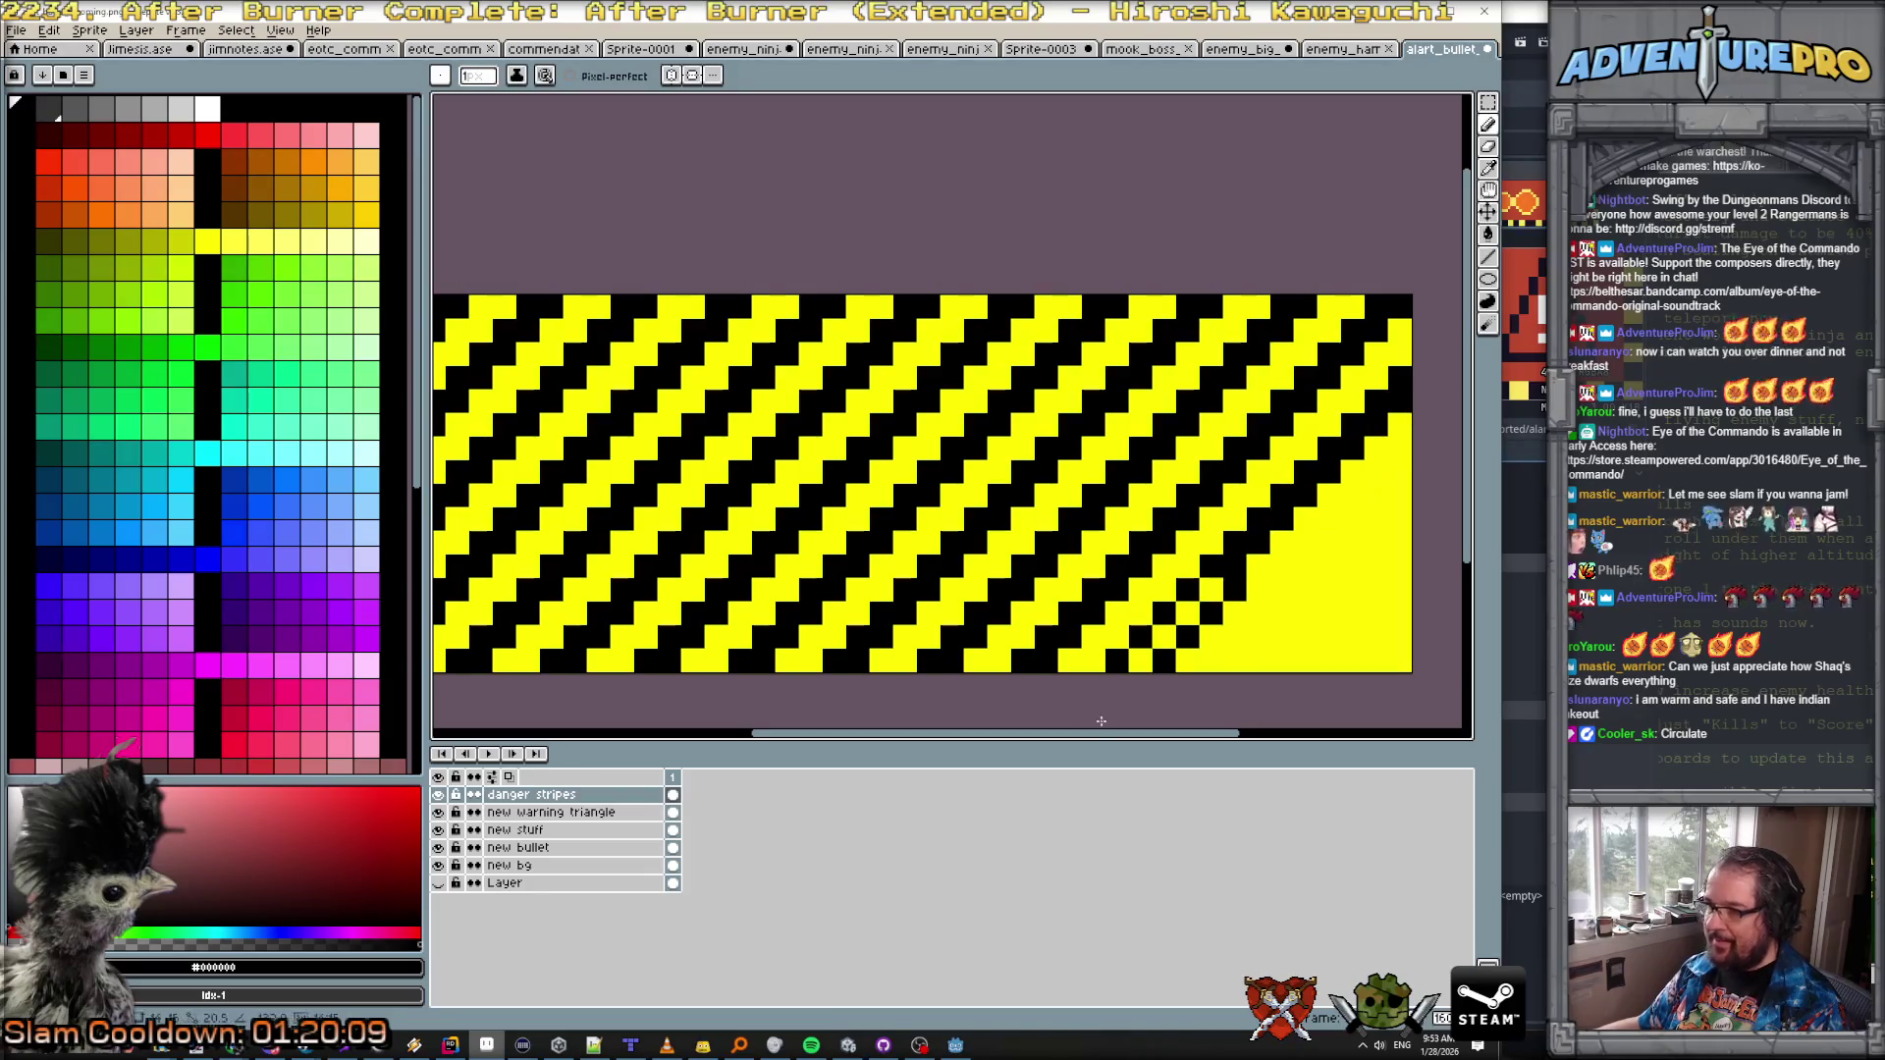
key("ctrl+z")
mouse_move(1405, 476)
left_mouse_down()
mouse_move(1272, 623)
mouse_move(1165, 695)
left_mouse_up()
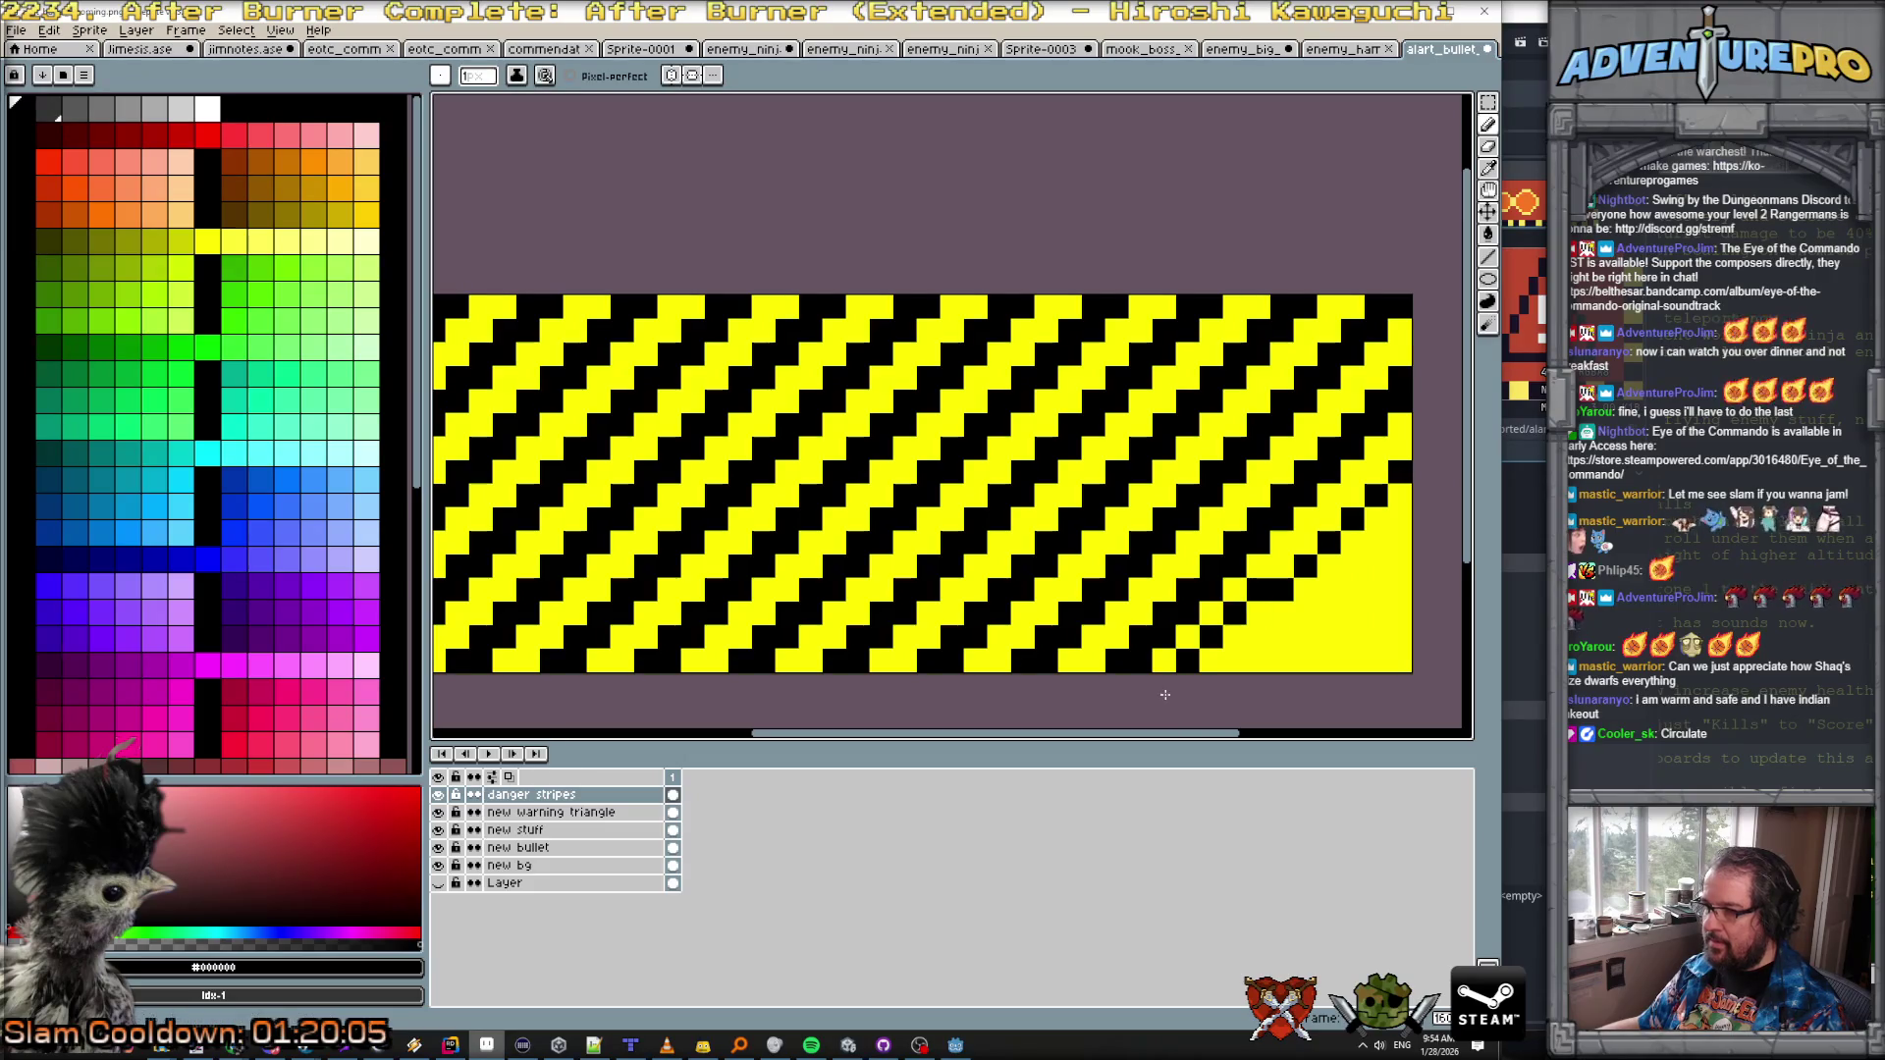
key("ctrl+z")
mouse_move(1377, 495)
left_mouse_down()
mouse_move(1222, 668)
mouse_move(1143, 717)
left_mouse_up()
key("ctrl+z")
left_click(1406, 486)
mouse_move(1407, 486)
left_mouse_down()
mouse_move(1252, 660)
mouse_move(1214, 671)
left_mouse_up()
Step: Paint the last black stripes into the bottom-right corner and fill missing pixels
left_click_drag(1399, 557, 1305, 656)
left_click_drag(1401, 589, 1353, 638)
left_click(1350, 638)
left_click(1330, 661)
left_click(1378, 636)
left_click(1378, 660)
scroll(1375, 658, "down", 3)
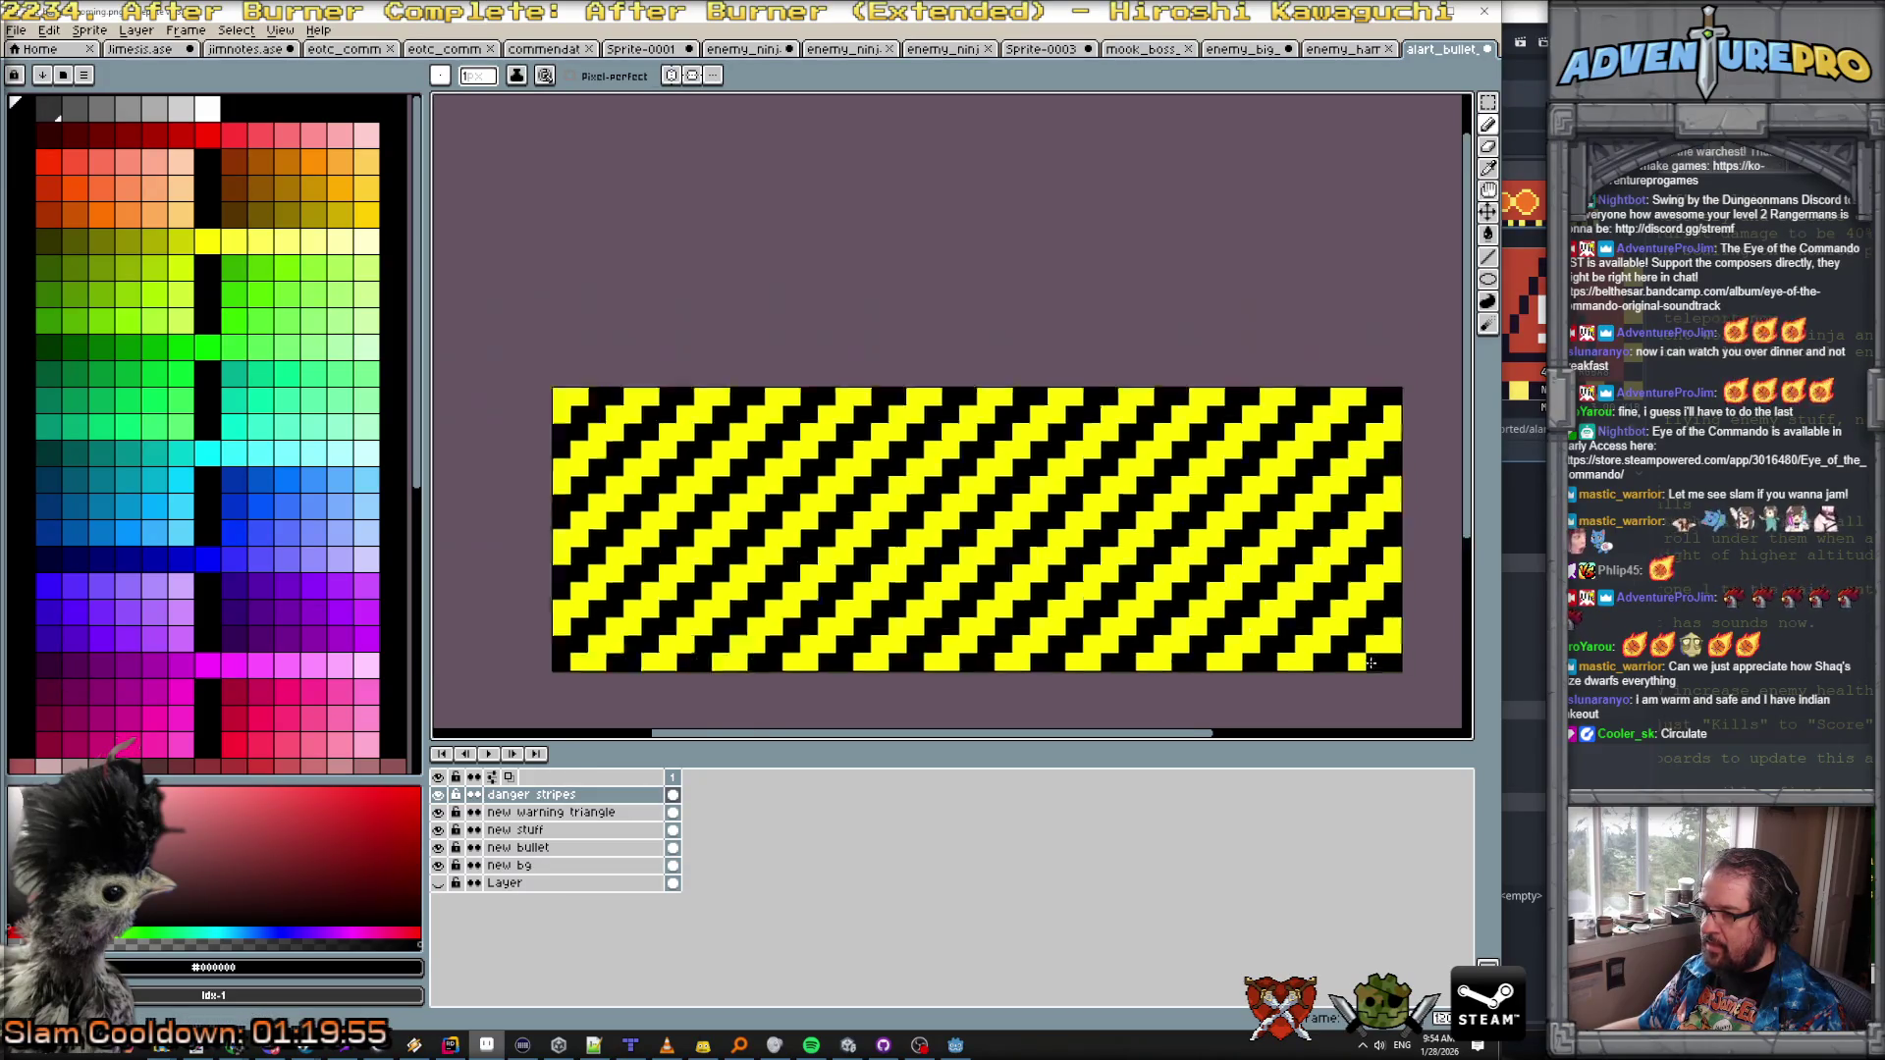
scroll(1312, 495, "up", 1)
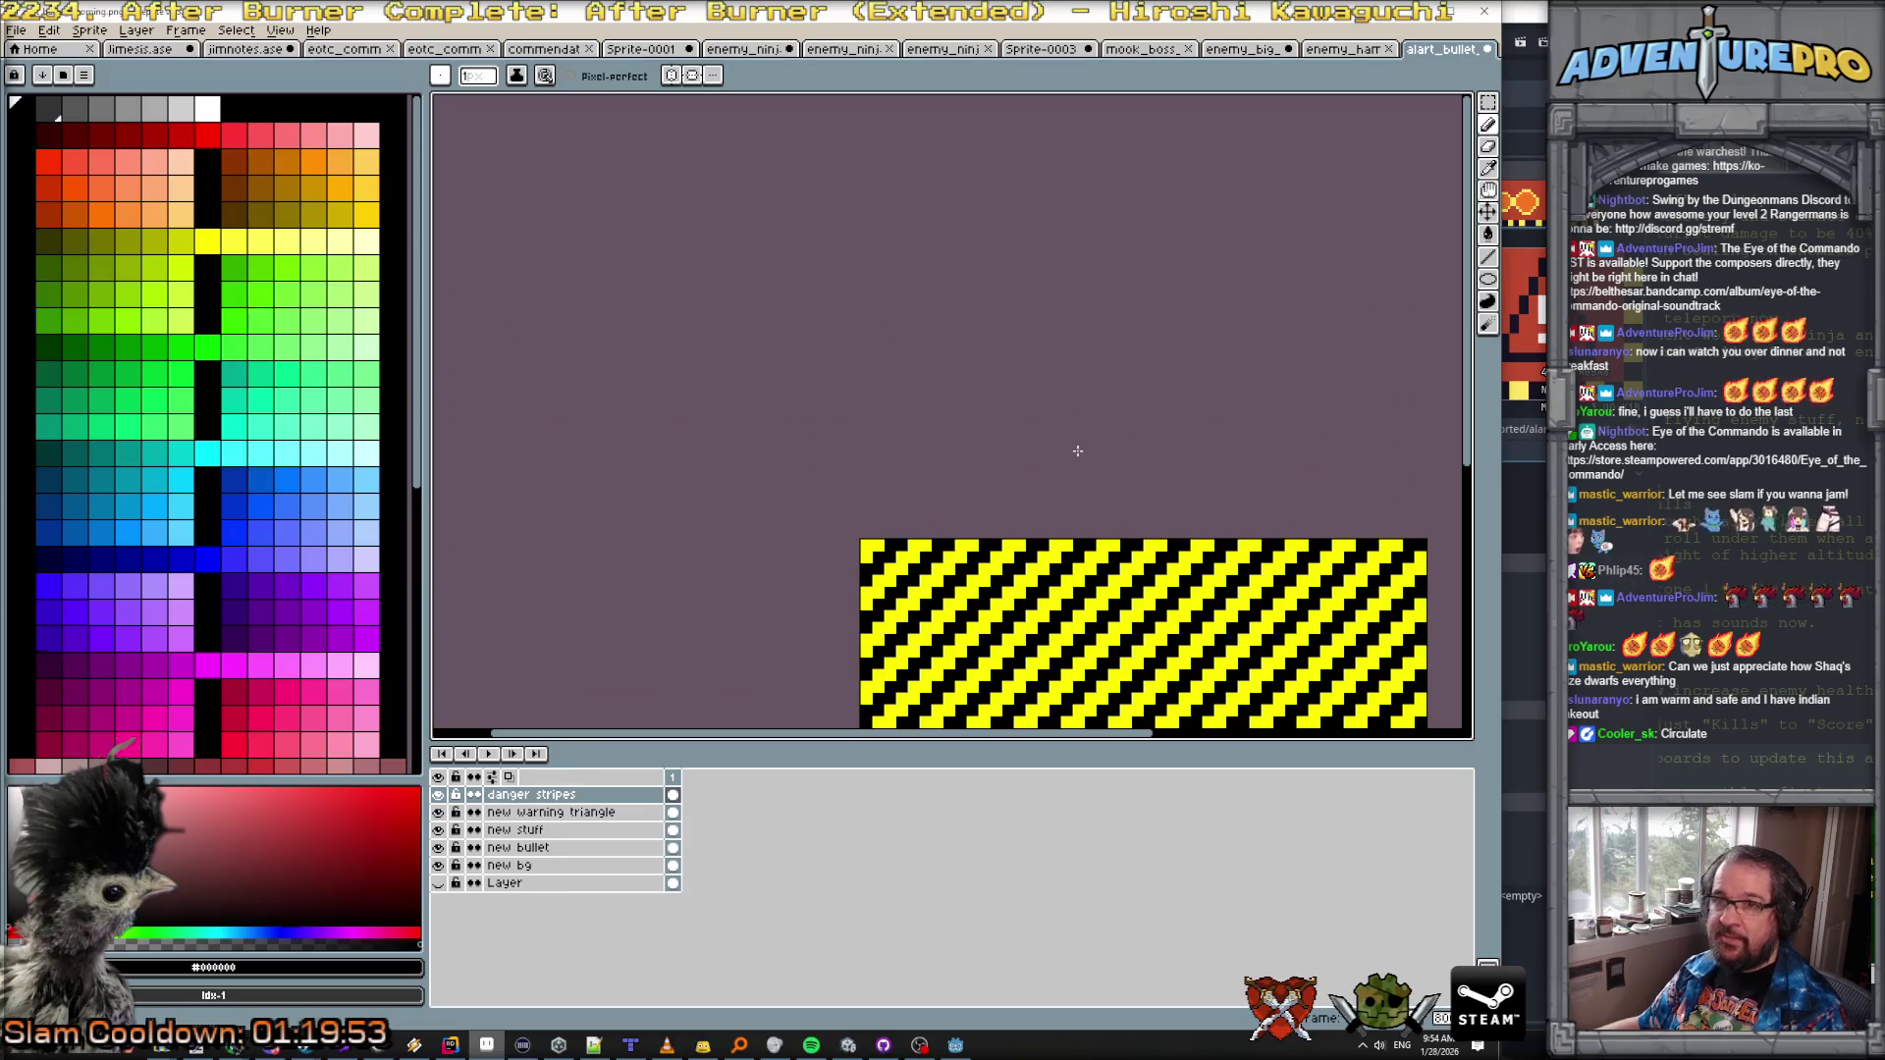
Step: Save the striped banner as a layered .ase file in the eotc scratch folder
key("ctrl+s")
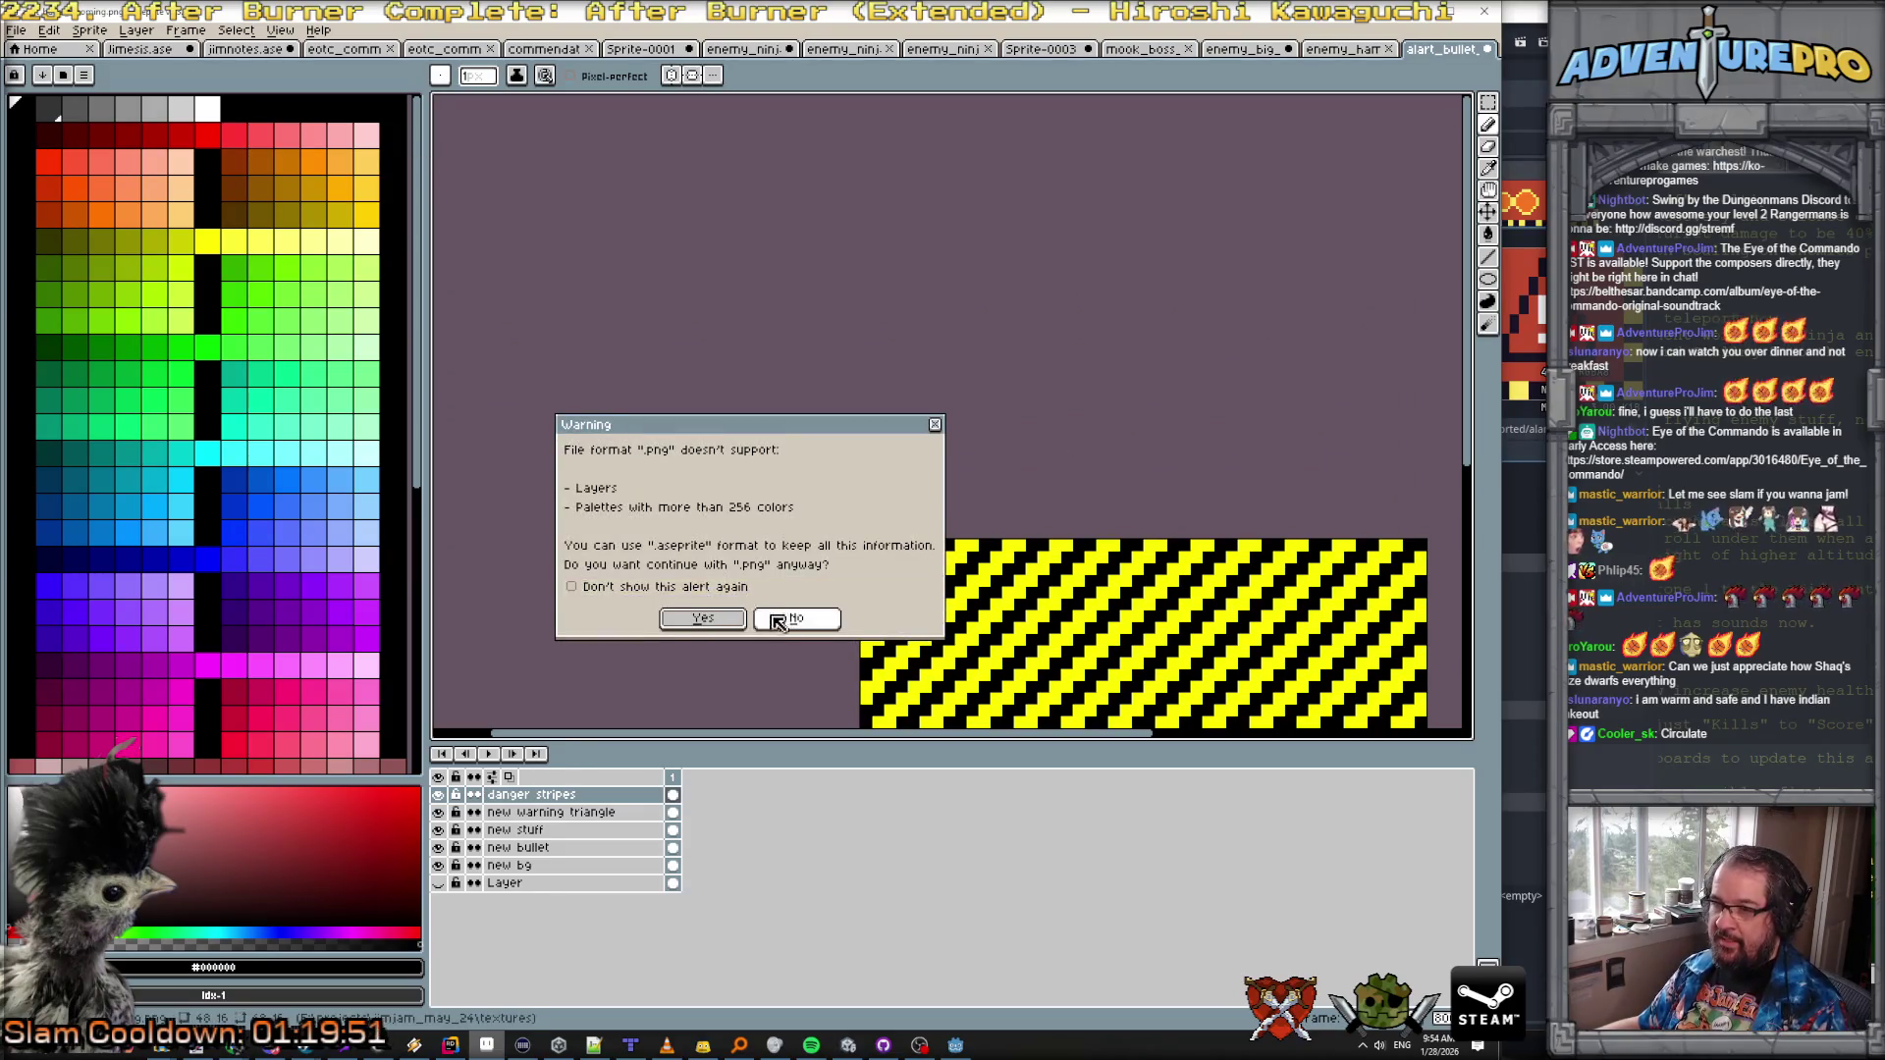
left_click(797, 617)
left_click(16, 29)
left_click(69, 120)
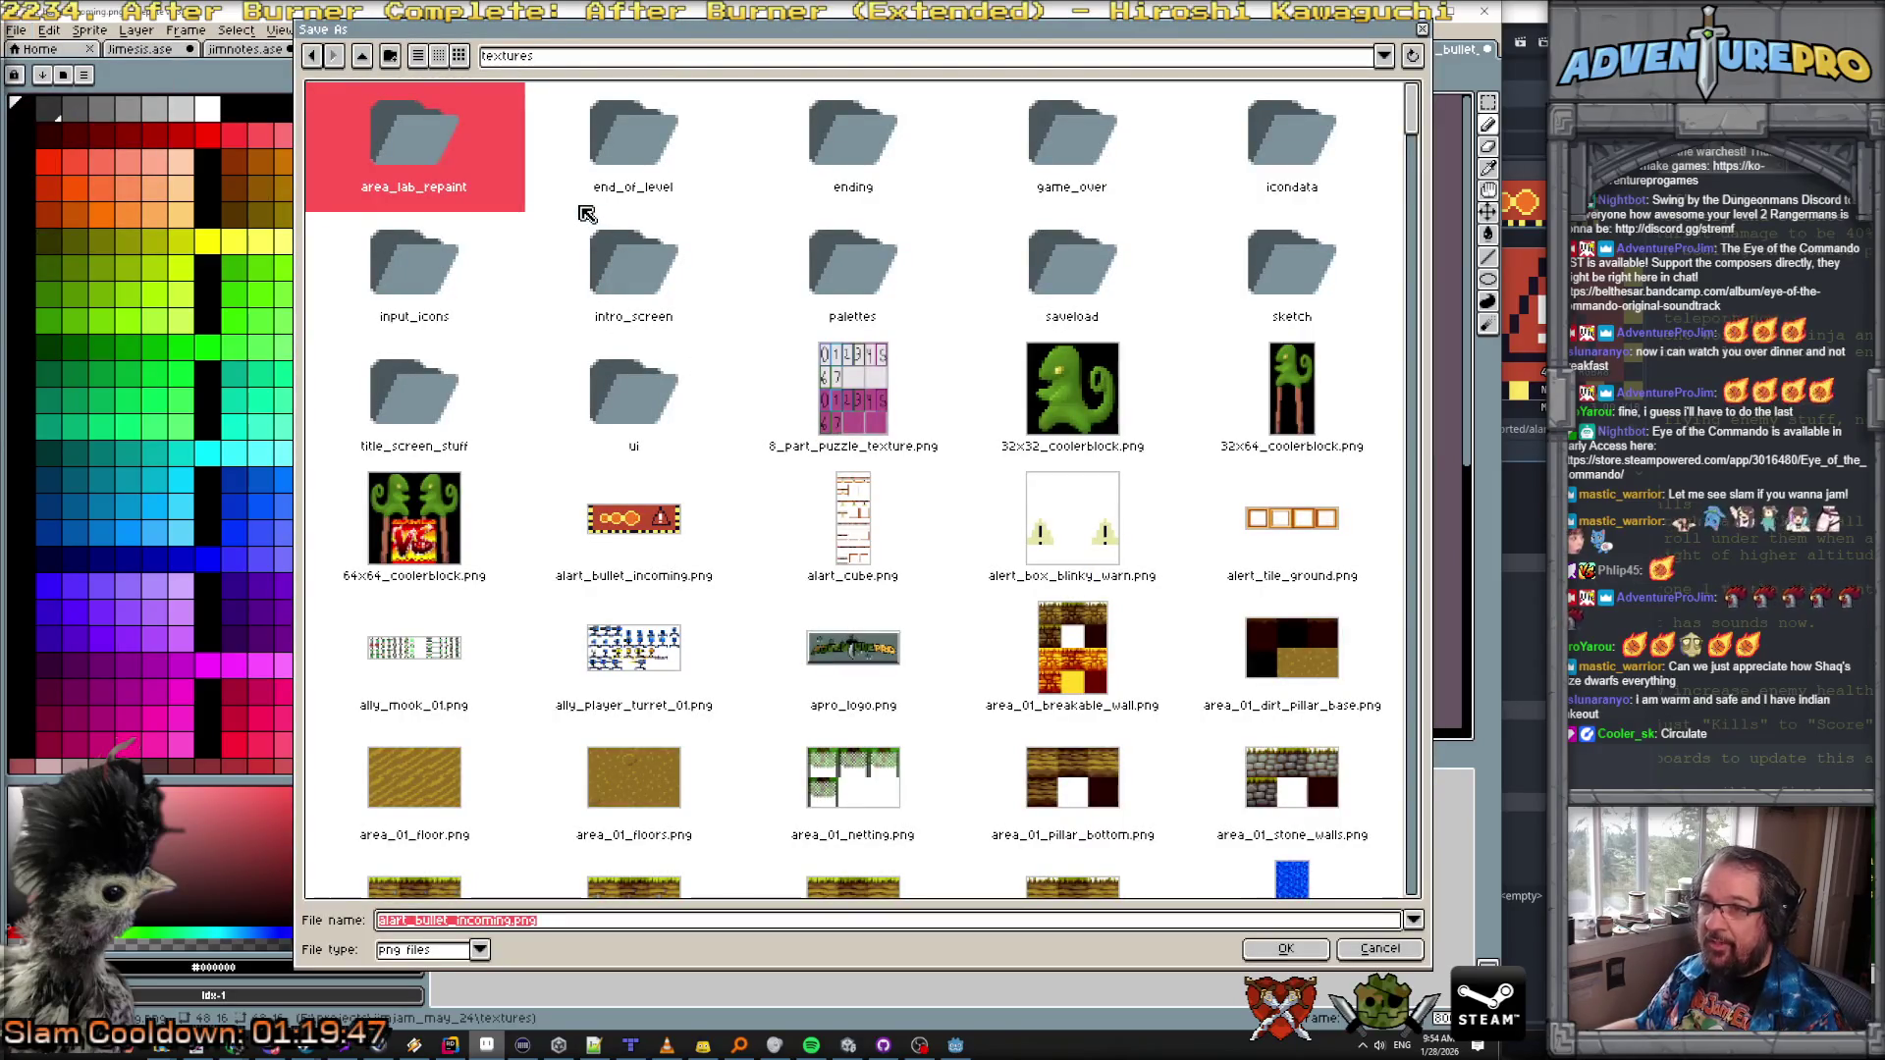
left_click(765, 61)
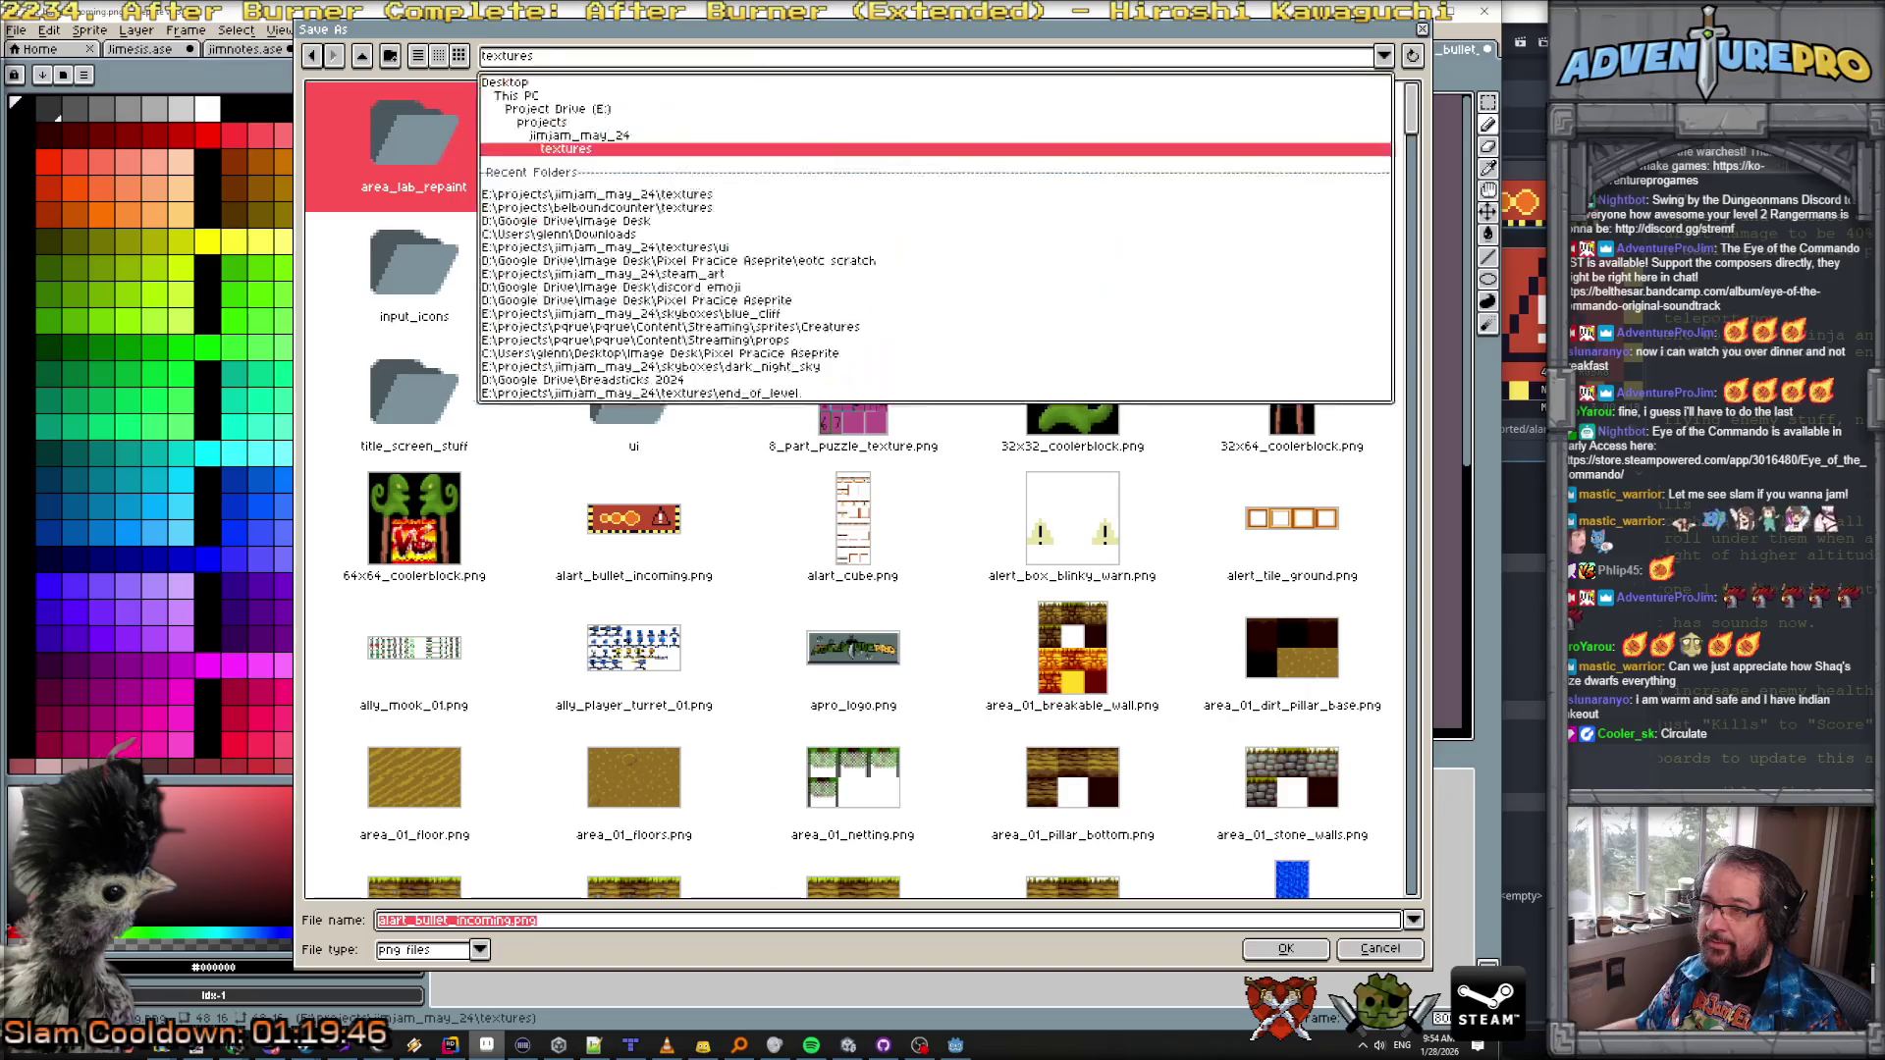
left_click(787, 267)
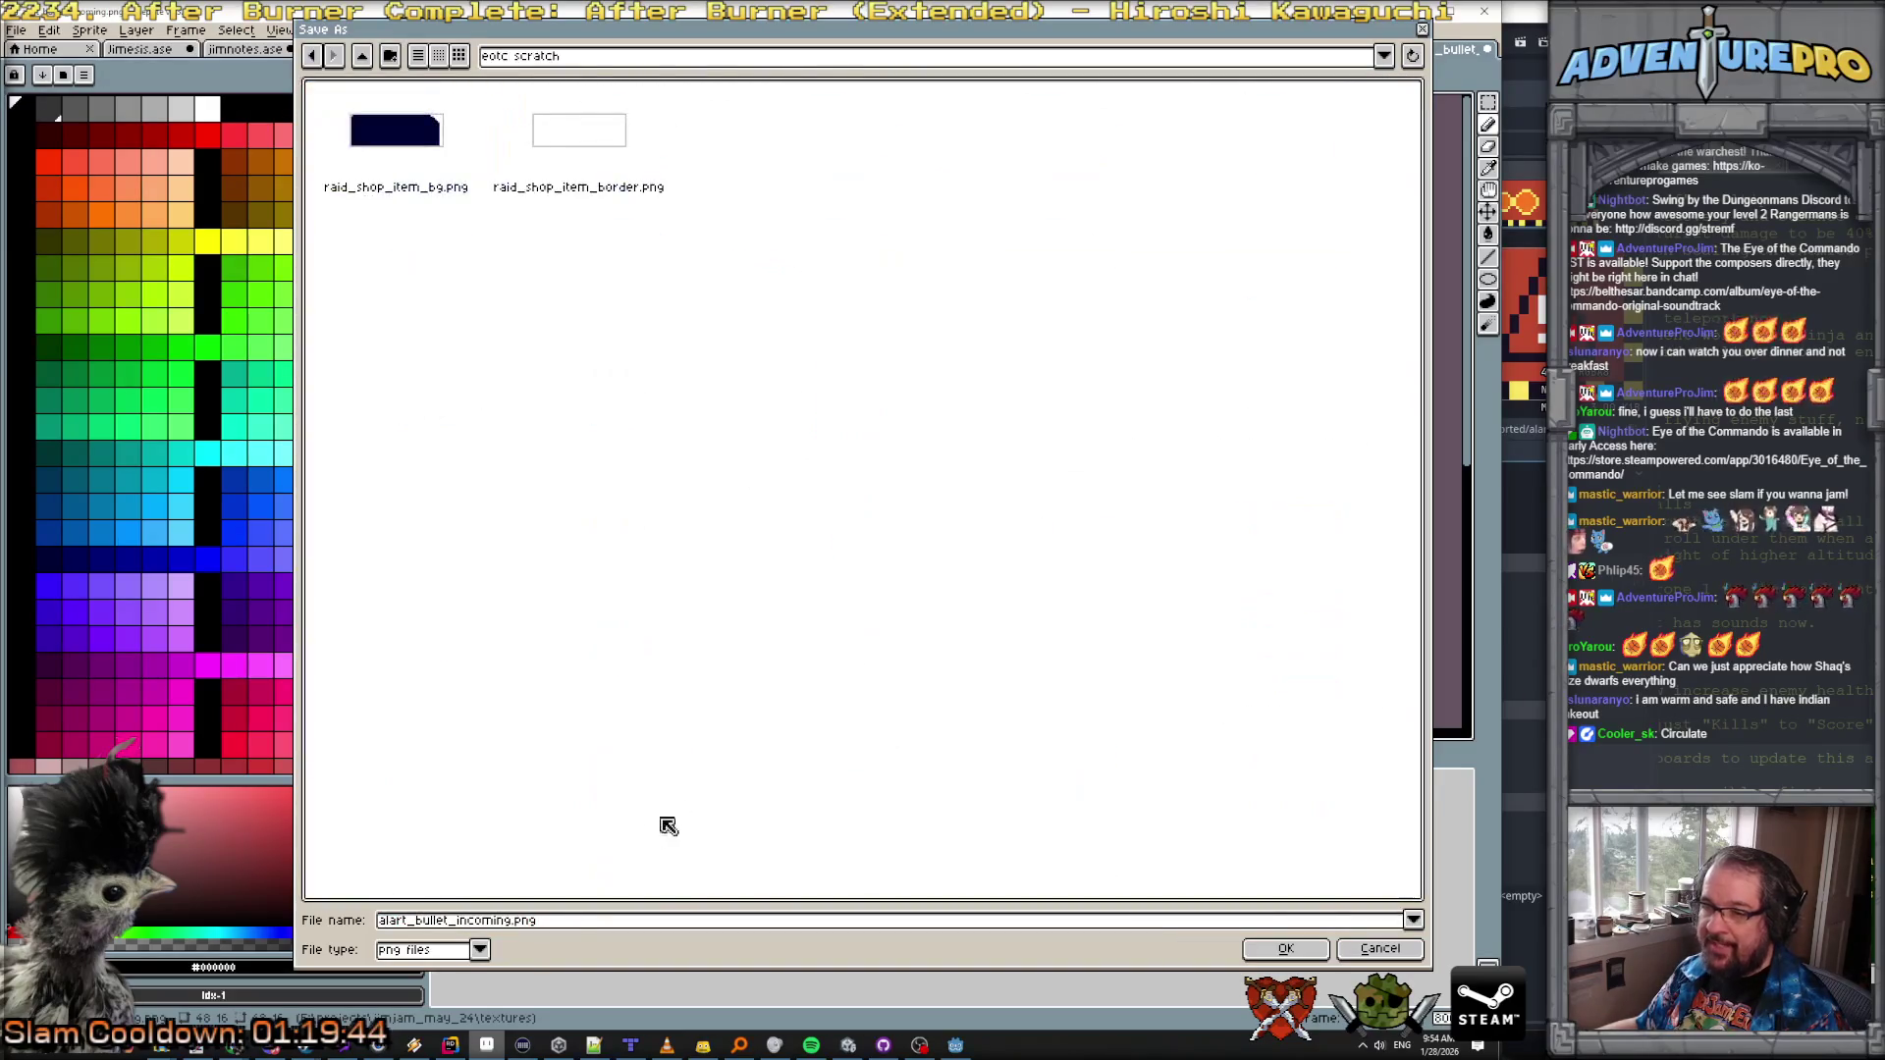
left_click(479, 949)
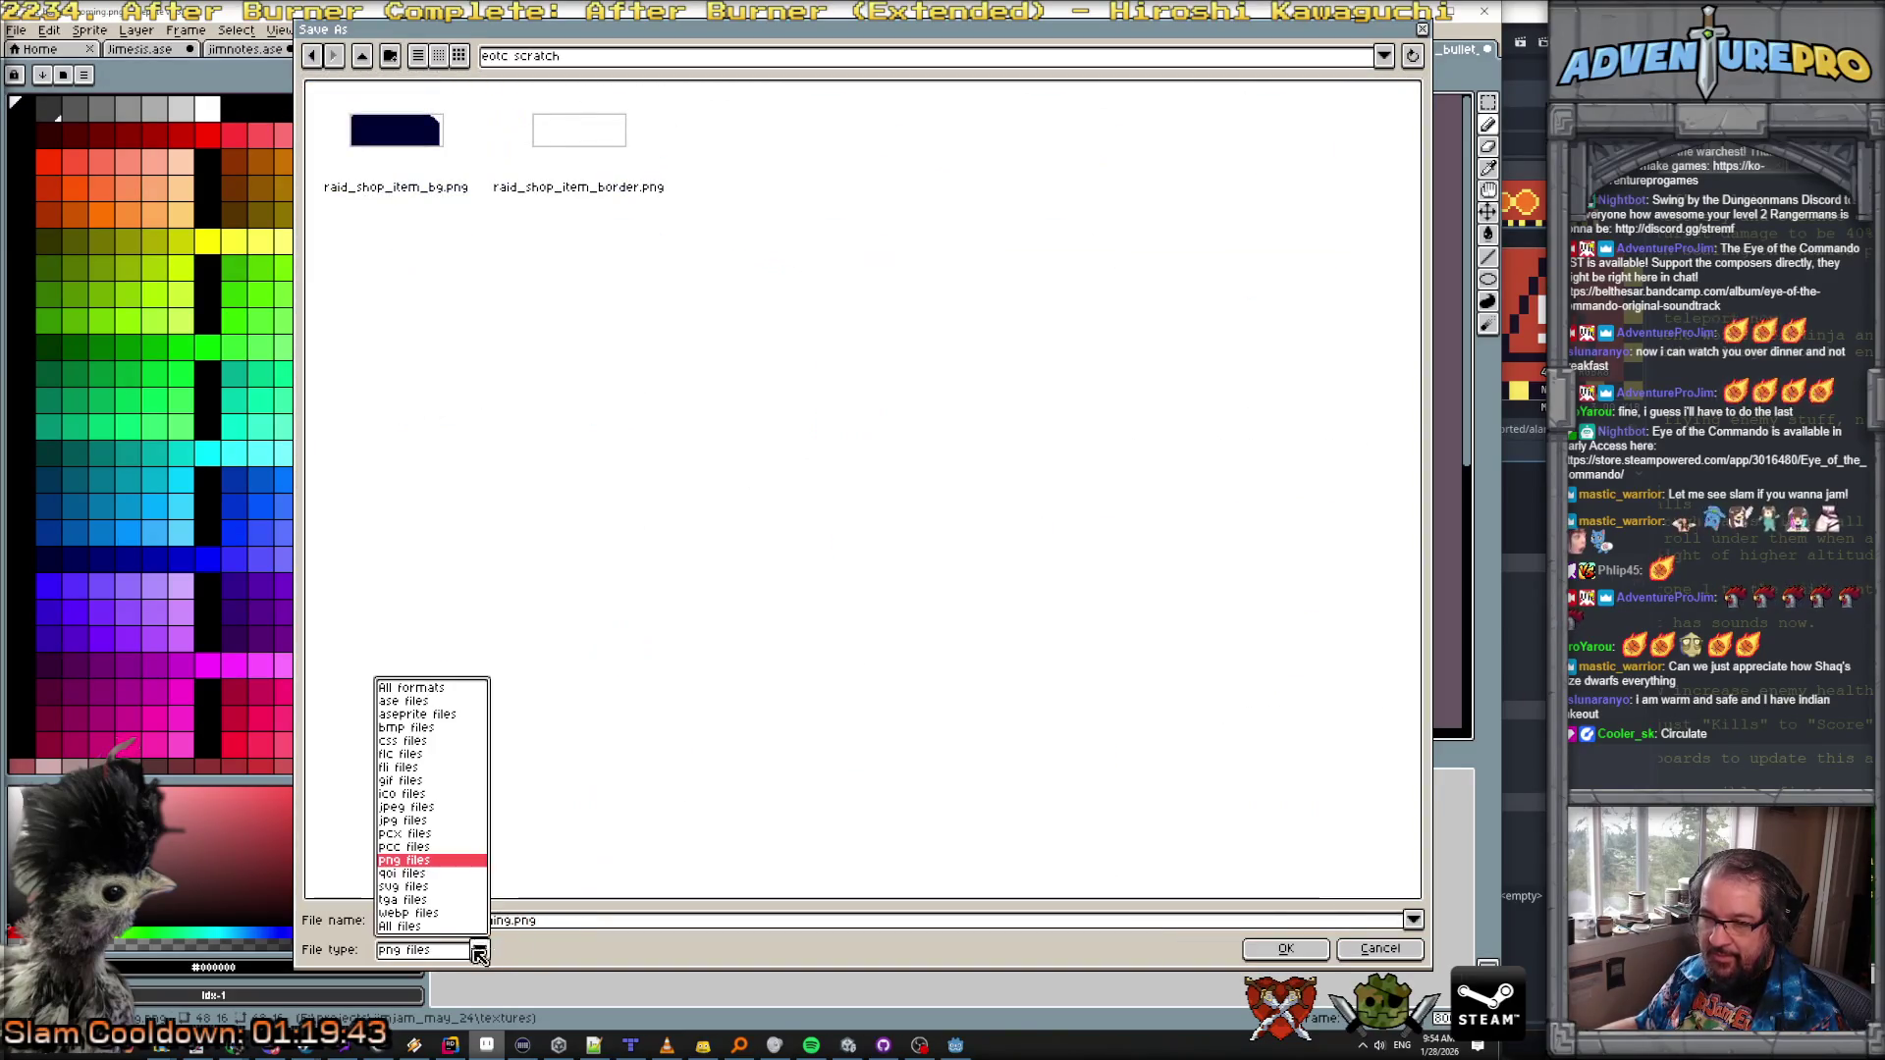
left_click(405, 703)
left_click(1281, 949)
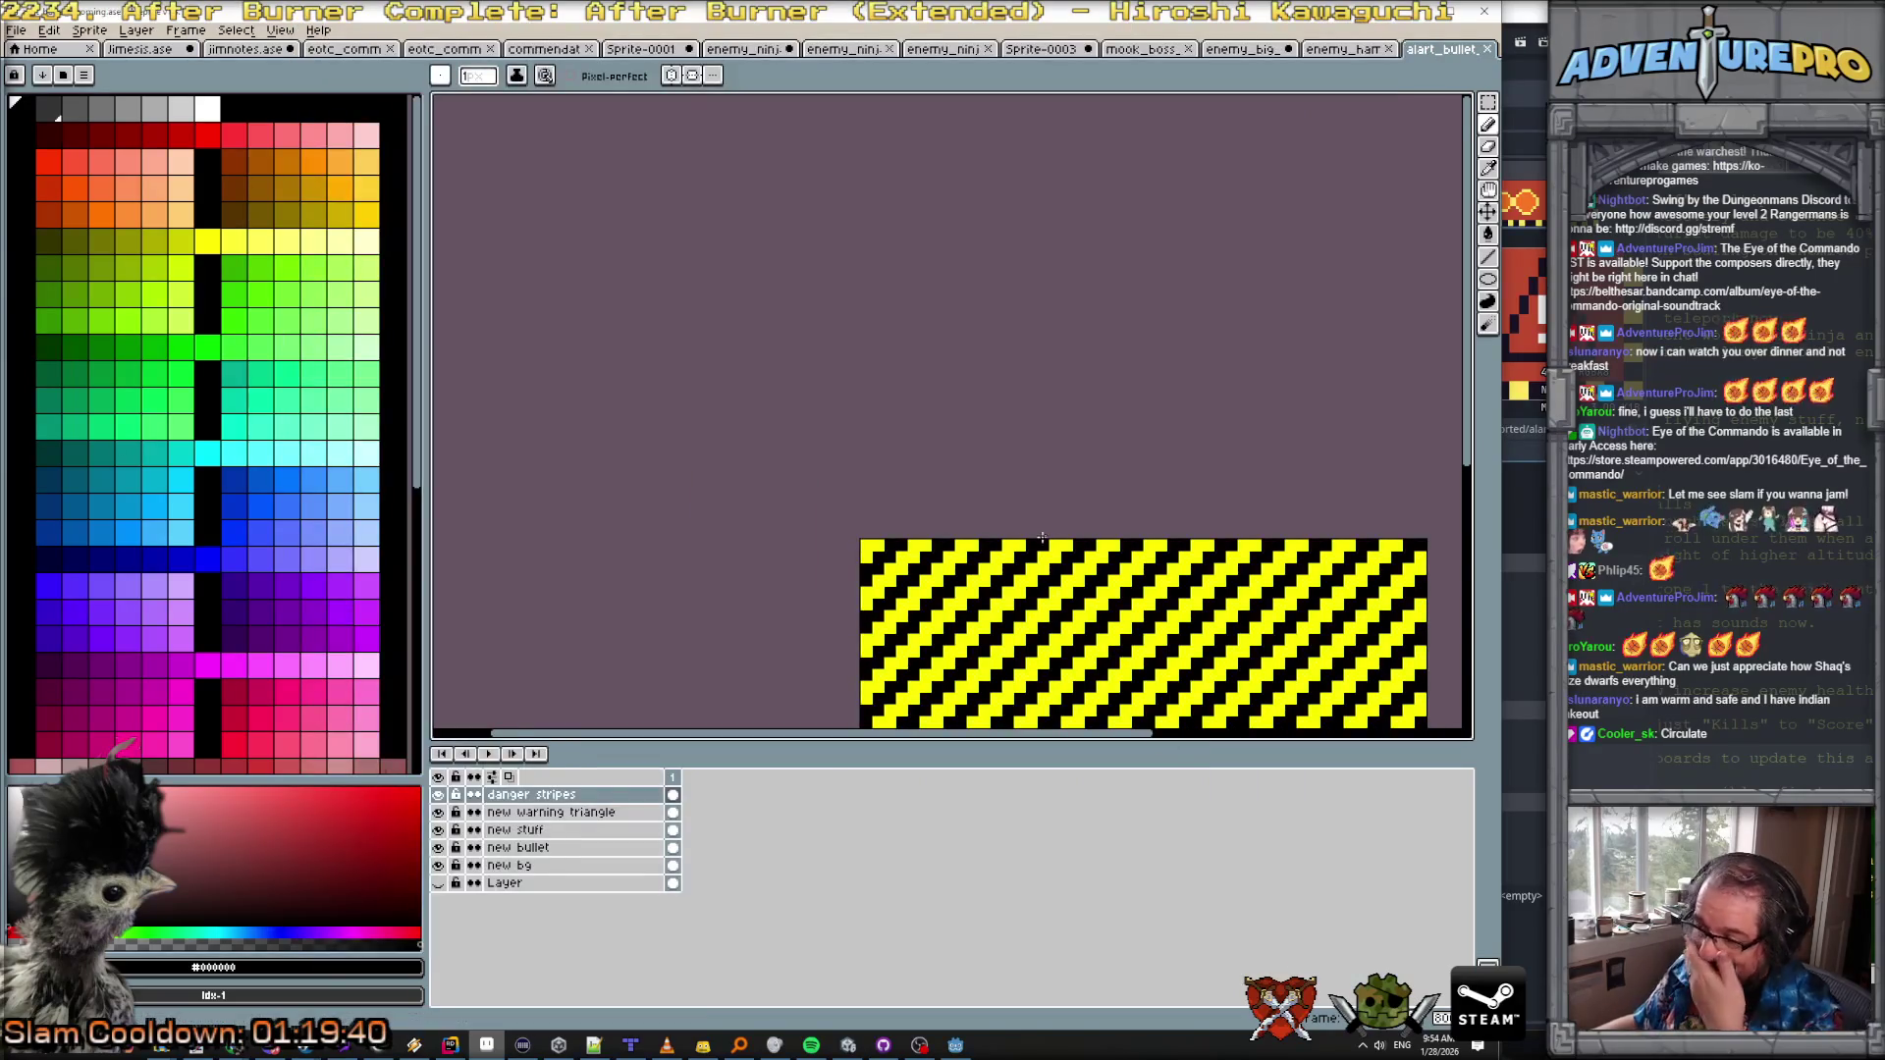
scroll(1039, 530, "down", 1)
left_click_drag(1037, 513, 867, 403)
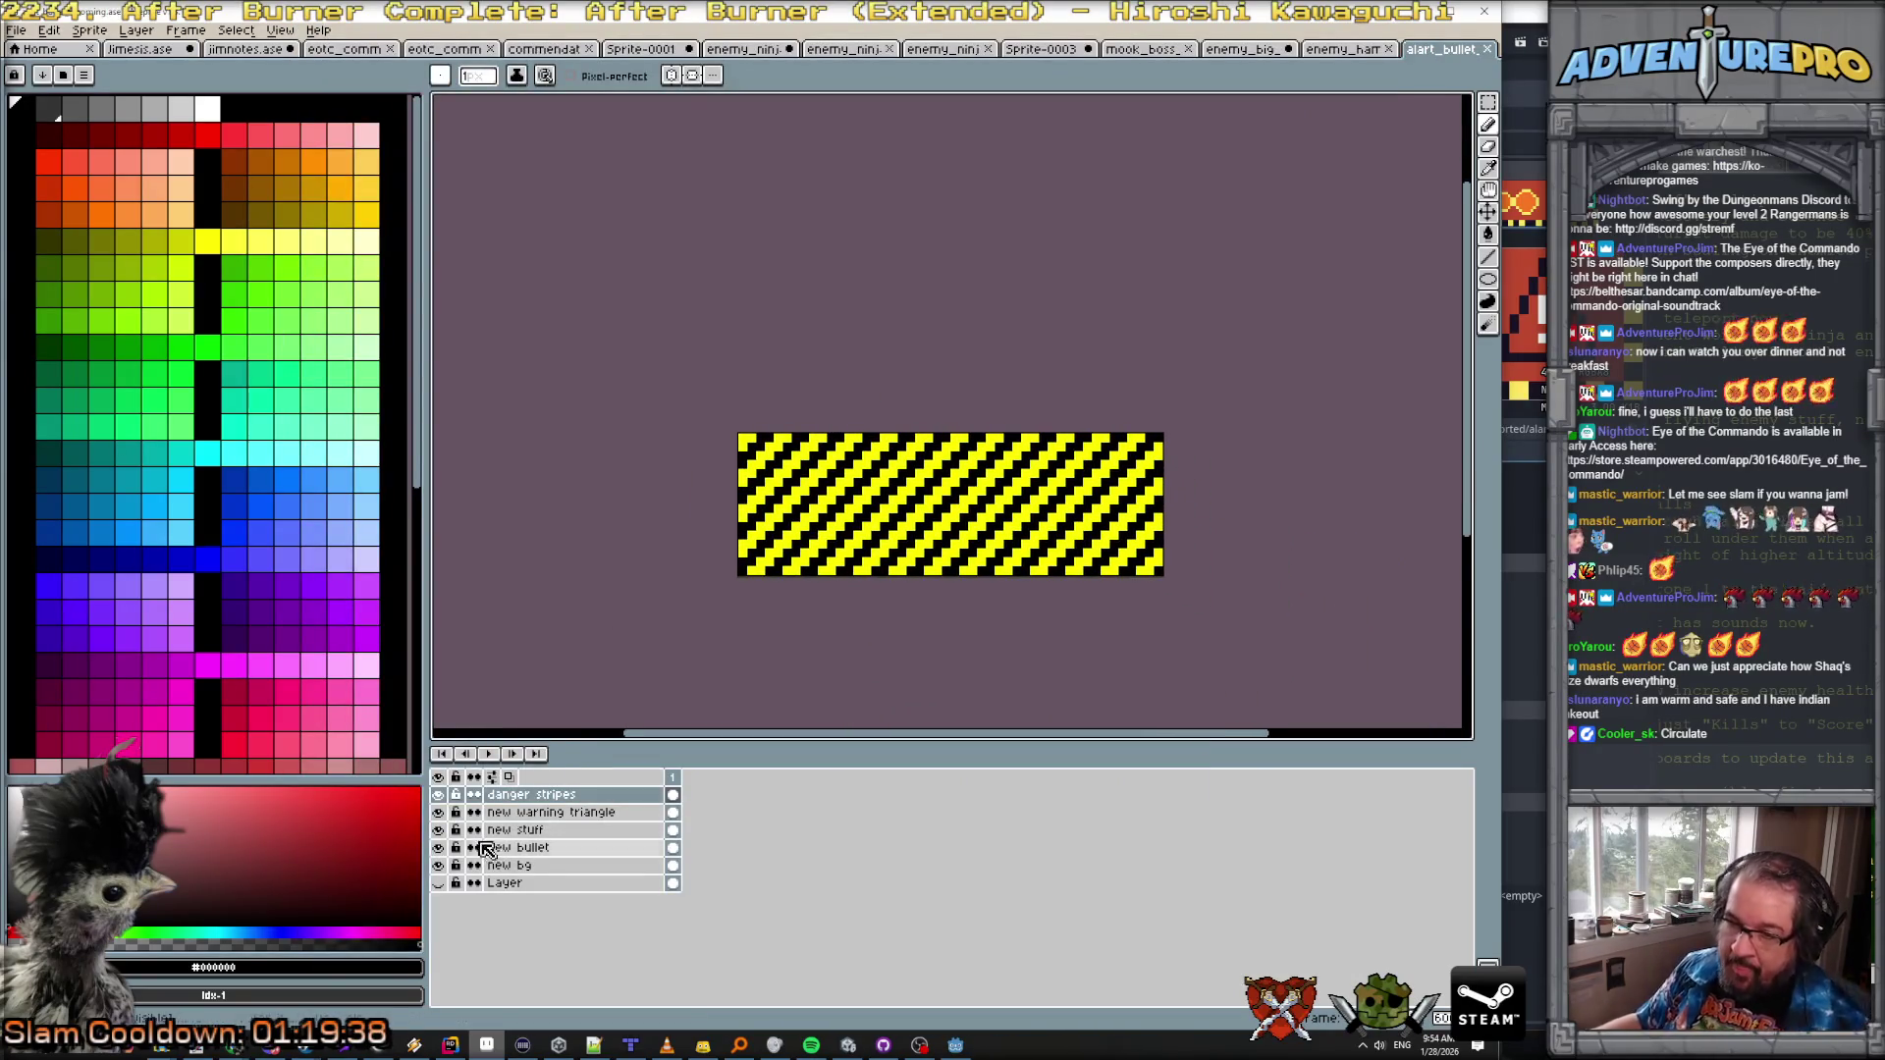
left_click(438, 797)
left_click(438, 796)
Step: Save a copy as alart_bullet_incoming_danger_block.png in textures/ui, then hide the danger stripes layer
left_click(16, 29)
left_click(39, 129)
left_click(592, 61)
left_click(668, 222)
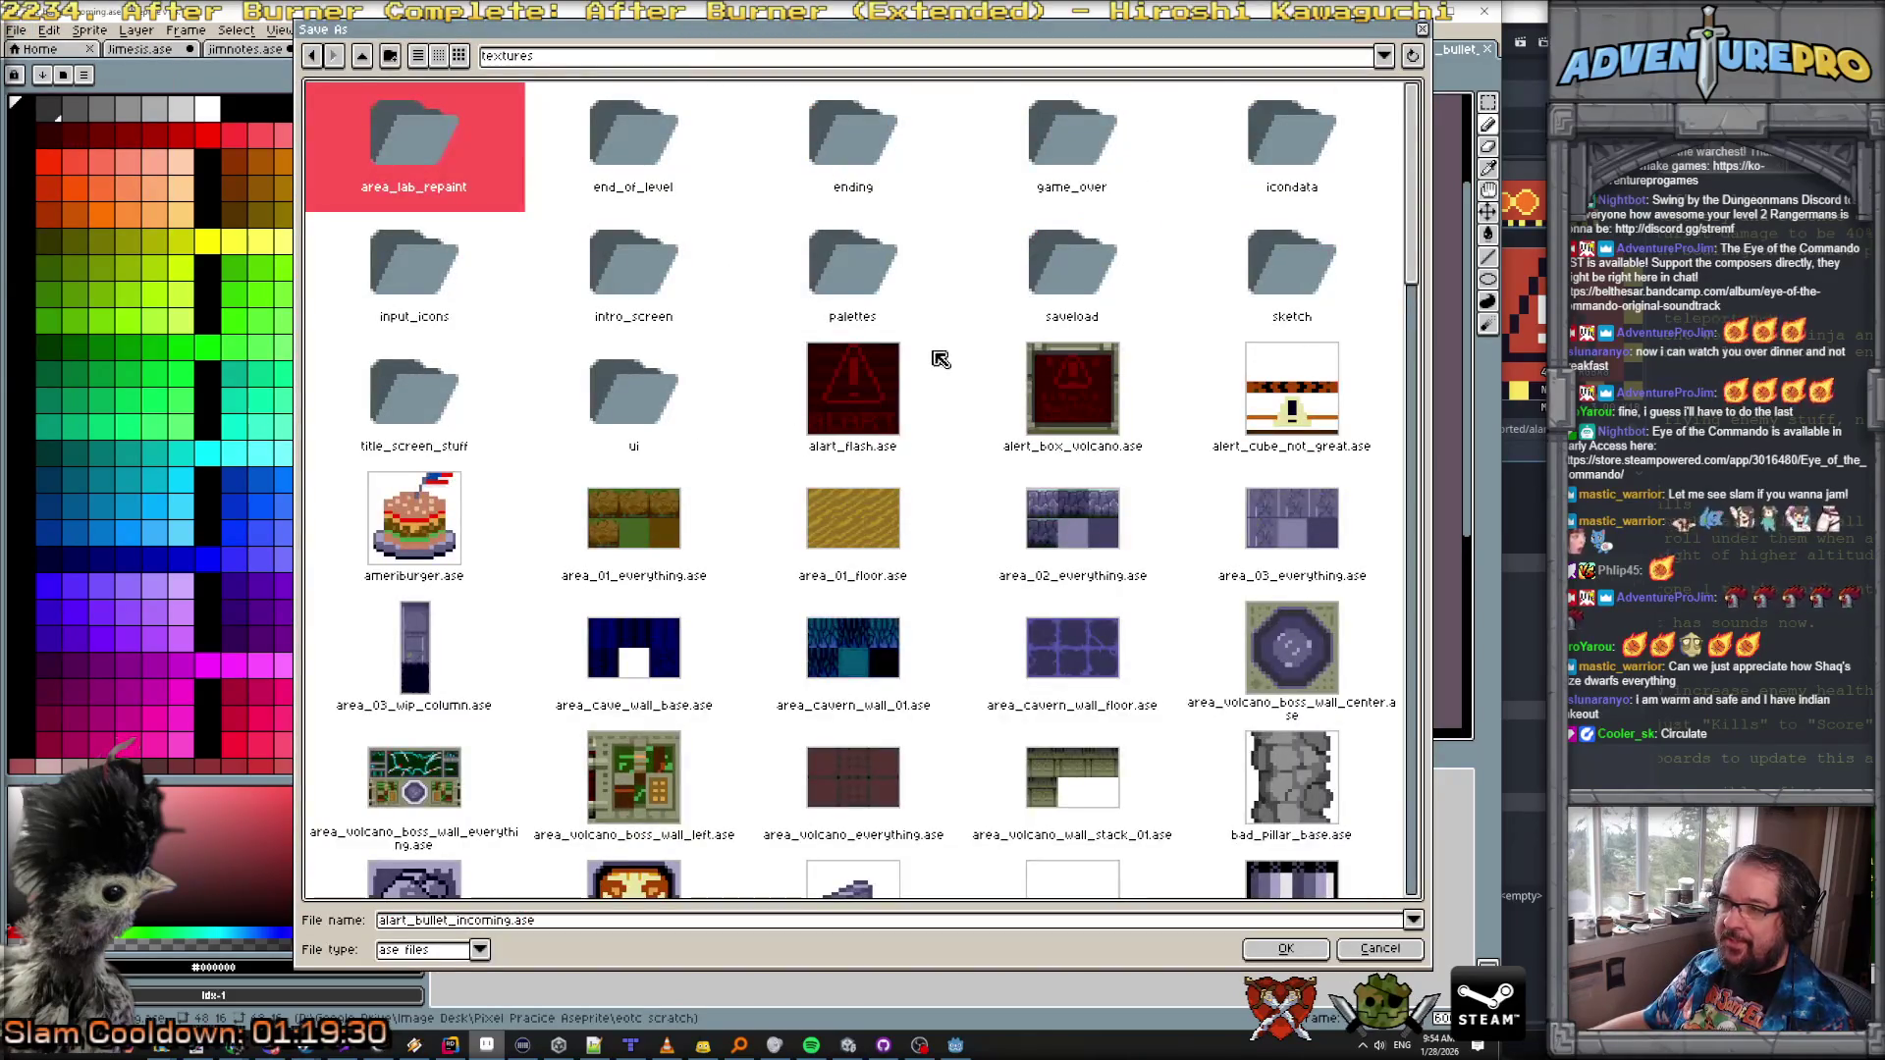
double_click(666, 424)
left_click(555, 920)
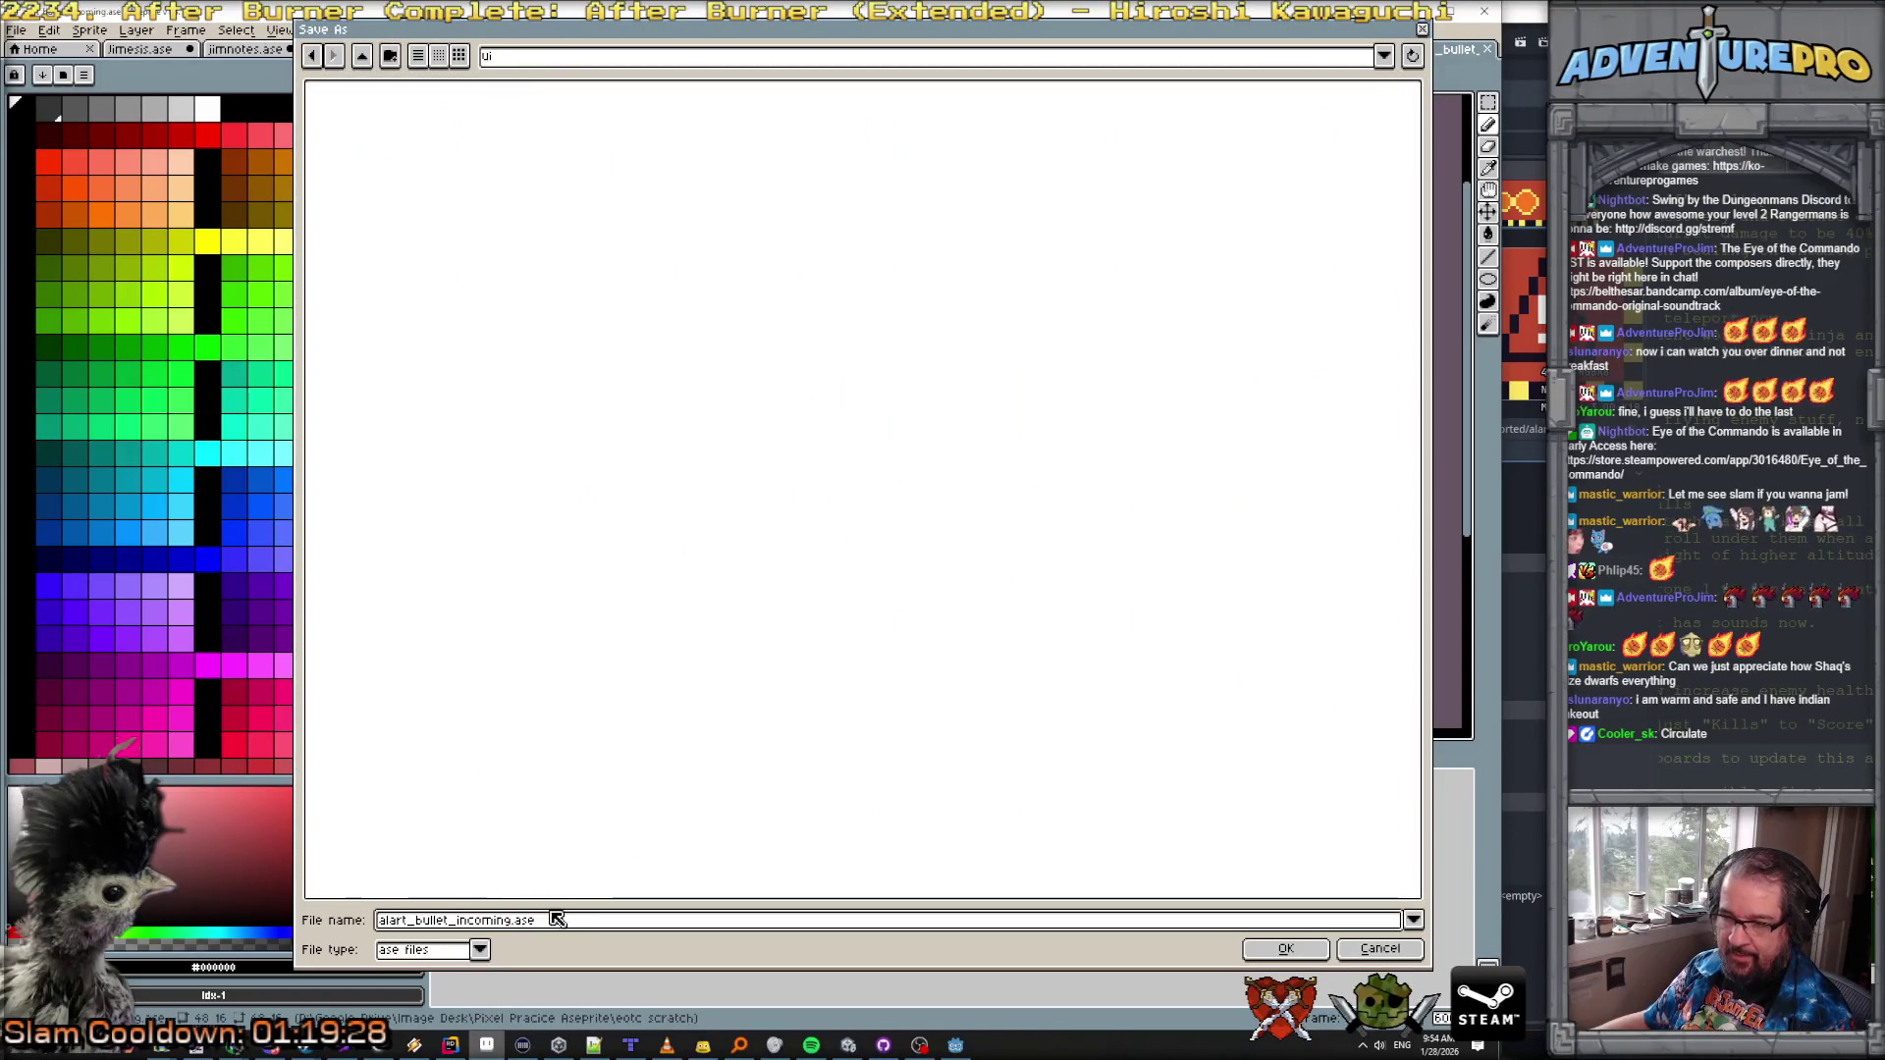
left_click_drag(512, 922, 615, 924)
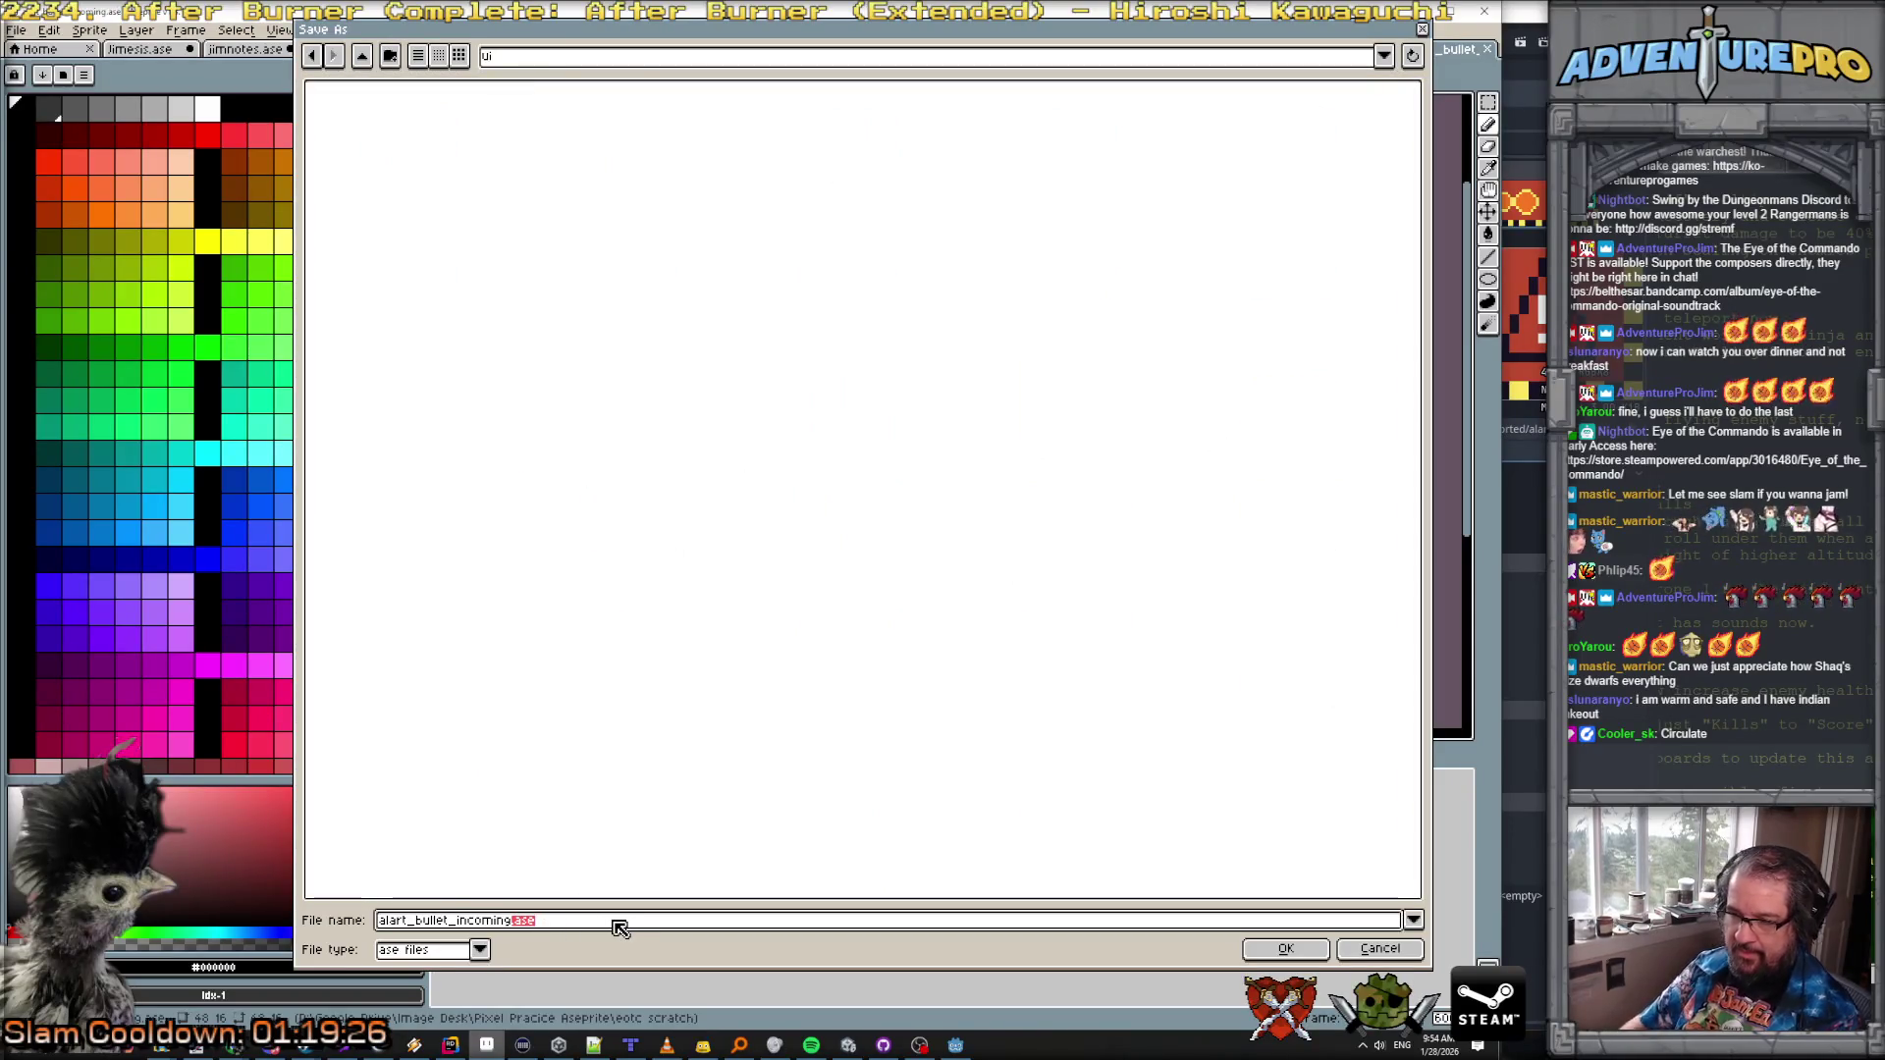
type(")")
type("dange")
type("lock")
key("Return")
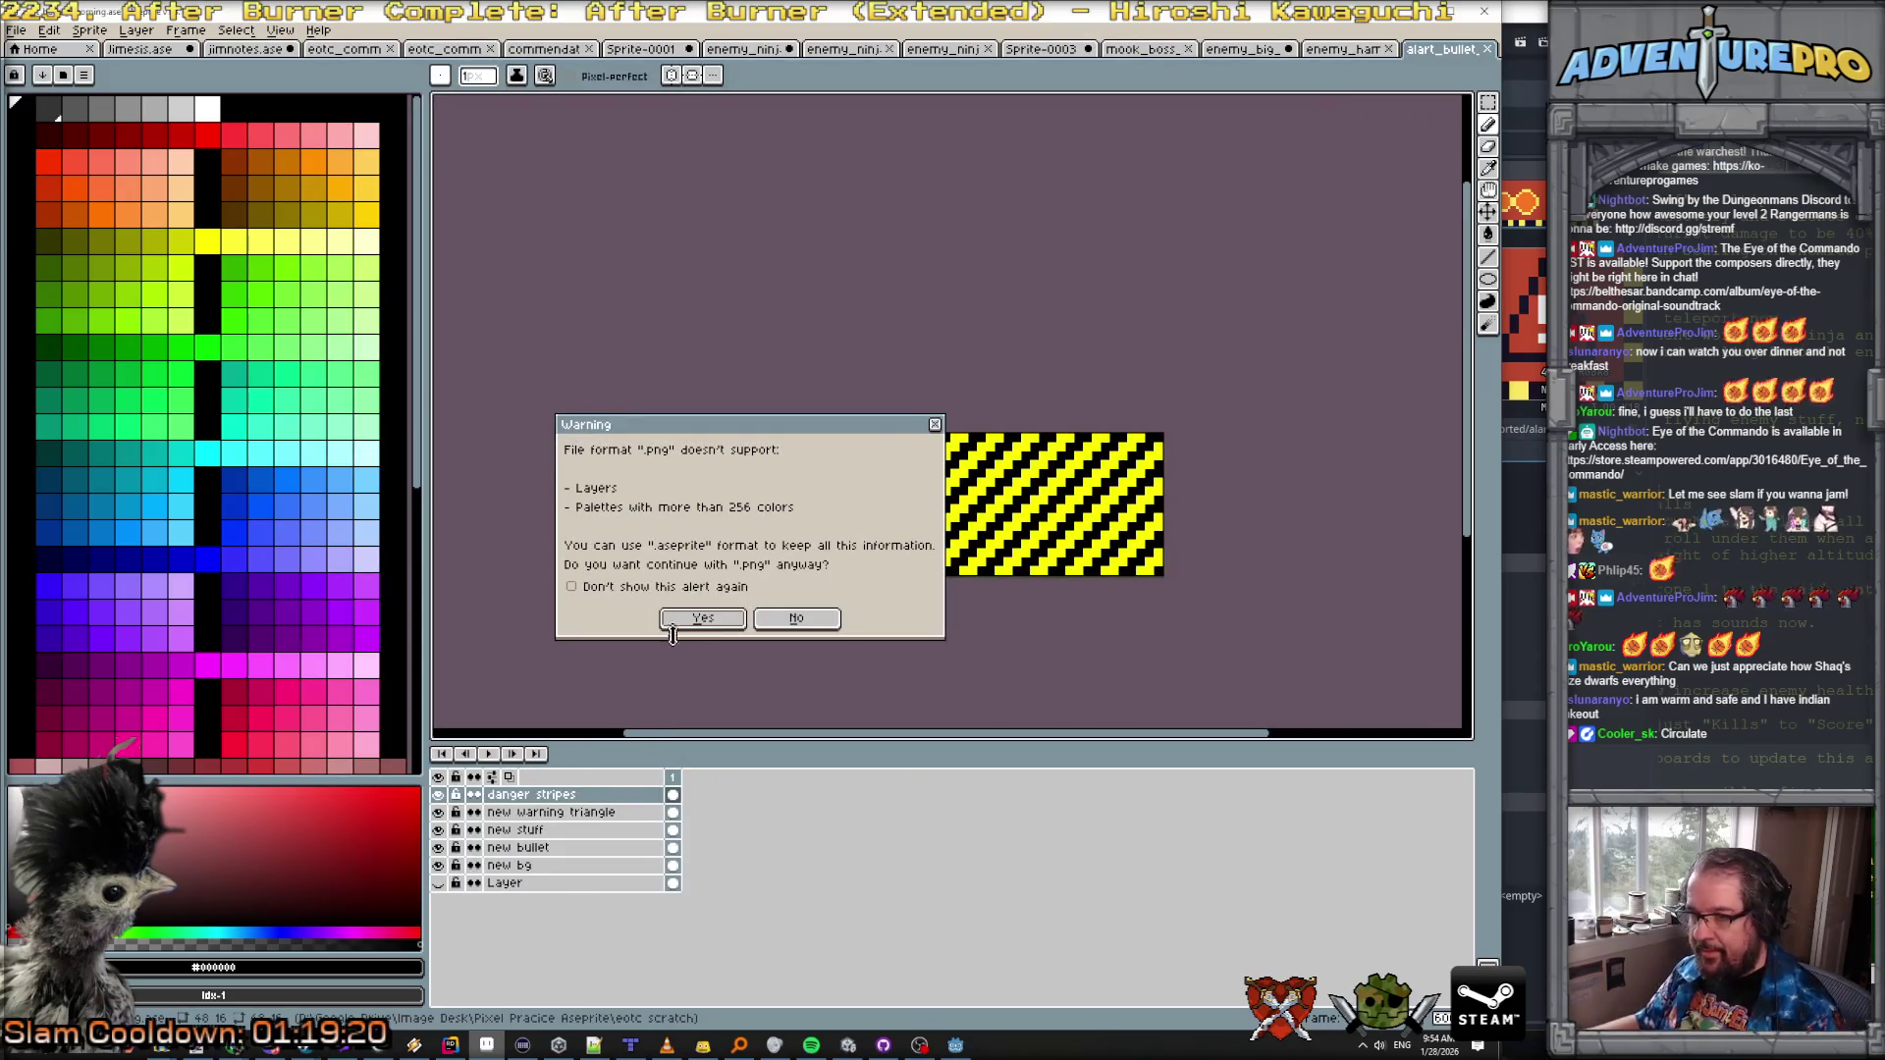
left_click(673, 626)
left_click(439, 795)
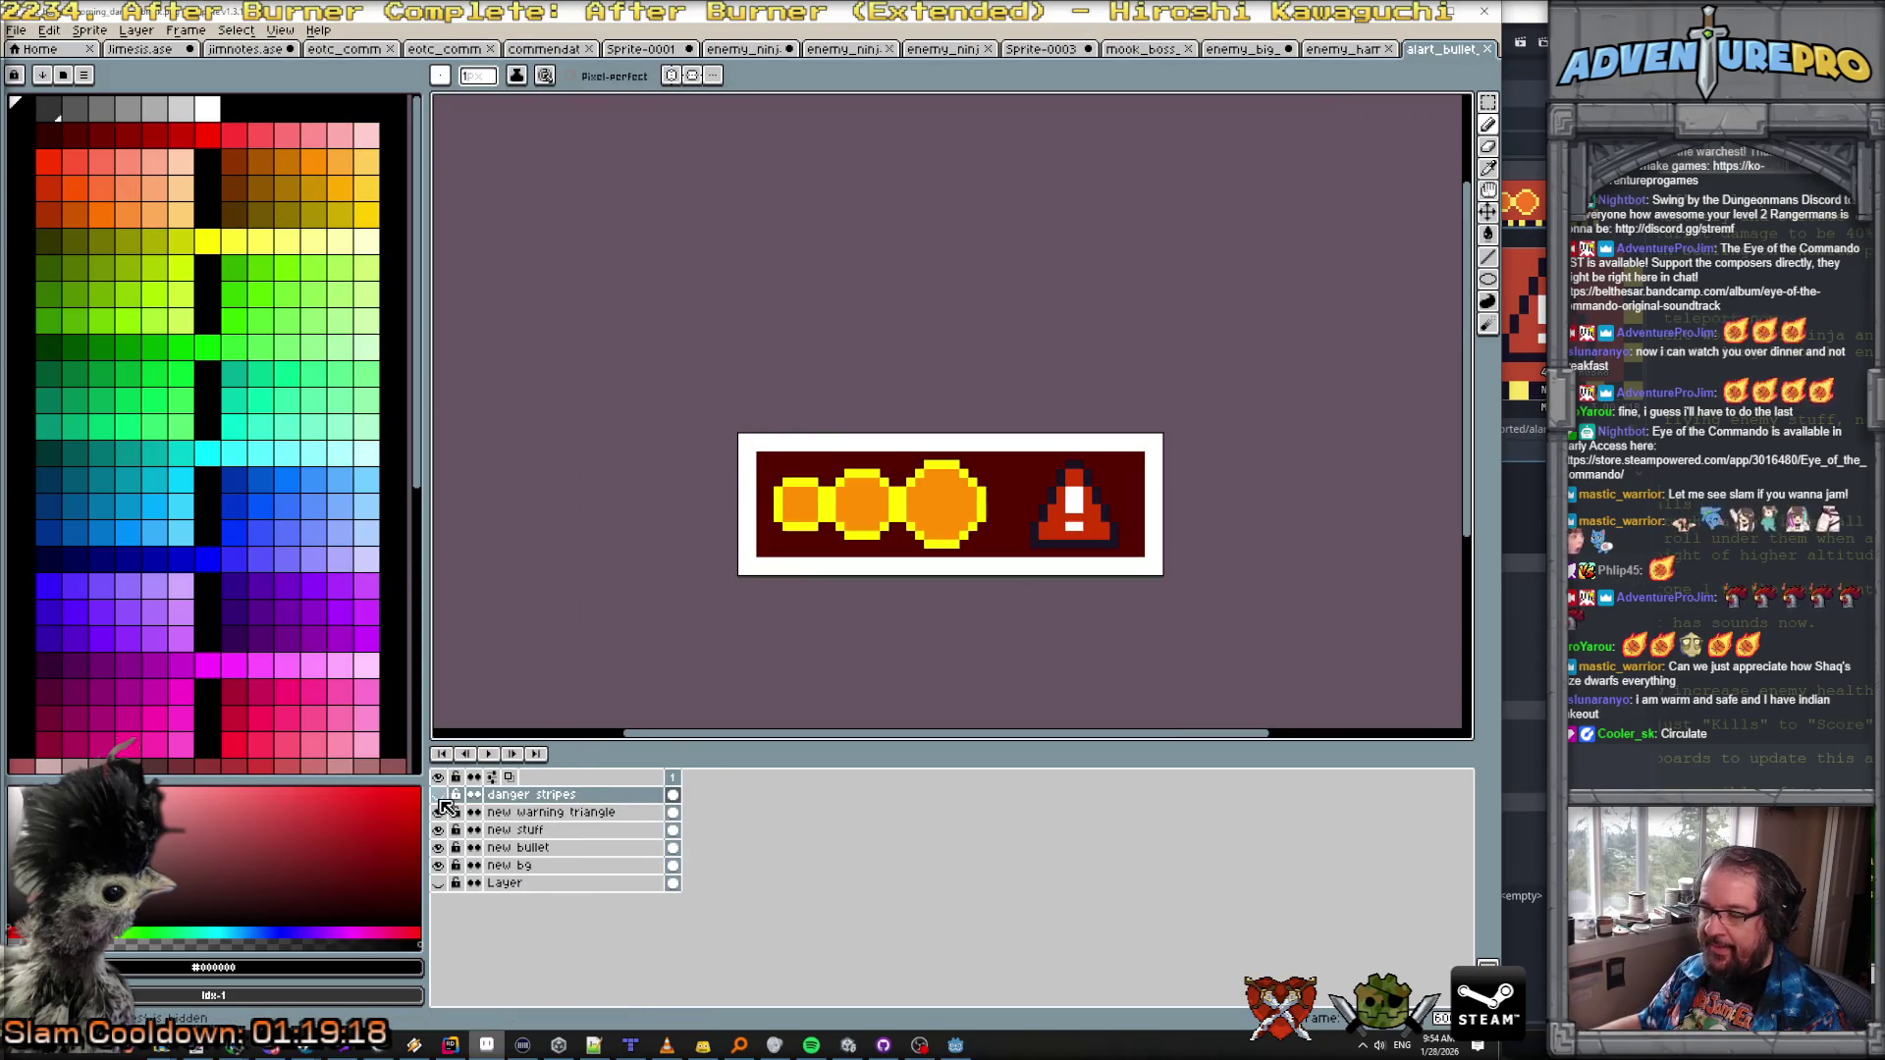
Step: Select the warning triangle layer, pick cyan with the Paint Bucket, and resave the PNG
scroll(1036, 490, "up", 2)
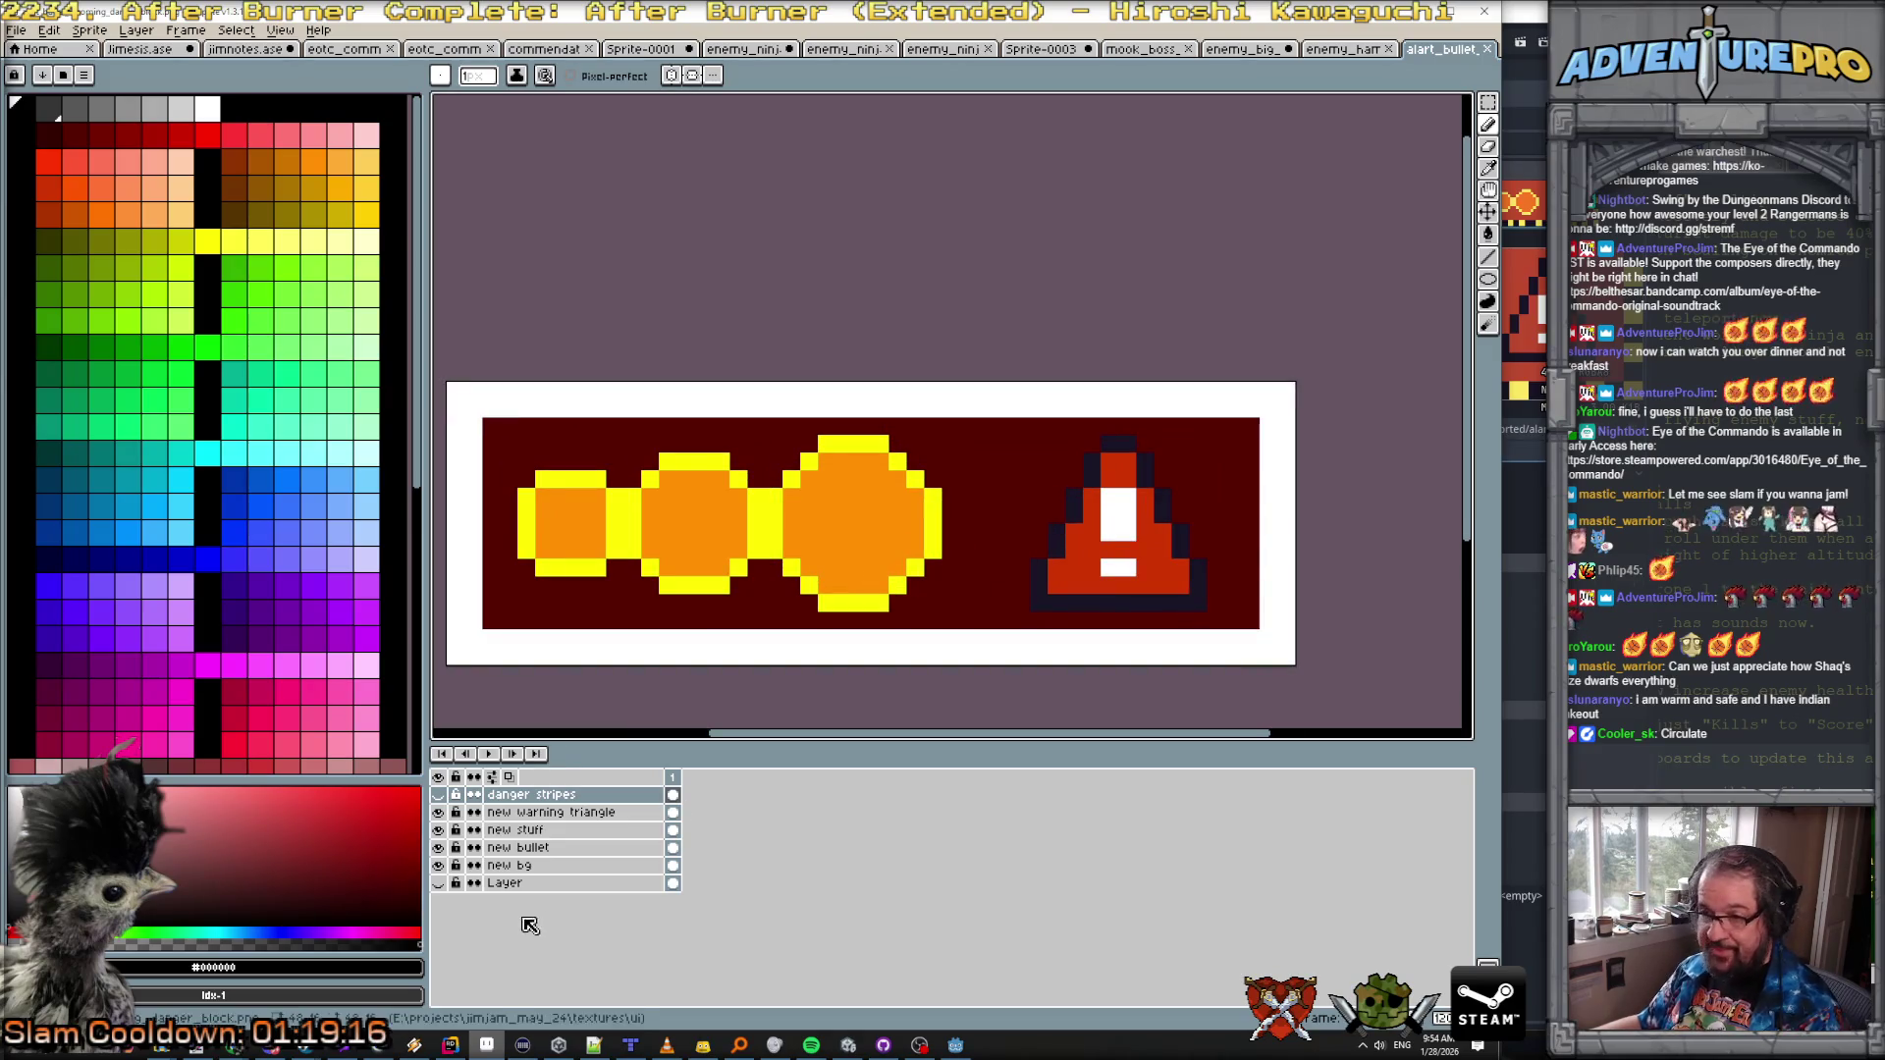
left_click(541, 814)
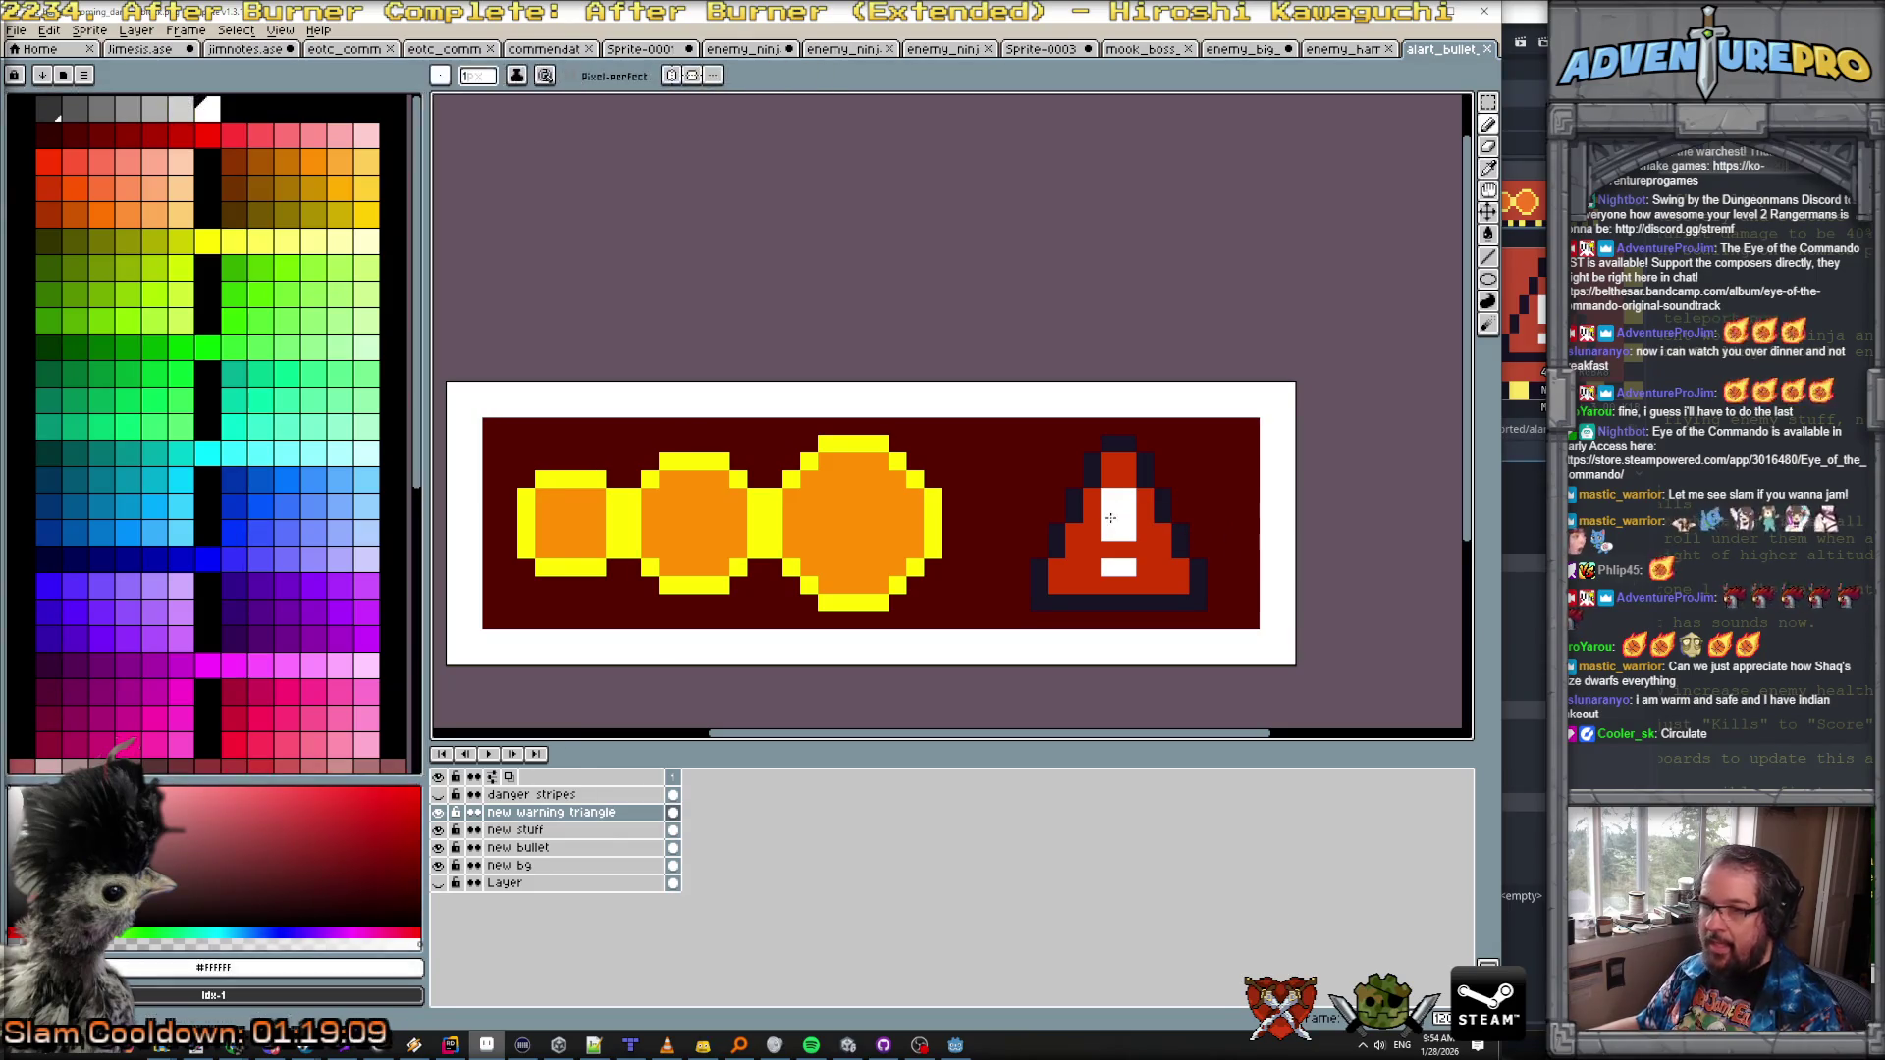
left_click(365, 452)
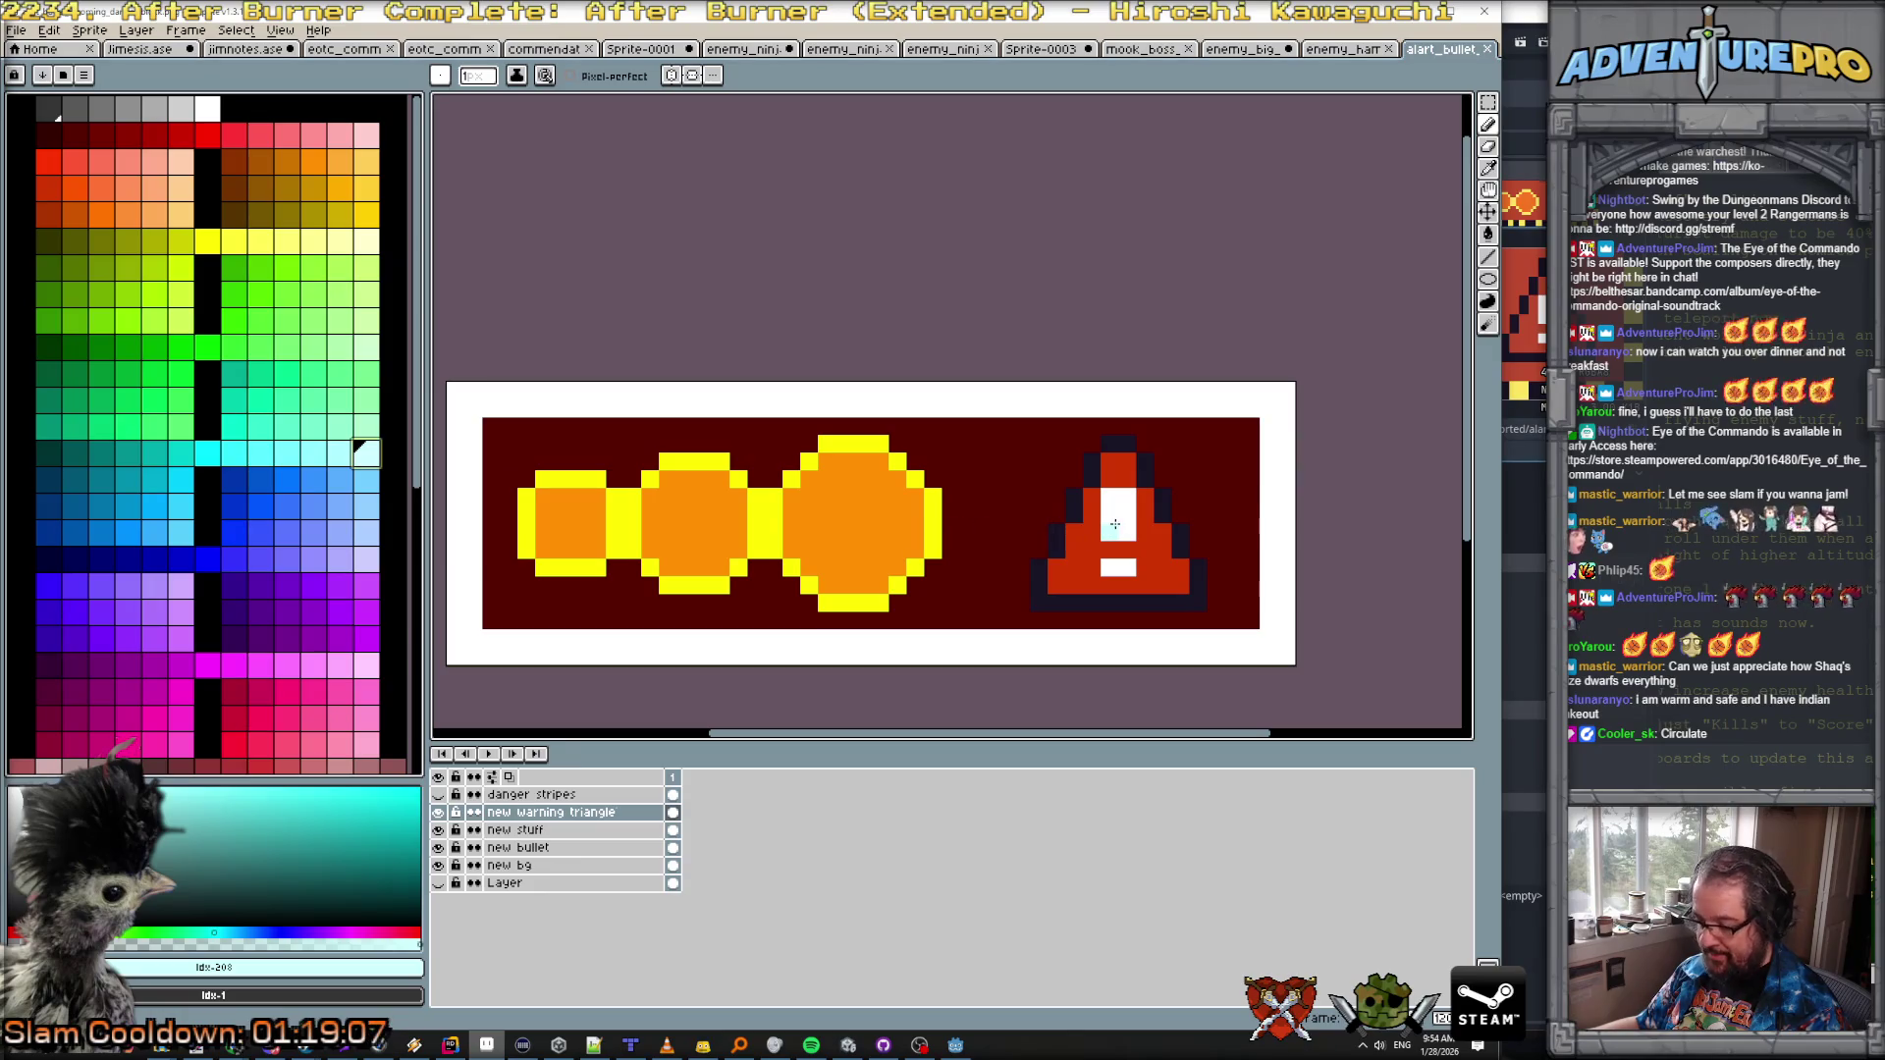
key("g")
scroll(1163, 582, "down", 4)
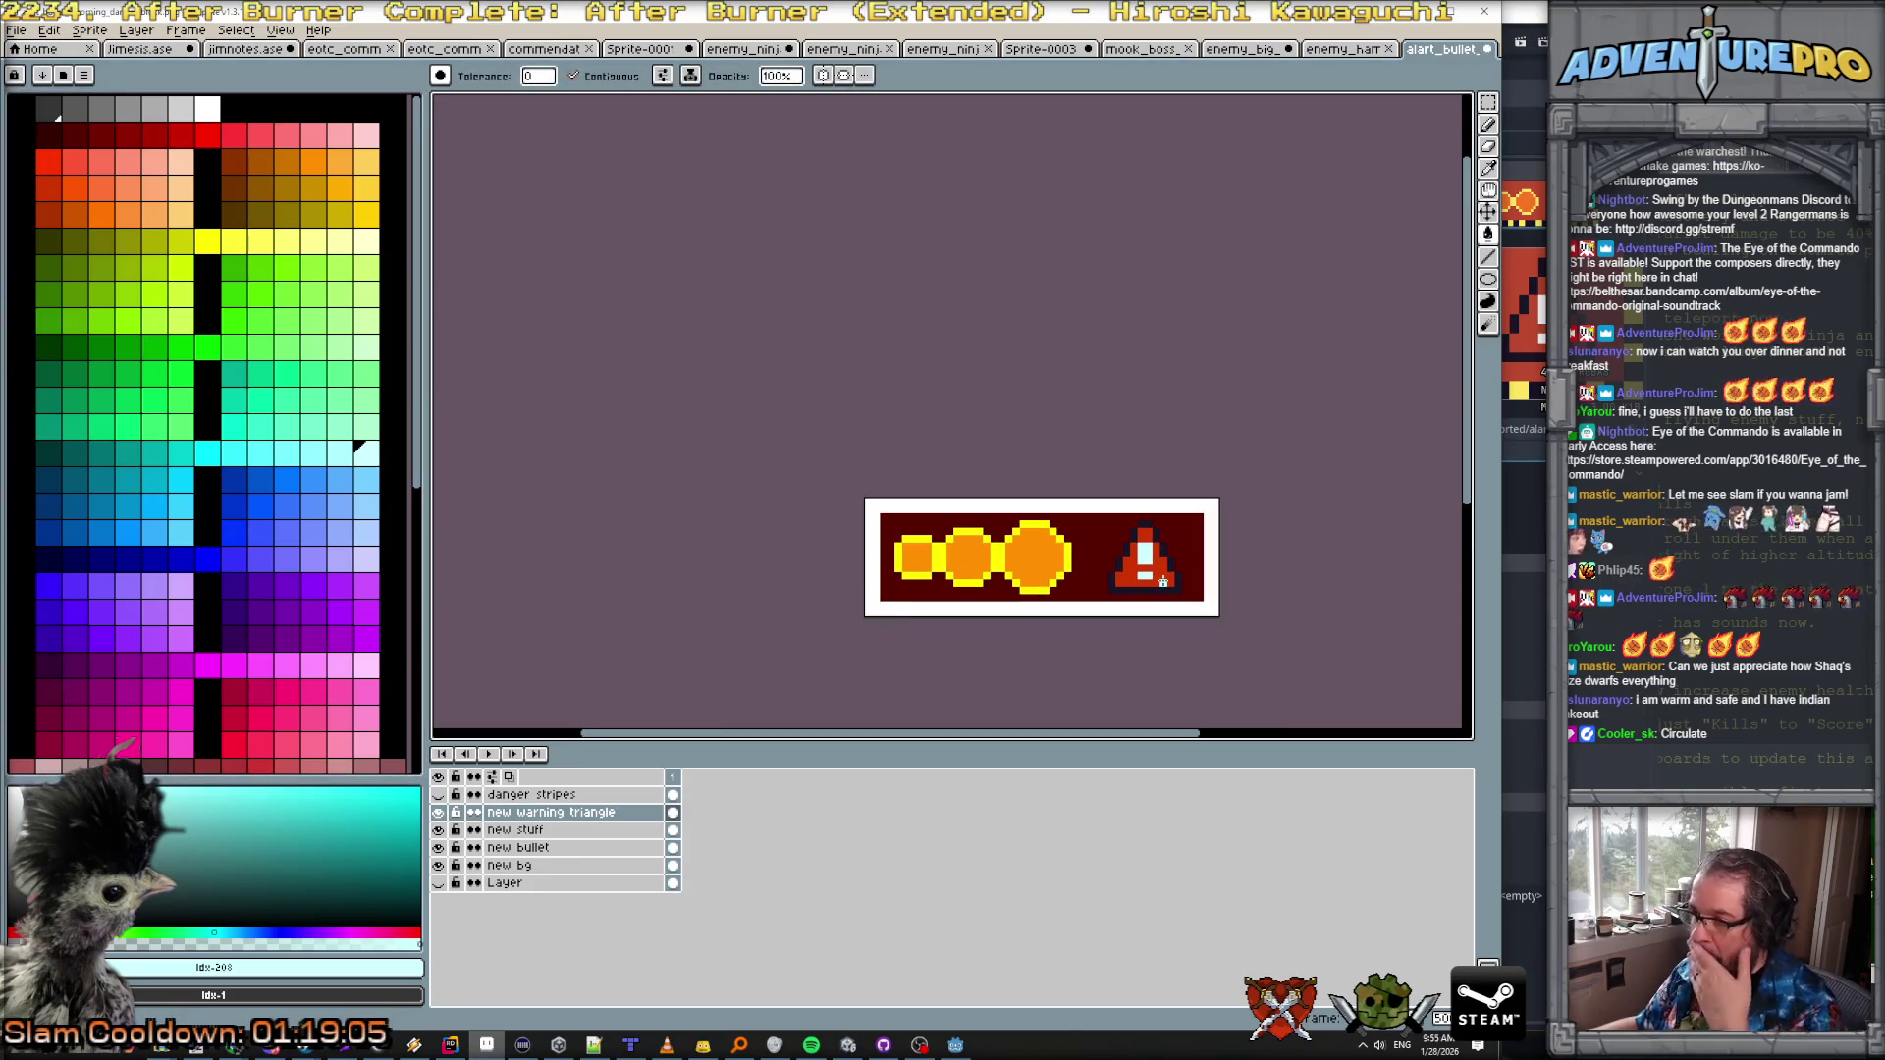
key("ctrl+s")
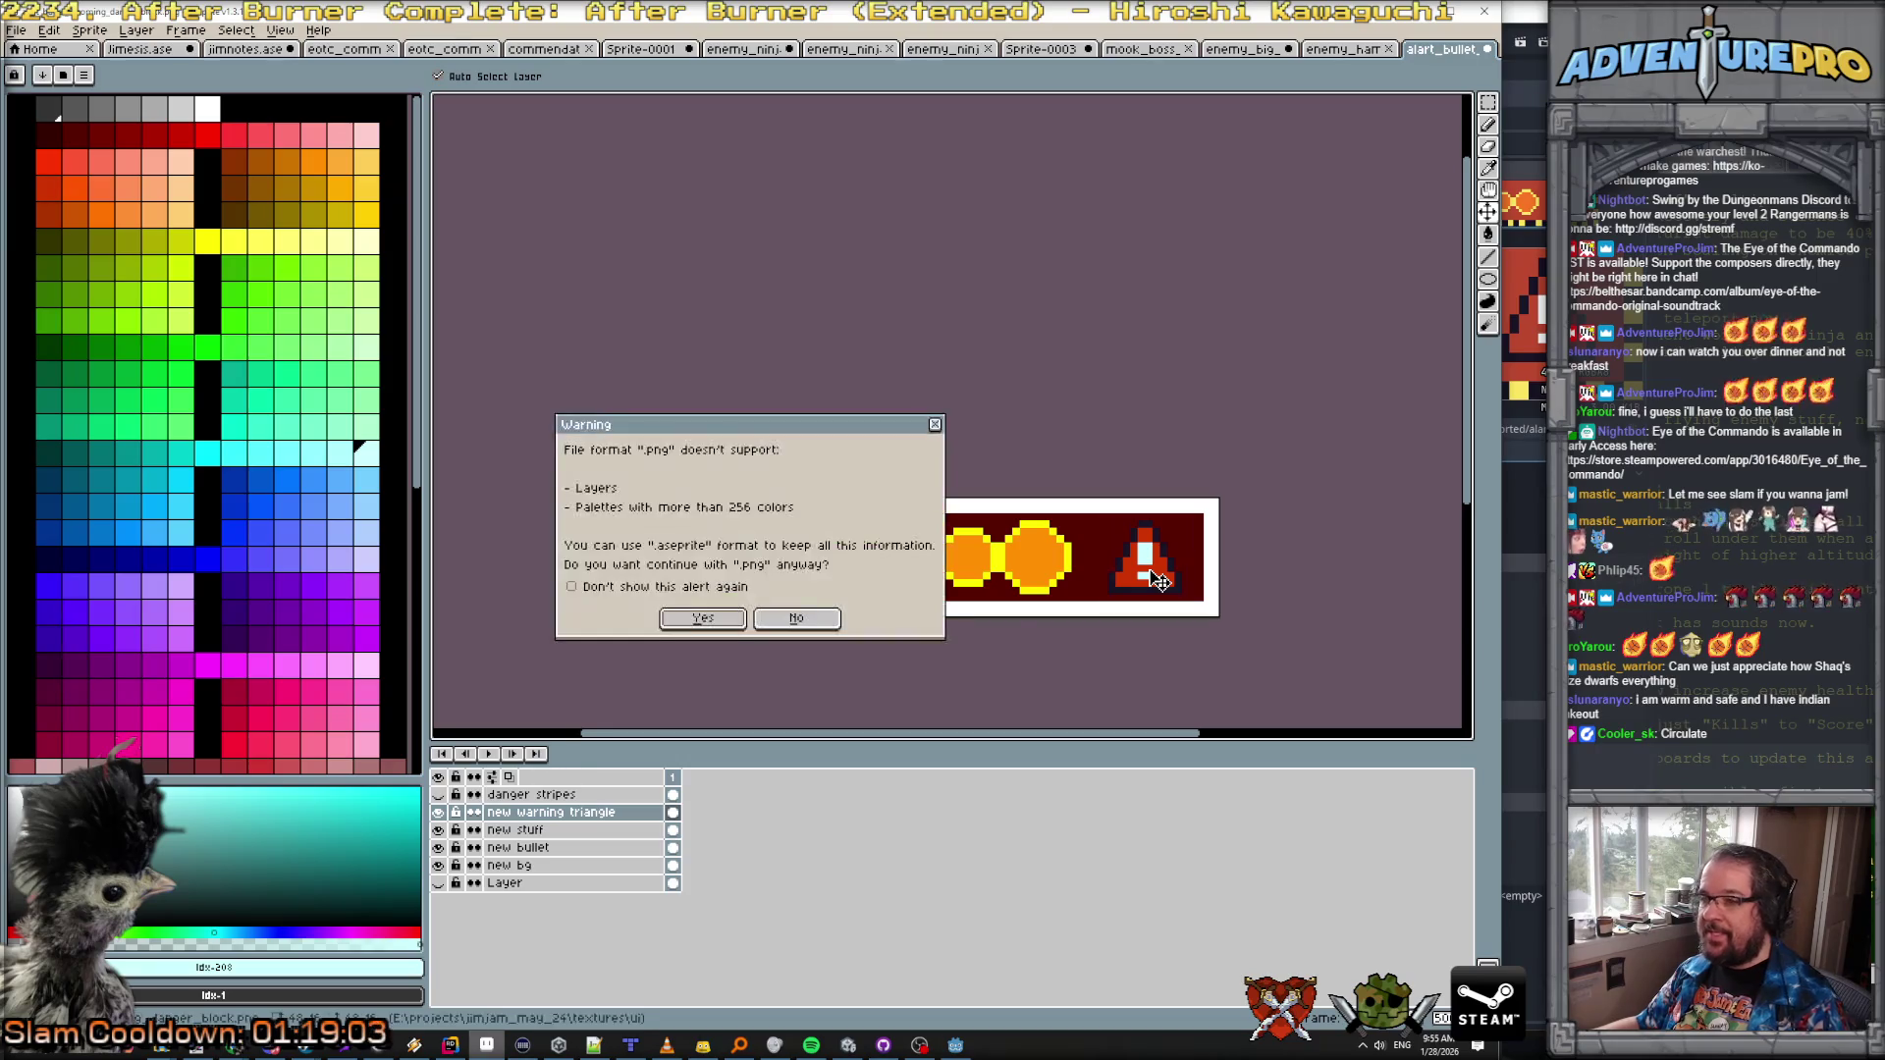
left_click(703, 618)
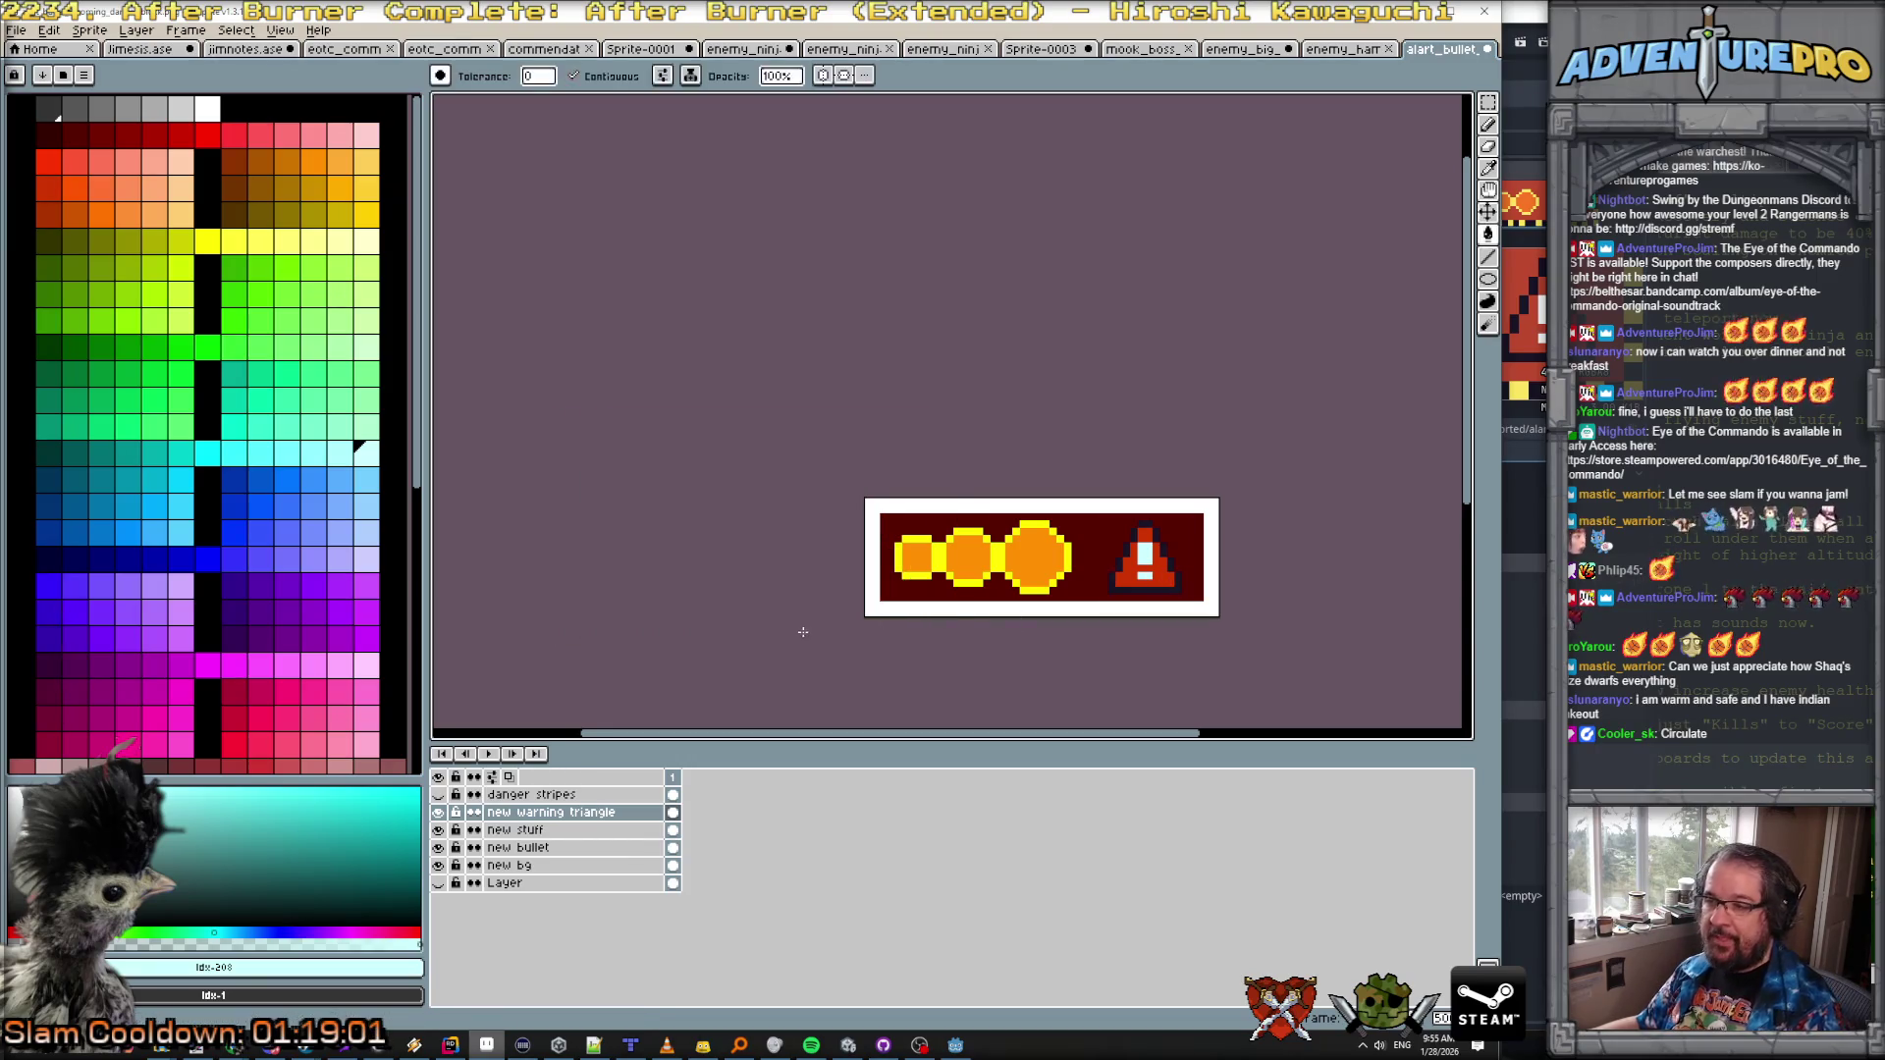
Step: Save the stripe-free banner as flattened alart_bullet_incoming.png in the ui folder
left_click(17, 30)
left_click(72, 128)
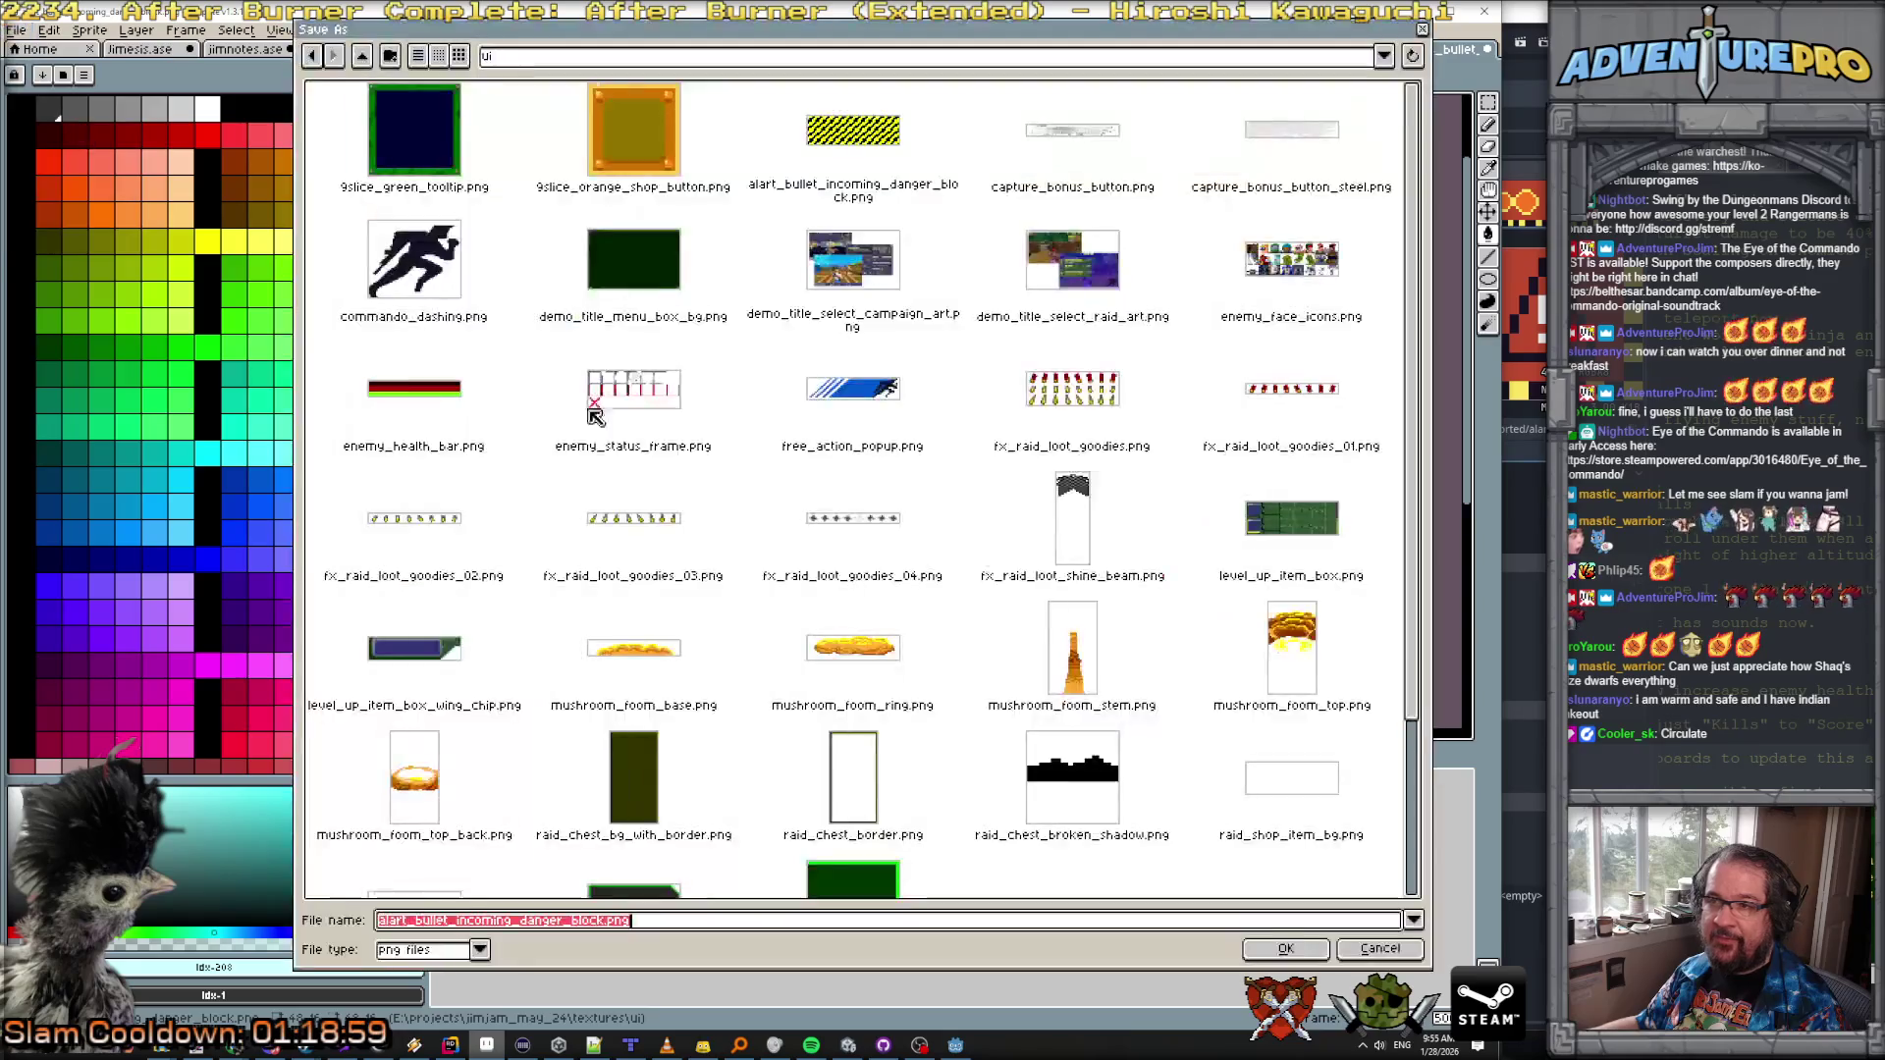
left_click(527, 923)
left_click_drag(512, 924, 783, 935)
type(".png")
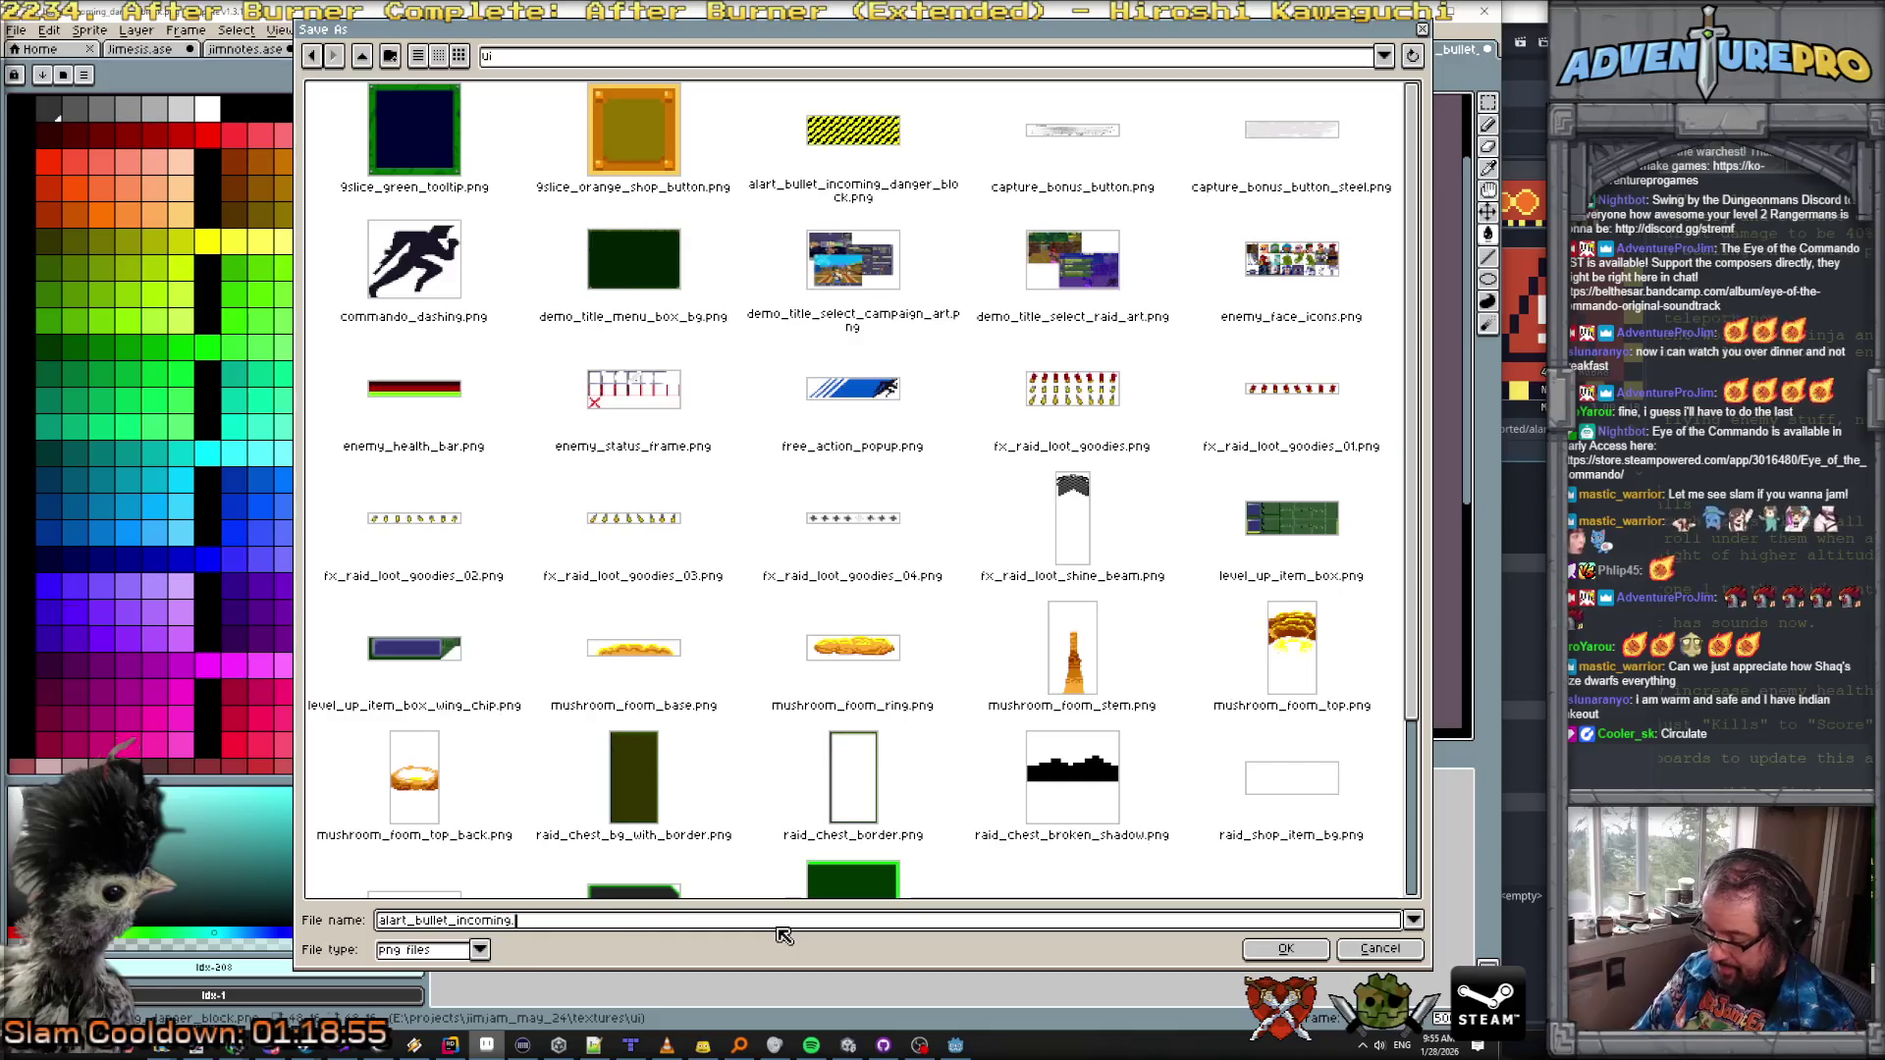
key("Return")
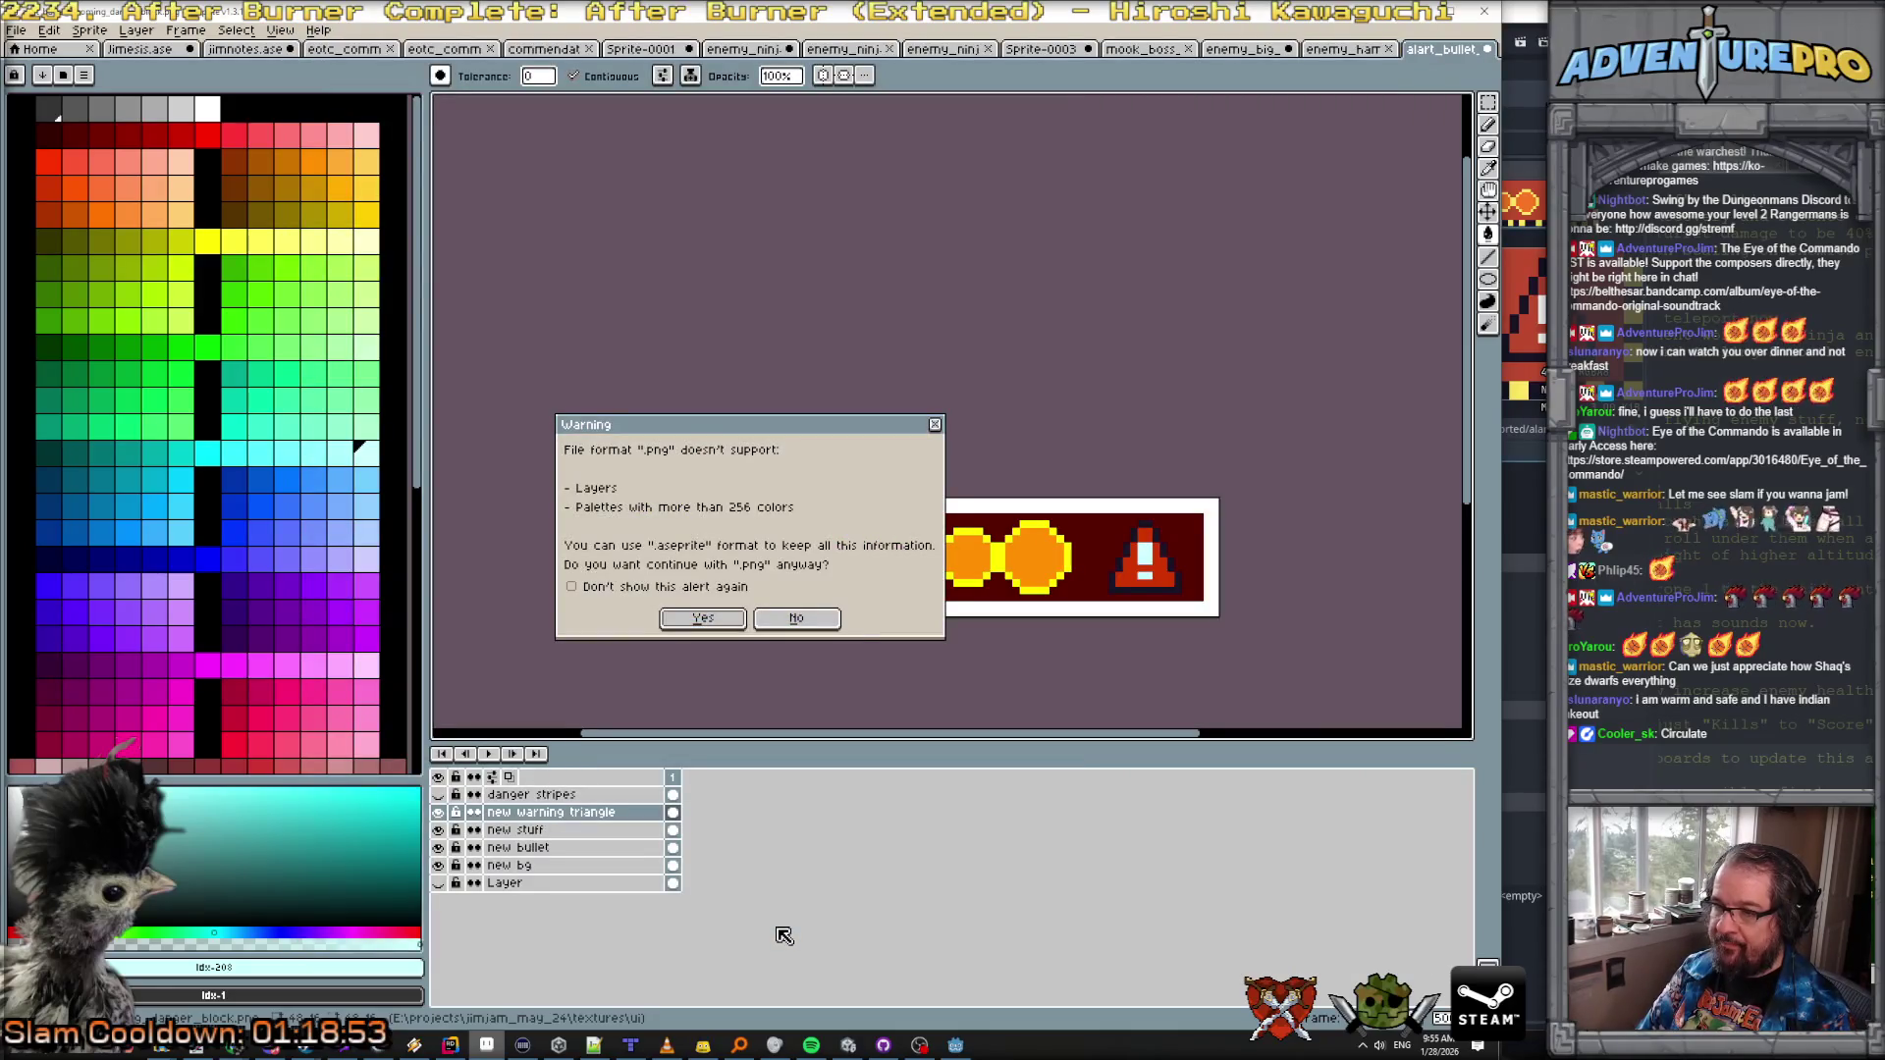
key("Return")
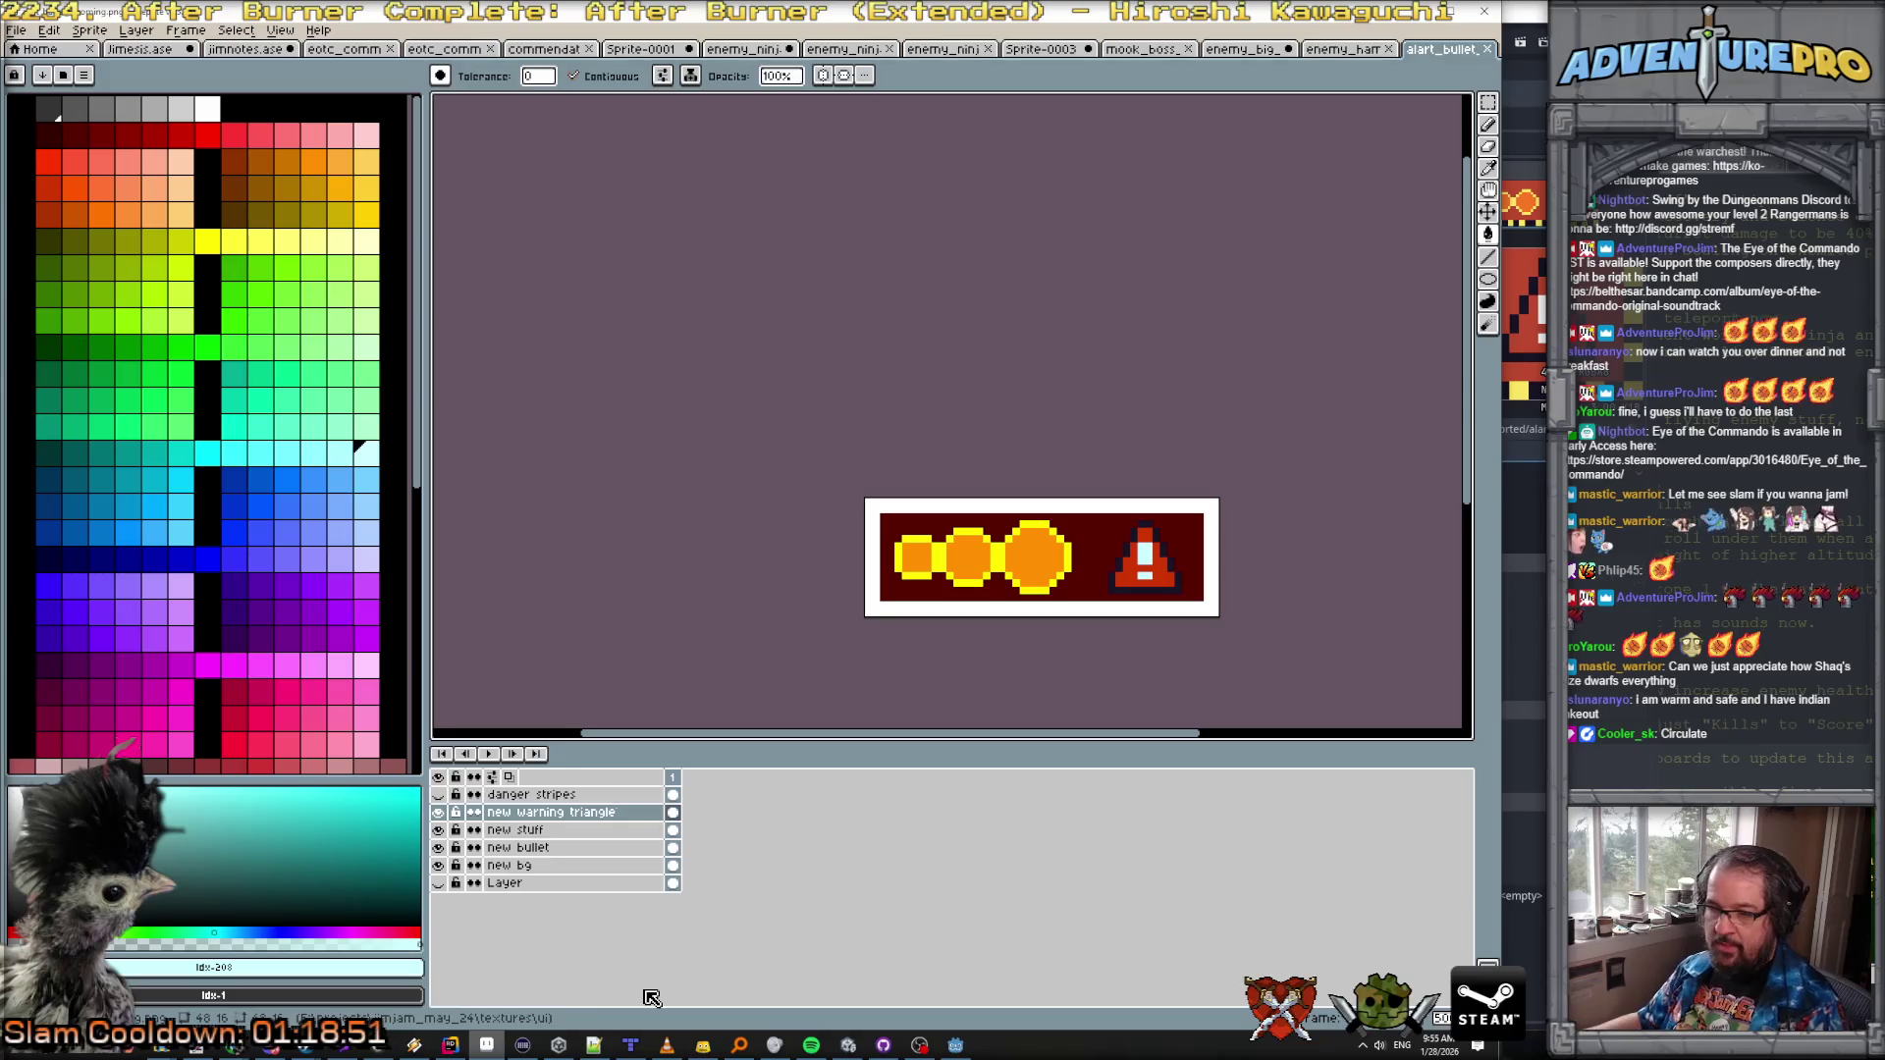
mouse_move(162, 1048)
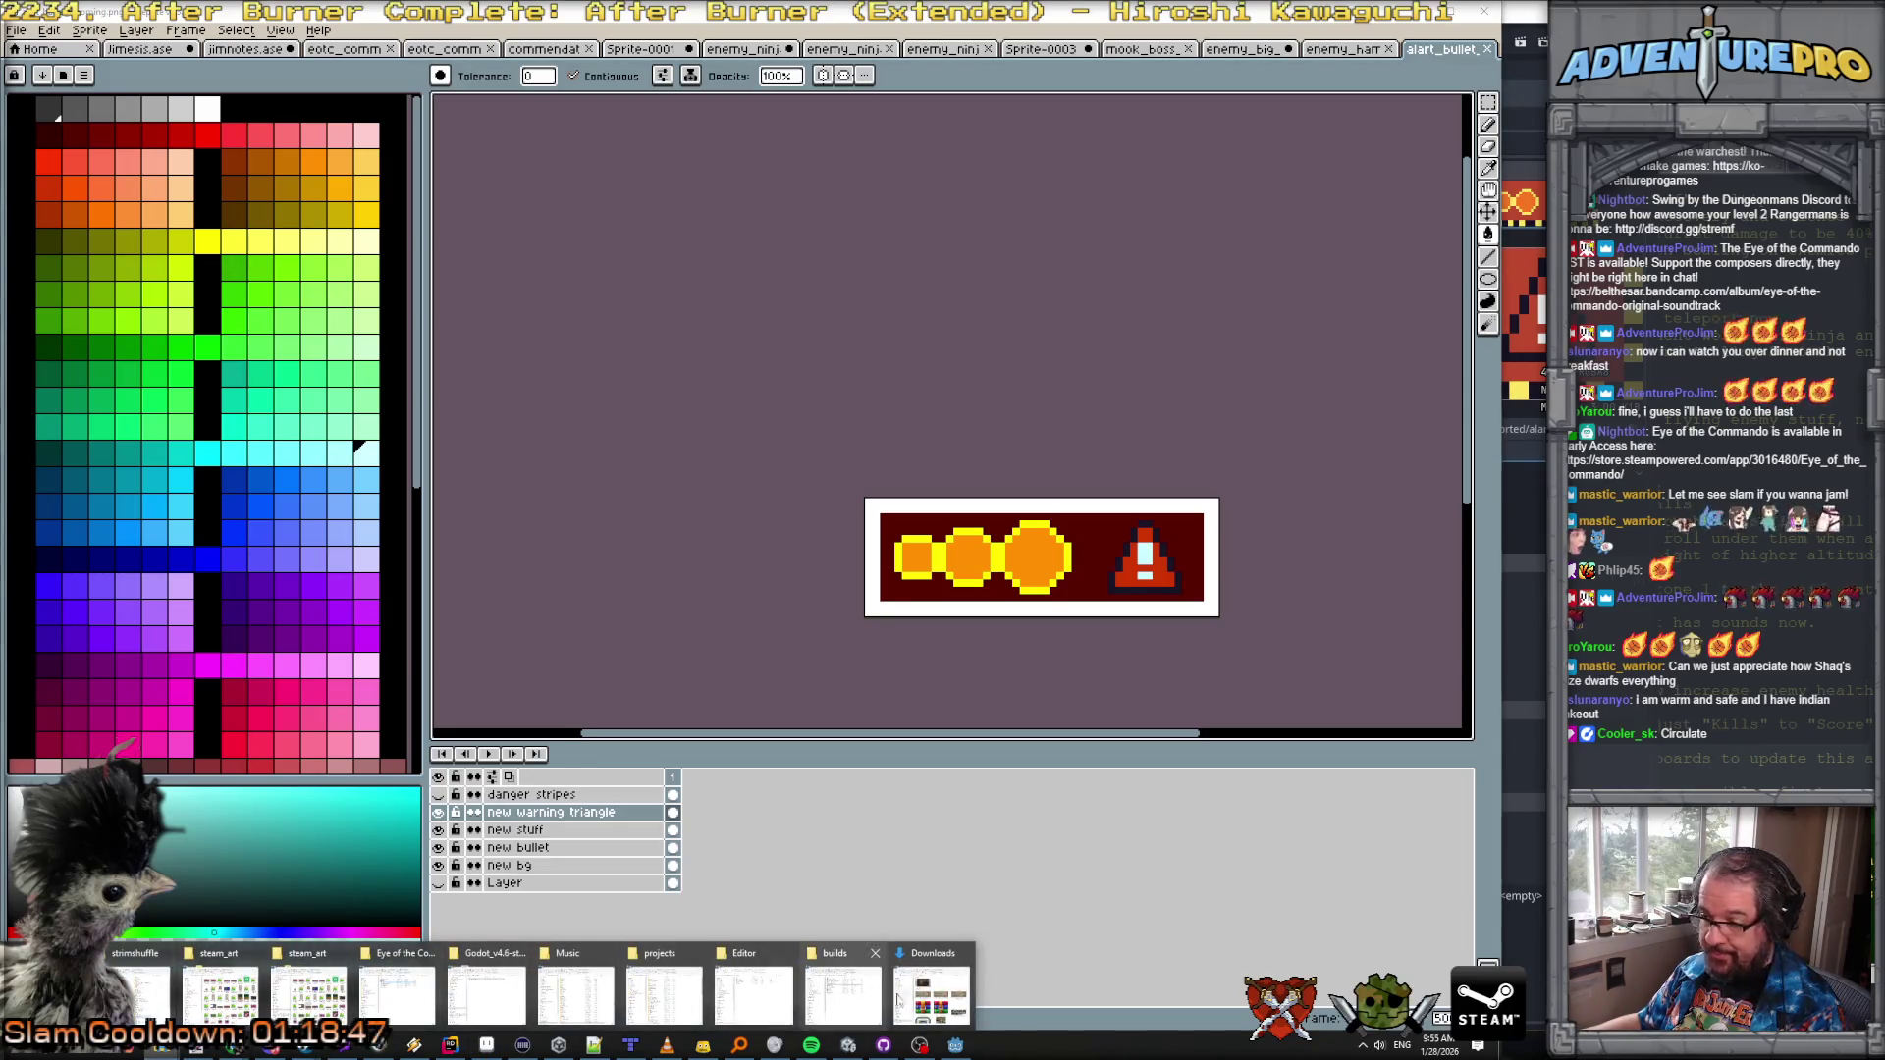
left_click(933, 996)
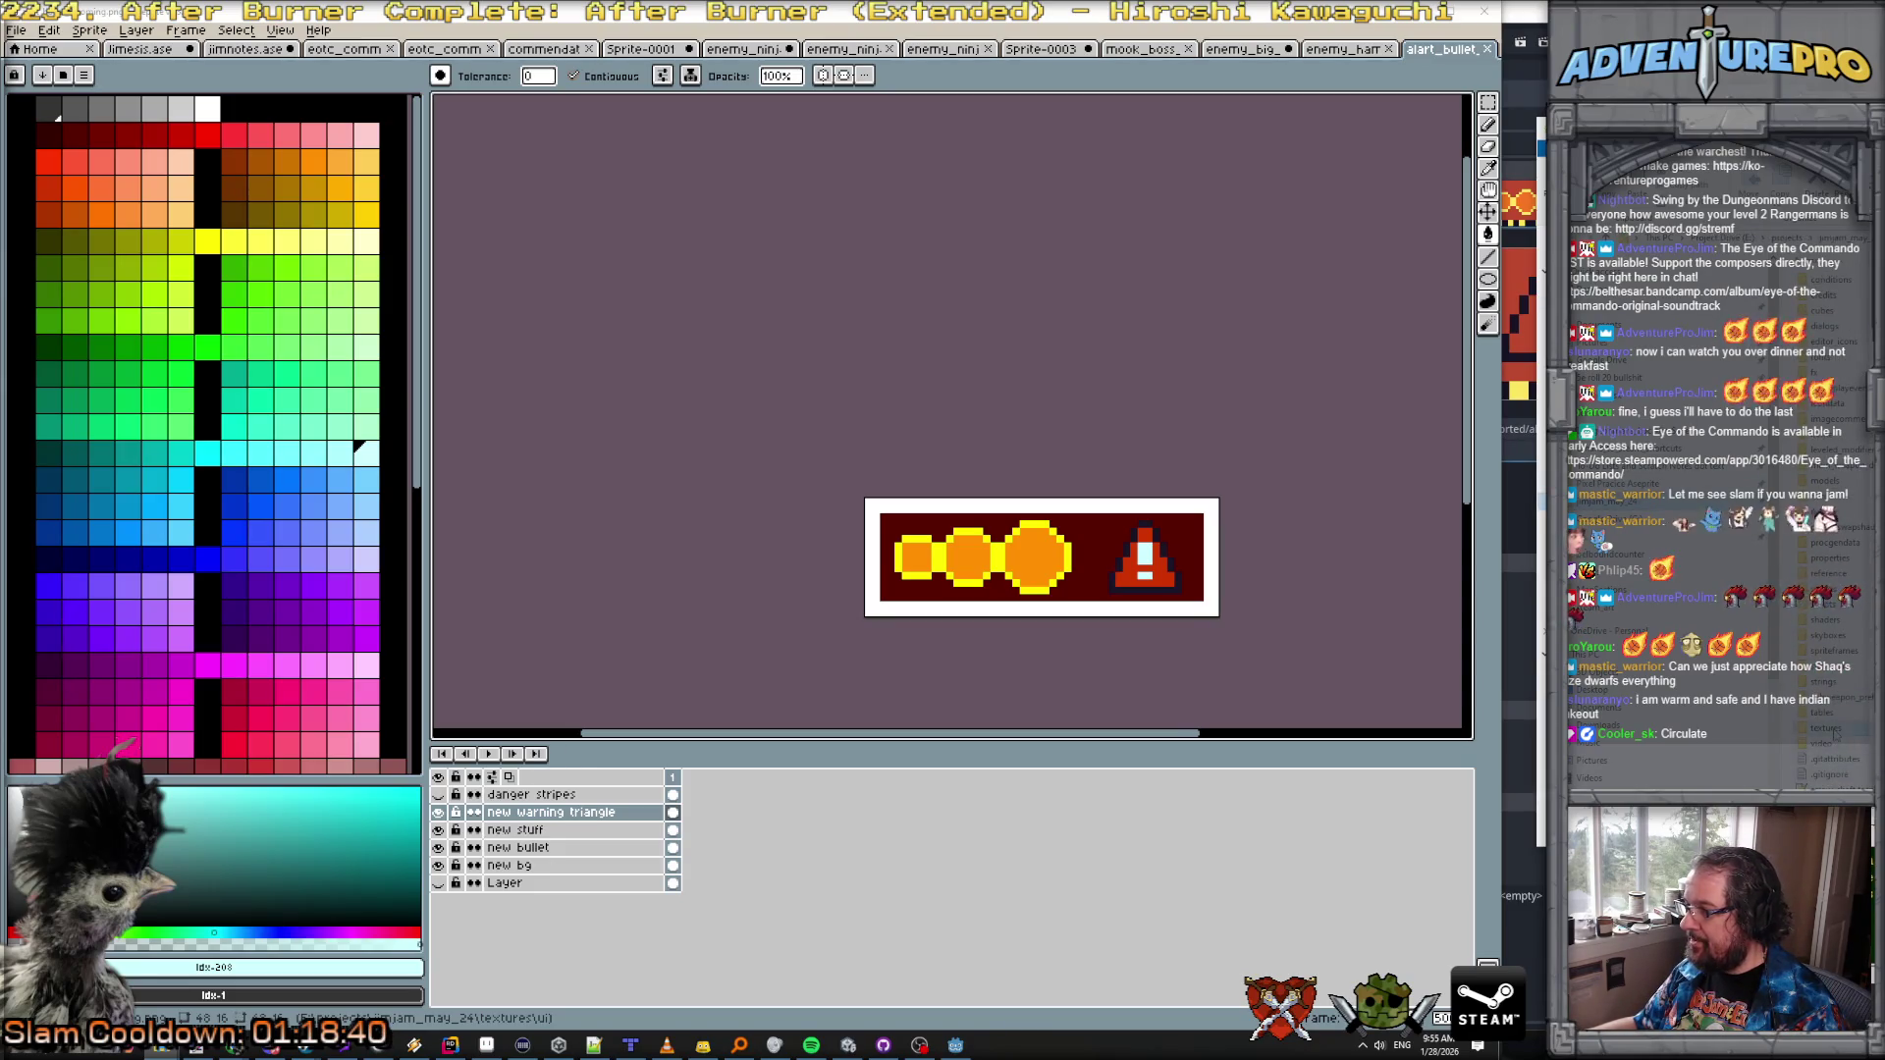
Step: Move alart_bullet_incoming.png into the ui folder, then minimize the File Explorer window
key("alt+Tab")
left_click_drag(1158, 114, 513, 115)
left_click(834, 511)
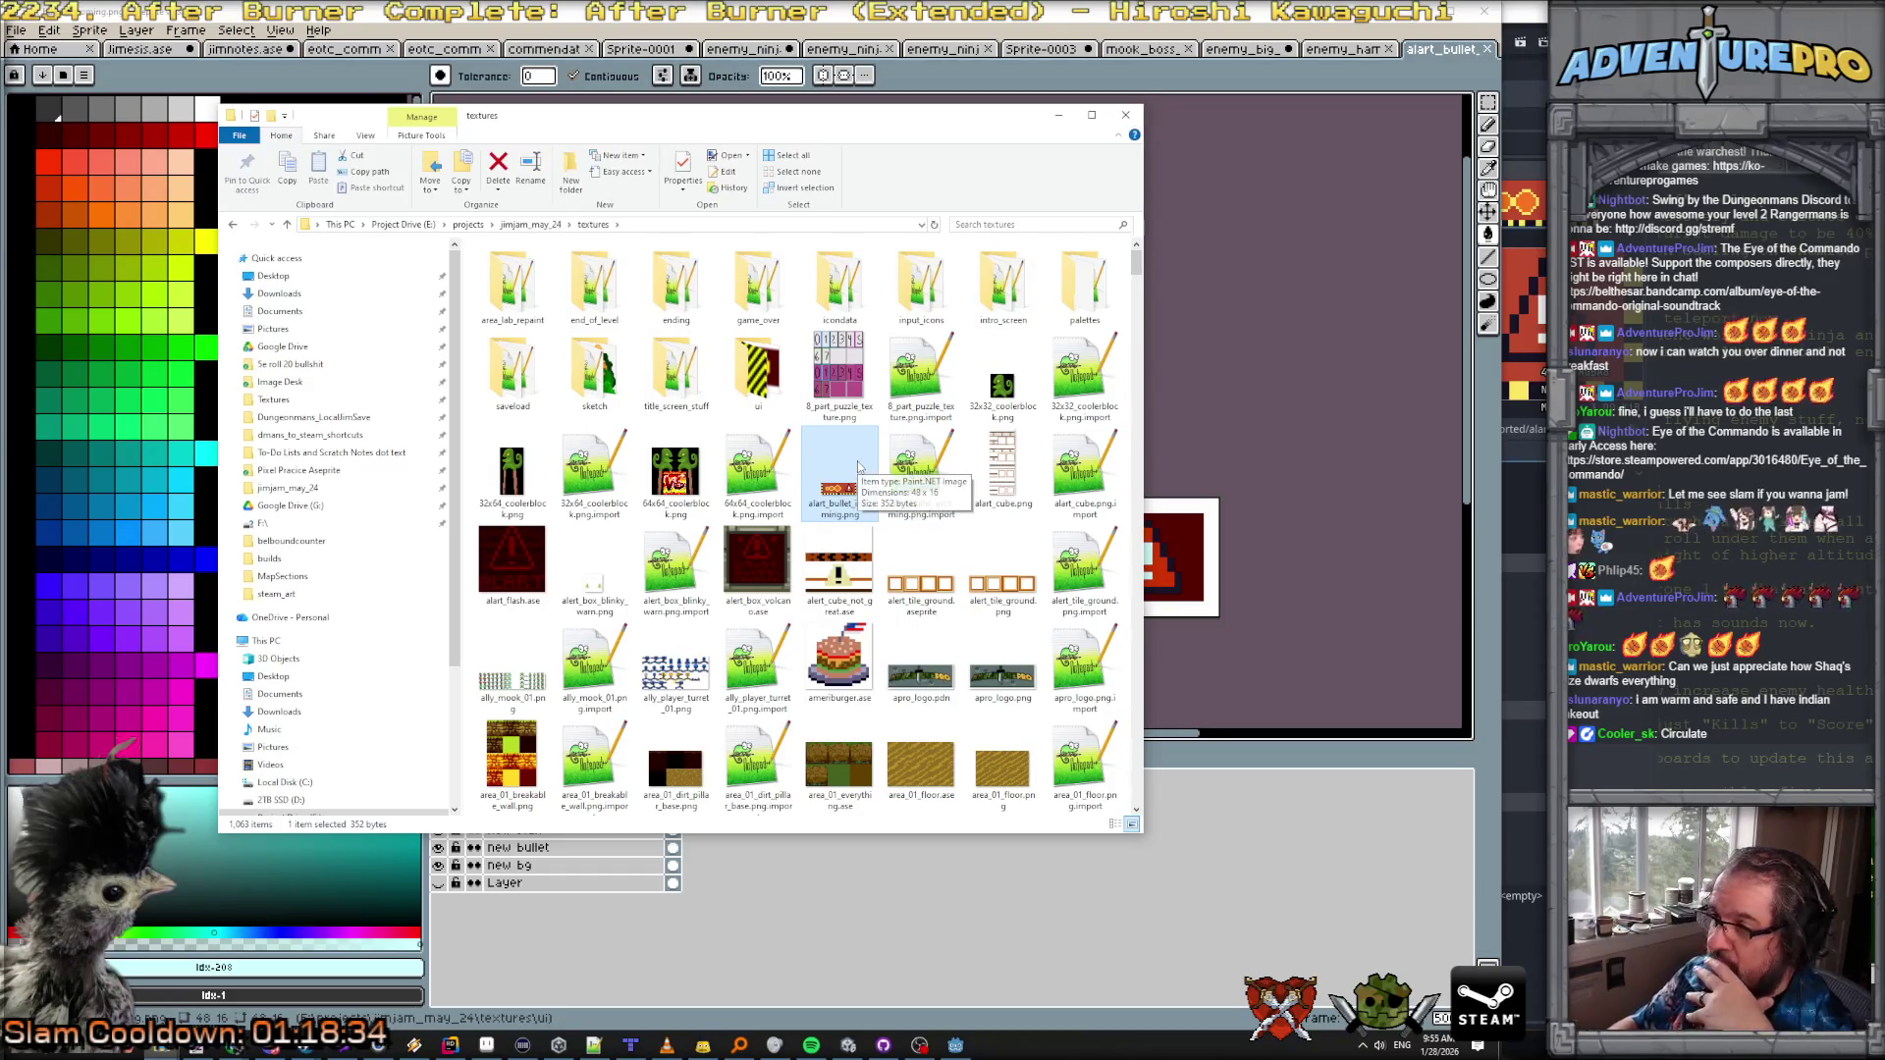
left_click_drag(856, 468, 775, 385)
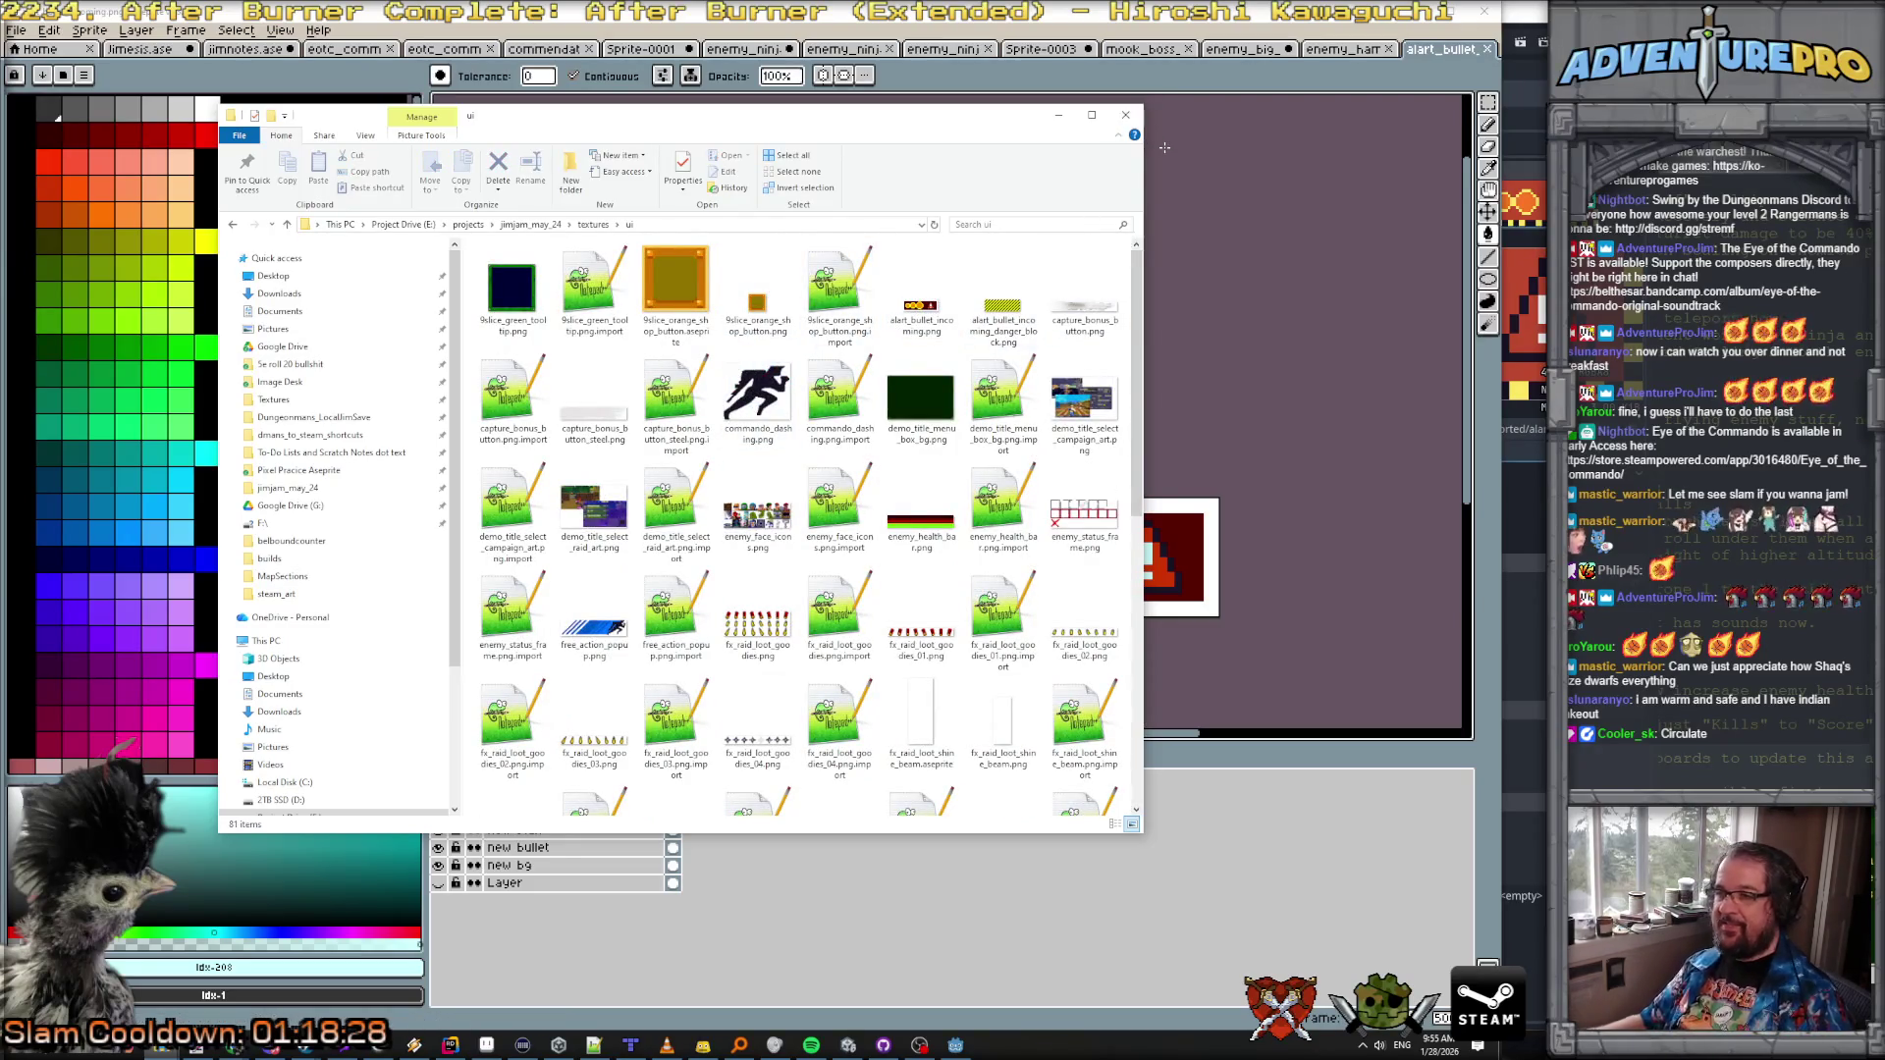
left_click(1059, 115)
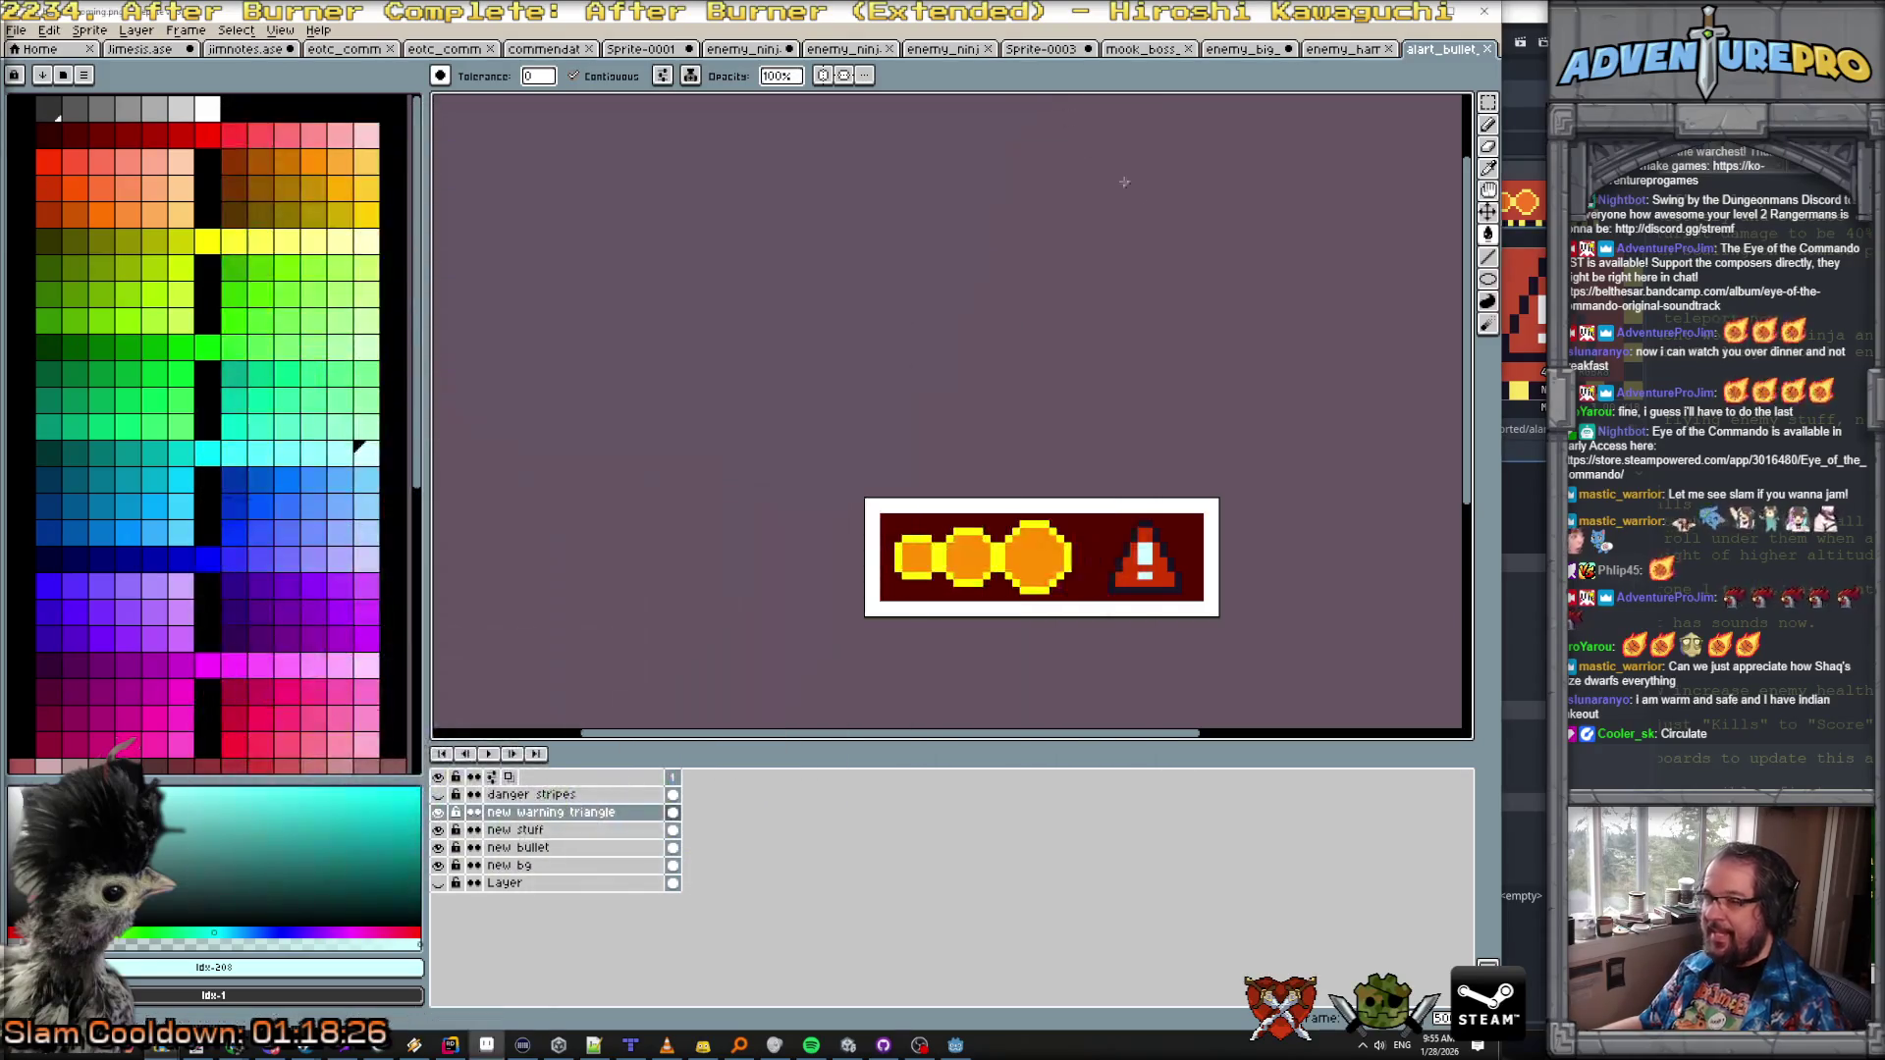
Step: Set the imgAlart node's Position to x -24, y -8
left_click(1421, 12)
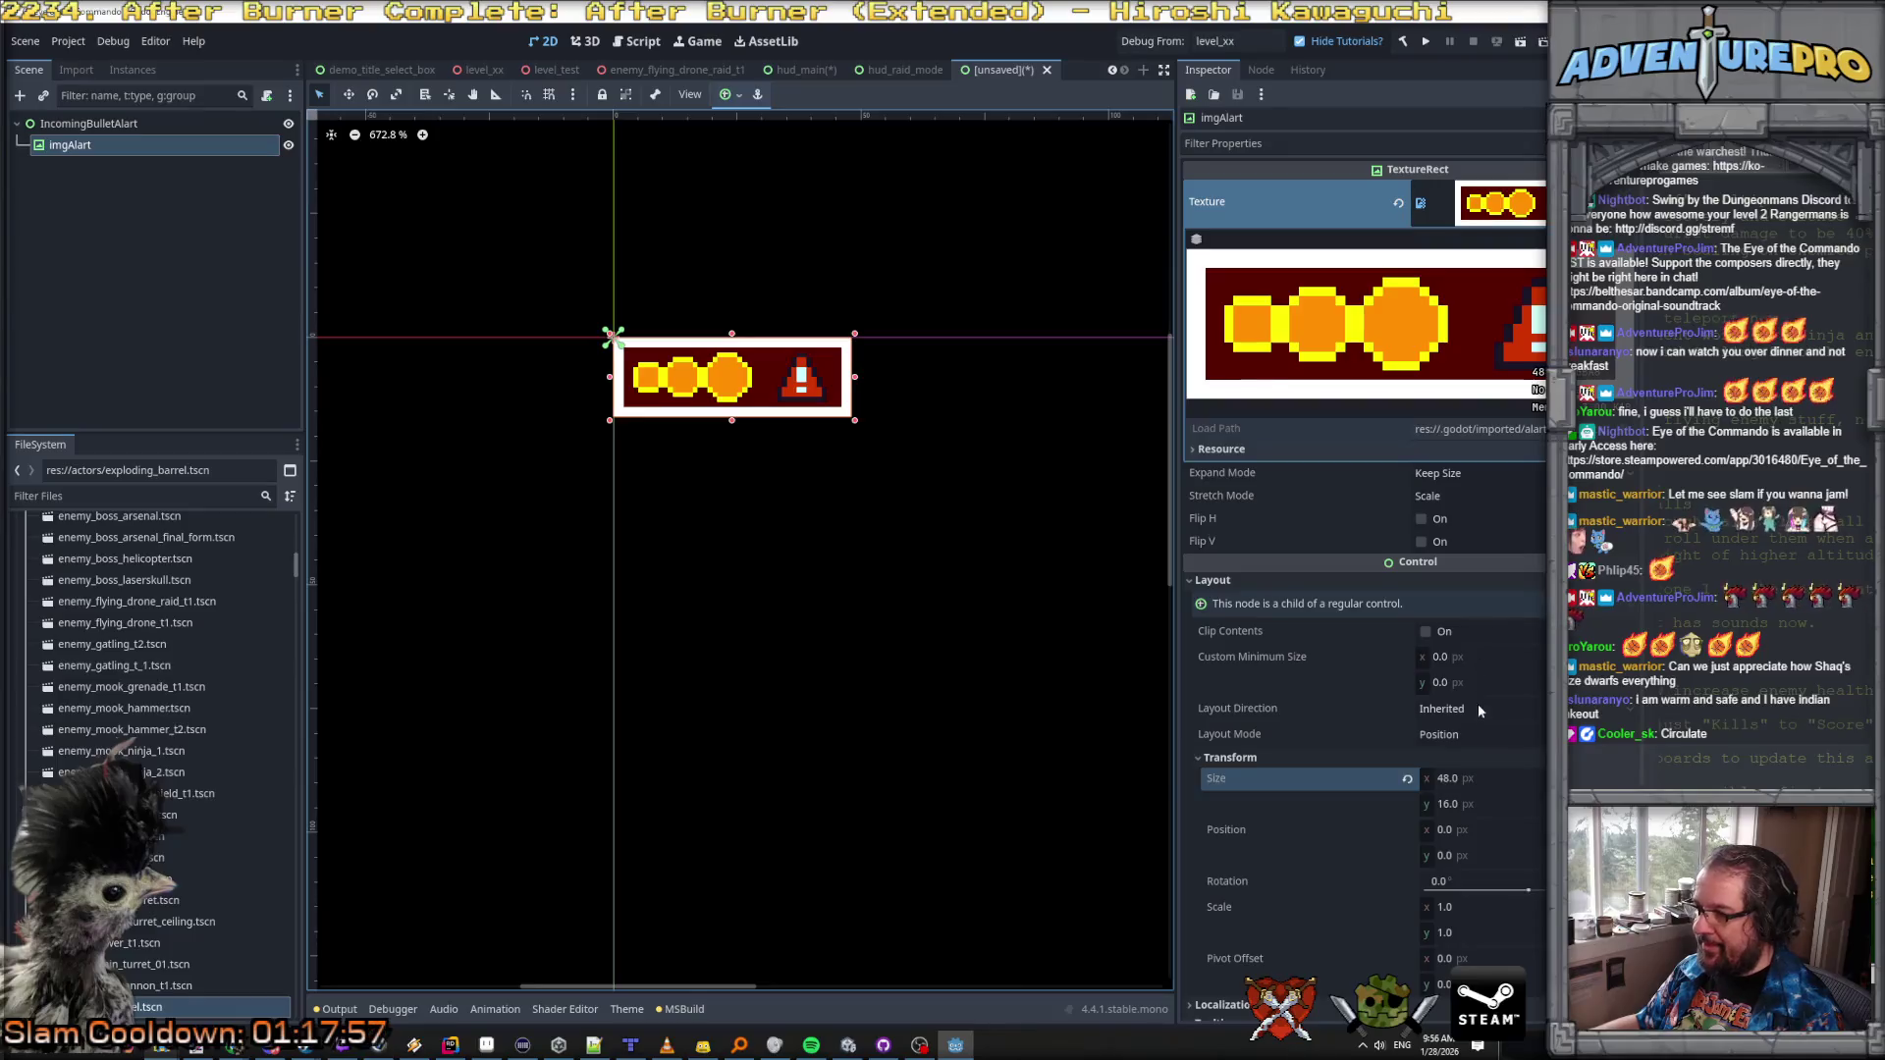
left_click(1494, 854)
left_click(1499, 830)
type("-24")
key("Return")
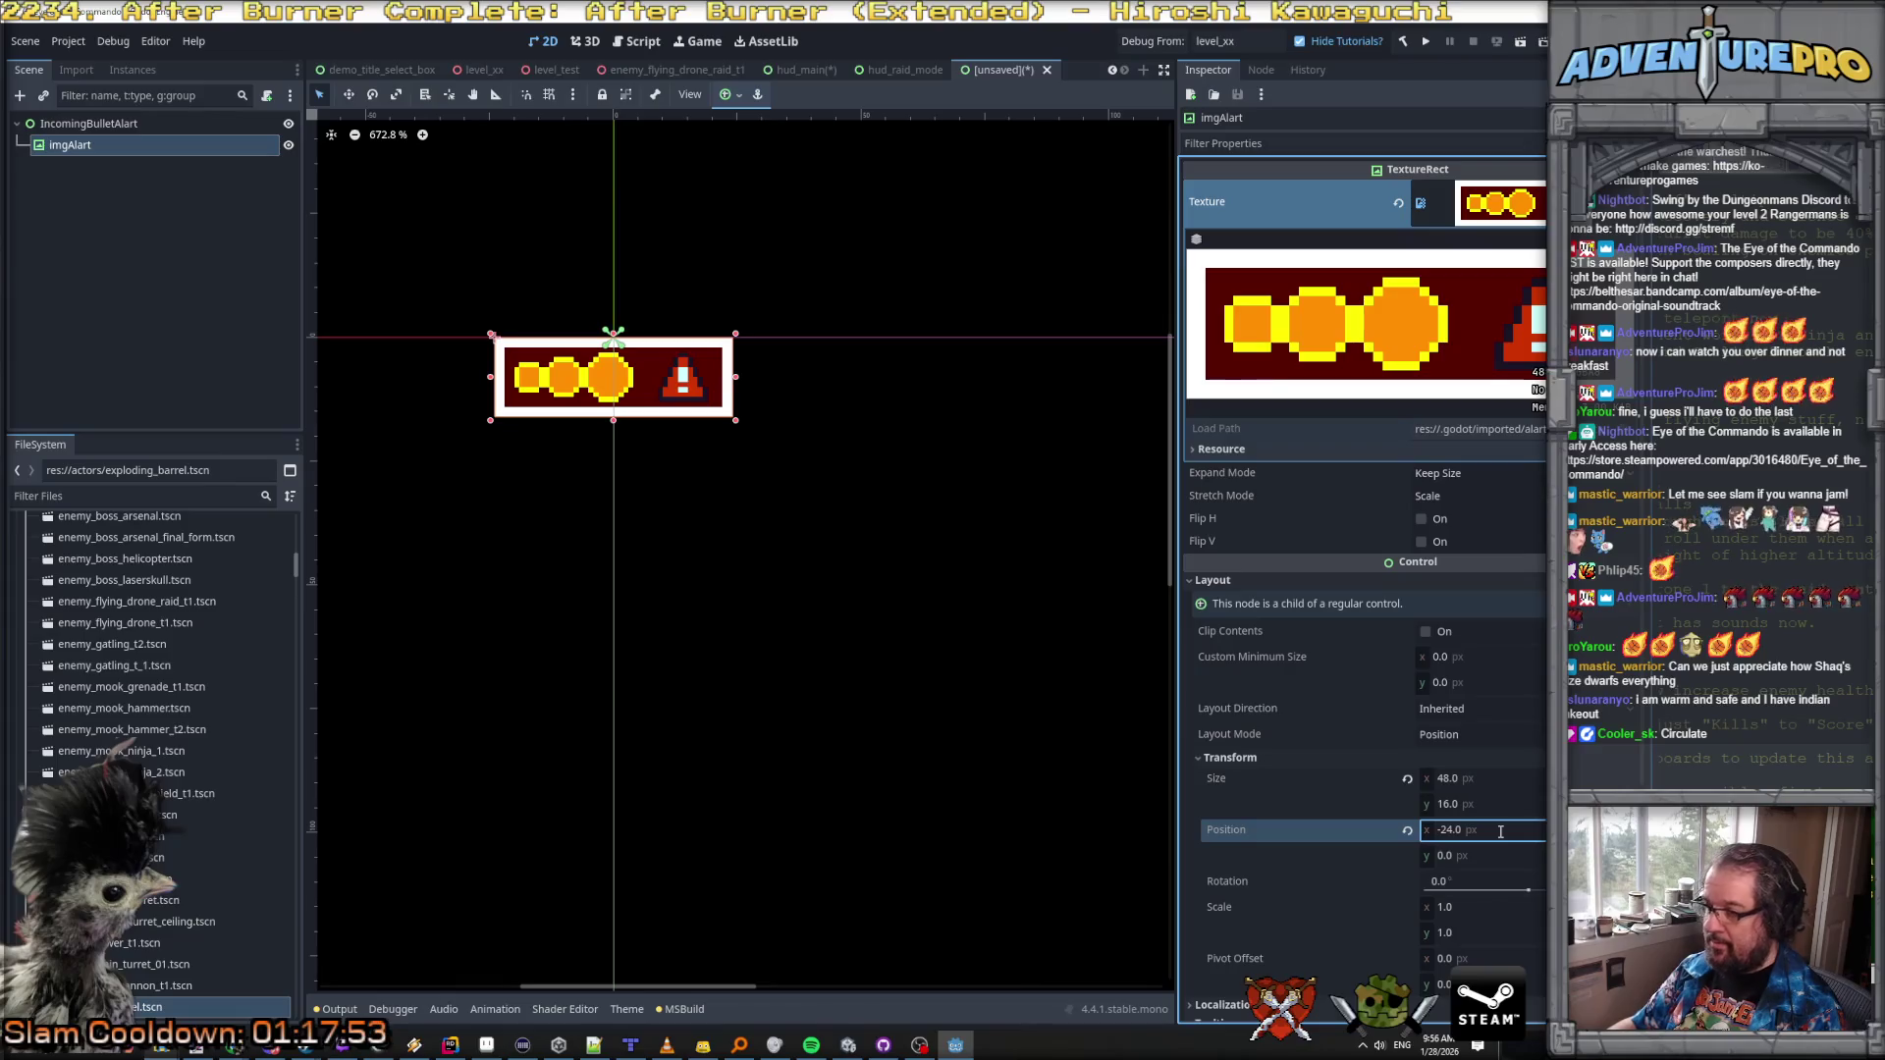
key("Tab")
type("-8")
key("Return")
Step: Save the scene as incoming_bullet_alart.tscn in res://actors/ui
key("ctrl+s")
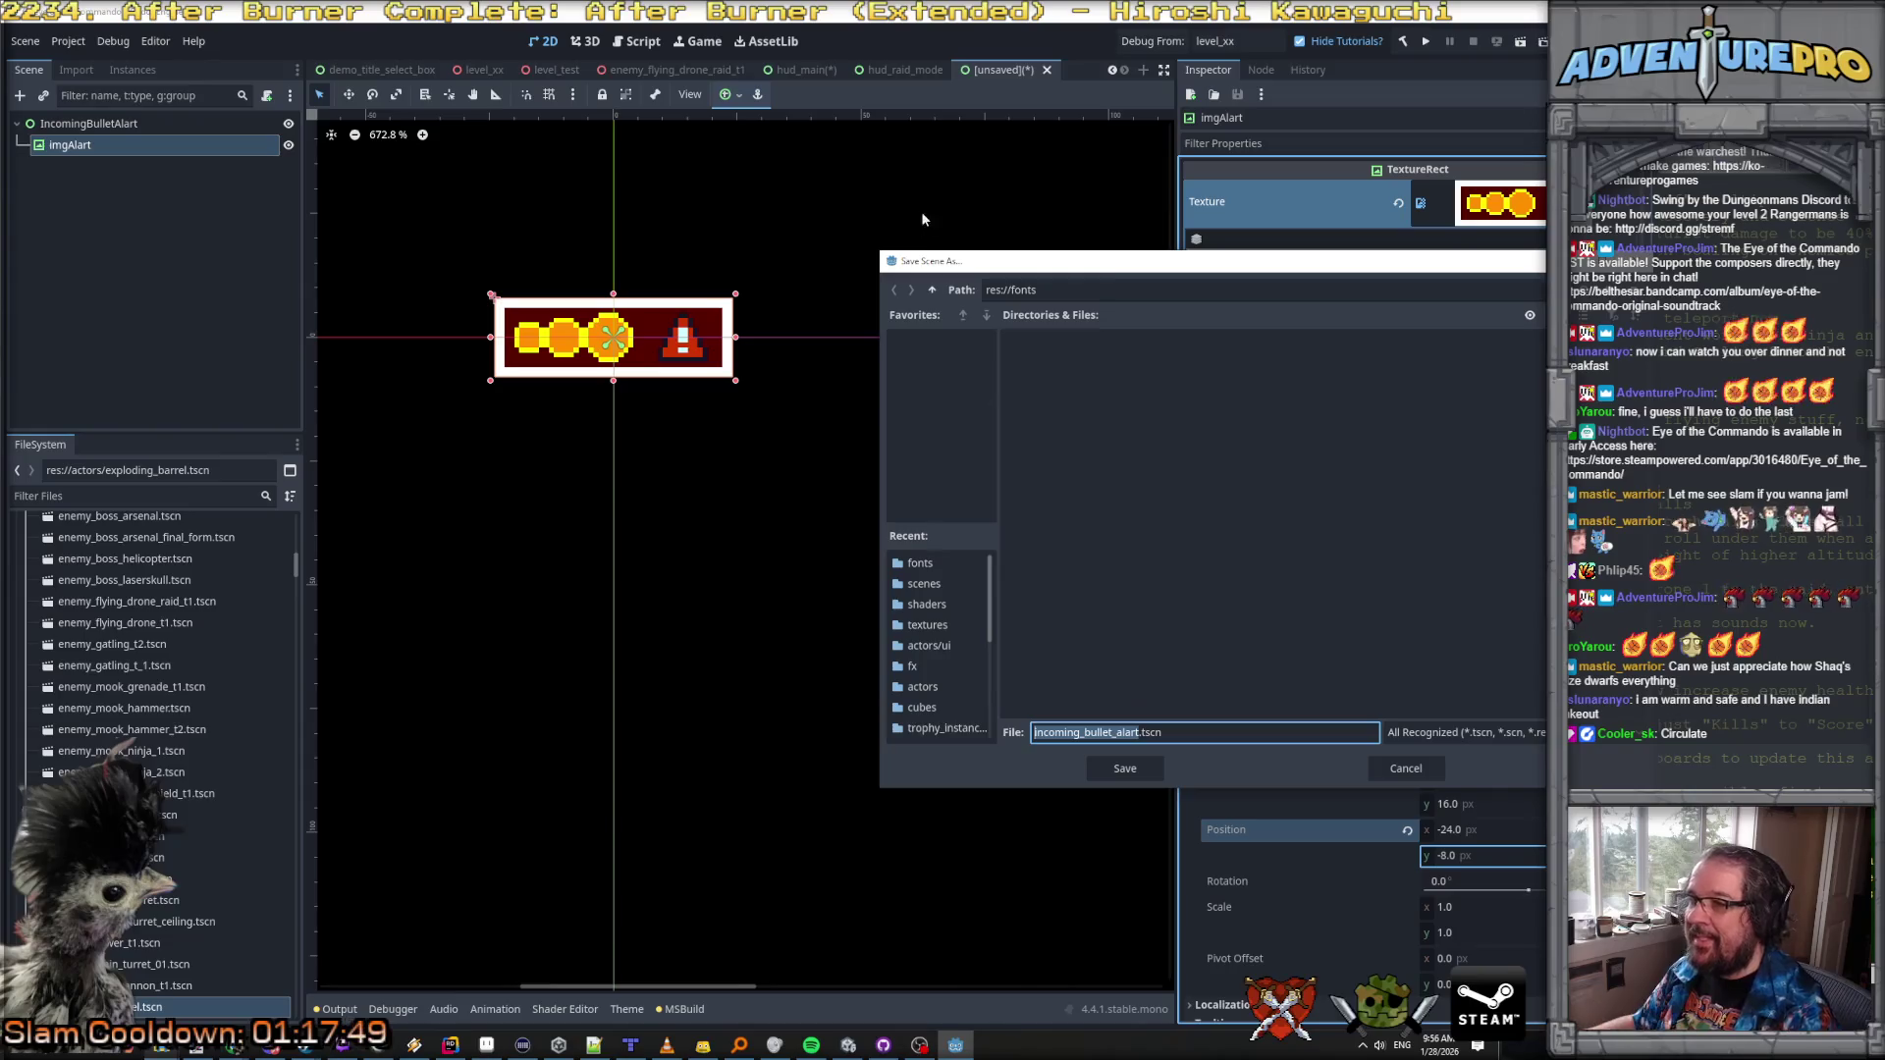
left_click(932, 290)
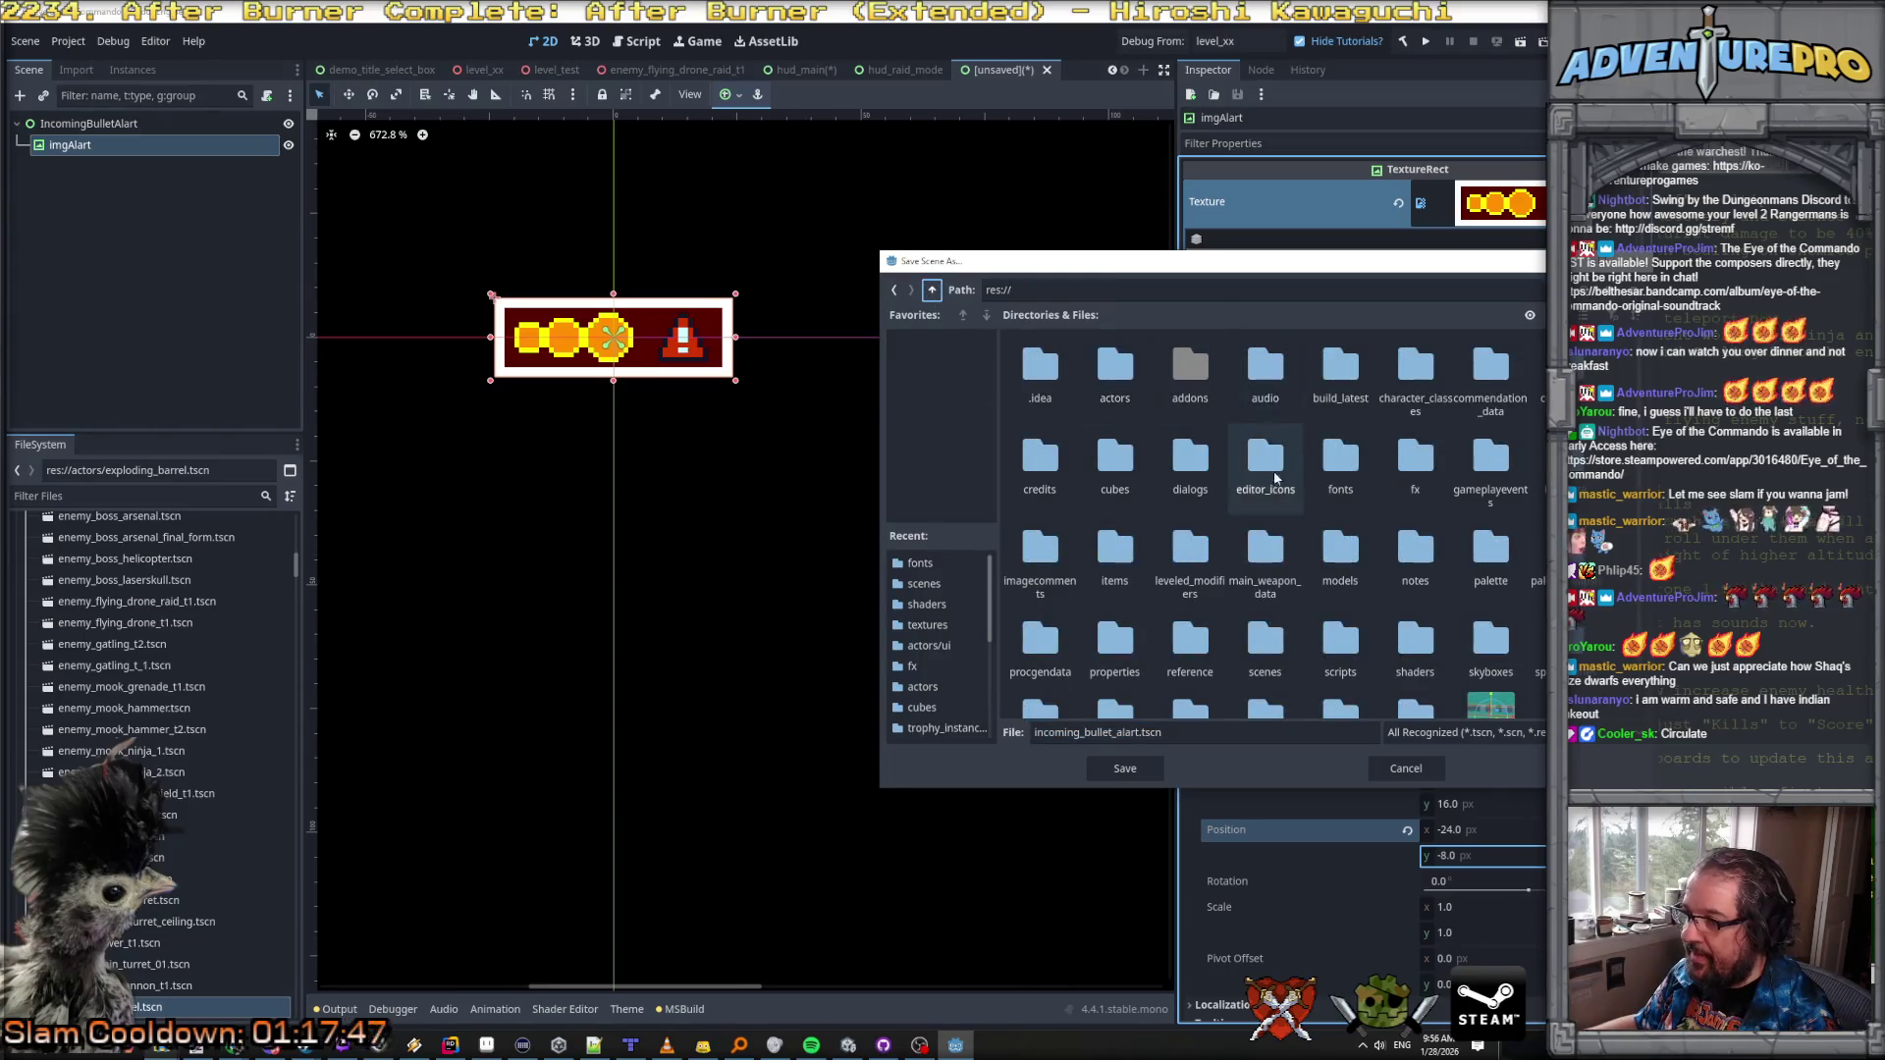
scroll(1311, 589, "down", 1)
double_click(1262, 589)
scroll(1247, 537, "down", 2)
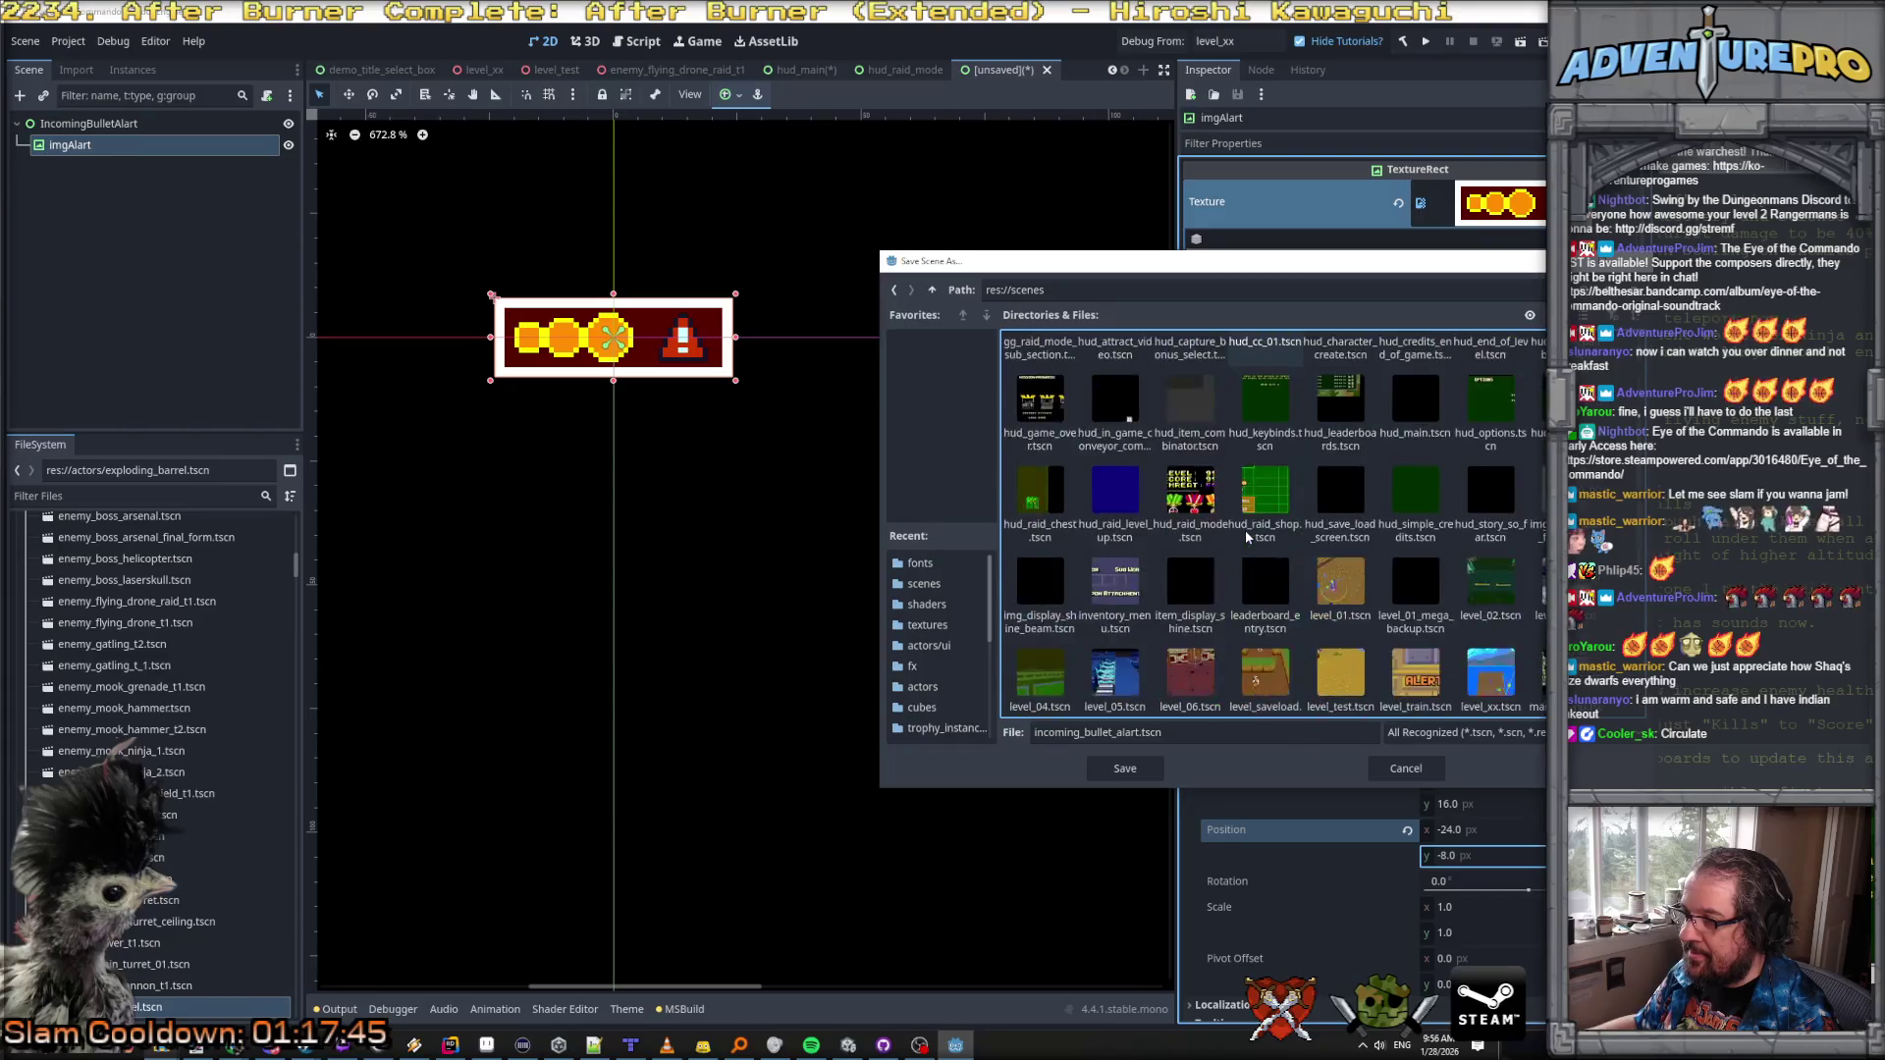
left_click(932, 290)
double_click(1115, 368)
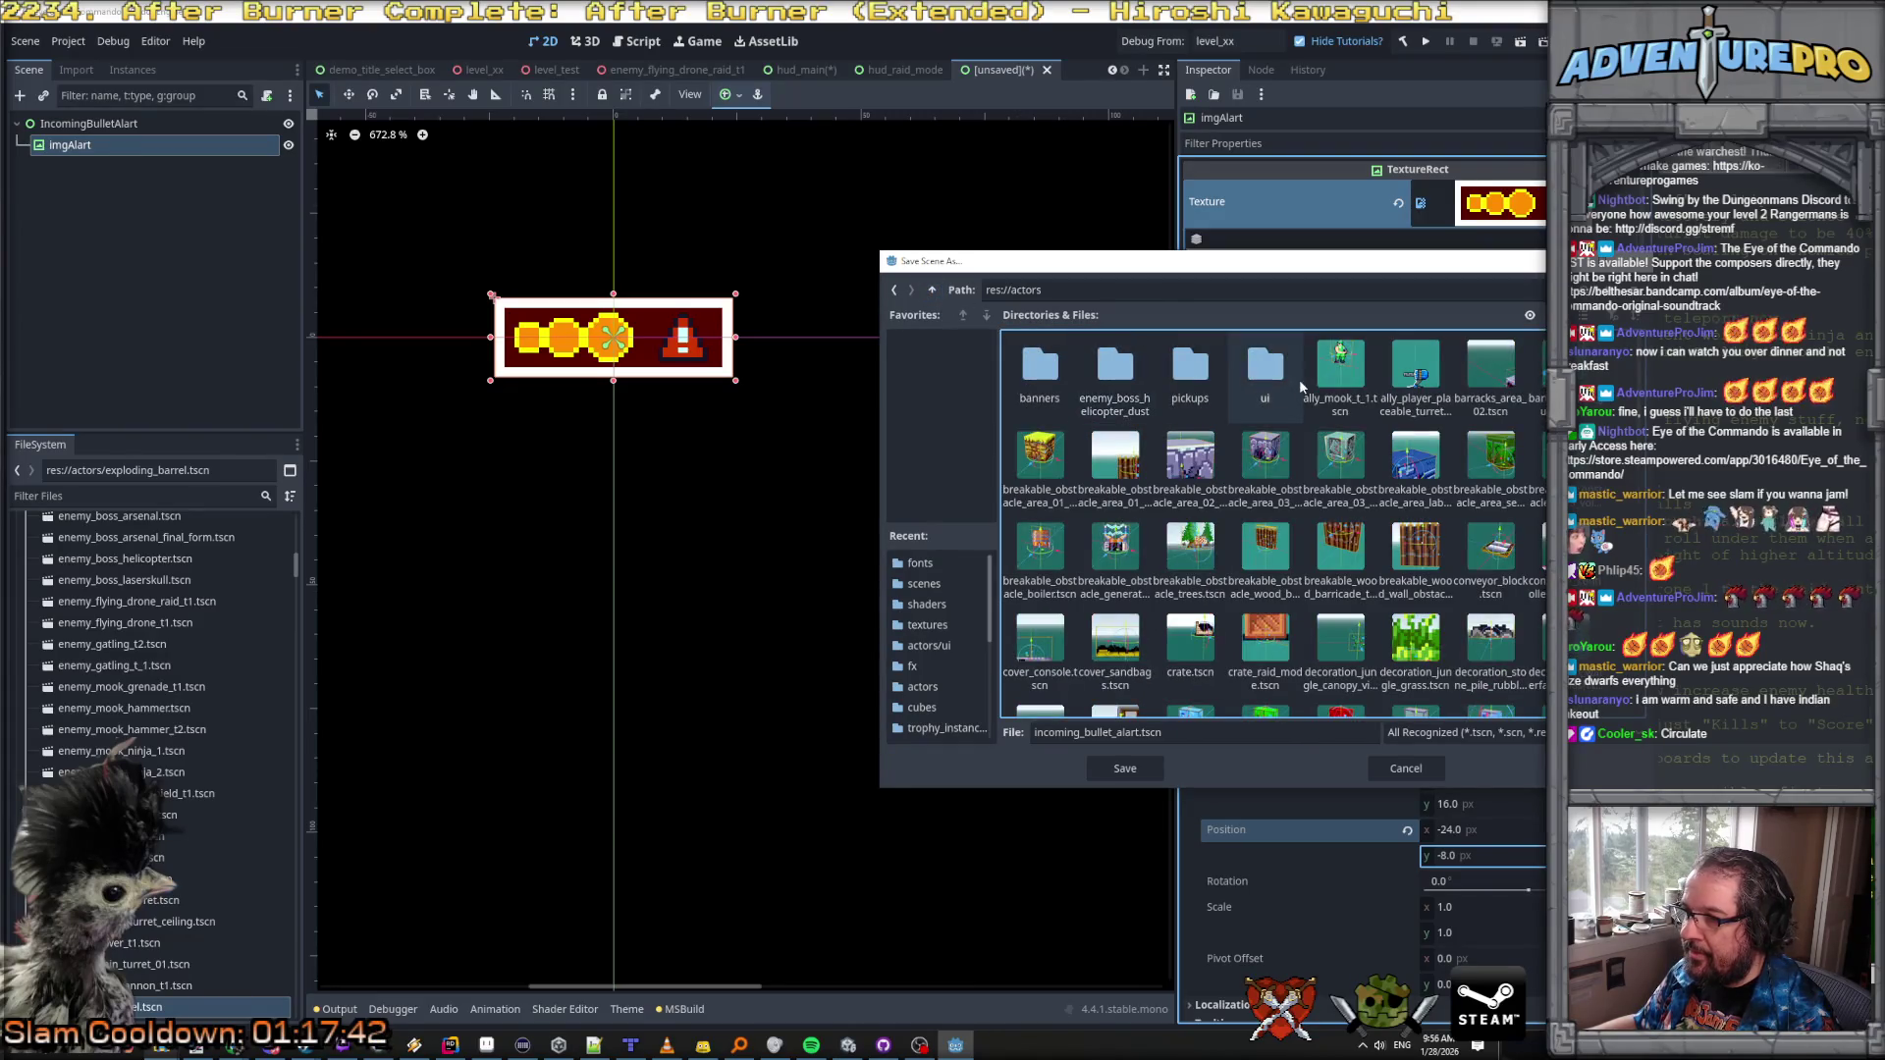
double_click(1270, 367)
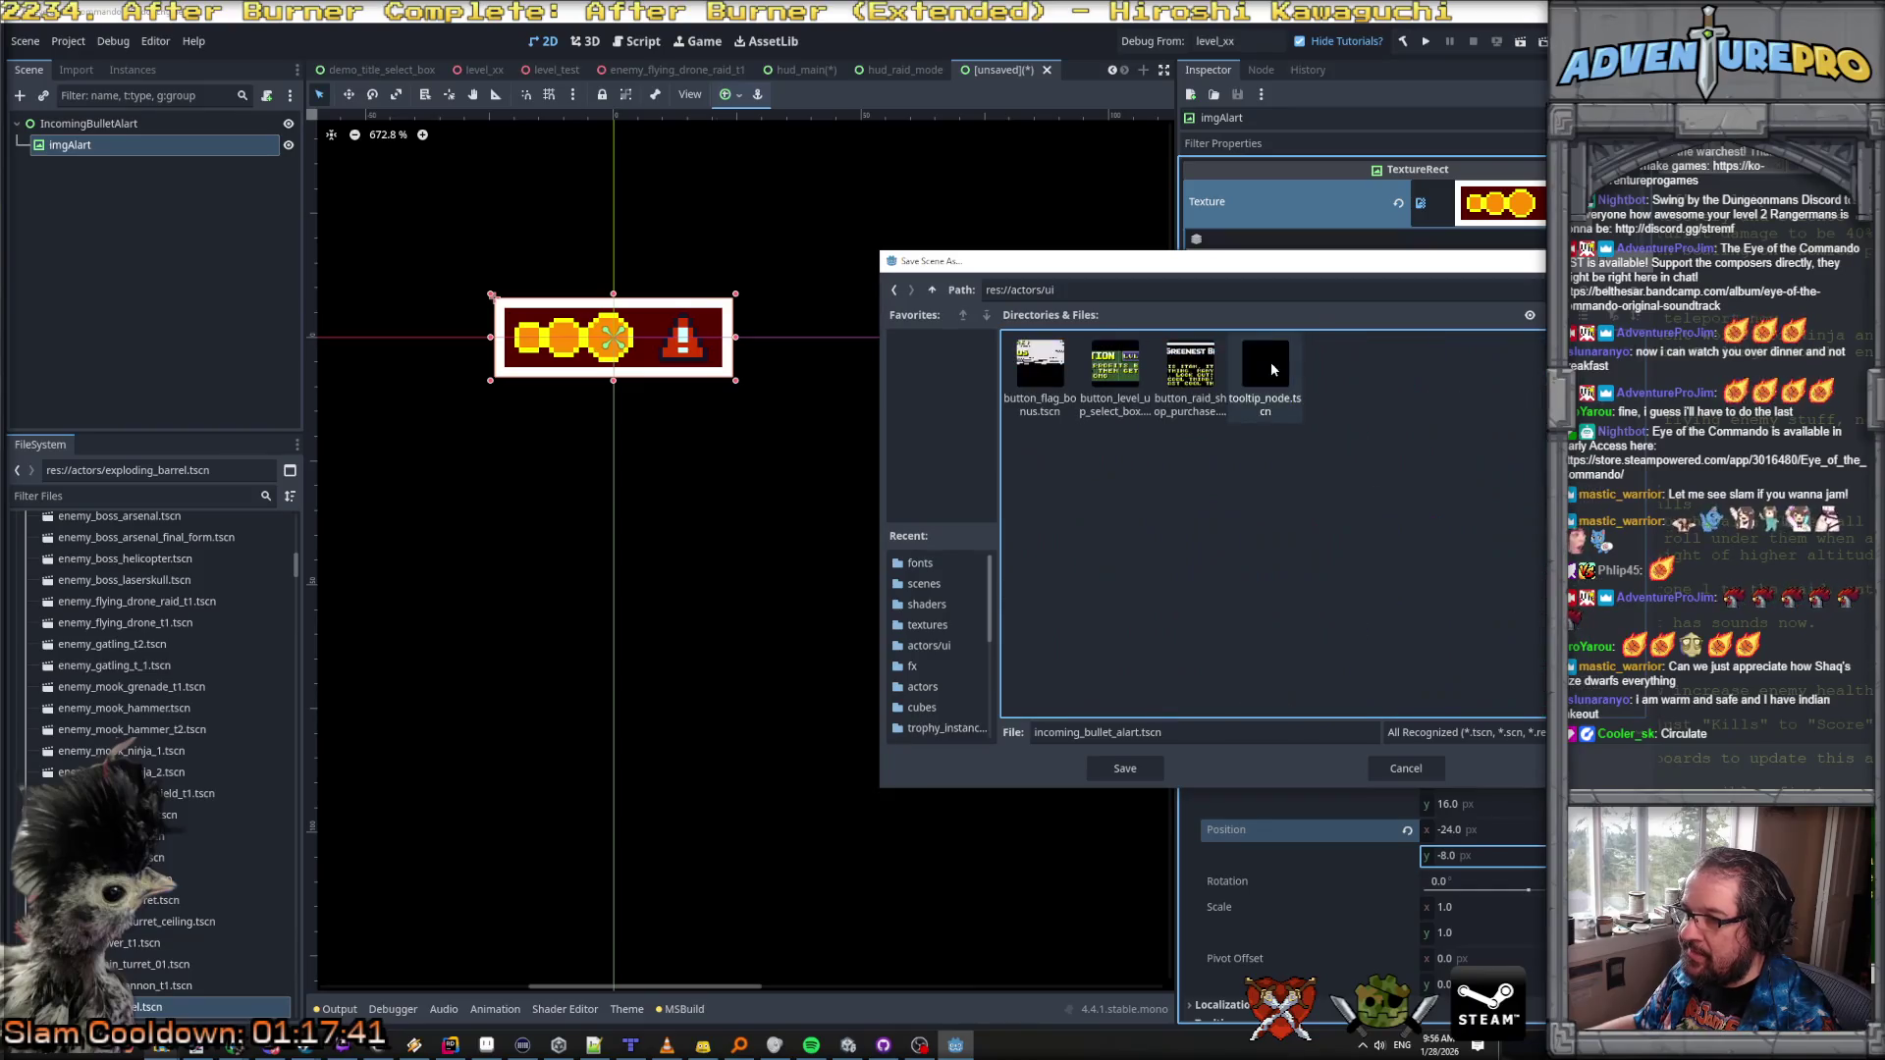
left_click(1144, 764)
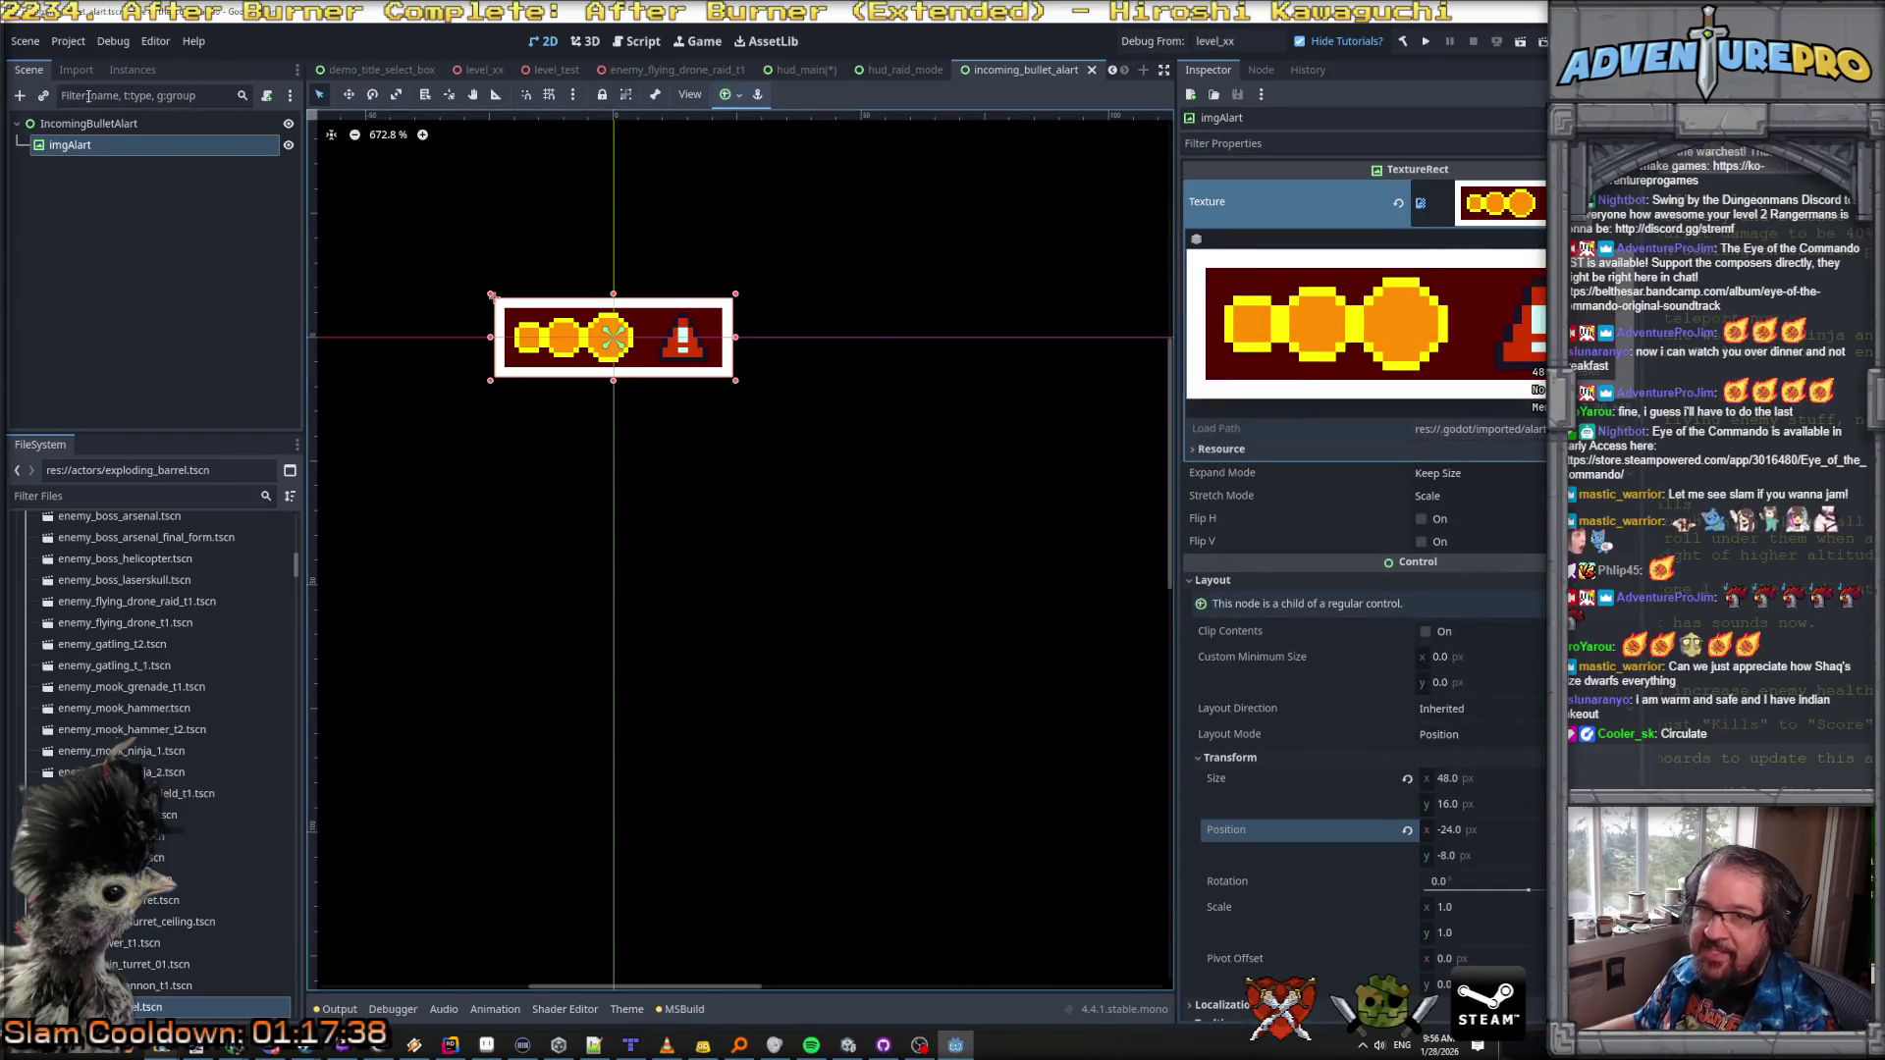
Step: Give imgAlart a new CanvasItemMaterial, leaving its blend mode at Mix
left_click(88, 123)
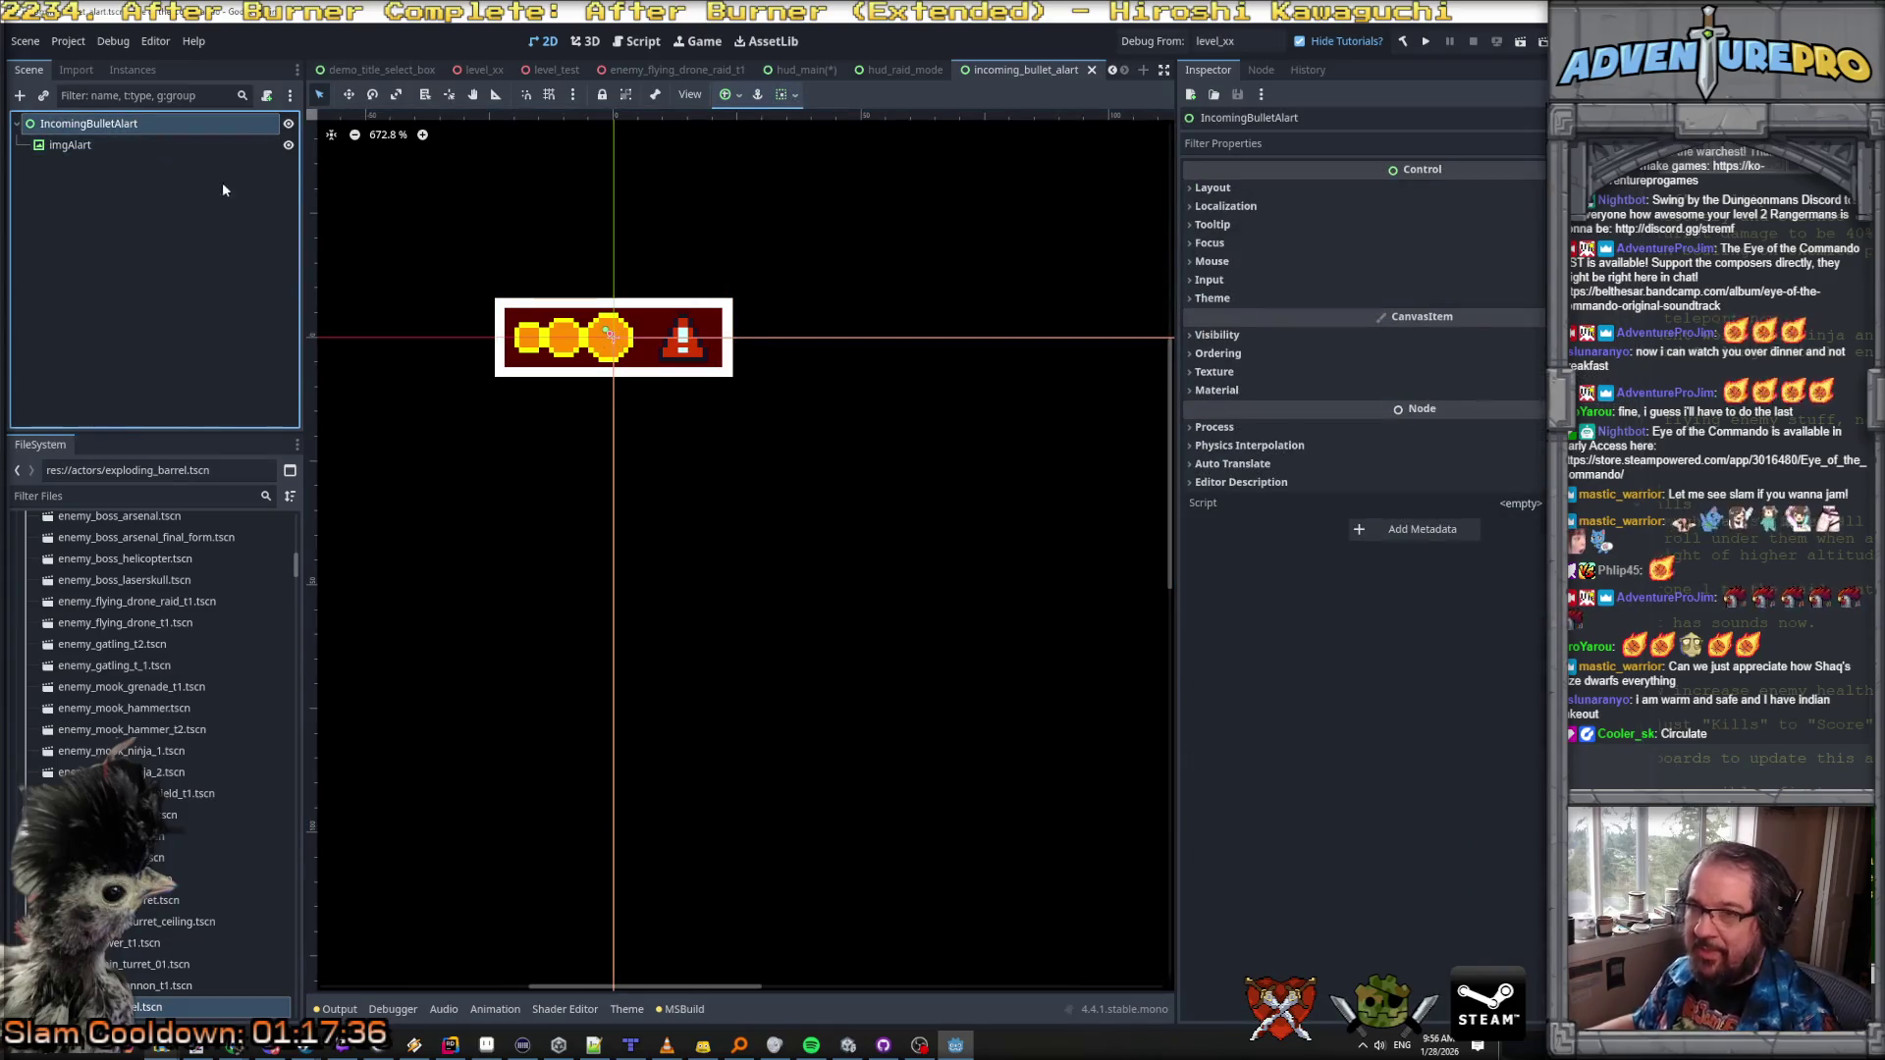
left_click(70, 144)
scroll(1461, 624, "down", 3)
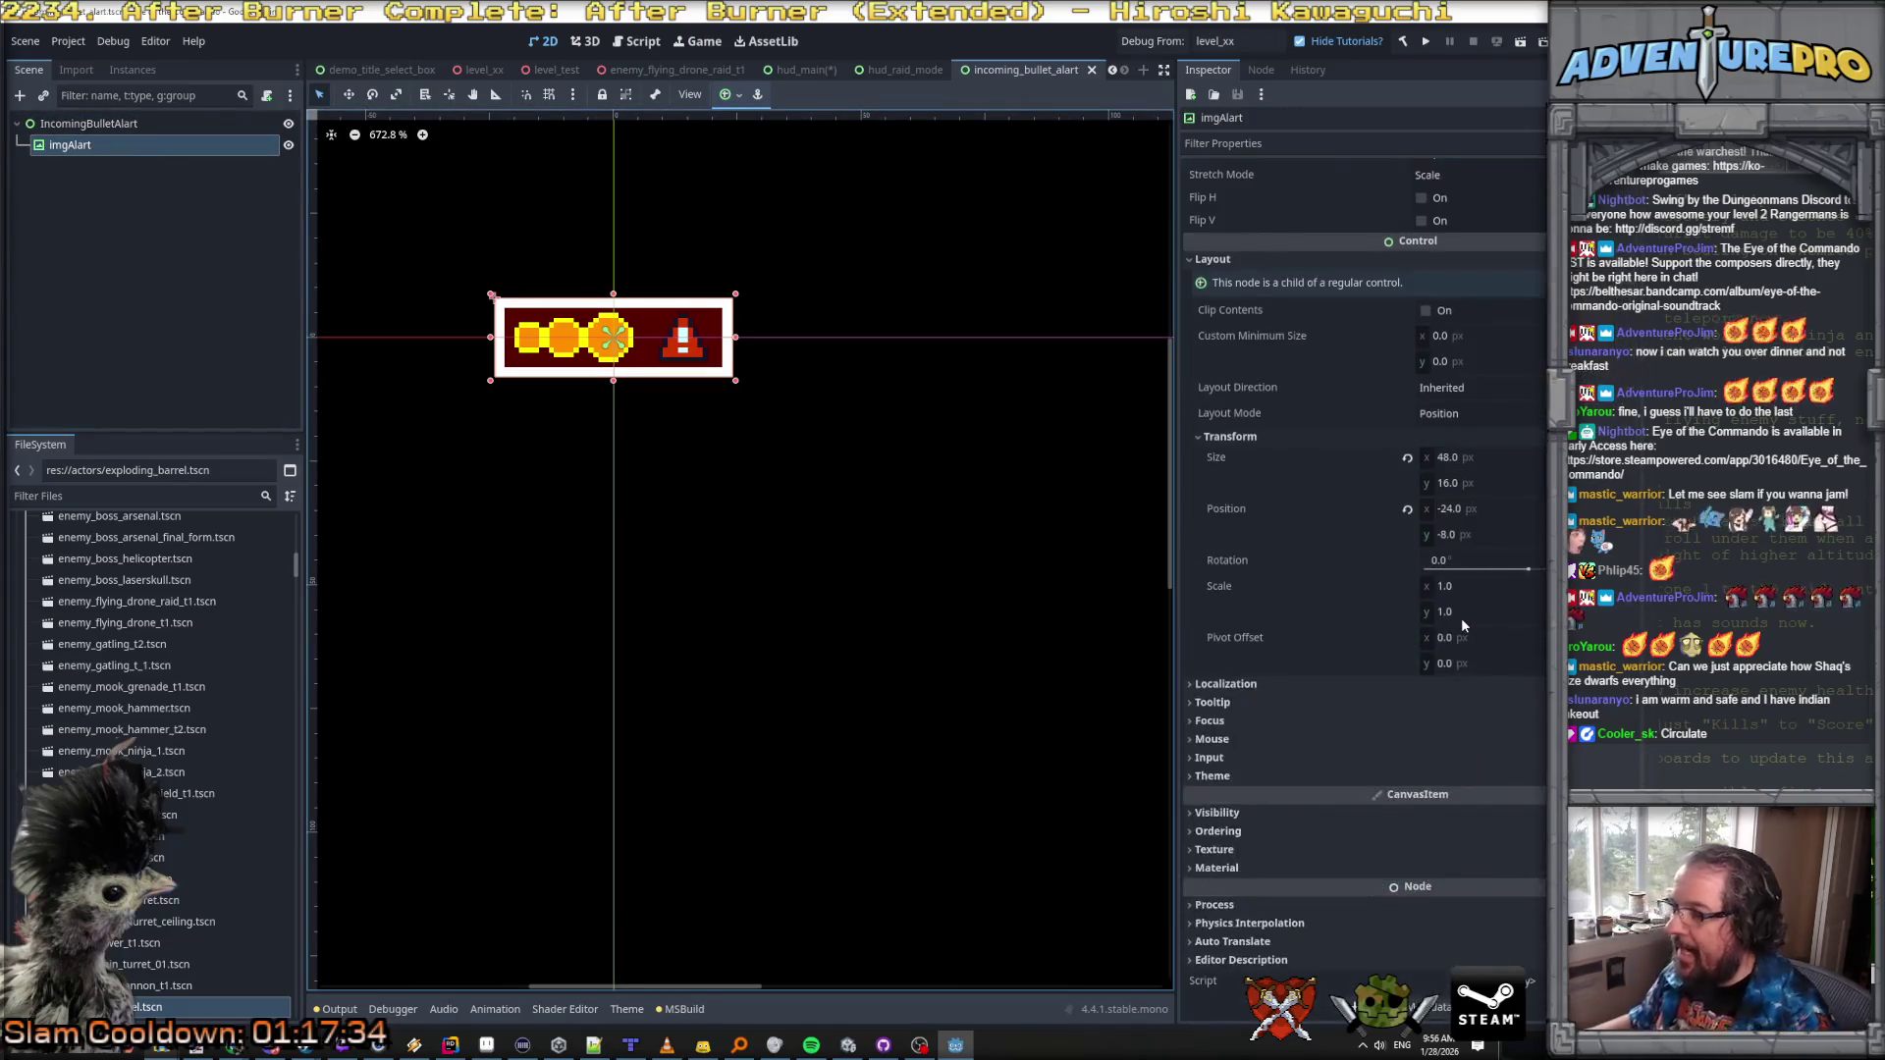
left_click(1267, 868)
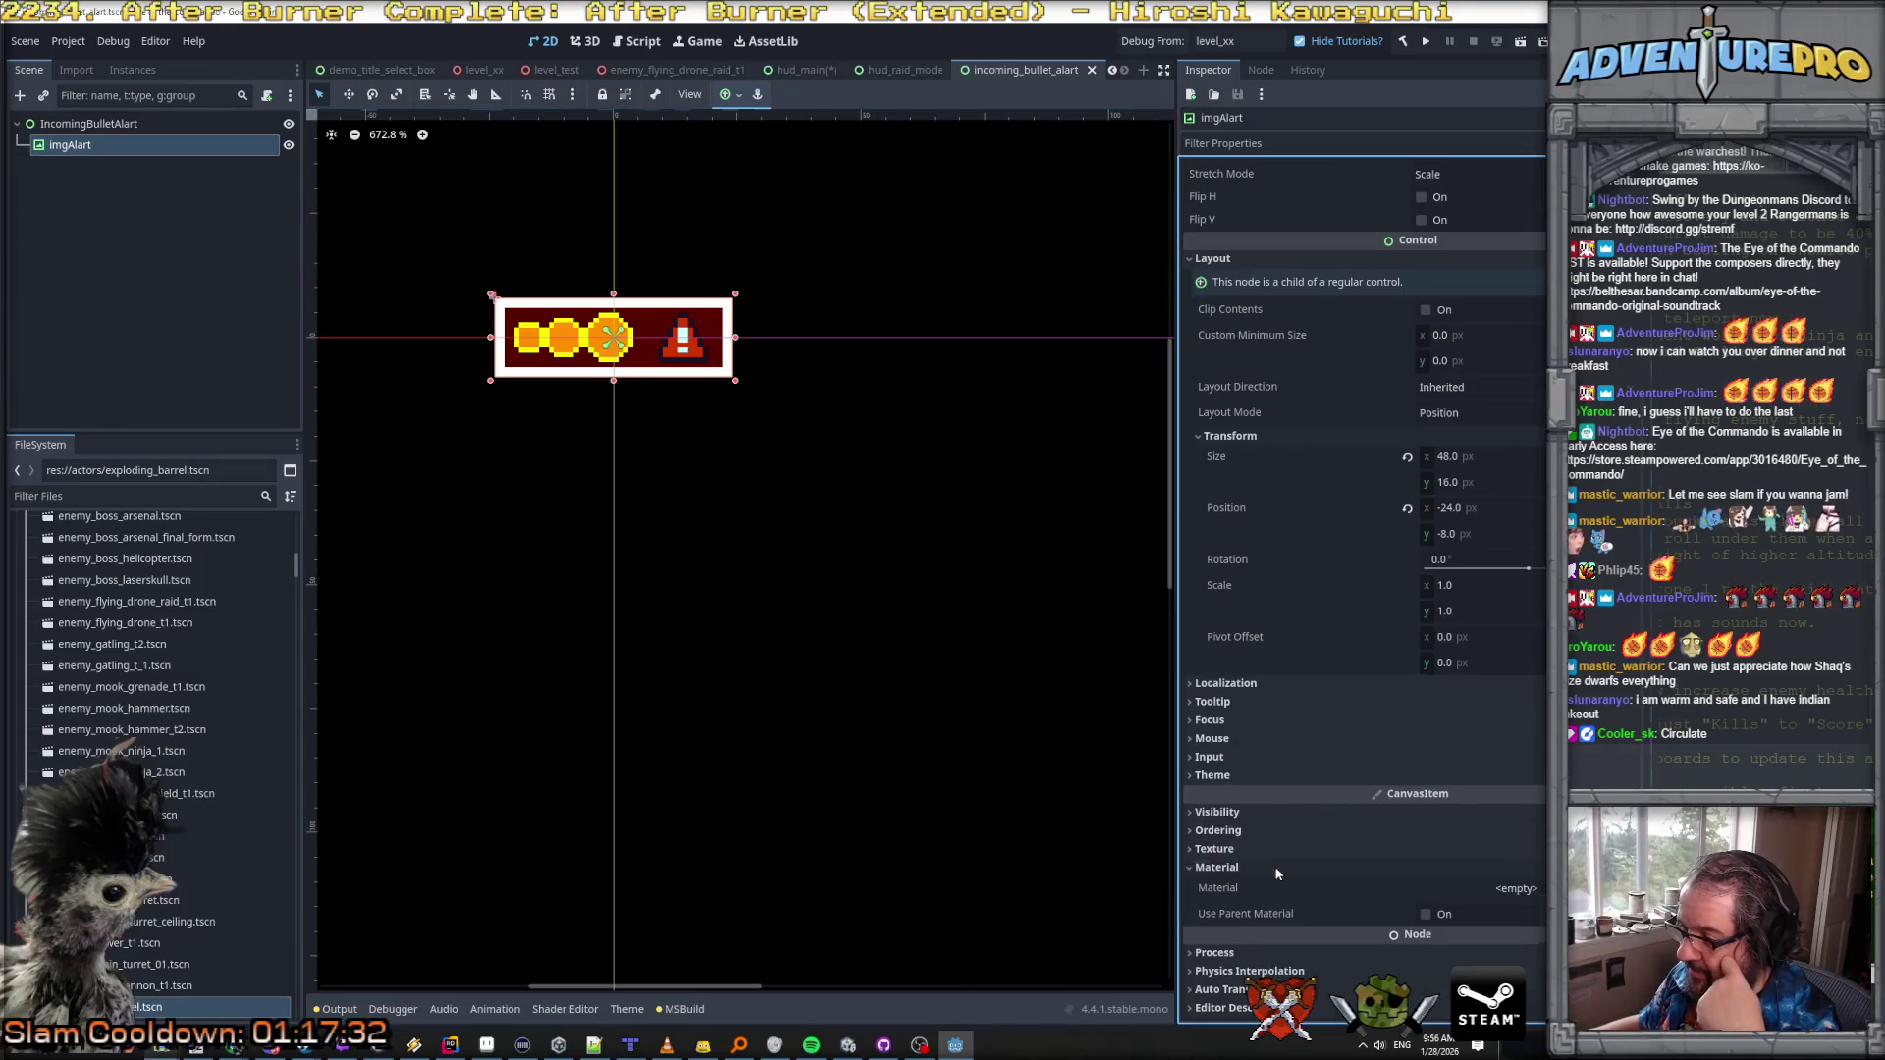
left_click(1517, 888)
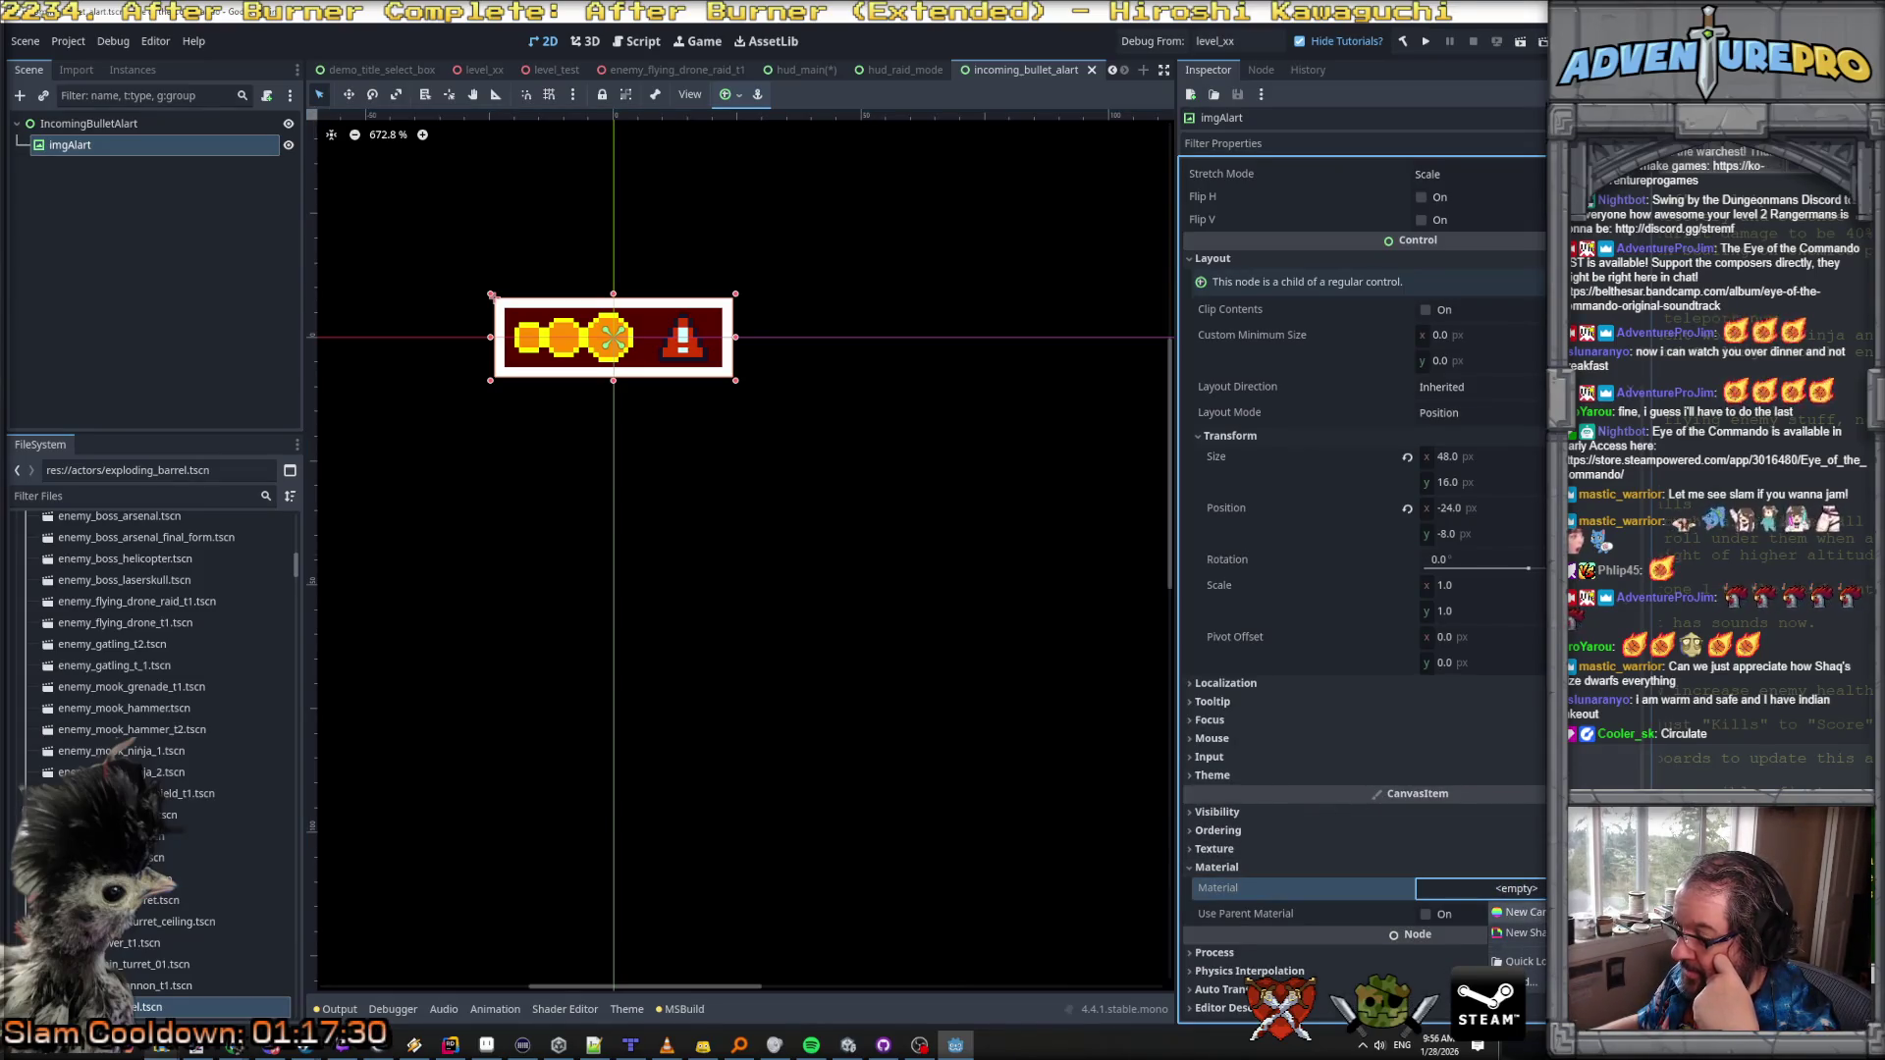
left_click(1522, 912)
scroll(1540, 727, "down", 5)
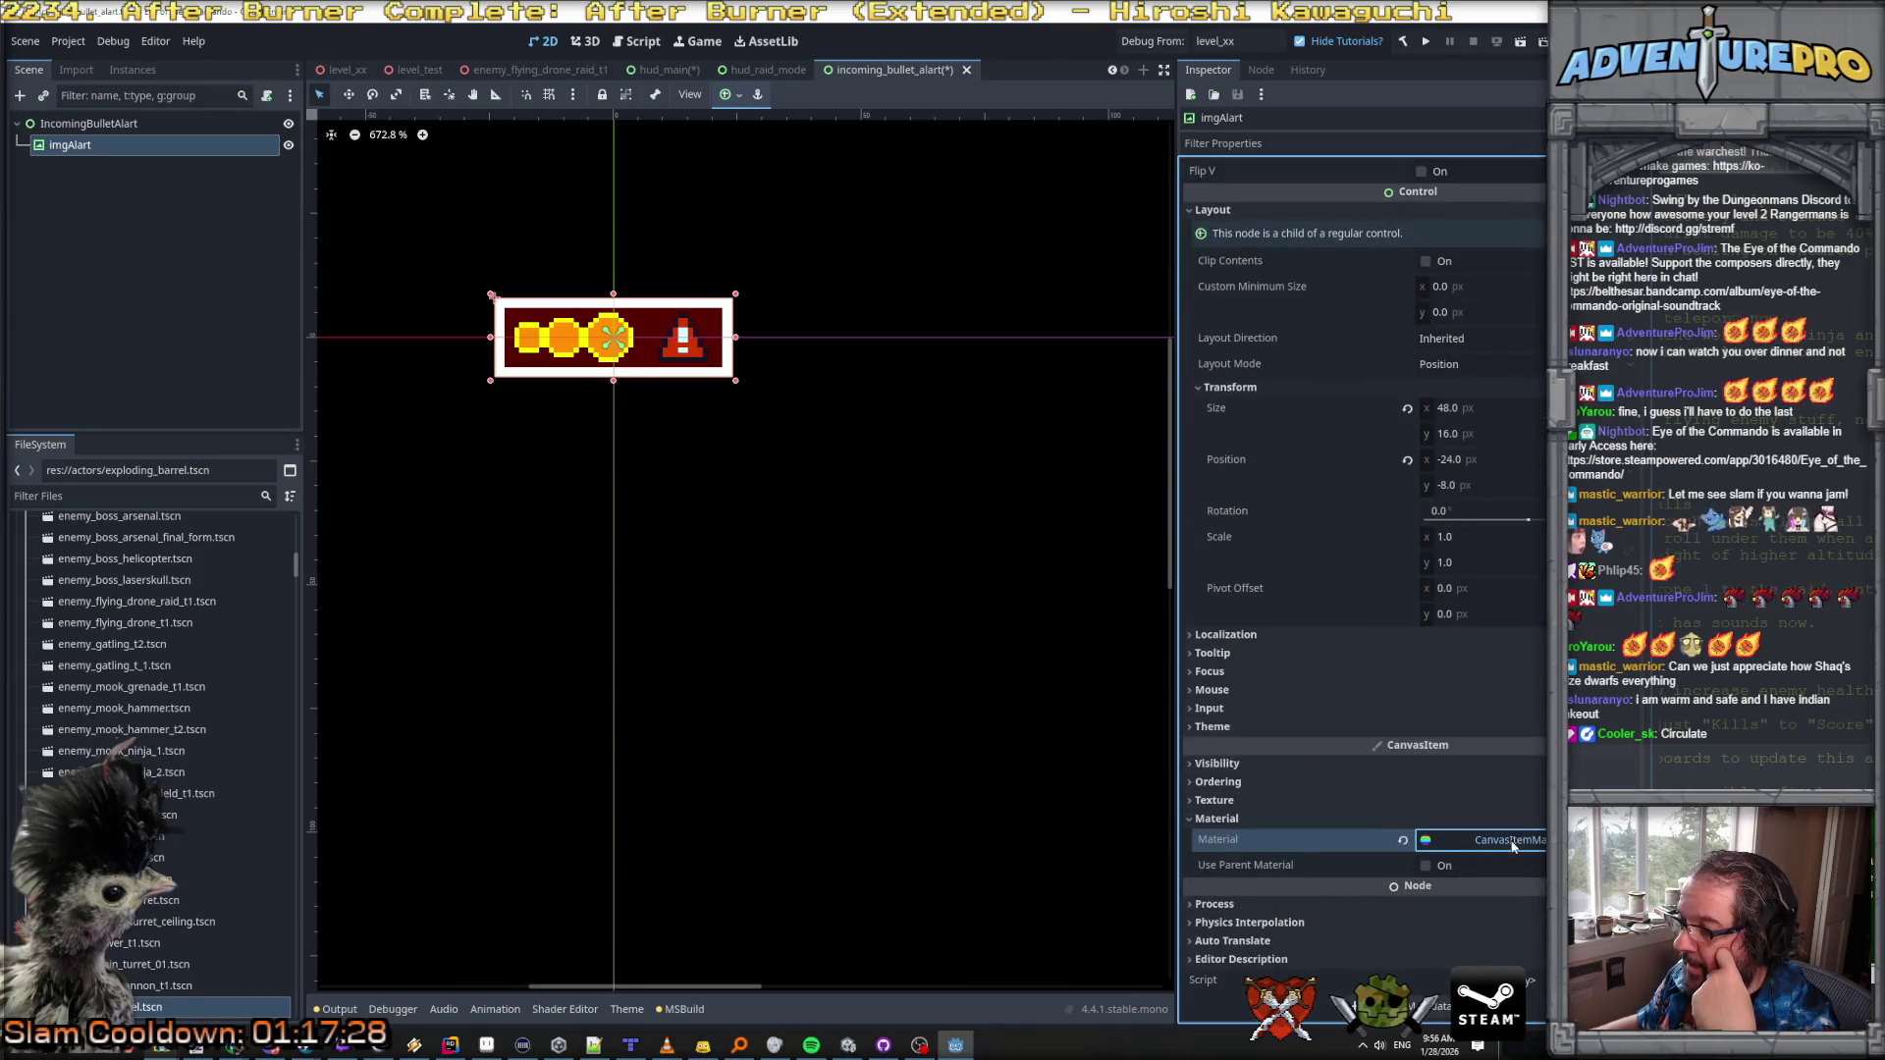
left_click(1512, 872)
left_click(1487, 774)
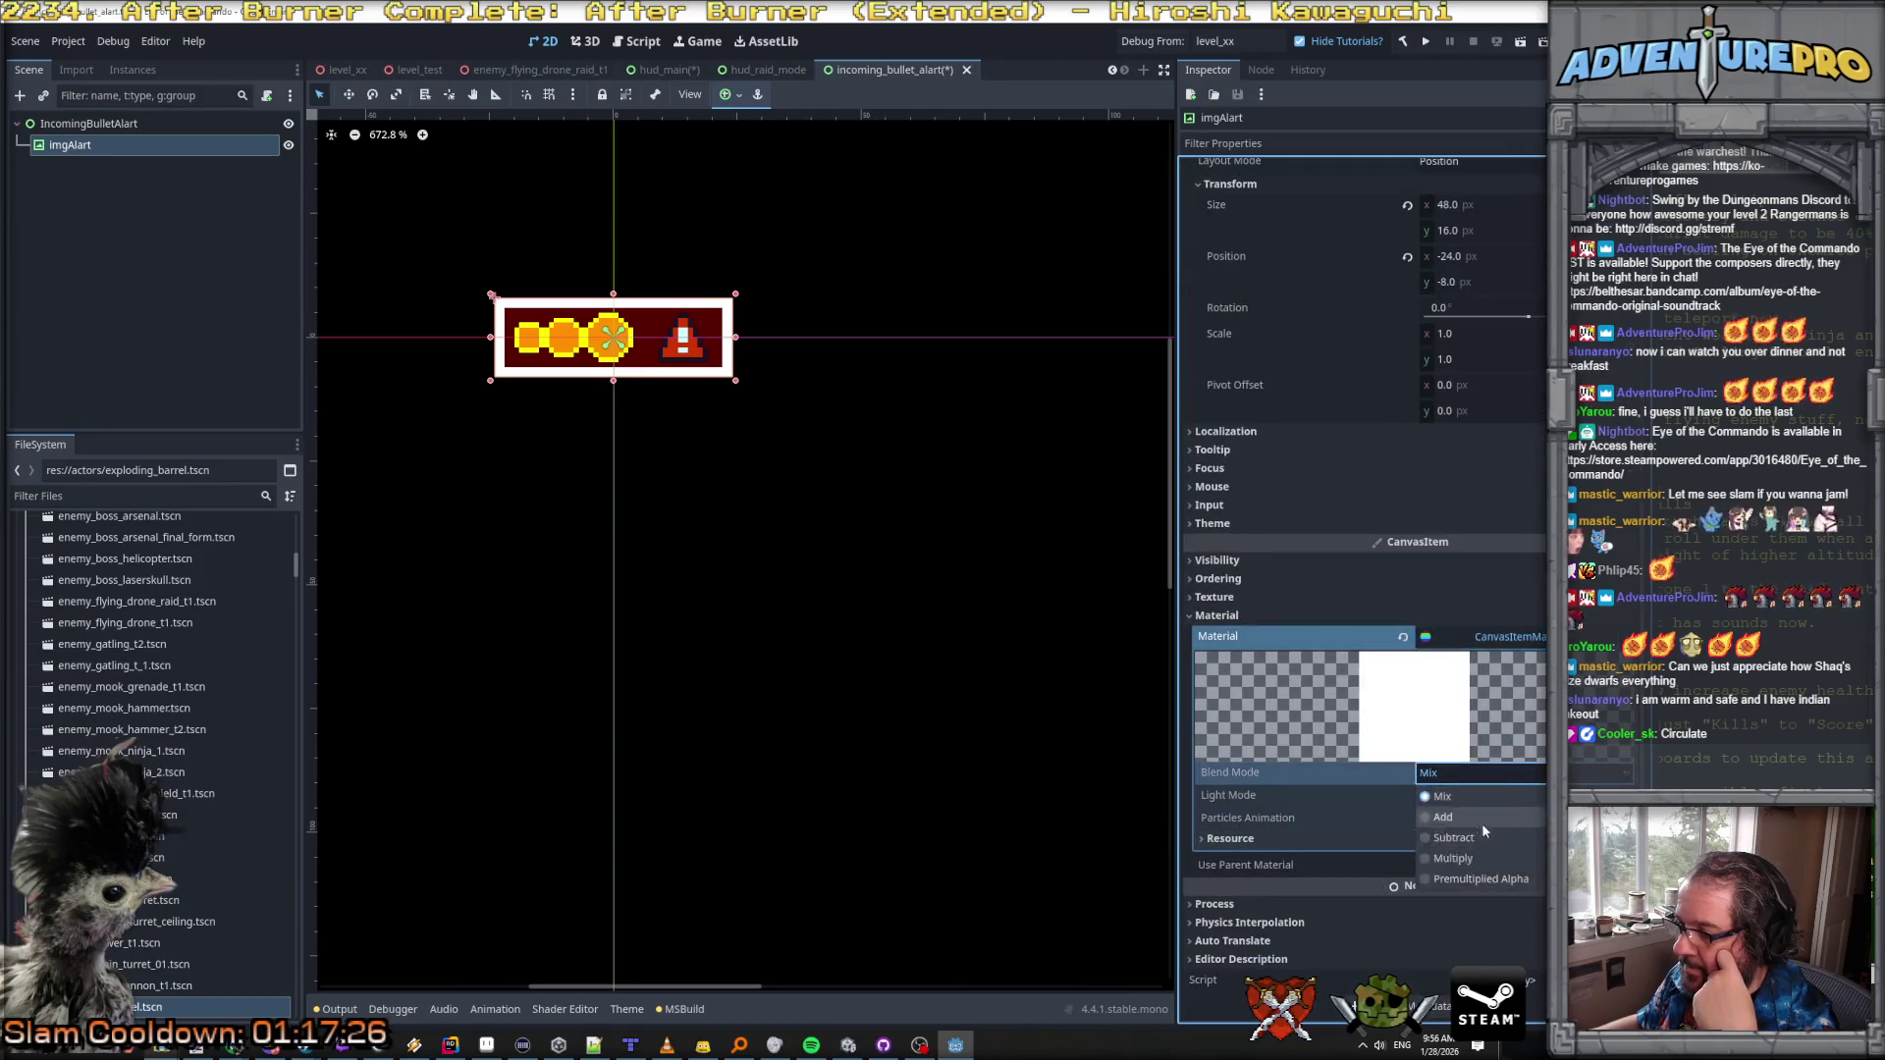
left_click(1539, 642)
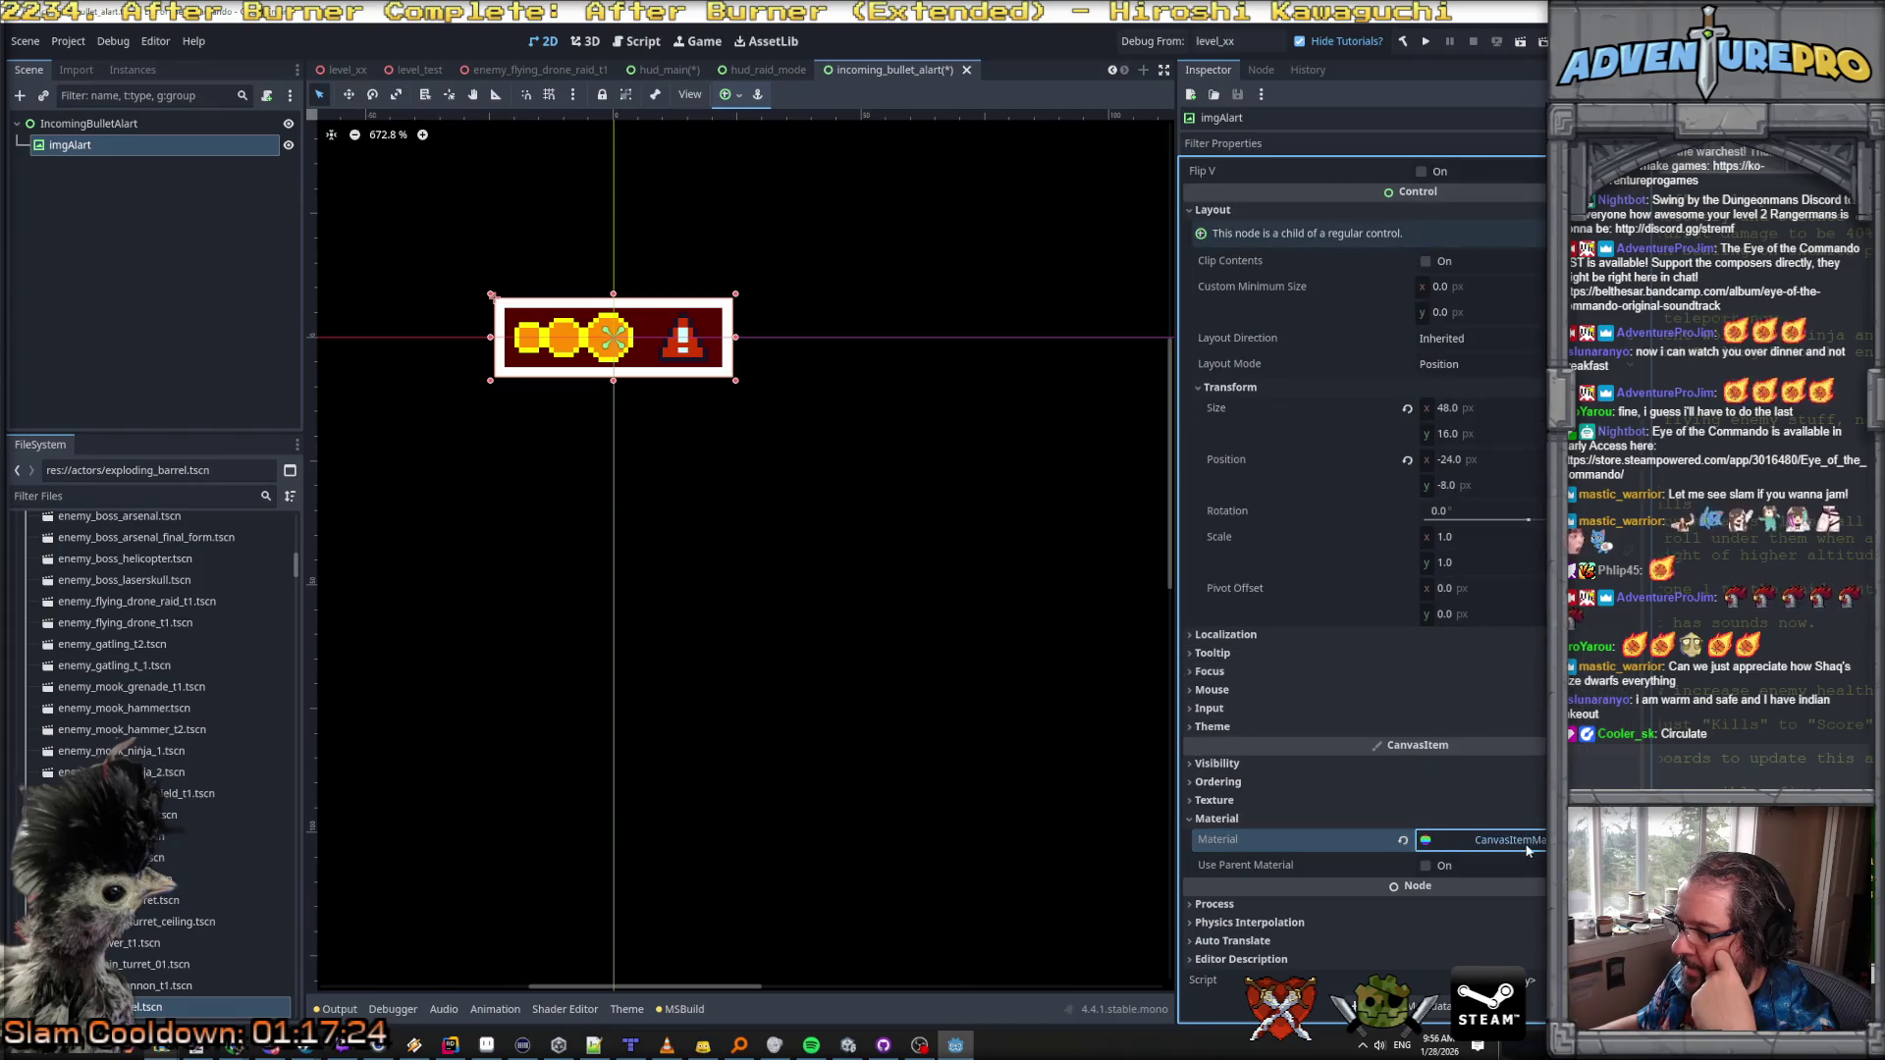
Step: Replace it with a ShaderMaterial using new shader incoming_bullet_alart in res://shaders
left_click(1540, 839)
left_click(1515, 809)
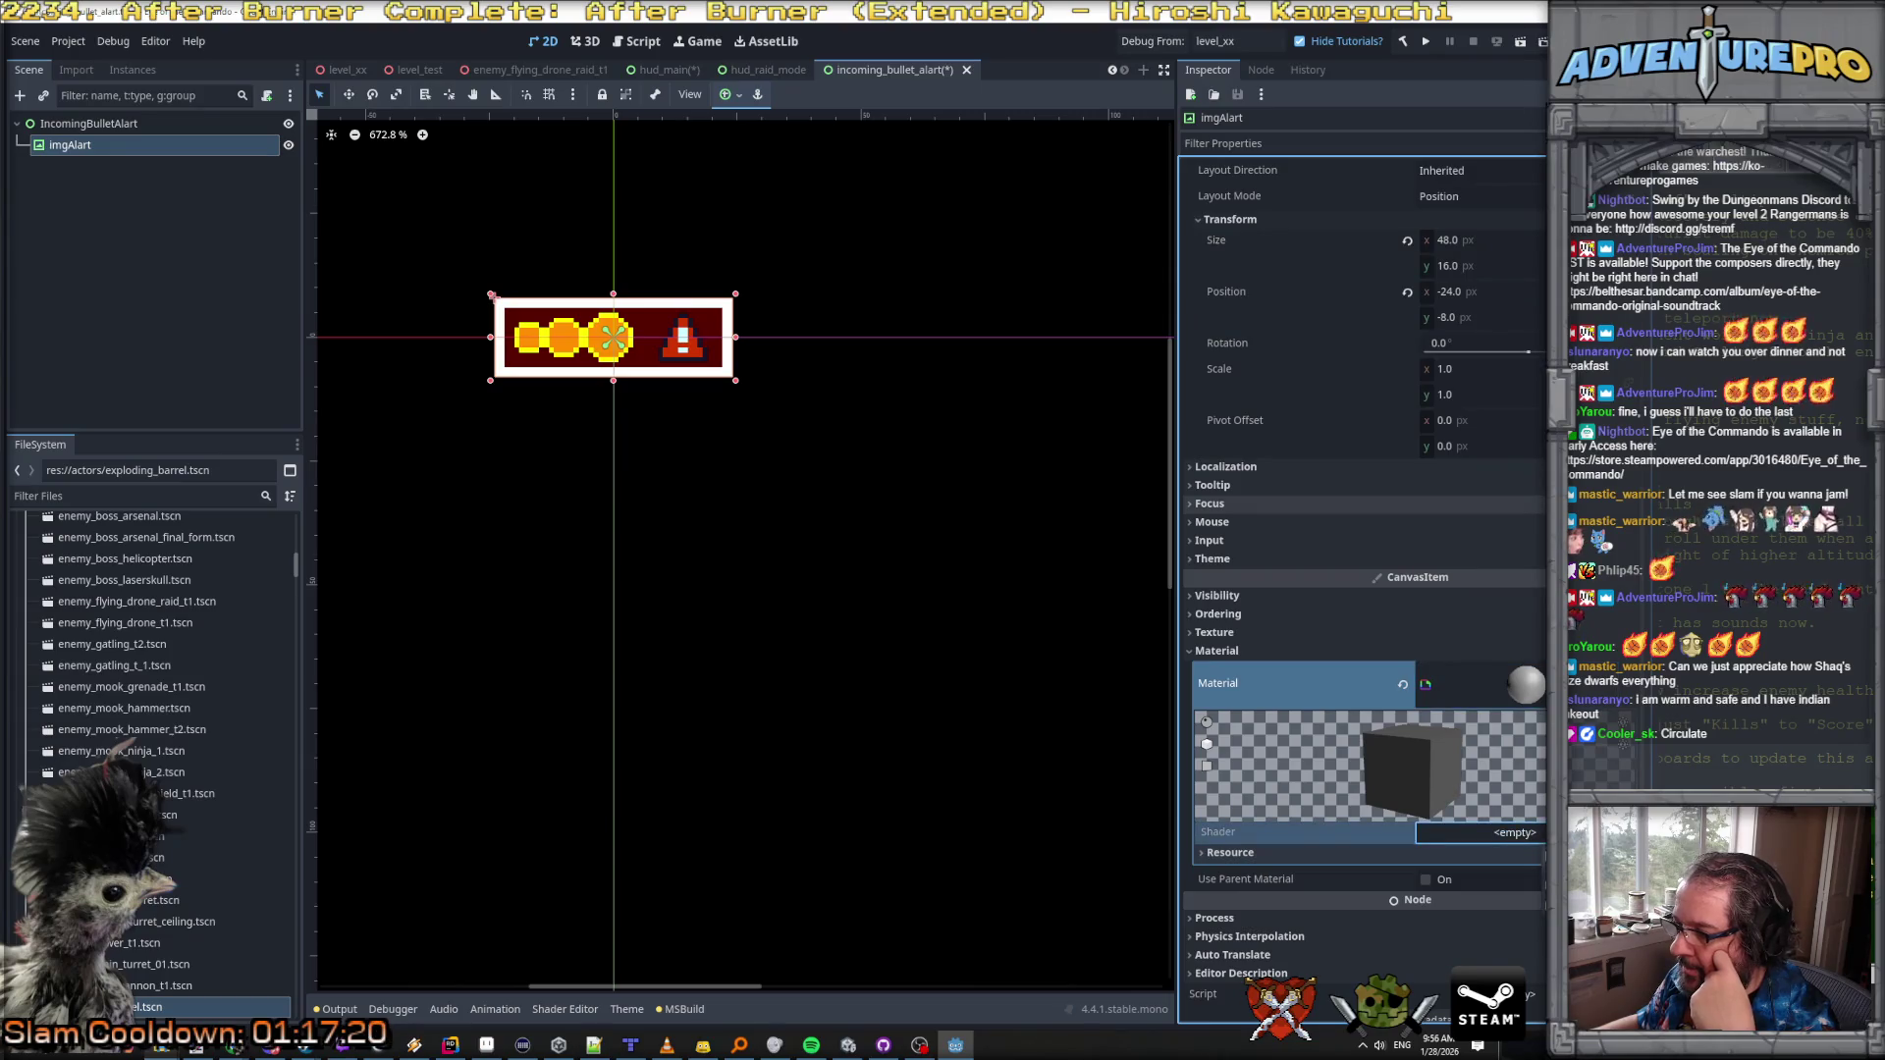
left_click(1515, 832)
left_click(1391, 521)
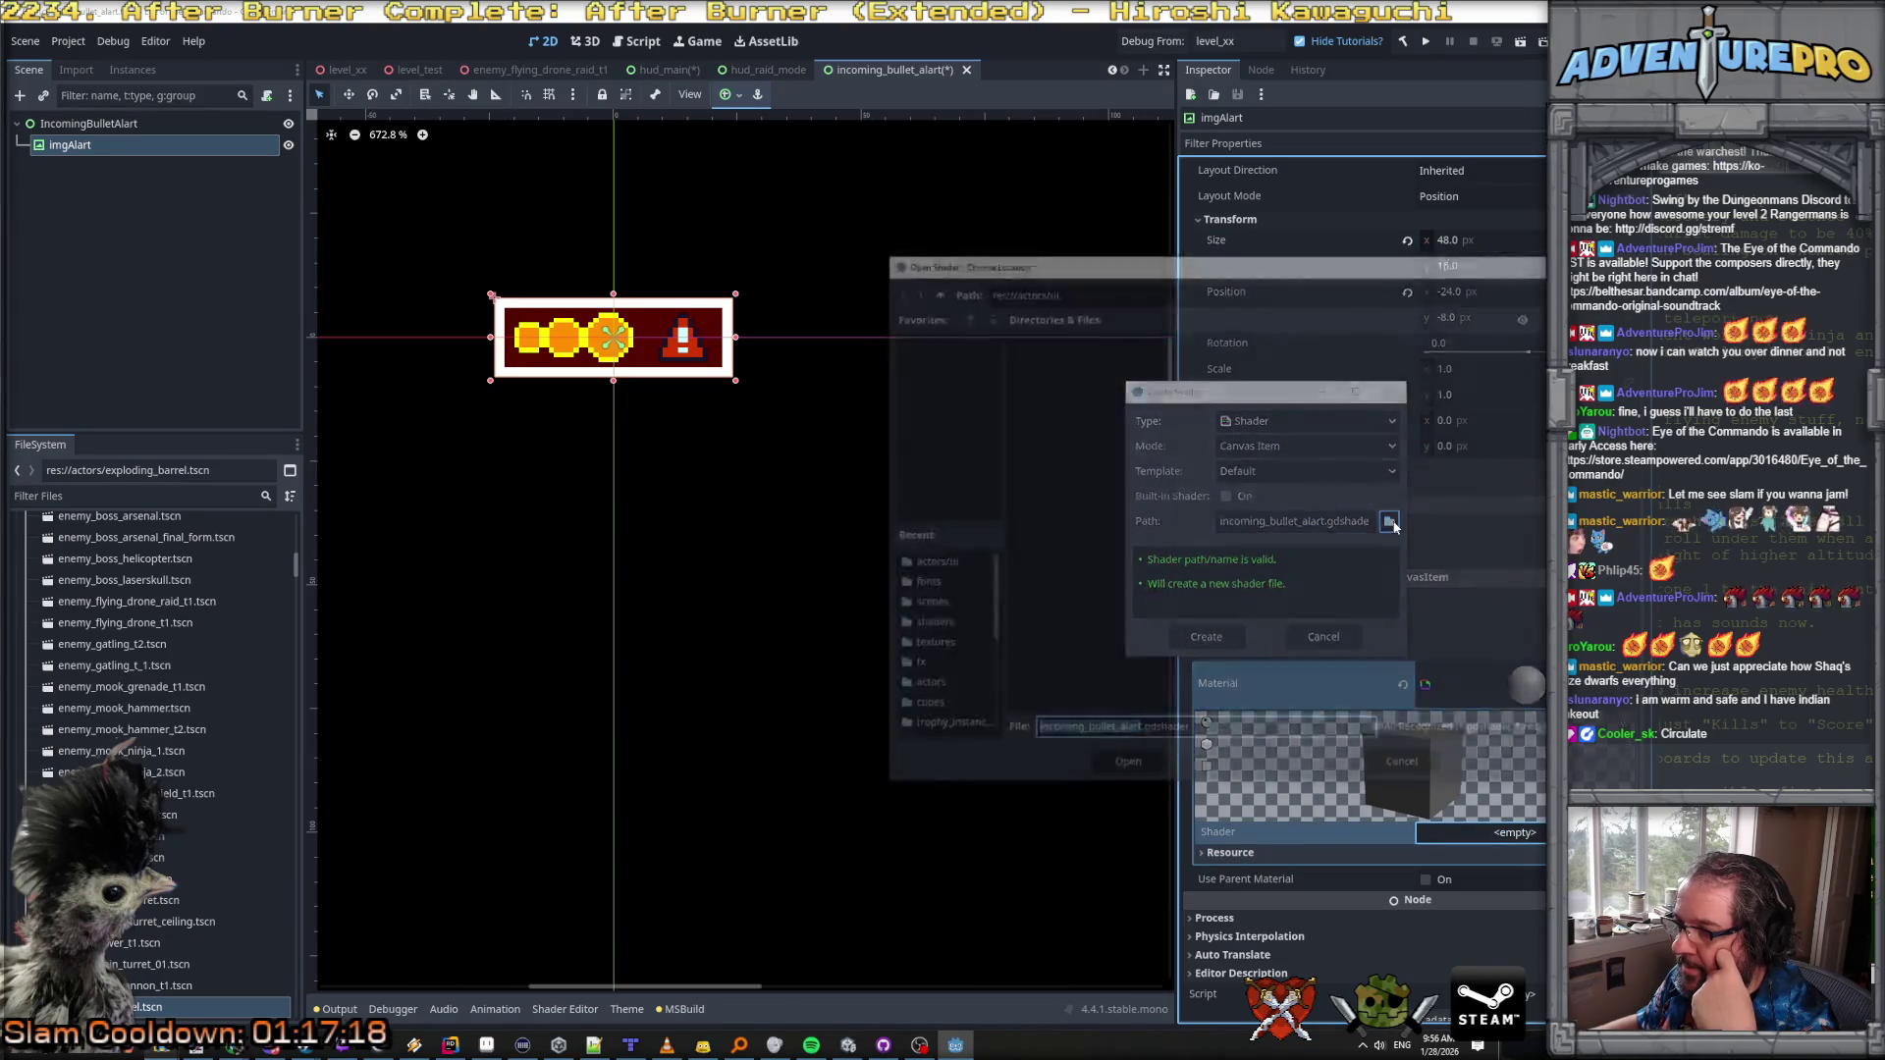
left_click(933, 290)
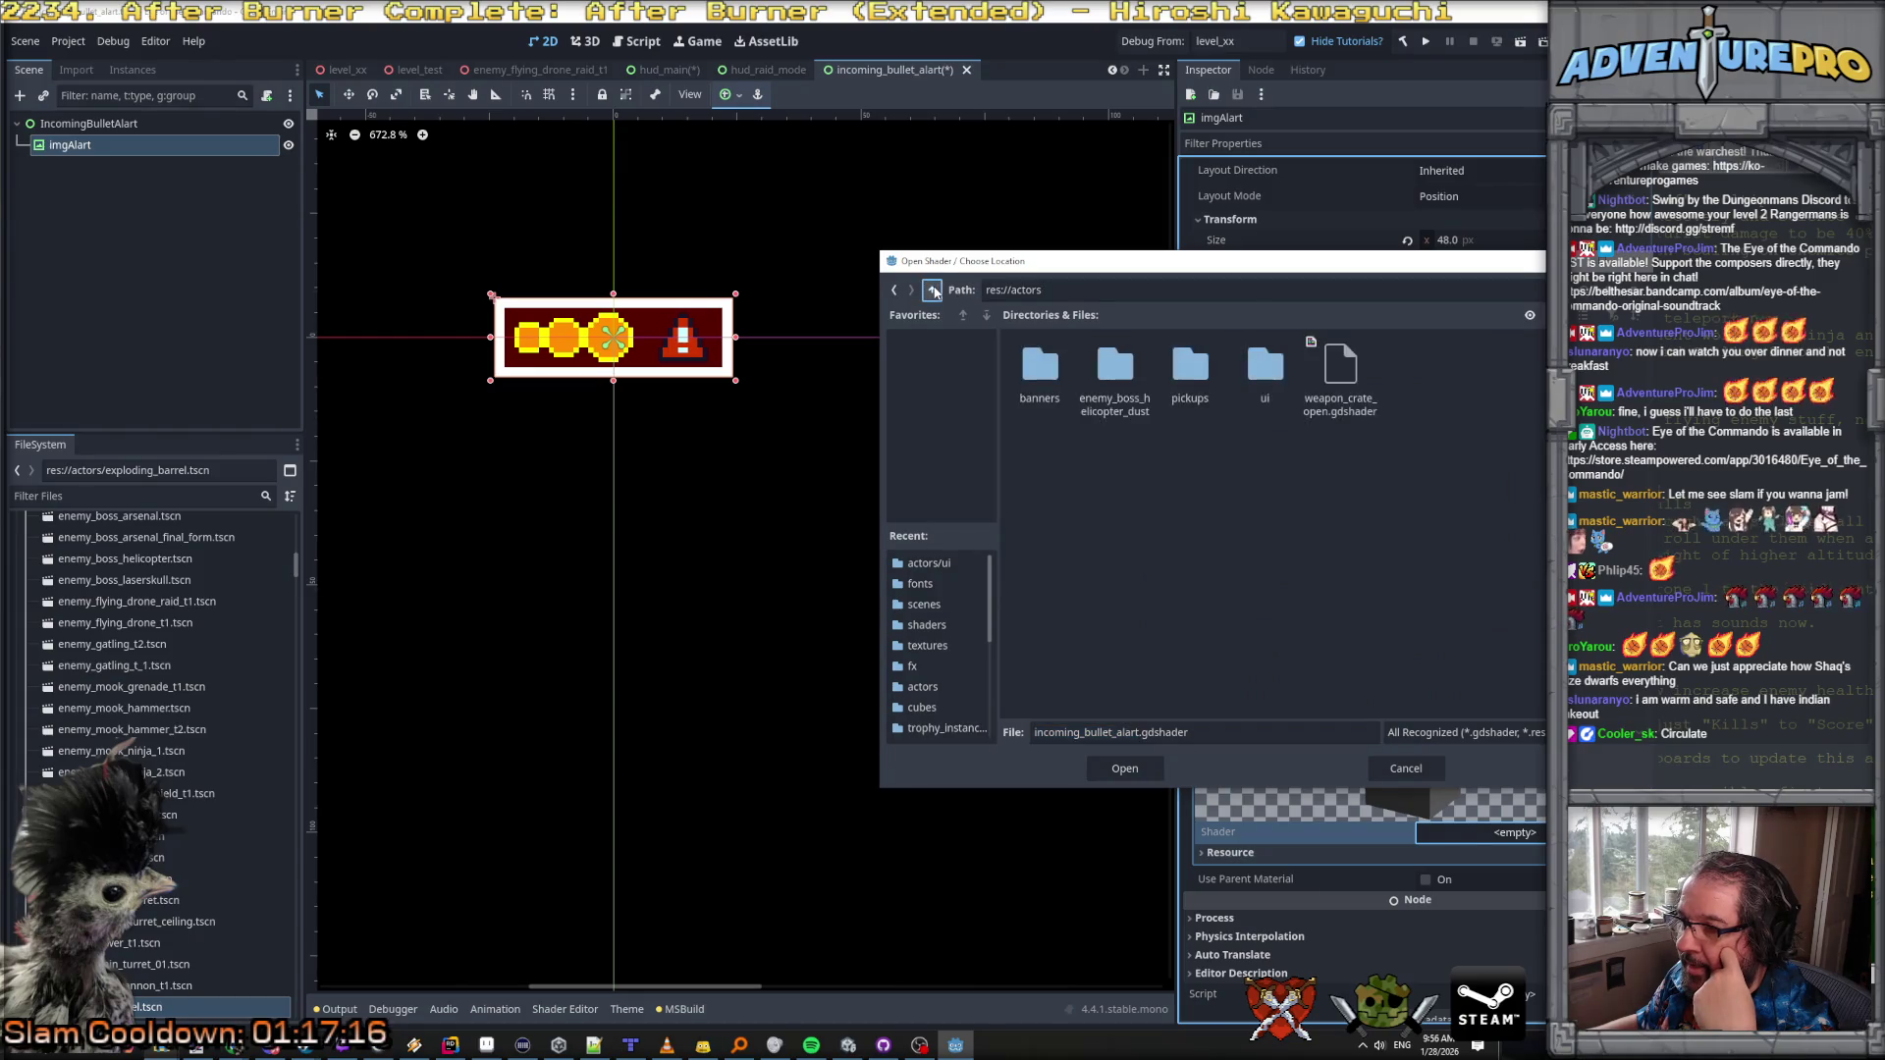
left_click(933, 291)
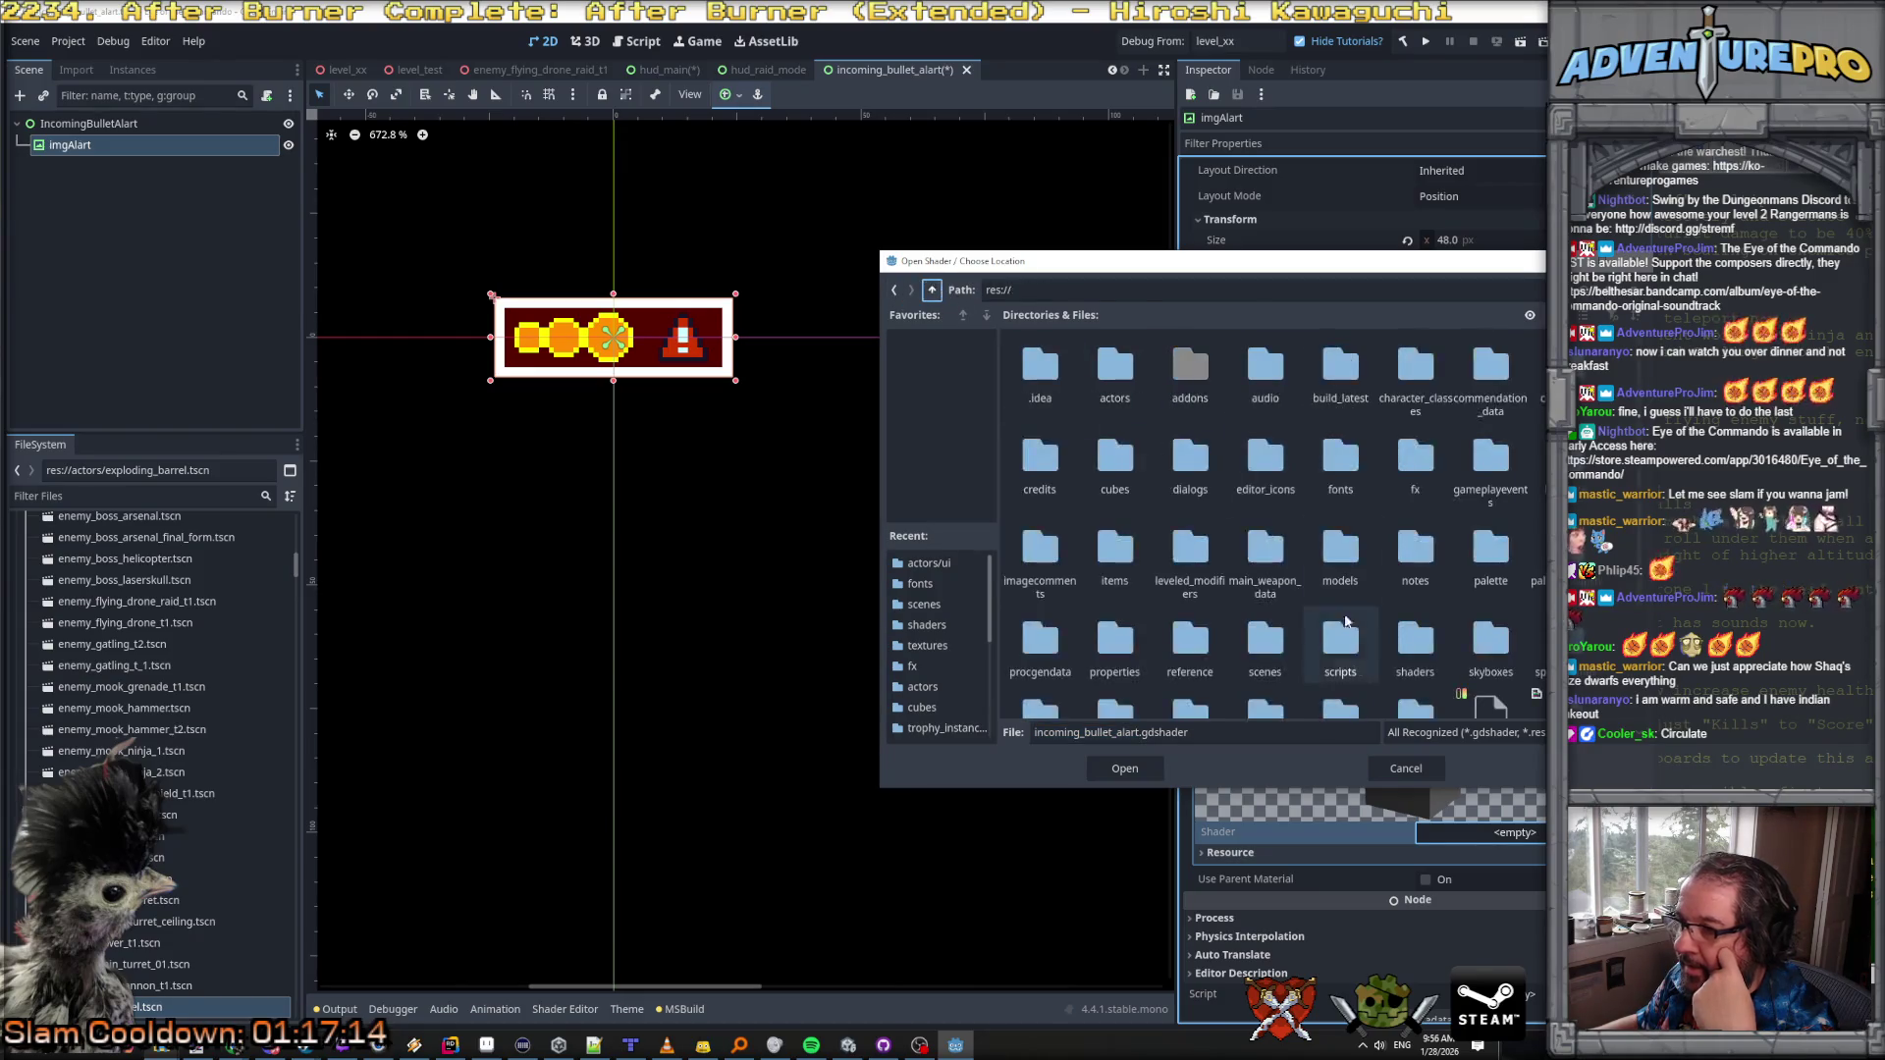
double_click(1414, 643)
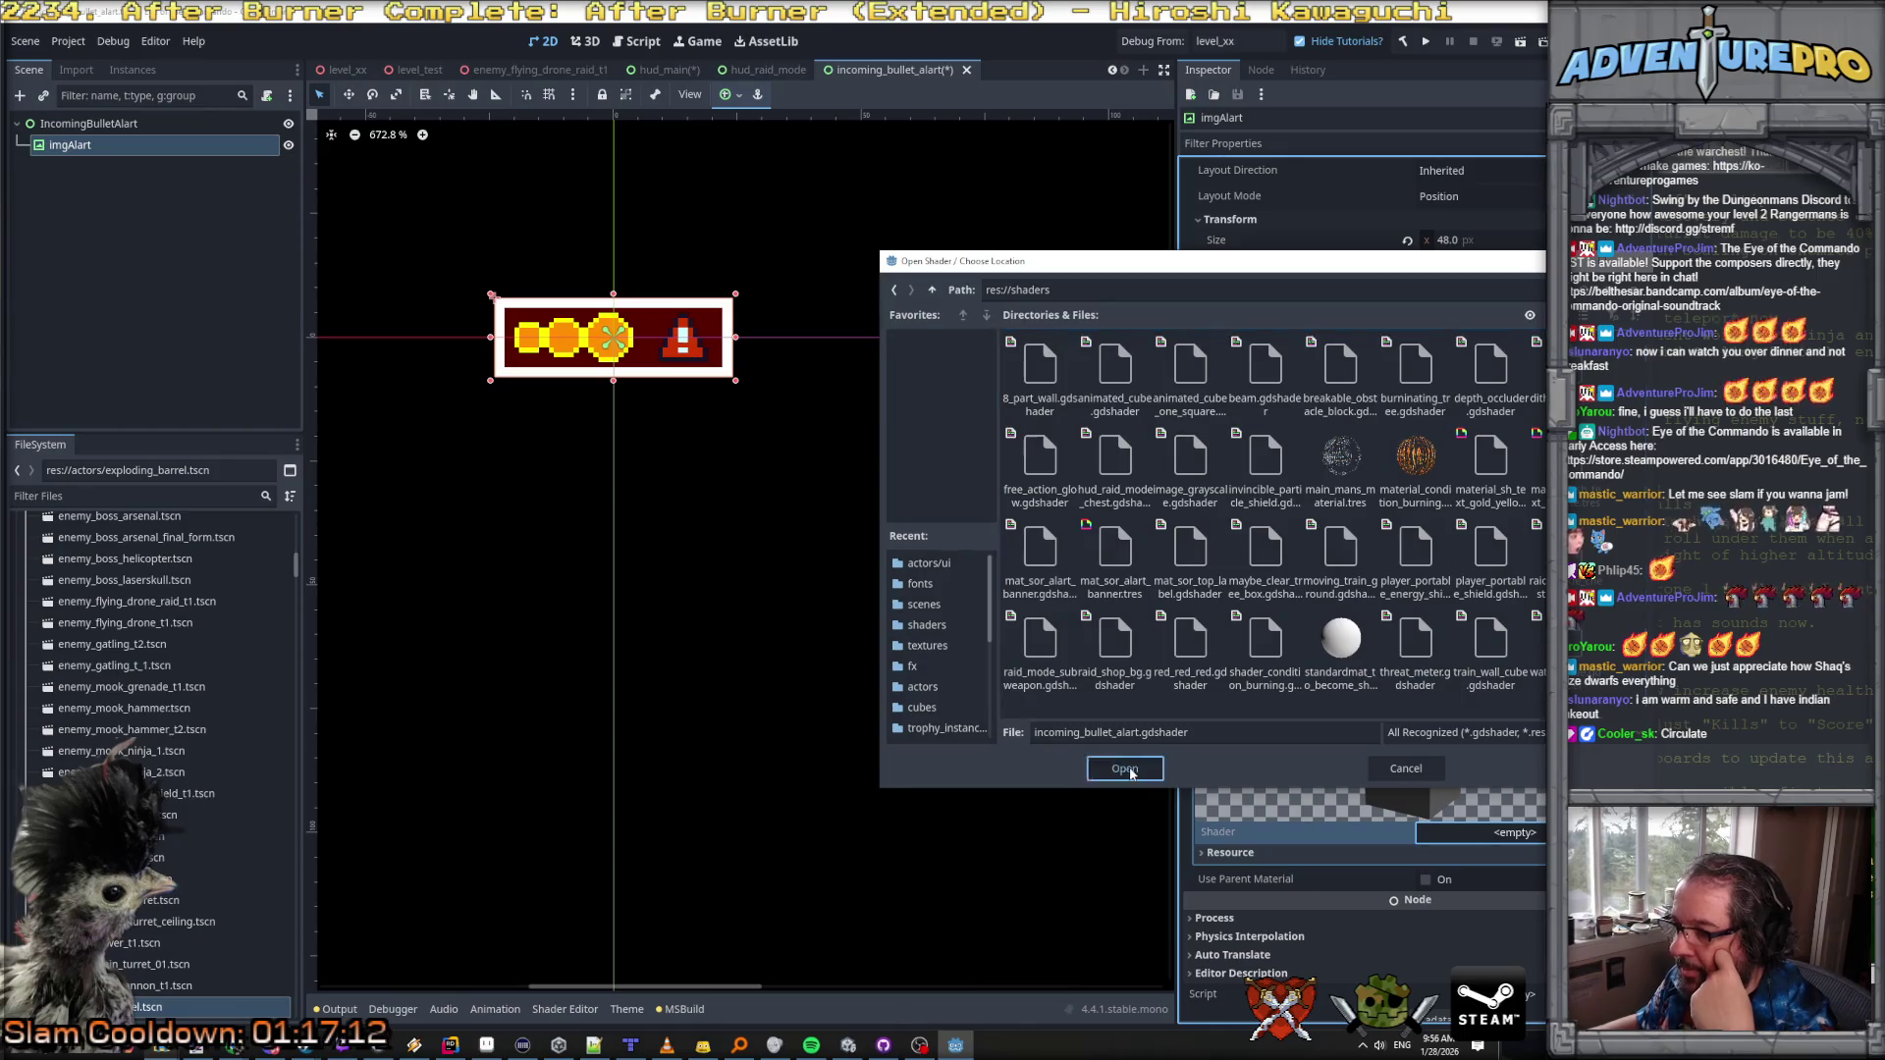
left_click(1127, 769)
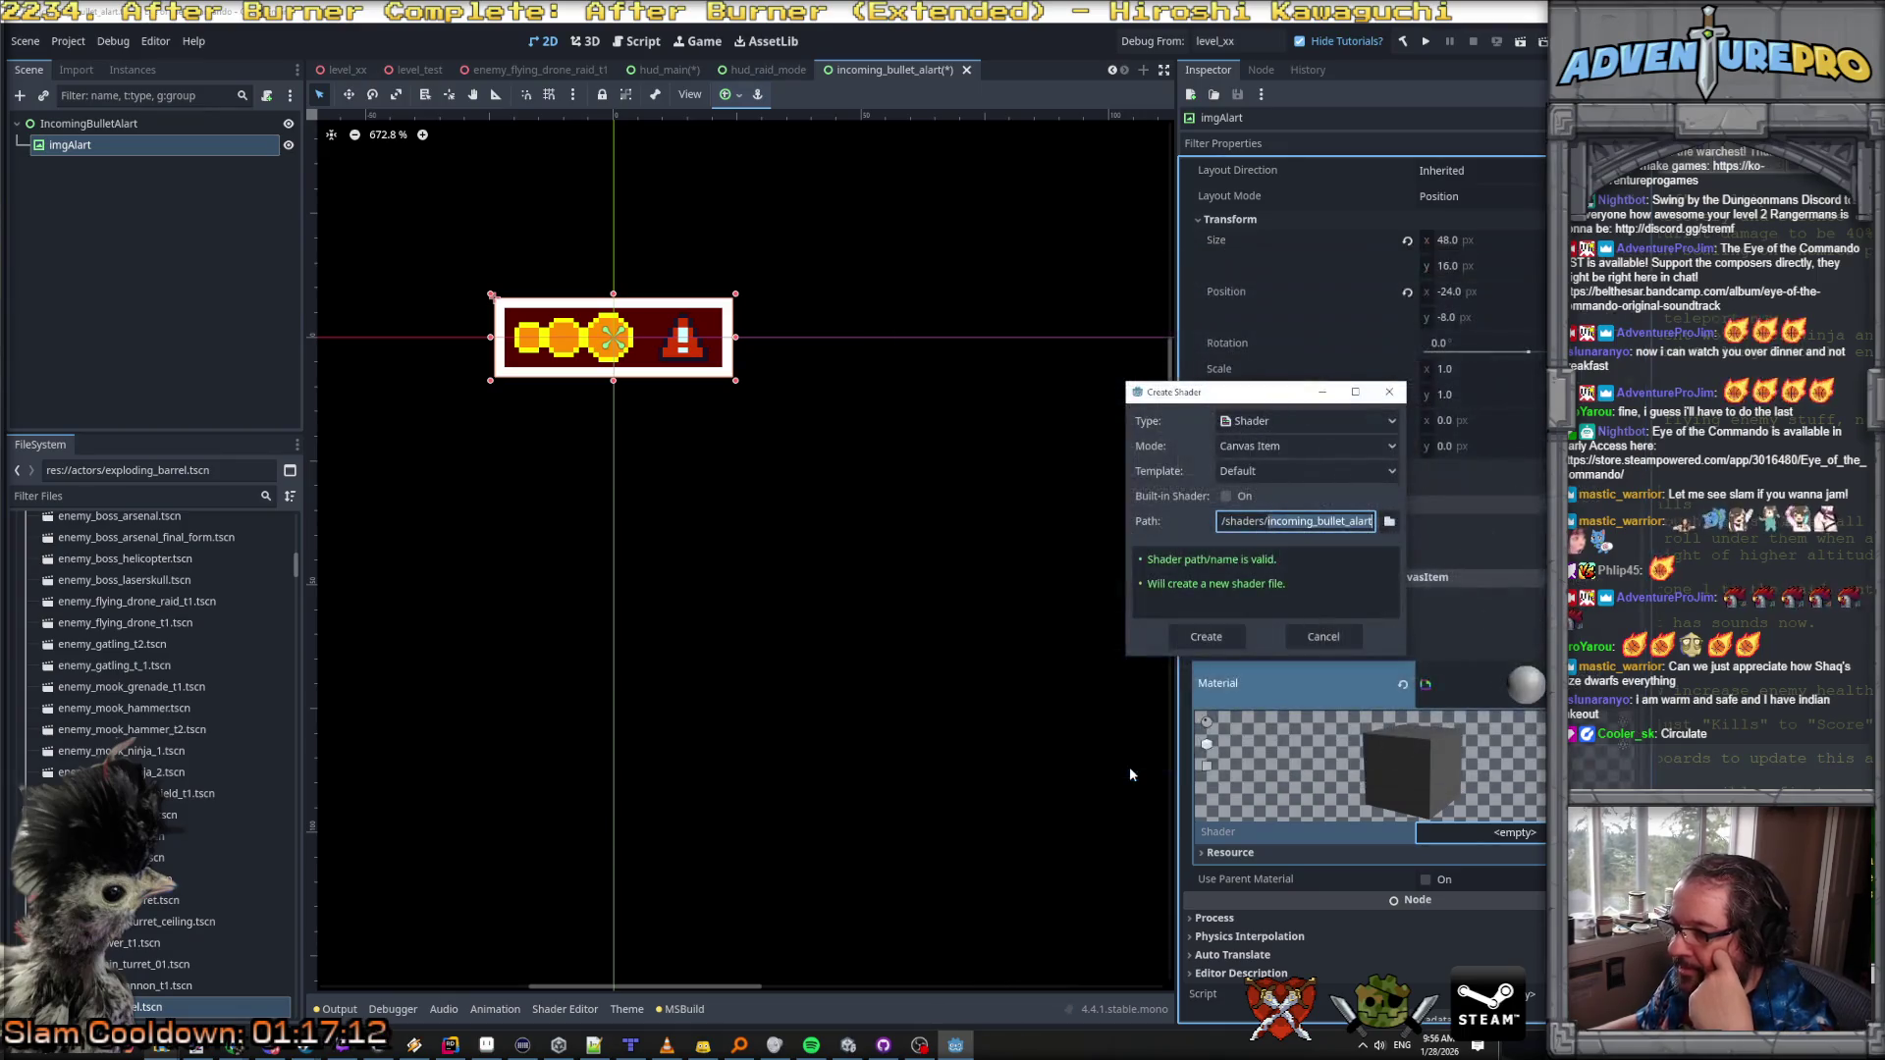
left_click(1212, 639)
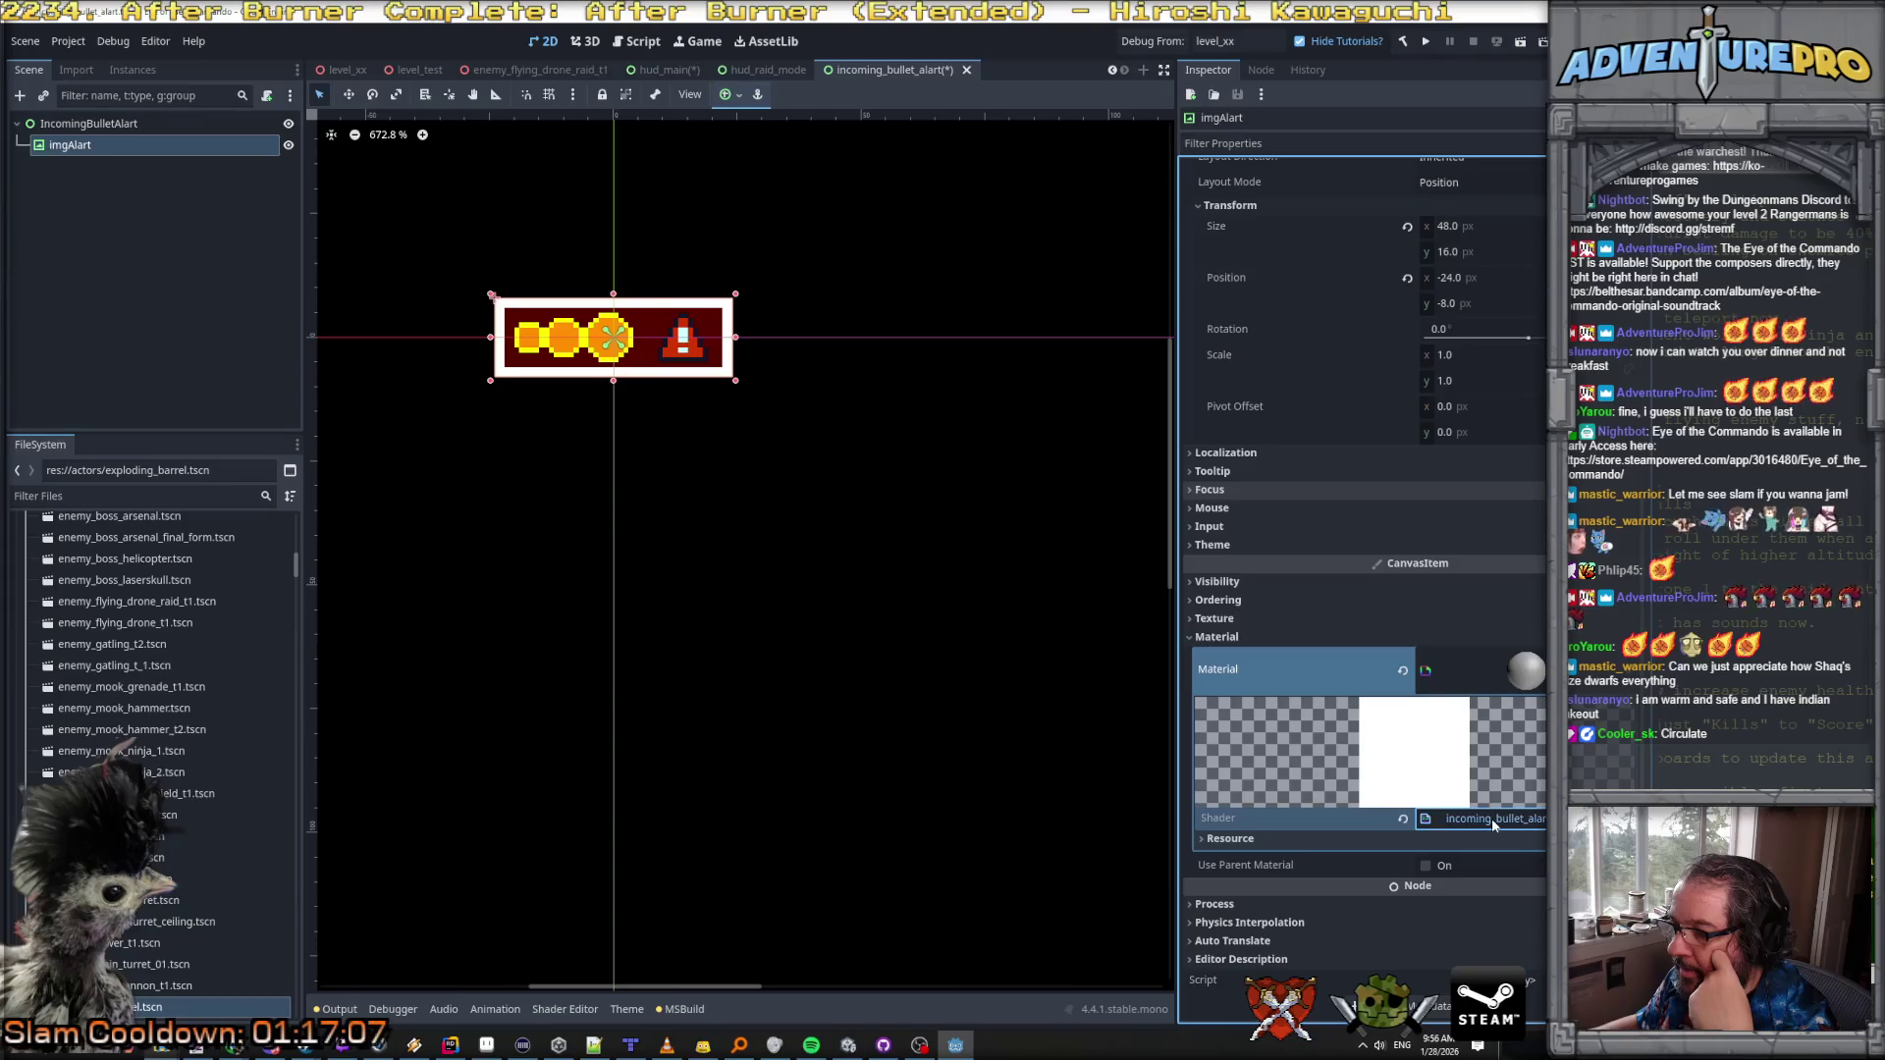
left_click(1485, 819)
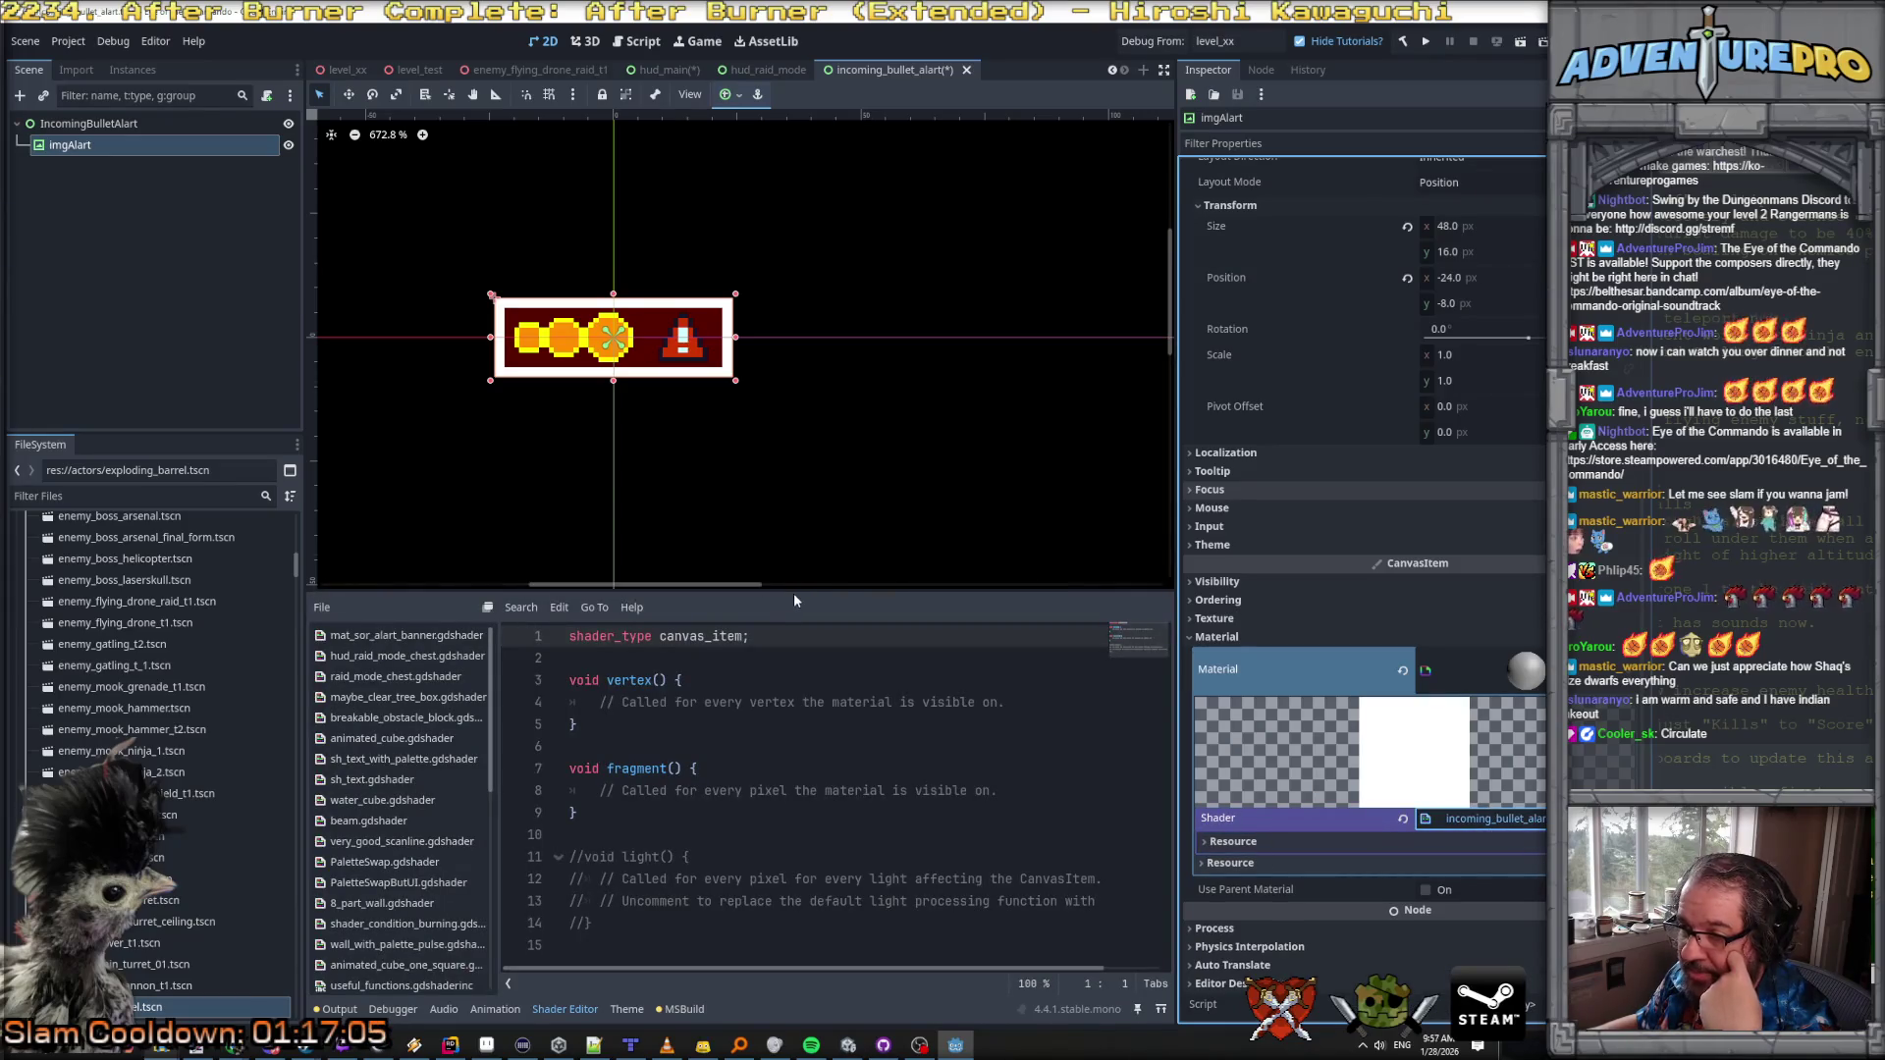
Step: Add a new line 2 declaring a uniform named dangerTex in the alert shader
left_click_drag(794, 595, 797, 384)
scroll(454, 649, "down", 5)
scroll(454, 649, "down", 1)
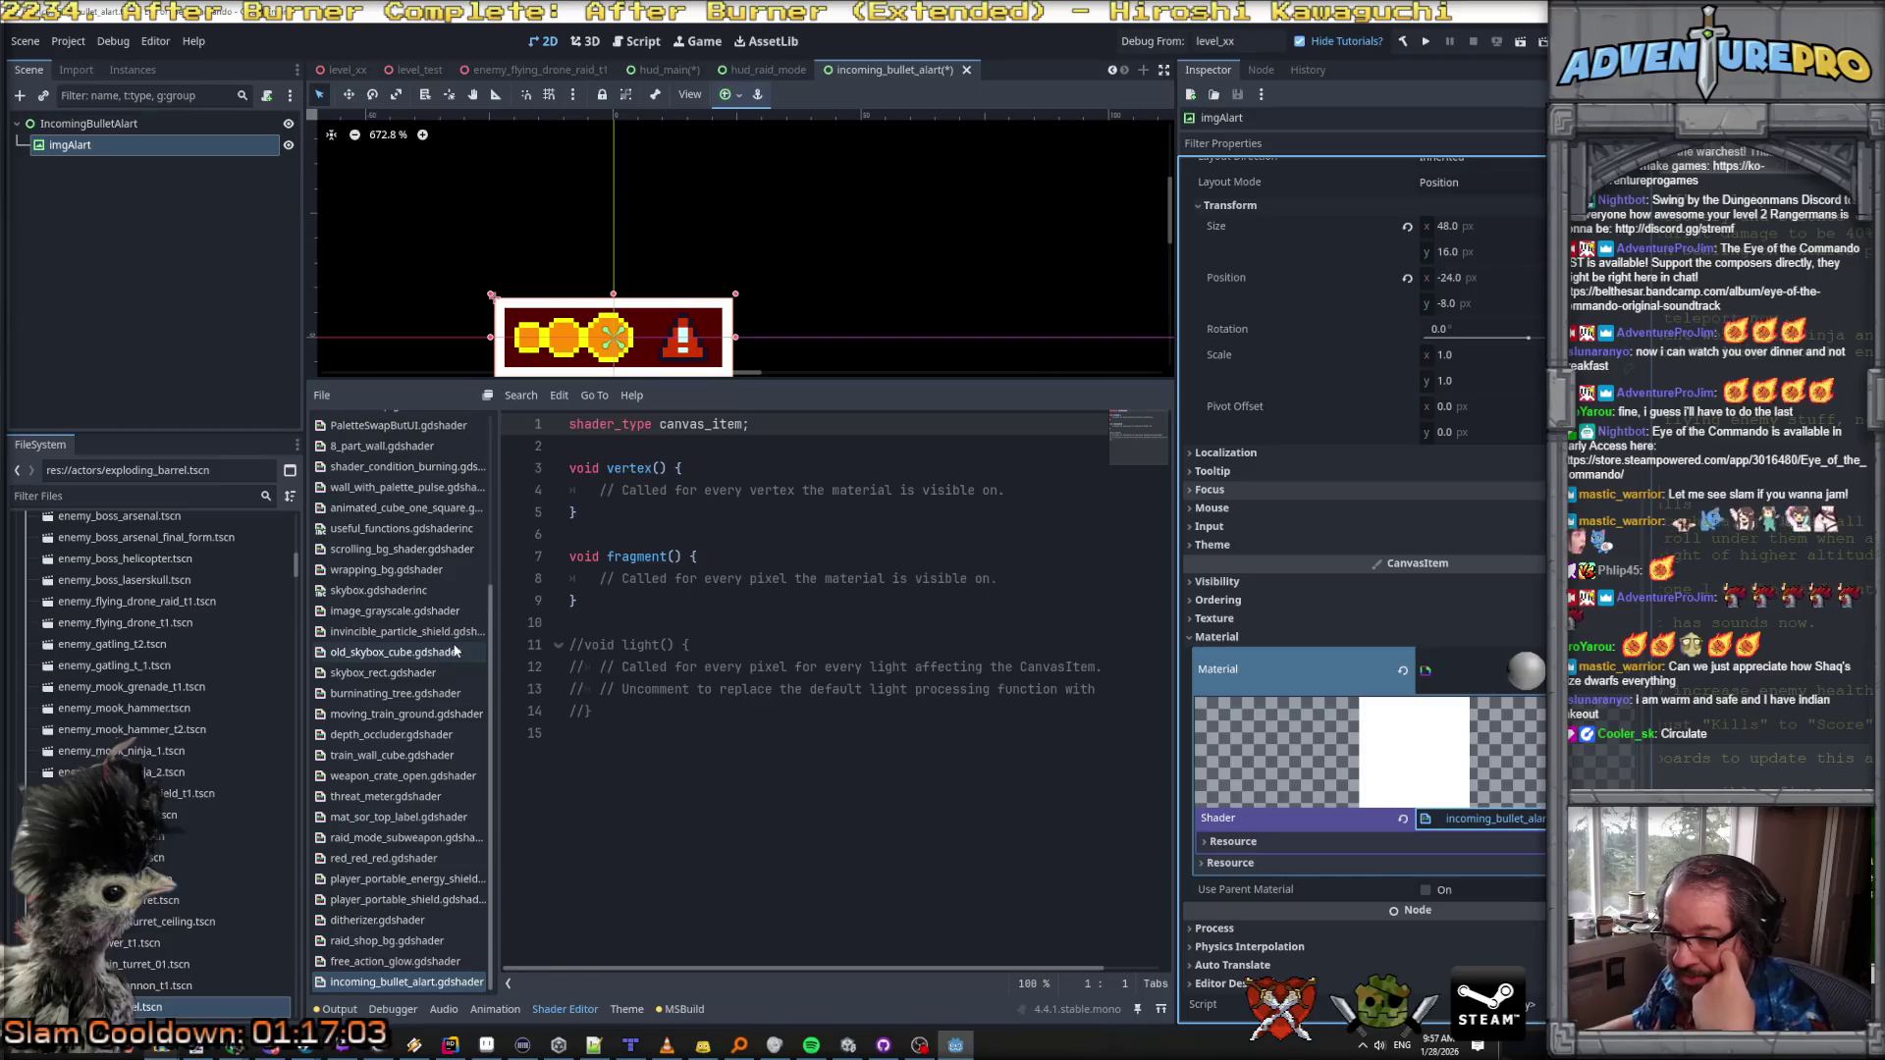
left_click(699, 444)
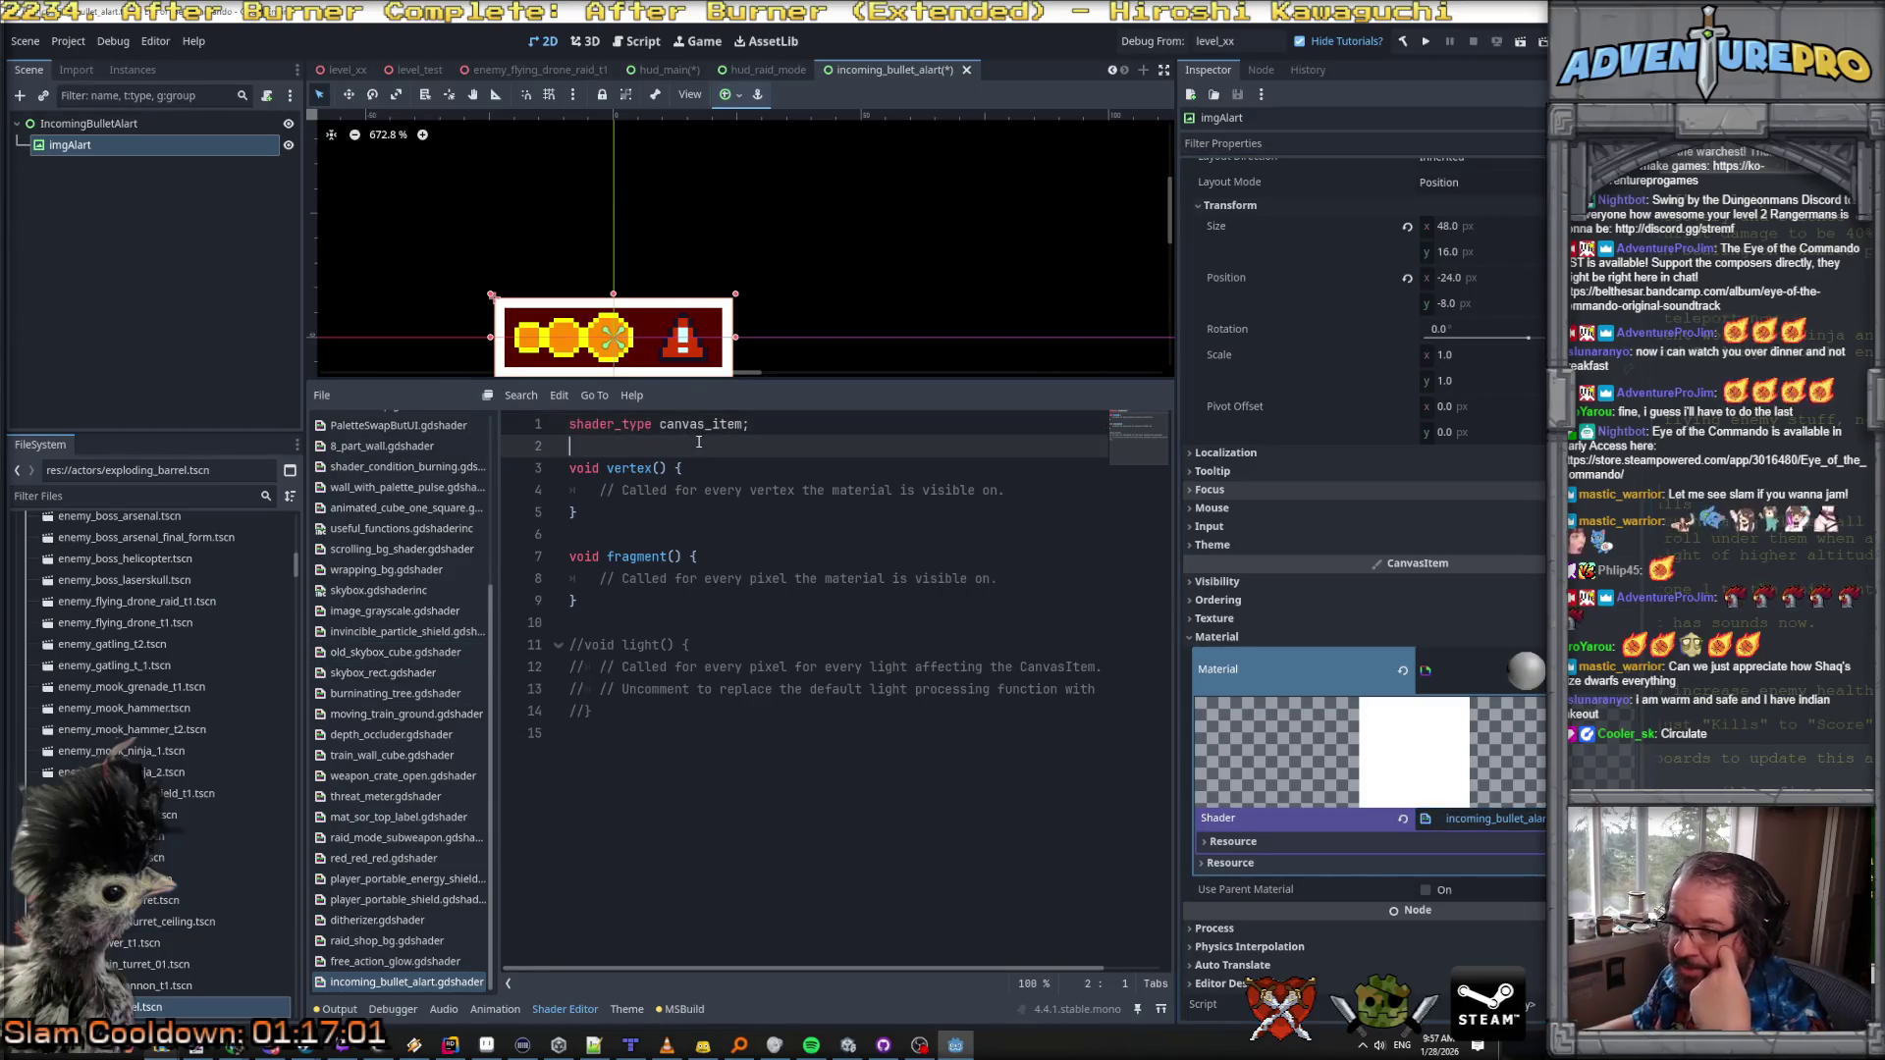
key("Return")
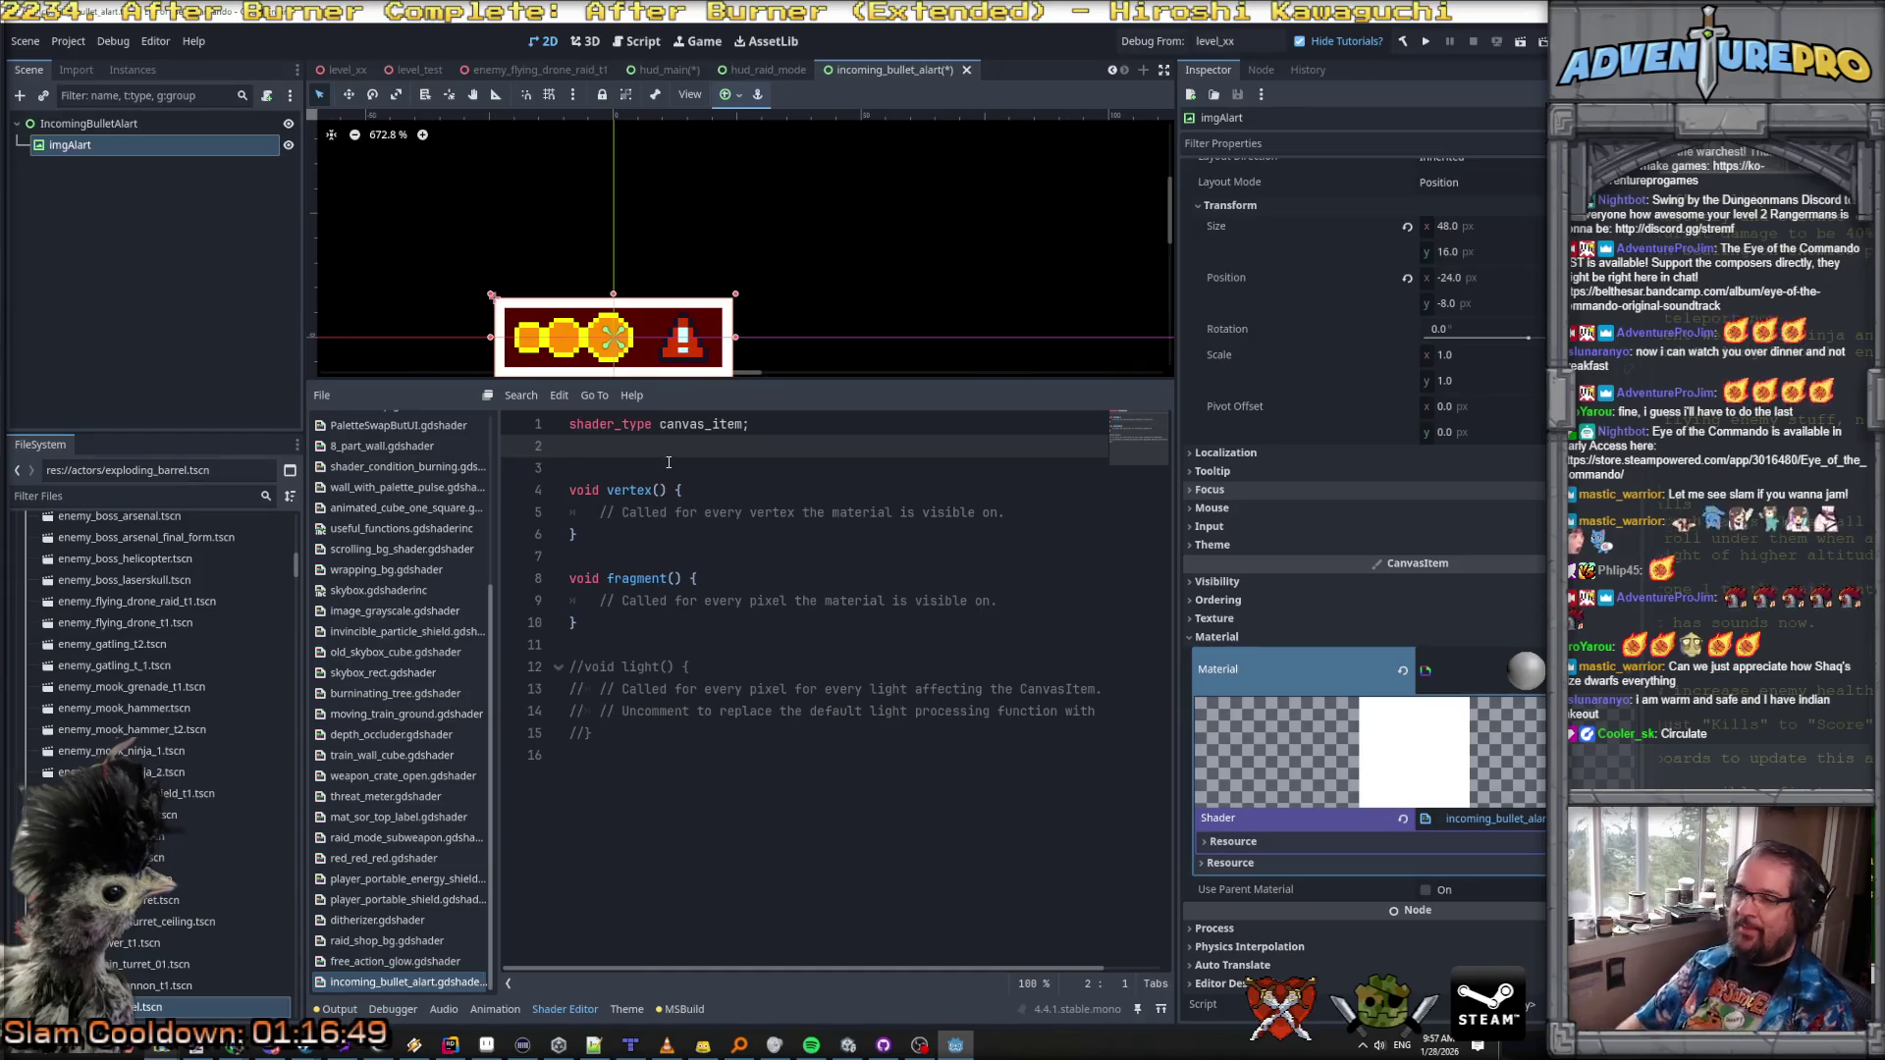
type("unifo")
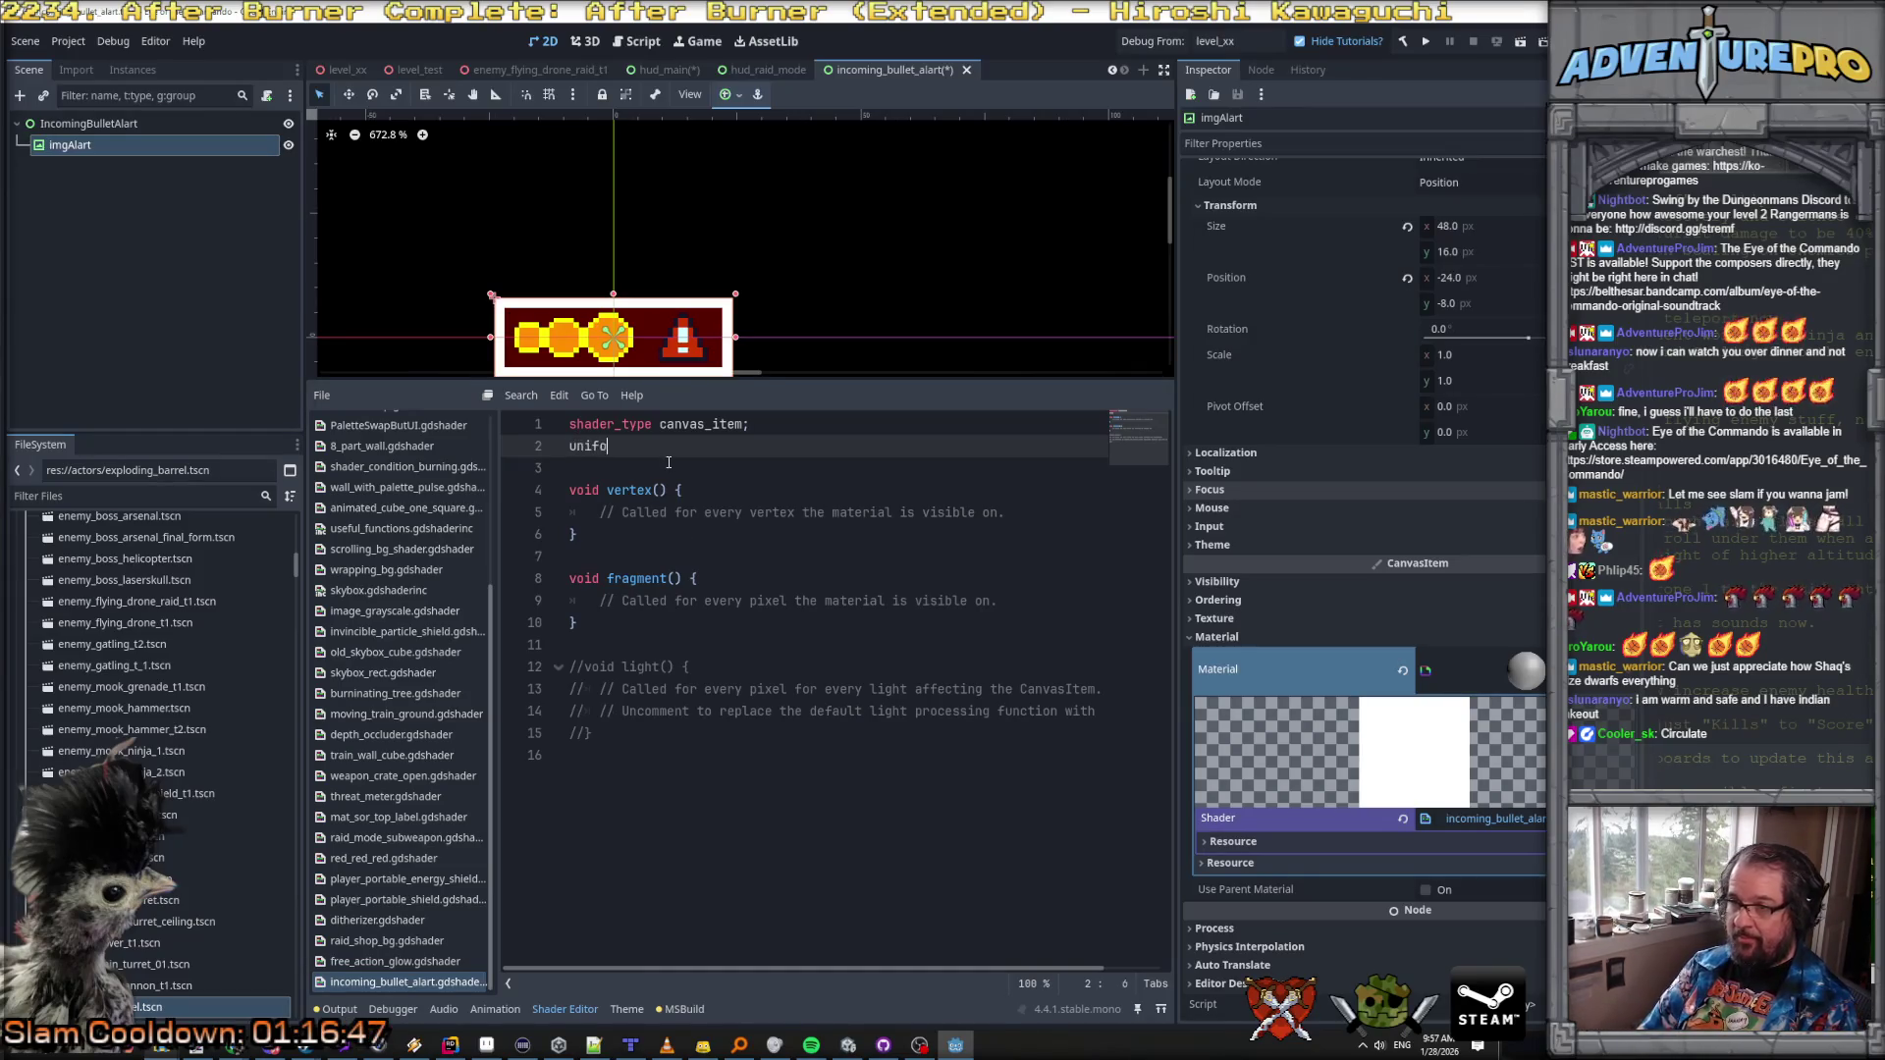
type("rm texture d")
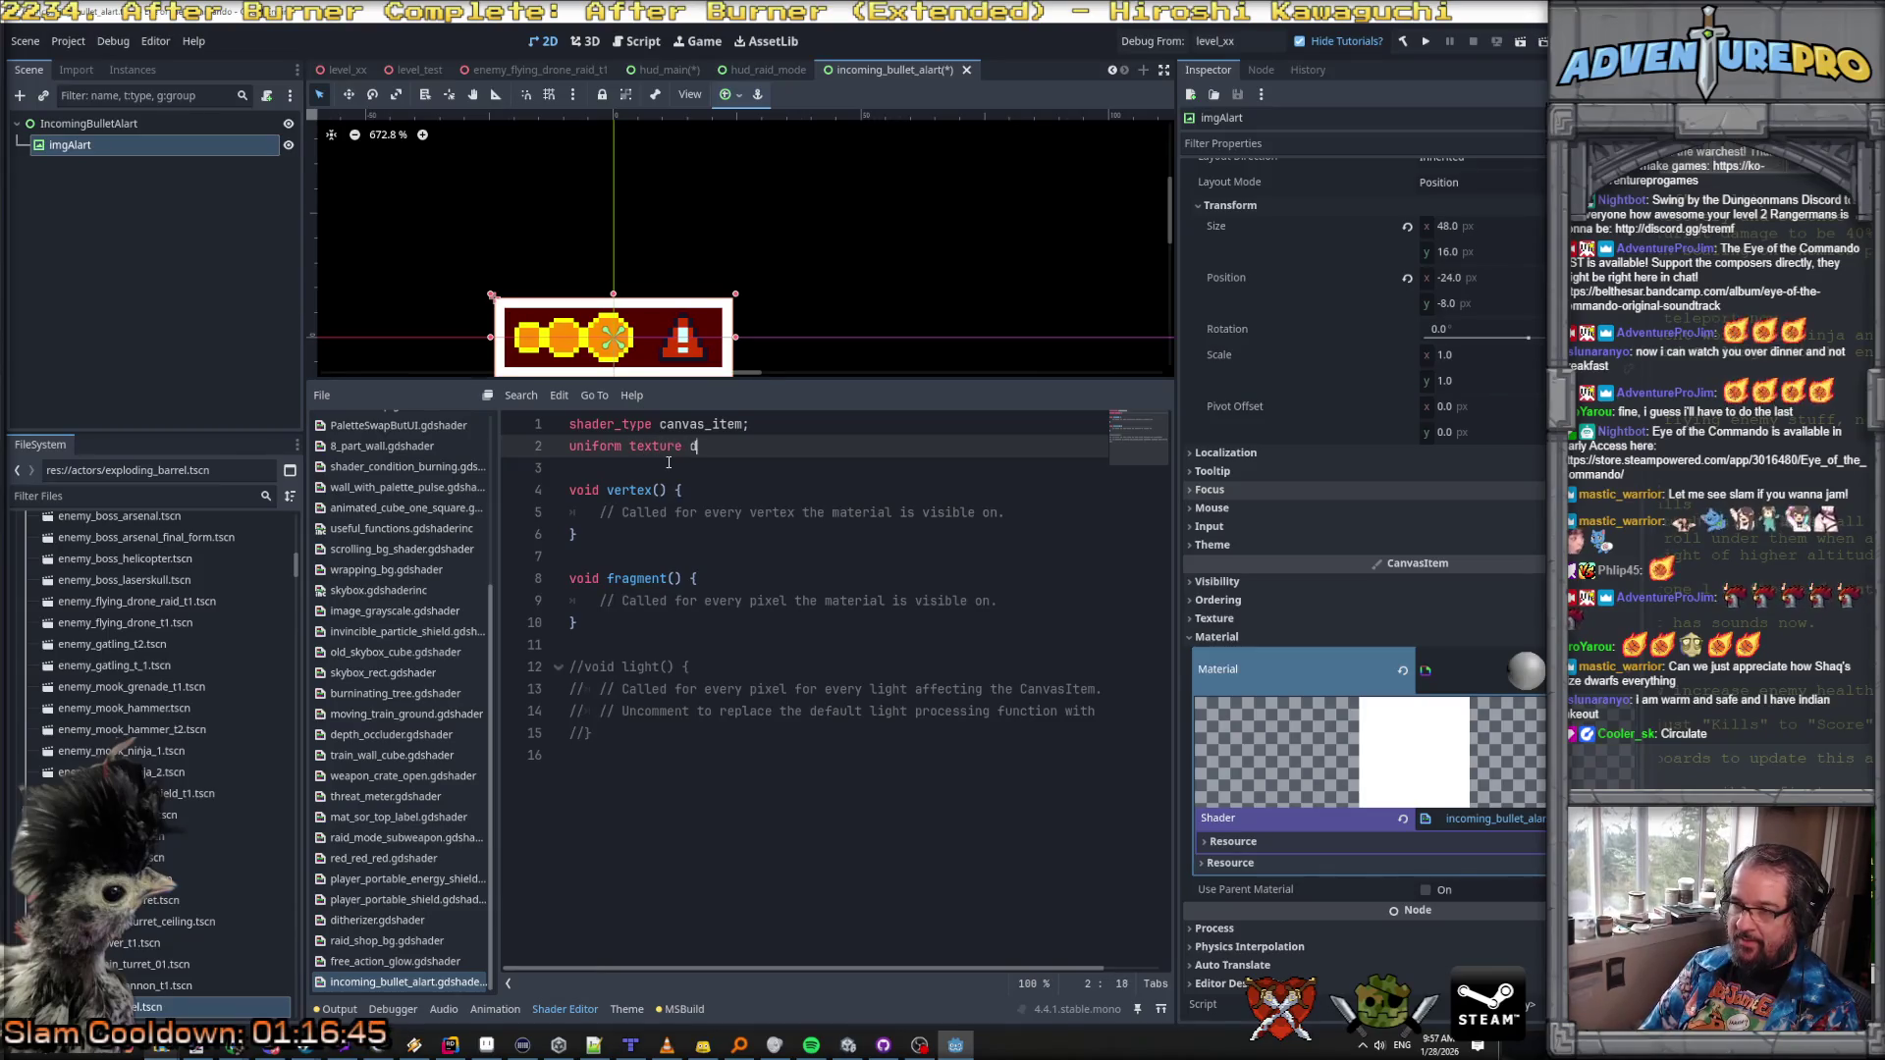
type("angerTe")
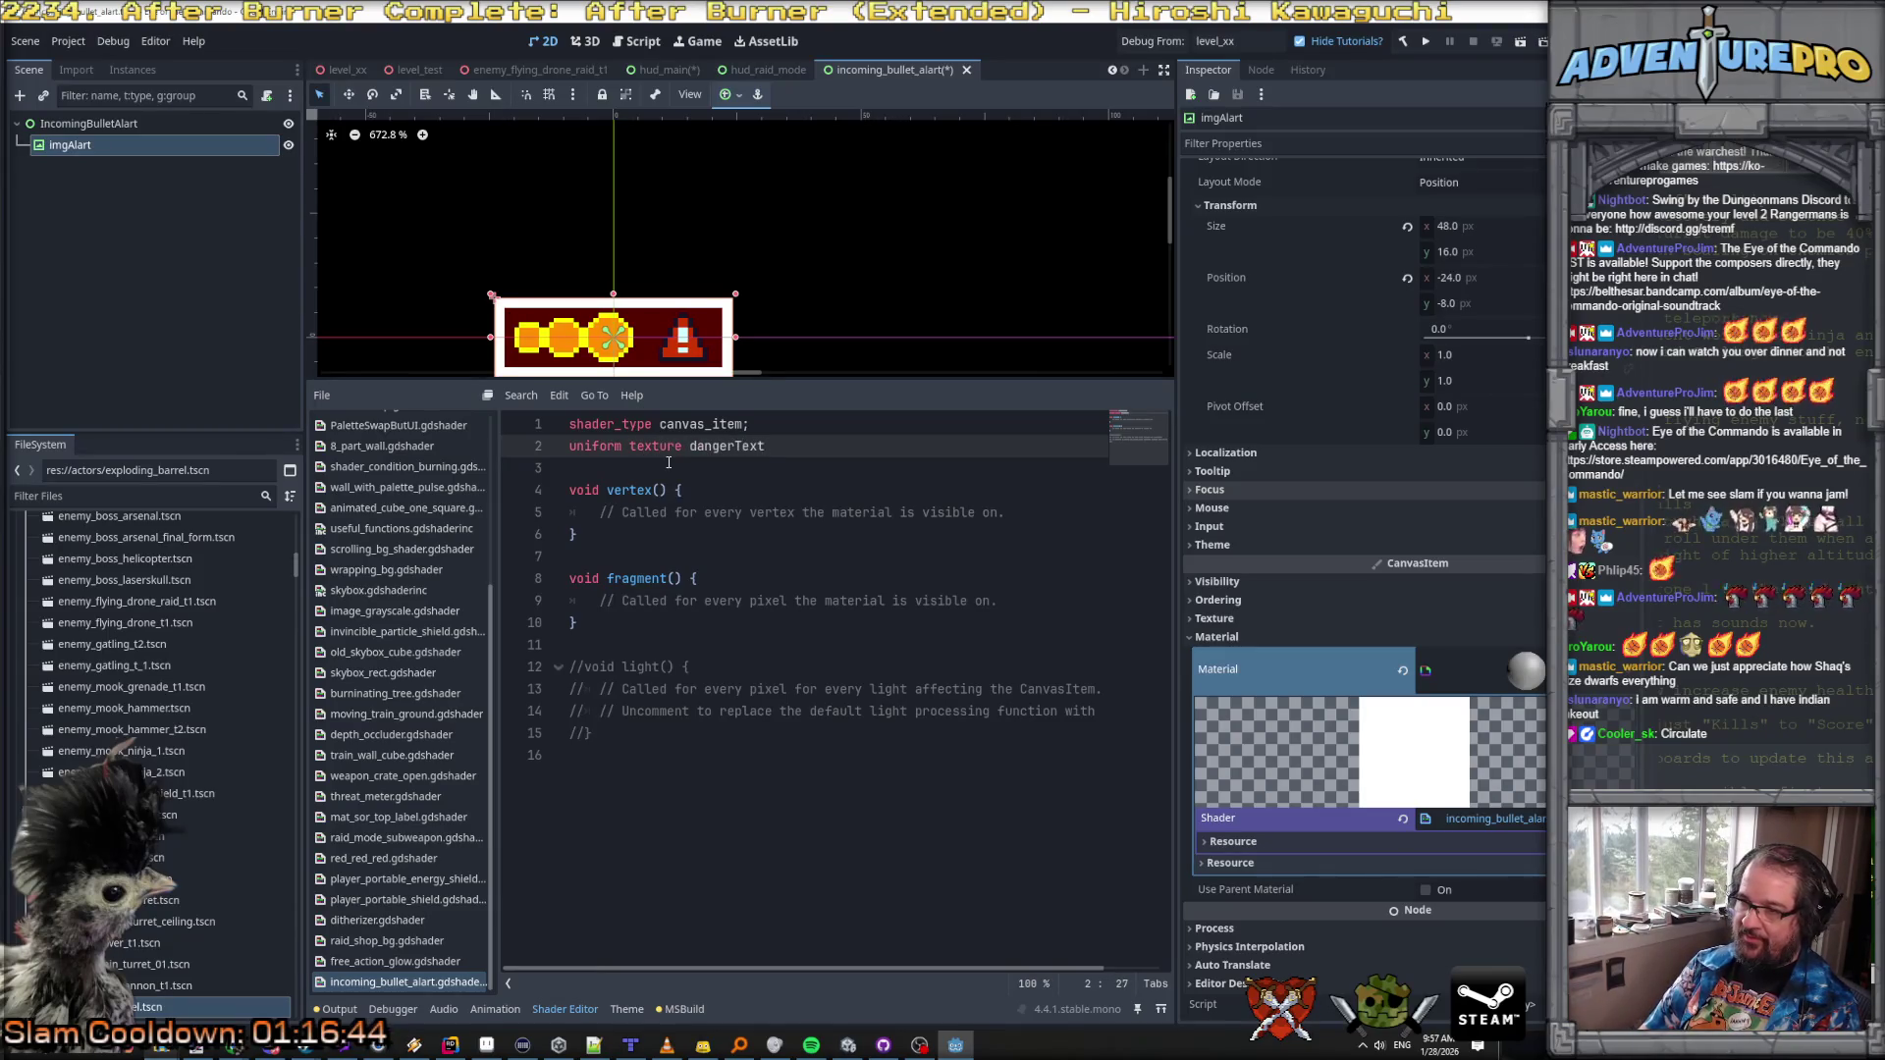
key("BackSpace")
type(";")
key("Return")
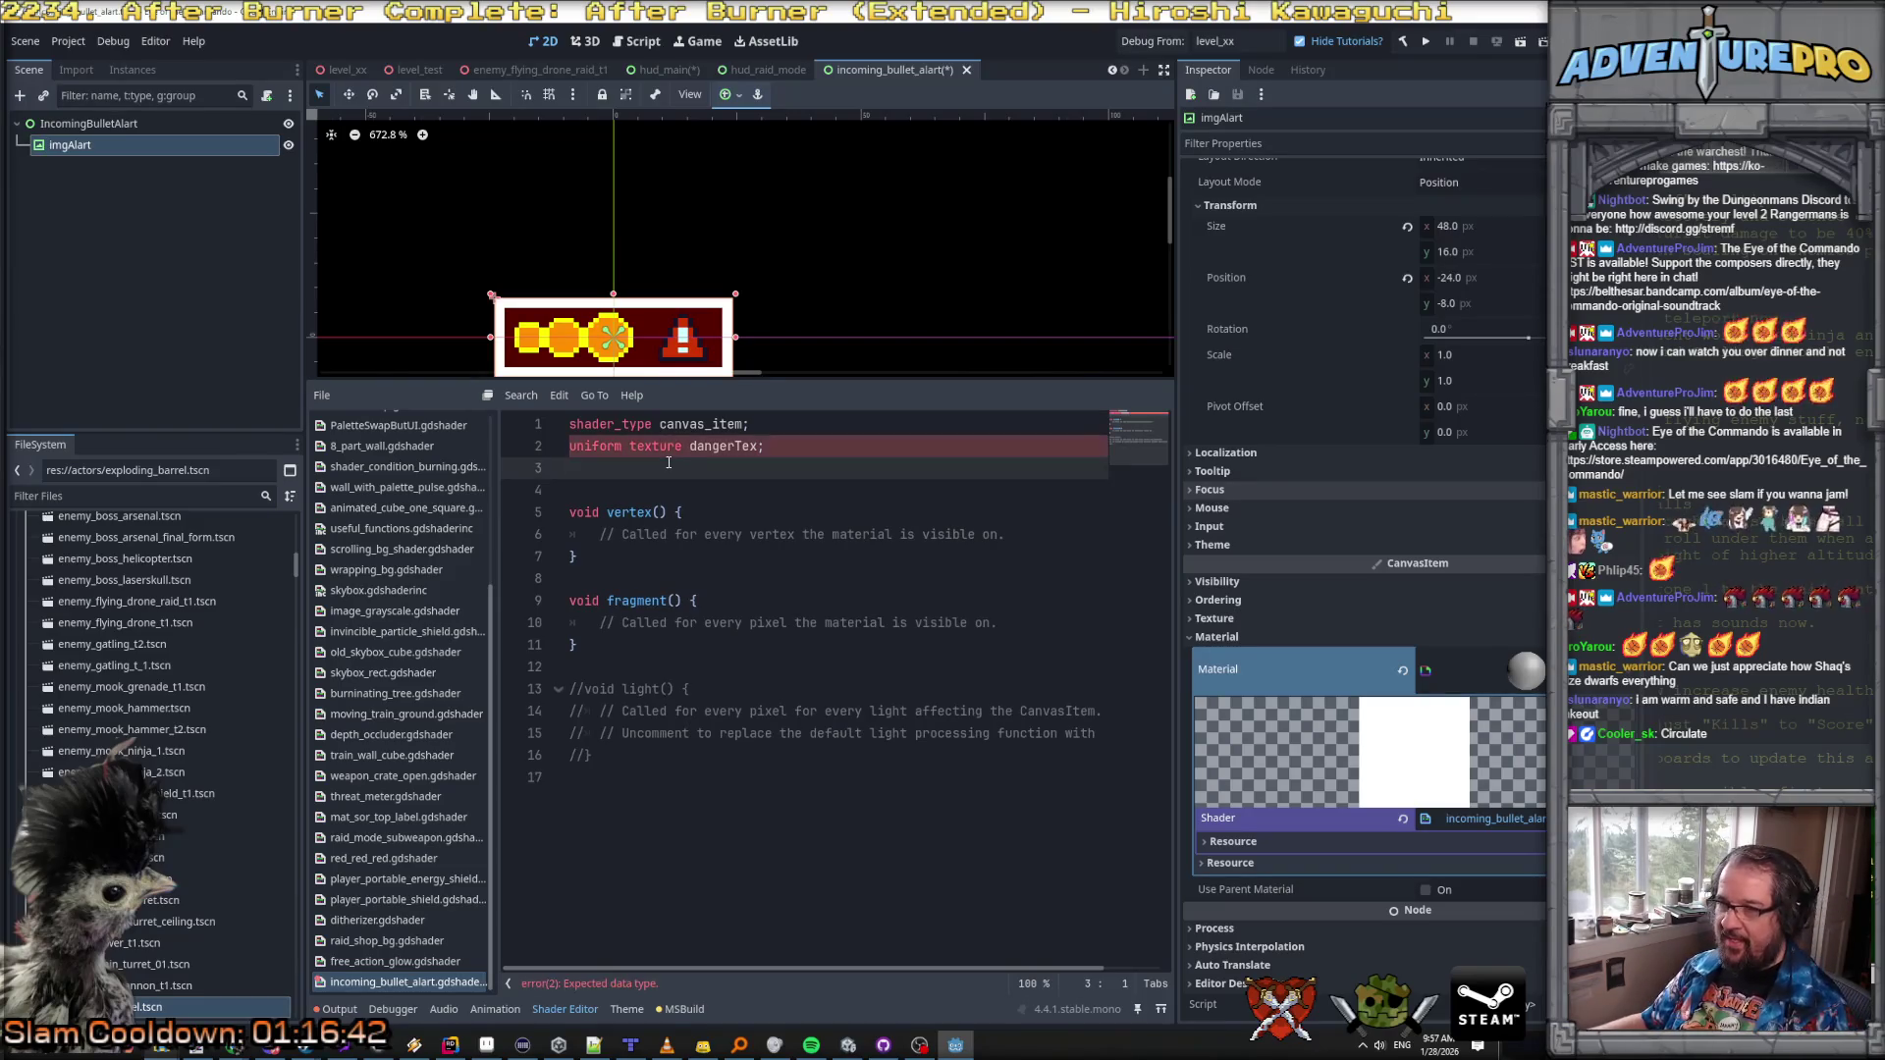
Step: Change the dangerTex uniform's type to sampler2D so the shader recompiles
double_click(652, 447)
type("sample")
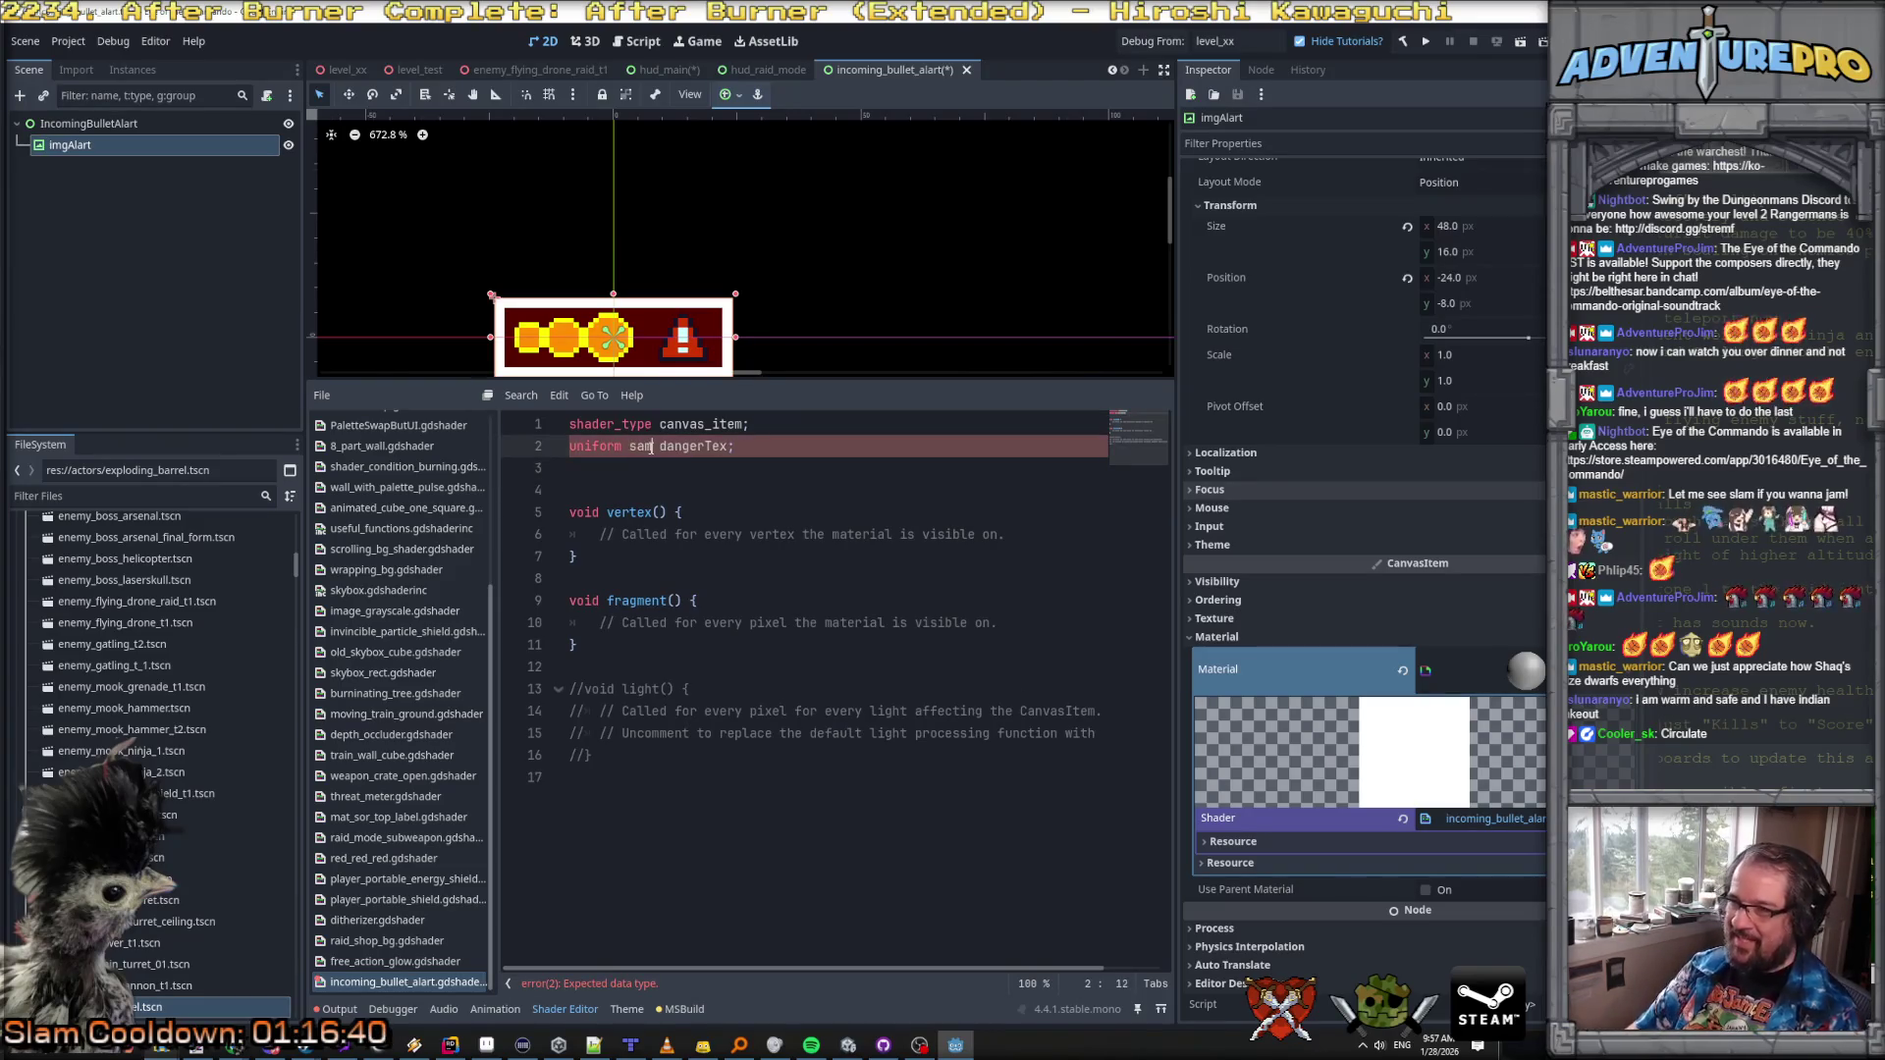
key("Return")
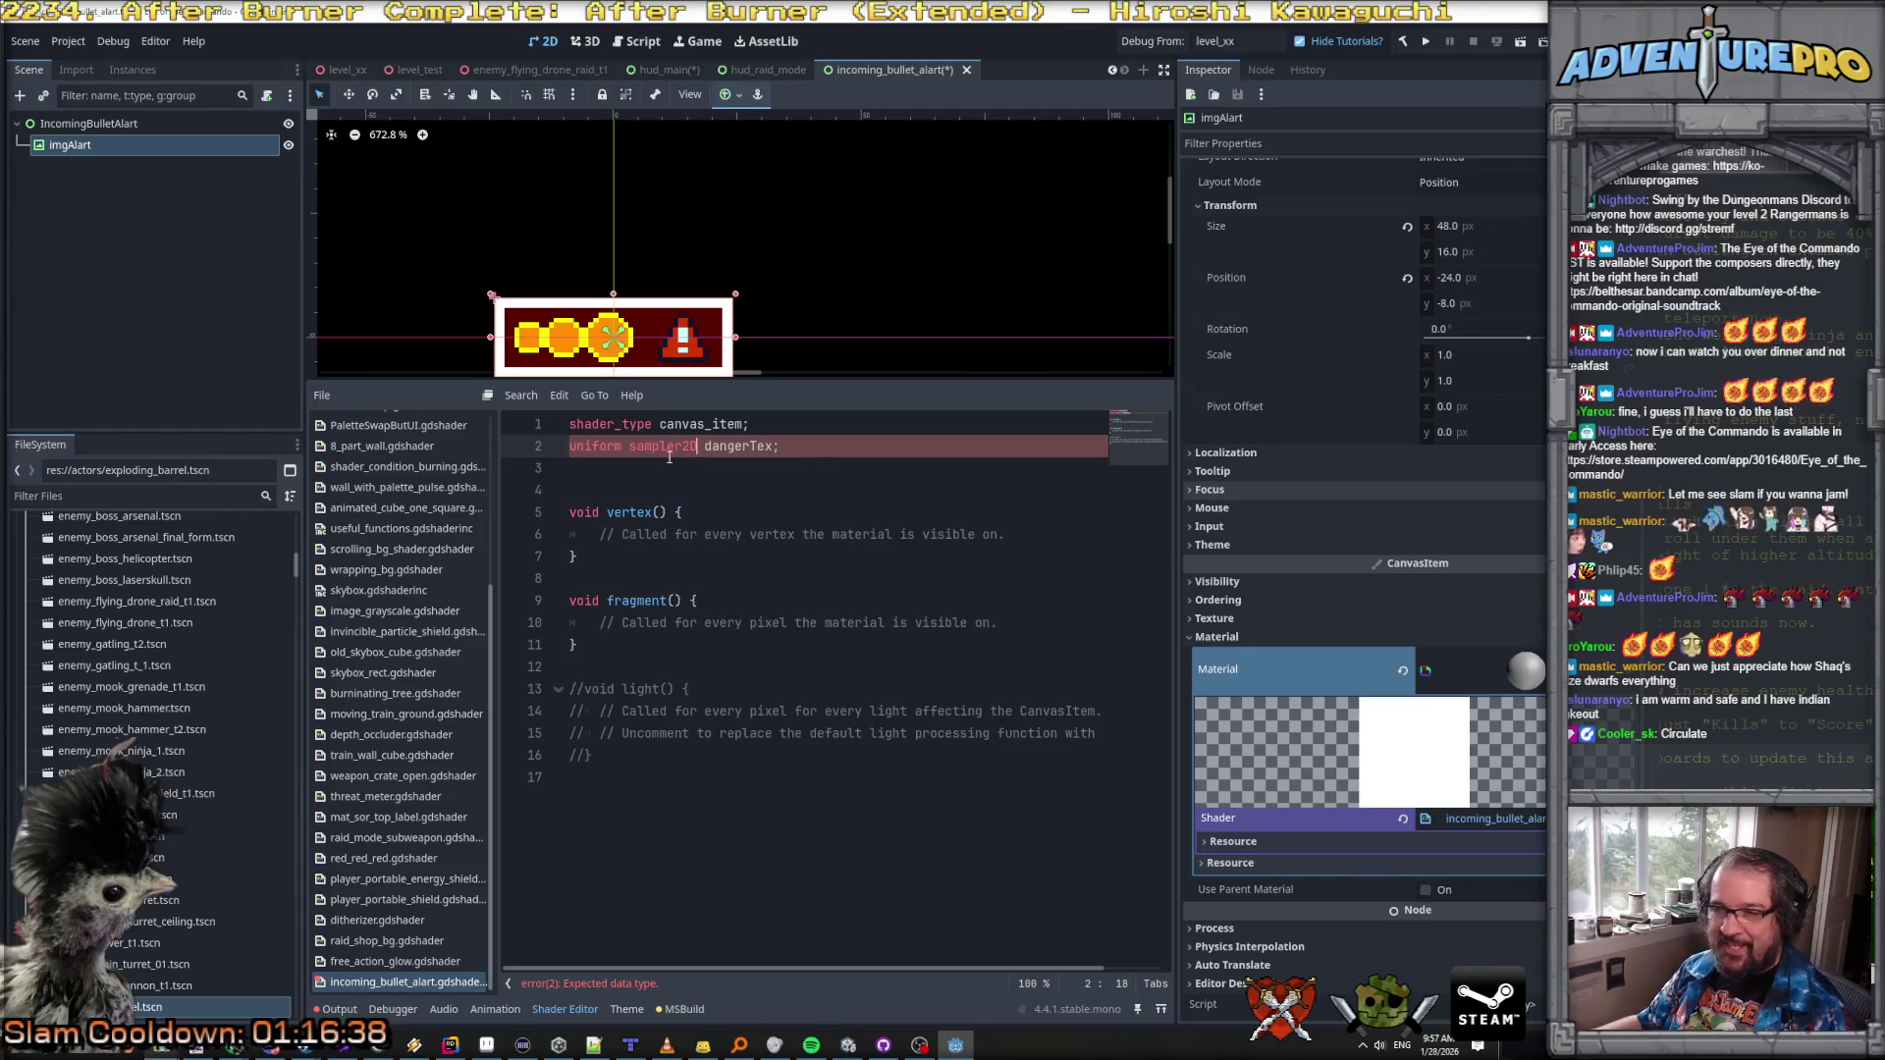
left_click(697, 490)
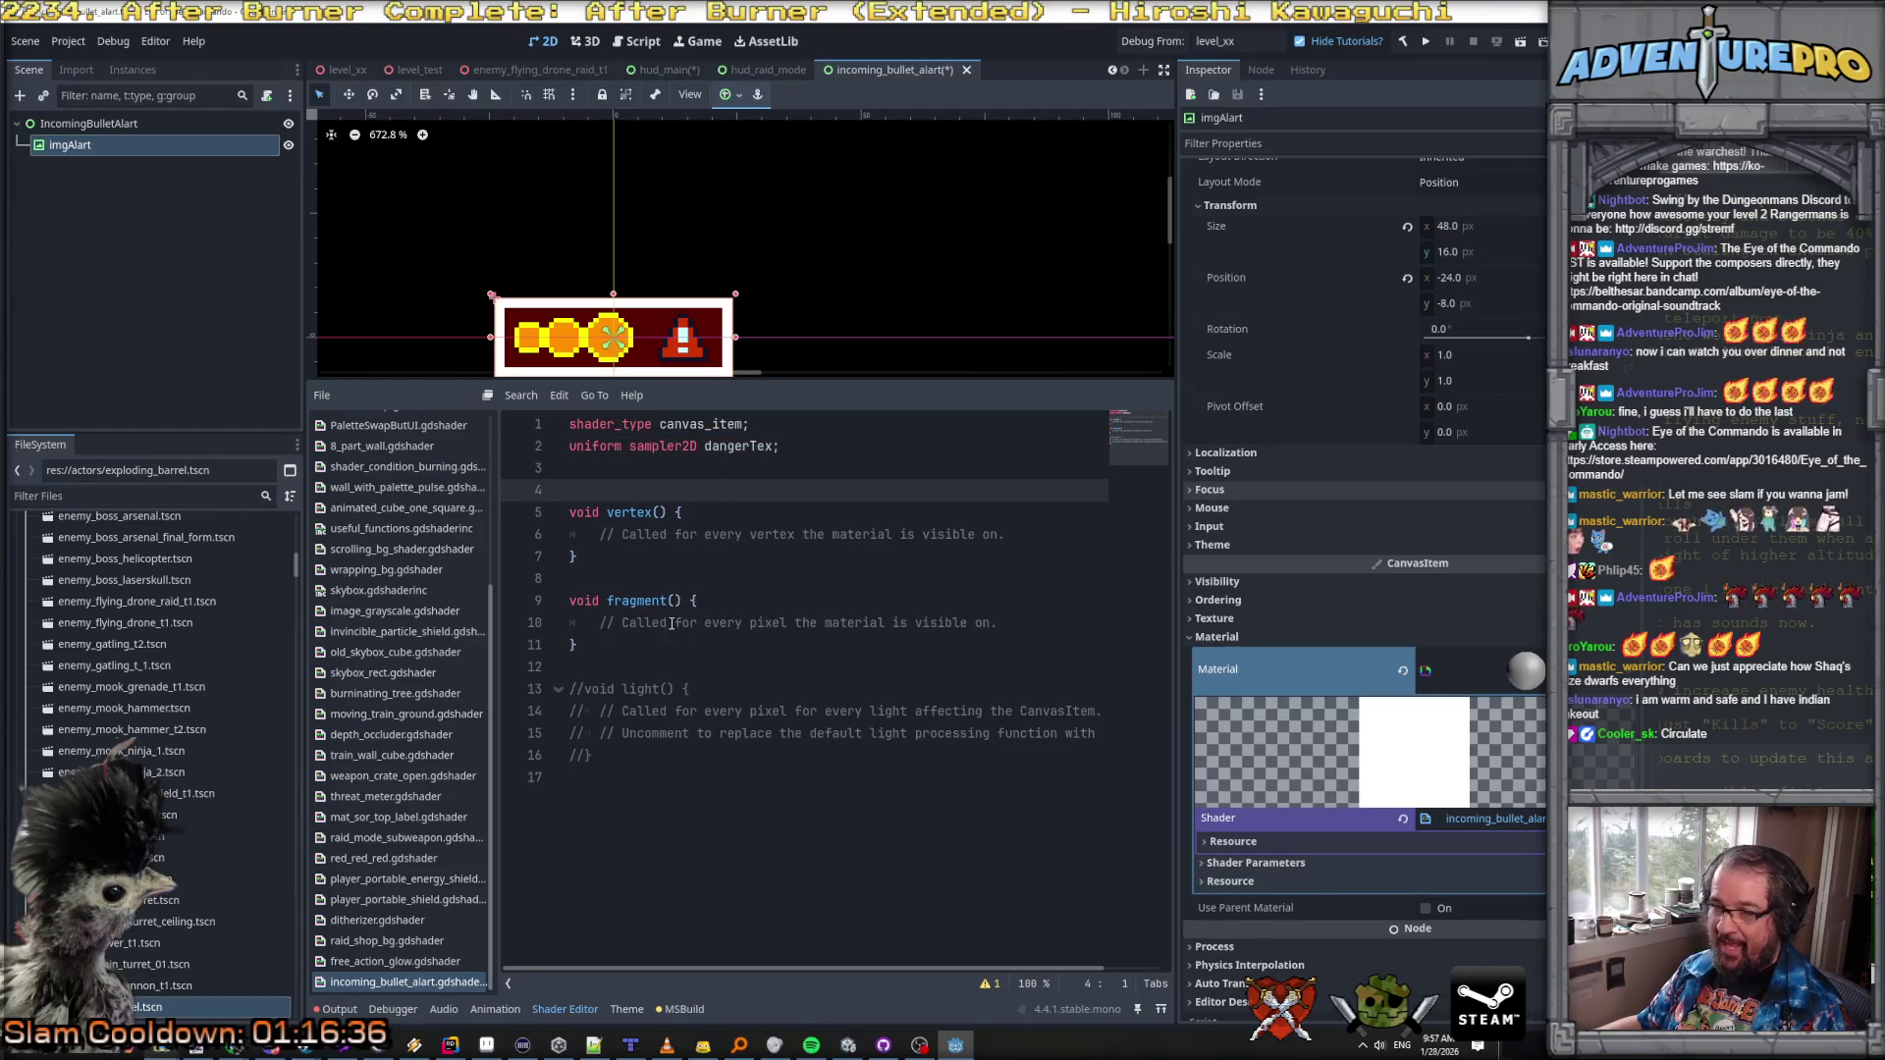
Step: Start an if block in fragment() testing COLOR.rgb against vec3(1,1,1)
left_click(1031, 623)
key("Return")
type("if( COL")
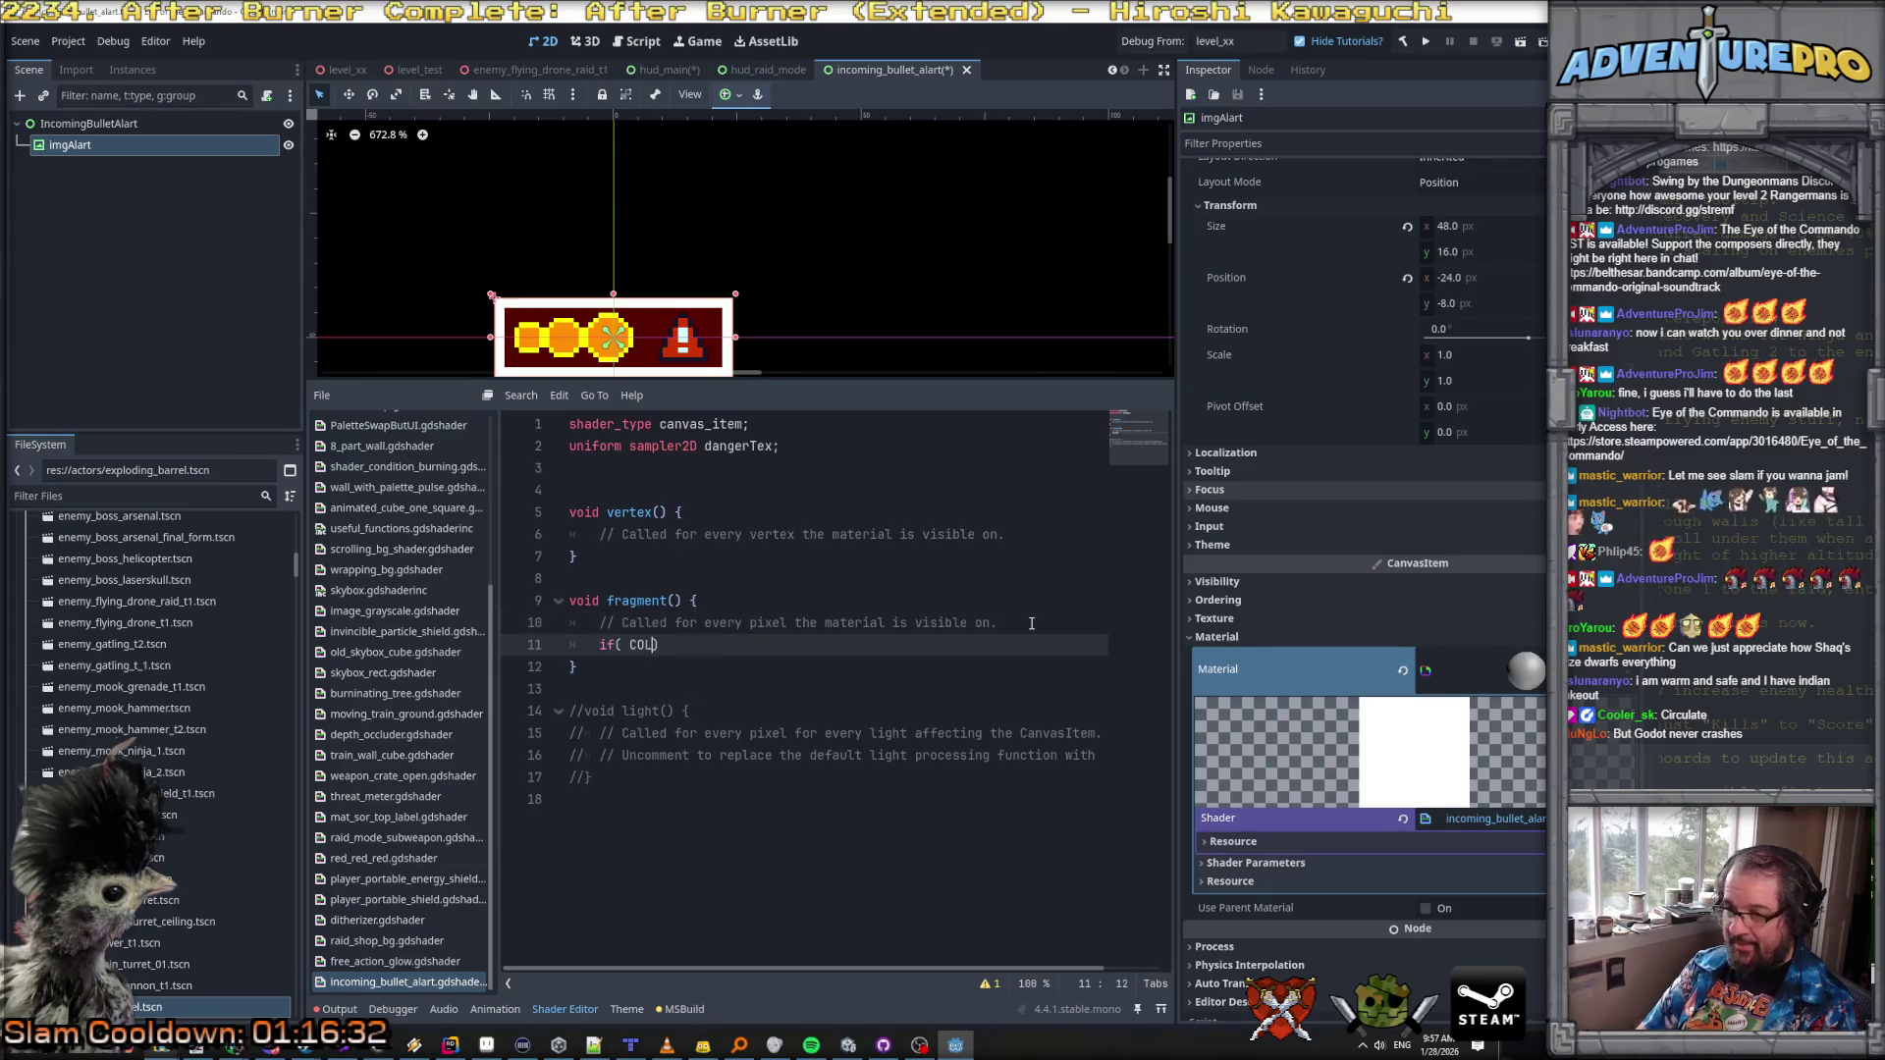
type("OR.")
type("ghb")
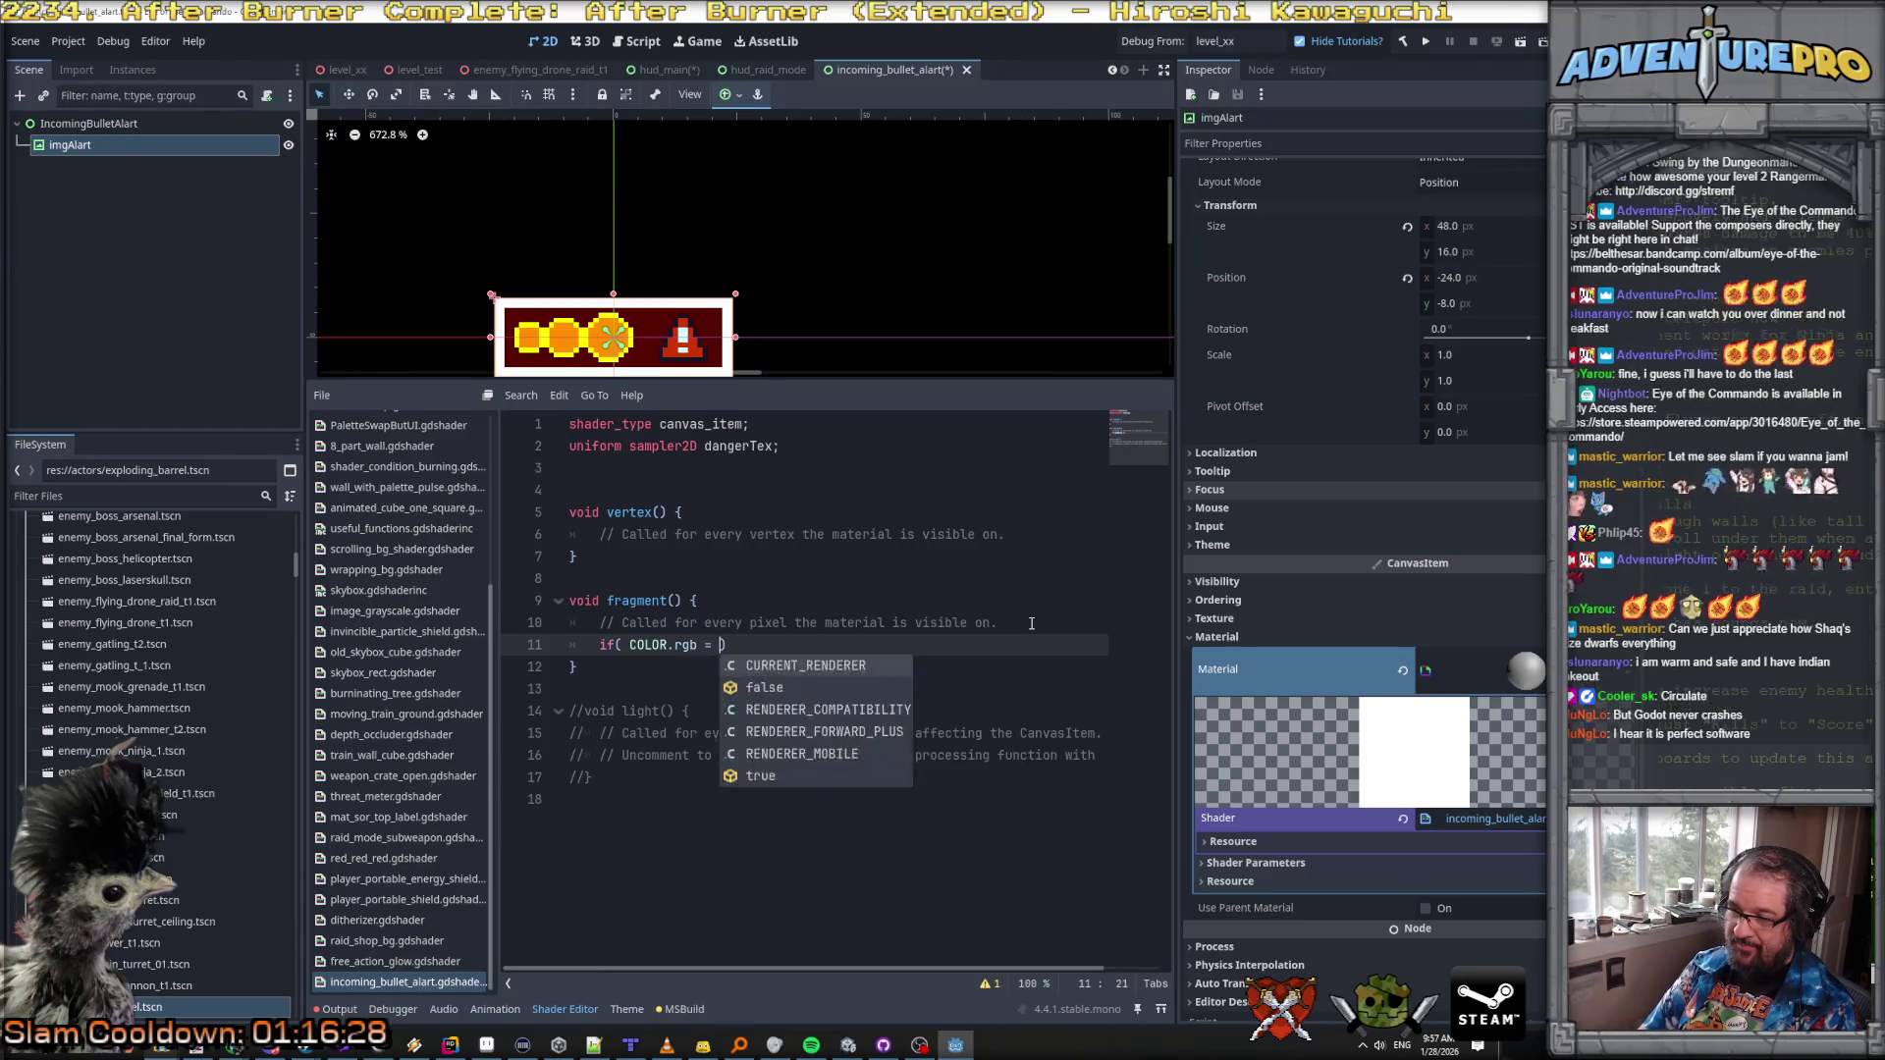
type(" vec3")
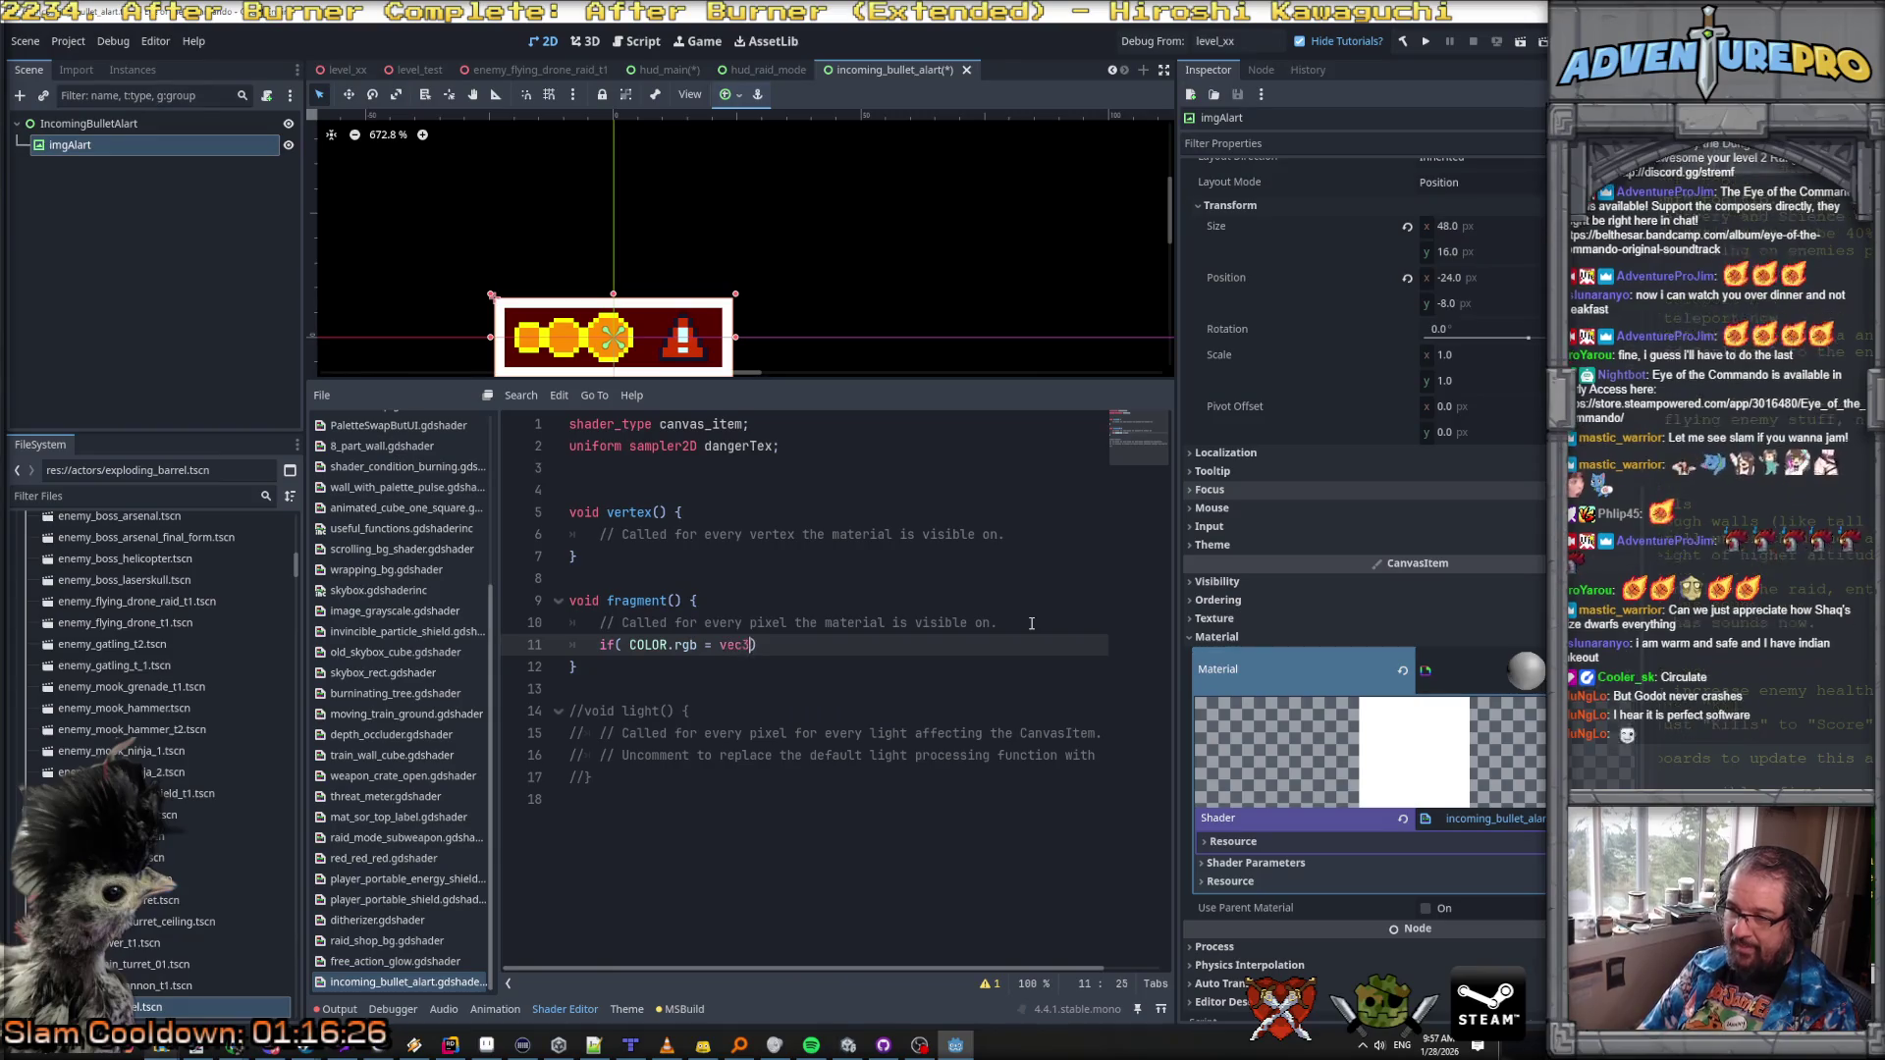
type("1)")
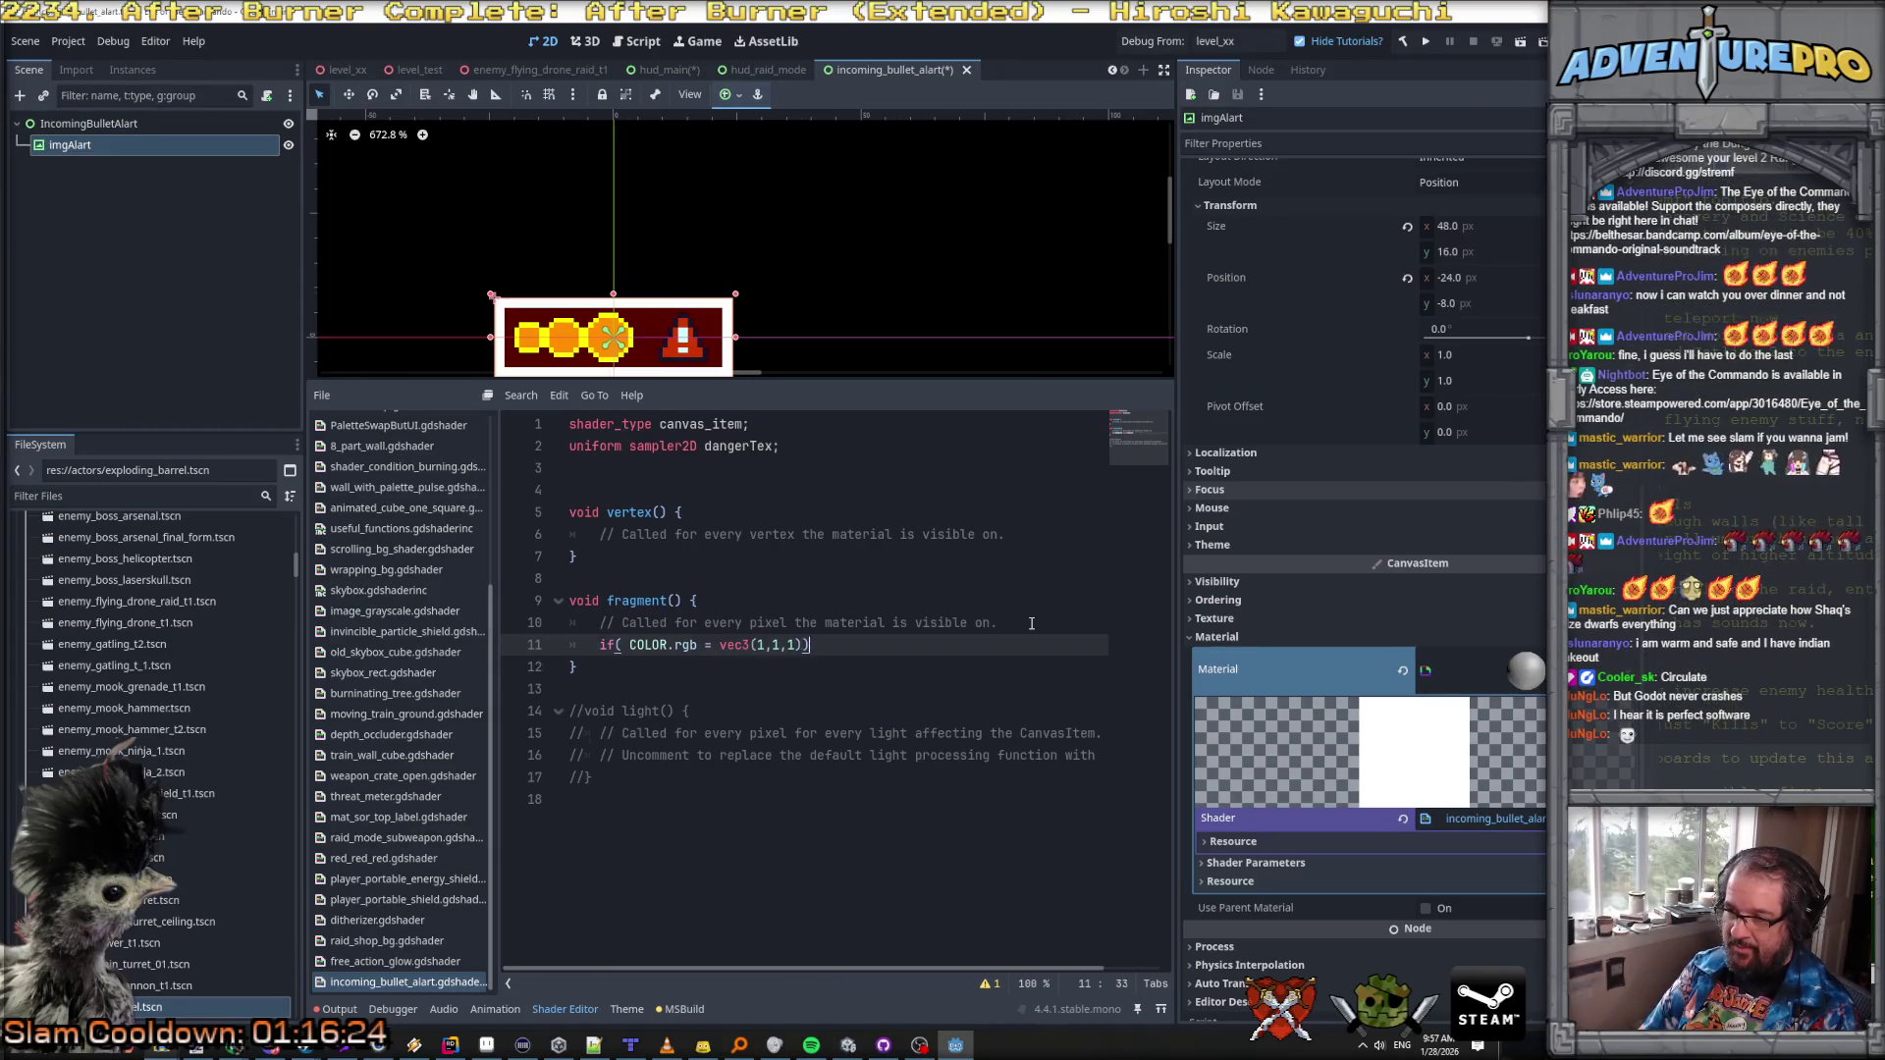
key("Return")
type("{")
key("Return")
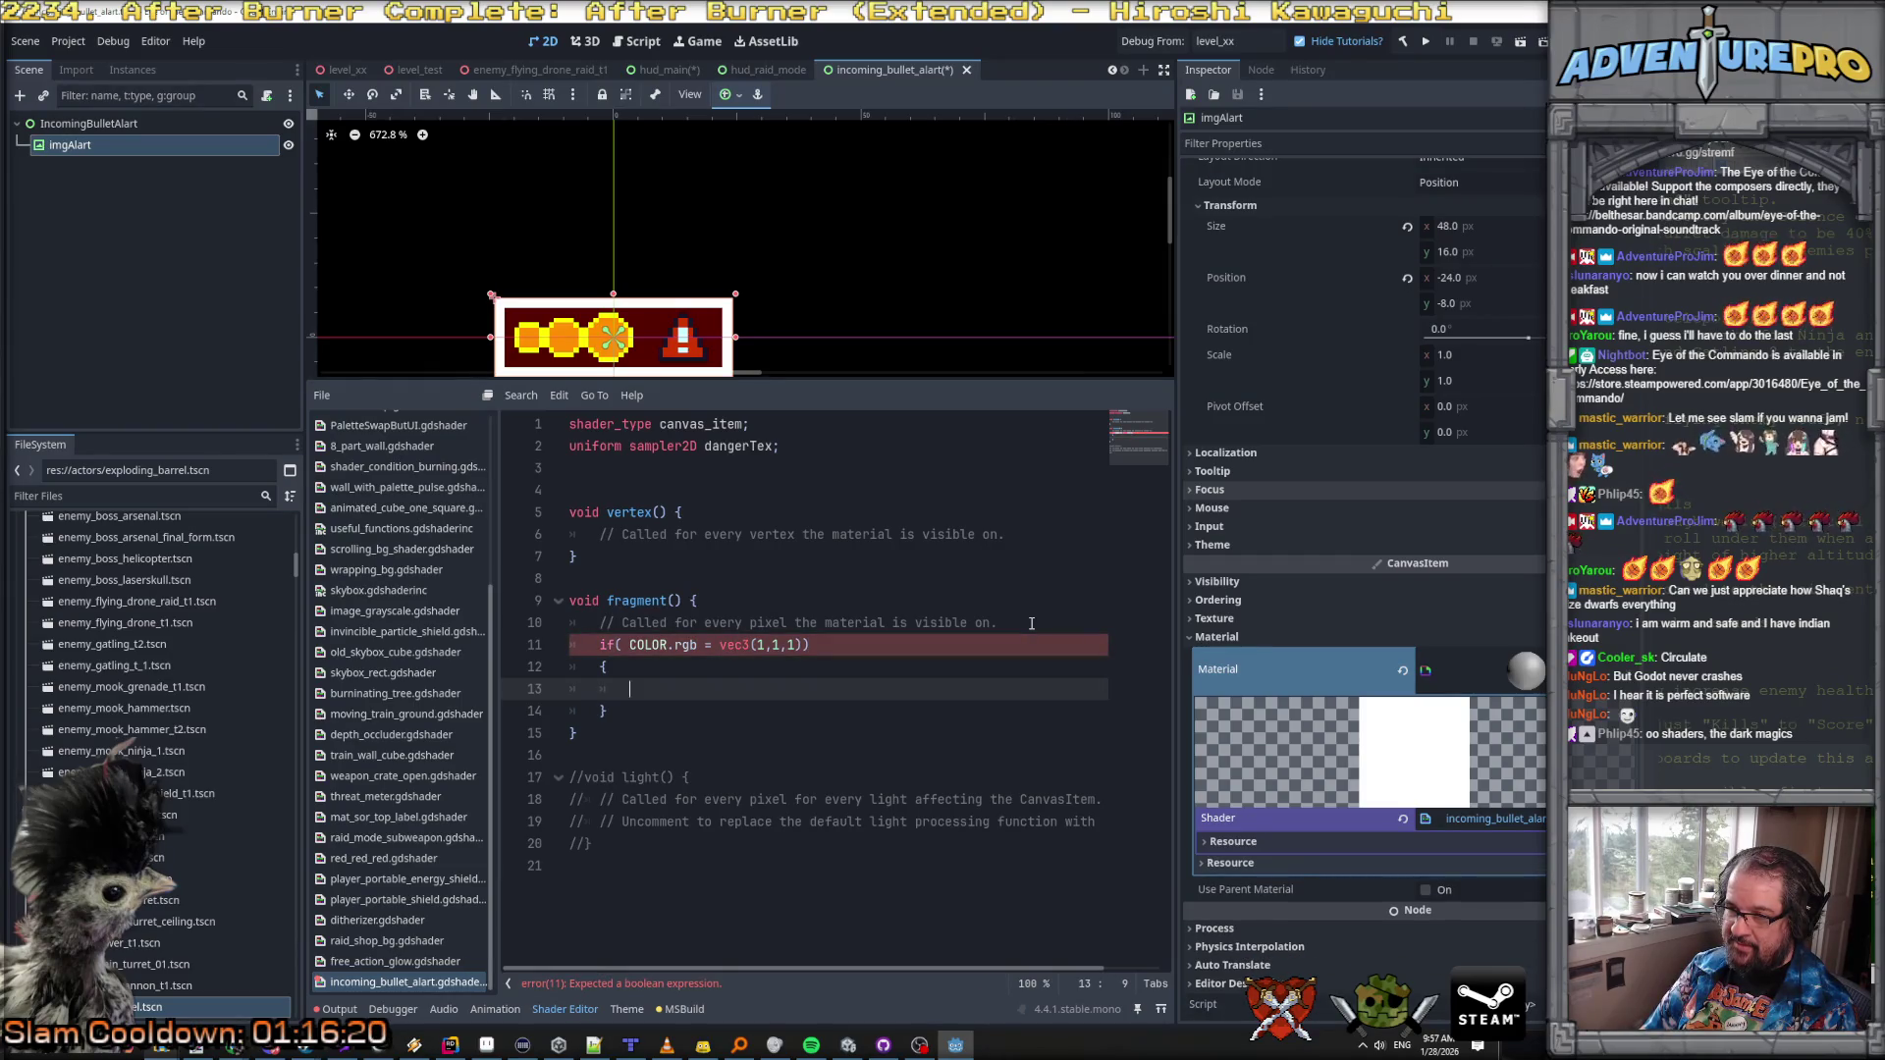
Step: Fix the condition to use == and begin a var warnUV line reading dangerTex
left_click(717, 645)
type("=")
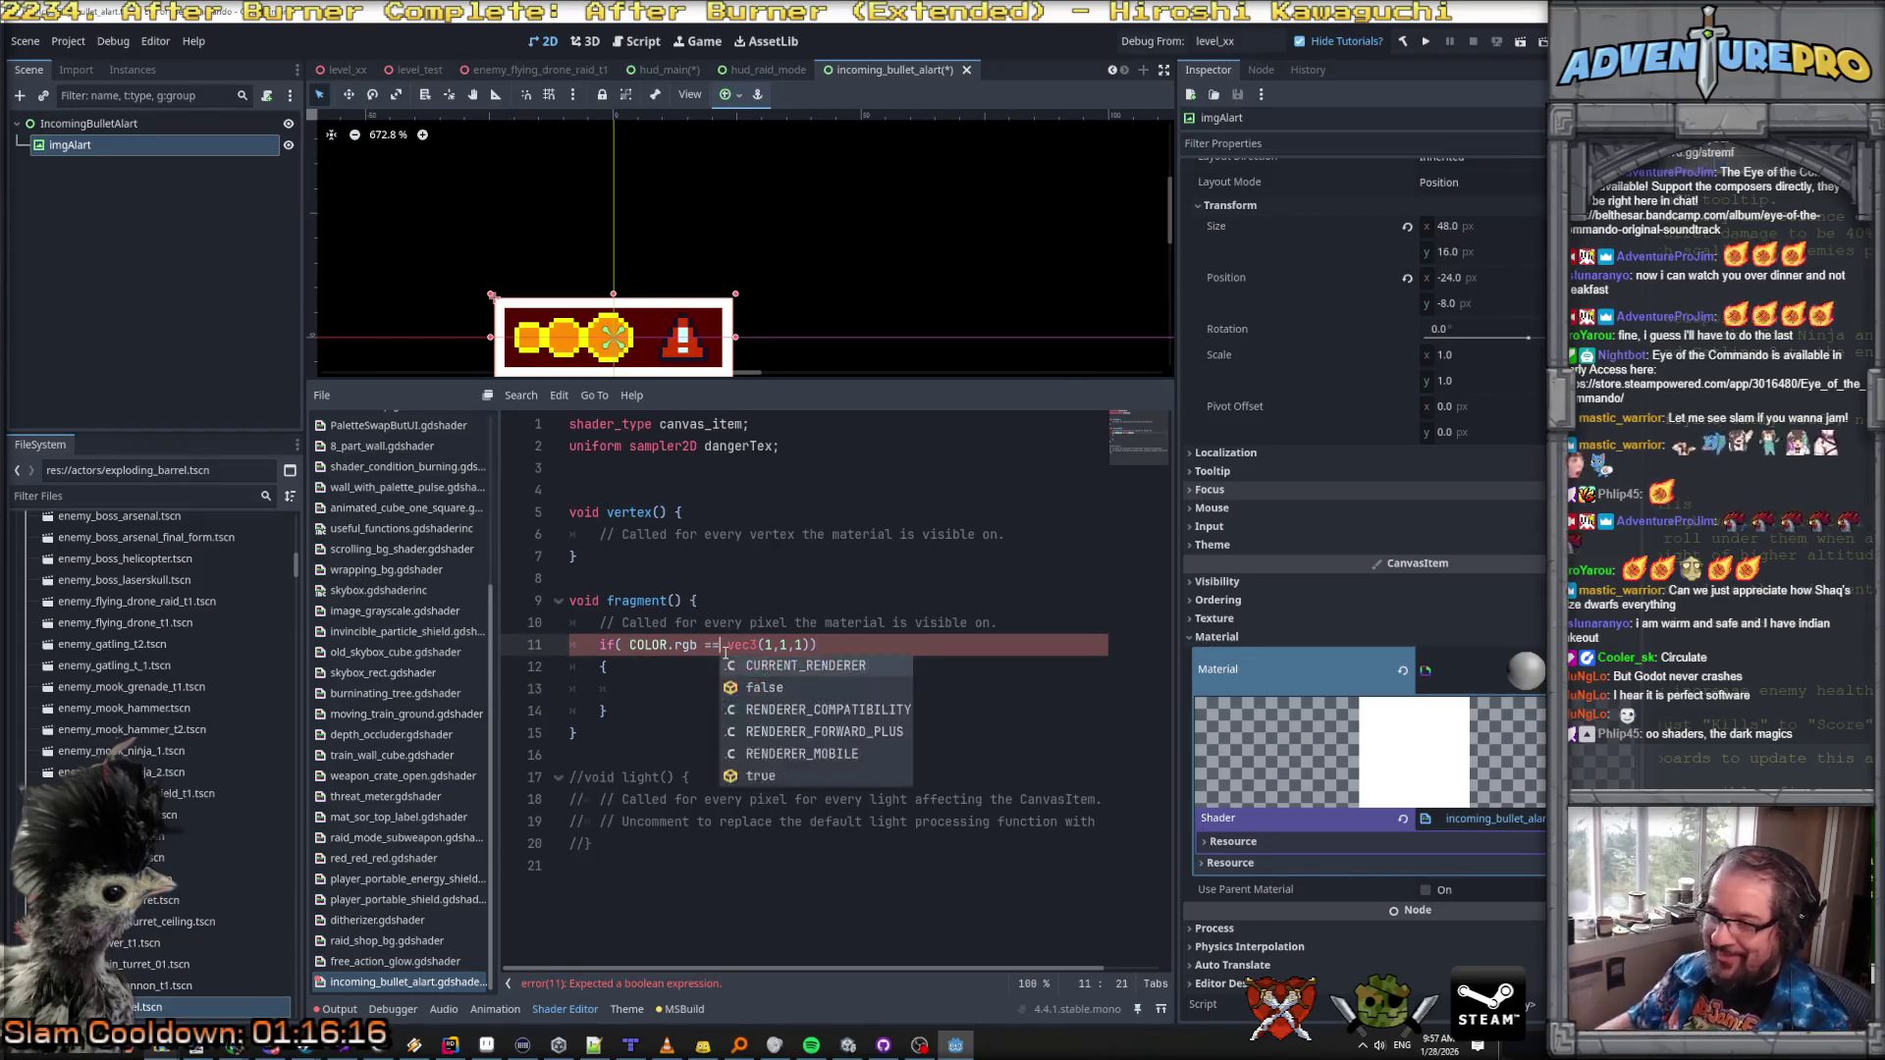
left_click(666, 690)
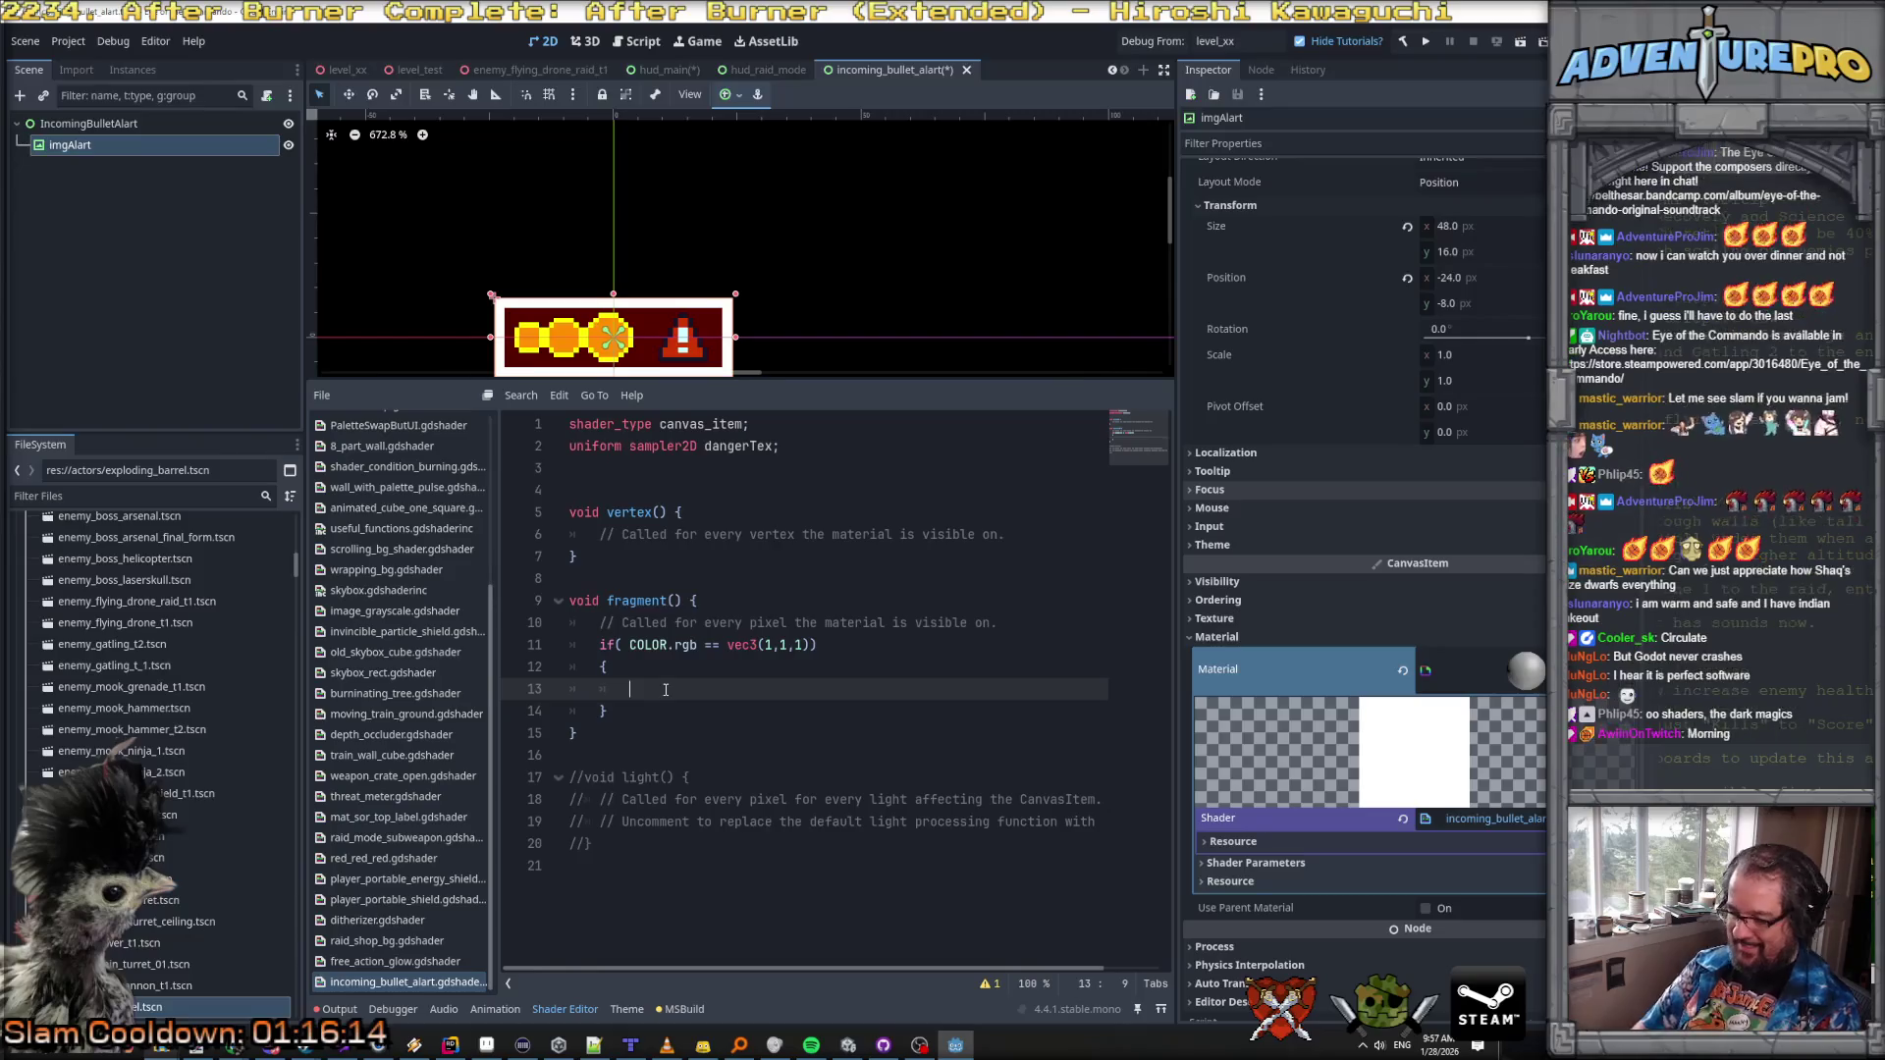
type("var ")
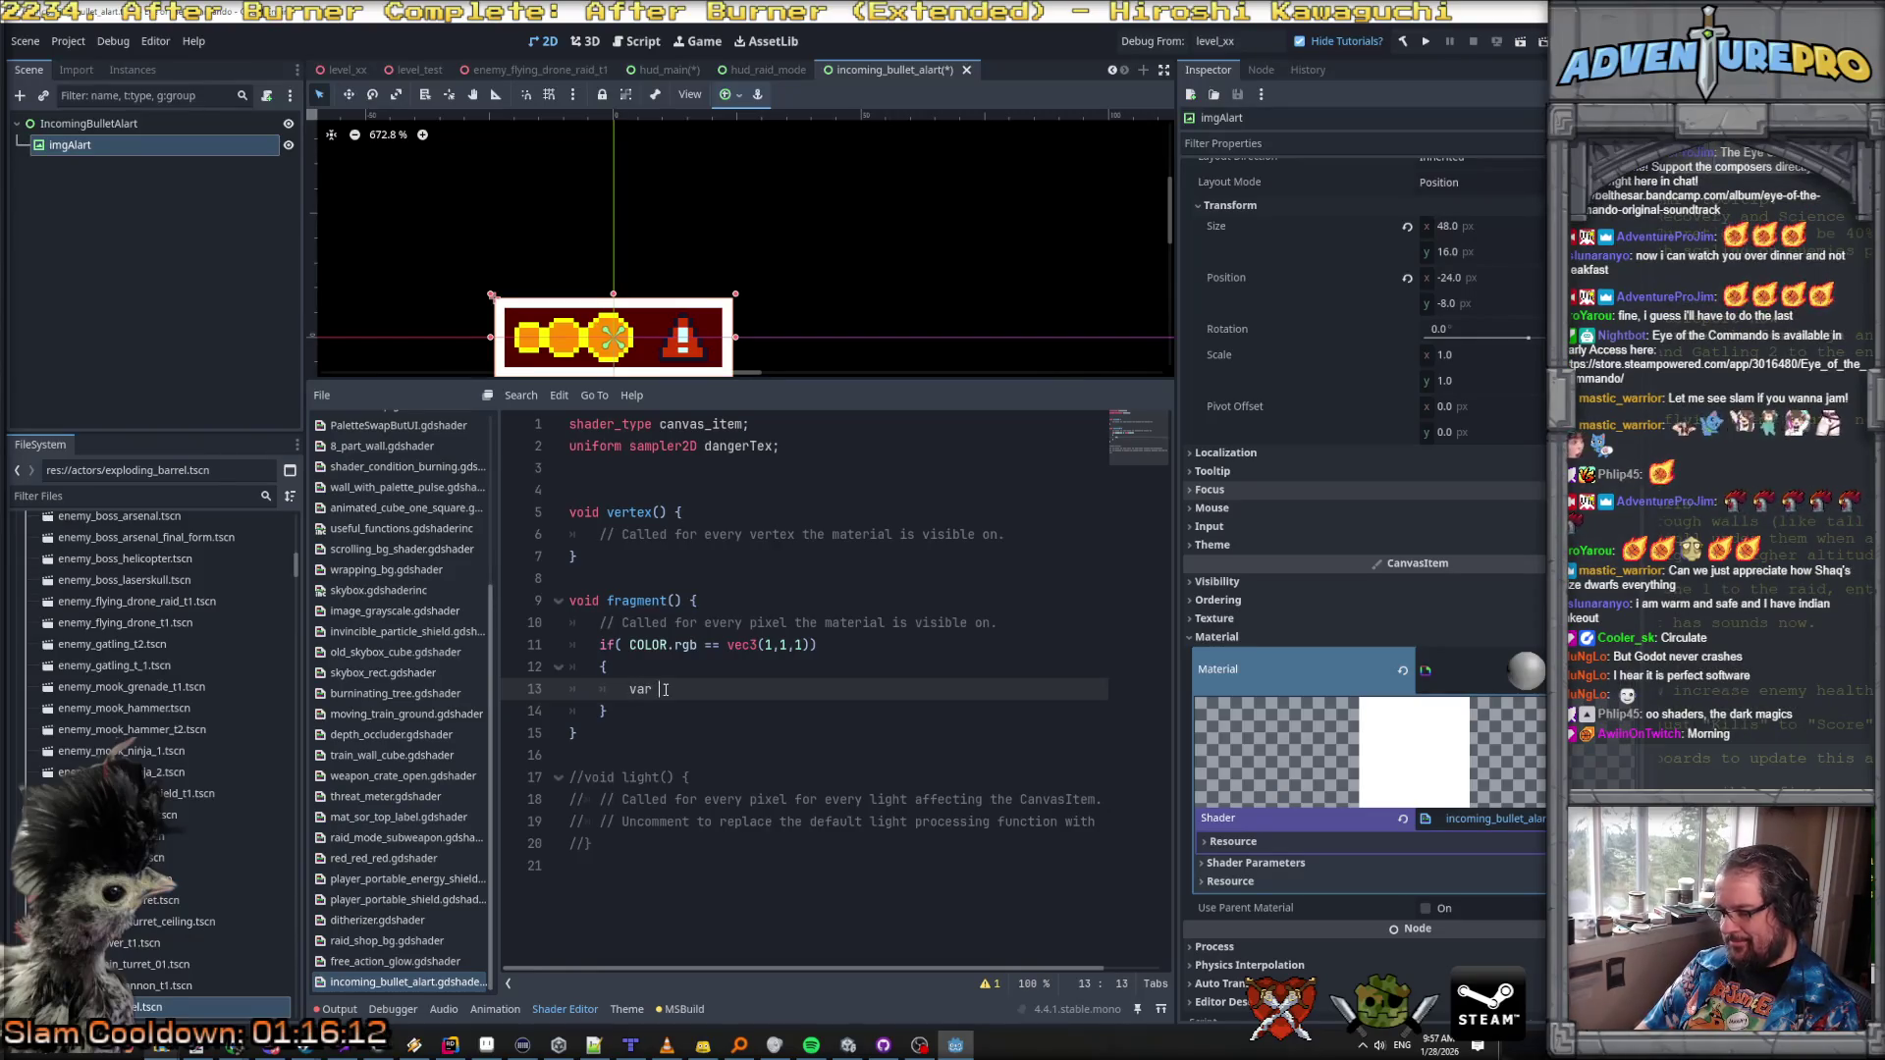
type("c")
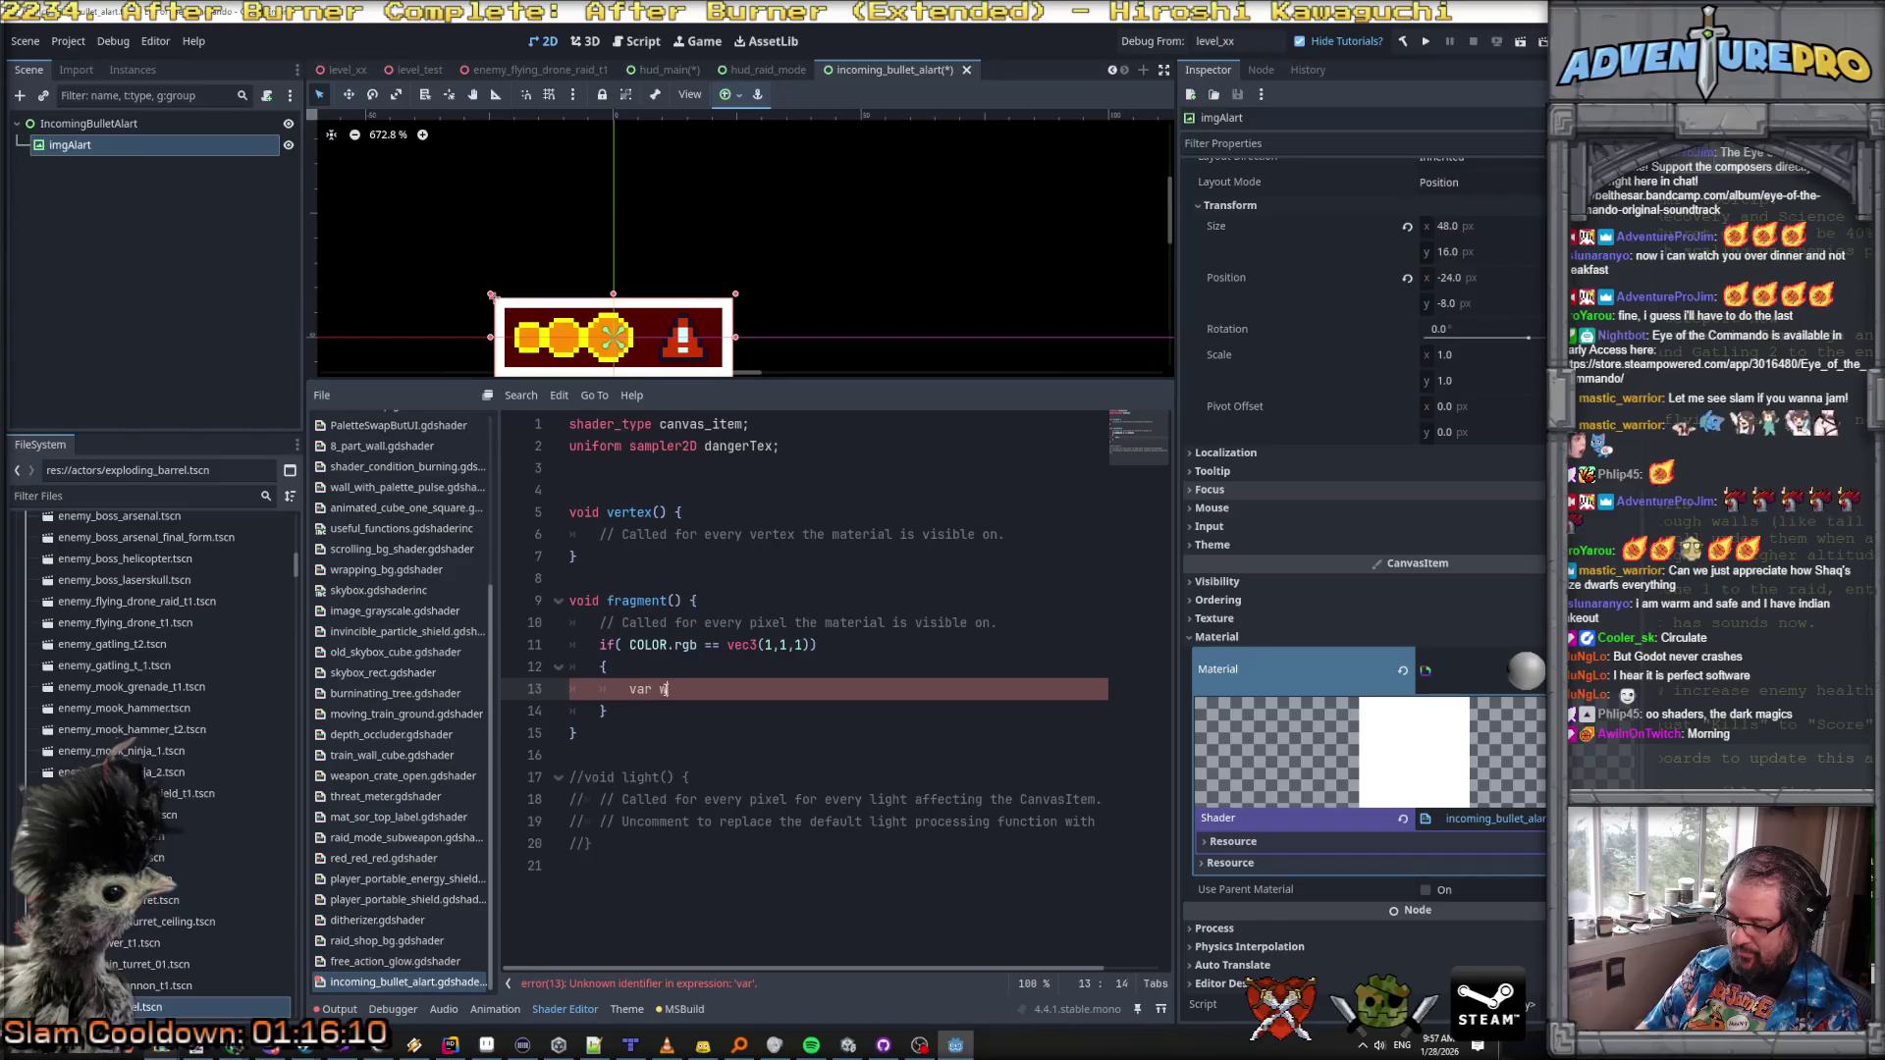
type("V =")
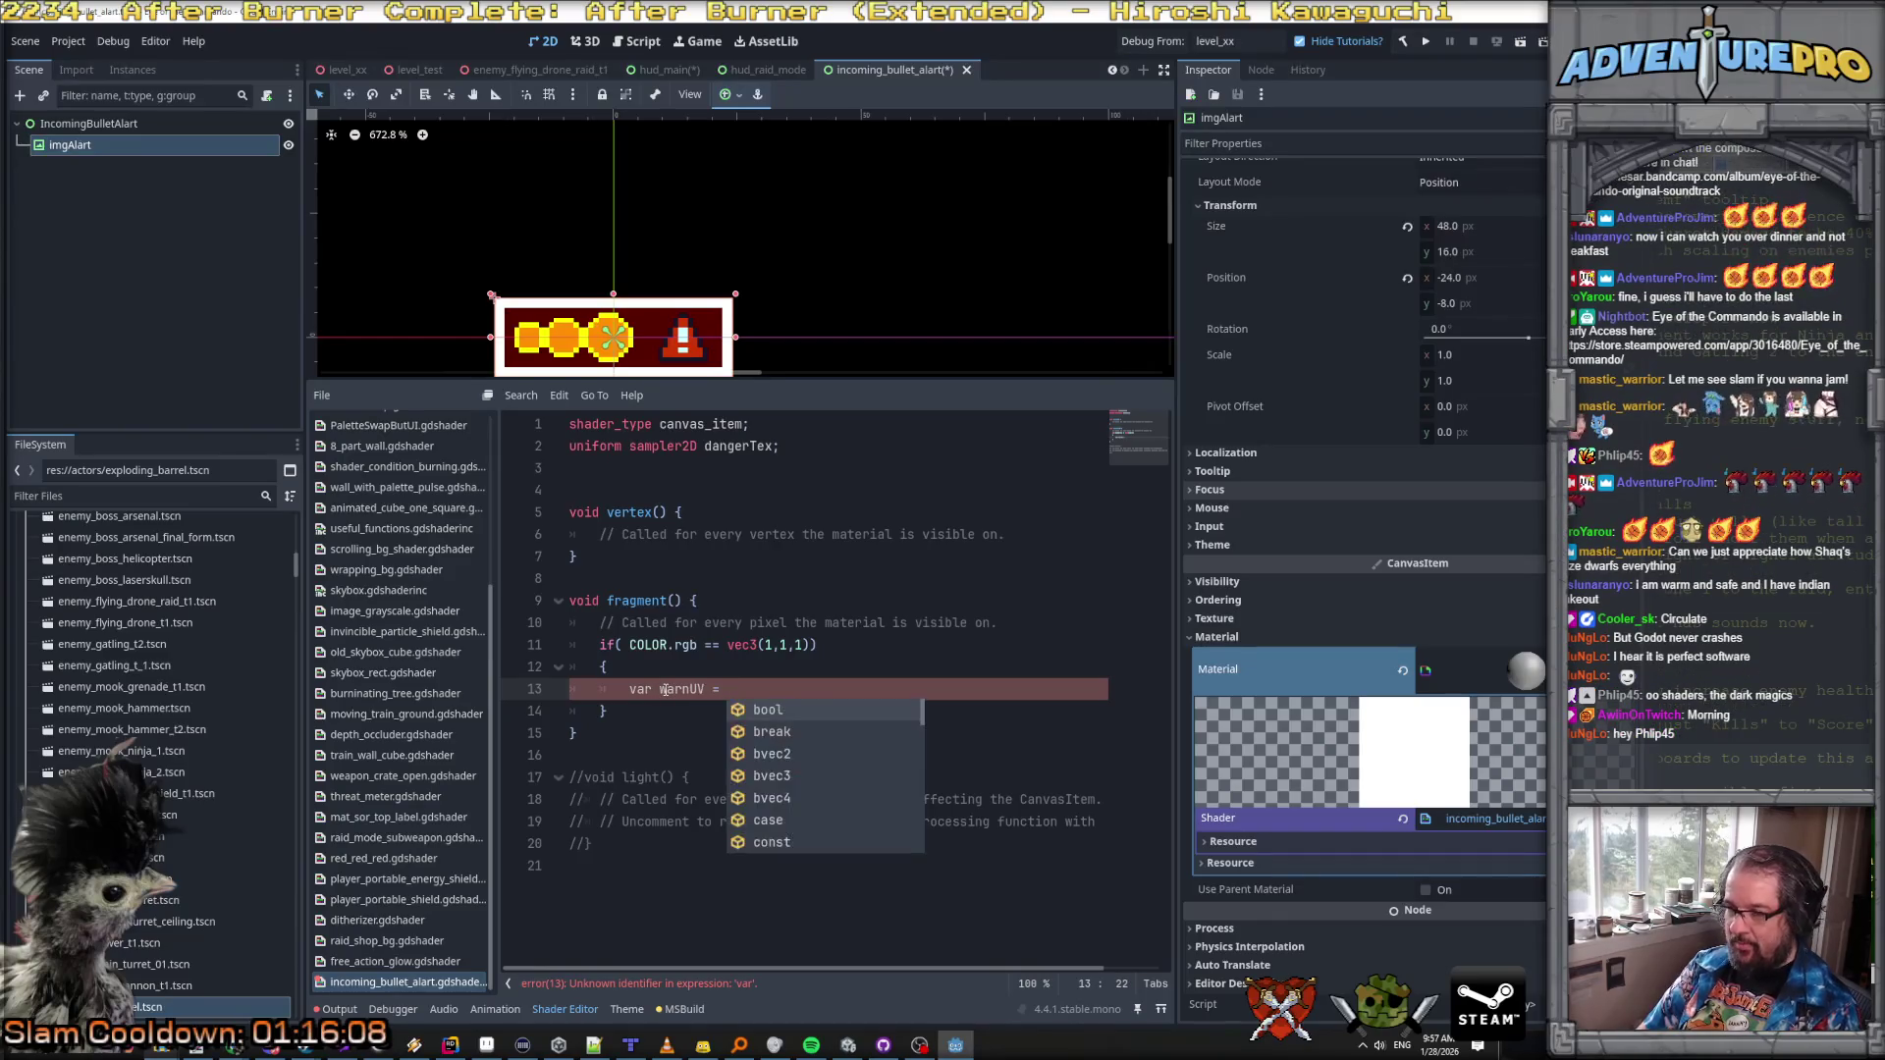
type("dan")
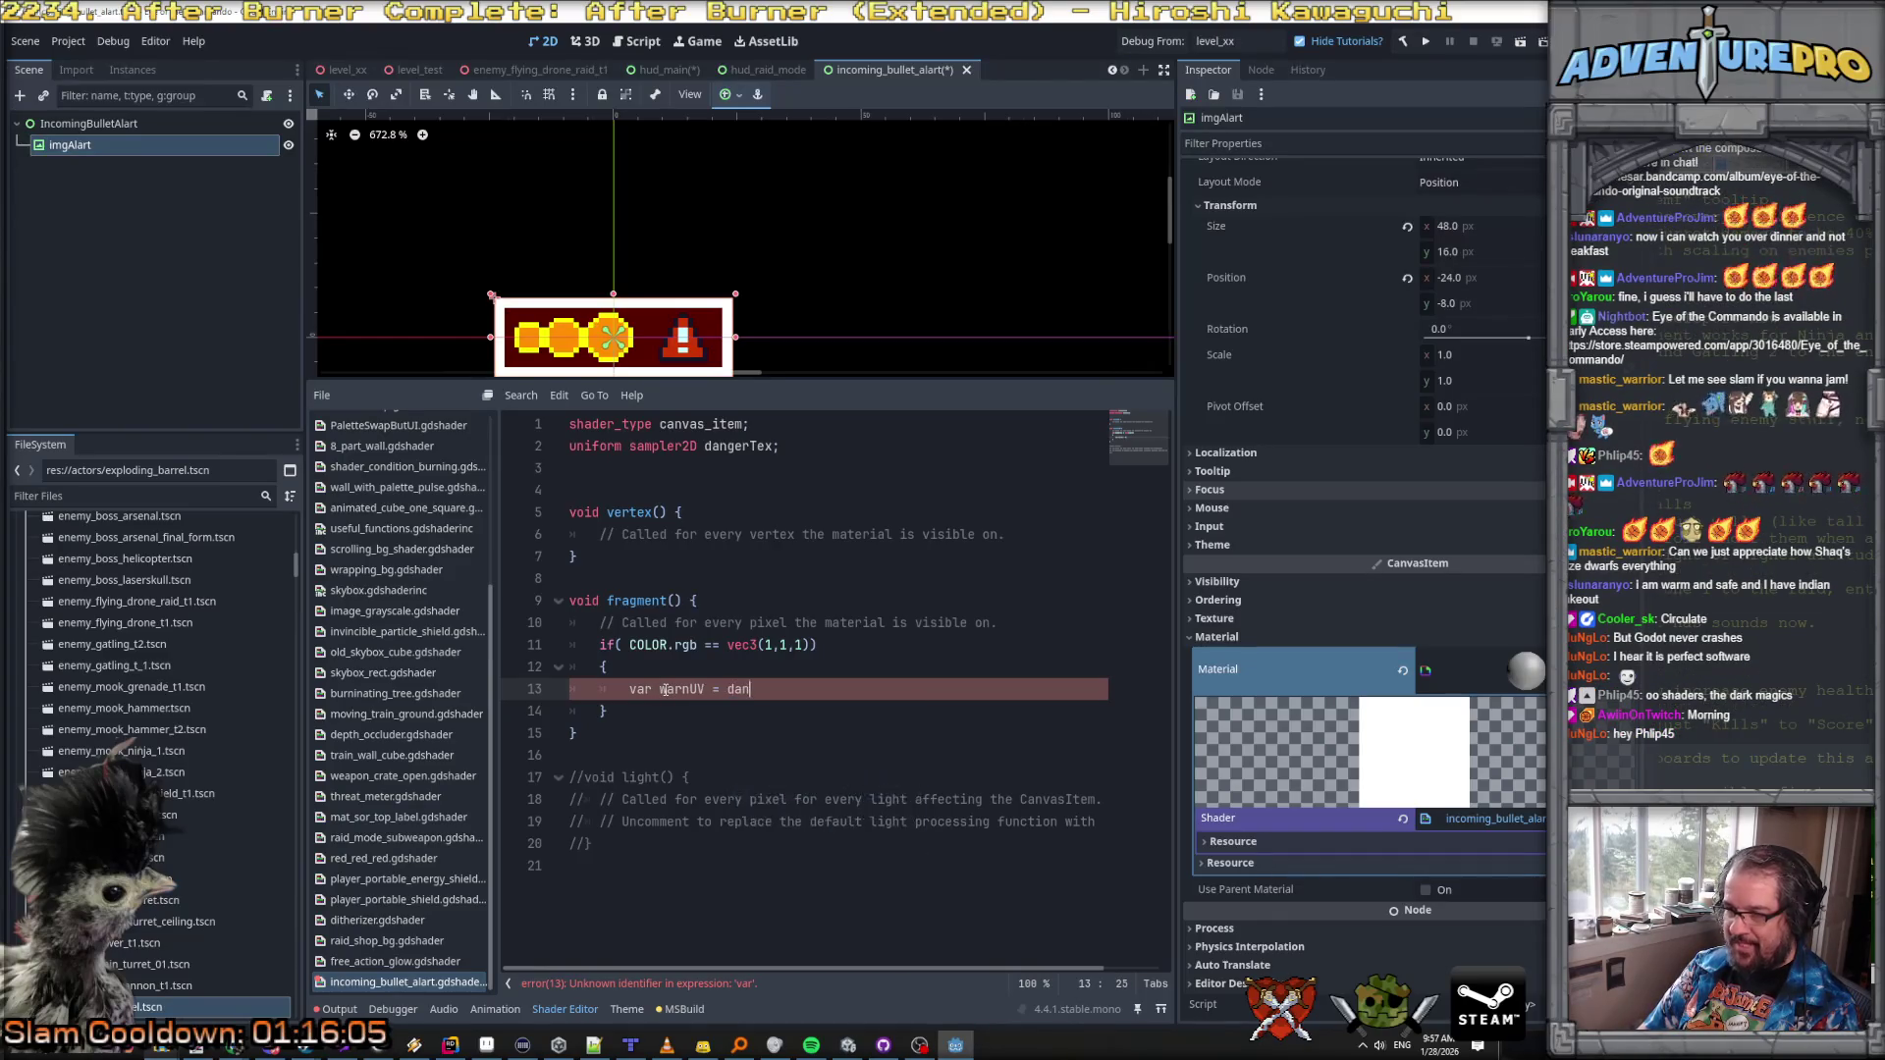
type("gerTex.sam")
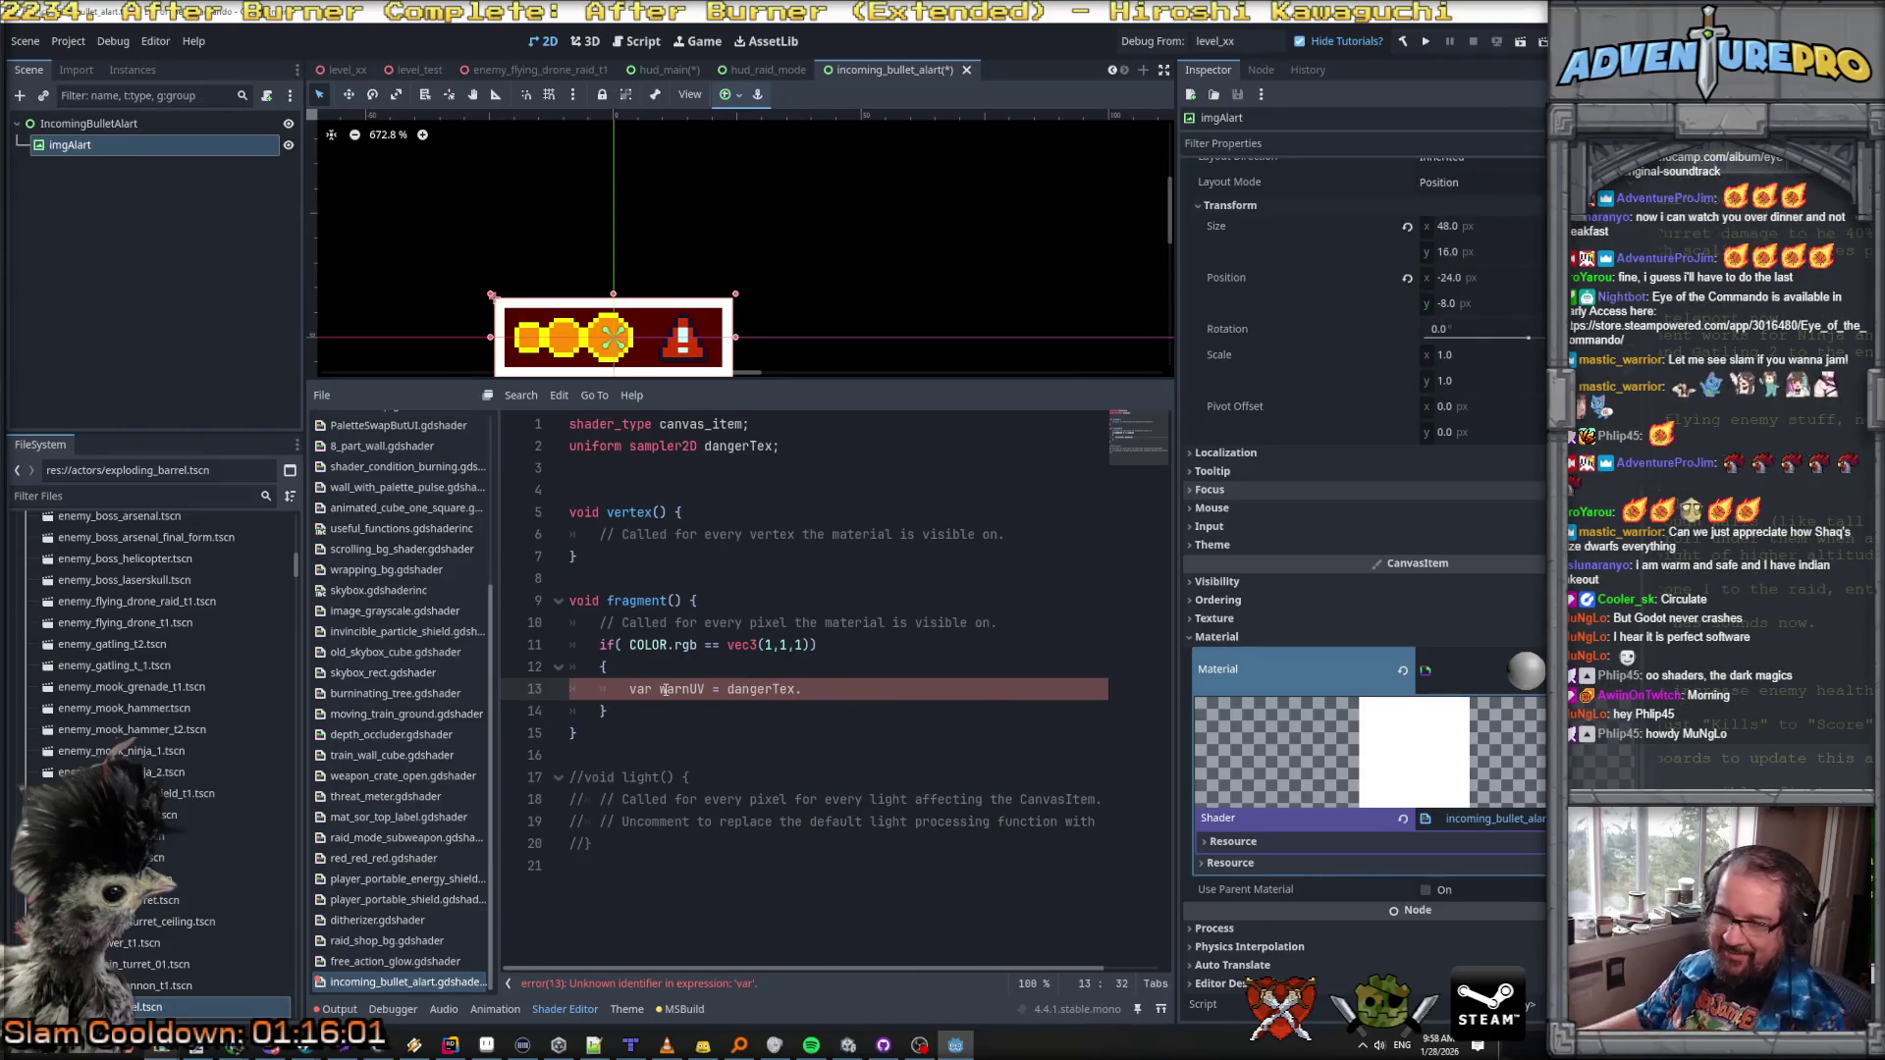
Step: Browse the old_skybox_cube, raid_mode_subweapon, mat_sor_top_label, threat_meter and raid_mode_chest shaders for reference
left_click(388, 652)
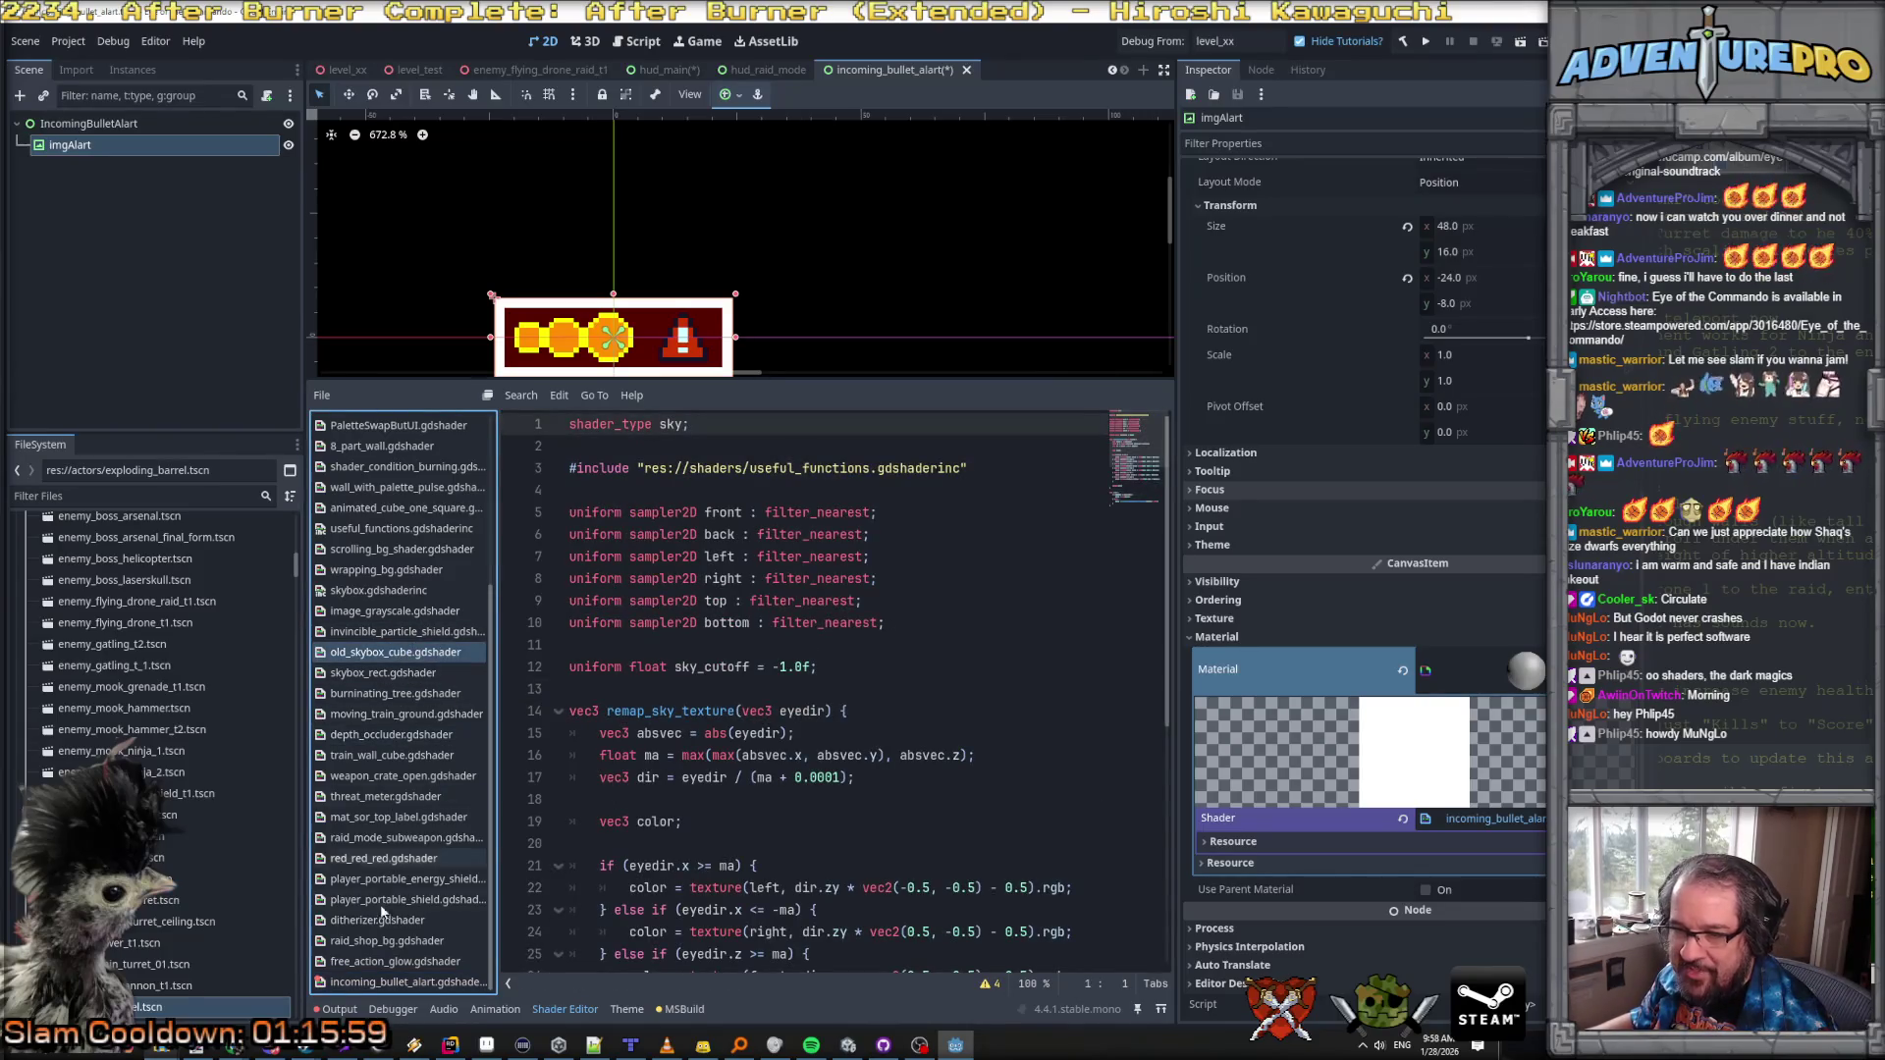
left_click(407, 837)
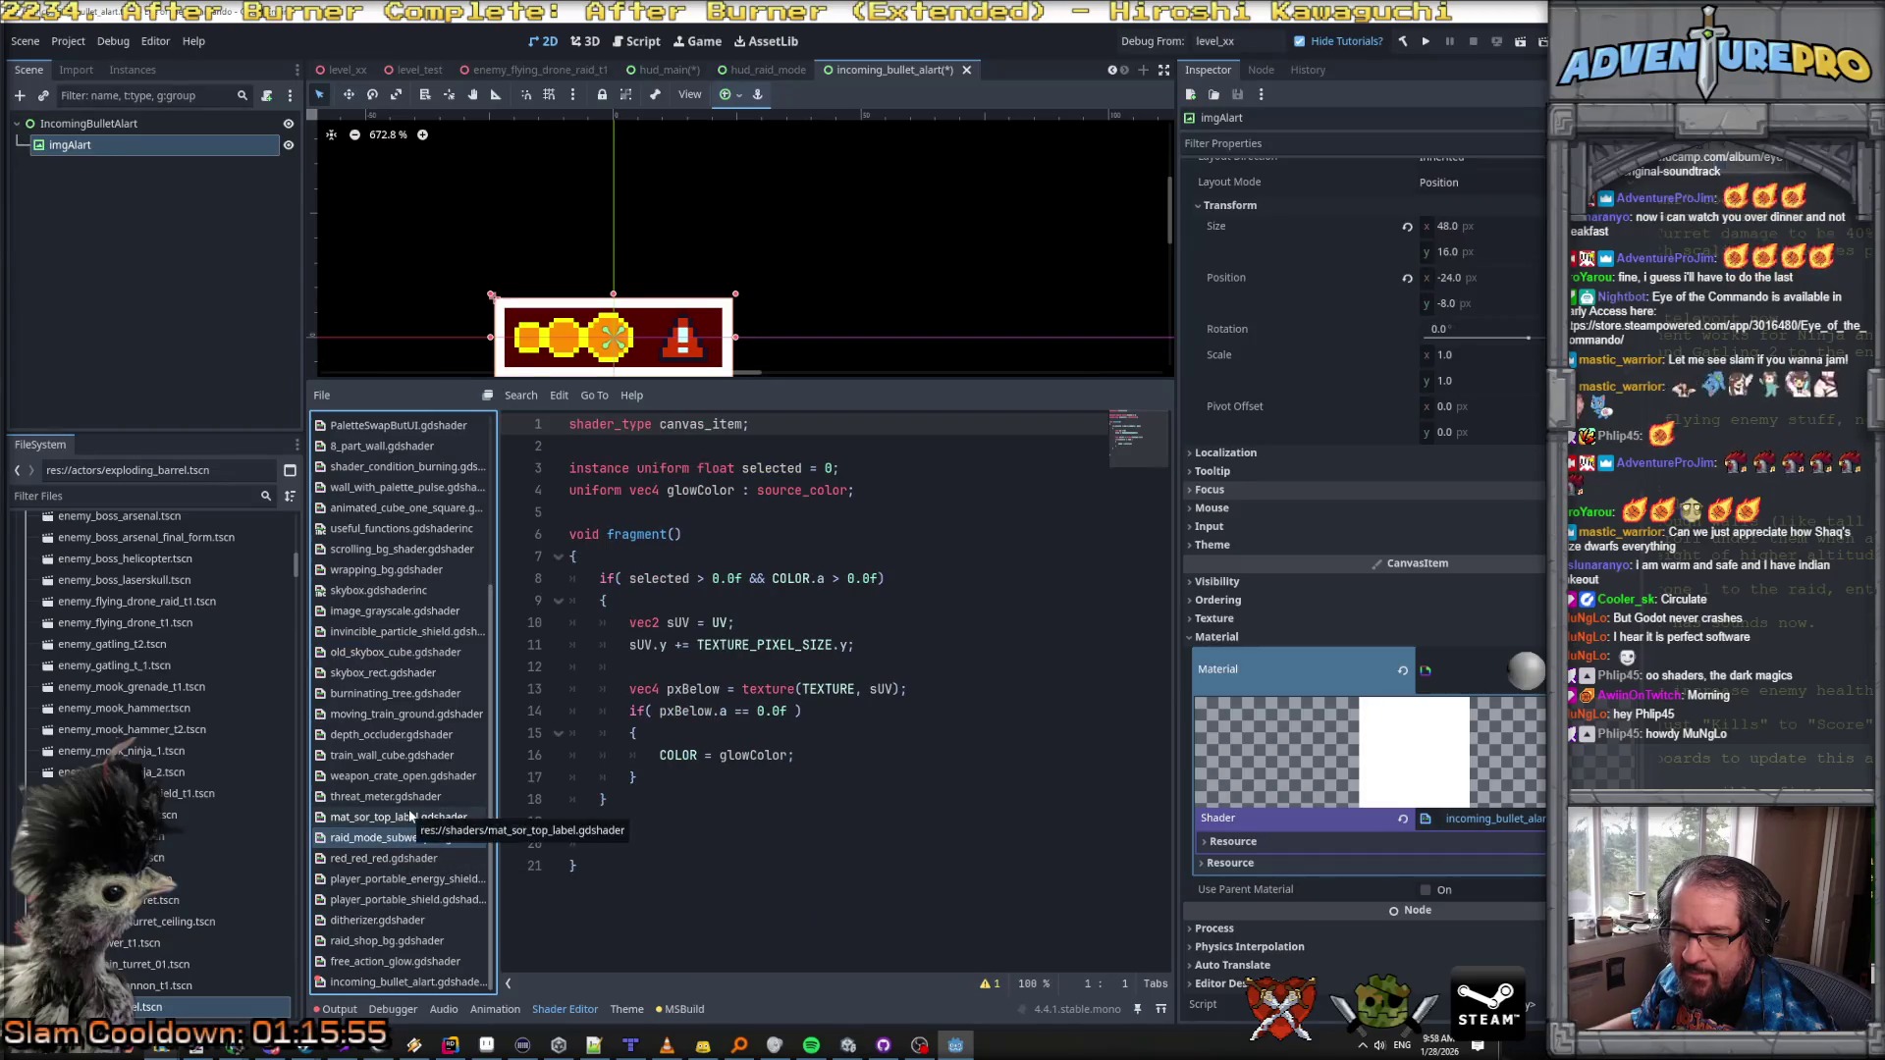
left_click(410, 817)
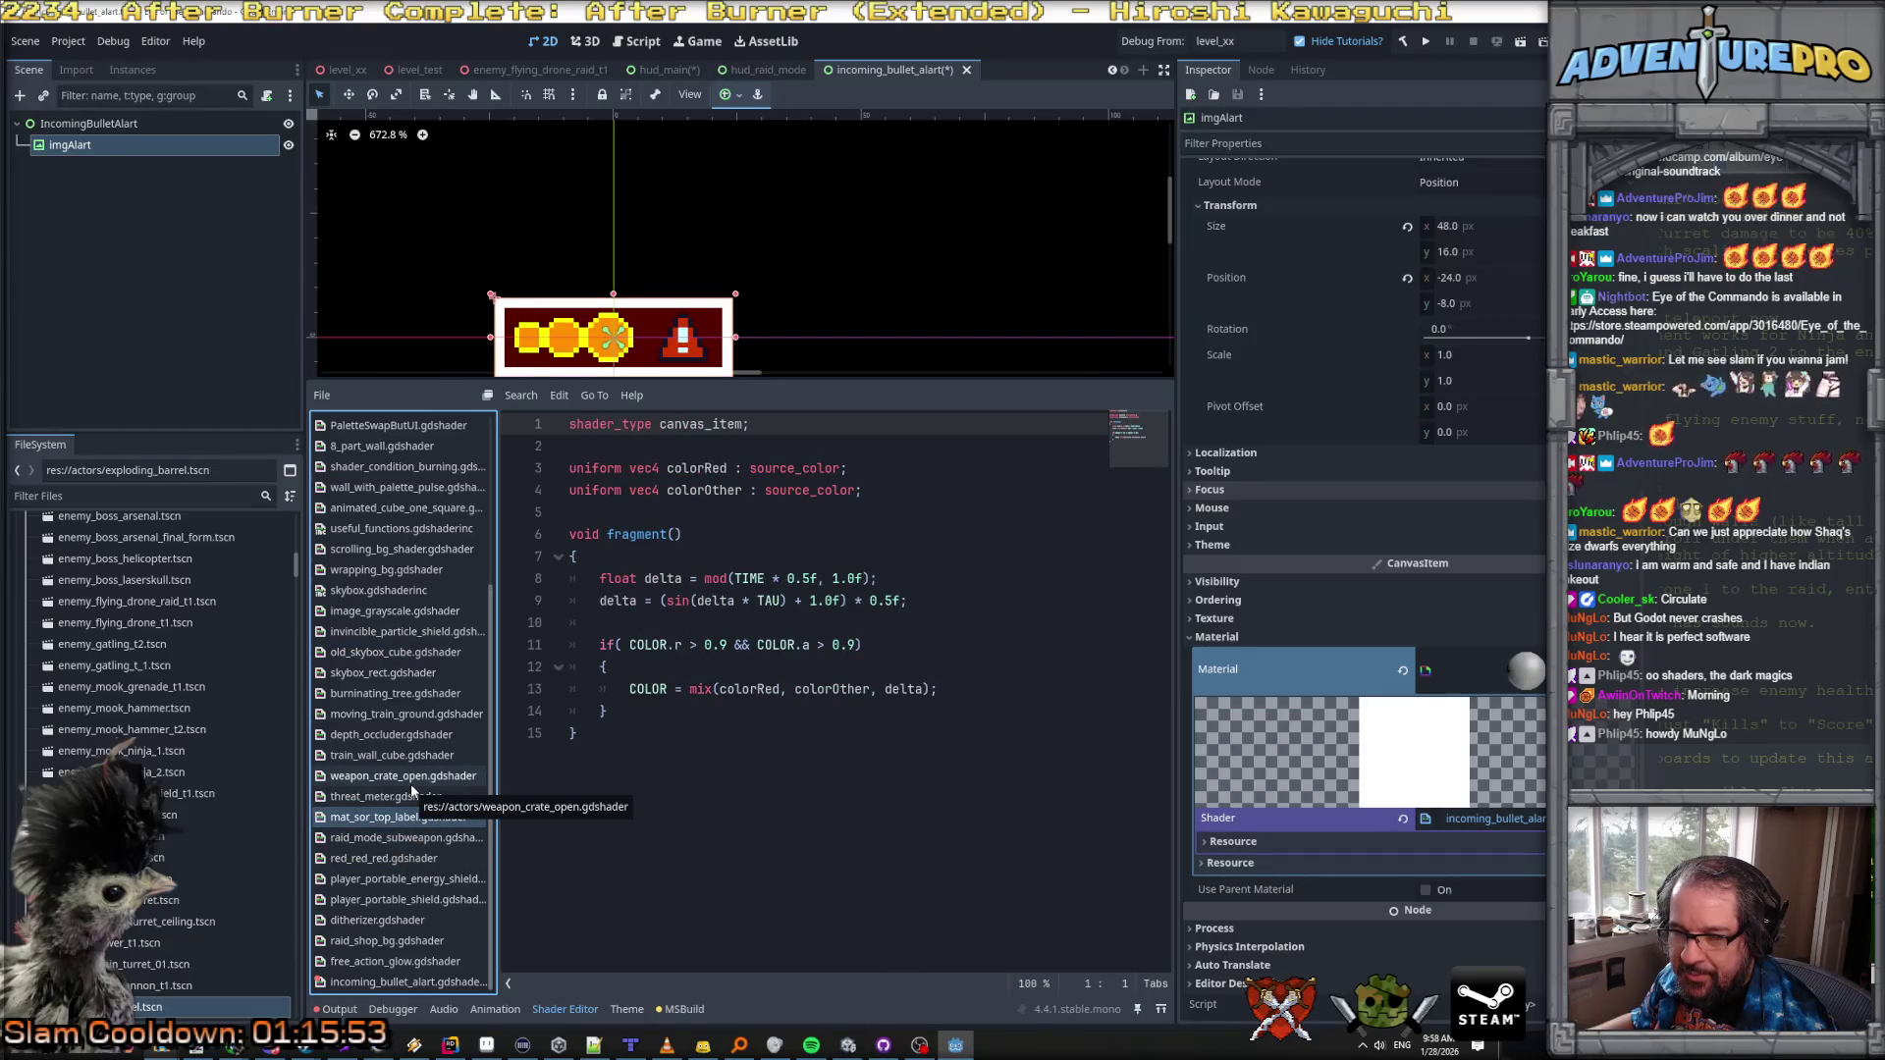
left_click(409, 786)
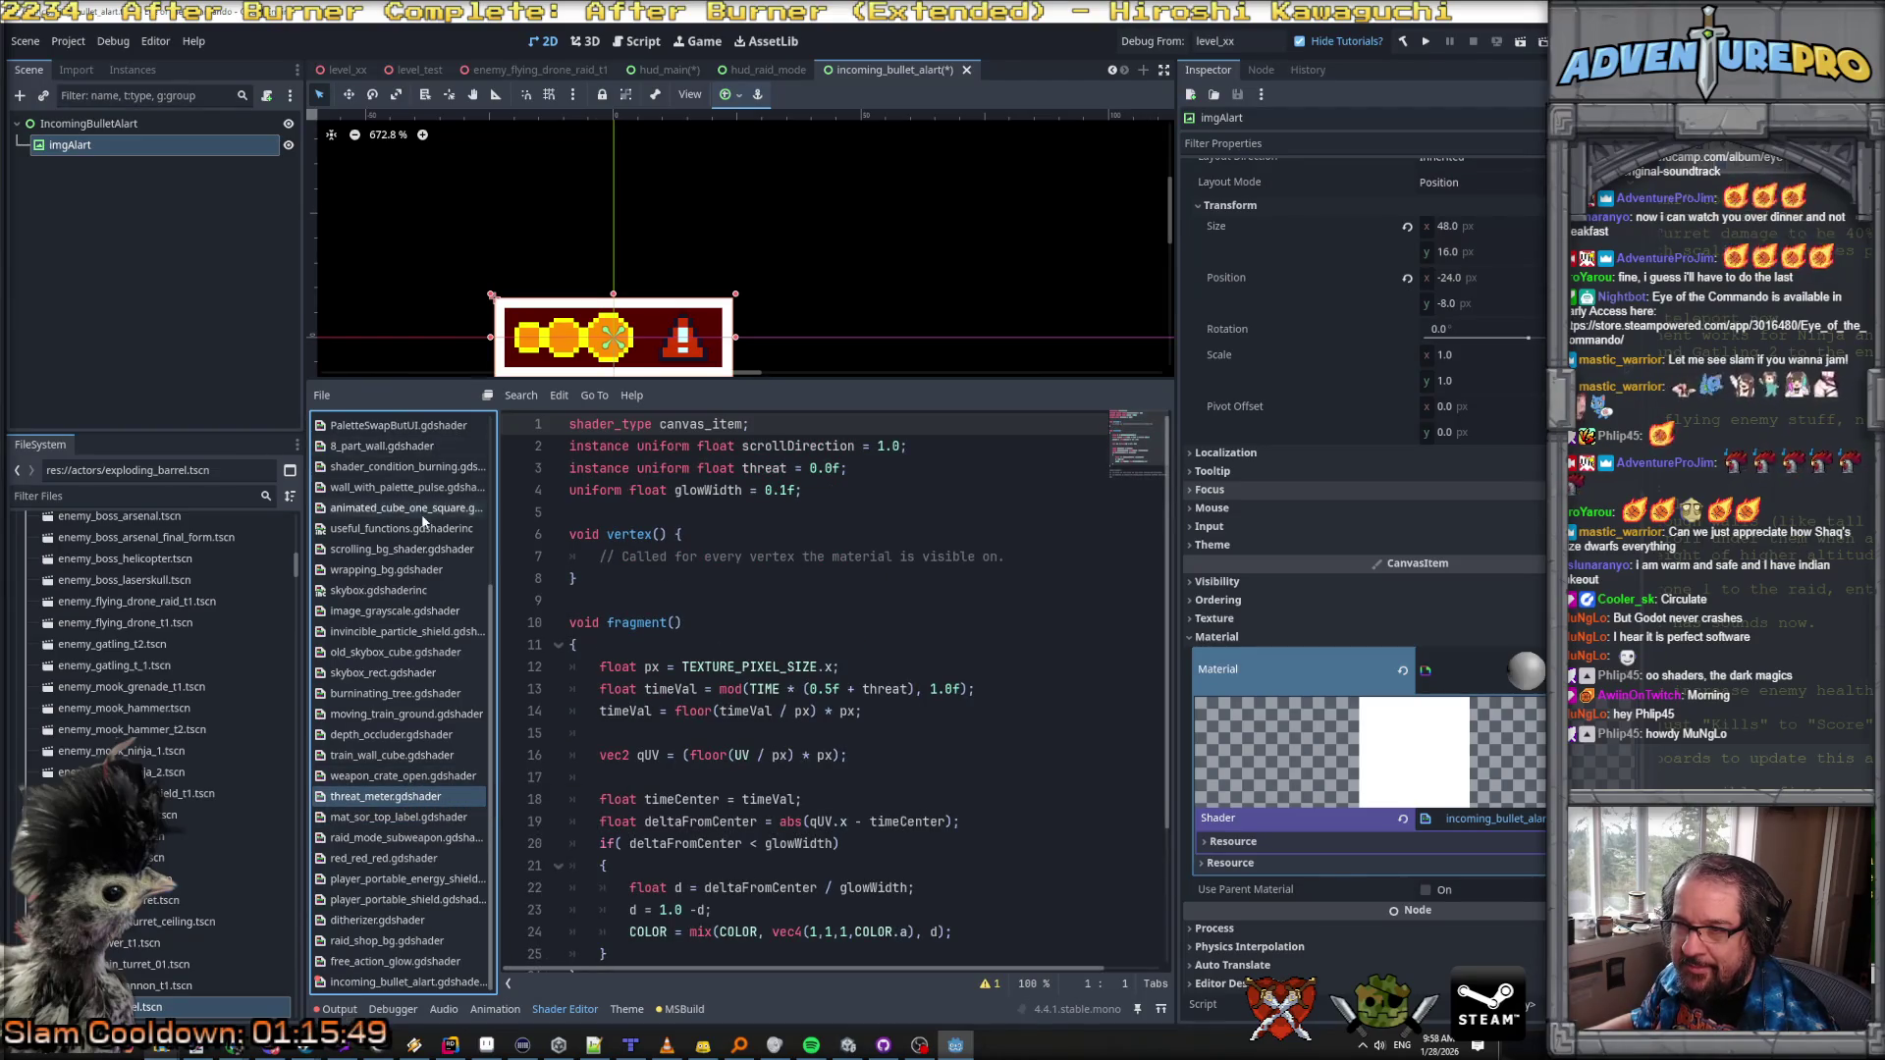
scroll(403, 589, "up", 5)
left_click(397, 464)
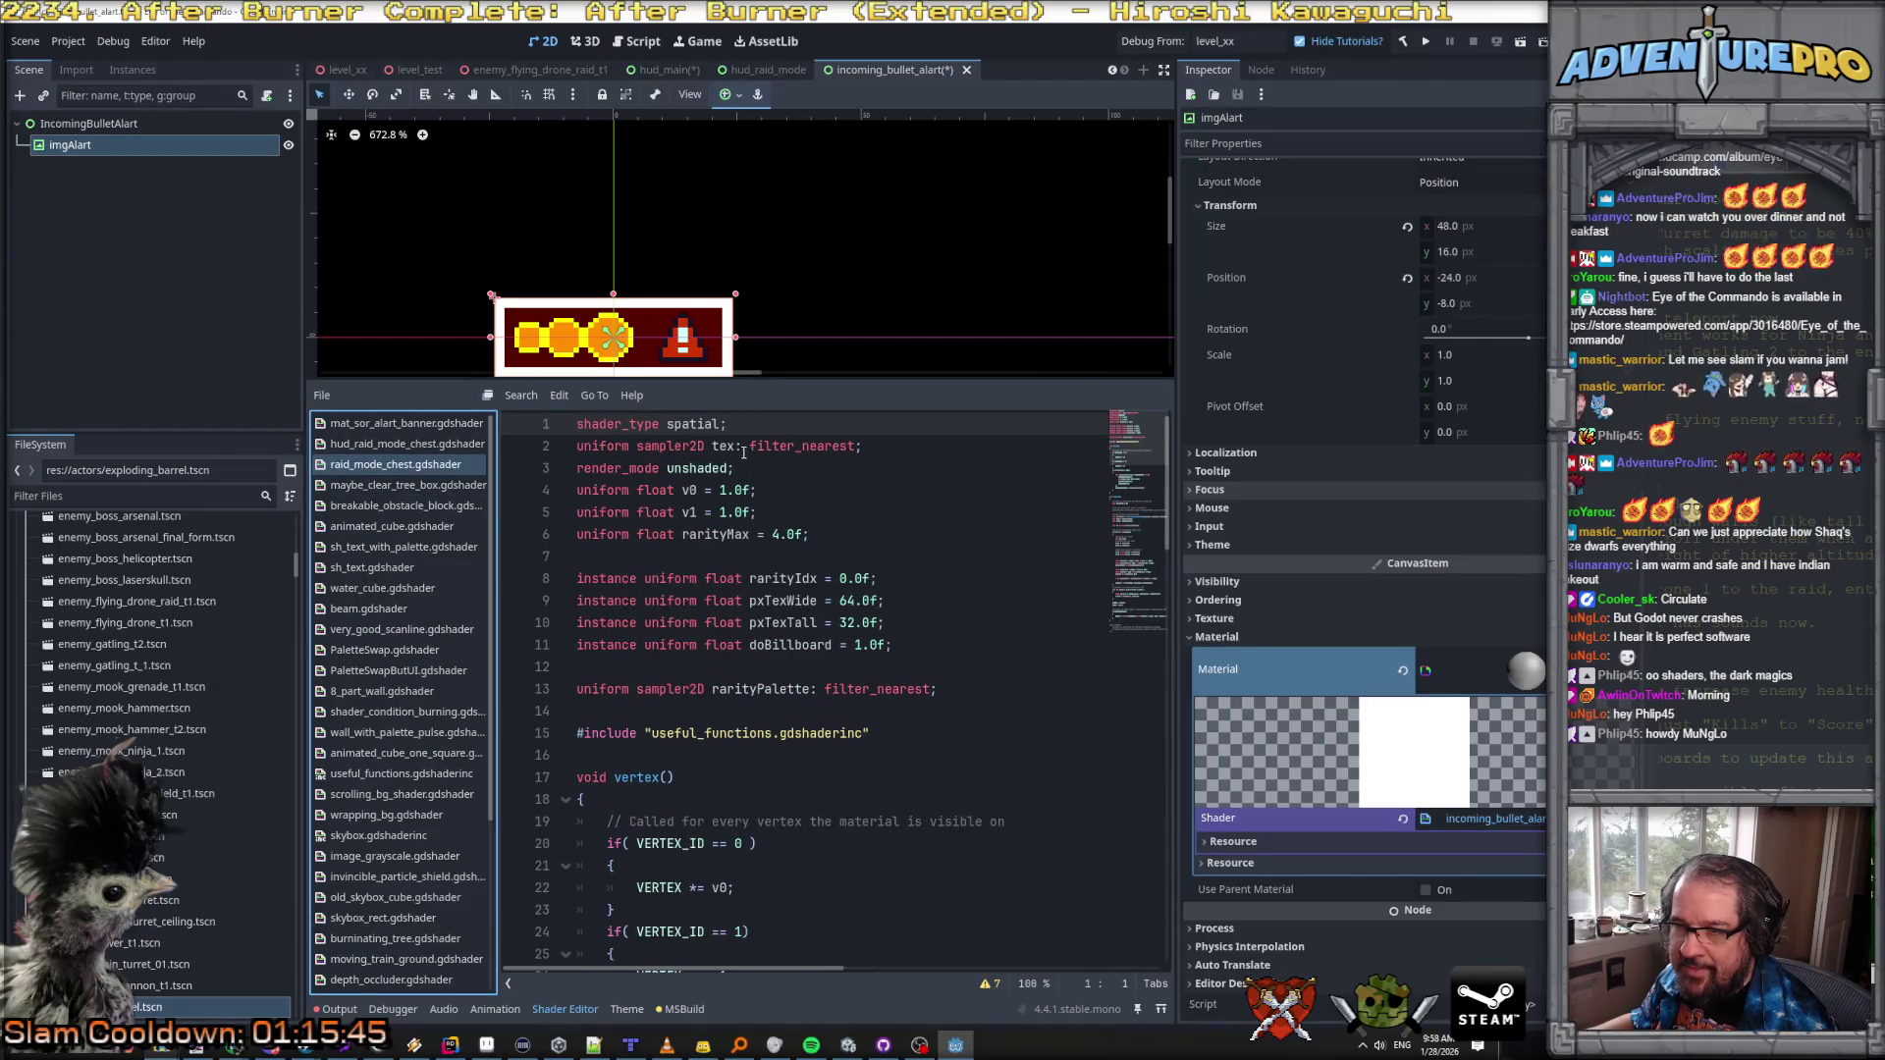
Step: Study raid_mode_chest's filter_nearest hint and rarityPalette sampling, then go back to the alert shader
left_click_drag(738, 447, 891, 441)
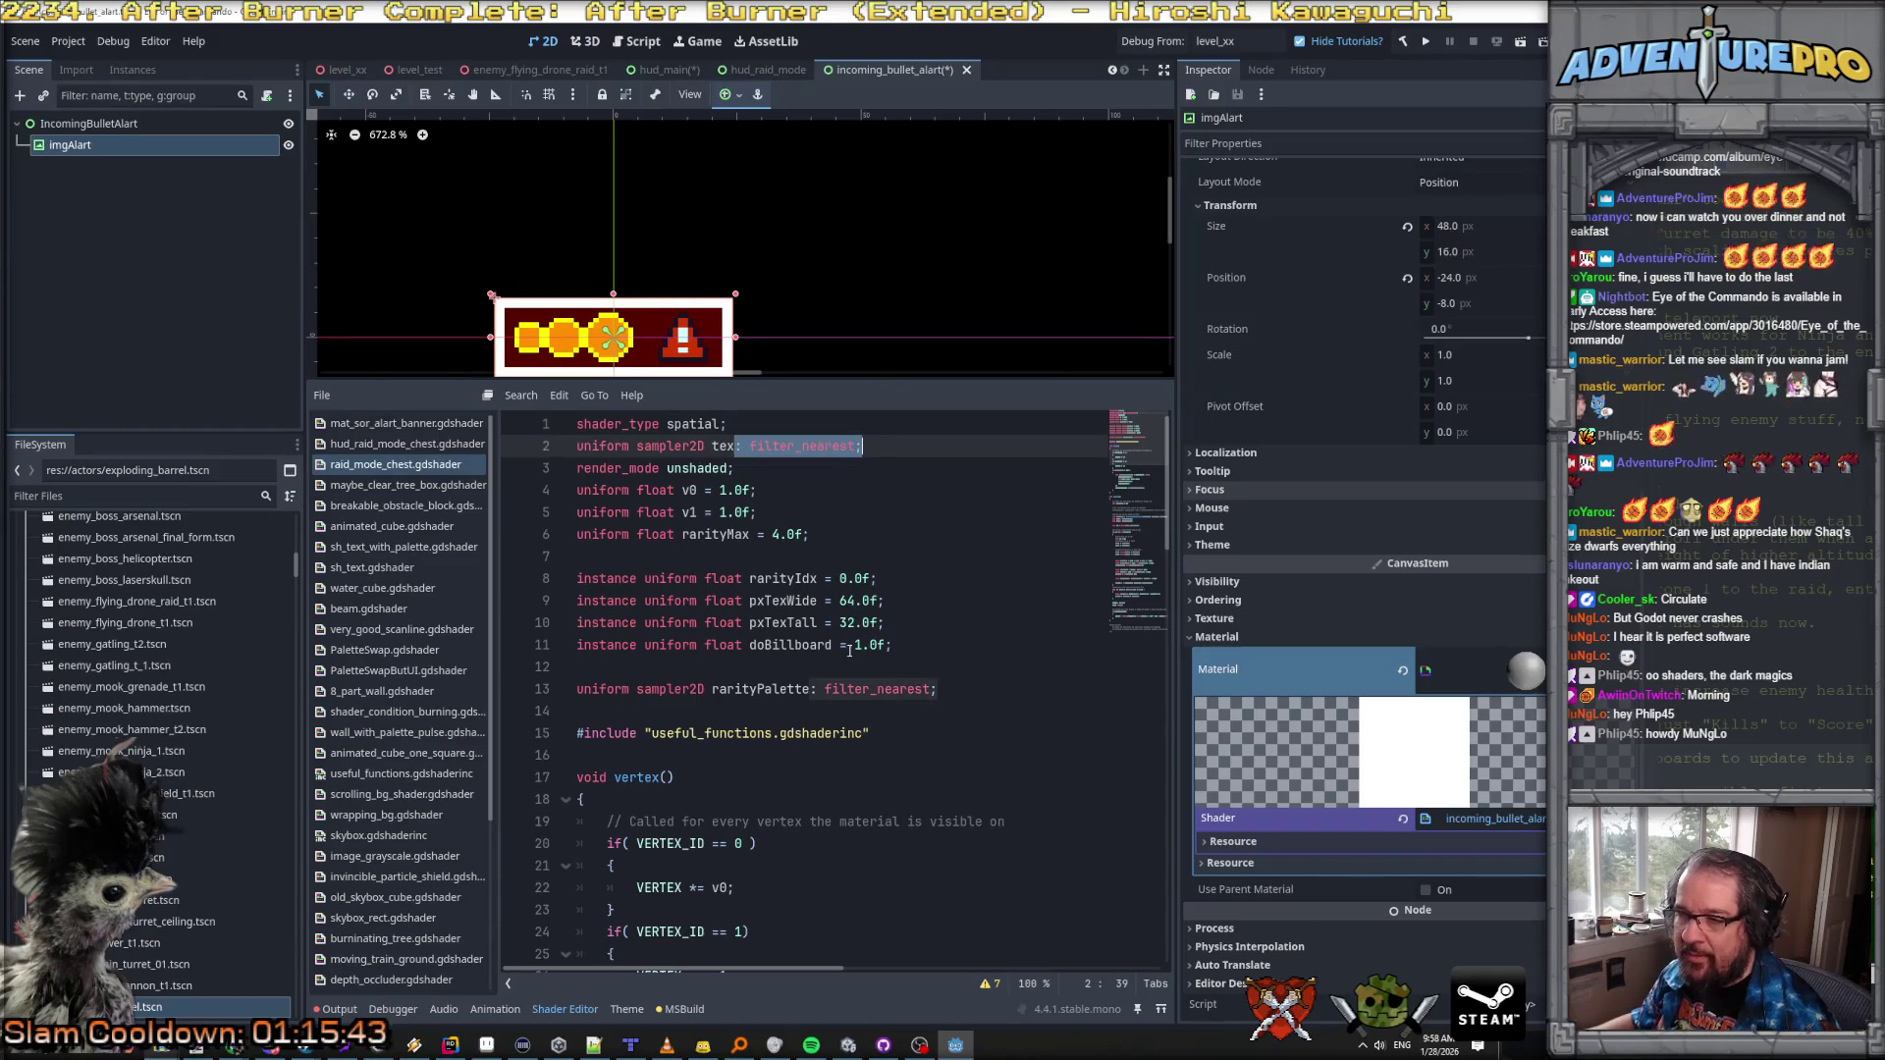
double_click(750, 689)
scroll(749, 690, "down", 7)
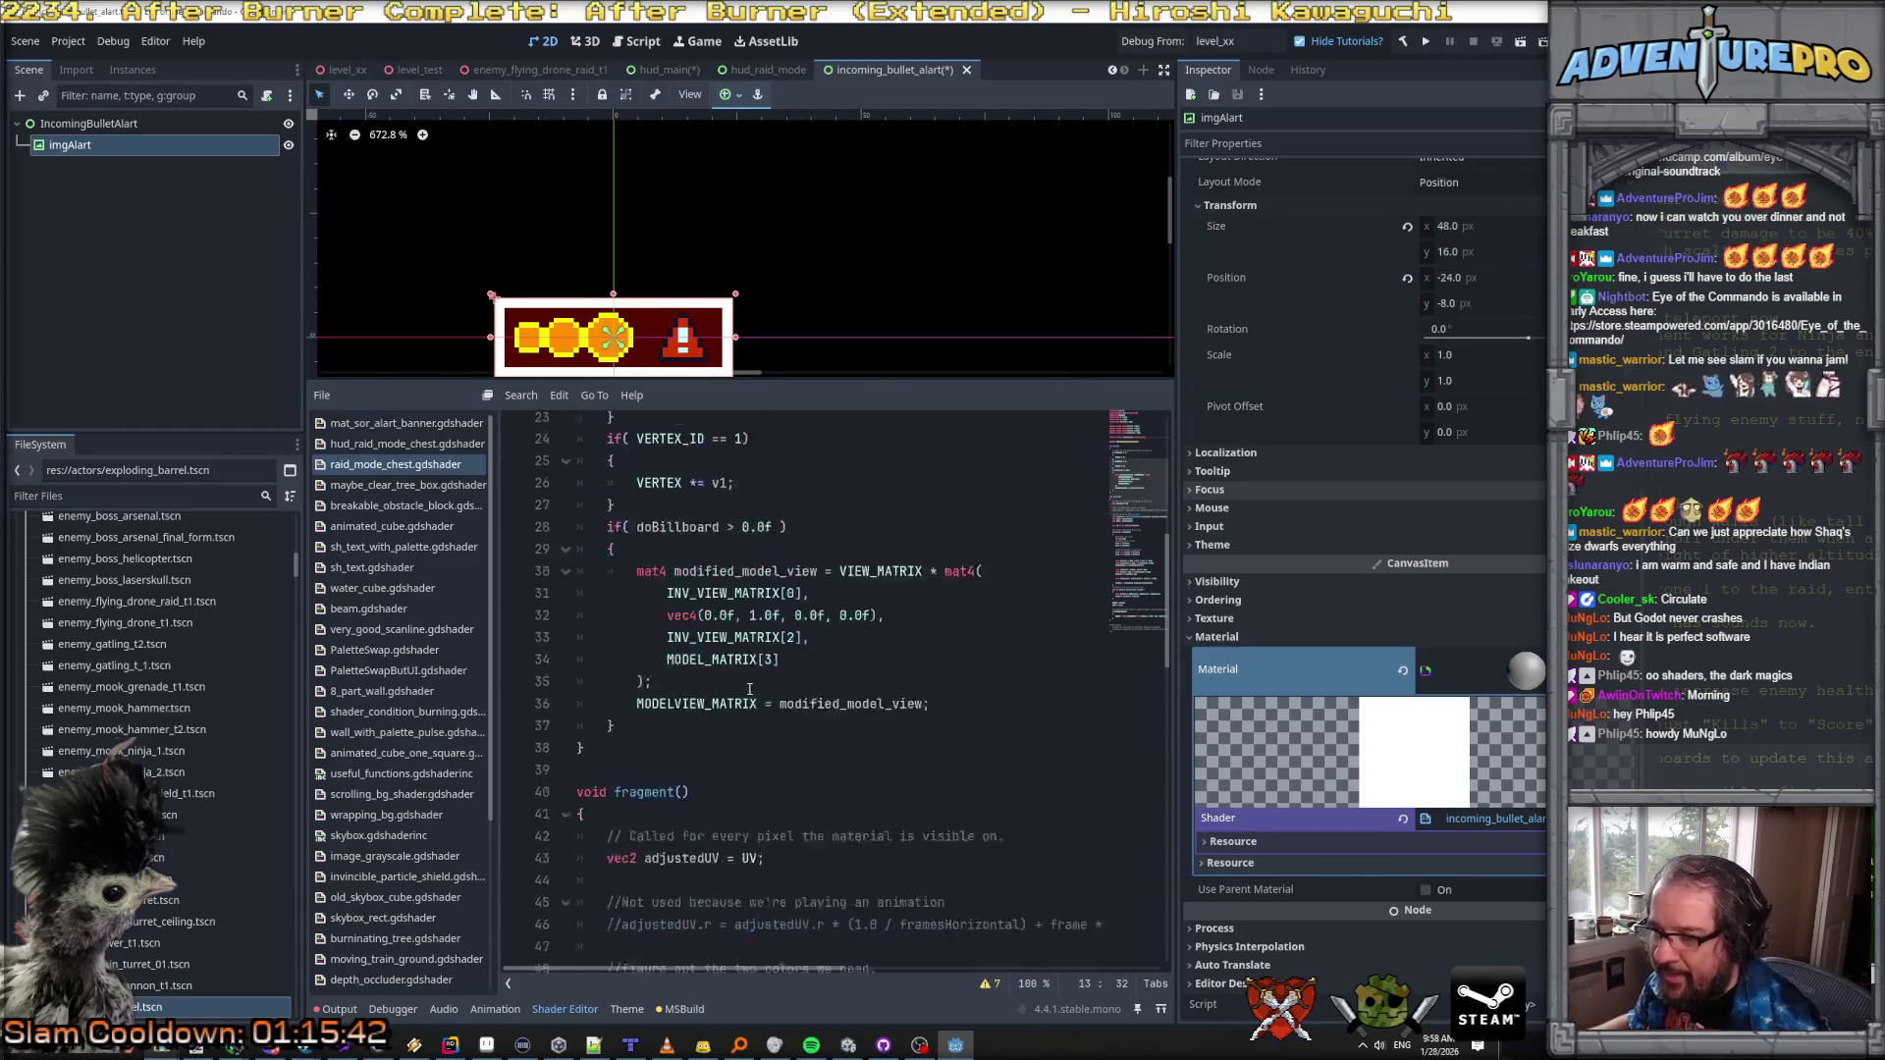
scroll(749, 690, "down", 5)
scroll(846, 700, "down", 4)
scroll(846, 695, "up", 4)
scroll(838, 694, "down", 10)
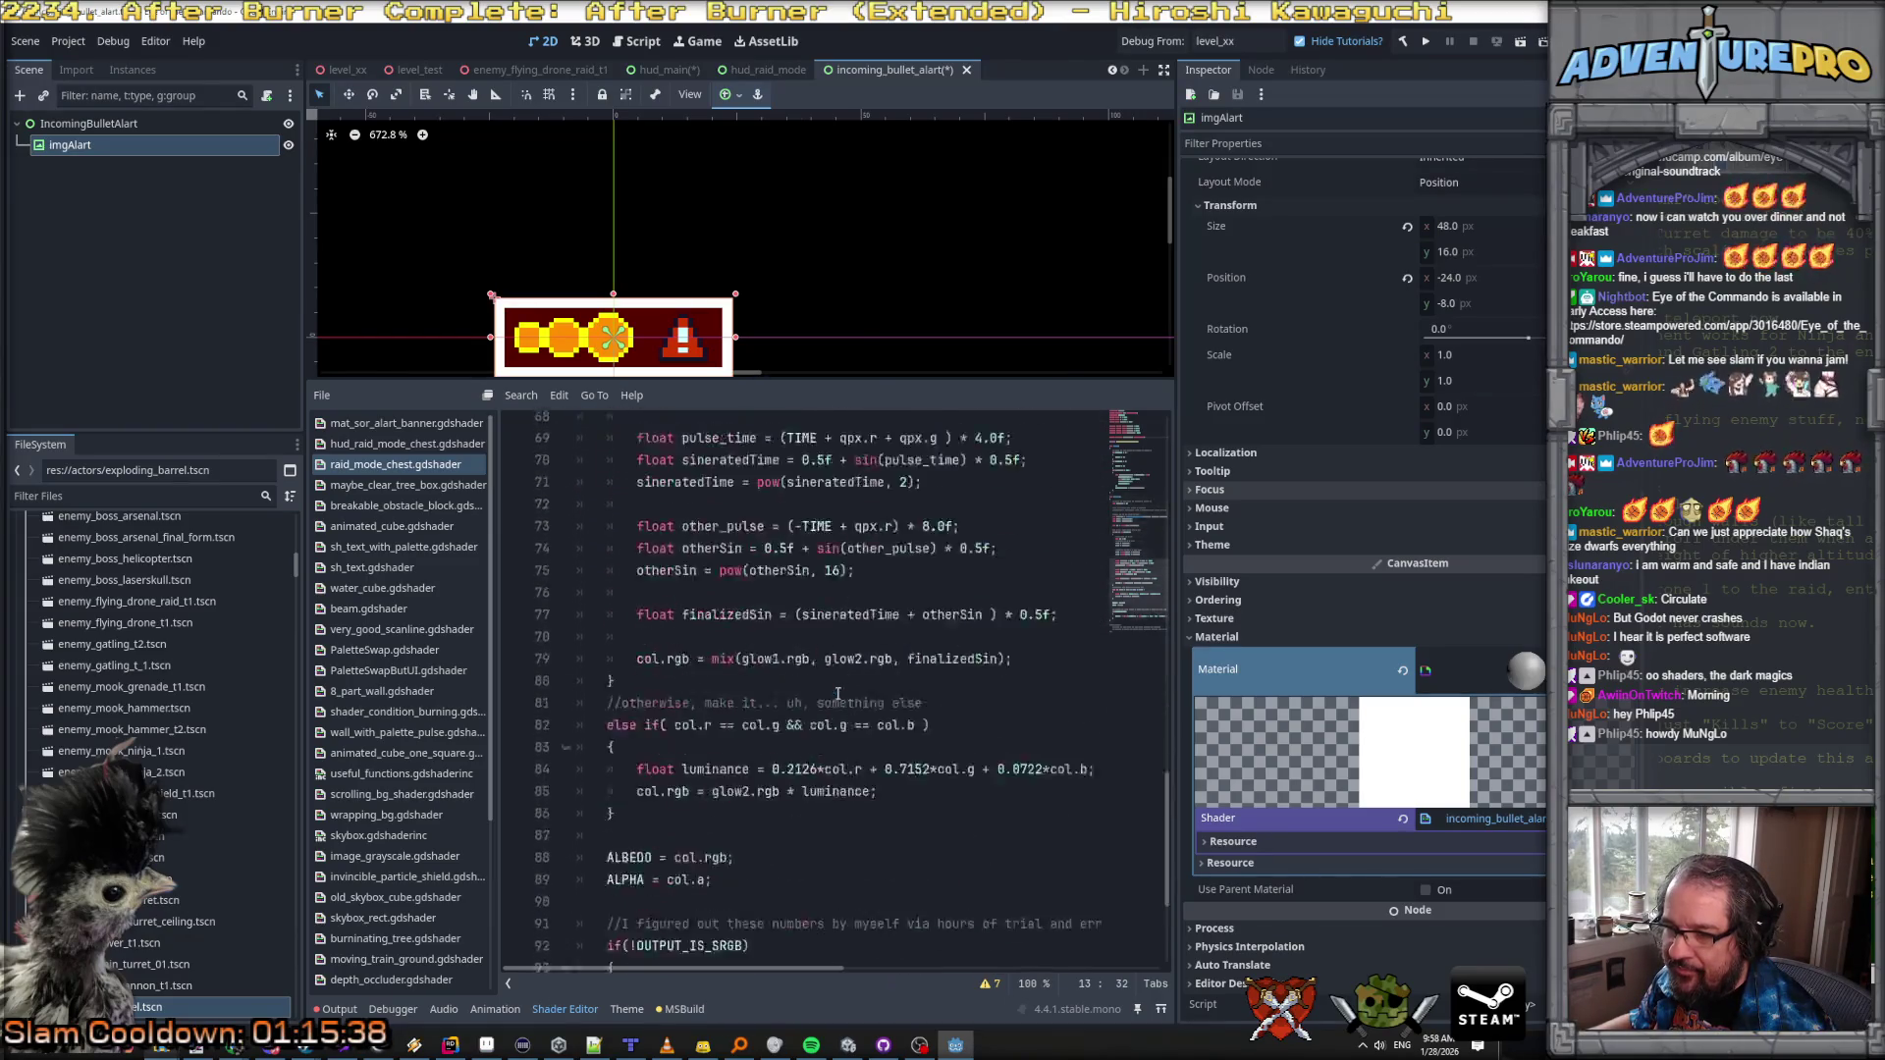
scroll(838, 693, "up", 9)
scroll(837, 693, "down", 2)
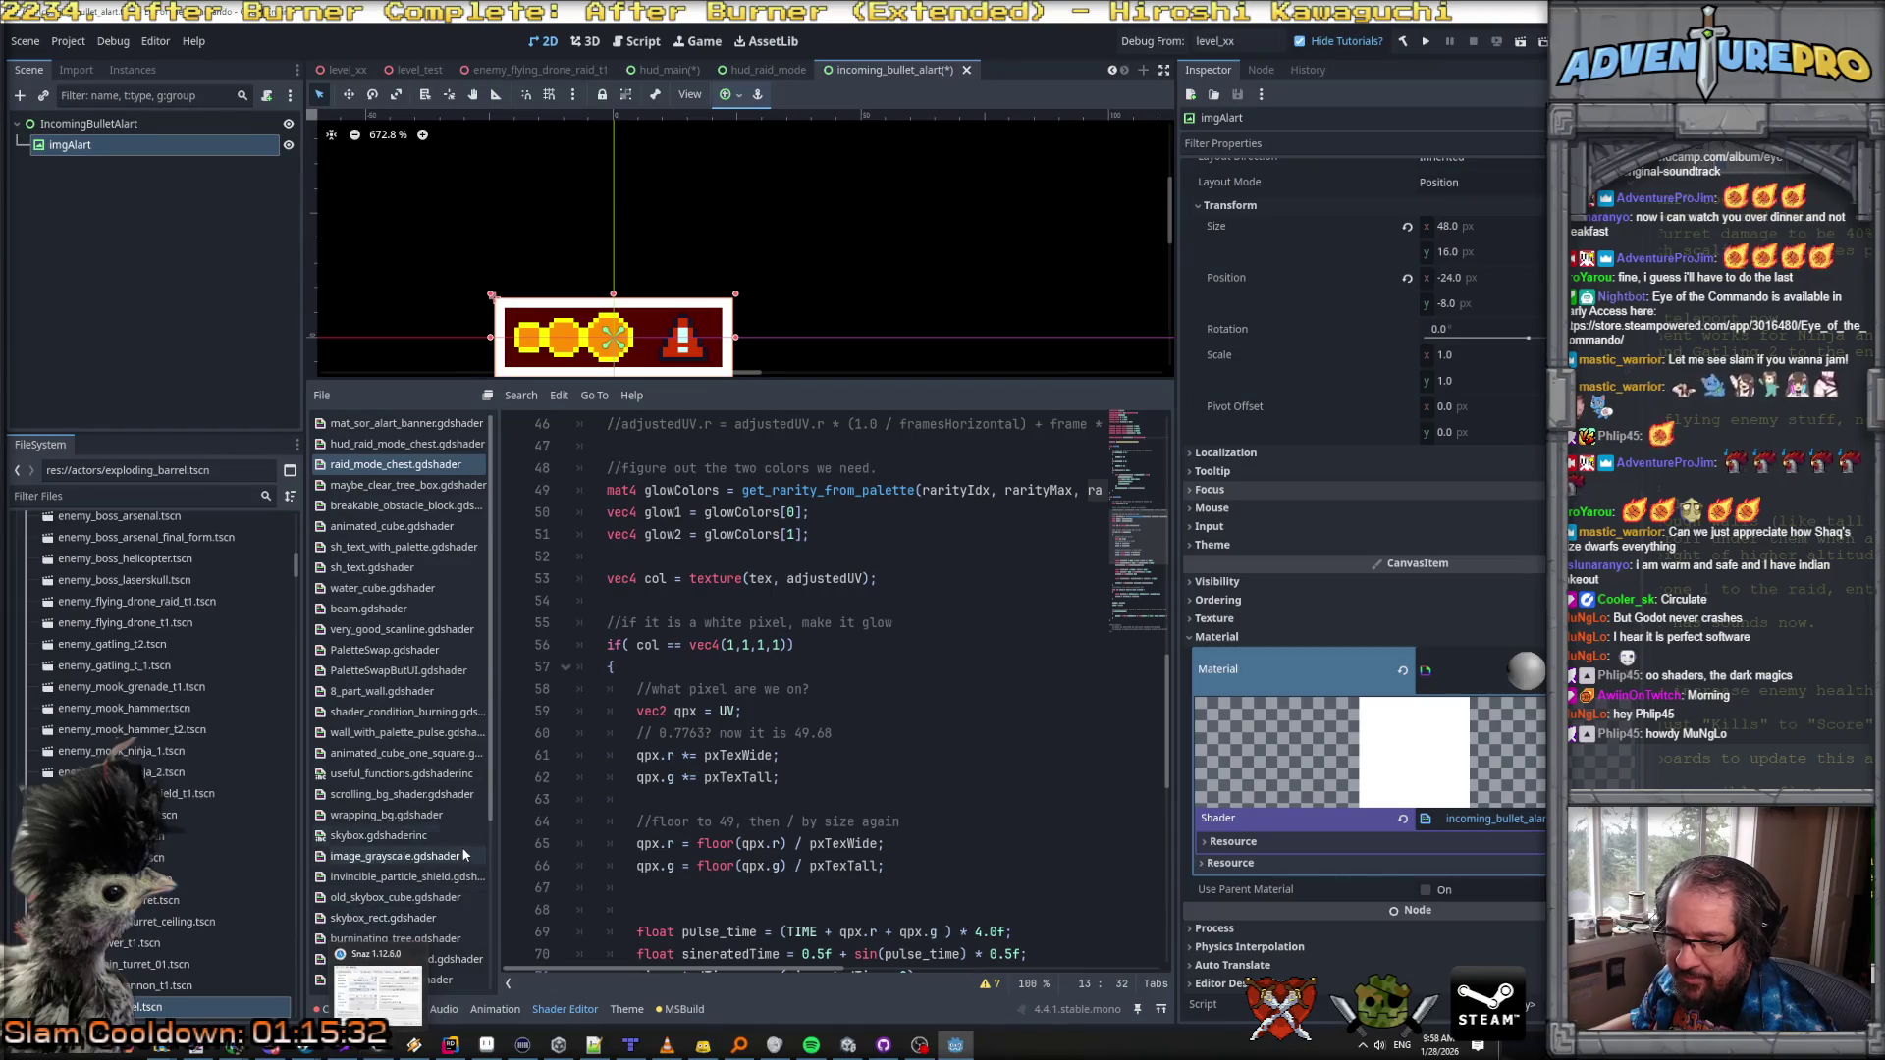
scroll(462, 883, "down", 5)
left_click(408, 981)
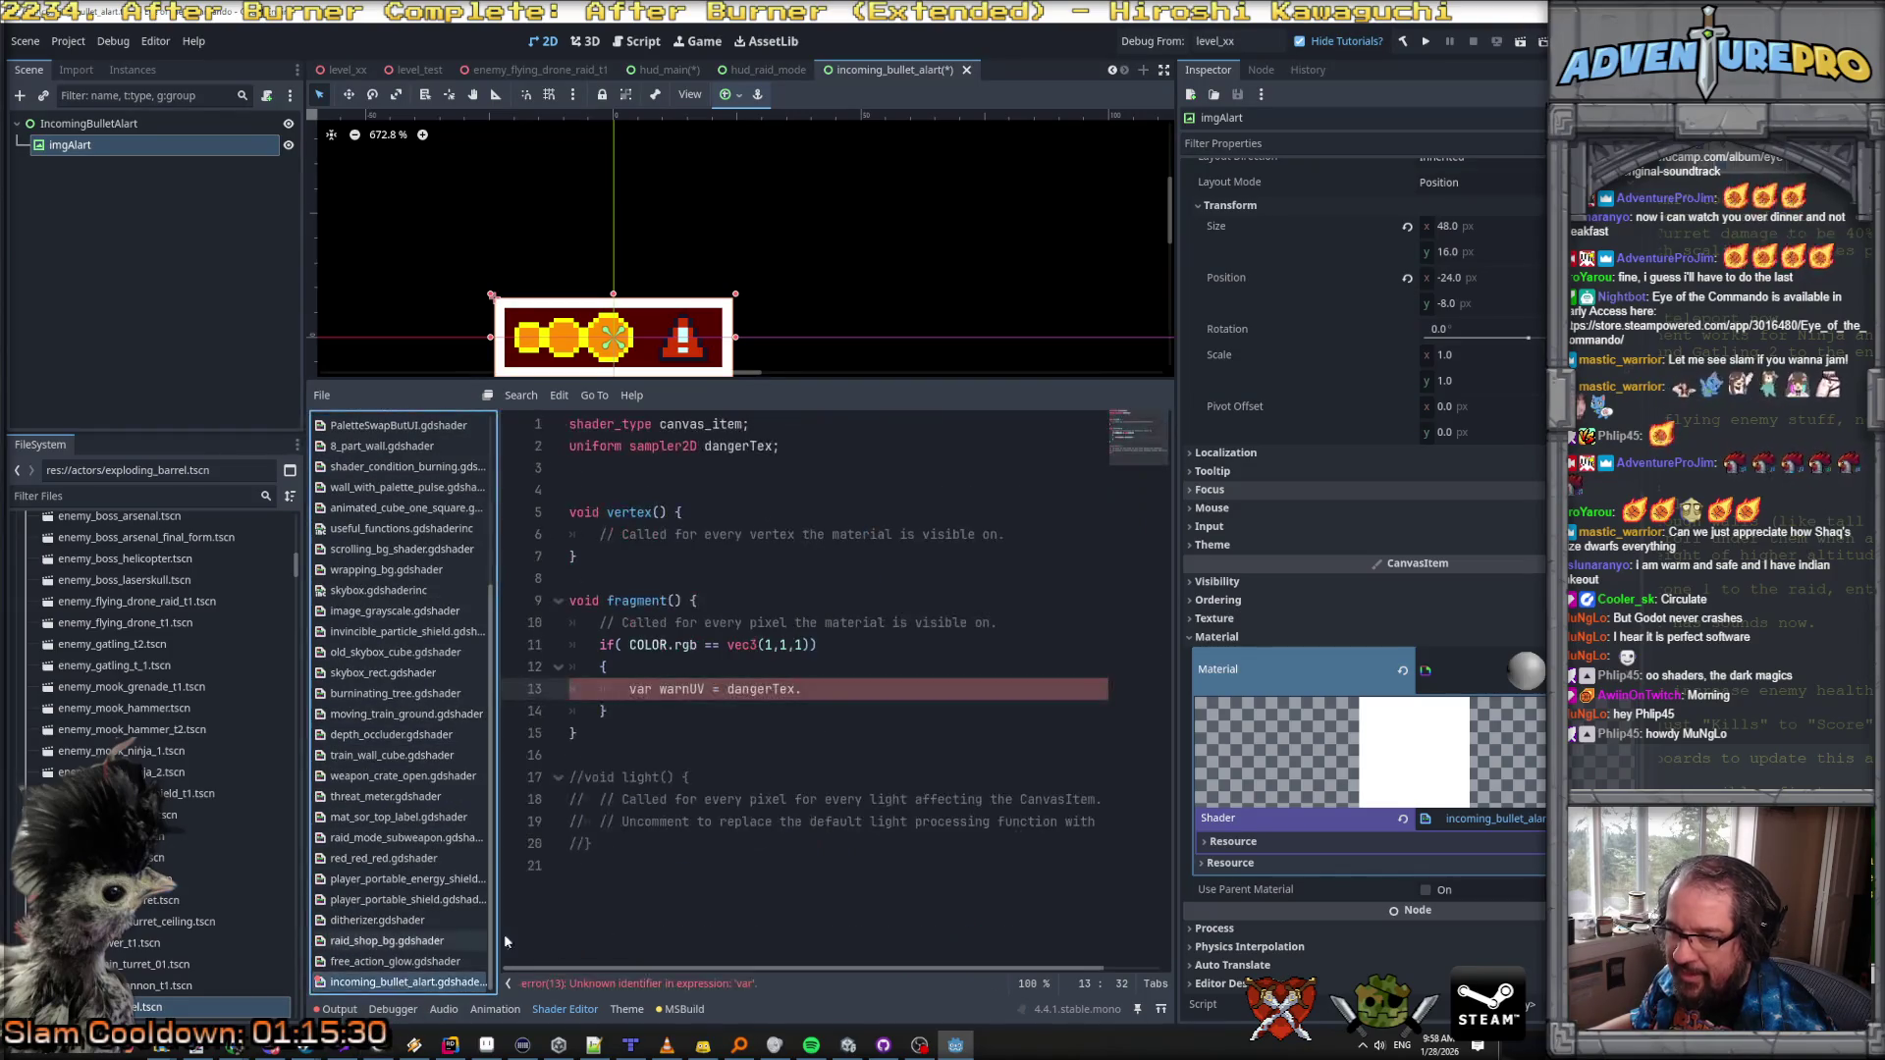
Step: Replace dangerTex with a texture(dangerTex, UV) lookup in the white-pixel block
double_click(759, 690)
type("texture(")
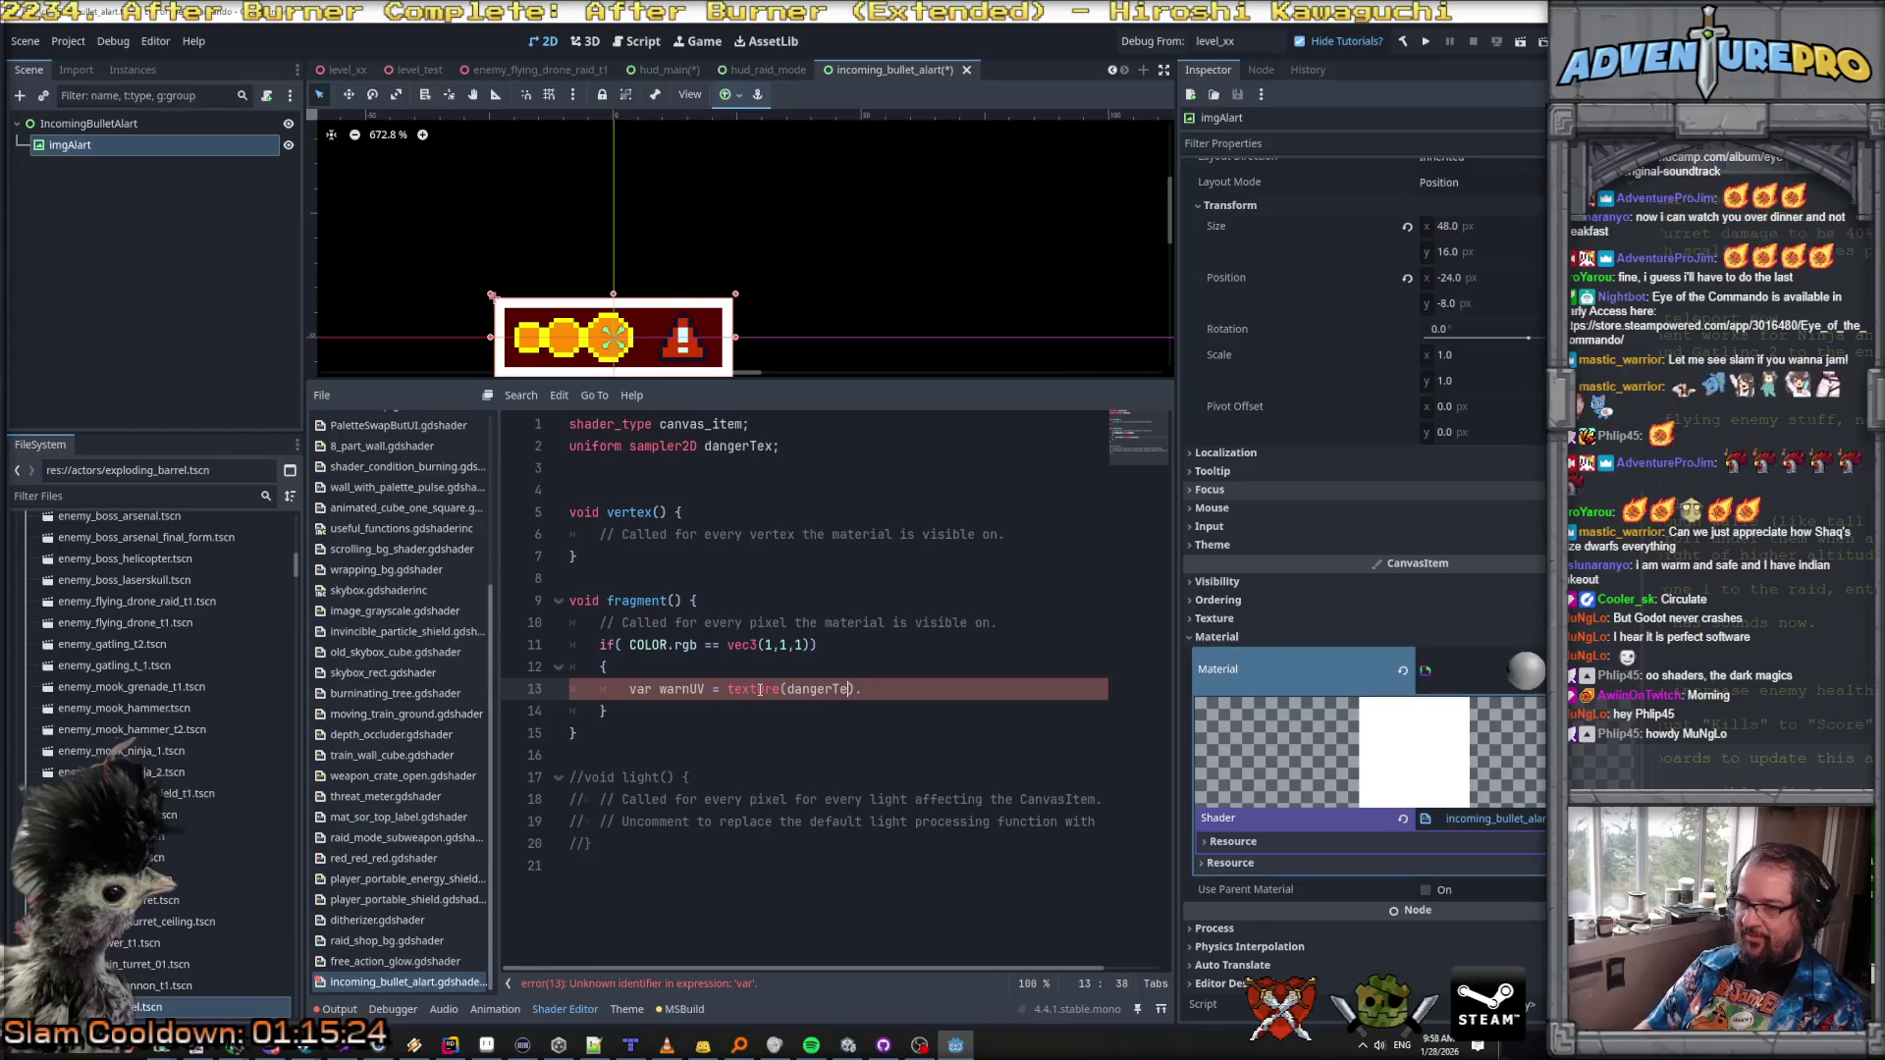
type("UV)")
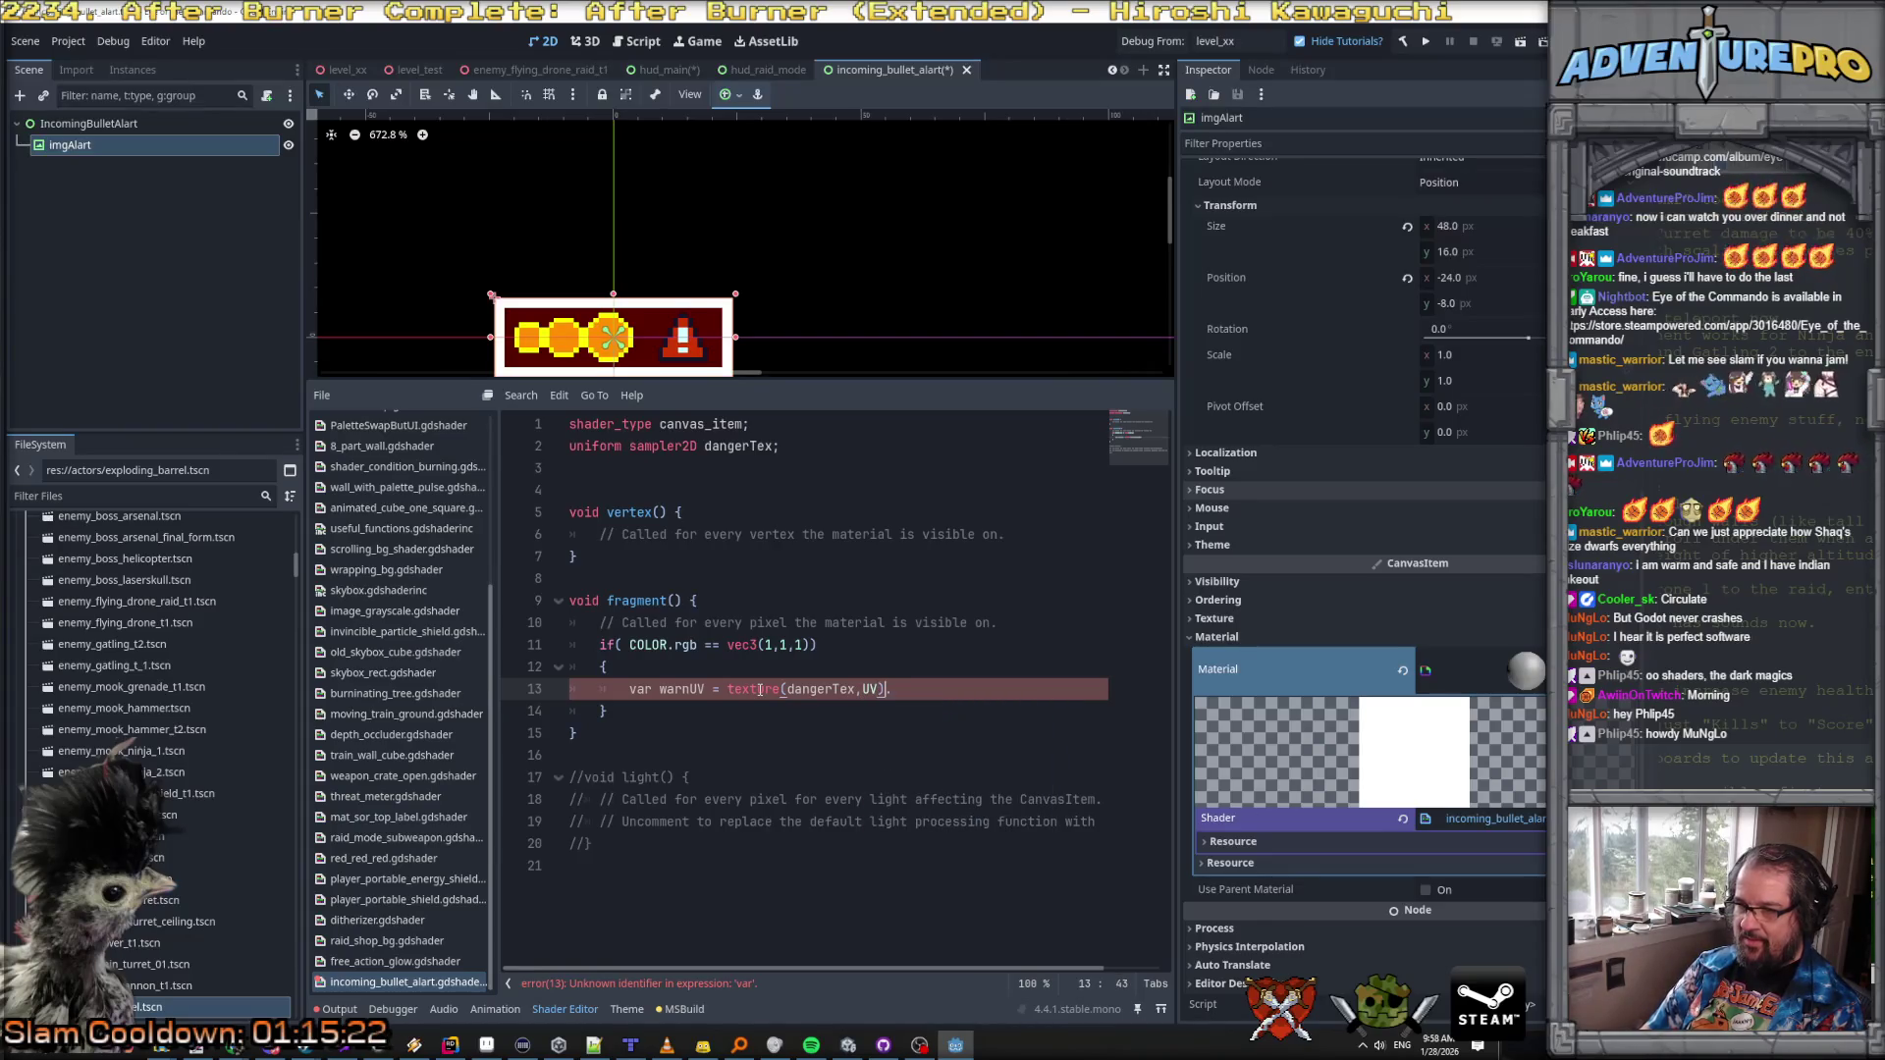
key("Return")
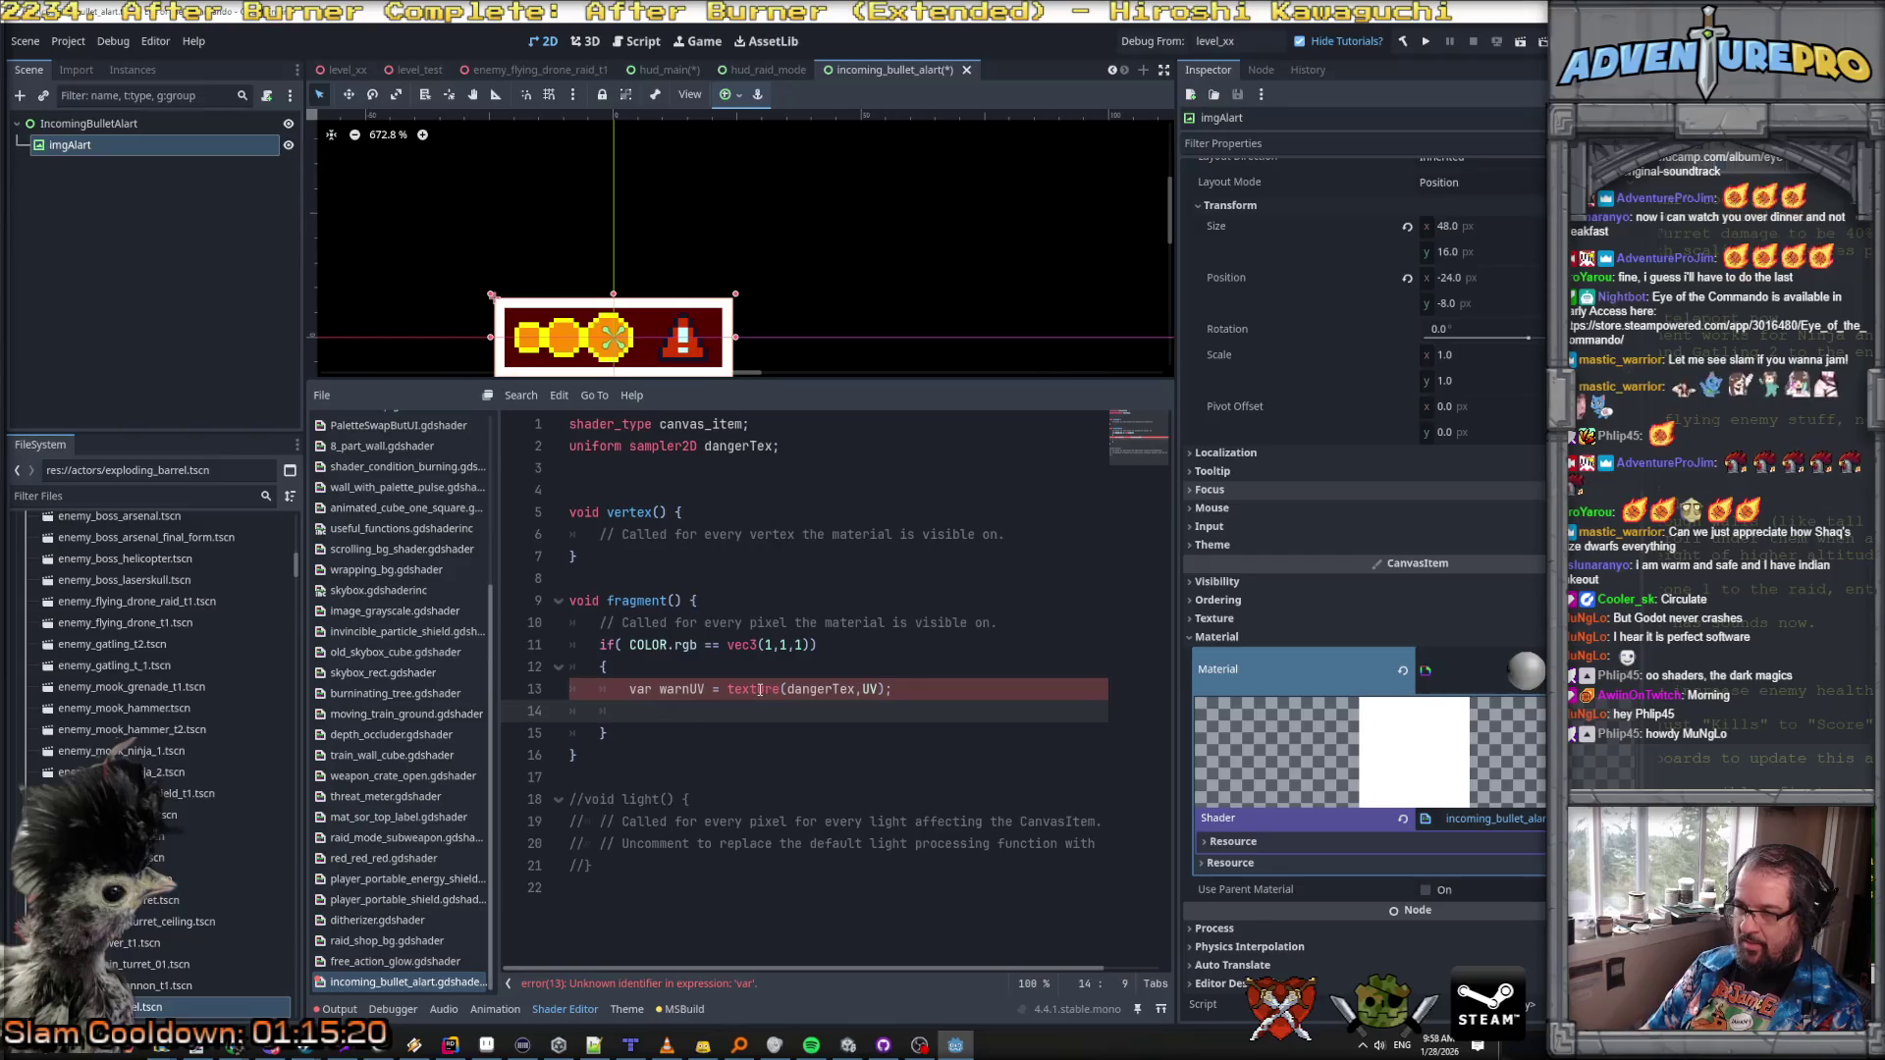
Step: Rename the sampled variable to warnColor and declare it as vec4
double_click(676, 690)
type("warn")
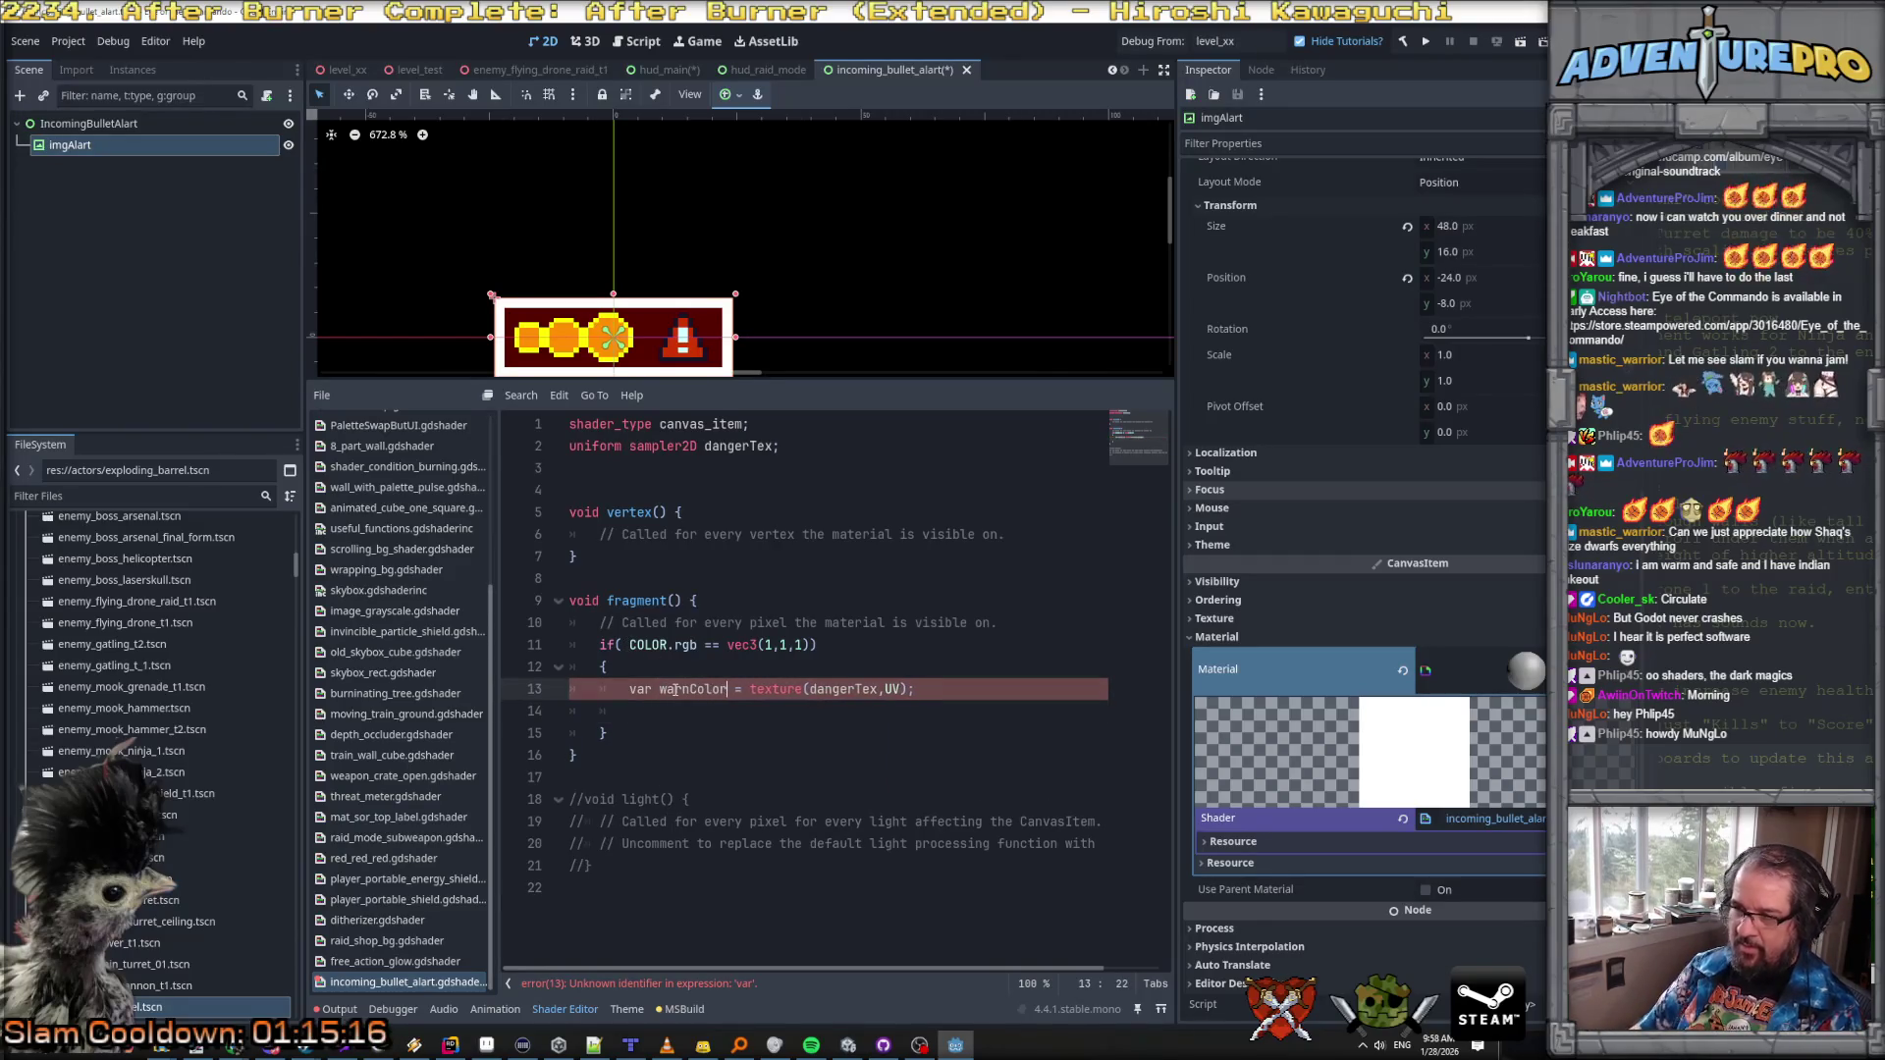
key("Down")
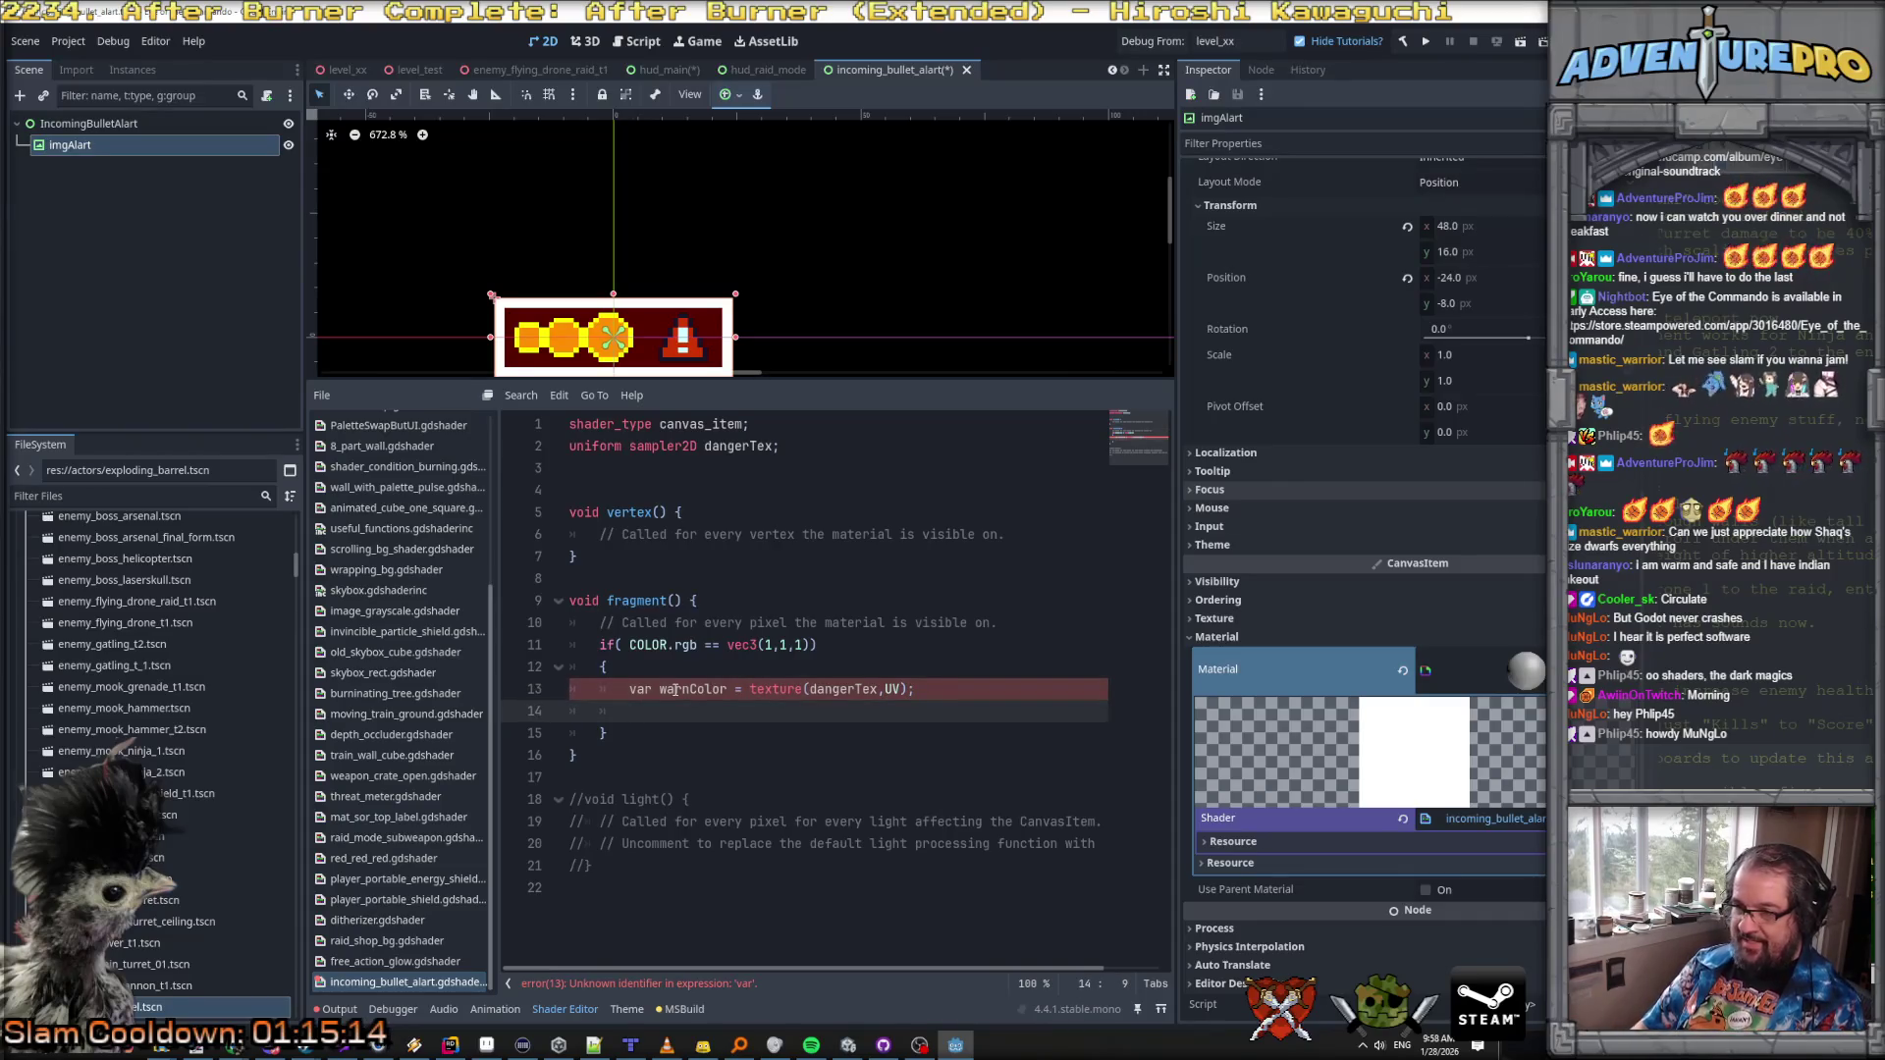
double_click(639, 690)
type("float")
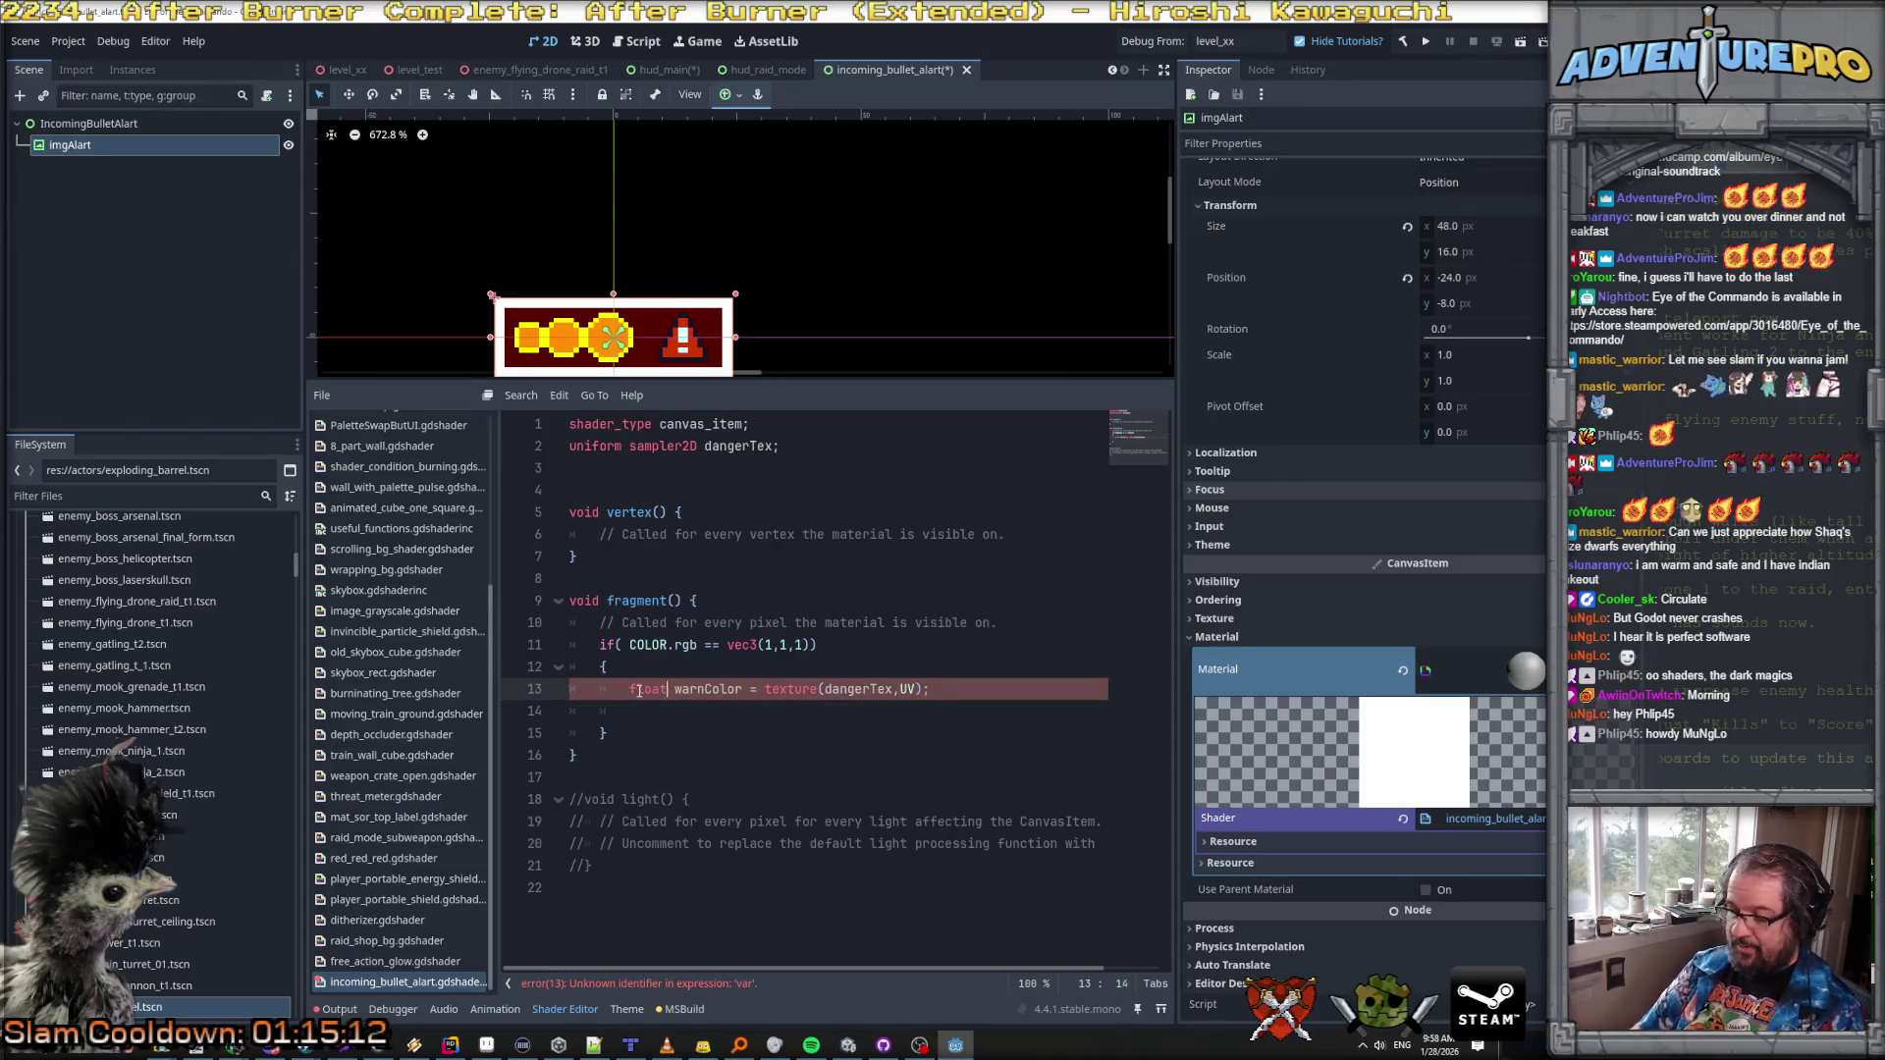
key("BackSpace")
key("BackSpace")
key("BackSpace")
type("vec4")
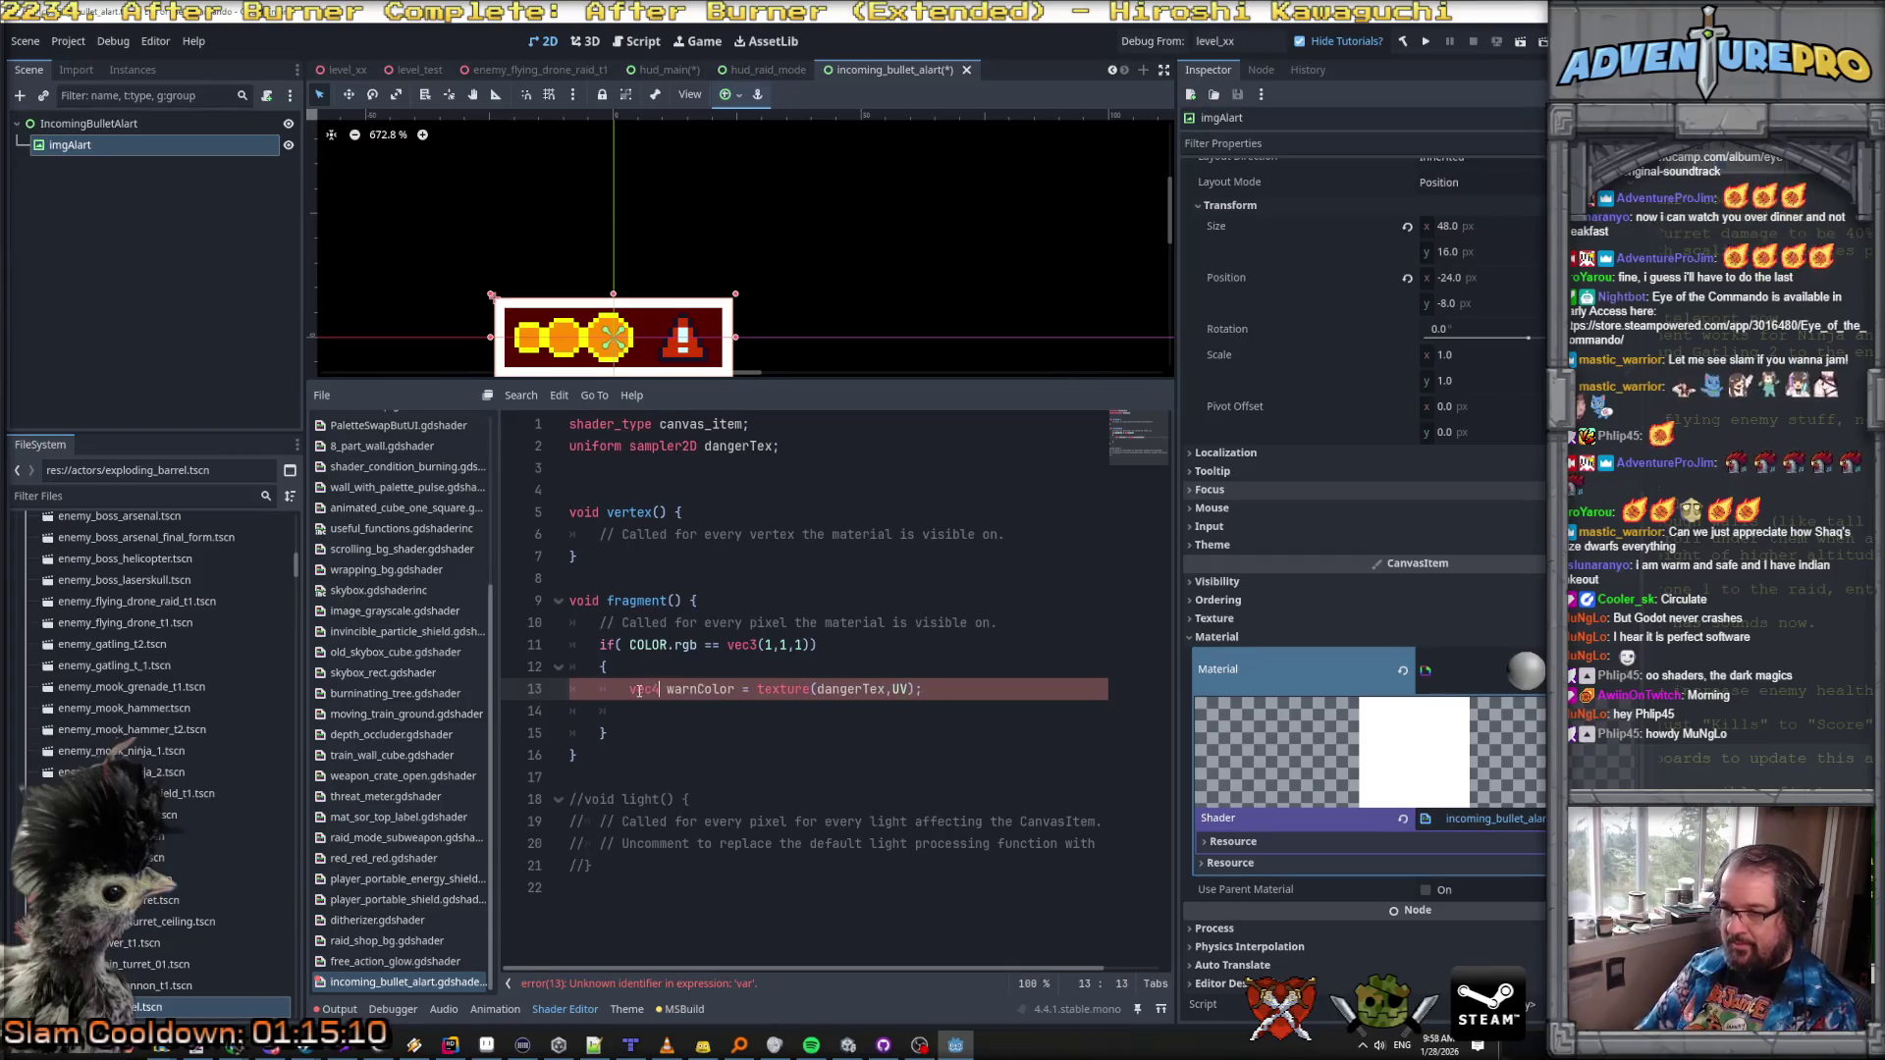
key("Down")
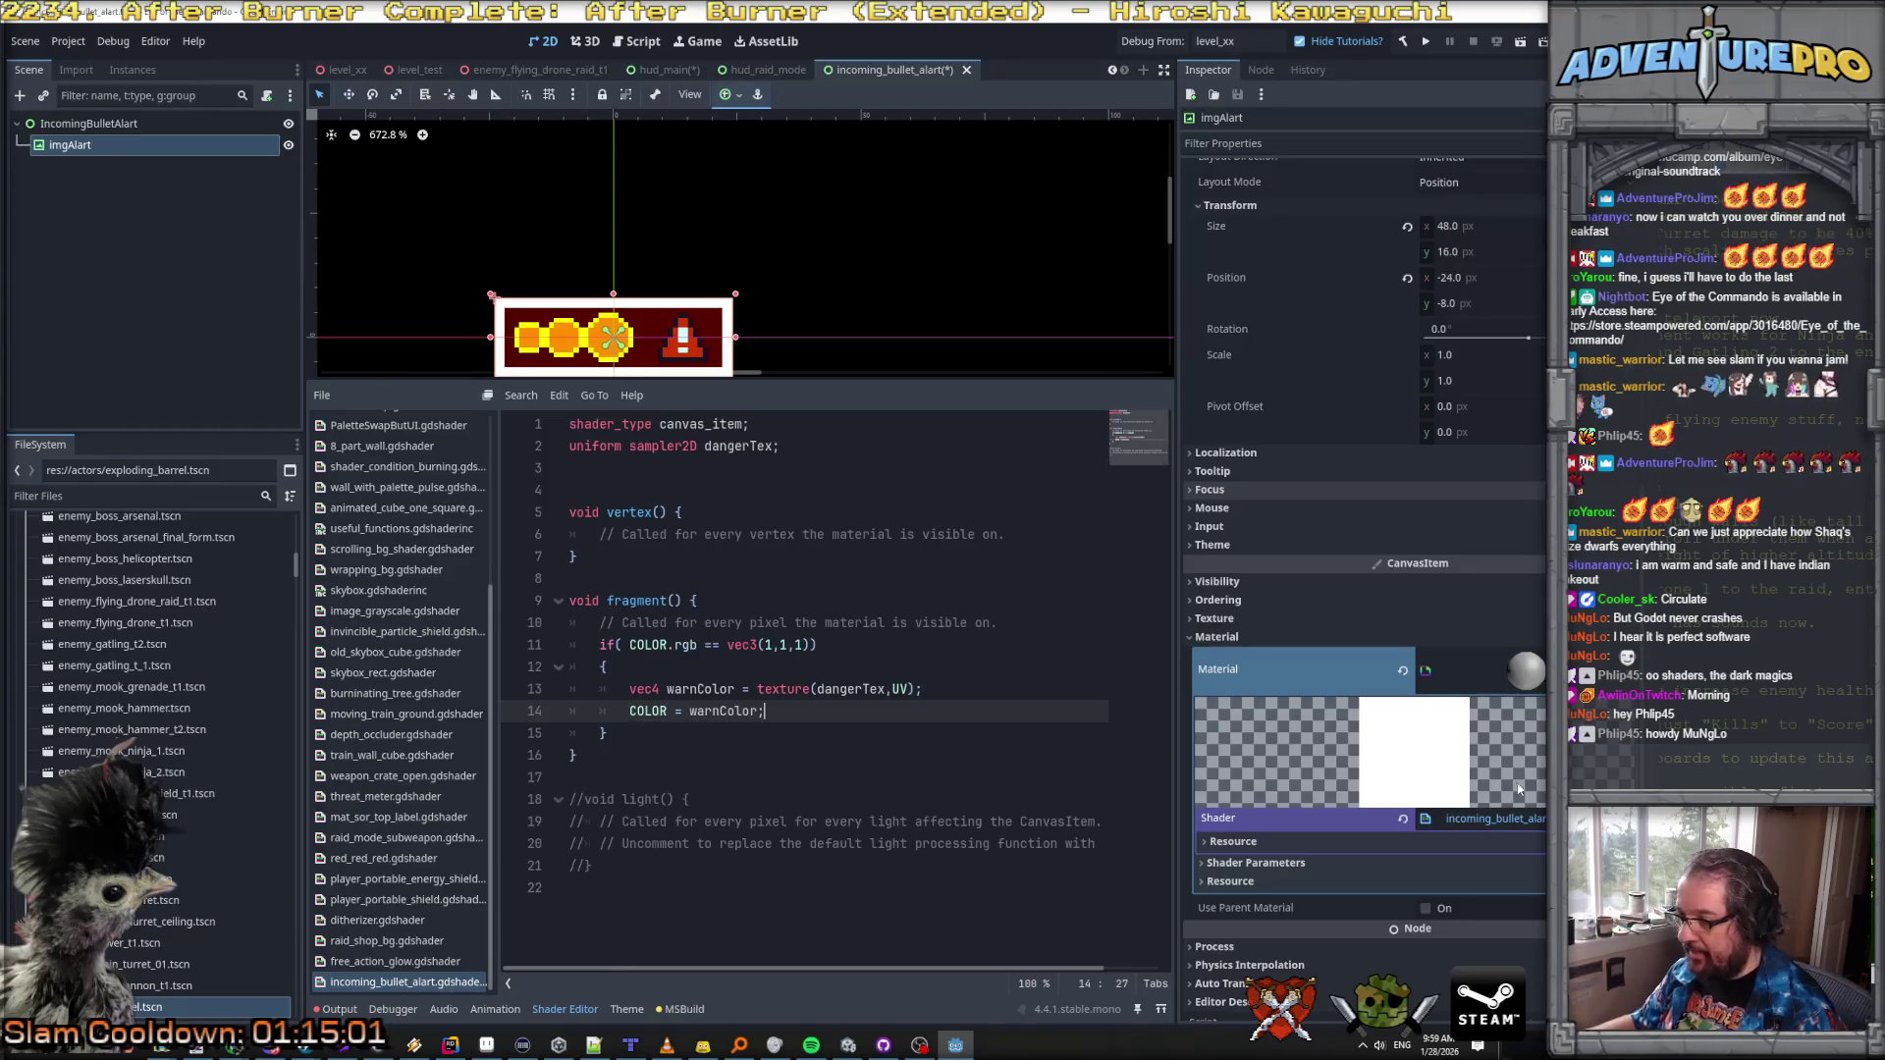
Step: Load the yellow-black alert stripe texture into the material's Danger Tex parameter
scroll(1277, 845, "down", 1)
left_click(1261, 819)
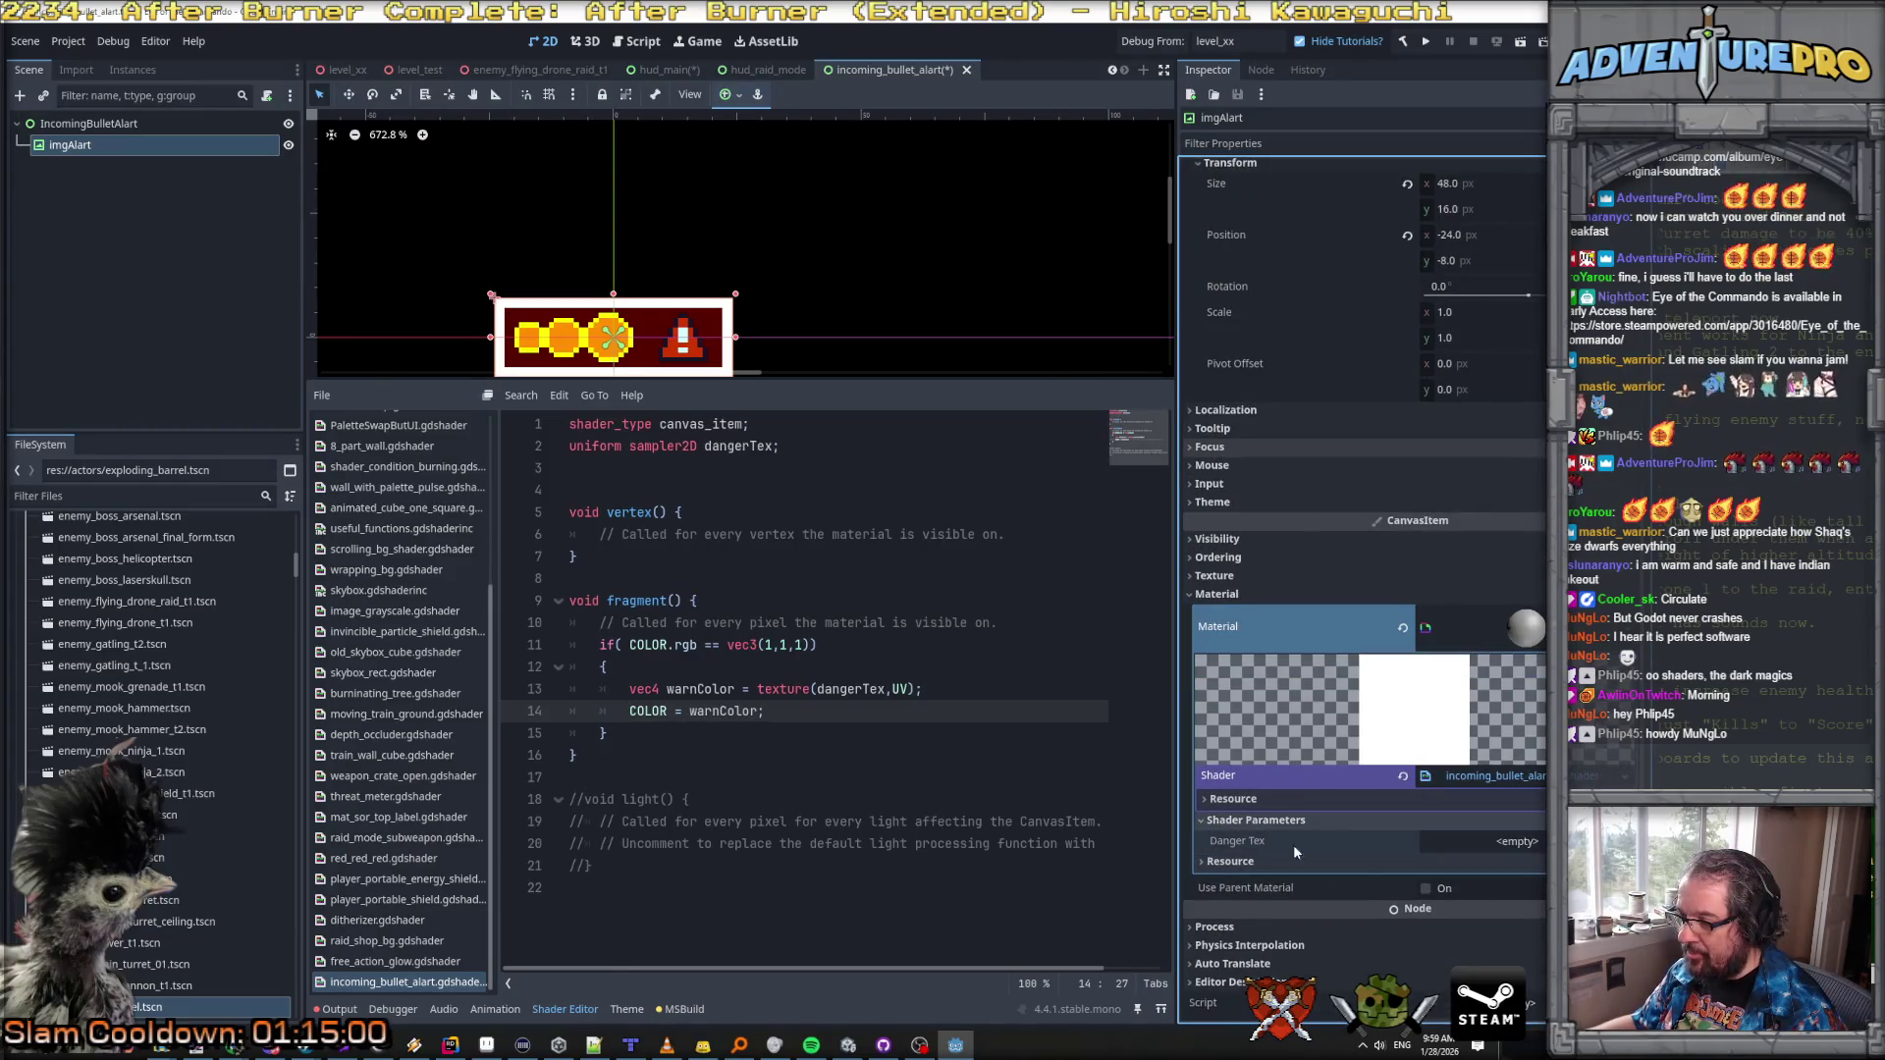
left_click(1483, 842)
left_click(1414, 748)
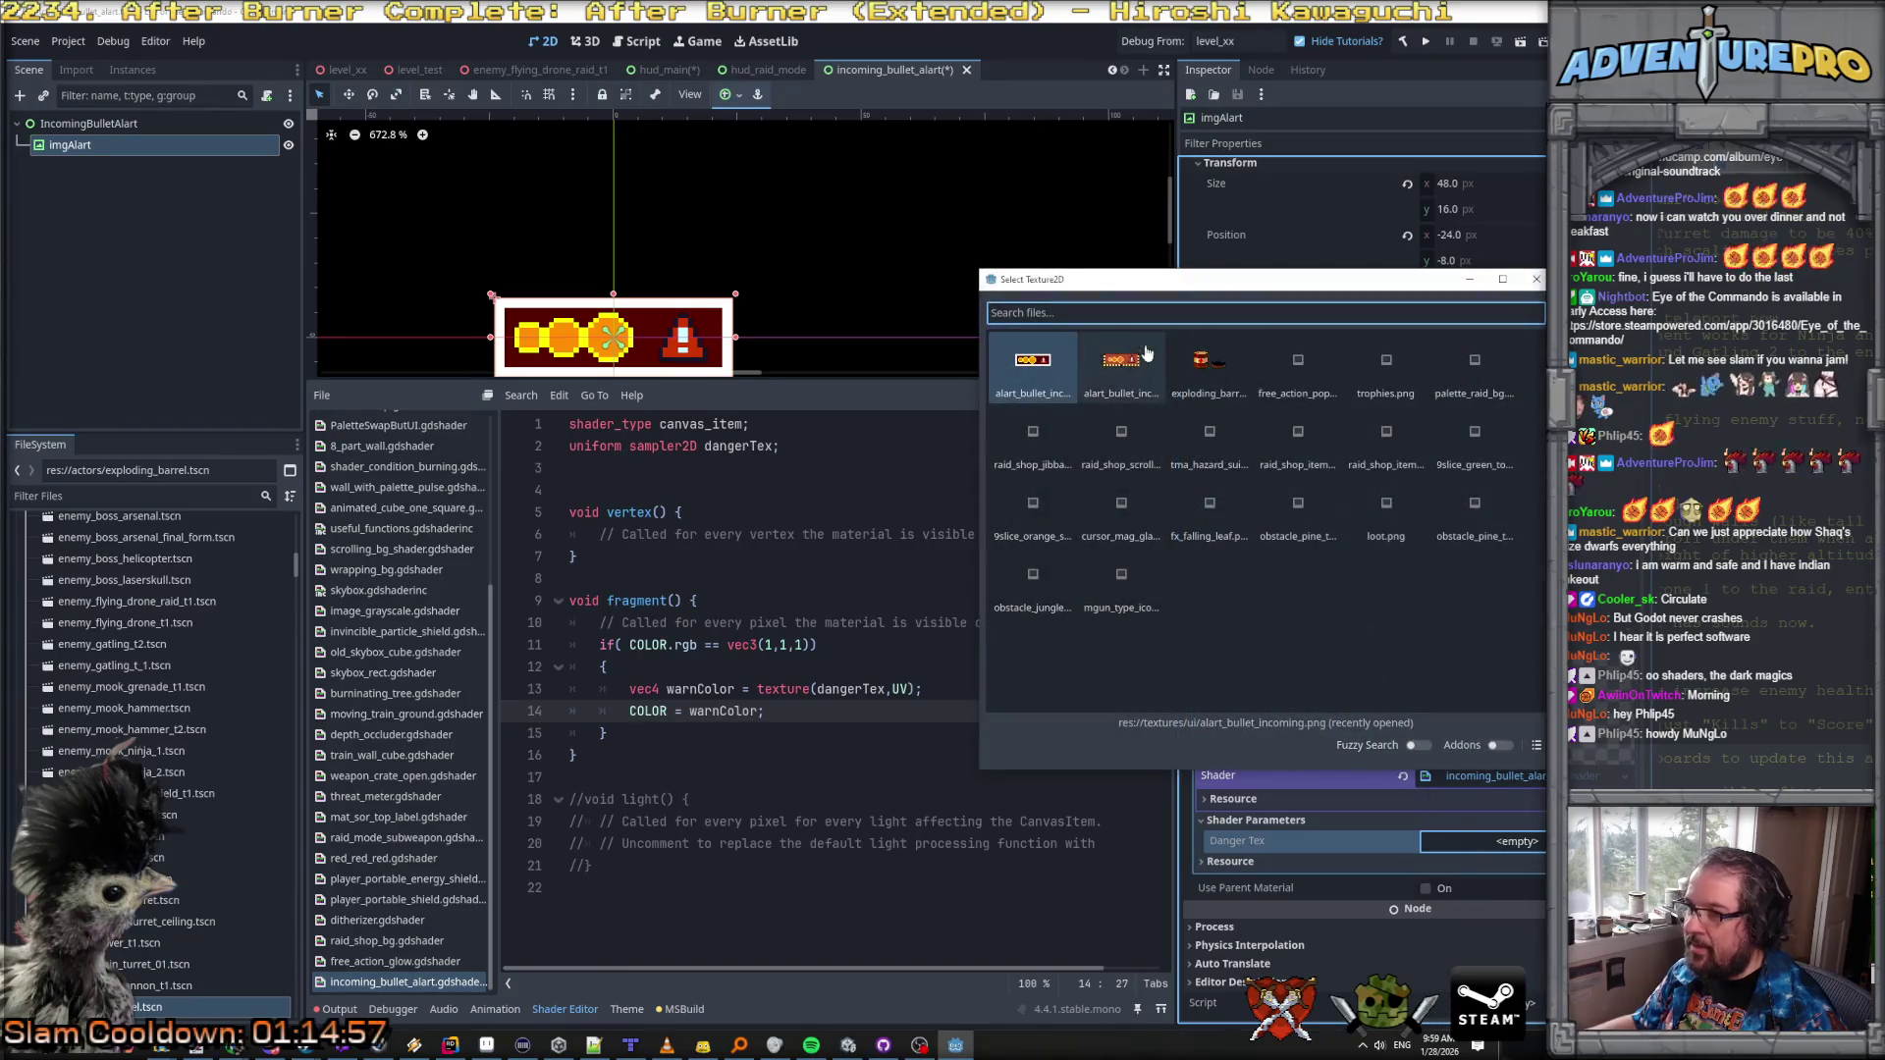
type("ala")
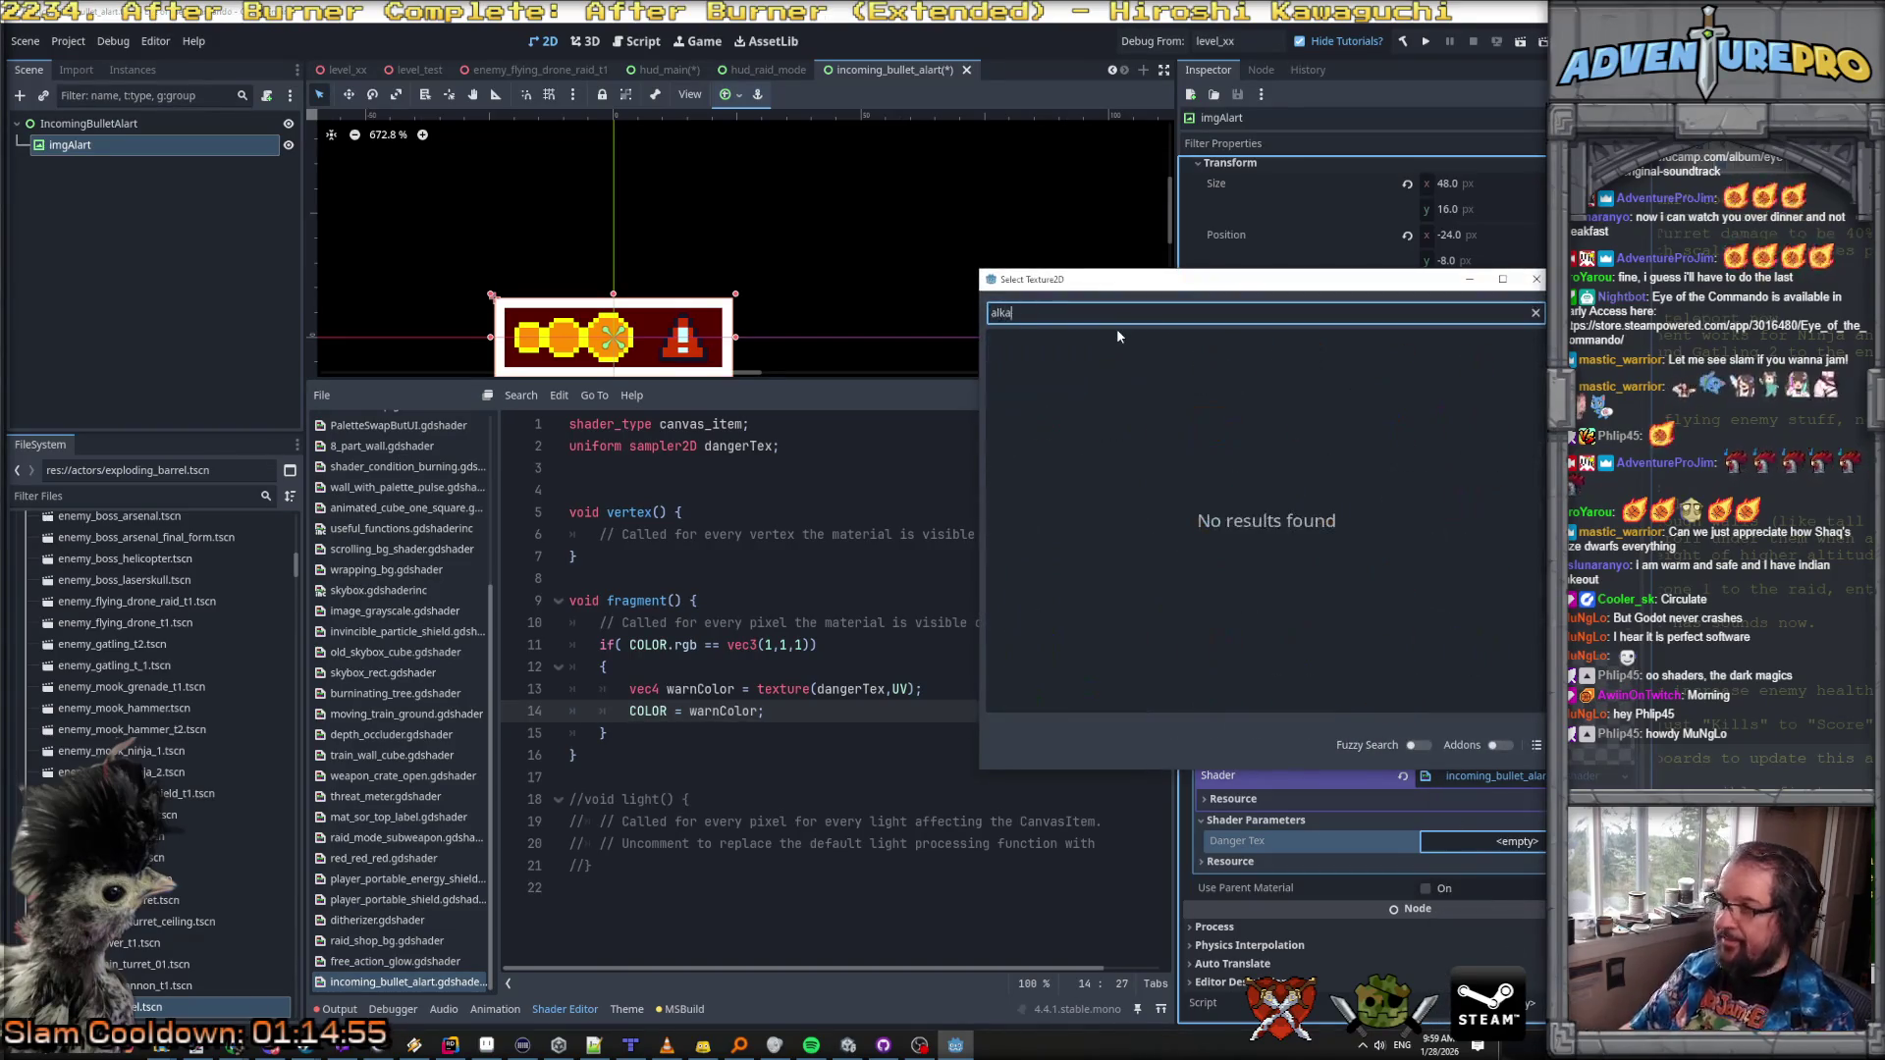
double_click(1475, 389)
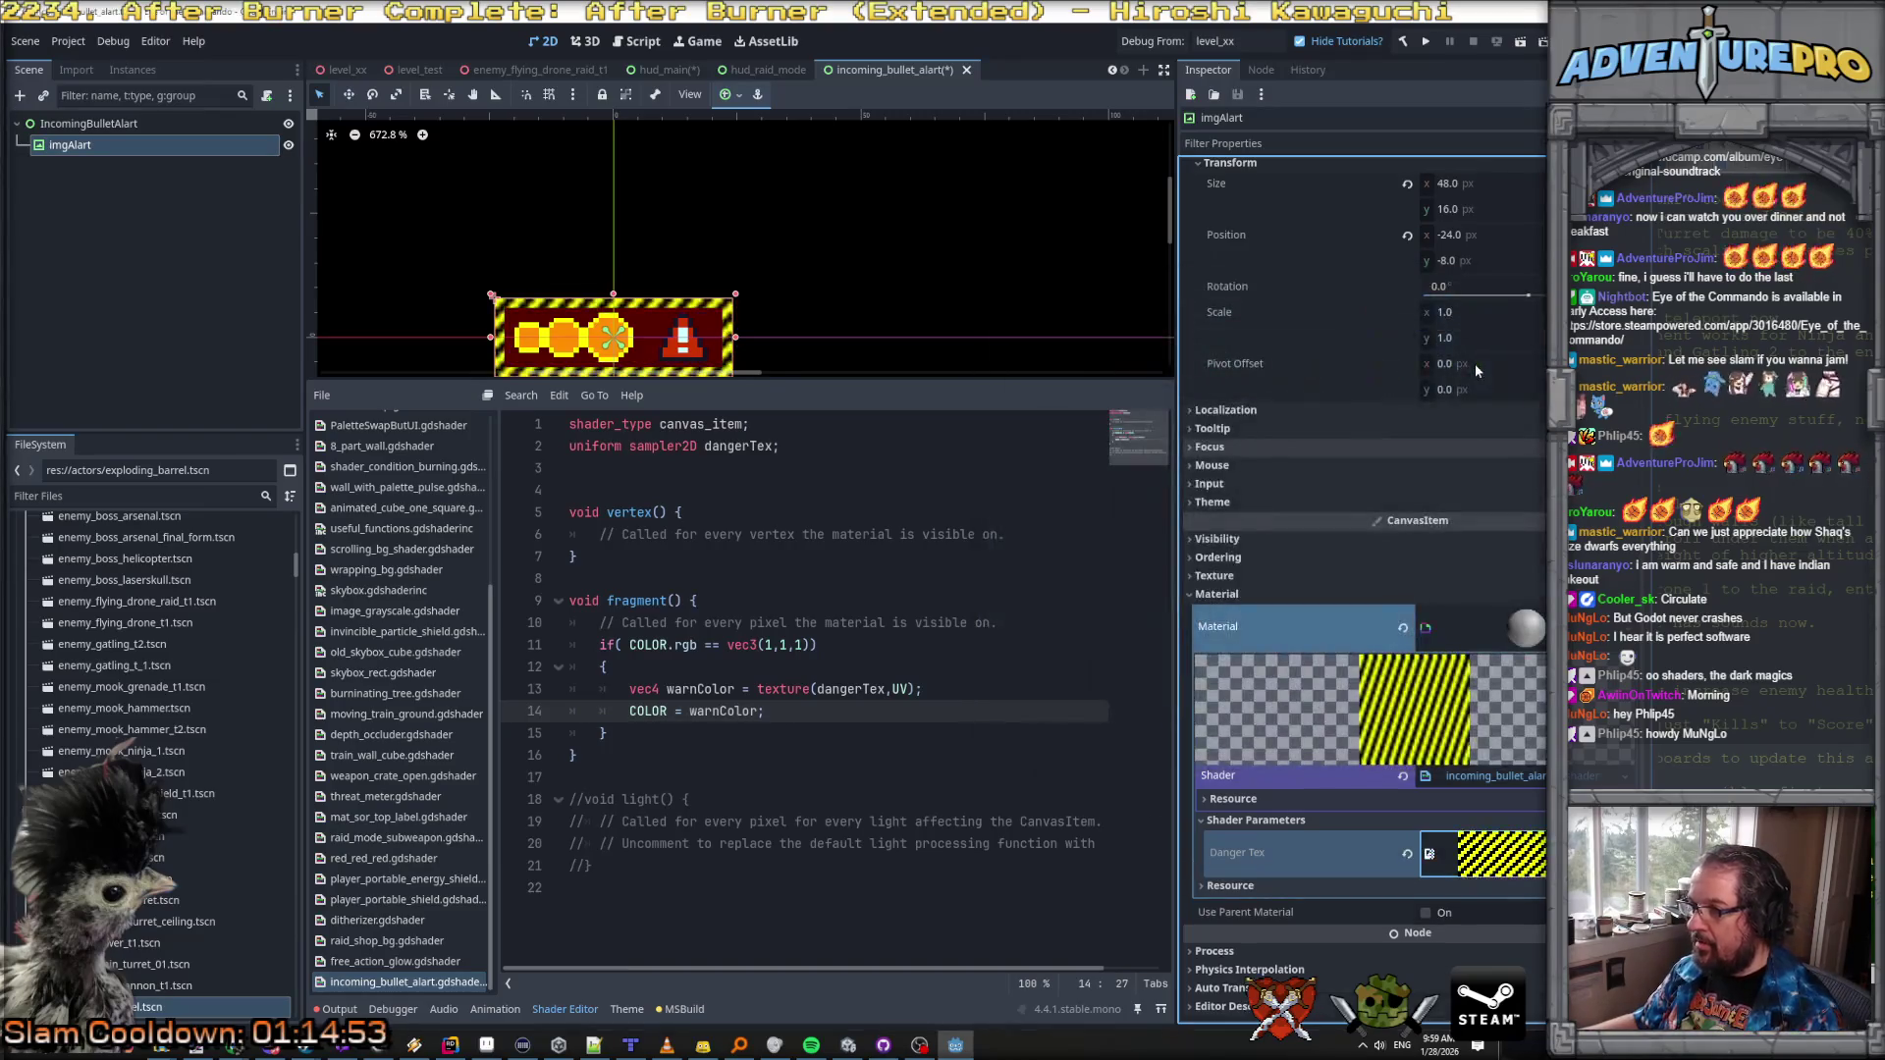
Step: Add the filter_nearest hint to the dangerTex uniform
left_click(815, 444)
type(": filter")
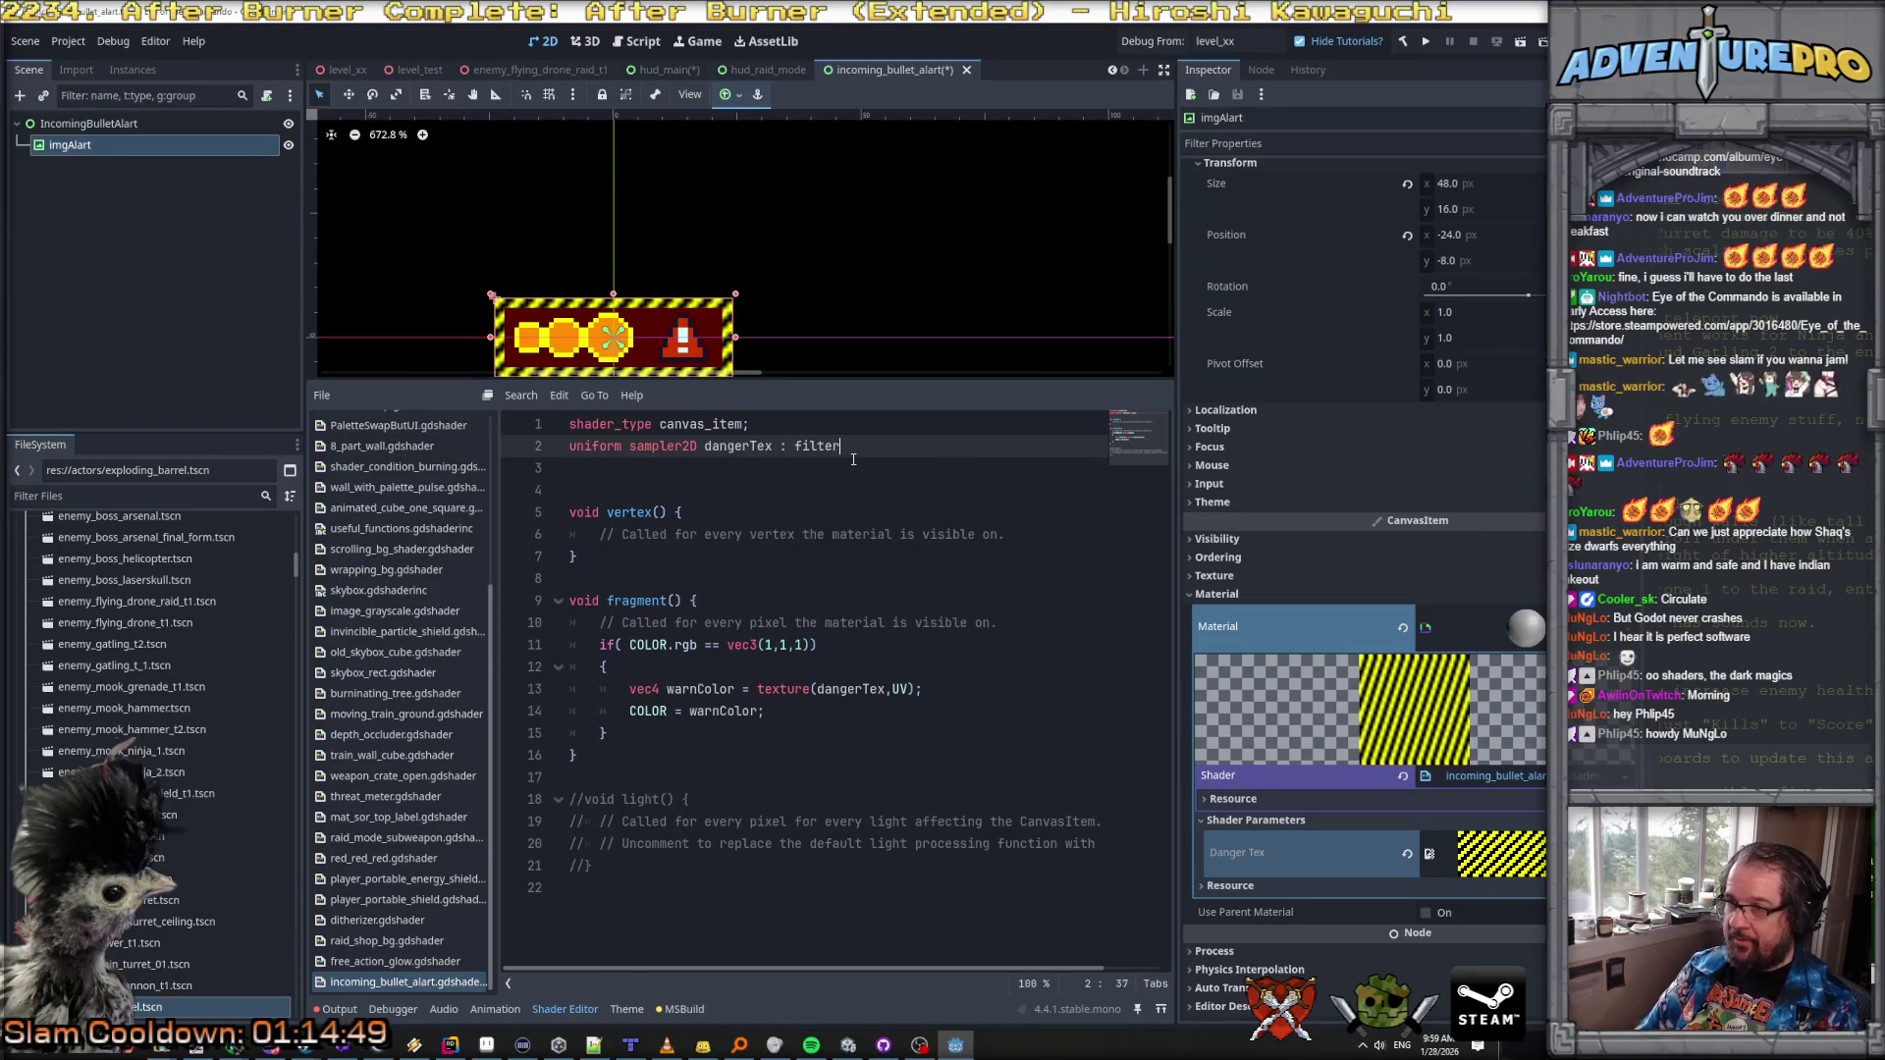
key("Down")
key("Down")
key("Down")
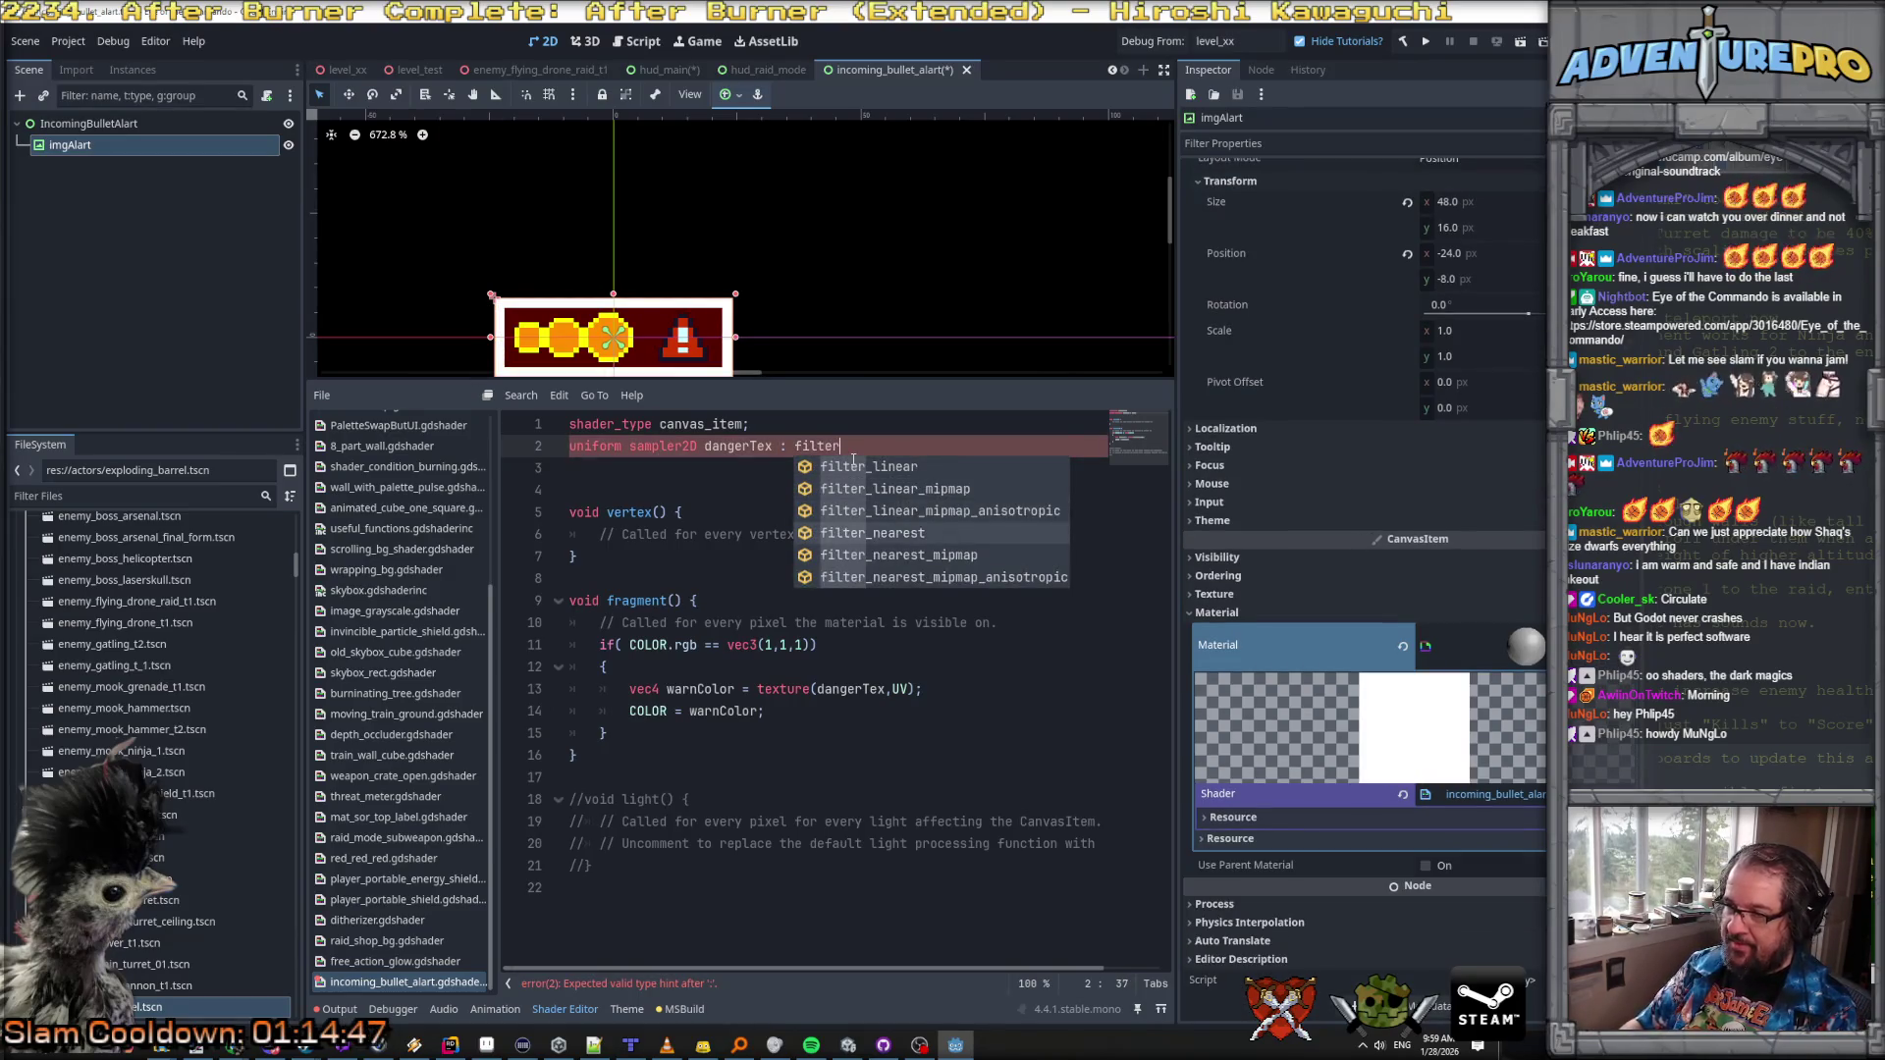
key("Return")
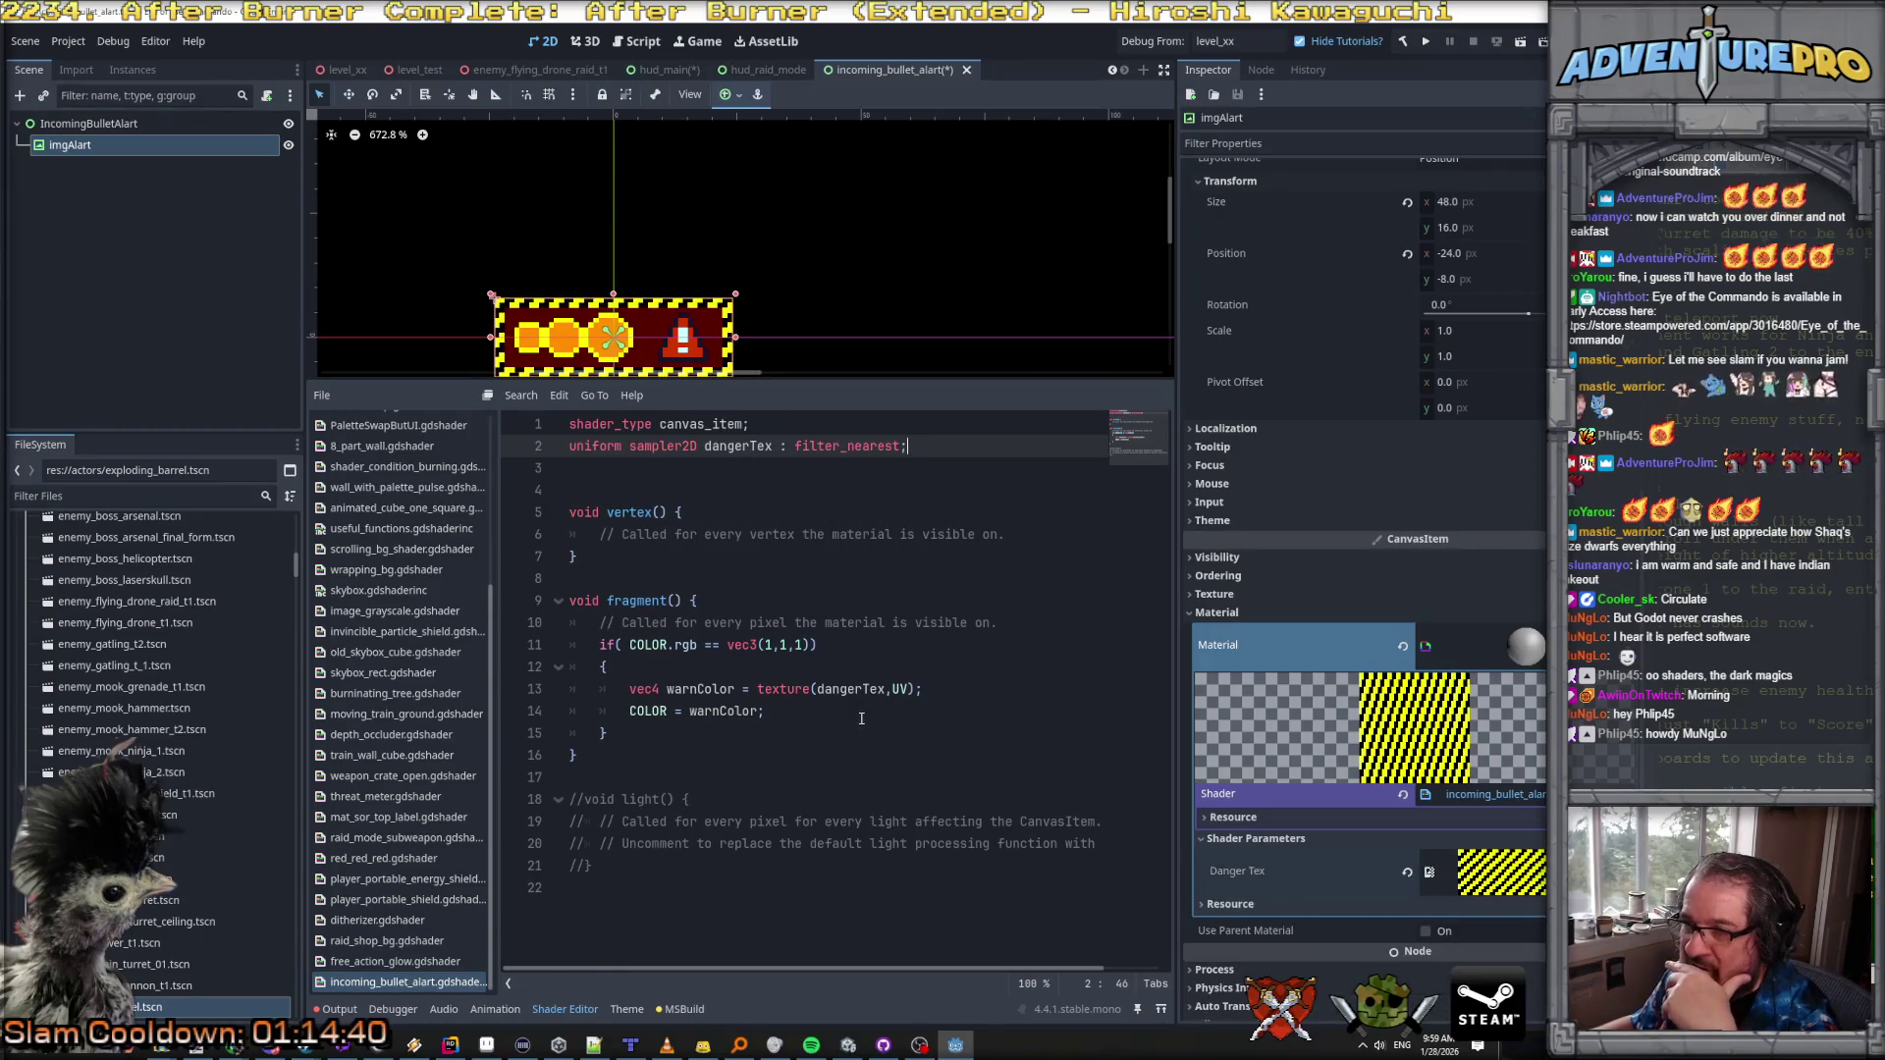
Step: Add vec2 altUV = UV; and altUV += TIME * 0.25f; and sample dangerTex through altUV
left_click(796, 664)
key("Return")
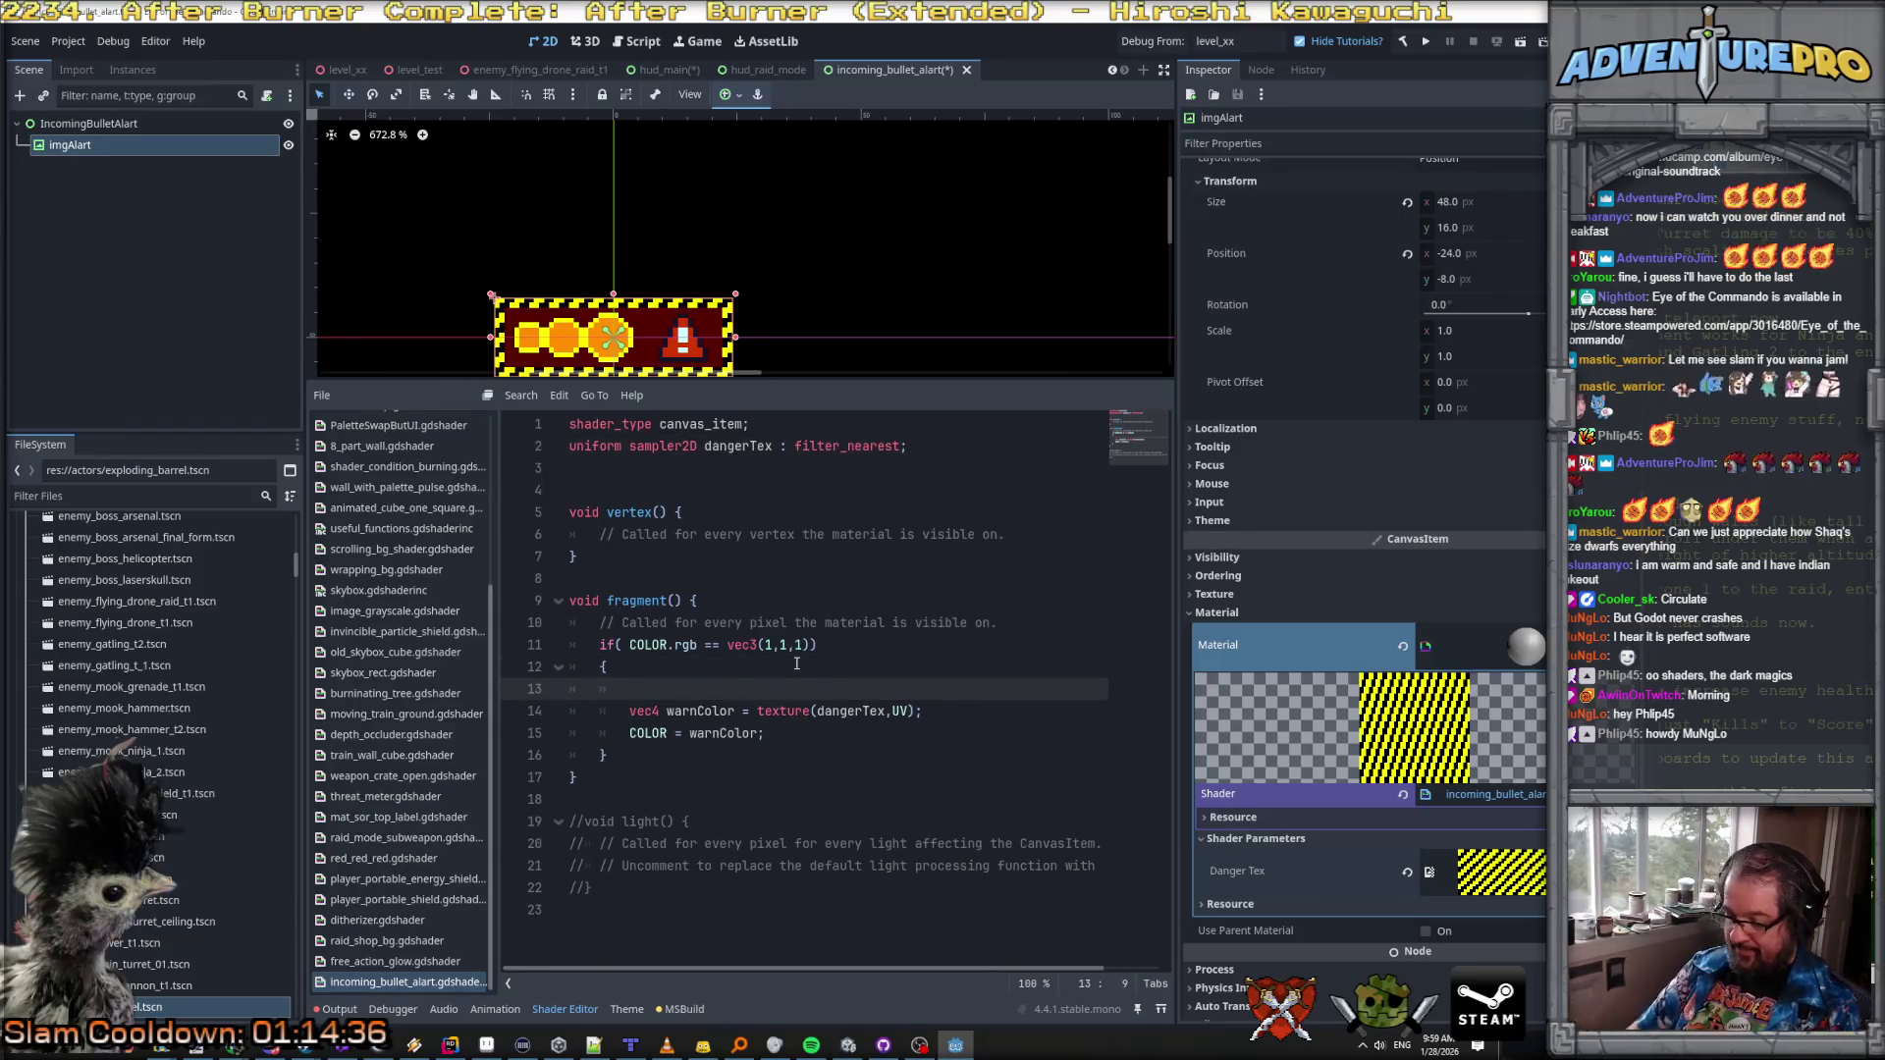
type("vec2 U")
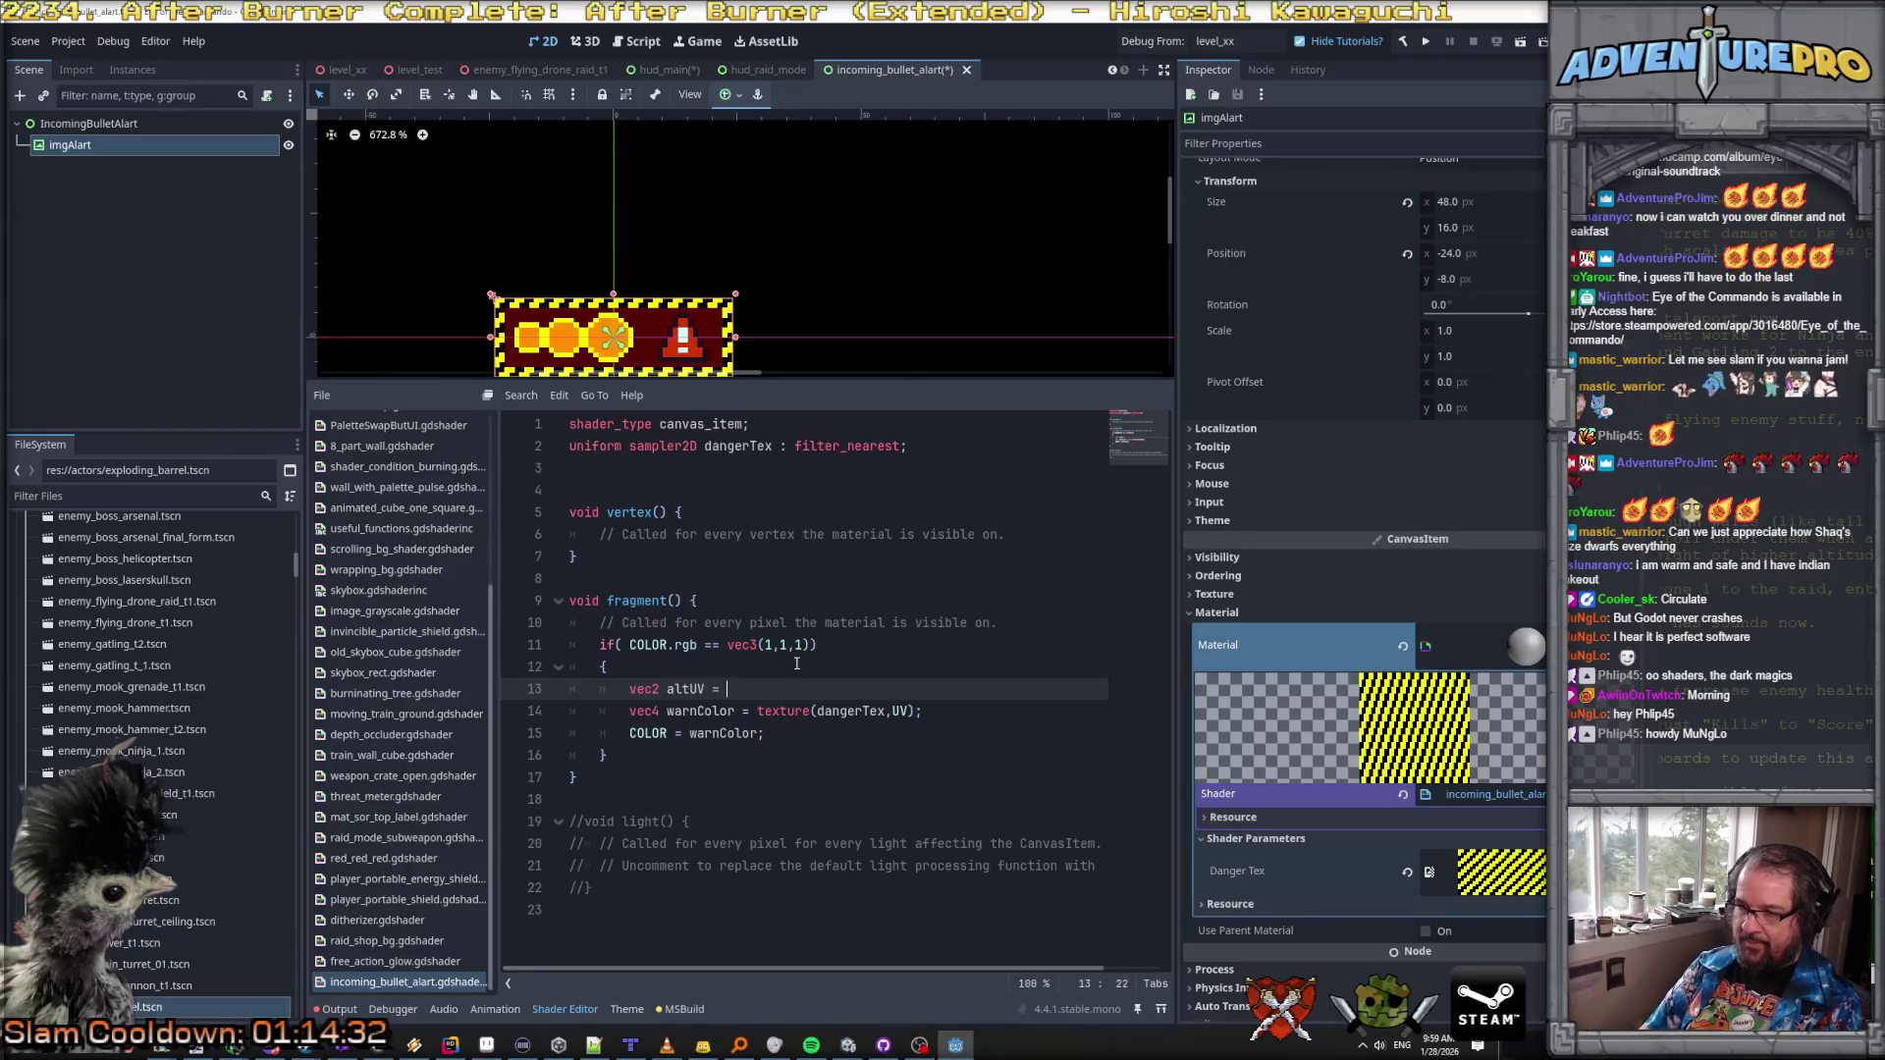
type(";")
key("Return")
type("vec2.")
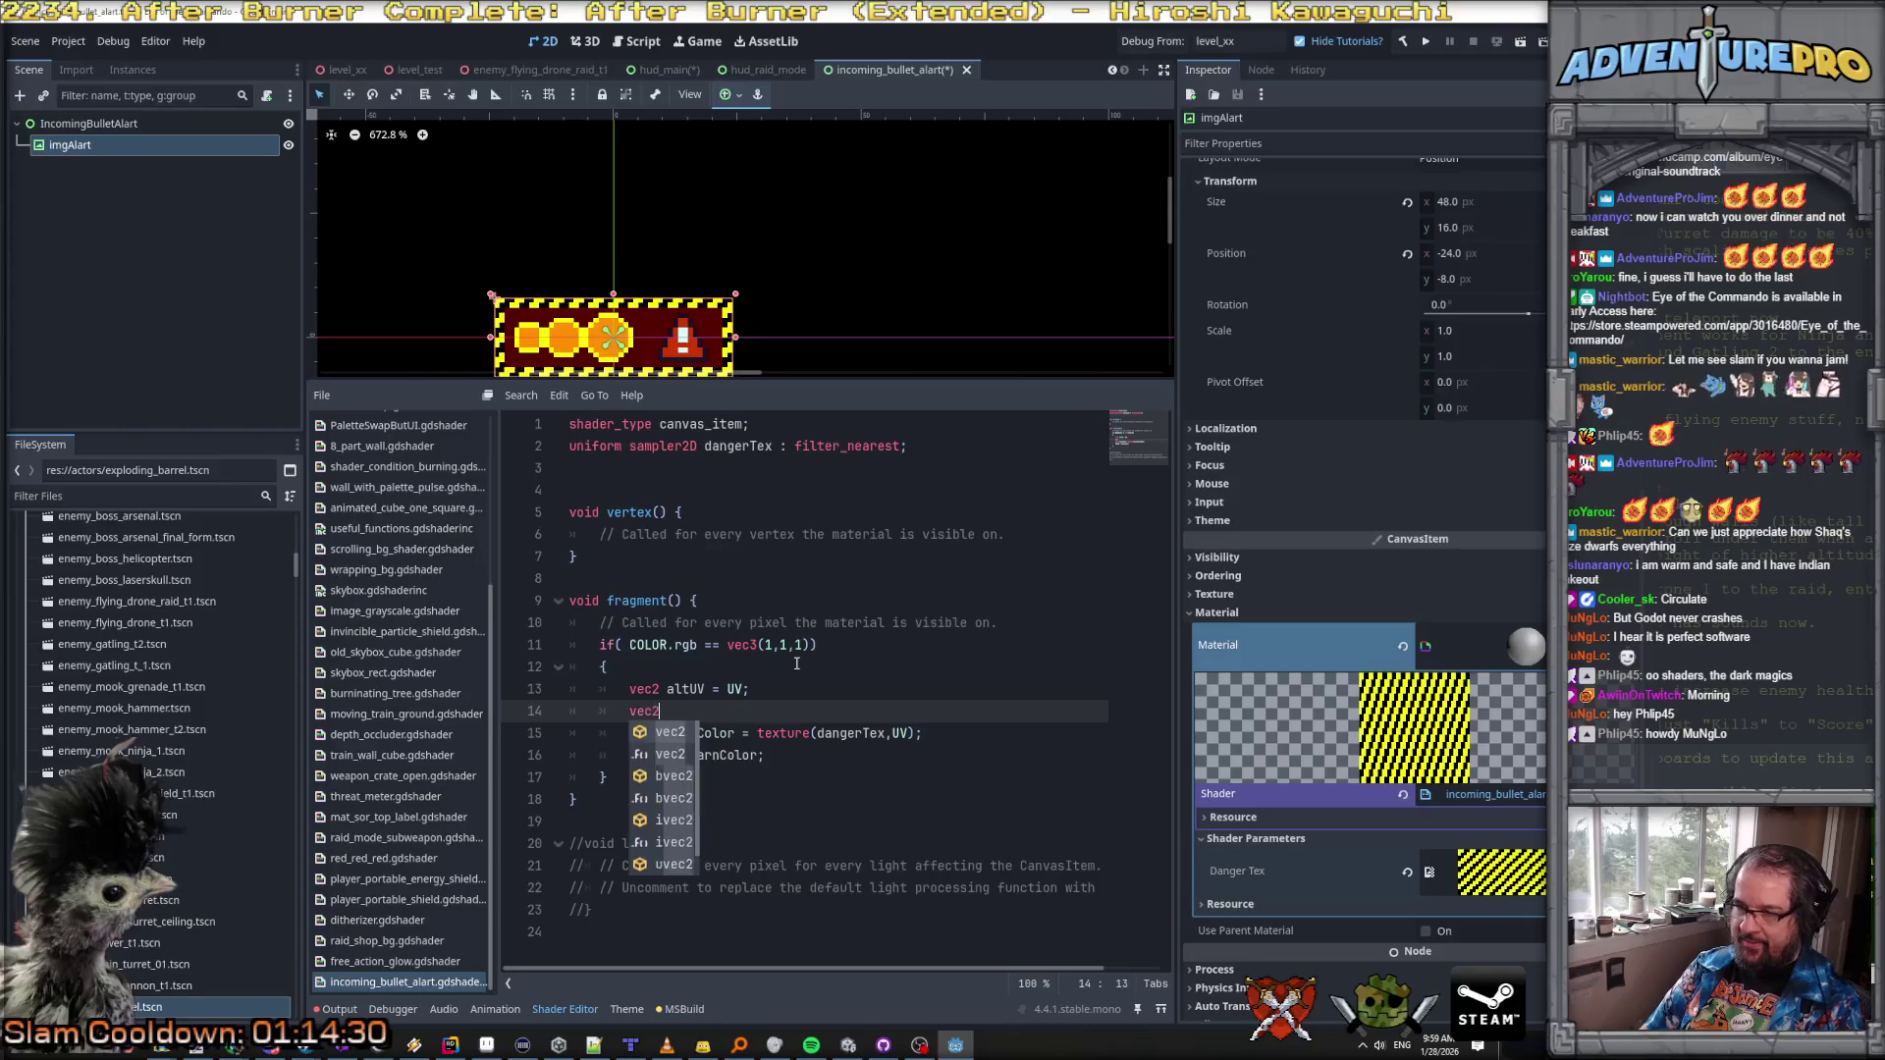
key("BackSpace")
key("BackSpace")
type("lt")
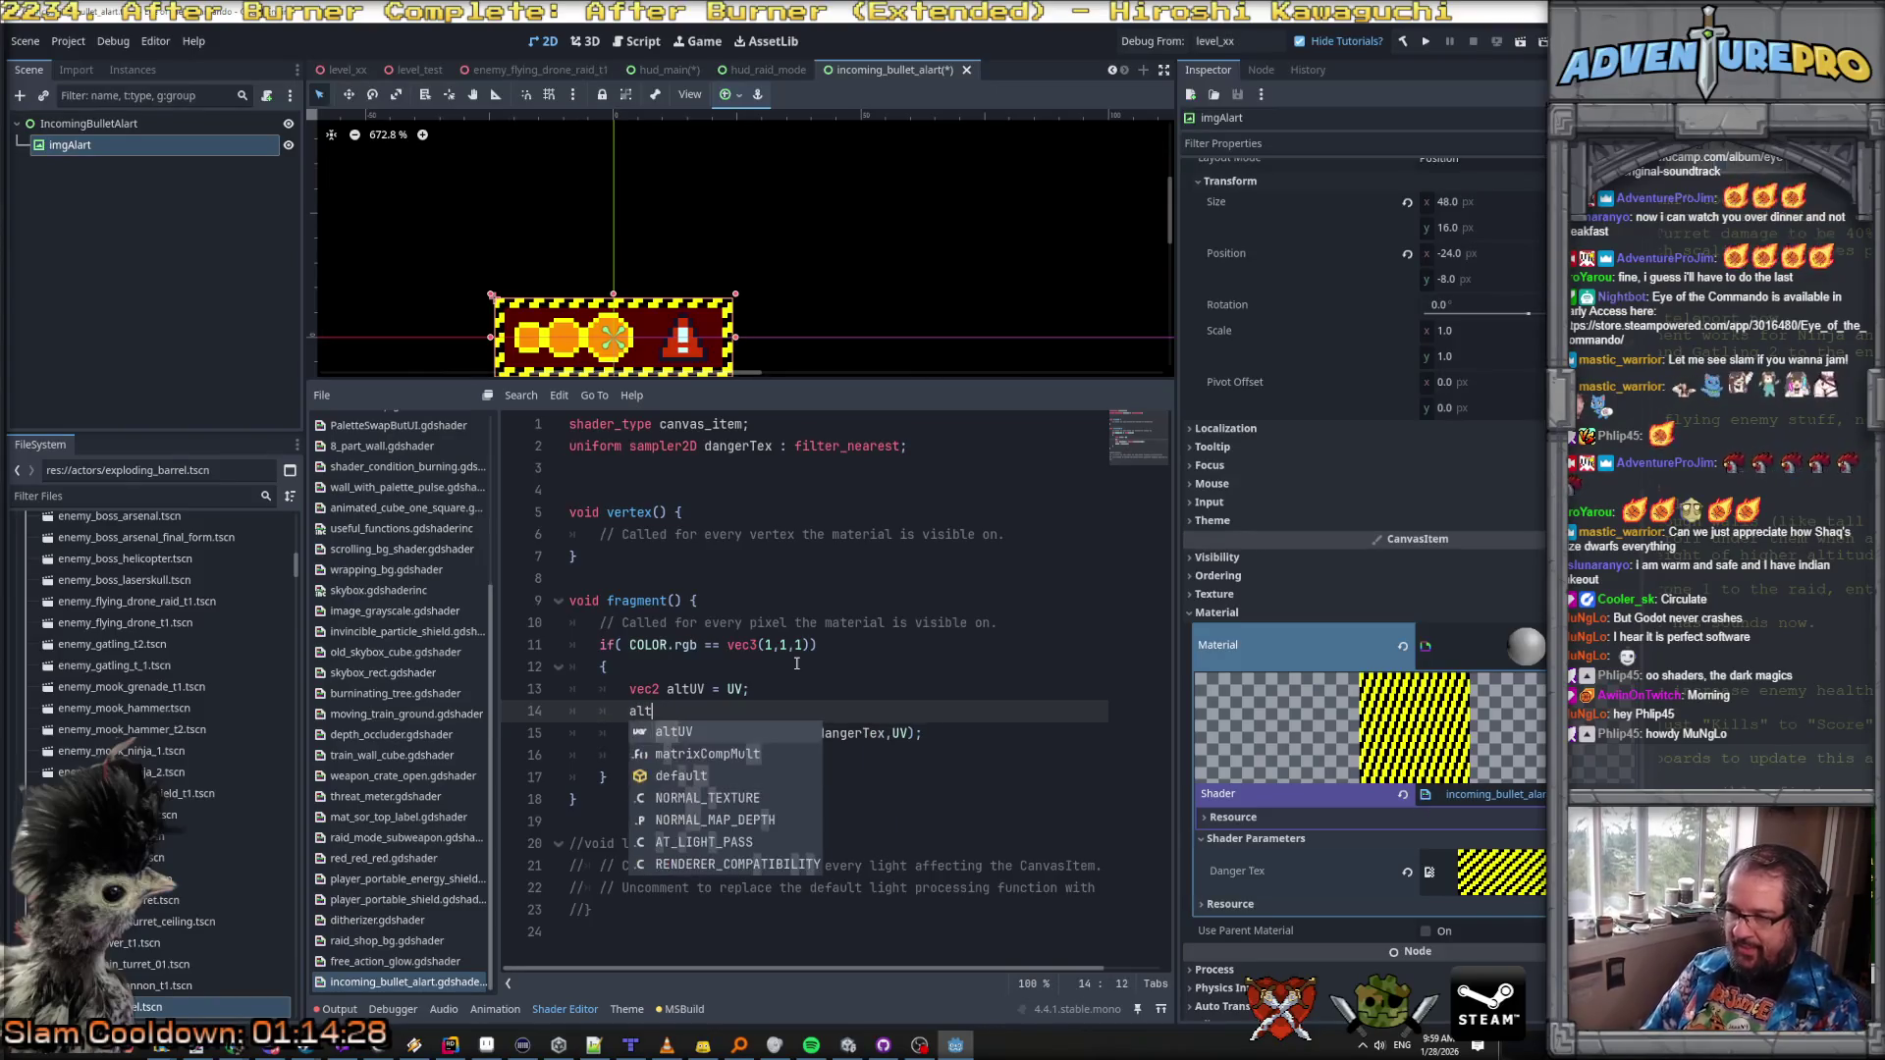
type("UV += TIME * 0.")
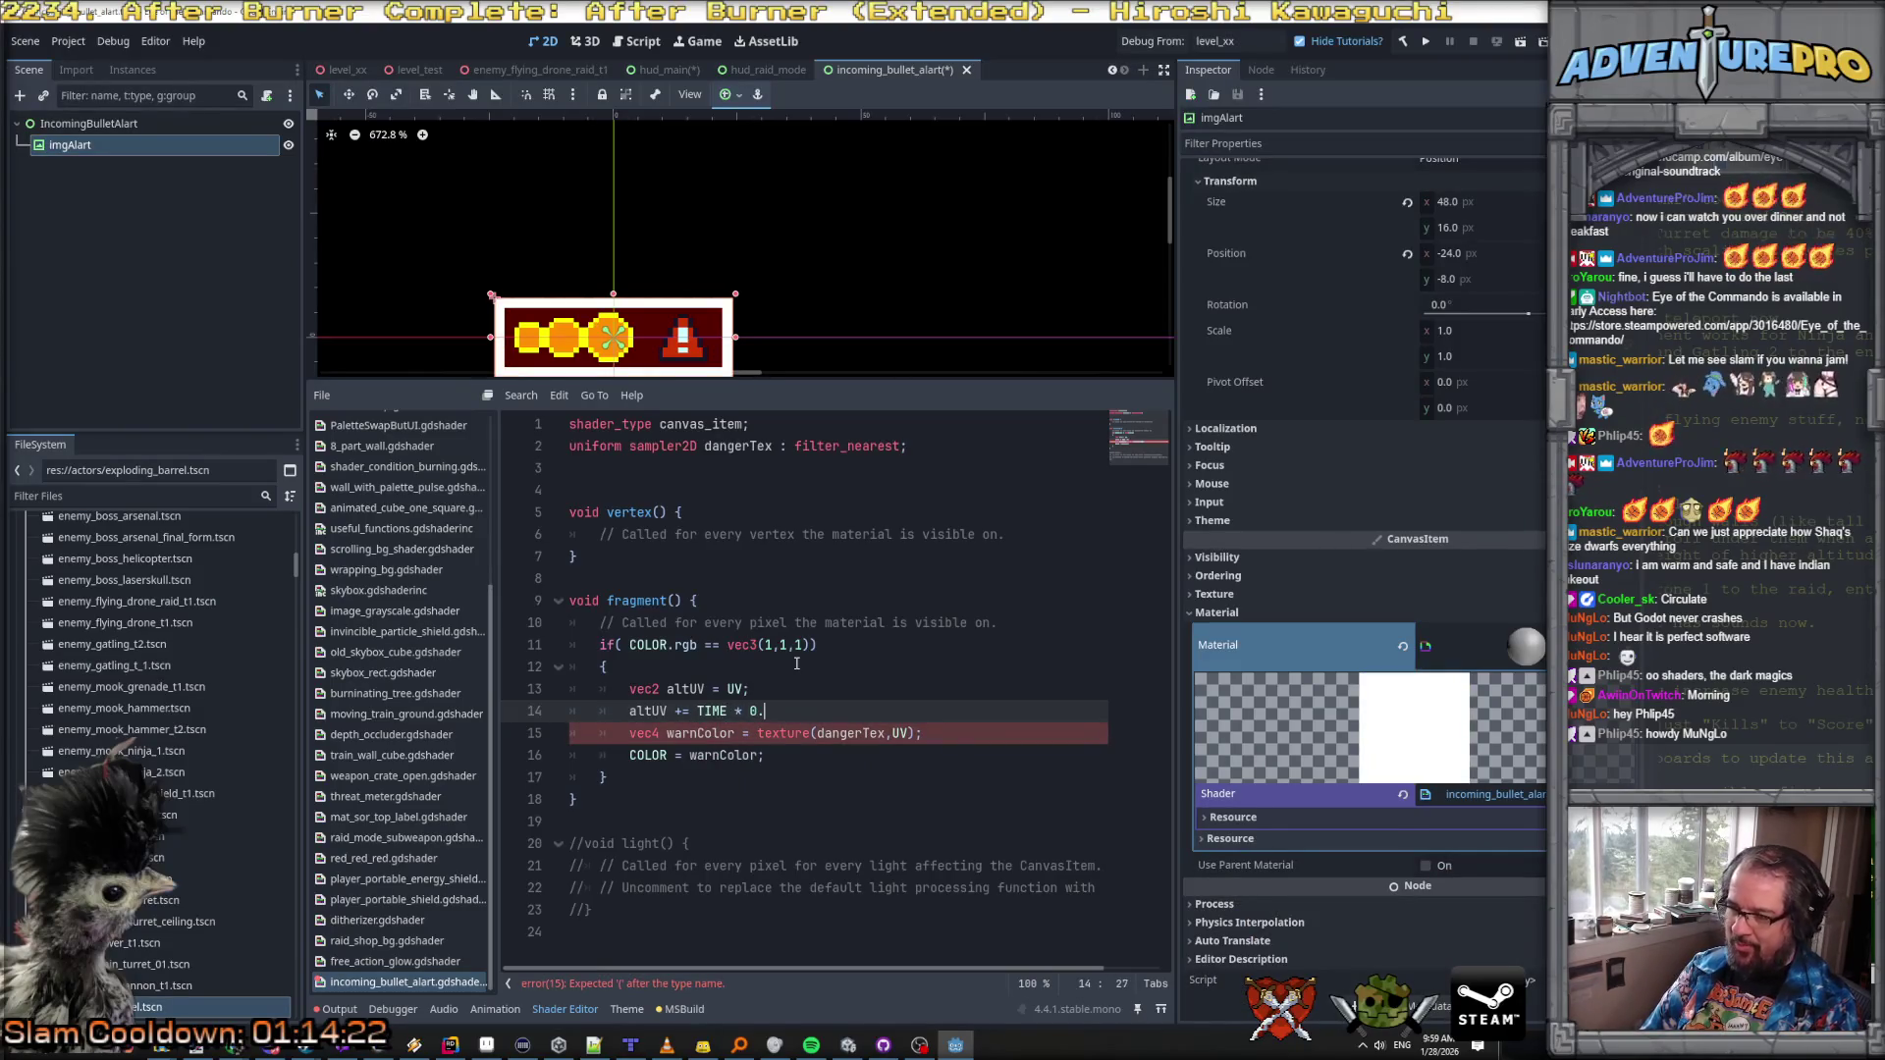
type("0")
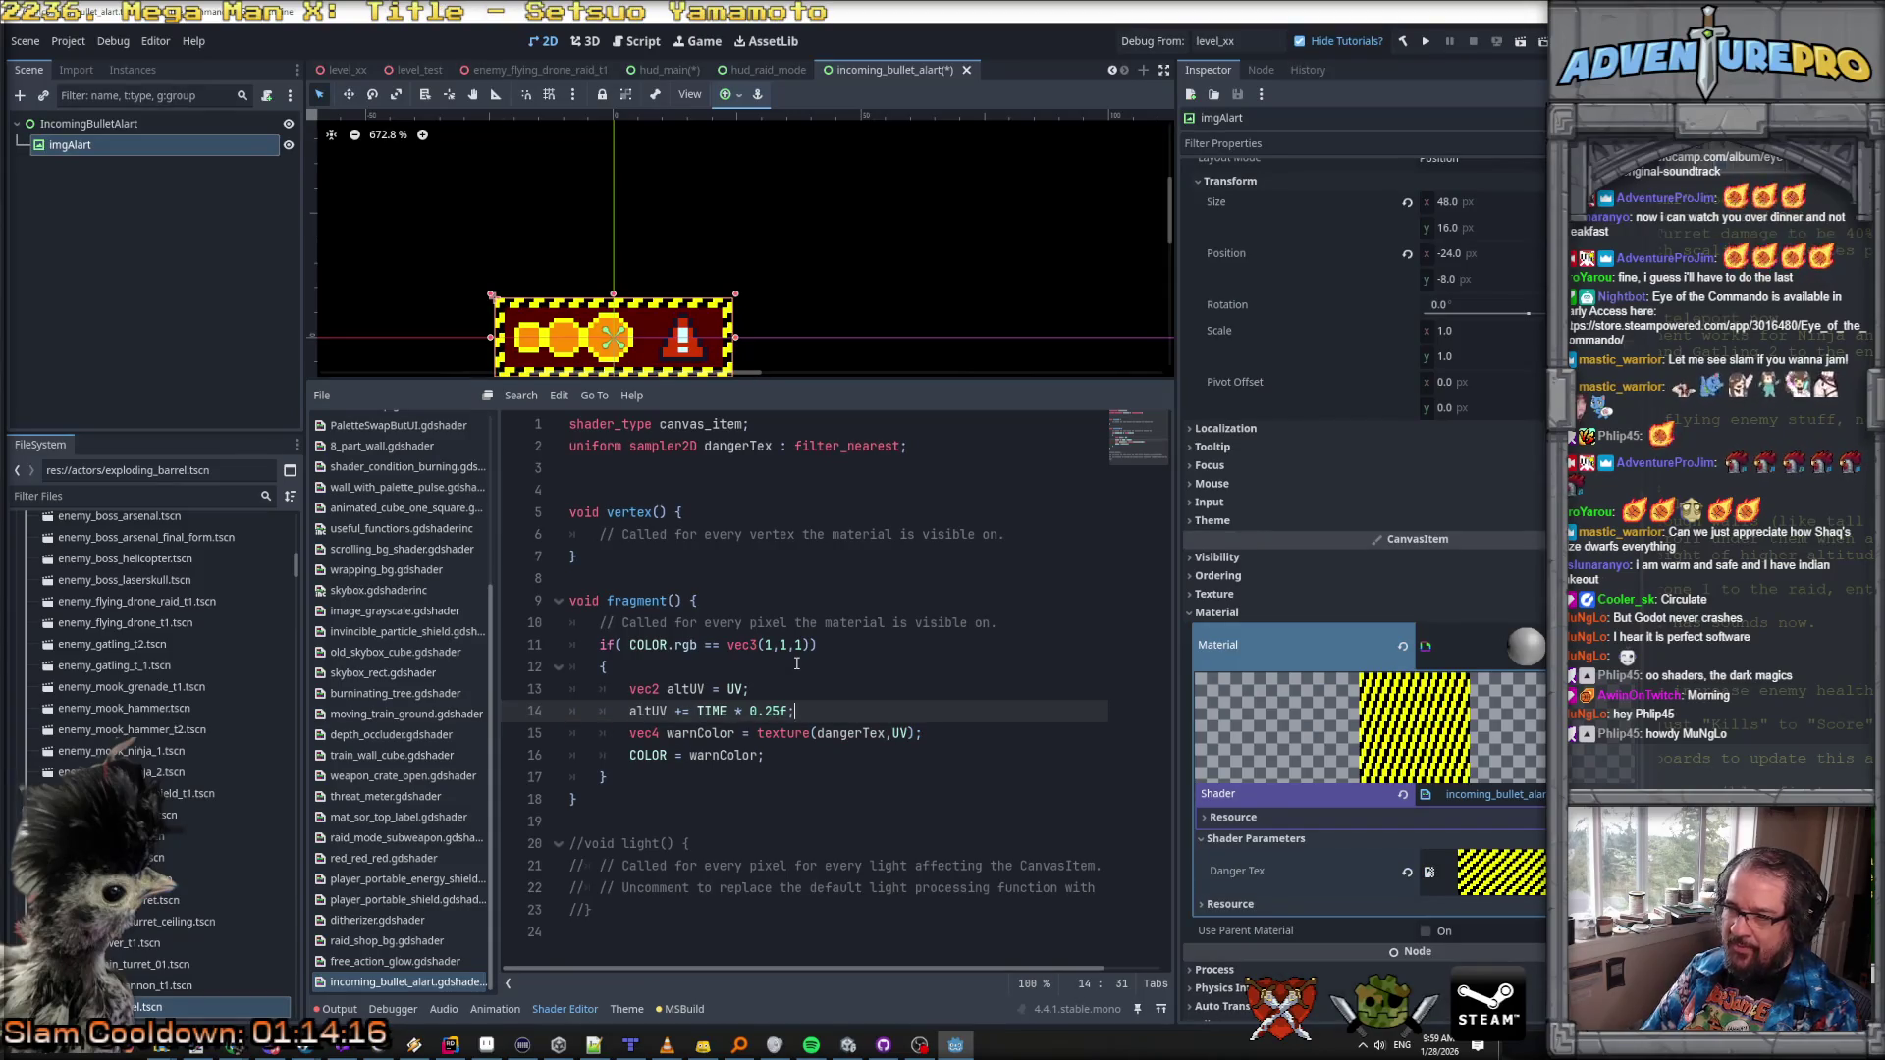
double_click(650, 713)
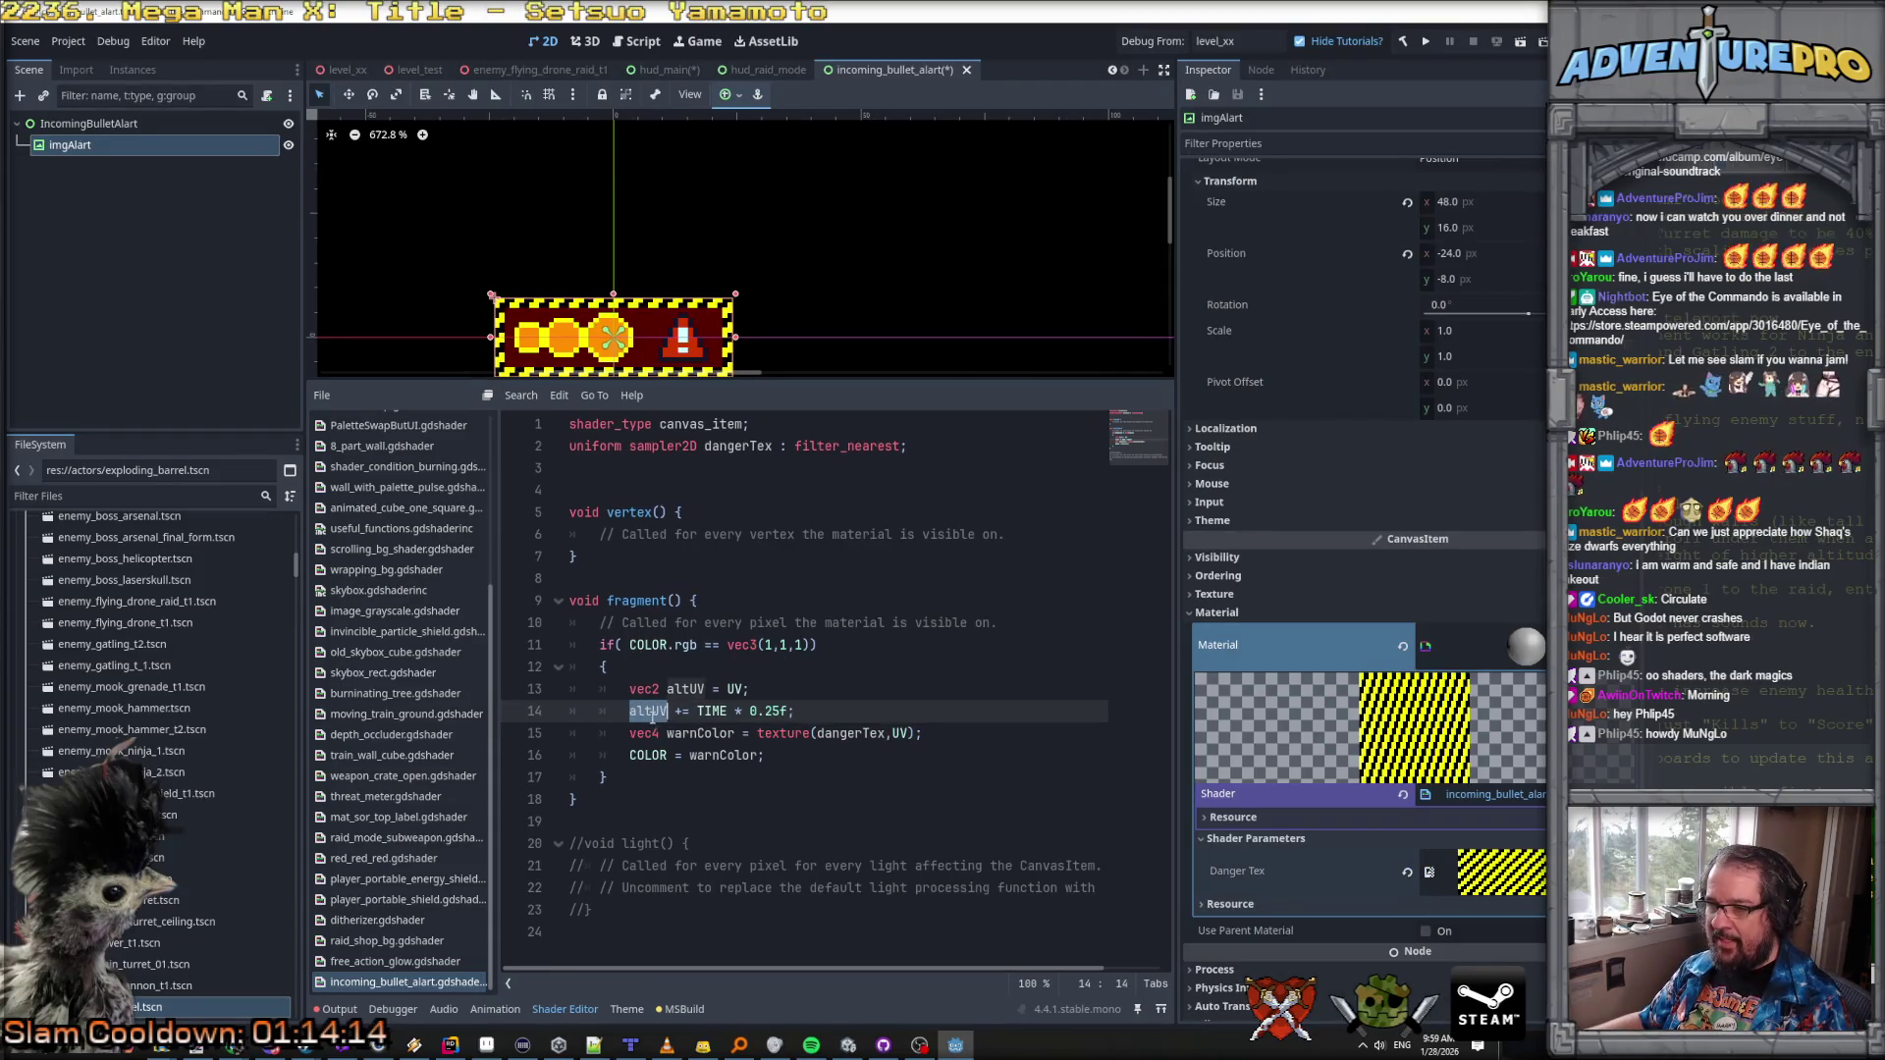
left_click(900, 734)
type("alt")
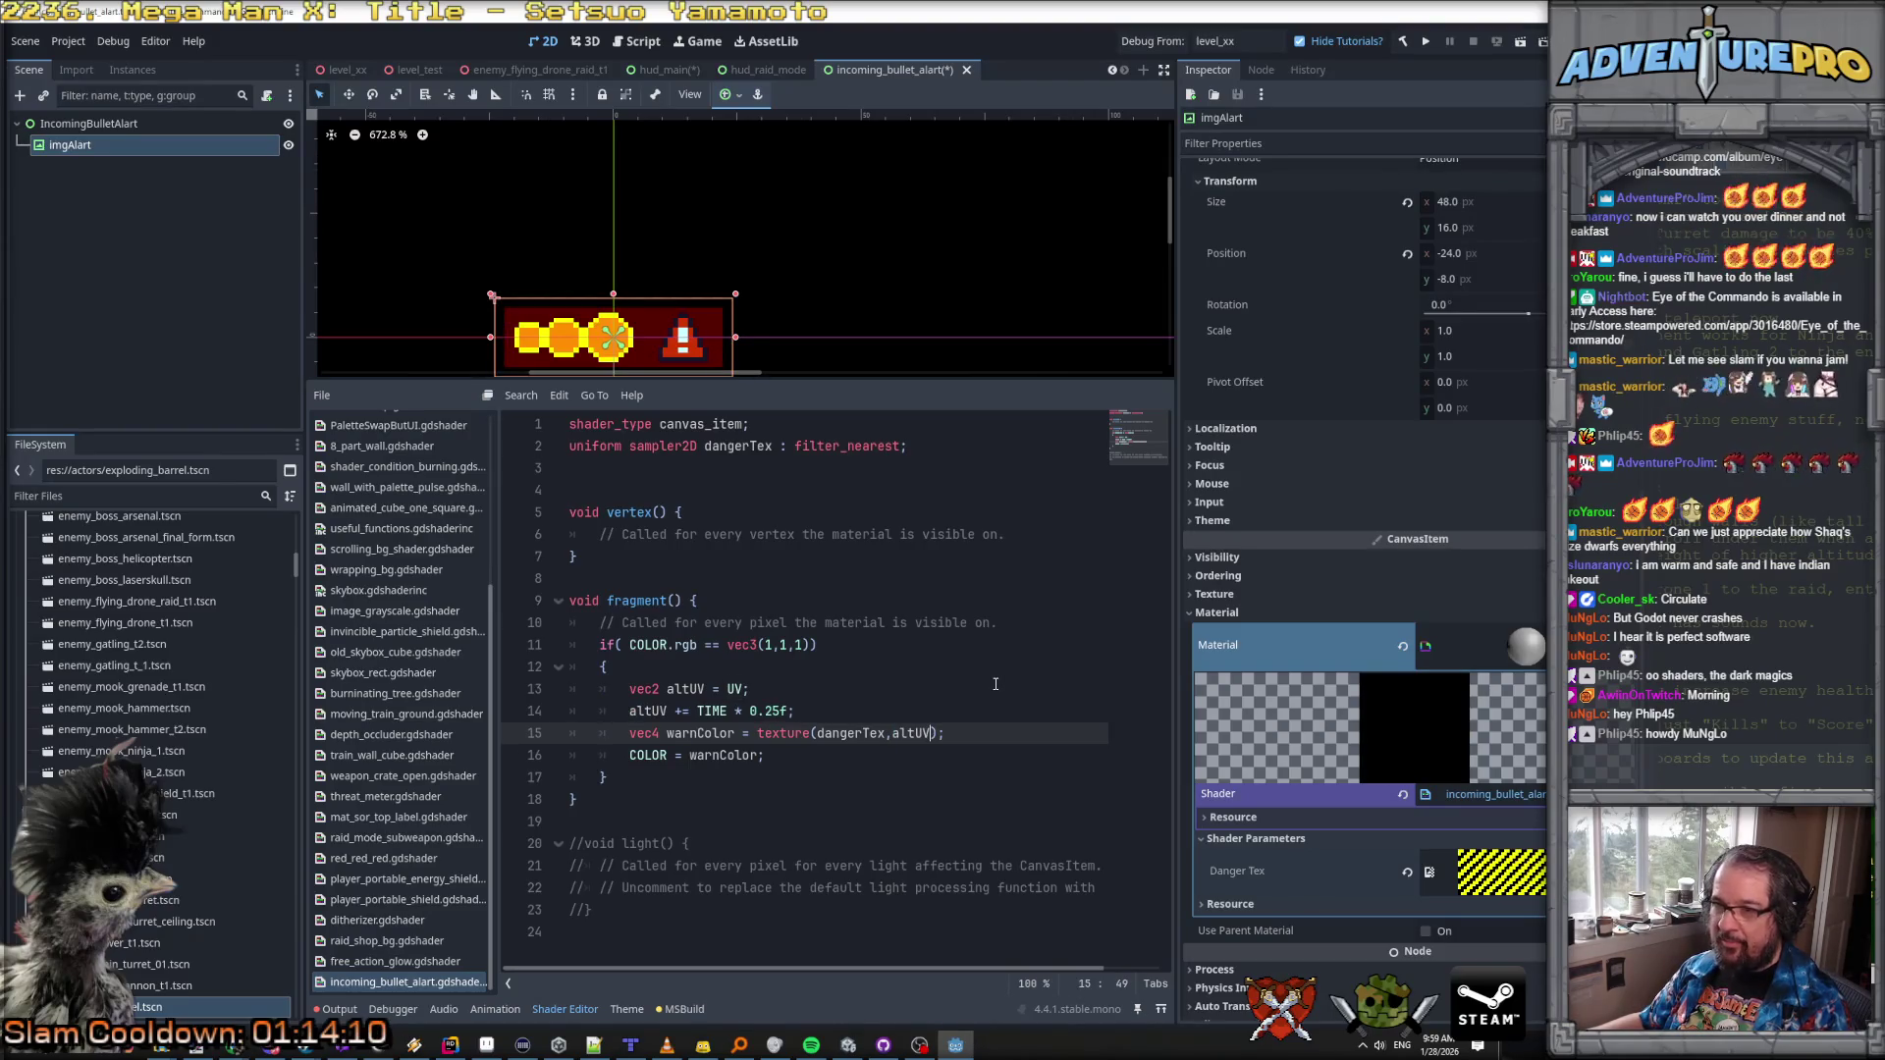
left_click(827, 709)
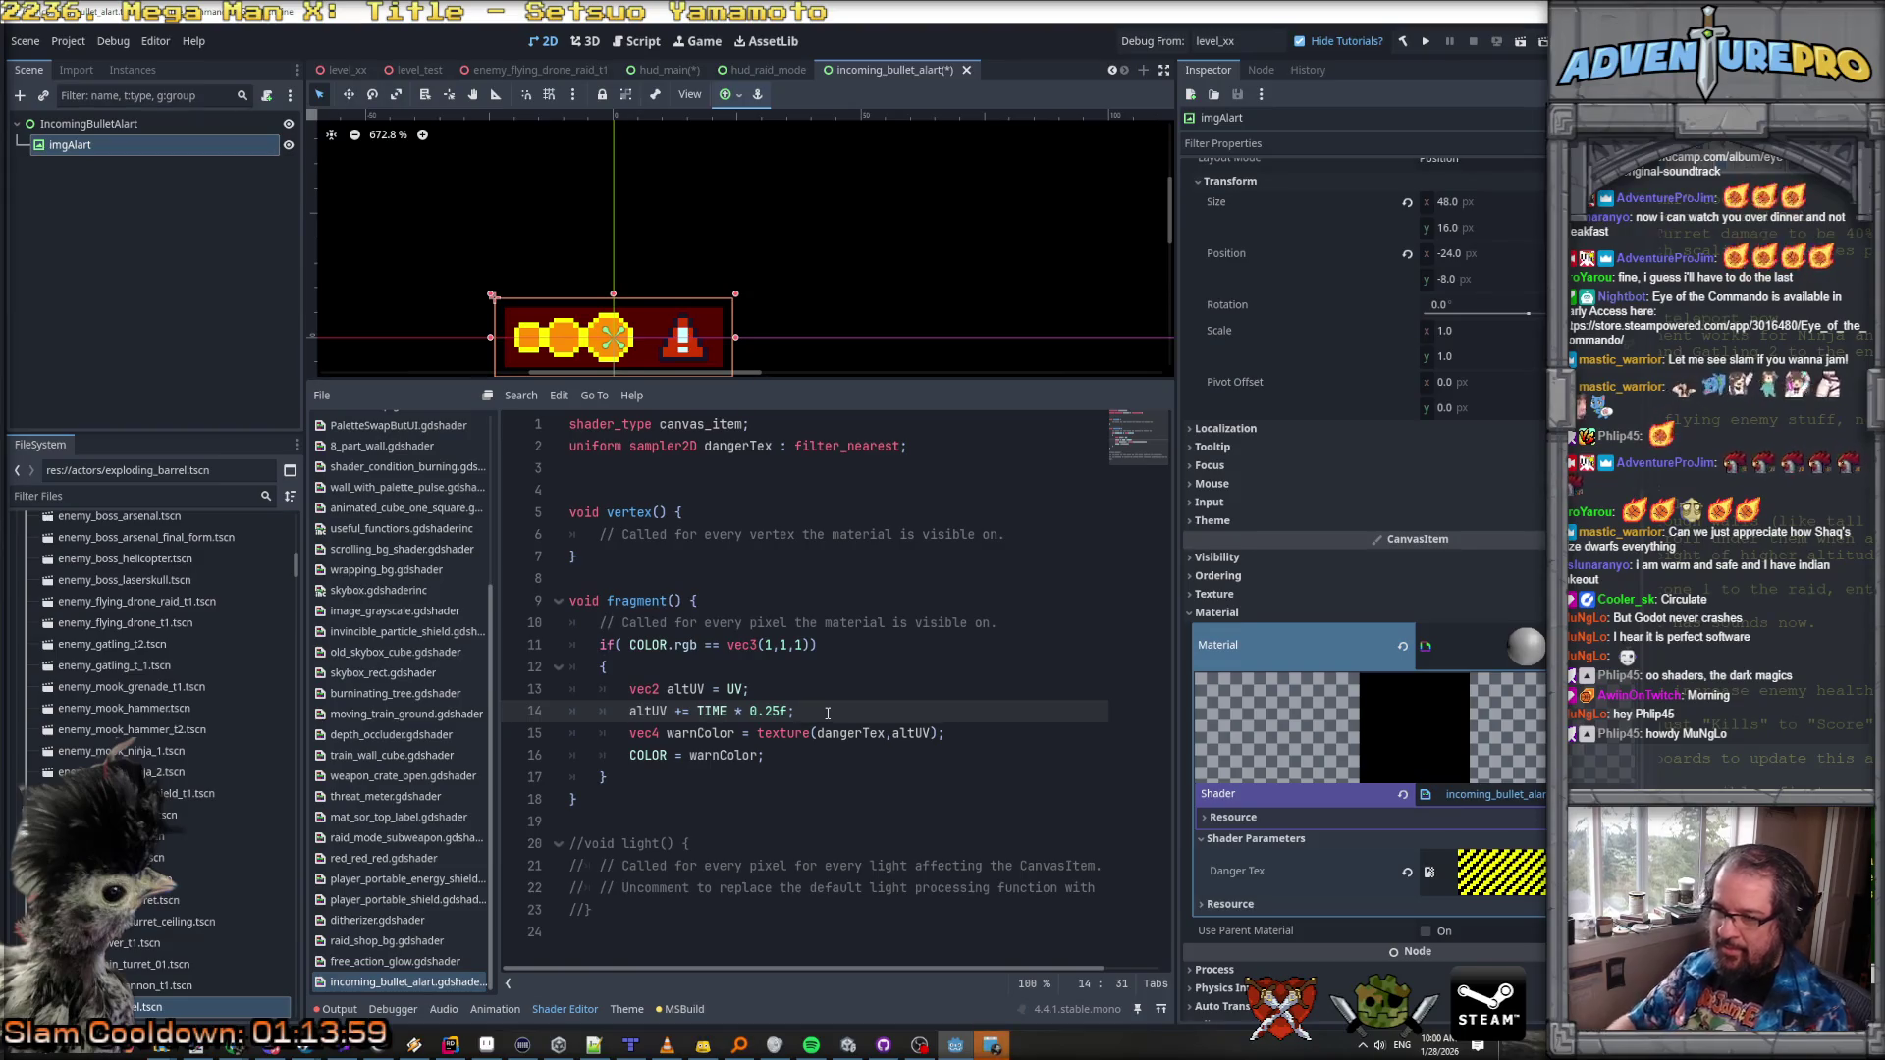
Step: Add the line altUV = fract(altUV); below the time offset
key("Return")
type("altUV = frac")
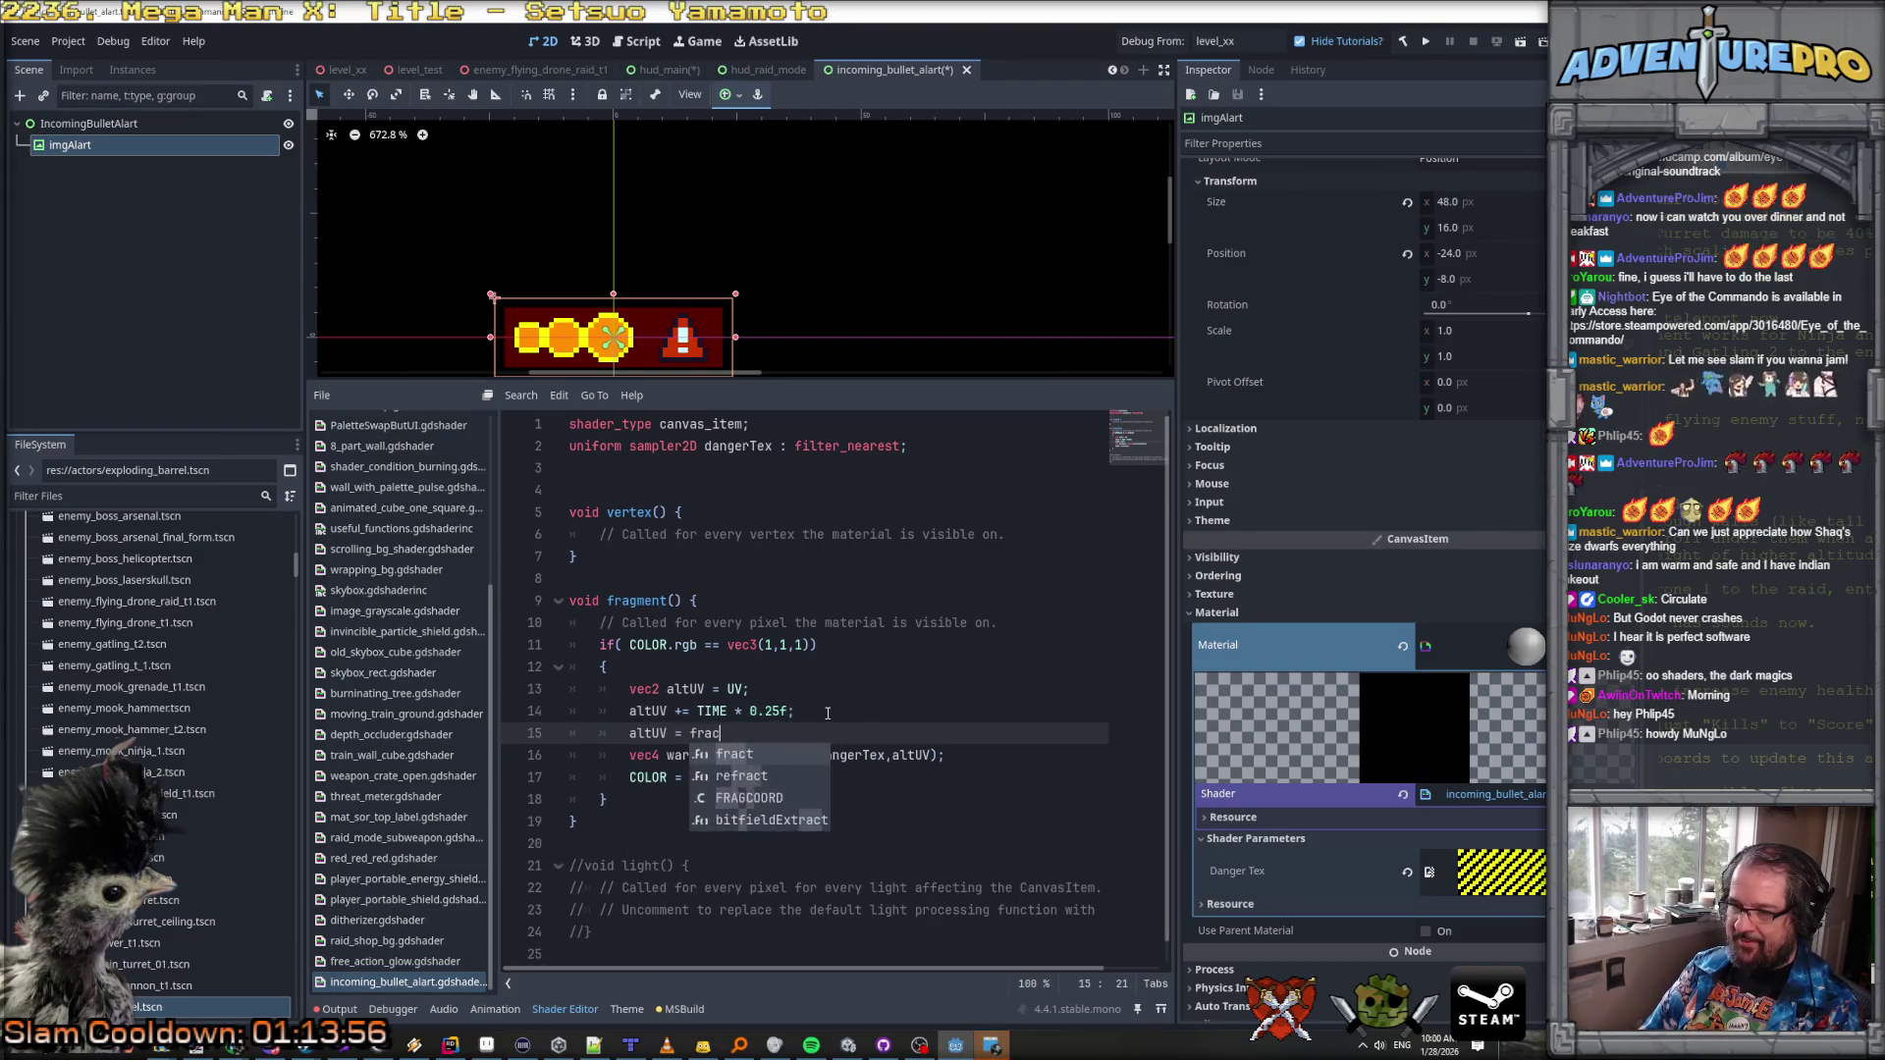
key("Return")
type("alt")
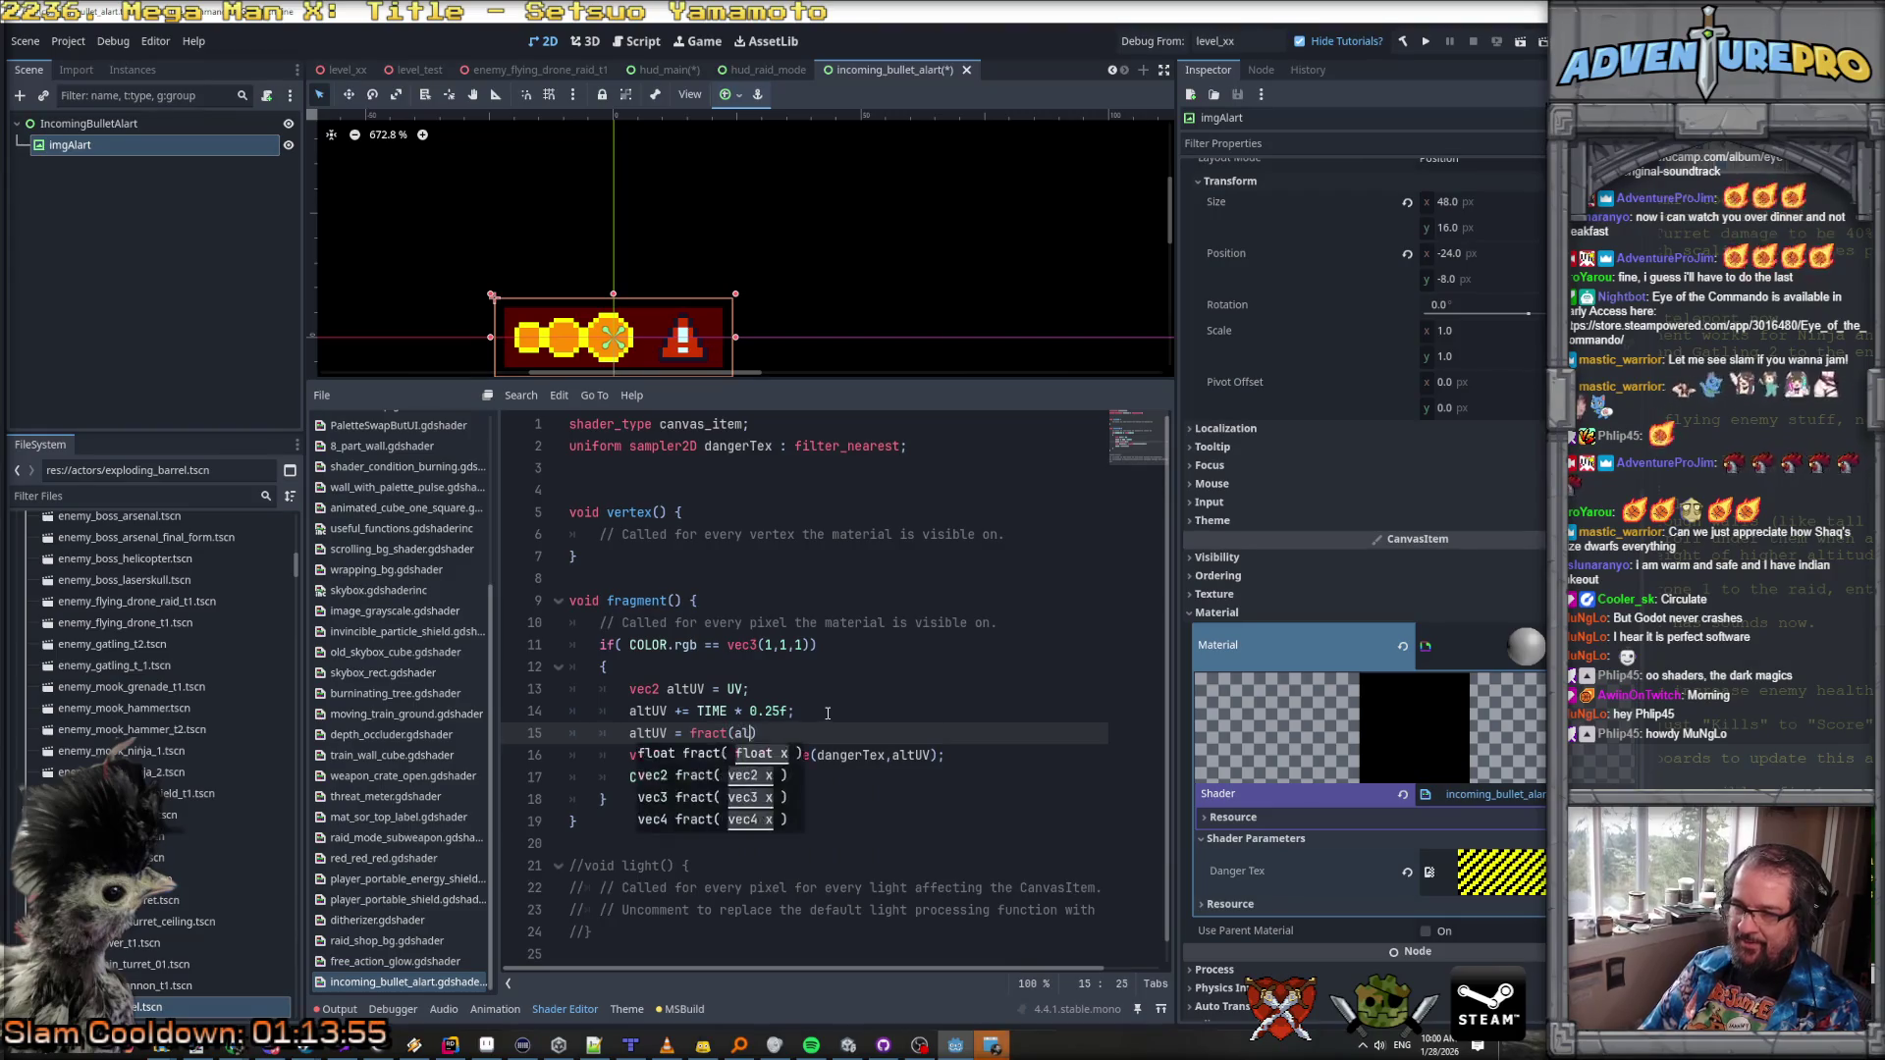
key("Return")
type(");")
key("Return")
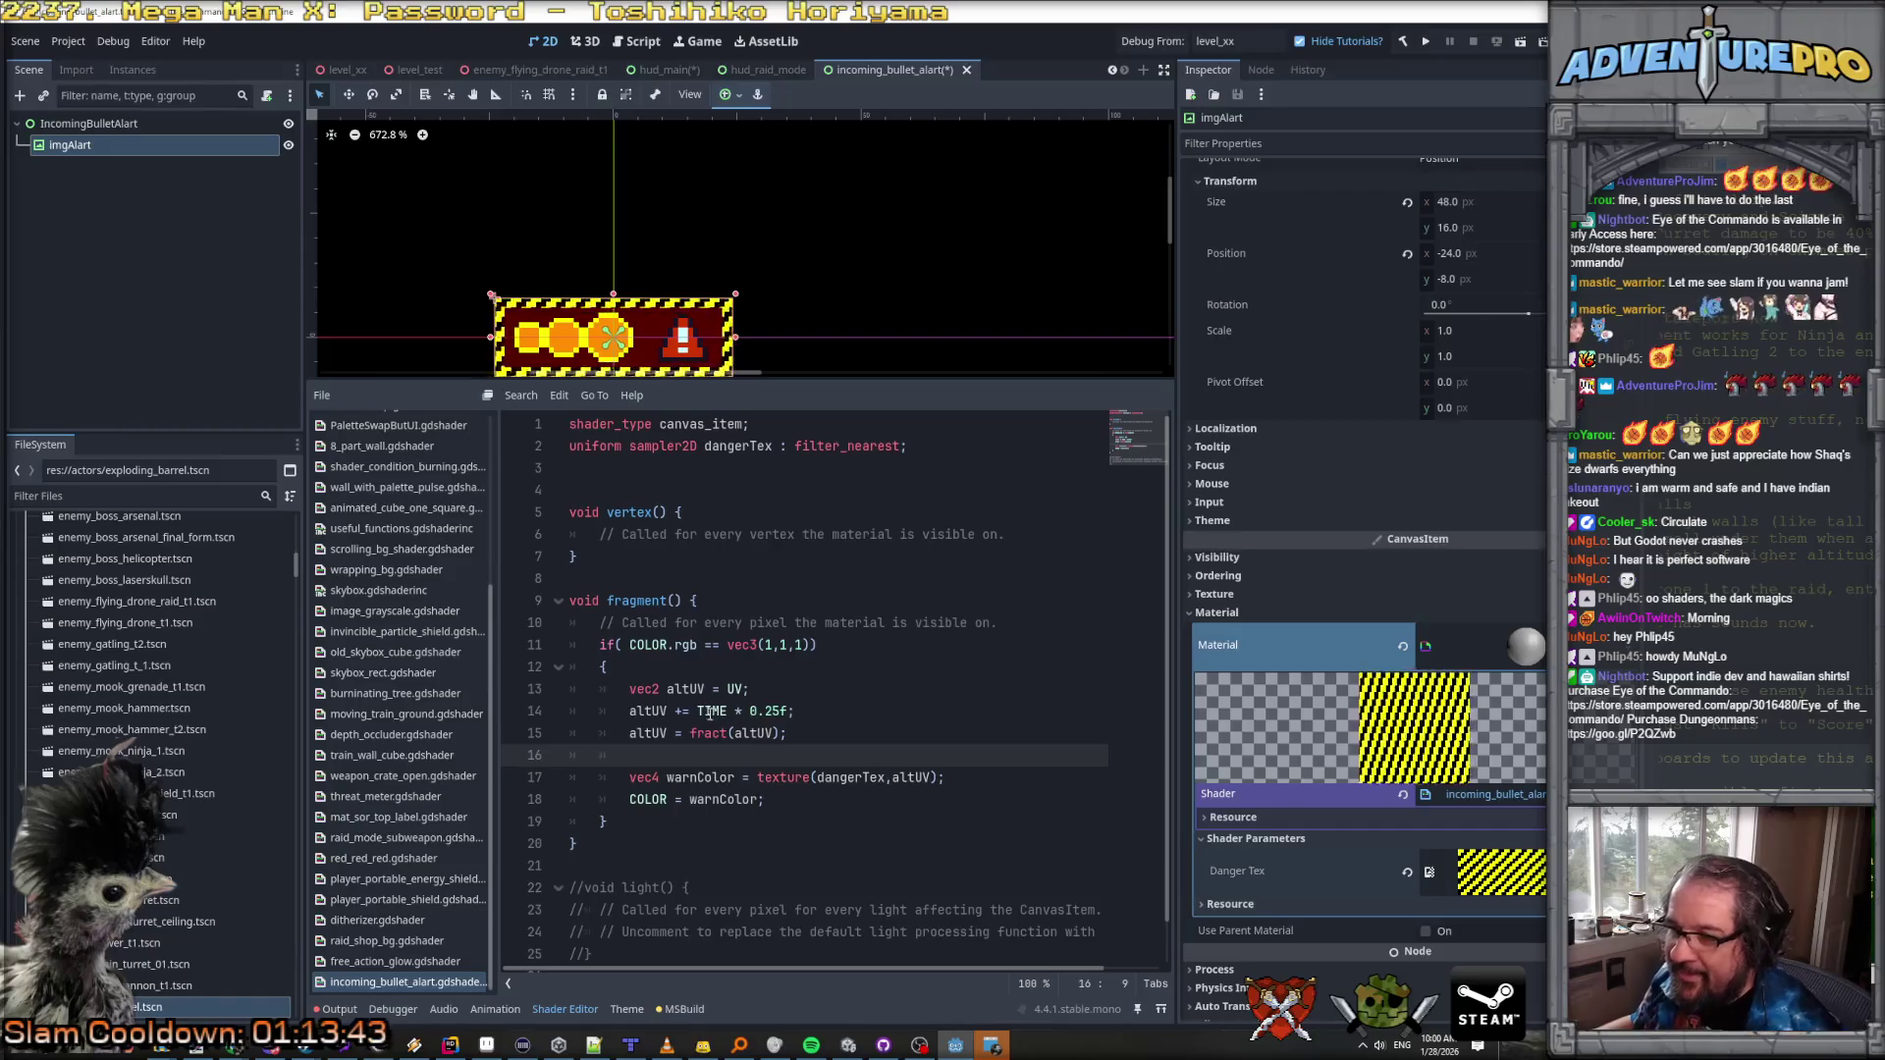
Step: Limit the time offset to altUV.x and duplicate that line
left_click(675, 711)
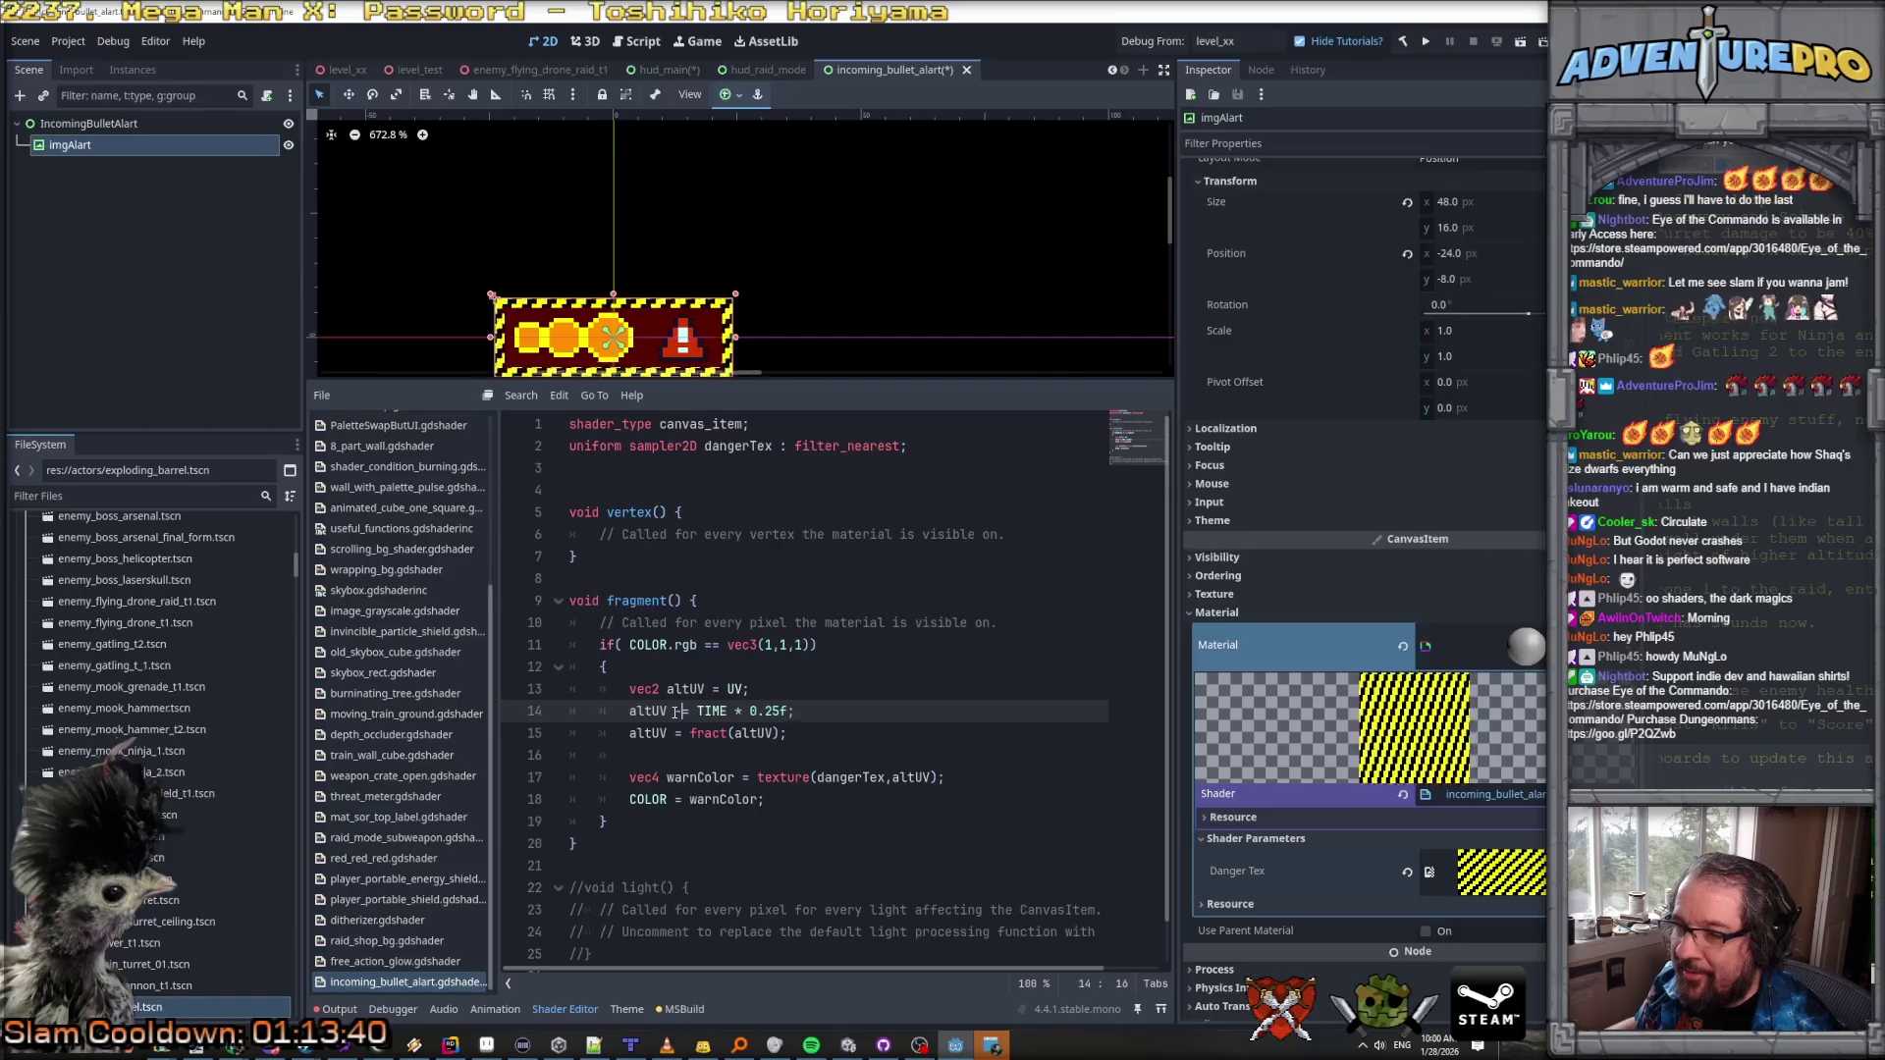
type(".x")
key("Up")
key("Up")
key("Down")
key("Down")
key("Home")
key("Home")
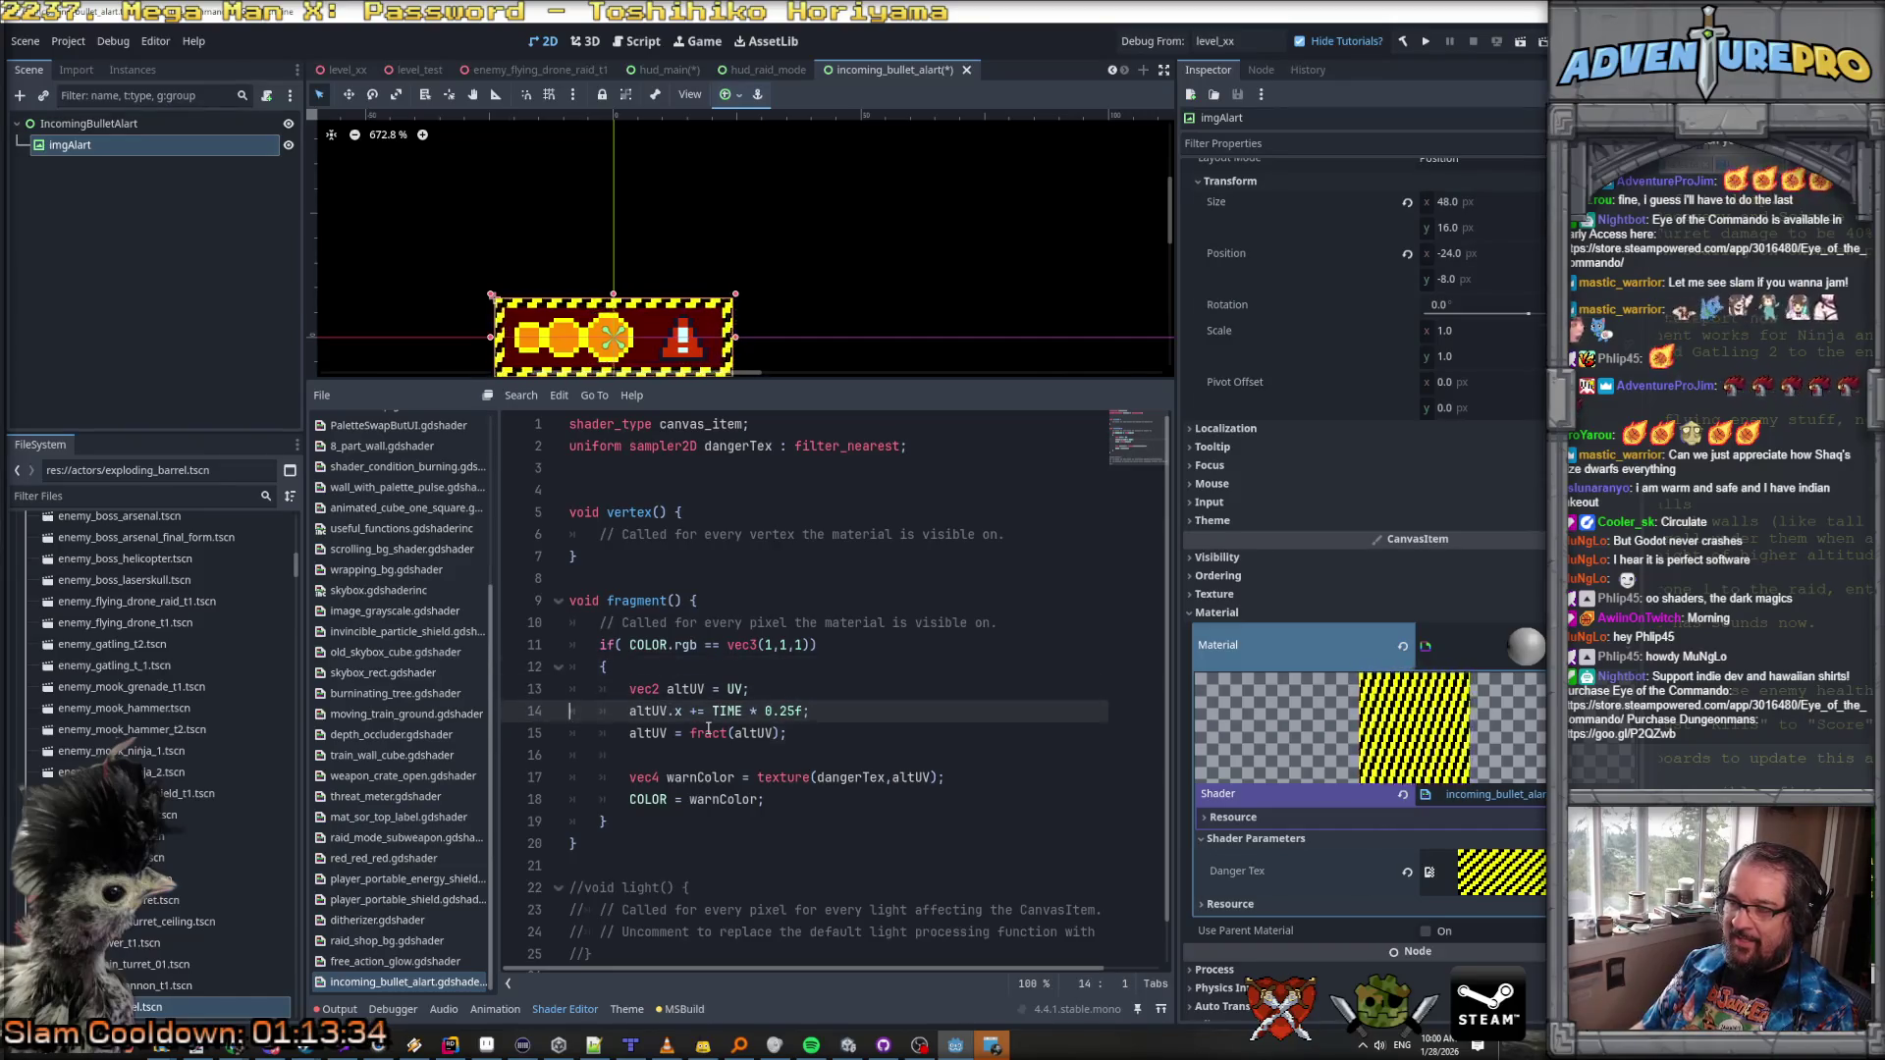
key("shift+Down")
key("ctrl+c")
key("ctrl+v")
key("ctrl+v")
Step: Turn the copied line into altUV.y -= TIME * 0.25f
left_click(707, 733)
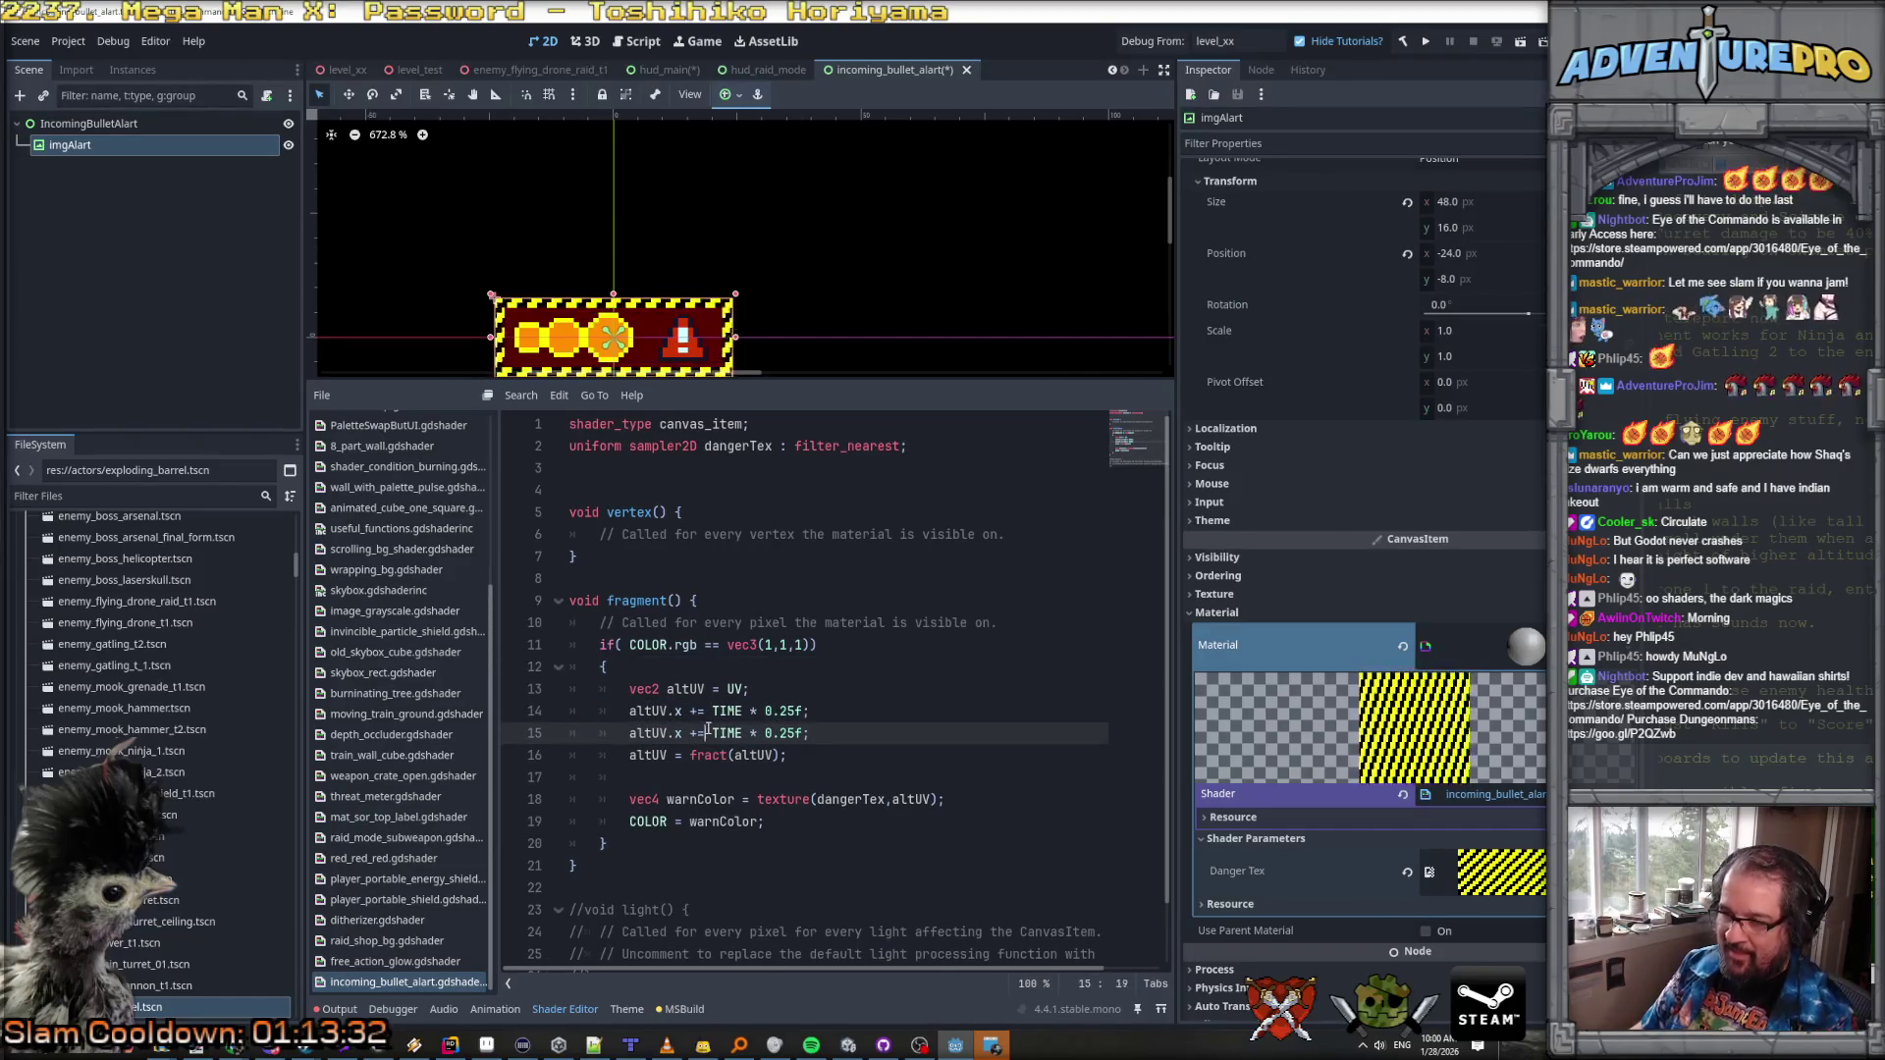
key("Left")
key("Left")
key("Left")
key("BackSpace")
type("y")
key("Right")
key("Delete")
type("-")
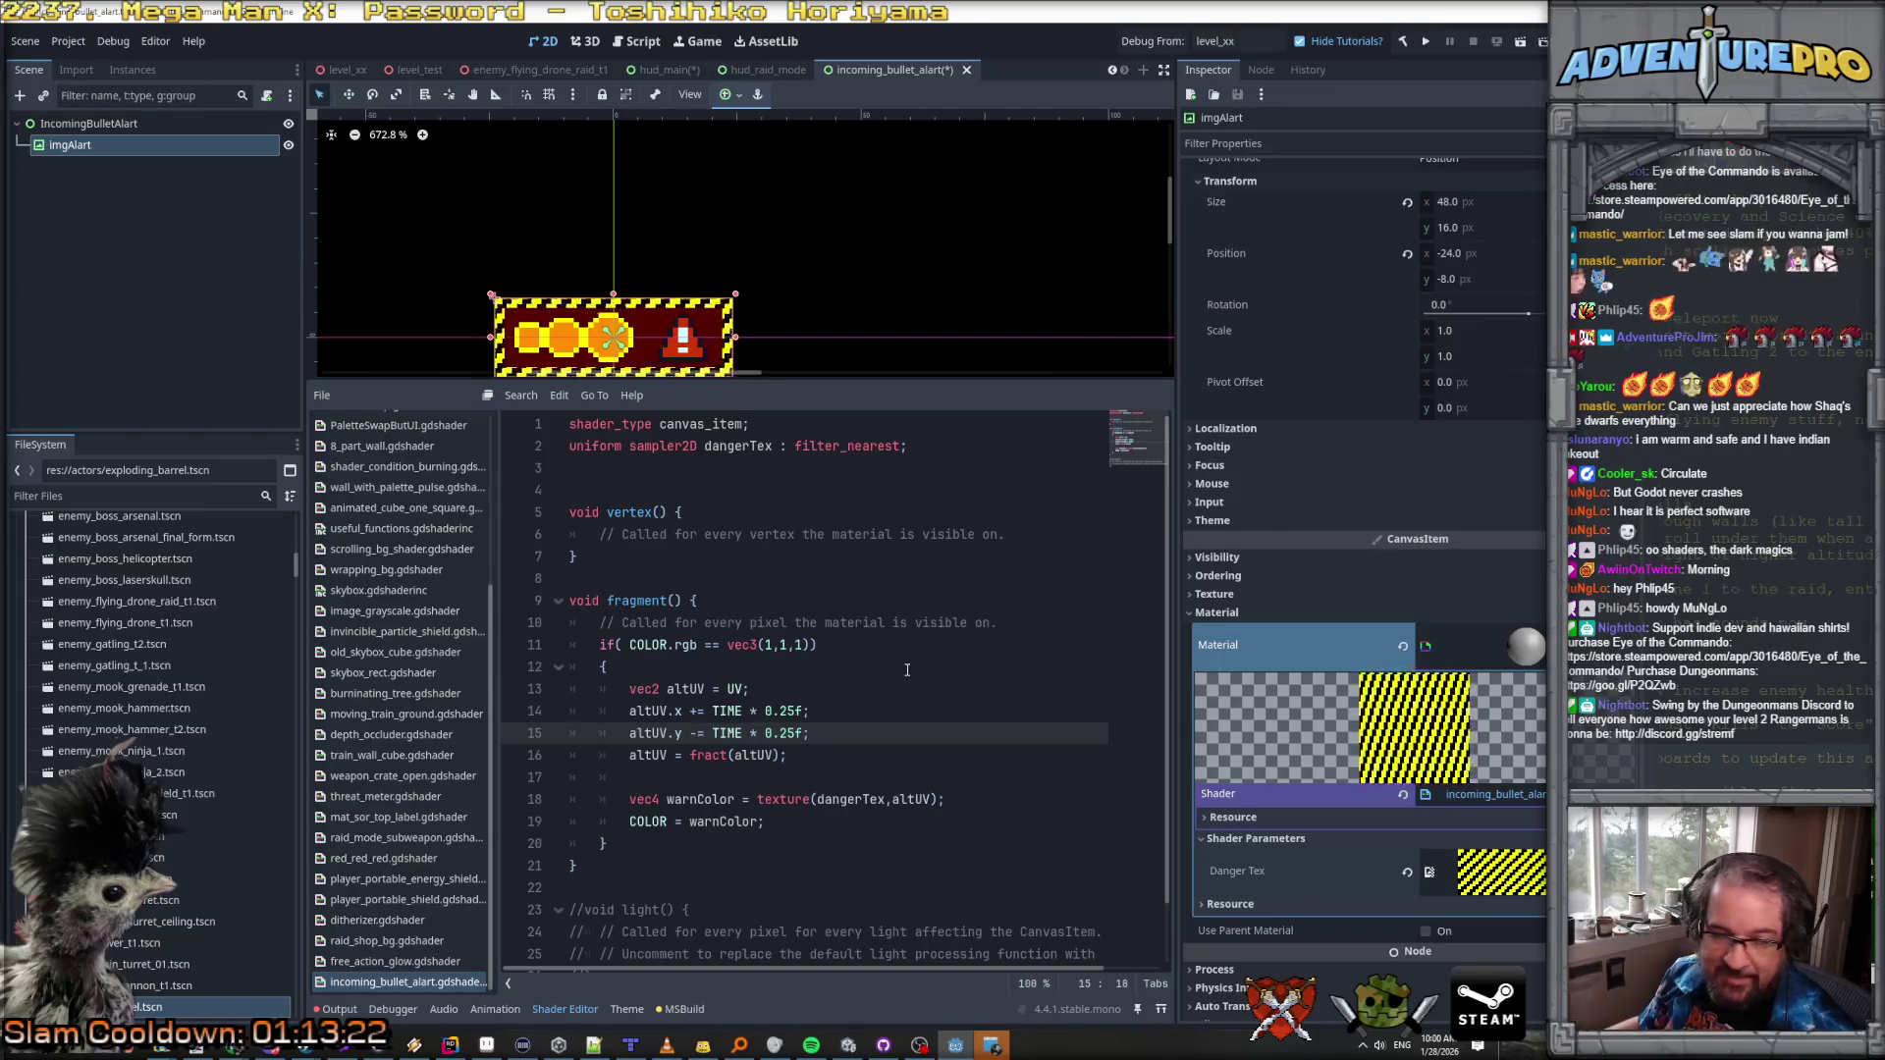
scroll(625, 339, "up", 2)
scroll(625, 339, "down", 3)
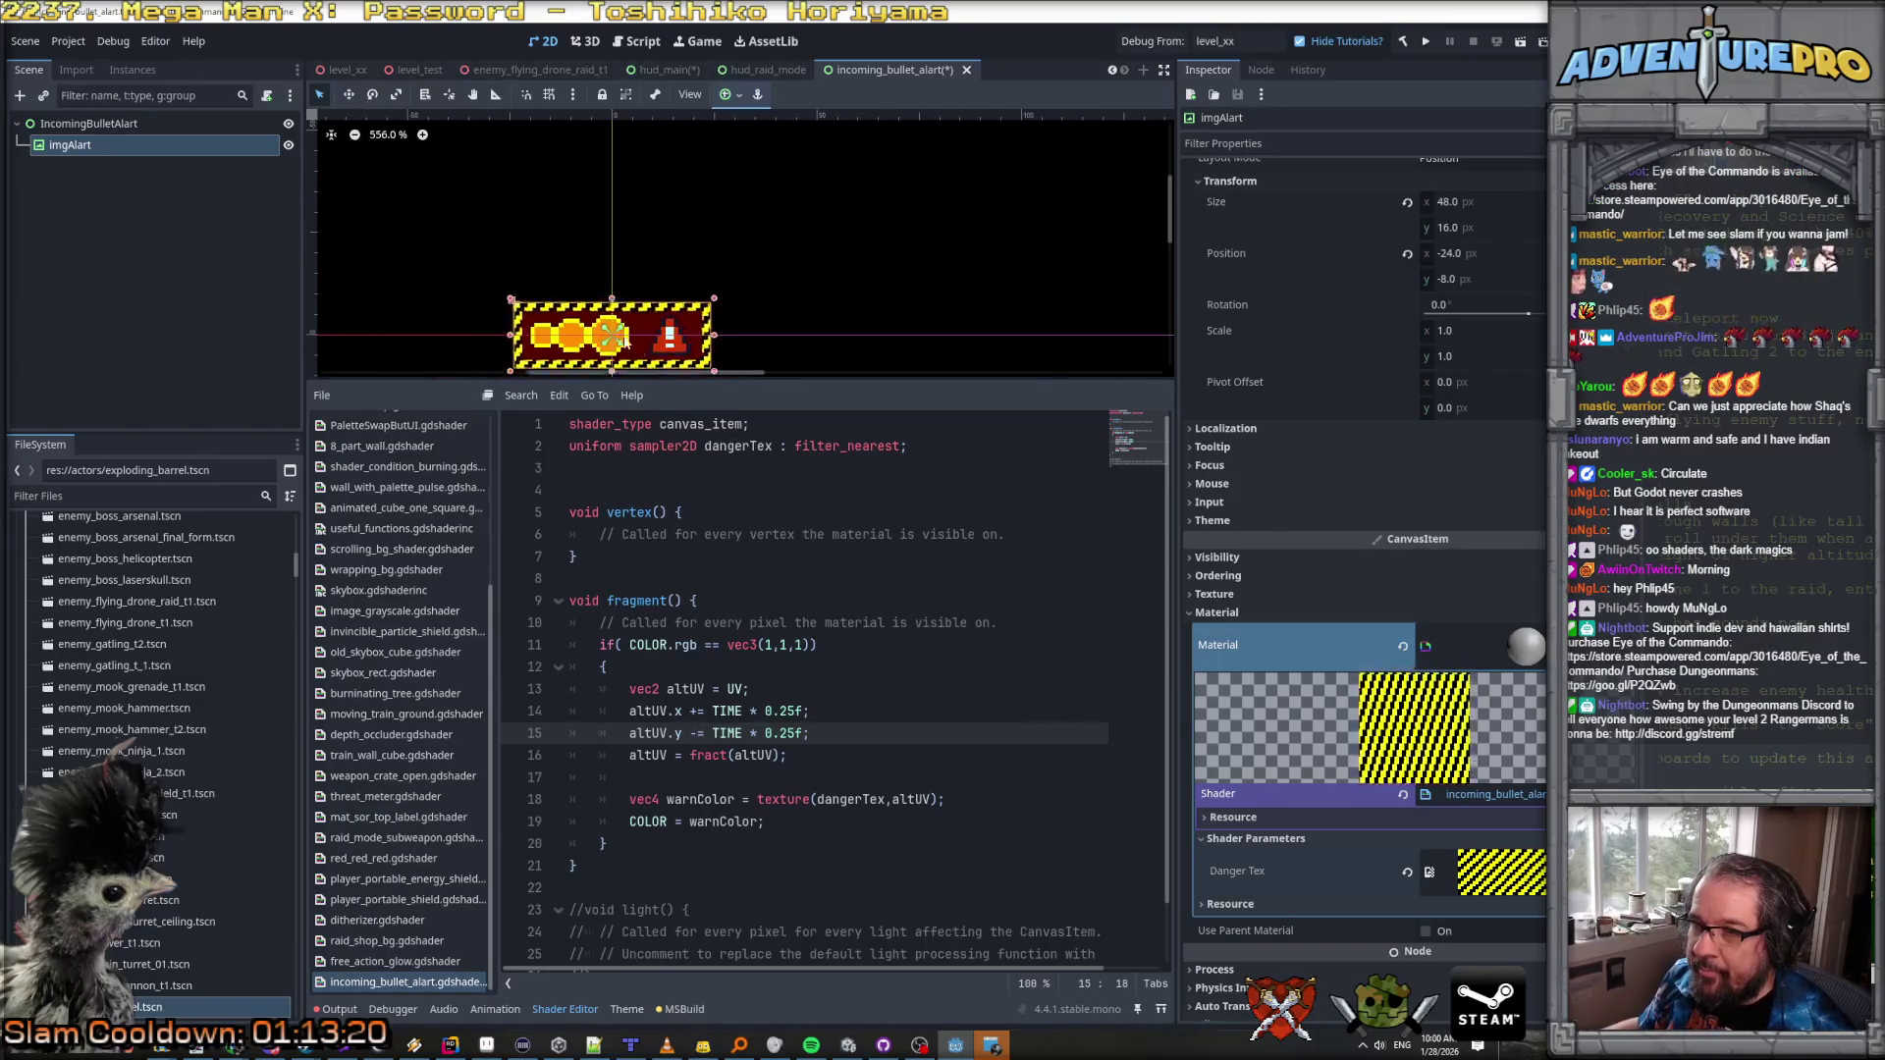
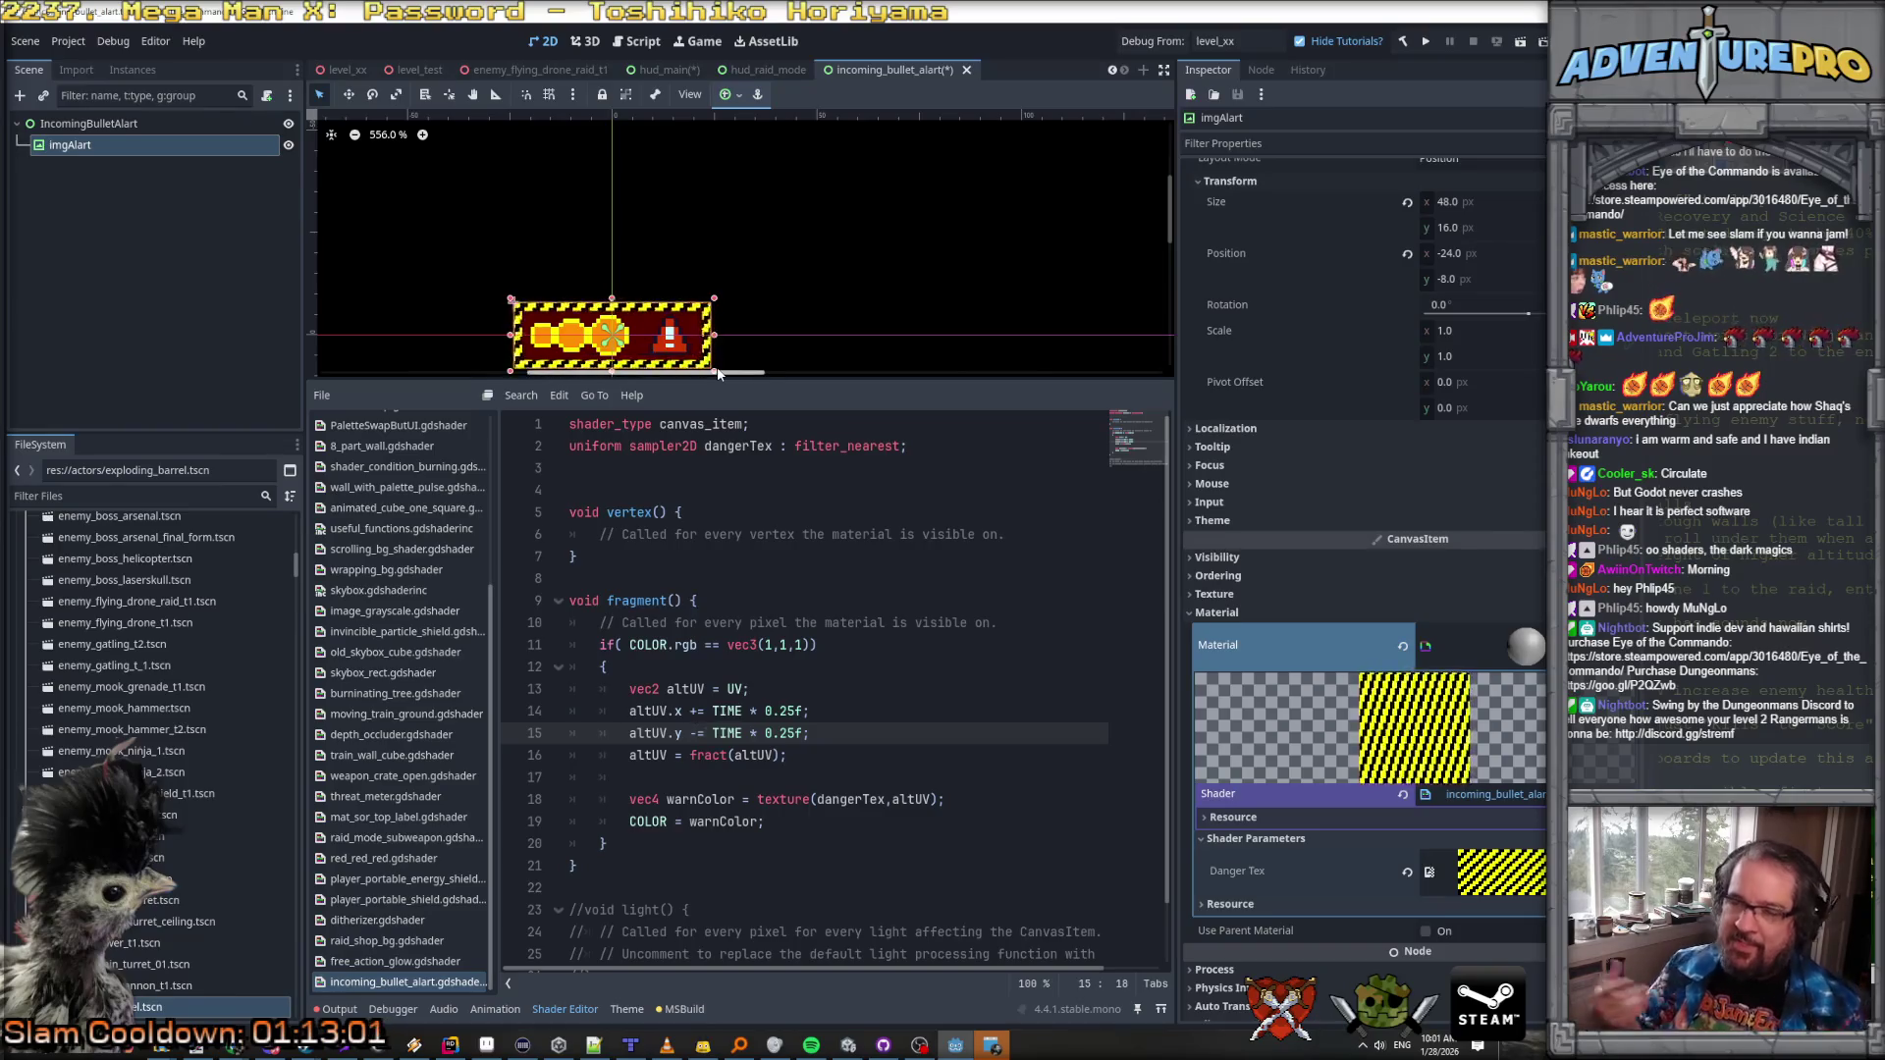
Step: In Godot, inspect the IncomingBulletAlart root node's Control properties and the imgAlart node
scroll(648, 339, "up", 1)
scroll(648, 339, "down", 2)
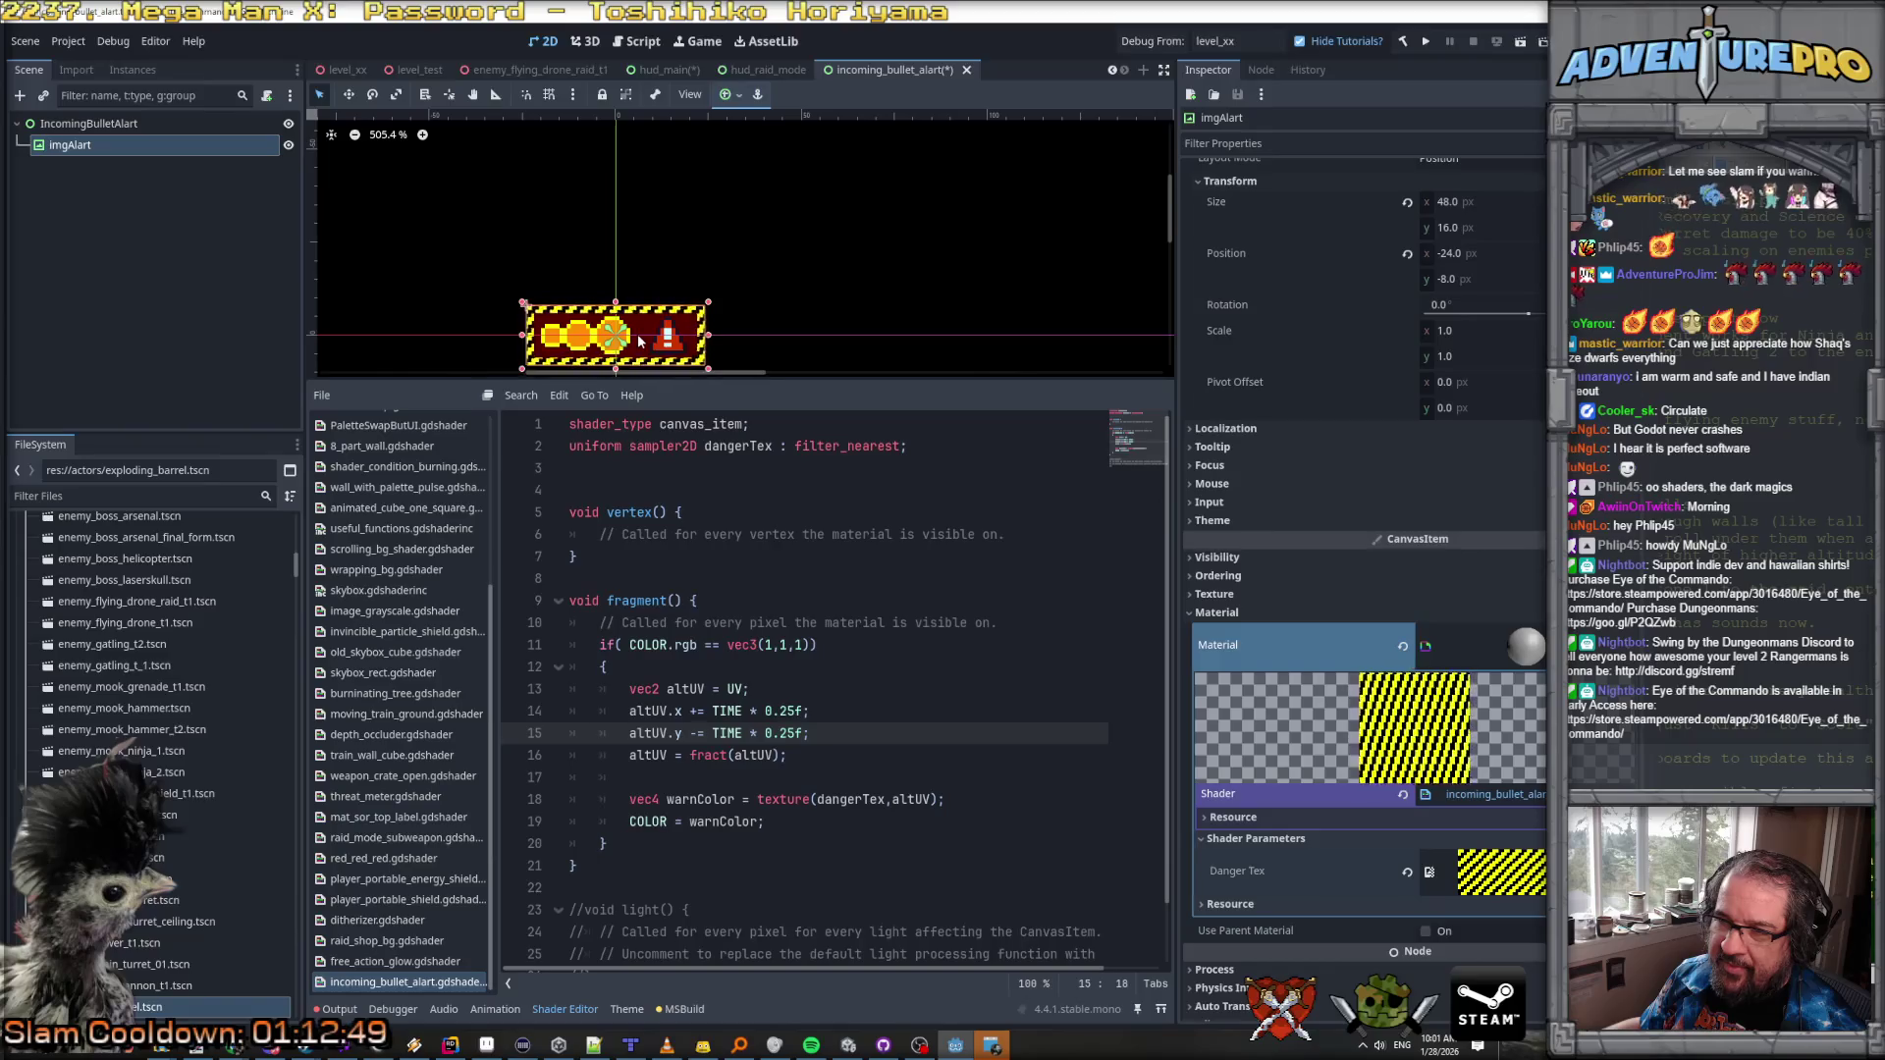
left_click(67, 124)
left_click(77, 149)
left_click(97, 129)
left_click(102, 142)
left_click(100, 128)
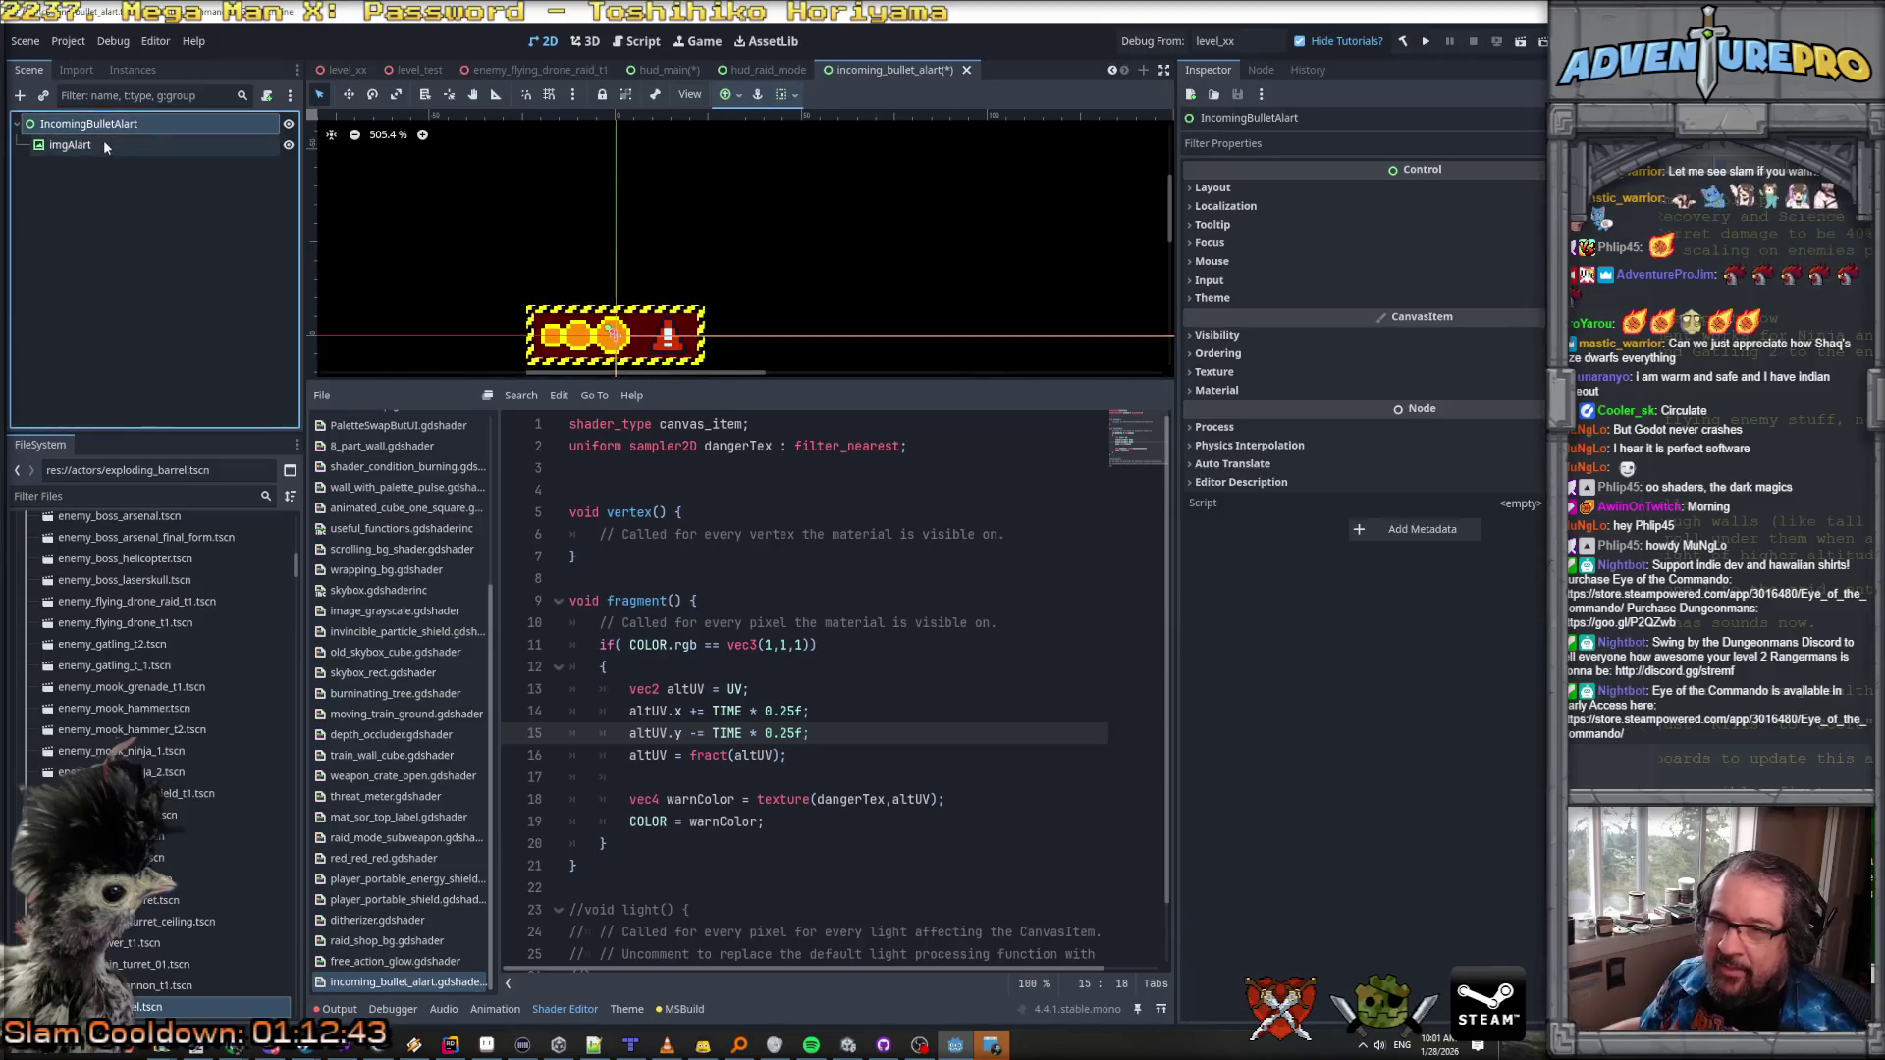
left_click(104, 144)
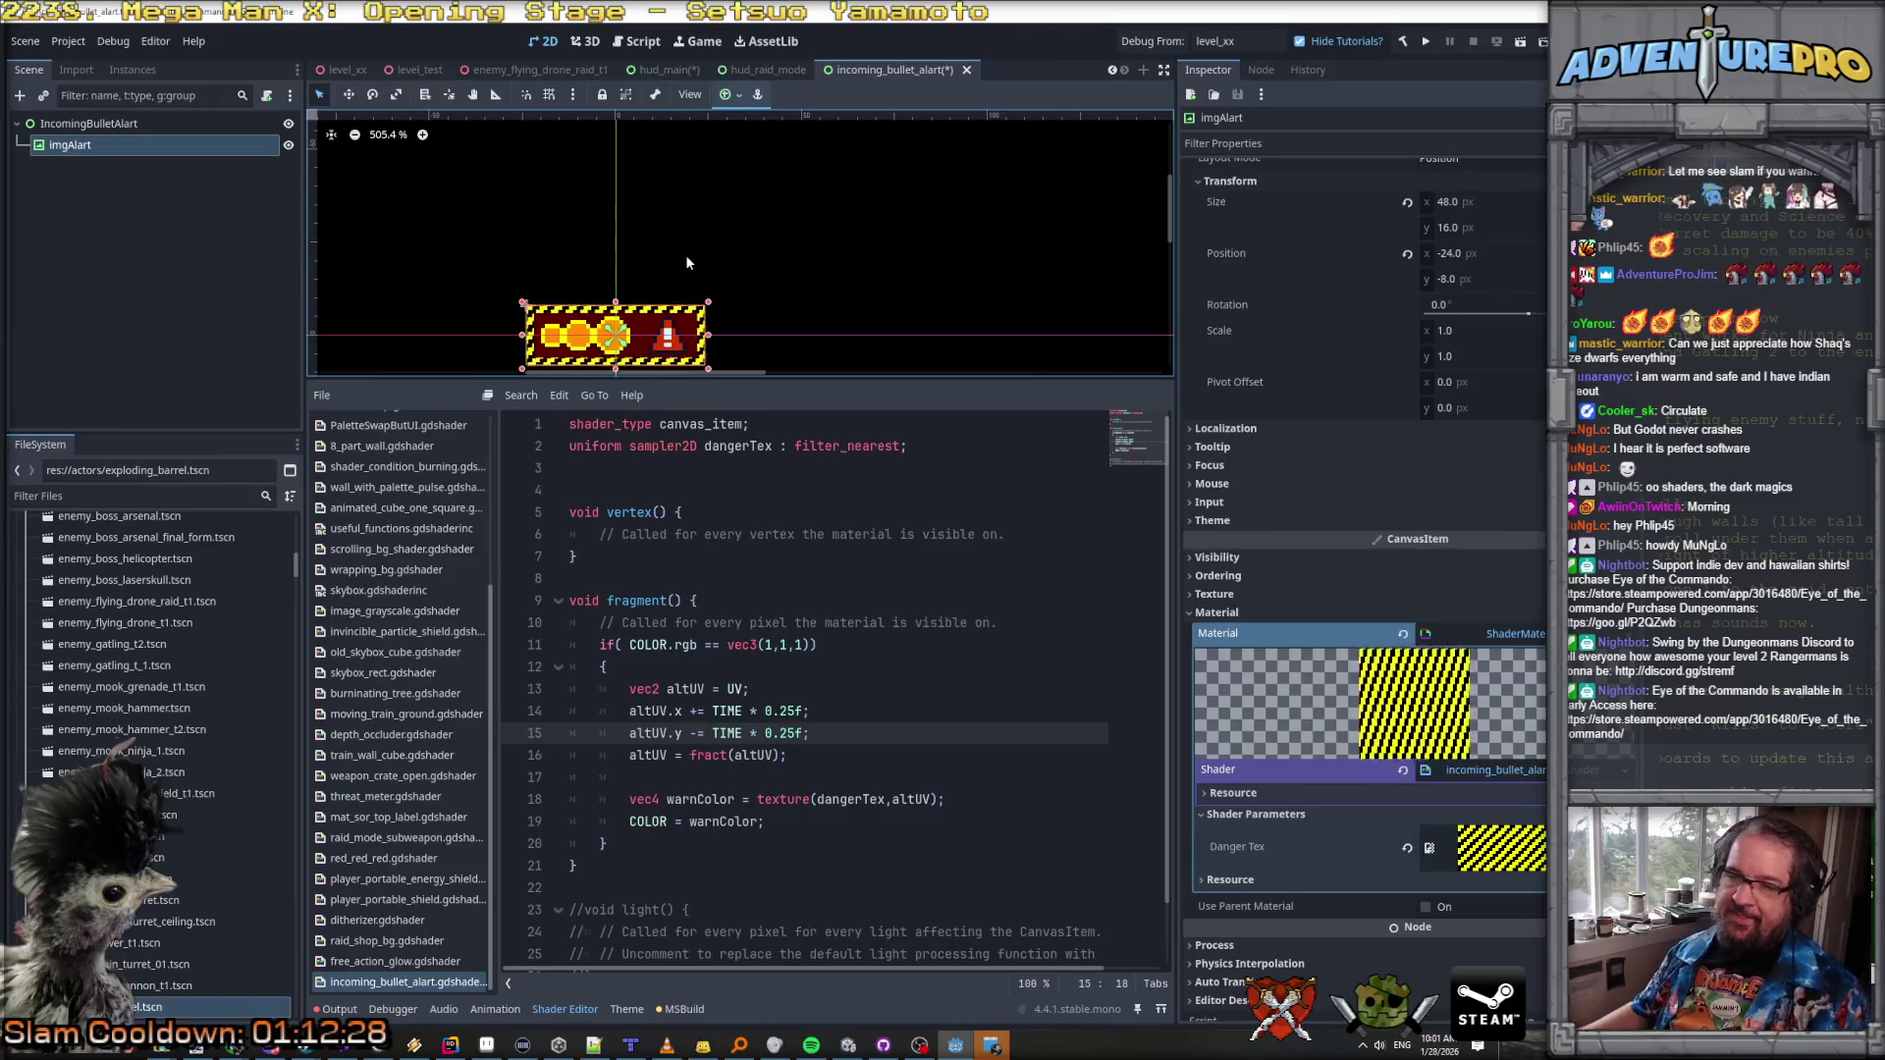
scroll(157, 746, "up", 10)
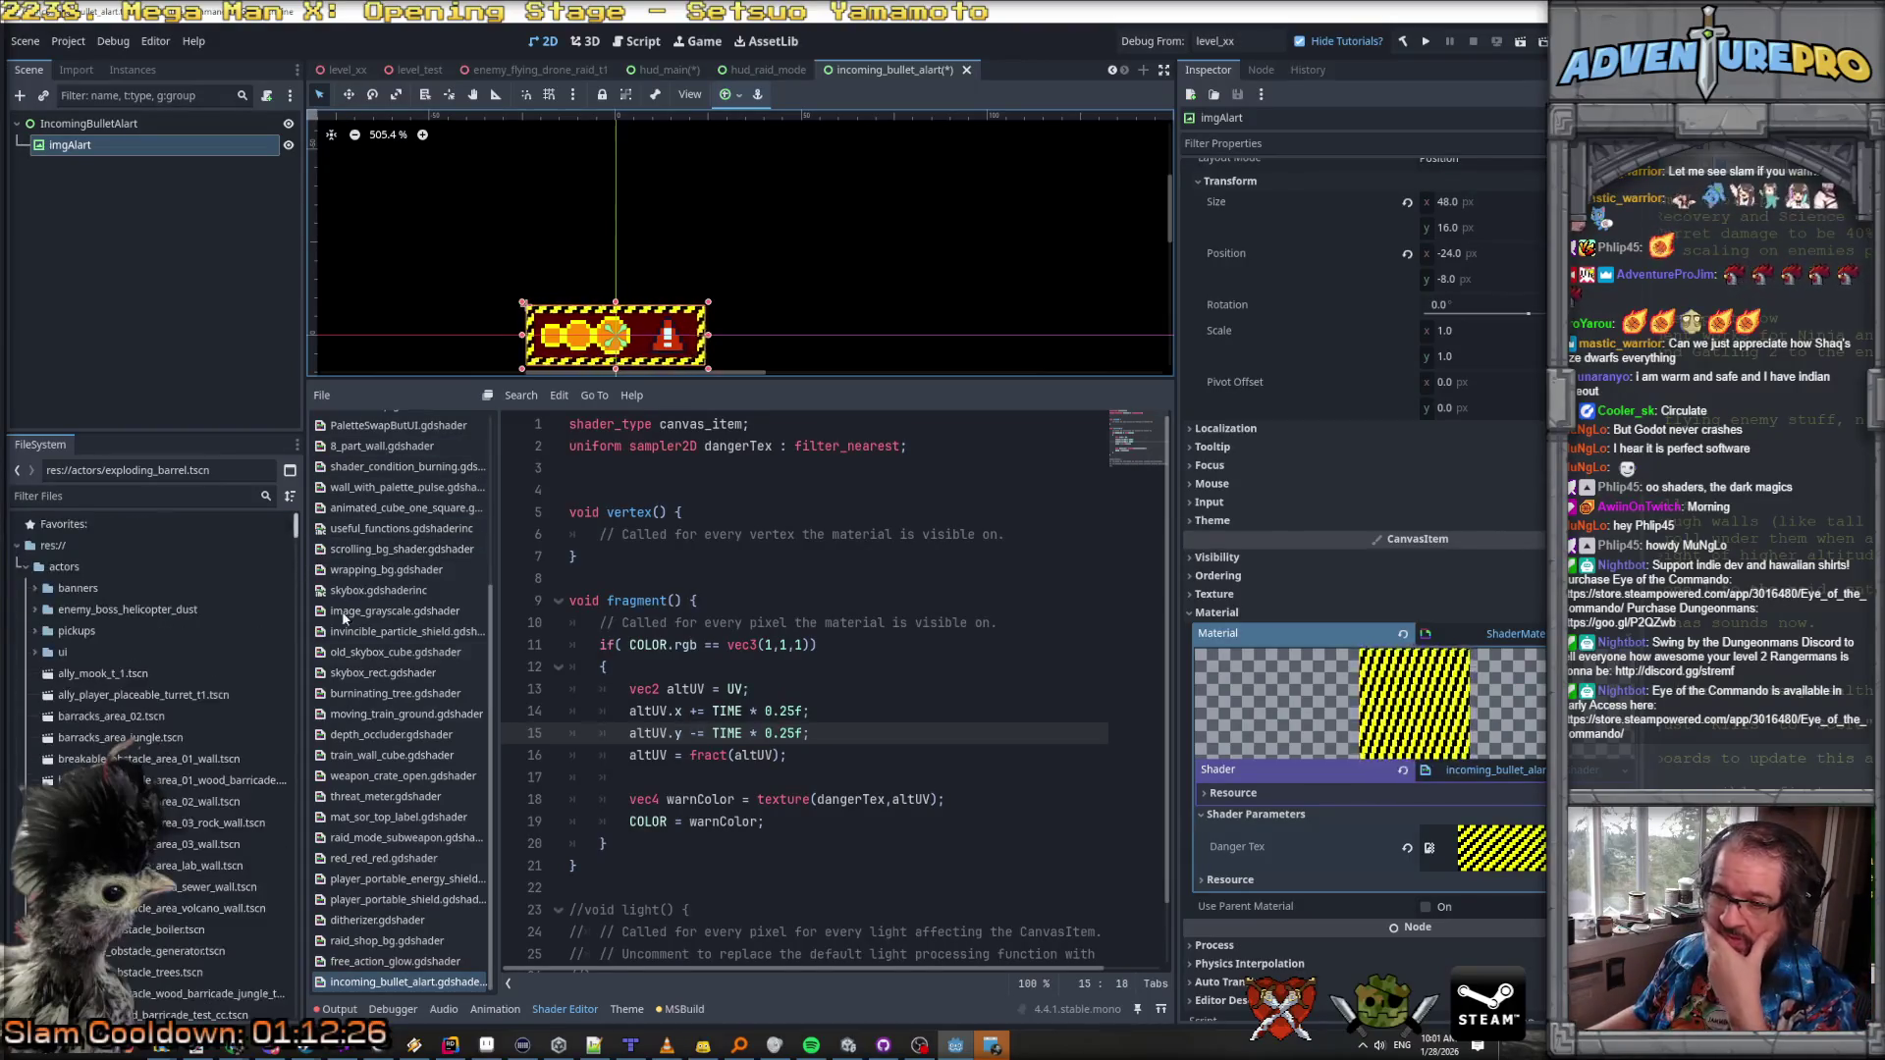
Step: Create a new IncomingBulletAlart.cs class in the HUDStuff folder and add it to Git
left_click(450, 1046)
scroll(120, 271, "up", 15)
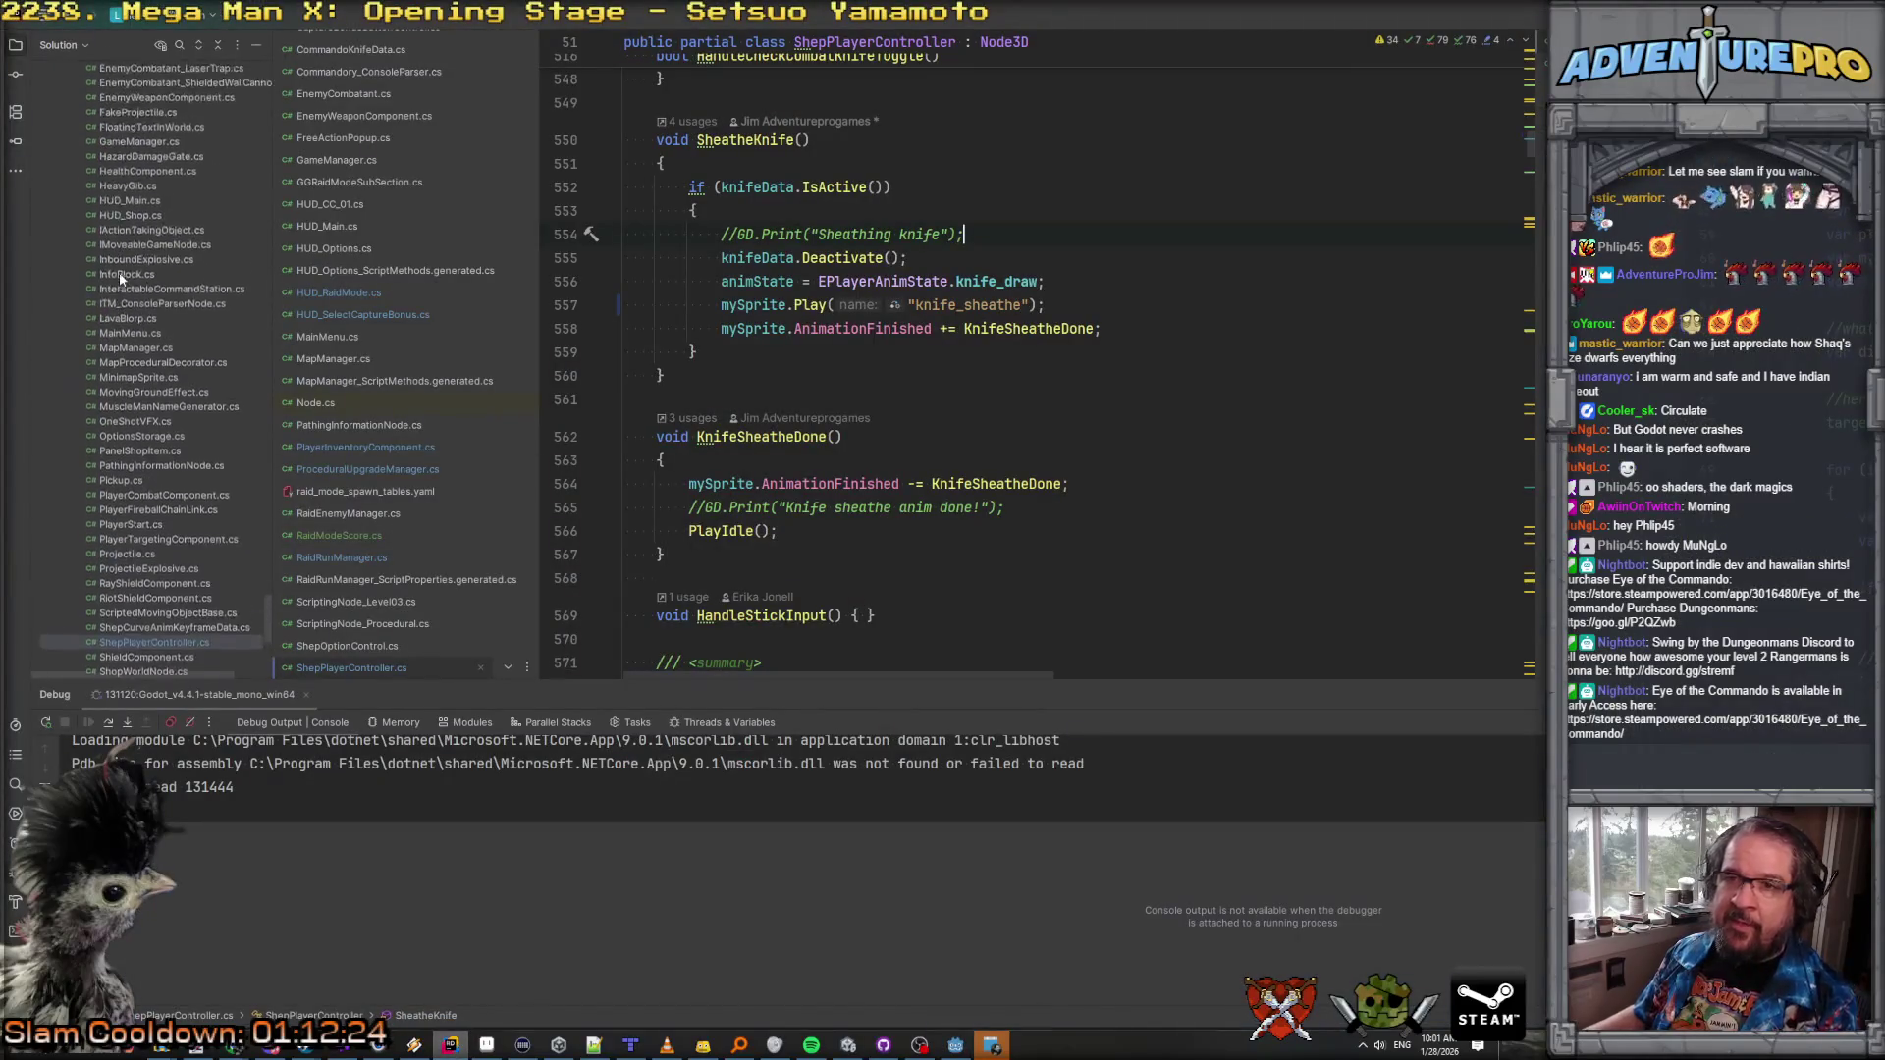
scroll(120, 271, "up", 15)
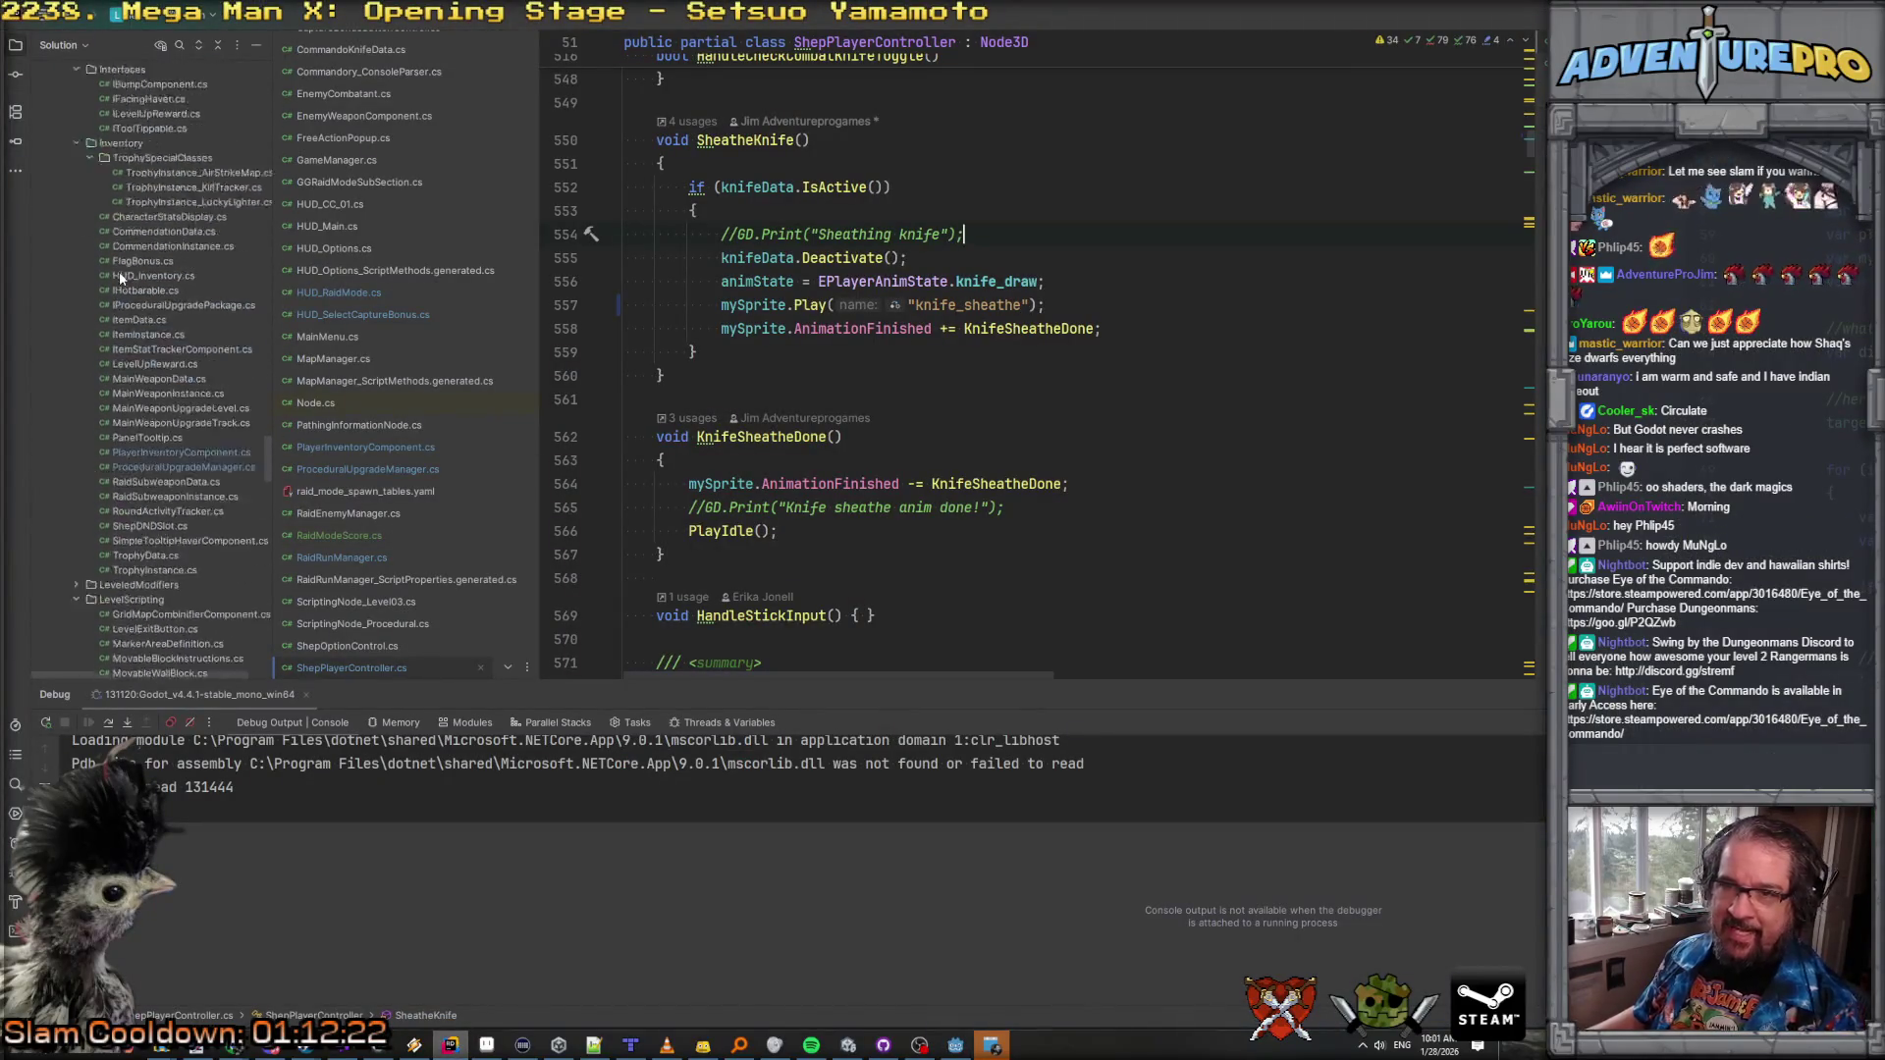
scroll(120, 271, "down", 1)
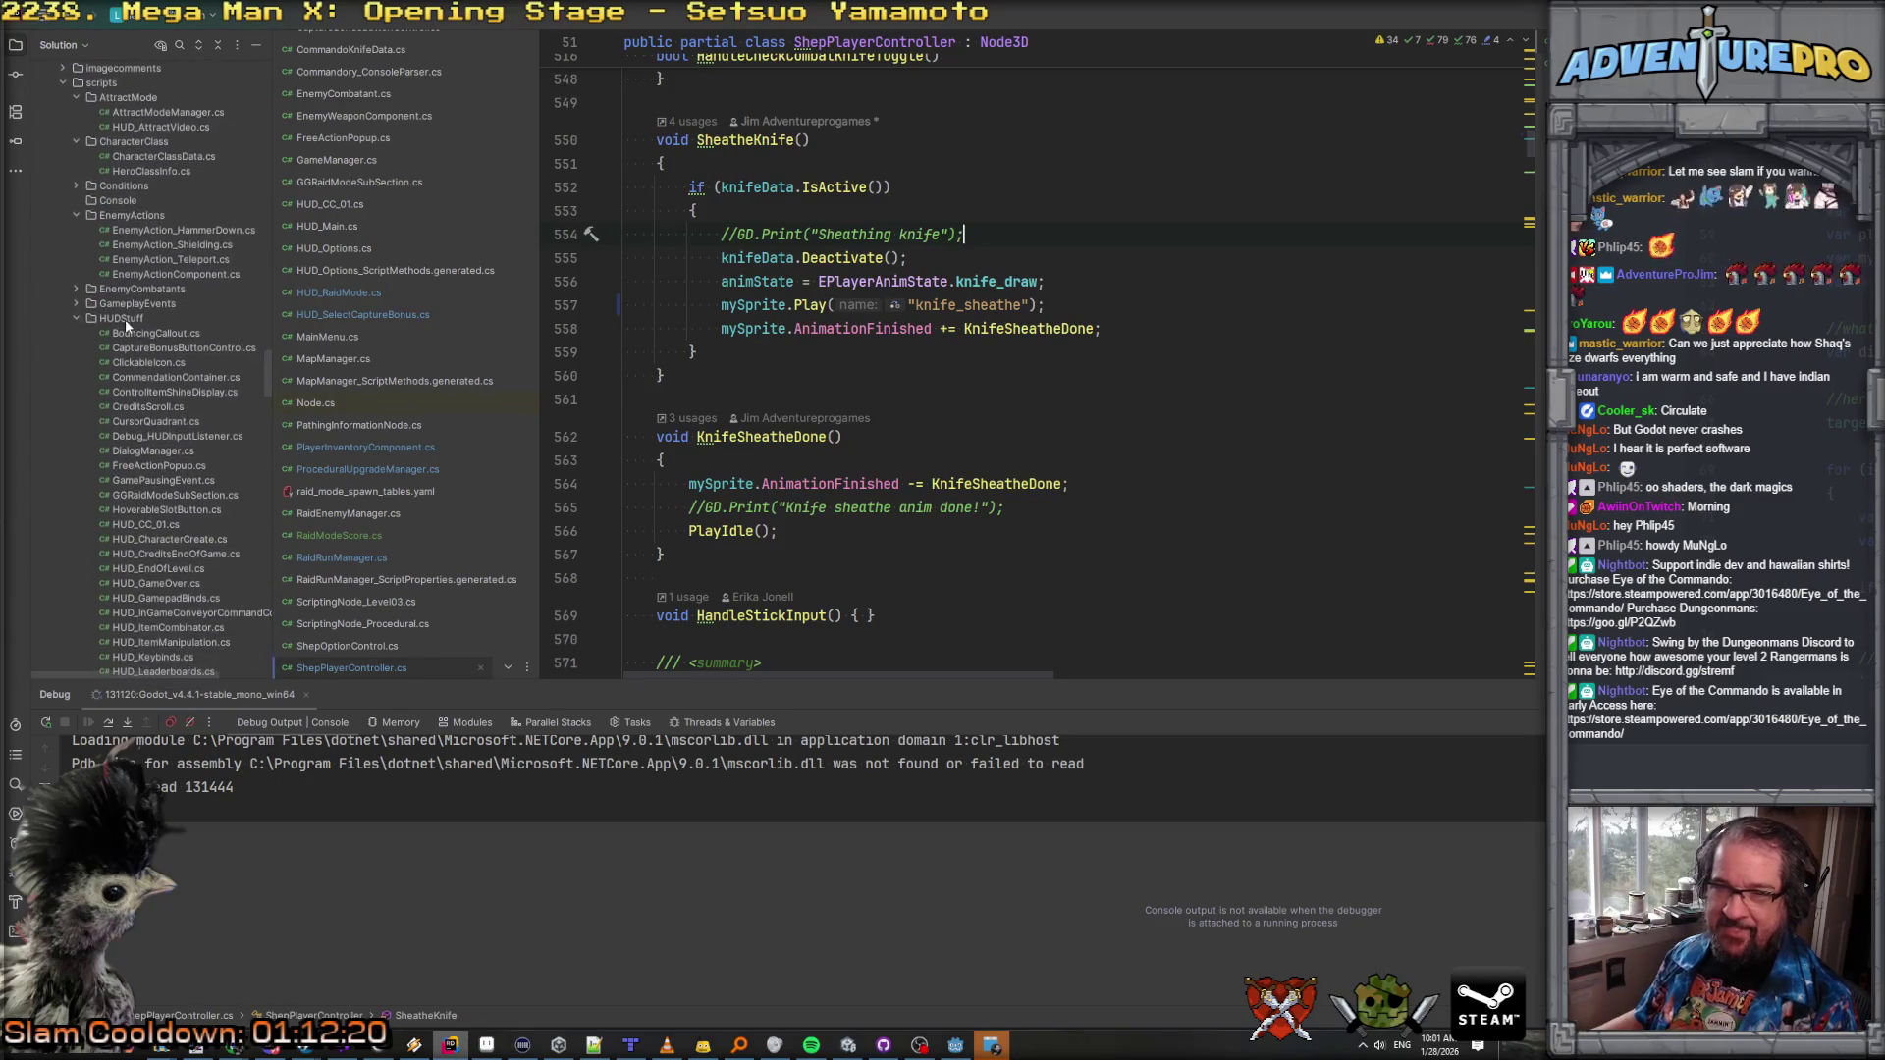
right_click(126, 320)
mouse_move(163, 321)
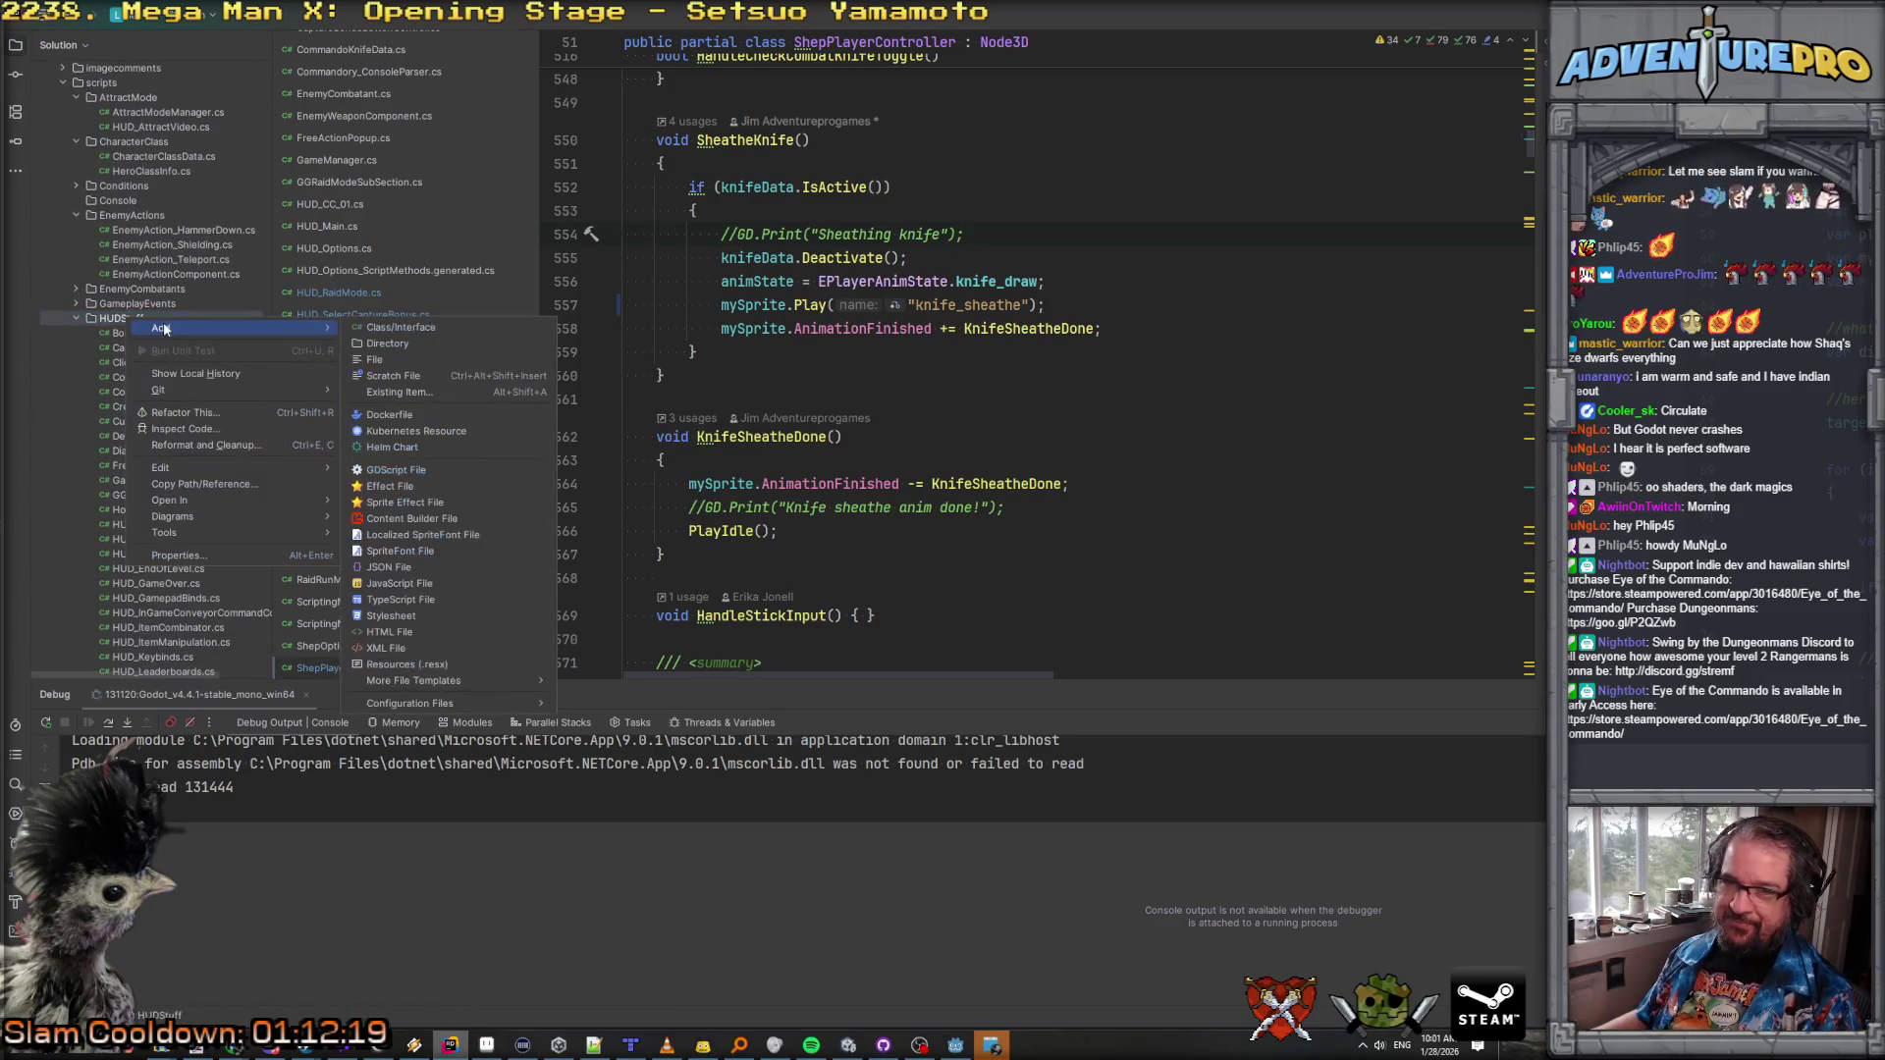
left_click(381, 324)
type("Icon")
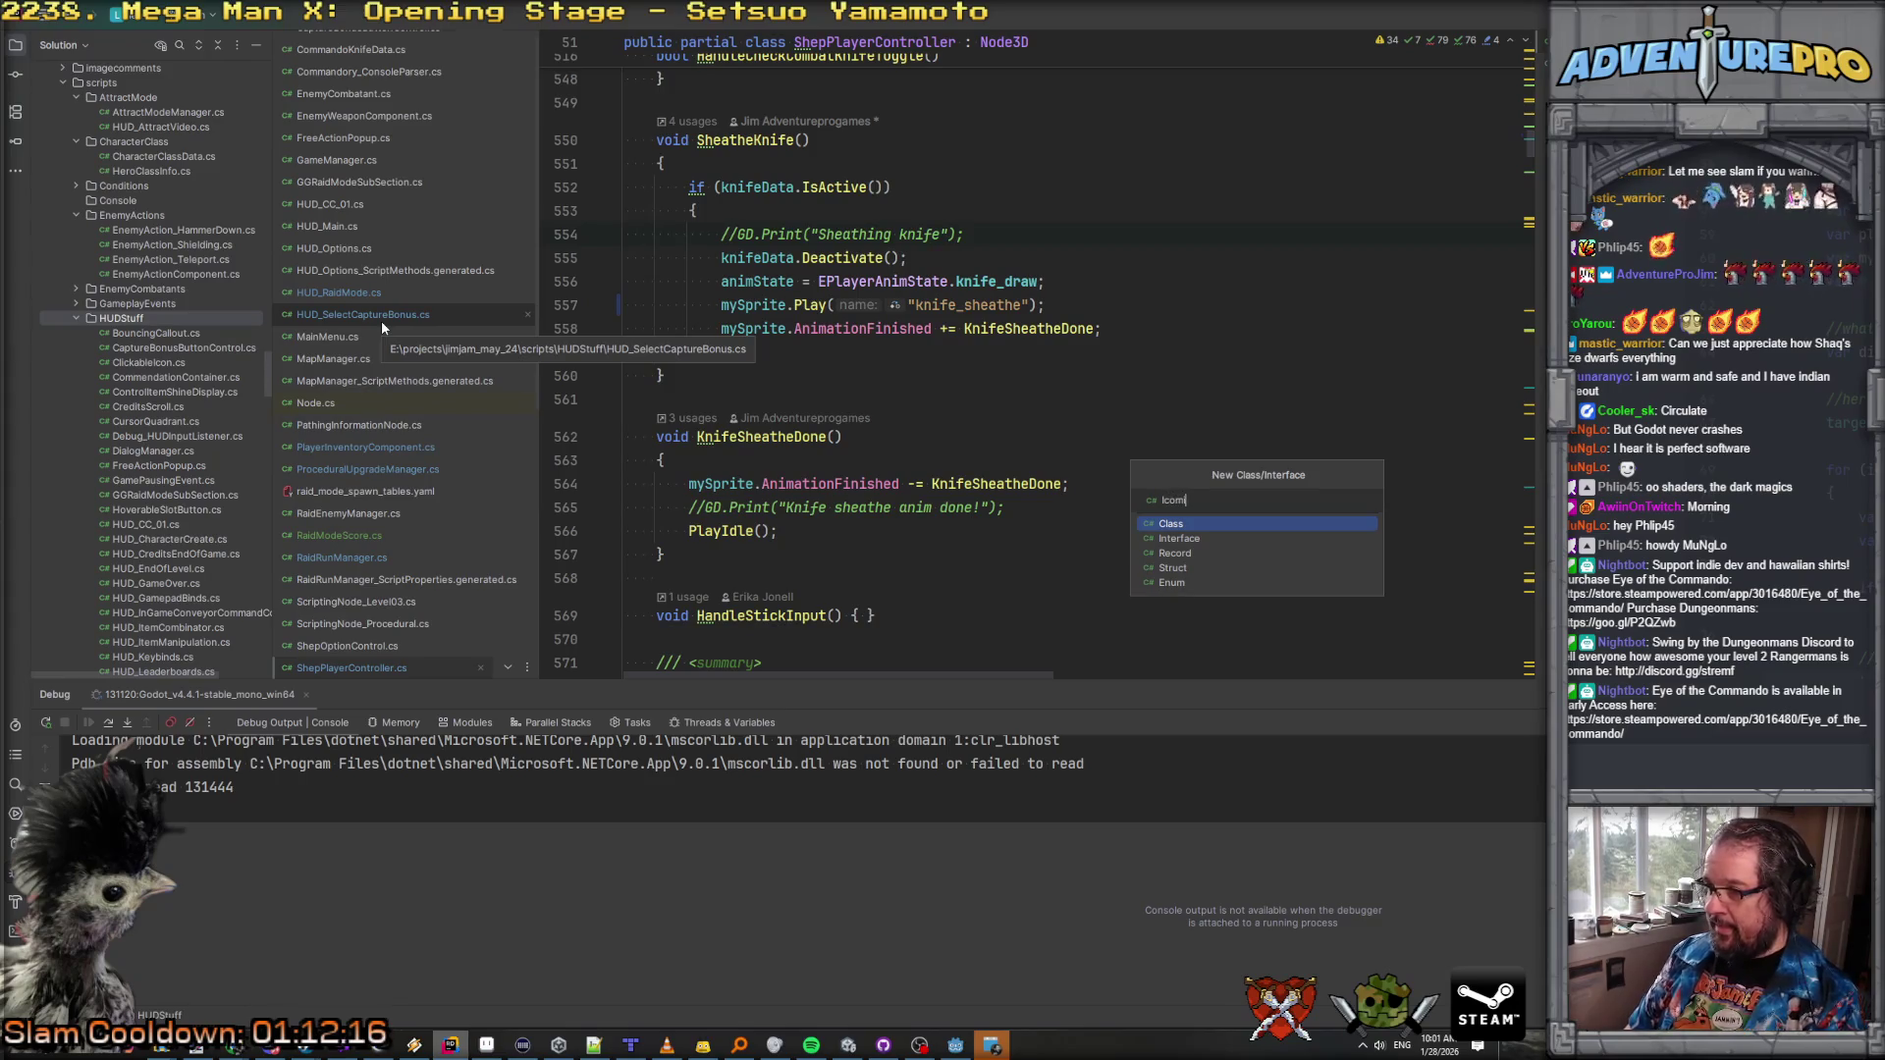
key("BackSpace")
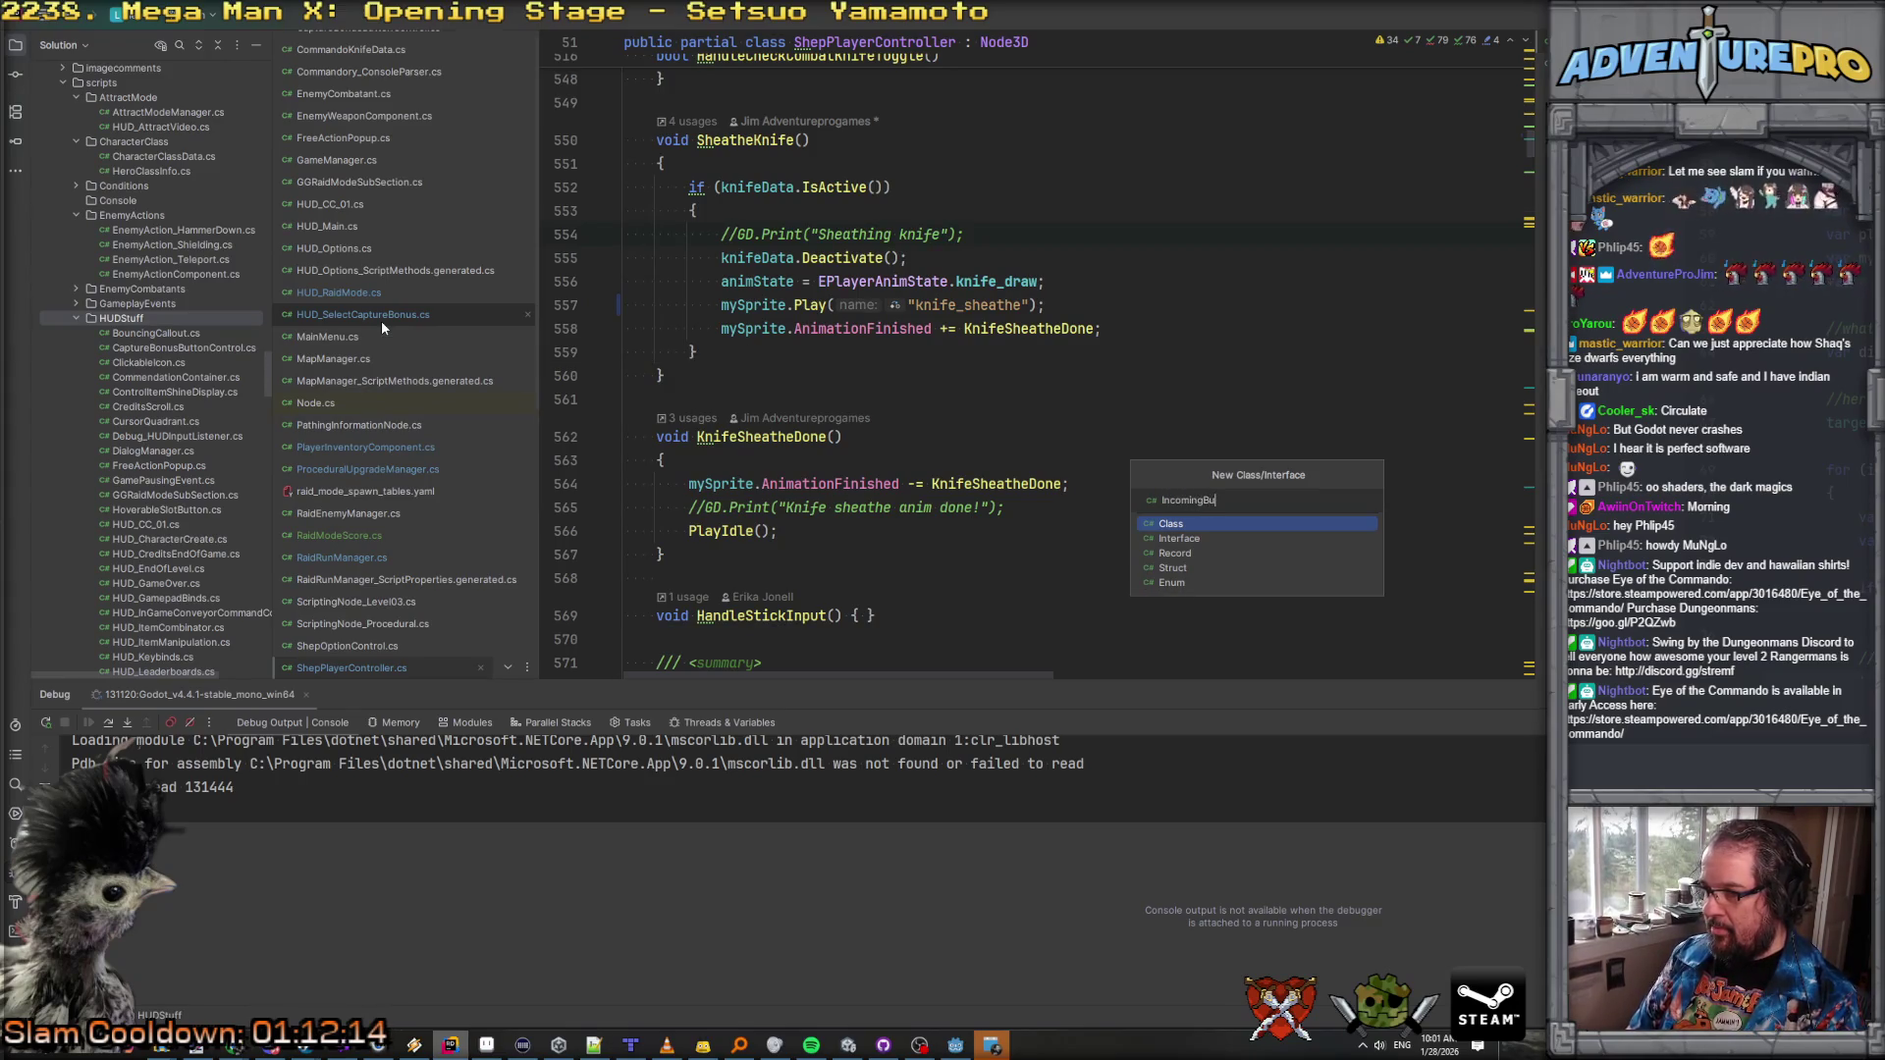
type("tAlart")
key("Return")
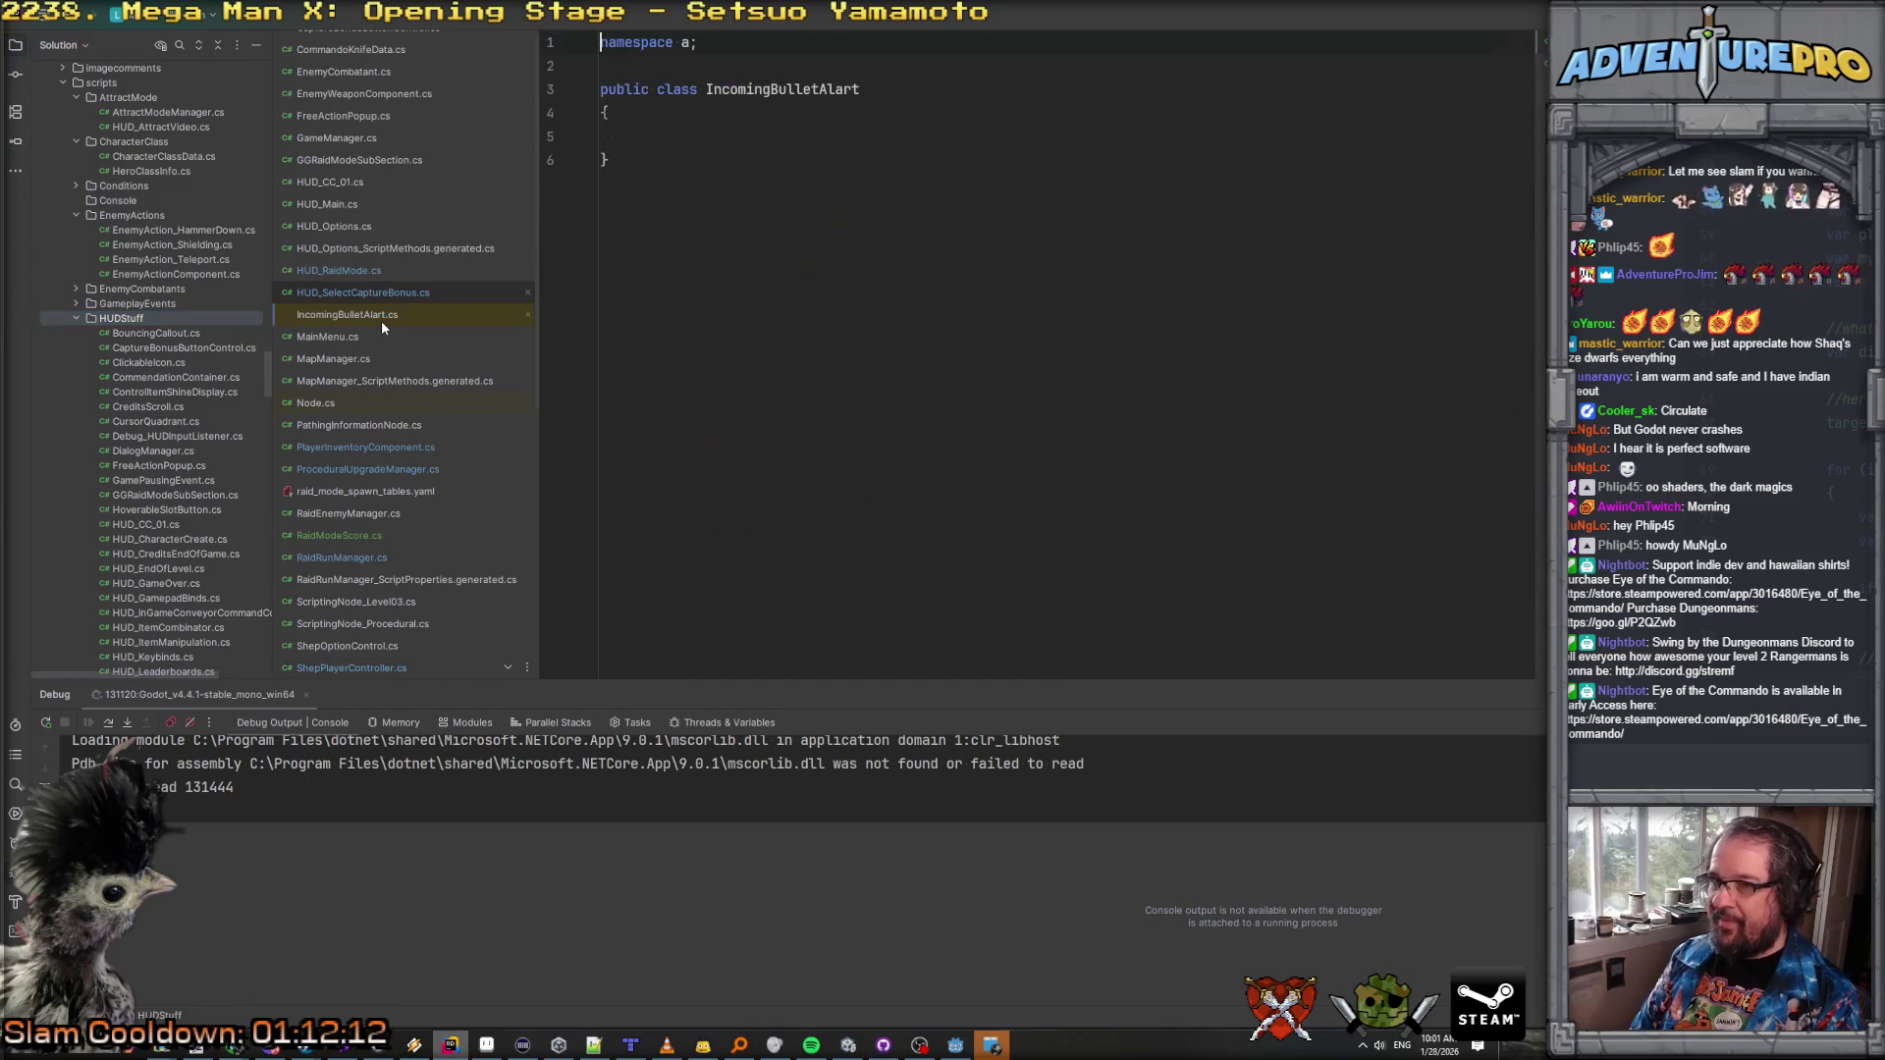
key("Return")
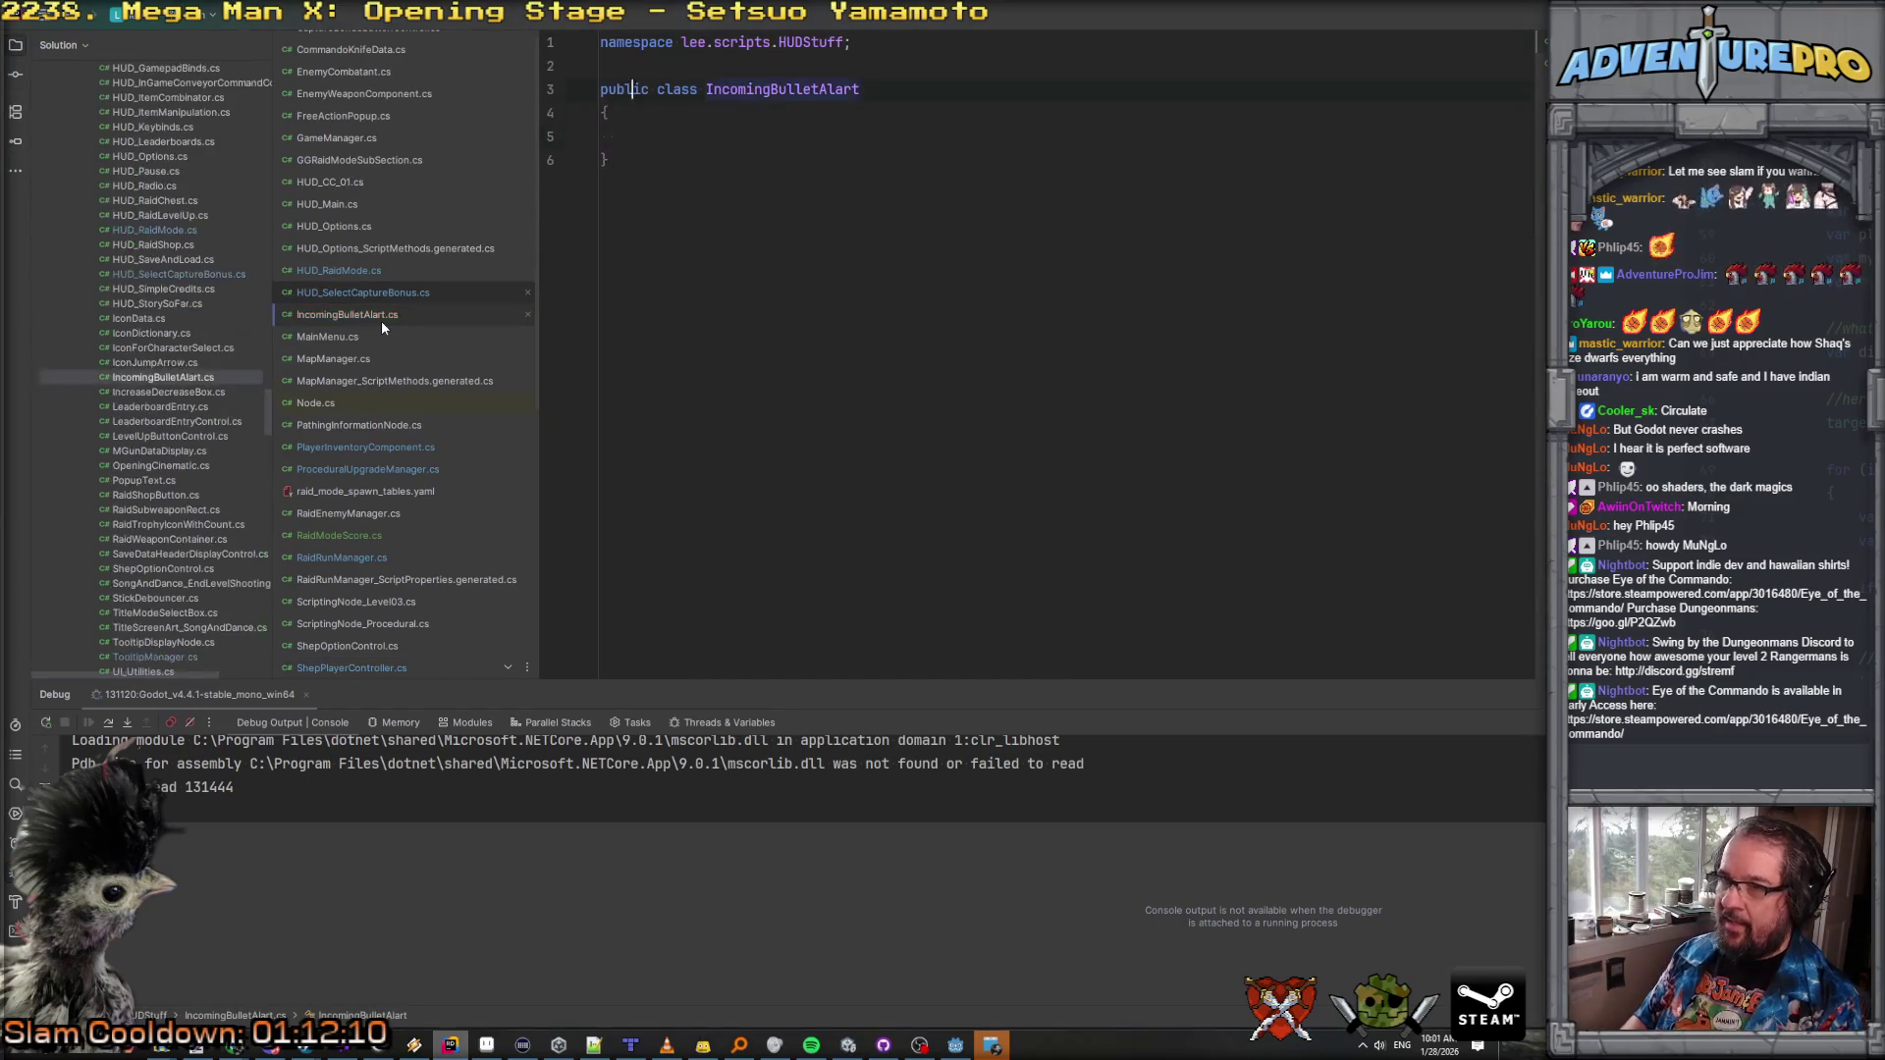
Step: Declare the class as public partial IncomingBulletAlart deriving from Control
type("control")
key("End")
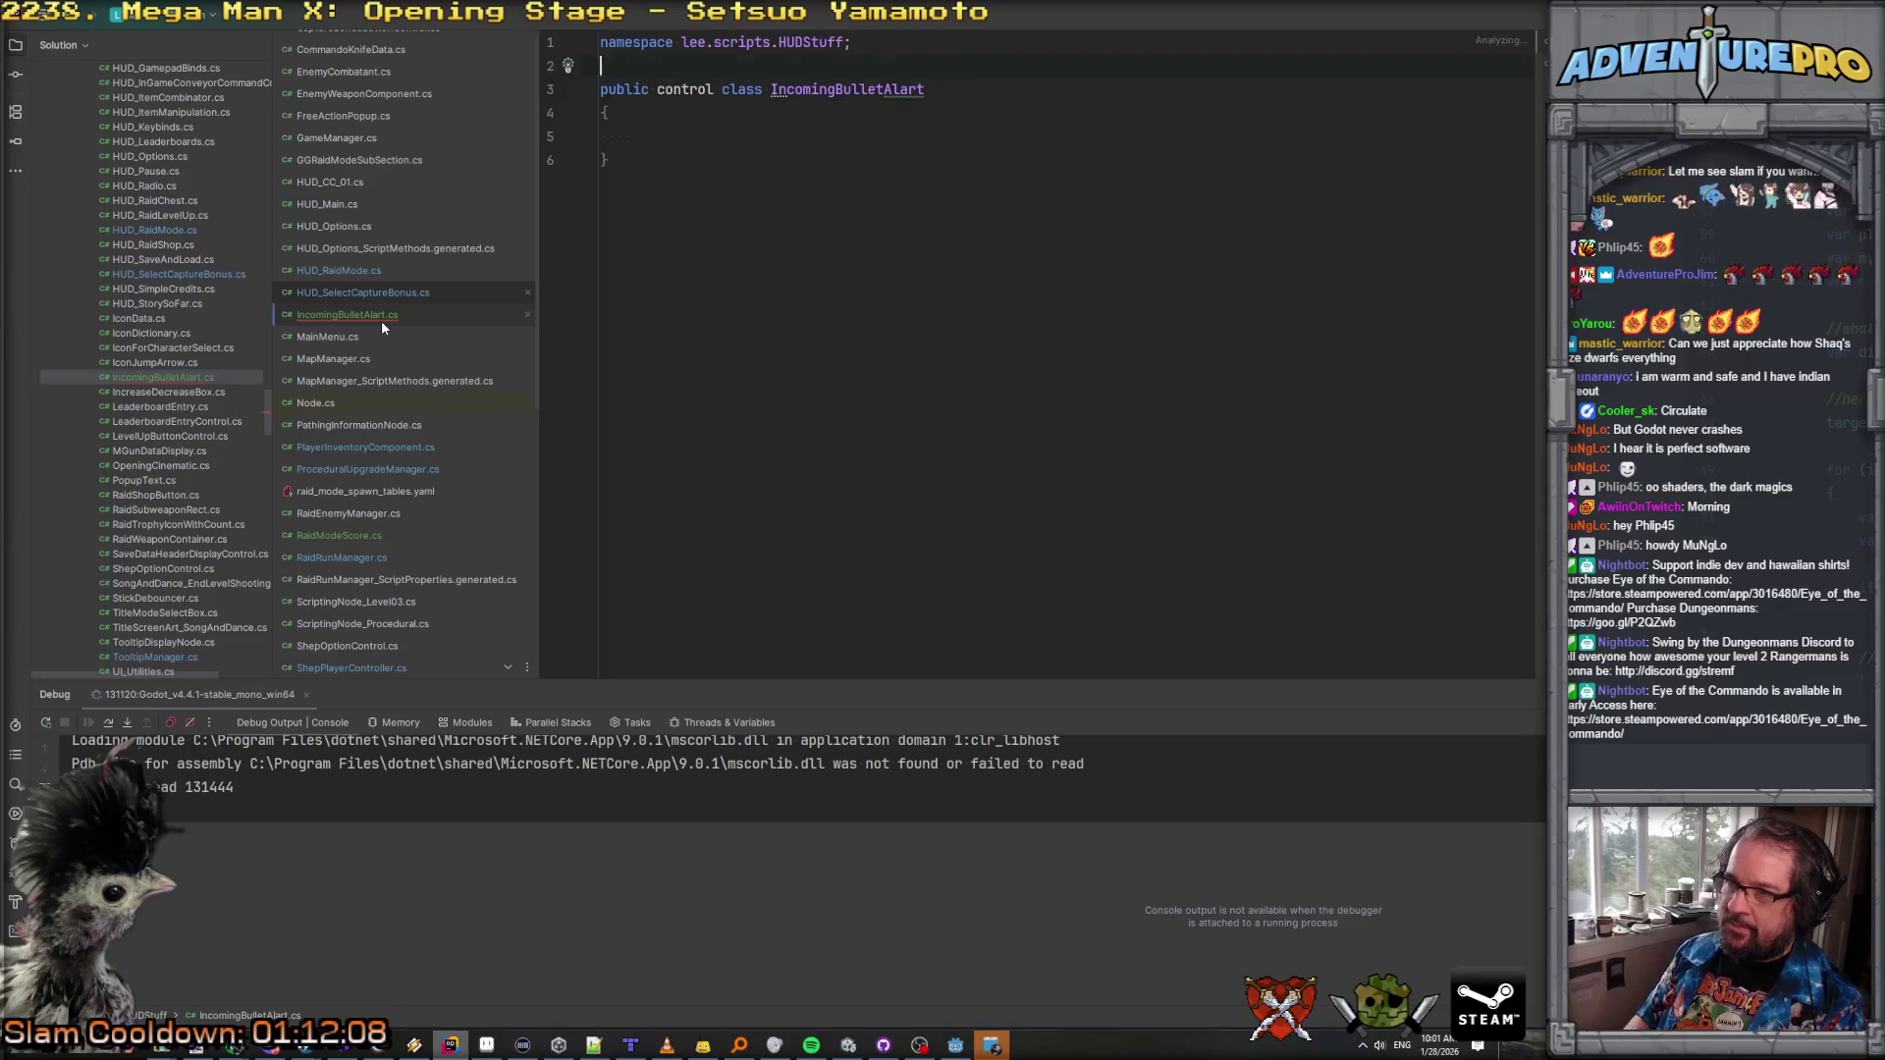
key("ctrl+z")
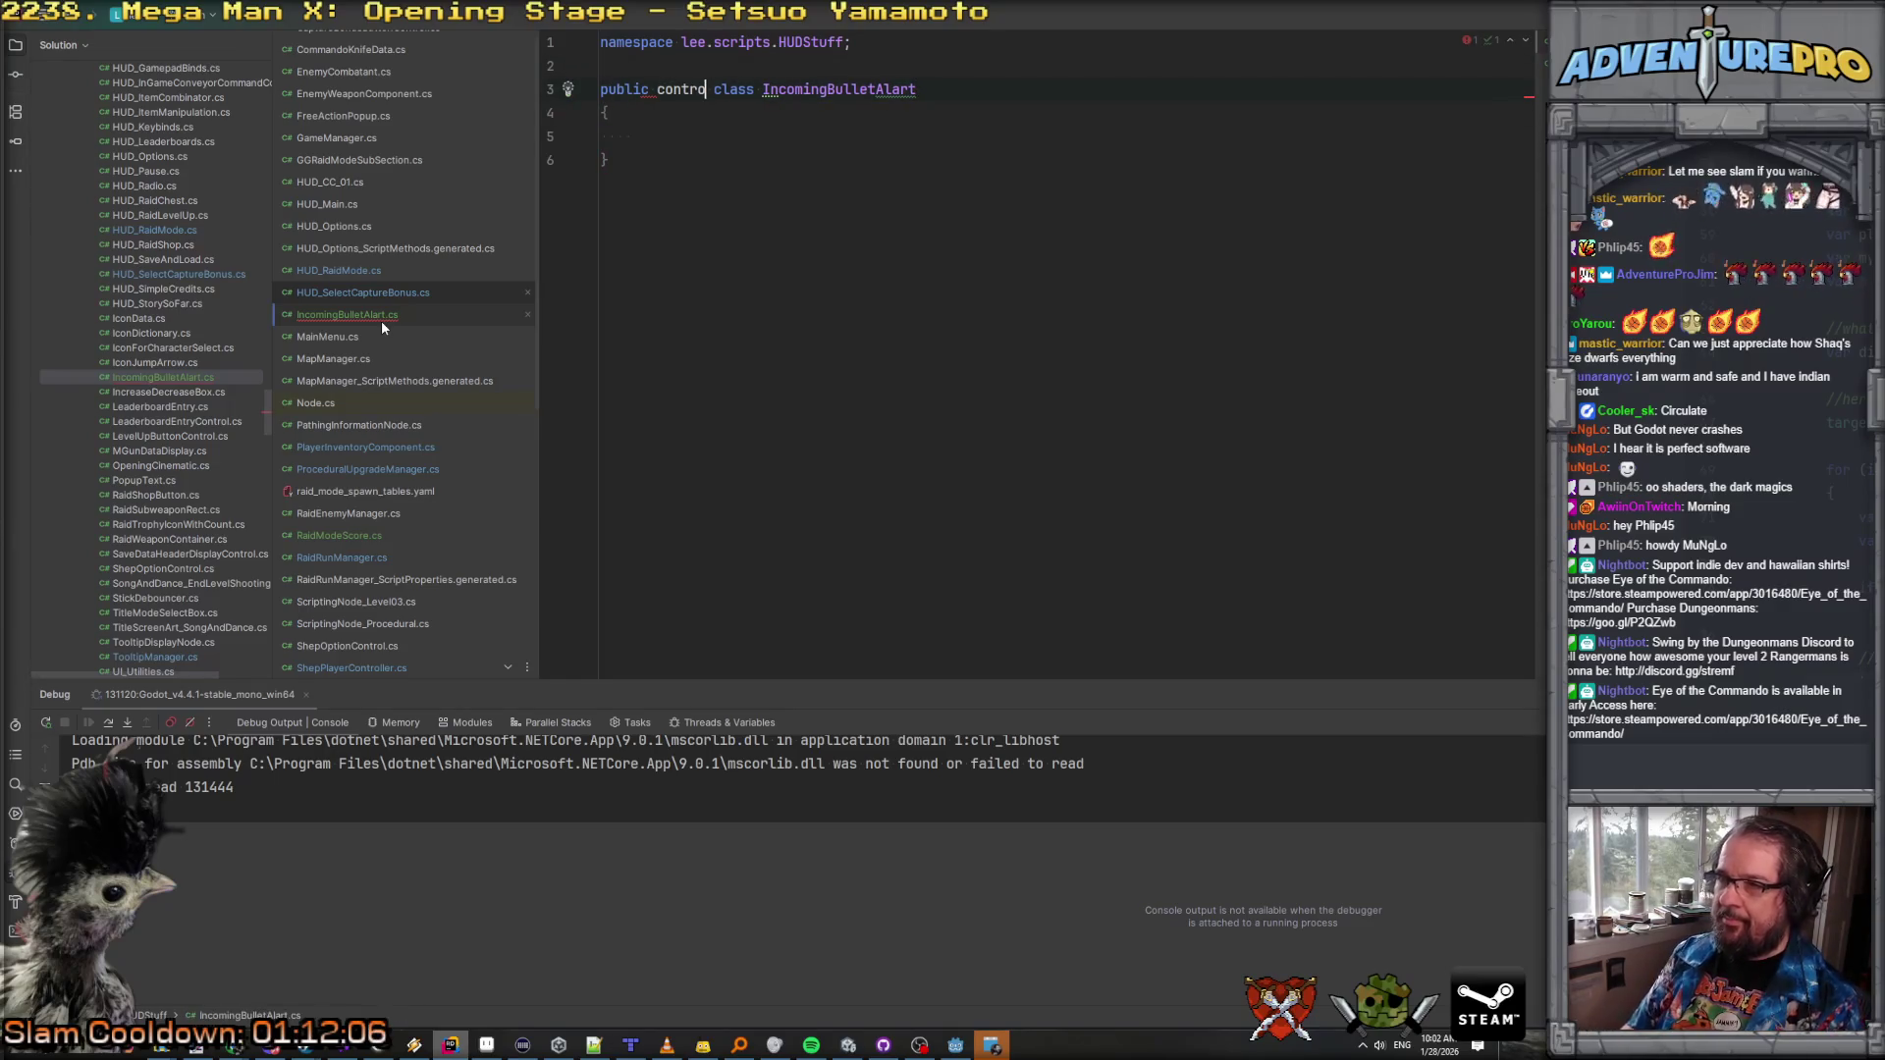
key("BackSpace")
key("BackSpace")
key("BackSpace")
type("p")
key("Return")
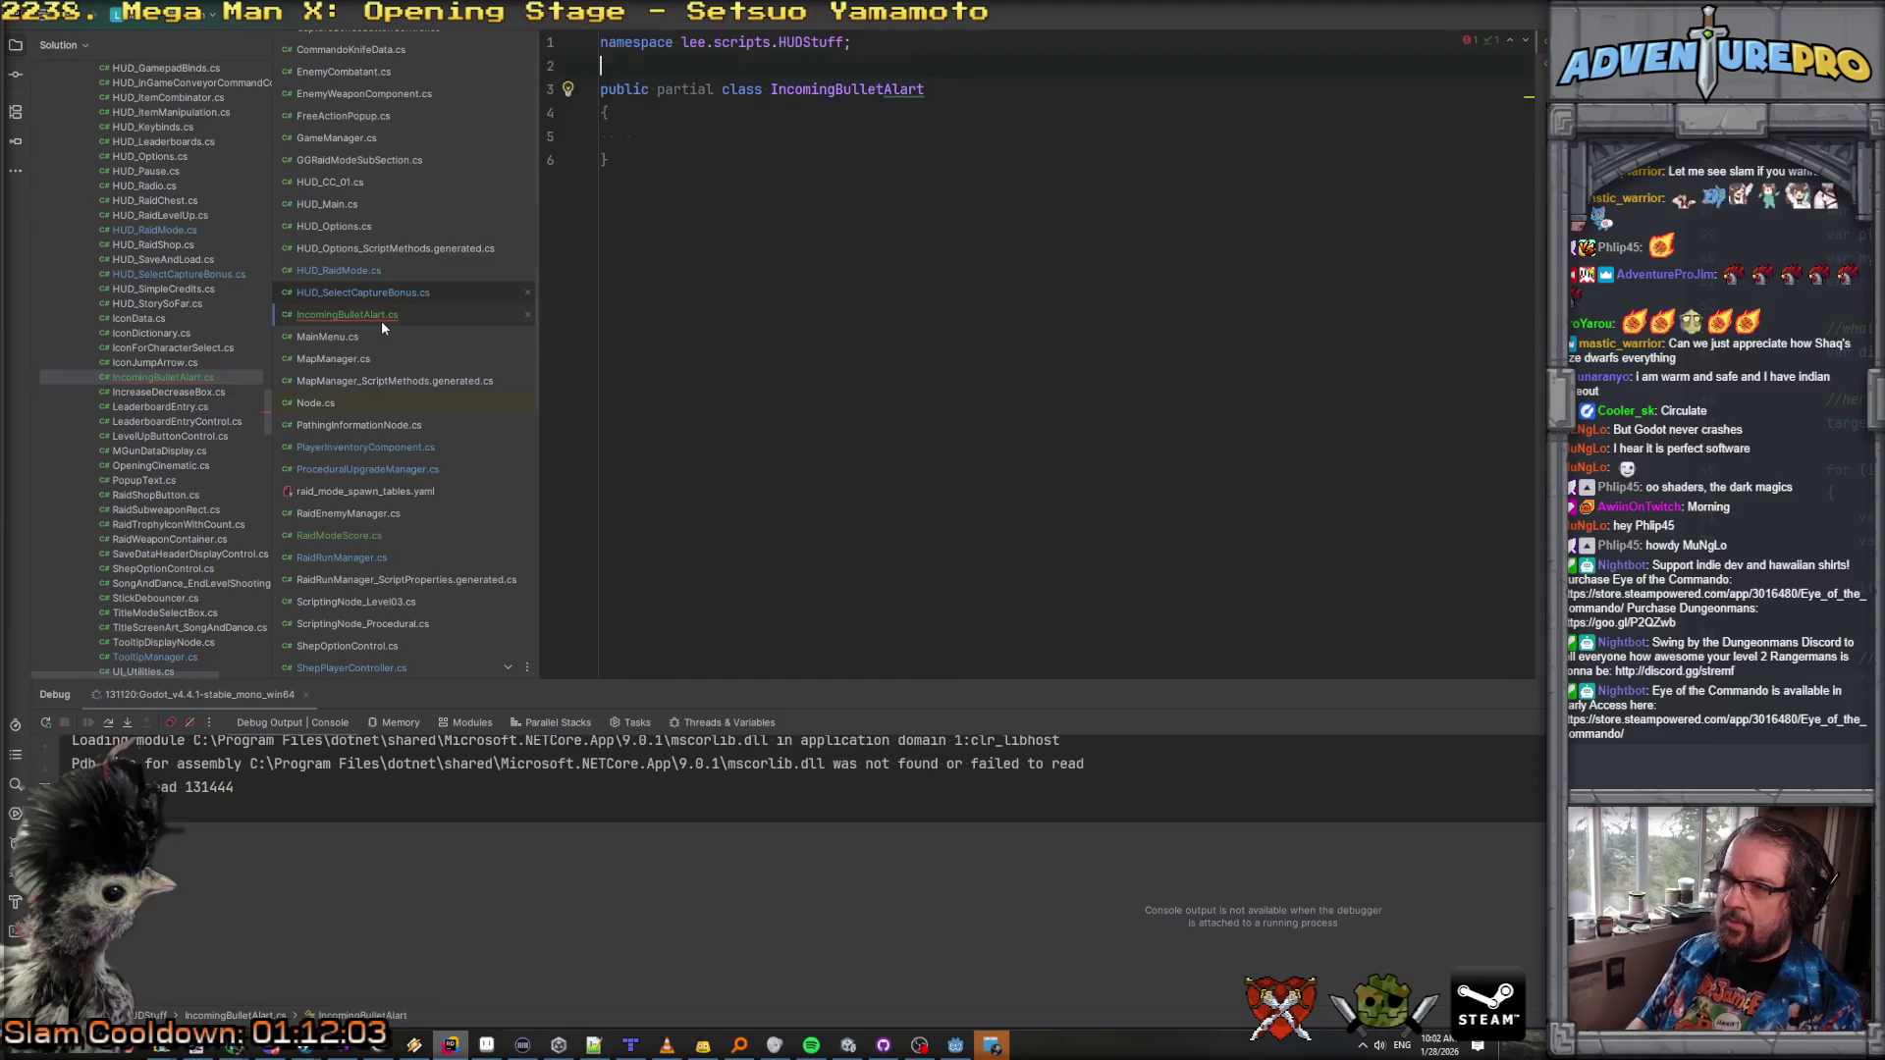
key("End")
type(": Control")
key("Escape")
key("Down")
key("Down")
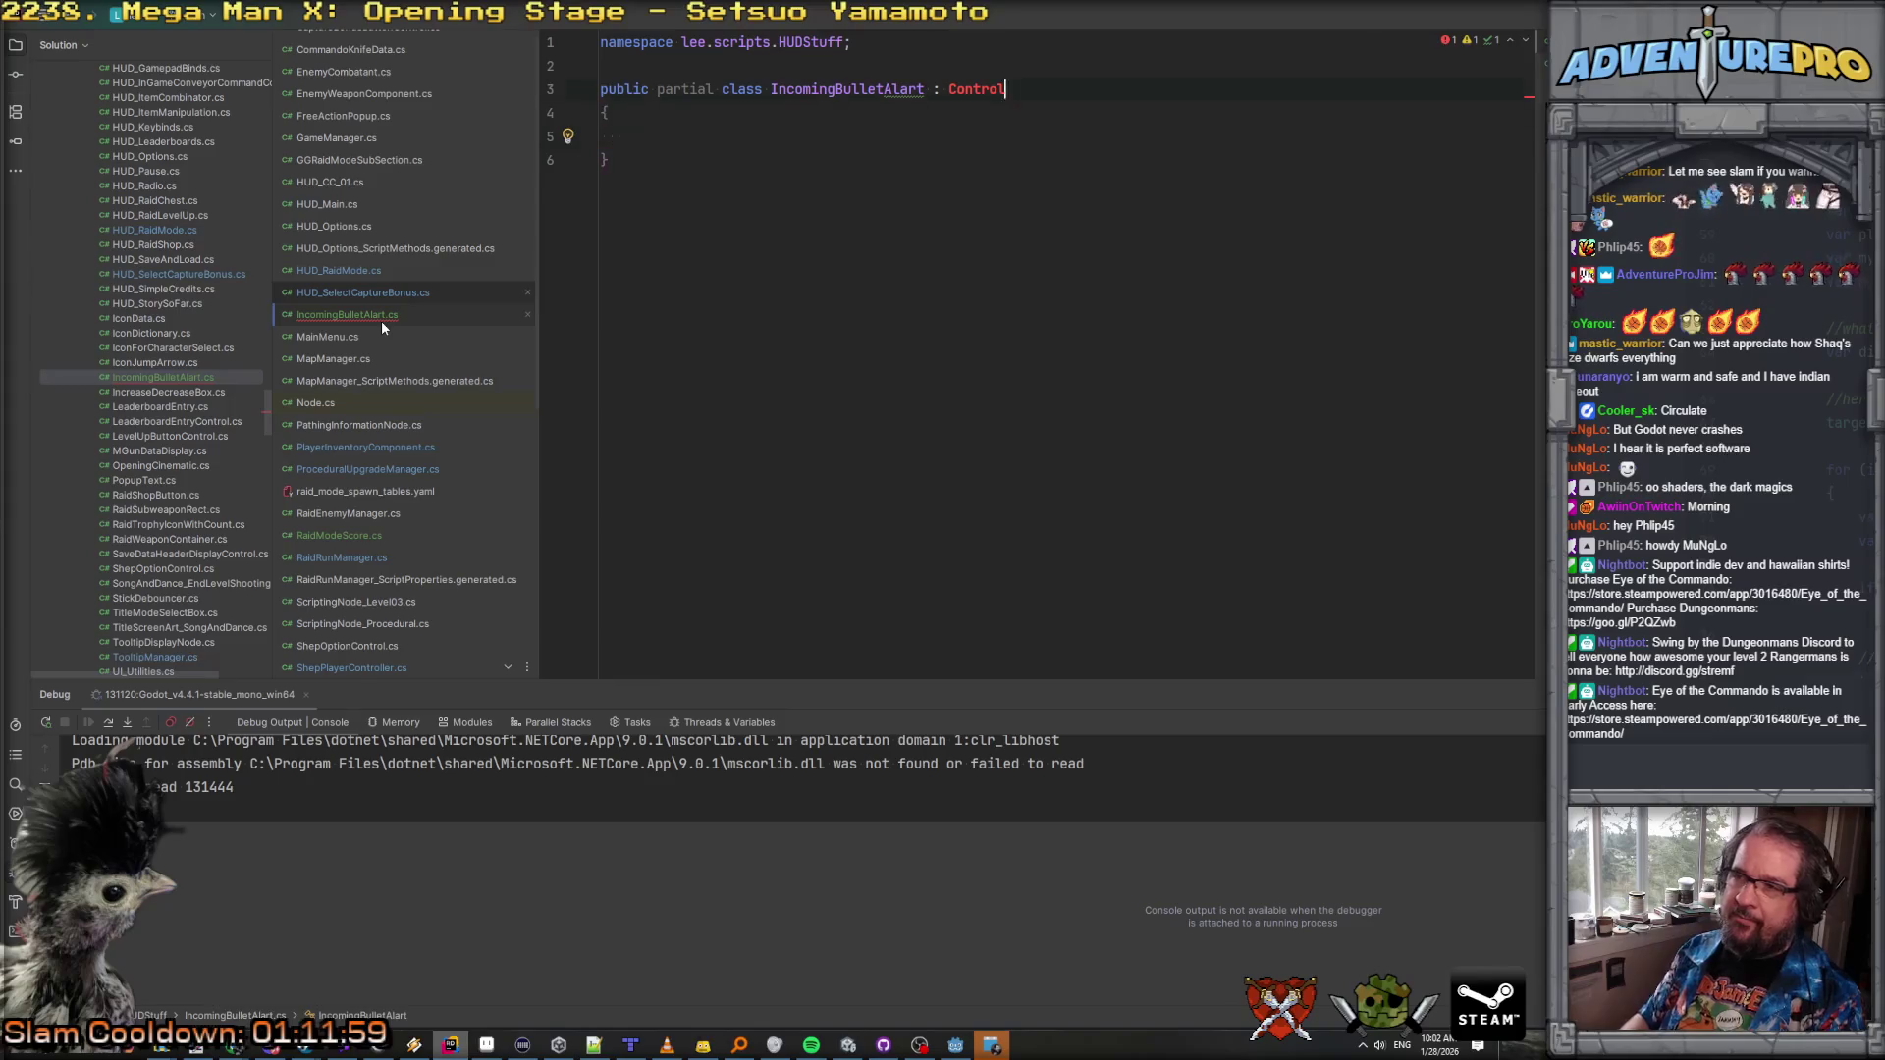
Step: Remove the namespace declaration and add using Godot and using System imports
key("Up")
key("Up")
key("Up")
key("shift+End")
key("Delete")
key("Down")
key("Up")
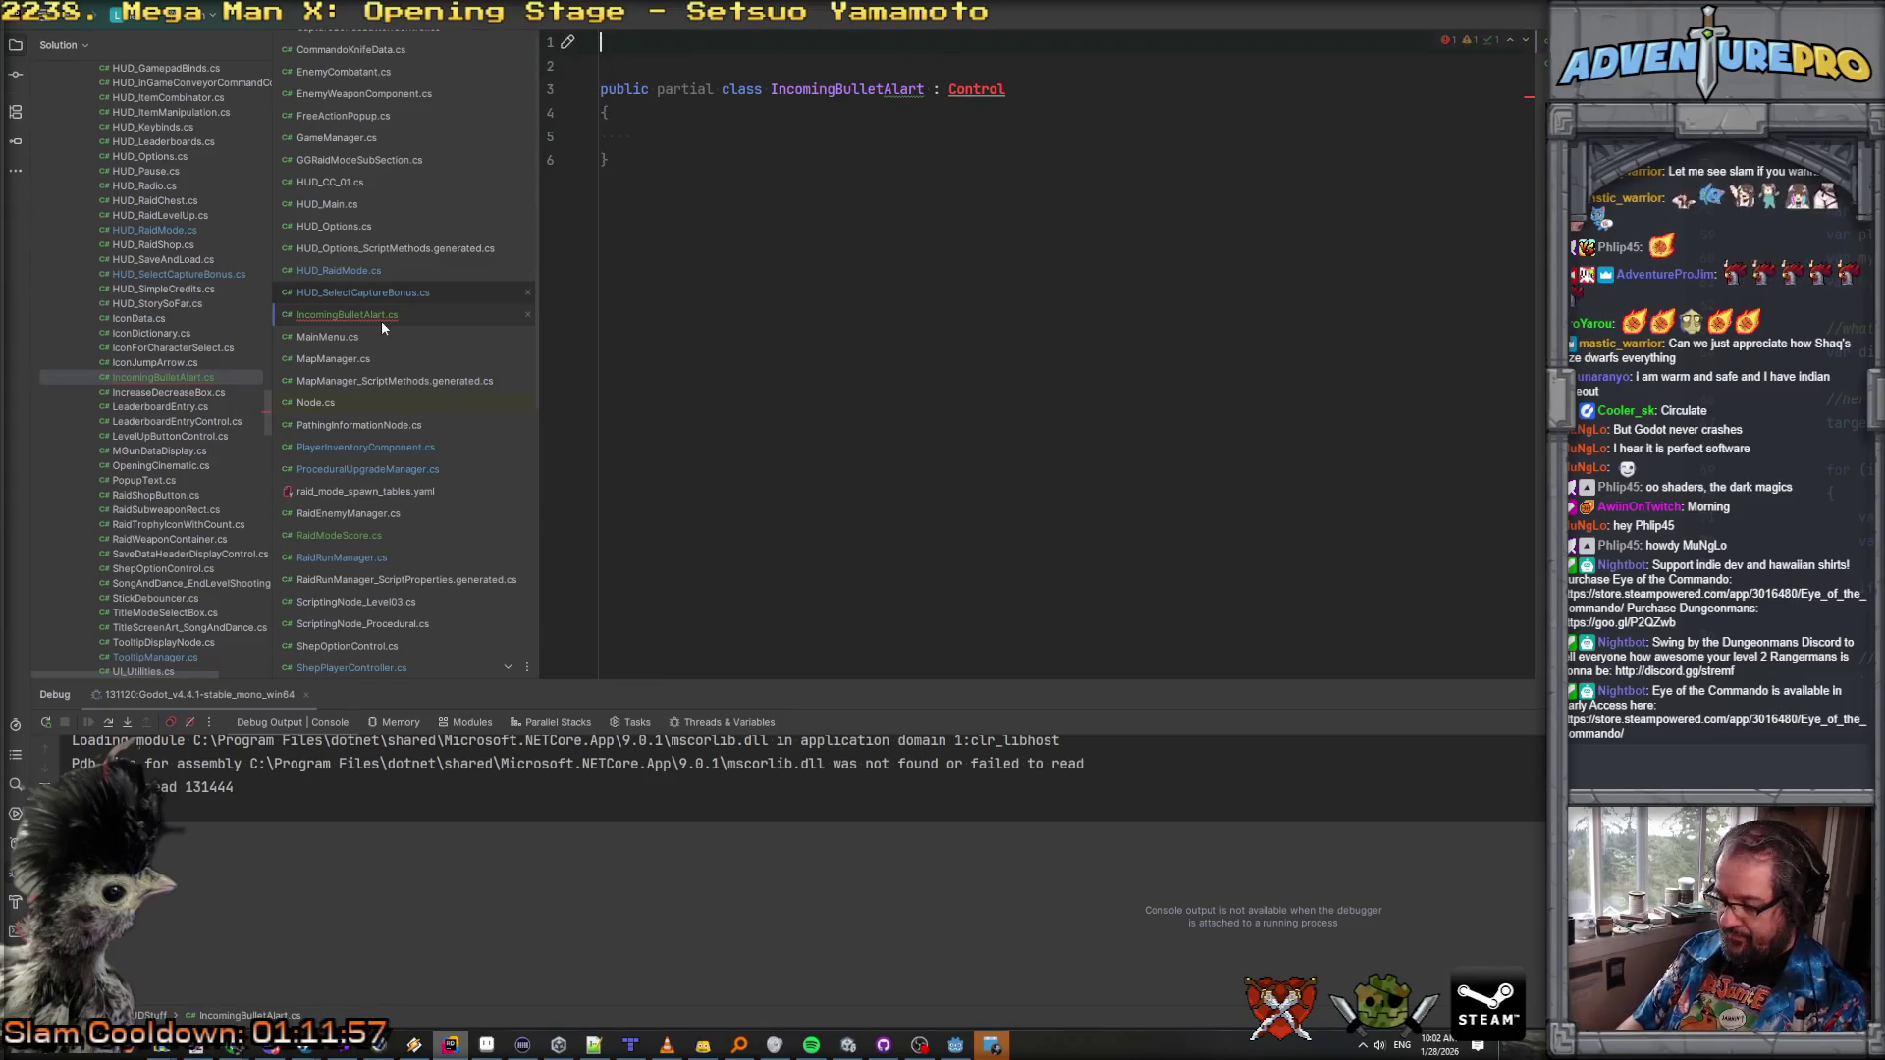
type("using Godot;")
key("End")
key("Return")
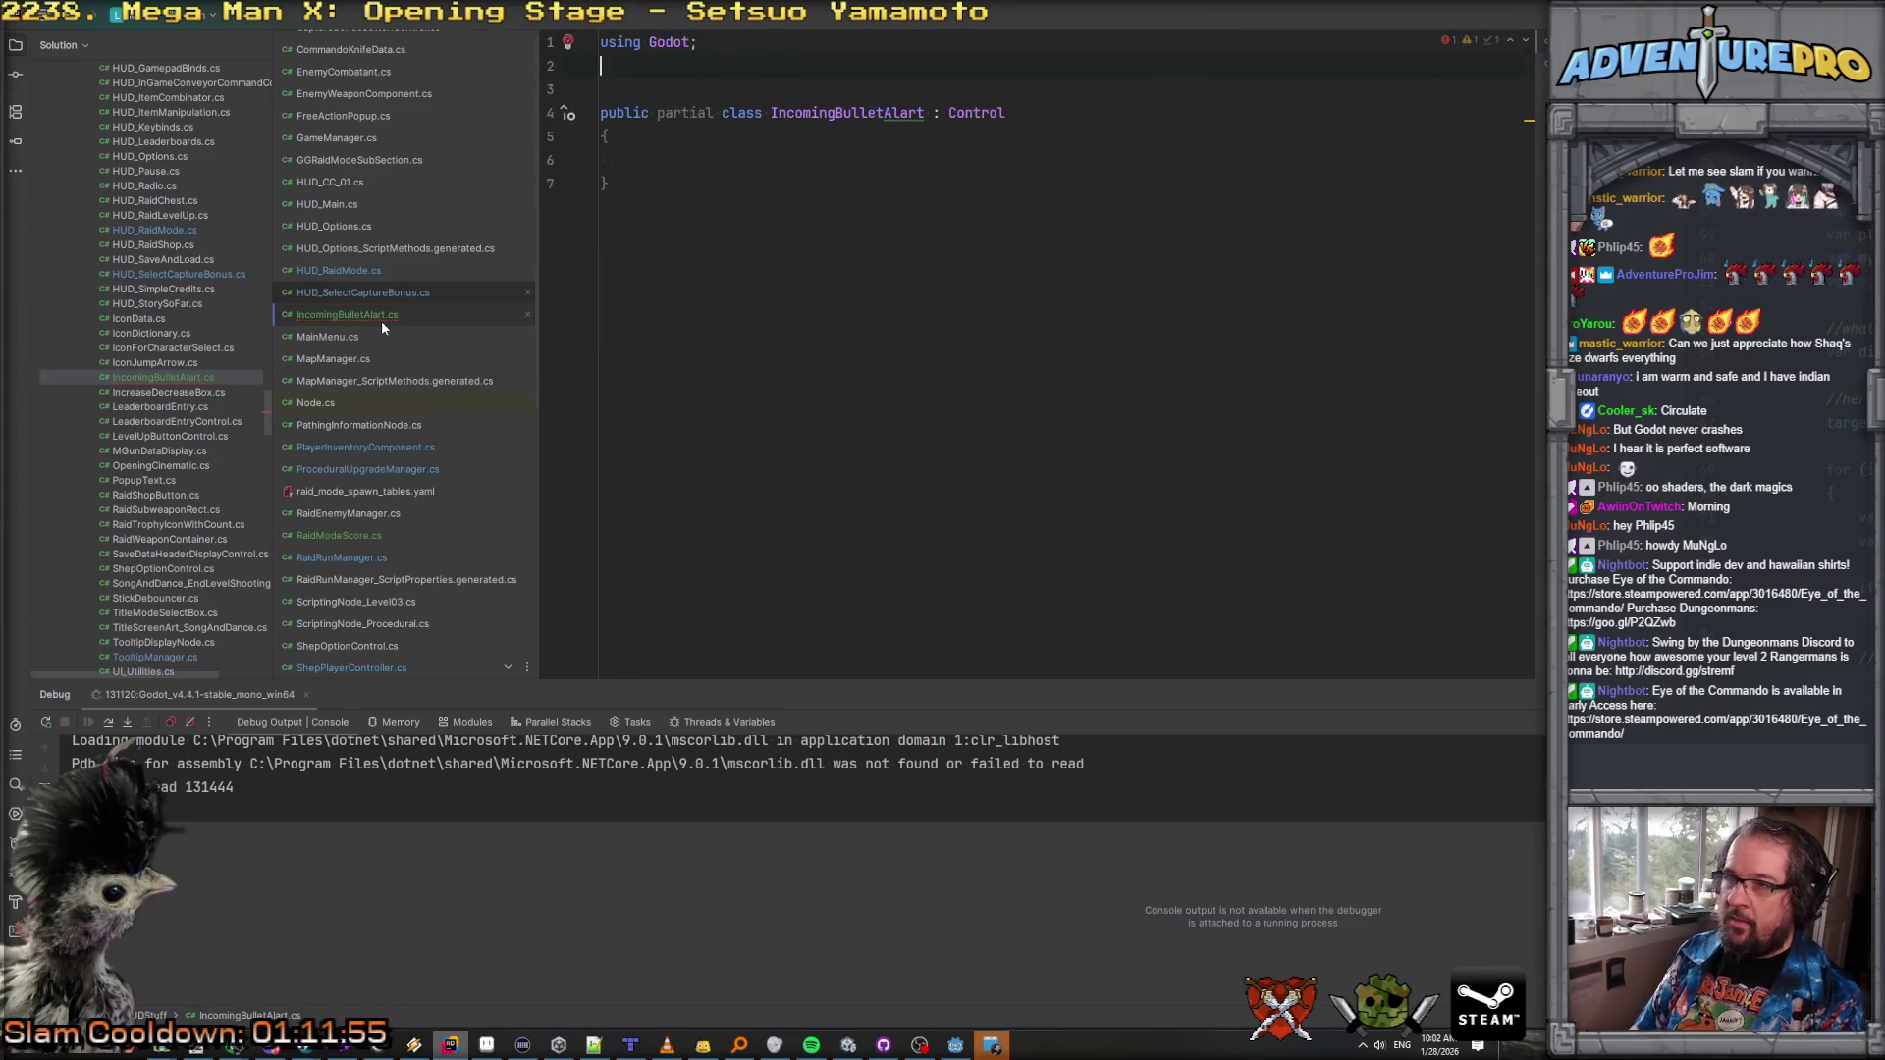
type("usio")
key("BackSpace")
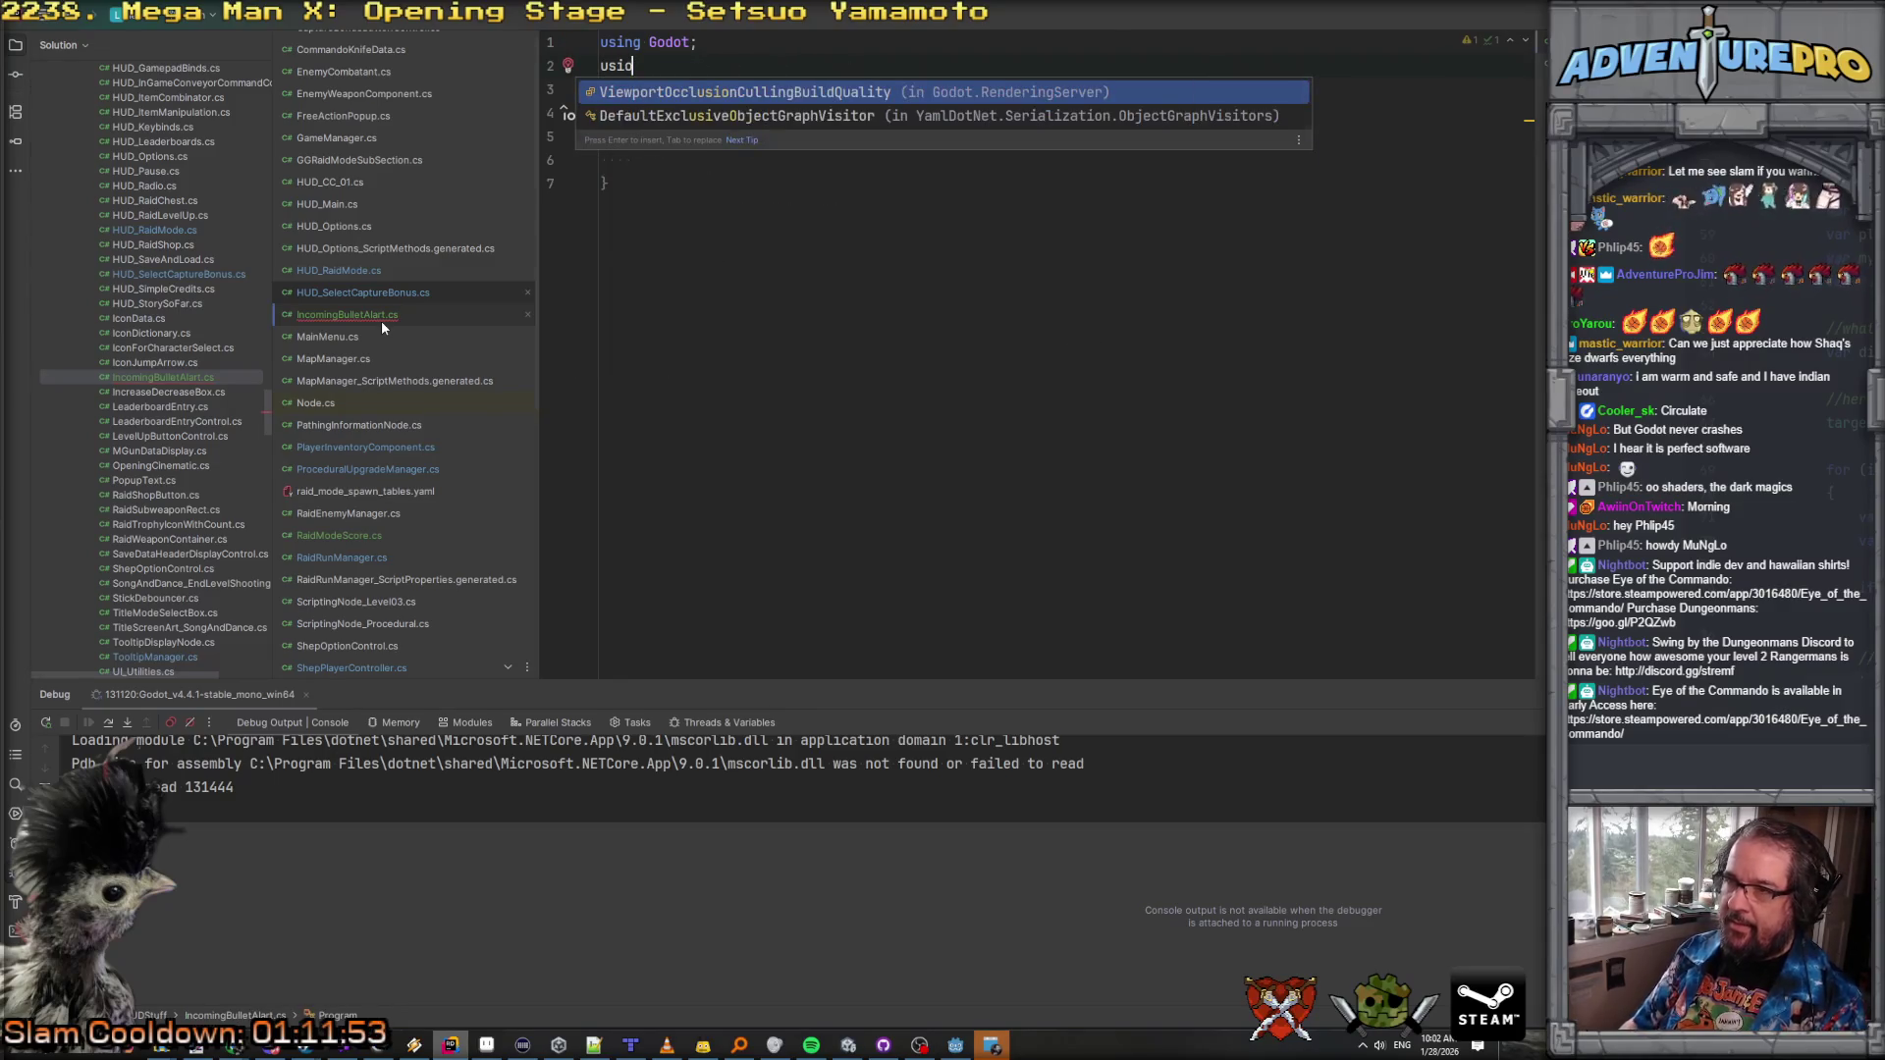
type("ng S")
key("Return")
key("Down")
key("Down")
key("Down")
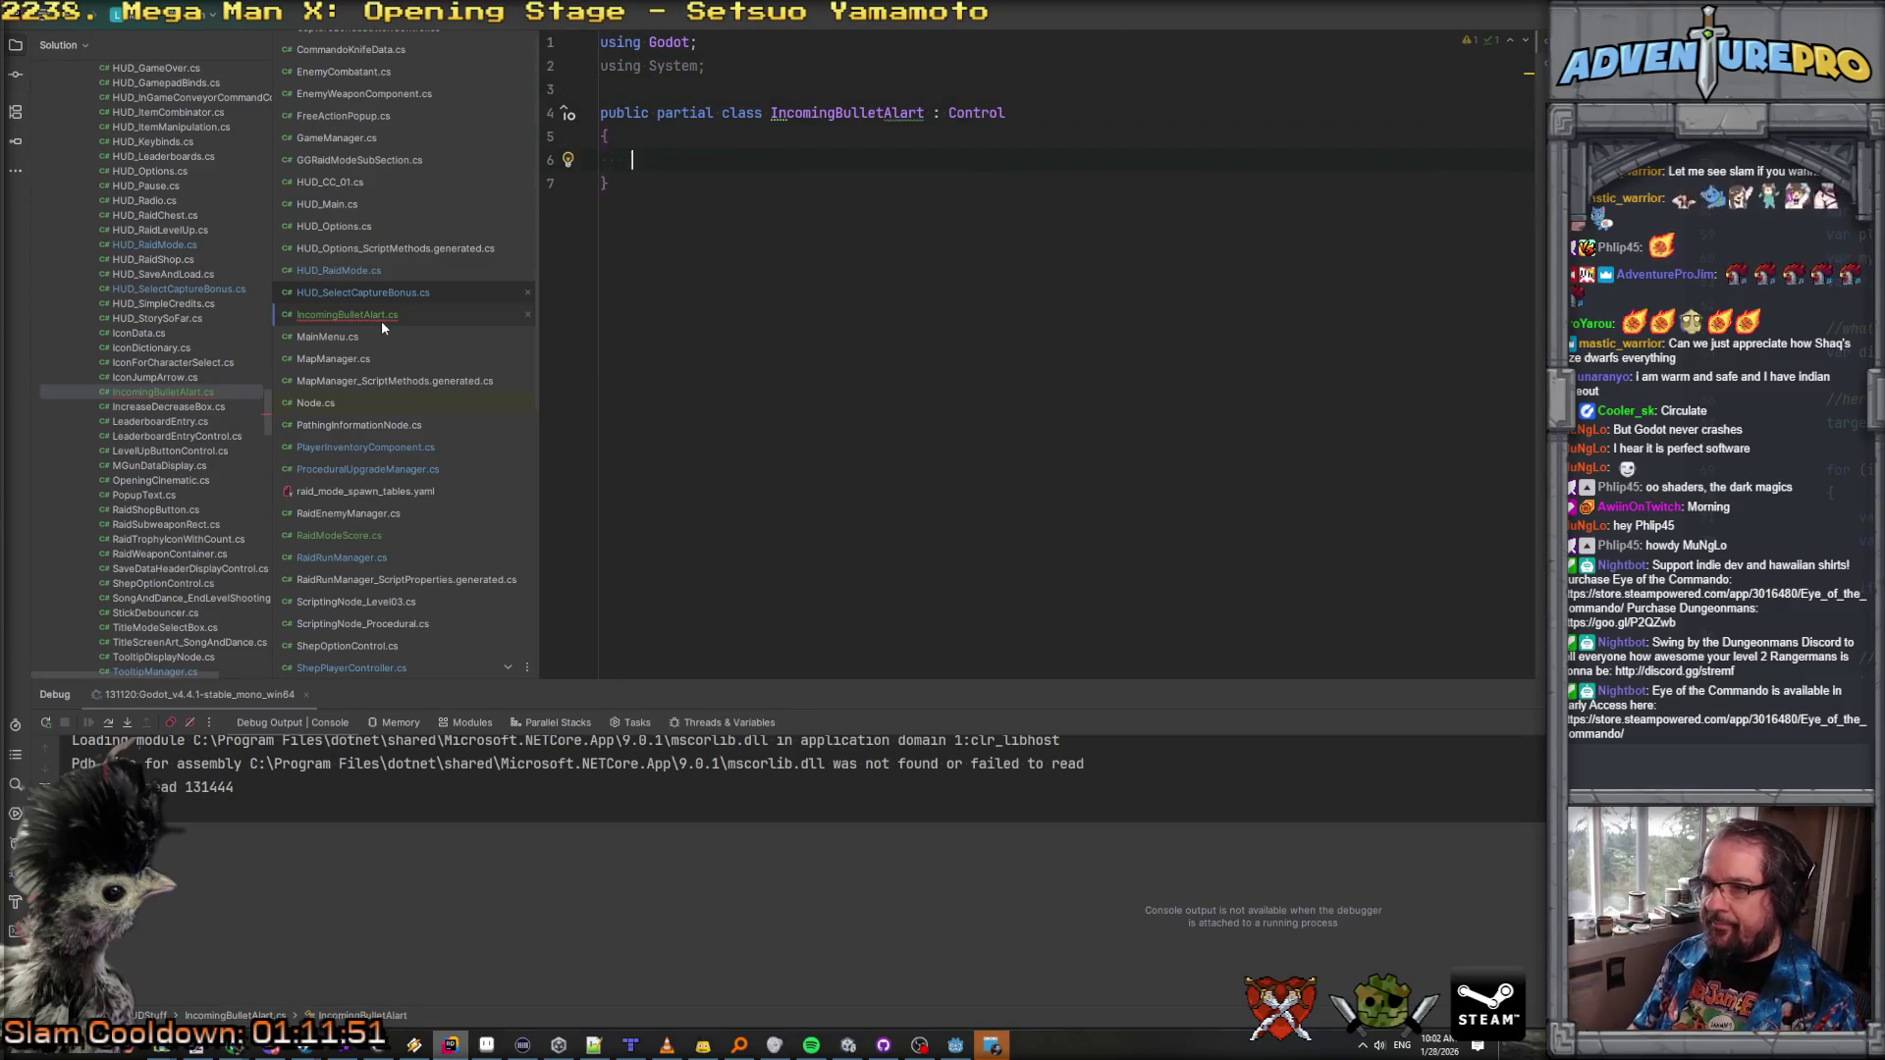
Step: Add an [Export] protected TextureRect imgAlart field
type("[export] ")
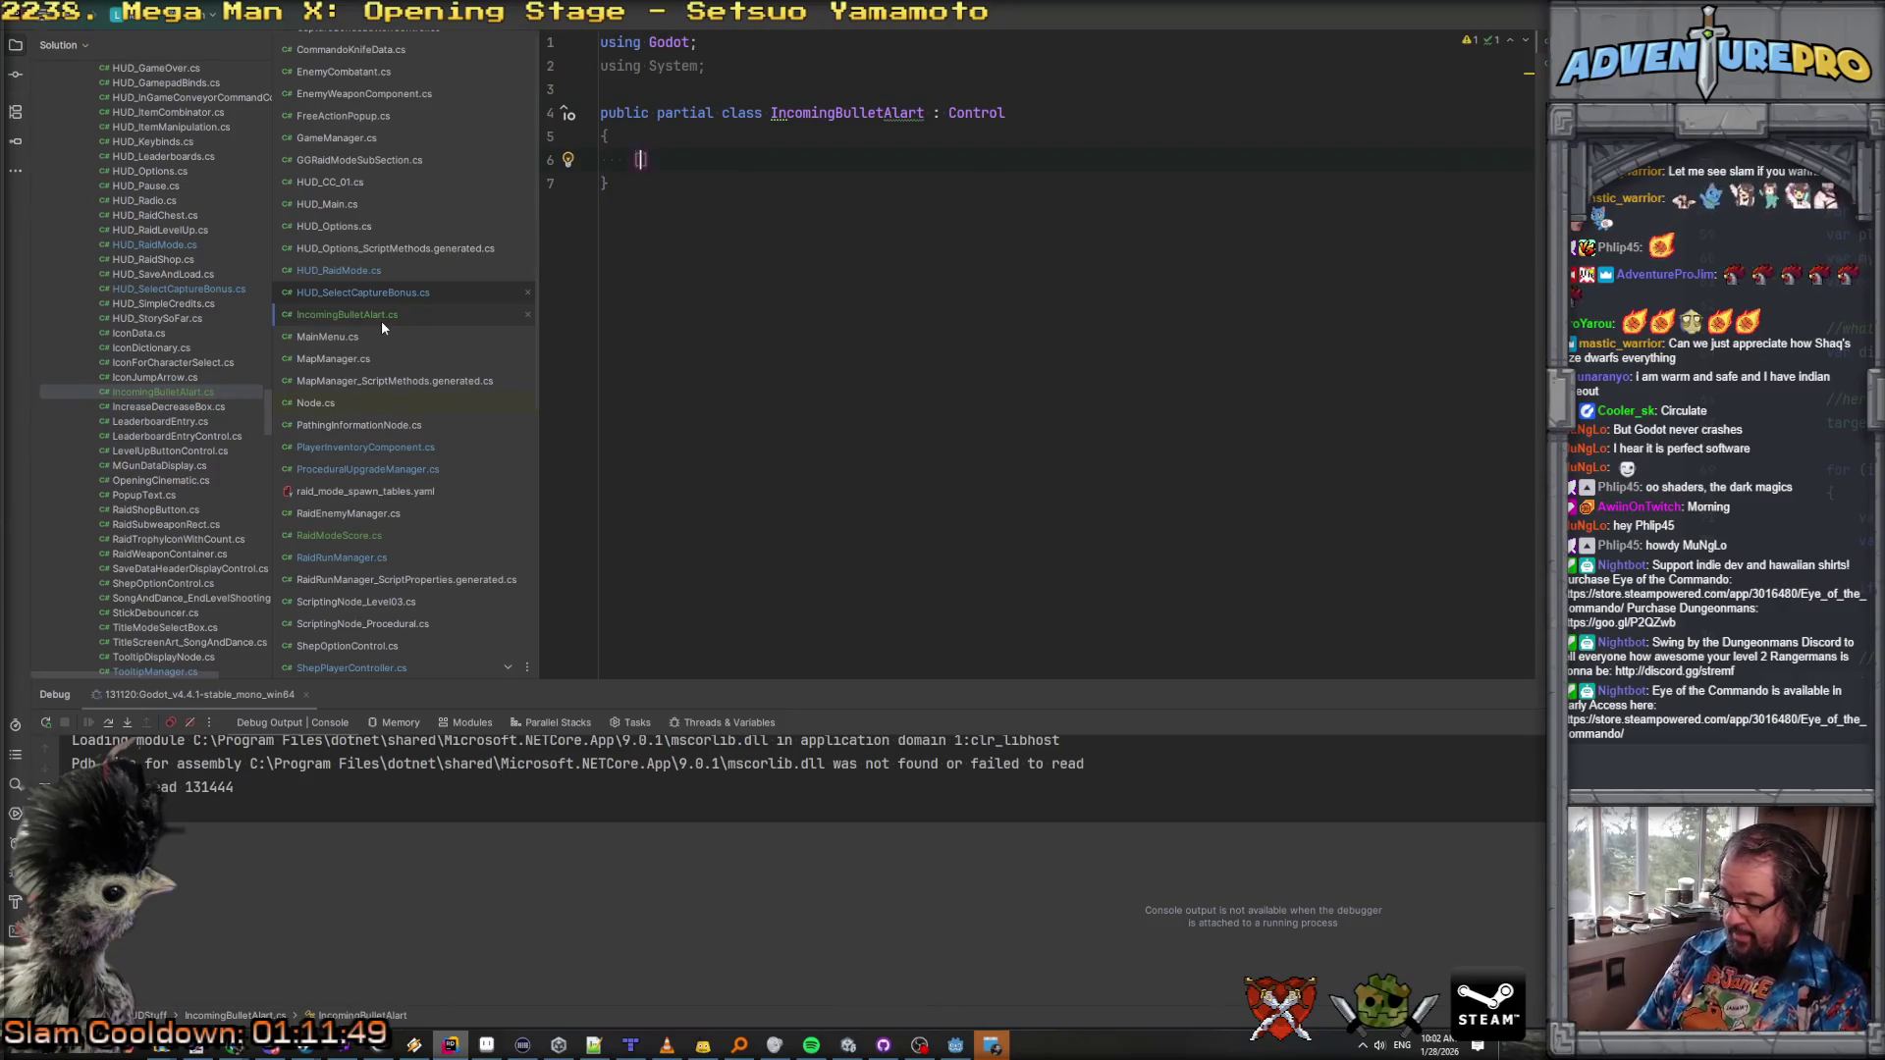
type("protected Text")
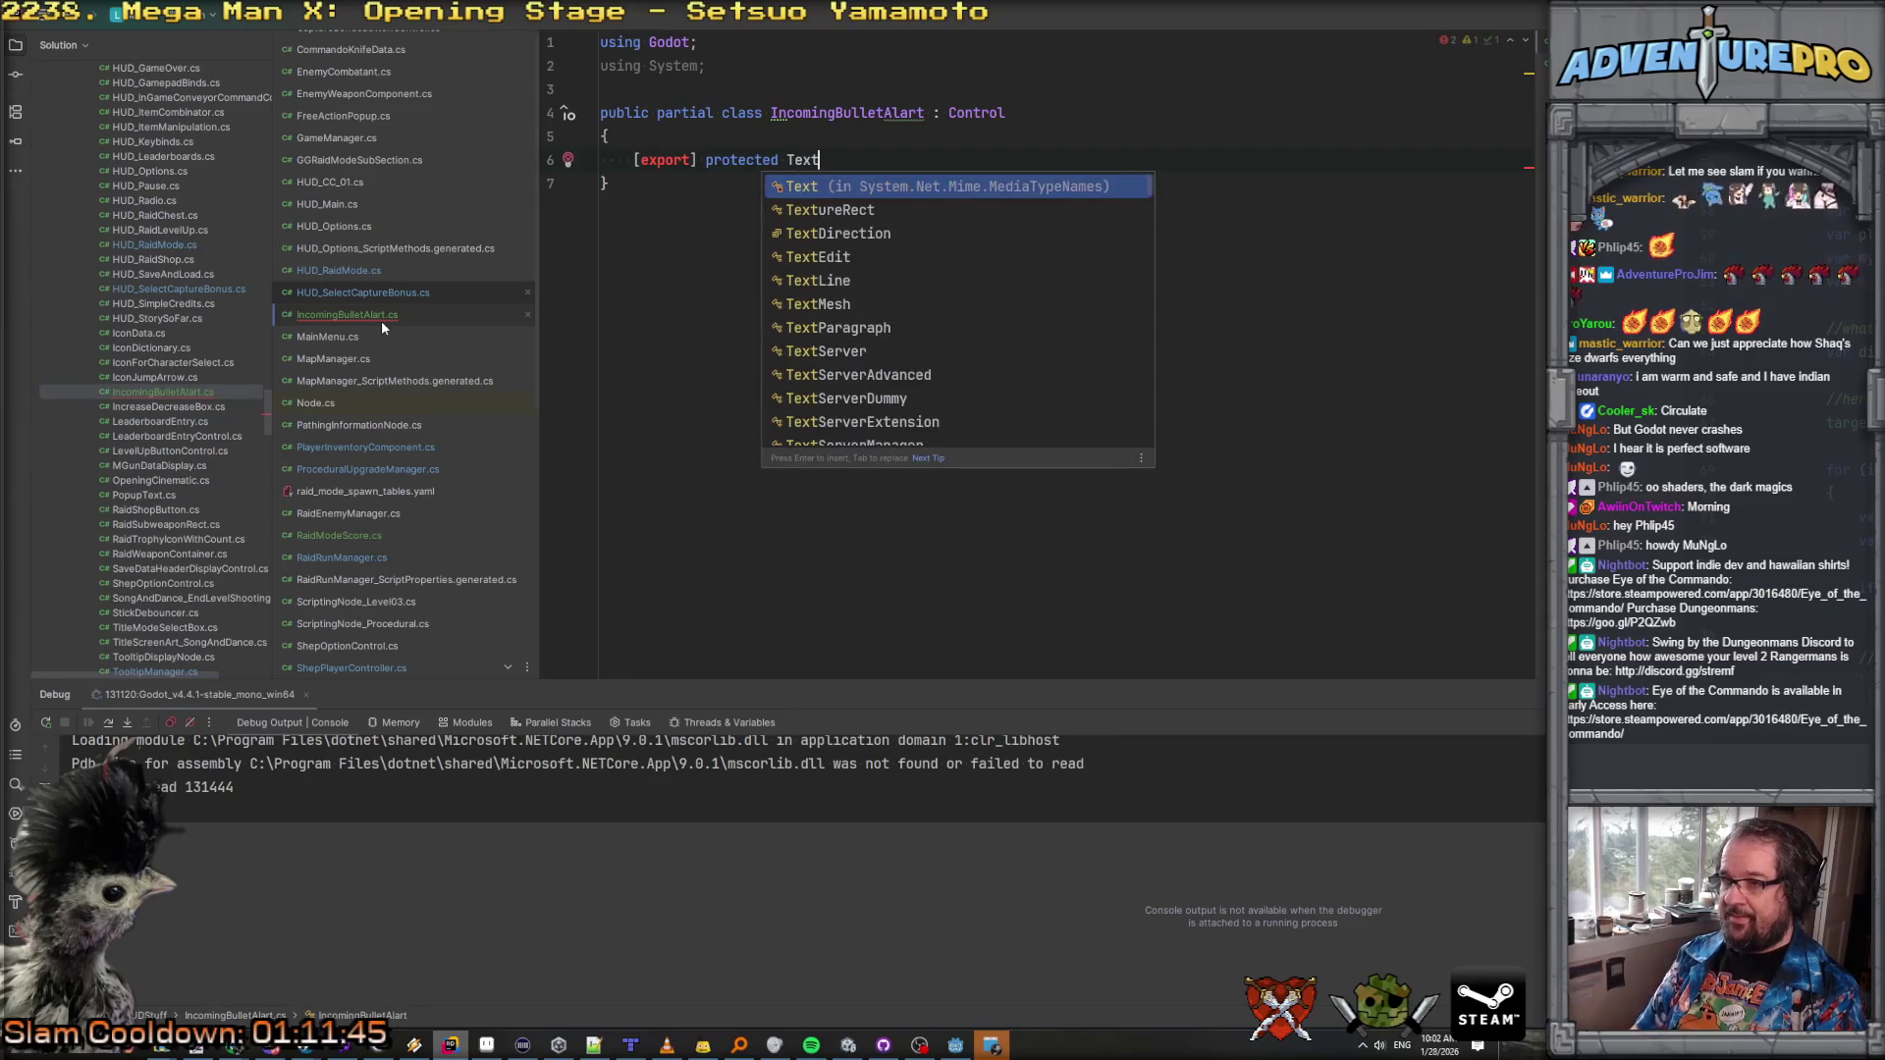
key("Return")
type("imgAlart;")
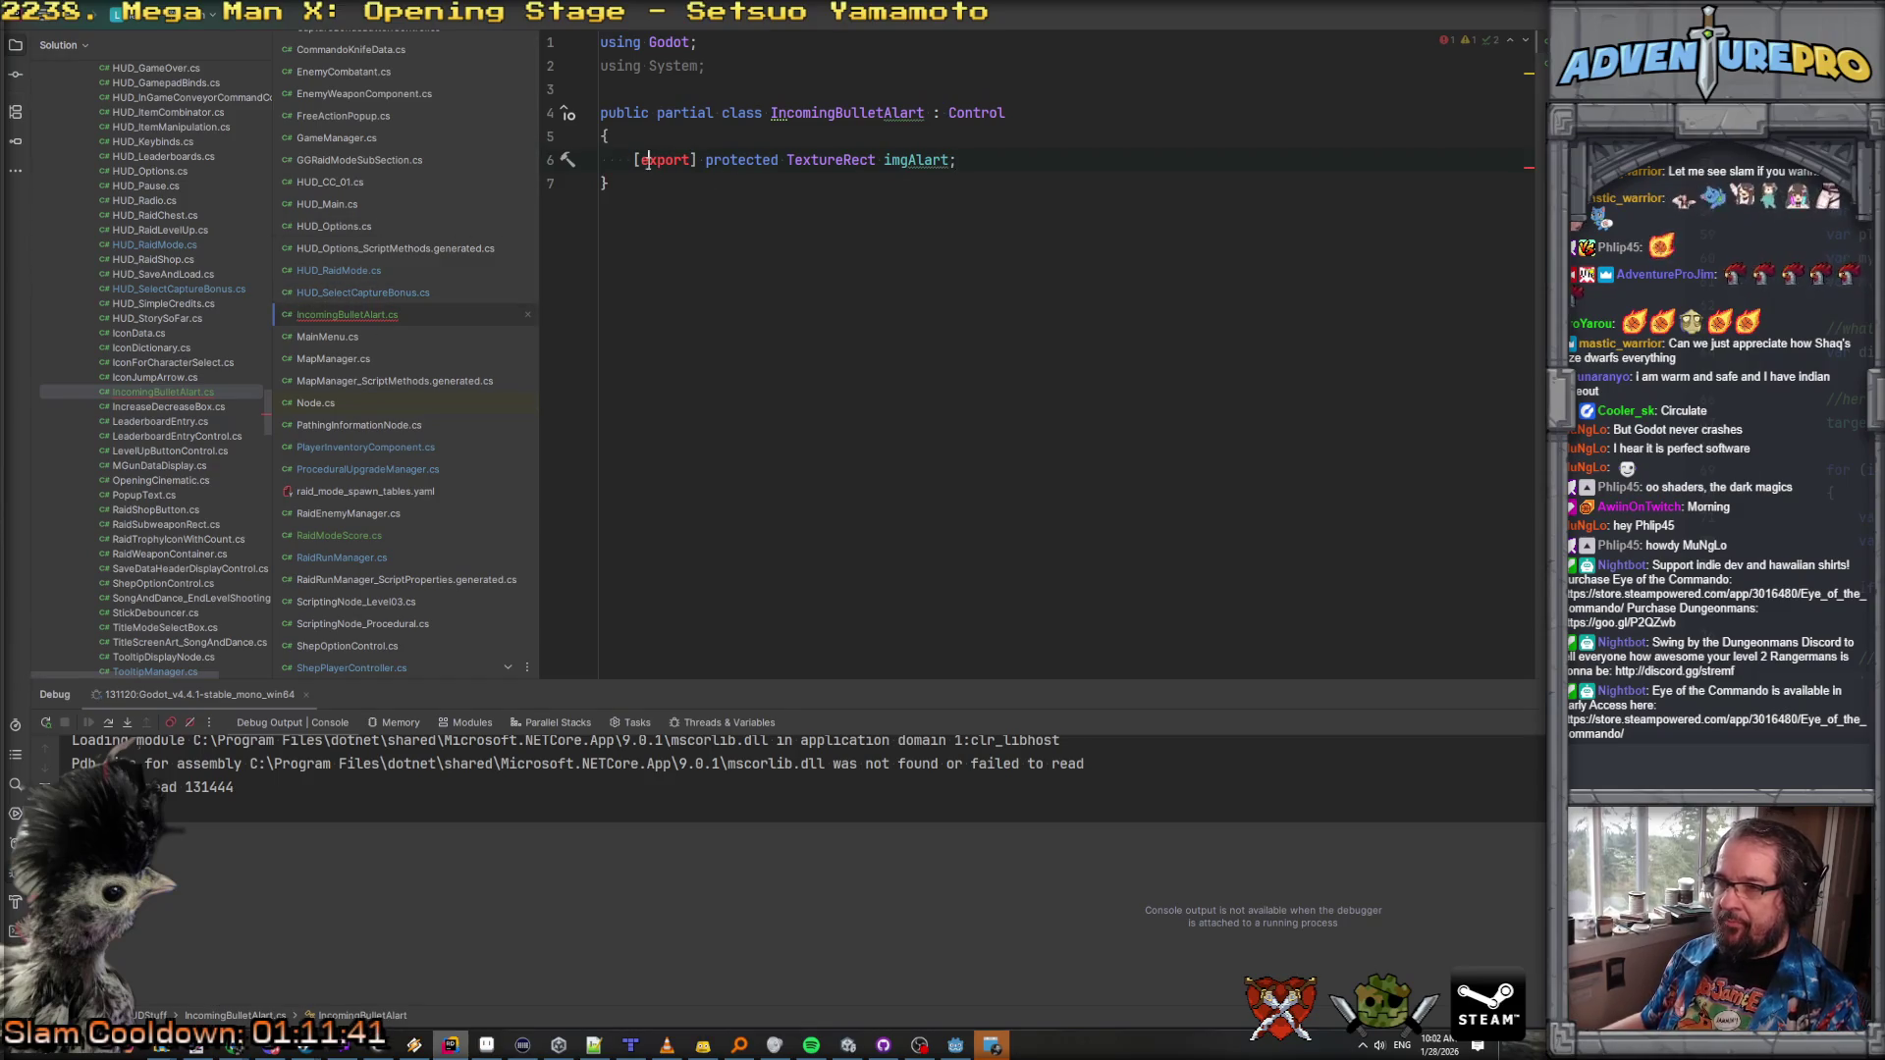
key("alt+Return")
key("Return")
key("Return")
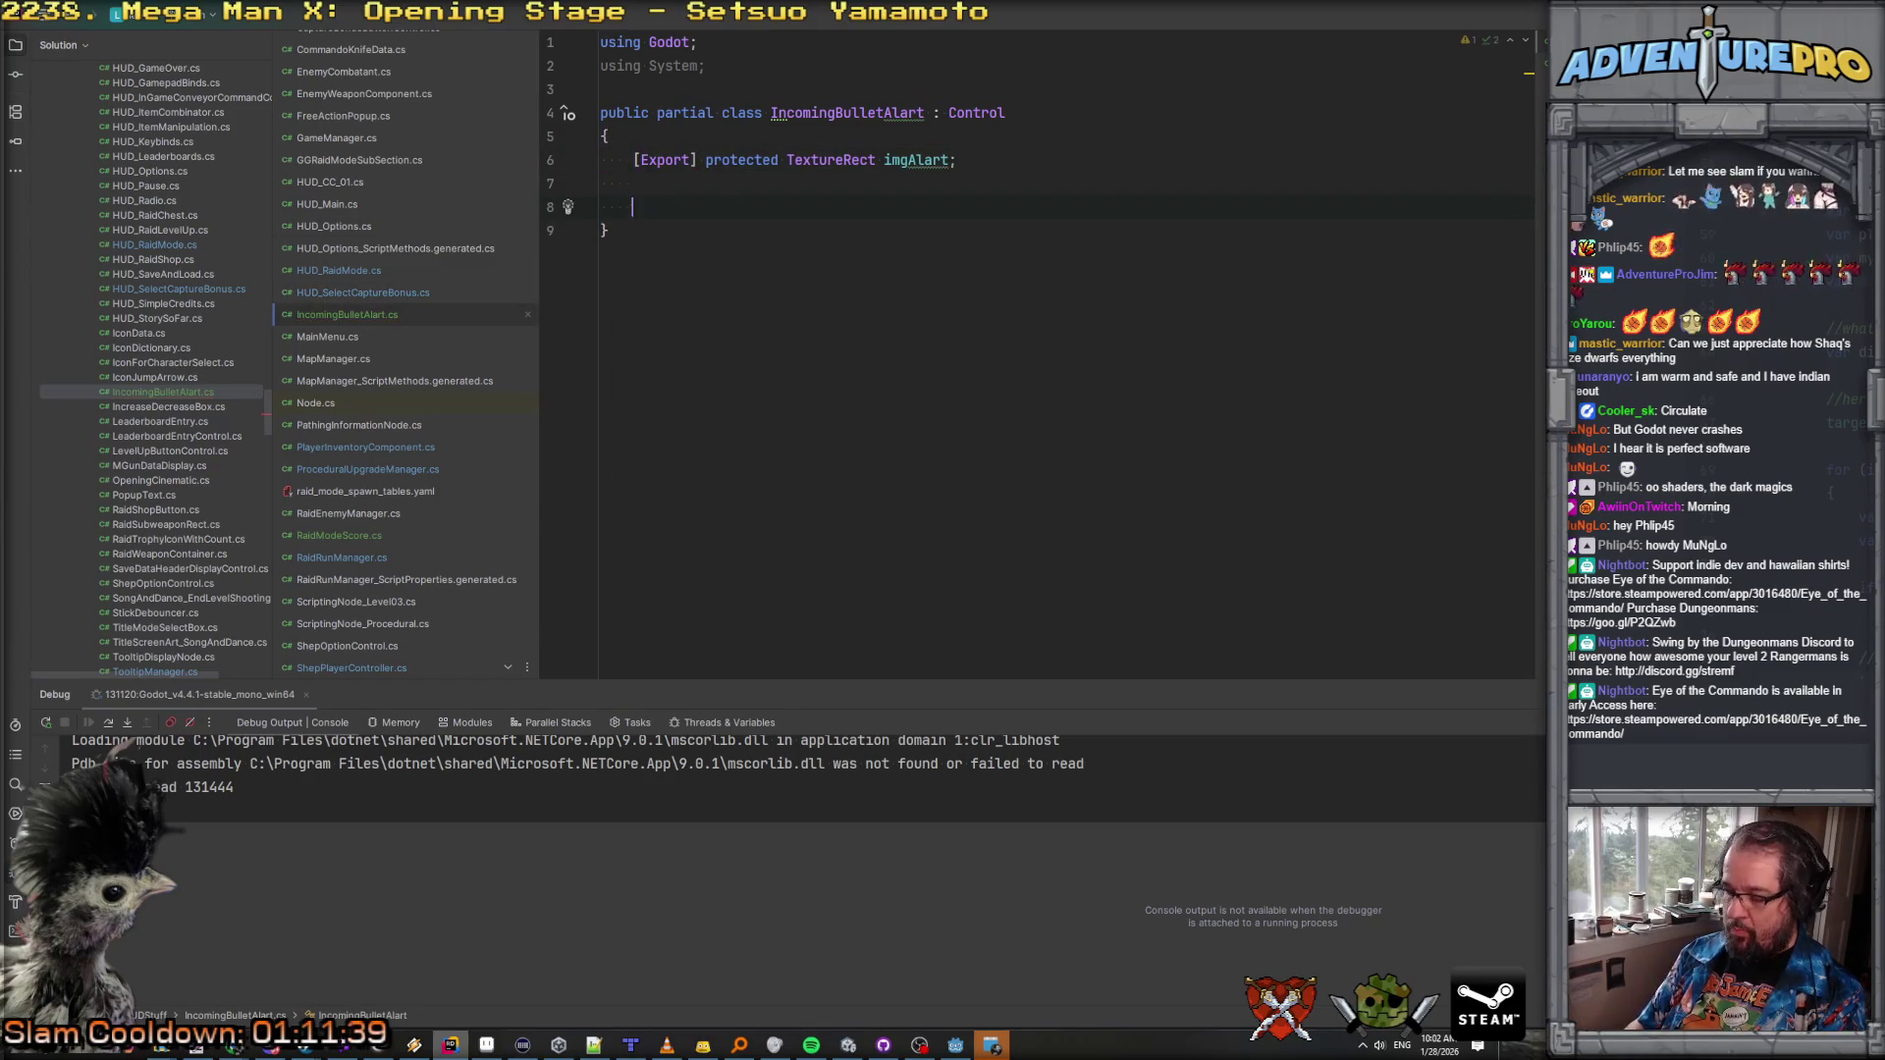
Step: Add void OnMouseOverAlart() and OnMouseExitAlart() methods
type("void OnMouseOver")
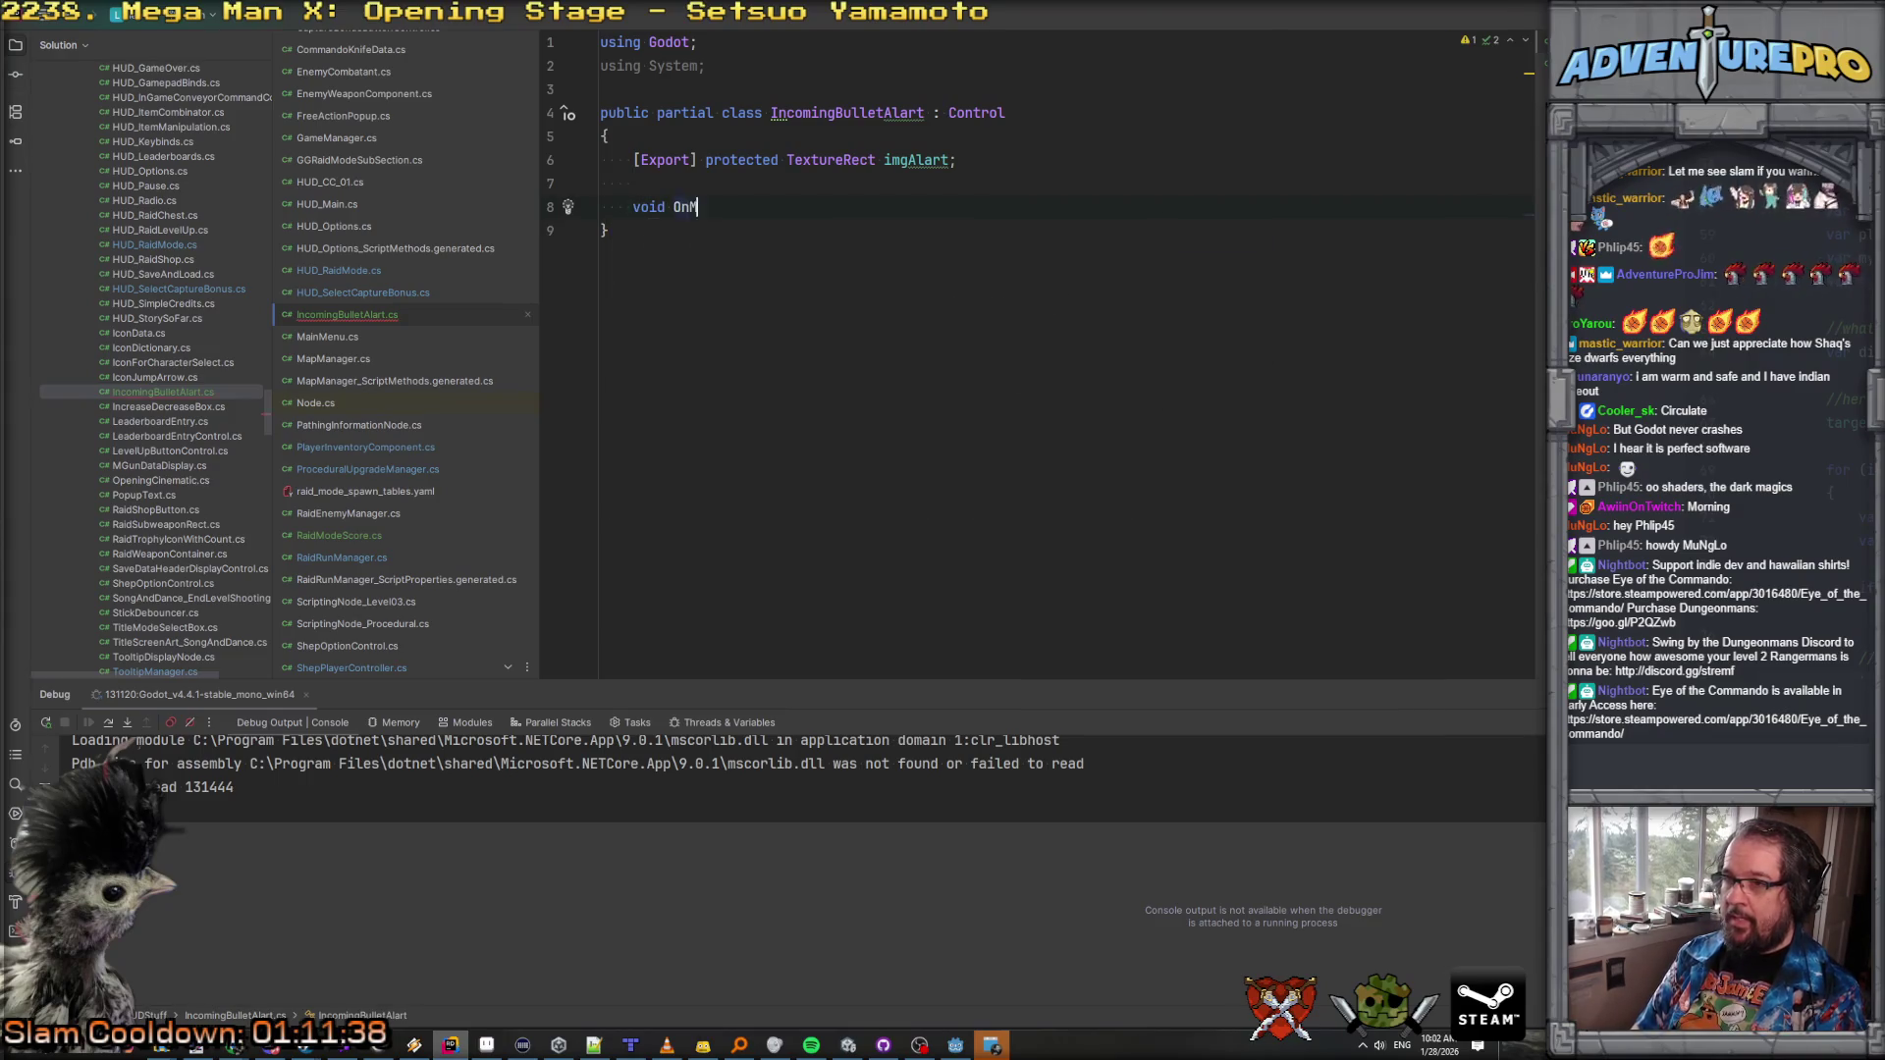
type("Alart()")
key("Return")
type("{")
key("Return")
key("Down")
key("Return")
key("Return")
type("void OnMosueE")
key("BackSpace")
key("BackSpace")
key("BackSpace")
type("useExi")
key("Tab")
Step: Call TooltipManager.OnHoverBegin() inside OnMouseOverAlart
left_click(673, 268)
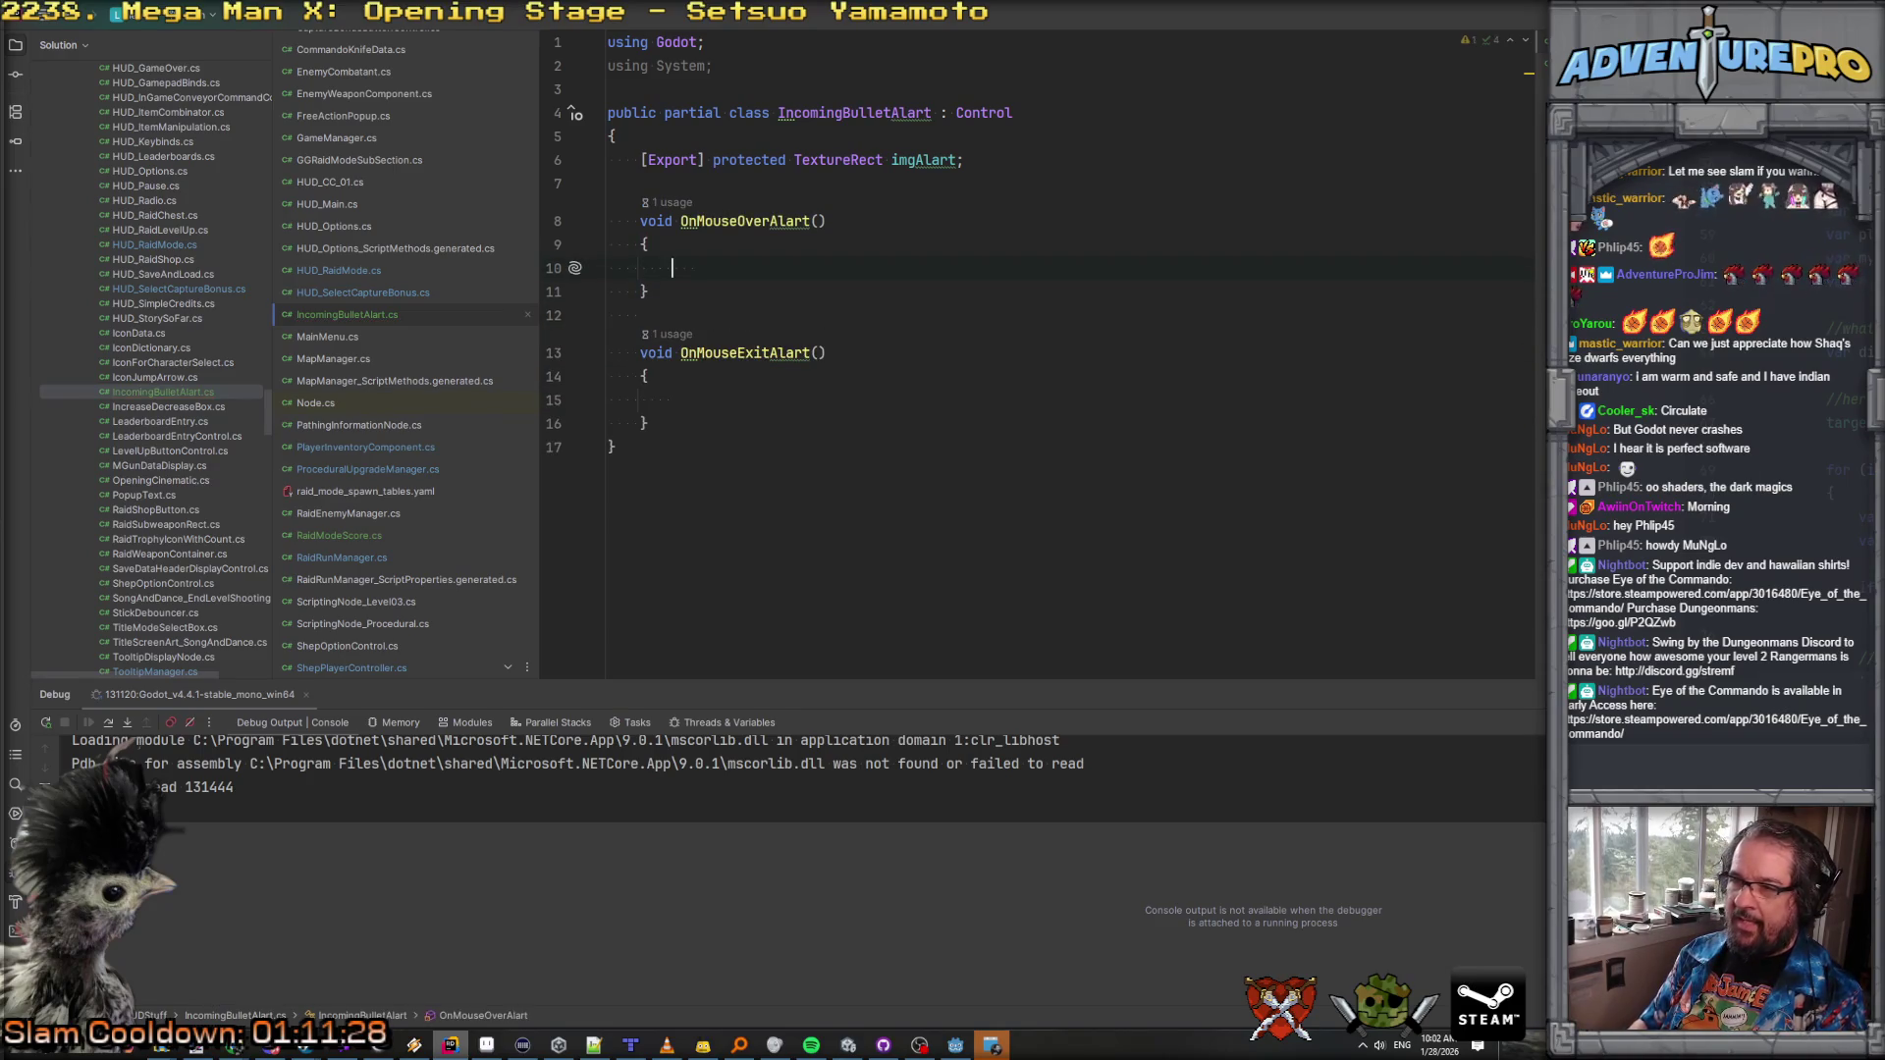
type("tool")
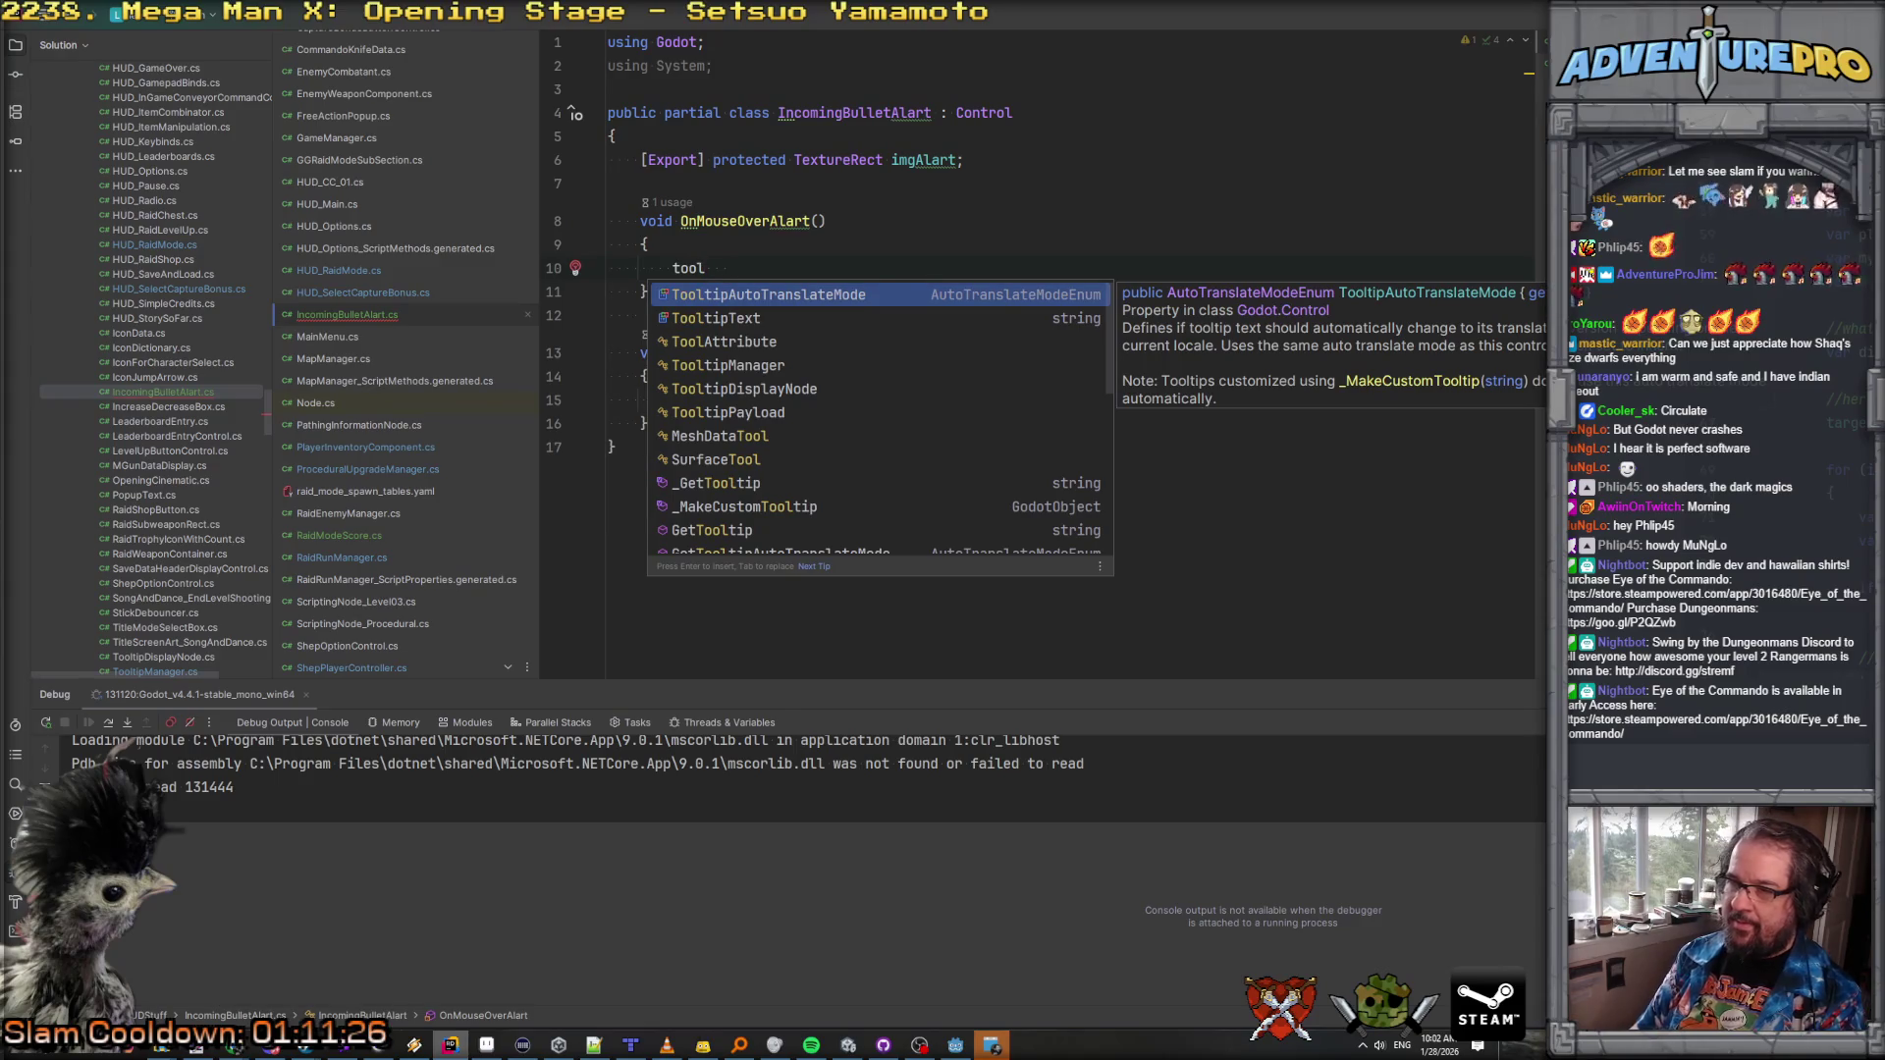
type("tipm")
key("Return")
type(".ho")
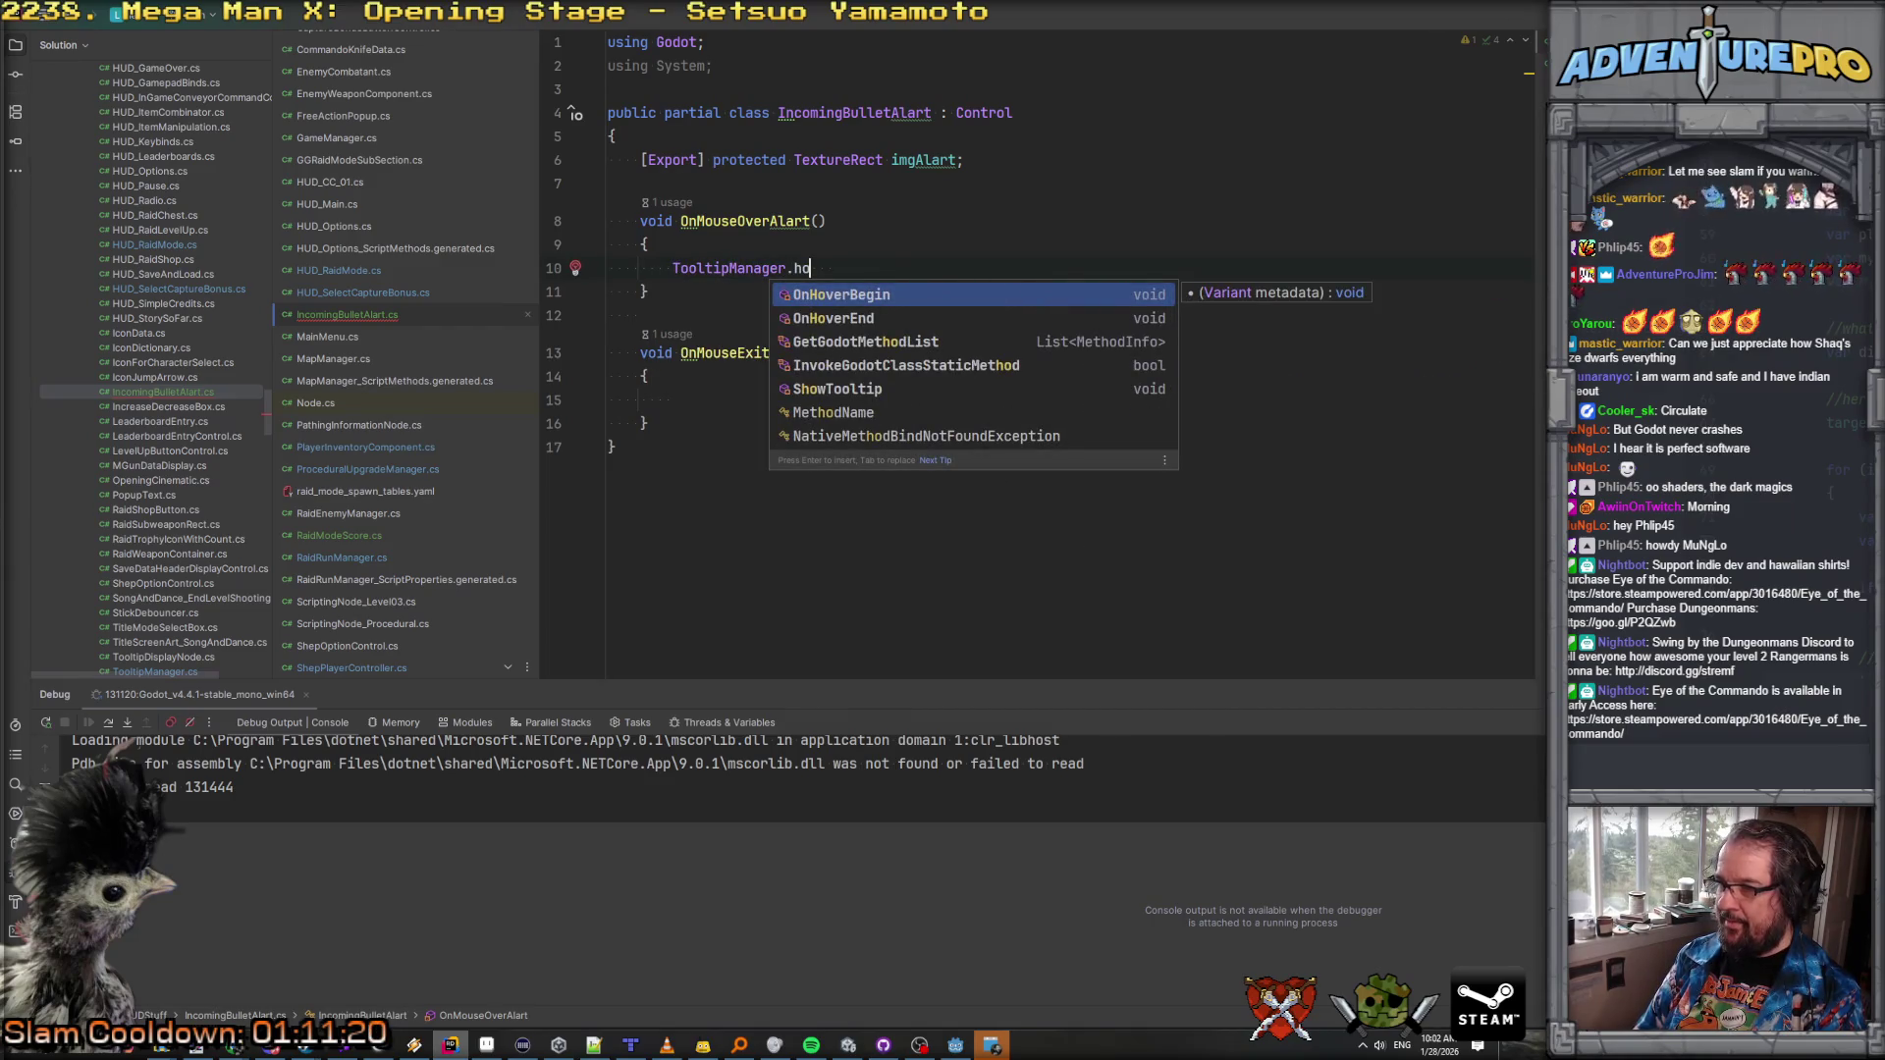
key("Return")
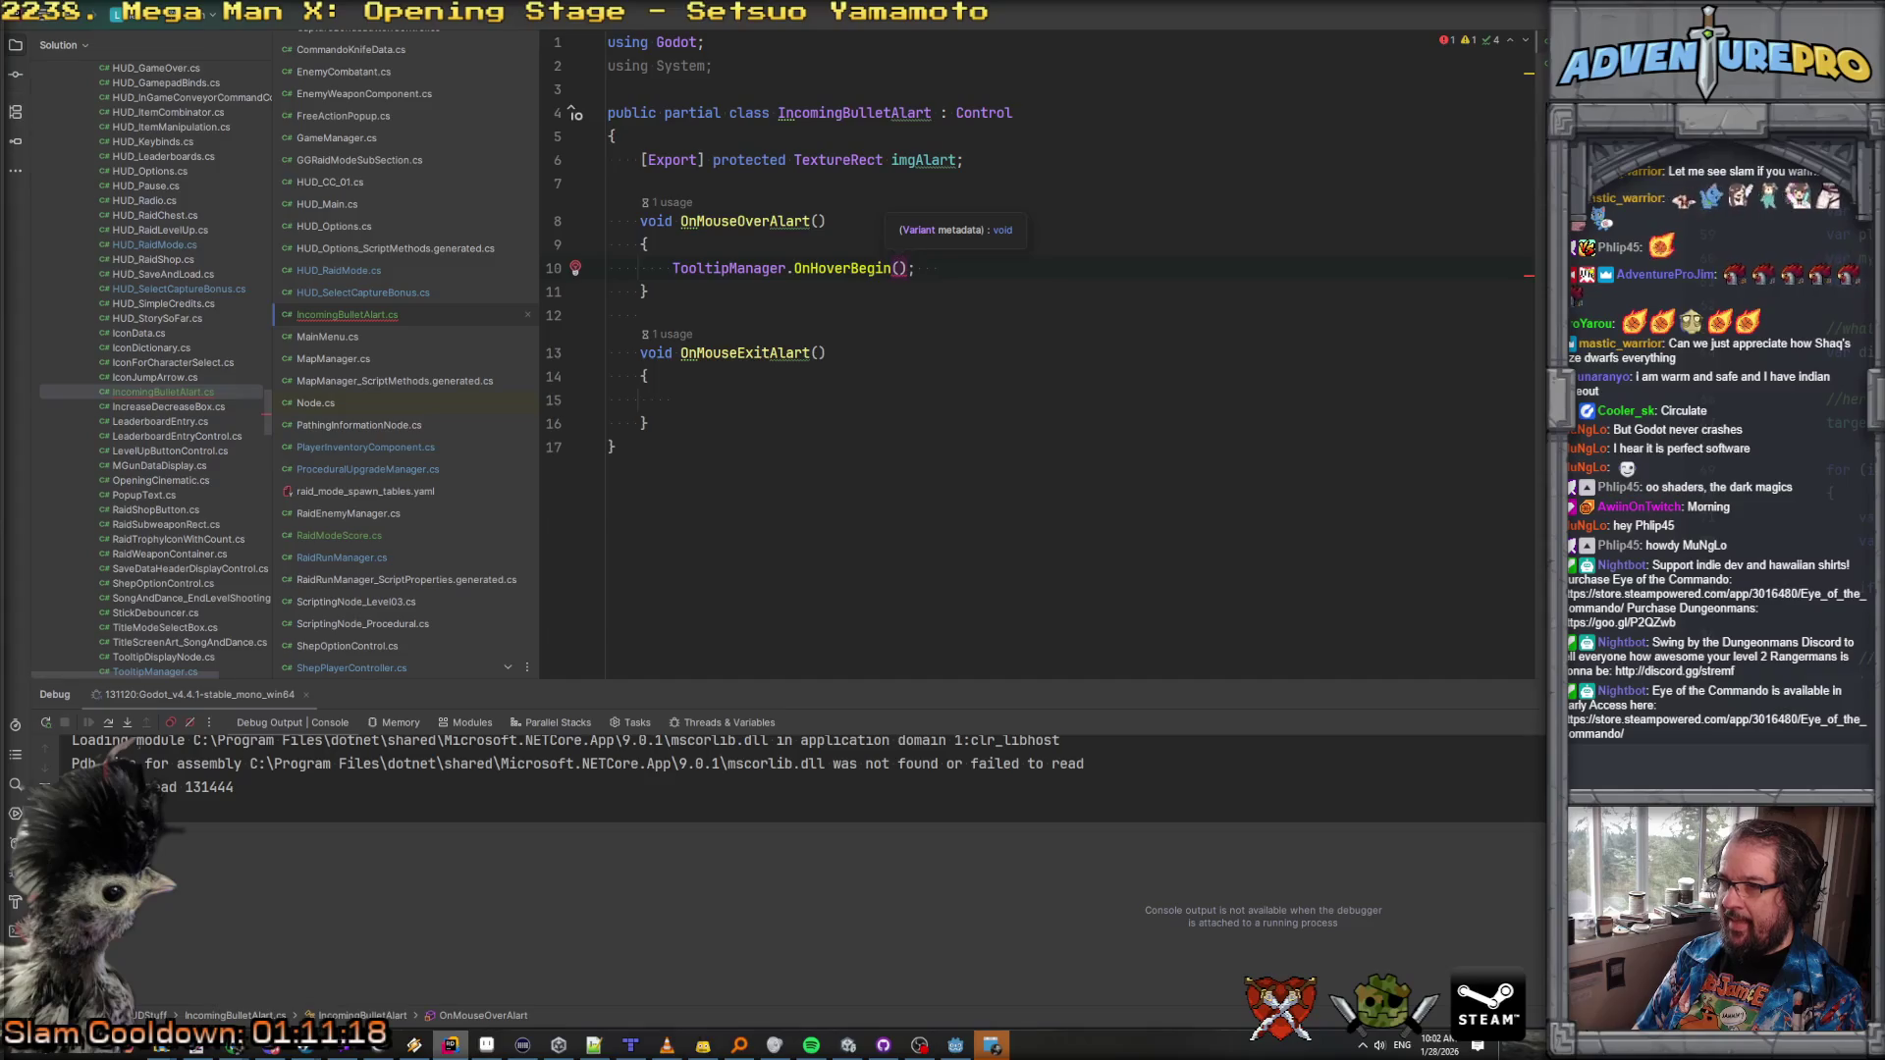
key("Left")
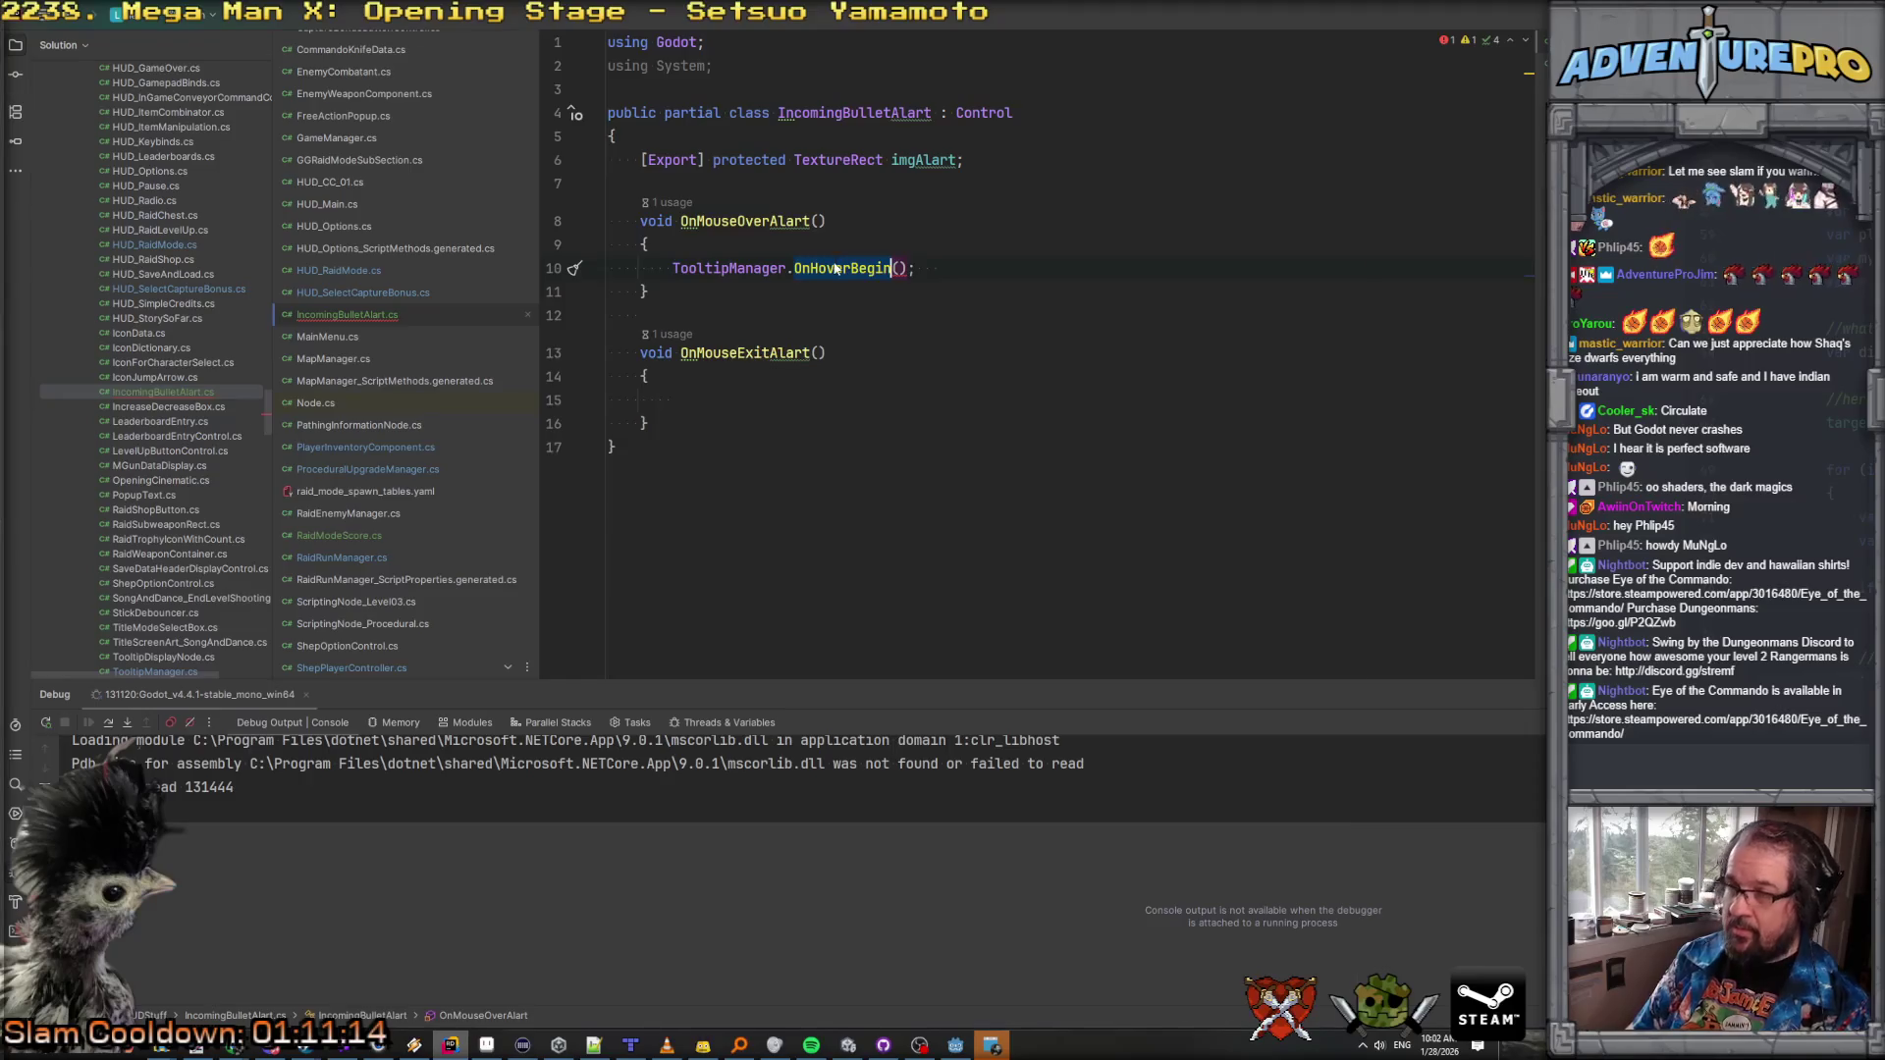
Step: Review existing OnHoverBegin usages and its TooltipManager definition with Find in Files
key("ctrl+shift+f")
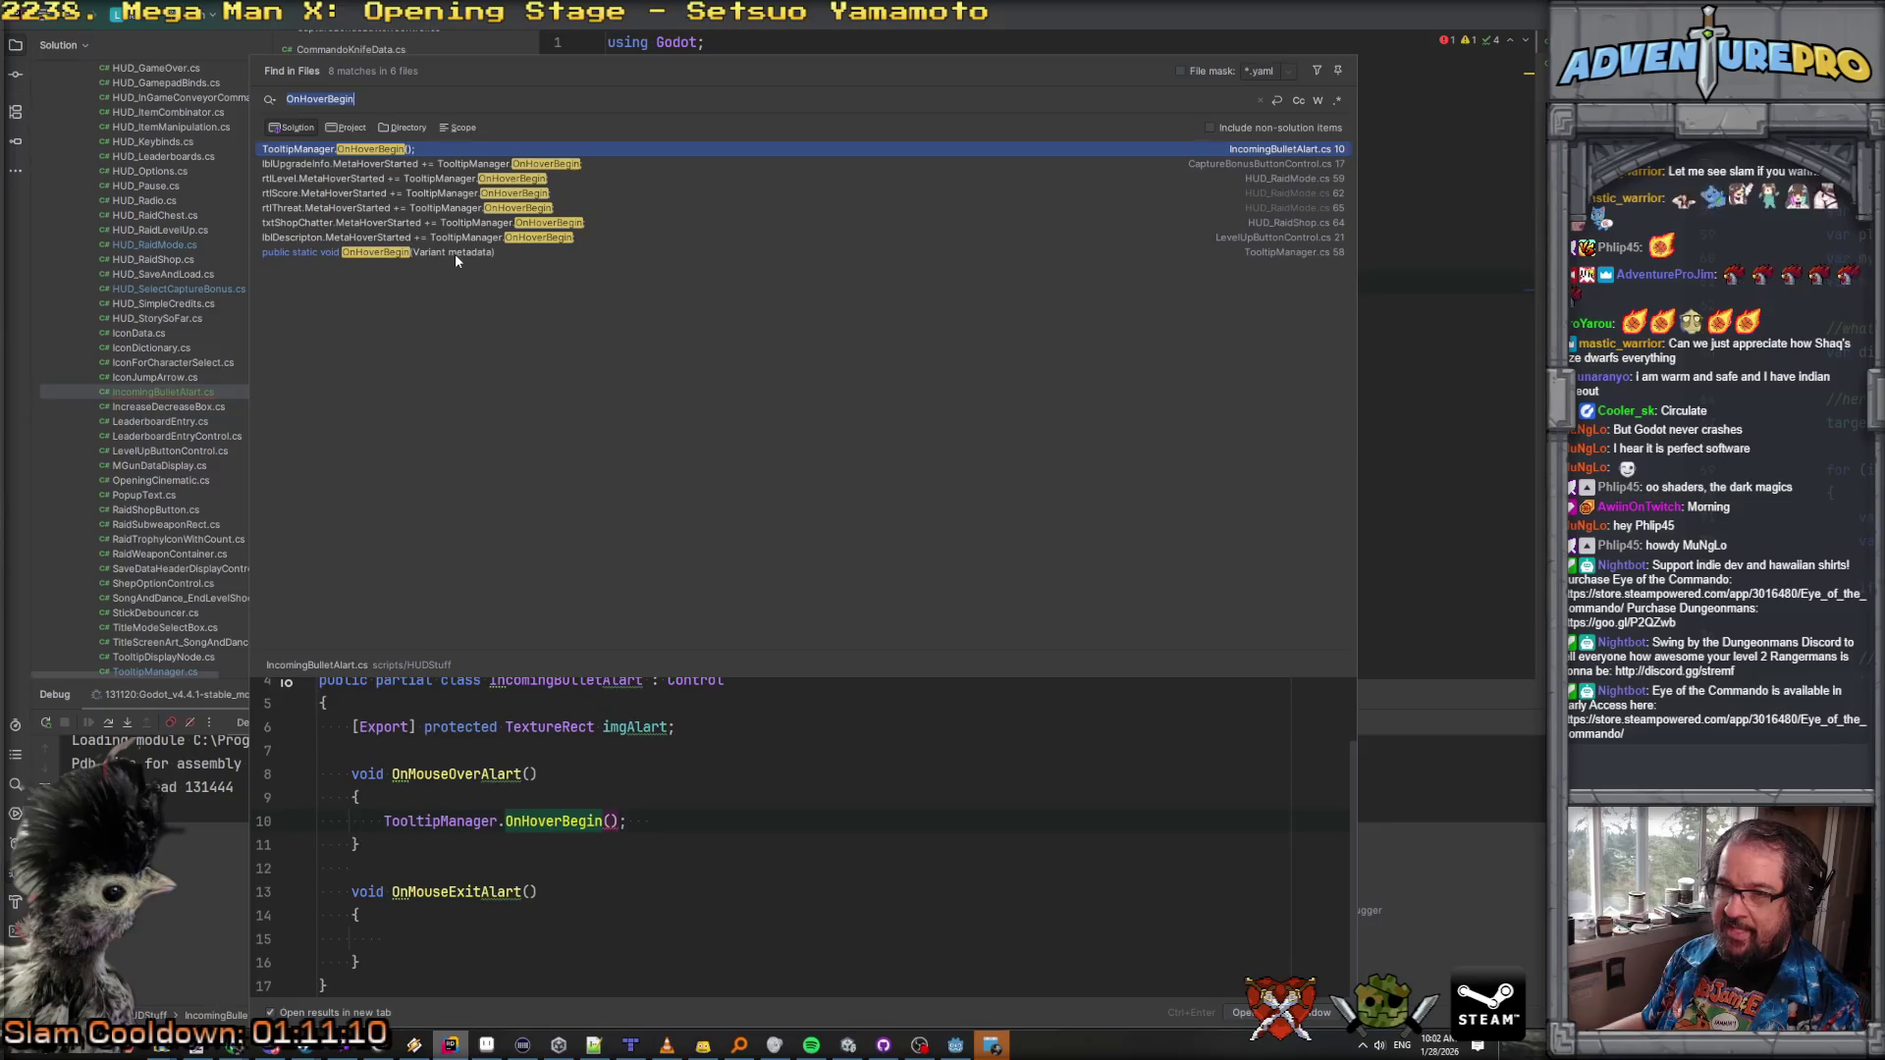
left_click(526, 240)
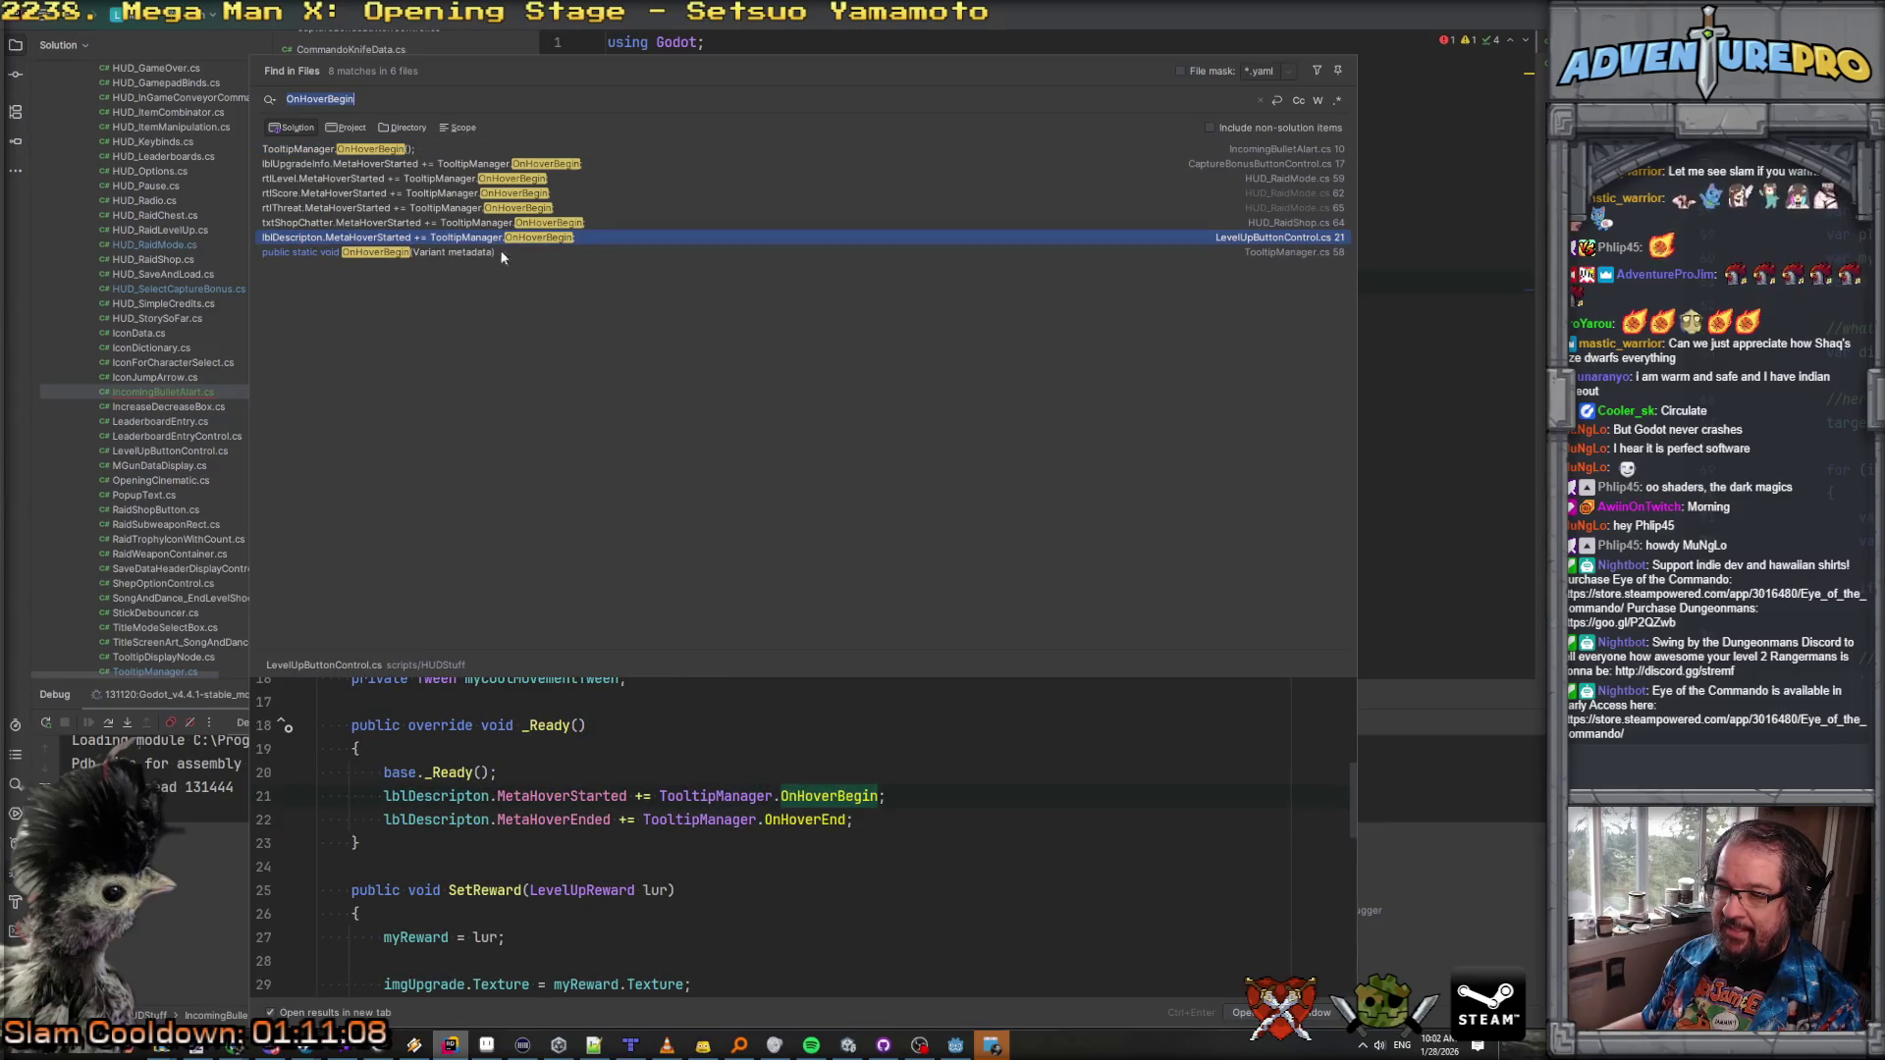
left_click(591, 252)
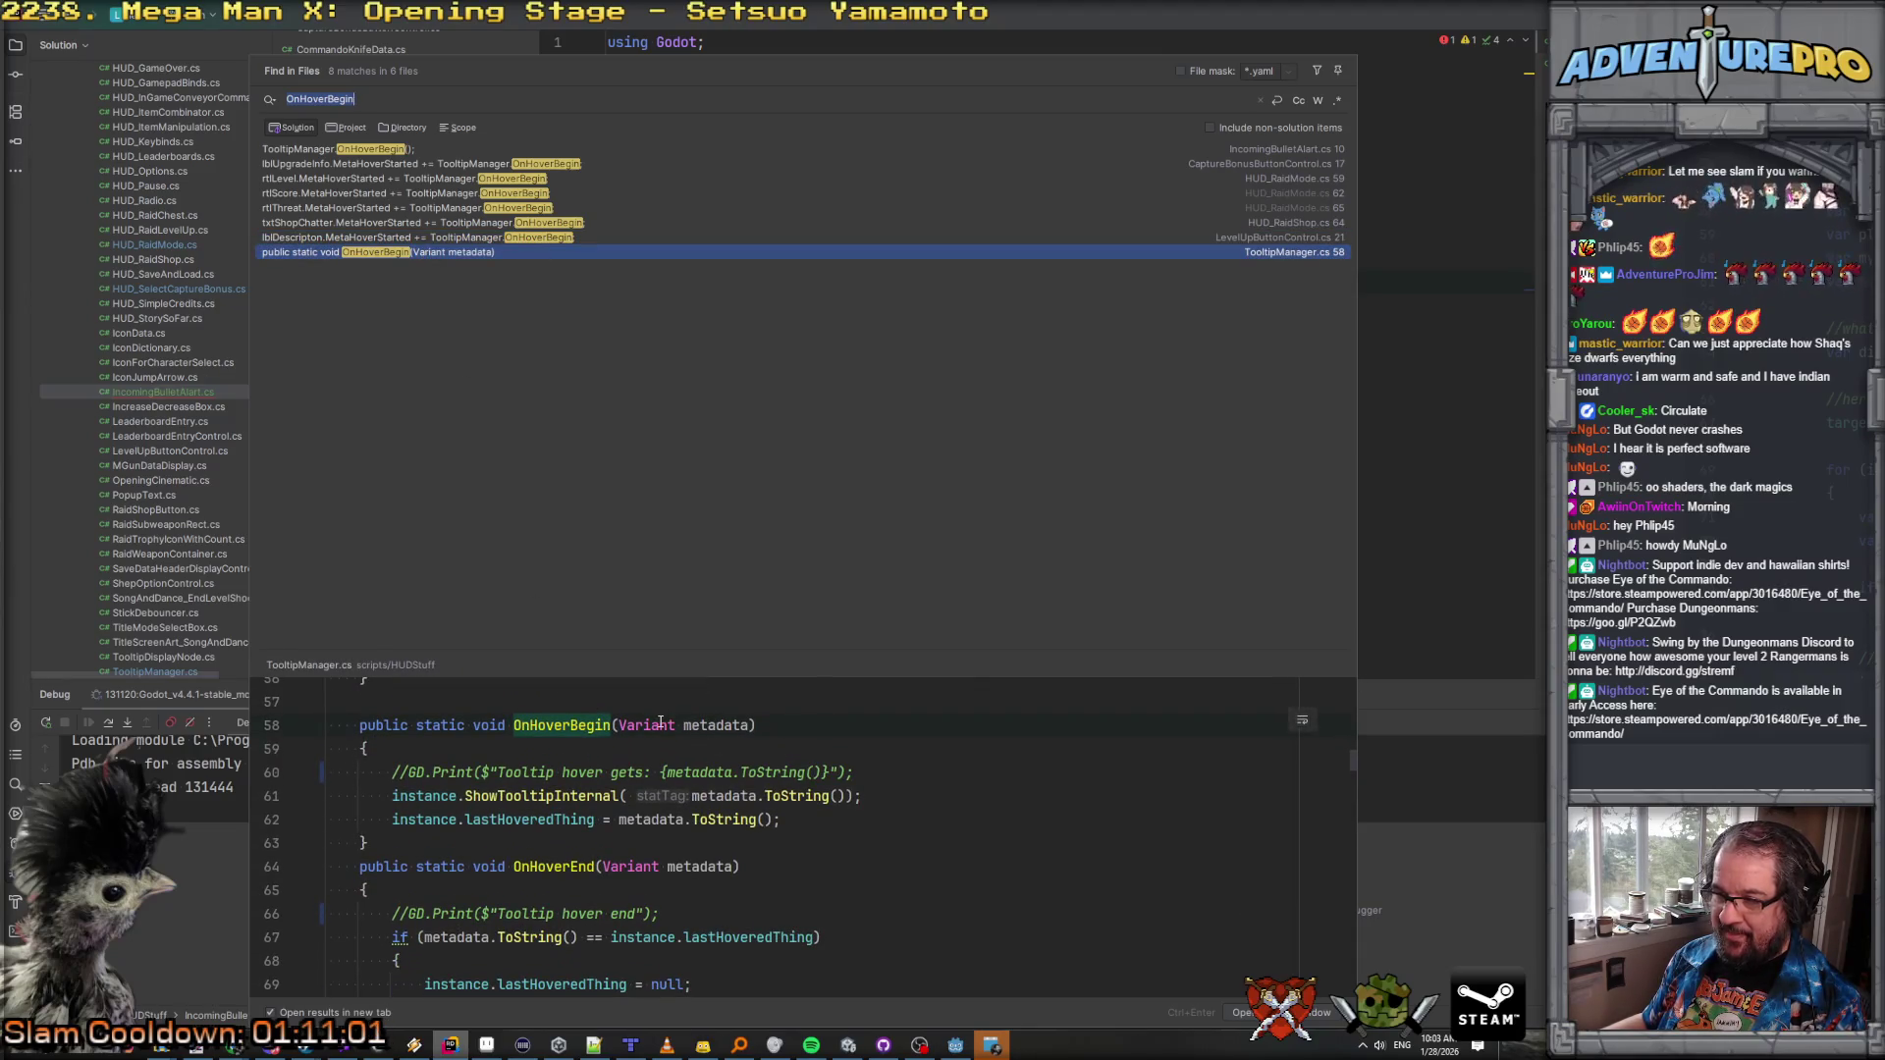
key("Escape")
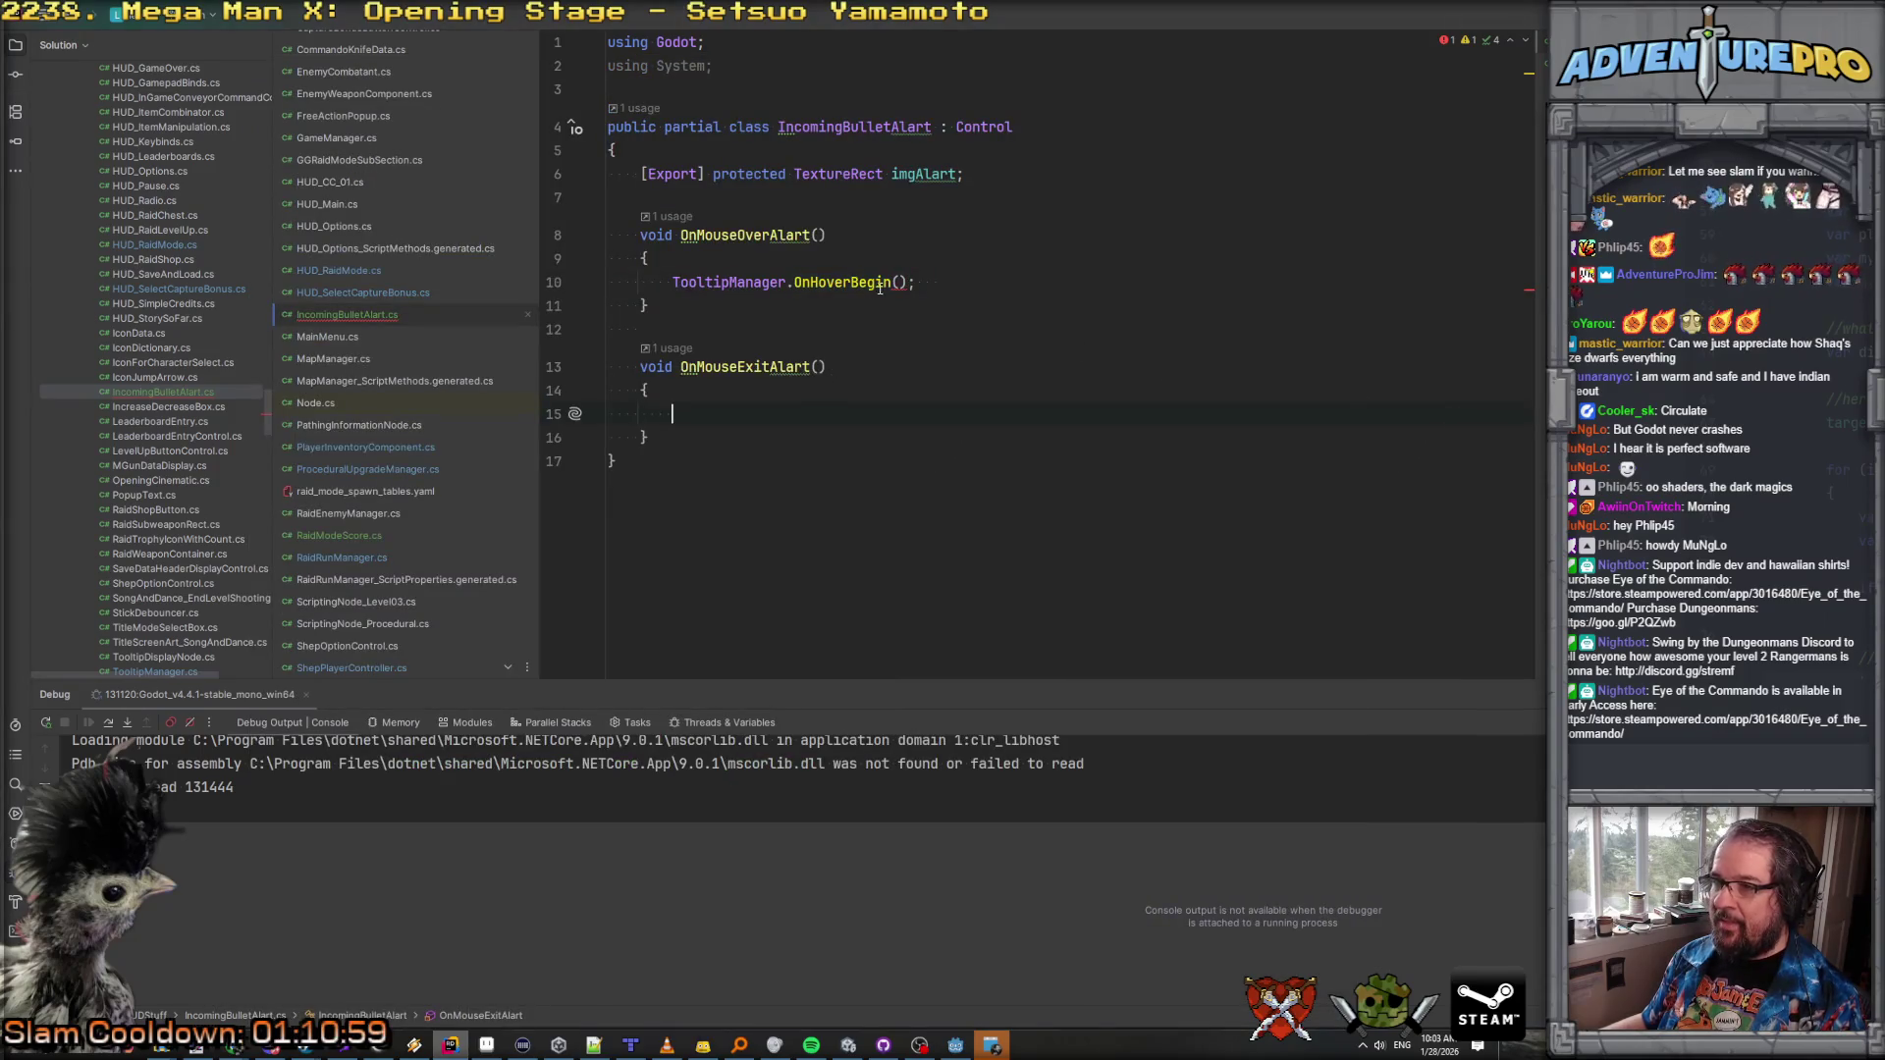
Step: Type an INCOMING_BULLET argument into the OnHoverBegin call
left_click(900, 282)
type("s")
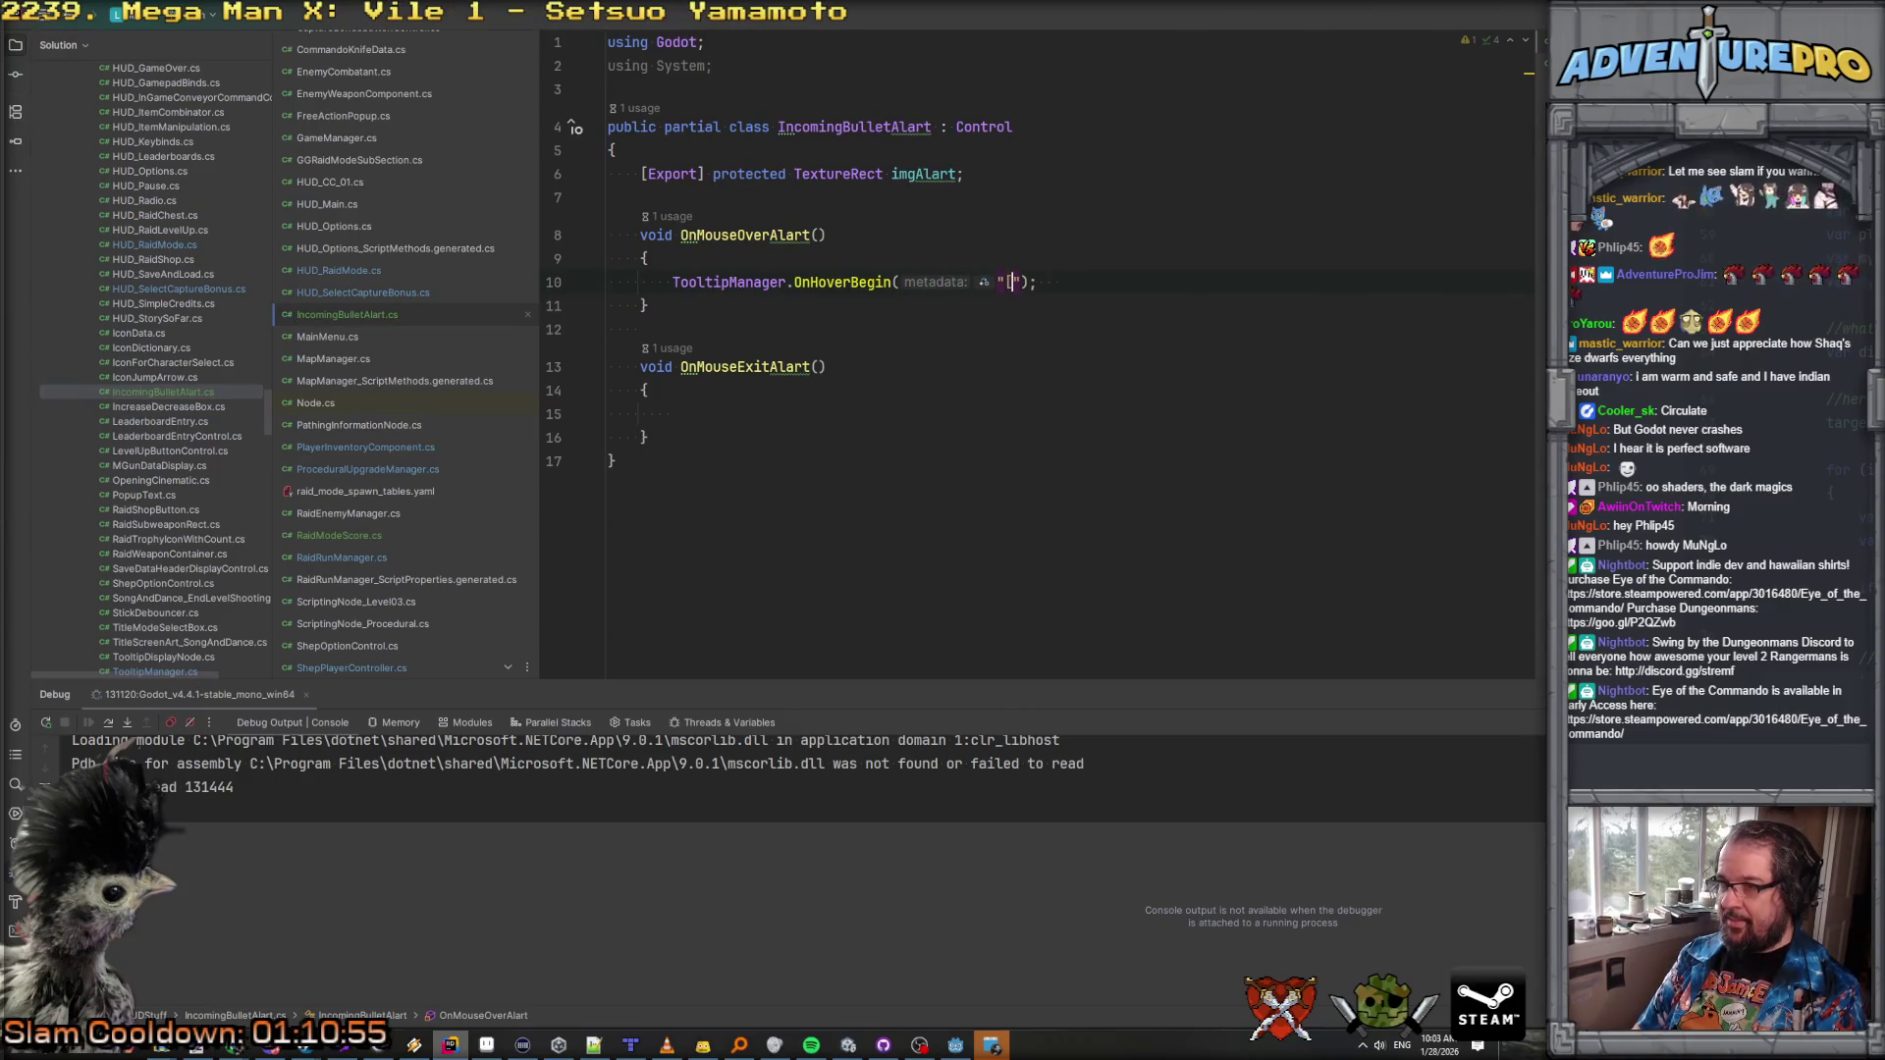
type("tat=")
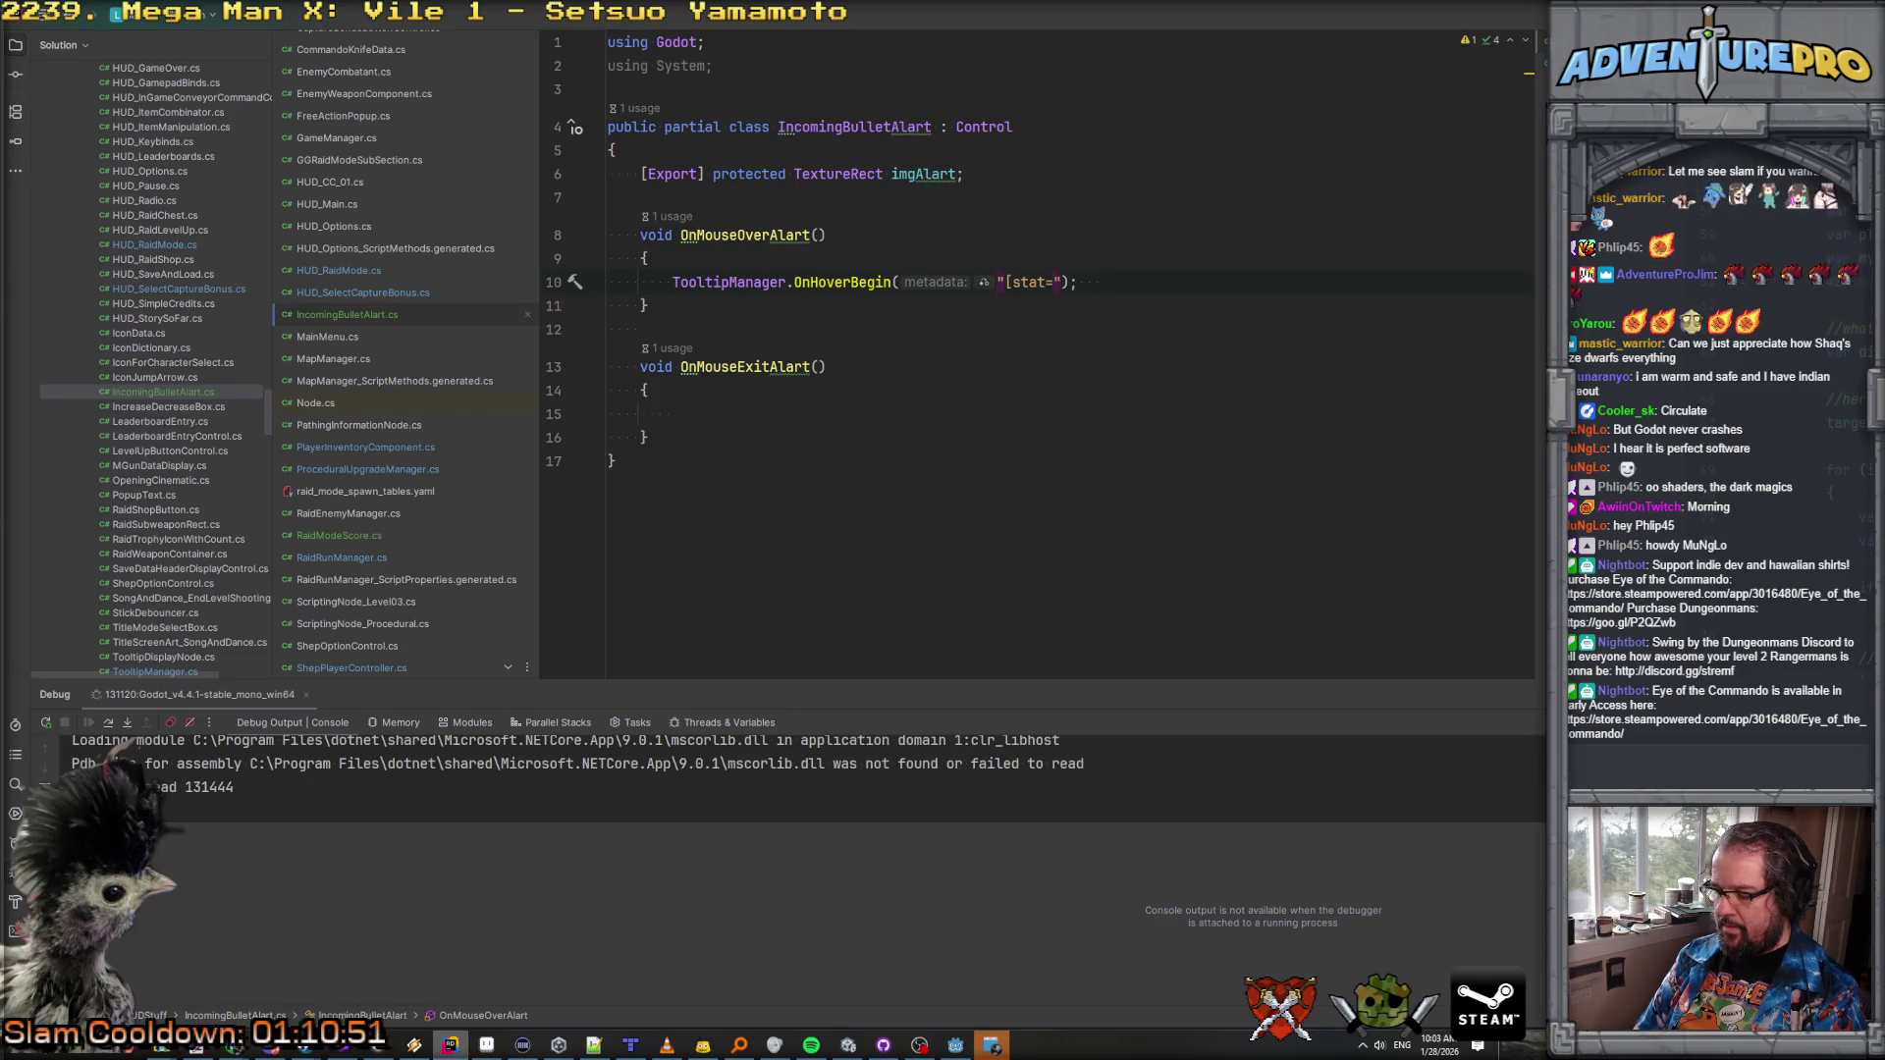
key("BackSpace")
key("BackSpace")
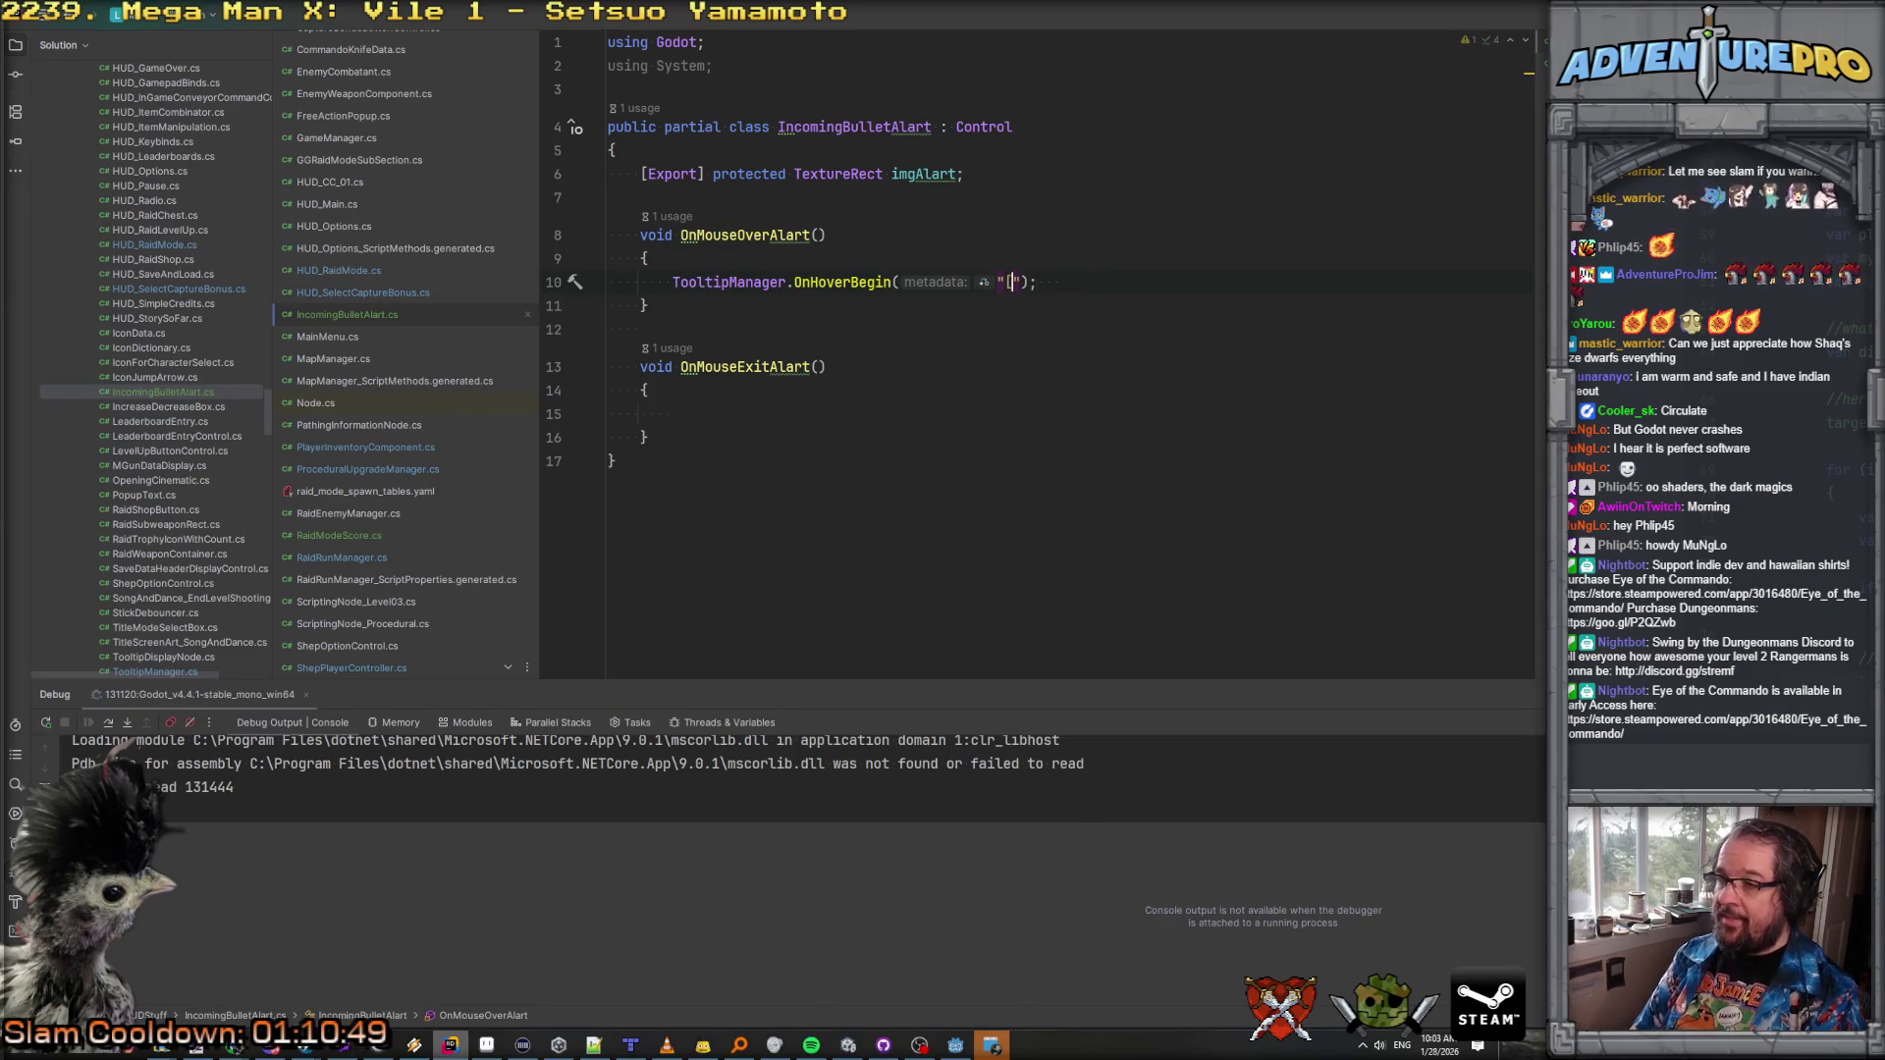
type("url")
type("=IN")
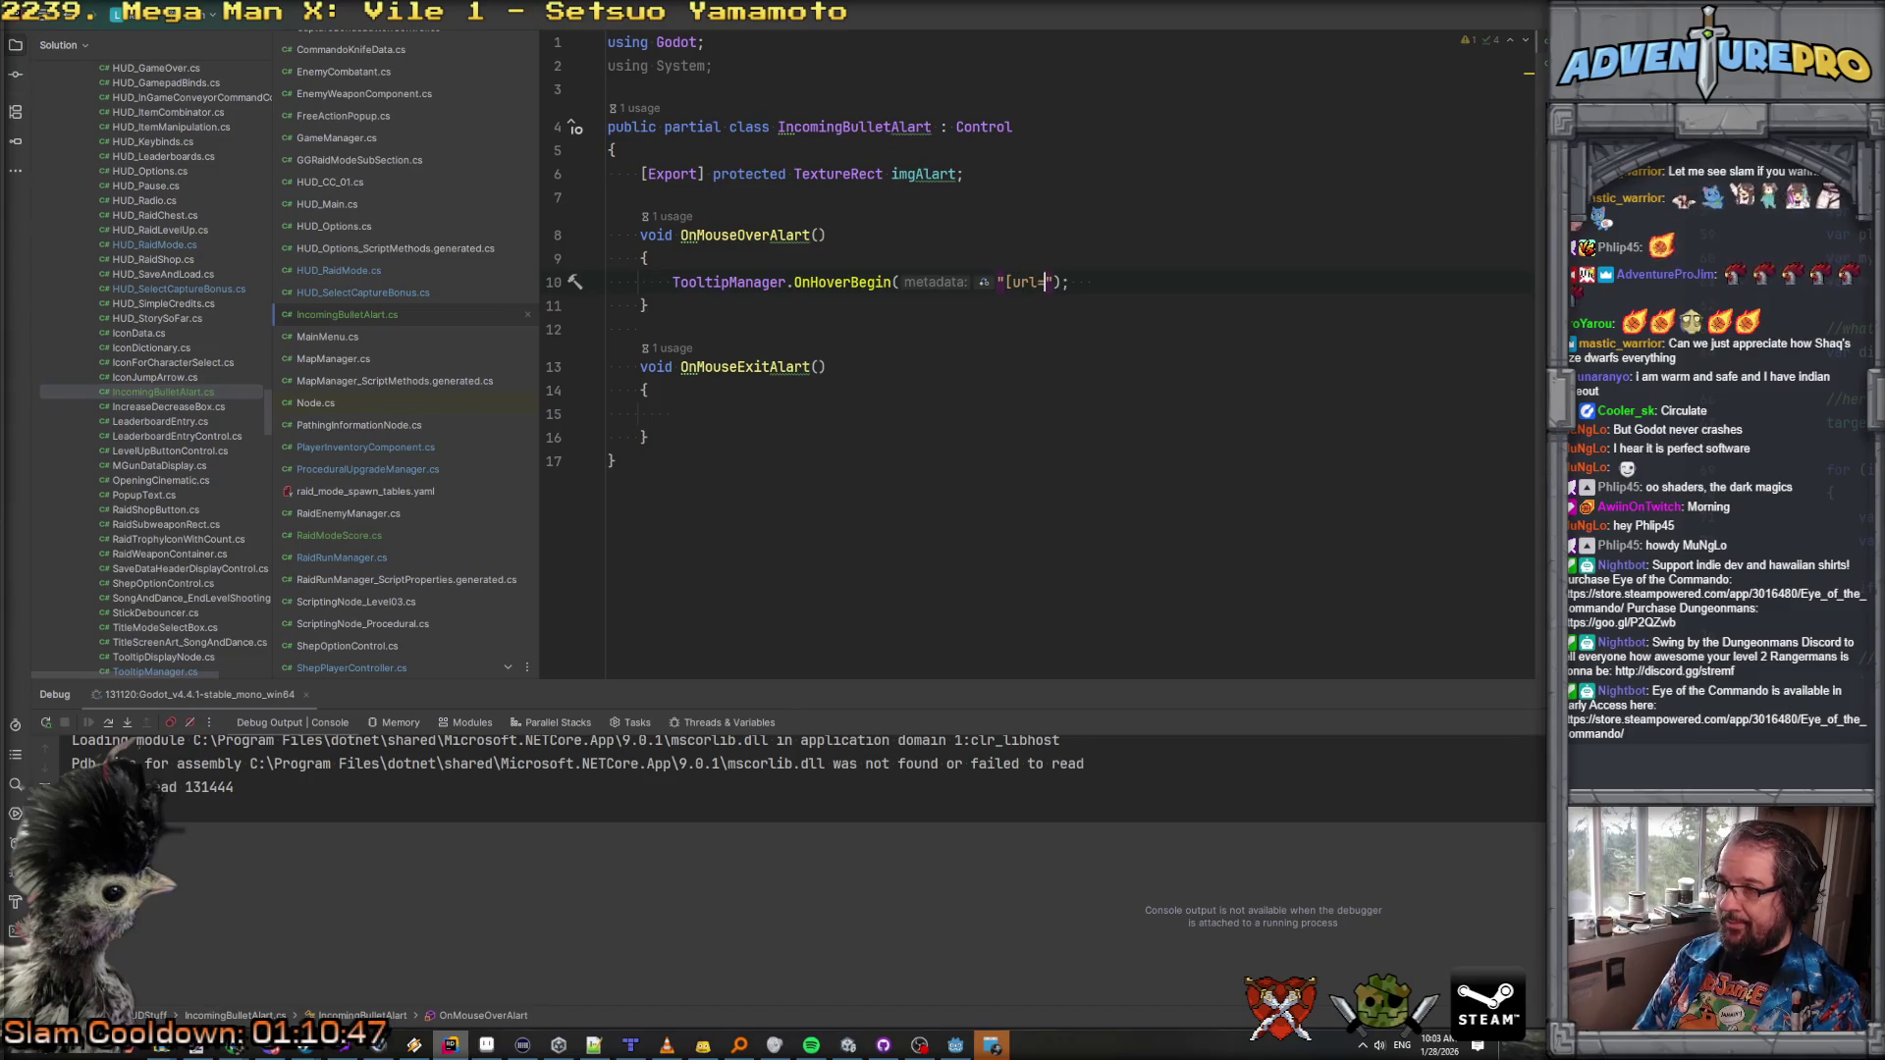
type("COMING_BU")
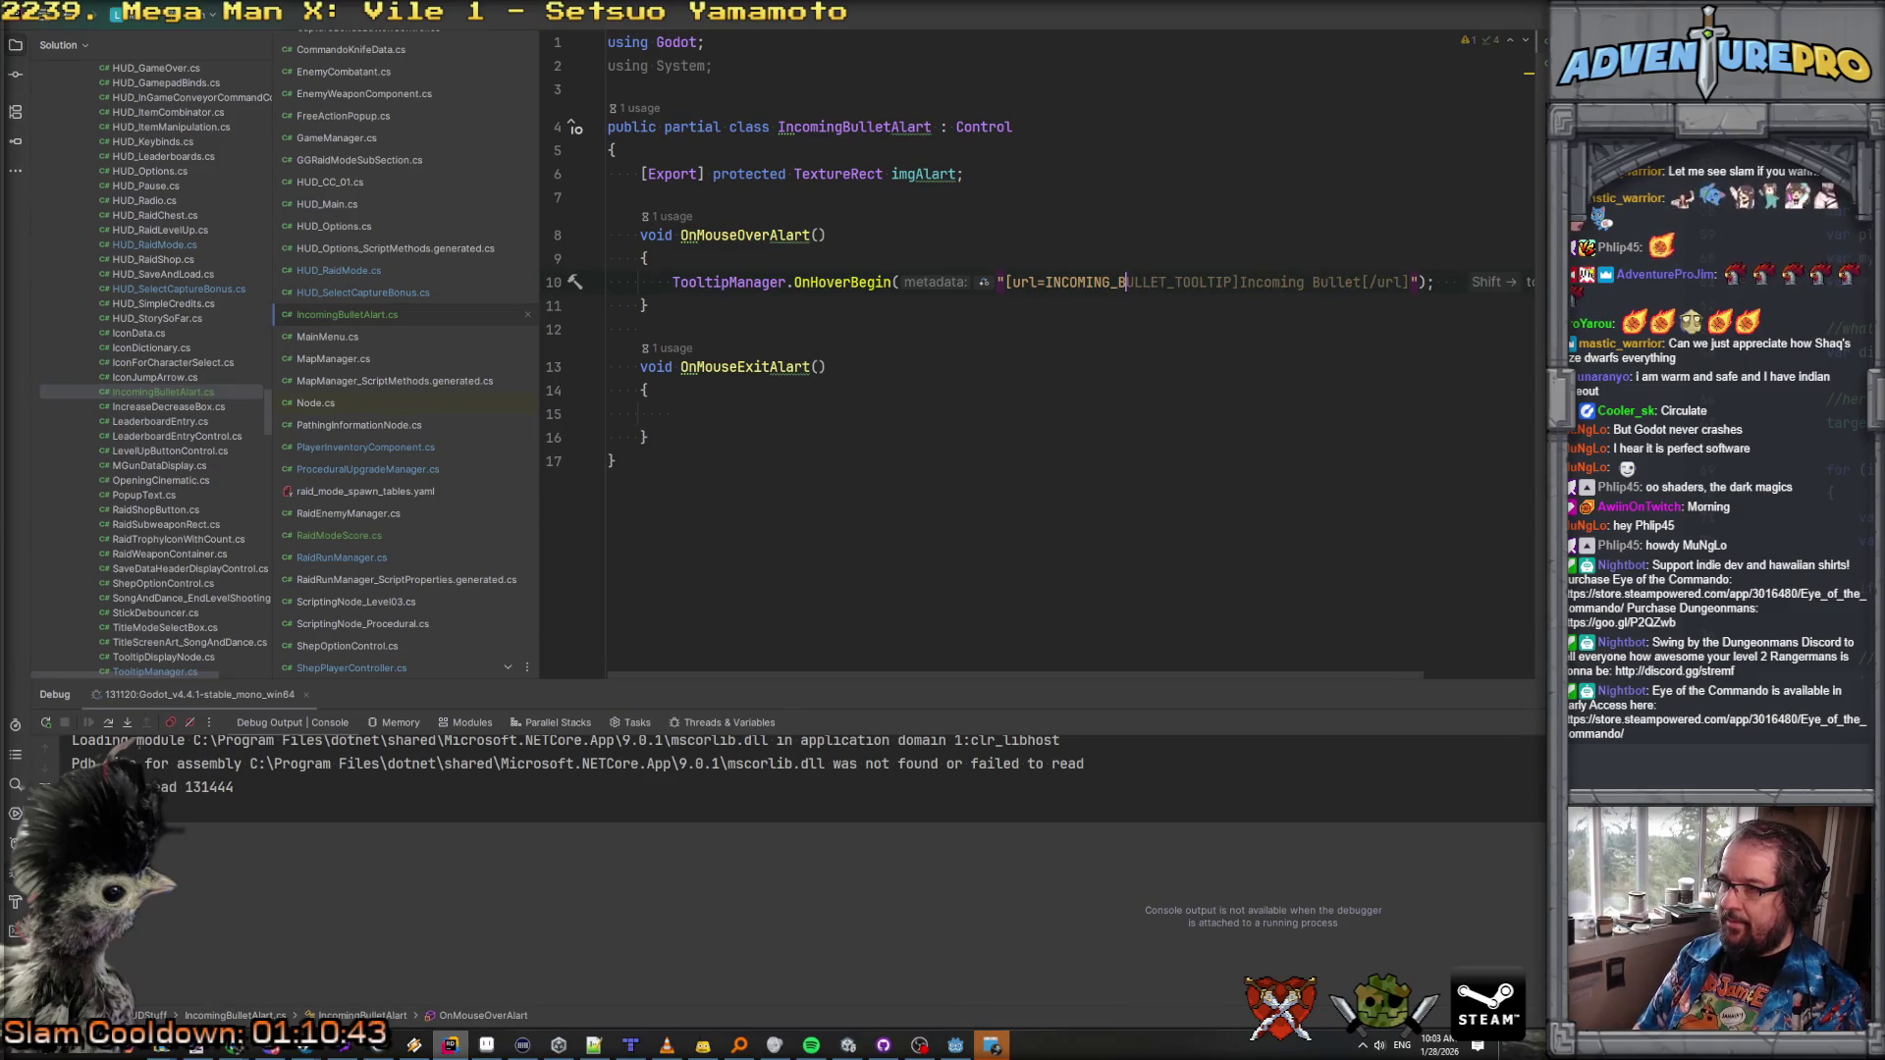
type("LLET")
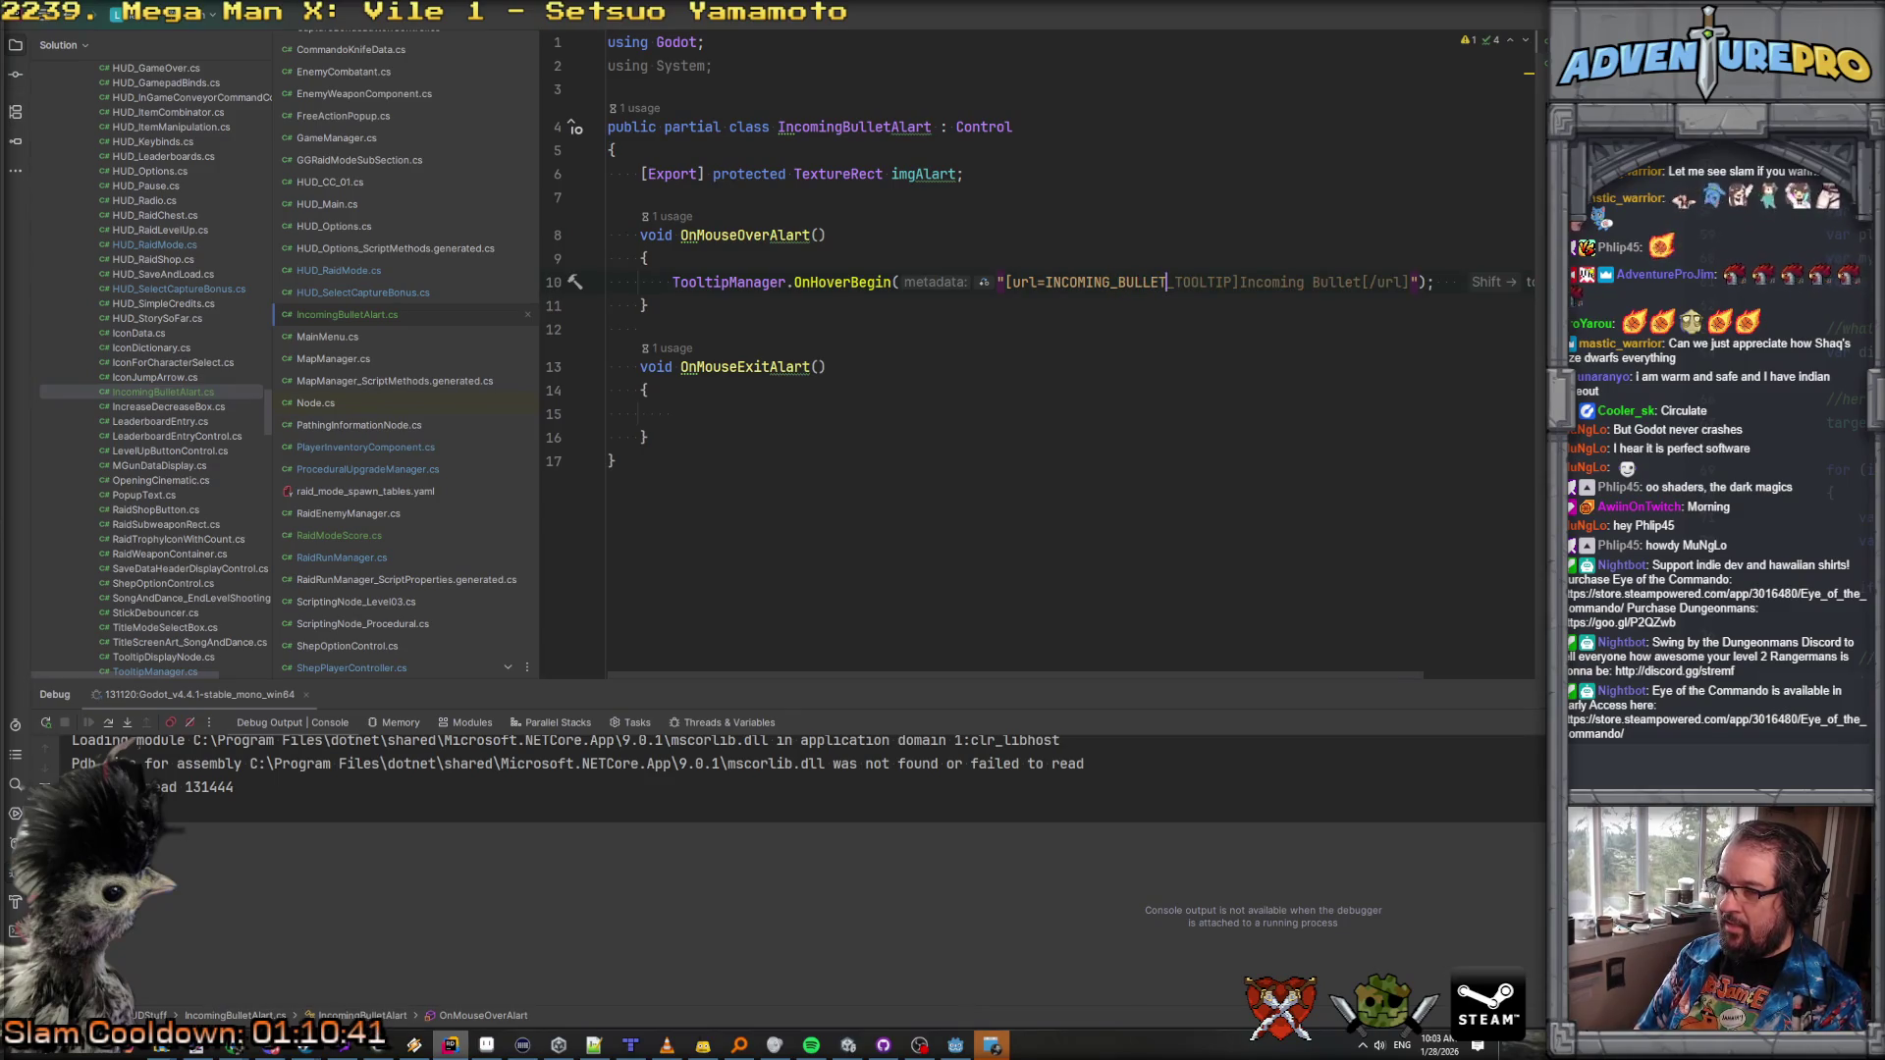
type("]")
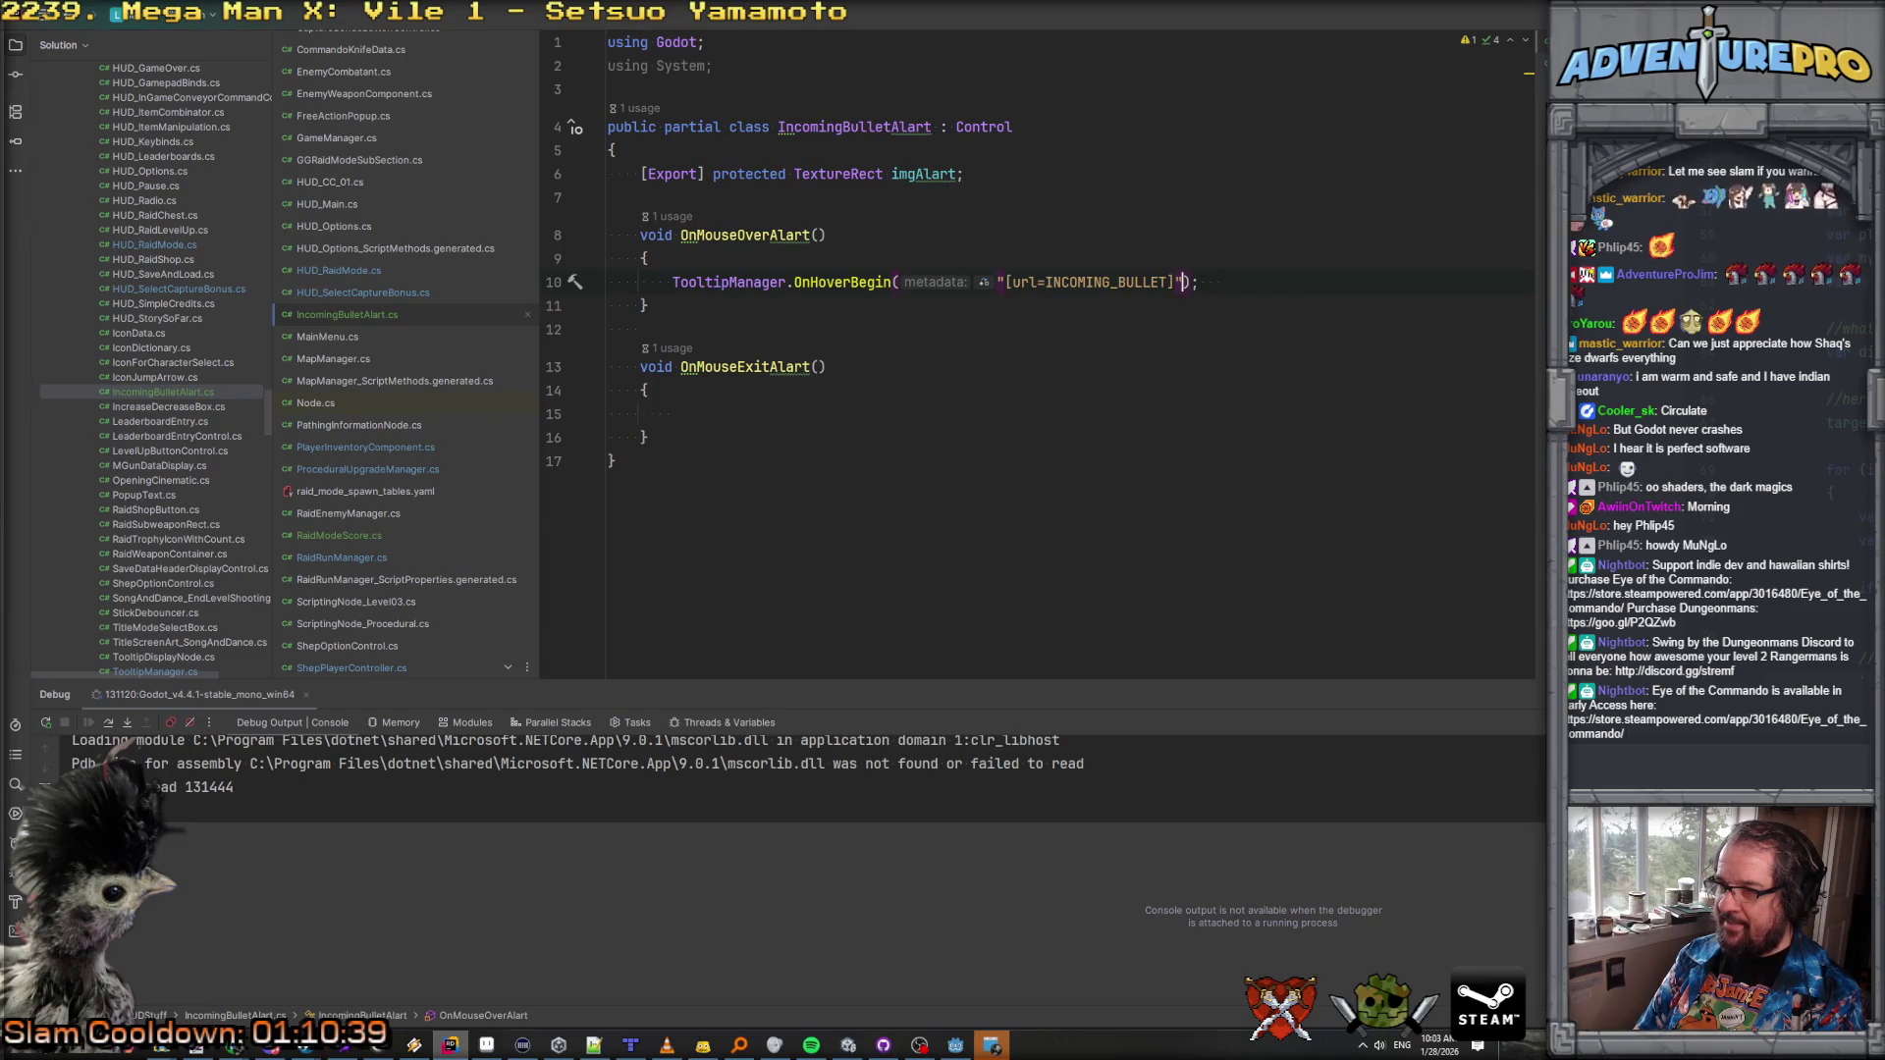
key("alt+Tab")
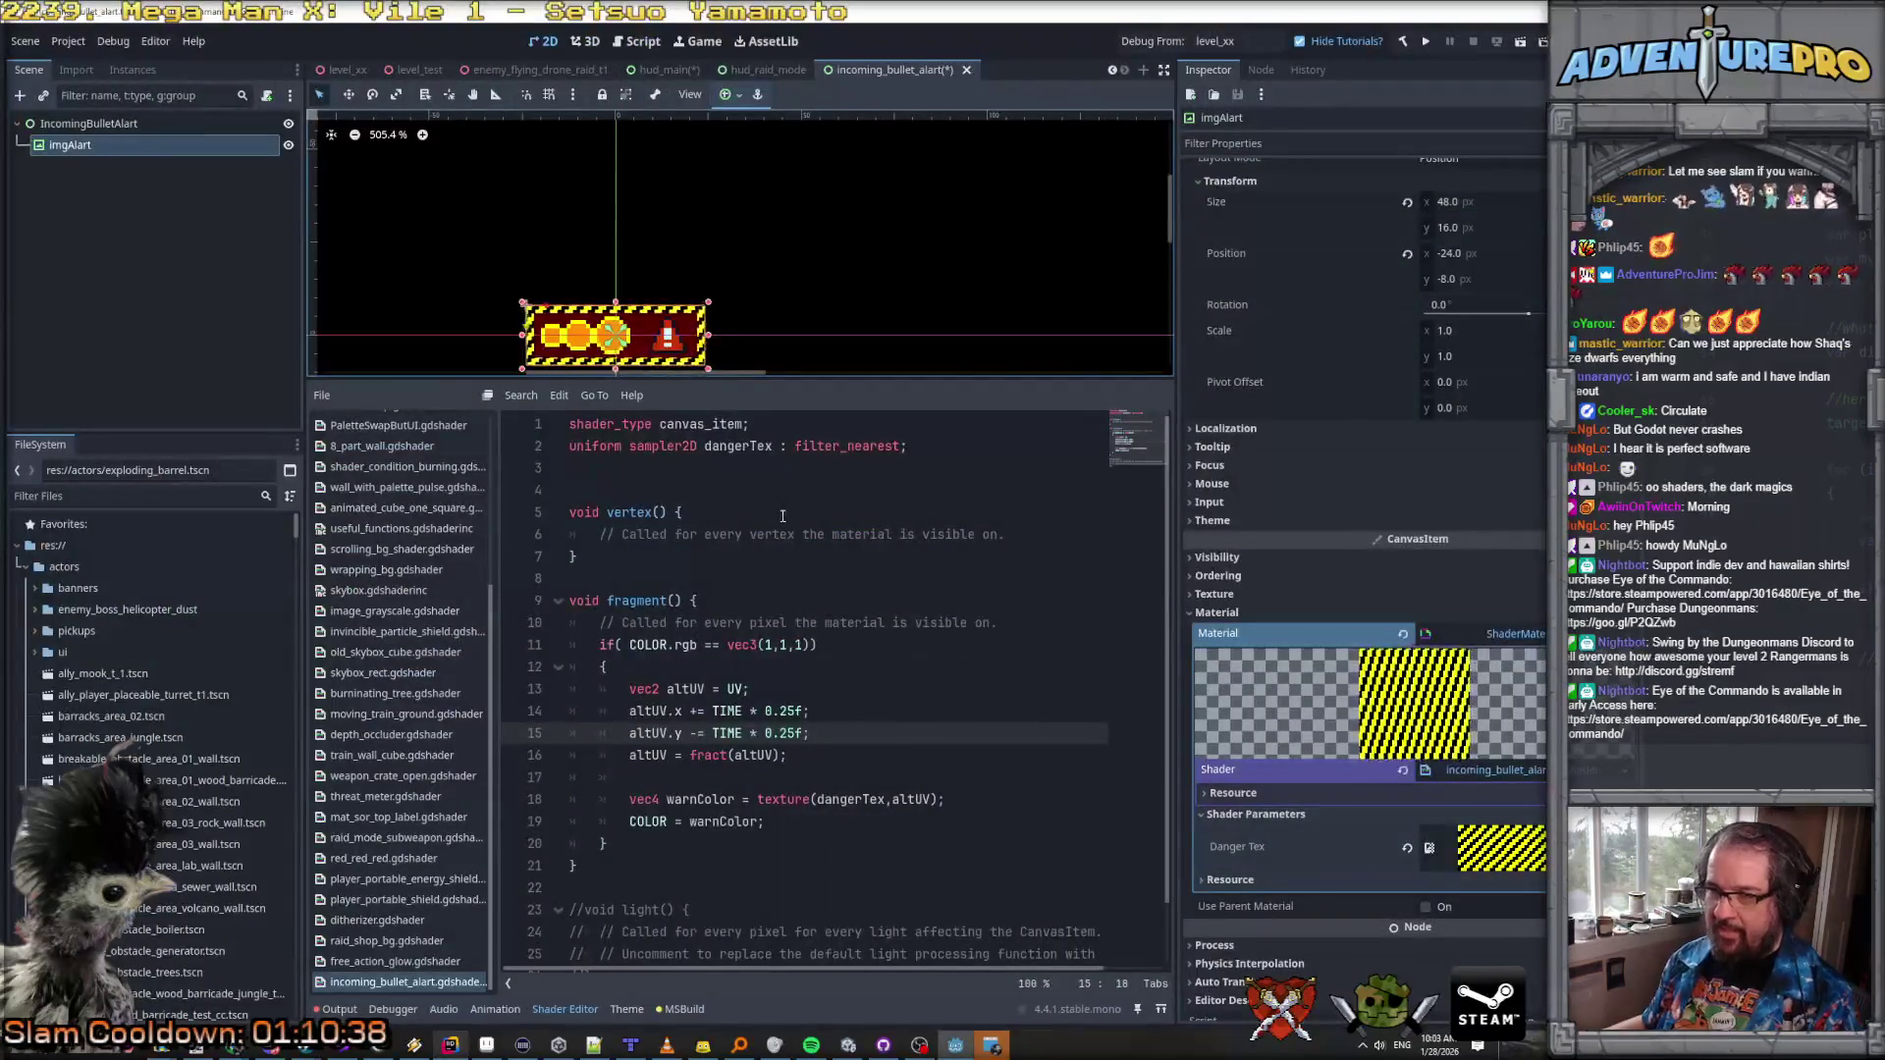
left_click(850, 292)
double_click(850, 291)
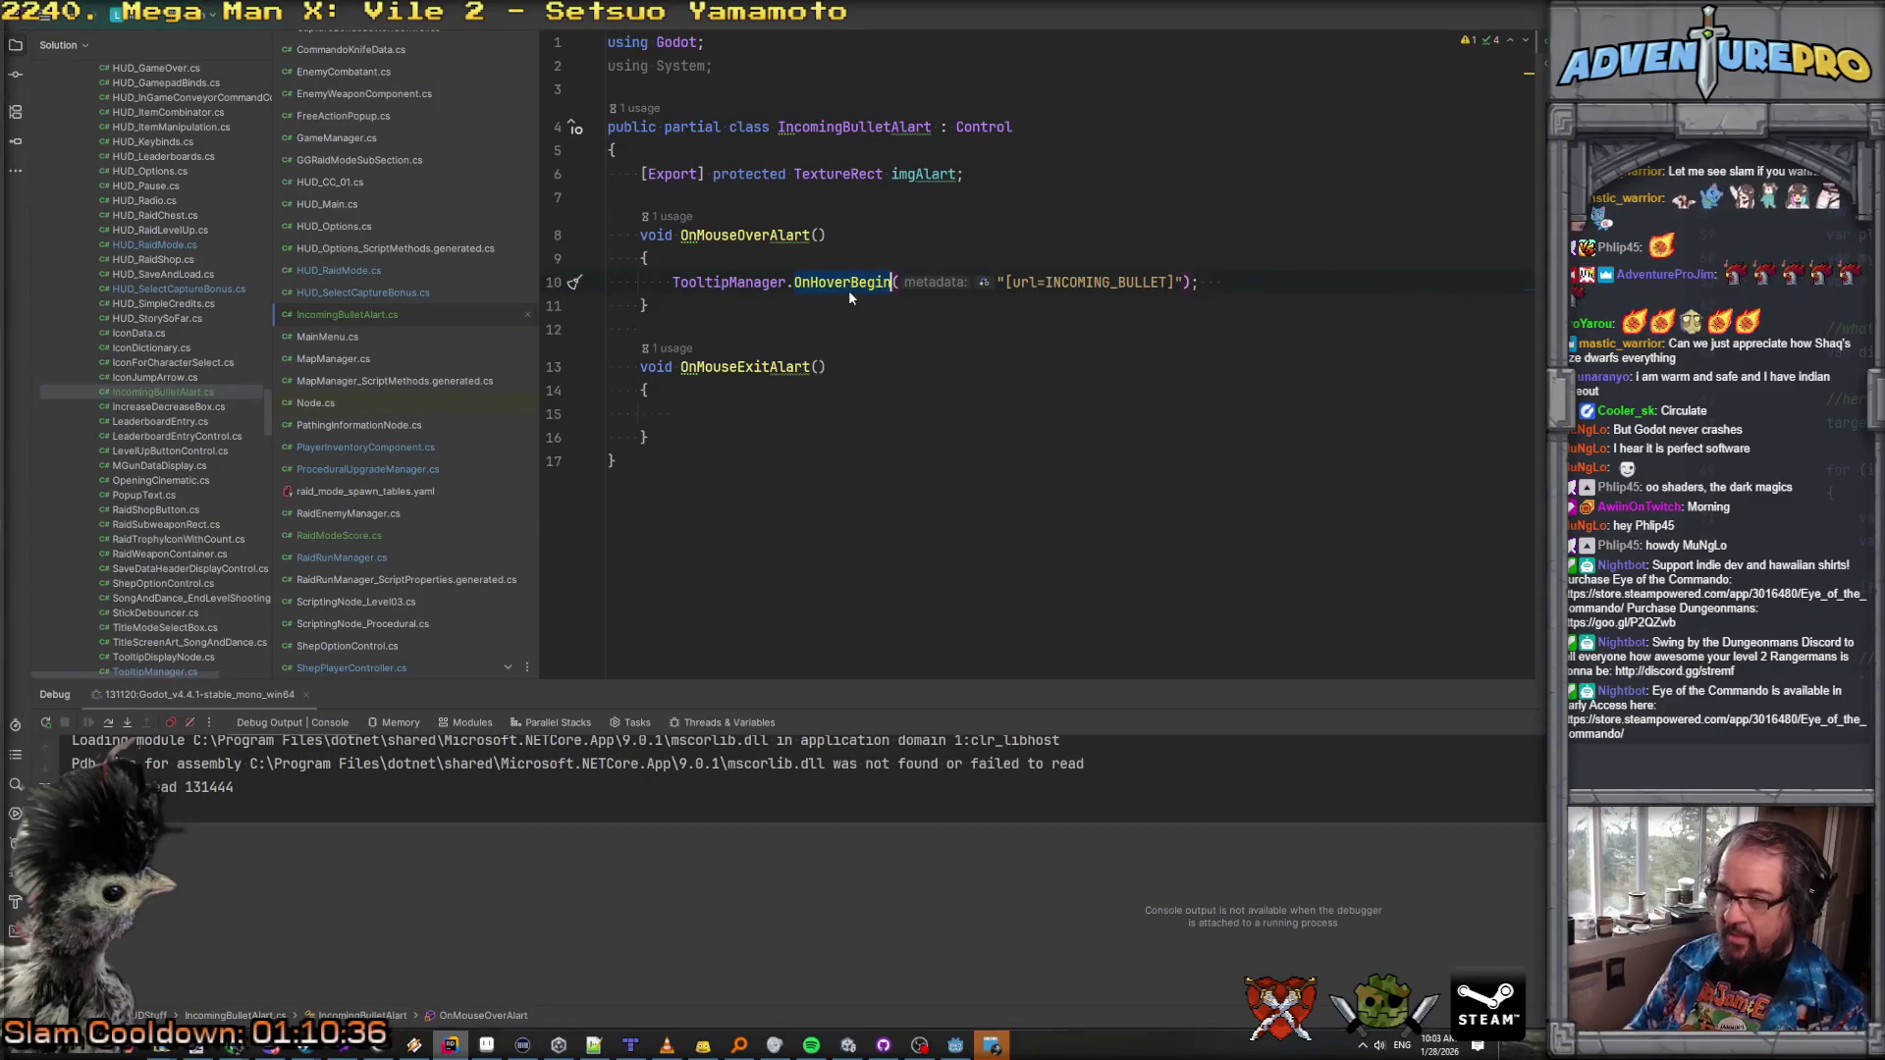
Step: Compare with other OnHoverBegin usages and trim the argument to "INCOMING_BULLET"
key("ctrl+shift+f")
left_click(499, 253)
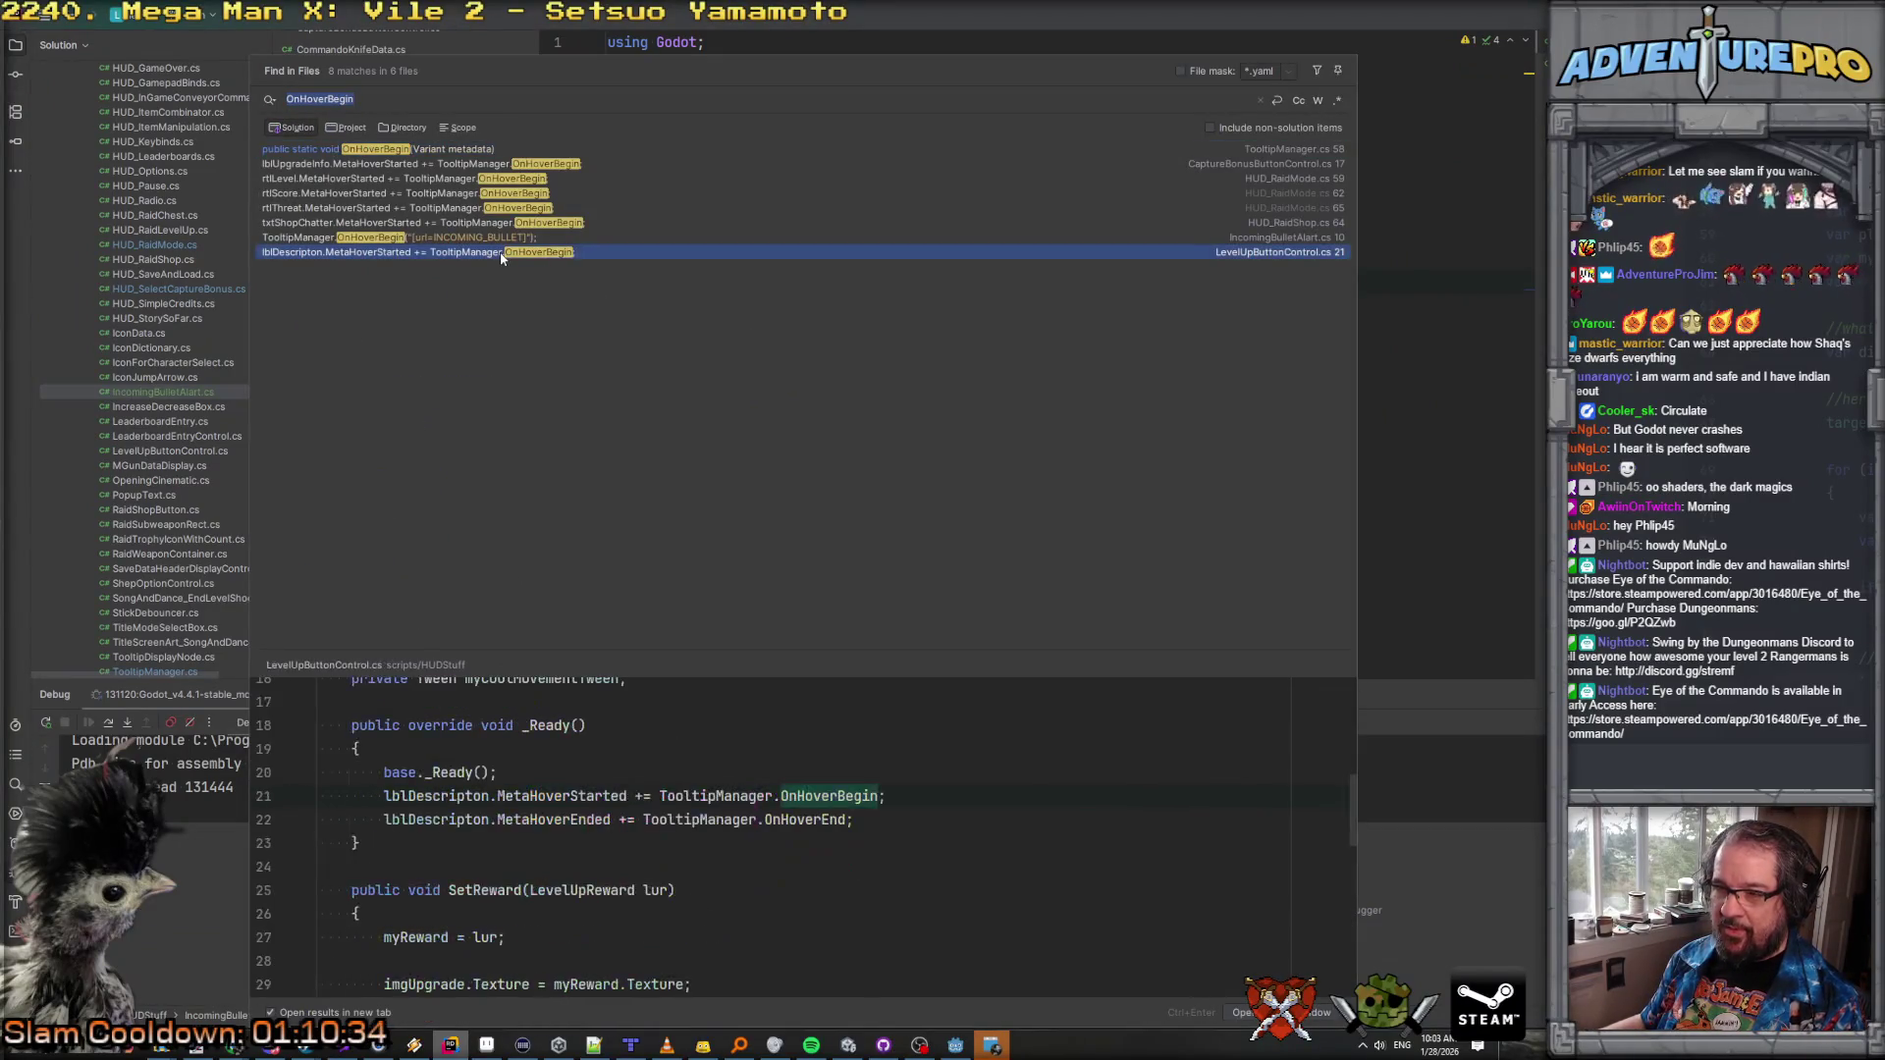
left_click(432, 238)
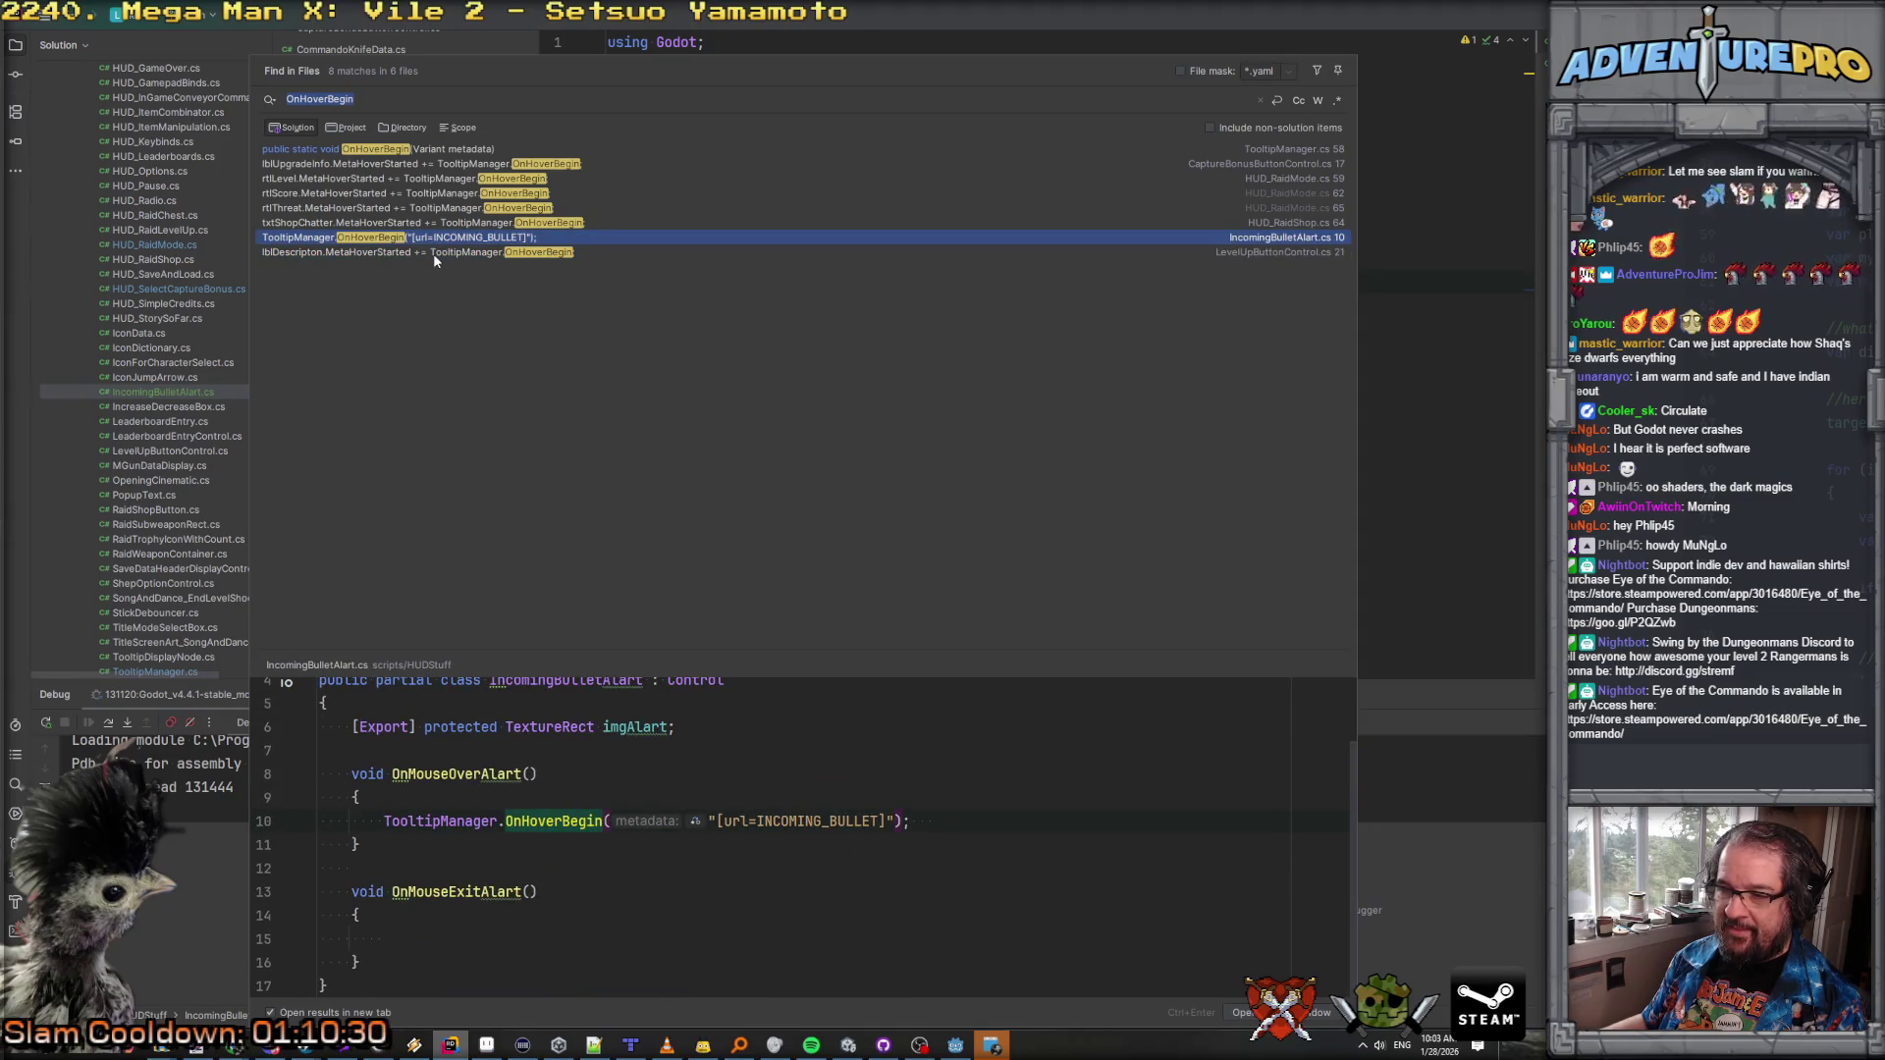
left_click(423, 224)
left_click(420, 209)
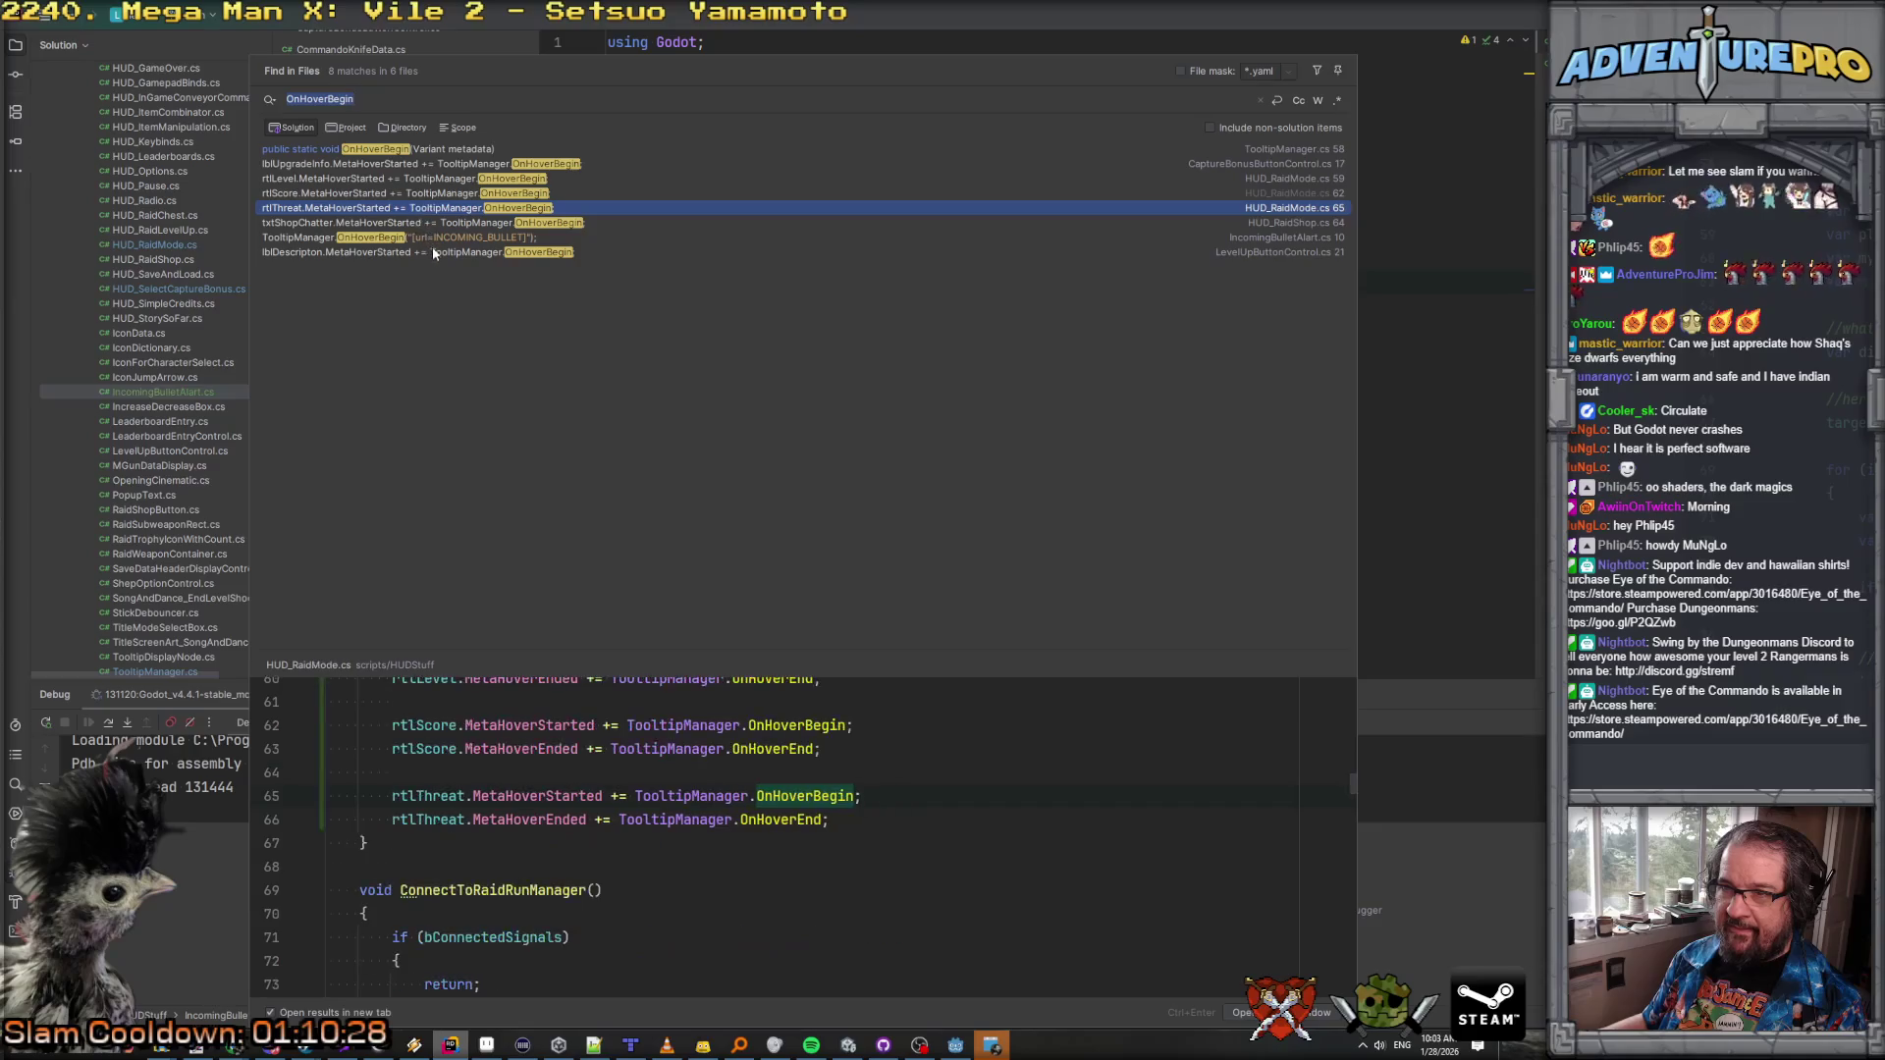
left_click(469, 149)
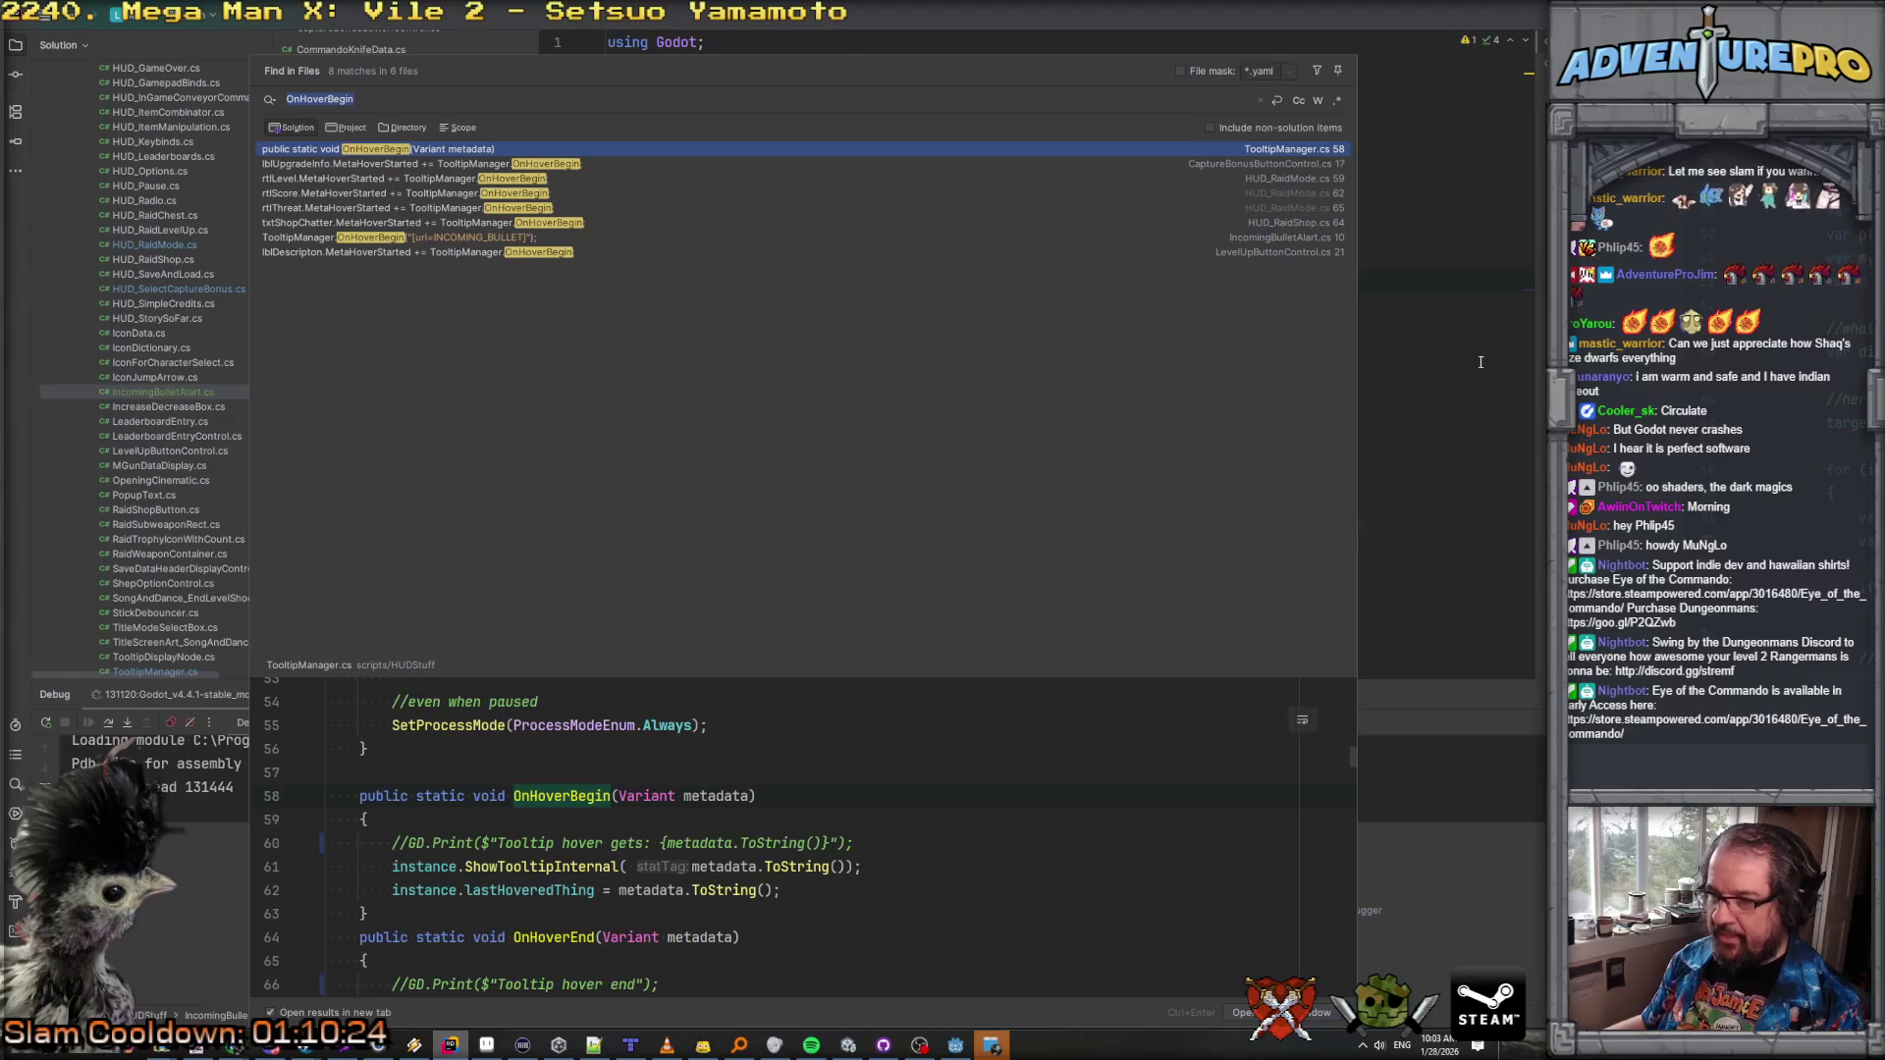
key("Escape")
left_click(1009, 283)
key("Delete")
key("Delete")
key("Delete")
left_click(1122, 283)
Step: Add TooltipManager.OnHoverEnd("INCOMING_BULLET") to OnMouseExitAlart by copying the begin call
left_click(608, 281)
key("ctrl+c")
key("Down")
key("Down")
key("Down")
key("ctrl+v")
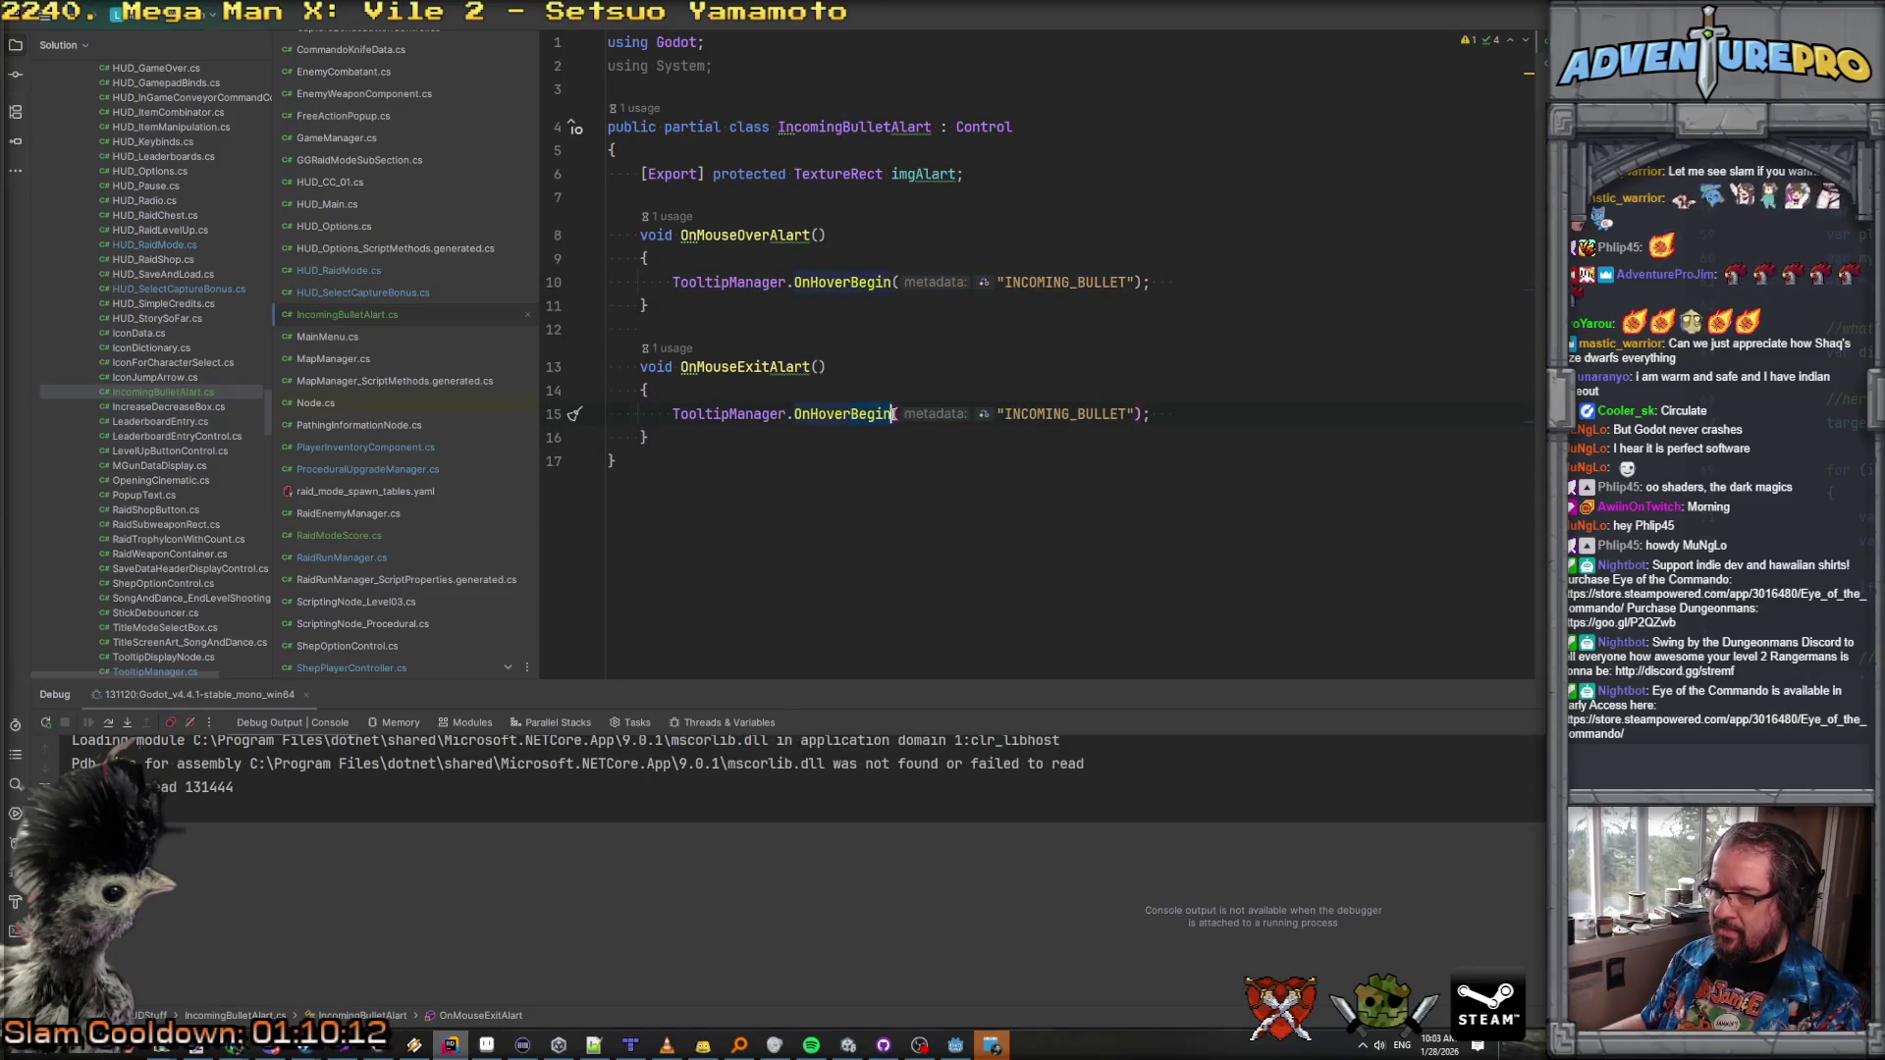
key("BackSpace")
key("BackSpace")
key("BackSpace")
type("End")
key("Return")
left_click(646, 390)
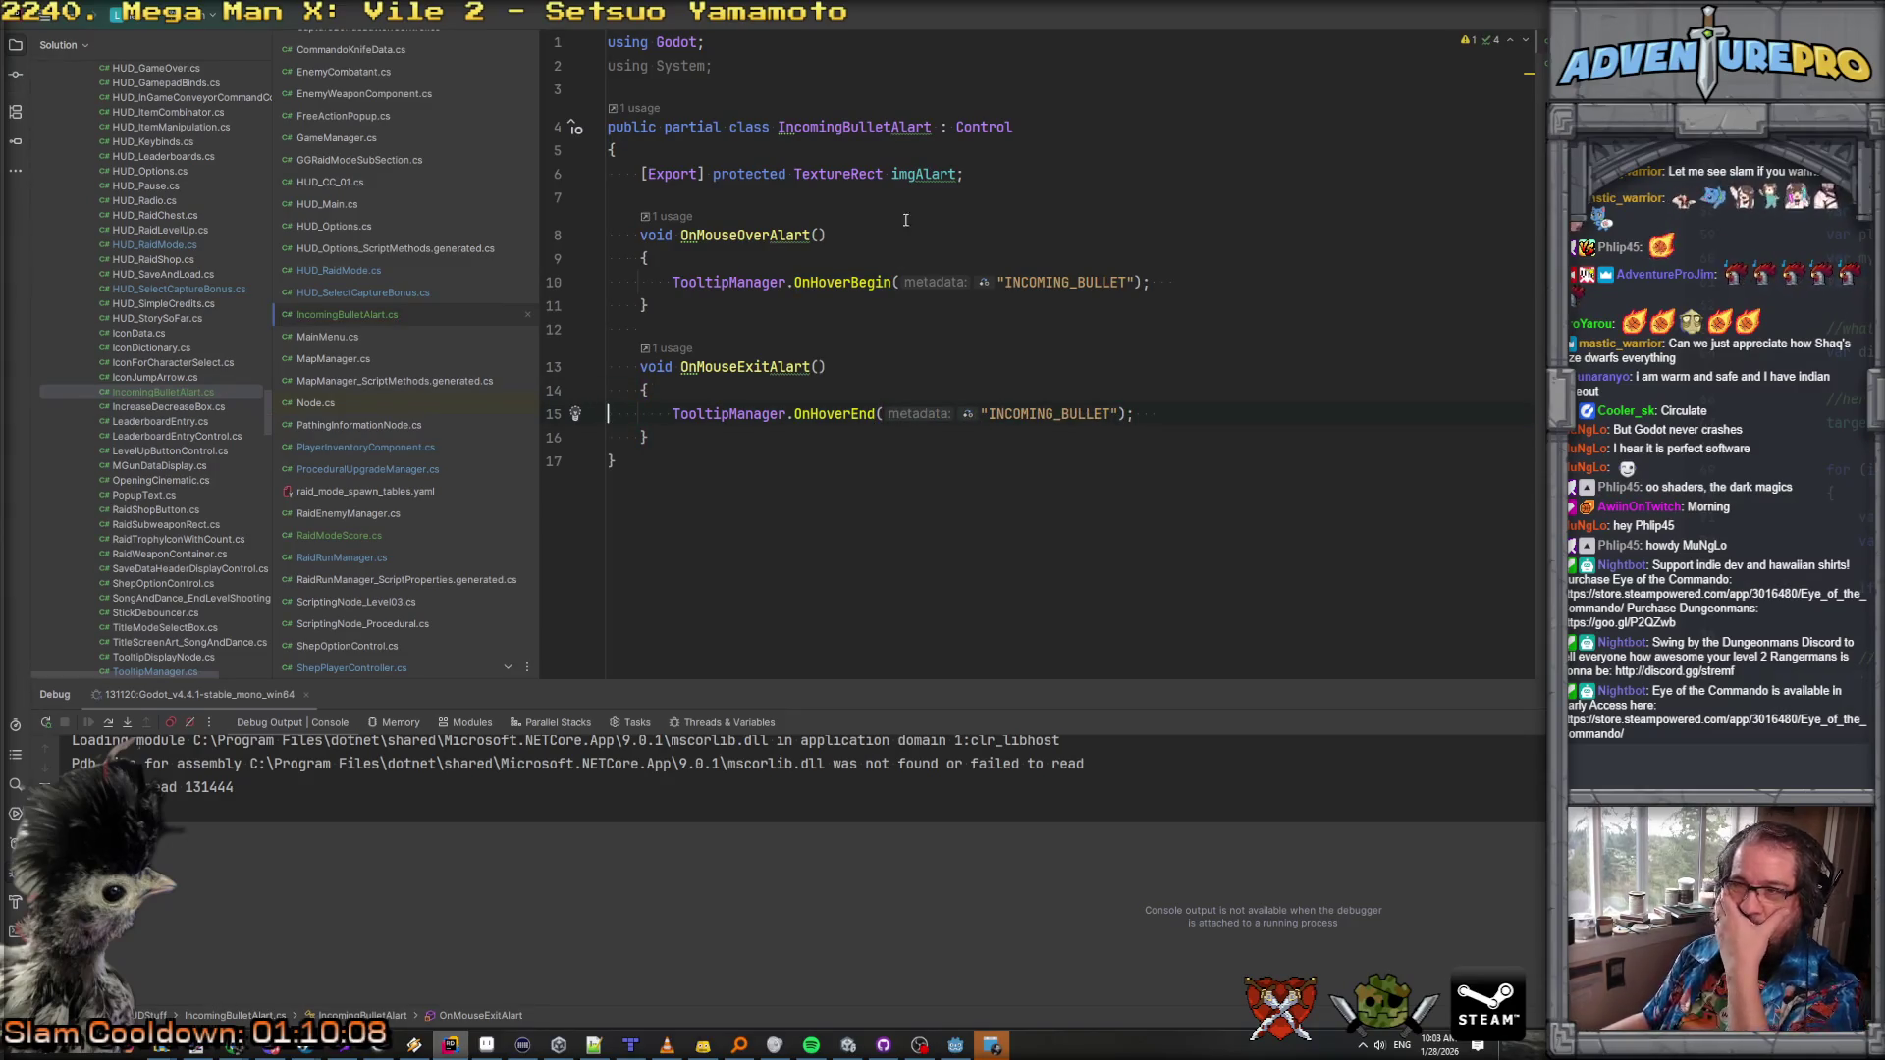
Step: Add a _Ready override hooking imgAlart MouseEntered and MouseExited to the mouse handlers
left_click(992, 185)
key("Return")
key("Return")
type("_Re")
key("Return")
key("Return")
type("imgAlart.mouseent")
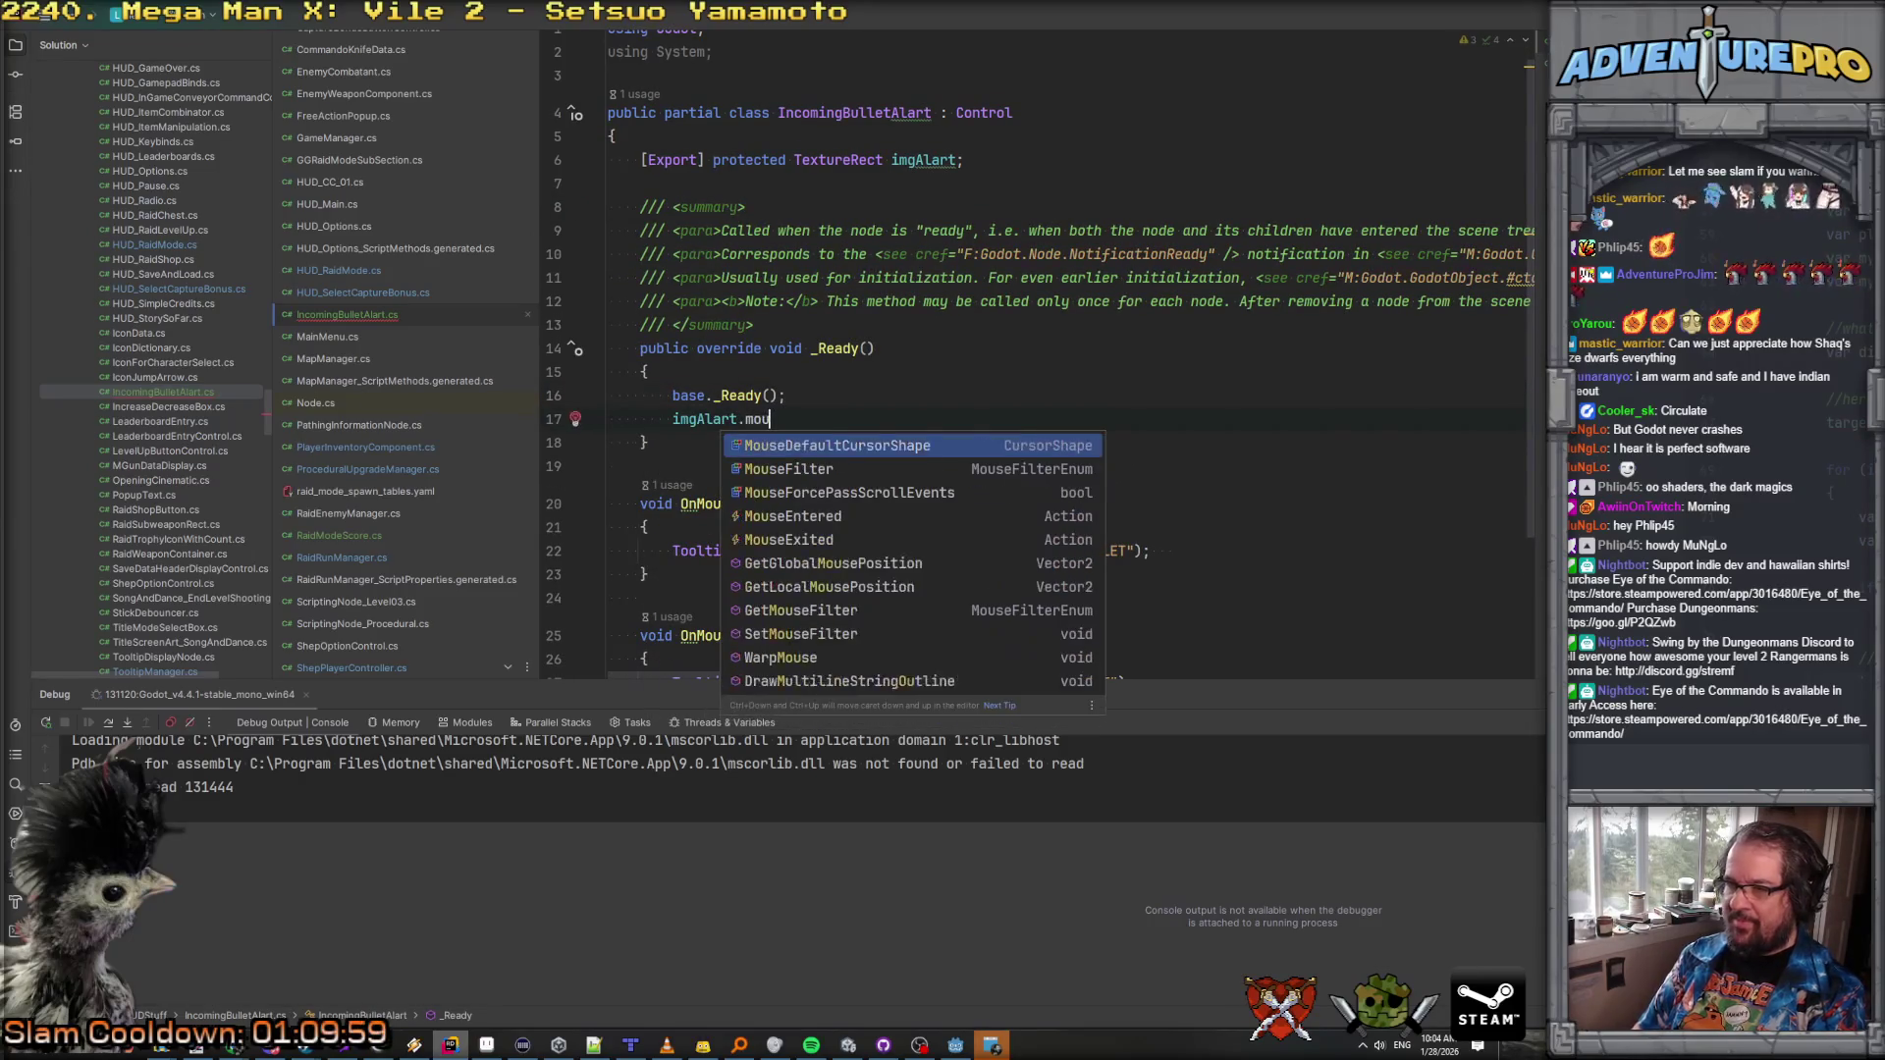
key("Return")
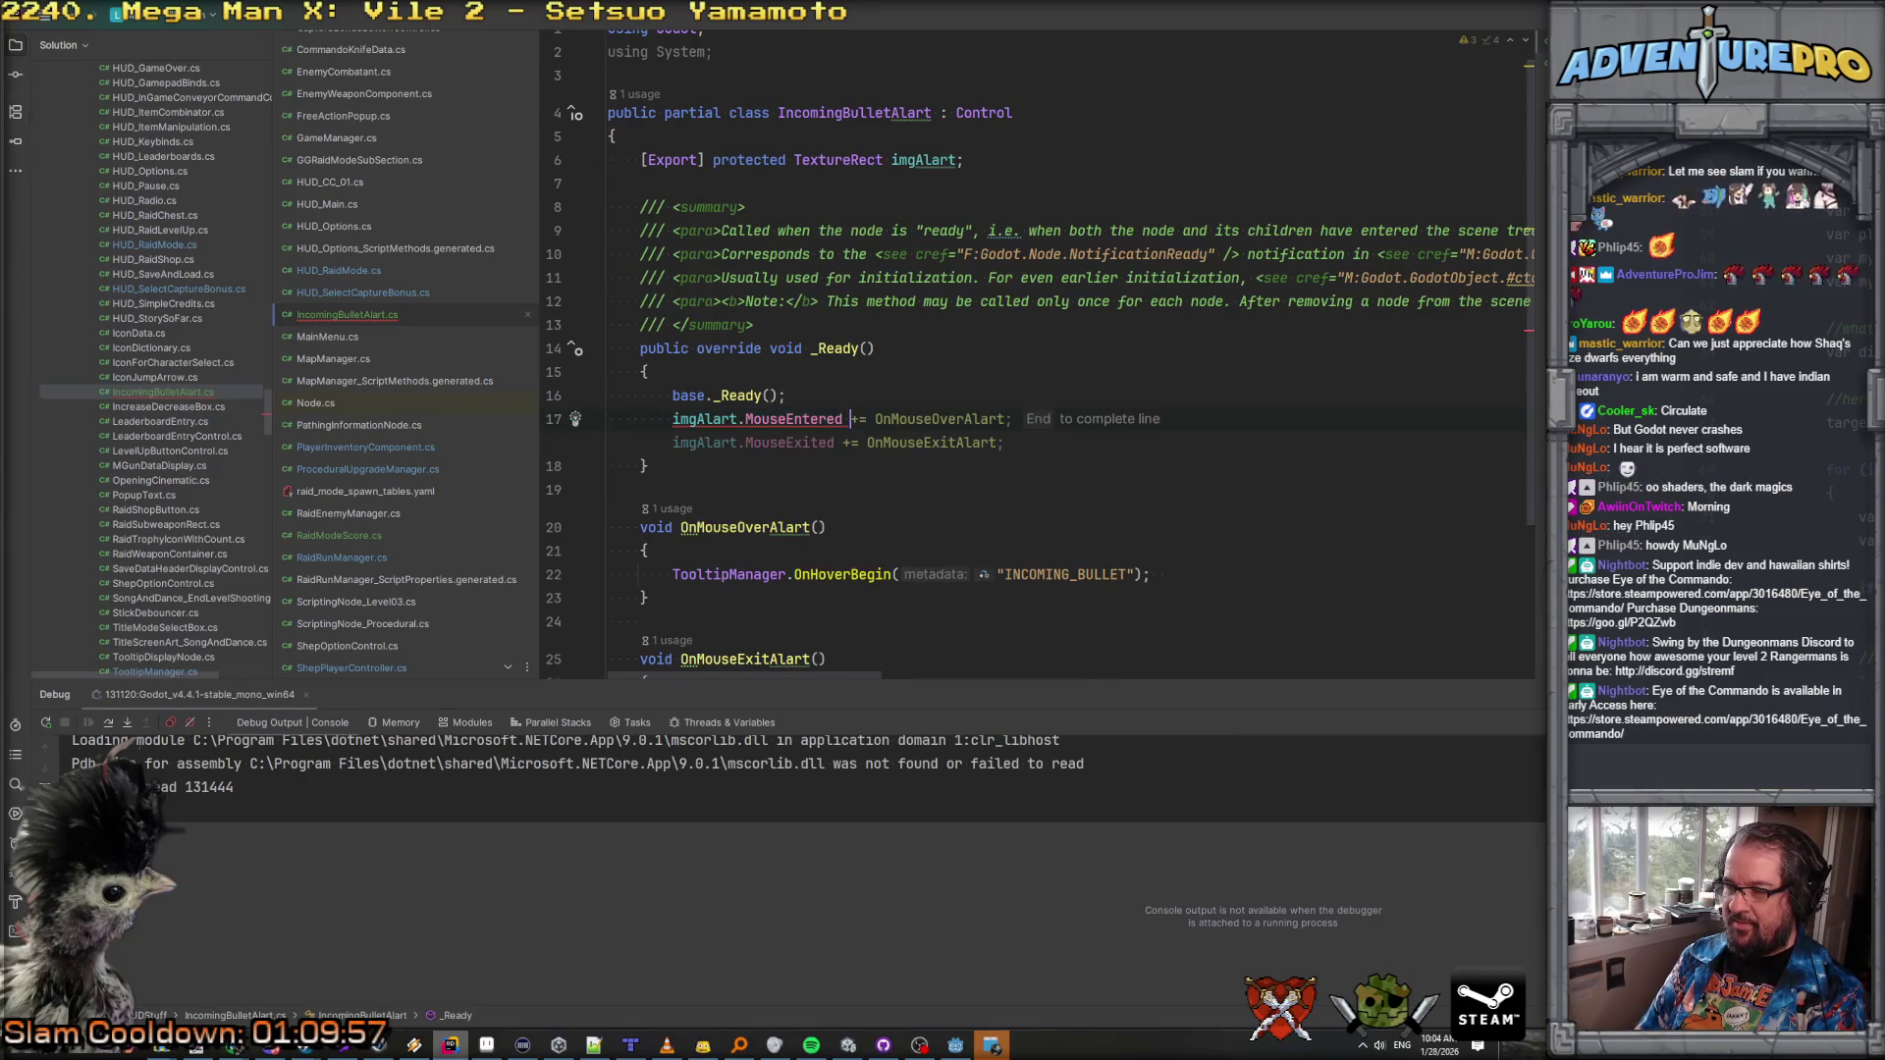
key("End")
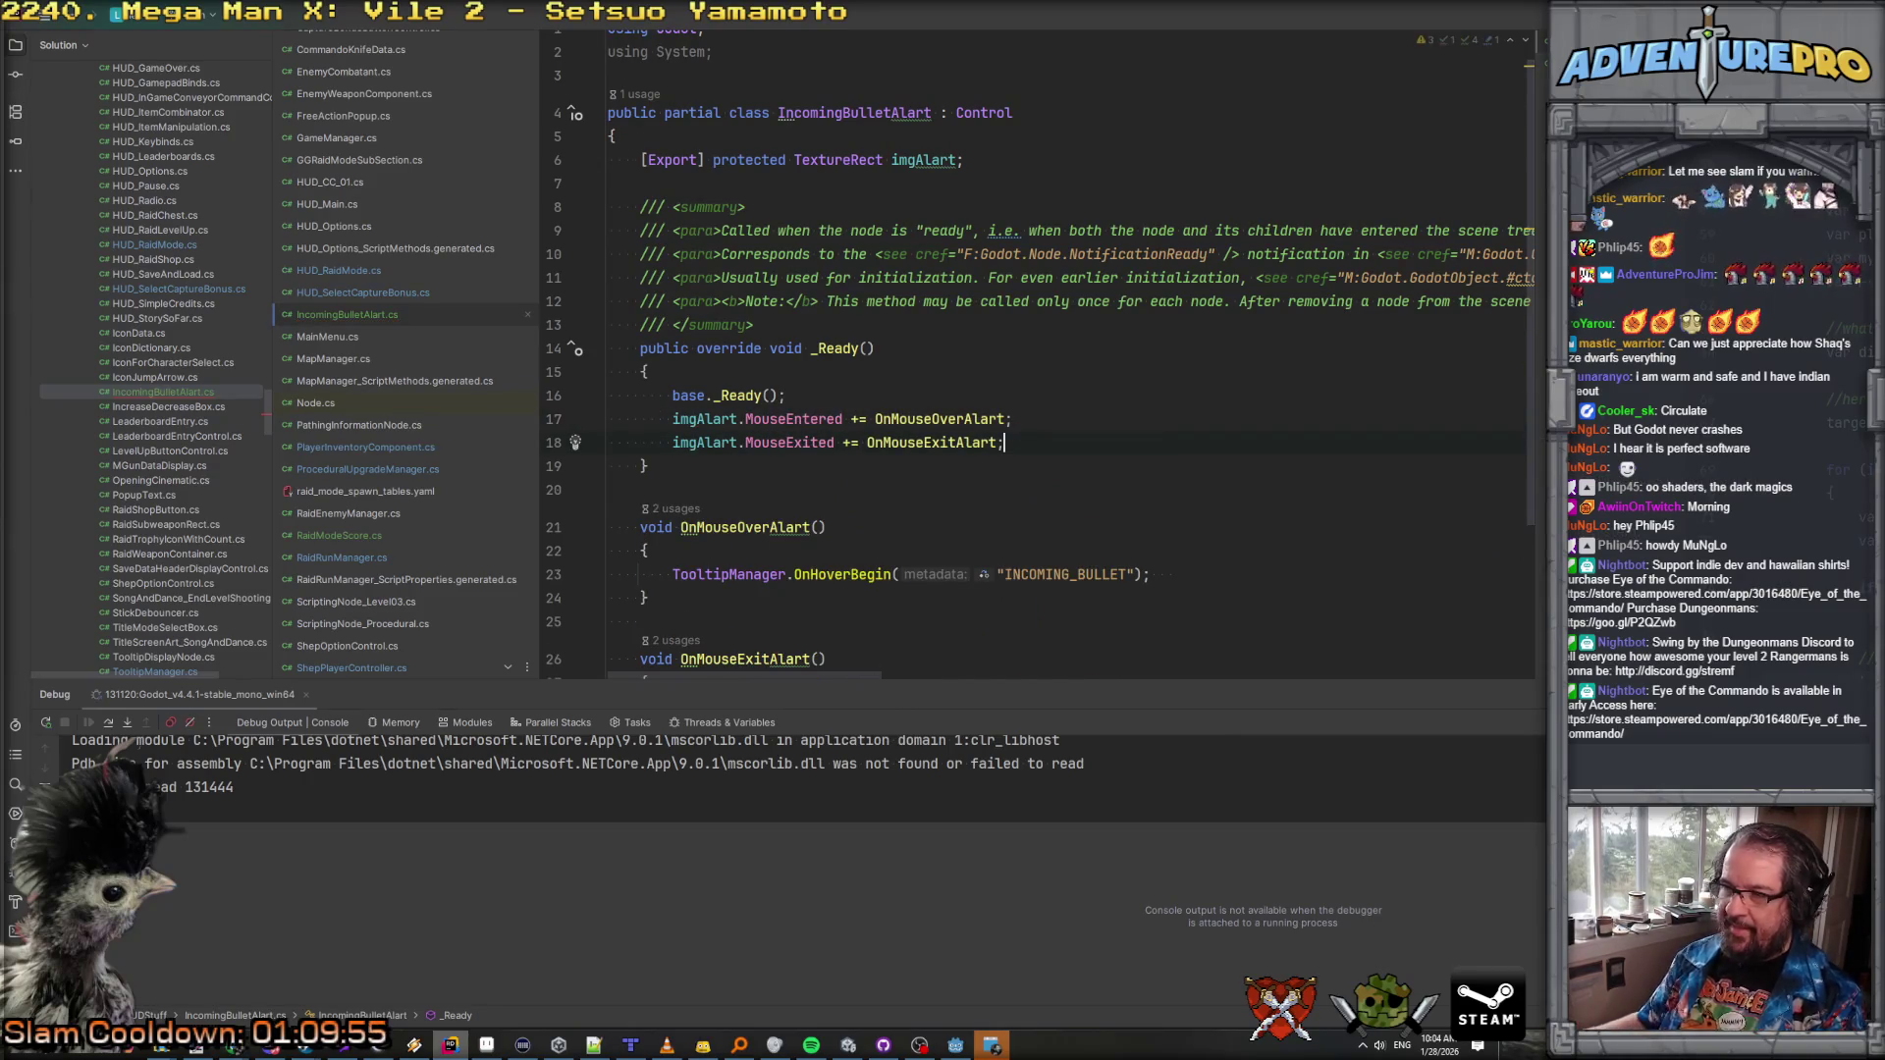
Step: Add a public void SetActive(bool bOn) method after _Ready
scroll(1050, 207, "down", 1)
left_click(721, 396)
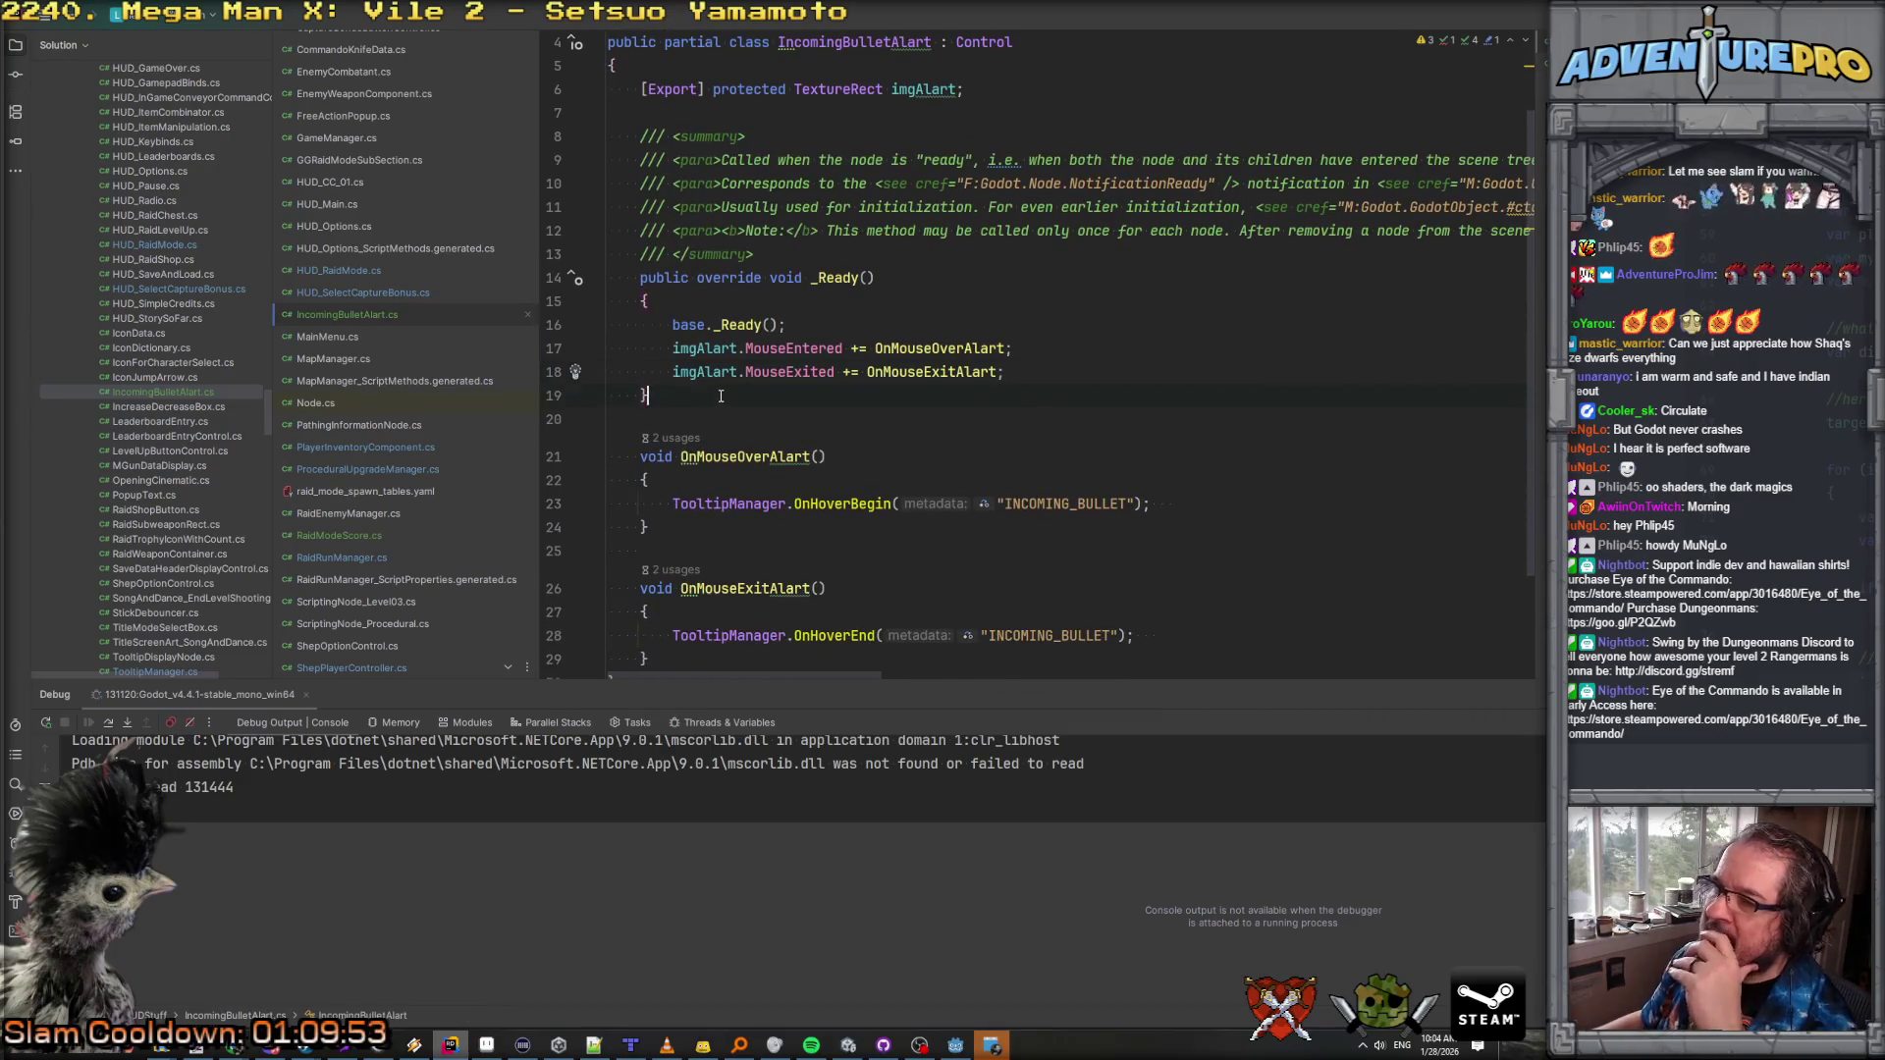
key("Return")
key("Return")
type("pu")
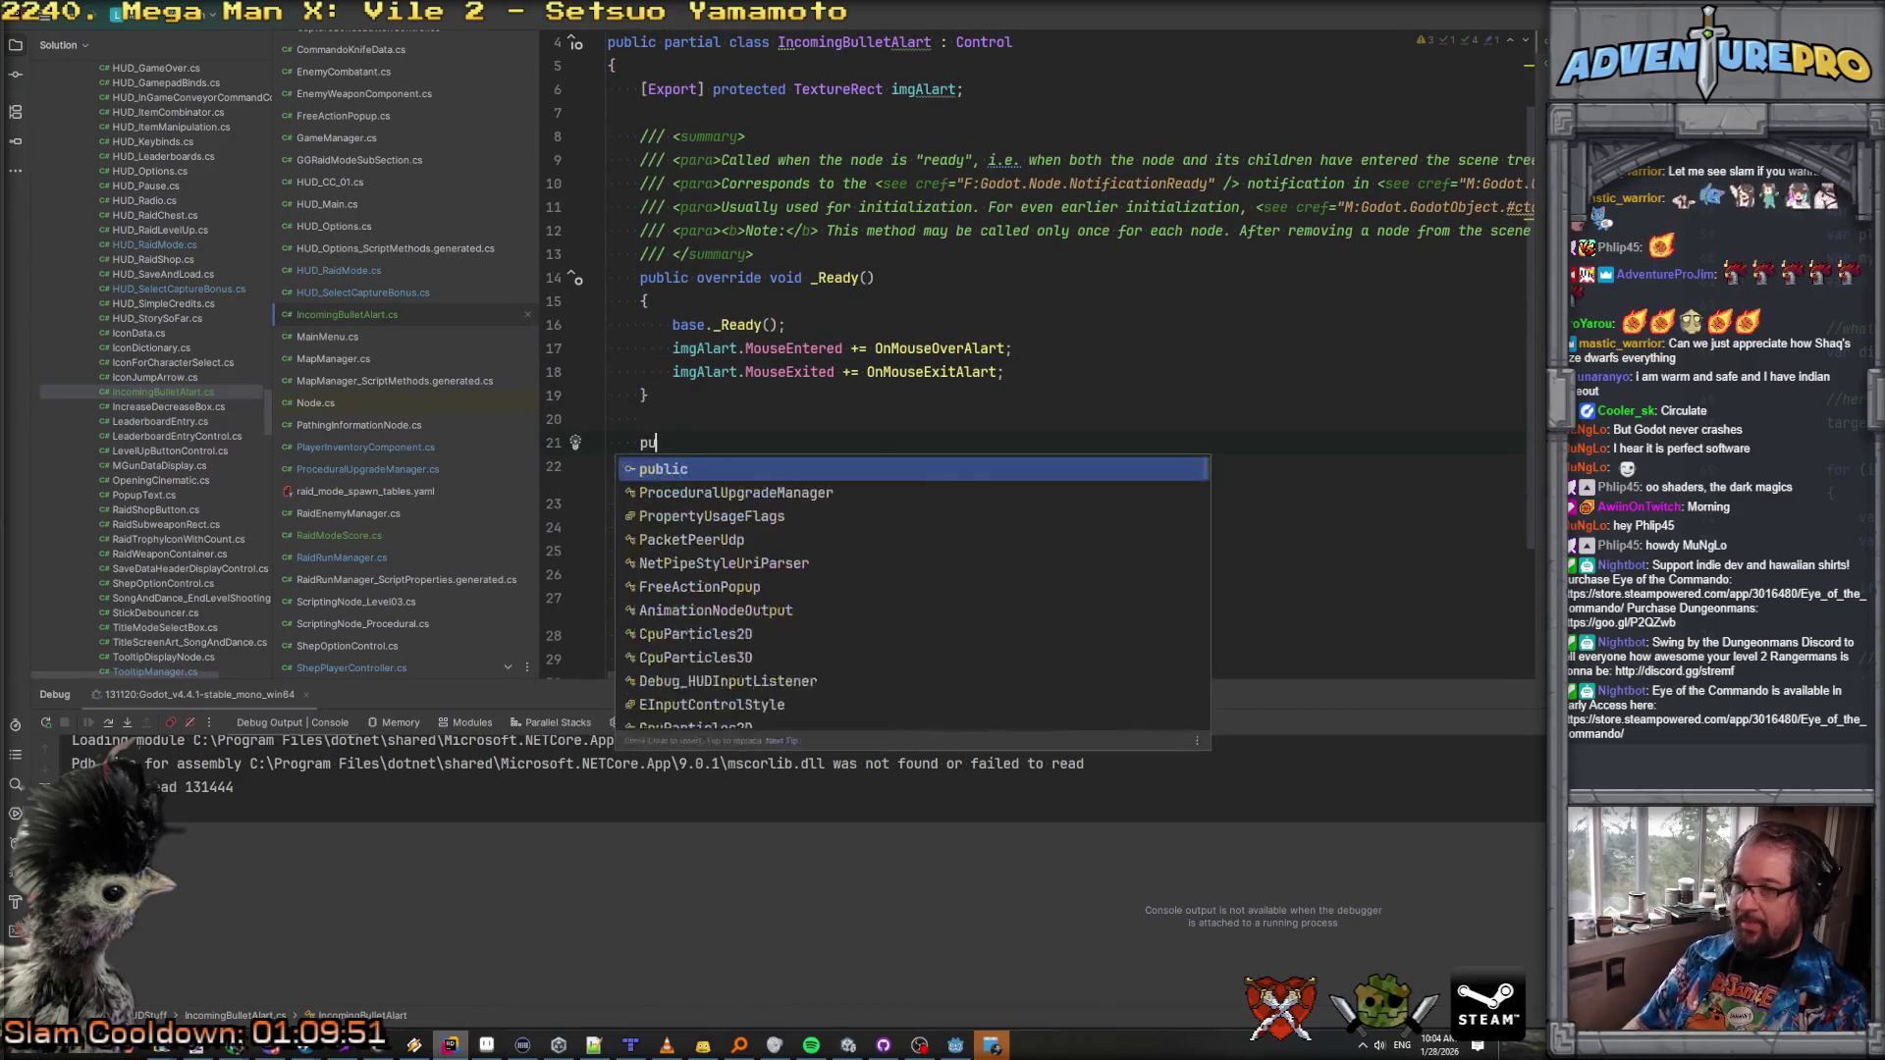
type("blic void Sho")
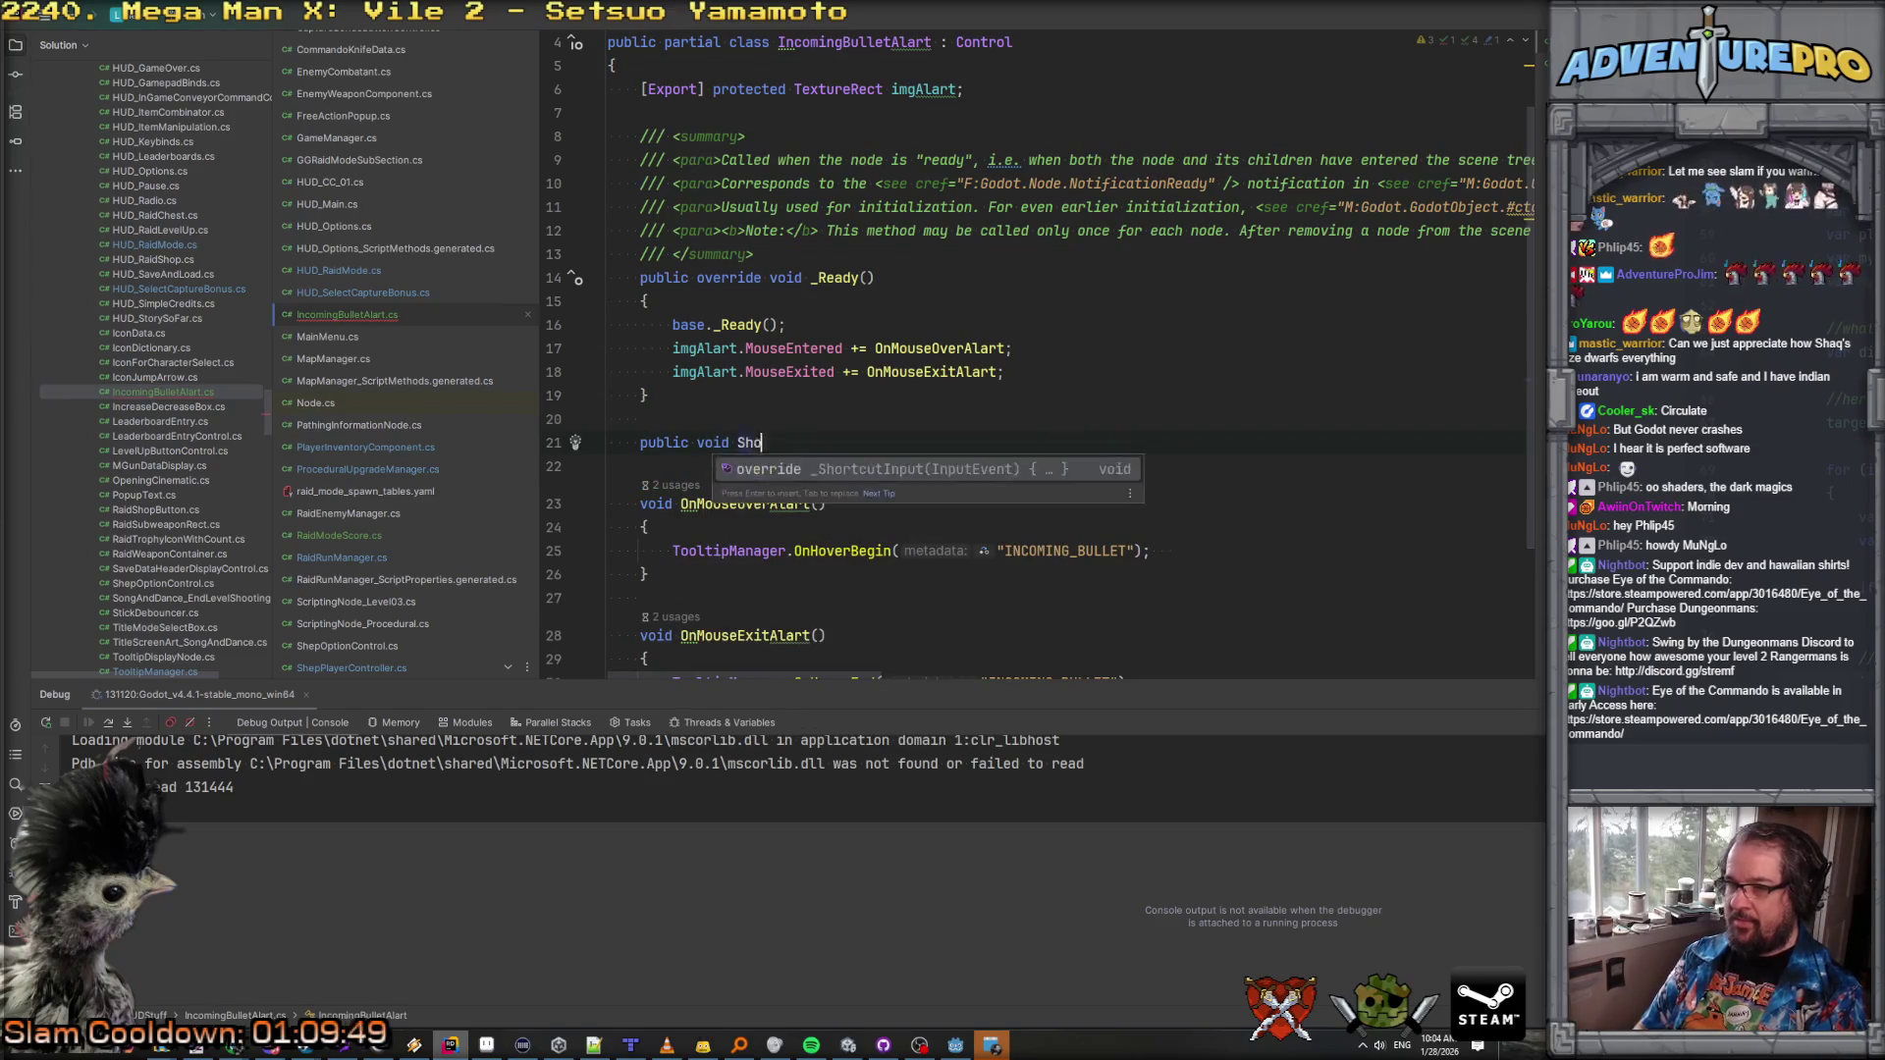
key("BackSpace")
key("BackSpace")
key("BackSpace")
type("Set")
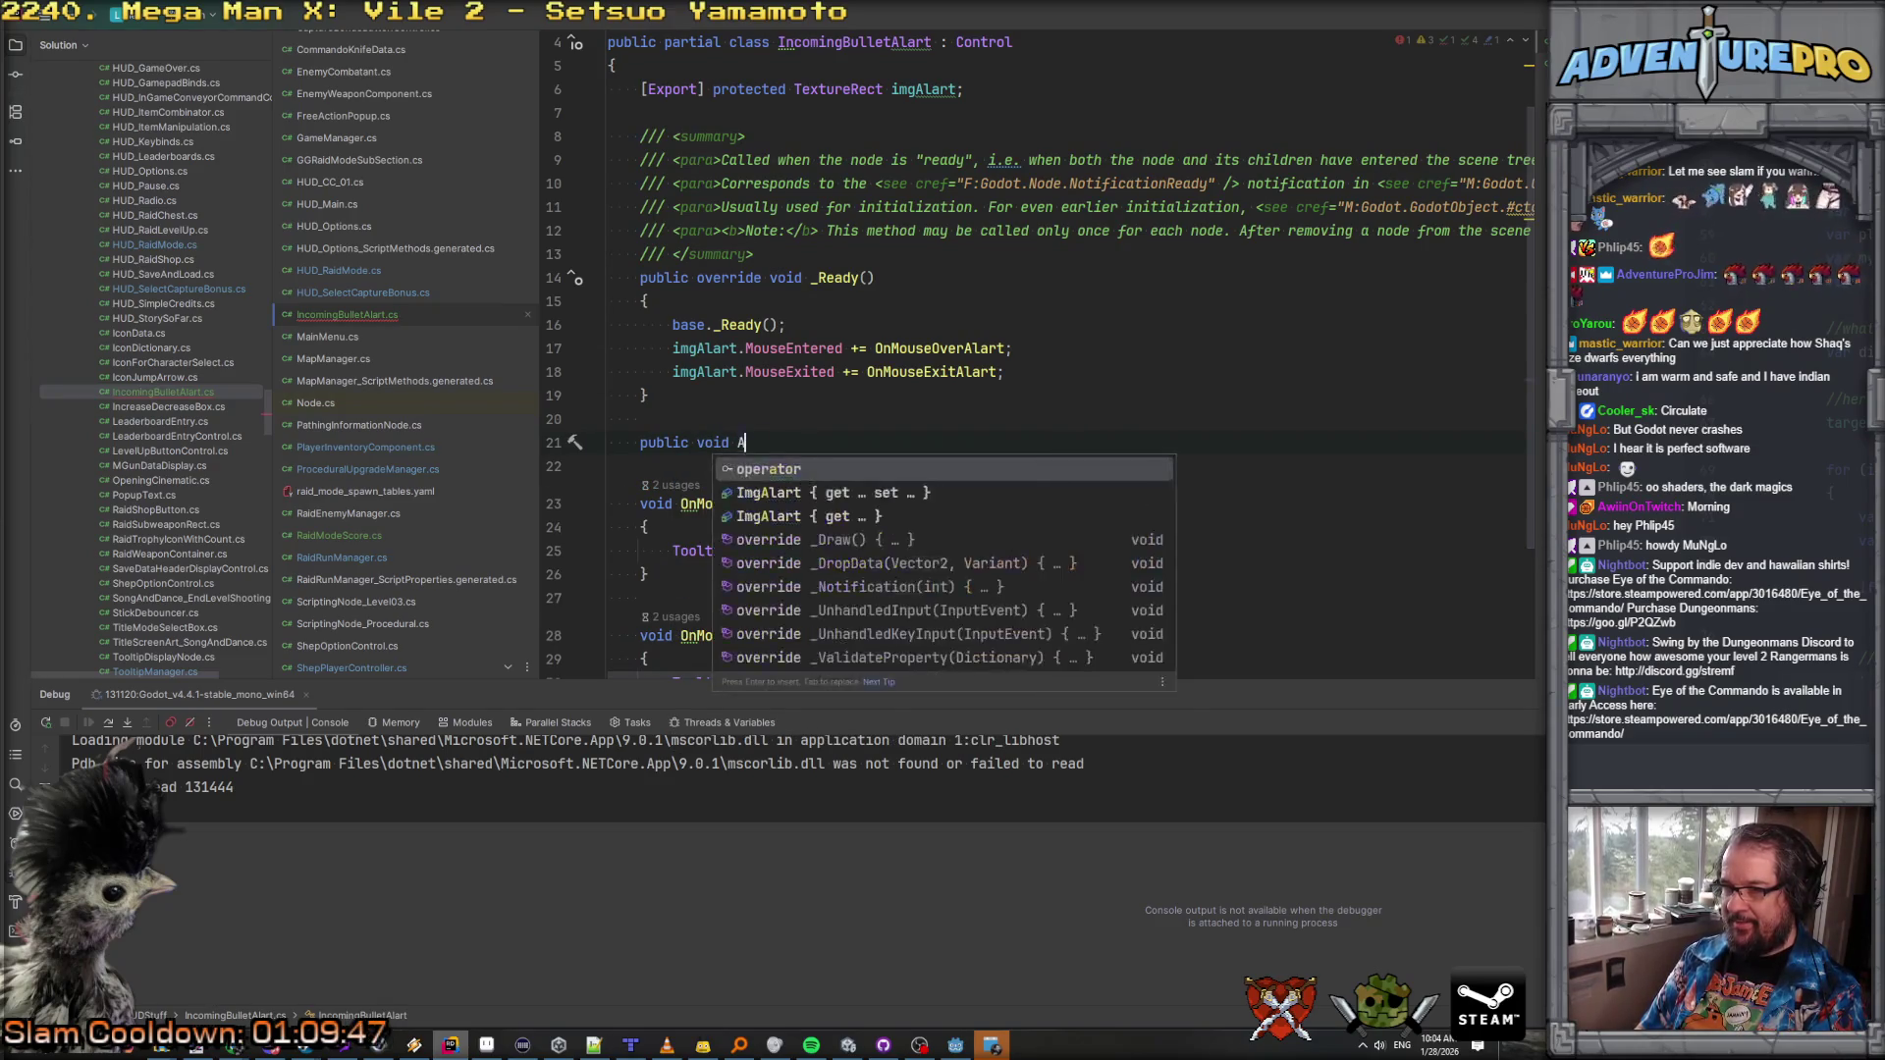
type("Active(boo")
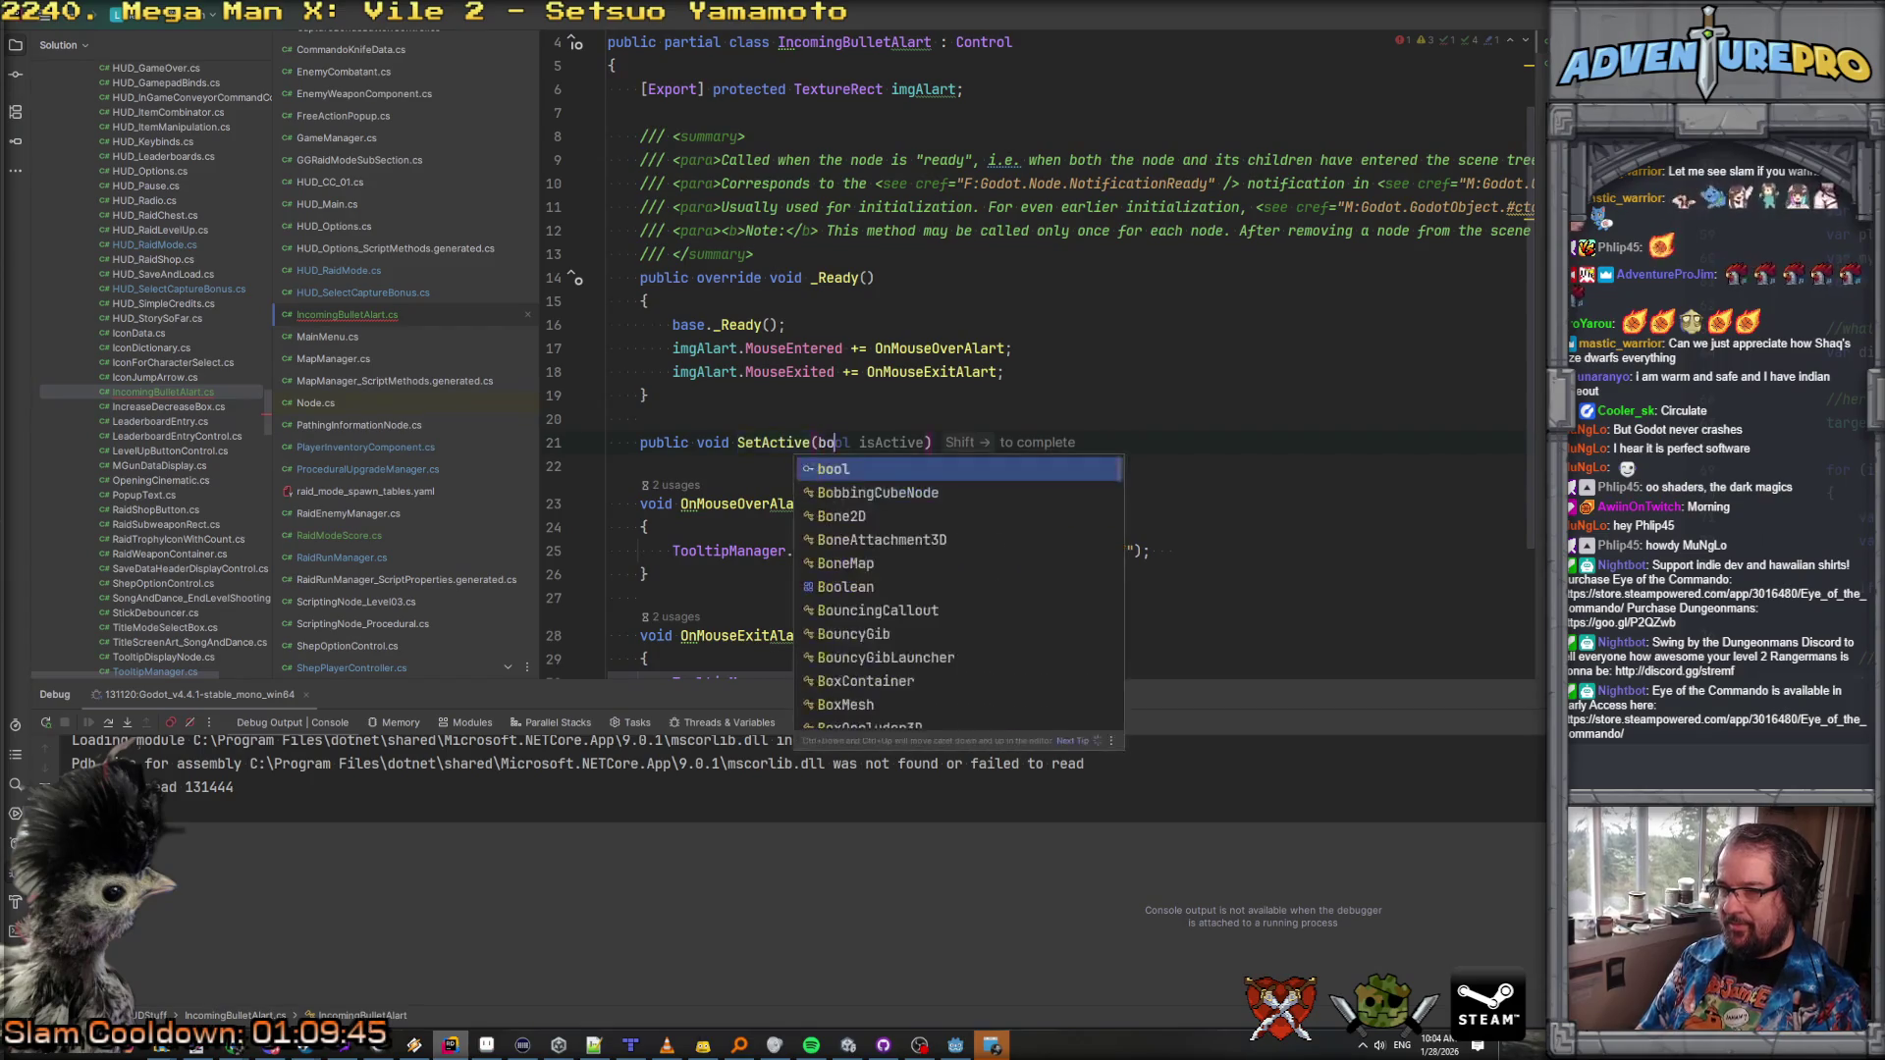
key("shift+Right")
key("Return")
type("{")
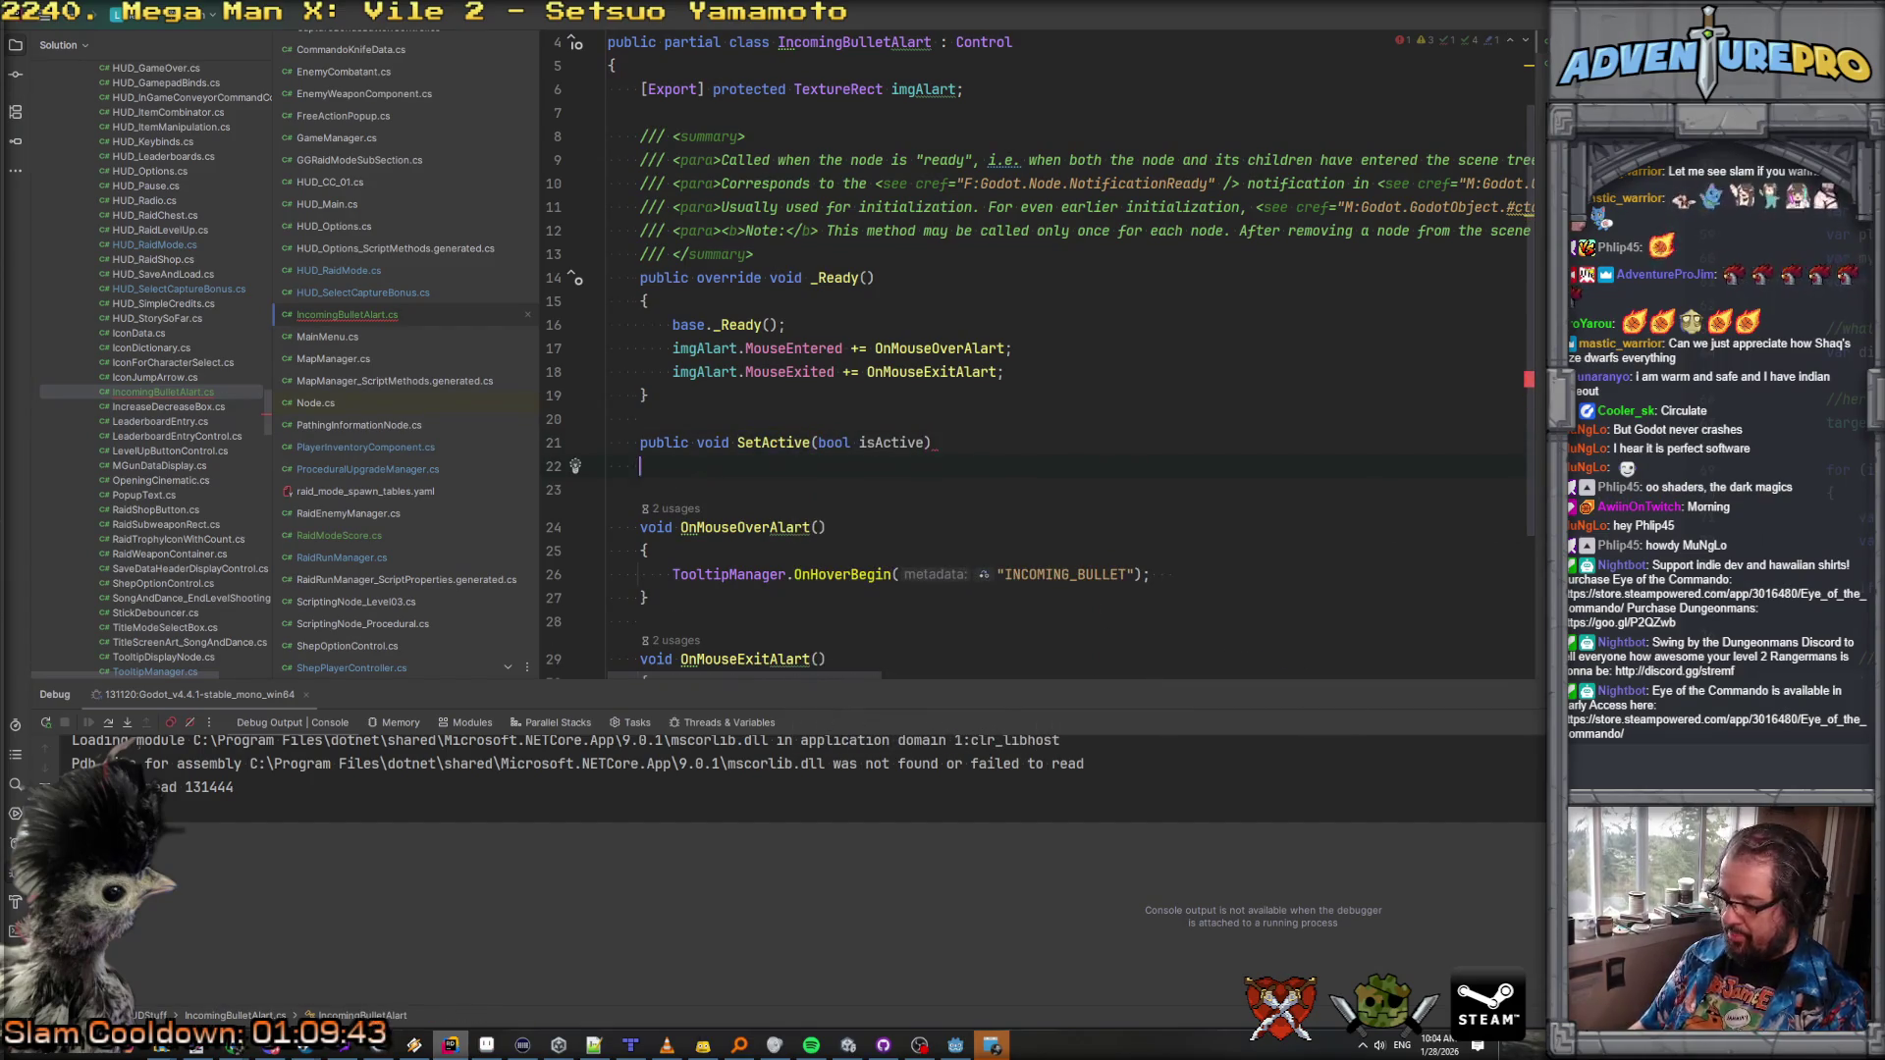
key("Return")
double_click(892, 429)
type("bOn")
Step: Write an empty if (bOn) block inside SetActive
scroll(749, 522, "up", 2)
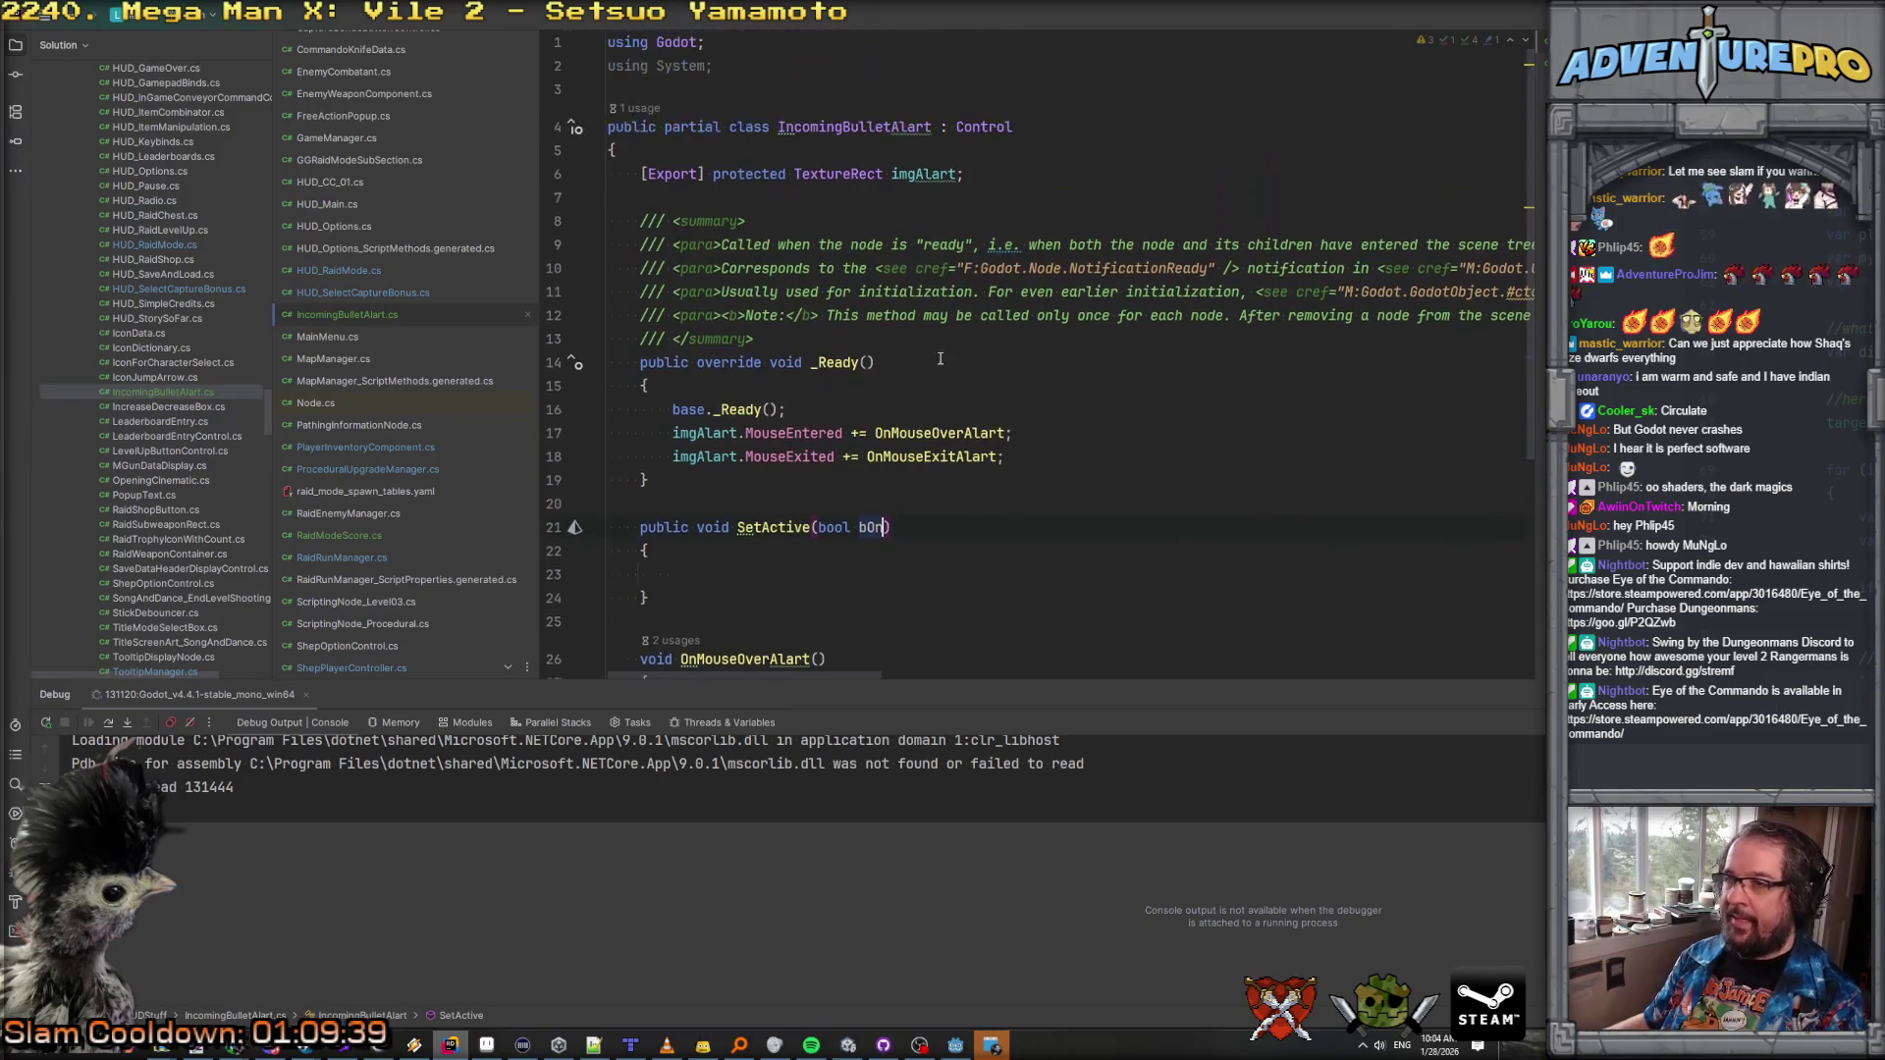
scroll(748, 522, "down", 3)
left_click(714, 434)
type("if( bOn )")
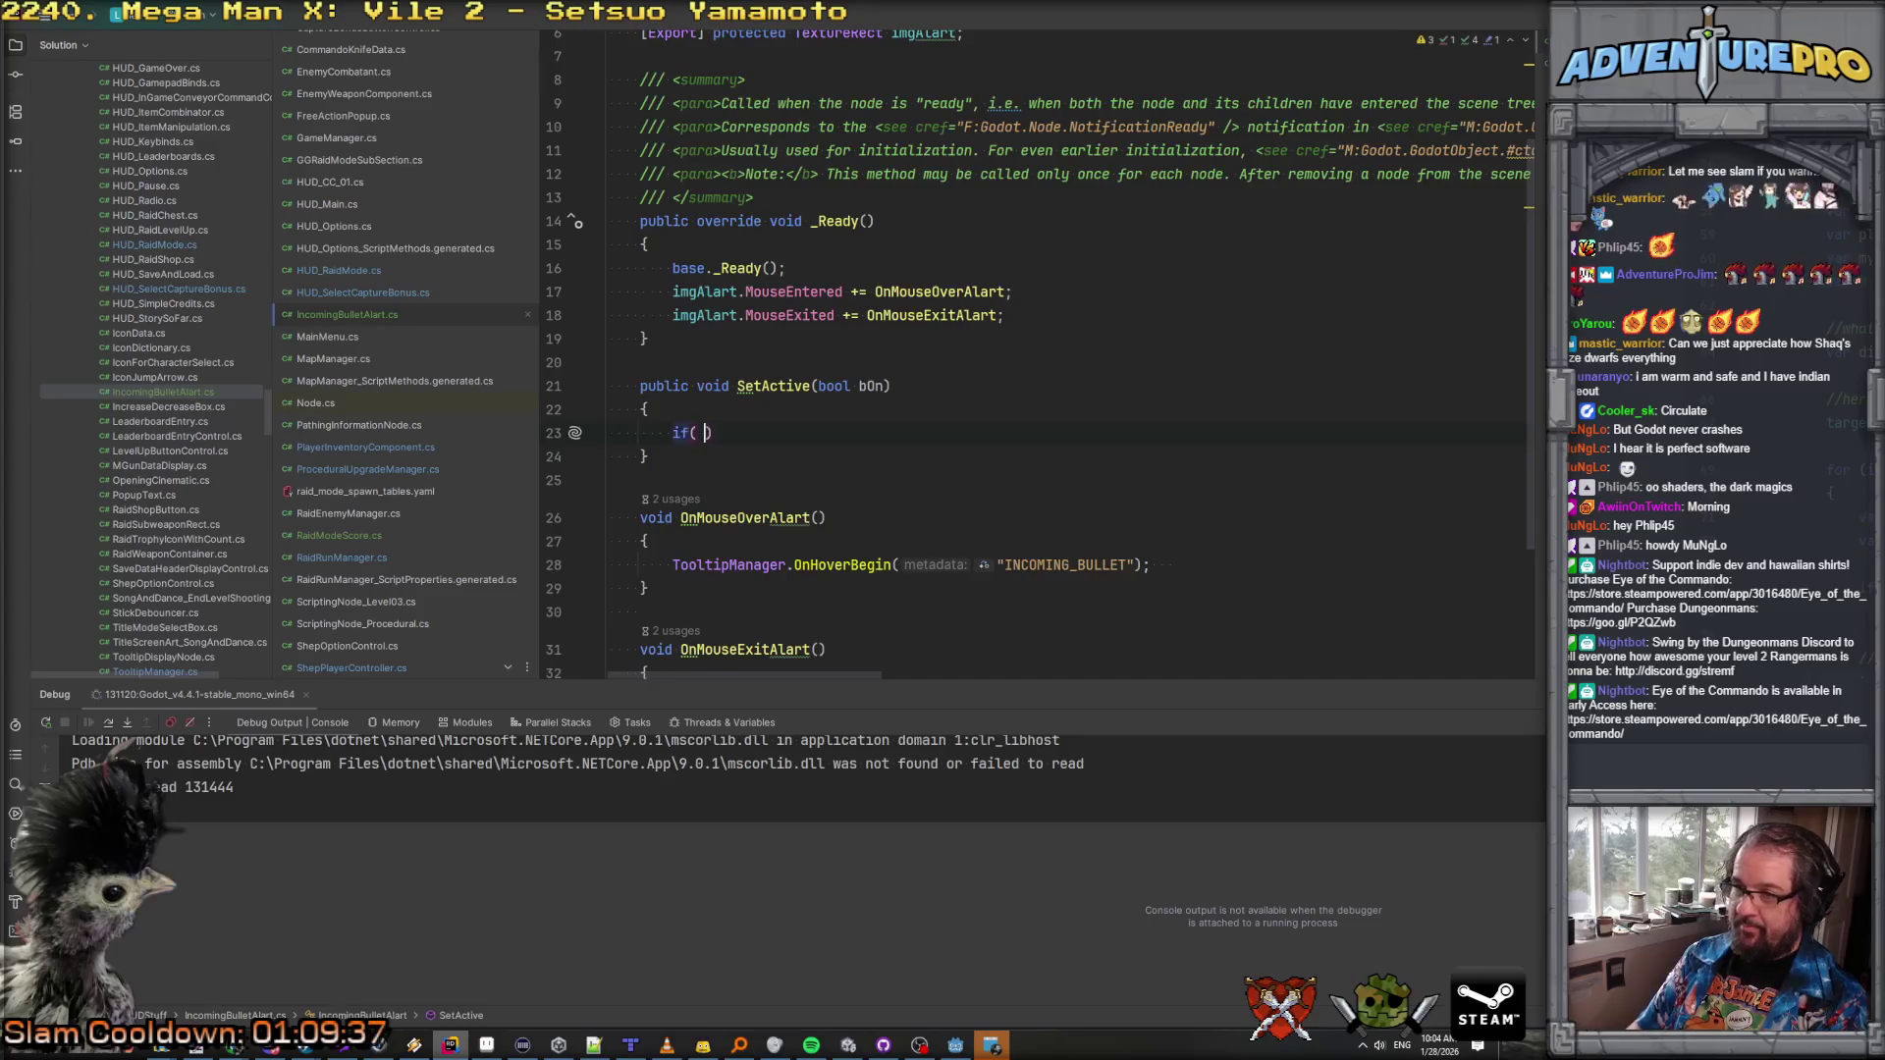
key("Return")
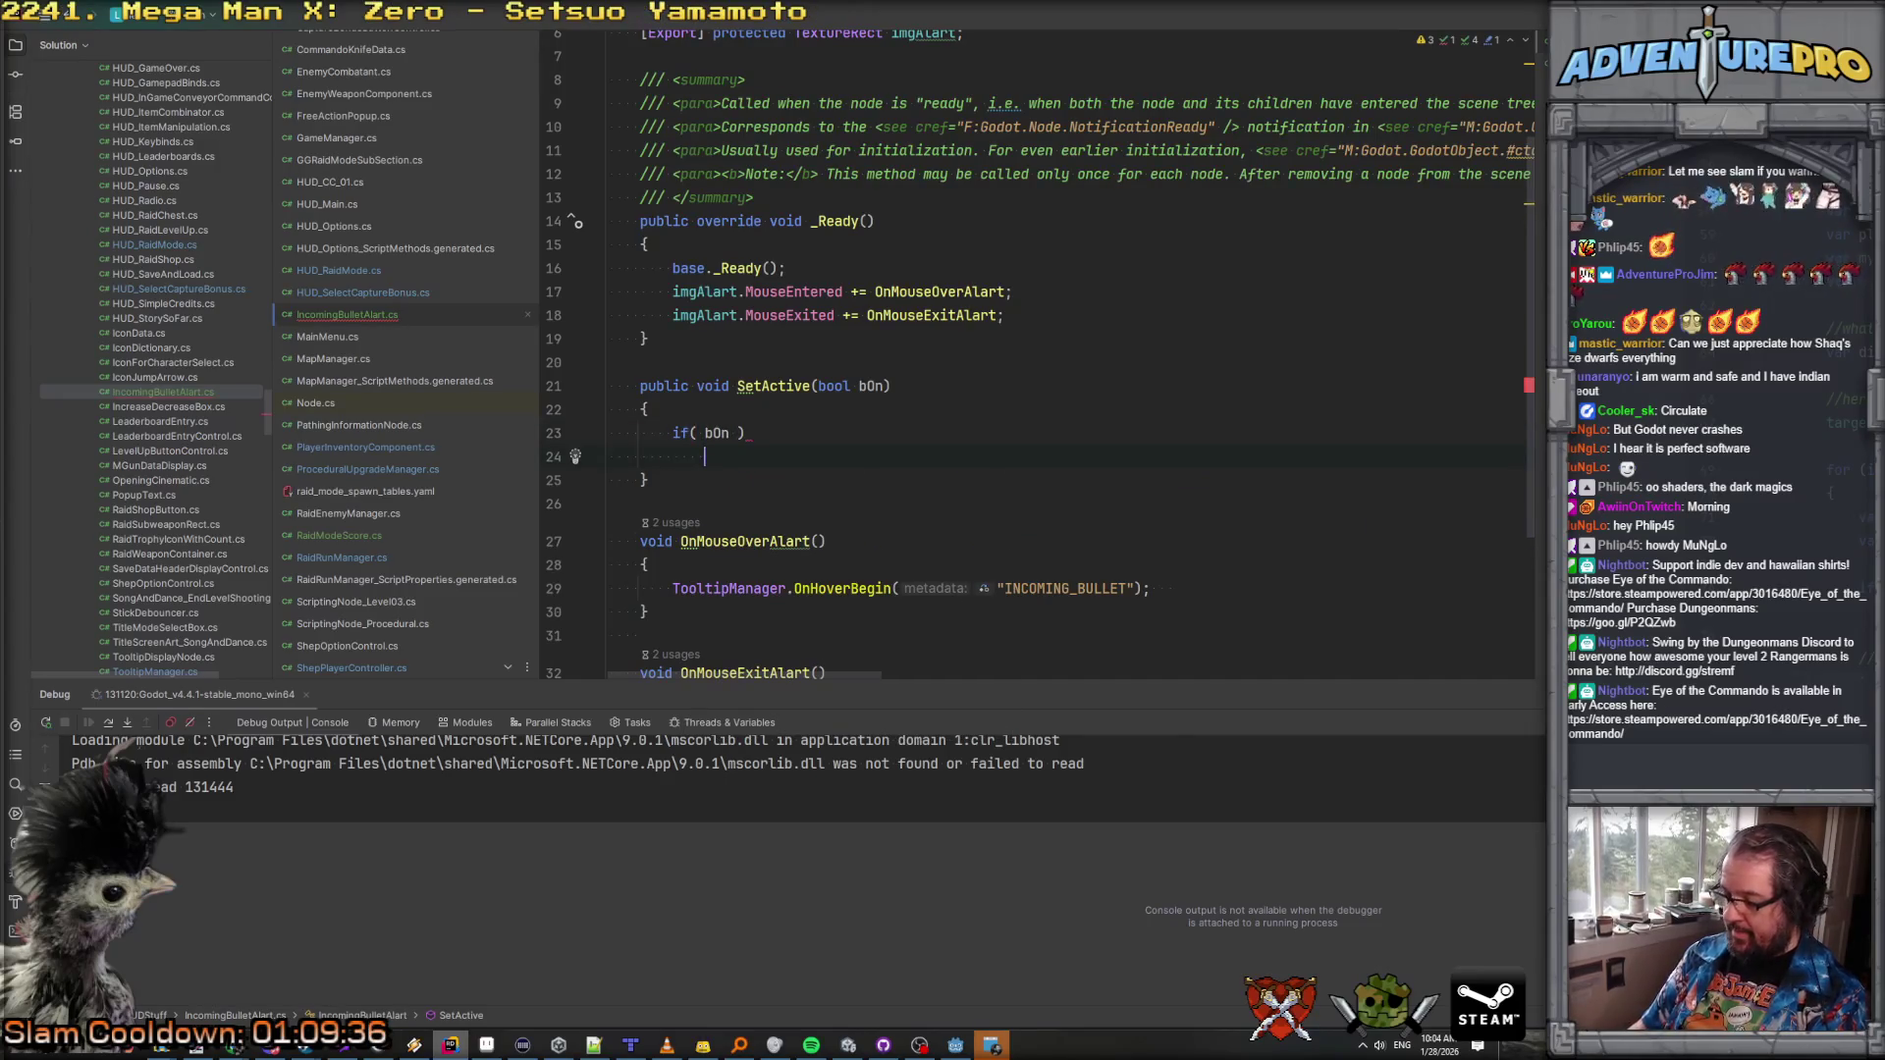
type("{")
key("Return")
scroll(1070, 354, "up", 3)
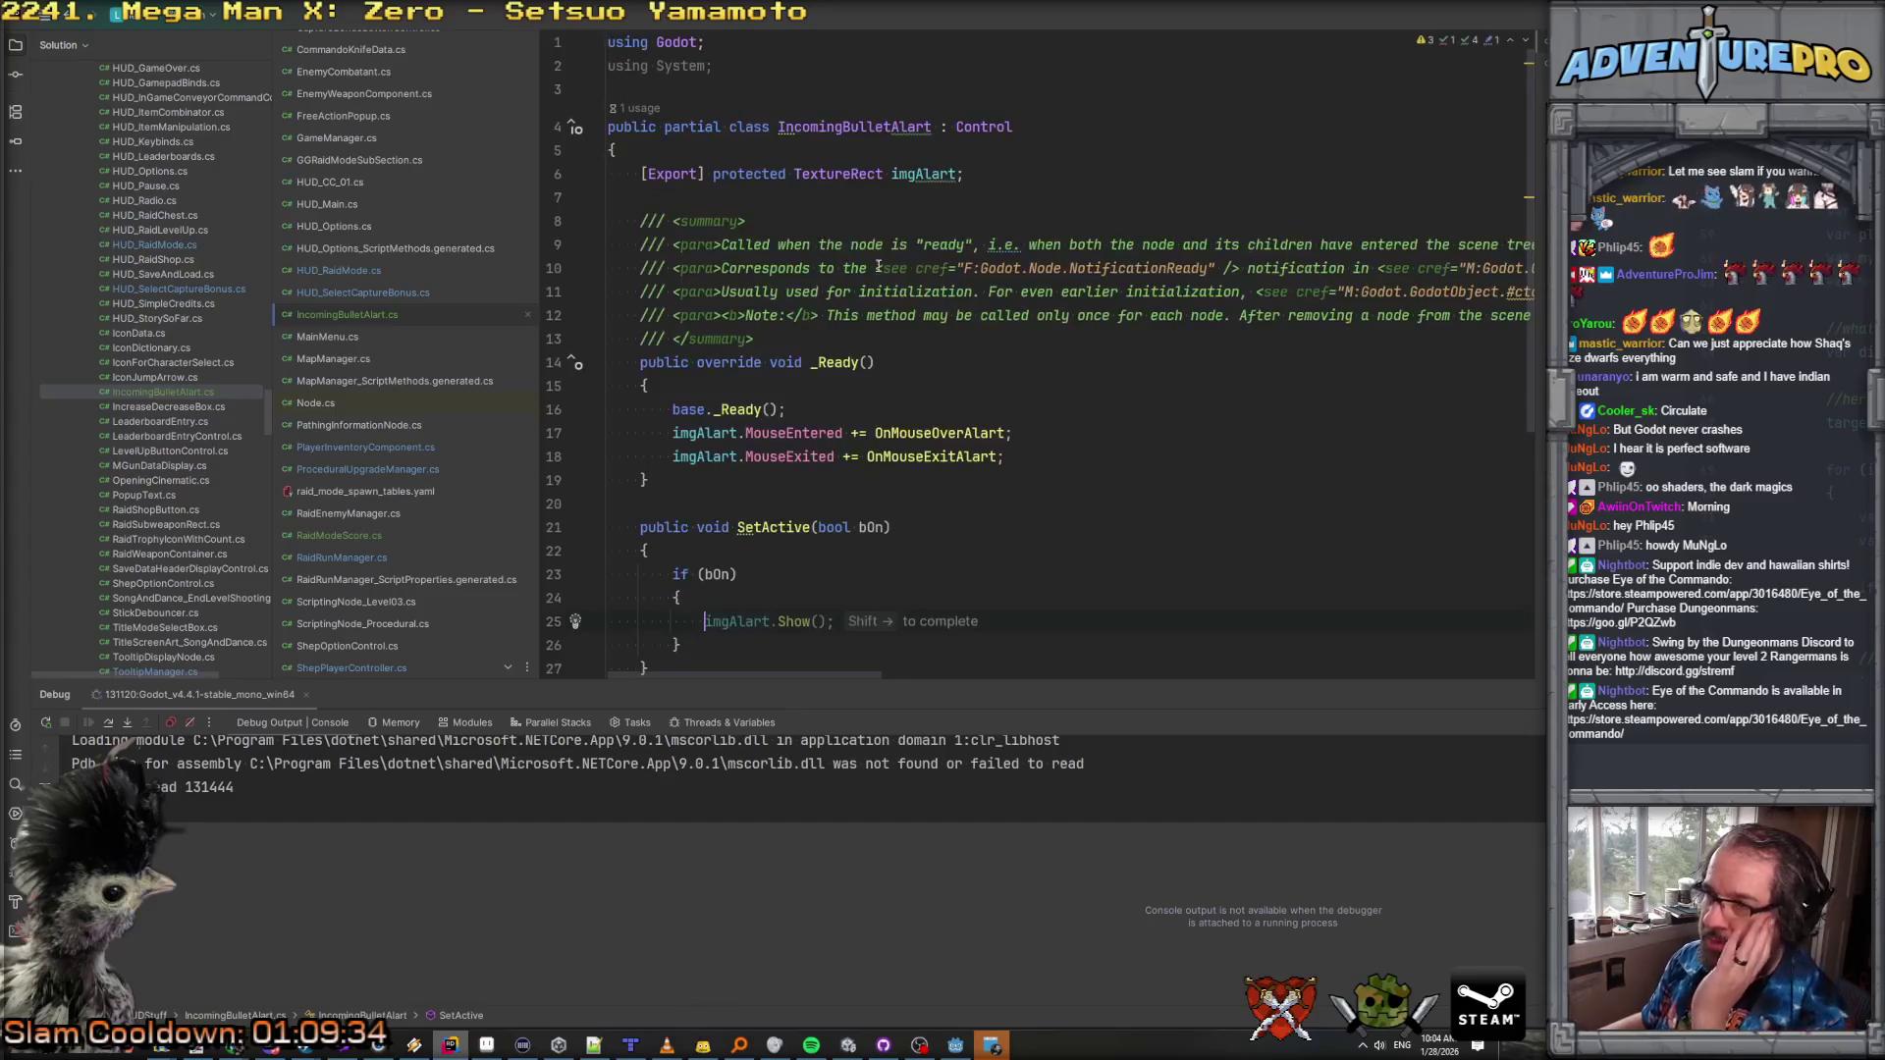
left_click(986, 180)
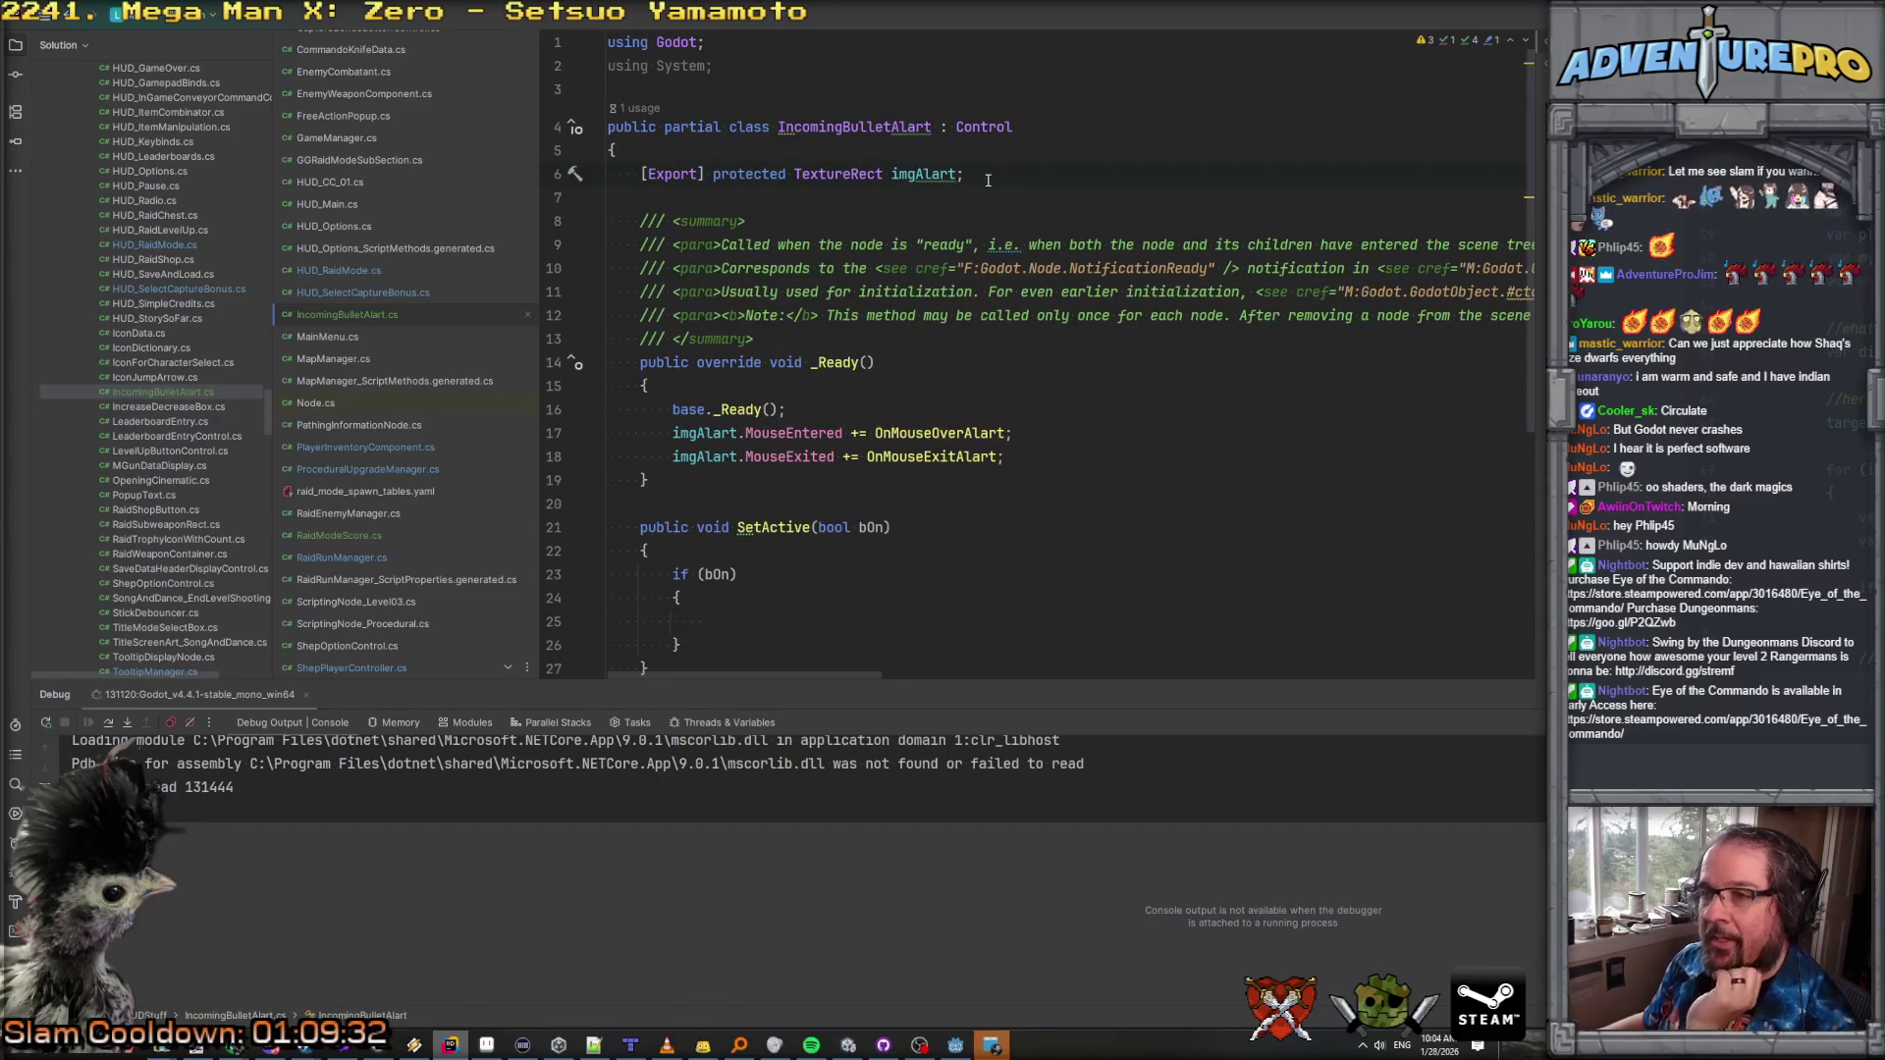
Step: Declare bool fields bActive and bMovedToCenter below the imgAlart field
key("Return")
key("Return")
type("private bo")
key("Return")
type("bActive;")
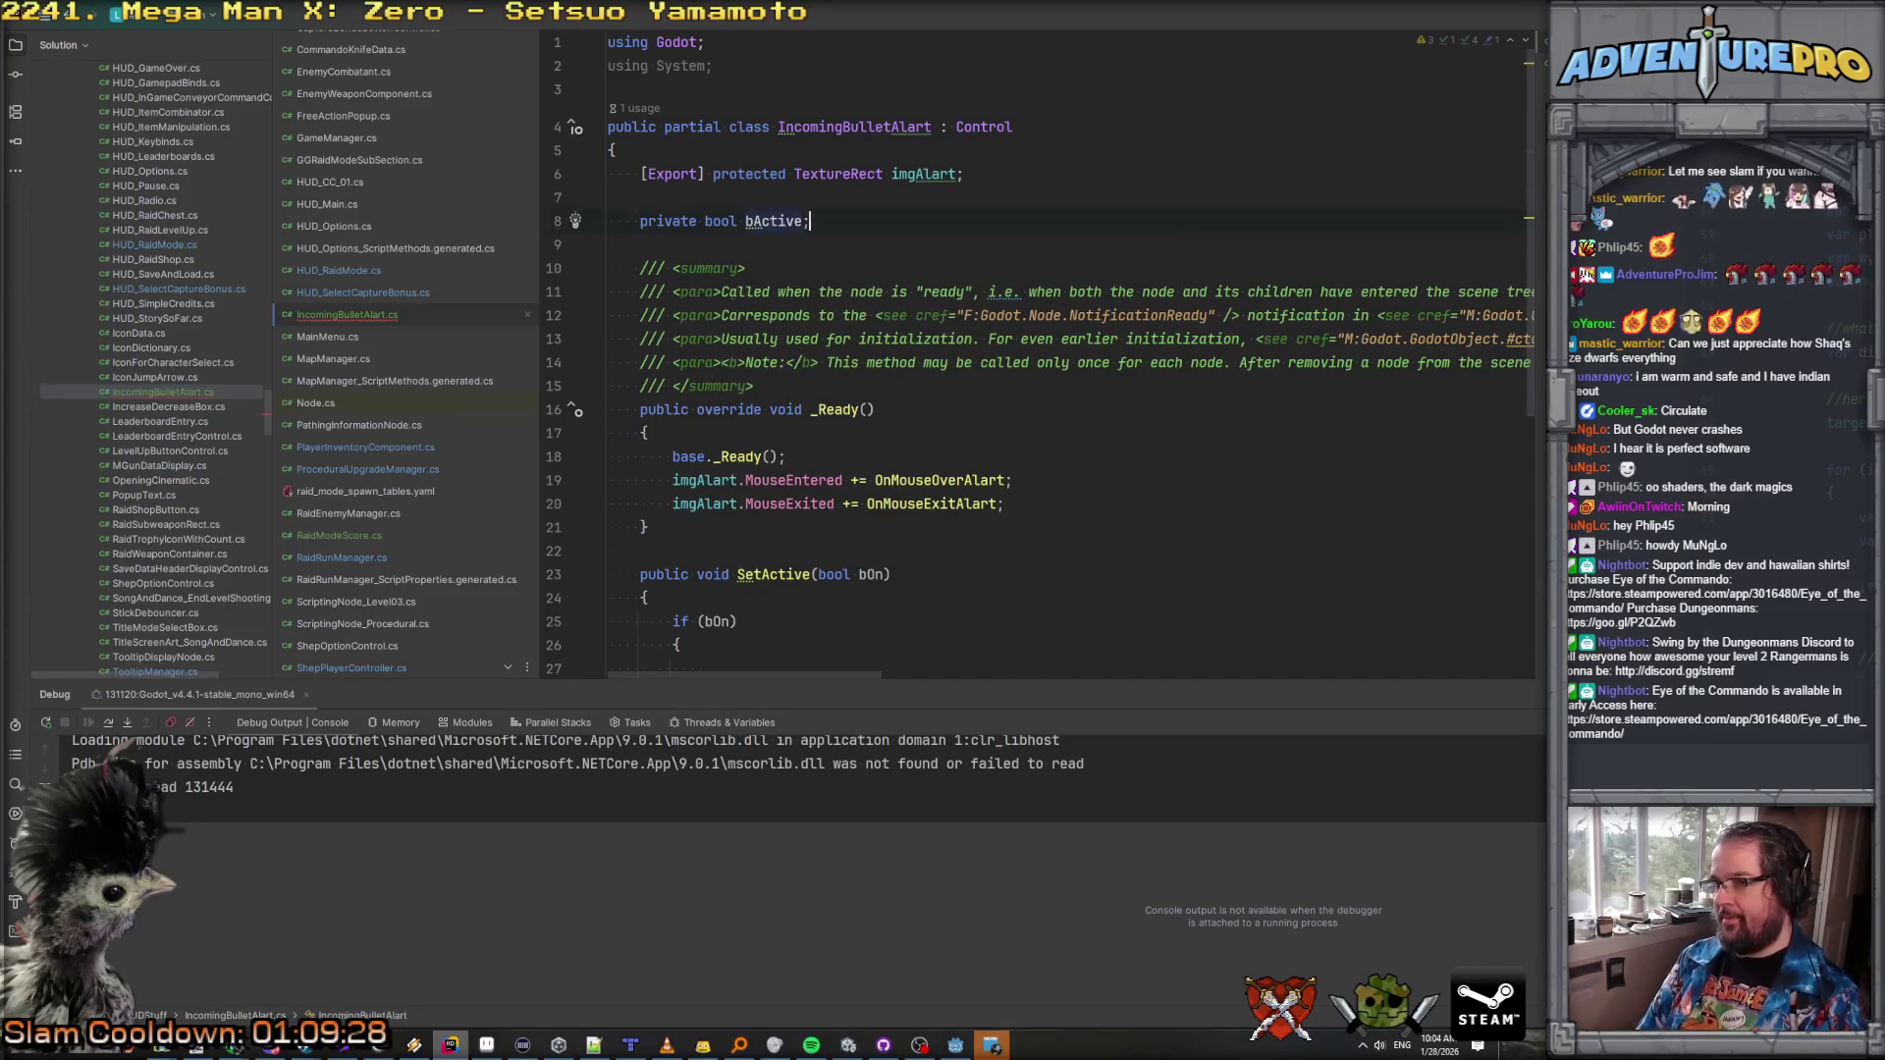
key("Return")
type("bool b")
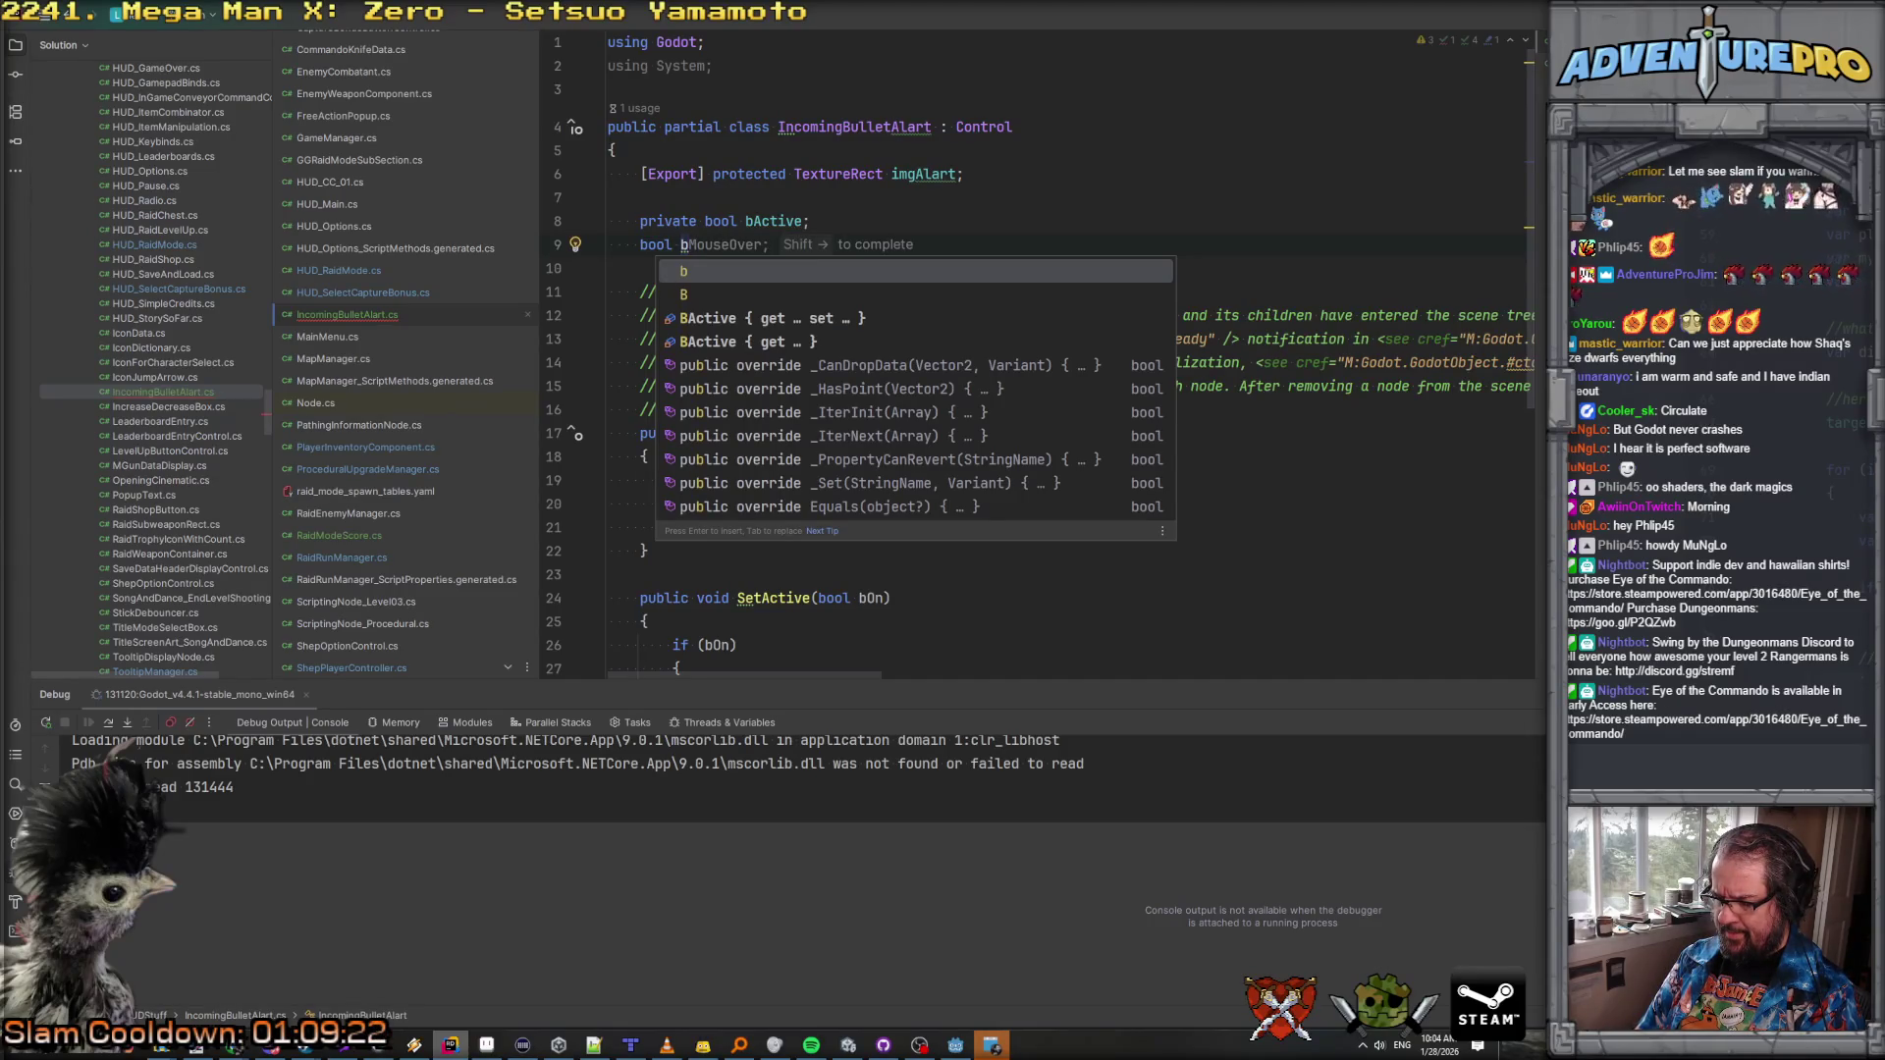
type("Moved")
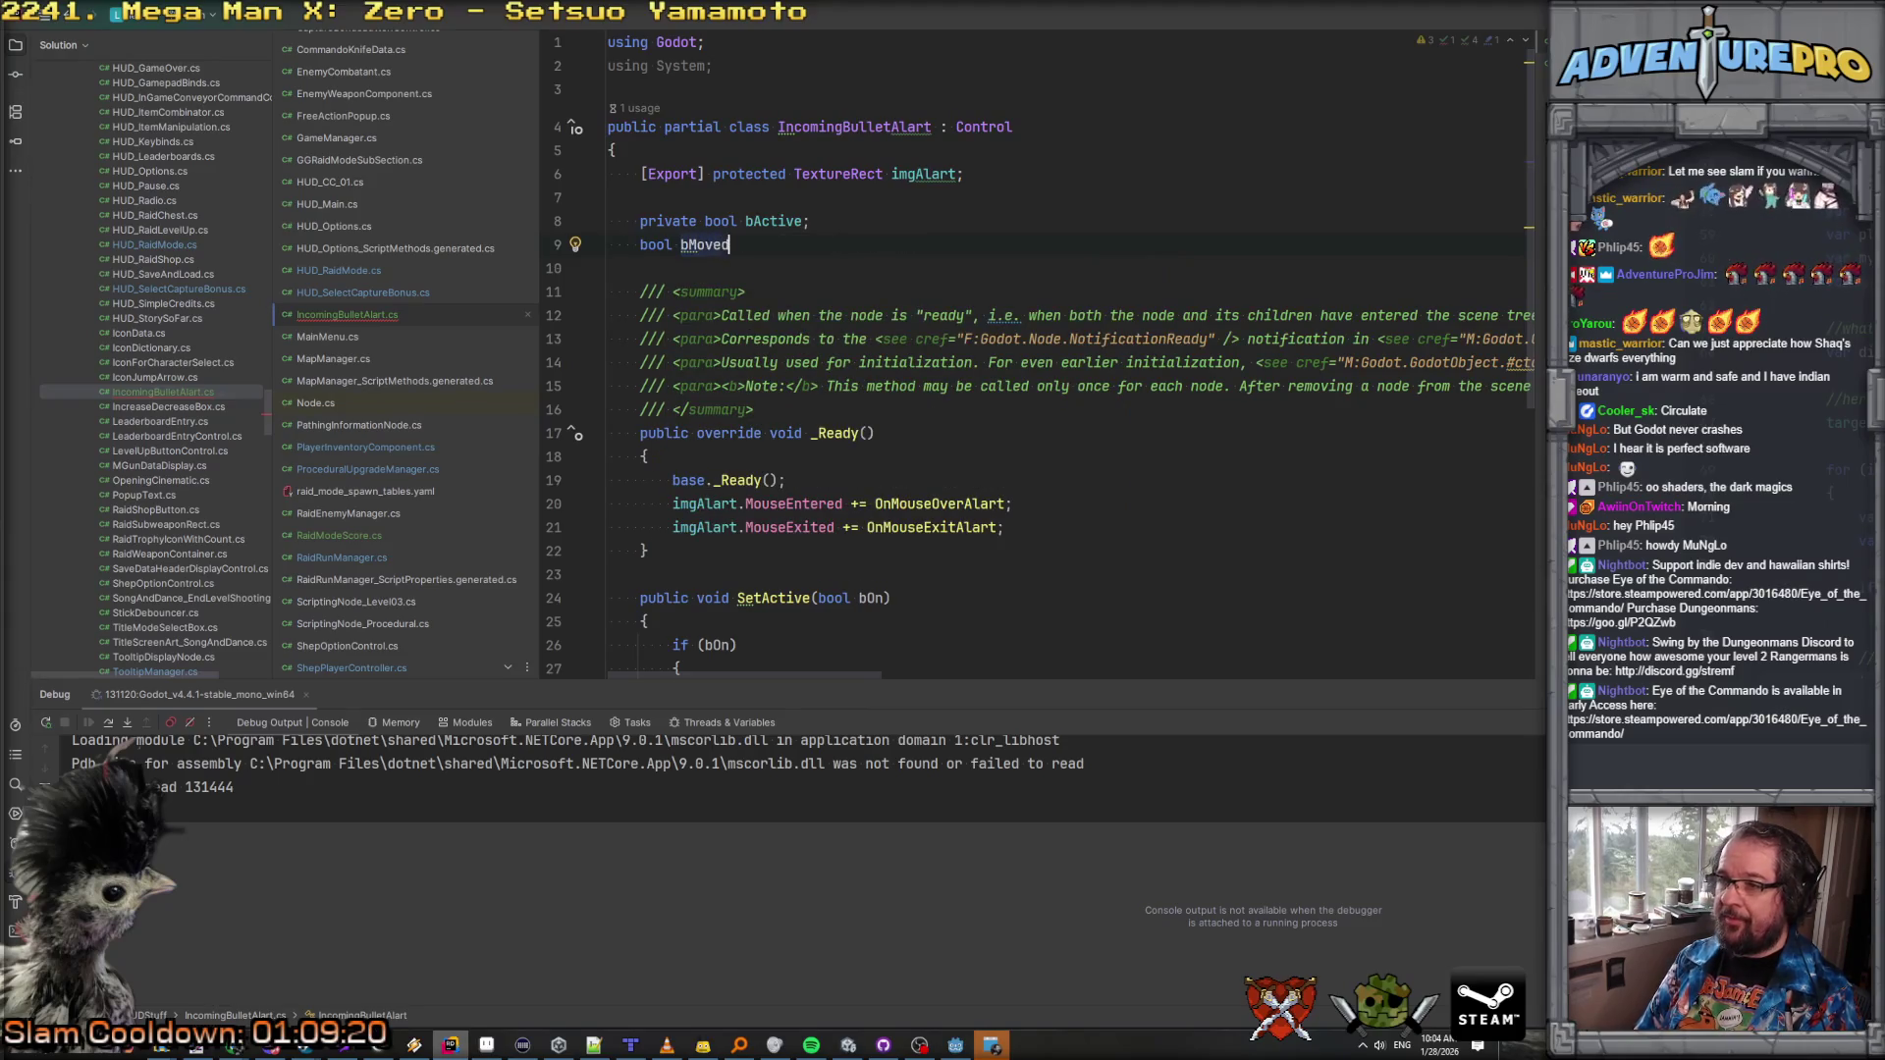
type("ToCenter;")
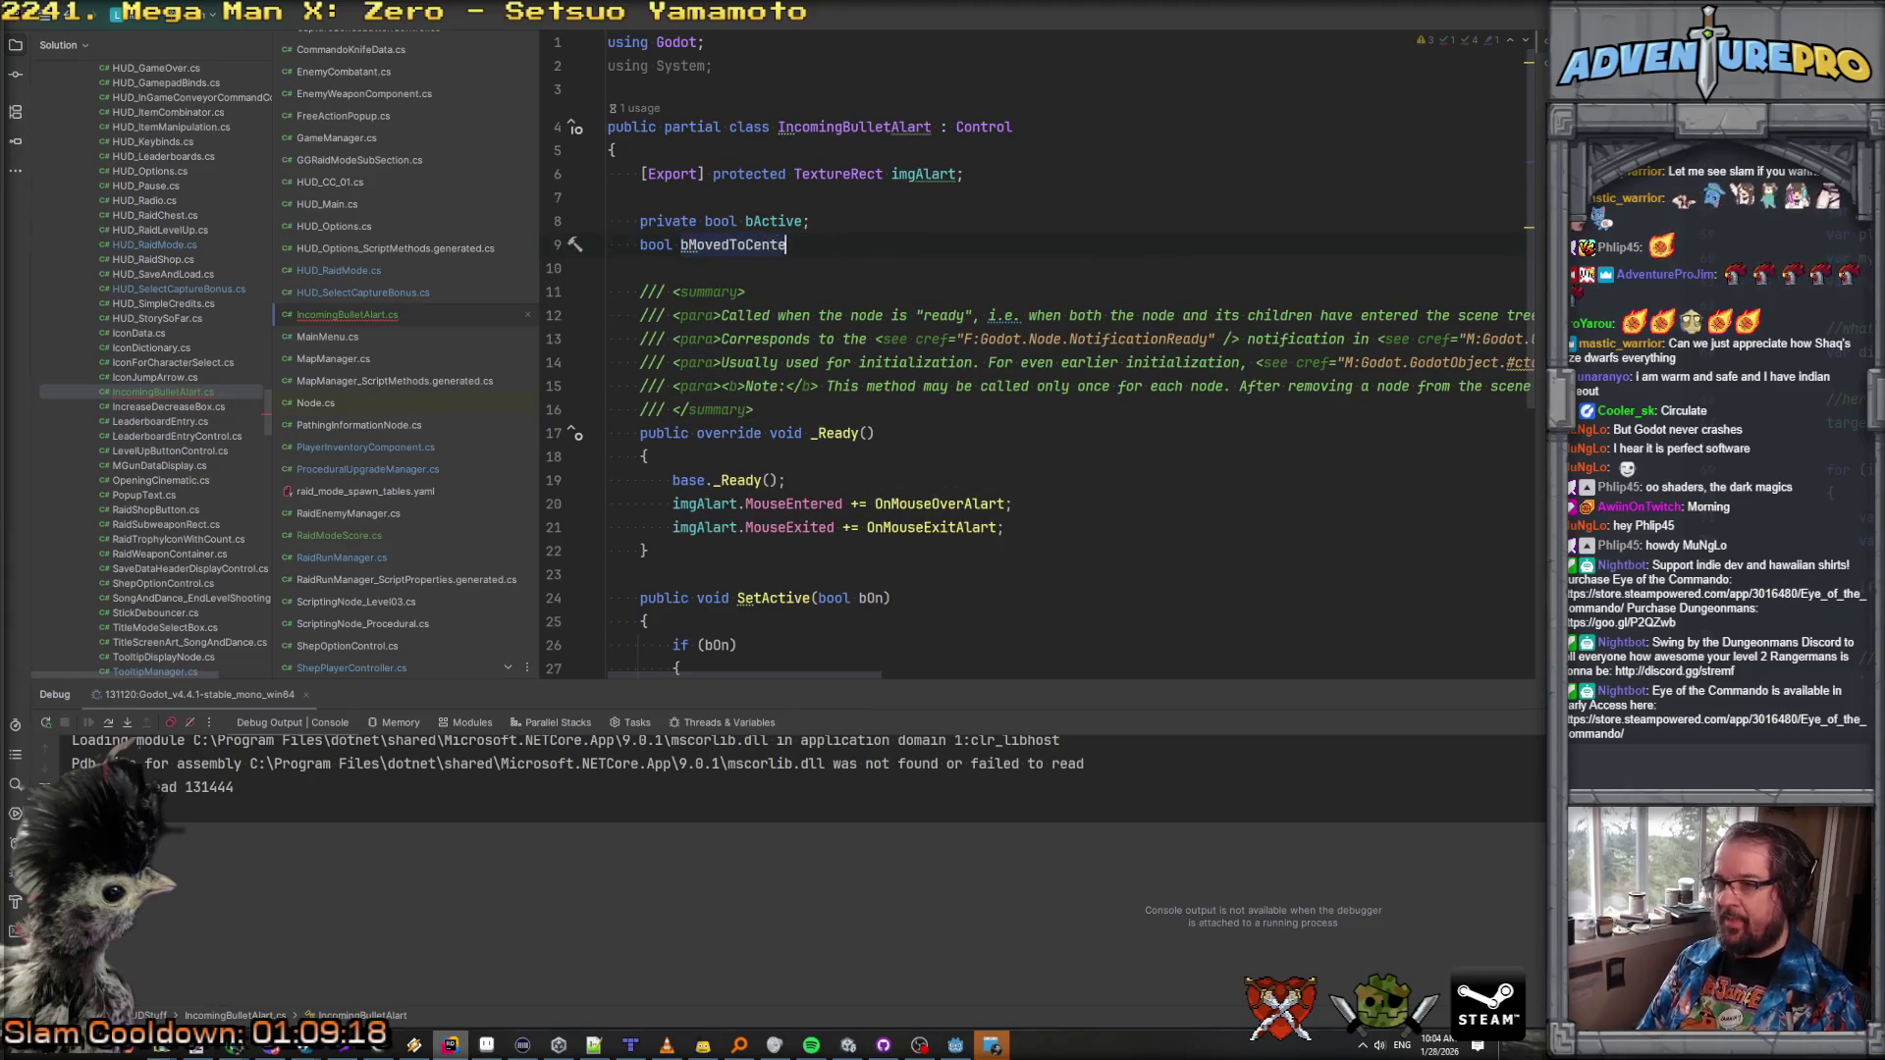
double_click(836, 253)
Step: Add a SetMoveToCenter(bool bShouldMove) method that stores bMovedToCenter and branches with if/else
scroll(1049, 281, "down", 5)
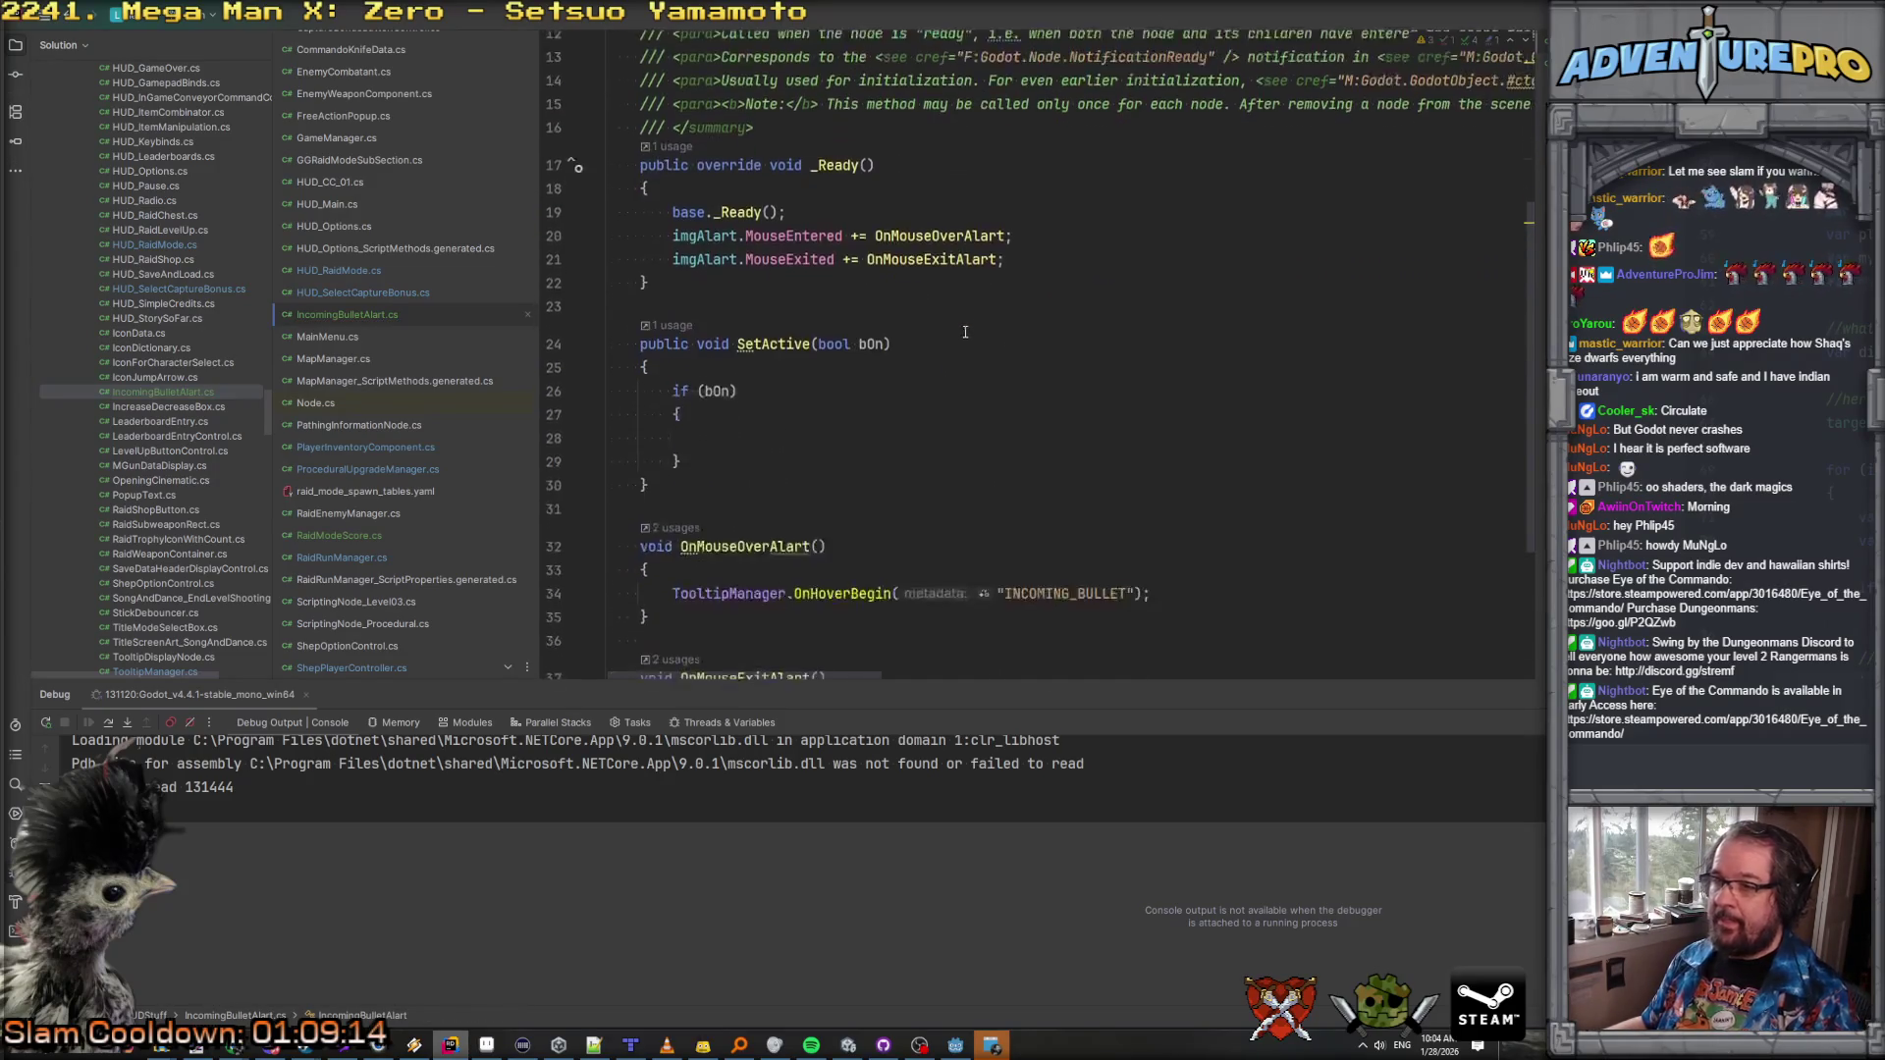
left_click(748, 439)
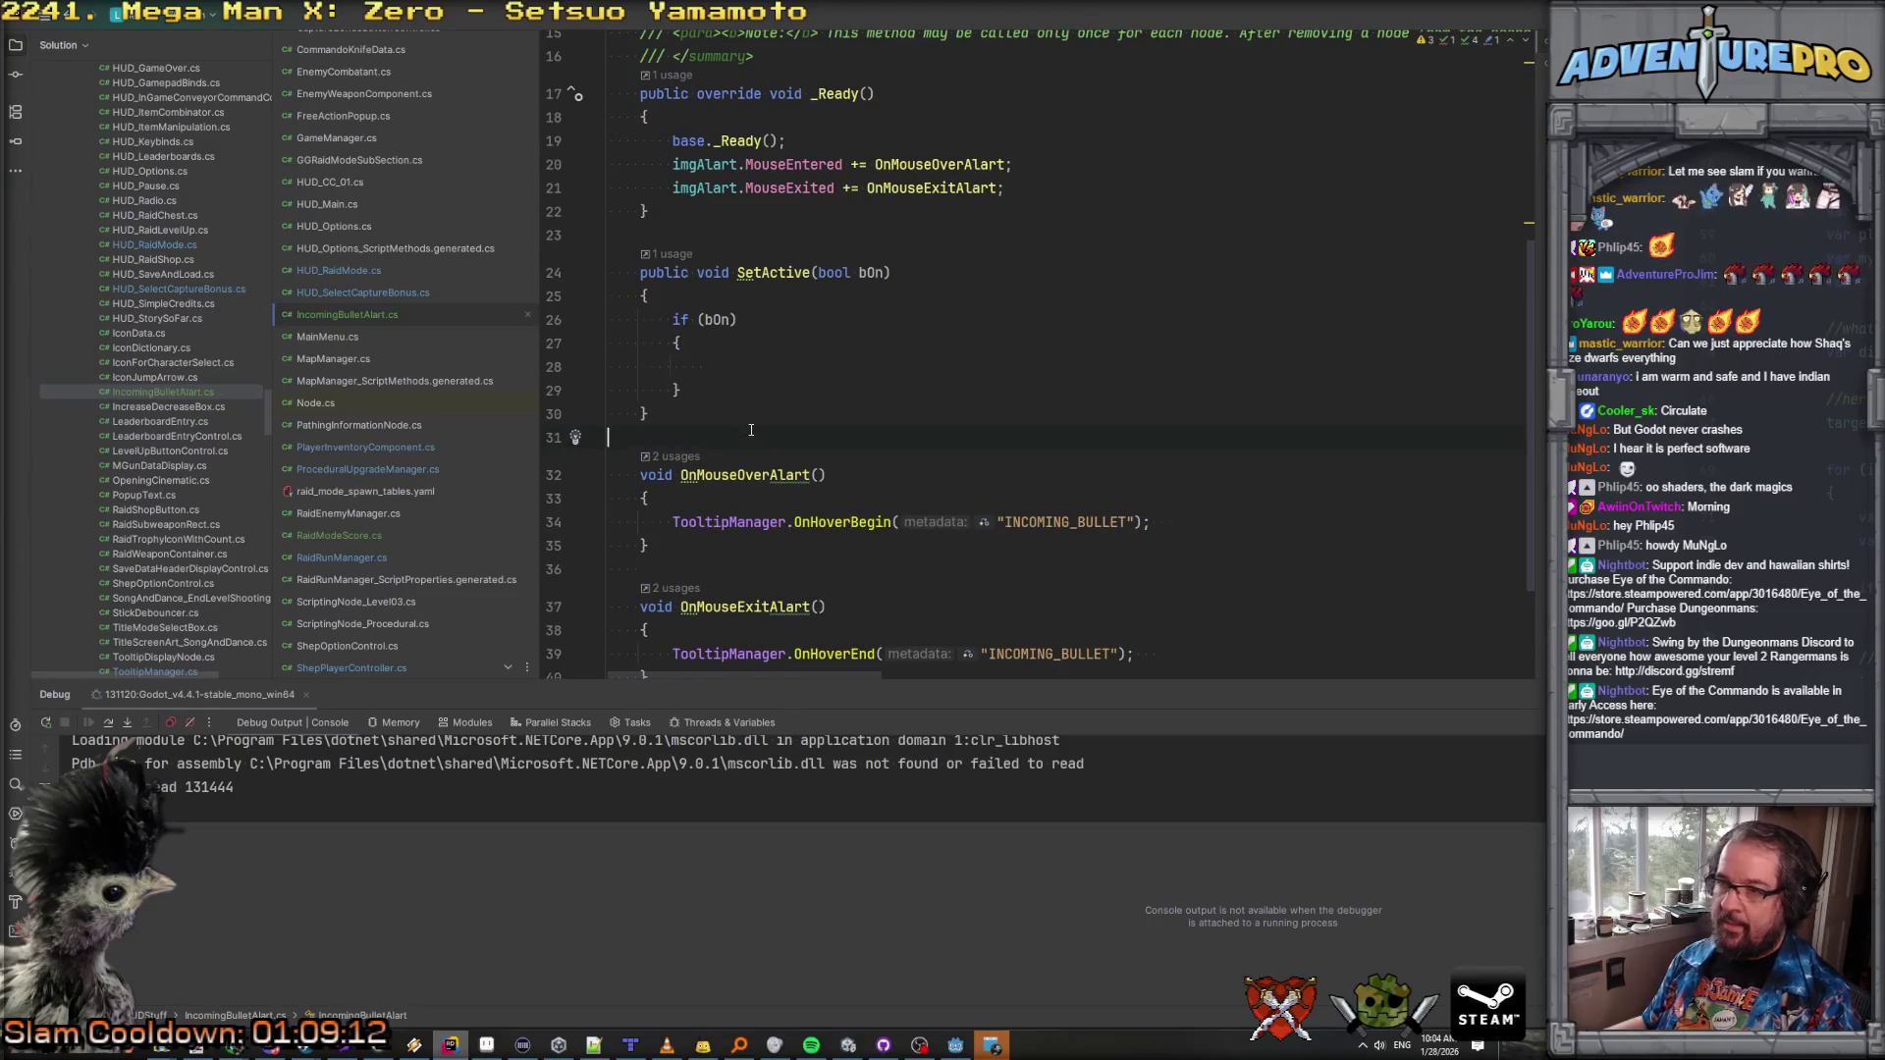
key("Return")
type("publ")
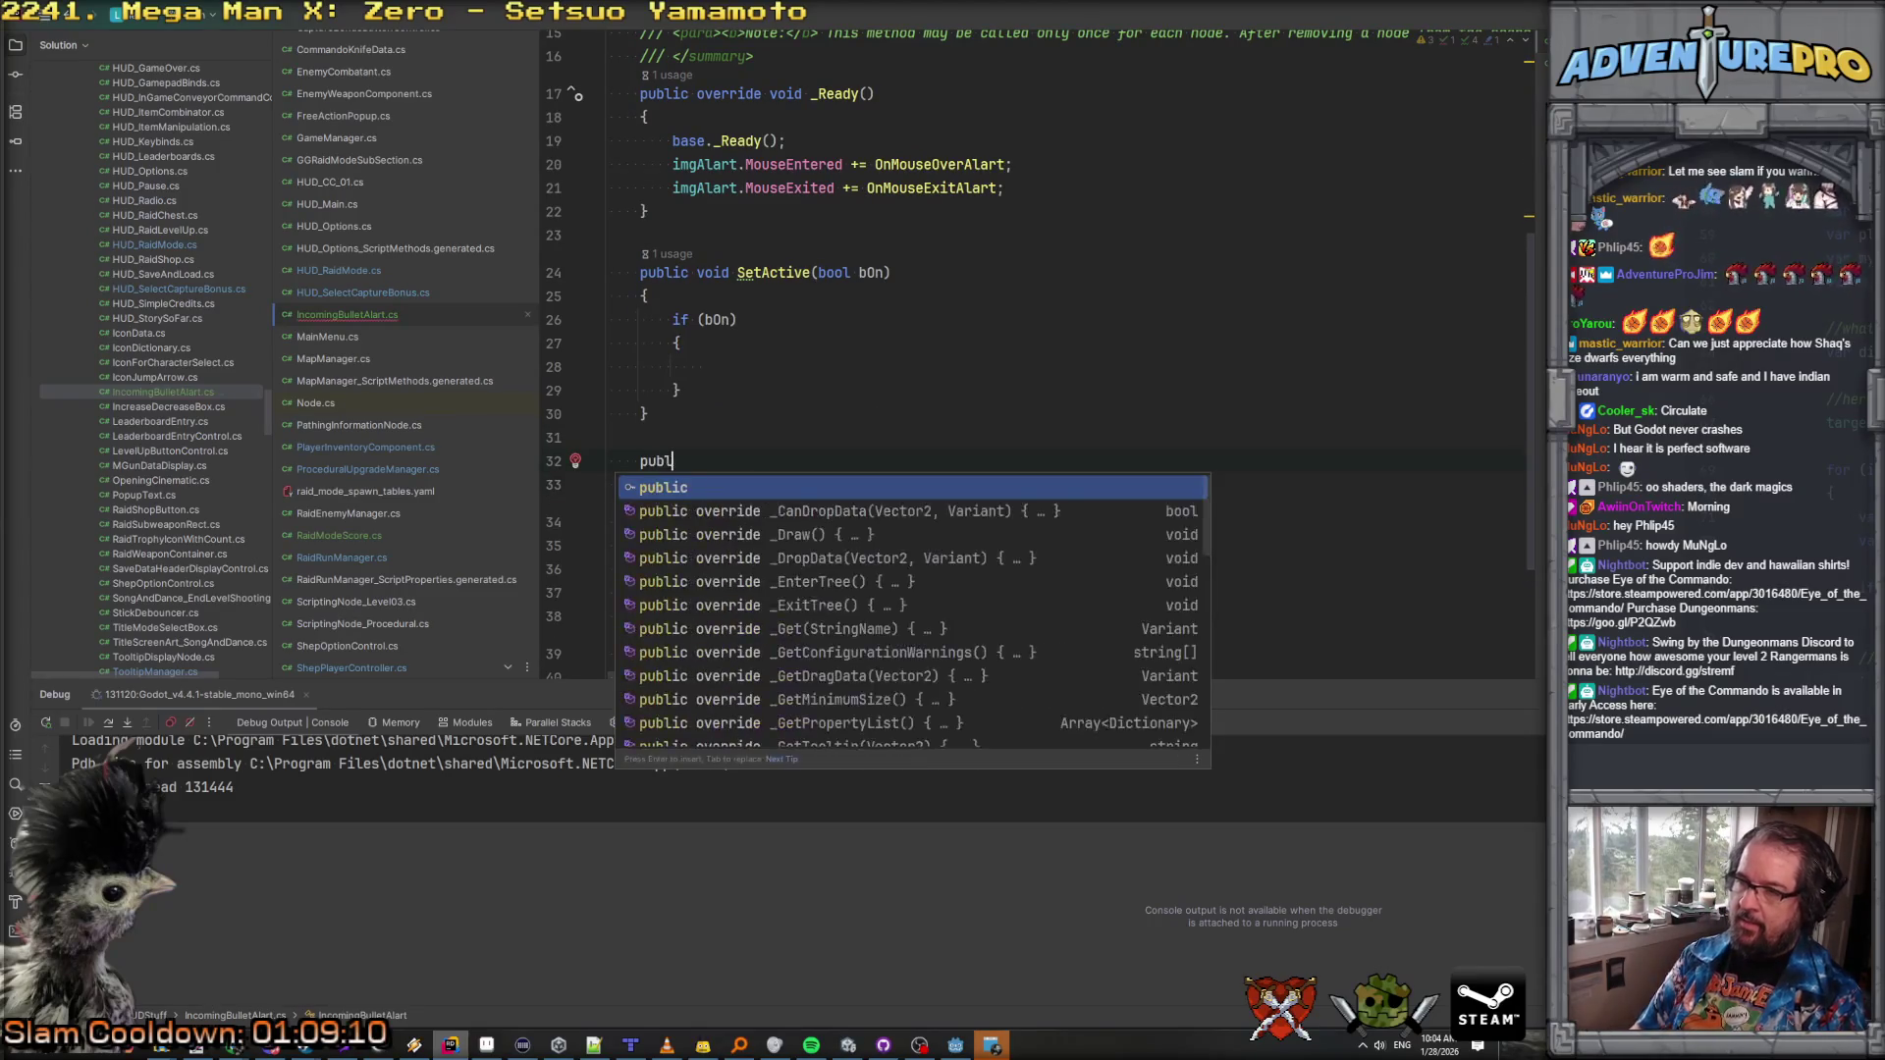
type("ic void SetMov")
type("eToCenter")
type("(bool bShould")
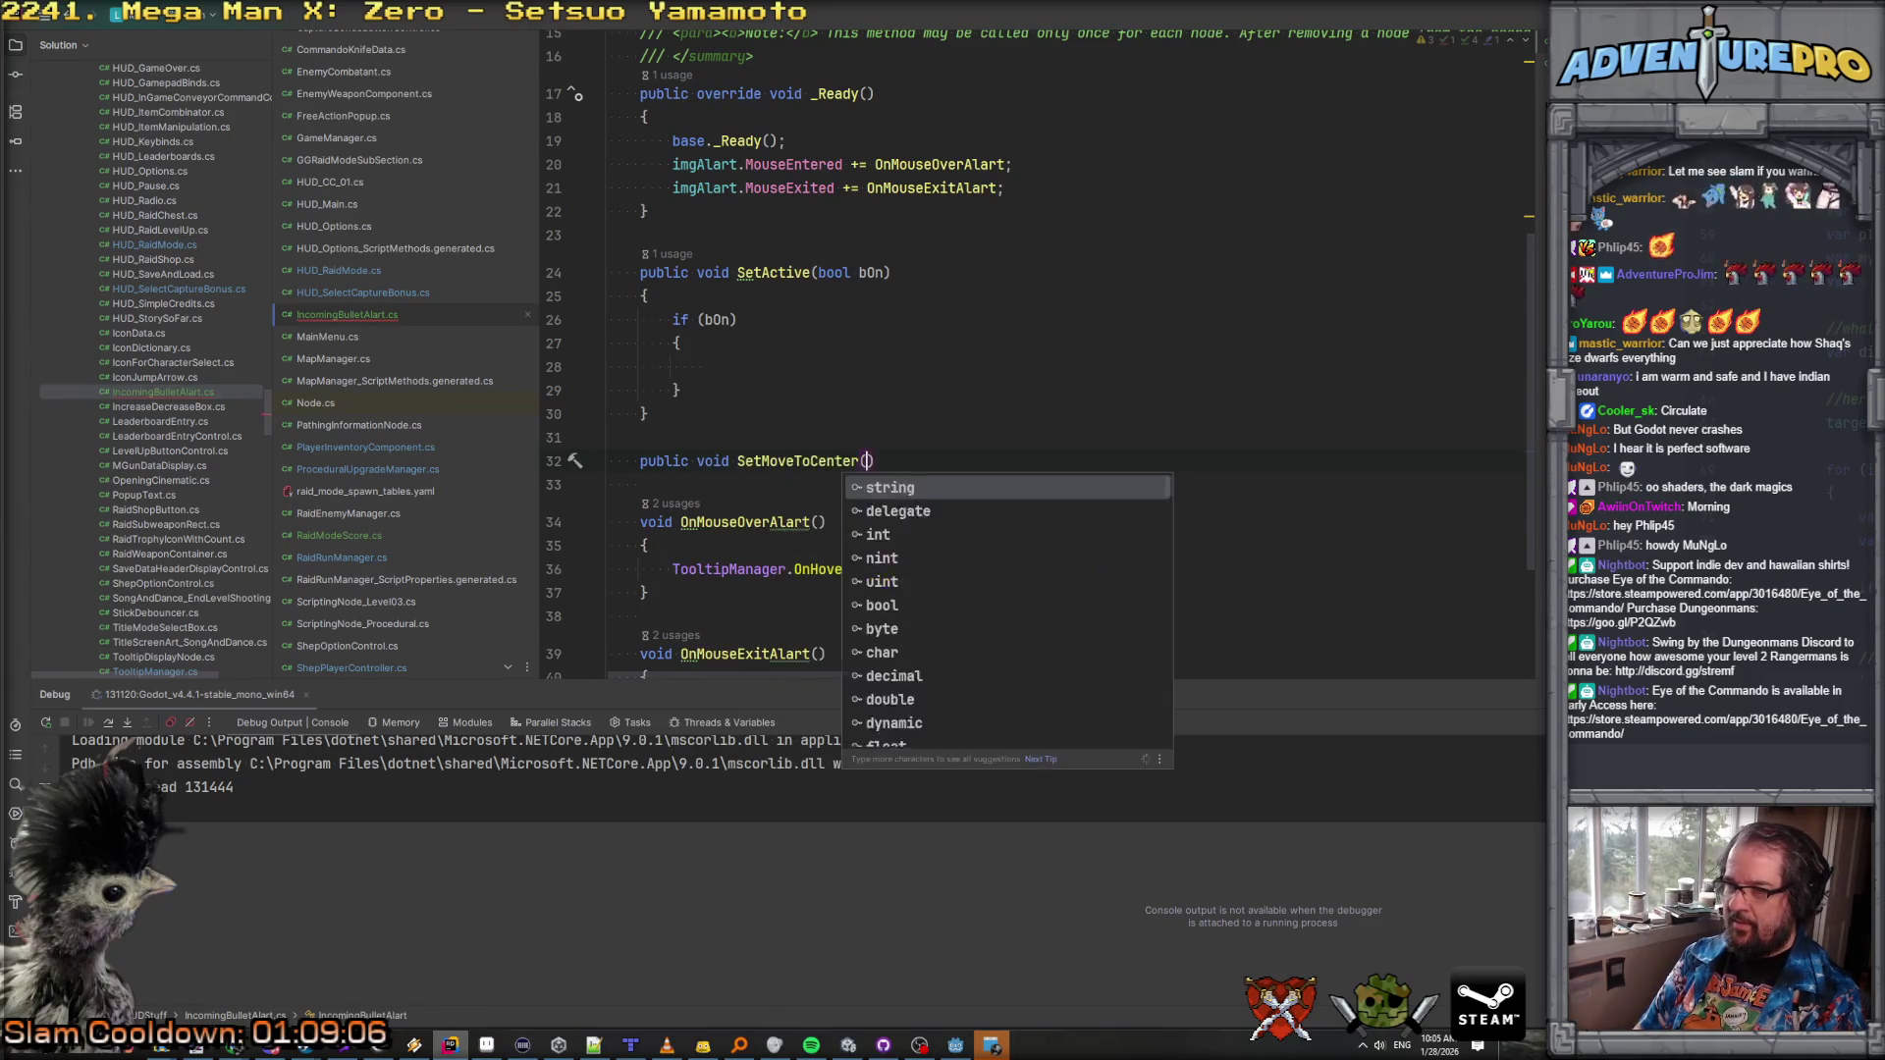
type("Move)")
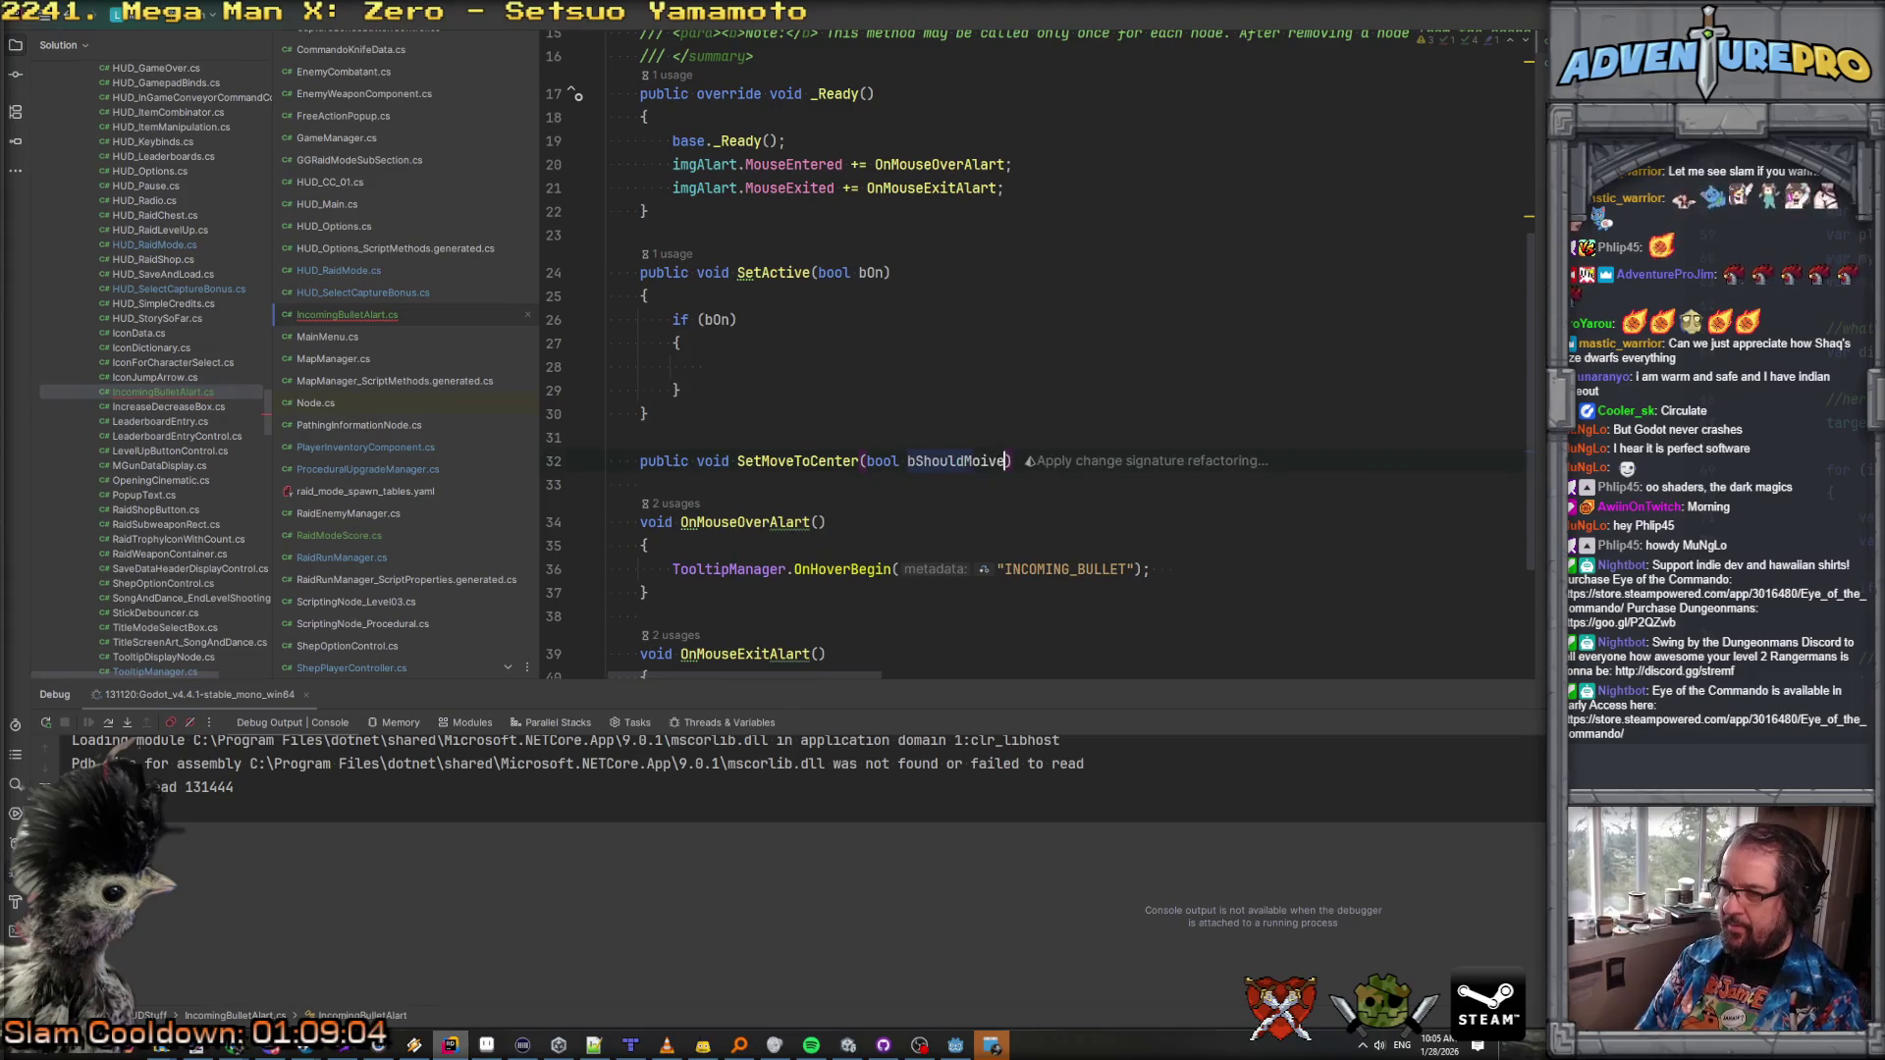
key("Return")
type("{")
key("Return")
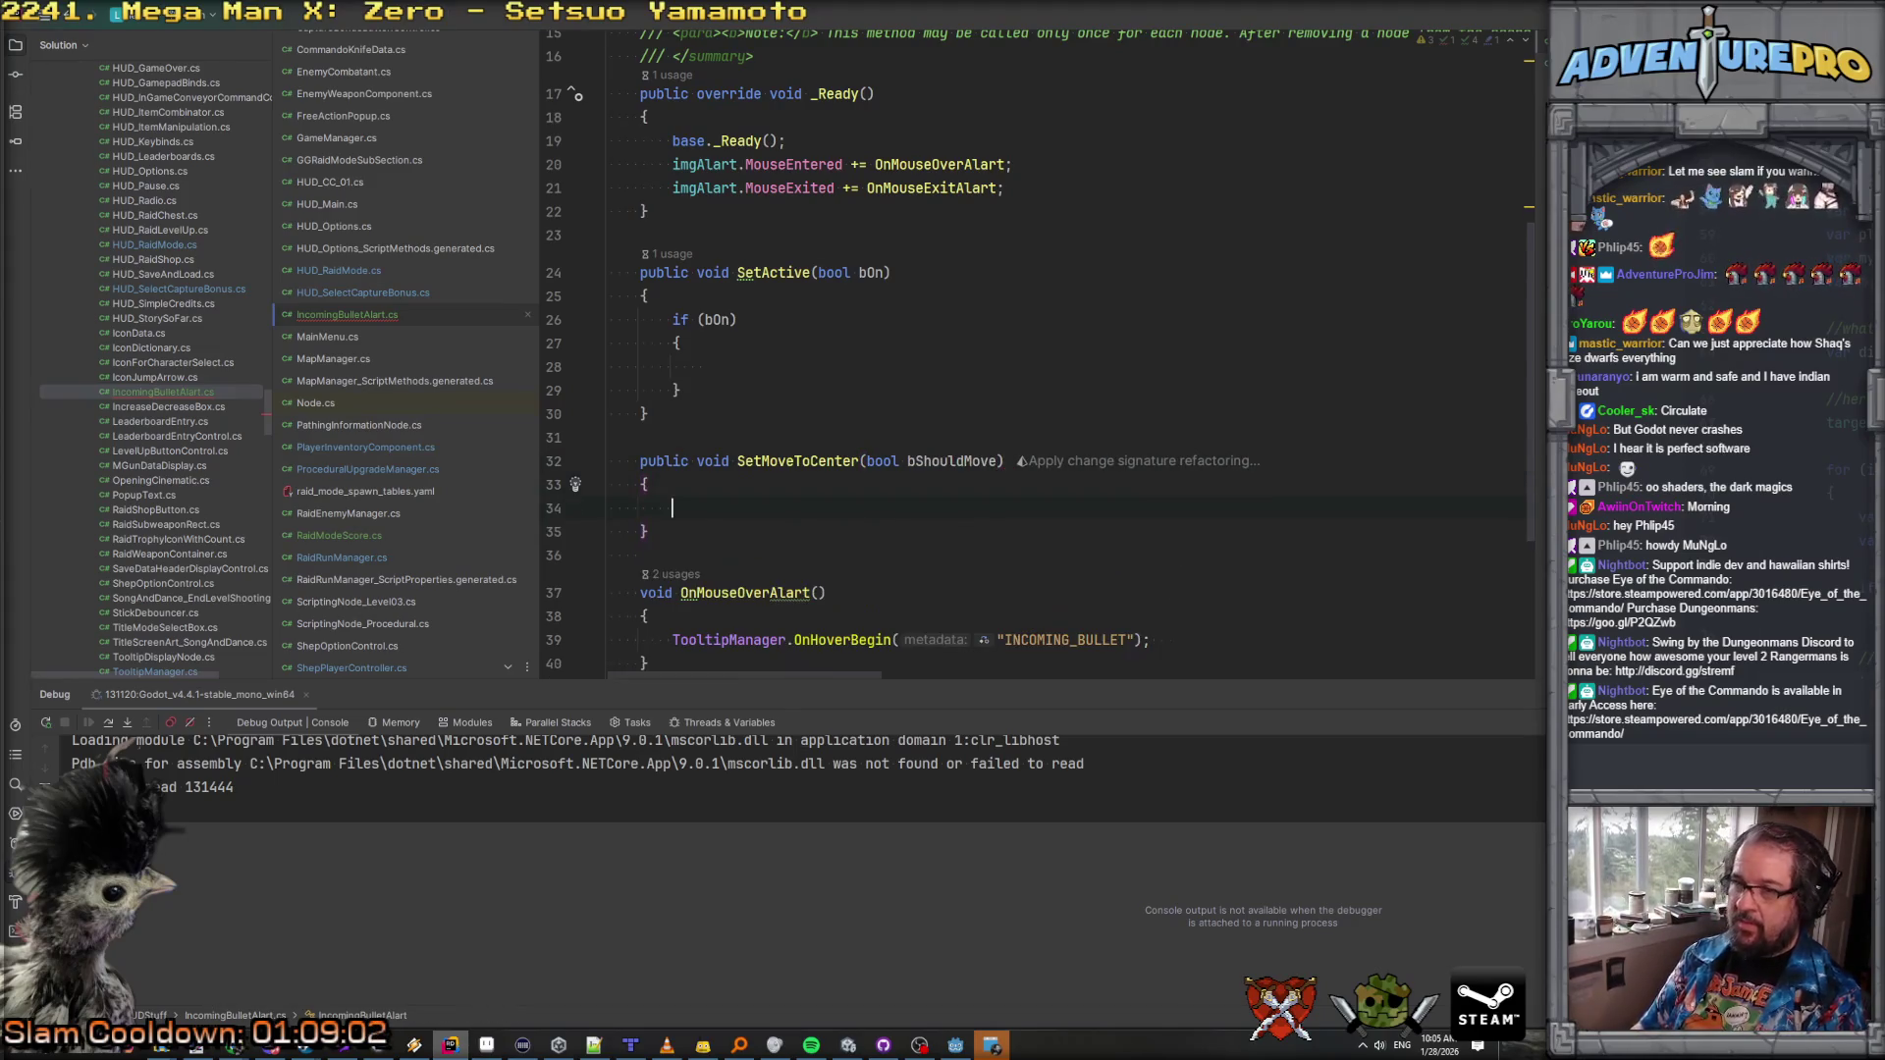
key("shift+Right")
key("Return")
type("if( bM")
key("Return")
key("Return")
key("shift+Right")
key("Return")
type("else")
key("Return")
type("{")
key("Return")
scroll(688, 392, "down", 4)
scroll(785, 328, "up", 3)
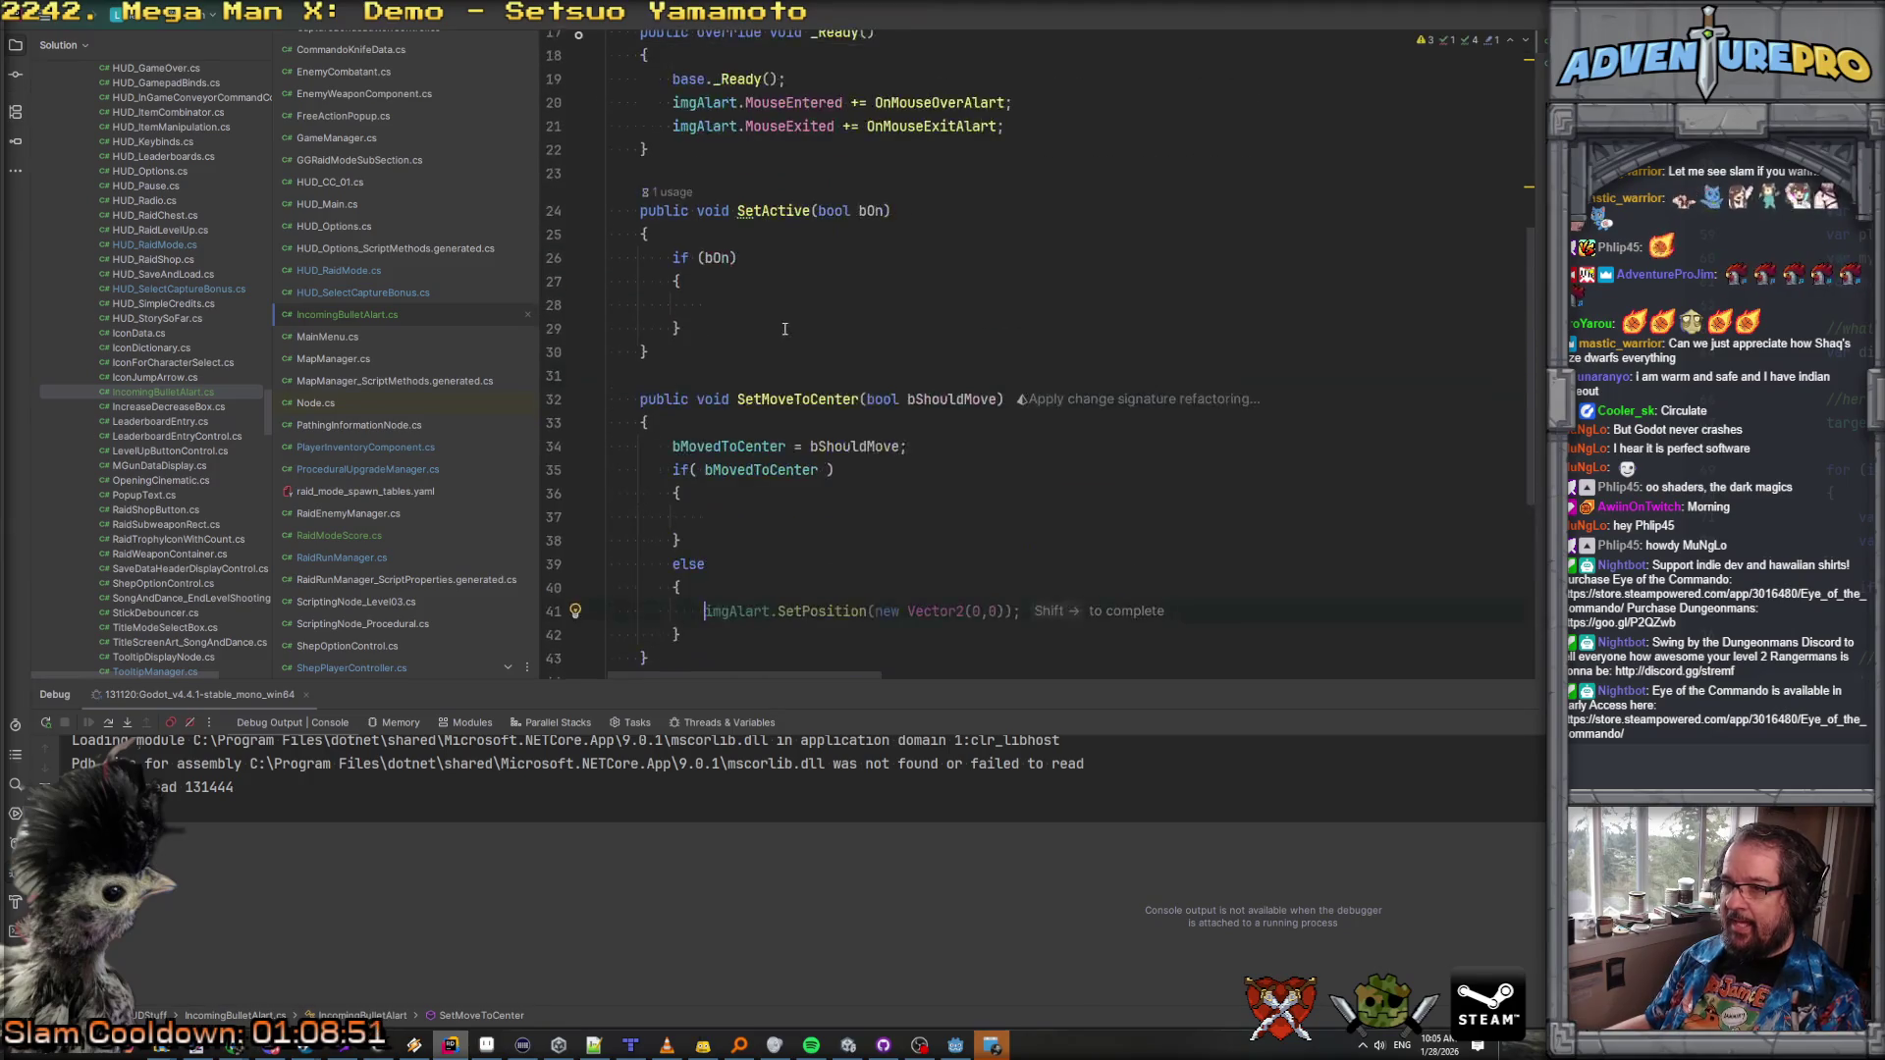
Step: Fill both SetMoveToCenter branches with SetPosition calls placing the alert at (0,160) or (0,0)
key("shift+Right")
key("ctrl+c")
key("Home")
key("Home")
key("shift+Down")
key("ctrl+v")
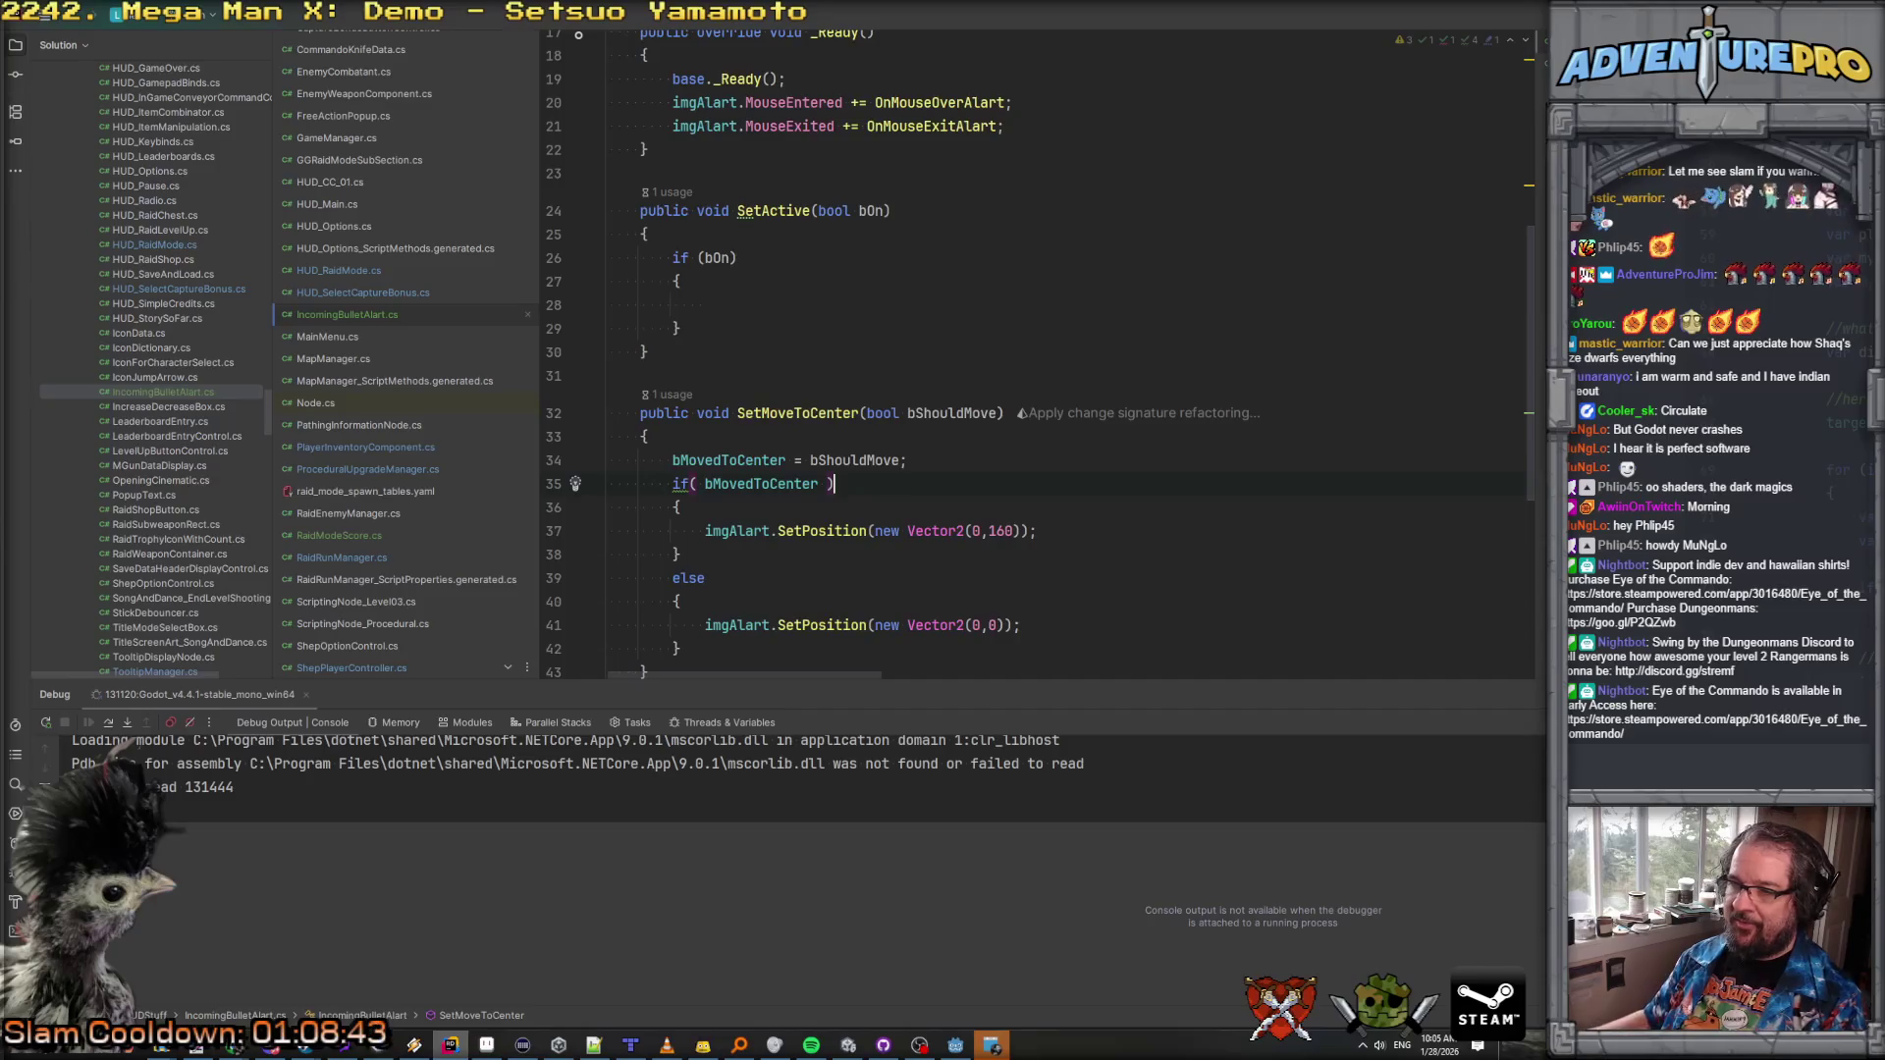
scroll(843, 505, "down", 2)
scroll(826, 394, "up", 3)
Step: Replace the empty if (bOn) block in SetActive with bActive = bOn;
left_click(707, 351)
scroll(687, 393, "up", 3)
scroll(668, 399, "down", 2)
left_click_drag(737, 402, 838, 472)
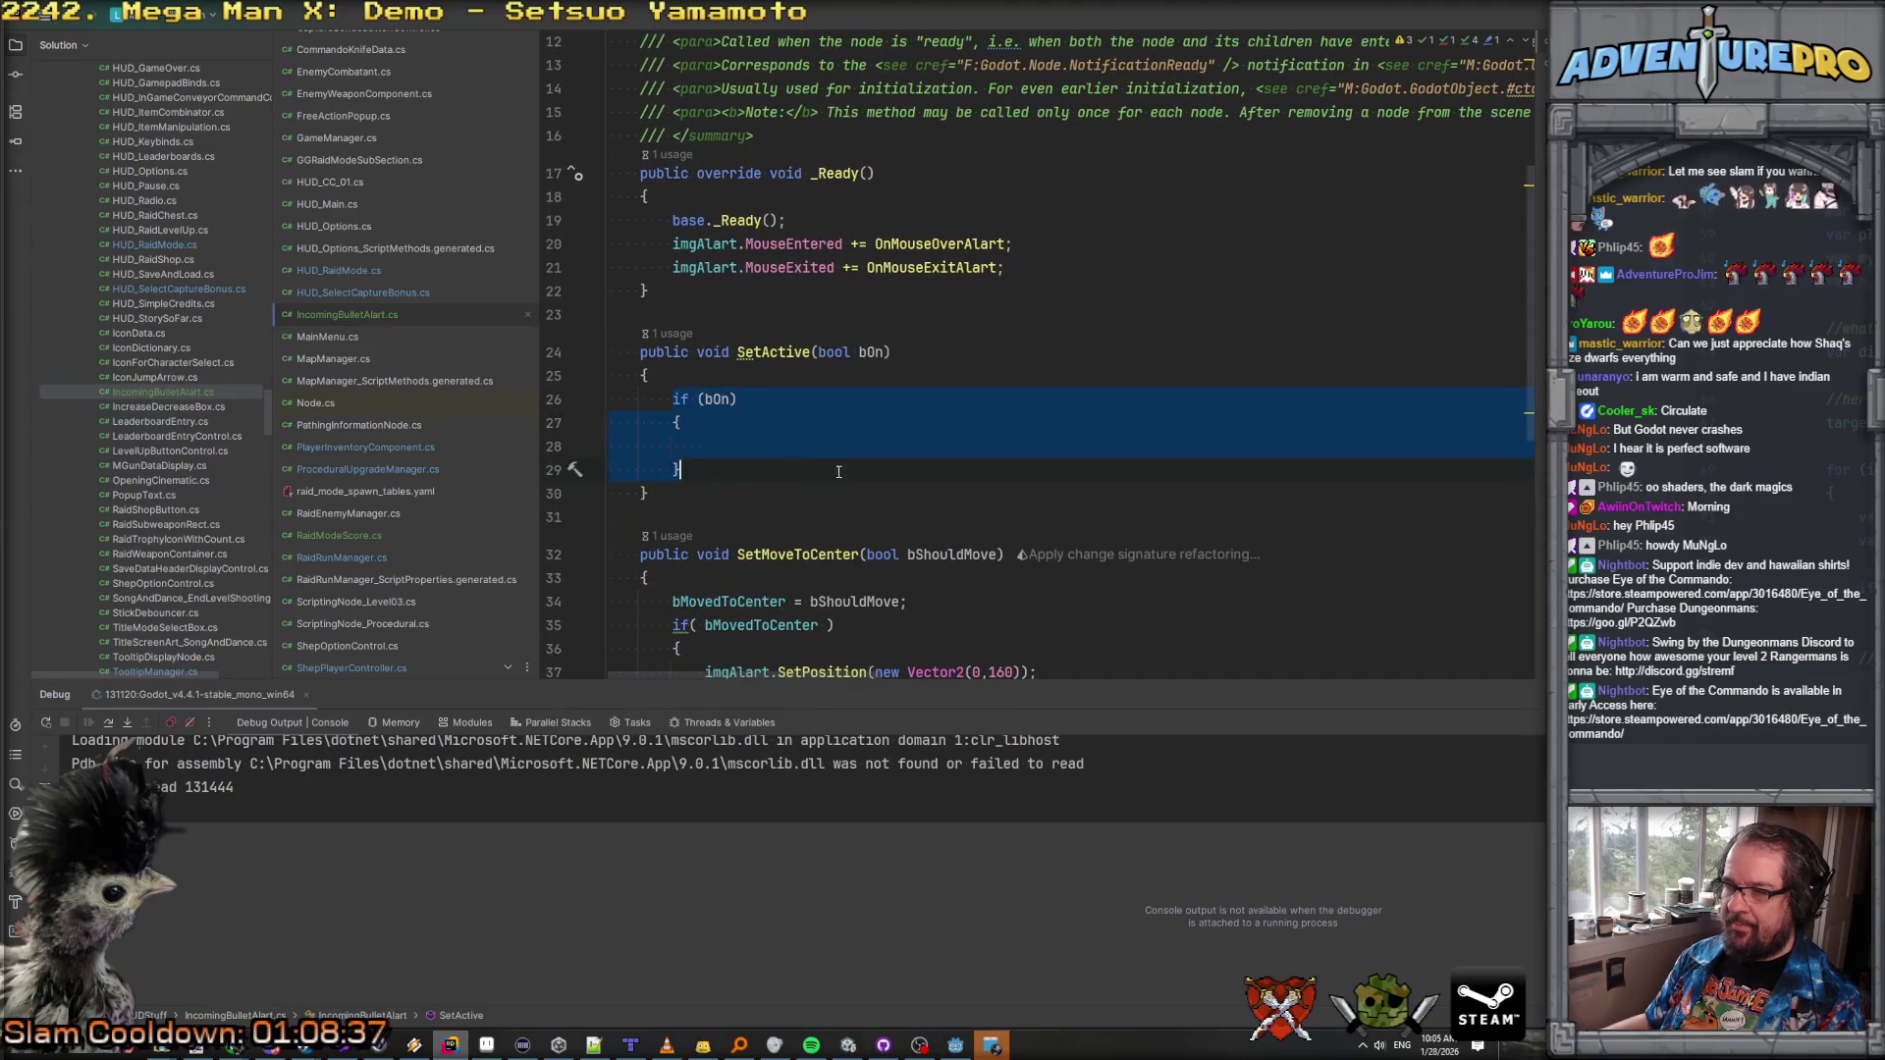
type("bActive = bOn;")
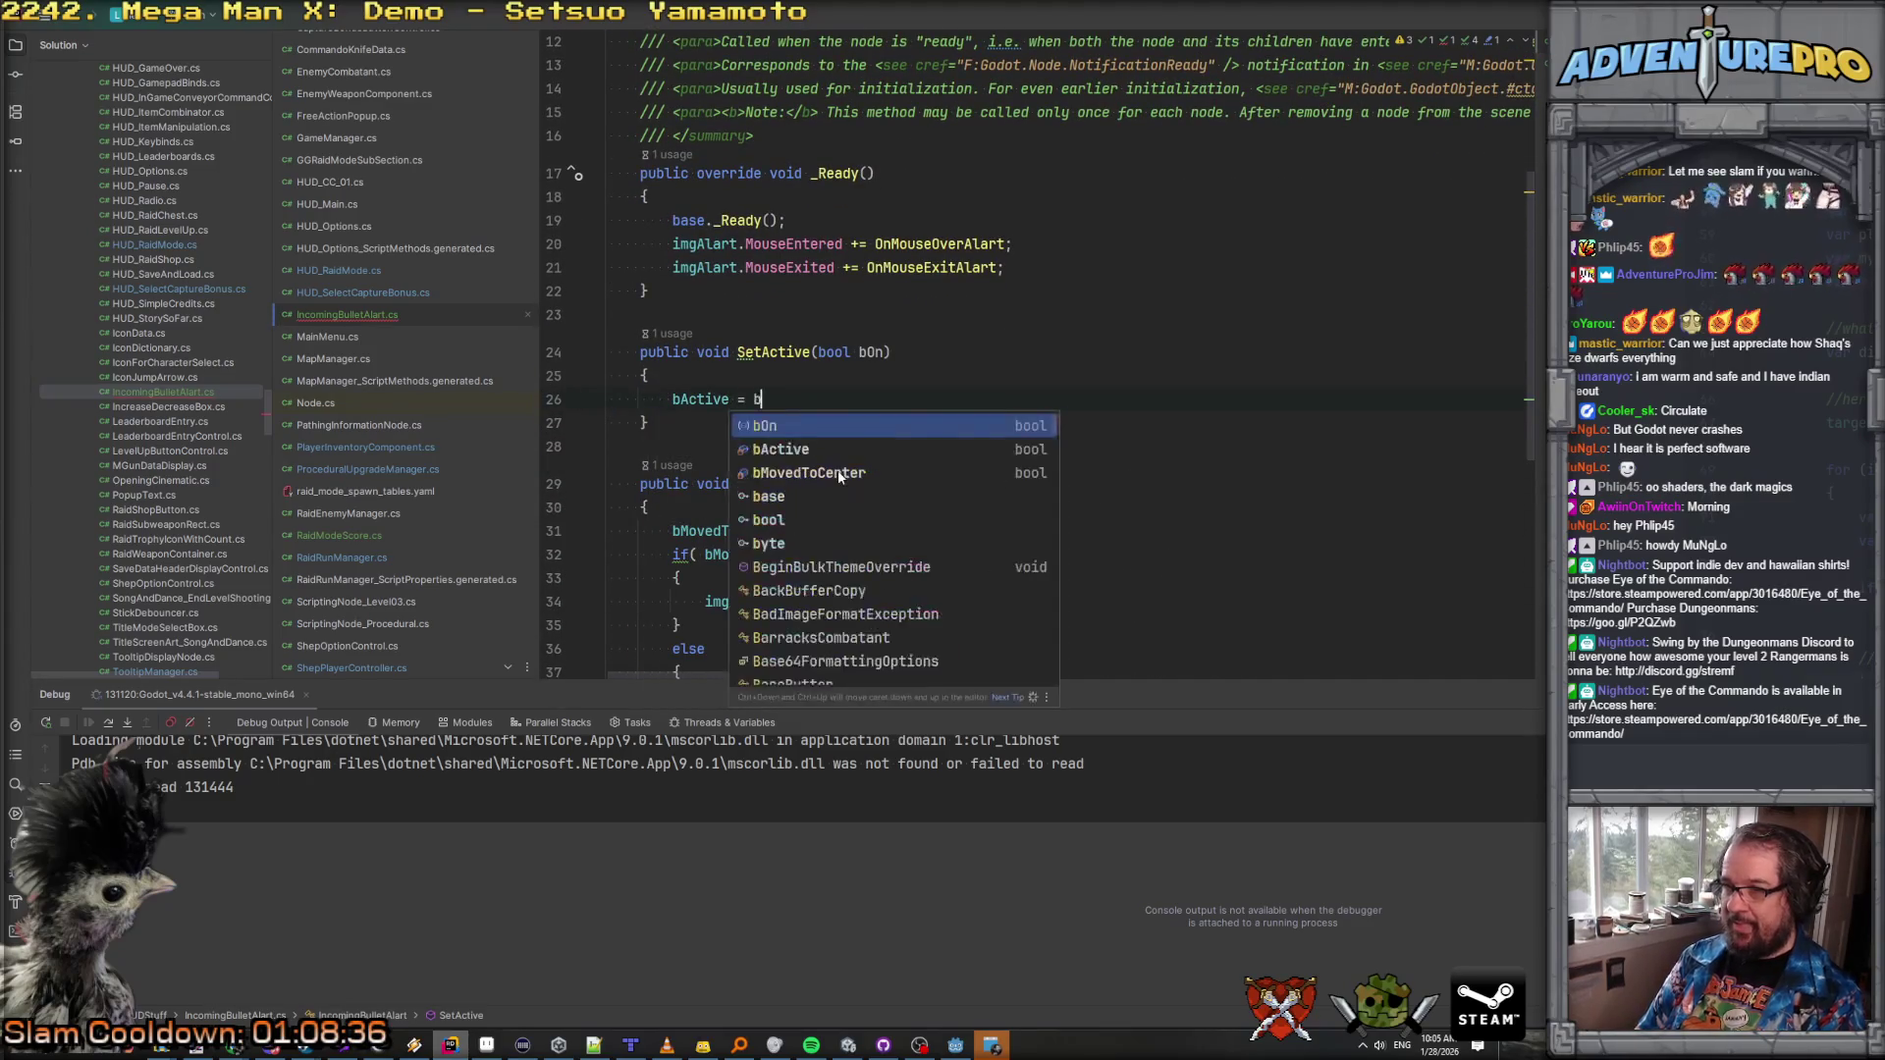
Step: Generate a _Process override after SetMoveToCenter and delete its doc comments
scroll(666, 475, "down", 5)
left_click(700, 398)
key("Return")
key("Return")
type("void _Pro")
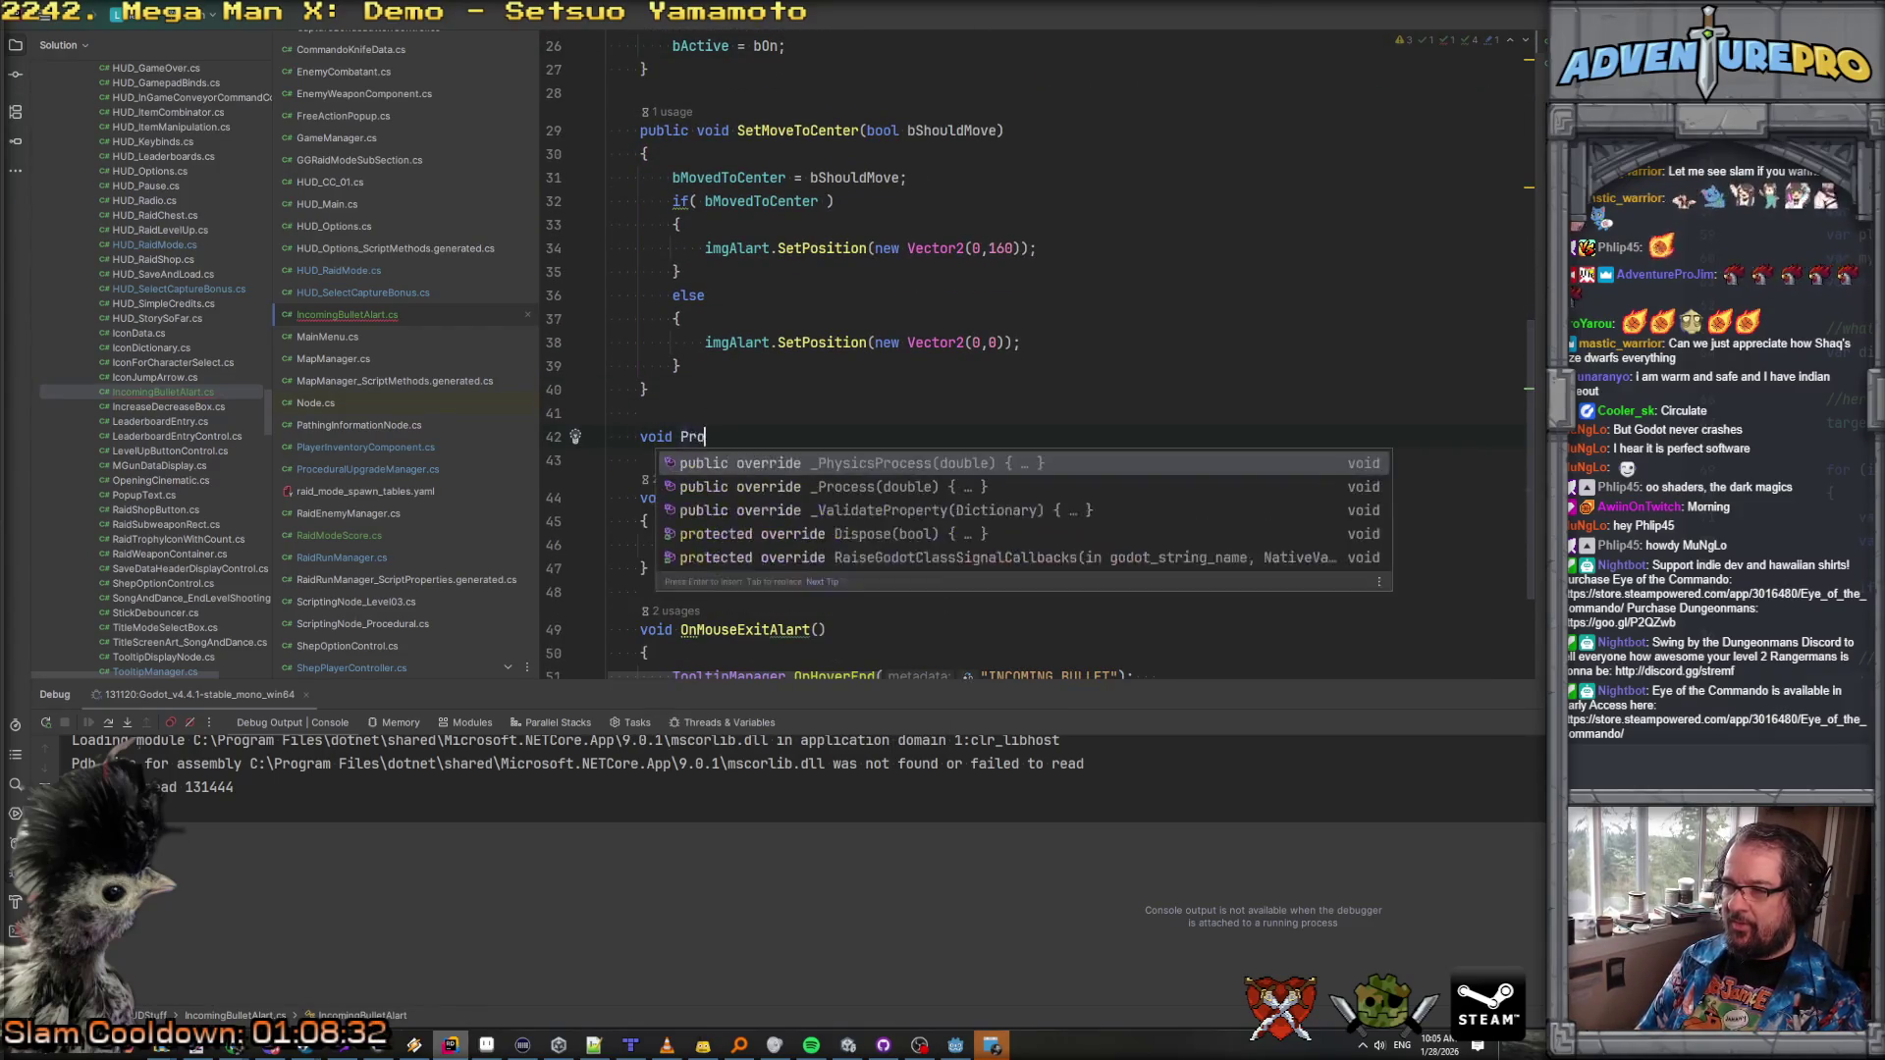
type("ce")
key("Down")
key("Return")
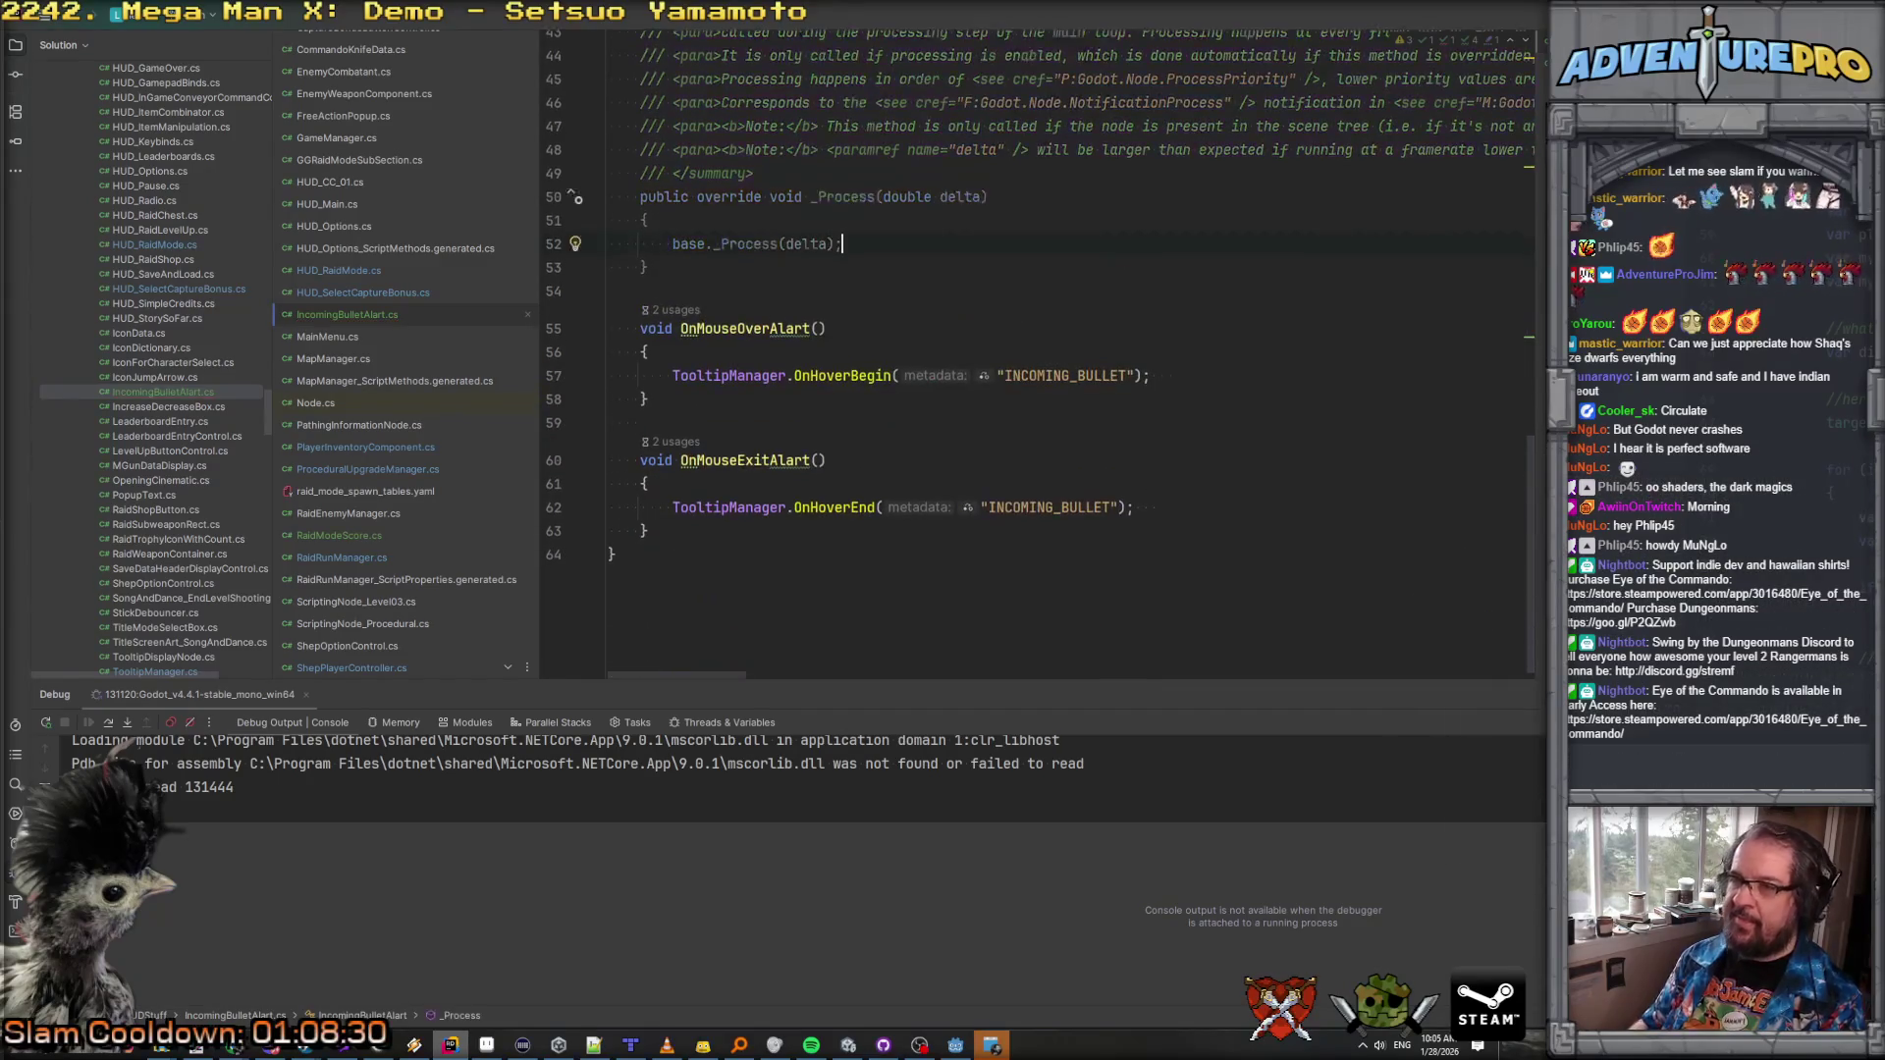
scroll(882, 543, "up", 4)
left_click_drag(803, 457, 570, 285)
key("BackSpace")
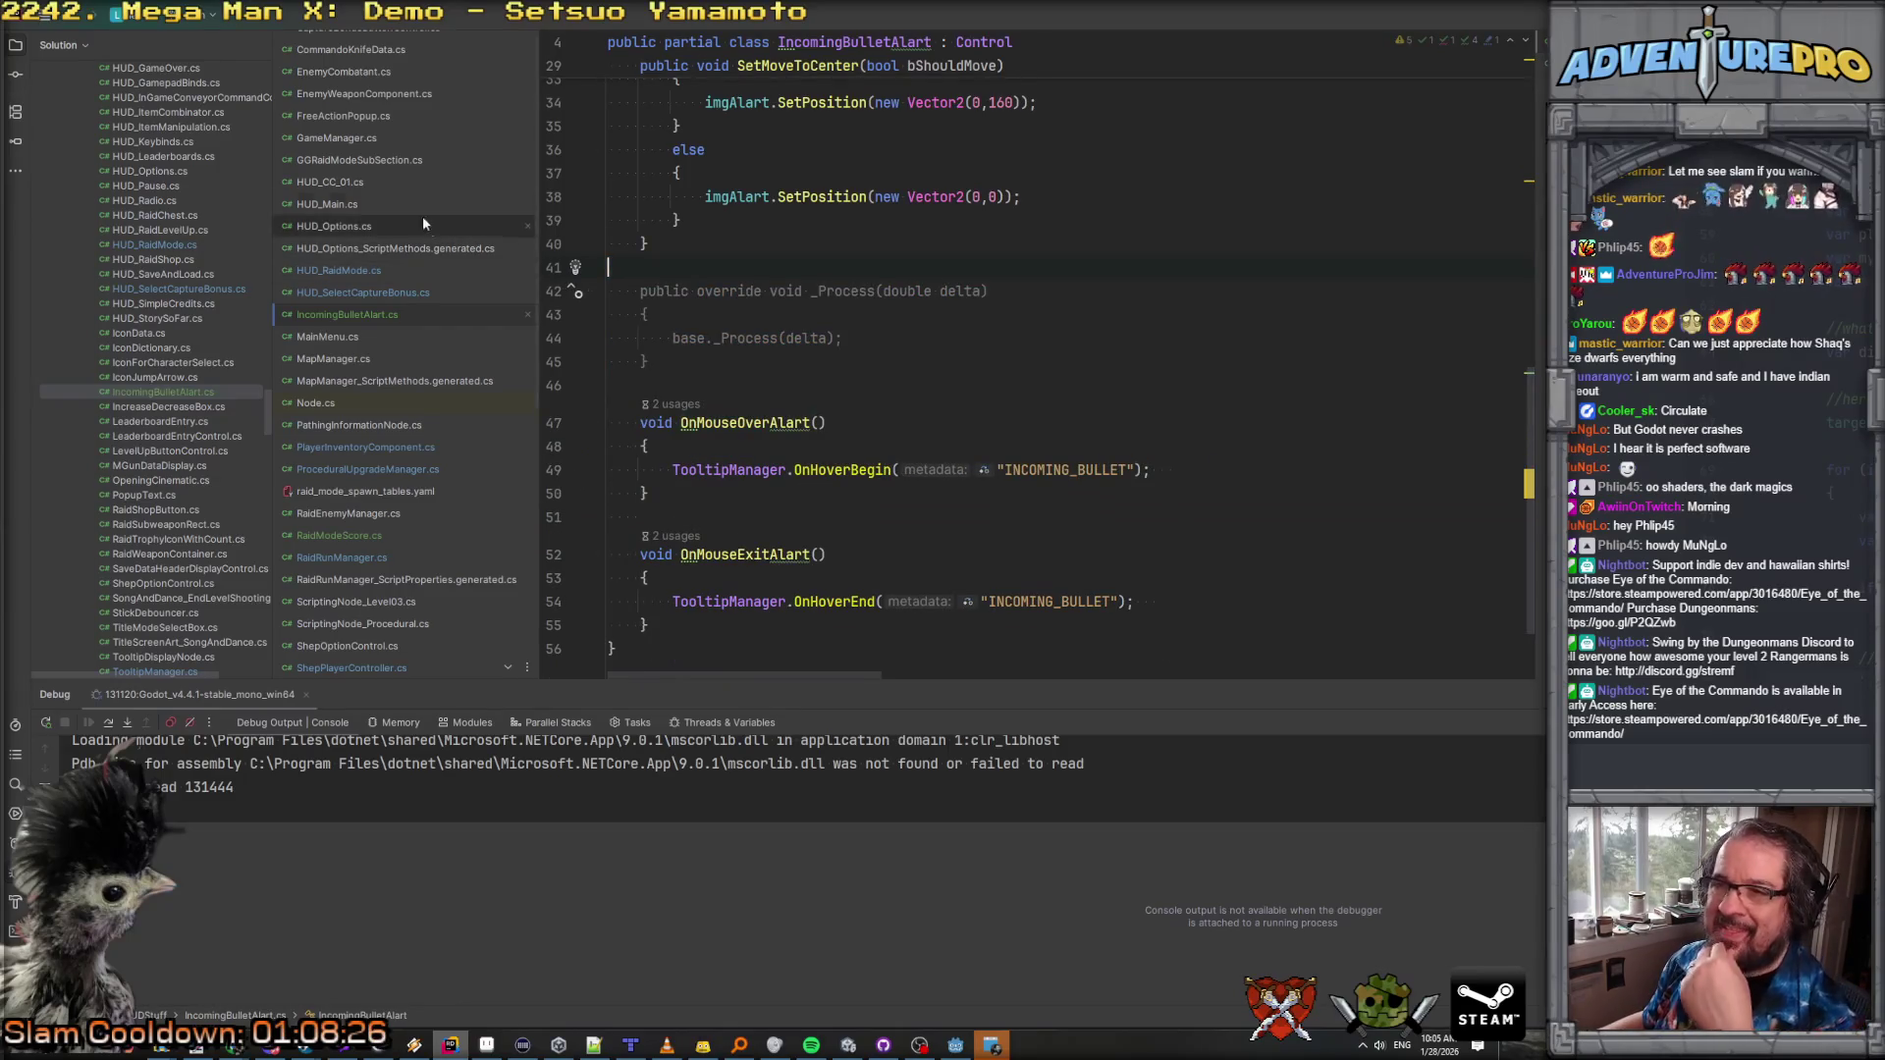
left_click(349, 202)
left_click(1120, 322)
Step: Search HUD_Main.cs for 'bullet' and jump to the bulletAlertTimer usage in _Process
scroll(1119, 322, "up", 6)
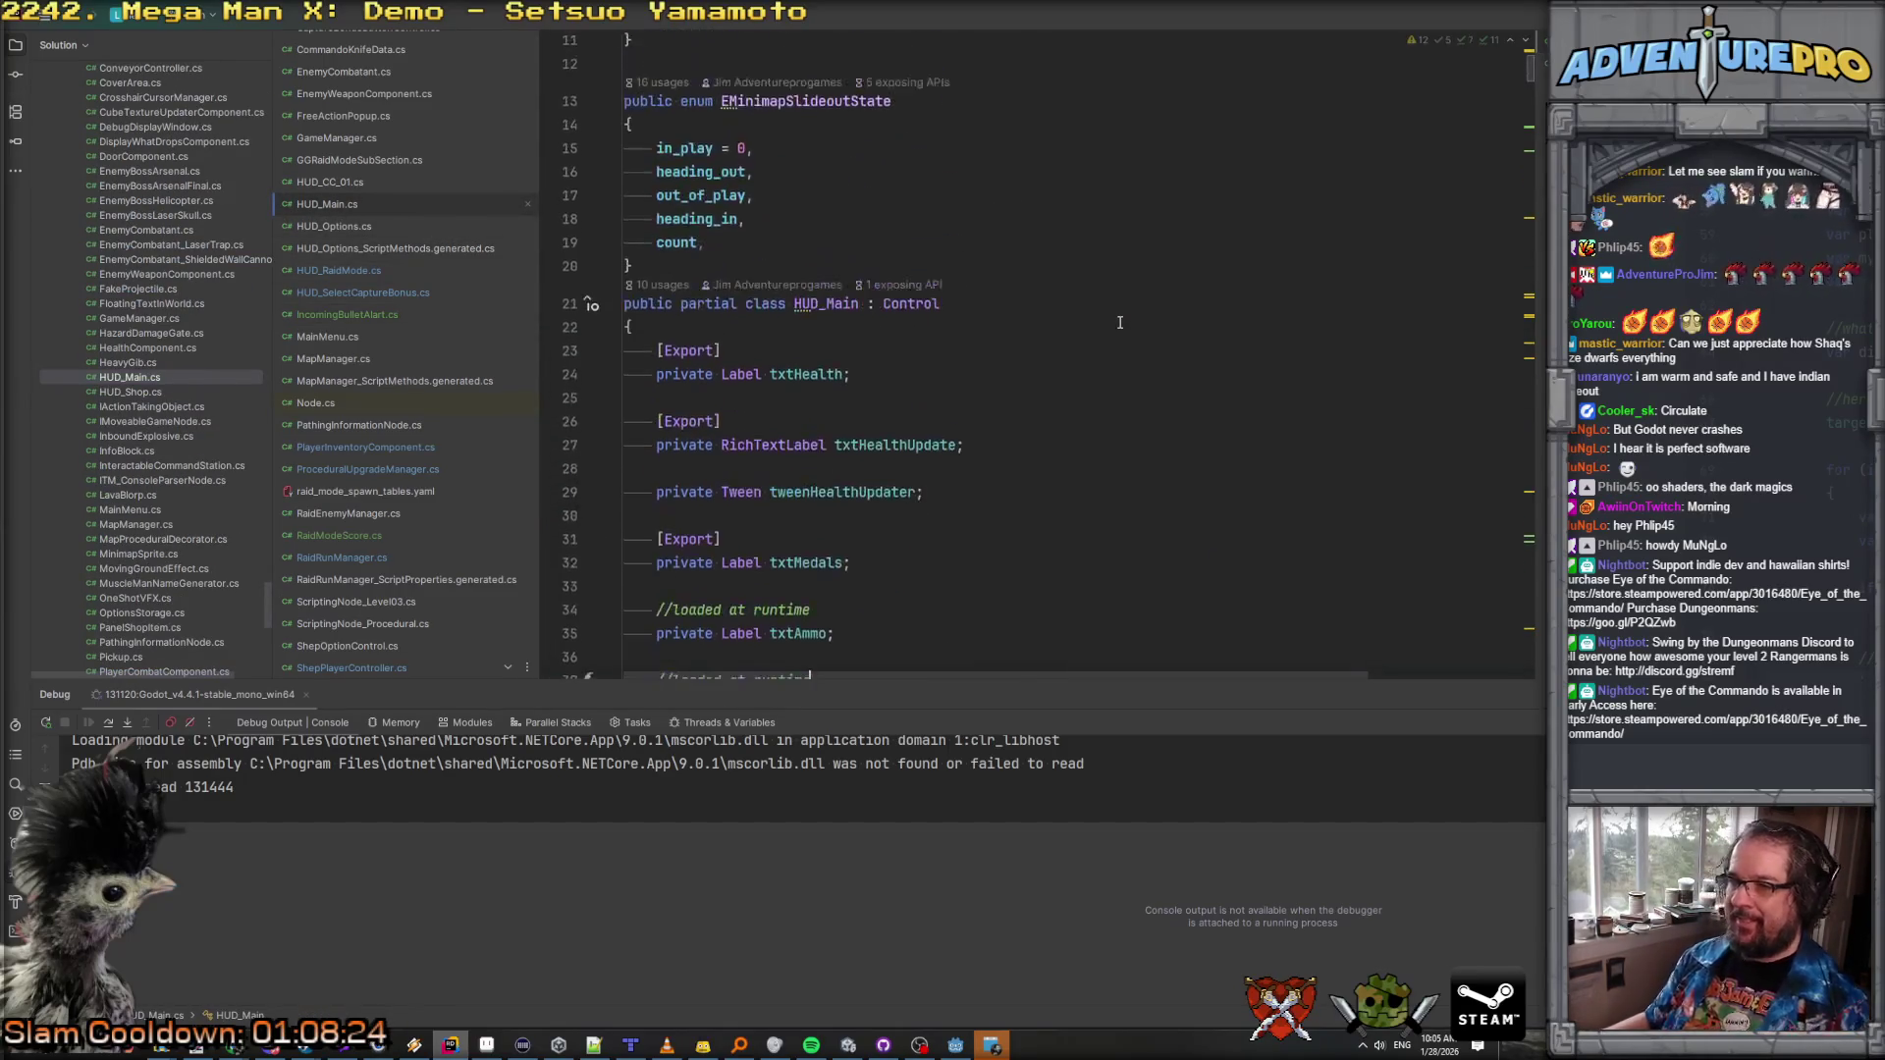
key("ctrl+f")
type("bullet")
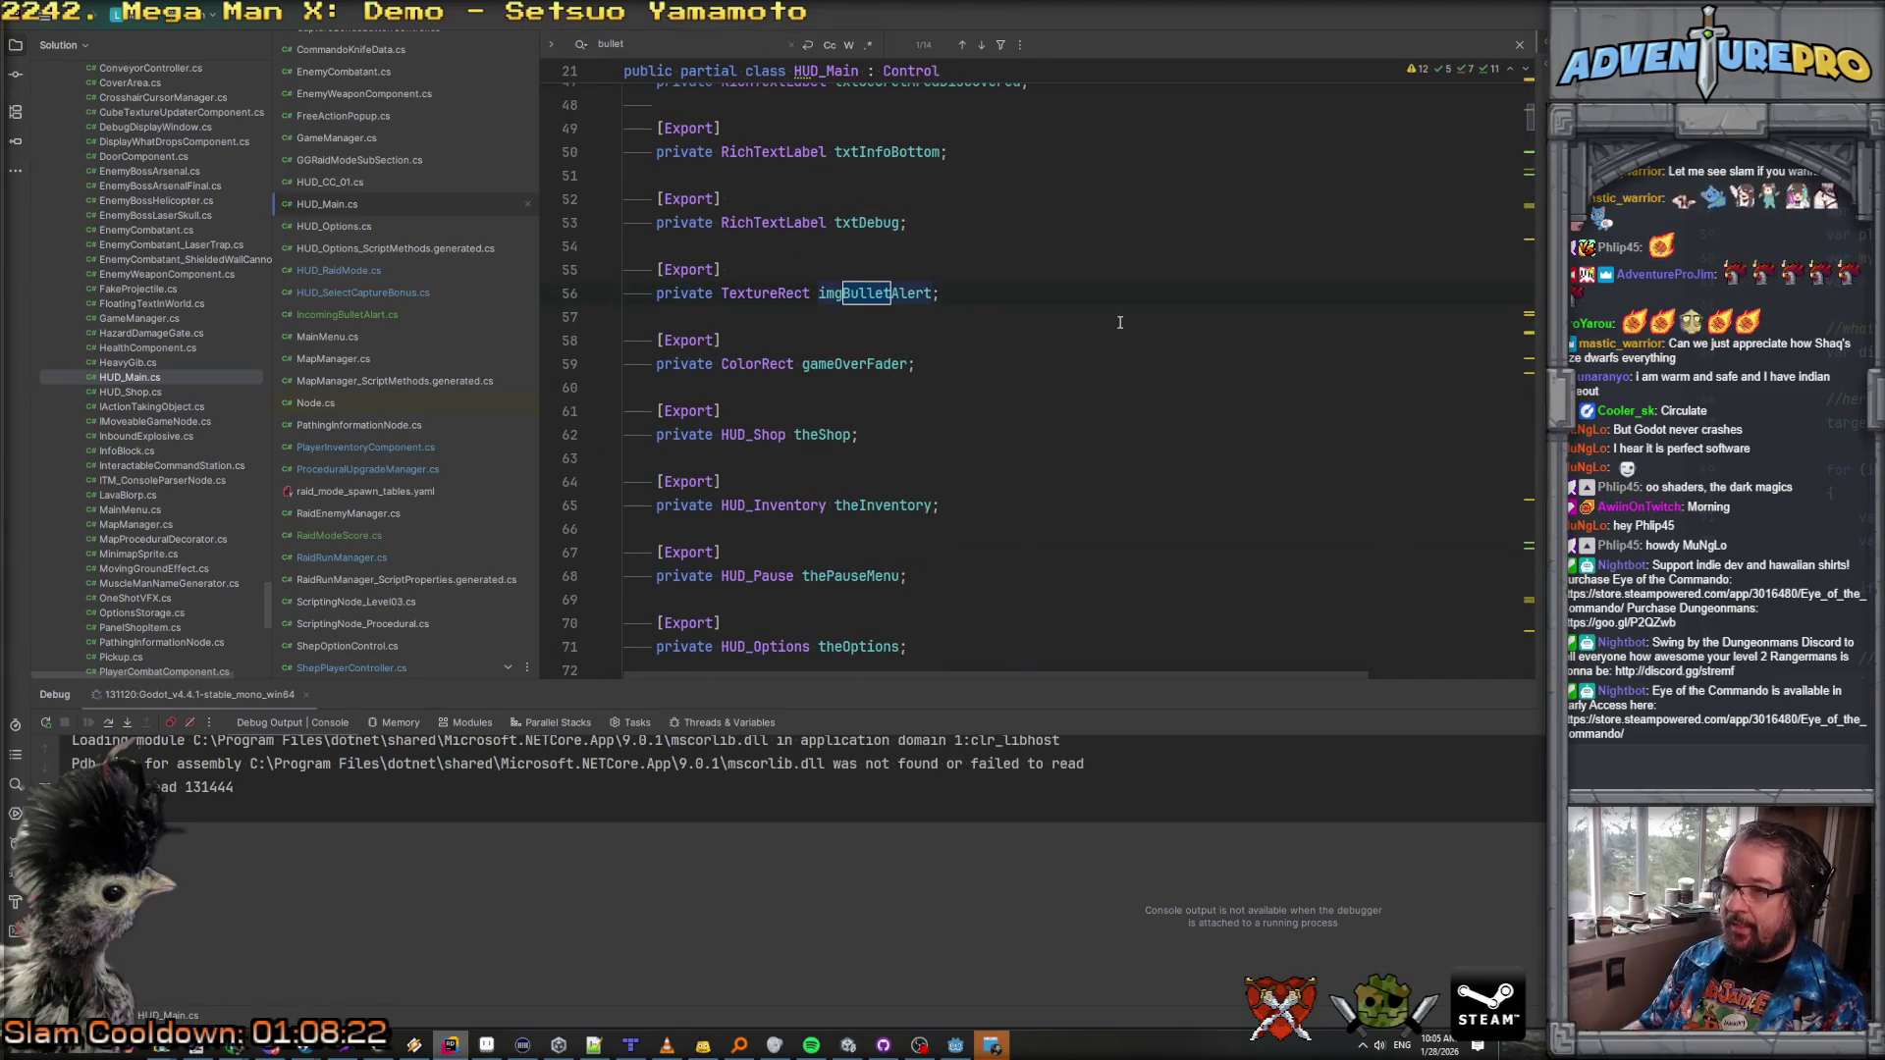
key("Return")
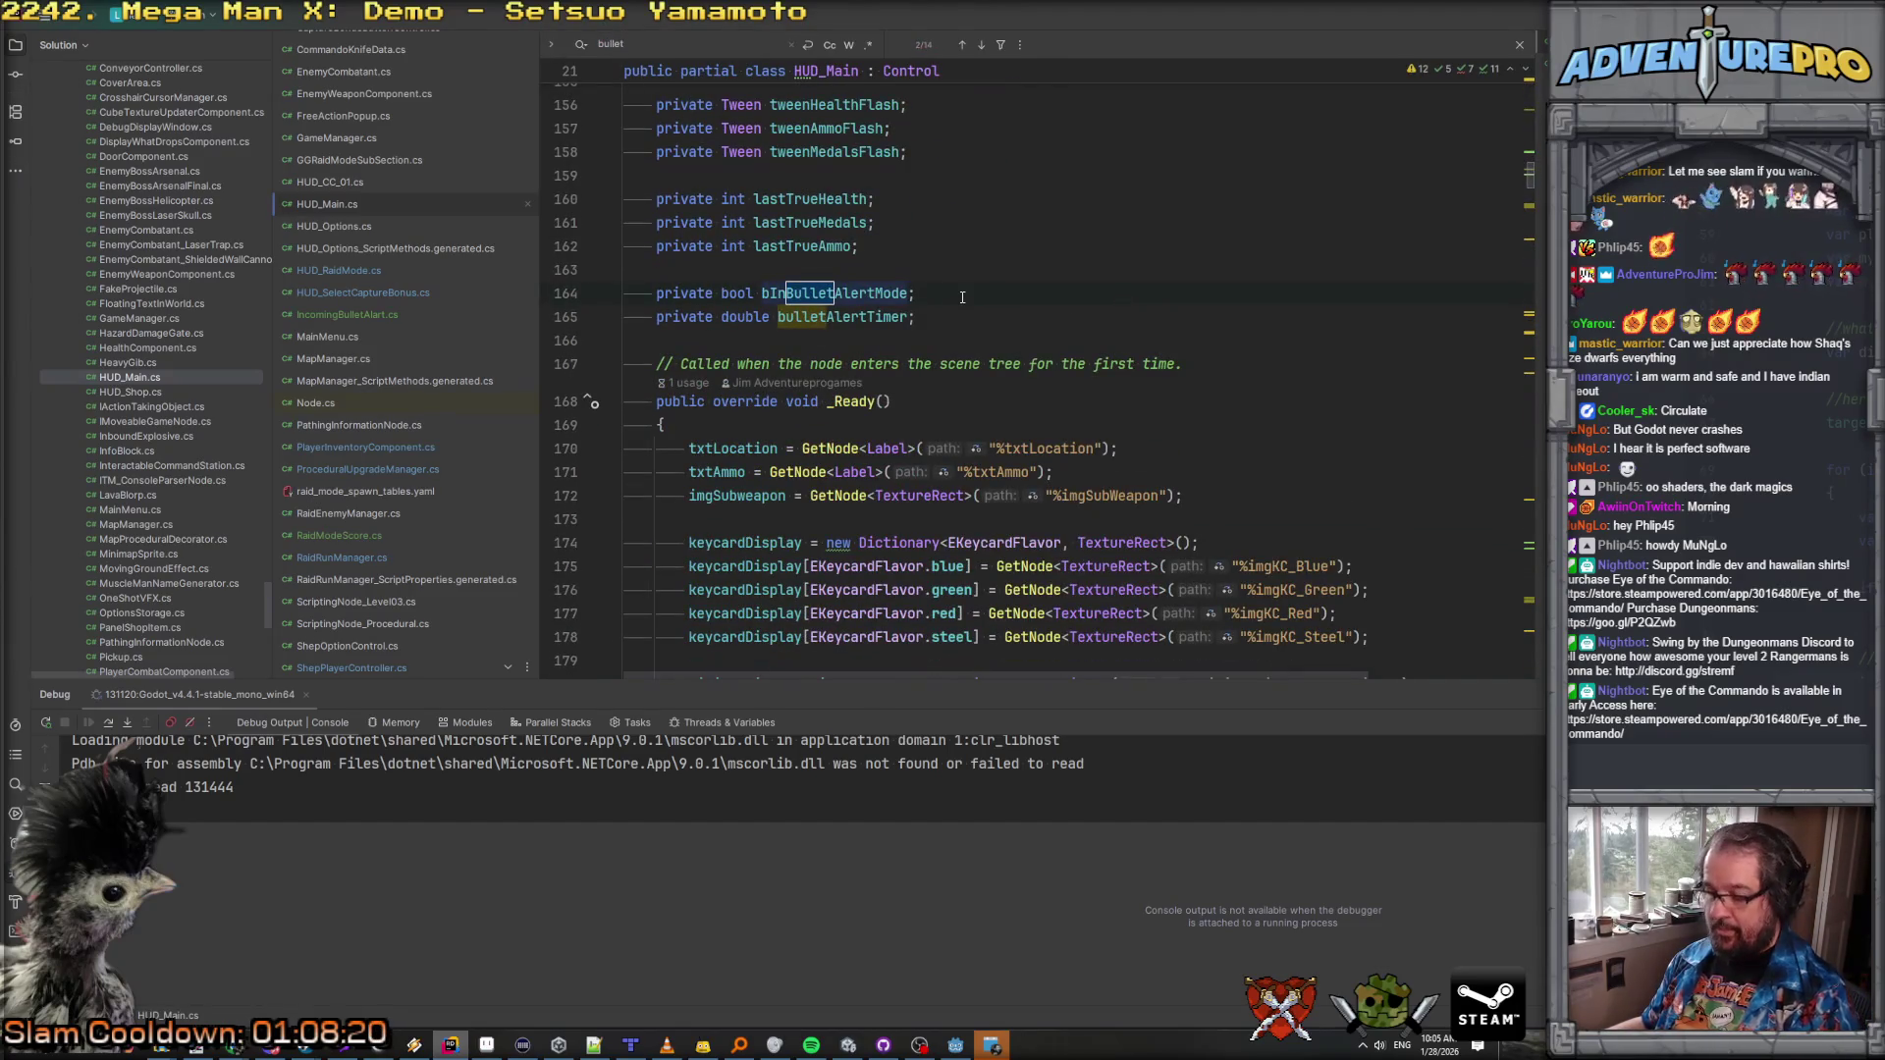
double_click(859, 316)
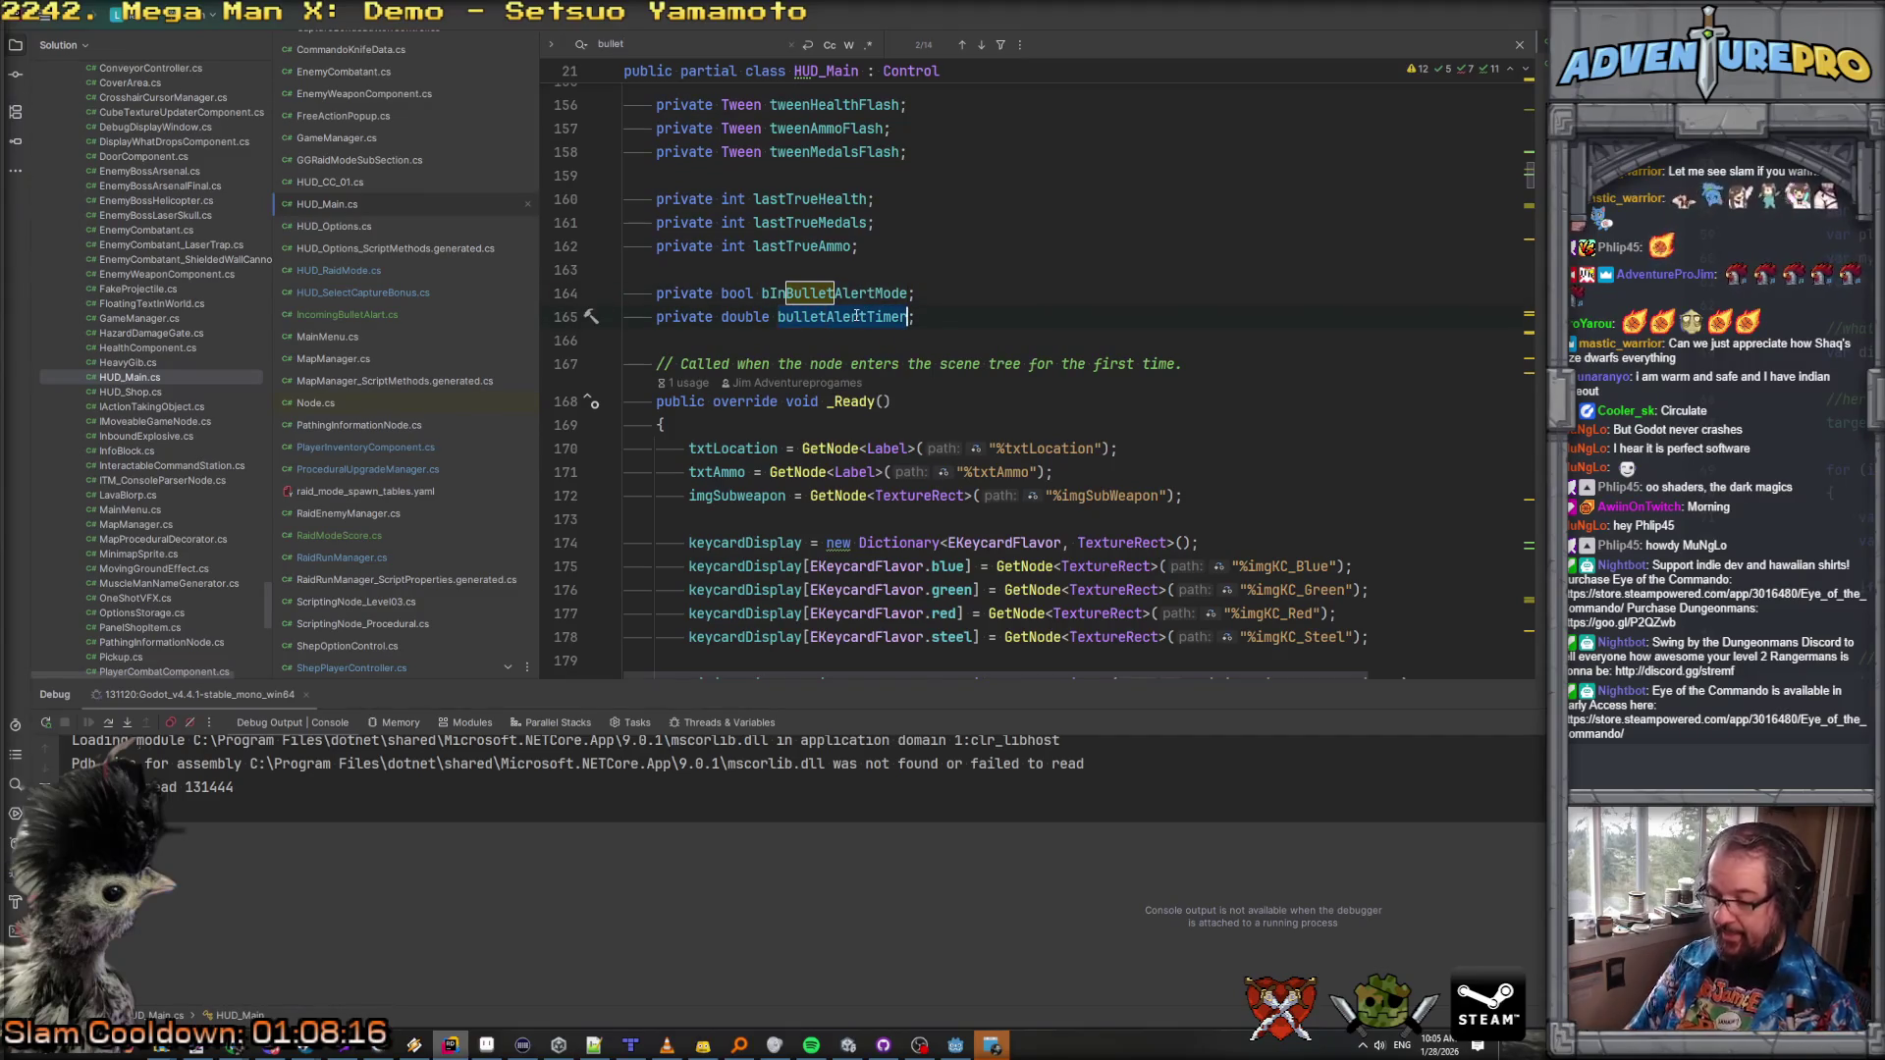
left_click(857, 316, "ctrl")
left_click(339, 180)
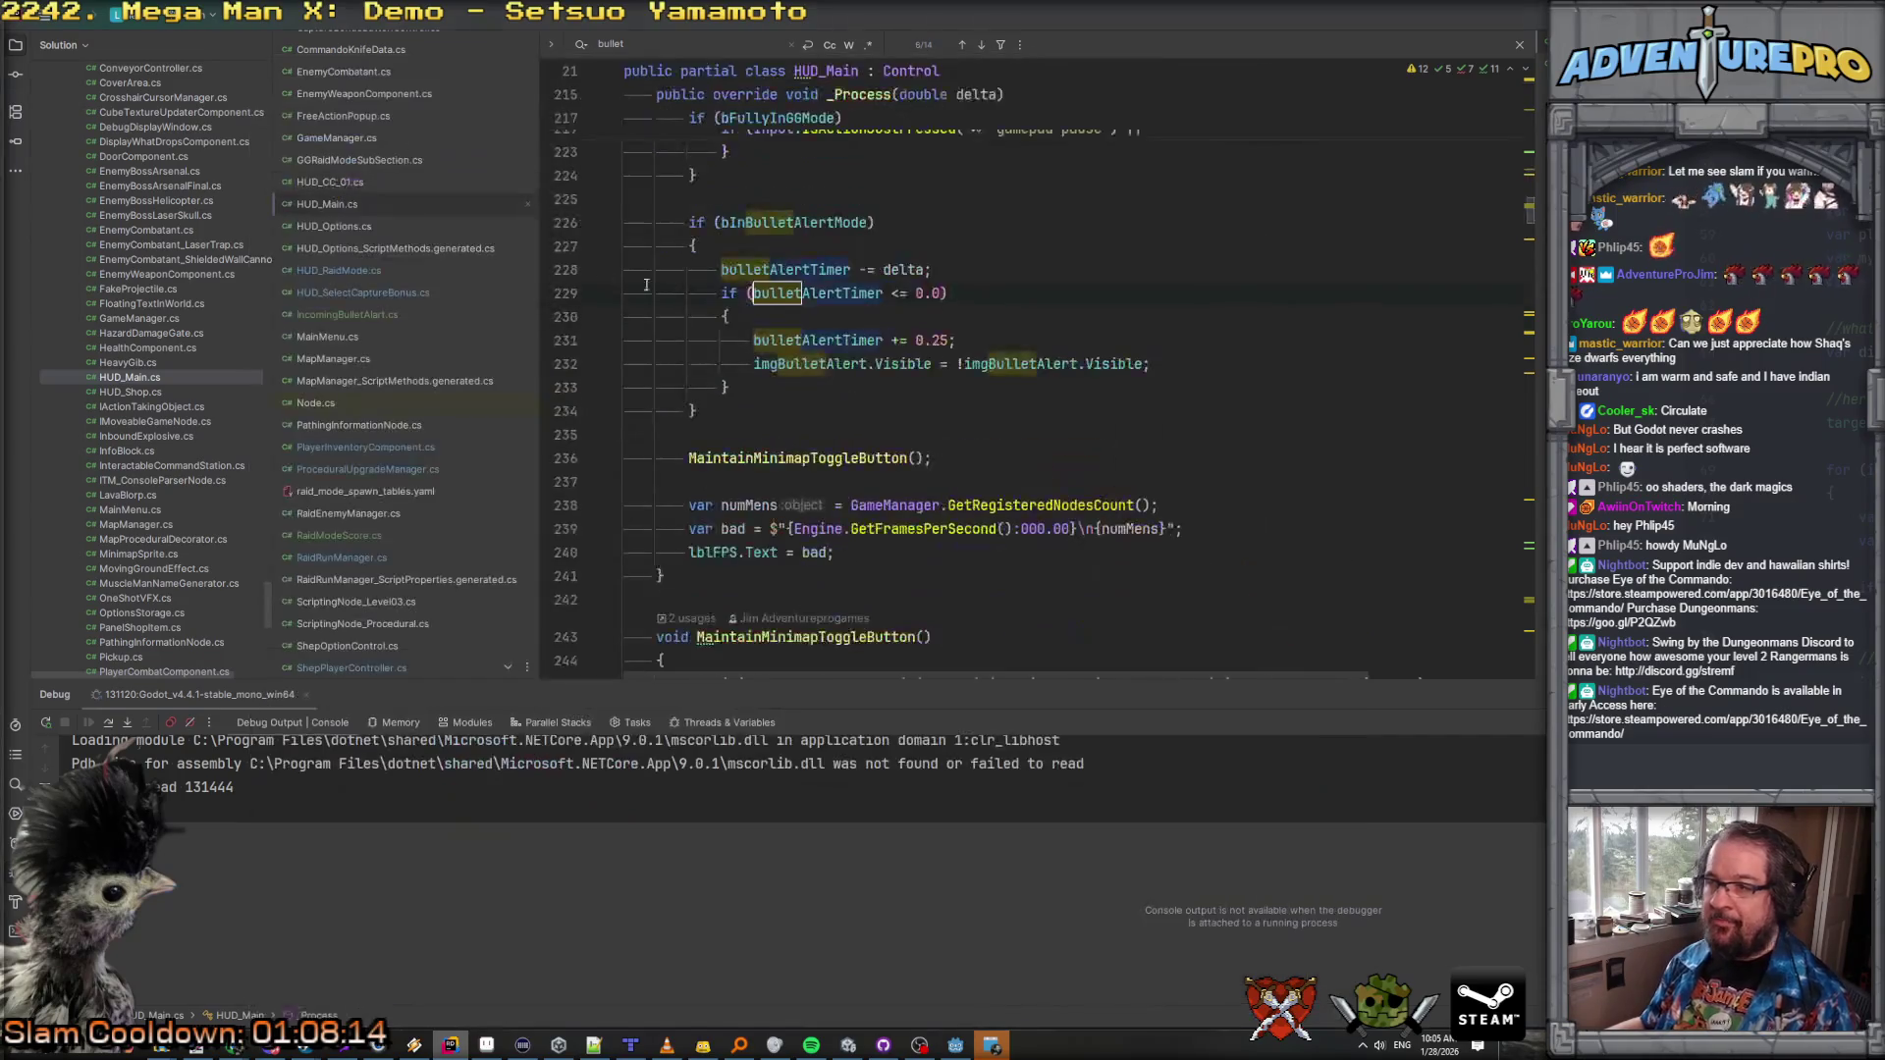
Step: Select and copy the whole bInBulletAlertMode blinking-timer block from _Process
scroll(893, 444, "up", 3)
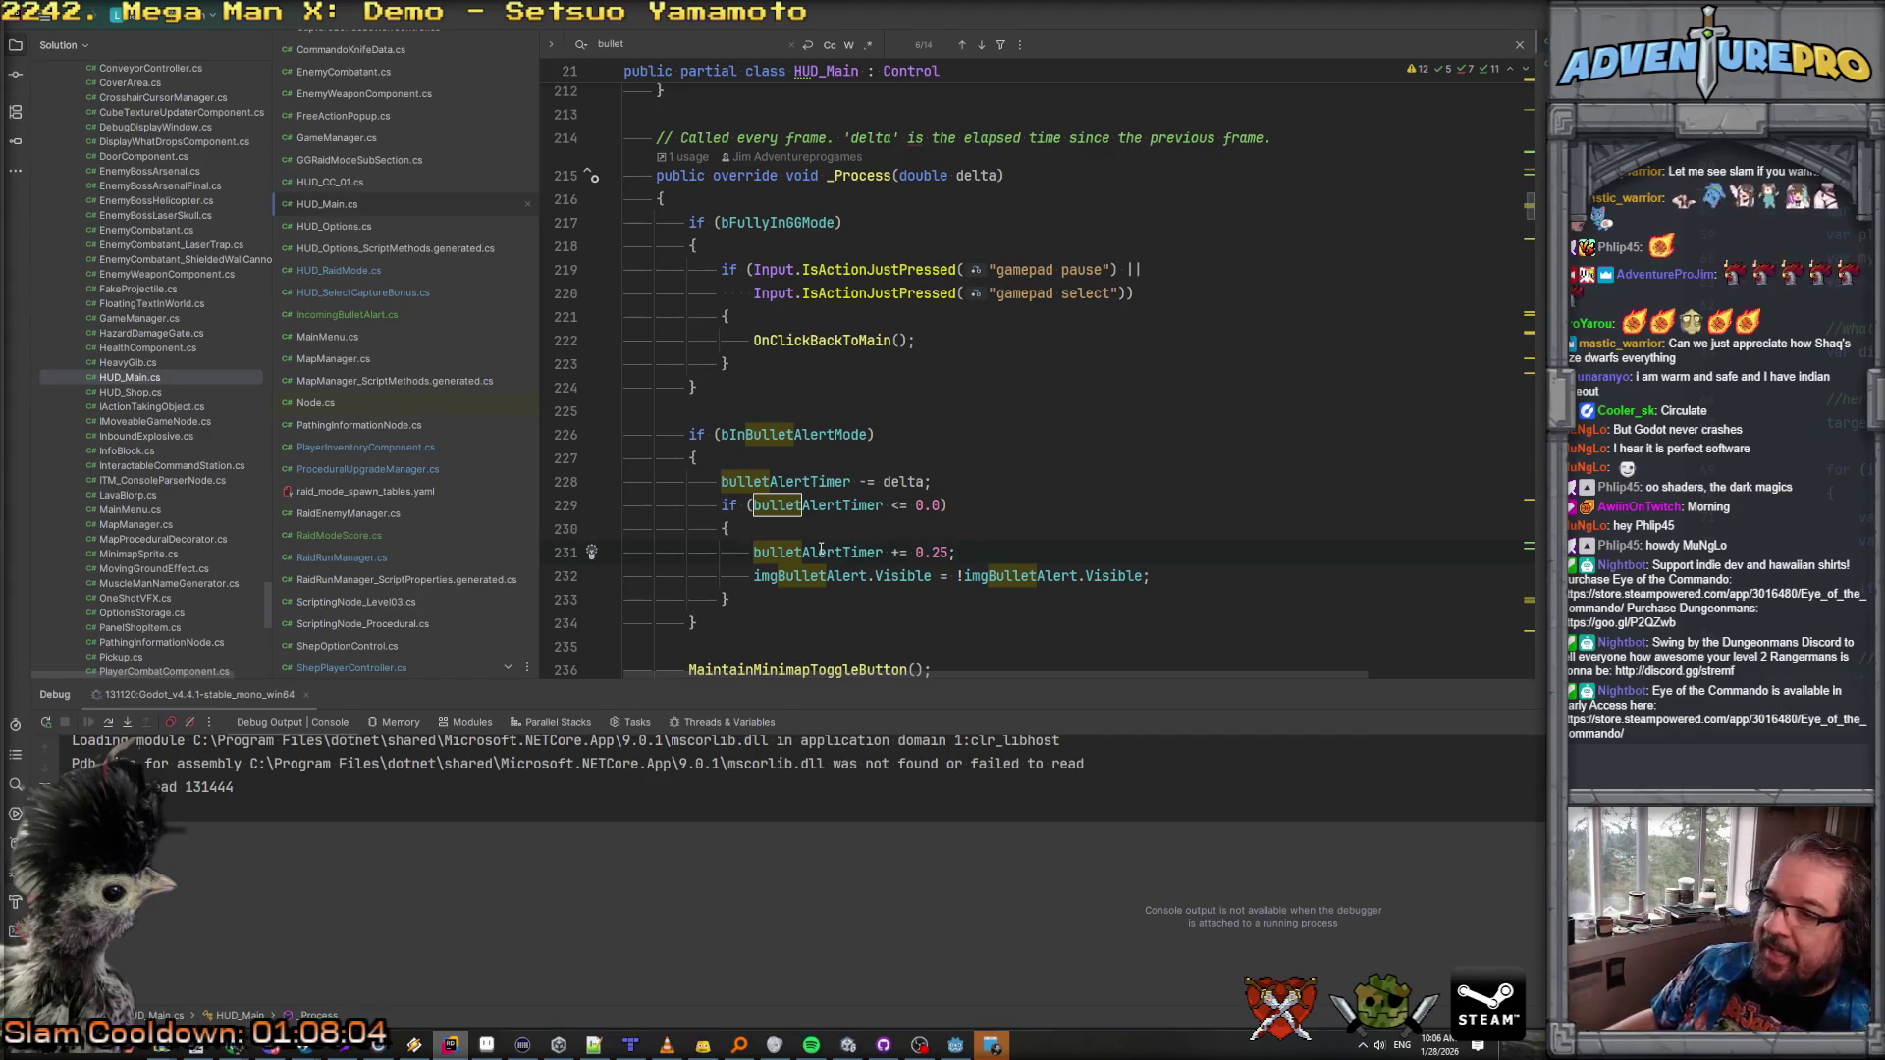
left_click(710, 481)
mouse_move(715, 481)
left_mouse_down()
mouse_move(942, 565)
mouse_move(925, 604)
left_mouse_up()
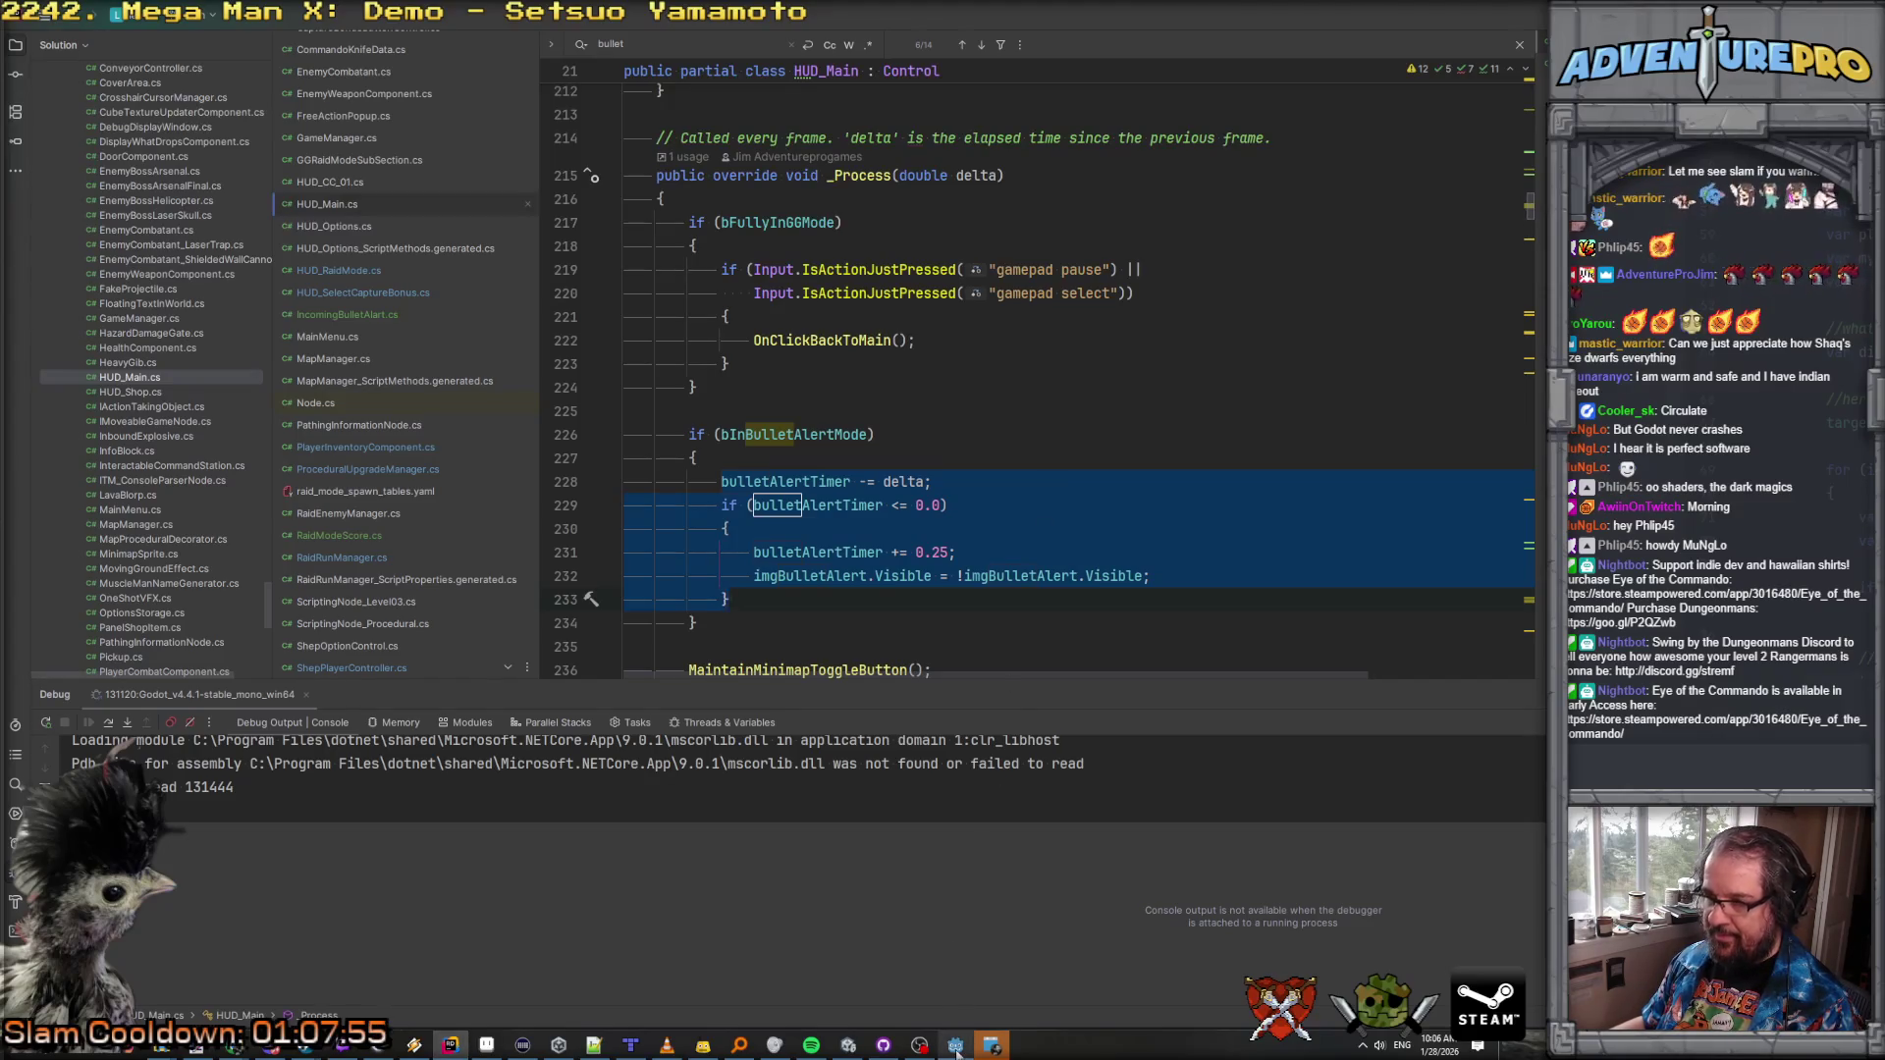
key("ctrl+w")
key("ctrl+w")
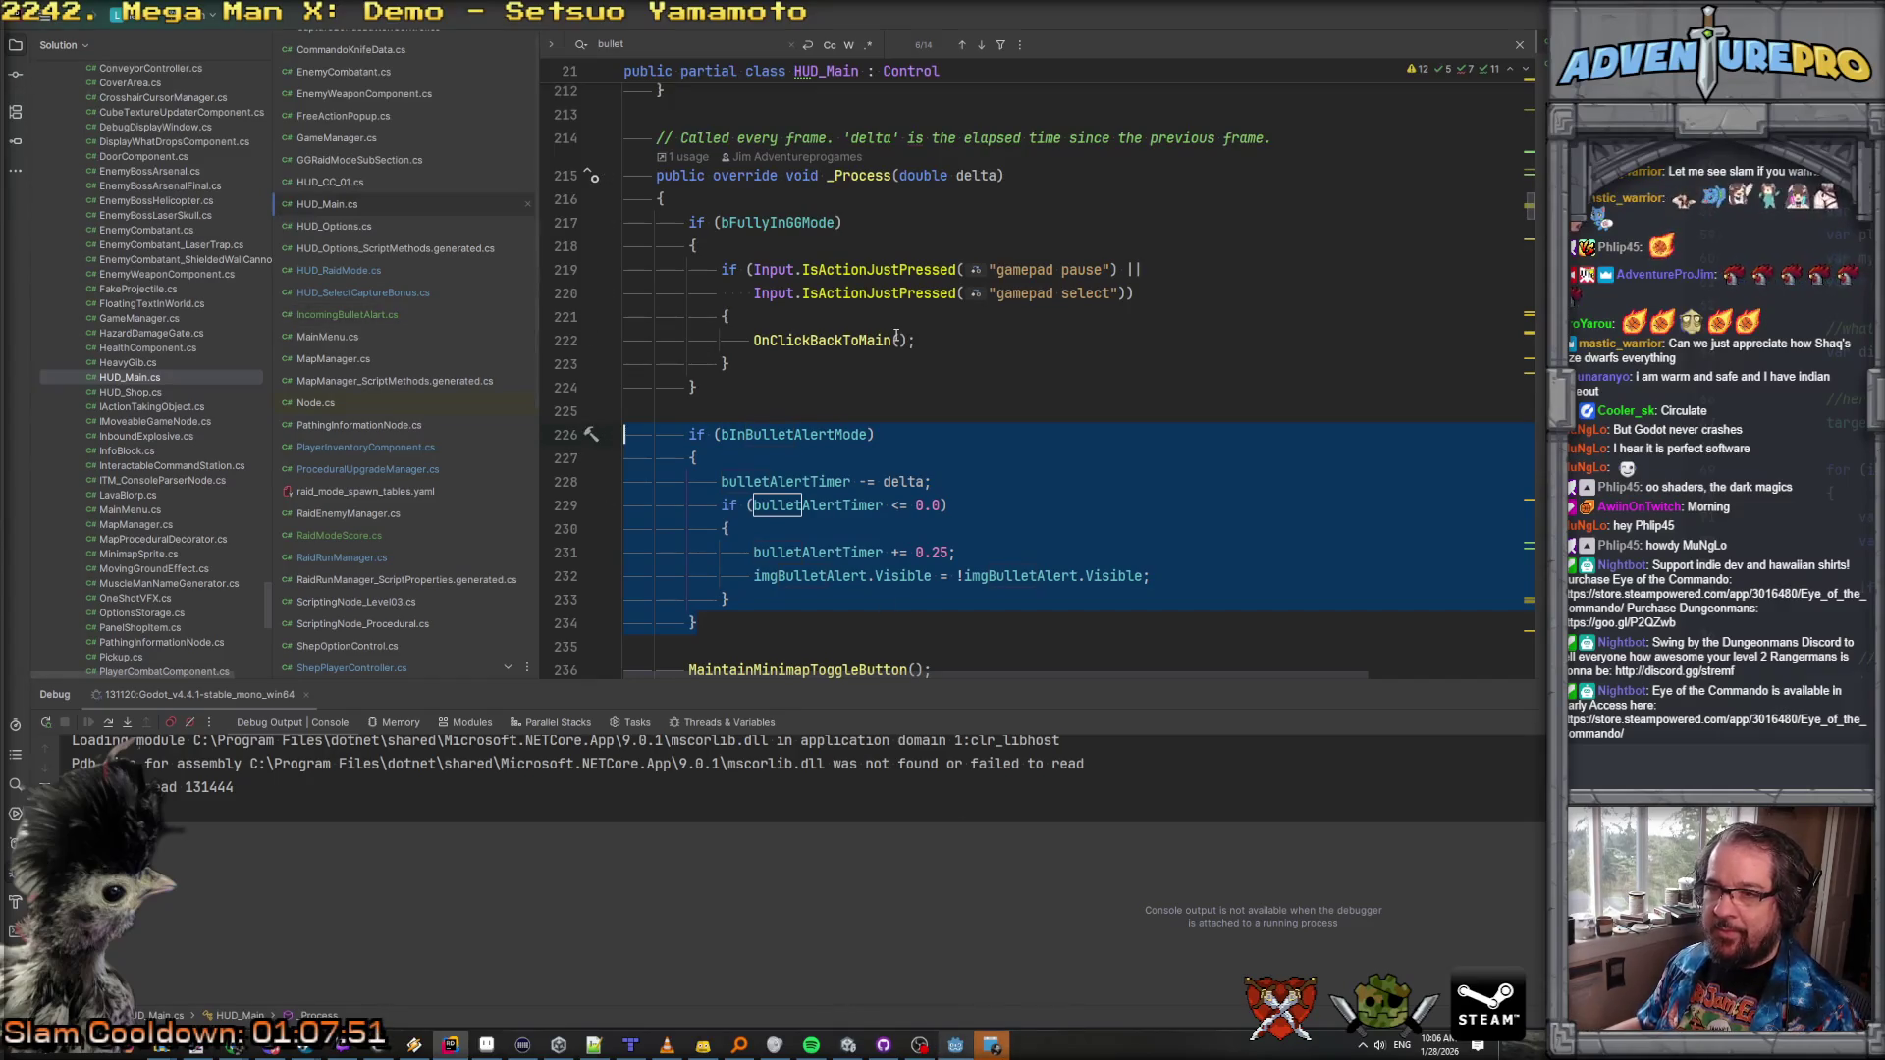
left_click(314, 312)
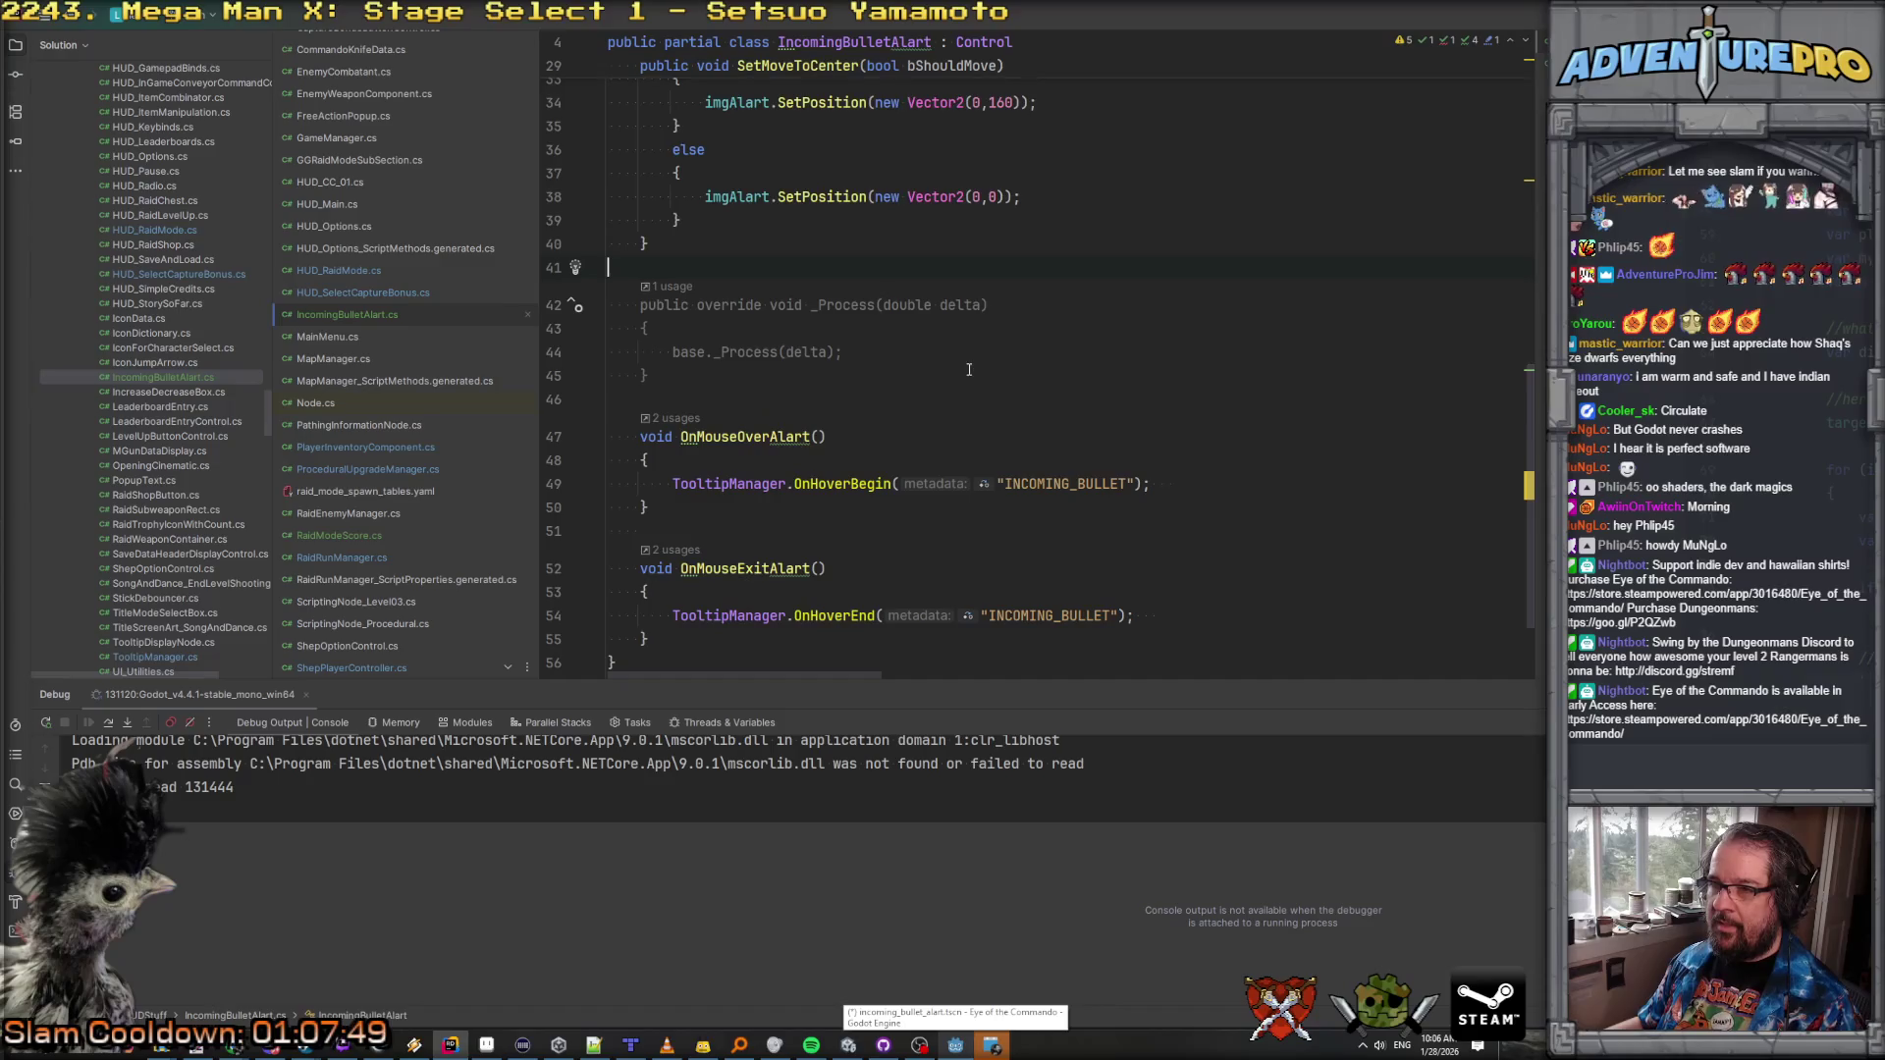
Step: Paste the blinking-timer block into IncomingBulletAlart's _Process override
type("if (bInBulletAlertMode)         {             bulletAlertTimer -= delta;             if (bulletAlertTimer <= 0.0)             {                 bulletAlertTimer += 0.25;                 imgBulletAlert.Visible = !imgBulletAlert.Visible;             }         }")
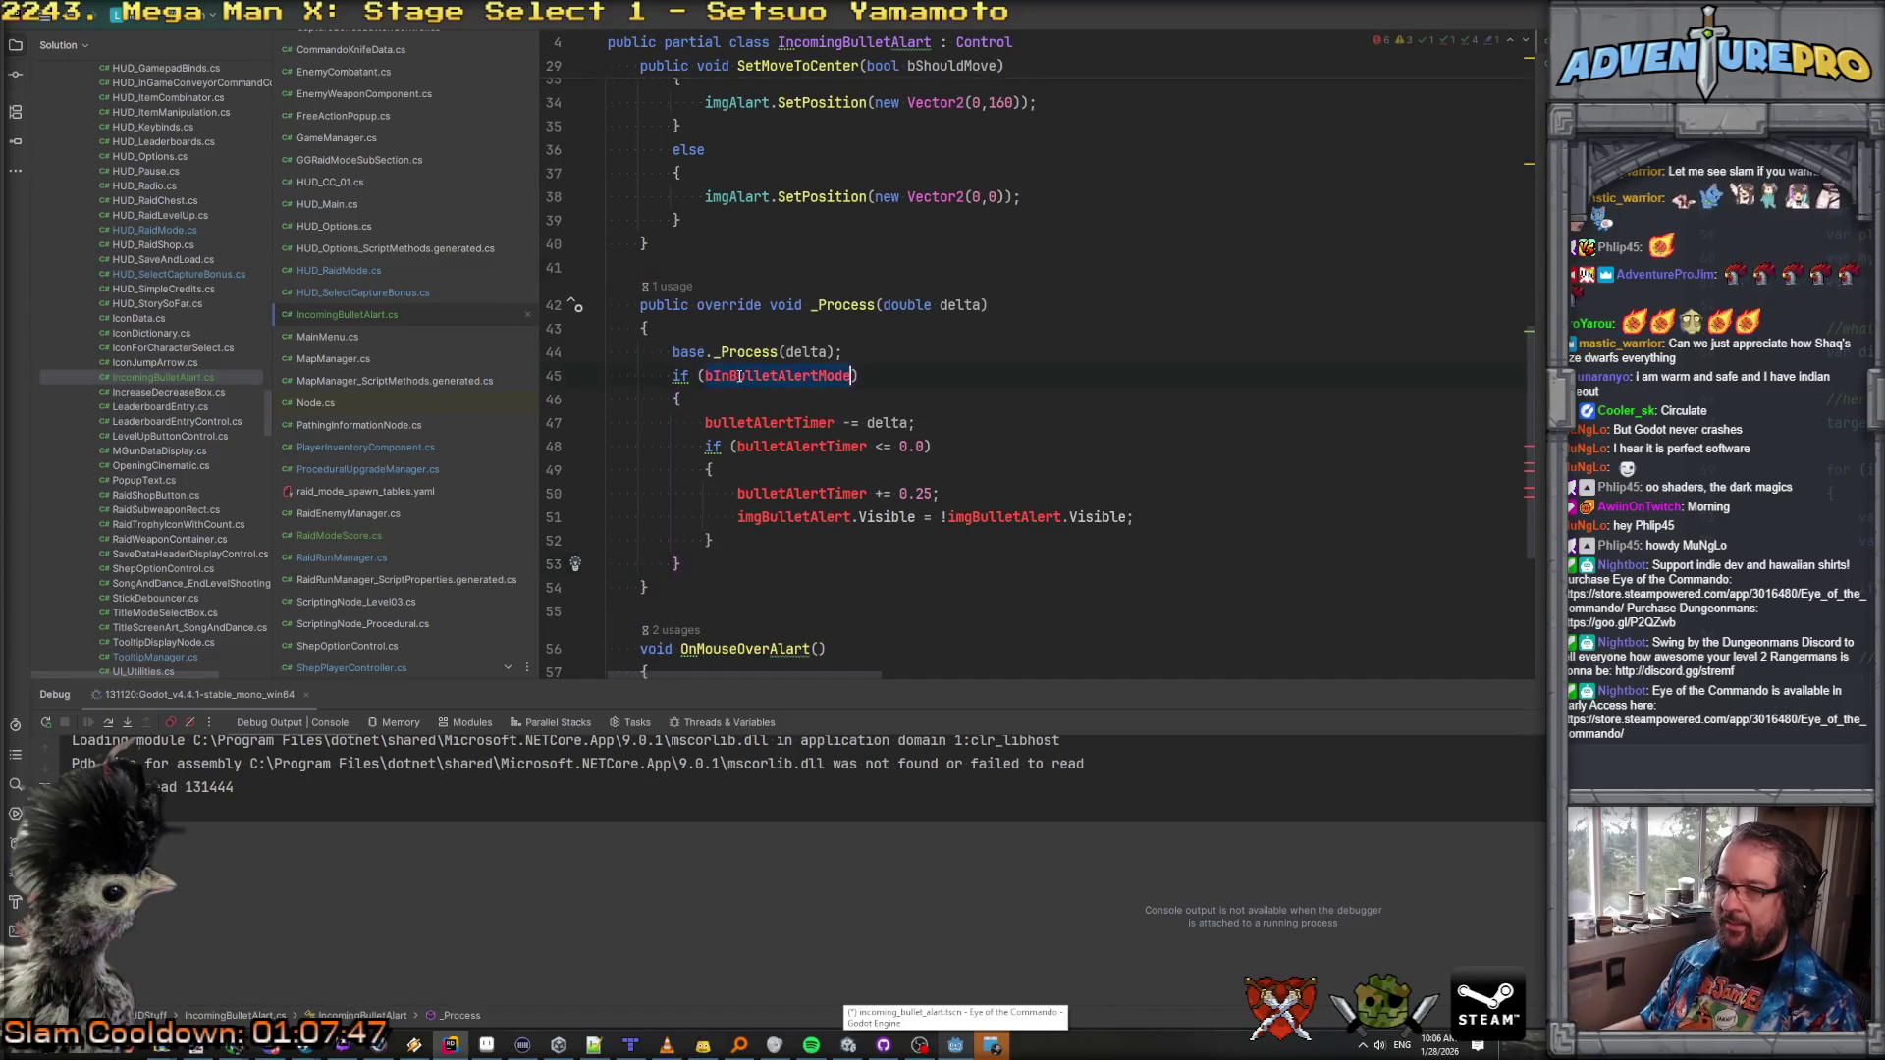
scroll(798, 330, "up", 5)
scroll(799, 330, "up", 5)
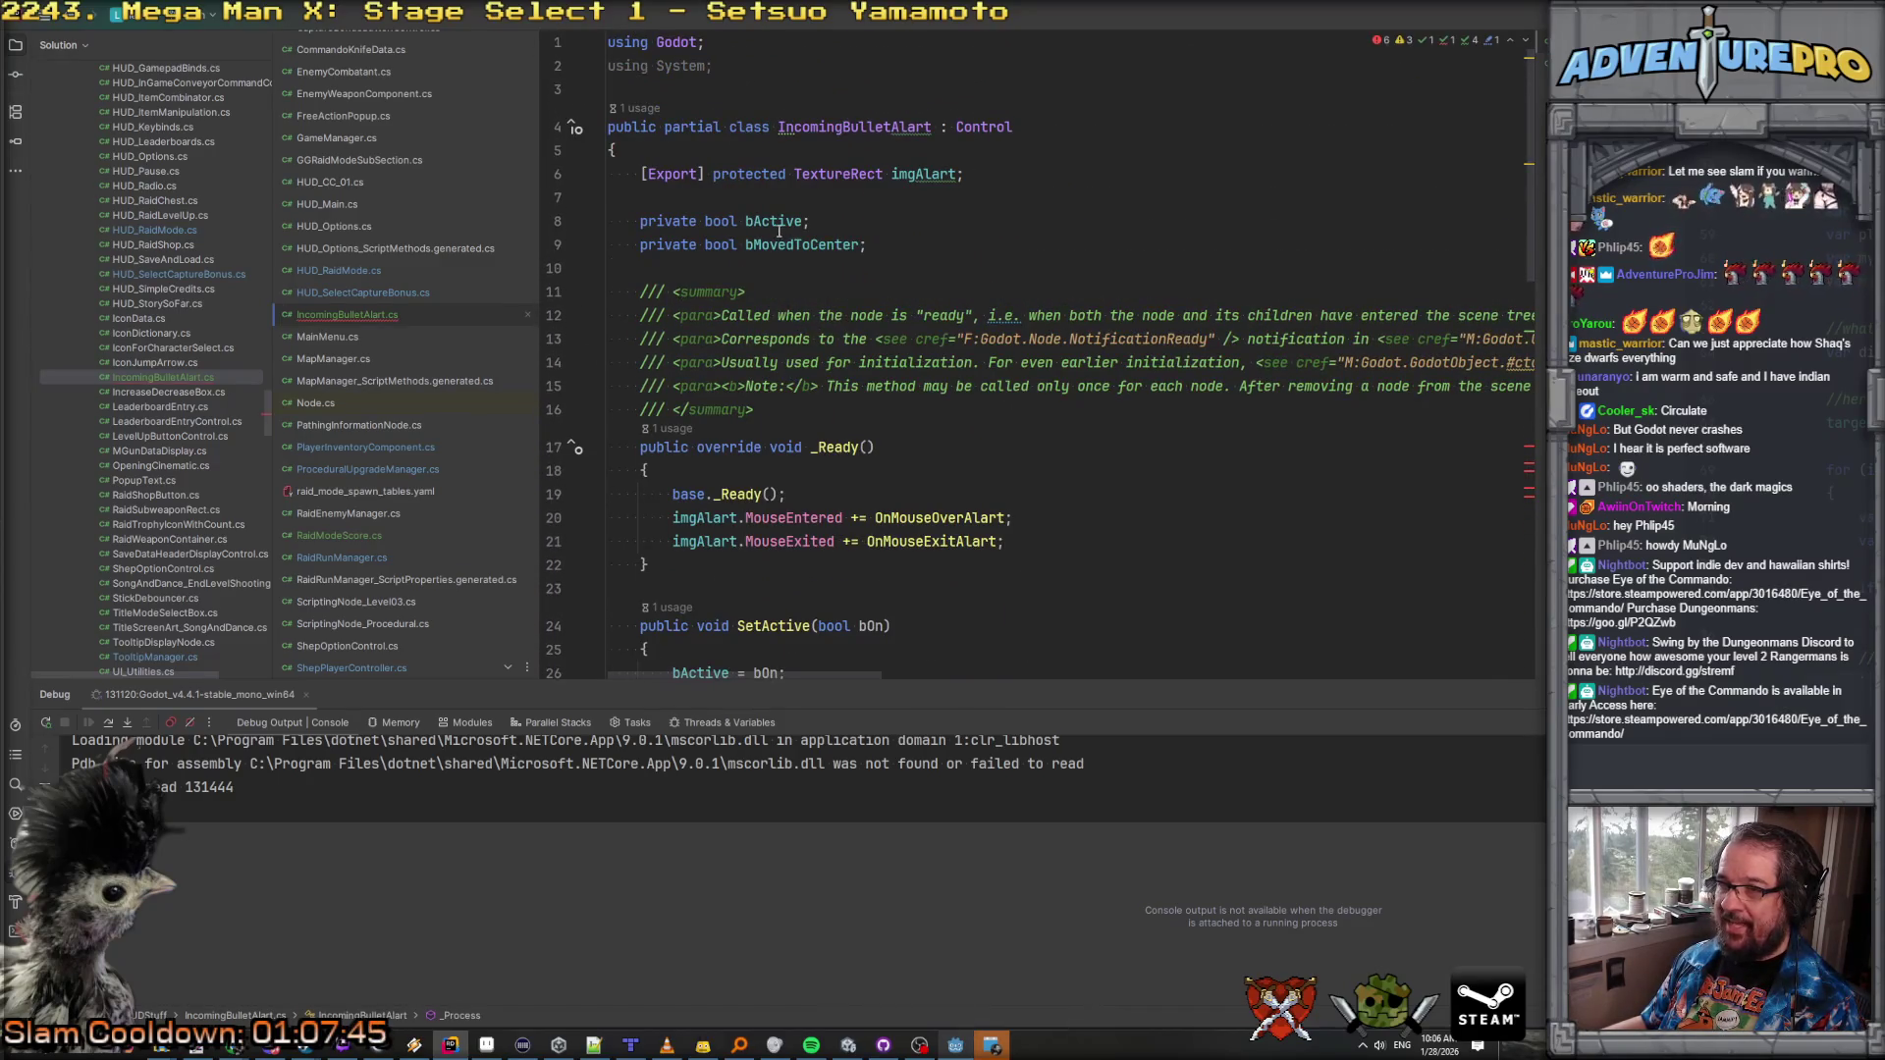
scroll(781, 265, "down", 10)
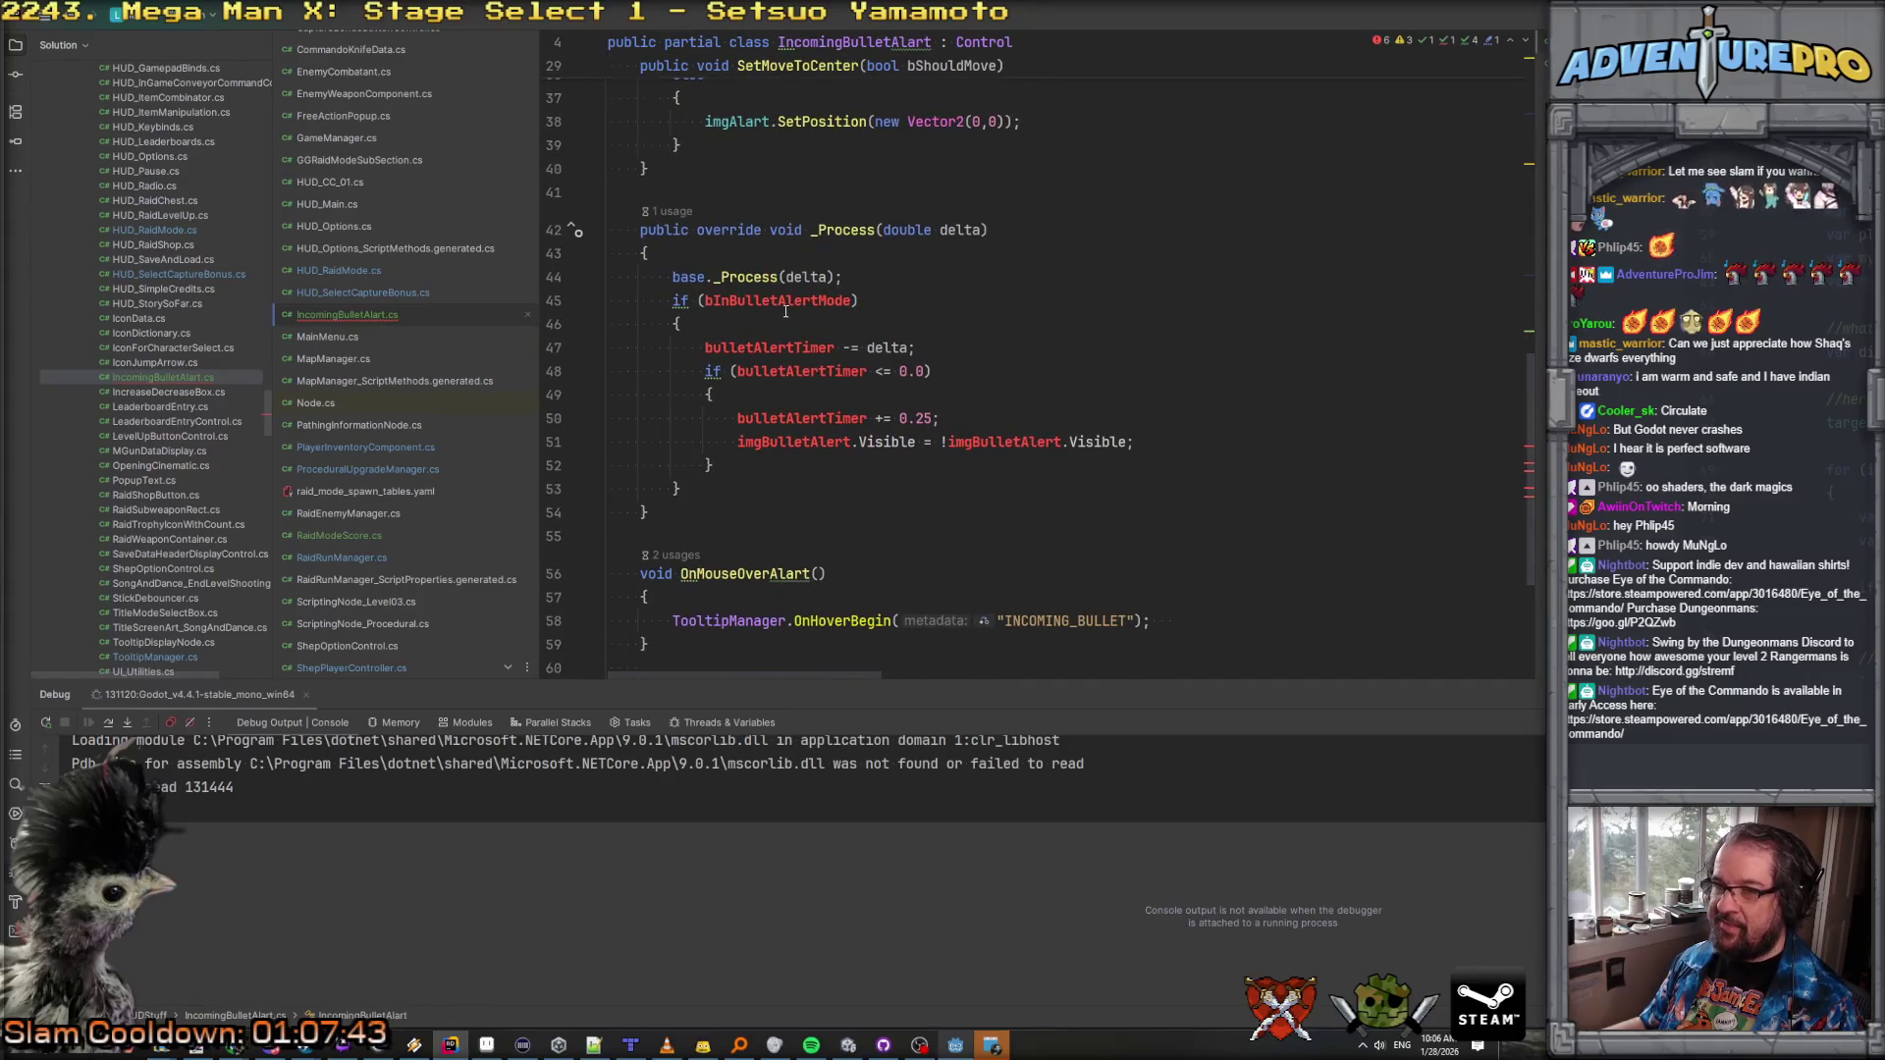
scroll(769, 301, "up", 10)
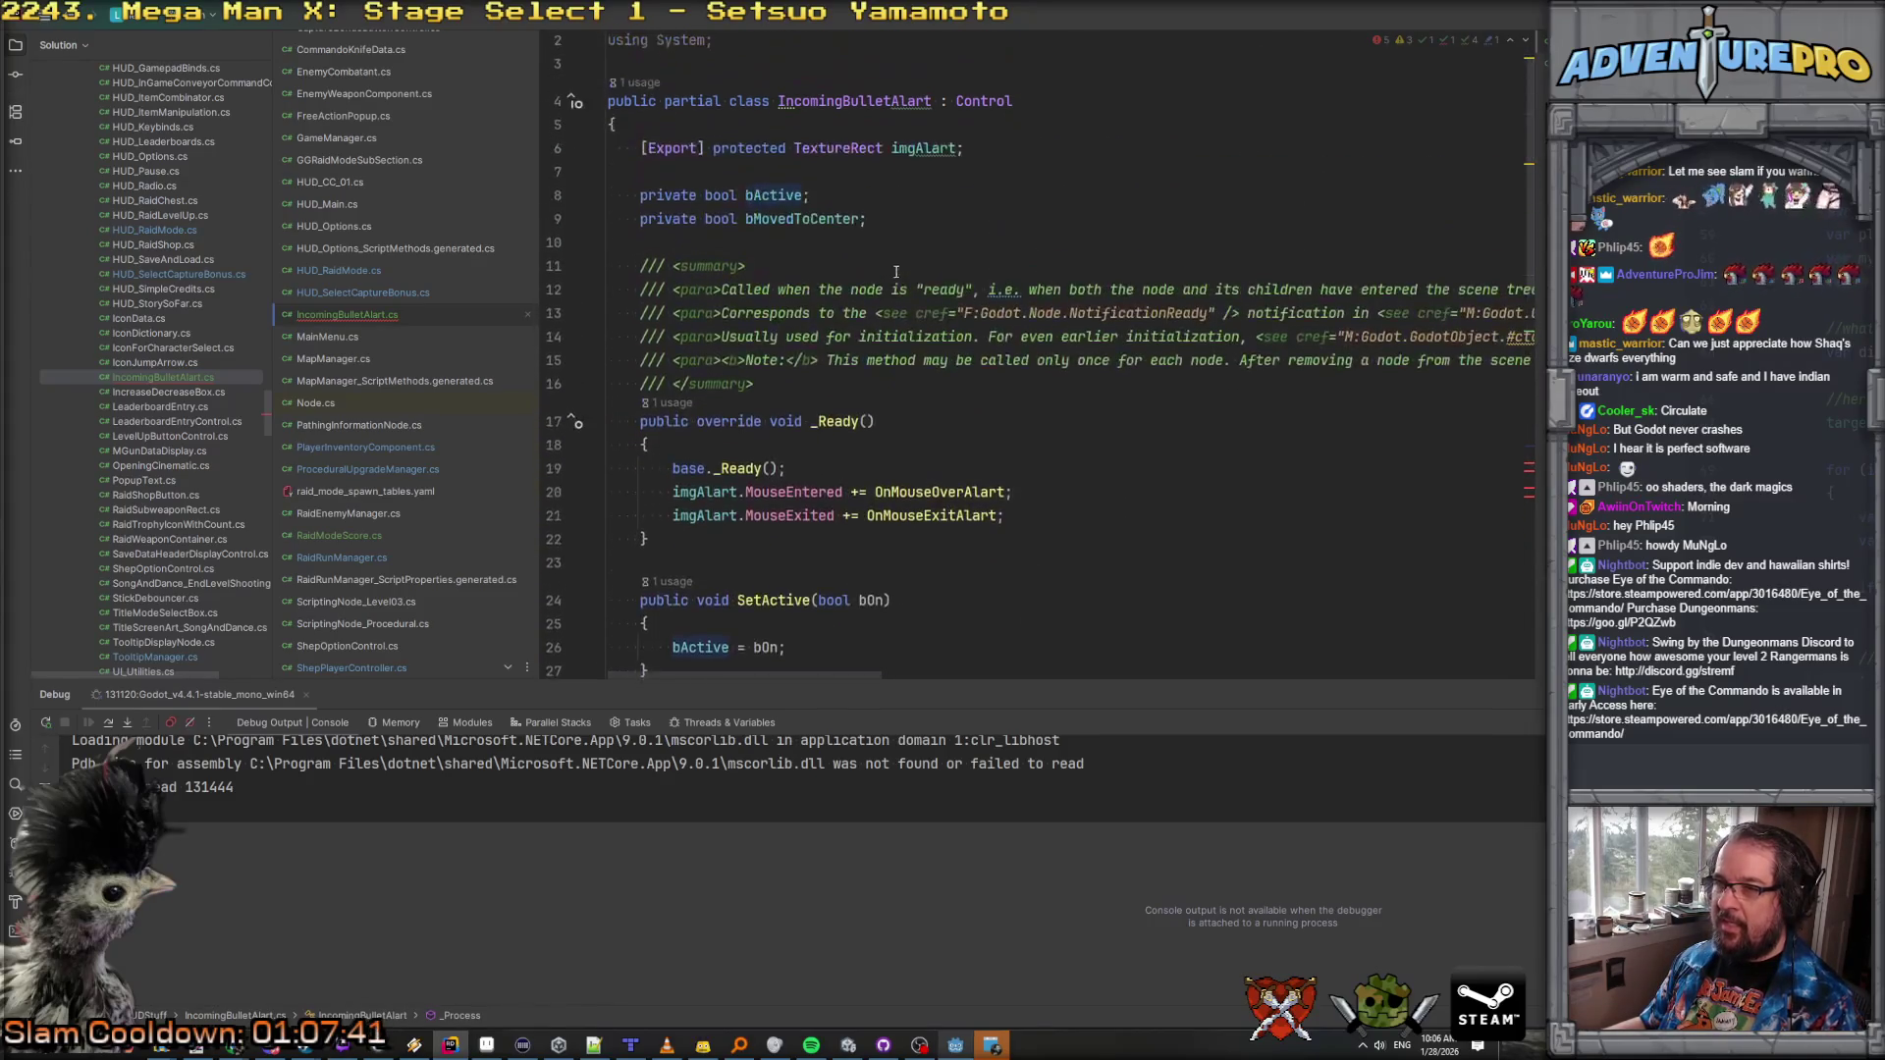
Step: Declare a double bulletAlertTimer = 0.0f field in IncomingBulletAlart
key("Return")
key("Return")
type("float")
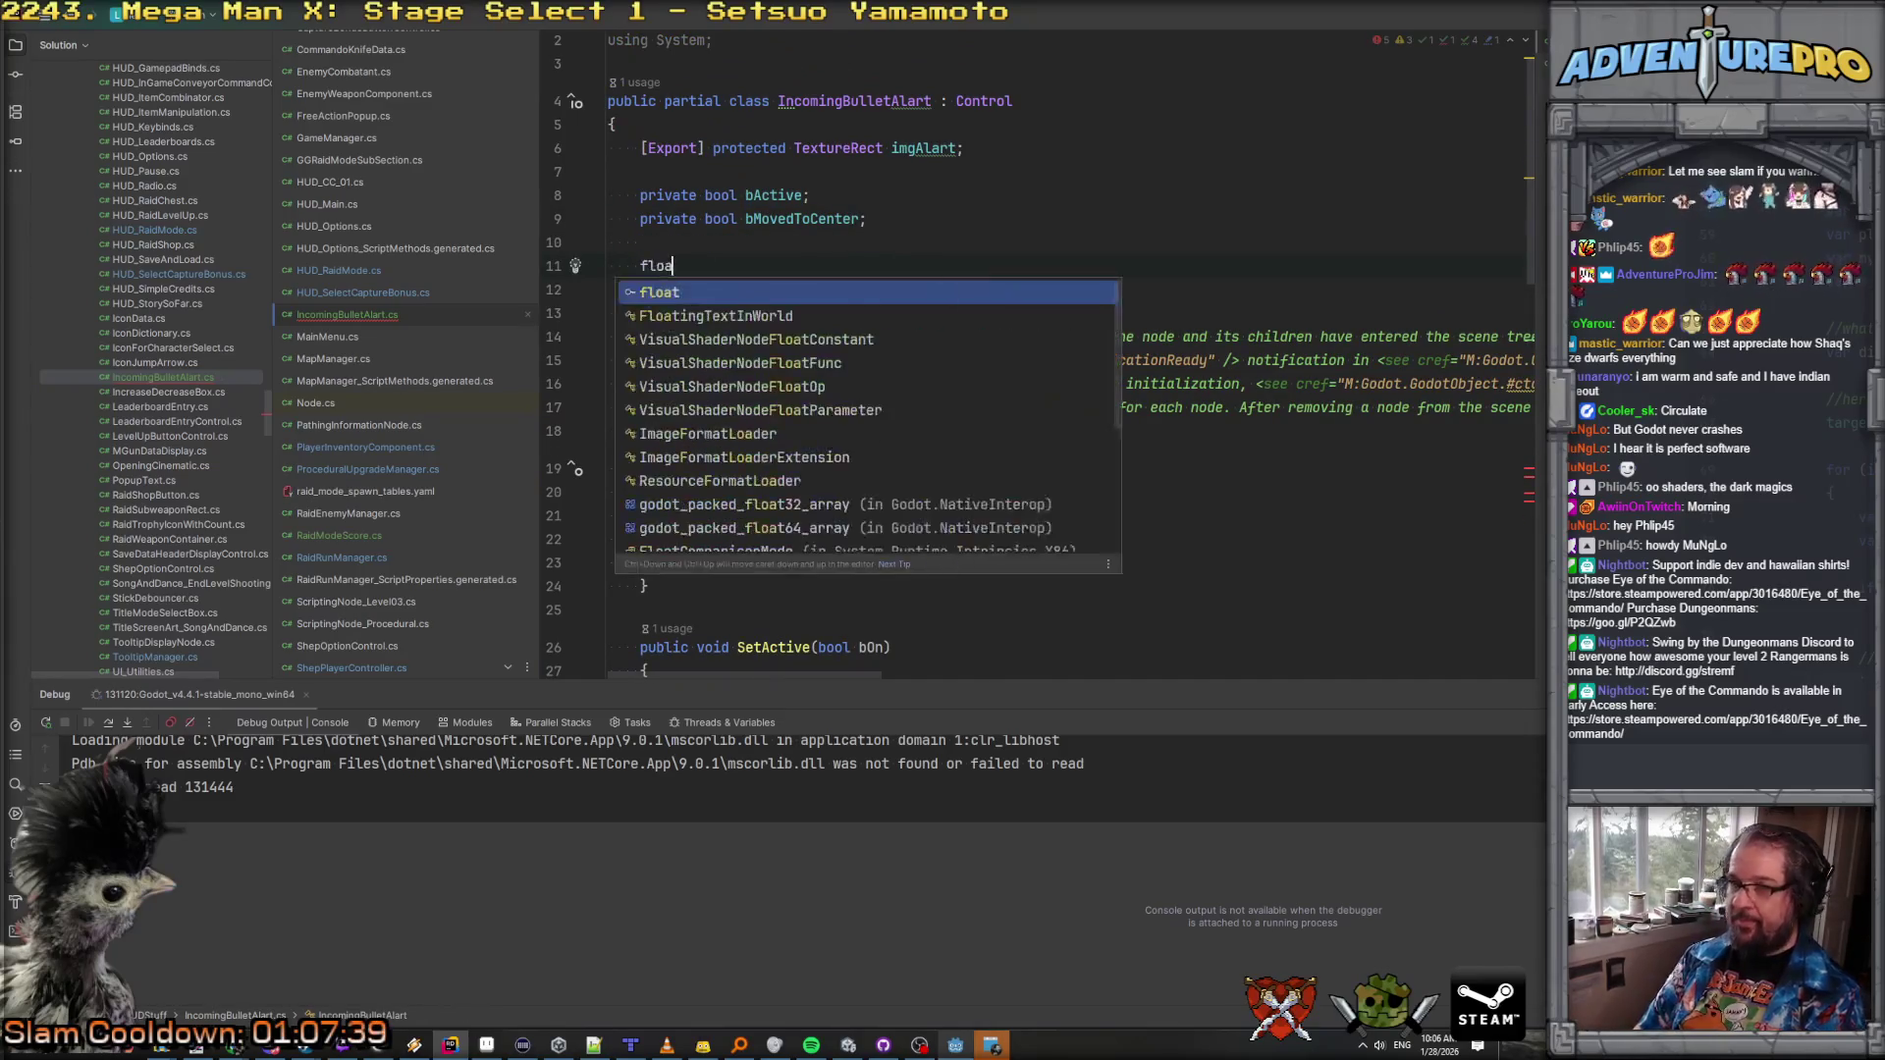
key("Tab")
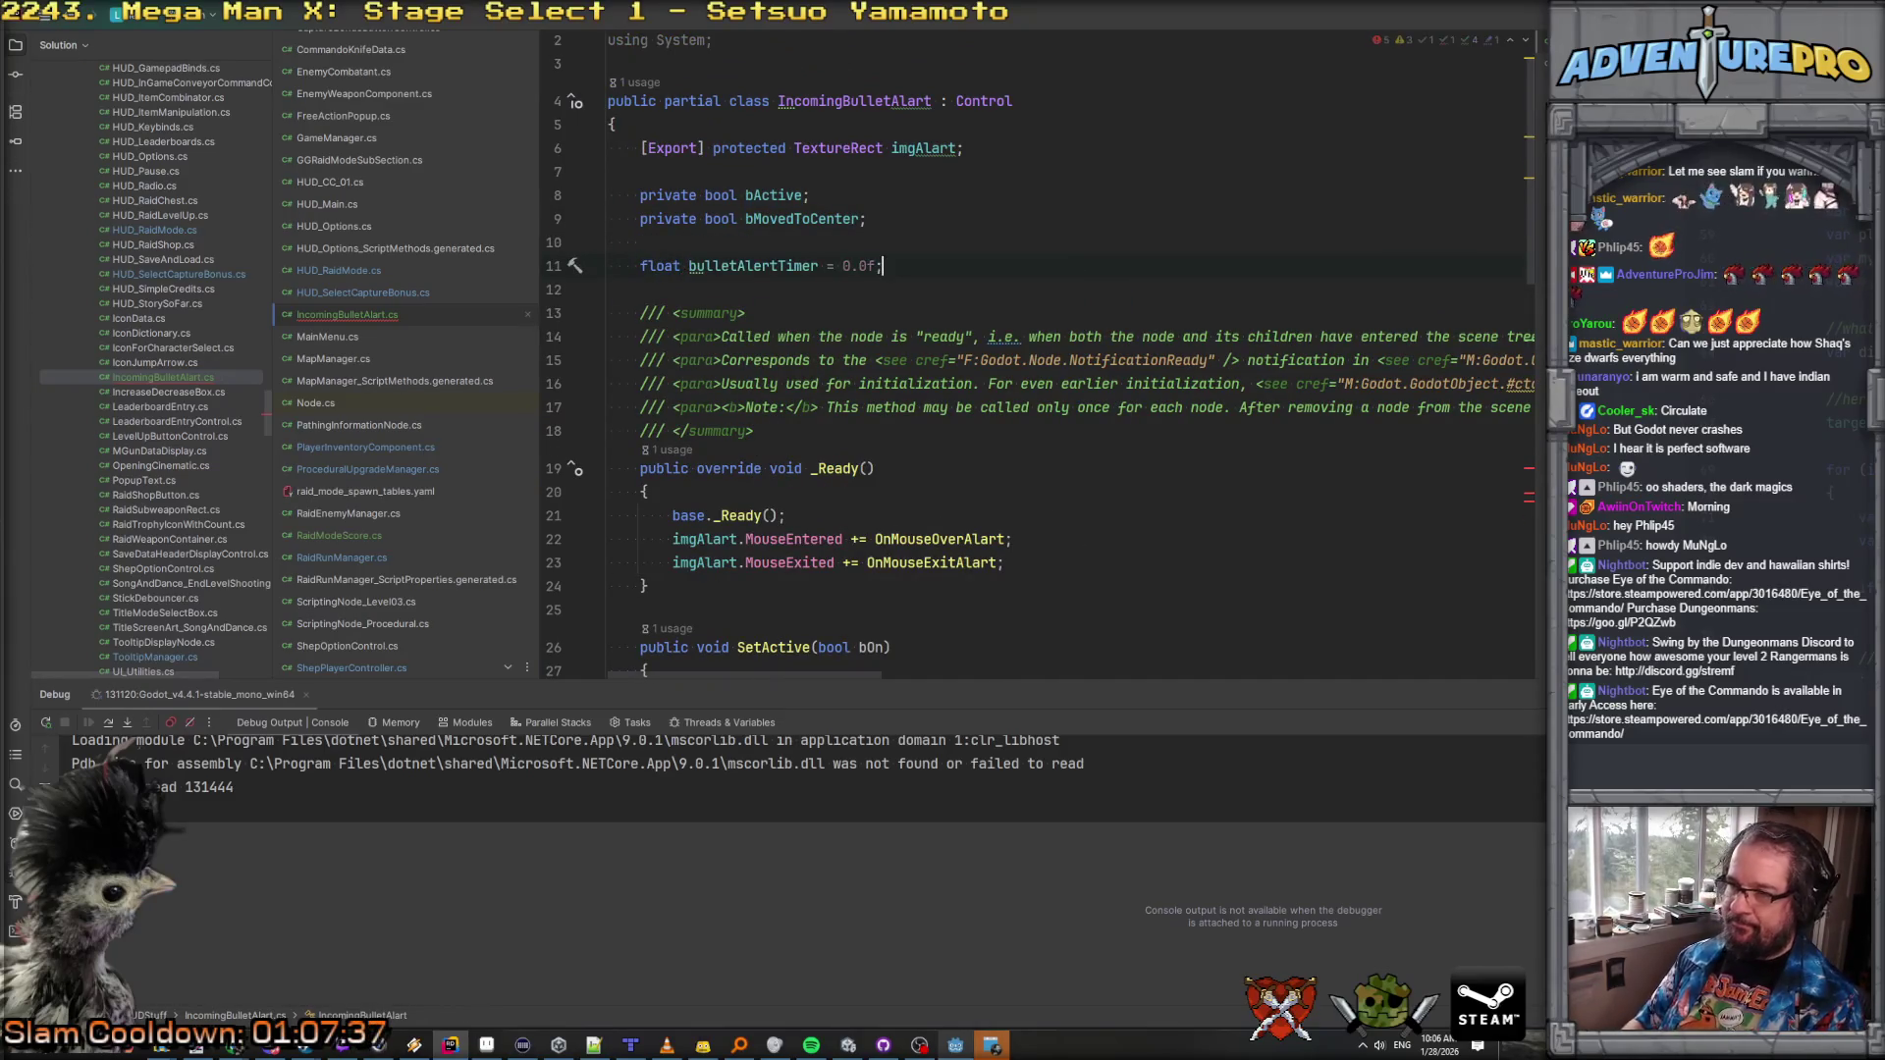
scroll(894, 366, "down", 12)
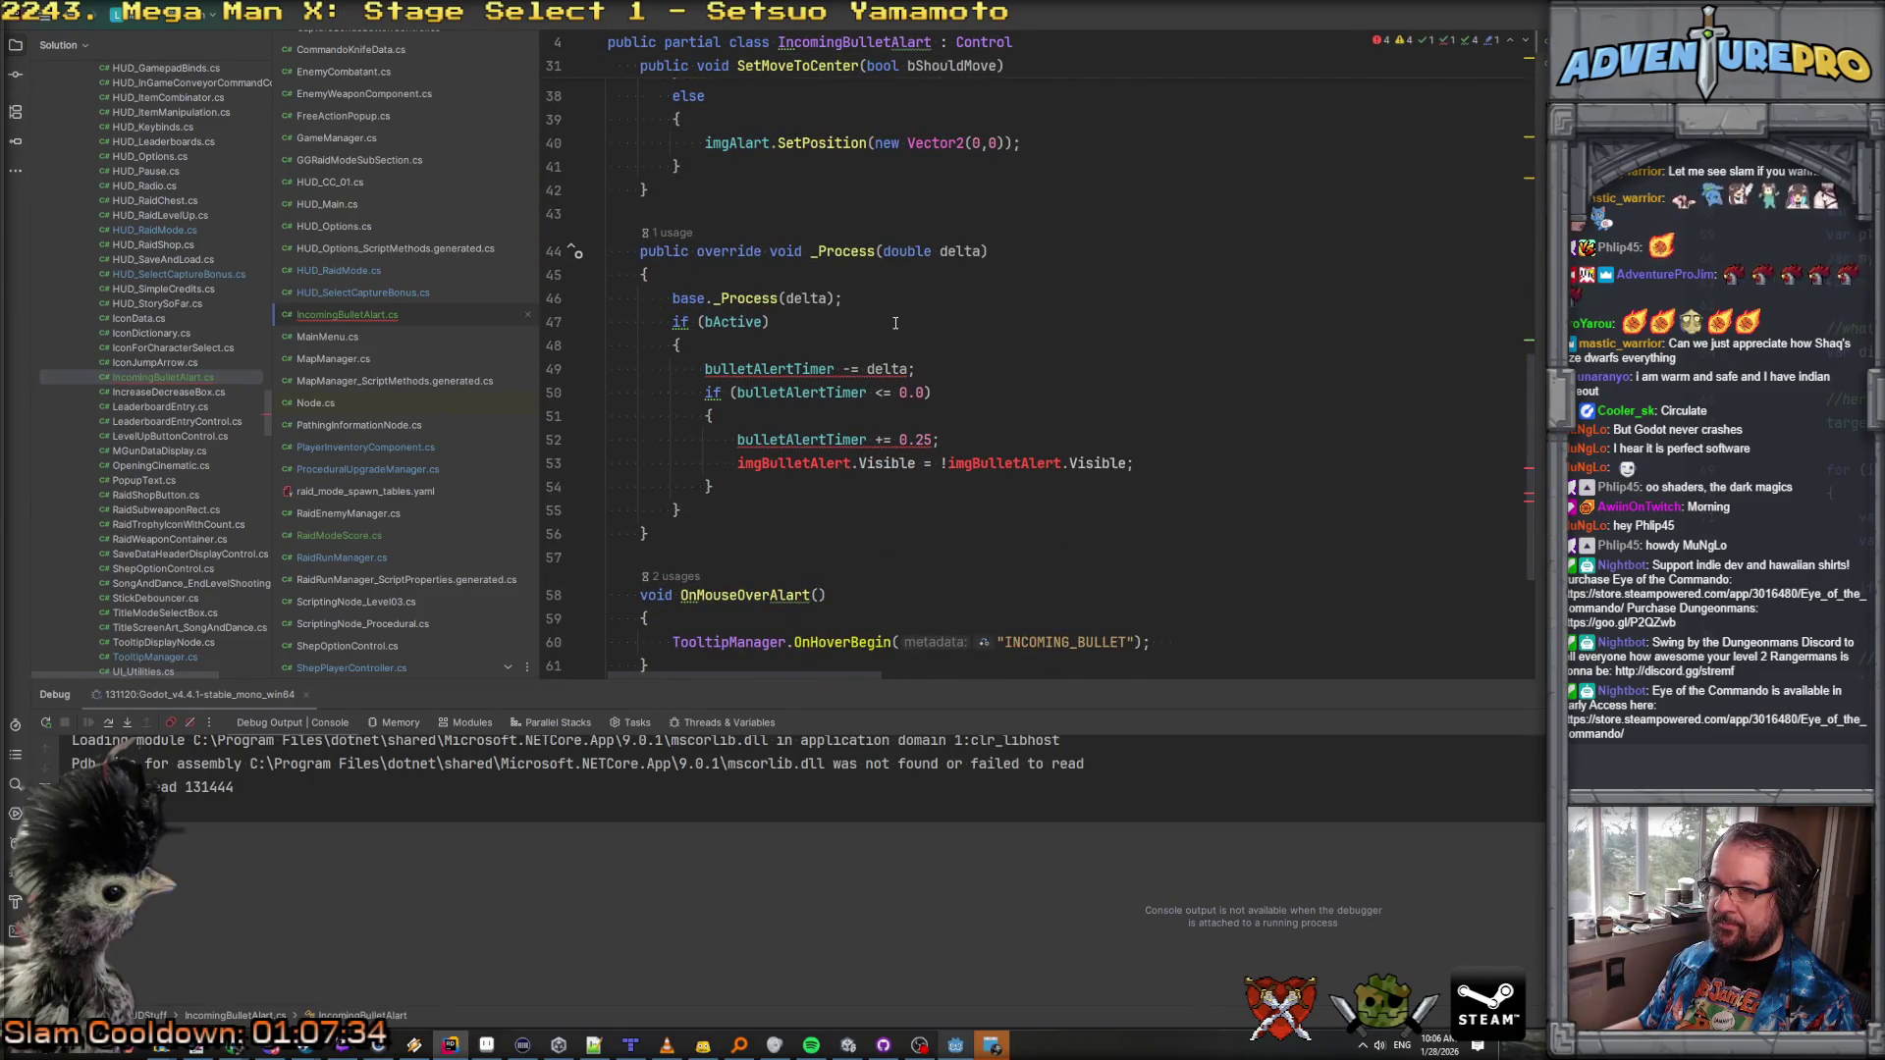
scroll(895, 323, "up", 12)
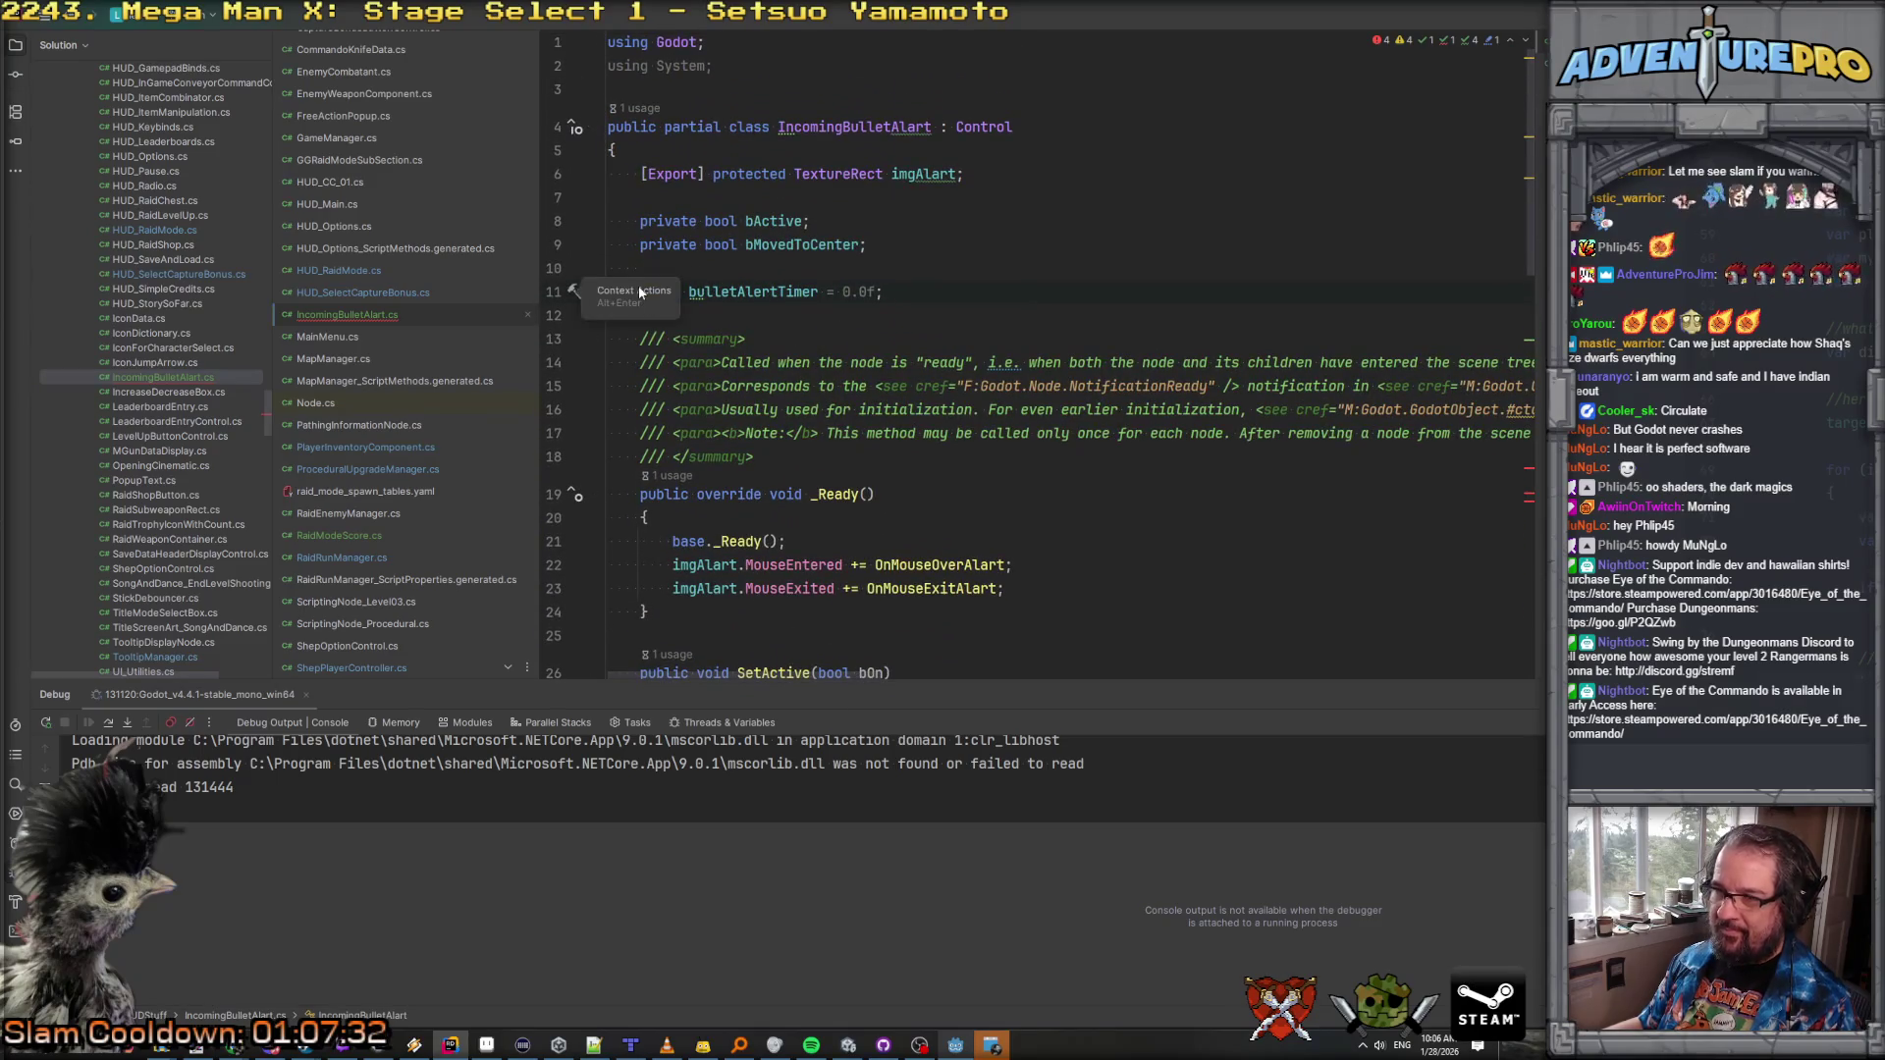
type("doub")
key("Escape")
type("le")
scroll(676, 339, "down", 10)
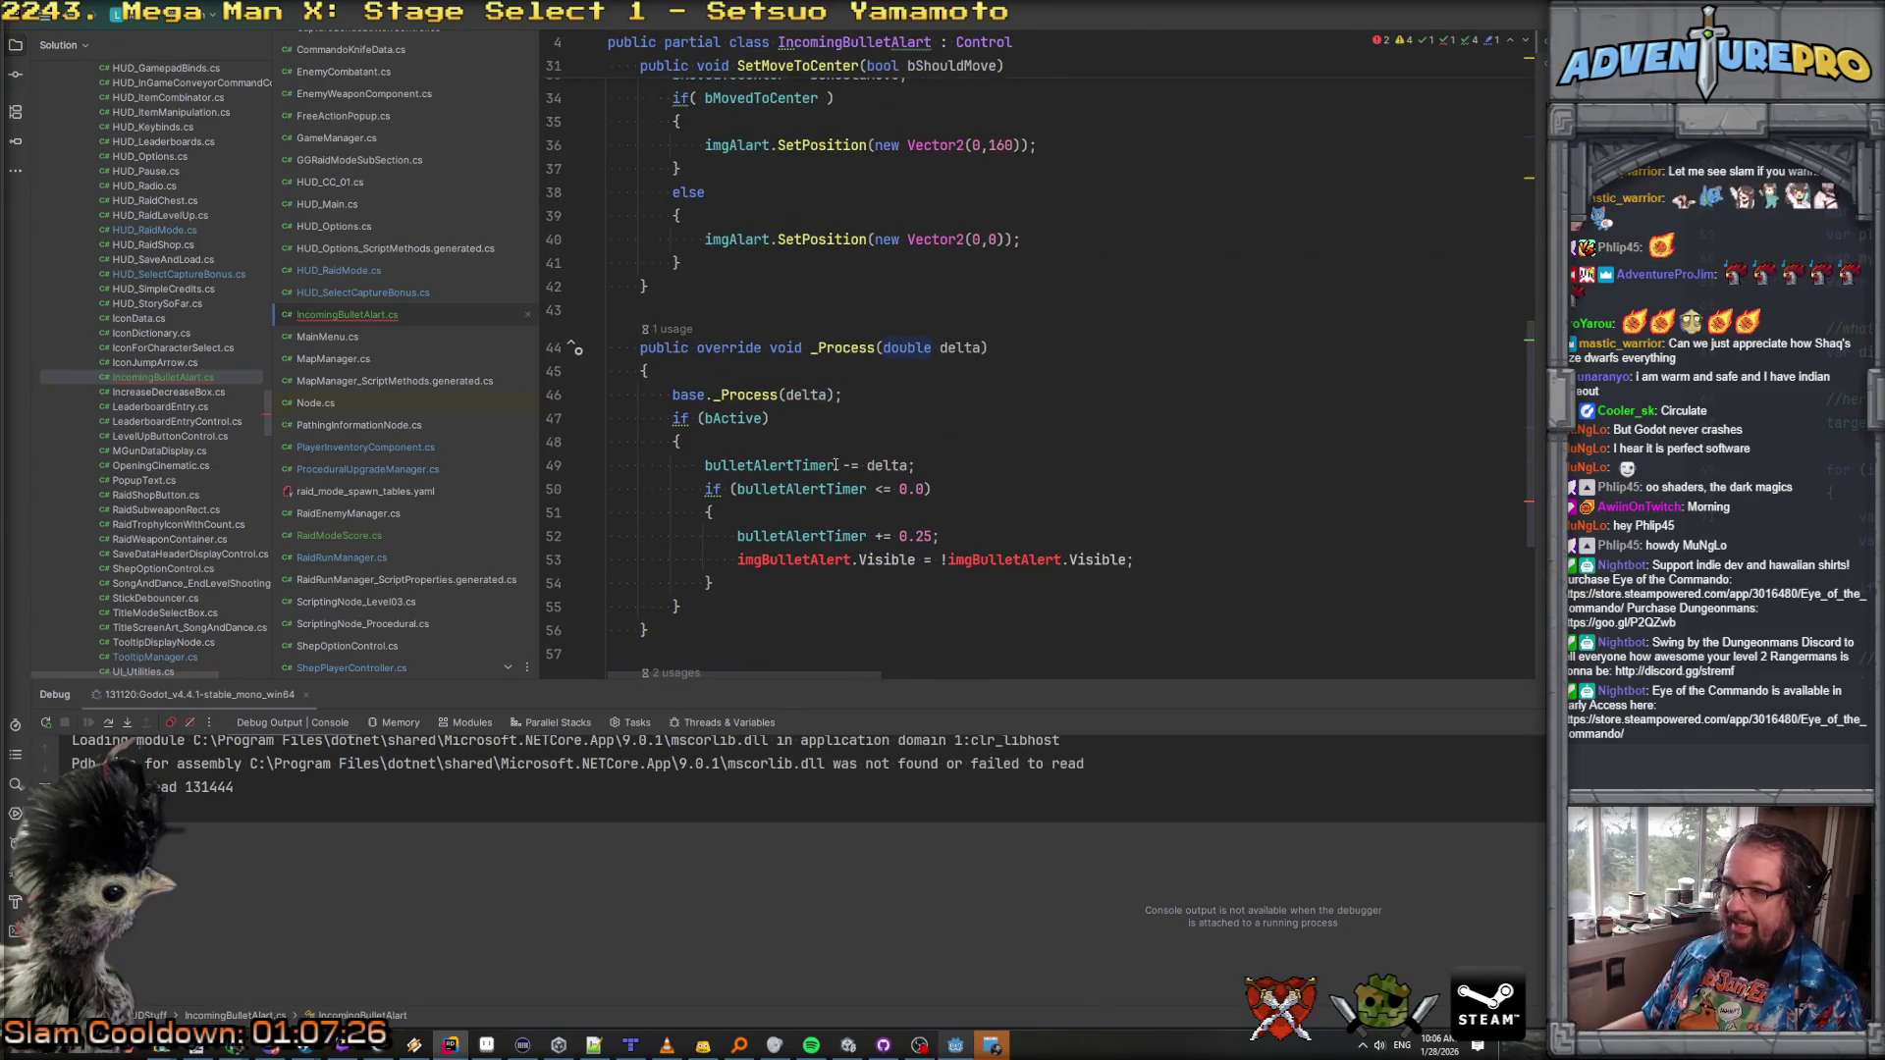
type("!")
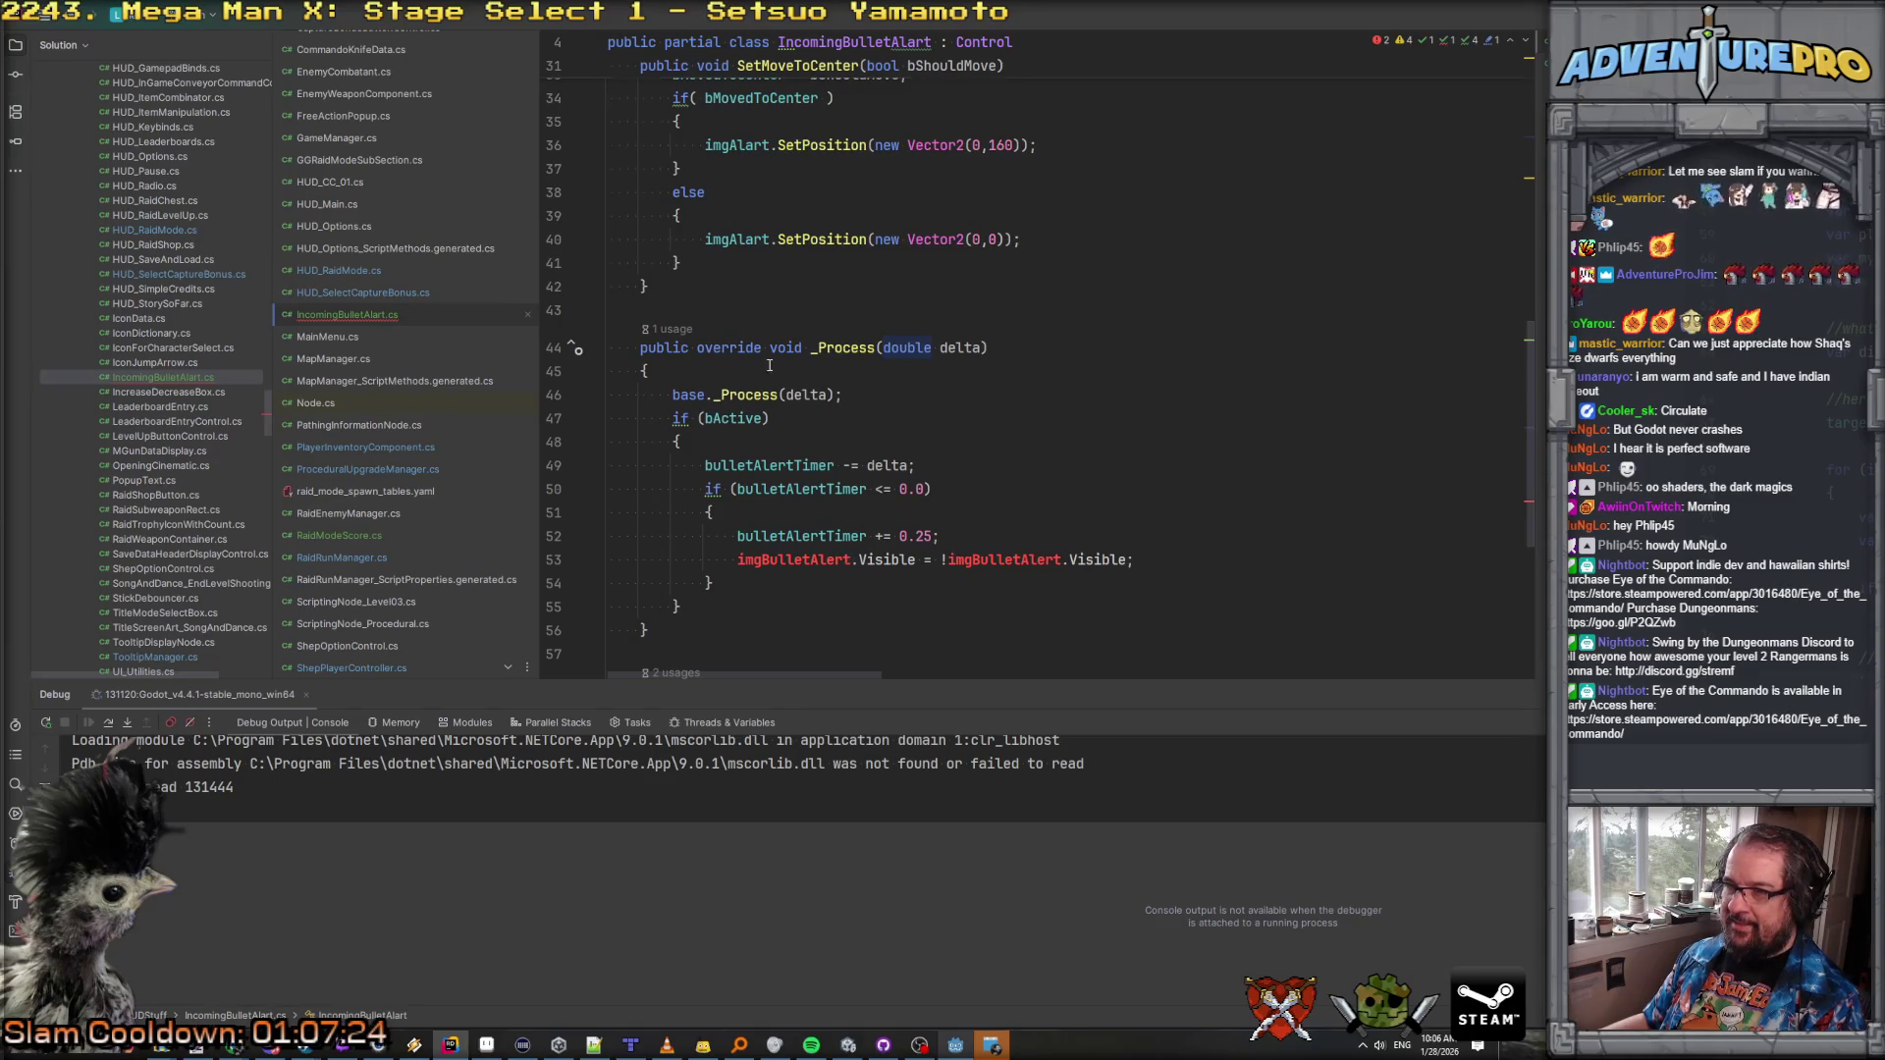
scroll(770, 366, "up", 5)
Step: Change the visibility toggle on line 53 to use imgAlart instead of imgBulletAlert
left_click(731, 511)
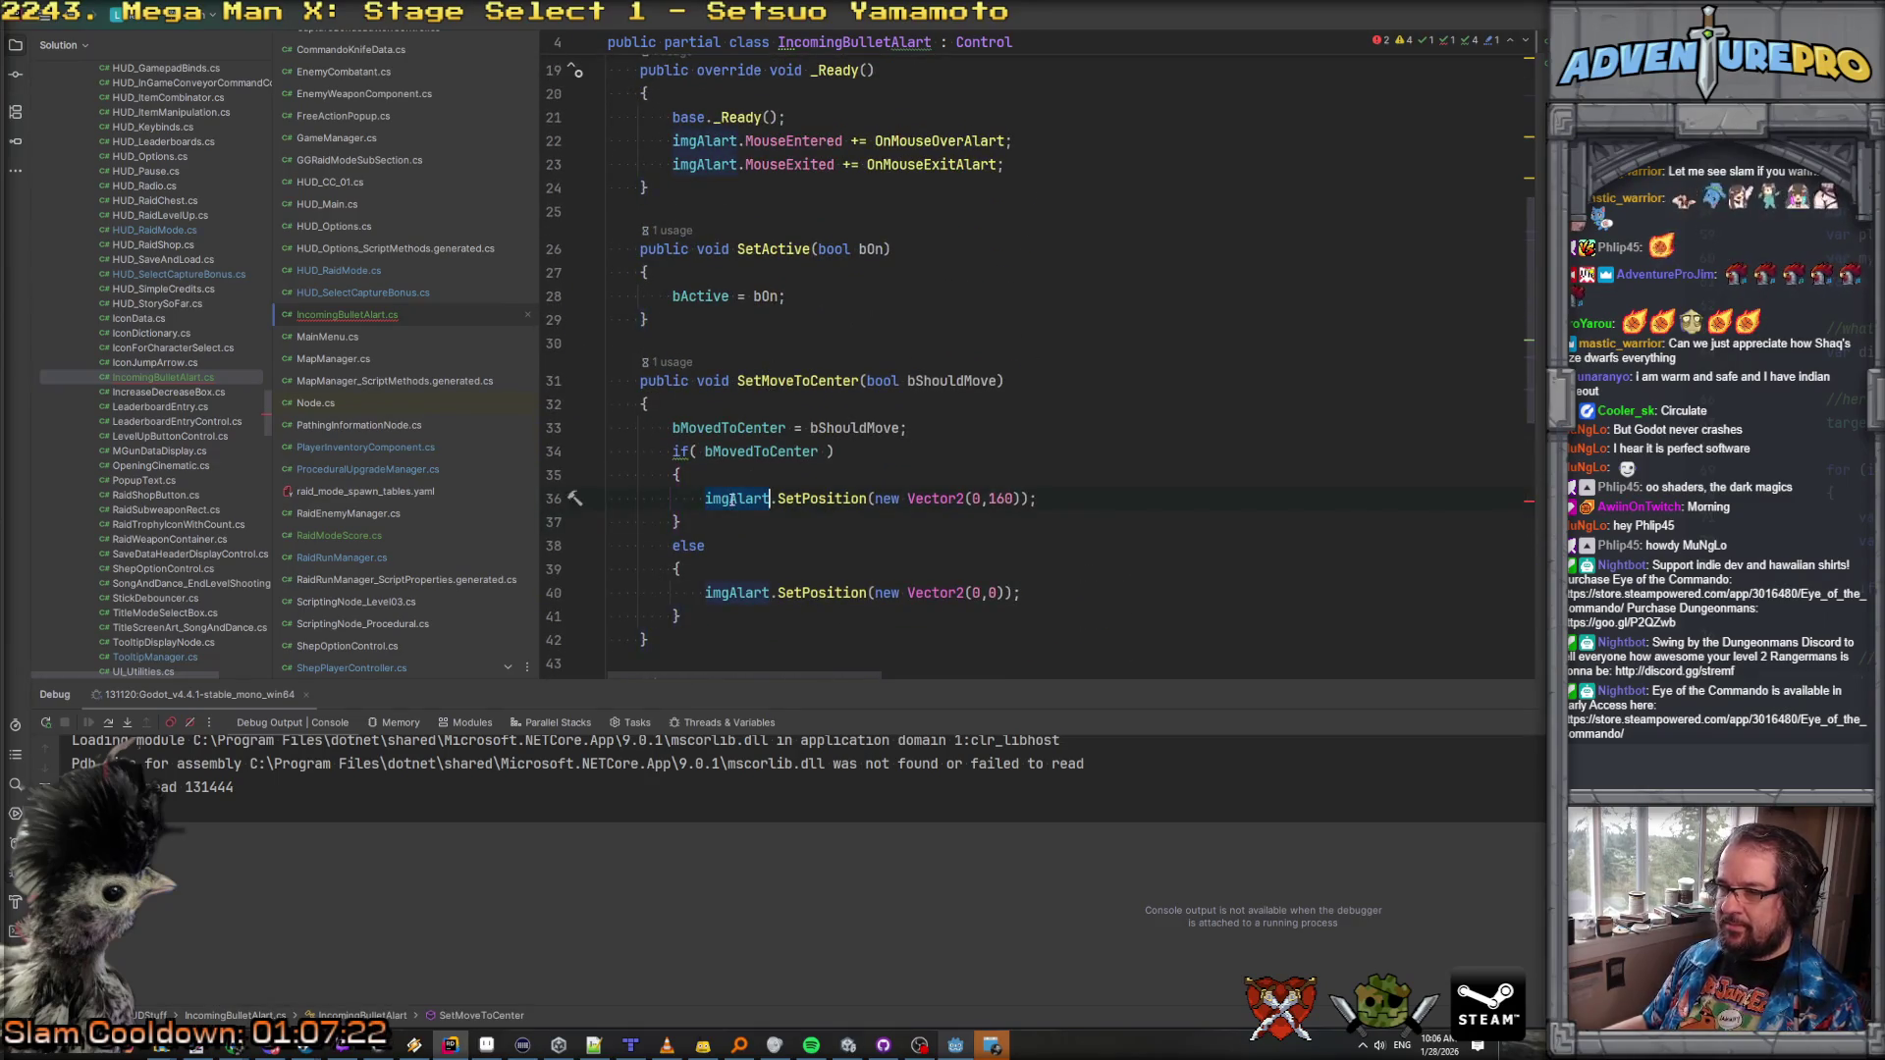
scroll(731, 501, "down", 6)
left_click(803, 489)
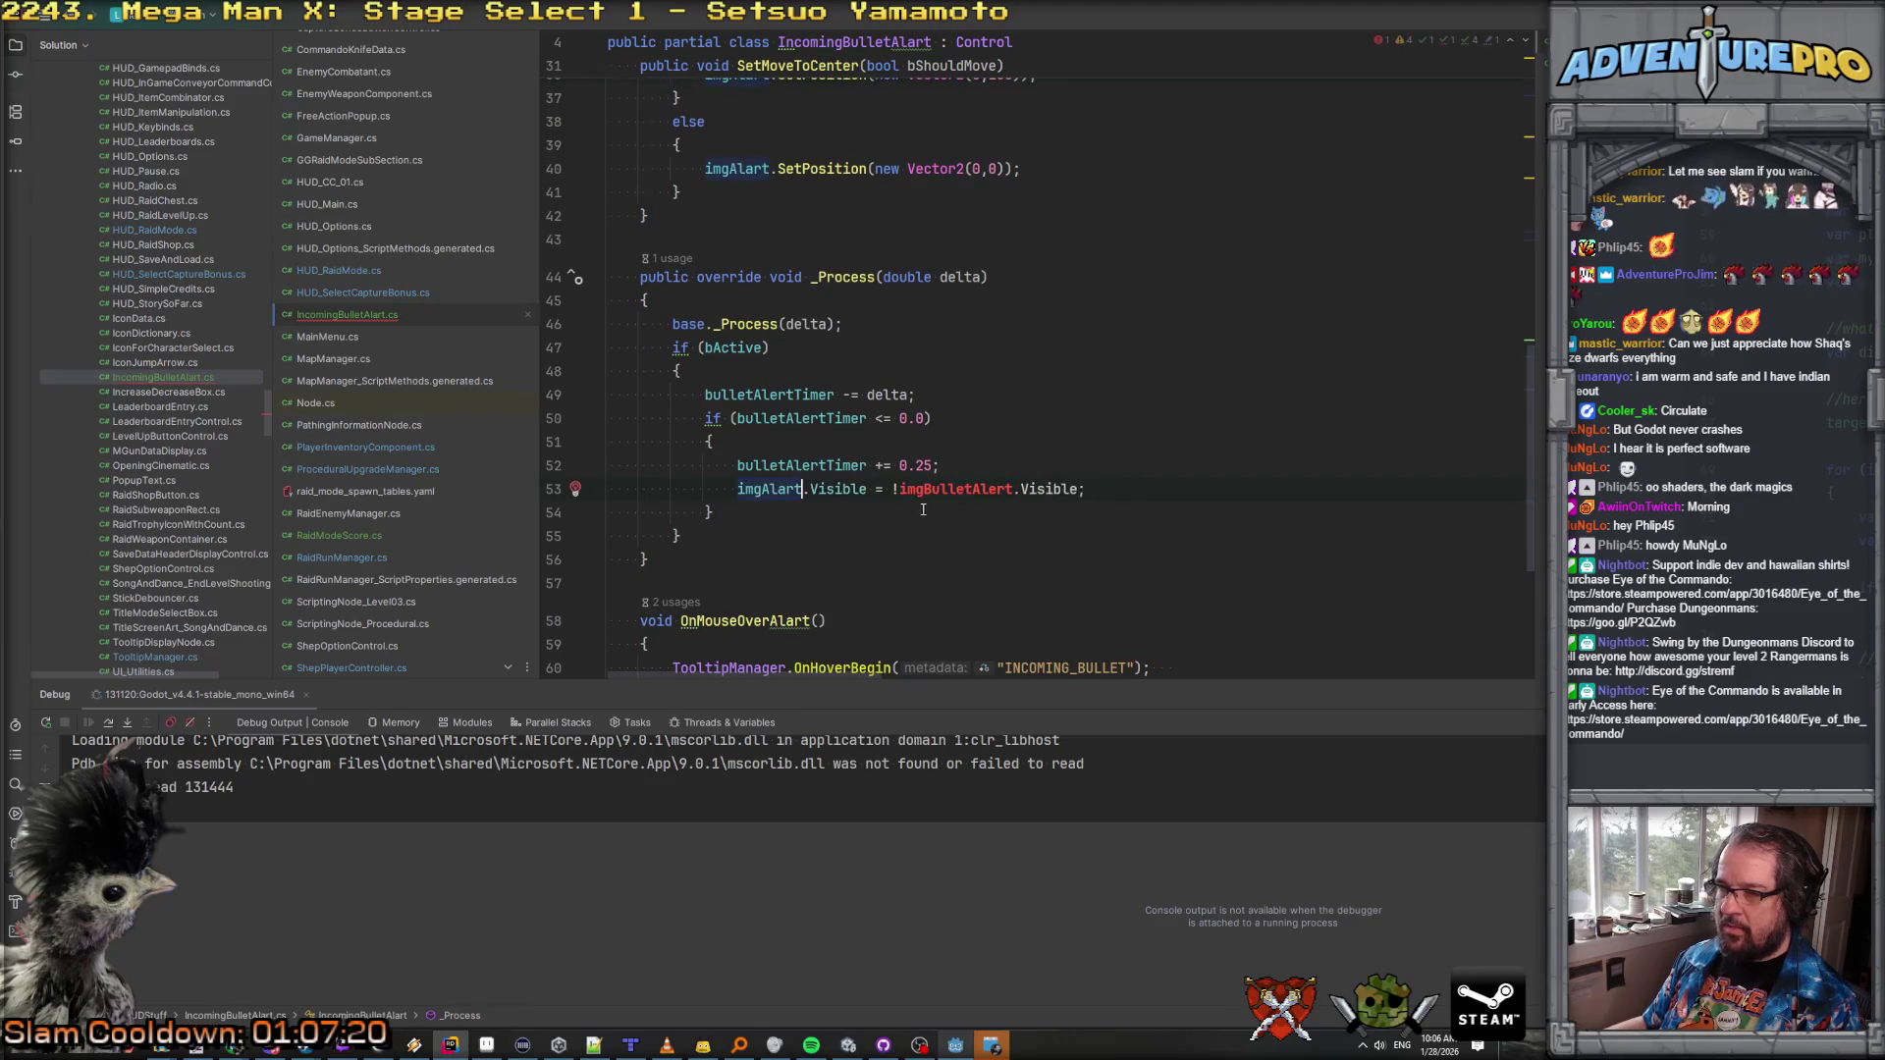
double_click(956, 489)
type("imgAlart")
left_click(1089, 443)
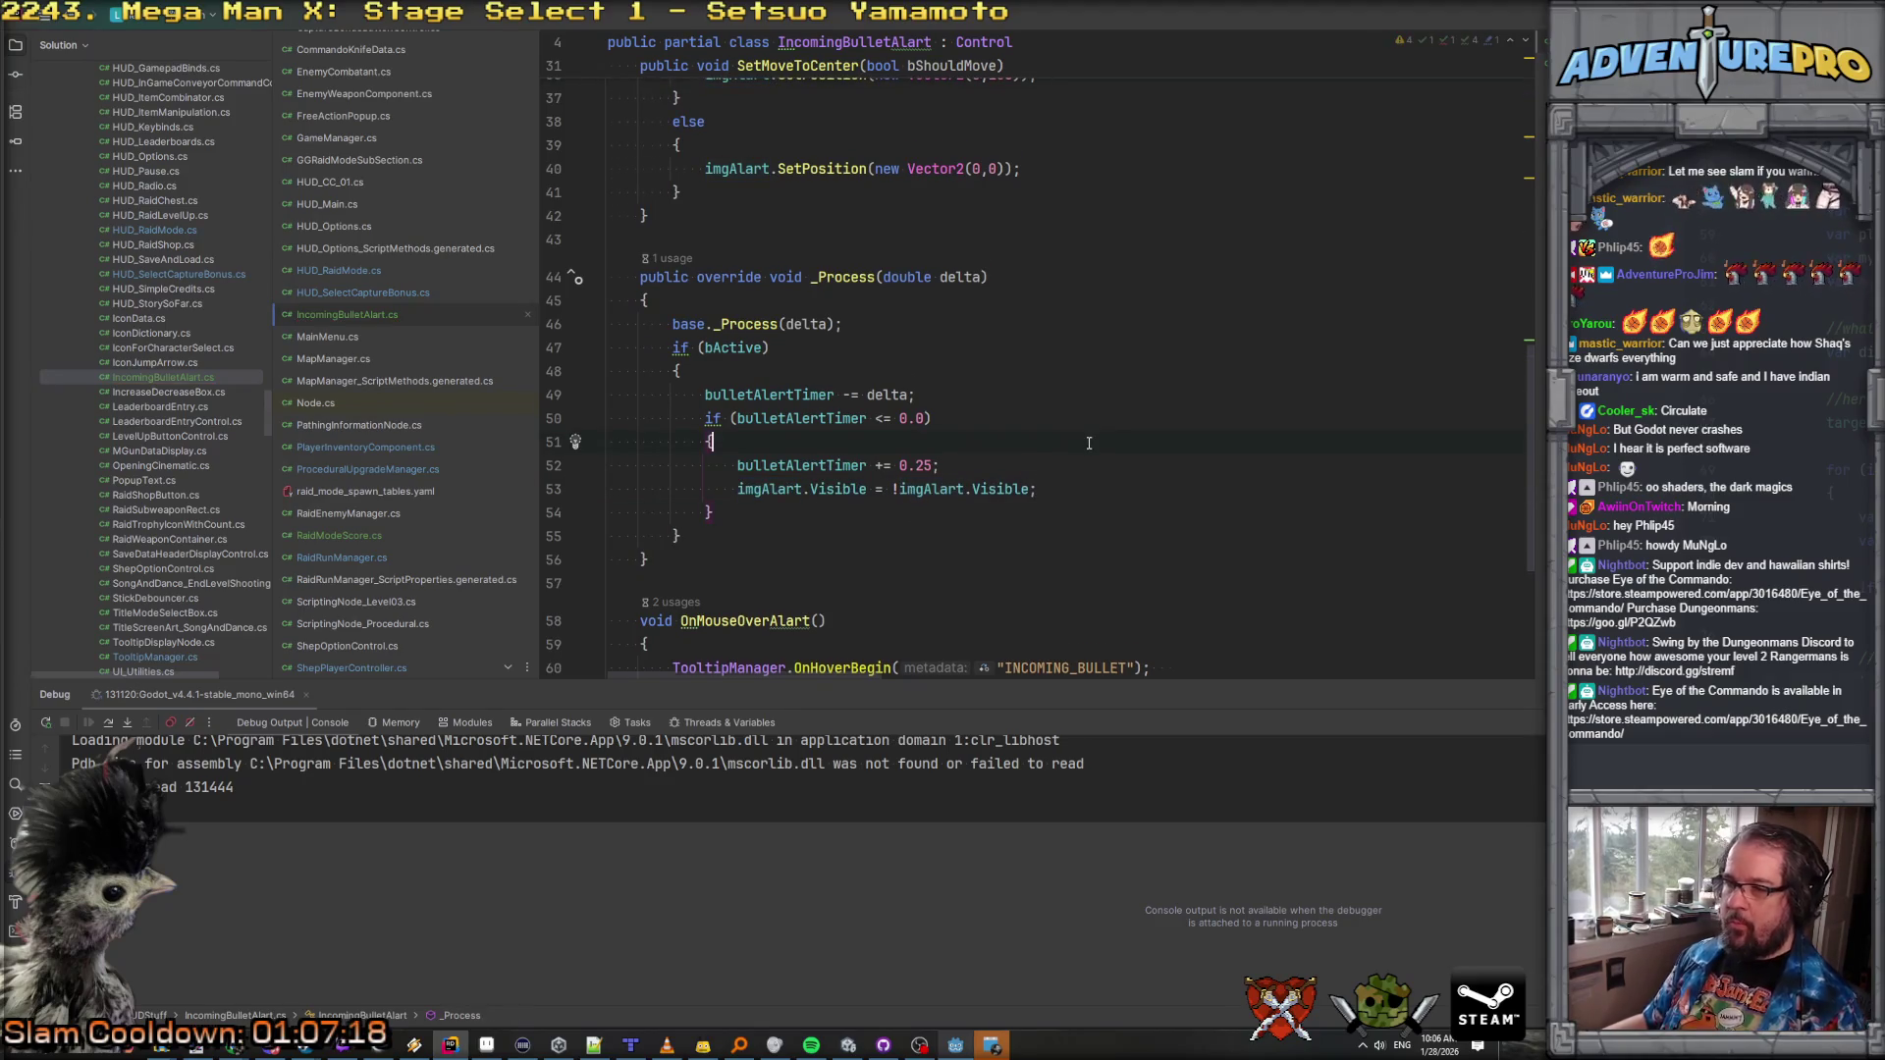
scroll(1088, 443, "up", 12)
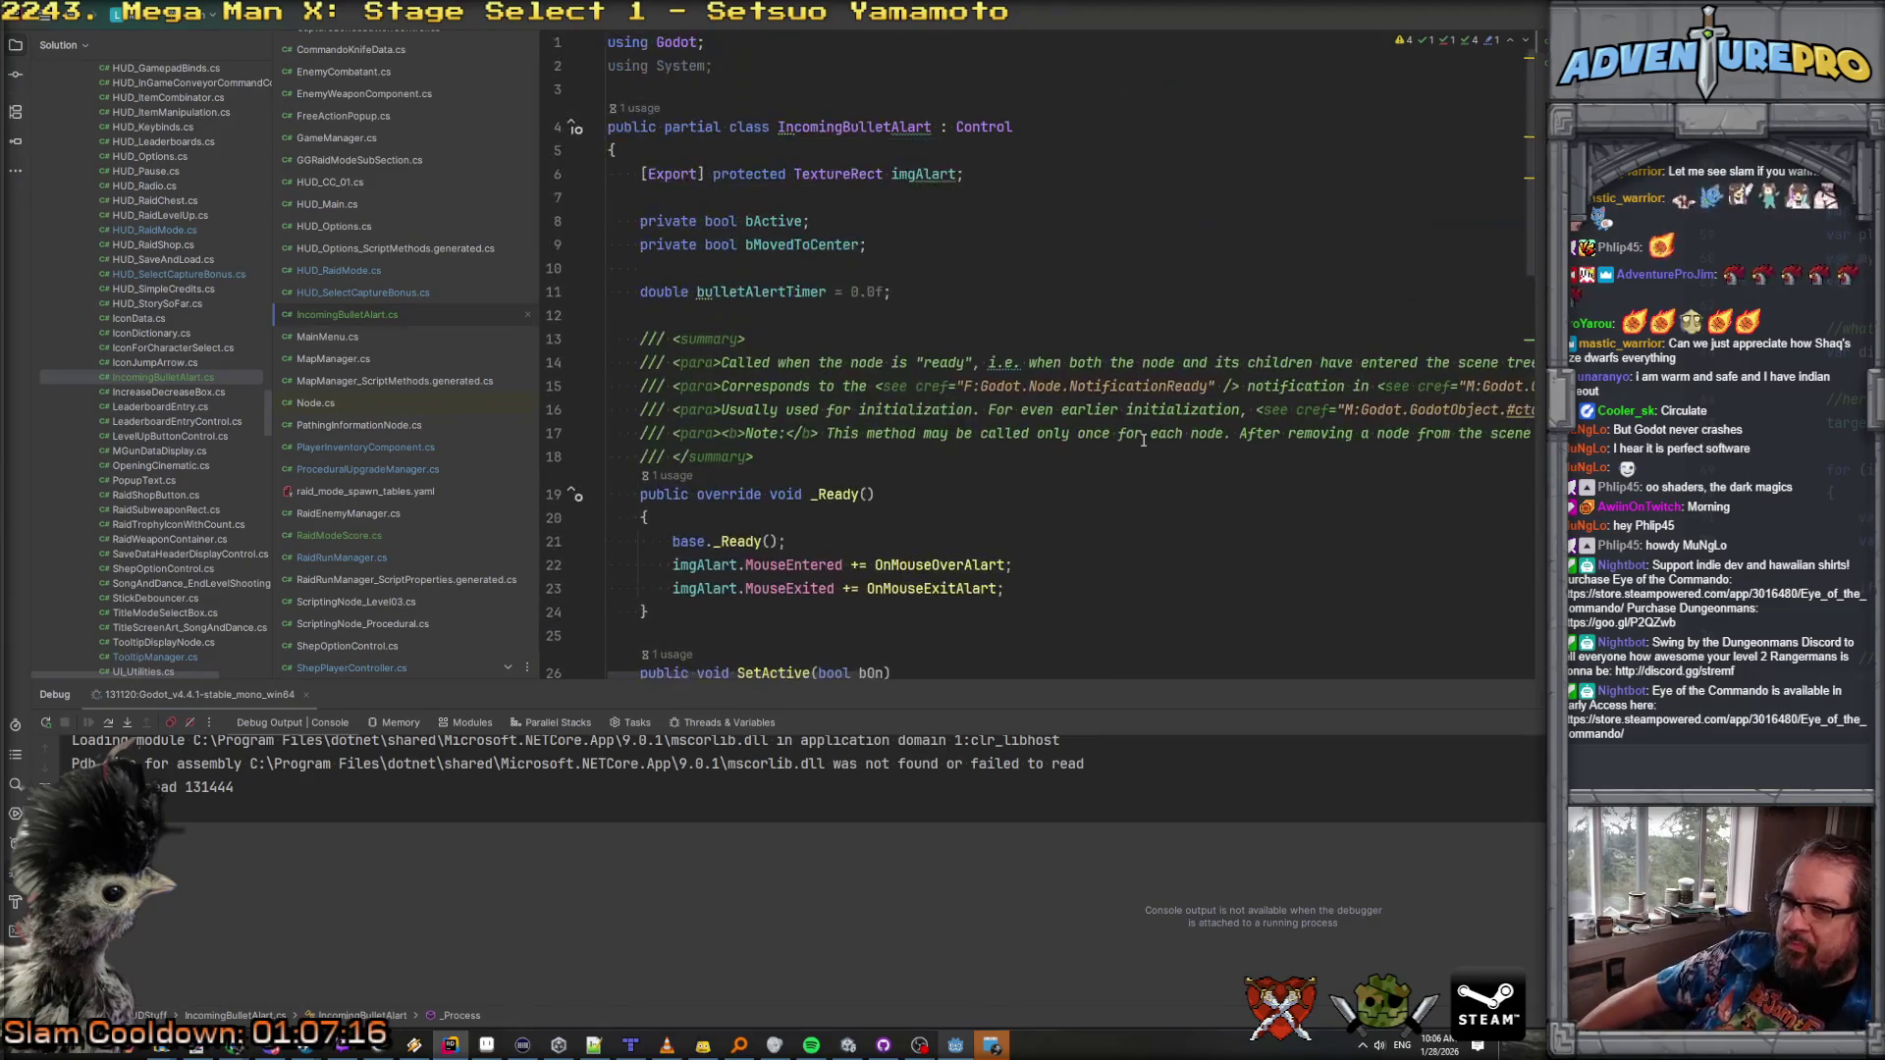
Step: Find the usages of bInBulletAlertMode in HUD_Main.cs with Shift+F12
double_click(856, 127)
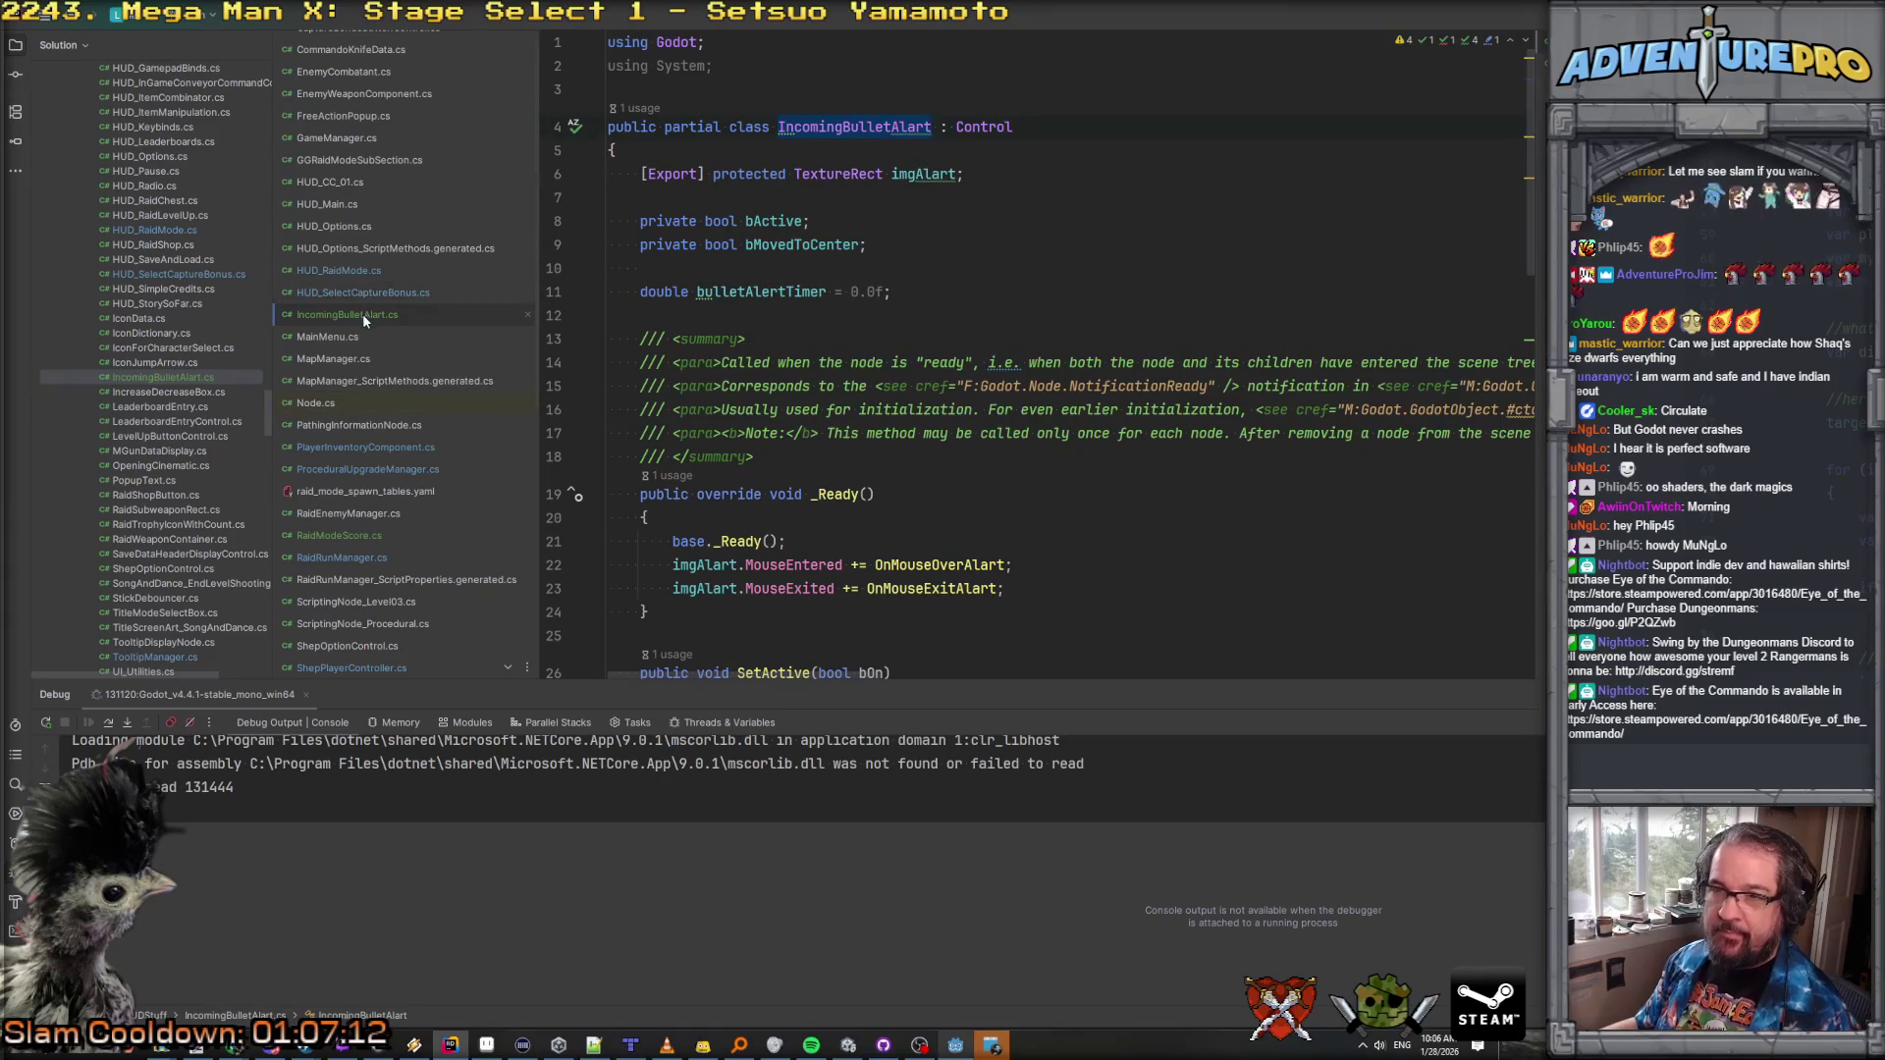
left_click(343, 217)
left_click(779, 438)
key("shift+F12")
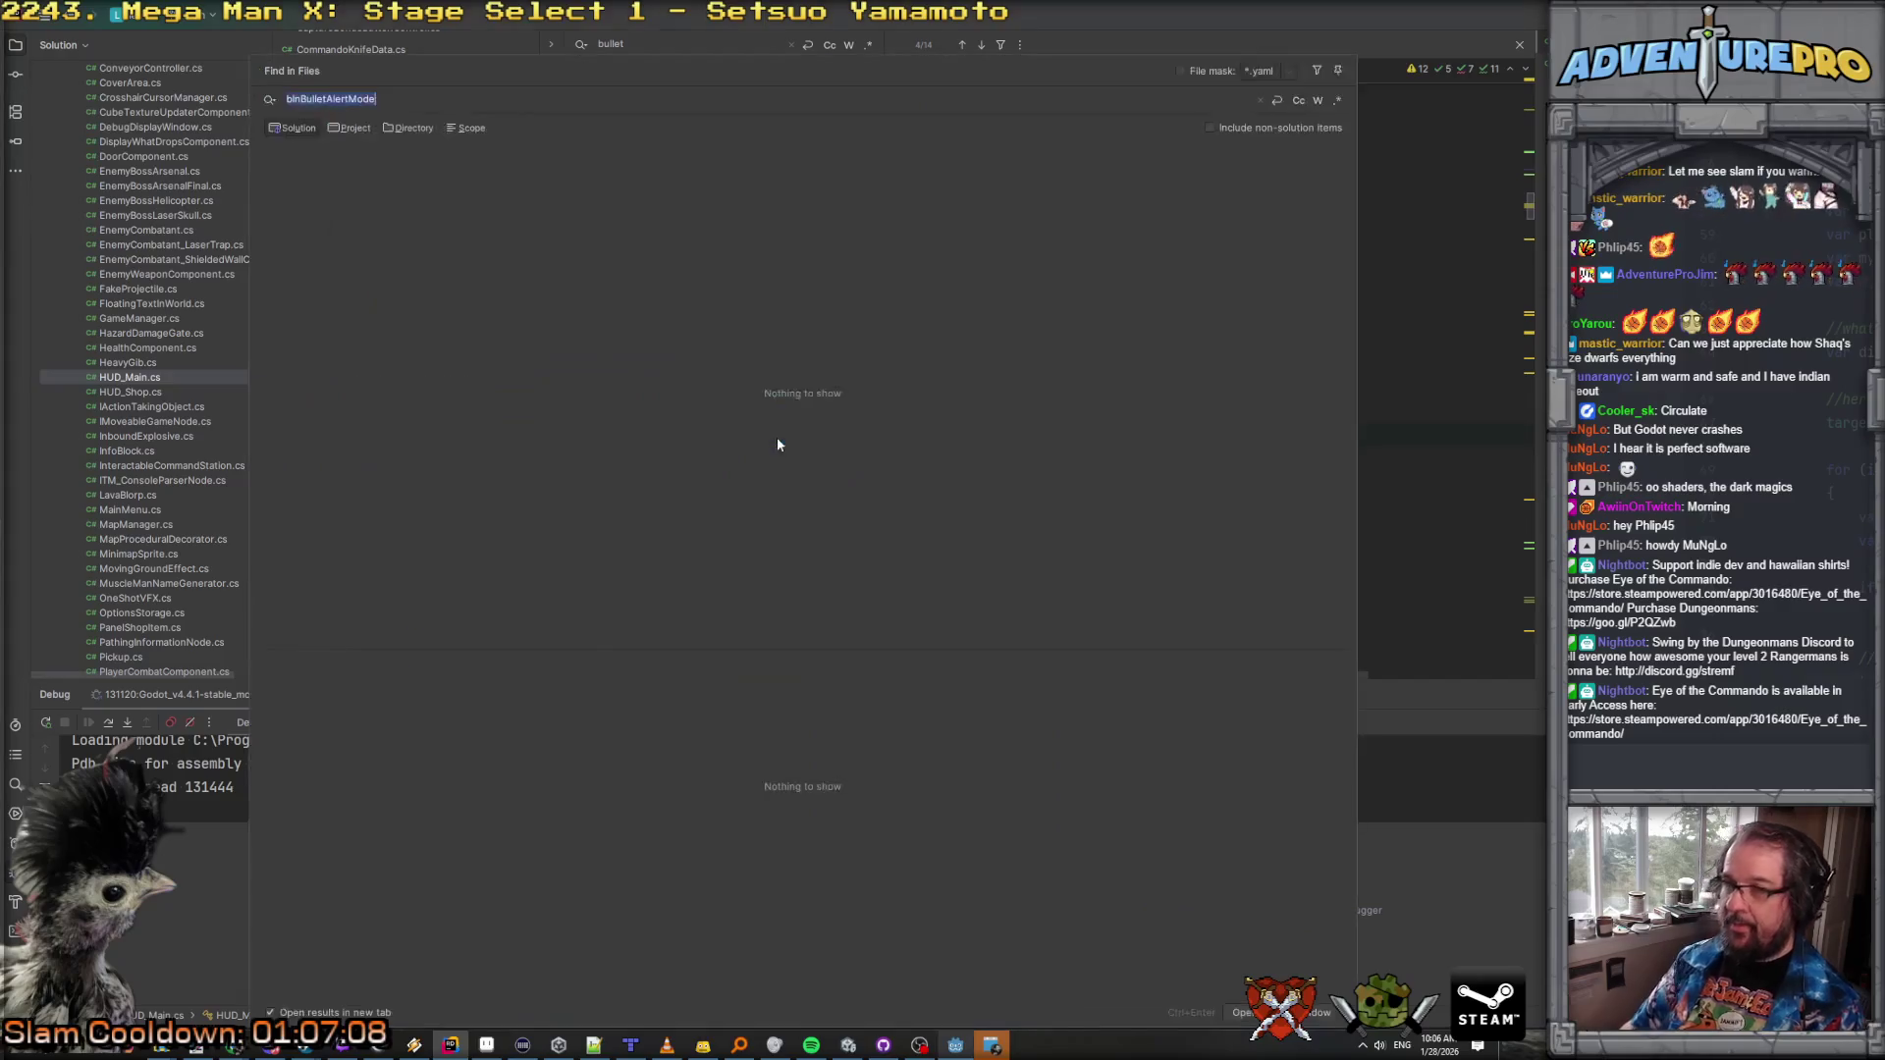
Step: Add incomingBulletAlart.SetActive(true); to ActivateBulletThreatMode
left_click(357, 176)
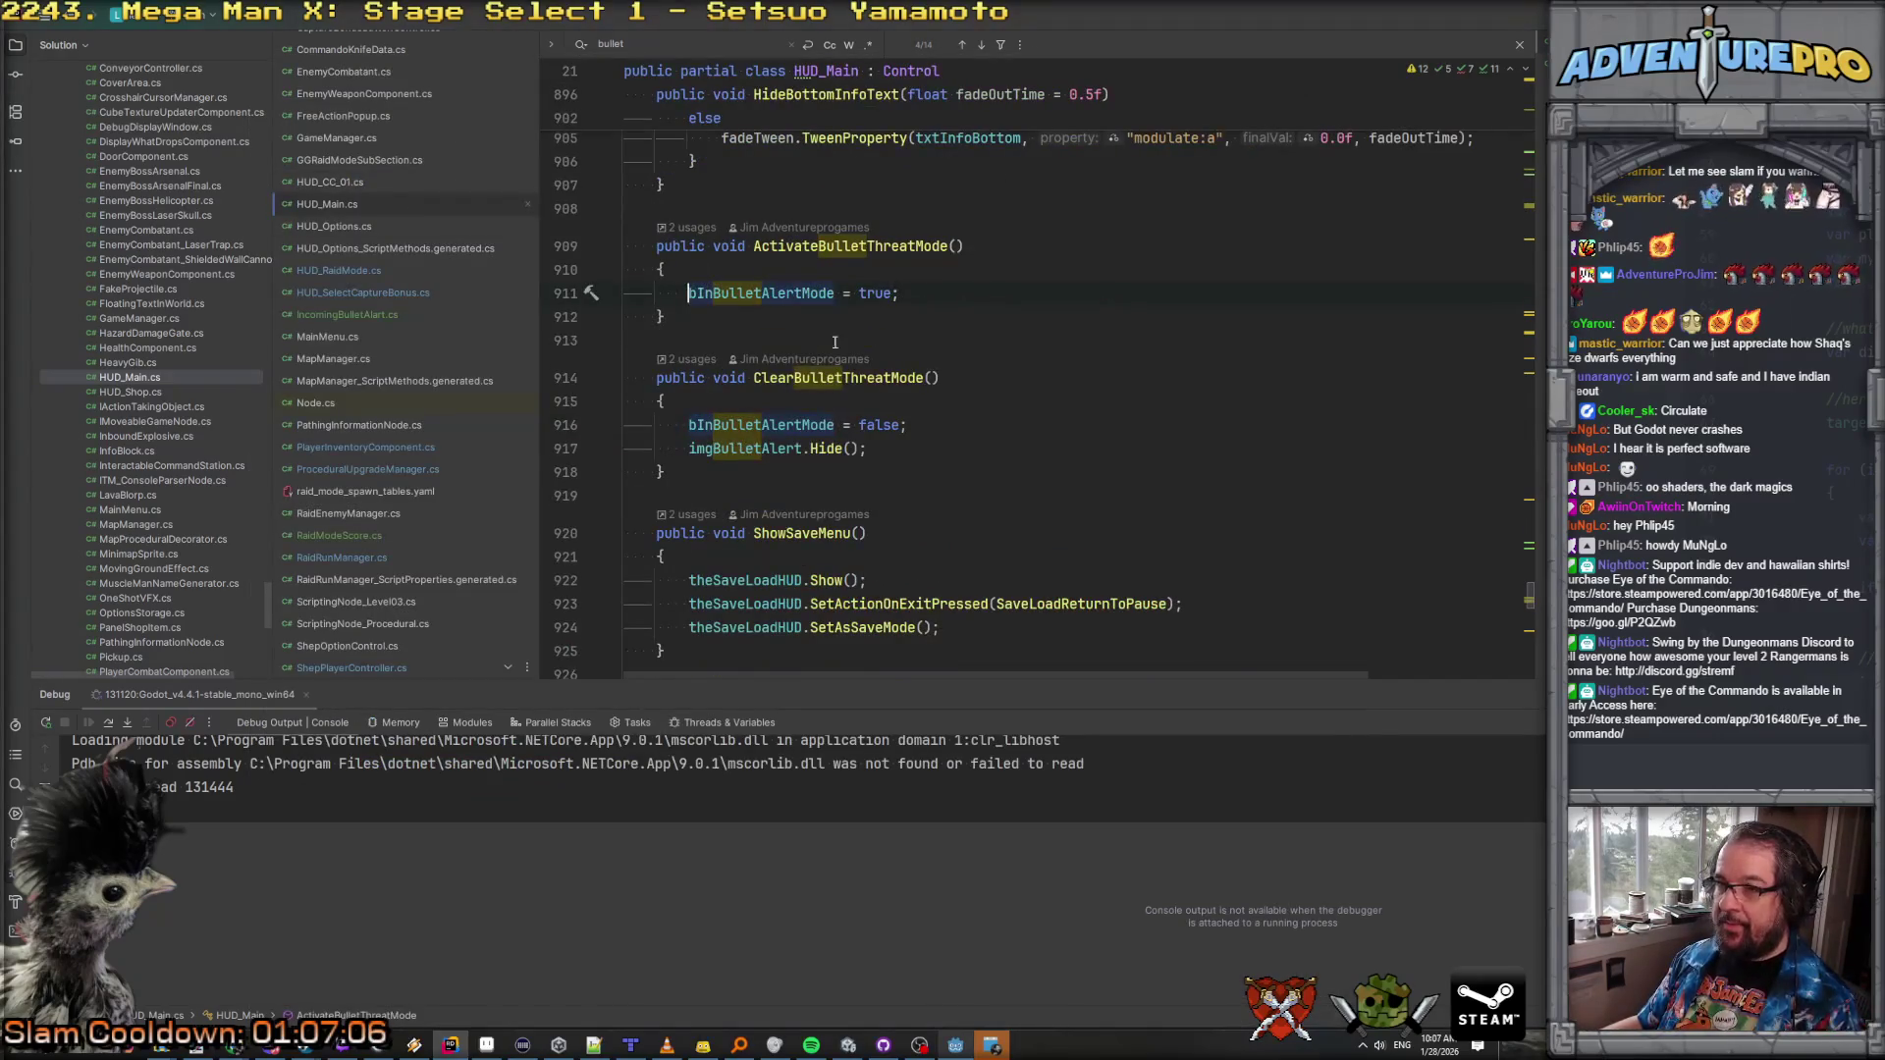
key("Return")
type("IncomingBulletAlart")
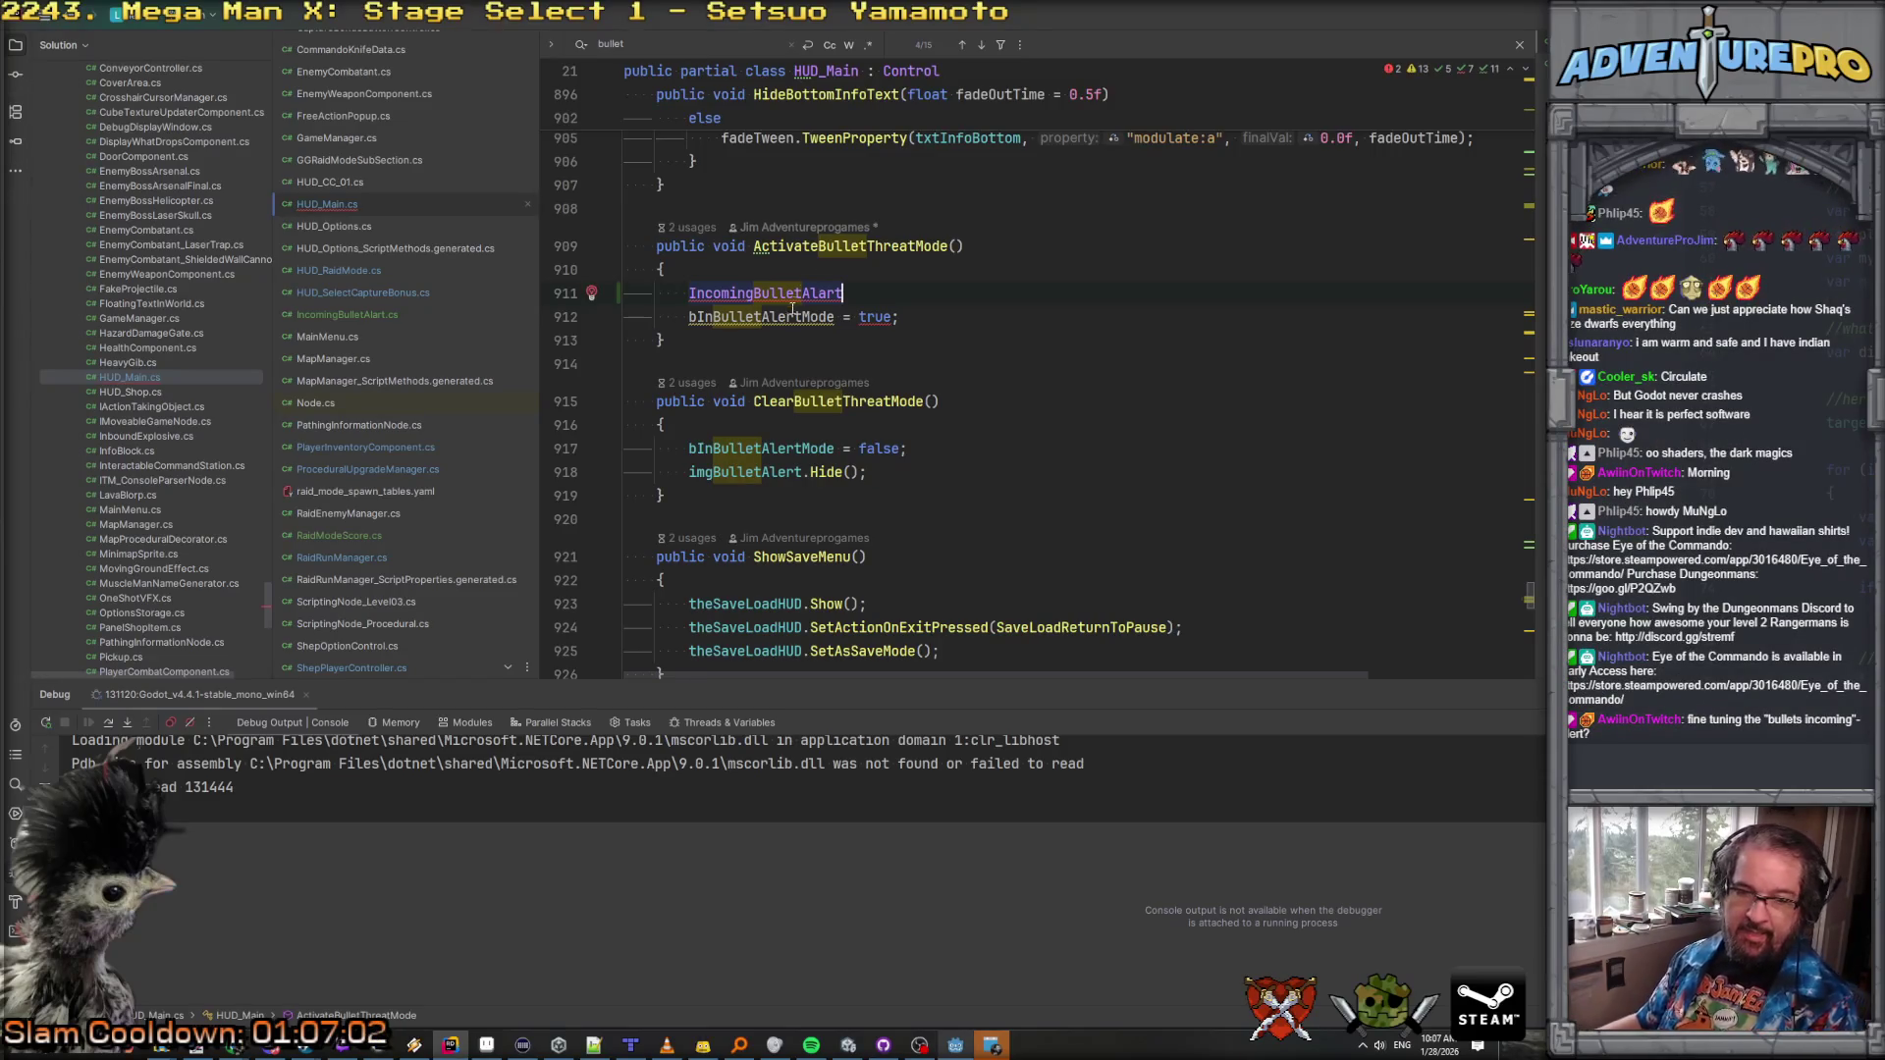
left_click(688, 293)
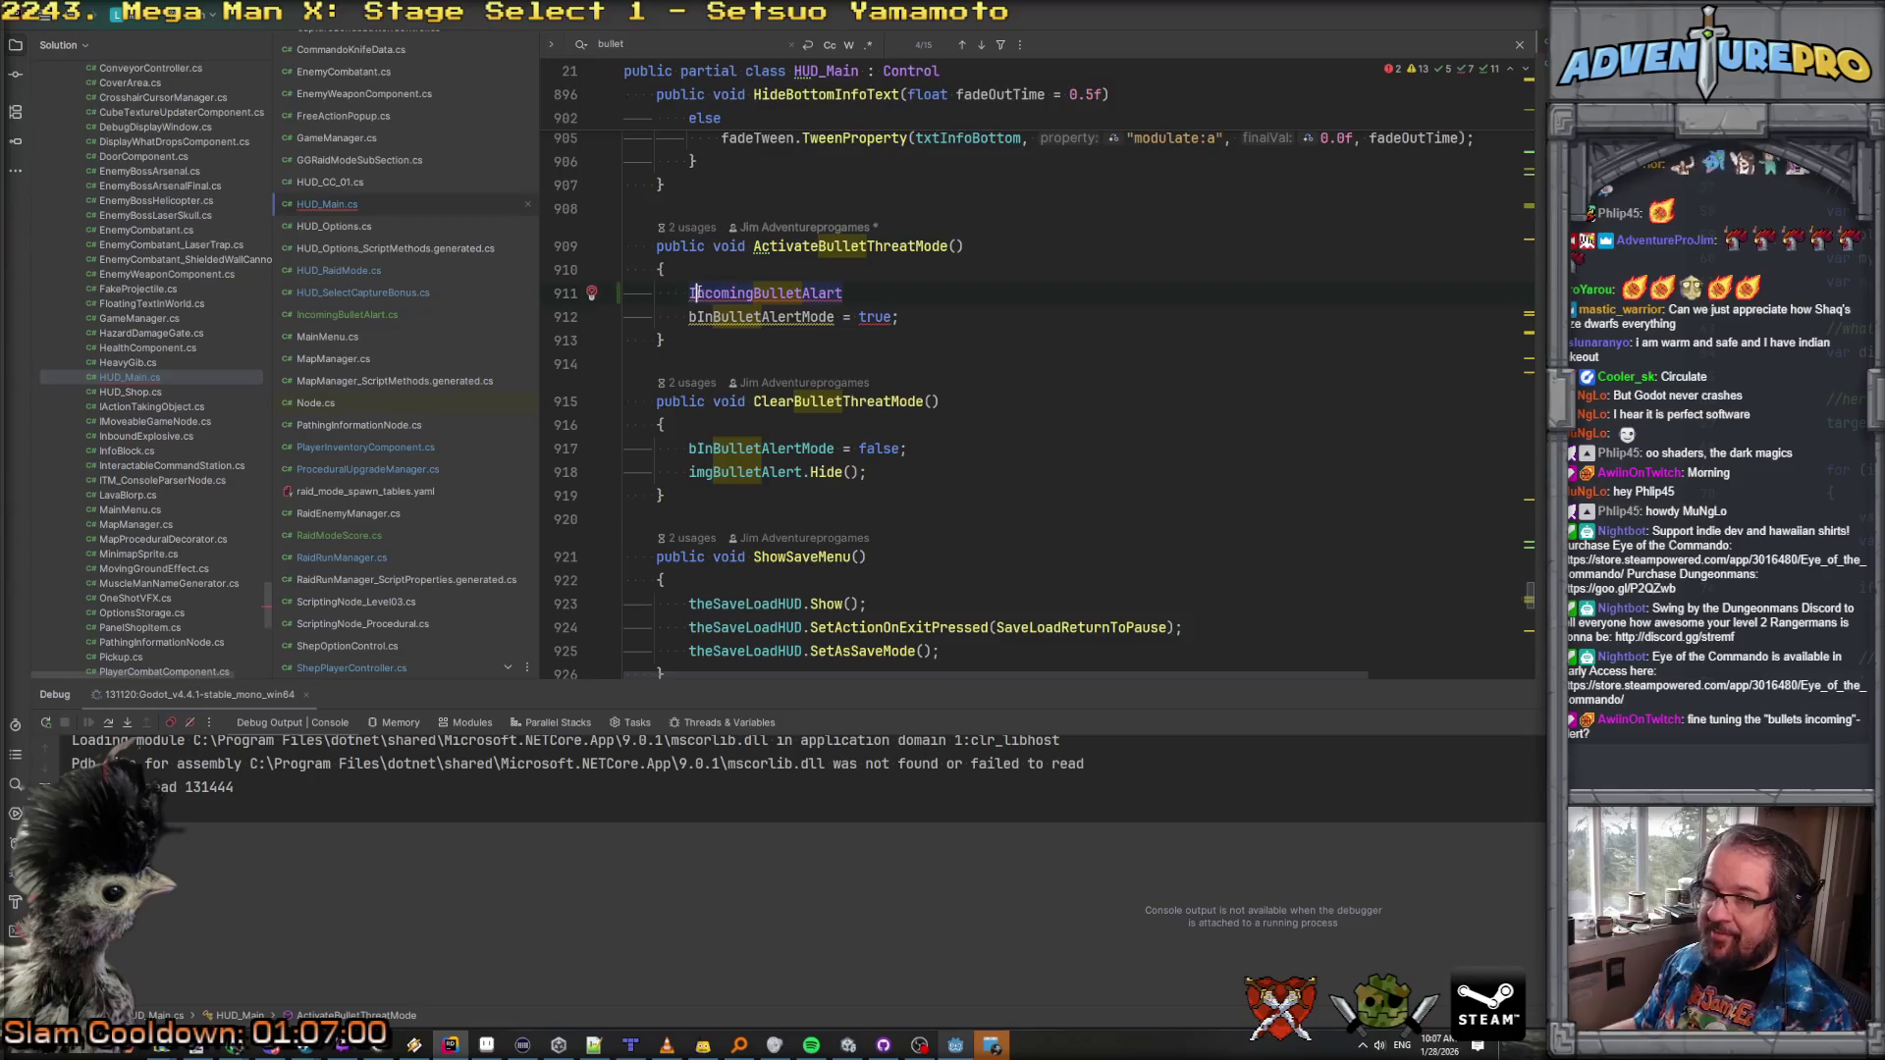
key("Delete")
type("io")
key("Escape")
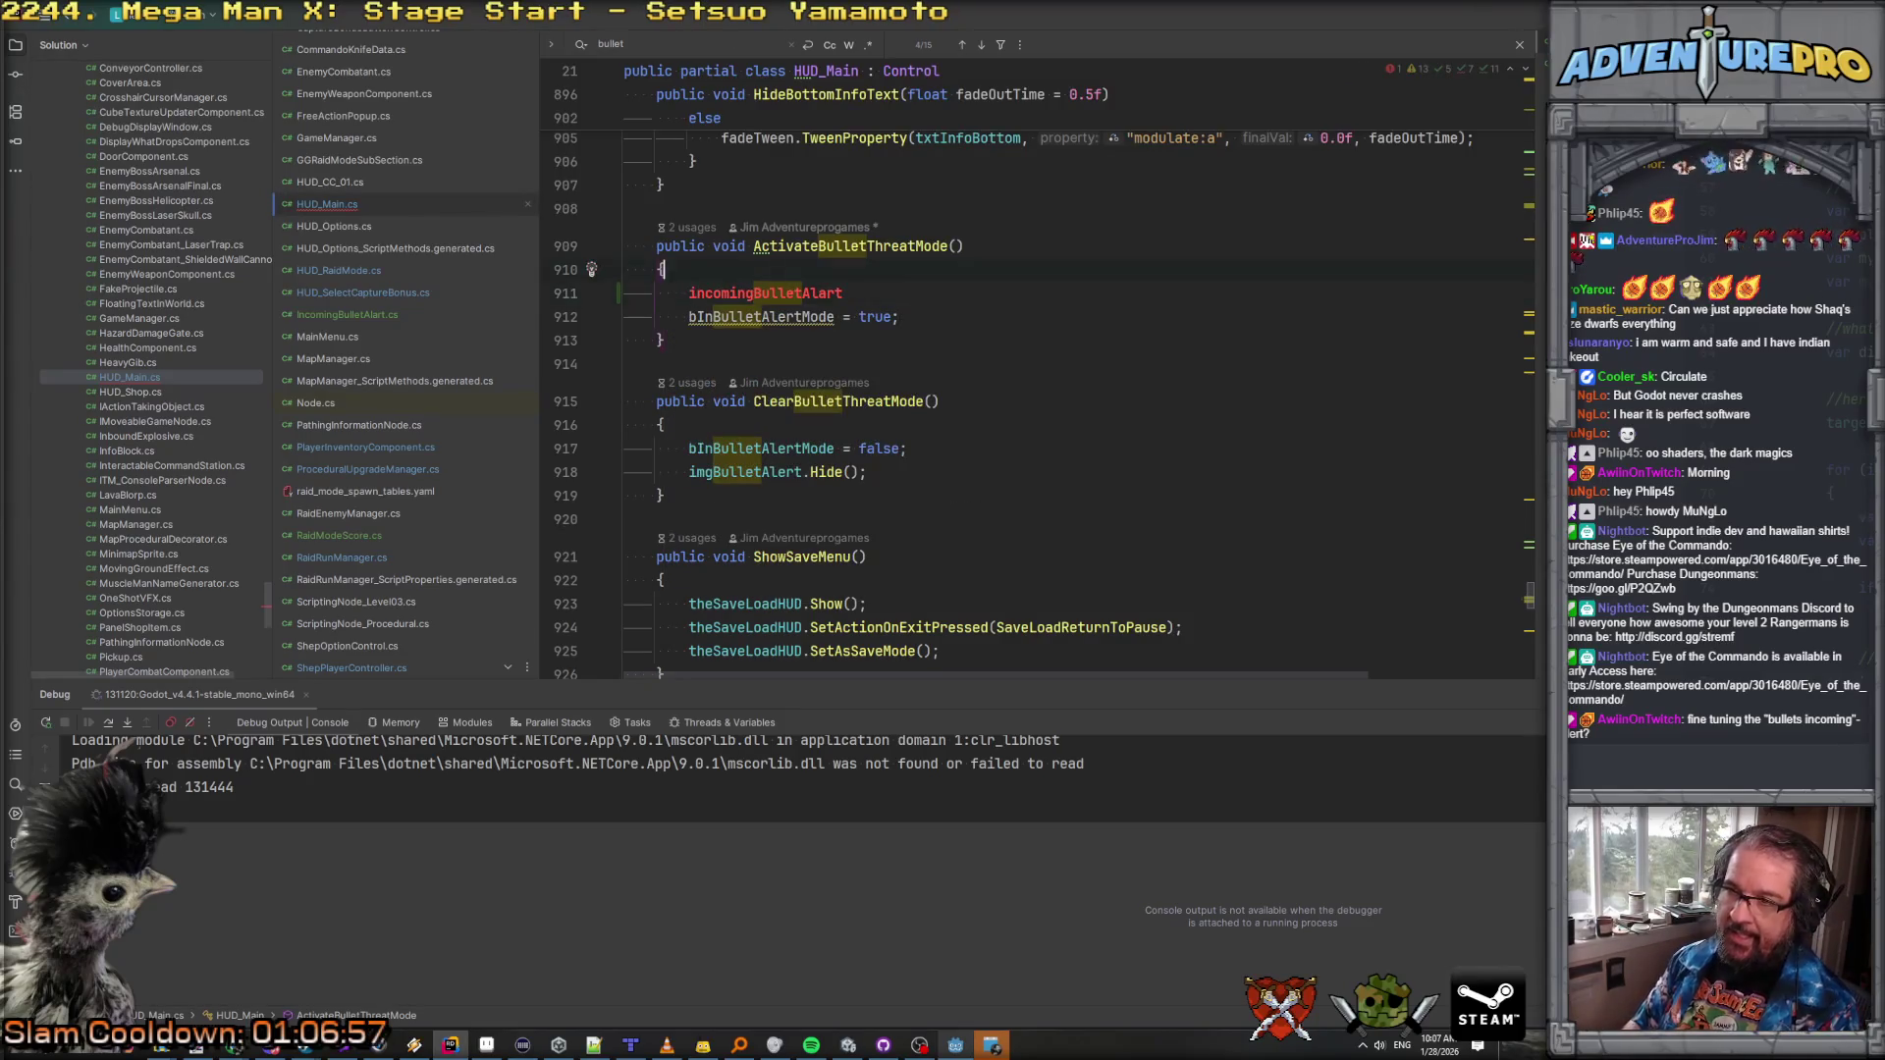
type(".Set")
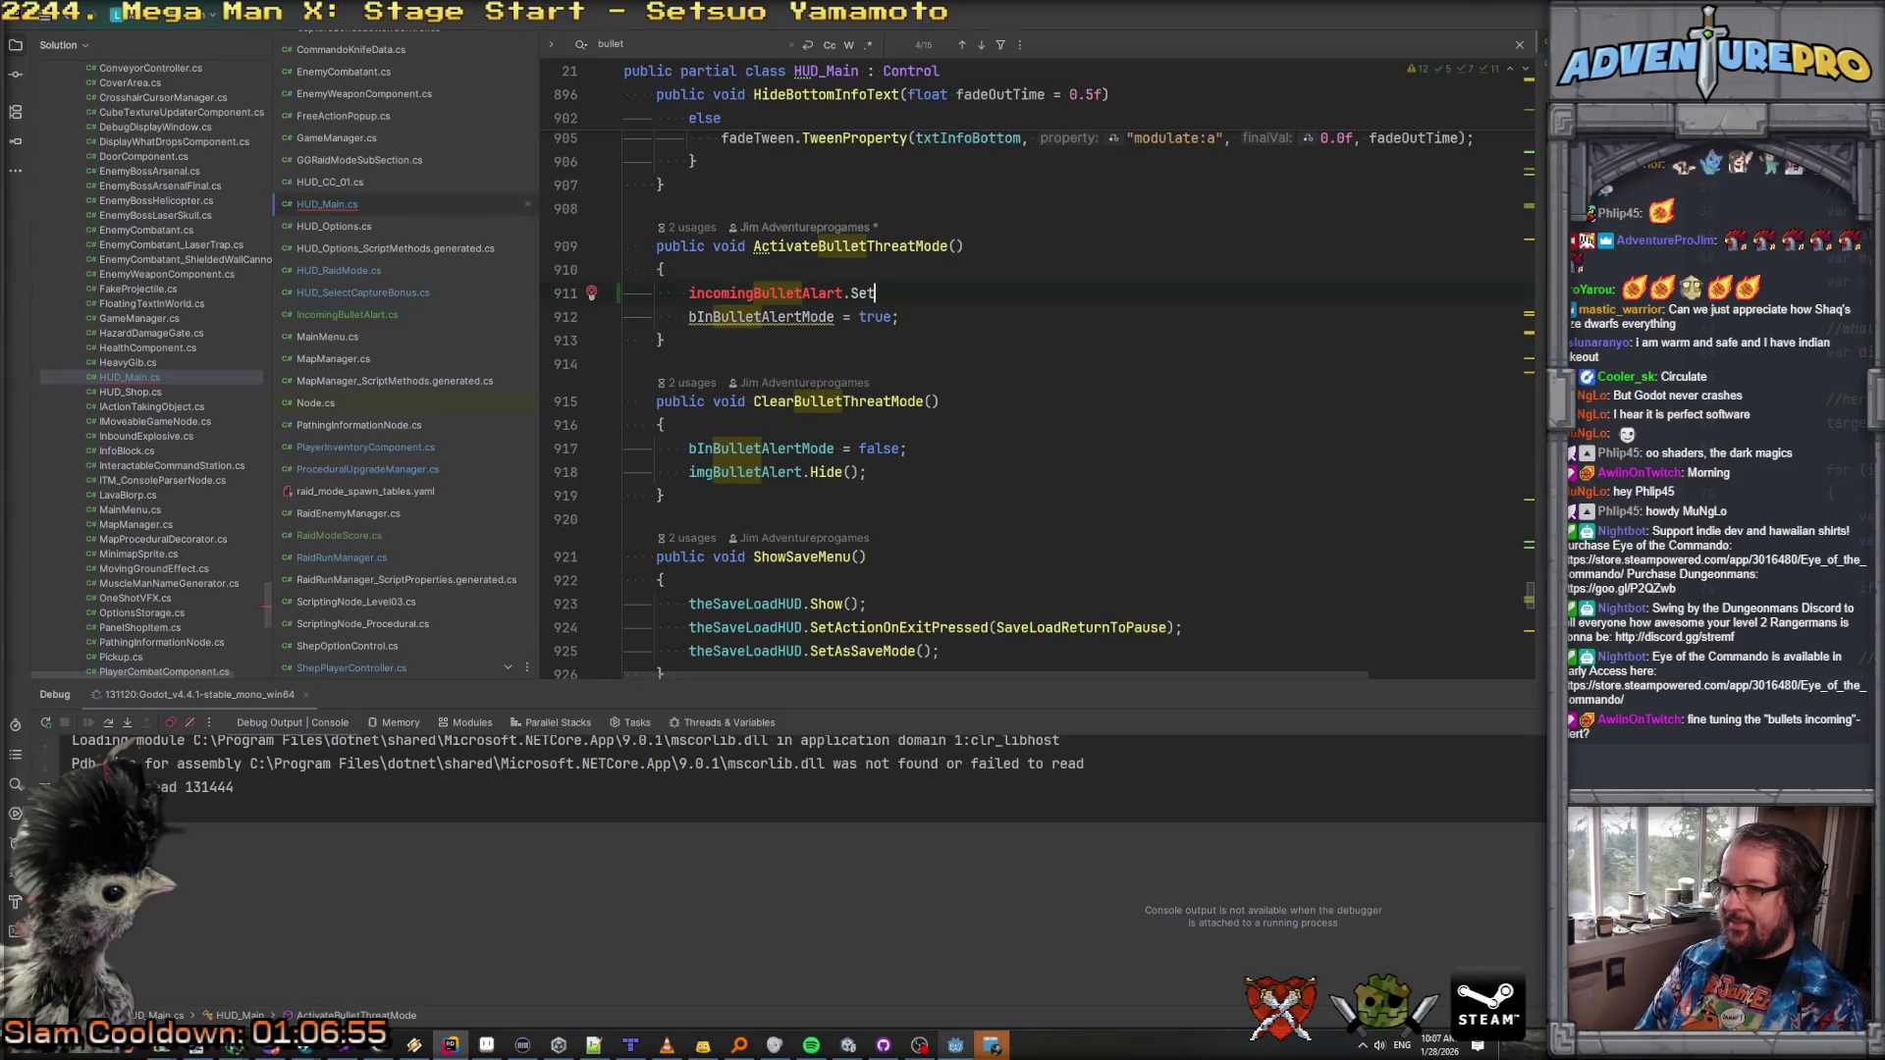
type("ctc")
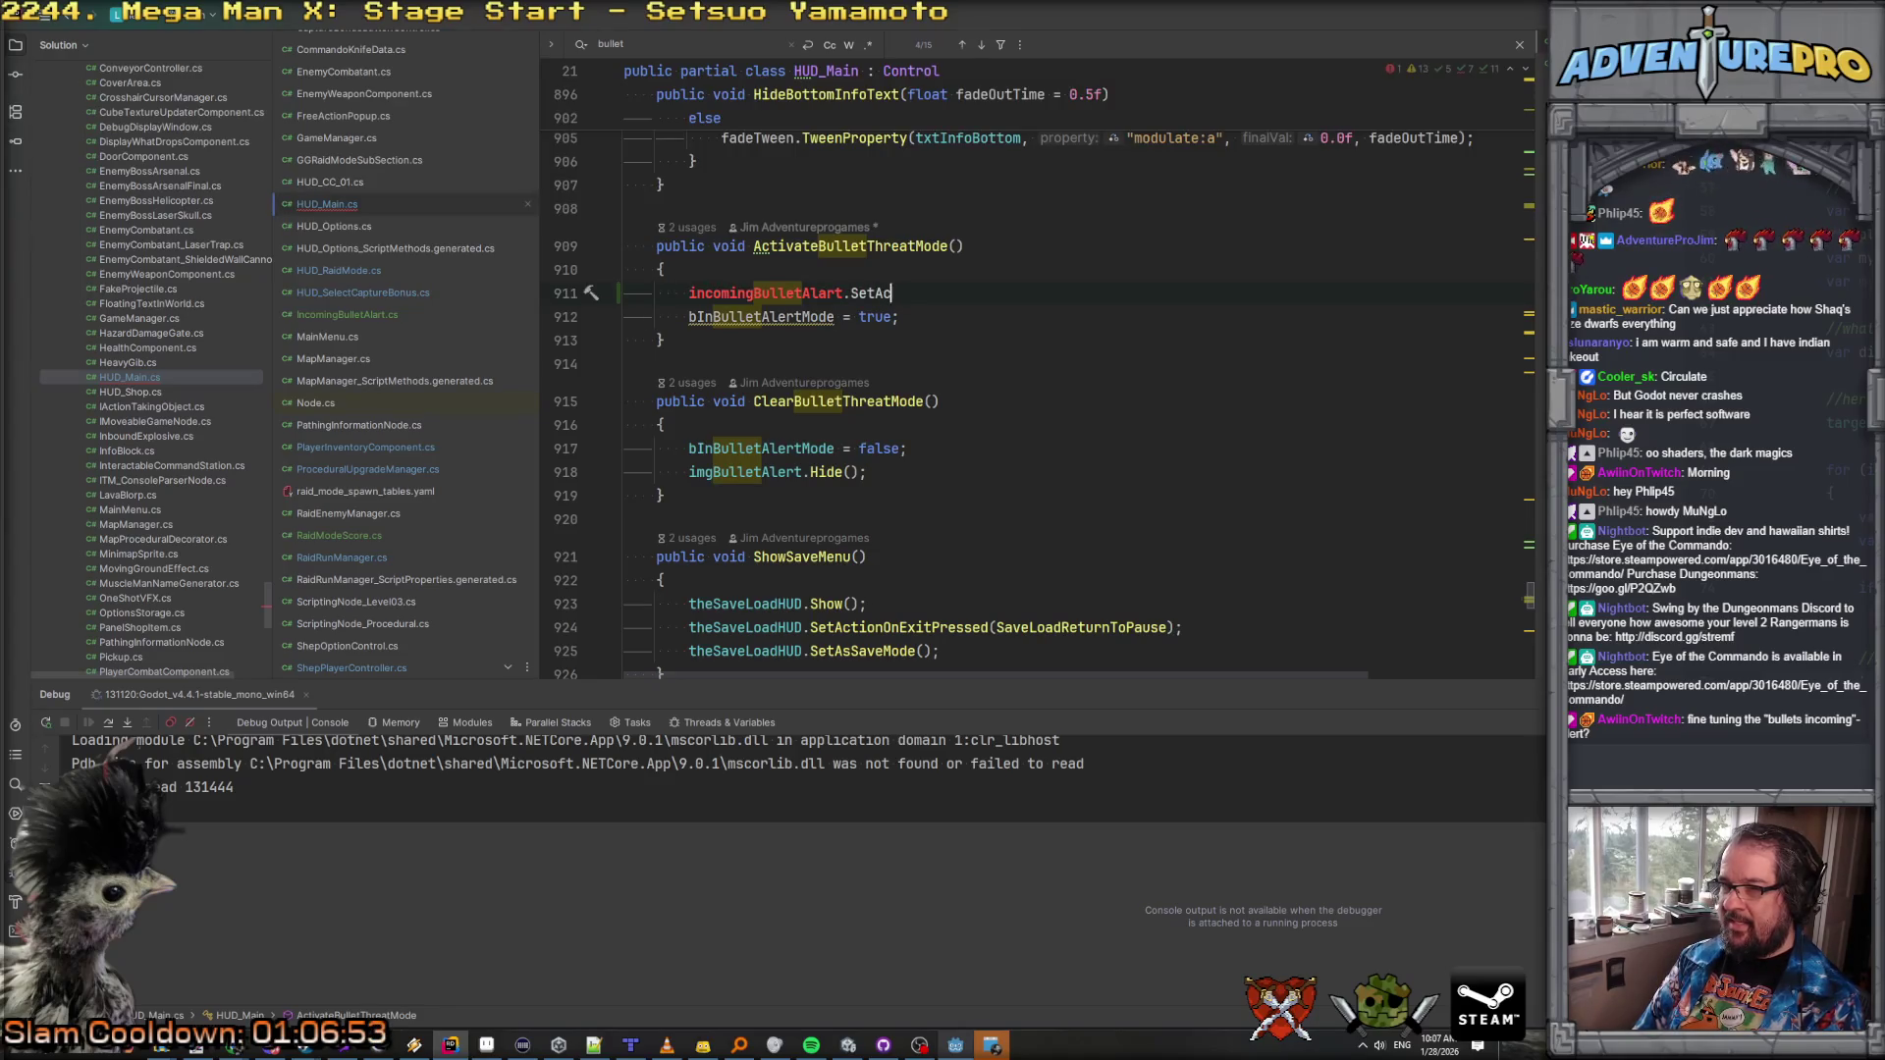
type("e(true);")
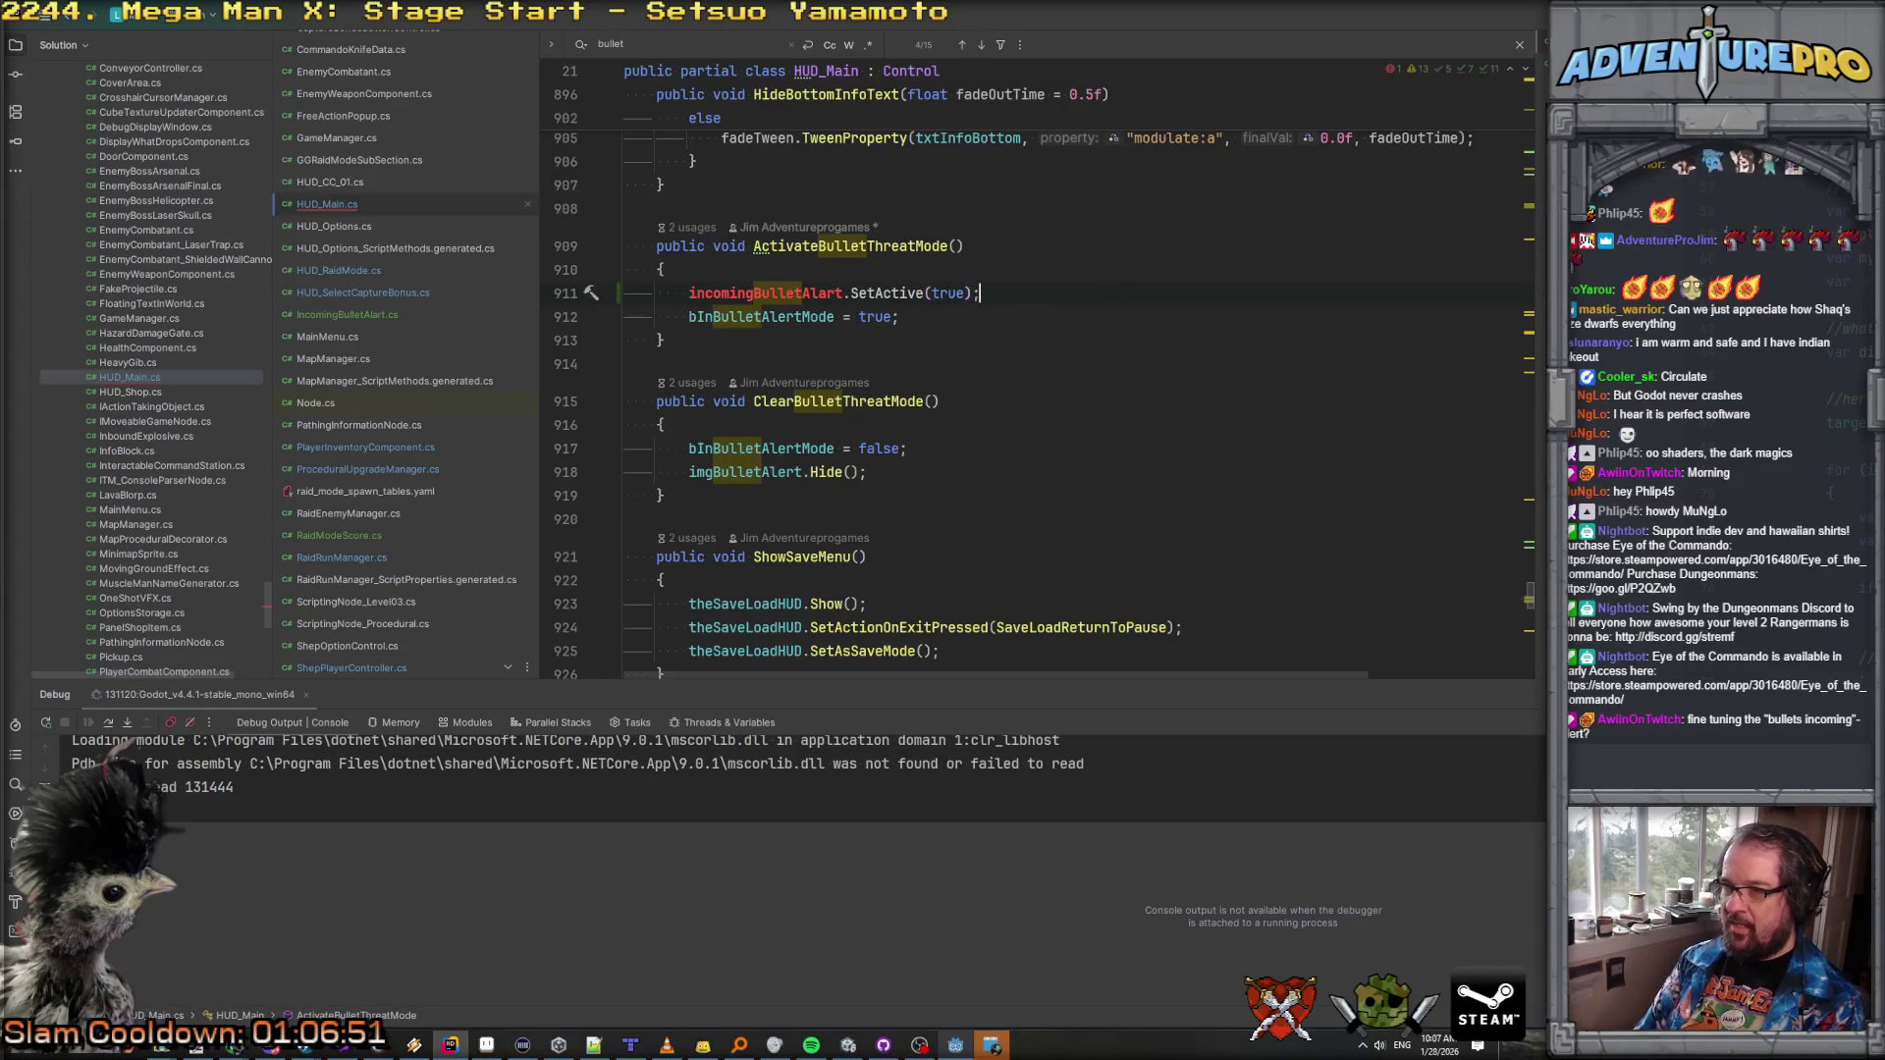
Step: Replace ClearBulletThreatMode's old flag and hide lines with incomingBulletAlart.SetActive(false);
key("shift+Down")
key("ctrl+c")
key("Down")
key("Down")
key("Down")
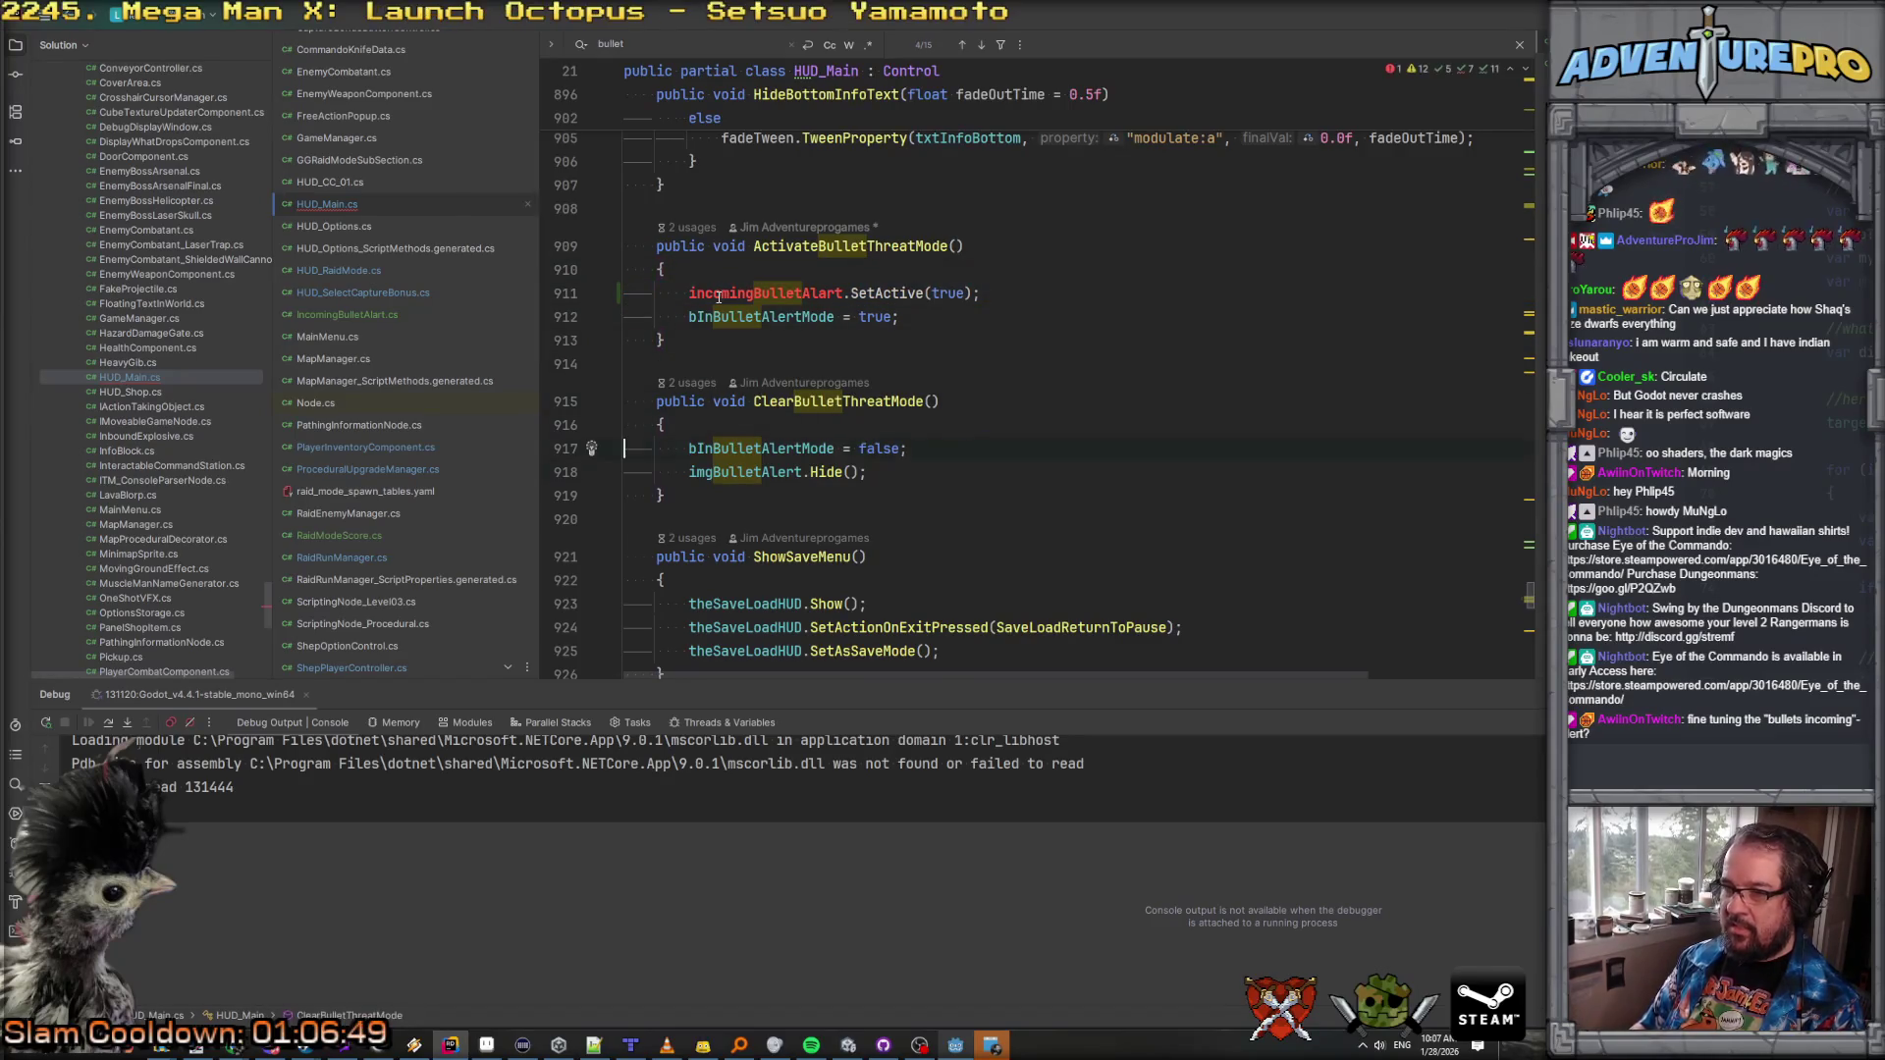
key("ctrl+v")
key("shift+Down")
key("Delete")
key("BackSpace")
key("BackSpace")
key("BackSpace")
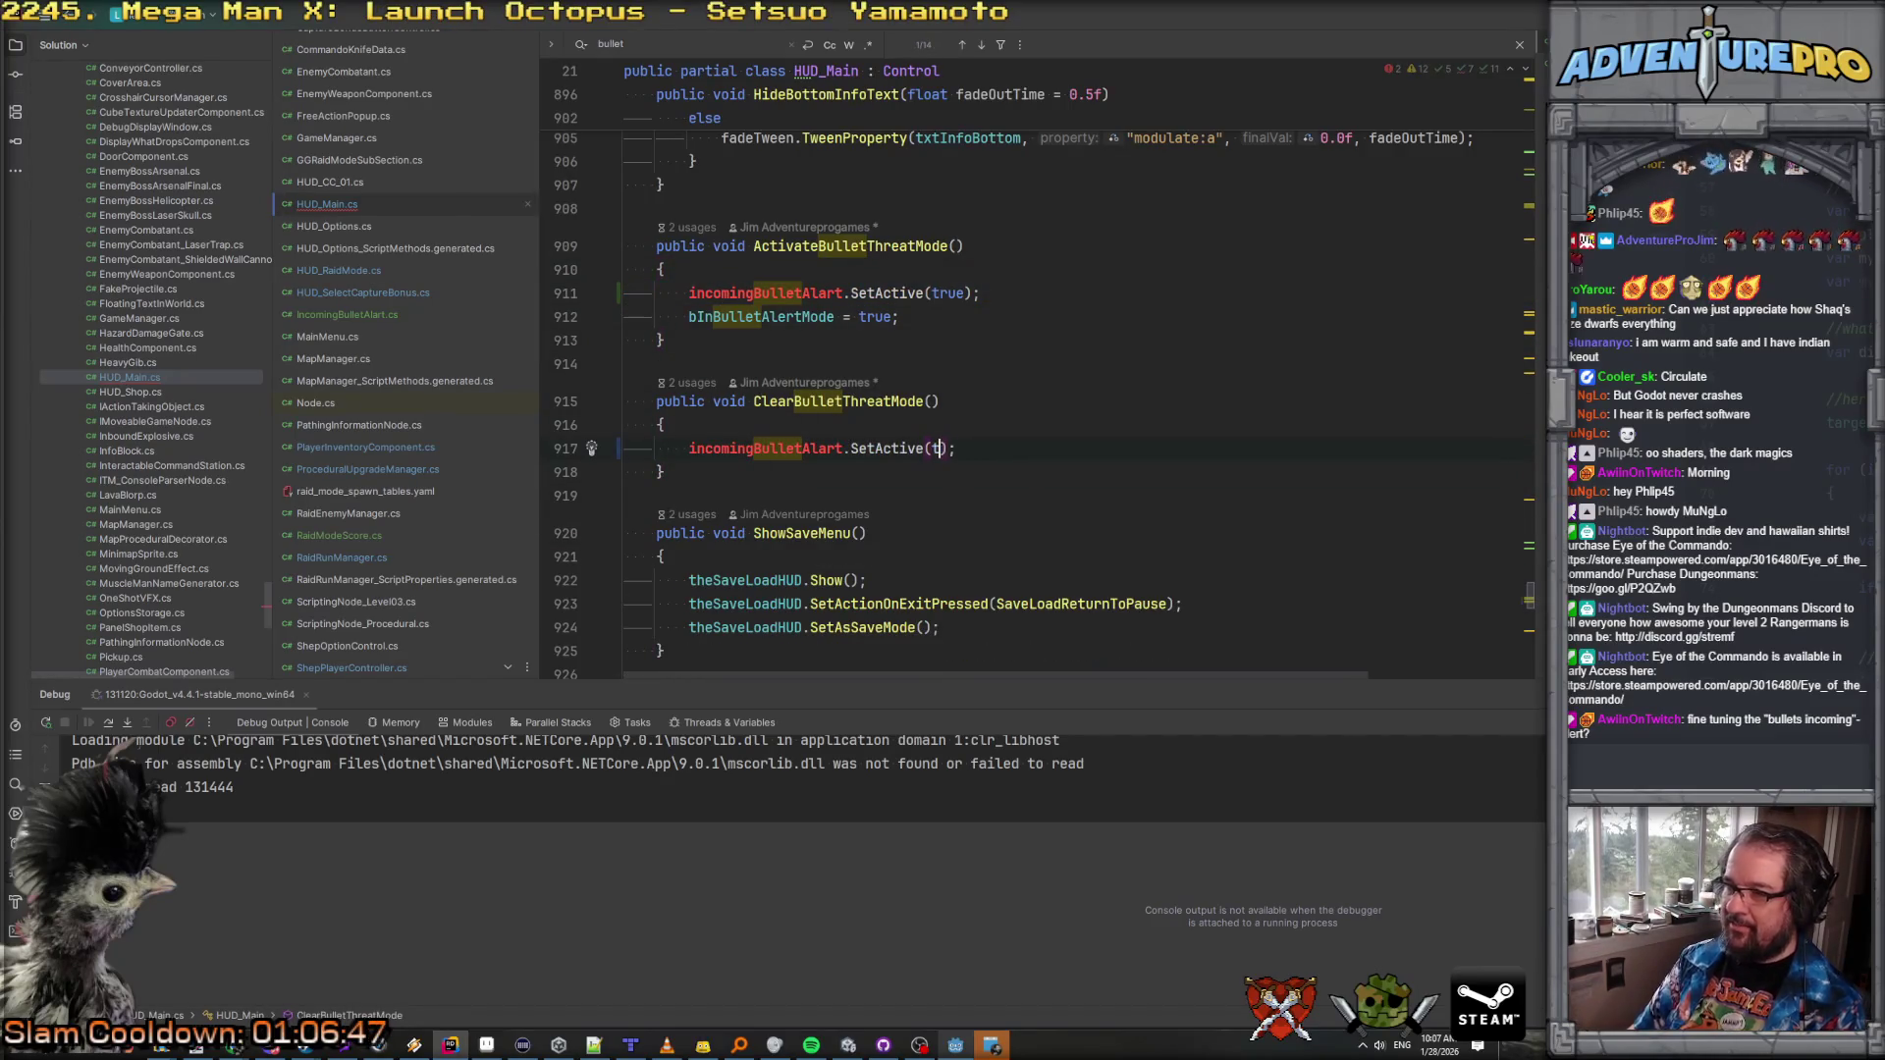
type("lse")
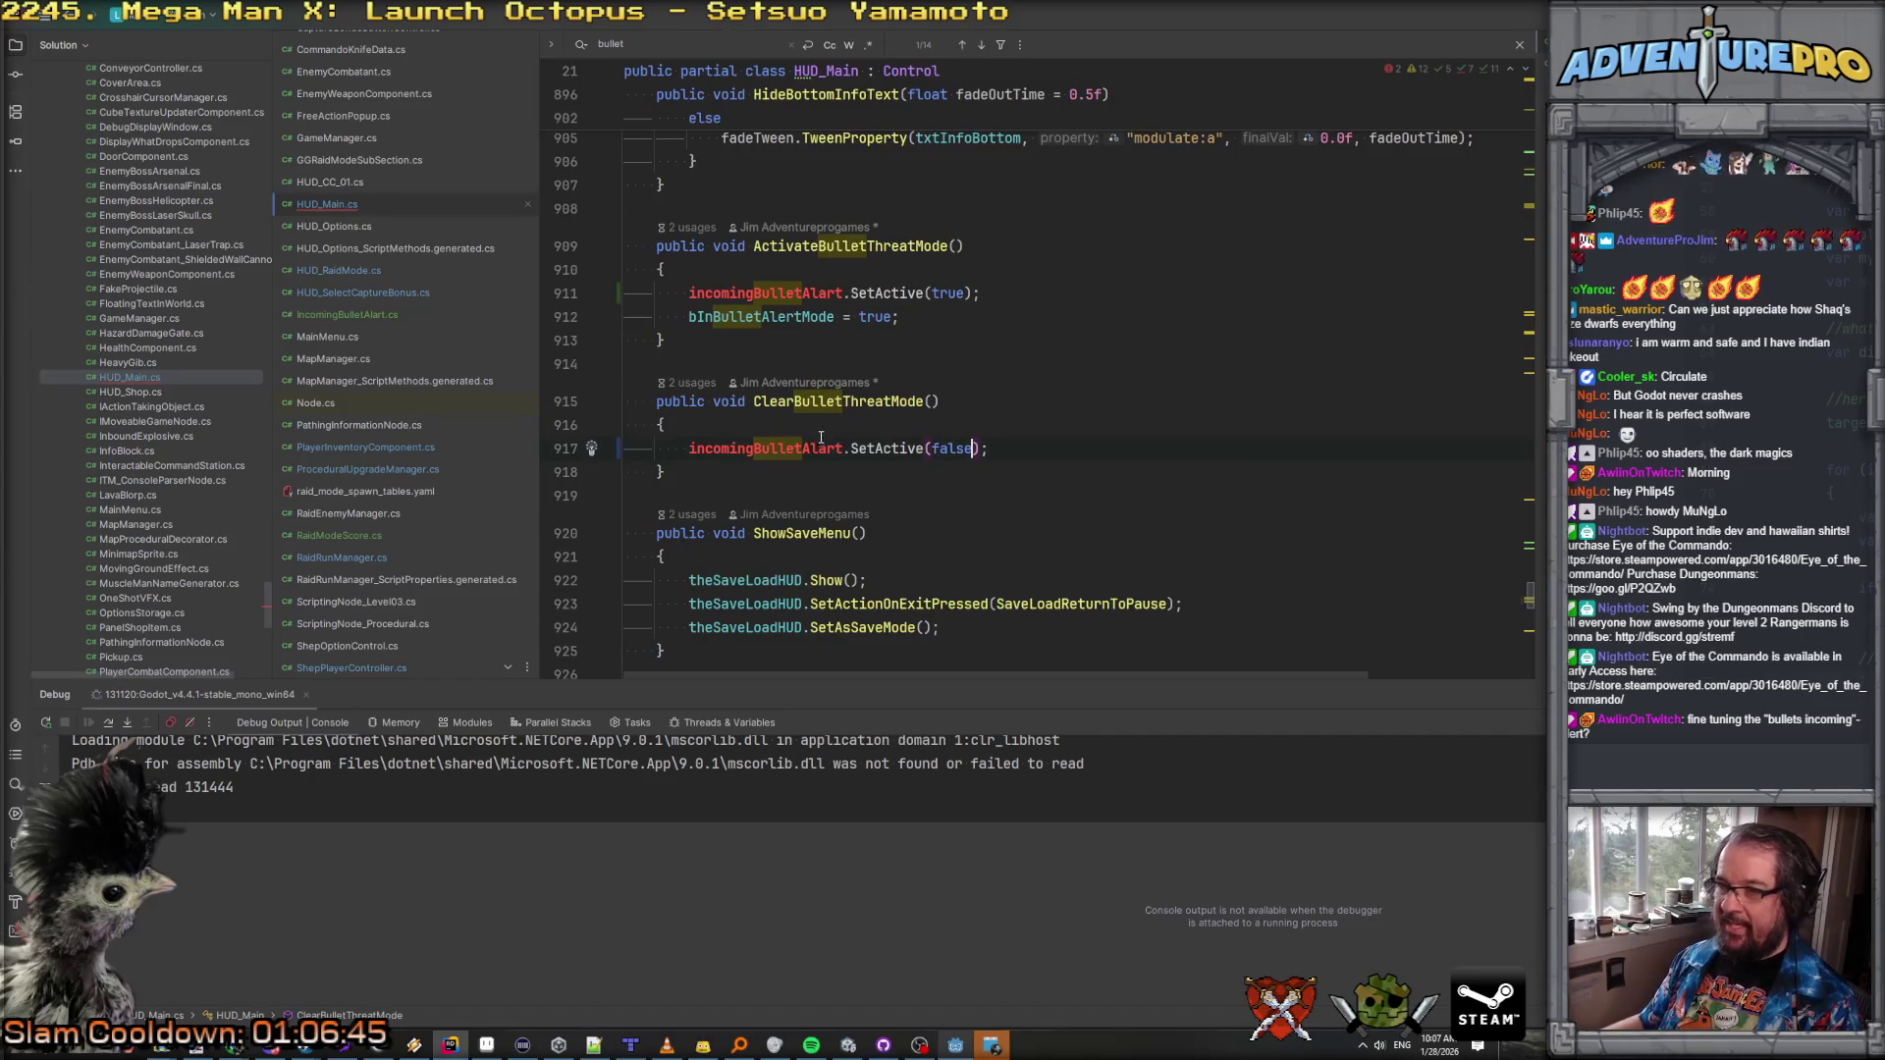
Step: In SetActive, add if (!bActive) { imgAlart.Visible = false; } after the bActive assignment
left_click(356, 315)
scroll(833, 294, "down", 5)
left_click(834, 235)
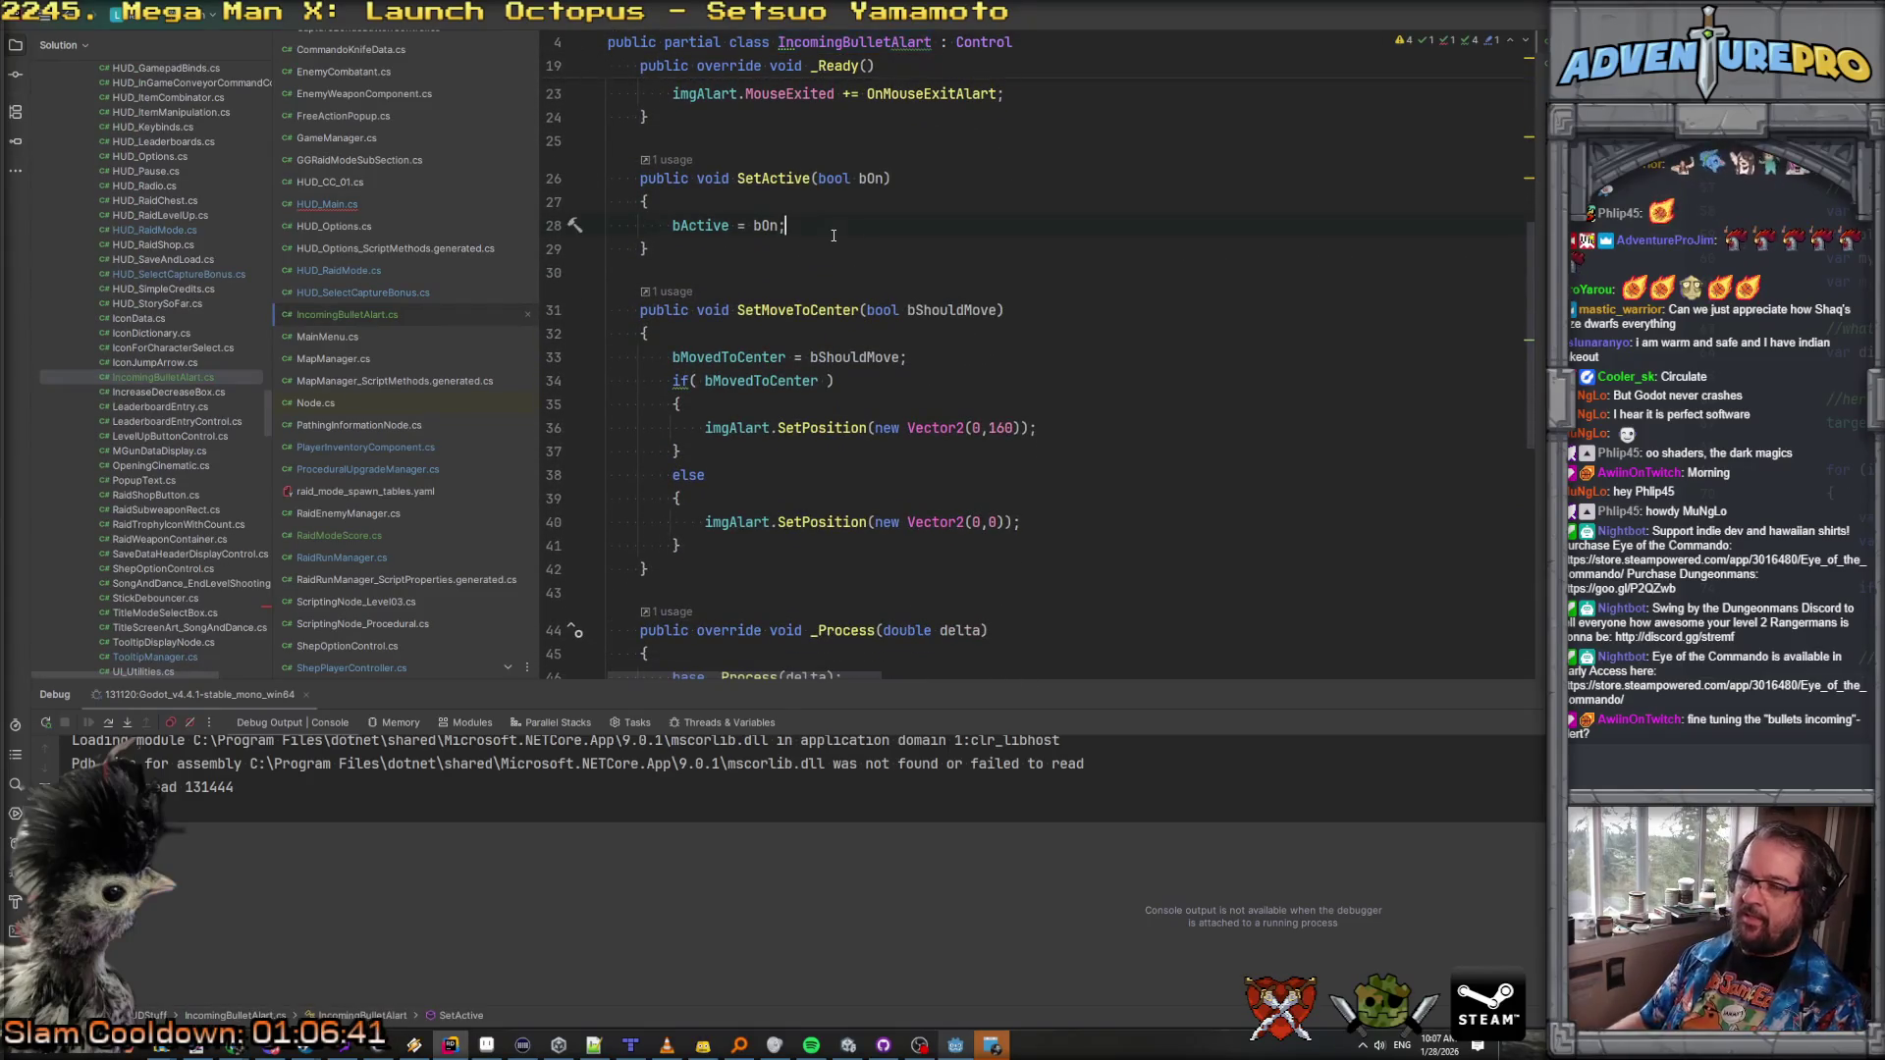
key("Return")
type("if( !bActive ")
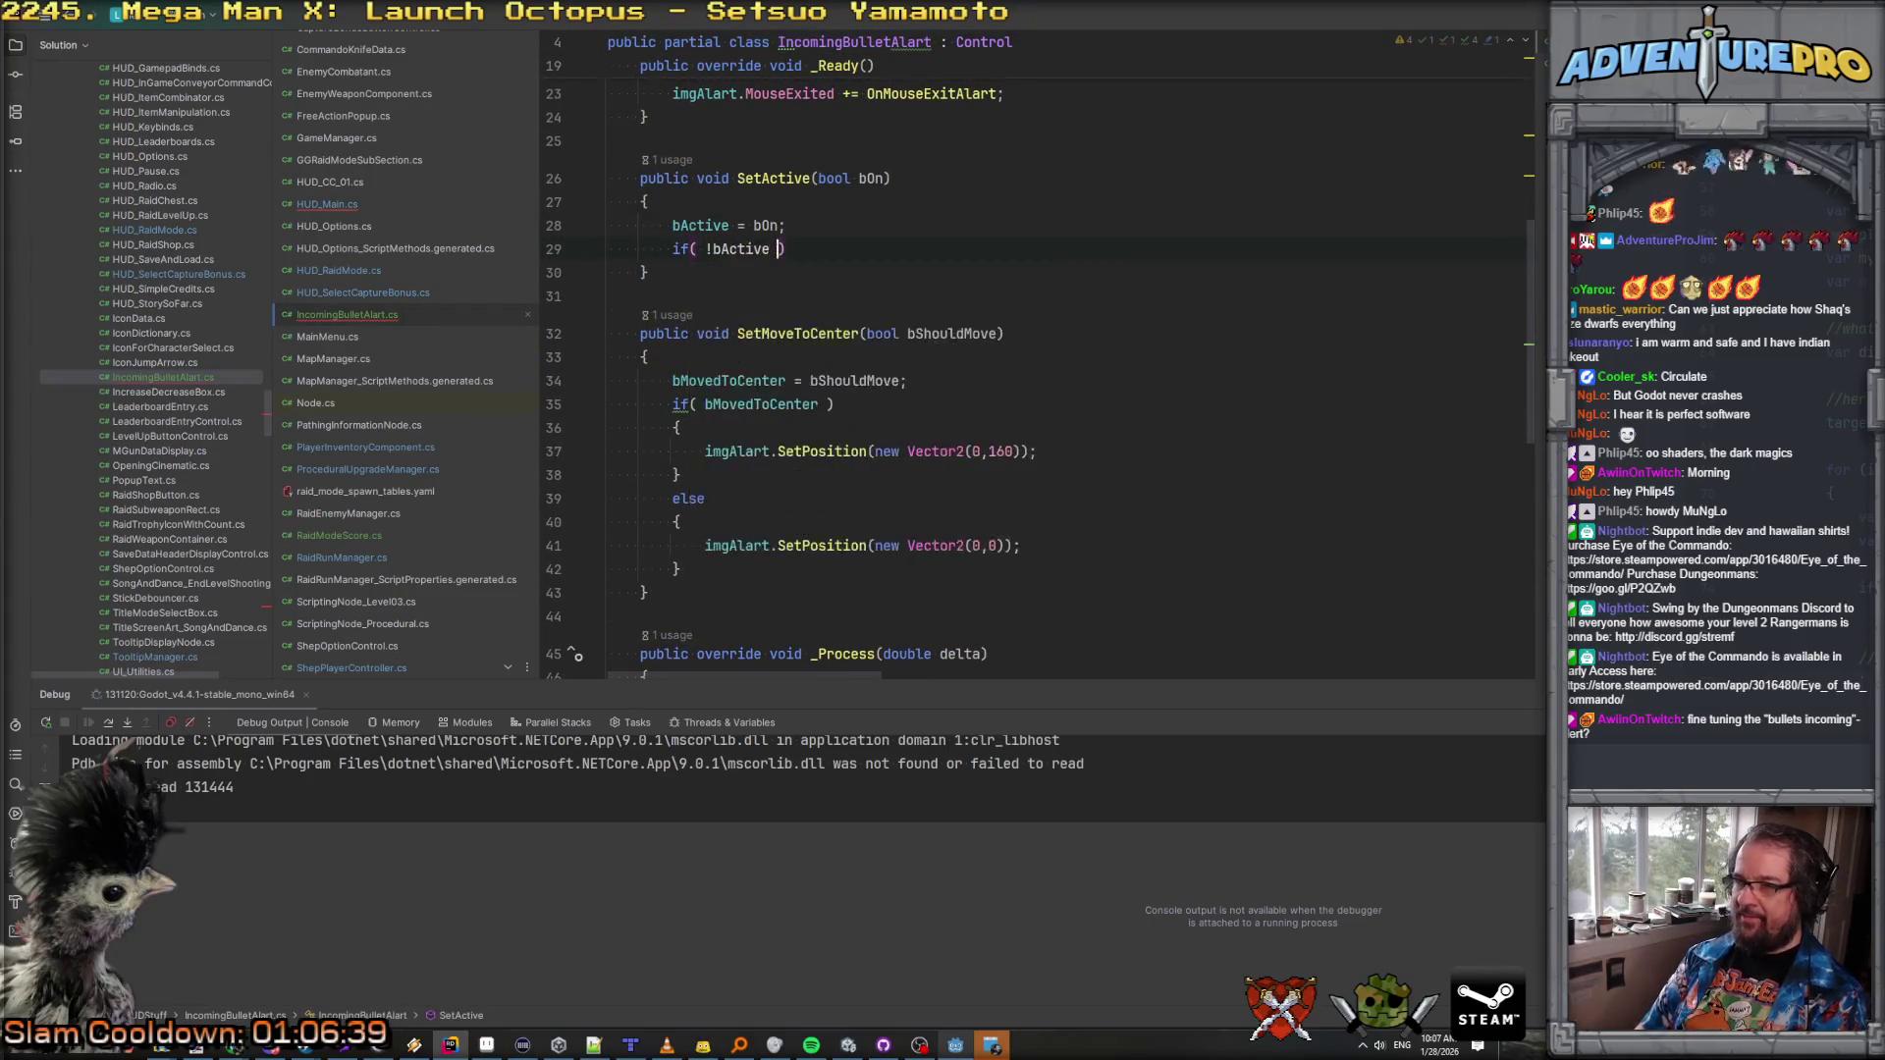
type(")")
key("Return")
type("{")
key("Return")
type("ikmgAlart.Visible = false;")
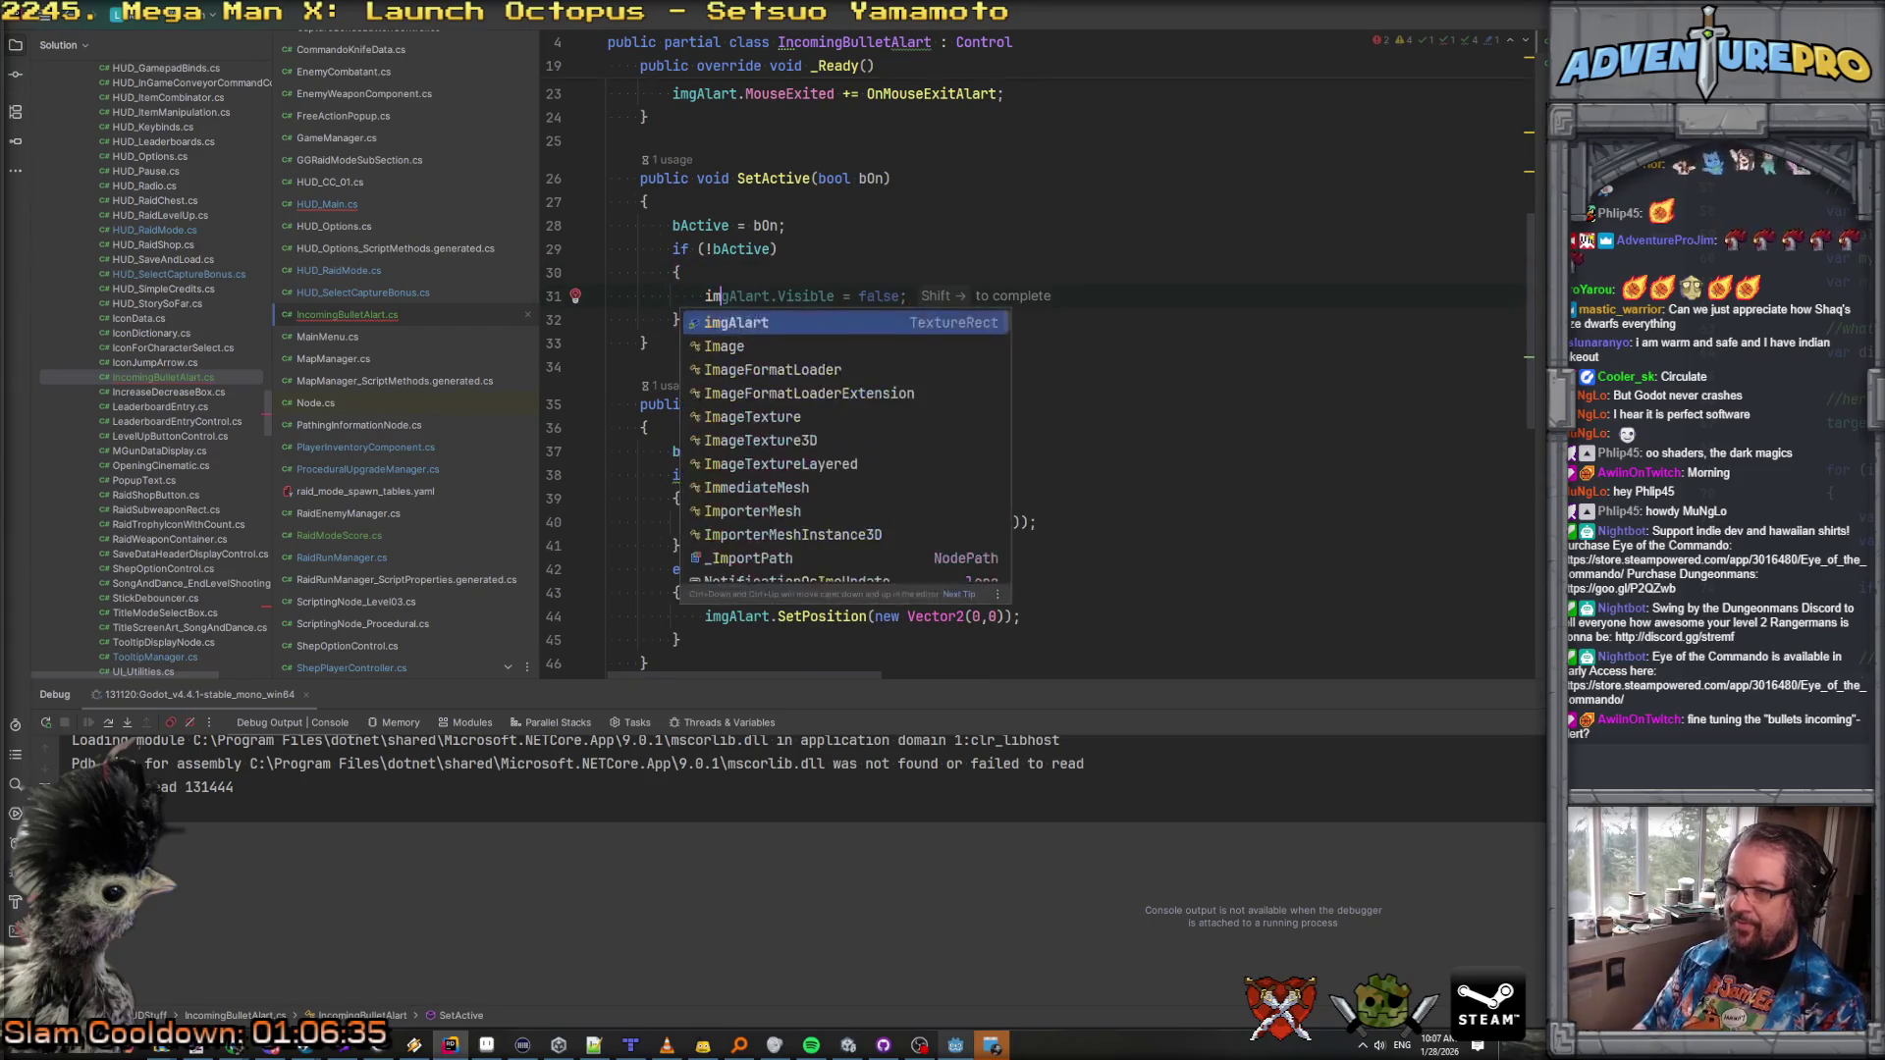
scroll(1031, 393, "down", 3)
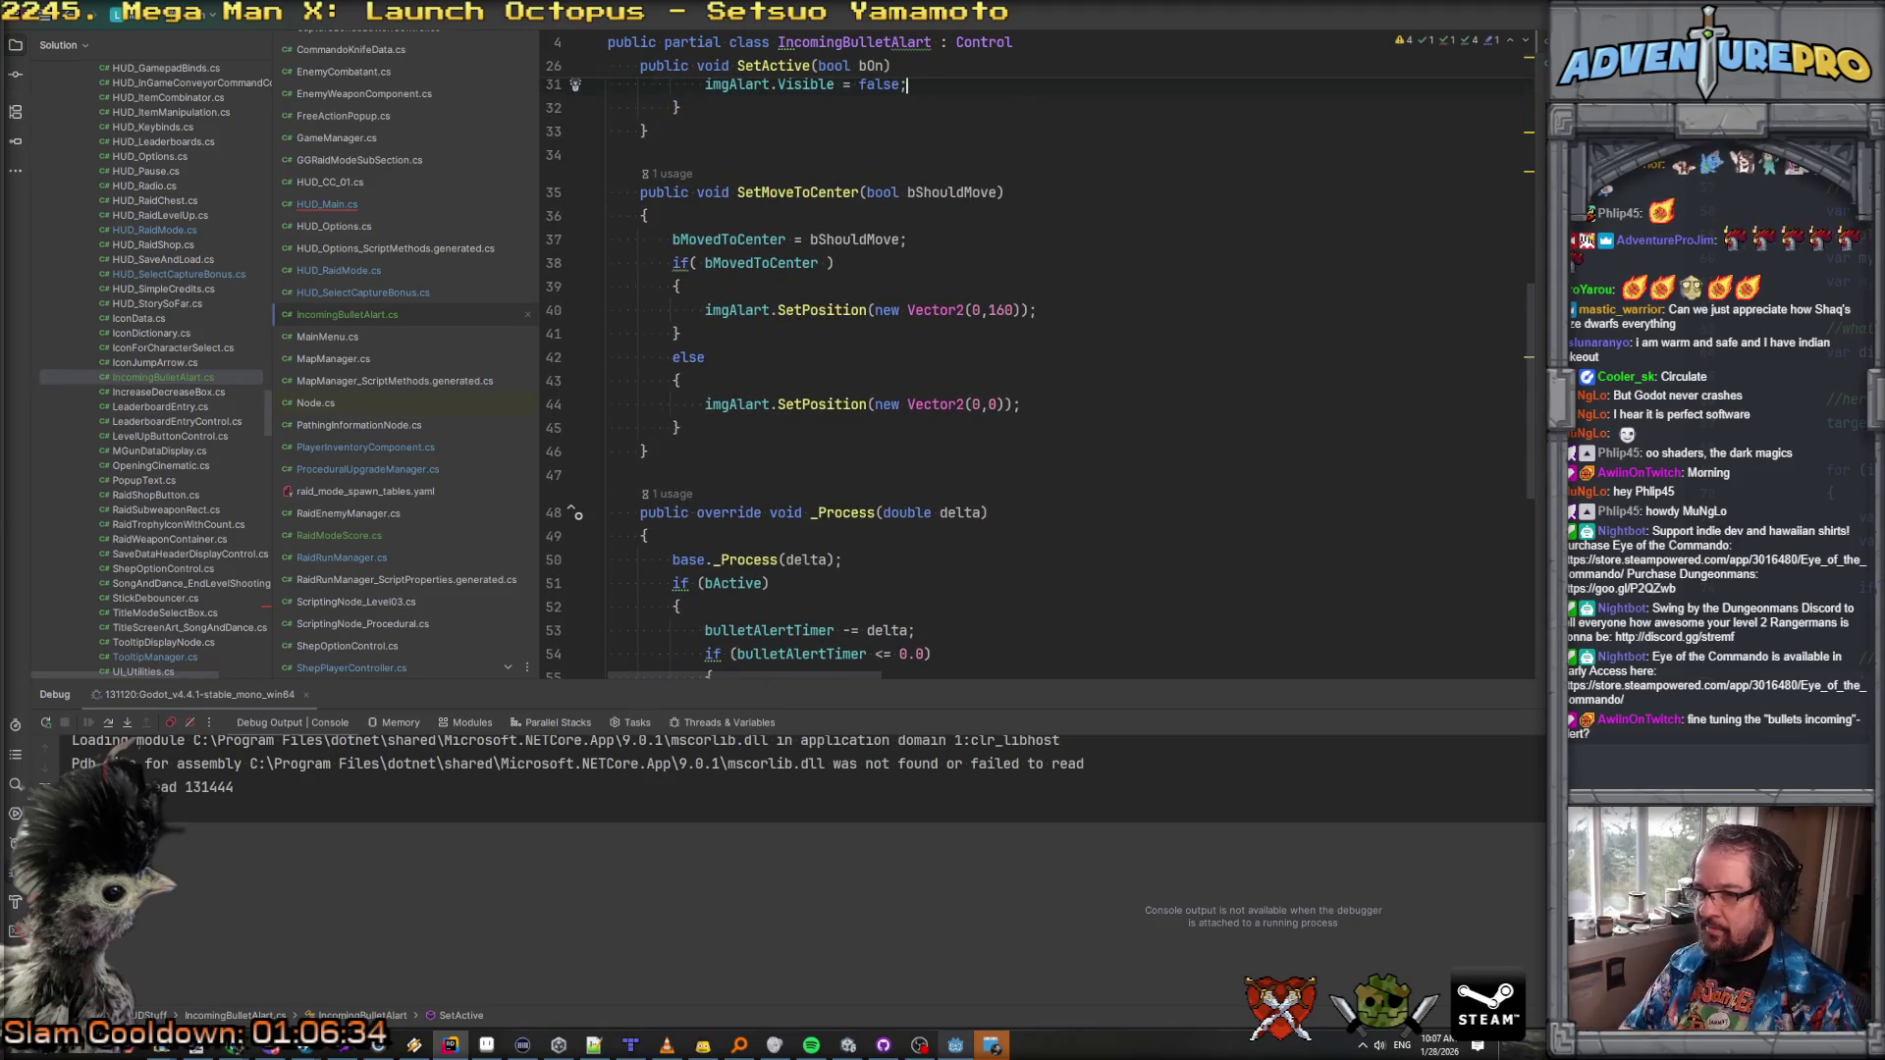
scroll(1039, 366, "up", 6)
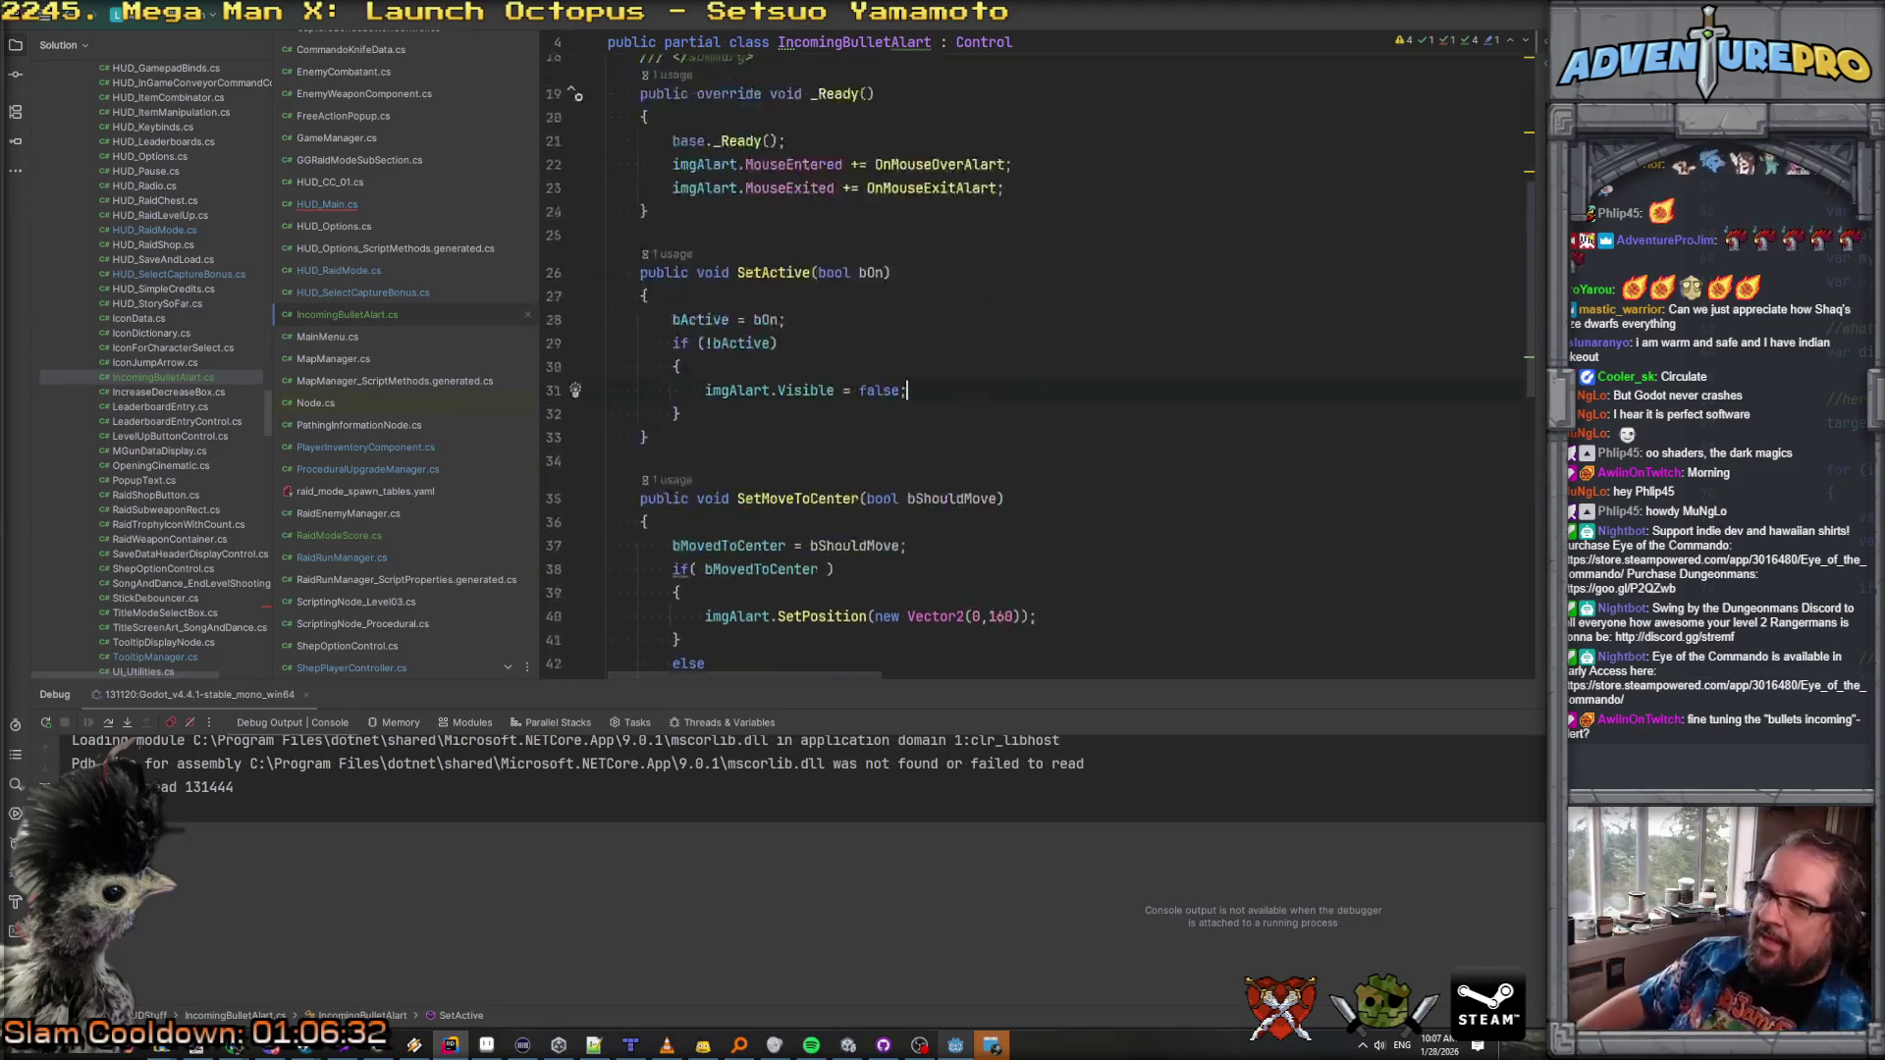
scroll(1039, 366, "down", 5)
scroll(849, 258, "down", 9)
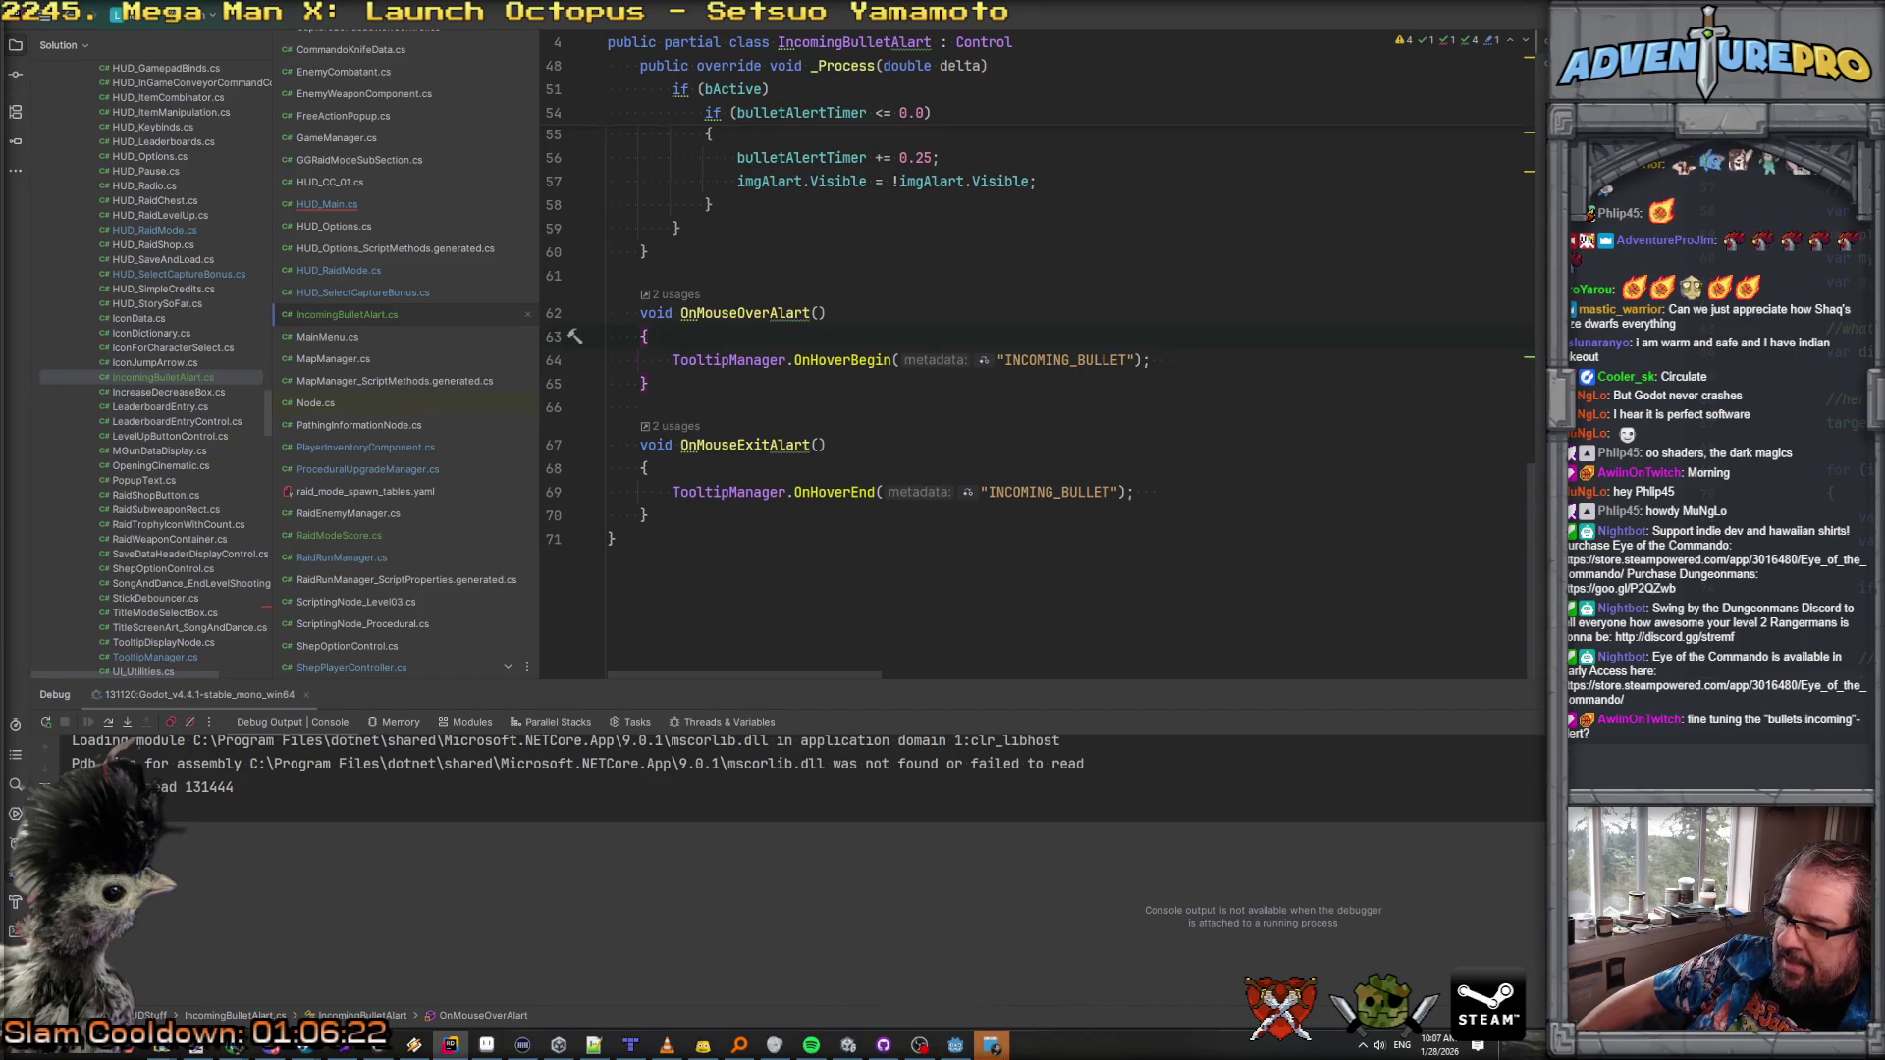
Step: Dismiss the pending reminder popup at the bottom of the screen
left_click(994, 1047)
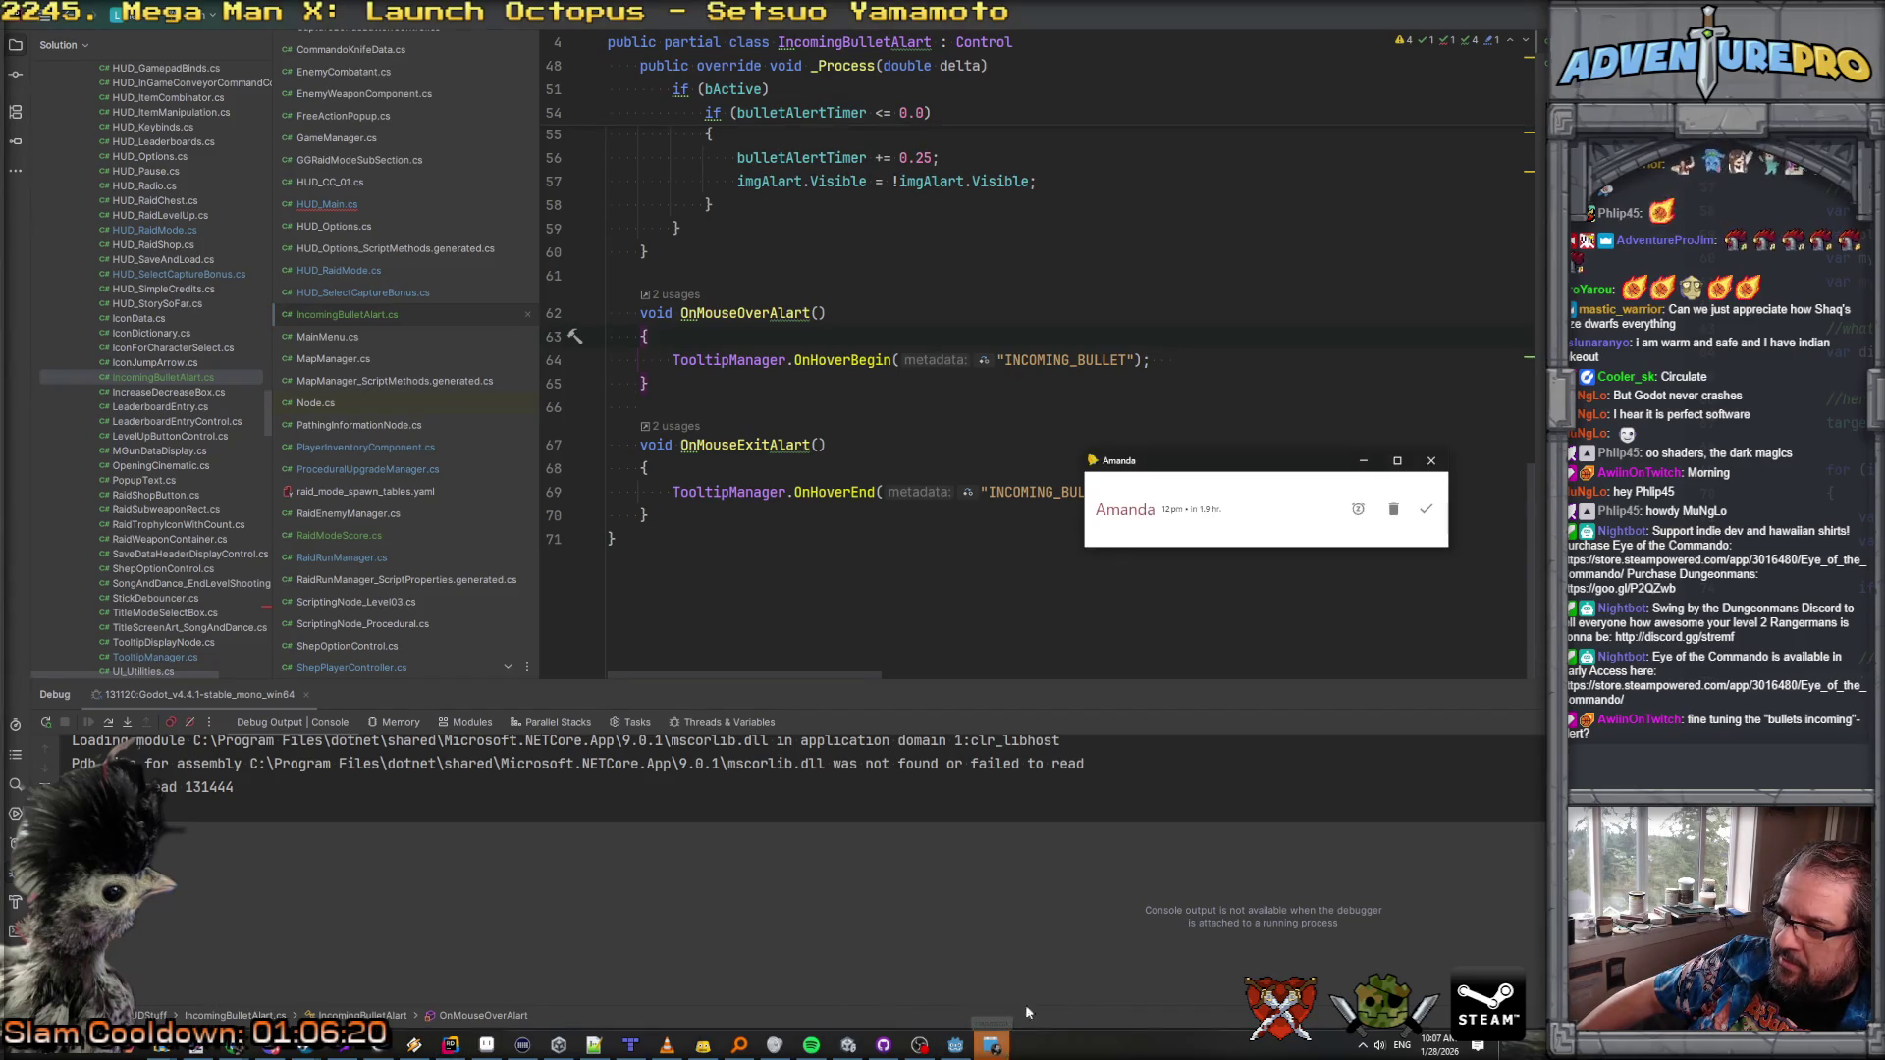
left_click(1425, 508)
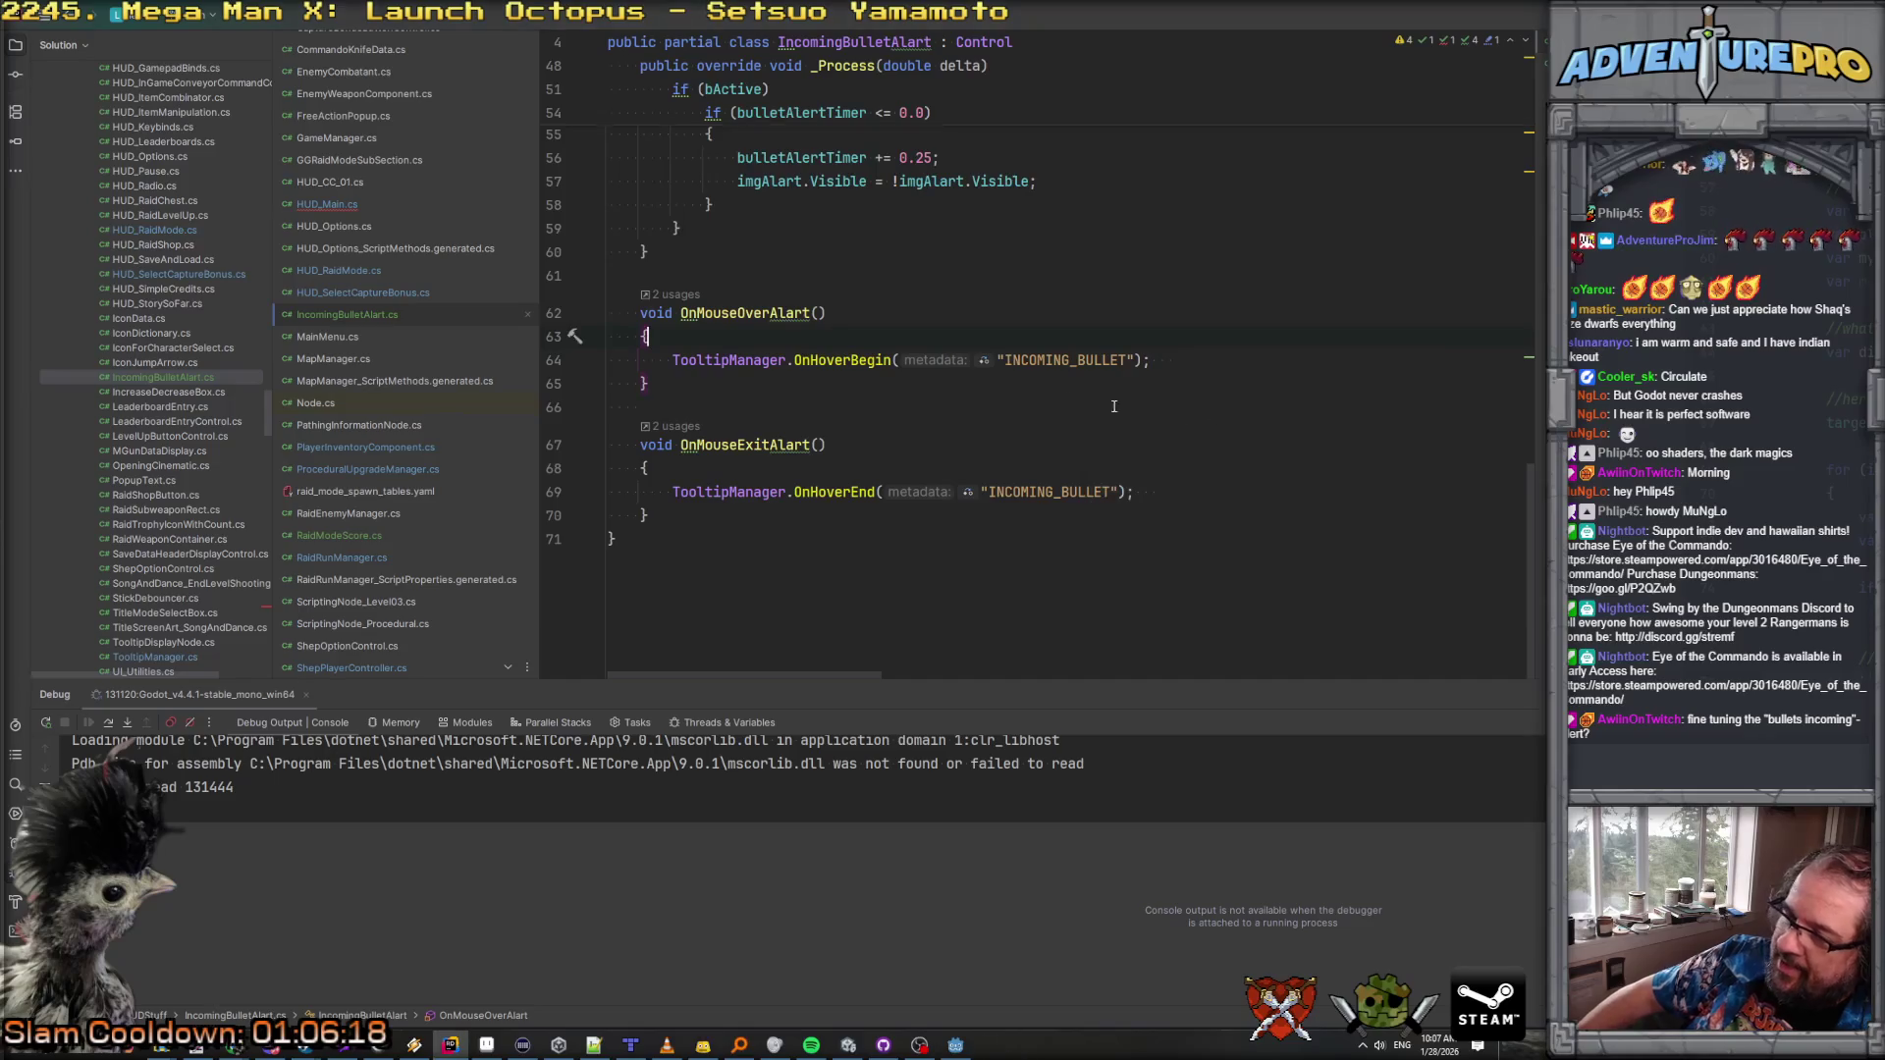
left_click(1035, 400)
left_click(334, 205)
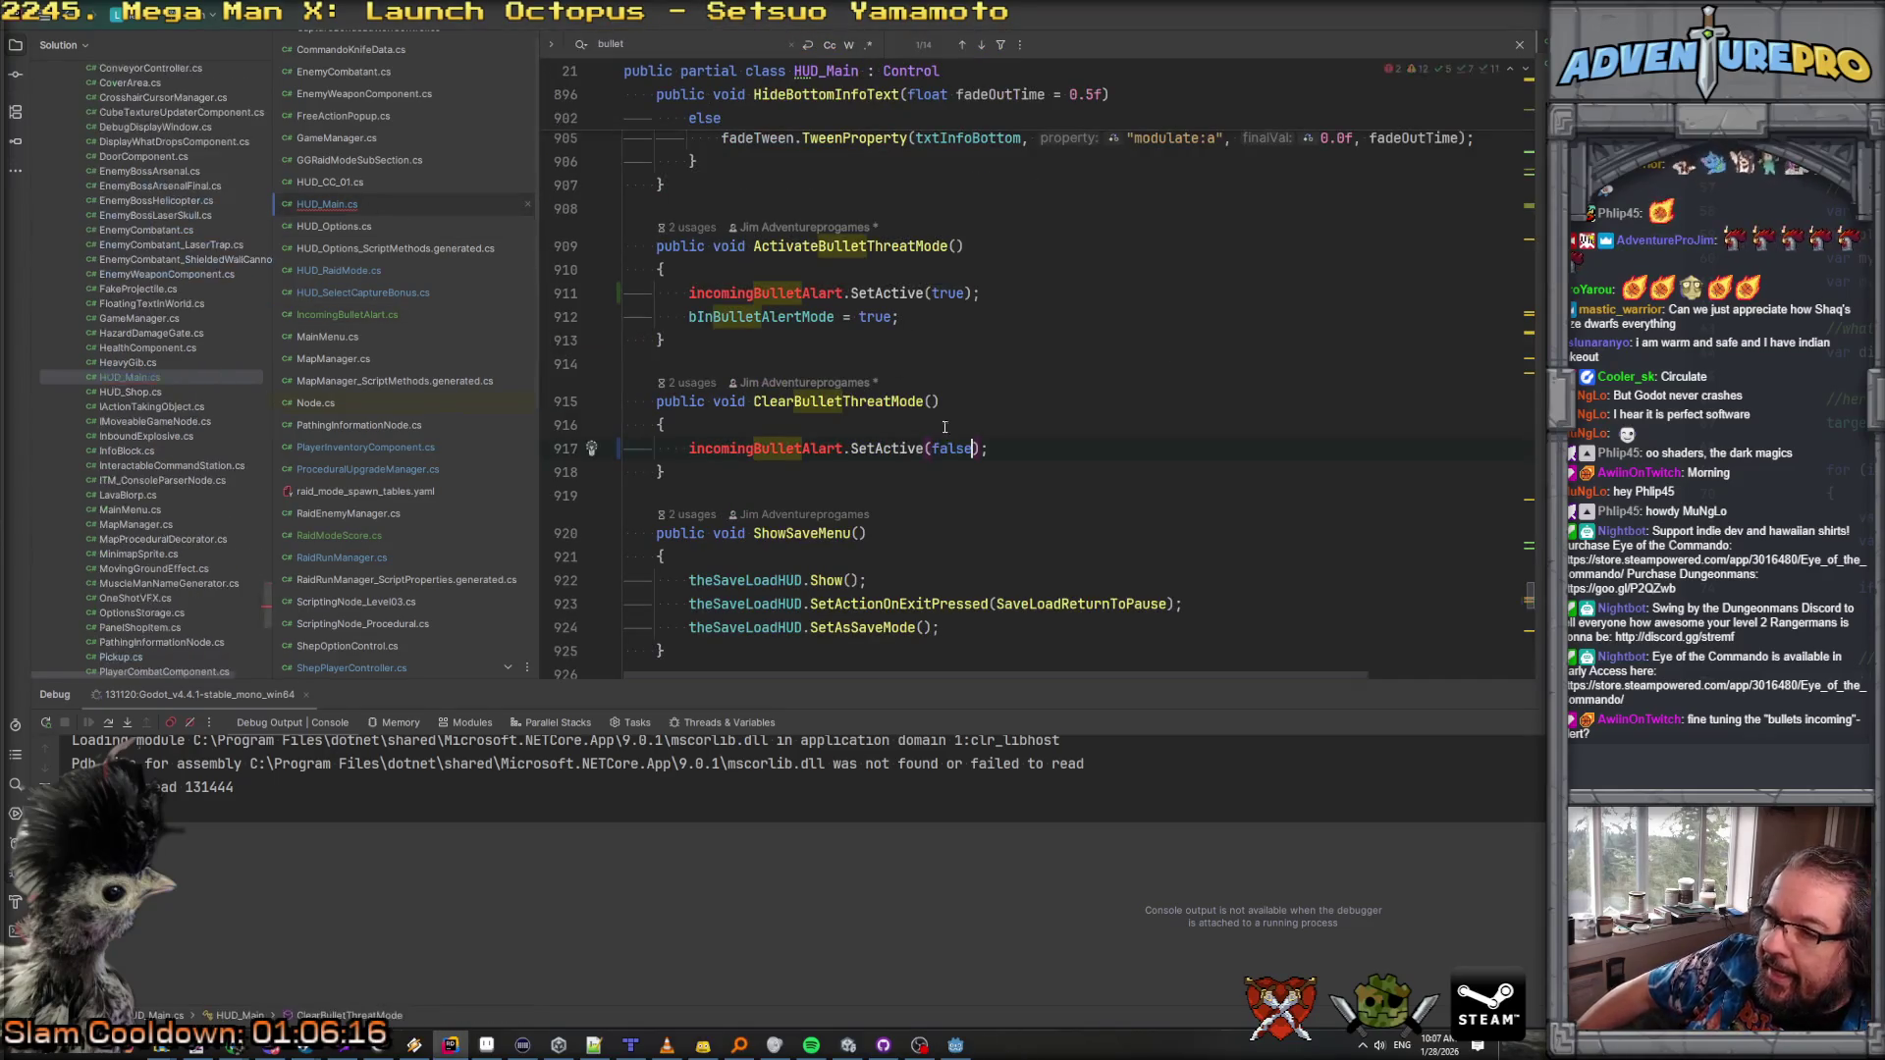
Step: Check the alert reference in ActivateBulletThreatMode and the bInBulletAlertMode declaration
left_click(777, 291)
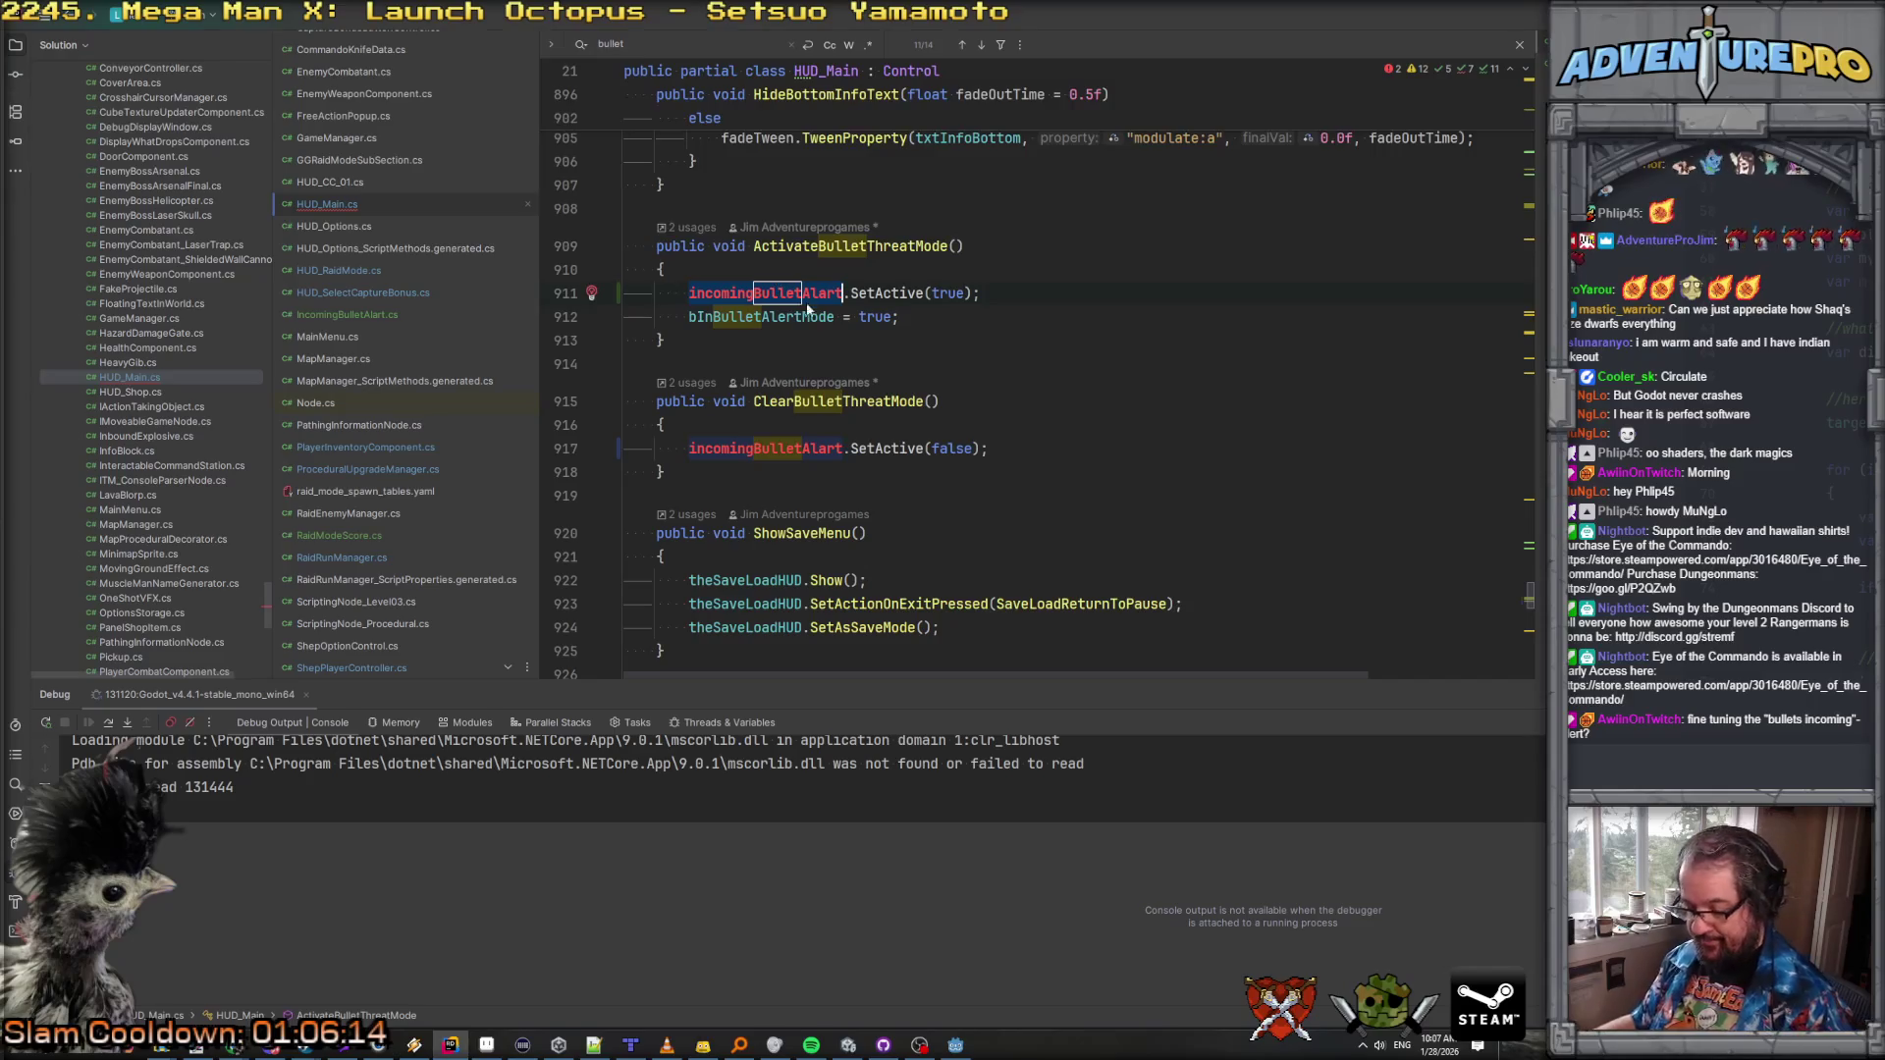
left_click(810, 317, "ctrl")
left_click(931, 299)
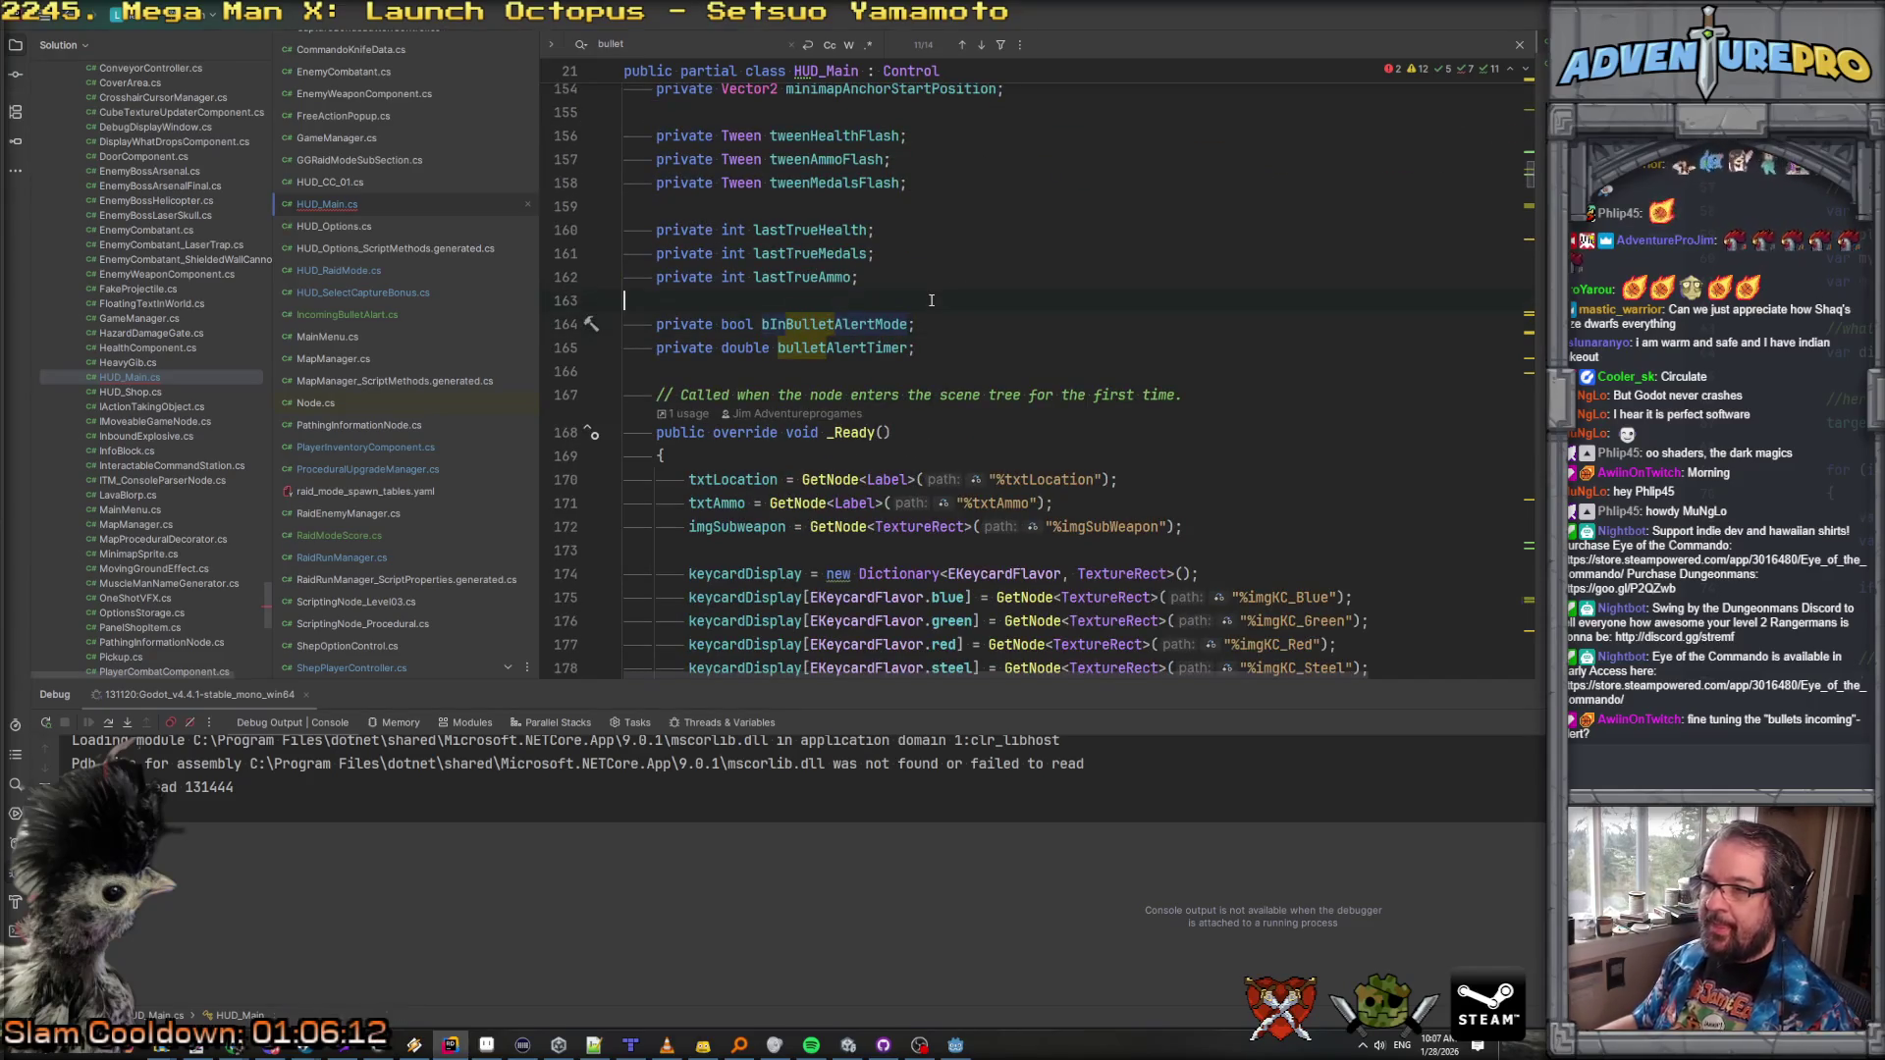
scroll(931, 300, "up", 8)
scroll(931, 295, "up", 4)
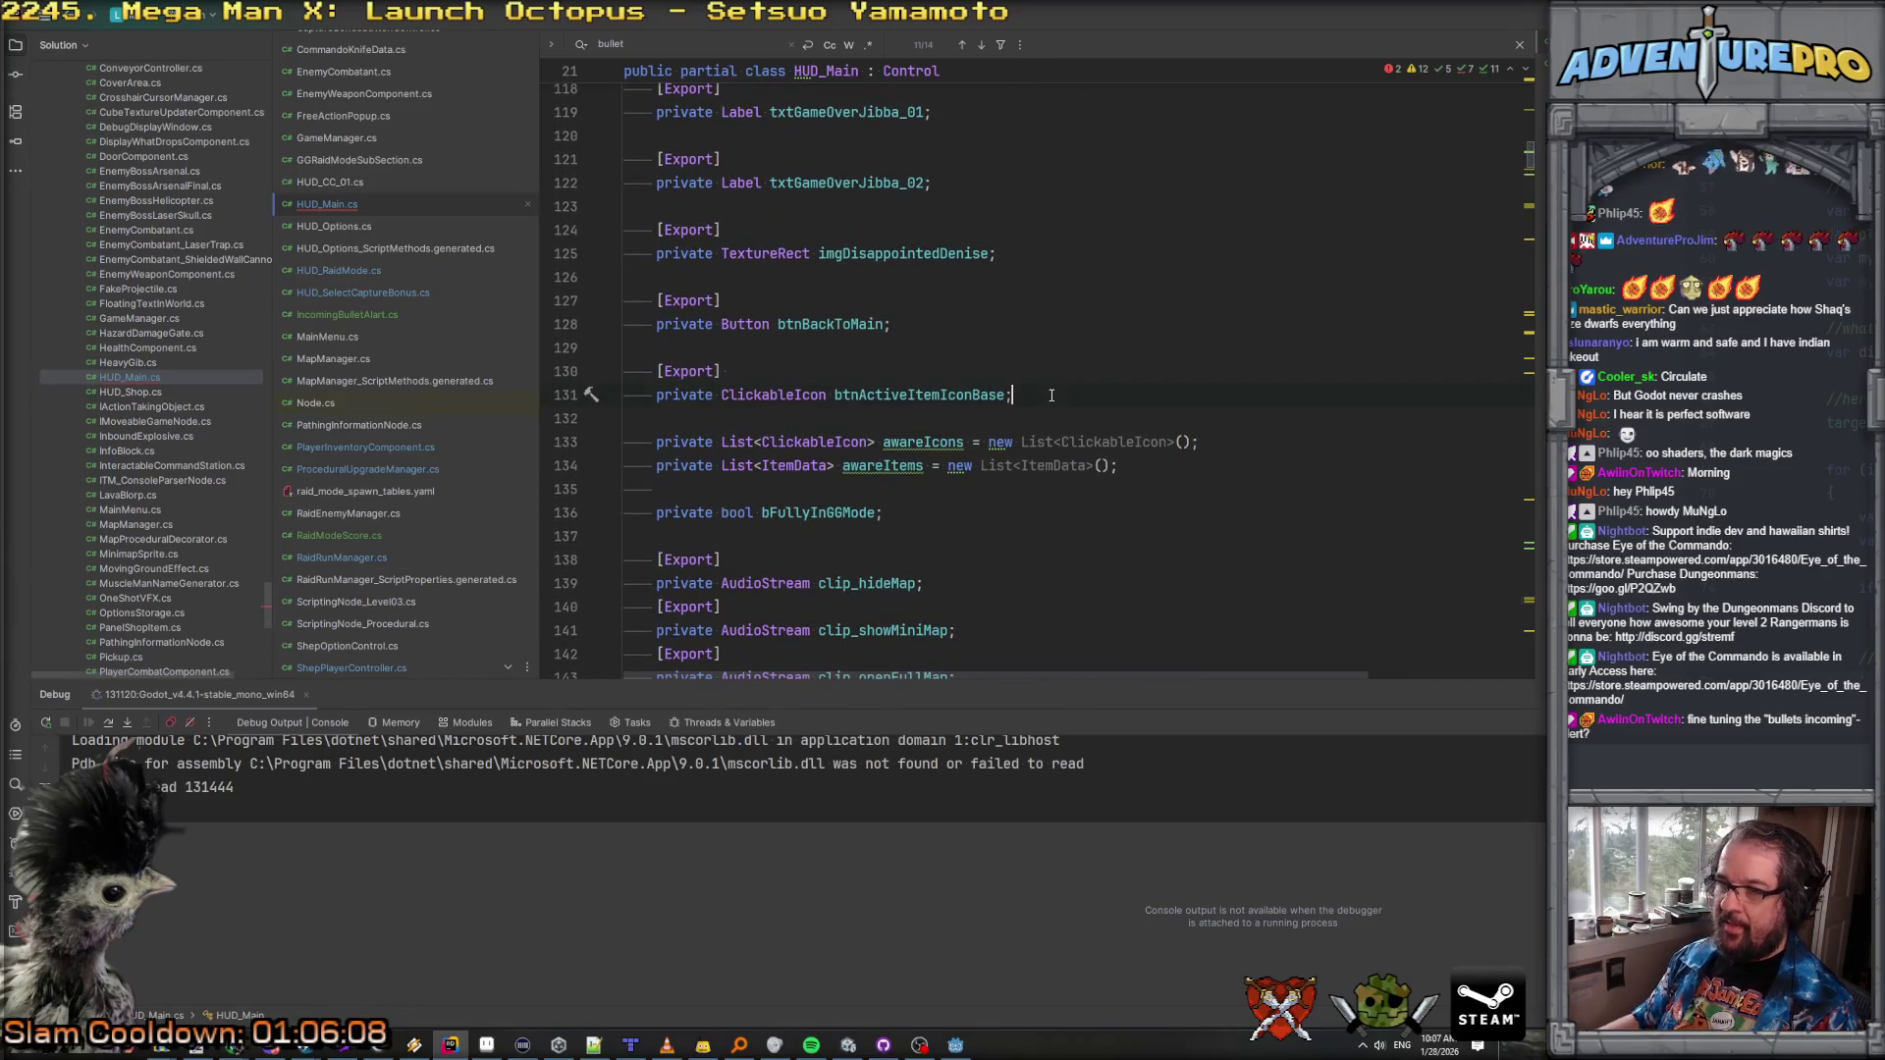
Step: Duplicate the exported btnActiveItemIconBase line as an IncomingBulletAlart field named incomingBulletAlart
key("Home")
key("Down")
key("Down")
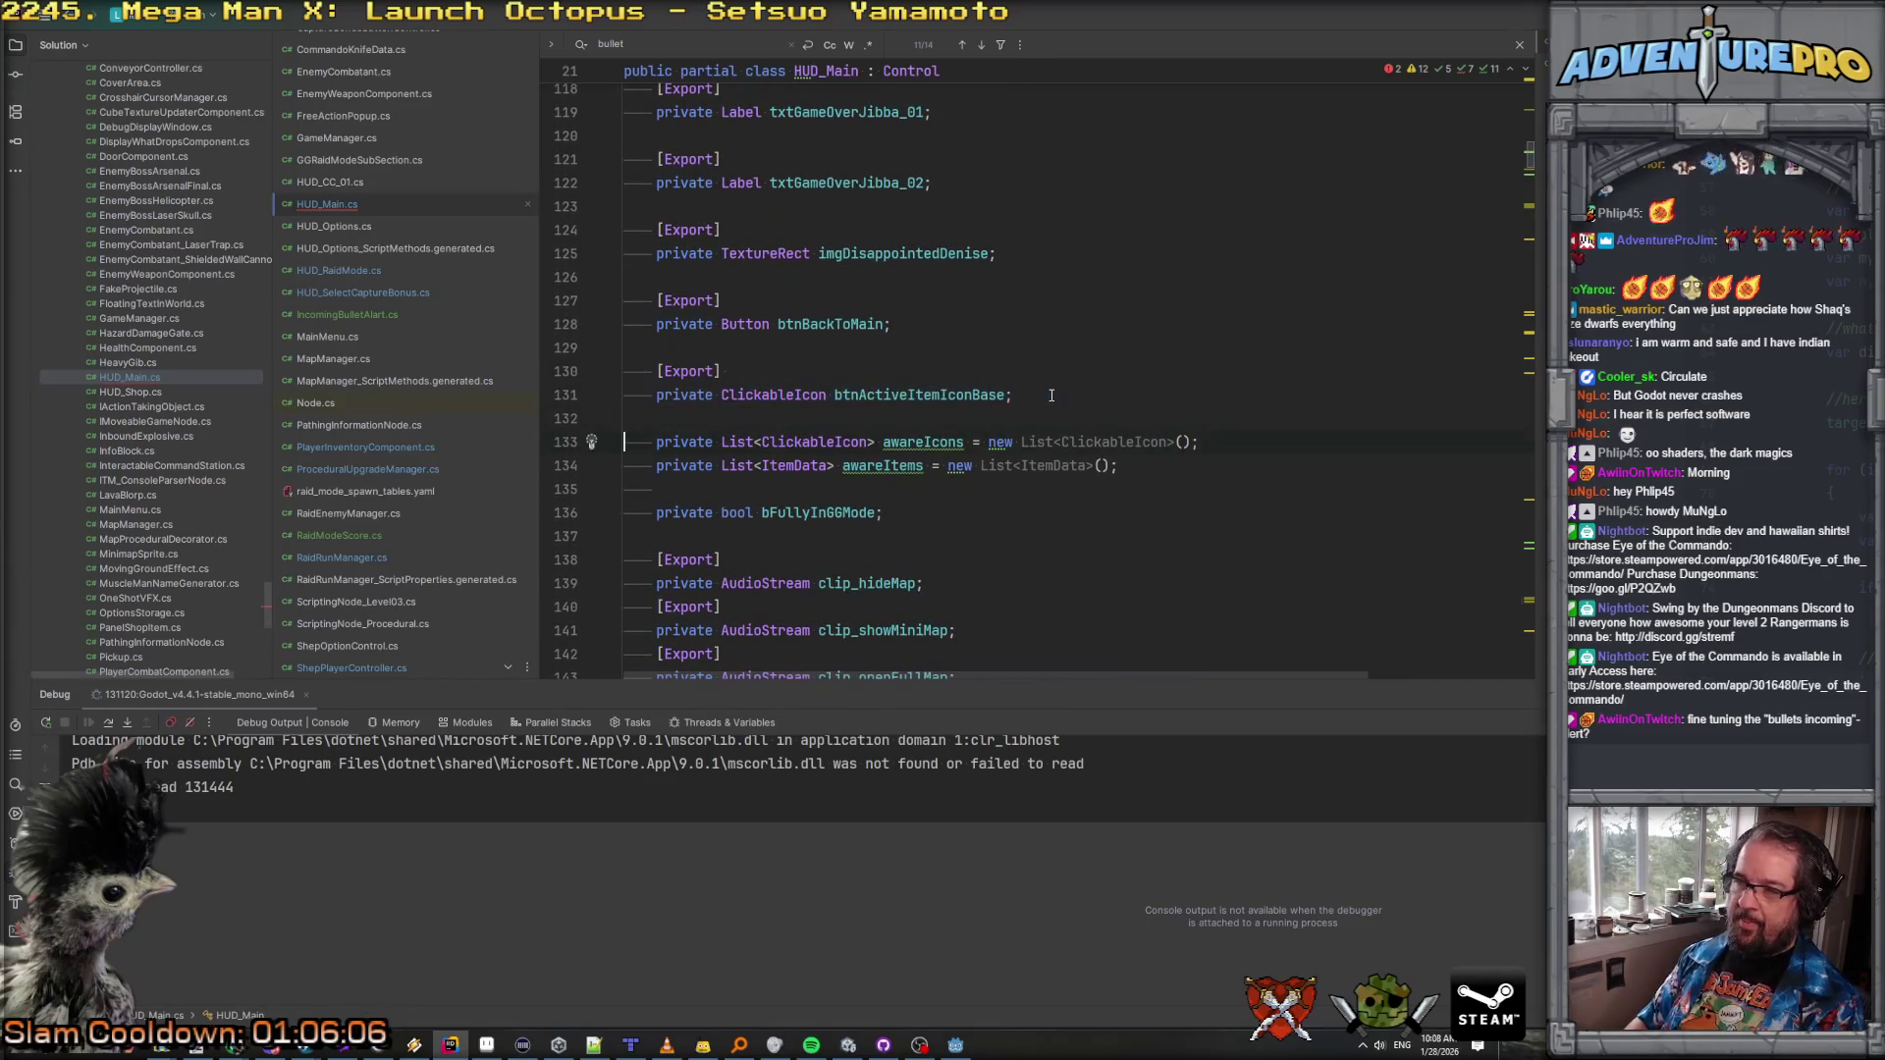
key("ctrl+v")
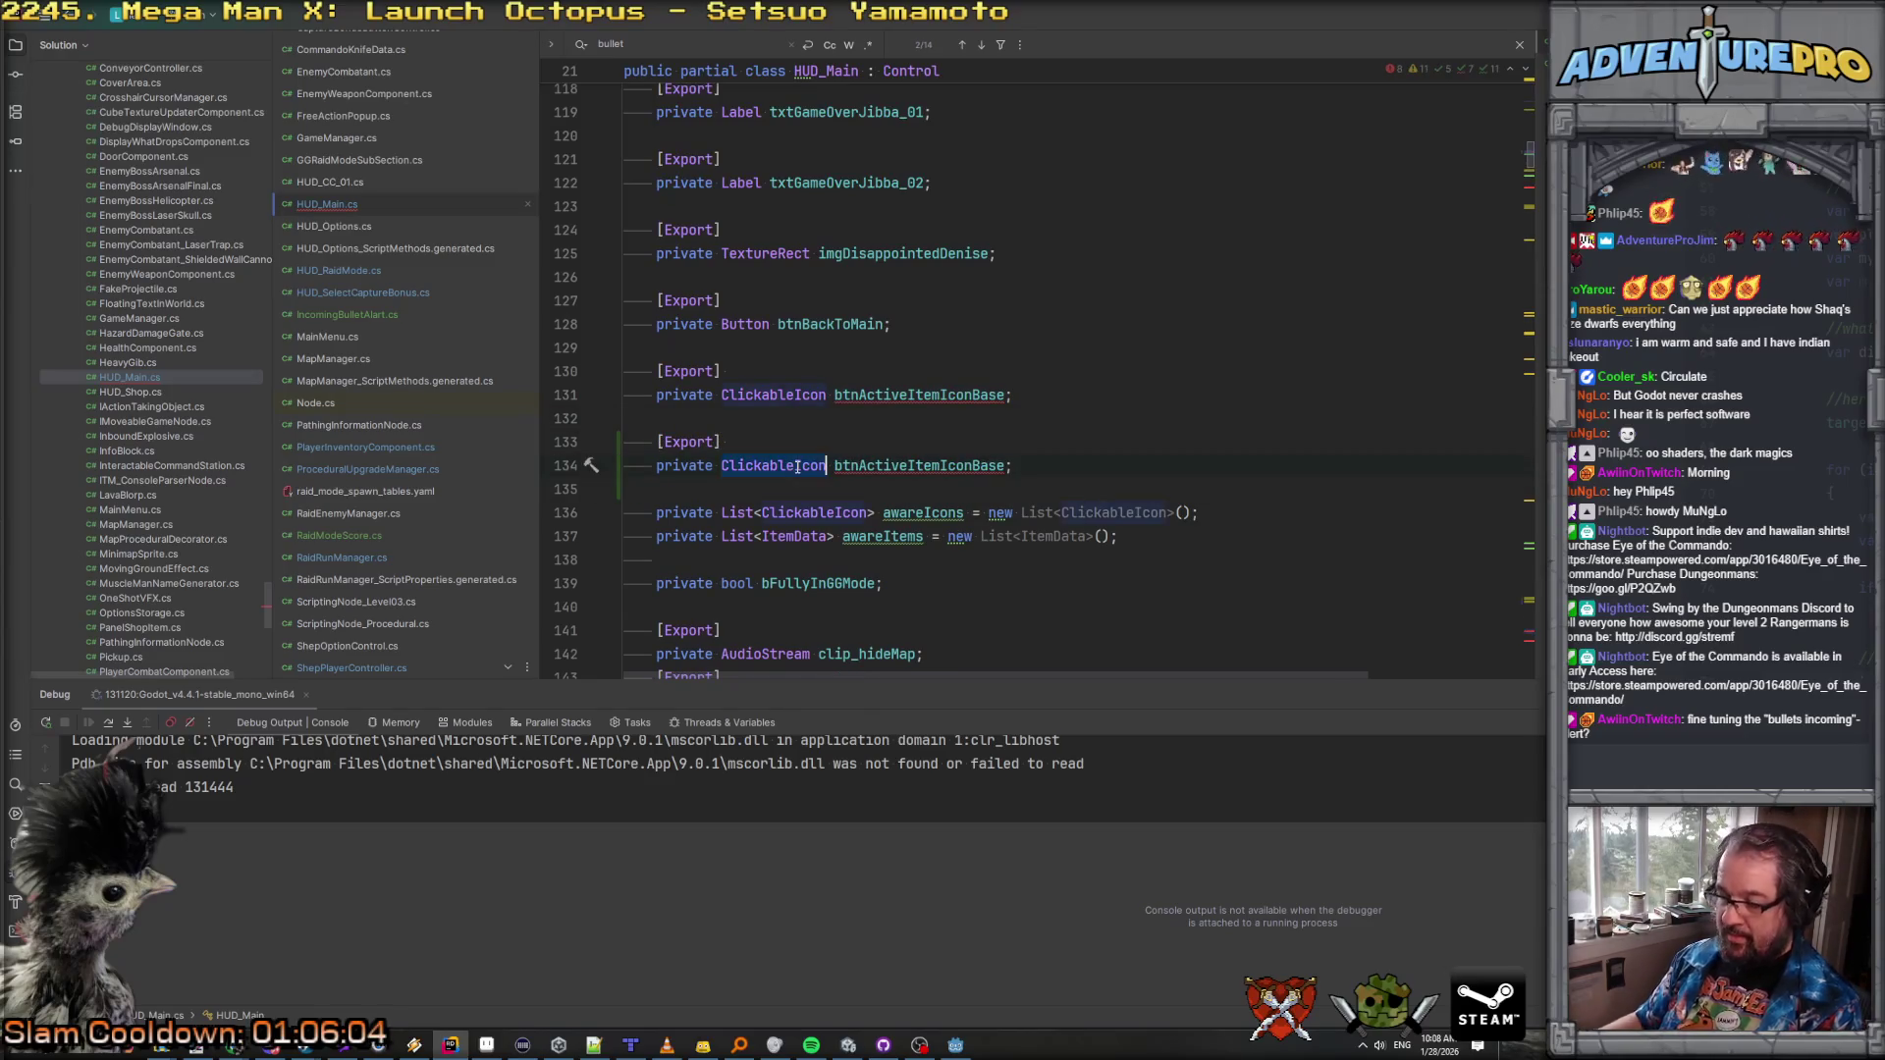
type("Inc")
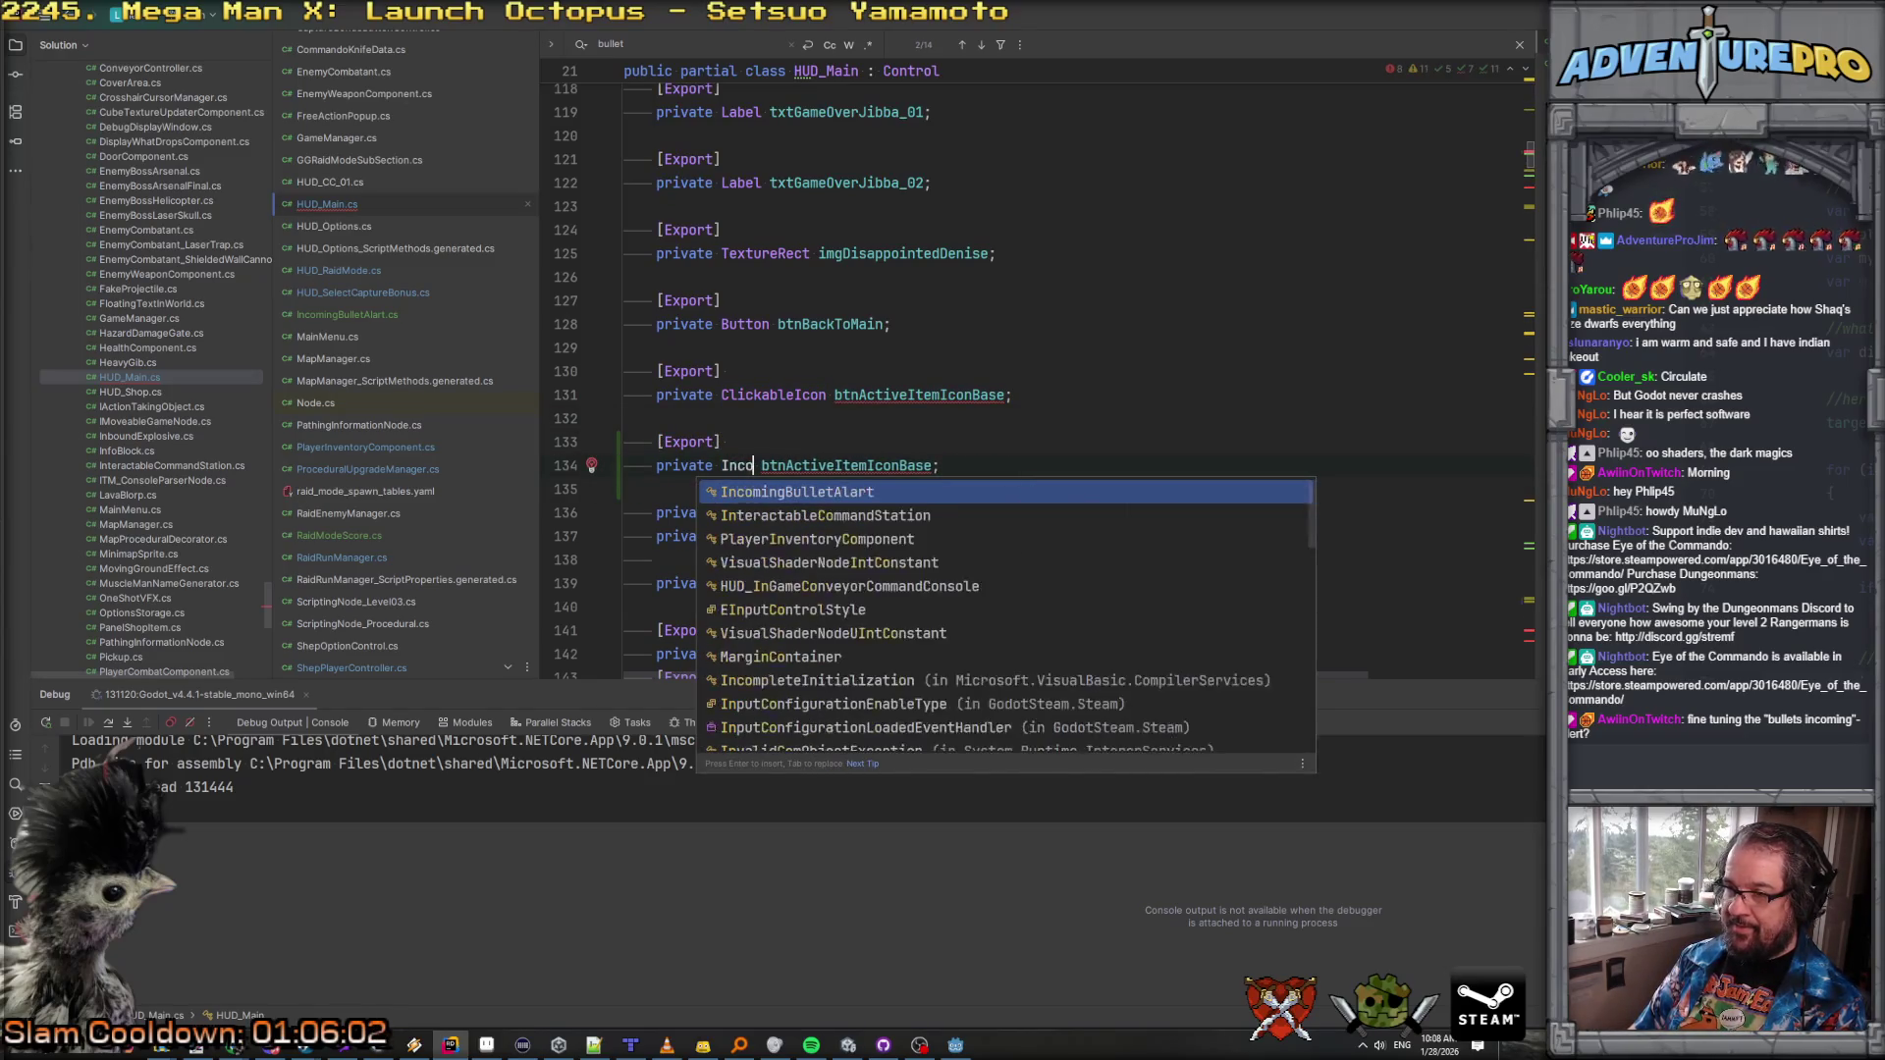
key("Return")
key("ctrl+shift+Right")
type("i")
key("Return")
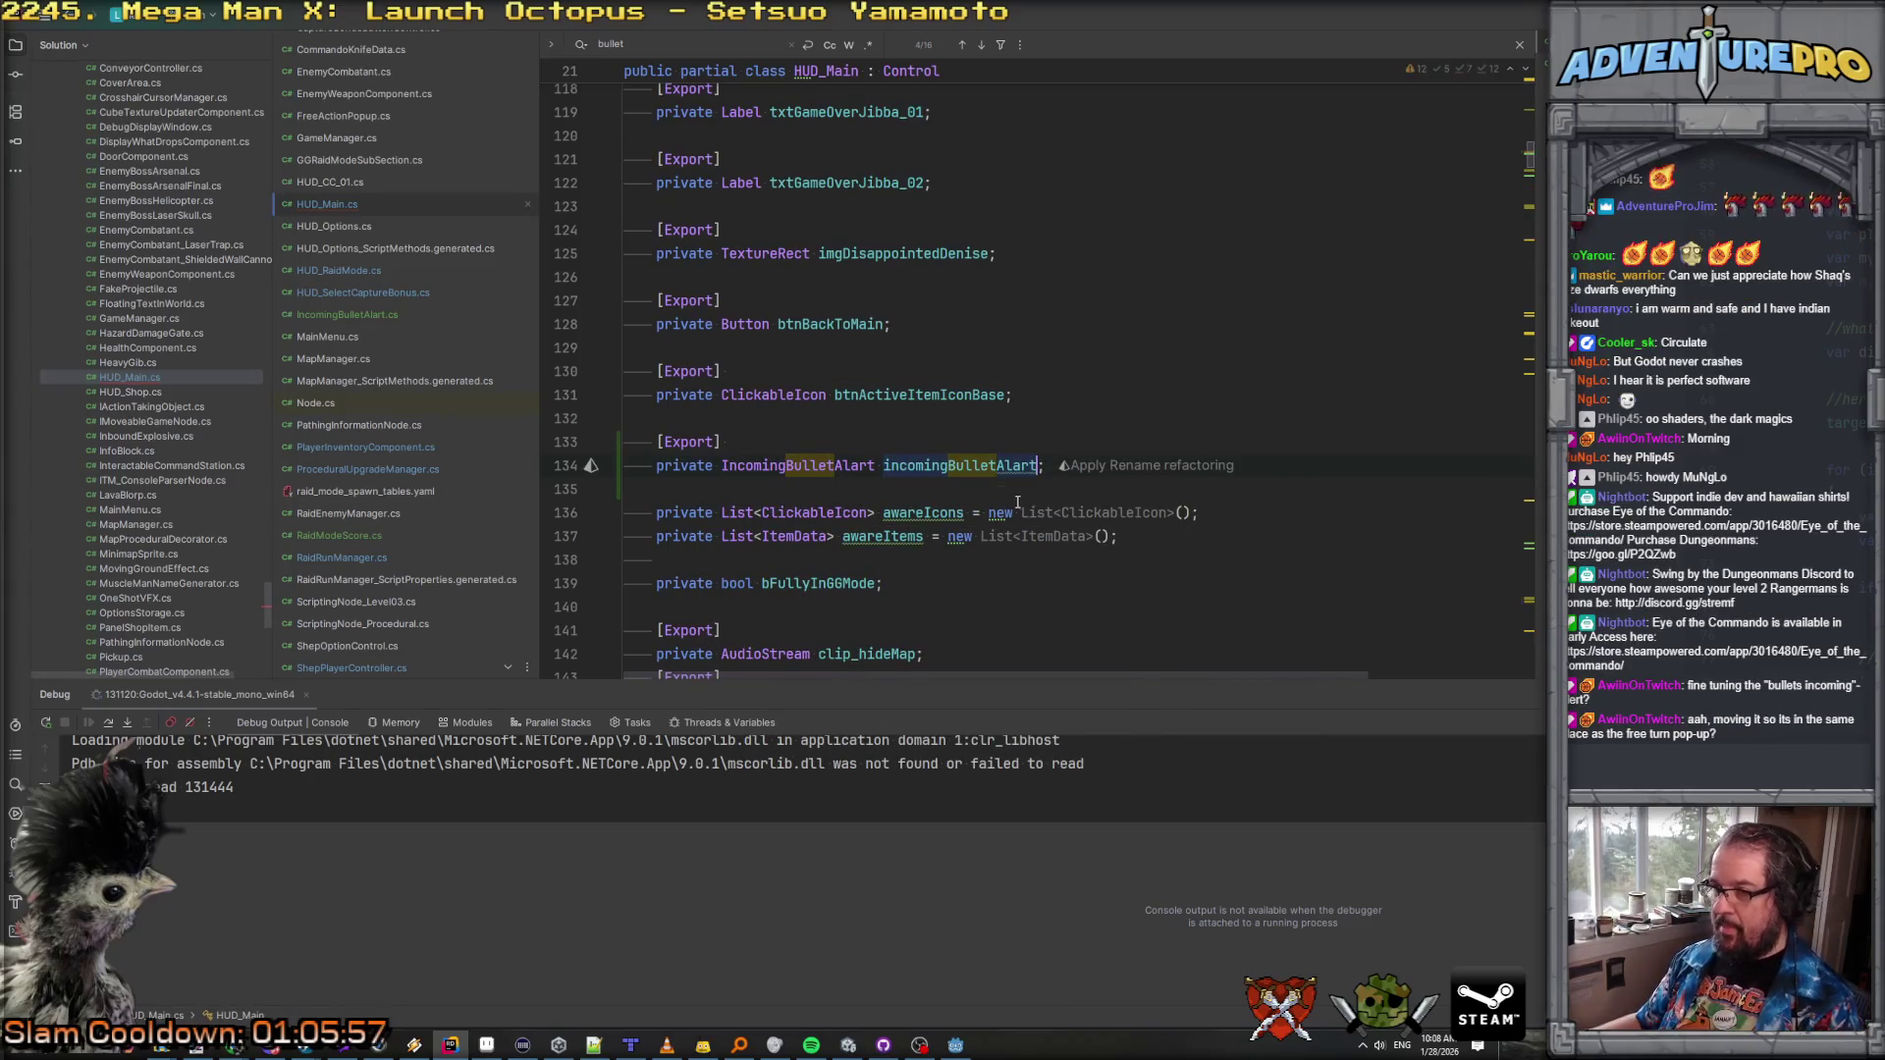
left_click(993, 424)
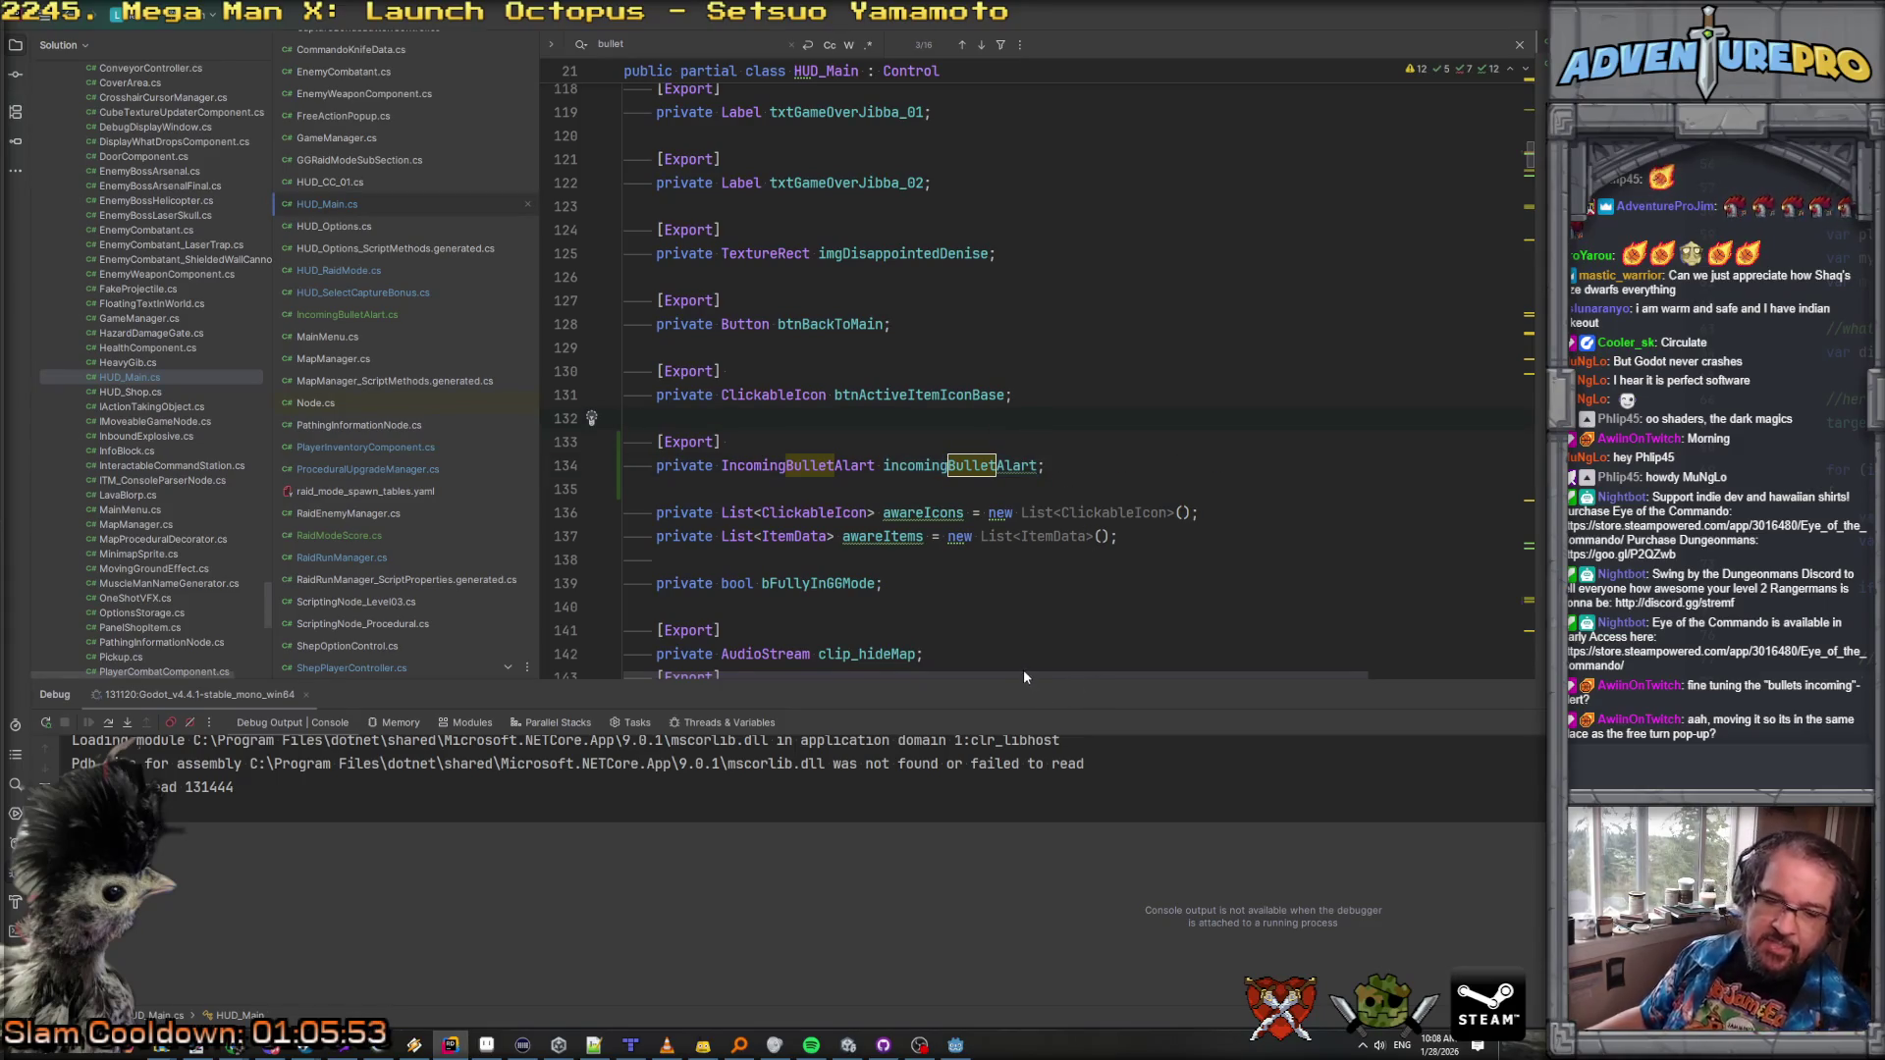
left_click(956, 1045)
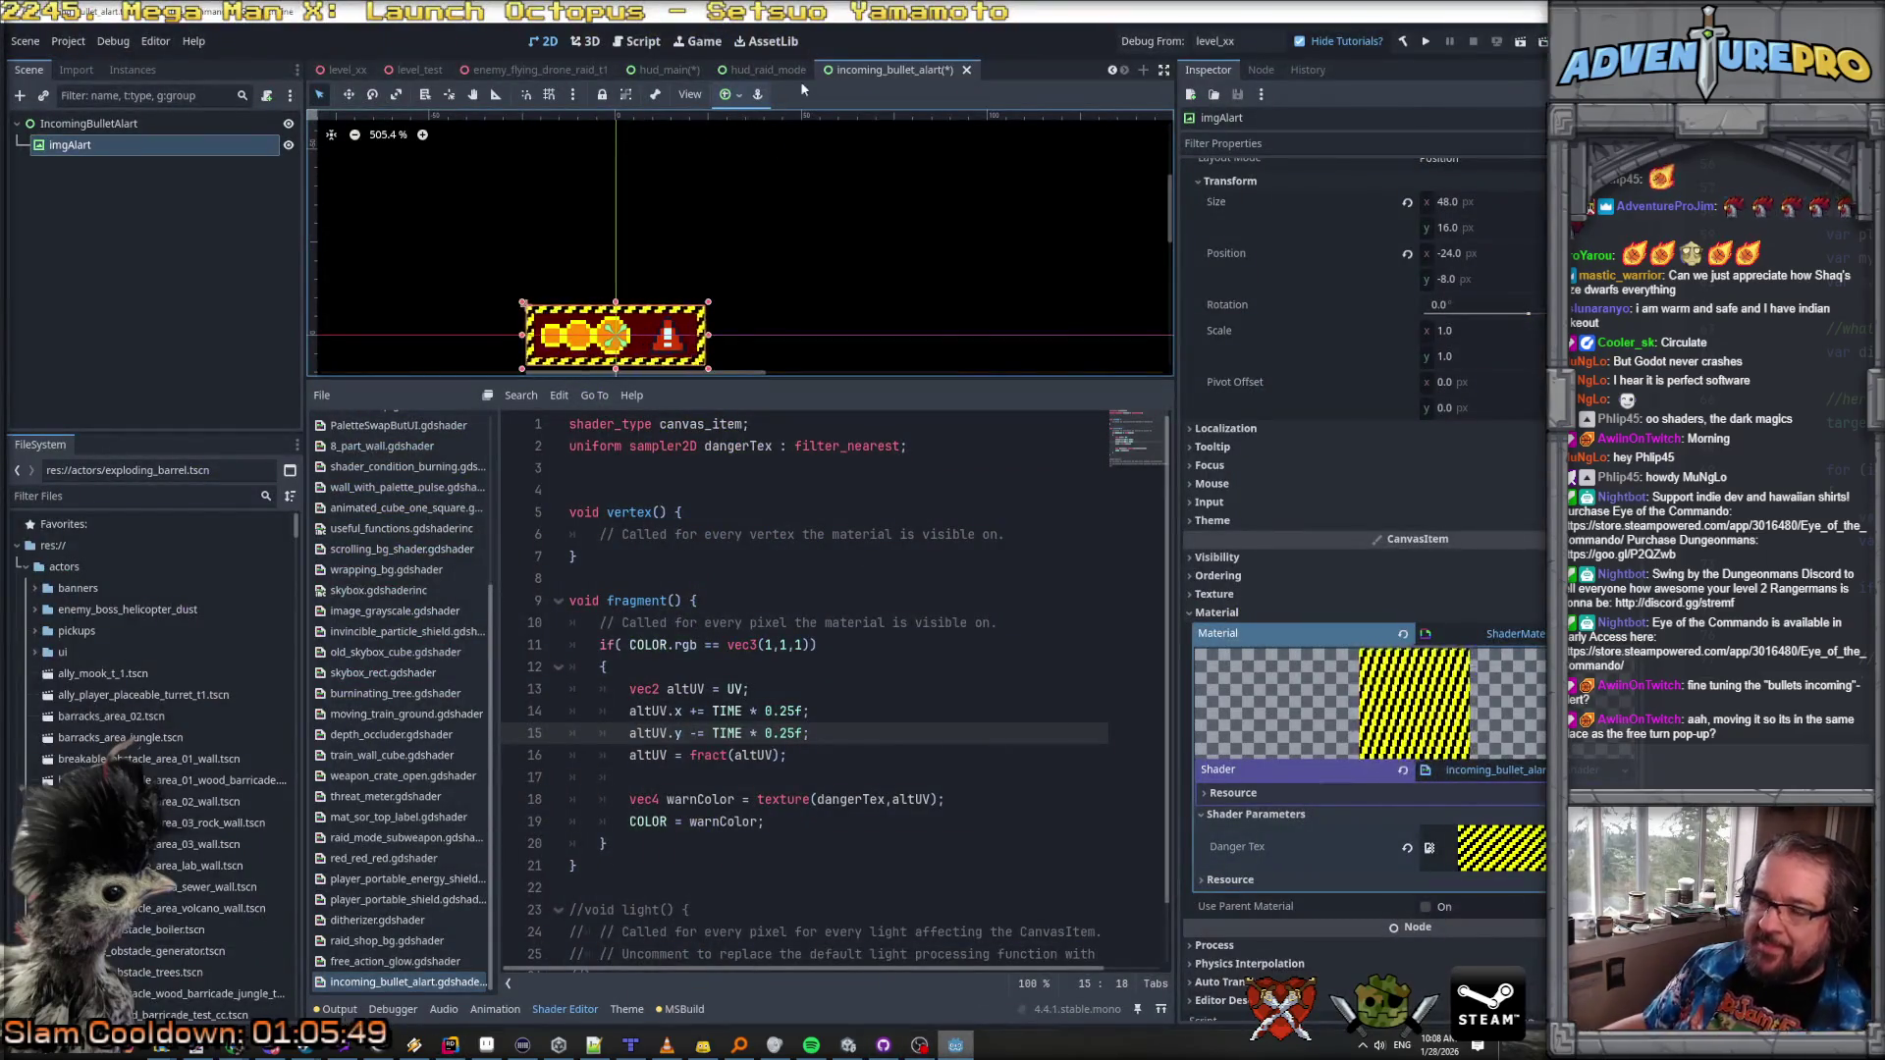
Step: Build the C# project, attach IncomingBulletAlart.cs to the alert scene root, and save the scene
left_click(151, 126)
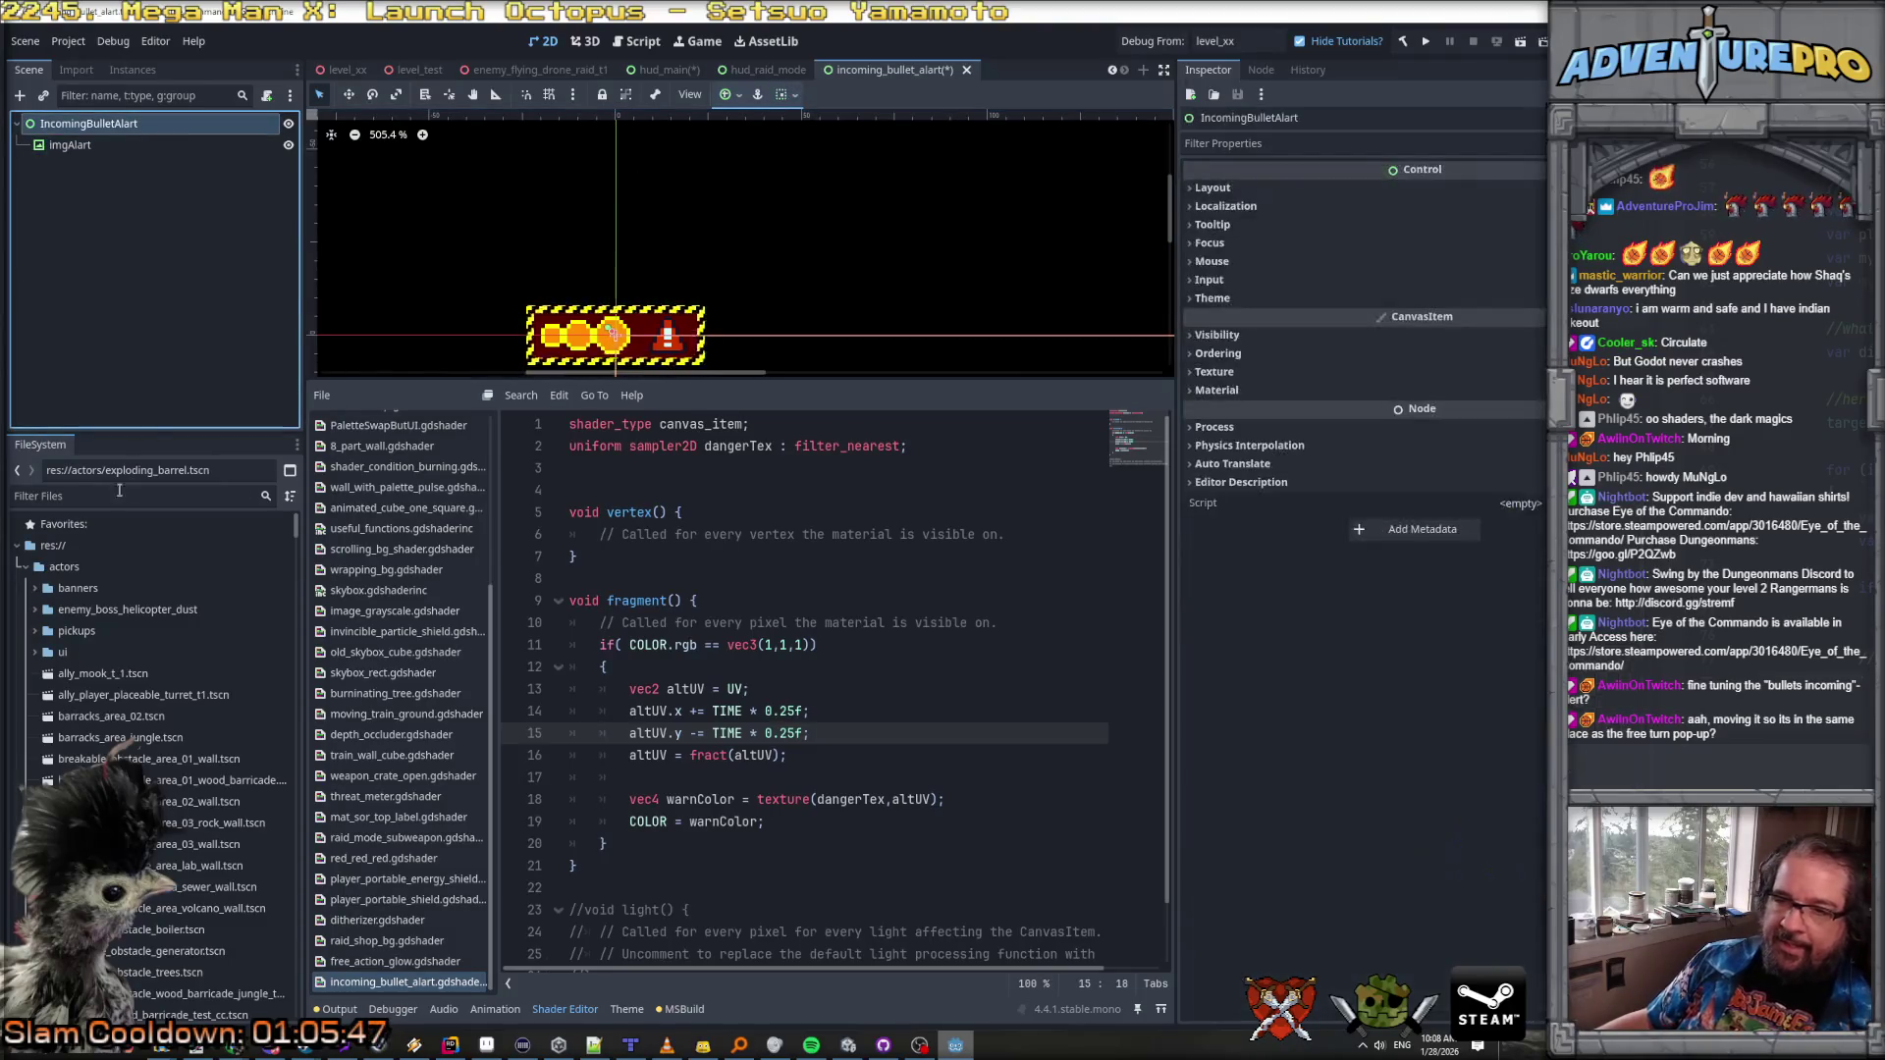
left_click(1401, 43)
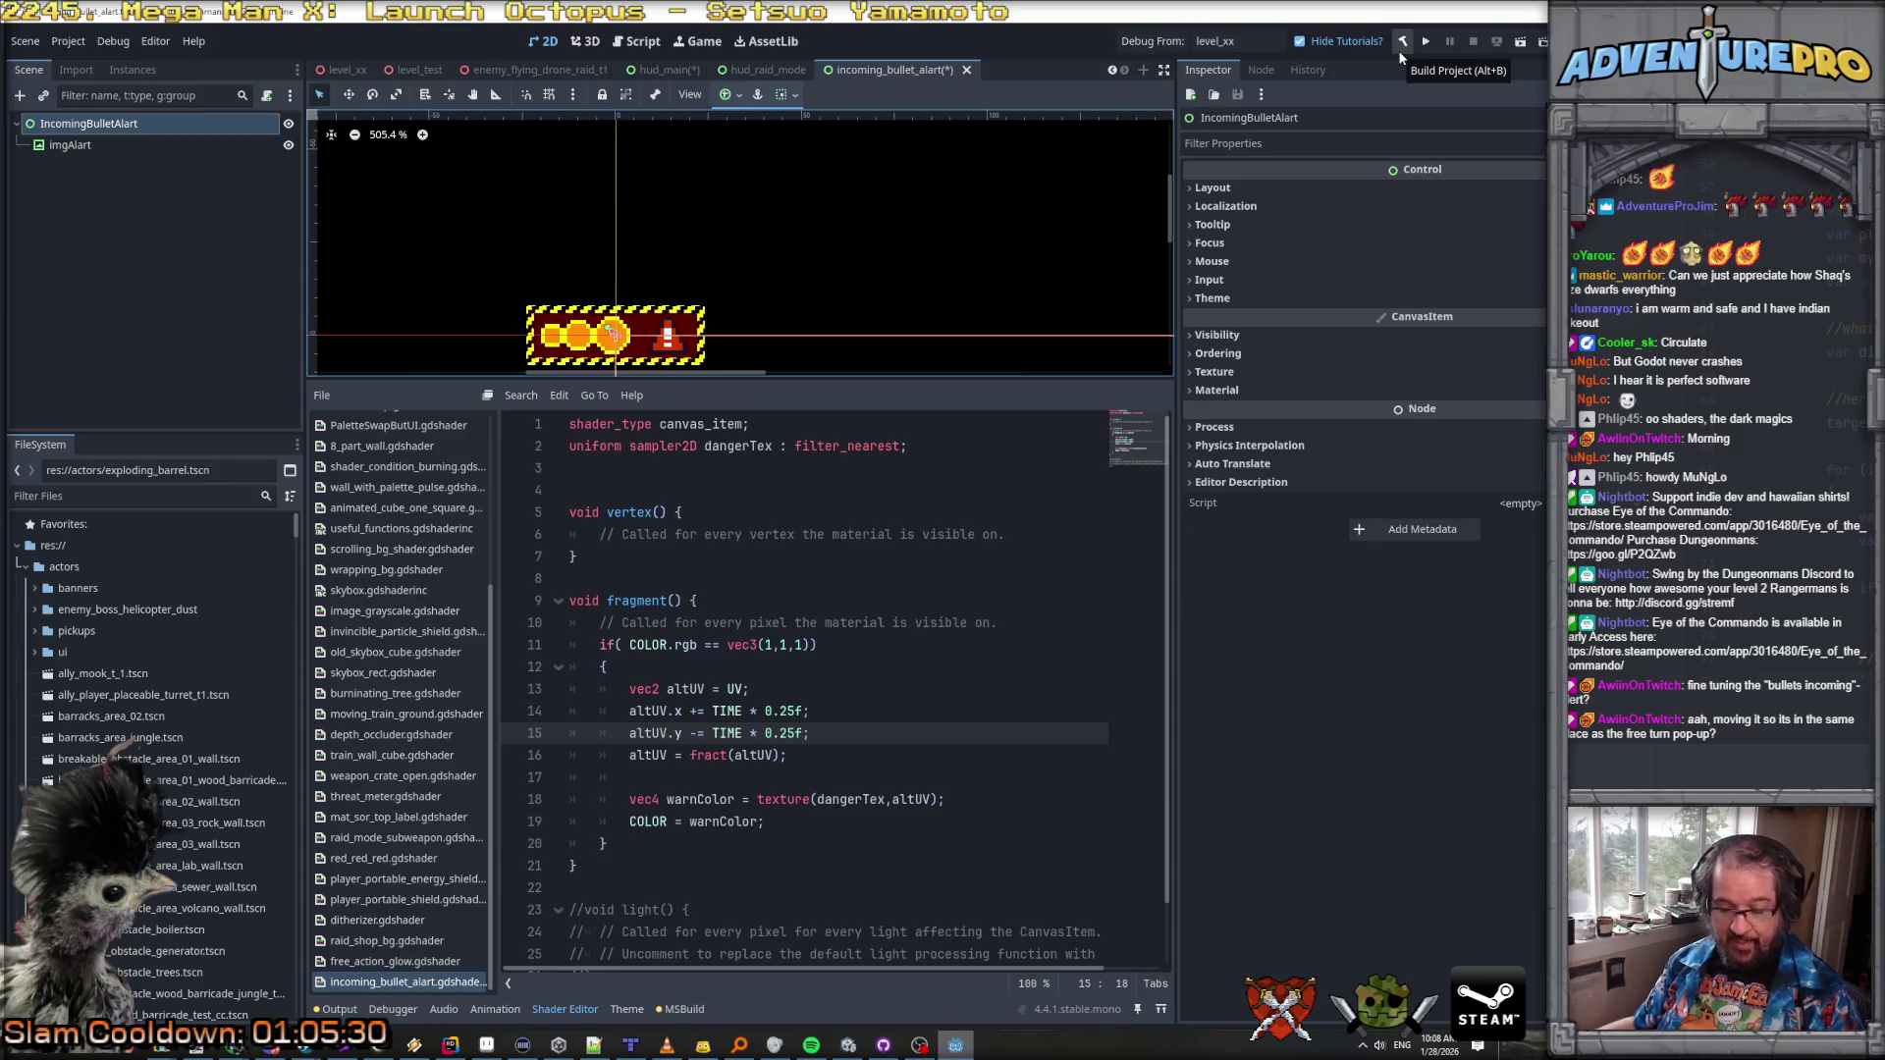
left_click(71, 499)
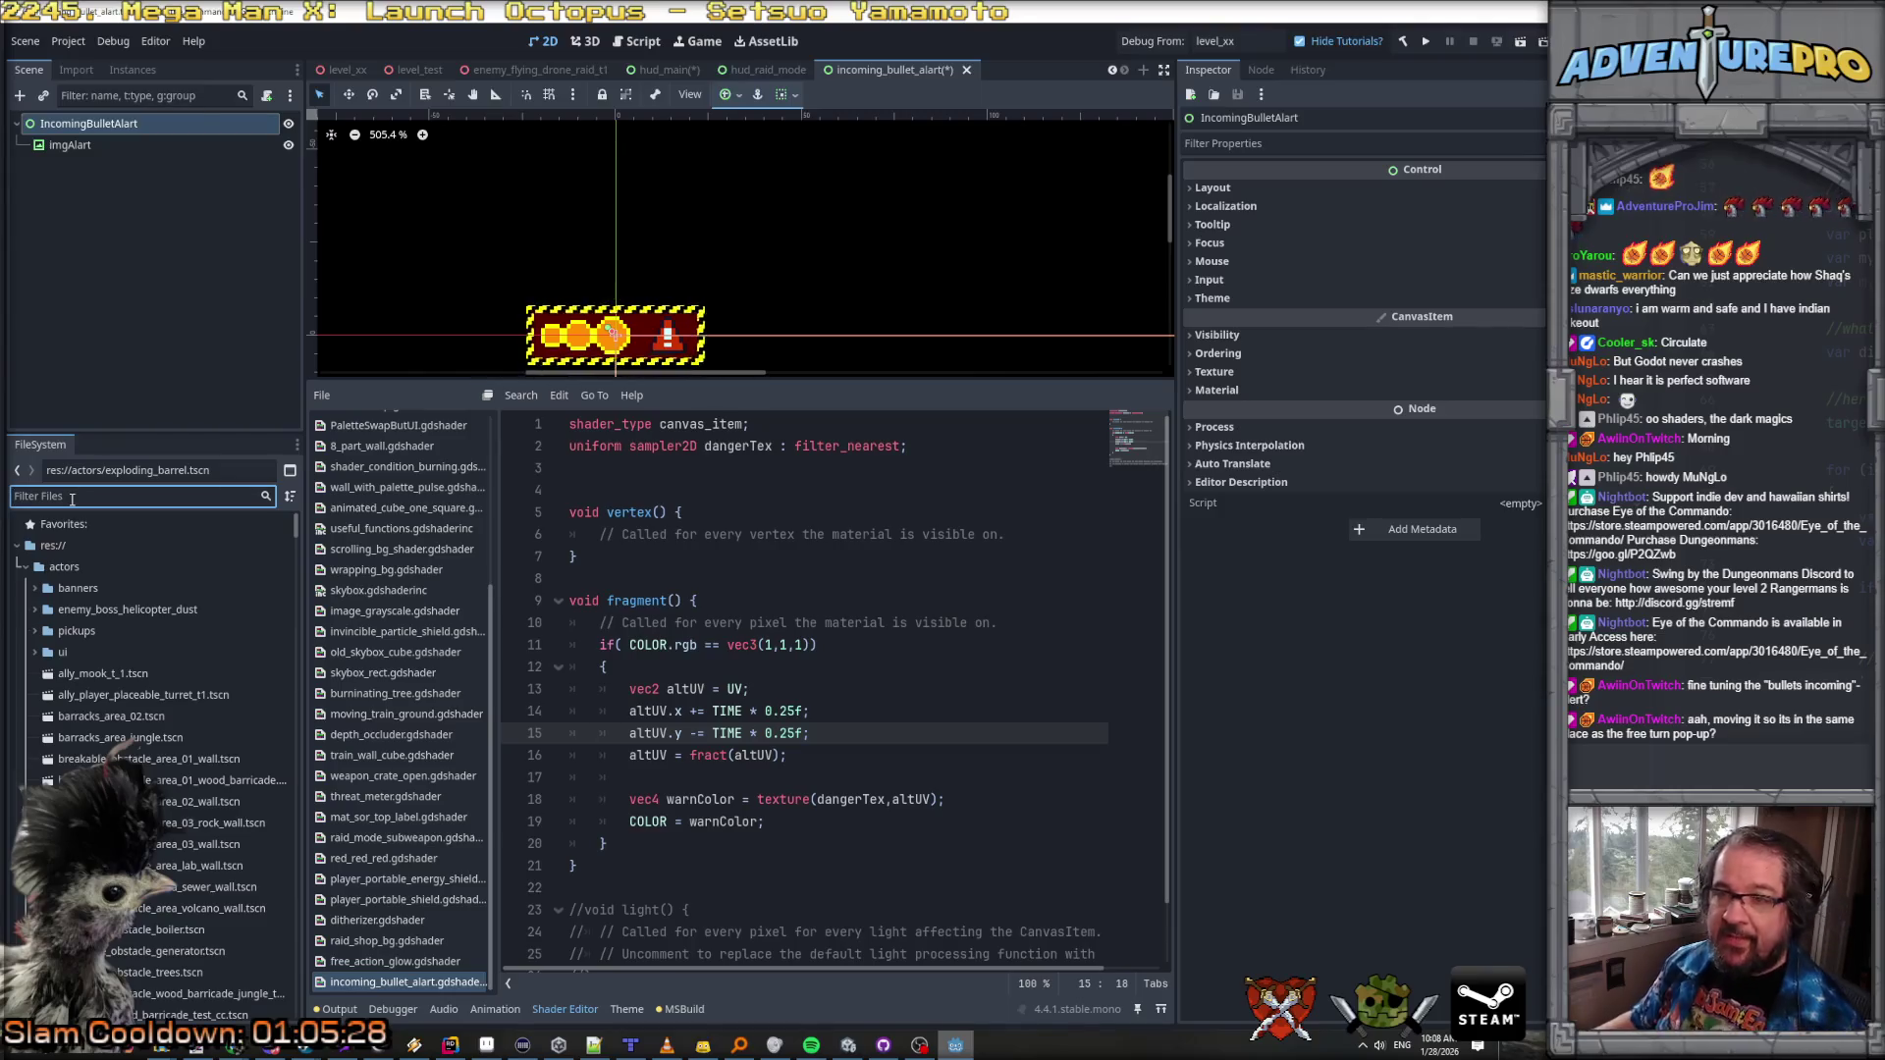
type("incom")
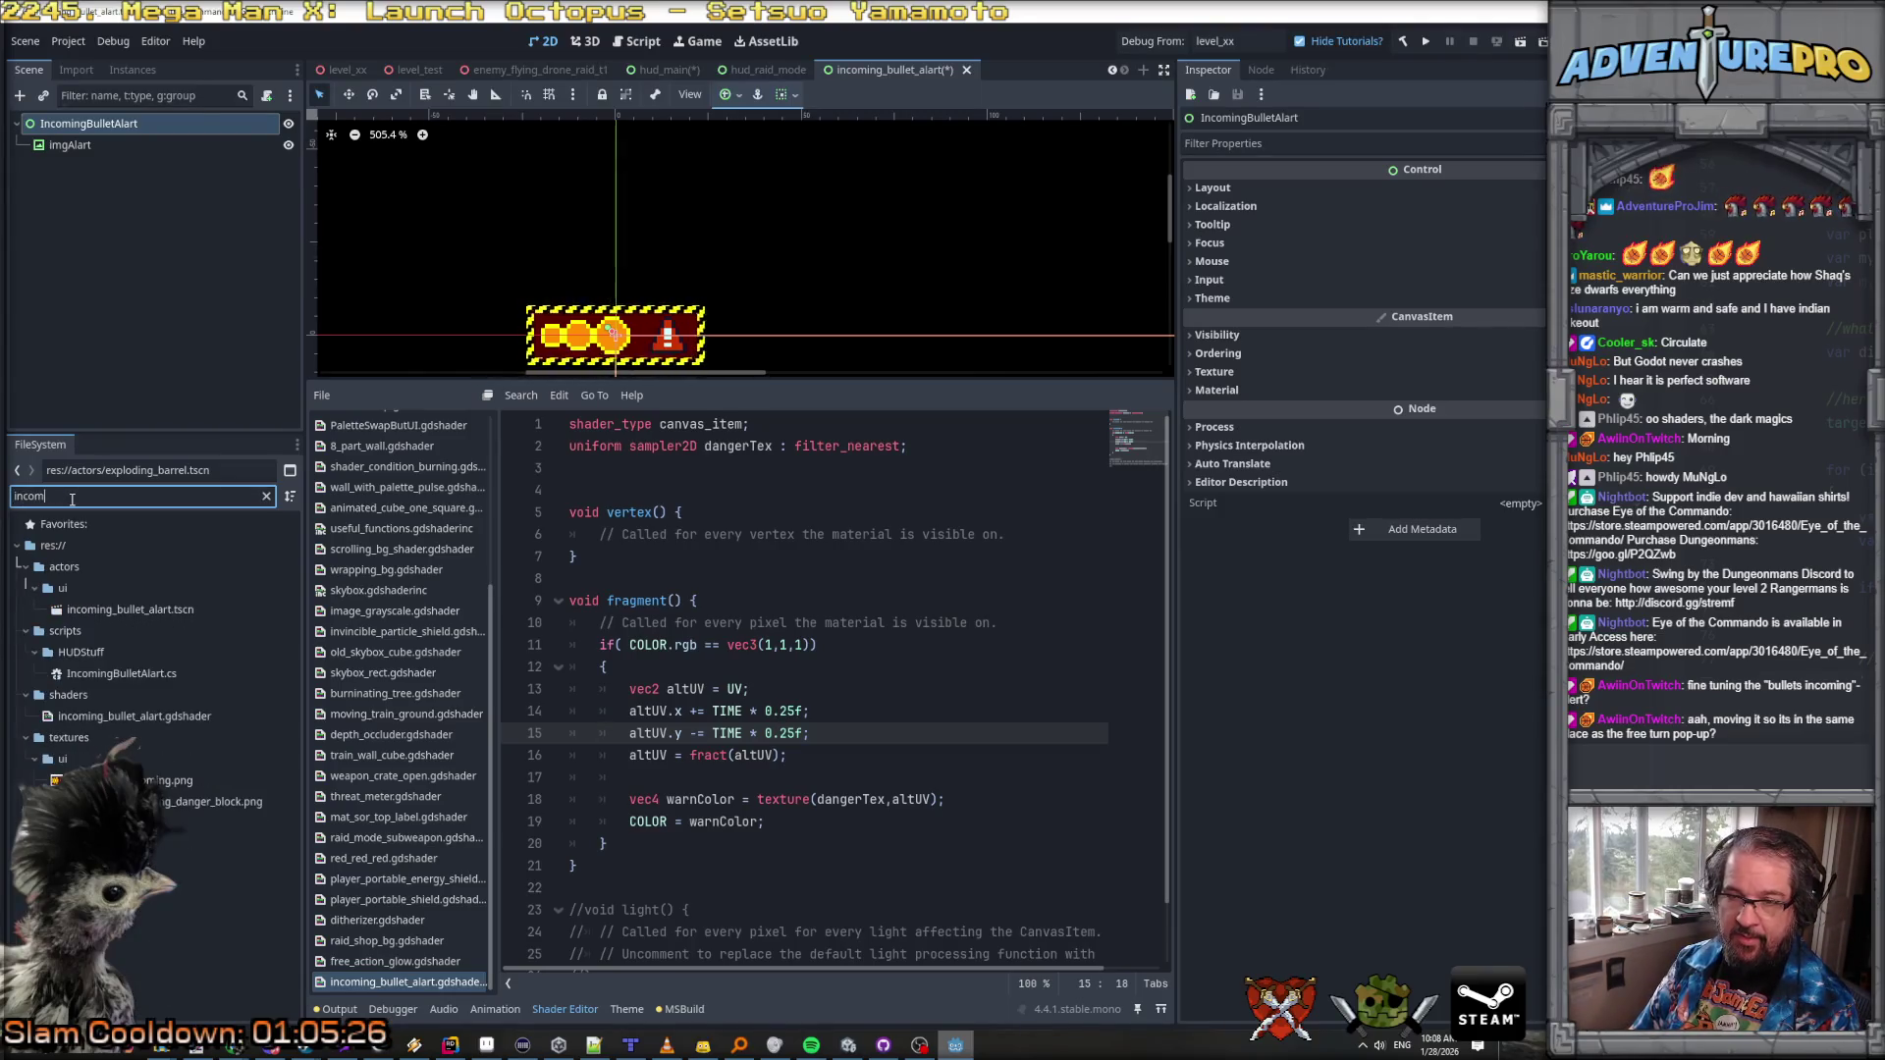
mouse_move(132, 679)
left_mouse_down()
mouse_move(133, 127)
mouse_move(864, 196)
mouse_move(1472, 189)
left_mouse_up()
key("ctrl+s")
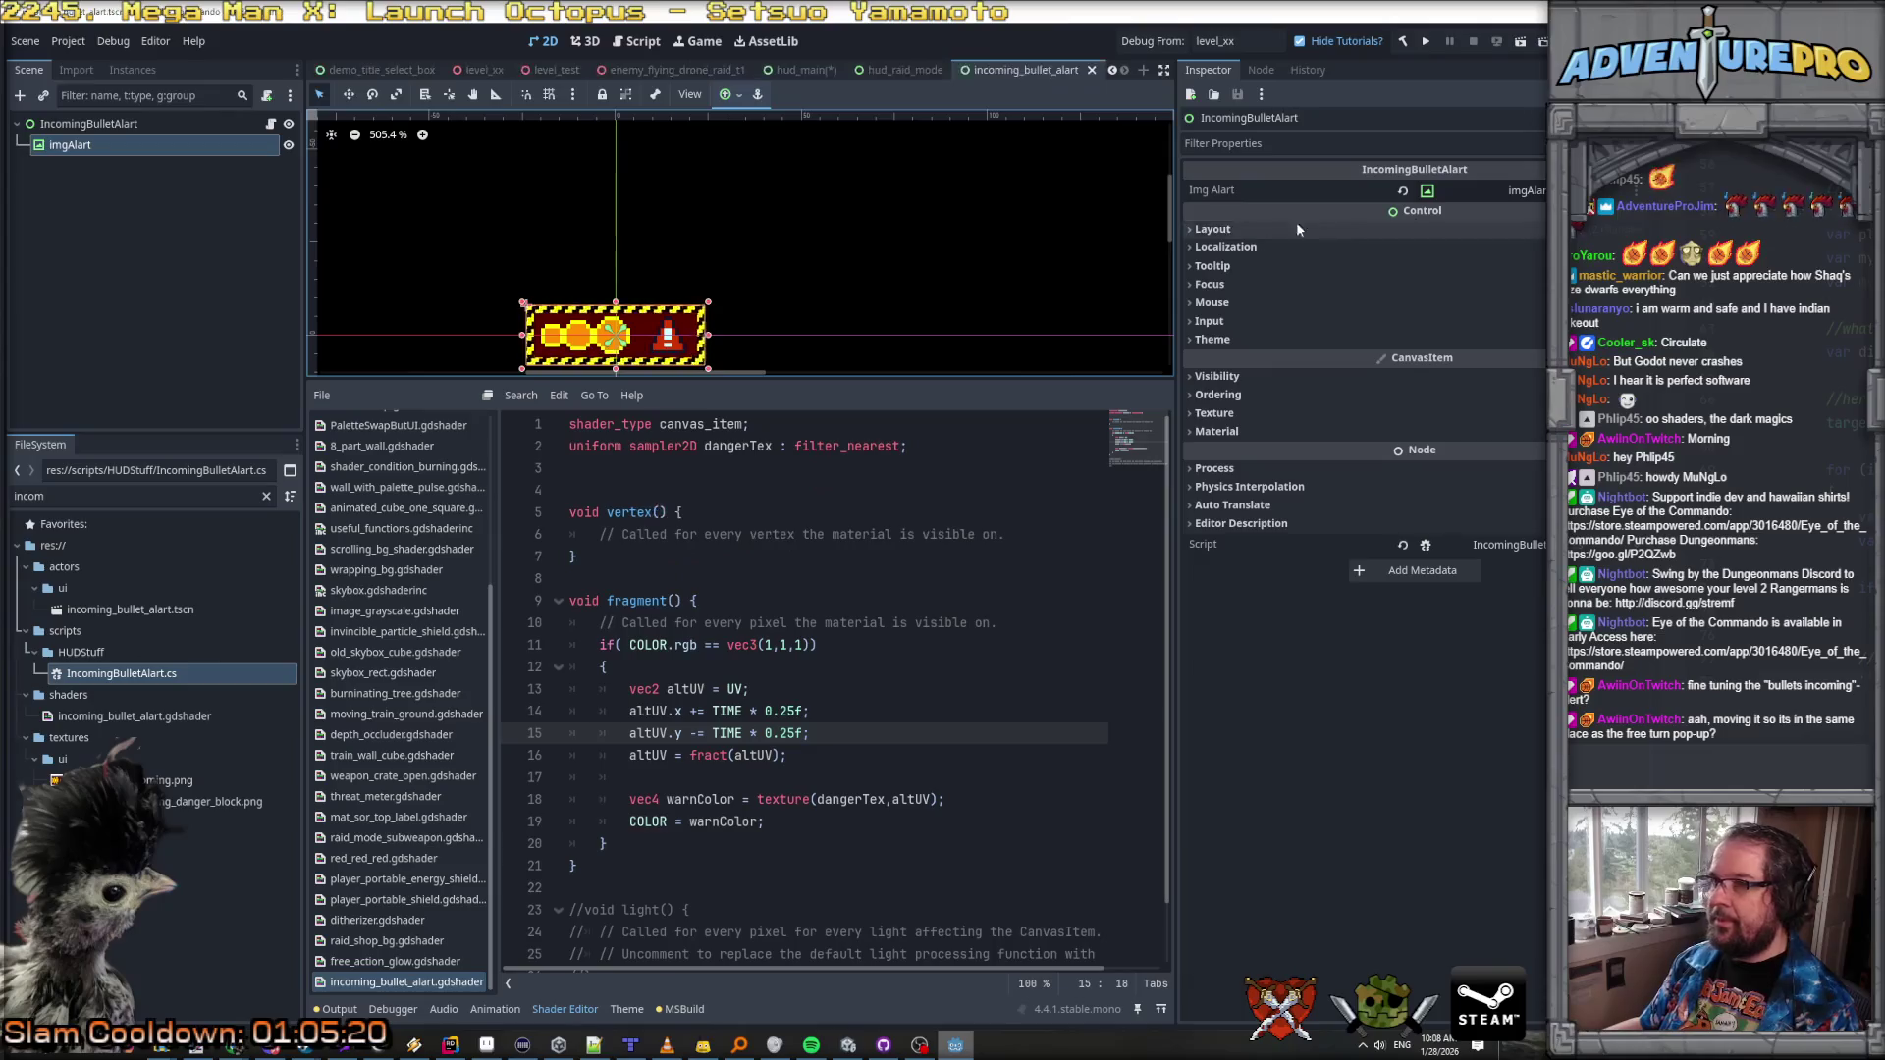
Step: Close the hud_main scene, discarding its unsaved changes
left_click(801, 71)
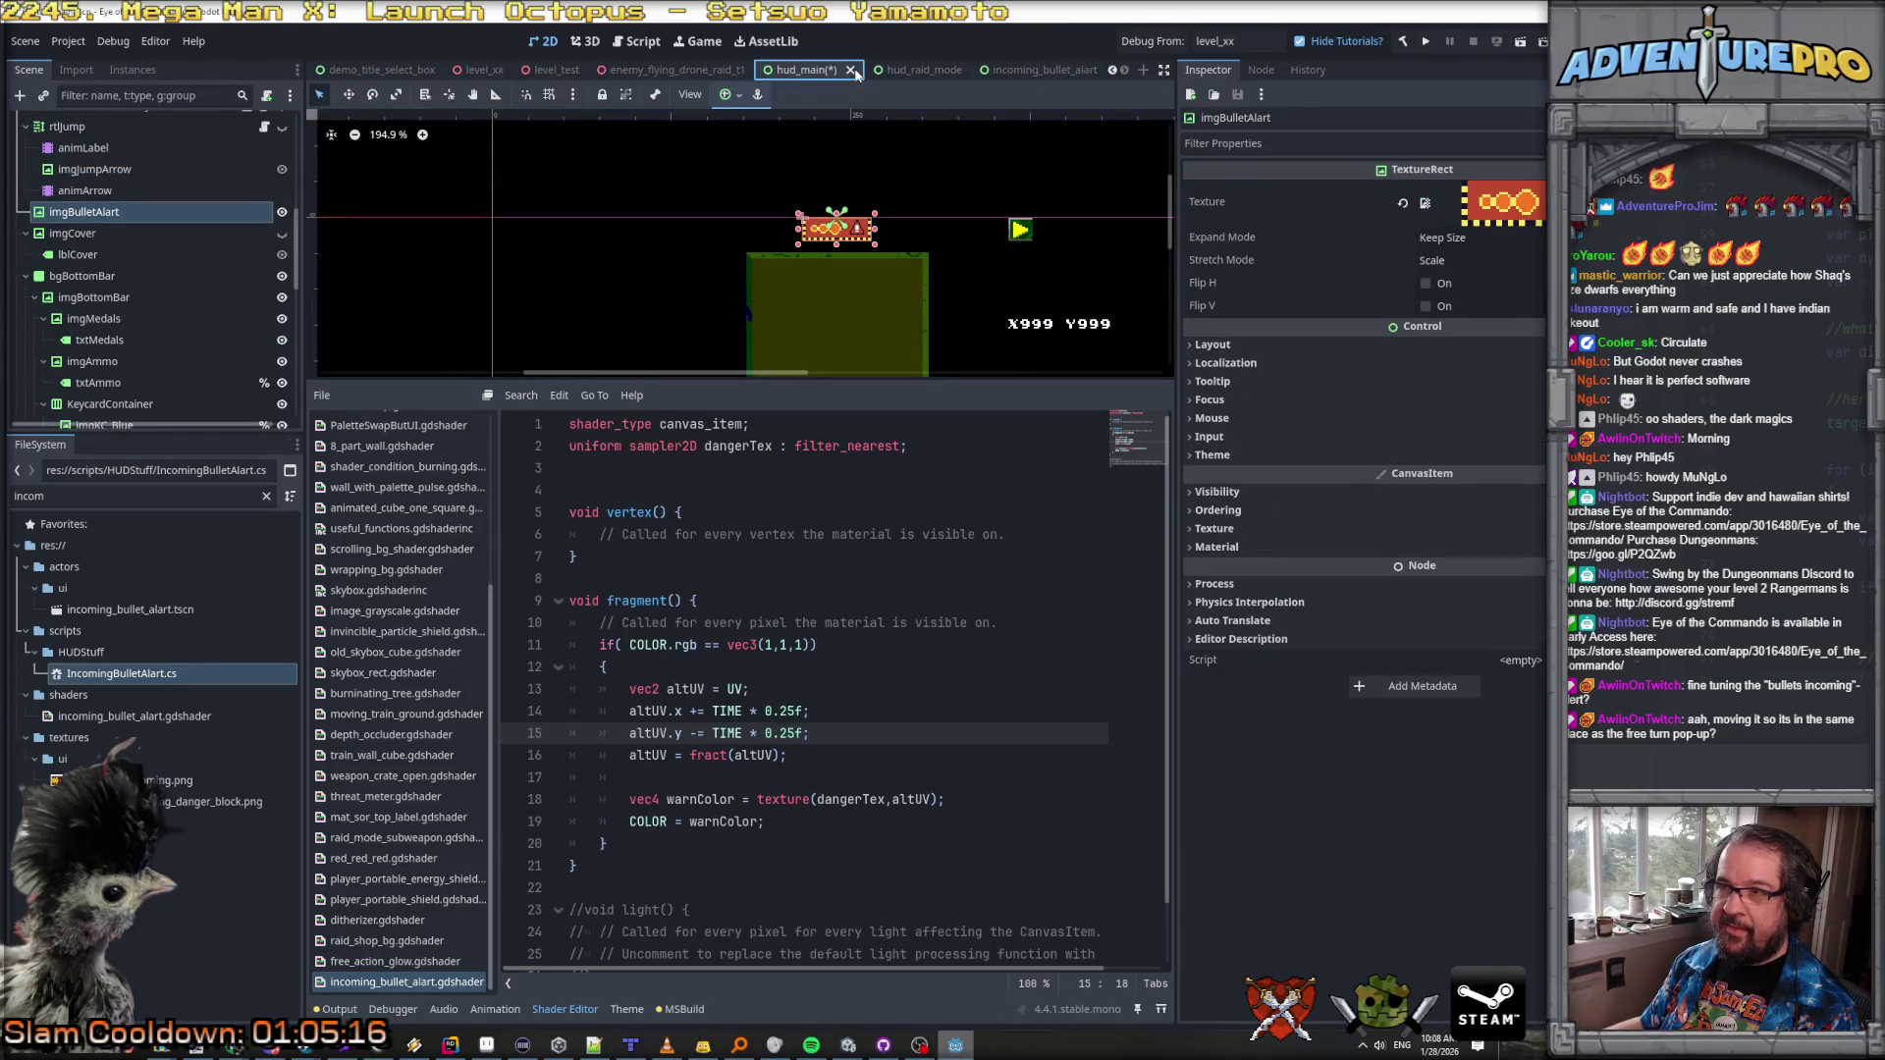
left_click(851, 71)
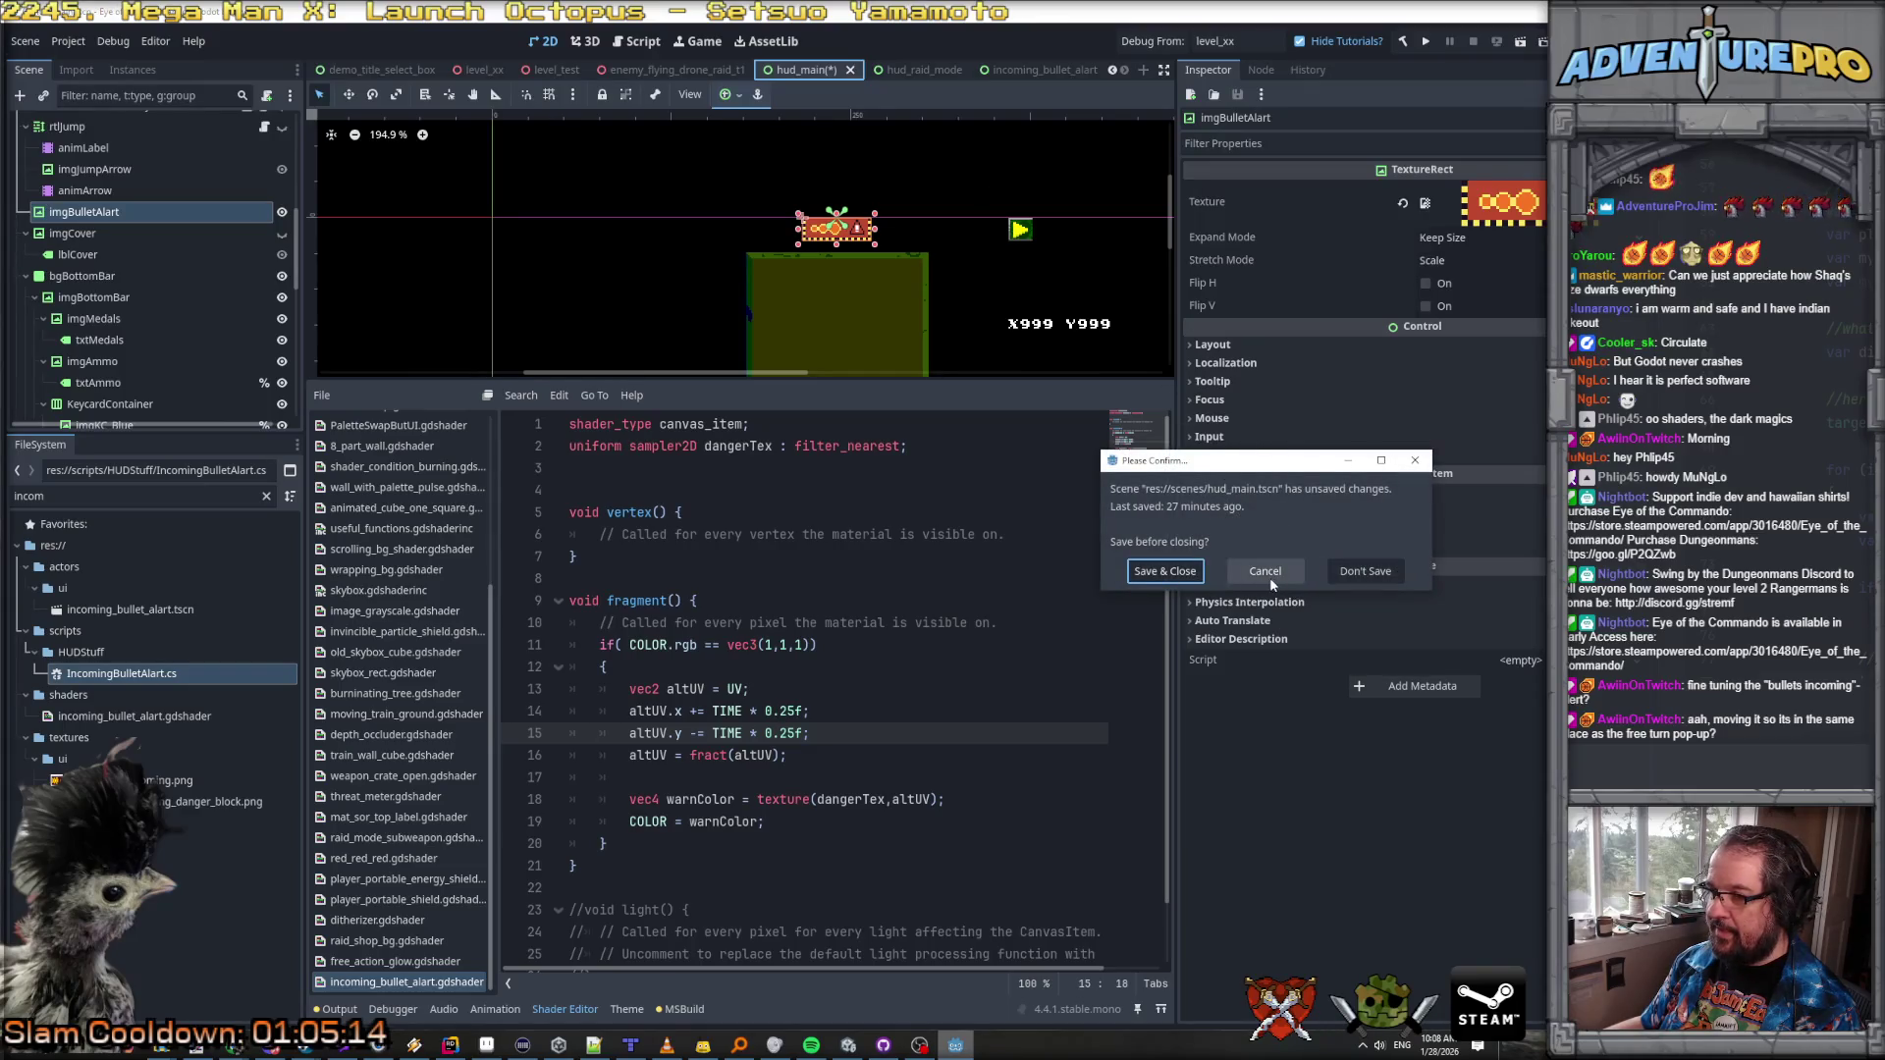
left_click(1347, 572)
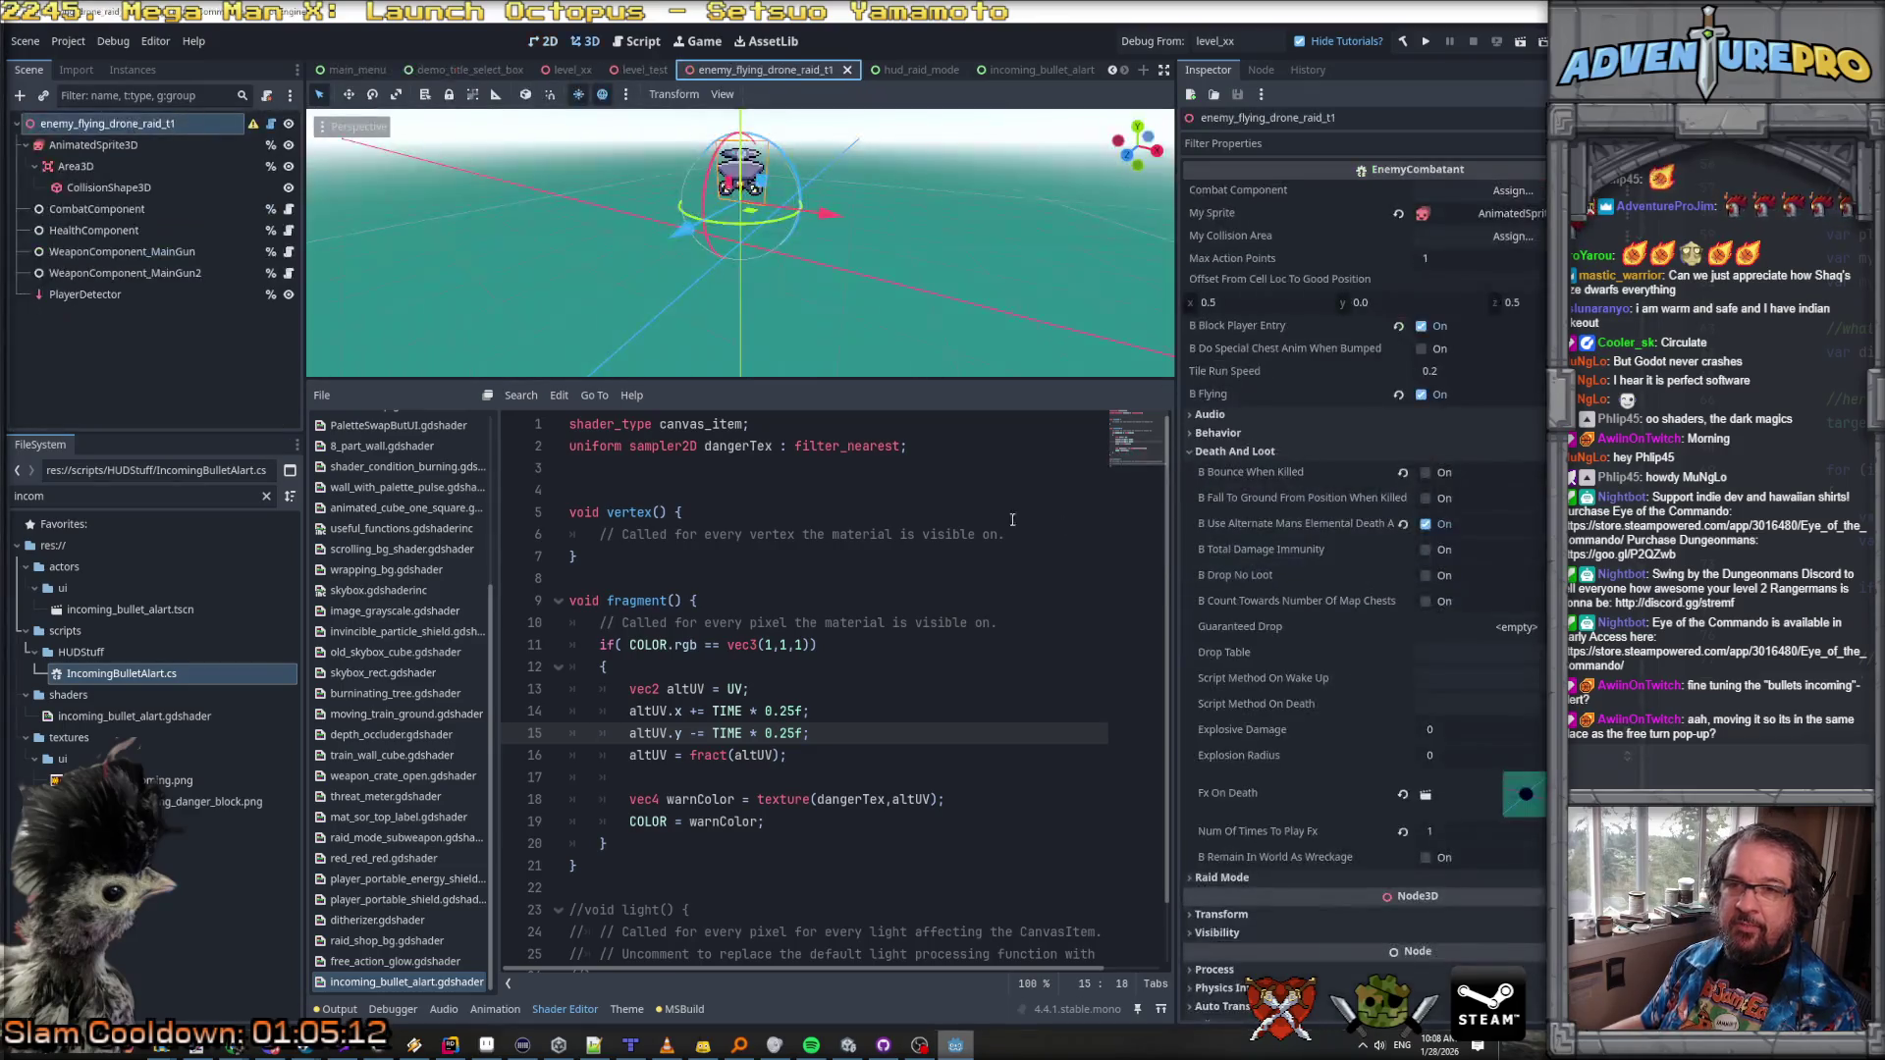
Step: Filter the FileSystem for 'start' and open start_game_scene.tscn
left_click(75, 497)
key("ctrl+a")
type("start")
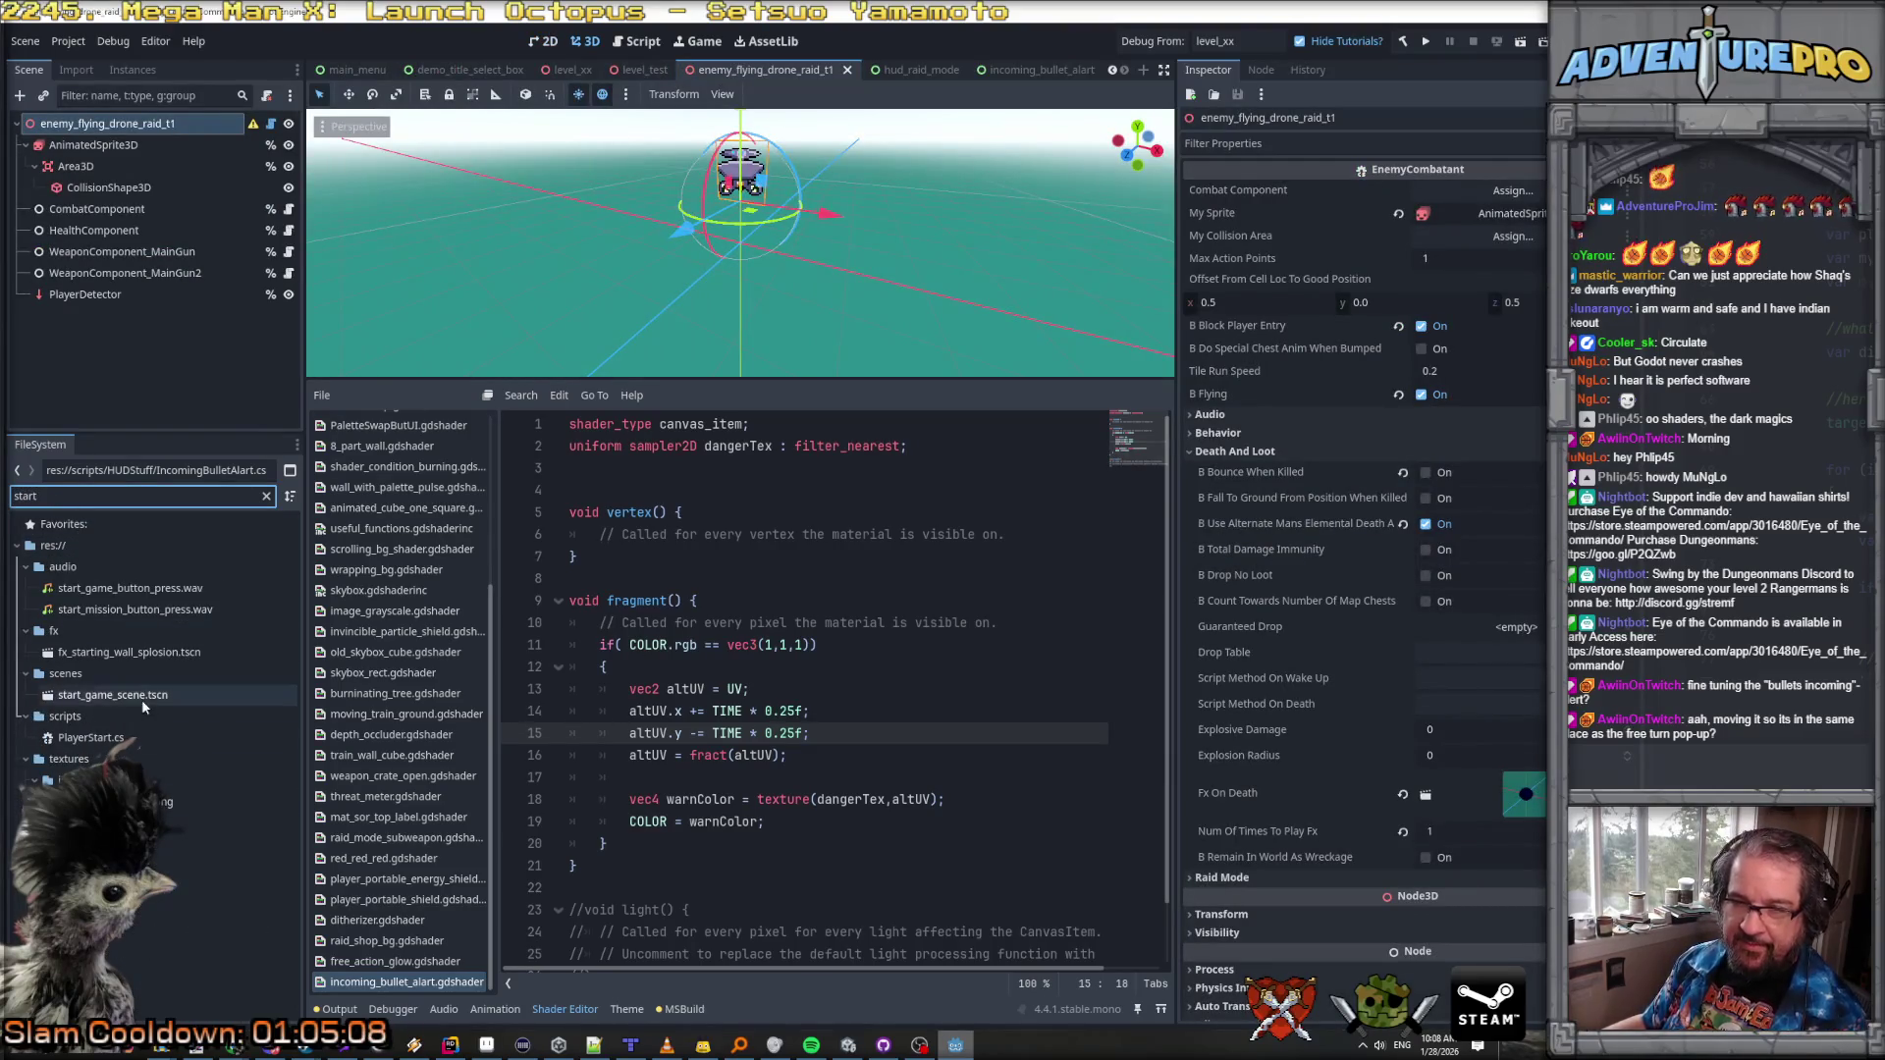
double_click(137, 695)
scroll(190, 257, "up", 3)
scroll(191, 257, "down", 5)
Step: Instance incoming_bullet_alart.tscn as a child scene under the HUD node
left_click(162, 229)
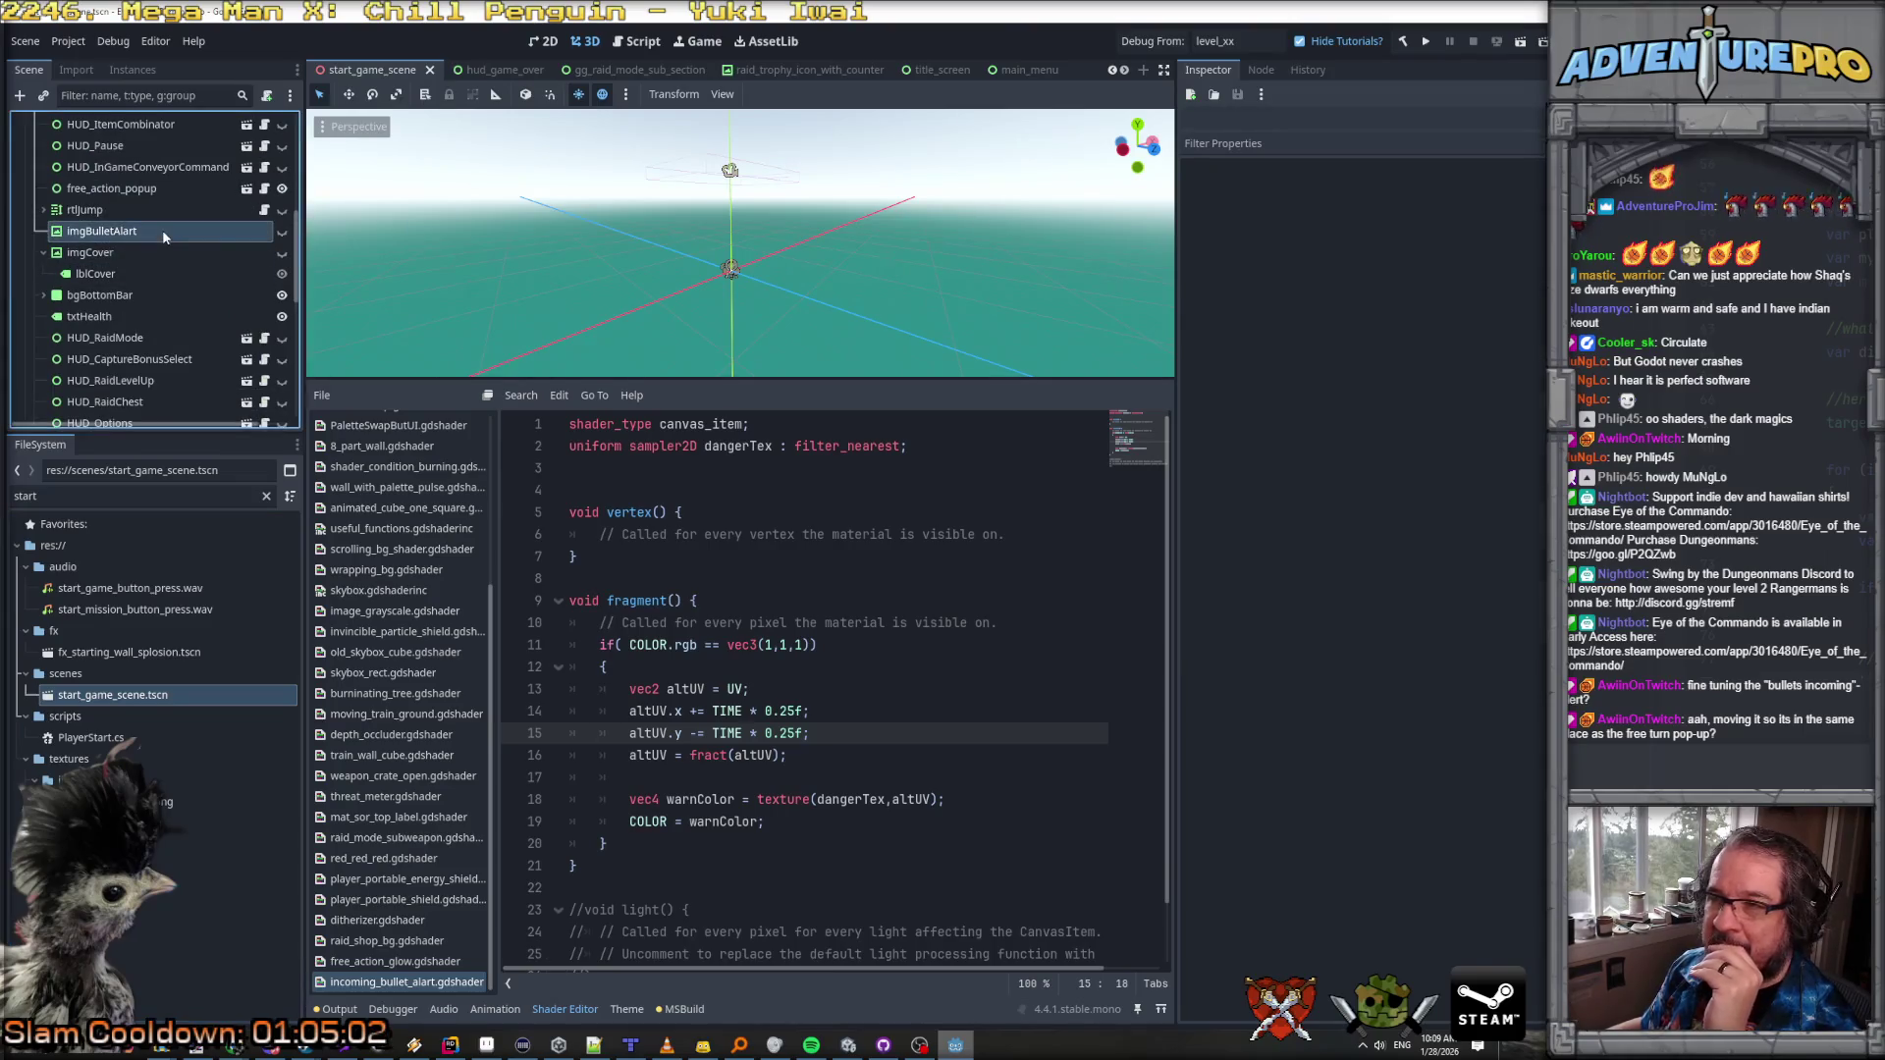
scroll(138, 252, "up", 2)
scroll(138, 251, "up", 10)
left_click(67, 229)
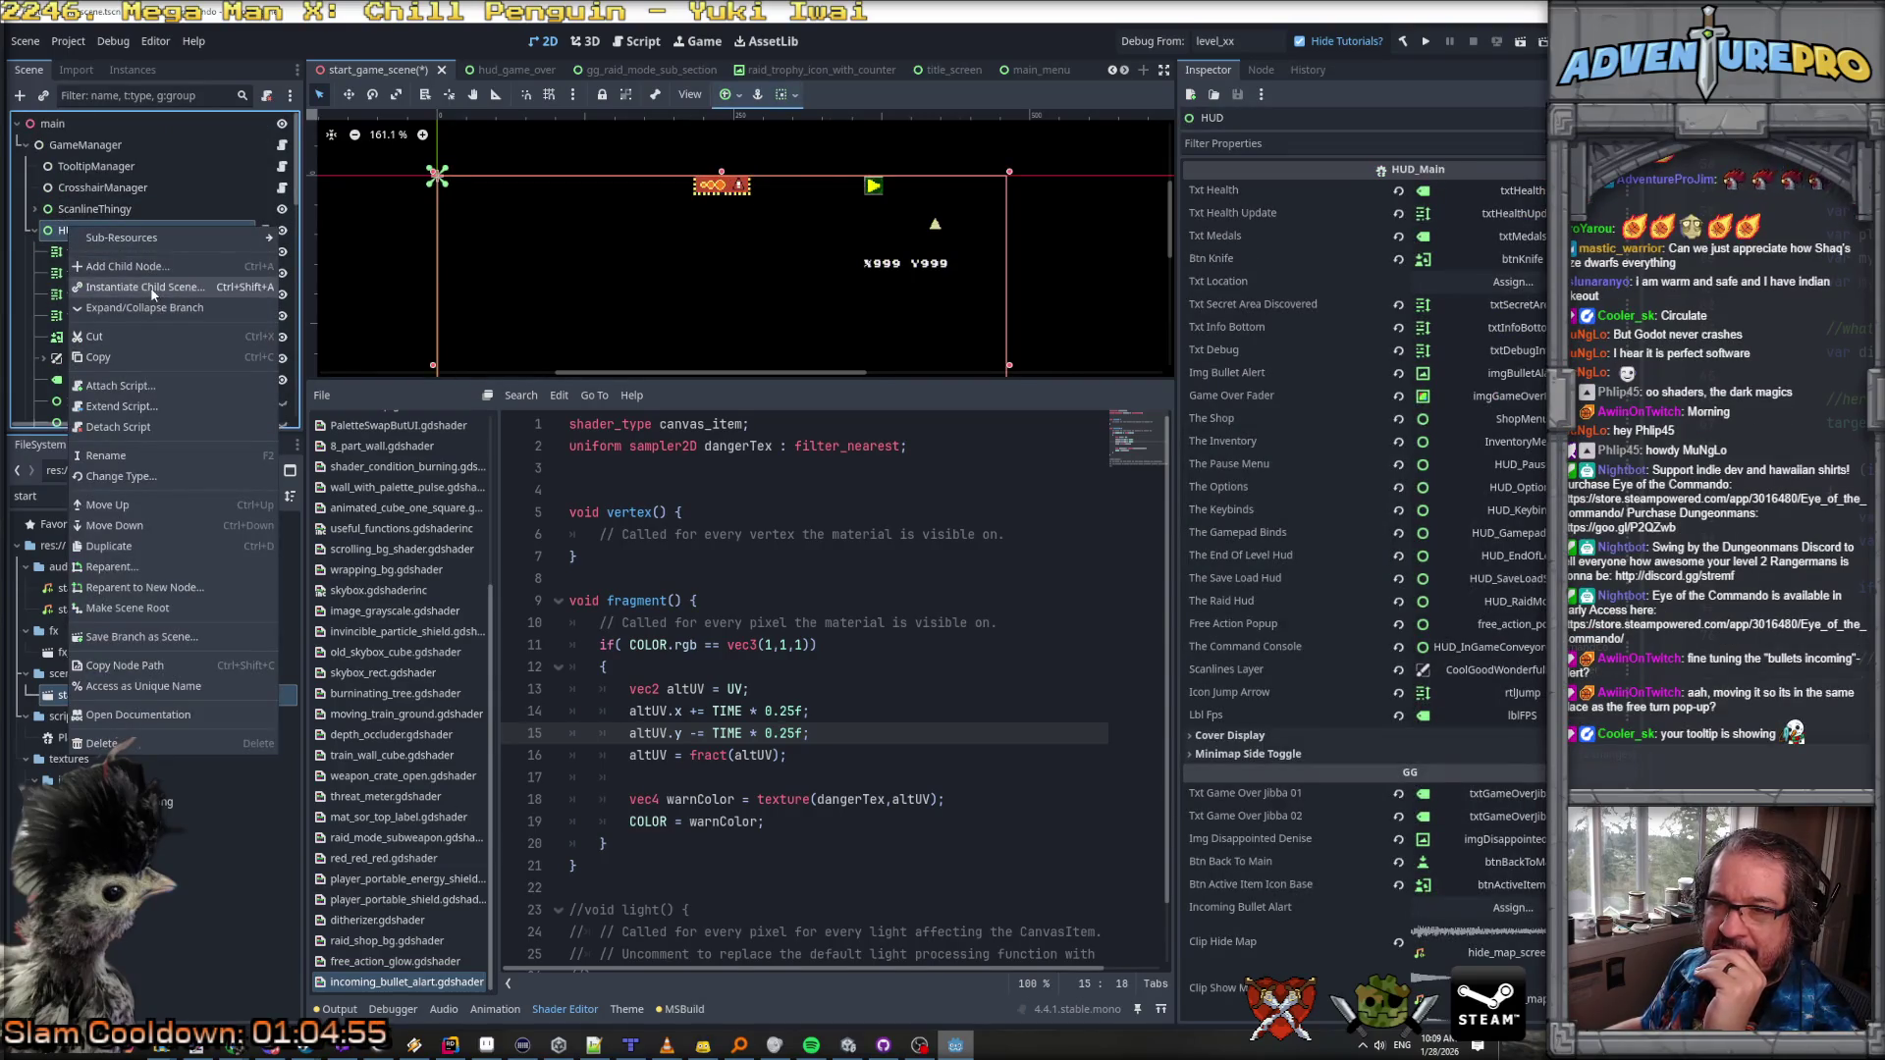
left_click(151, 287)
type("inc")
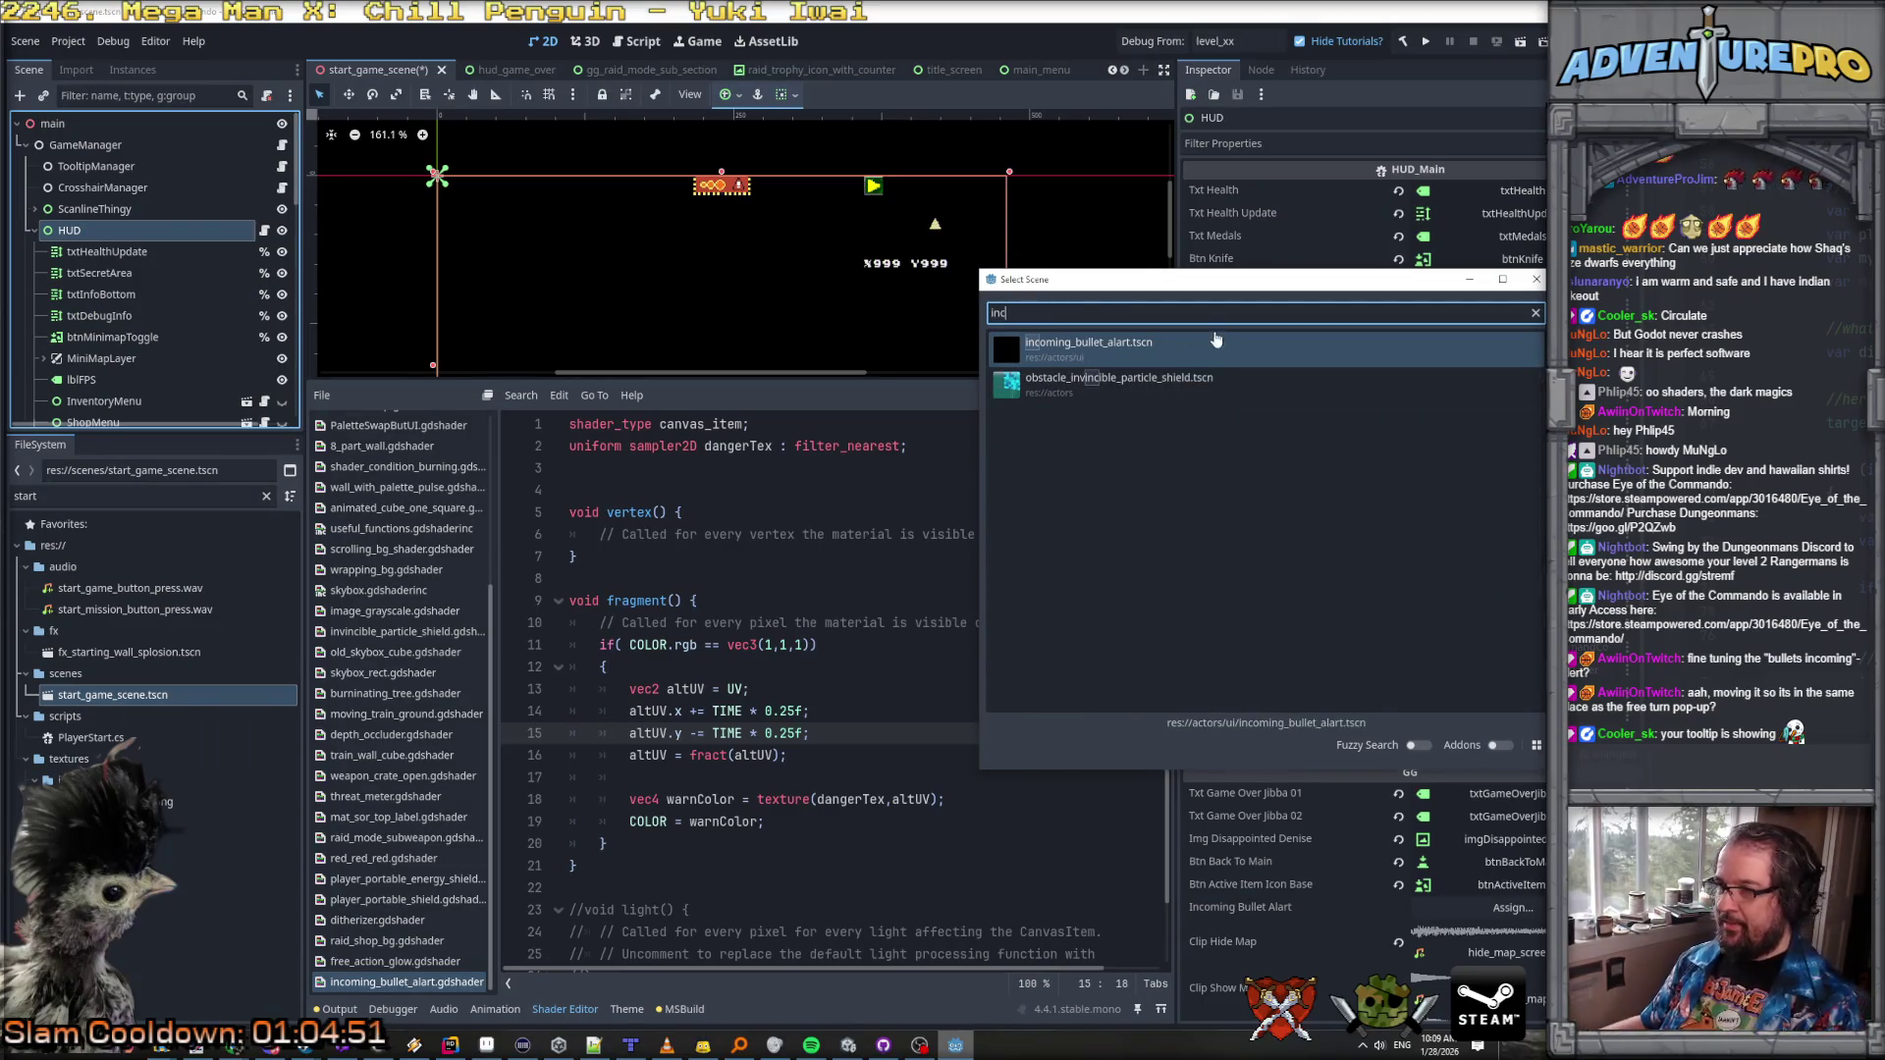
double_click(1095, 346)
Step: Move the IncomingBulletAlart instance up the tree to sit just below imgBulletAlart
scroll(185, 250, "down", 3)
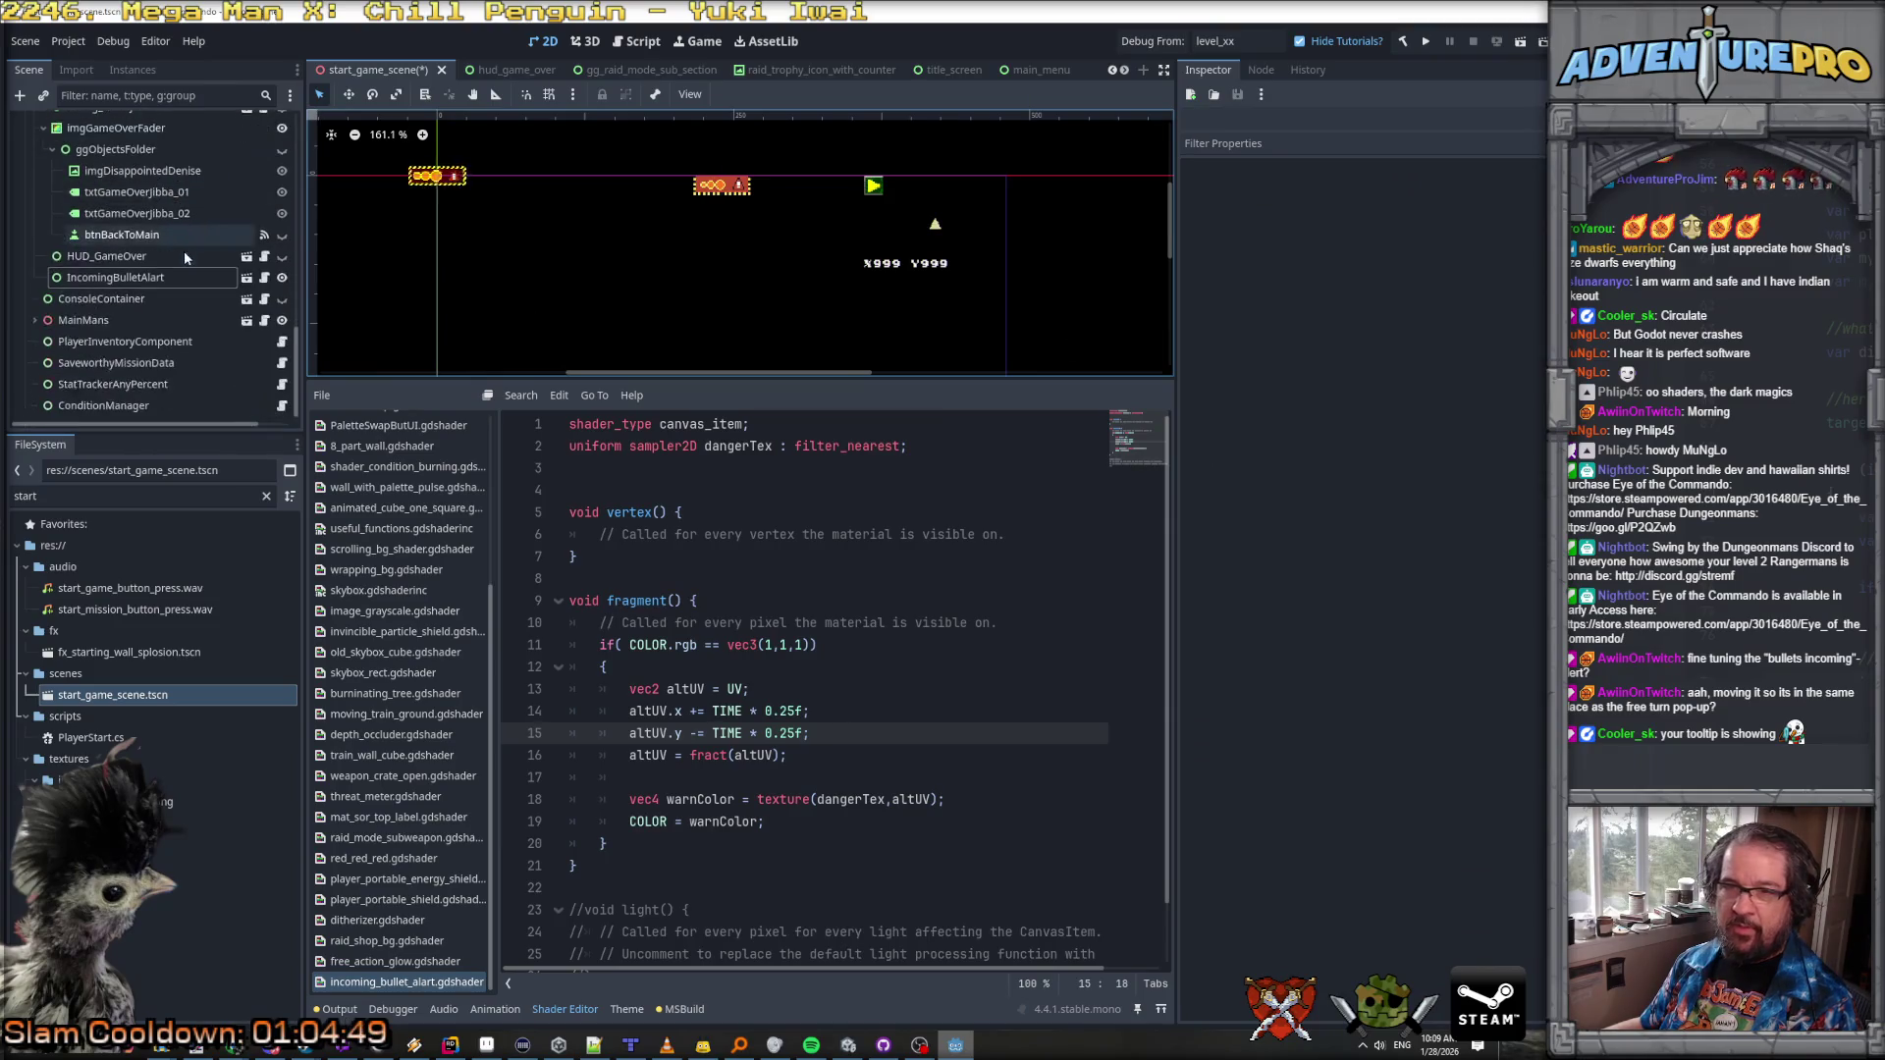
left_click_drag(152, 314, 136, 162)
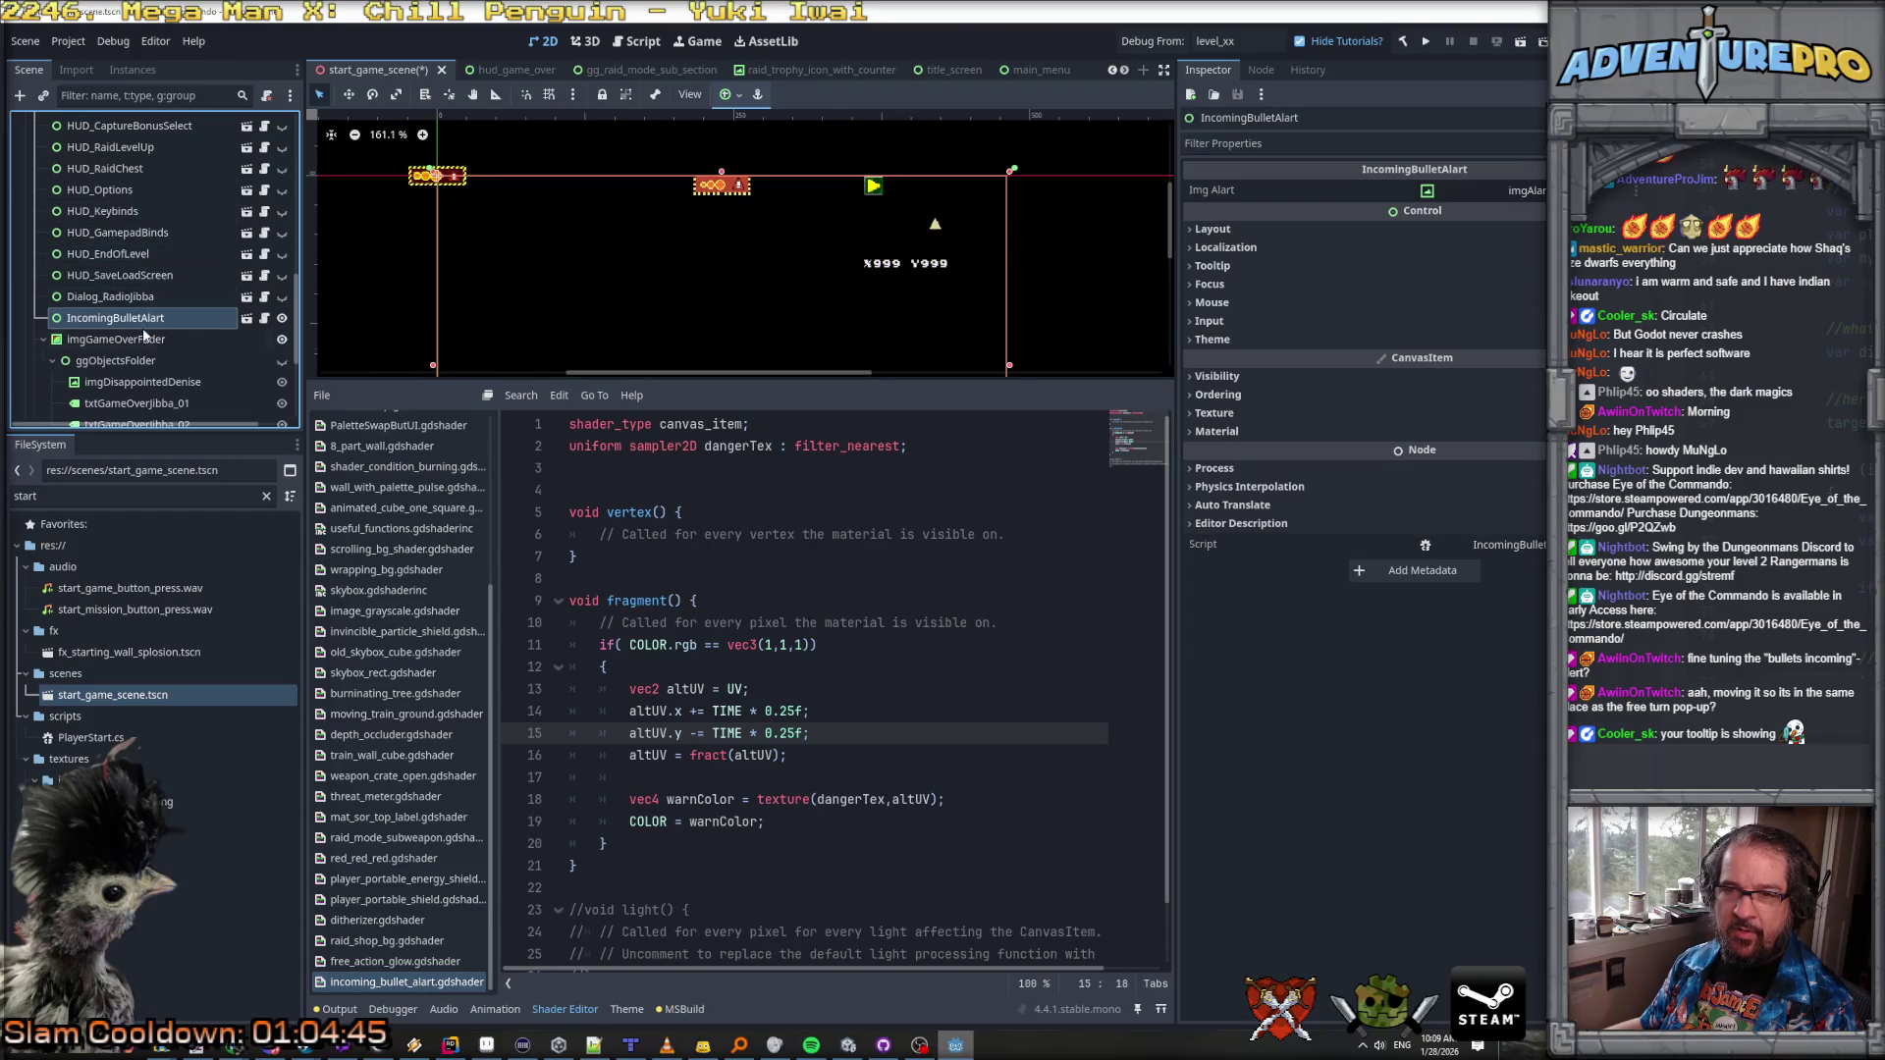
mouse_move(115, 317)
left_mouse_down()
mouse_move(148, 254)
mouse_move(147, 160)
left_mouse_up()
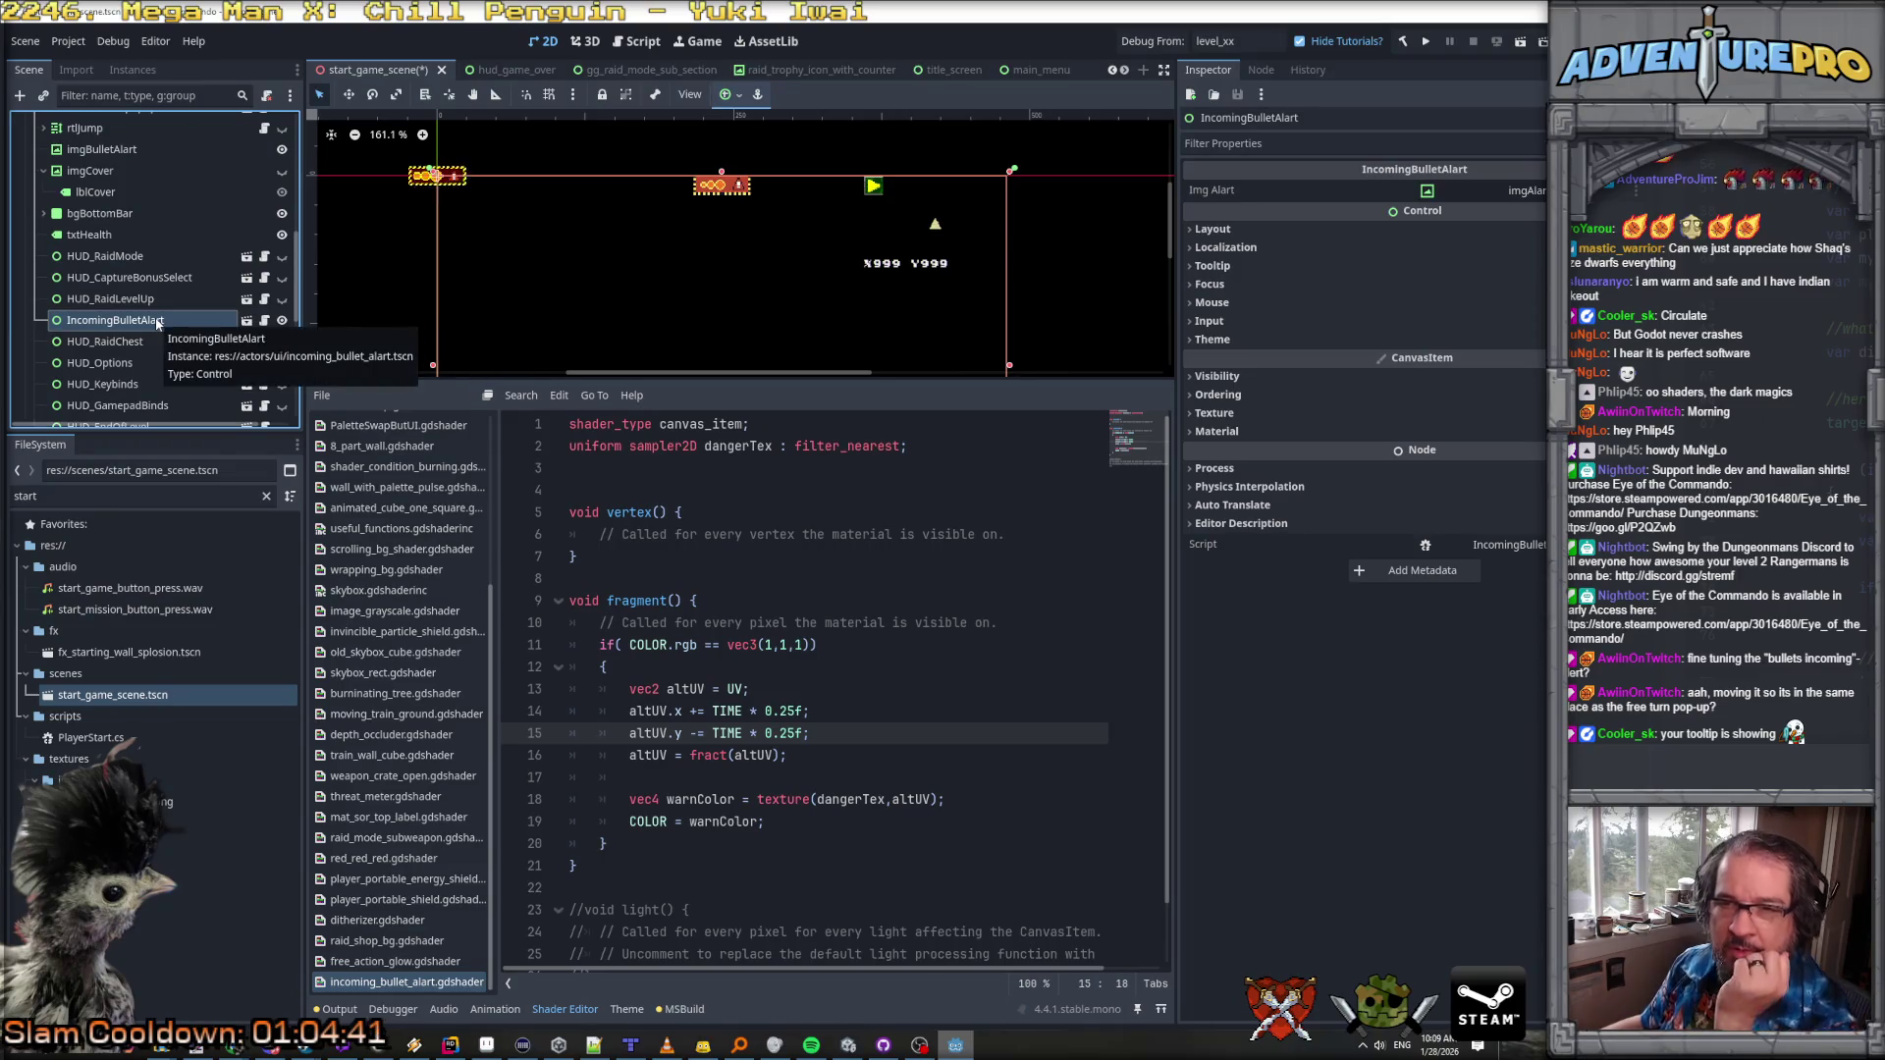
scroll(134, 332, "up", 1)
left_click_drag(134, 355, 126, 202)
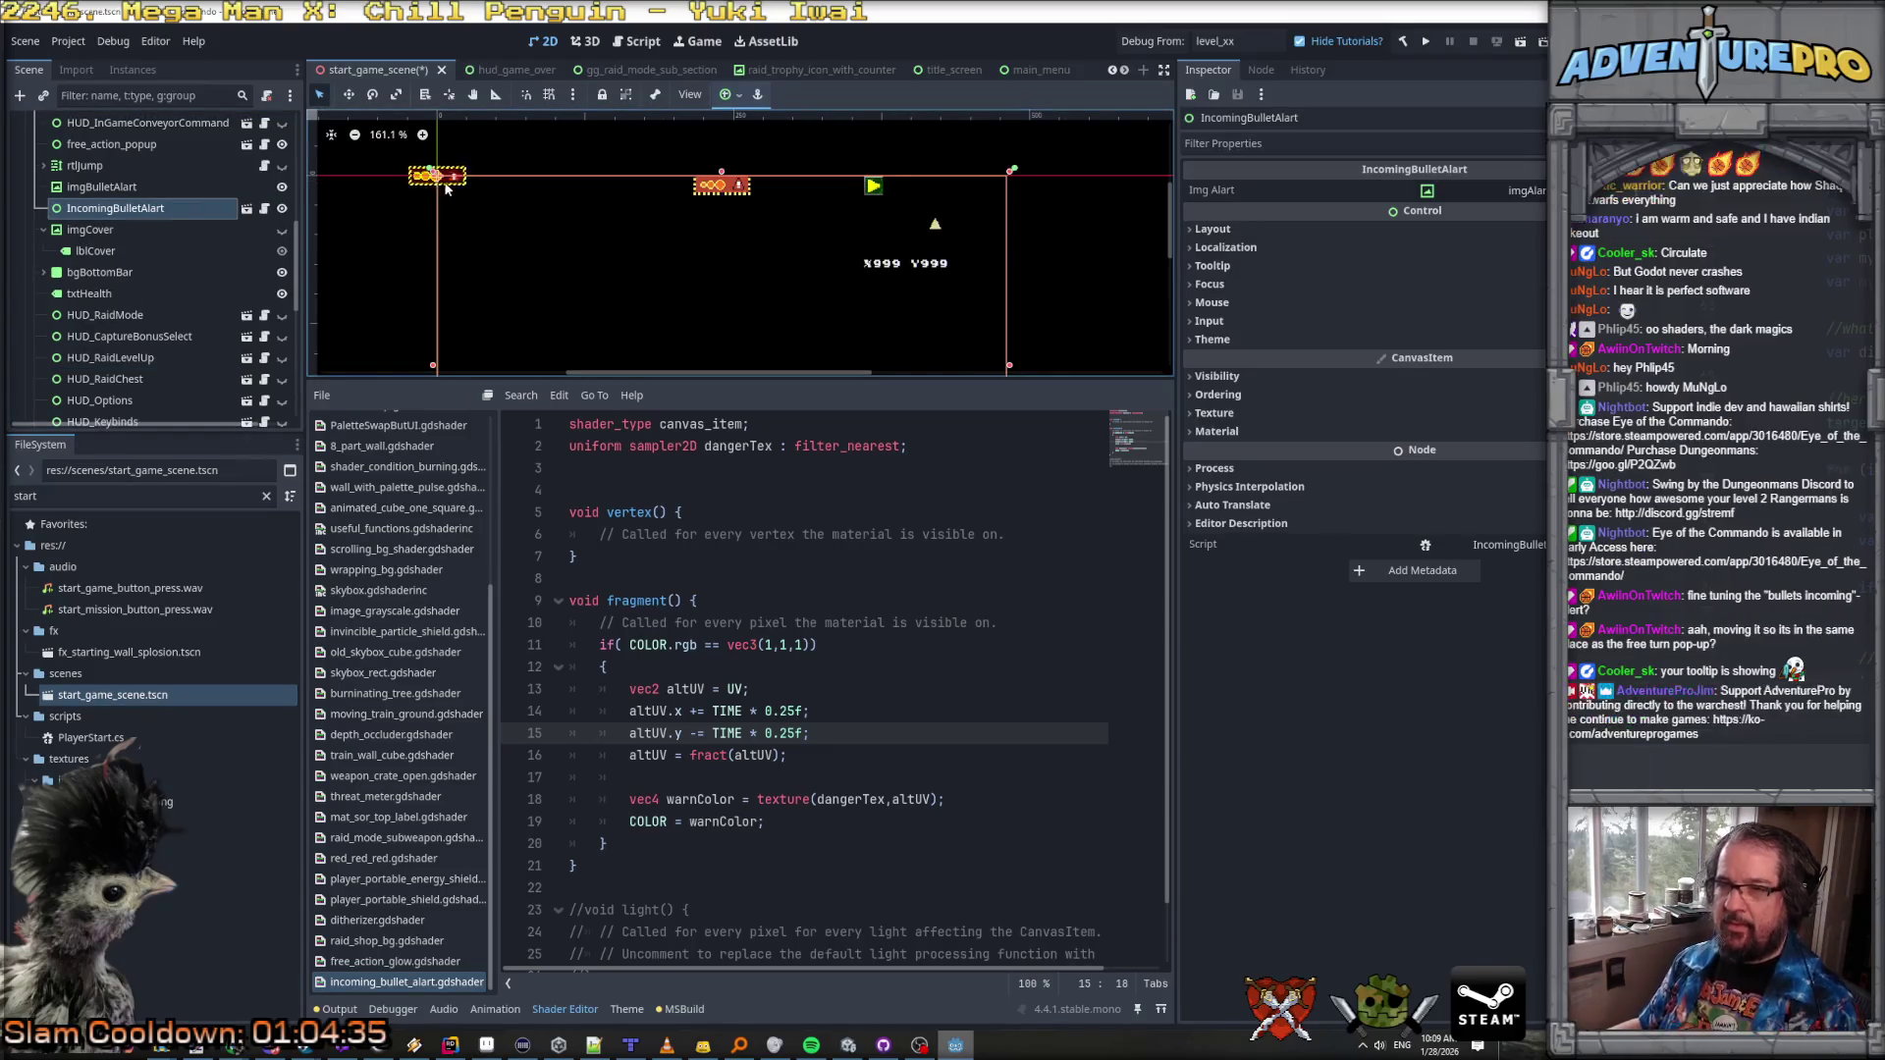
Step: Drag the new alert onto the old alert's spot on the canvas and align it
left_click_drag(441, 187, 718, 190)
scroll(726, 294, "up", 3)
scroll(732, 337, "up", 1)
scroll(732, 337, "up", 11)
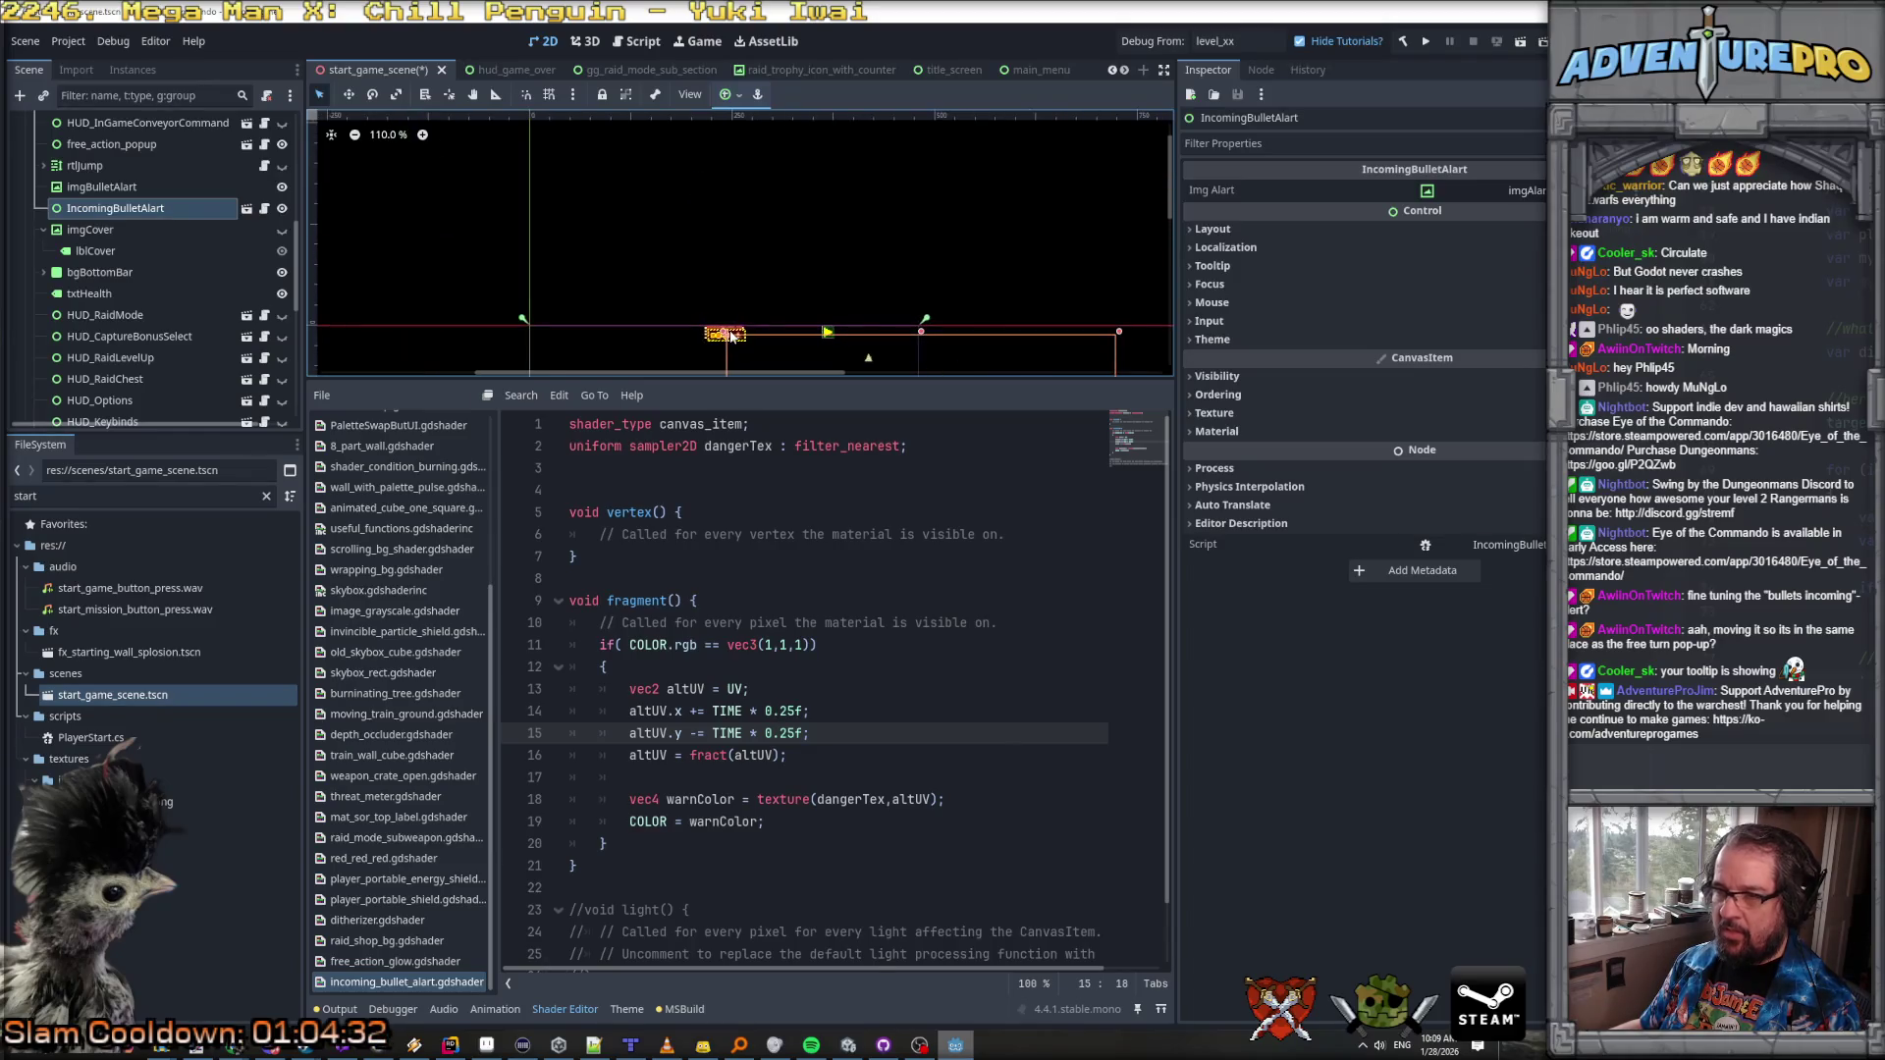
left_click_drag(739, 339, 727, 320)
scroll(727, 324, "down", 3)
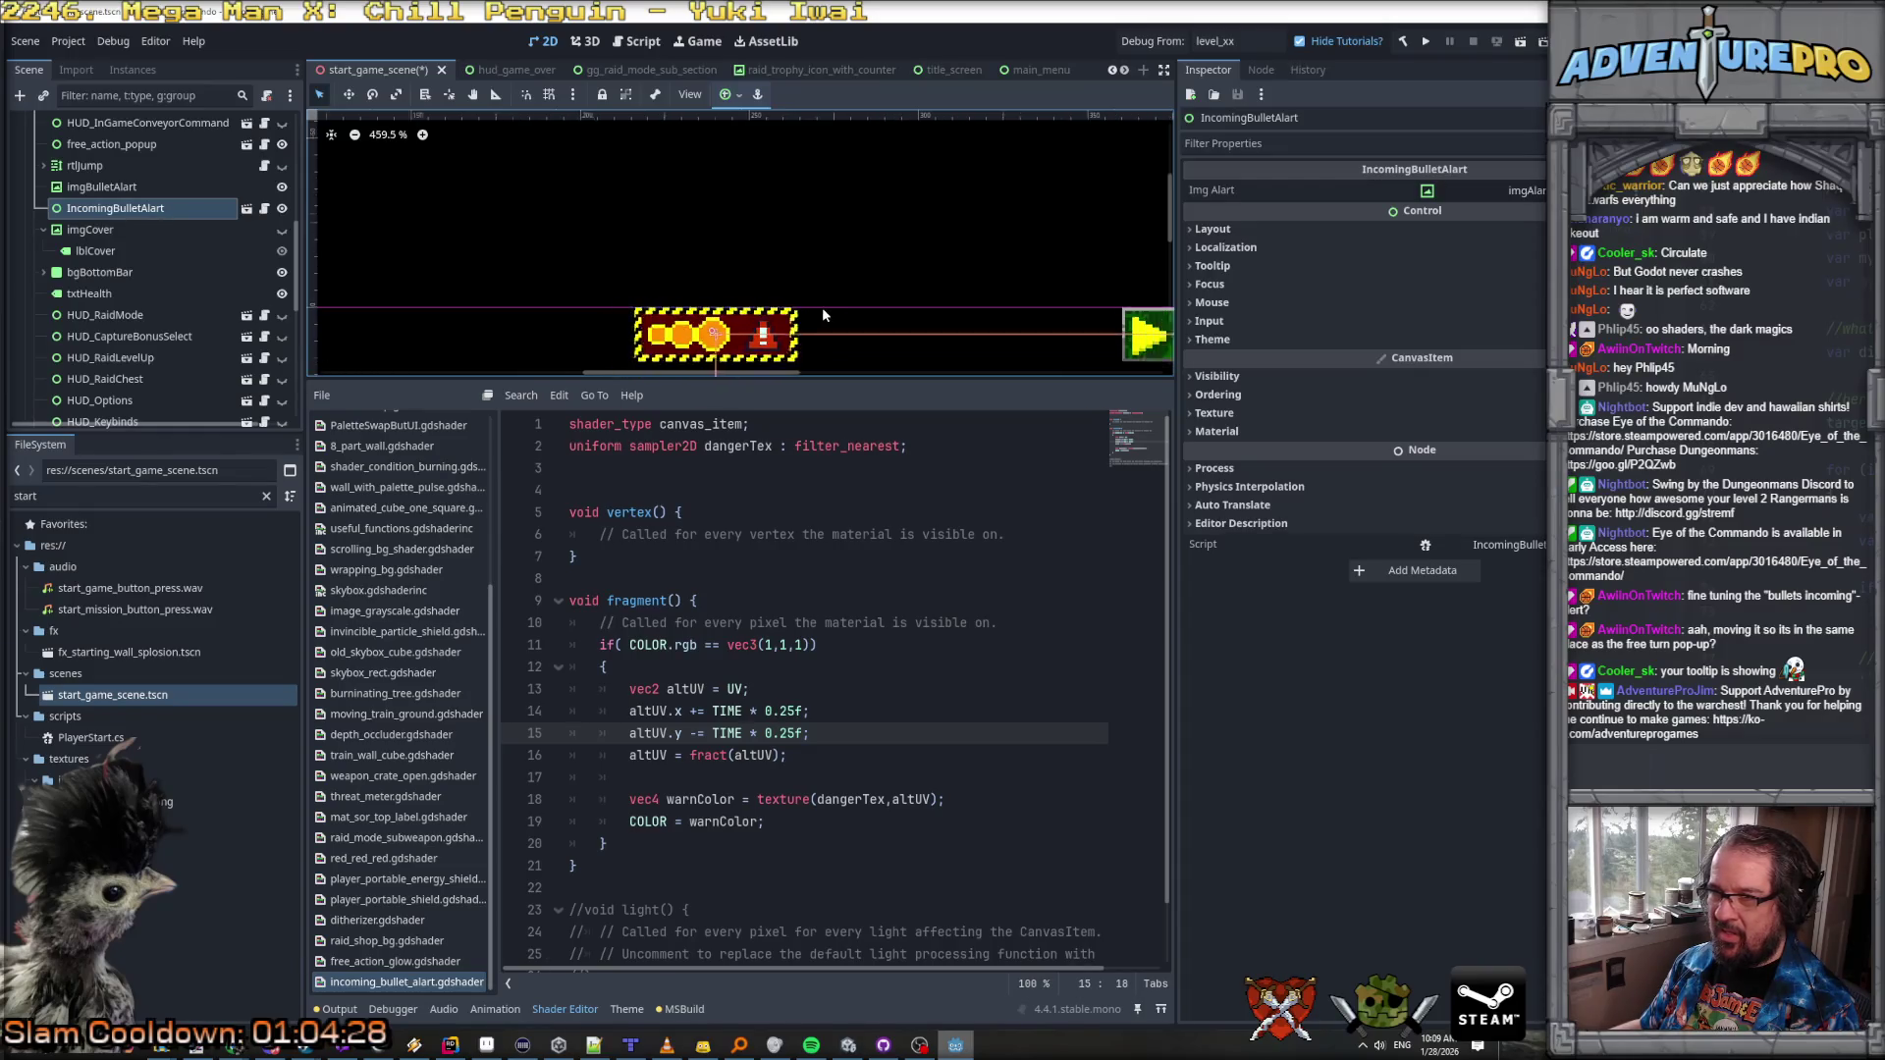
left_click_drag(879, 332, 799, 151)
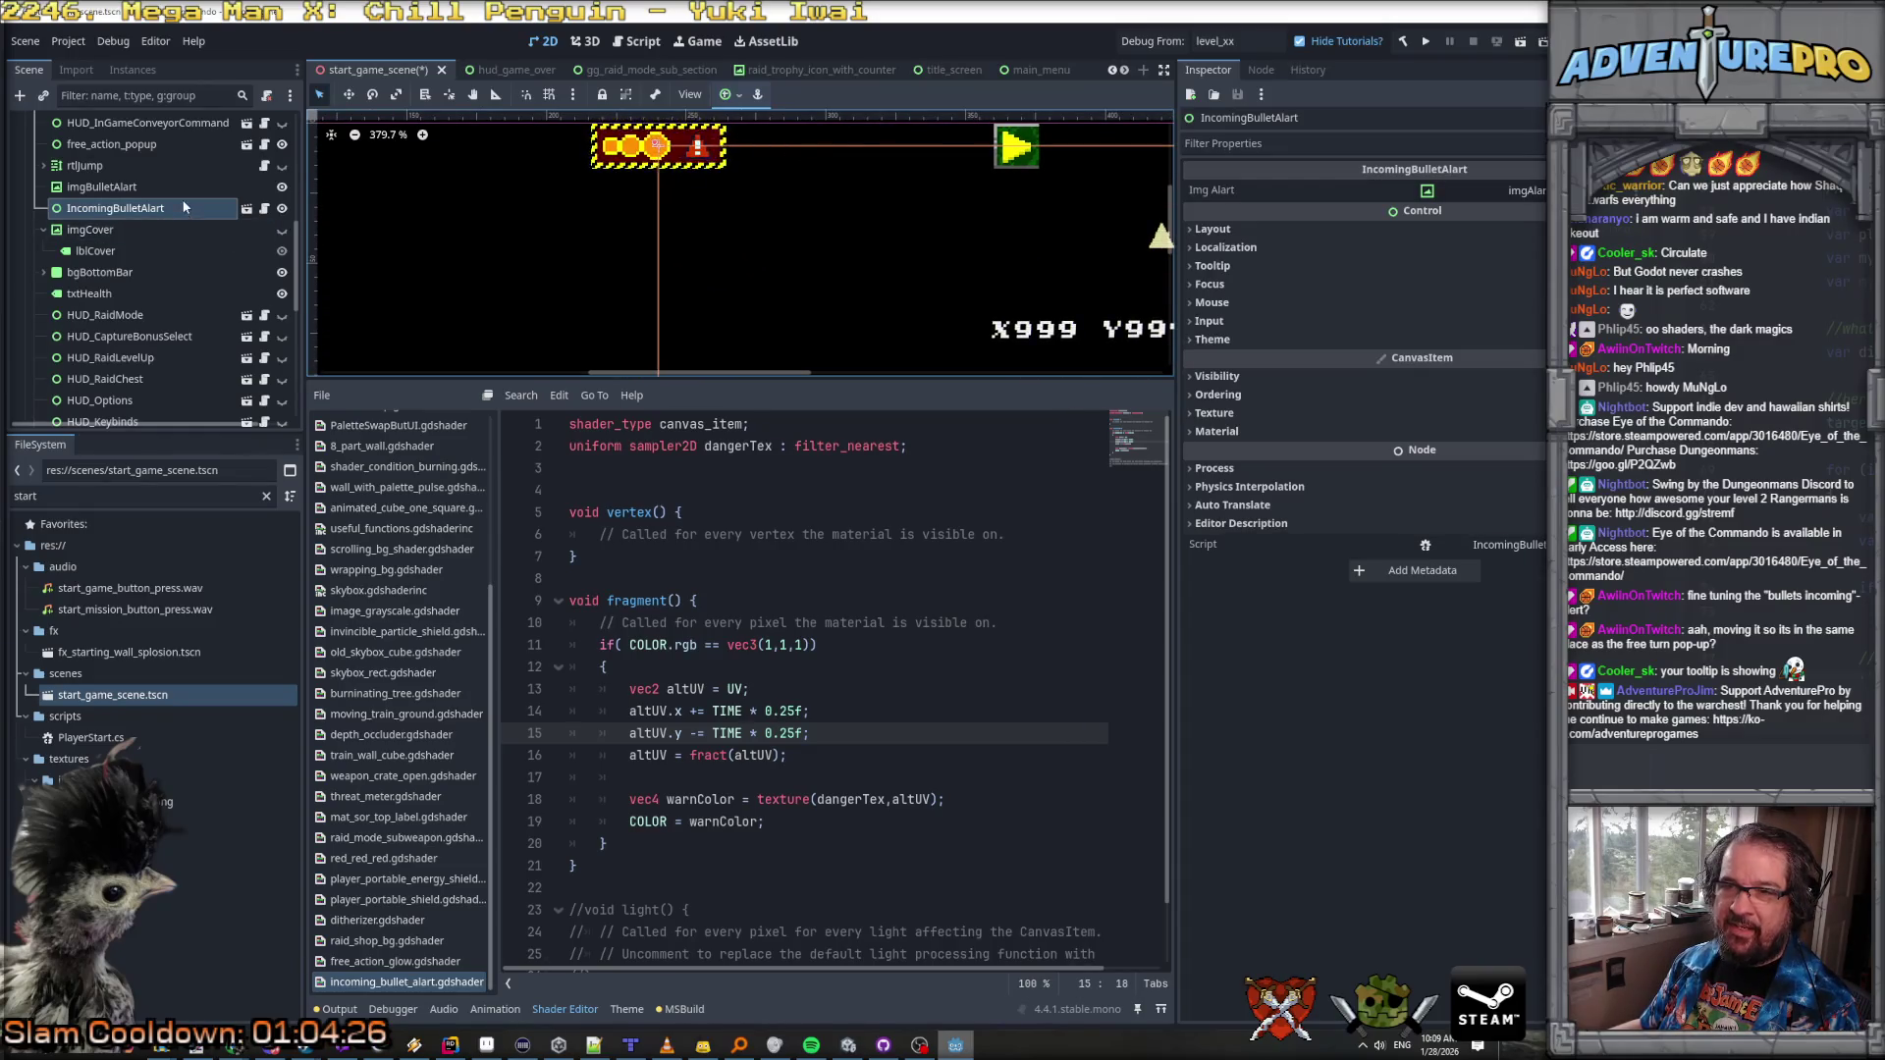
left_click(100, 192)
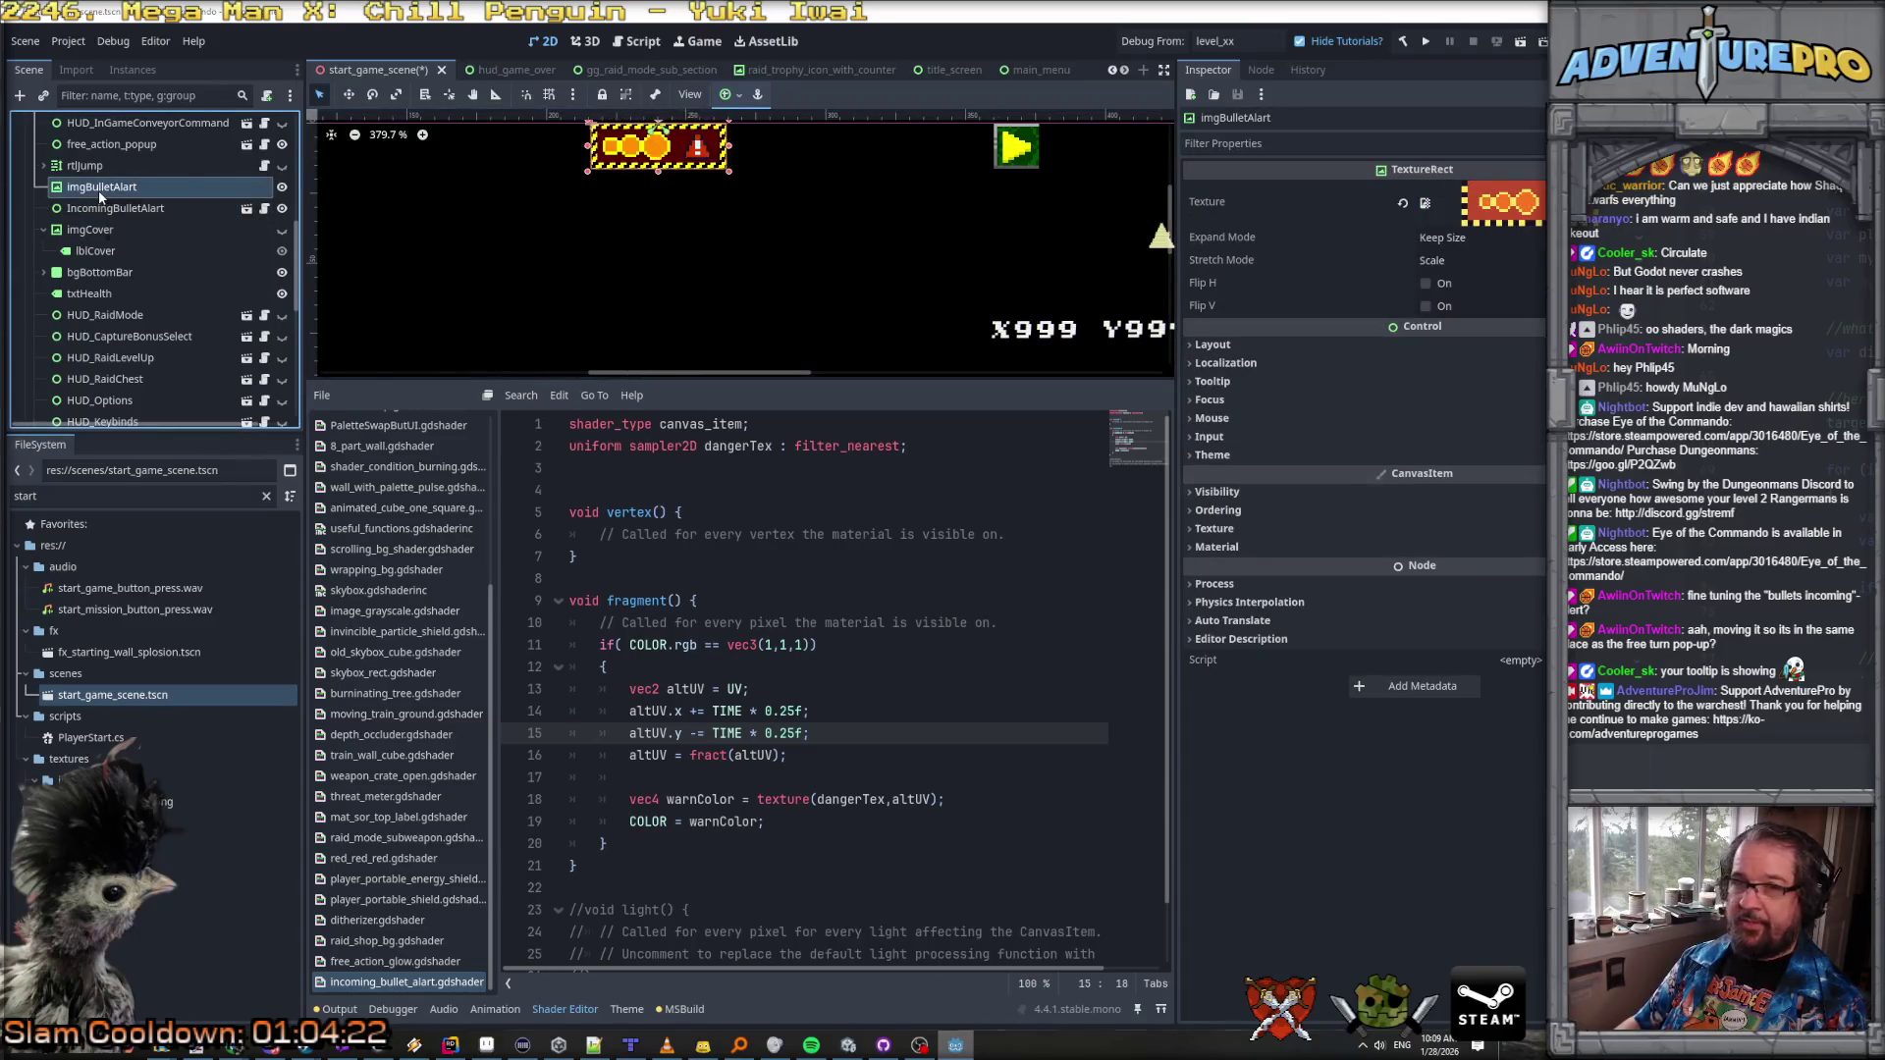
Step: Delete the old imgBulletAlart node
key("Delete")
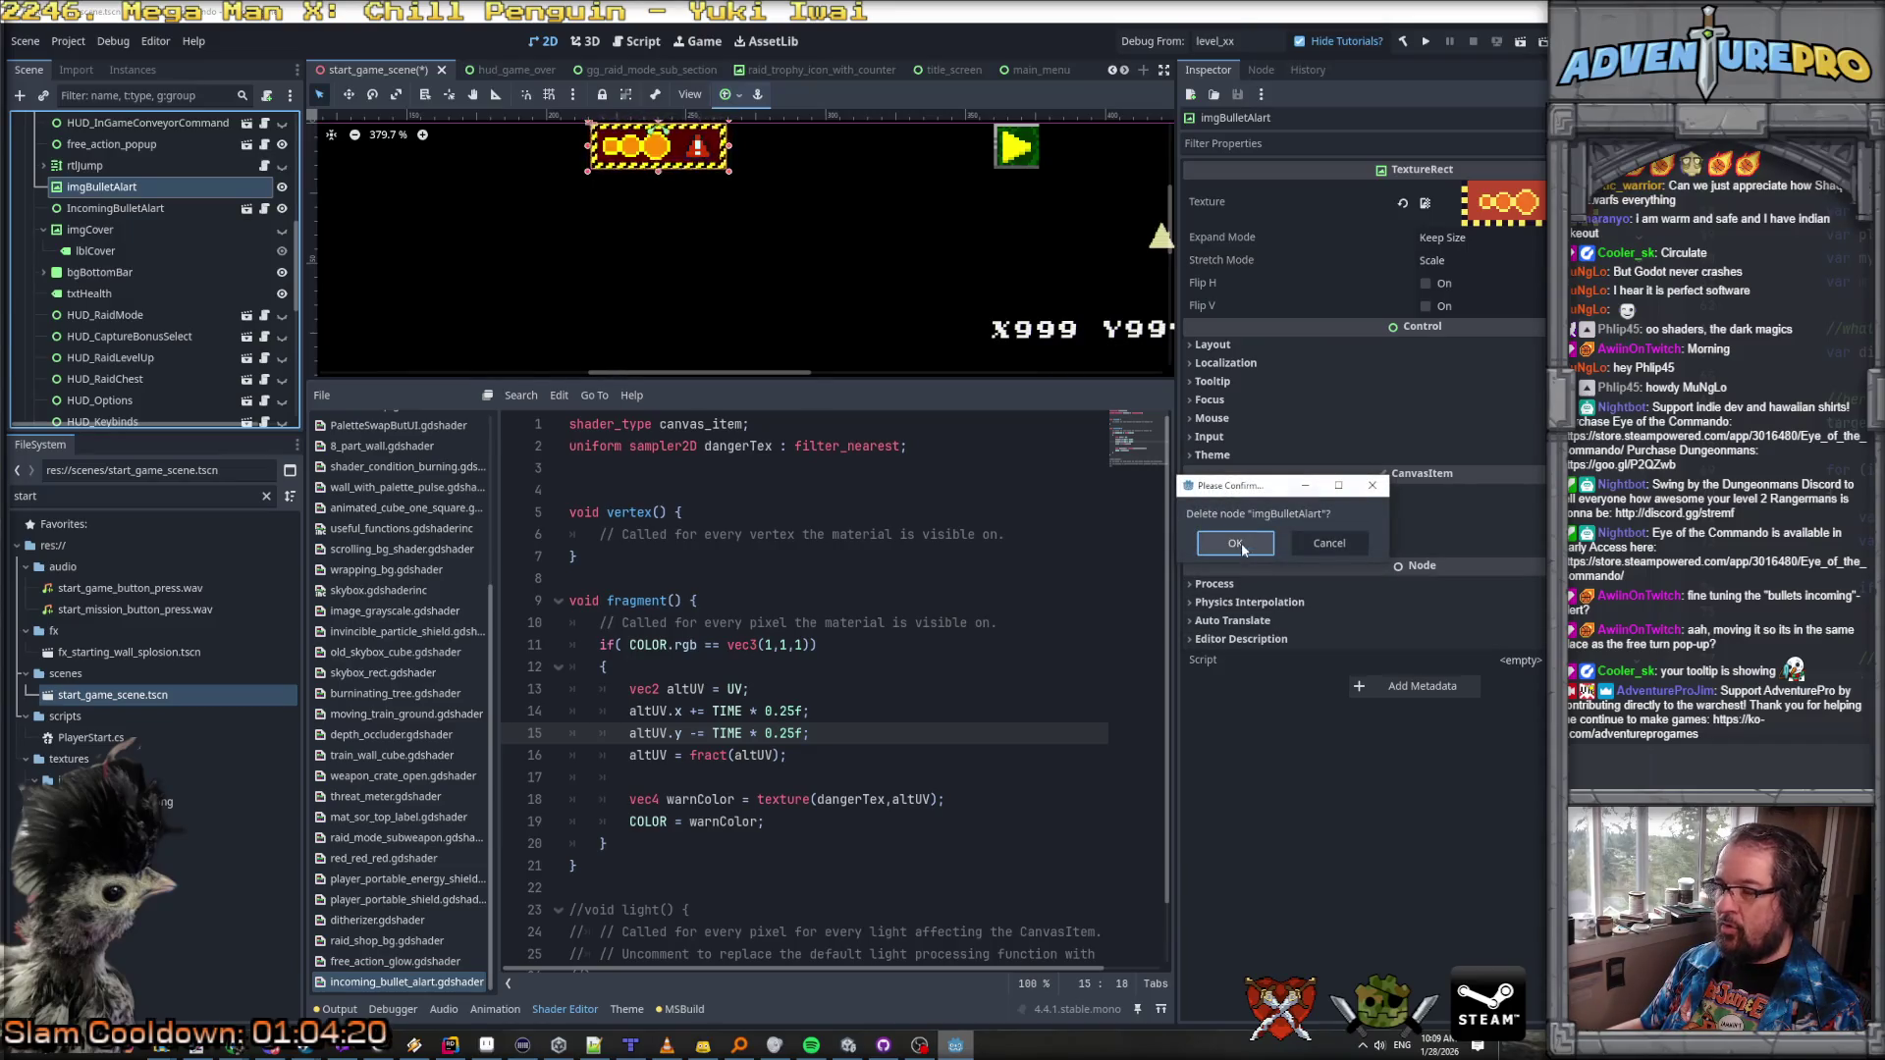
left_click(1235, 543)
scroll(104, 232, "up", 10)
Step: Assign the IncomingBulletAlart instance to the HUD node's Incoming Bullet Alert property
left_click(104, 230)
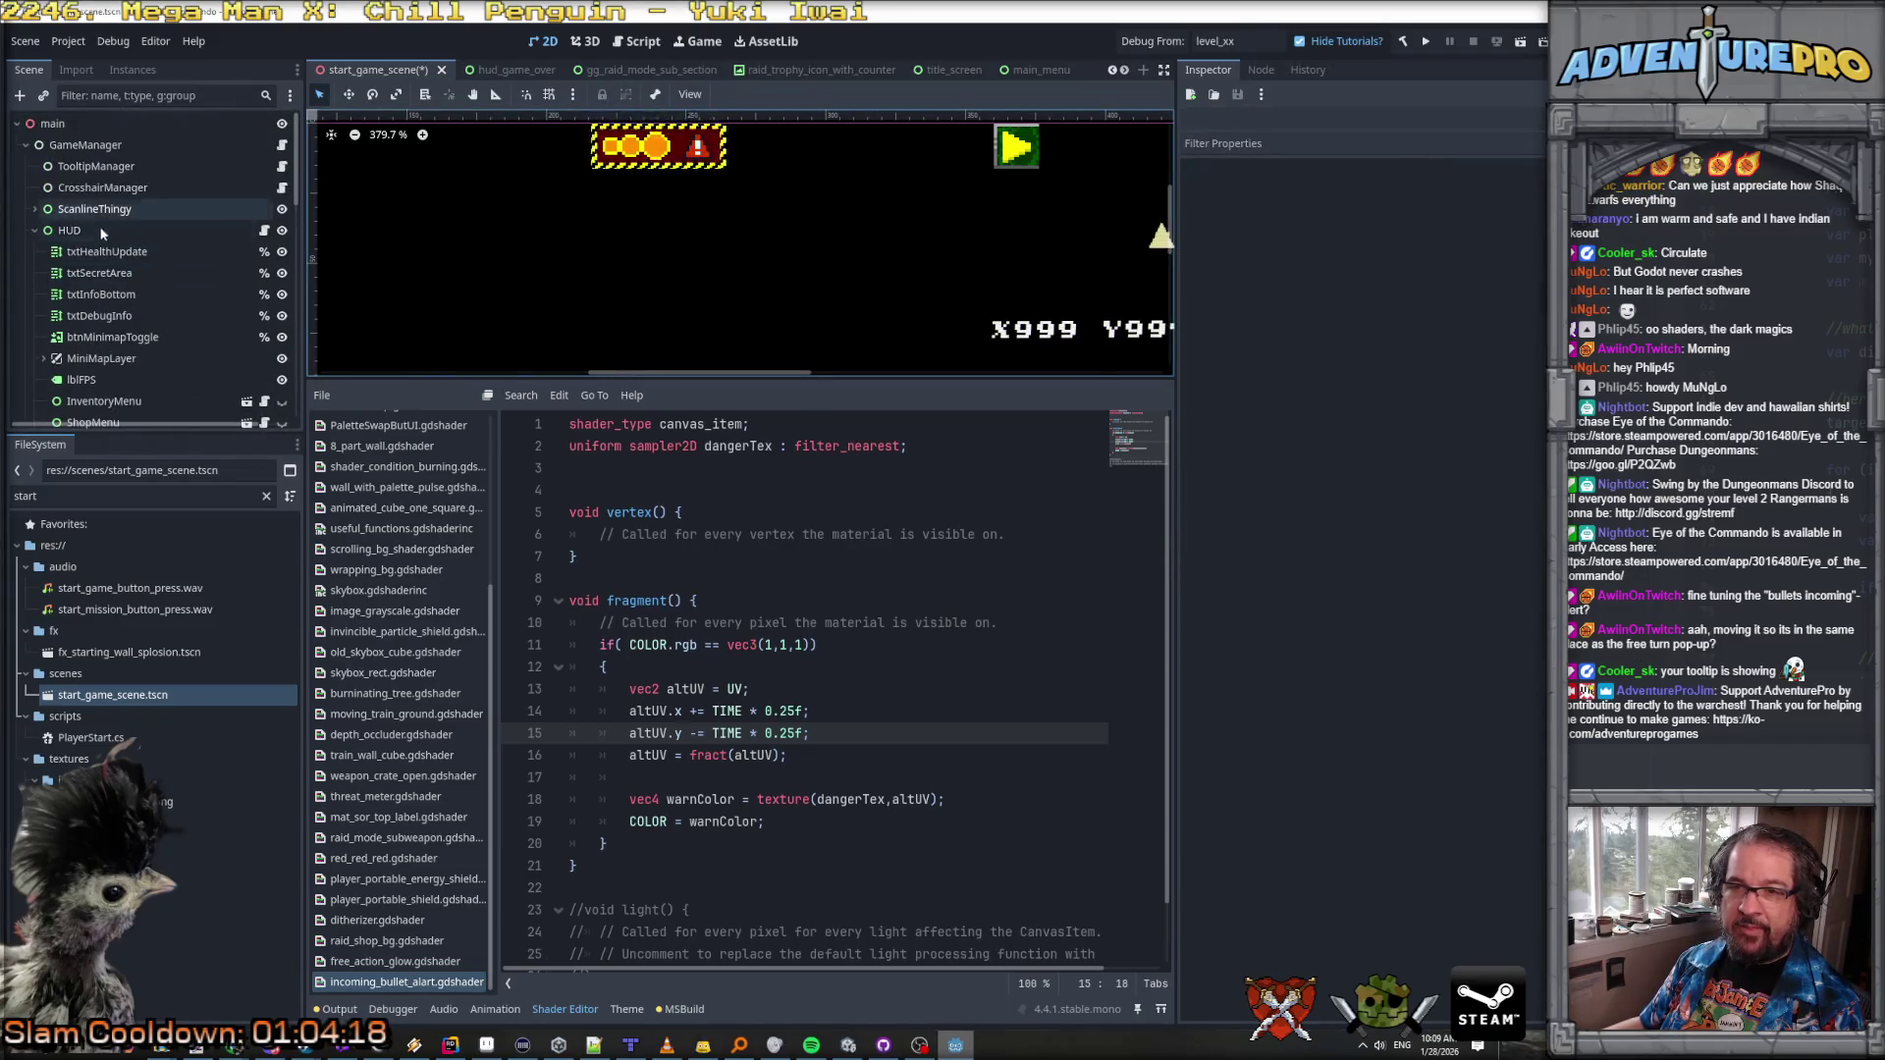
scroll(1301, 332, "down", 3)
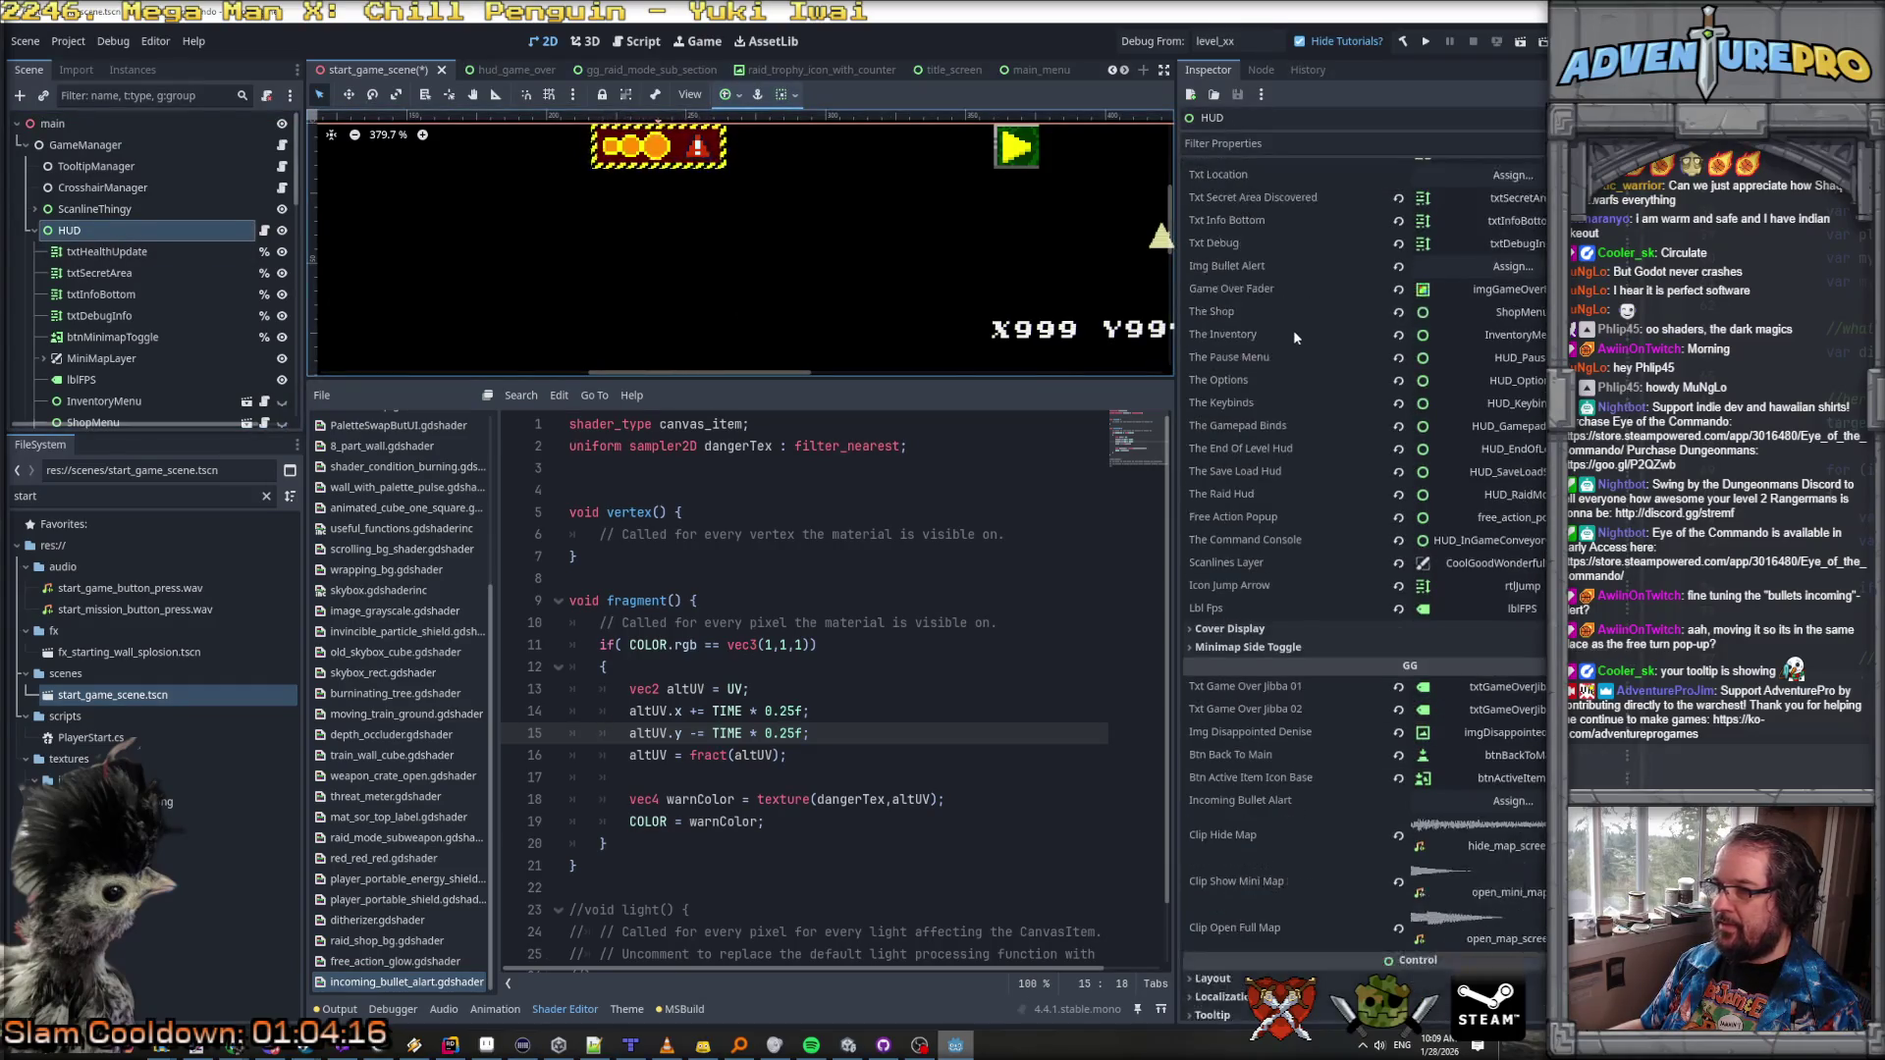
scroll(144, 357, "down", 3)
scroll(145, 357, "down", 3)
mouse_move(144, 346)
left_mouse_down()
mouse_move(1363, 542)
mouse_move(1517, 517)
mouse_move(1475, 262)
mouse_move(1505, 564)
mouse_move(1445, 762)
mouse_move(1453, 798)
left_mouse_up()
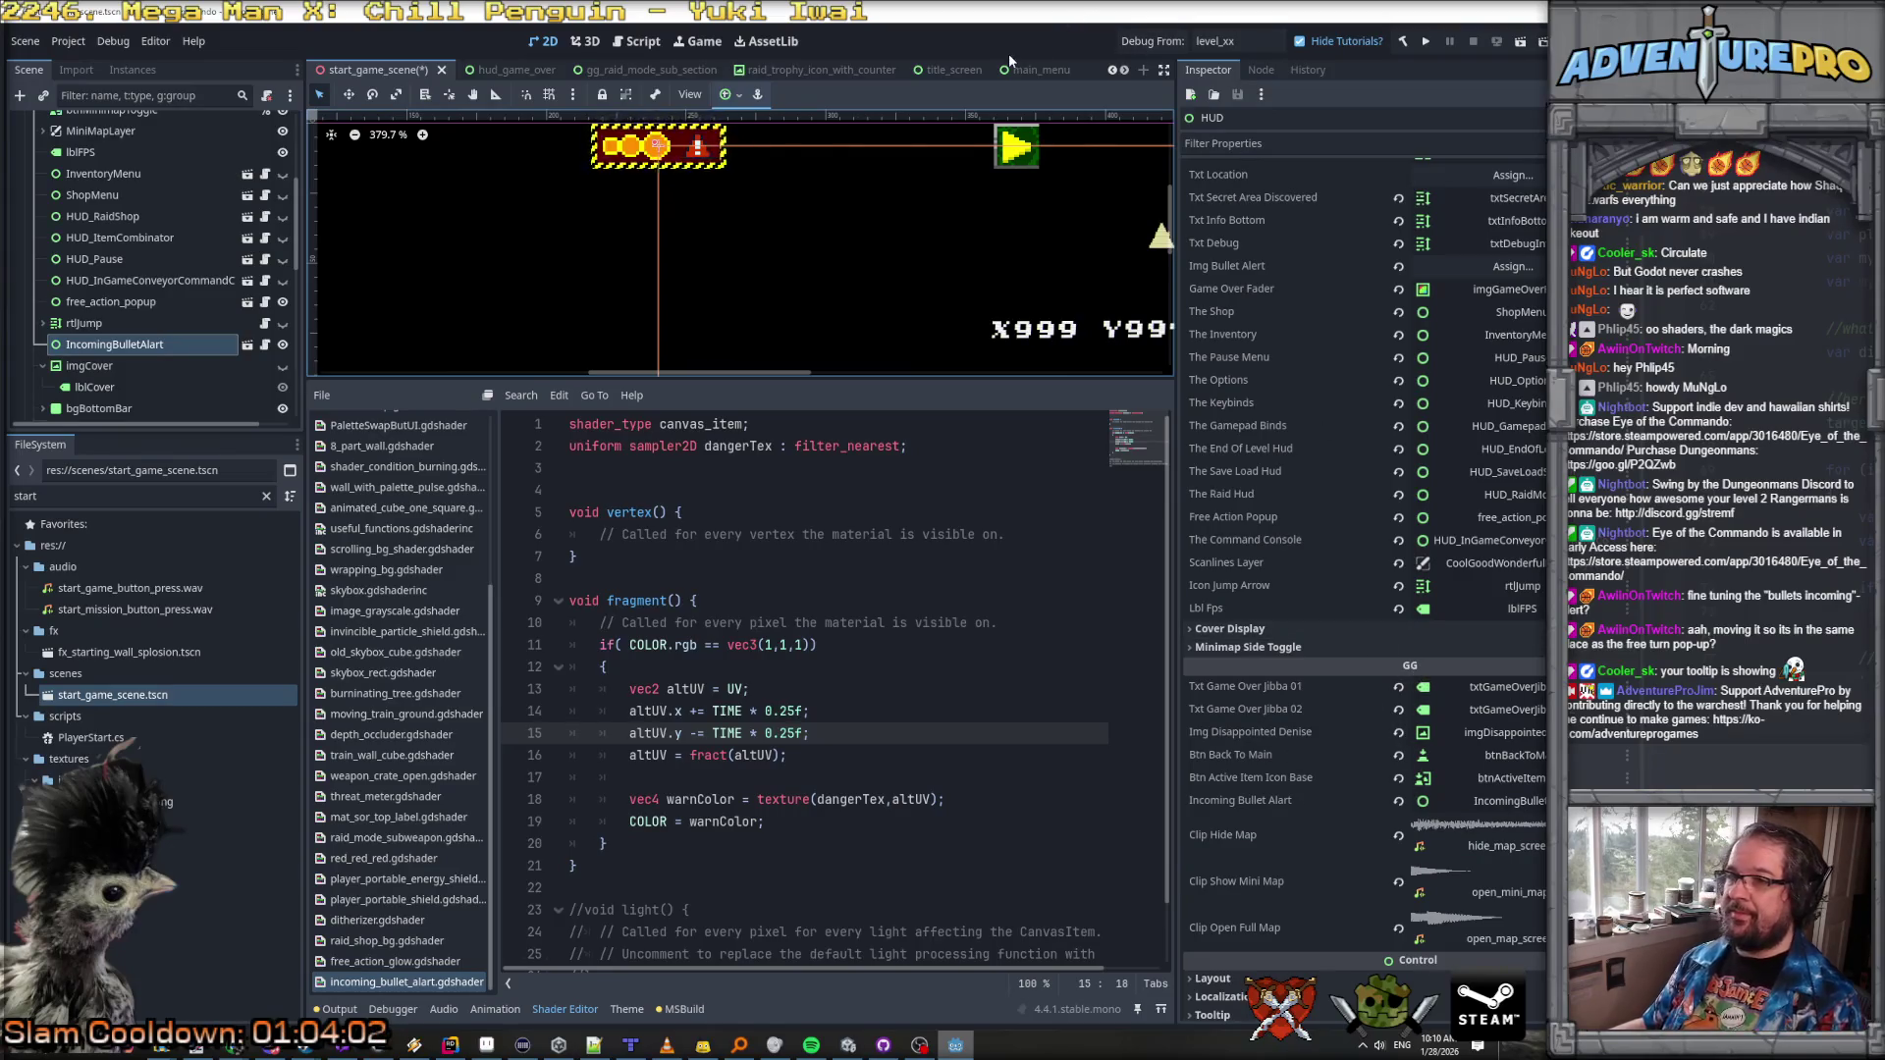
key("alt+Tab")
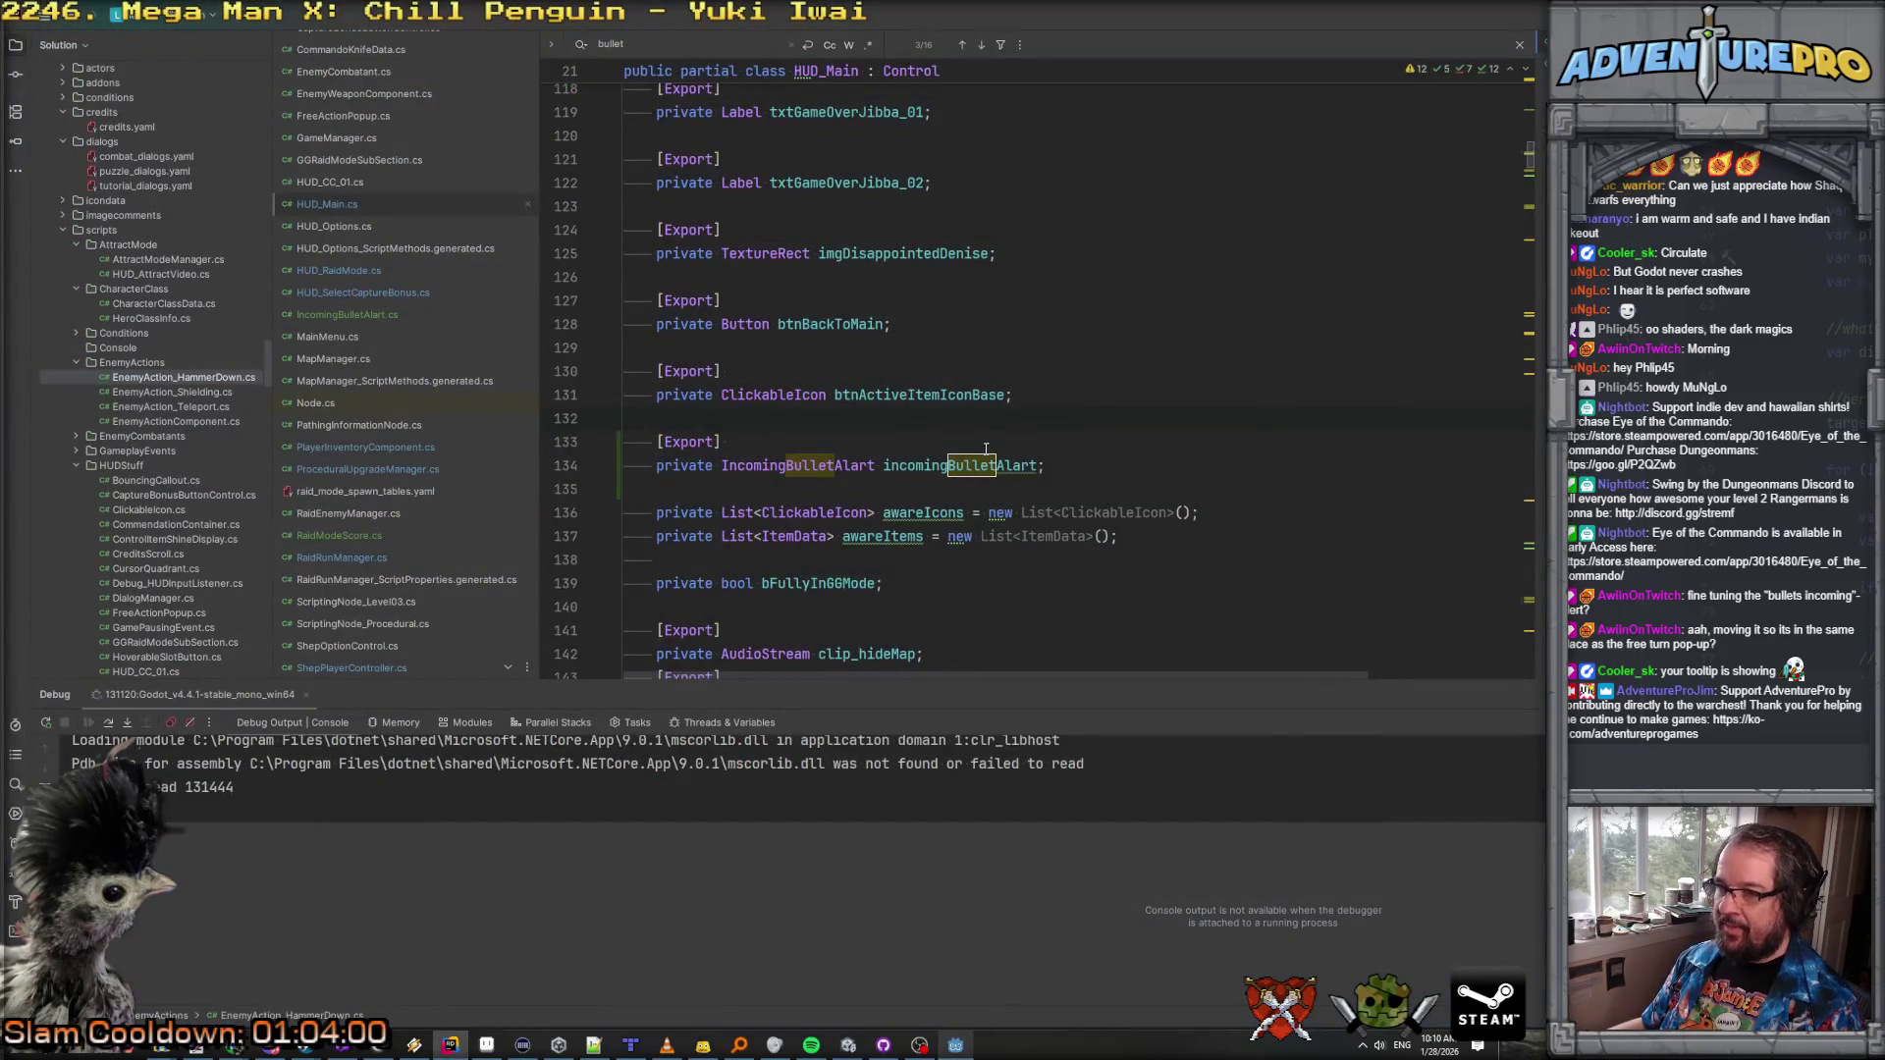
Step: Move the incomingBulletAlart export up to just below lblFPS
key("Down")
key("shift+Down")
key("shift+Down")
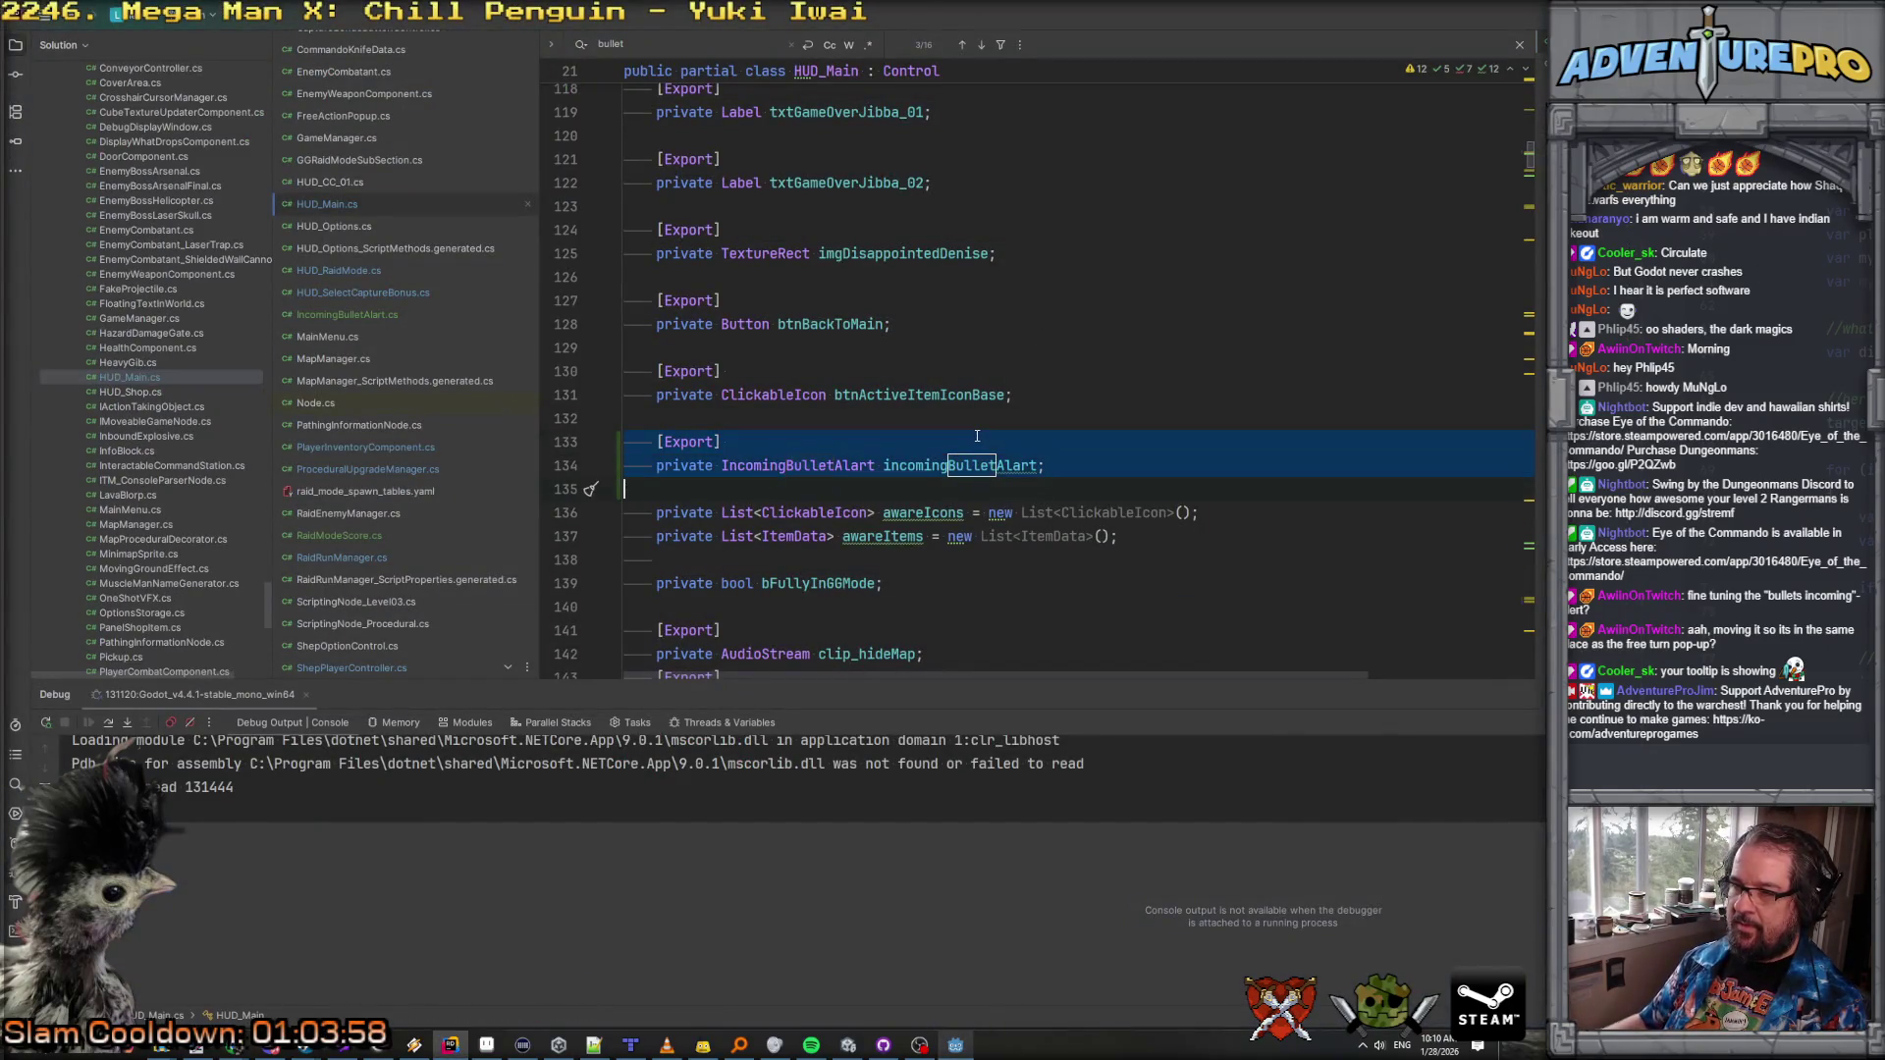
key("ctrl+x")
scroll(976, 435, "up", 6)
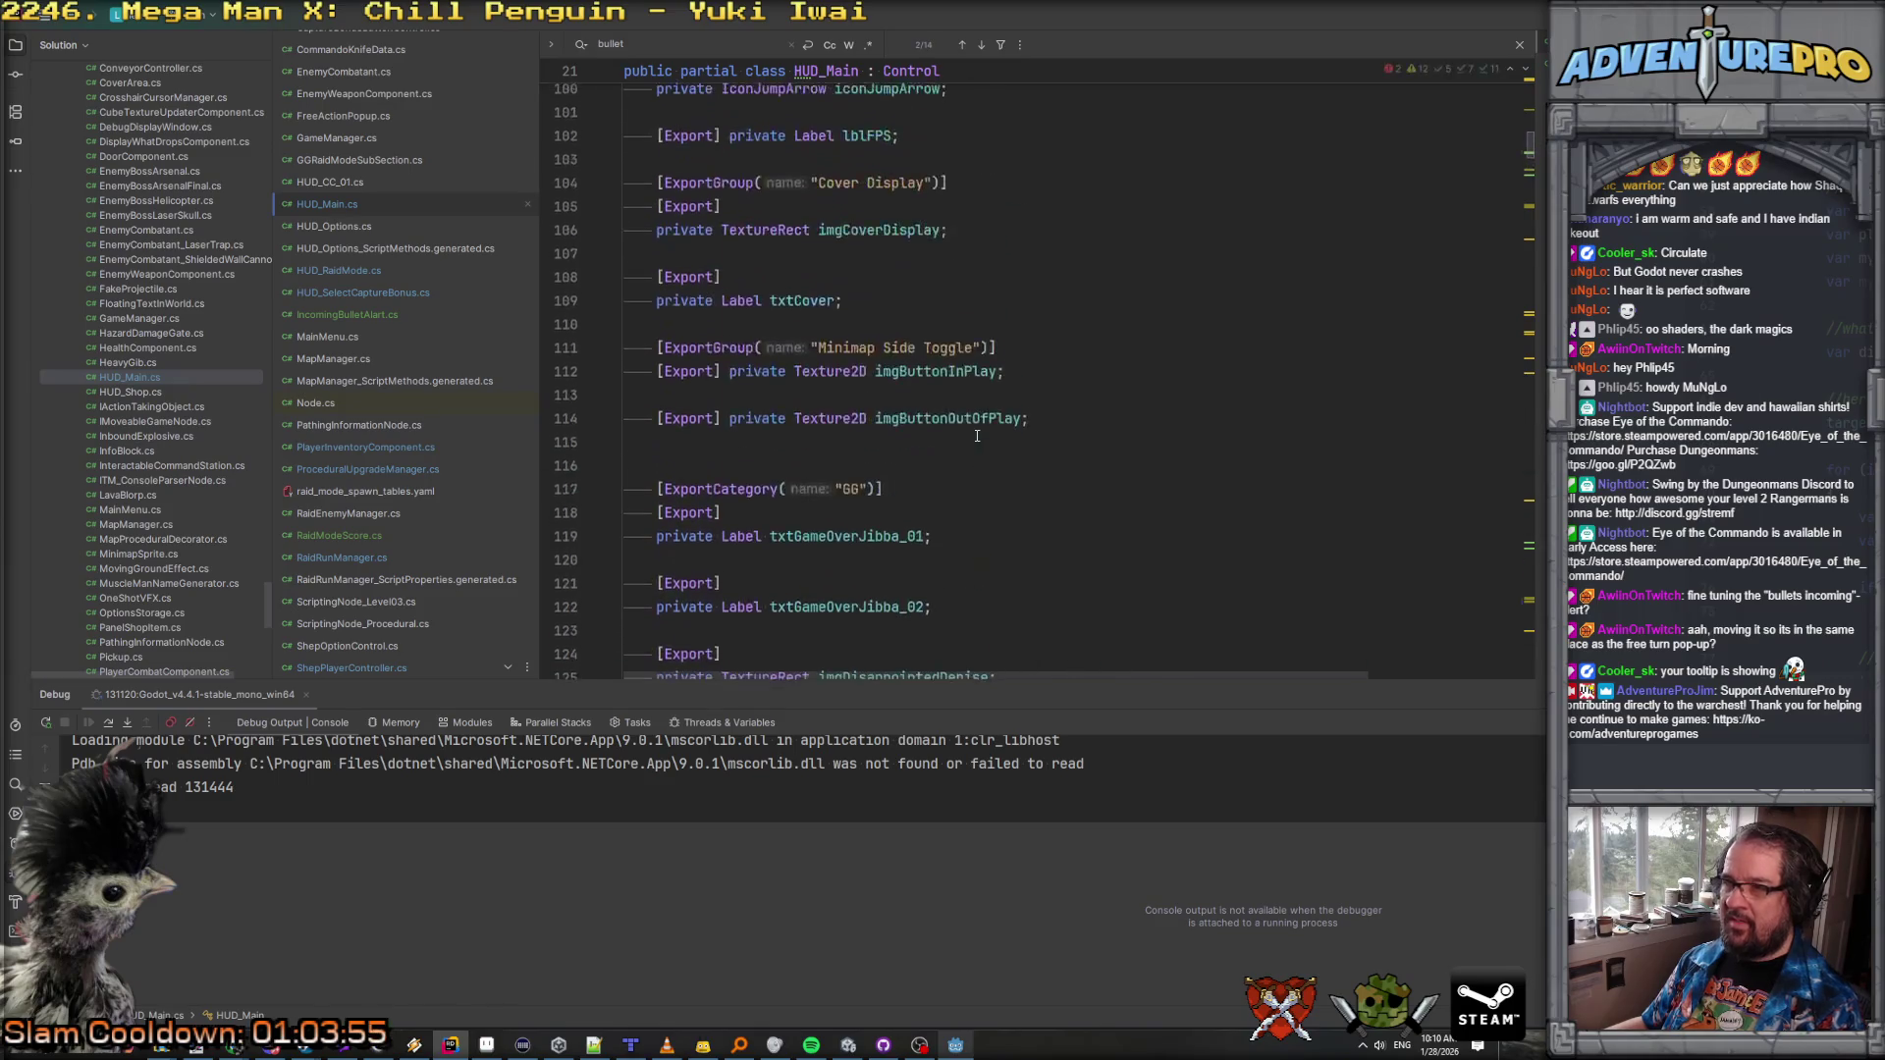
scroll(977, 435, "up", 4)
left_click(972, 394)
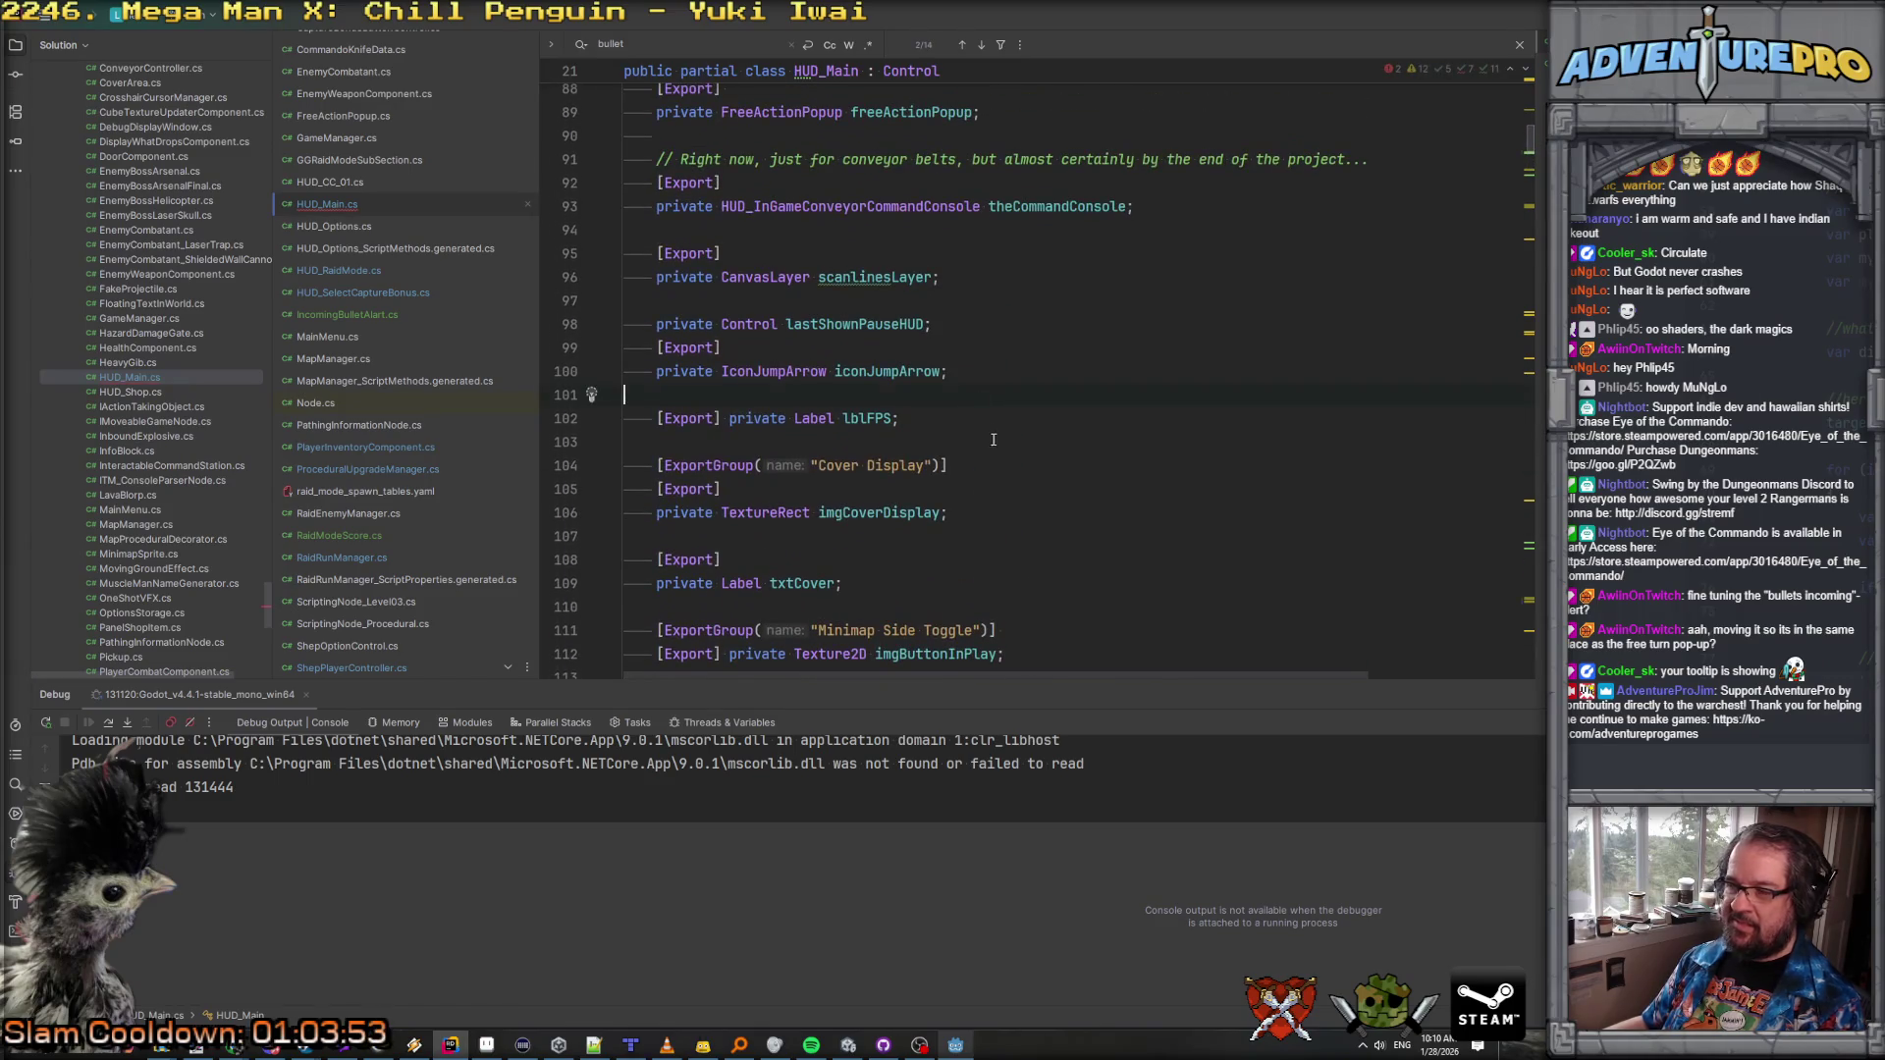
key("Return")
key("Return")
key("ctrl+v")
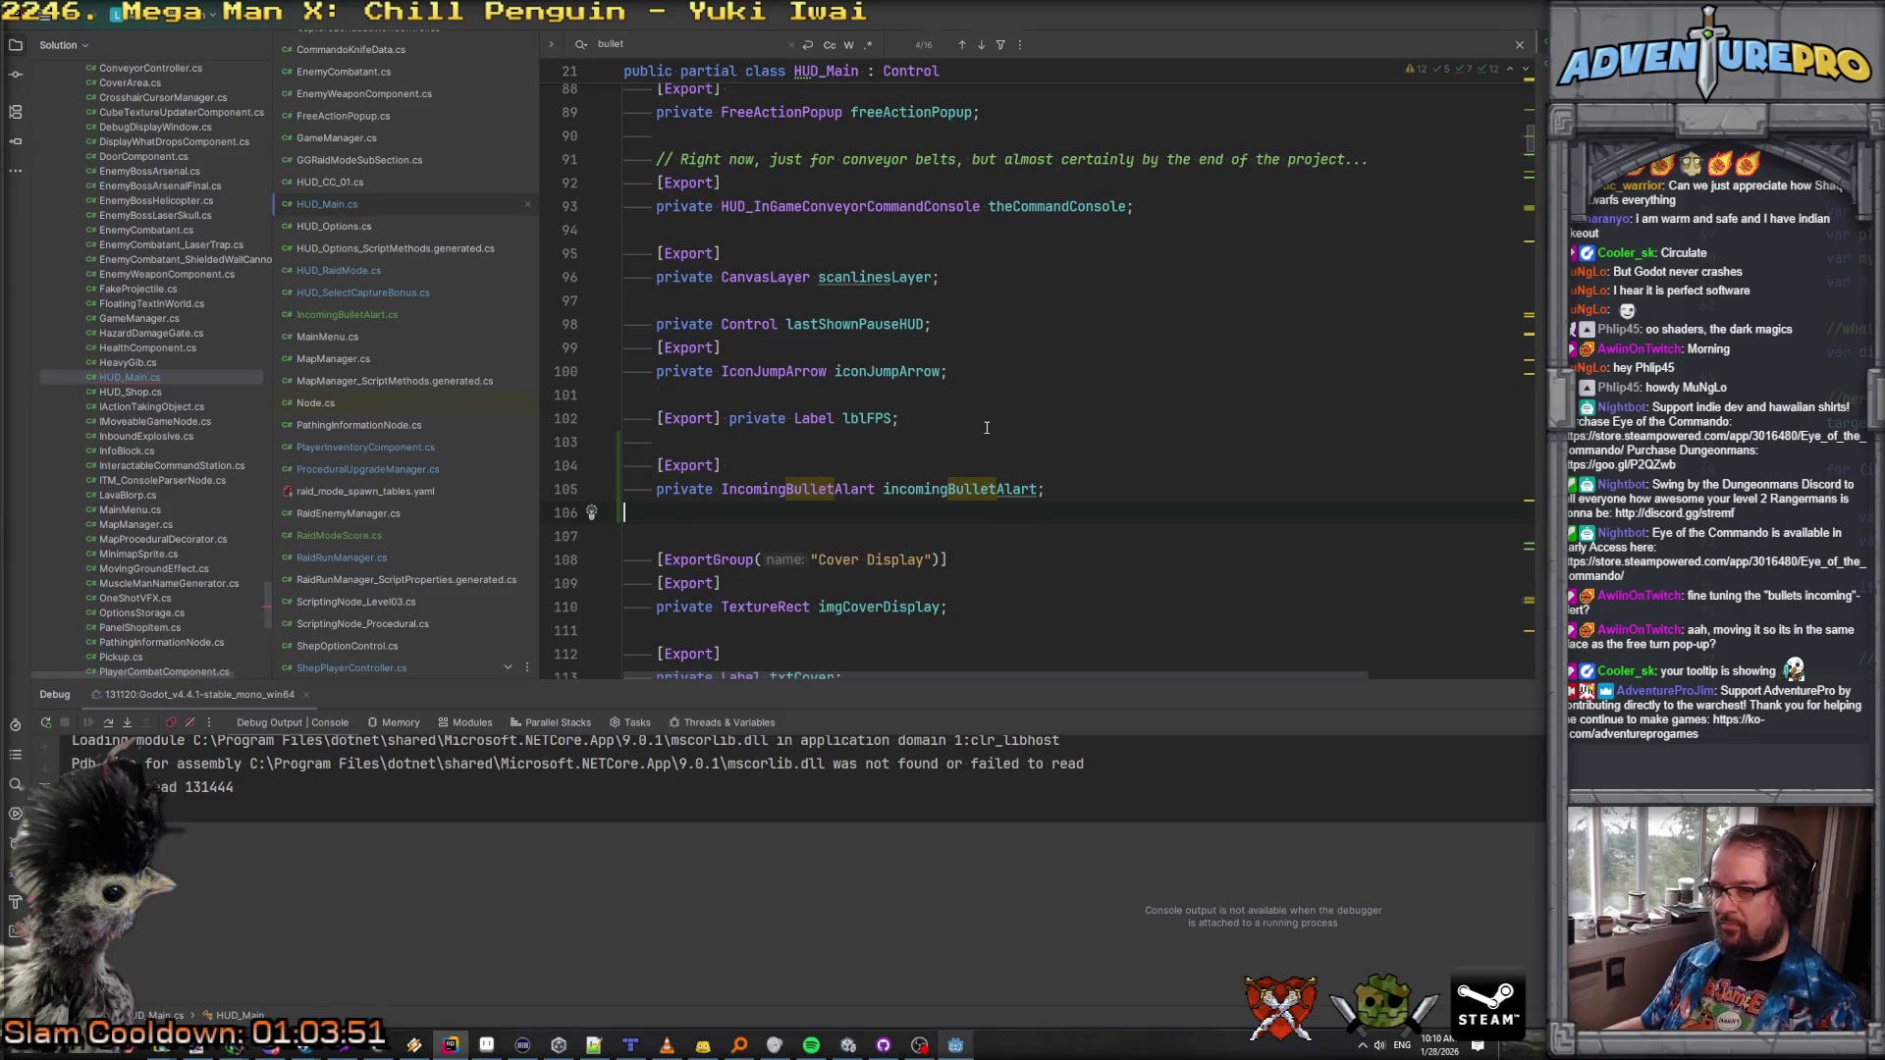
scroll(986, 427, "up", 6)
Step: Rebuild the .NET project from the Godot editor
key("alt+Tab")
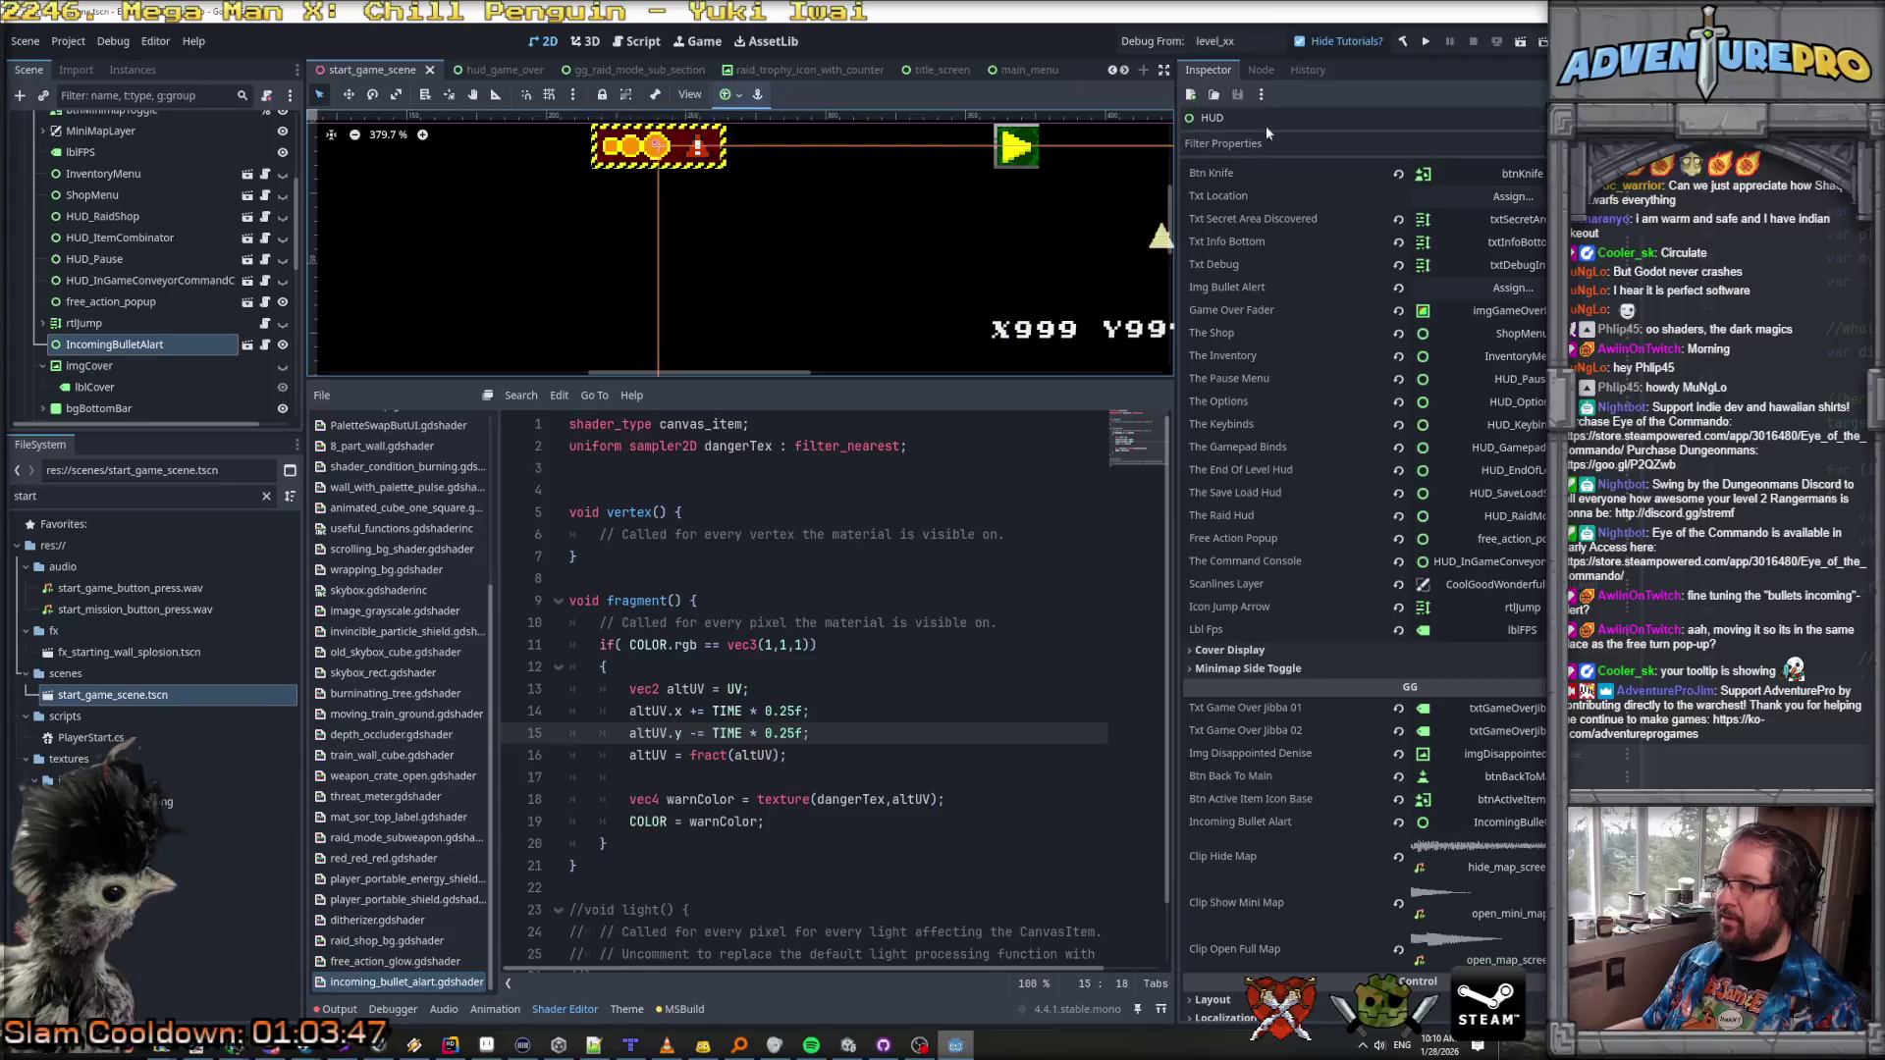
left_click(1405, 43)
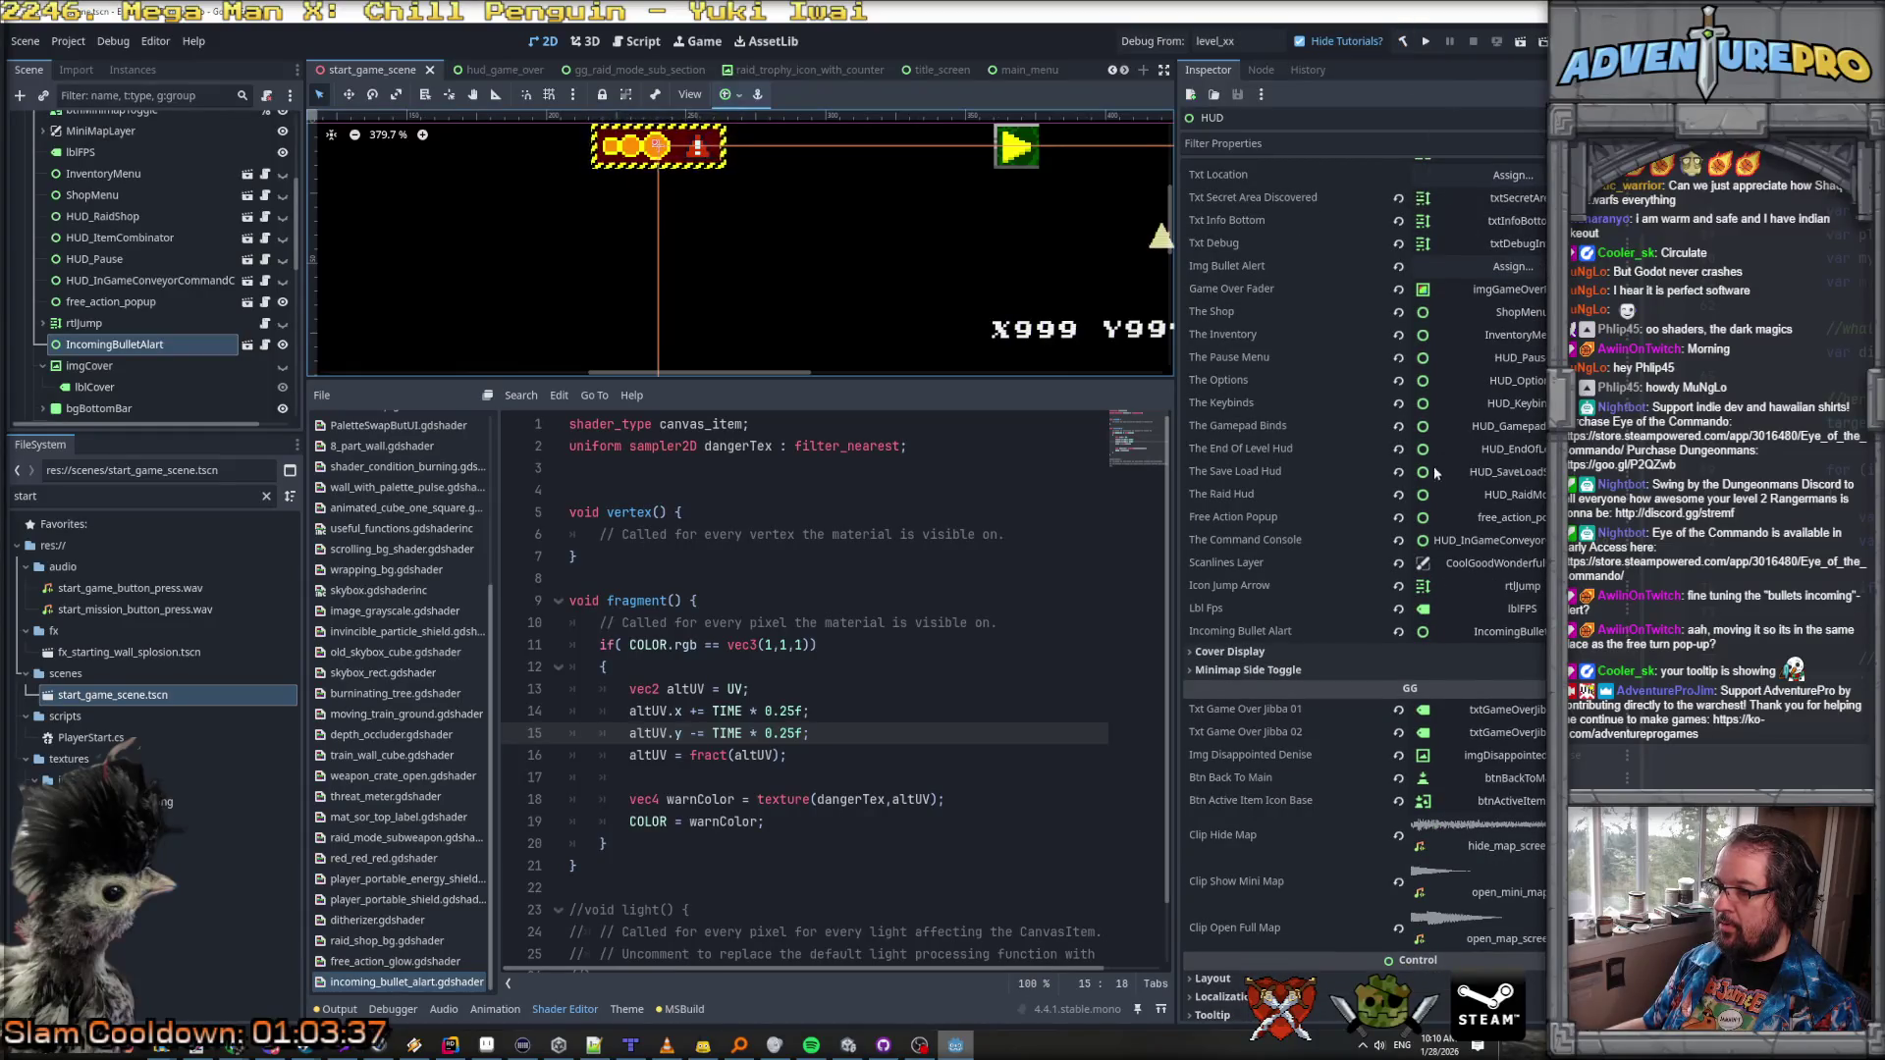
scroll(983, 287, "up", 7)
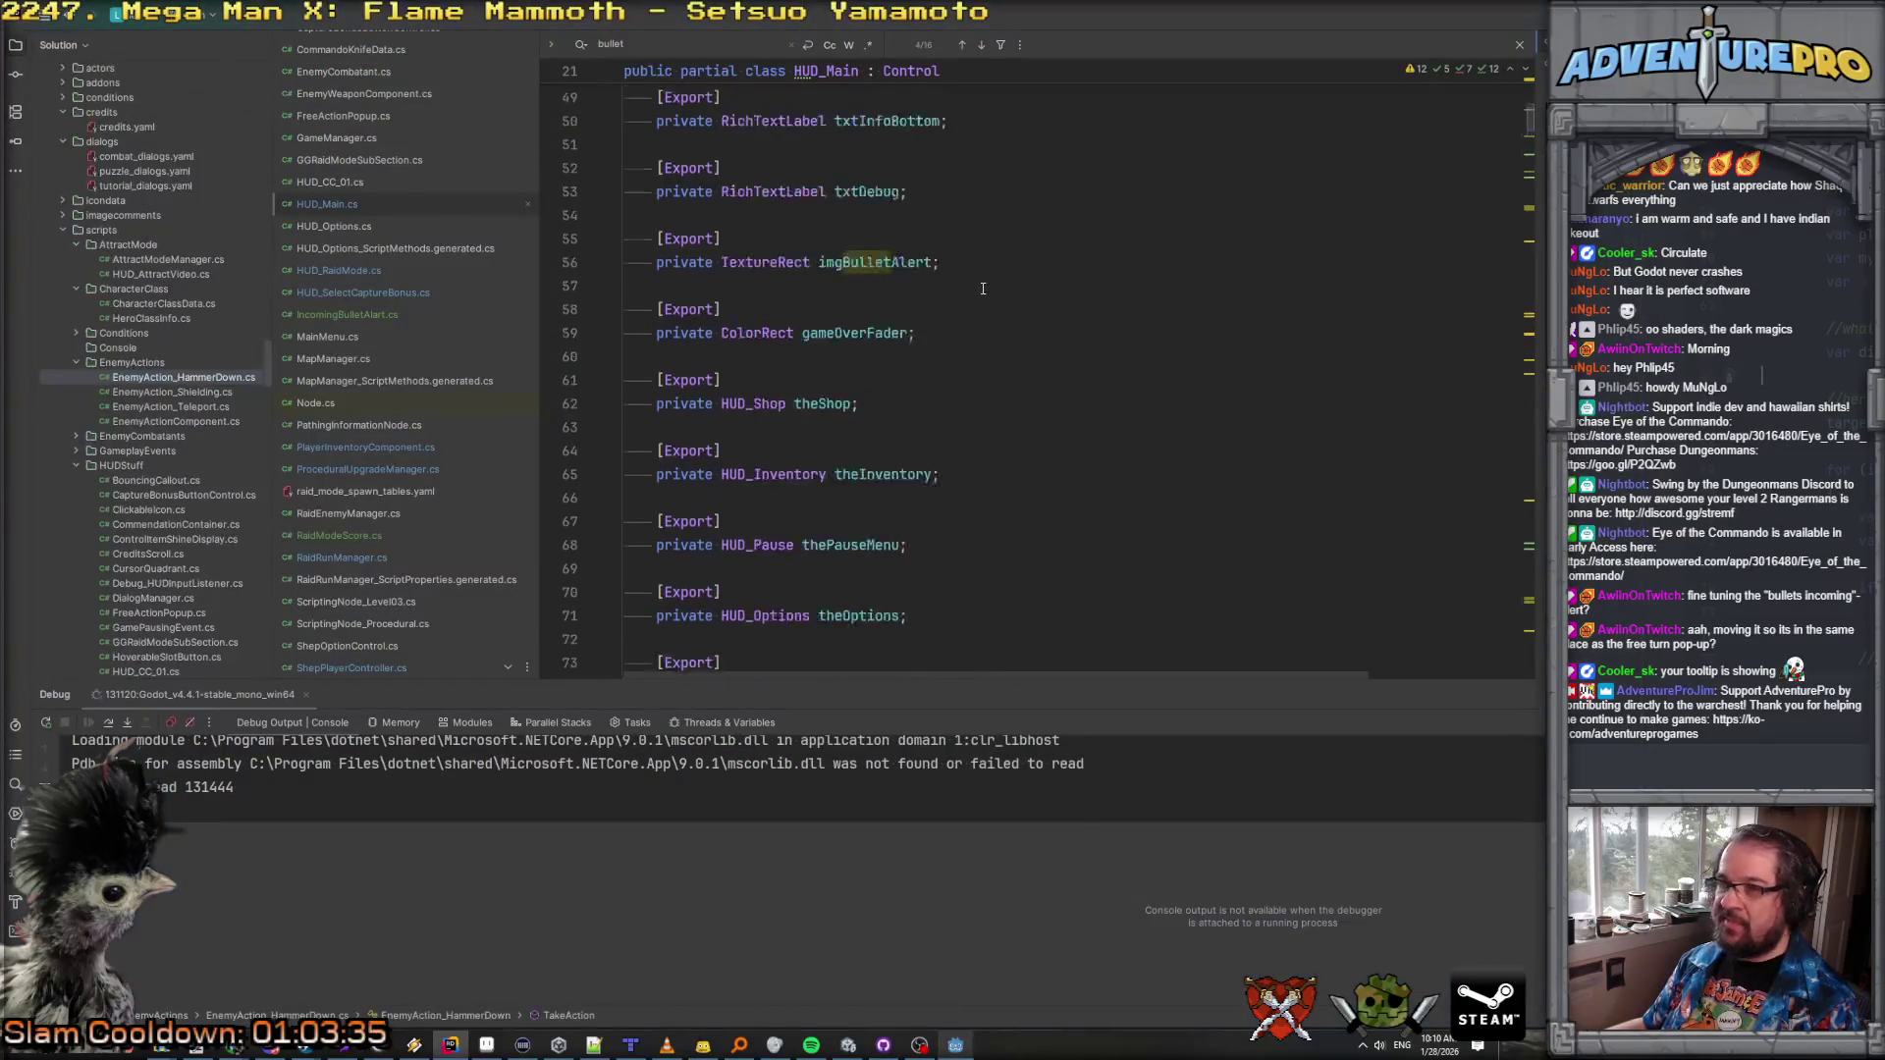
Step: Delete the old imgBulletAlert export field
left_click(870, 498)
key("shift+Down")
key("shift+Down")
key("shift+Down")
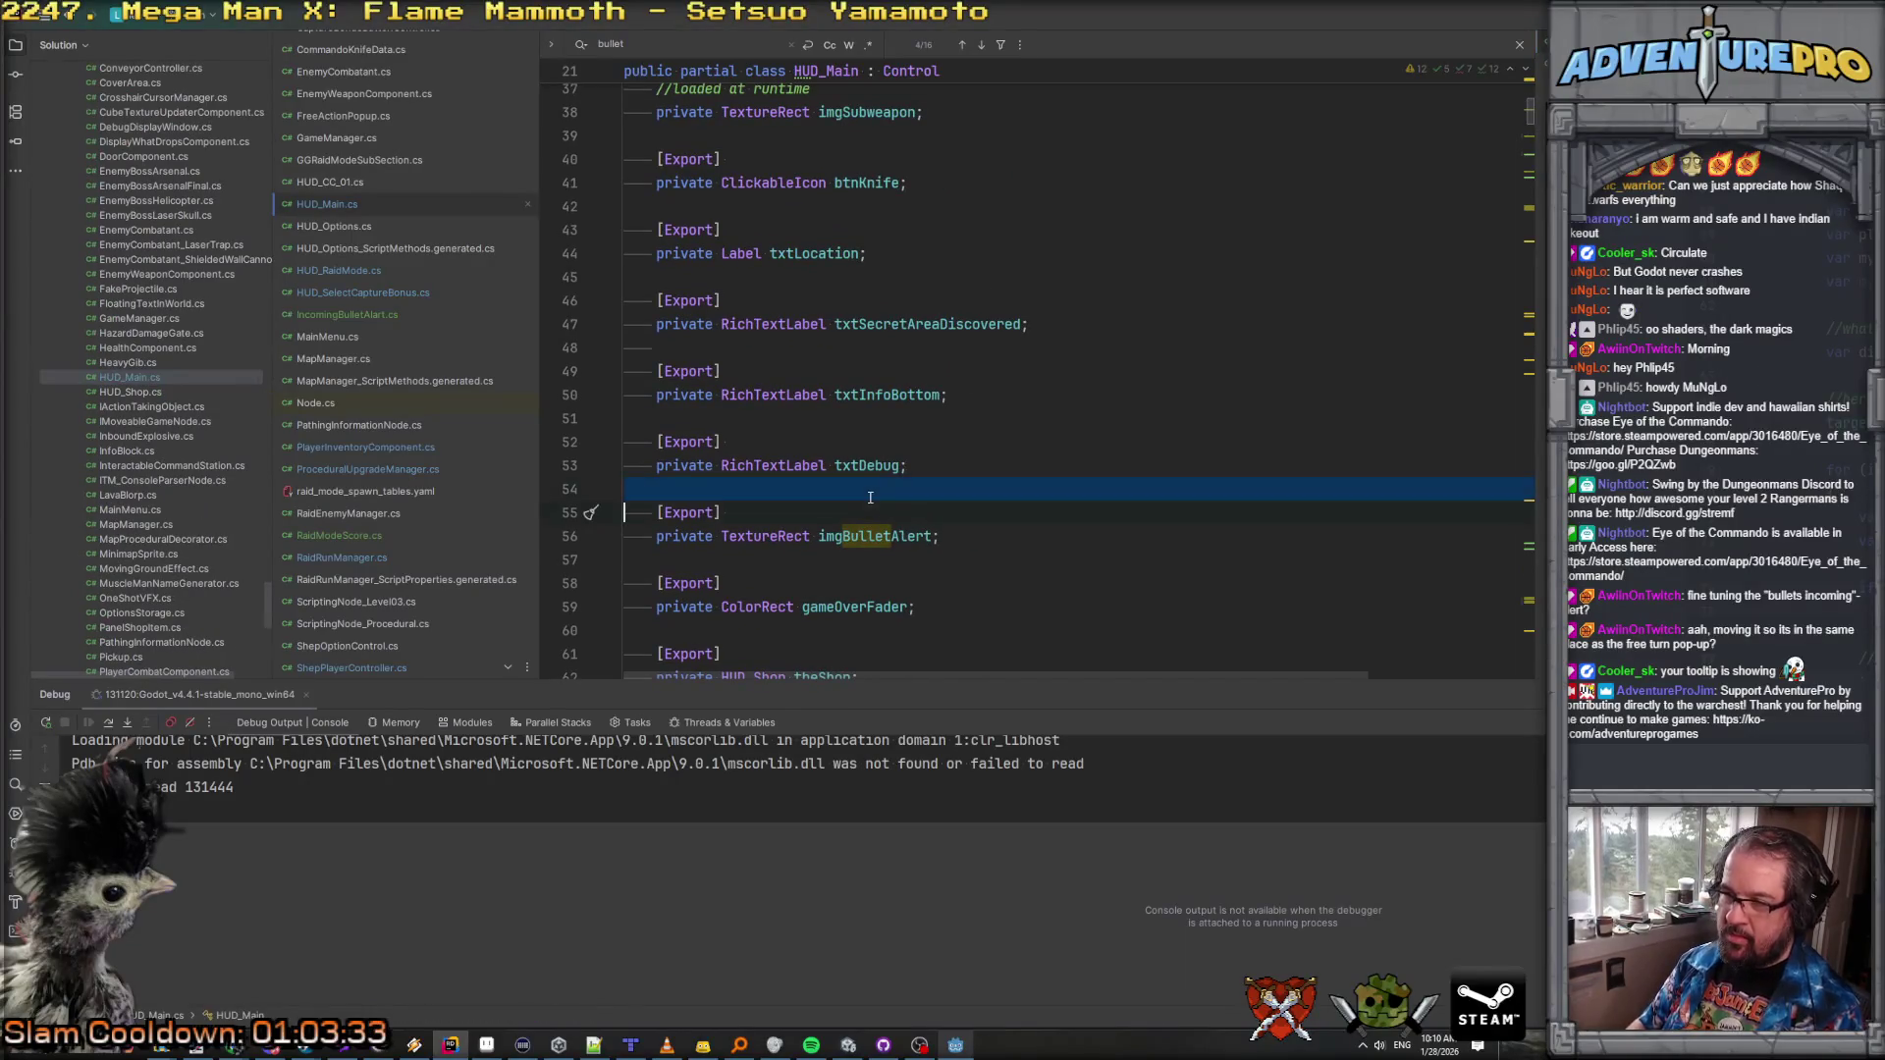
key("Delete")
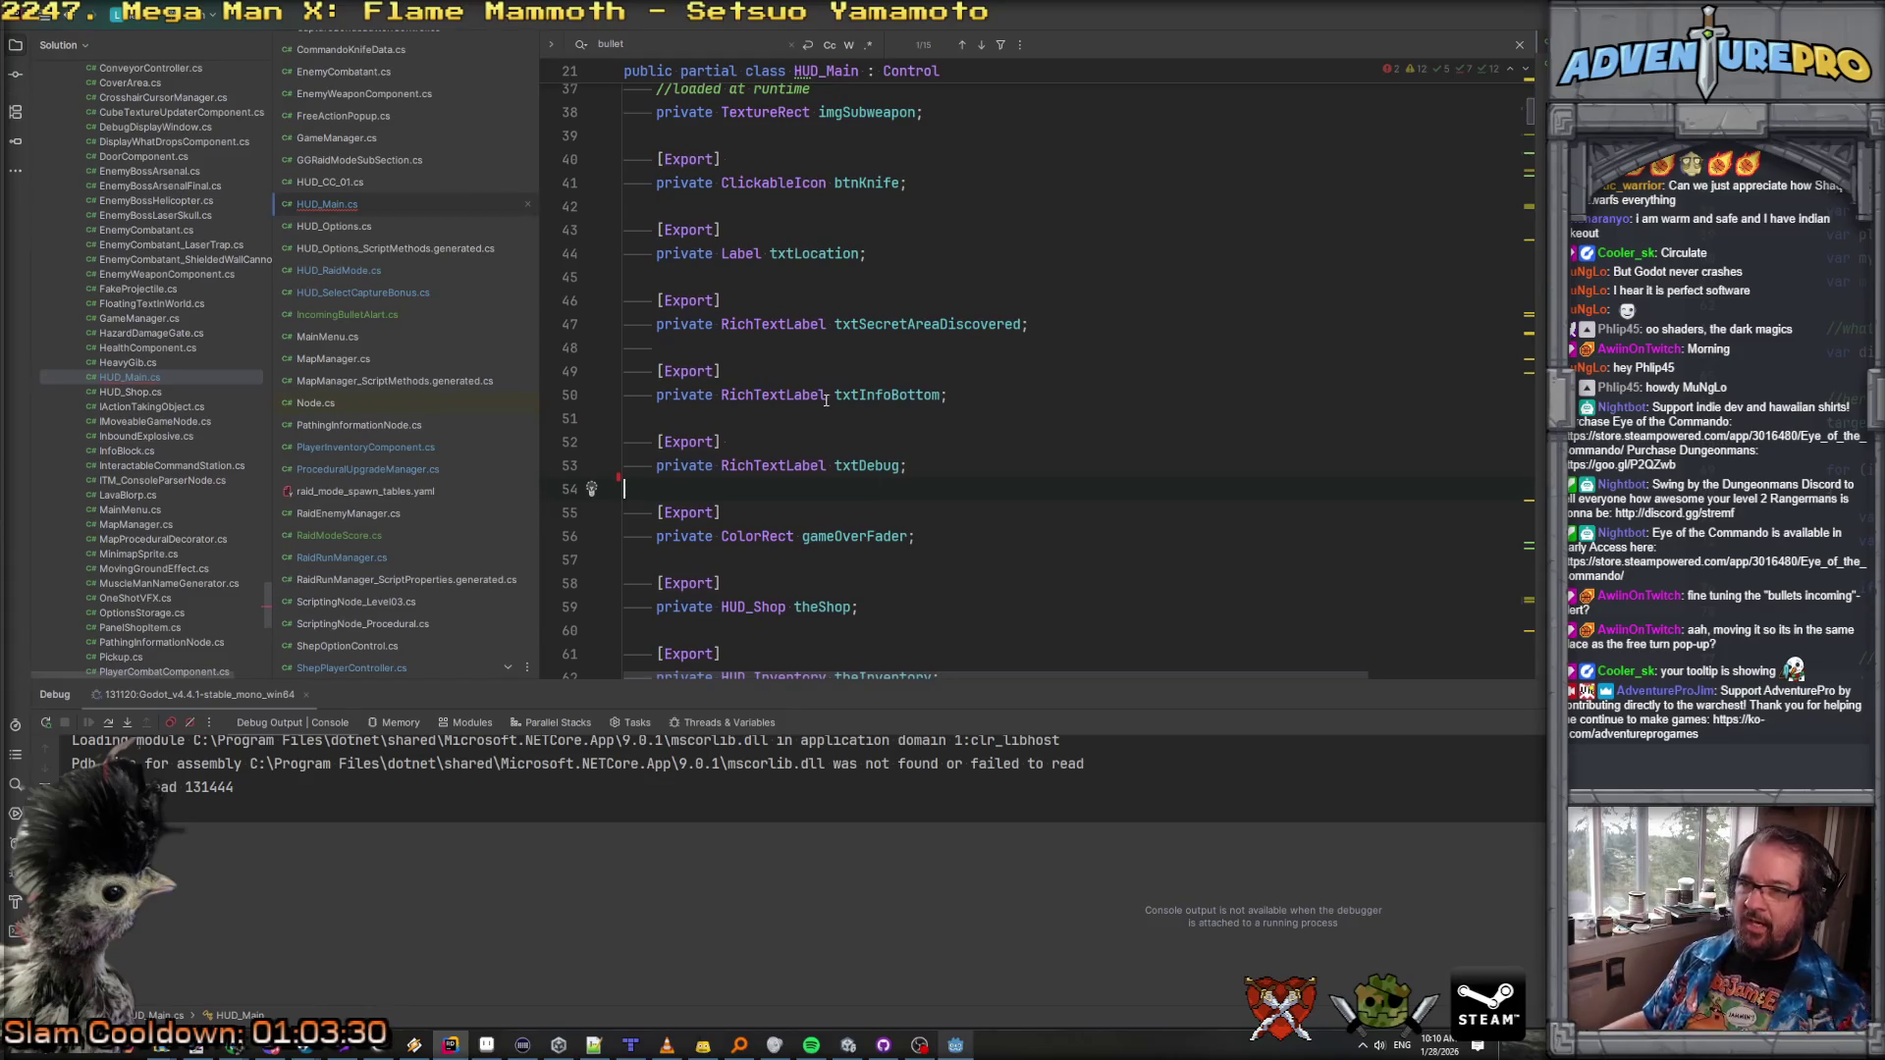
scroll(828, 389, "down", 5)
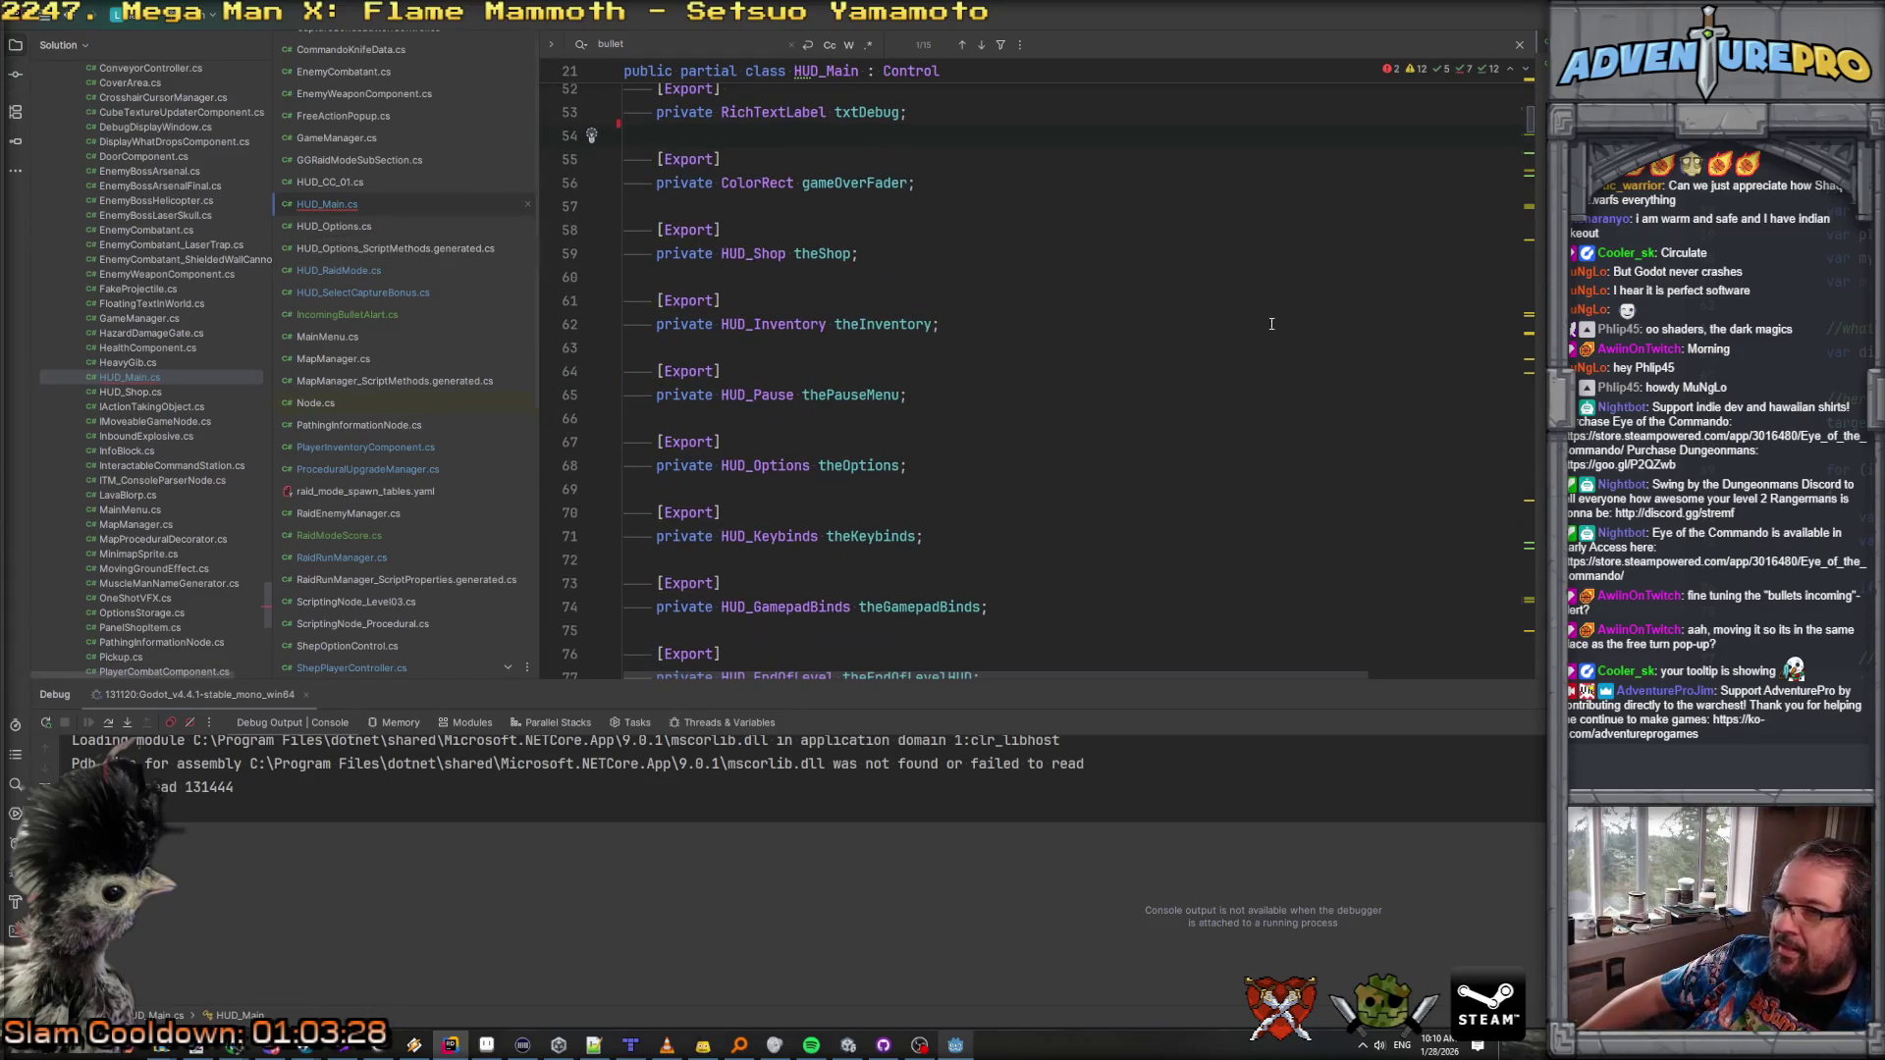
Step: Use the Problems list to find and delete the bulletAlert blinking block in _Process
left_click(1387, 68)
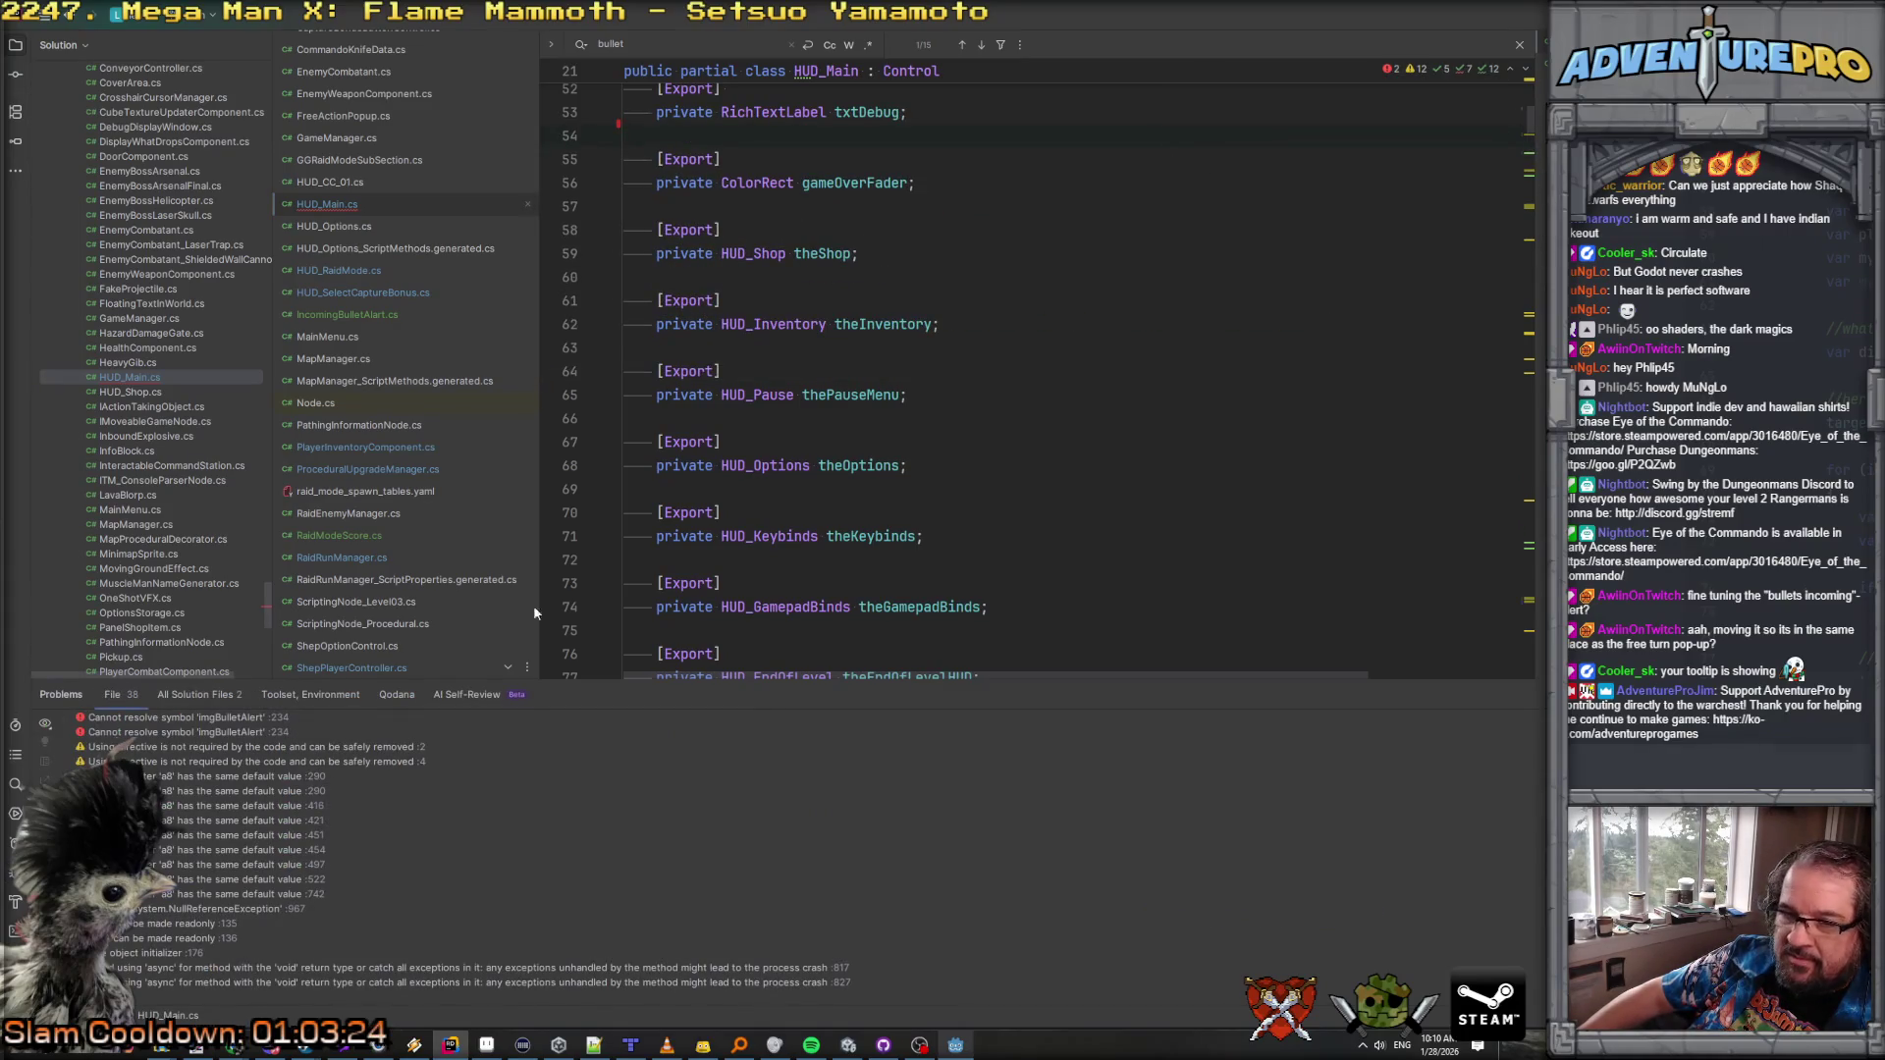
double_click(234, 718)
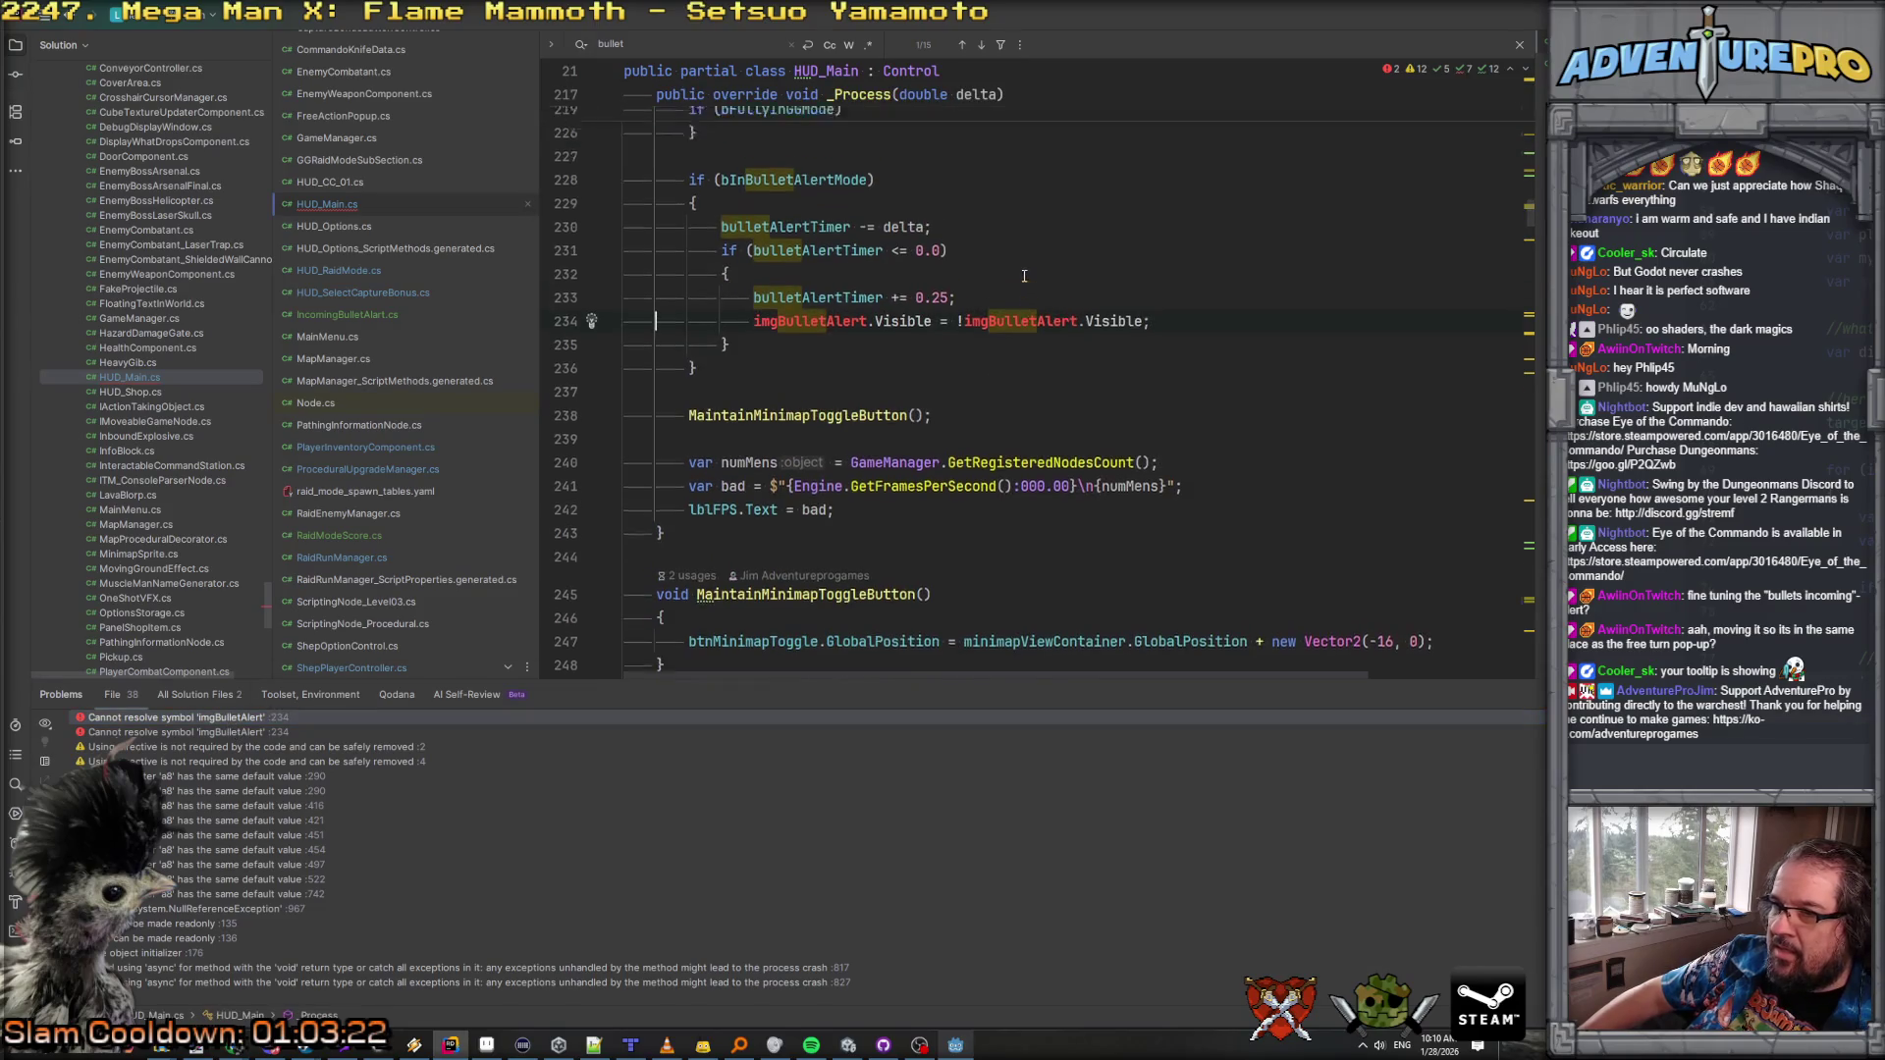
scroll(764, 447, "up", 2)
left_click_drag(716, 491, 620, 270)
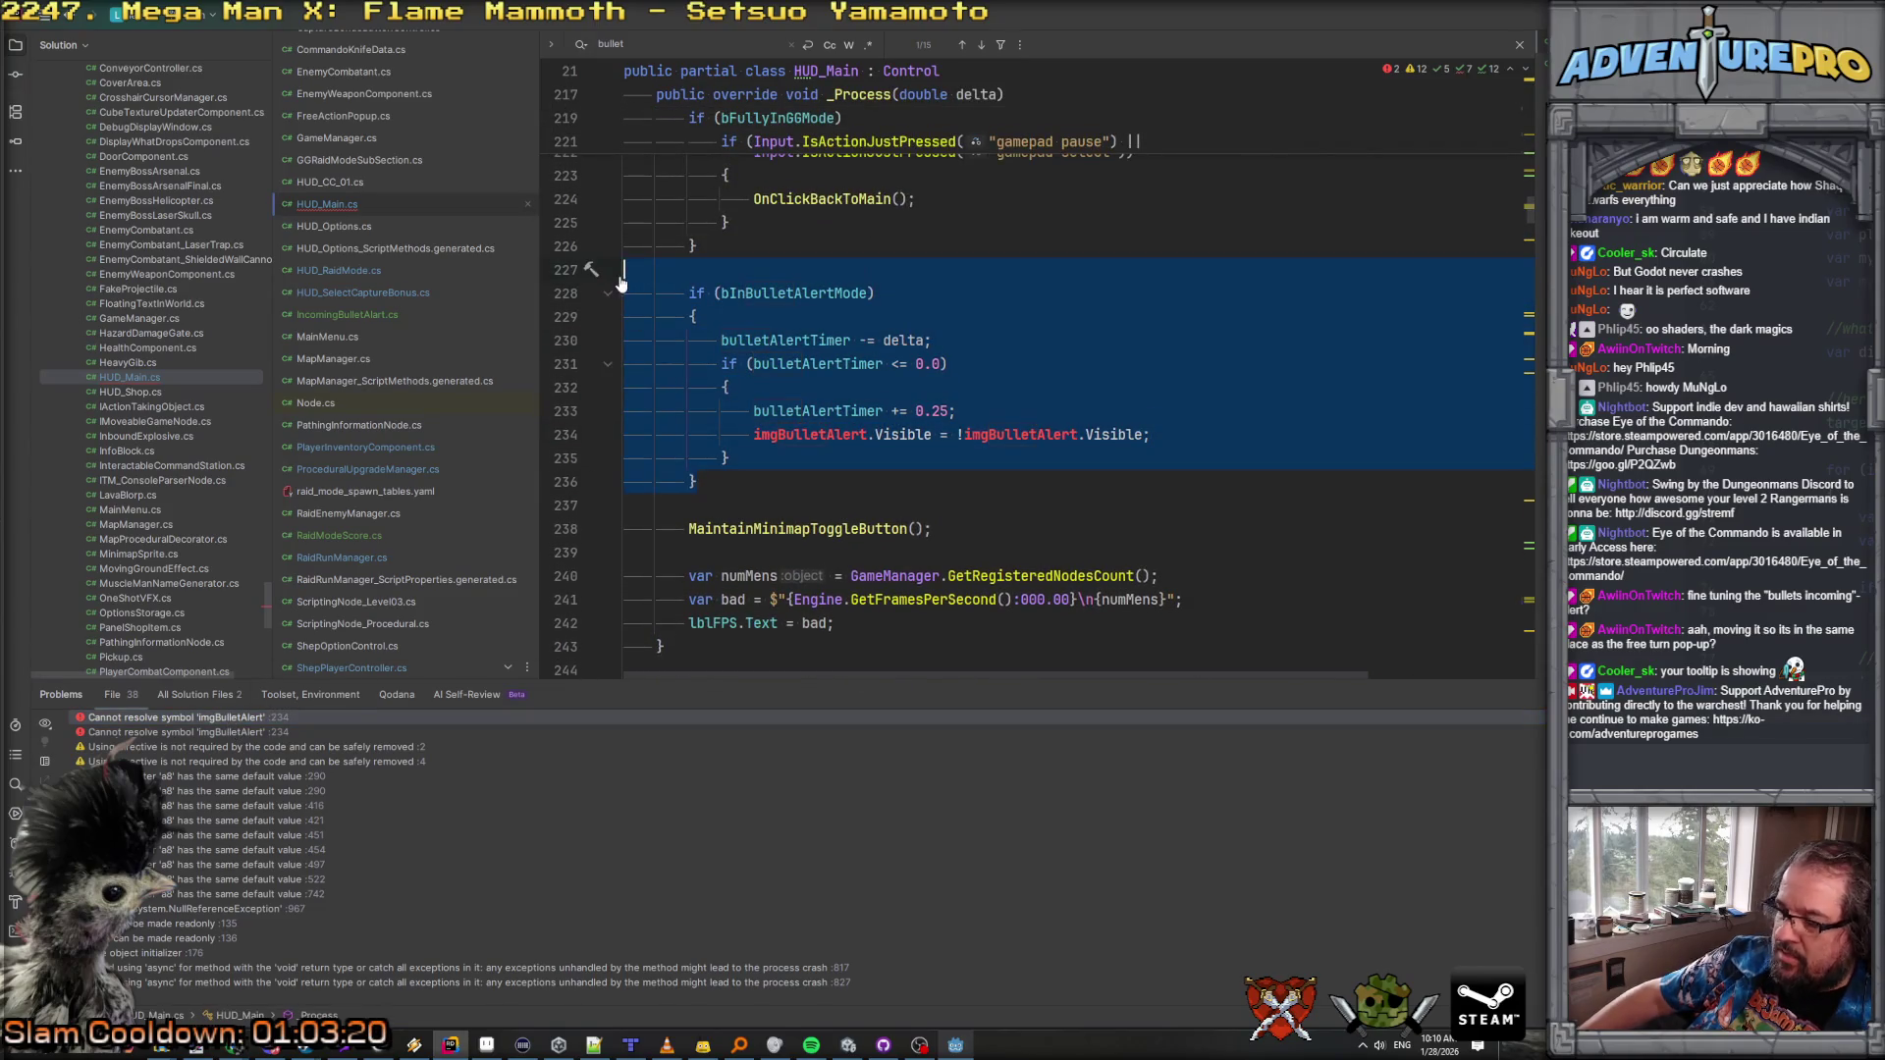
key("BackSpace")
key("Down")
key("Home")
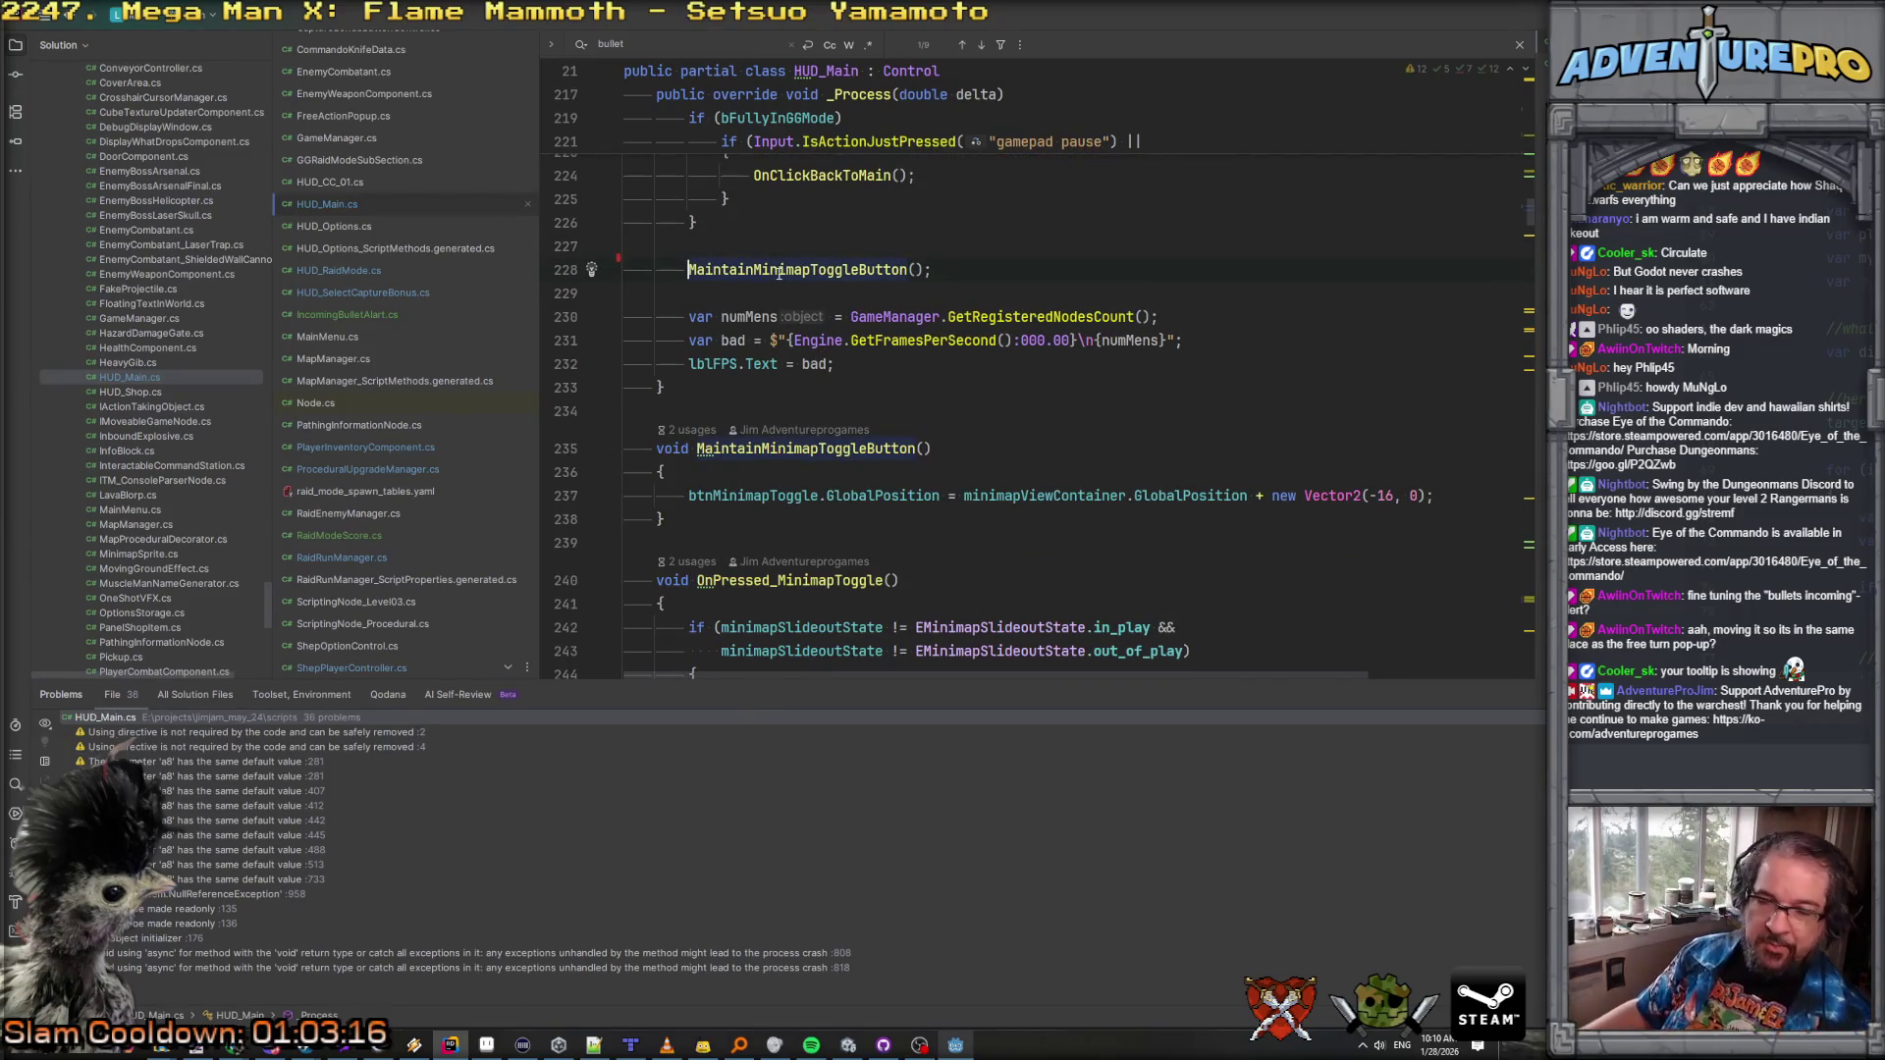
left_click(932, 240)
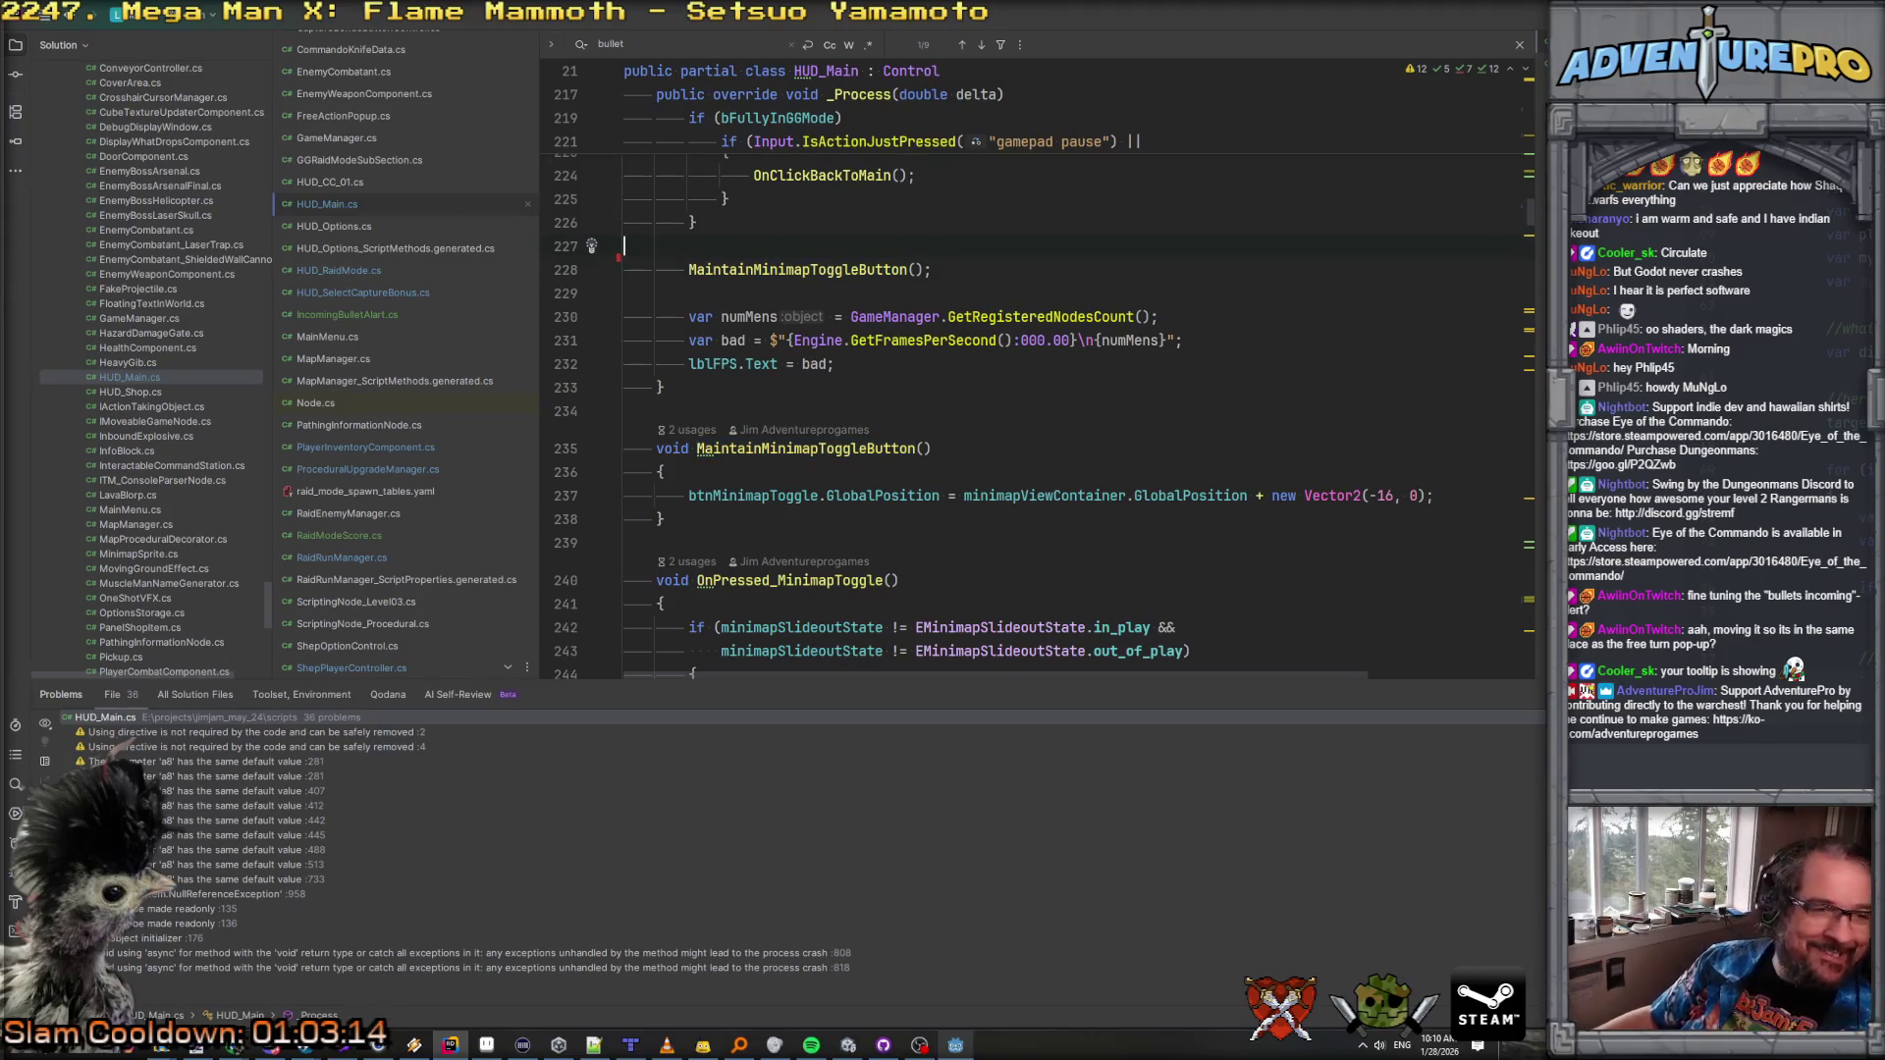
left_click(486, 1045)
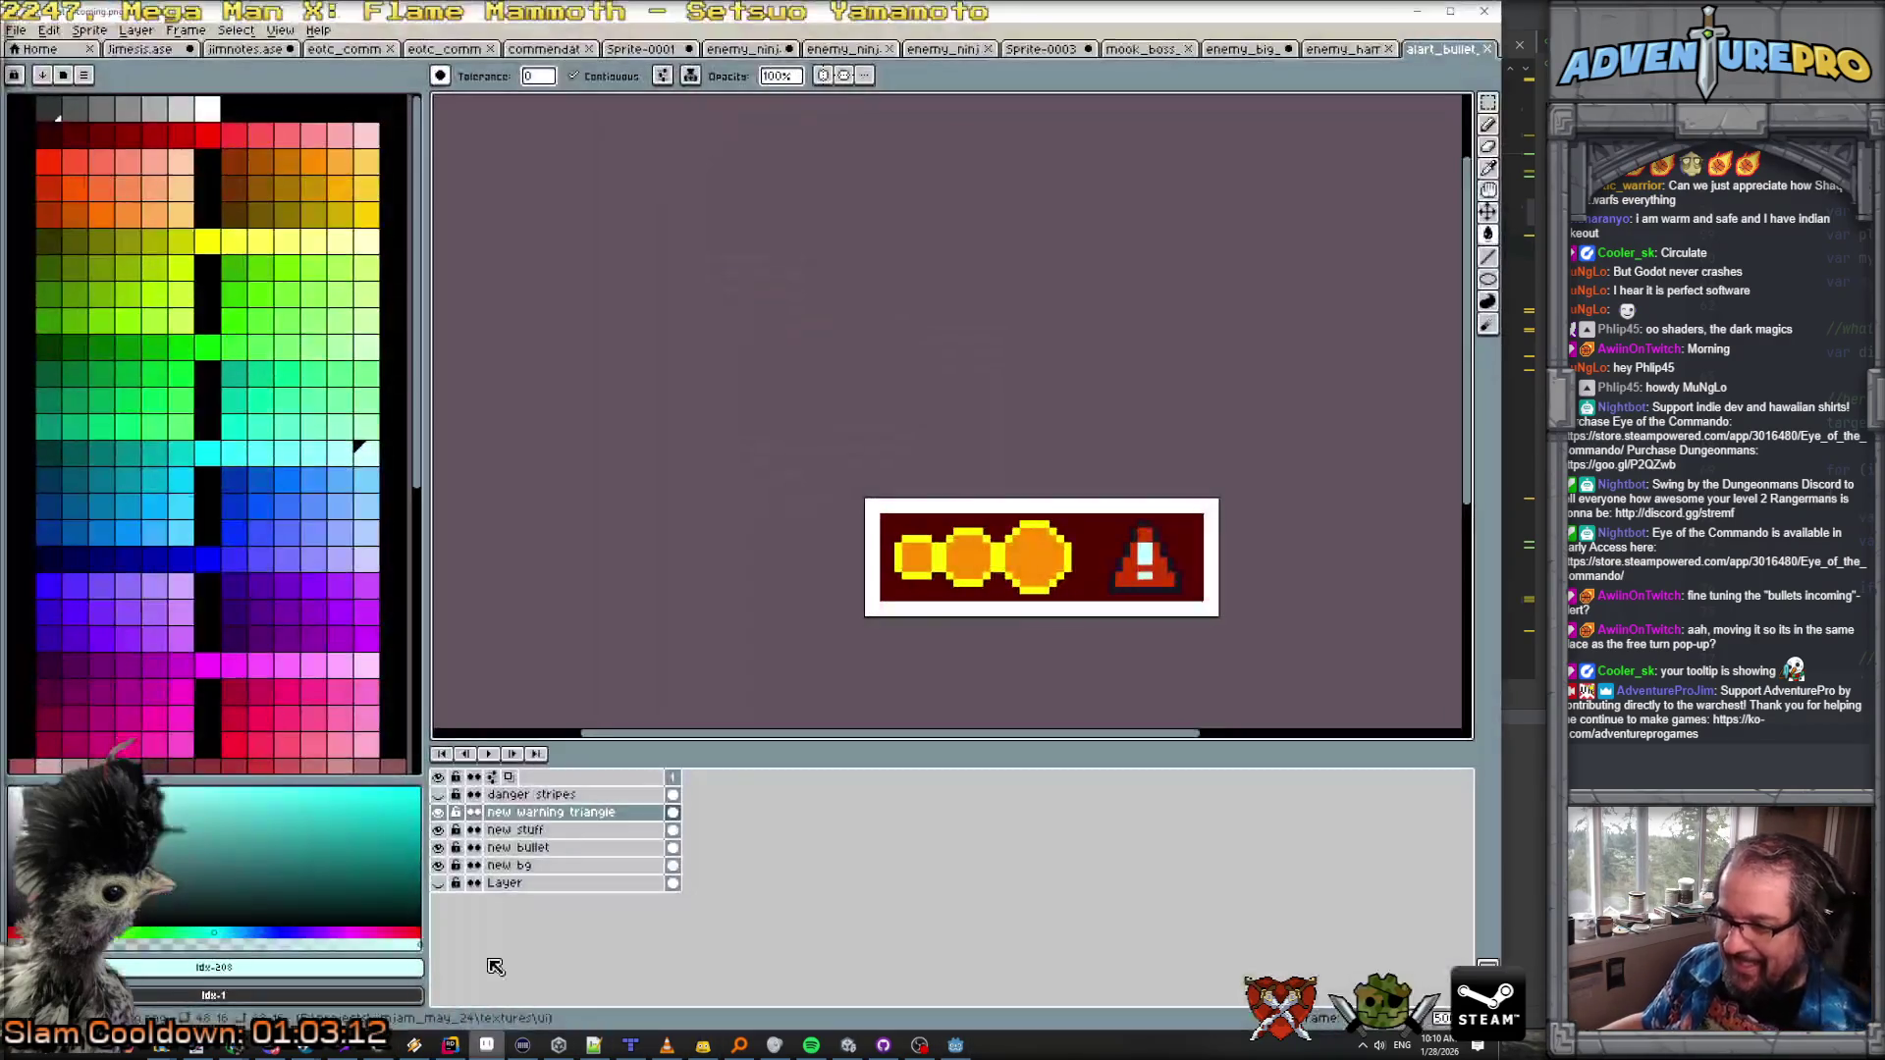
Step: Duplicate the TOOLTIP_THREAT row into row 264 of the localization sheet
mouse_move(187, 1045)
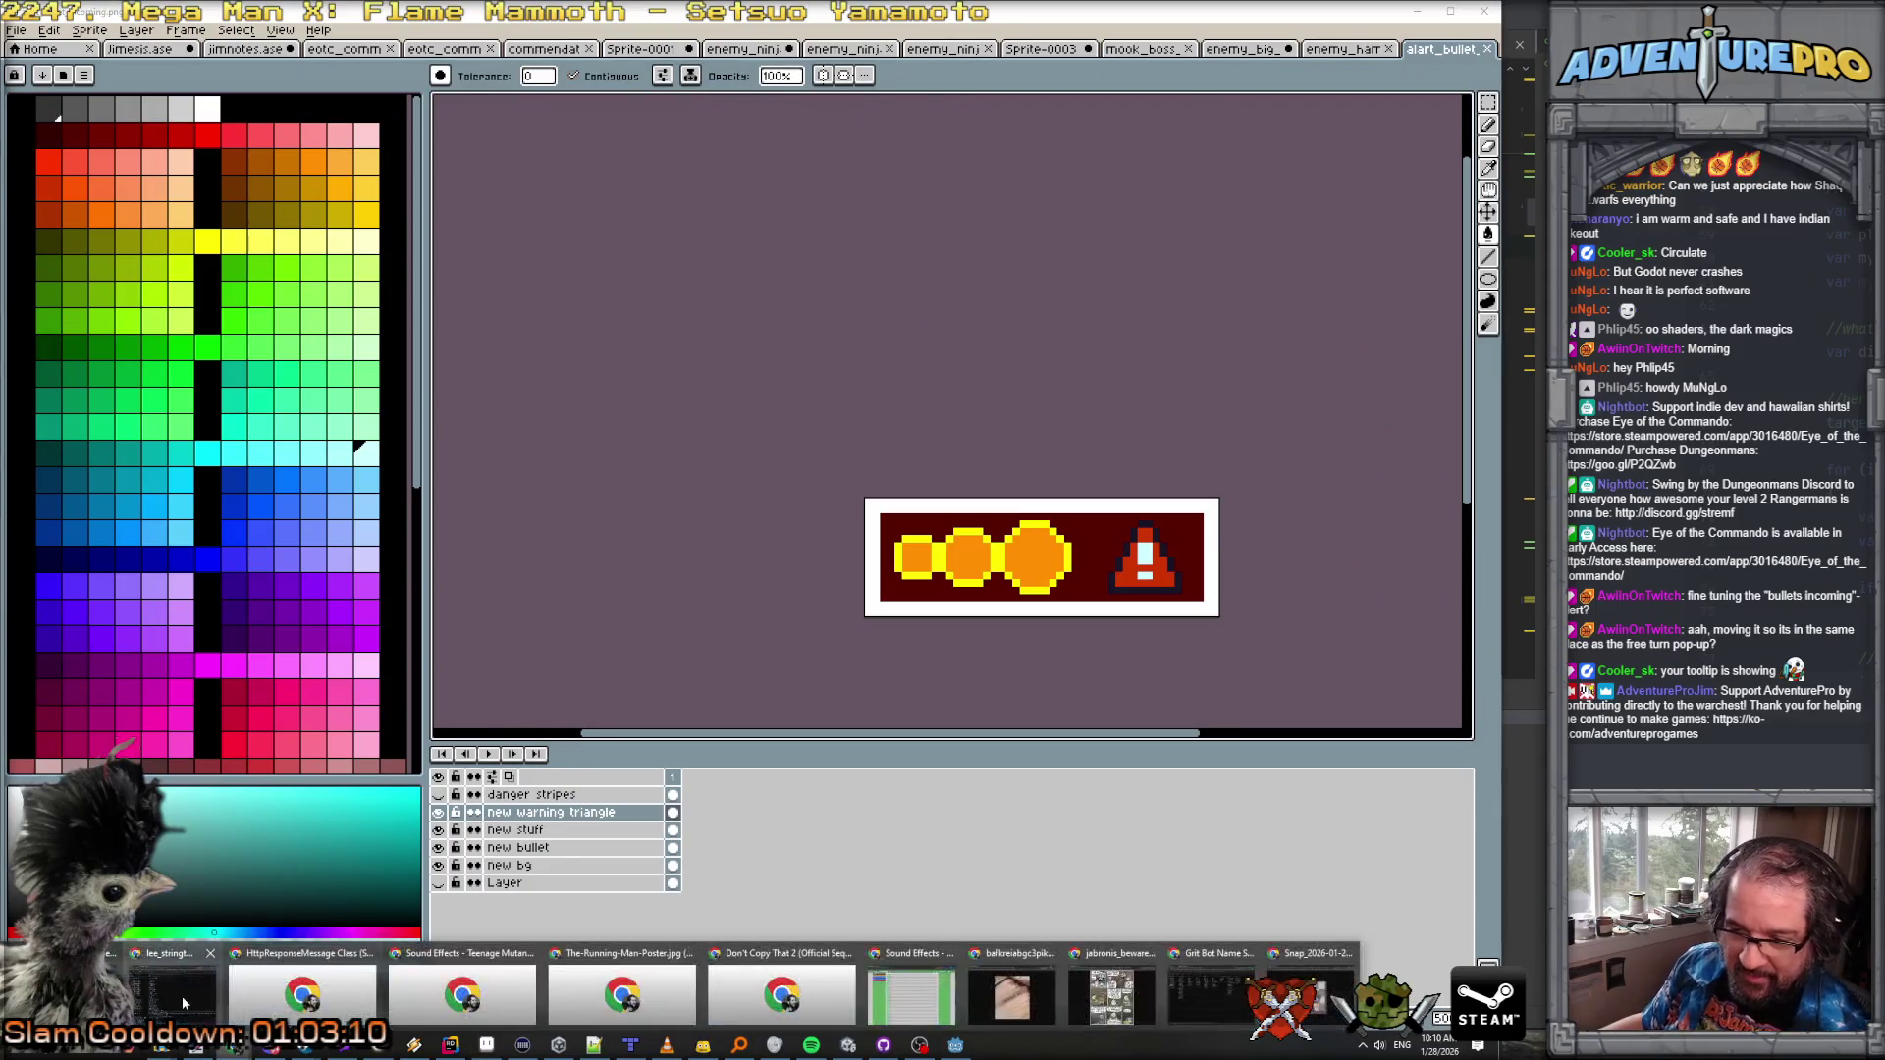
left_click(181, 995)
scroll(444, 883, "down", 20)
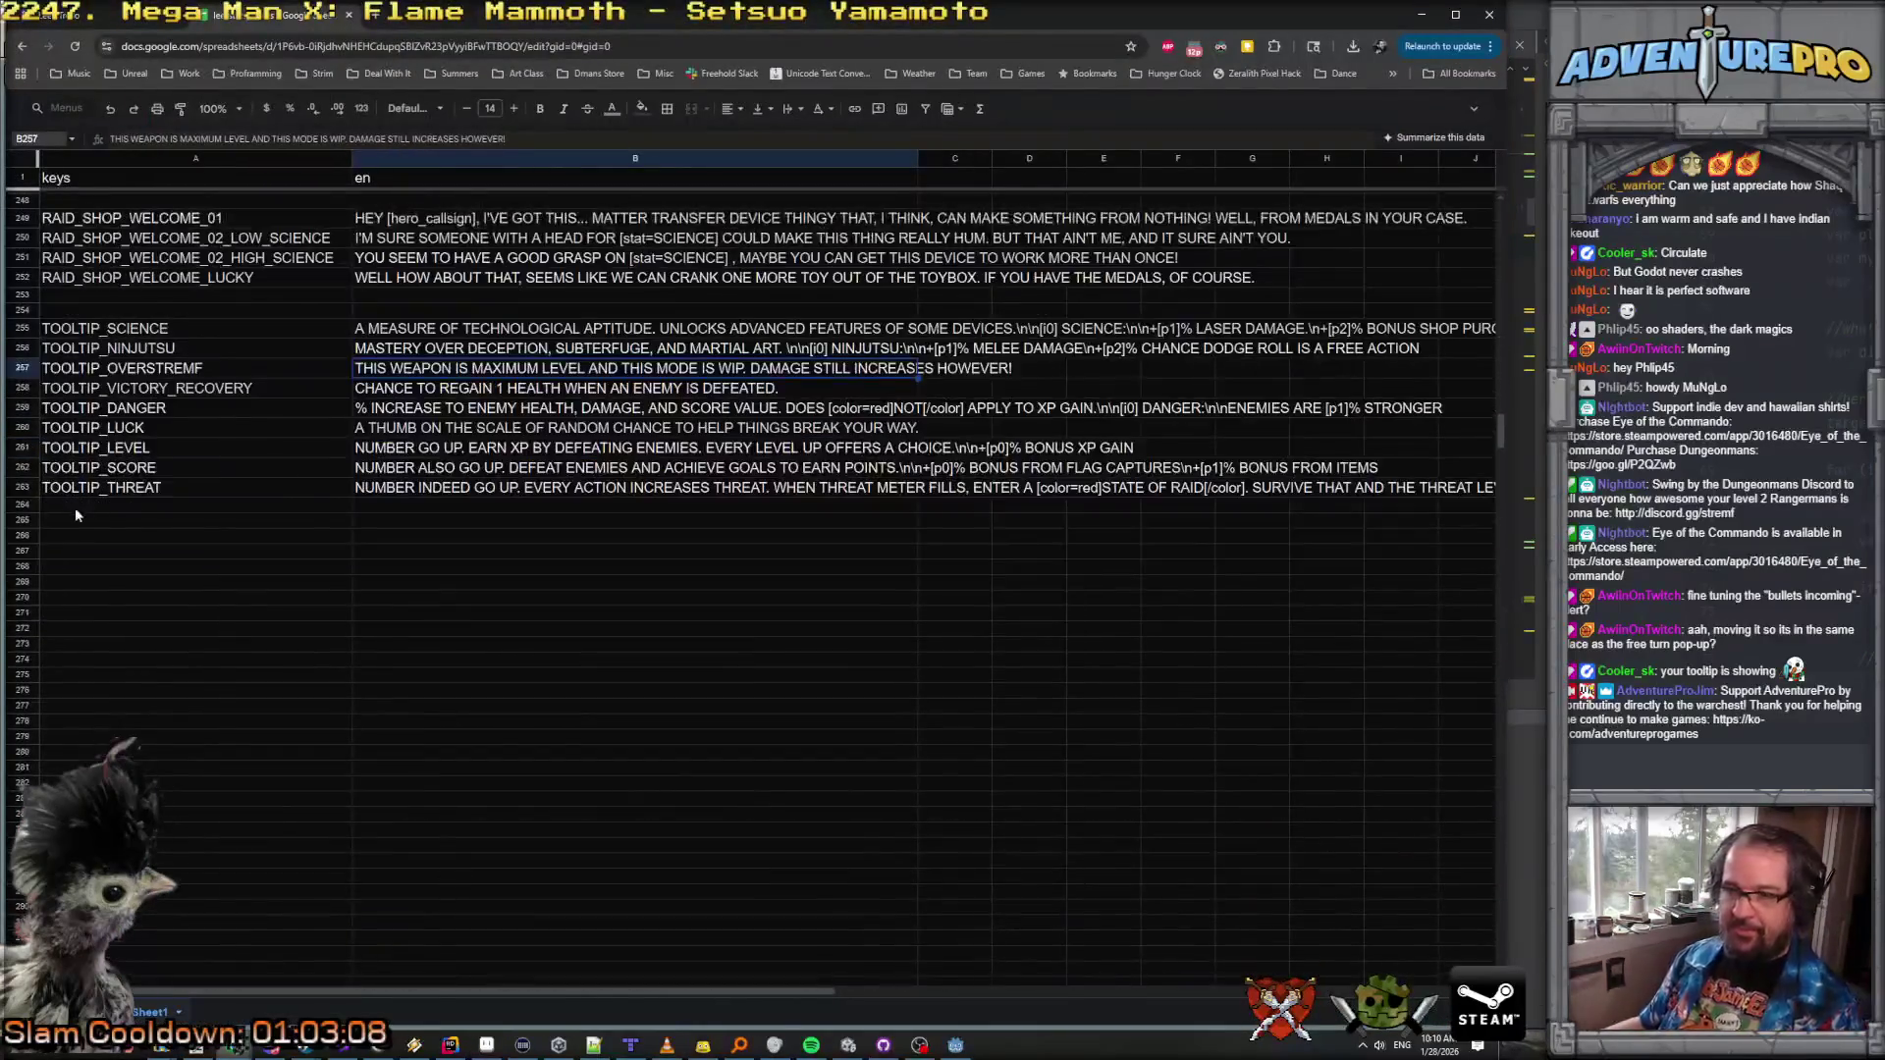
left_click_drag(69, 493, 403, 491)
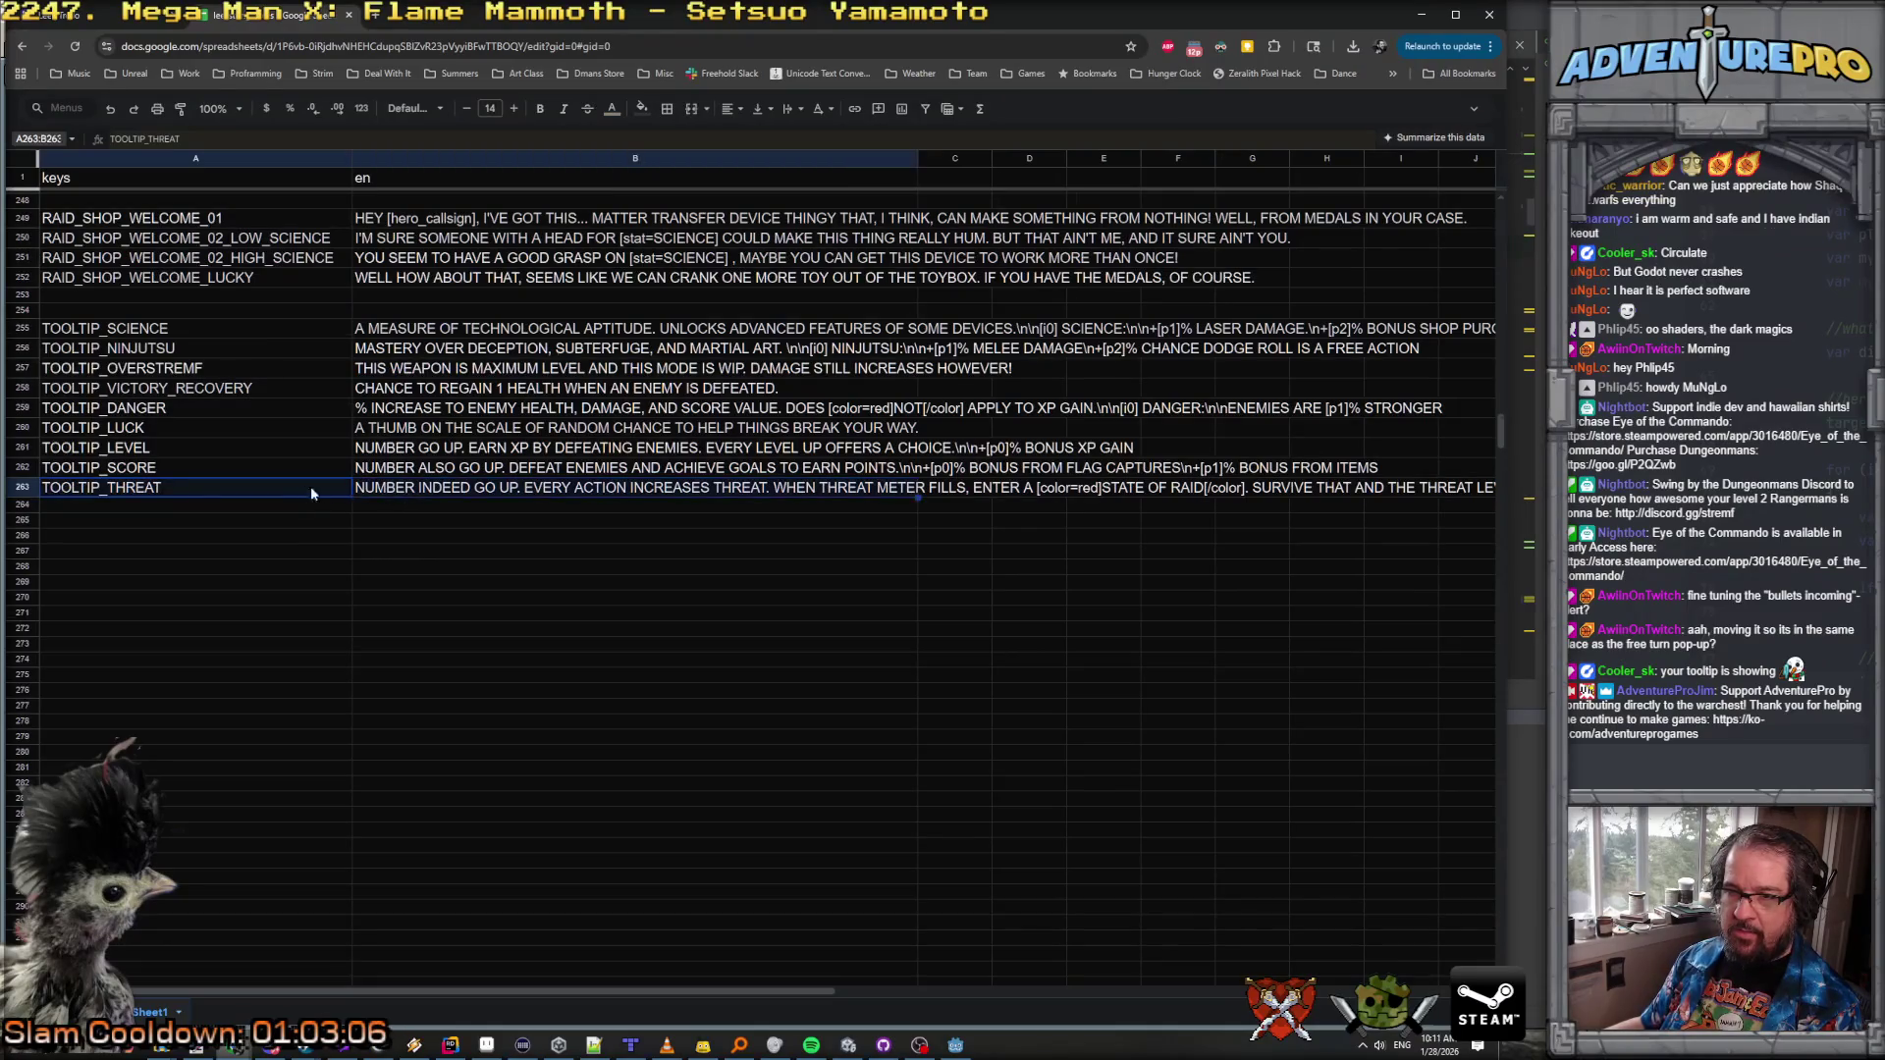
key("ctrl+c")
left_click(147, 504)
key("ctrl+v")
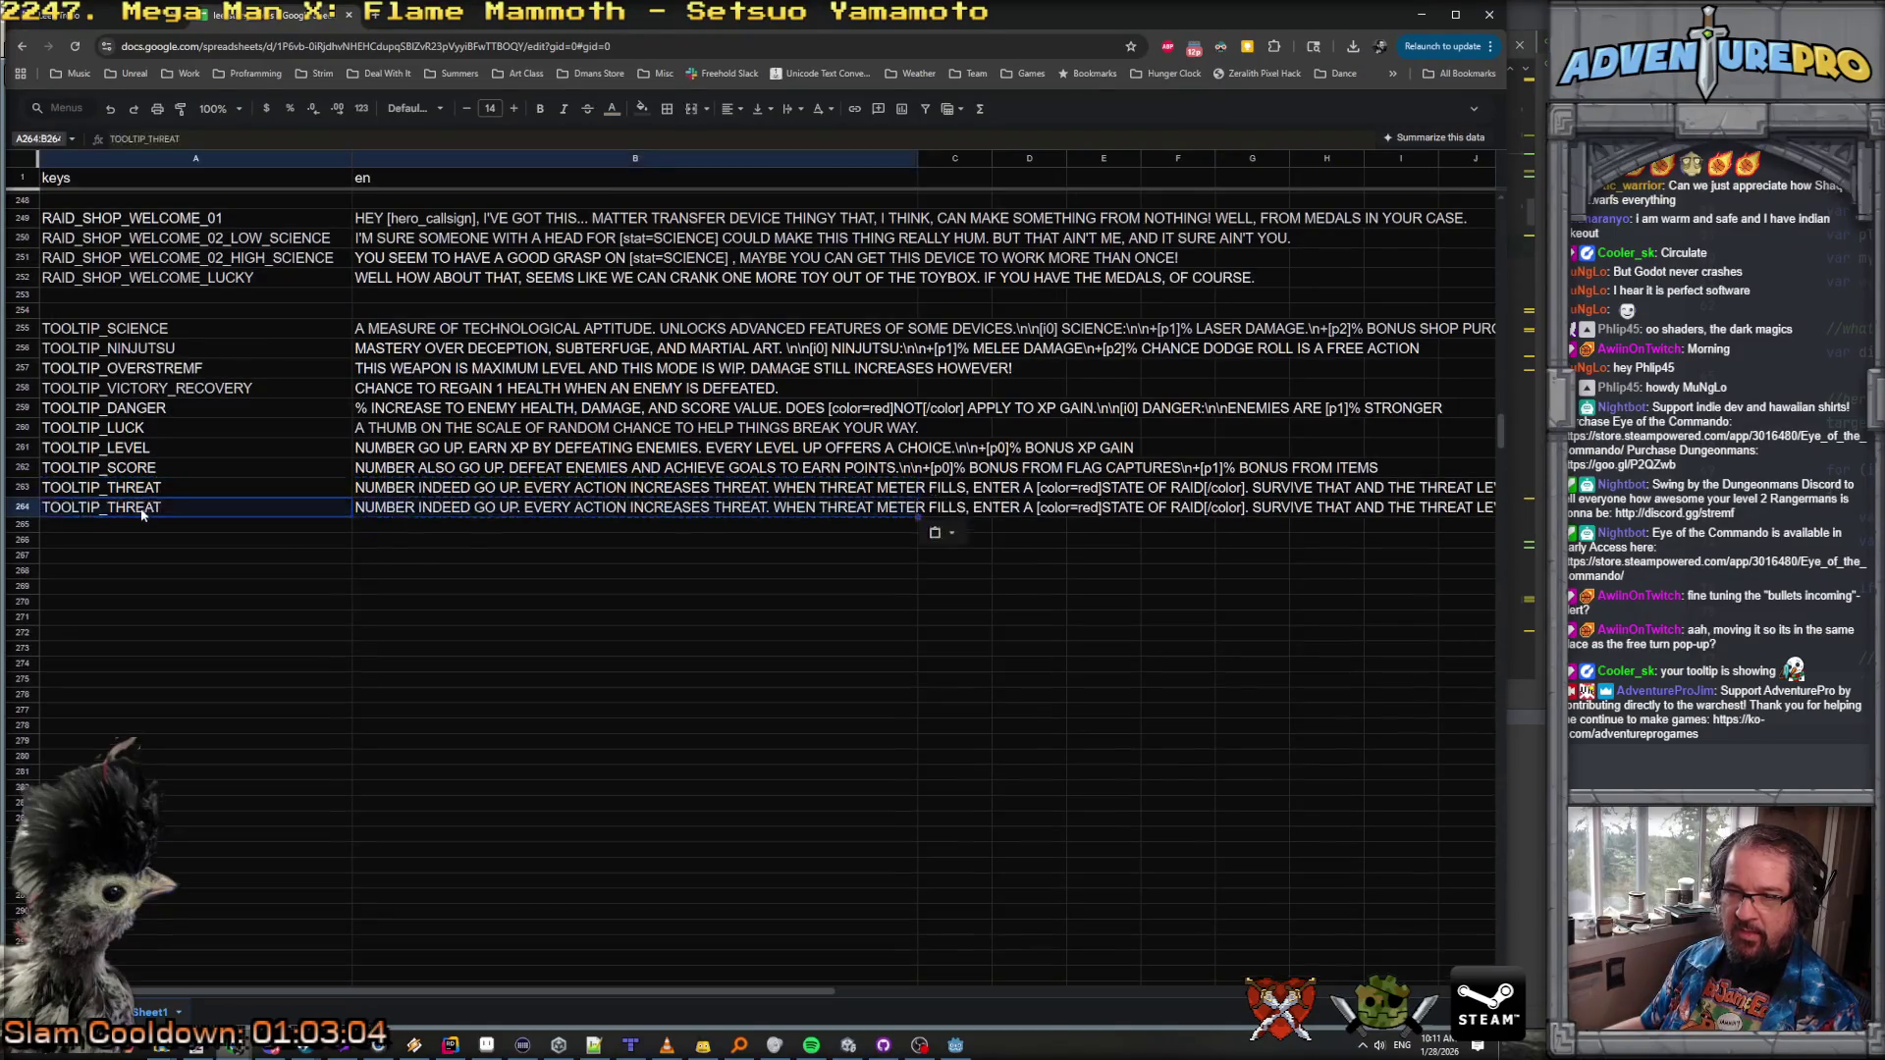
Step: Rename the row 264 key to TOOLTIP_INCOMING_BULLET
double_click(111, 507)
double_click(111, 507)
key("BackSpace")
type("IN")
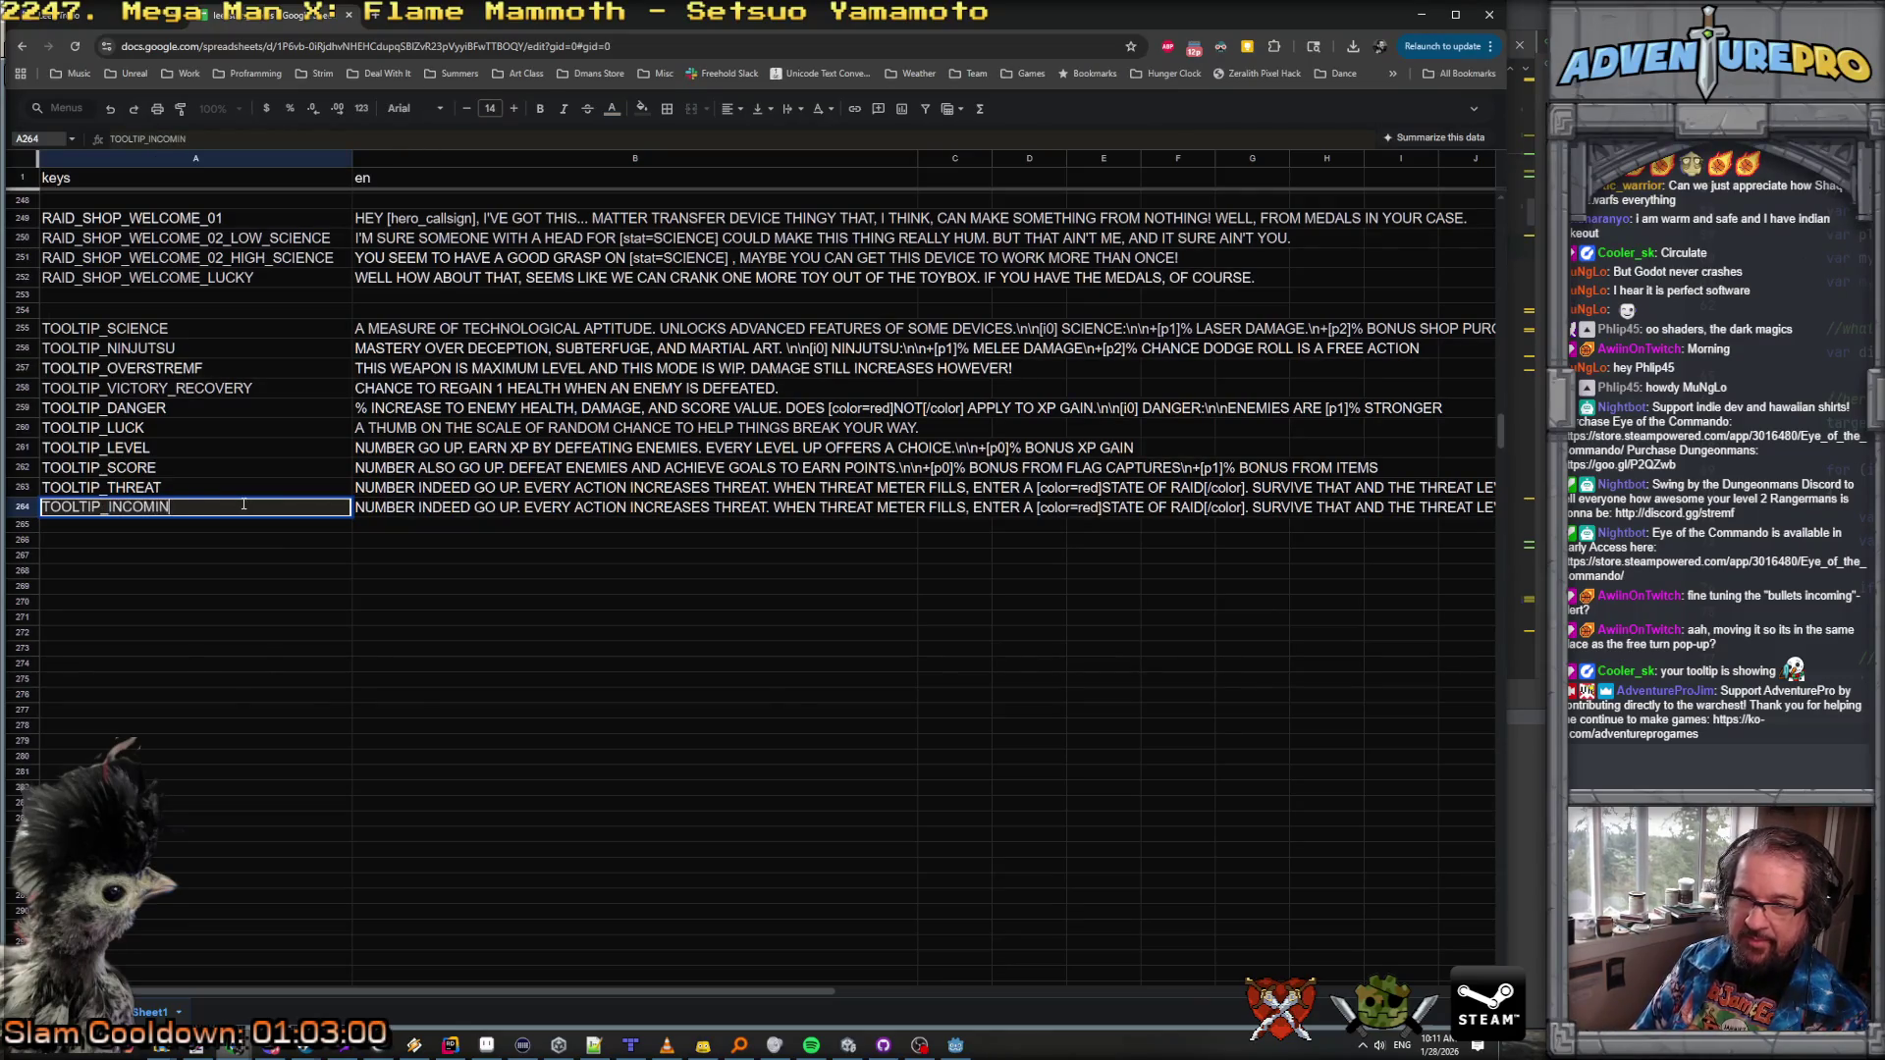
type("G_BULLET")
key("Return")
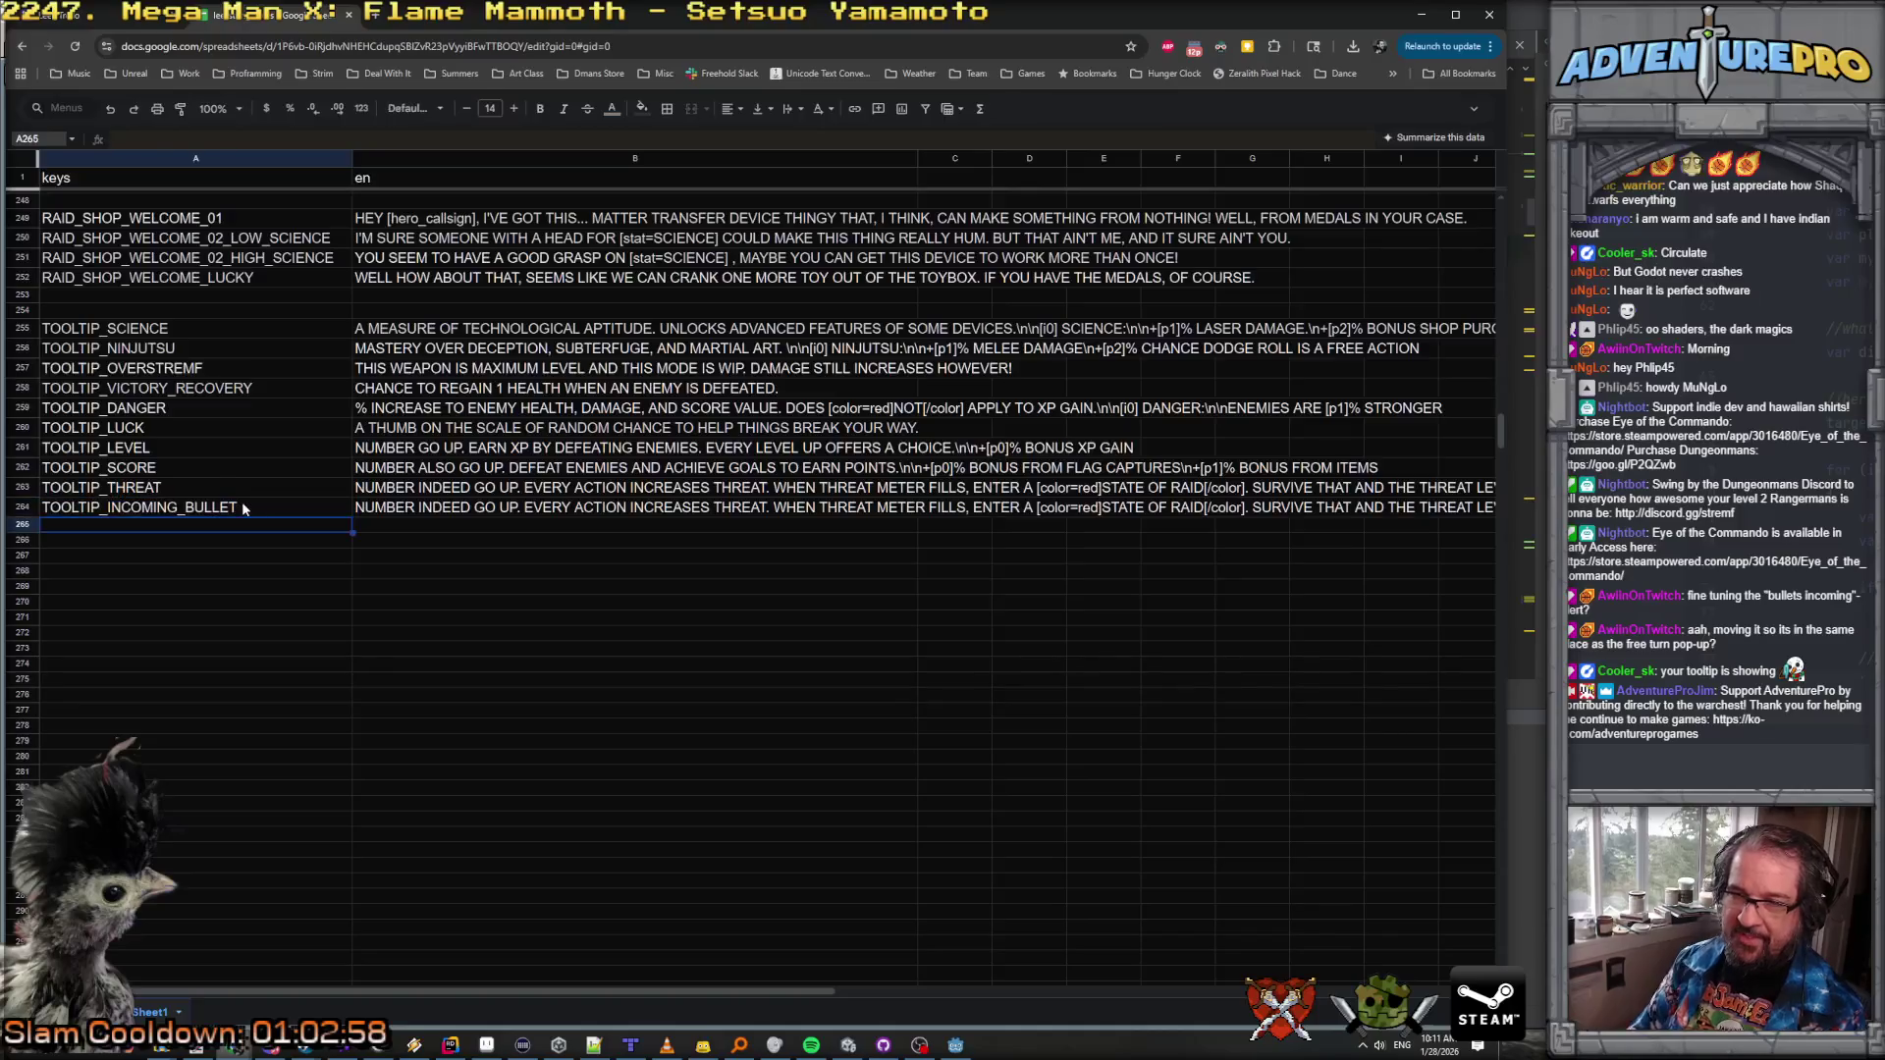
Step: Write B264's tooltip about being hit by an incoming enemy bullet and export as CSV
left_click(374, 516)
double_click(369, 508)
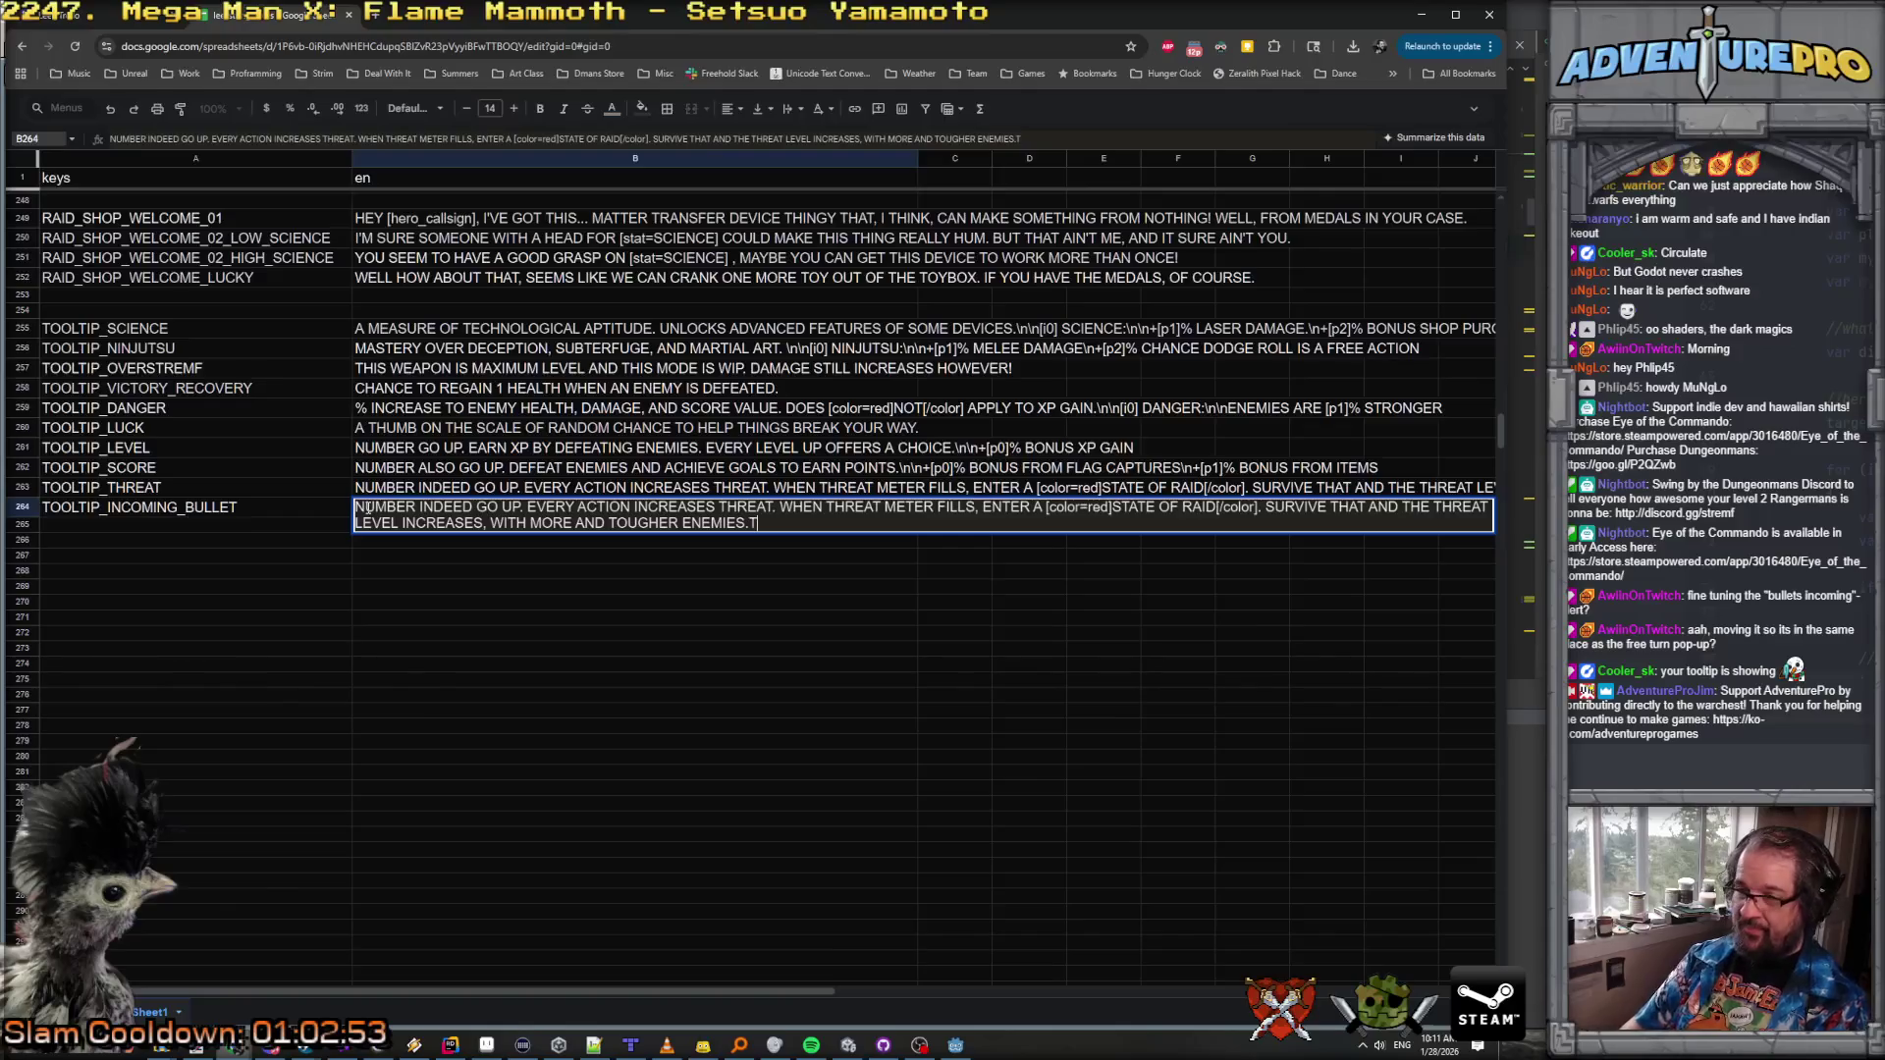
left_click_drag(753, 525, 343, 510)
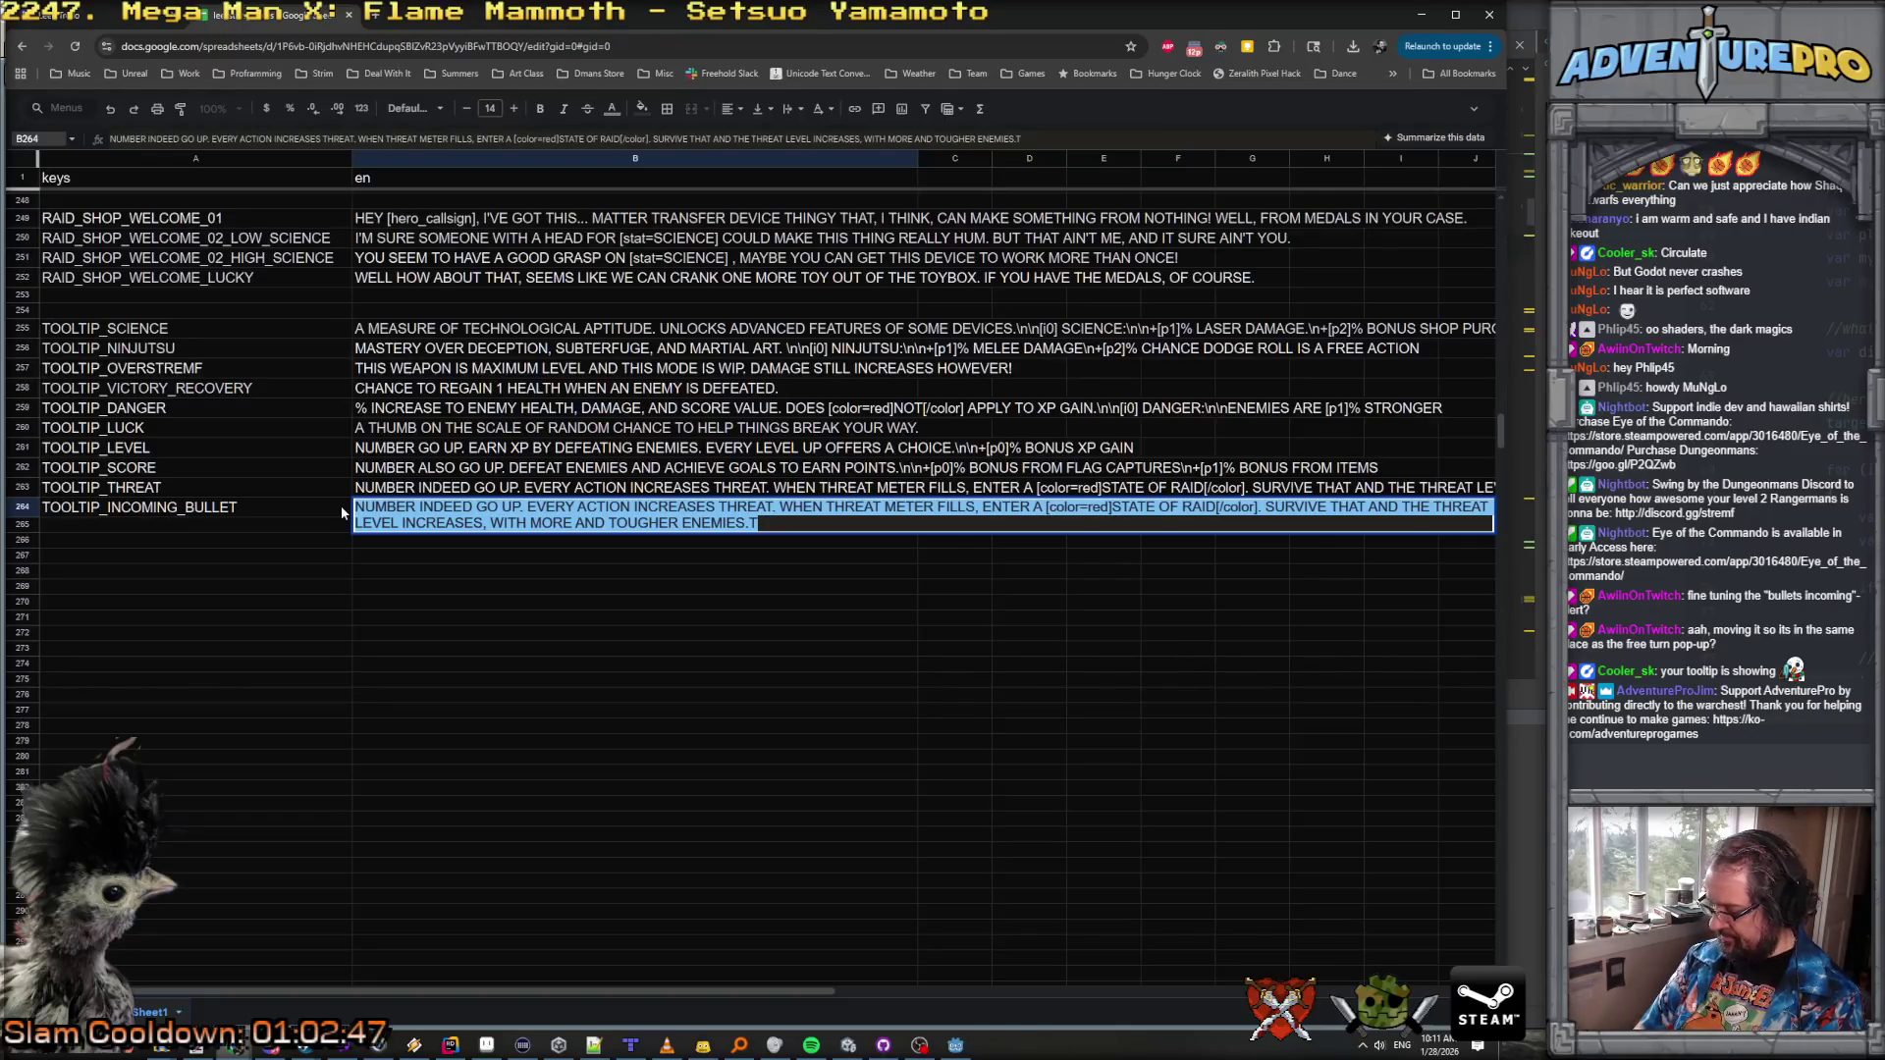
type("IF ")
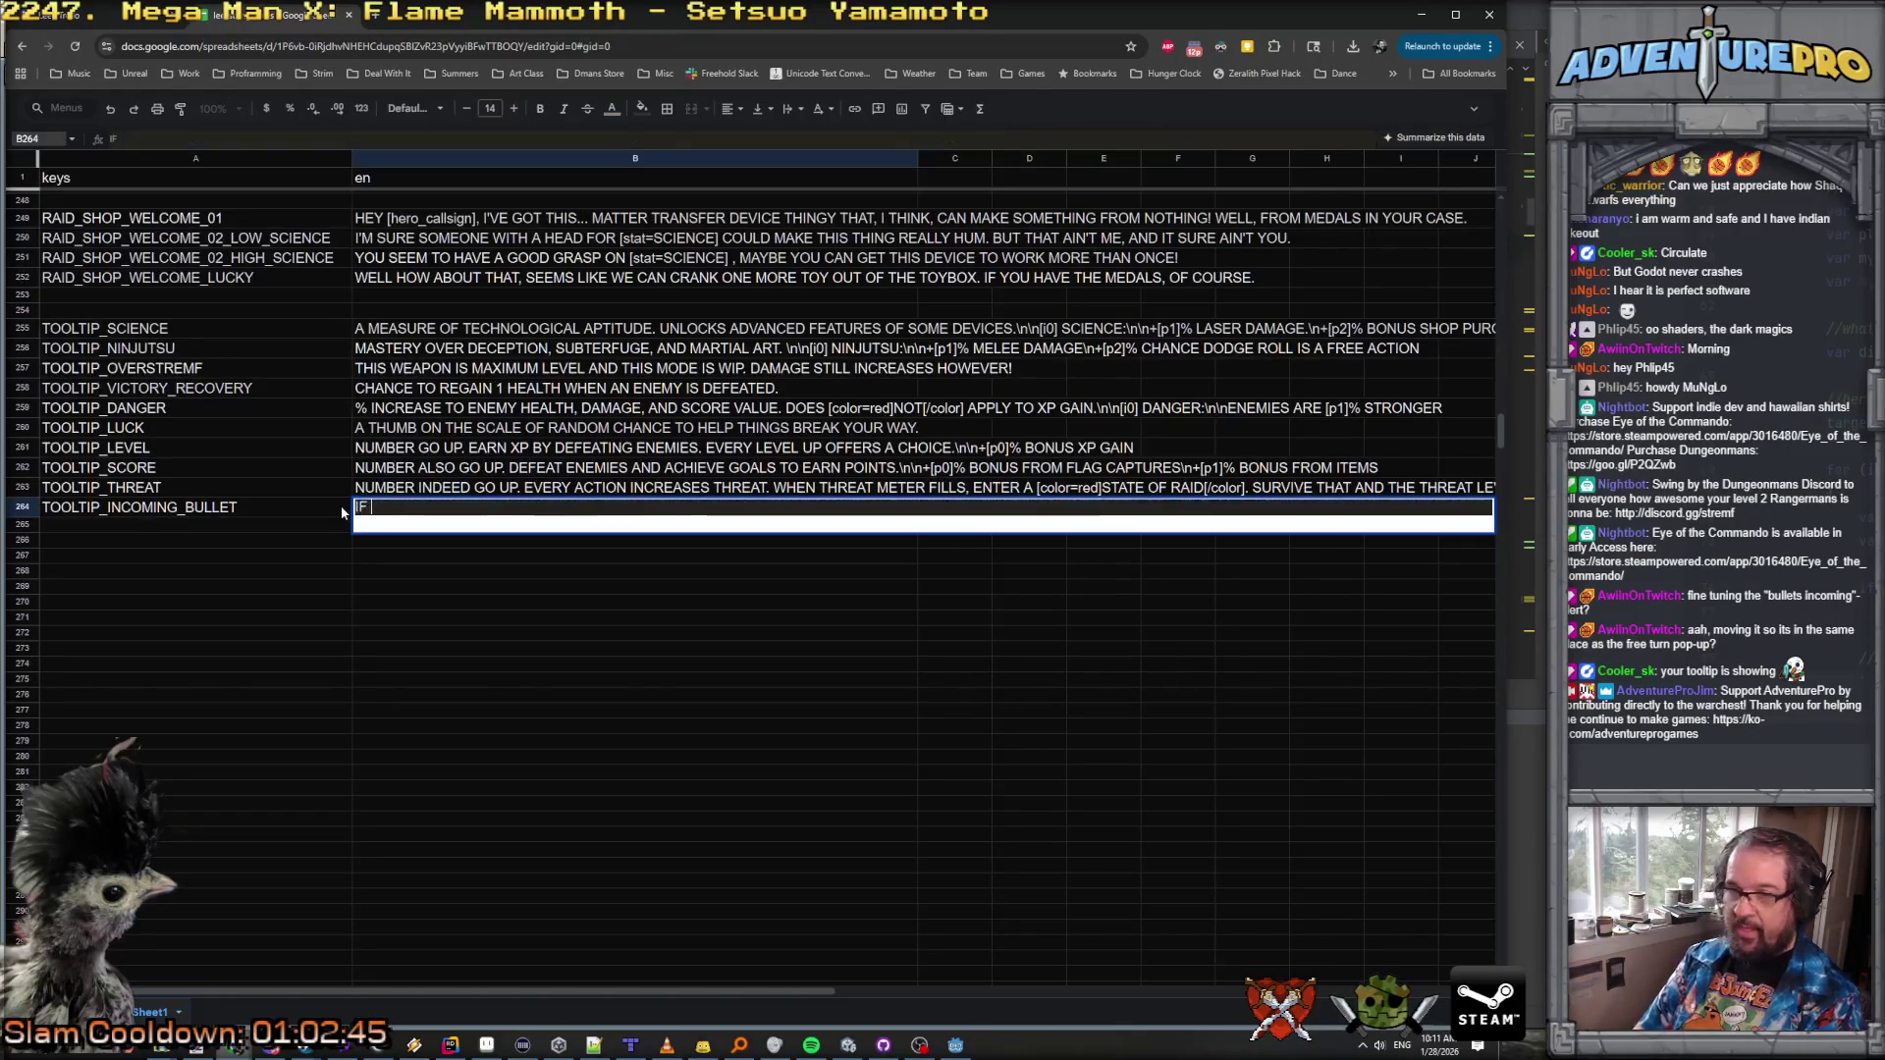
type("YOU DO NOT MOVE ")
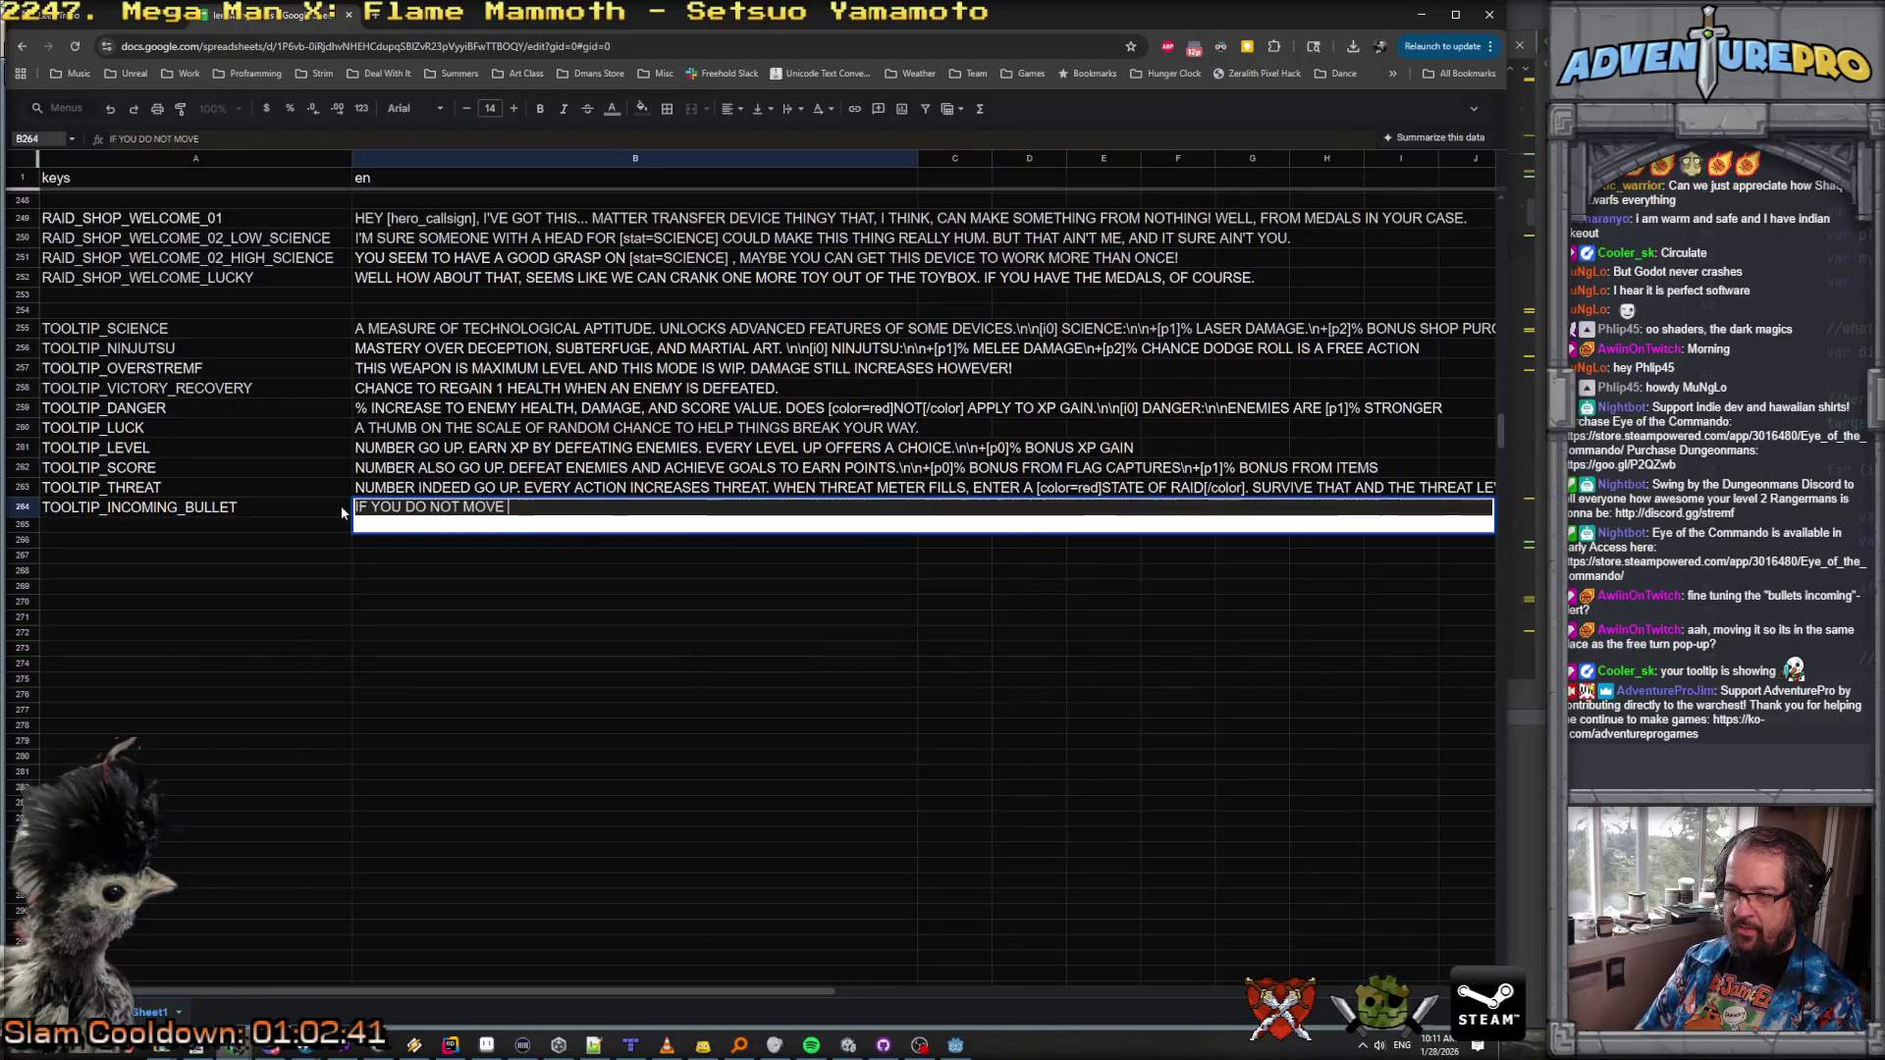
type("ON THIS TURN, YOU ARE")
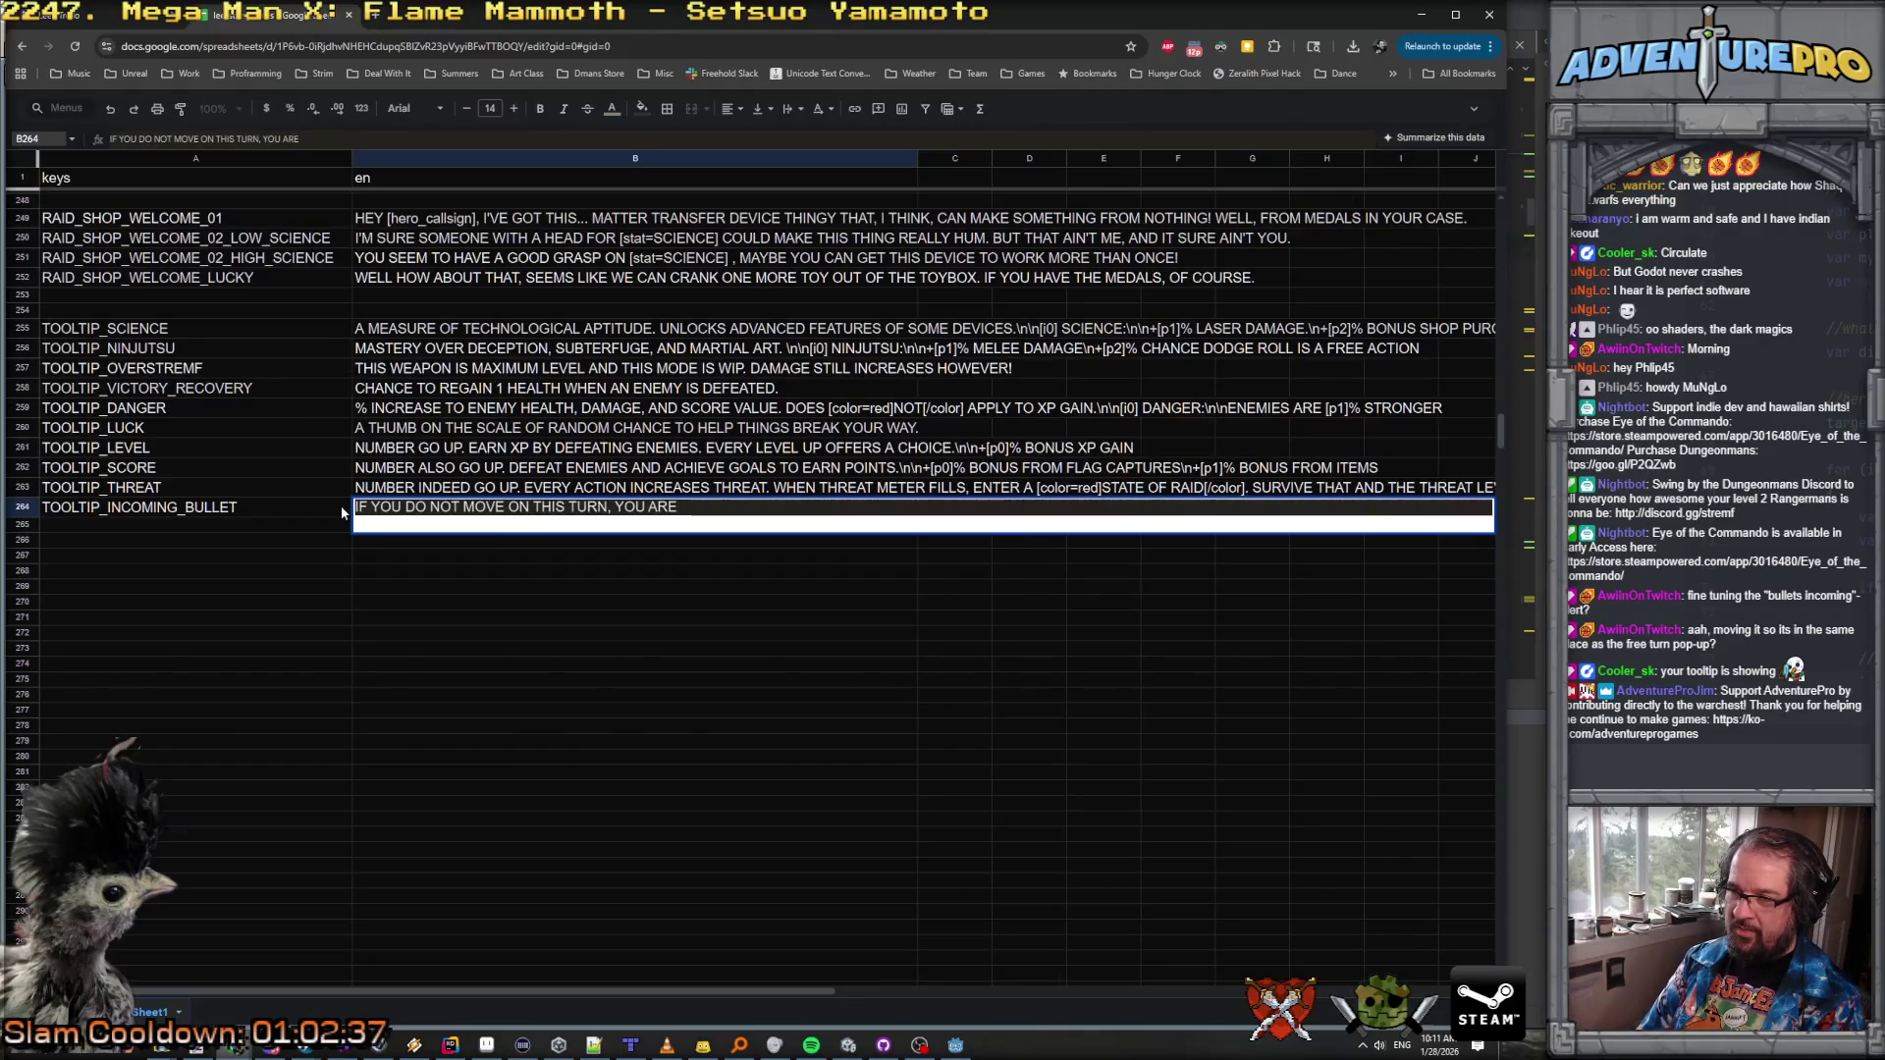
key("BackSpace")
key("BackSpace")
key("BackSpace")
type("WILL BE H")
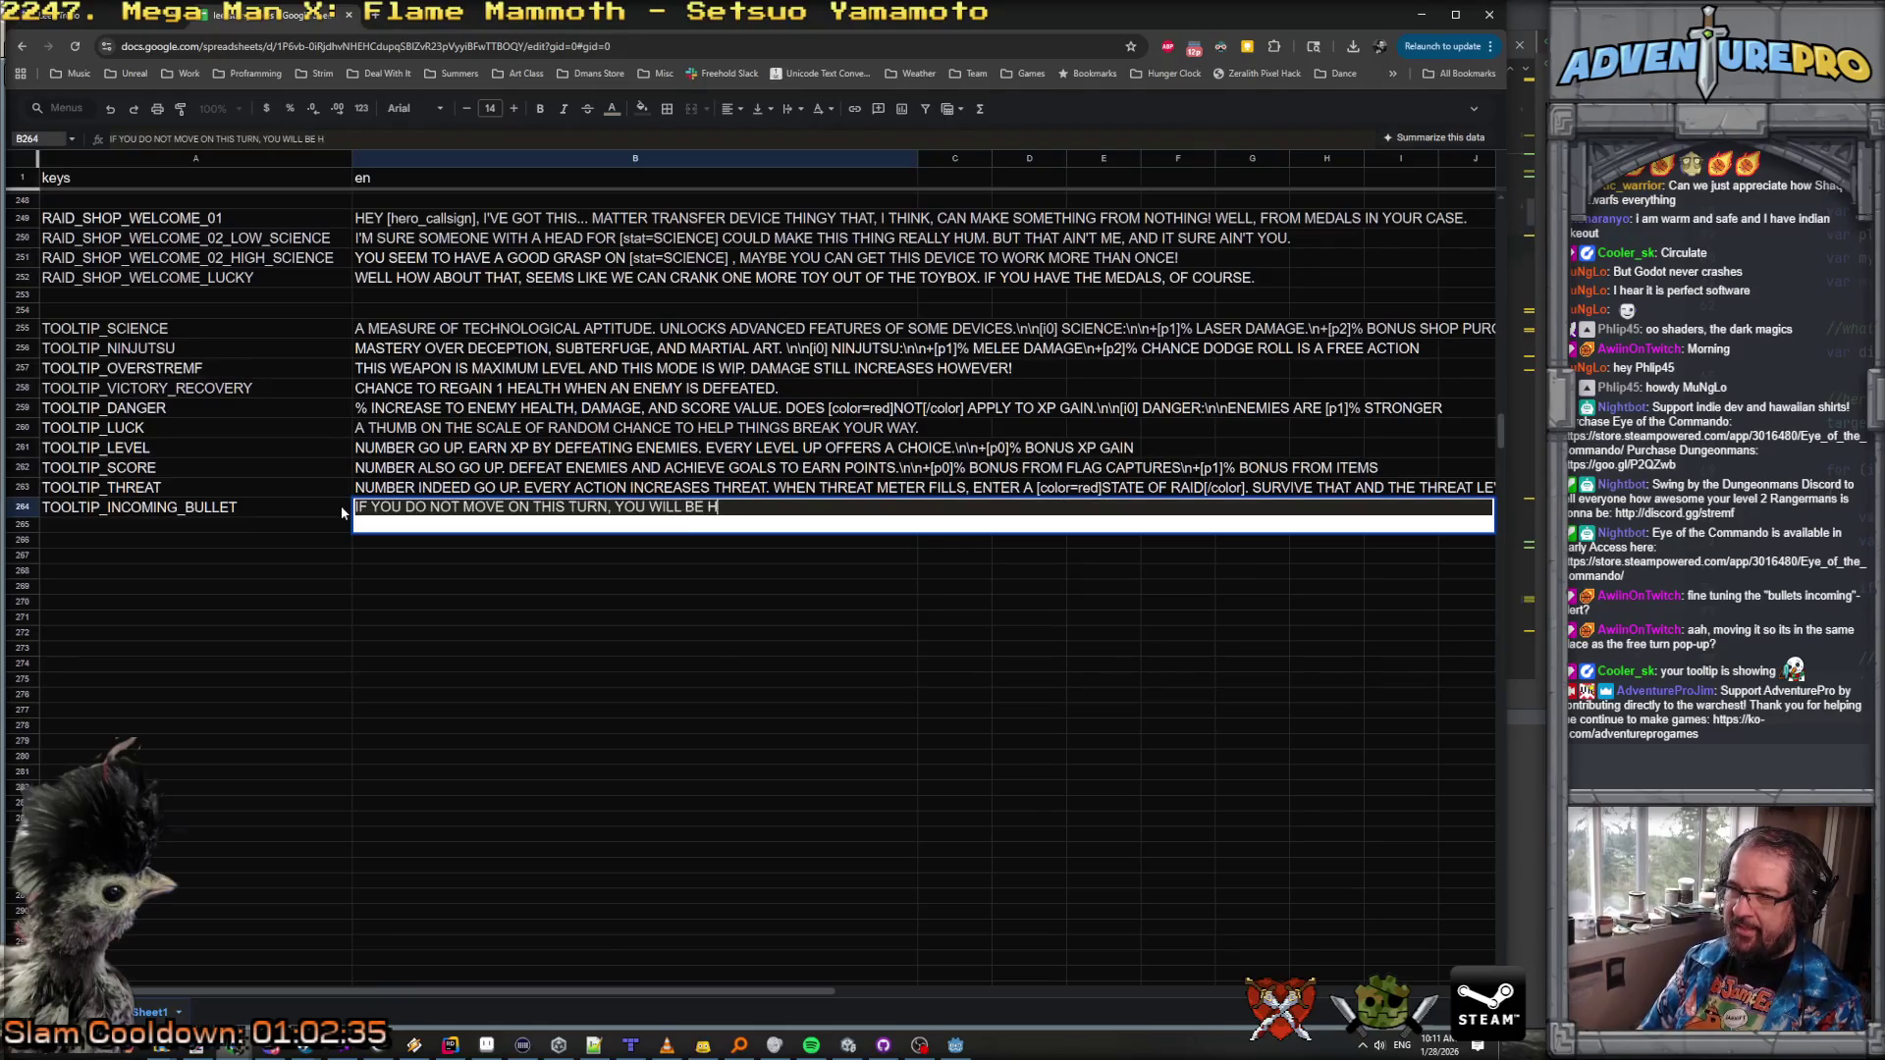
type("IT BY AN INCOMING ")
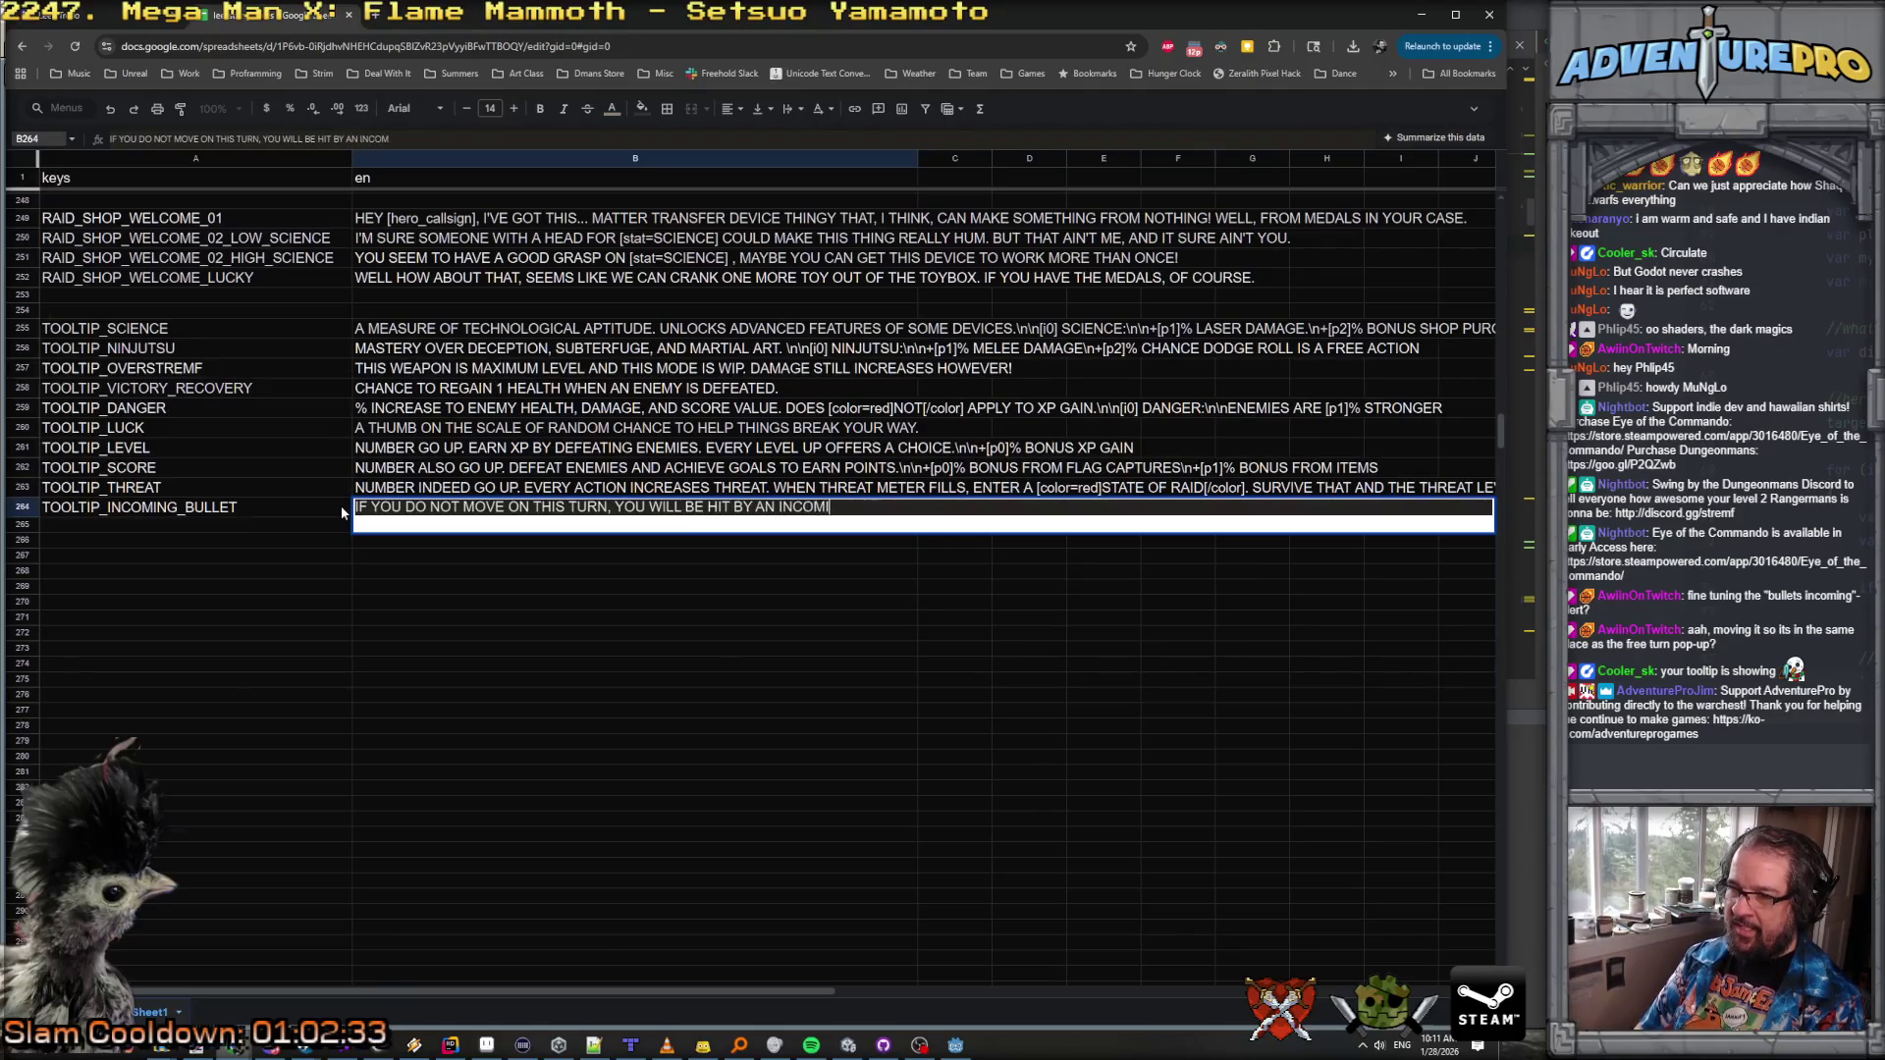
type("ENEMY BULLET.")
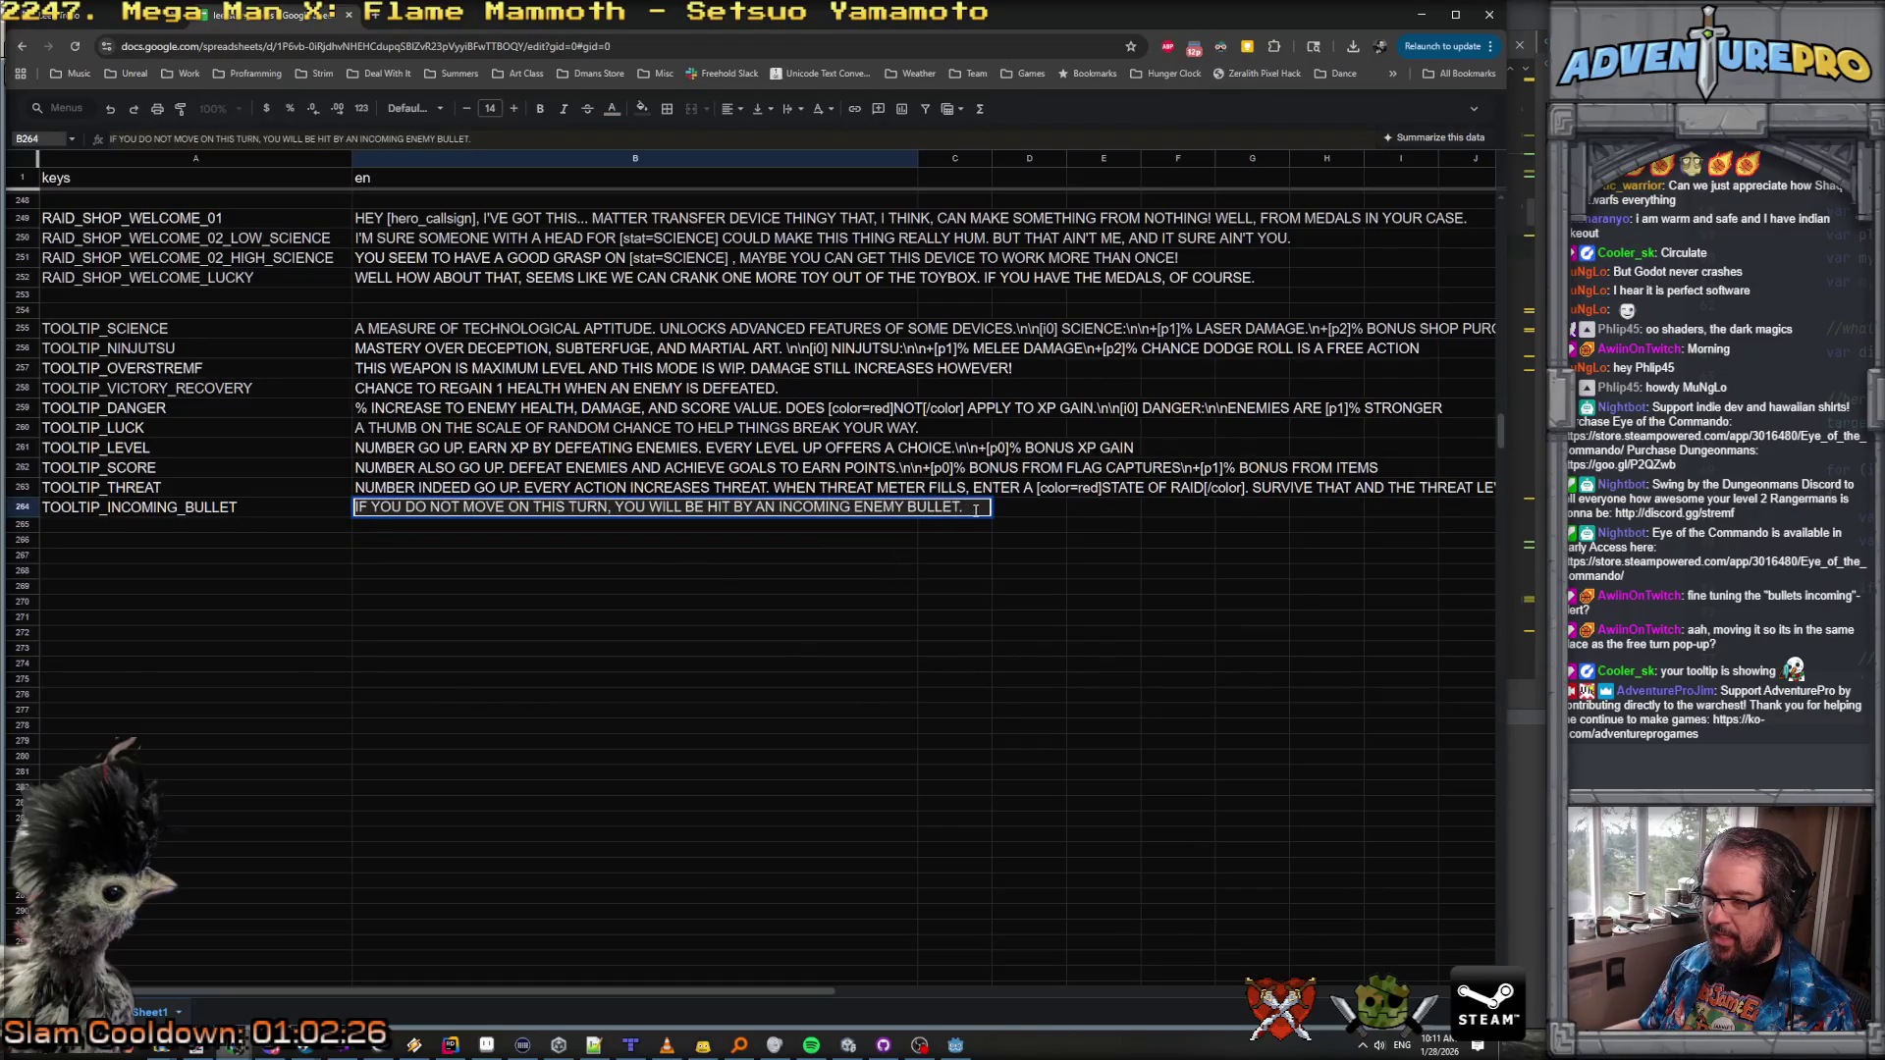
type("IF")
key("BackSpace")
key("BackSpace")
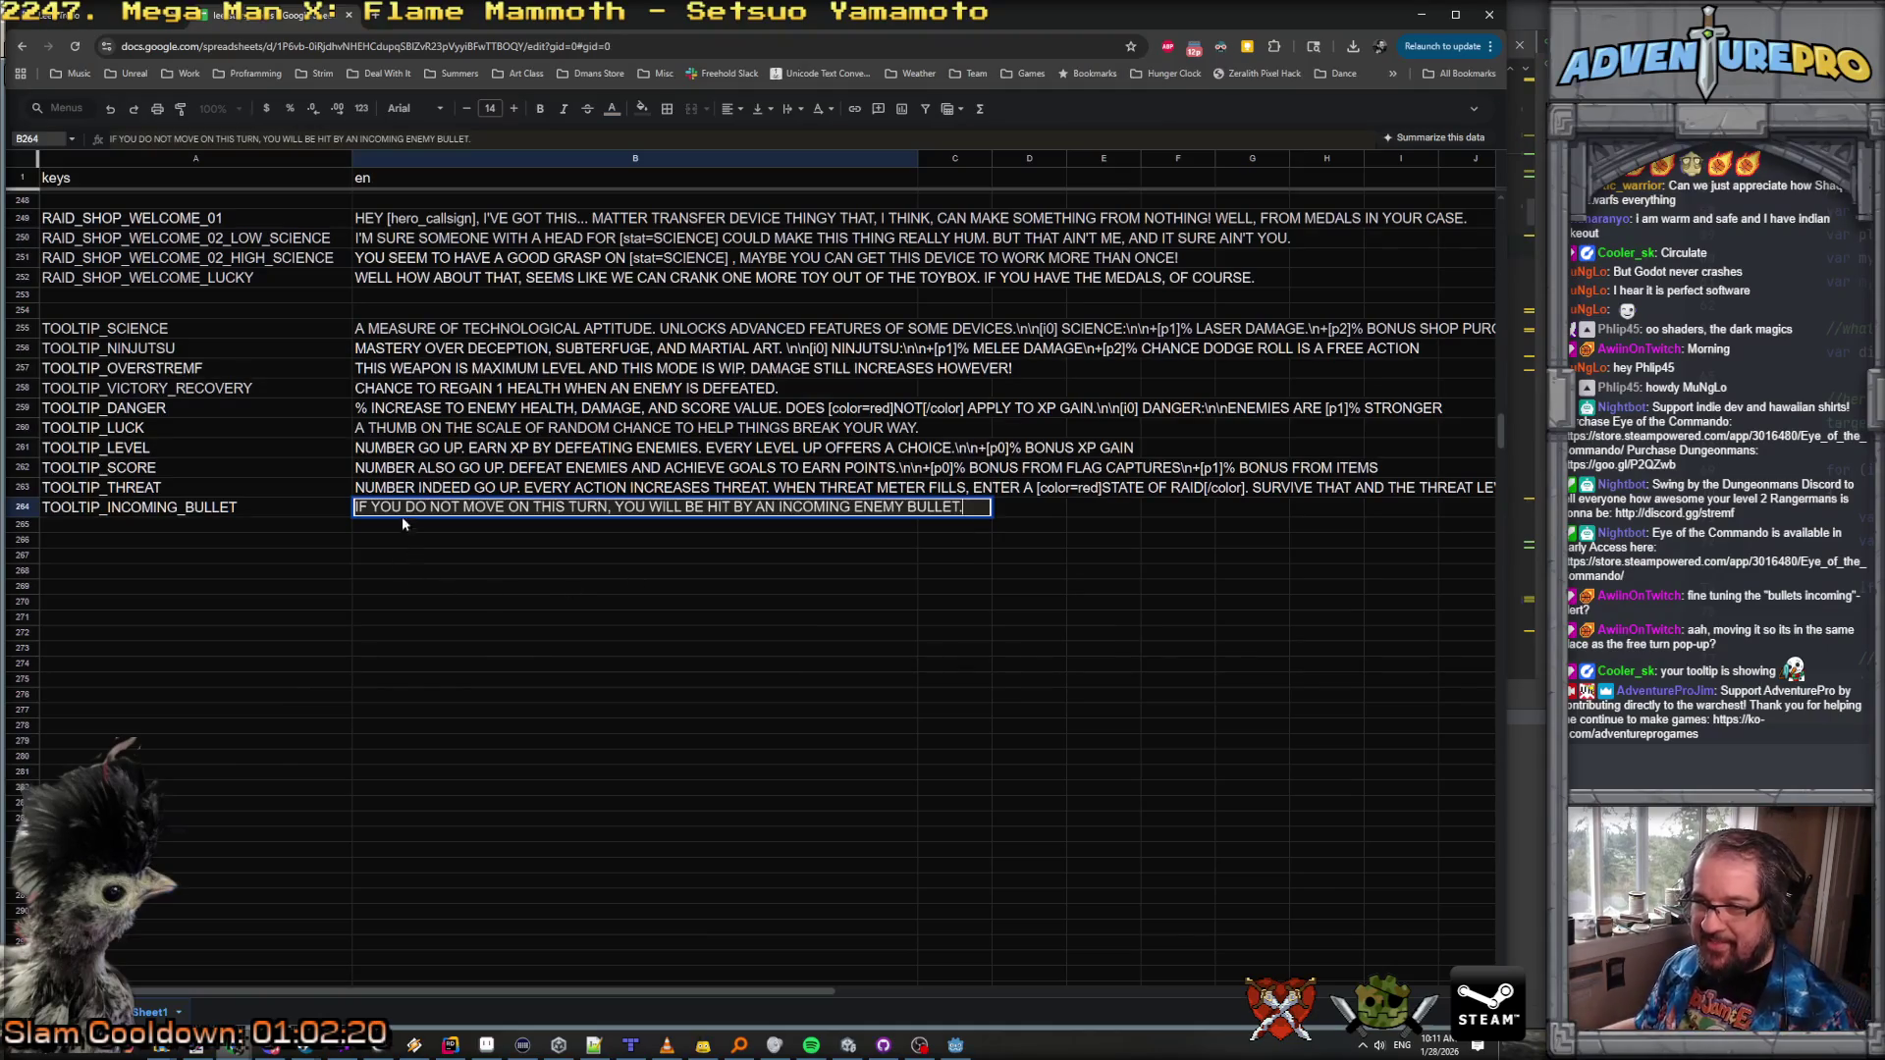
key("Escape")
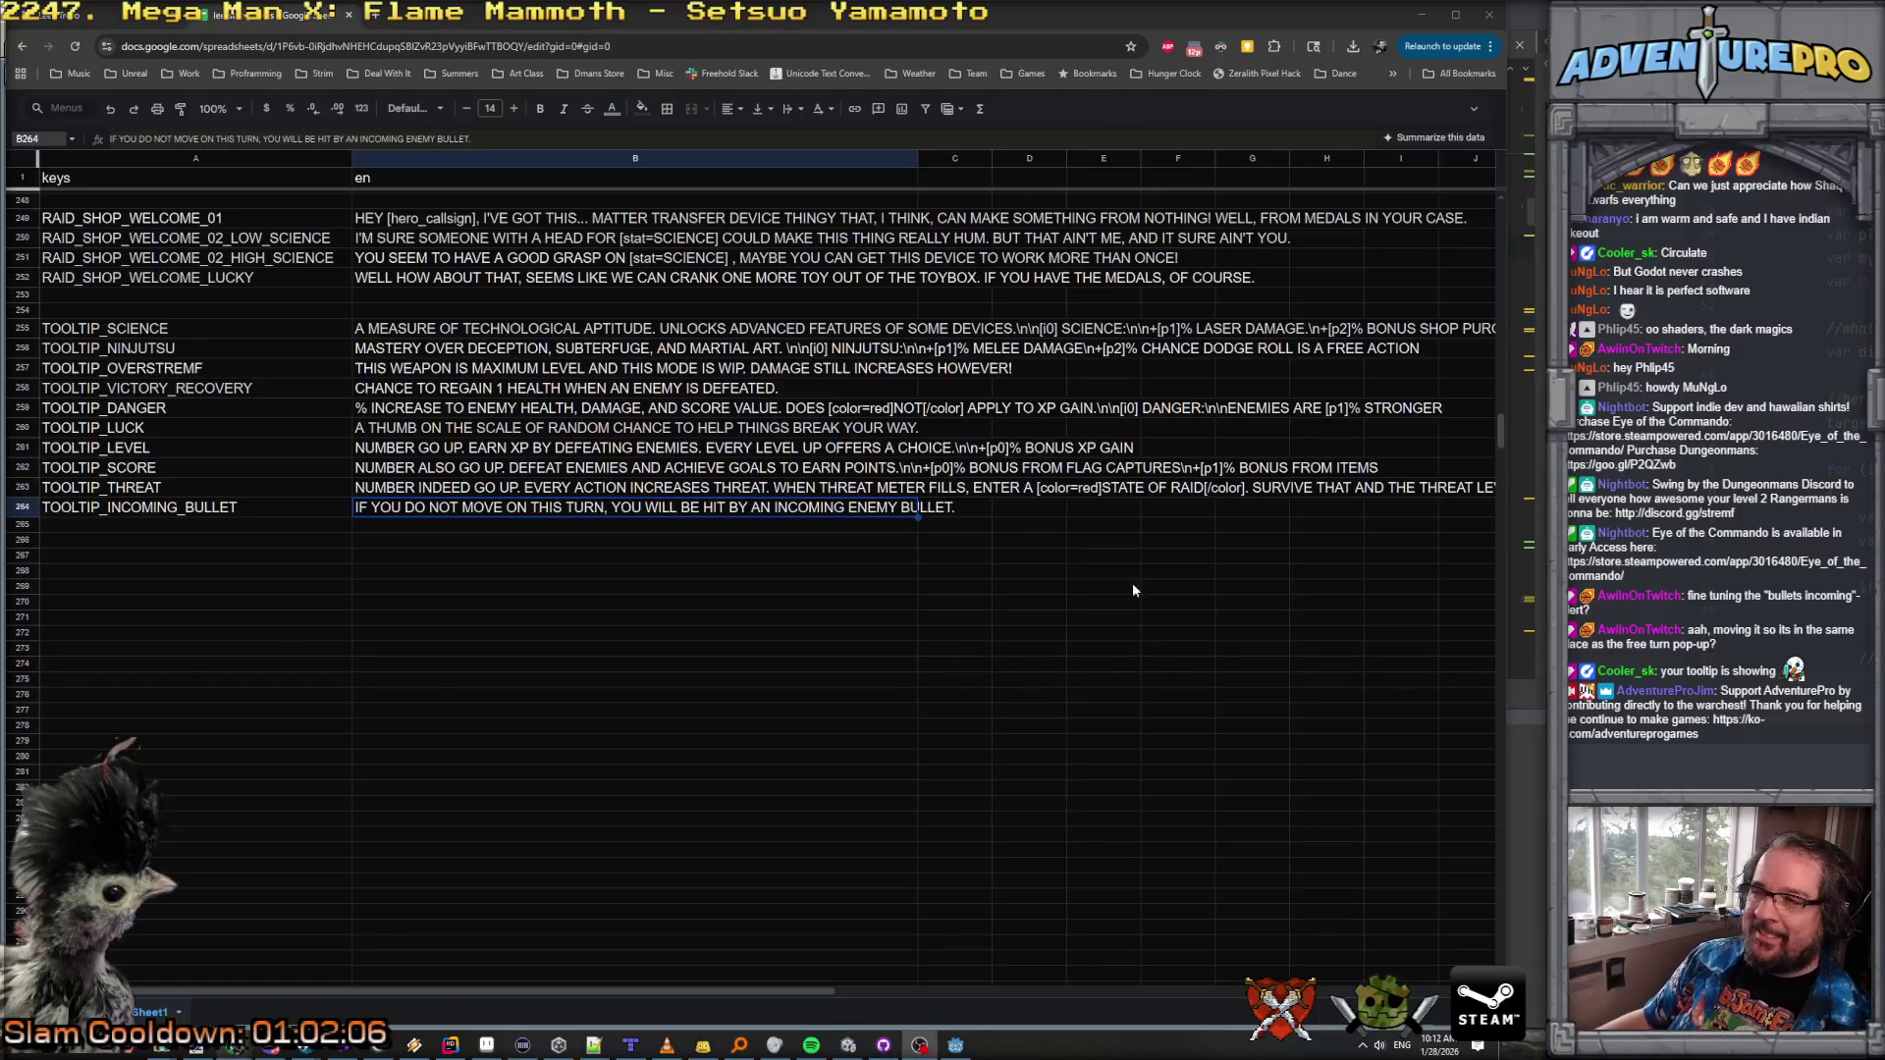
left_click(873, 609)
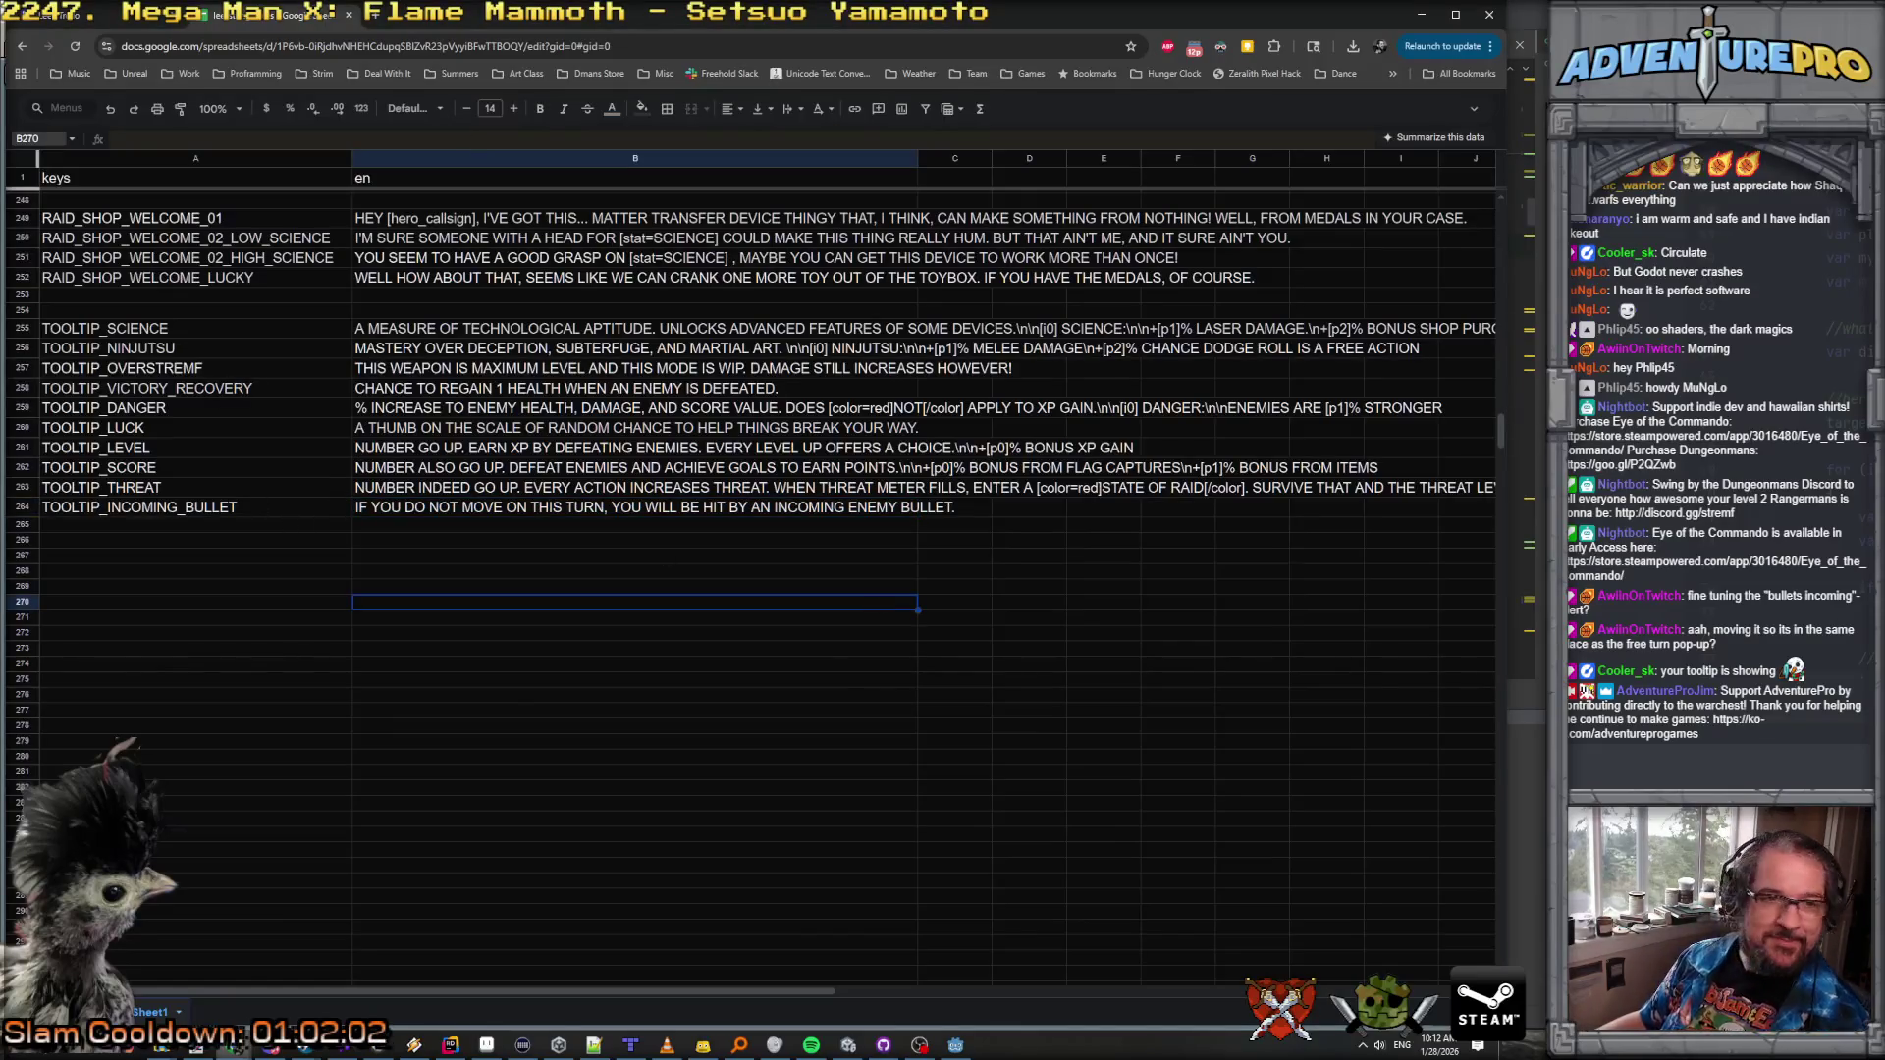
key("F5")
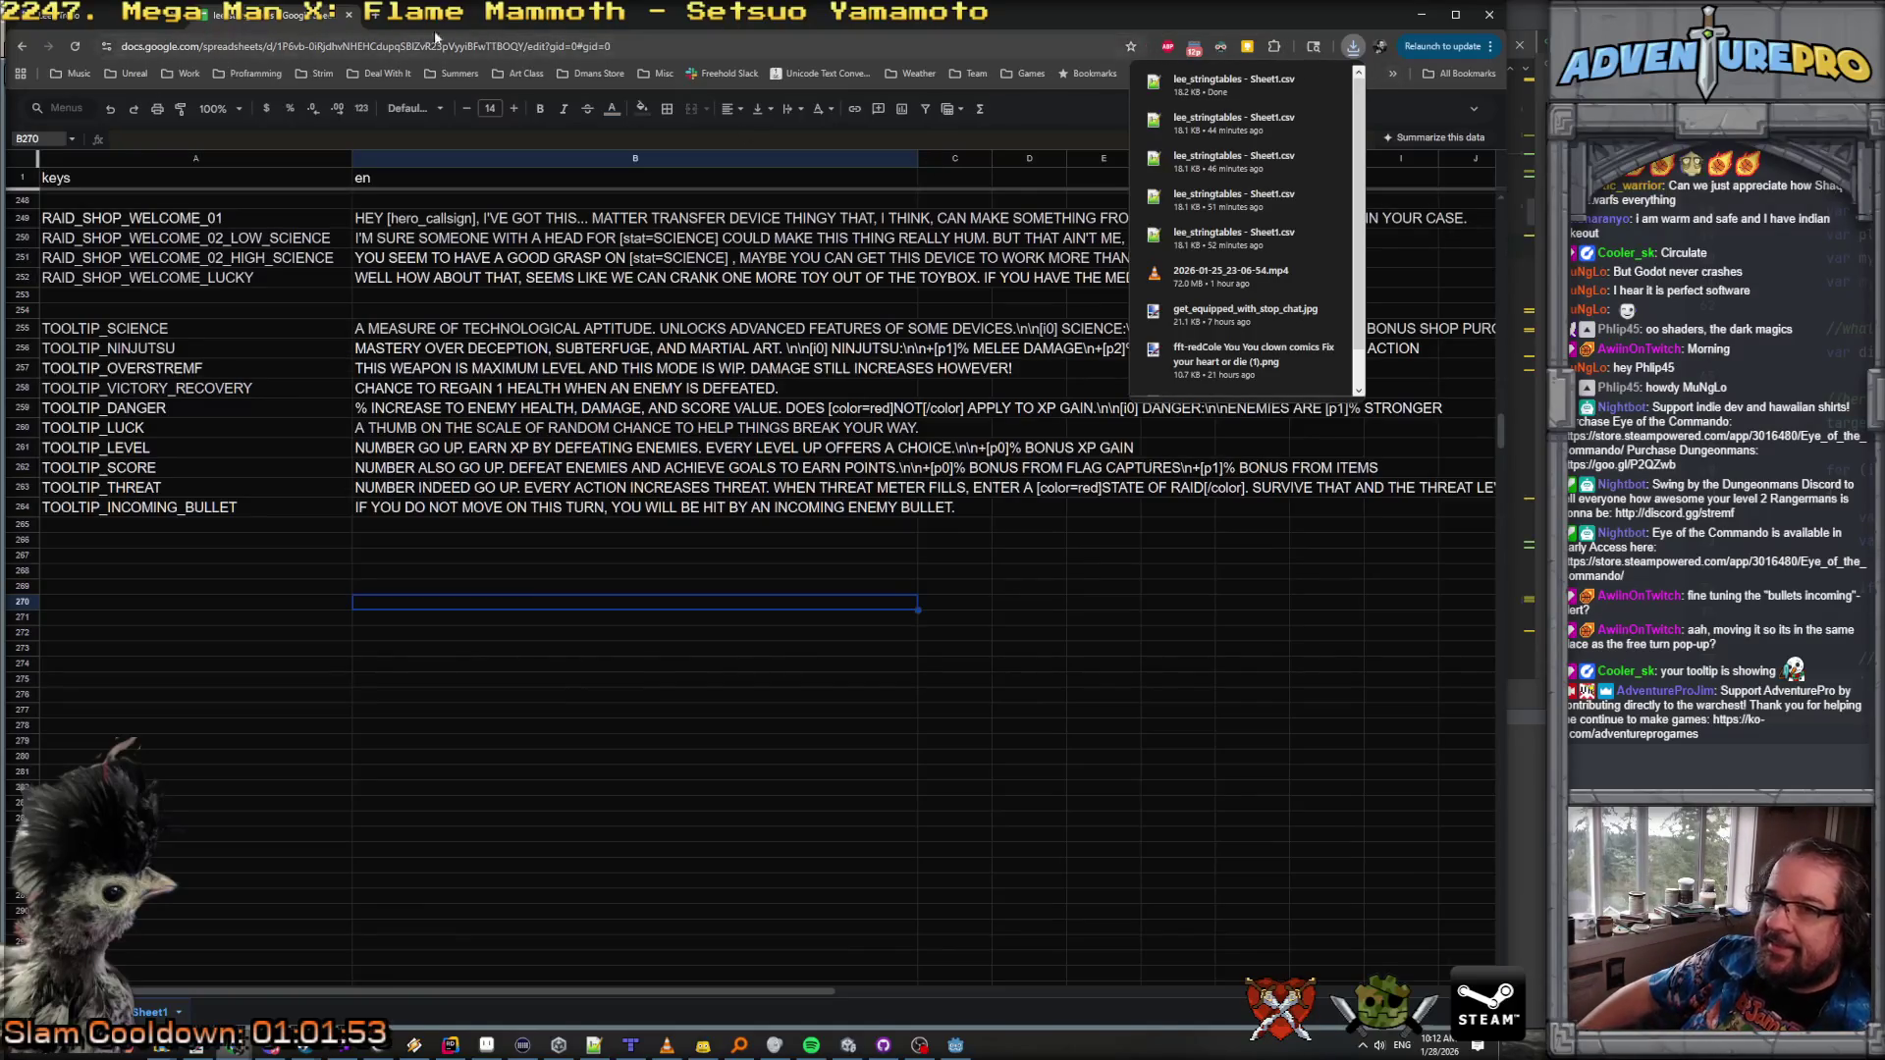
Step: Return to Godot and open the IncomingBulletAlart scene with its root node selected
left_click(1425, 15)
left_click(1425, 15)
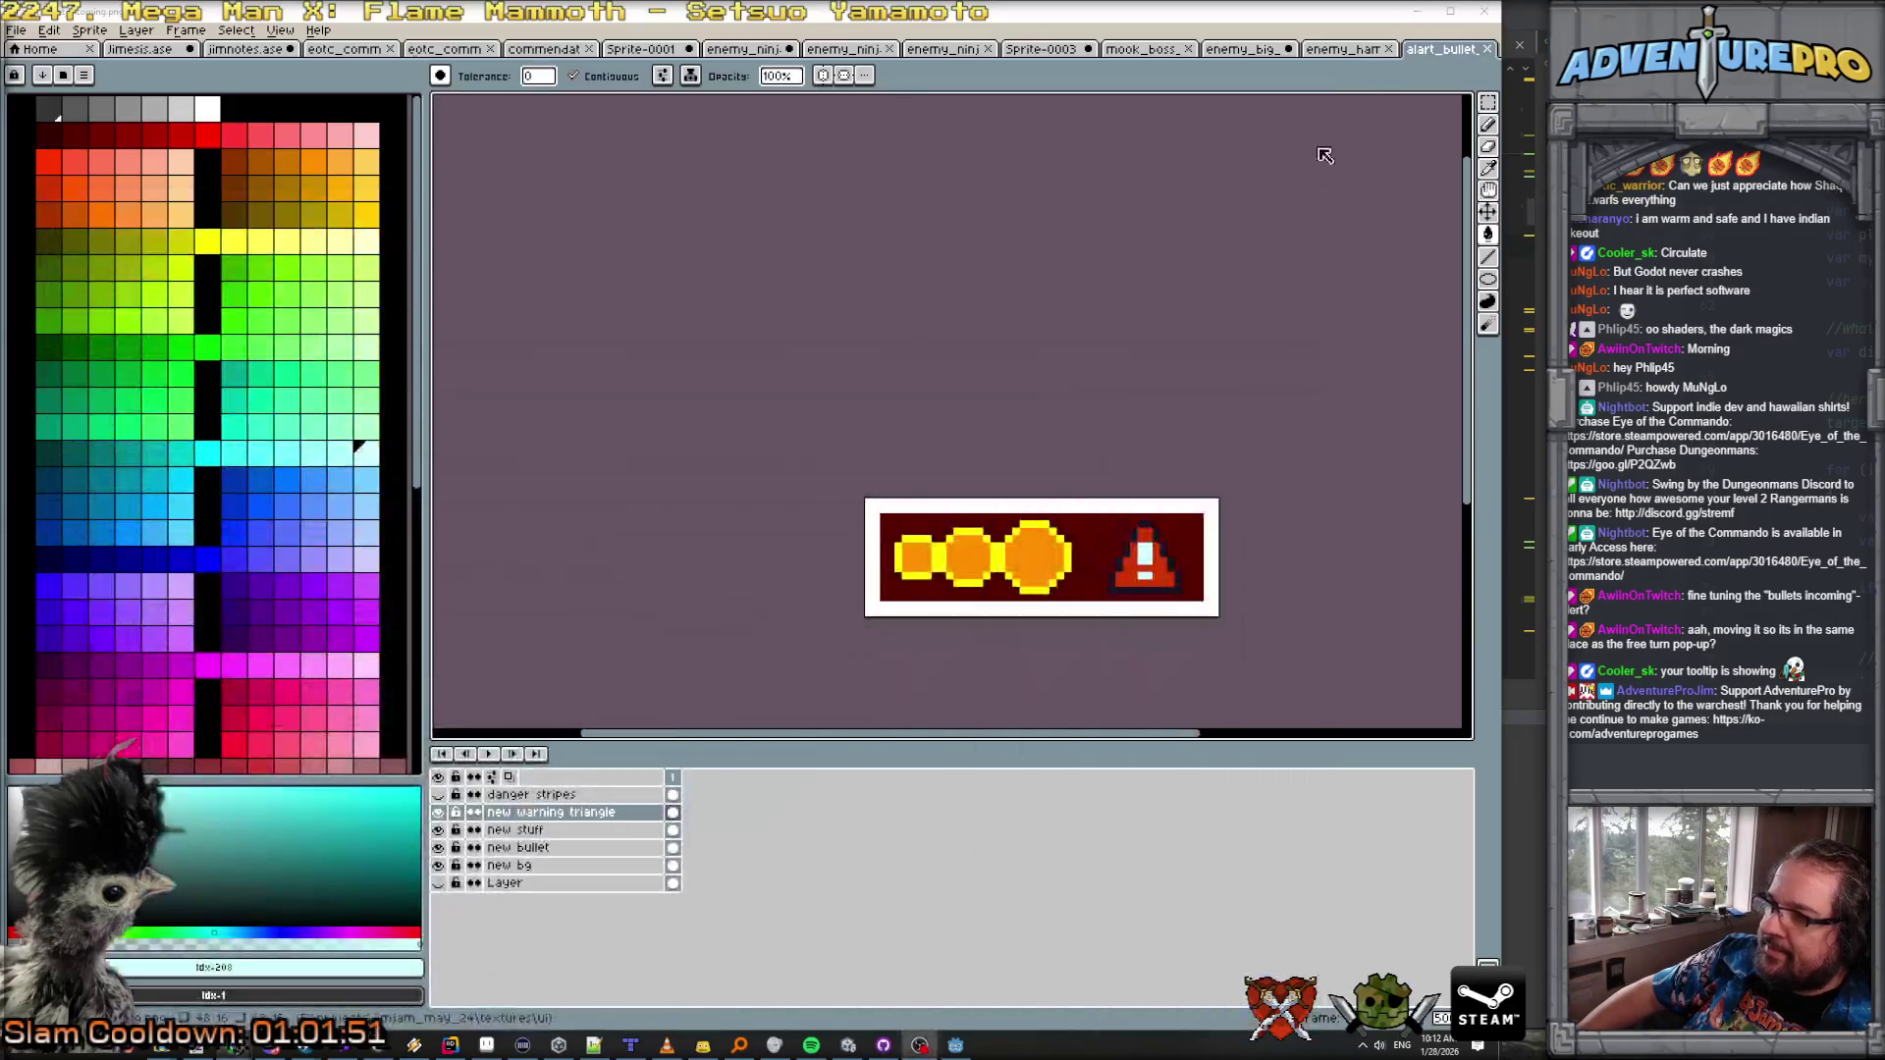
left_click(1414, 15)
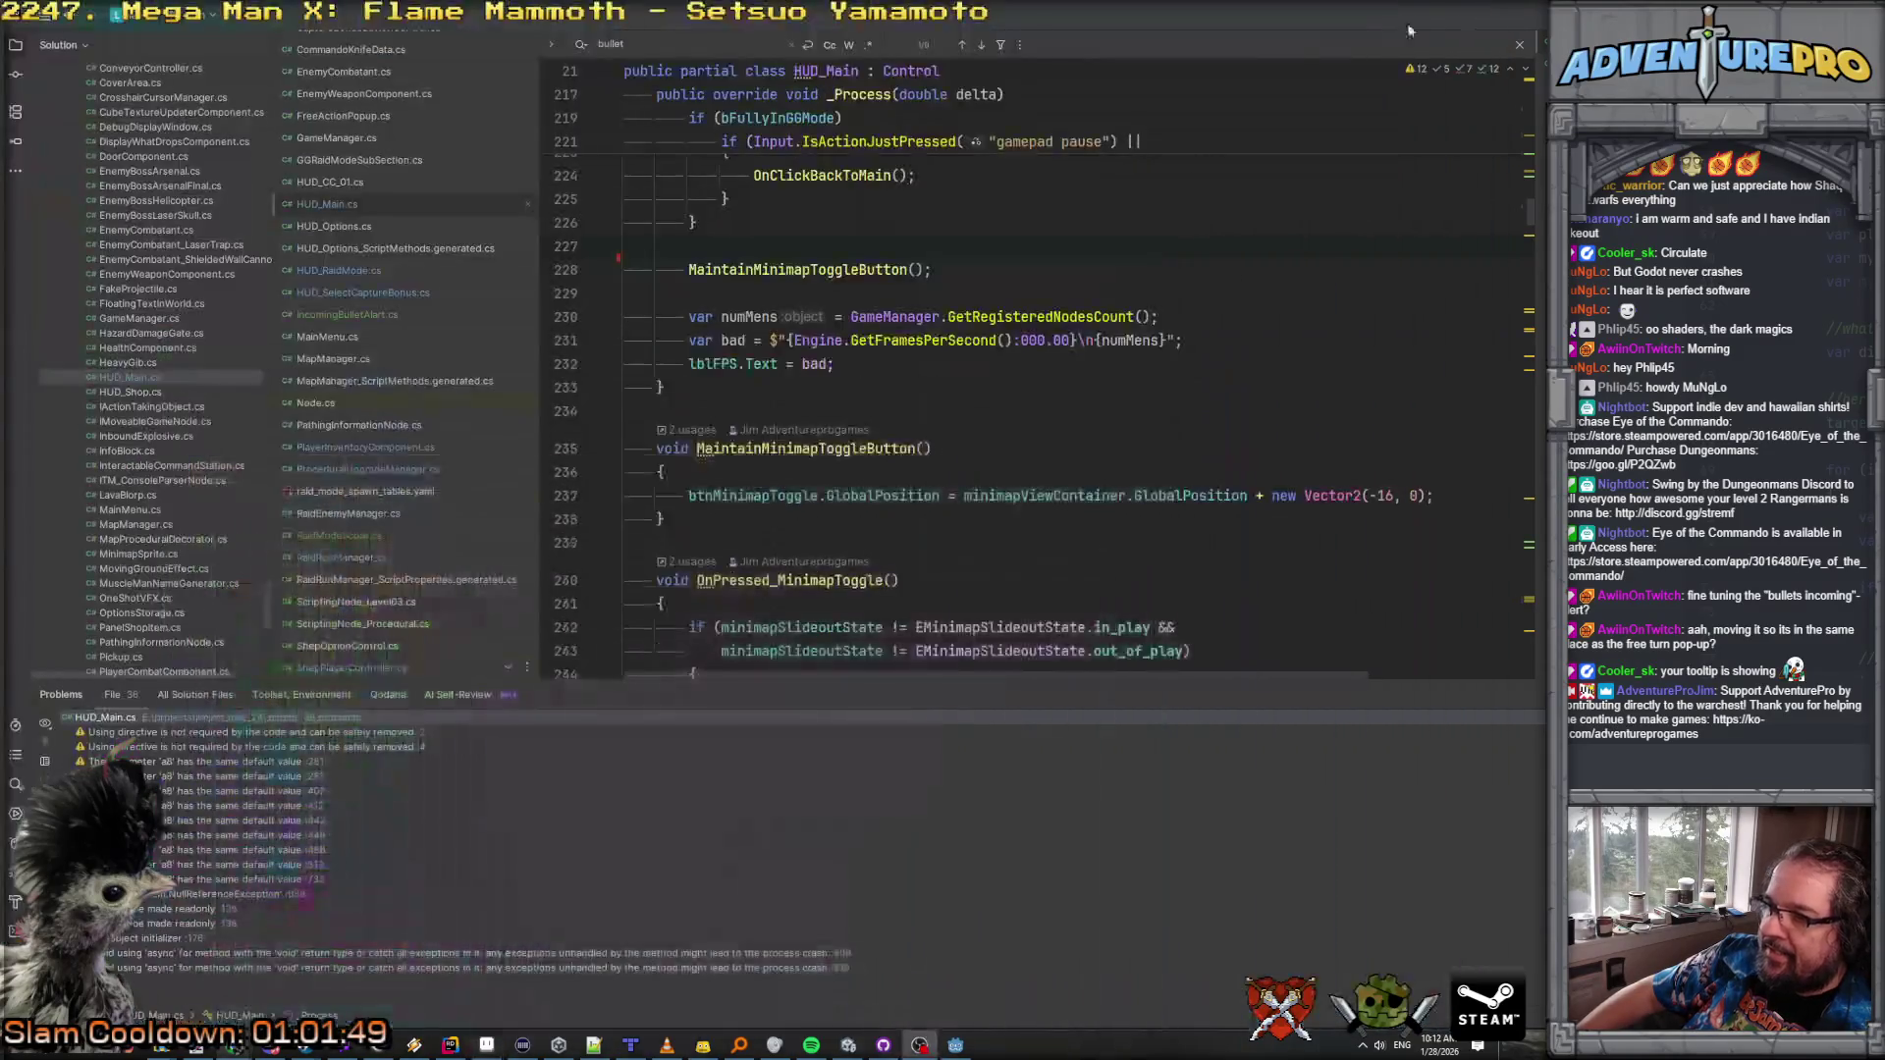
left_click(956, 1047)
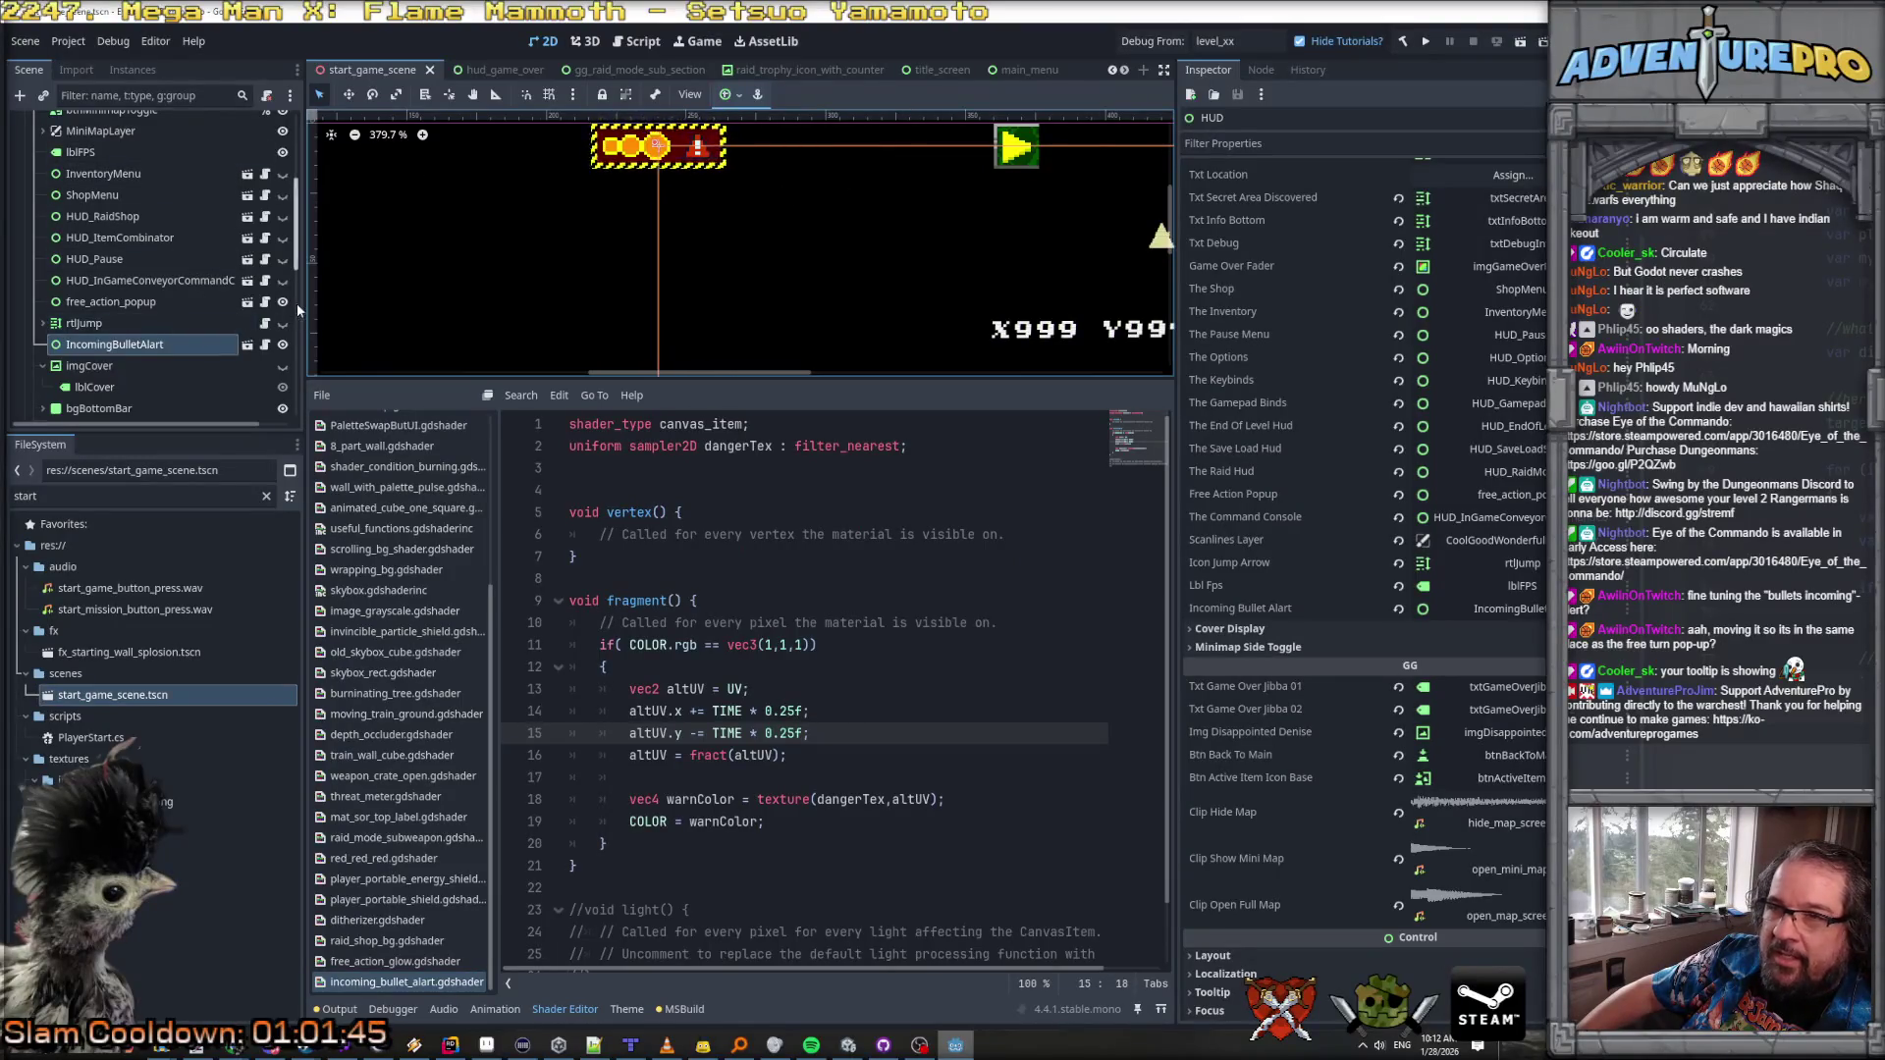
left_click(246, 345)
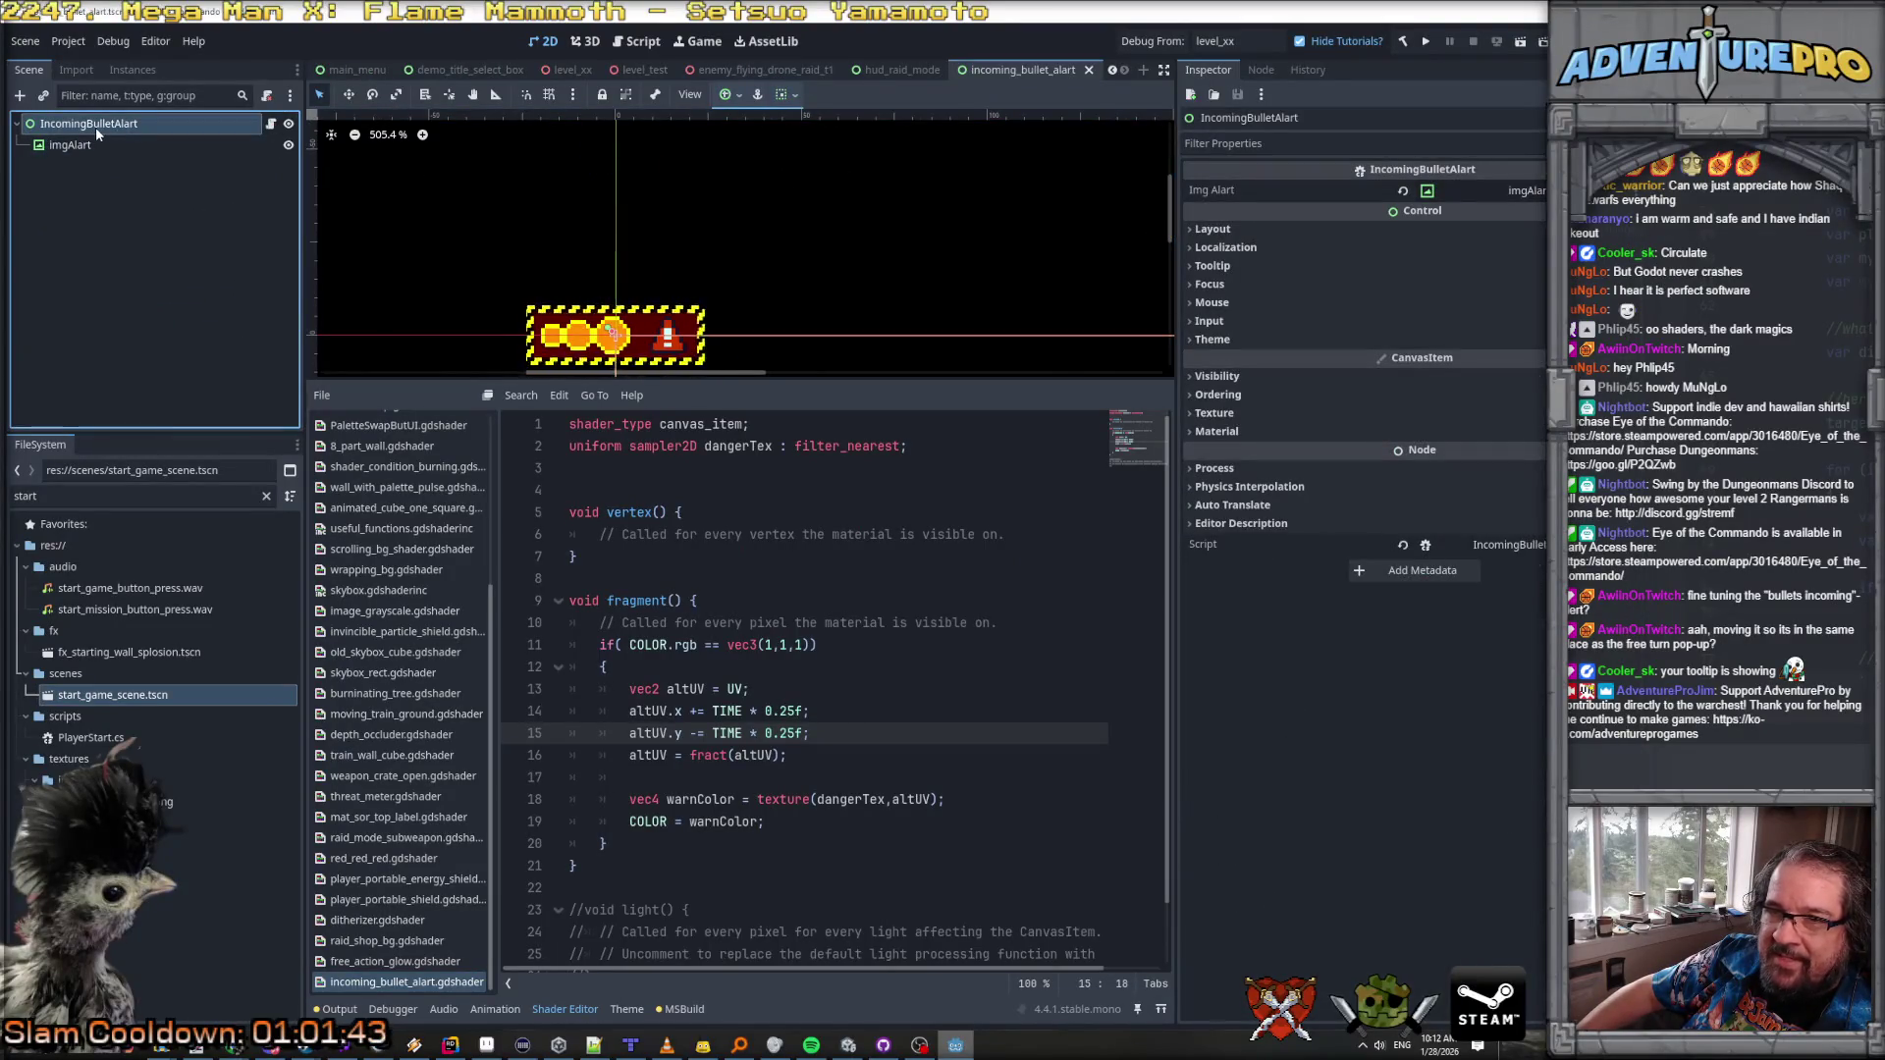
left_click(95, 145)
left_click(96, 124)
Step: Set the root control's Size to 2 × 2, save, and launch the level
scroll(804, 320, "down", 3)
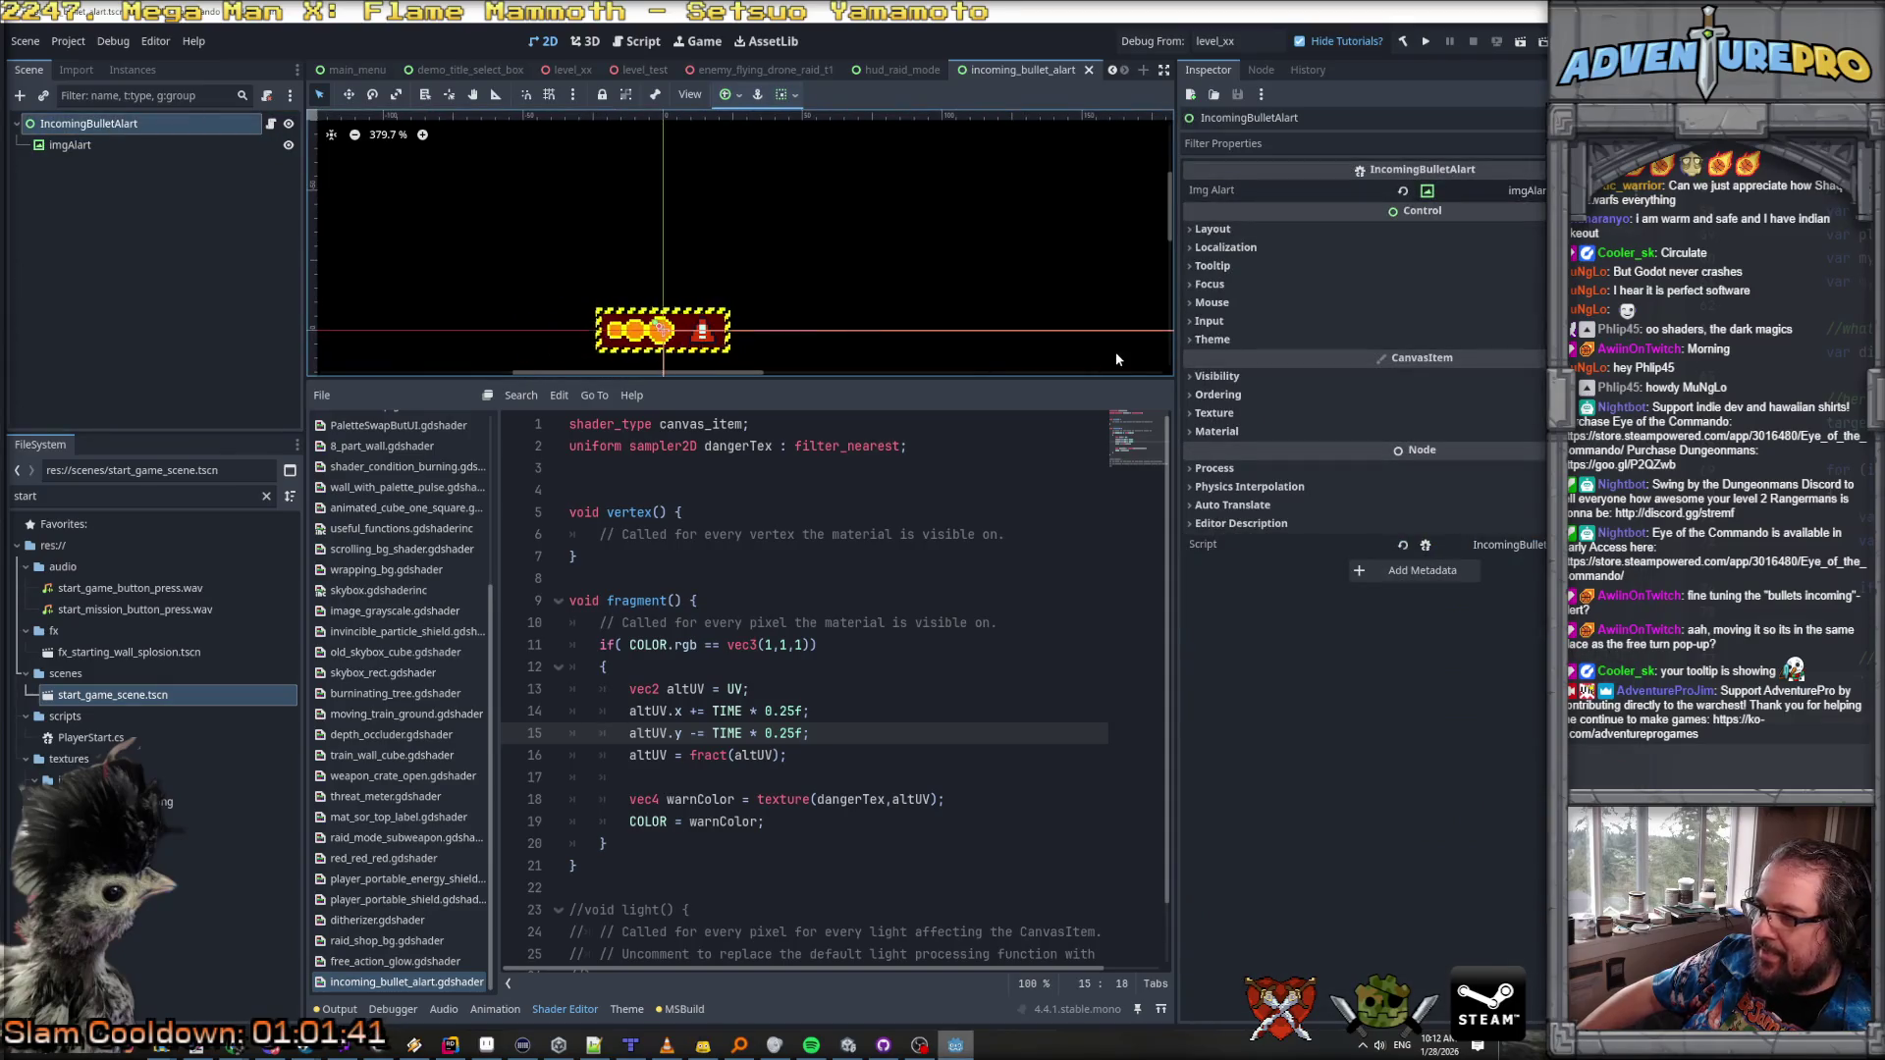
left_click(1282, 226)
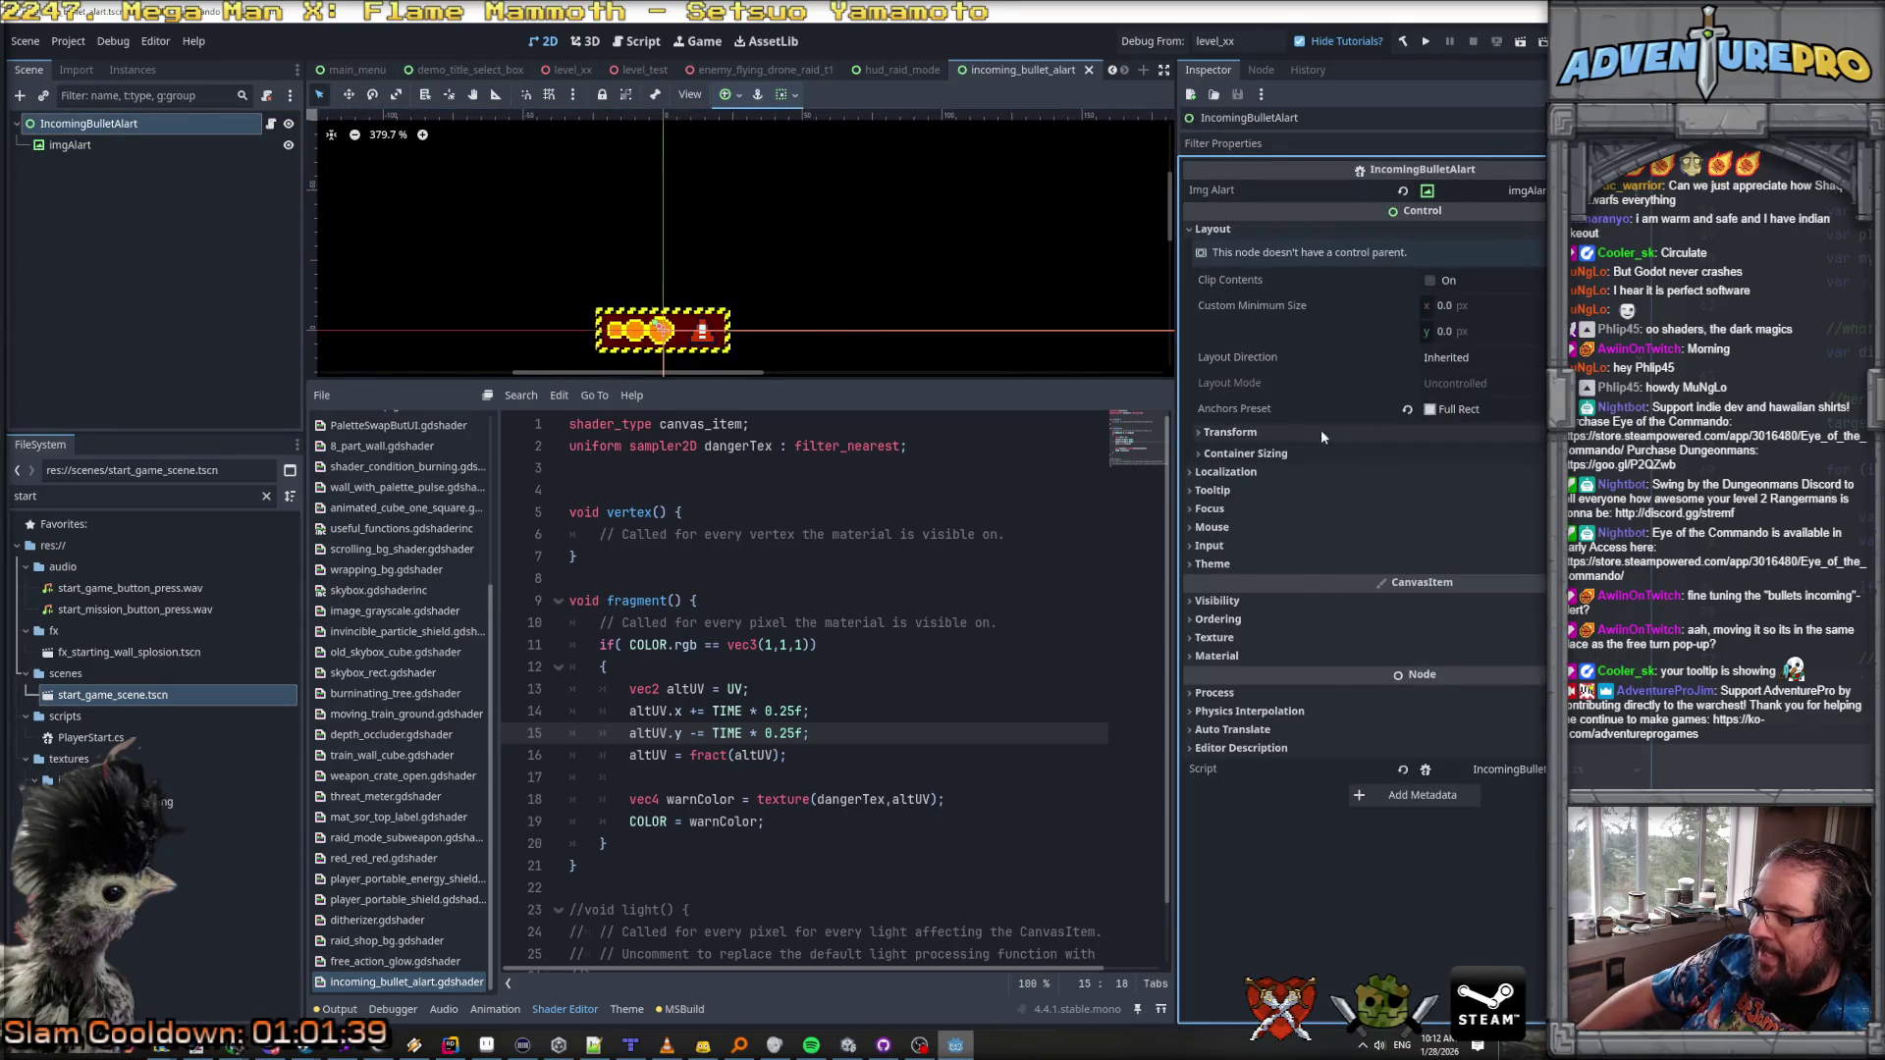
left_click(1290, 434)
left_click(1529, 457)
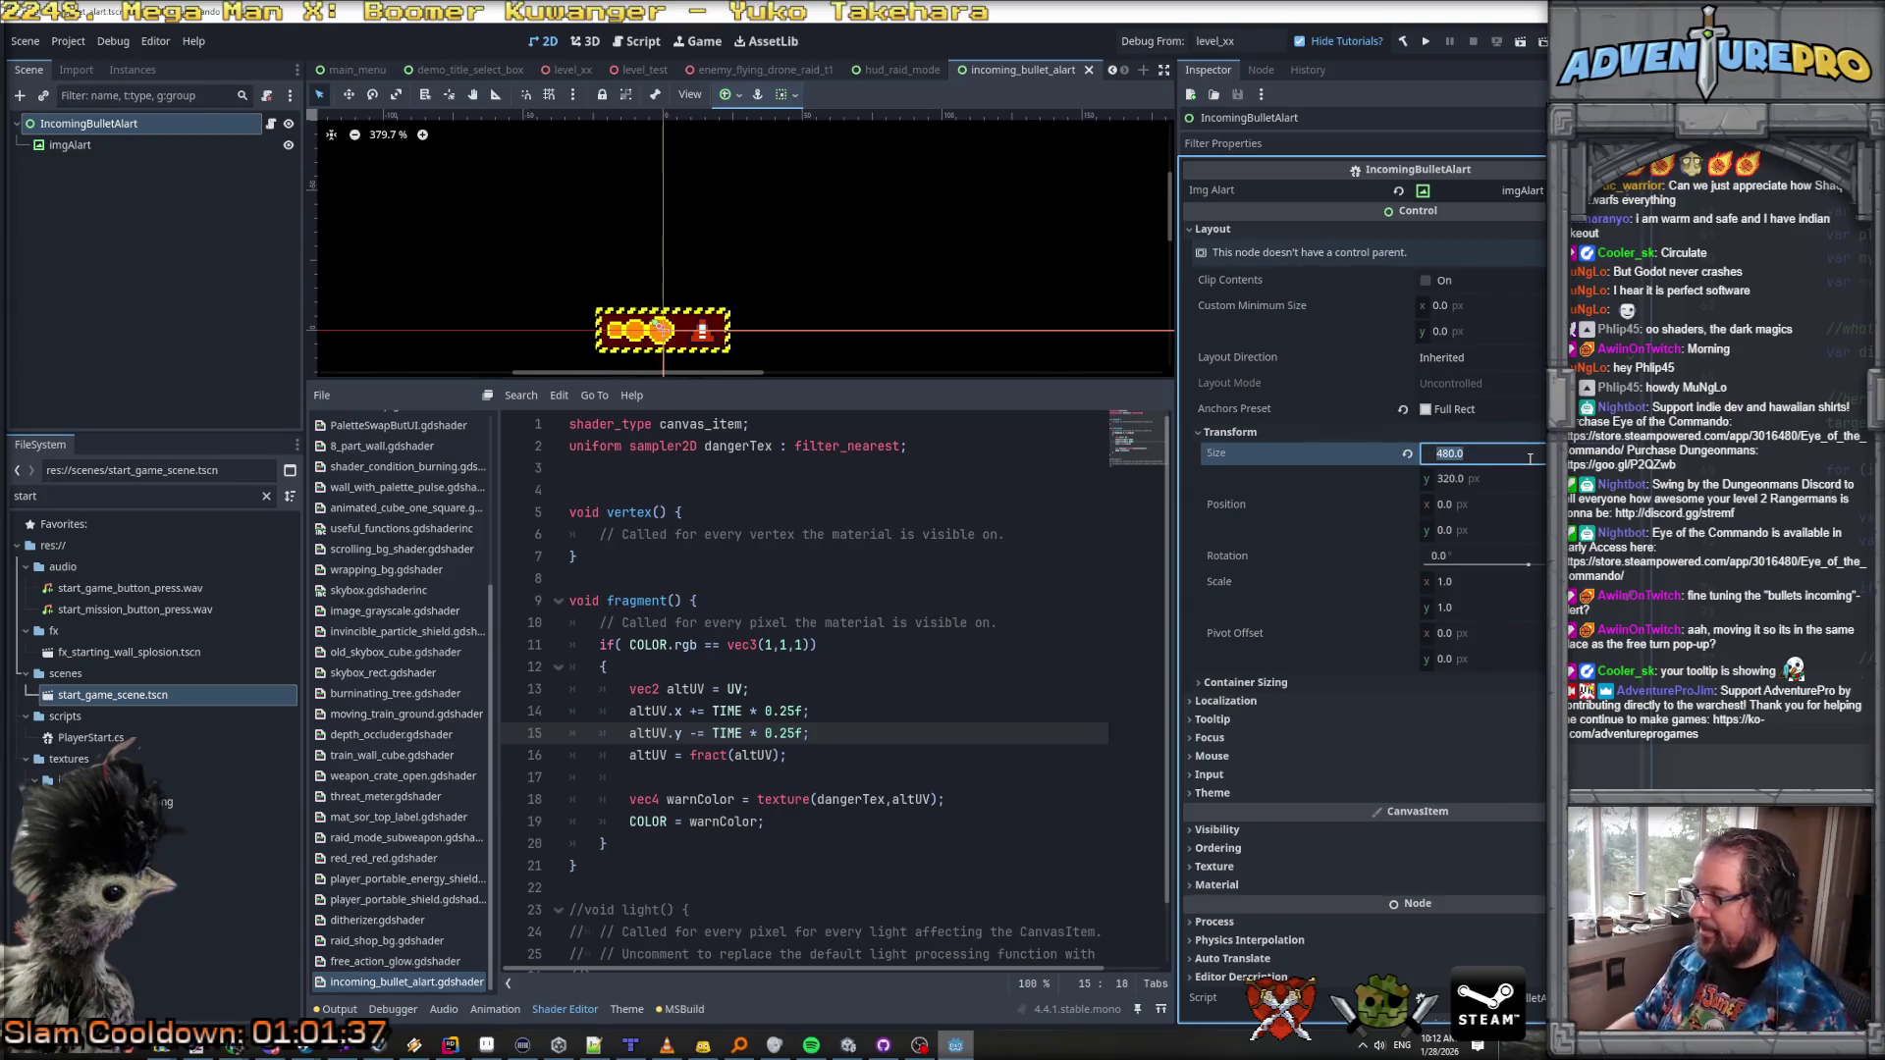
type("2")
key("Tab")
type("2")
key("ctrl+s")
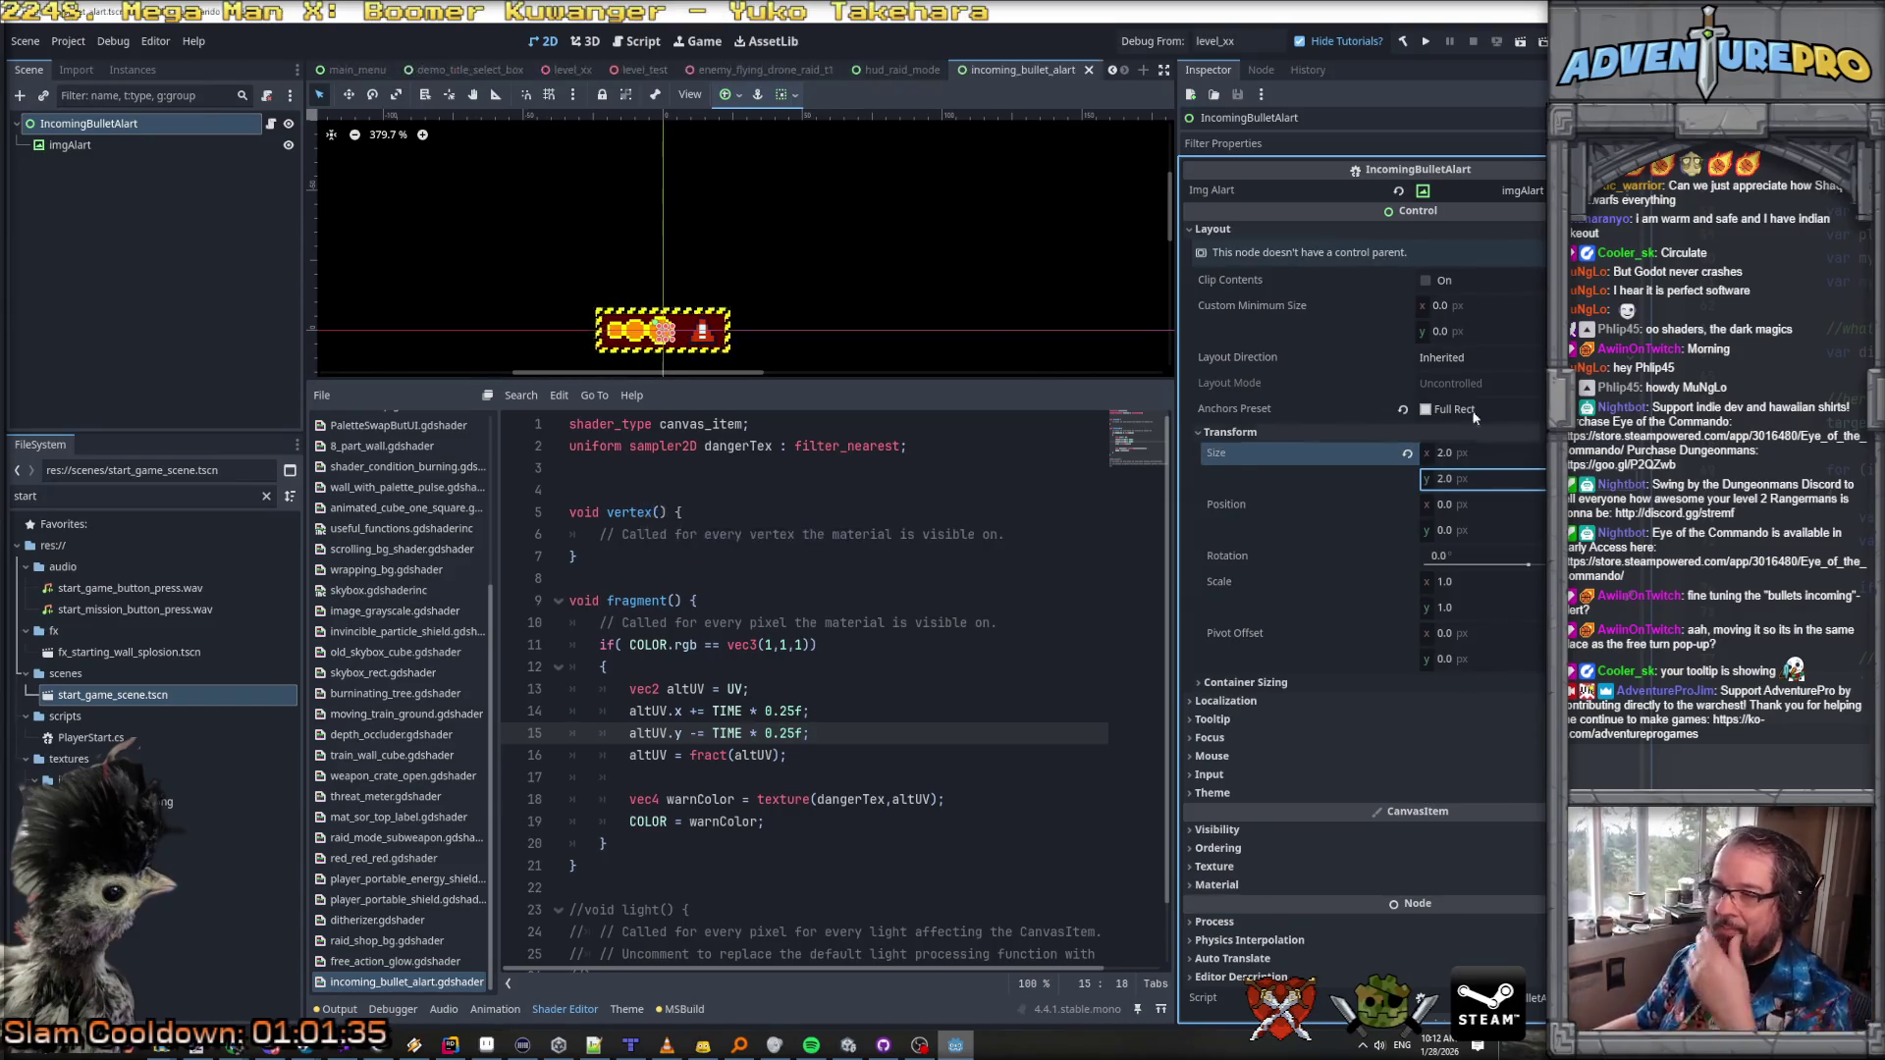
left_click(1153, 44)
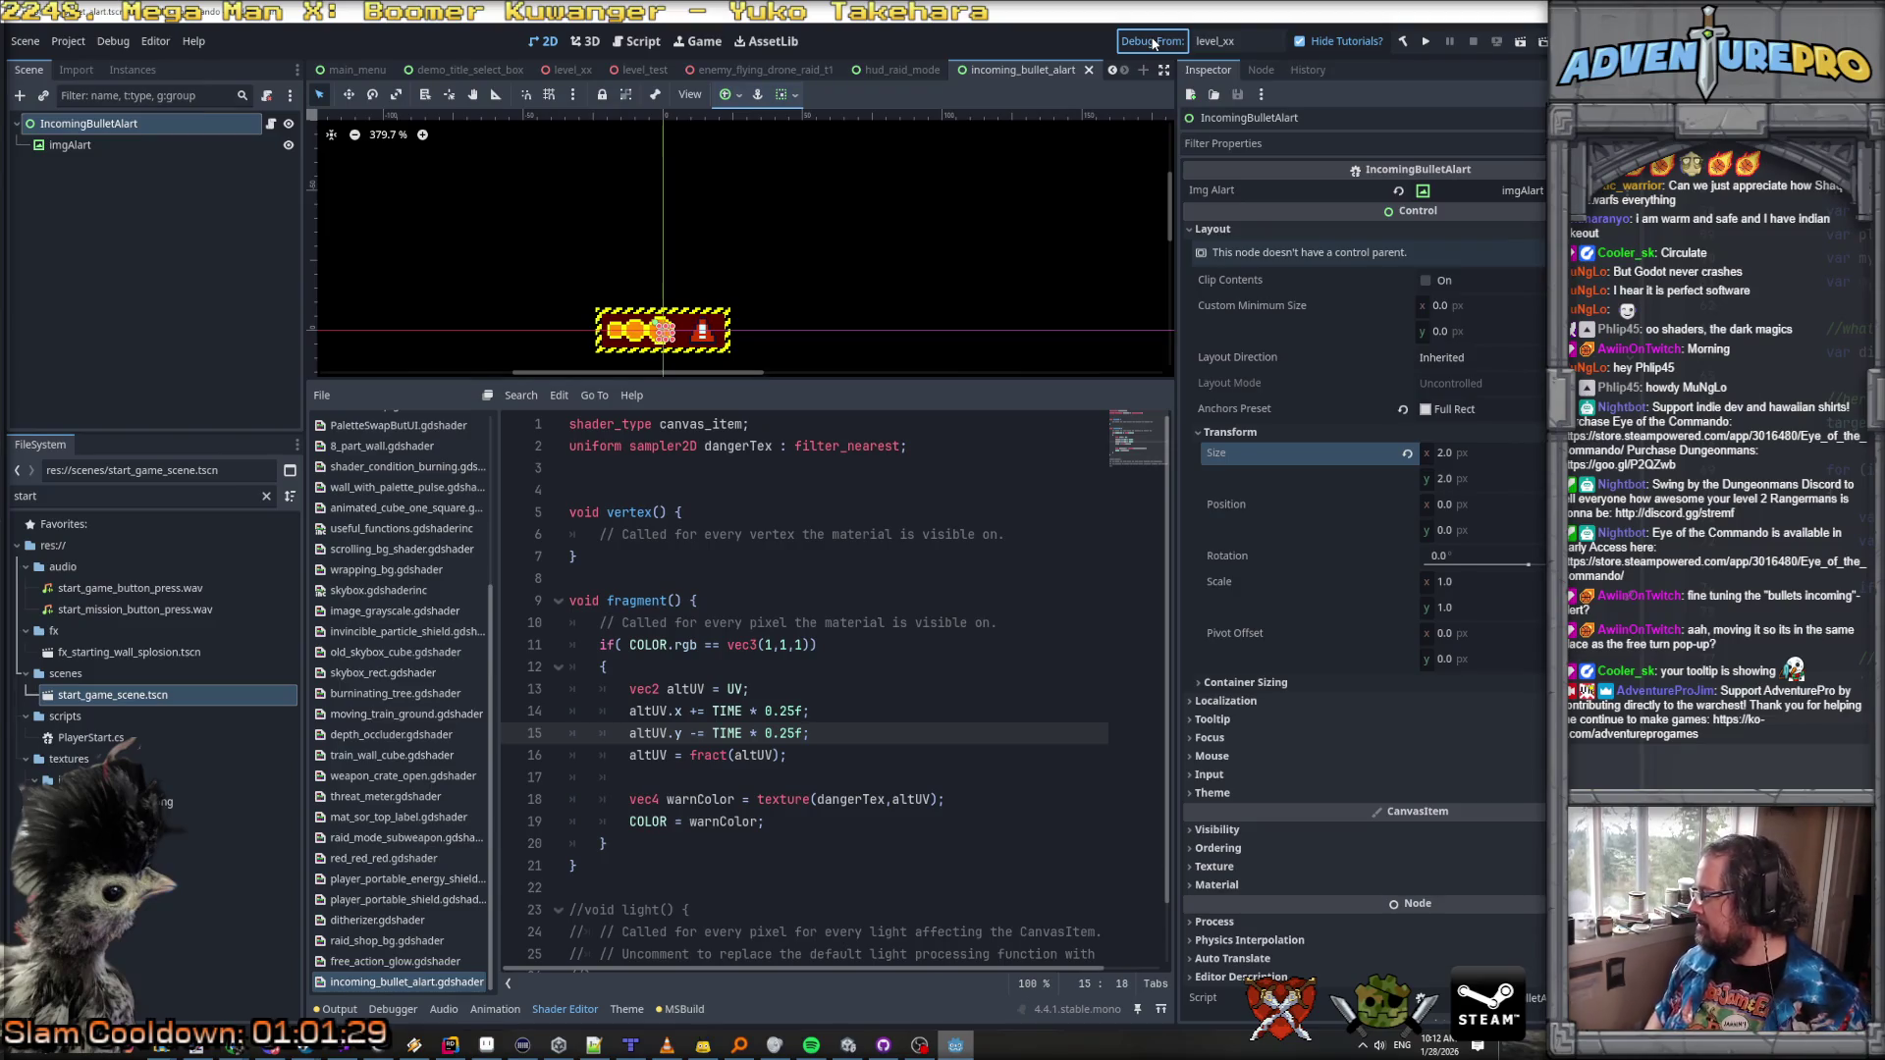
left_click(1155, 43)
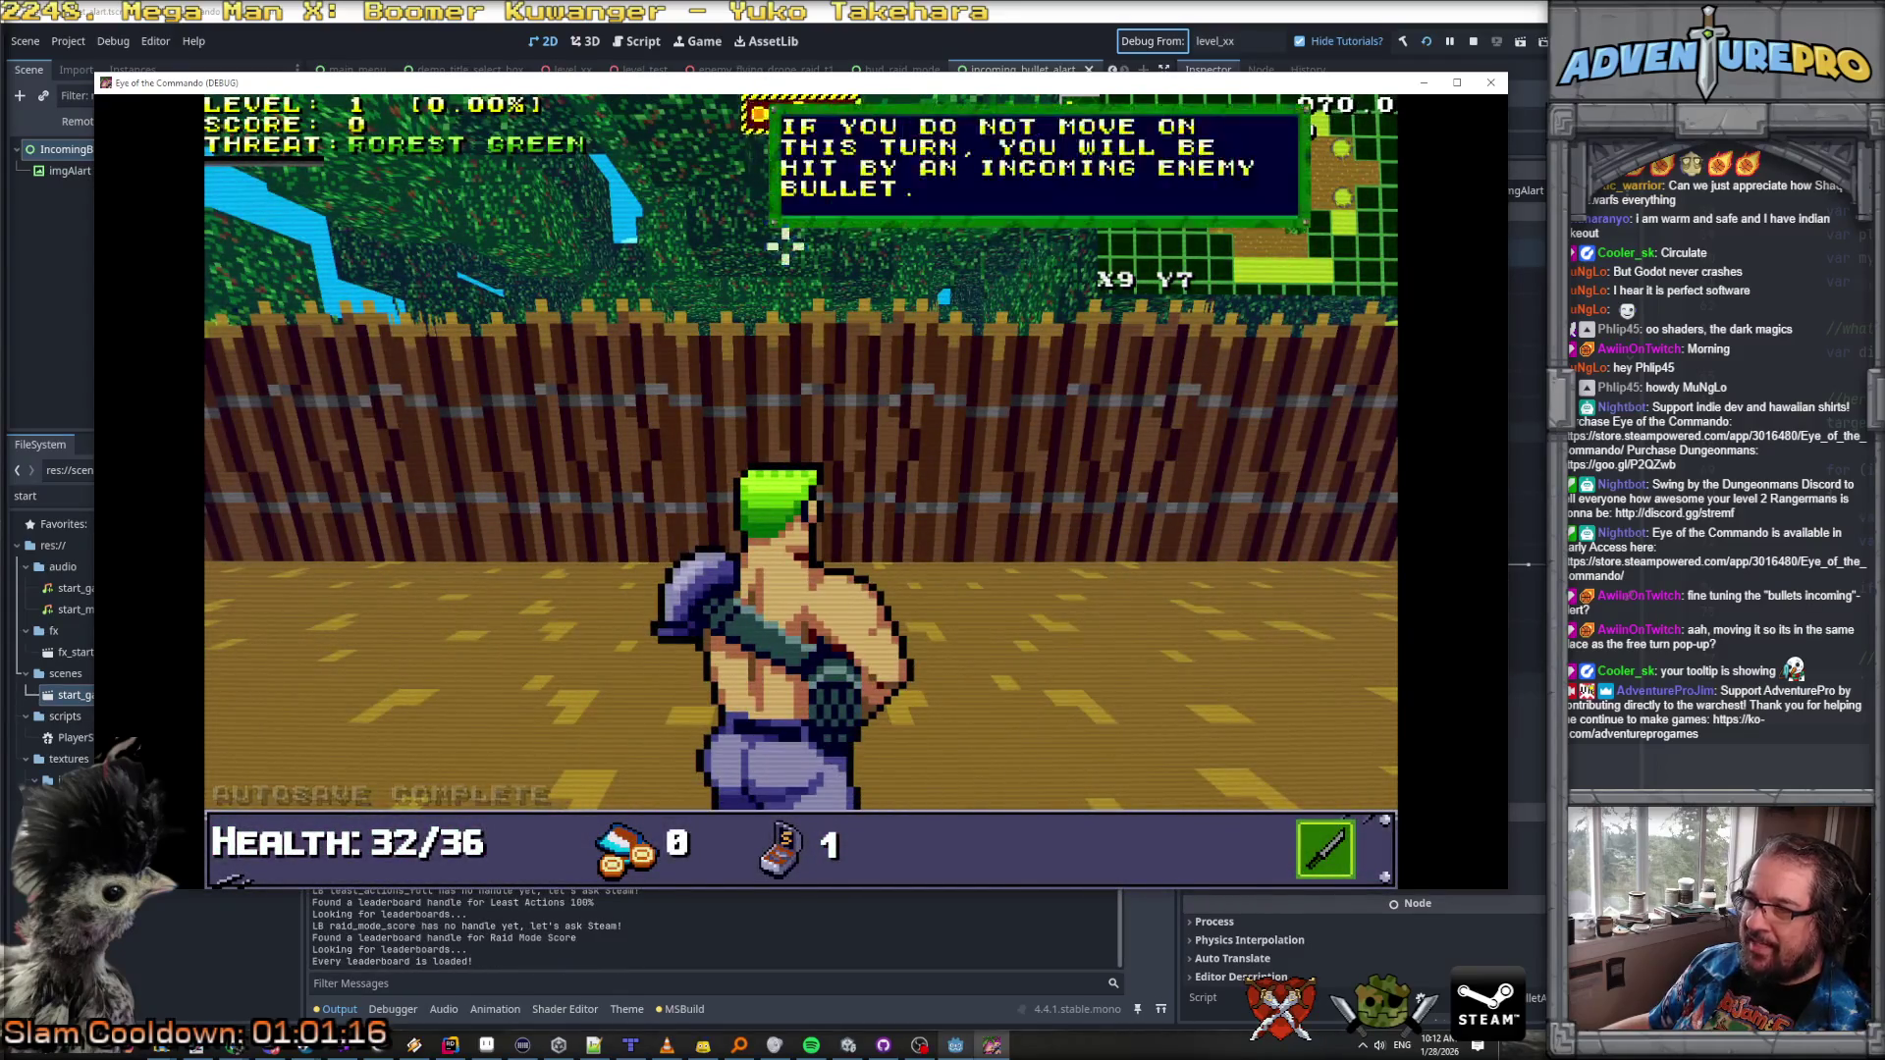
Step: Check the alert's tooltip in-game, destroy the Evil Barricade and barrel, then close the game
mouse_move(818, 120)
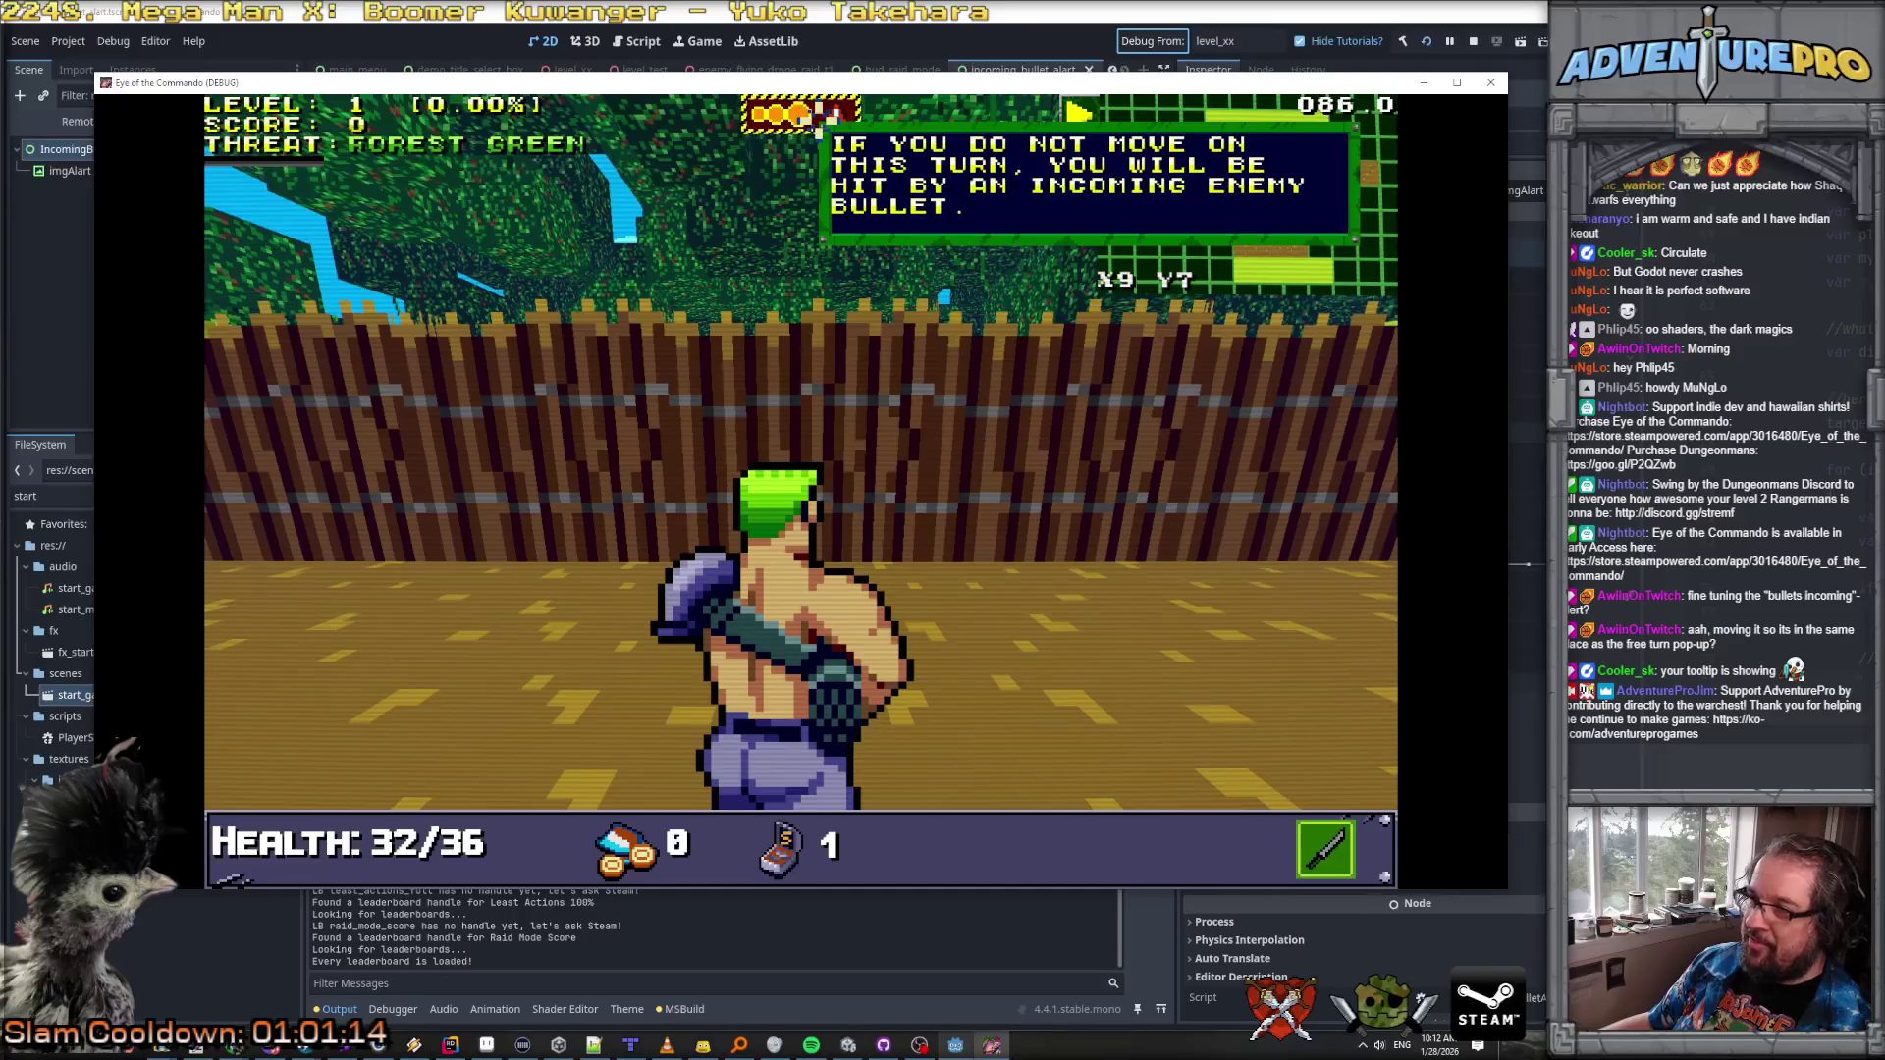
left_click(774, 397)
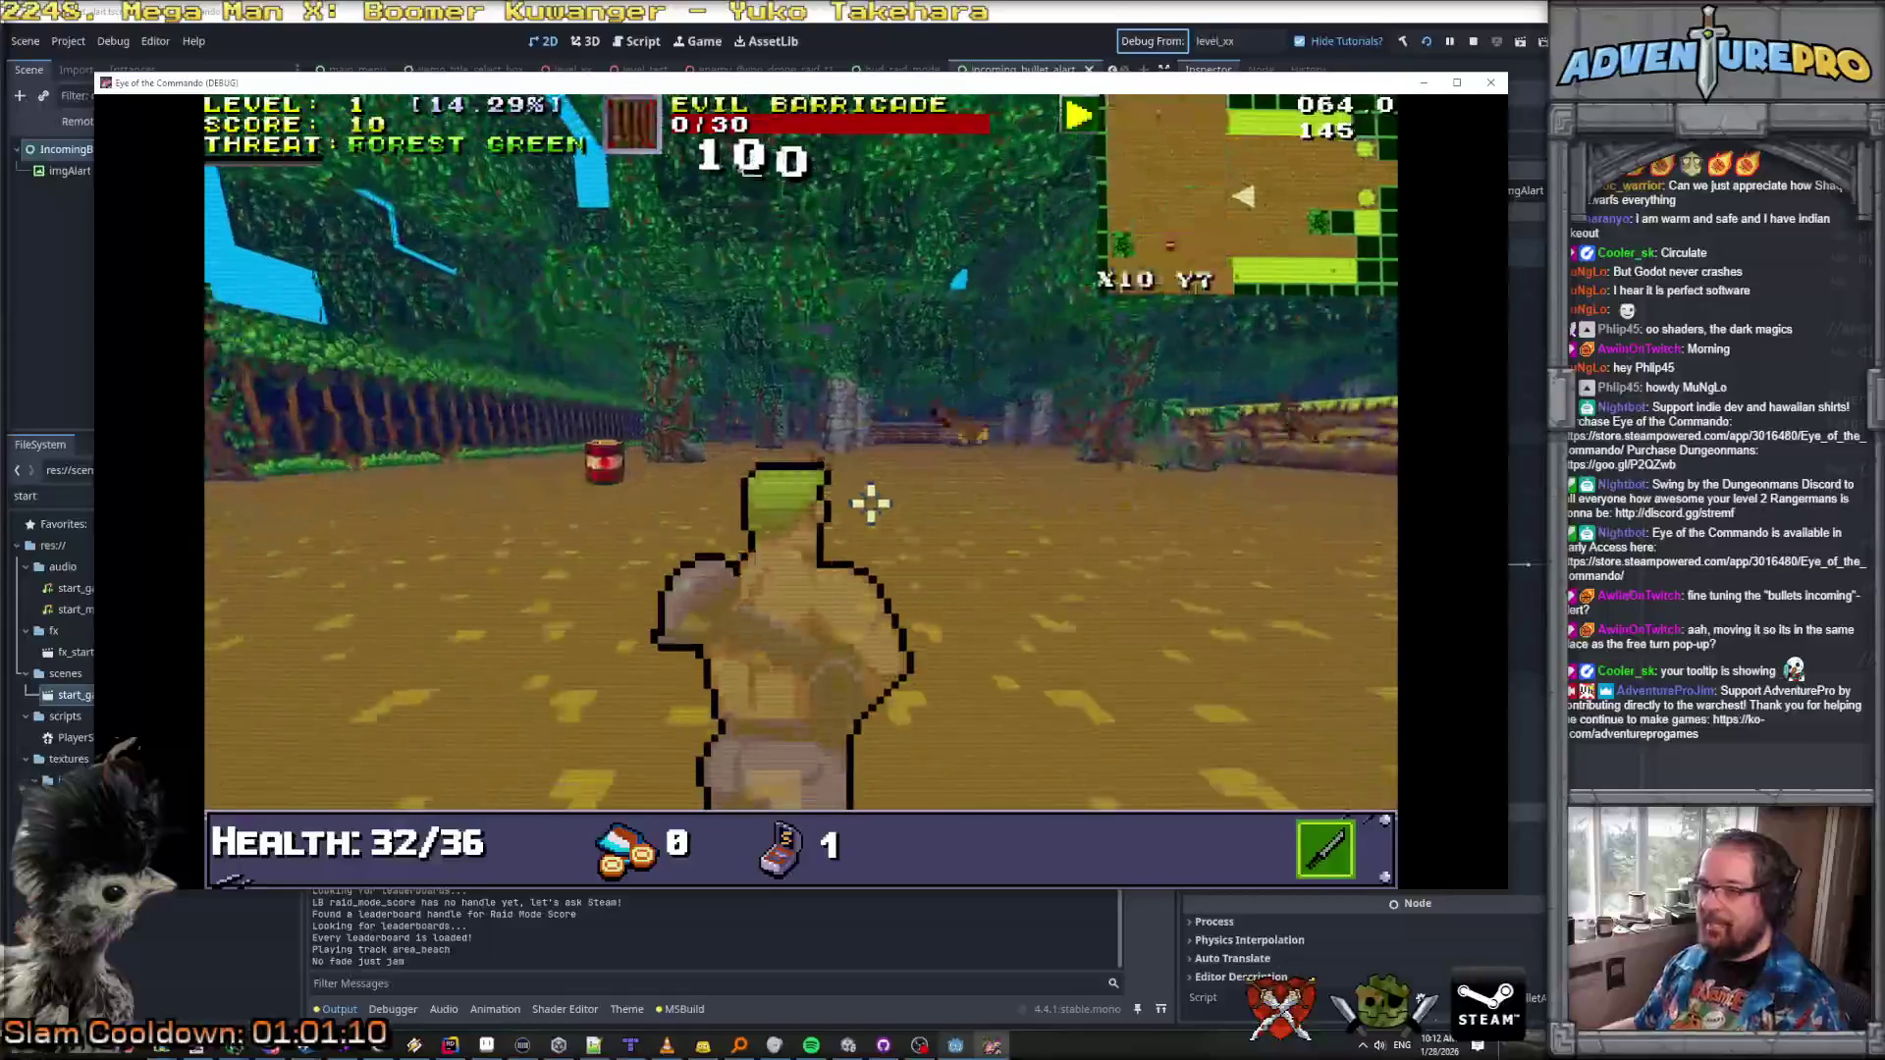
left_click(542, 473)
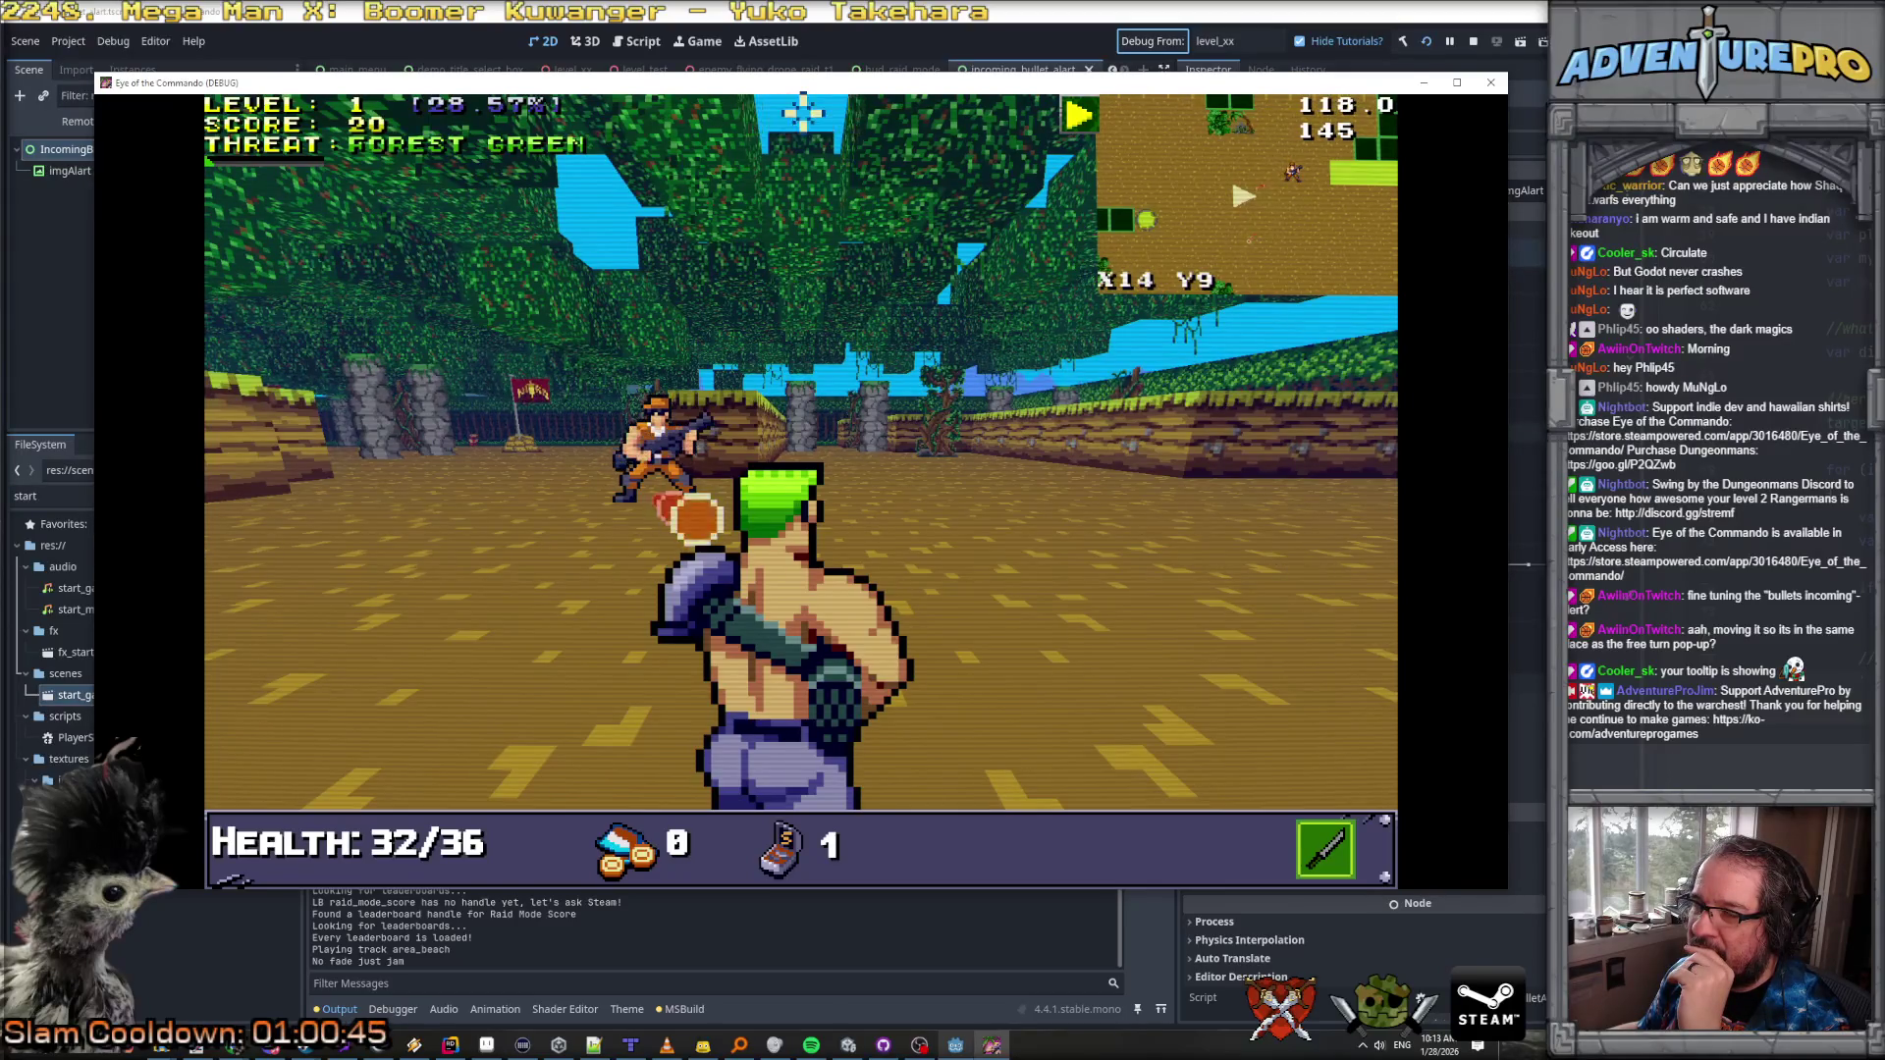
left_click(1491, 83)
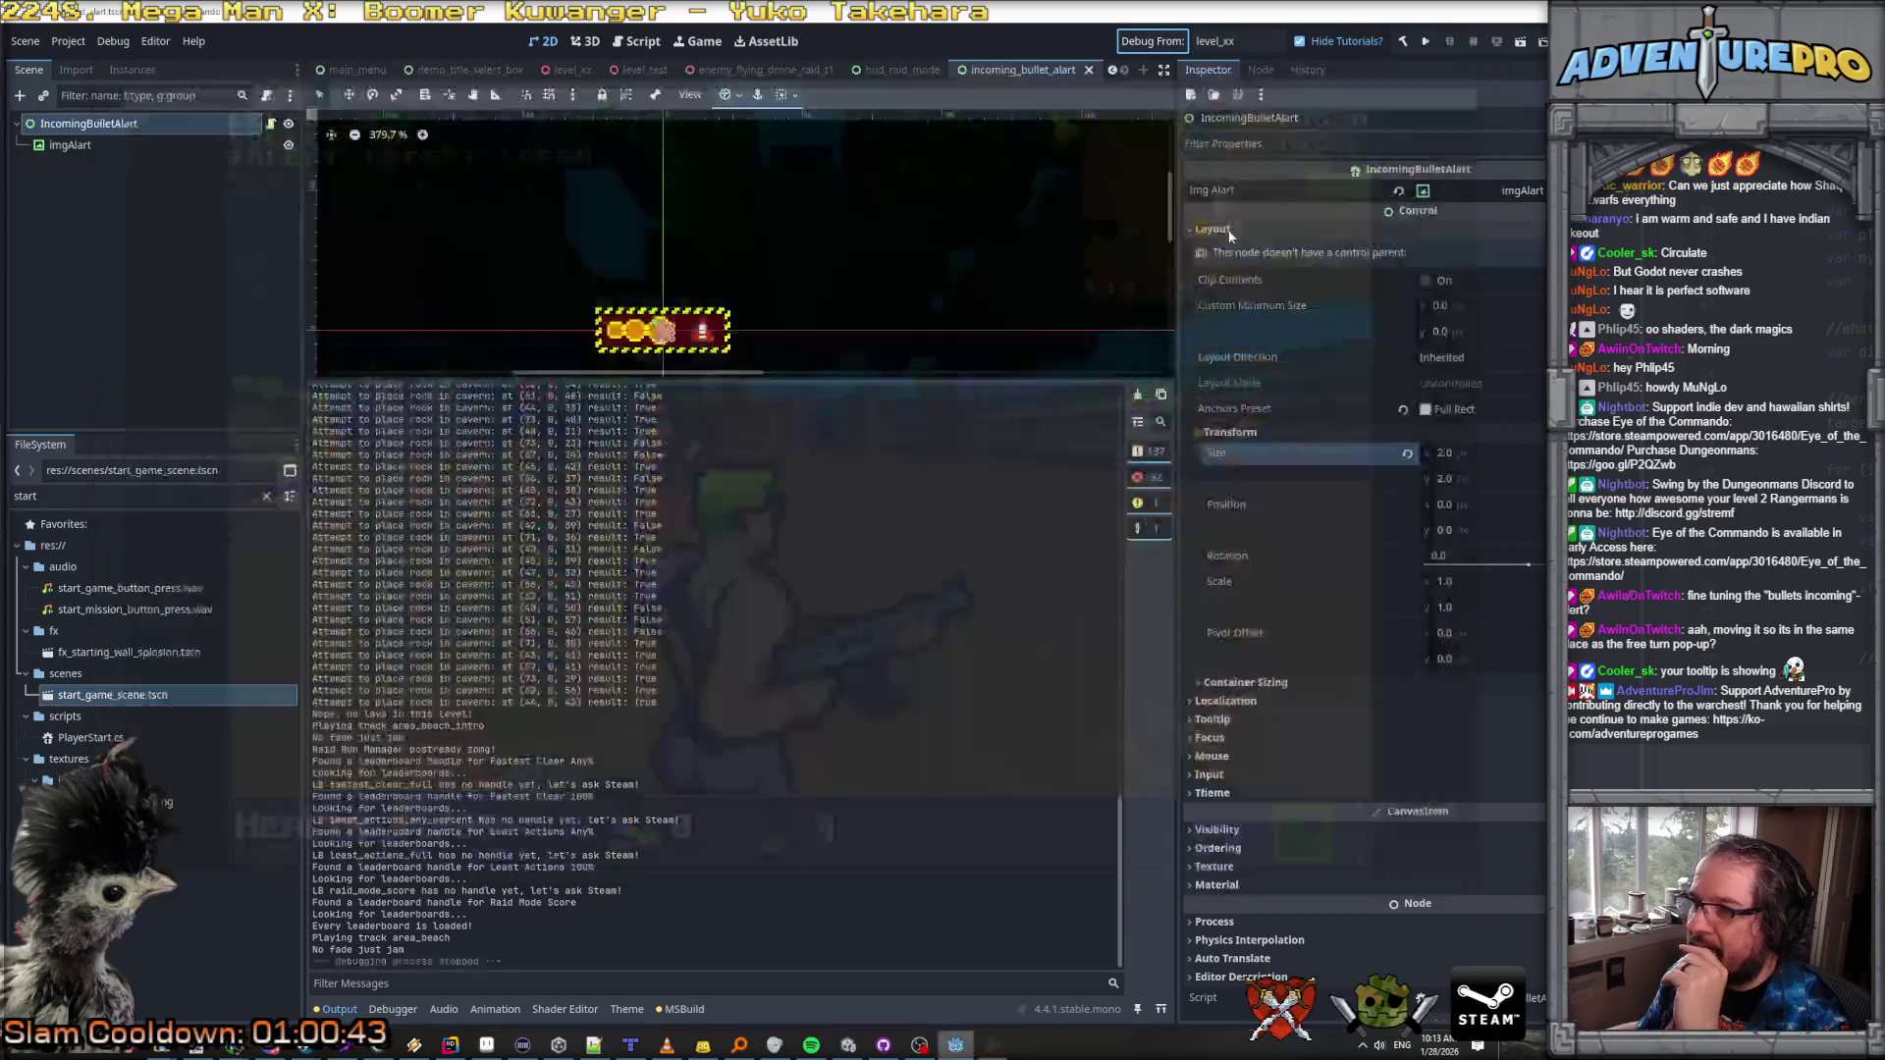
Step: Open the IncomingBulletAlart.cs script in Rider
left_click(450, 1045)
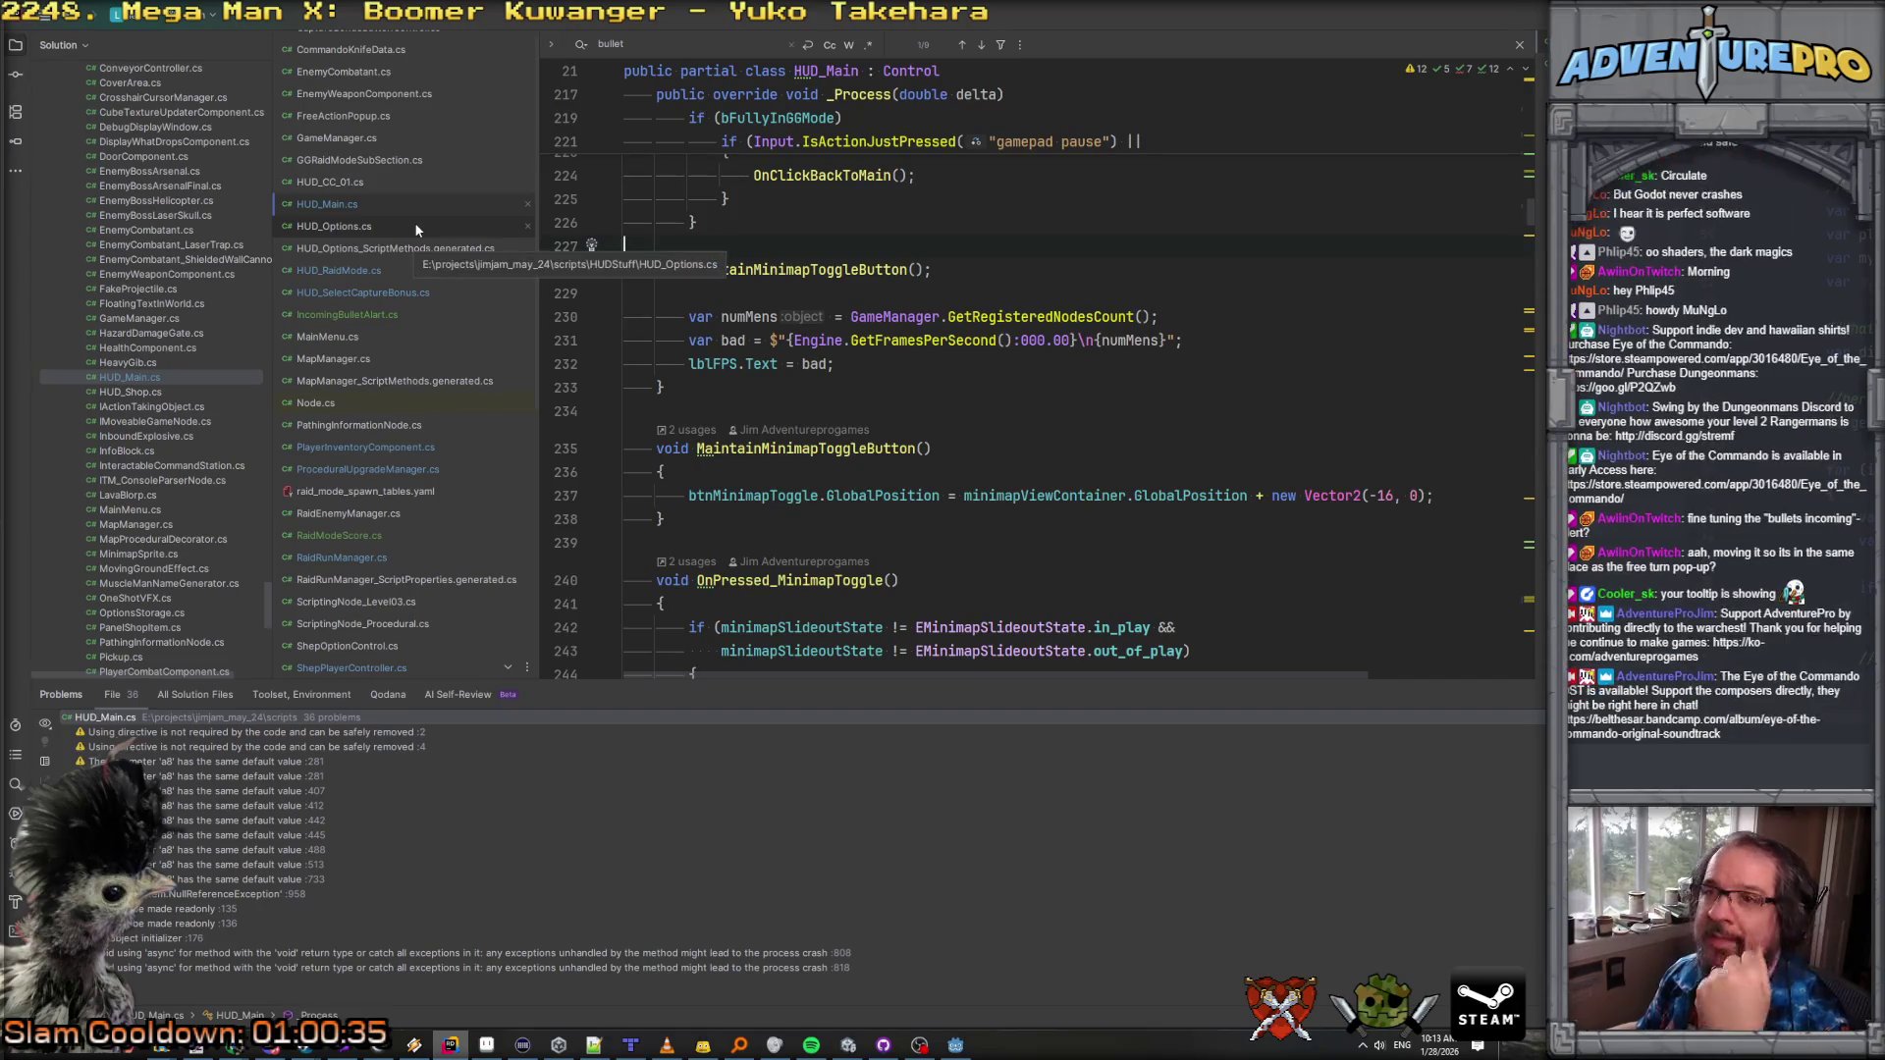
scroll(415, 222, "down", 4)
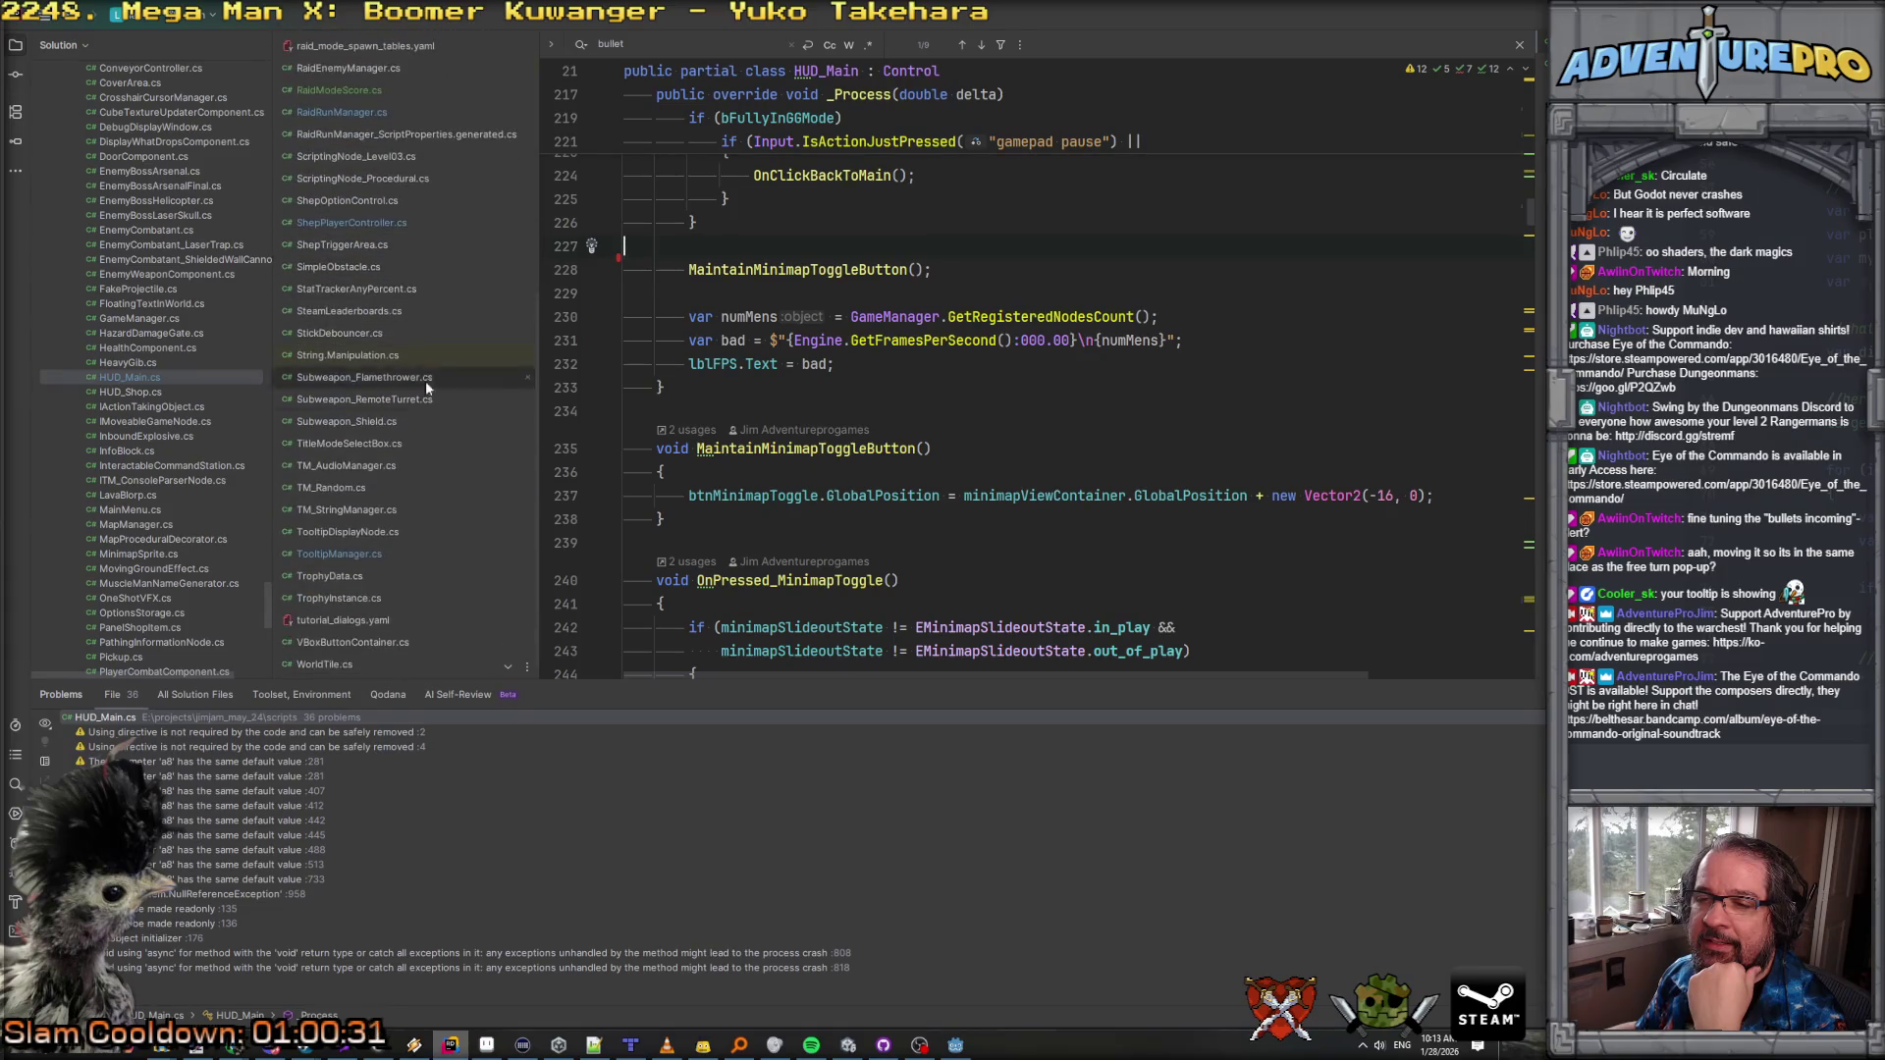
scroll(420, 462, "up", 1)
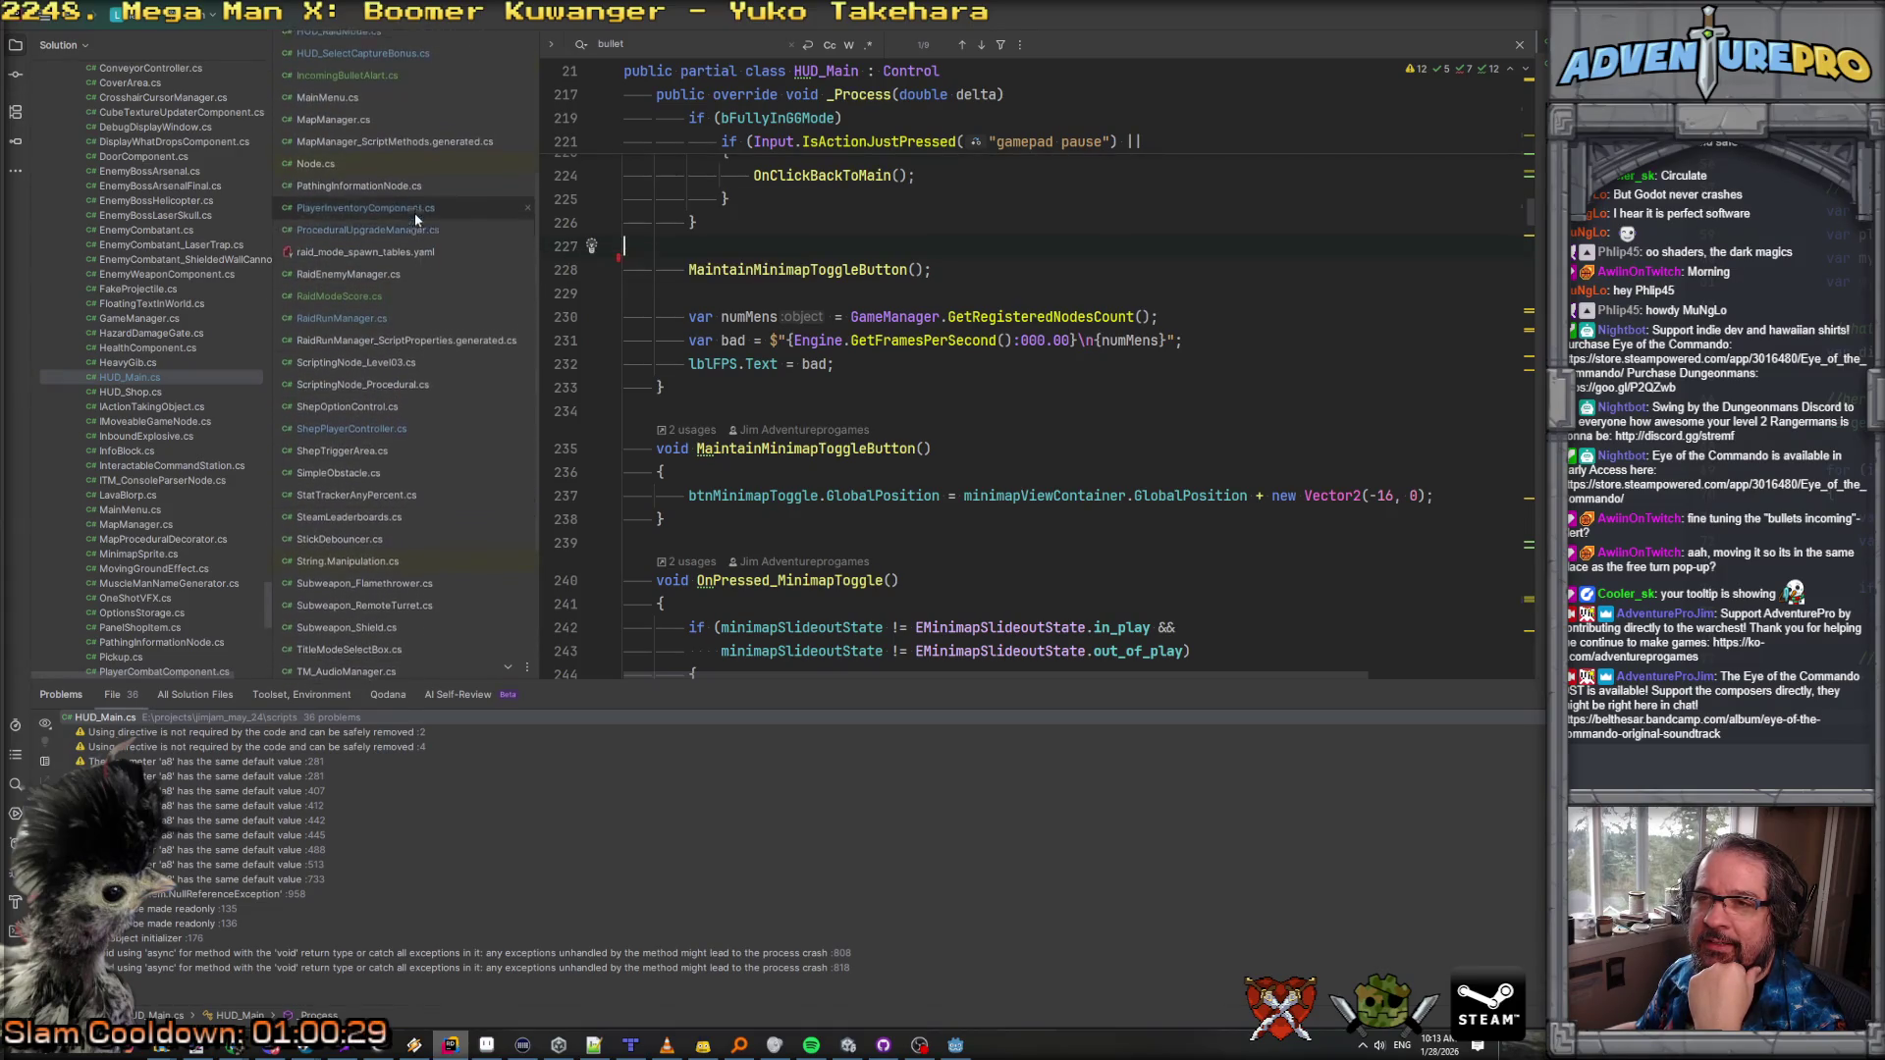
scroll(414, 212, "up", 1)
left_click(391, 154)
scroll(714, 395, "up", 12)
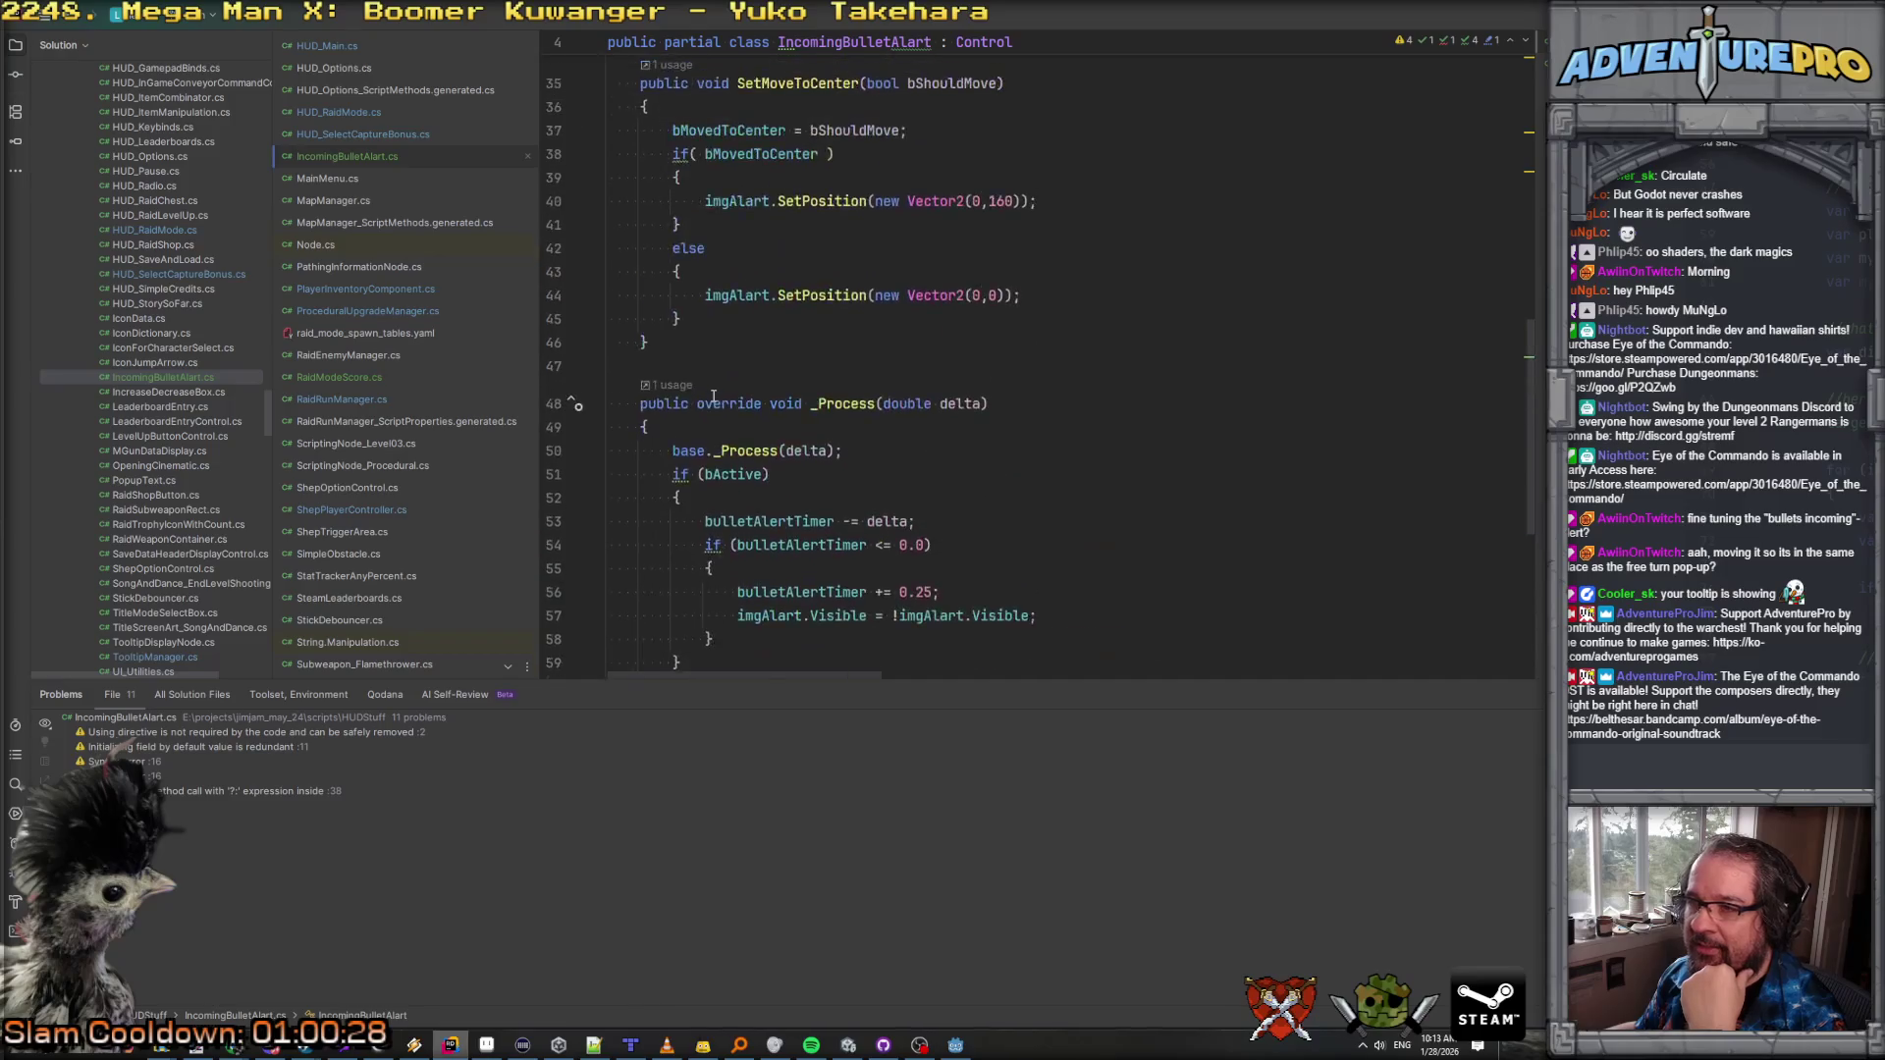
scroll(975, 398, "down", 3)
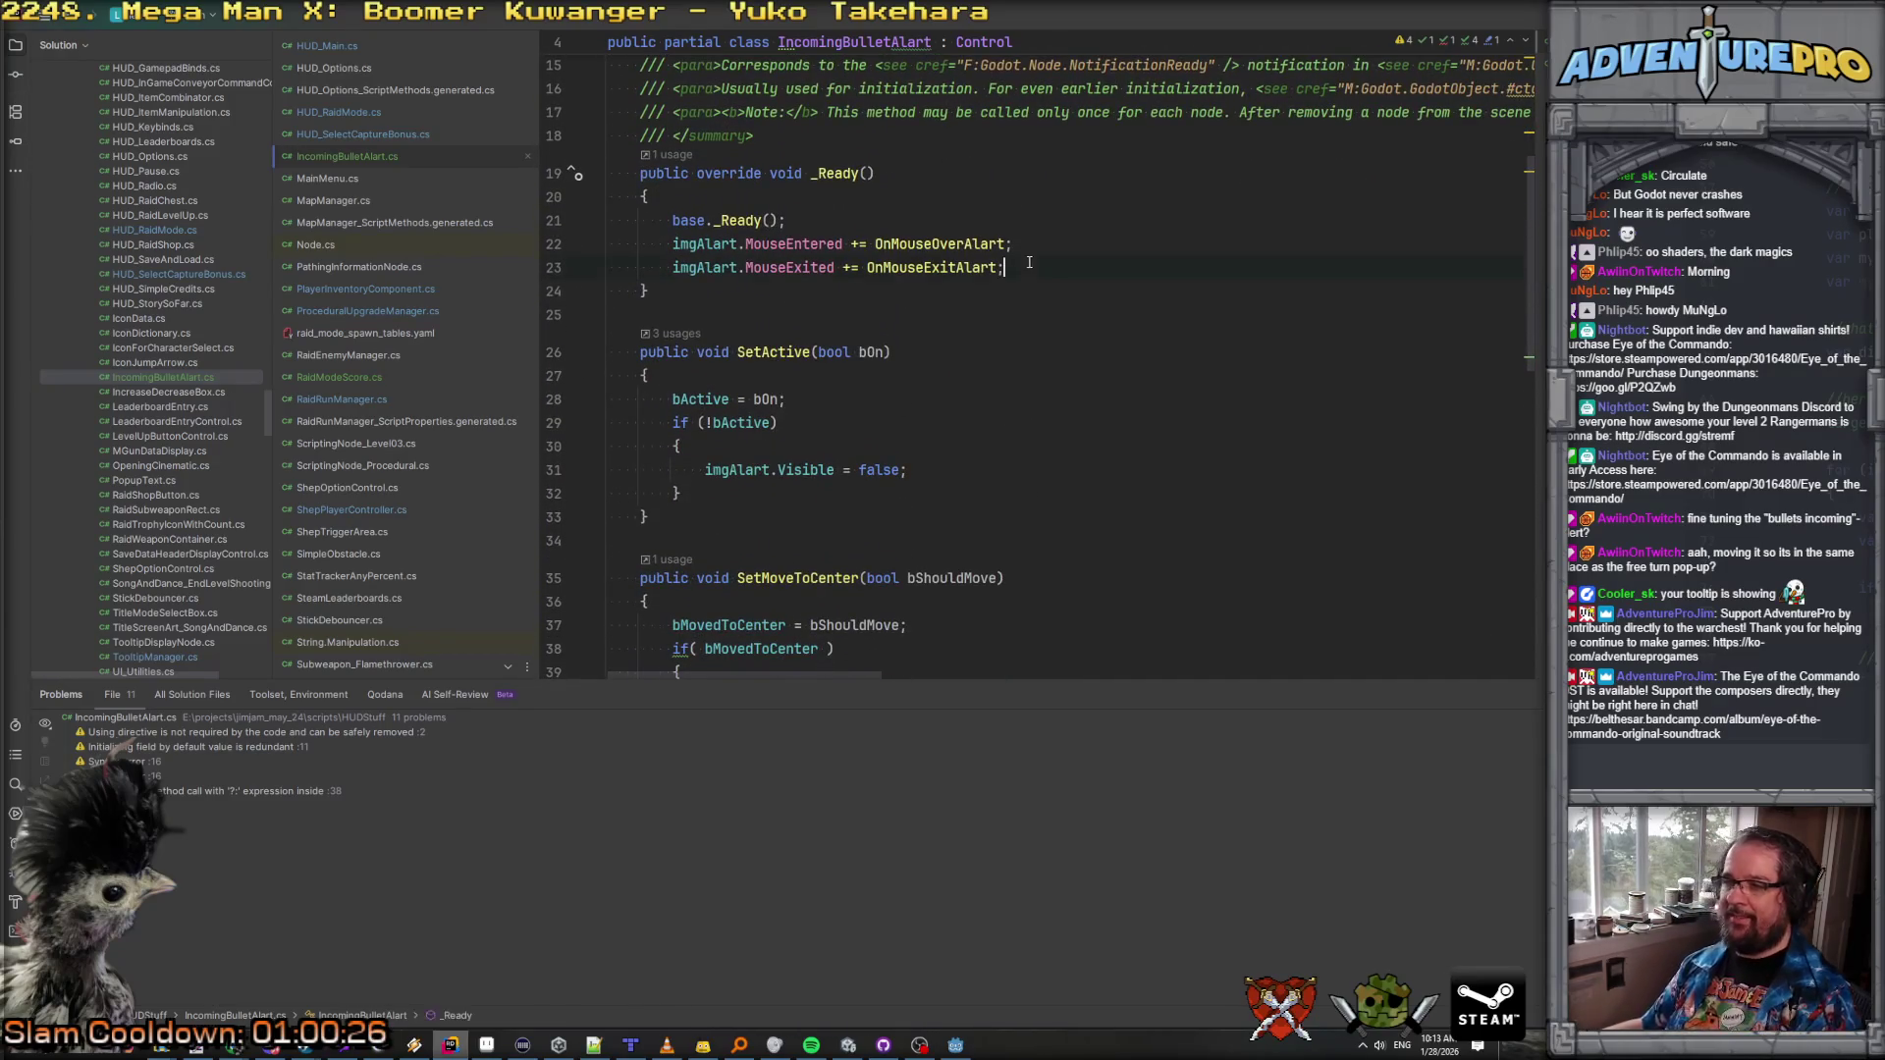
Step: Add imgAlart.Visible = false; to the _Ready method
key("Return")
key("Return")
type("imgAlart.")
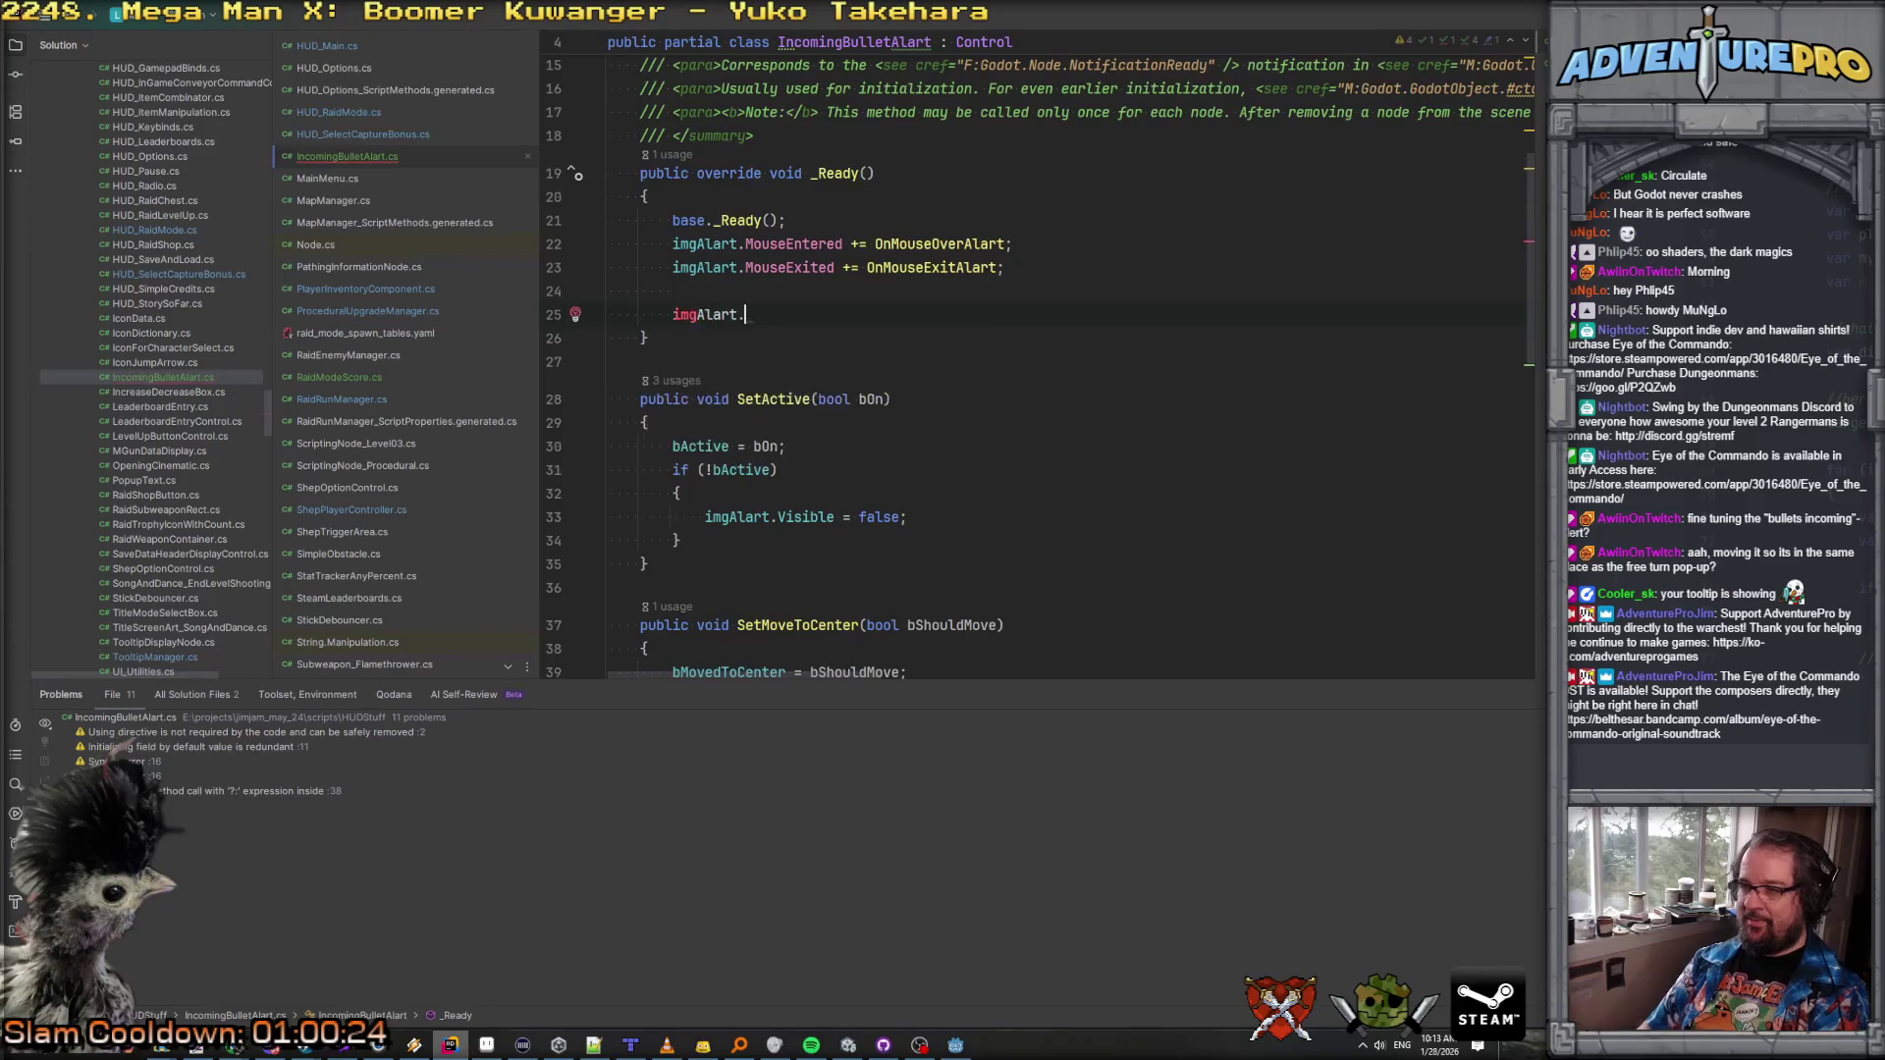
key("shift+Right")
scroll(993, 410, "down", 6)
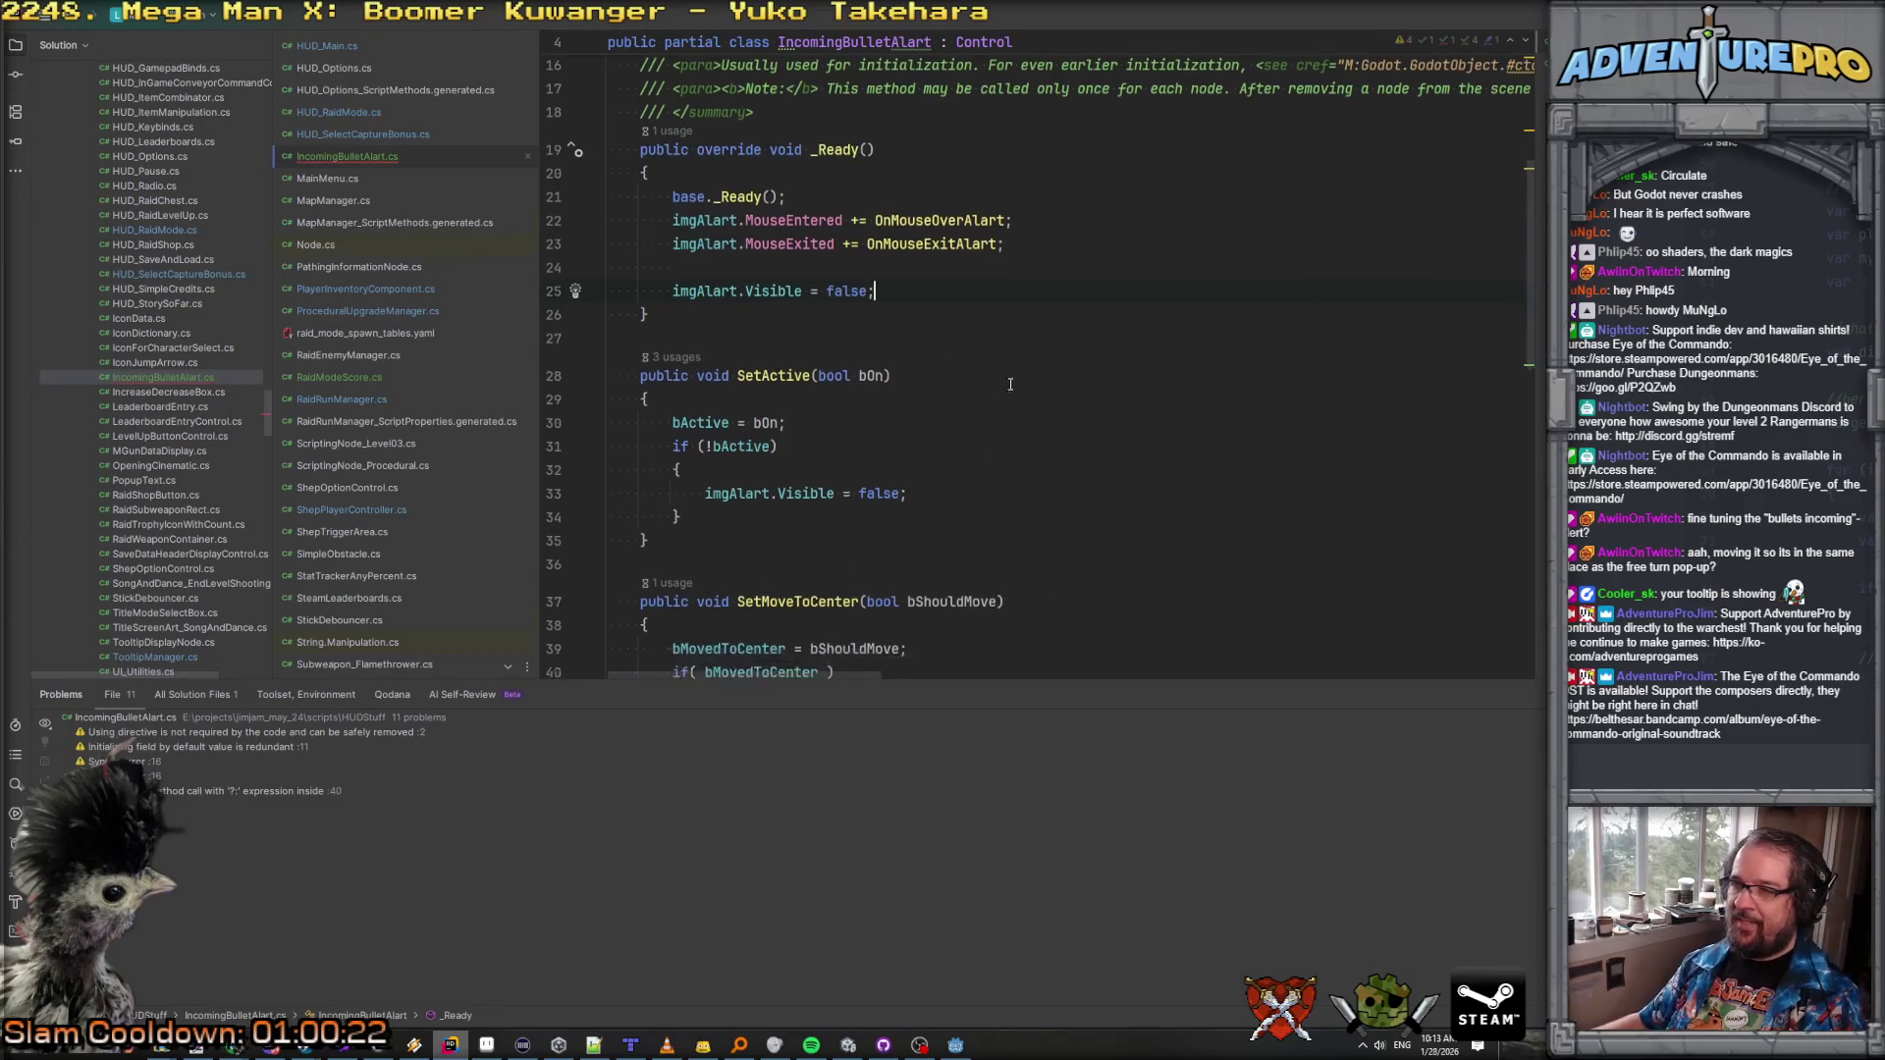
scroll(994, 411, "down", 4)
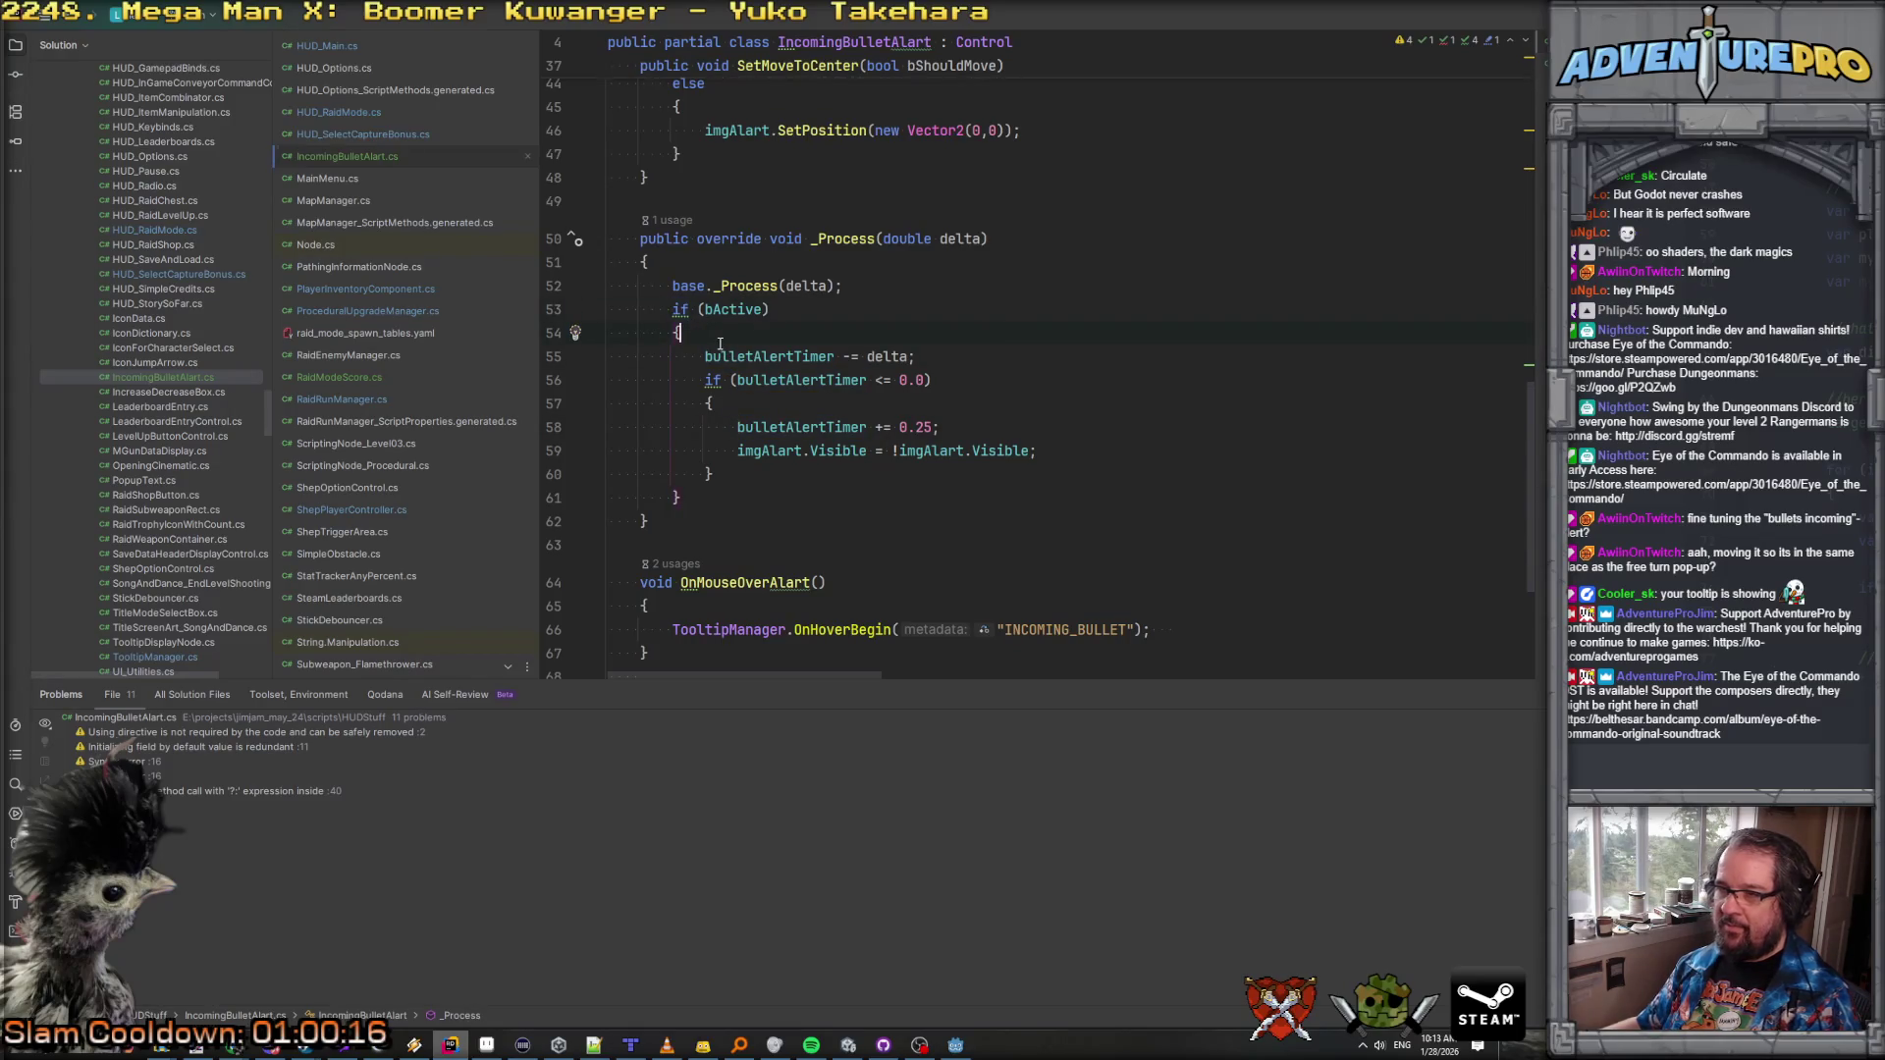
Step: Set imgAlart.Visible = true; while active and wrap the blink timer block in /* */
key("Return")
type("im")
key("shift+Right")
key("Return")
type("/*")
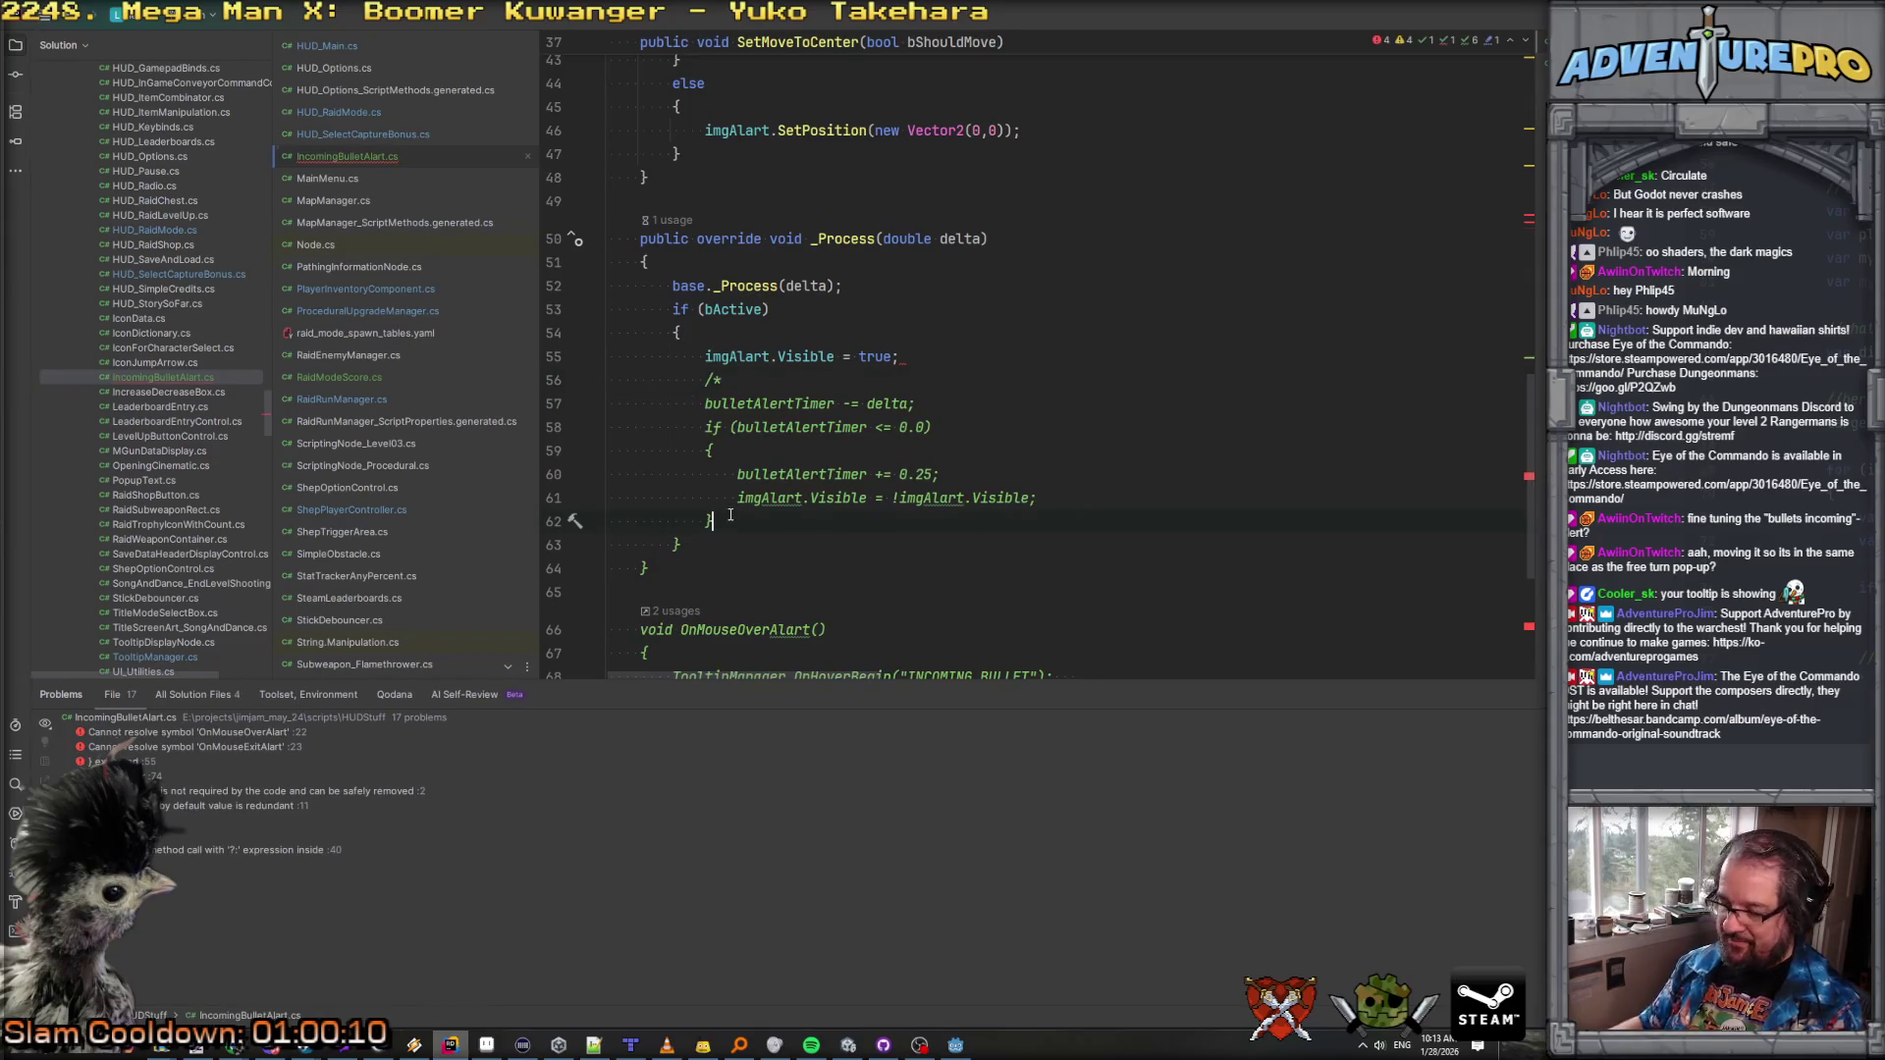
key("Return")
type("*/")
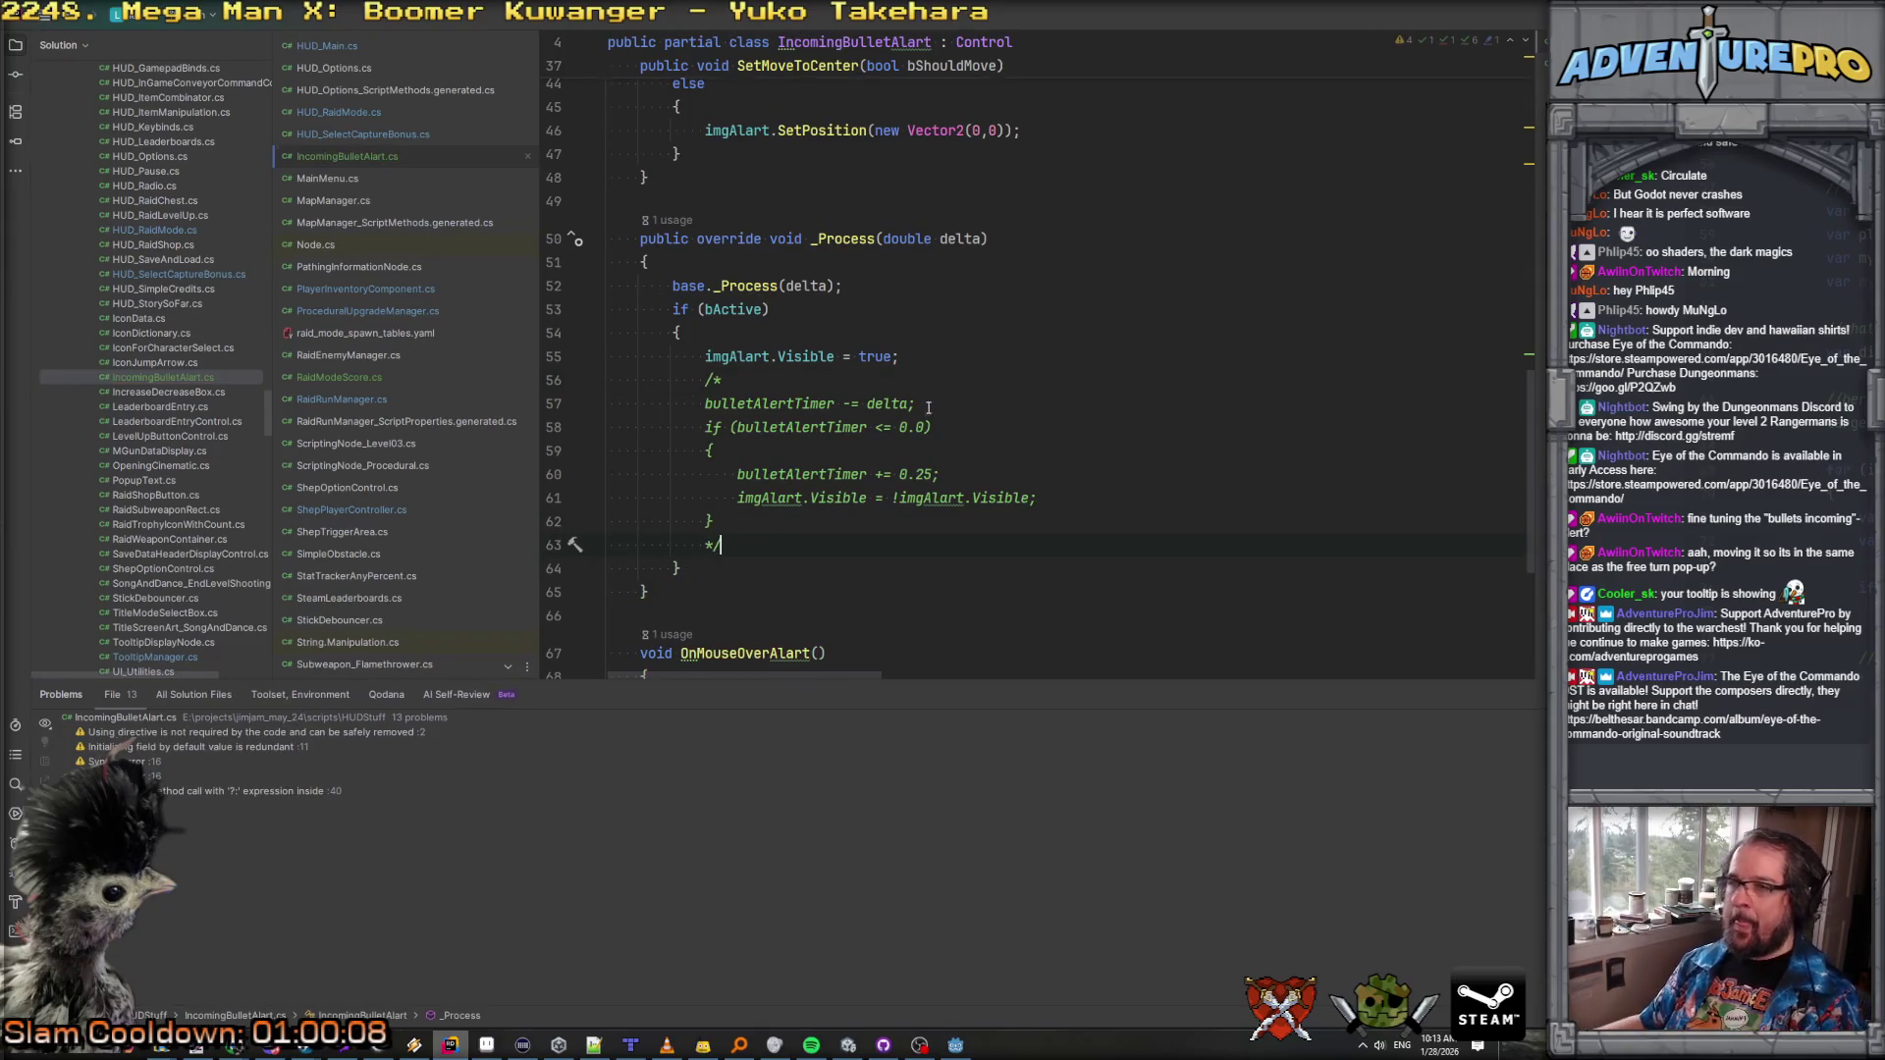
scroll(928, 406, "up", 8)
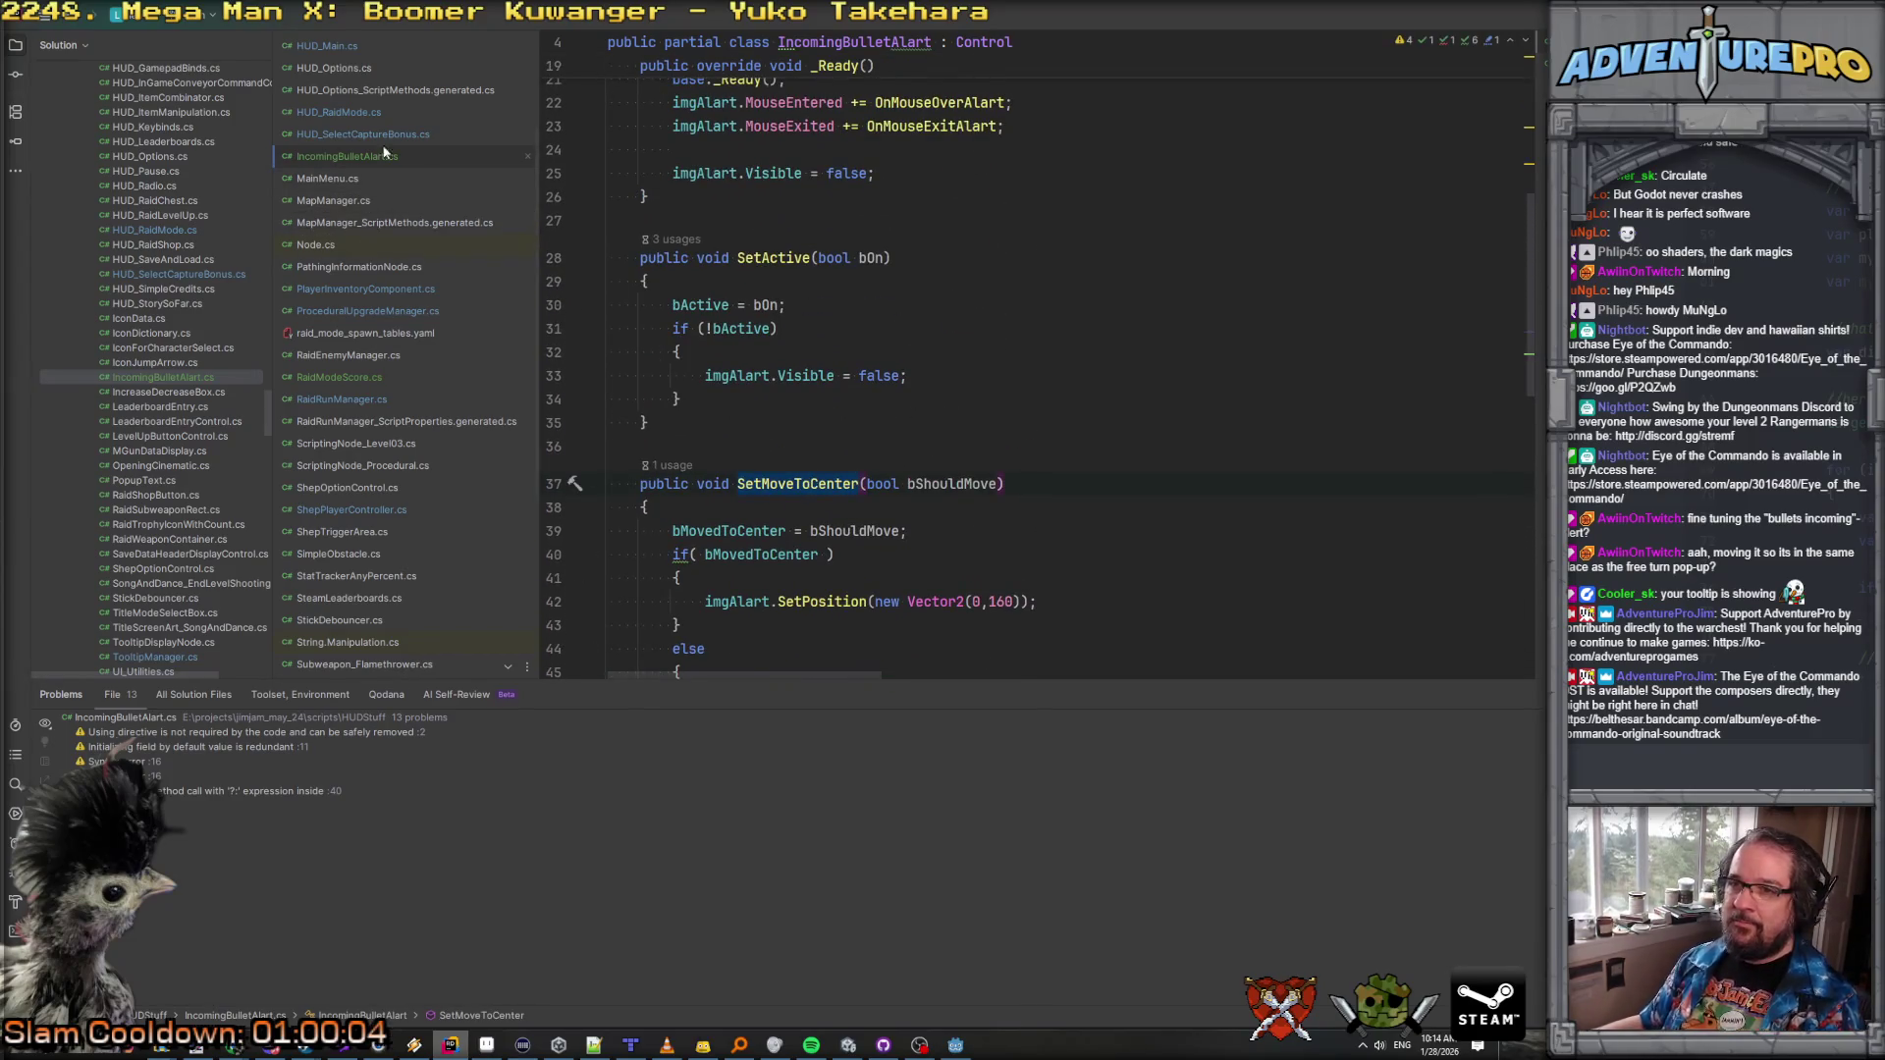
Step: Locate the SetEnemyCombatant call in HUD_RaidMode by searching the script for 'enemy'
left_click(352, 115)
key("ctrl+f")
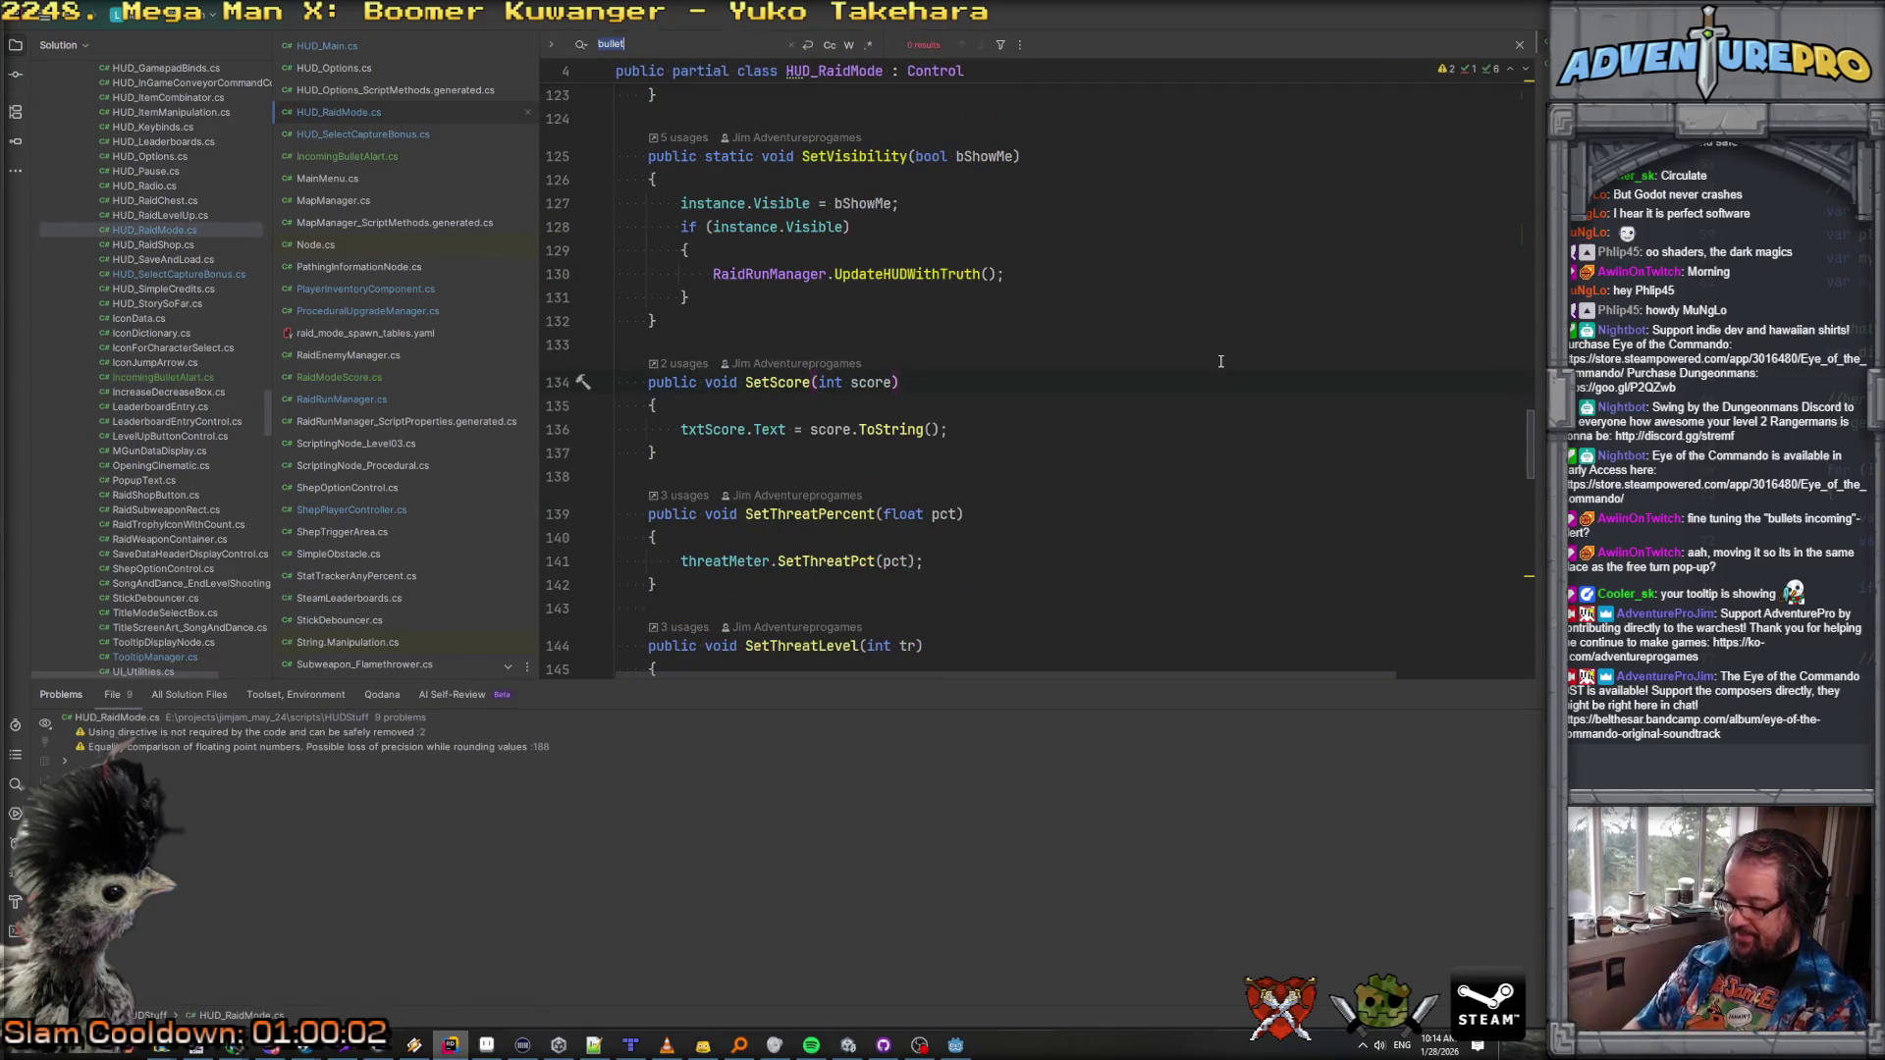
type("healthb")
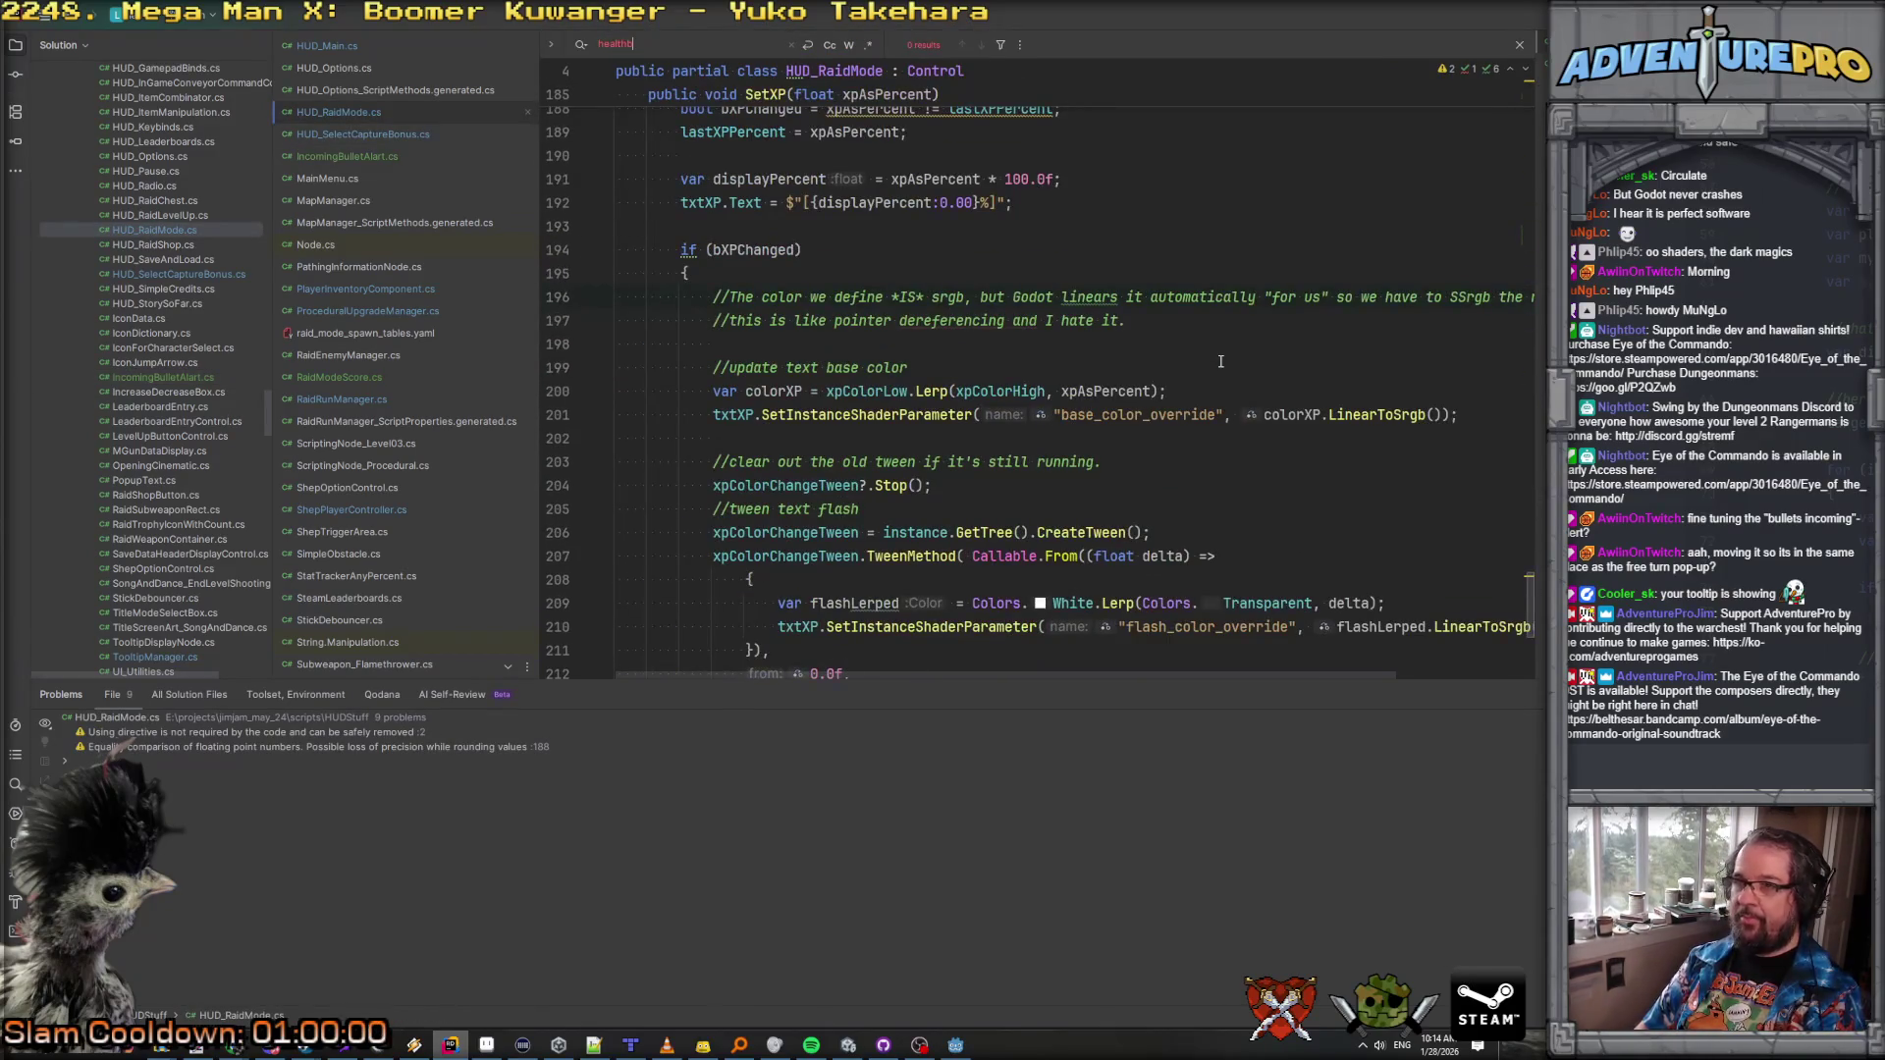
key("BackSpace")
key("BackSpace")
key("BackSpace")
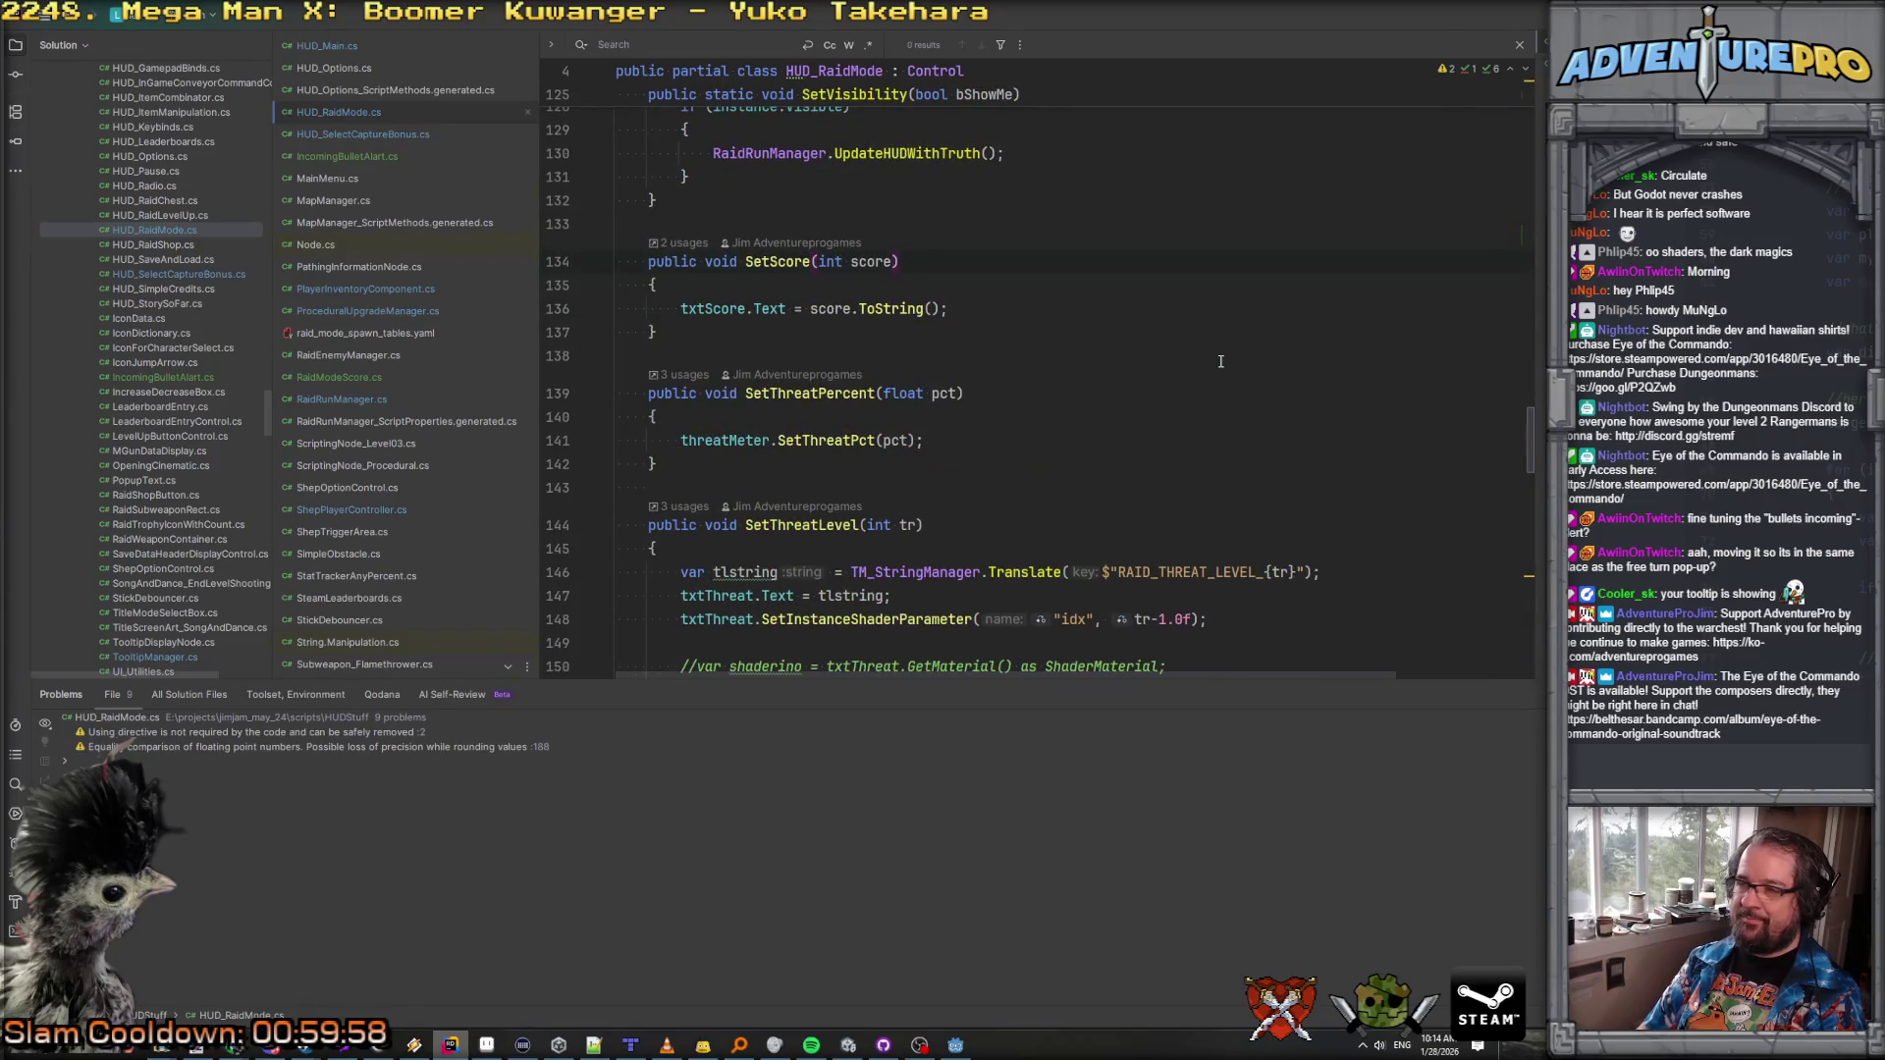
type("tool")
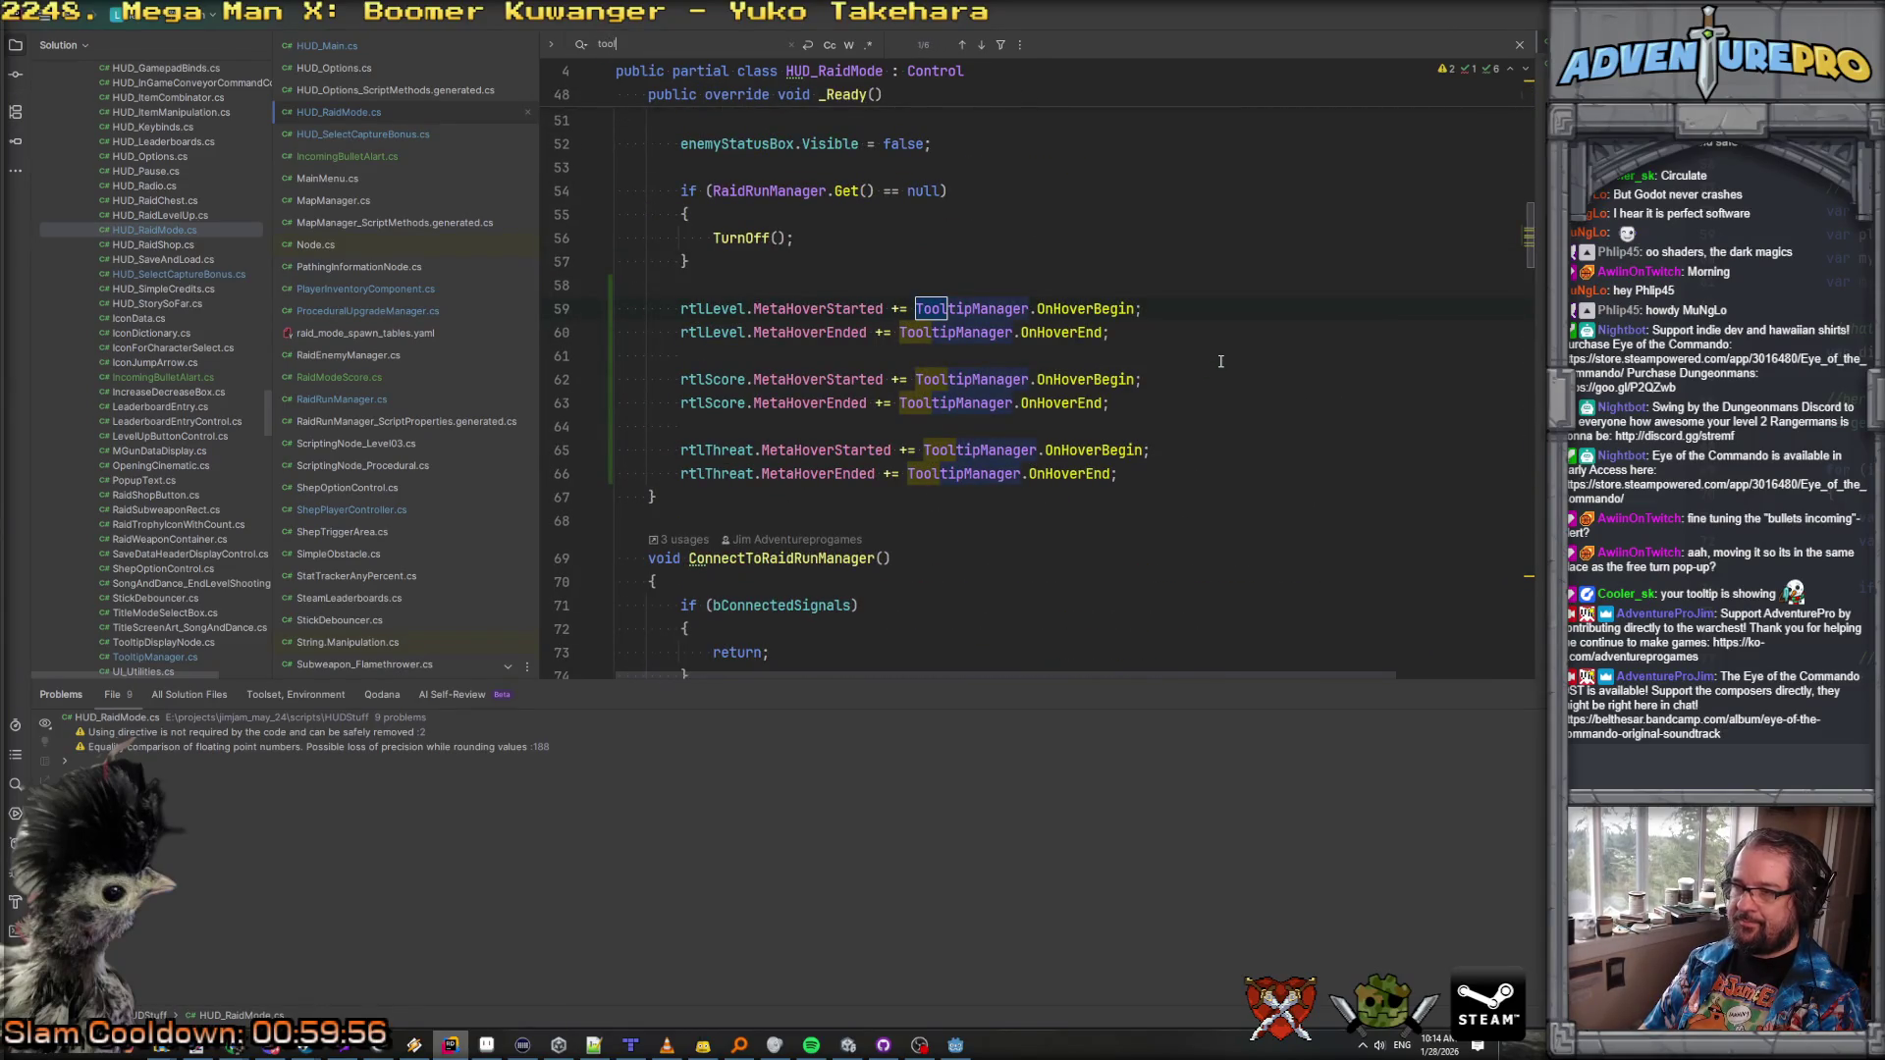
key("BackSpace")
key("BackSpace")
key("BackSpace")
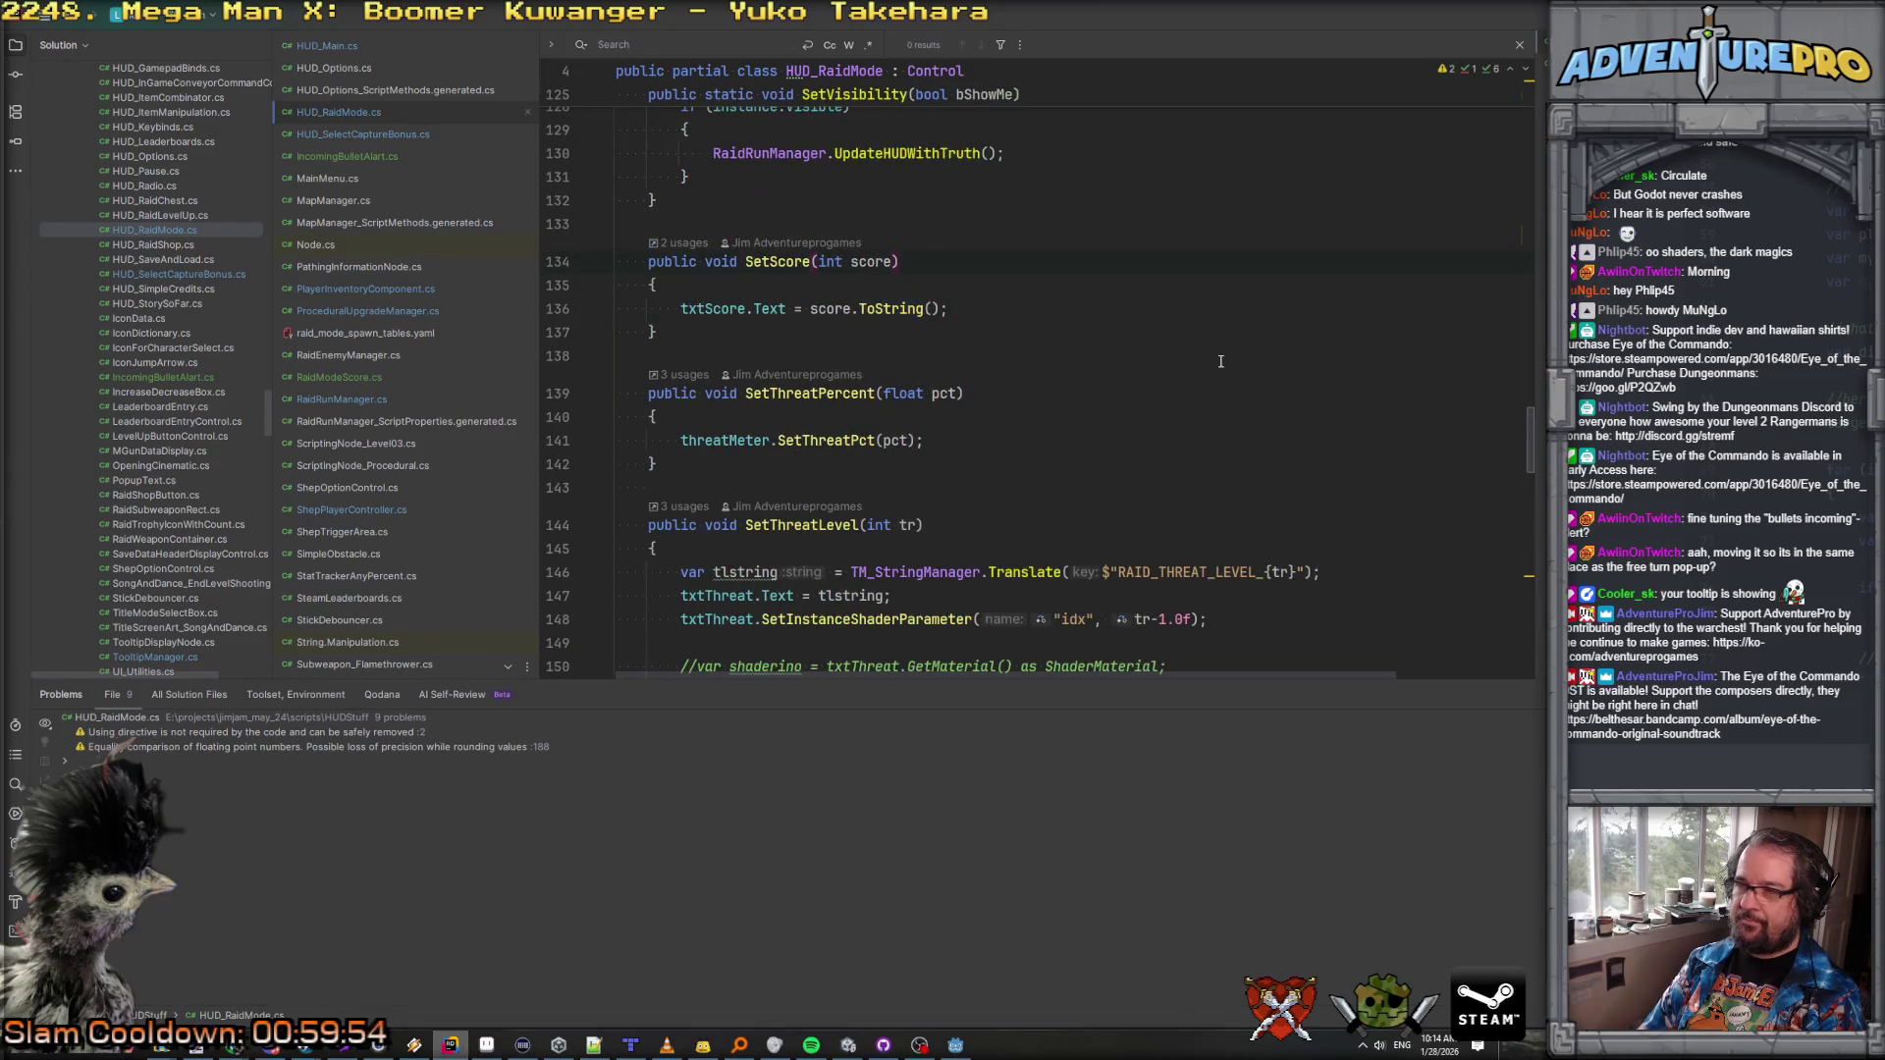
type("enemy")
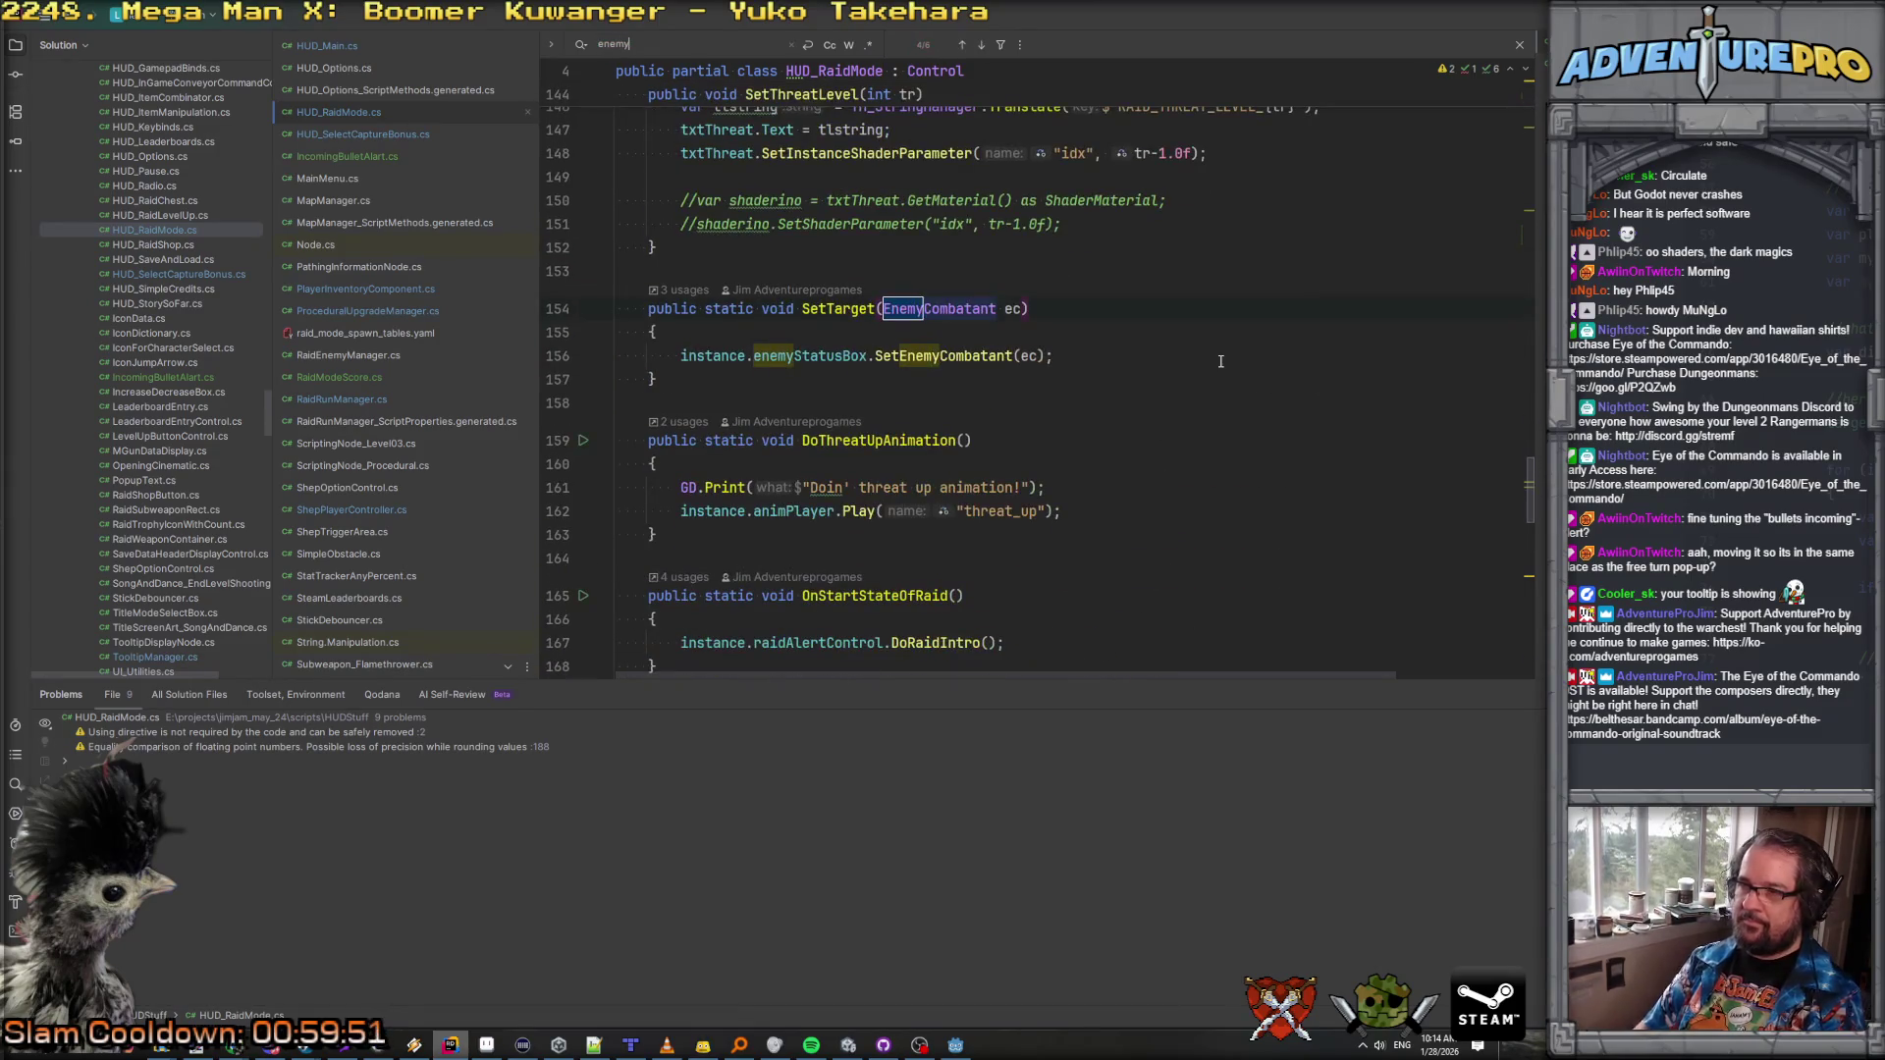
key("Return")
key("Return")
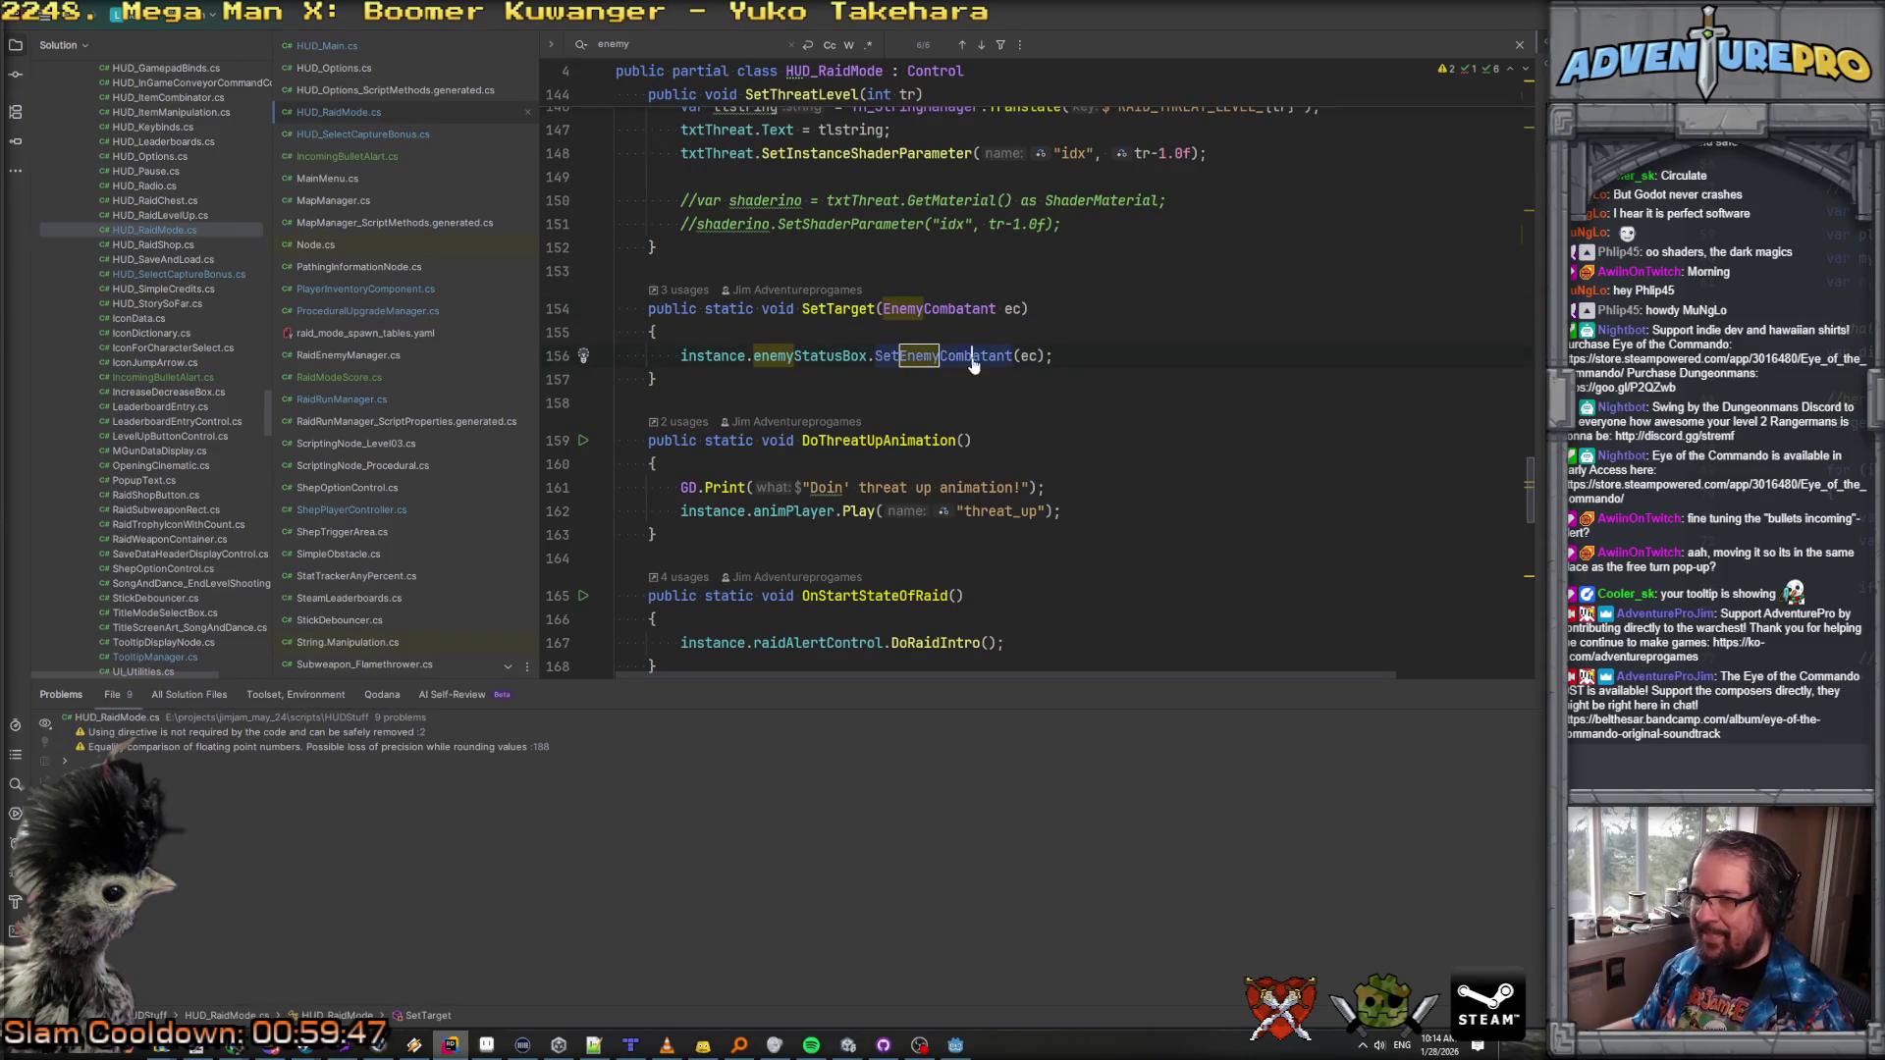
left_click(972, 359, "ctrl")
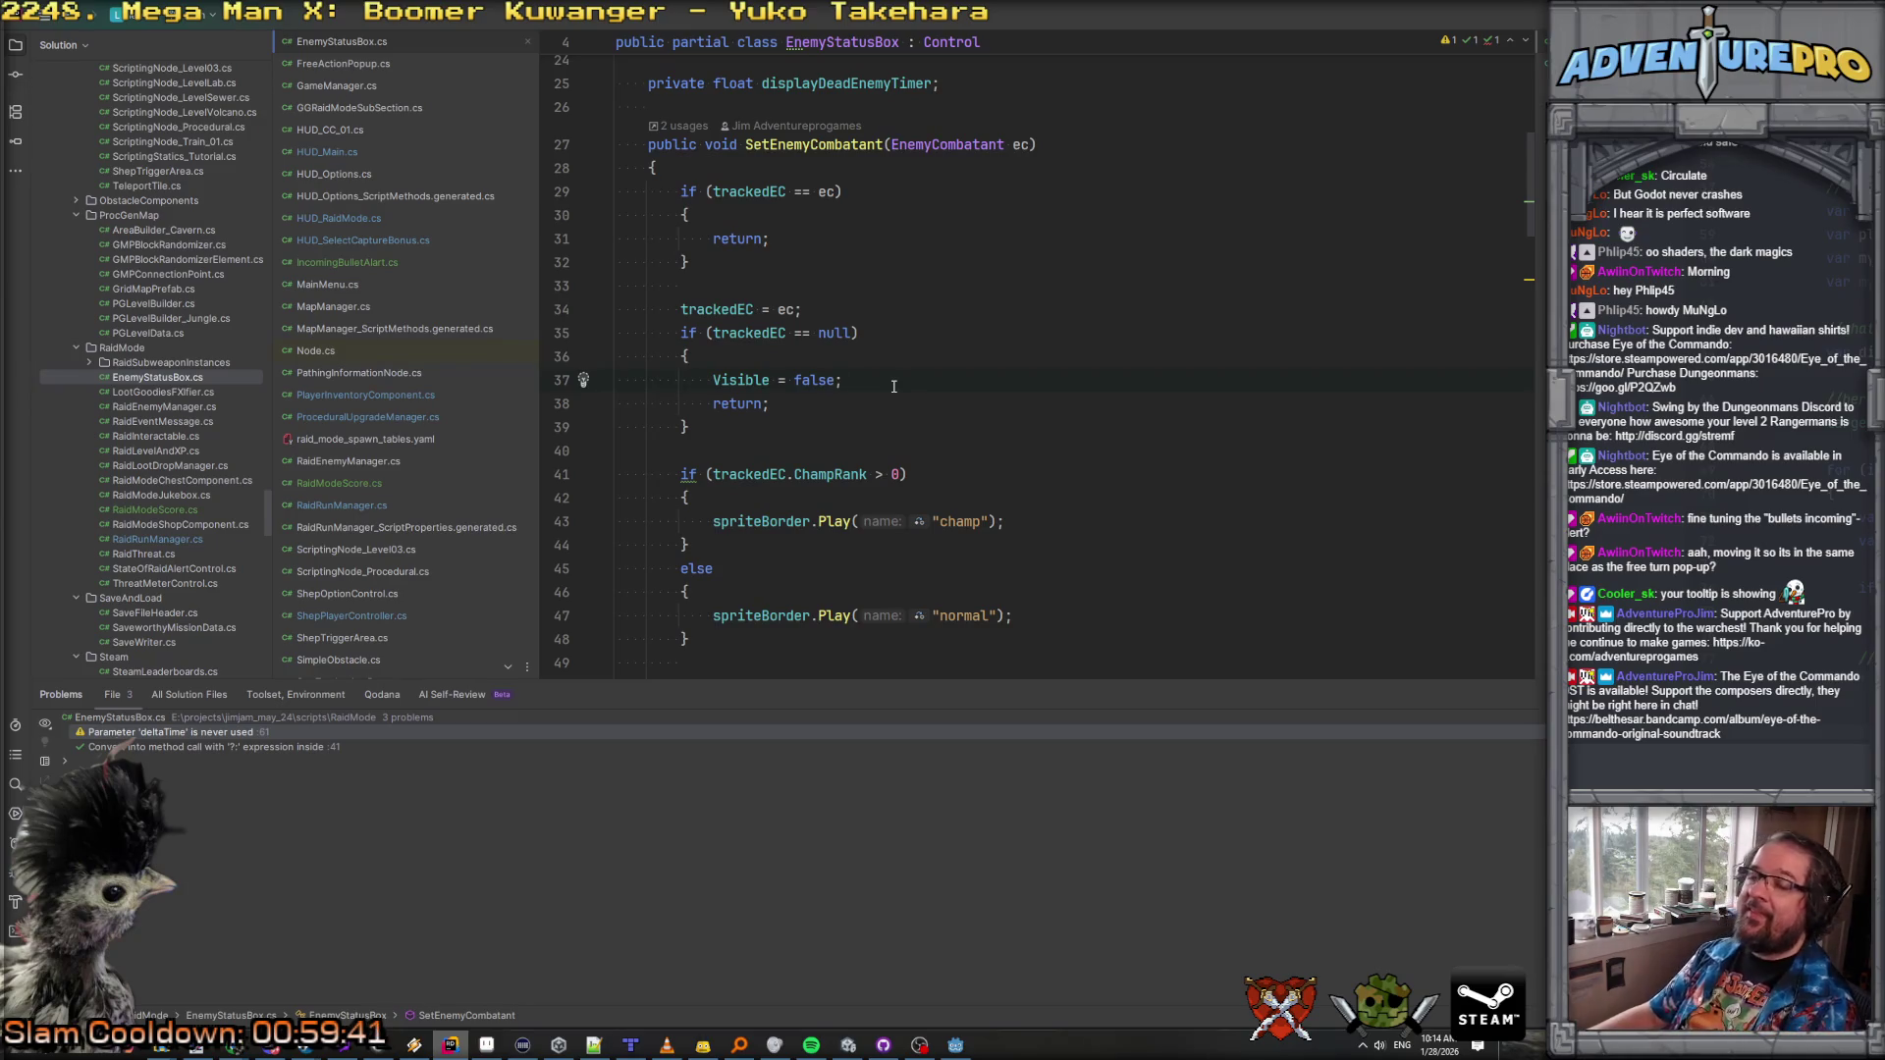
Step: In SetTarget, keep the GetHUD().SetBulletAlertToCenter(ec == null) call instead of an if-null block
key("ctrl+minus")
left_click(1070, 354)
key("Return")
type("if")
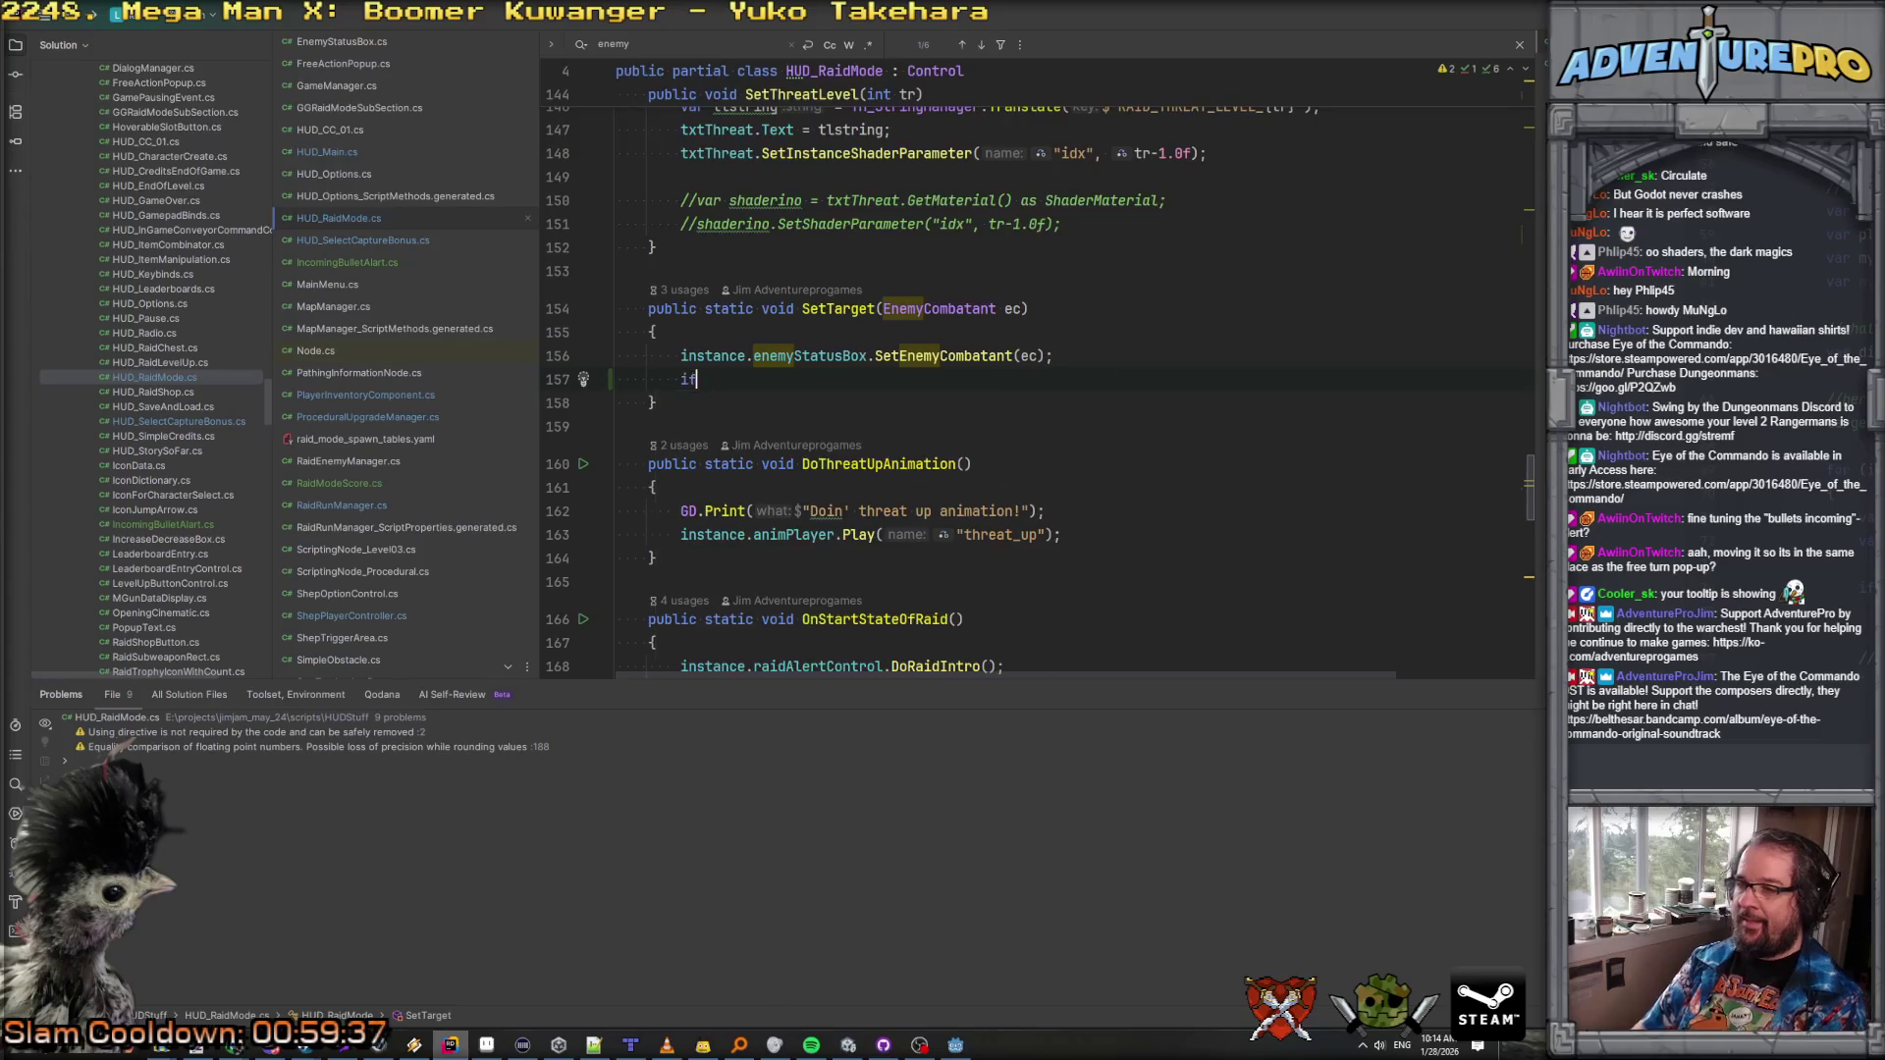
type("( ec == n")
key("Return")
type(")")
key("Return")
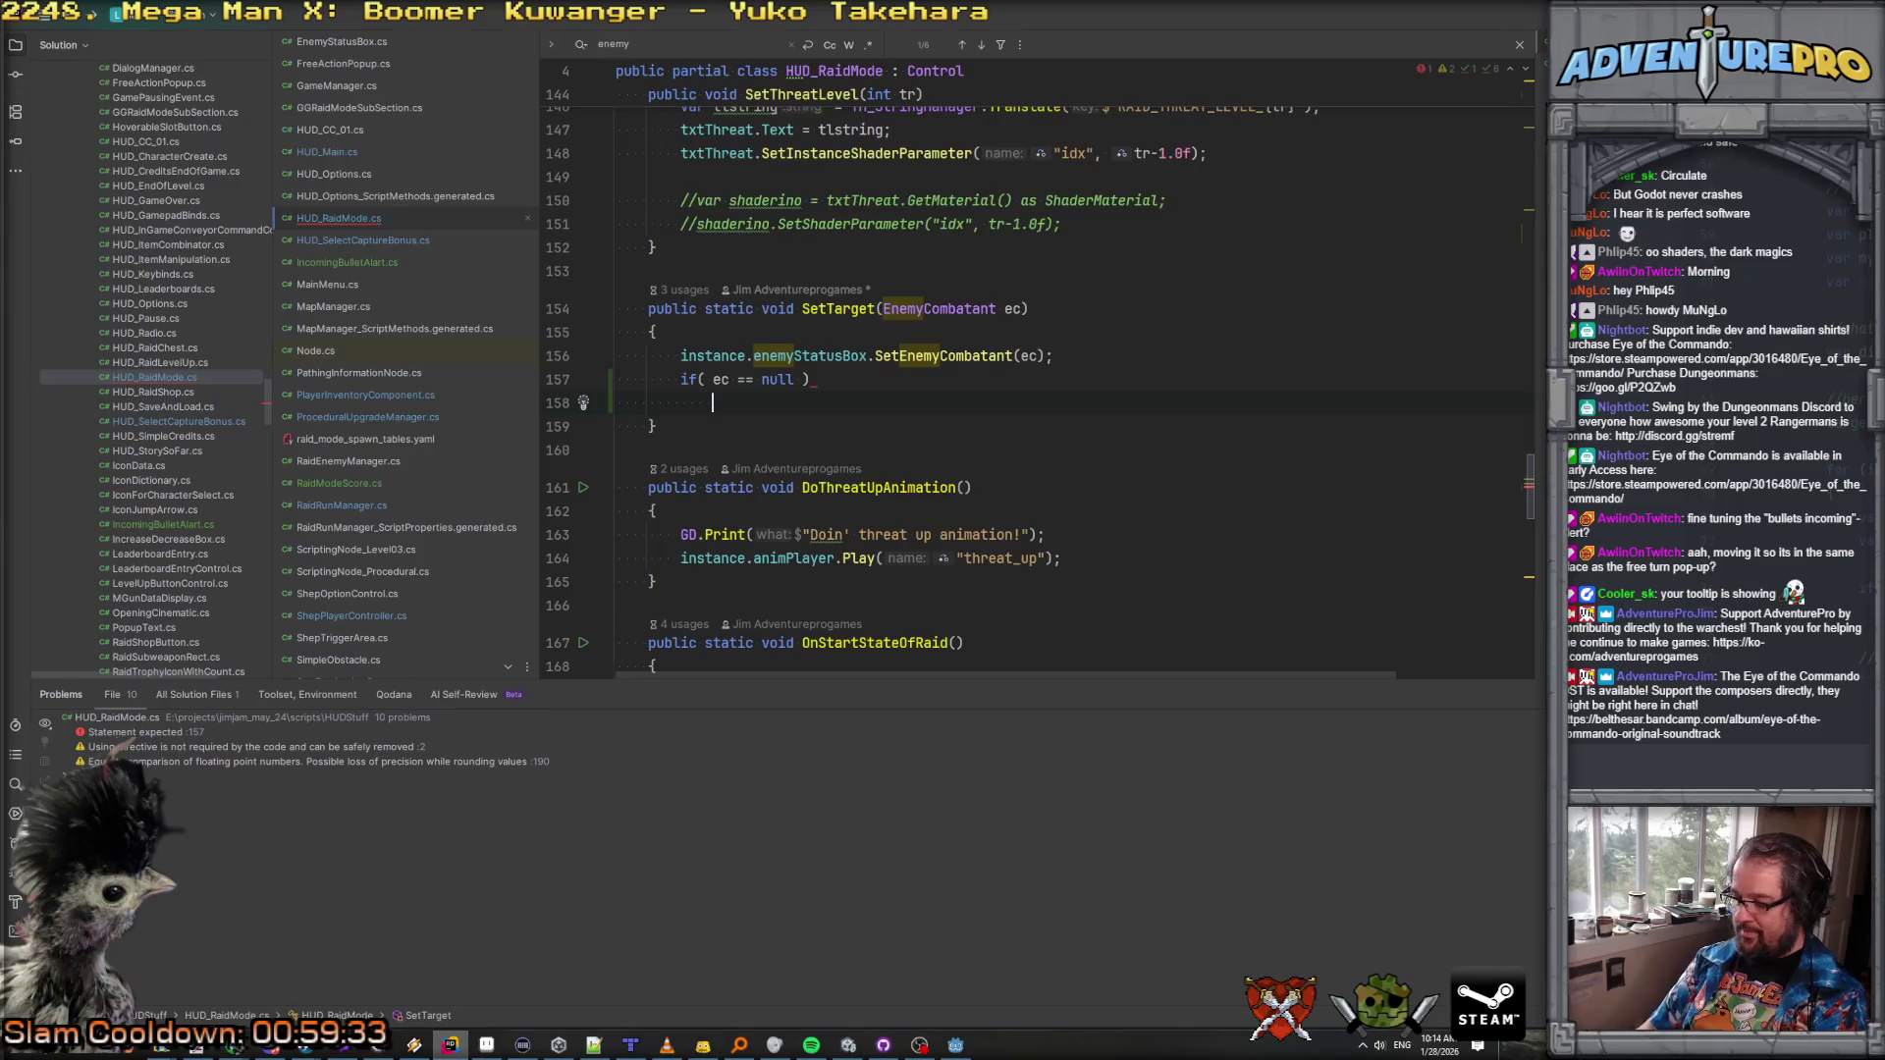
type("{")
key("Return")
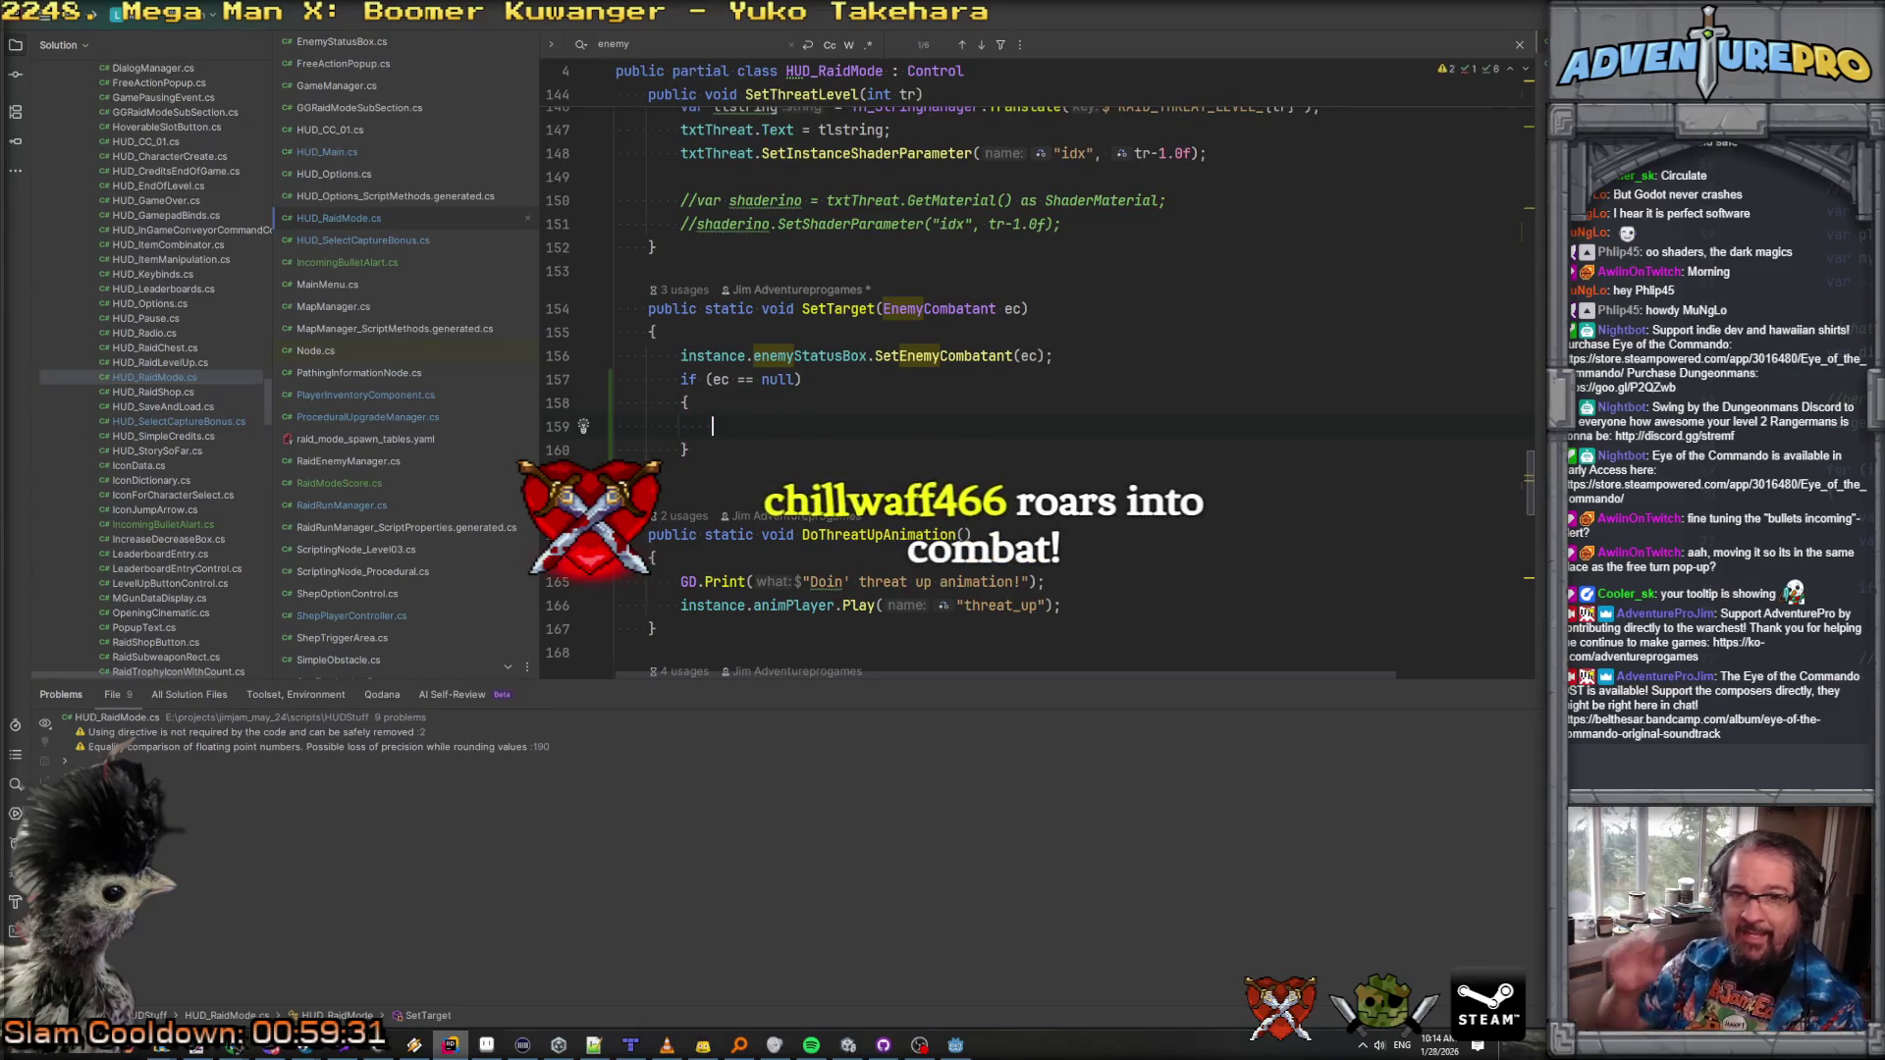
left_click(912, 406)
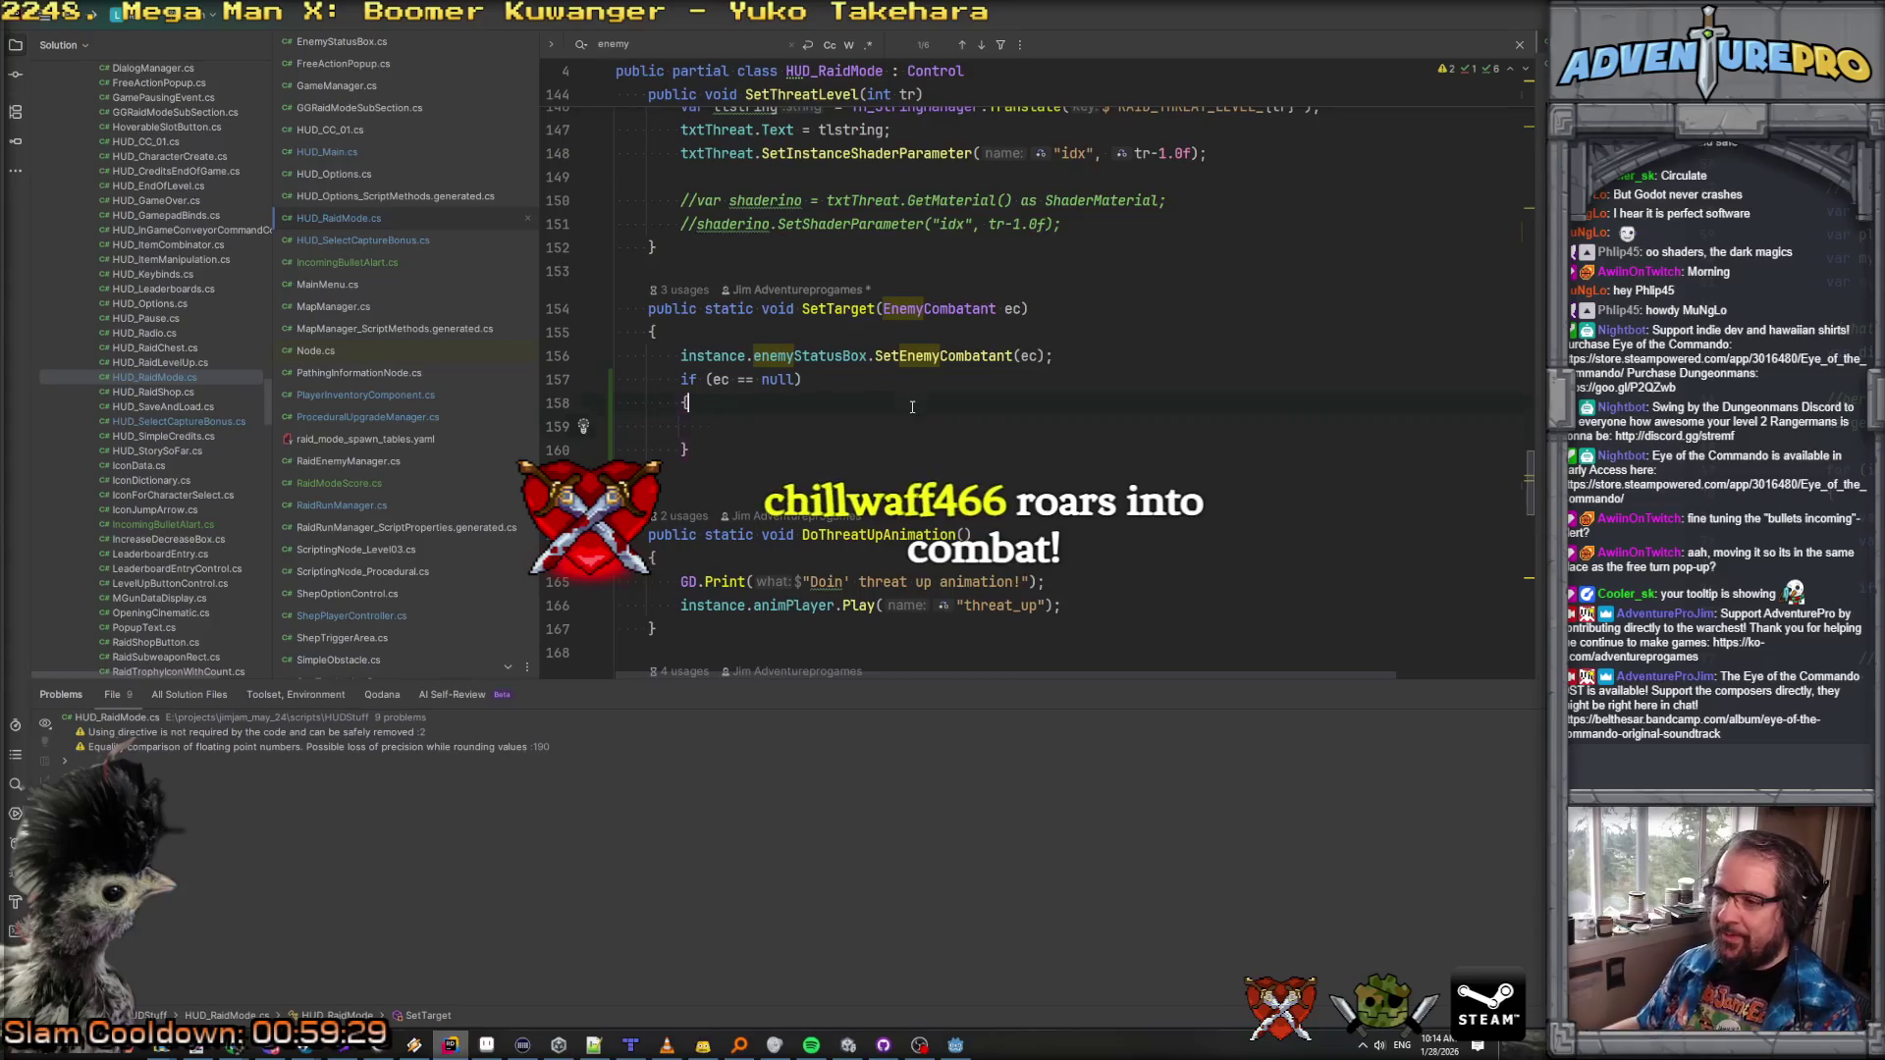
left_click(877, 427)
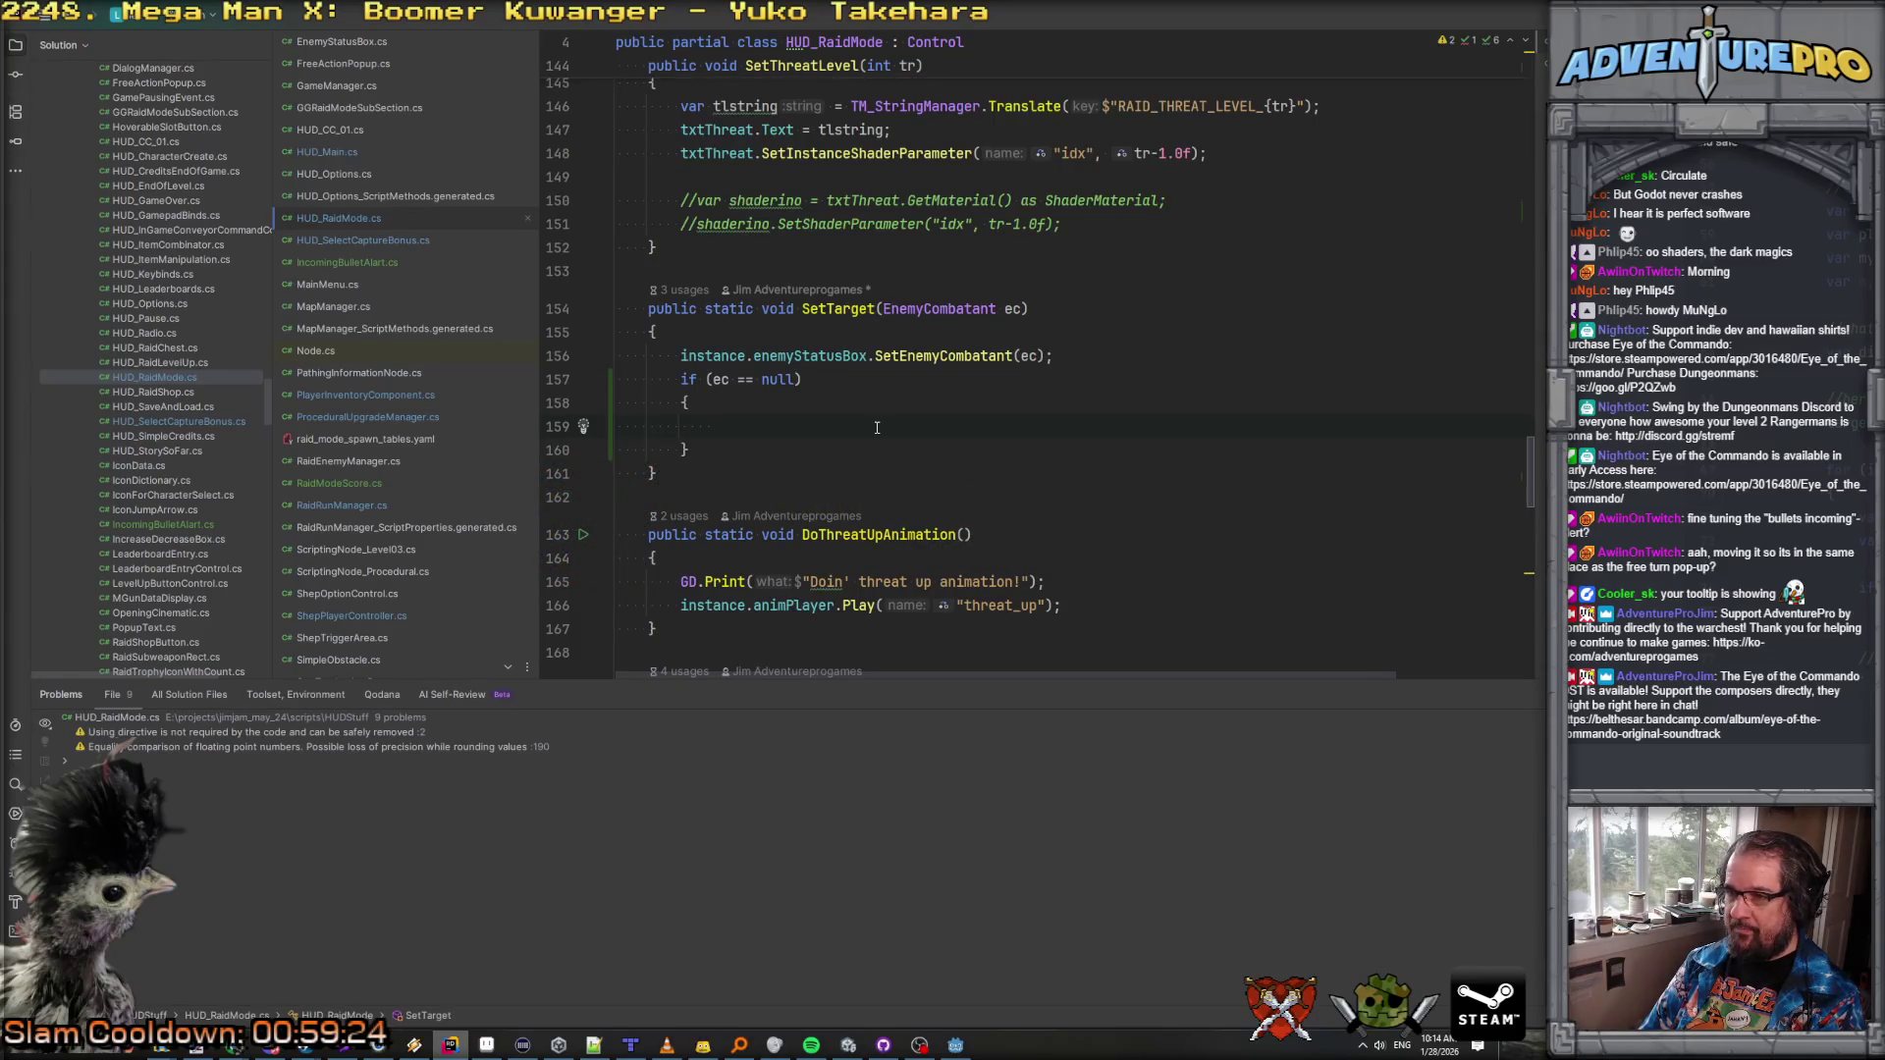
key("ctrl+z")
key("ctrl+z")
key("ctrl+z")
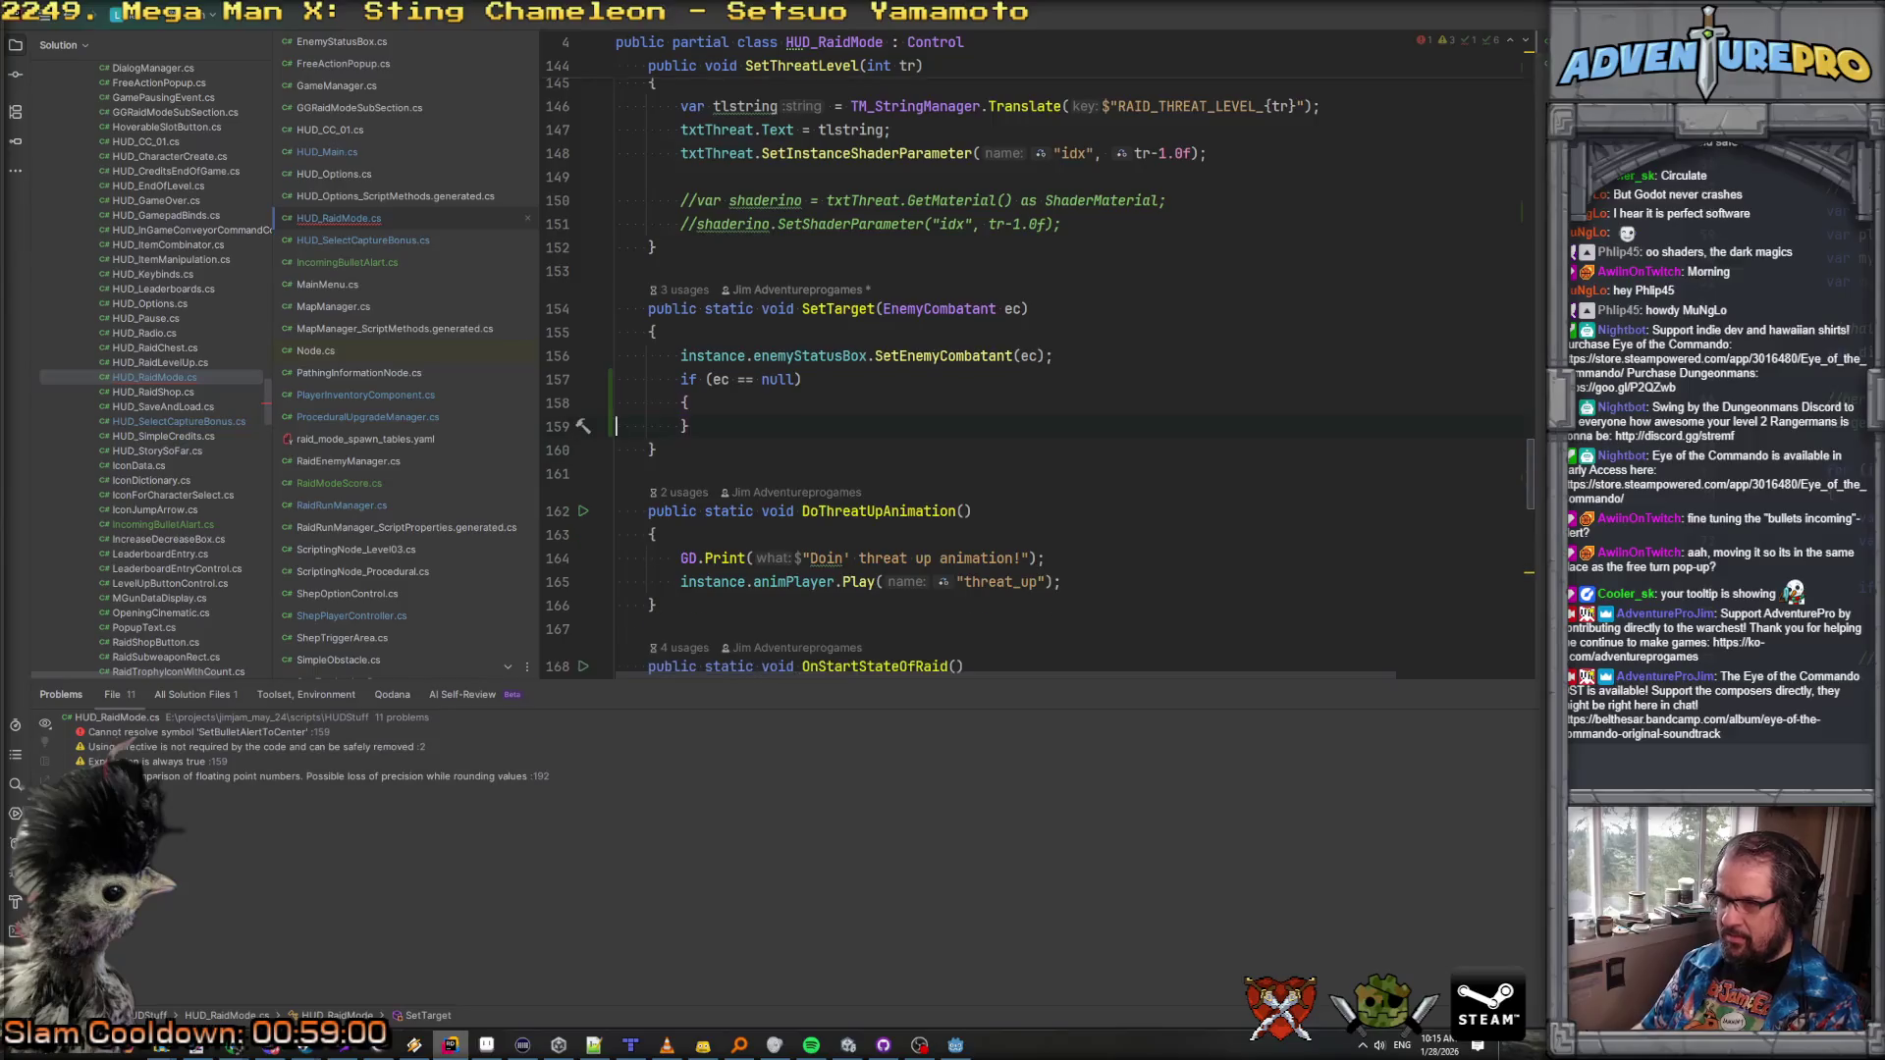
key("ctrl+z")
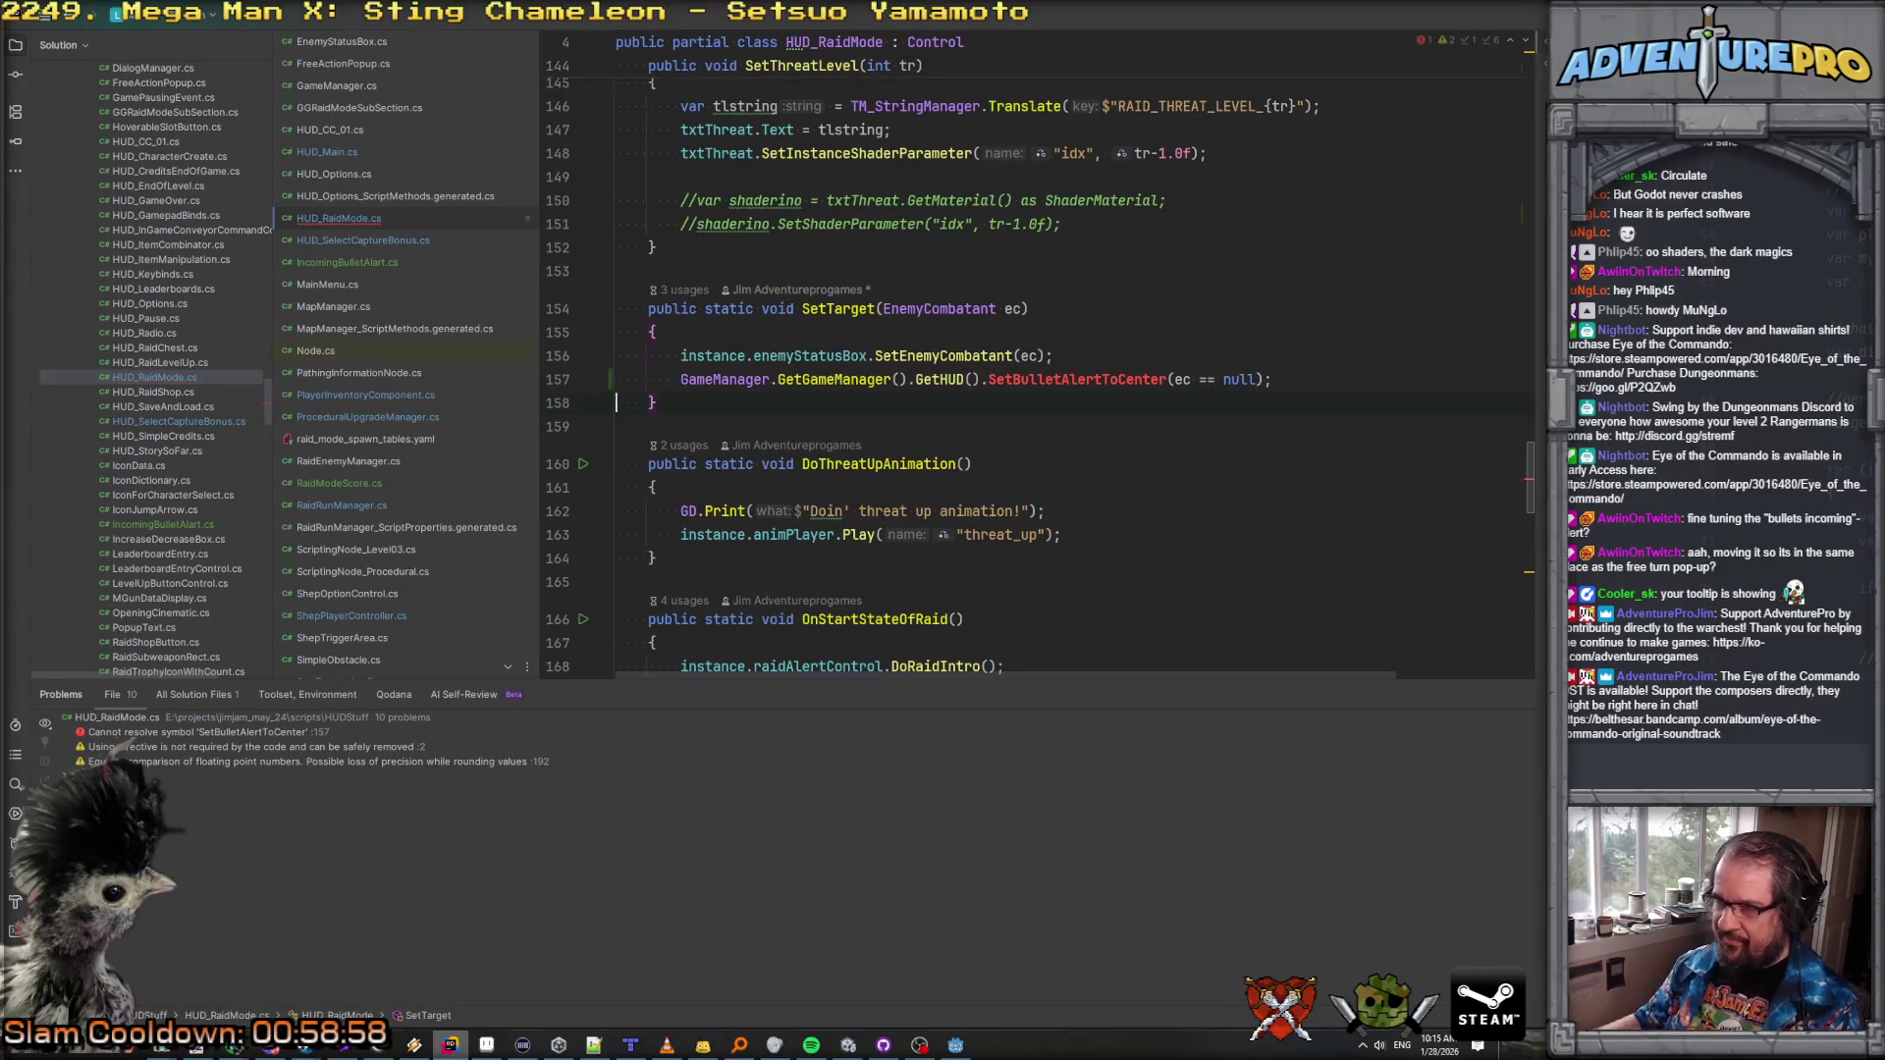
Step: Generate SetBulletAlertToCenter in HUD_Main so it calls incomingBulletAlart.SetMoveToCenter(bRunToTheCenter)
key("alt+Return")
key("Return")
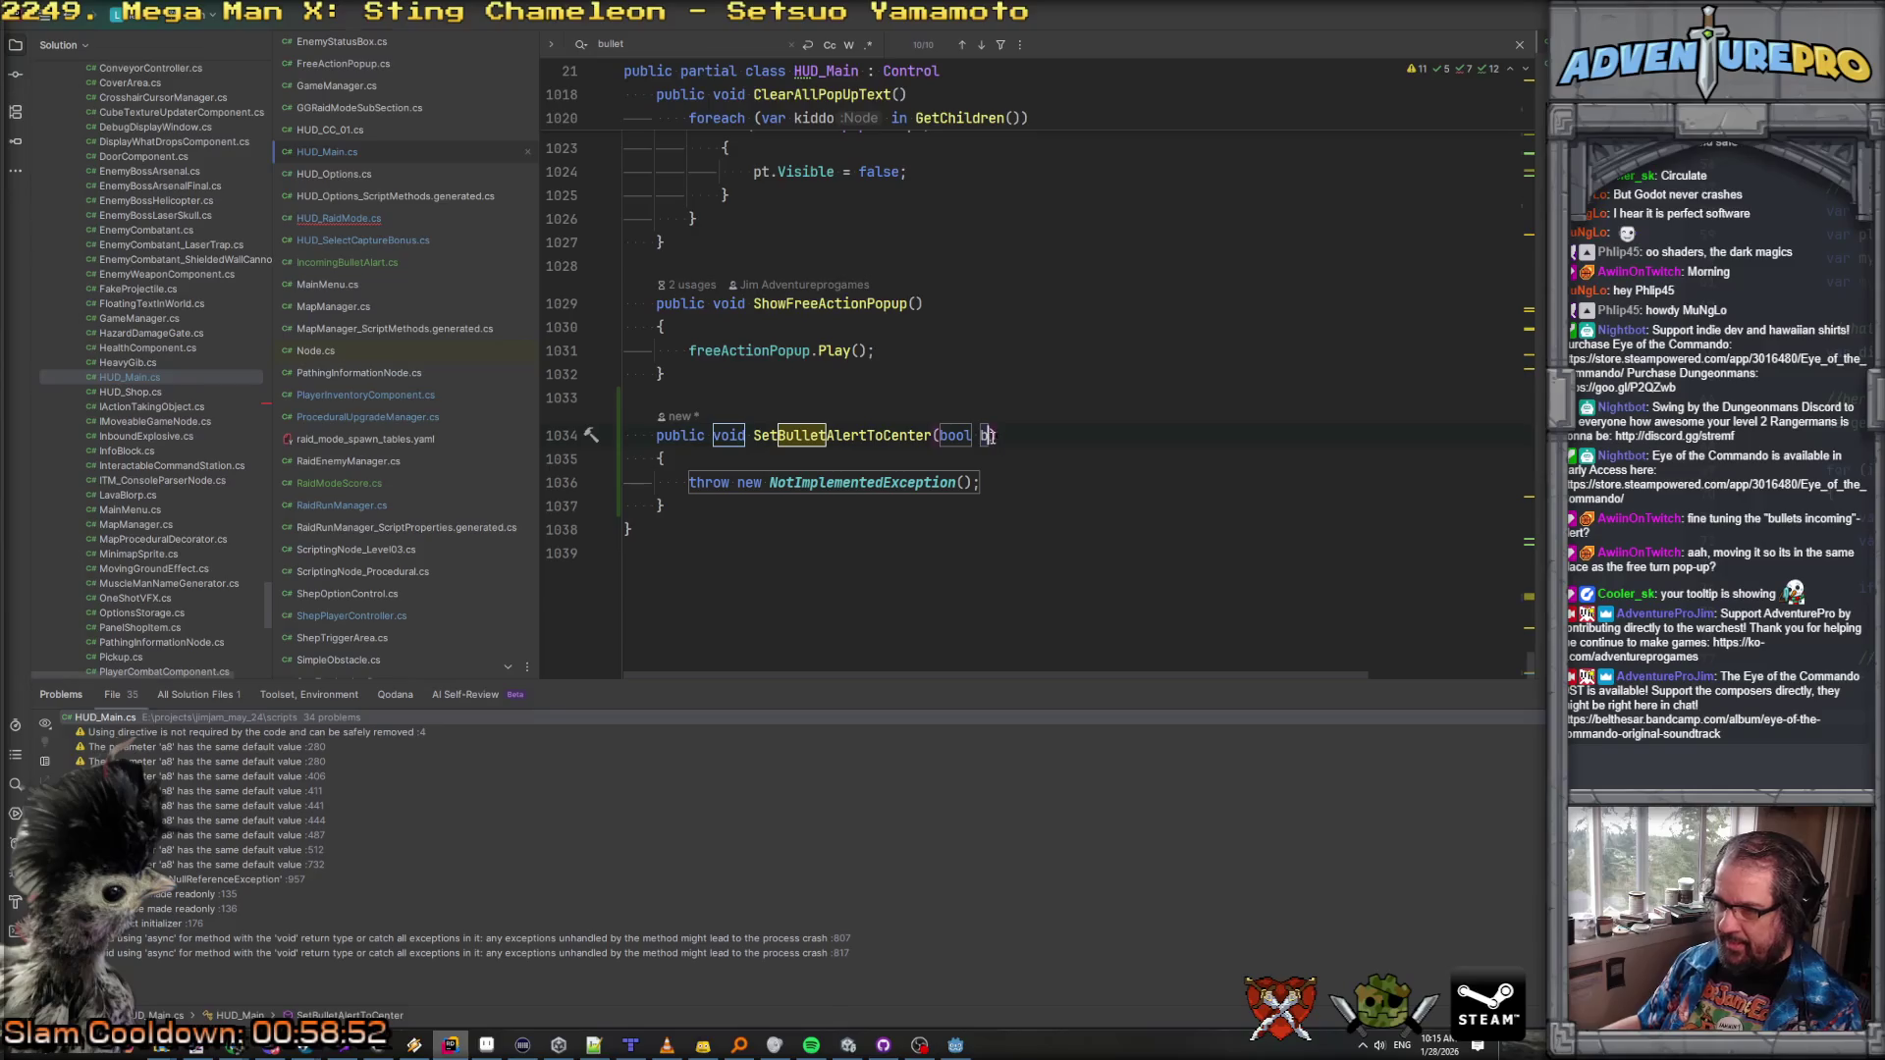
type("RunToTheCe")
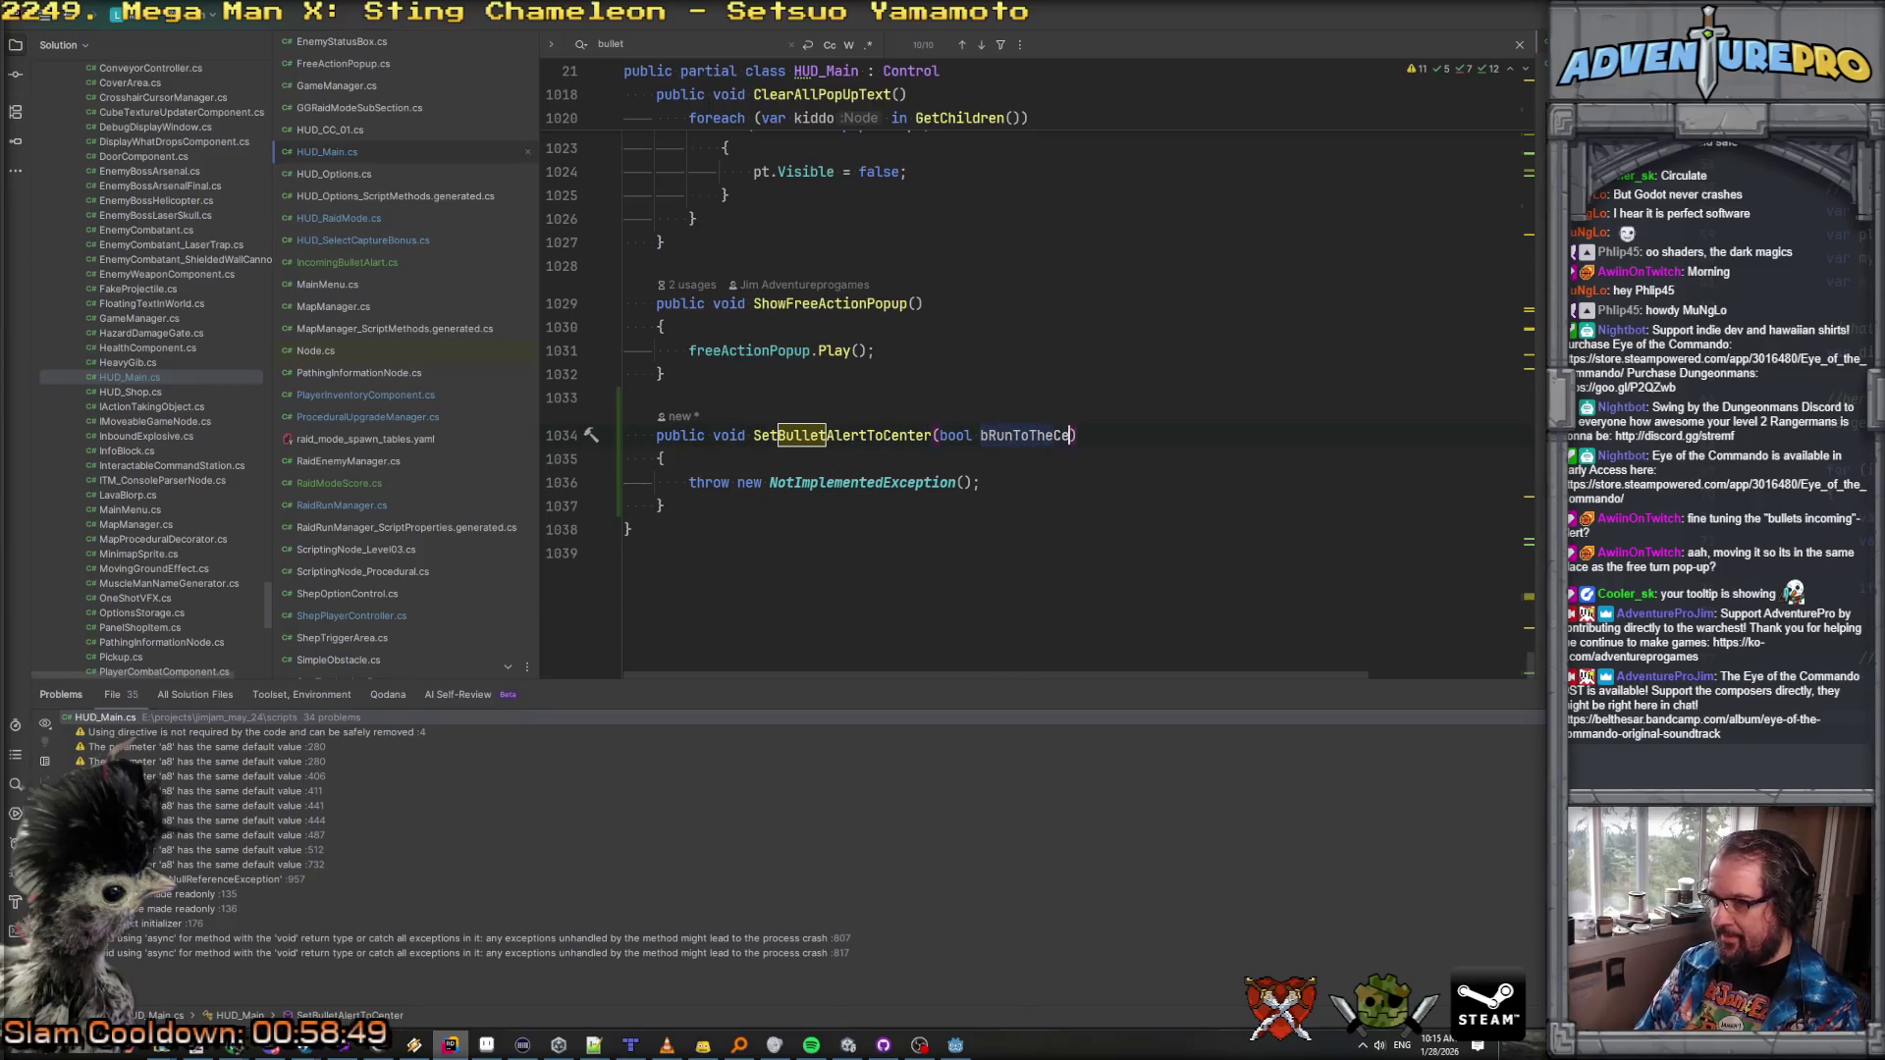
key("Escape")
key("Home")
key("Home")
key("ctrl+x")
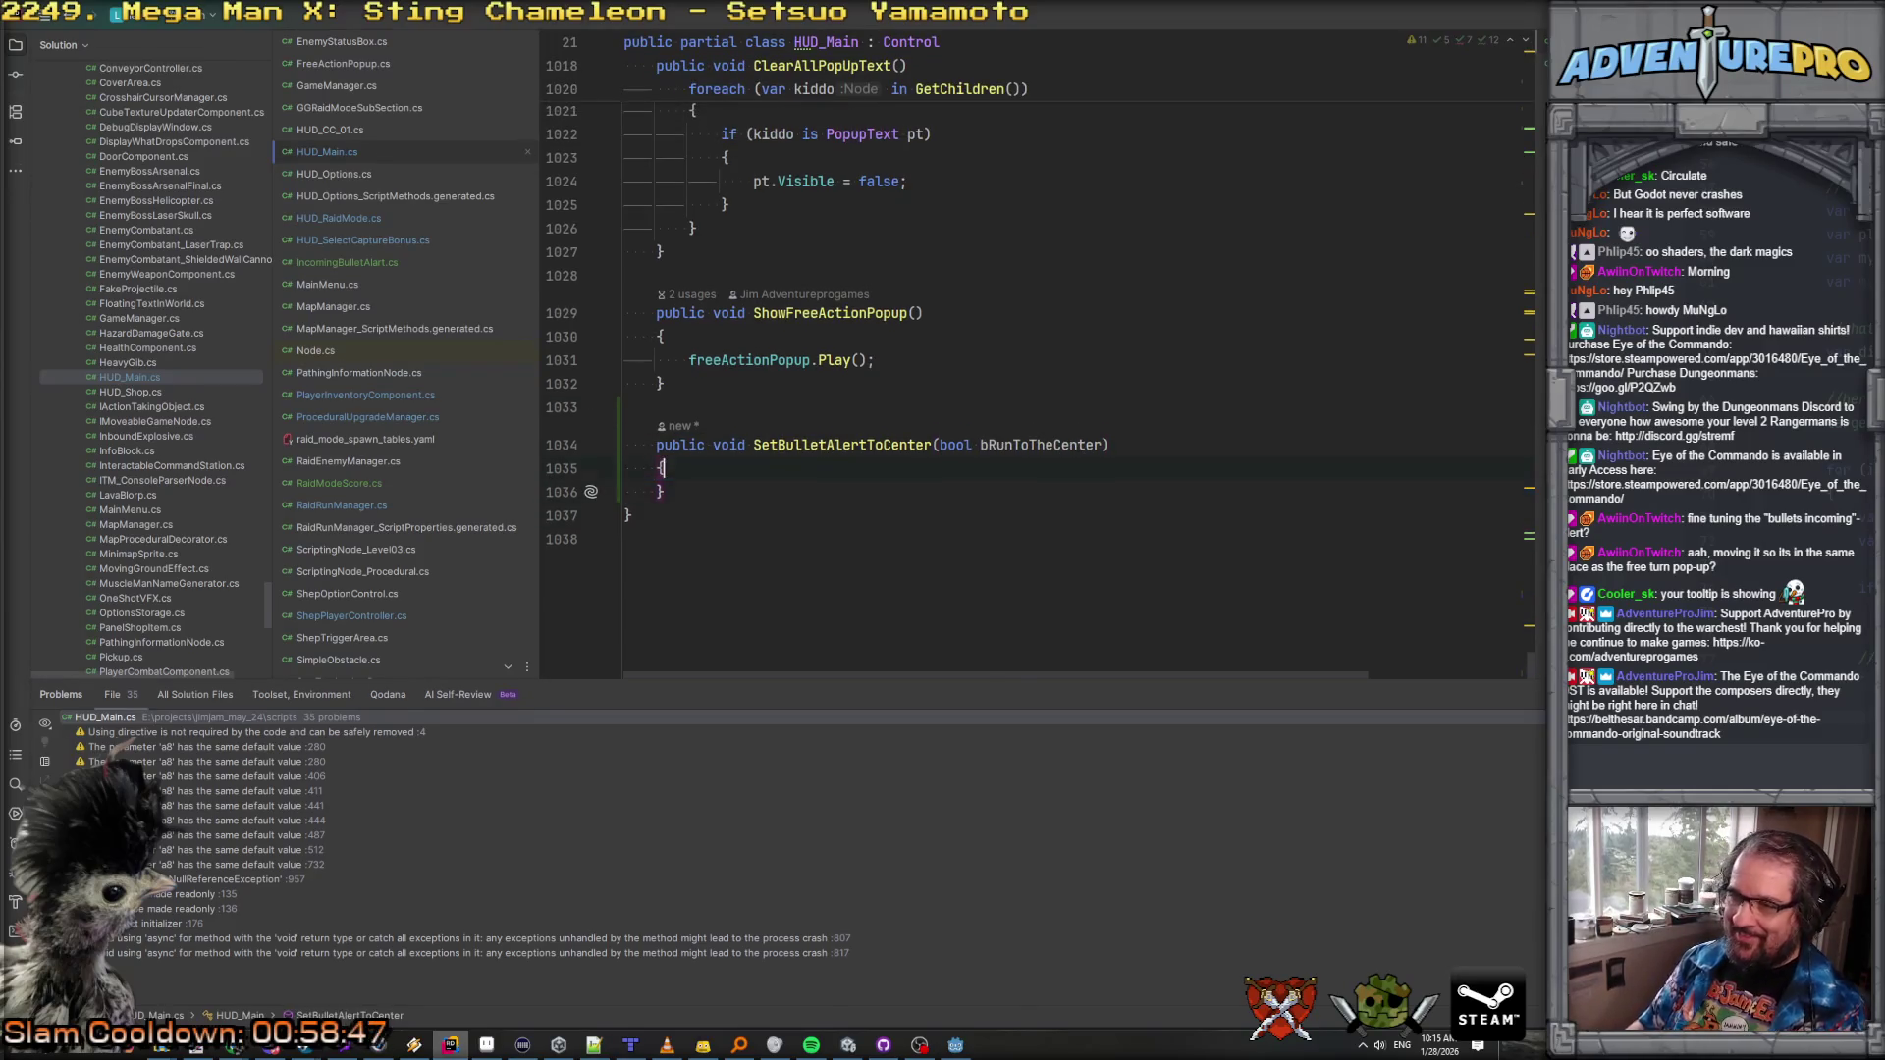
type("inc")
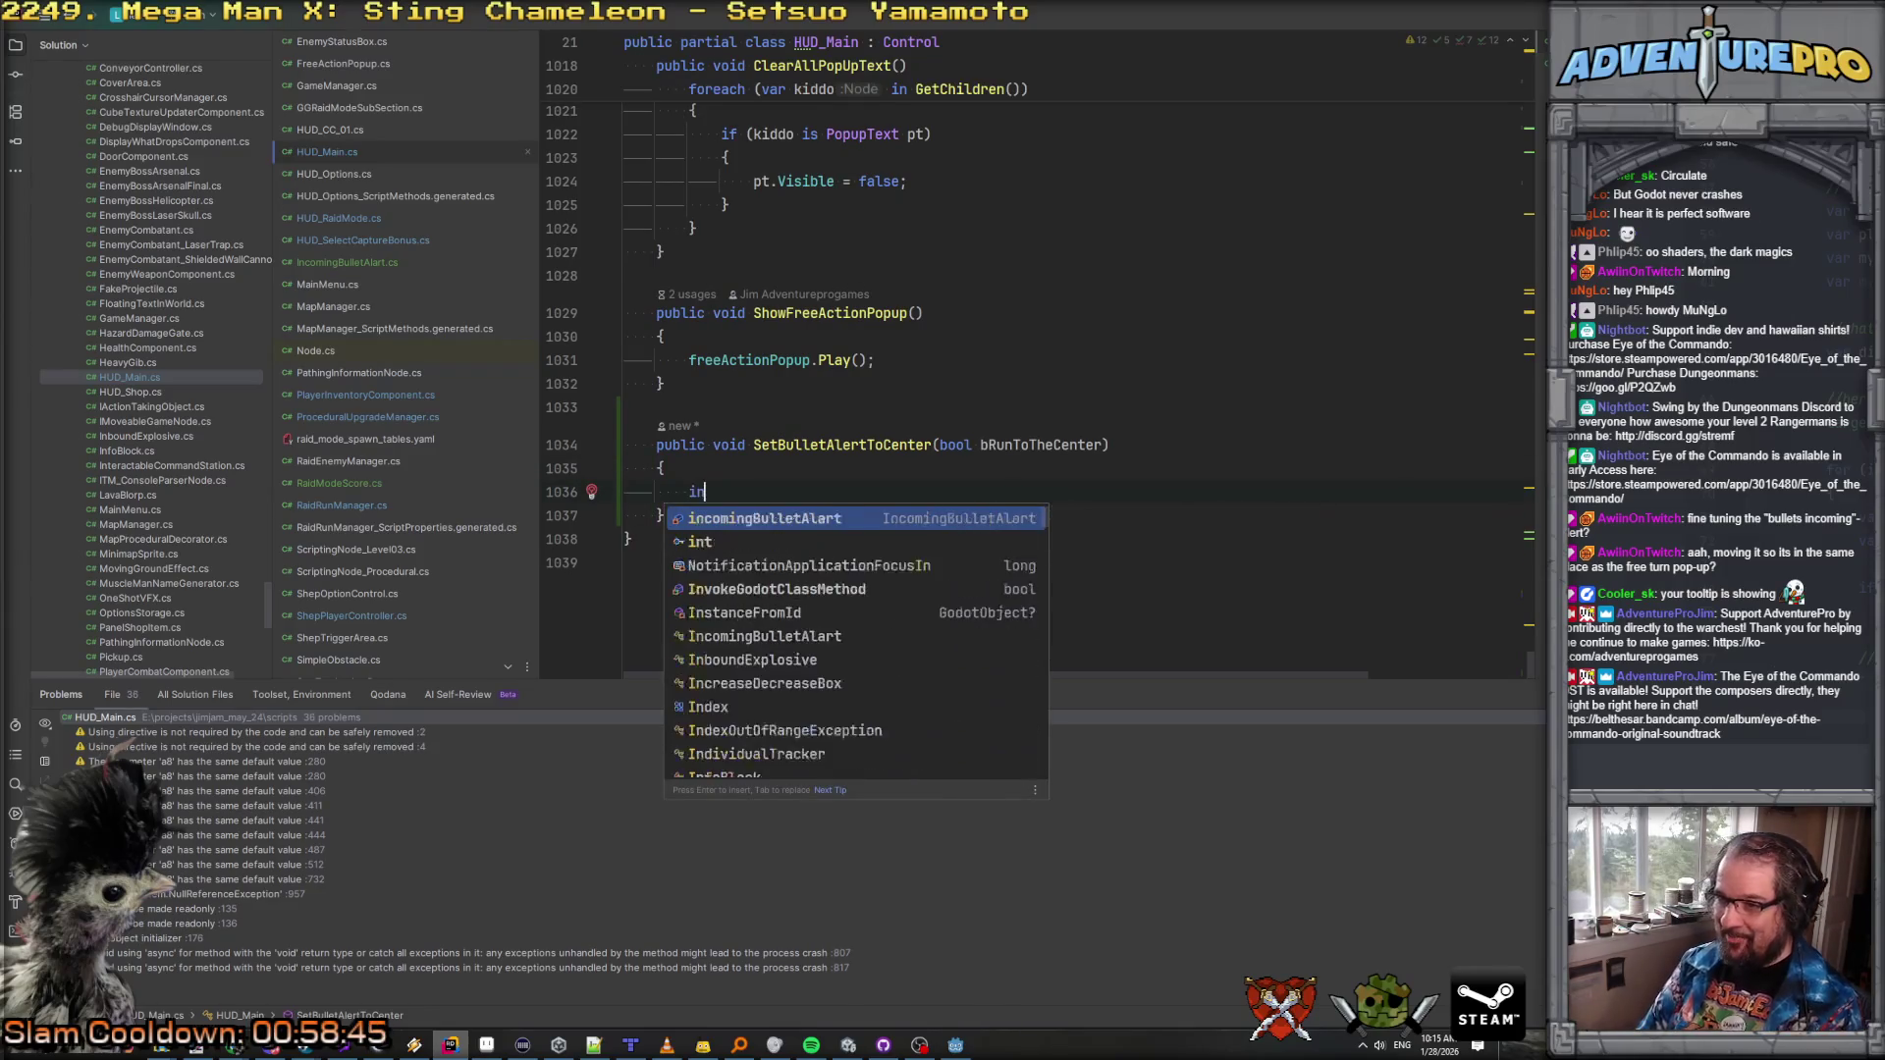
key("Return")
type(".Set")
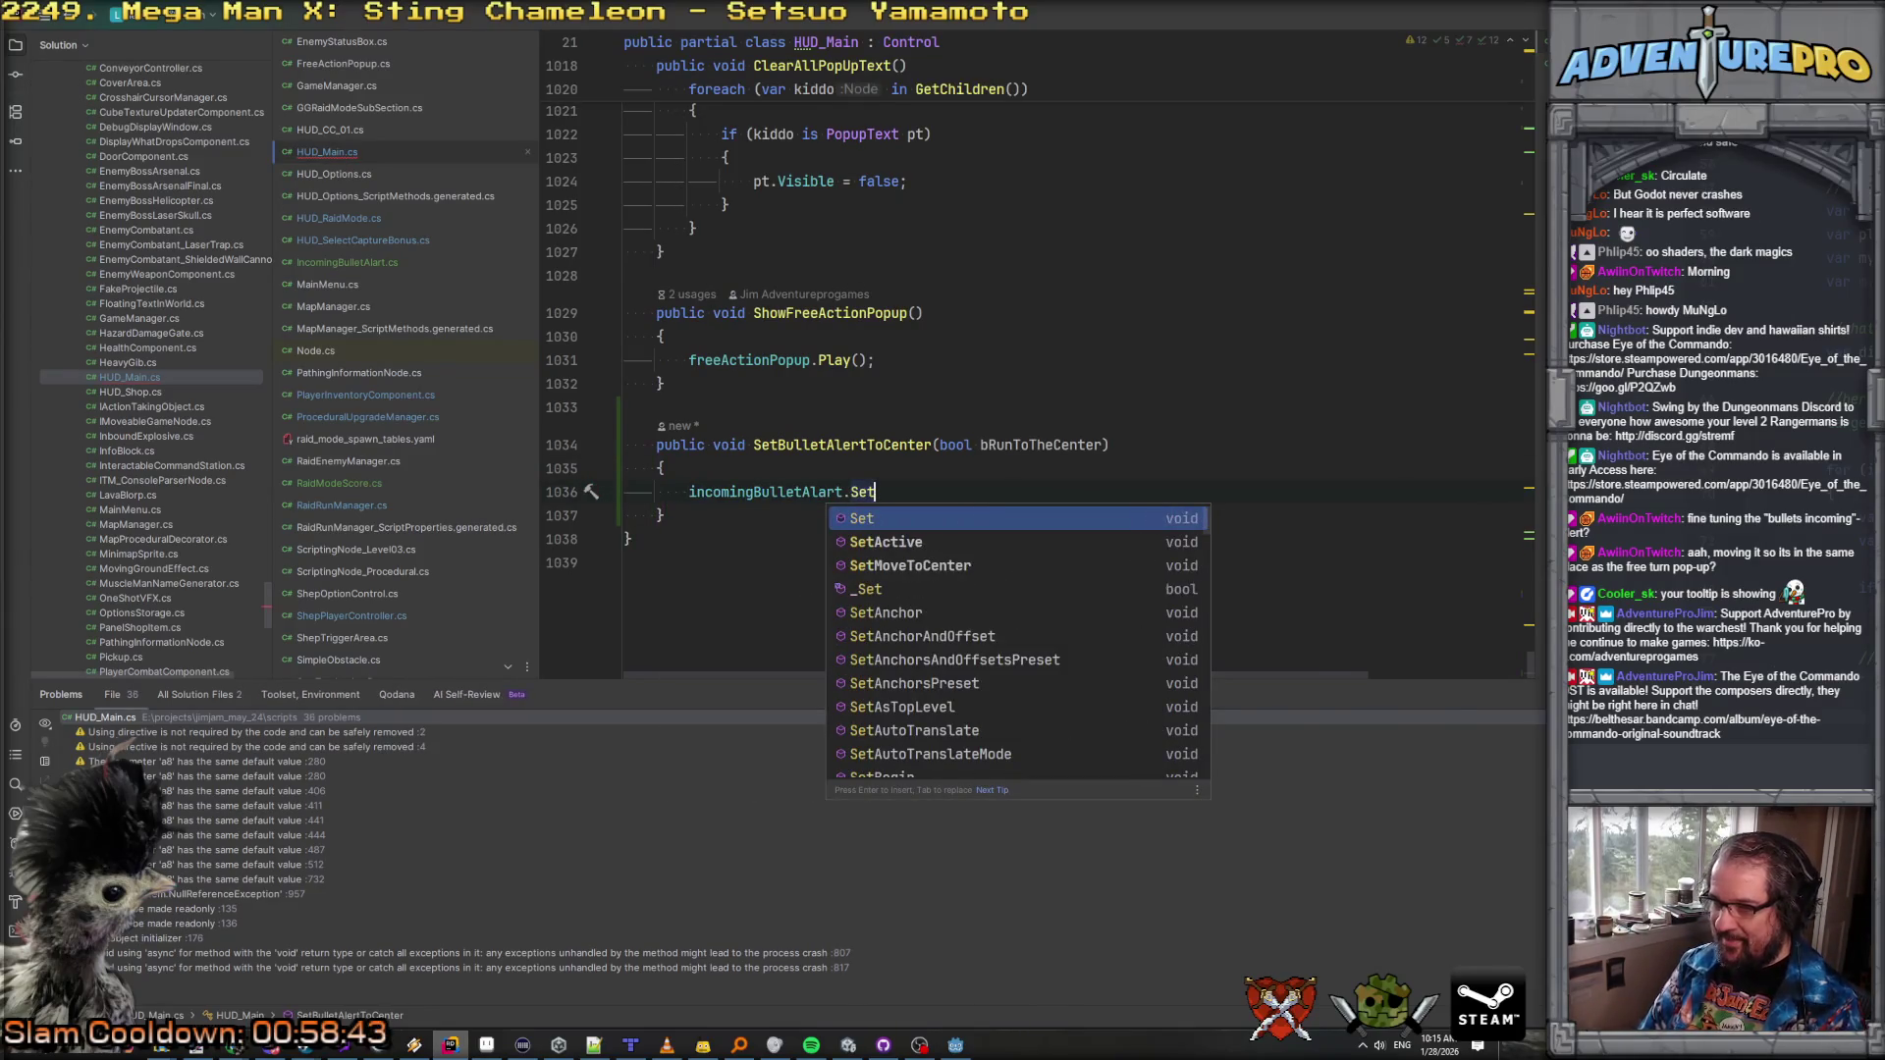
key("Down")
key("Down")
key("Return")
type("bRu);")
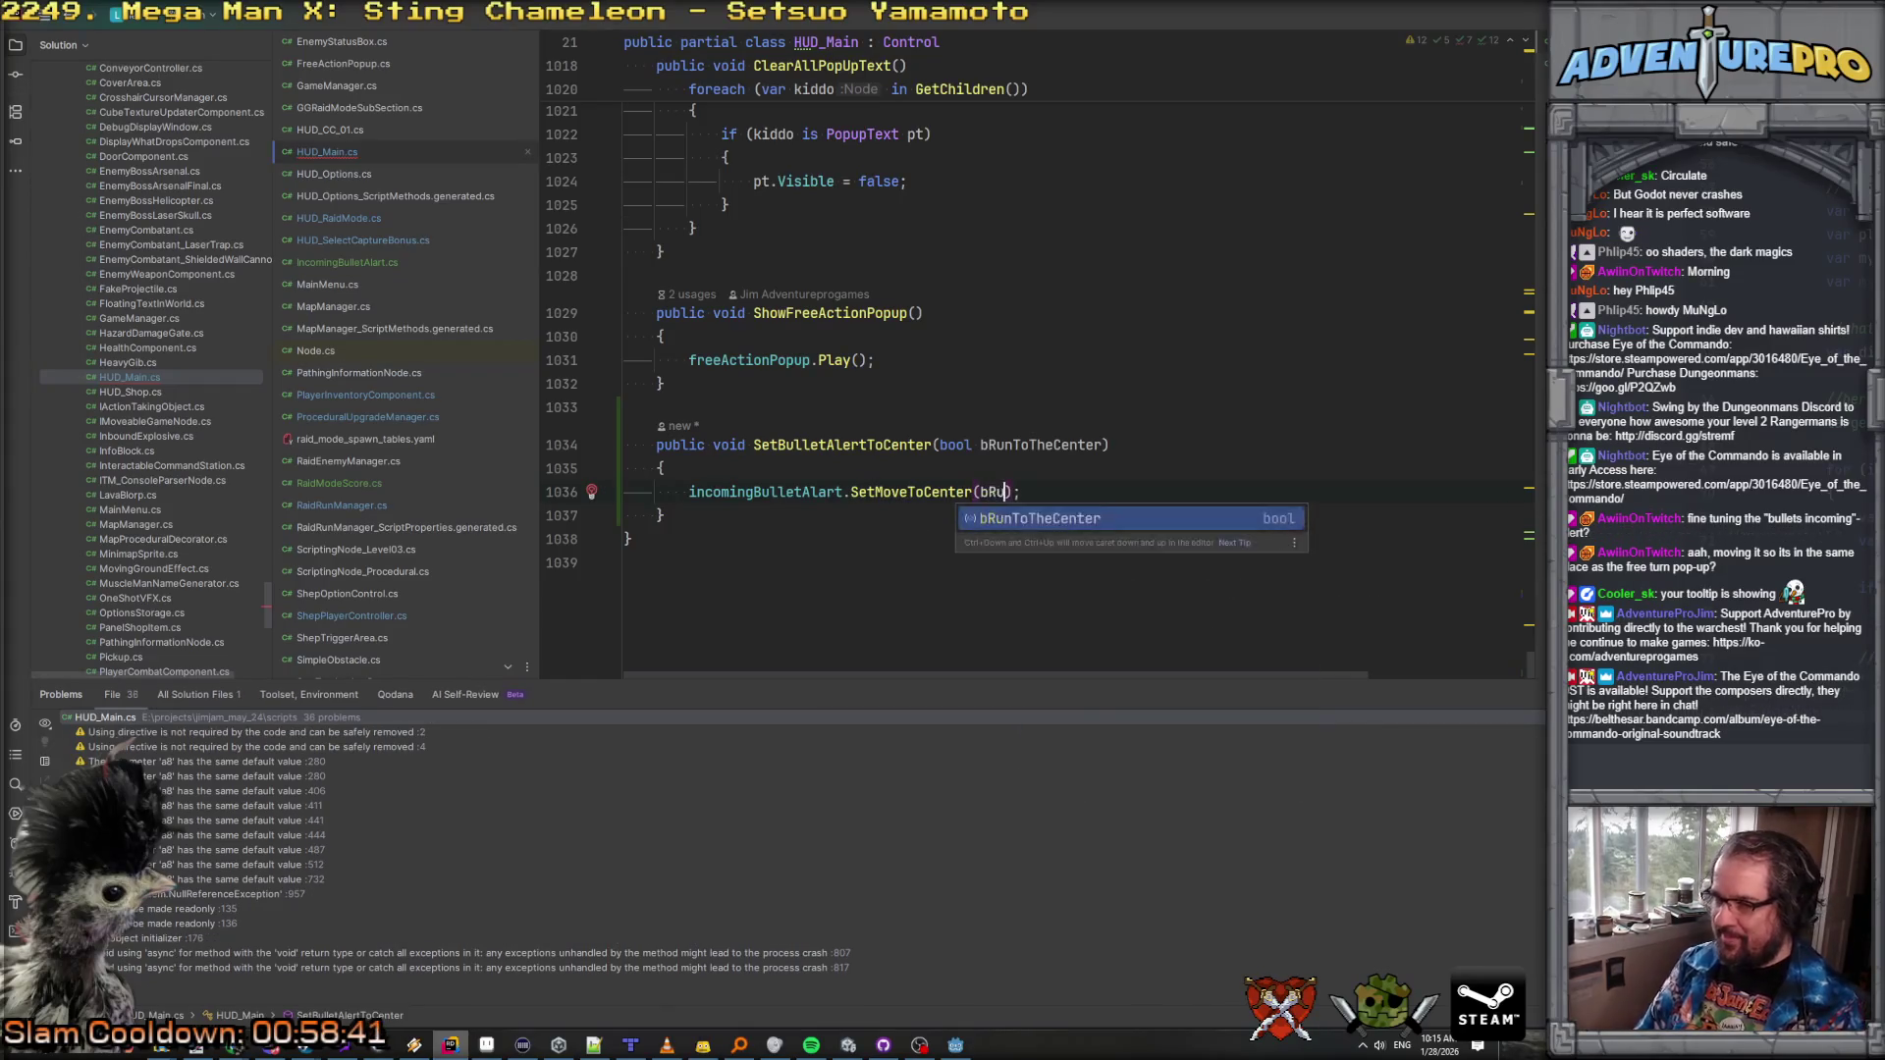
key("Return")
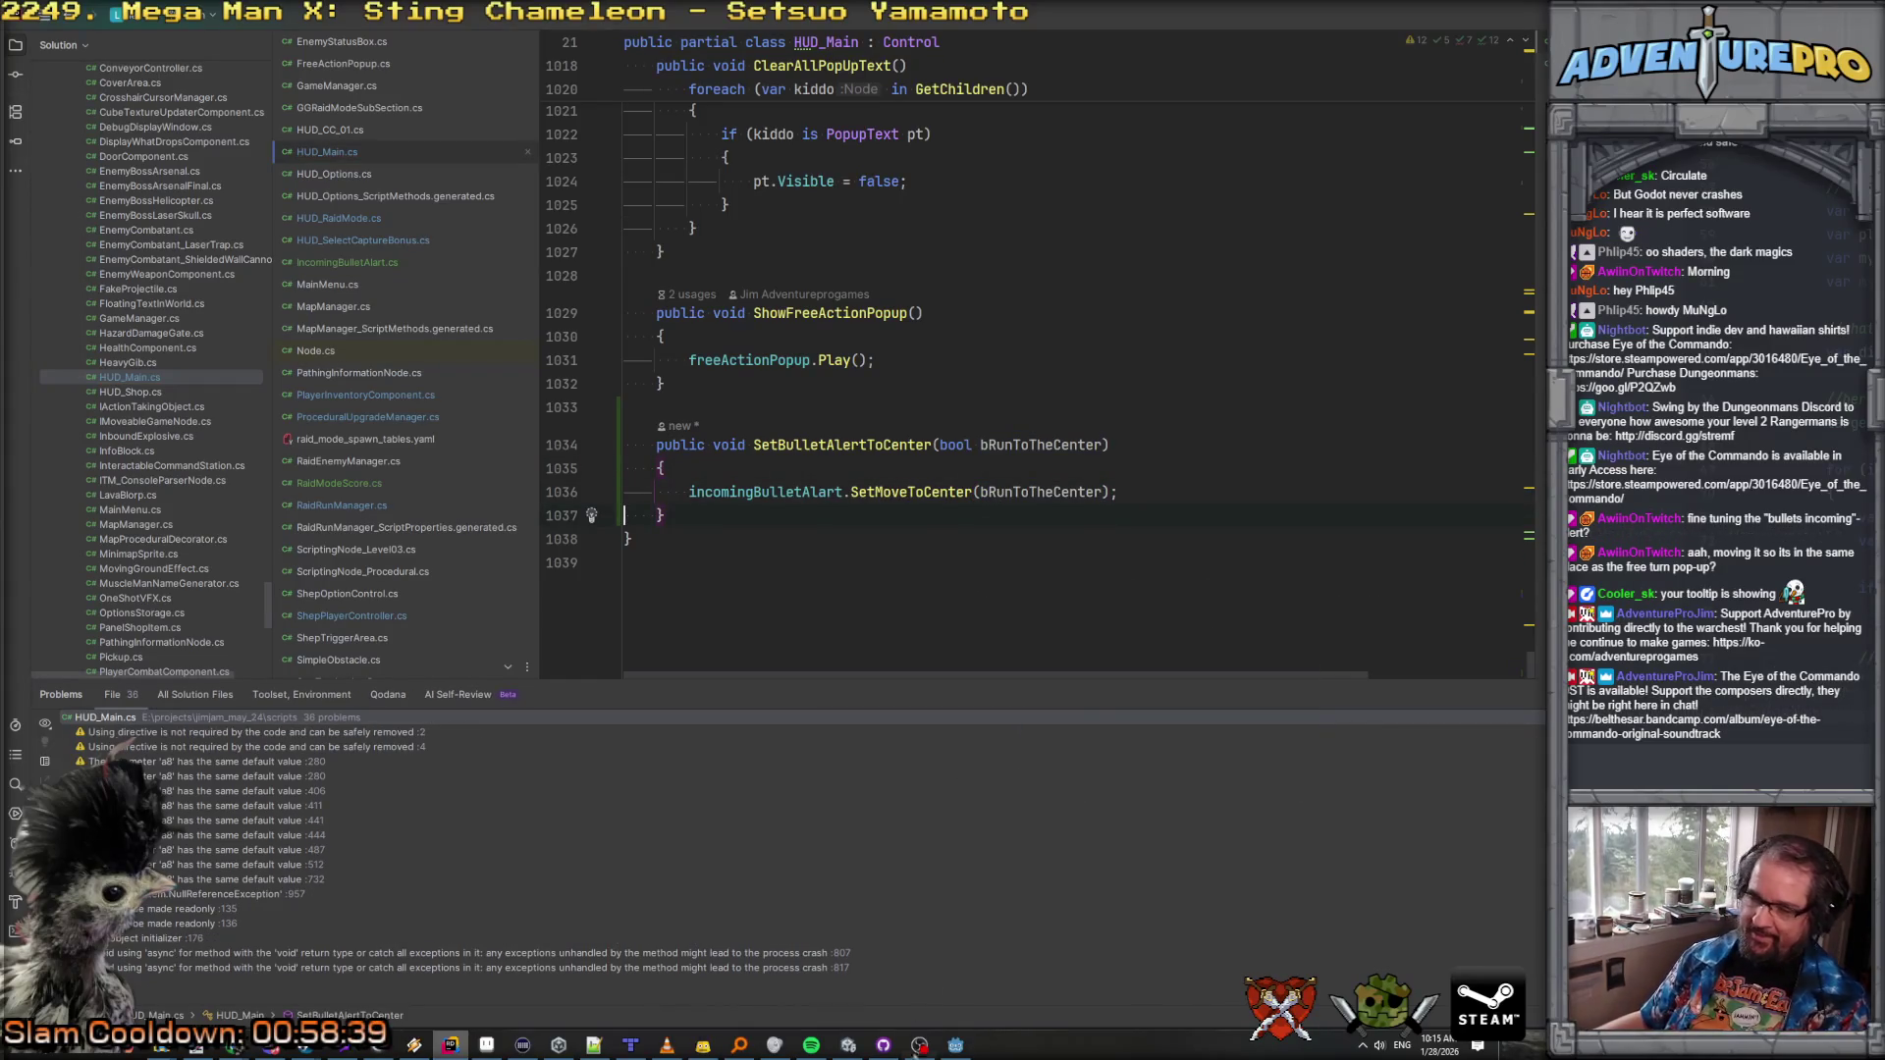
left_click(955, 1045)
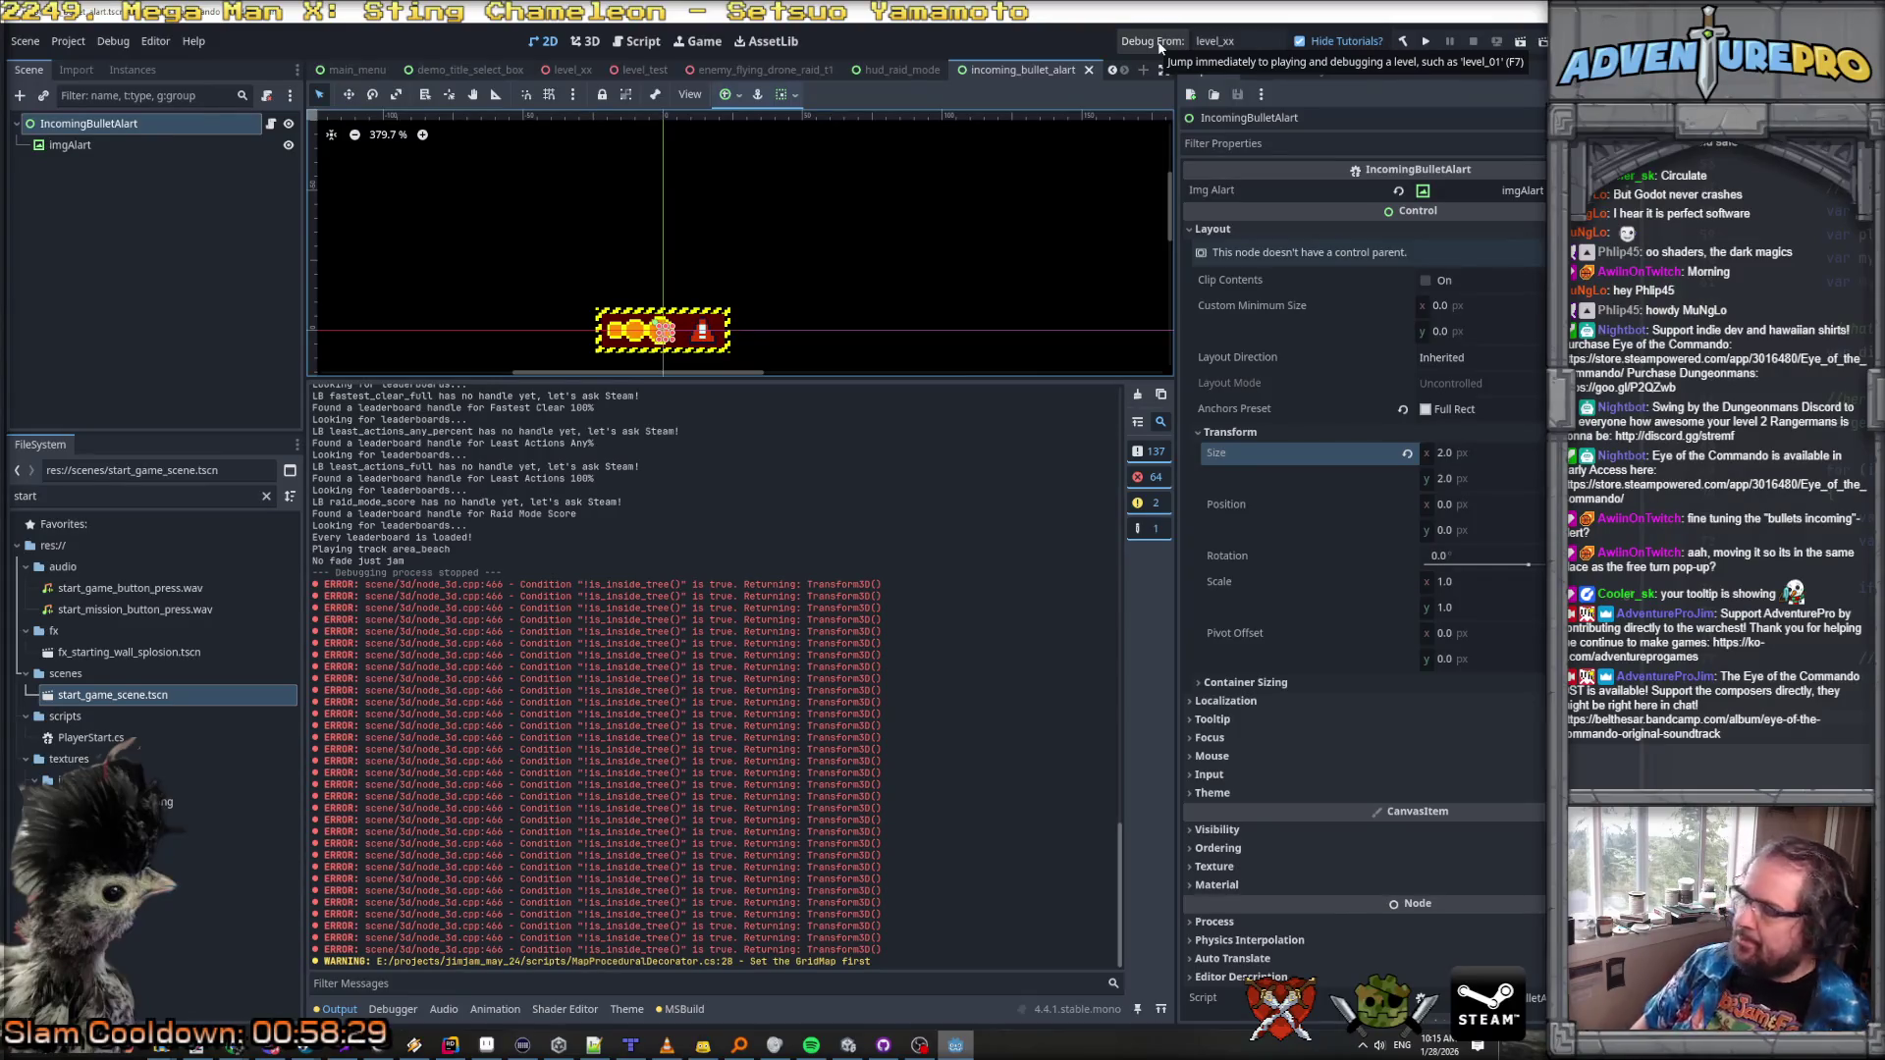
Step: Launch the level and play past the barricade, barrels and green door while watching the bullet alert
left_click(1160, 46)
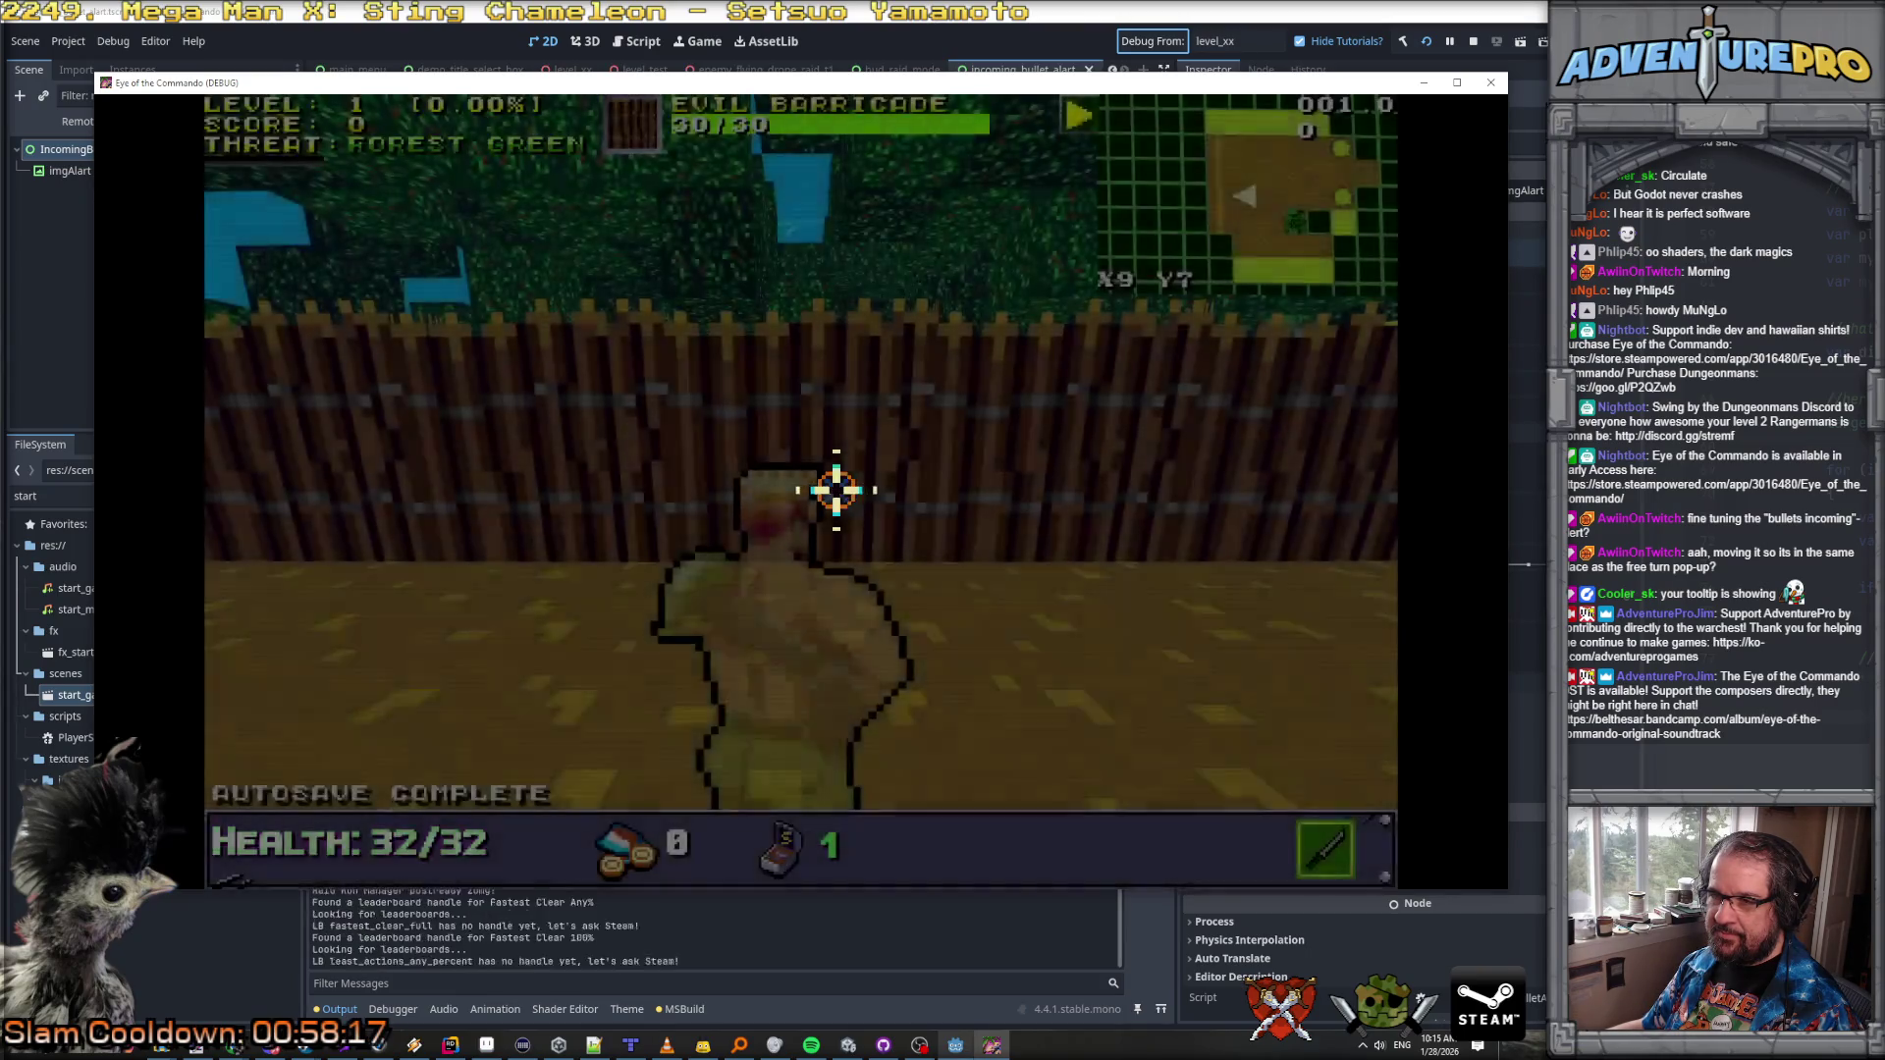
left_click(821, 472)
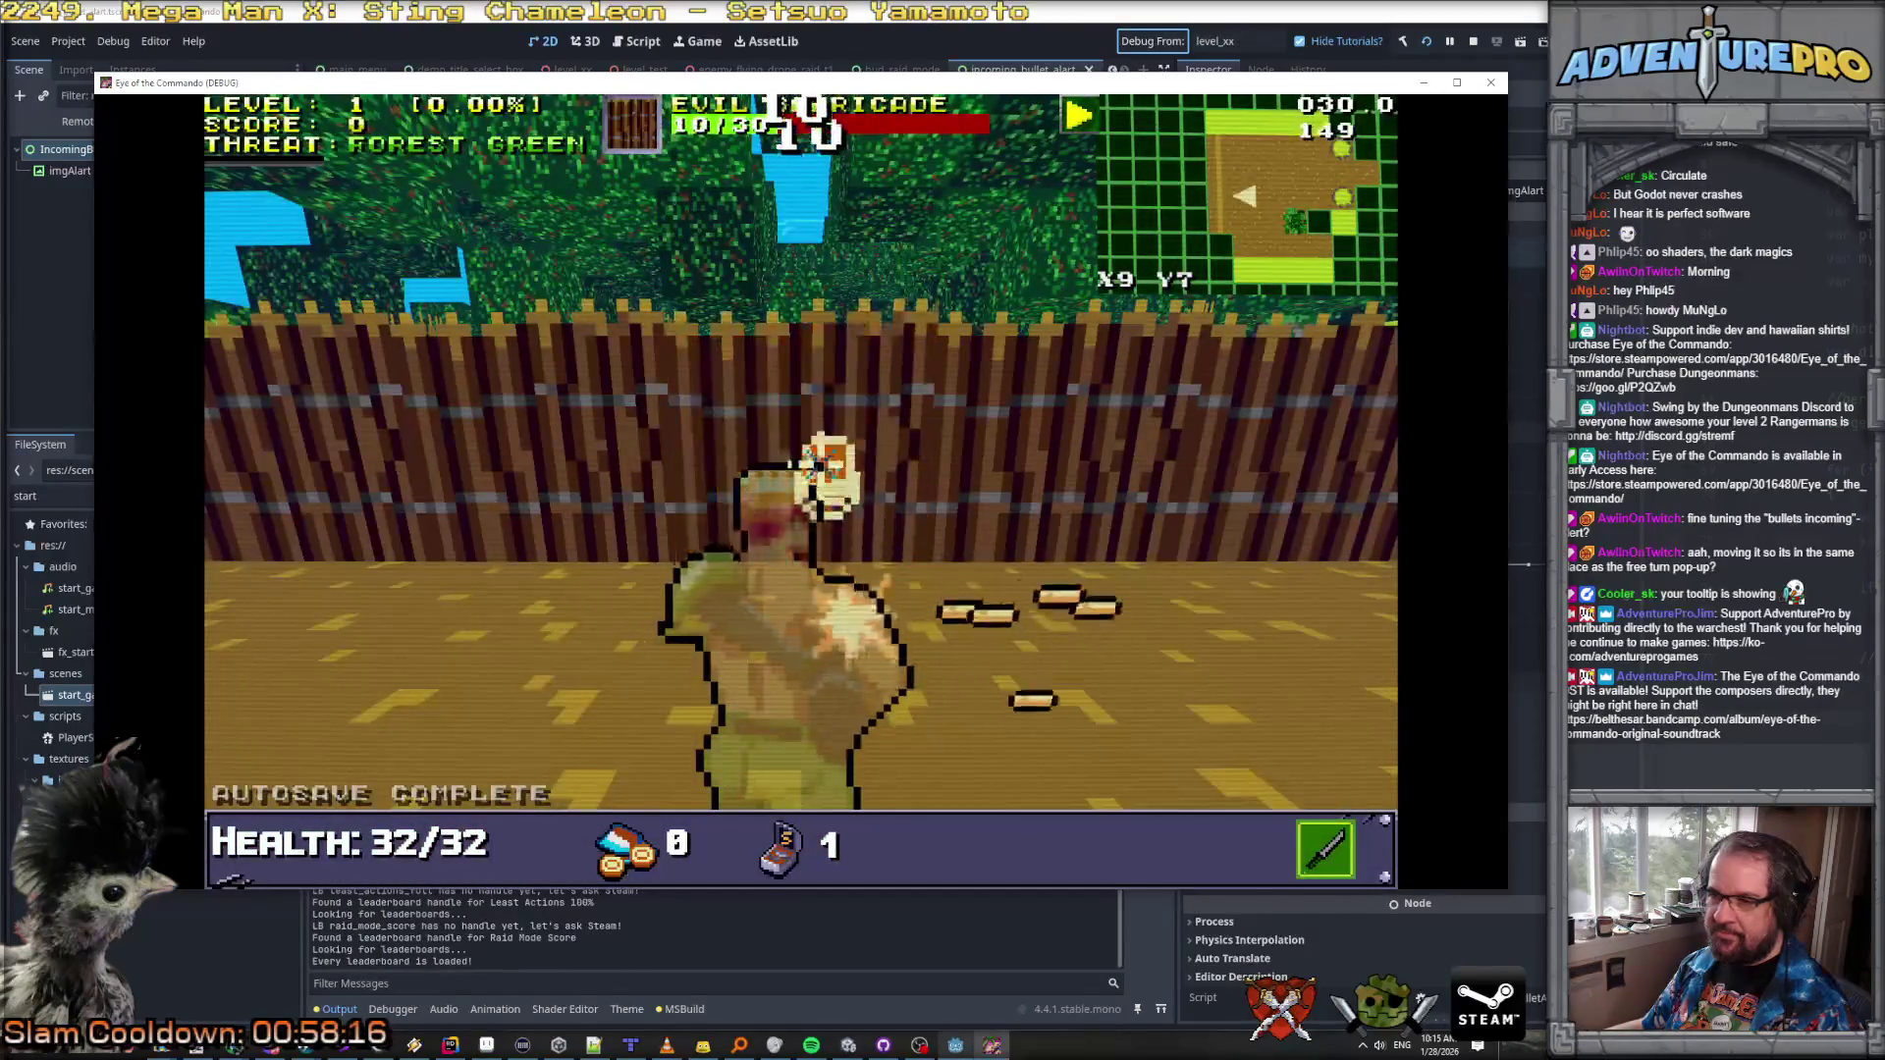
key("w")
key("w")
left_click(806, 439)
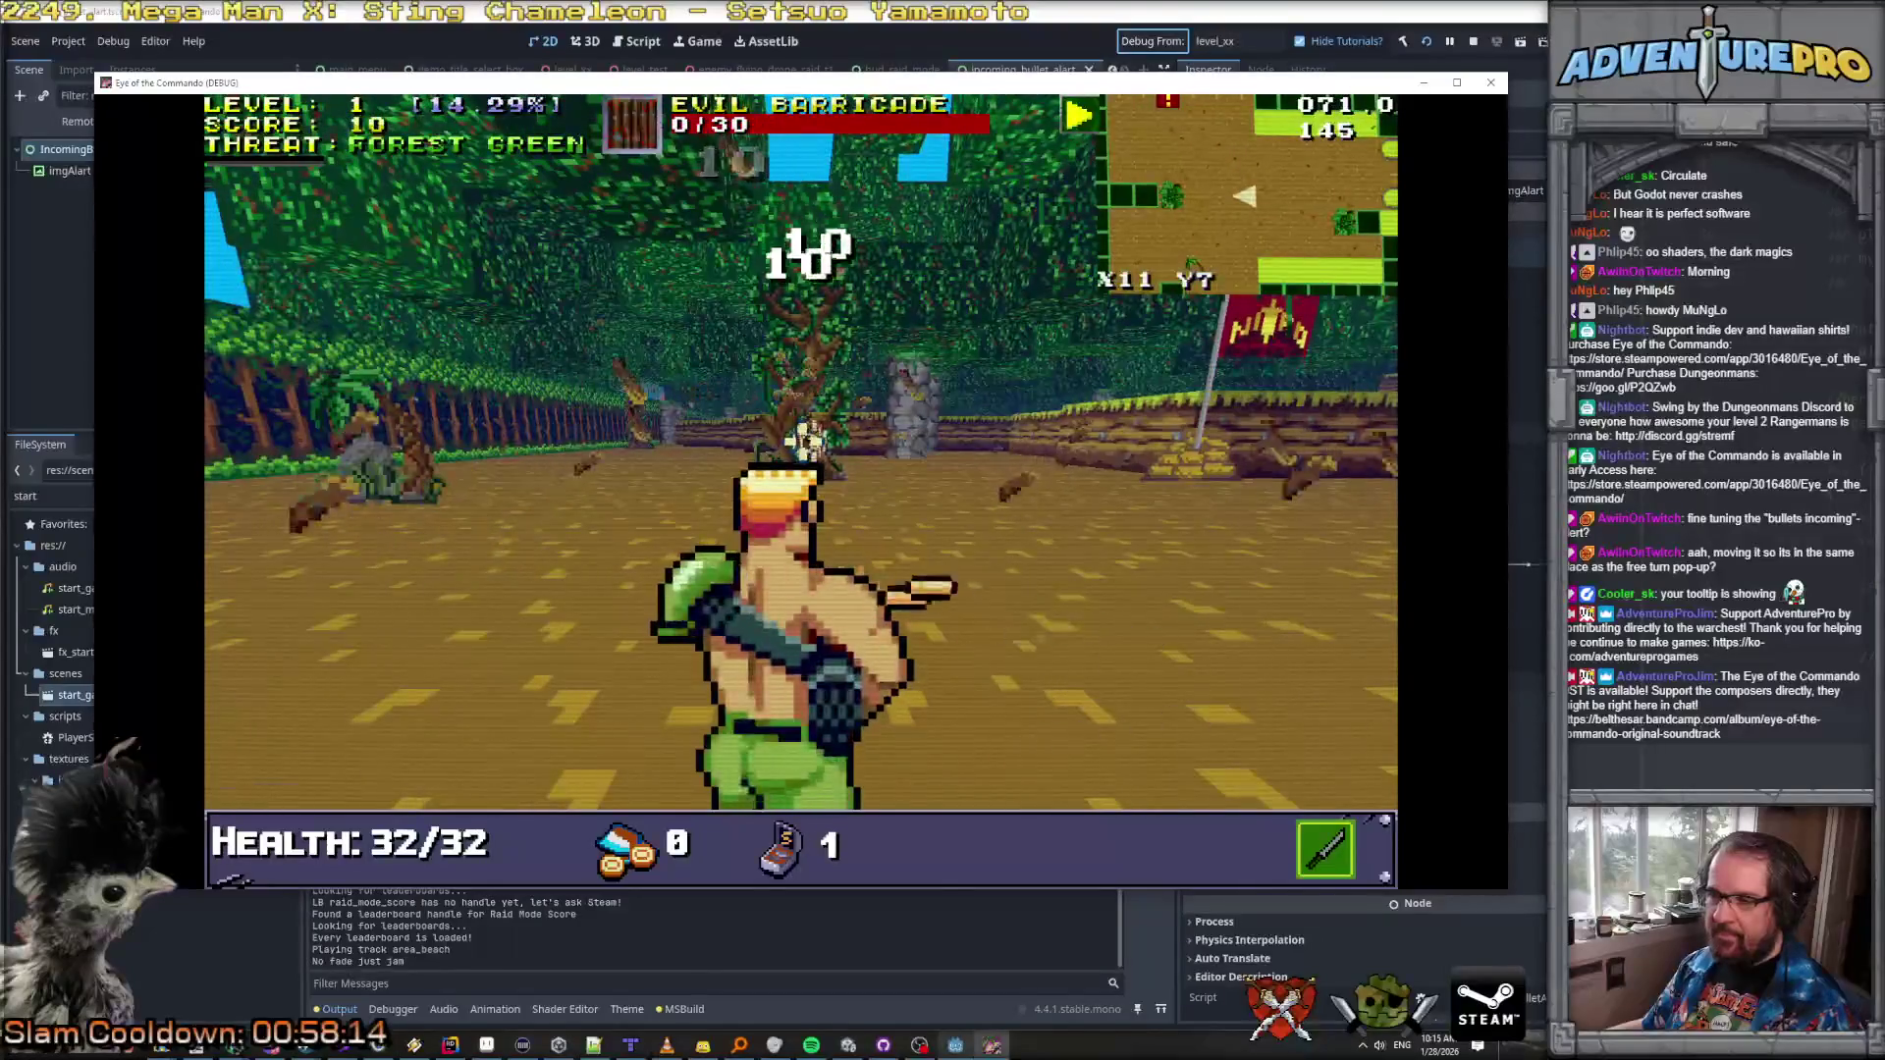
key("w")
key("w")
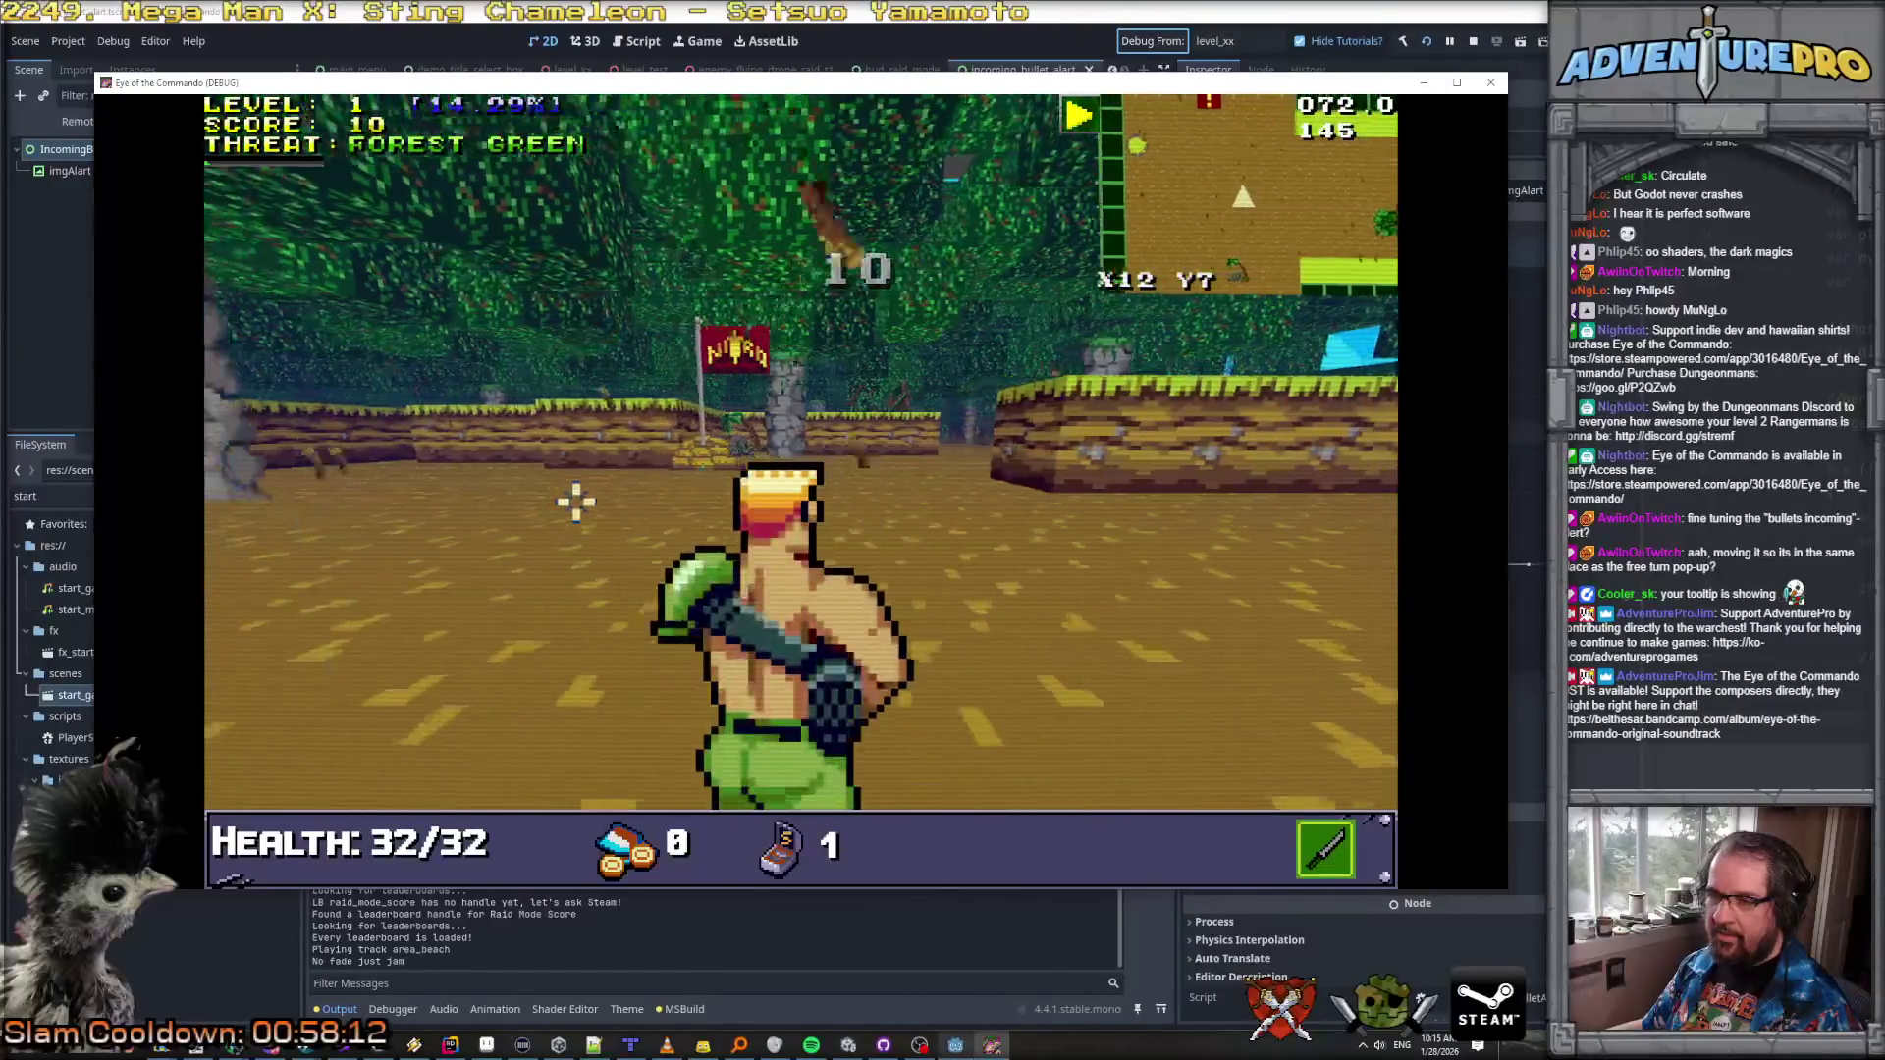
left_click(799, 442)
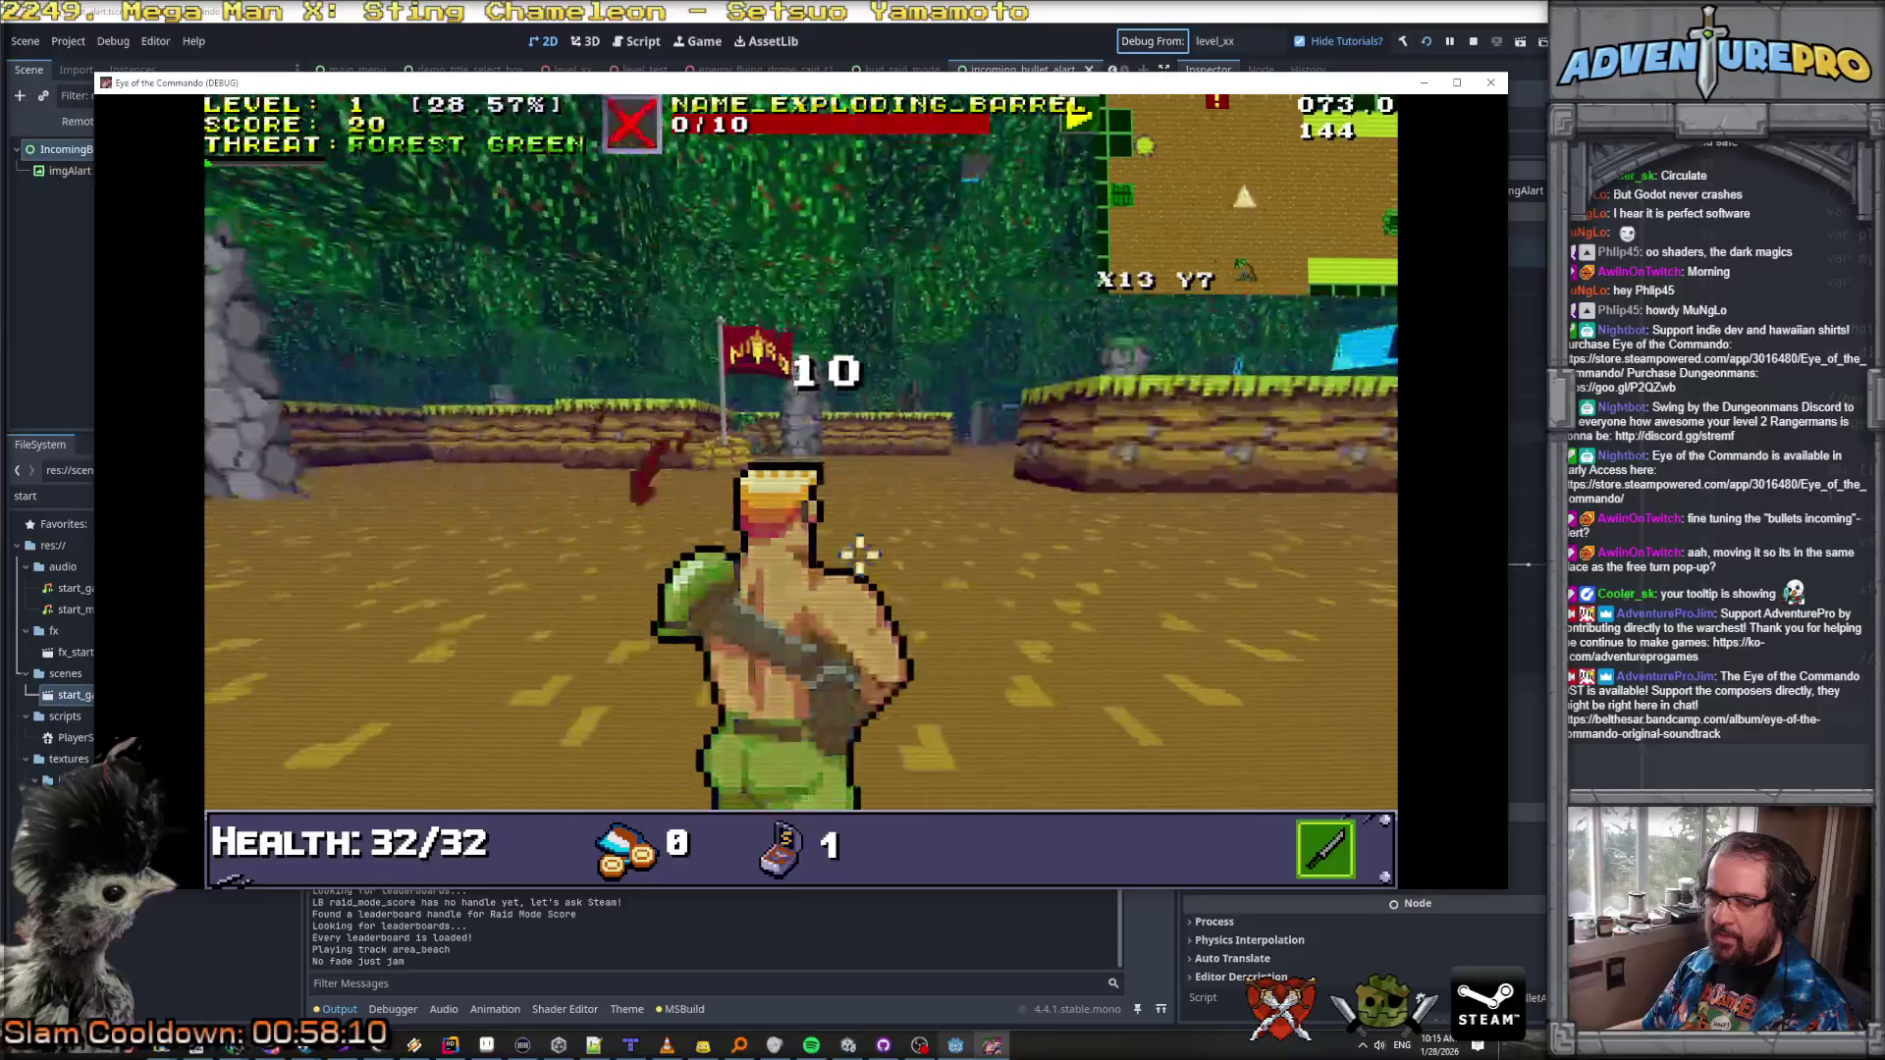
key("w")
key("w")
key("w")
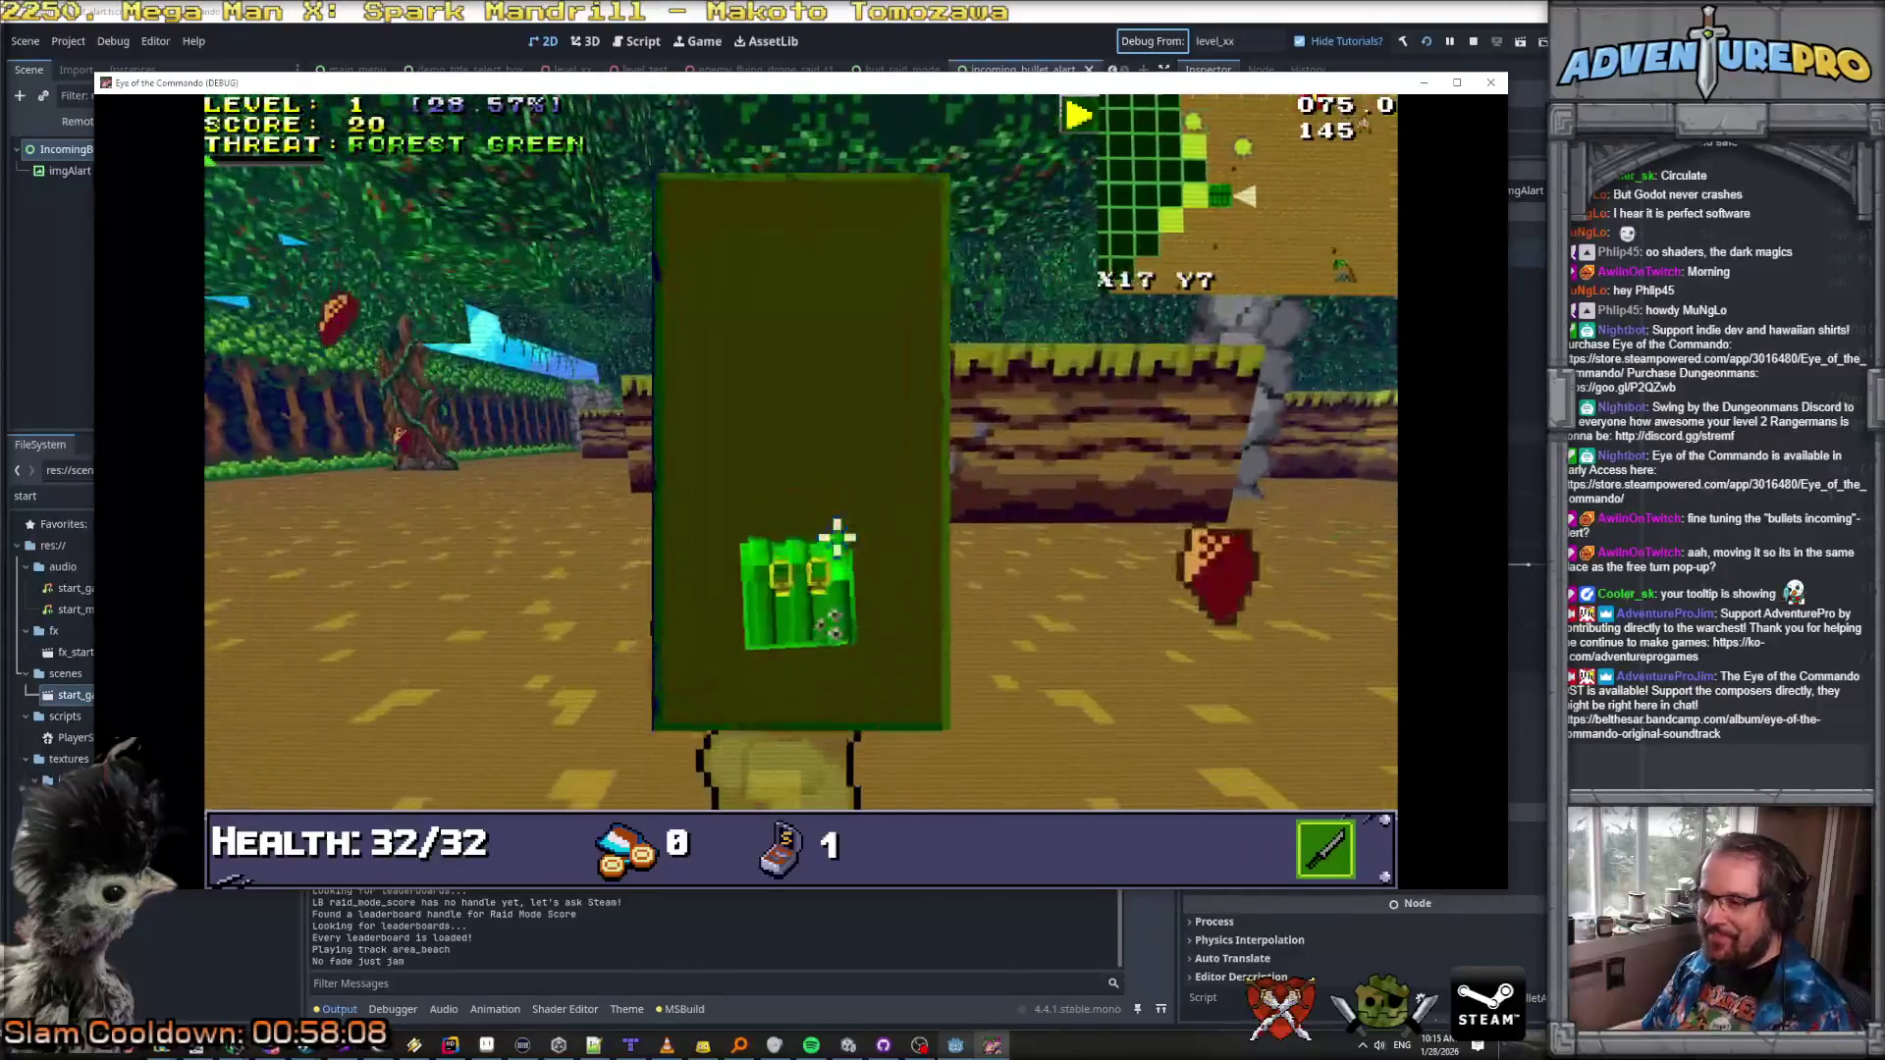
key("w")
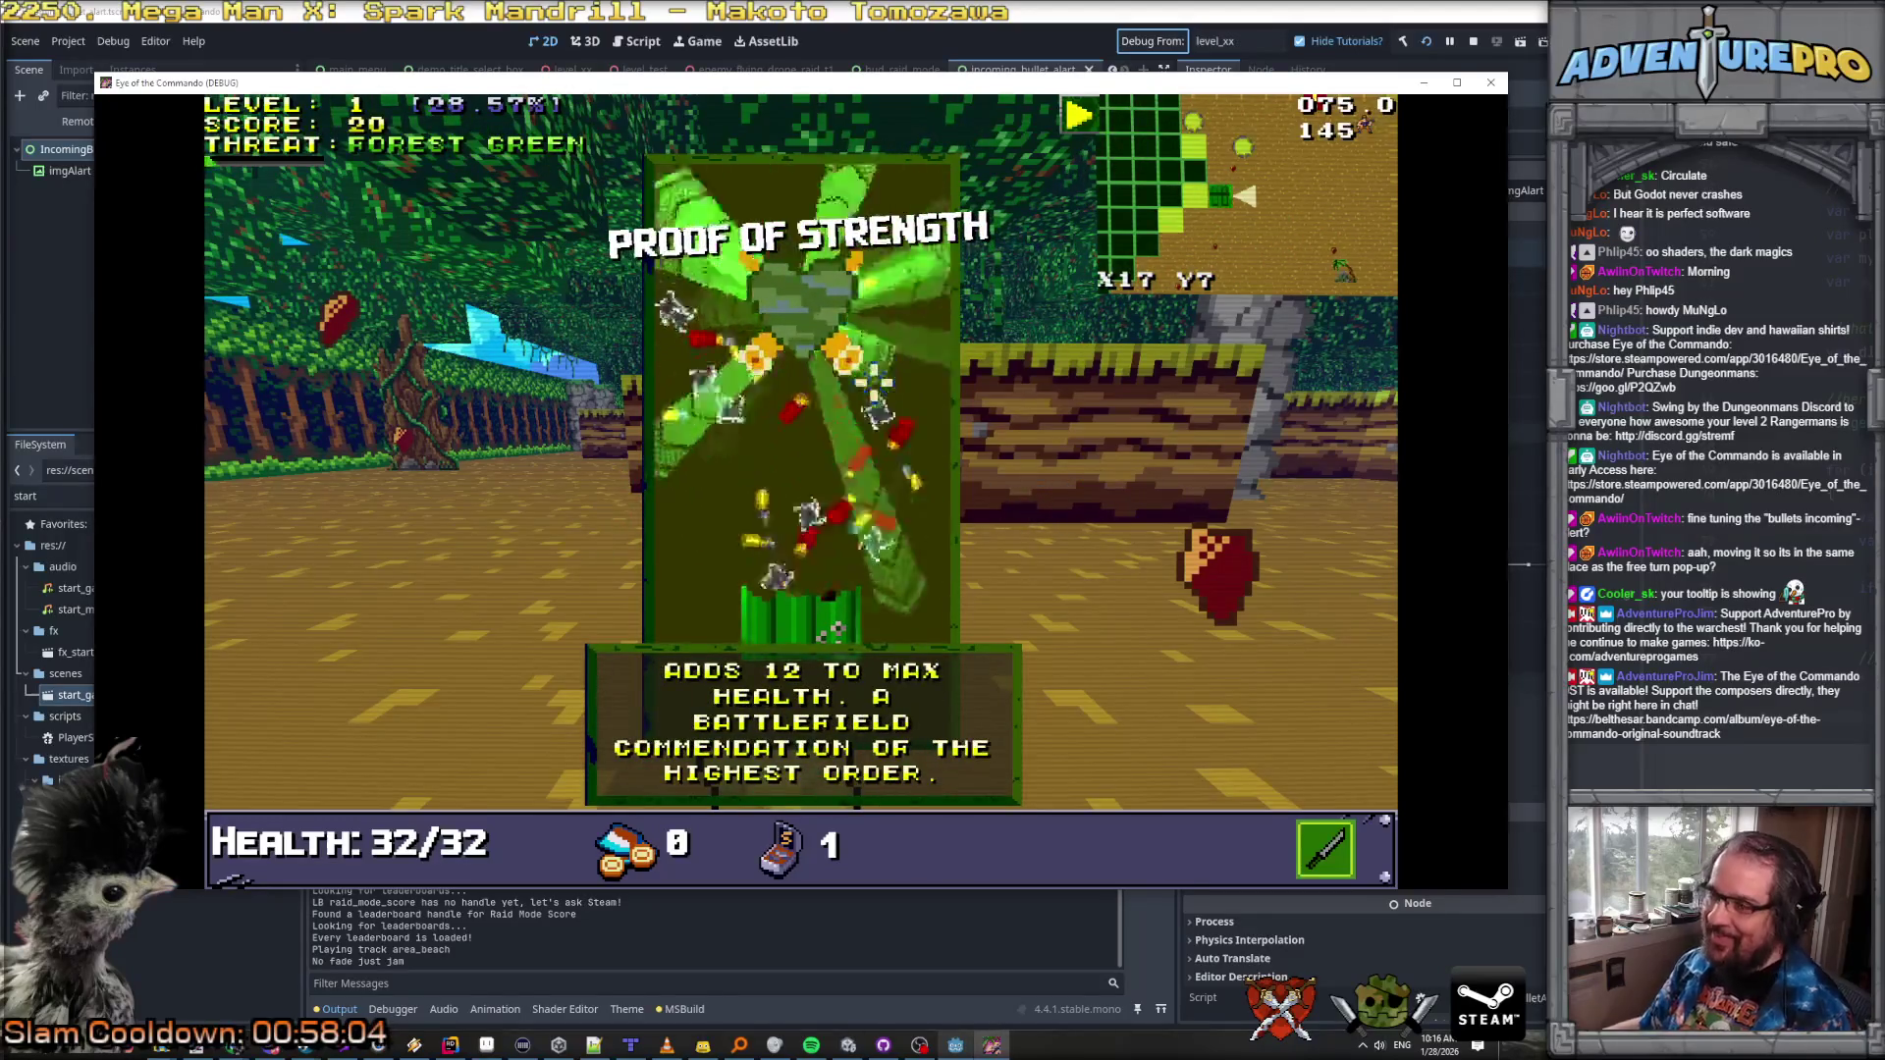
key("e")
key("w")
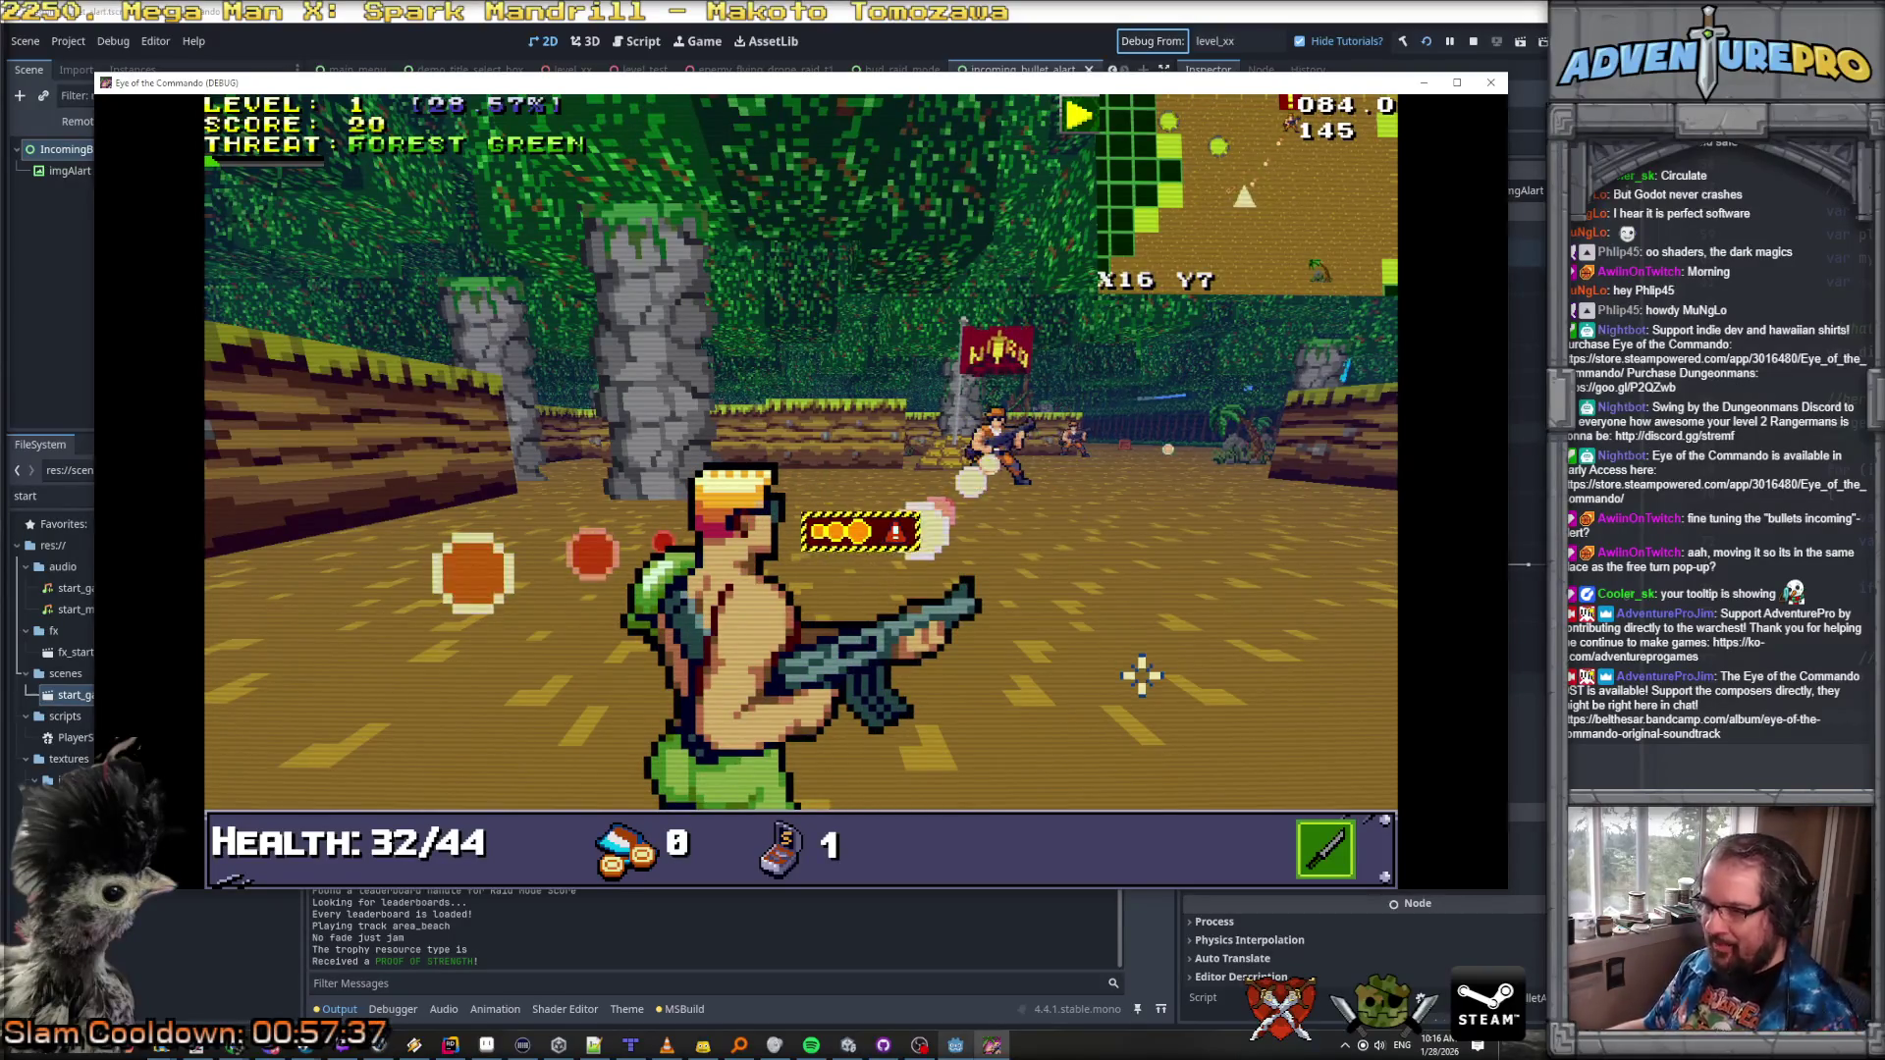
Step: Trace the SetBulletAlertToCenter call in HUD_RaidMode.cs, then open SetMoveToCenter in IncomingBulletAlart.cs
key("alt+Tab")
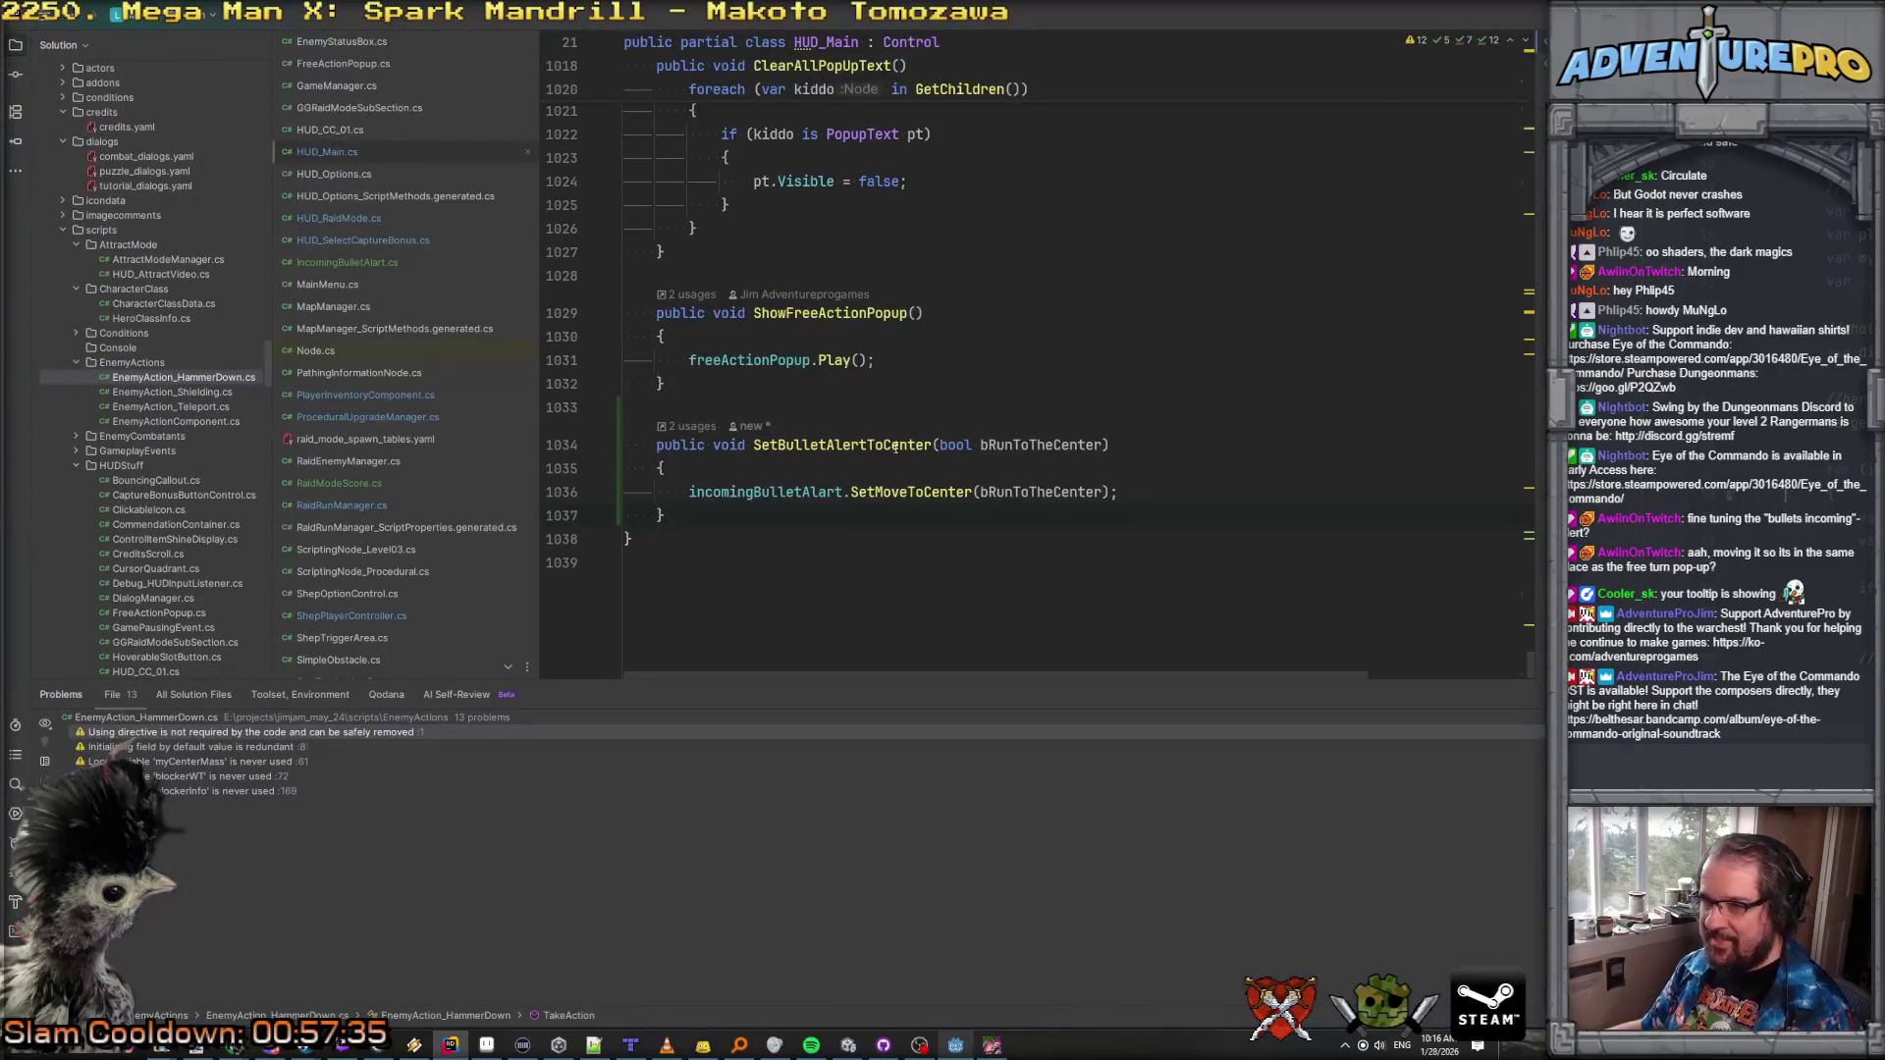
left_click(1005, 492)
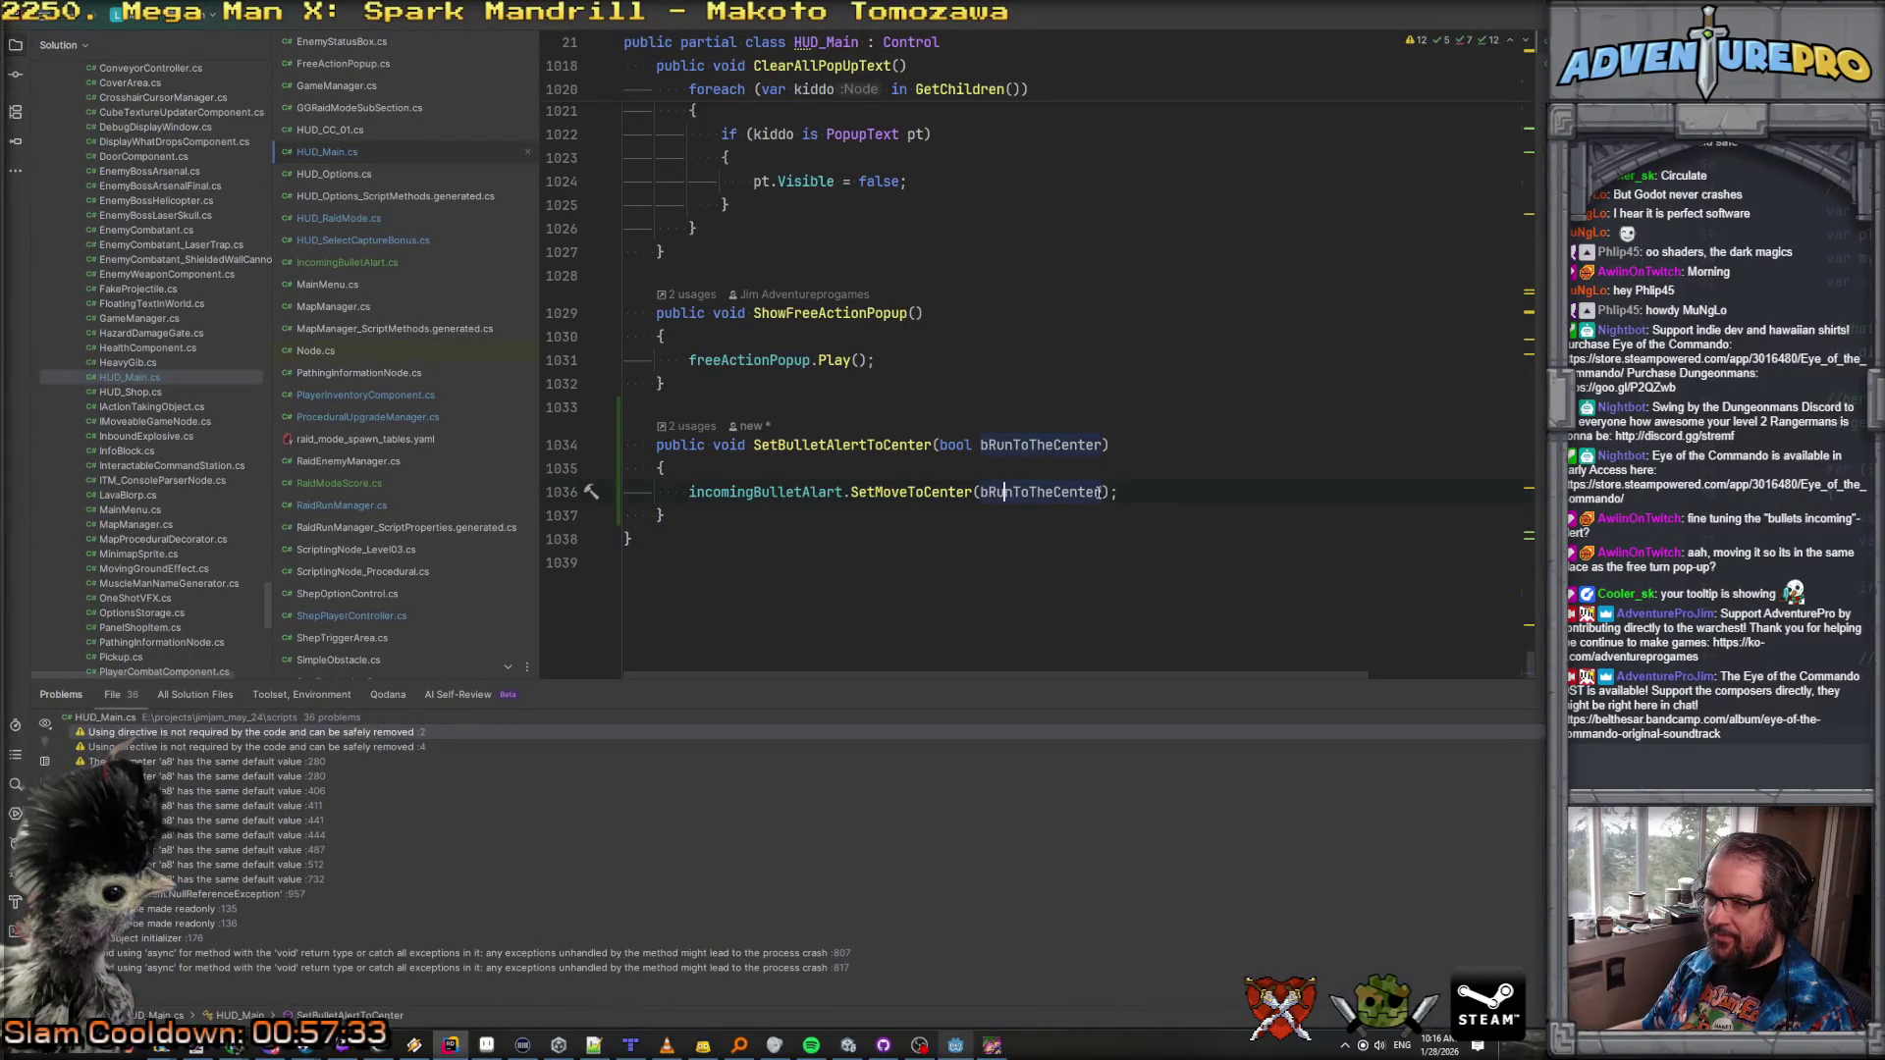
left_click(846, 449, "ctrl")
left_click(828, 461)
key("ctrl+b")
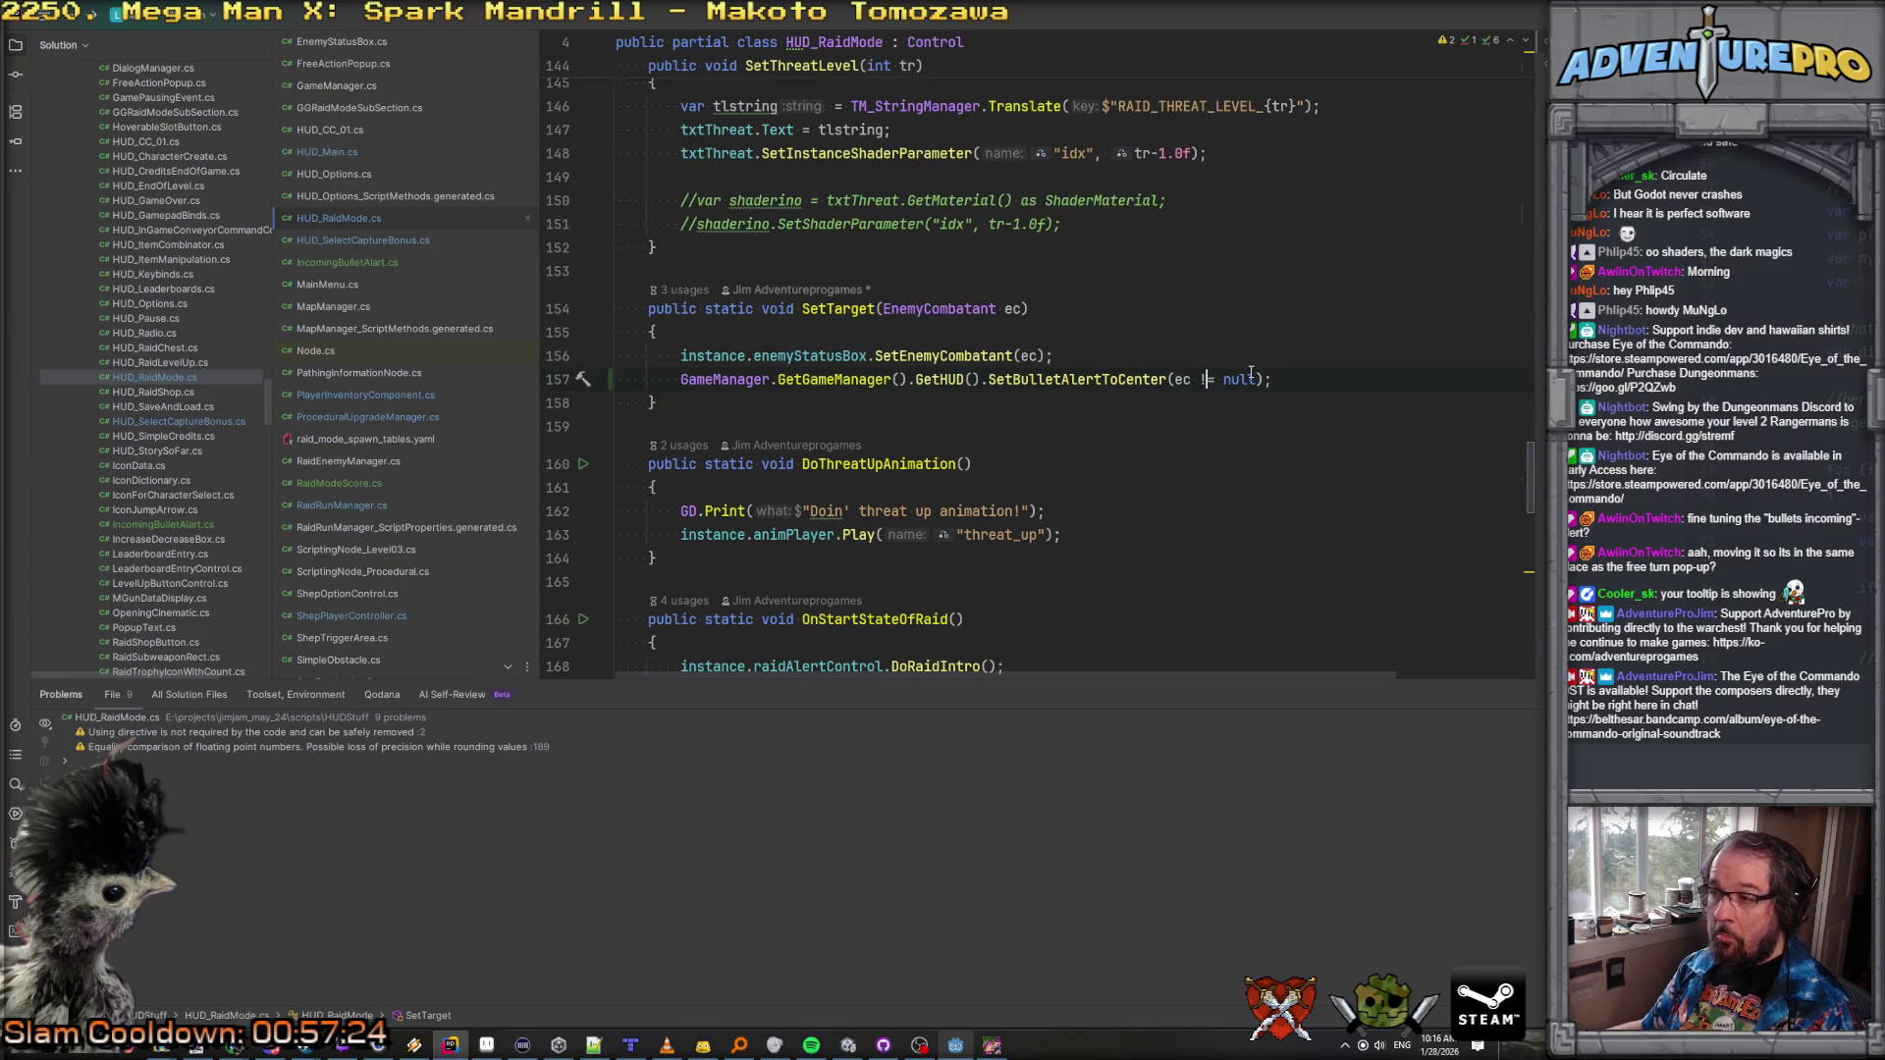
left_click(1067, 381, "ctrl")
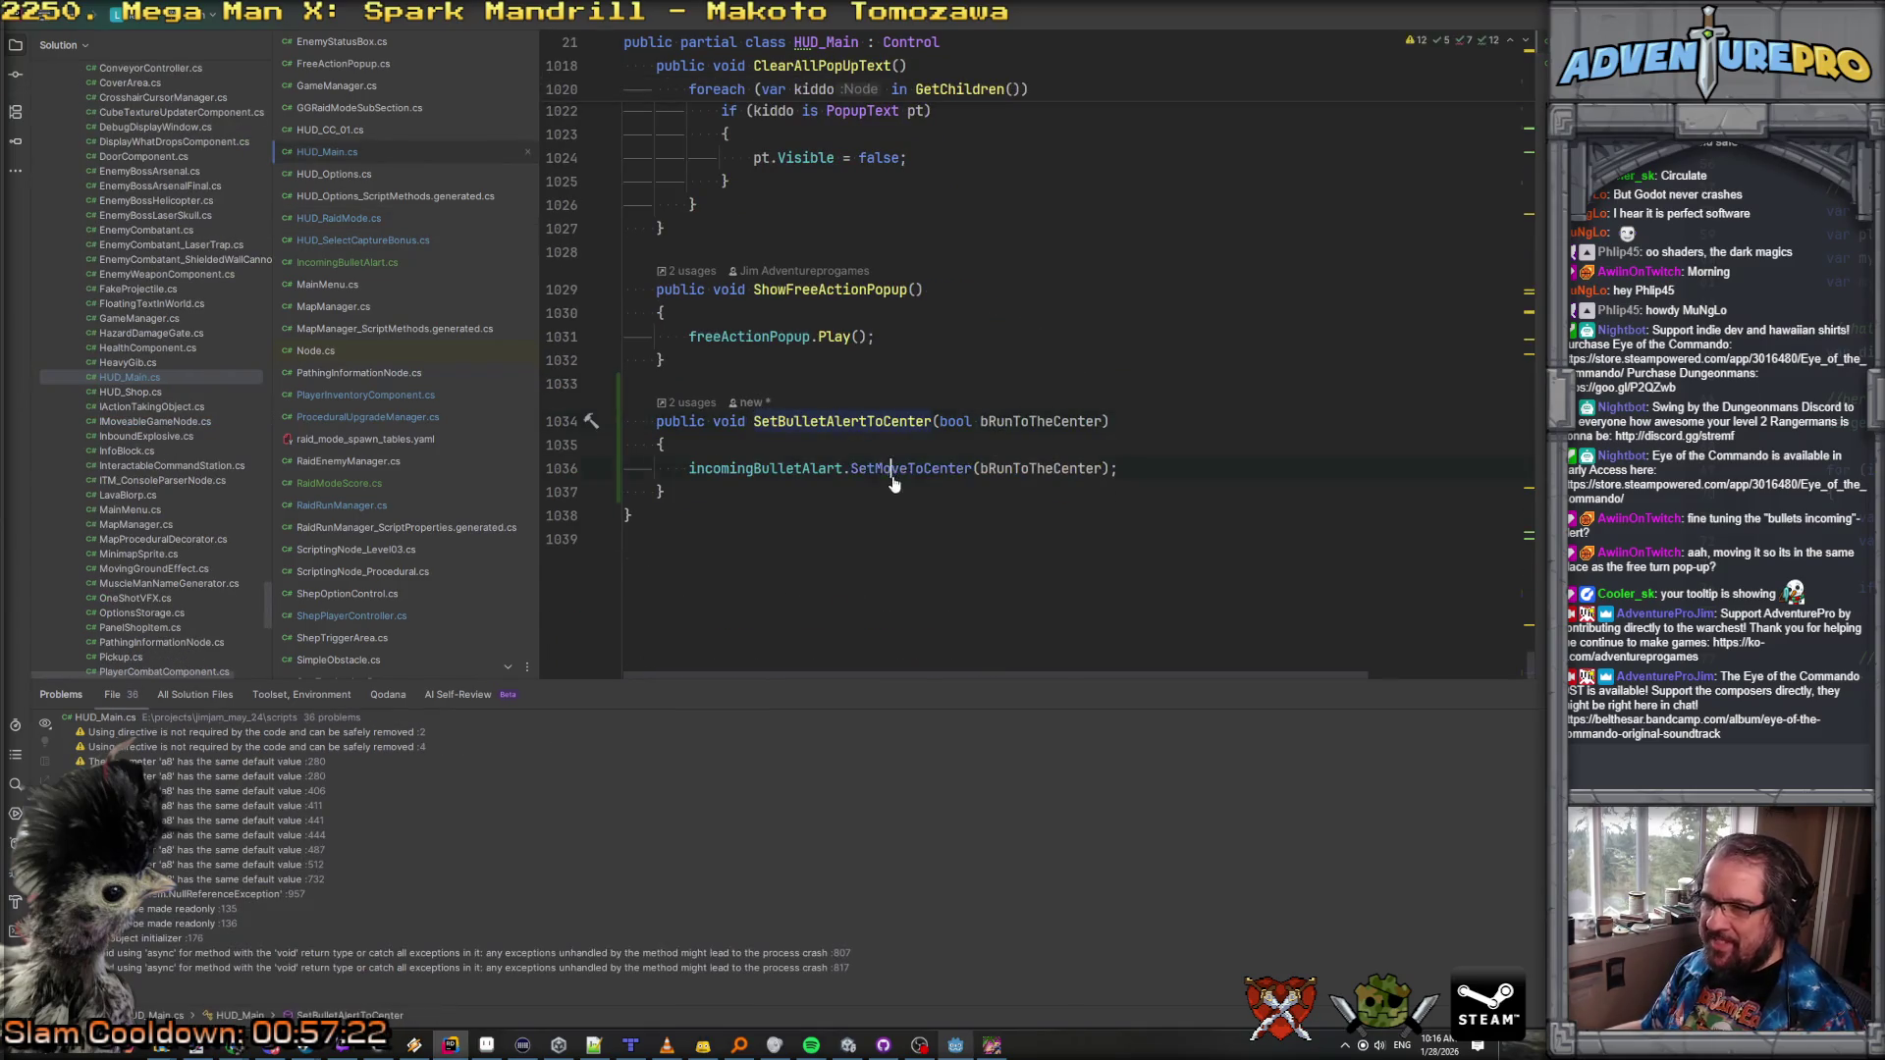
left_click(893, 471, "ctrl")
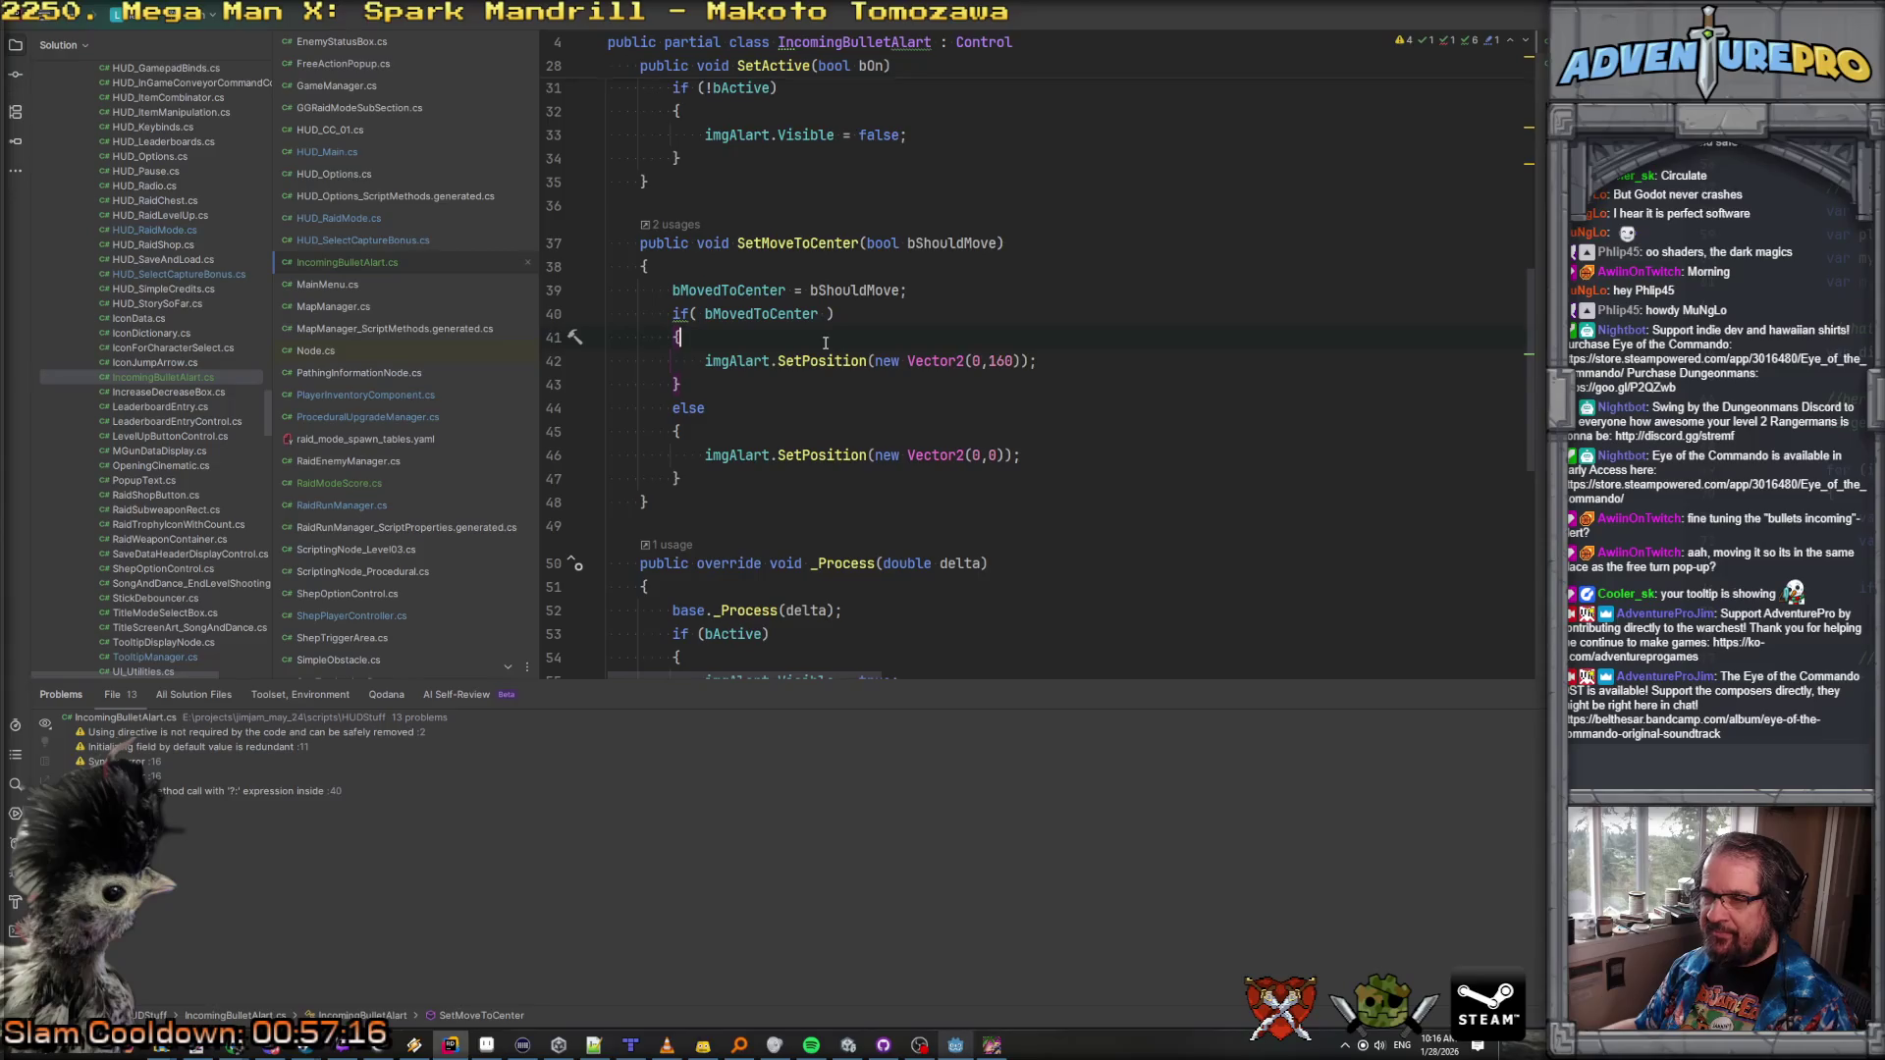
Step: Add a Vector2 ogPosition field and set it to imgAlart.GetPosition() in _Ready
key("Return")
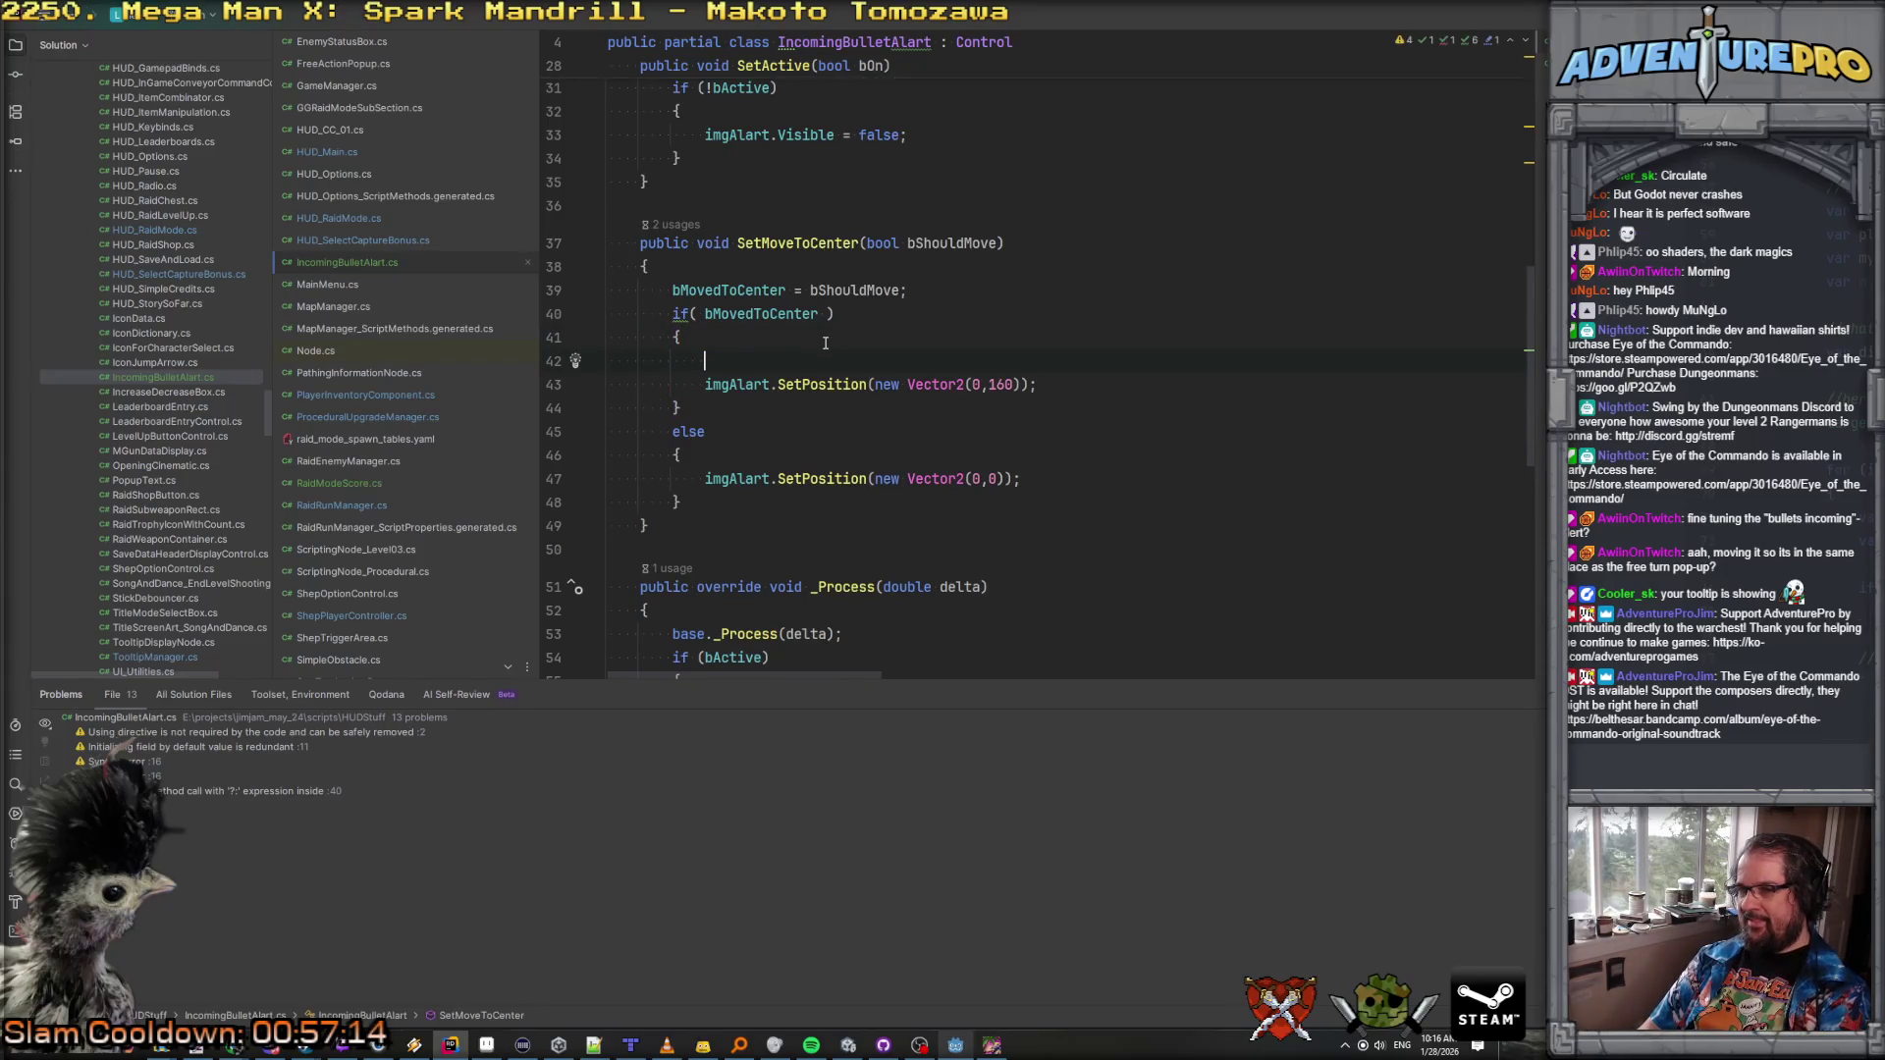
scroll(884, 324, "up", 10)
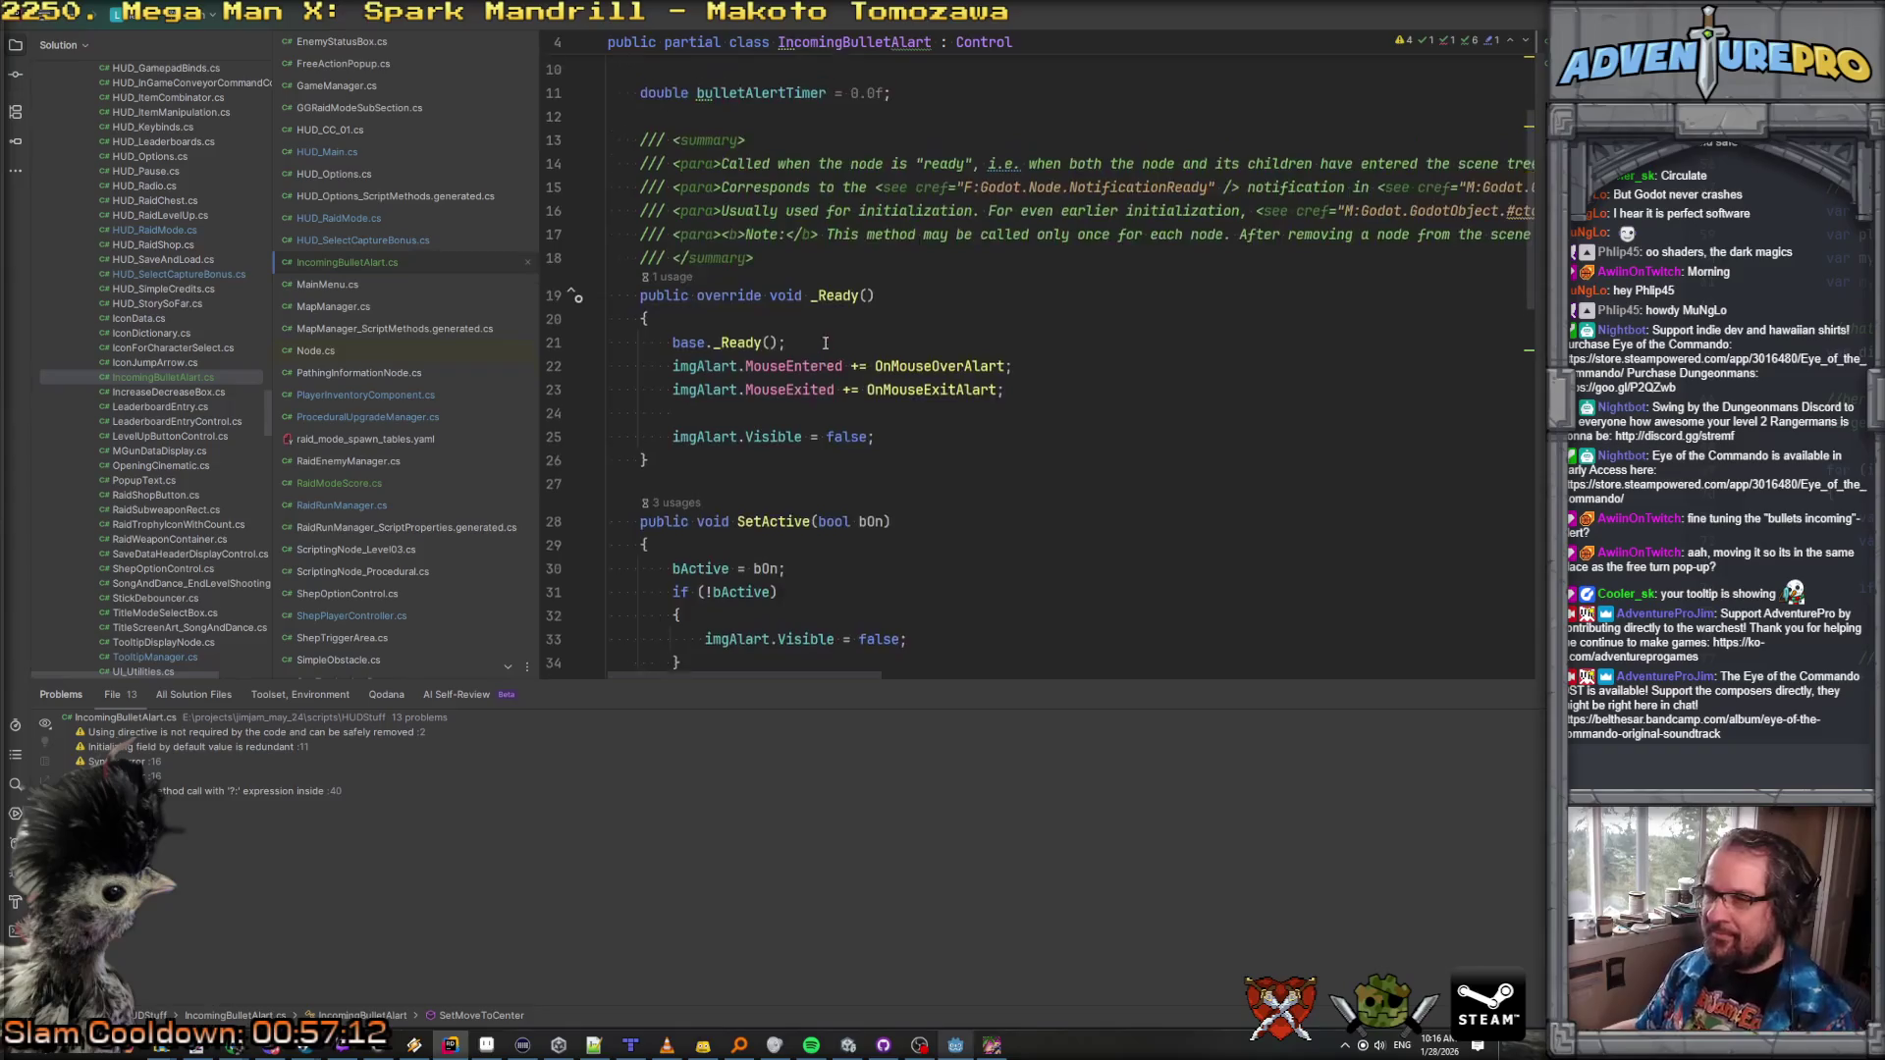
key("Return")
key("Return")
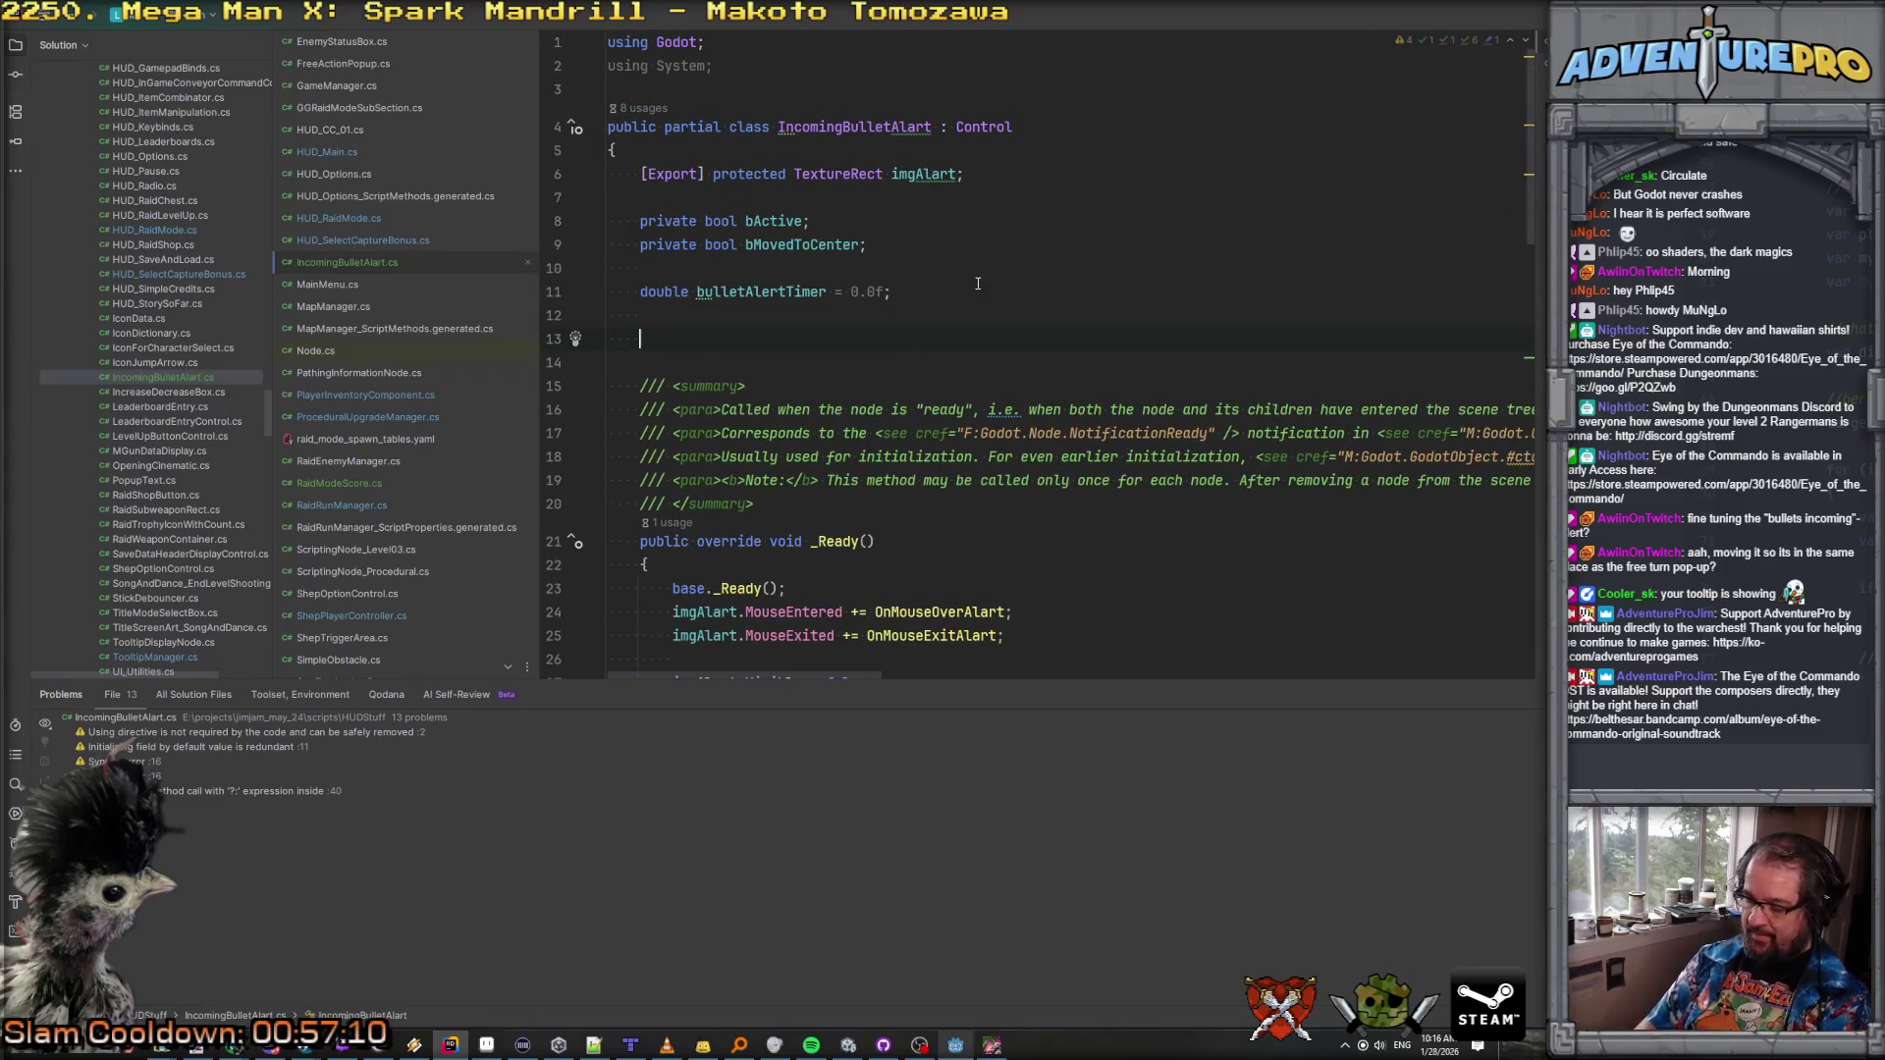
type("Vector2")
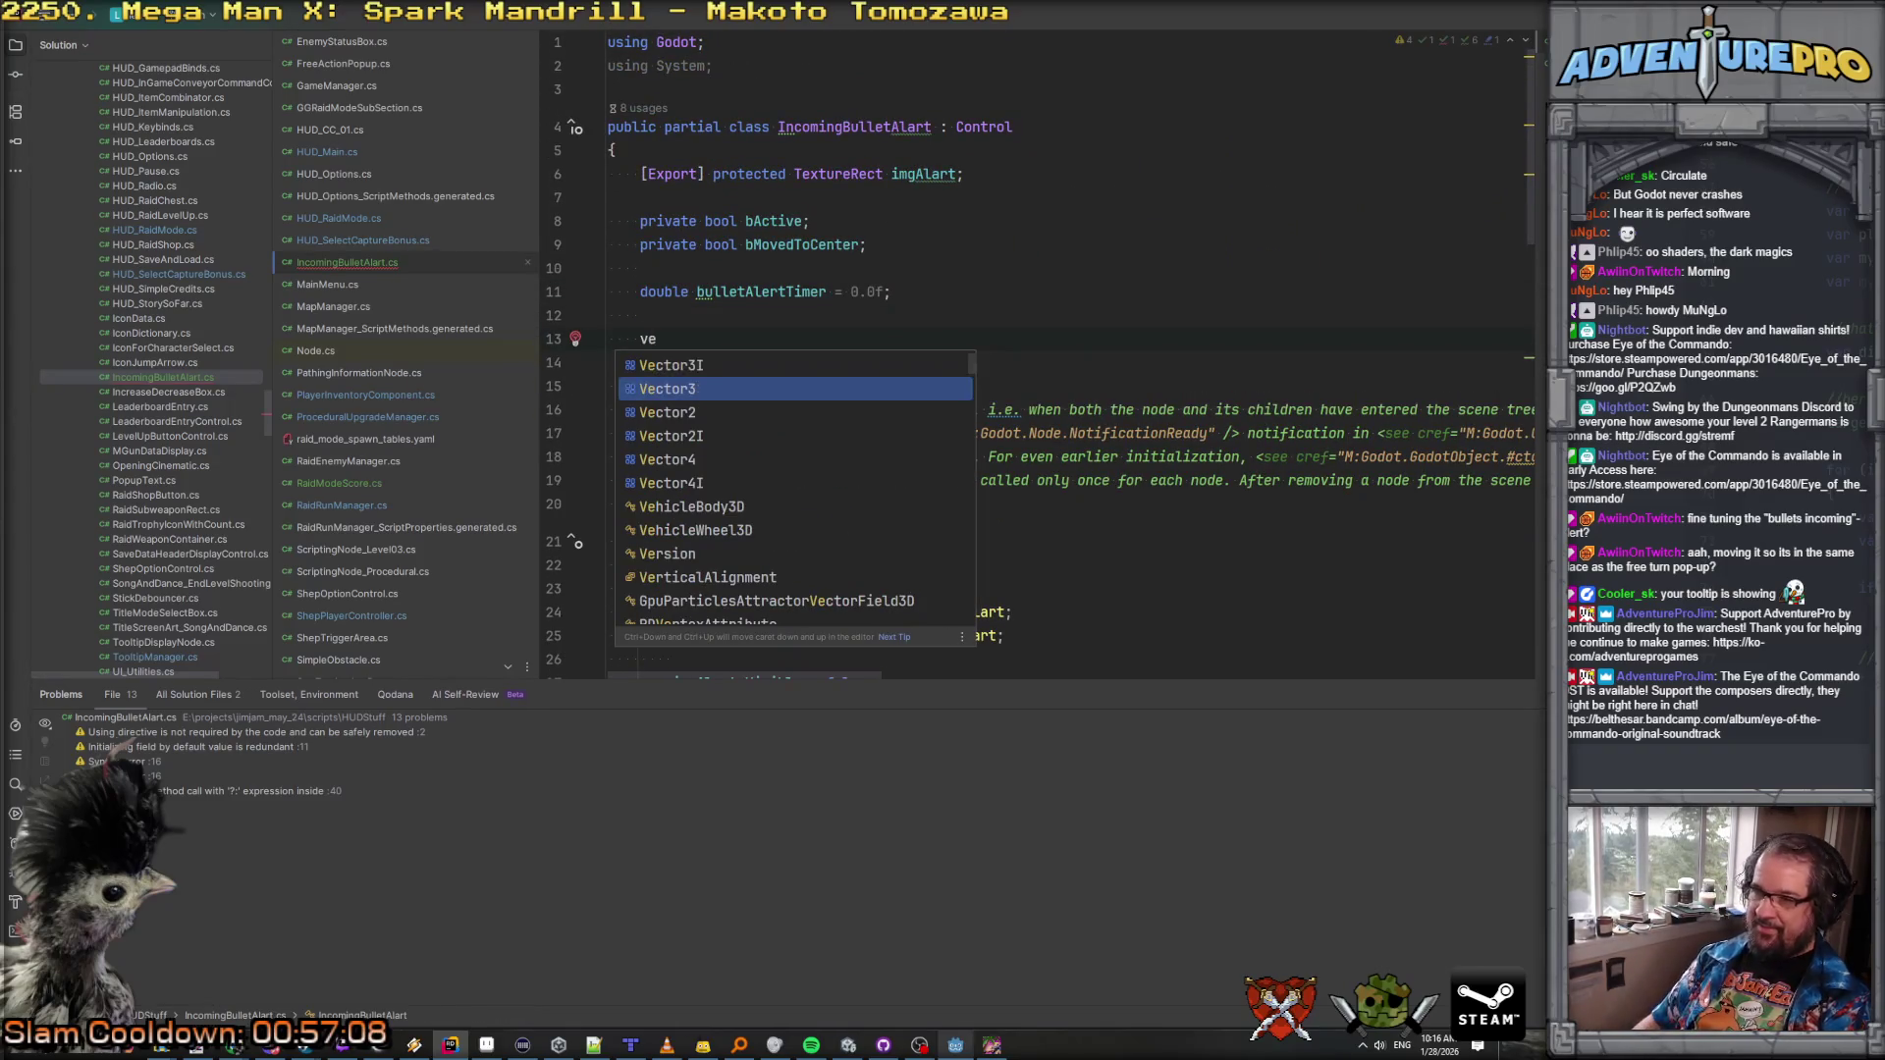
type(" ogPosition;")
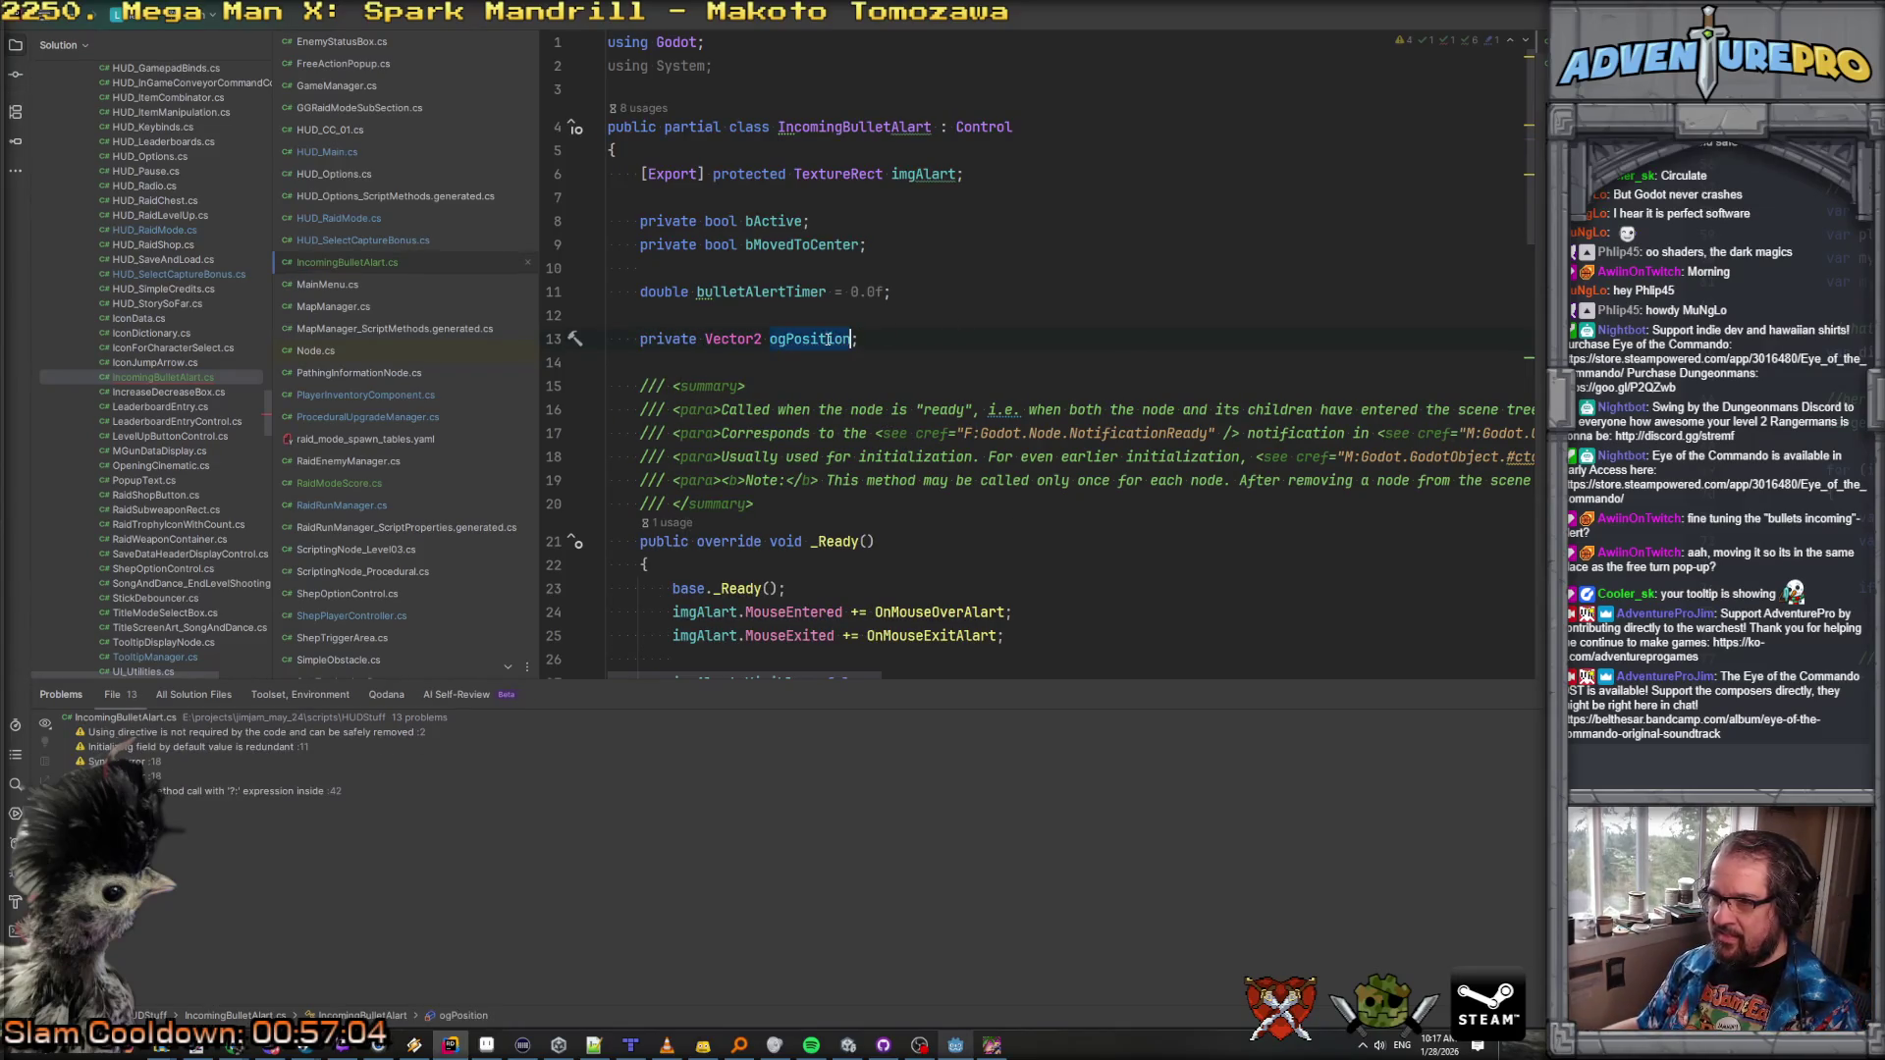
scroll(998, 432, "down", 5)
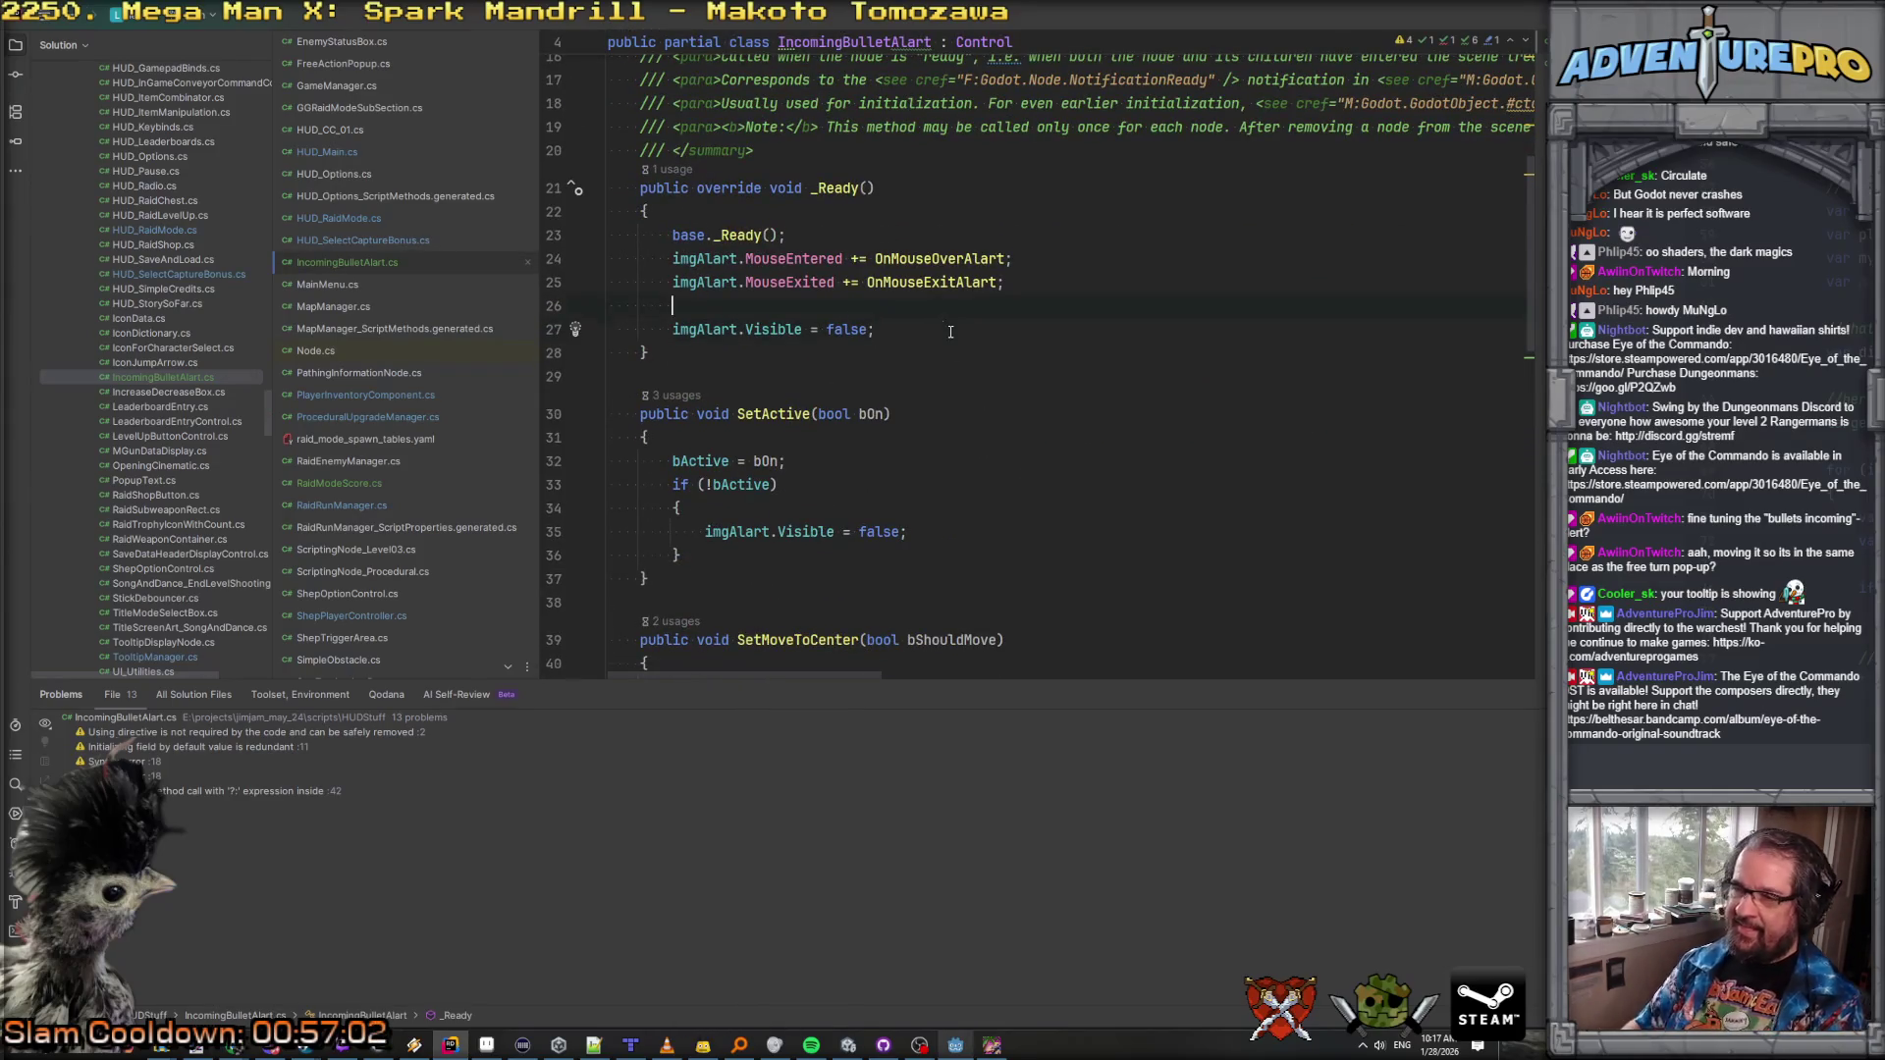
key("Return")
type("ogPosition = imgAlart.GetPosition();")
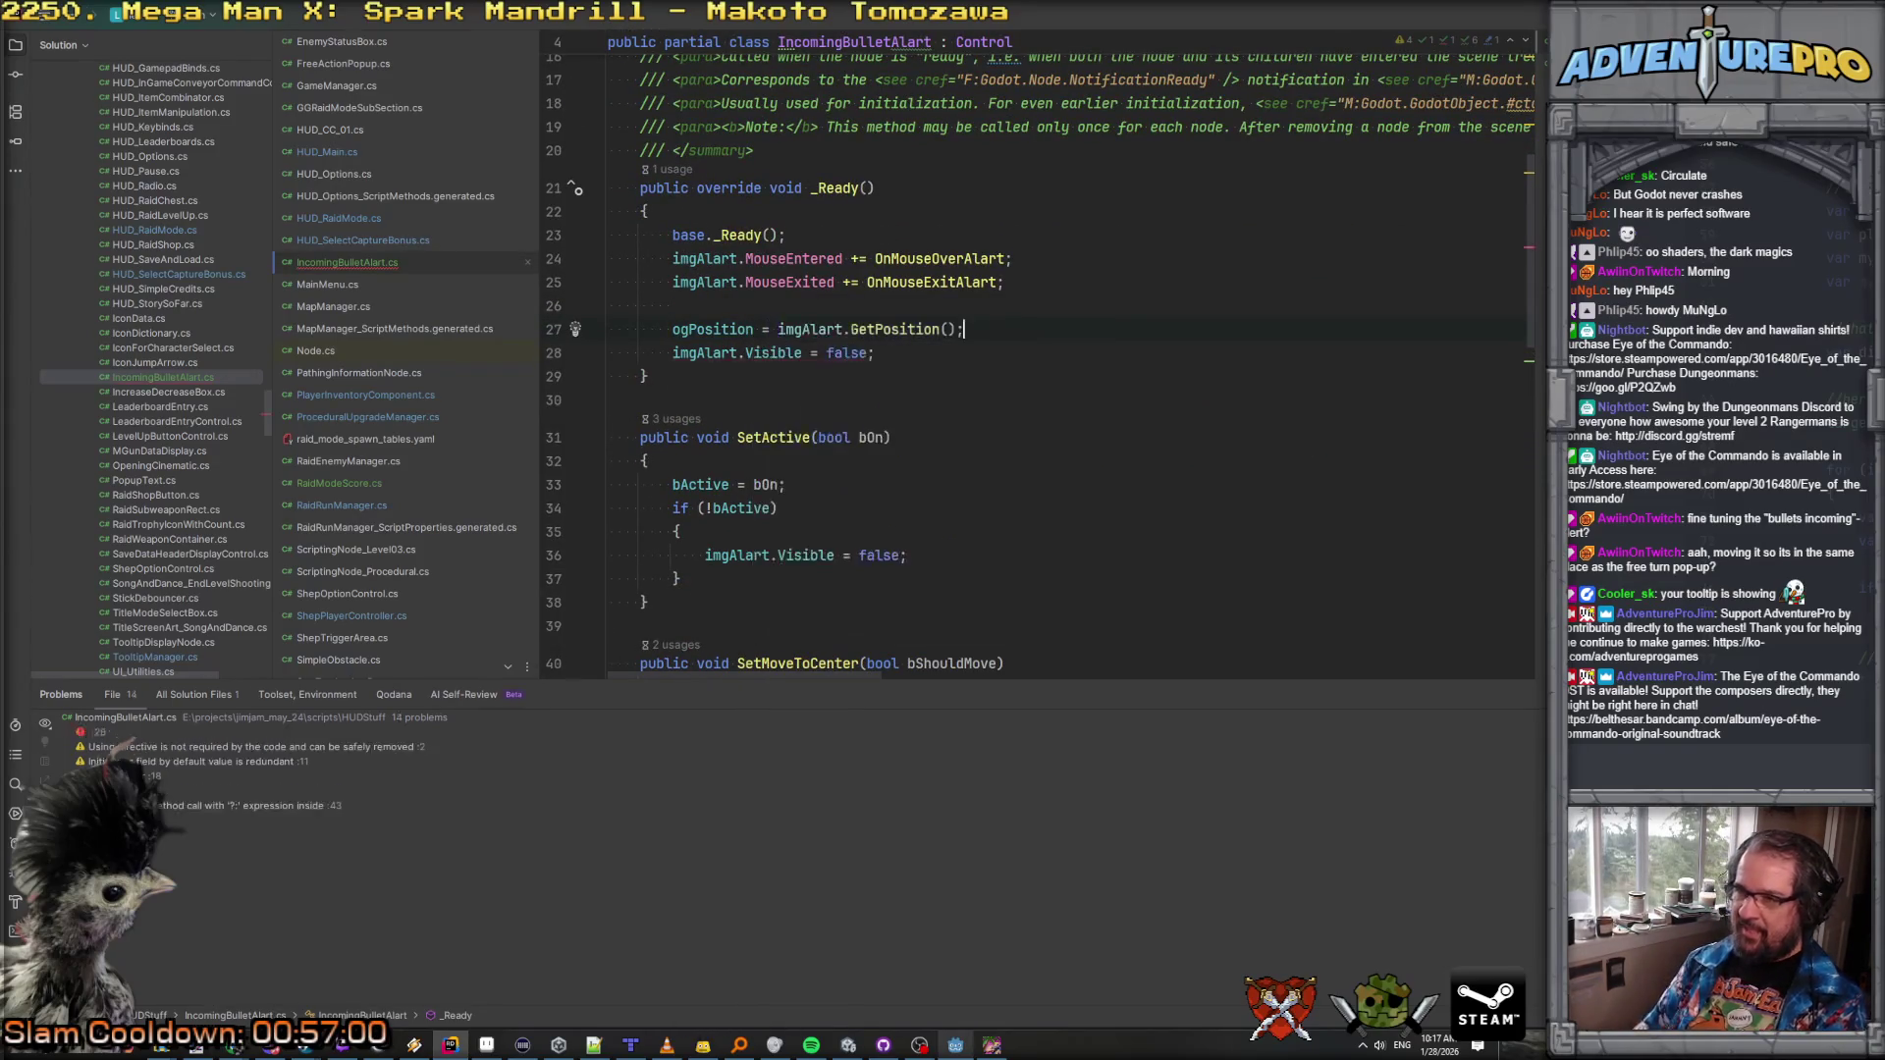
Step: Make SetMoveToCenter reset to ogPosition and otherwise move to ogPosition plus (0,144)
scroll(924, 372, "down", 5)
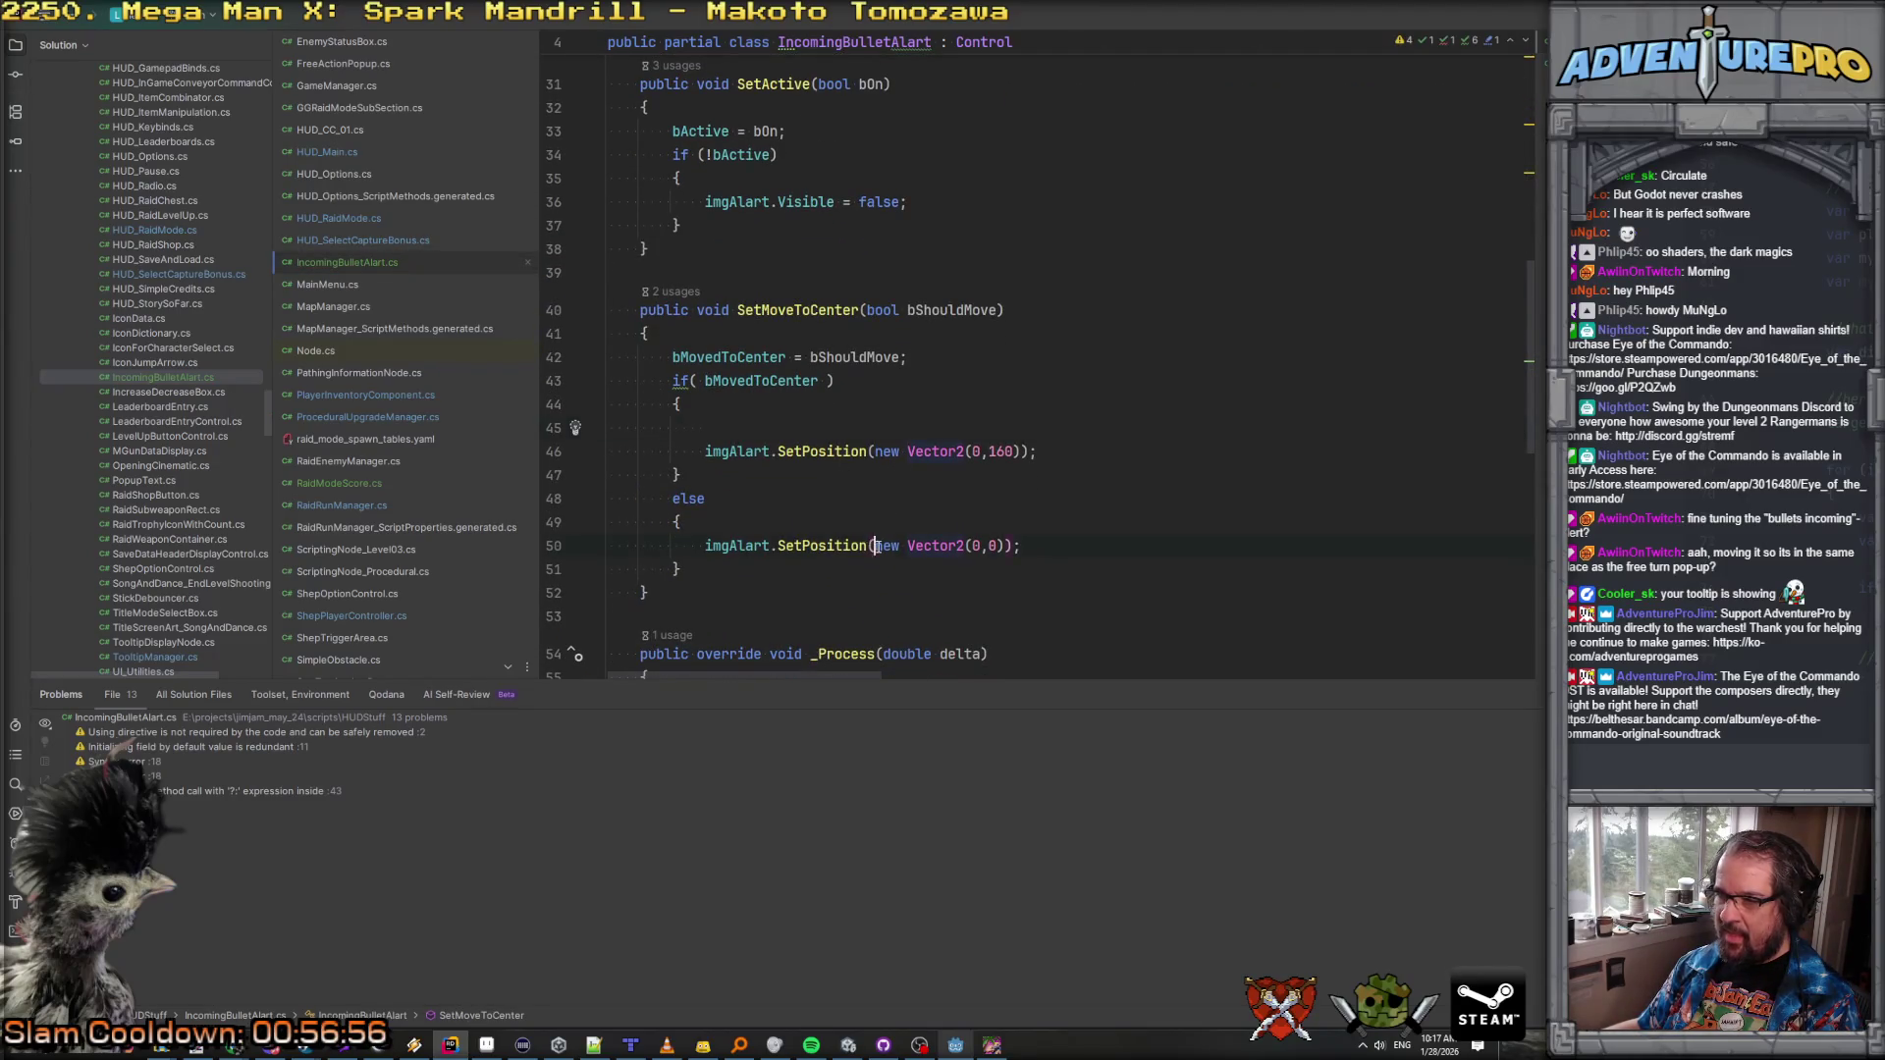
type("og")
key("Return")
key("End")
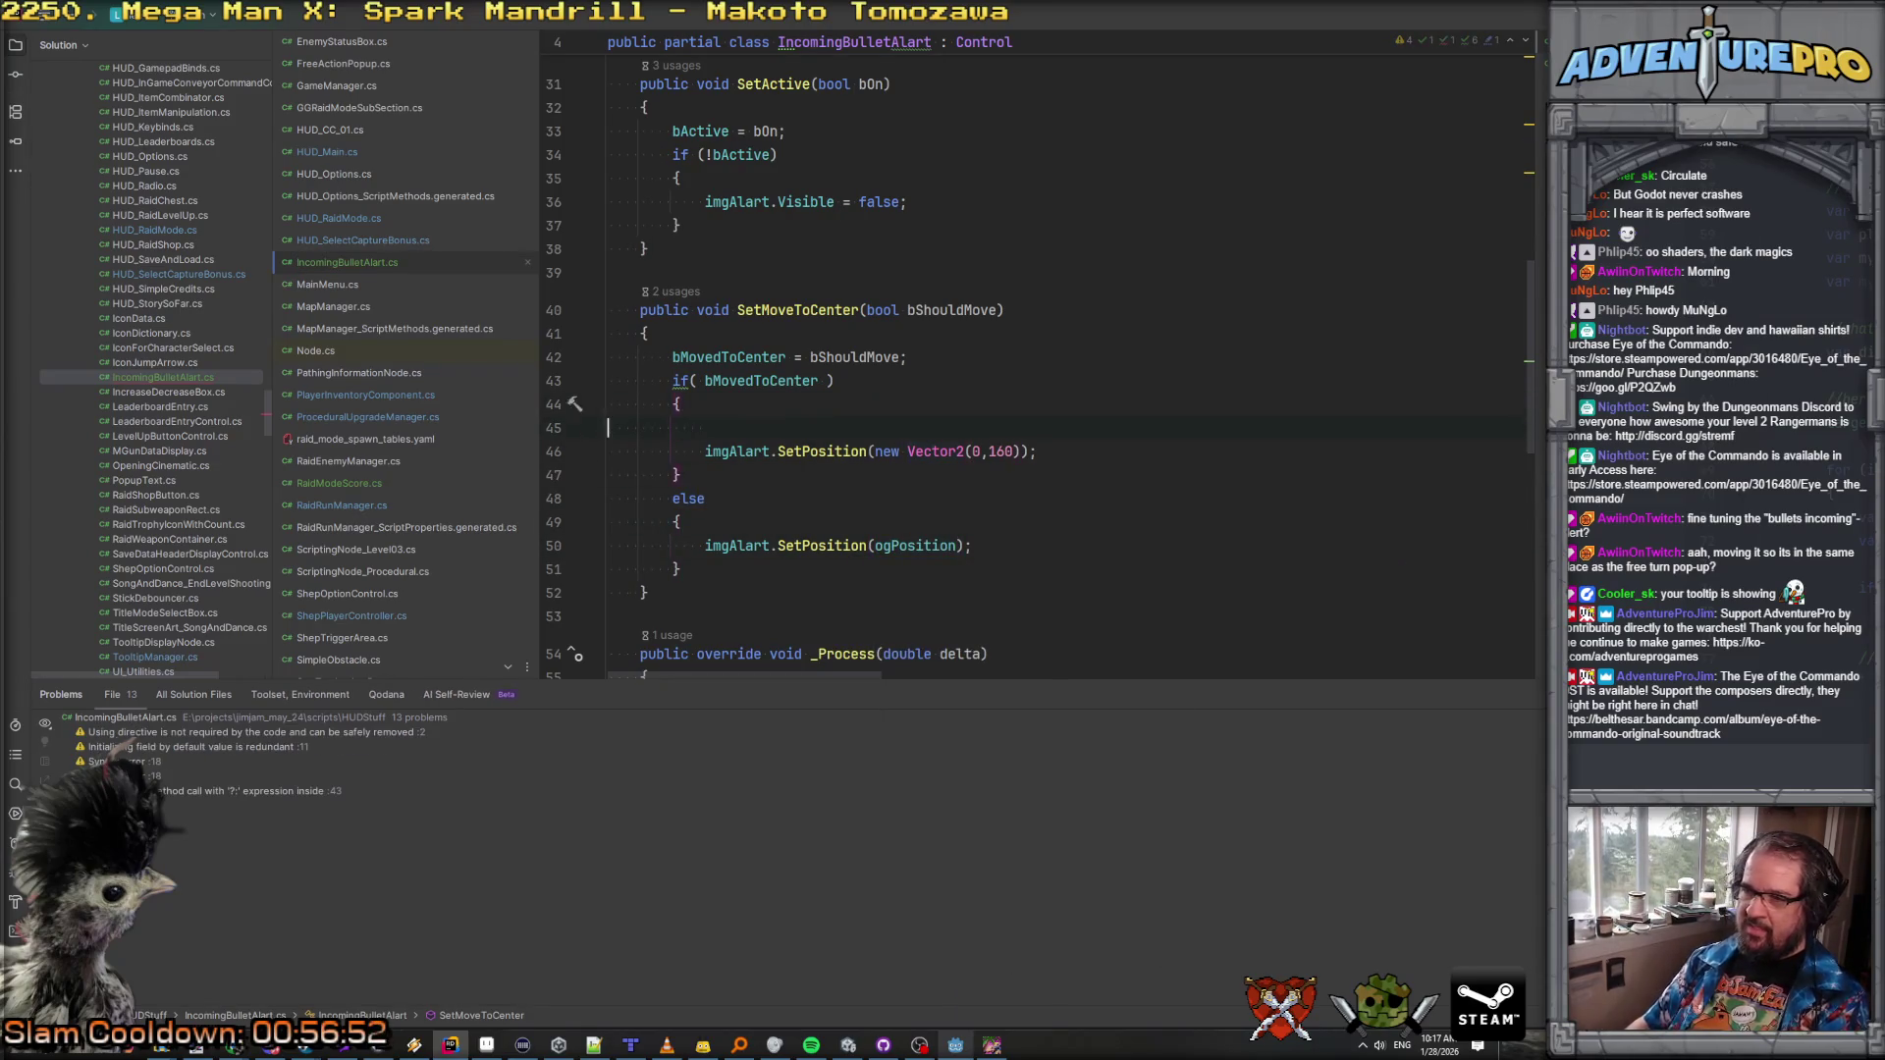
key("ctrl+y")
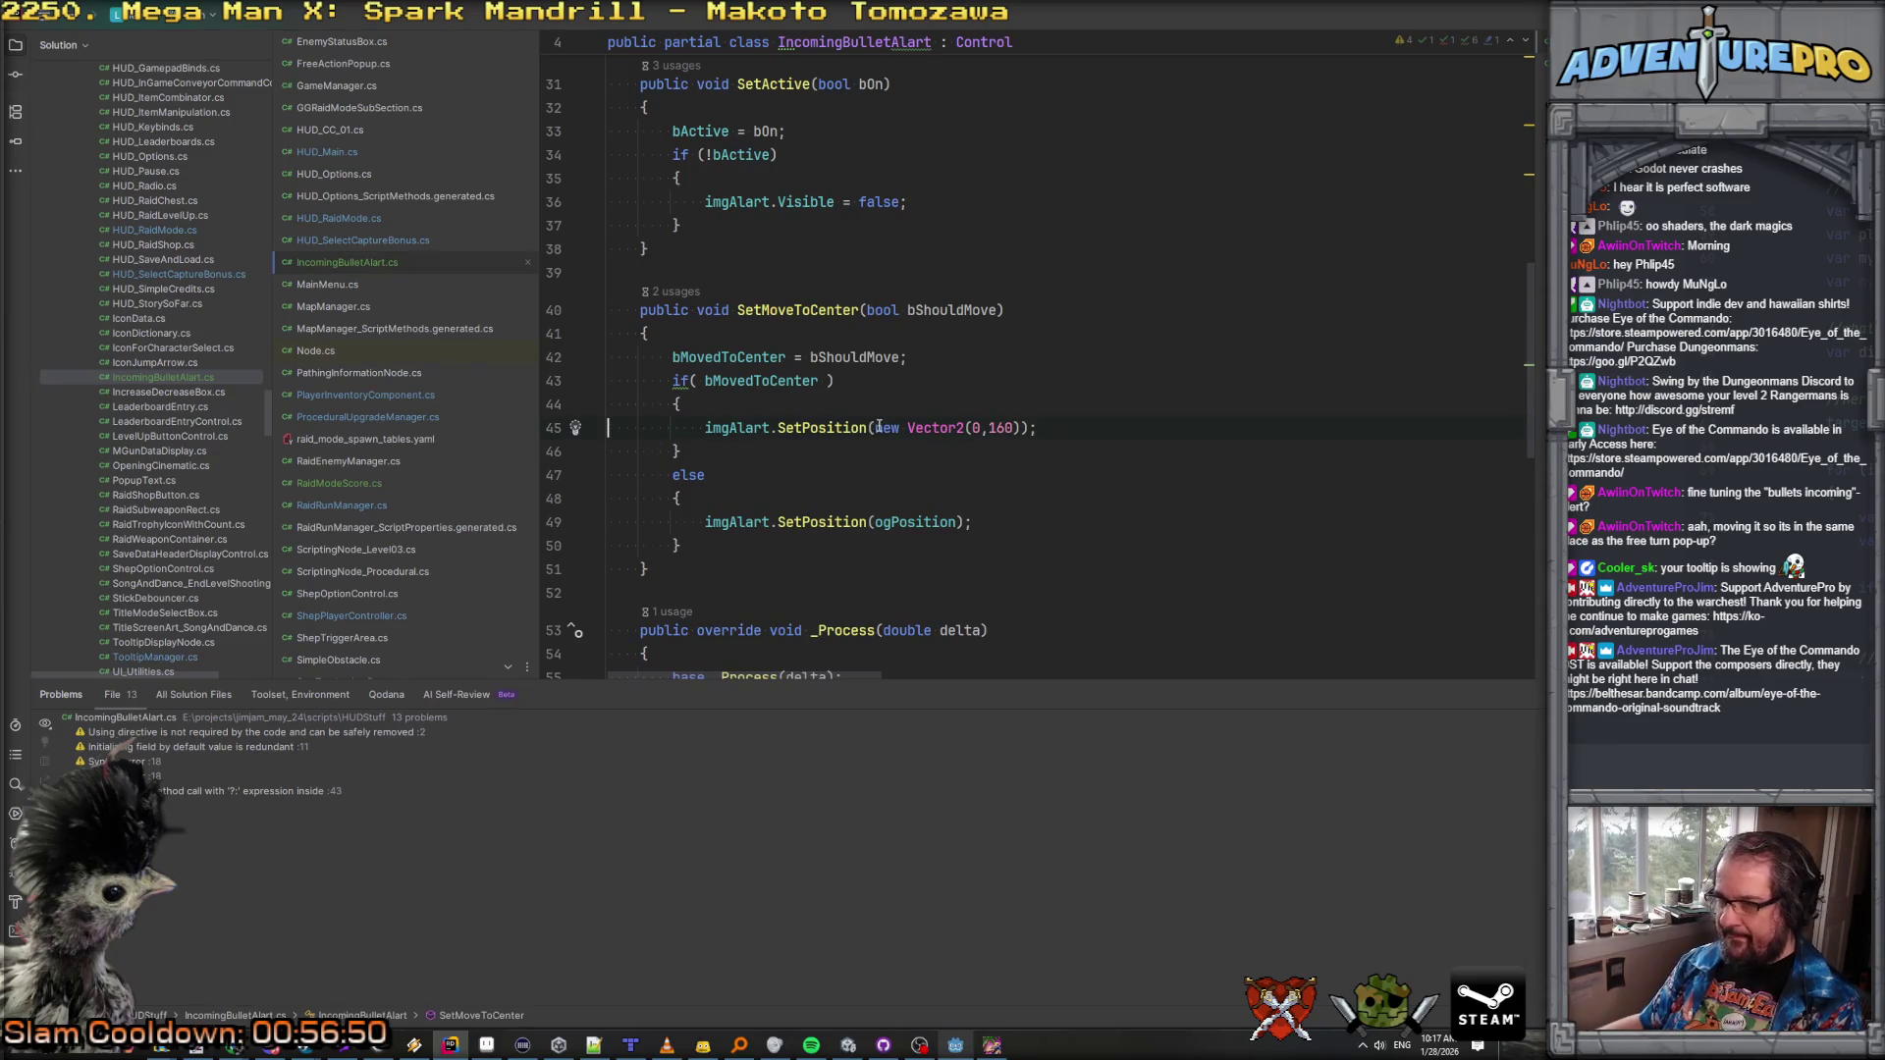
left_click(877, 429)
type("ogPosition +")
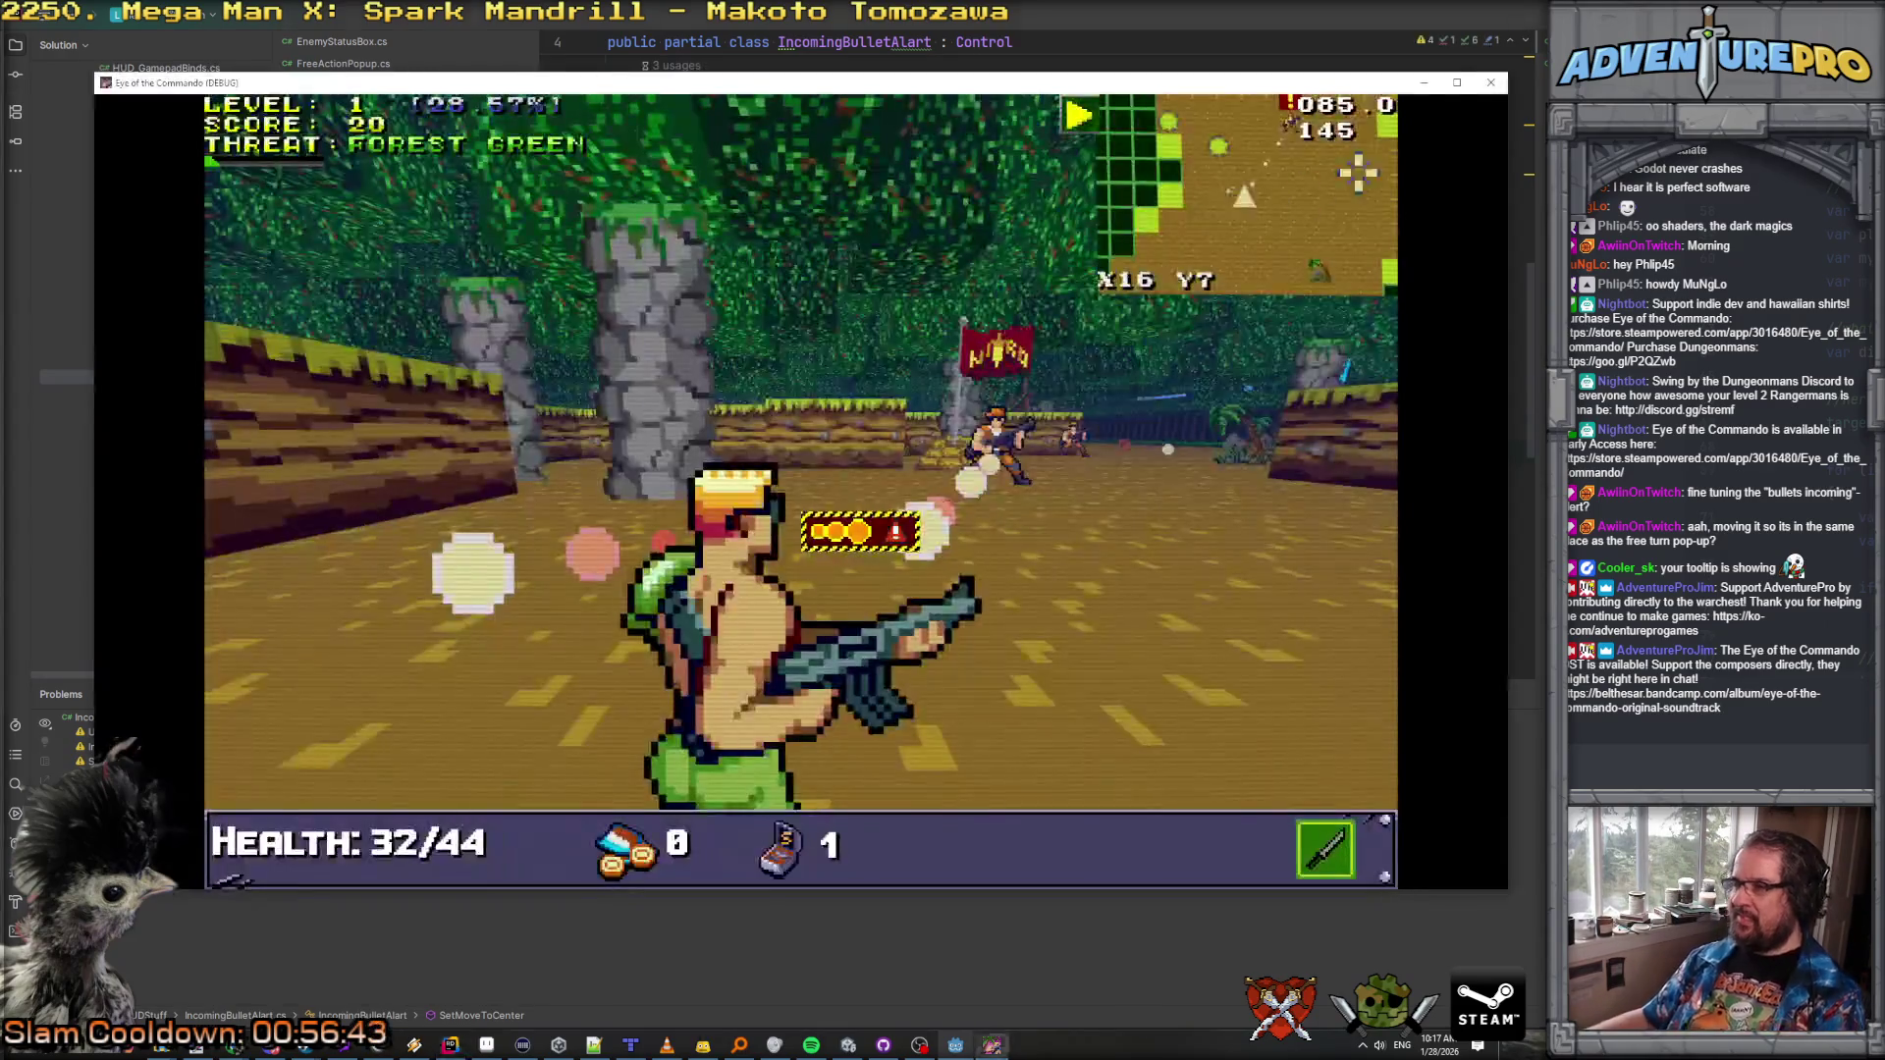
key("Escape")
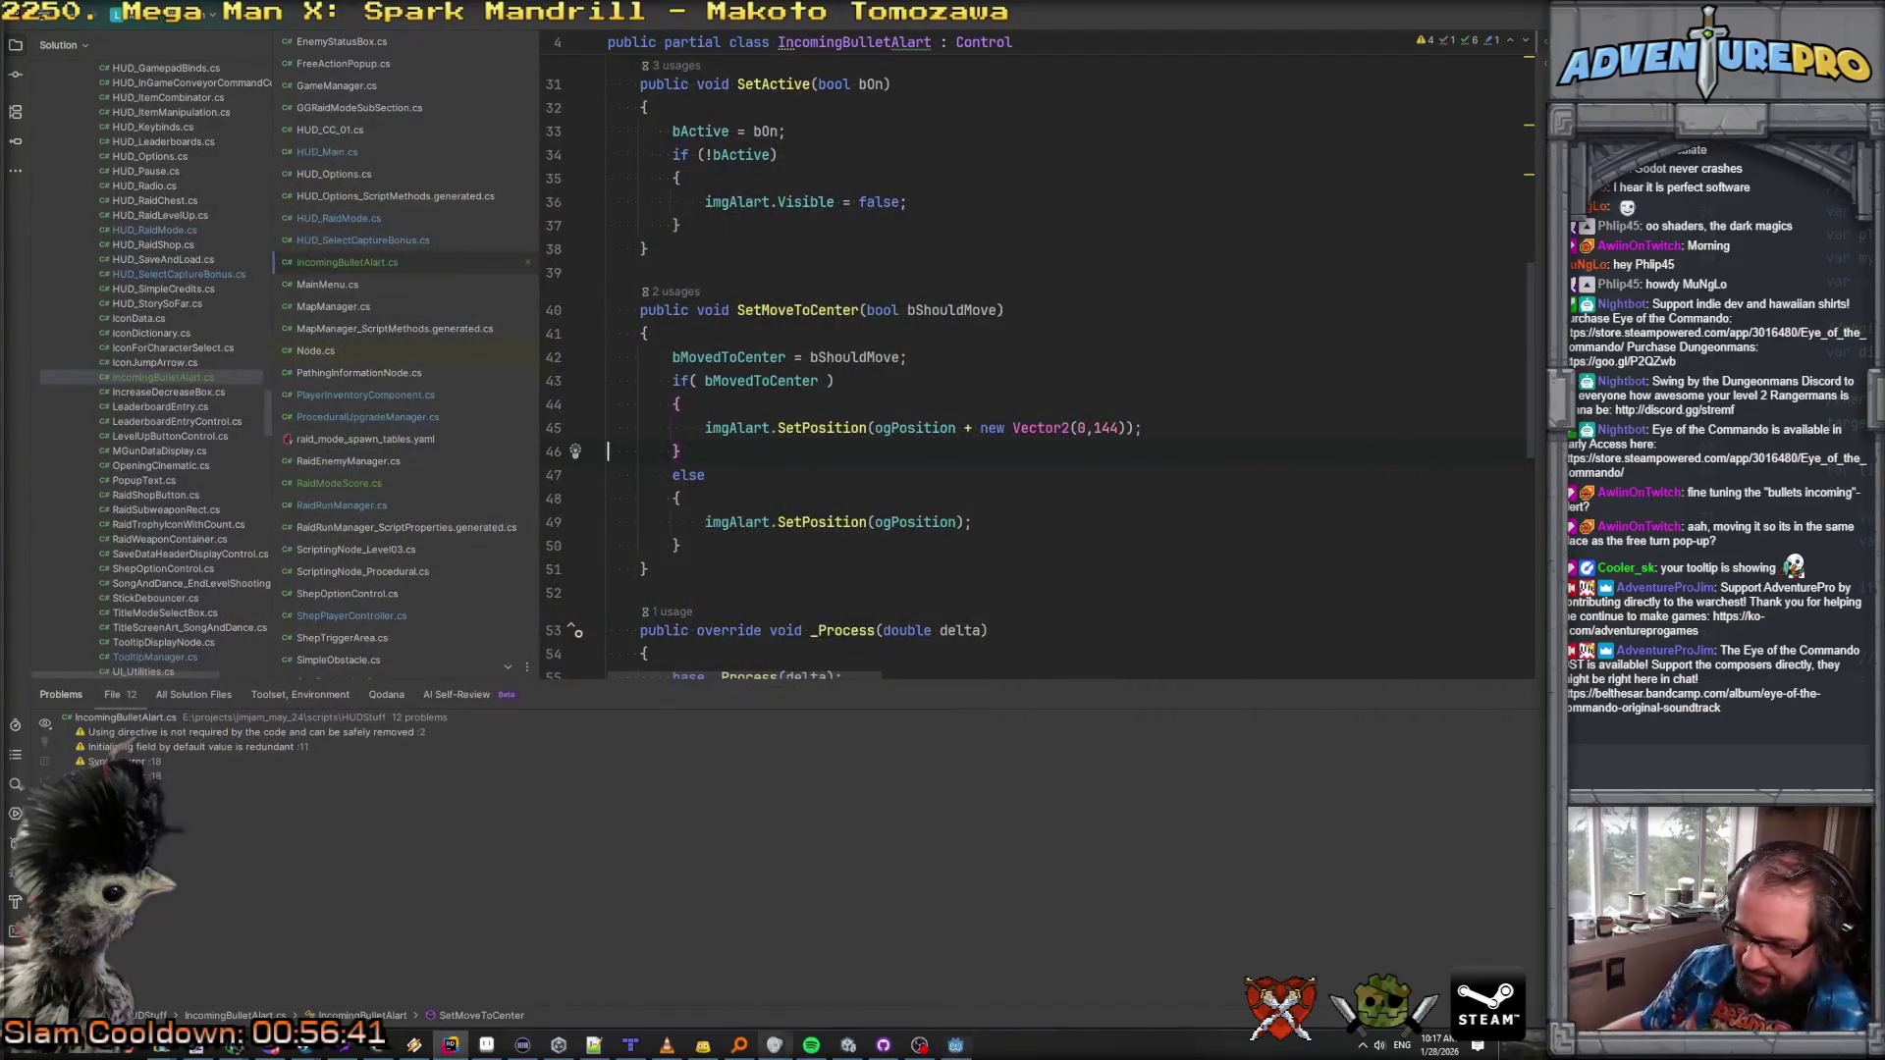
left_click(955, 1045)
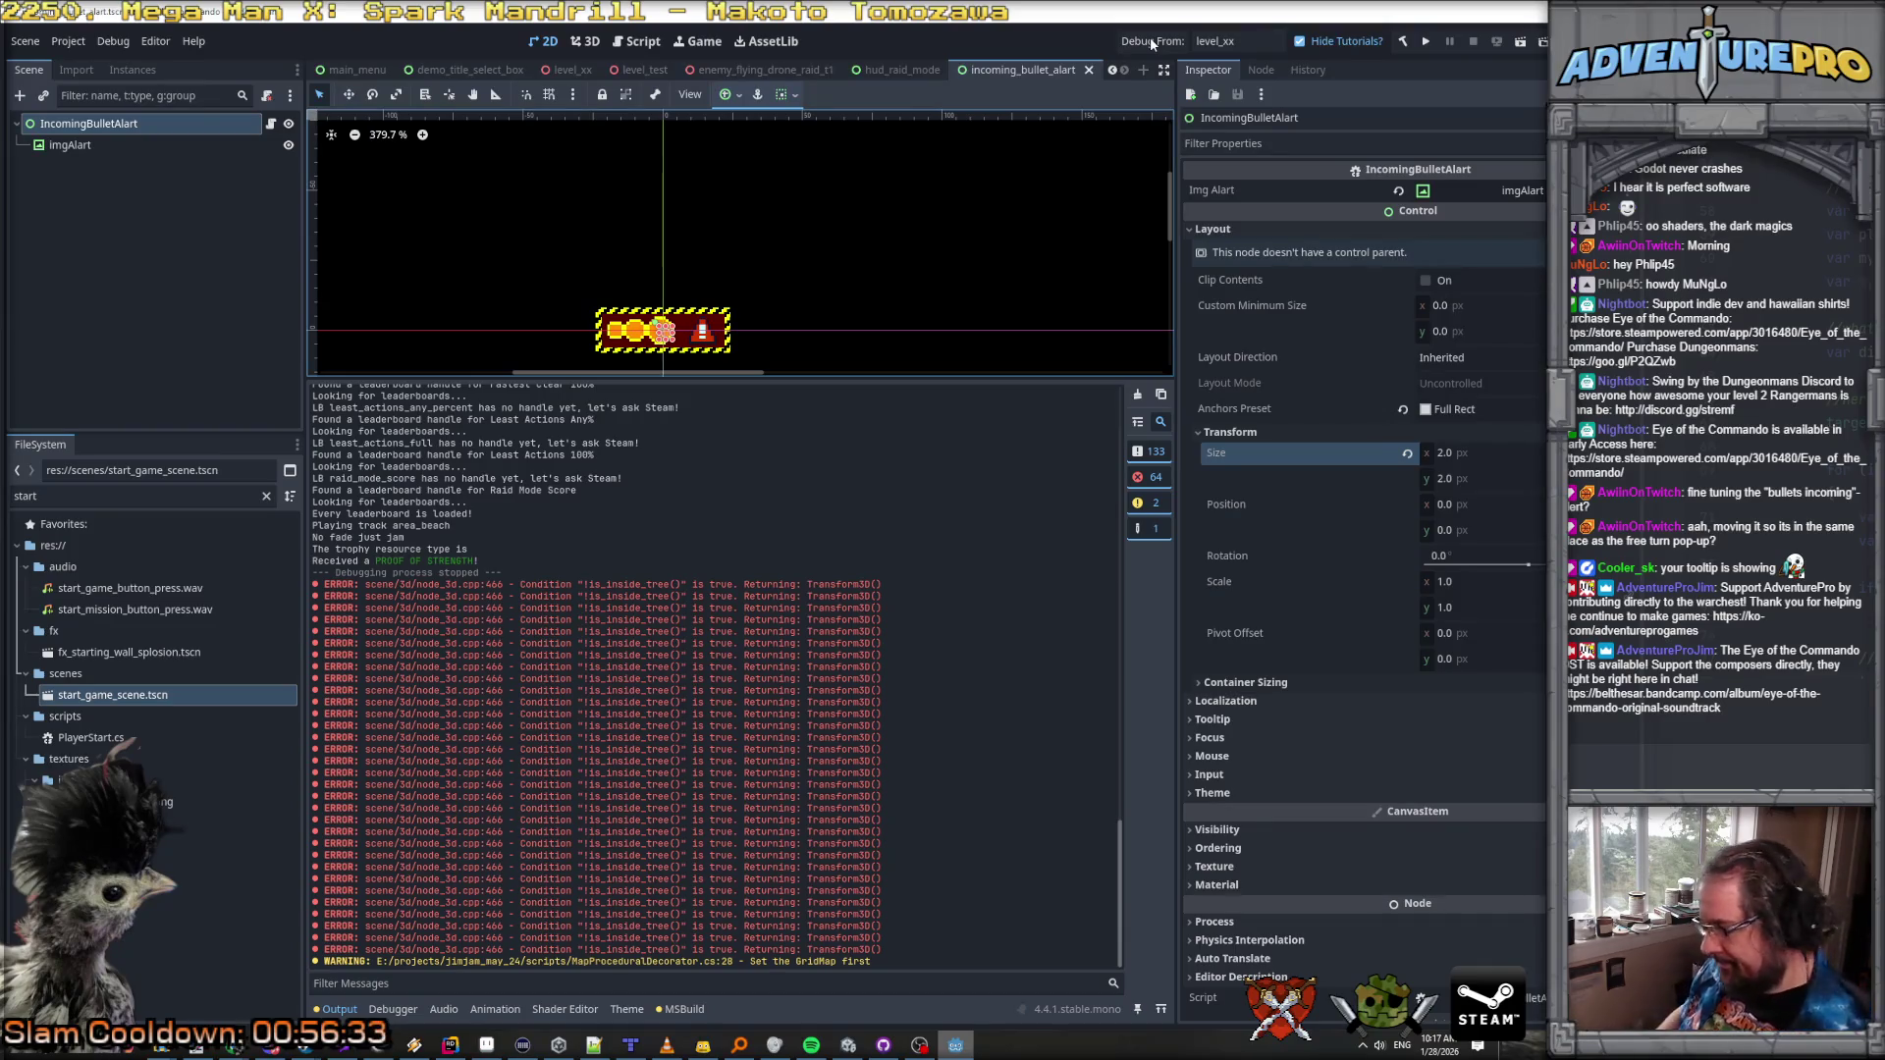
Step: Debug-launch the level, break the barricade and supply crate, and collect the medkit
left_click(1152, 40)
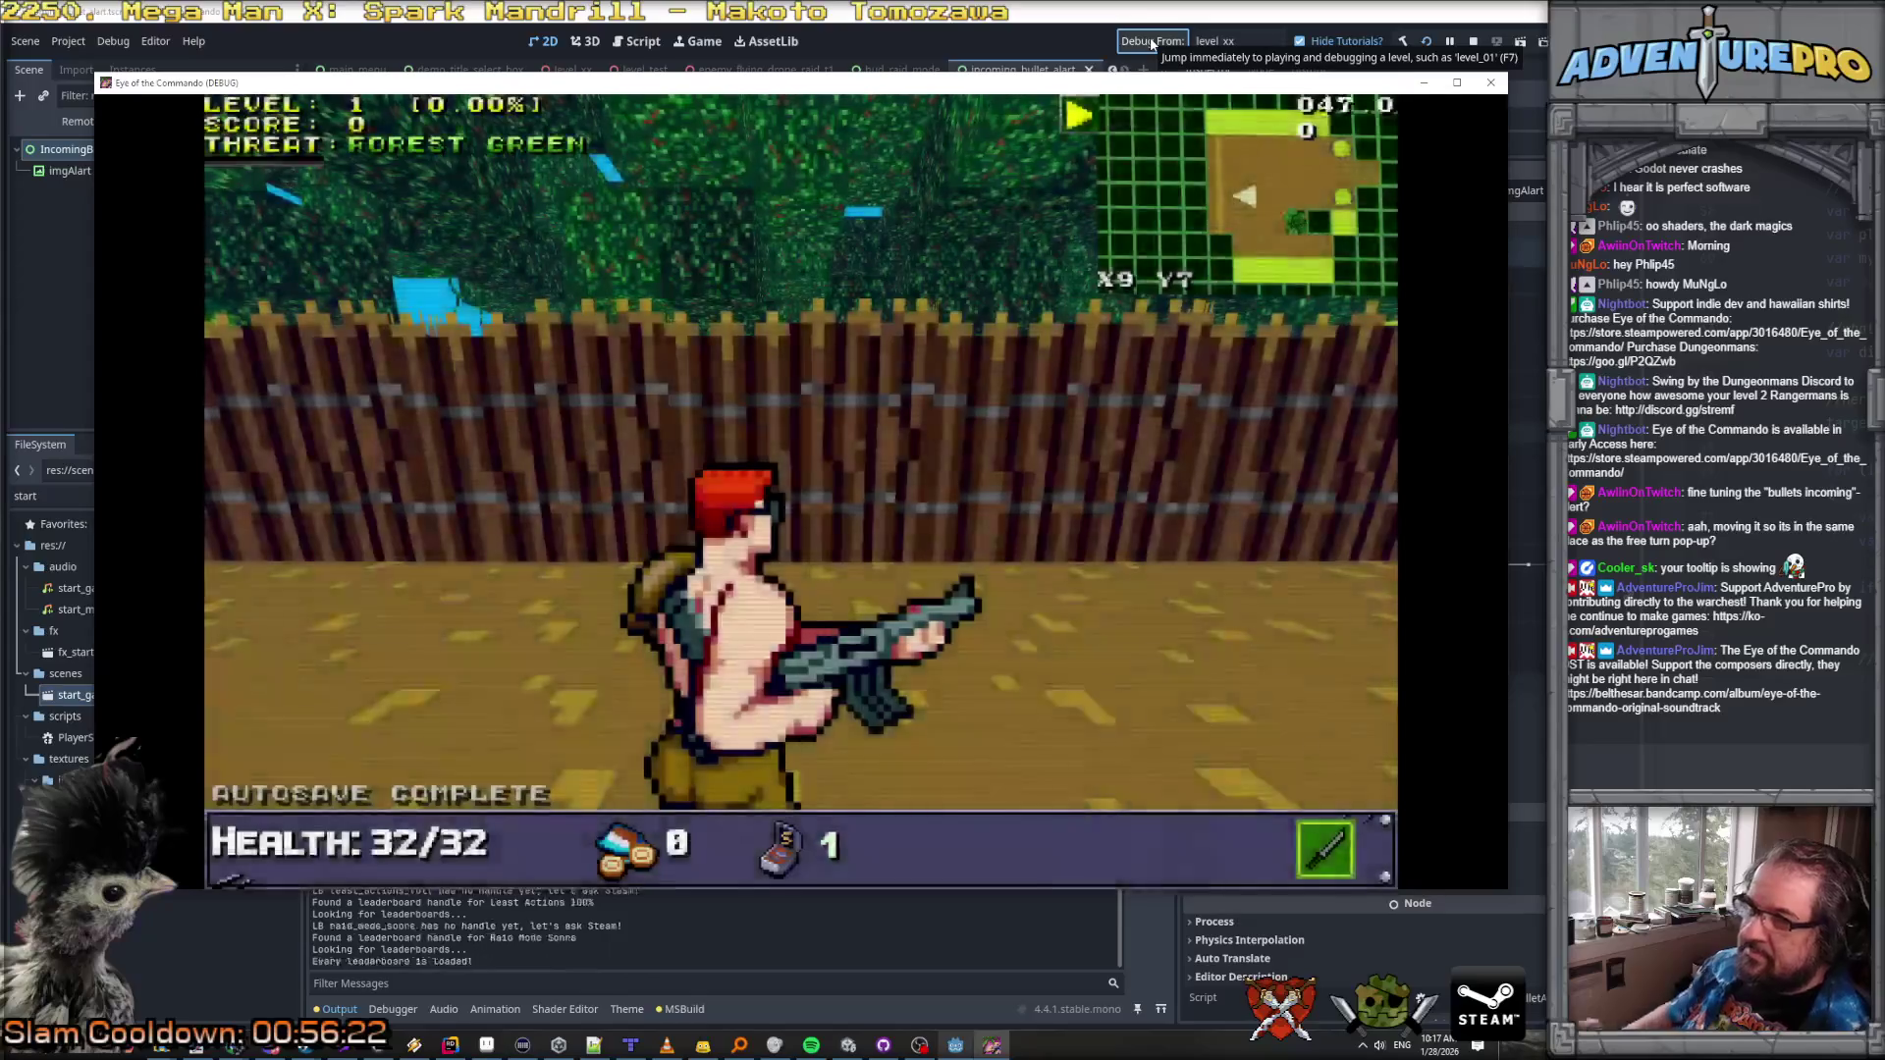
left_click(751, 414)
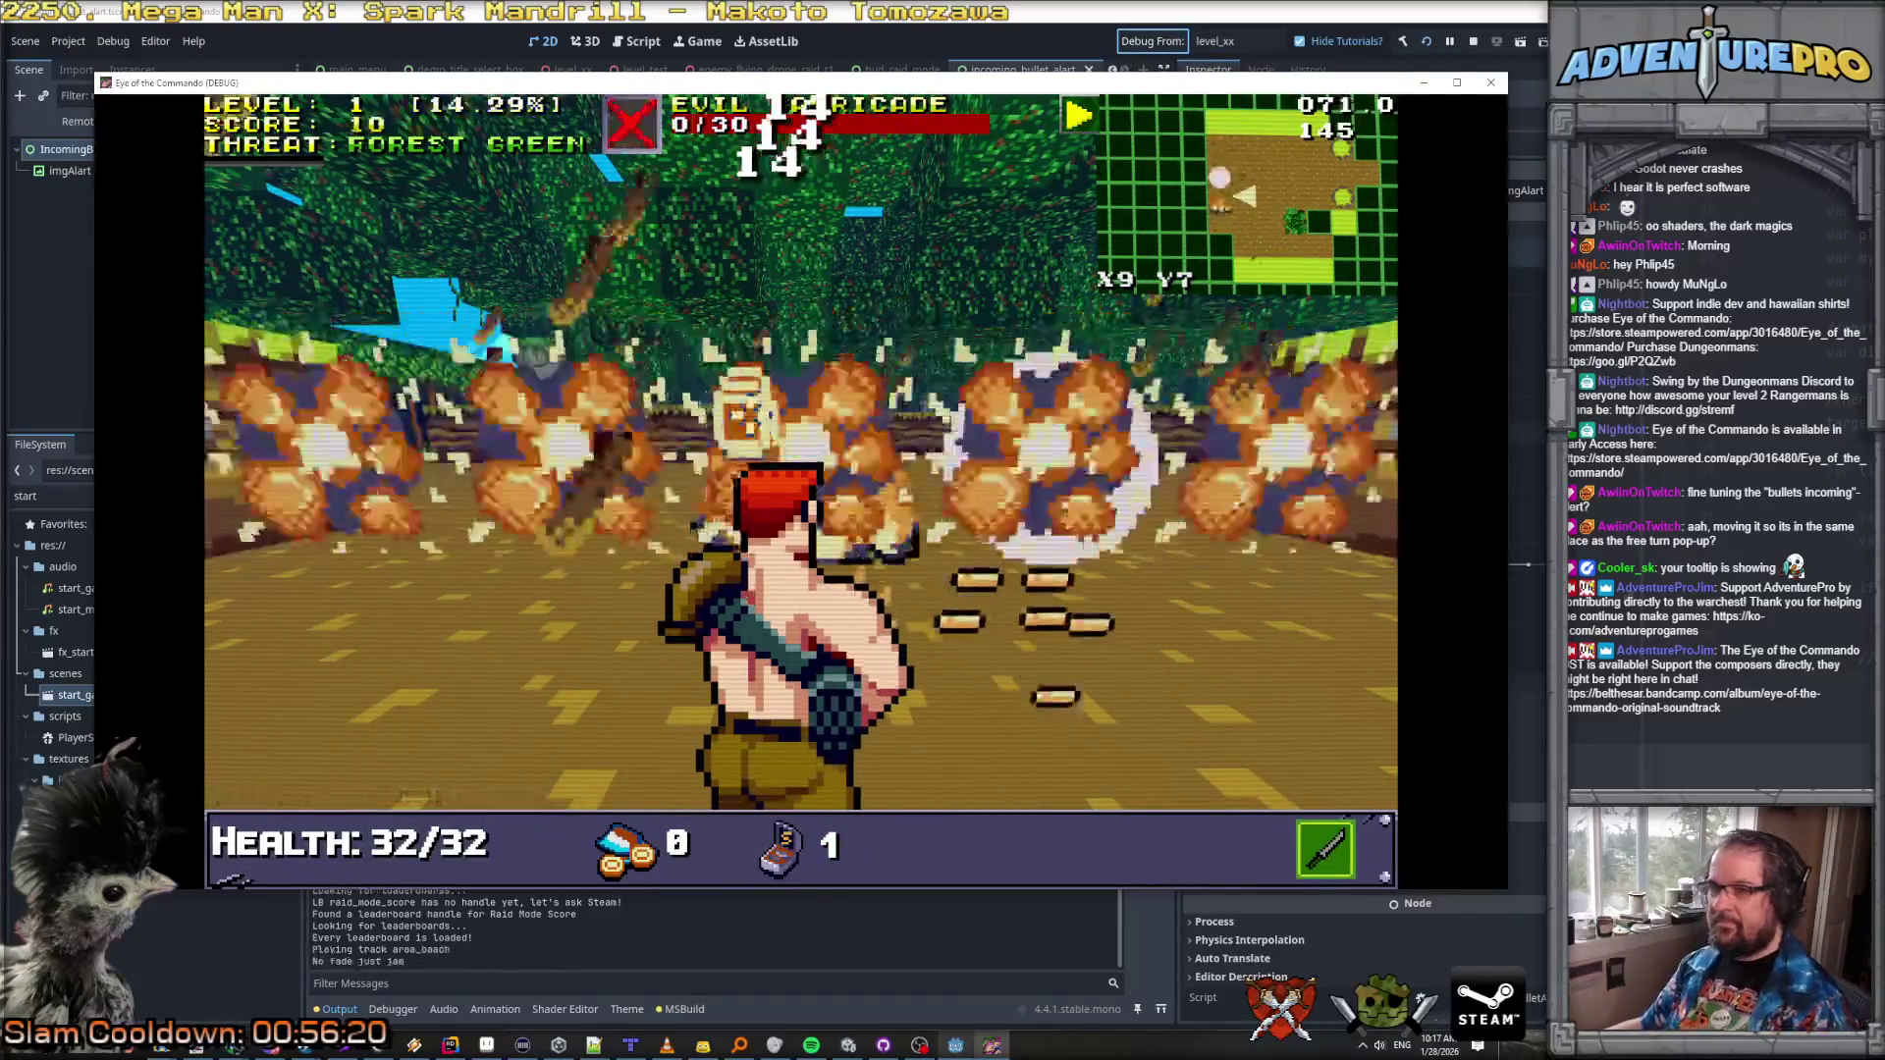
key("e")
key("w")
key("w")
key("w")
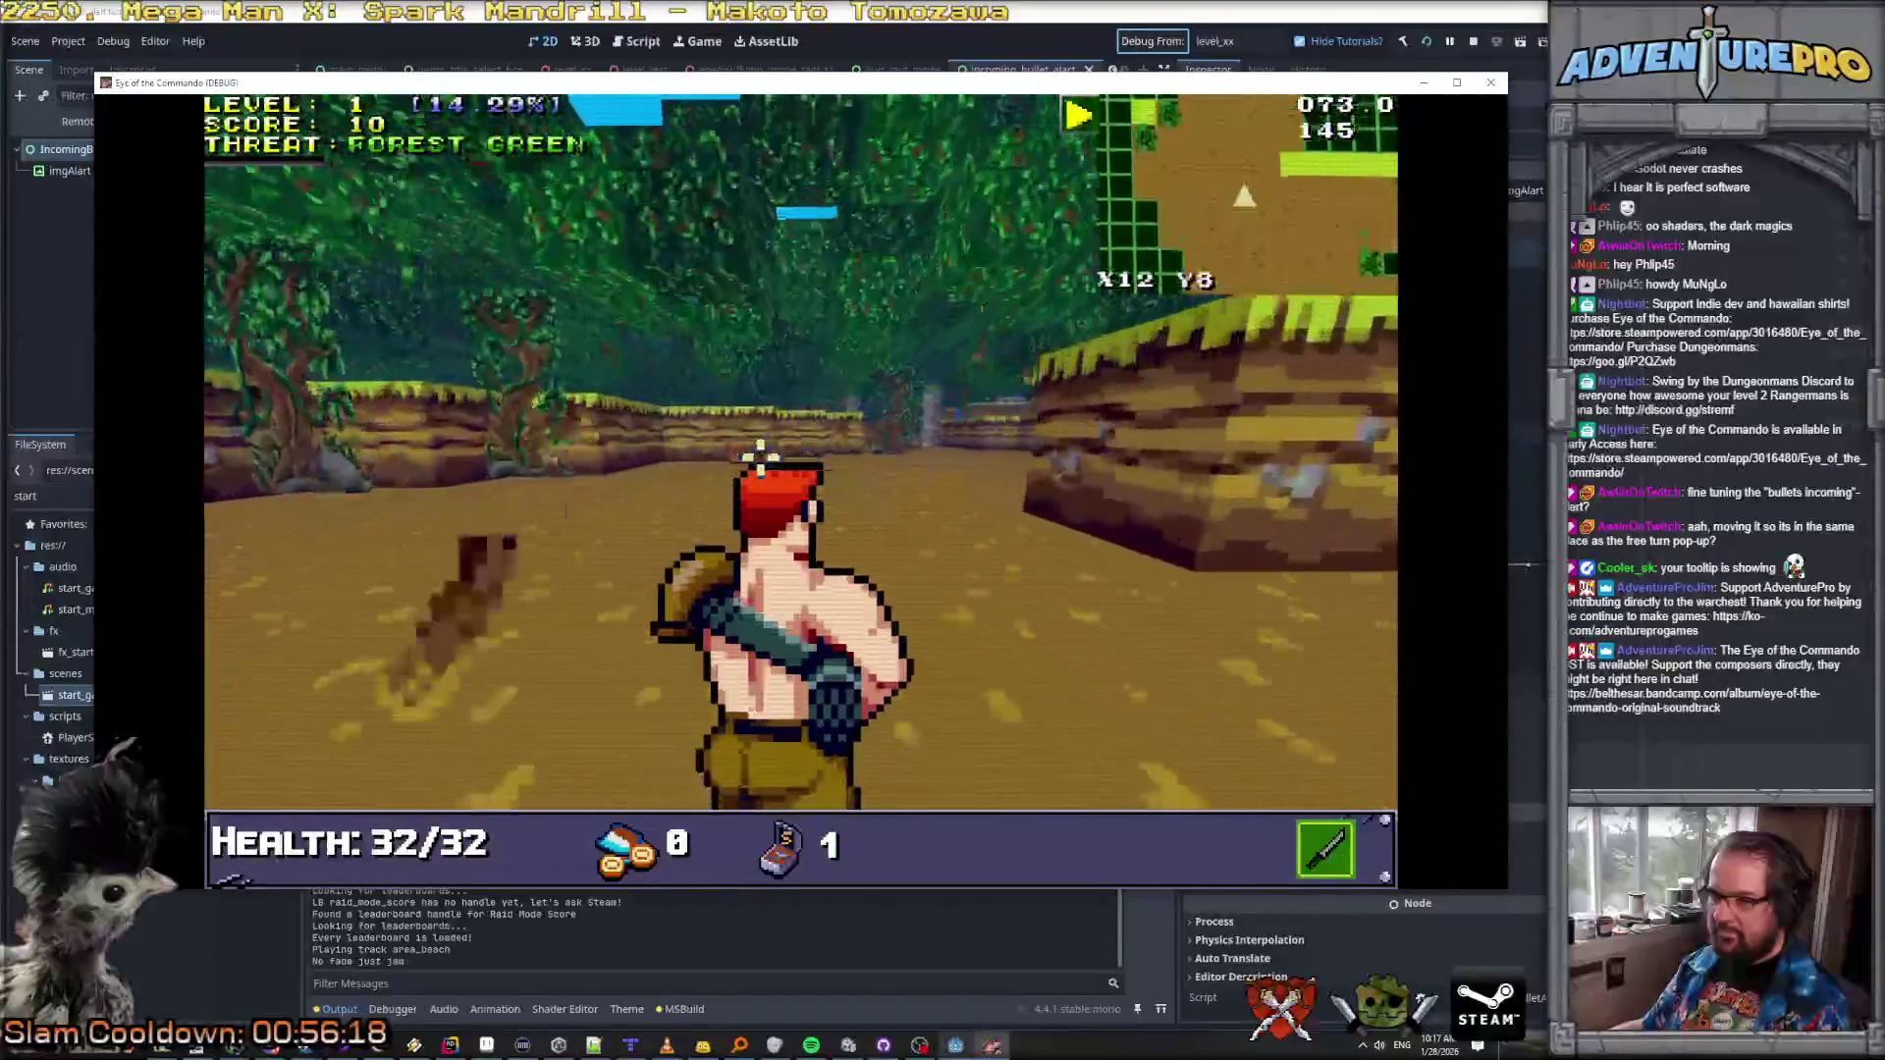
left_click(833, 504)
key("w")
key("w")
key("w")
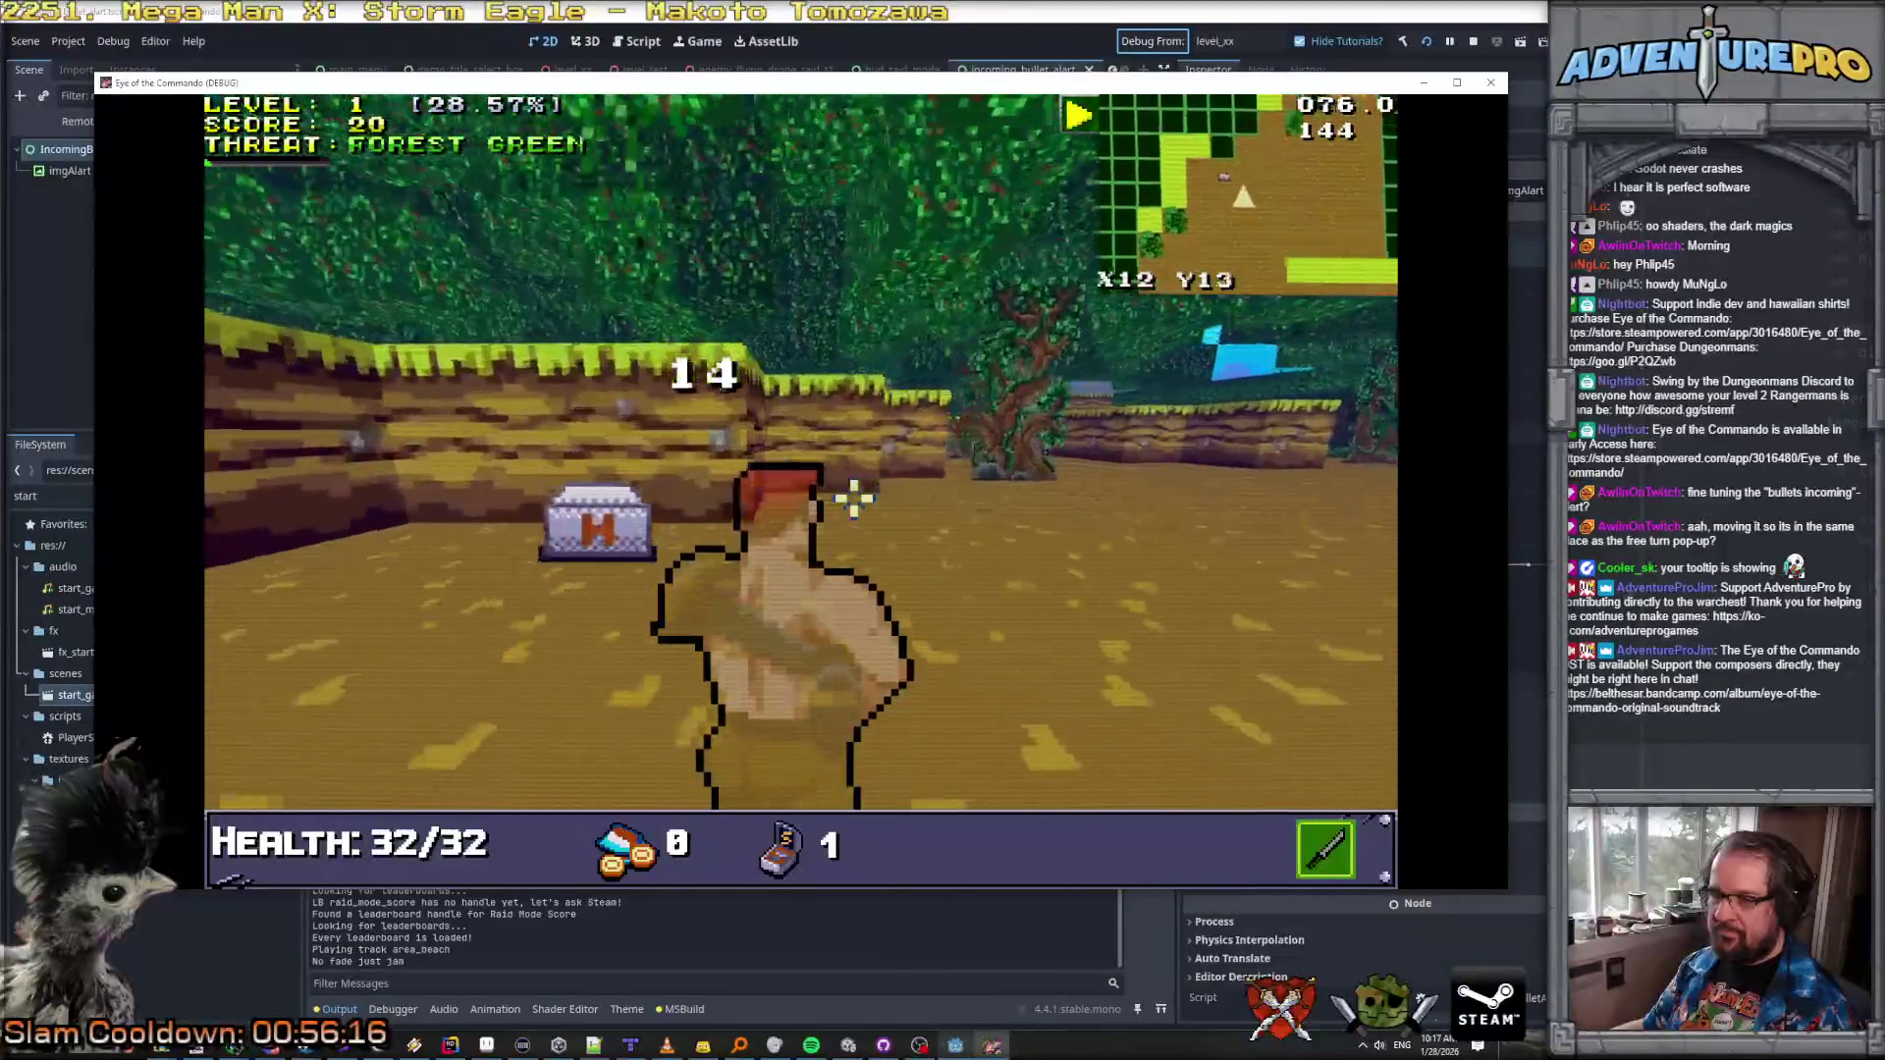
left_click(587, 402)
Step: Walk up to the enemy and check the incoming-bullet alert's position and warning tooltip
key("e")
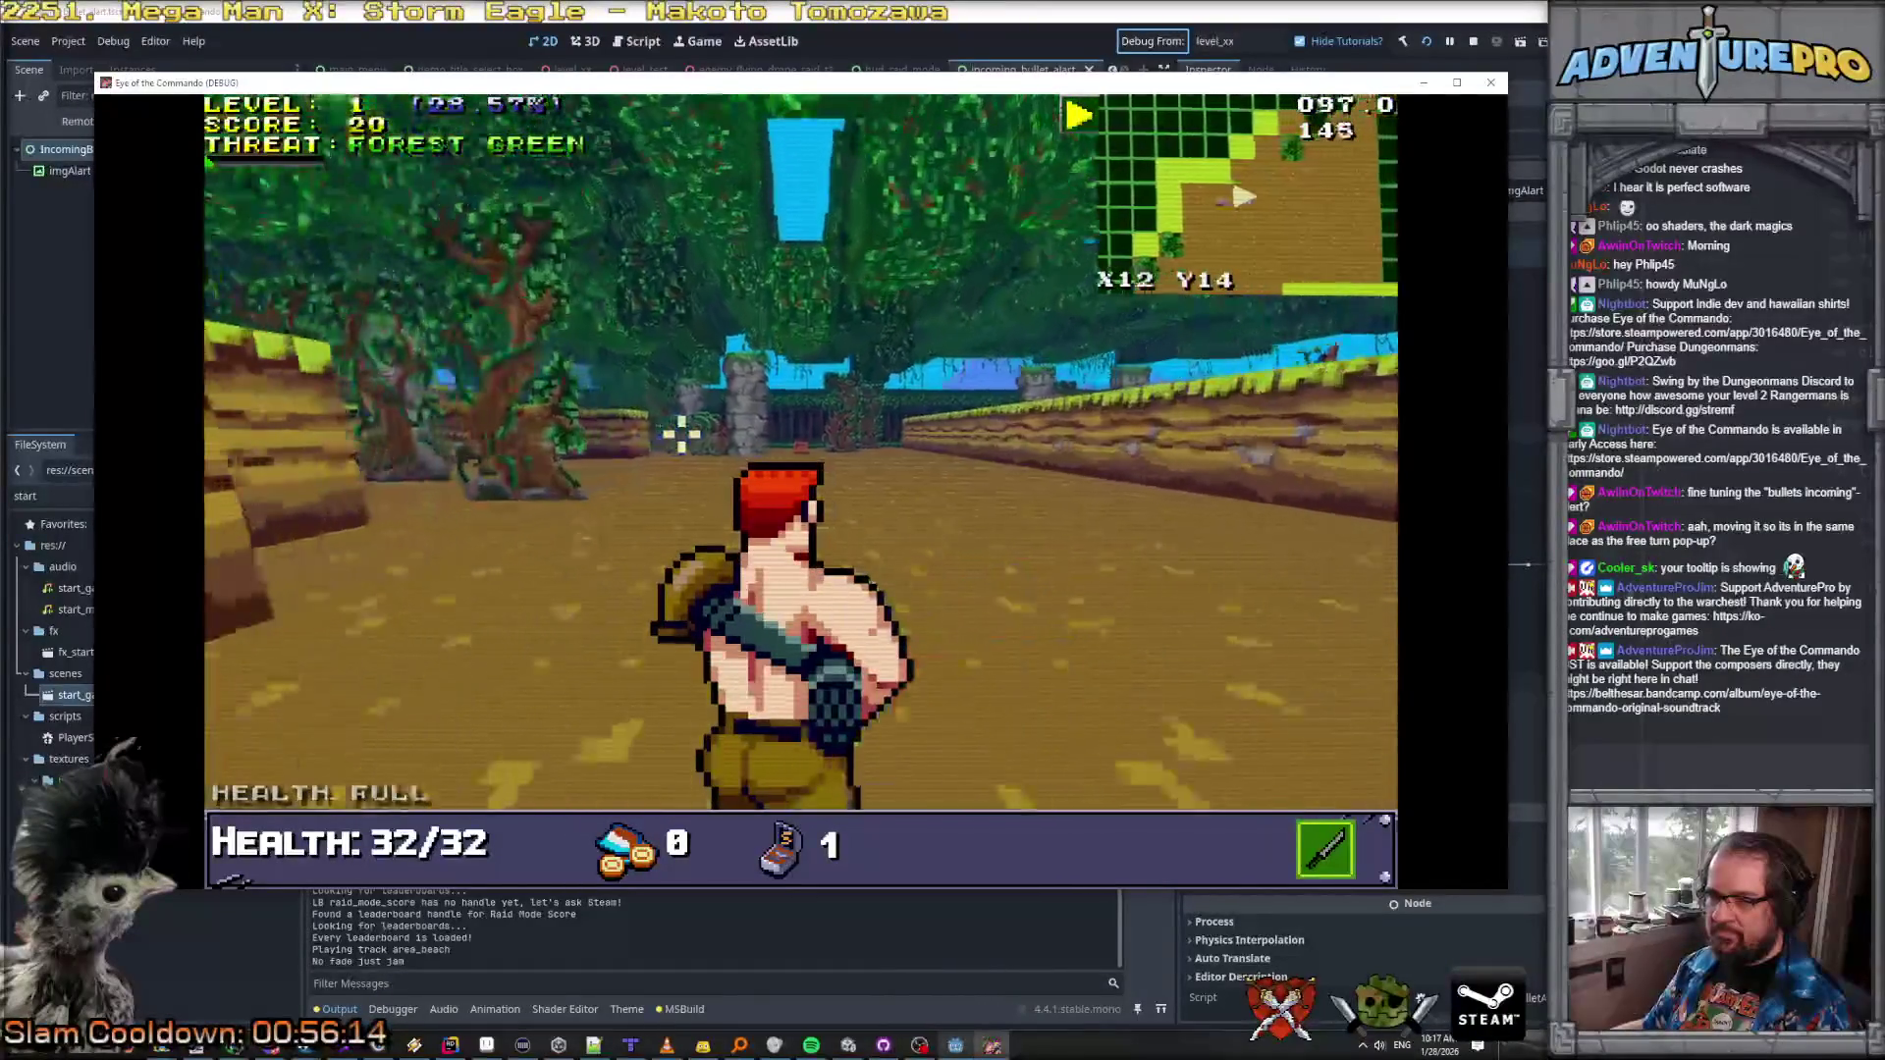
key("w")
key("w")
key("w")
key("w")
key("w")
key("w")
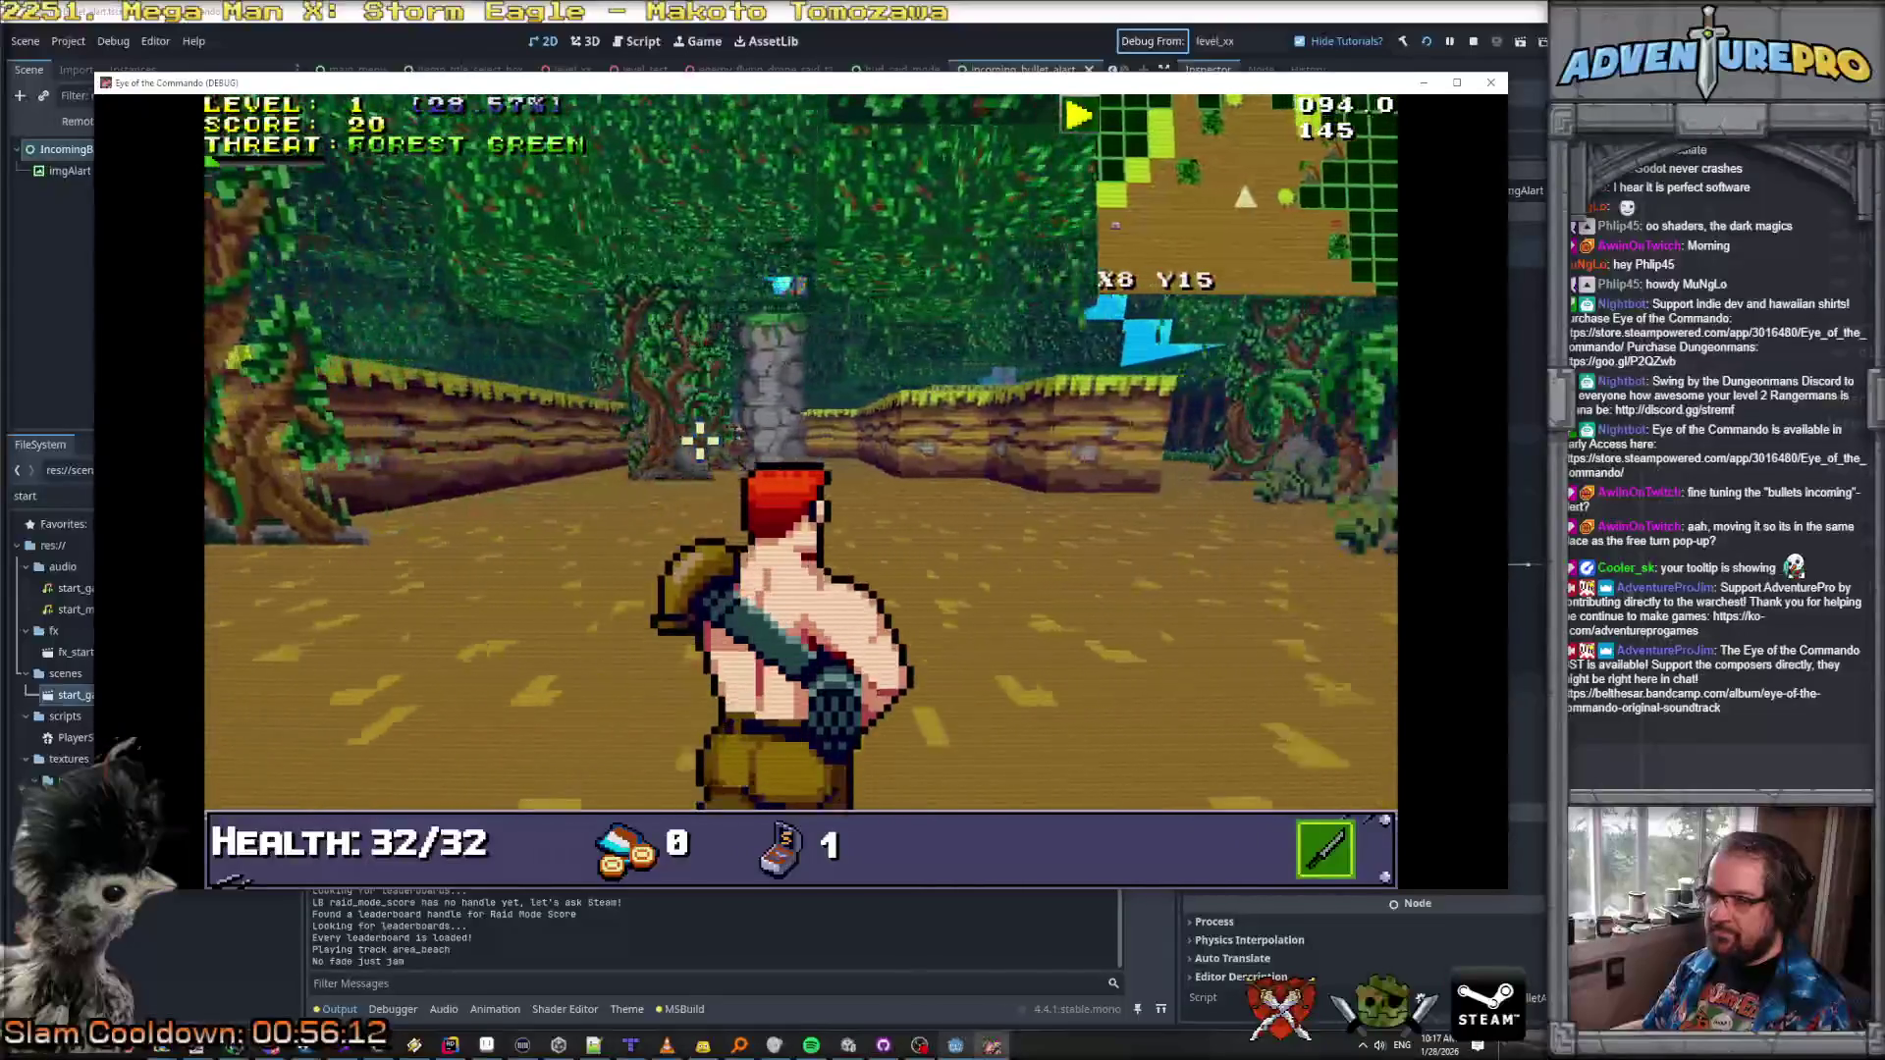
key("q")
key("w")
key("w")
key("w")
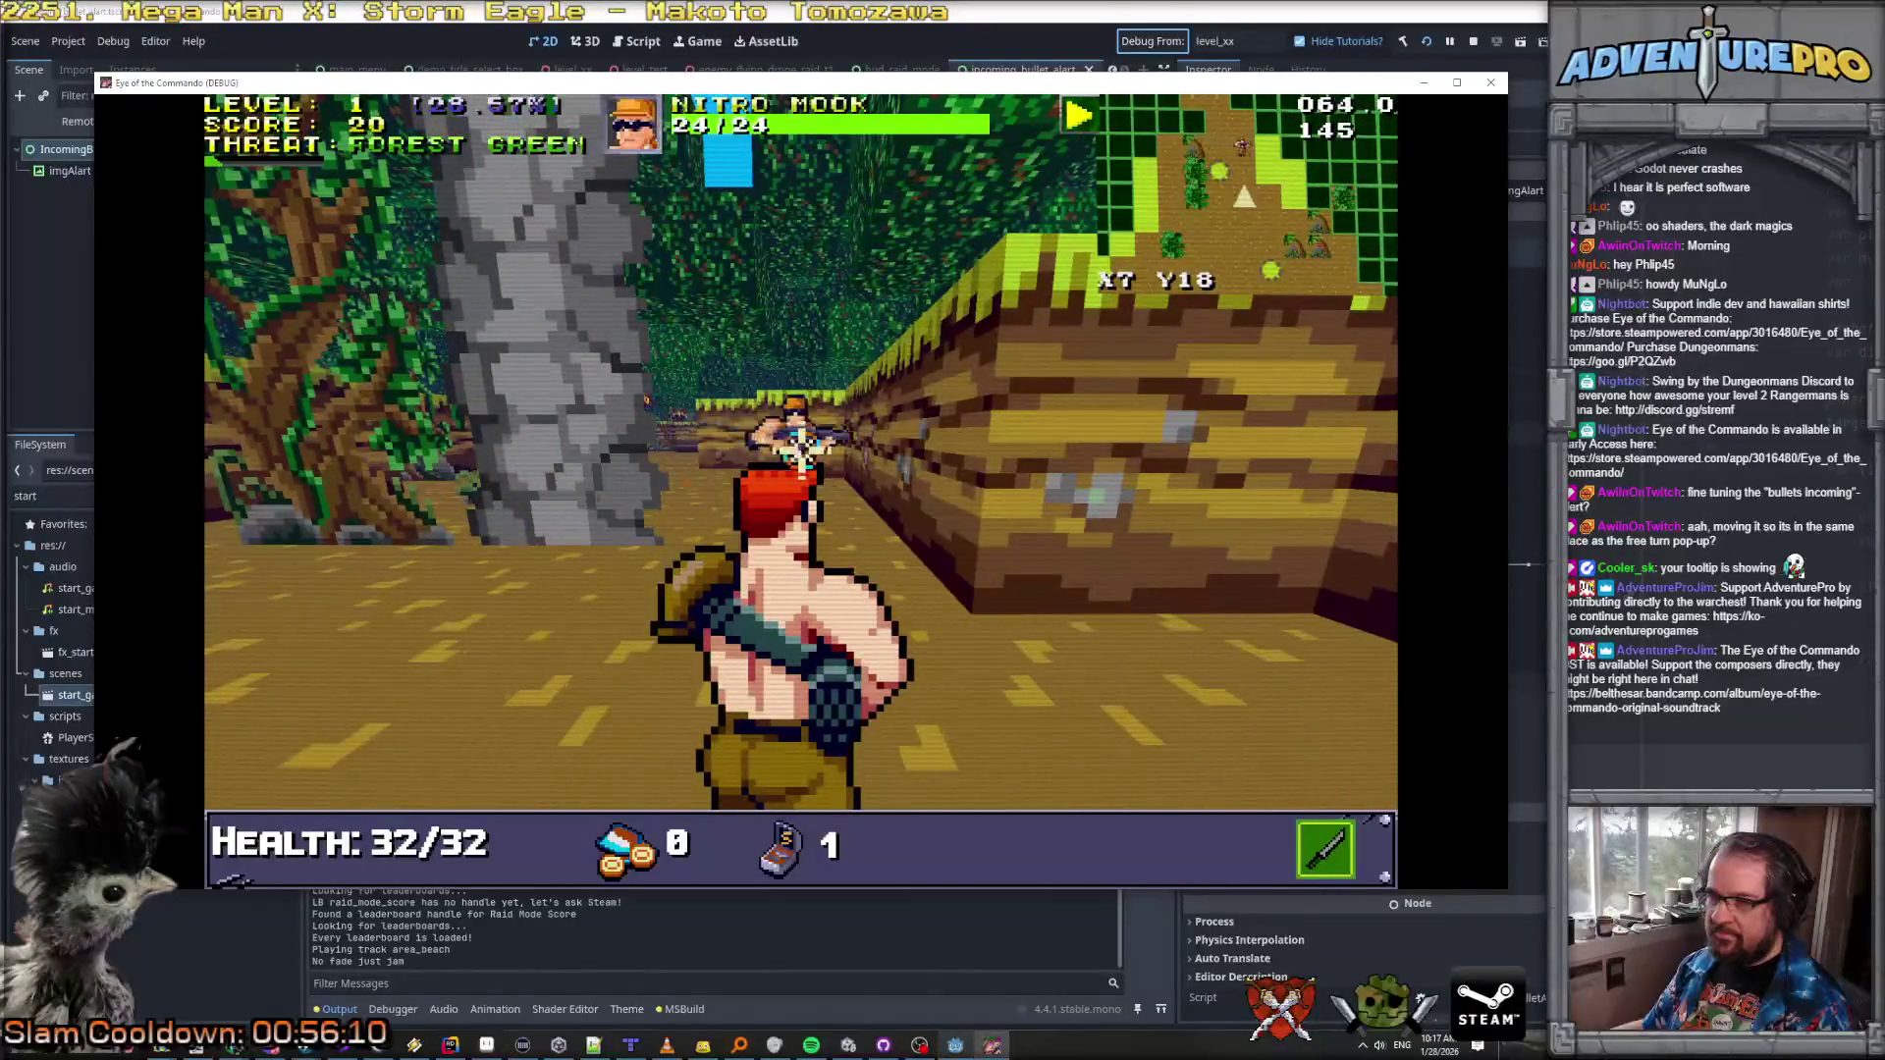
key("s")
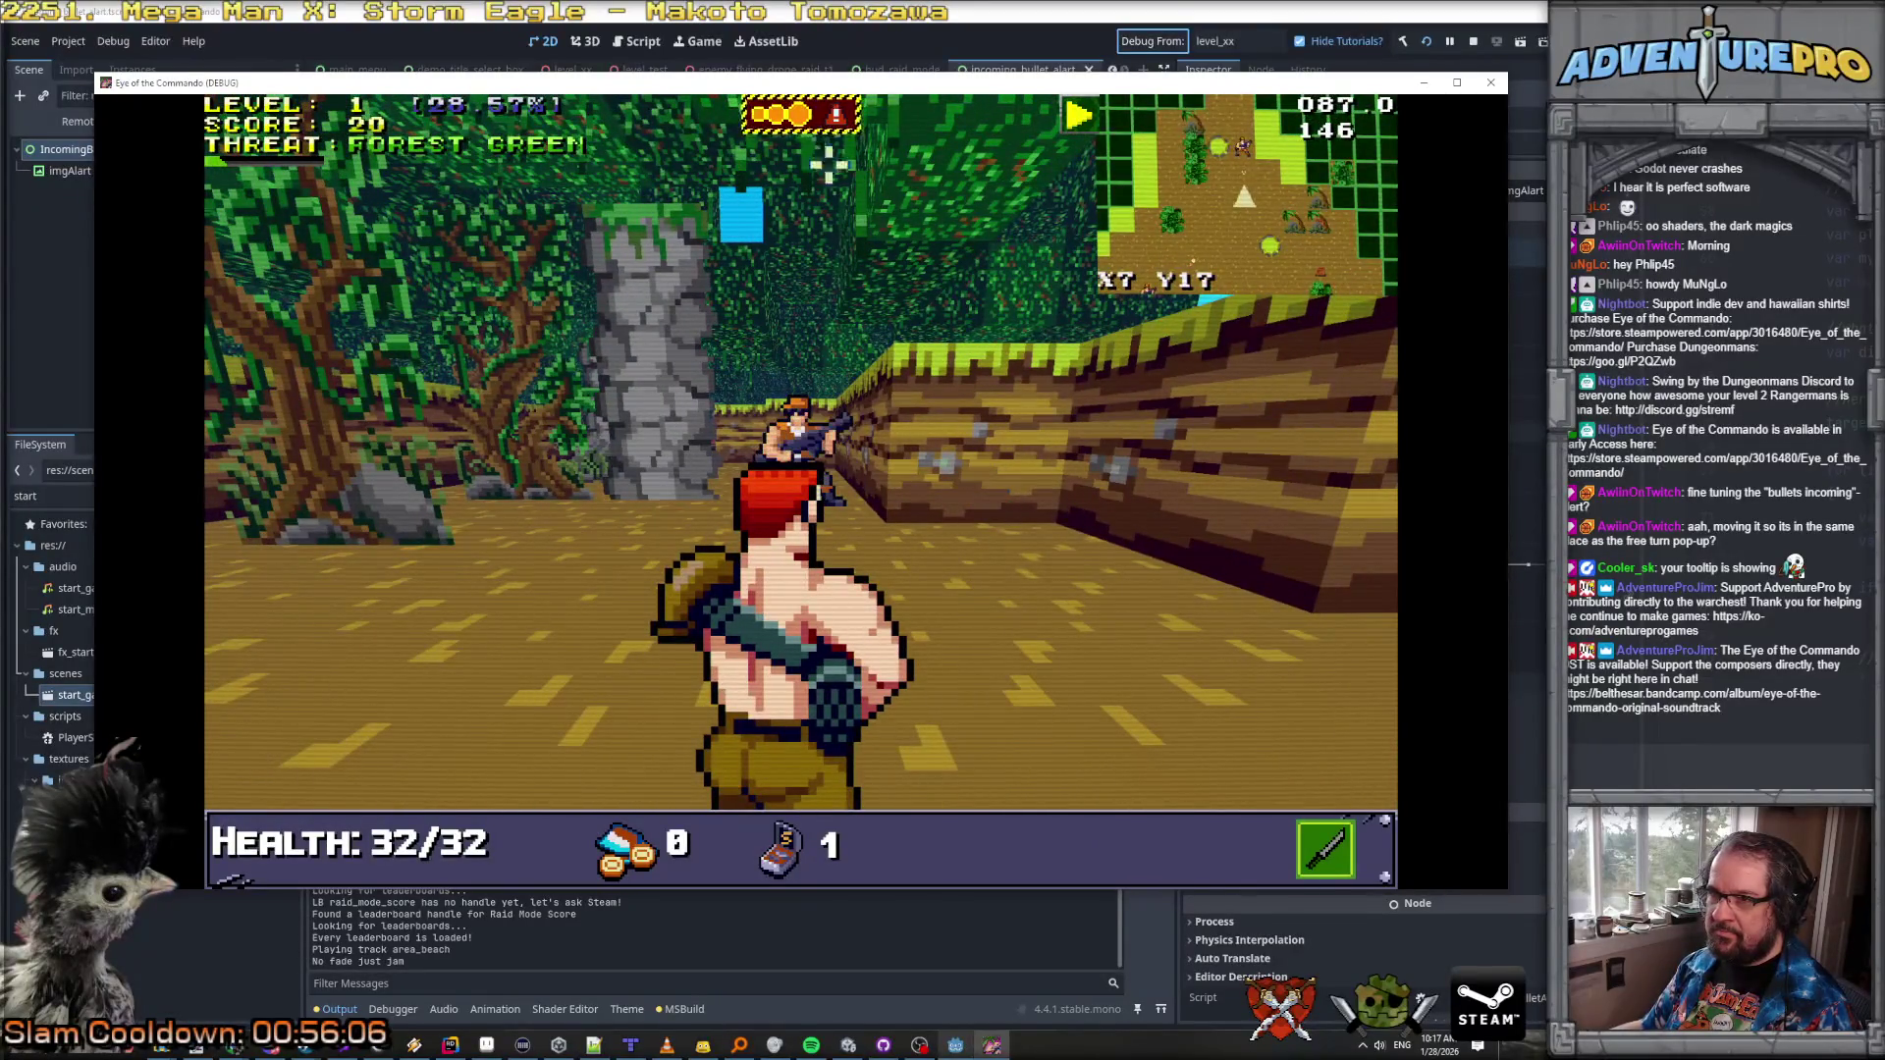
mouse_move(815, 108)
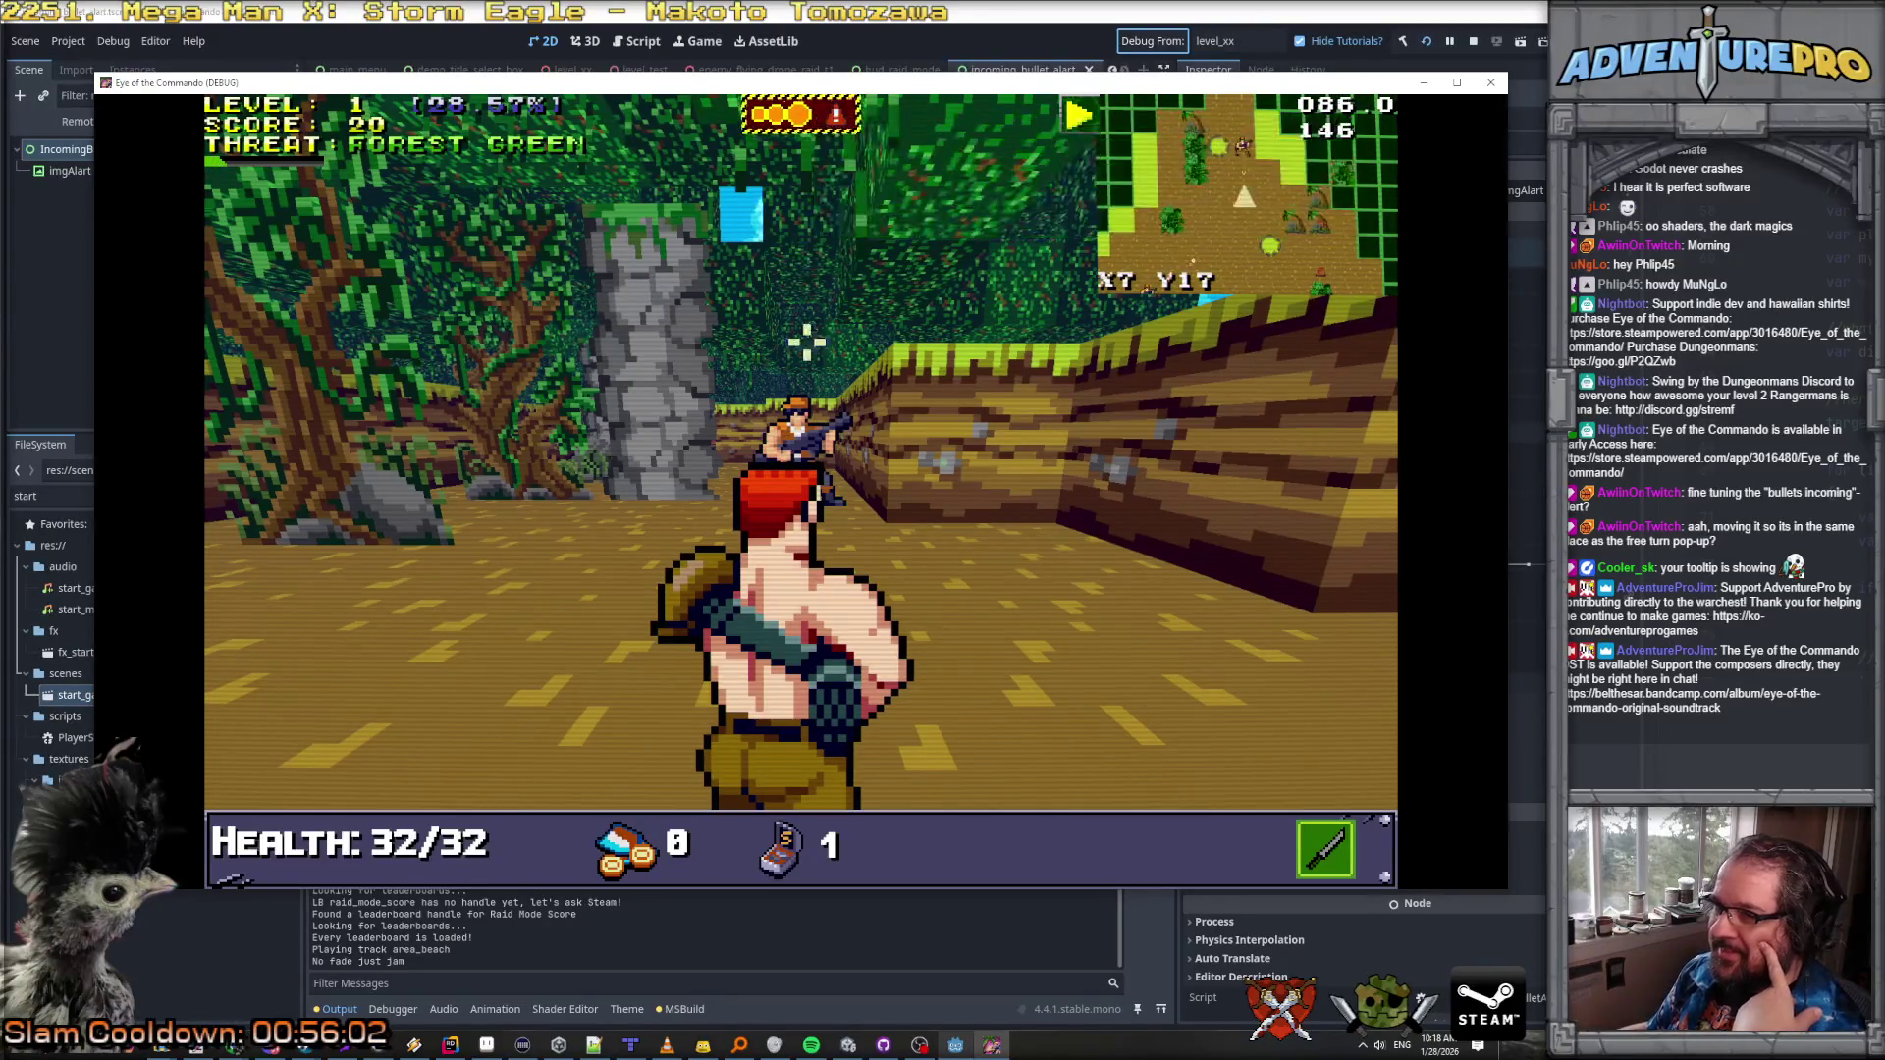
mouse_move(811, 408)
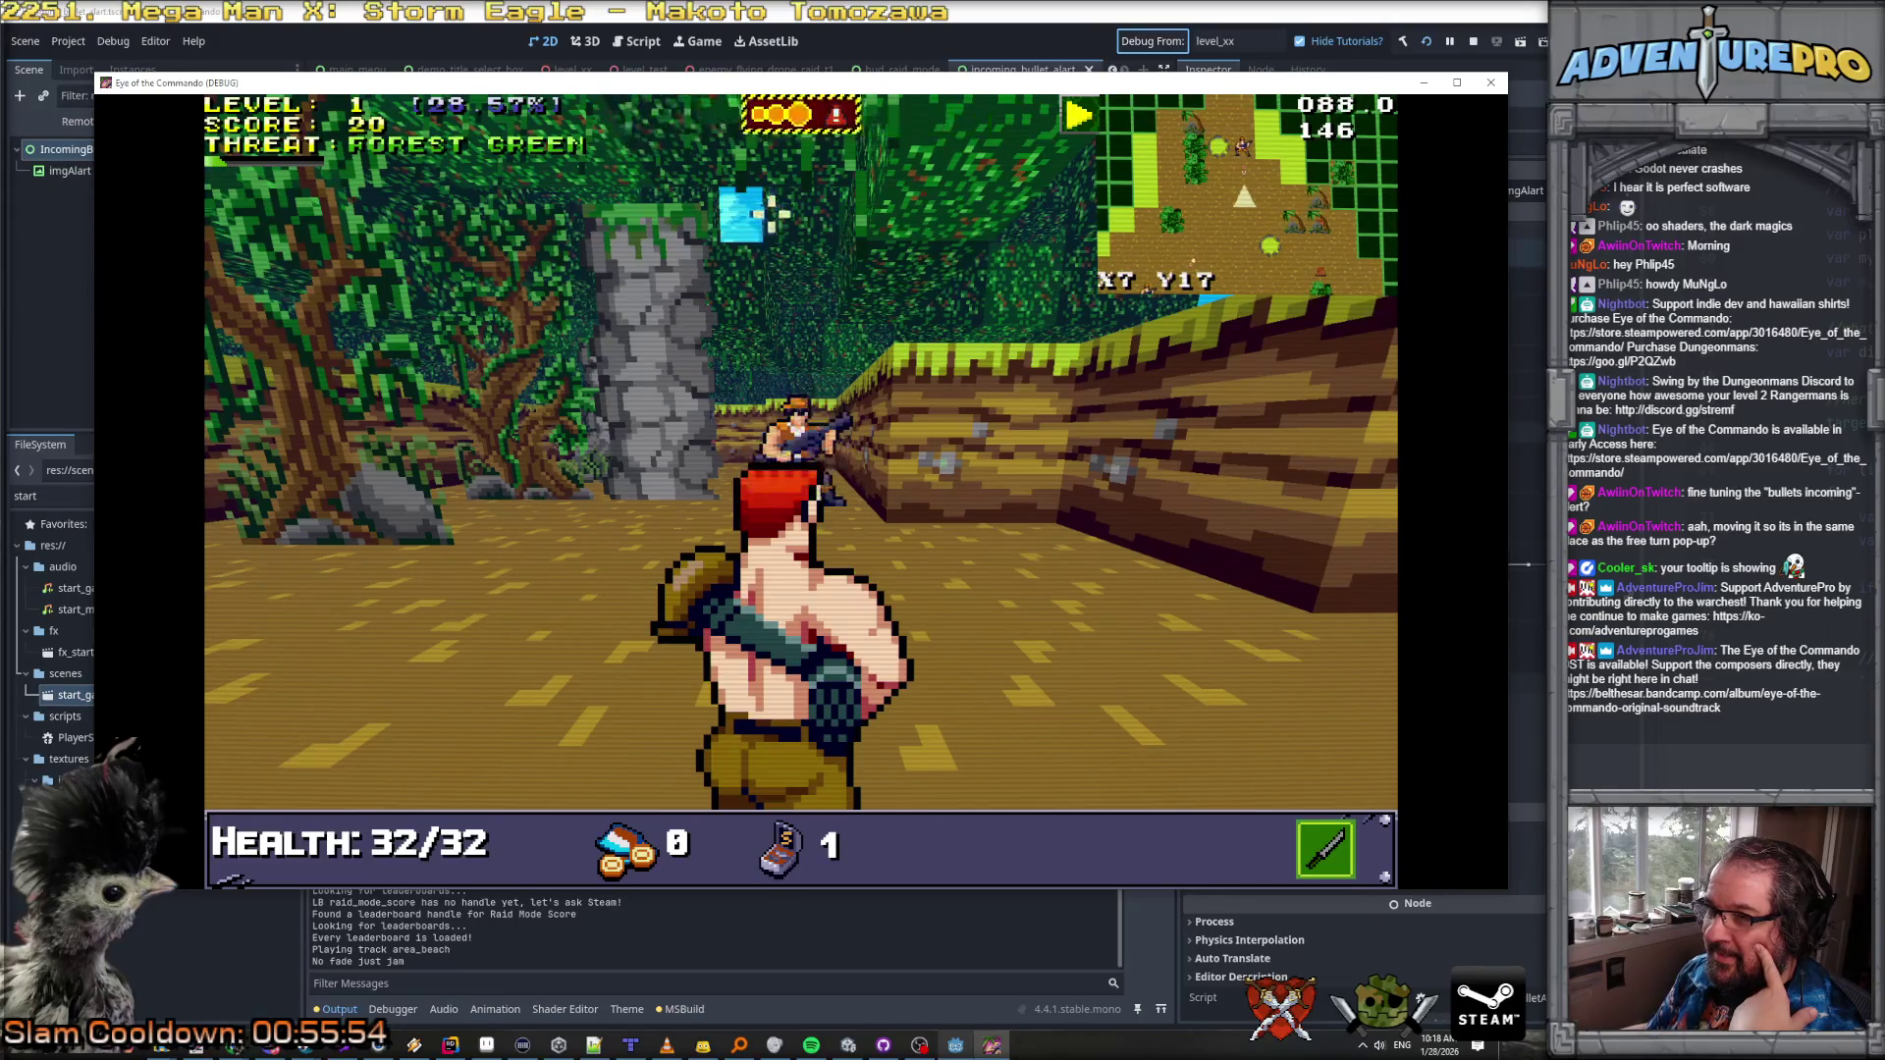
mouse_move(788, 487)
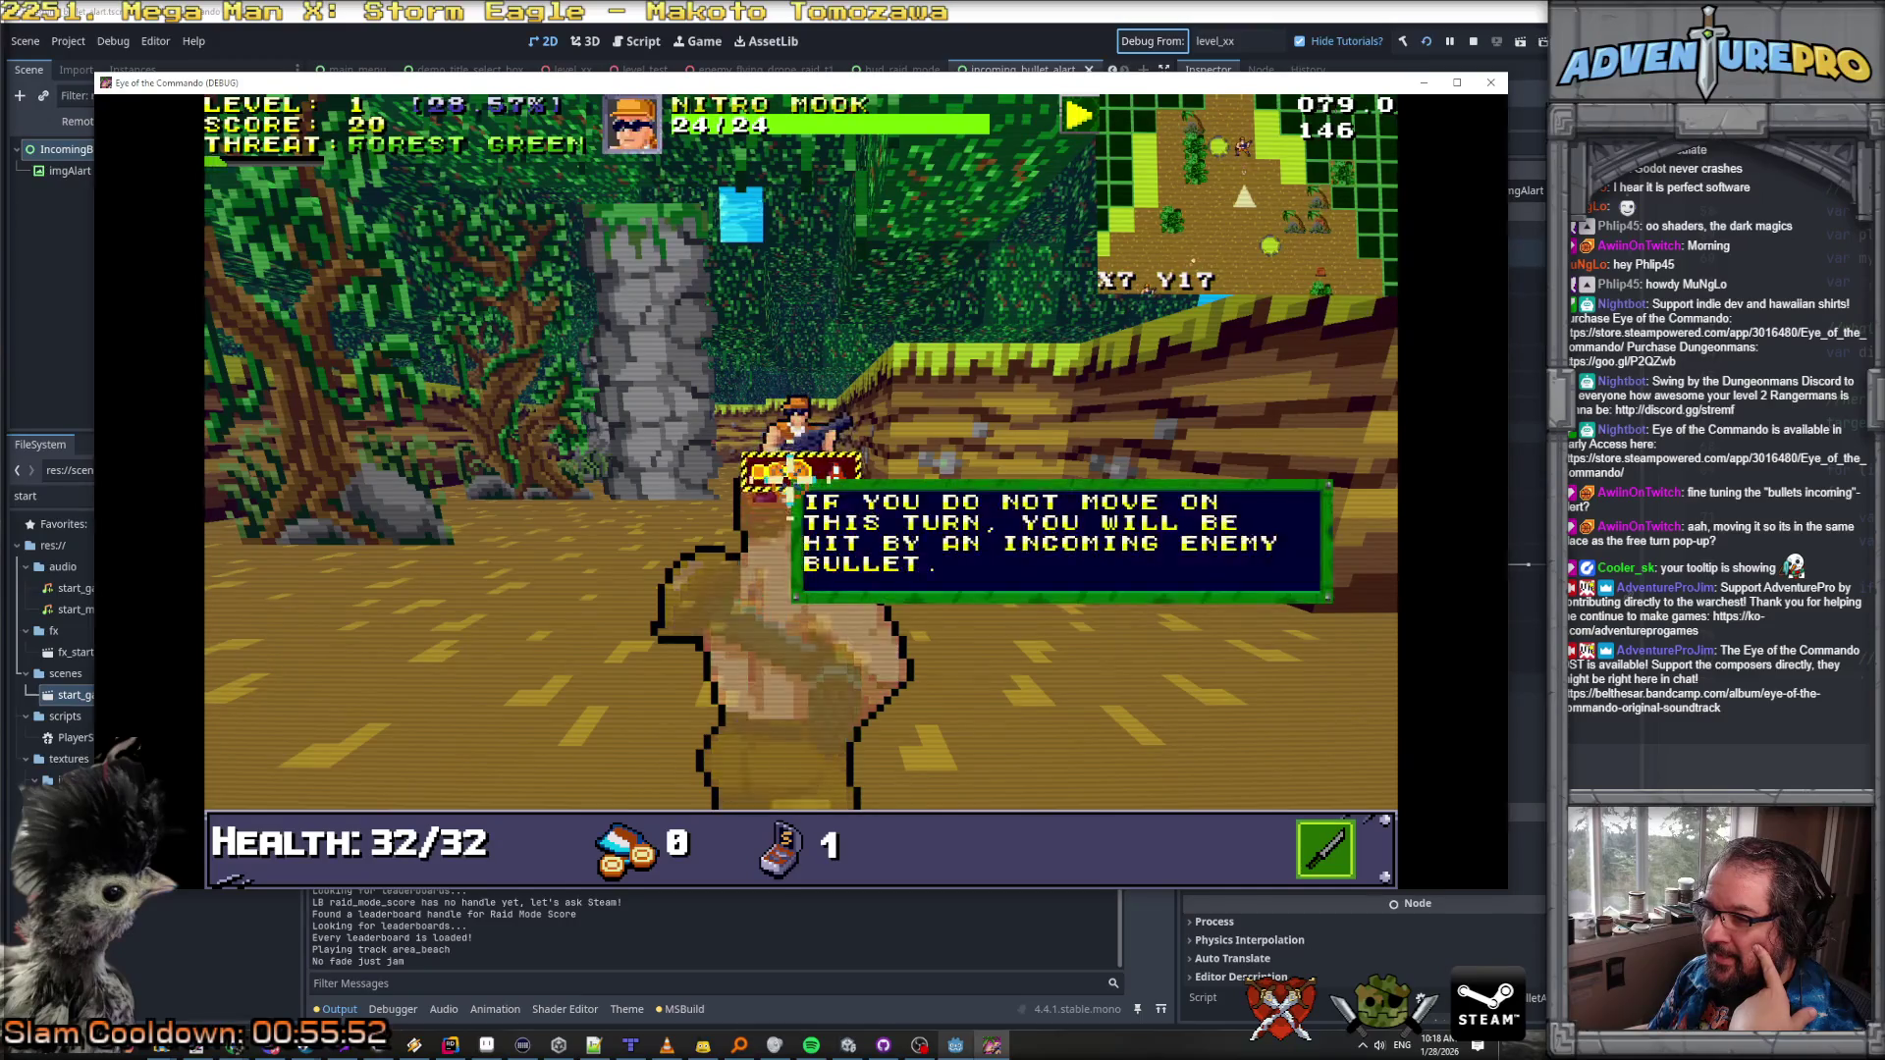
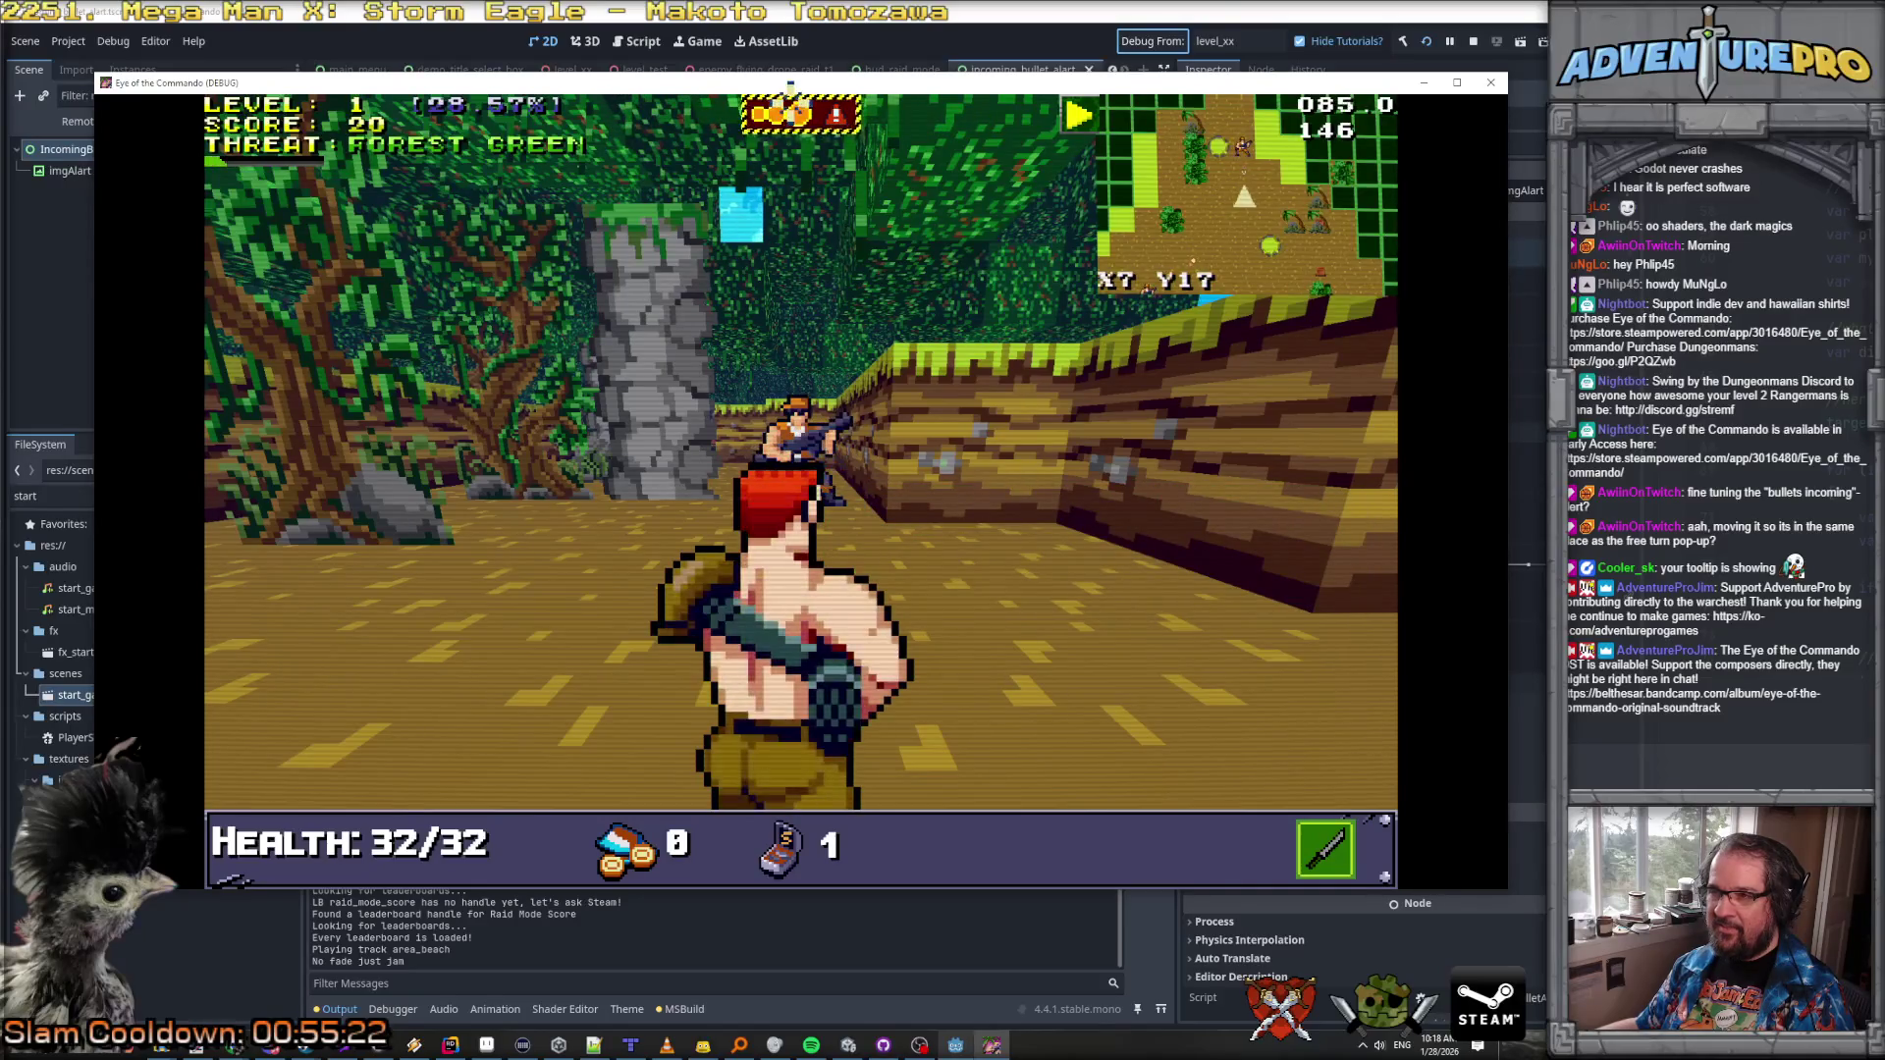
Step: Advance through the jungle, shoot down the Nitro Mooks and collect a Freedom Medal
key("Up")
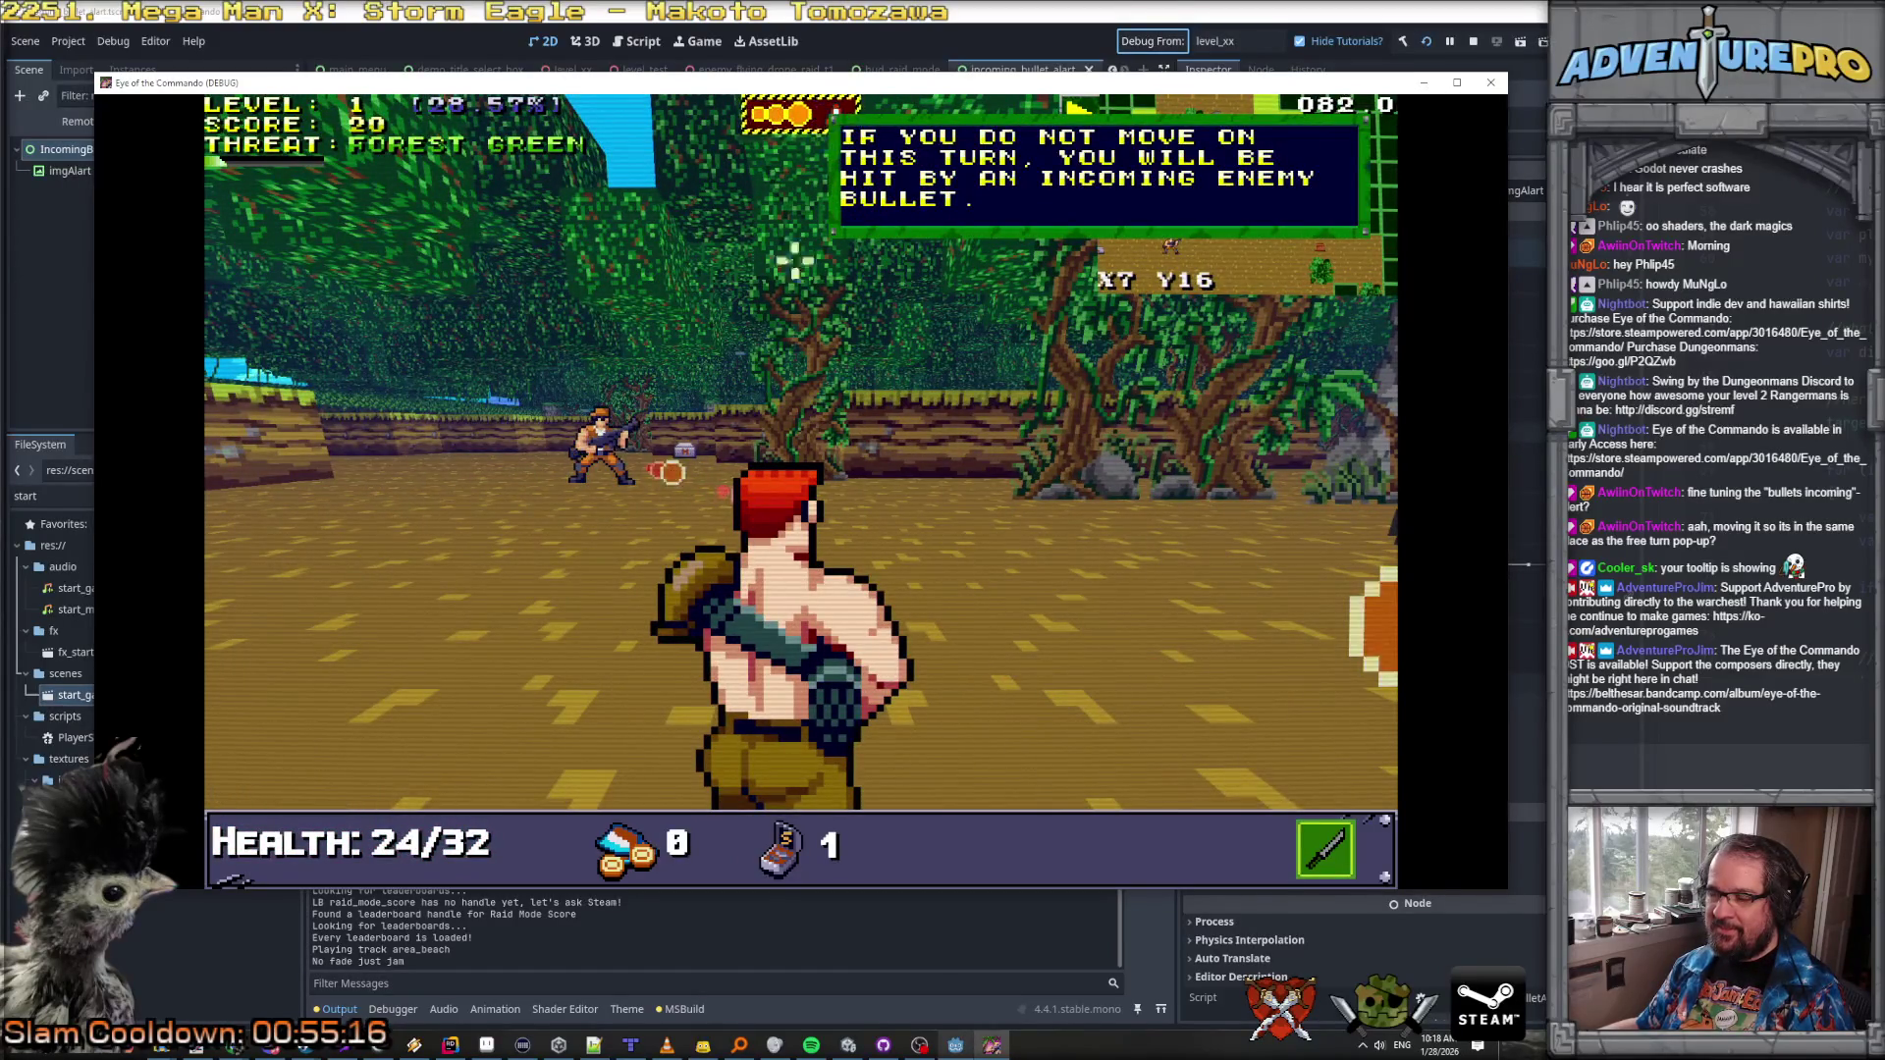
key("Up")
left_click(1031, 456)
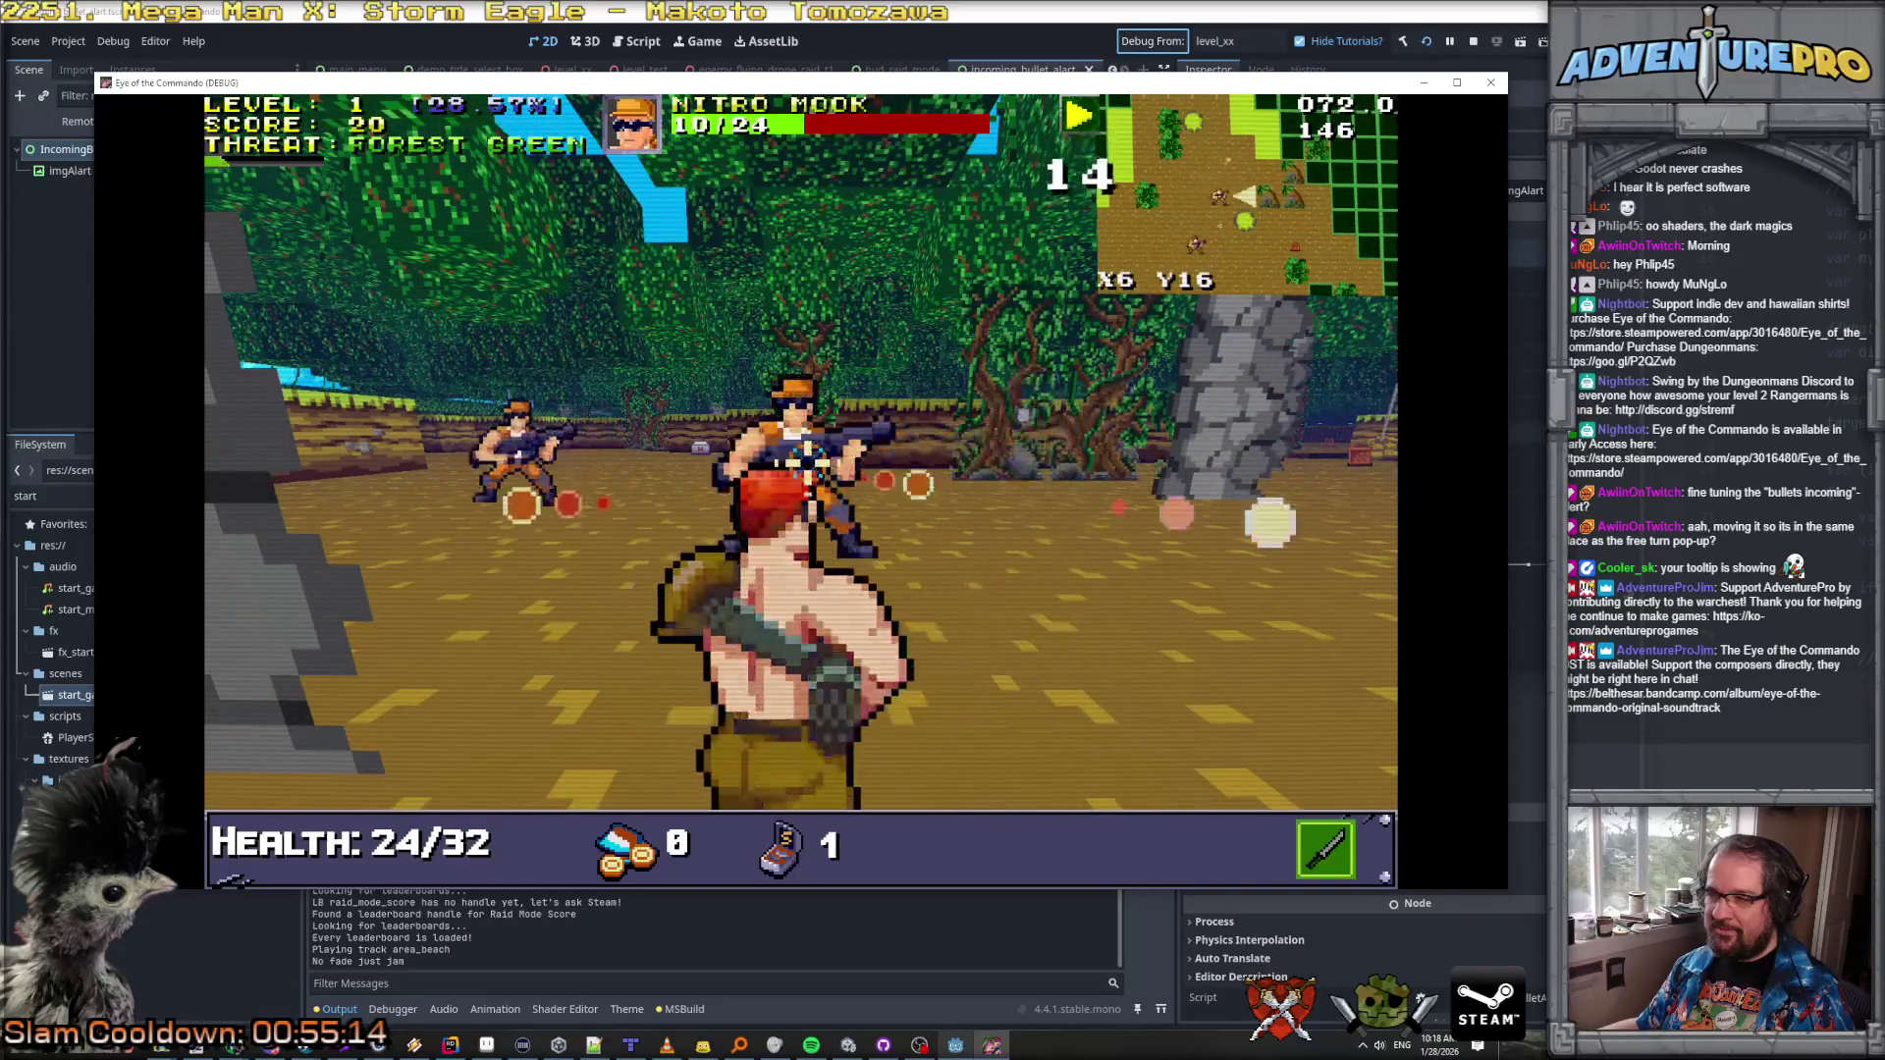
left_click(749, 334)
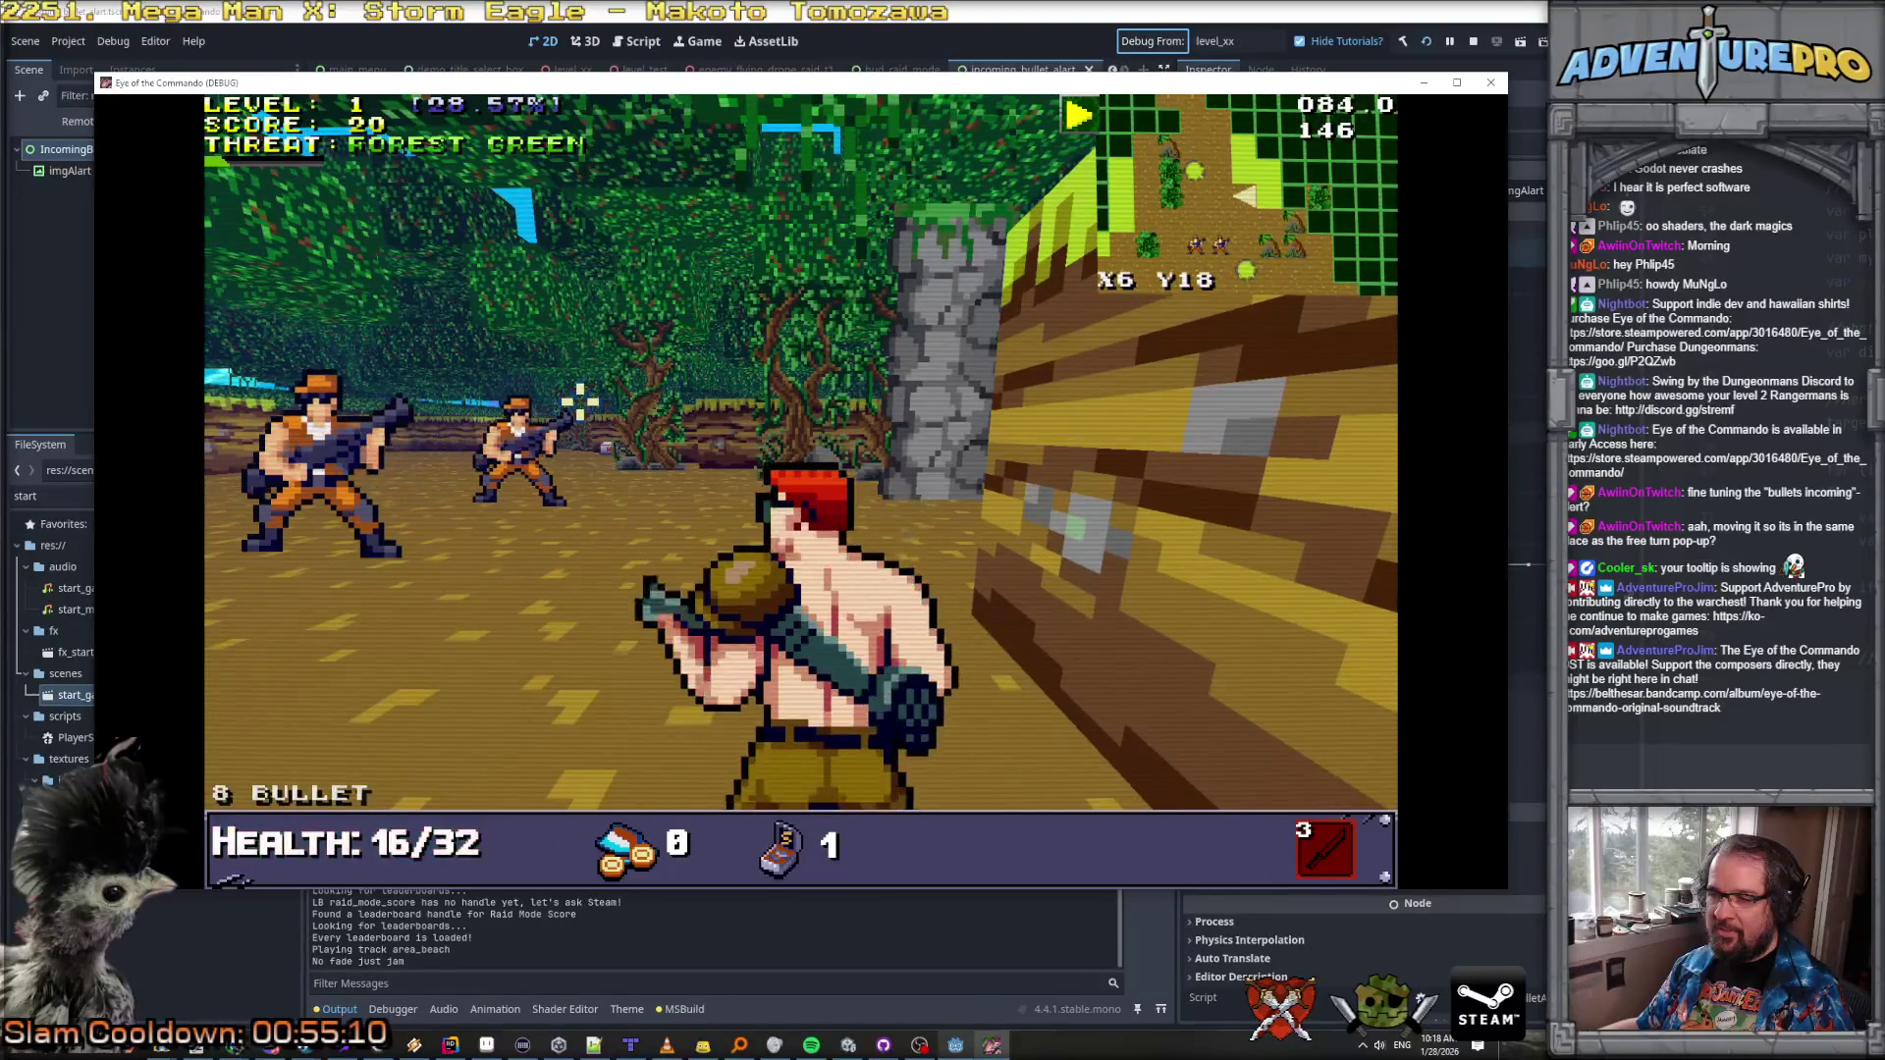
left_click(580, 400)
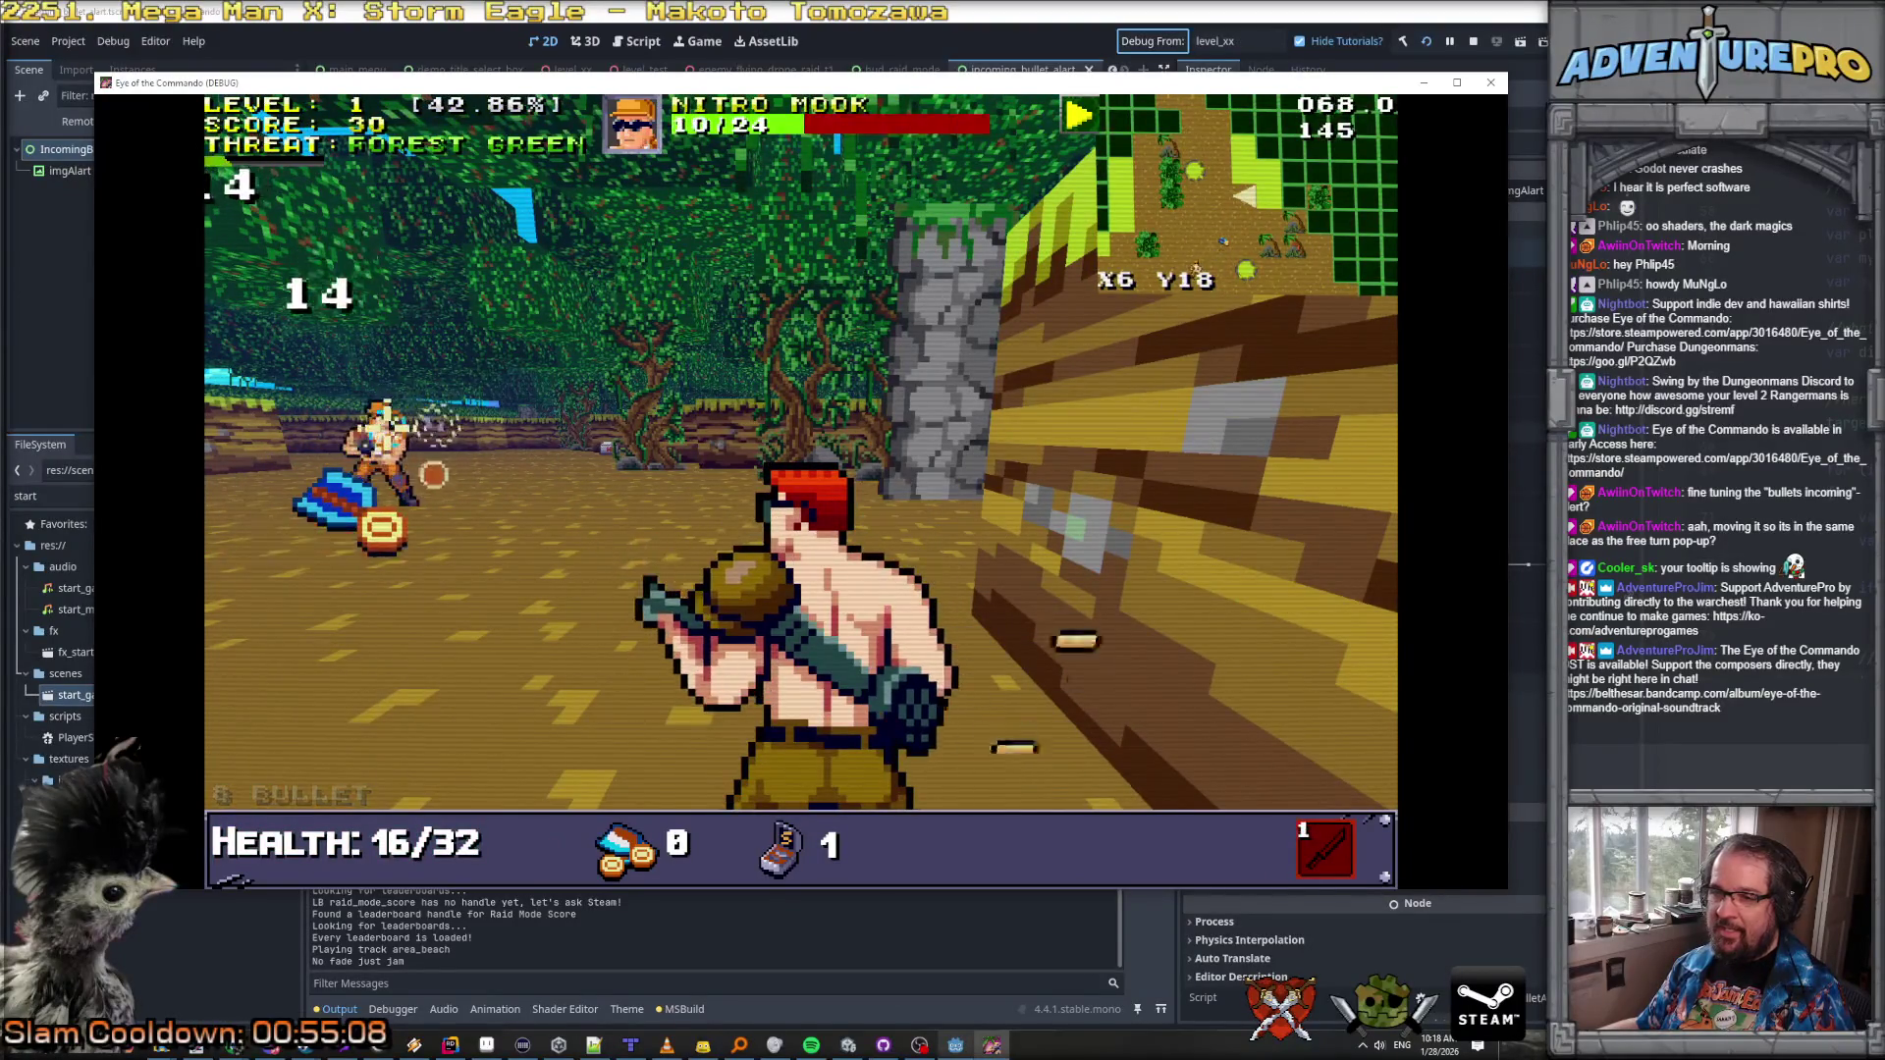
key("w")
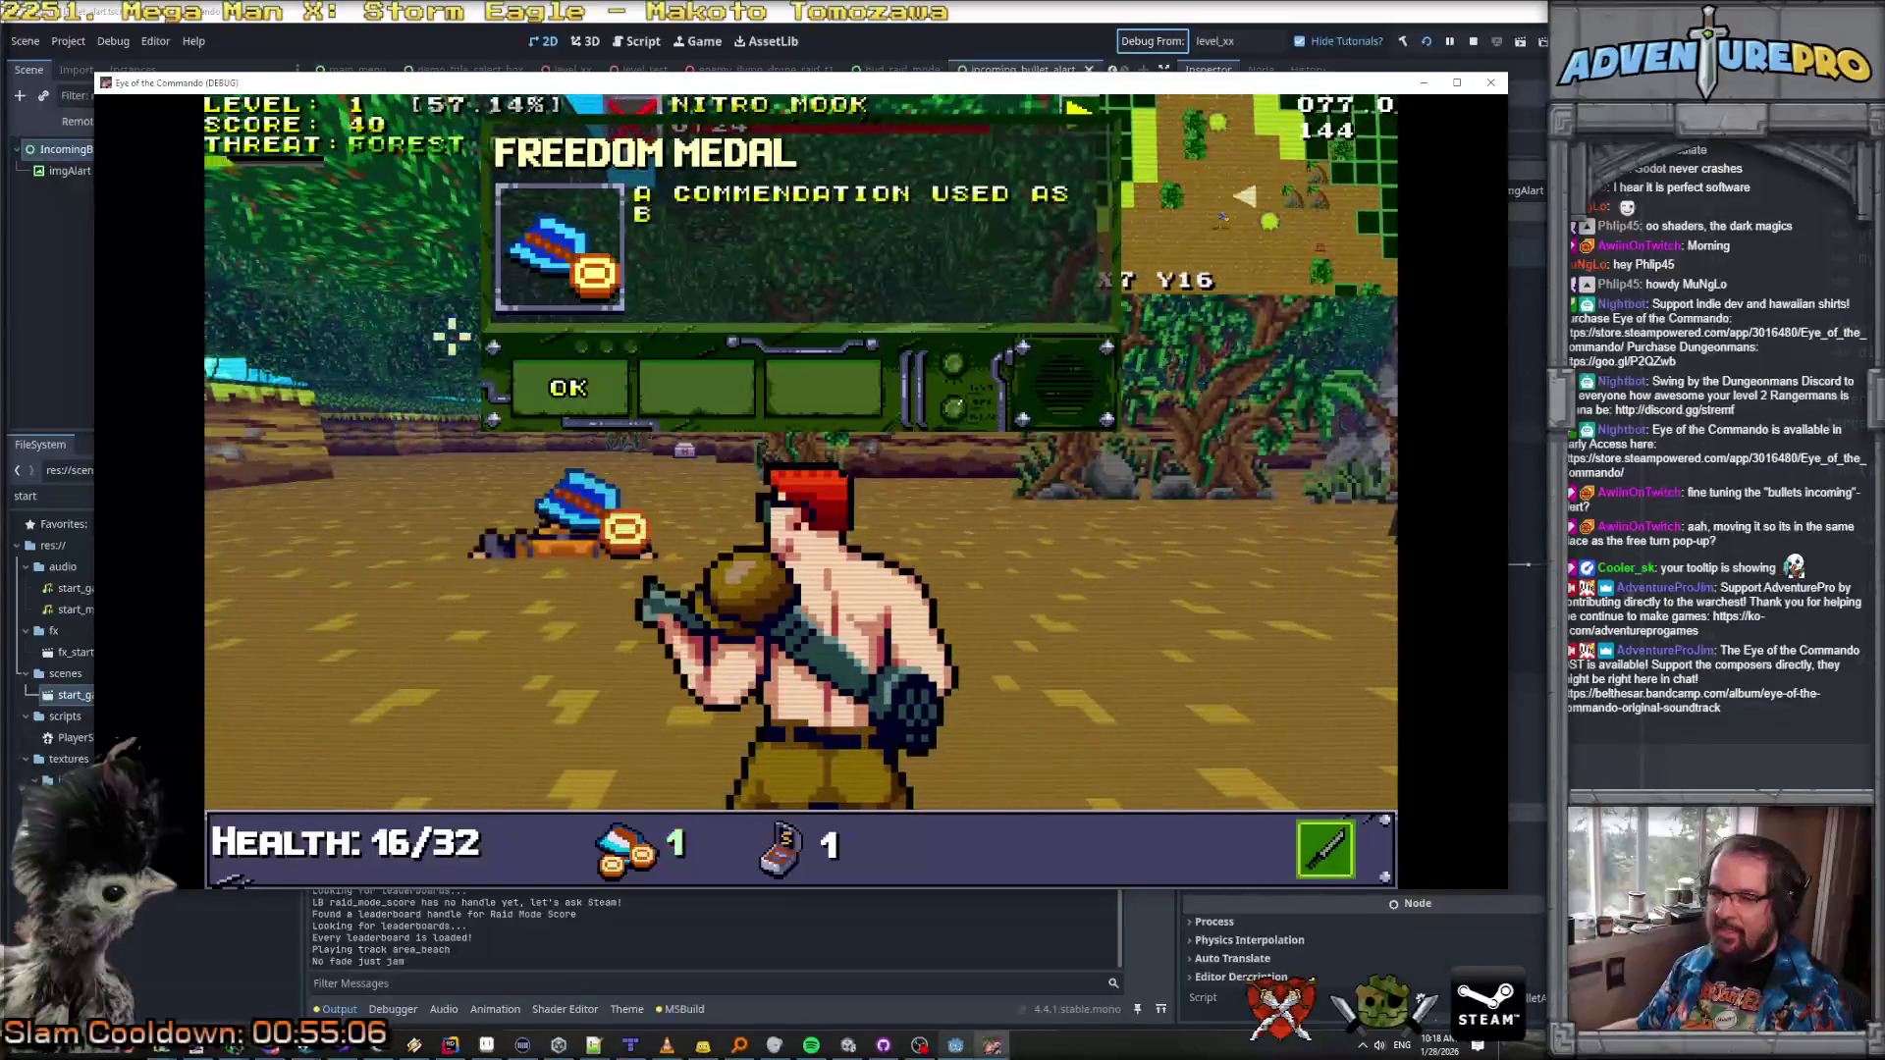
key("w")
key("w")
key("w")
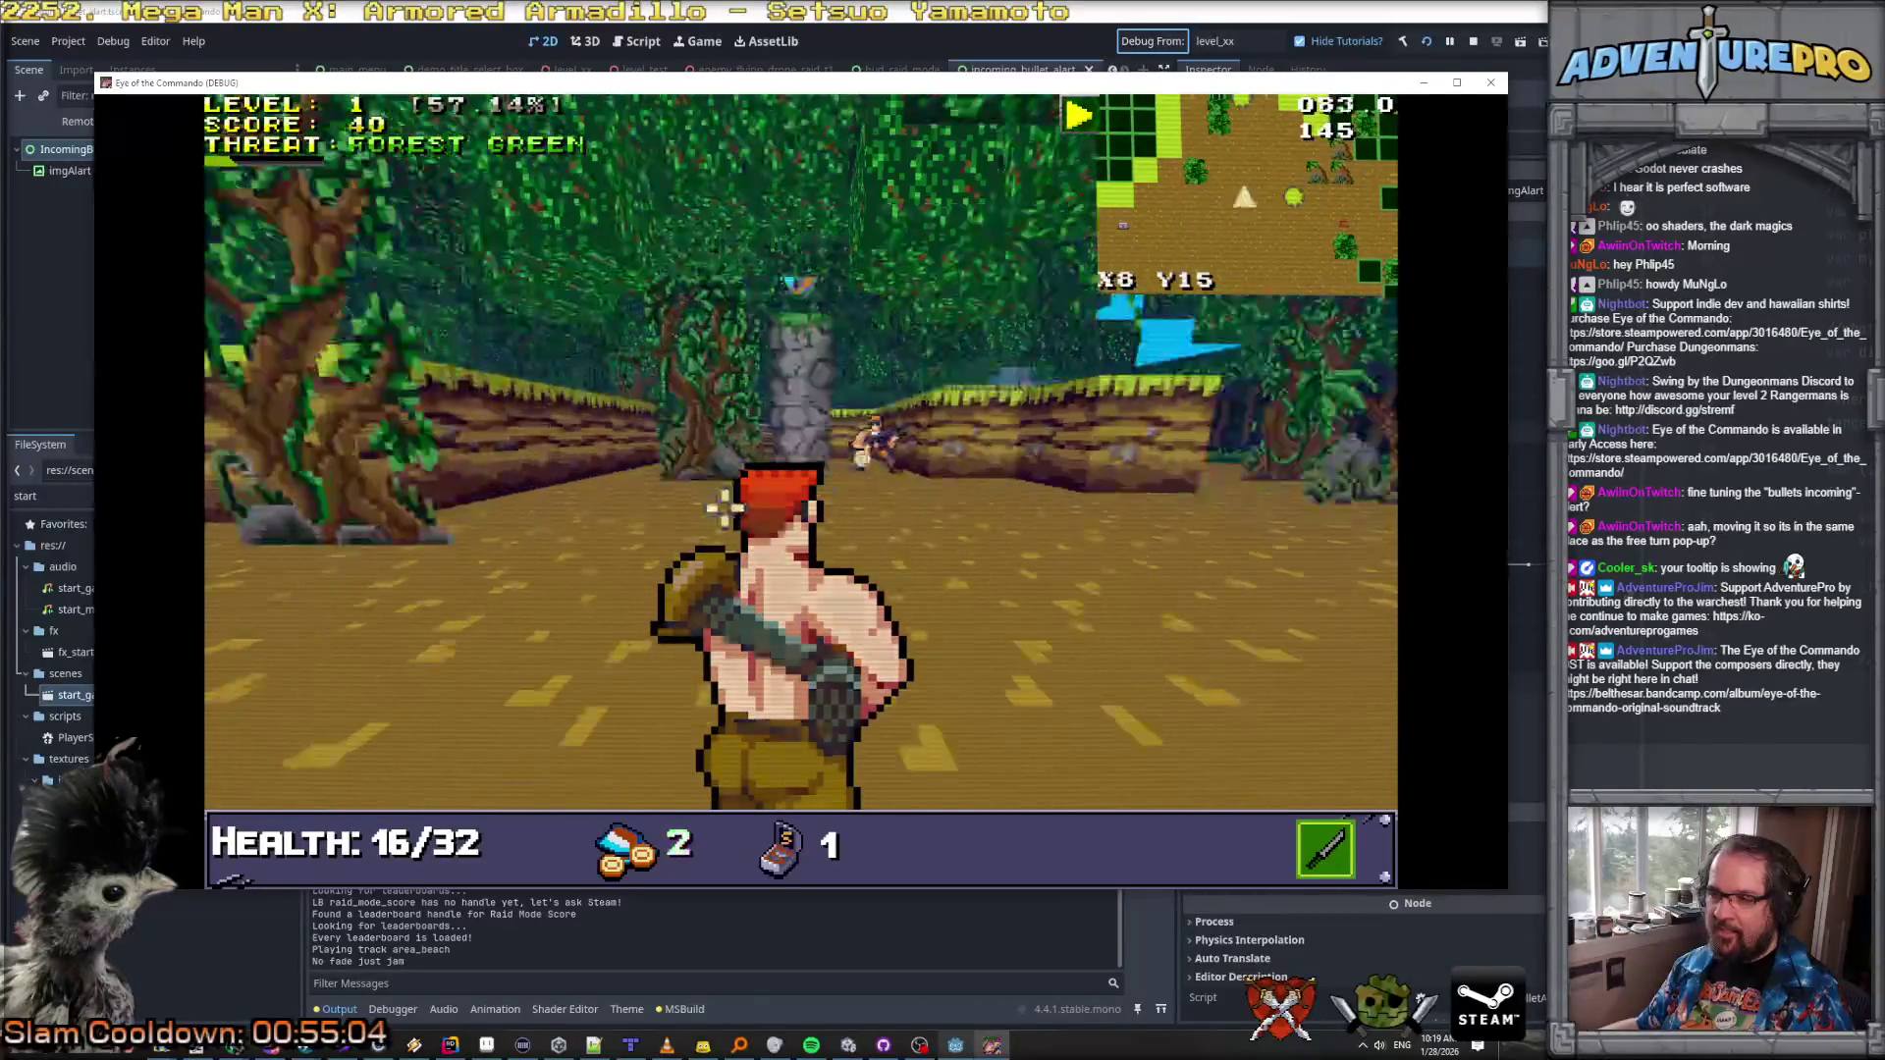
left_click(950, 434)
Step: Step onto the healing pickup, head toward the next enemy and open the debug console
key("Up")
key("Up")
key("Up")
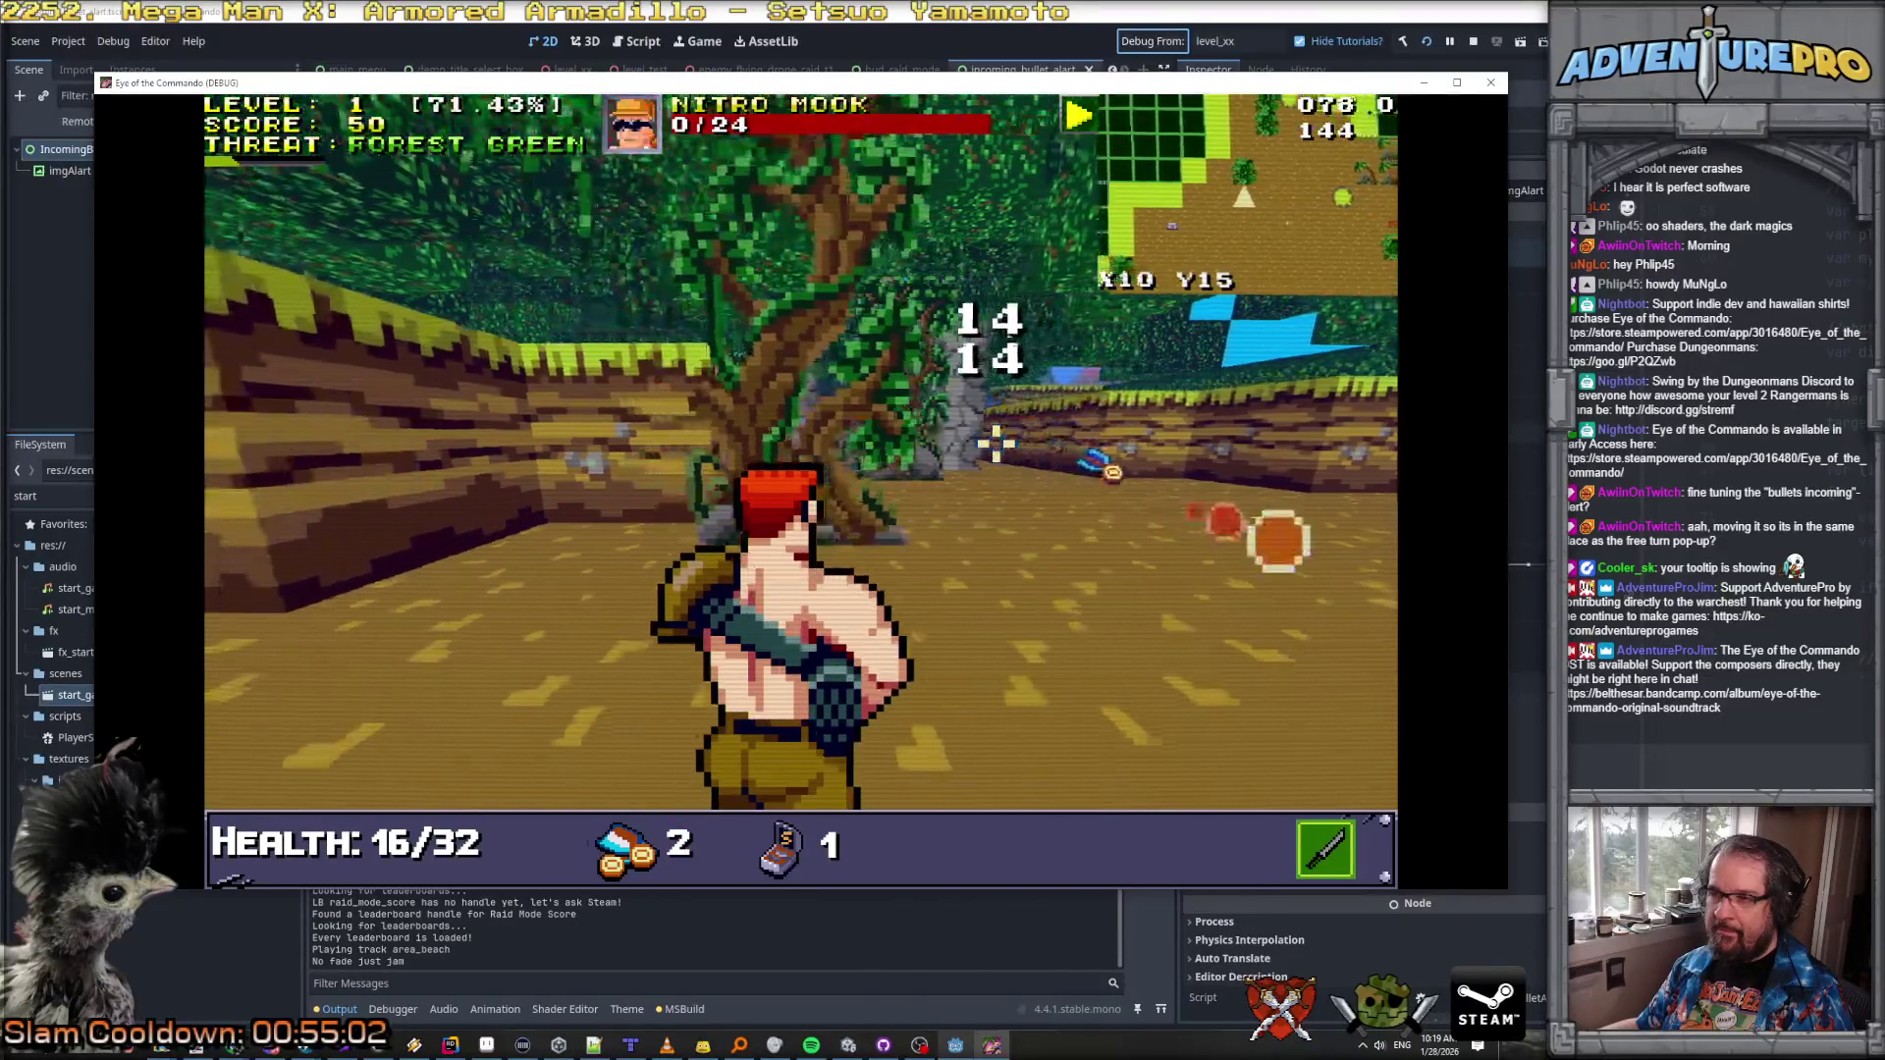
key("Left")
key("Up")
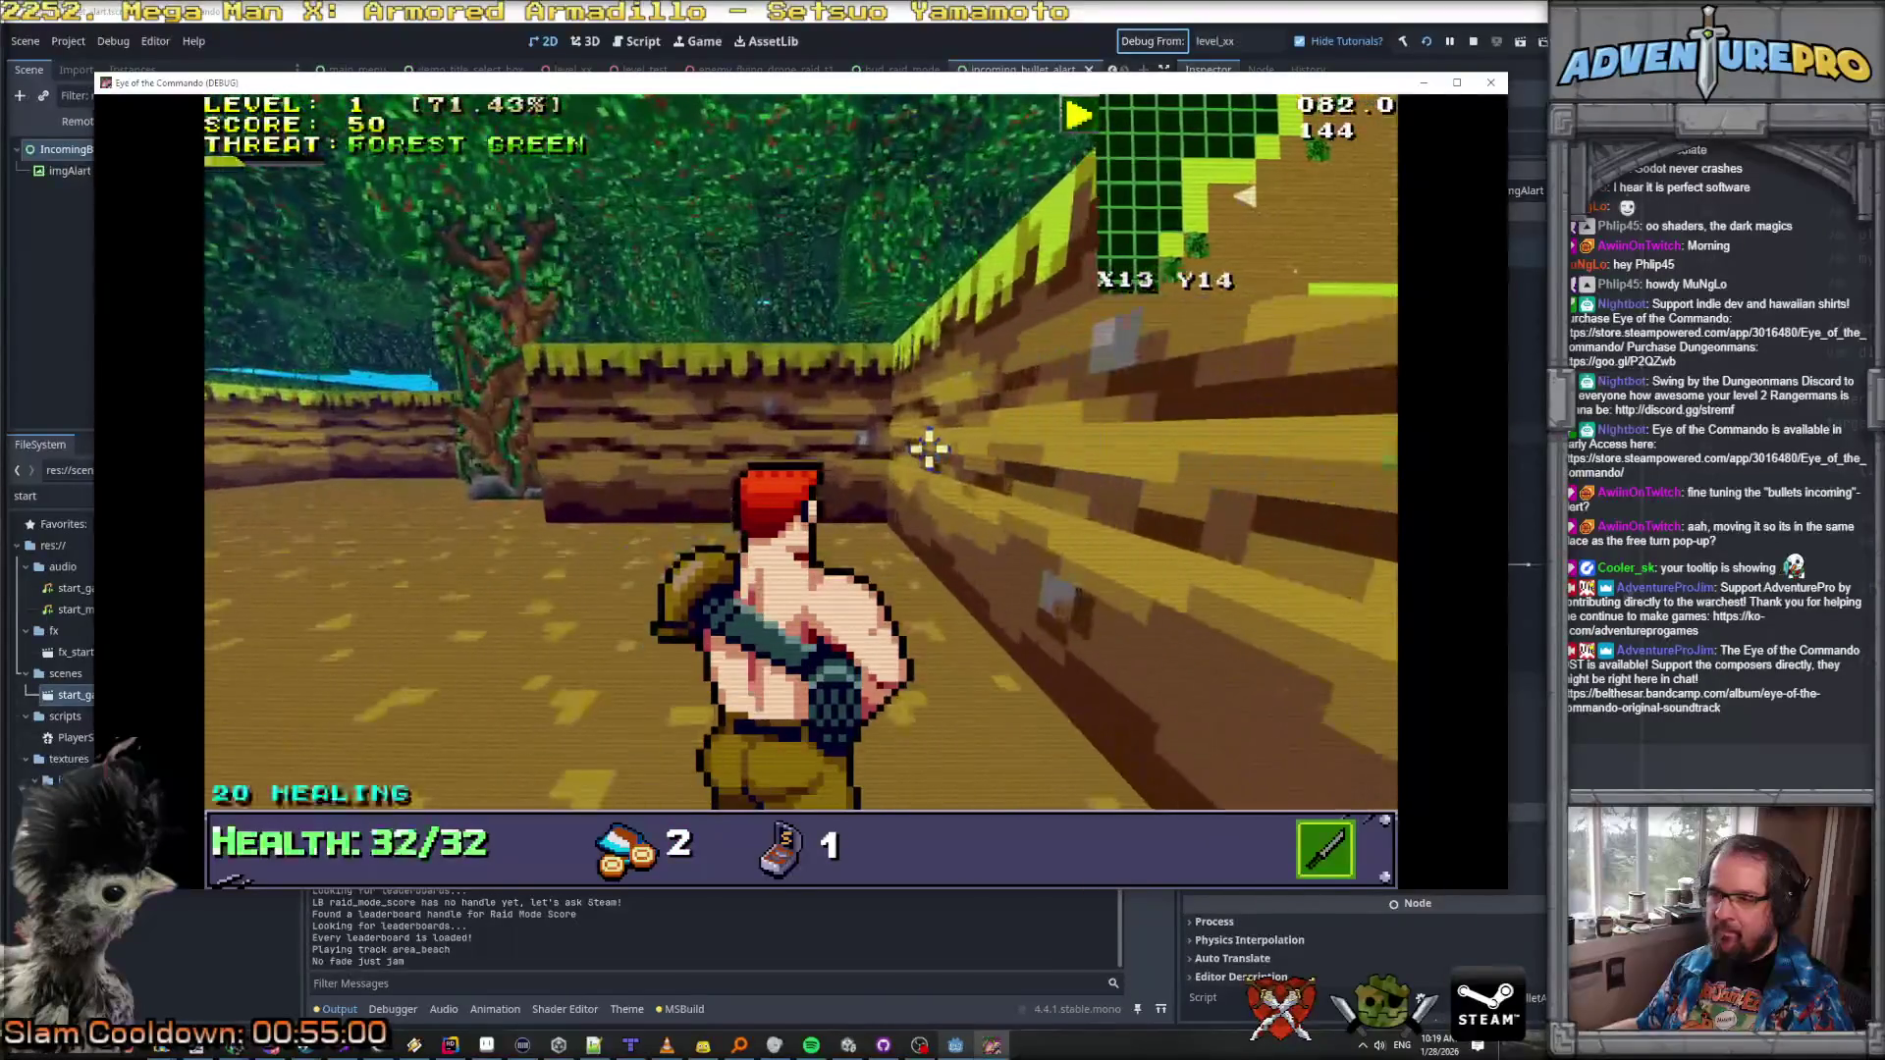
key("Right")
key("Up")
key("Up")
key("Up")
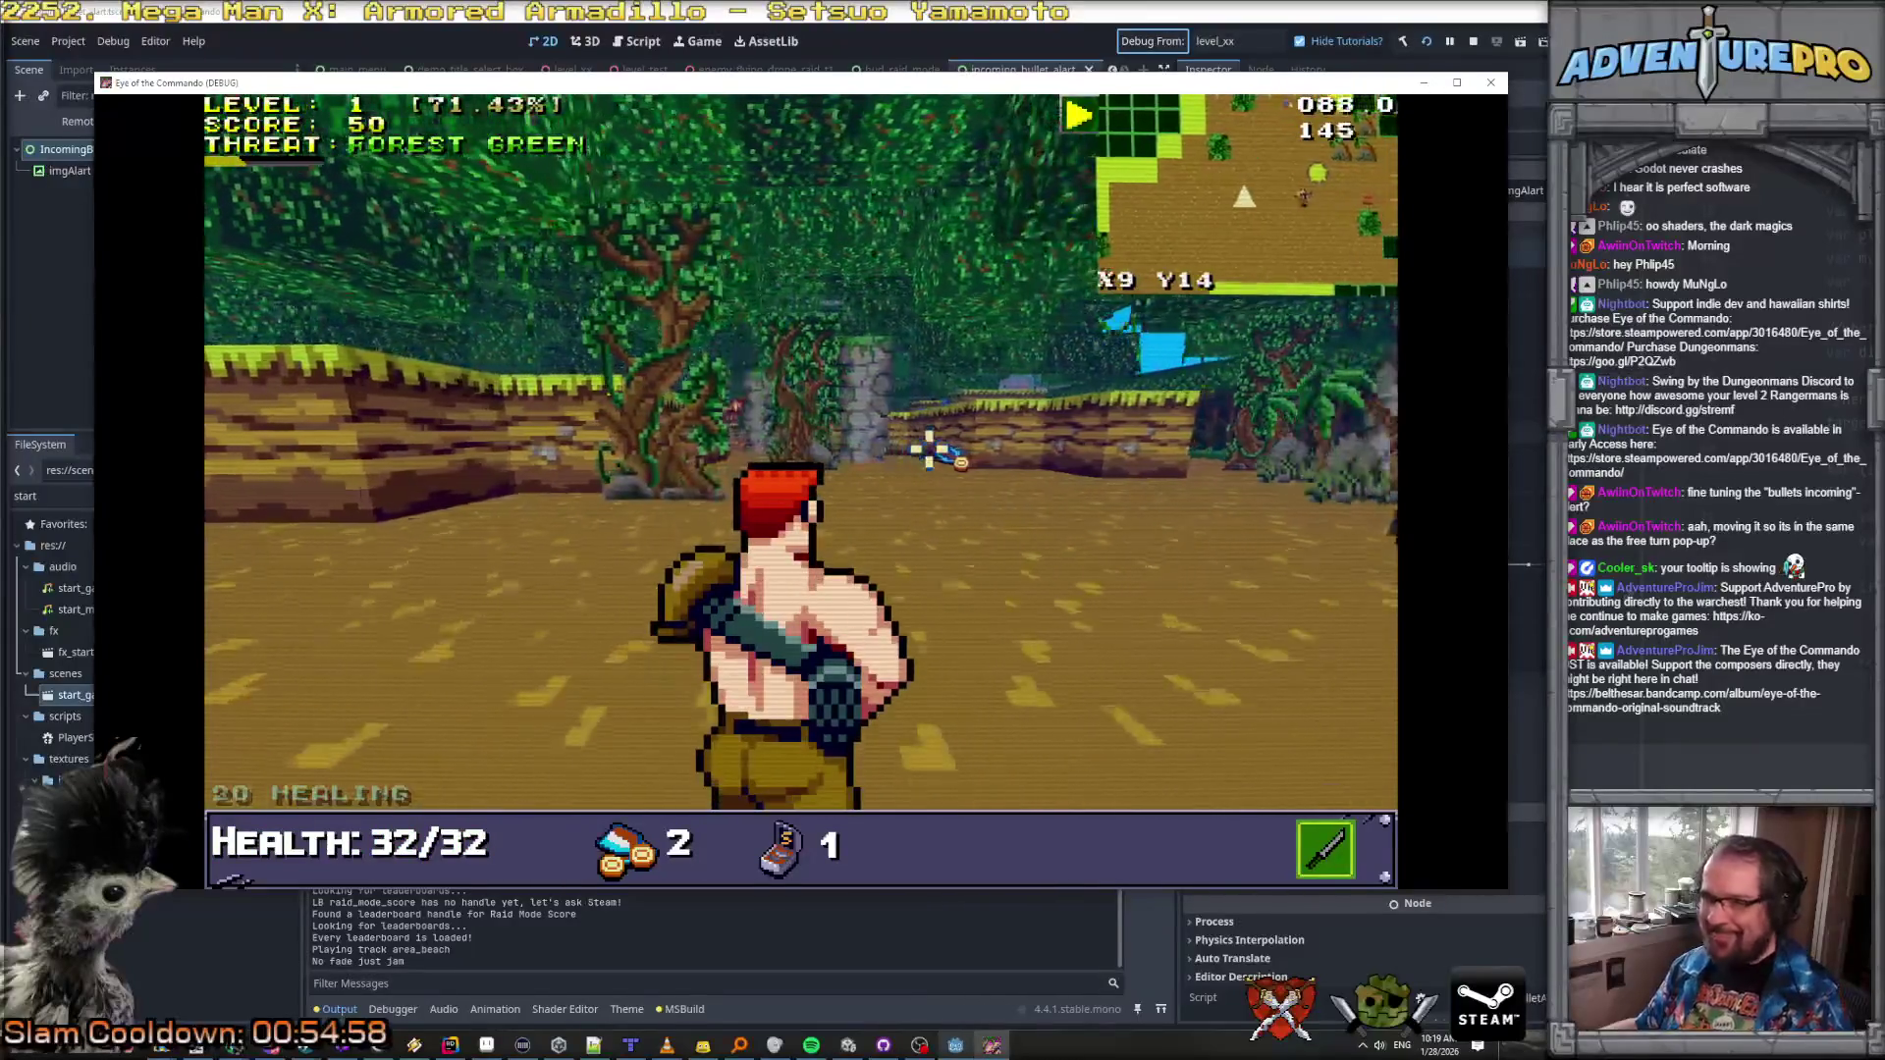
key("Right")
key("Up")
key("Up")
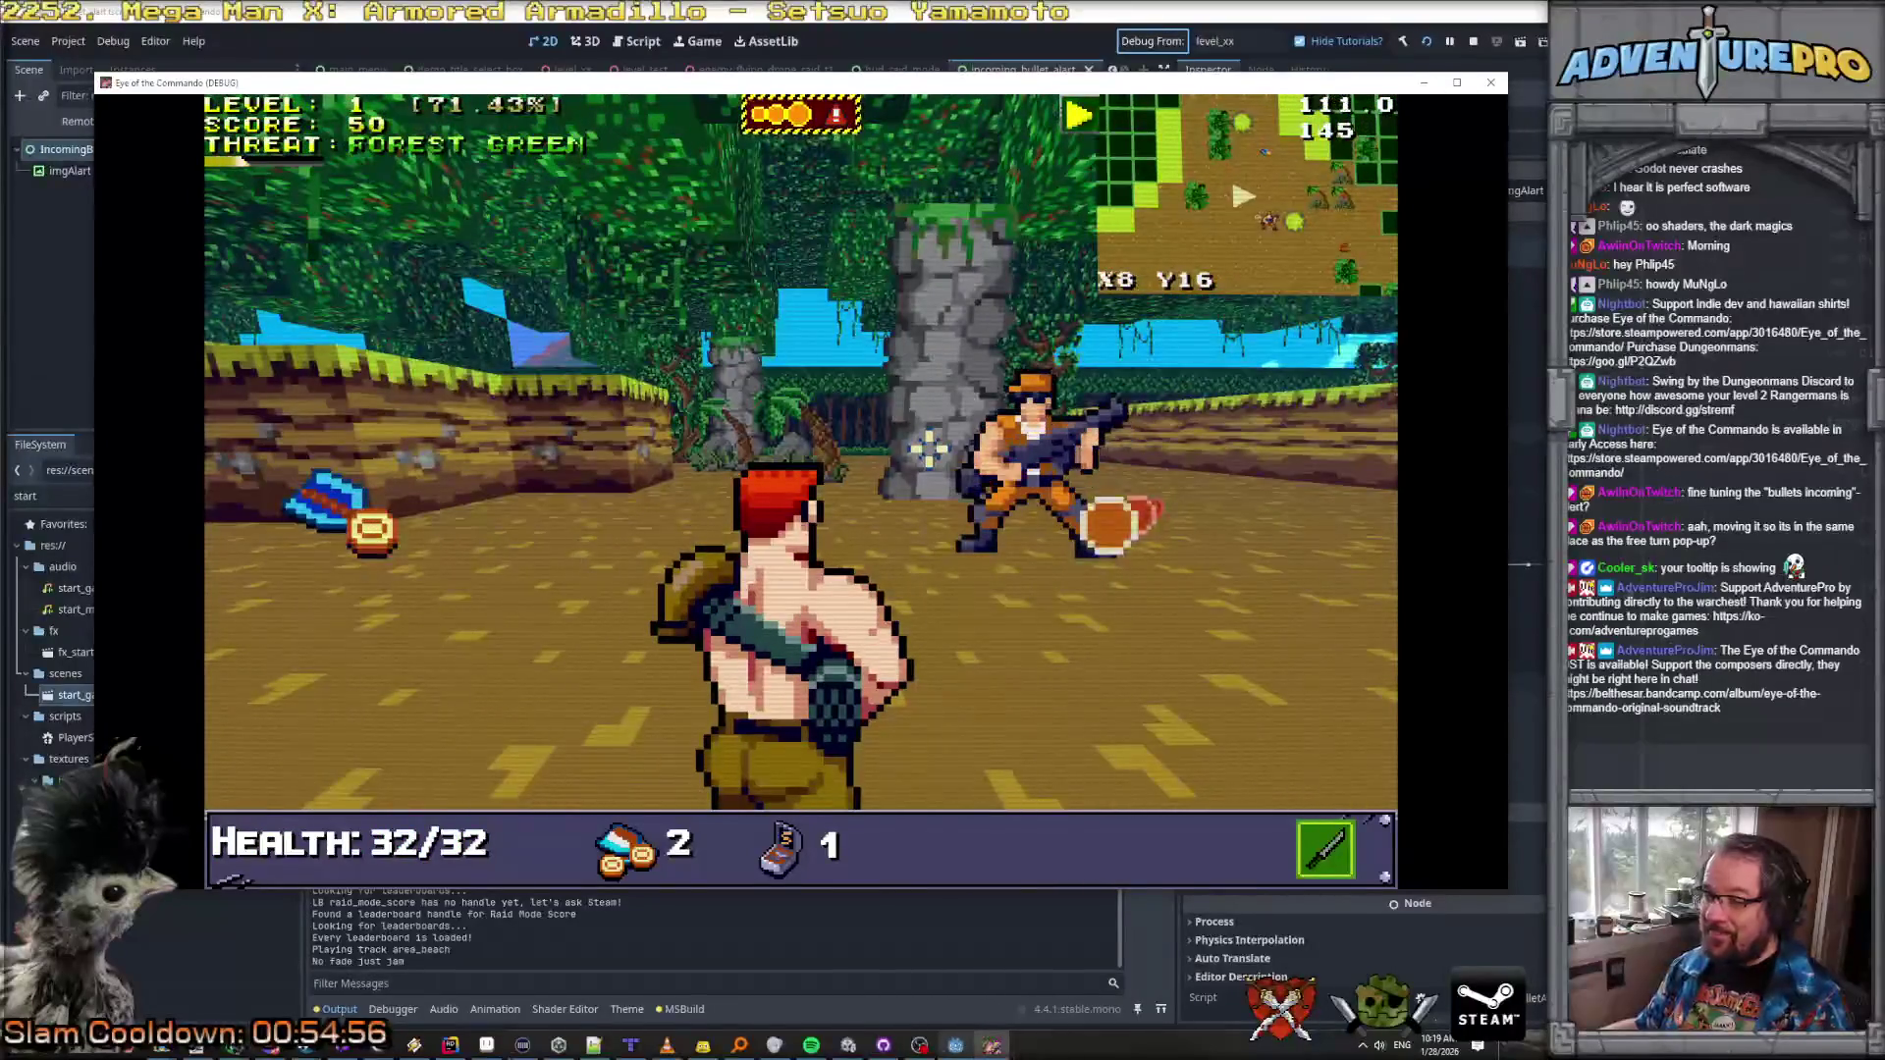
key("grave")
type("GIVECOMMENDATION NINJUTSU")
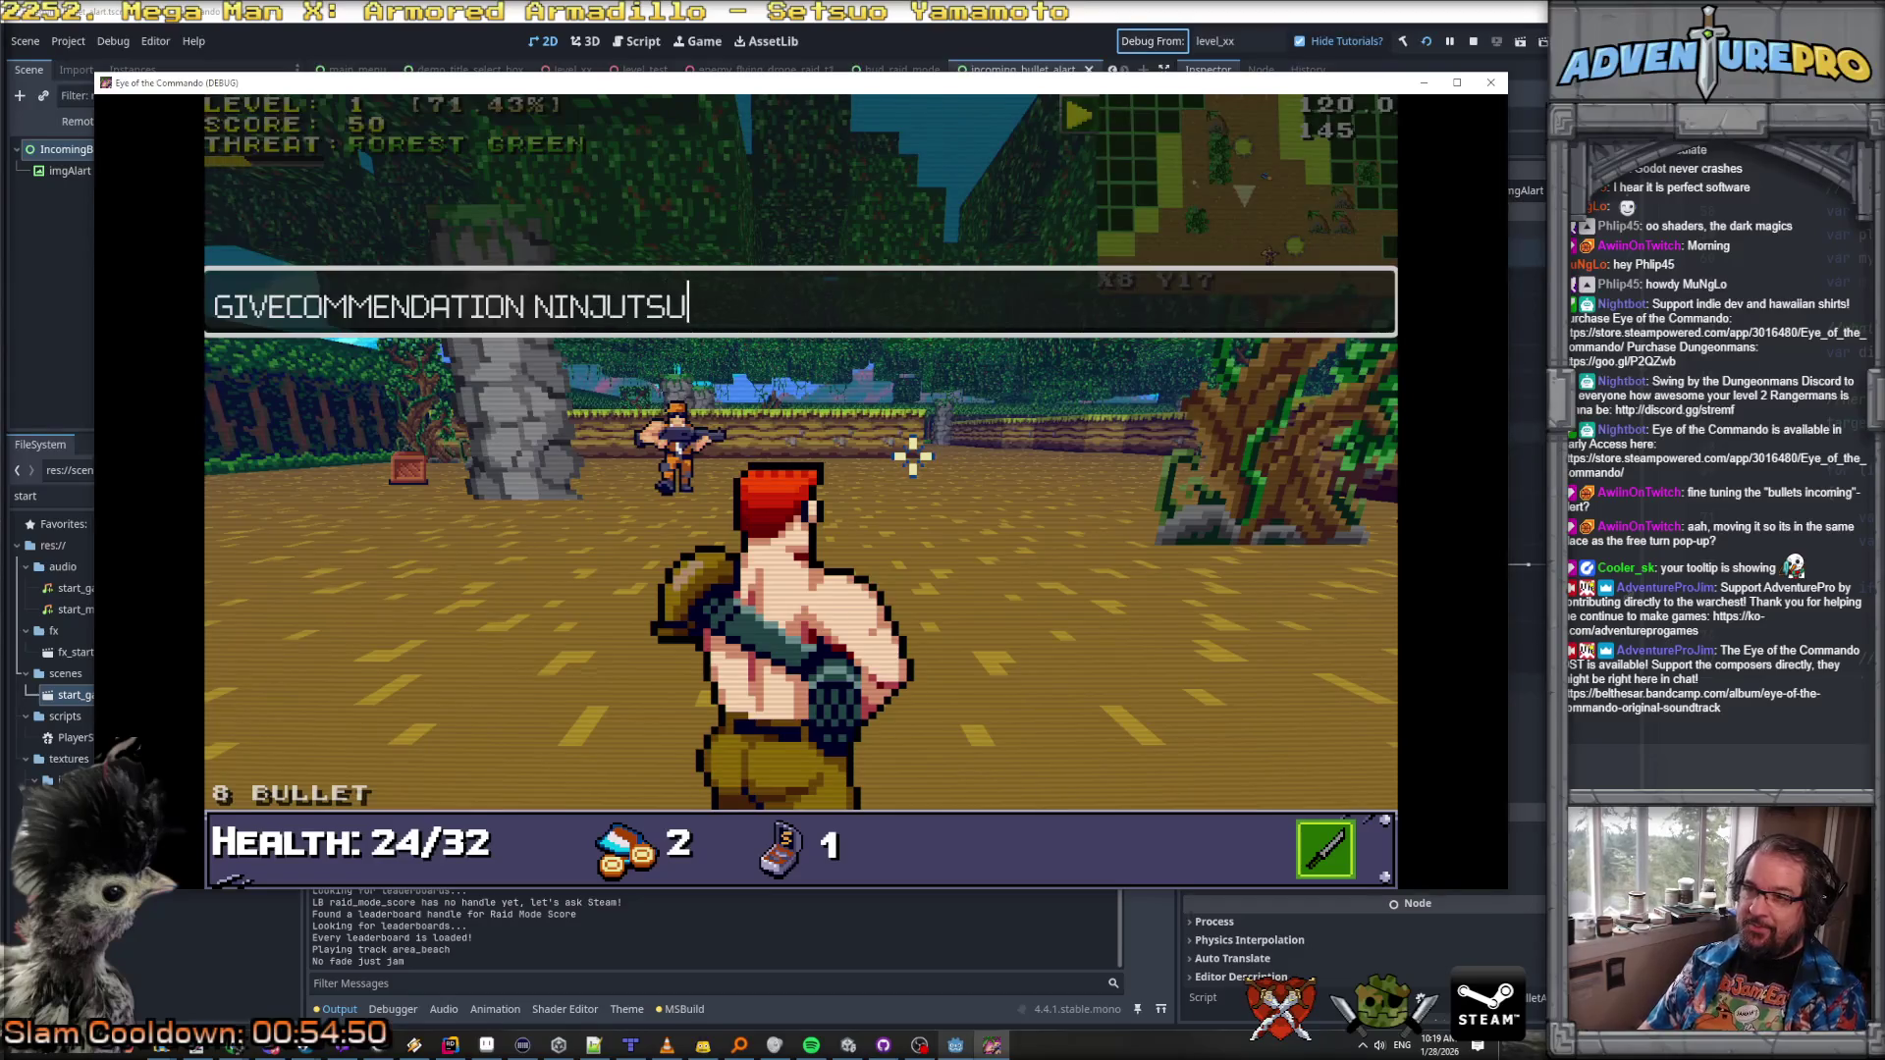
Step: Submit GIVECOMMENDATION, correcting the commendation name until NINJITSU is granted
key("Return")
key("Up")
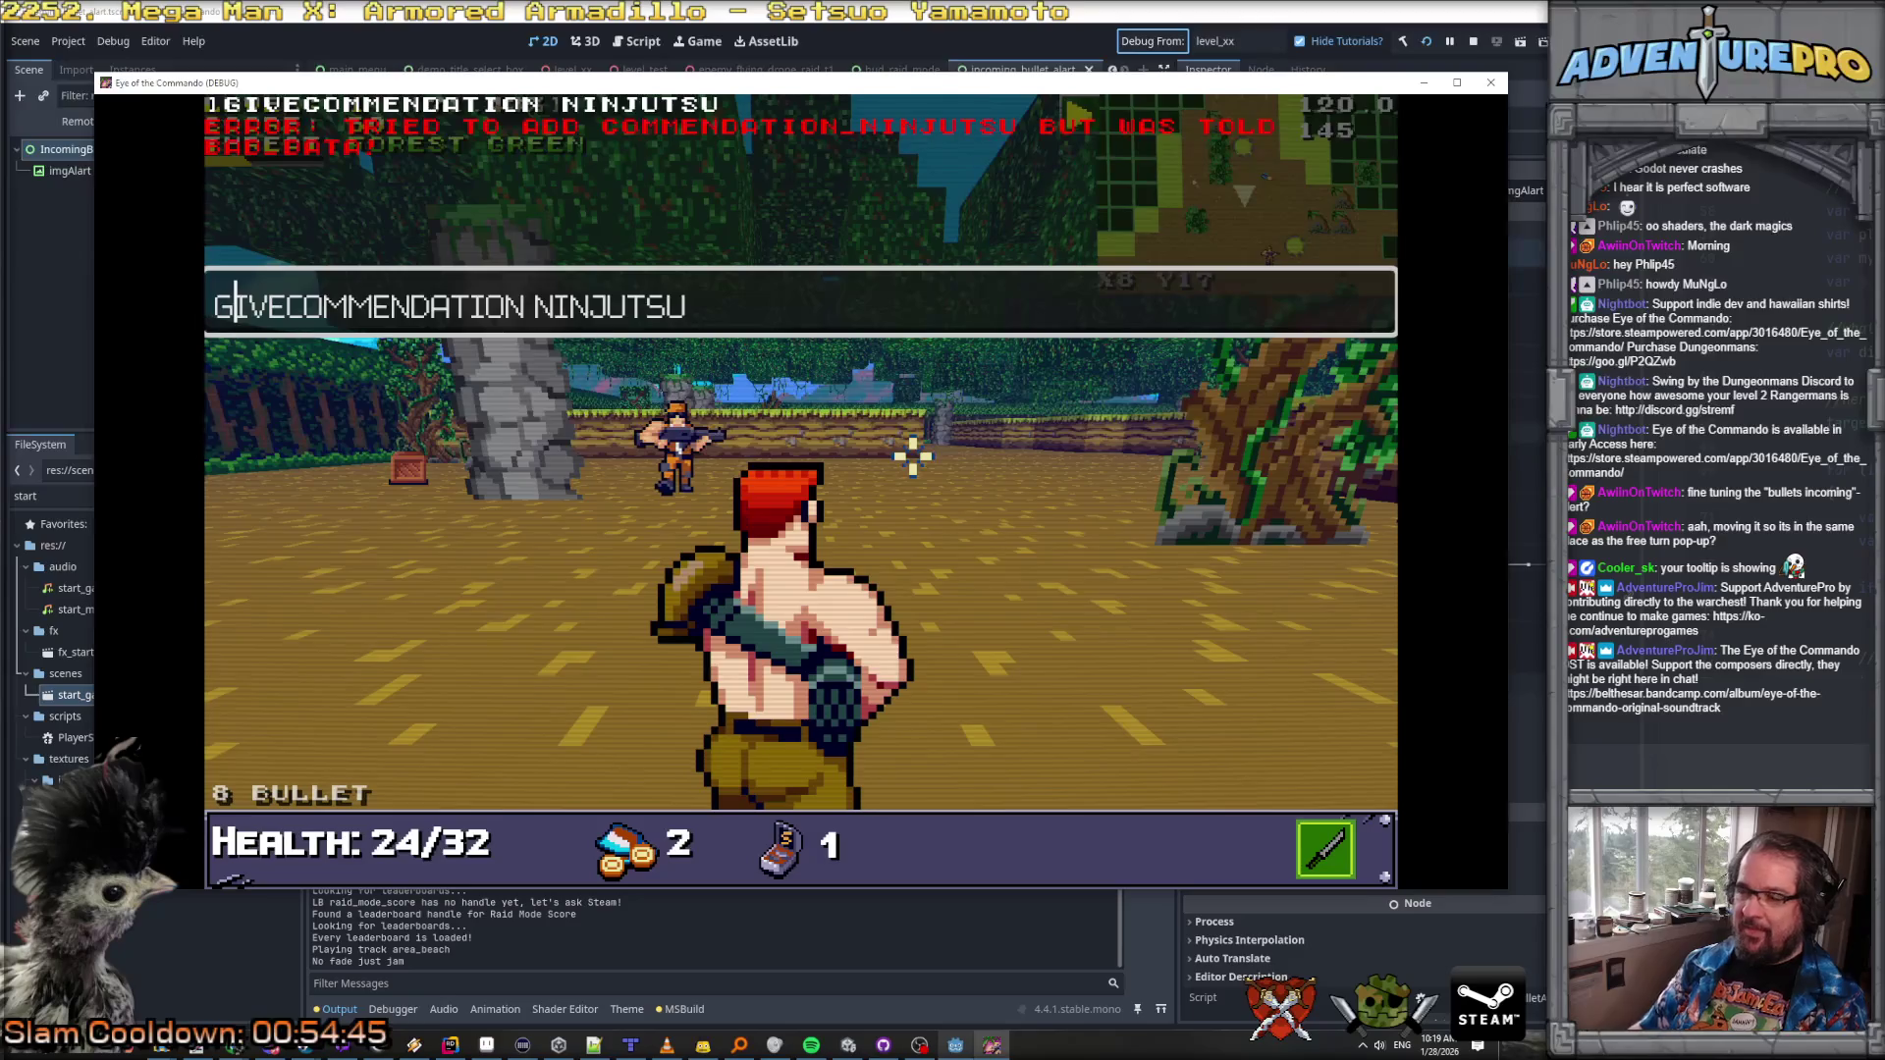
type("A")
key("Return")
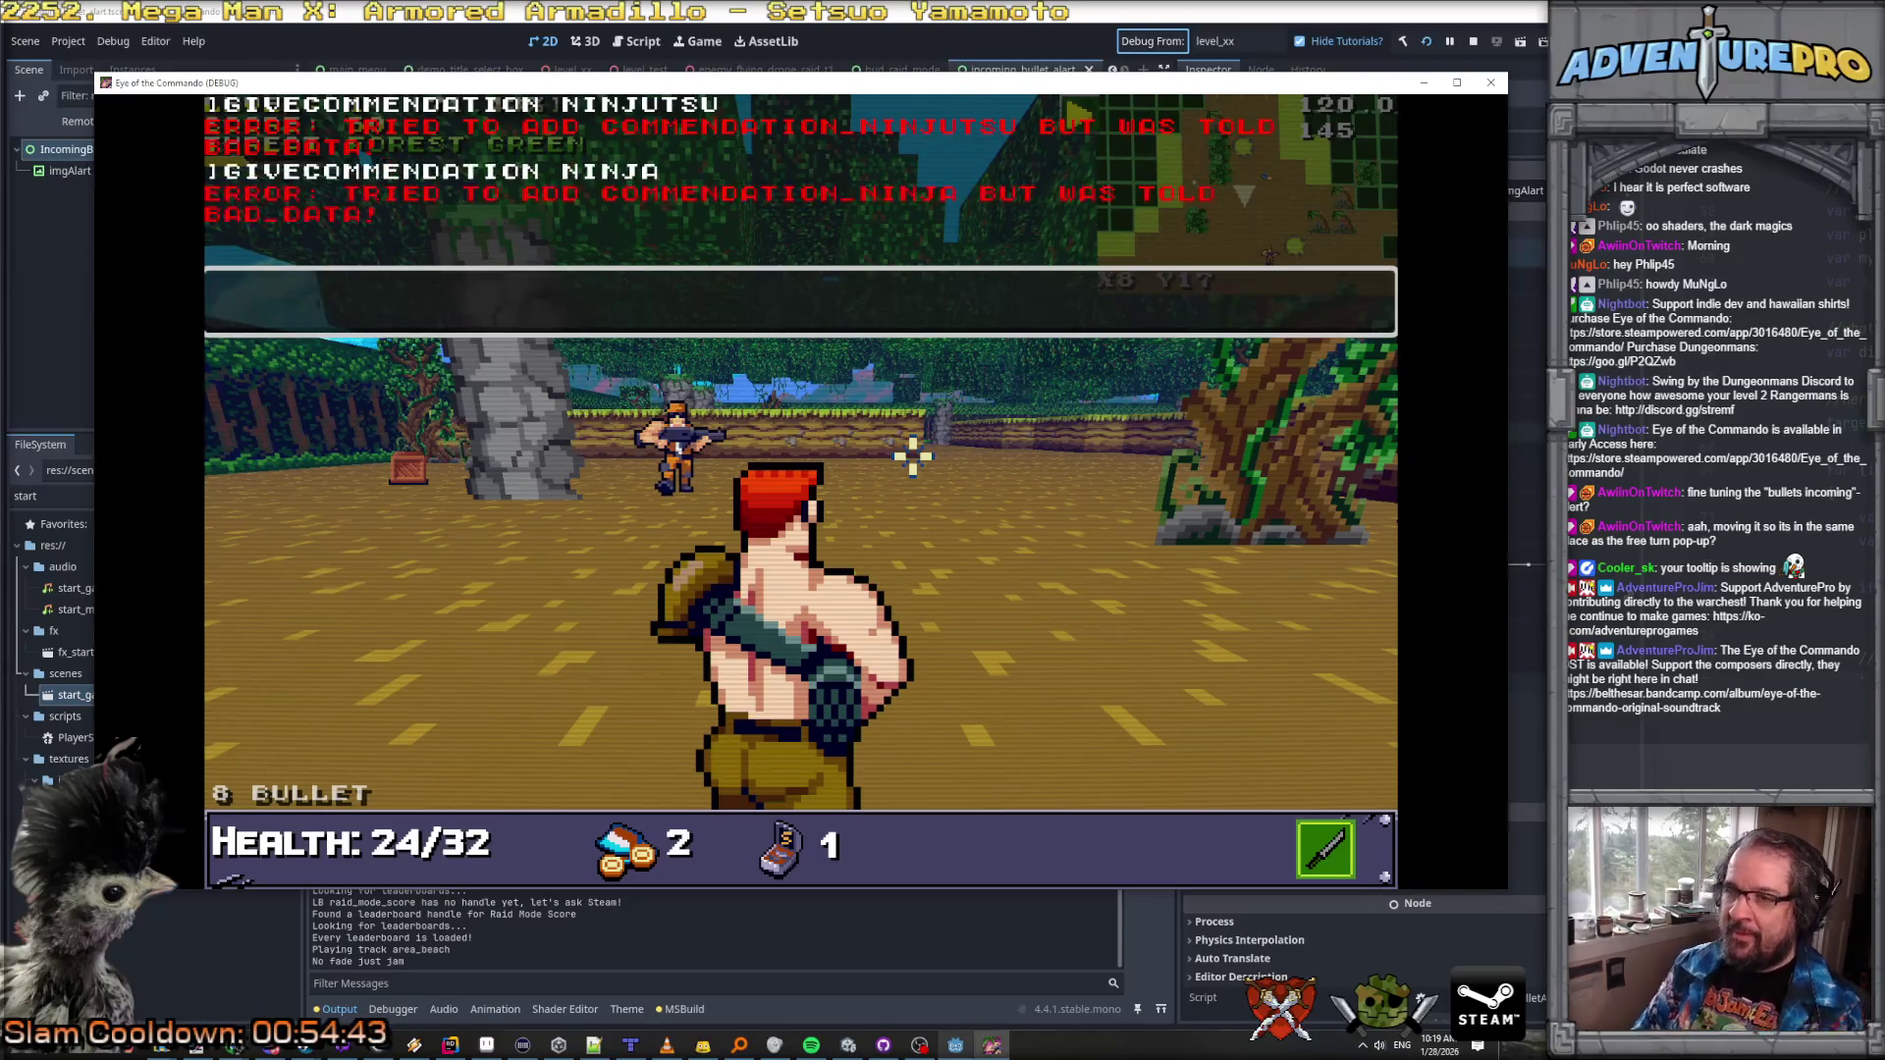
key("Up")
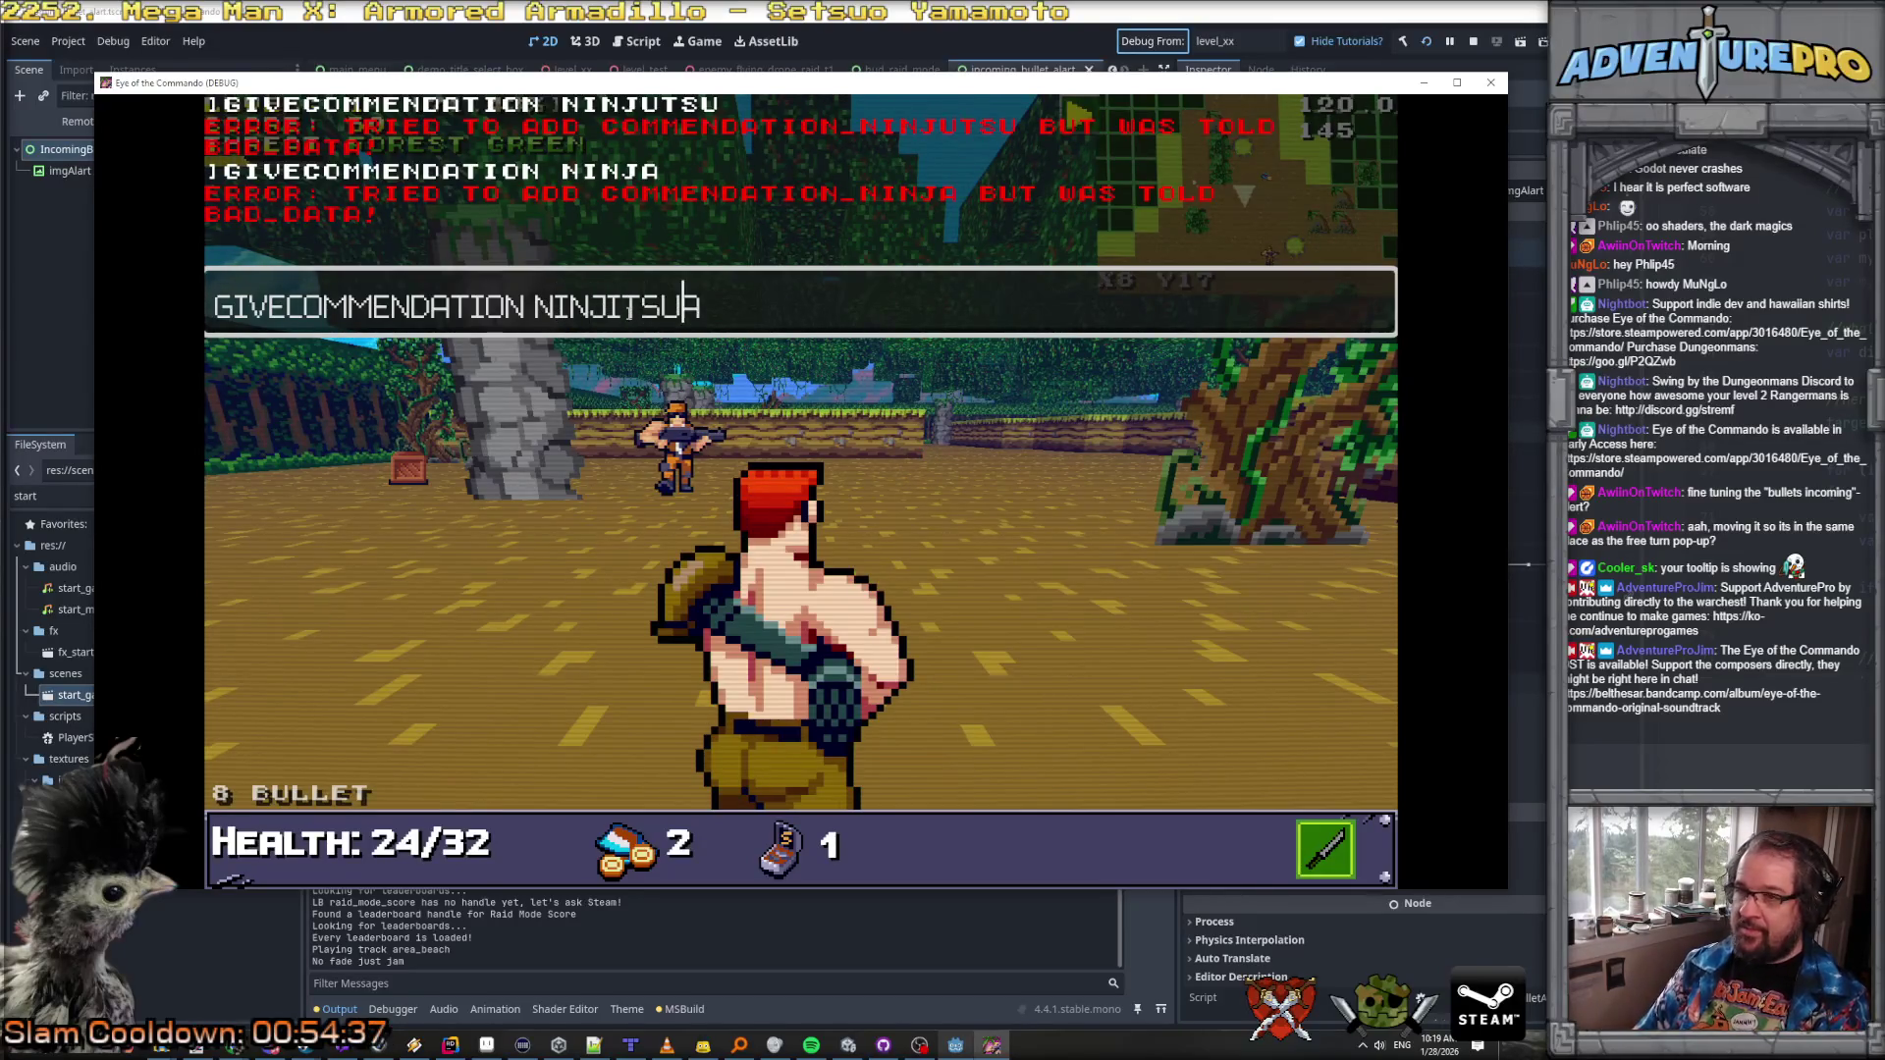
key("Return")
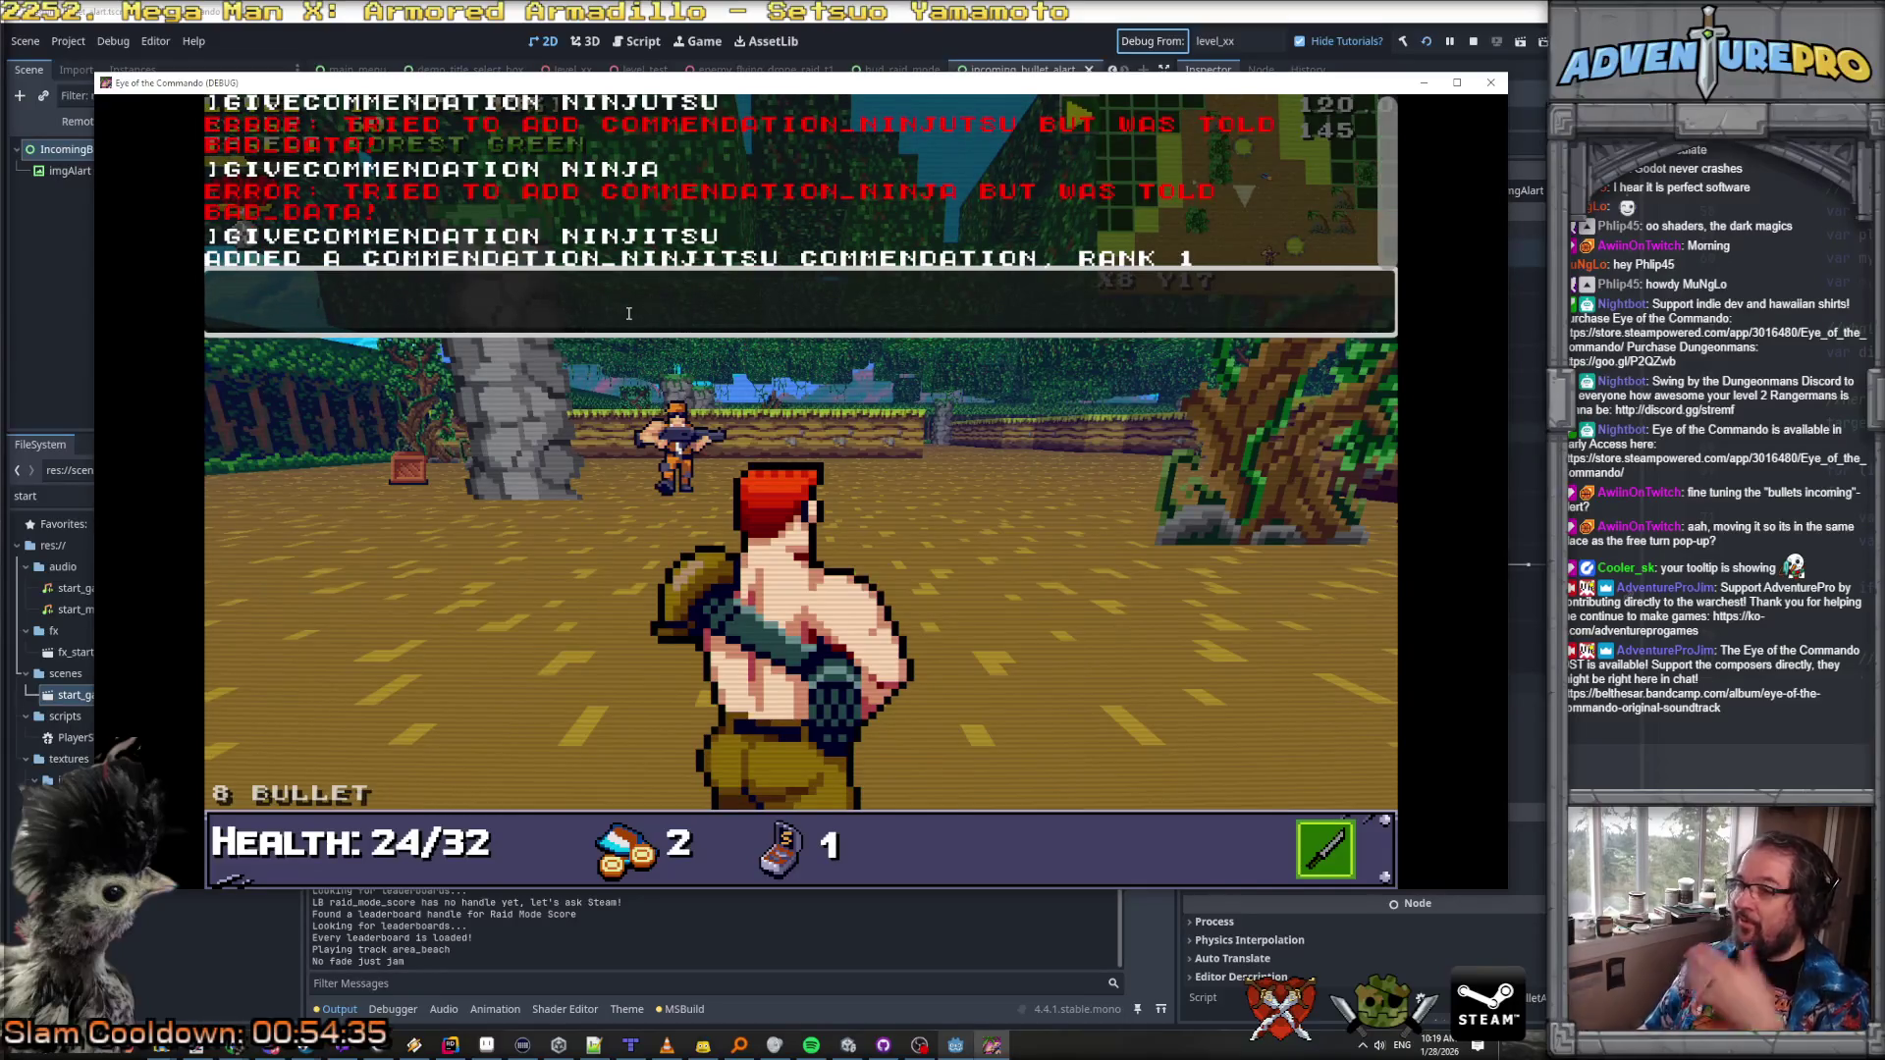
Step: Resubmit the NINJITSU command until it reaches rank 5, then close the console
key("Up")
key("Return")
key("Up")
key("Return")
key("Up")
key("Return")
key("Up")
key("Return")
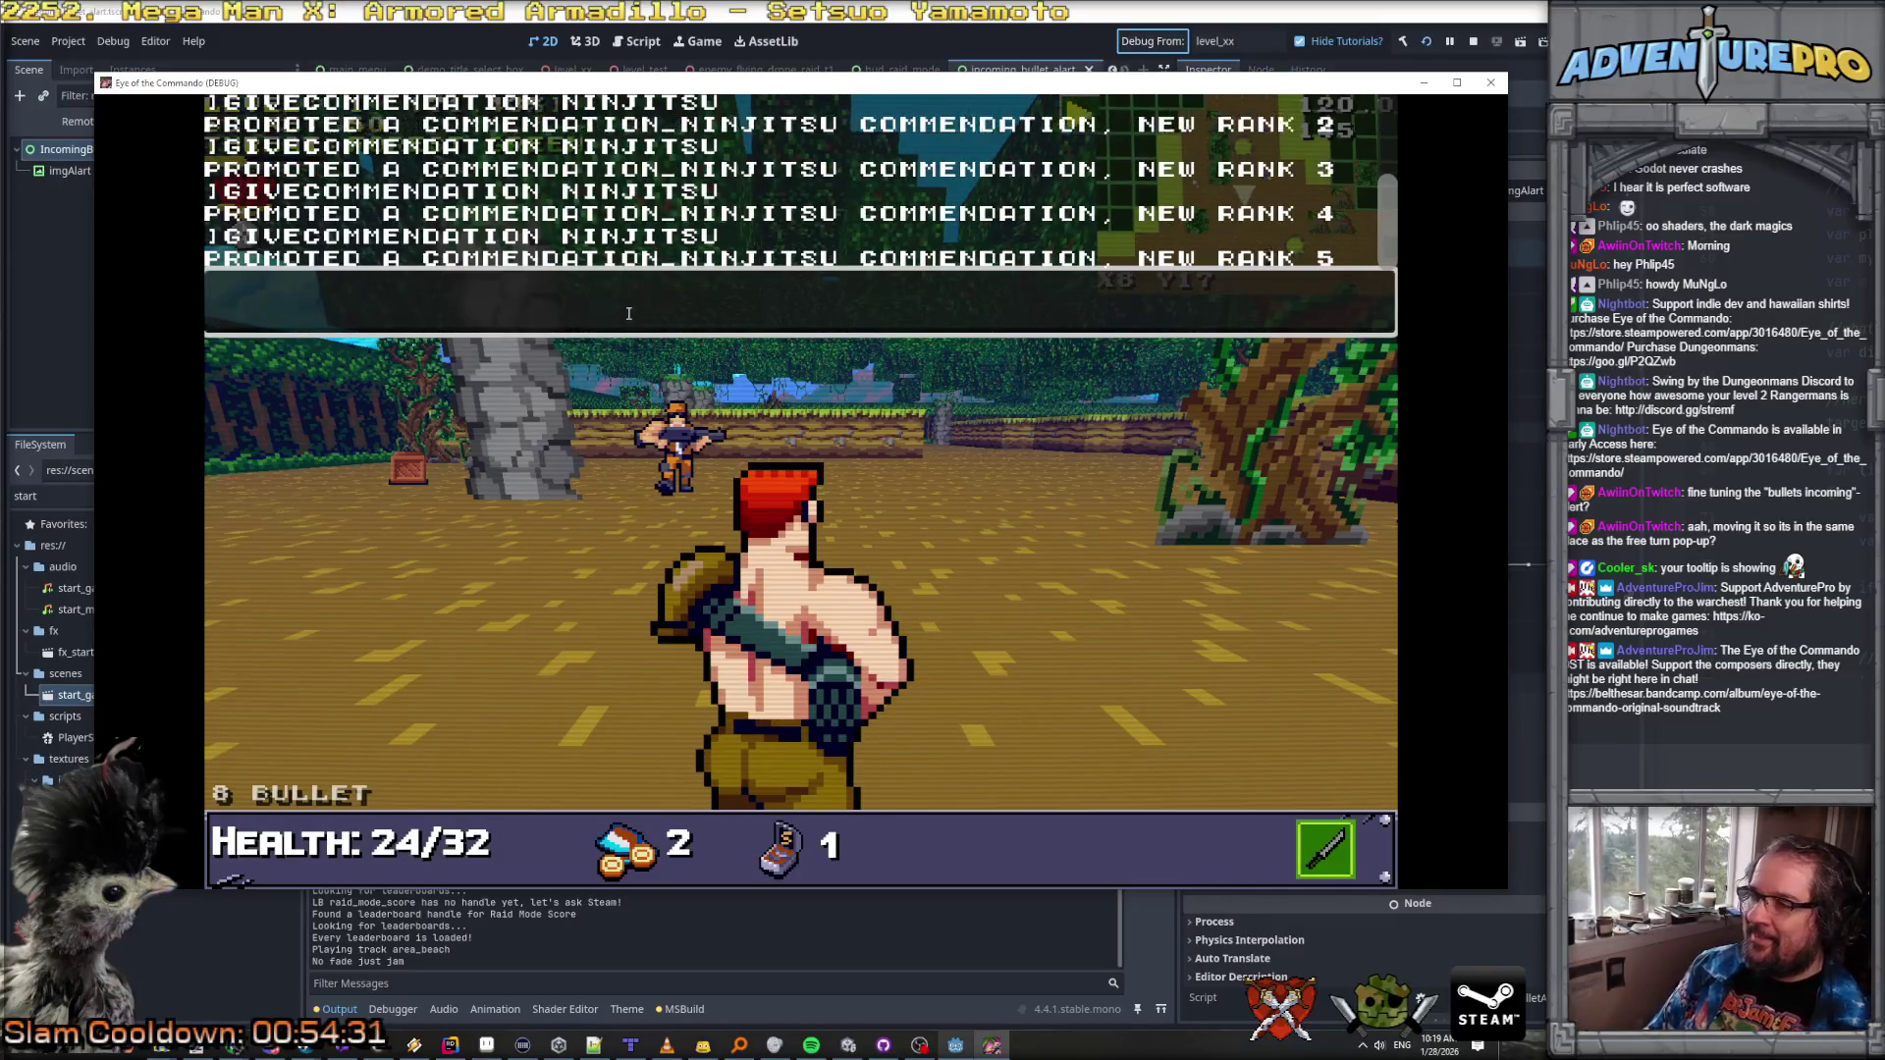
key("Up")
key("Escape")
key("Escape")
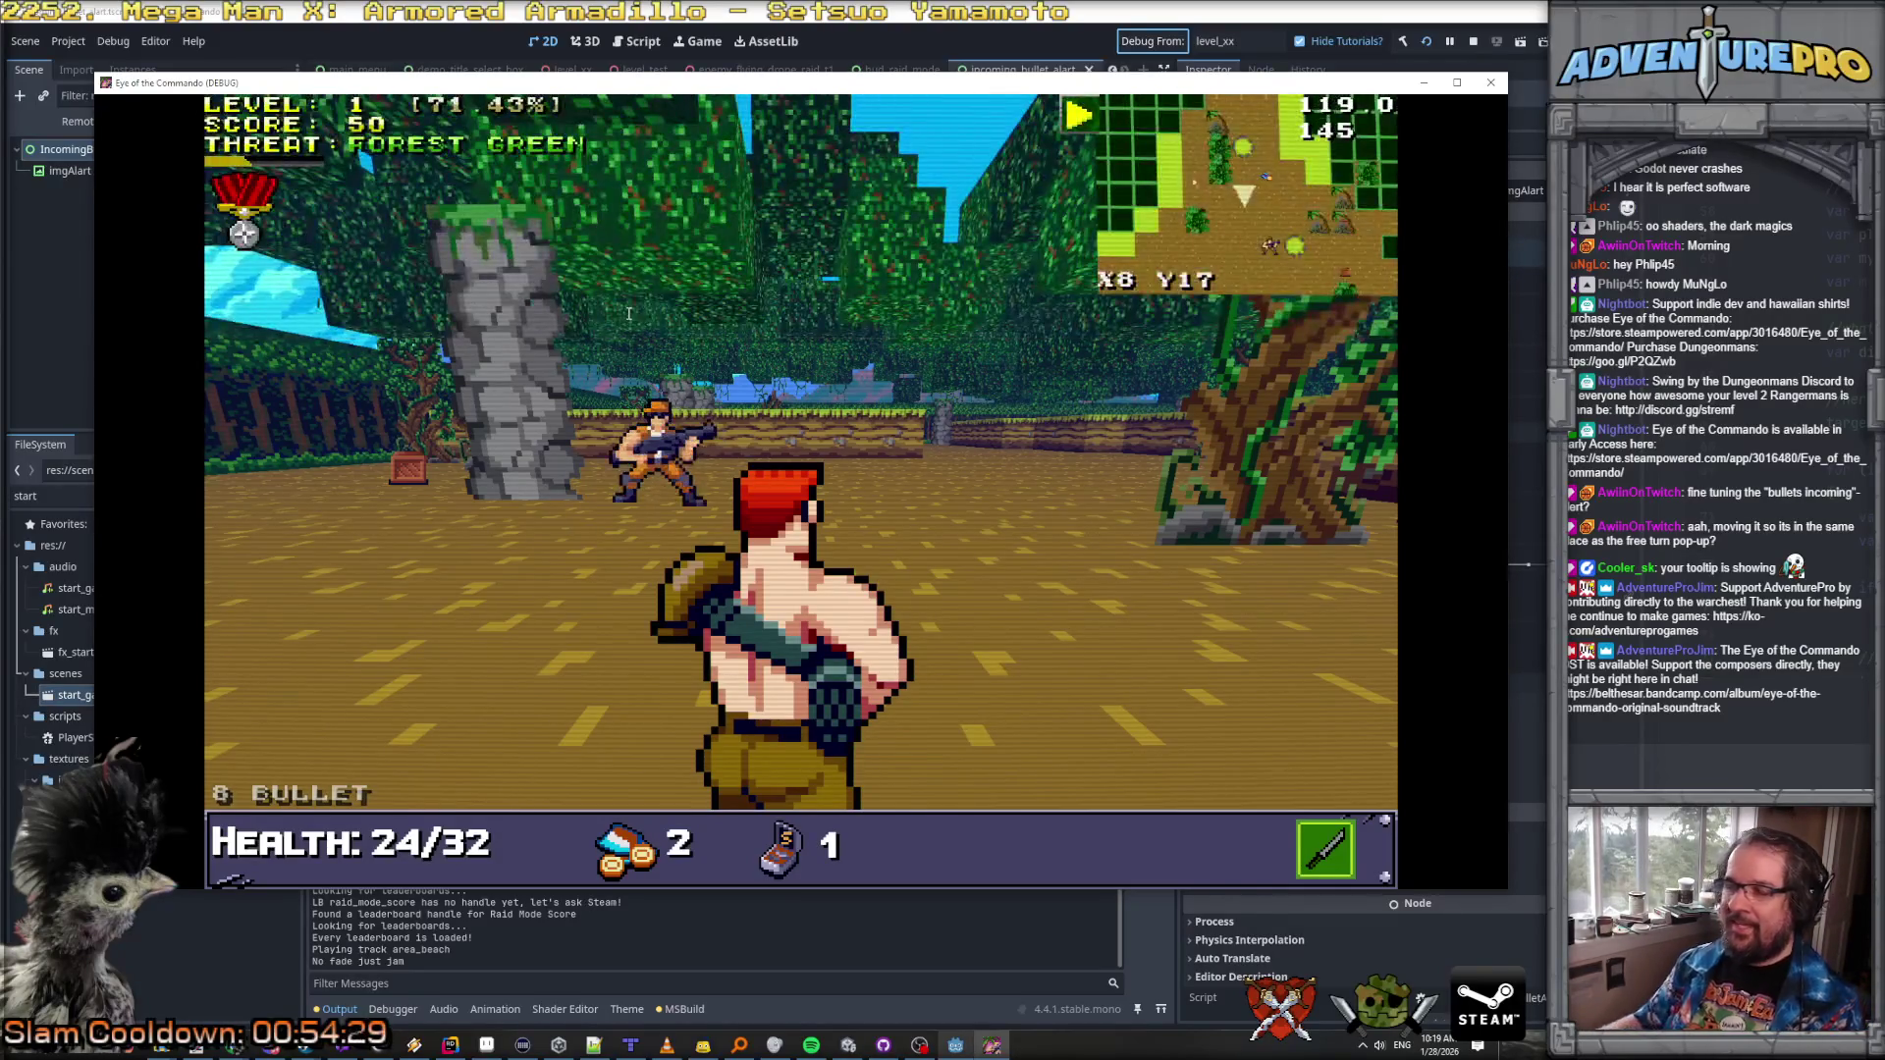
Step: Shoot the soldiers ahead and on the left, then turn back and pick up the ammo
mouse_move(260, 145)
left_click(656, 453)
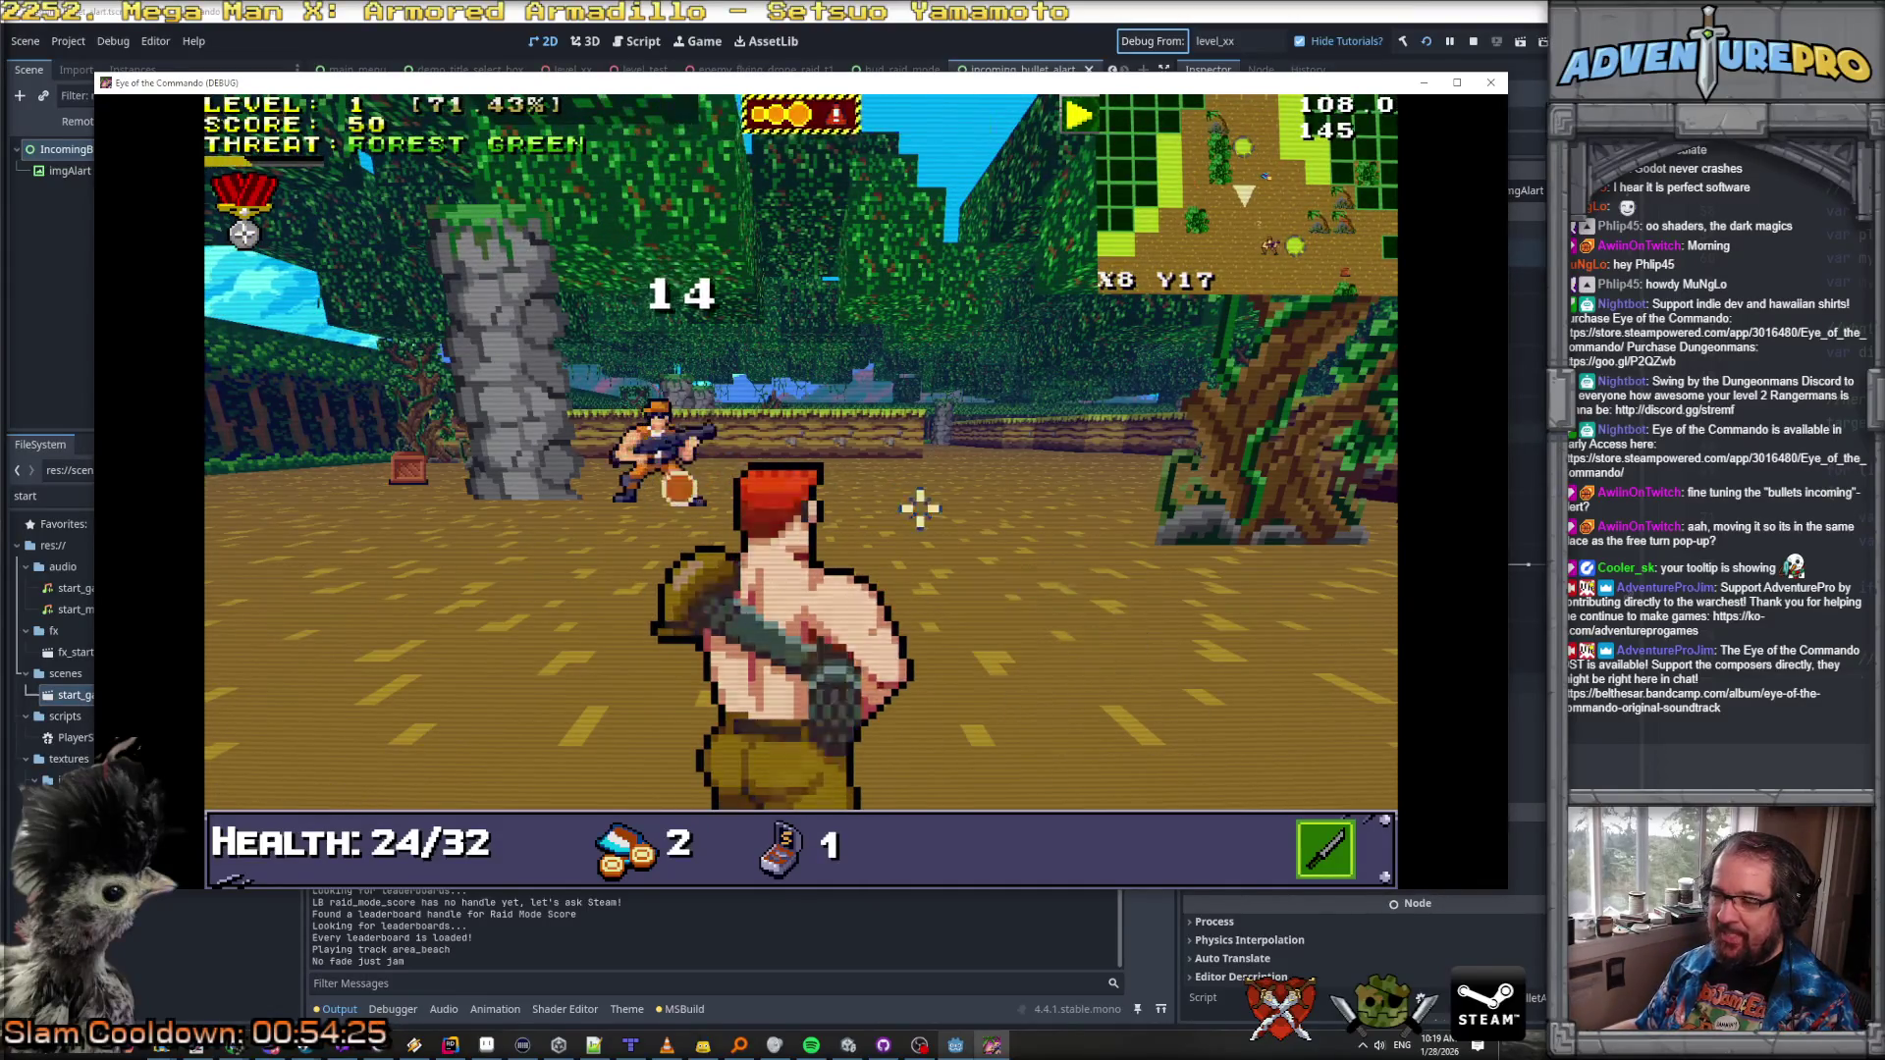
key("d")
key("d")
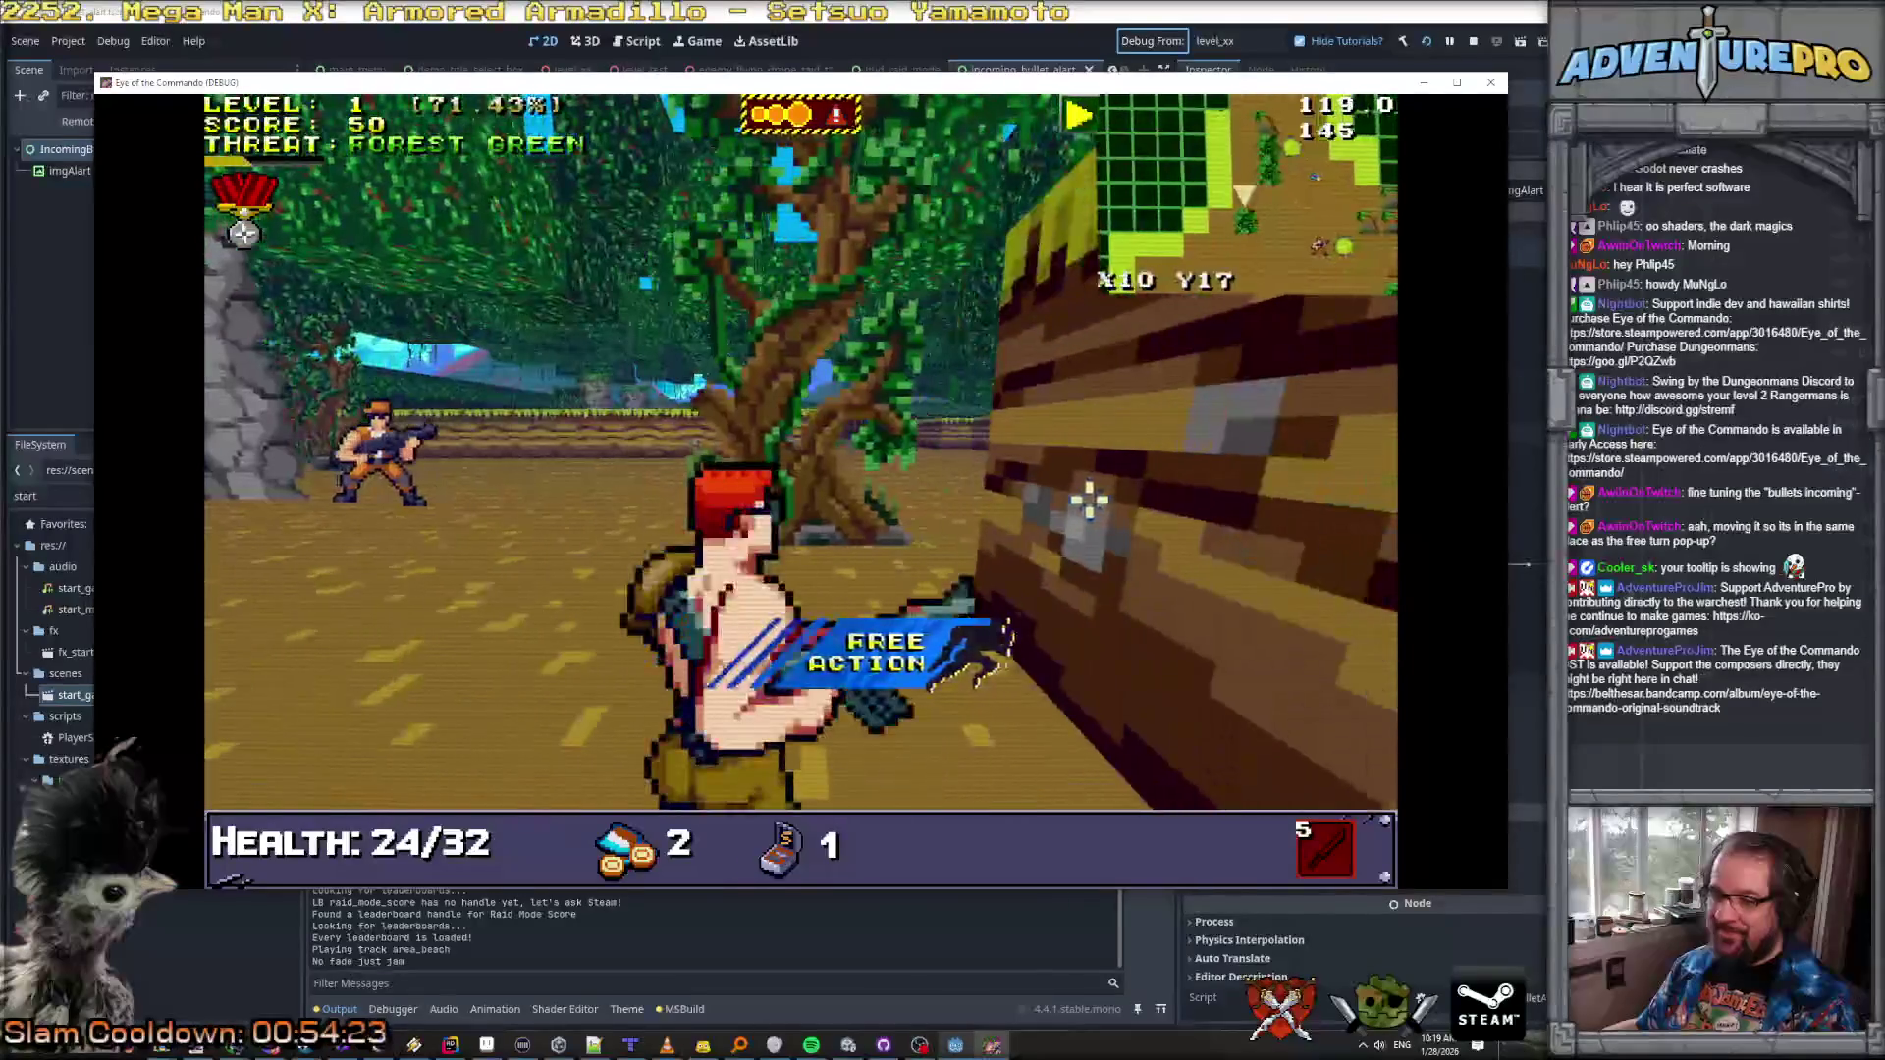
left_click(383, 454)
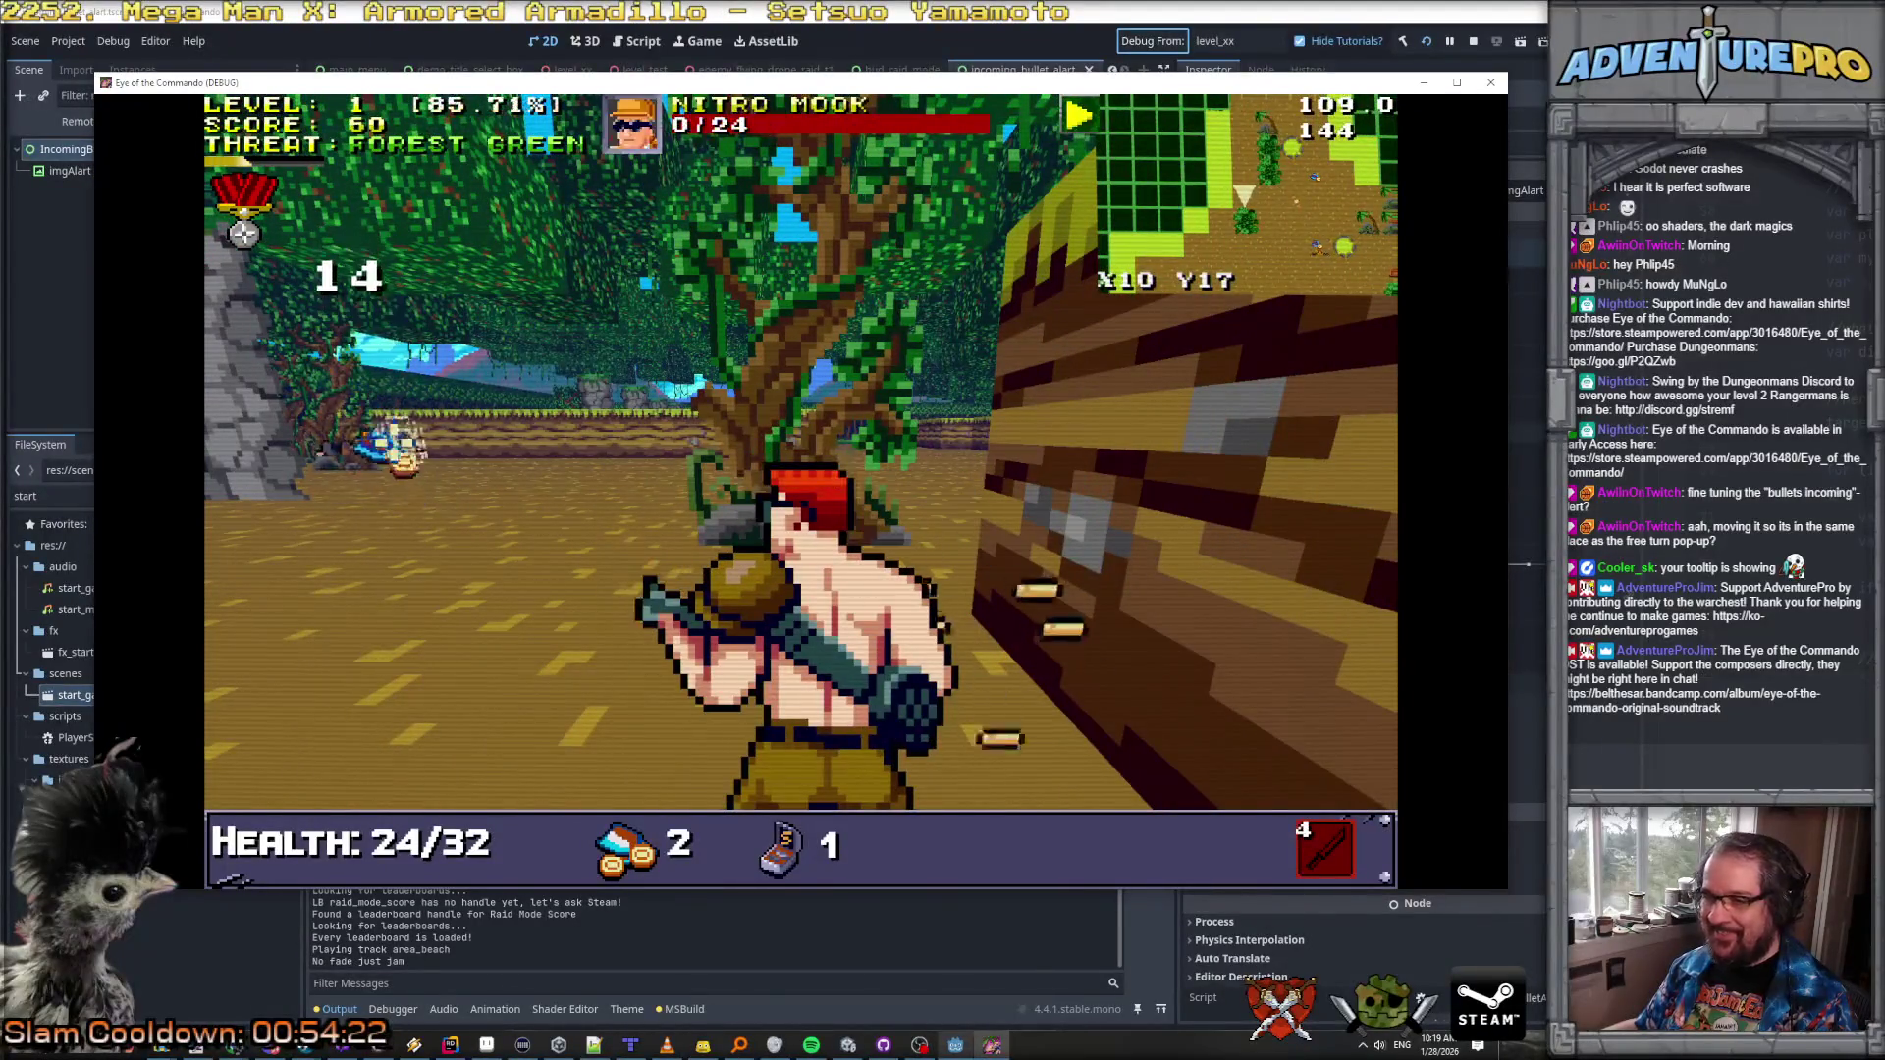
key("q")
key("q")
key("w")
key("d")
key("d")
key("d")
key("w")
key("w")
key("w")
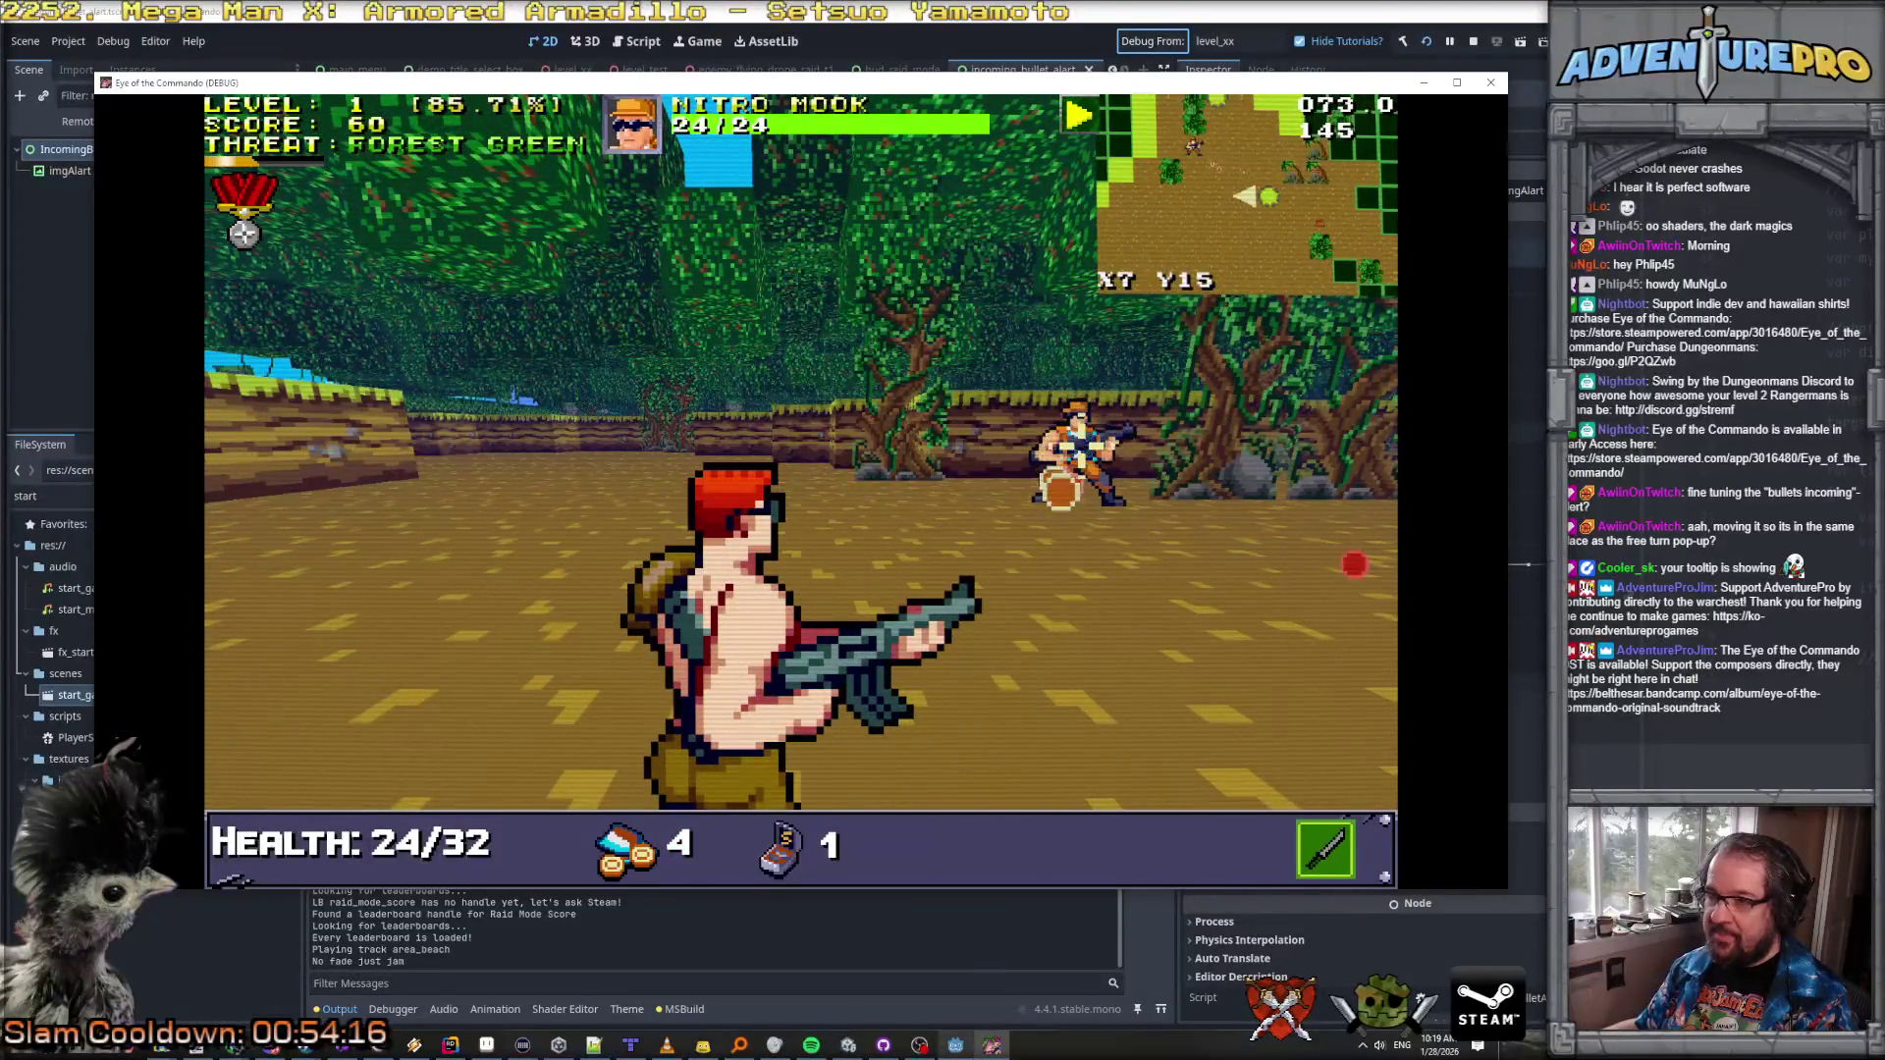
Step: Reposition around the Nitro Mook near square X8 Y16 and advance toward it
key("a")
key("e")
key("d")
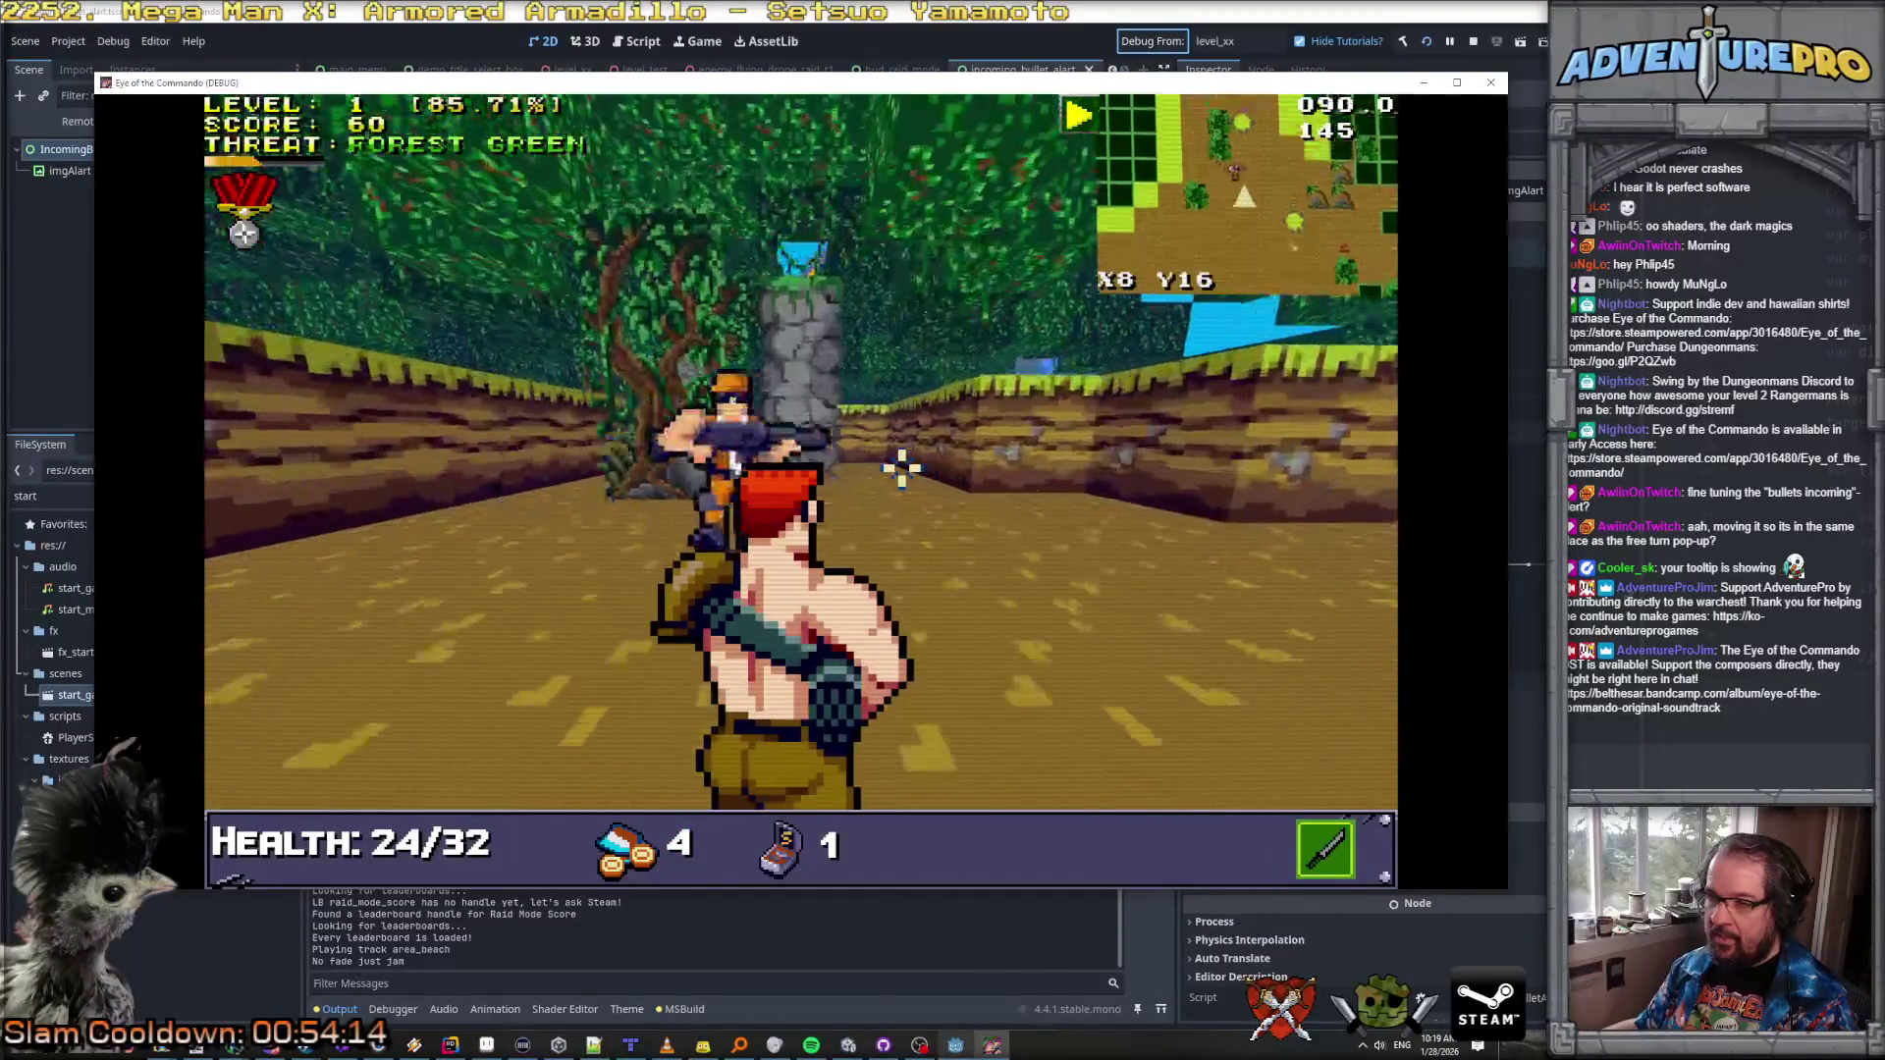
key("d")
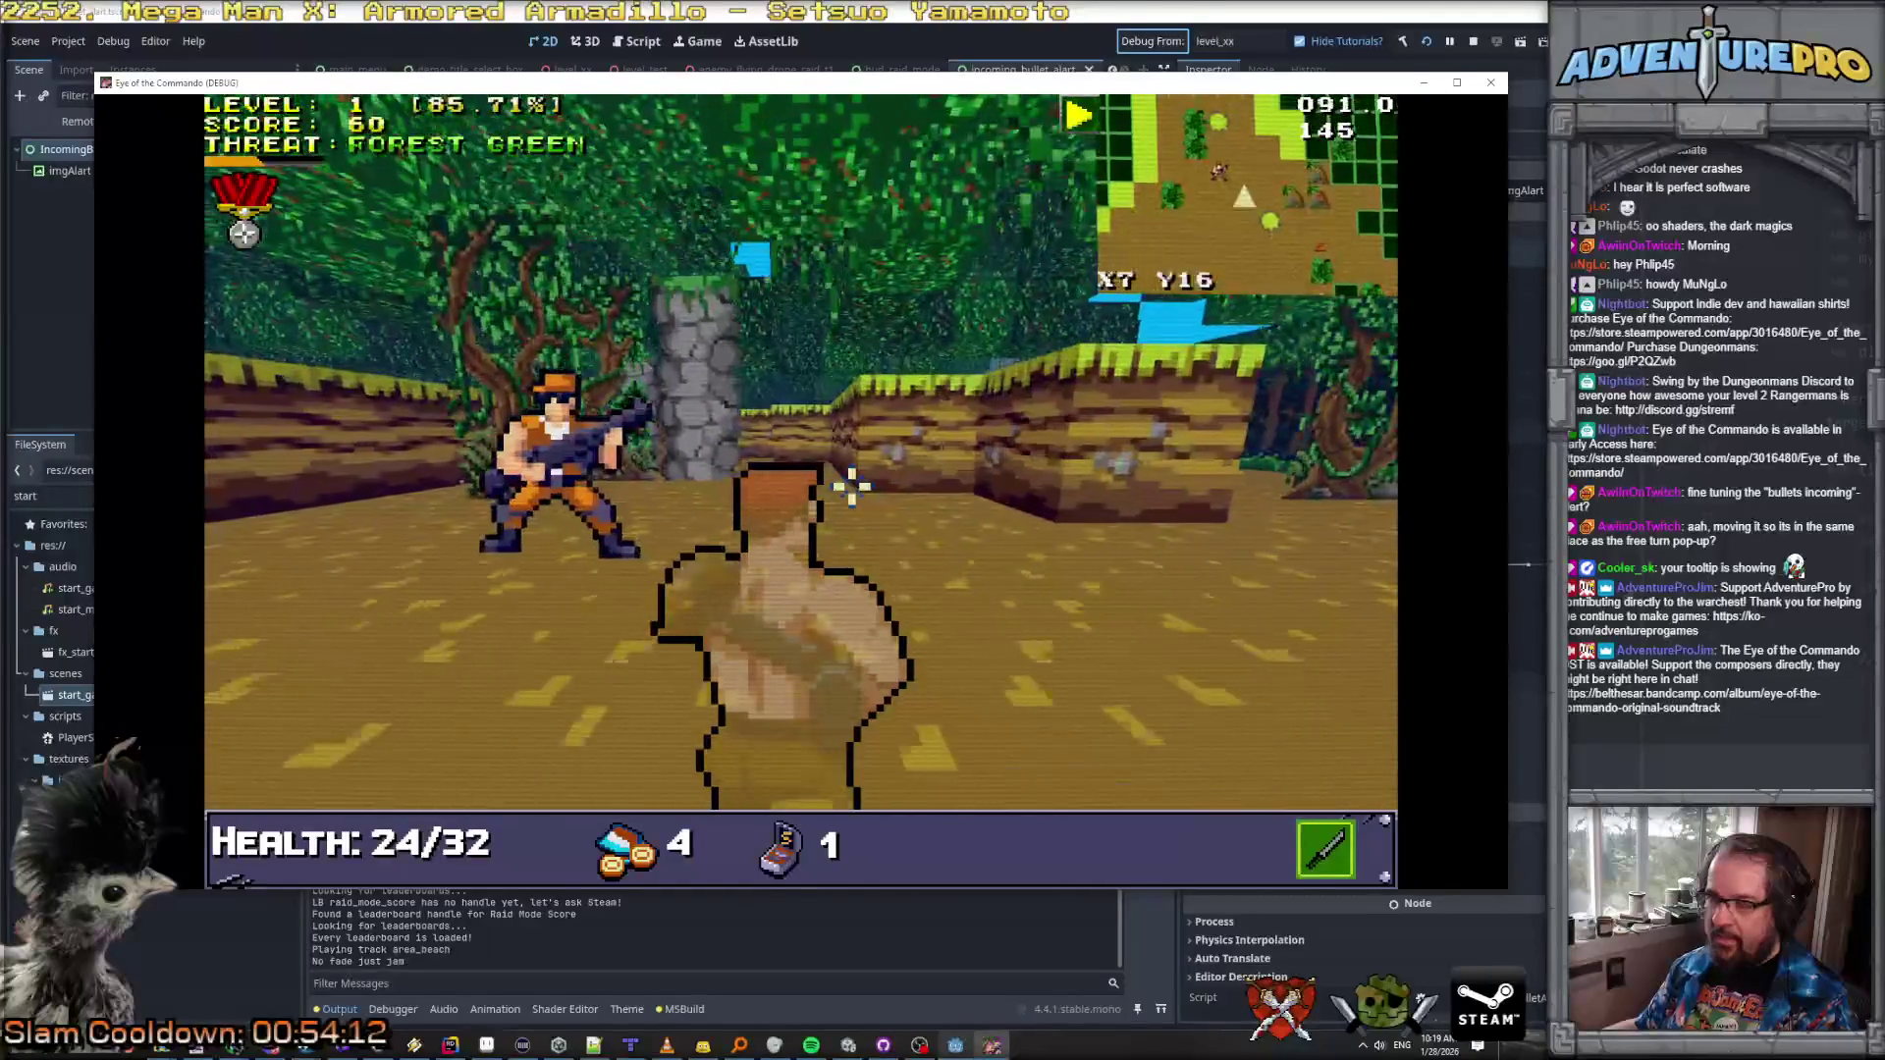
key("a")
key("w")
key("w")
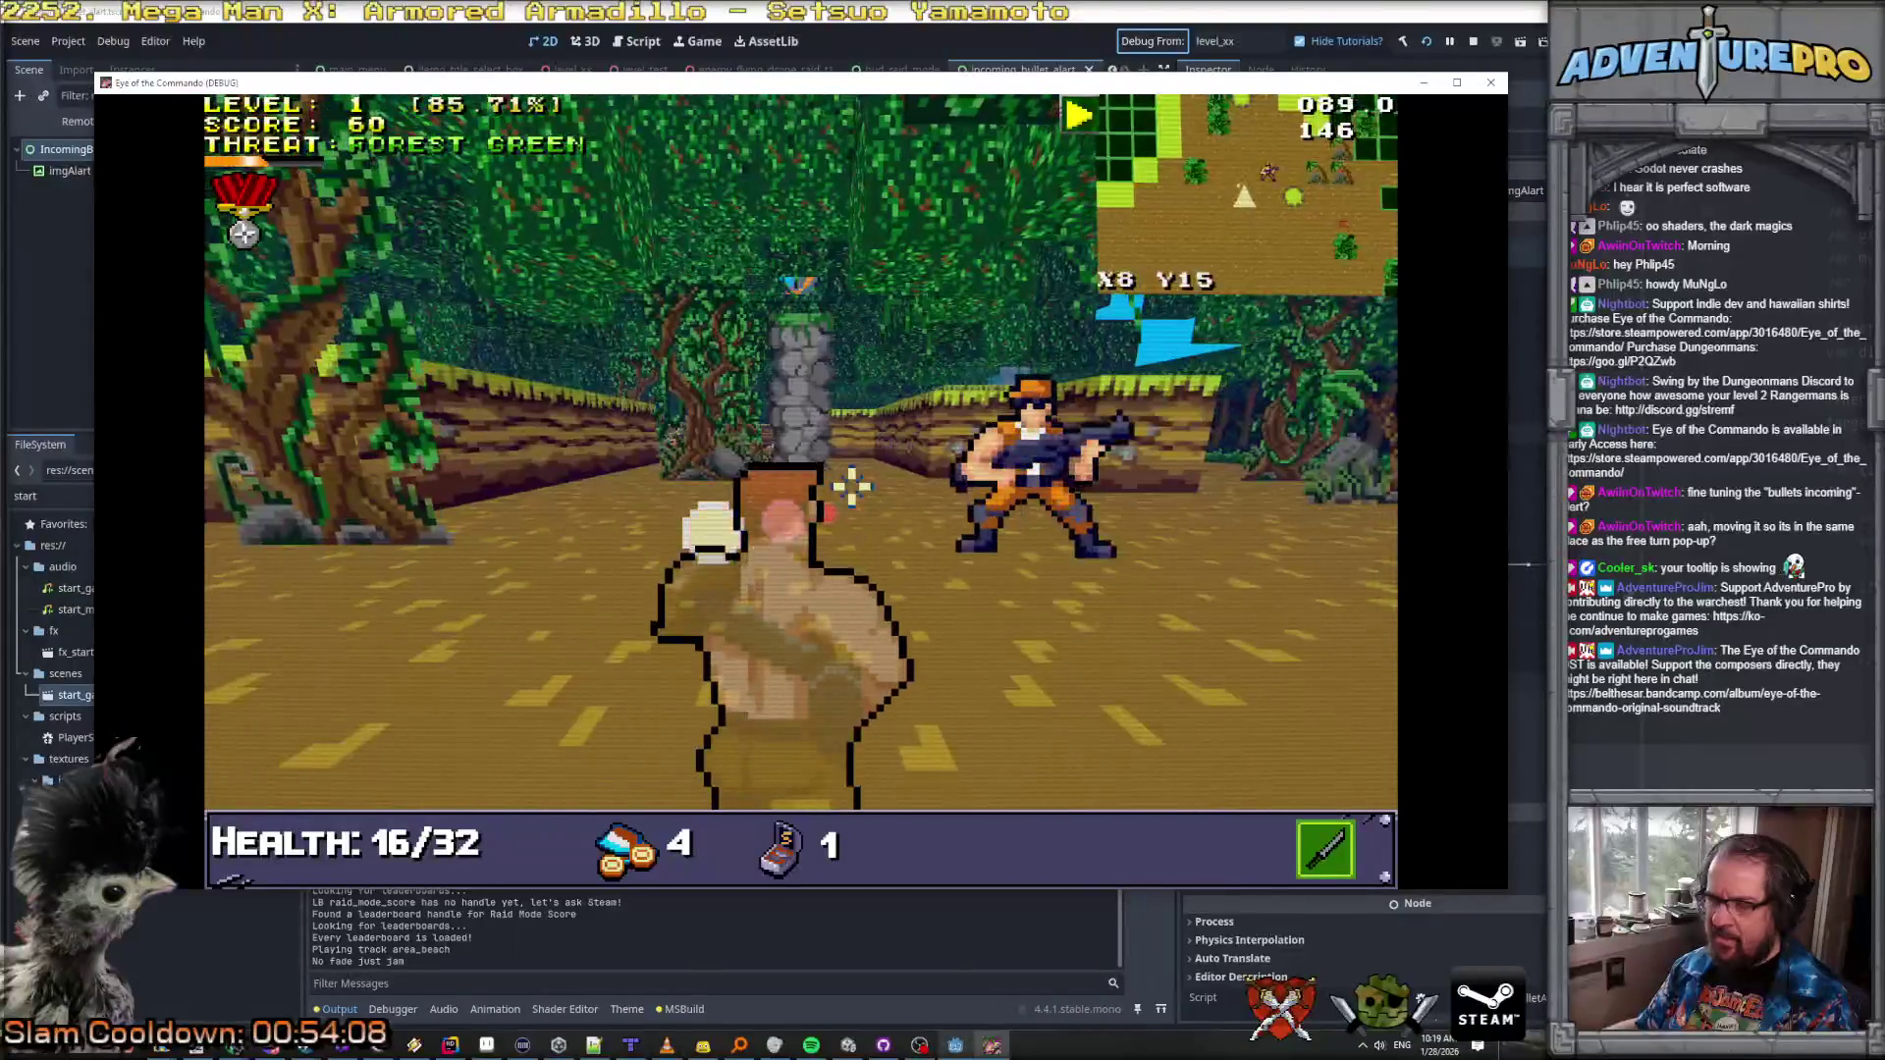
key("w")
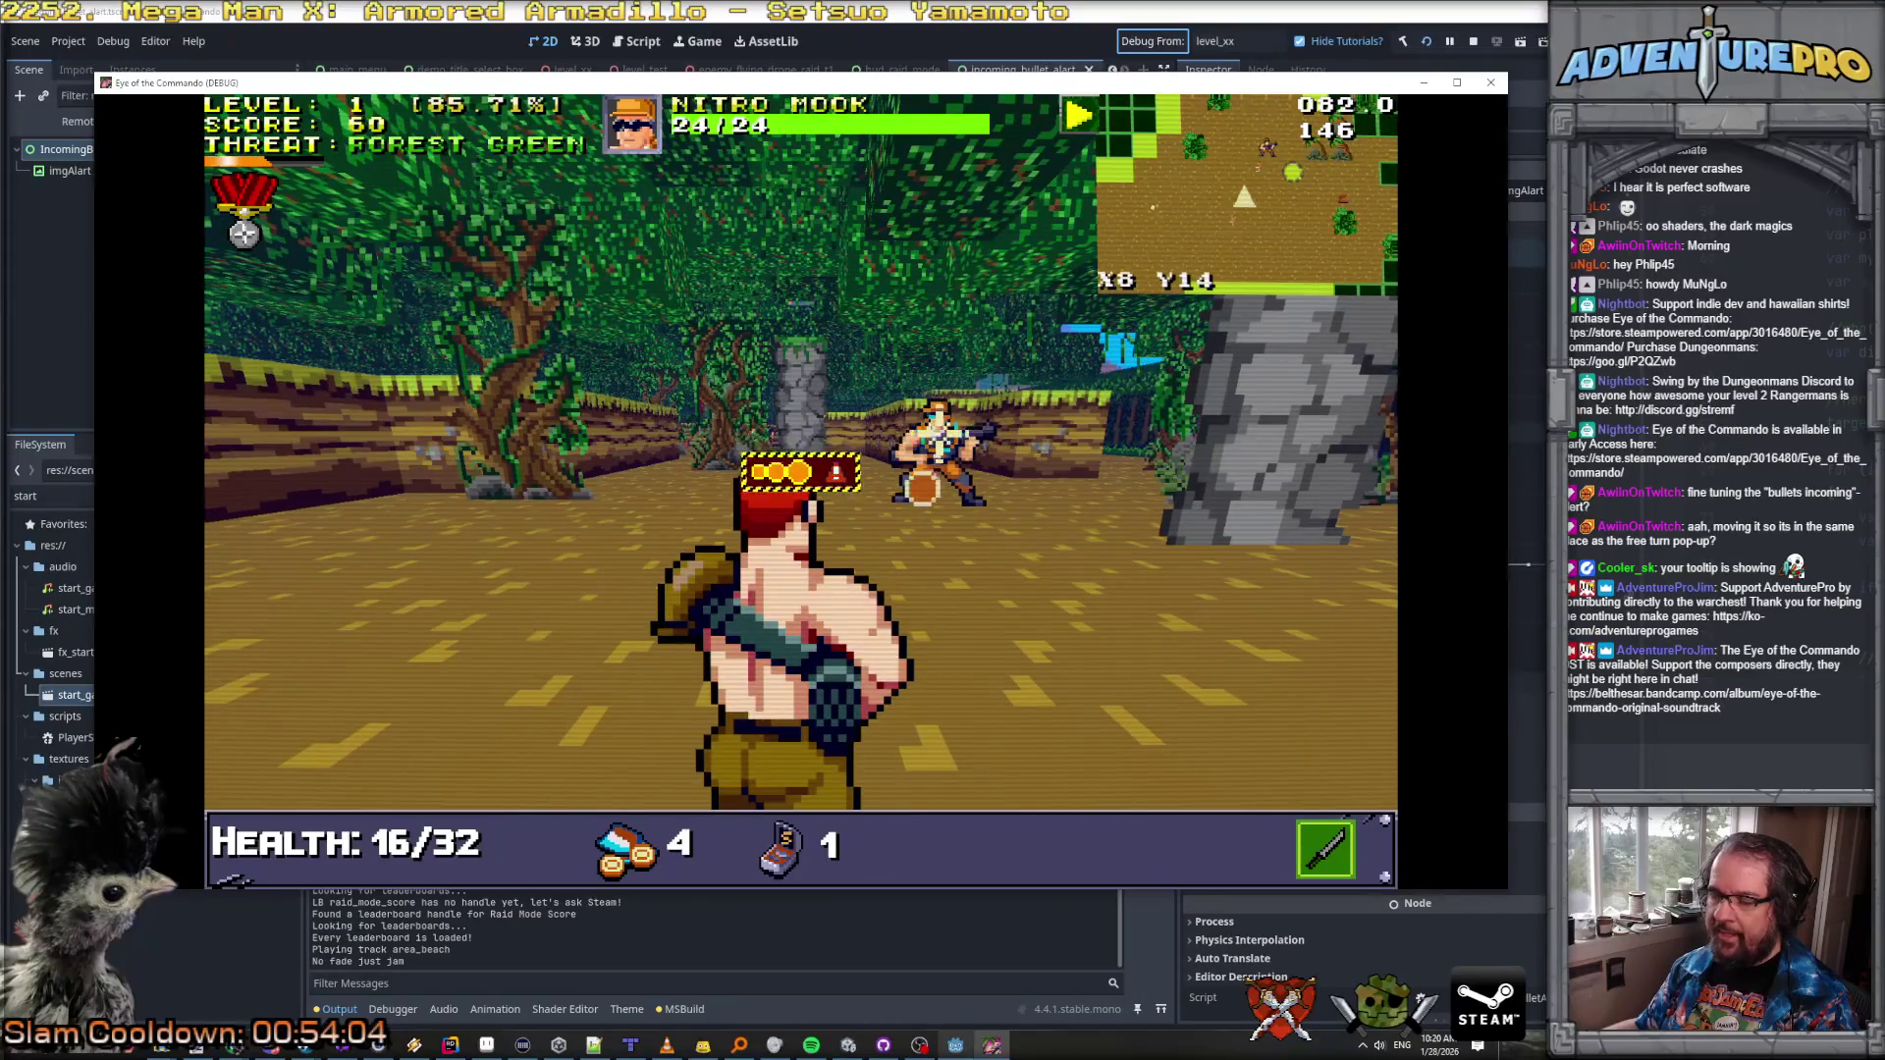
Step: Strafe out of the incoming shot, line up and shoot the Nitro Mook until it dies
key("a")
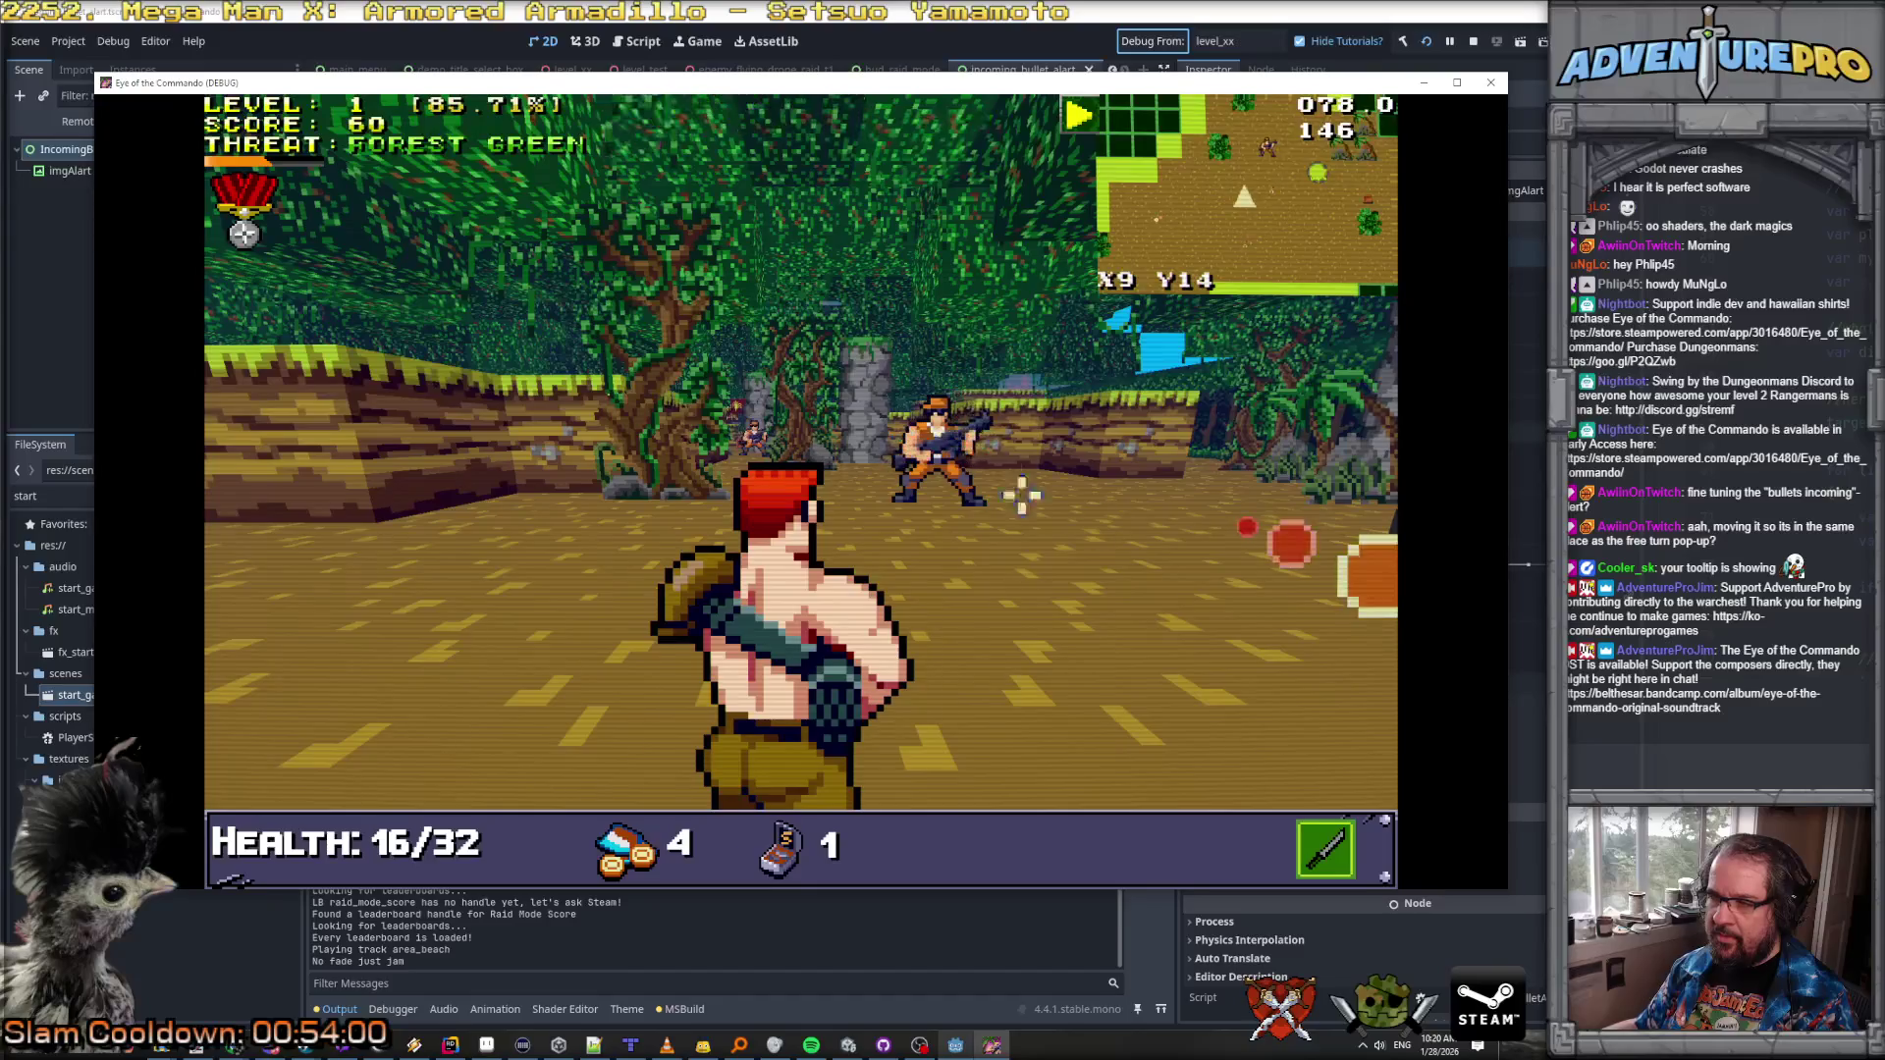
key("d")
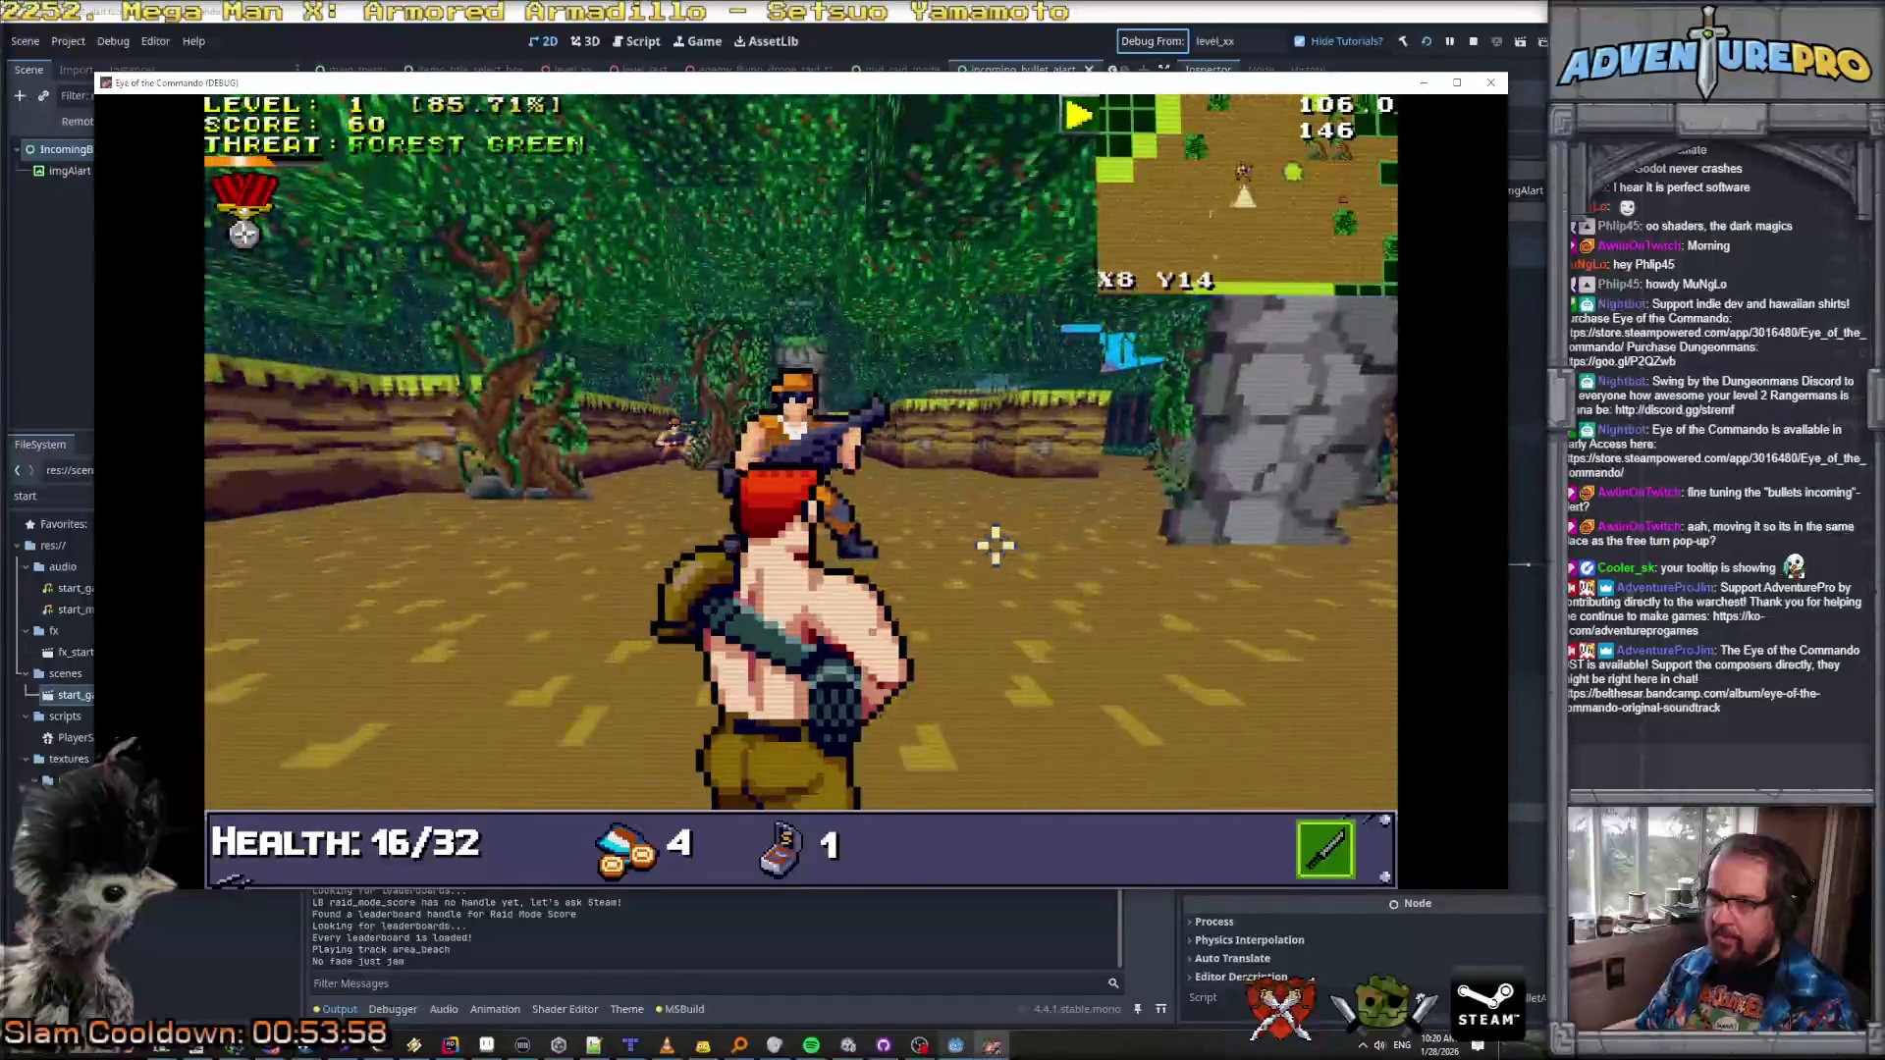
left_click(812, 473)
key("q")
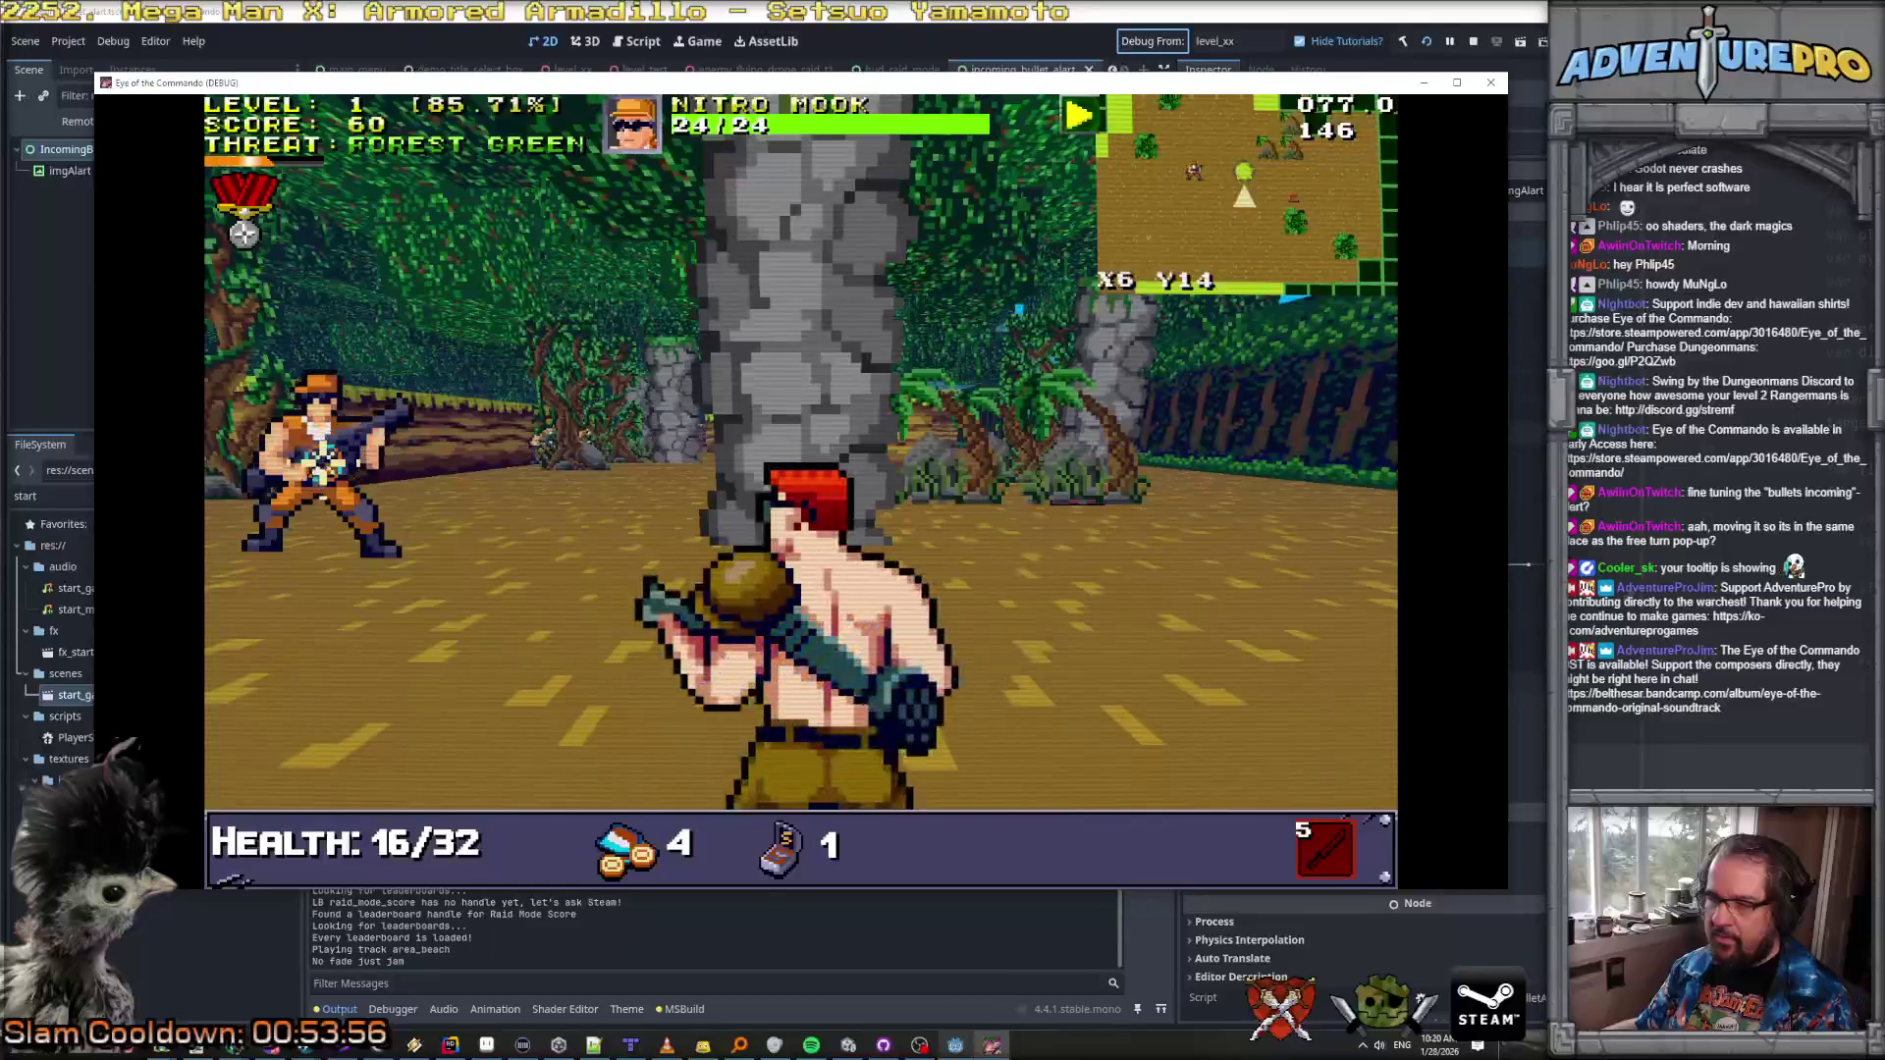
key("w")
key("w")
left_click(977, 437)
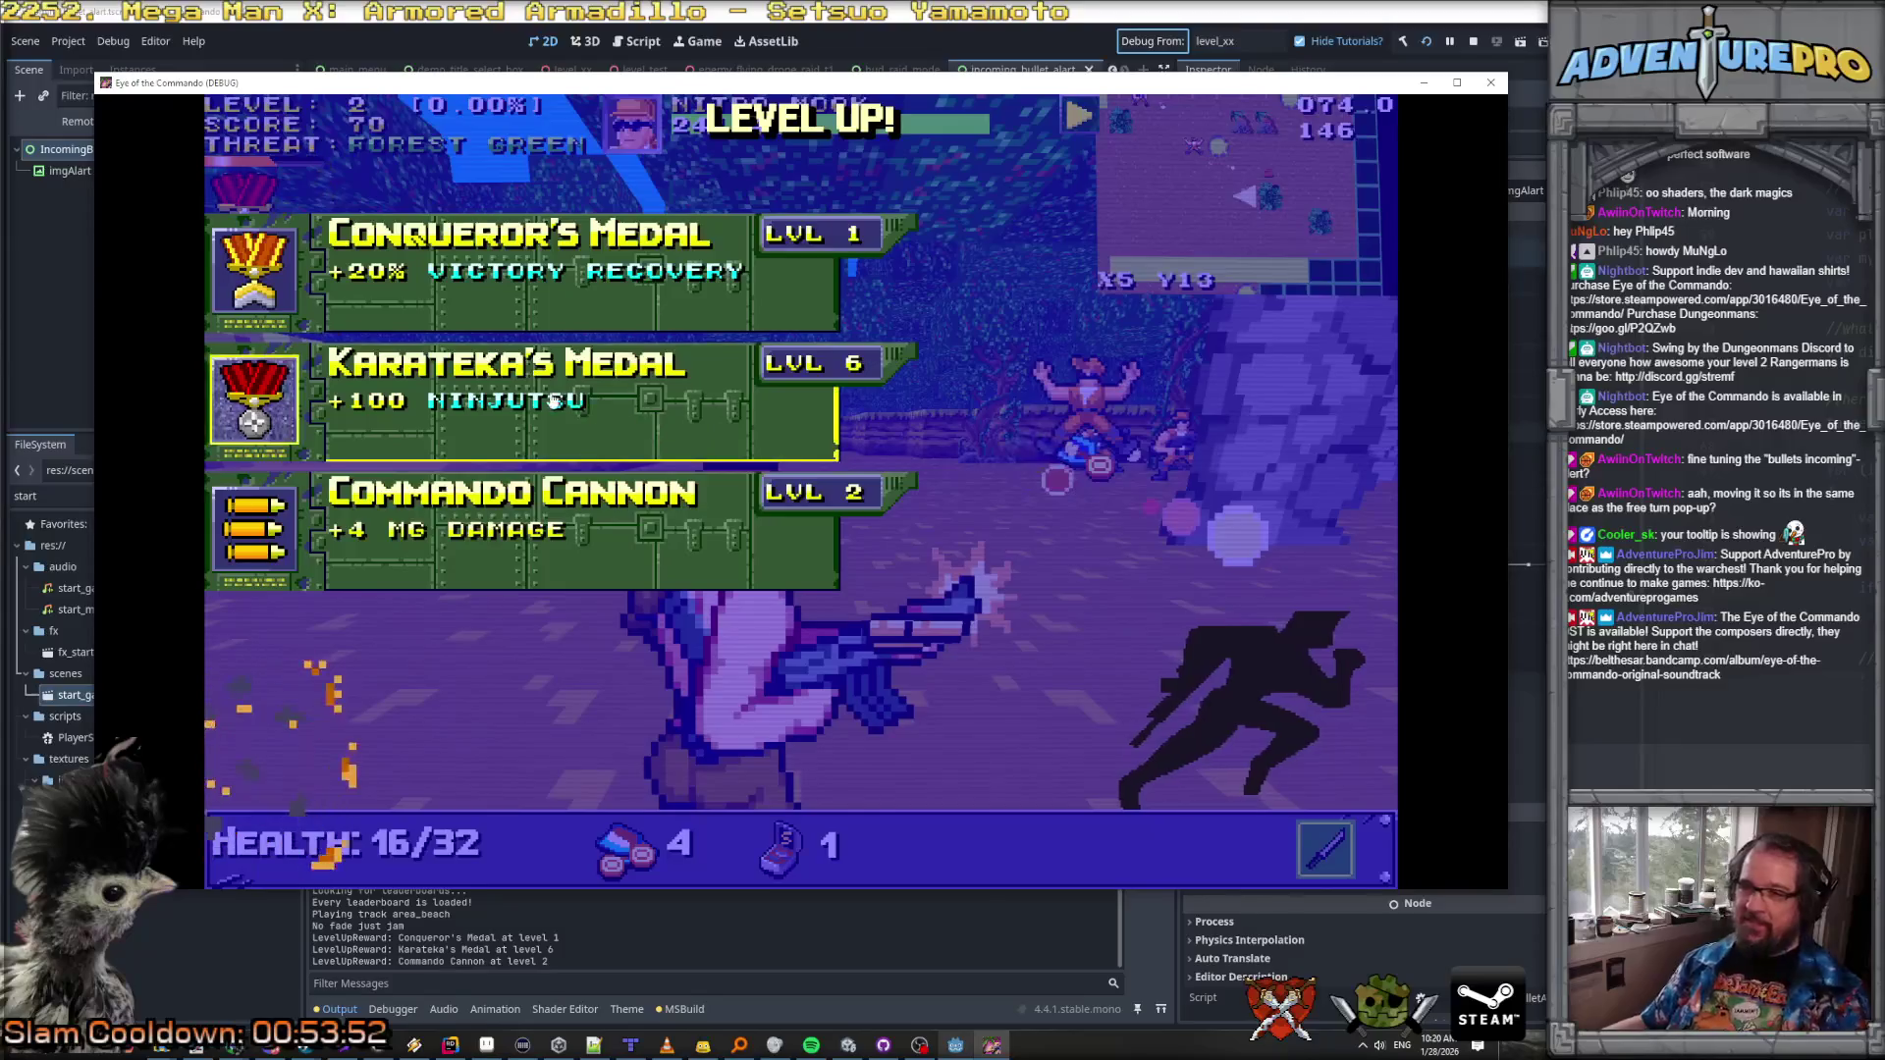
Step: Read the tooltips for Conqueror's Medal level 1 and Karateka's Medal level 6, then pause and resume
mouse_move(529, 398)
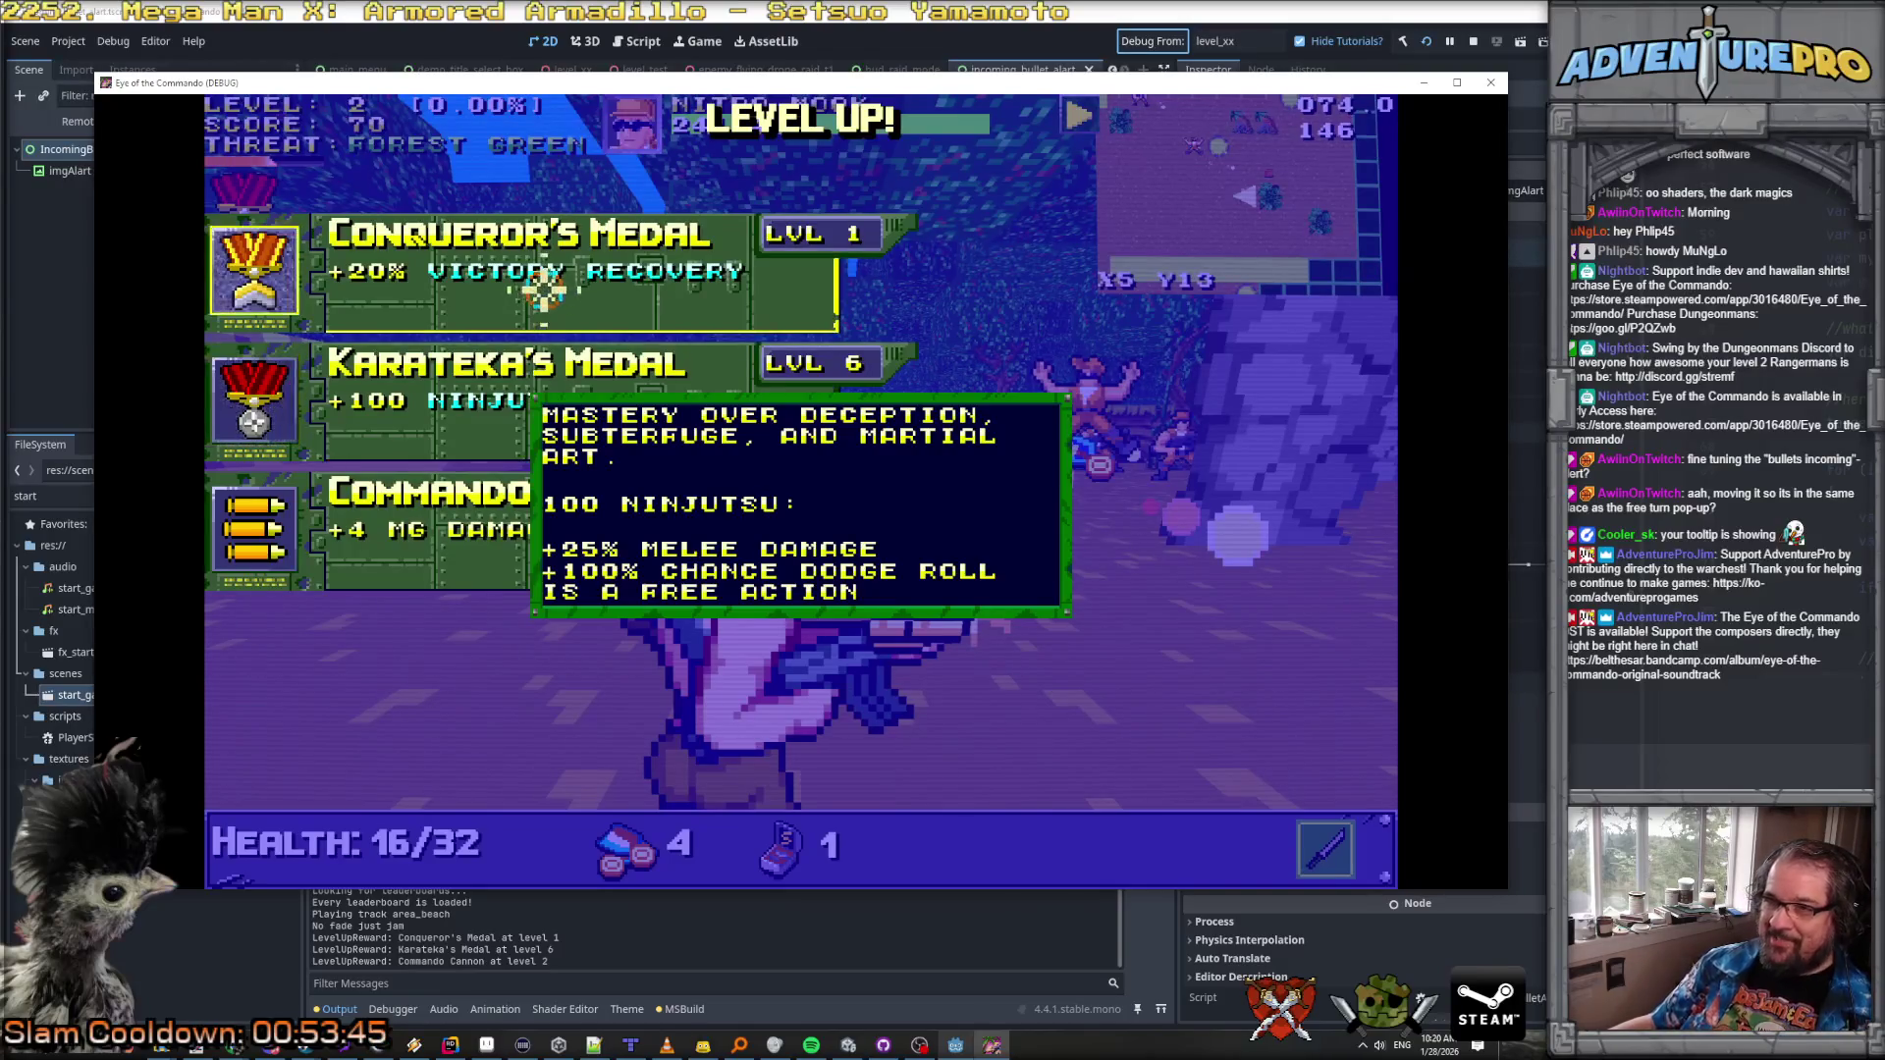
mouse_move(548, 279)
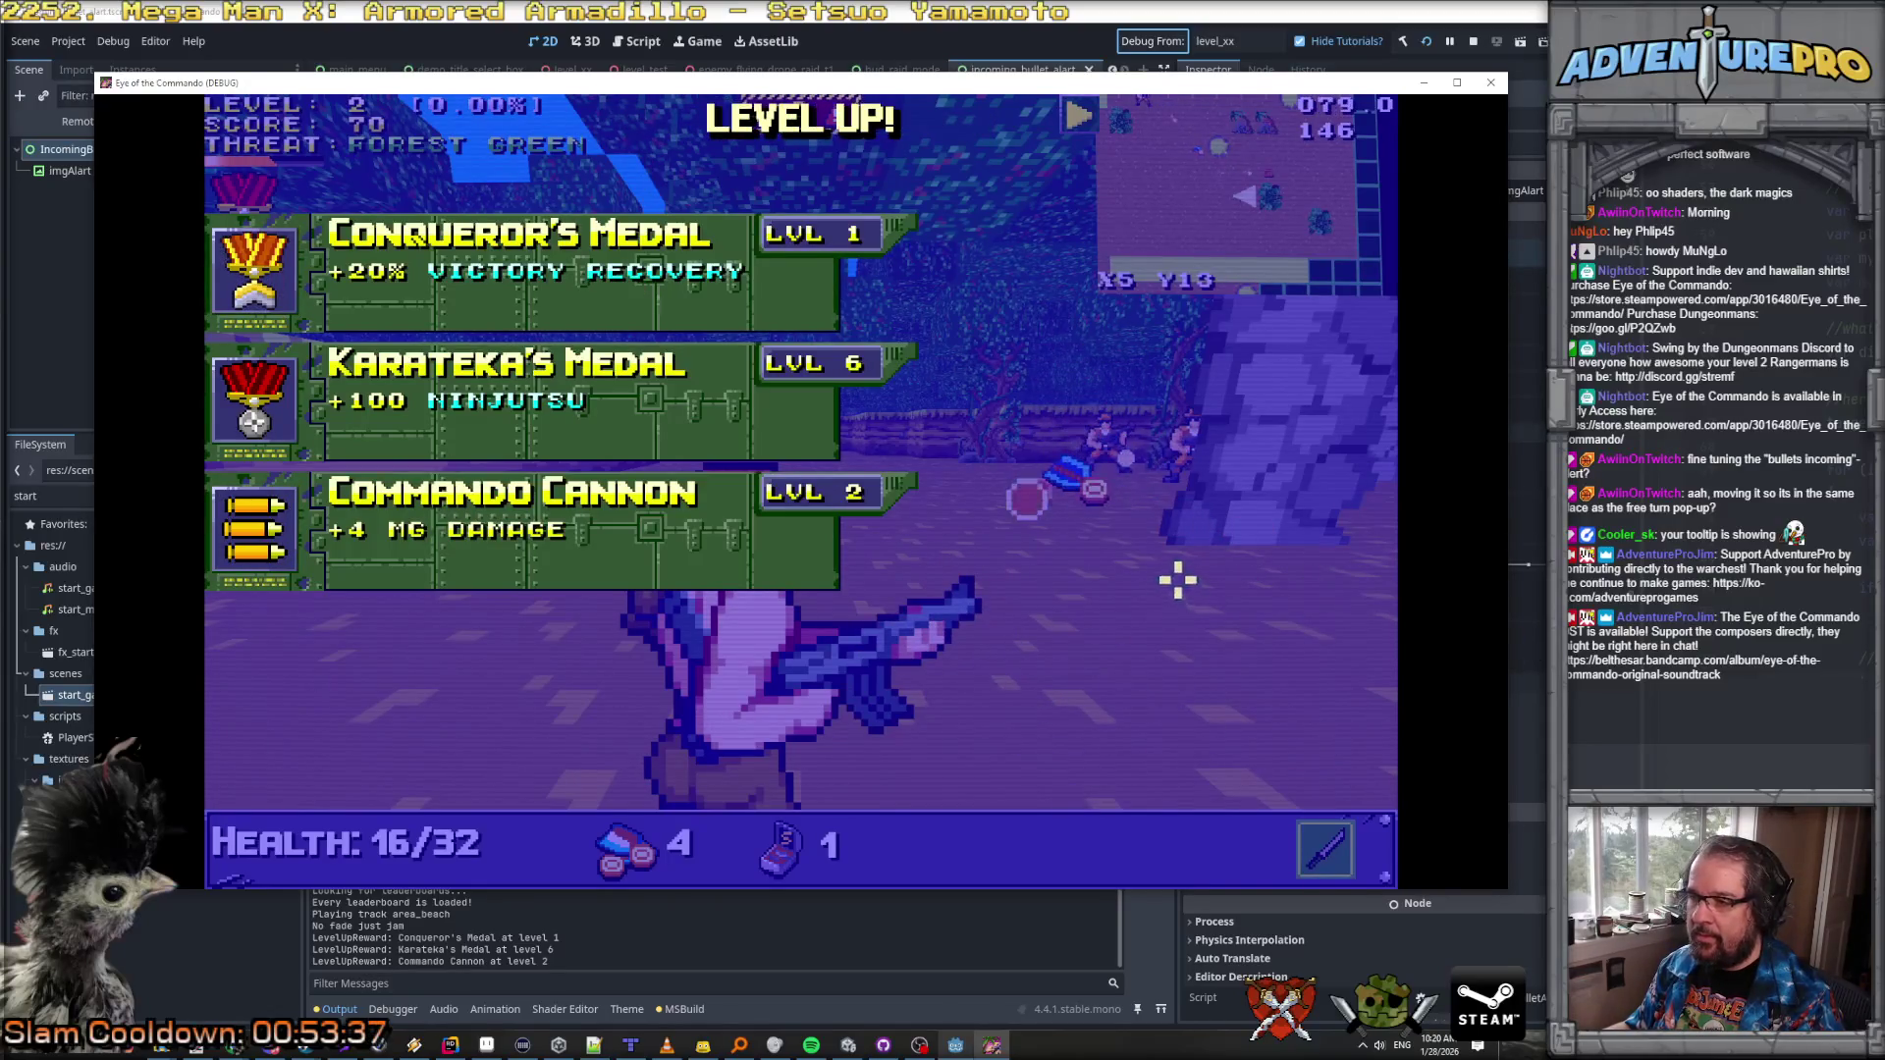
key("Escape")
key("Escape")
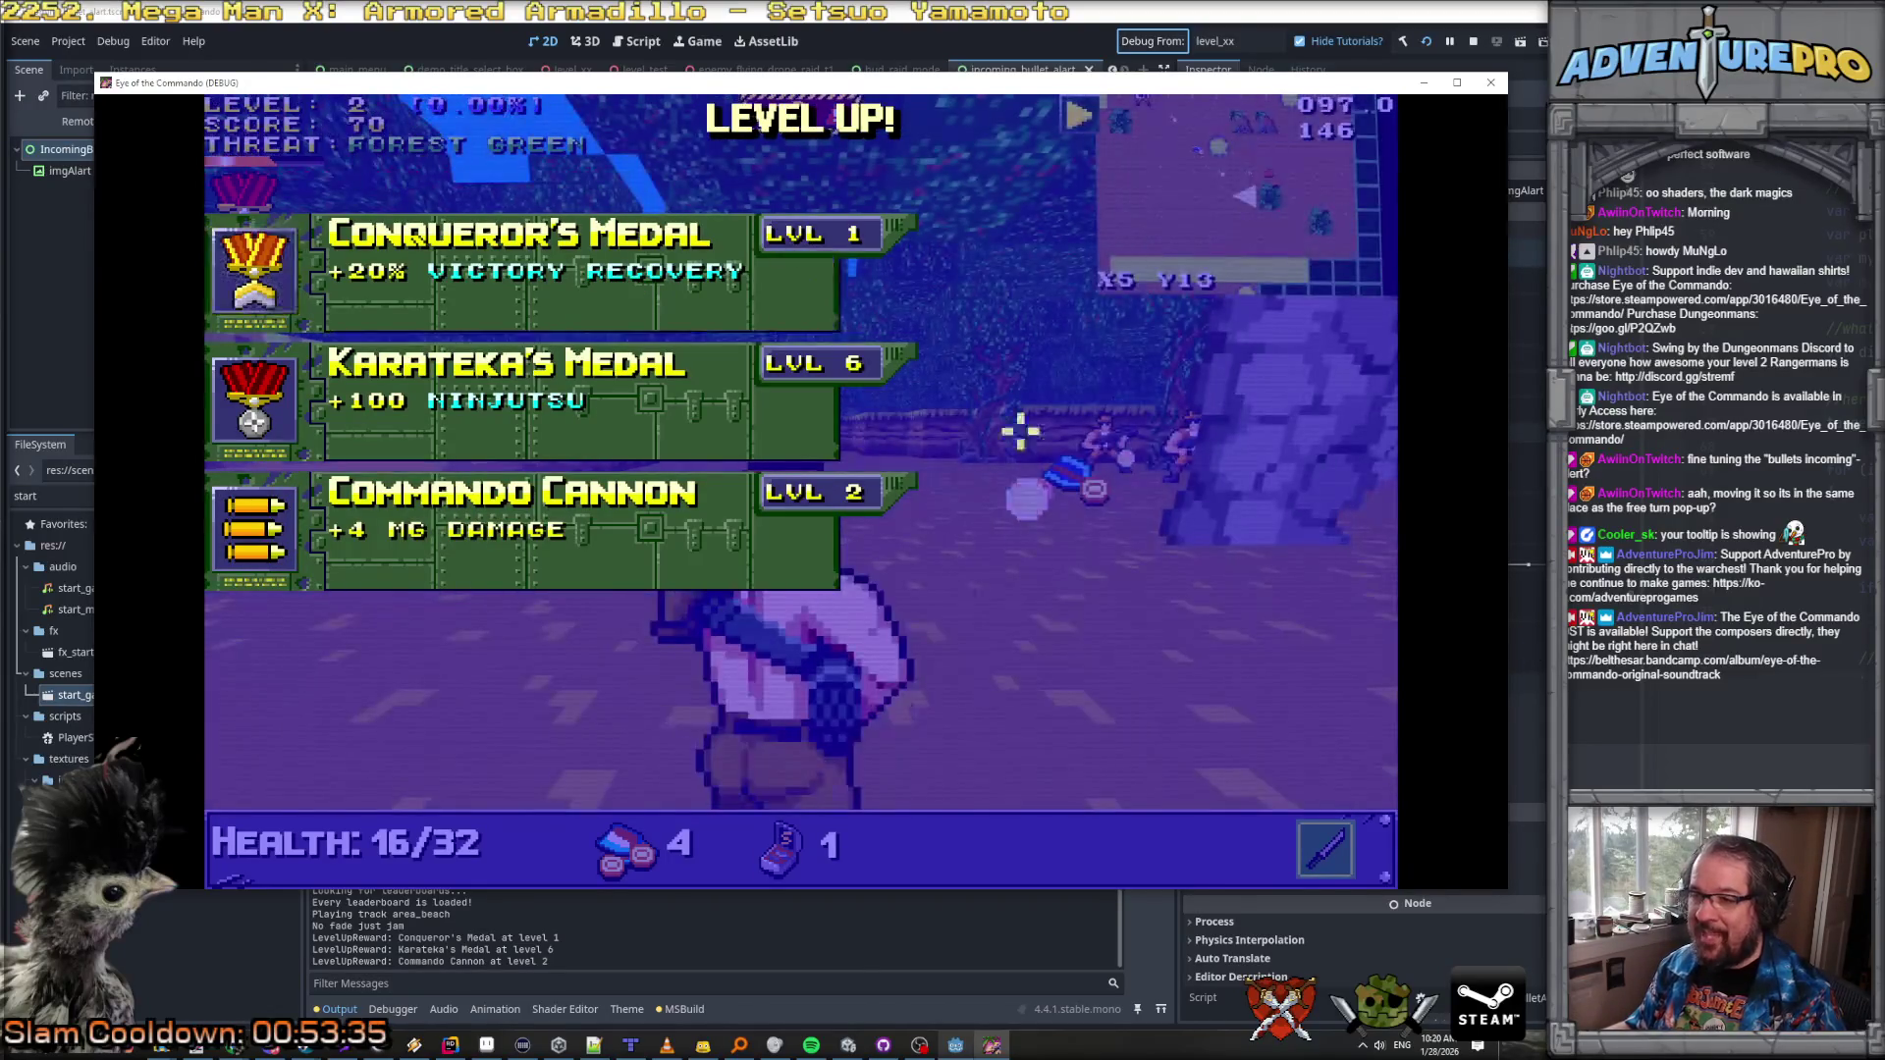
key("Escape")
key("Escape")
key("Escape")
key("Escape")
key("Escape")
key("Escape")
key("Escape")
key("Escape")
key("Escape")
key("Escape")
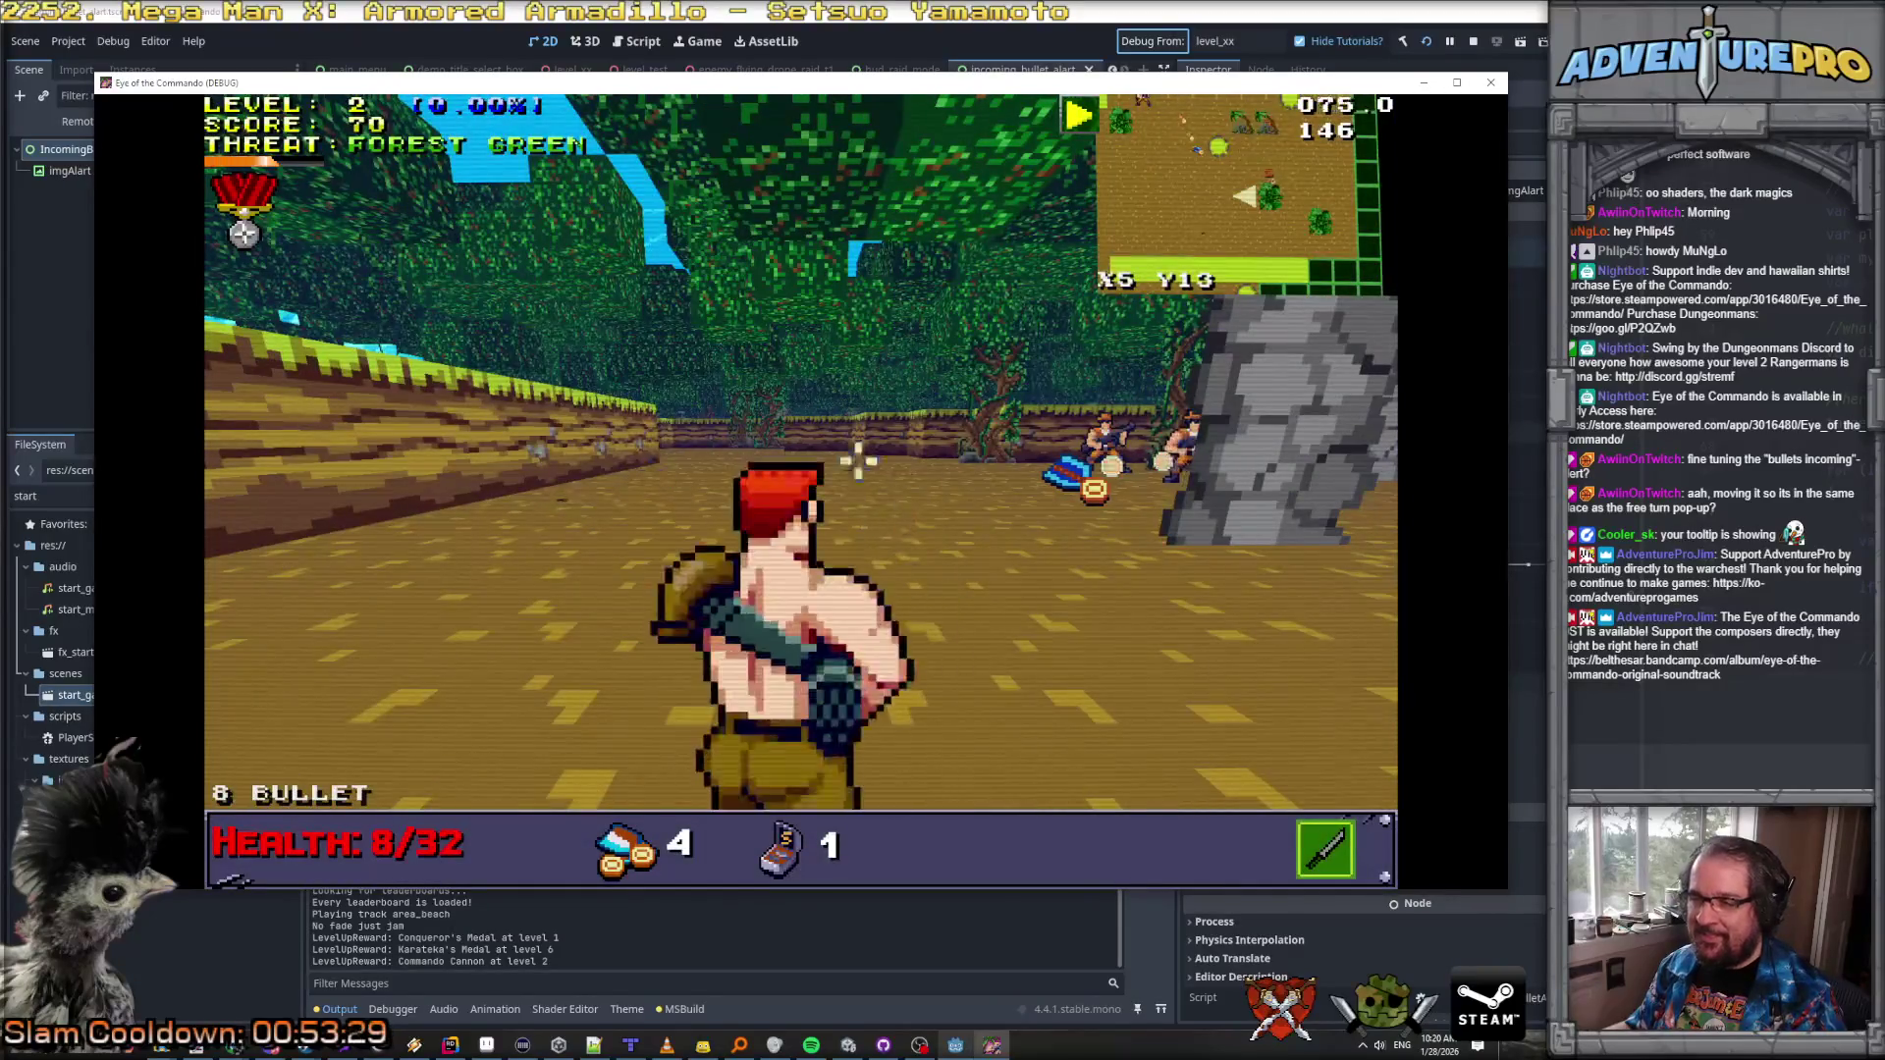
Step: Fire the machine gun at the enemy, then close the game window after Game Over
left_click(1101, 439)
left_click(1100, 438)
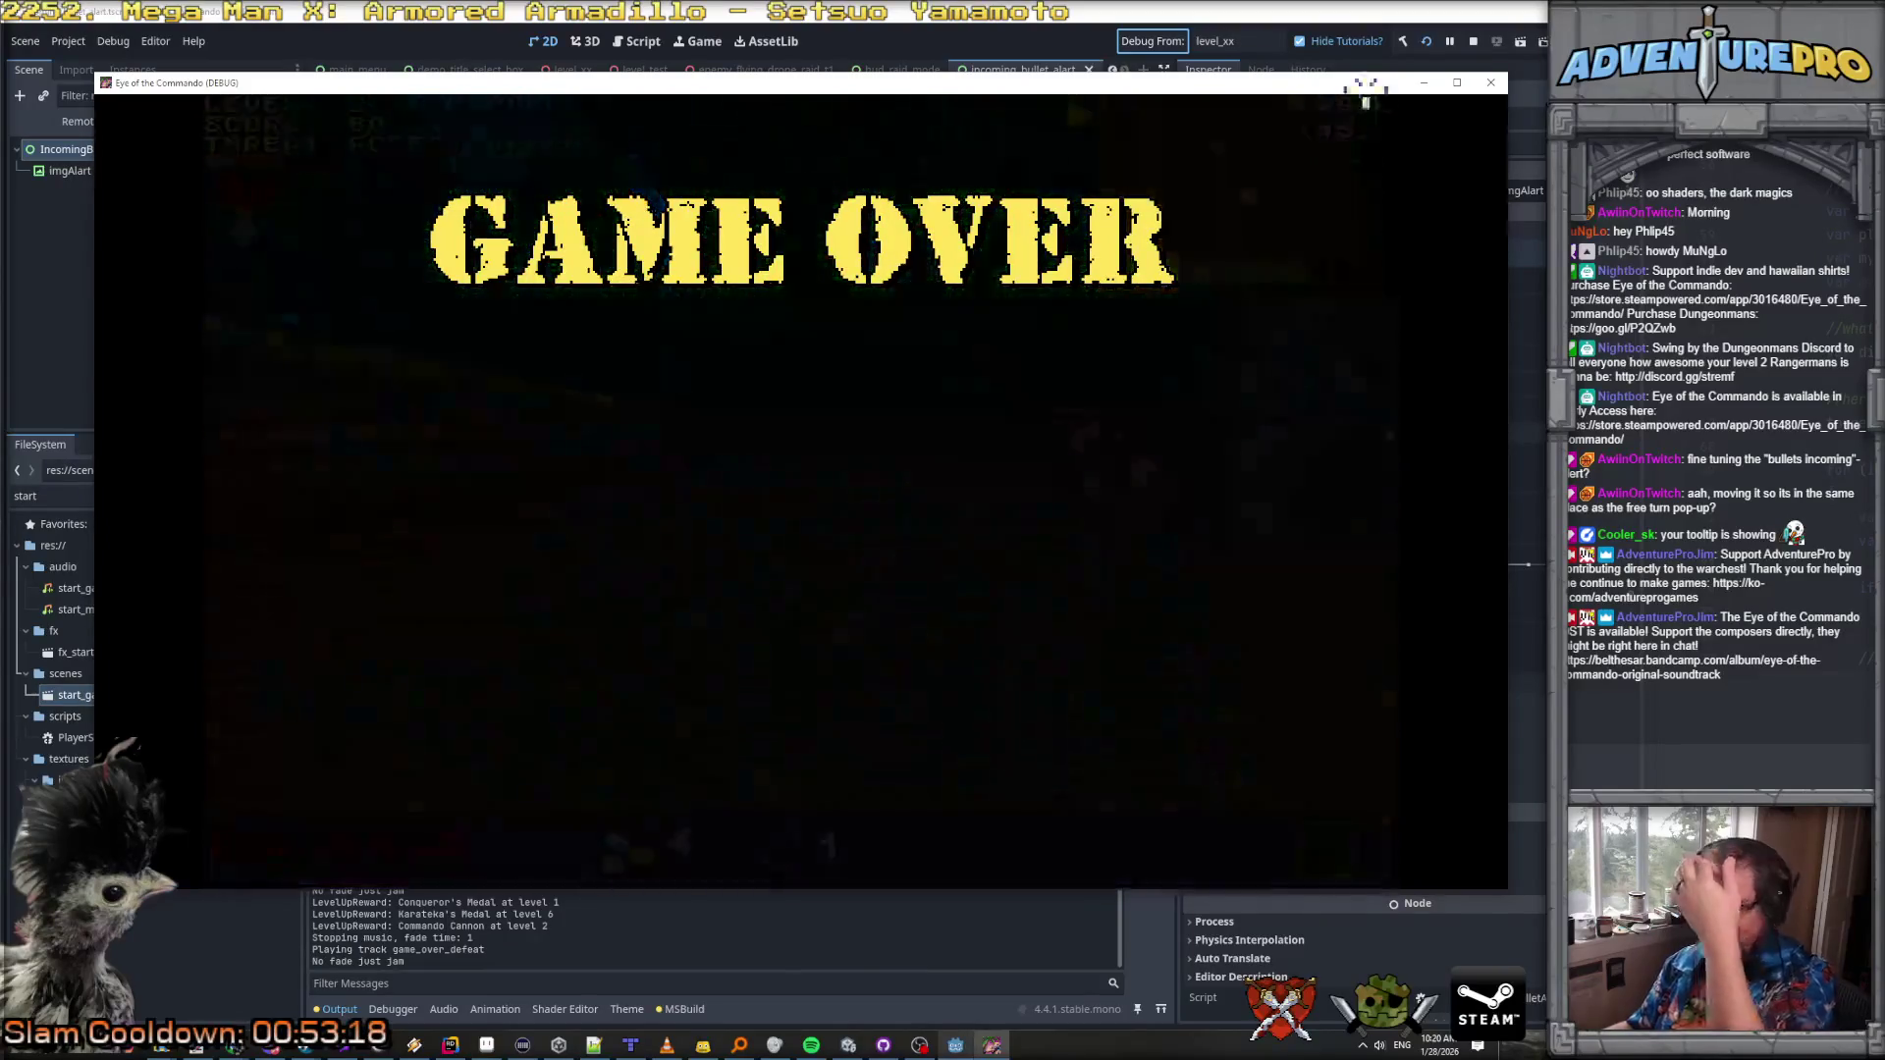
left_click(1488, 82)
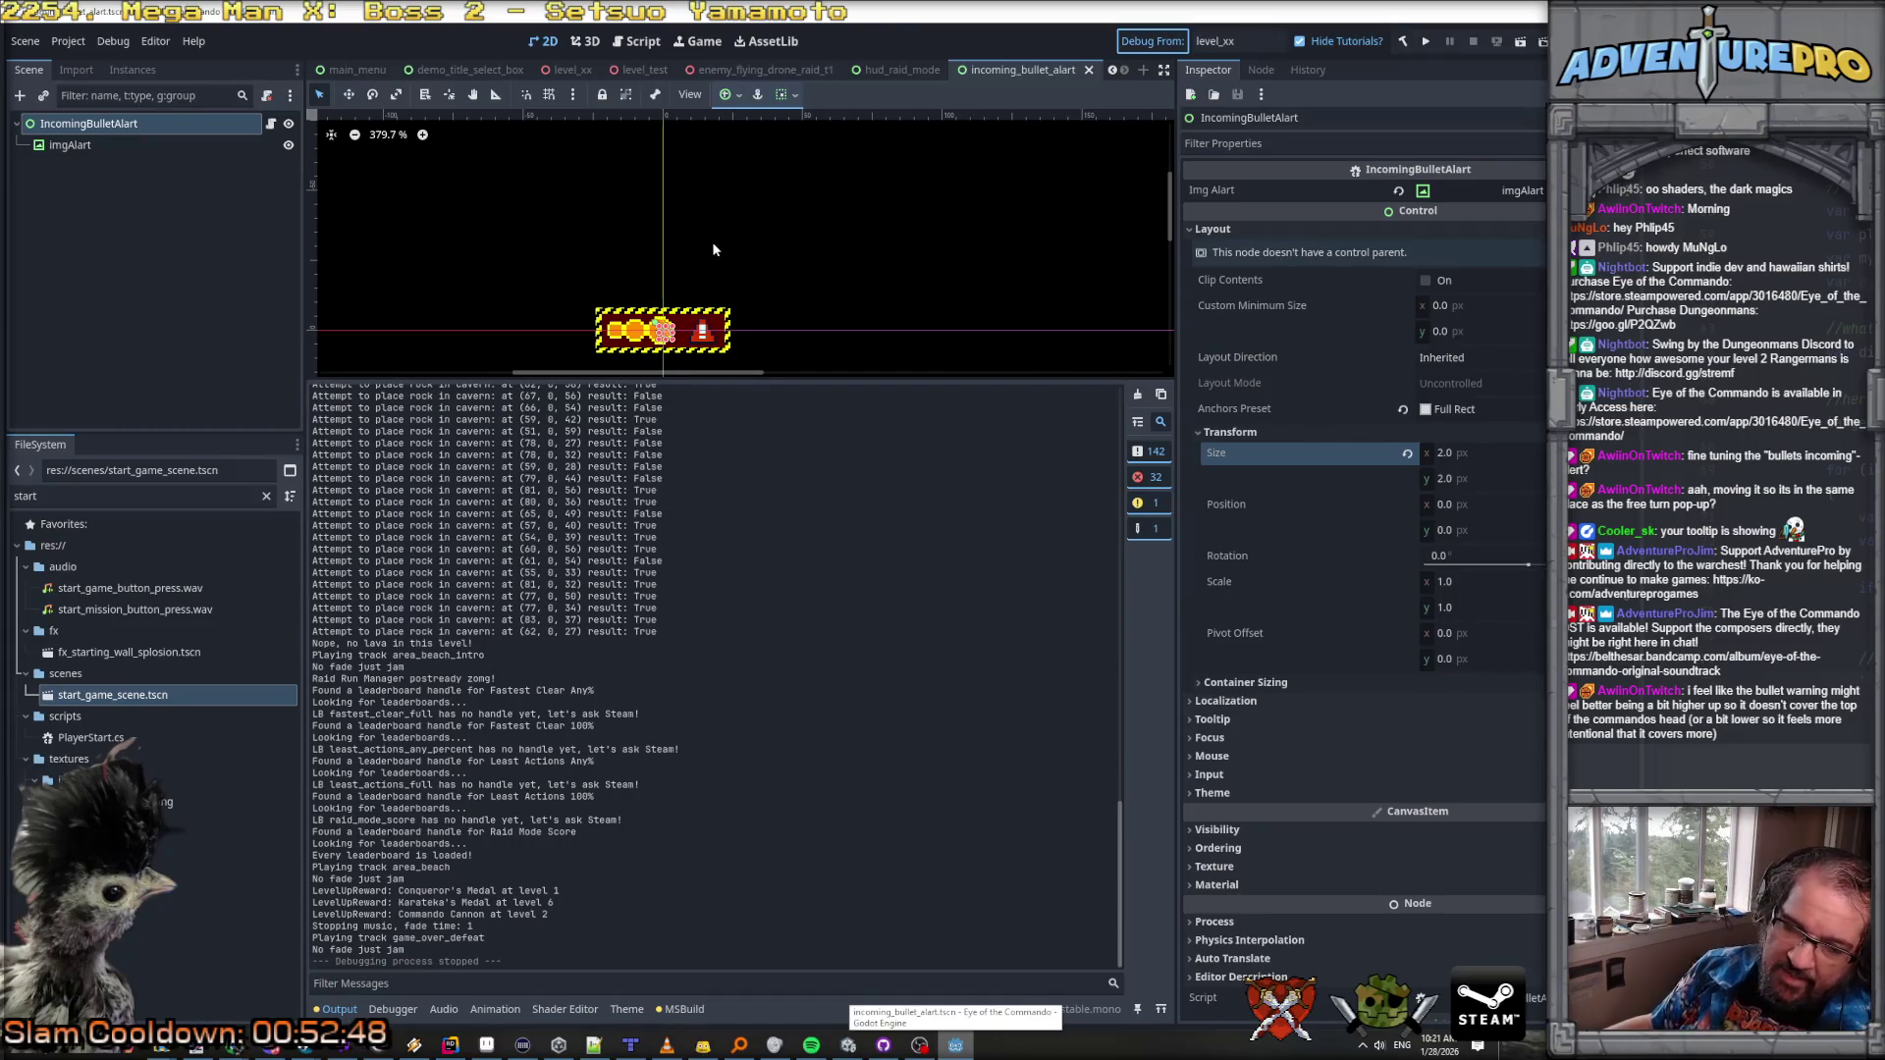
Step: Save the scene, rebuild the .NET project and relaunch the game with F5
key("F5")
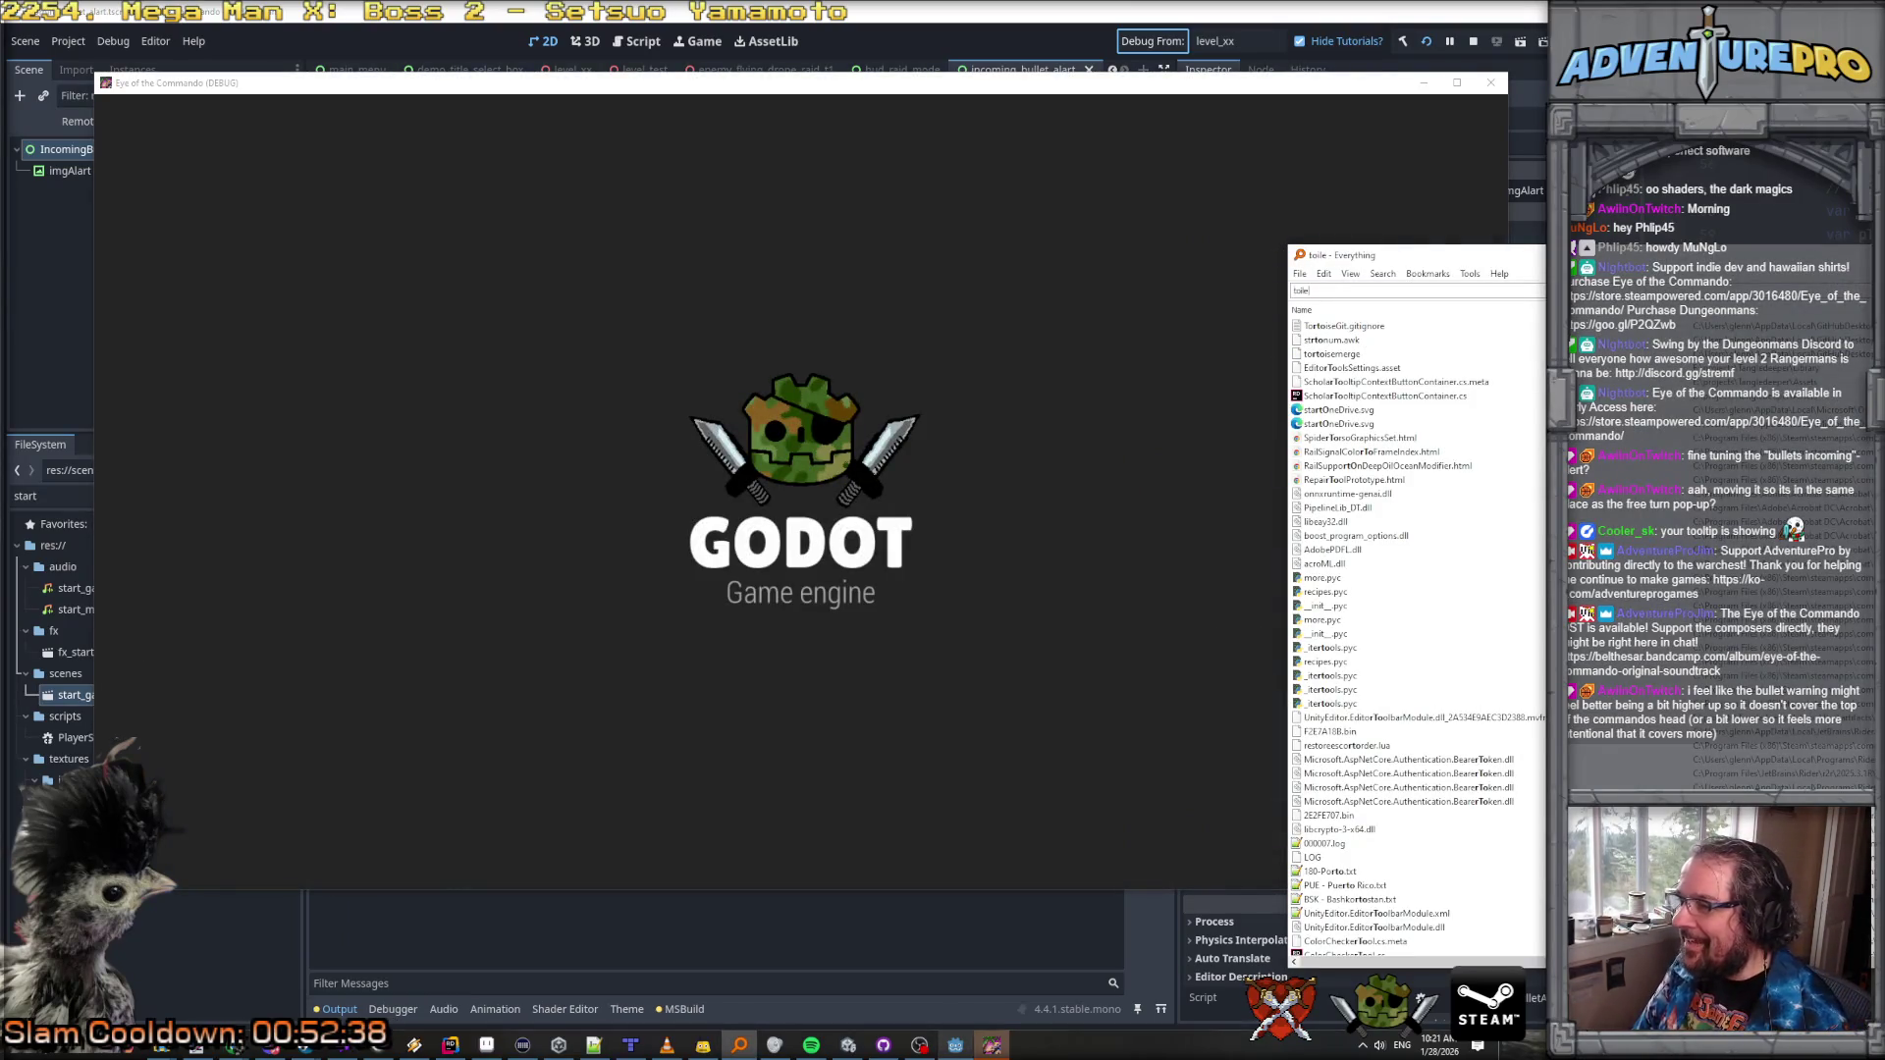
Step: Search Everything for 'toilet', open the moving toilets sniper gif, then select developer_manager_toilet.mp4
type("t")
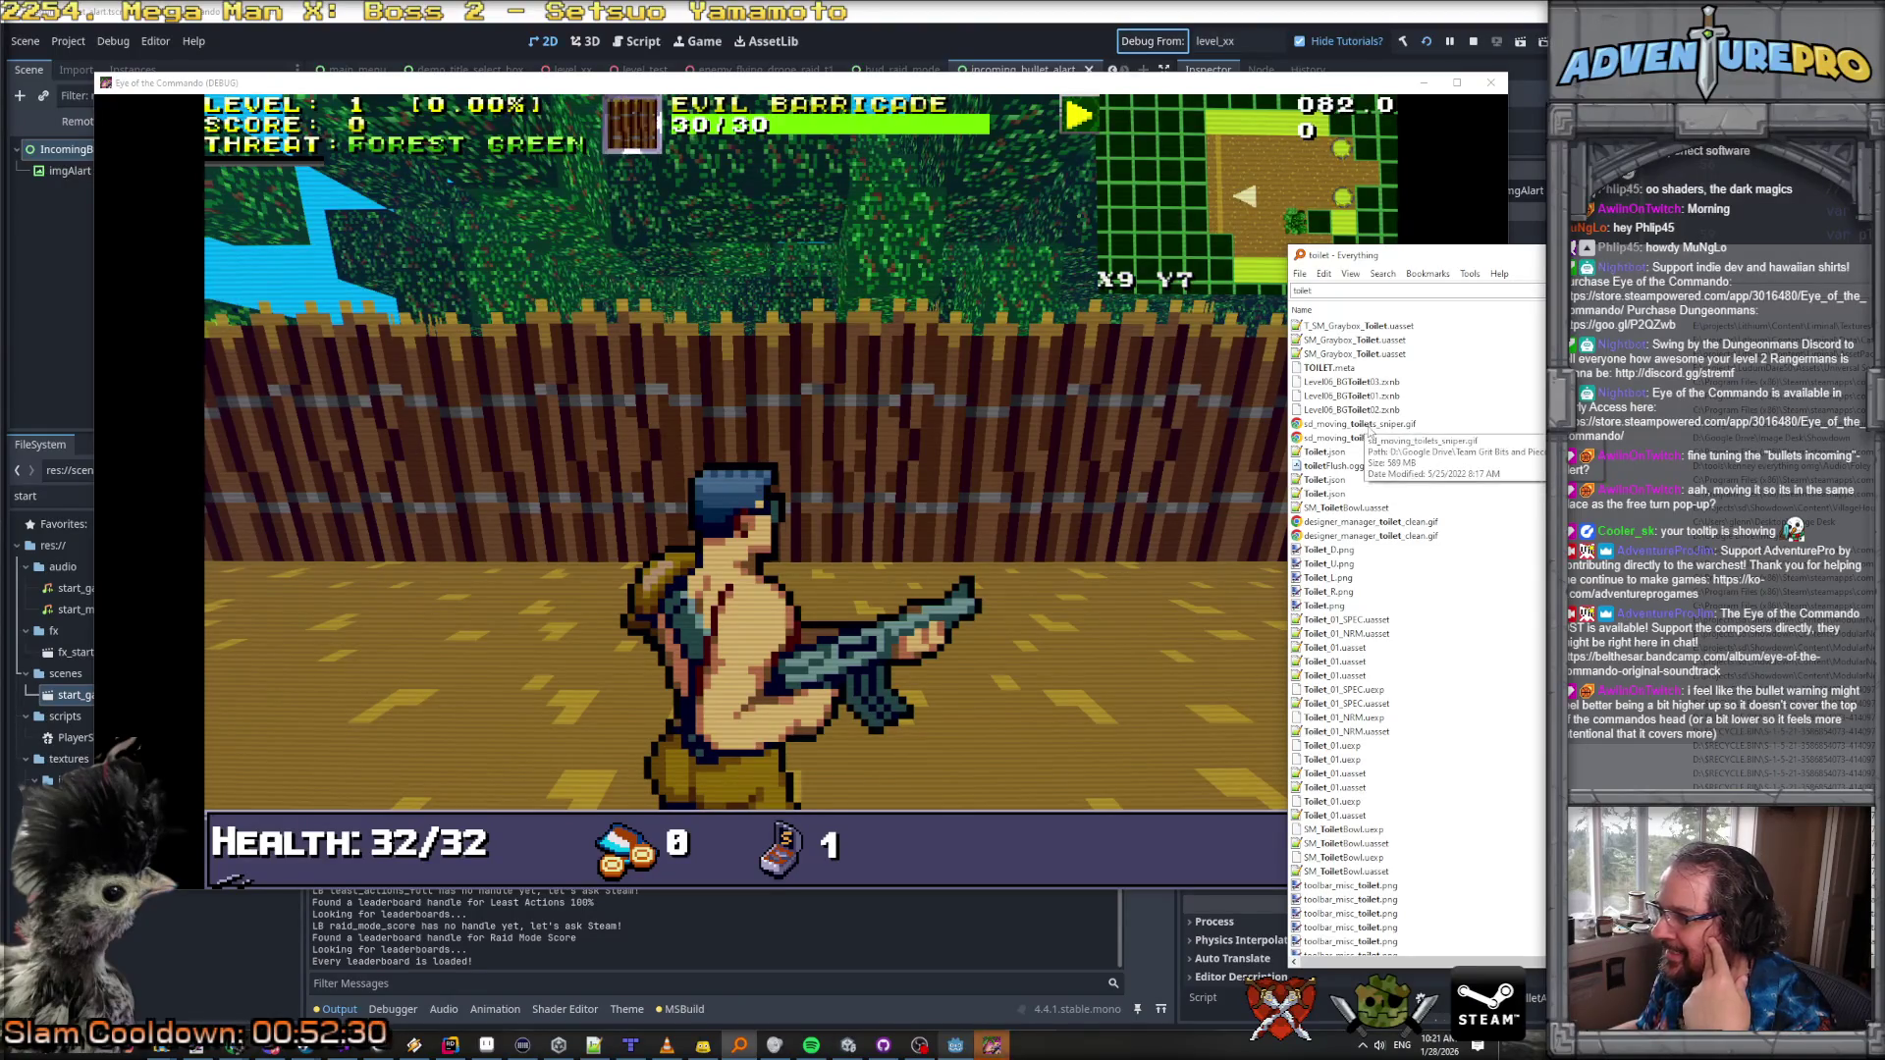
double_click(1371, 429)
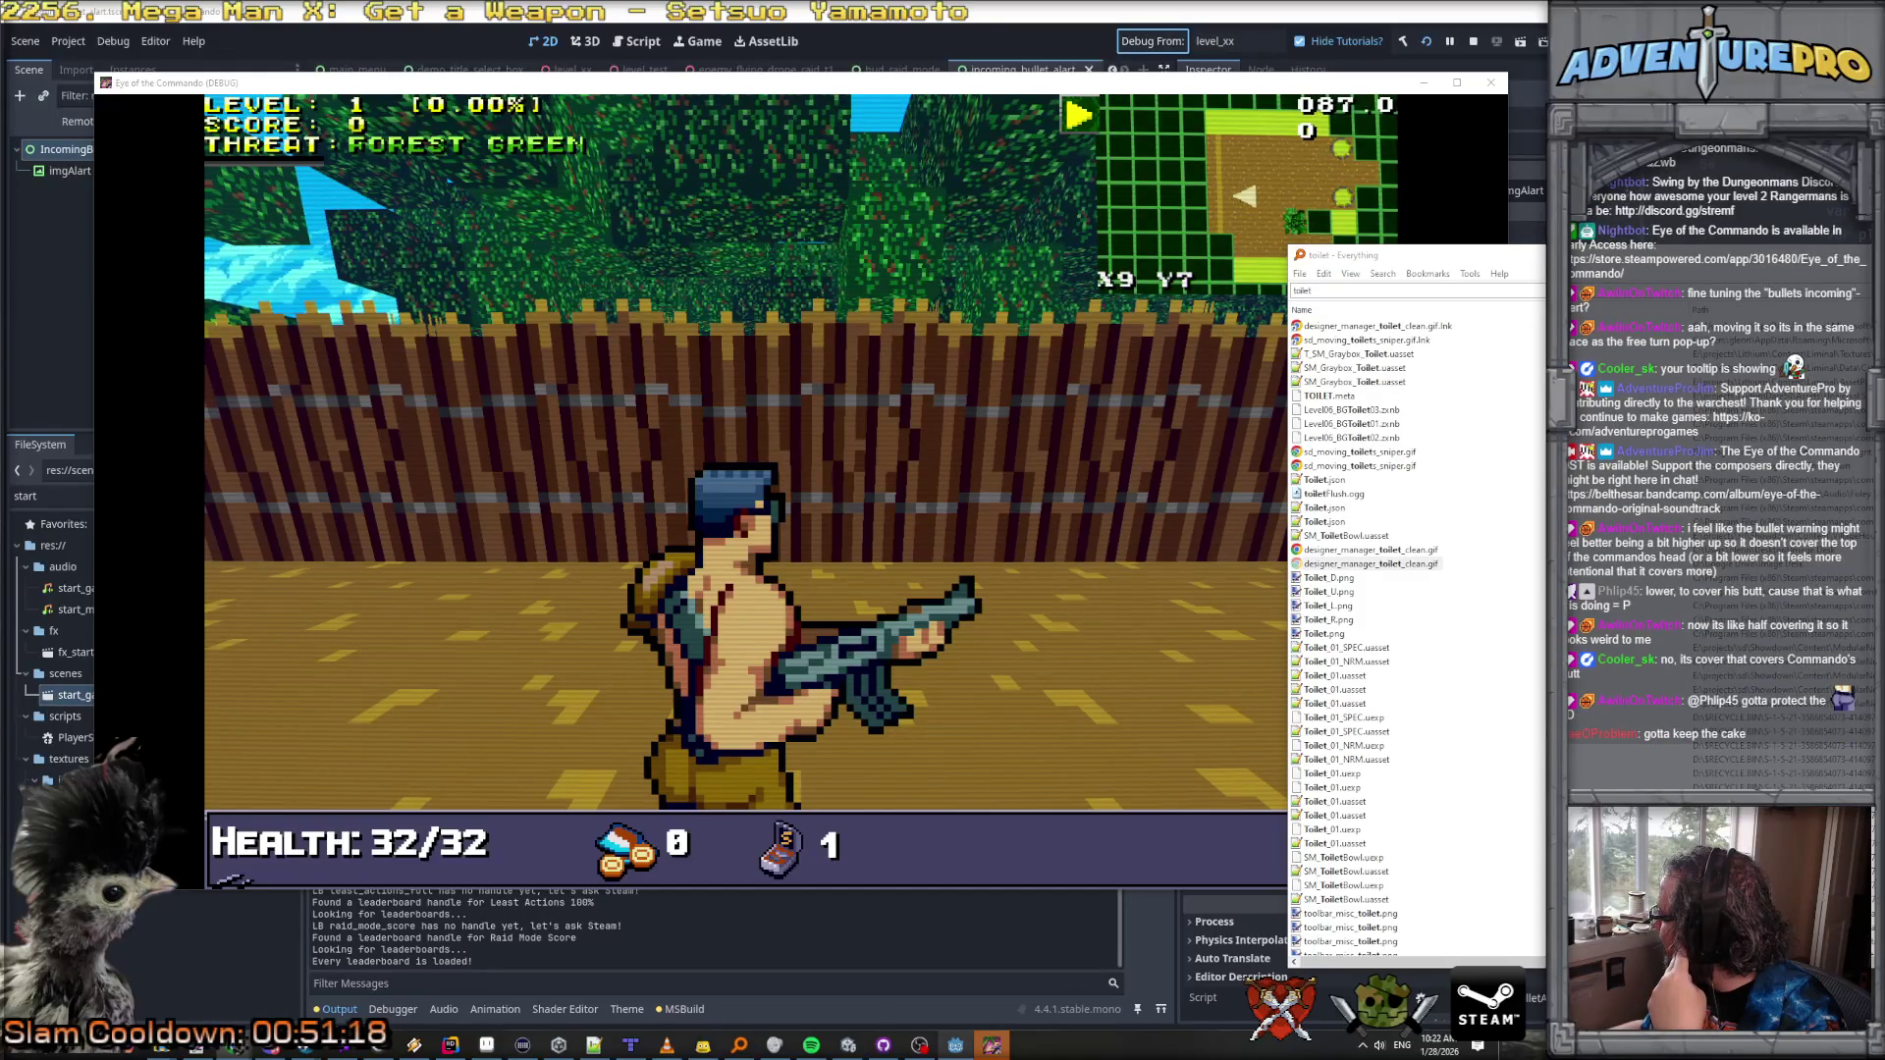
mouse_move(1210, 617)
scroll(1412, 535, "down", 6)
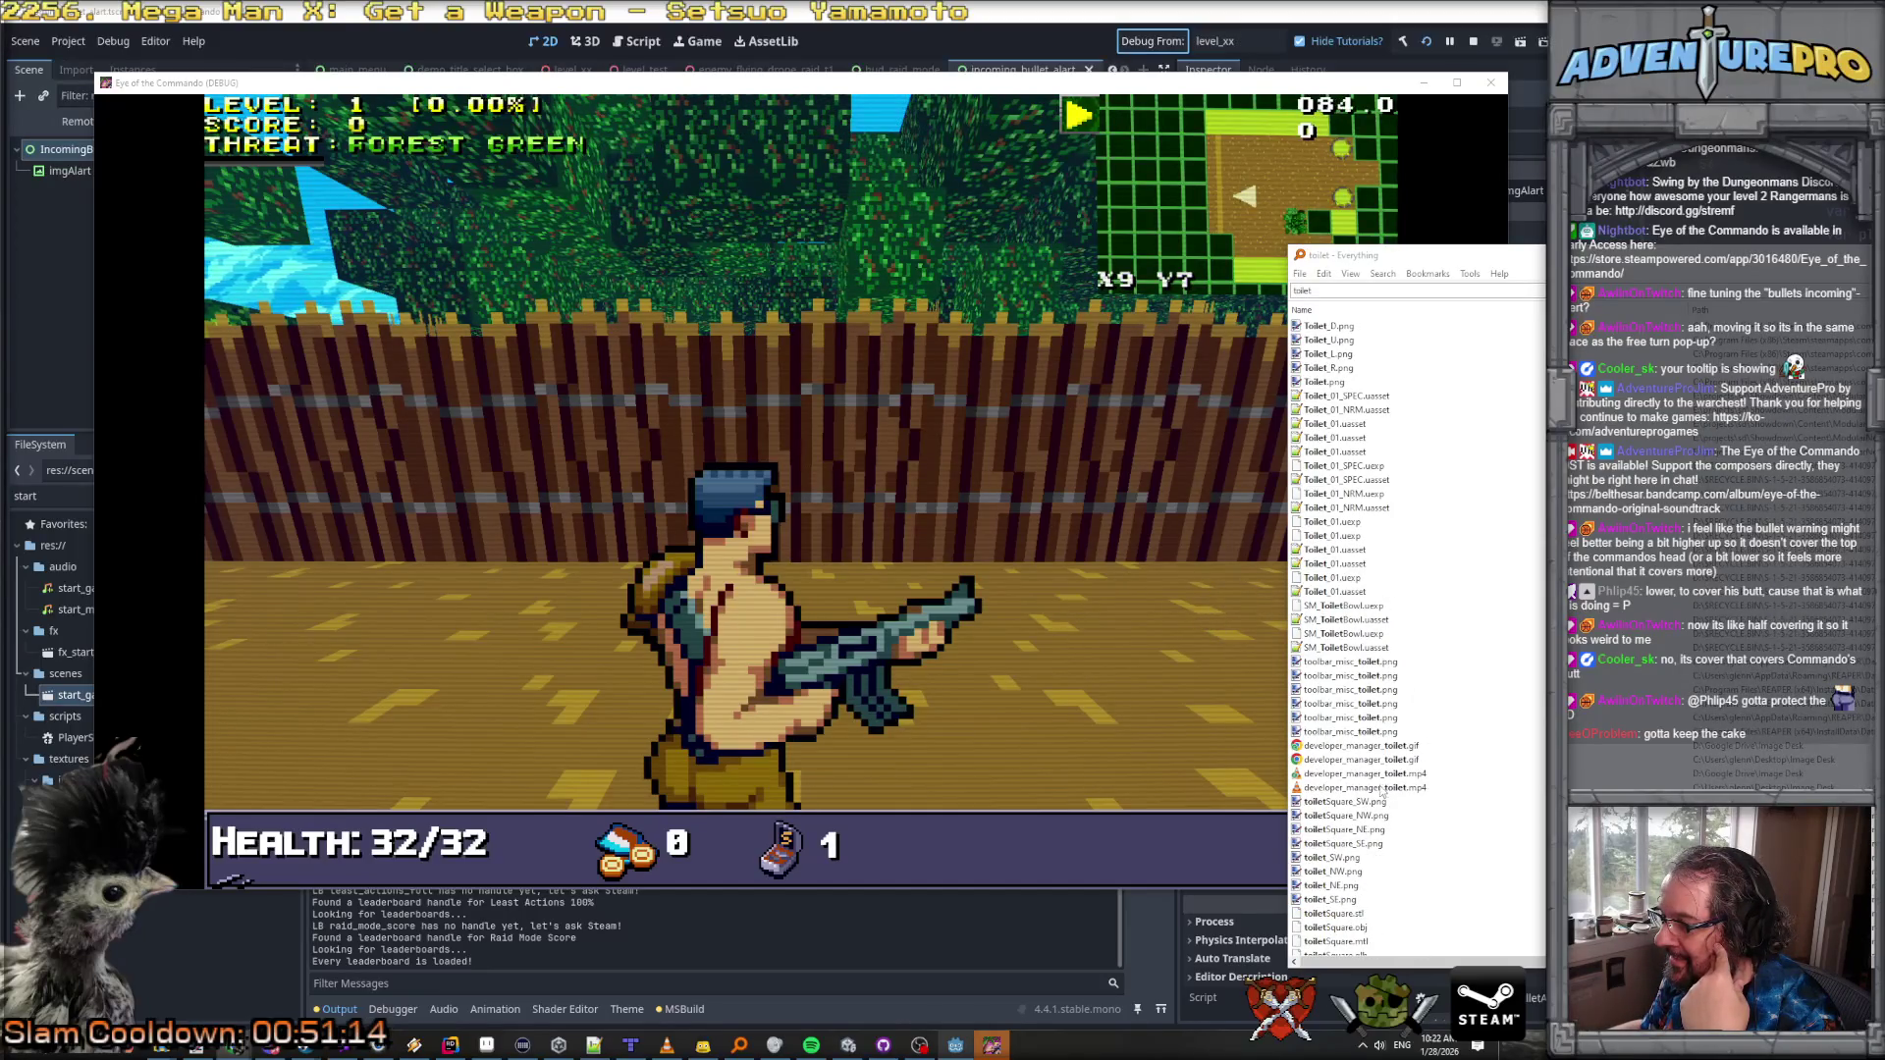
left_click(1387, 787)
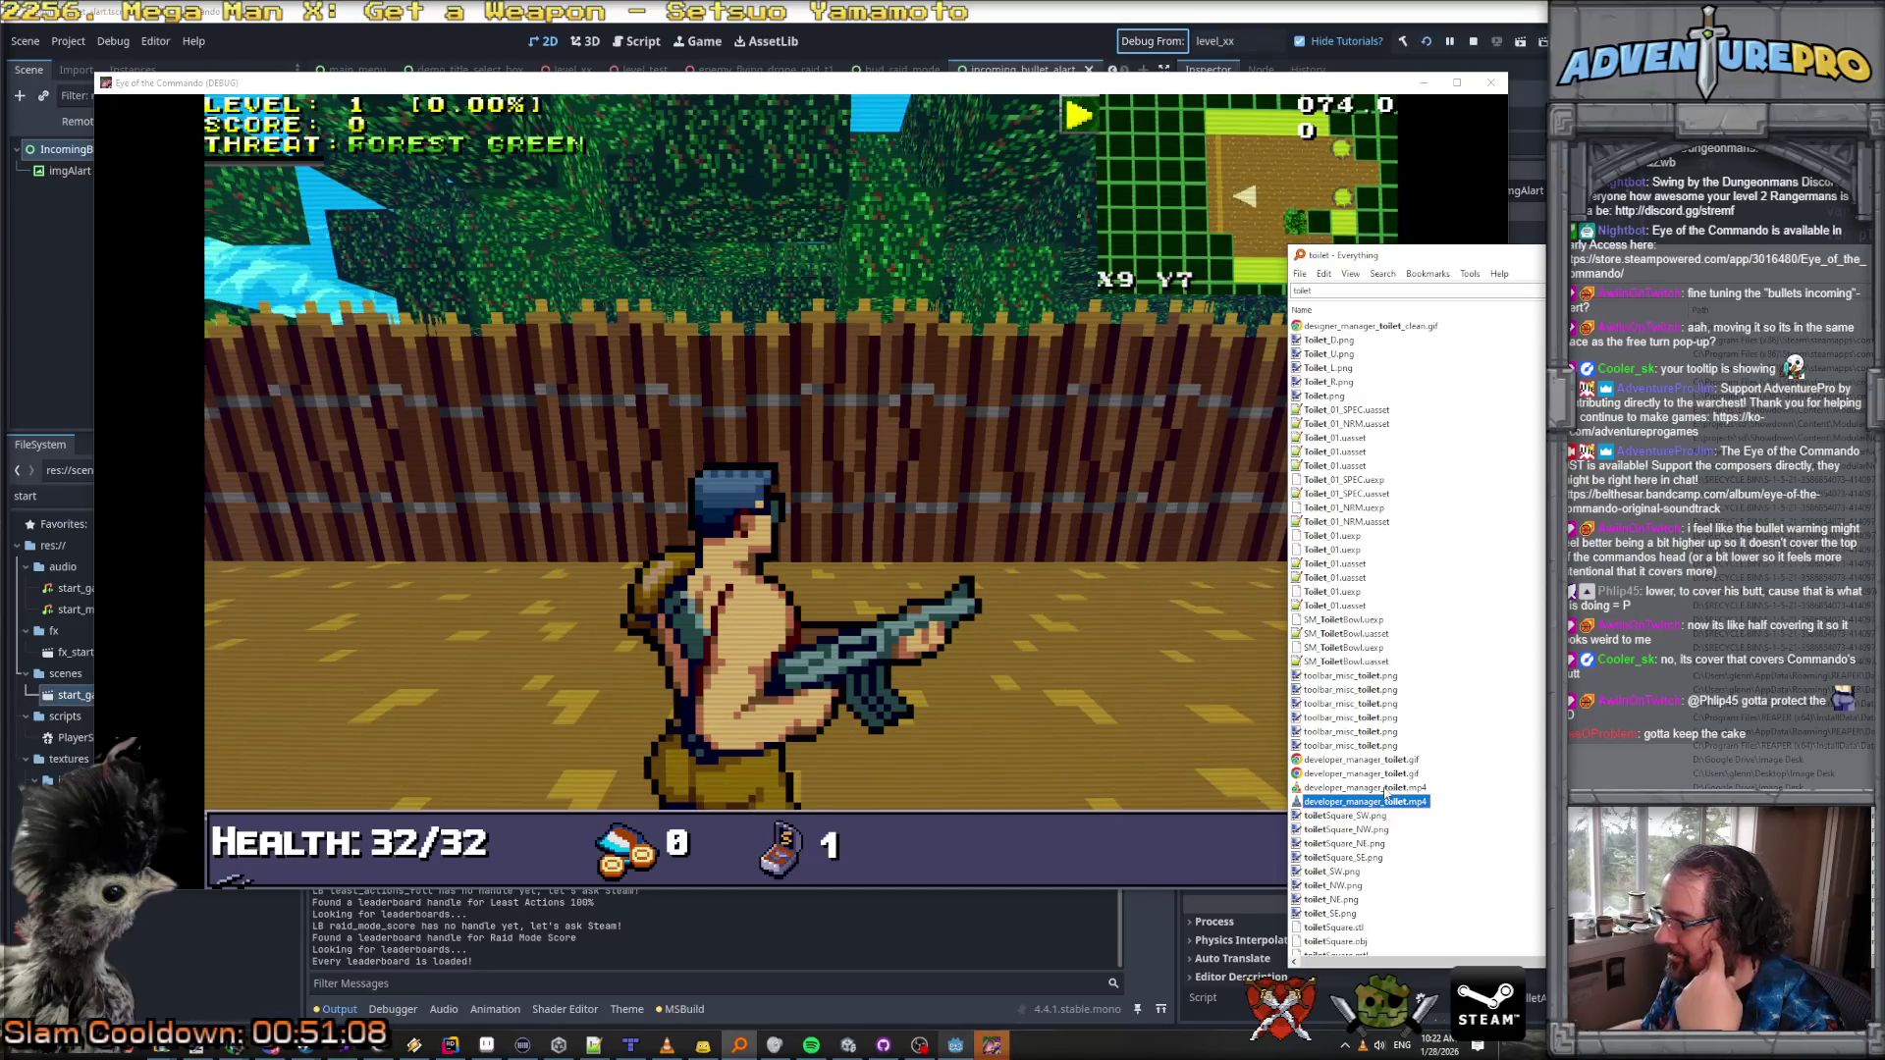
key("Return")
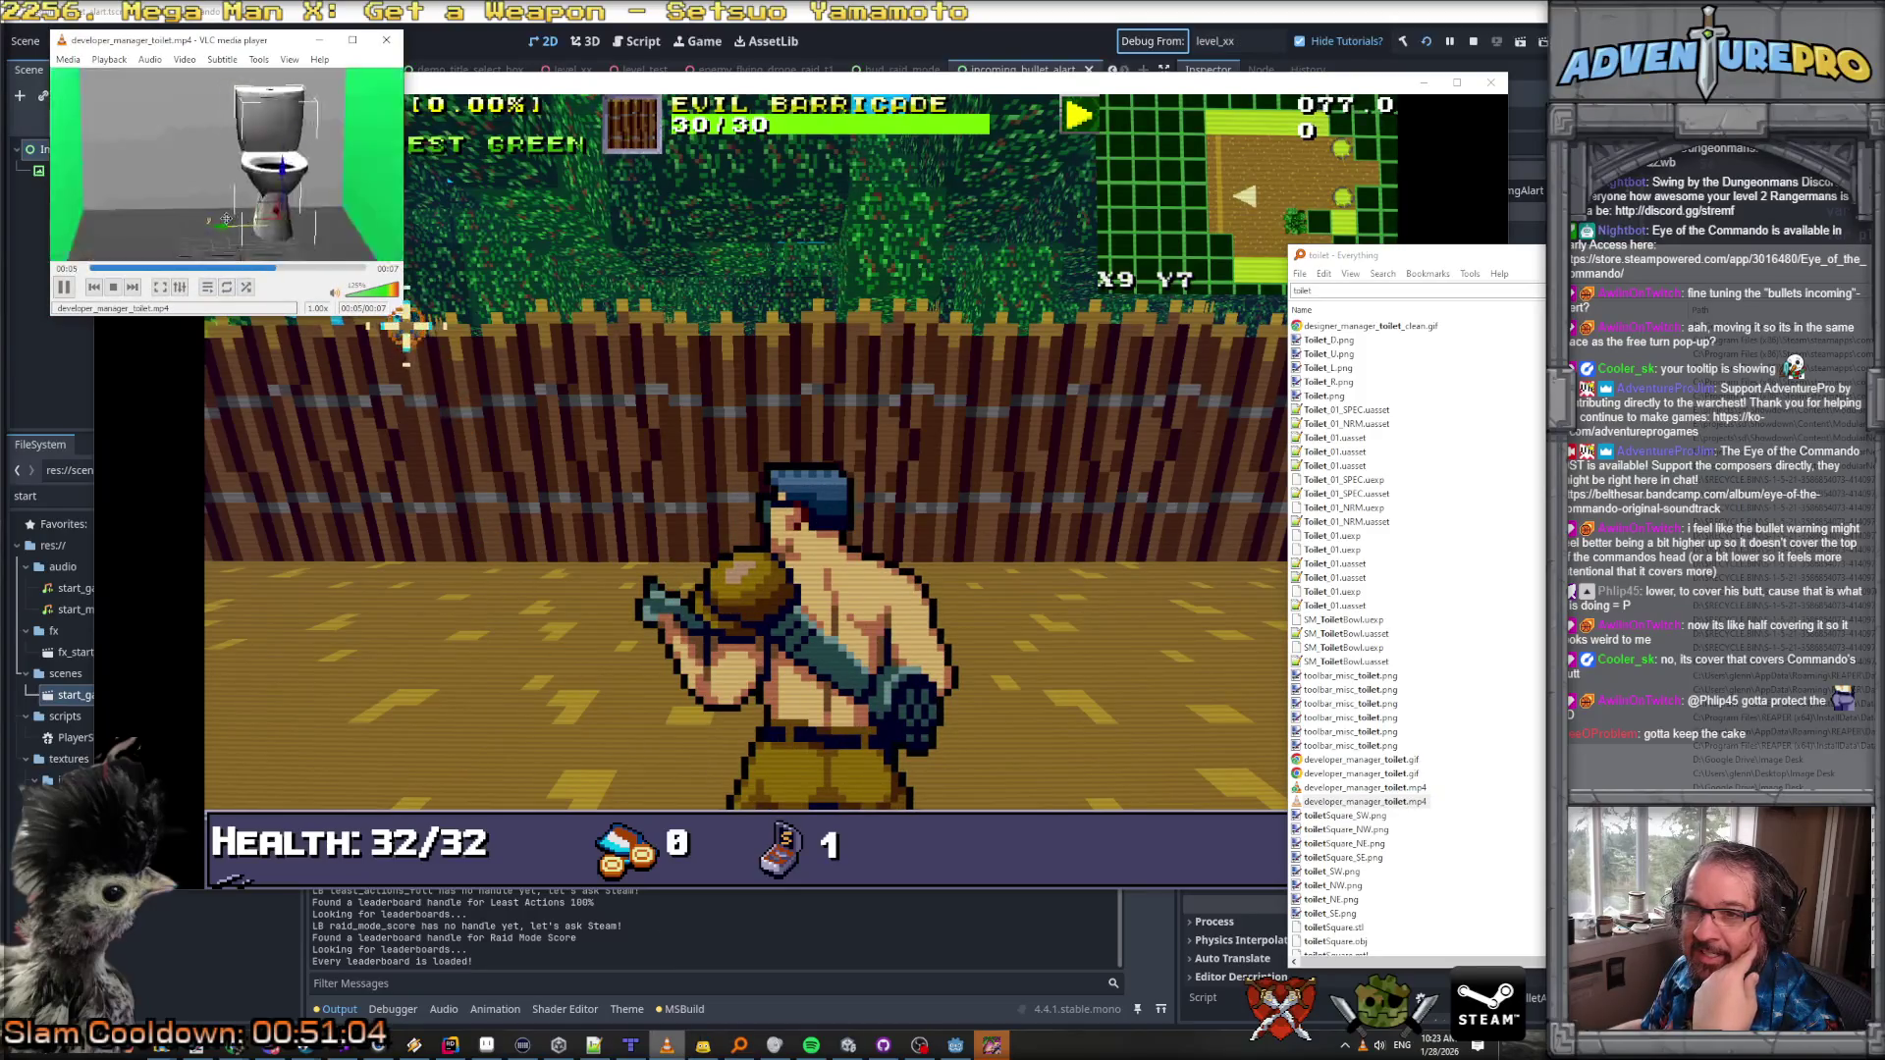
mouse_move(400, 319)
left_mouse_down()
mouse_move(687, 678)
mouse_move(786, 655)
left_mouse_up()
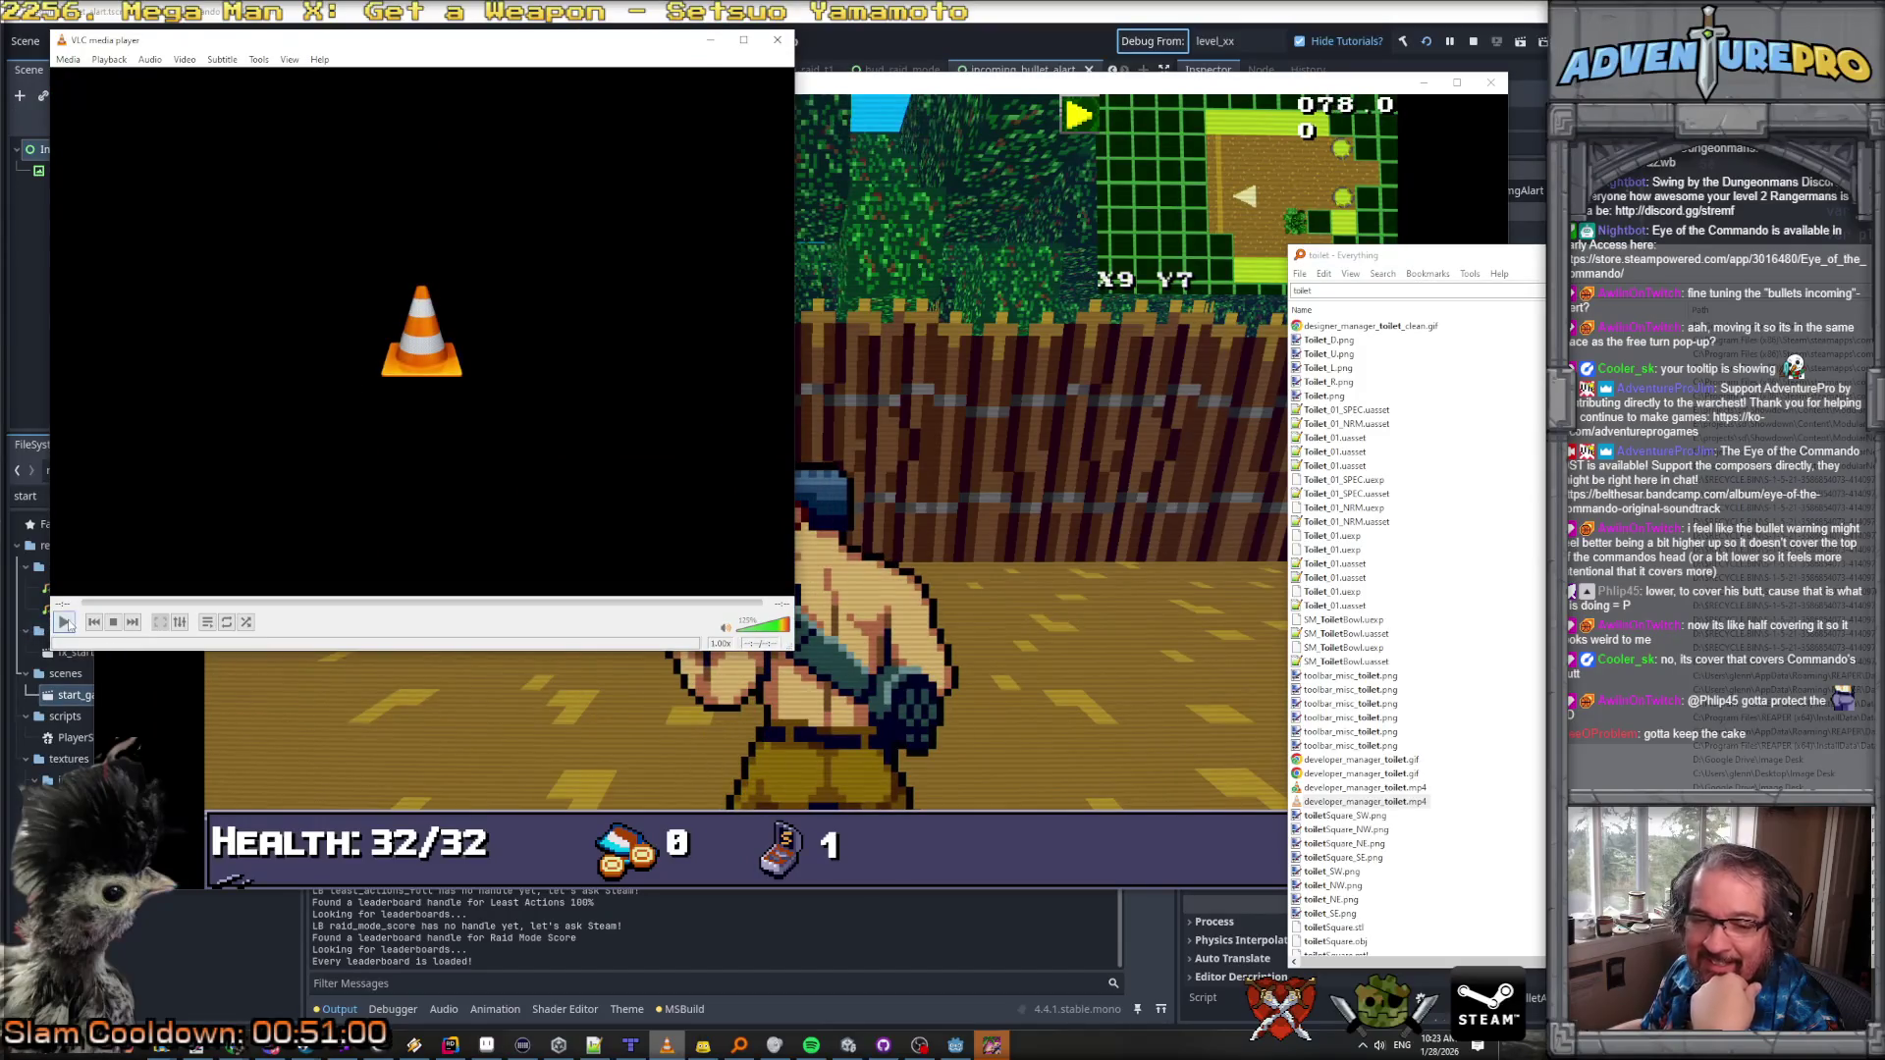
left_click(65, 623)
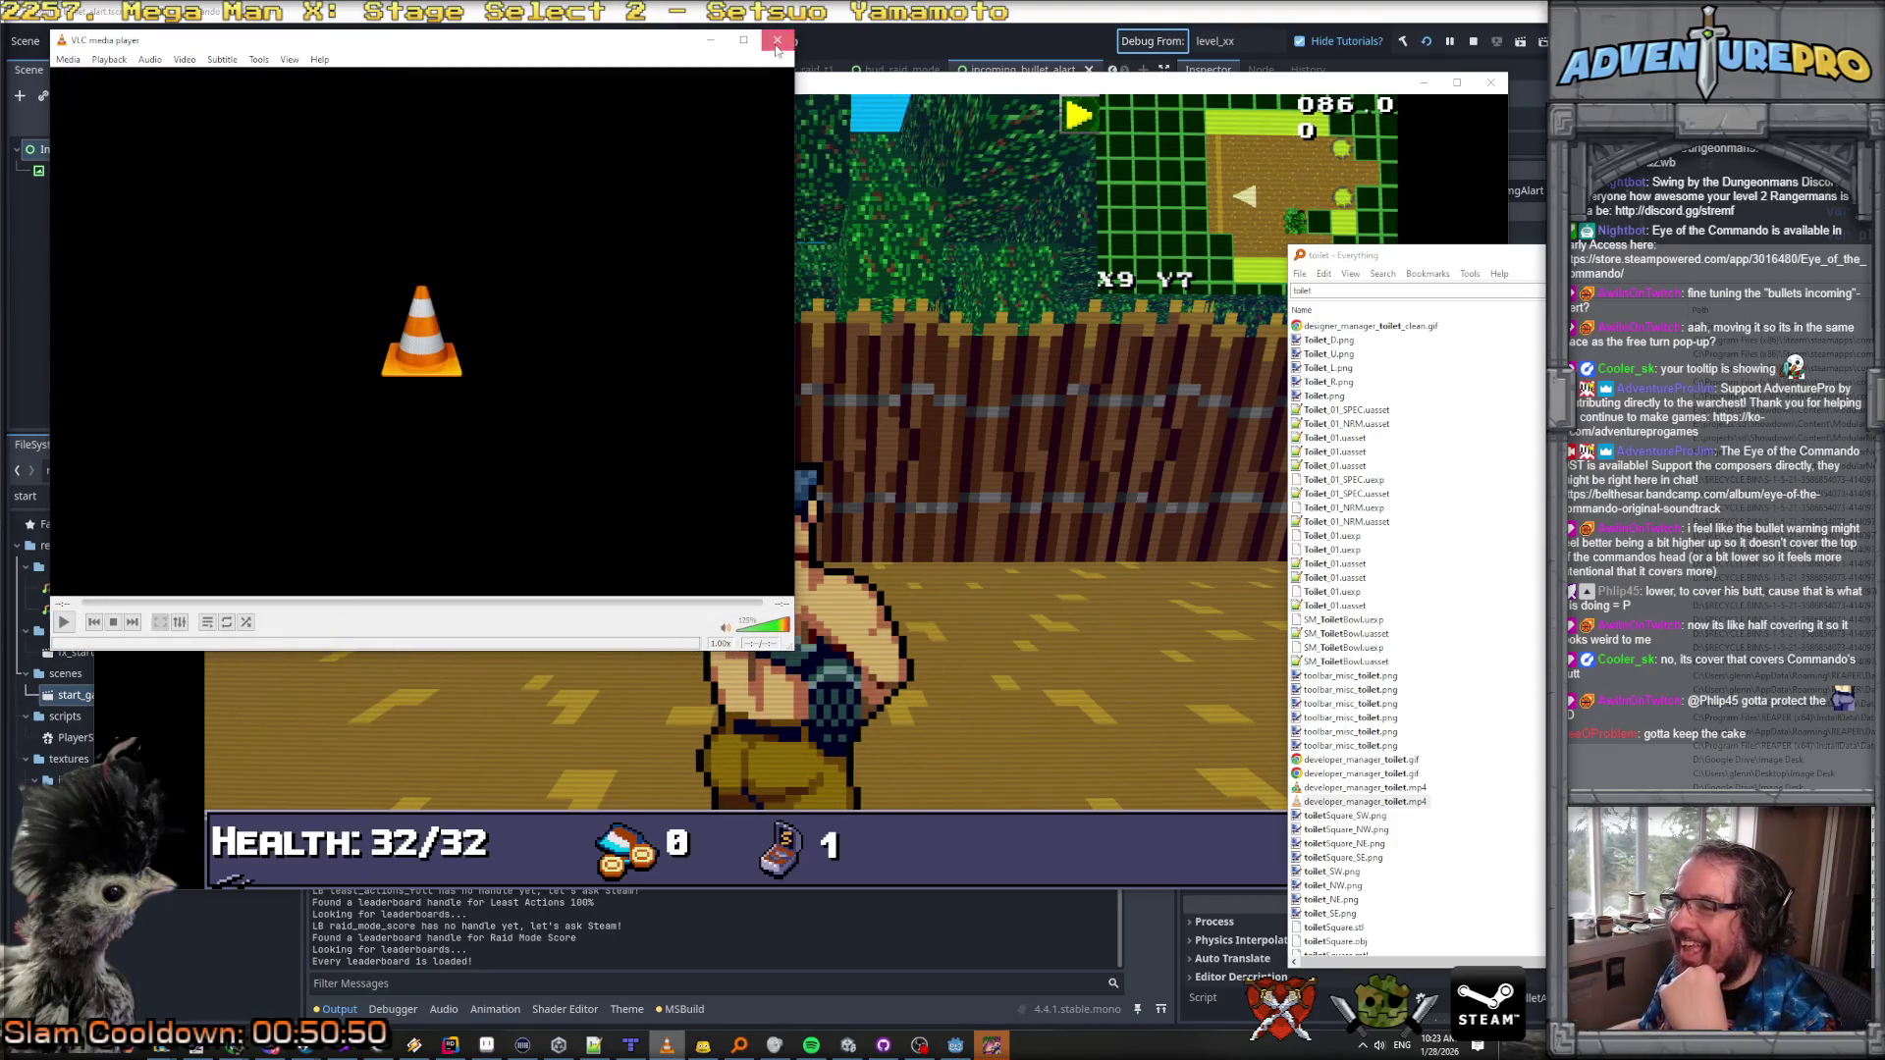
left_click(777, 43)
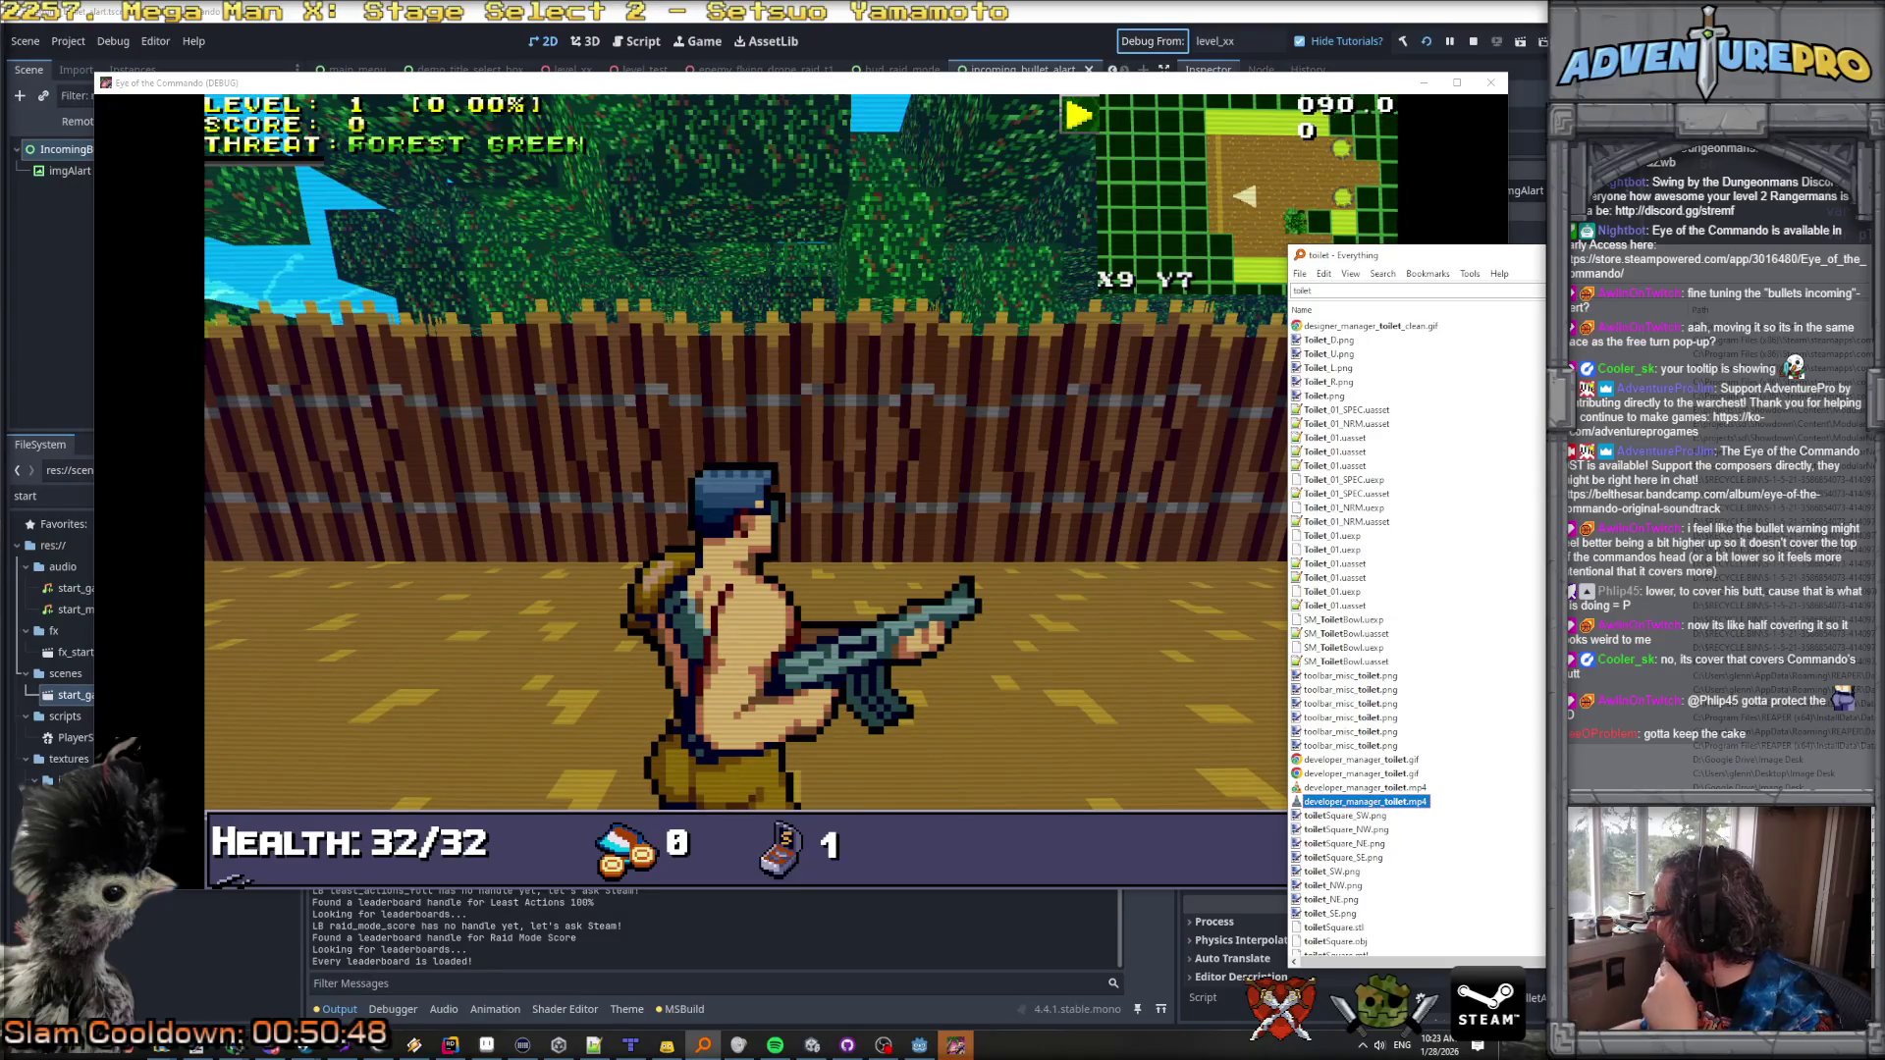
key("alt+Tab")
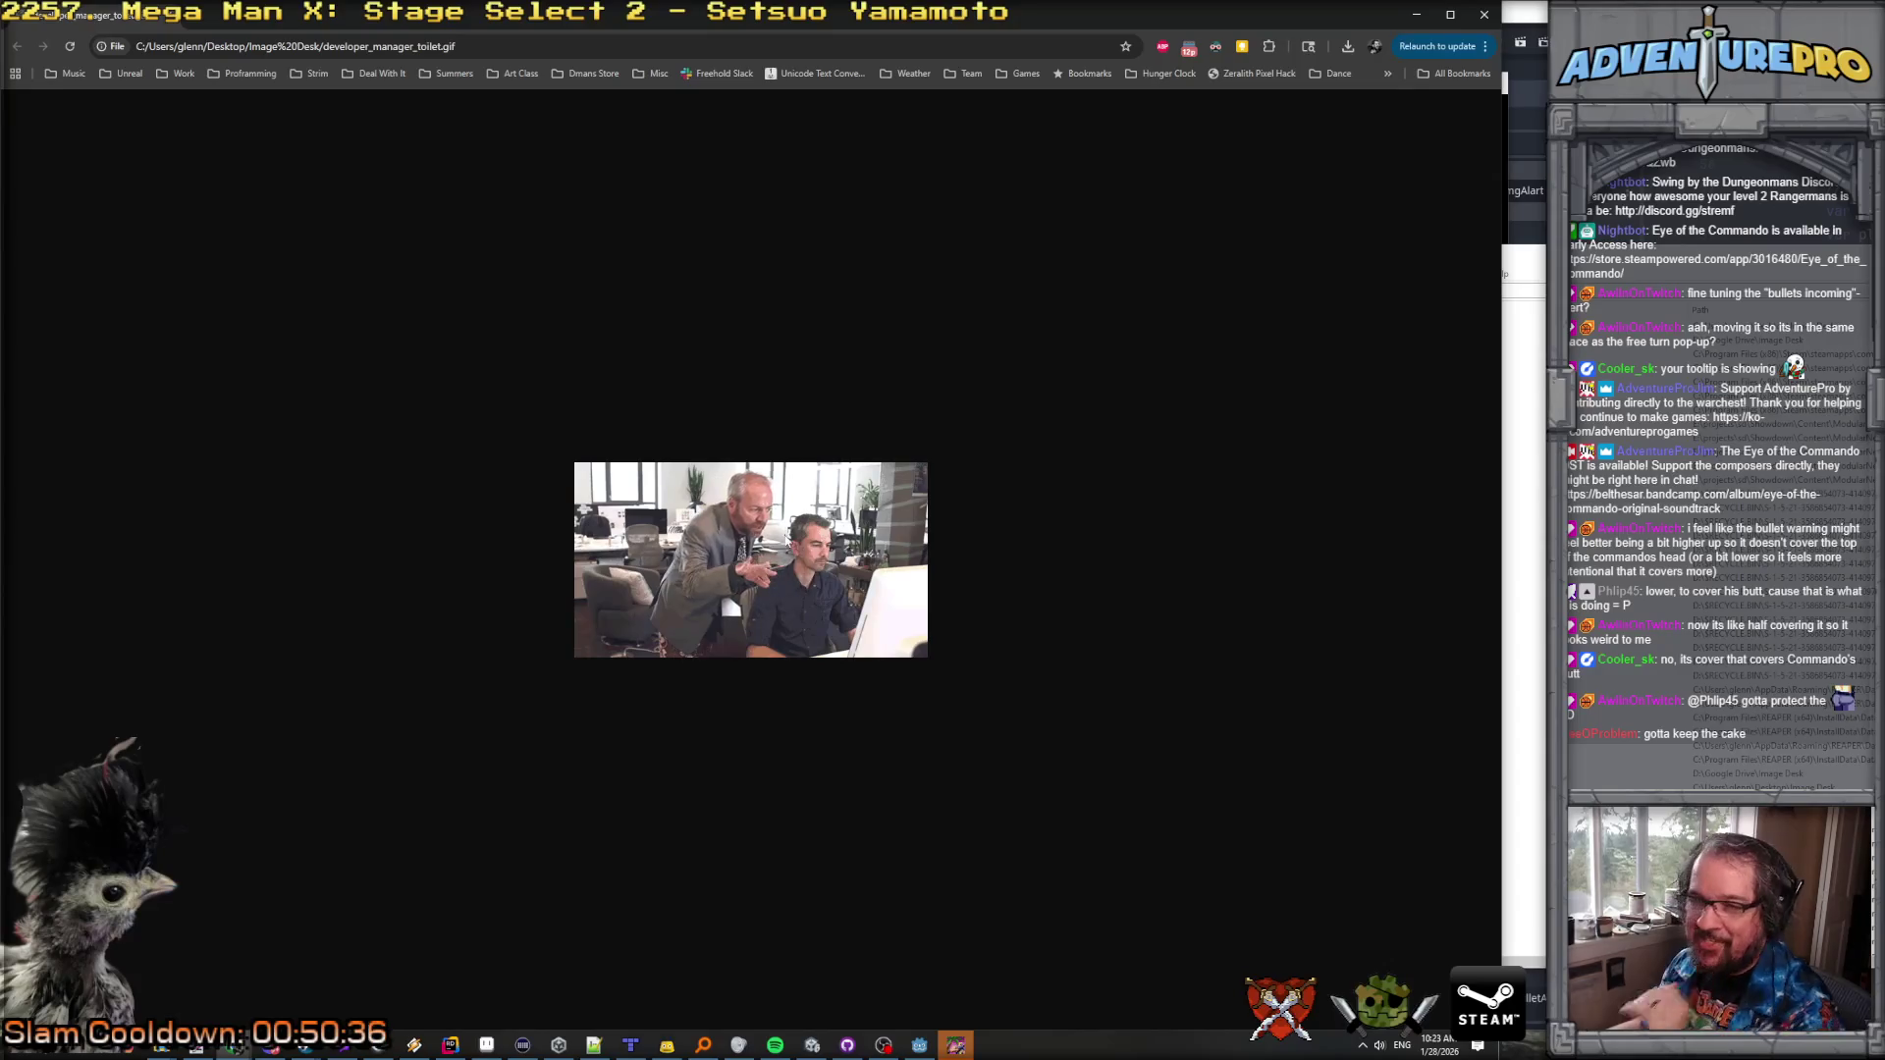
scroll(779, 535, "up", 6, "ctrl")
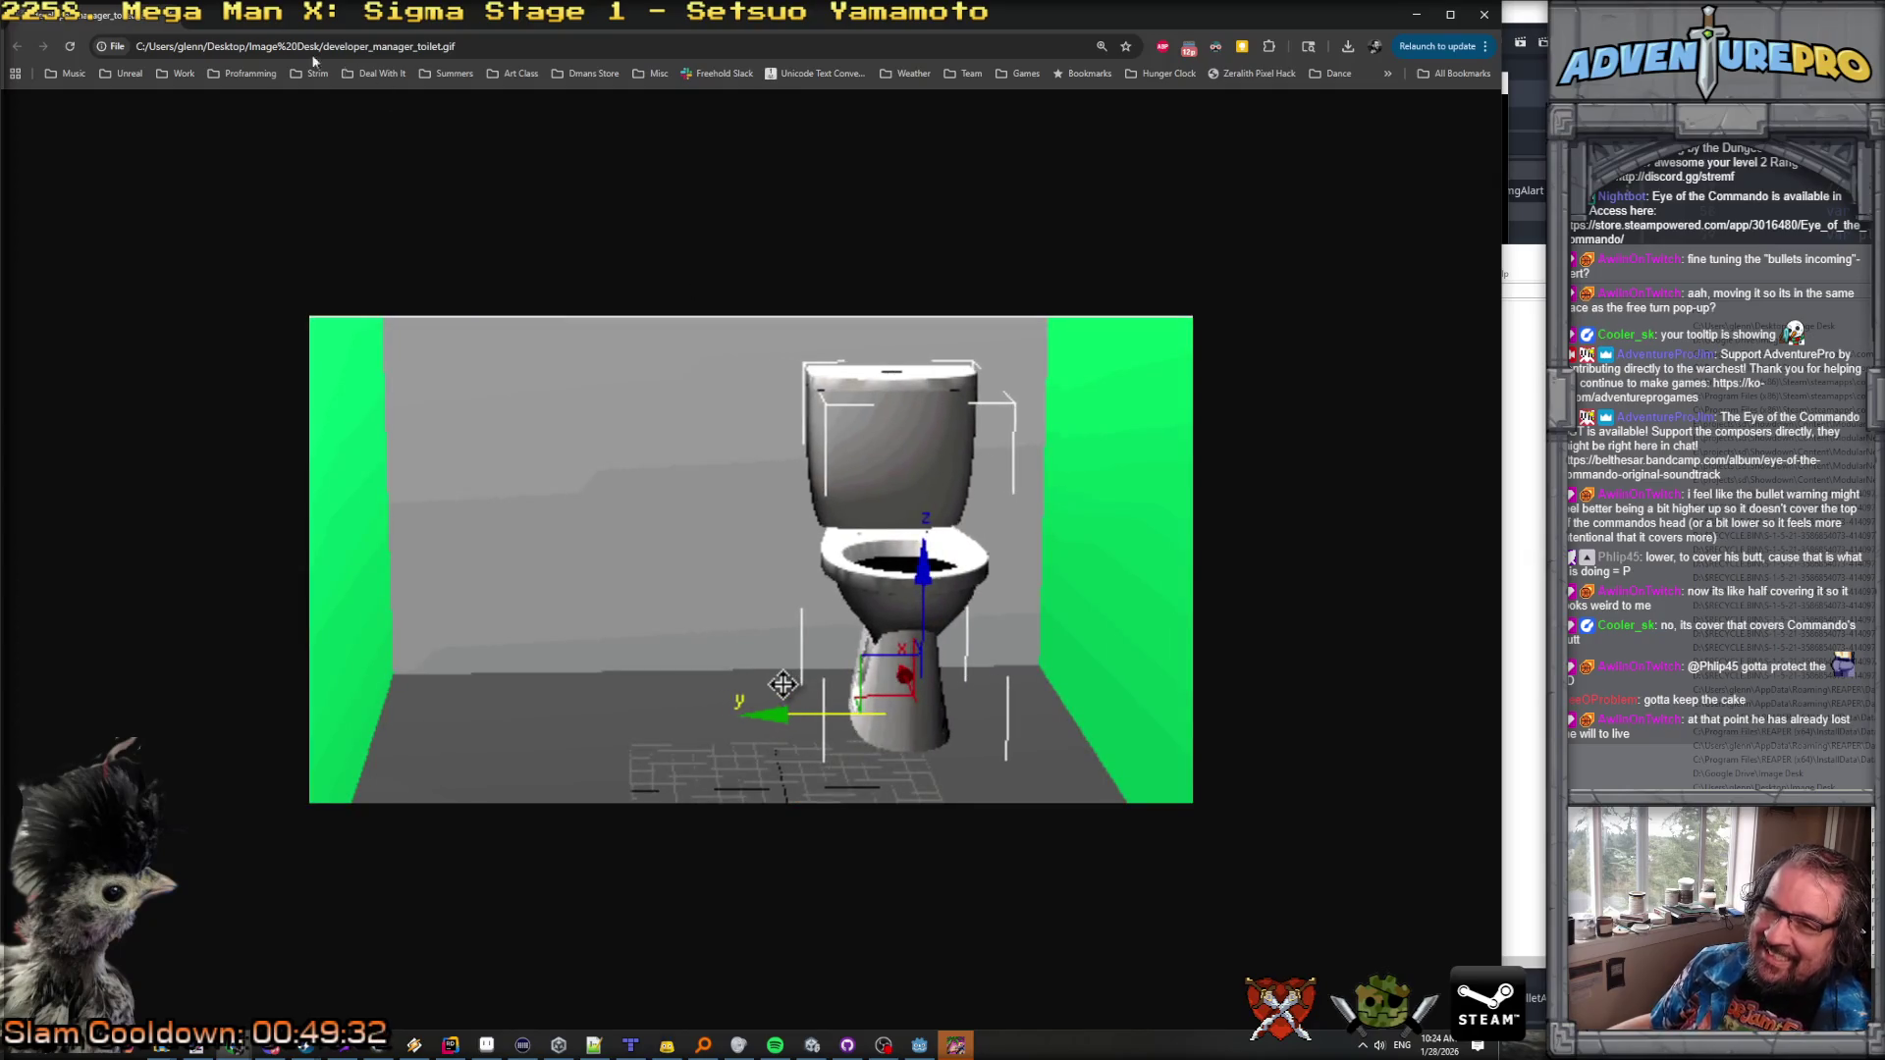
key("ctrl+w")
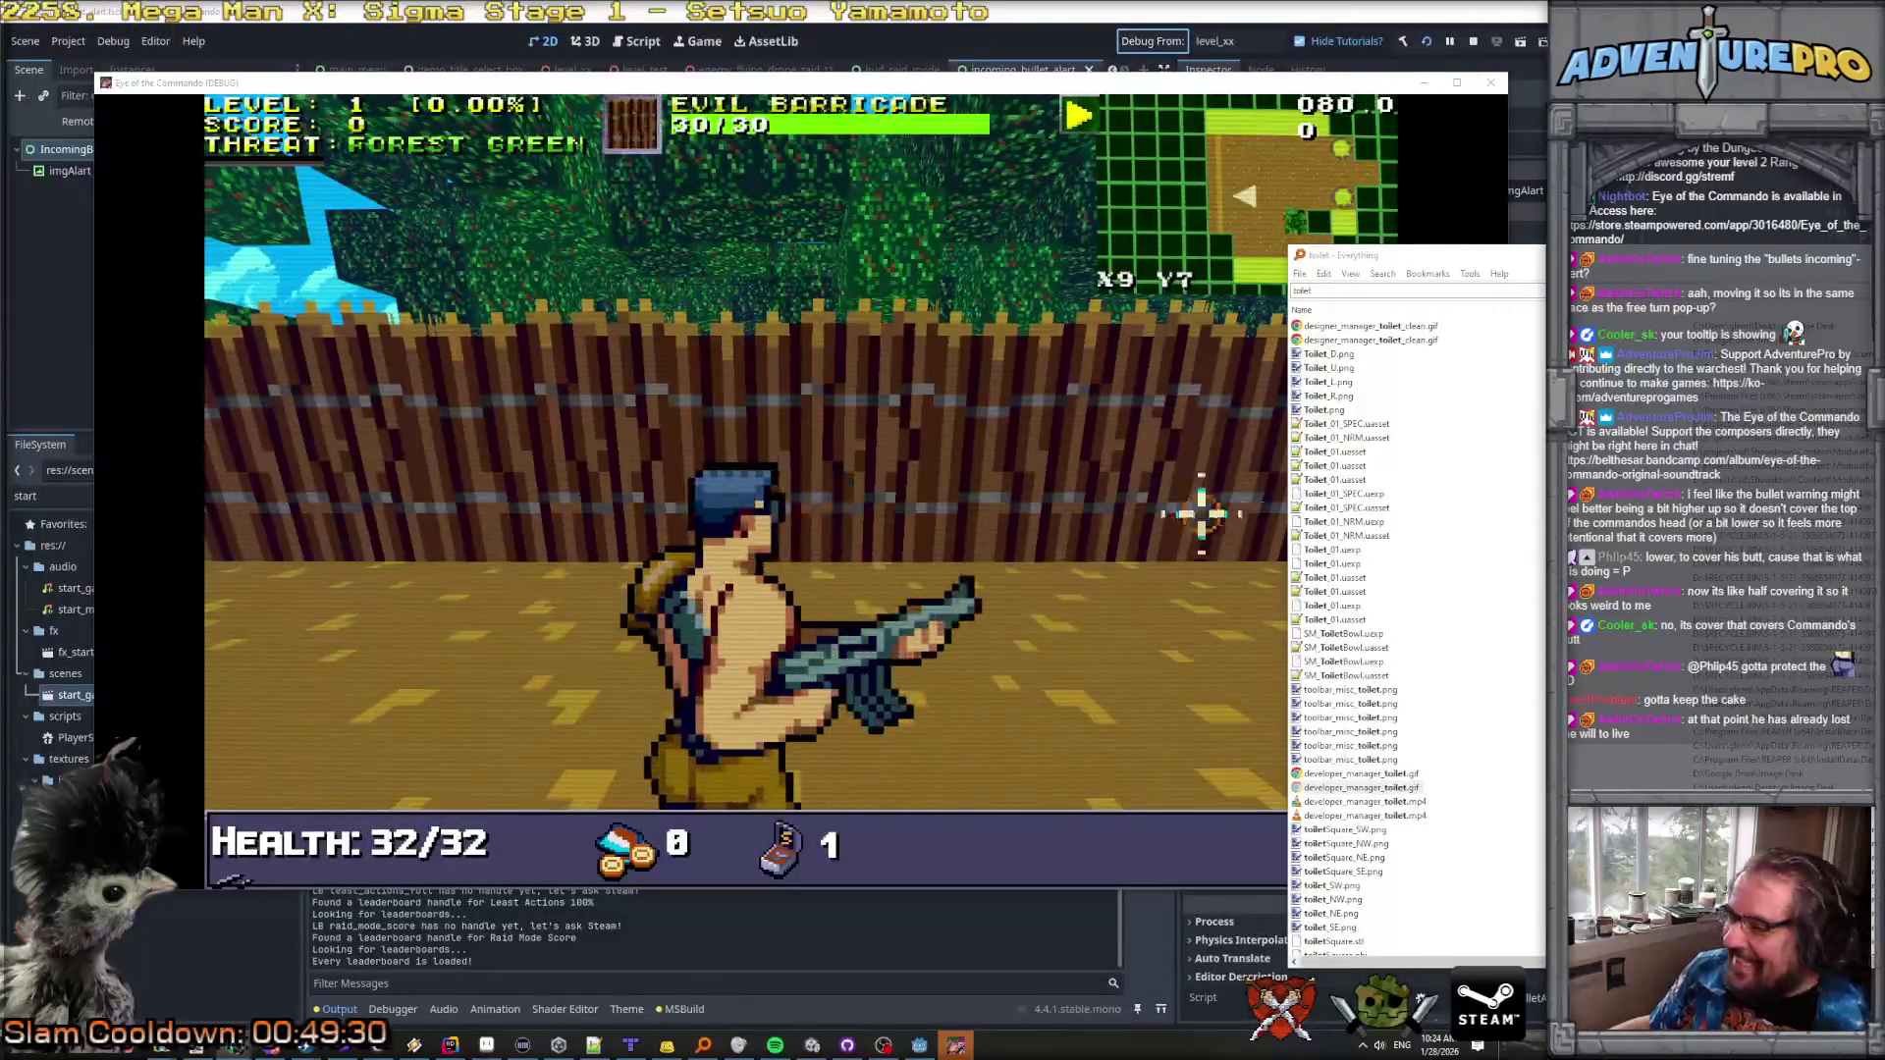
Step: Resume the game and bring up the incoming-bullet alert and its tooltip at the top
key("Escape")
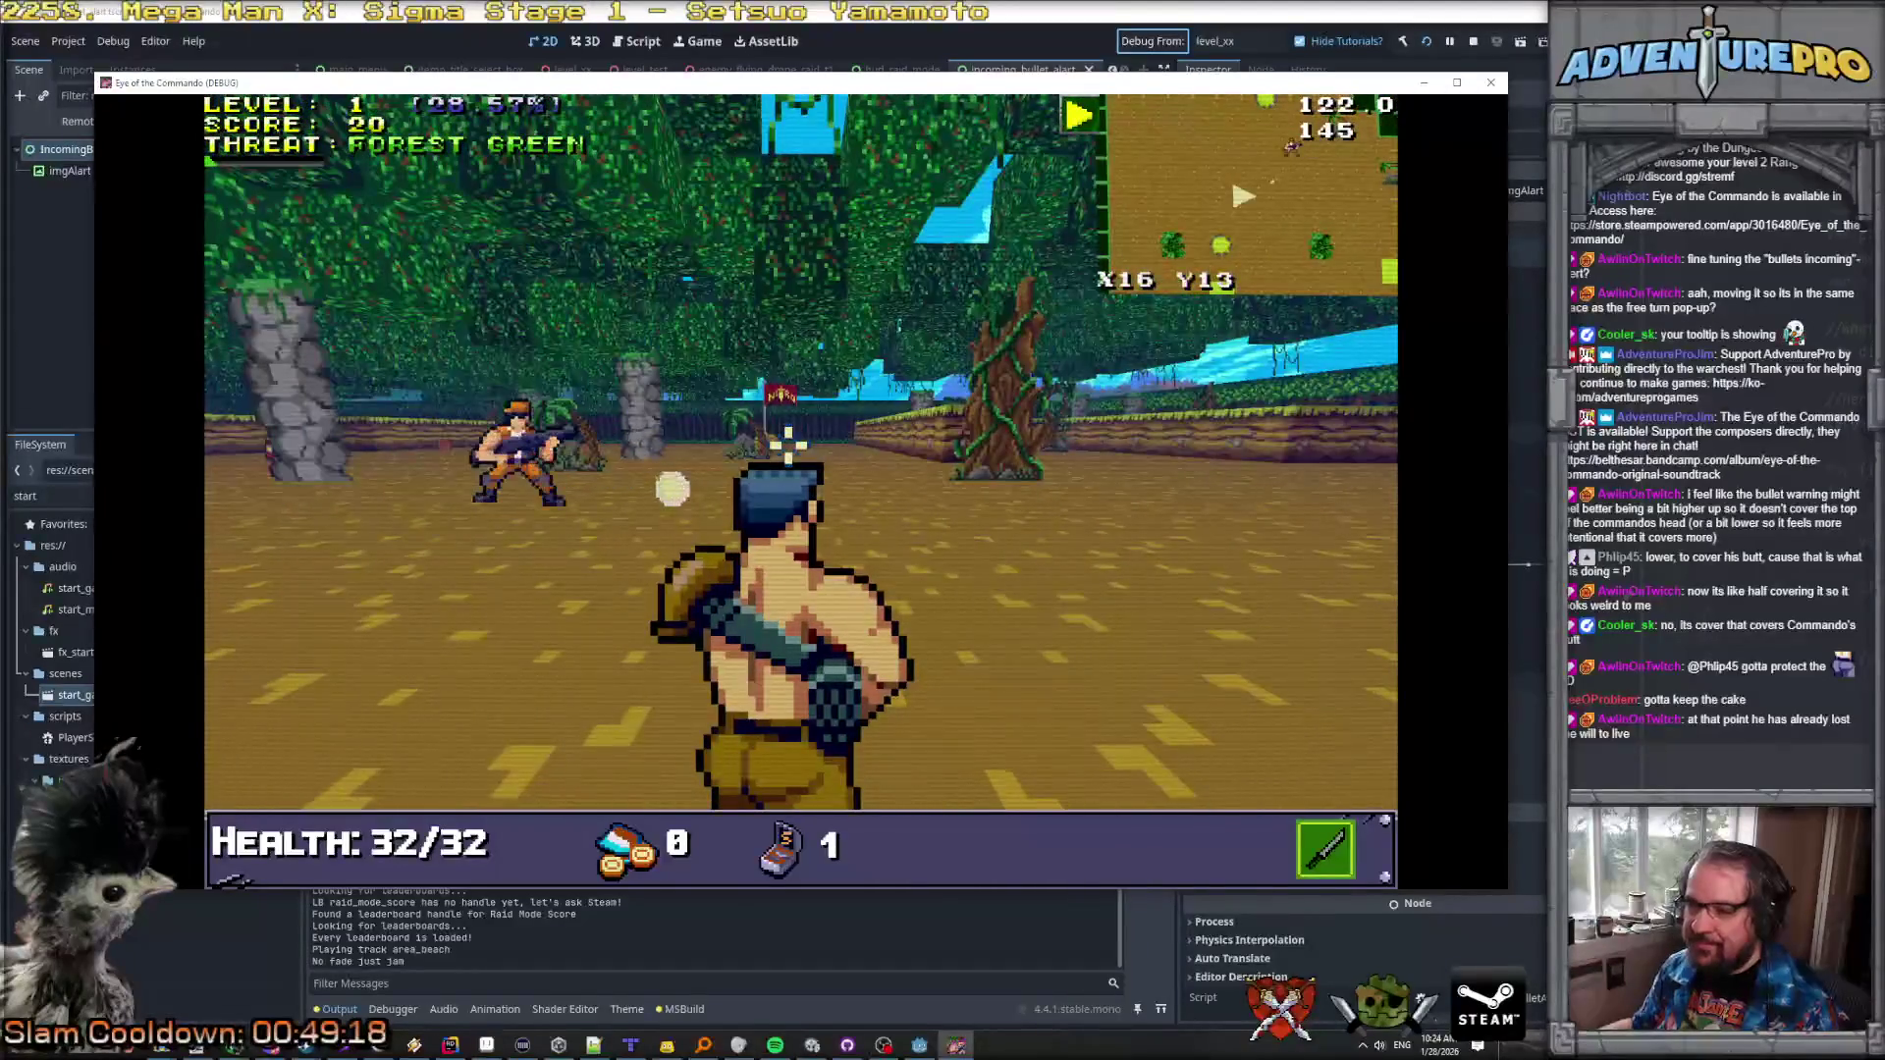
mouse_move(520, 463)
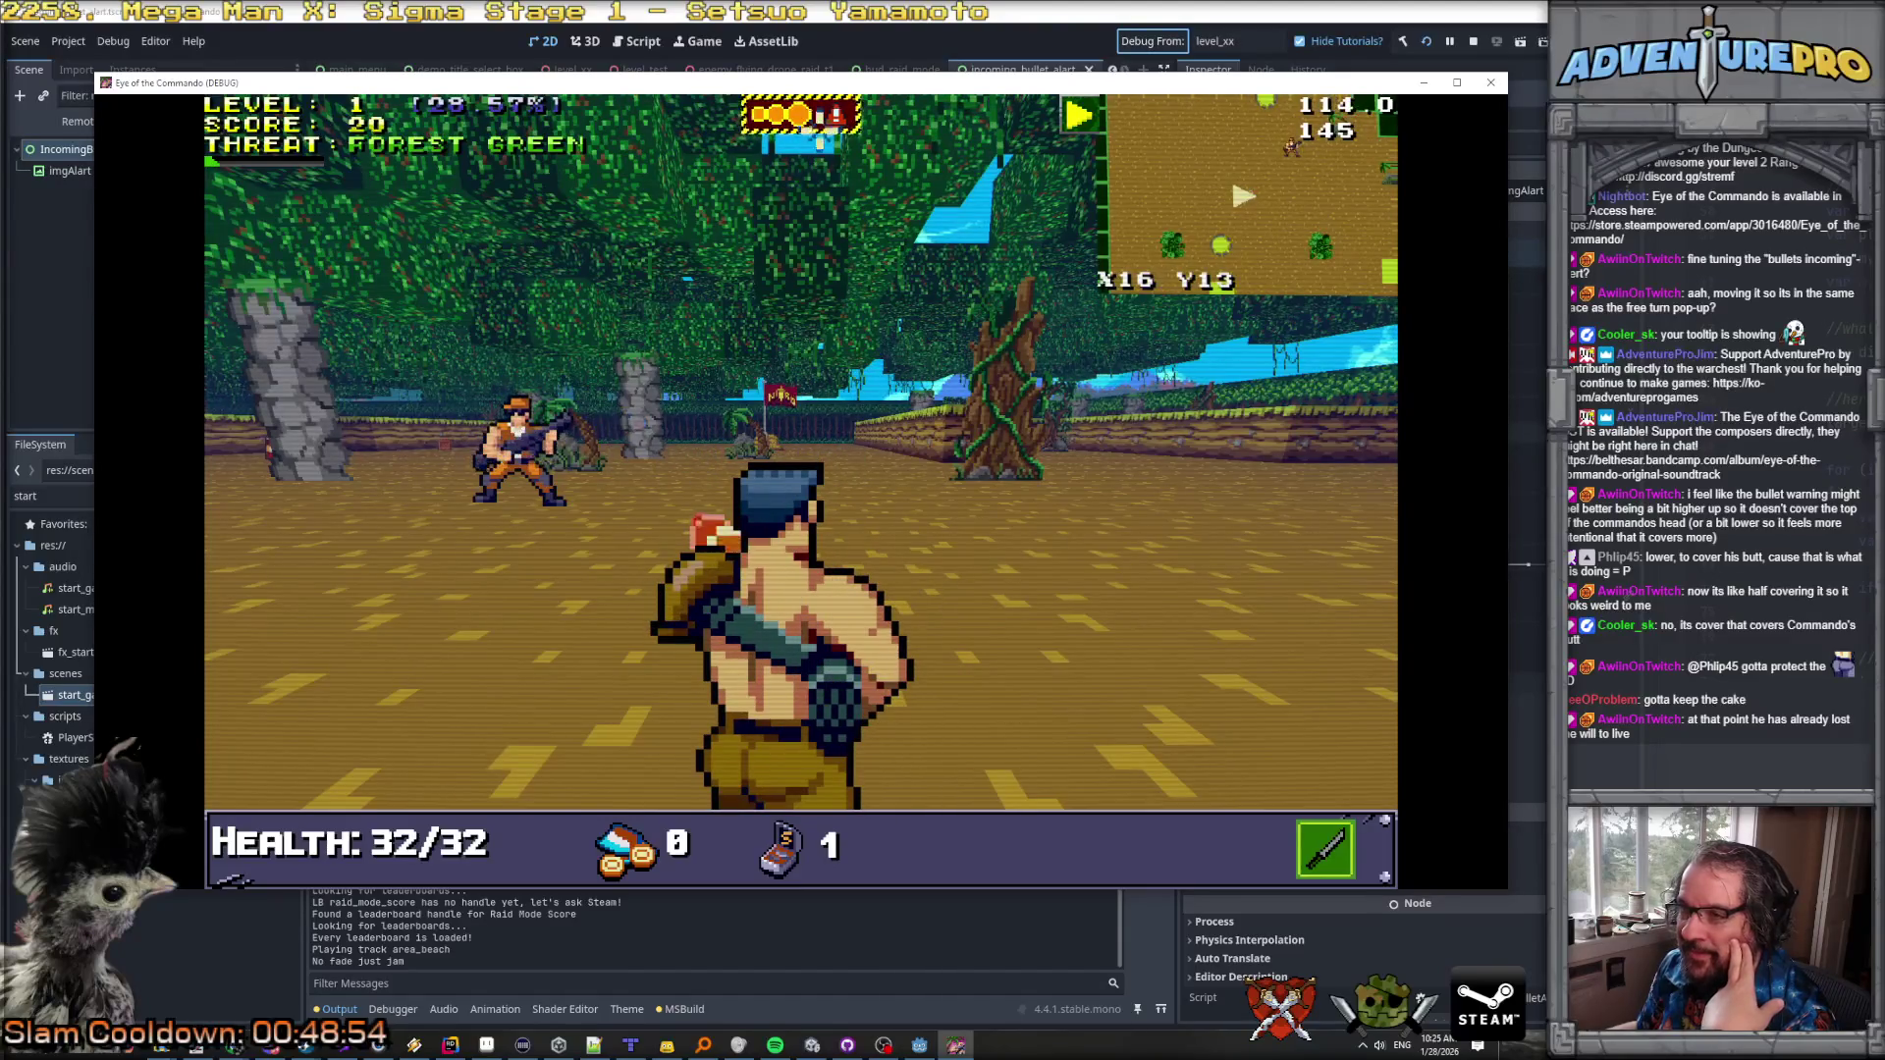
Step: Shoot the enemy soldier, watch the alert move above the commando, then switch to IncomingBulletAlert.cs
mouse_move(810, 109)
mouse_move(518, 412)
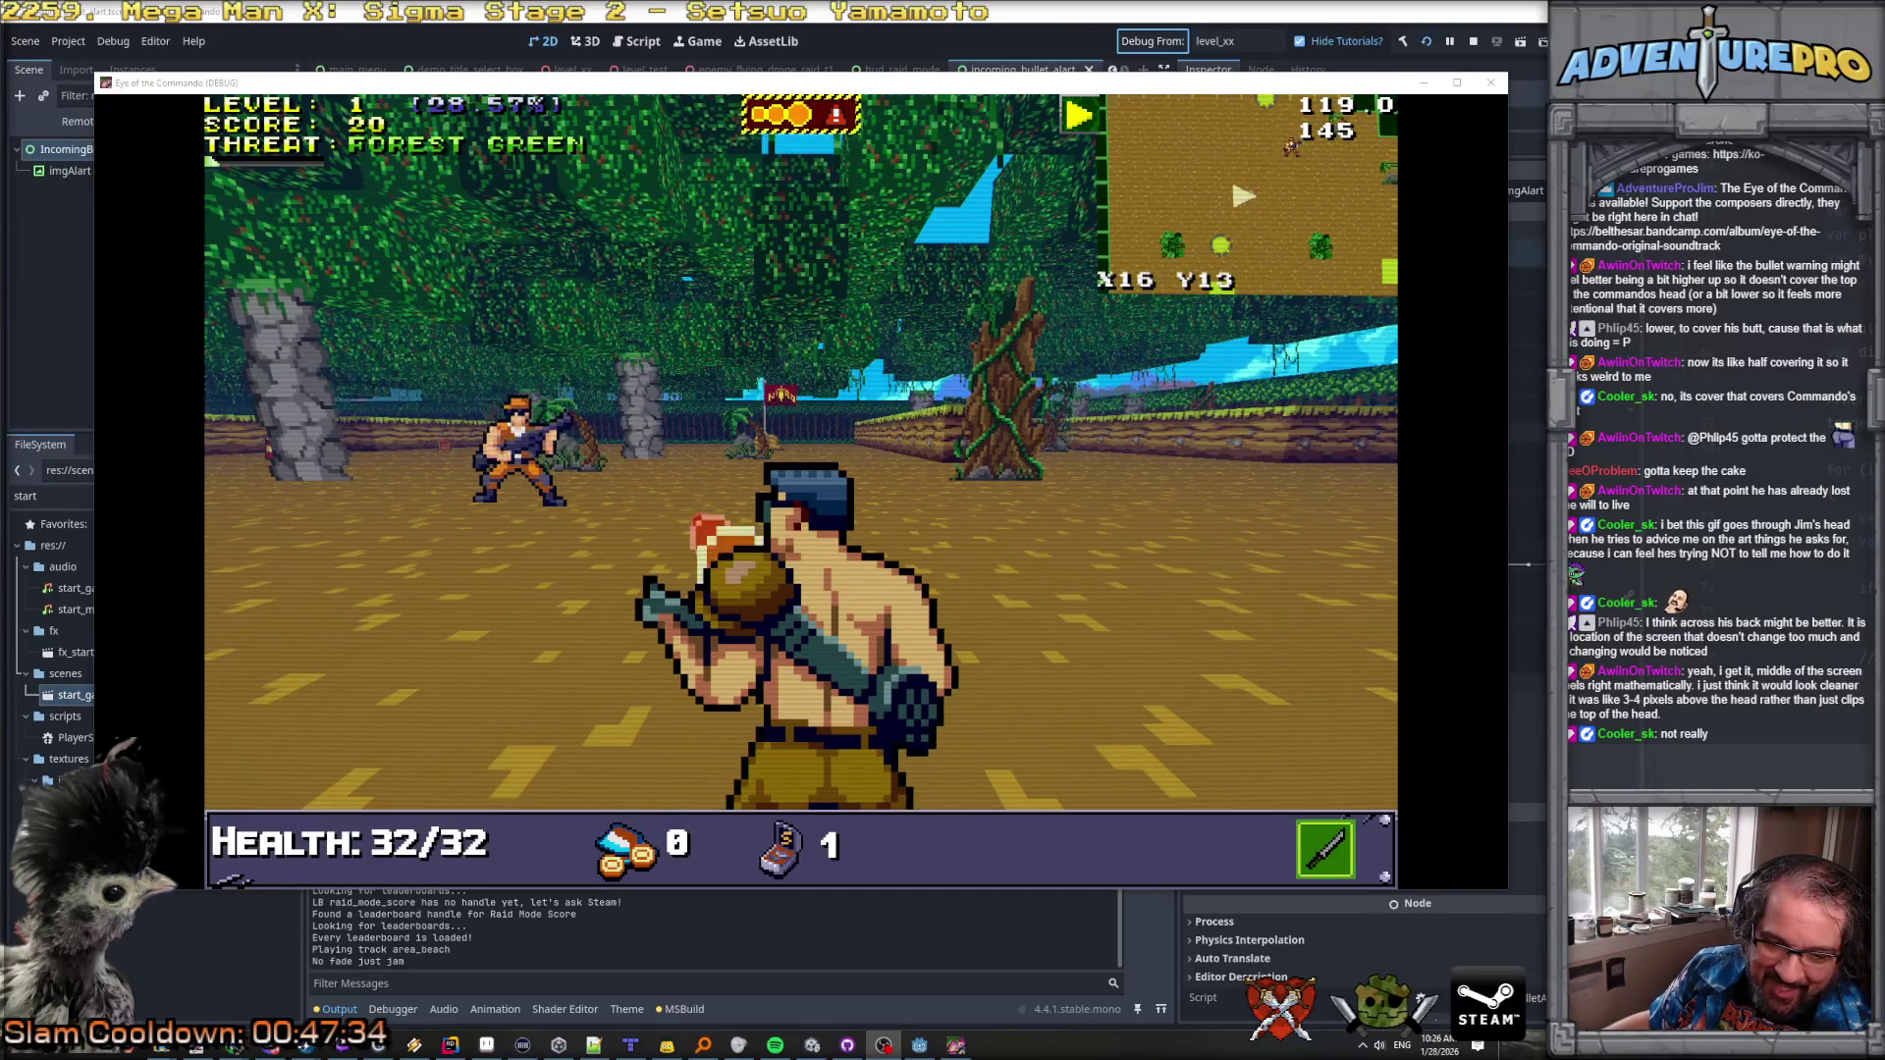
left_click(749, 421)
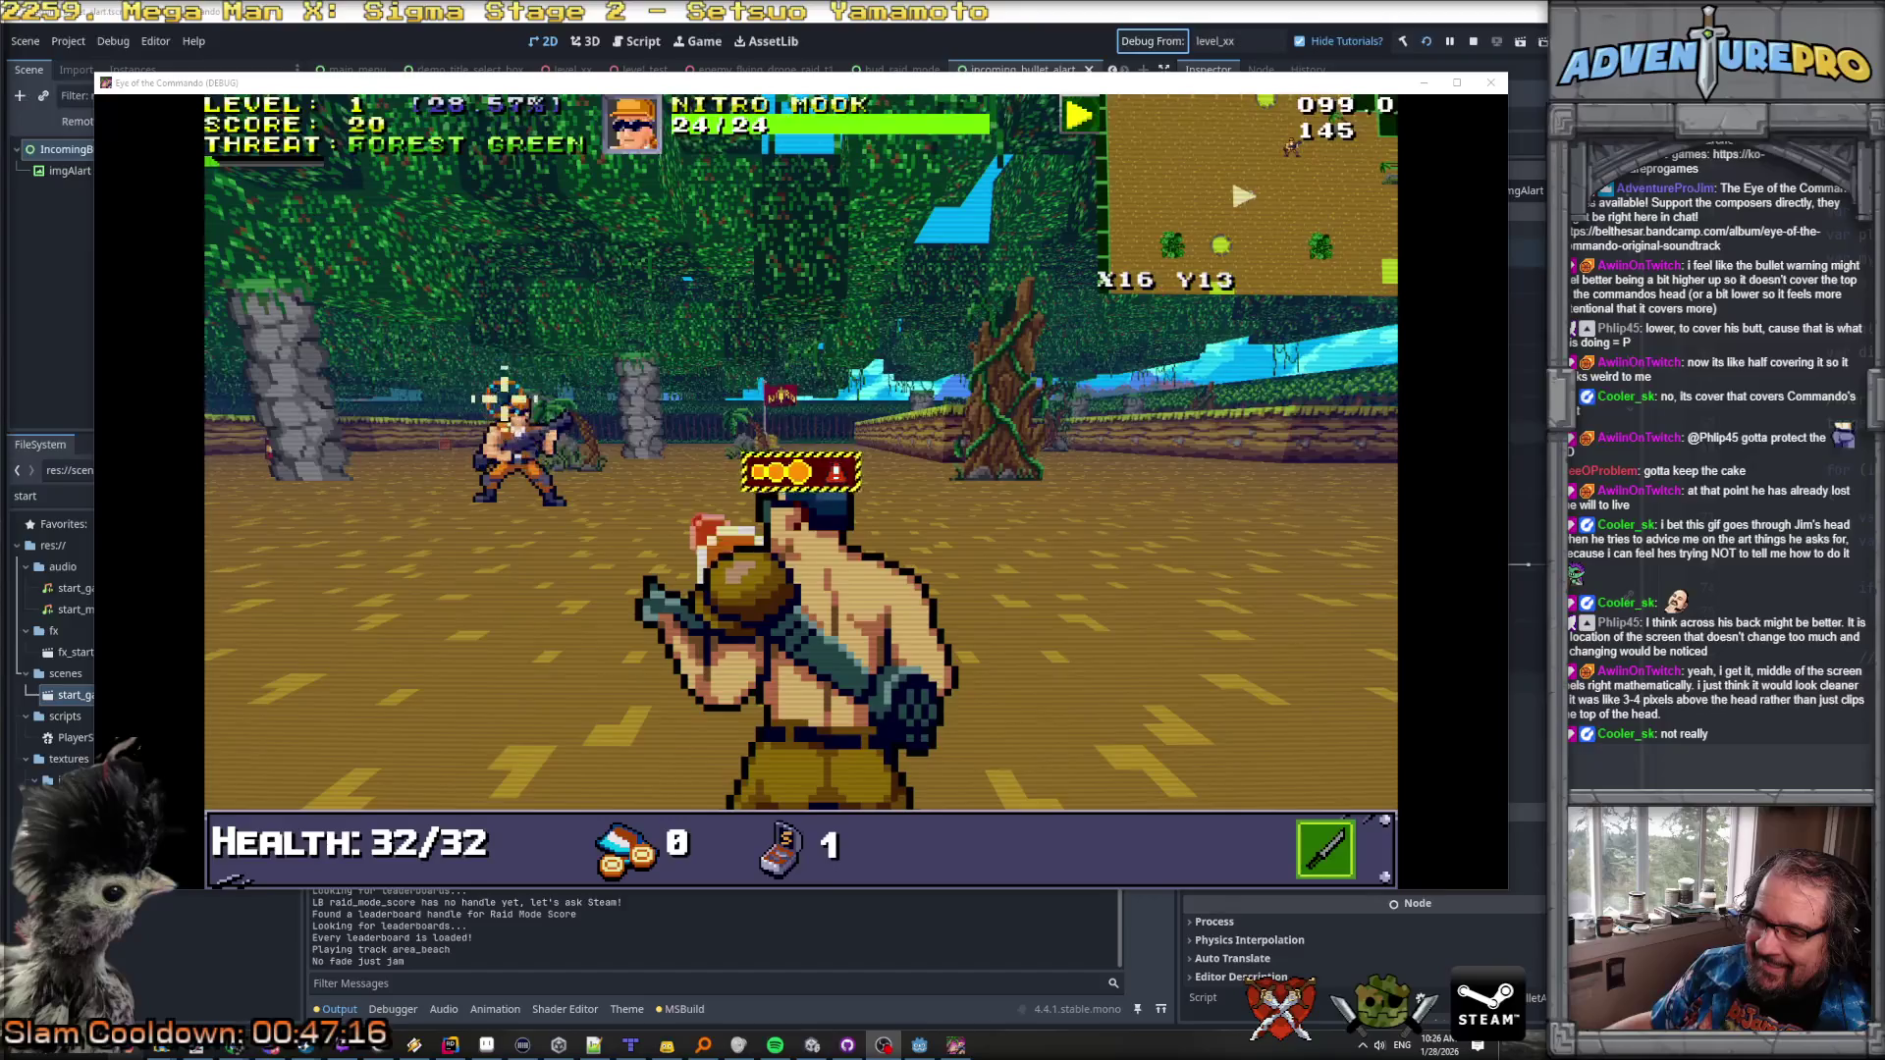
key("alt+Tab")
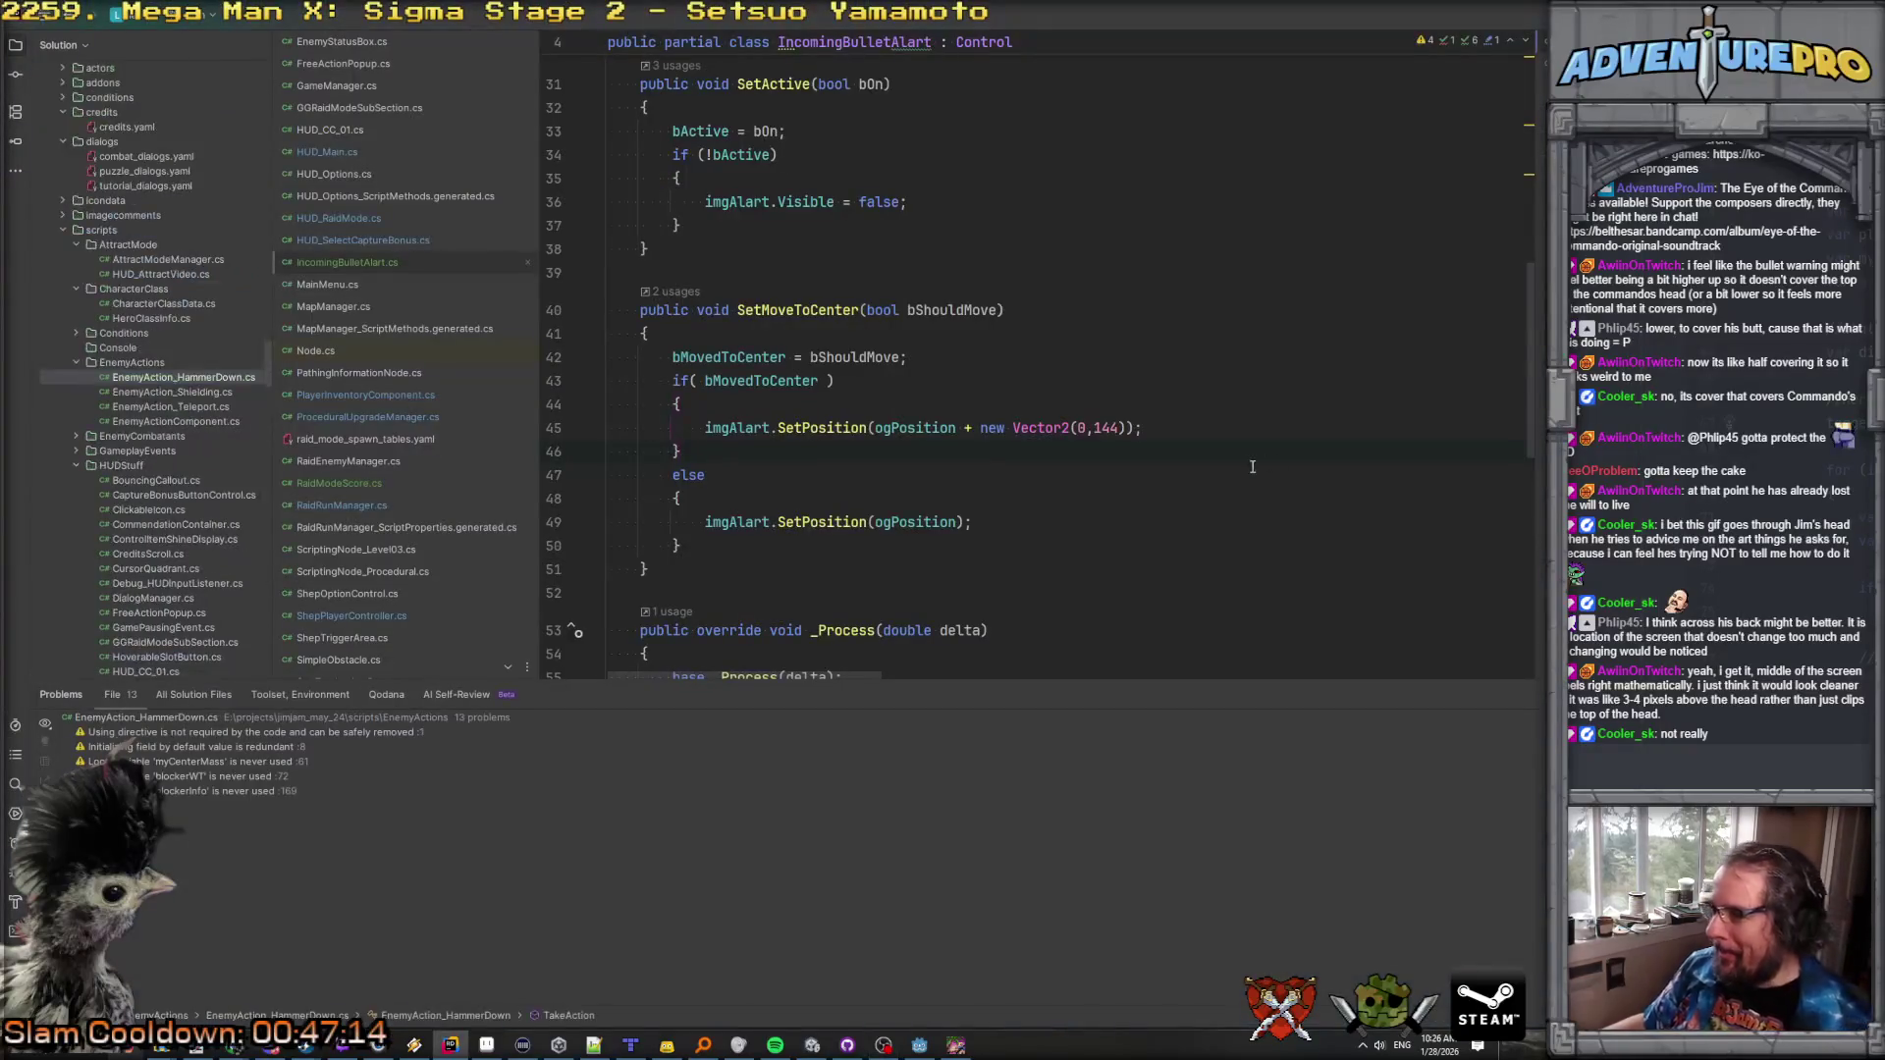
Step: Add var lol = GD.RandRange(120, 168); and use lol instead of 144 in the Vector2
left_click(911, 410)
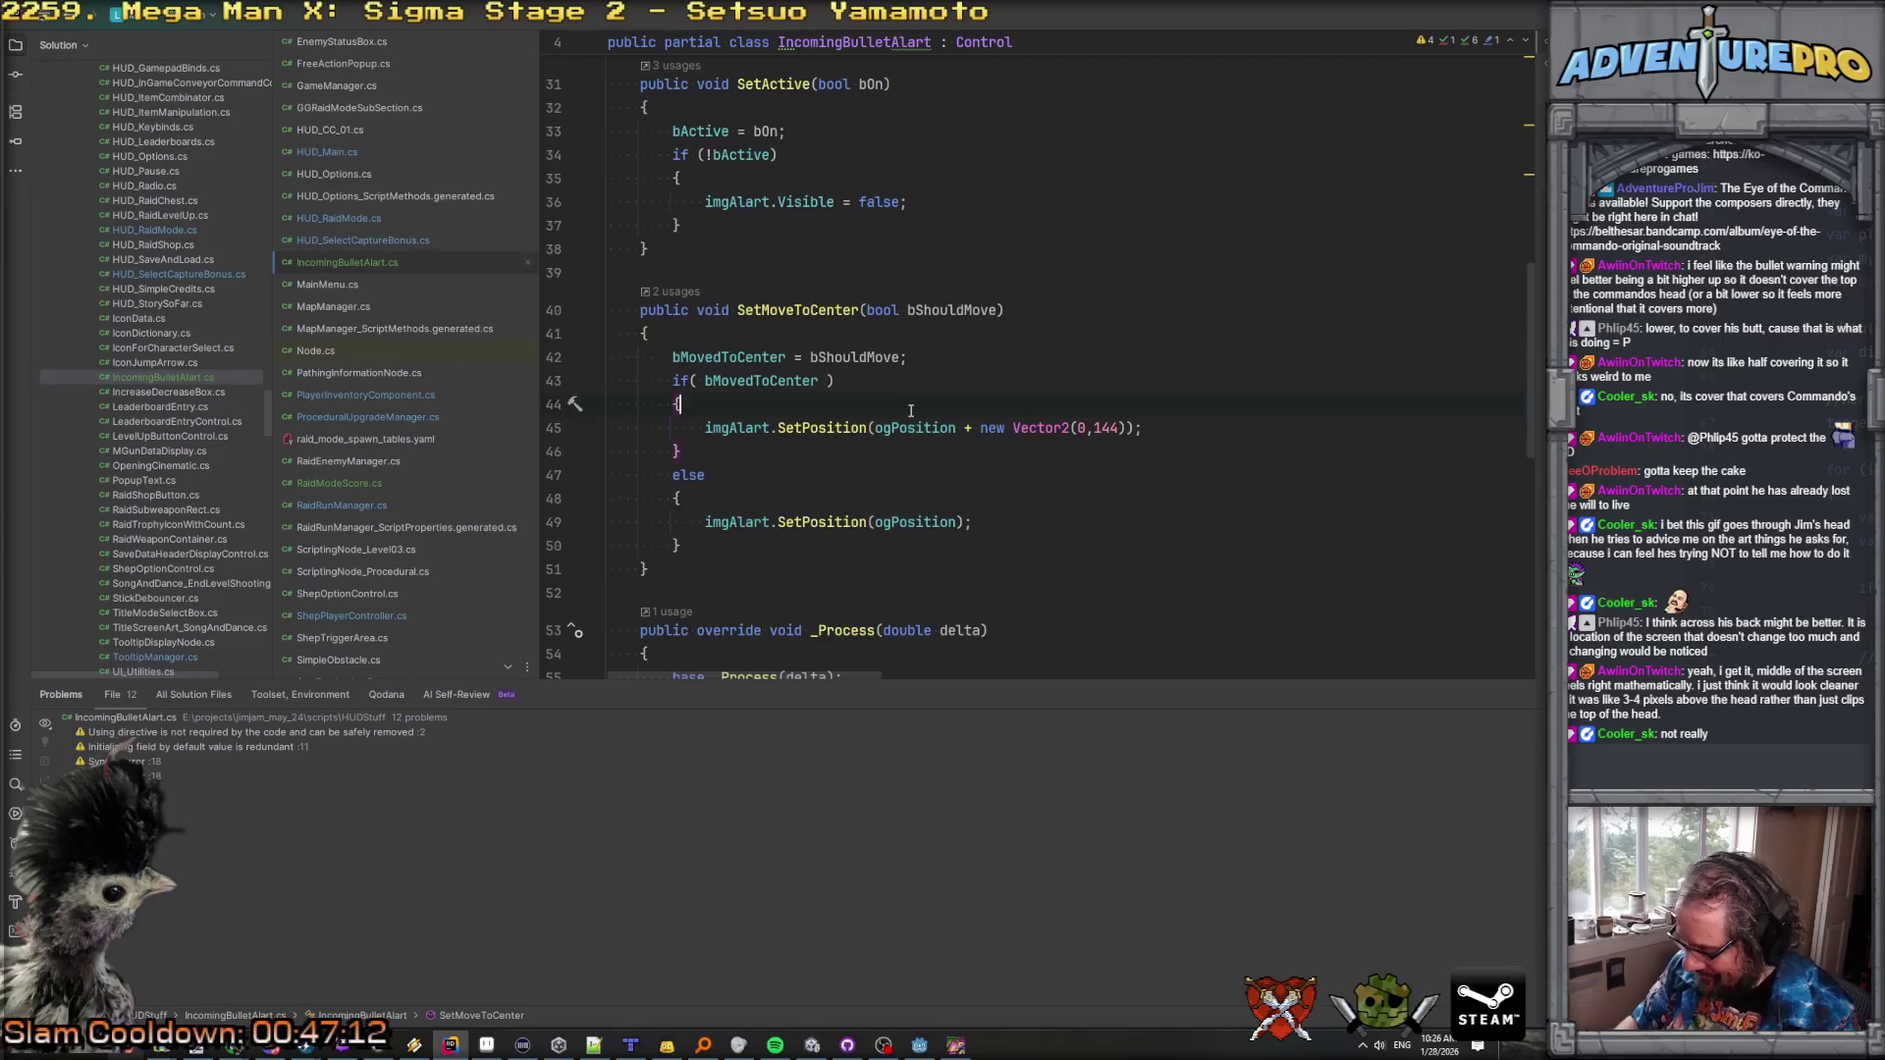
key("Return")
type("var lol = GD.Ran")
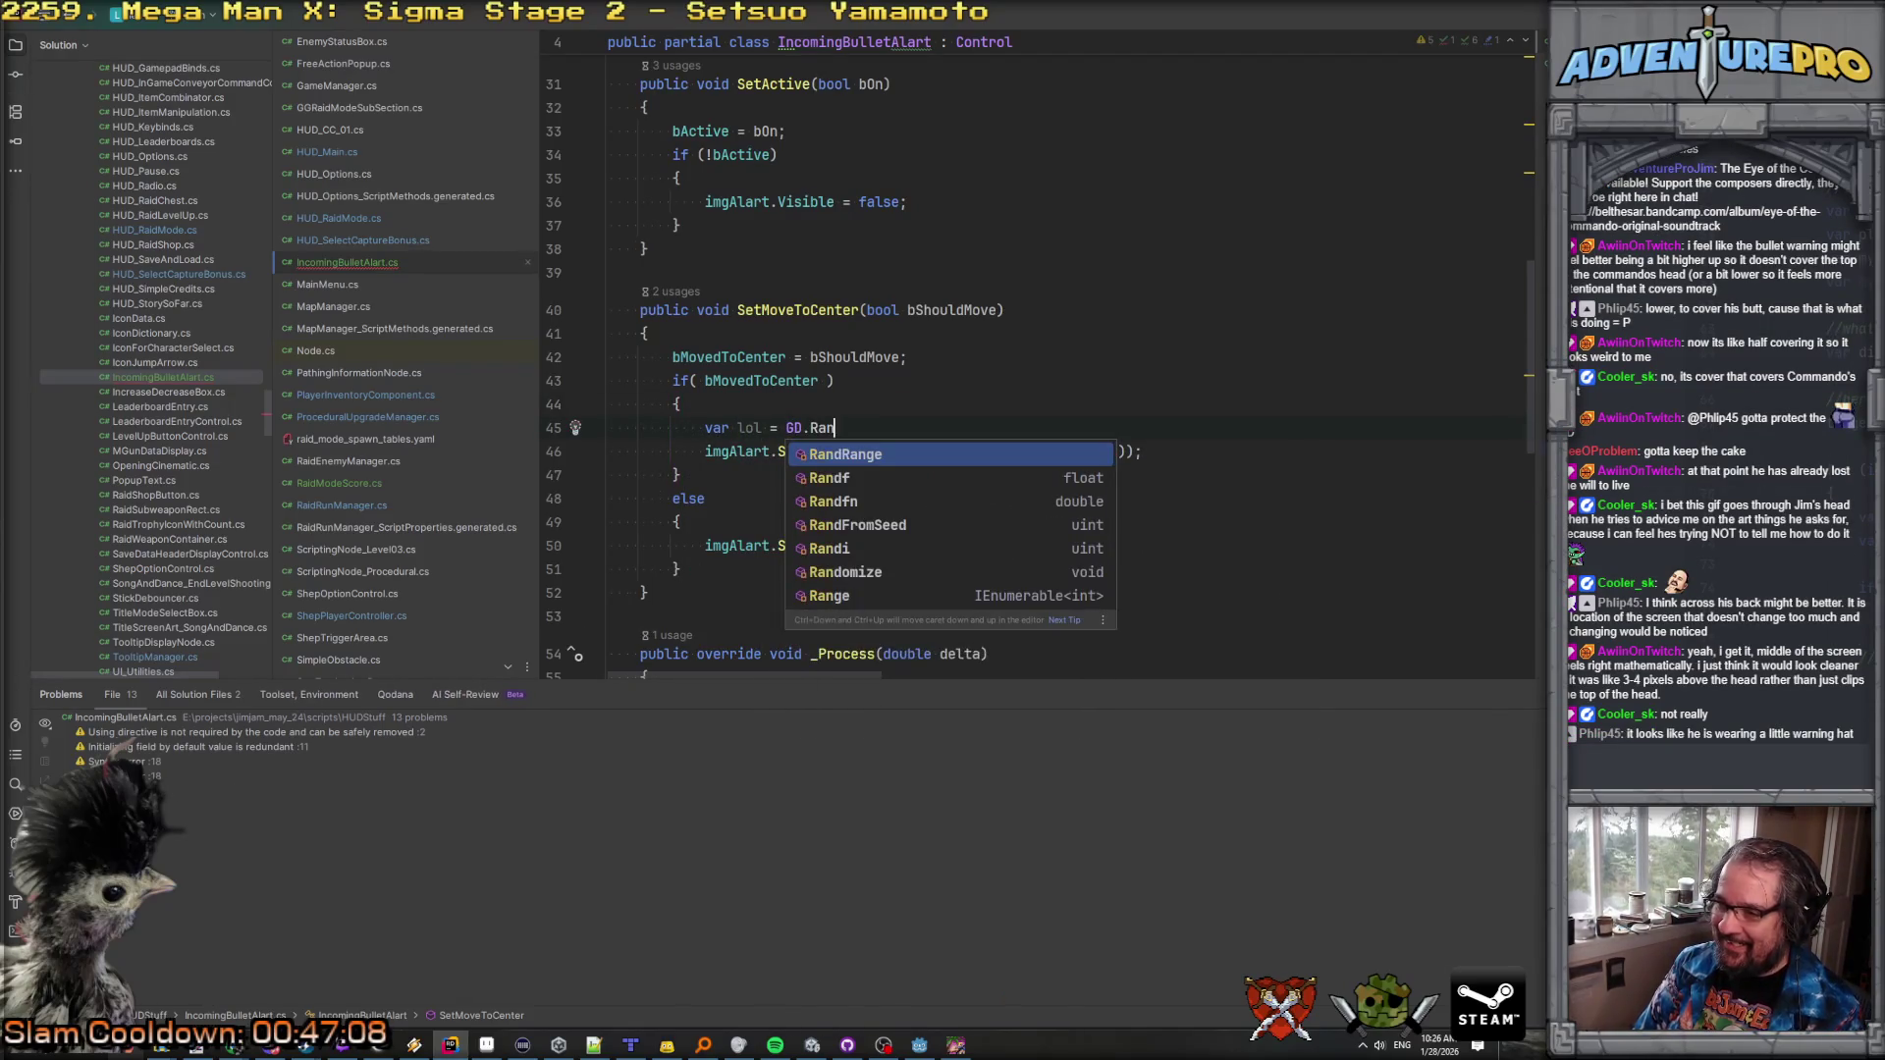
key("Return")
type("120, 1")
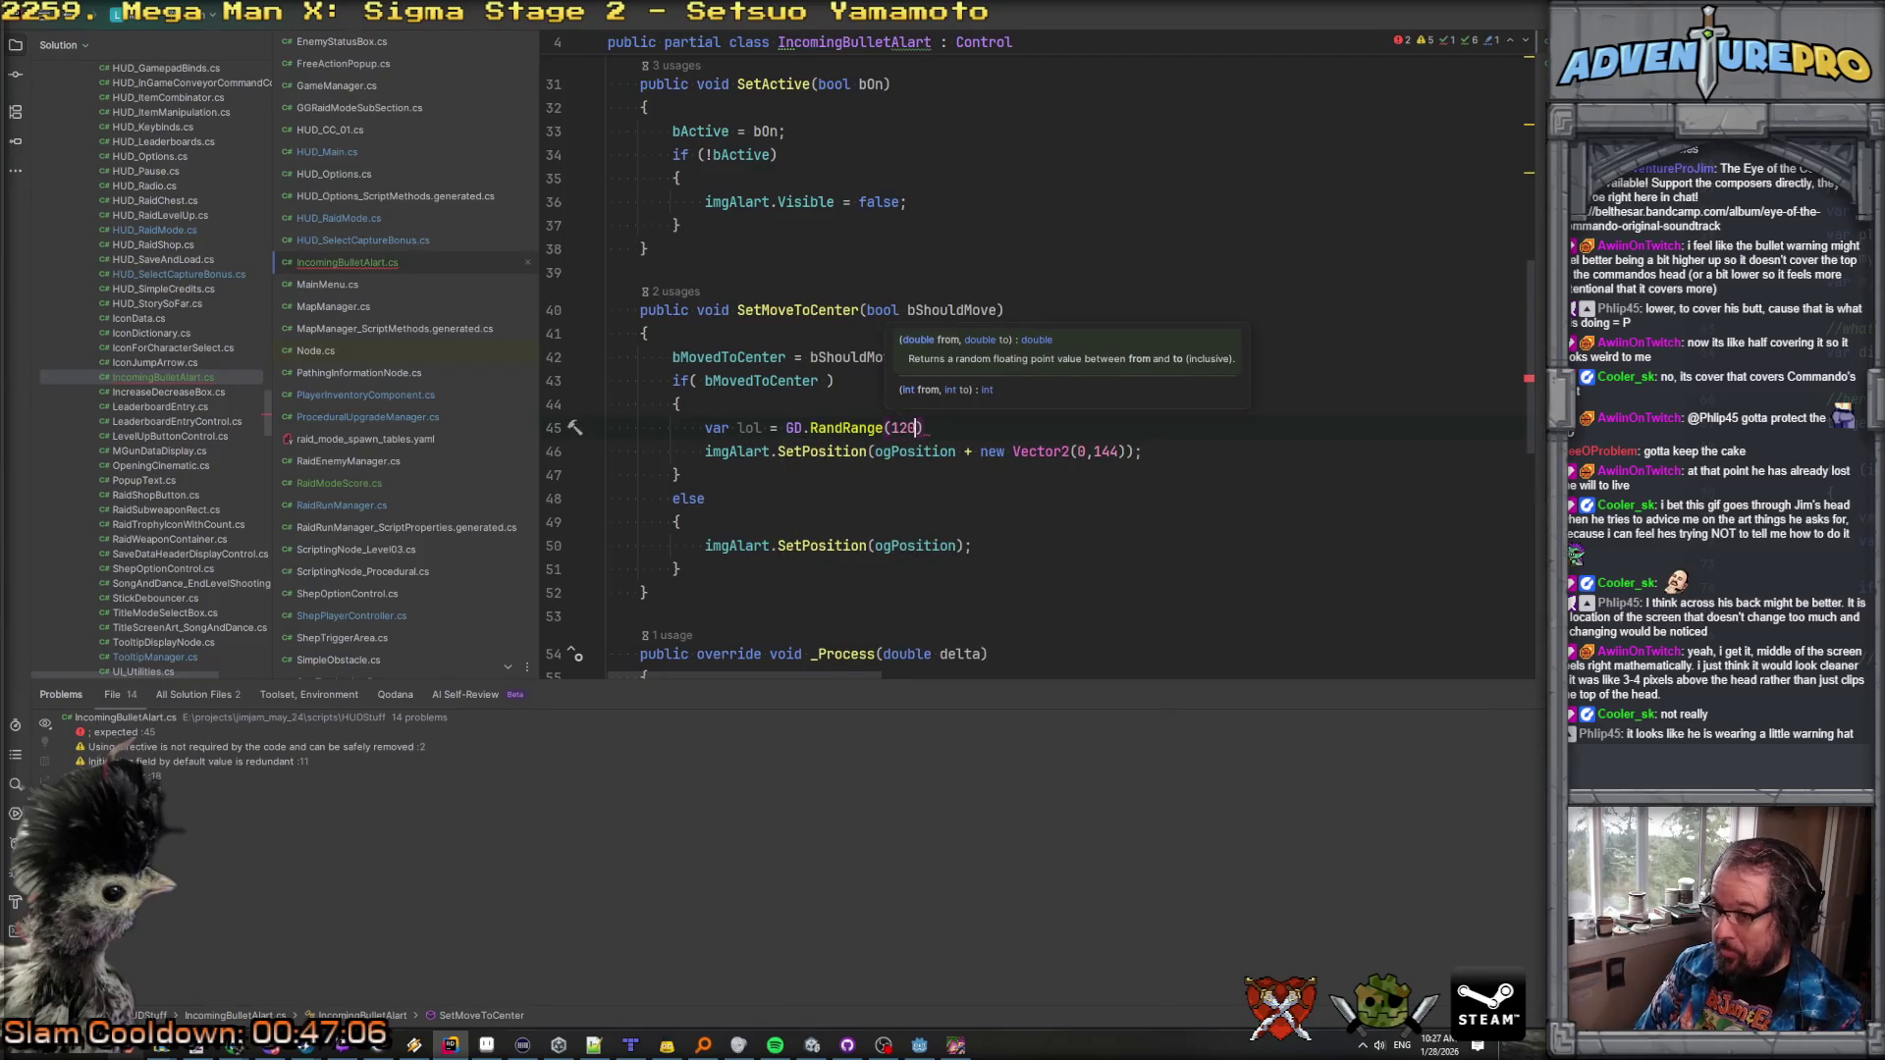
type("68);")
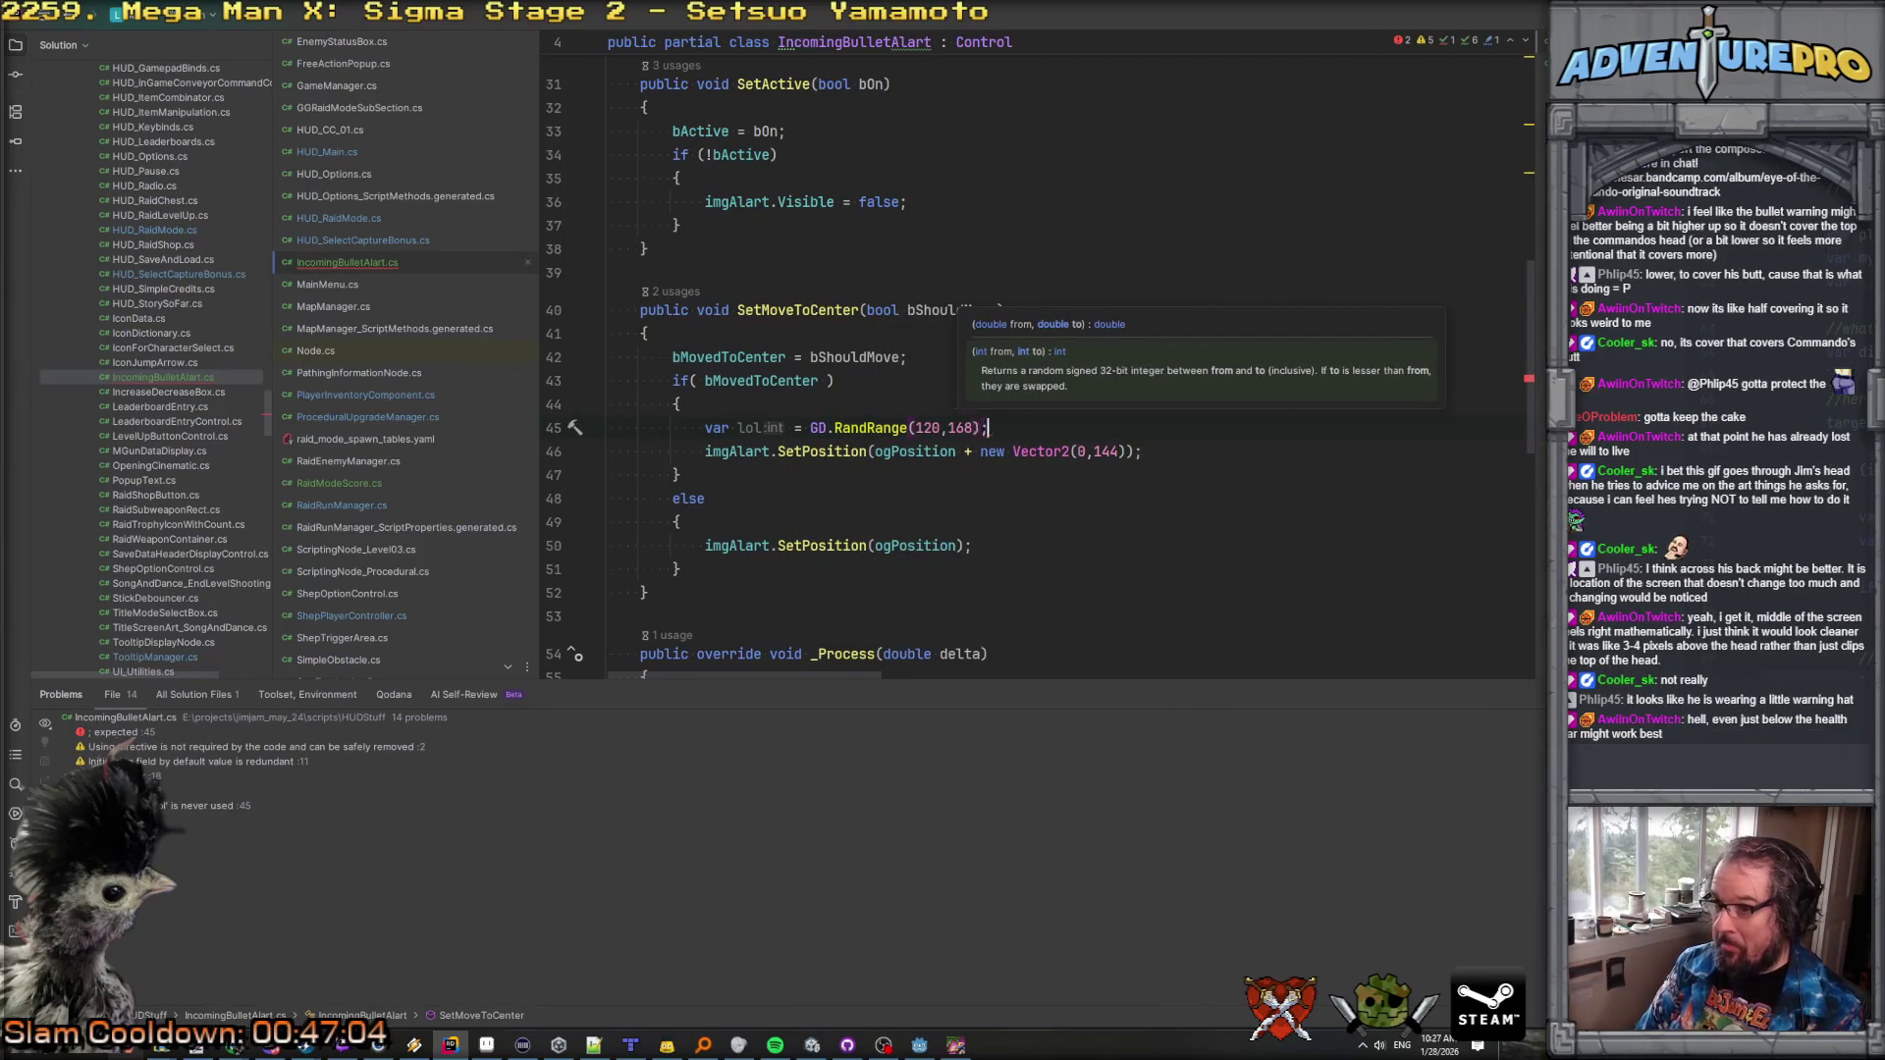
double_click(1107, 451)
type("lol")
left_click(1153, 413)
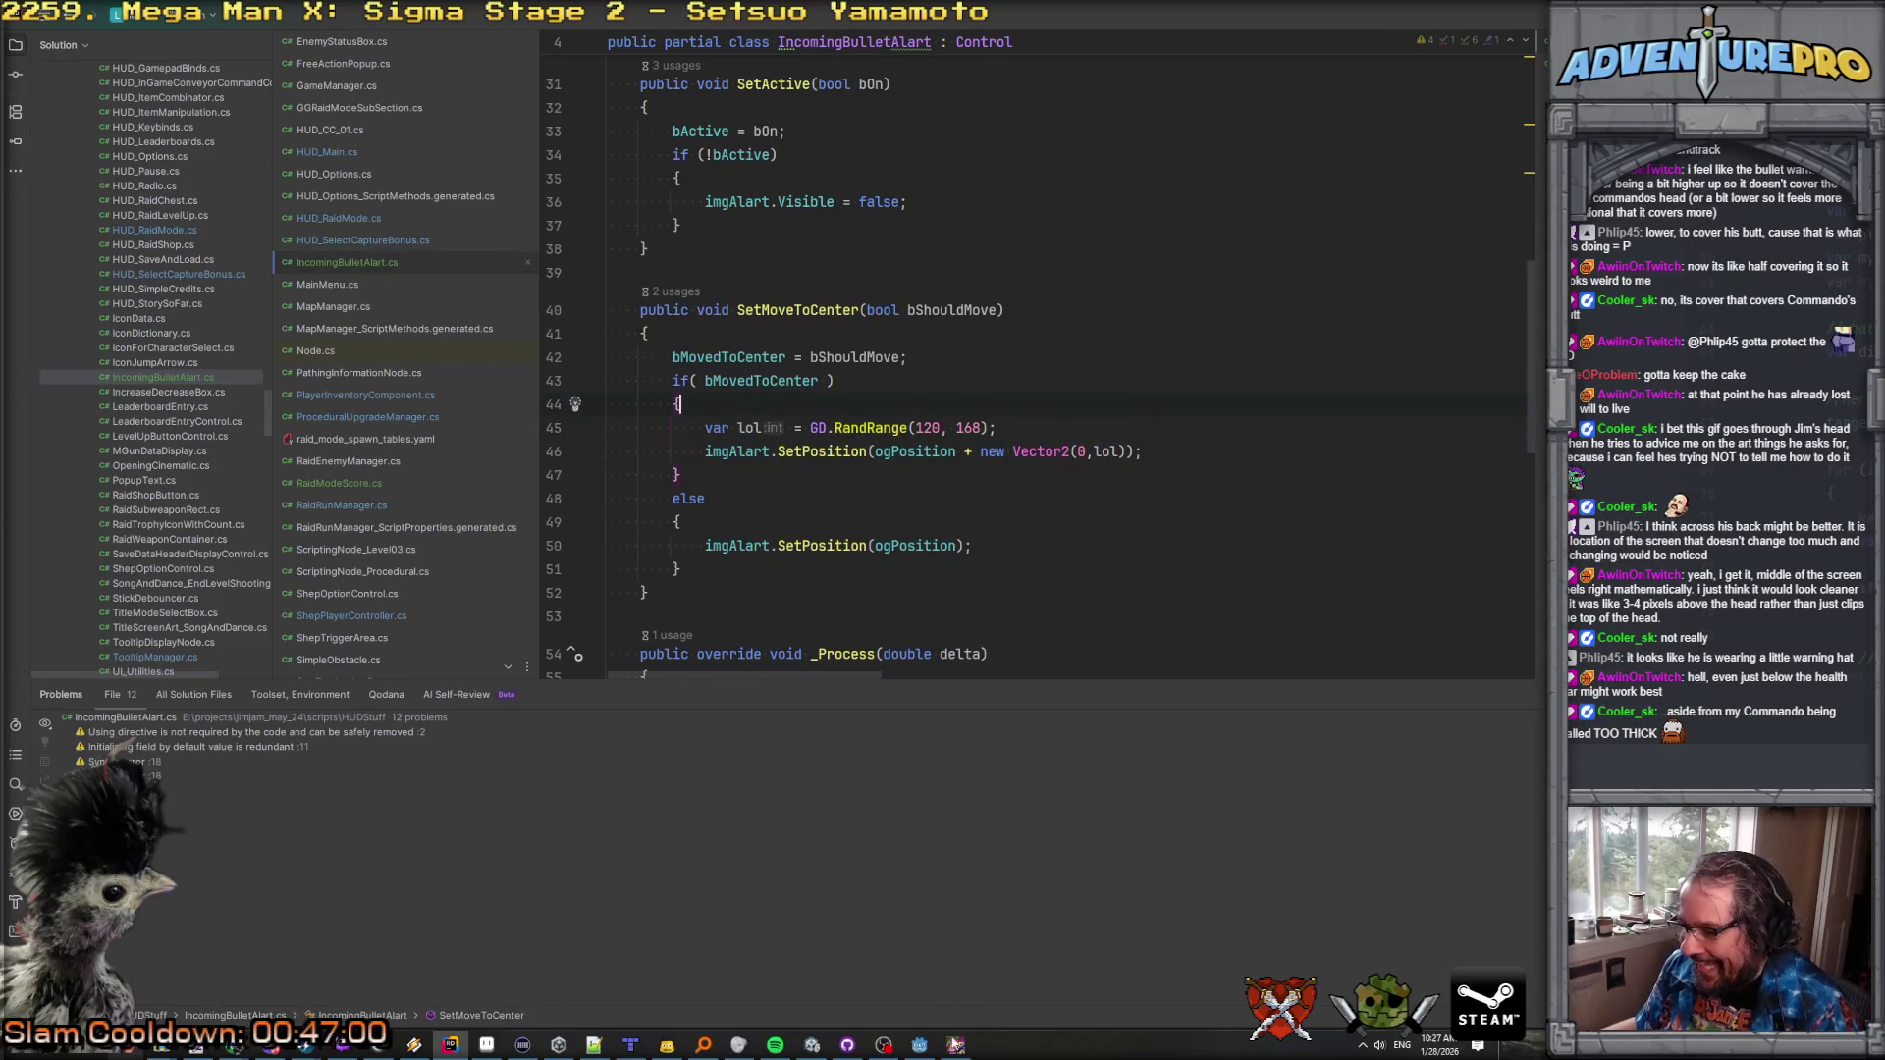
Step: Close the running game with Alt+F4 and return to the Godot editor
left_click(956, 1045)
key("alt+F4")
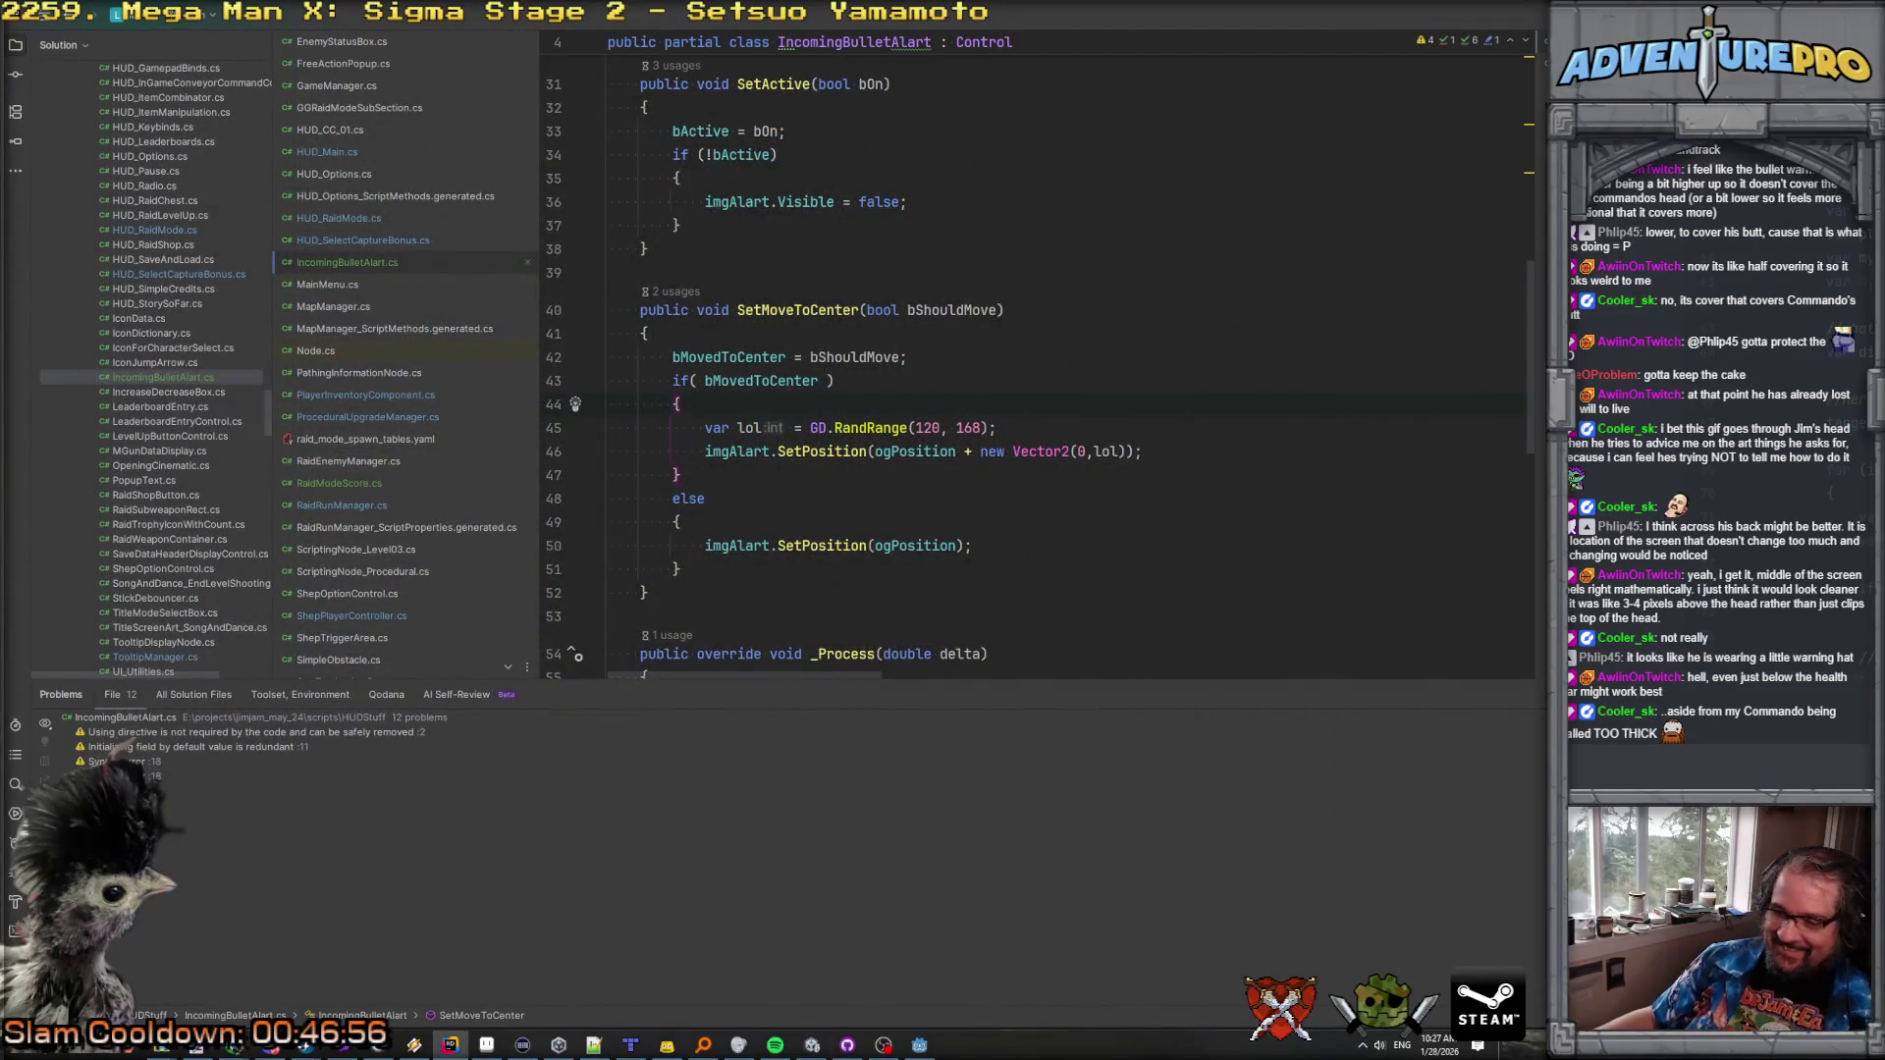
left_click(919, 1045)
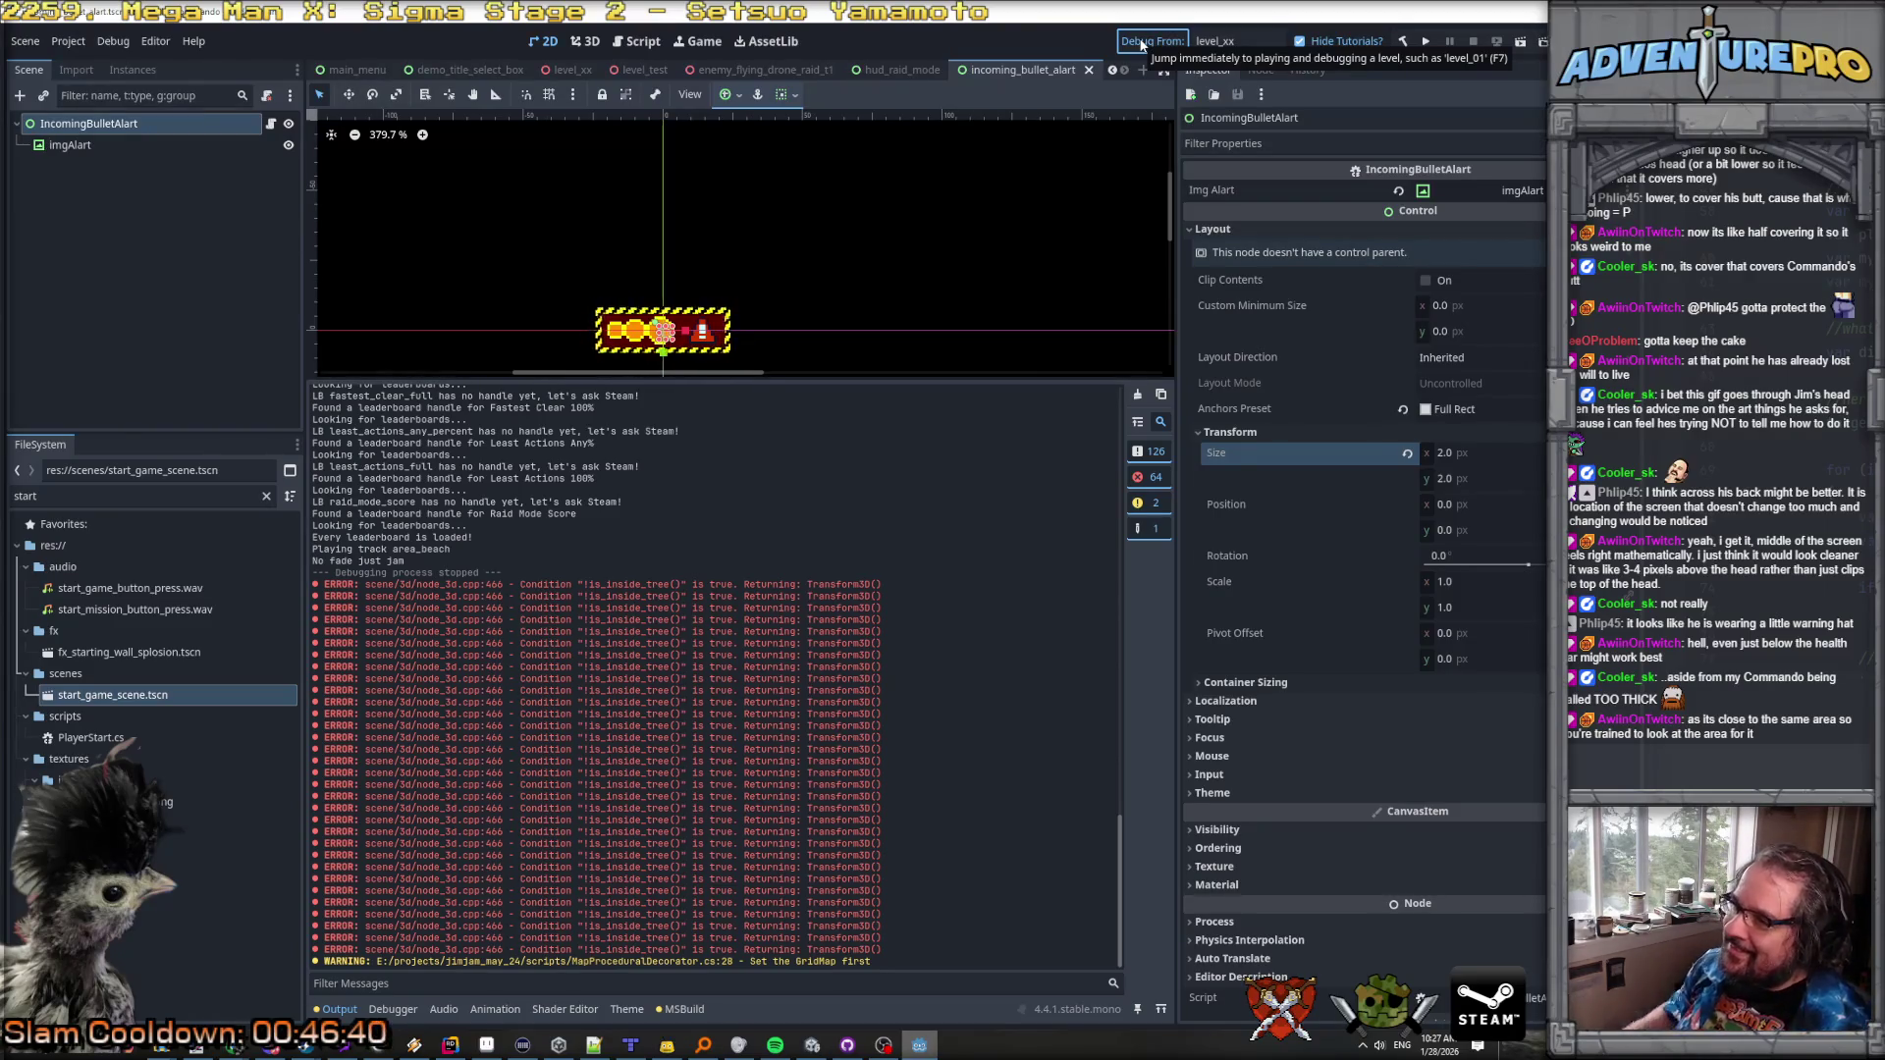
Step: Save the scene and relaunch the game from the Godot editor
key("alt+Tab")
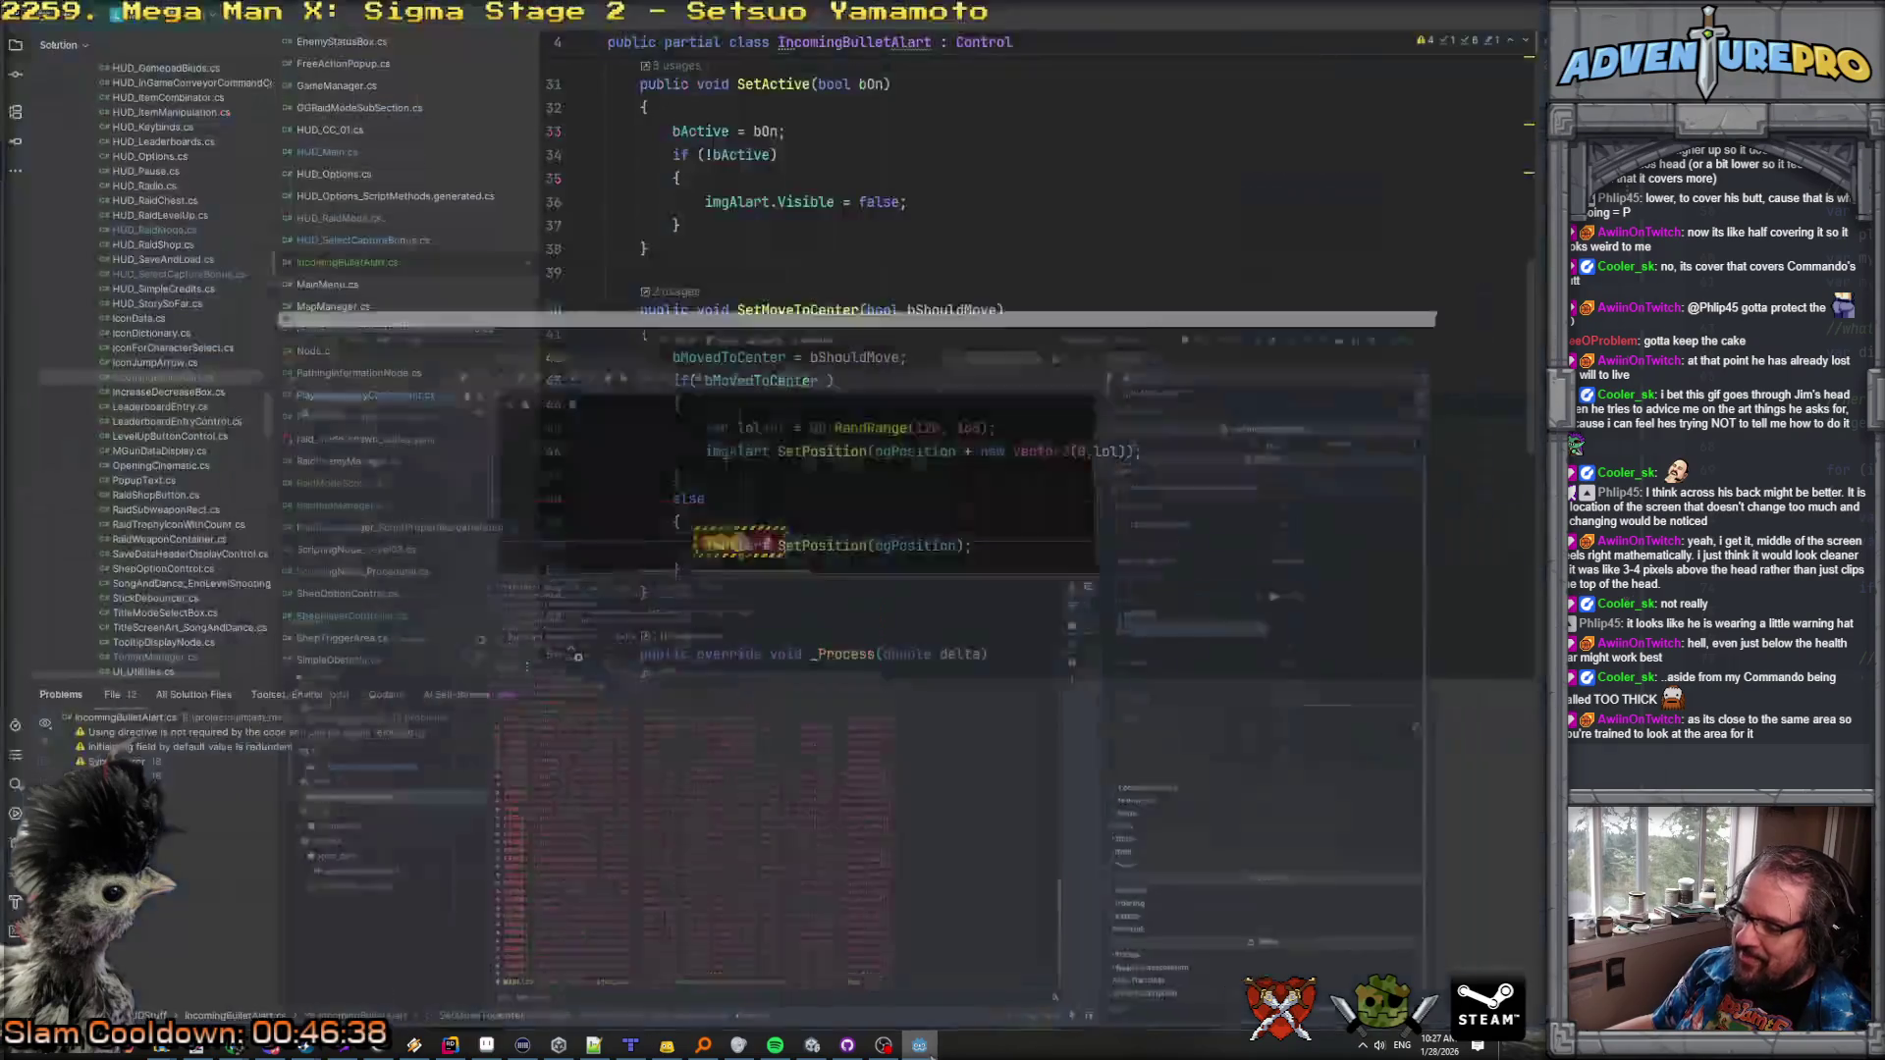
key("alt+Tab")
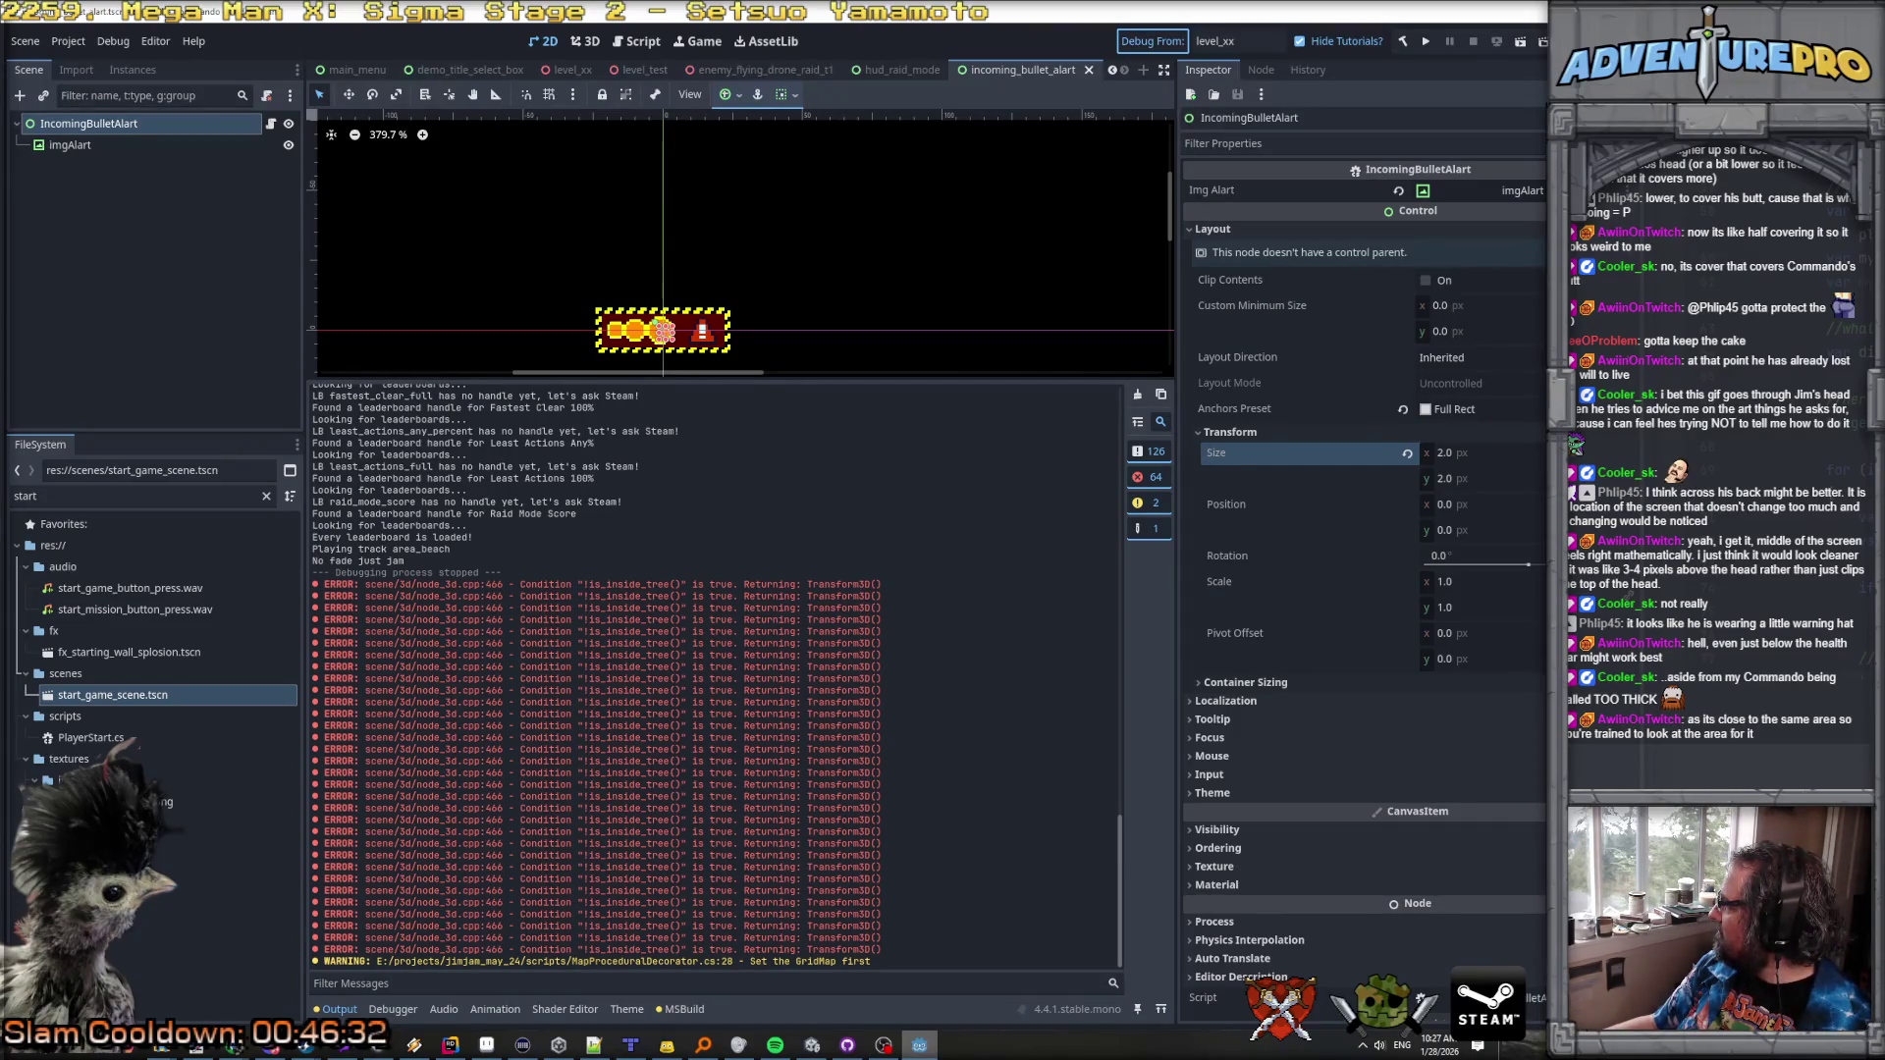
key("ctrl+s")
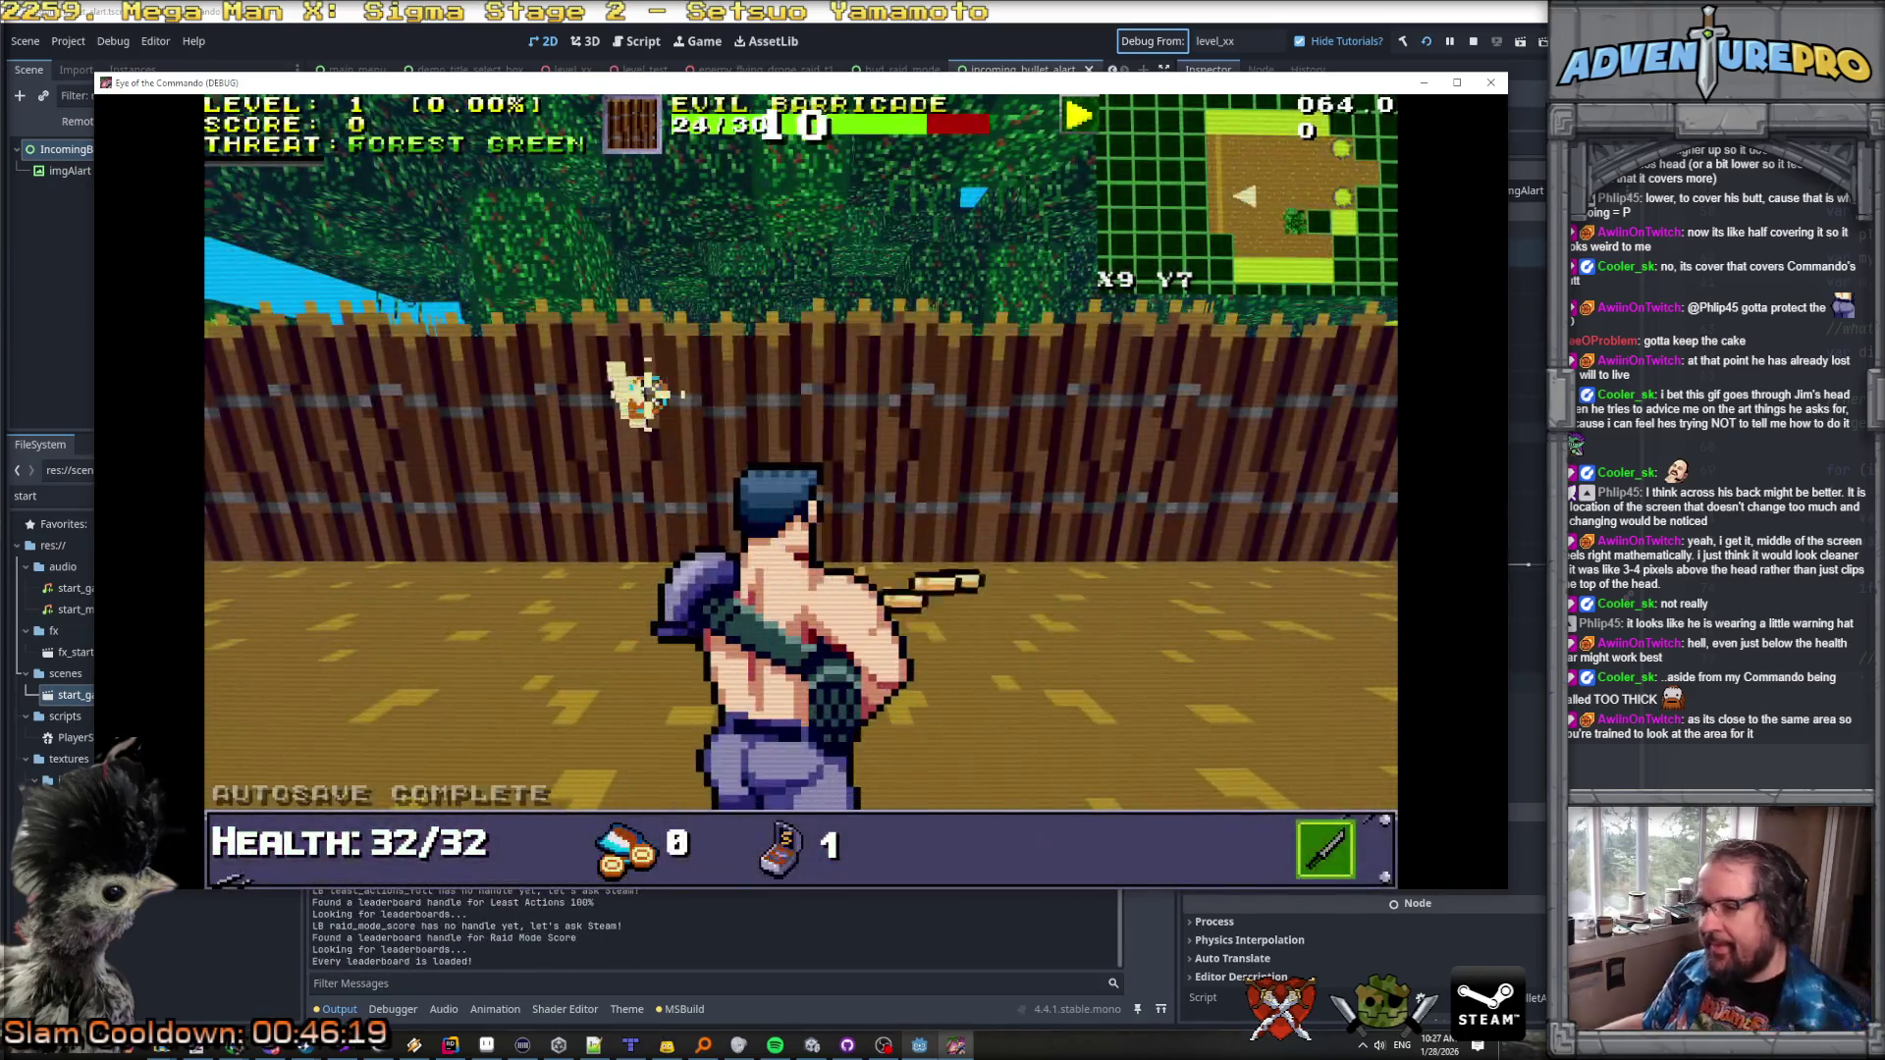
Step: Shoot the barricade and the approaching soldier to check the alert's height, then return to the alert script
left_click(828, 433)
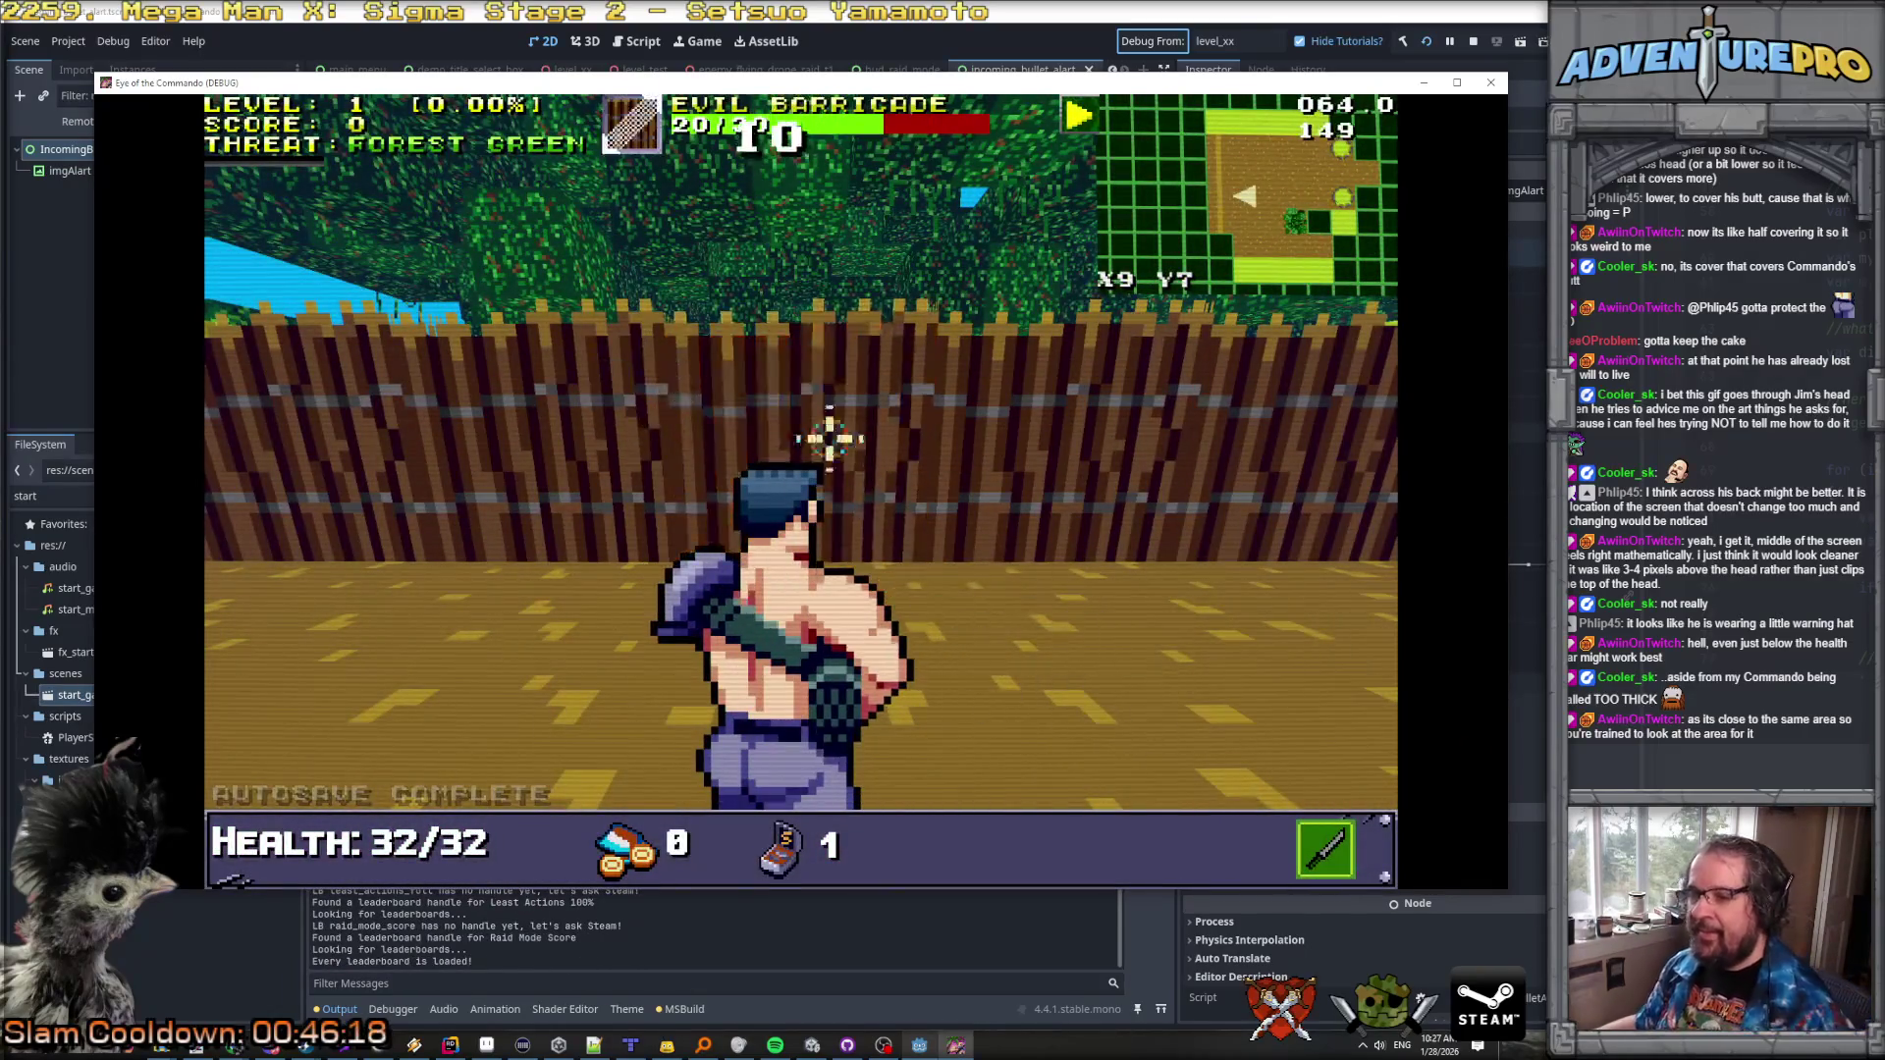
left_click(805, 422)
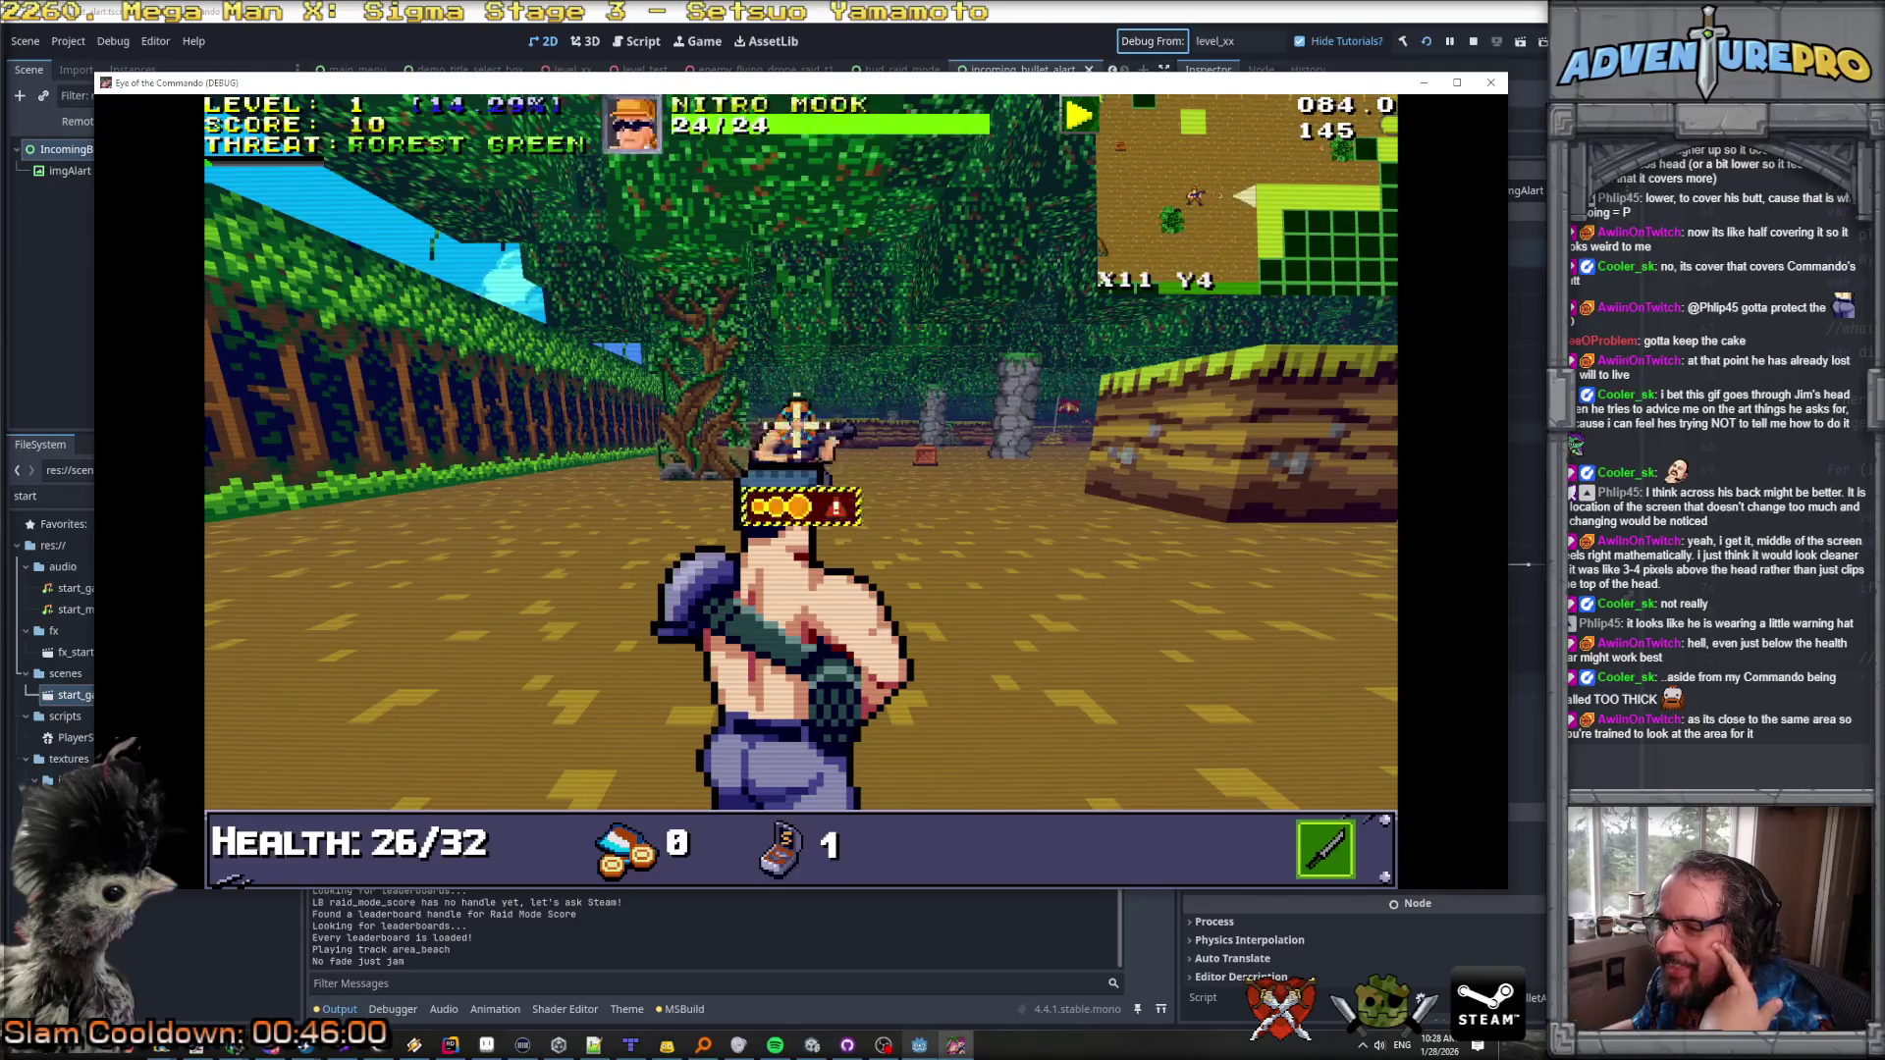
left_click(825, 368)
key("alt+Tab")
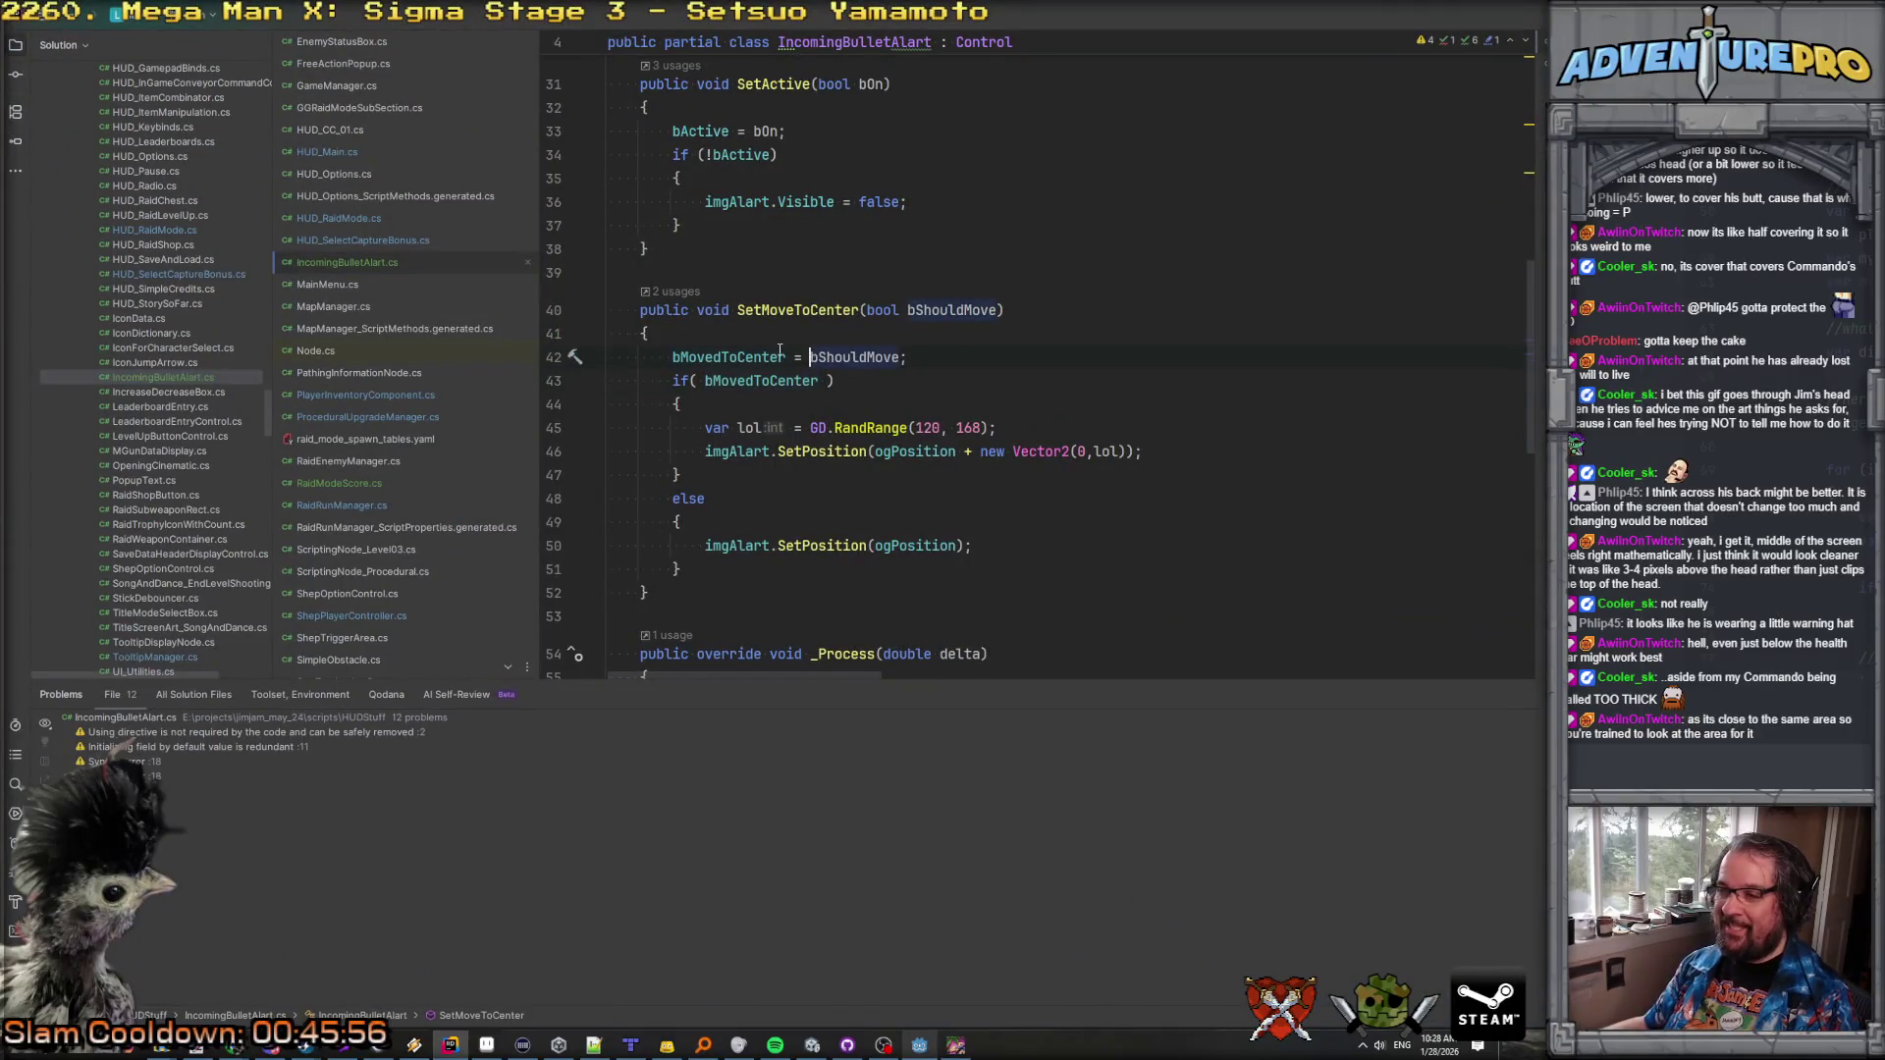
Step: Insert 'if (bMovedToCenter == bShouldMove) return;' as the first line of SetMoveToCenter
key("Return")
type("if")
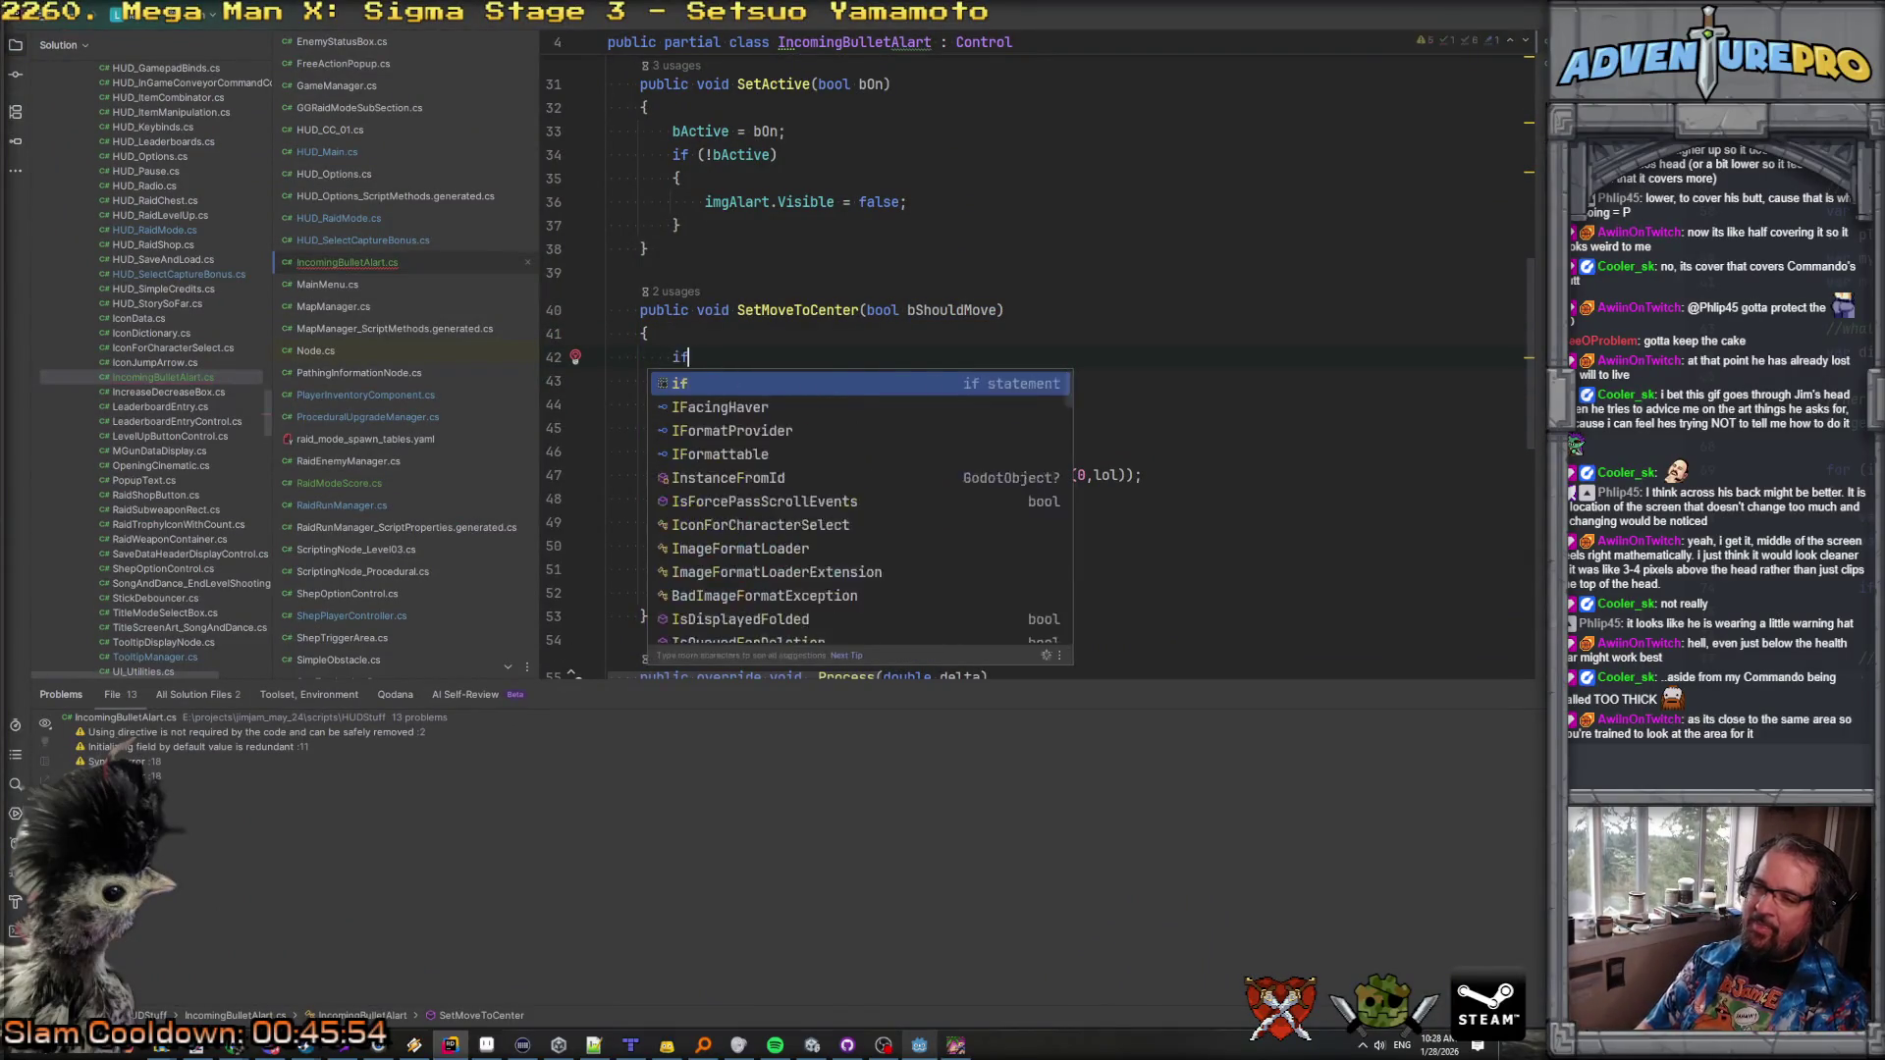
type("( bM")
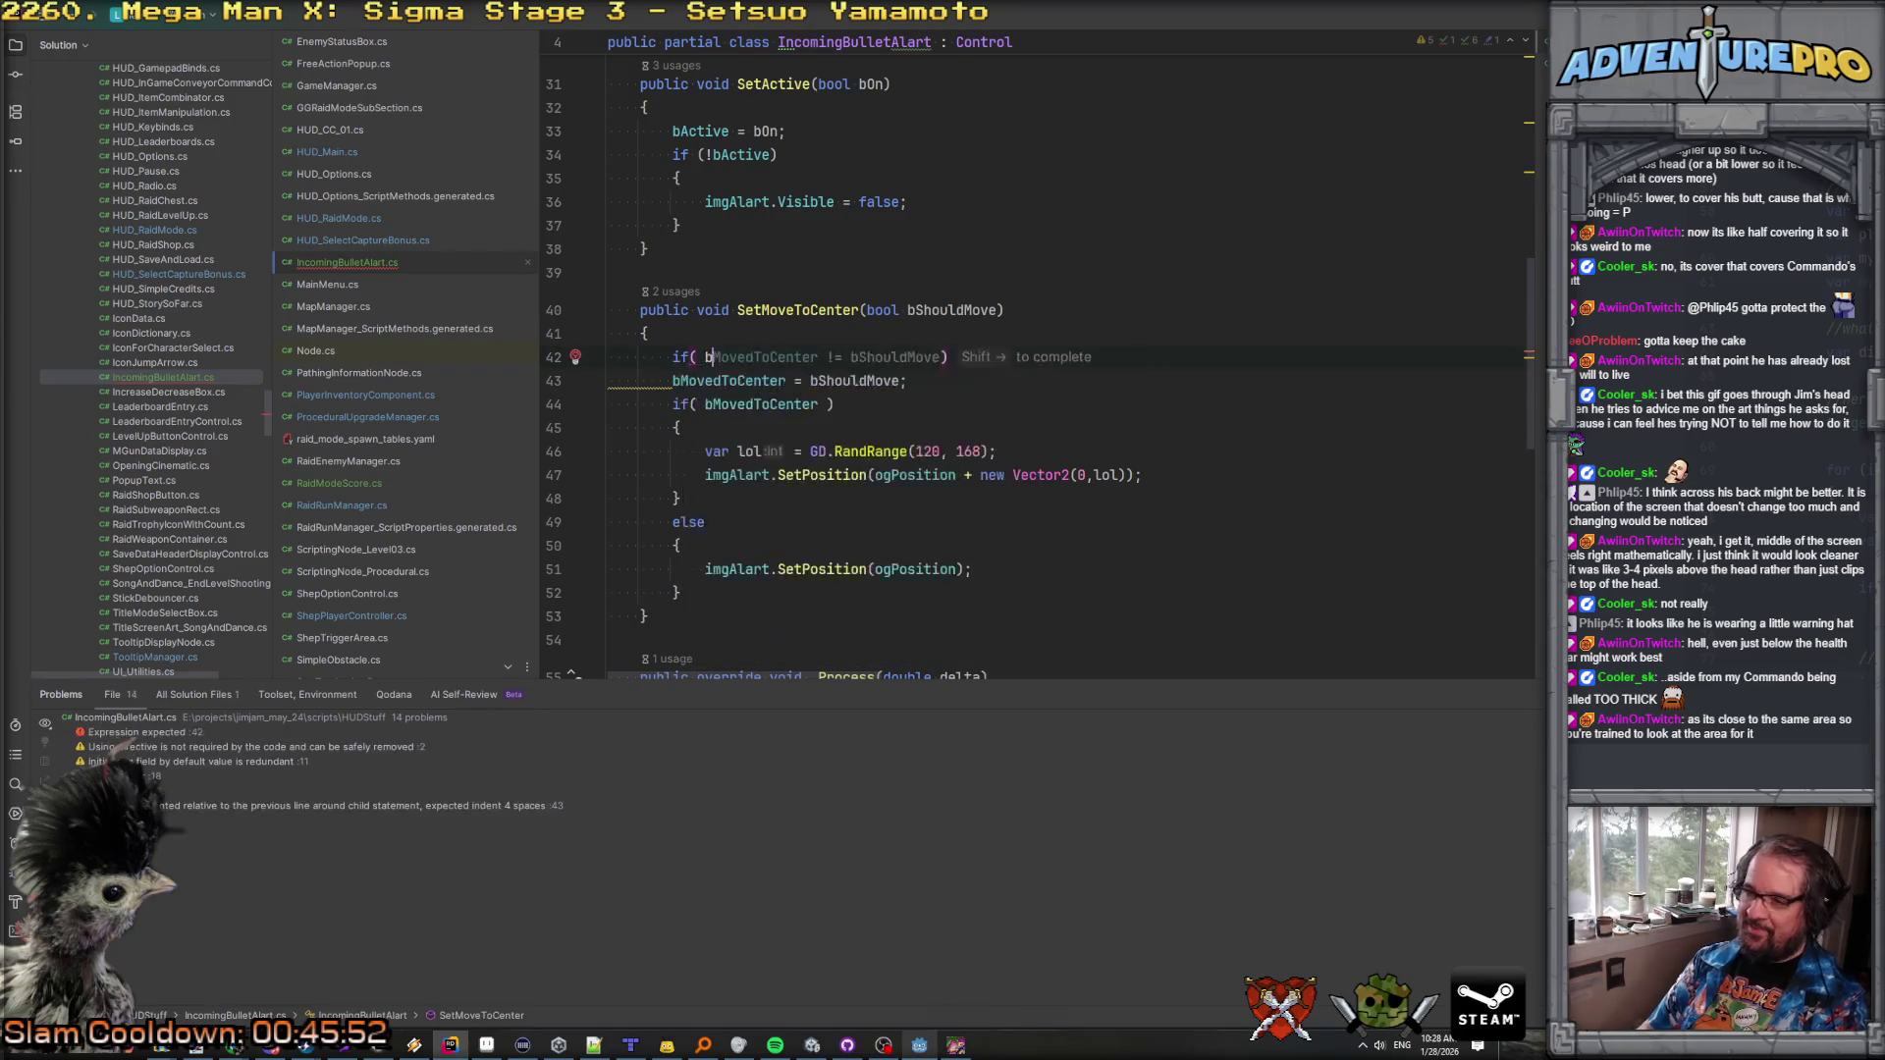
key("shift+Right")
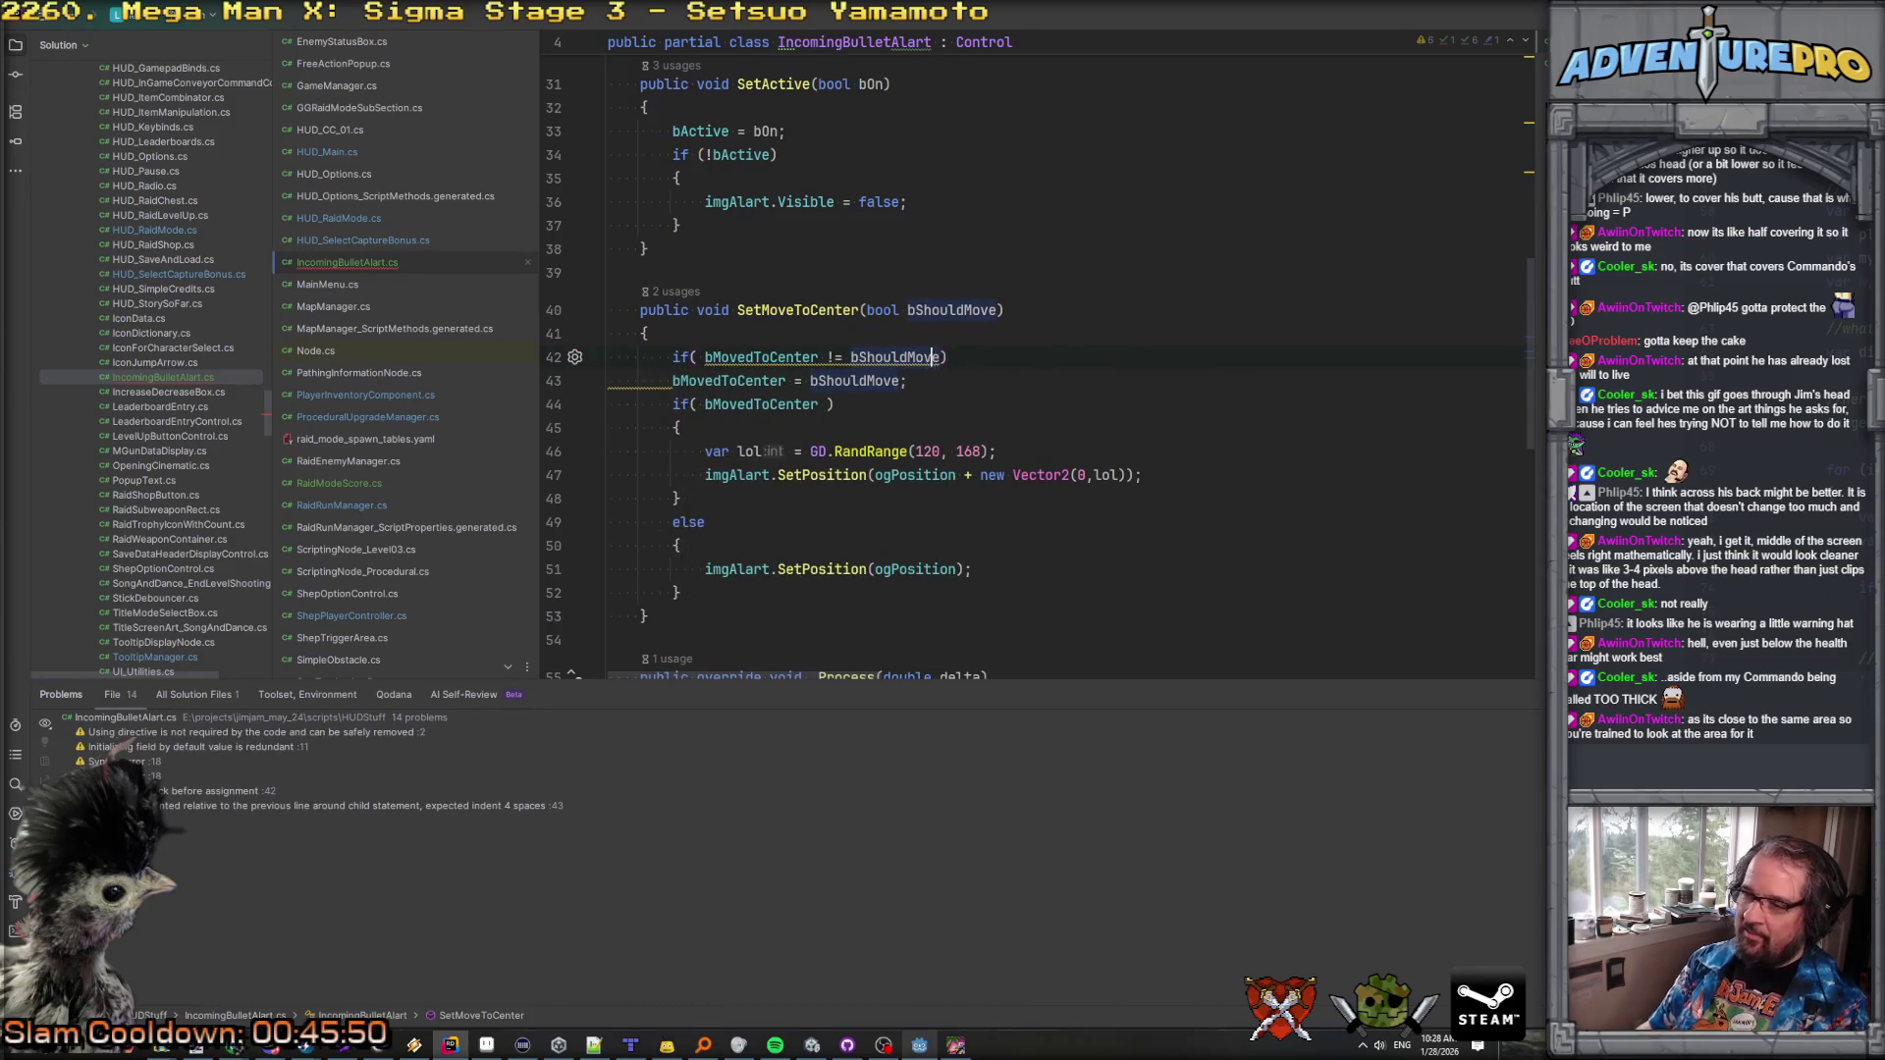
key("End")
key("Return")
type("return;")
key("Return")
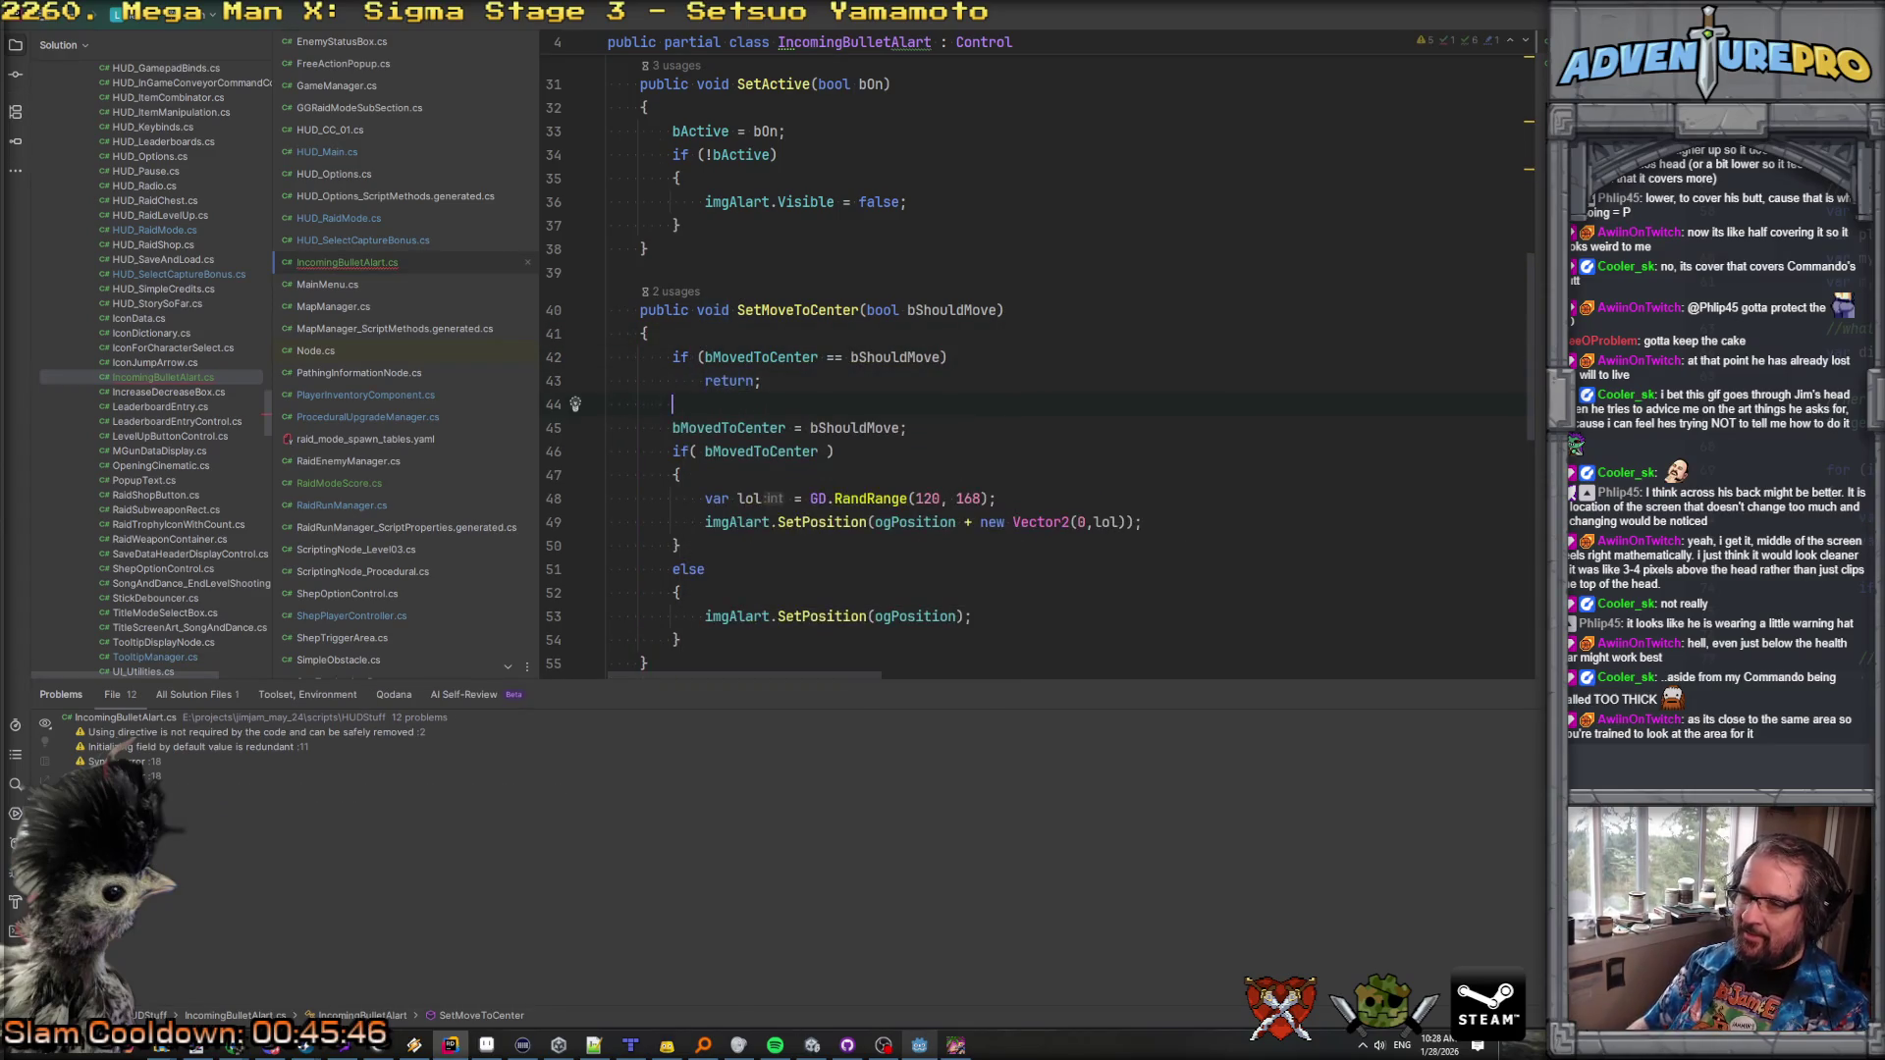
left_click(1224, 458)
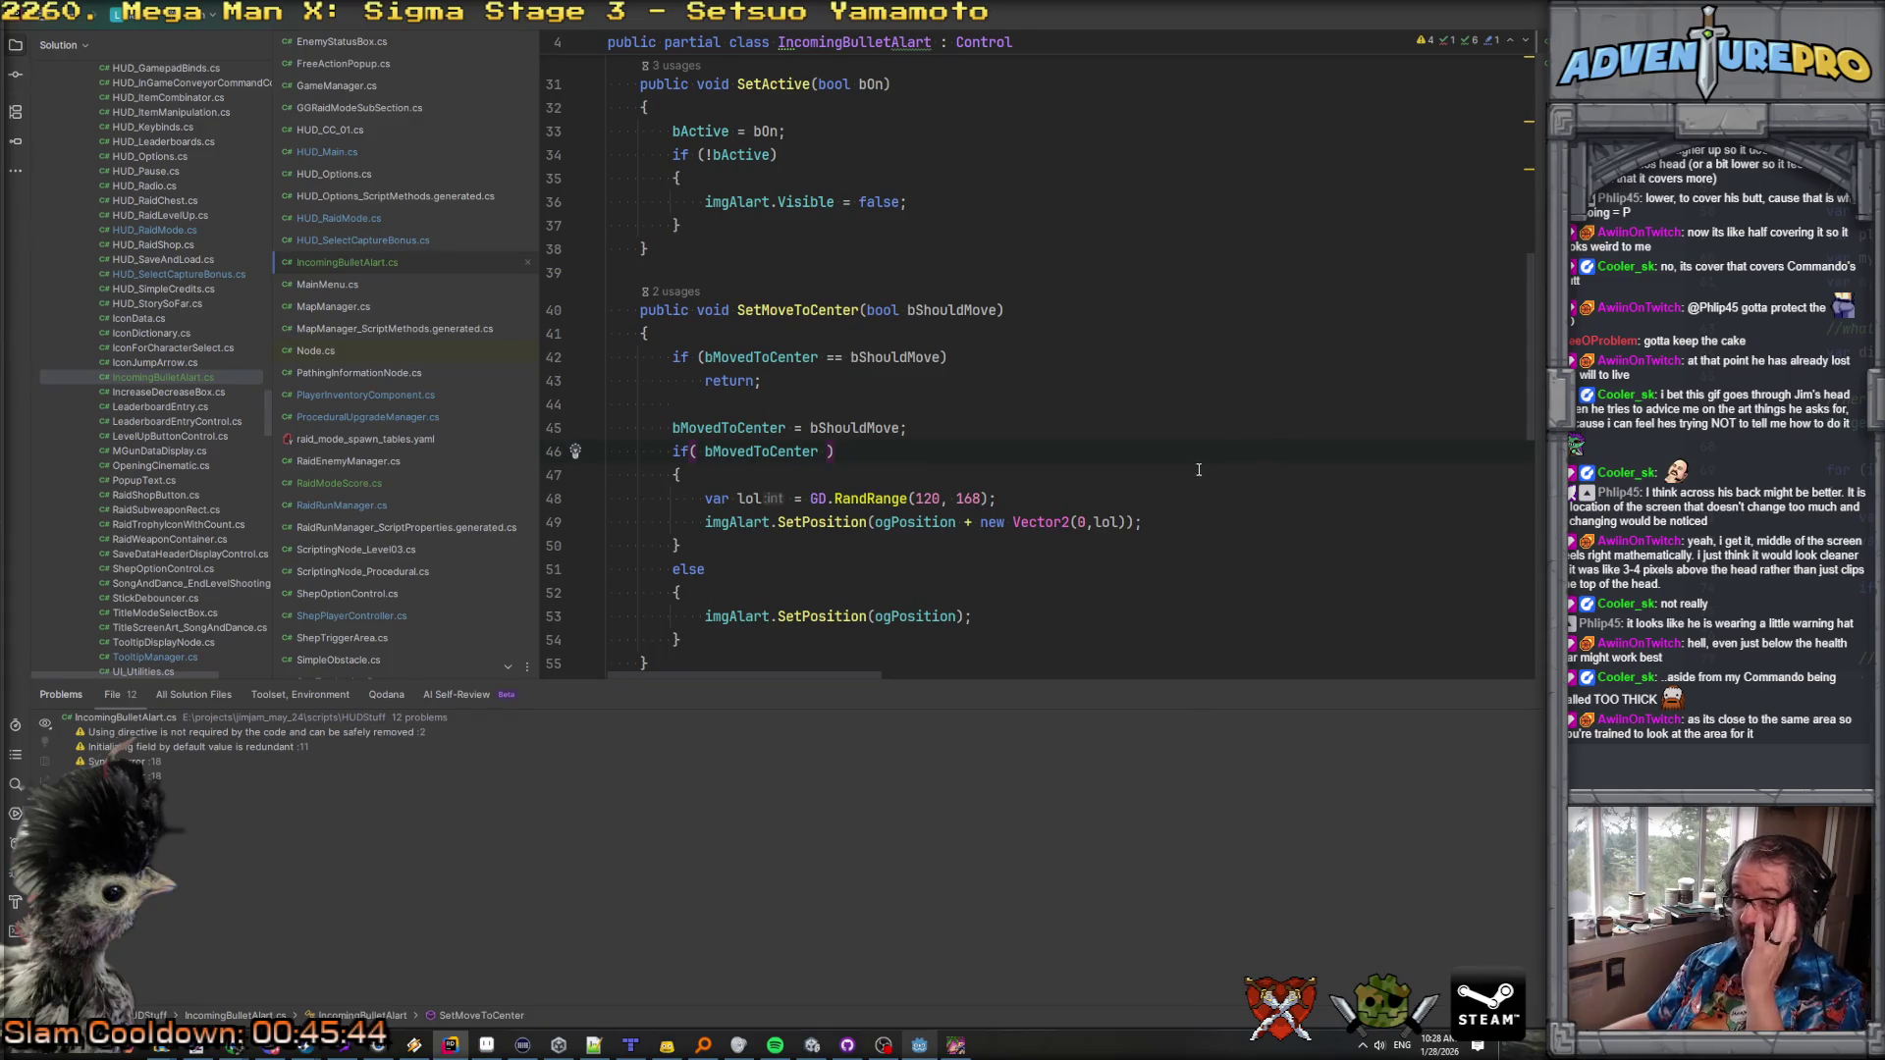
left_click(1336, 497)
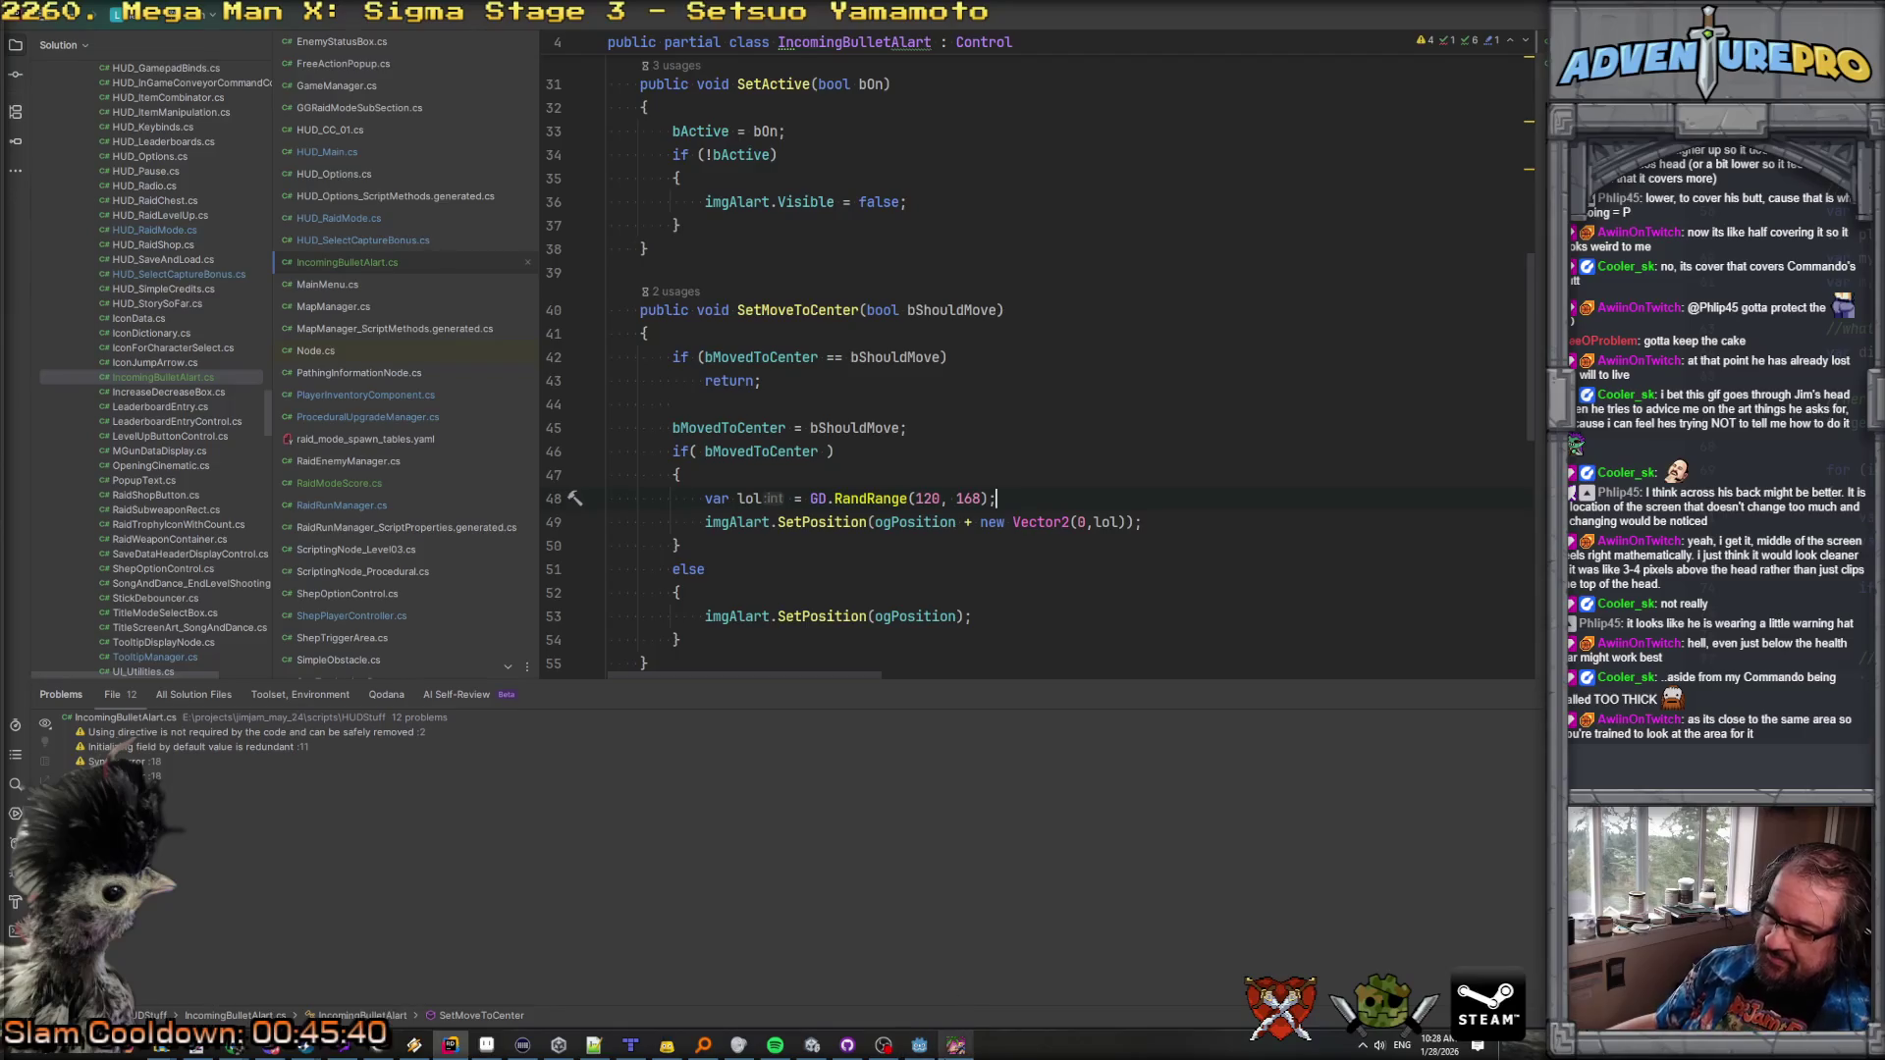
left_click(954, 1047)
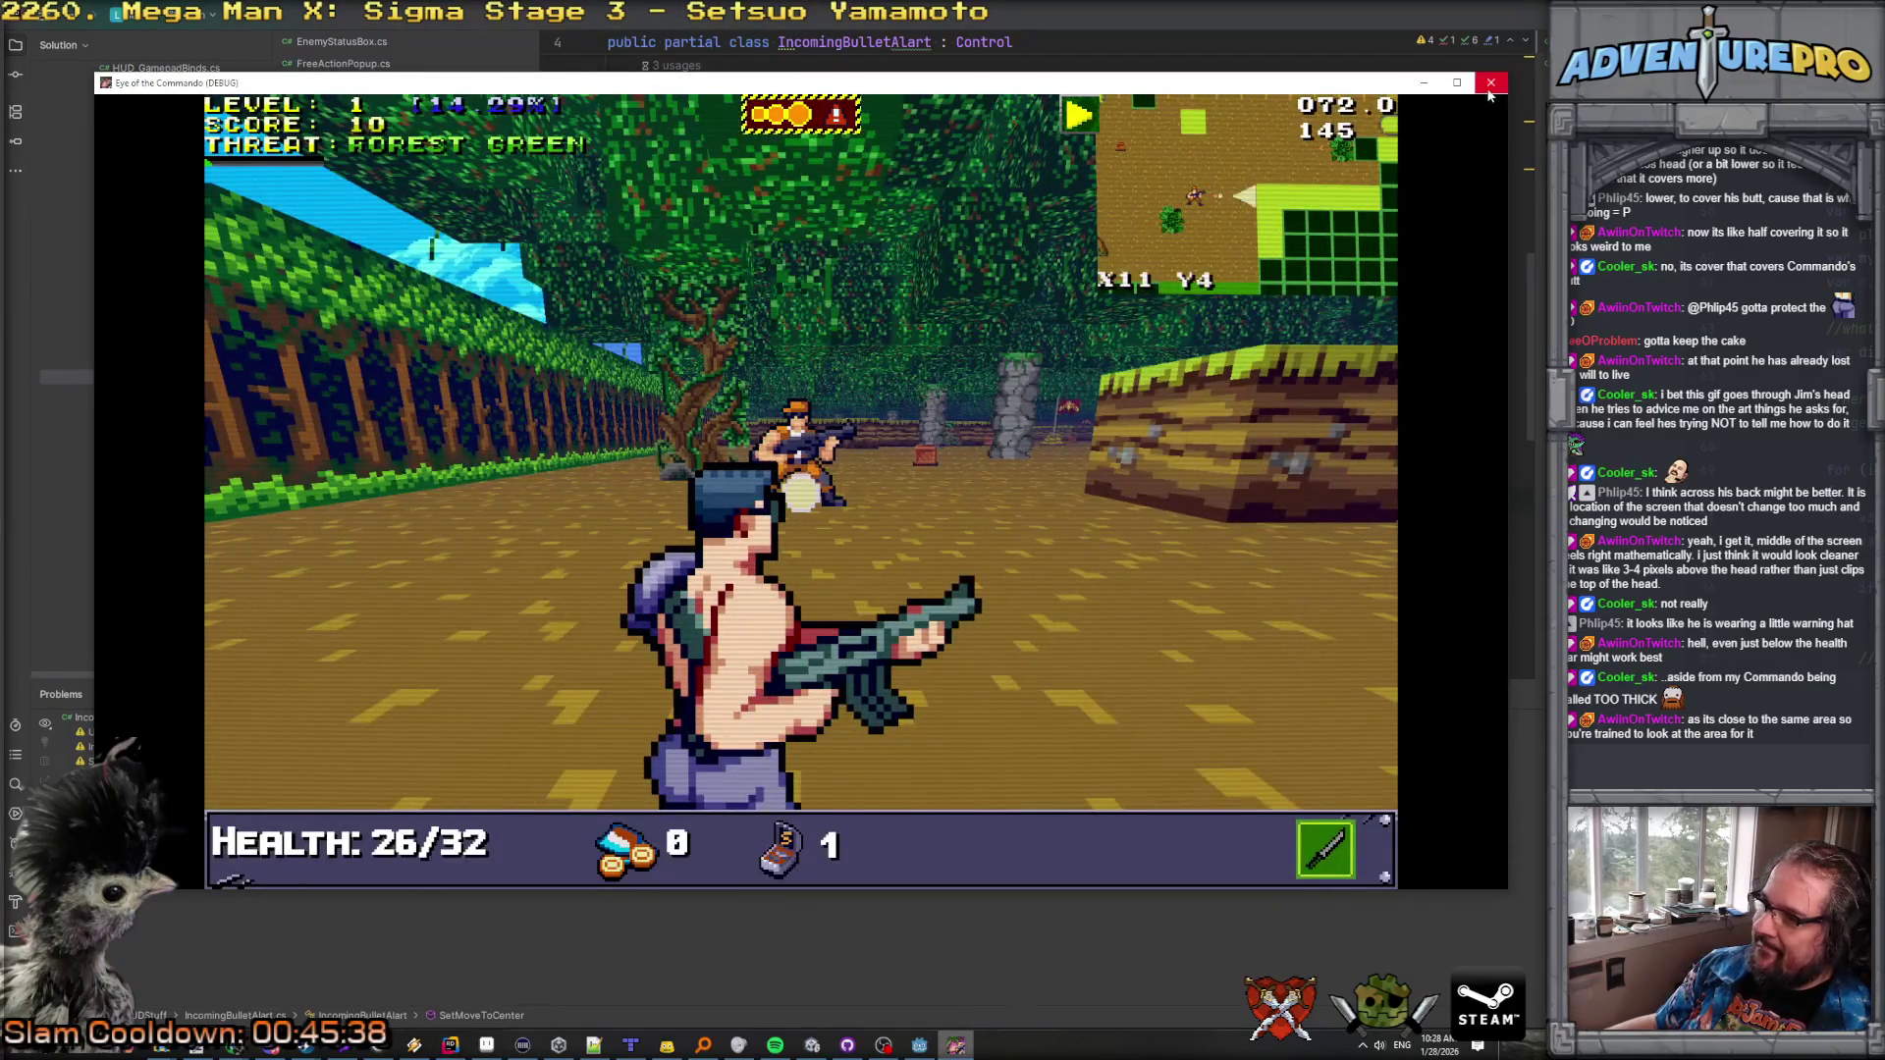
Step: Close the old game window, then rebuild and launch the level with Debug
left_click(1487, 77)
left_click(919, 1045)
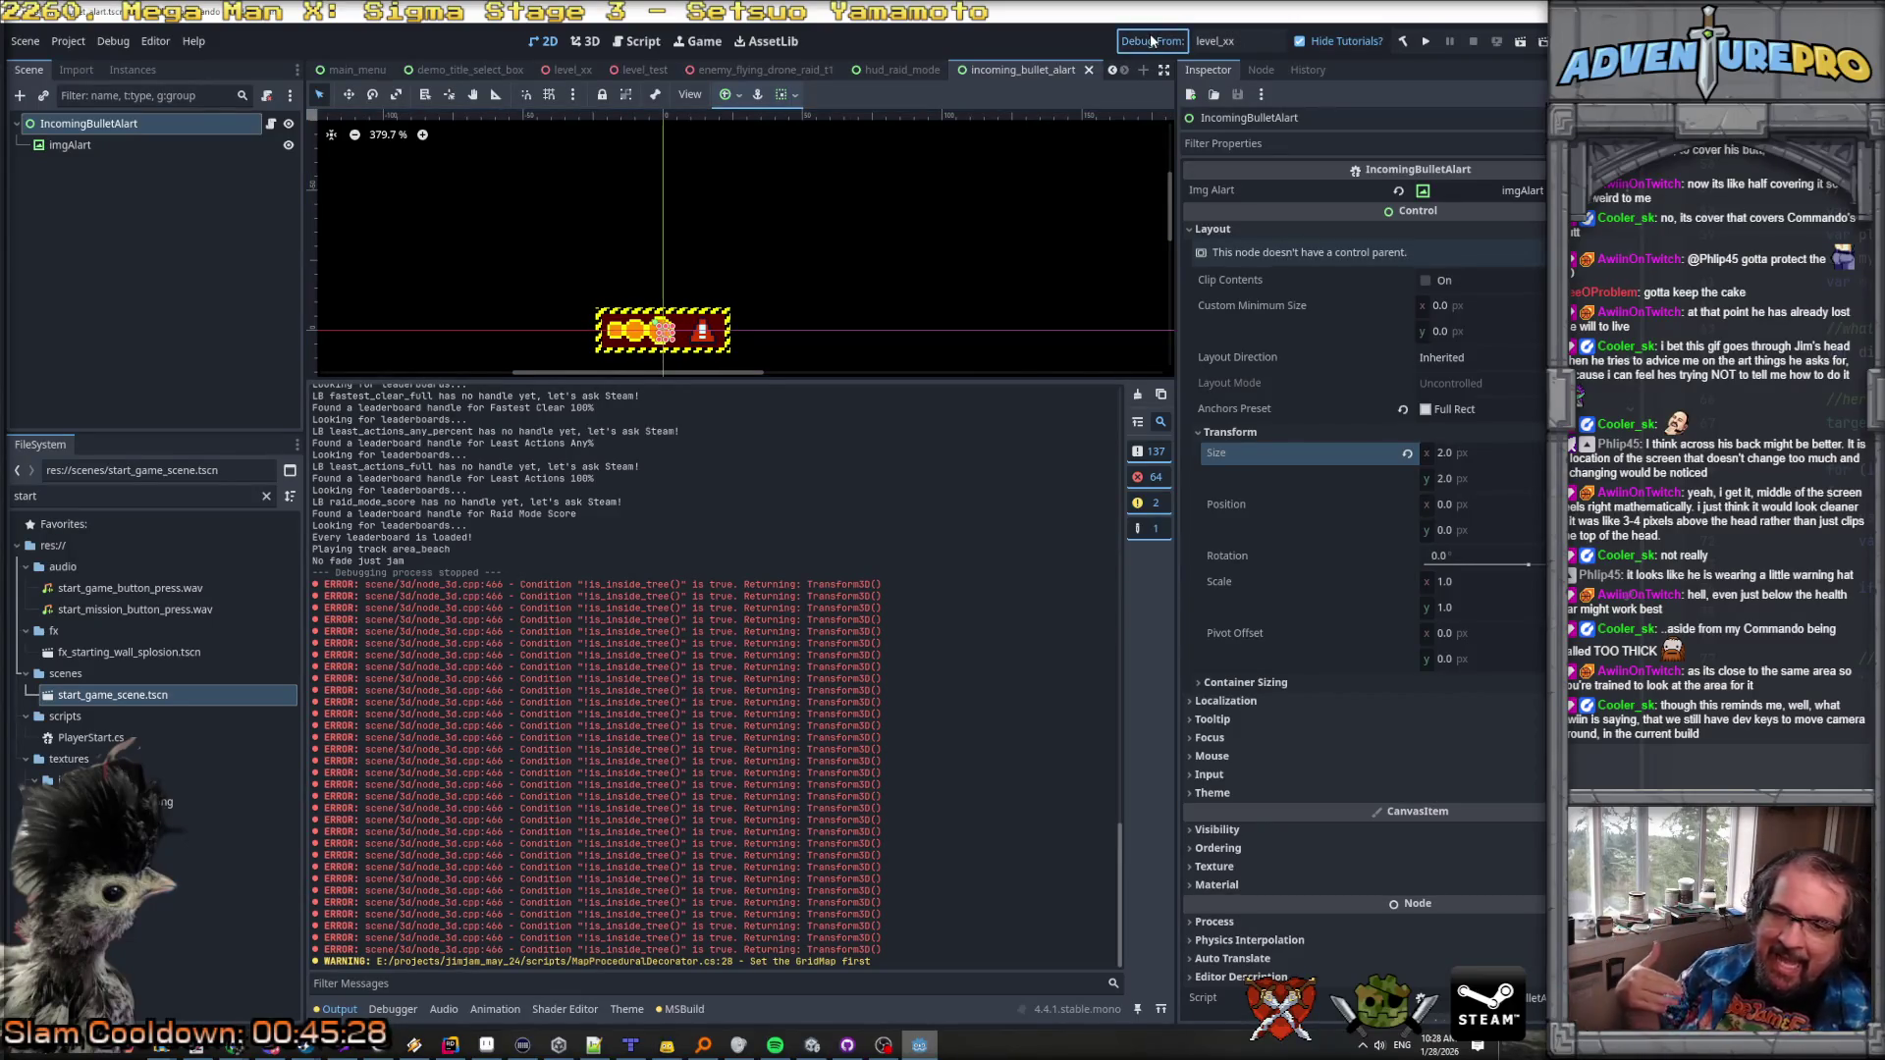
left_click(1152, 40)
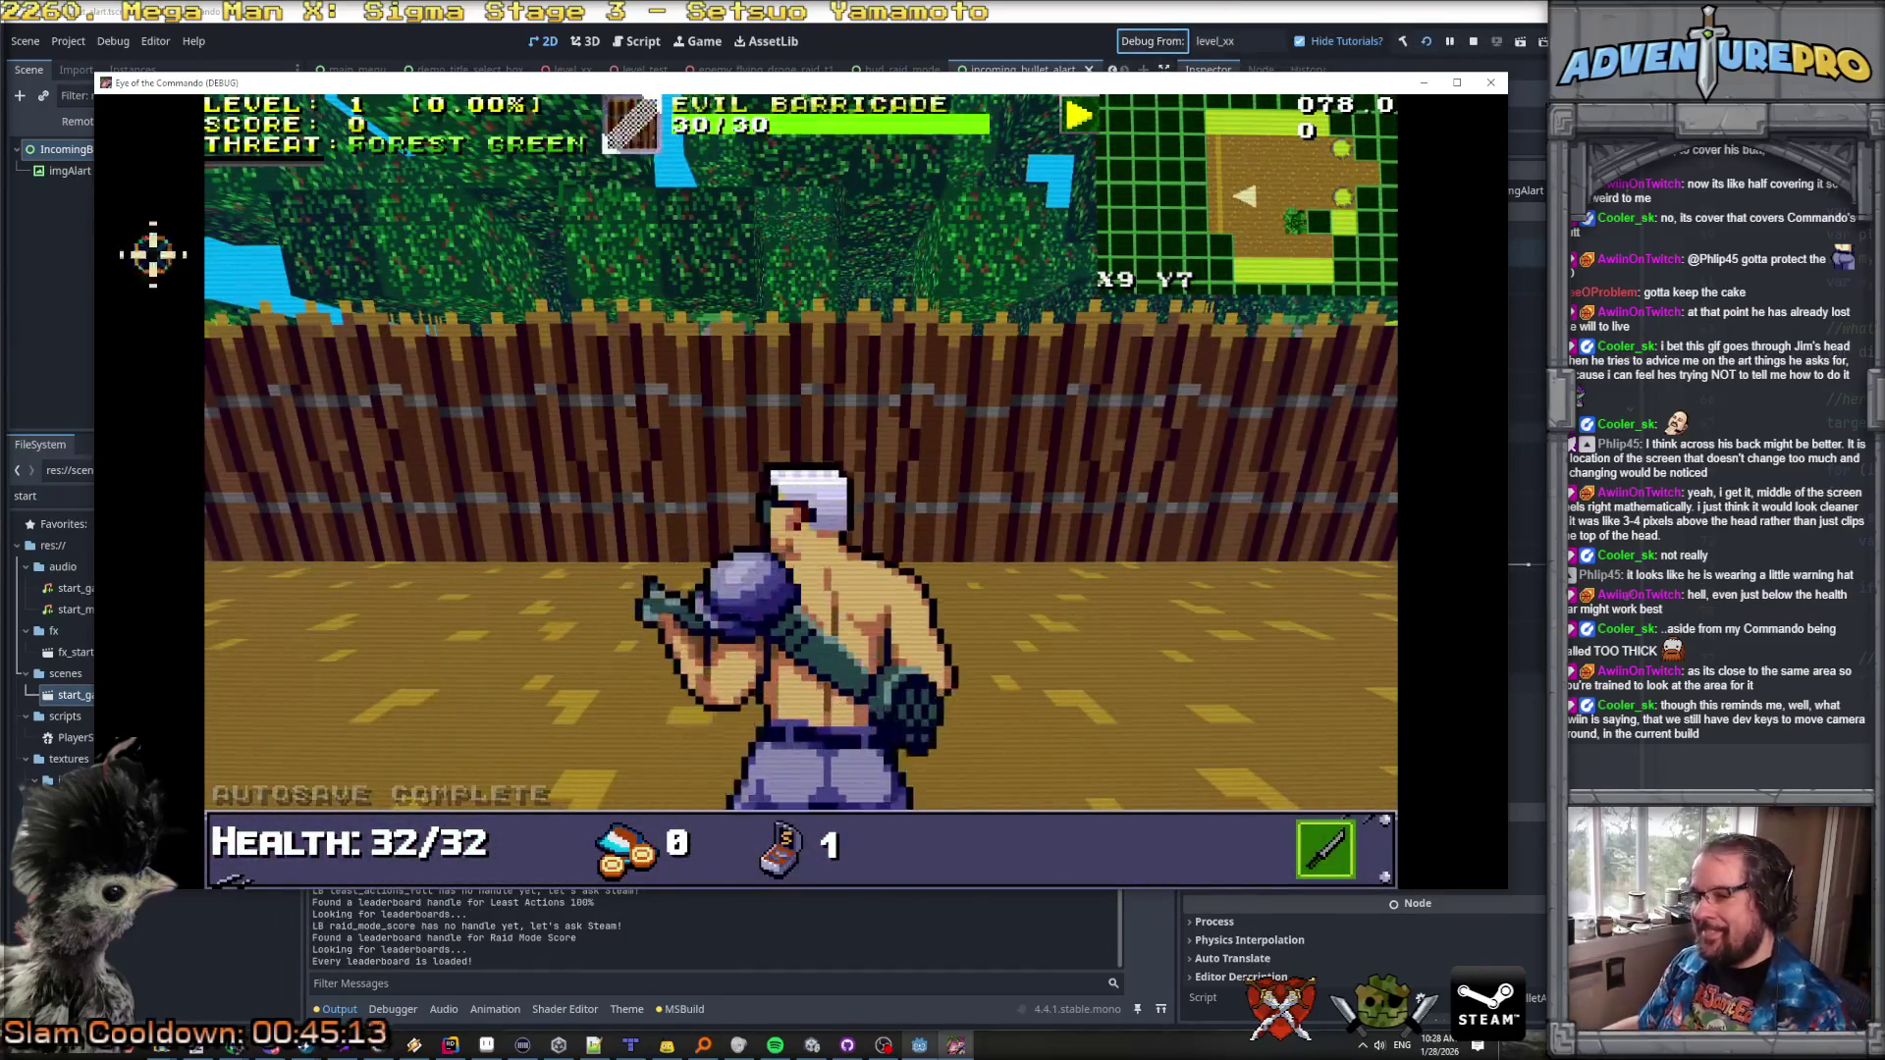
Step: Shoot the barricade and the Nitro Mook while advancing through the forest toward the flag
left_click(792, 392)
key("w")
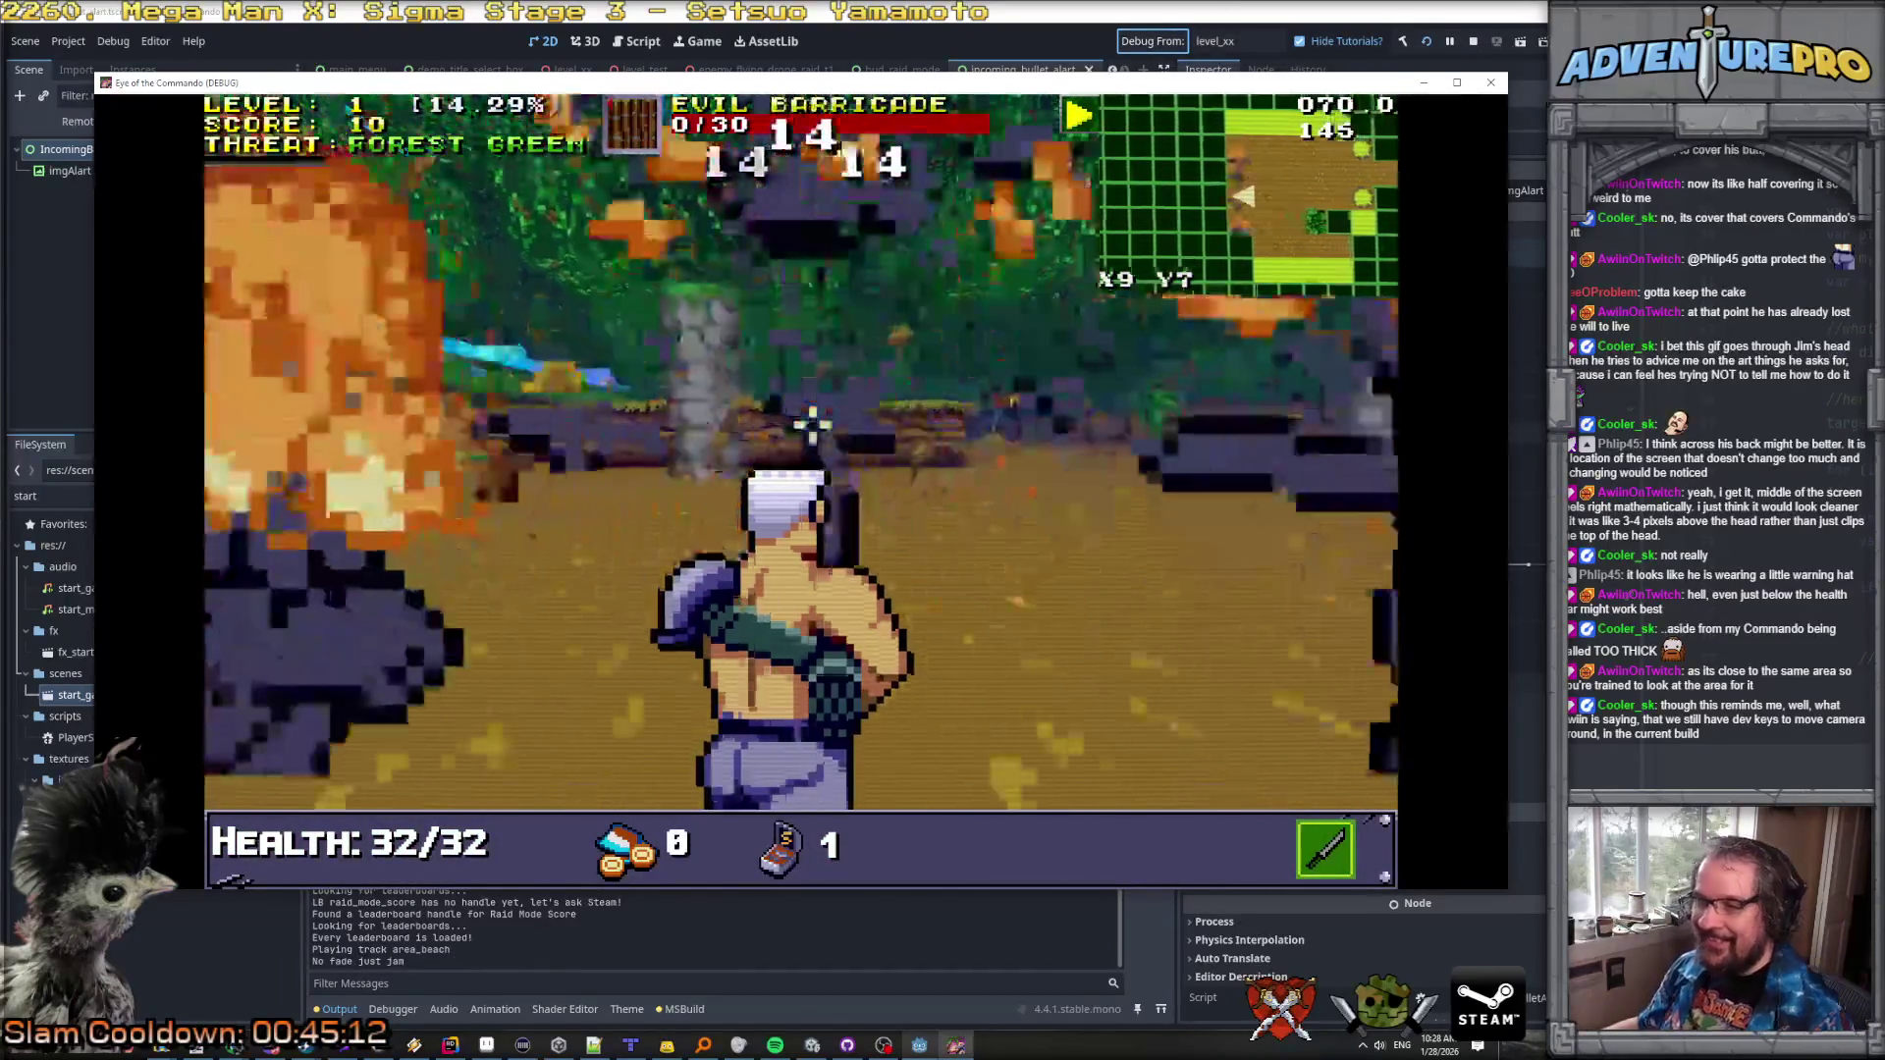
key("w")
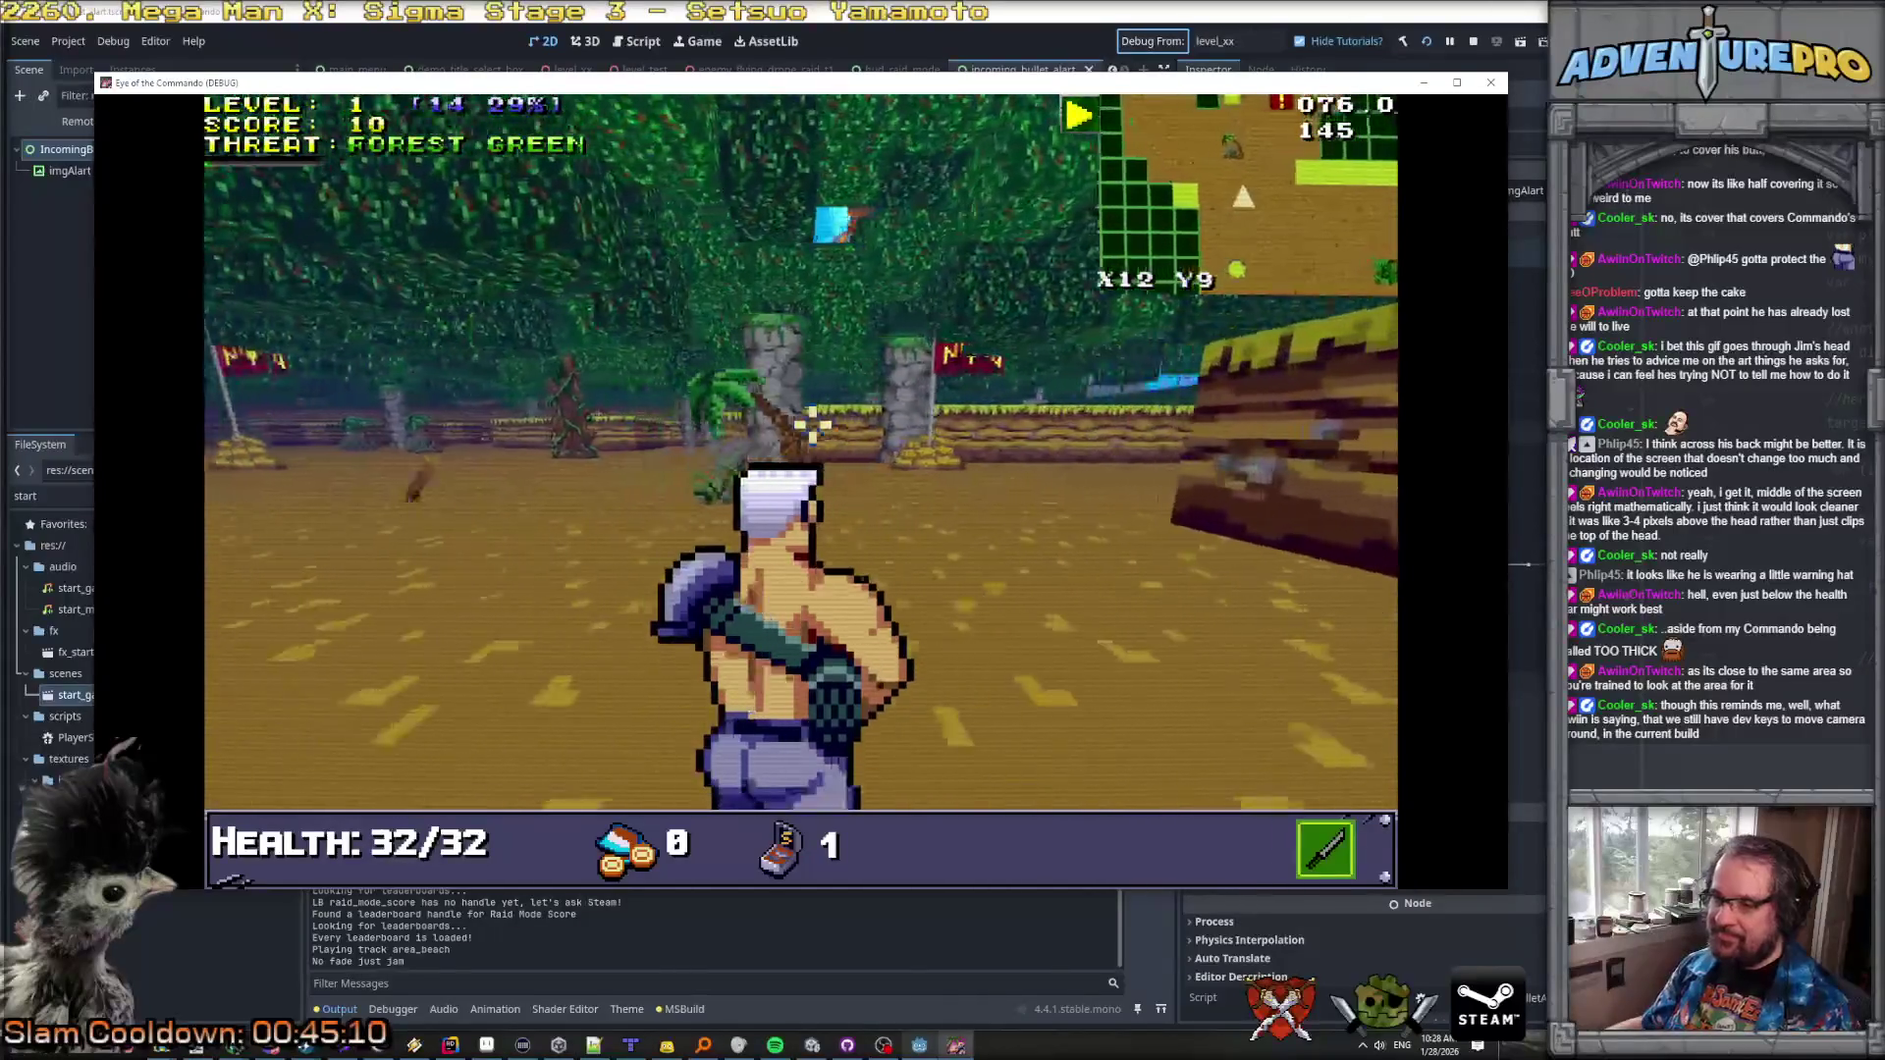
left_click(673, 433)
left_click(749, 387)
key("a")
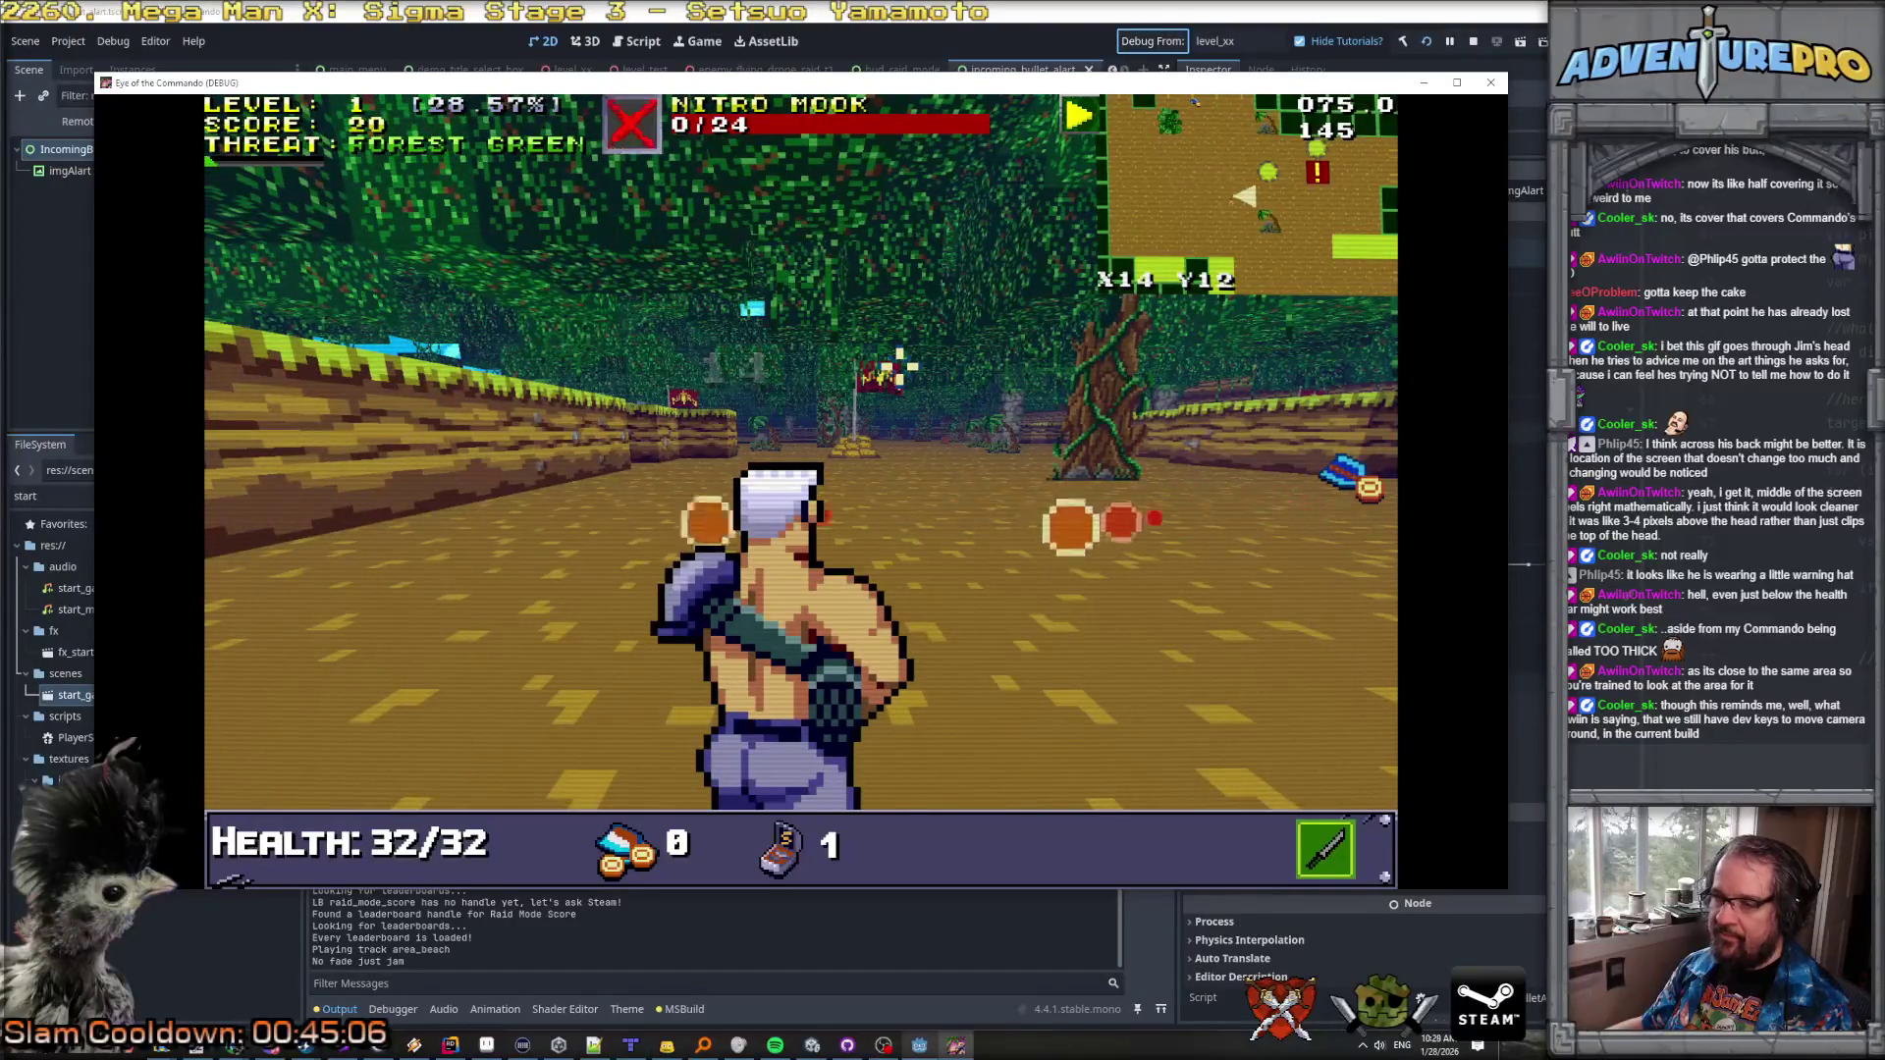
key("d")
key("w")
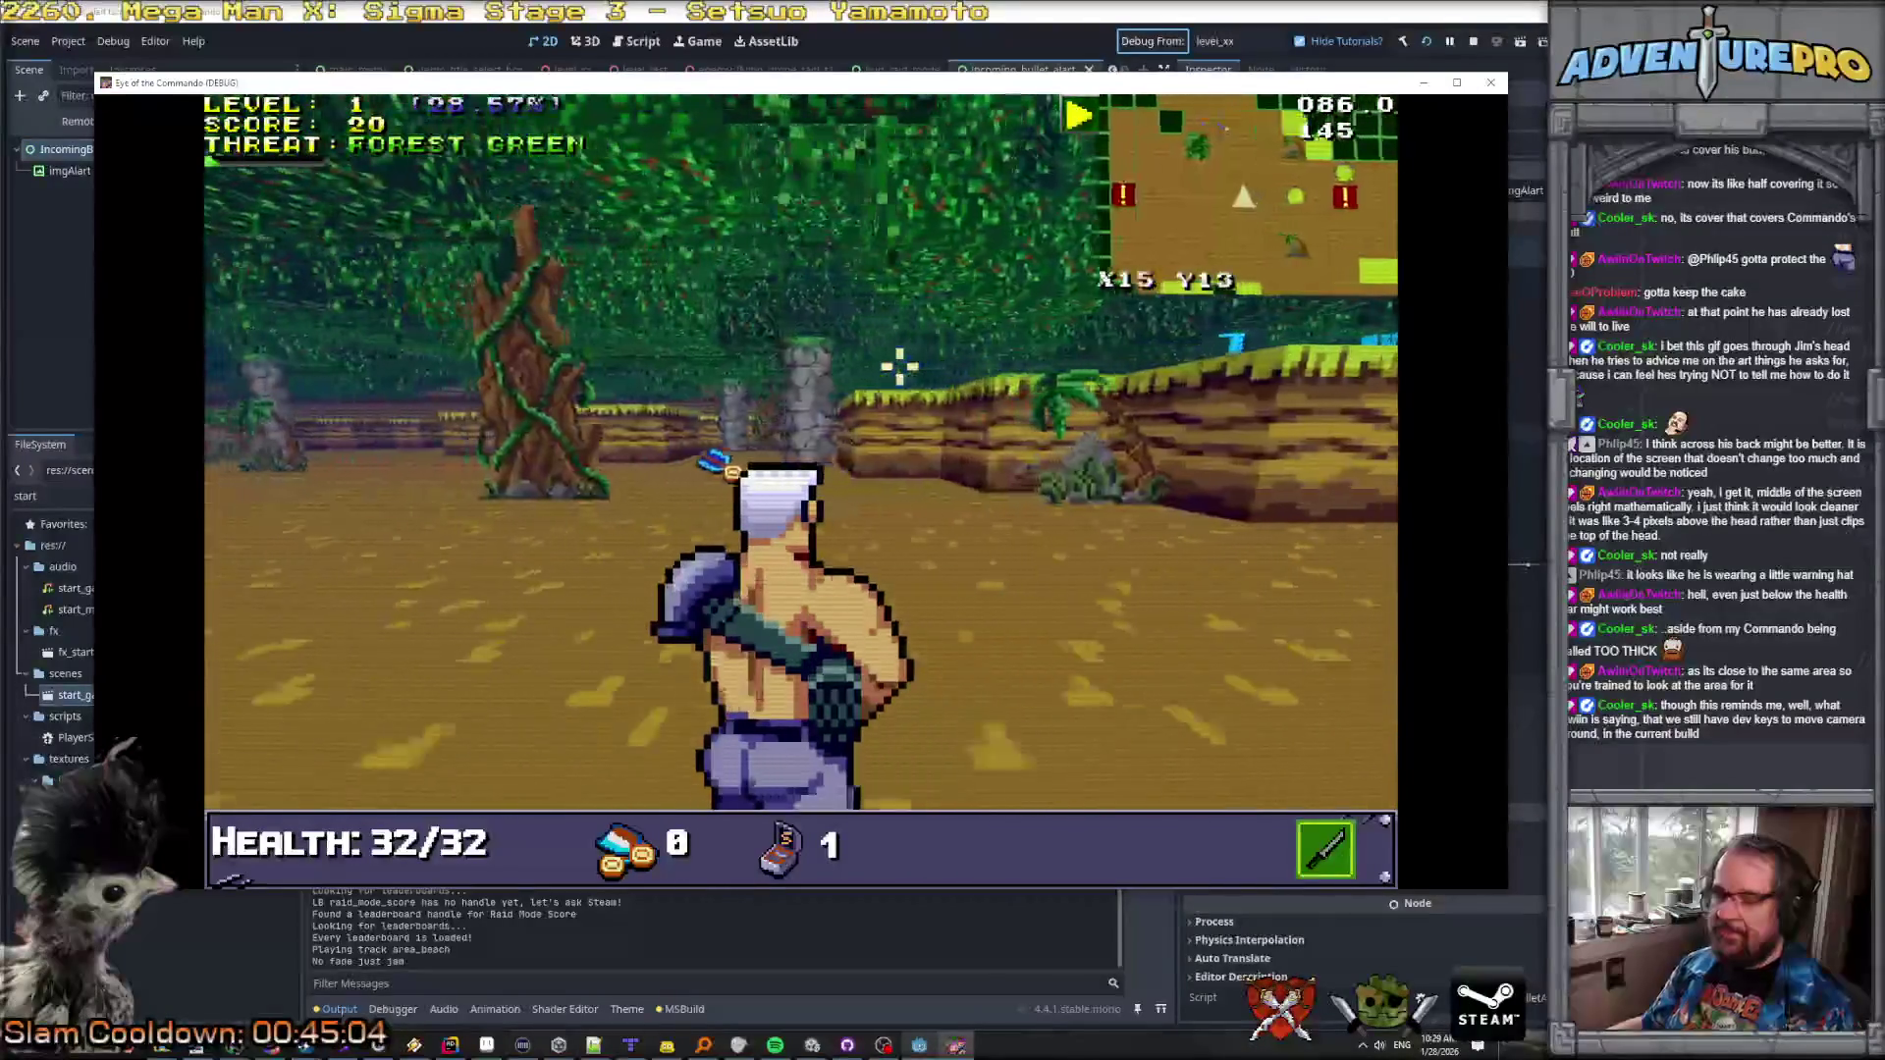
key("a")
key("w")
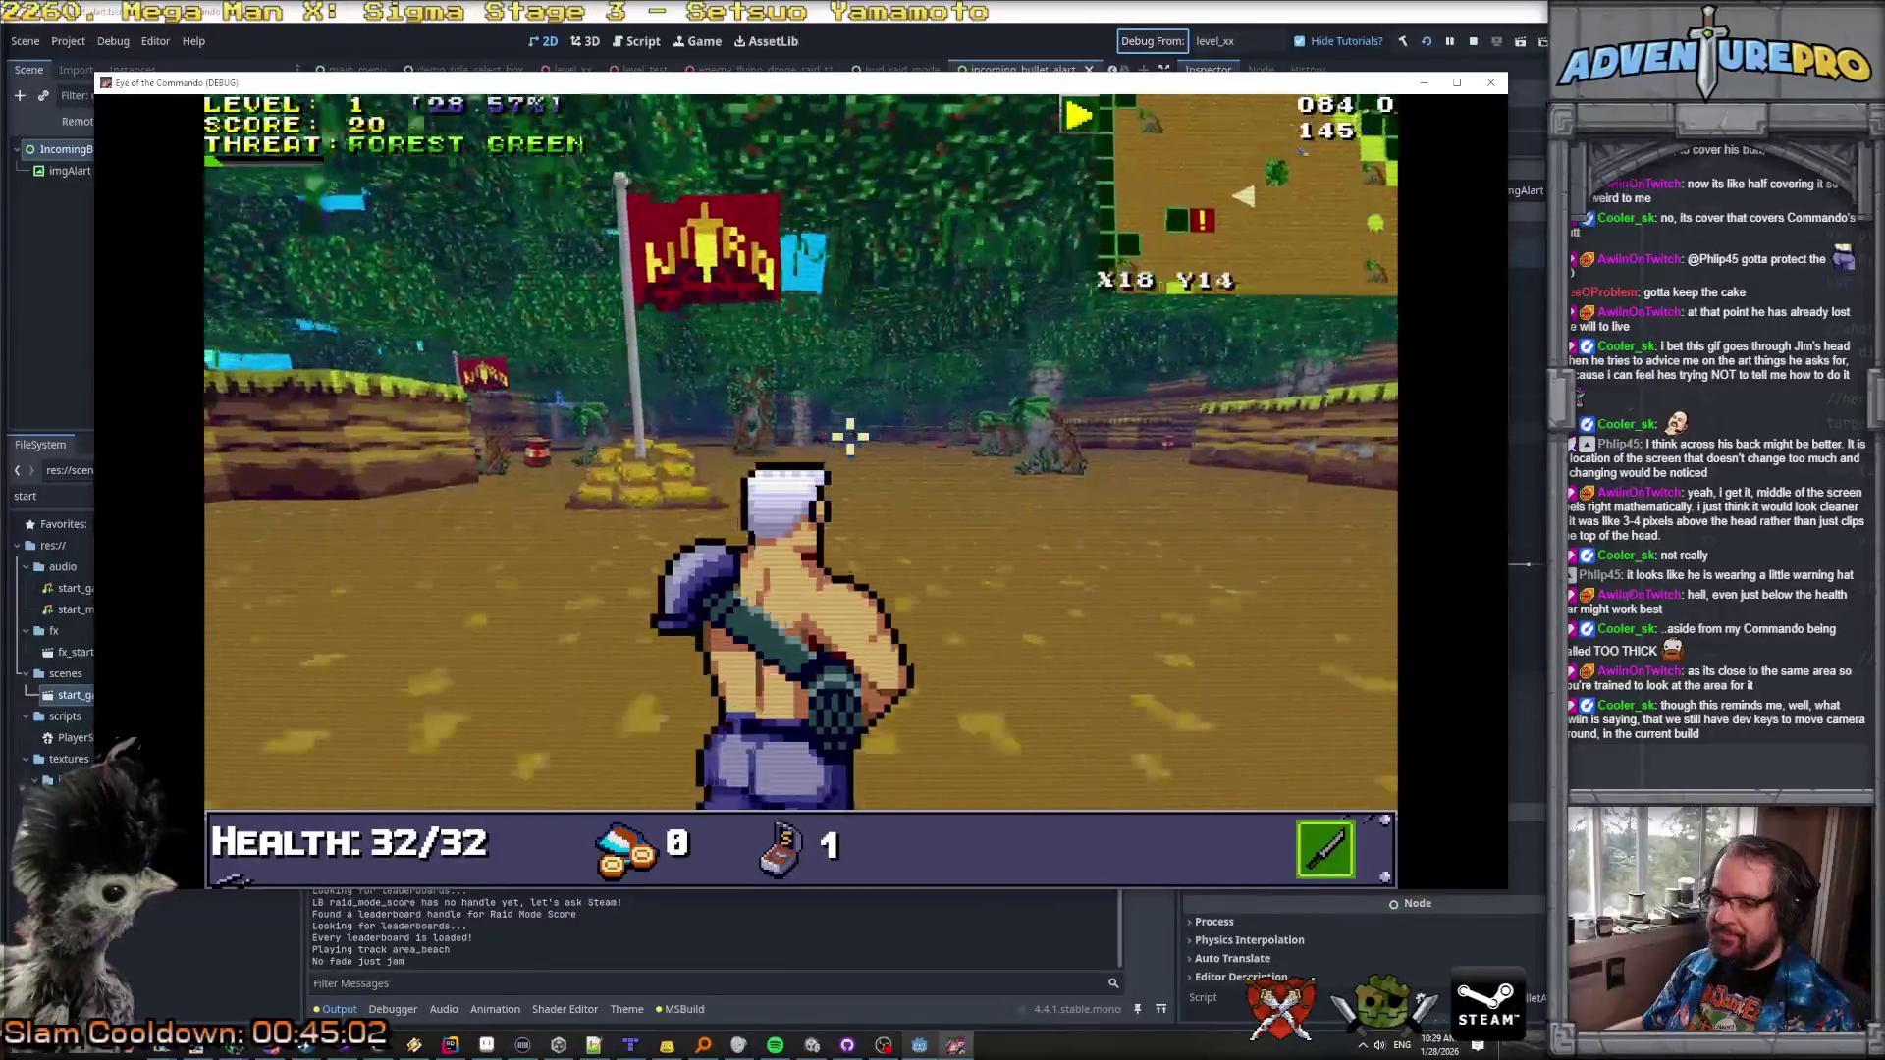
key("a")
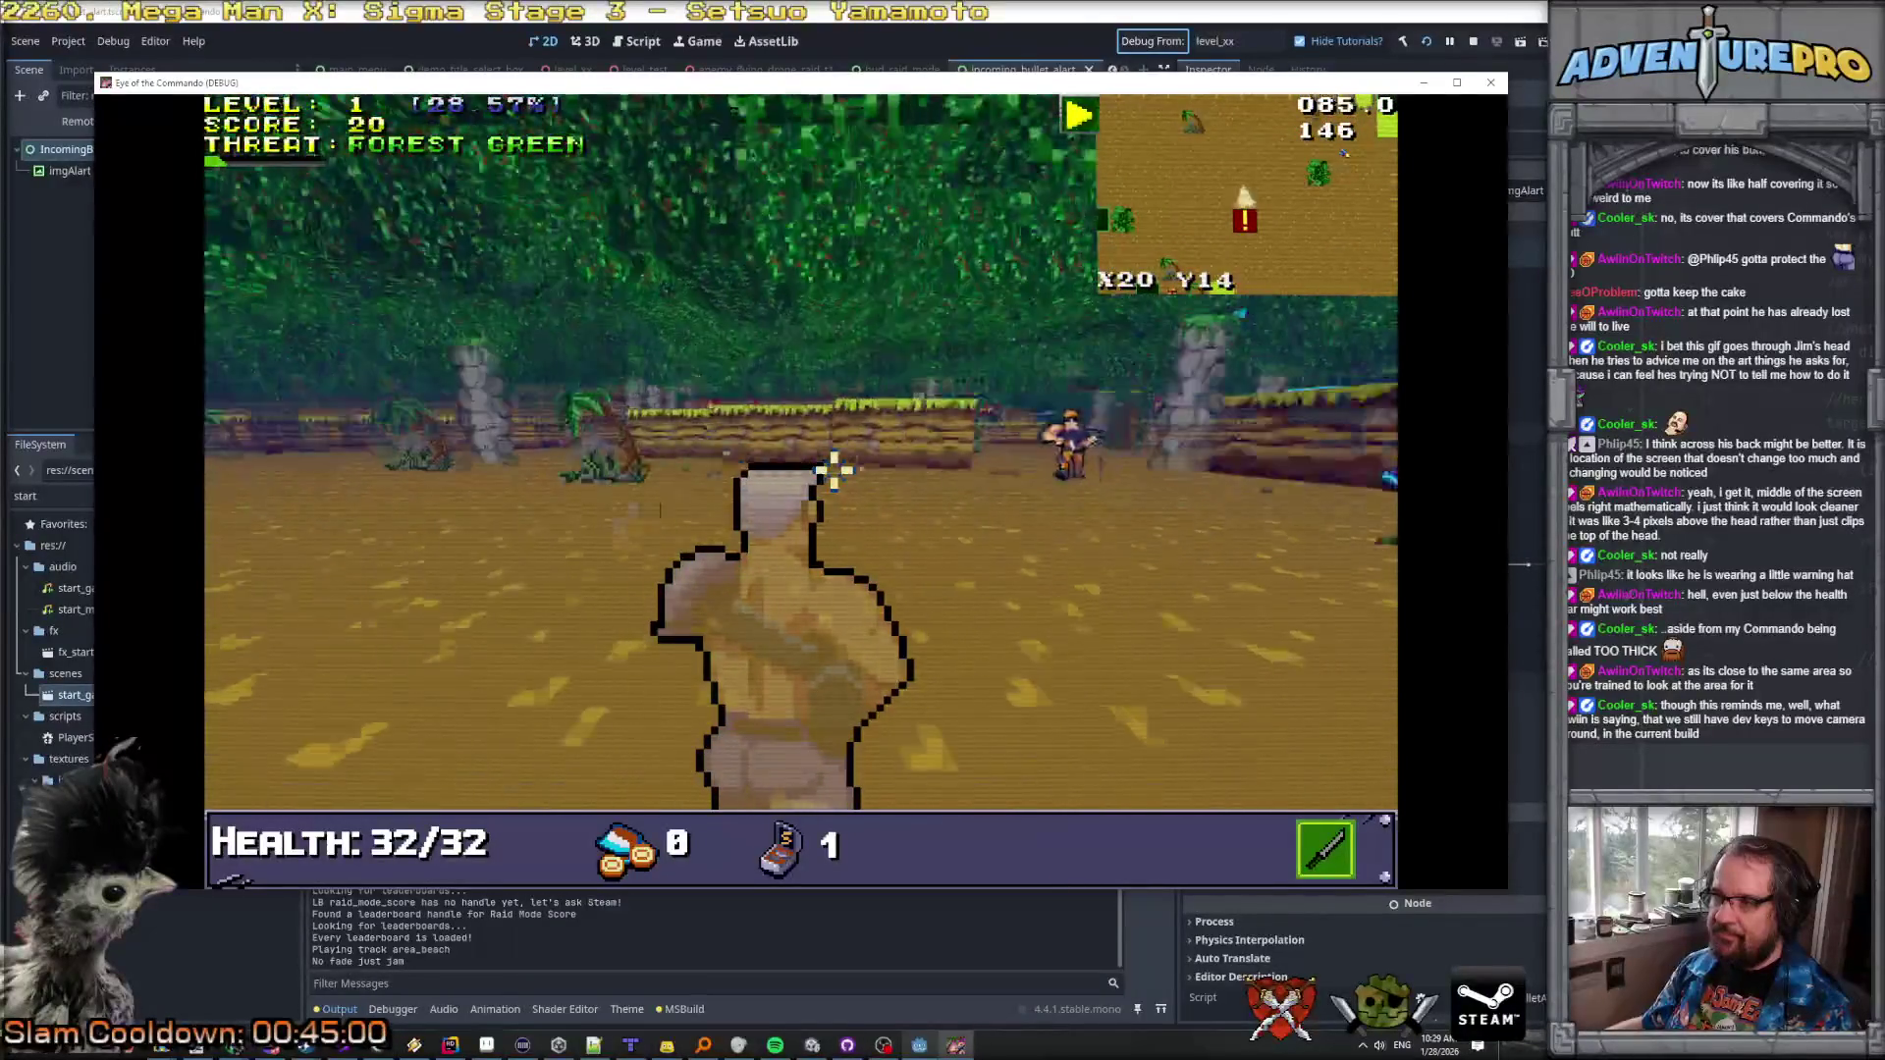
Step: Fire repeatedly at the nearby Nitro Mook enemies
left_click(1024, 488)
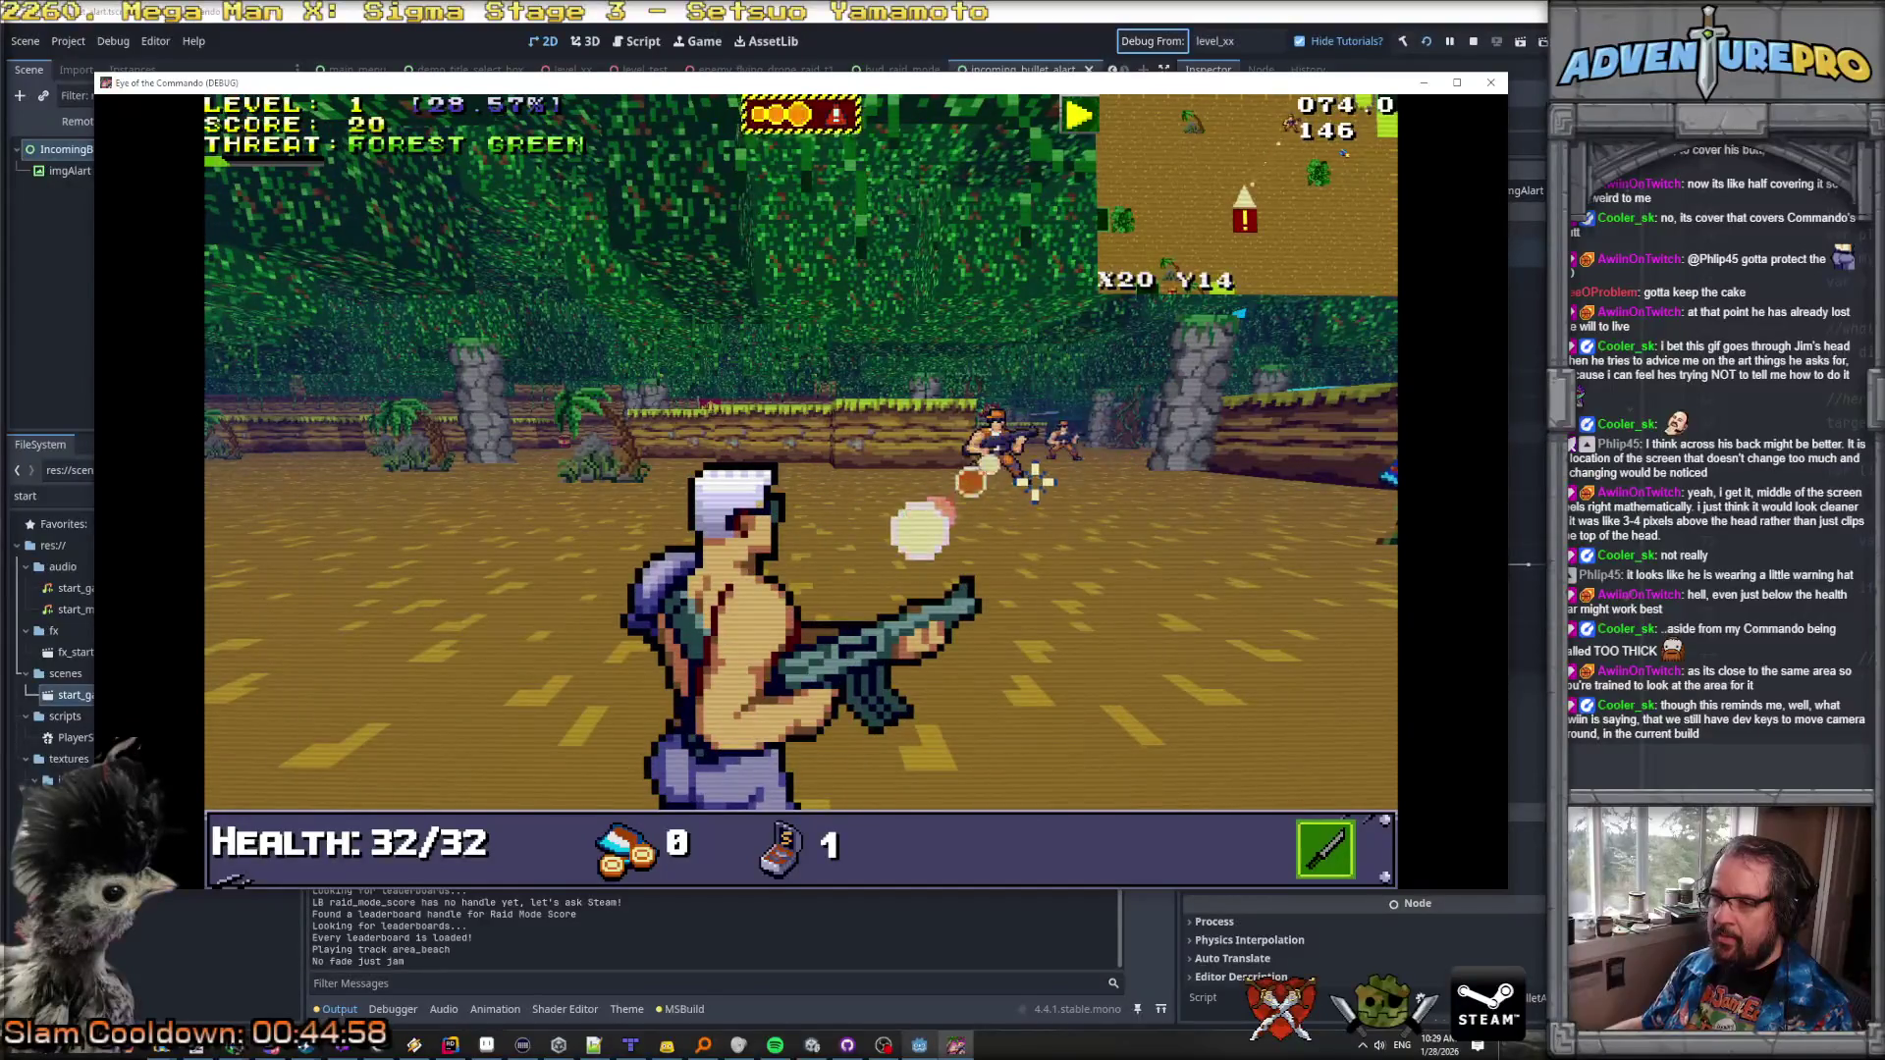
mouse_move(999, 440)
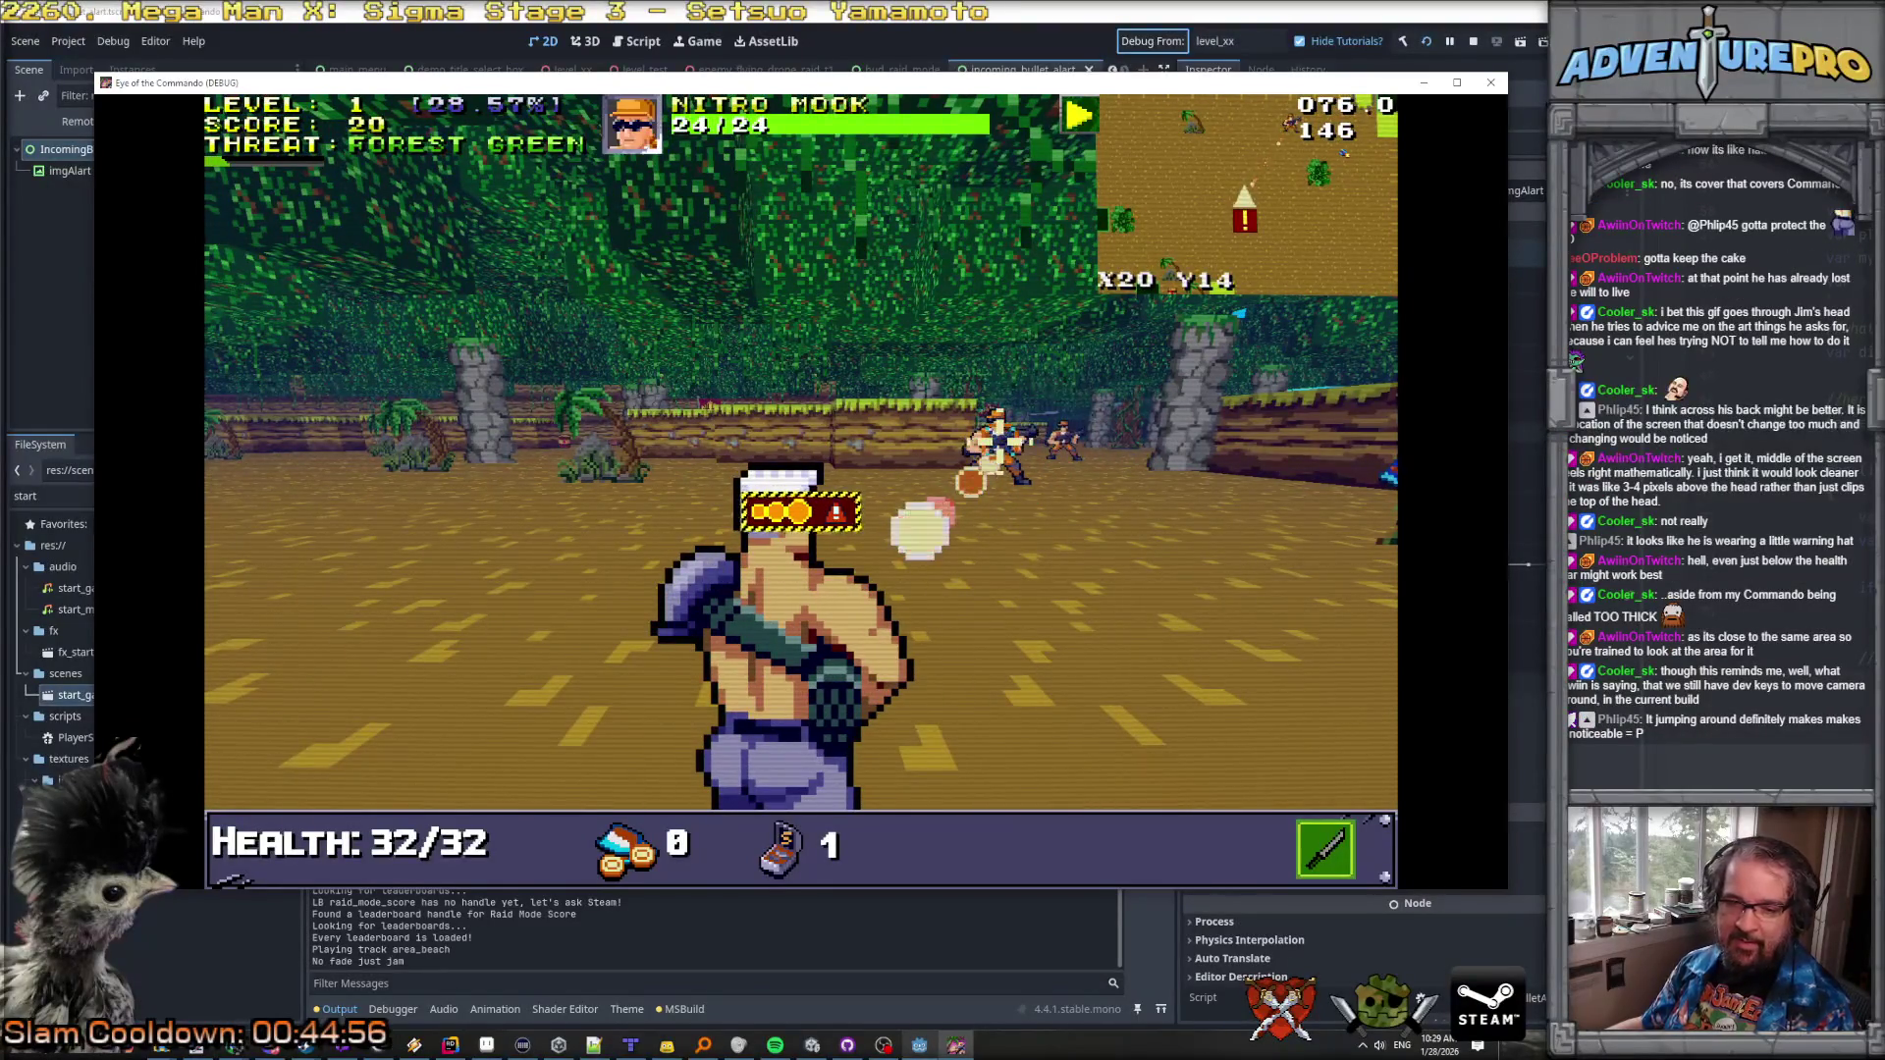
left_click(1086, 602)
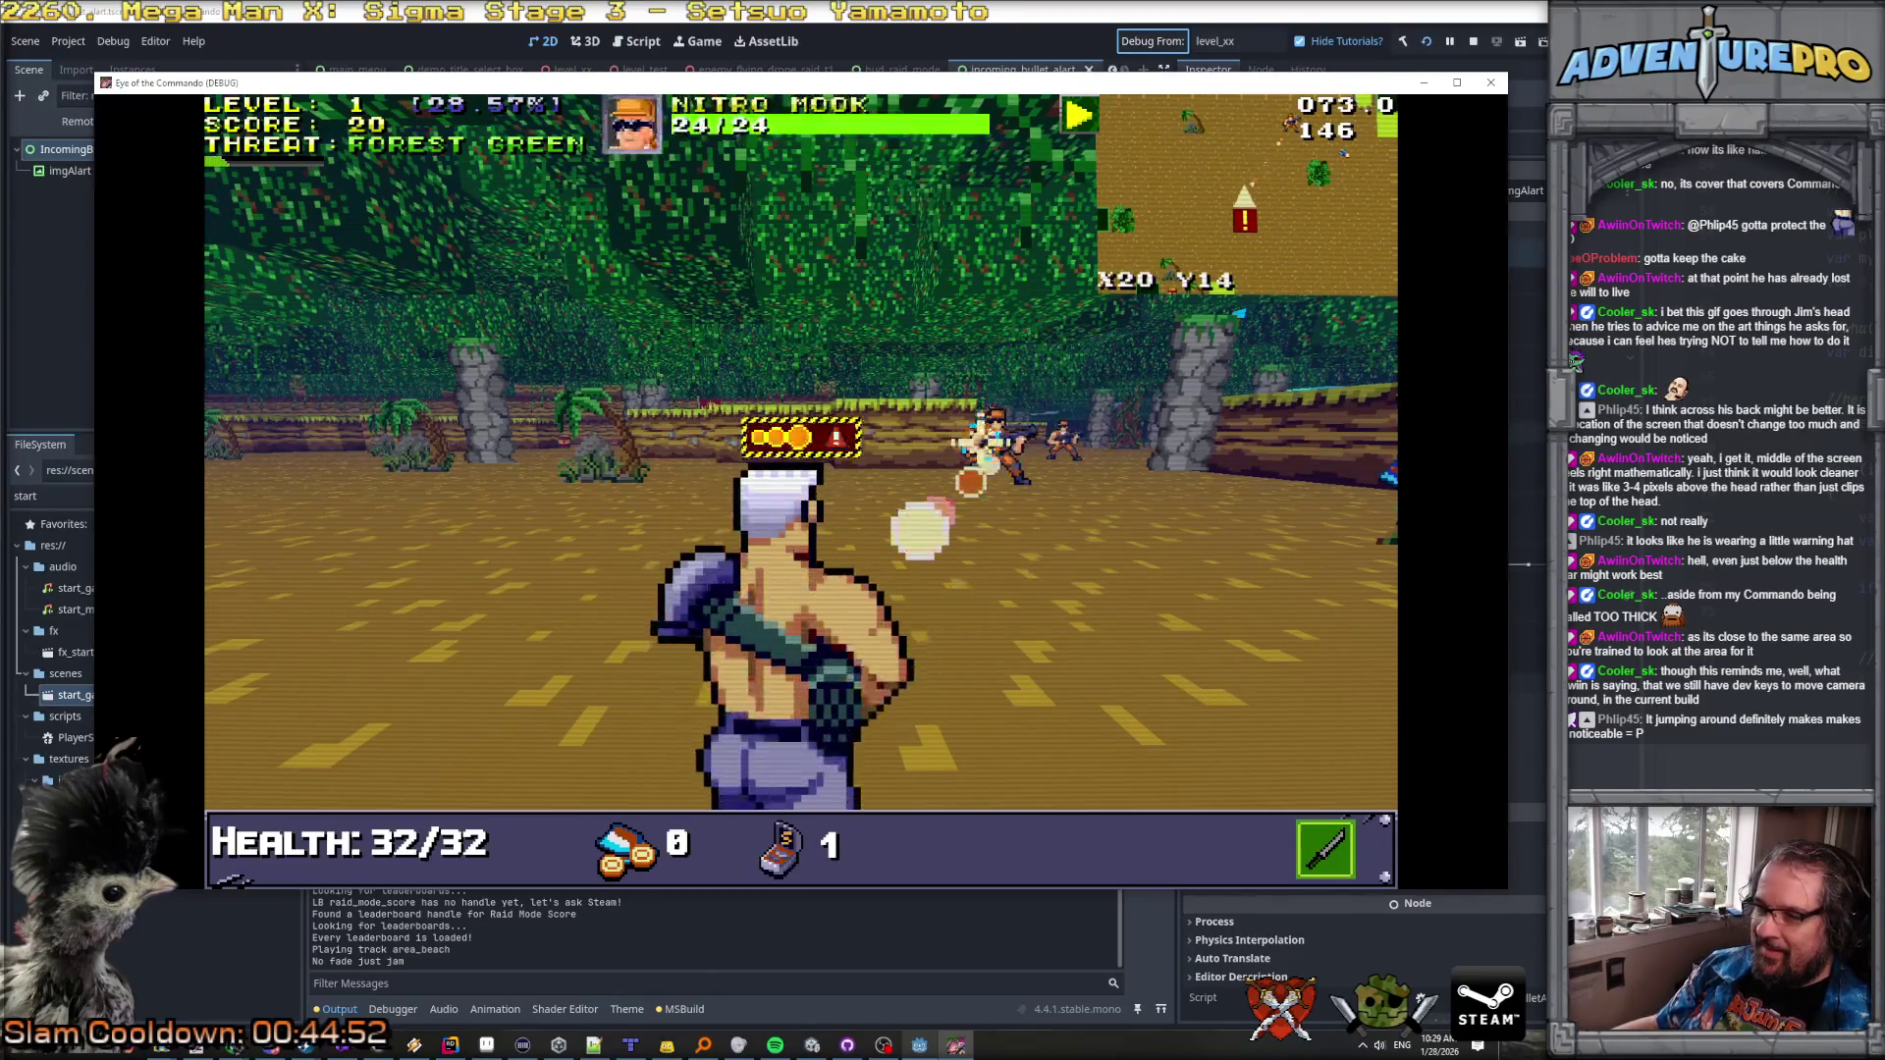
left_click(1041, 496)
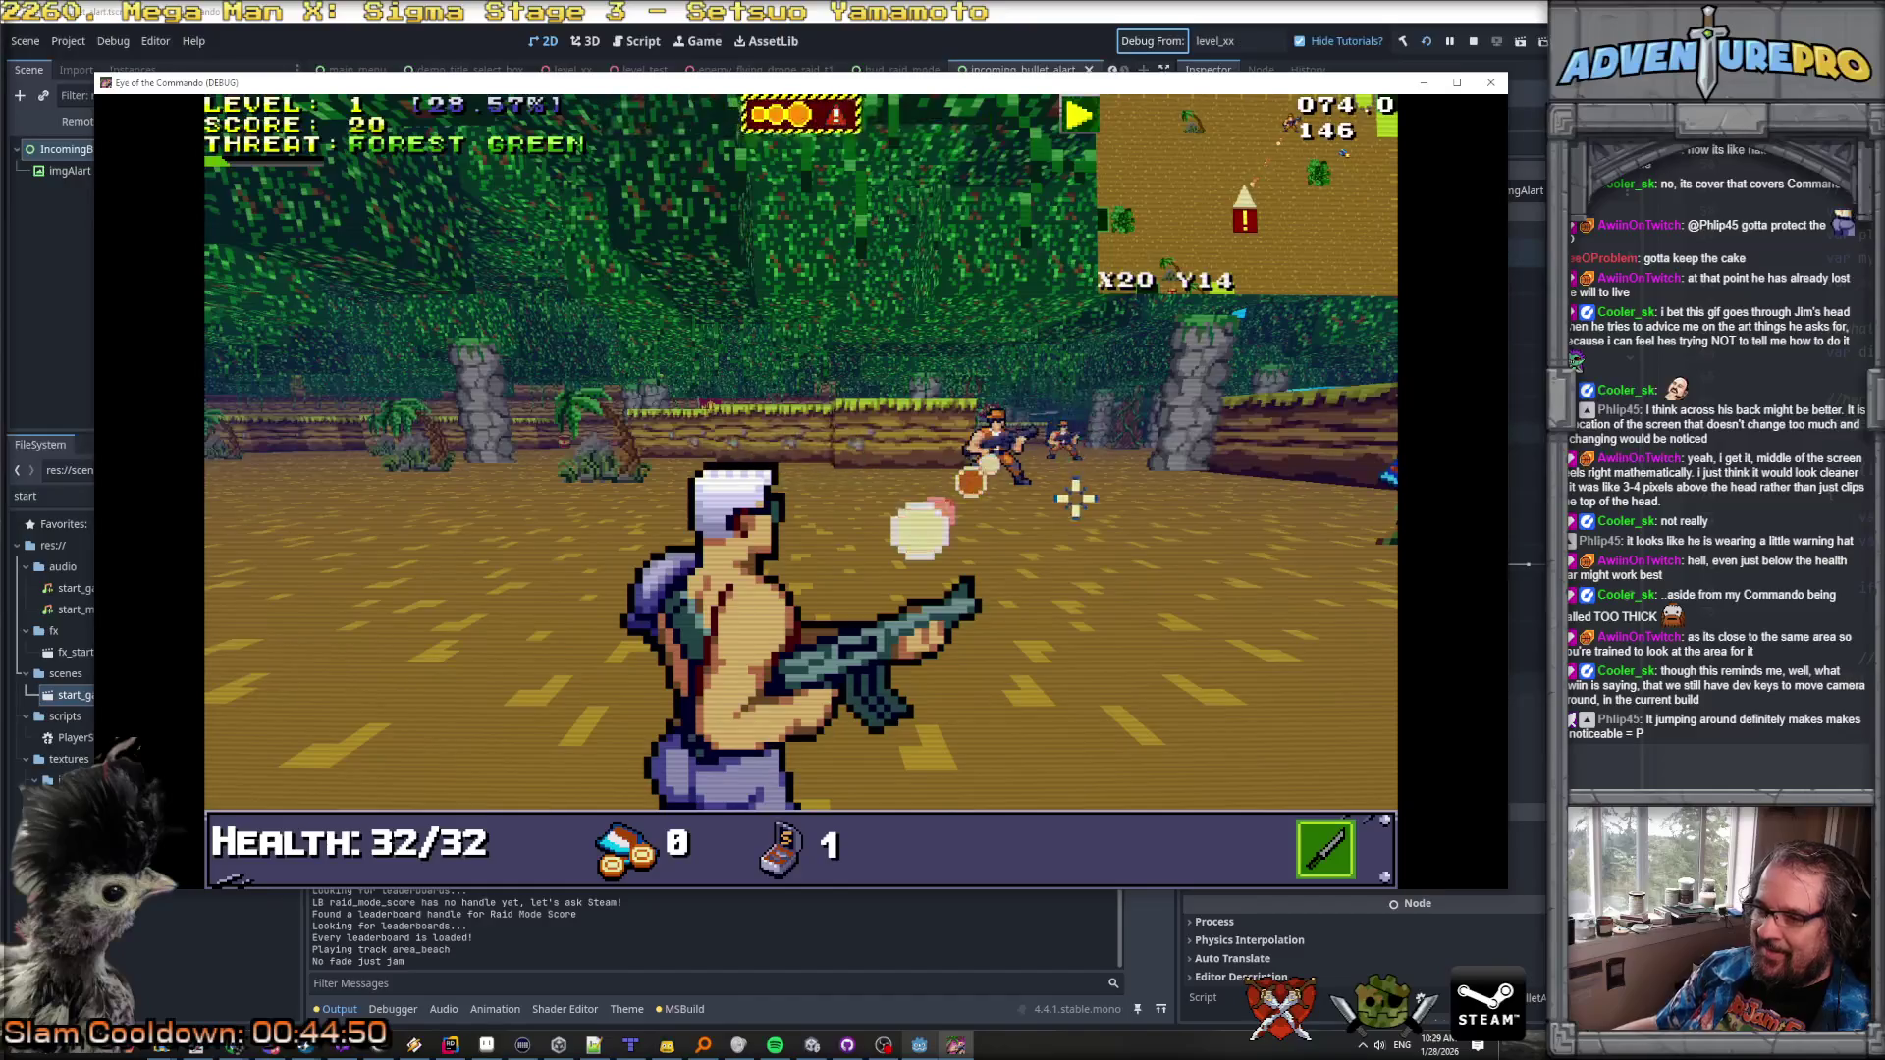
left_click(1080, 437)
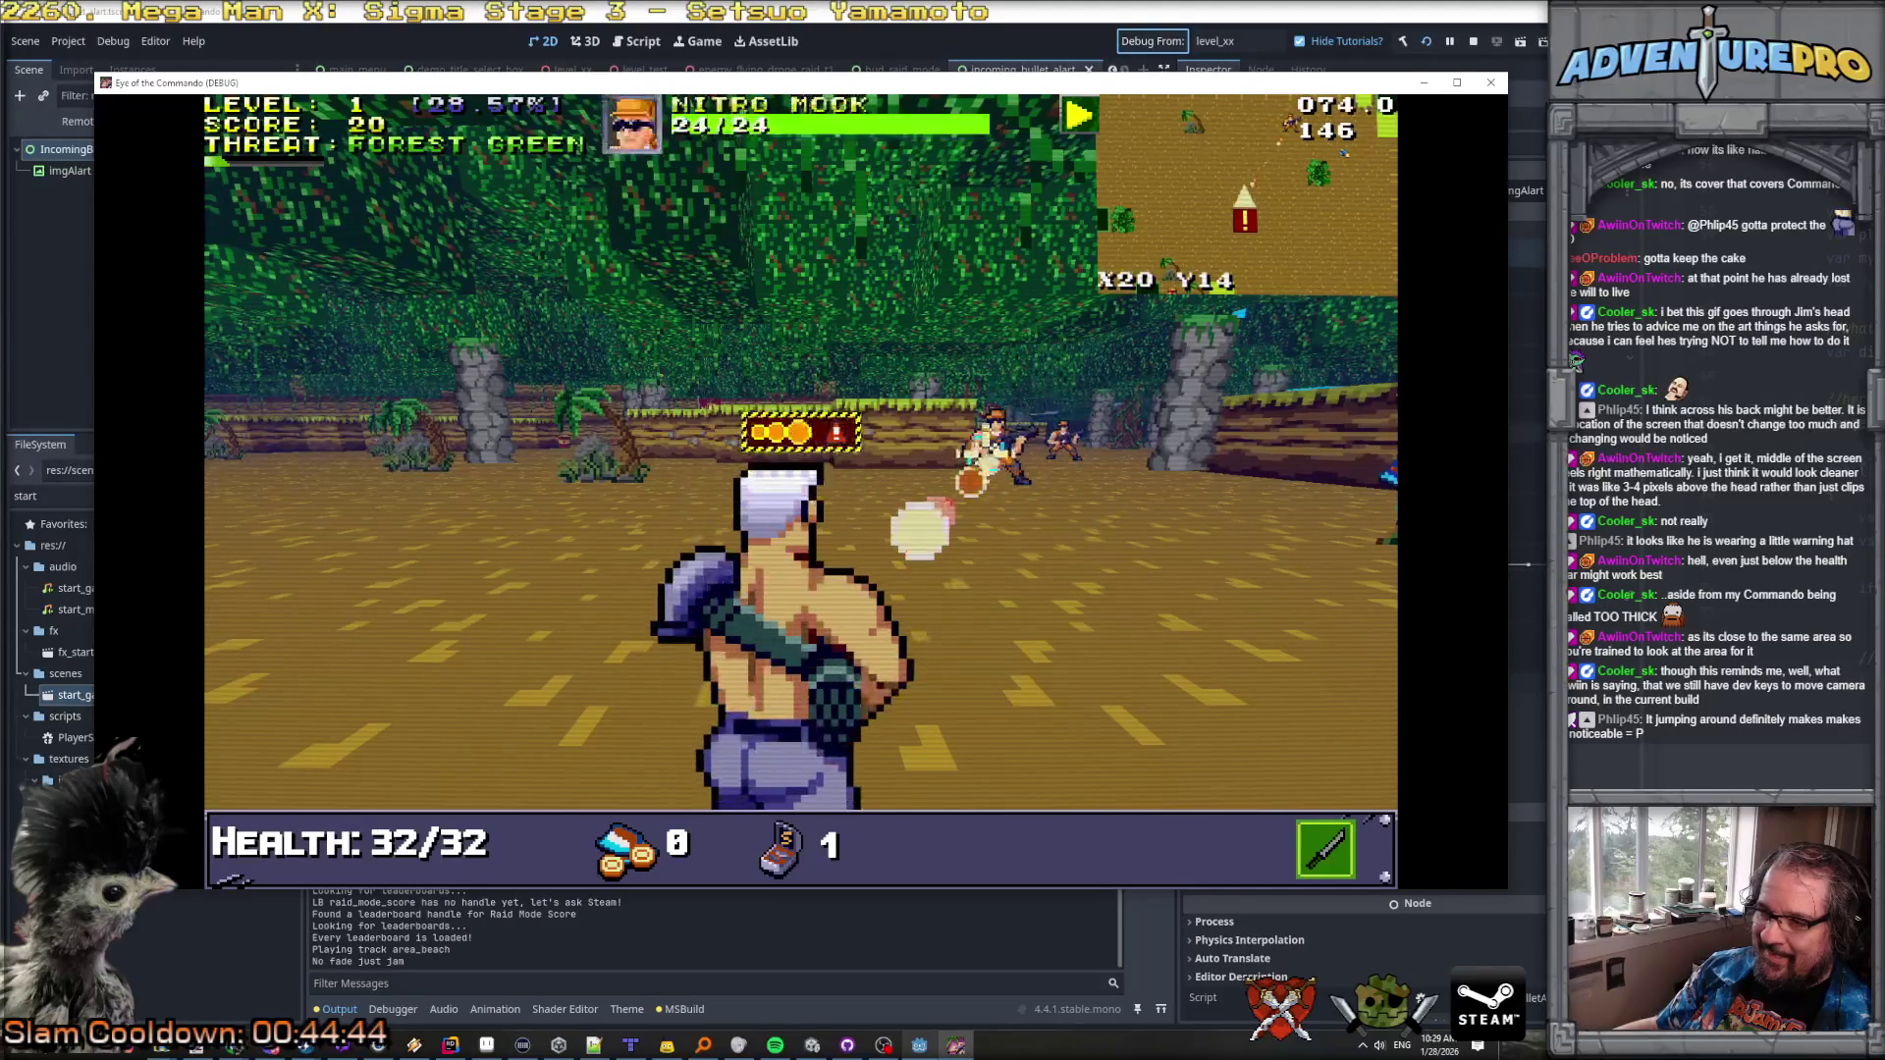
left_click(1021, 432)
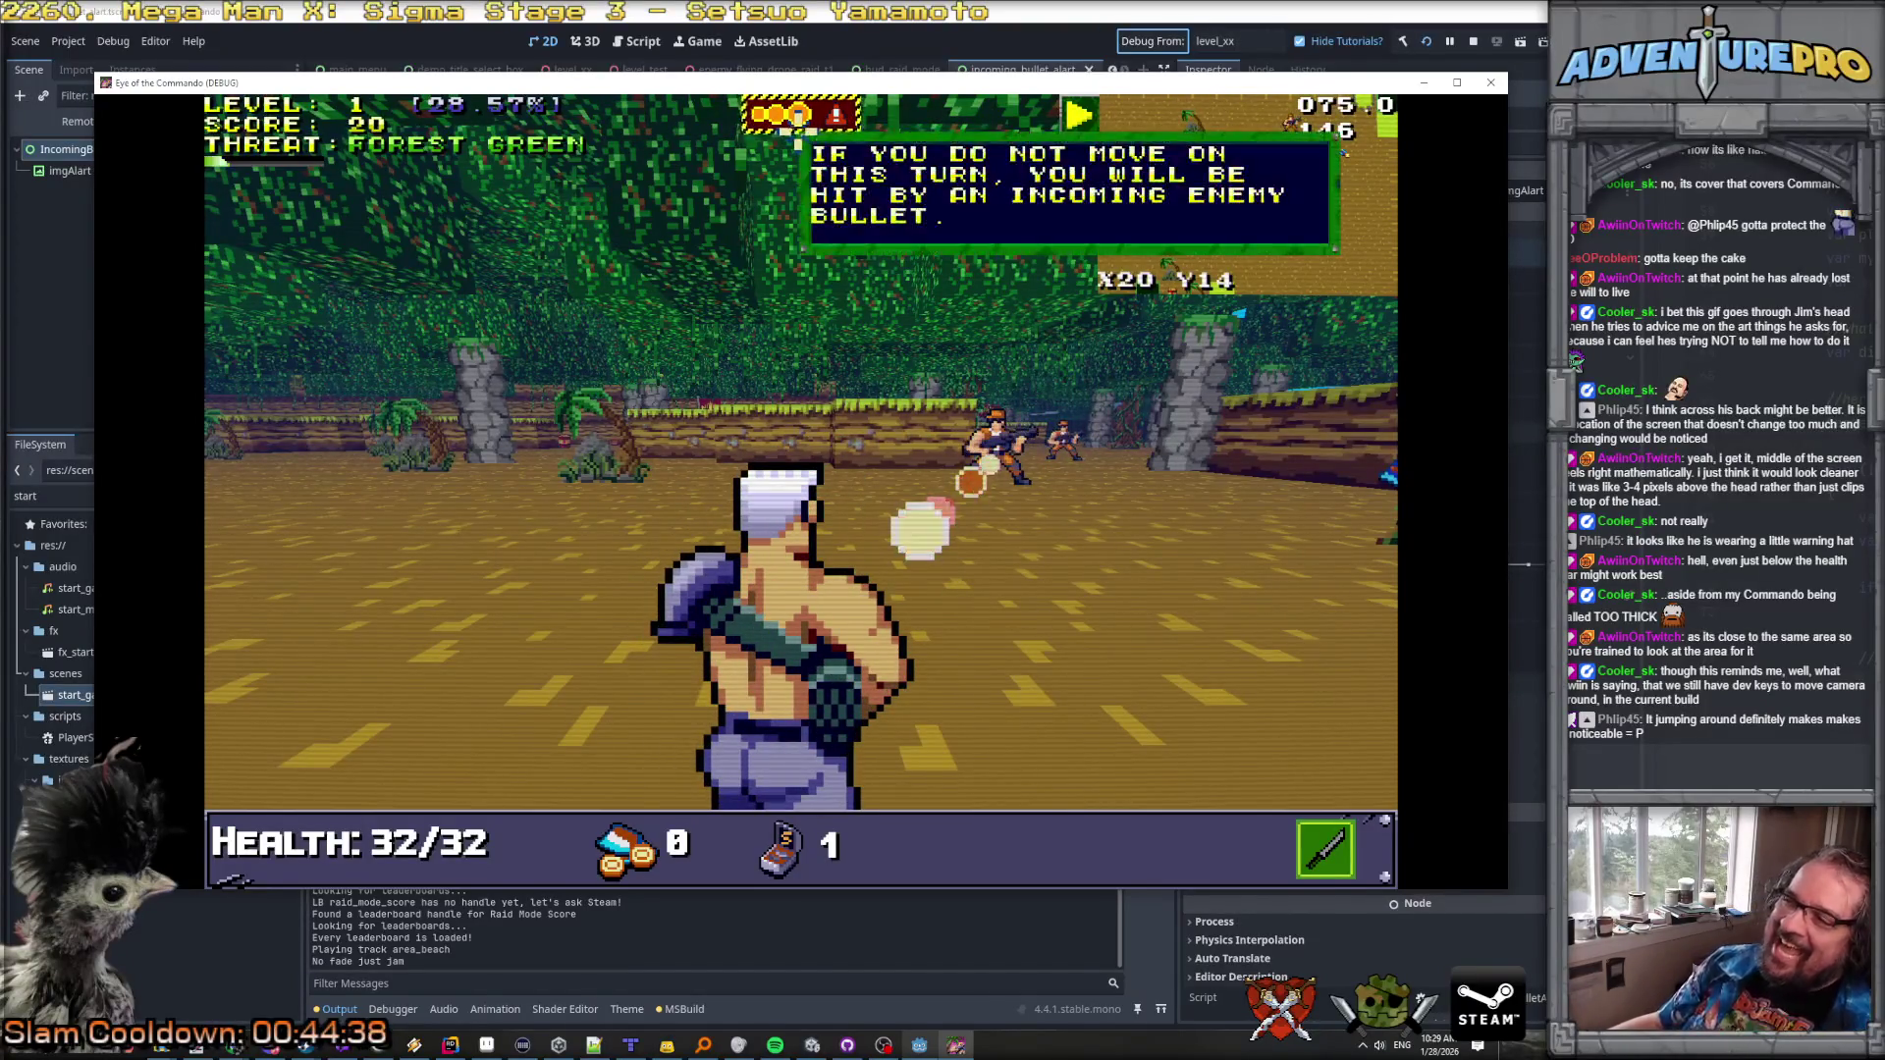
mouse_move(996, 427)
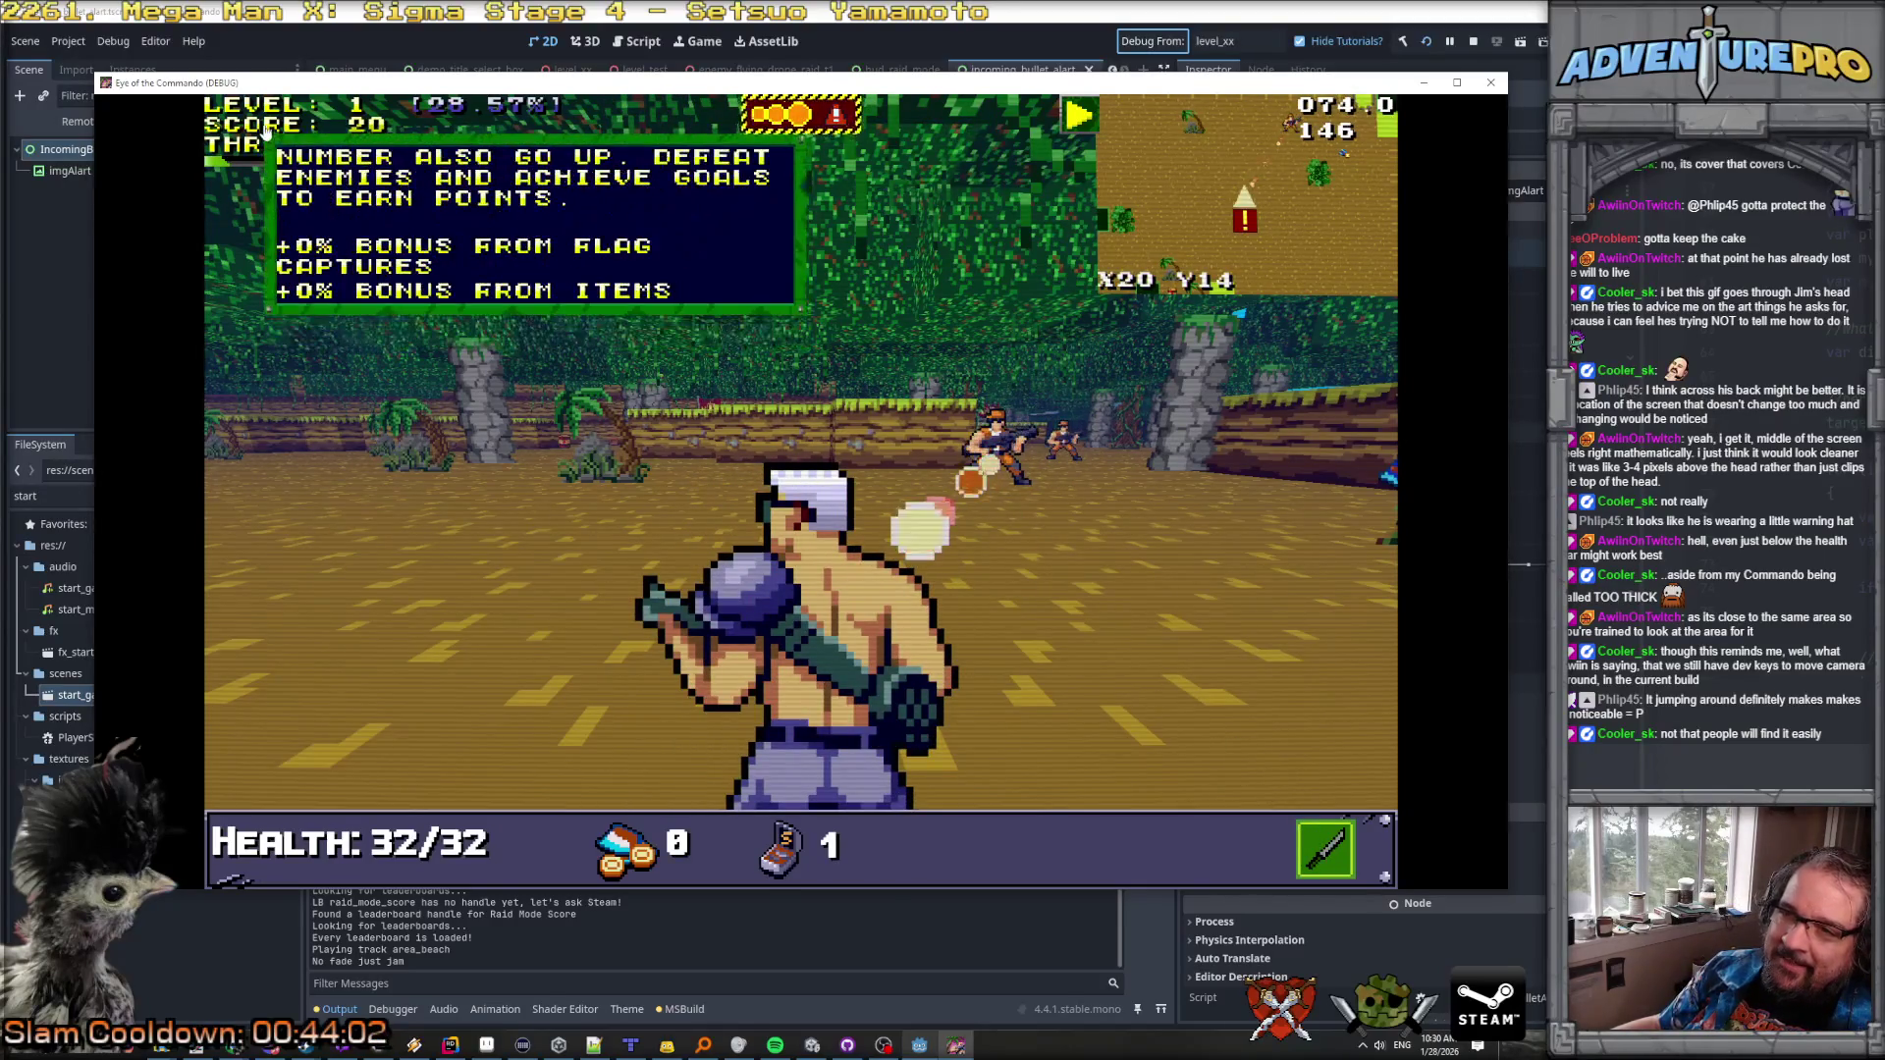
Step: Pick the +5% MG MAX RANGE capture bonus and shoot down the Nitro Mook
mouse_move(263, 110)
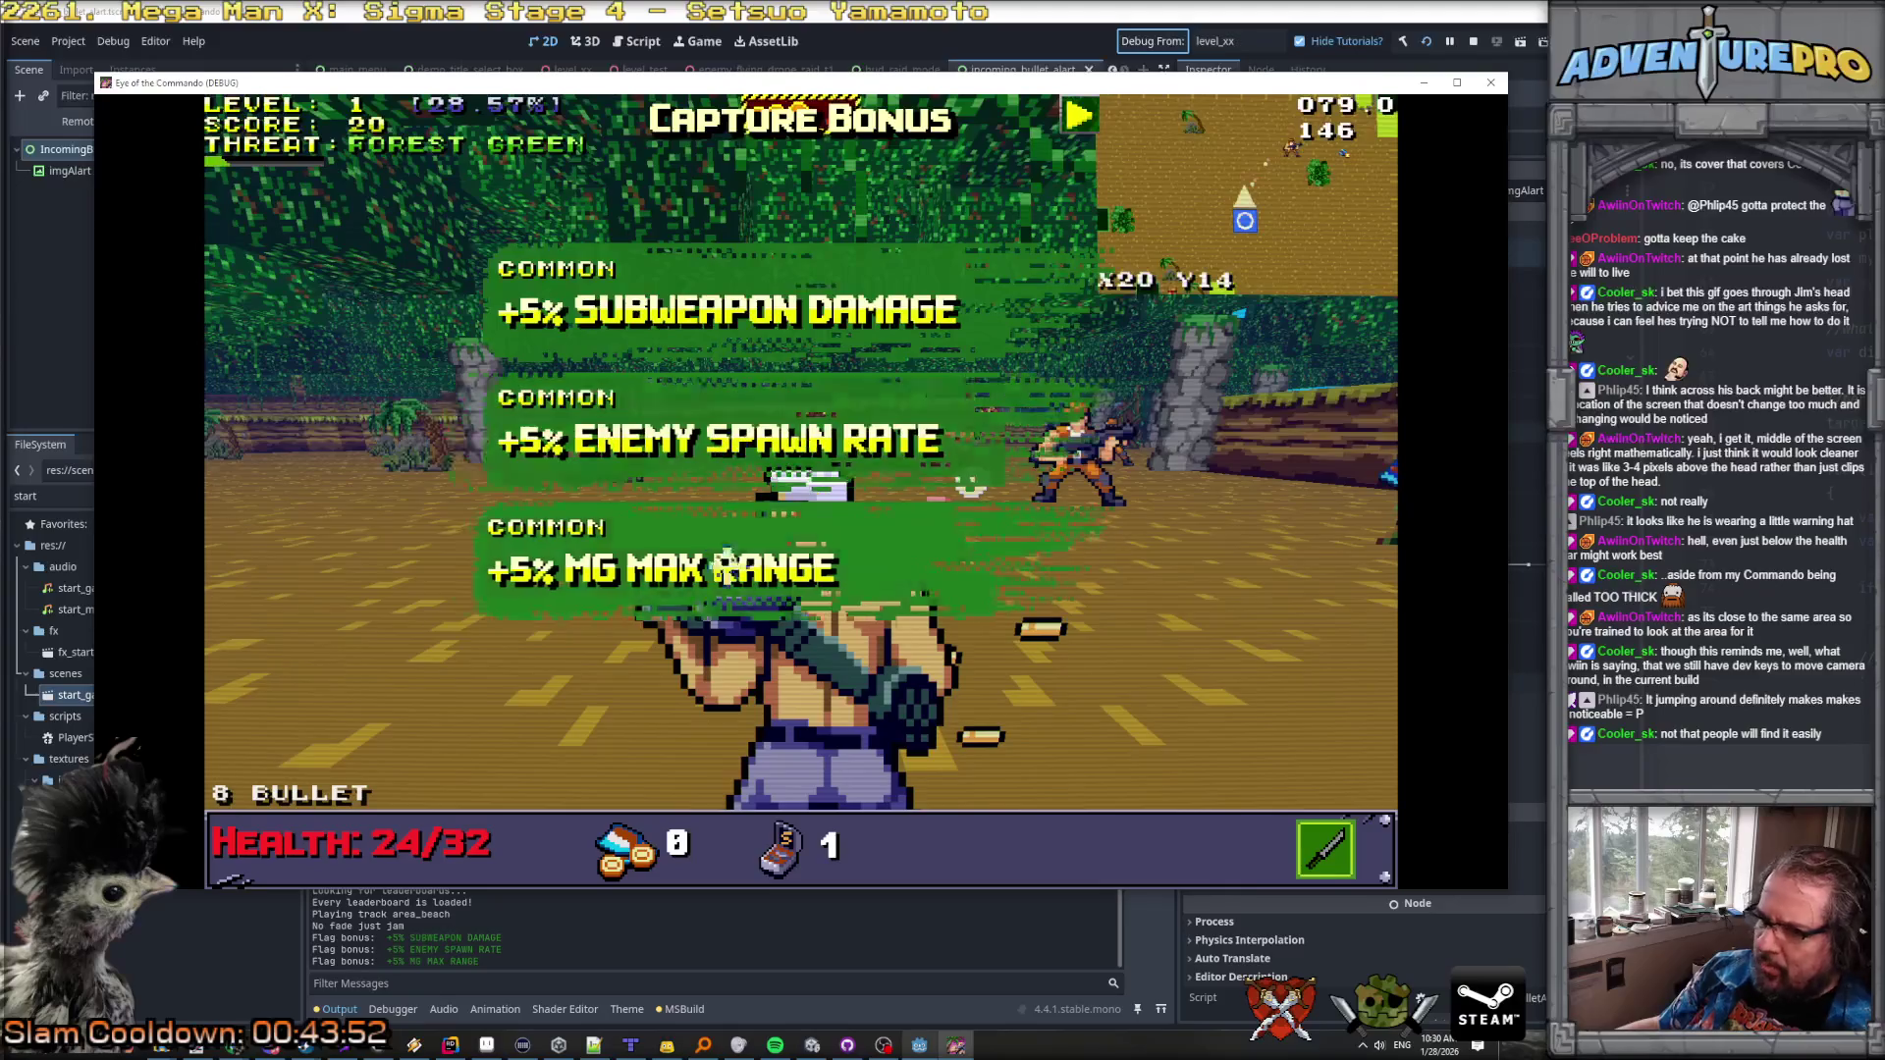
left_click(726, 570)
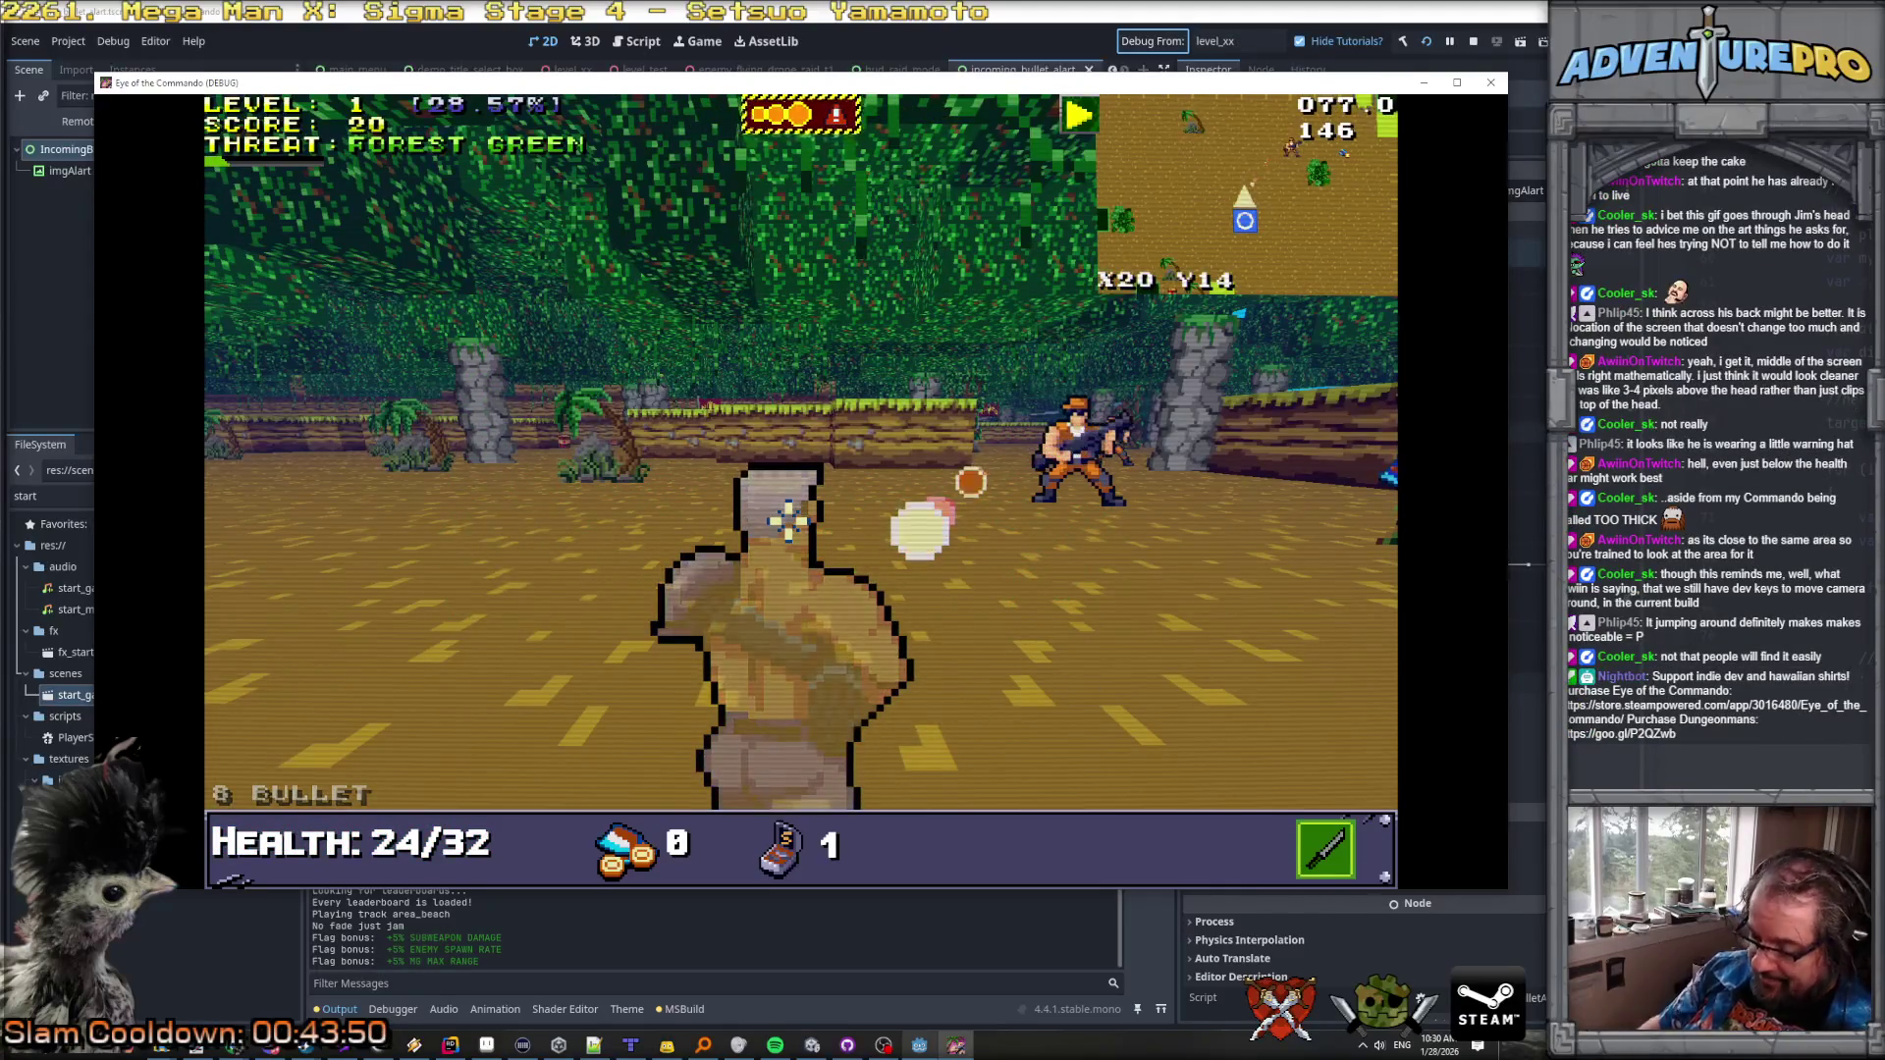
key("d")
key("d")
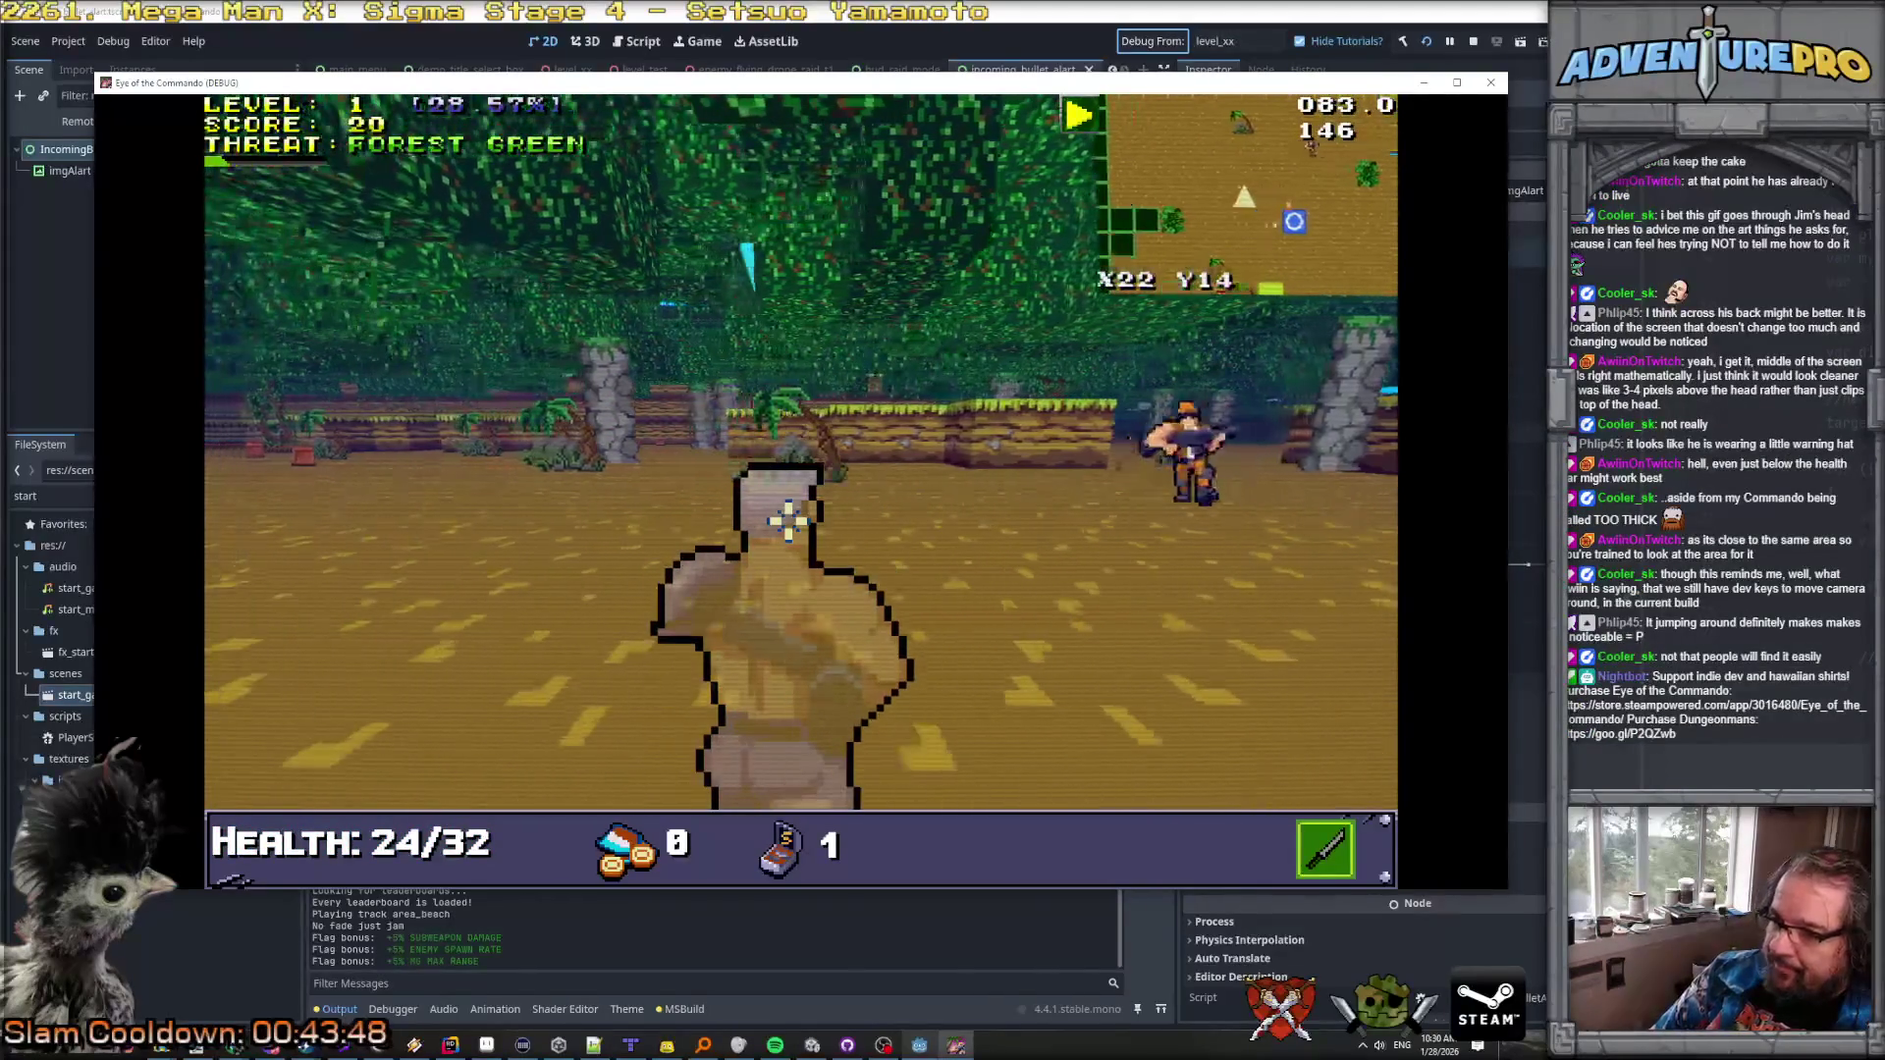
left_click(1031, 452)
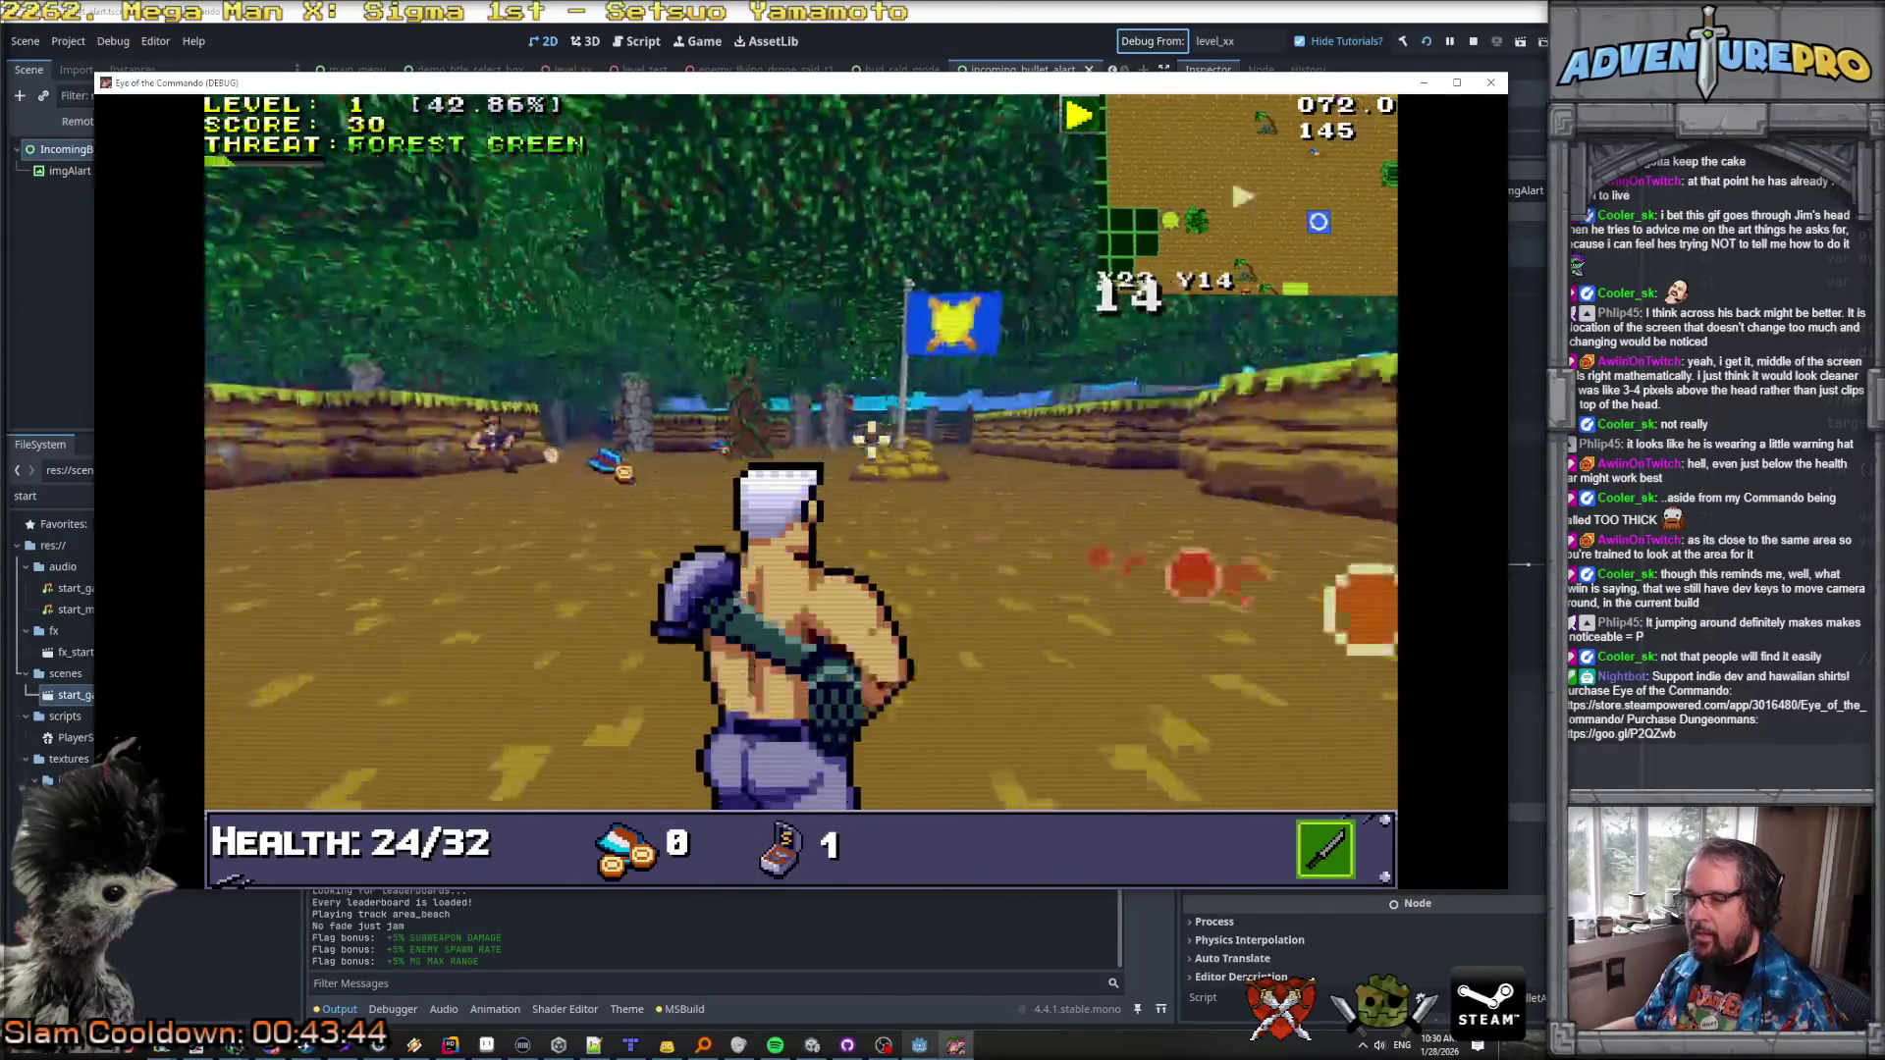
key("a")
left_click(923, 488)
left_click(925, 483)
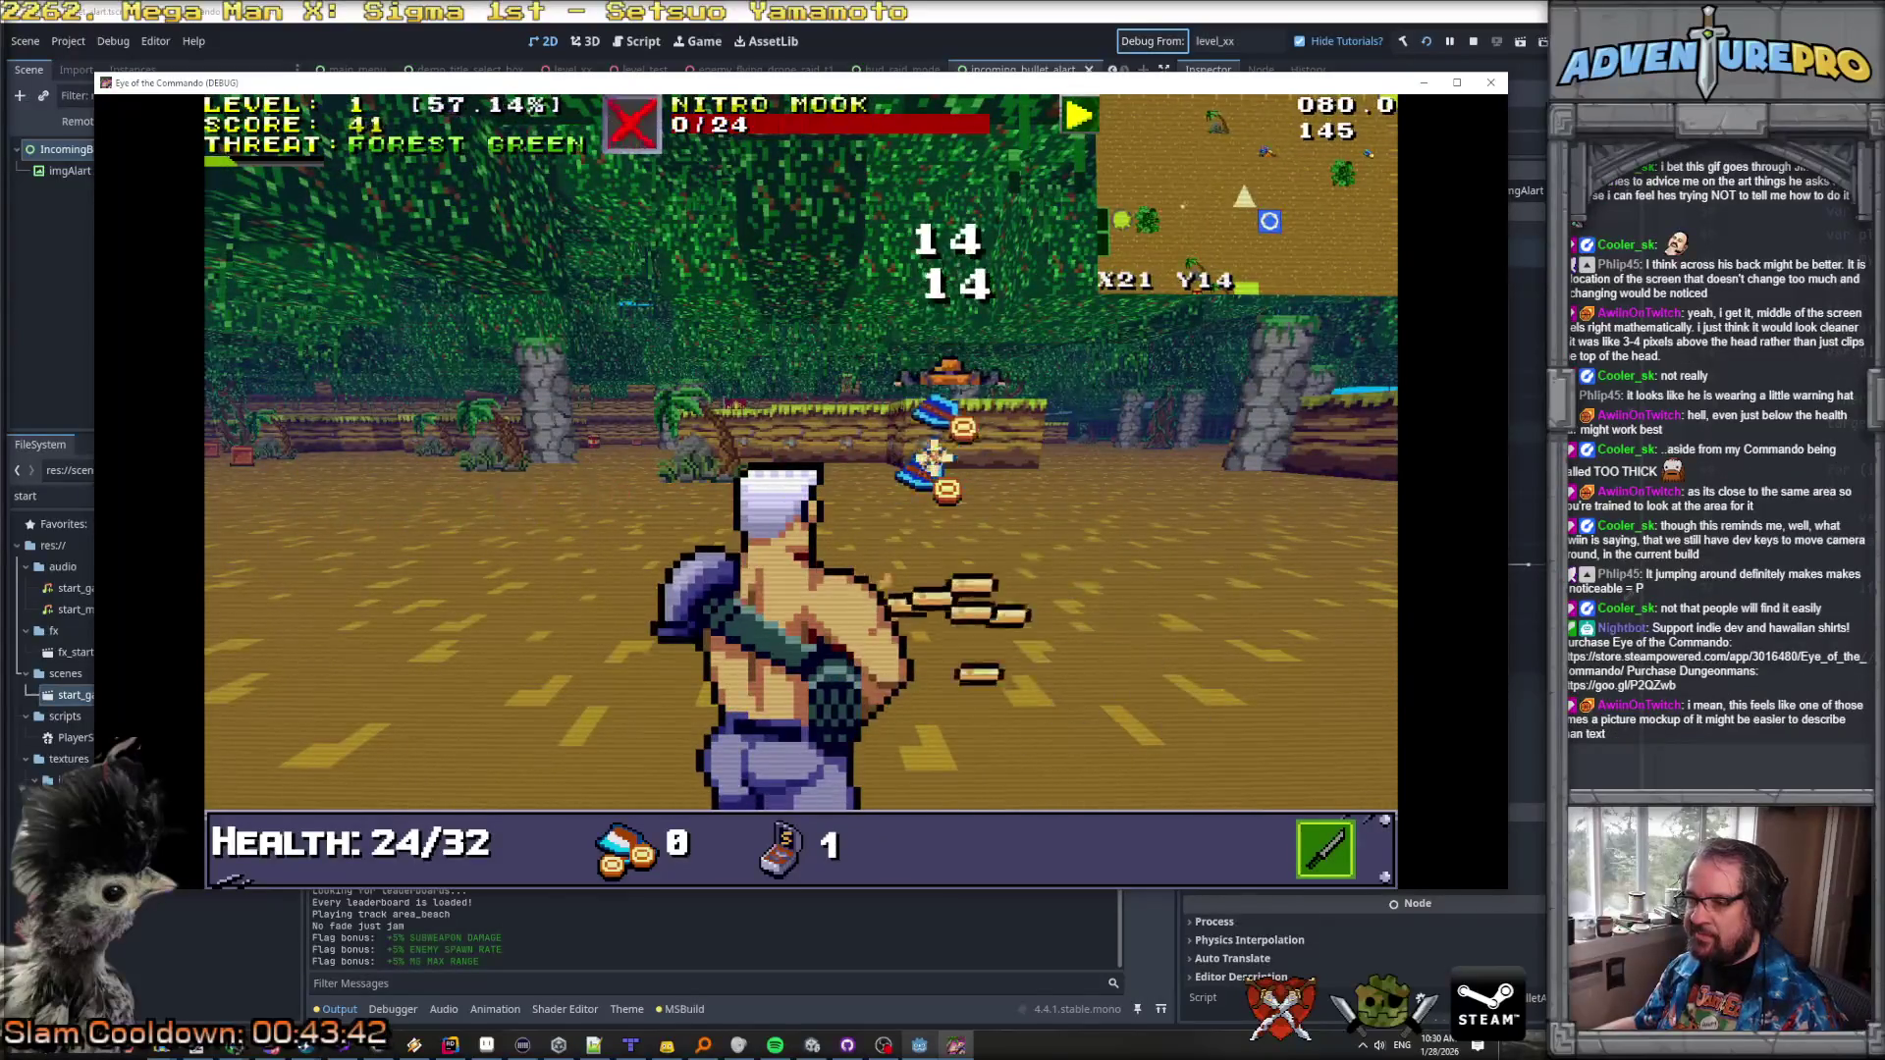
Step: Advance past the banner flag, fire at another Nitro Mook, and switch to a grenade
key("w")
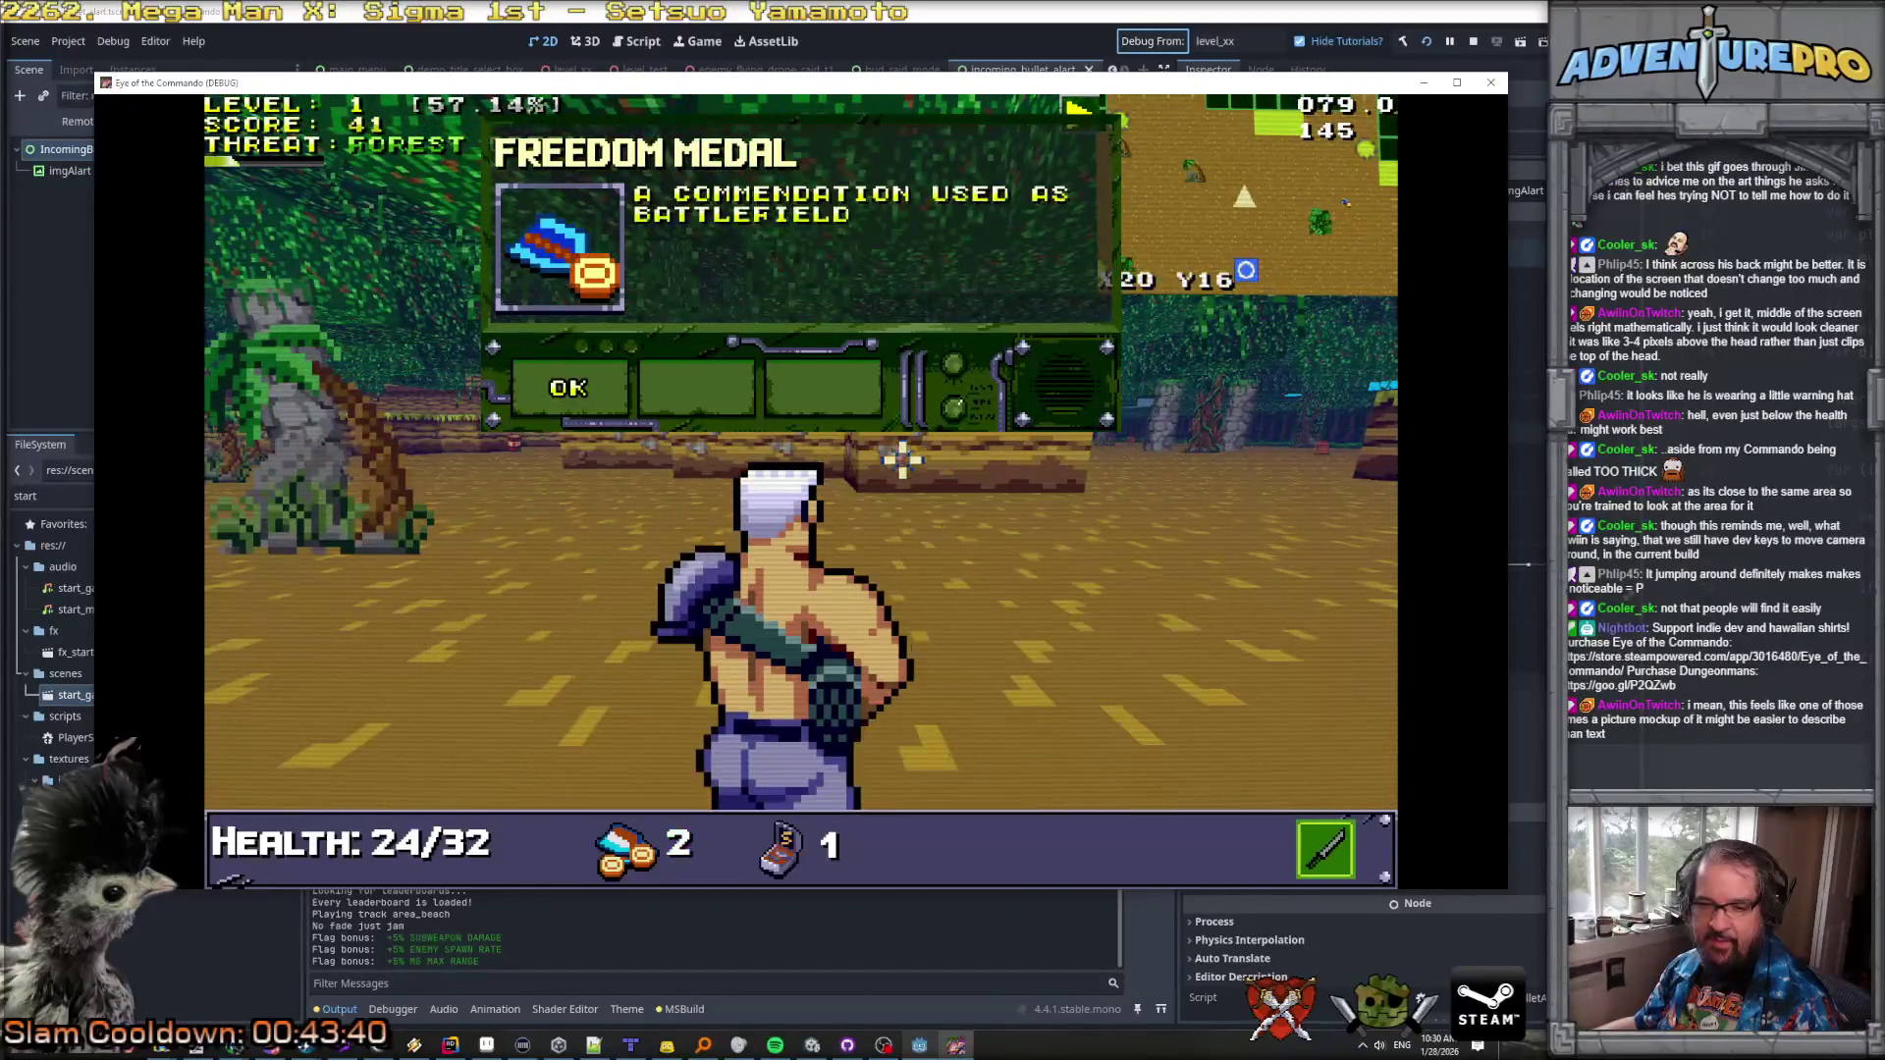
key("w")
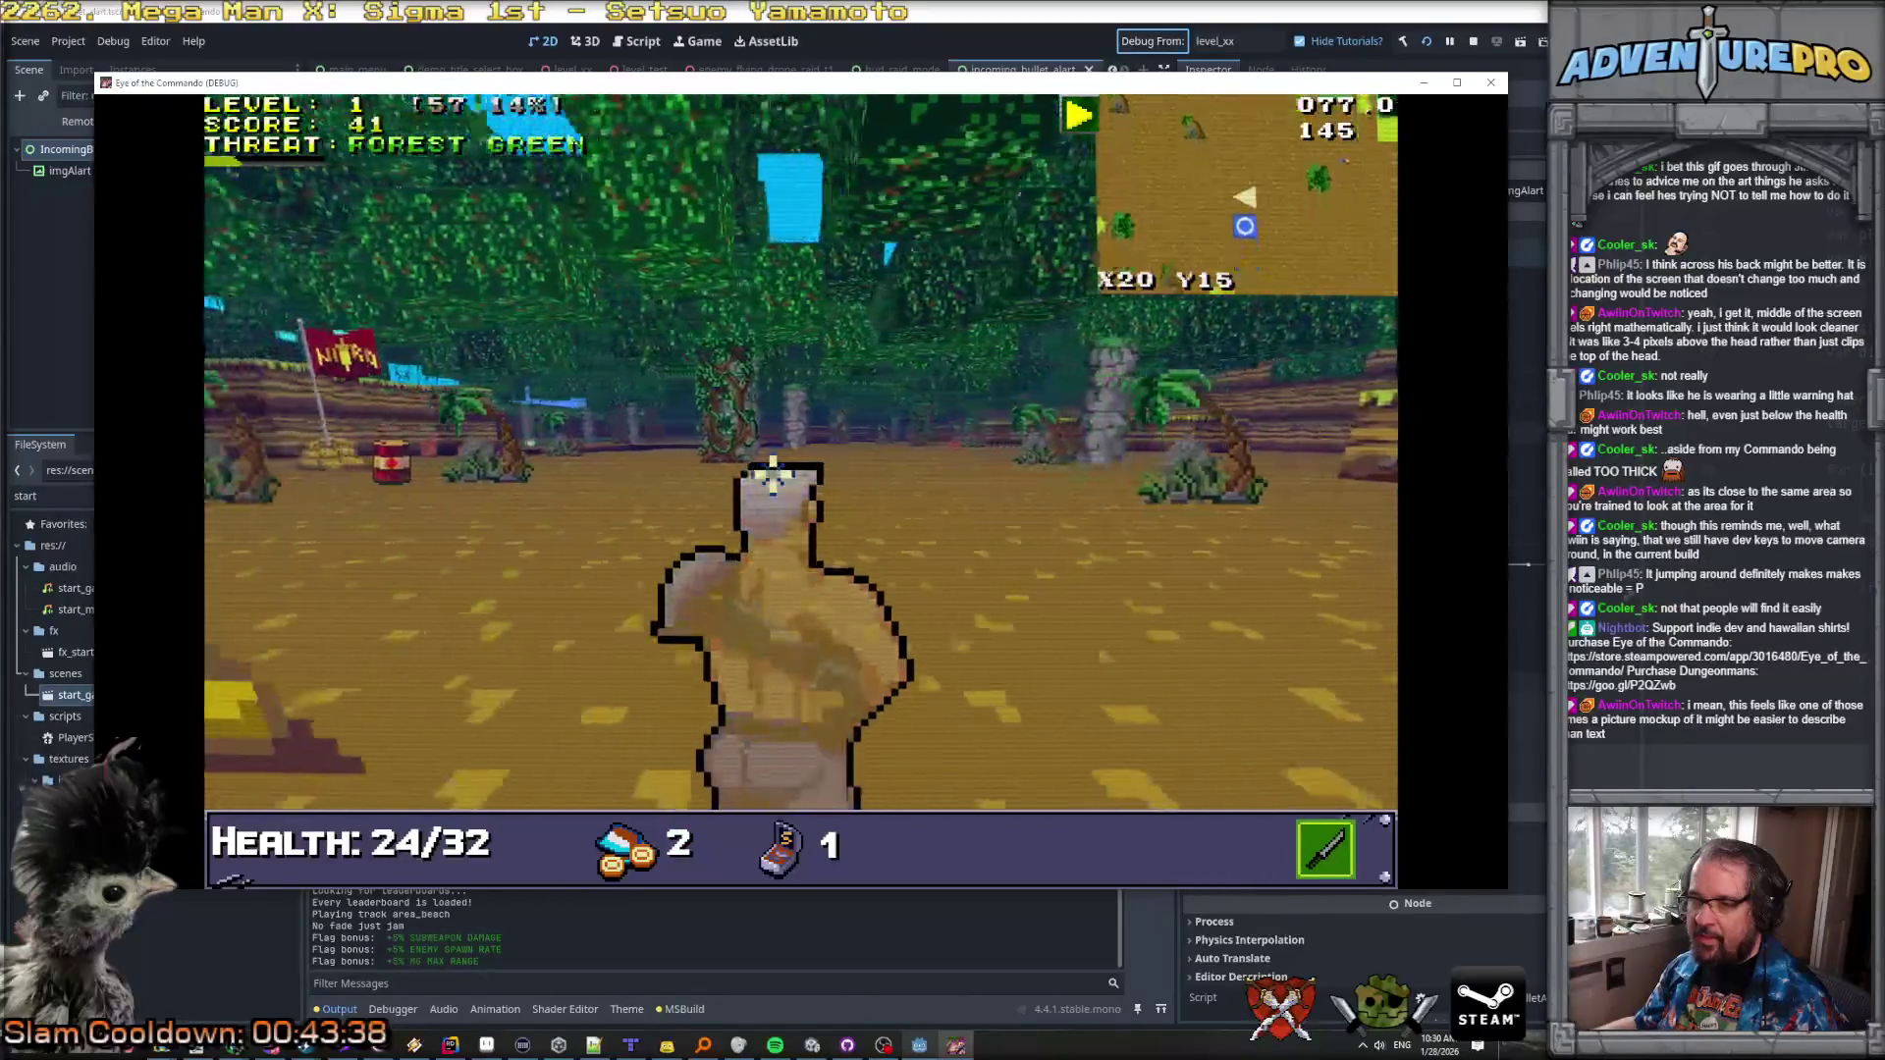
key("w")
key("d")
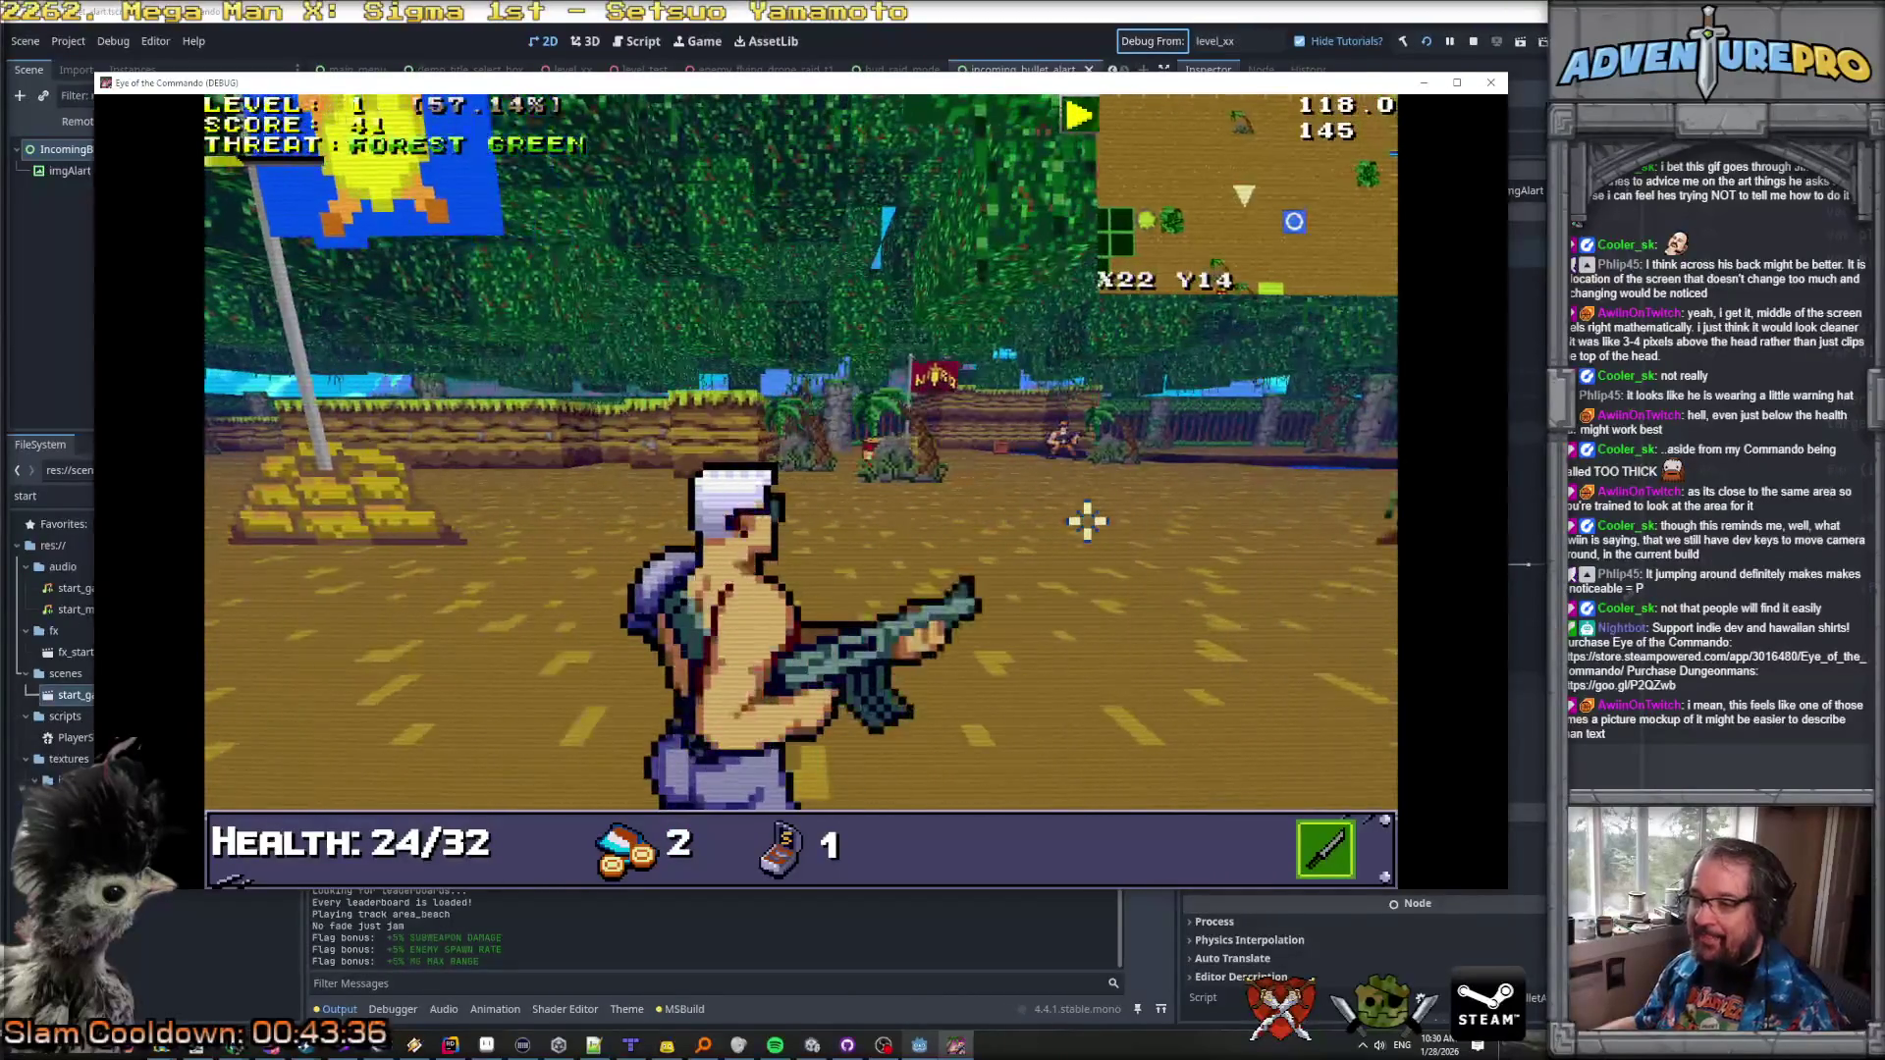
key("w")
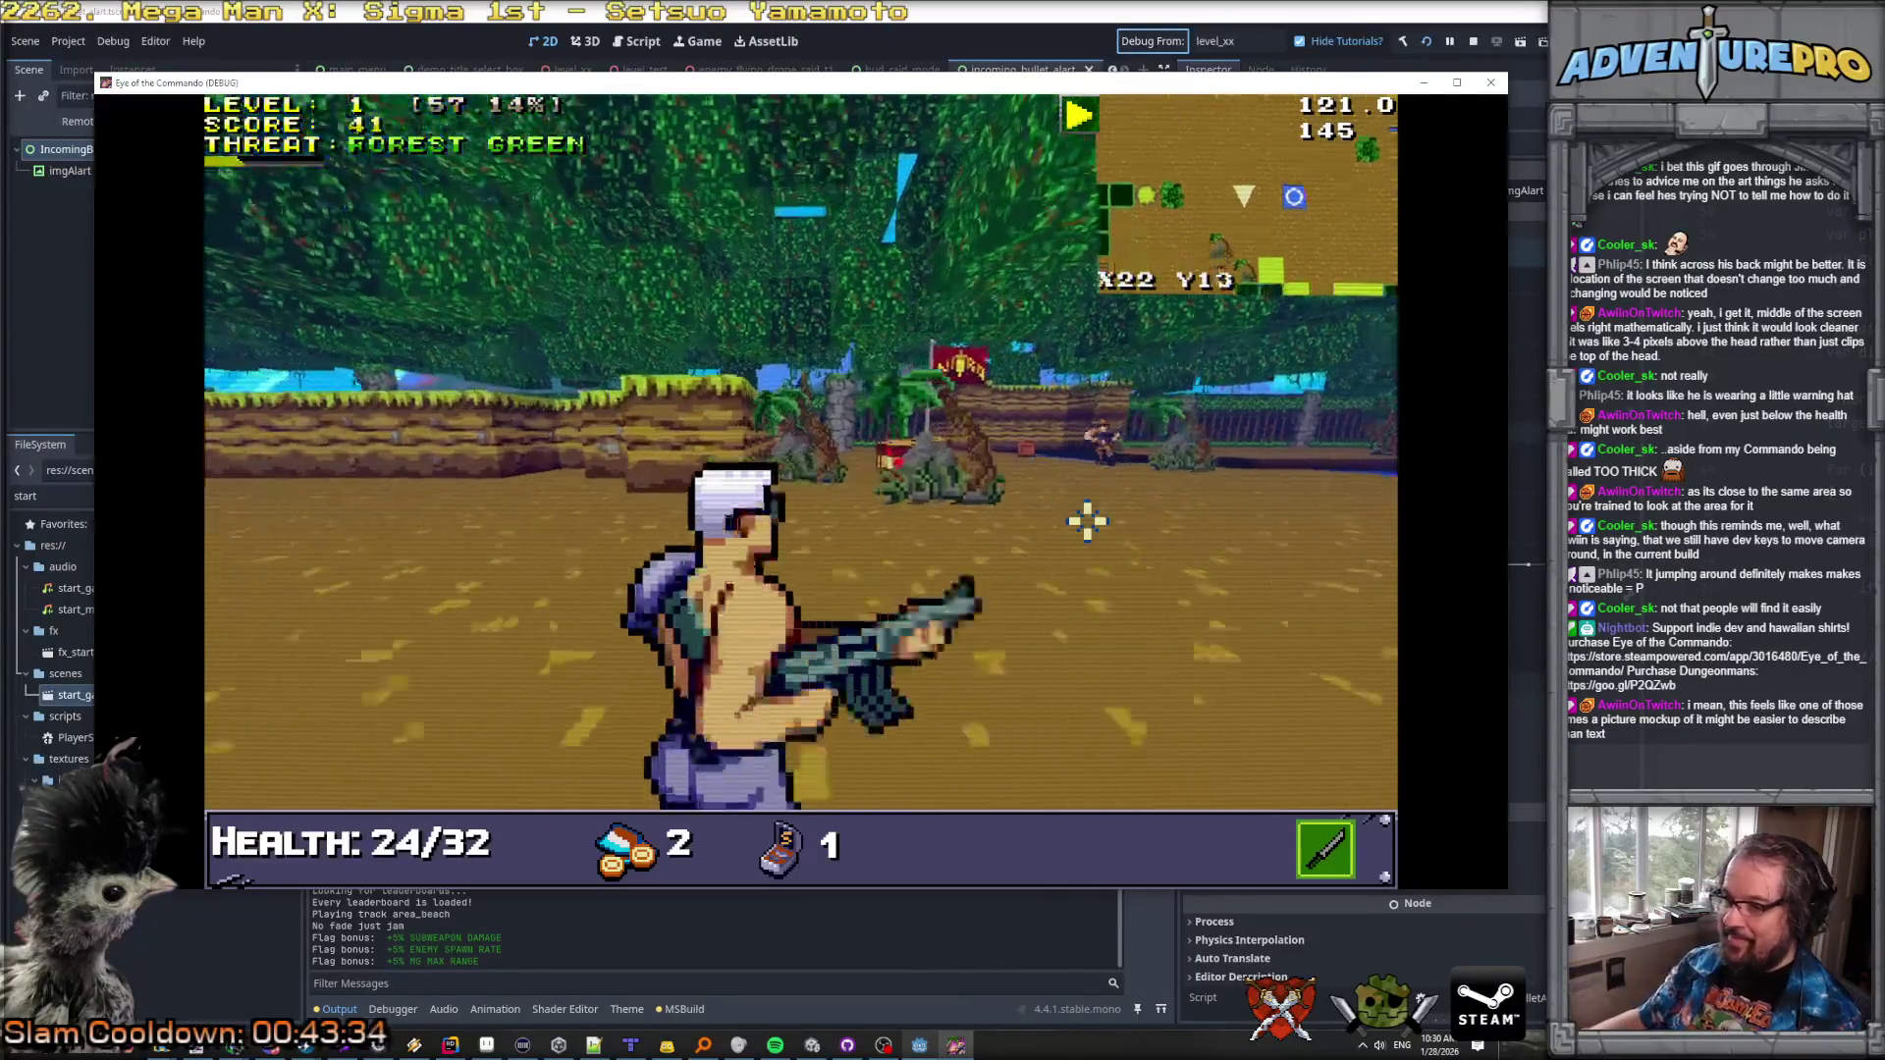
left_click(998, 437)
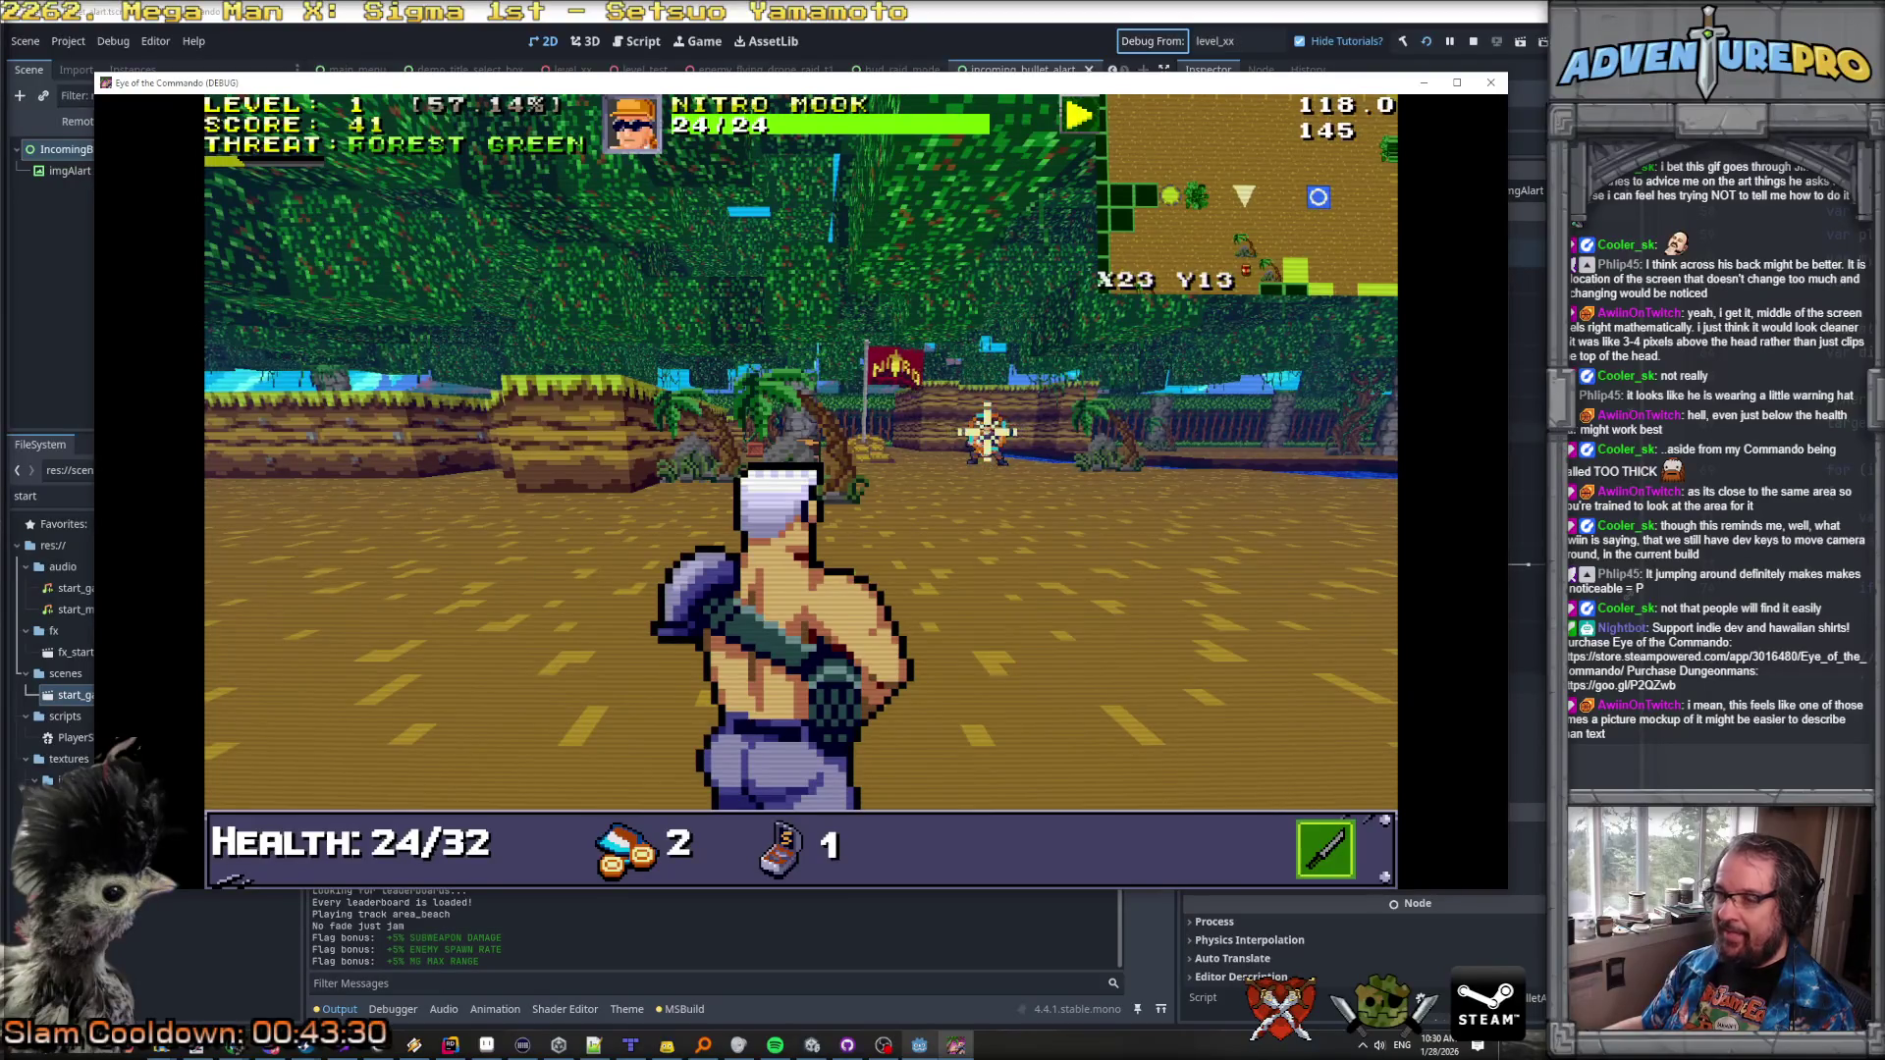
left_click(987, 432)
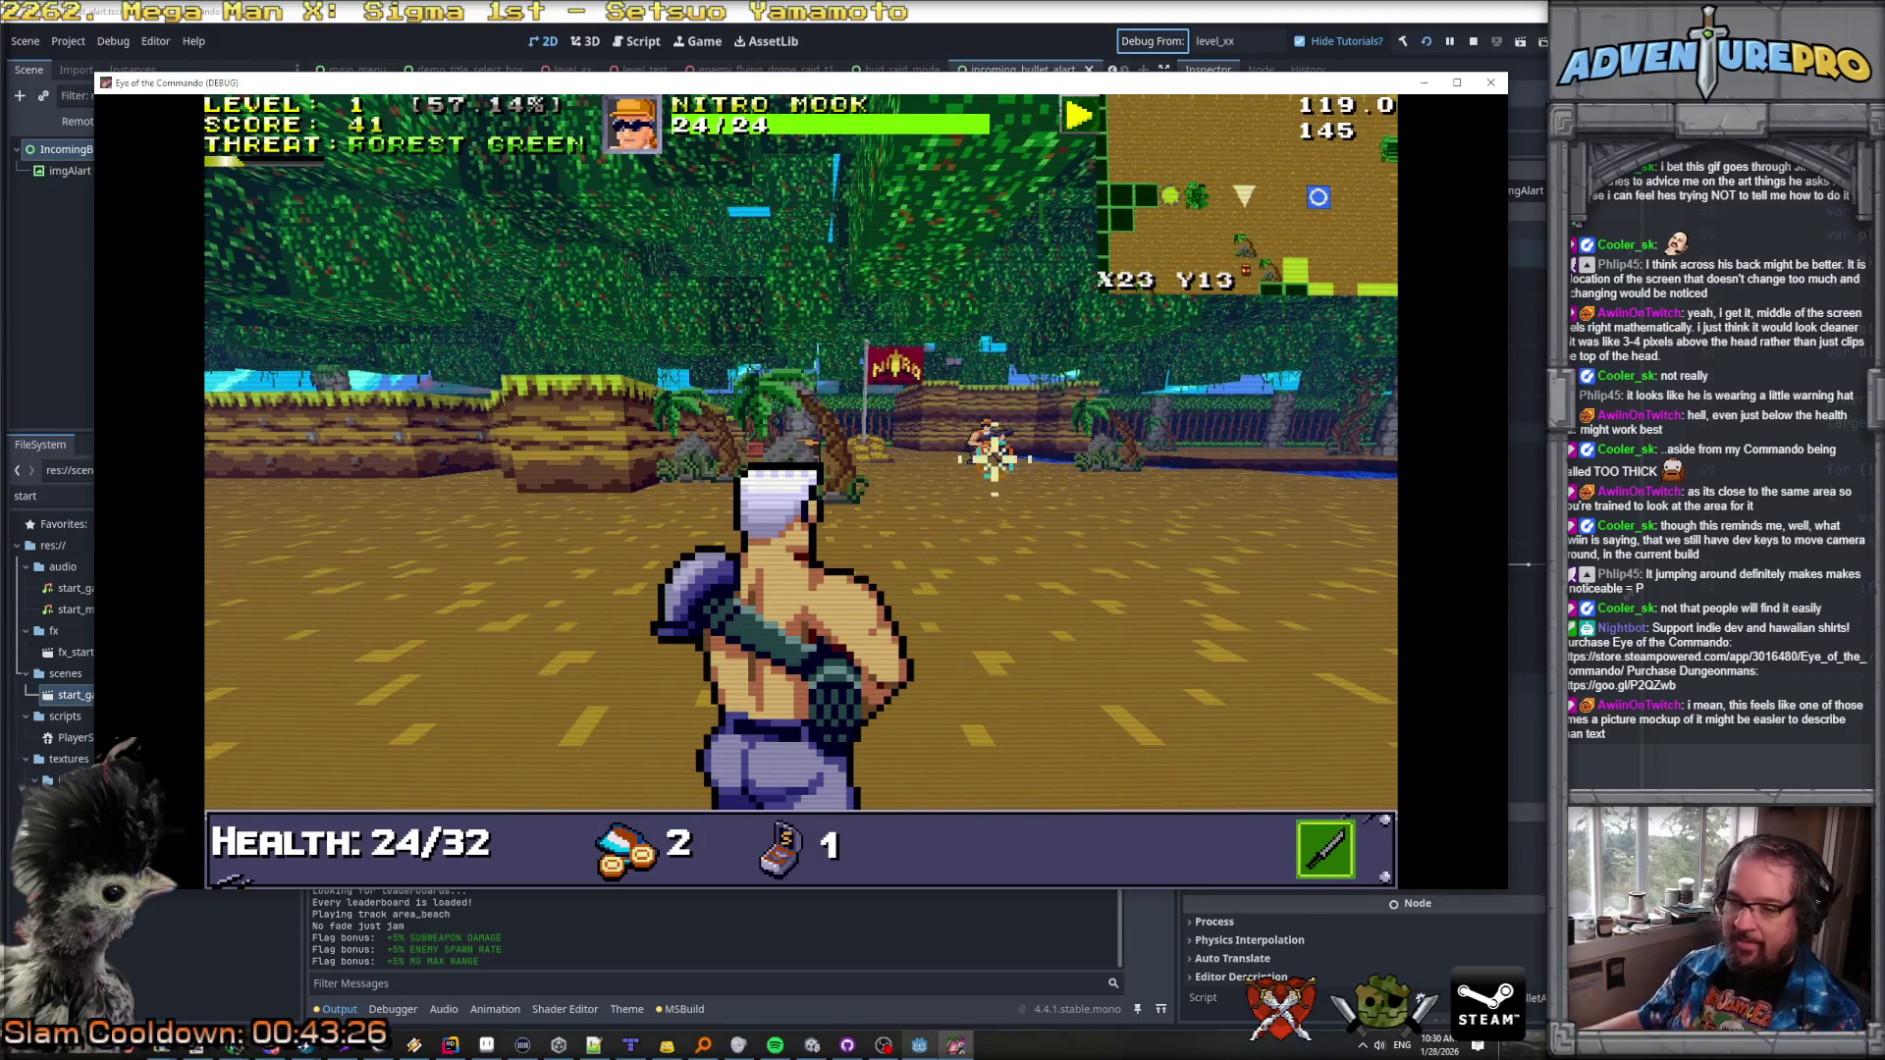
left_click(196, 1050)
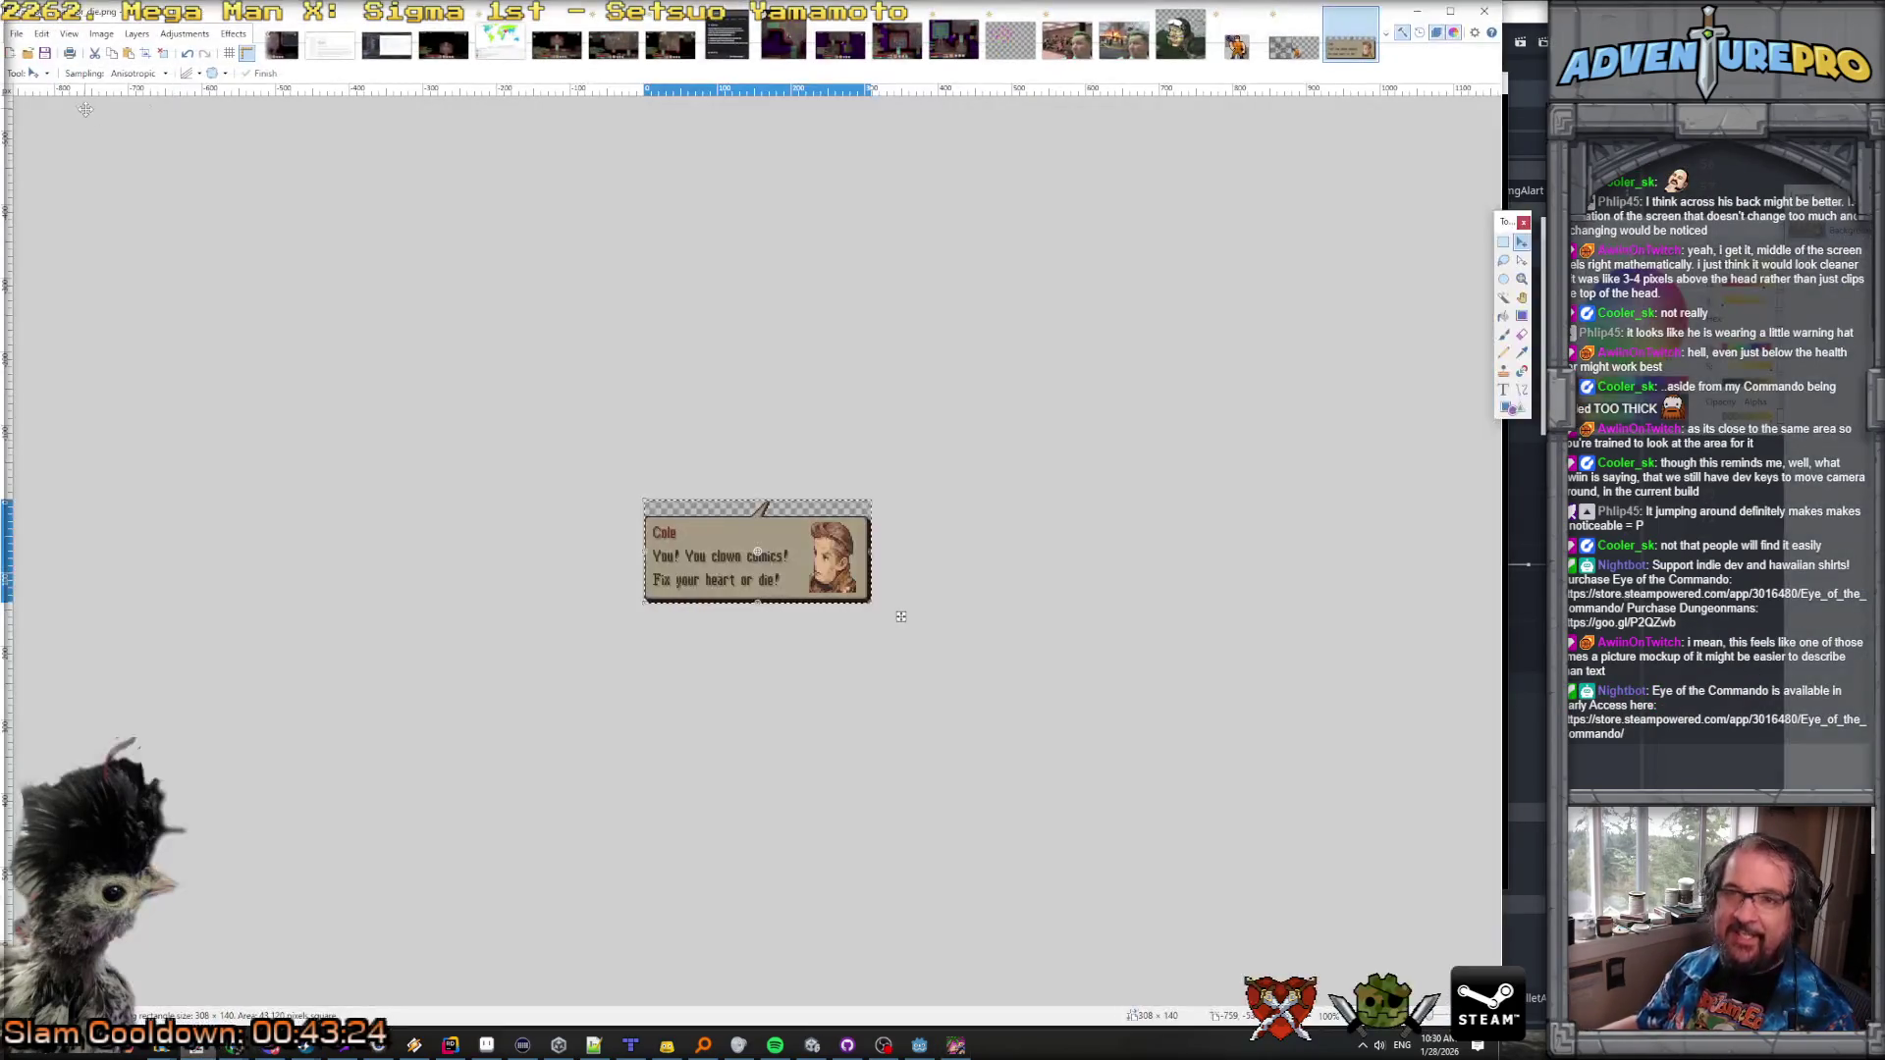
Step: Paste the game screenshot as a new image and crop it to the 1624×1080 game view
left_click(41, 33)
left_click(90, 179)
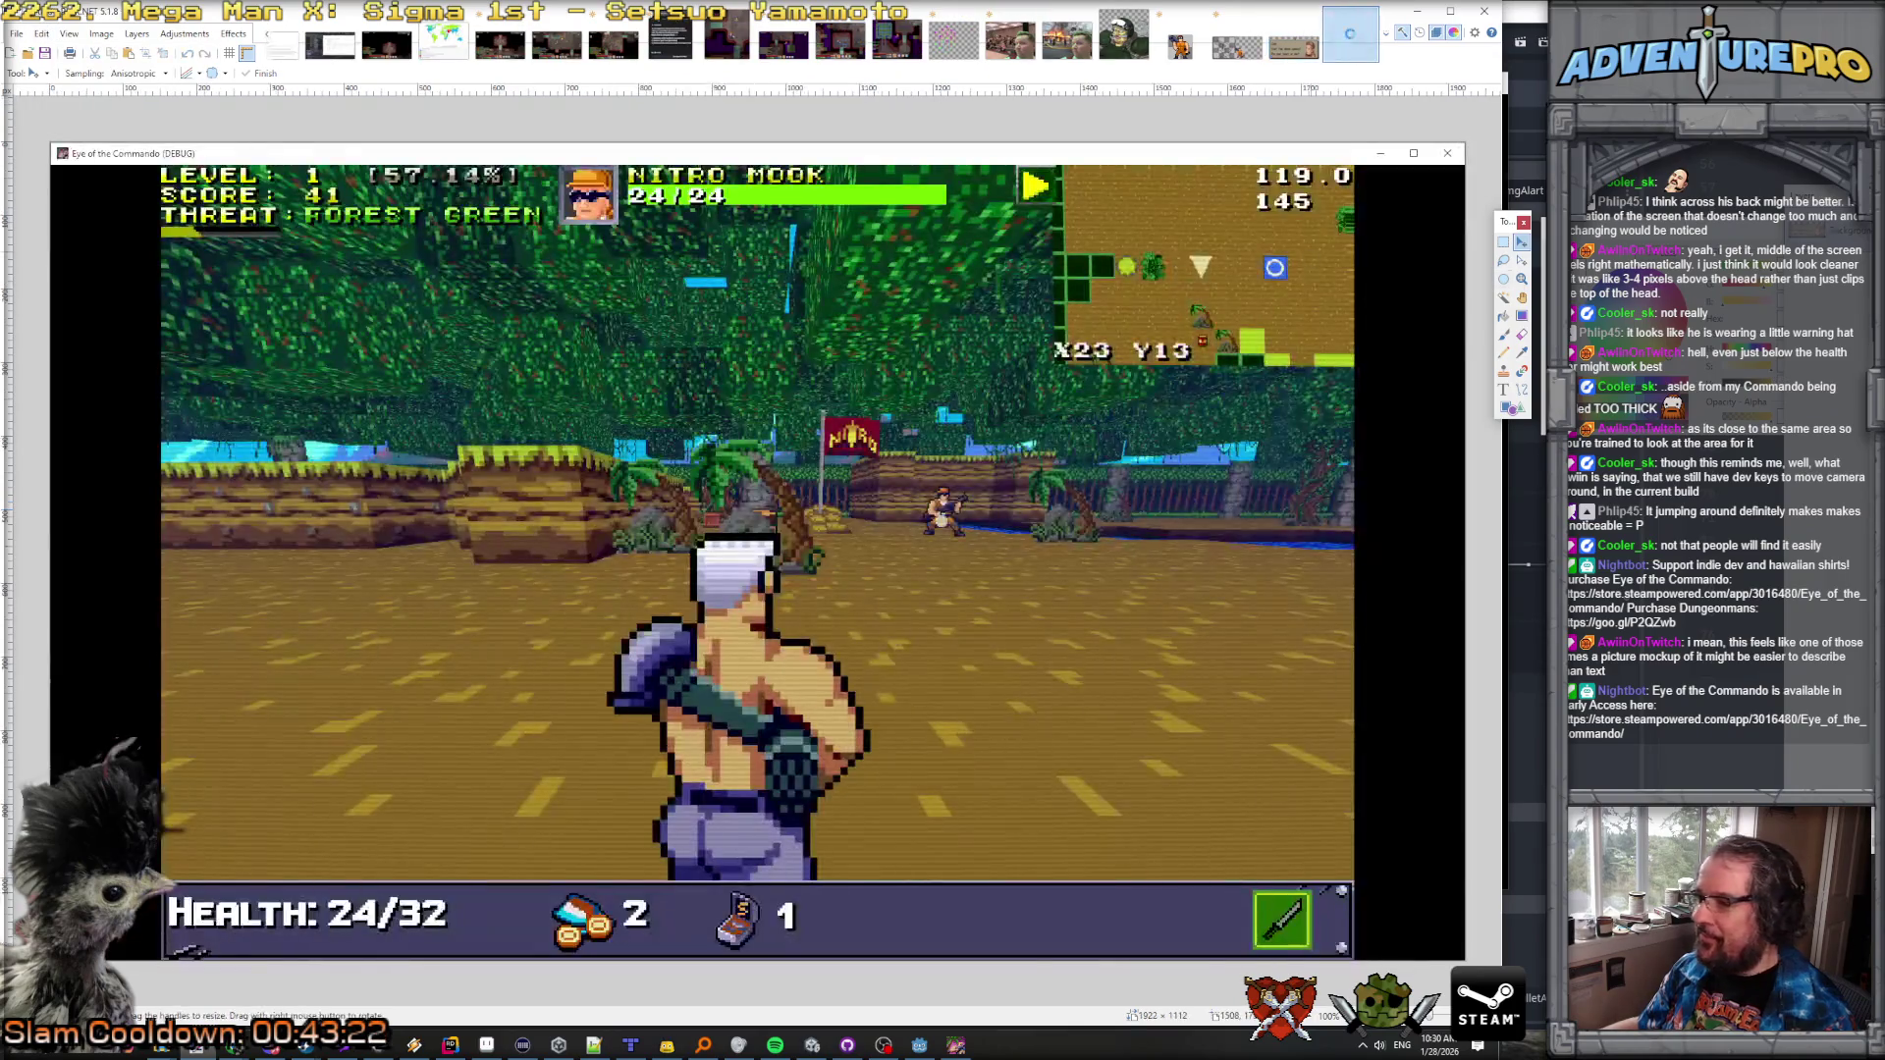
key("s")
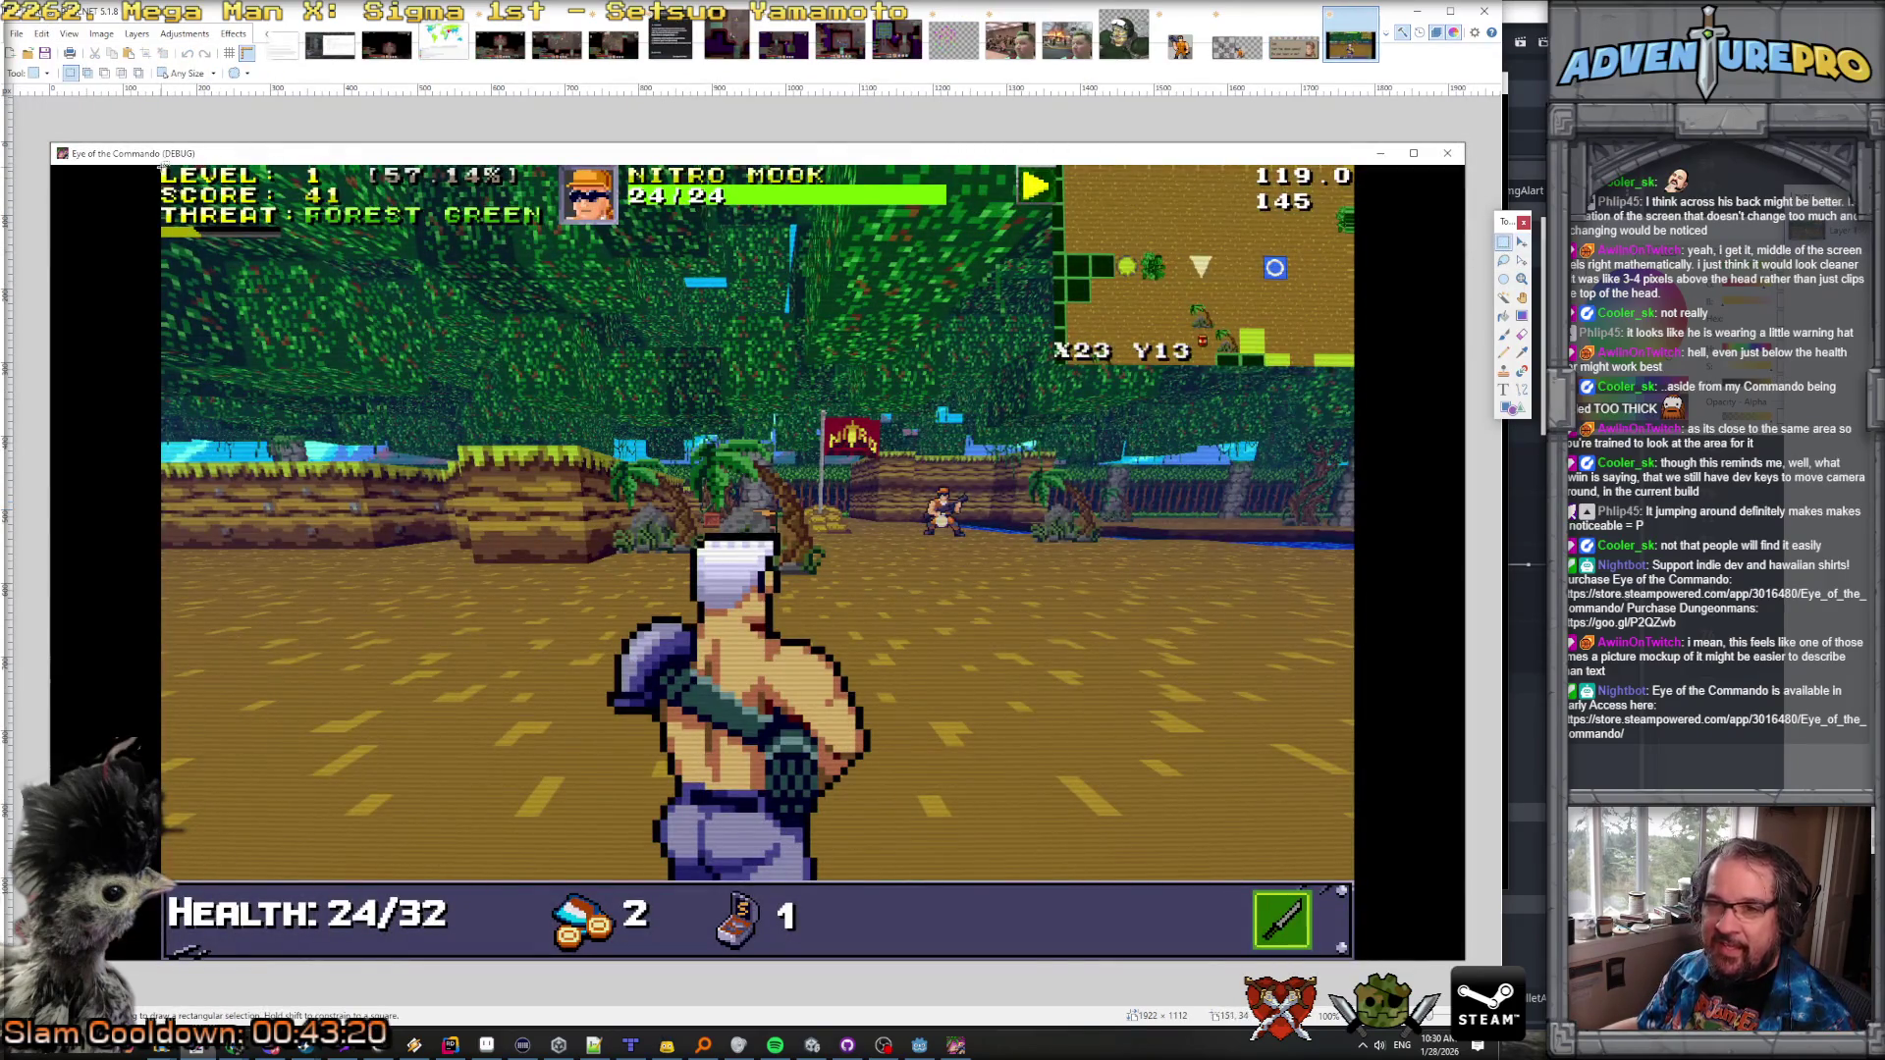
mouse_move(160, 168)
left_mouse_down()
mouse_move(1172, 937)
mouse_move(1357, 961)
left_mouse_up()
key("ctrl+shift+x")
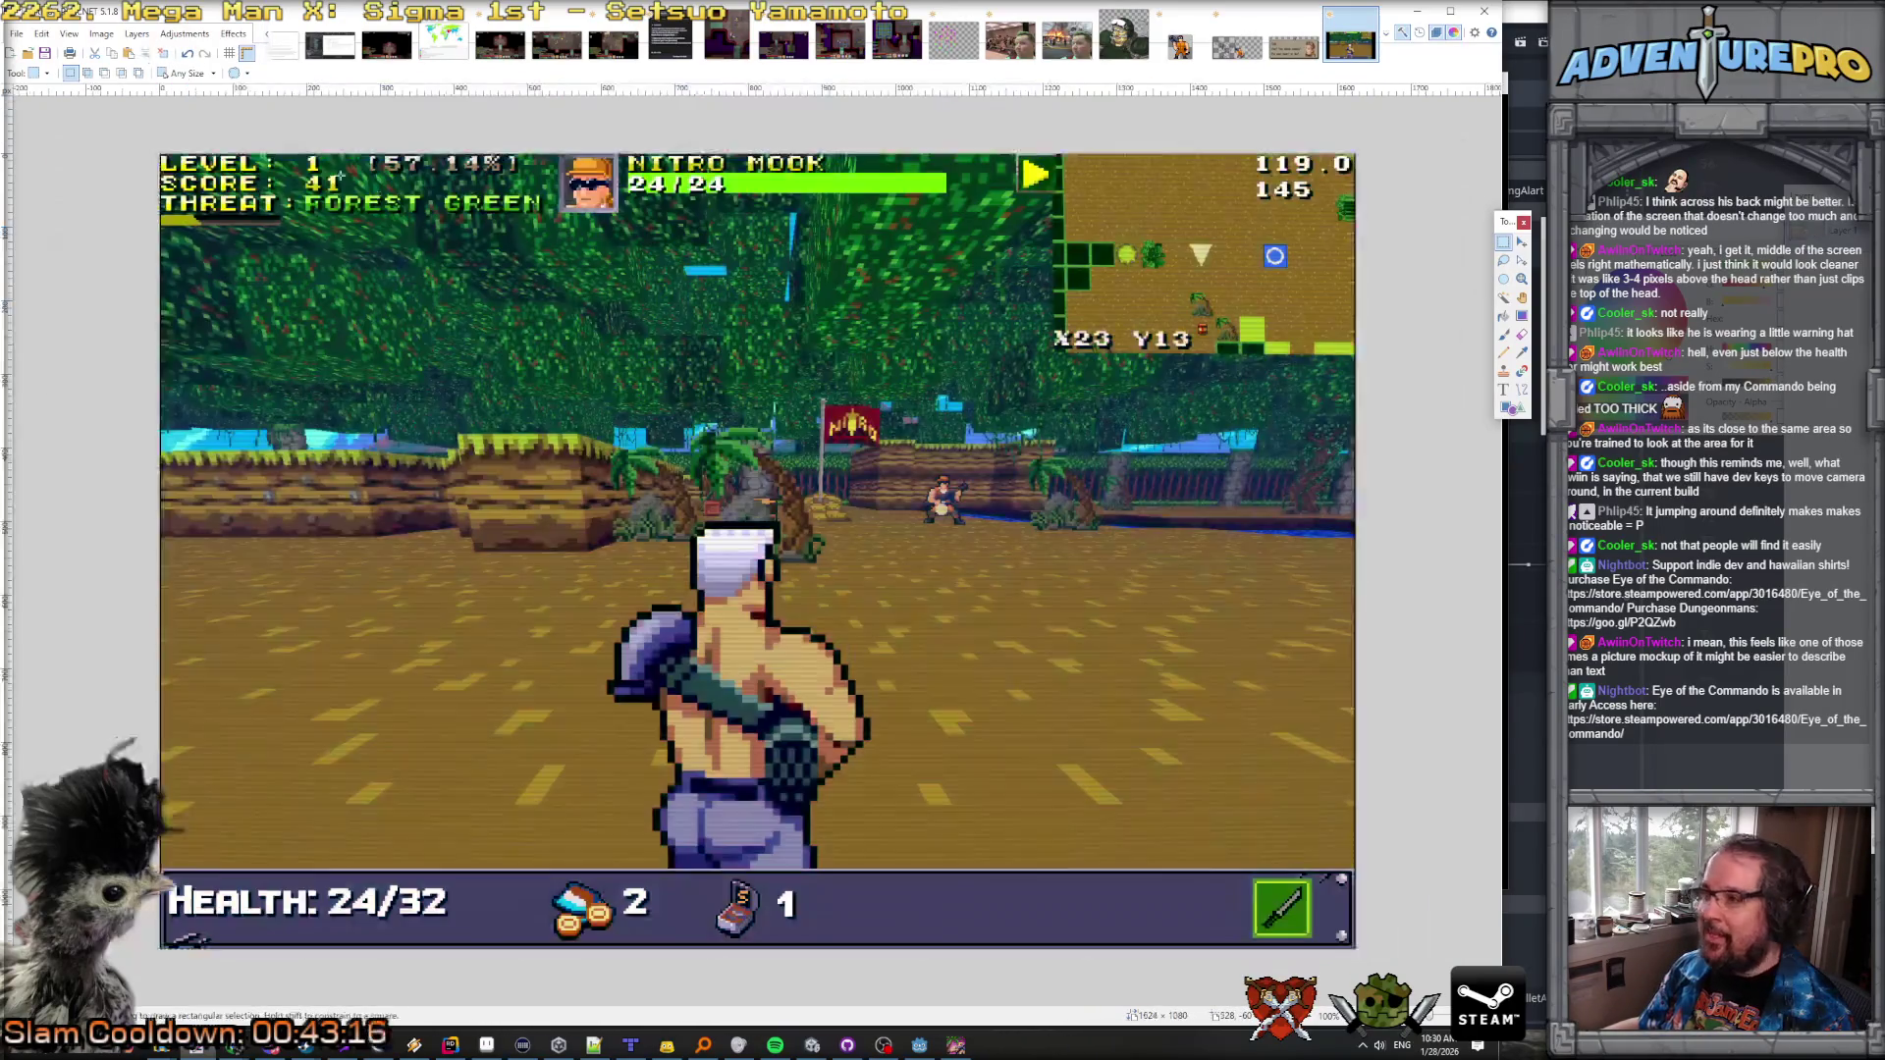
key("ctrl+a")
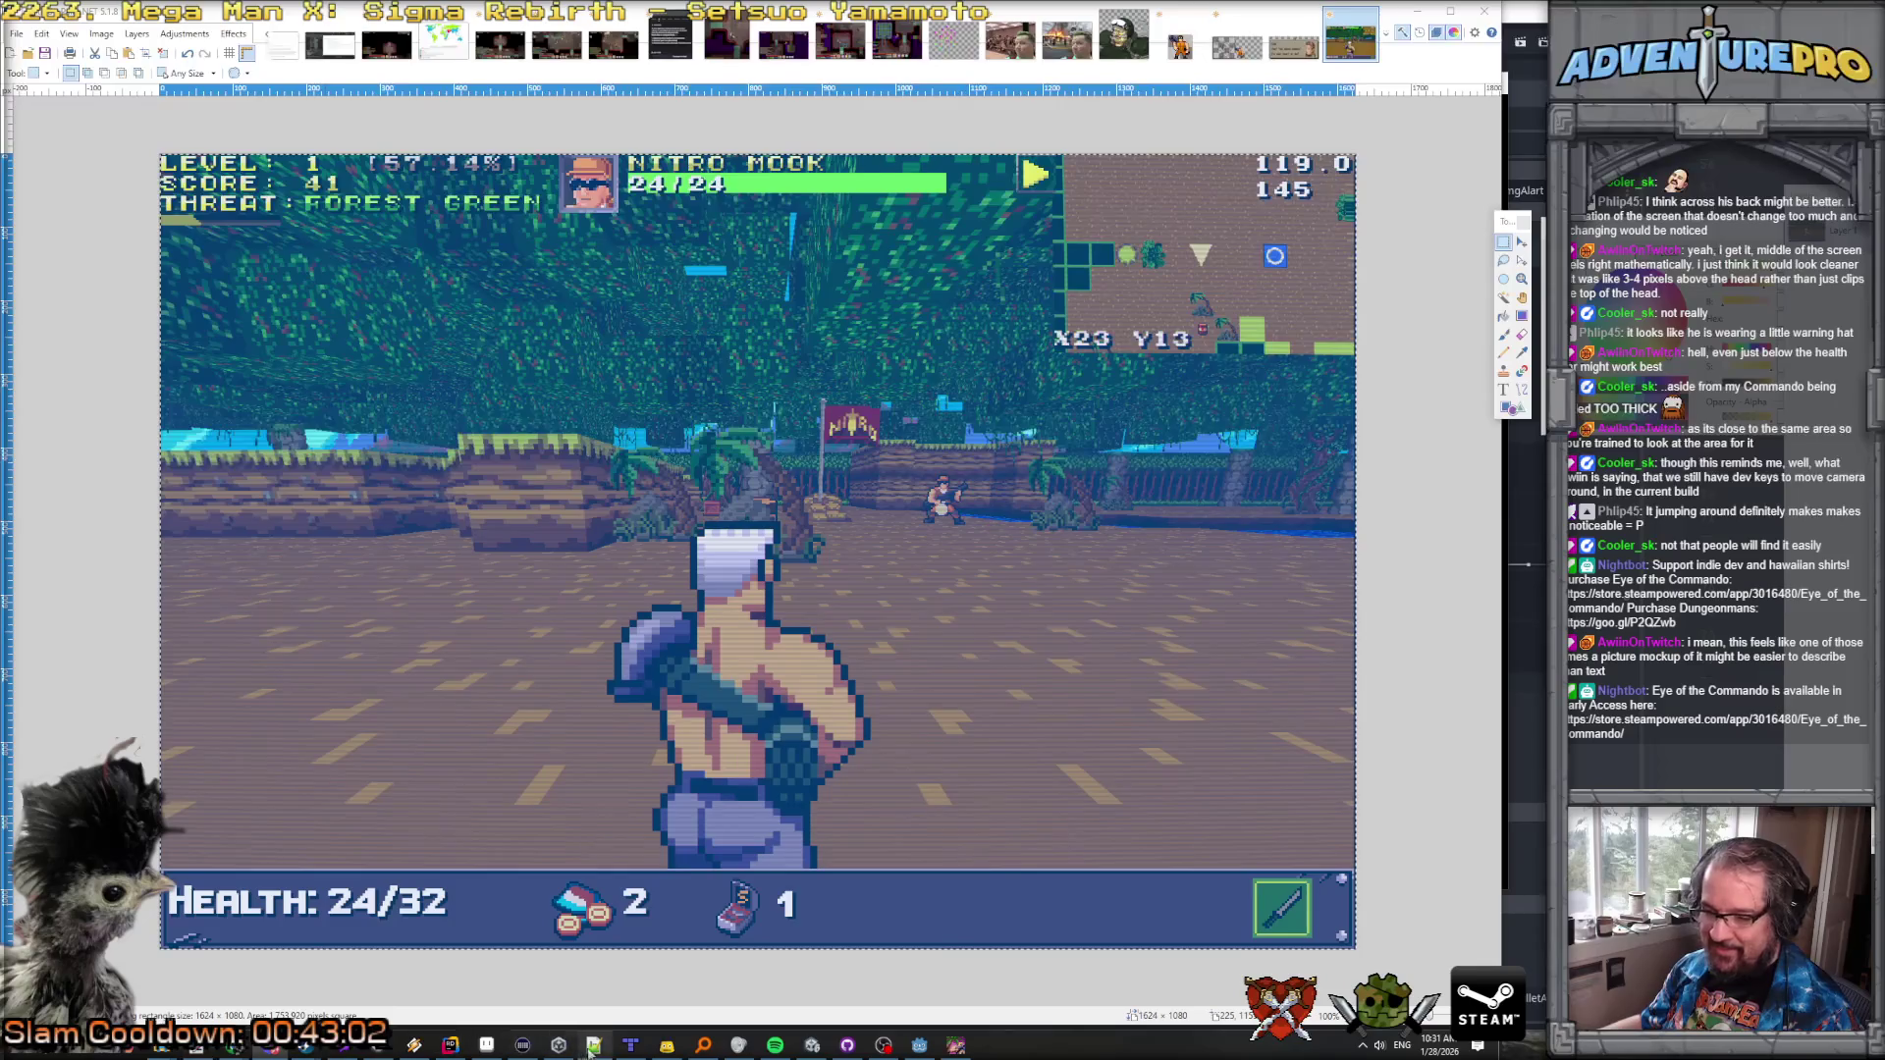
left_click(487, 1046)
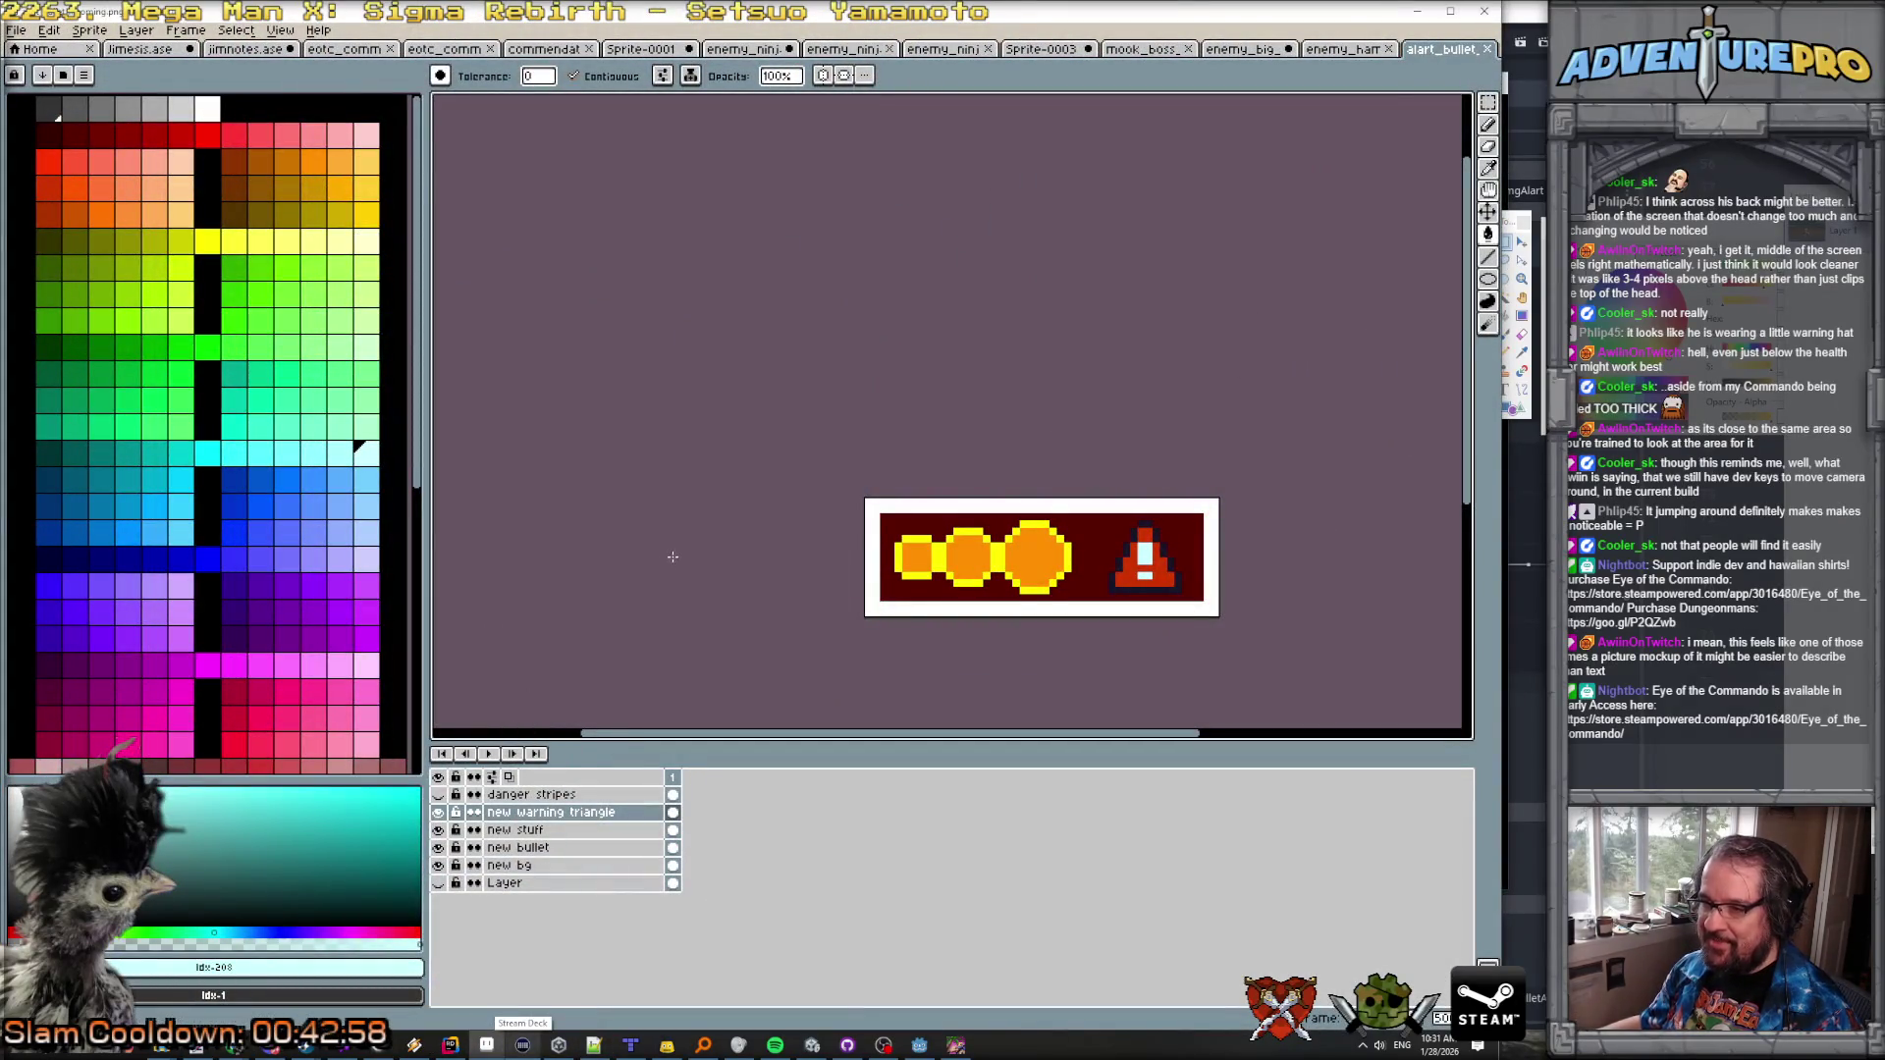
Step: Duplicate the danger stripes layer and rename the copy 'danger stripes egde example'
left_click(439, 795)
left_click(505, 795)
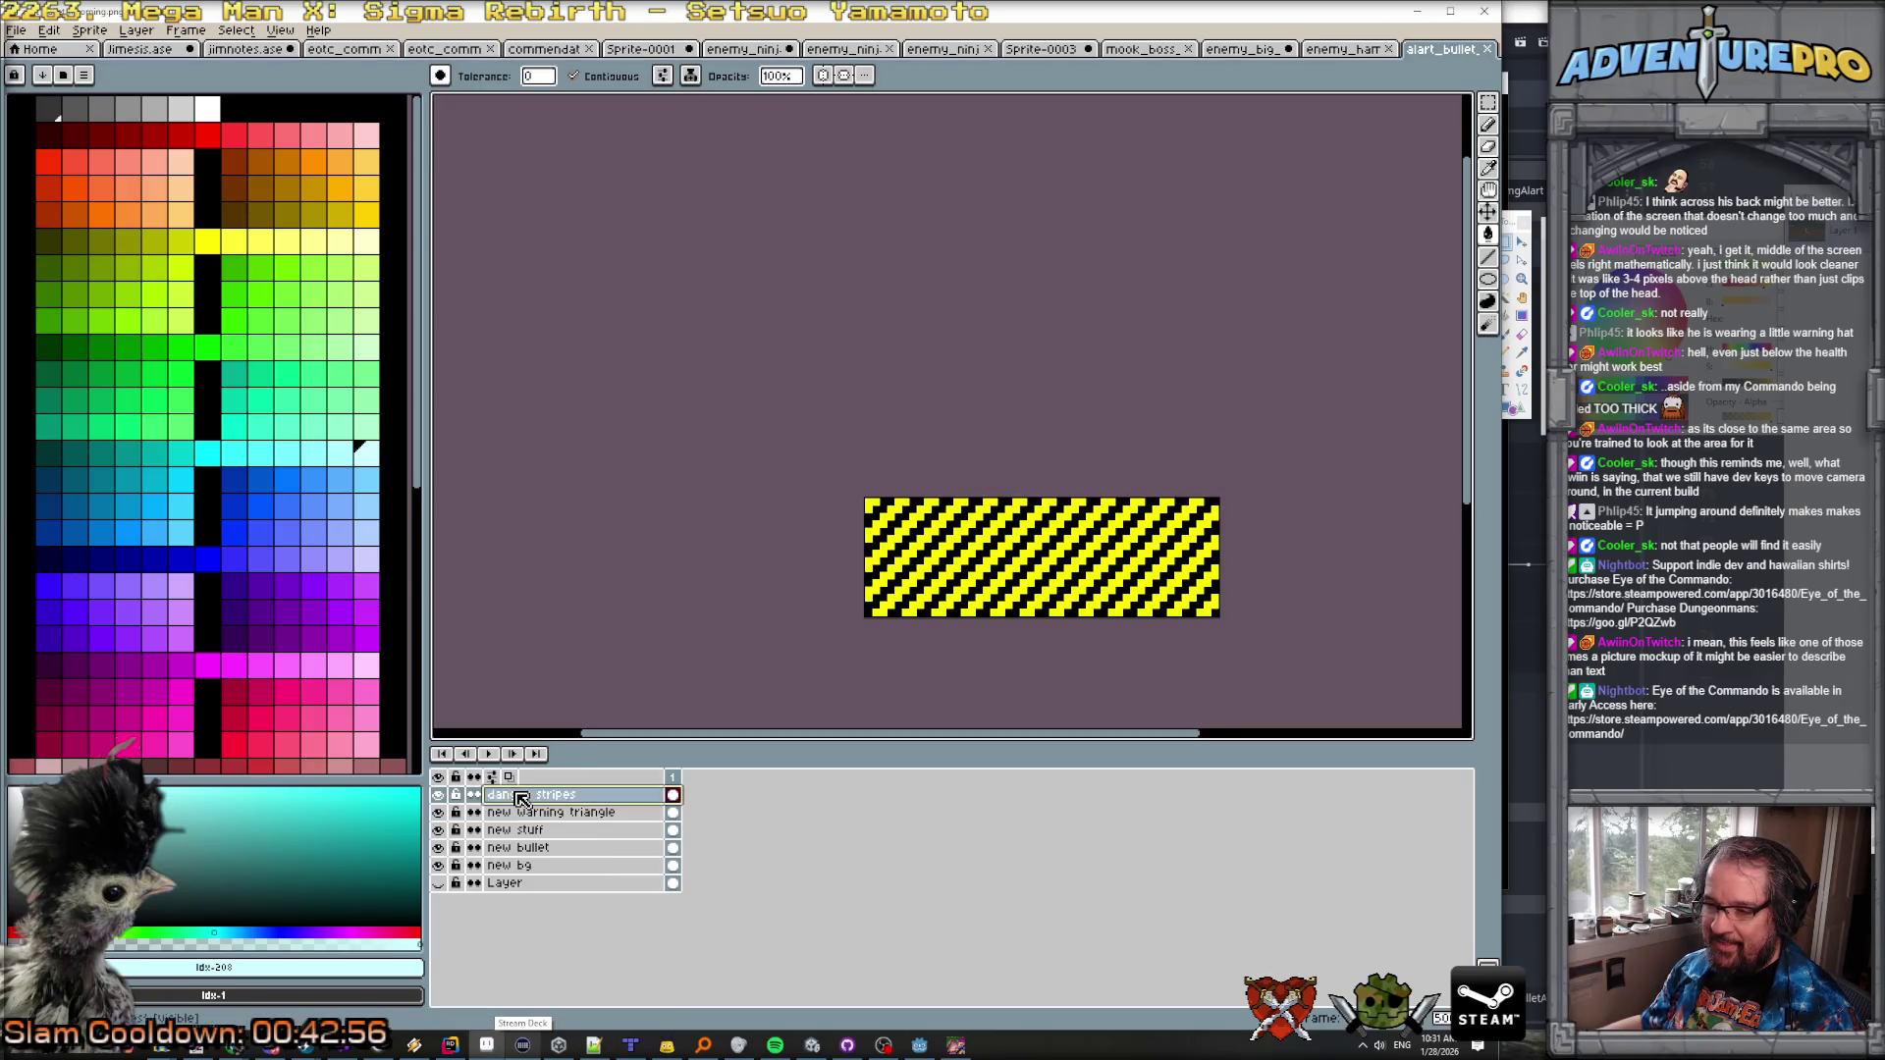
right_click(518, 795)
left_click(557, 879)
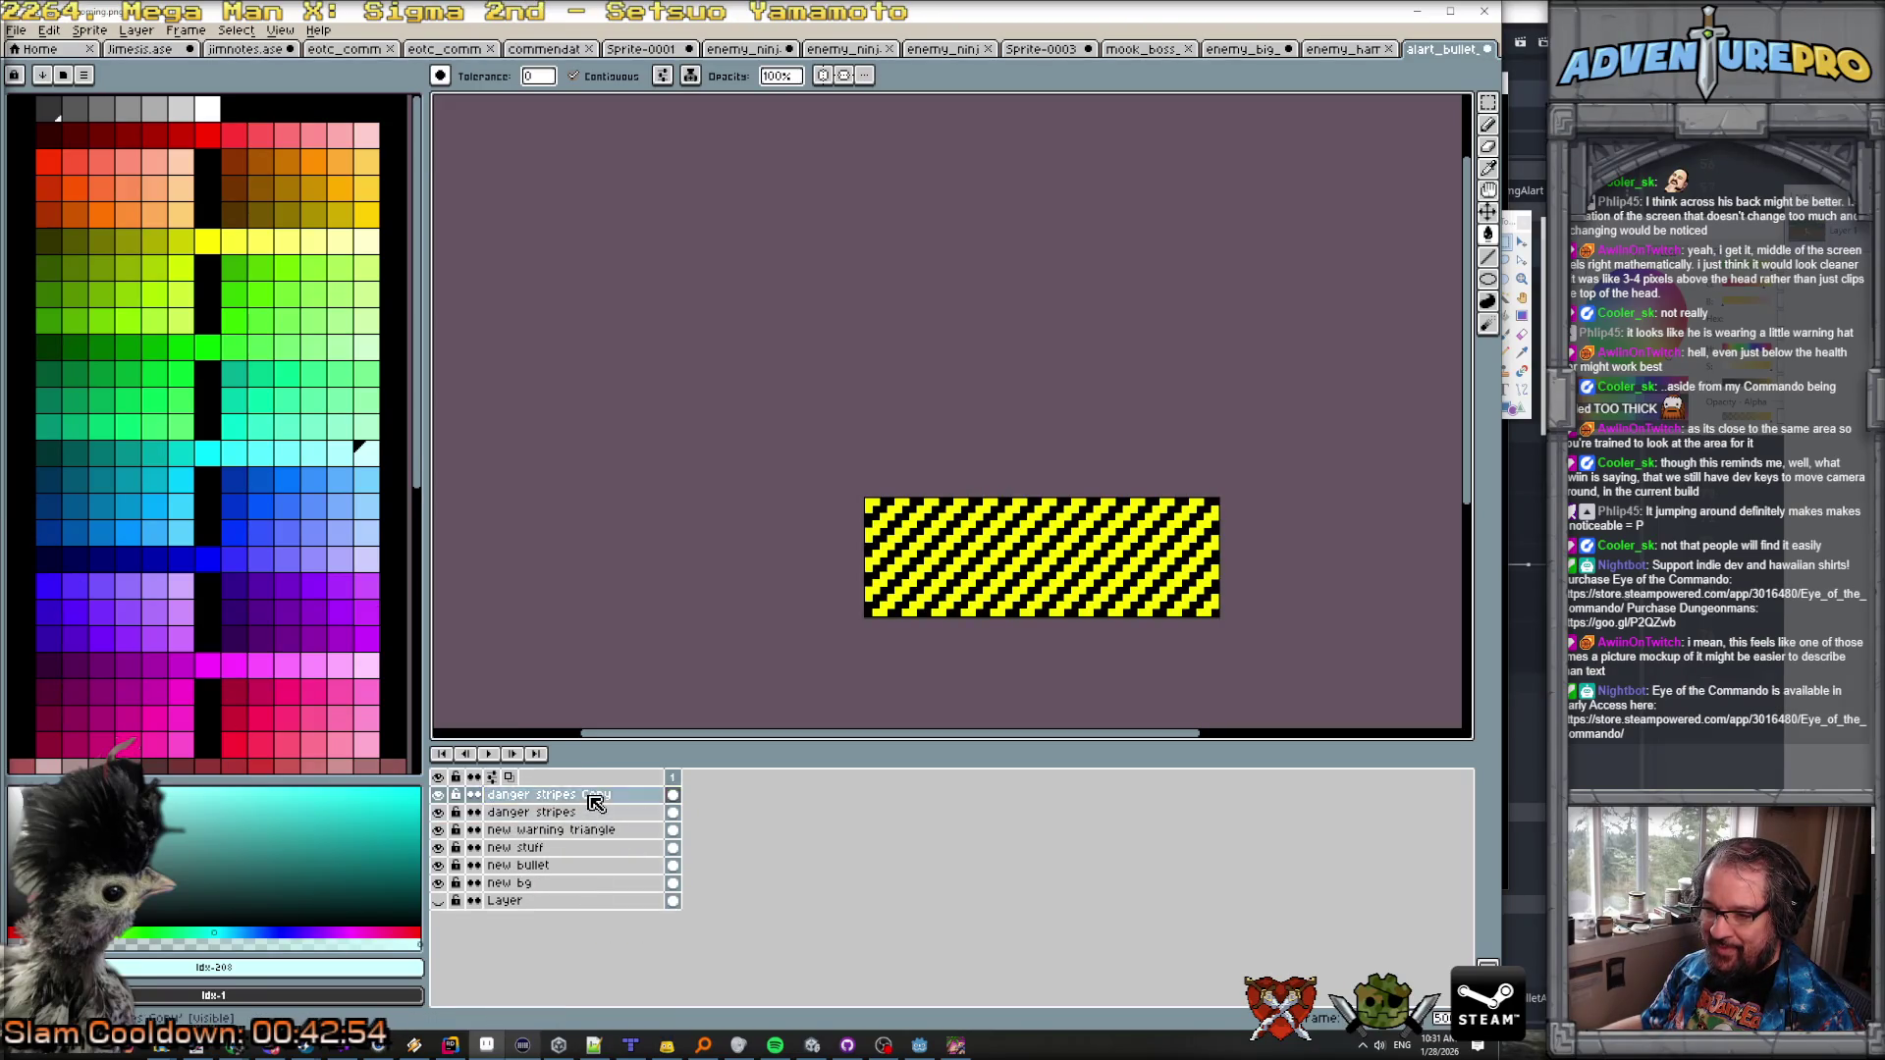
double_click(589, 794)
left_click(766, 163)
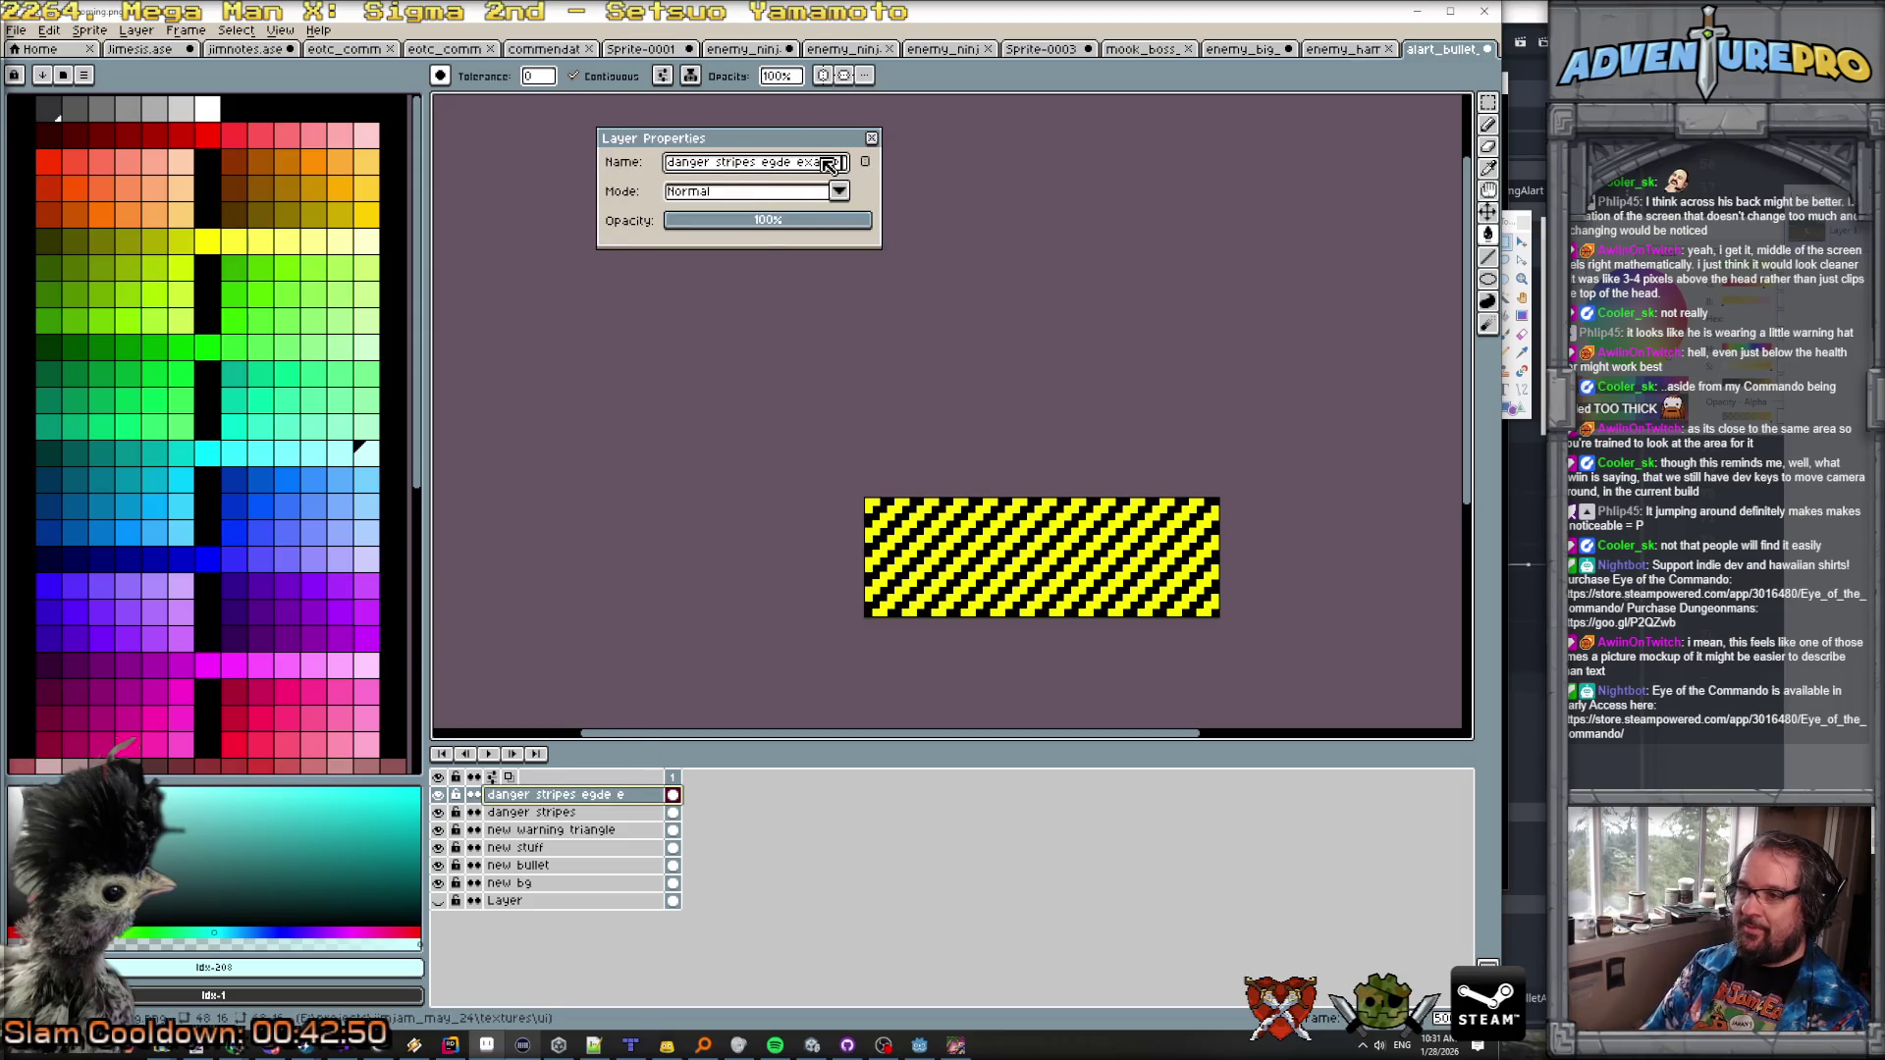
type("e")
key("Return")
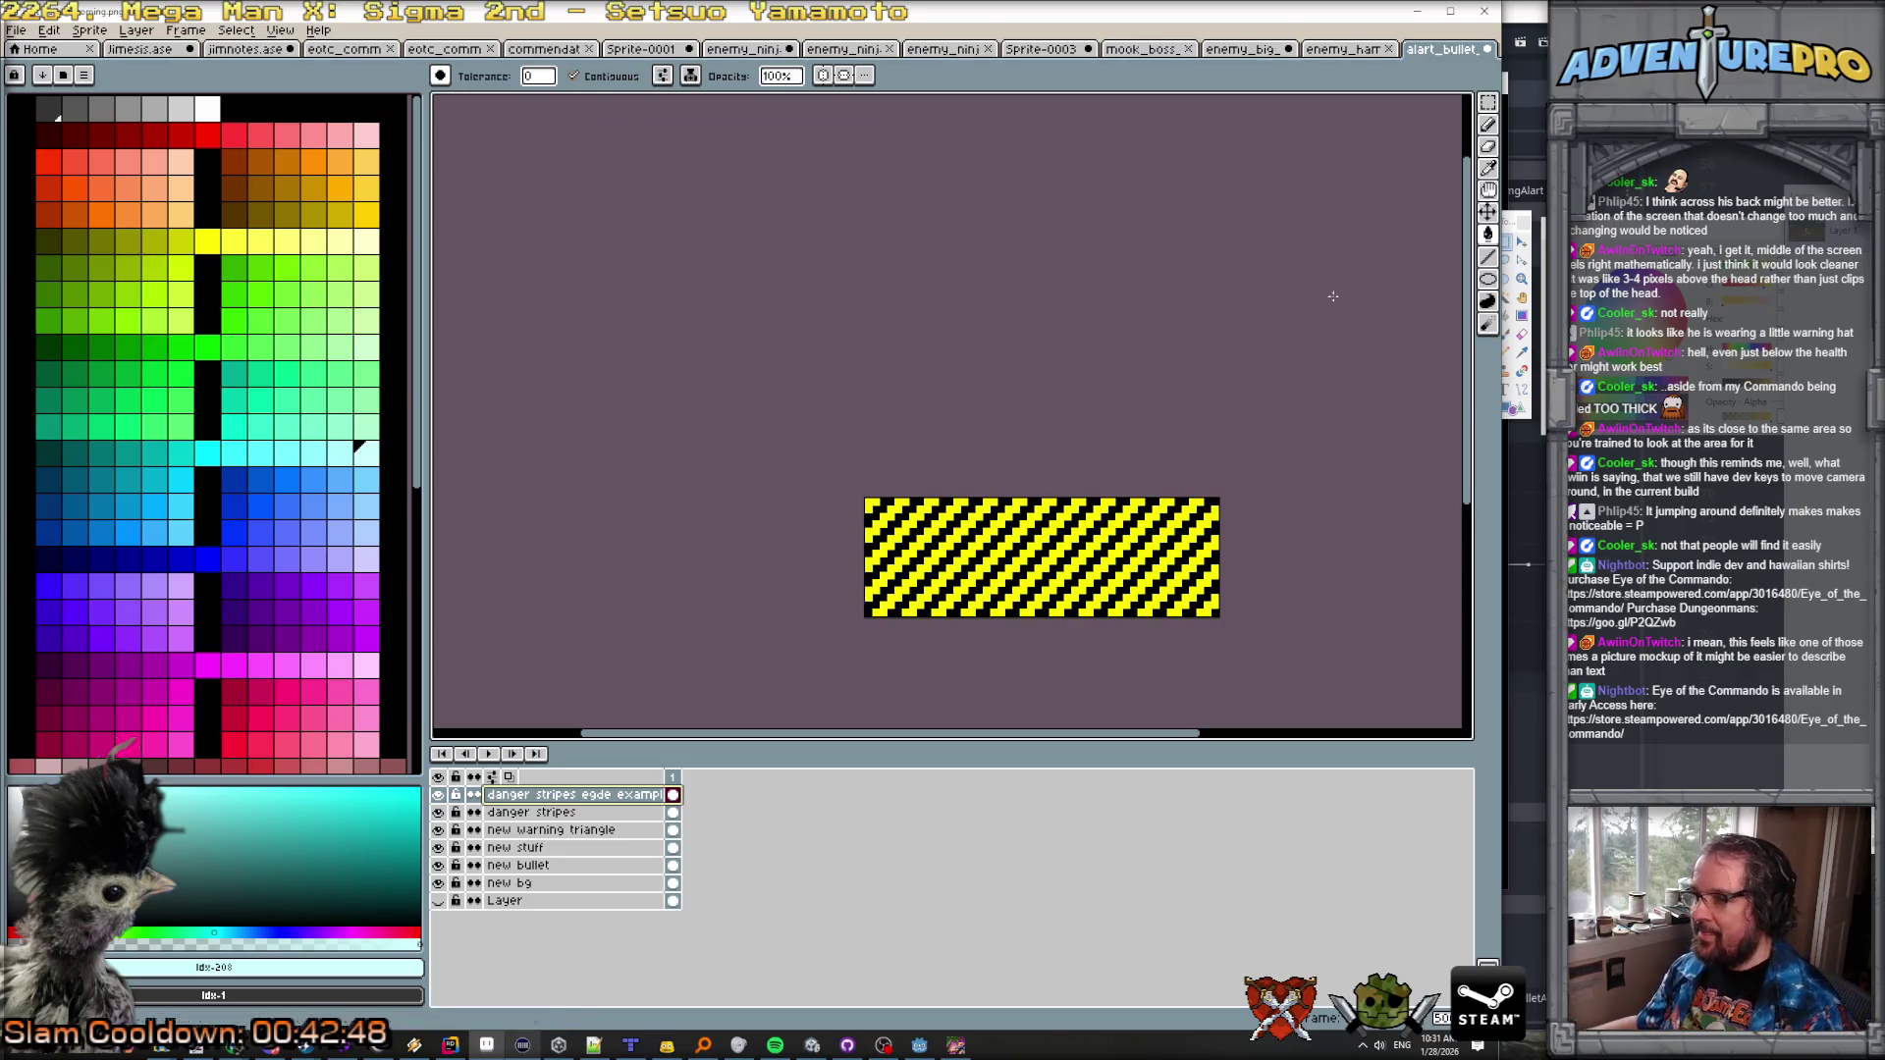
Step: Hide the original stripes layer and clear the copy's interior, leaving a striped border
left_click(439, 812)
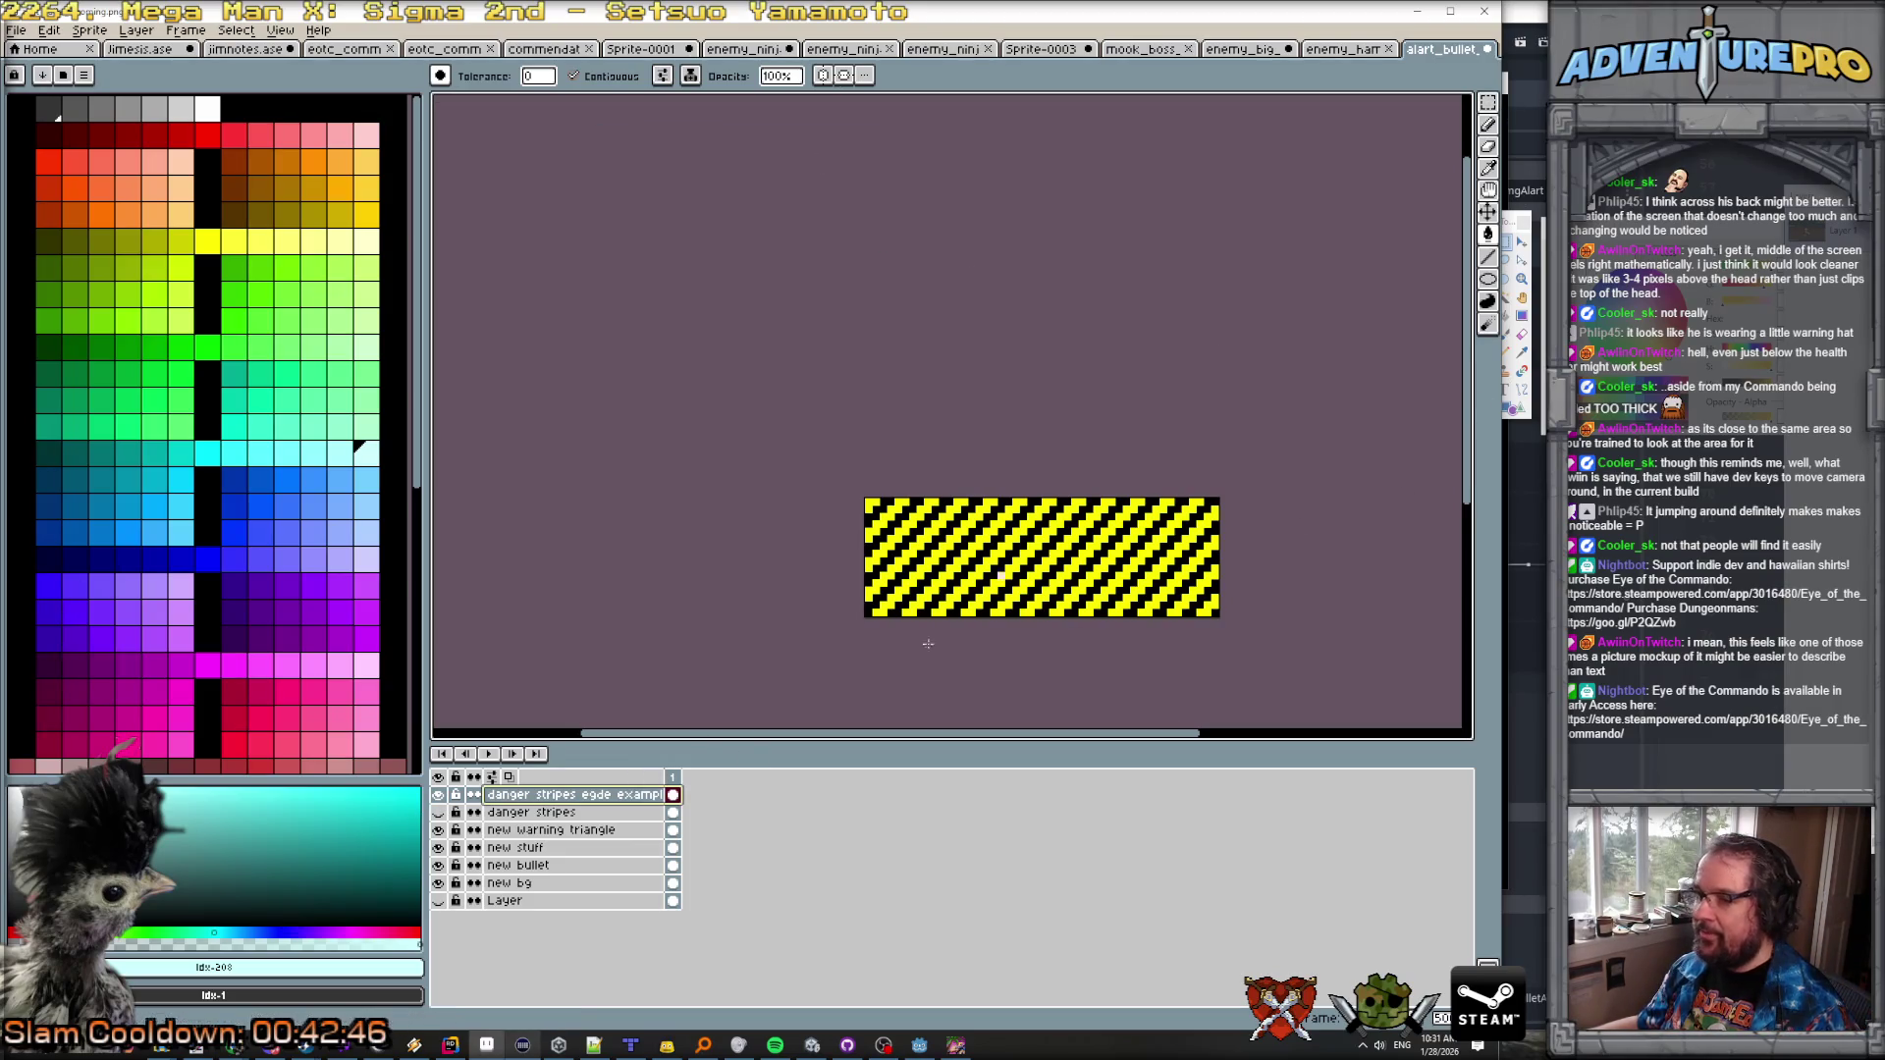
key("m")
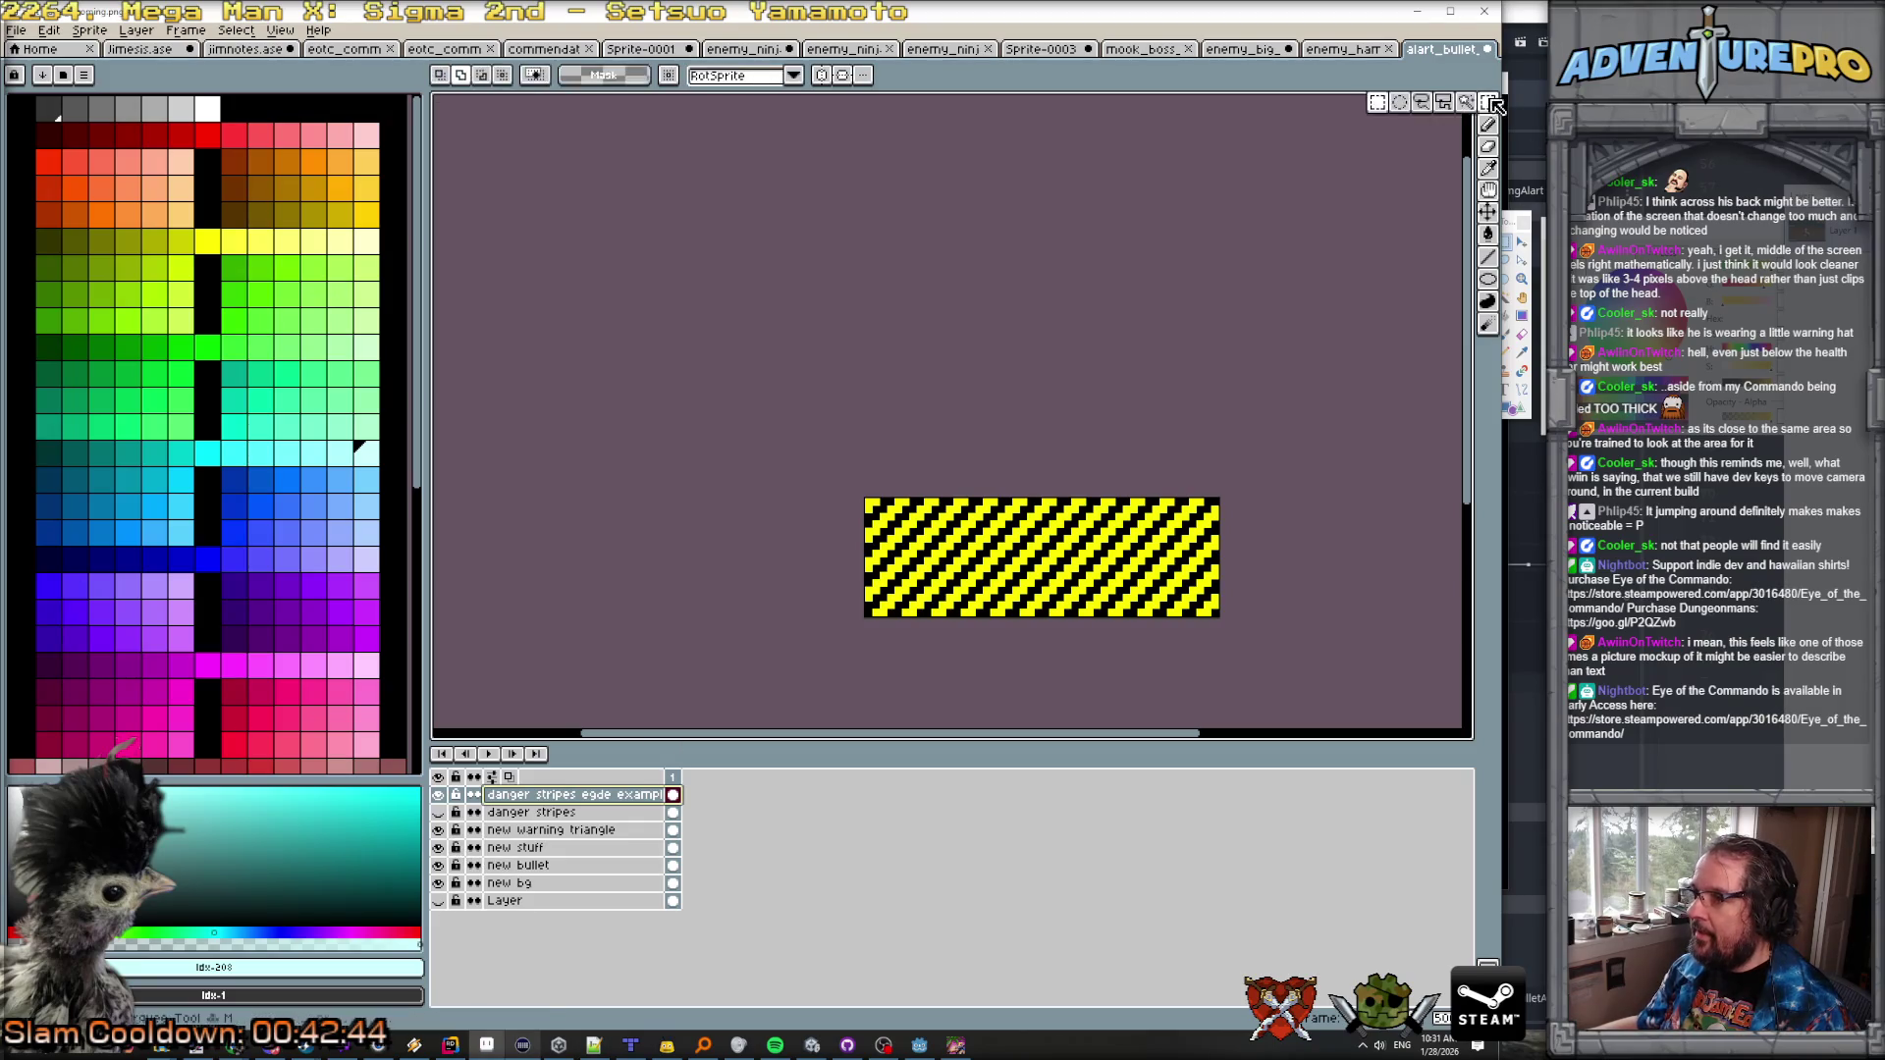
scroll(883, 520, "up", 2)
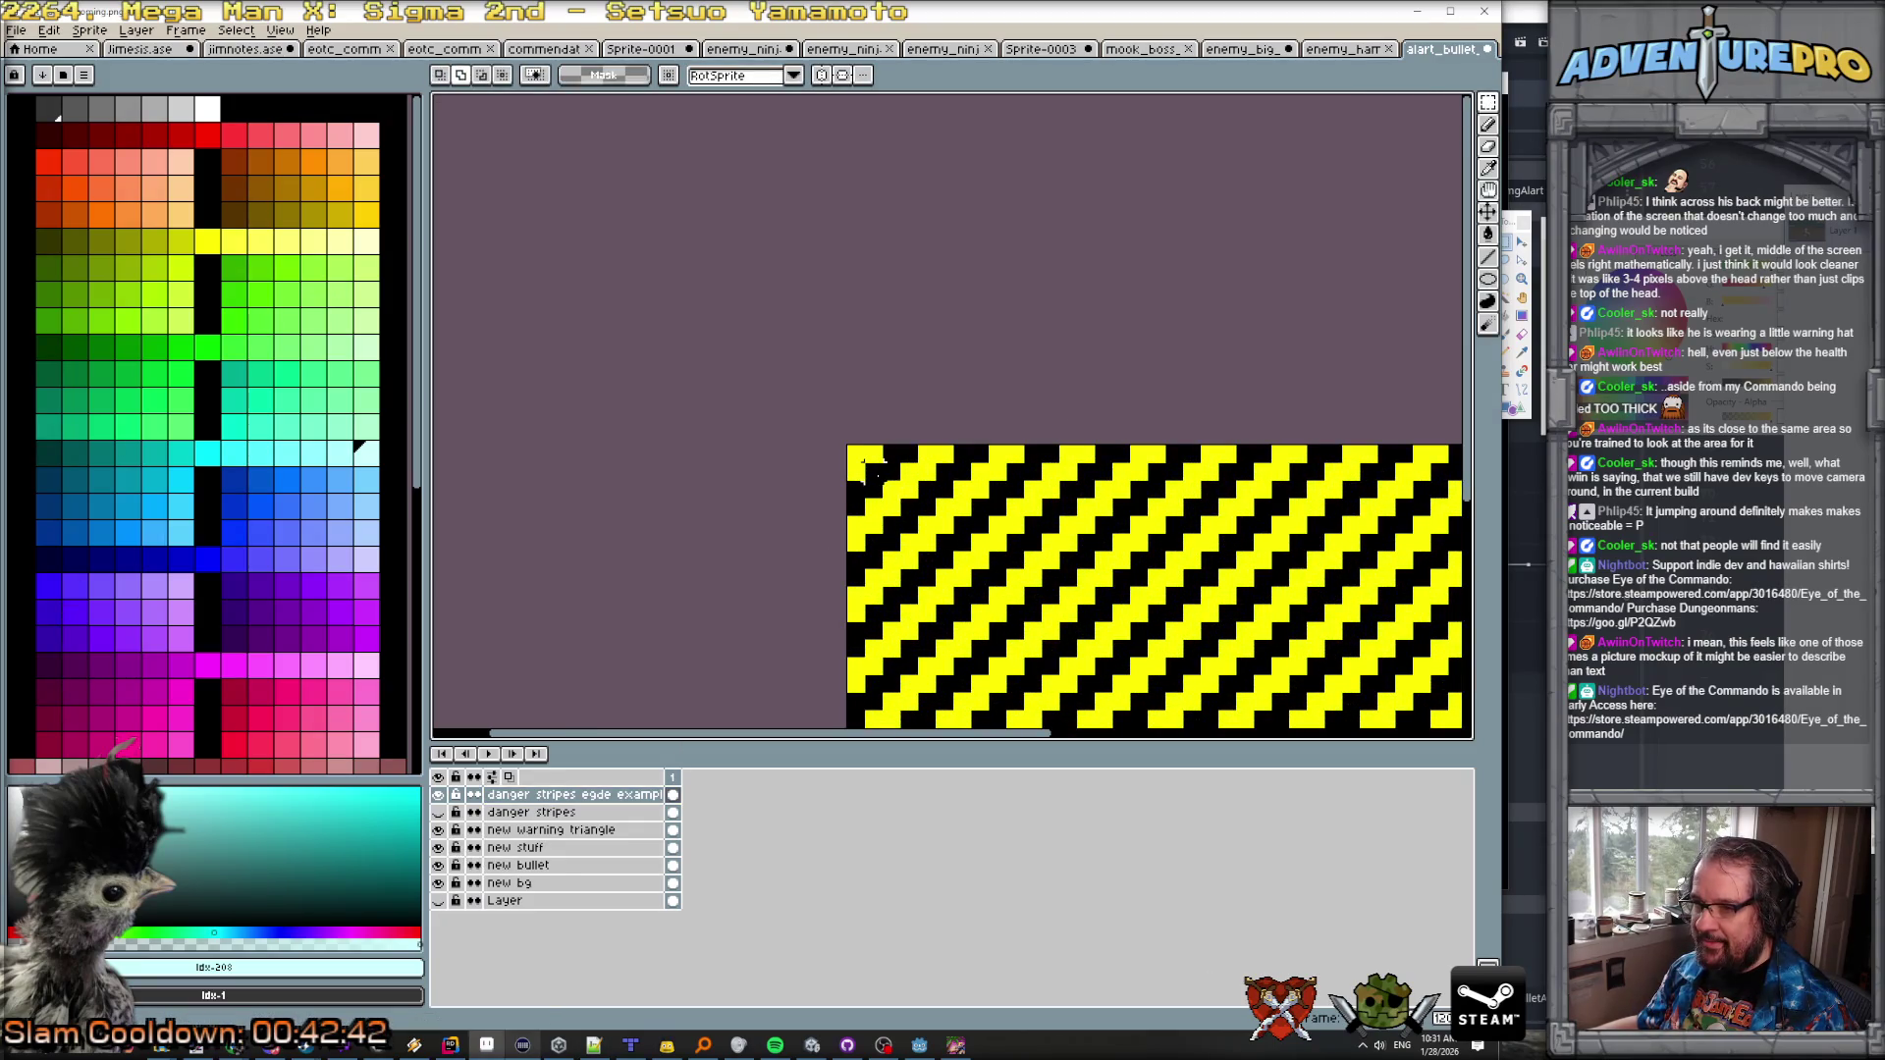
scroll(881, 481, "down", 5)
scroll(1080, 393, "right", 5)
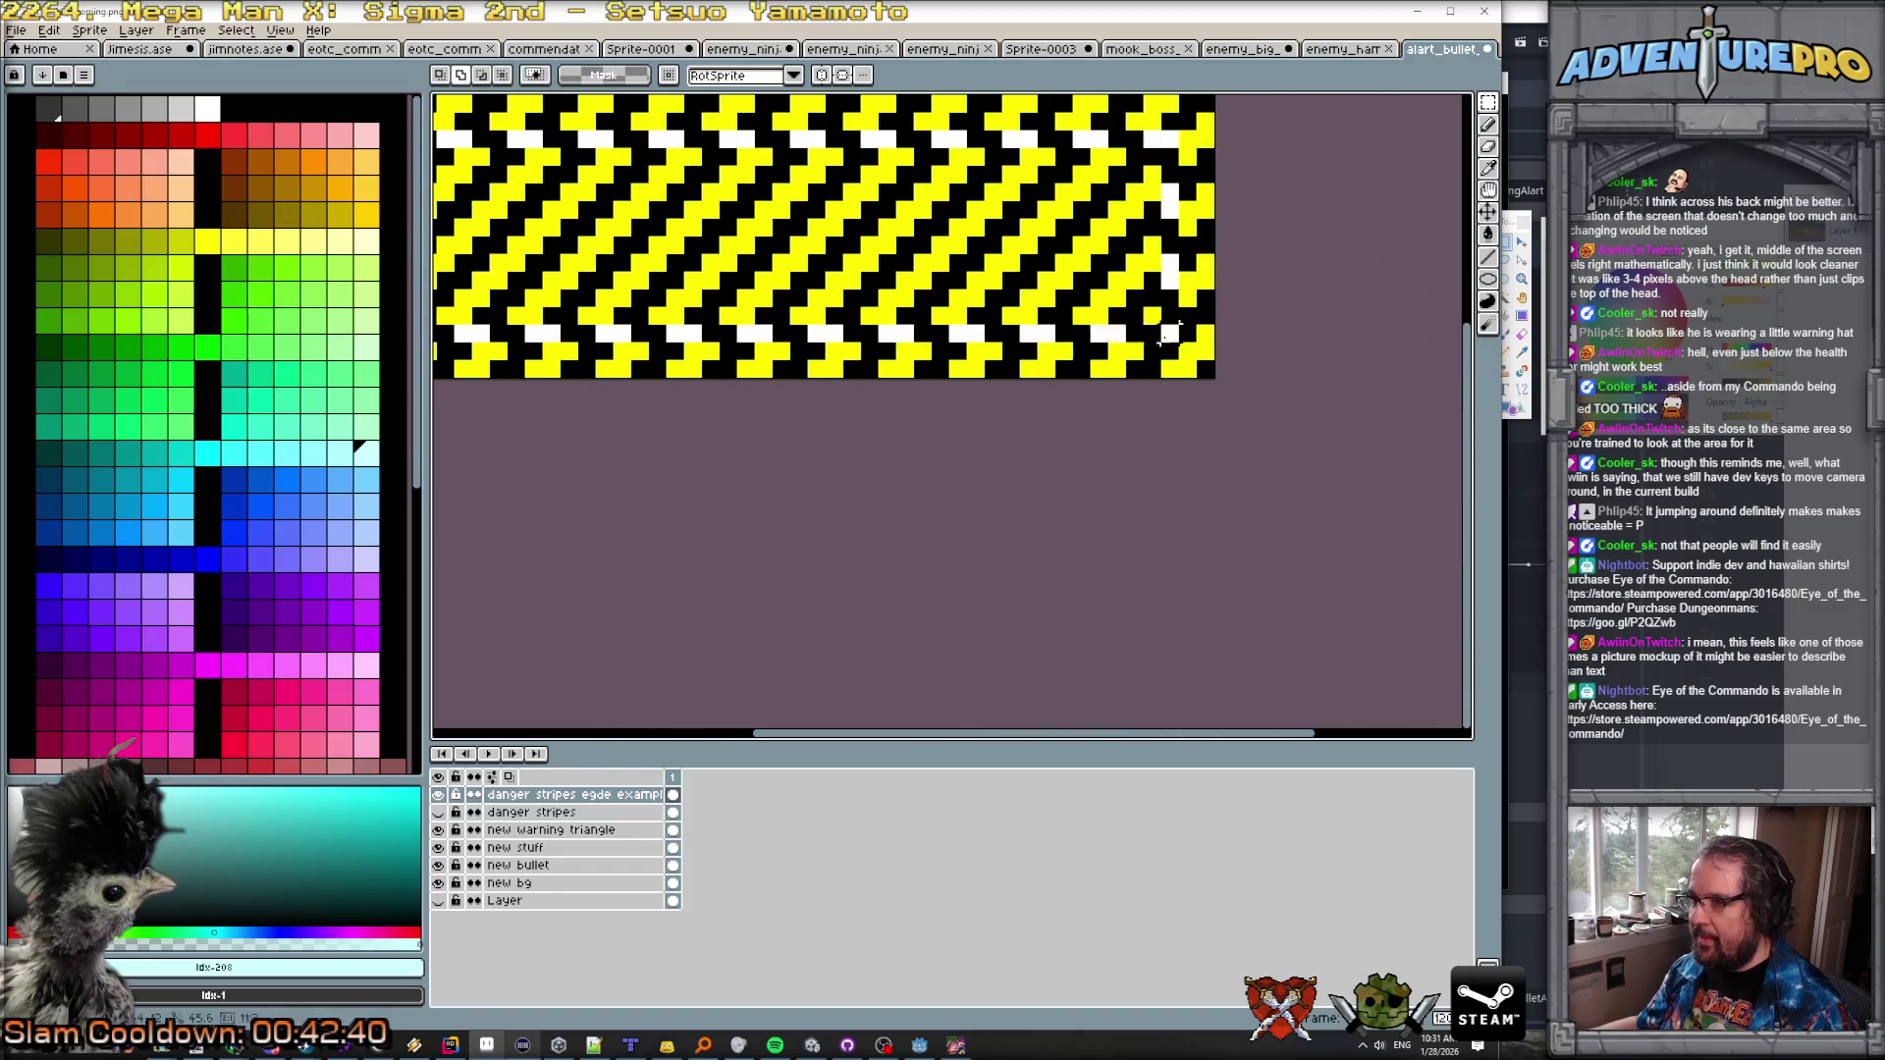
key("ctrl+z")
key("ctrl+z")
key("ctrl+z")
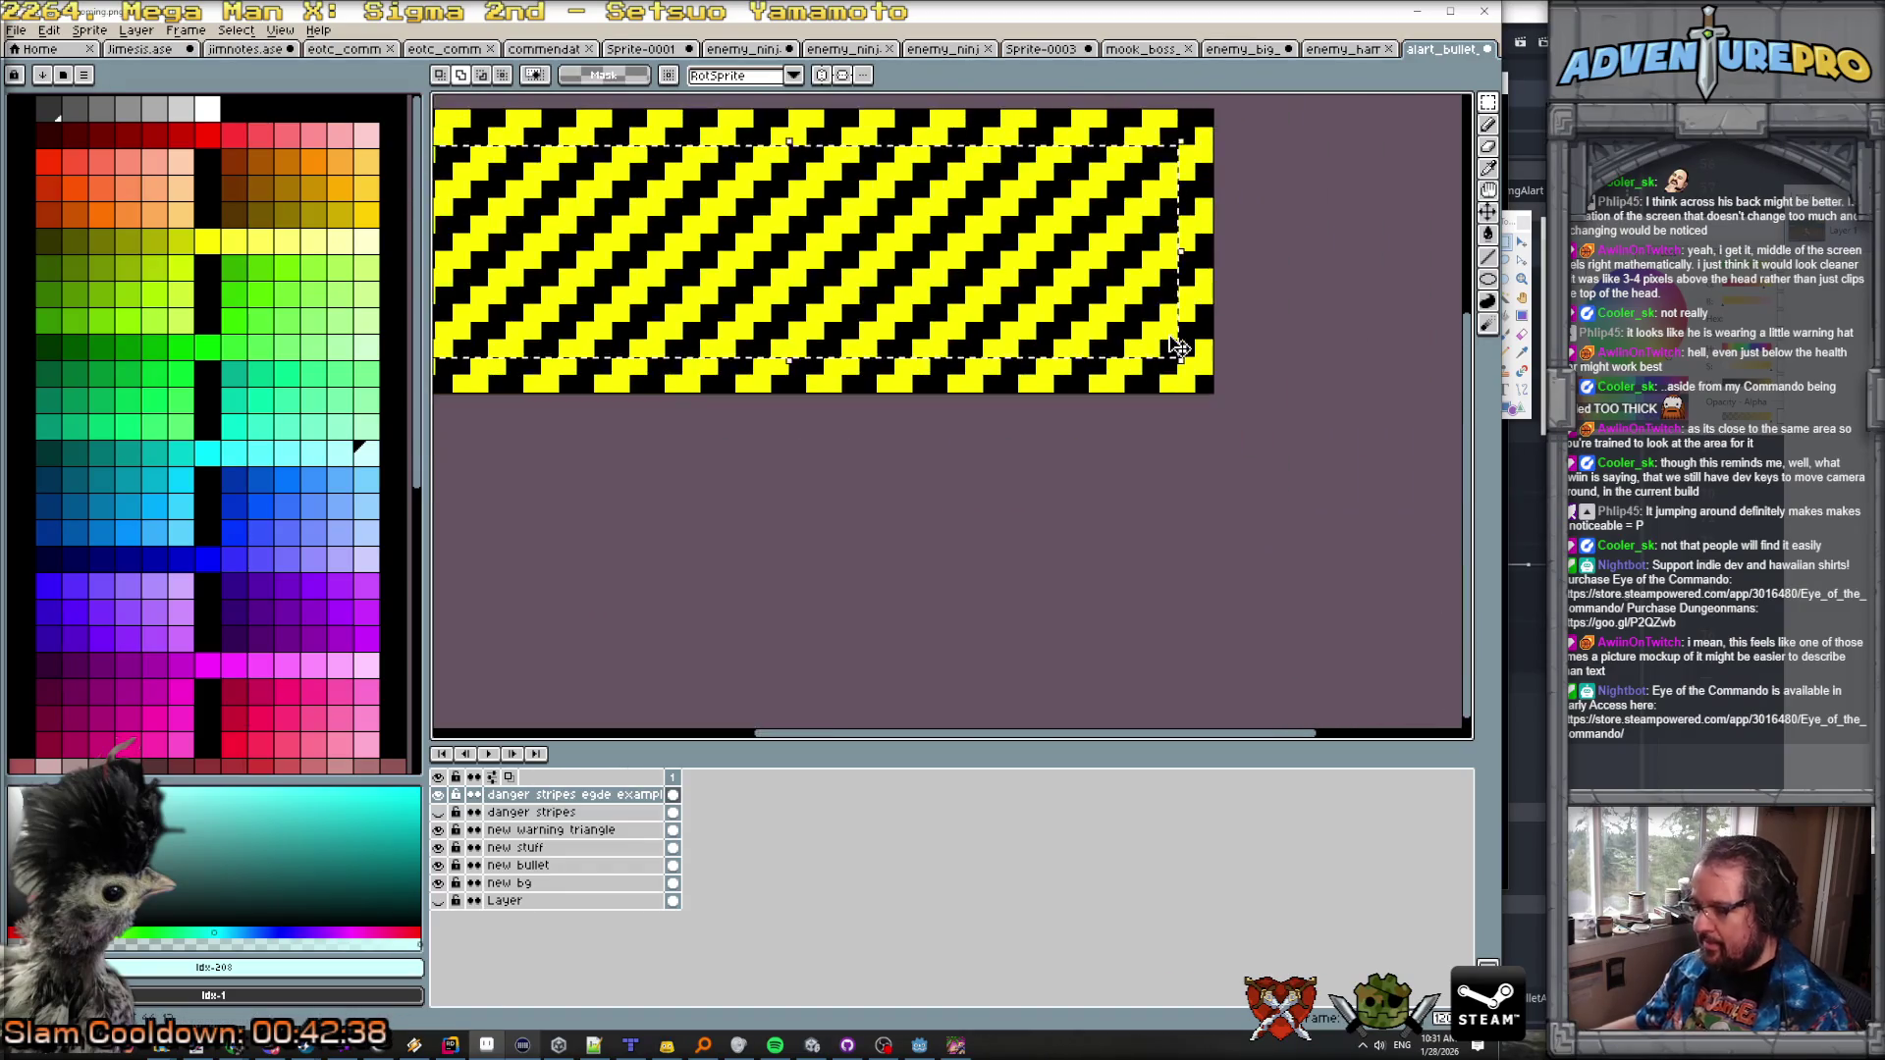
key("ctrl+z")
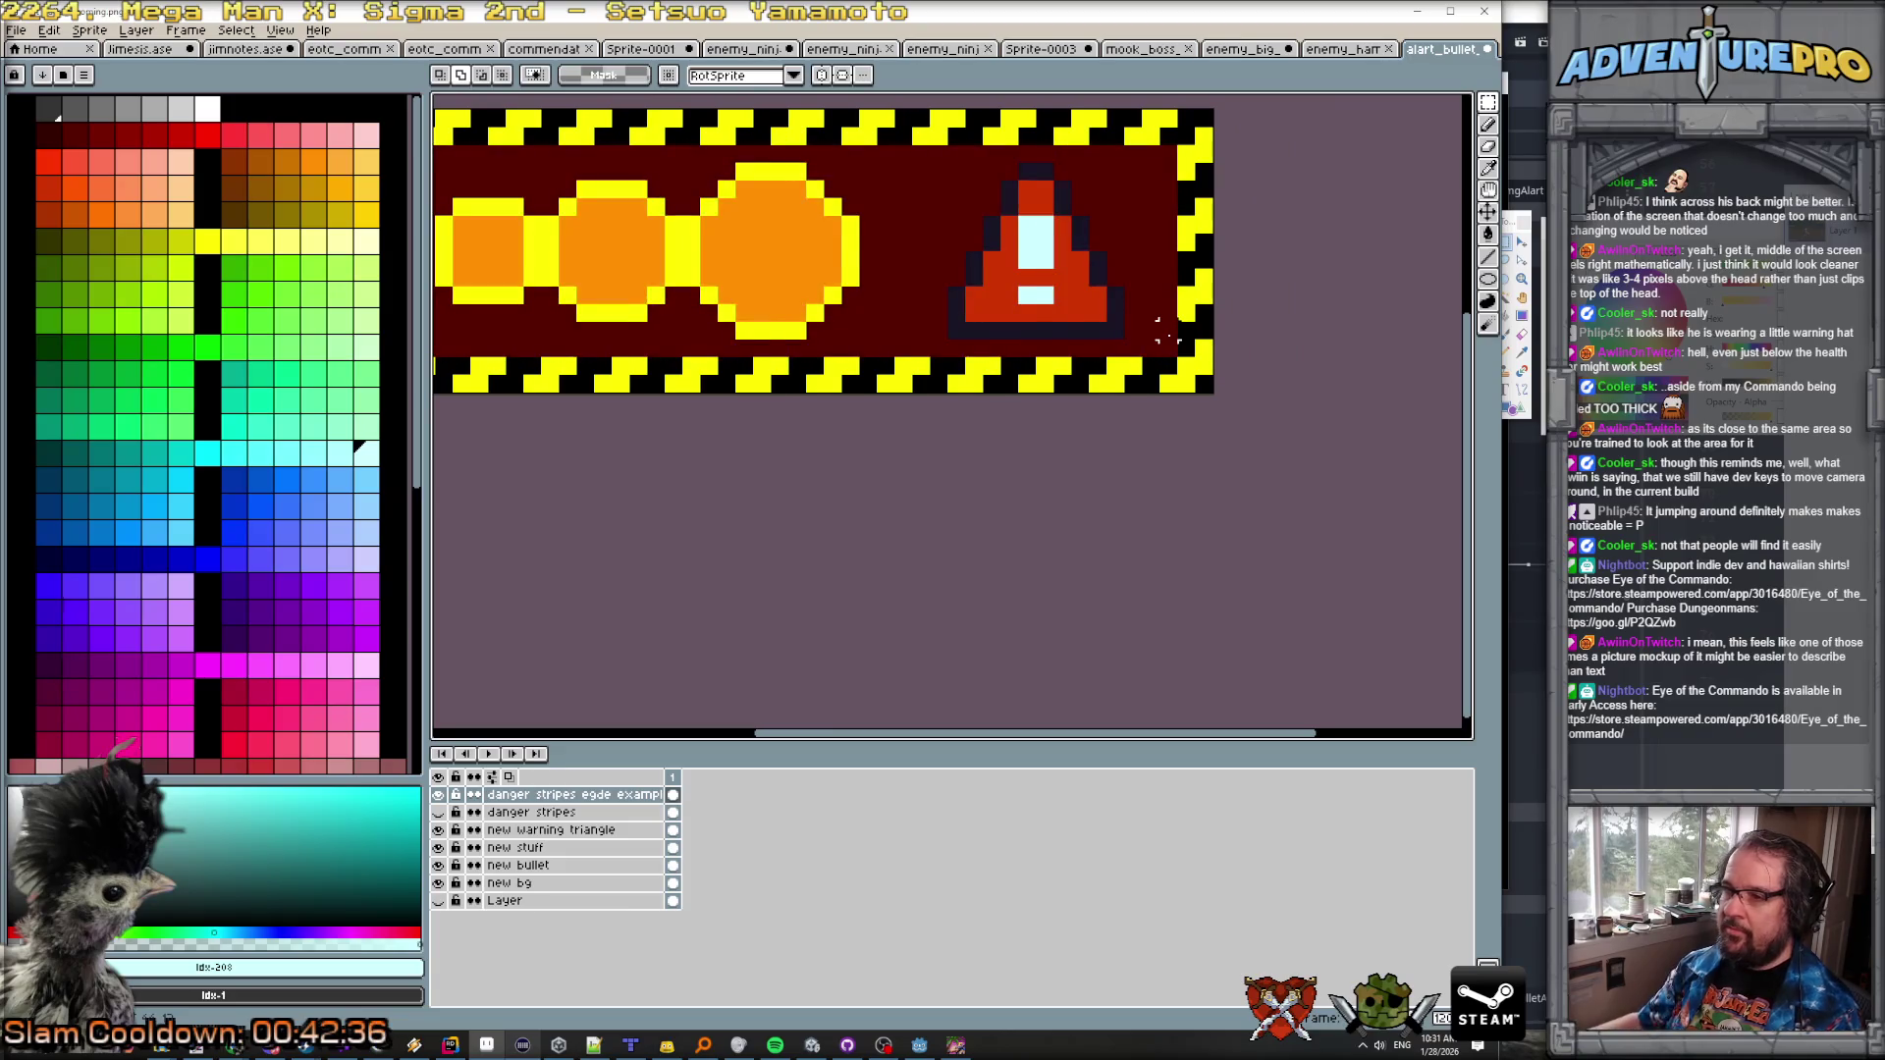
scroll(1165, 332, "down", 1)
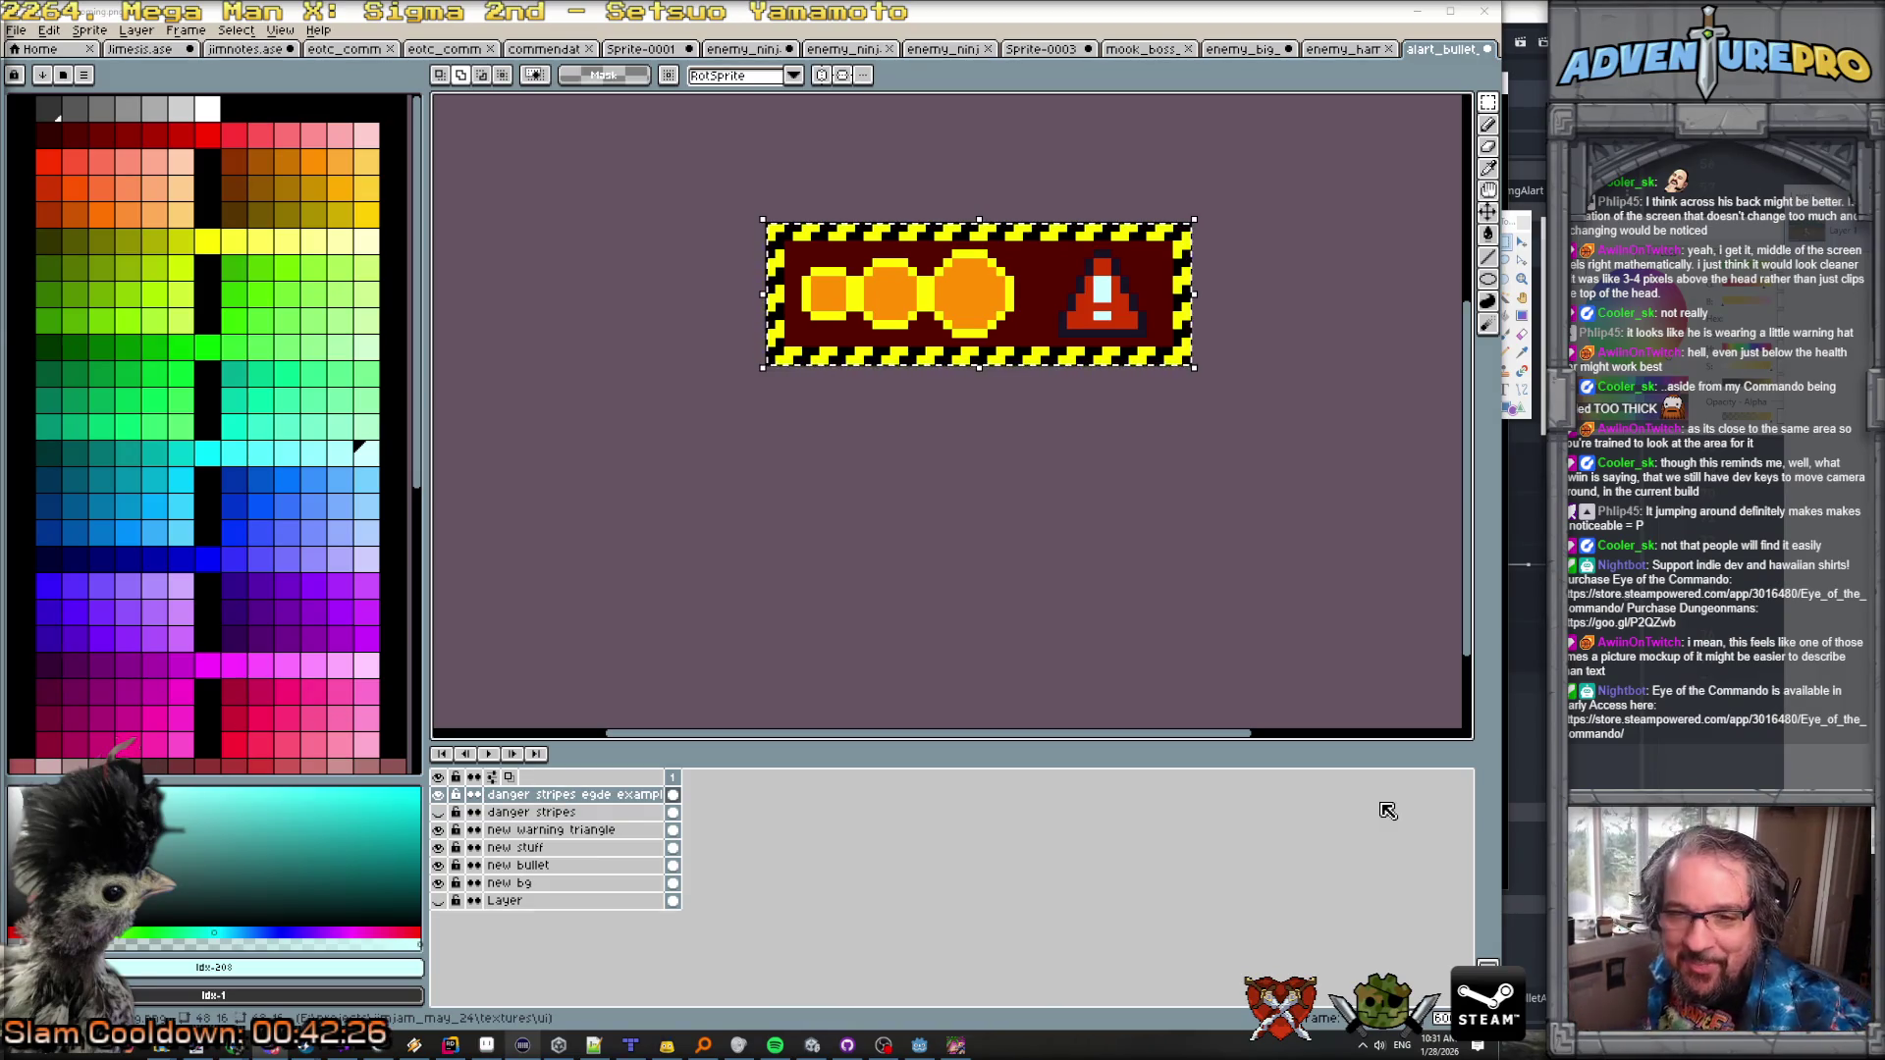
Step: Open the enemy_harr sprite and centre the purple armored enemy, then return to Paint.NET
left_click(1363, 52)
scroll(713, 383, "down", 1)
scroll(713, 383, "up", 1)
left_click_drag(525, 381, 693, 386)
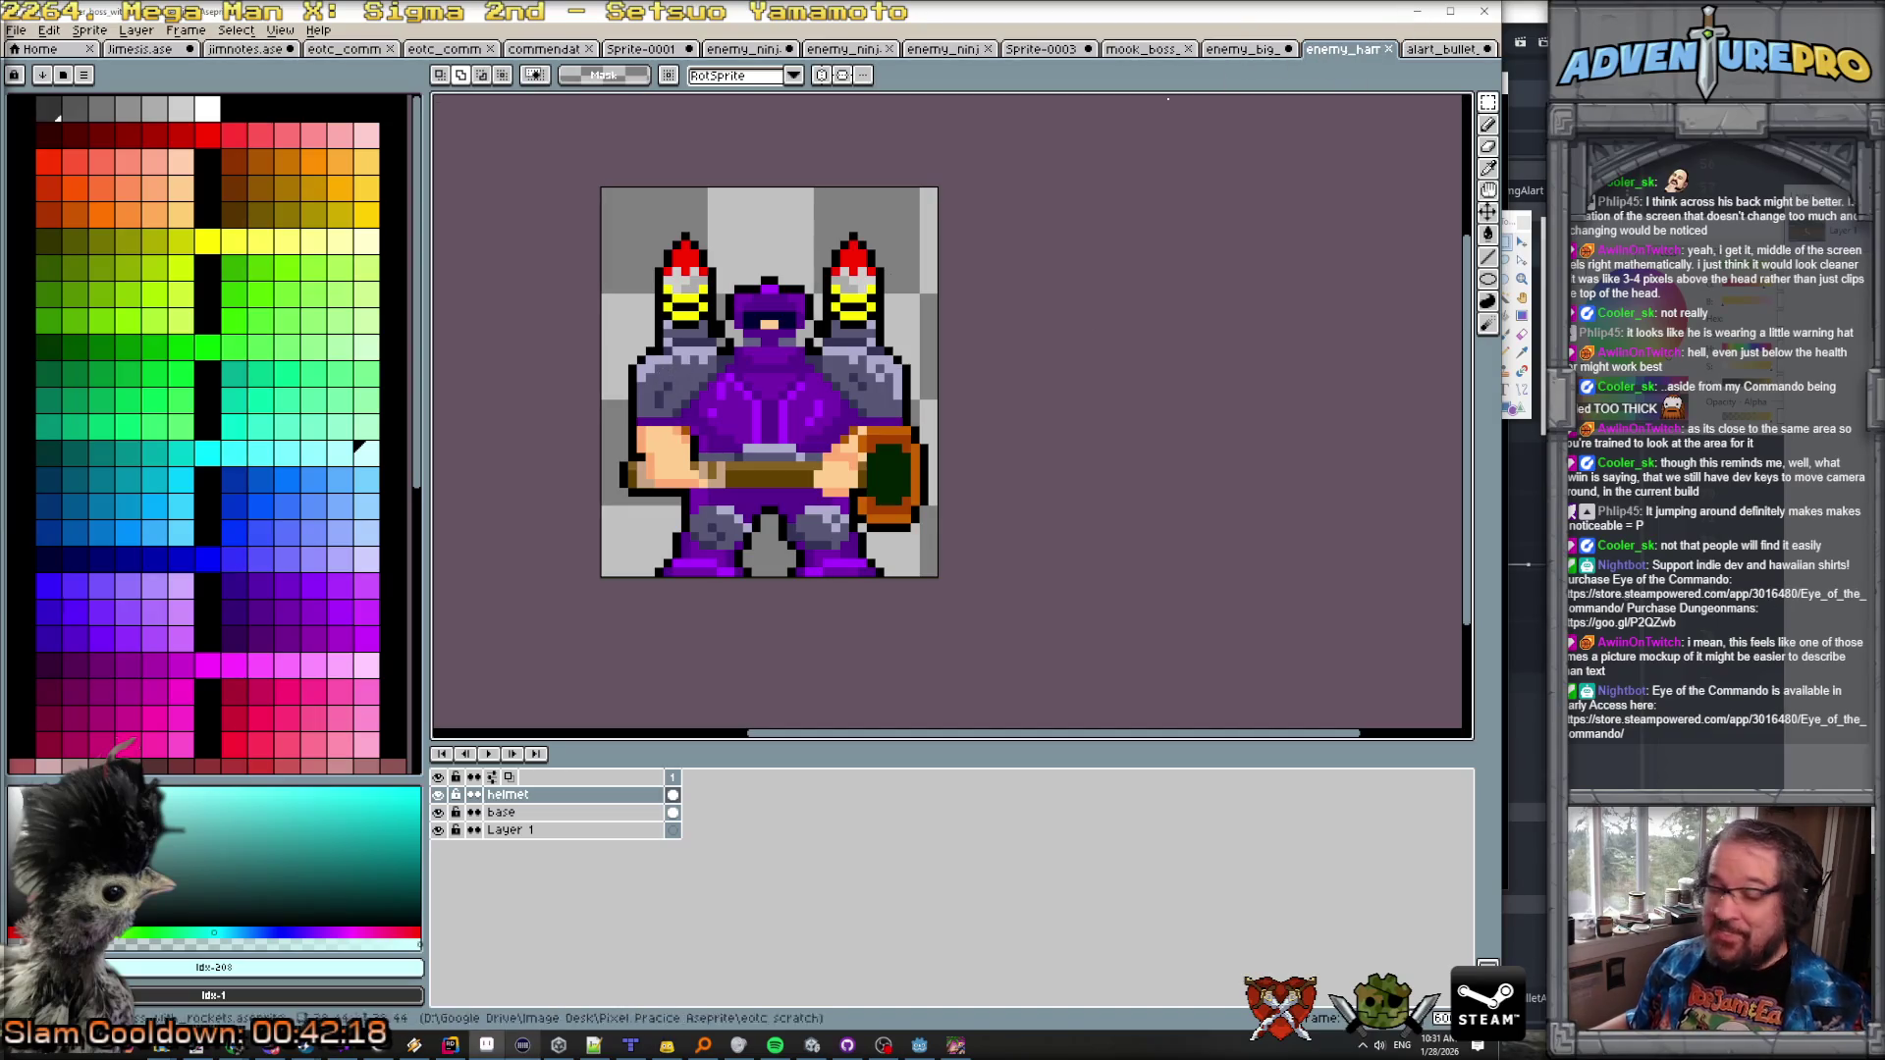
left_click(200, 1048)
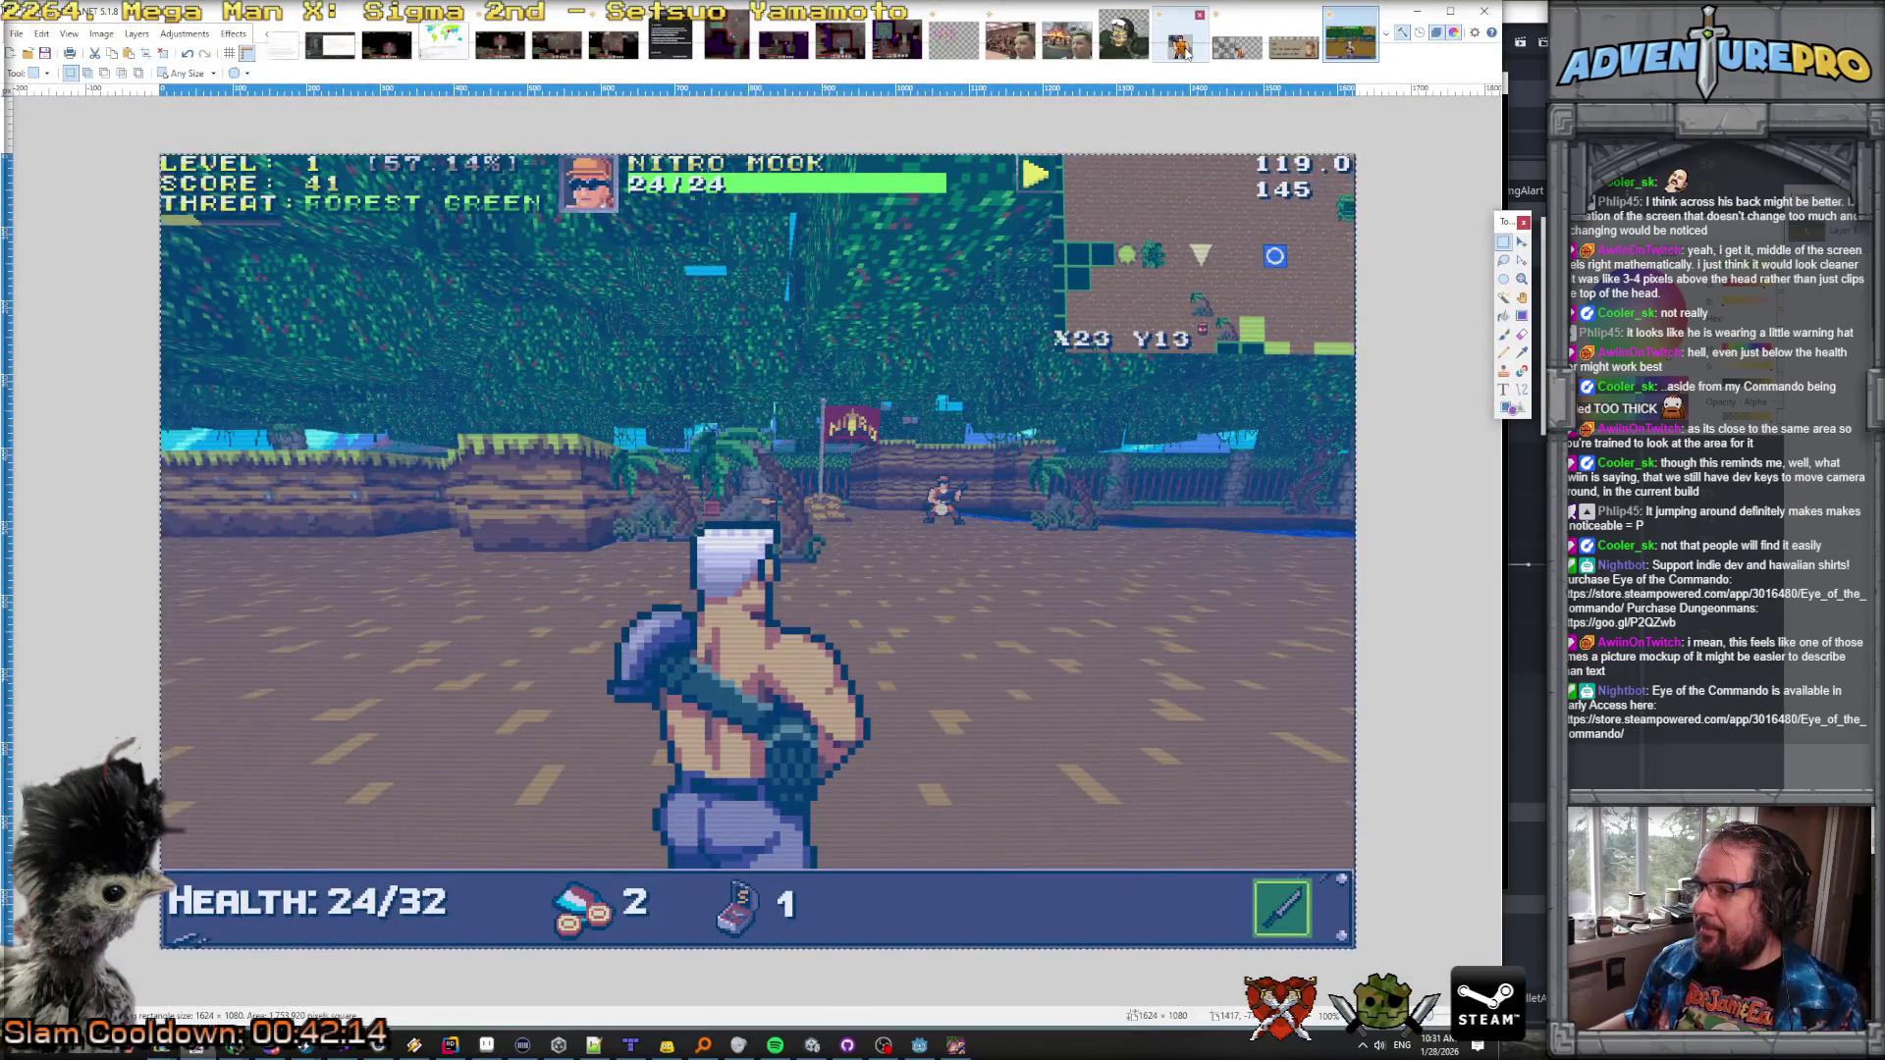